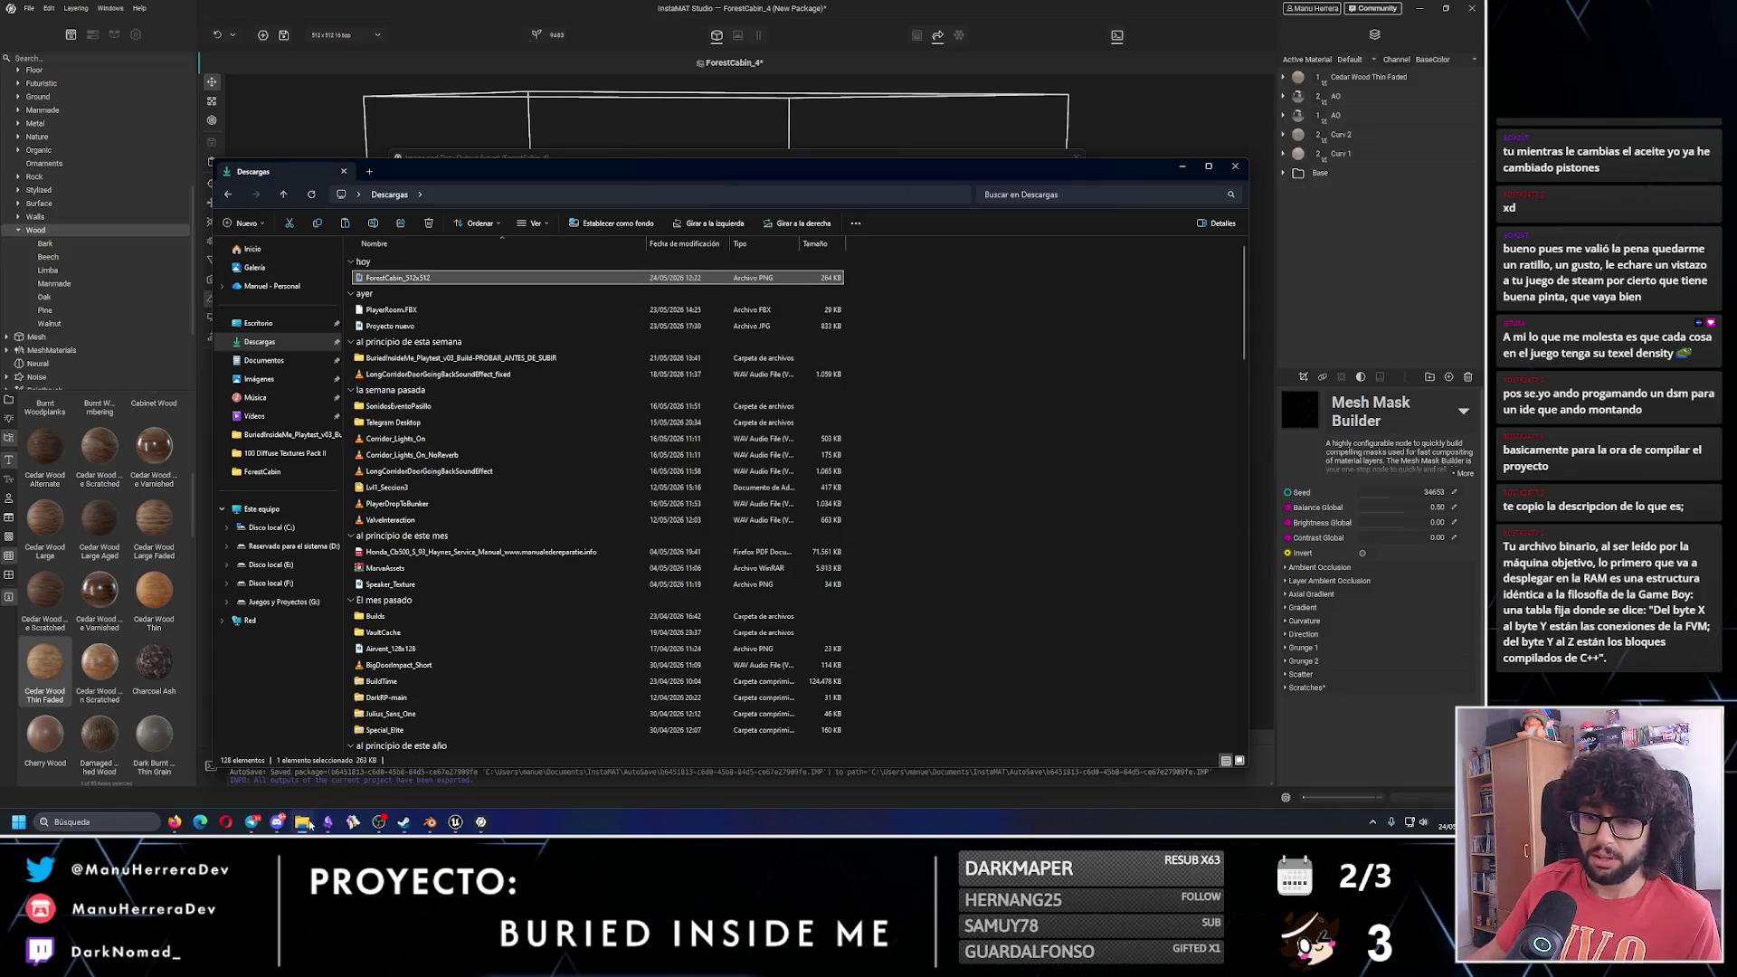
In a new File Explorer window, open G: > Proyectos > Gamedev > Modelado3D > BuriedInsideMe > ForestCabin, then return to Unreal Editor.
left_click(307, 796)
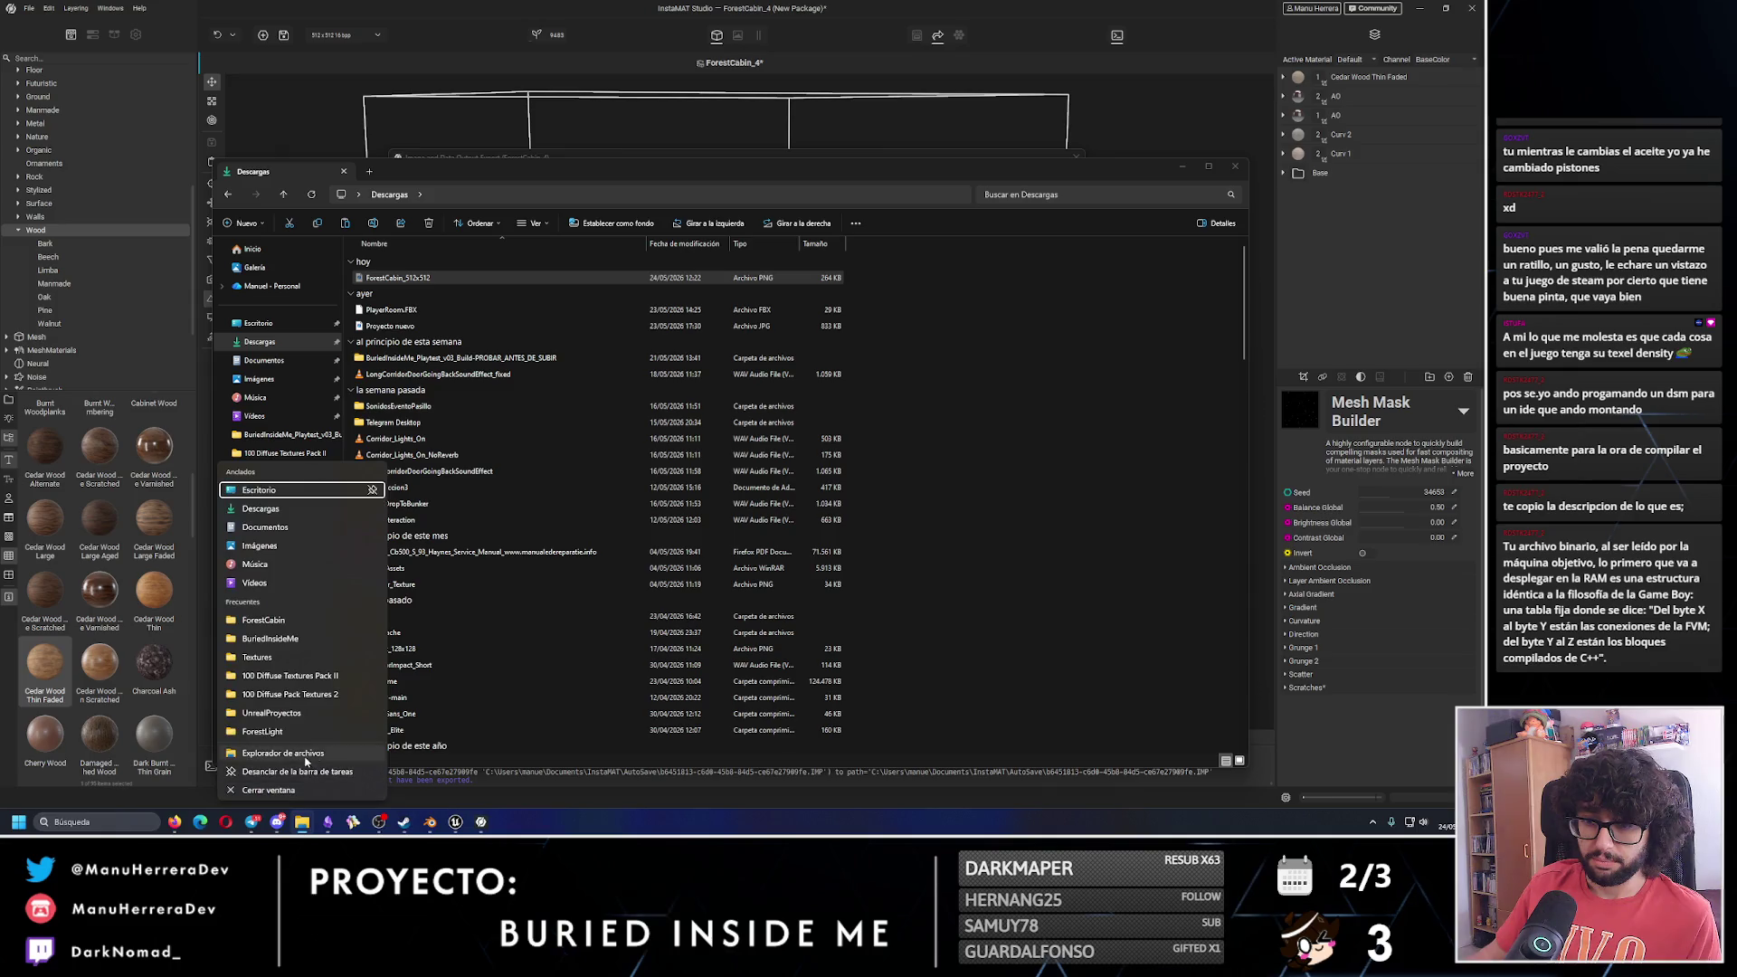
left_click(371, 752)
left_click(299, 616)
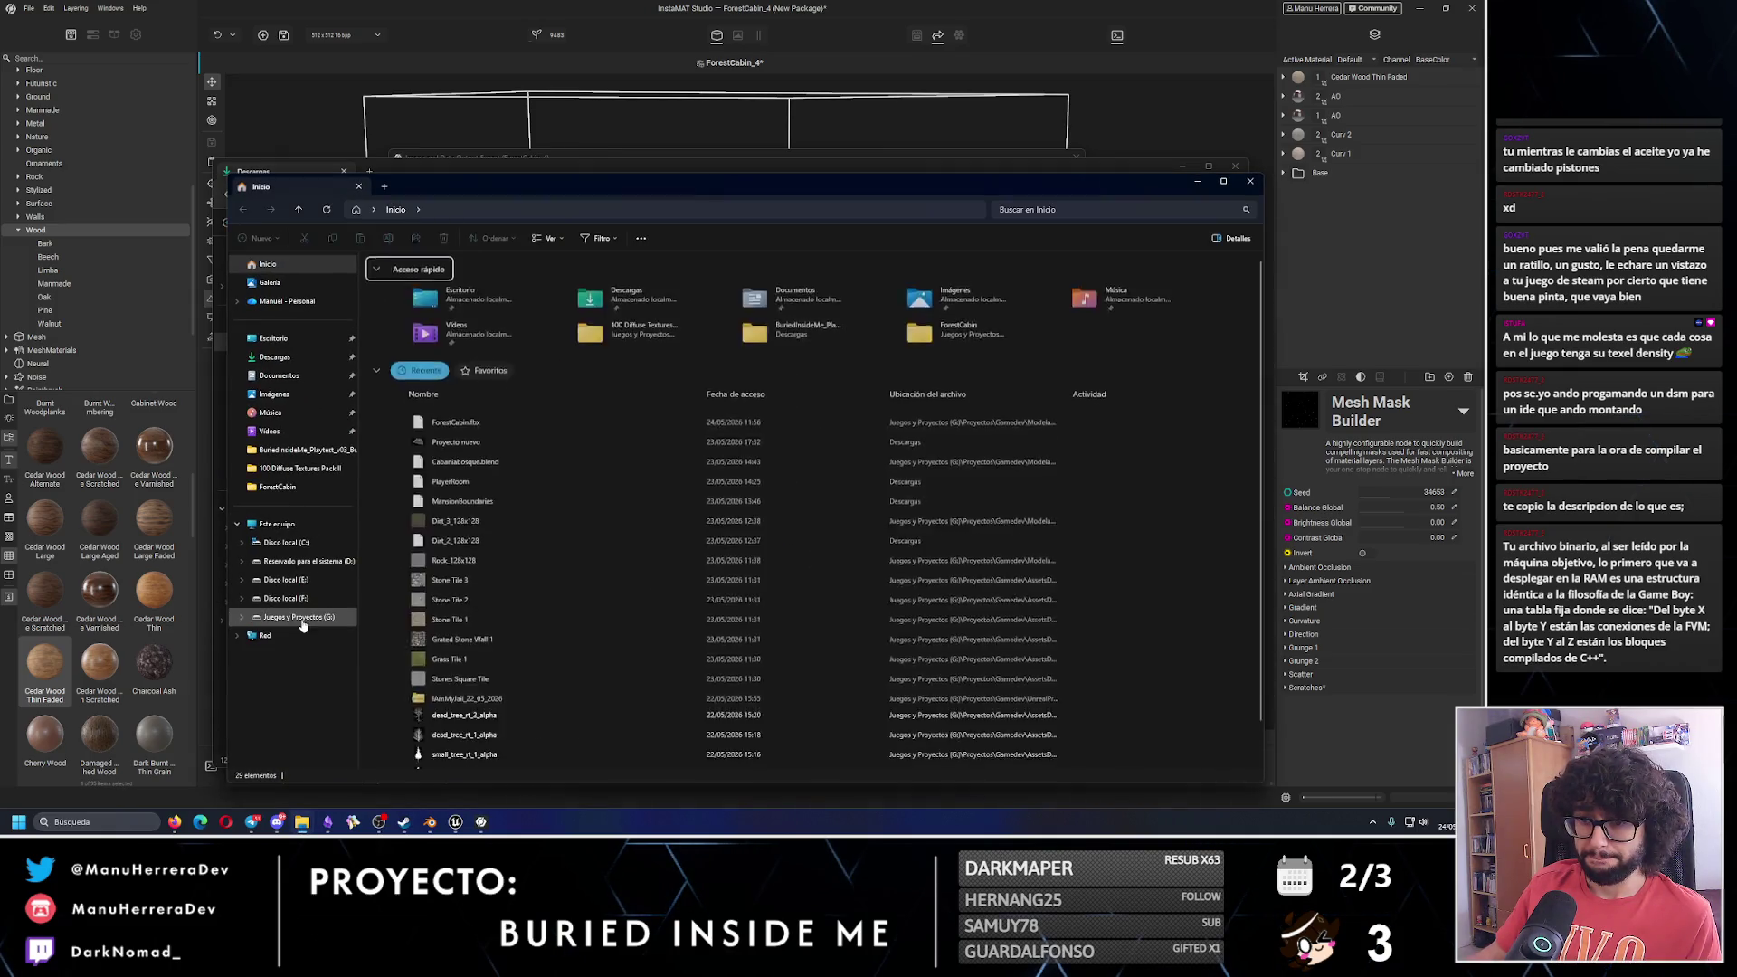
double_click(425, 326)
double_click(432, 280)
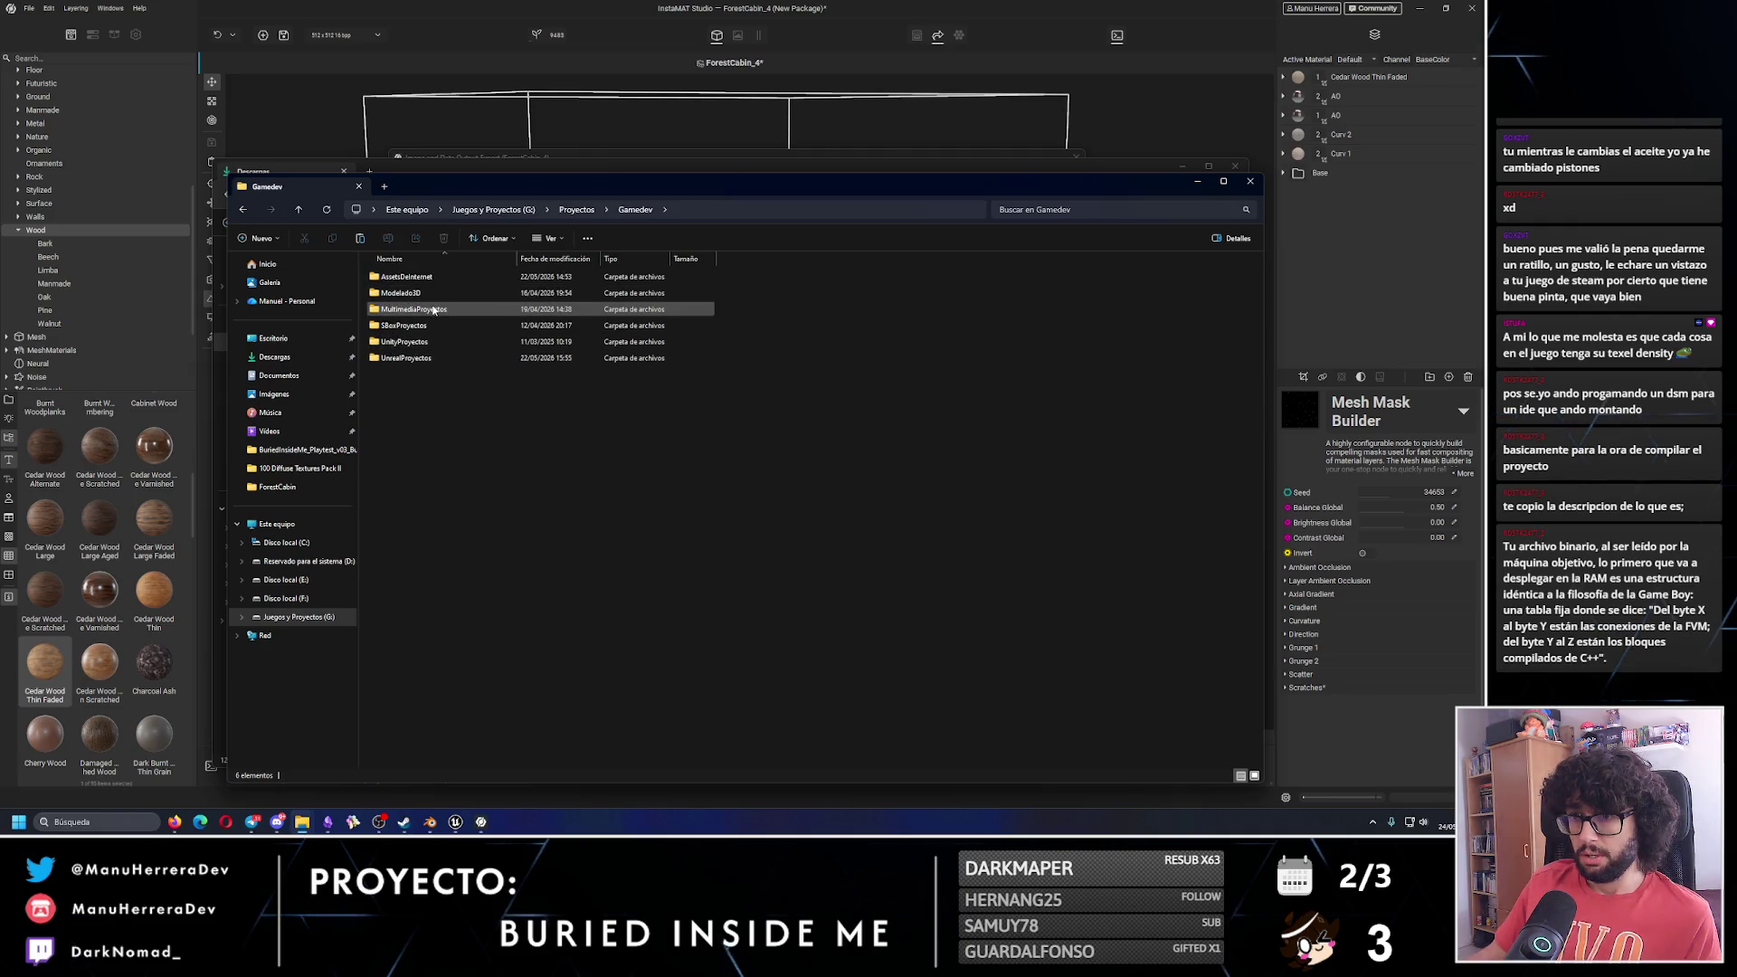
double_click(423, 294)
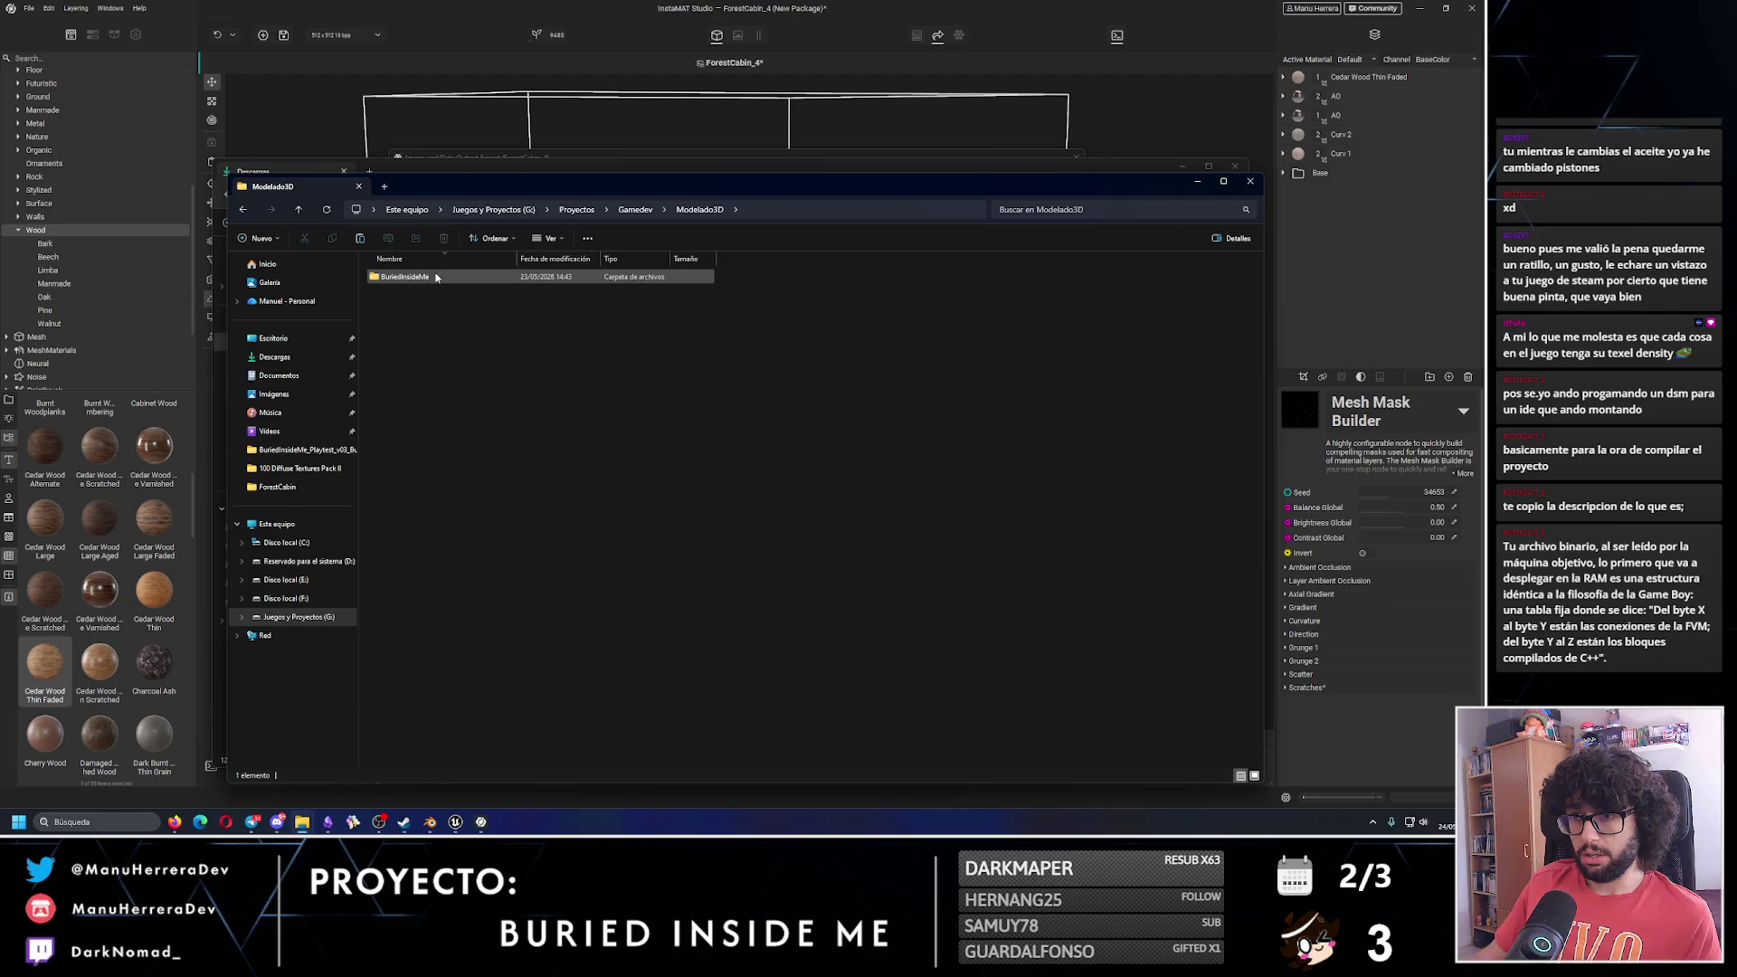
double_click(436, 277)
left_click(421, 457)
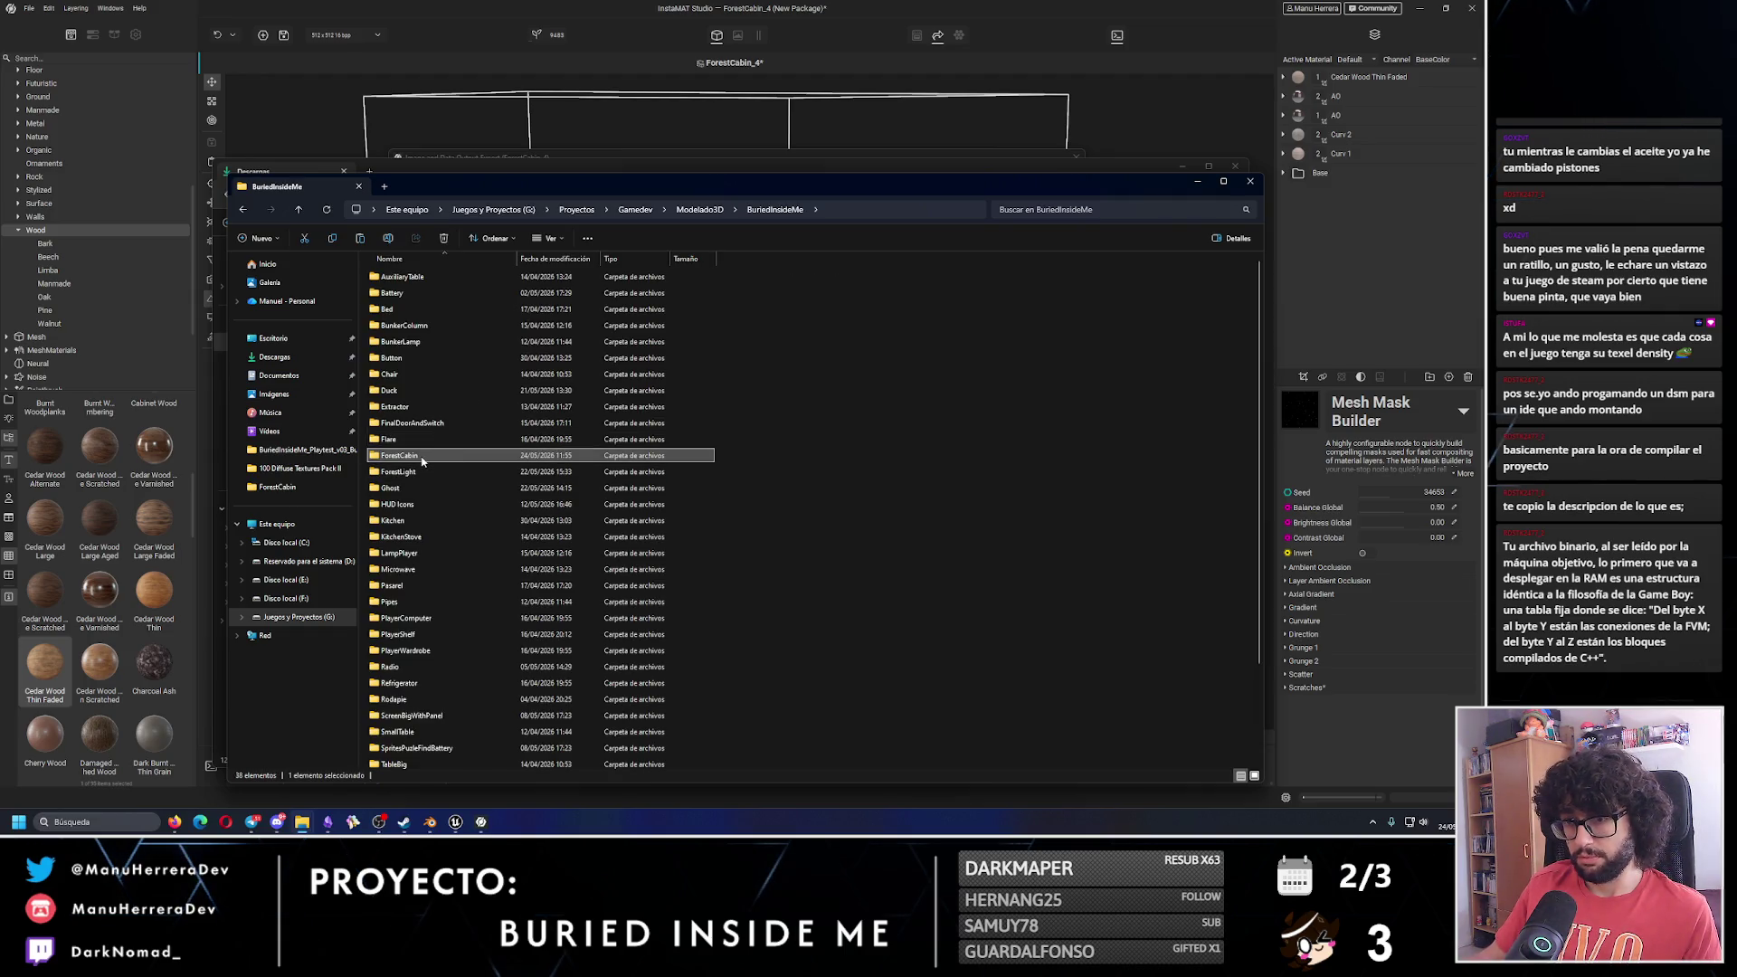
double_click(422, 457)
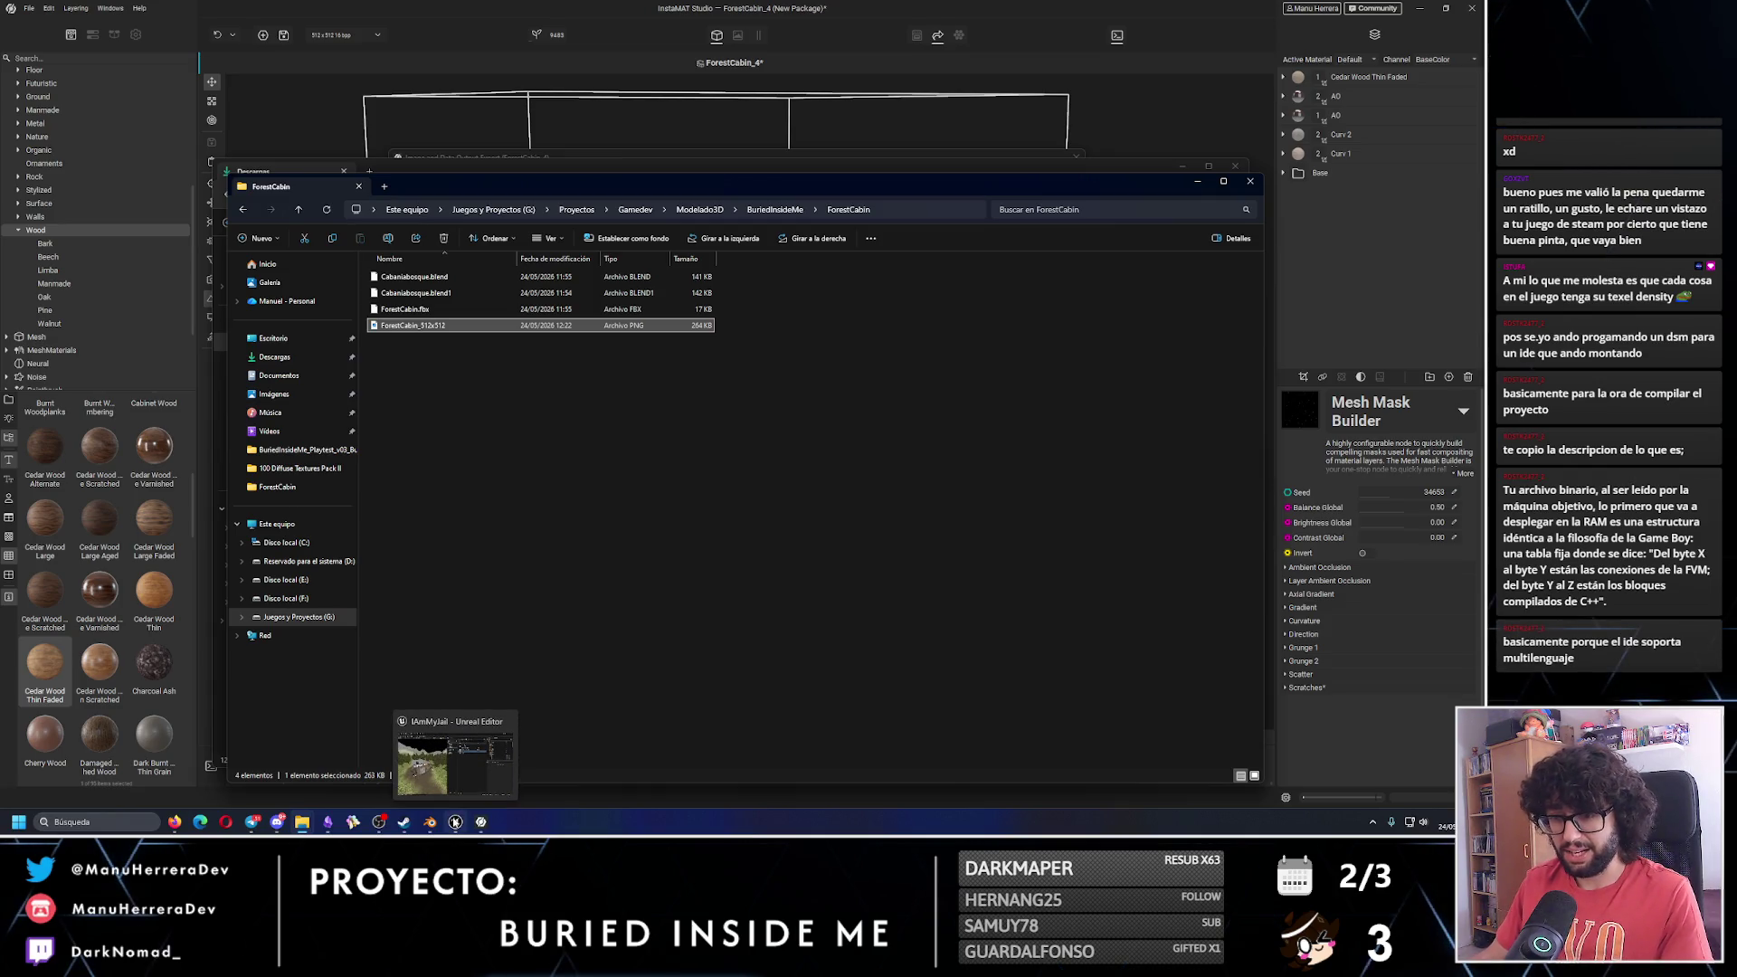
left_click(456, 823)
Create a new ForestCabin folder inside the Models content folder.
left_click(655, 225)
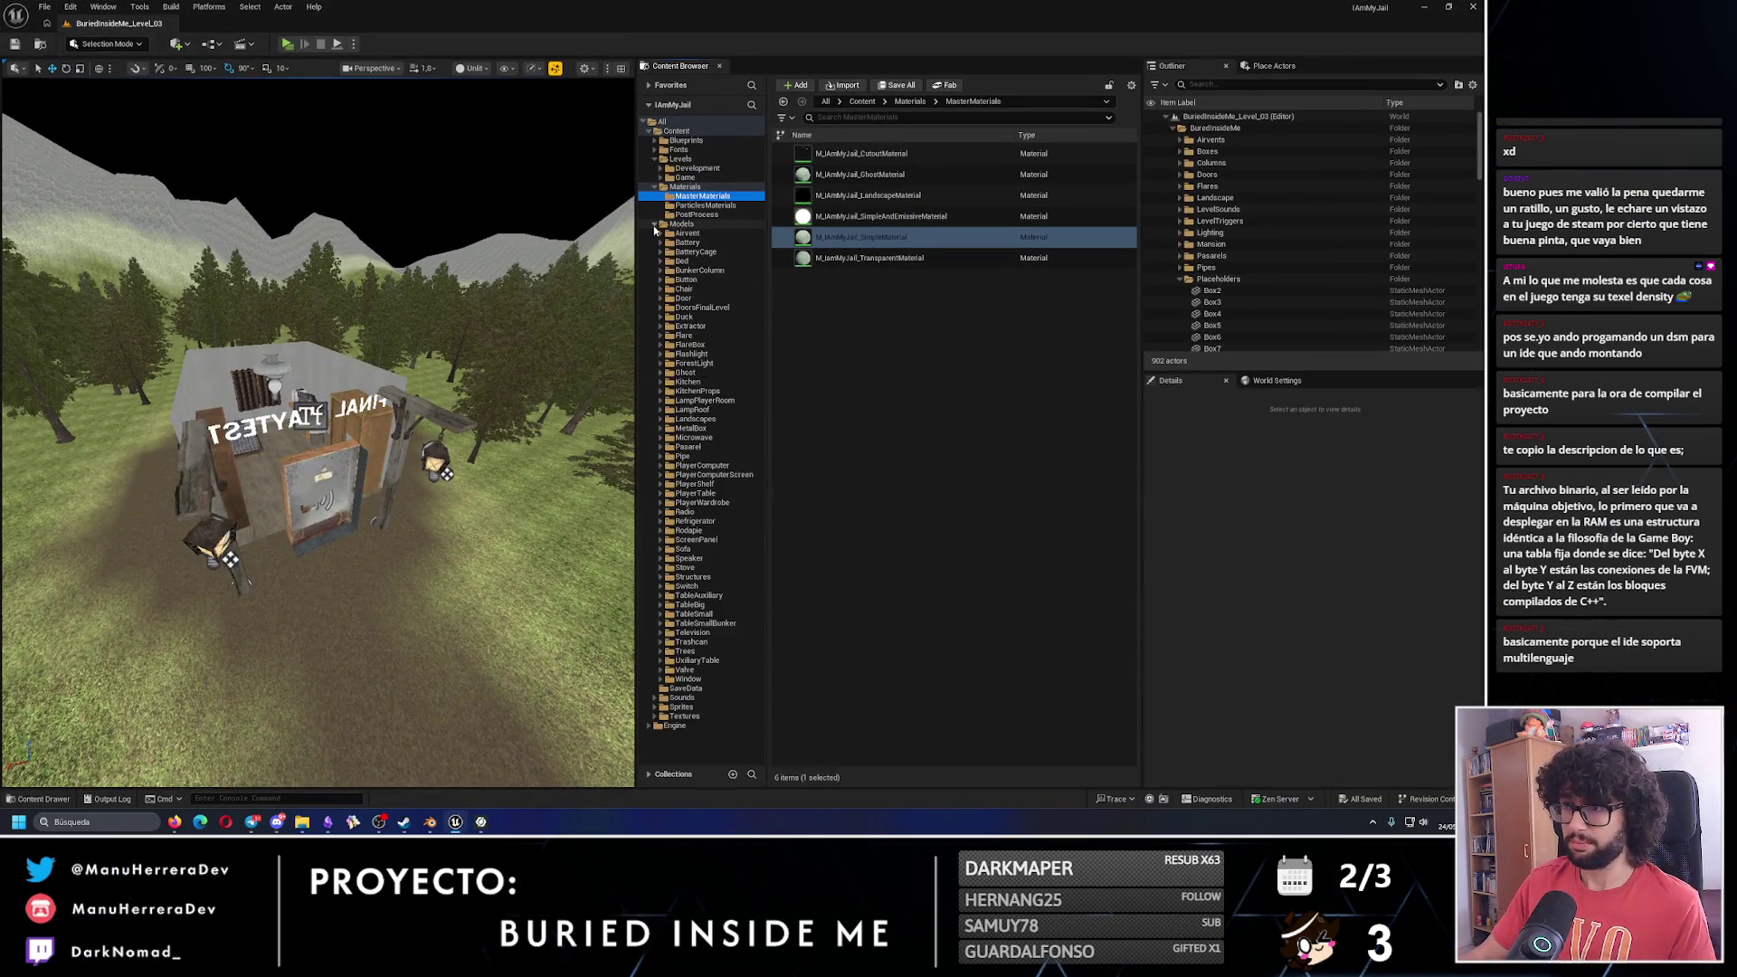
left_click(679, 224)
right_click(688, 224)
left_click(715, 254)
type("ForestCabin")
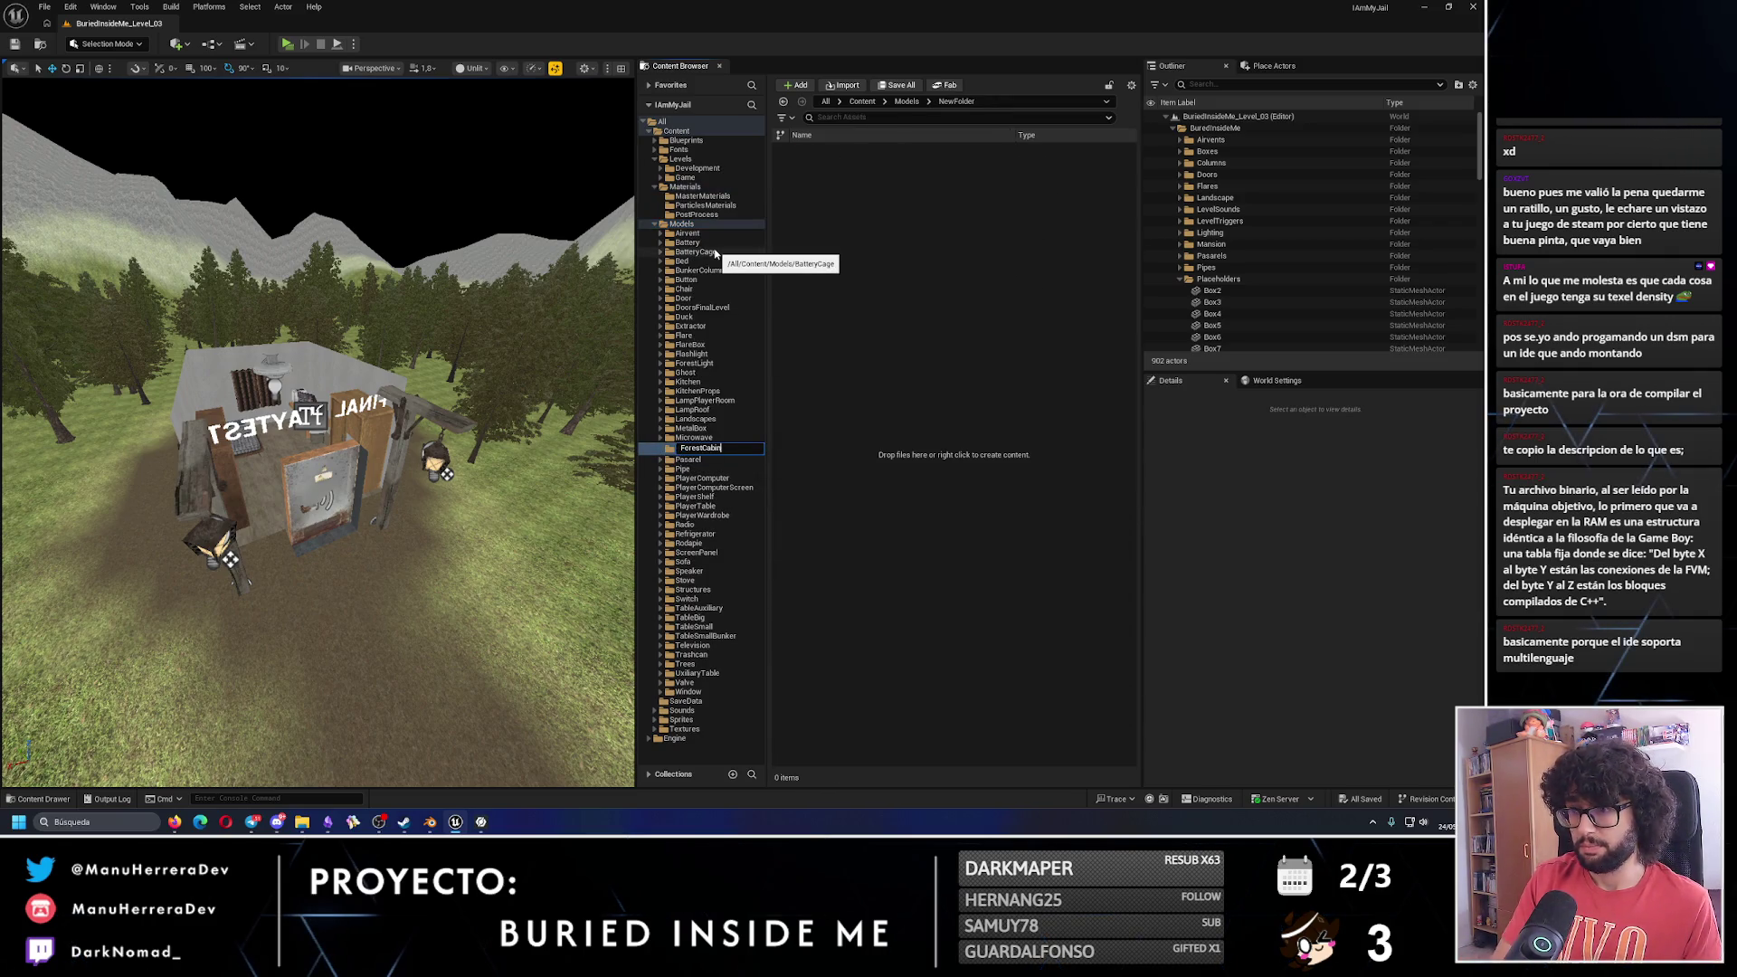
key("Return")
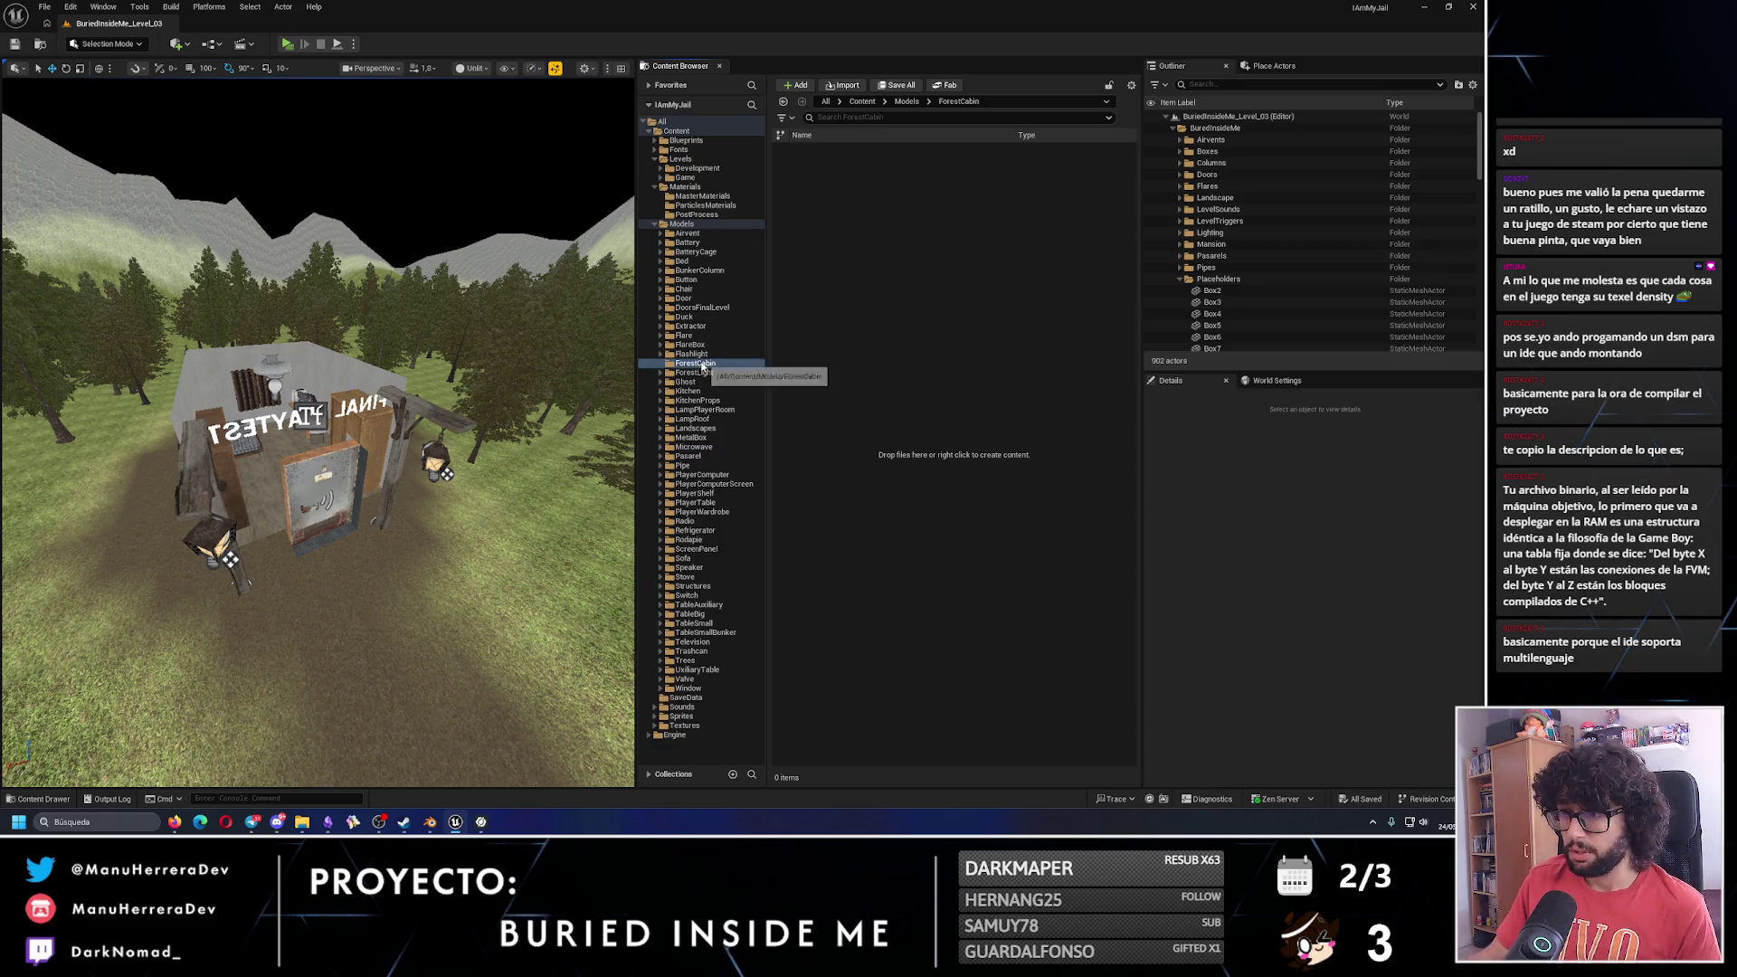
Add Model and Texture subfolders under ForestCabin.
right_click(707, 366)
left_click(729, 389)
type("Model")
key("Return")
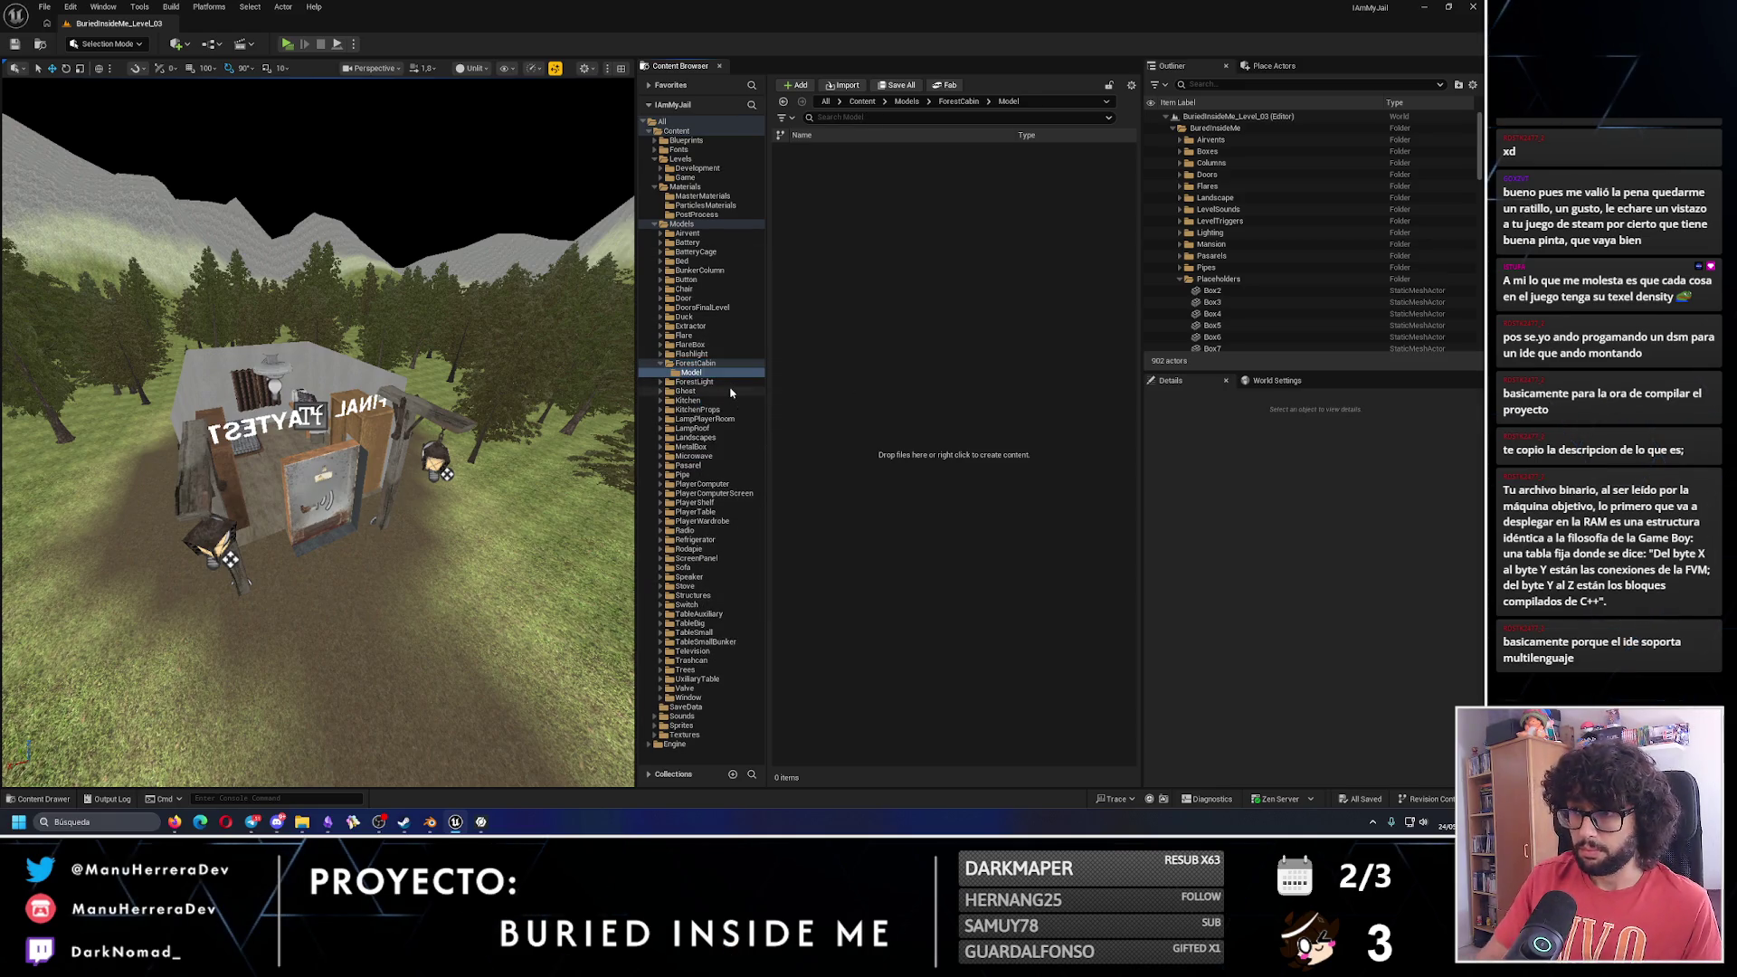
right_click(707, 366)
left_click(733, 395)
type("T")
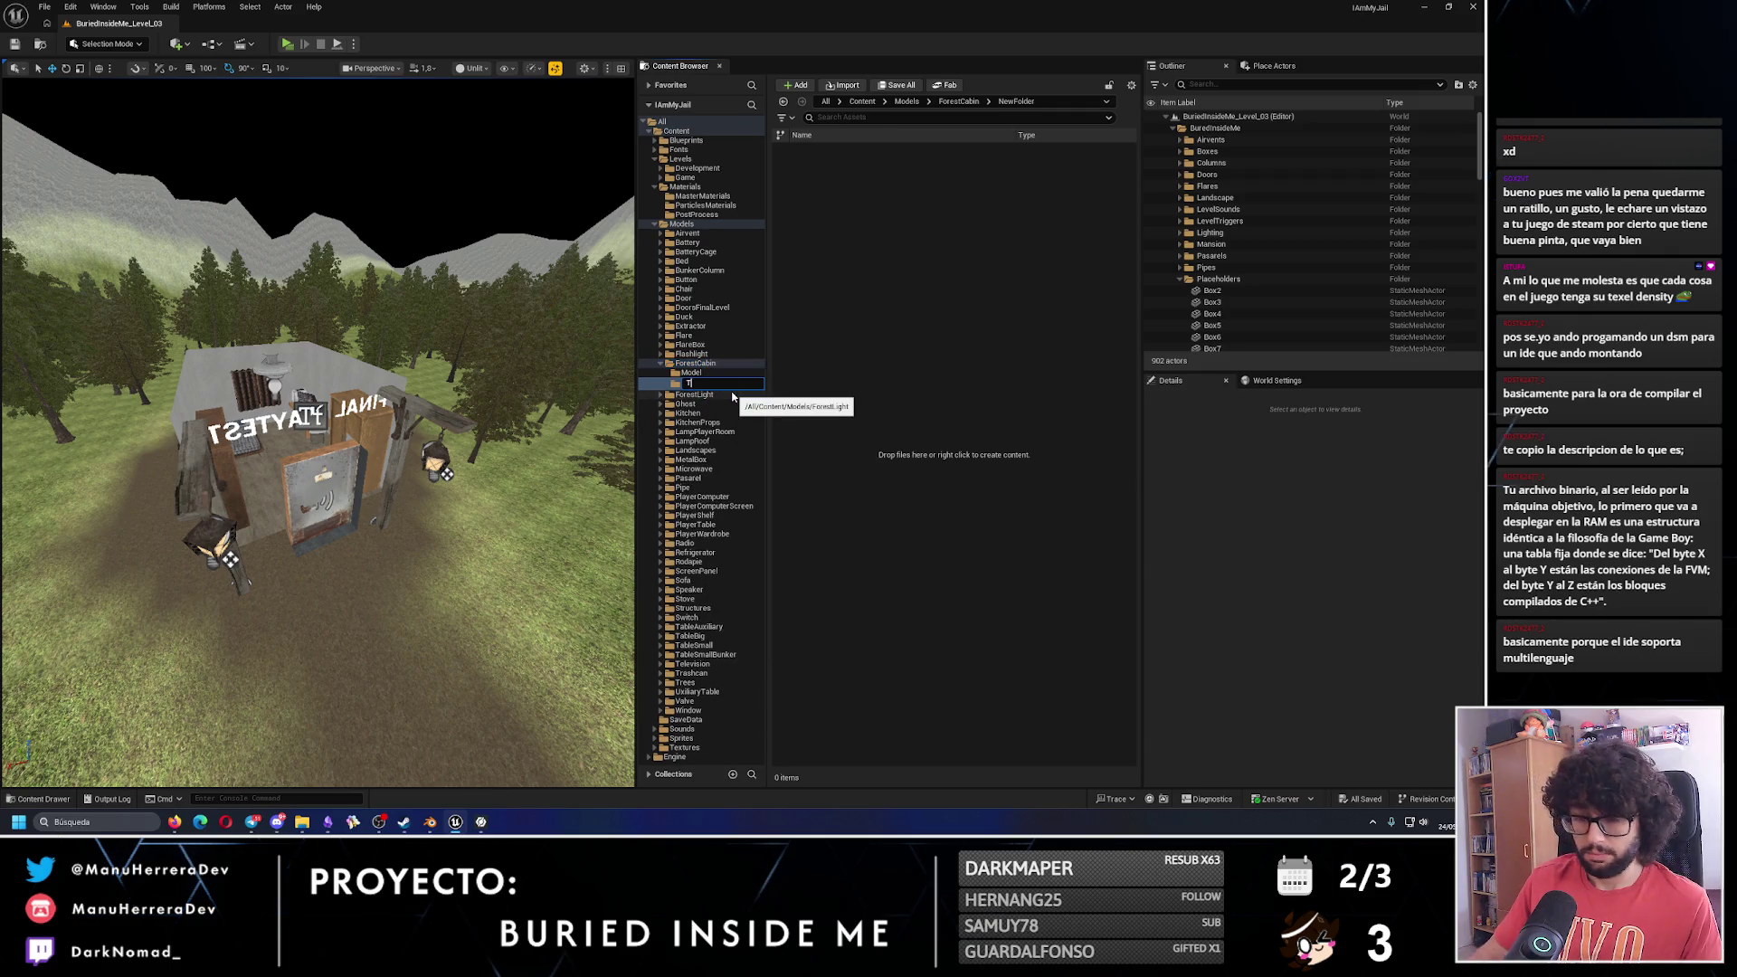
type("res")
key("Return")
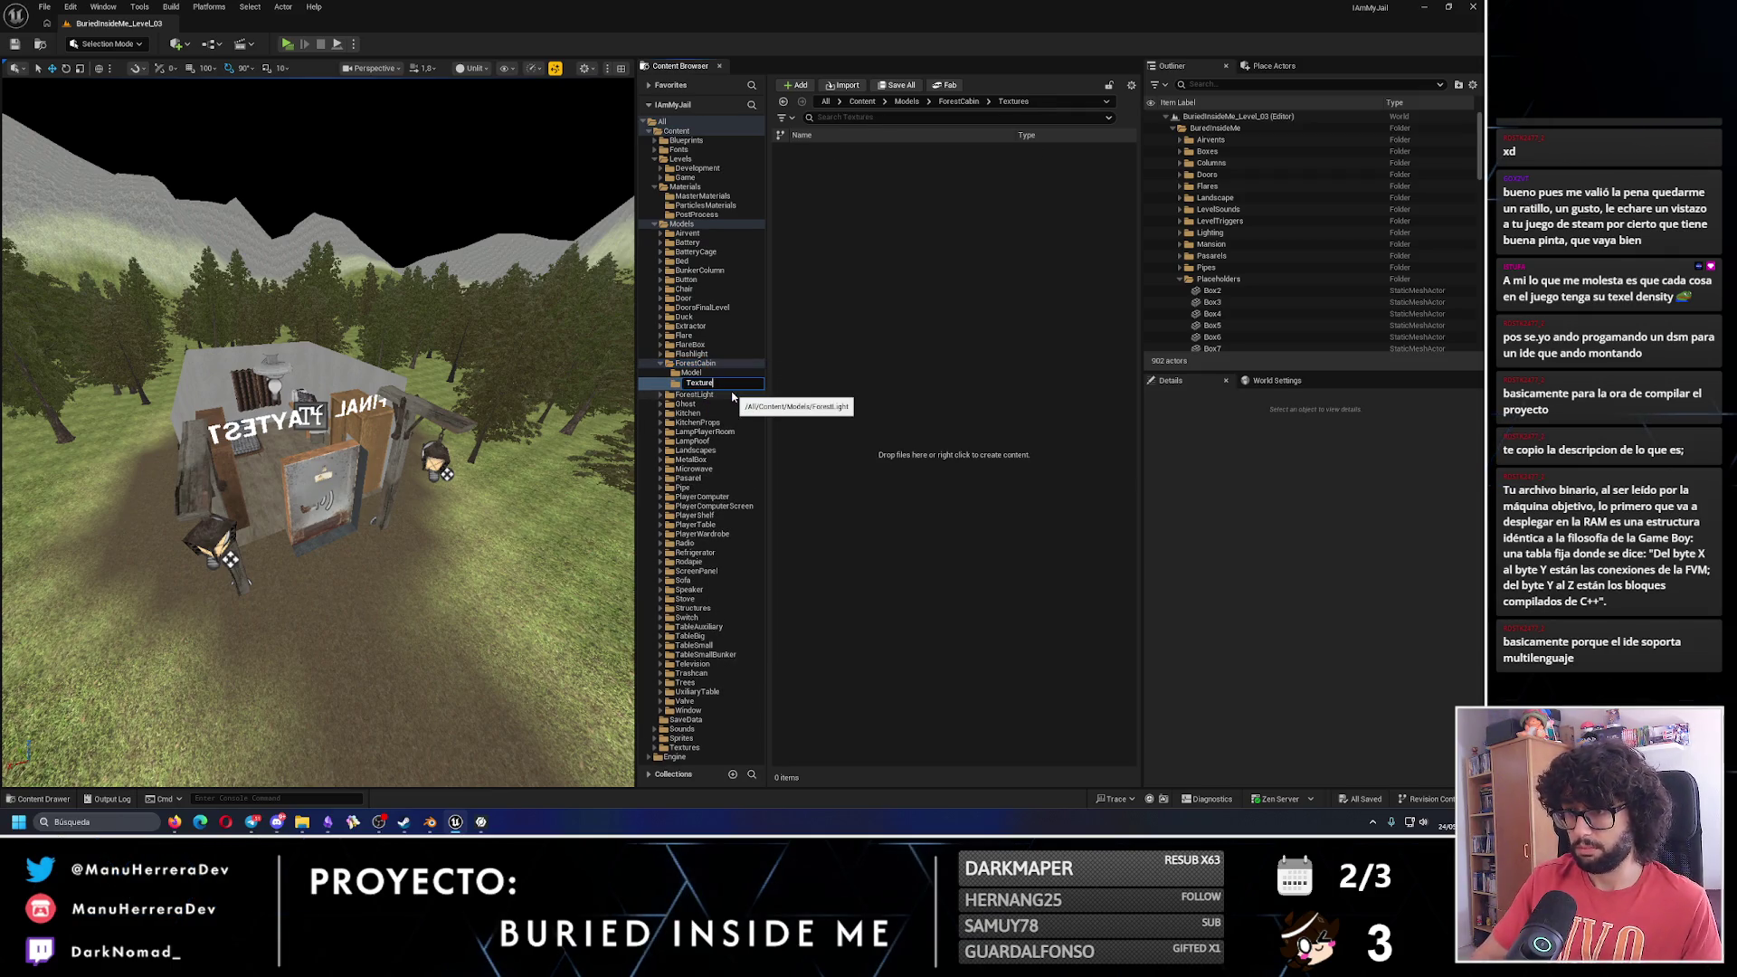
Add a Material subfolder under ForestCabin and open the Model folder.
right_click(729, 364)
left_click(751, 394)
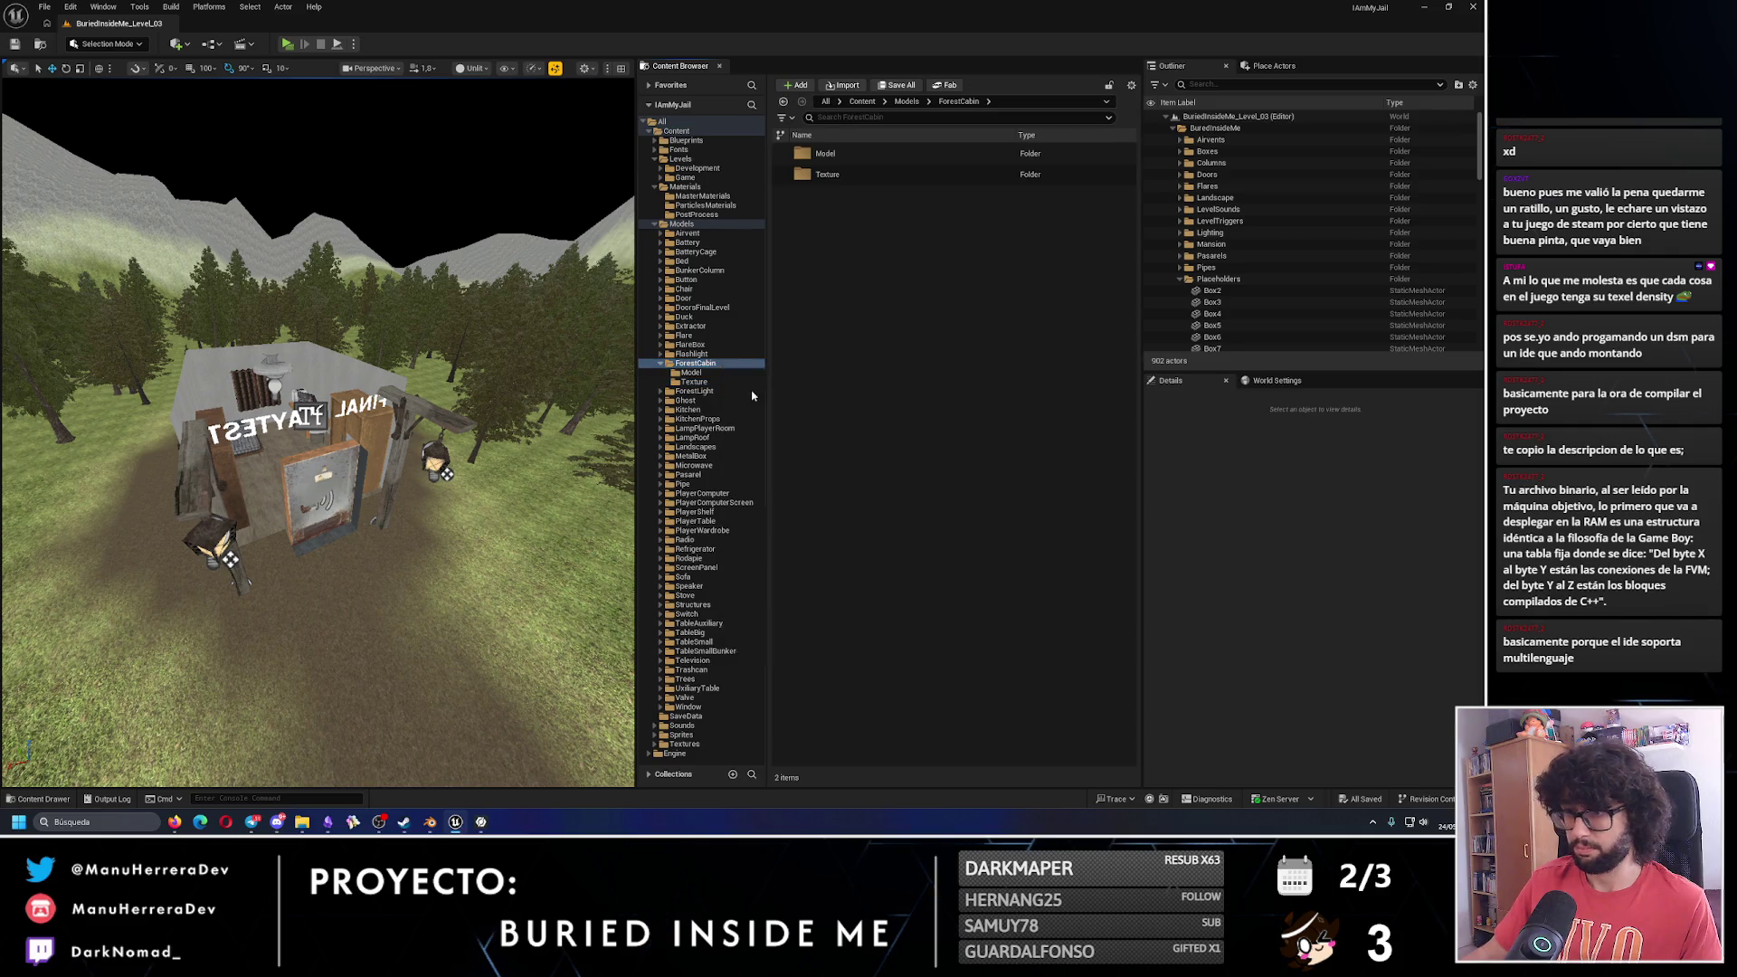
type("Material")
key("Return")
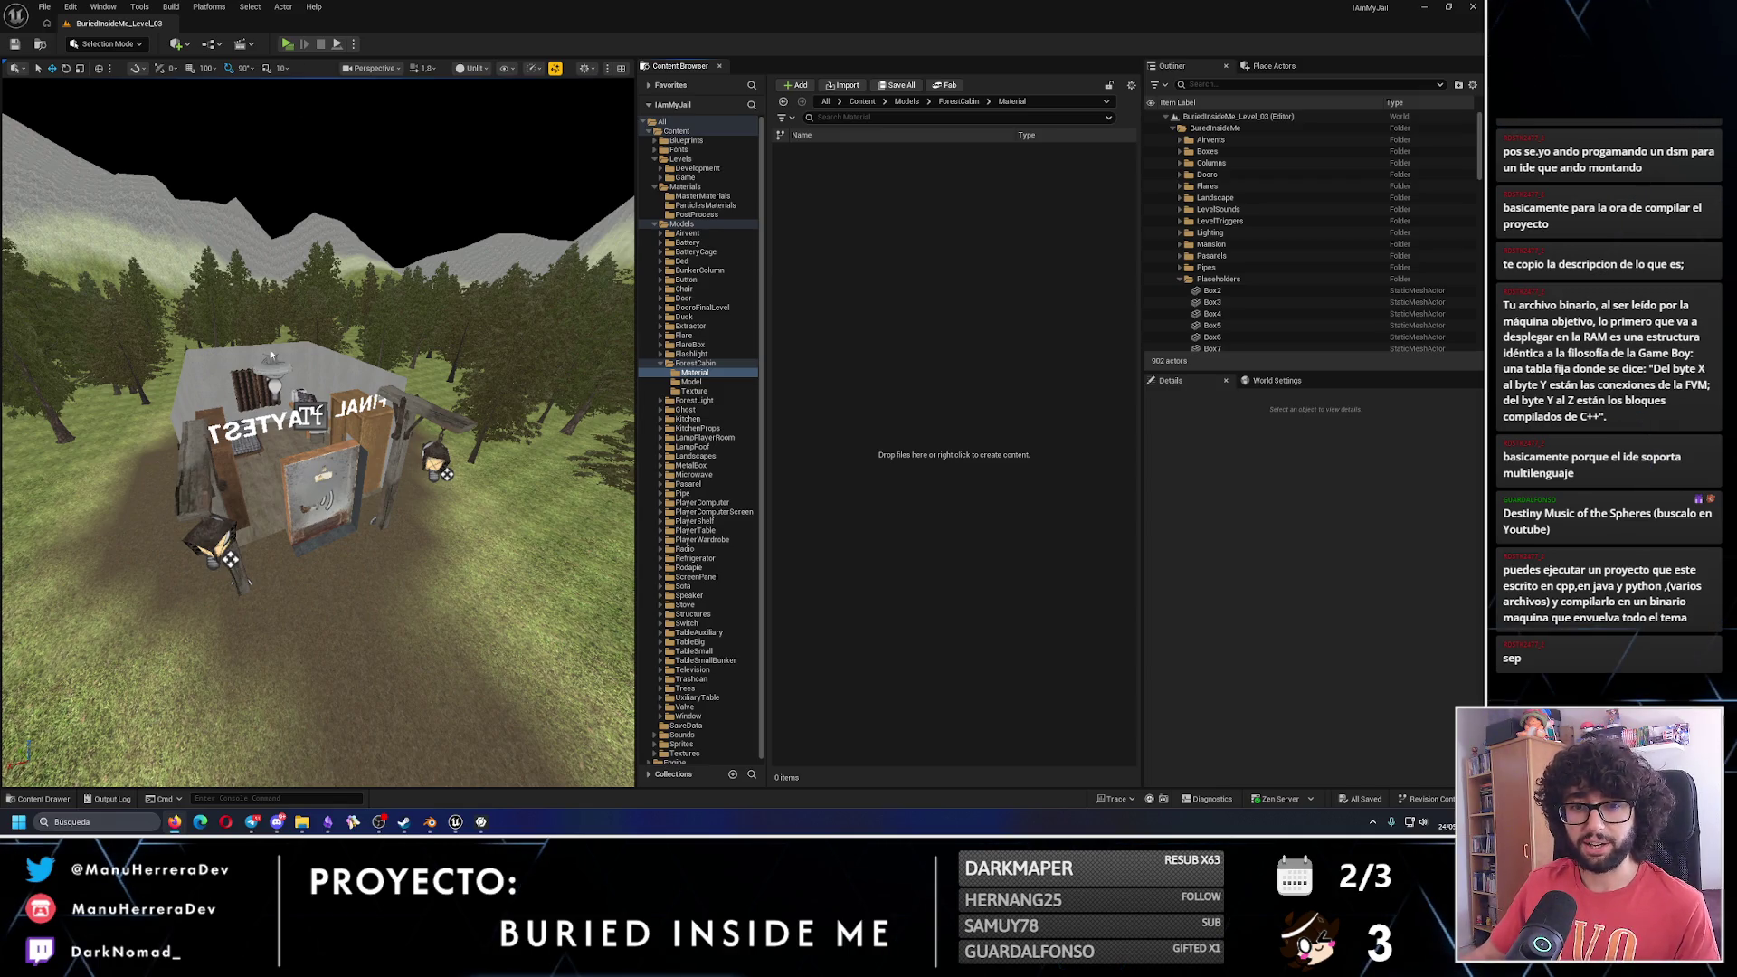
left_click(692, 381)
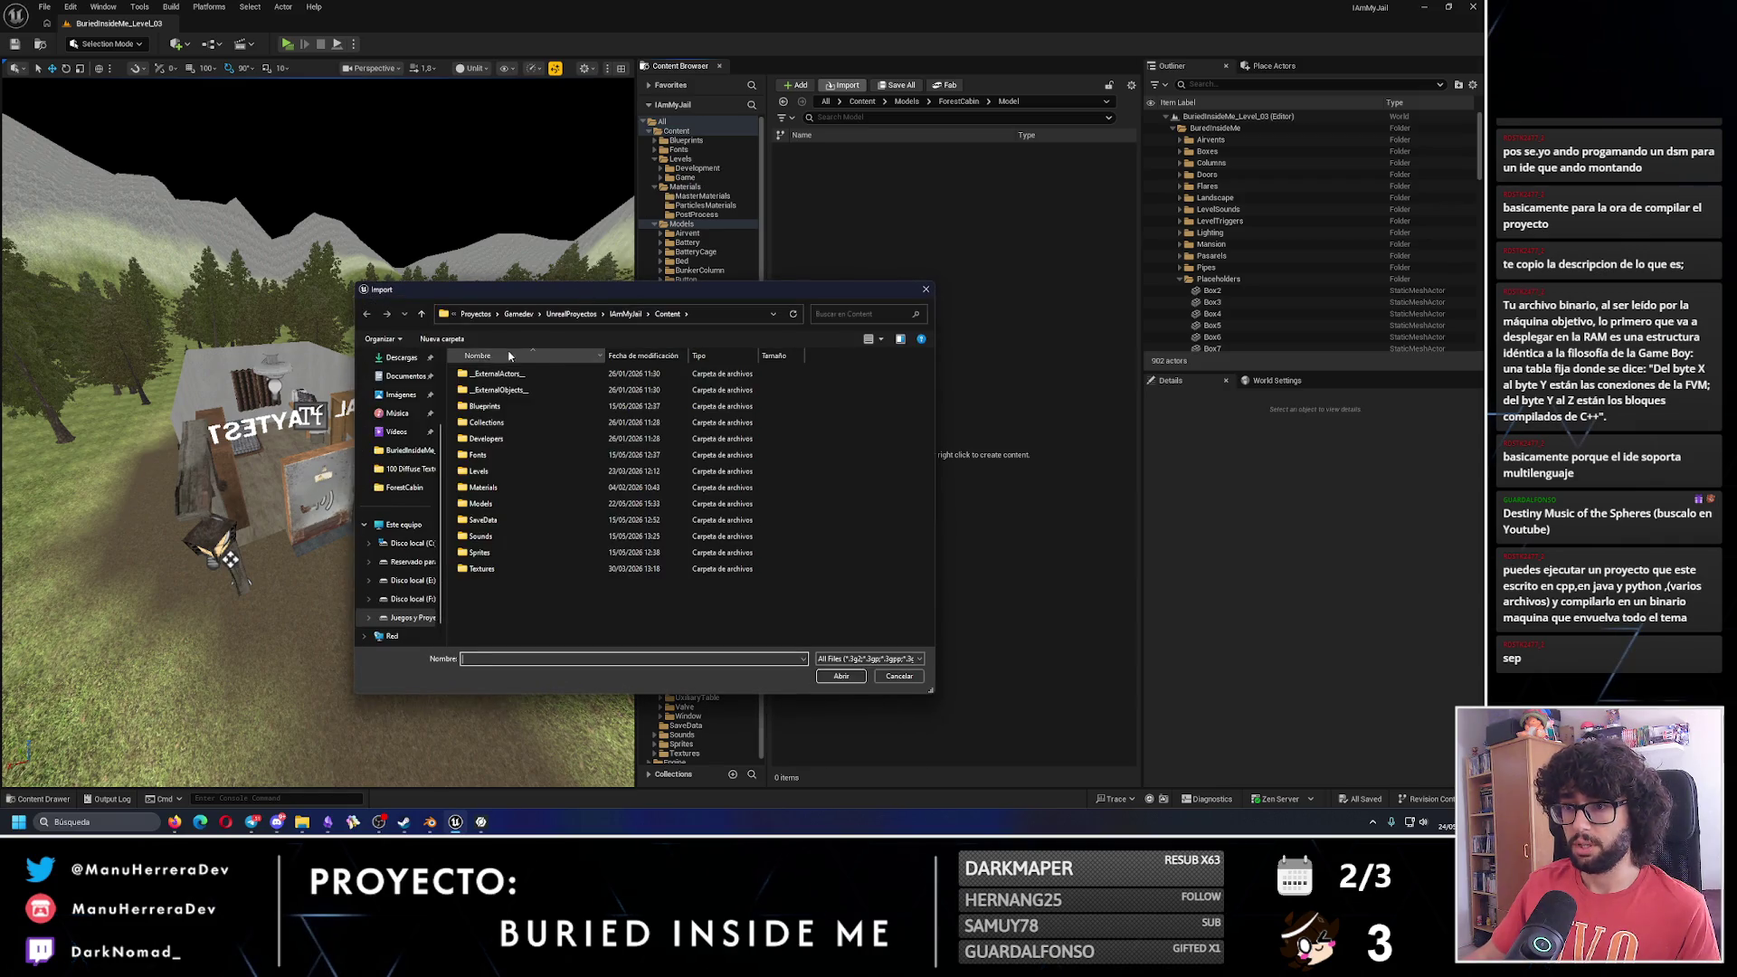
Import ForestCabin.fbx from the pasted ForestCabin folder path into Model with default FBX settings.
left_click(393, 464)
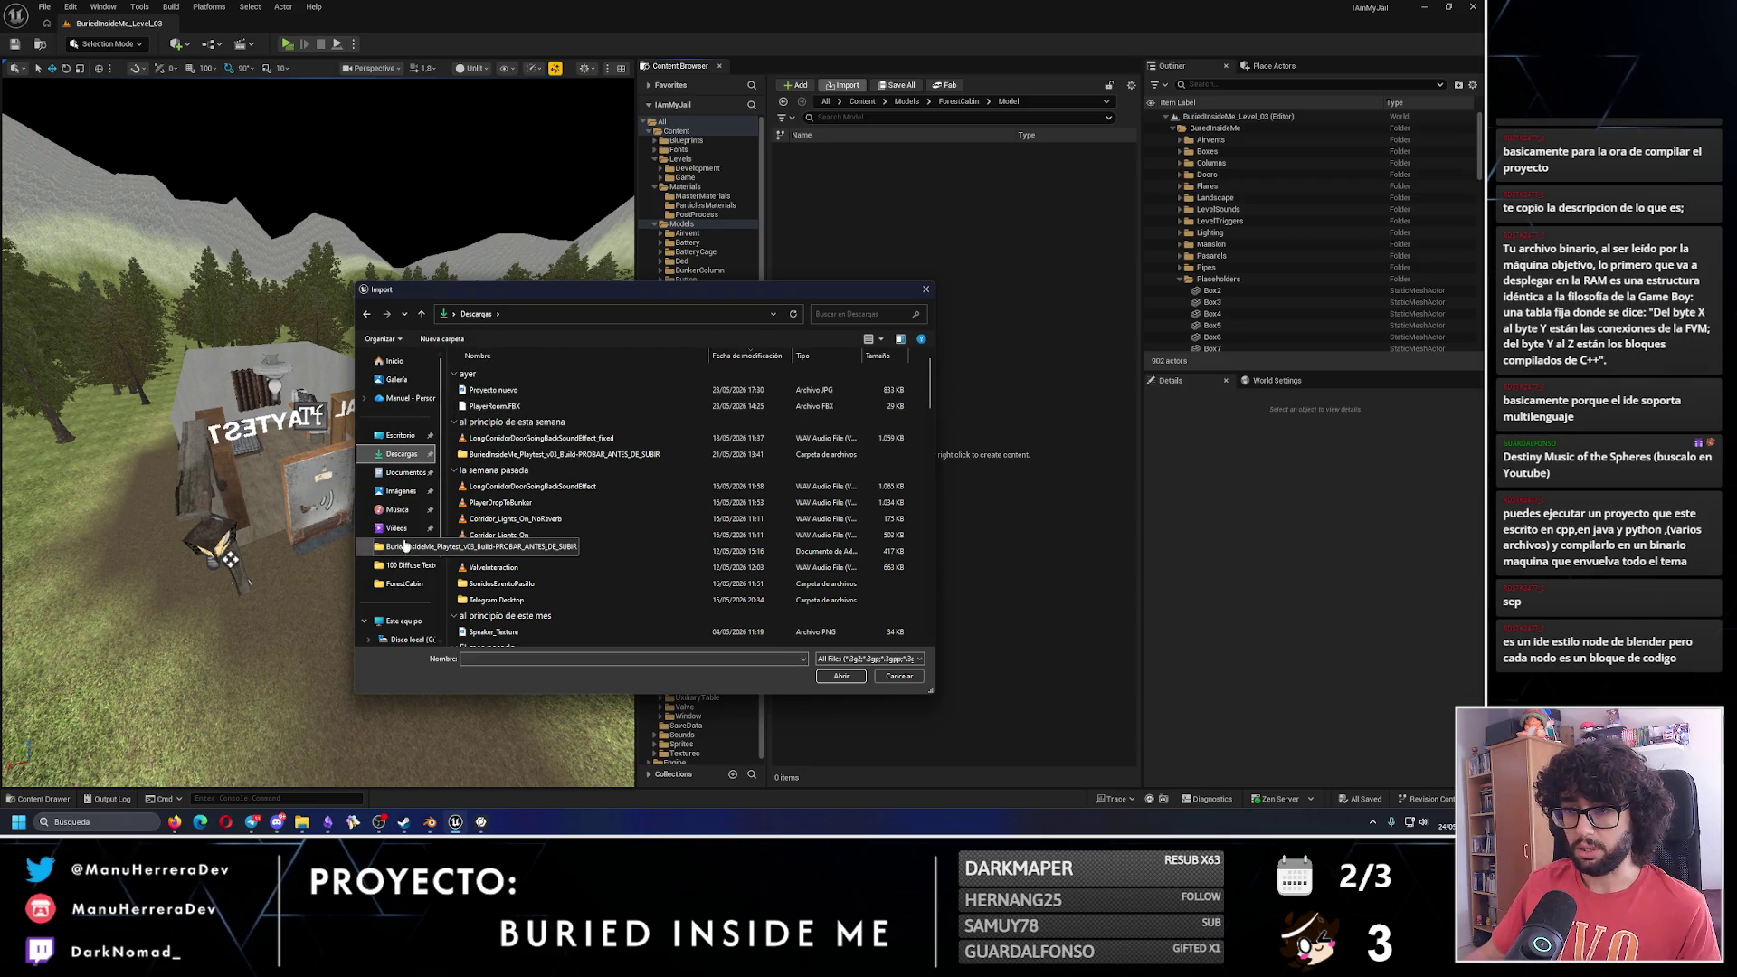
left_click(302, 823)
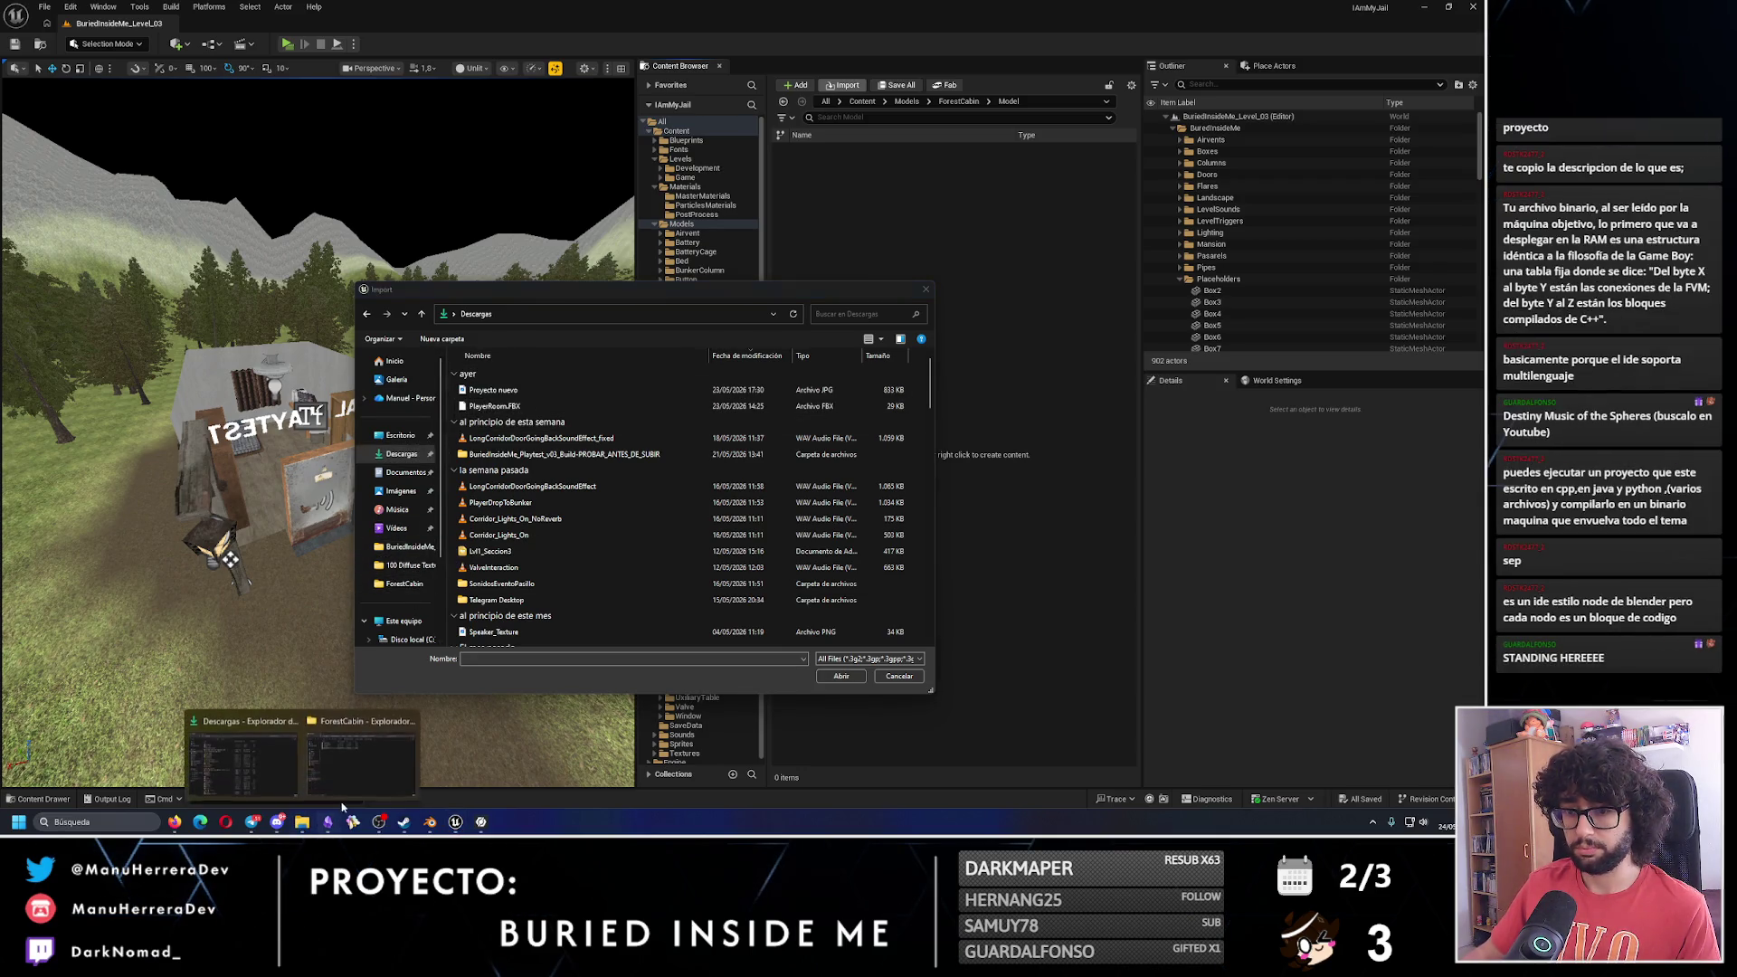
left_click(892, 220)
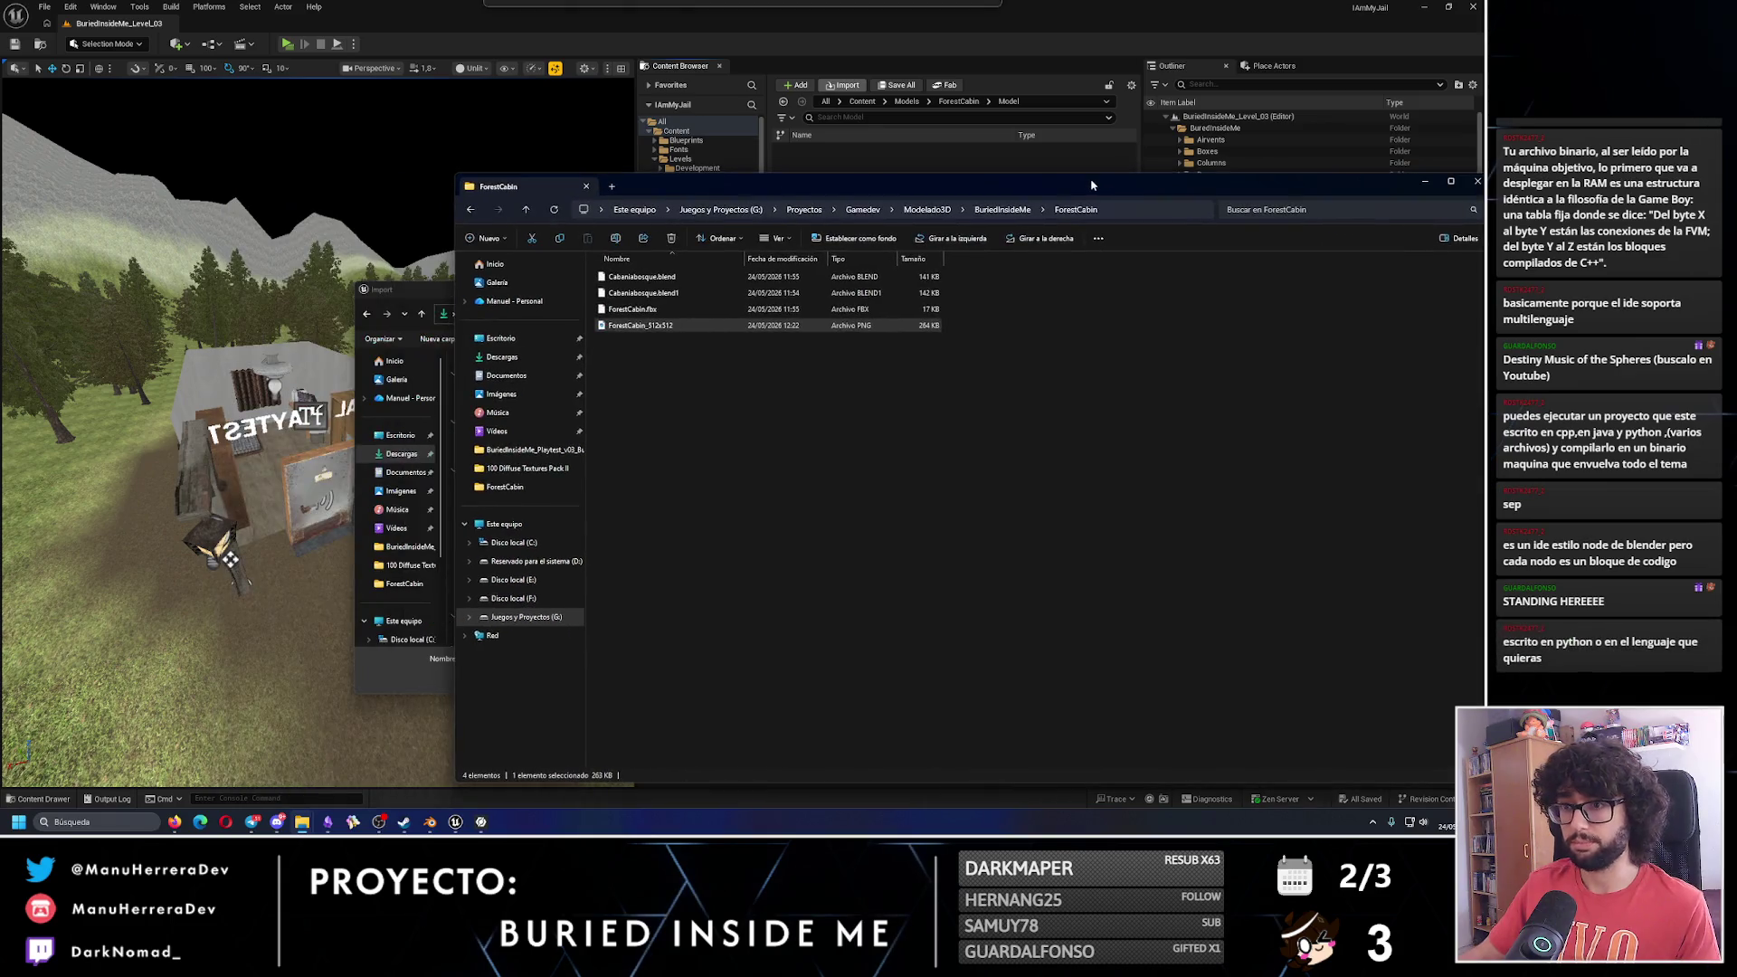
left_click(419, 301)
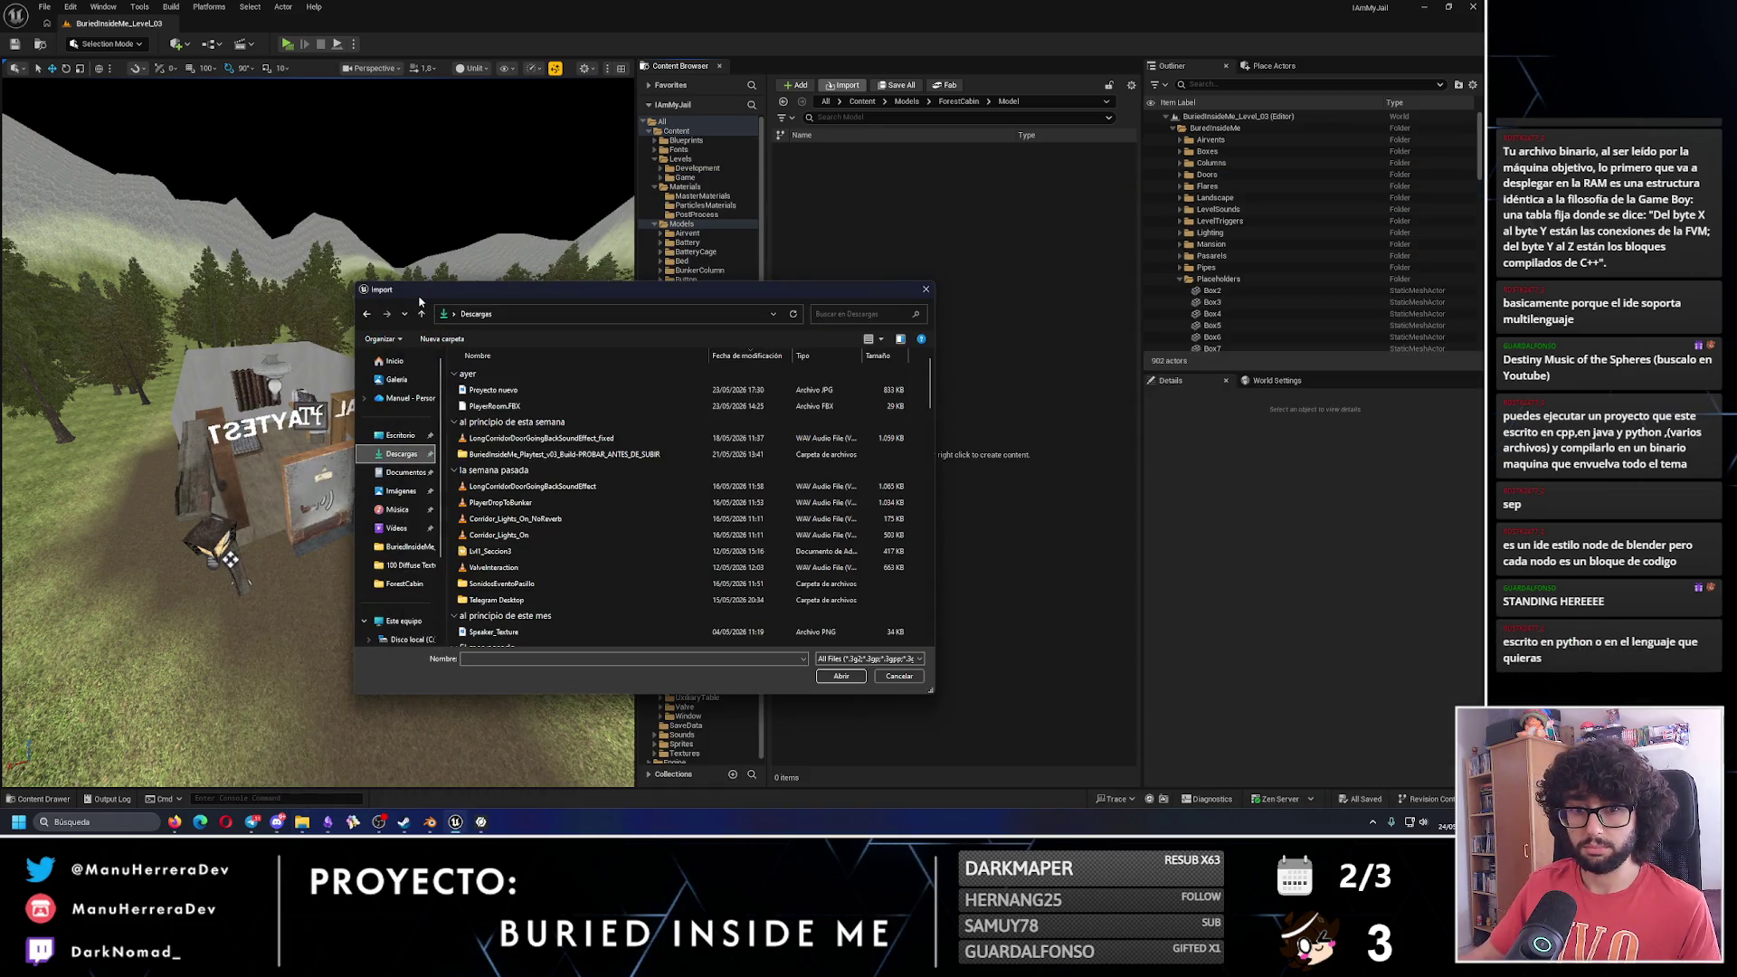
left_click(621, 317)
key("ctrl+v")
key("Return")
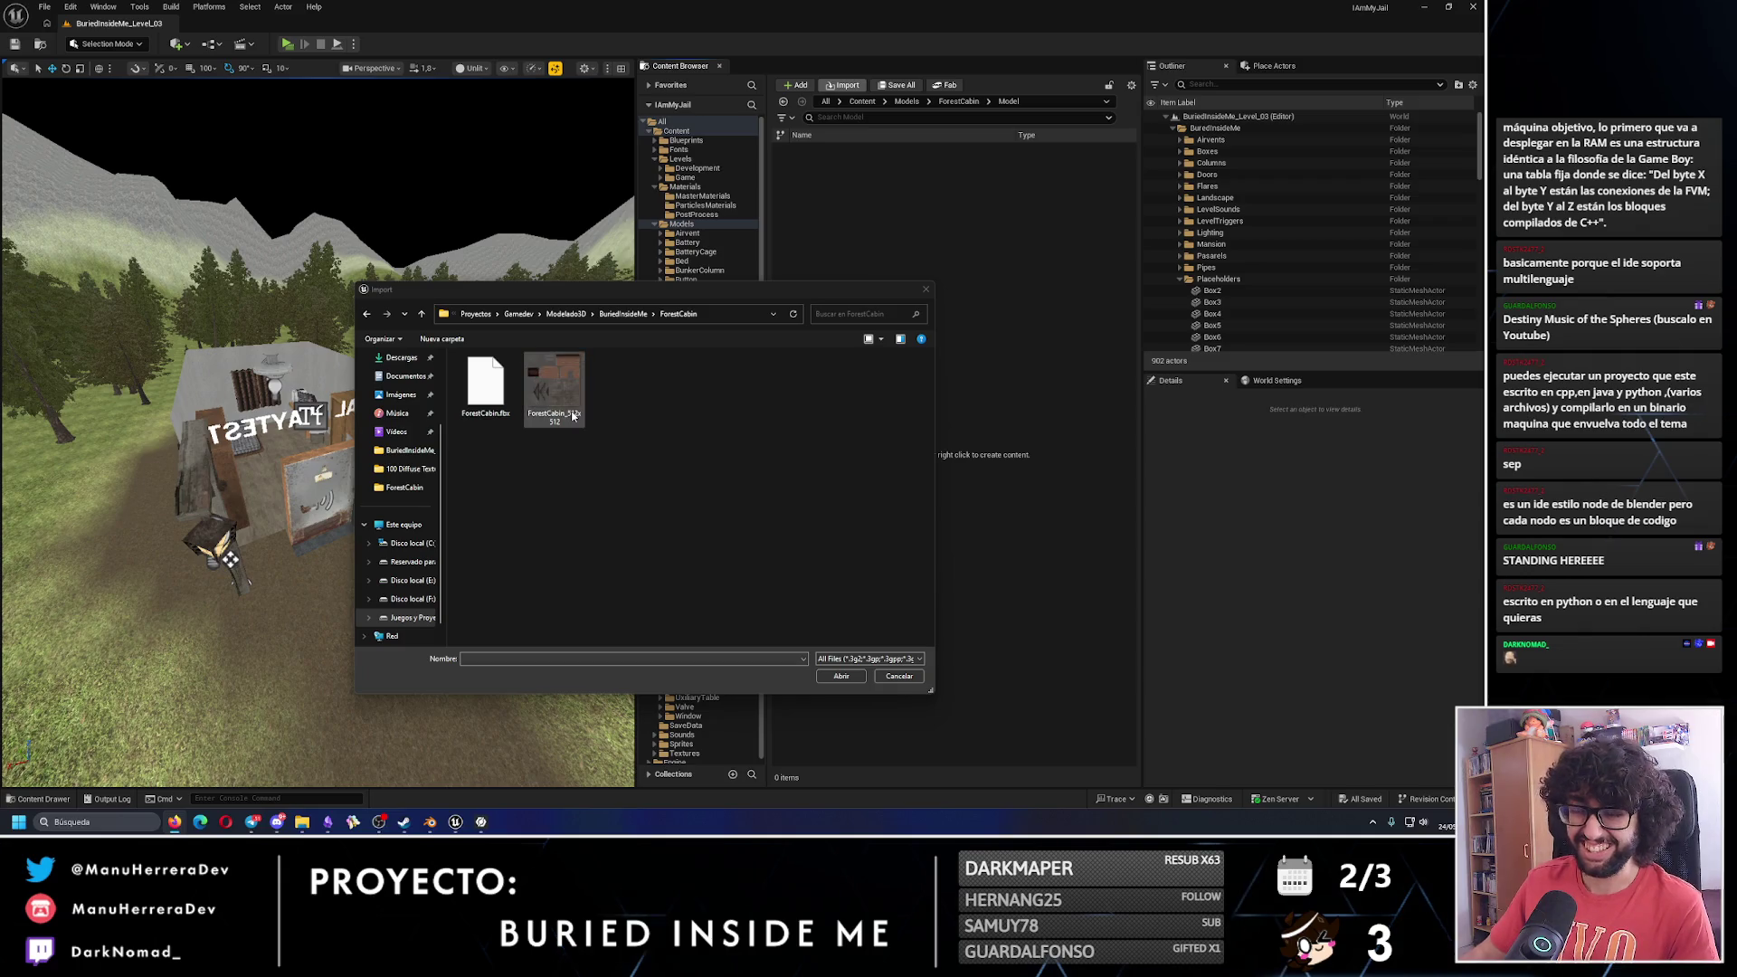
left_click(485, 384)
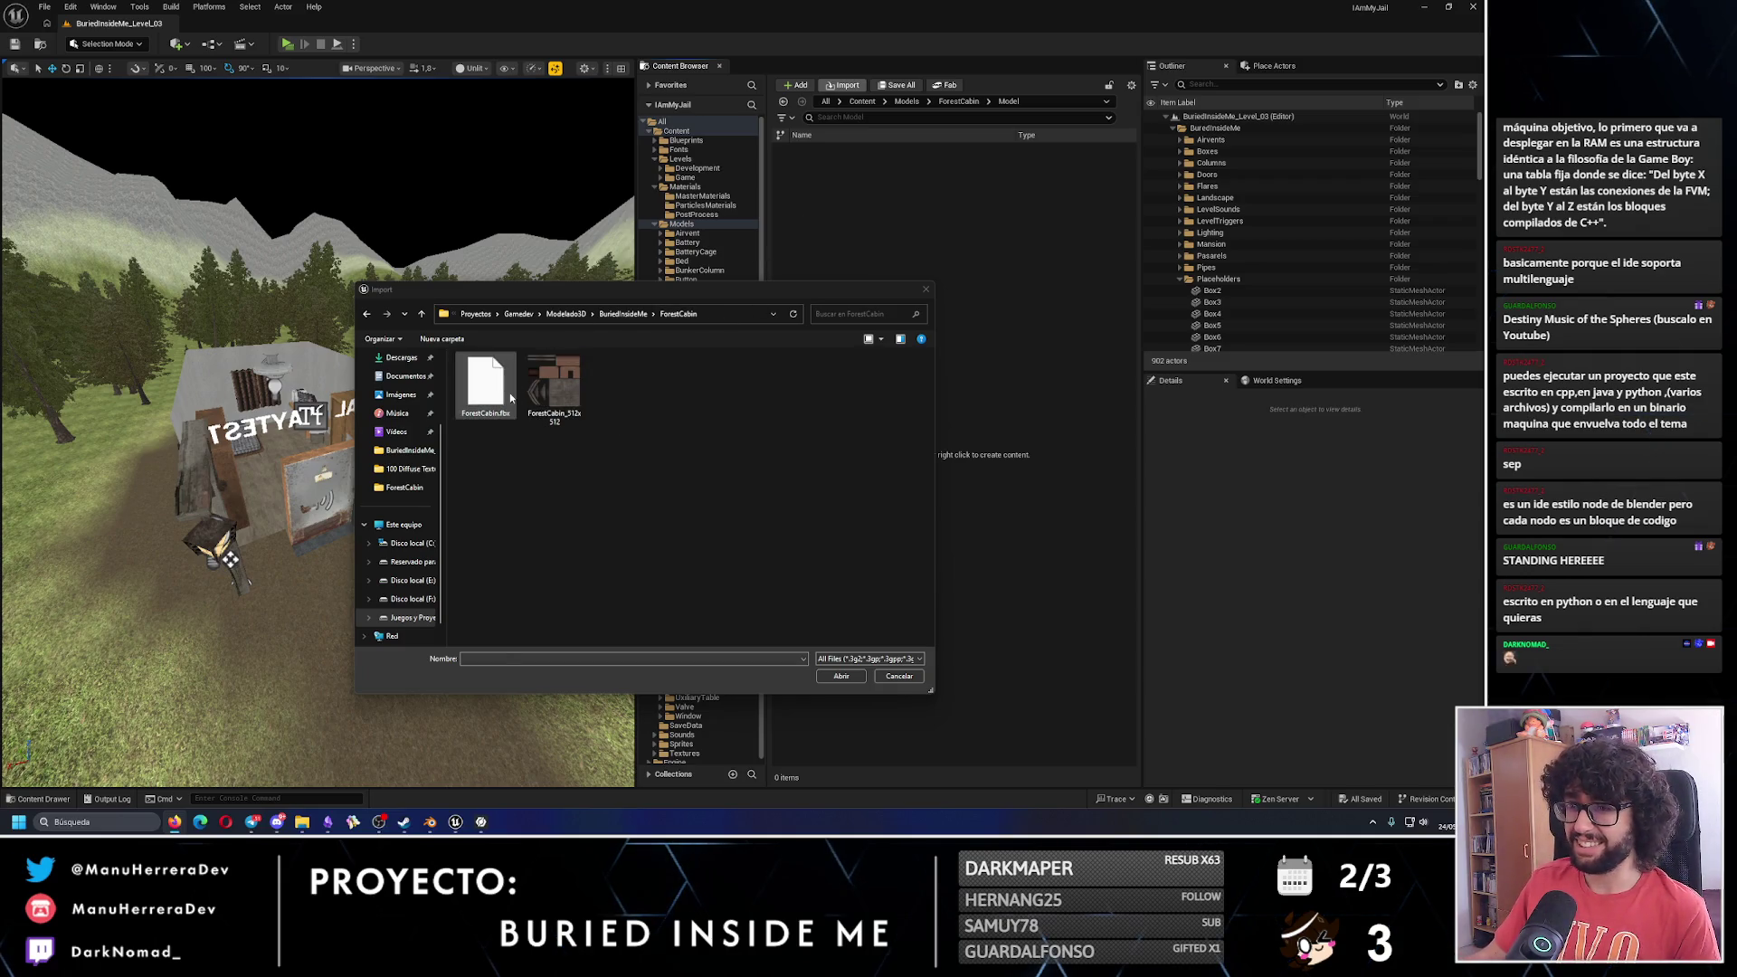
left_click(842, 676)
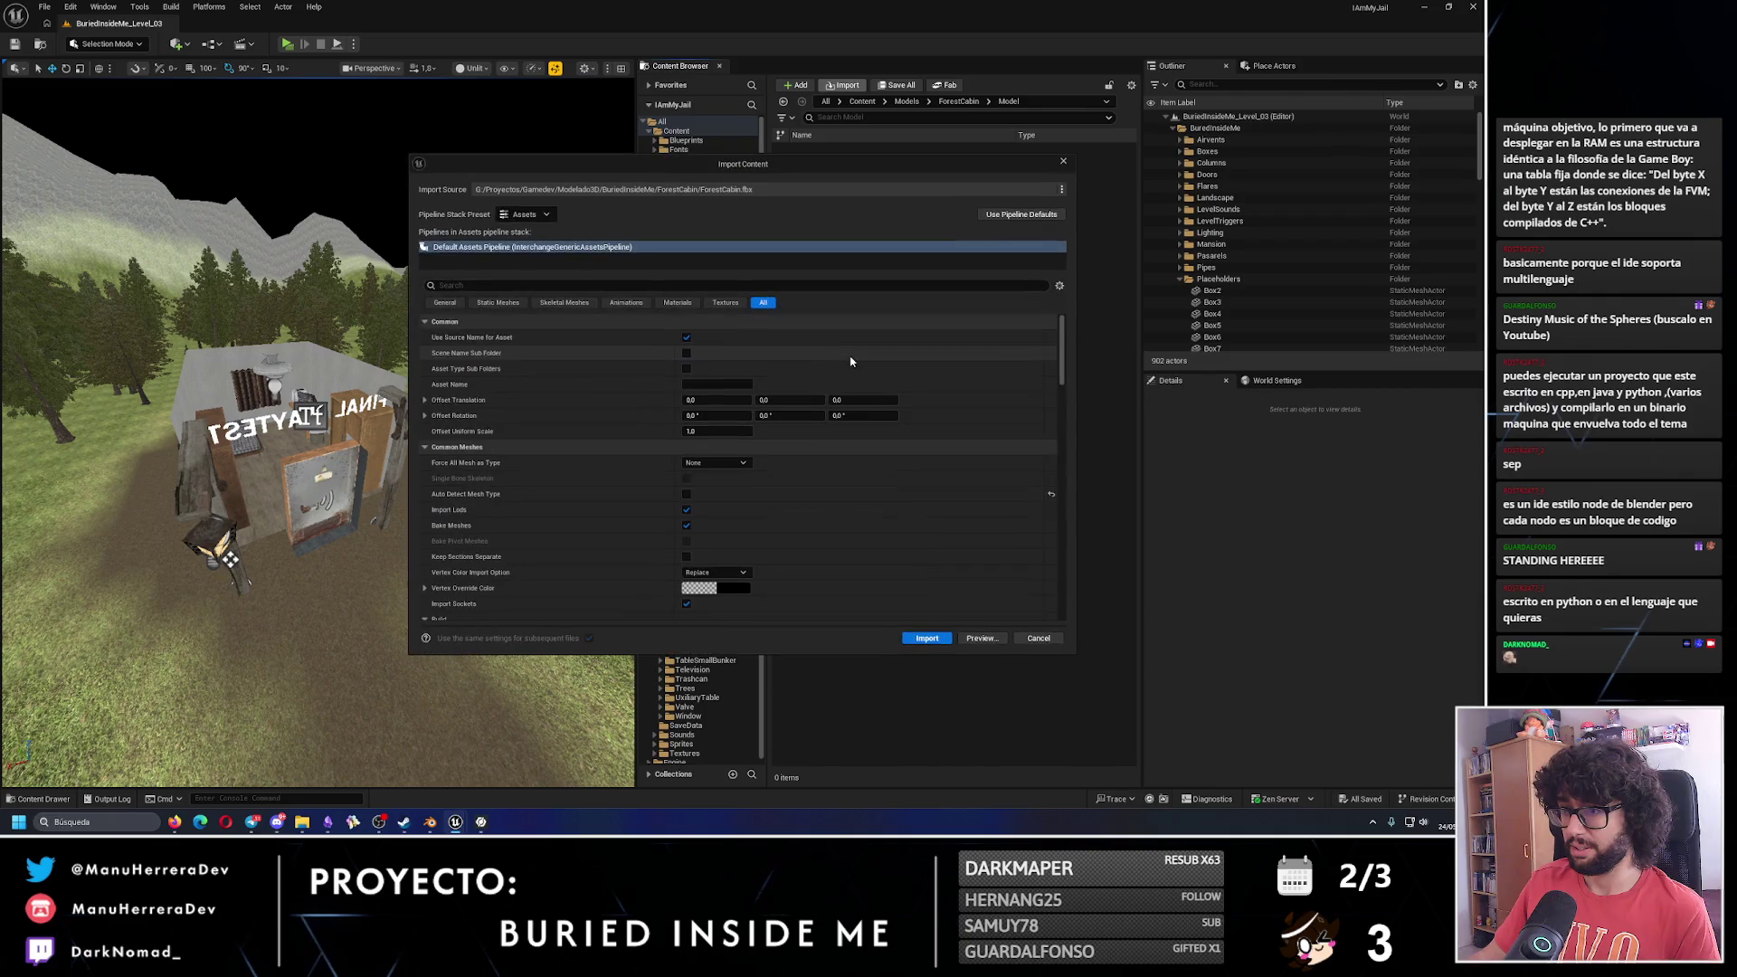
left_click(927, 638)
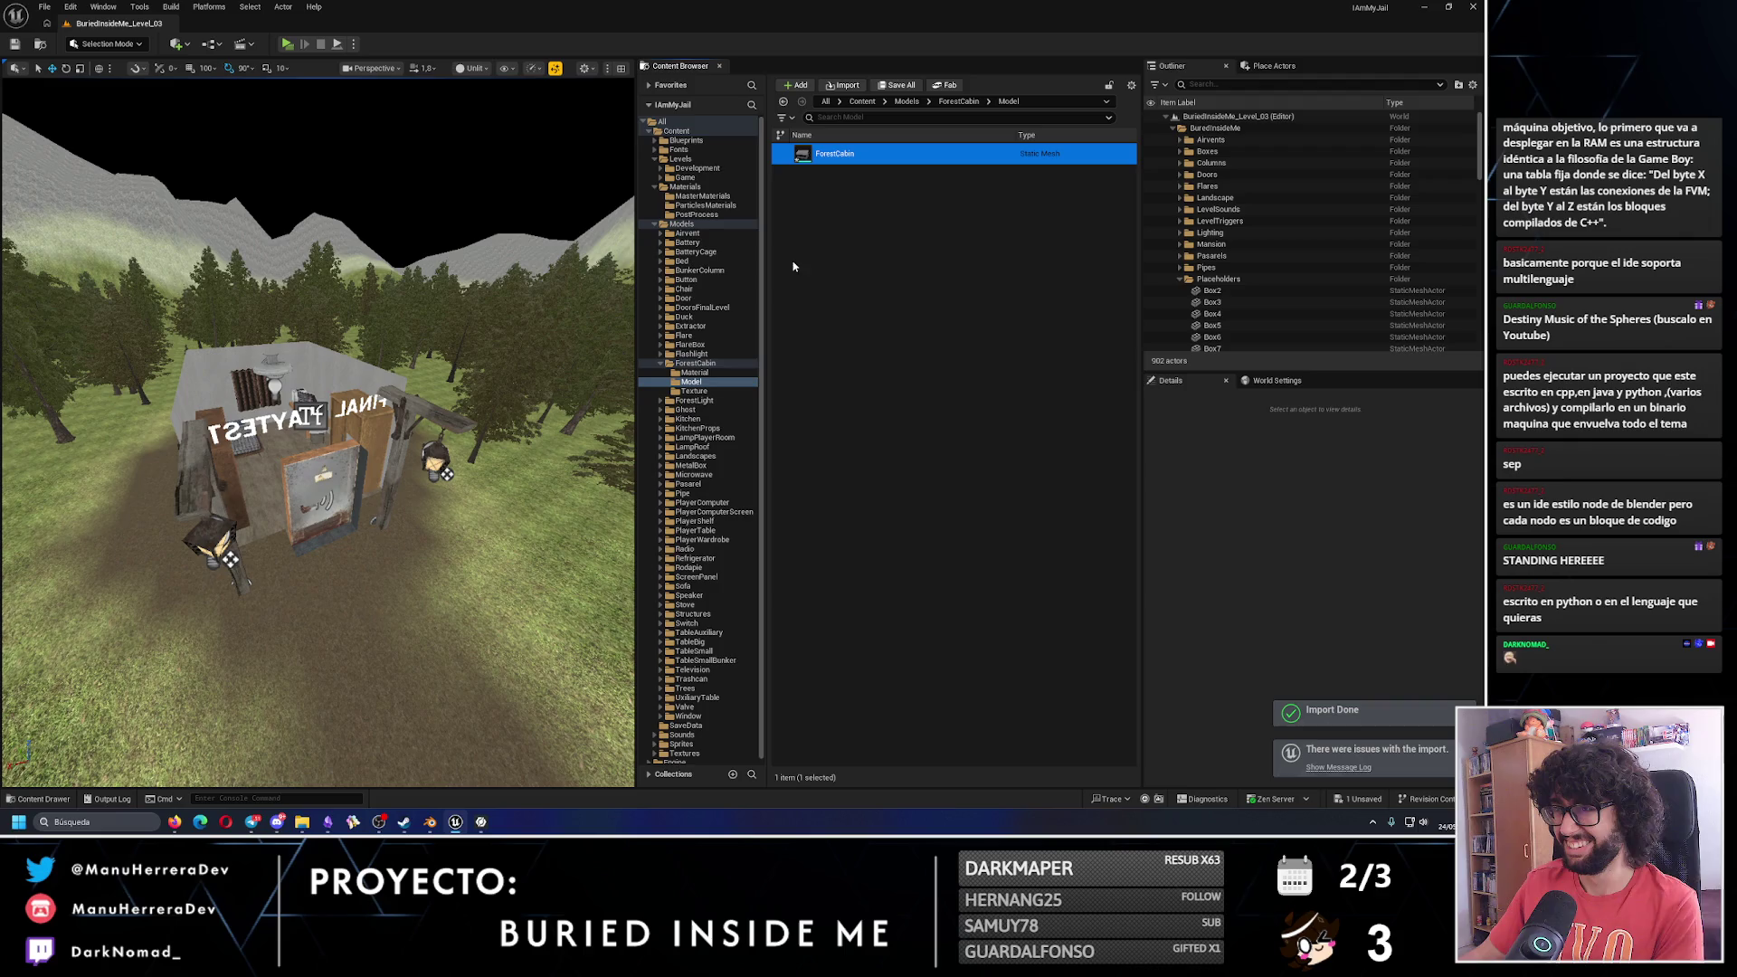
Import the ForestCabin_512x512 texture into the ForestCabin Texture folder.
left_click(694, 391)
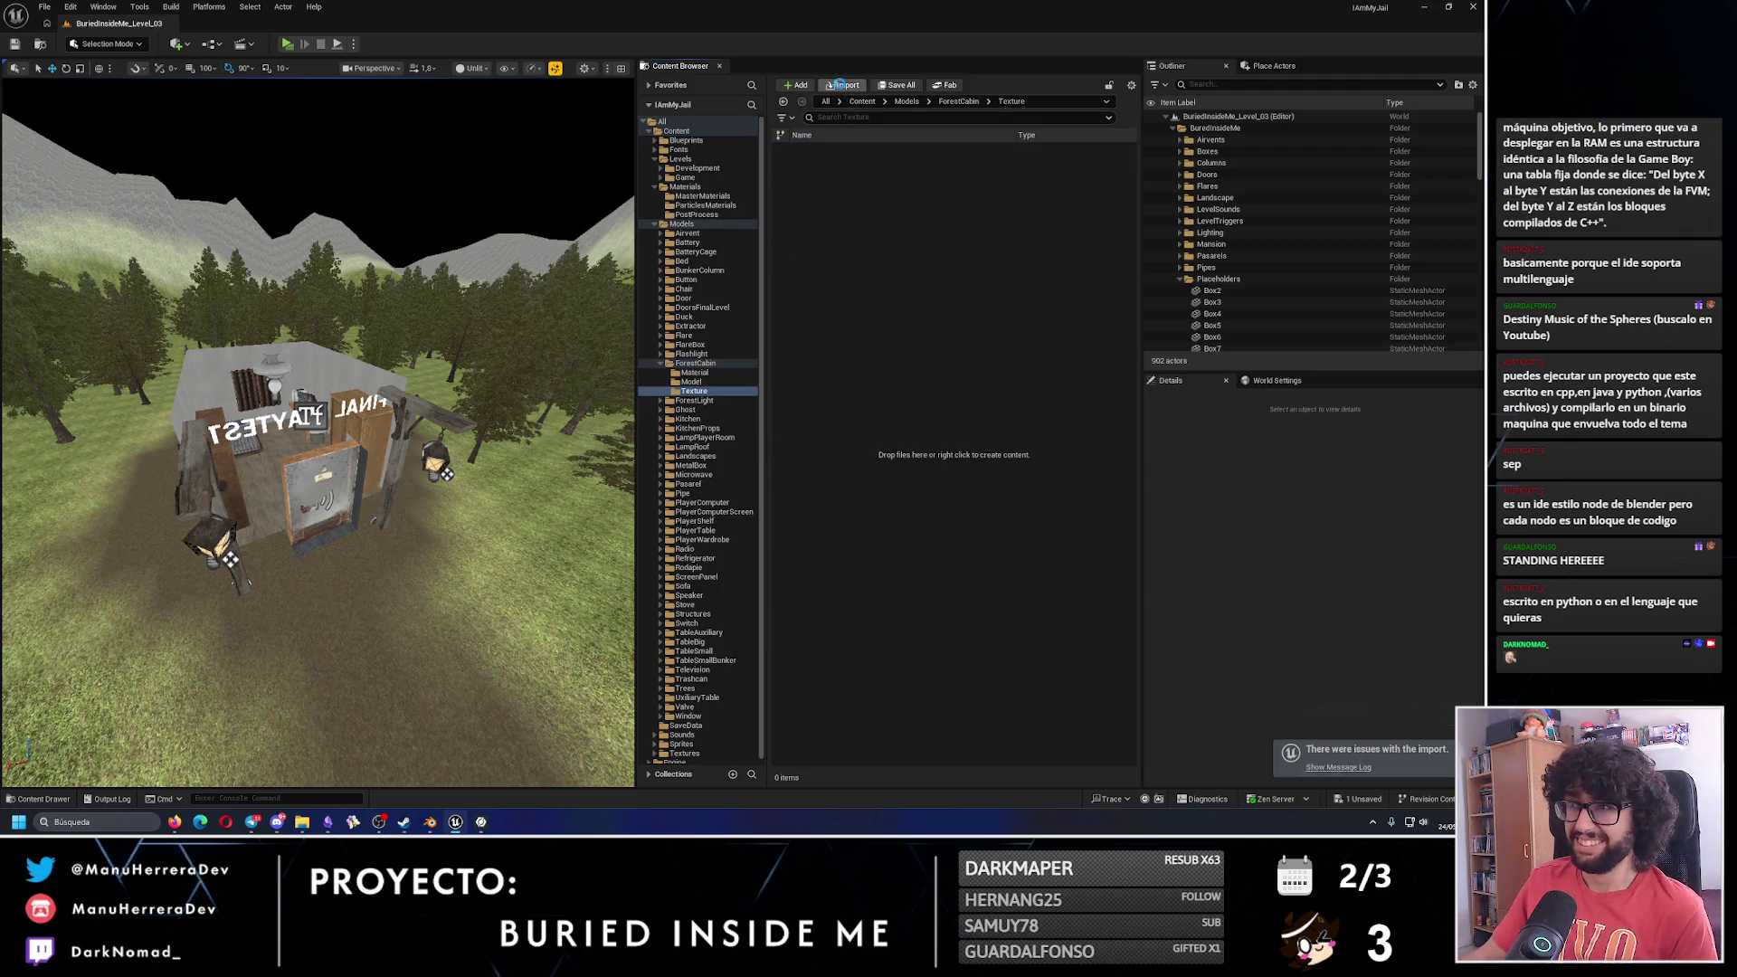
left_click(542, 384)
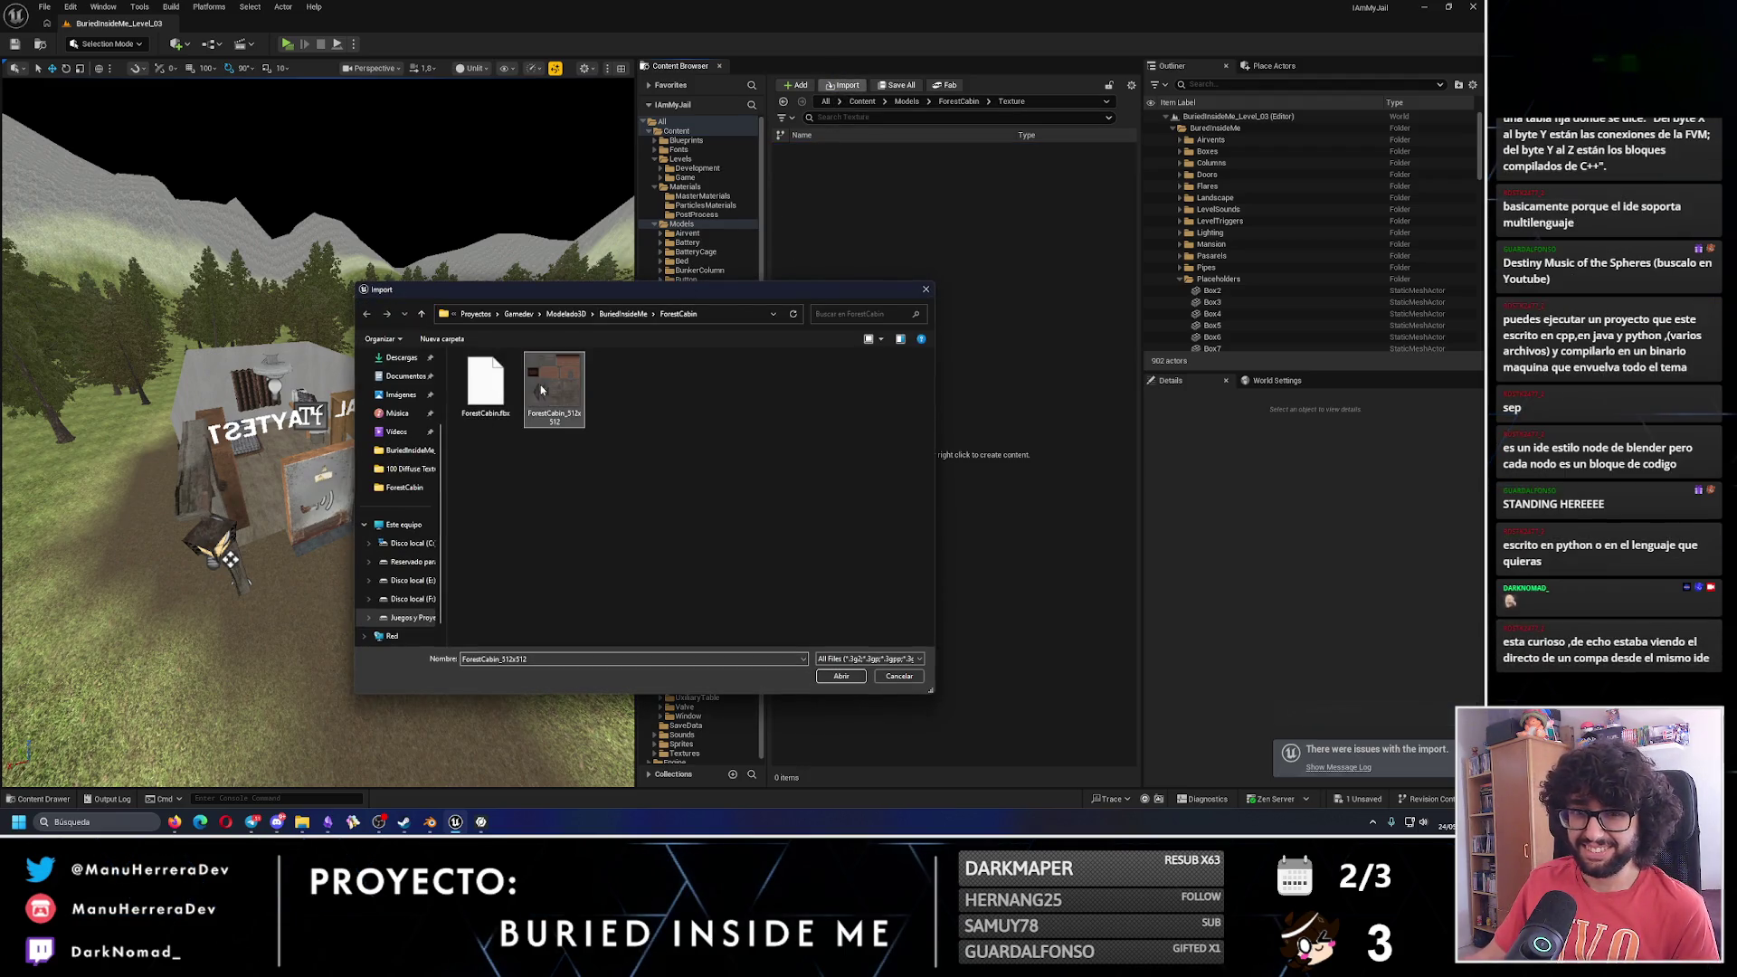
left_click(840, 676)
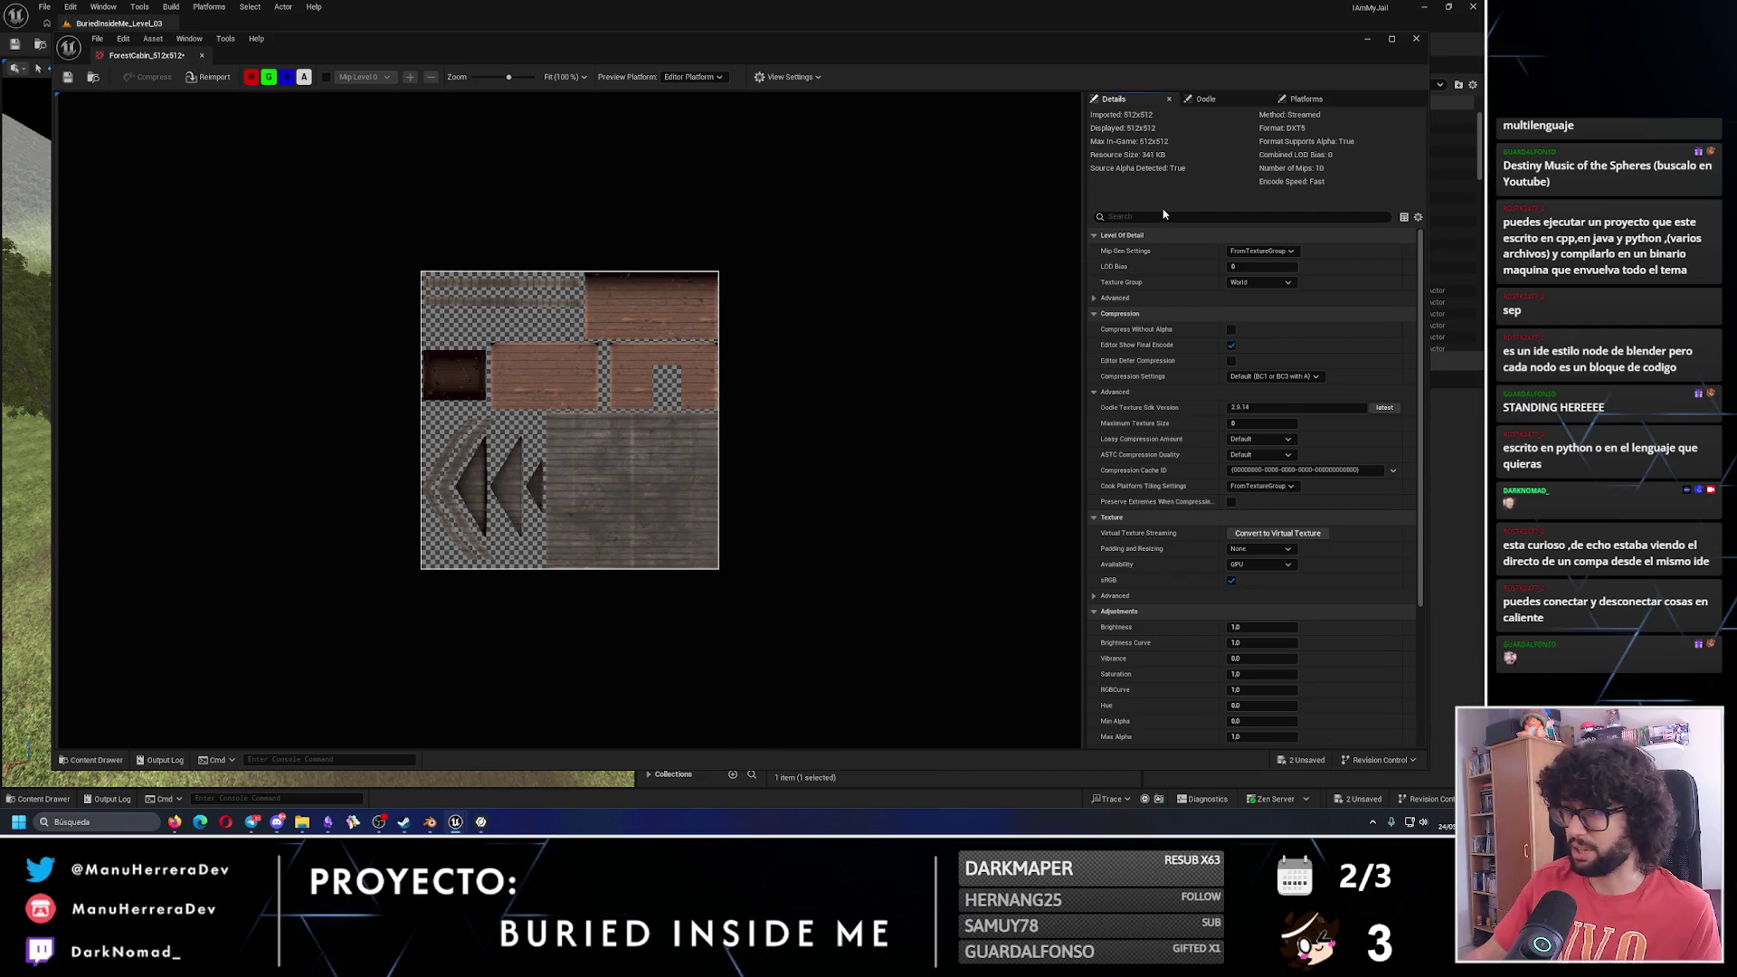
Set the ForestCabin_512x512 texture's Filter to Nearest and close the texture editor.
left_click(1156, 215)
type("filter")
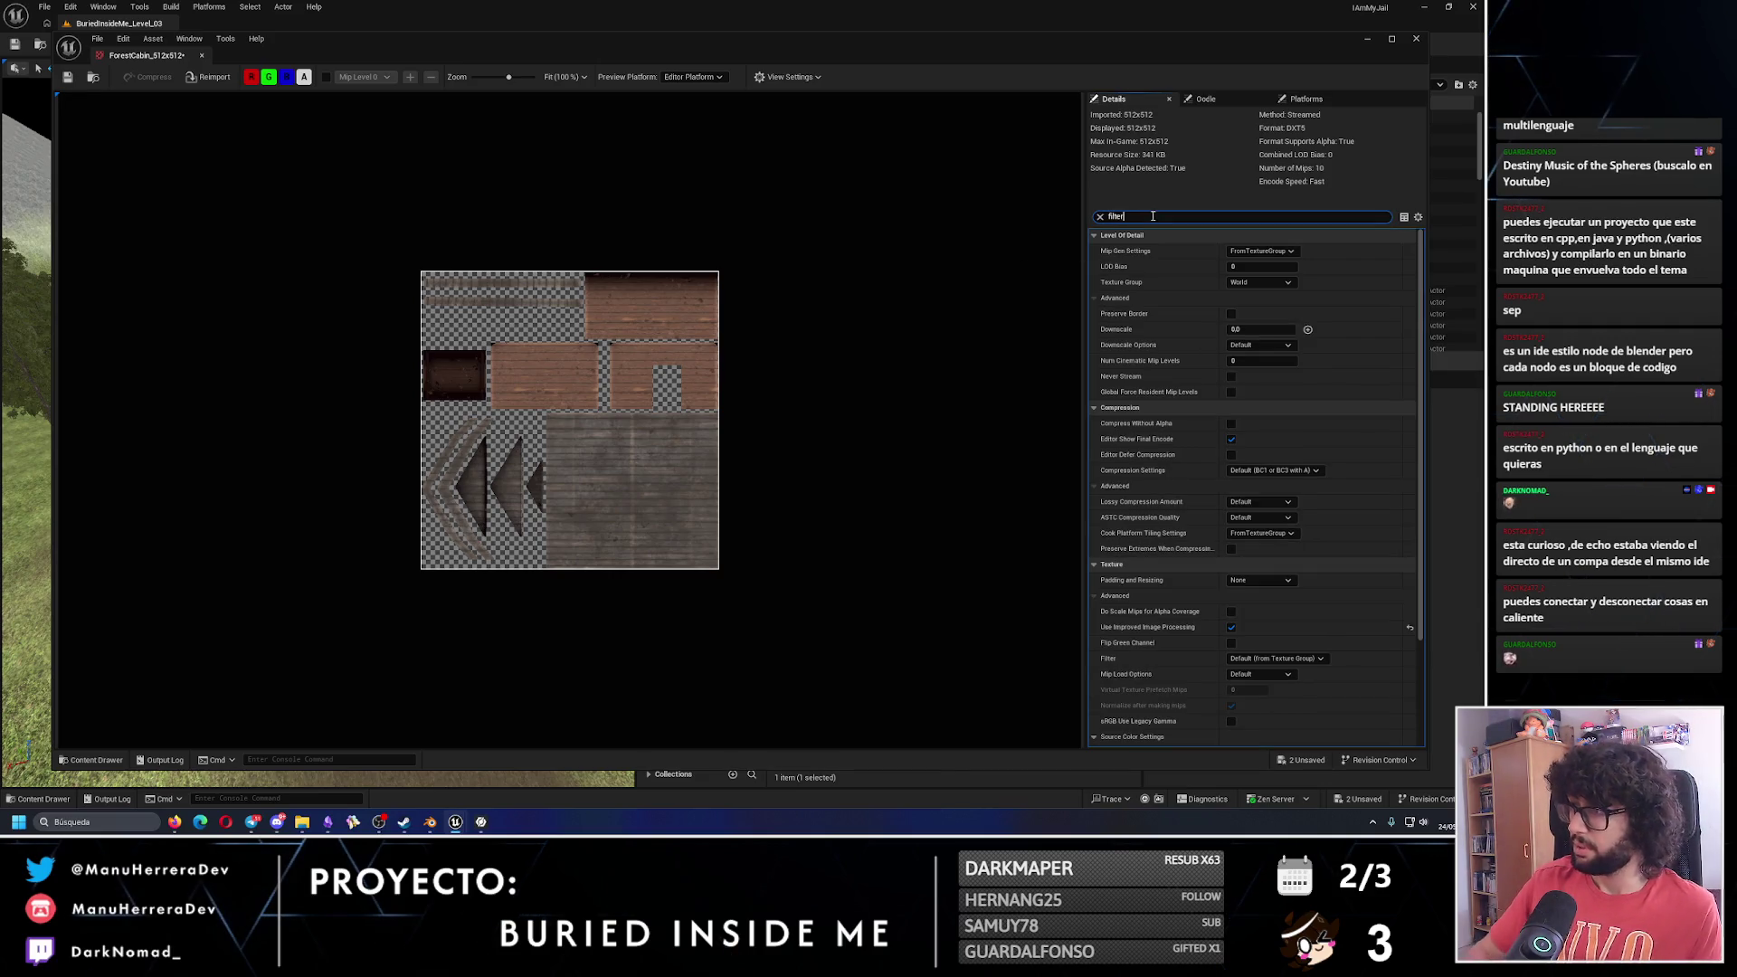
left_click(1264, 282)
left_click(1258, 305)
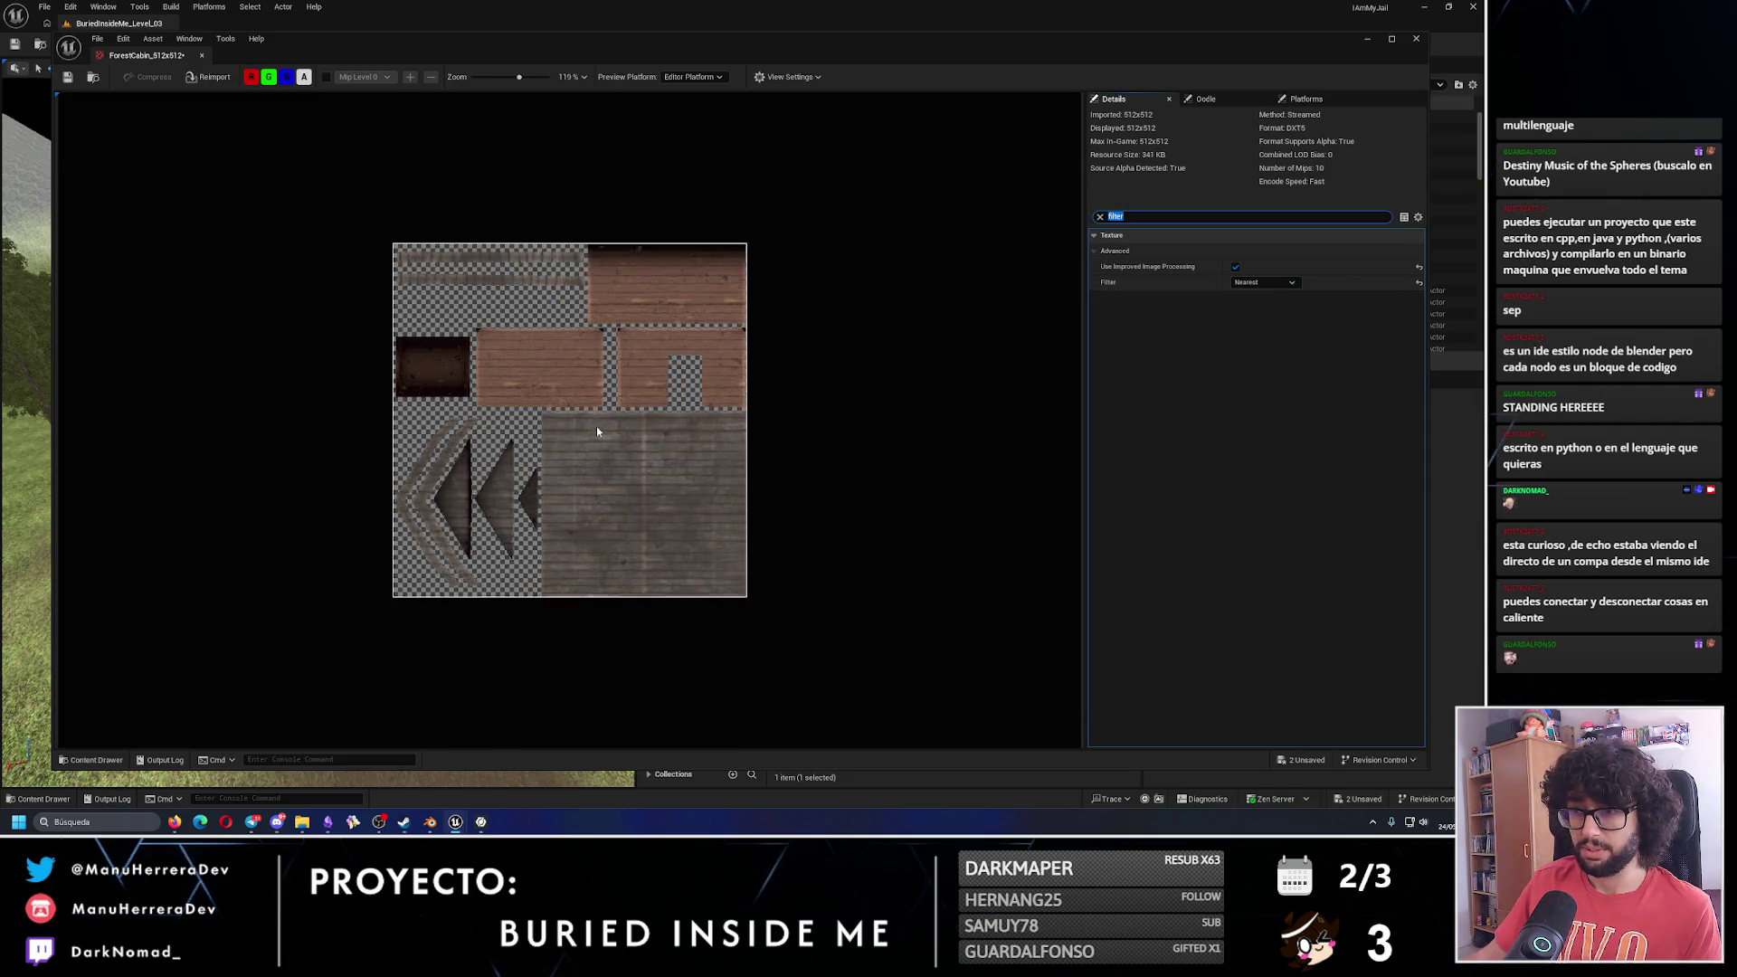
scroll(597, 432, "up", 2)
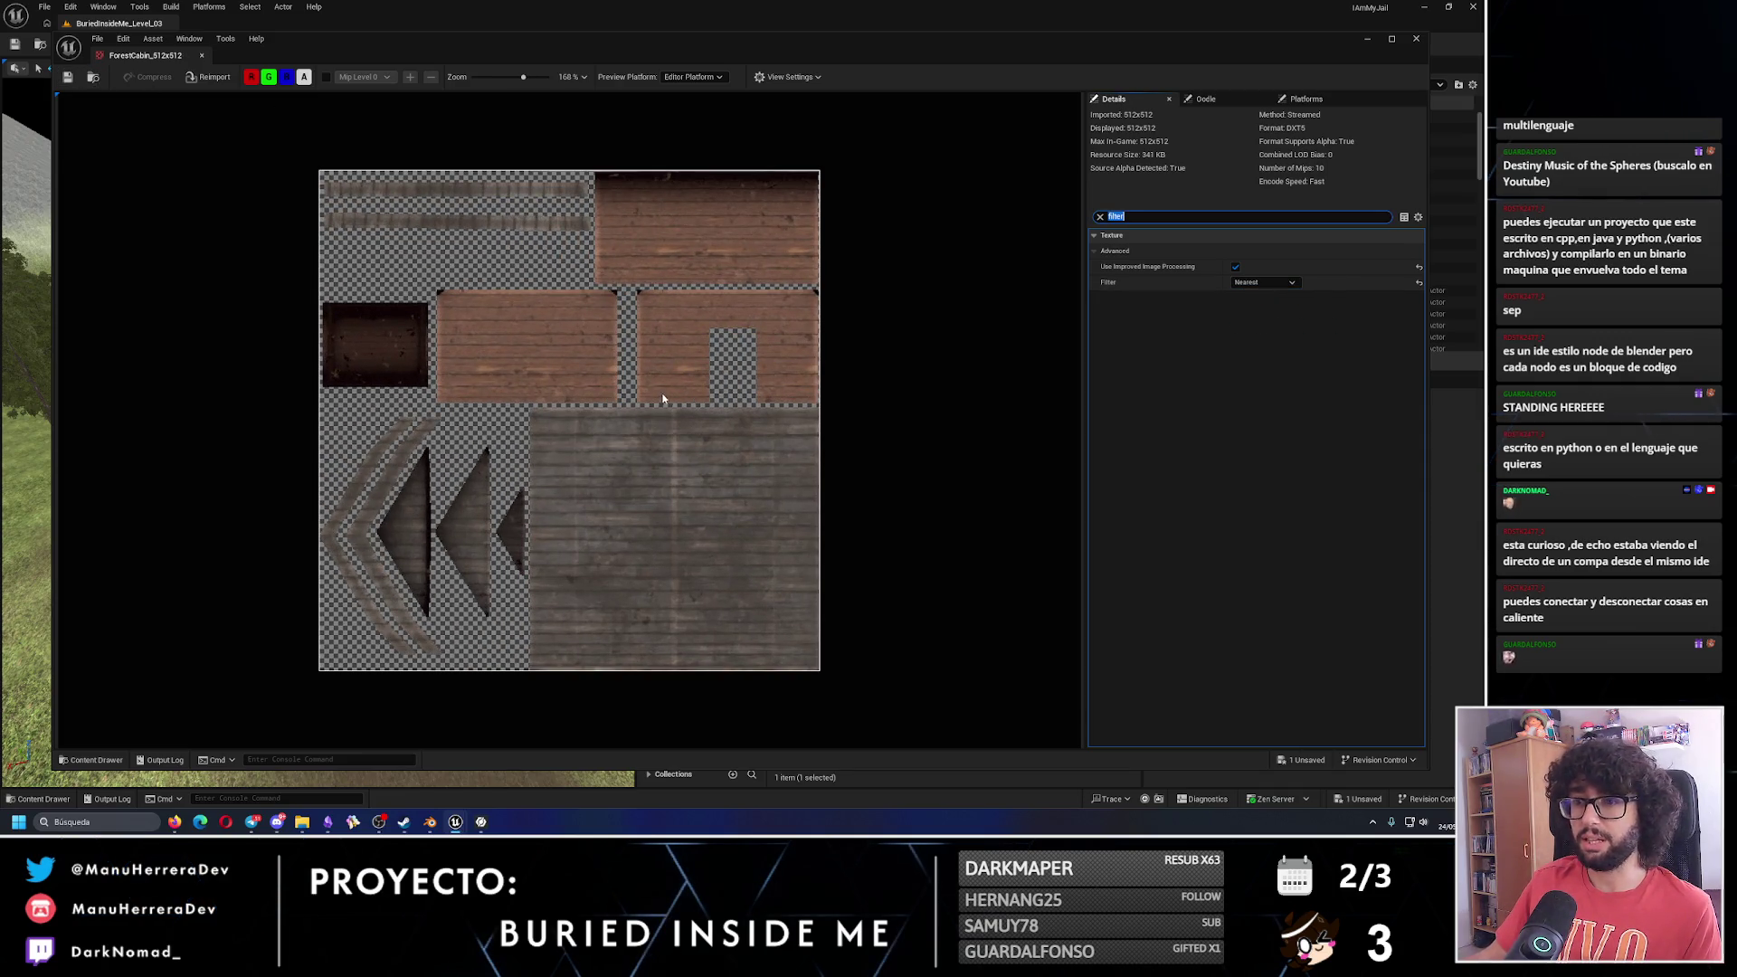
scroll(663, 400, "down", 2)
left_click(1416, 38)
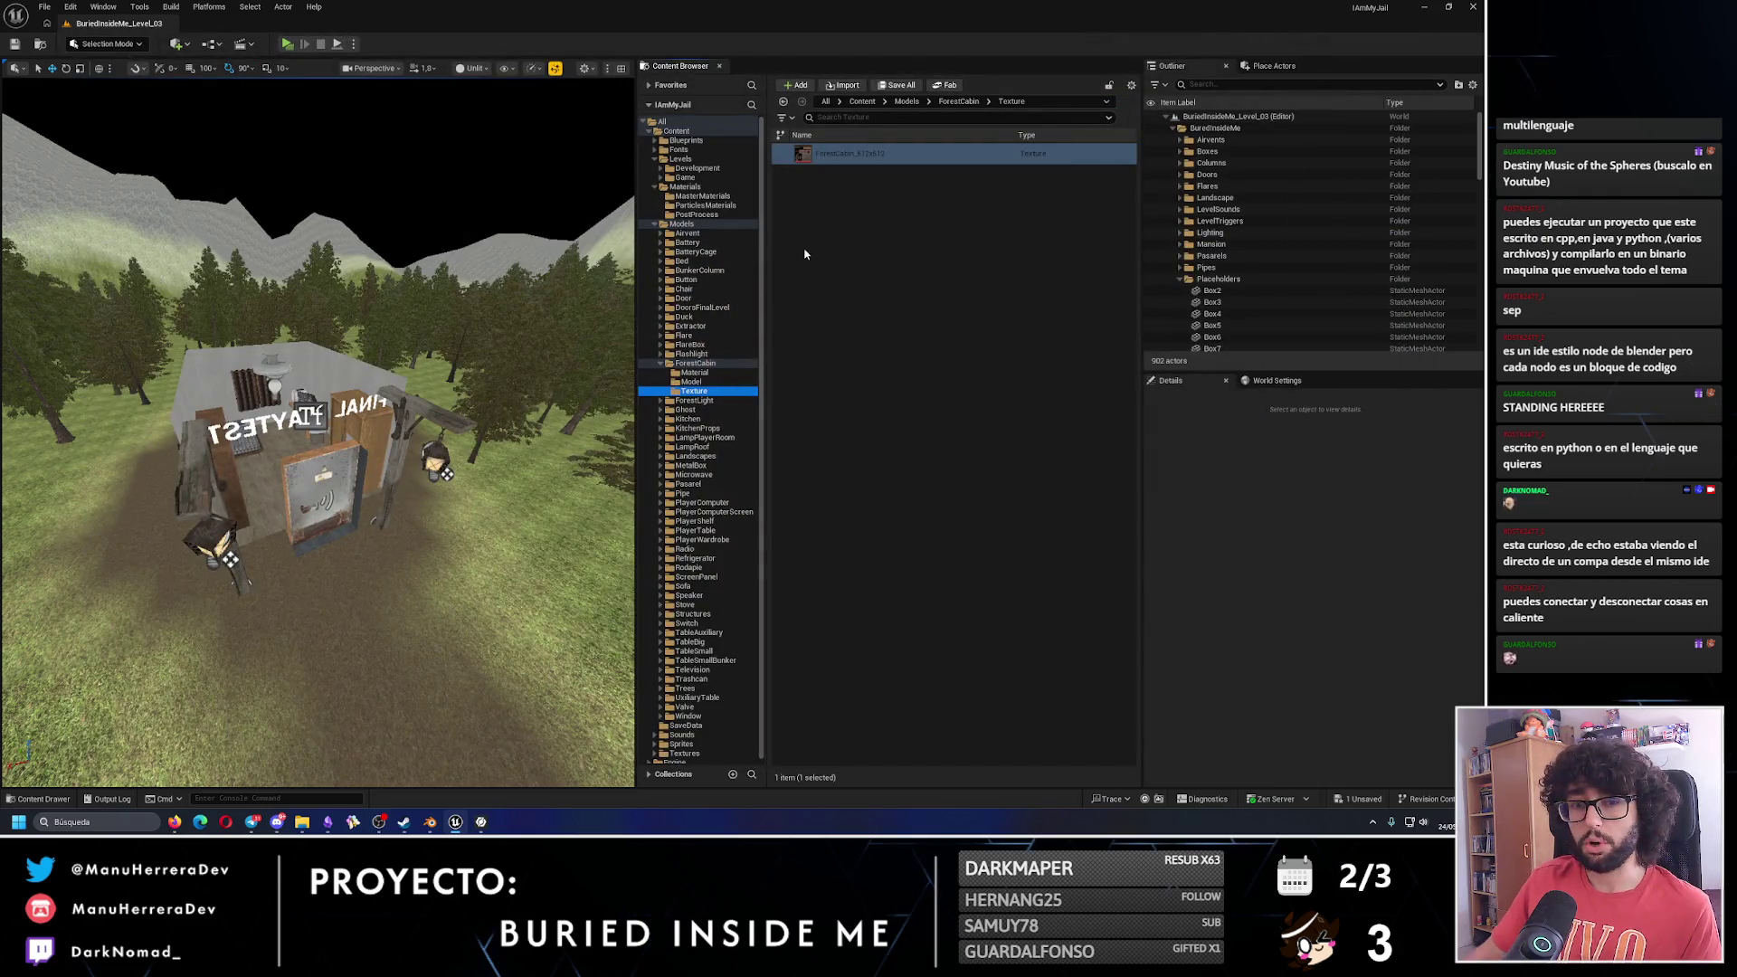
Move the ML_Extractor1 material instance into the ForestCabin Material folder.
left_click(692, 381)
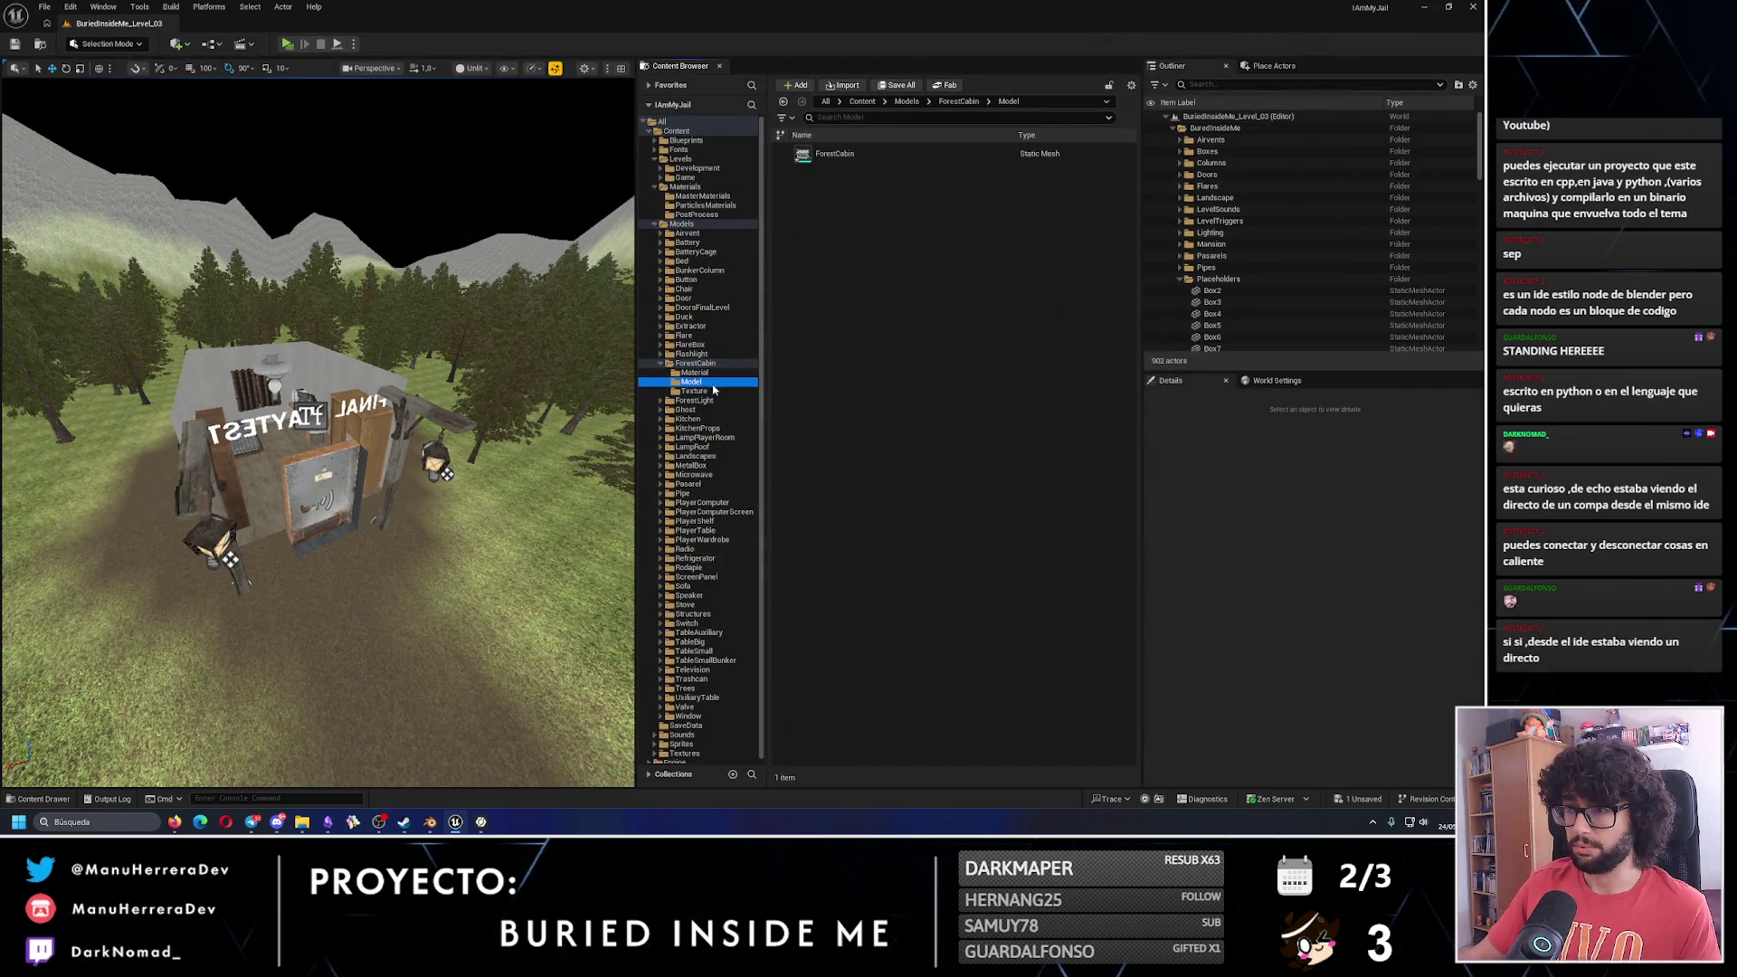
left_click(661, 326)
left_click(694, 334)
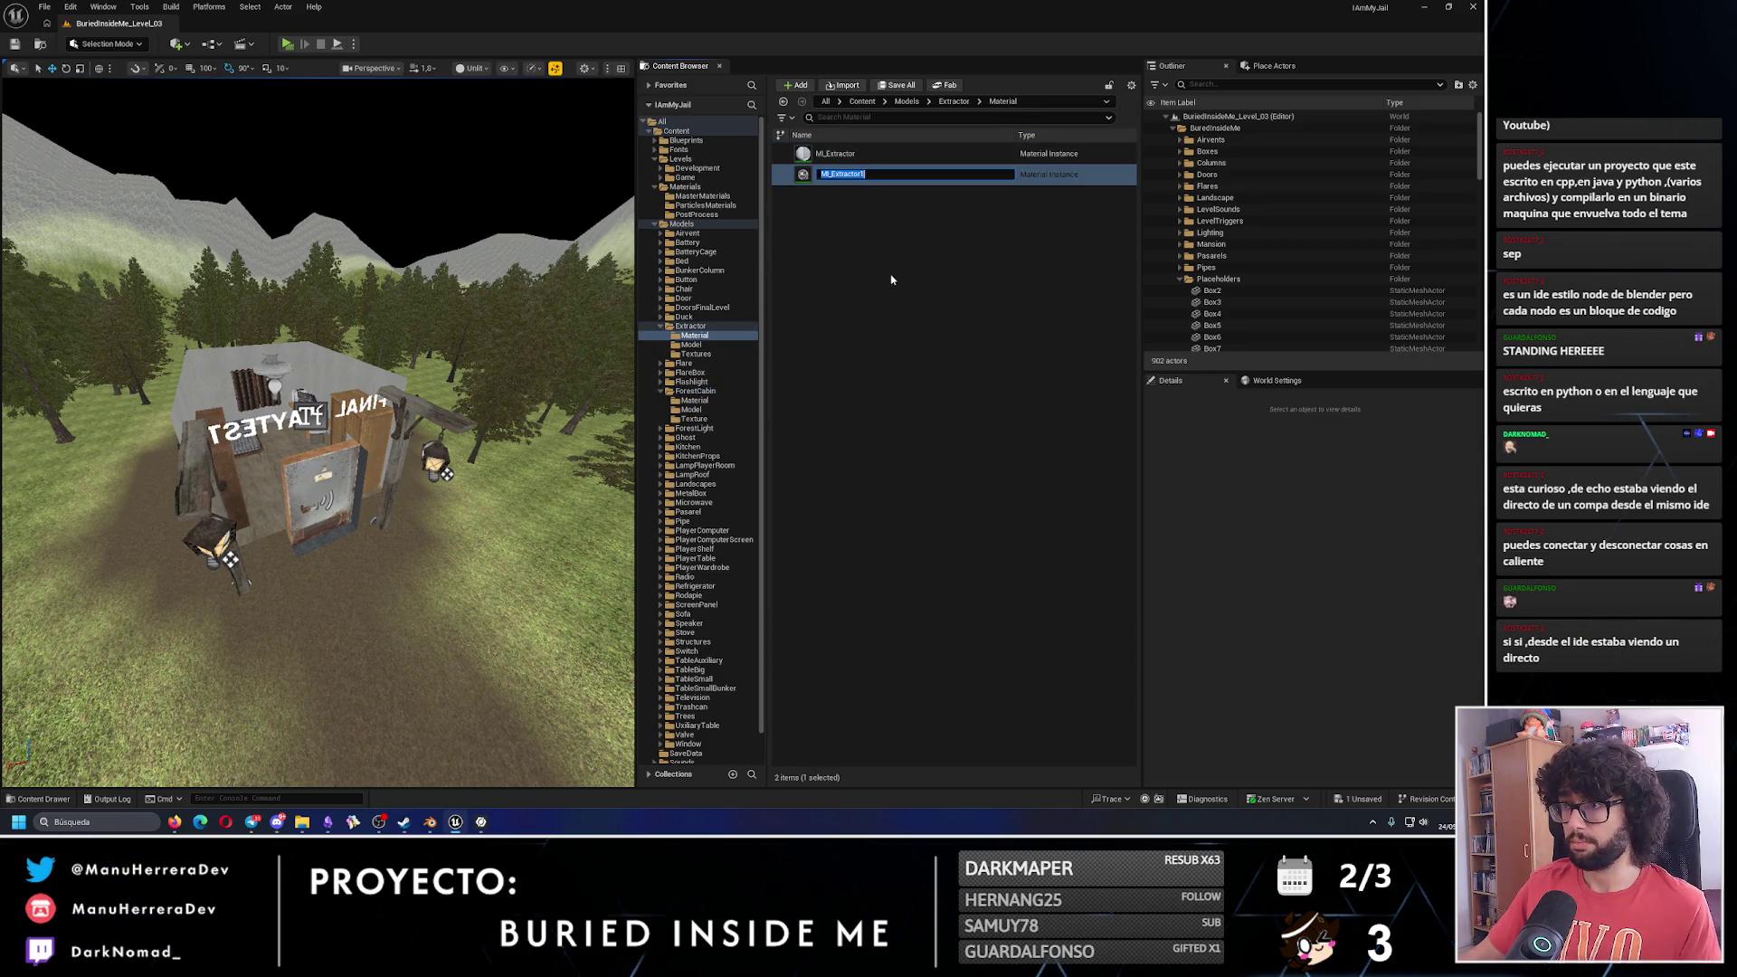
left_click(855, 173)
mouse_move(855, 174)
left_mouse_down()
mouse_move(749, 419)
mouse_move(732, 417)
left_mouse_up()
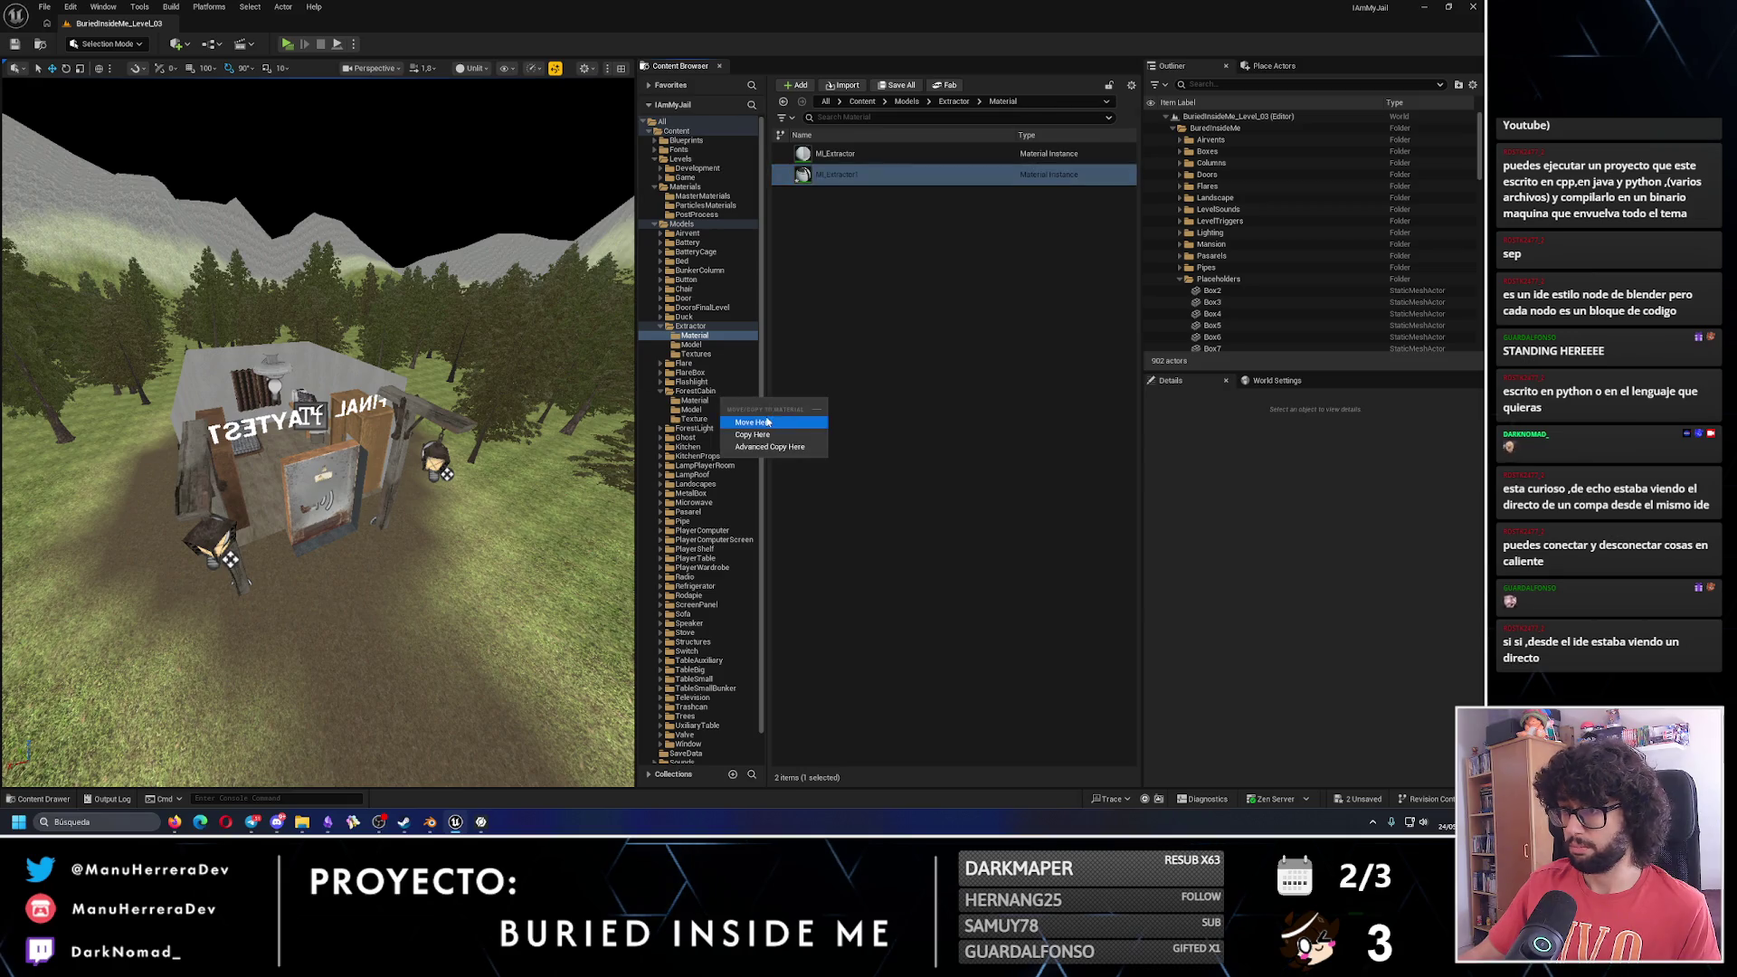
left_click(755, 439)
left_click(659, 327)
left_click(695, 372)
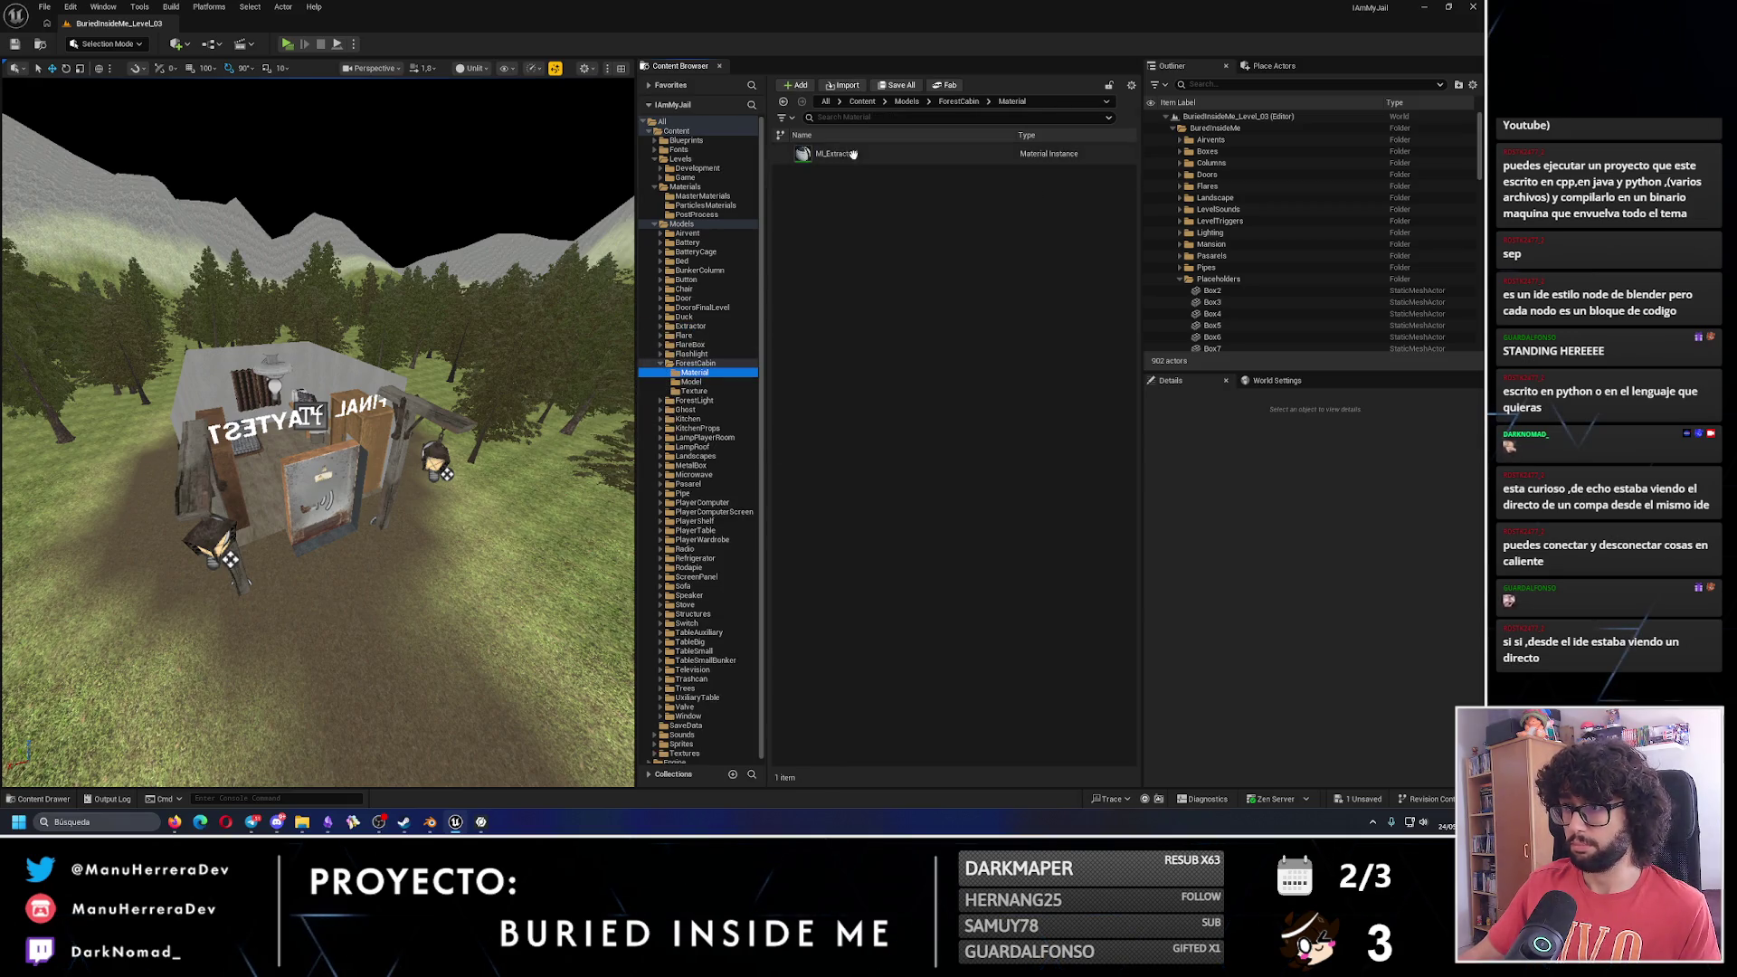
Rename it ML_ForestCabin, set its BaseColor texture to ForestCabin_512x512, and save.
left_click(855, 154)
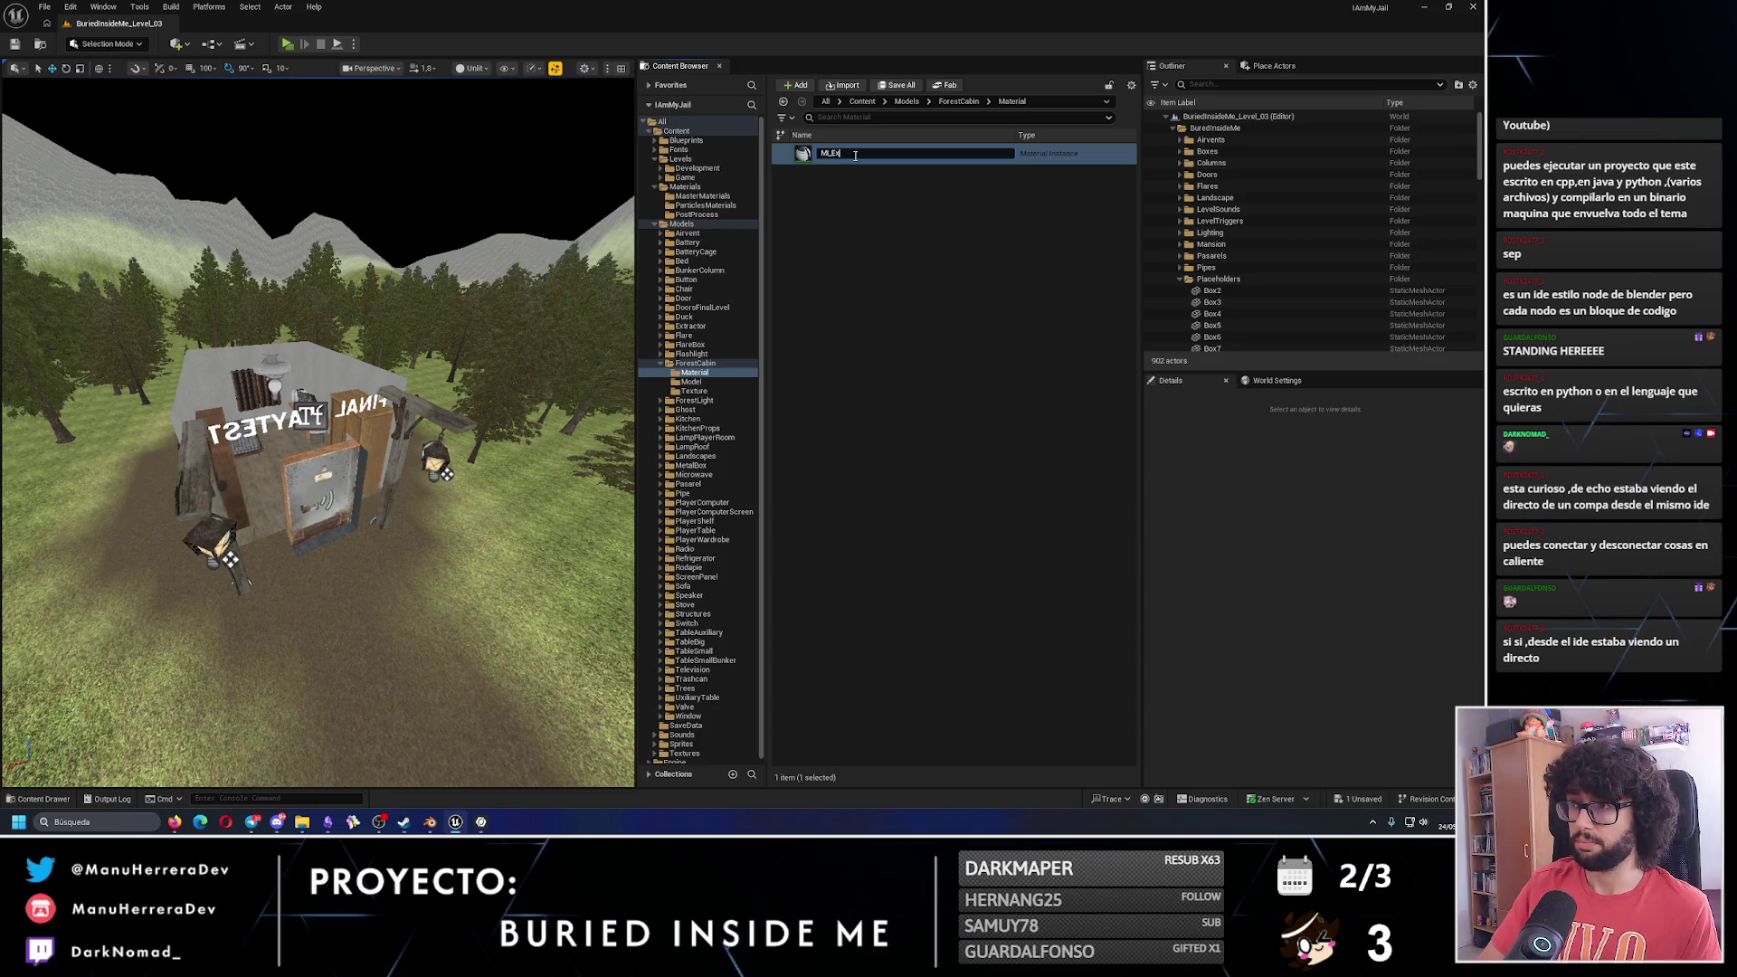
type("orestCabi")
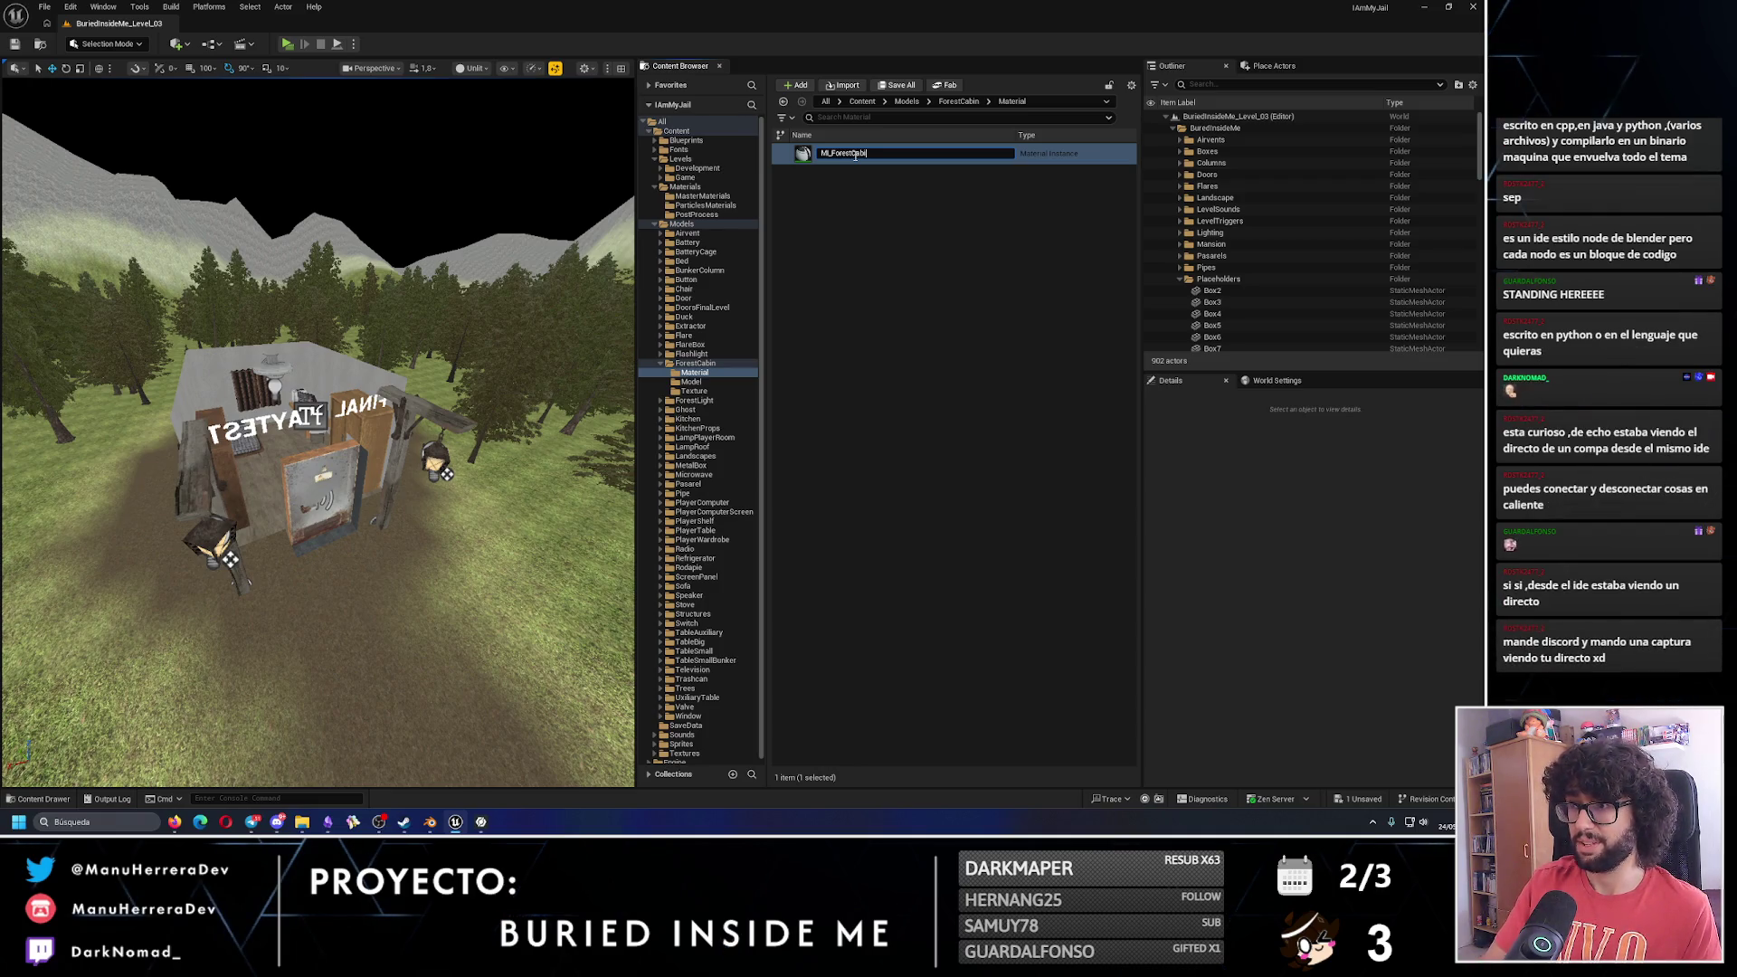
type("n")
key("Return")
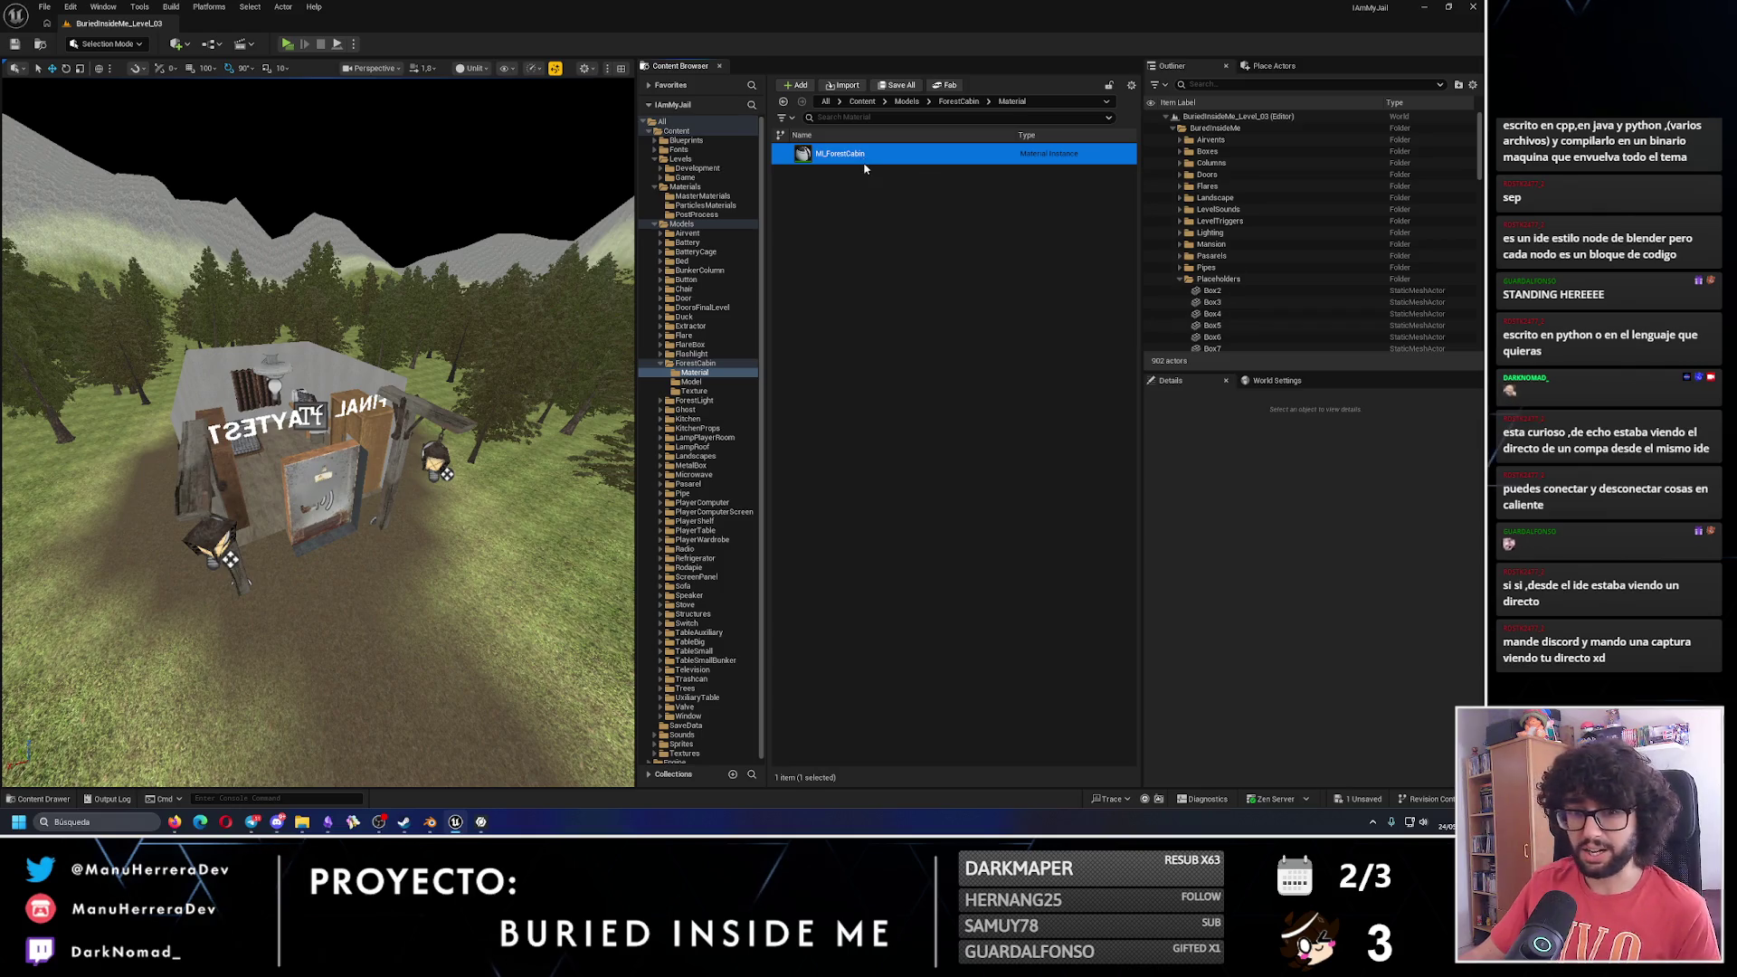
key("Return")
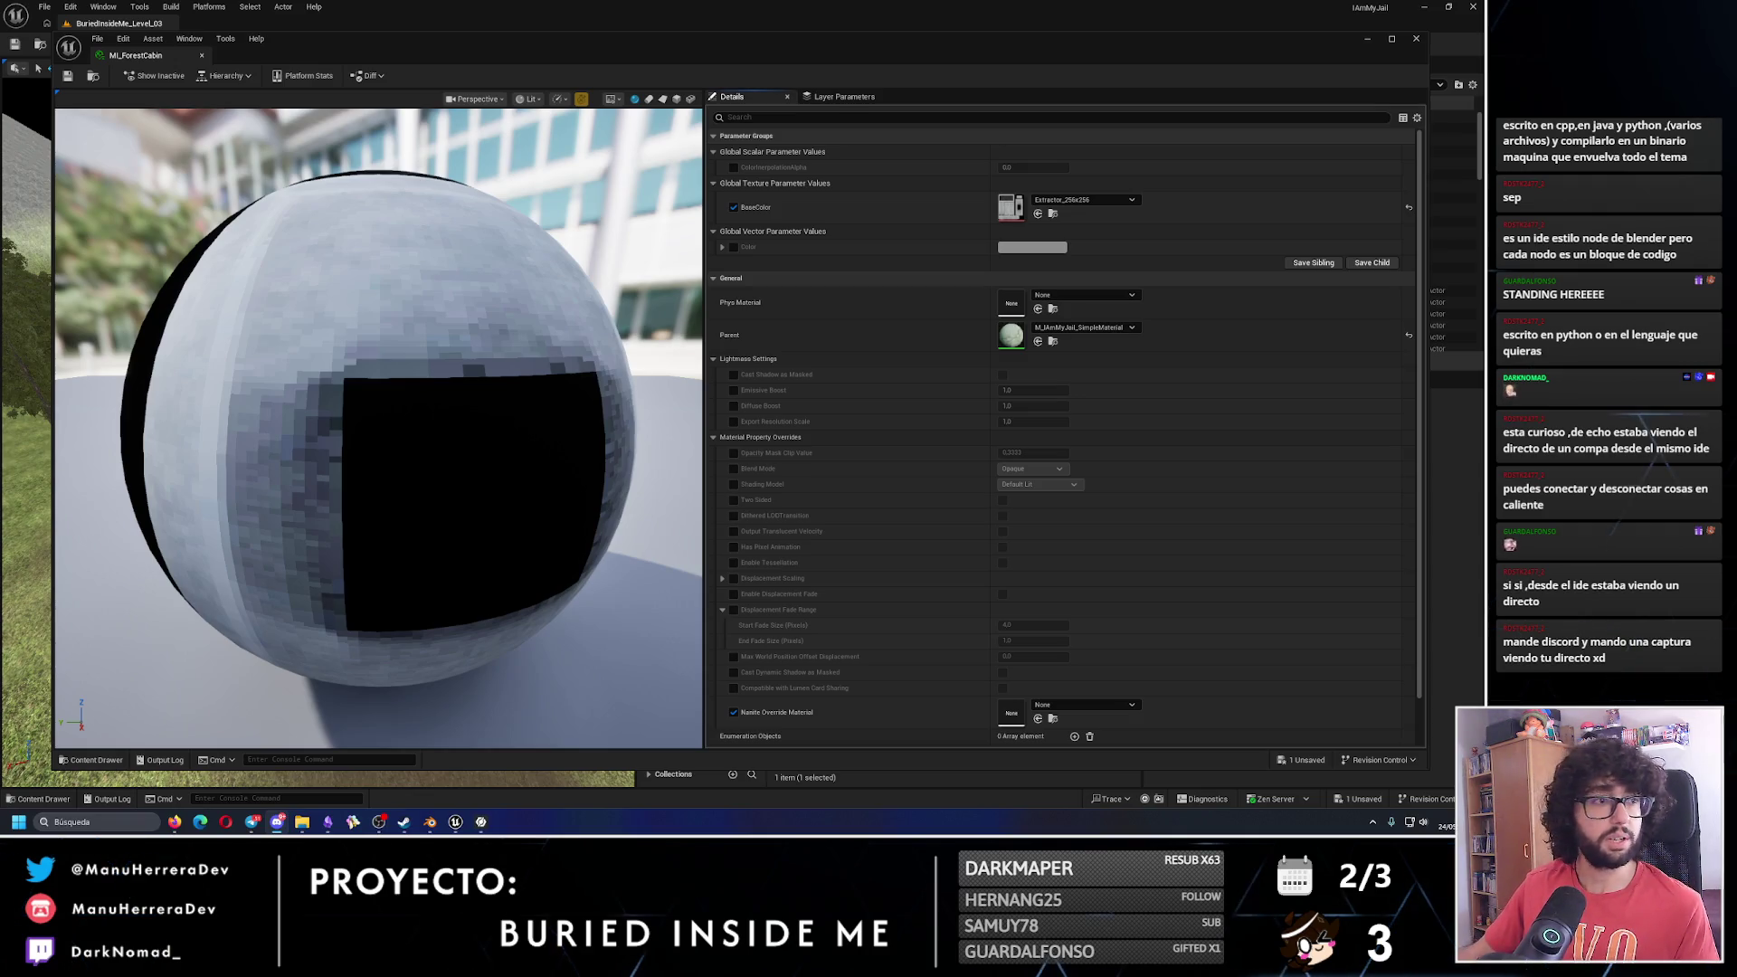
left_click(1083, 201)
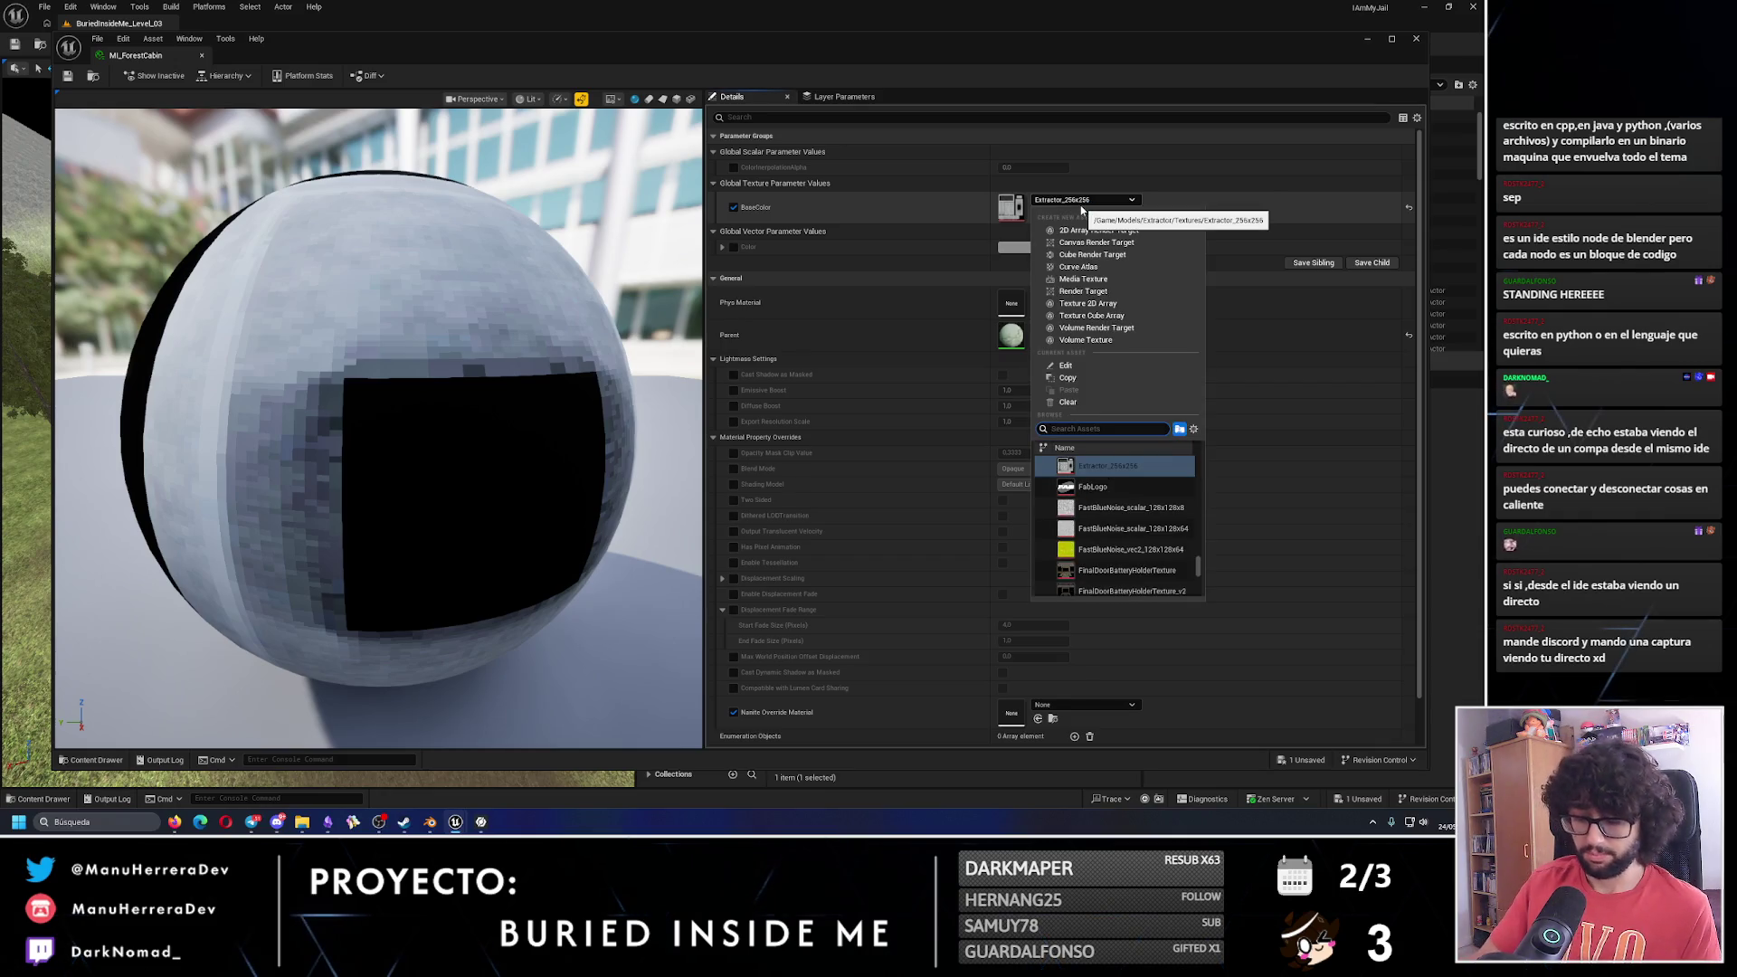
type("orest")
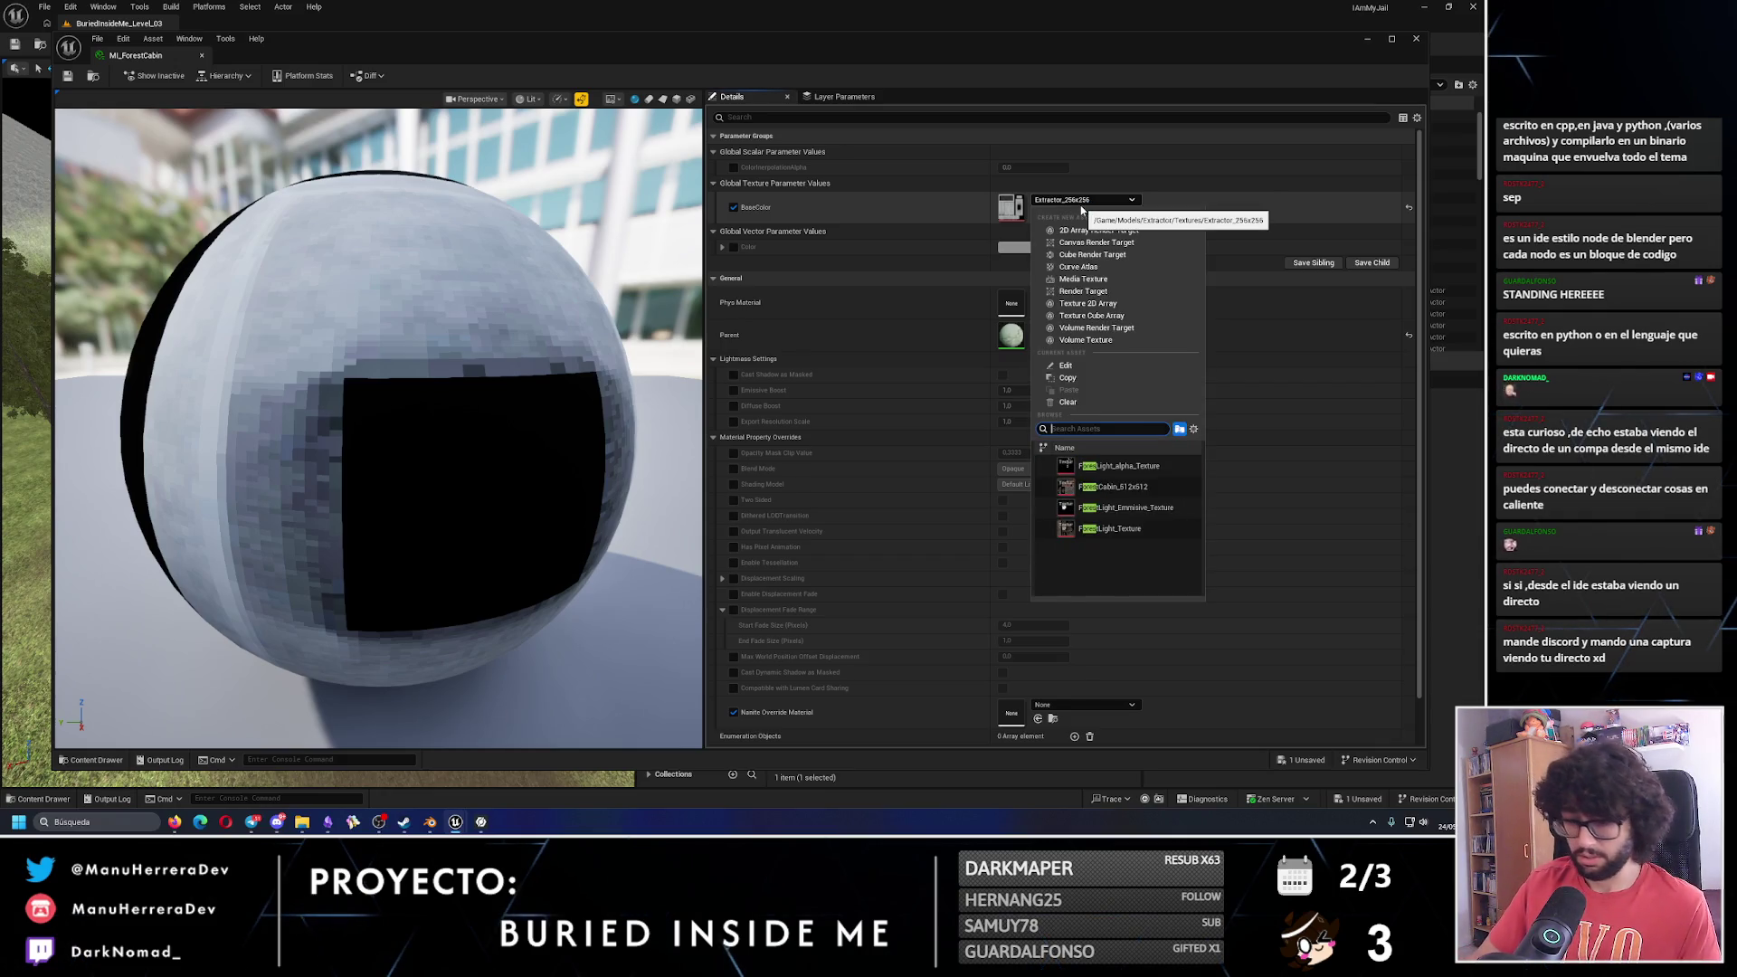
type("forst")
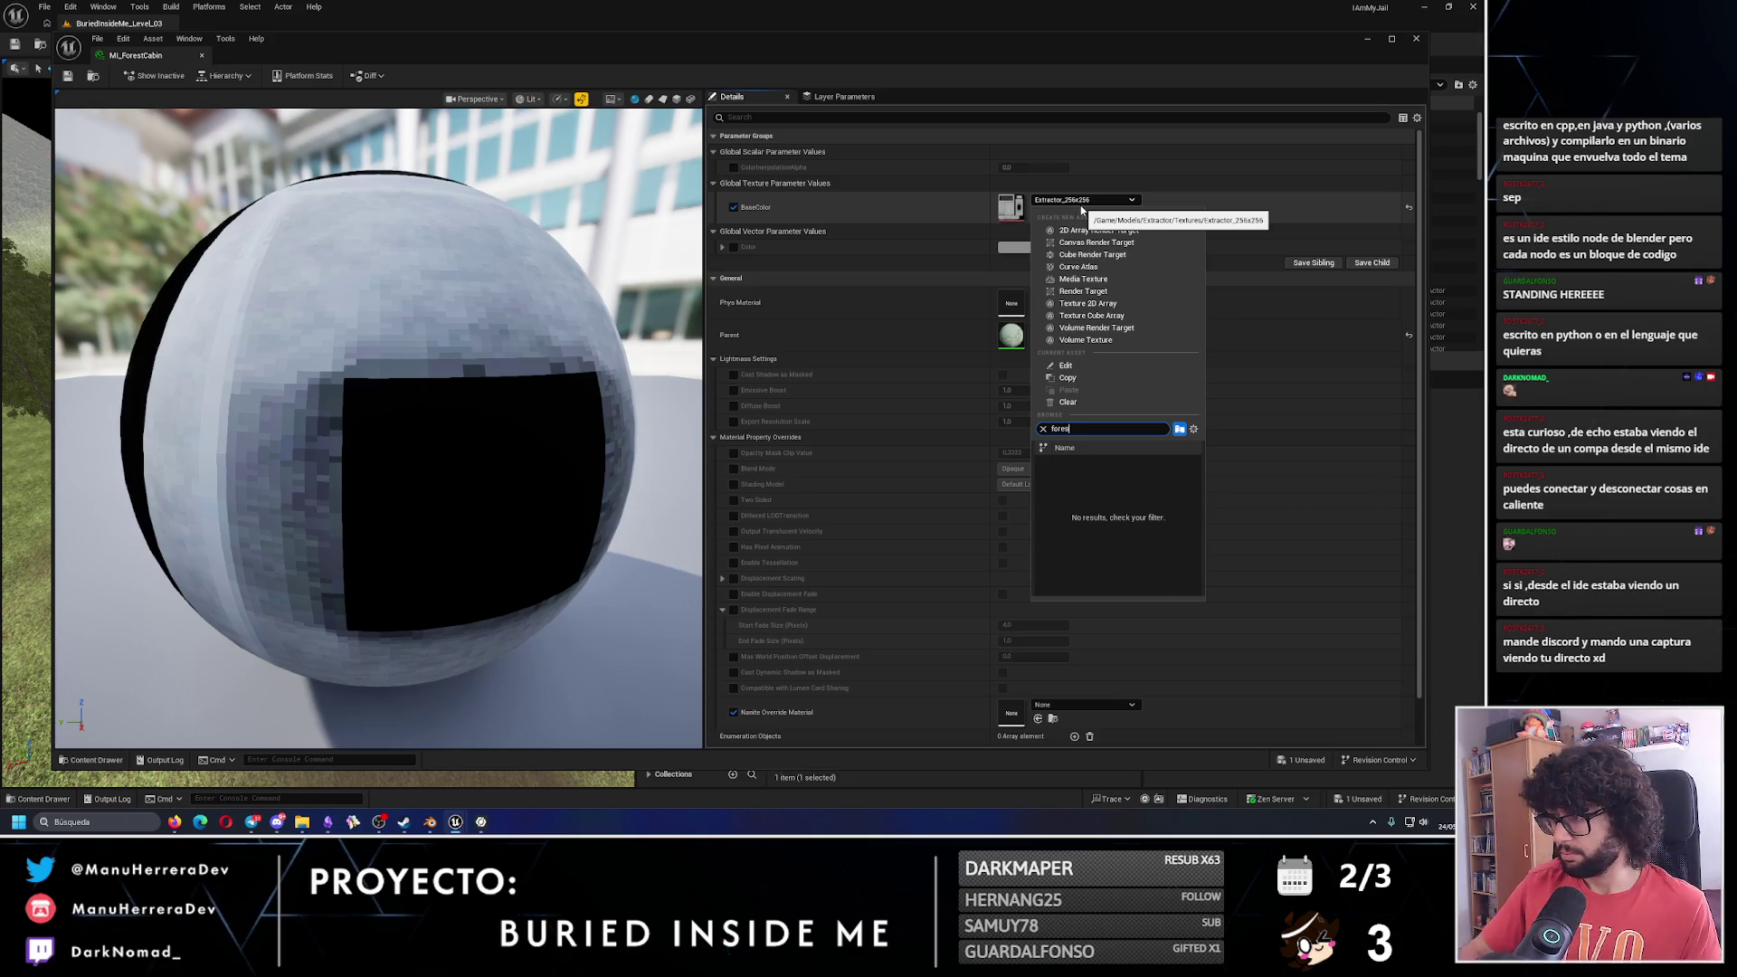
type("t")
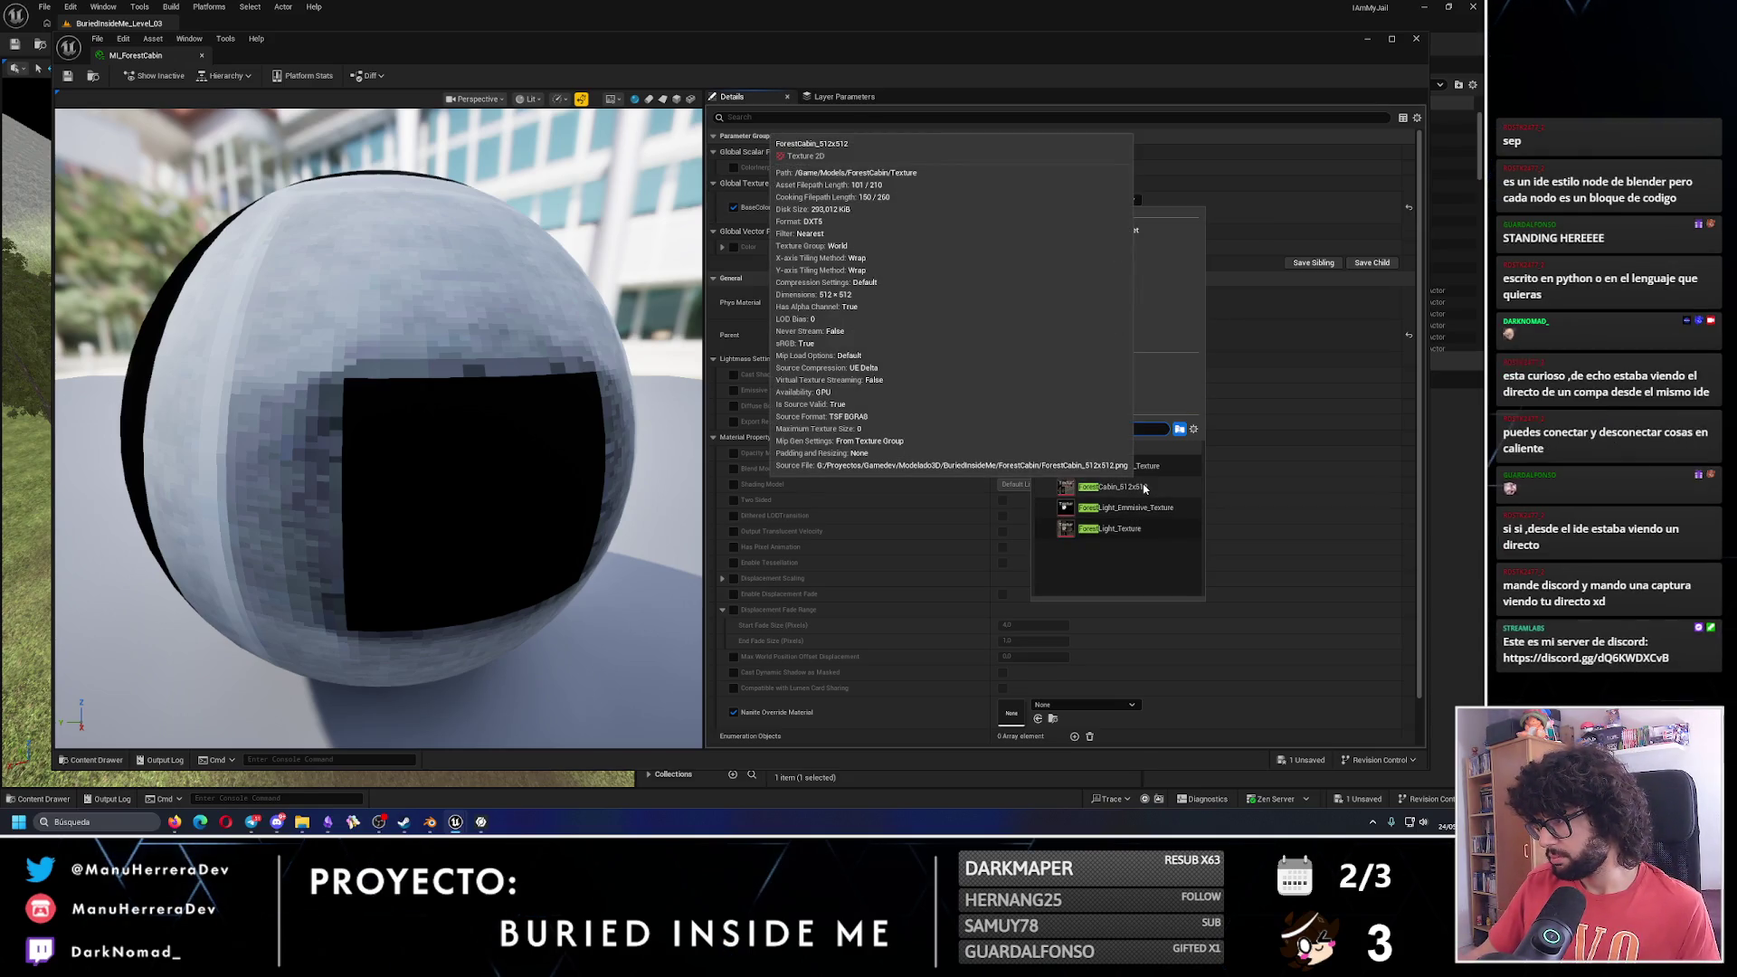
left_click(1144, 488)
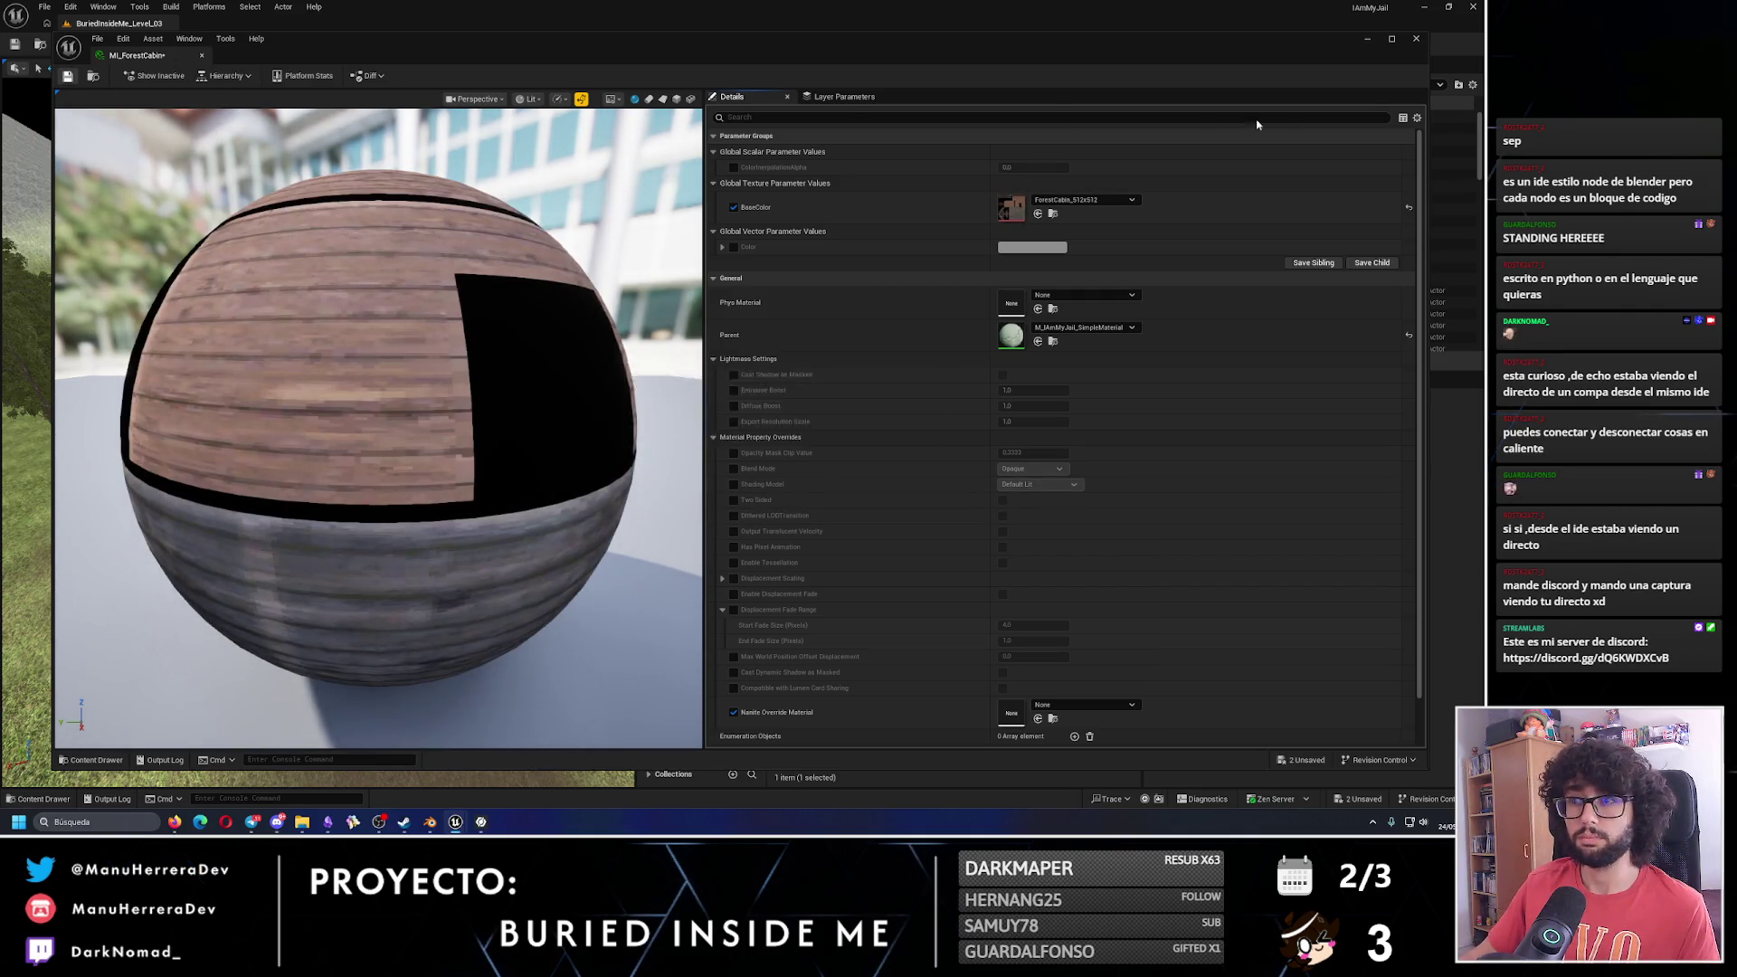
key("ctrl+s")
Recheck ML_ForestCabin, then open ForestCabin_512x512 and search its settings for 'filte'.
left_click(1417, 38)
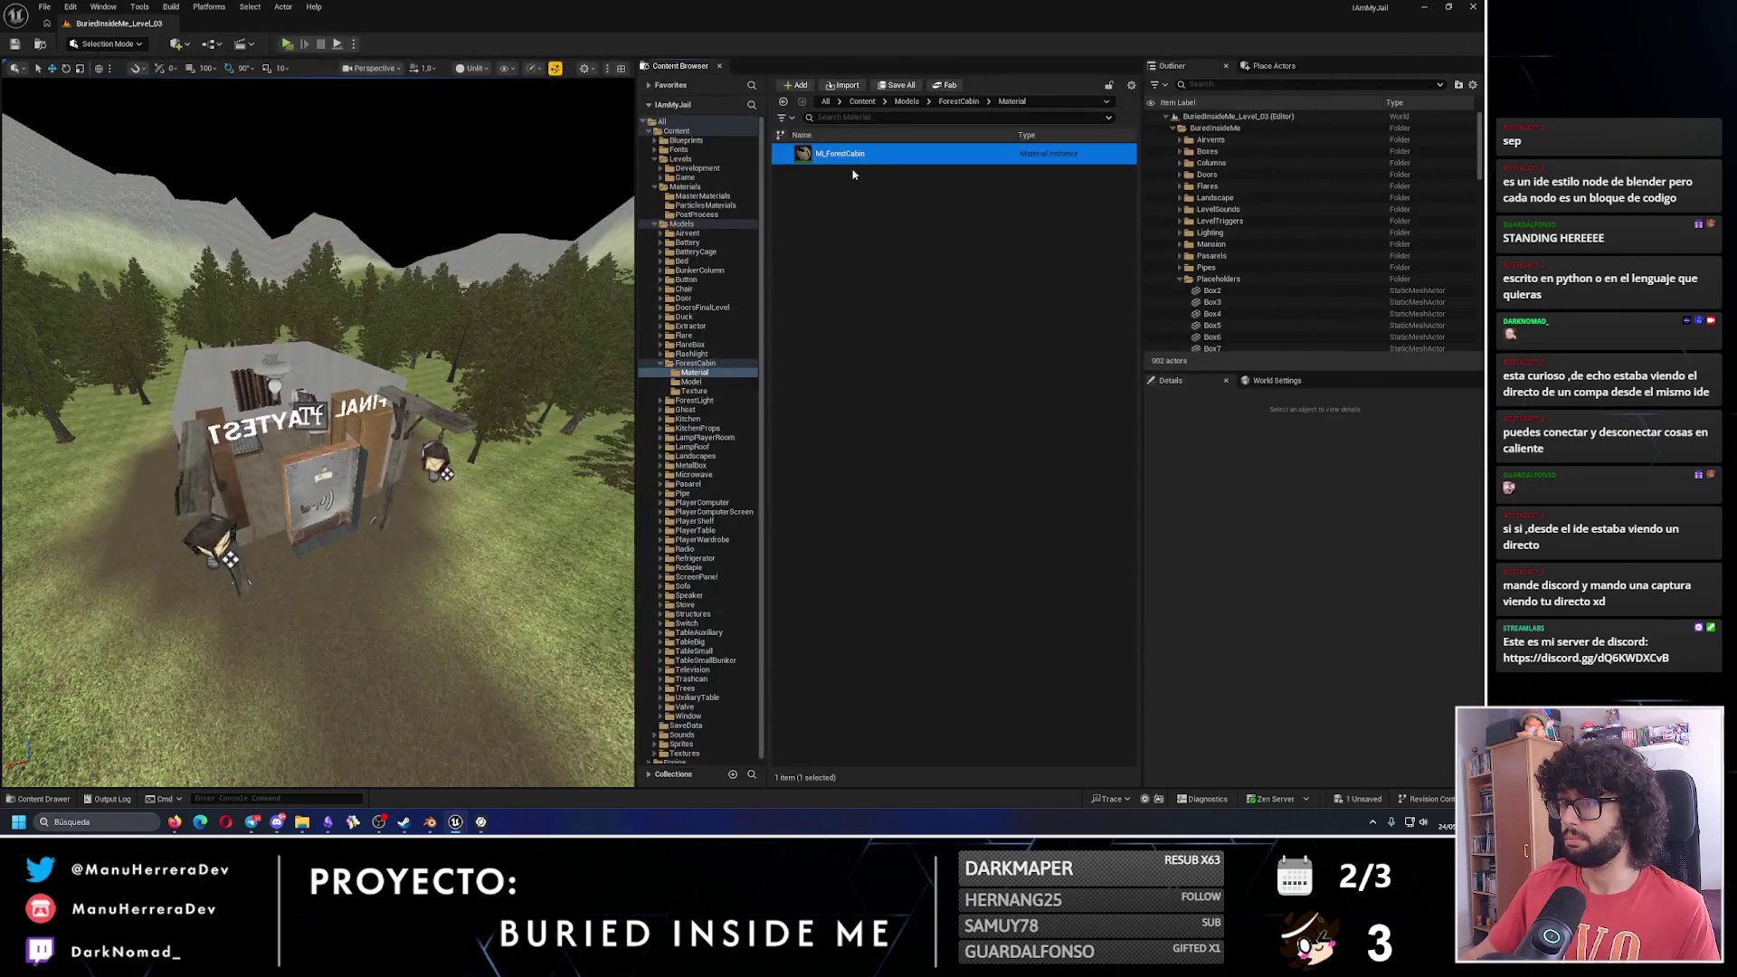
key("Return")
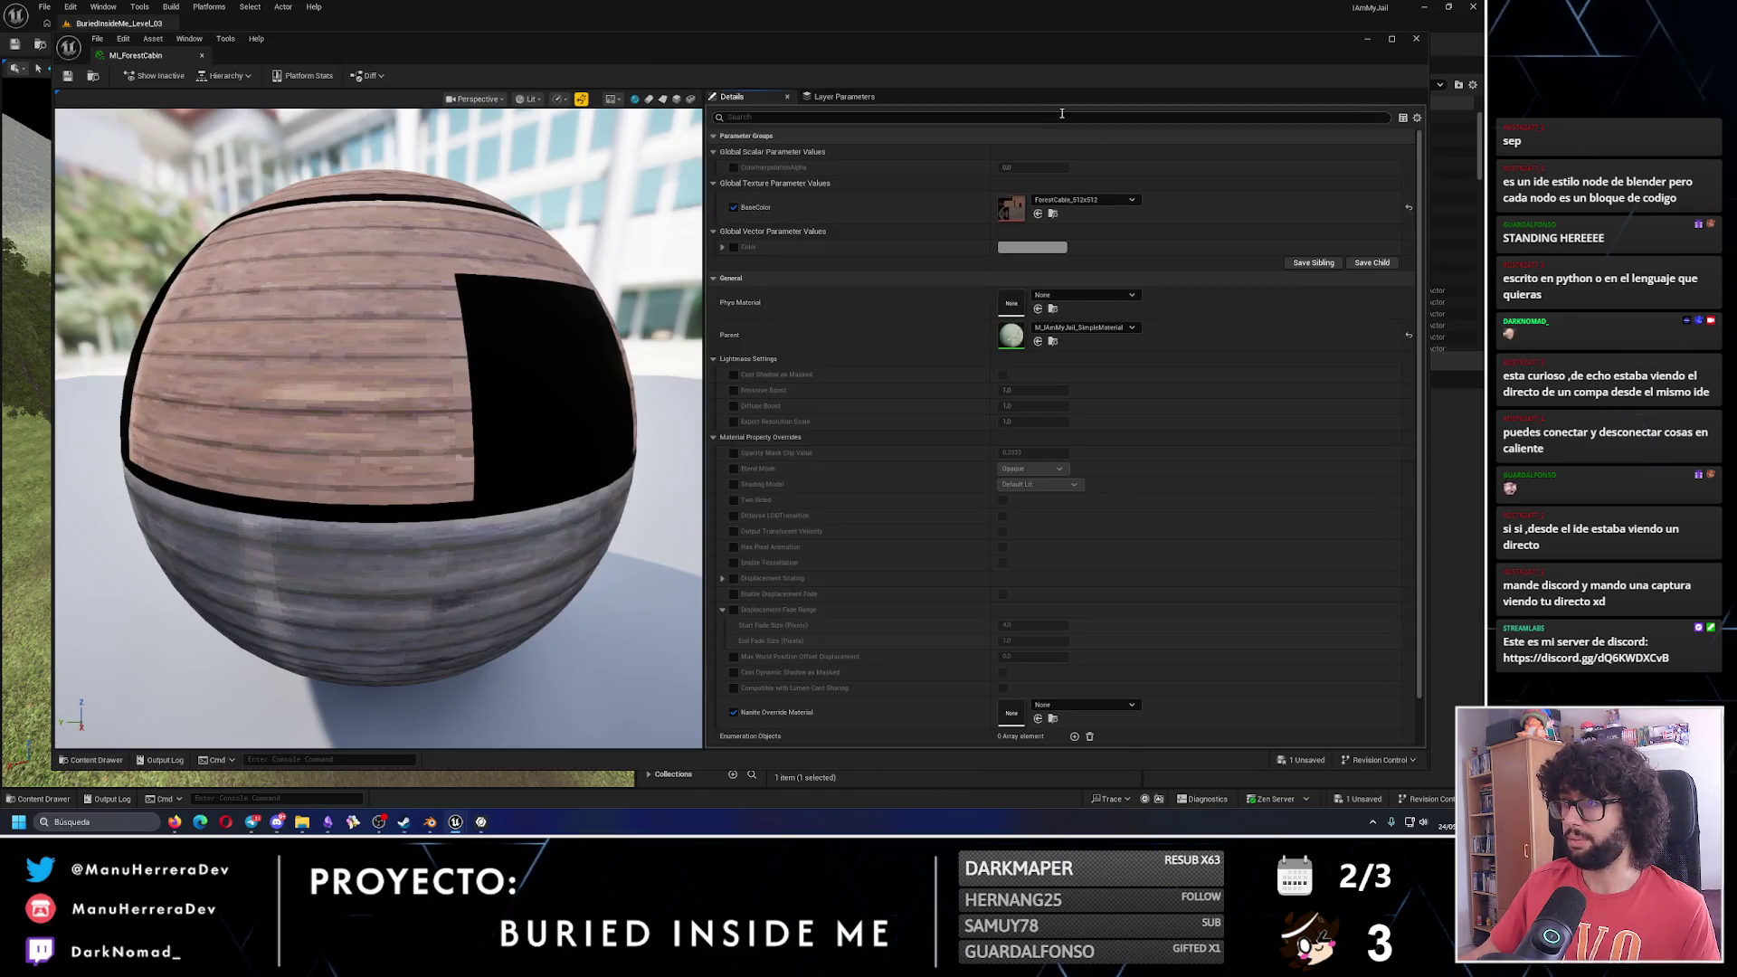
type("f")
left_click(1062, 116)
type("fil")
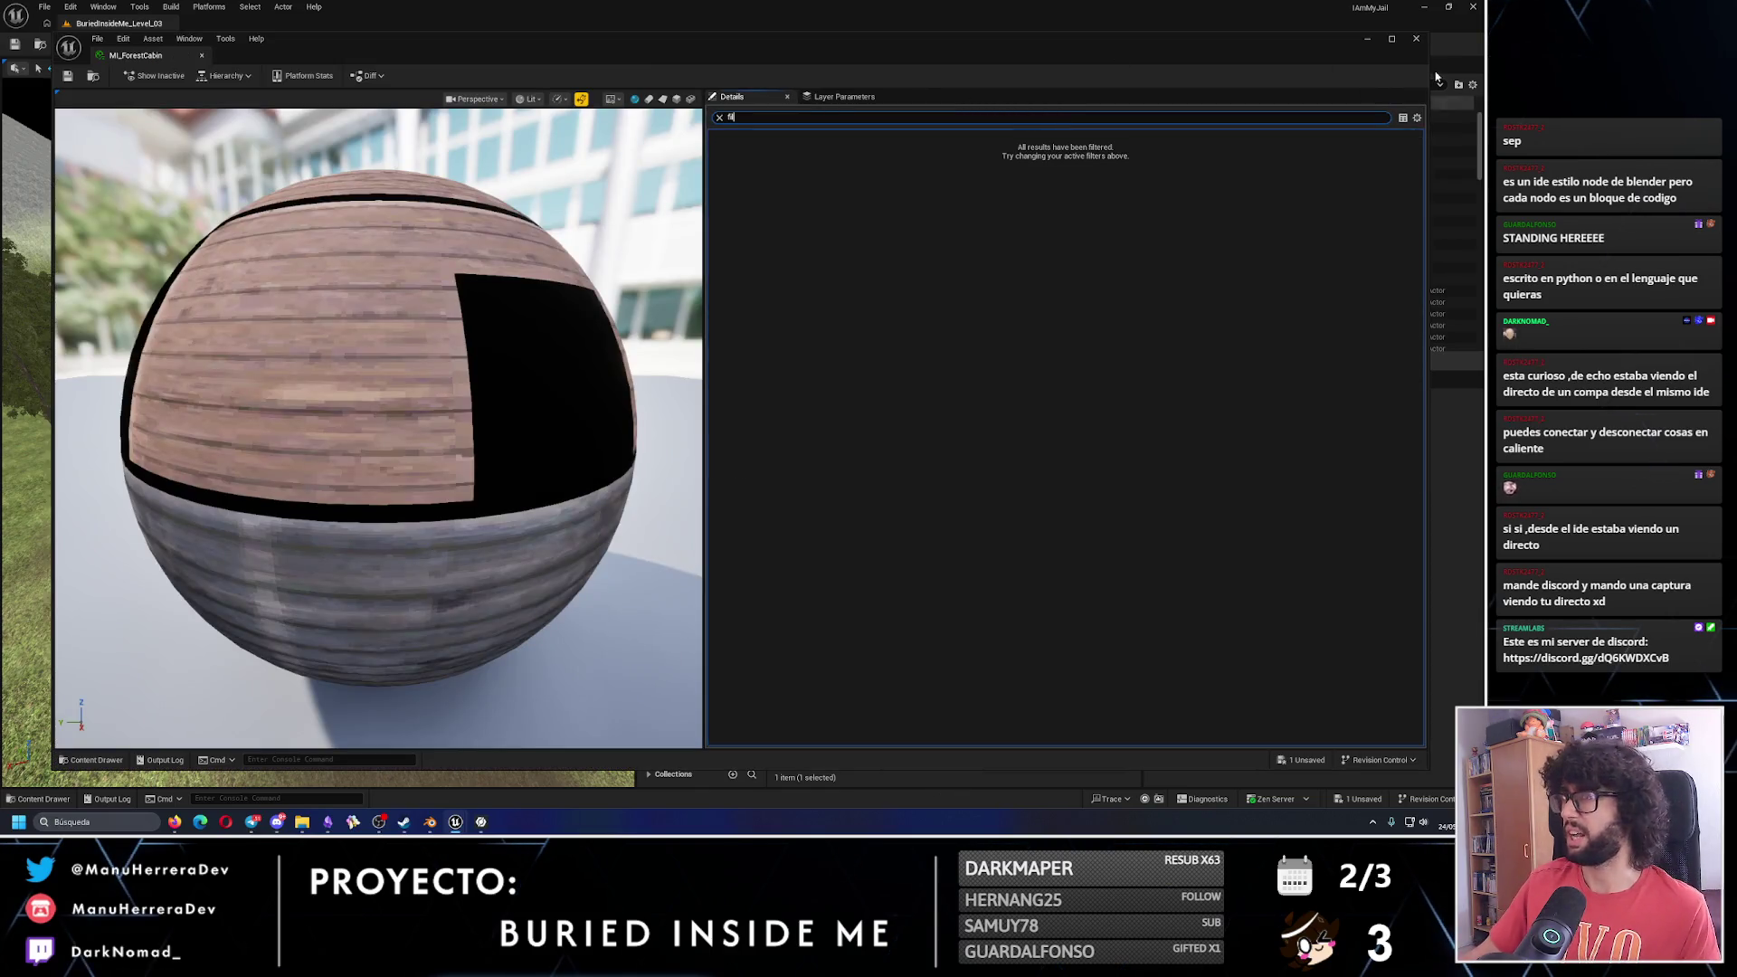
key("ctrl+w")
left_click(694, 391)
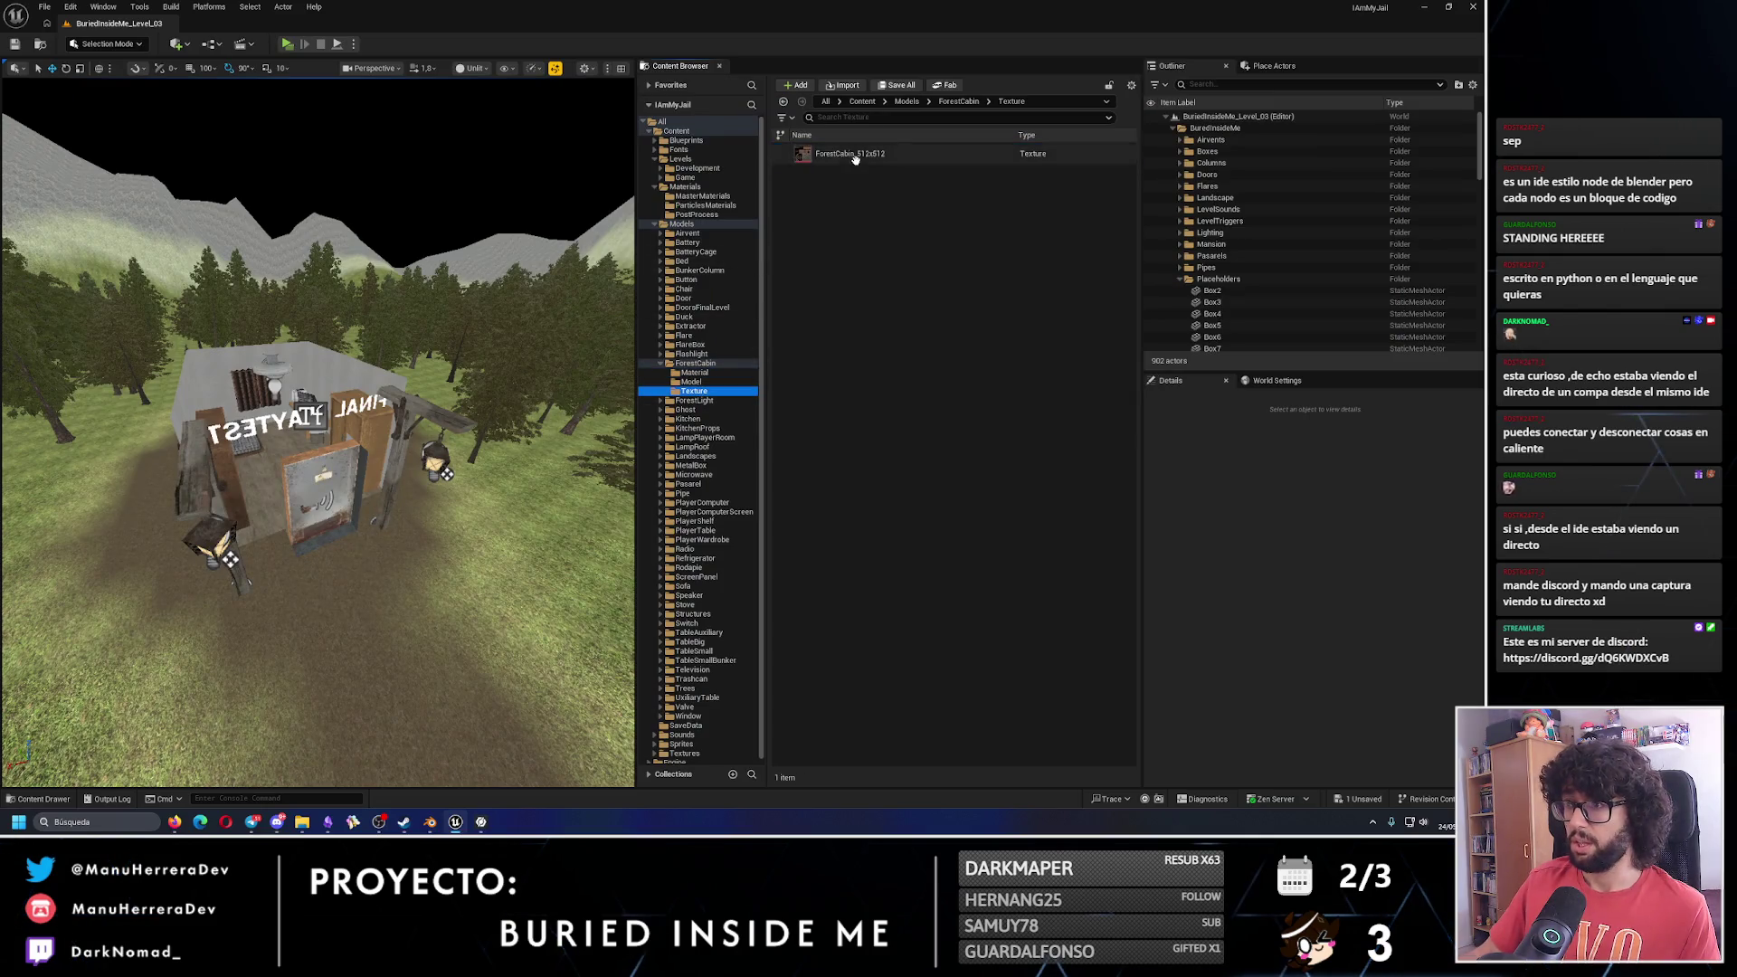
left_click(855, 159)
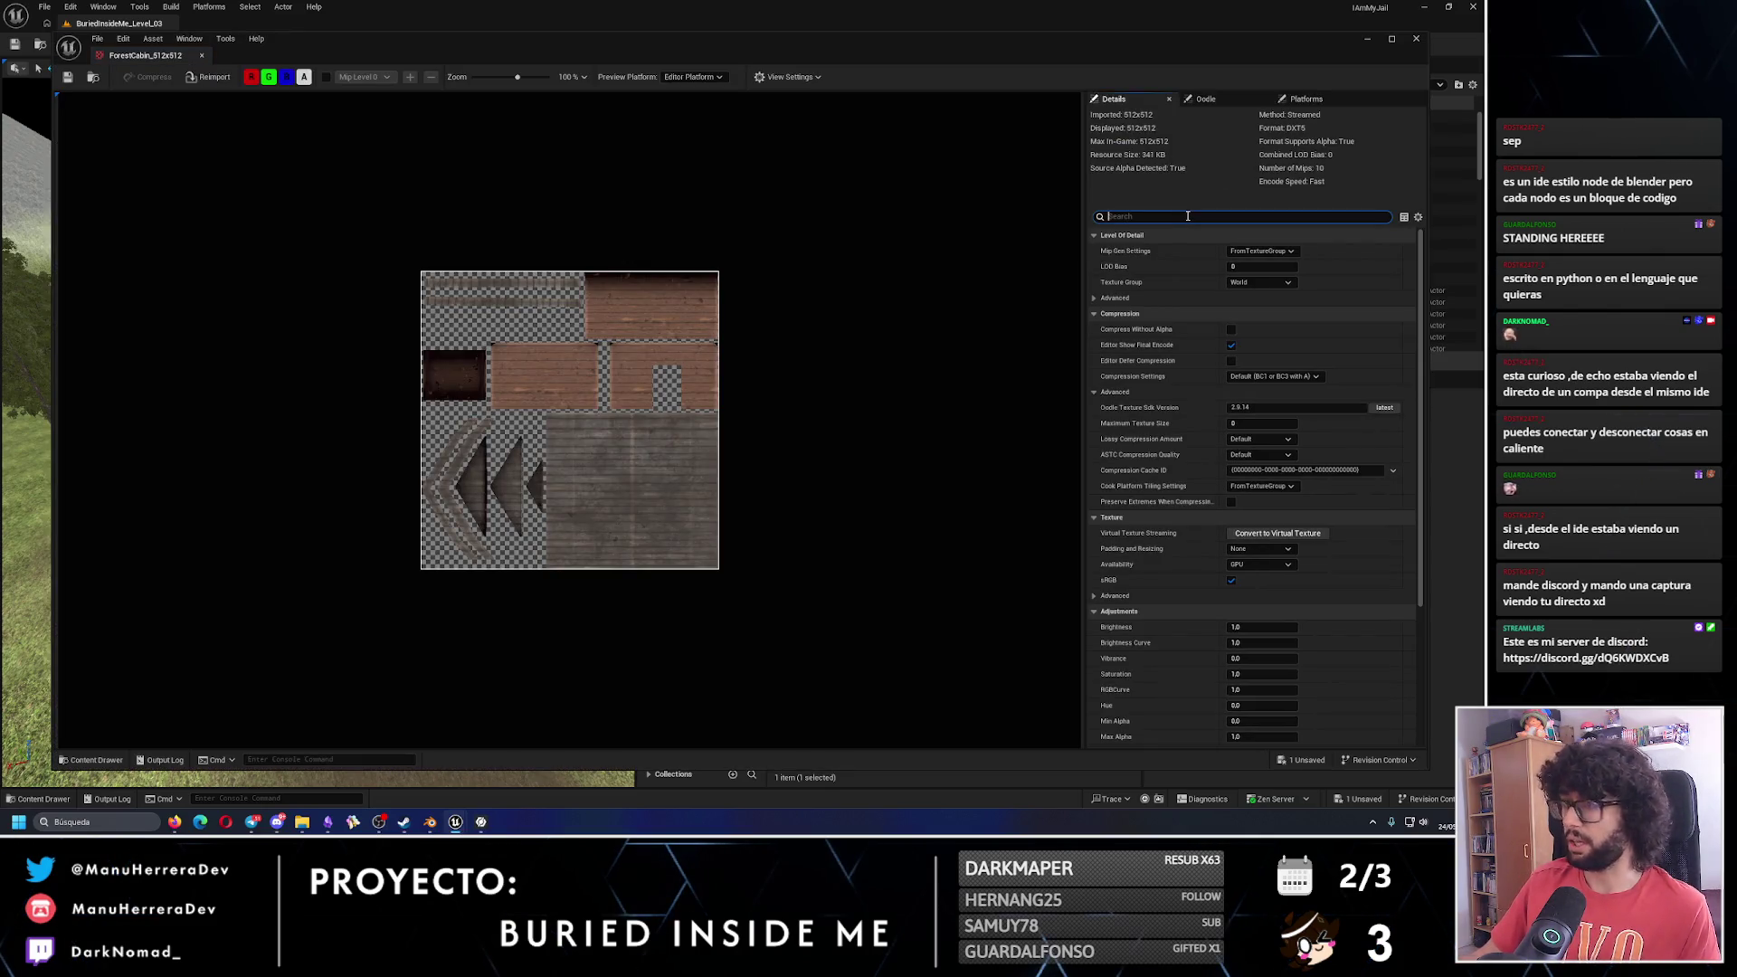
type("filte")
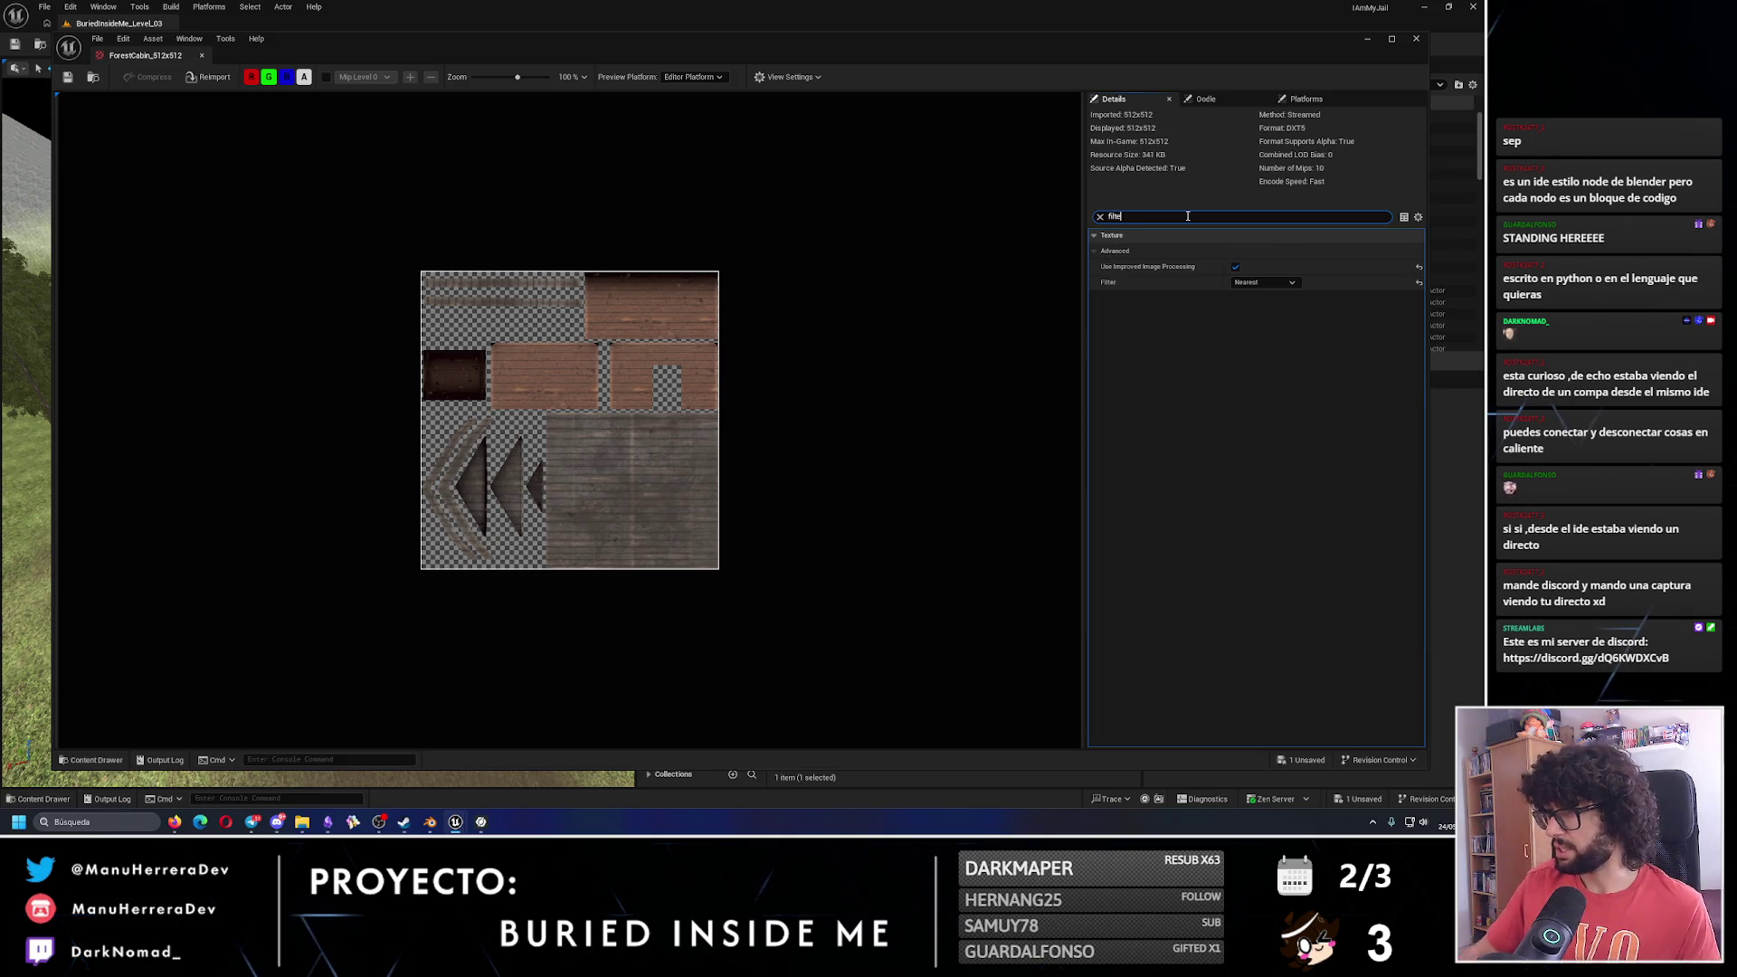
Drag the ForestCabin static mesh into the viewport and drop ML_ForestCabin onto it.
left_click(1424, 47)
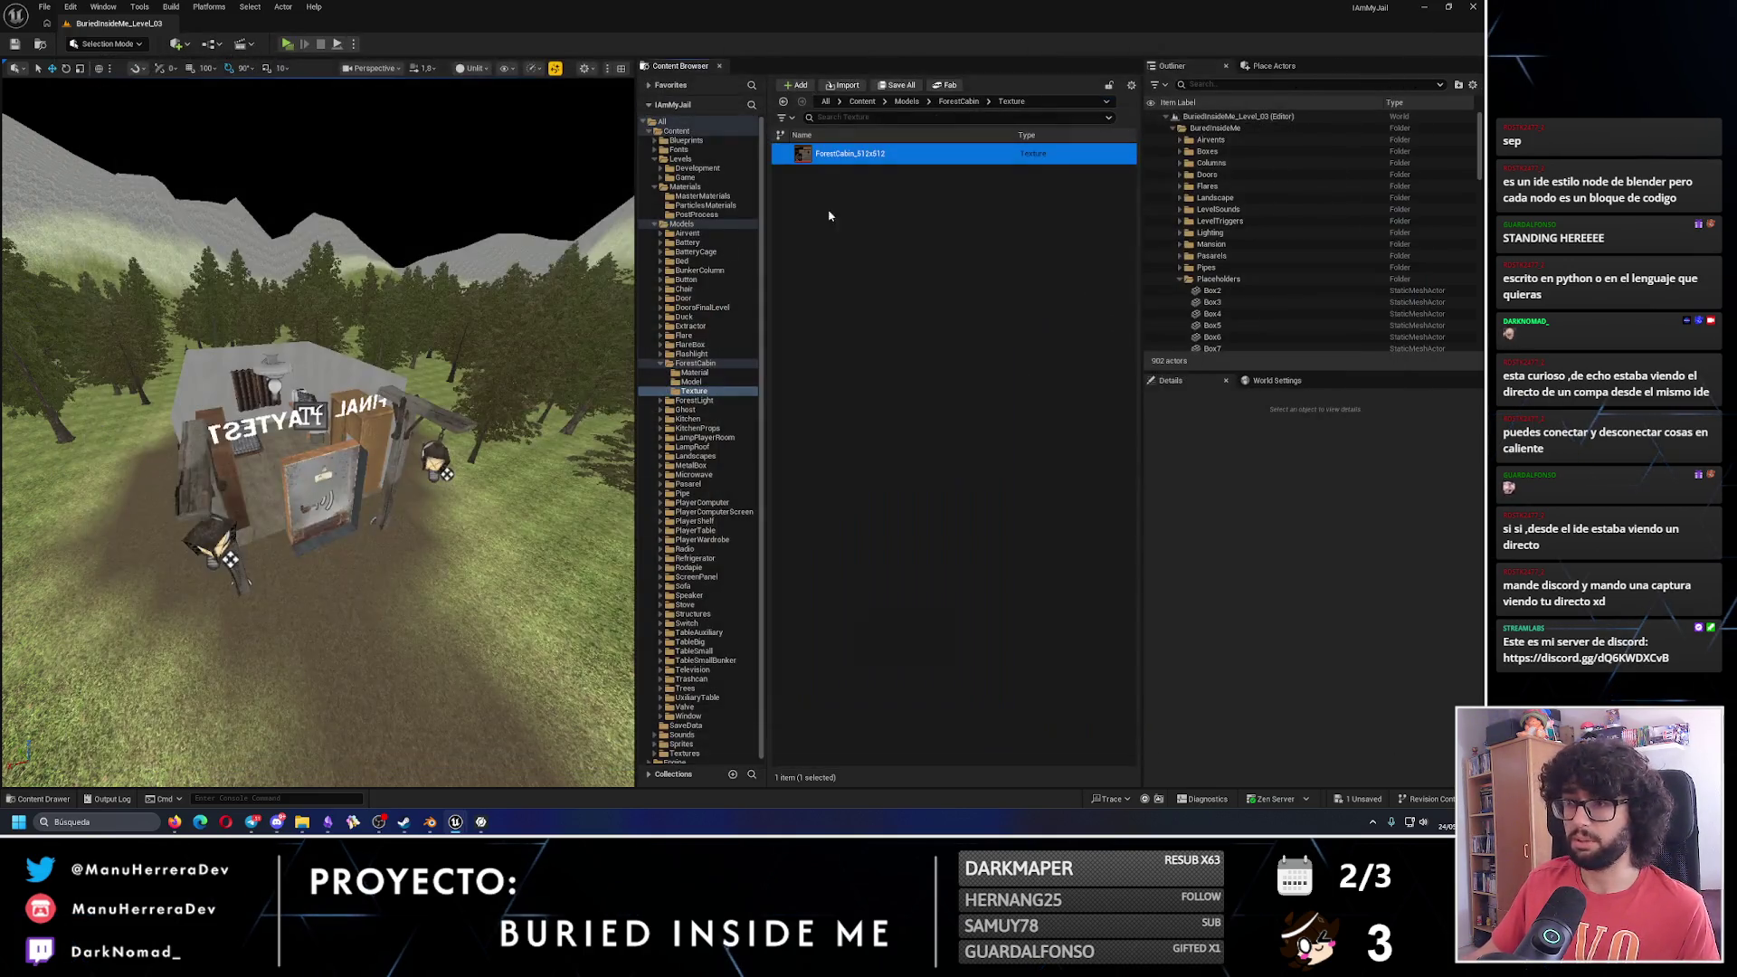
left_click(691, 381)
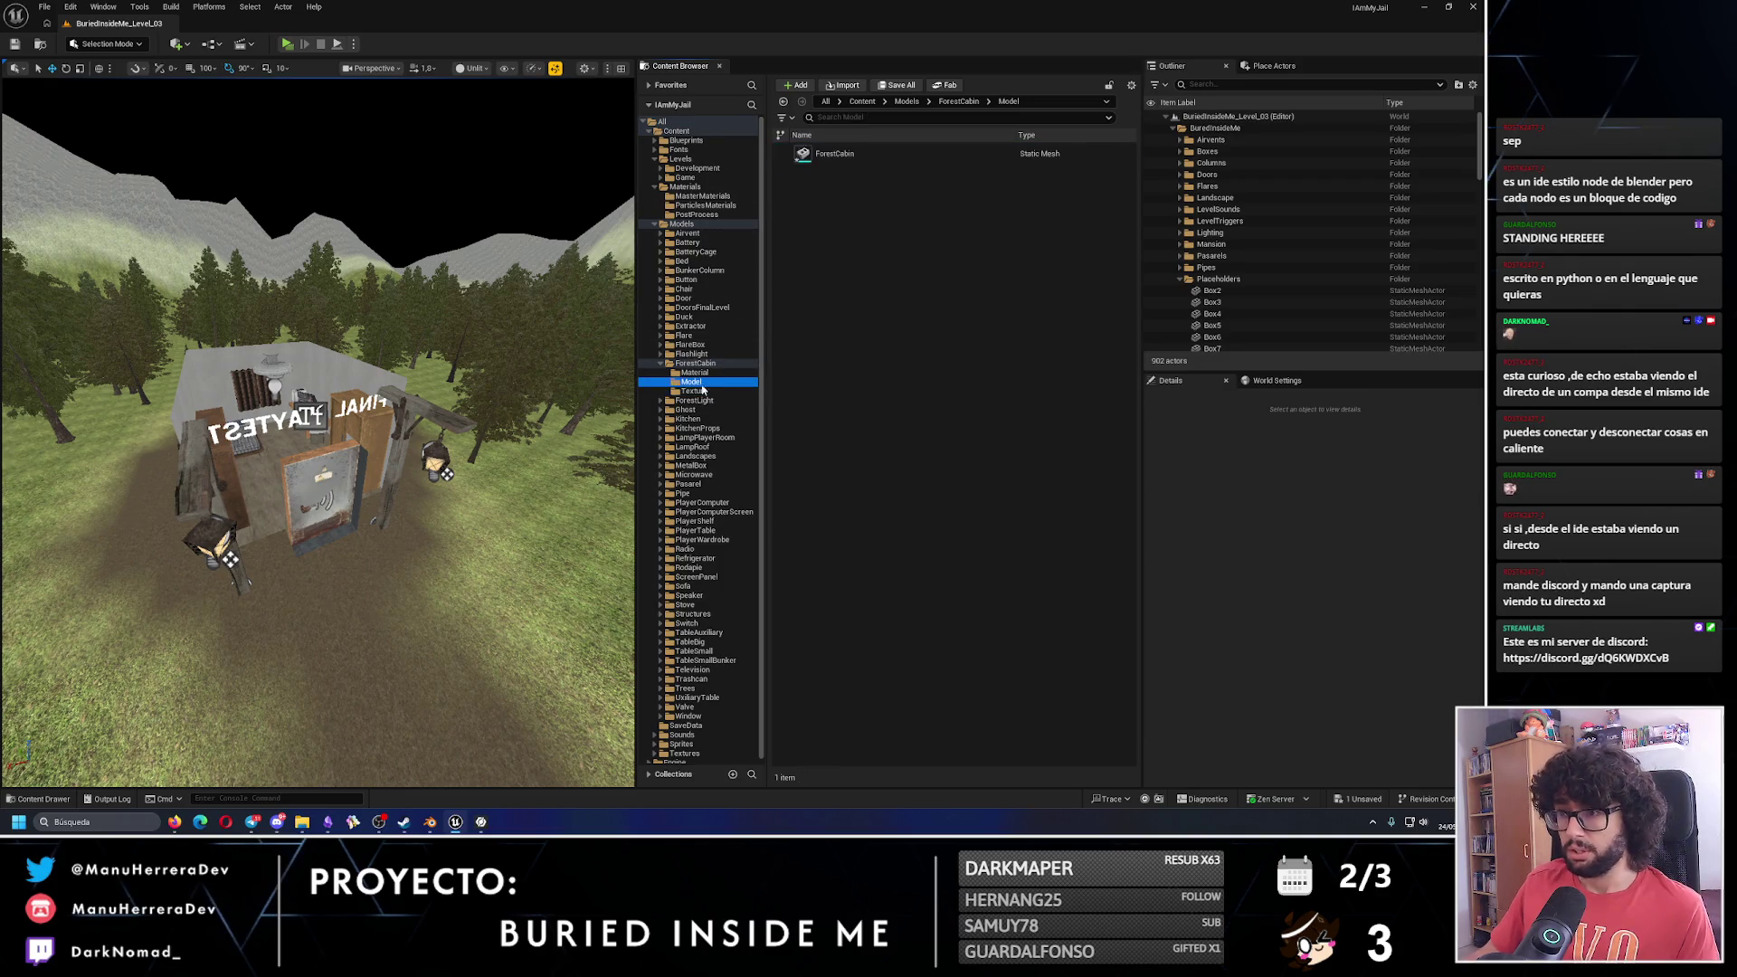
mouse_move(868, 151)
left_mouse_down()
mouse_move(493, 543)
mouse_move(489, 579)
left_mouse_up()
key("f")
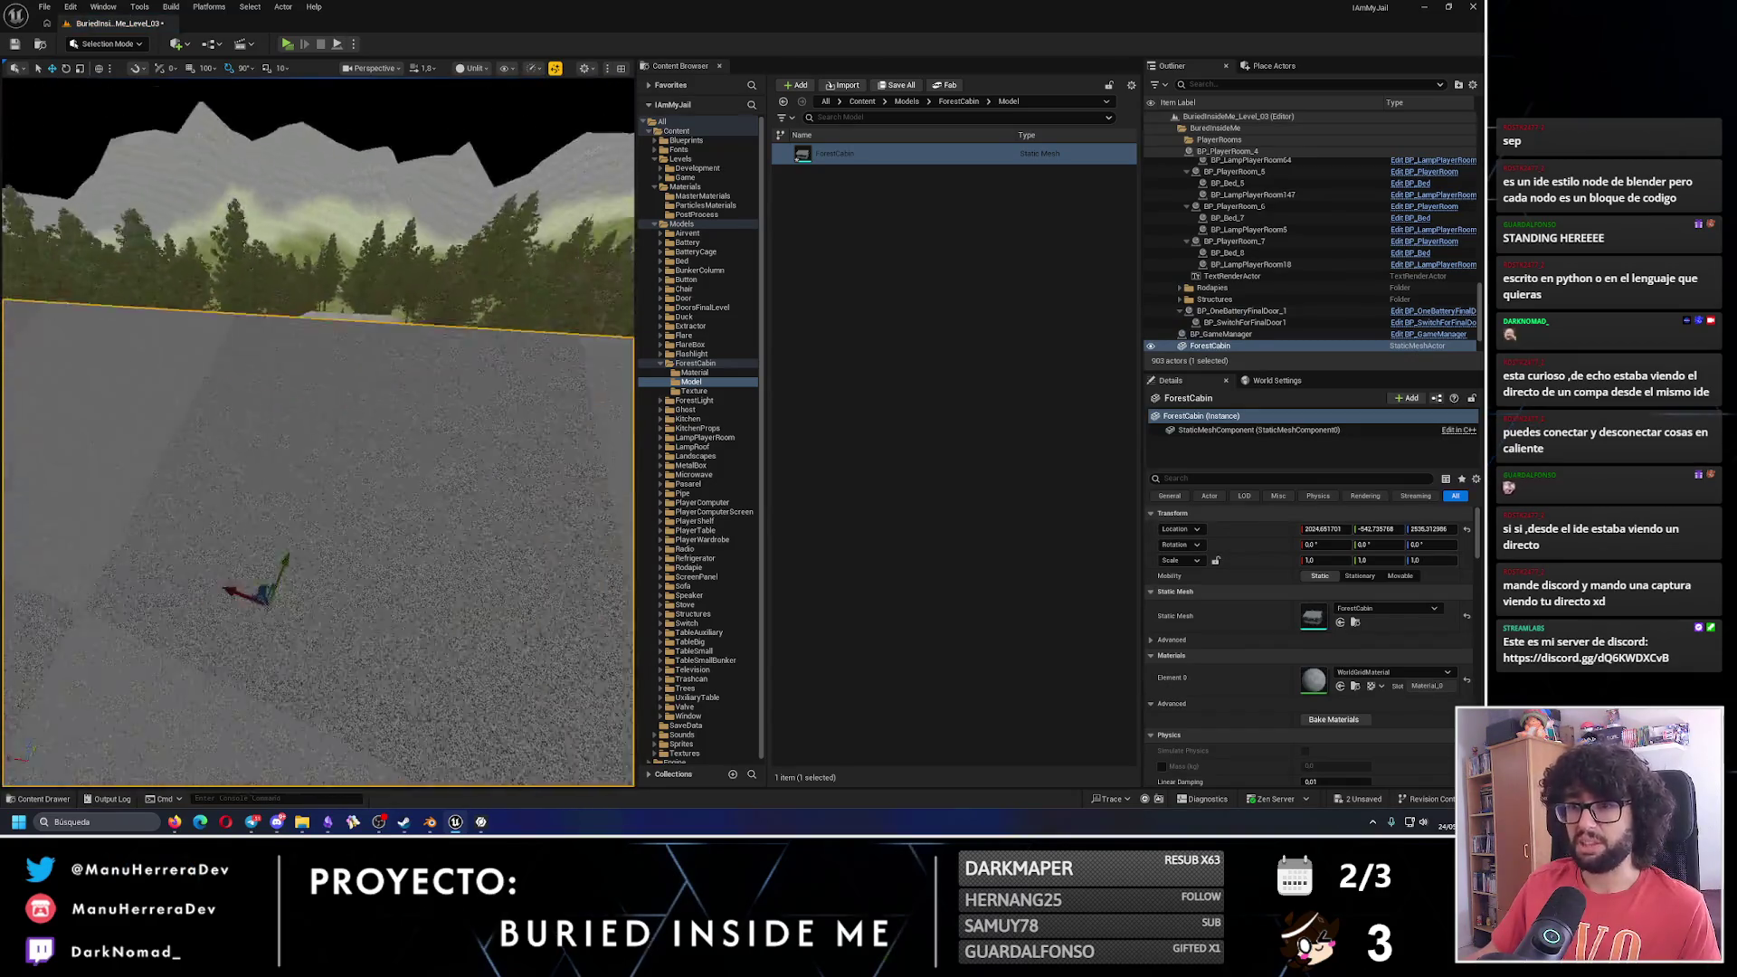
left_click(694, 372)
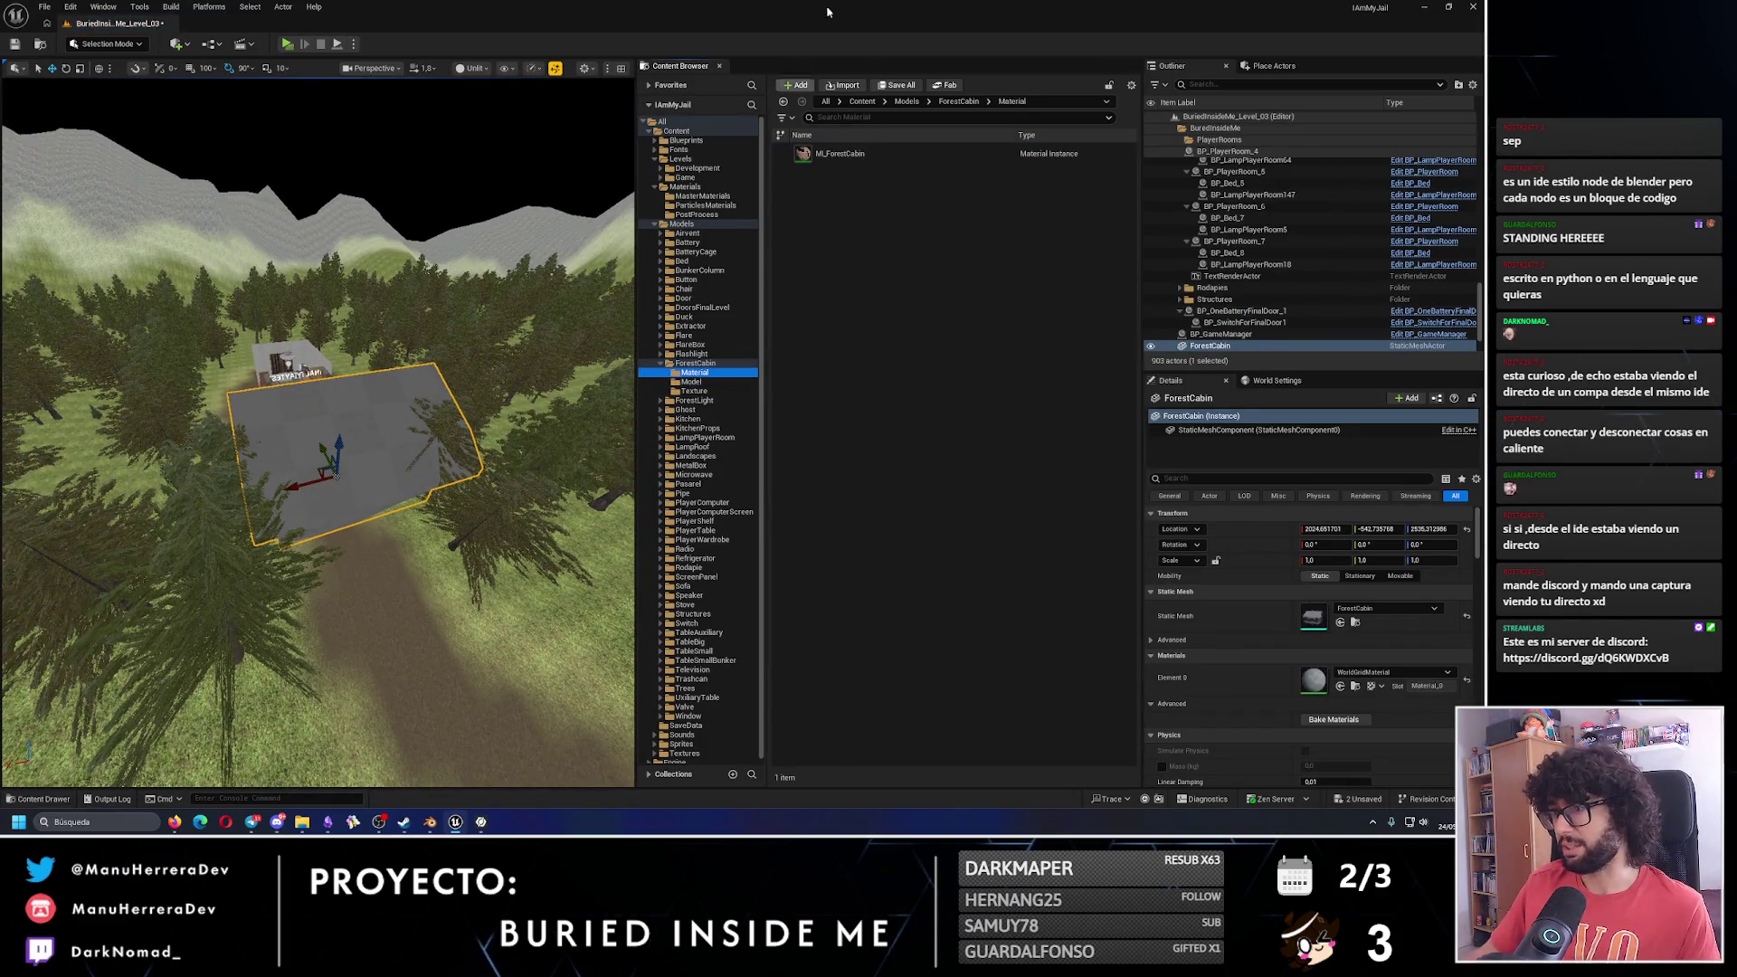
left_click_drag(837, 153, 371, 422)
key("f")
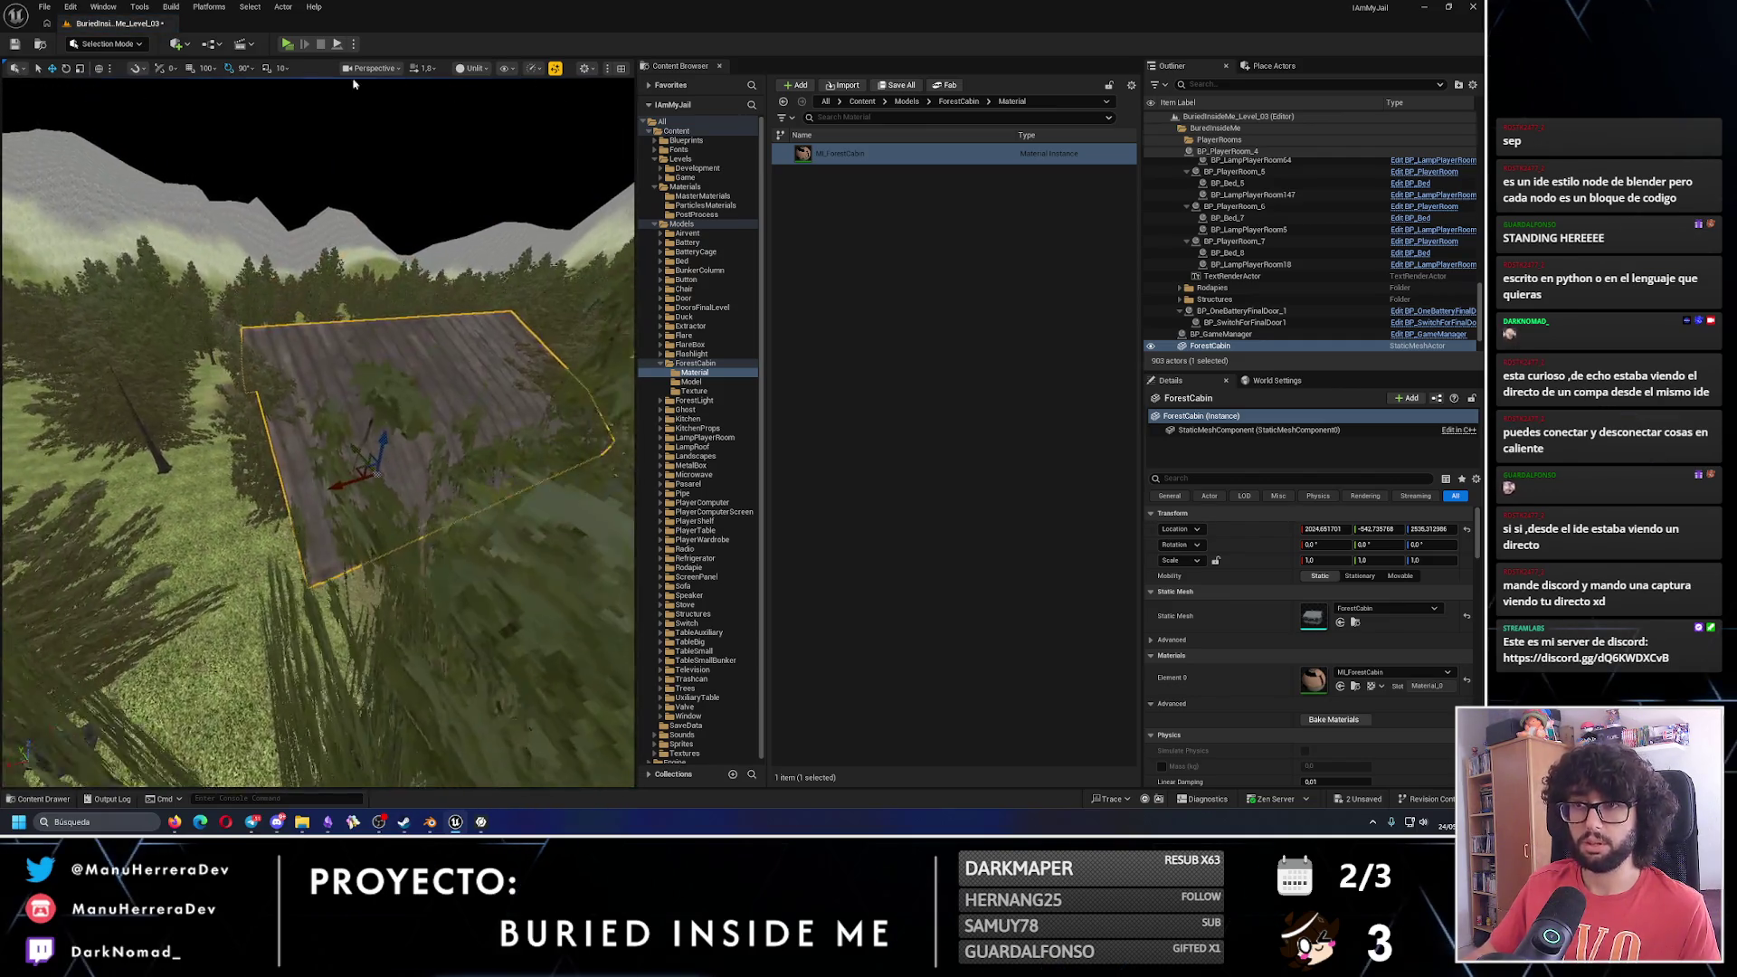
key("alt+p")
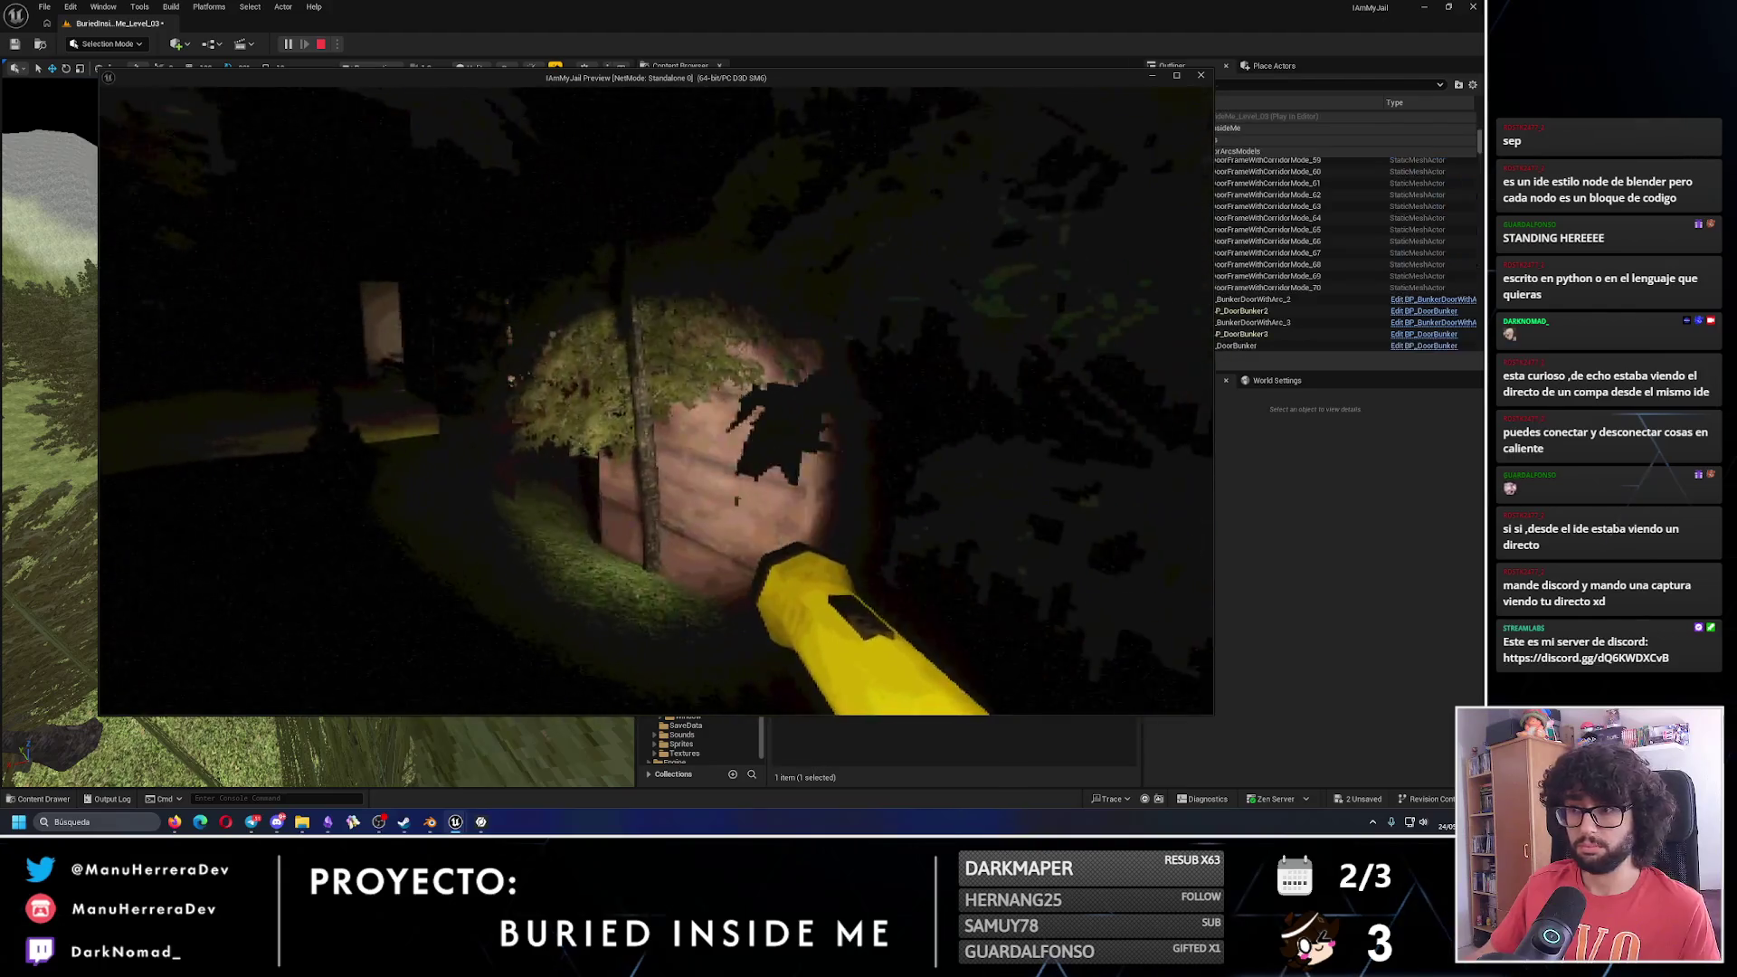
key("w")
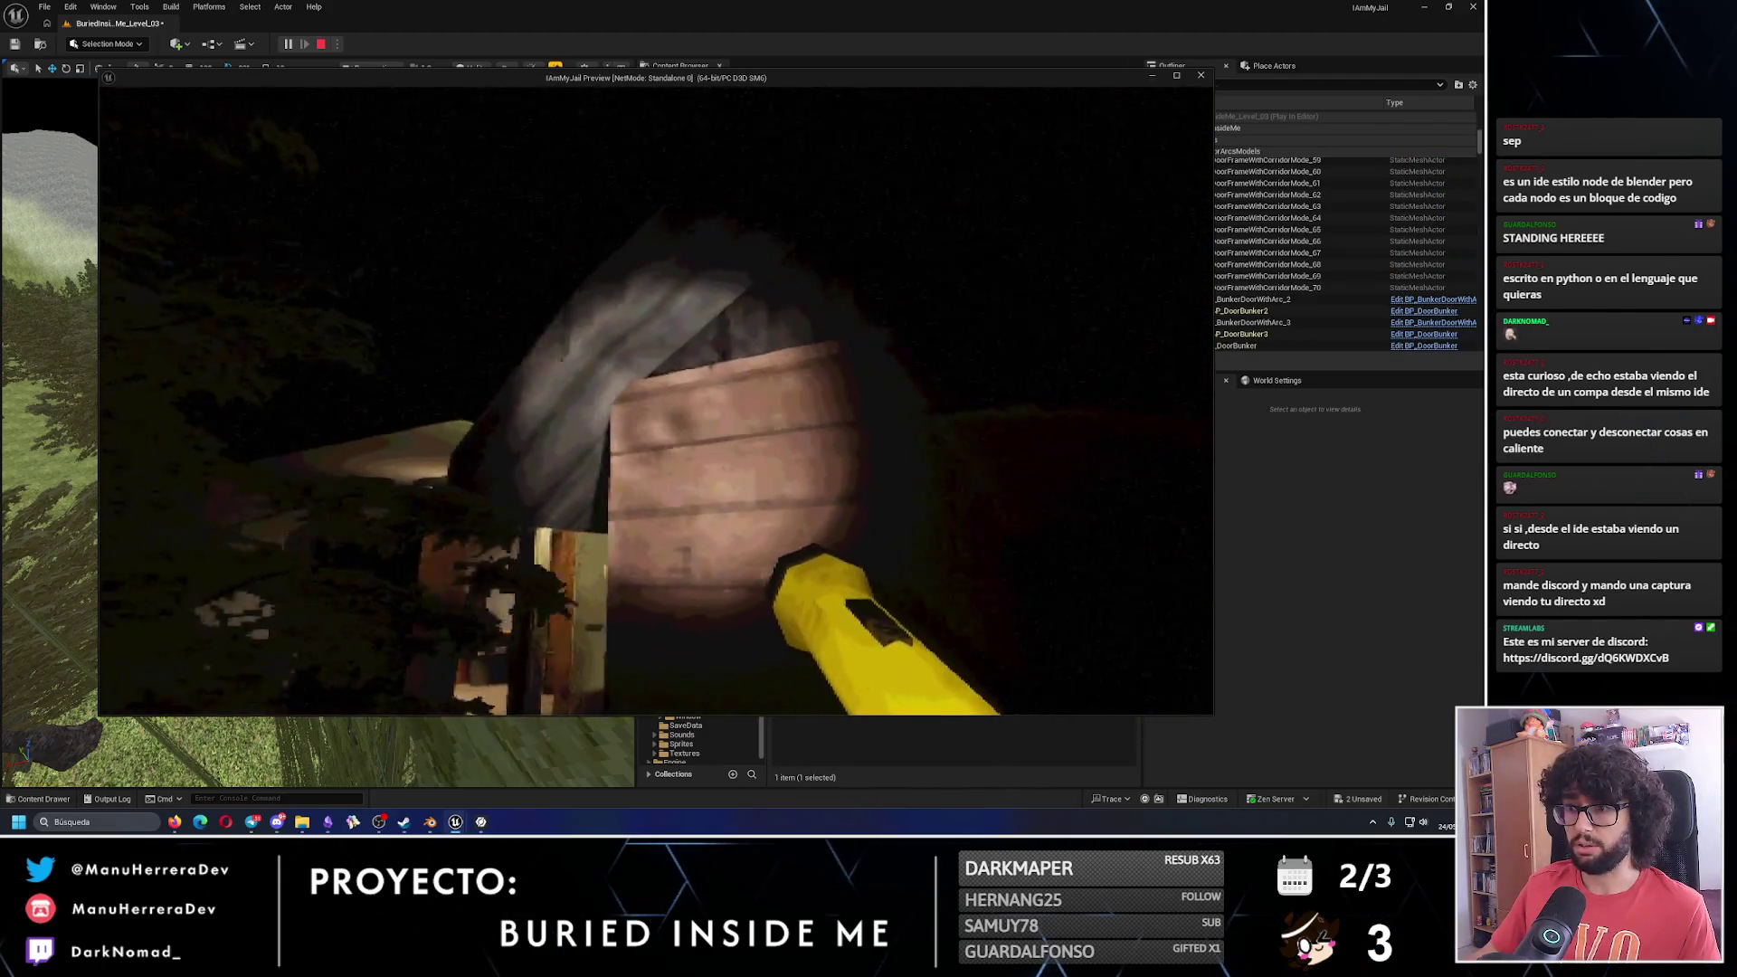
key("w")
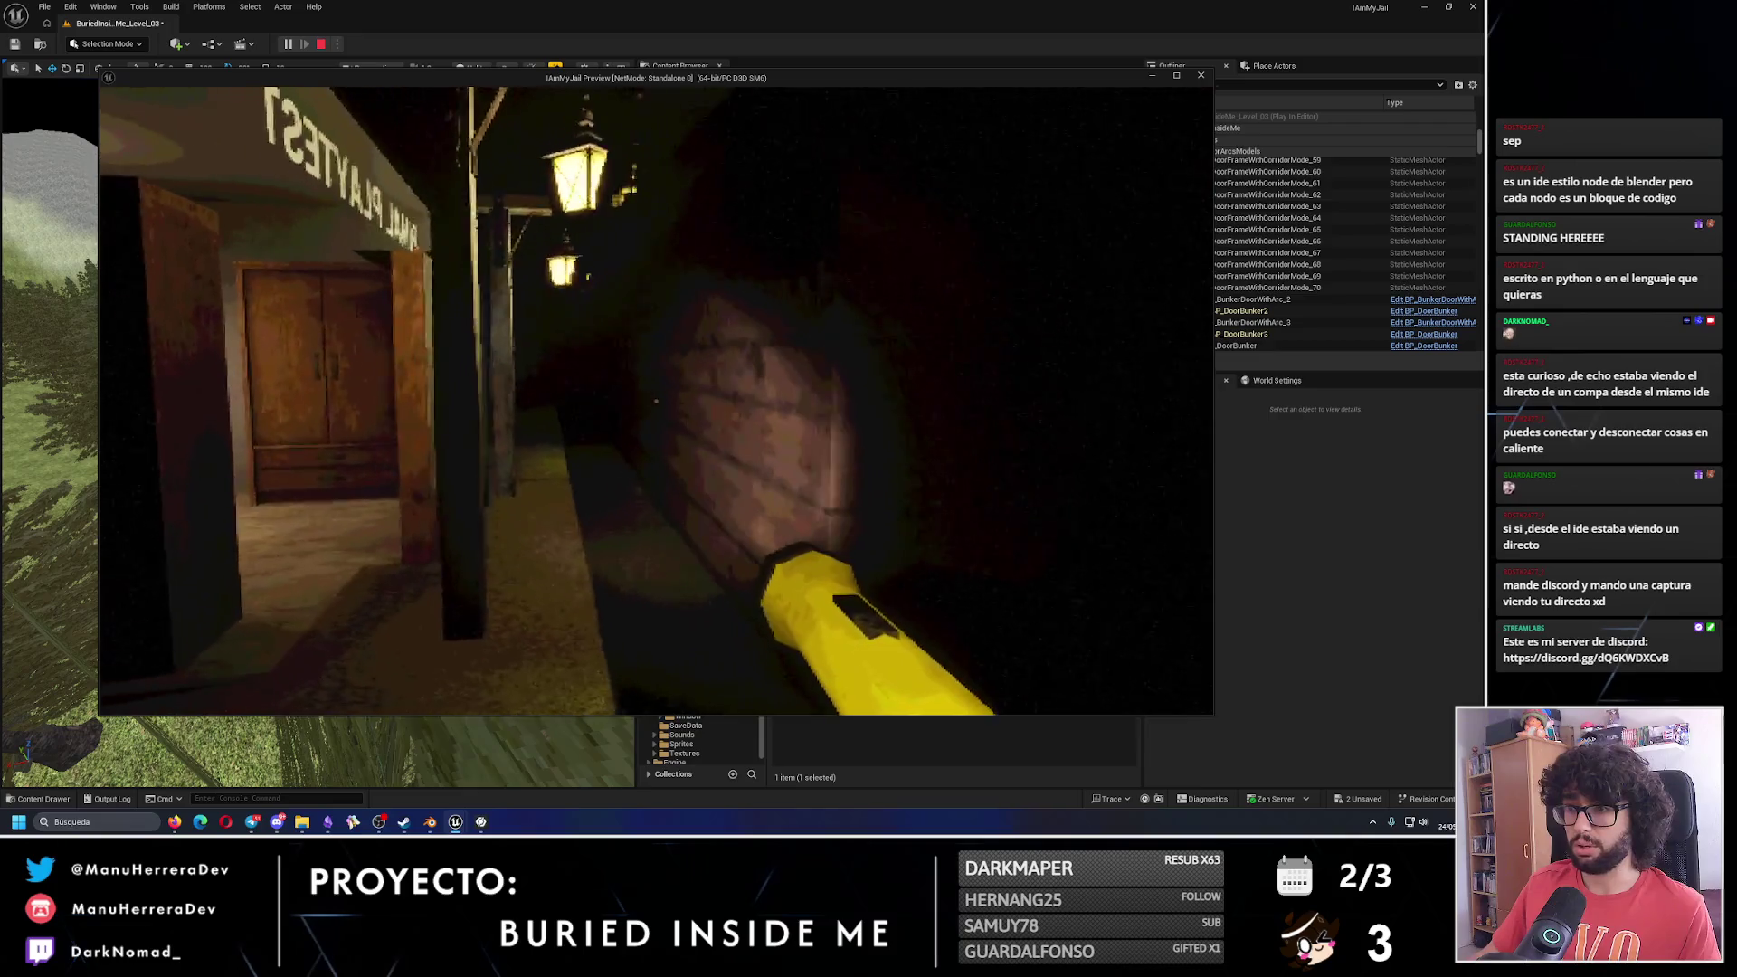
key("w")
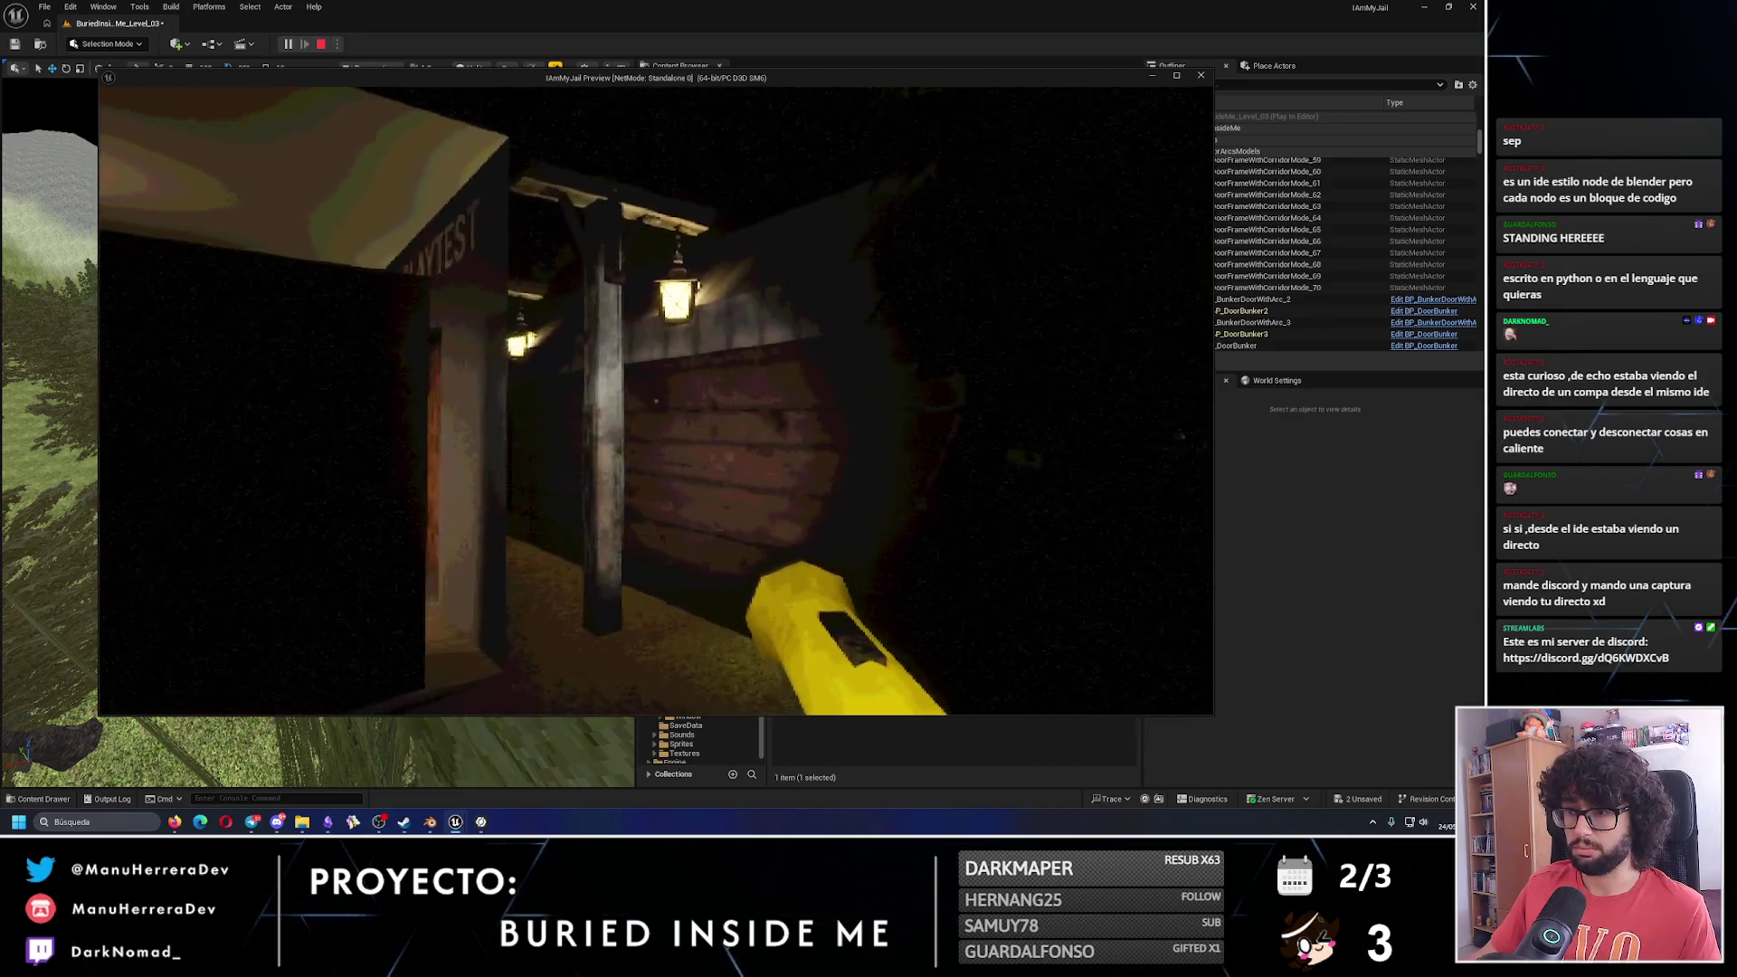
key("Escape")
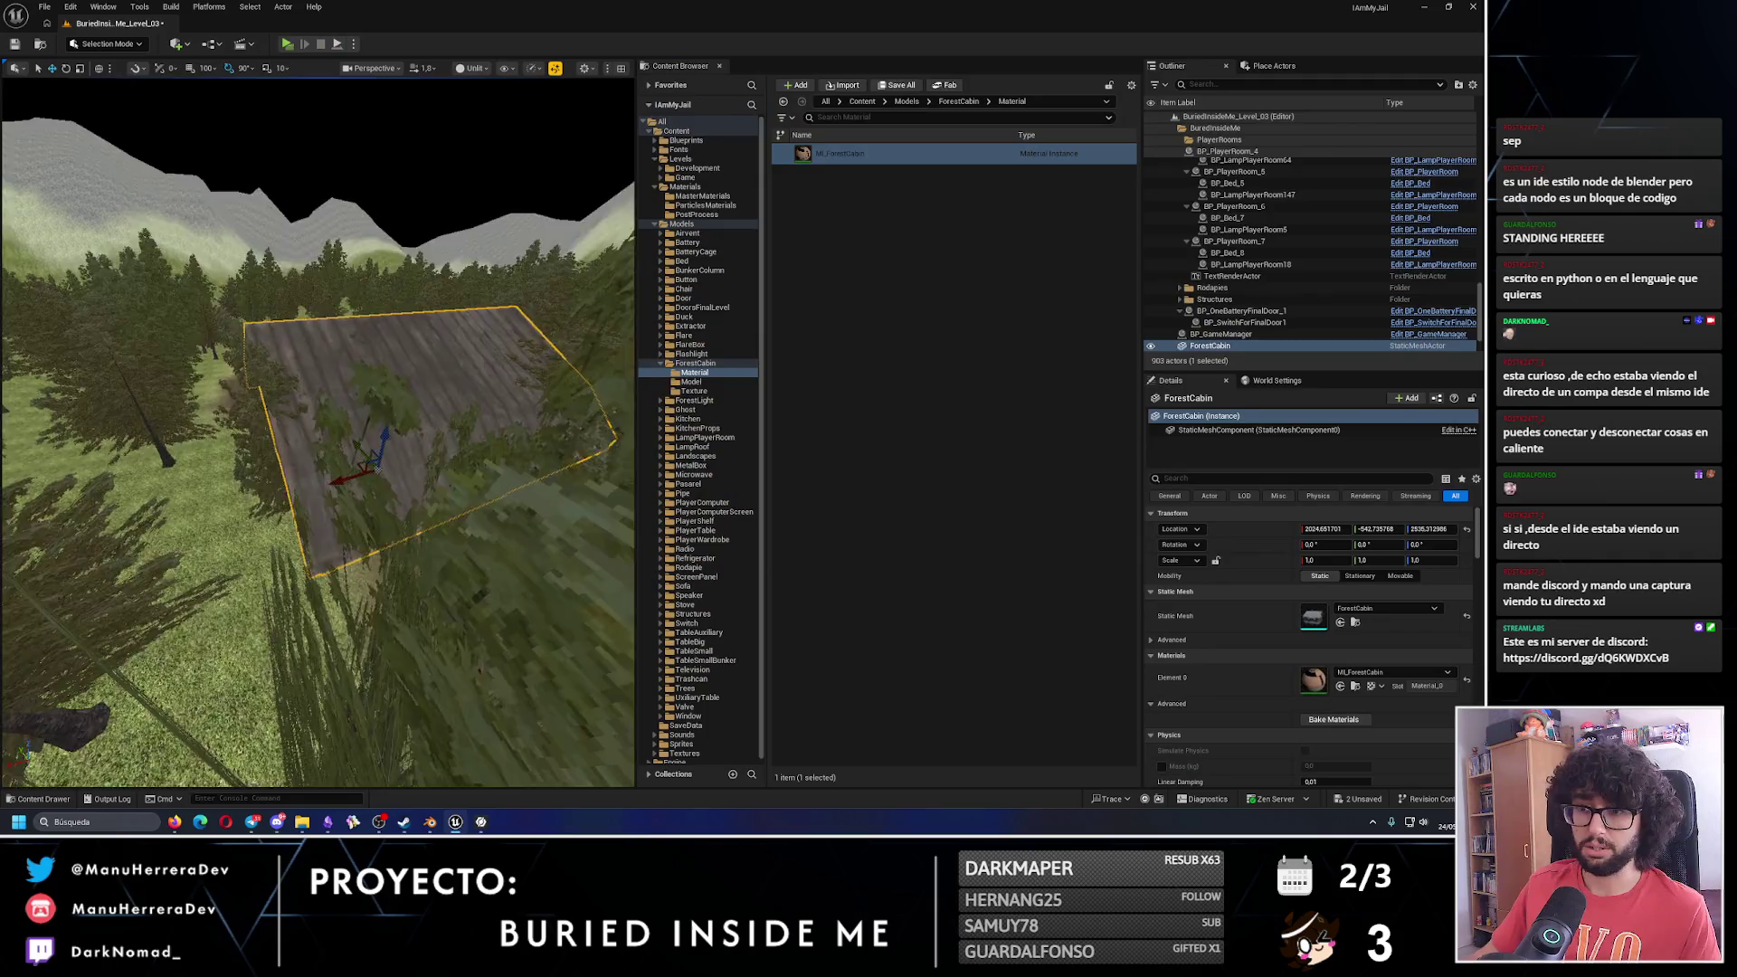
Rotate the cabin 90 degrees around the vertical axis and shift it along Y.
key("e")
left_click_drag(299, 534, 235, 488)
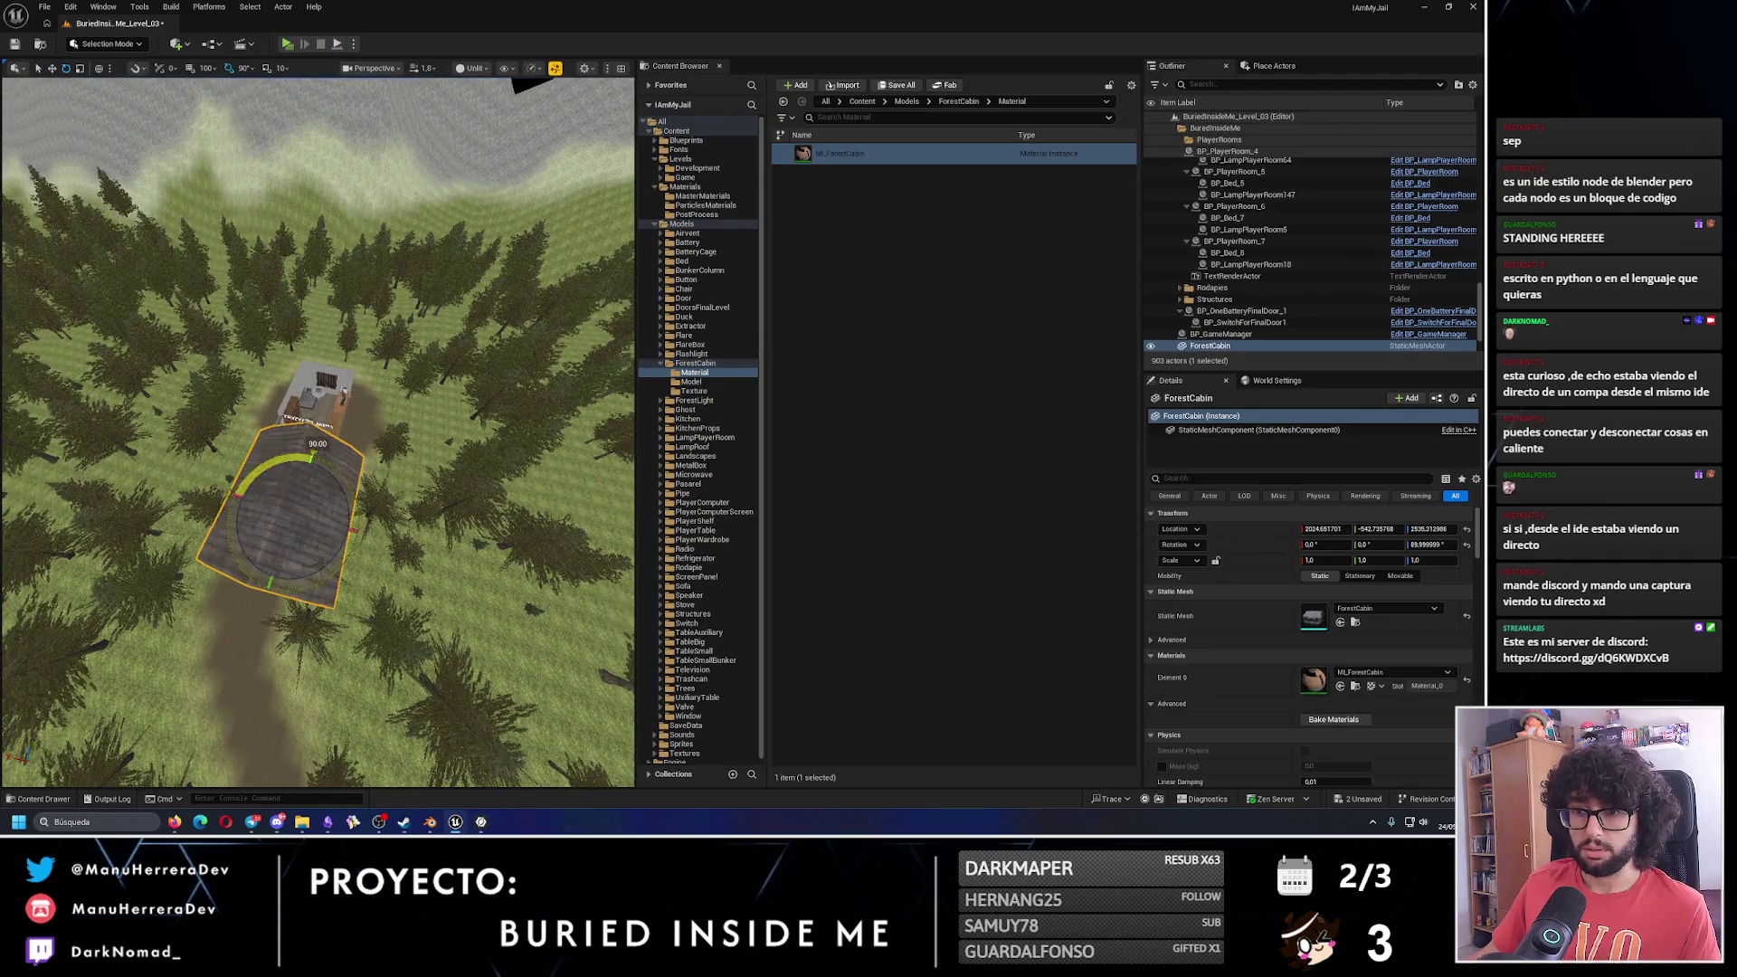
key("f")
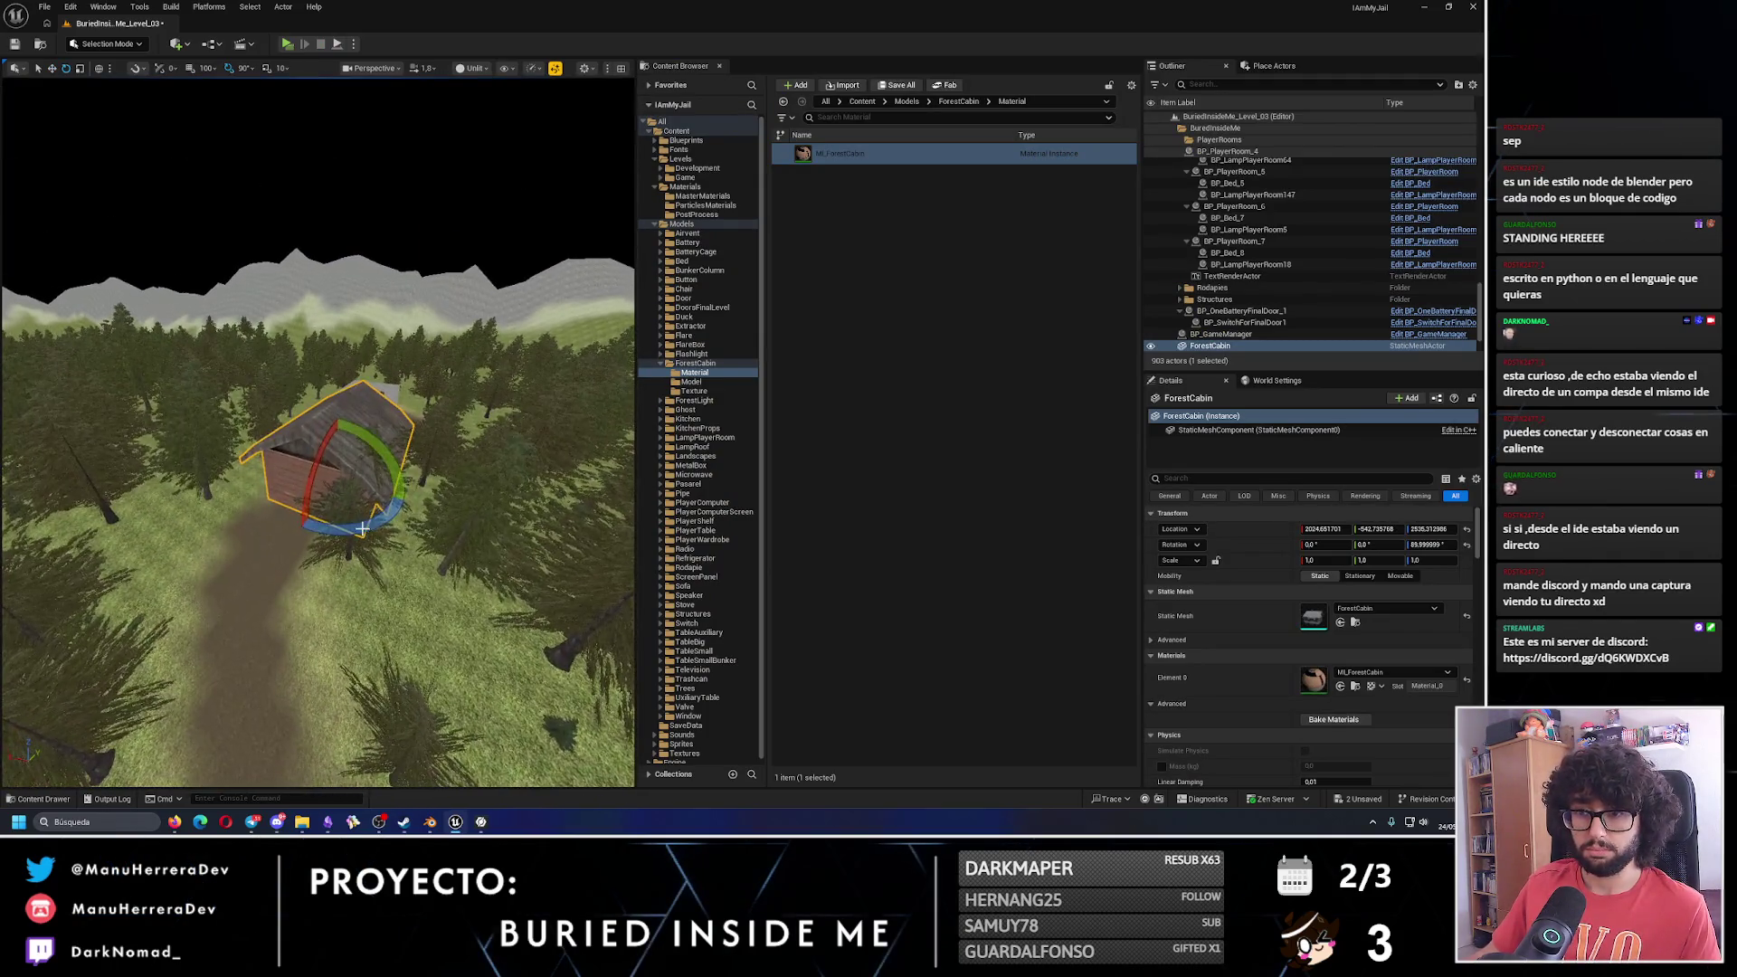
key("w")
left_click_drag(351, 481, 344, 425)
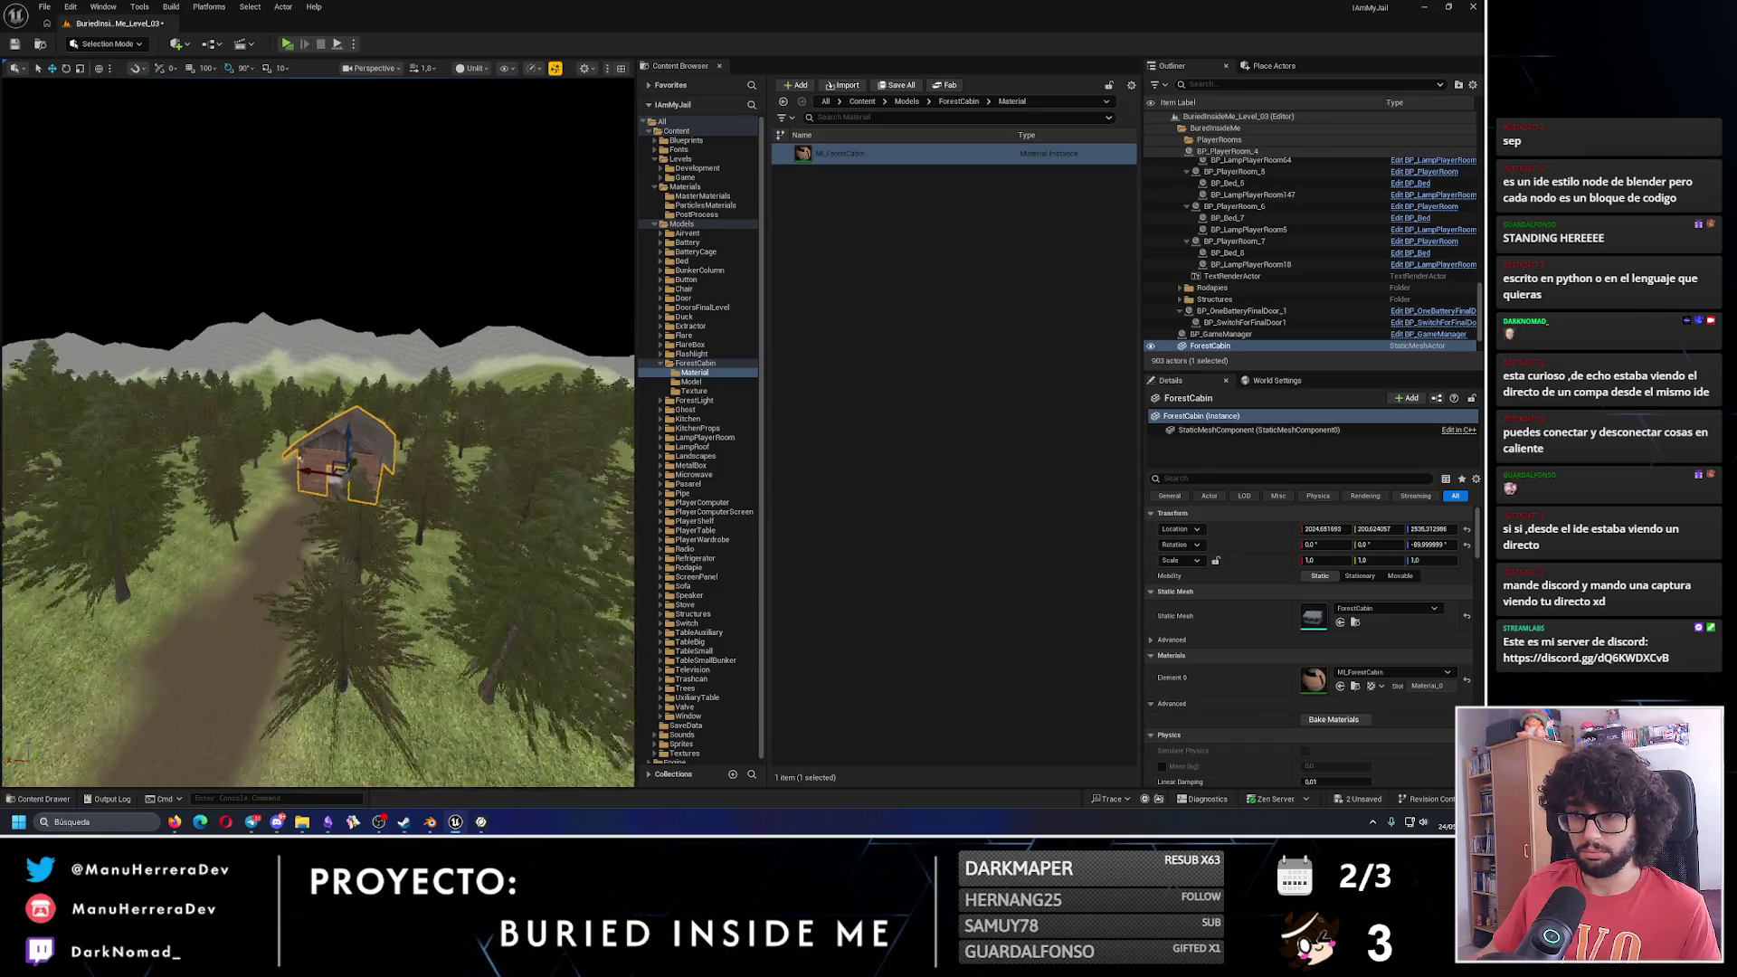
key("f")
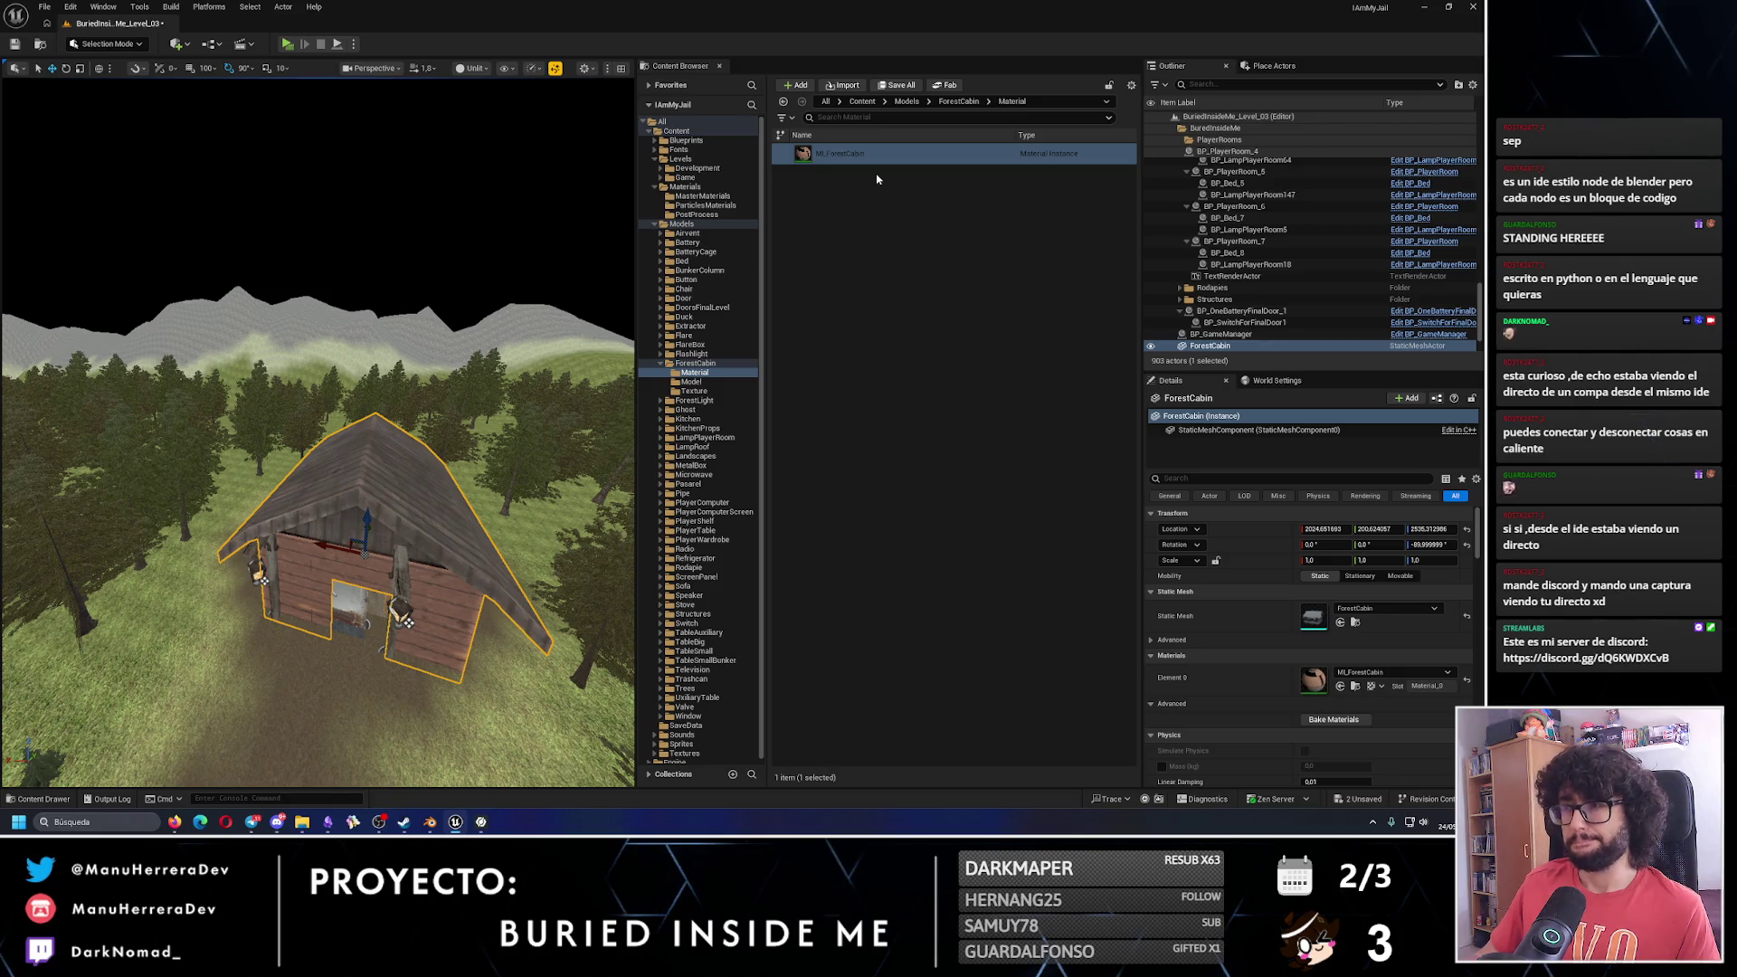
Parent ForestCabin under BP_PlayerRoom_6 in the Outliner.
left_click(1482, 314)
left_click(1177, 127)
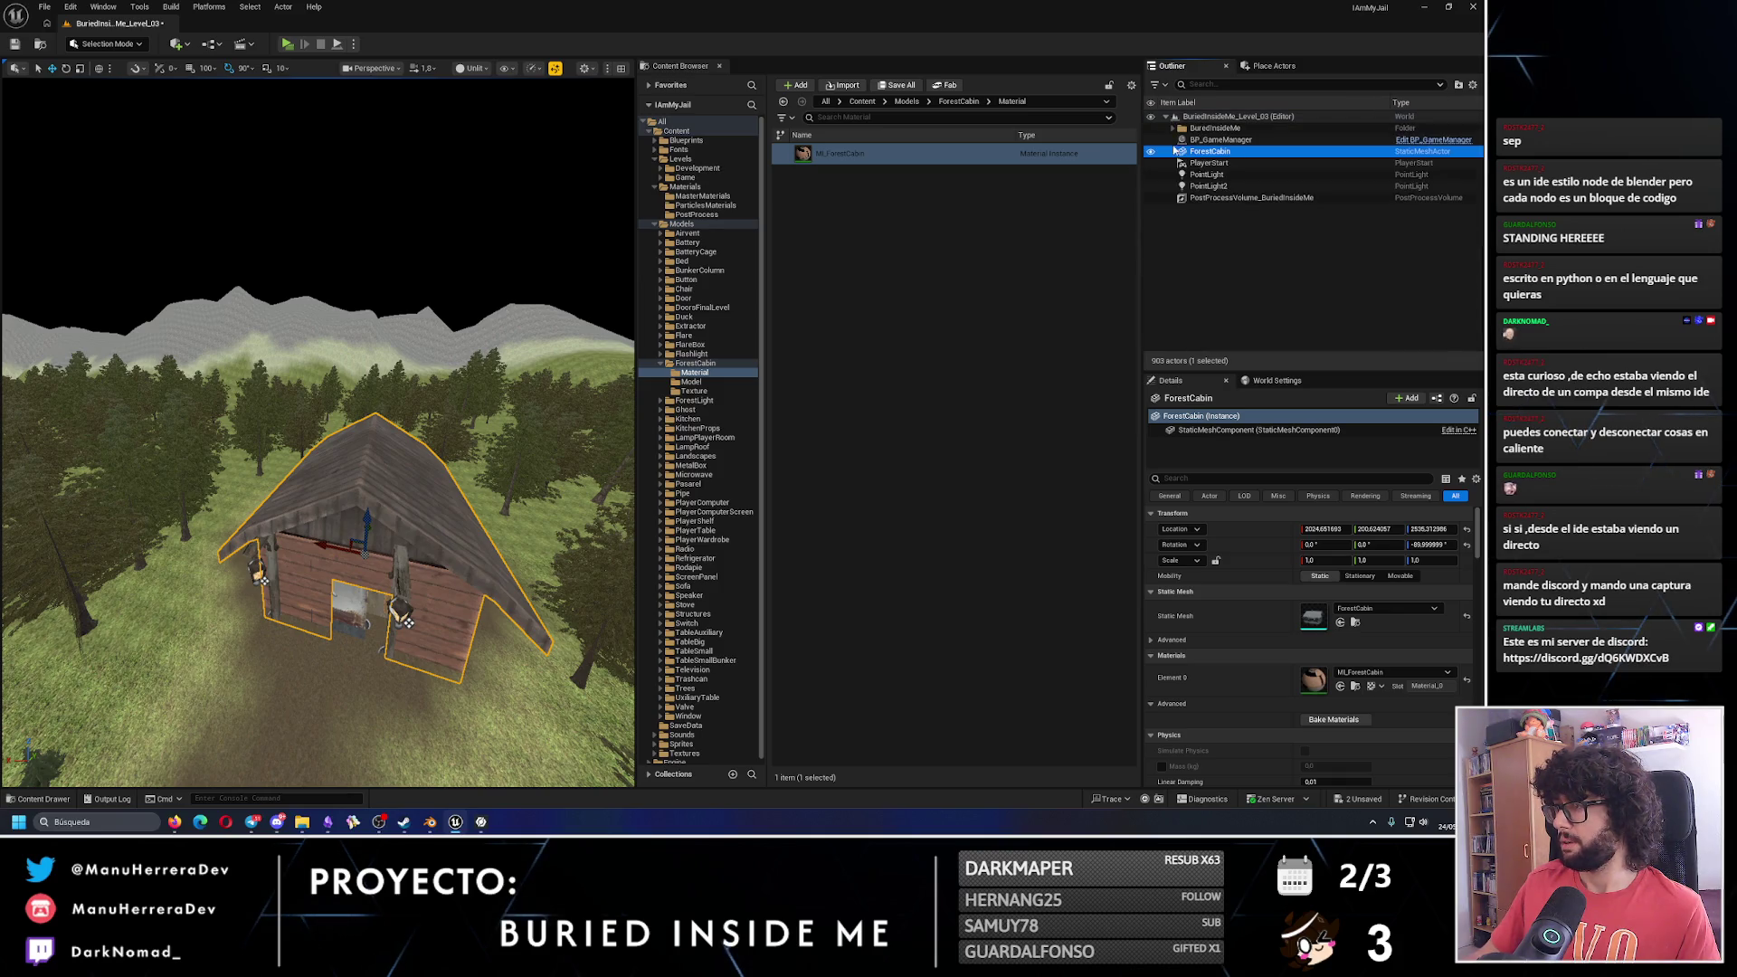
left_click(376, 610)
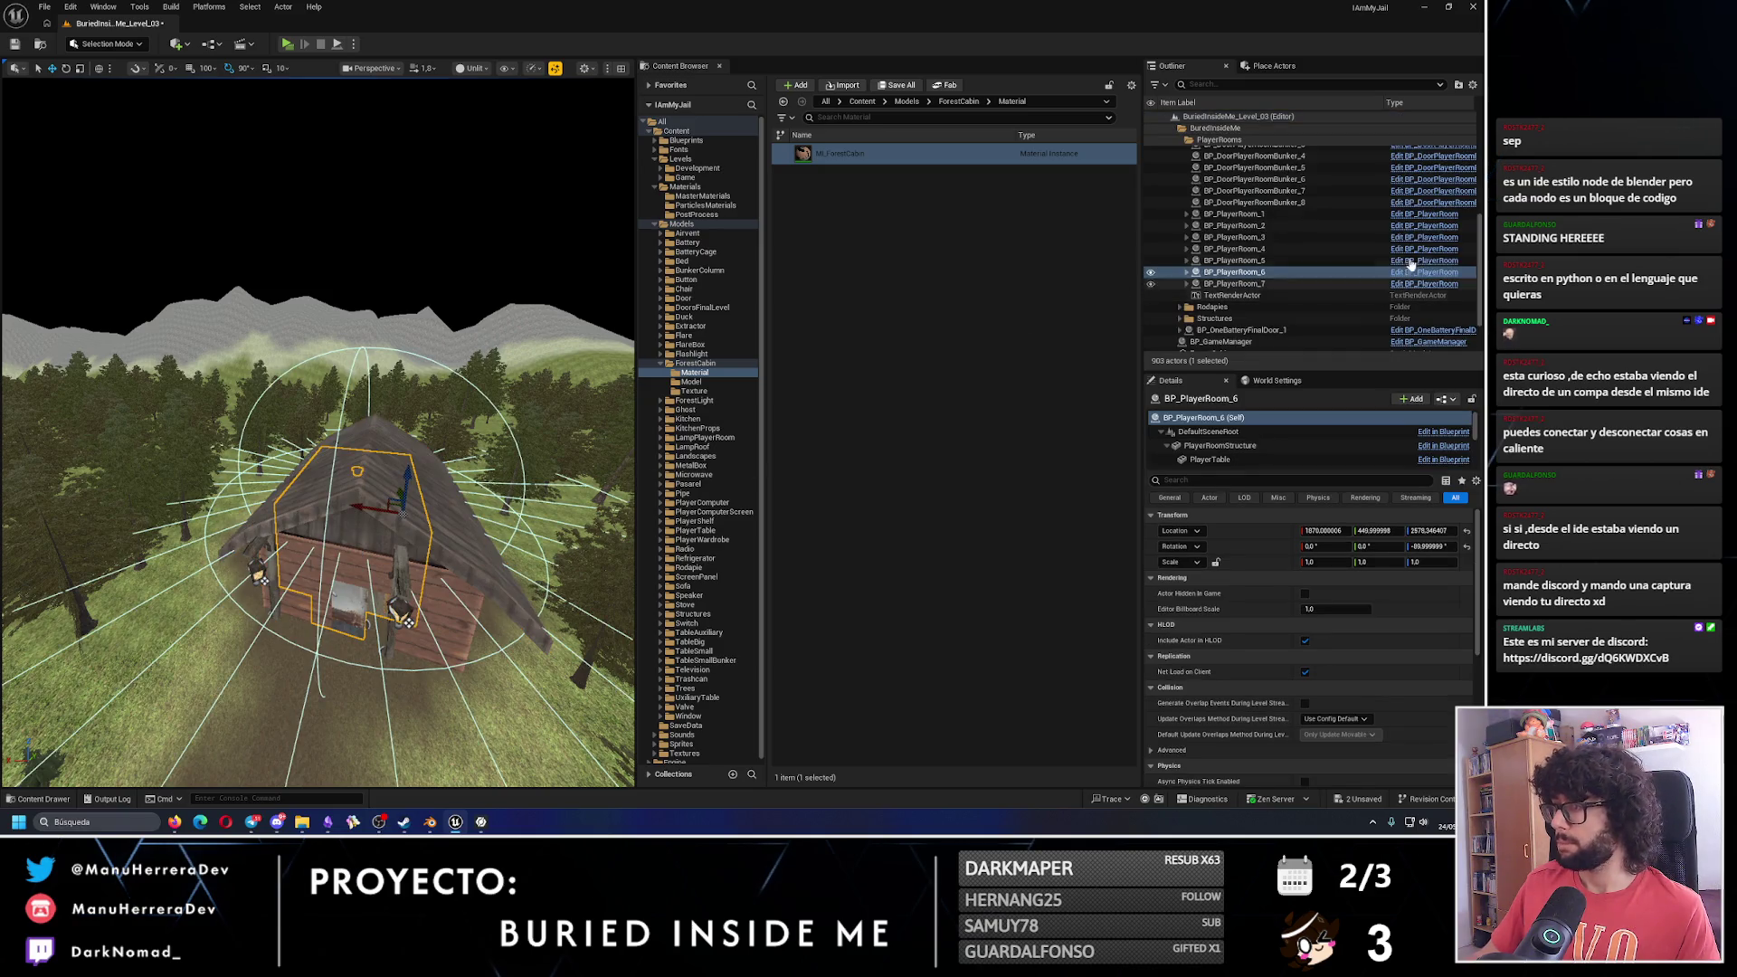
scroll(1207, 297, "down", 2)
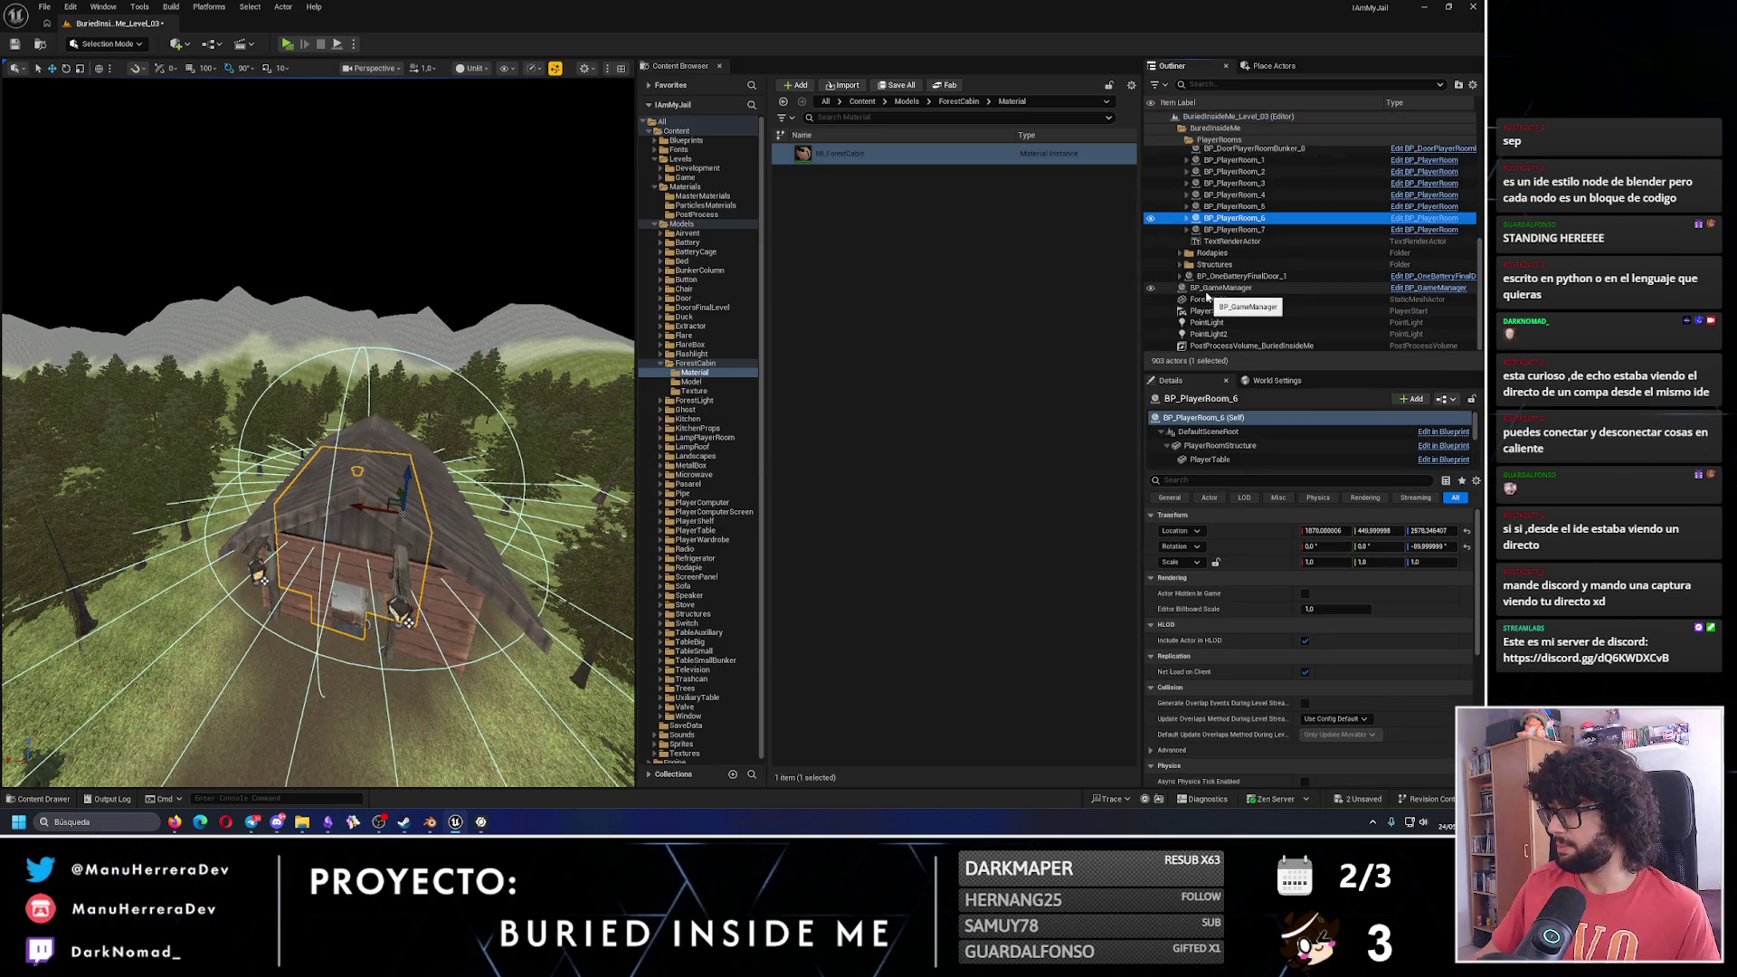
left_click_drag(1207, 298, 1262, 223)
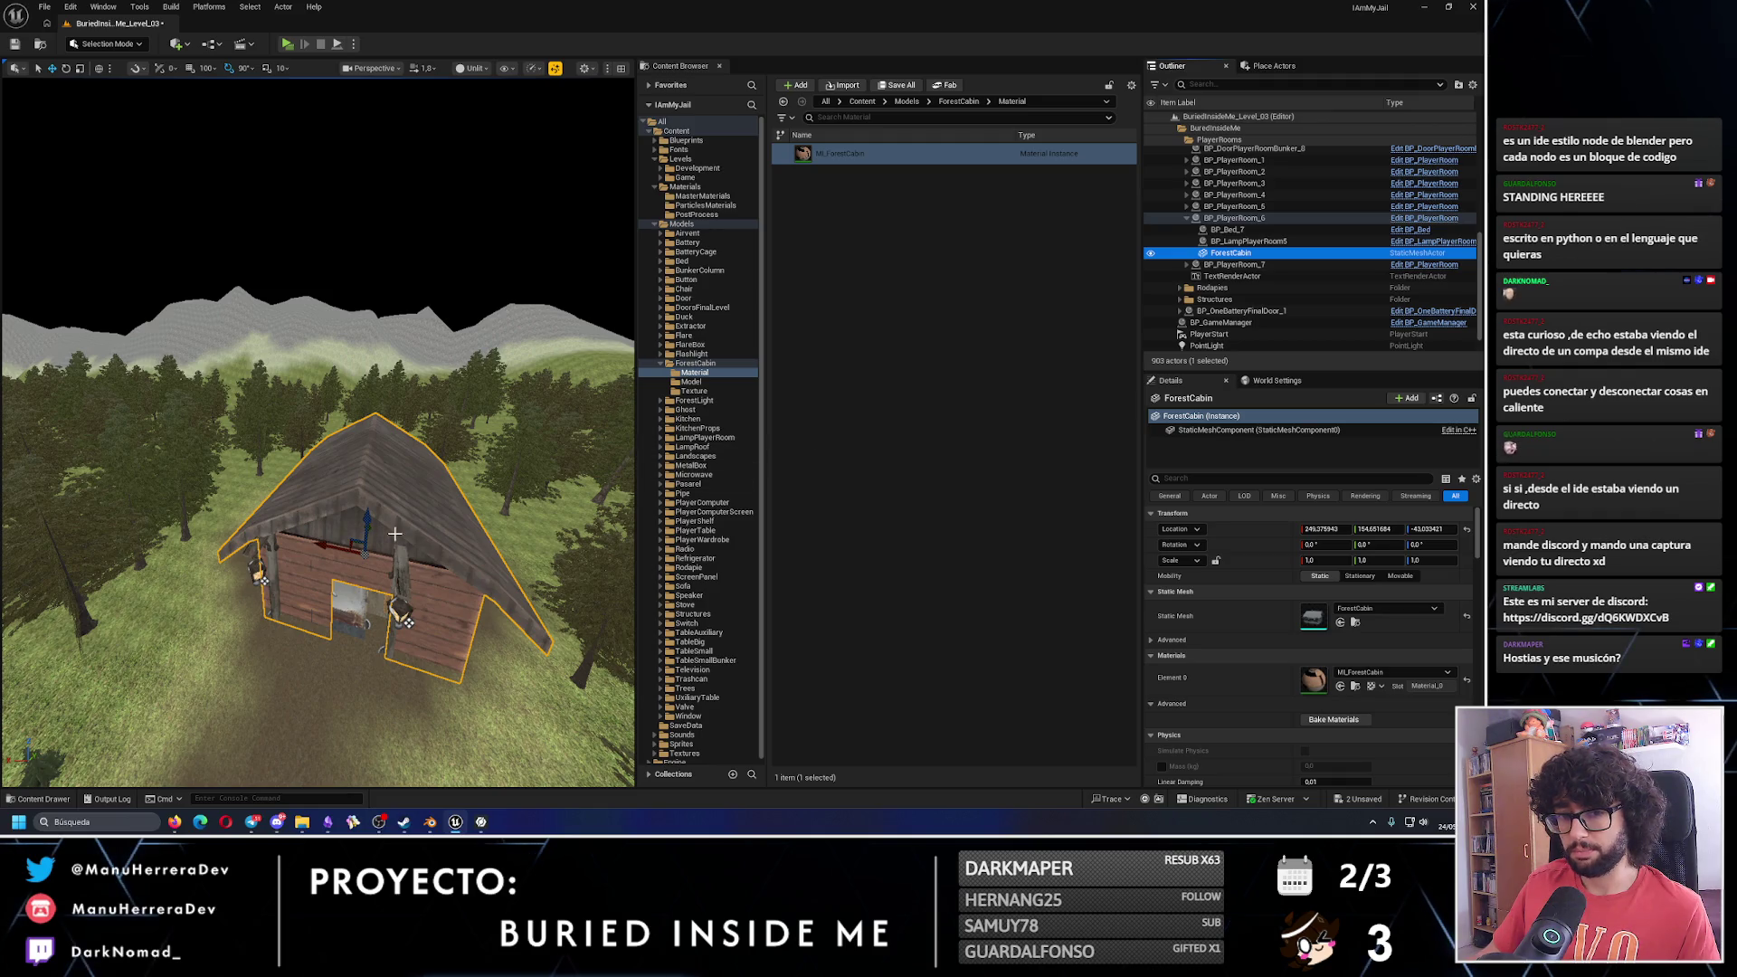
Slide the cabin along Y and raise it along Z toward ground level.
key("f")
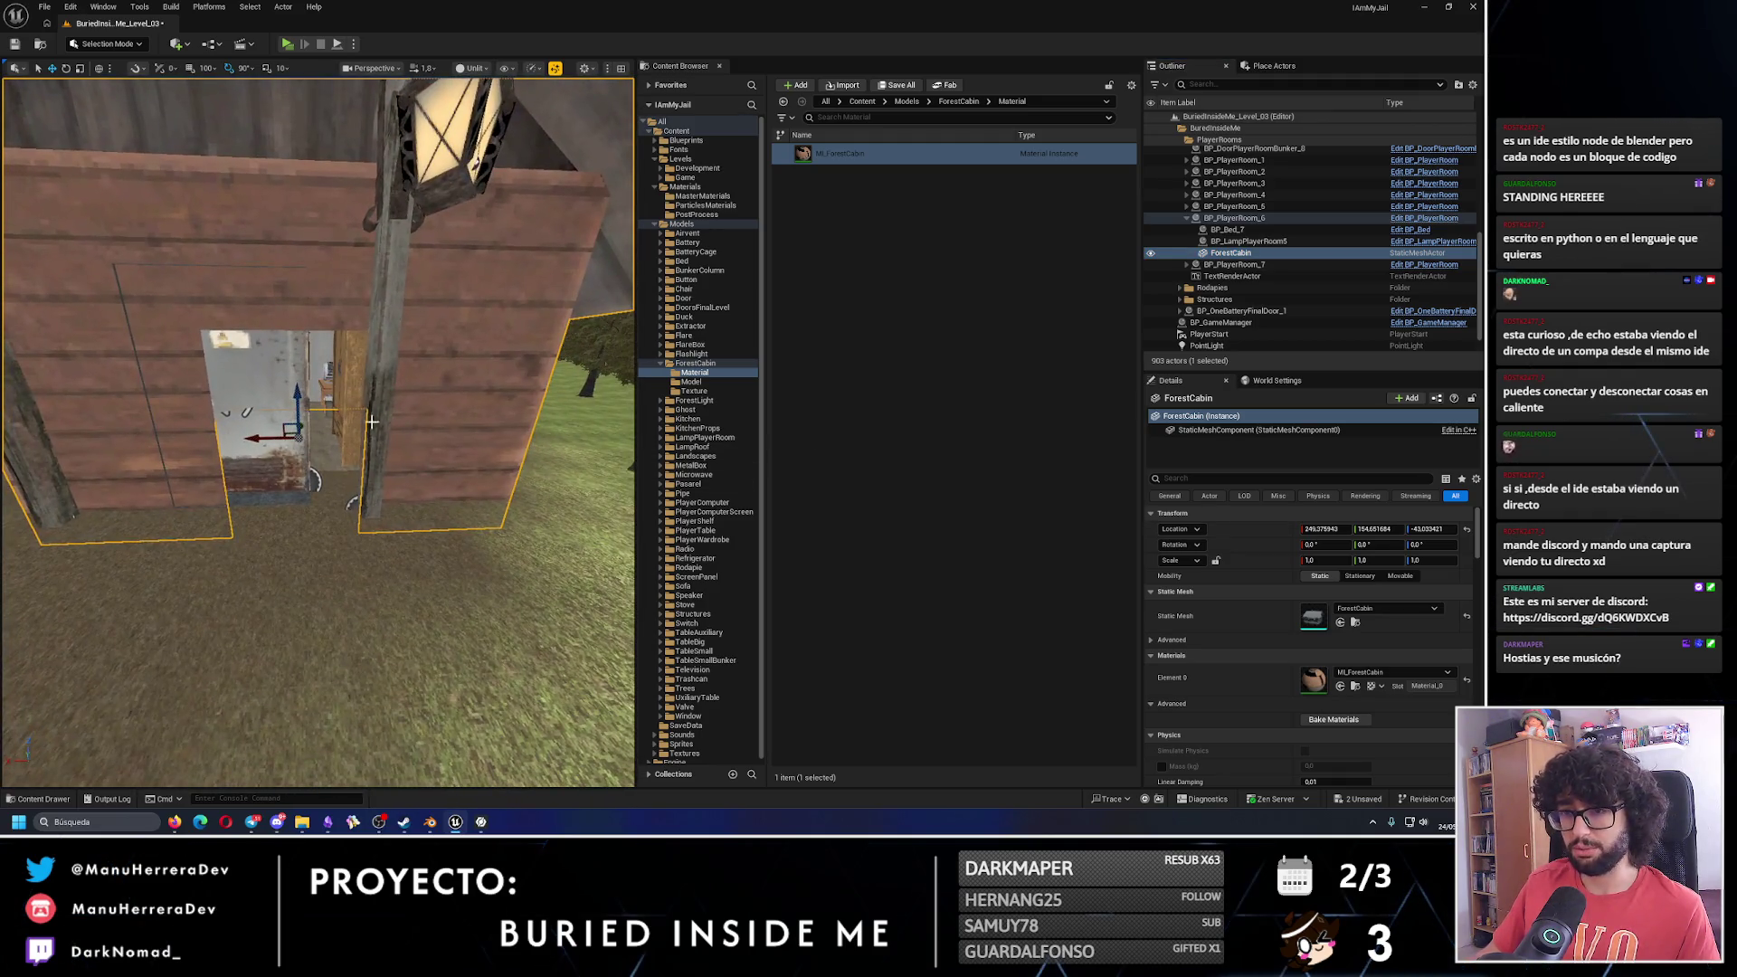
scroll(344, 452, "down", 5)
mouse_move(338, 363)
left_mouse_down()
mouse_move(322, 446)
mouse_move(321, 421)
left_mouse_up()
scroll(321, 420, "up", 5)
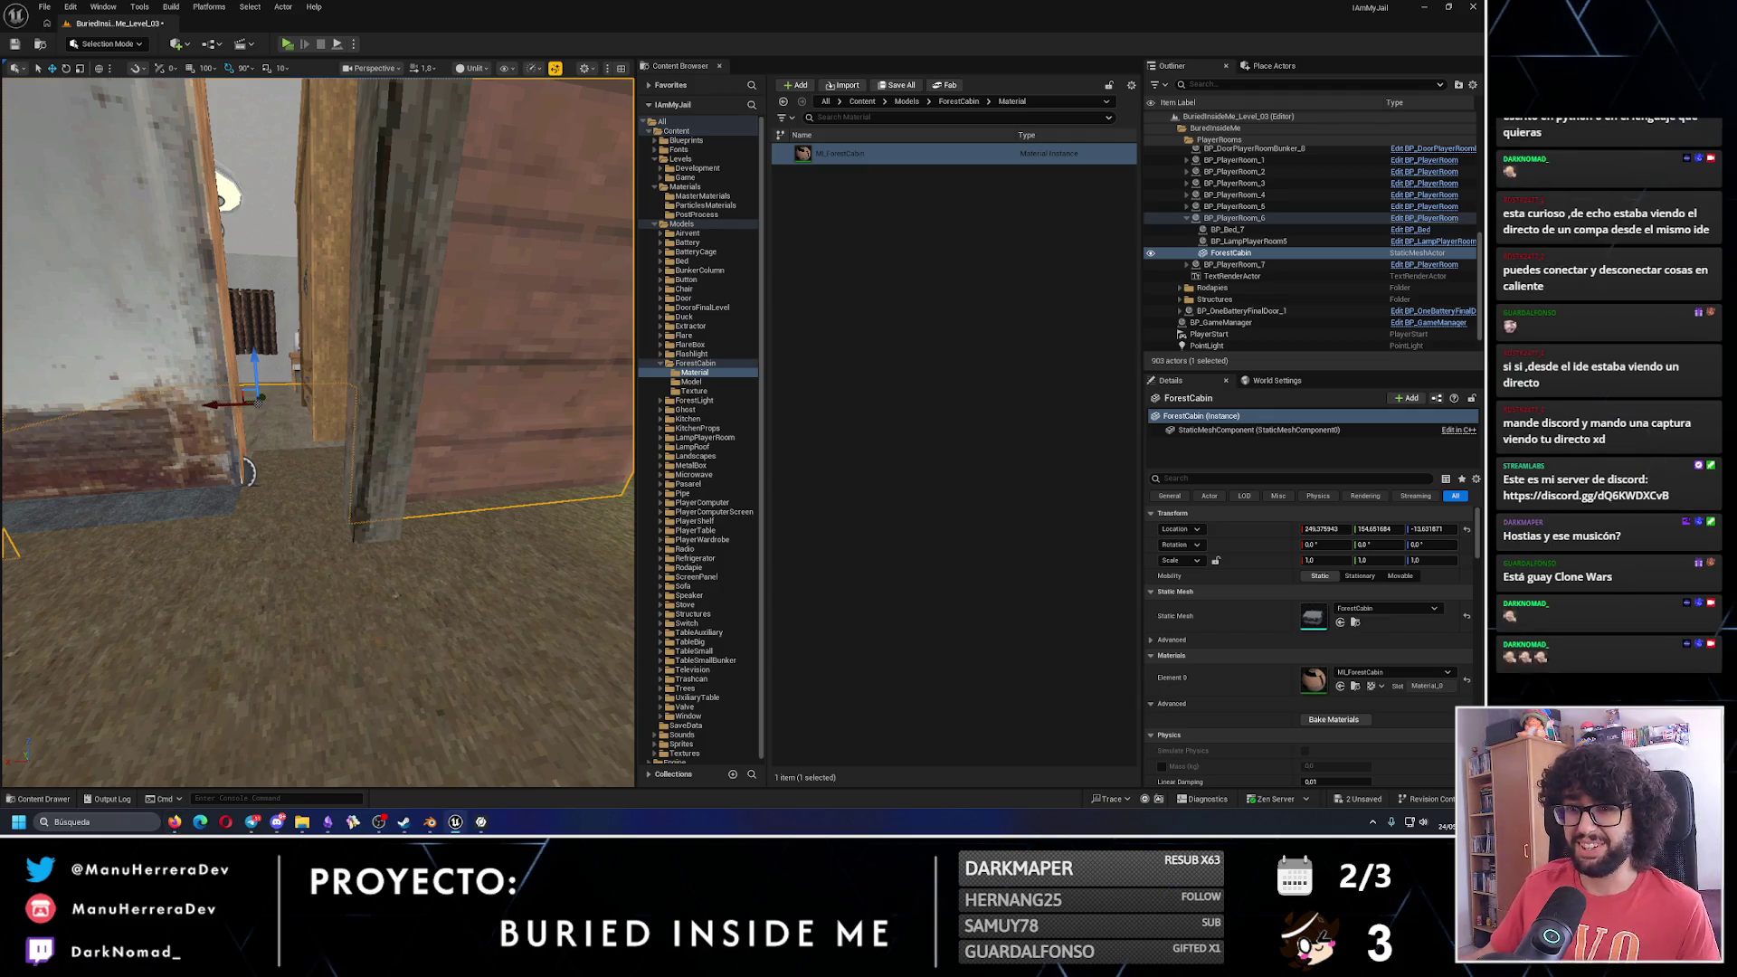
mouse_move(257, 402)
left_mouse_down()
mouse_move(206, 377)
mouse_move(222, 371)
left_mouse_up()
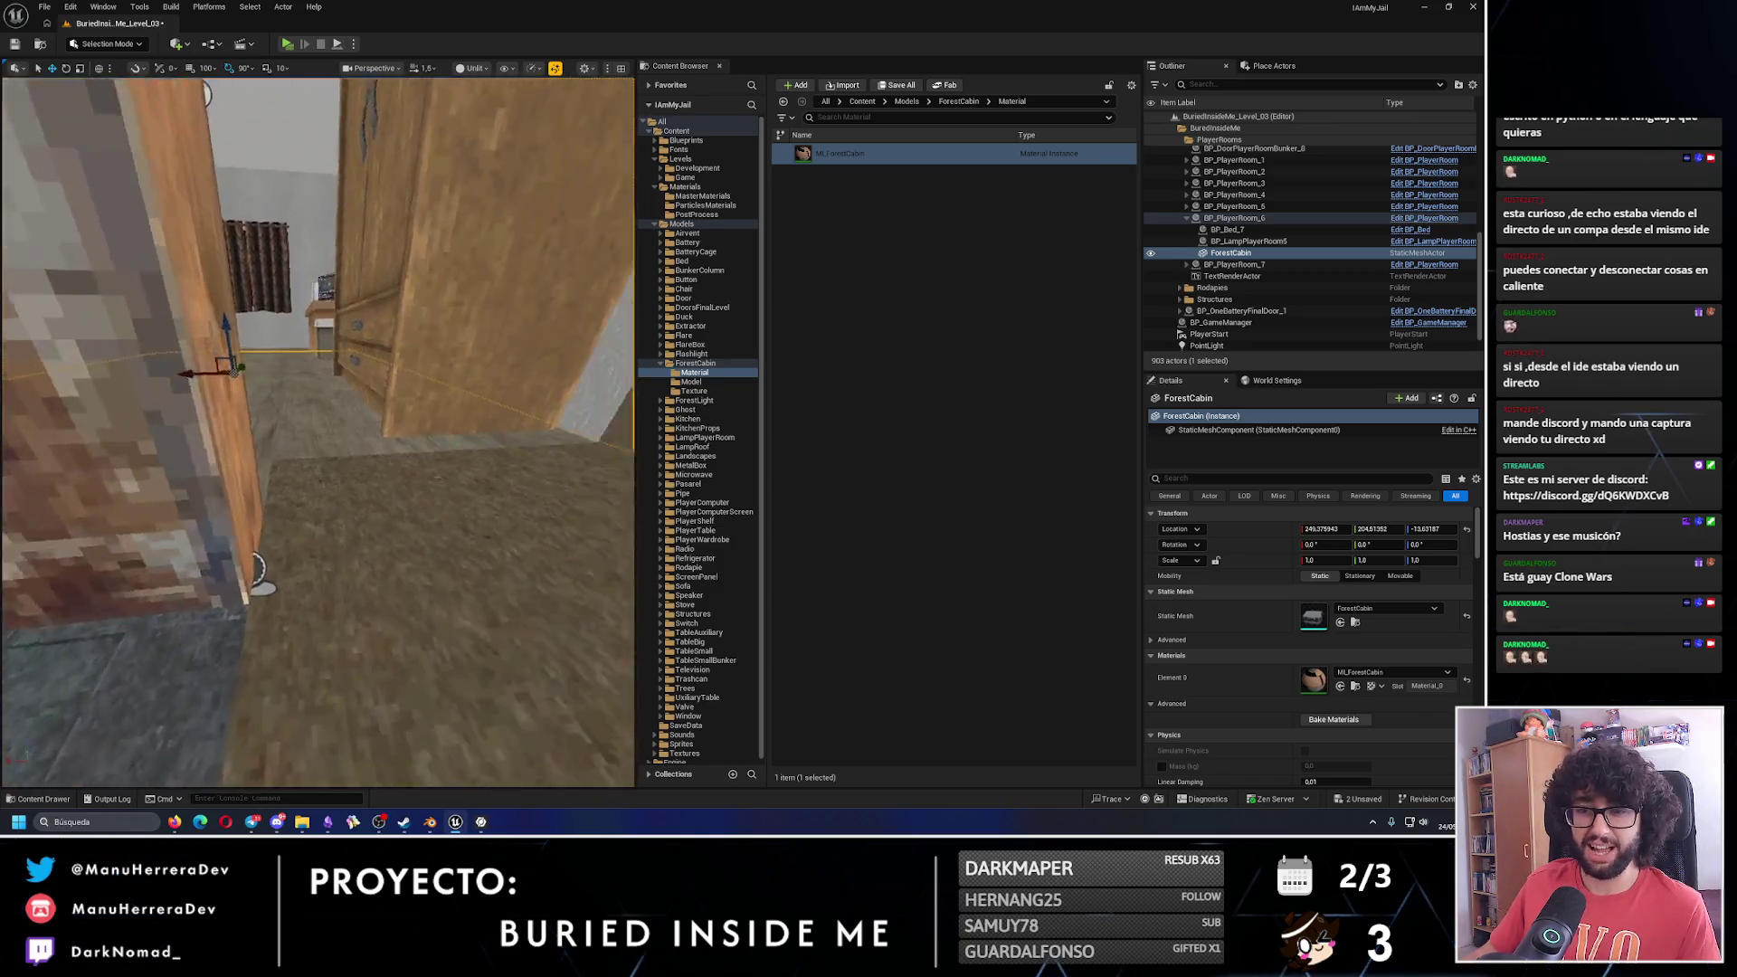
mouse_move(210, 432)
left_mouse_down()
mouse_move(210, 416)
mouse_move(210, 433)
left_mouse_up()
left_click_drag(247, 310, 240, 217)
scroll(318, 432, "down", 2)
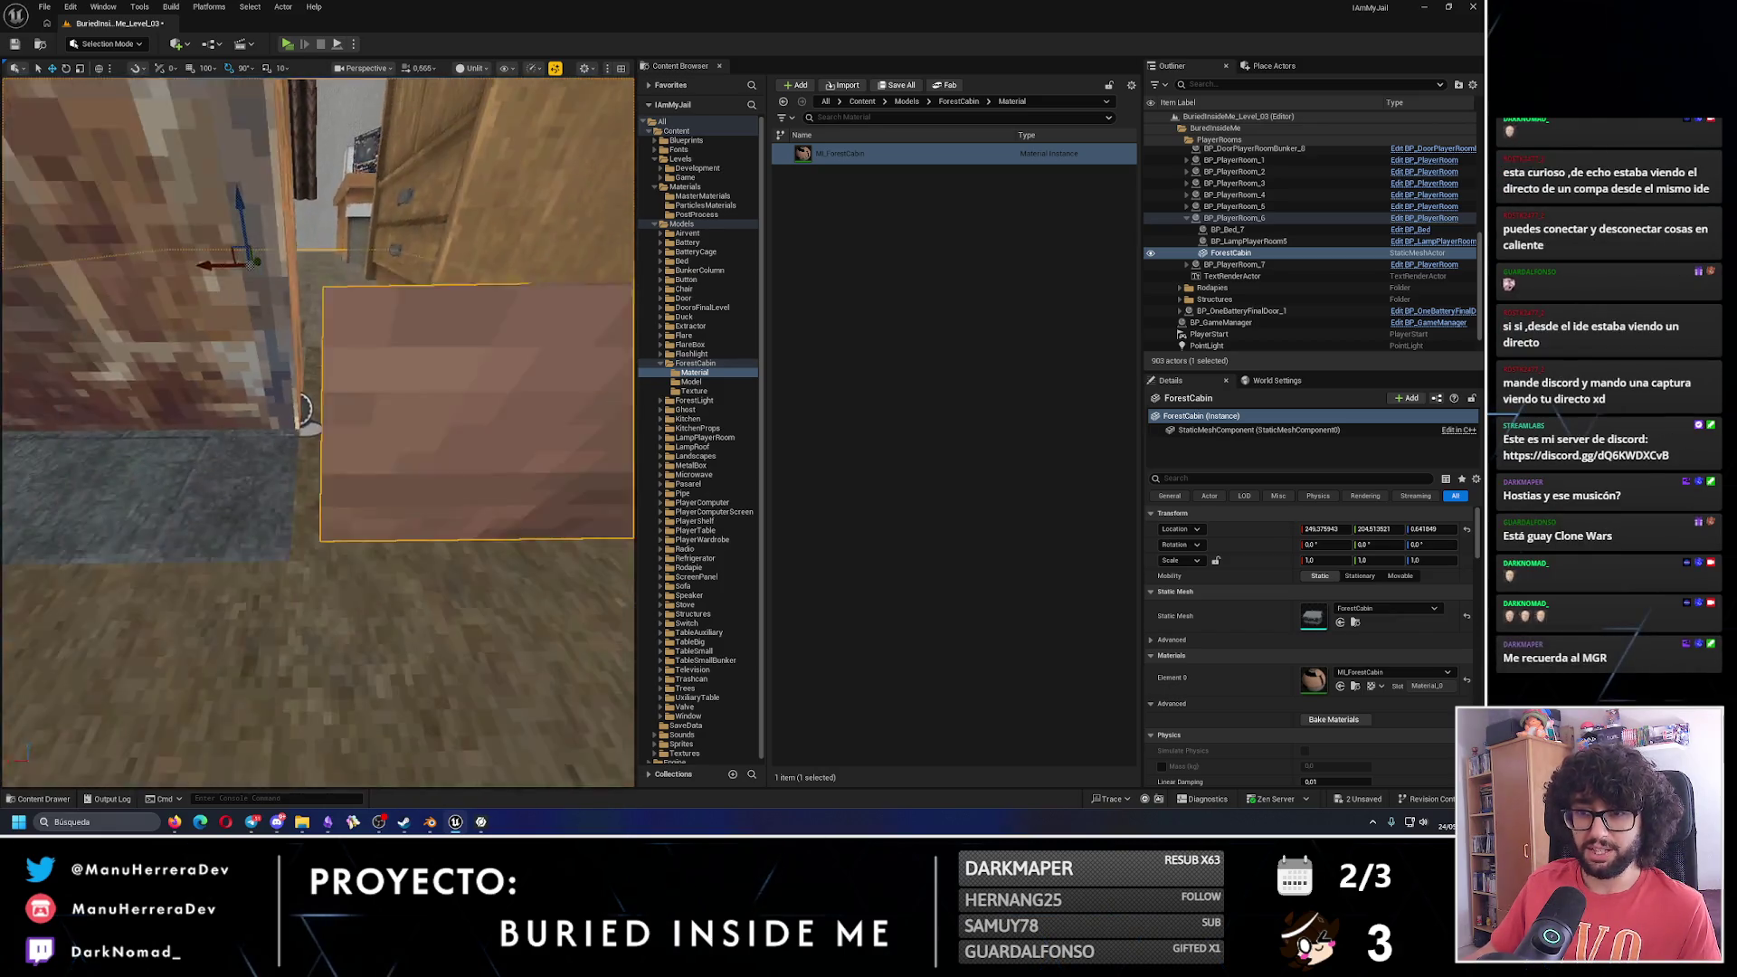
Set the cabin's pivot at its wall corner and move it so the corner rests on the ground.
left_click(377, 69)
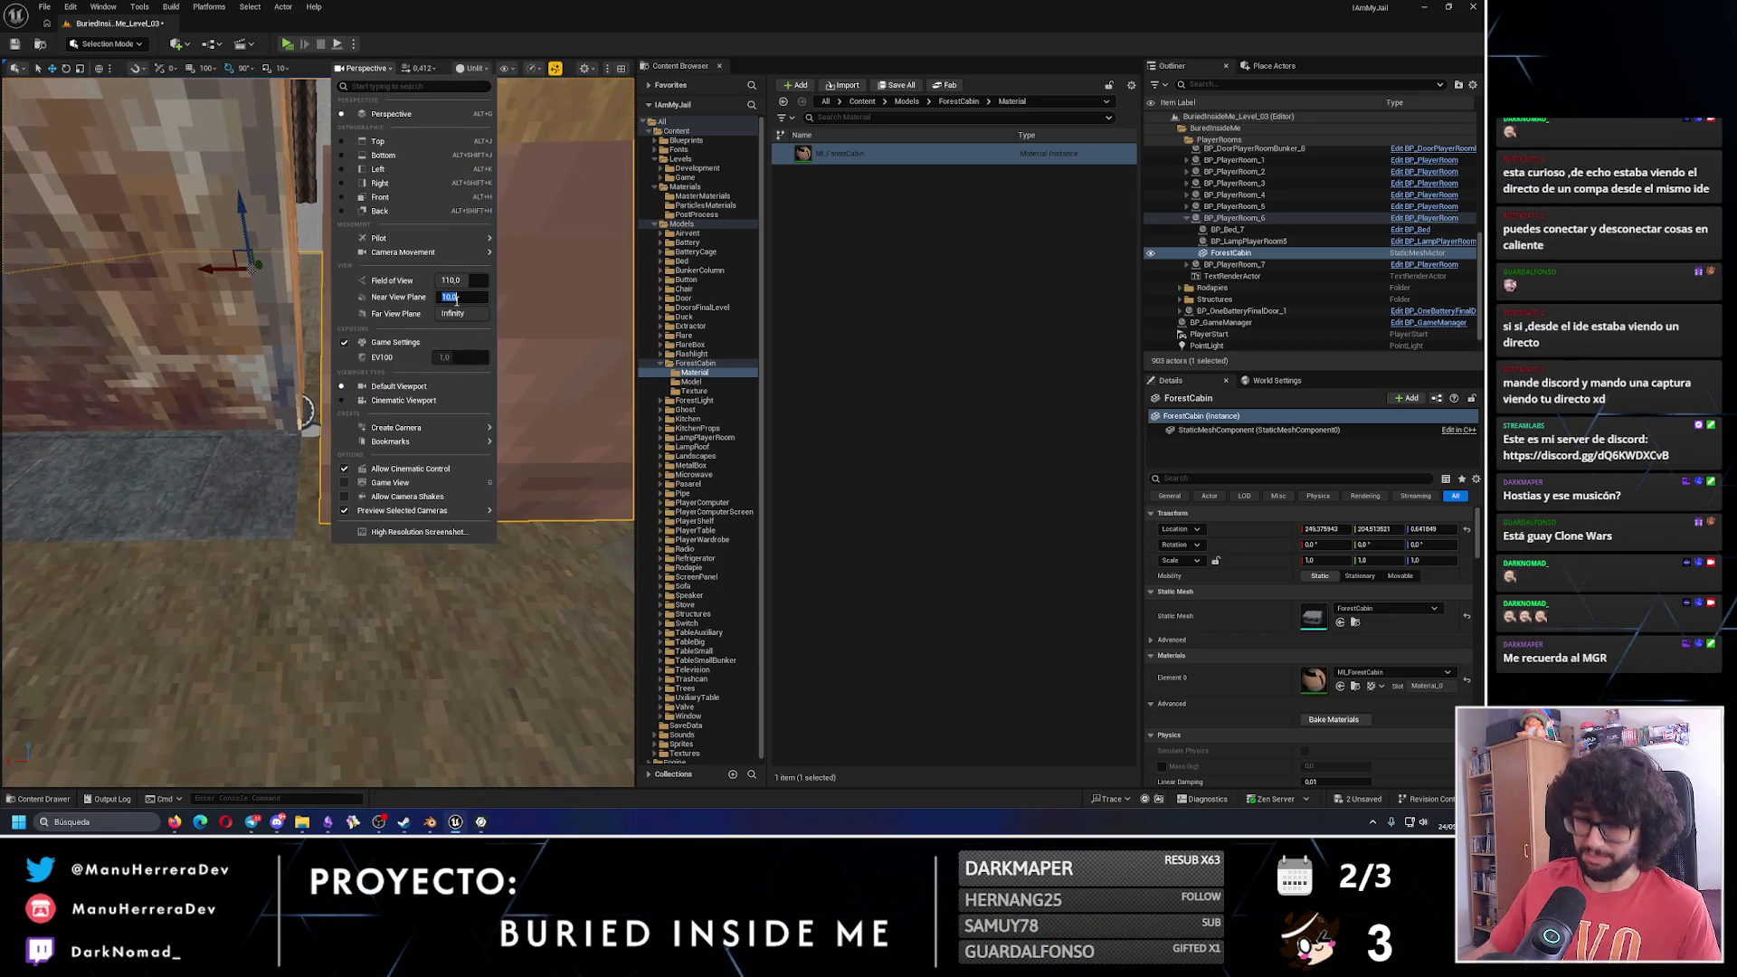
left_click(561, 362)
scroll(317, 434, "down", 1)
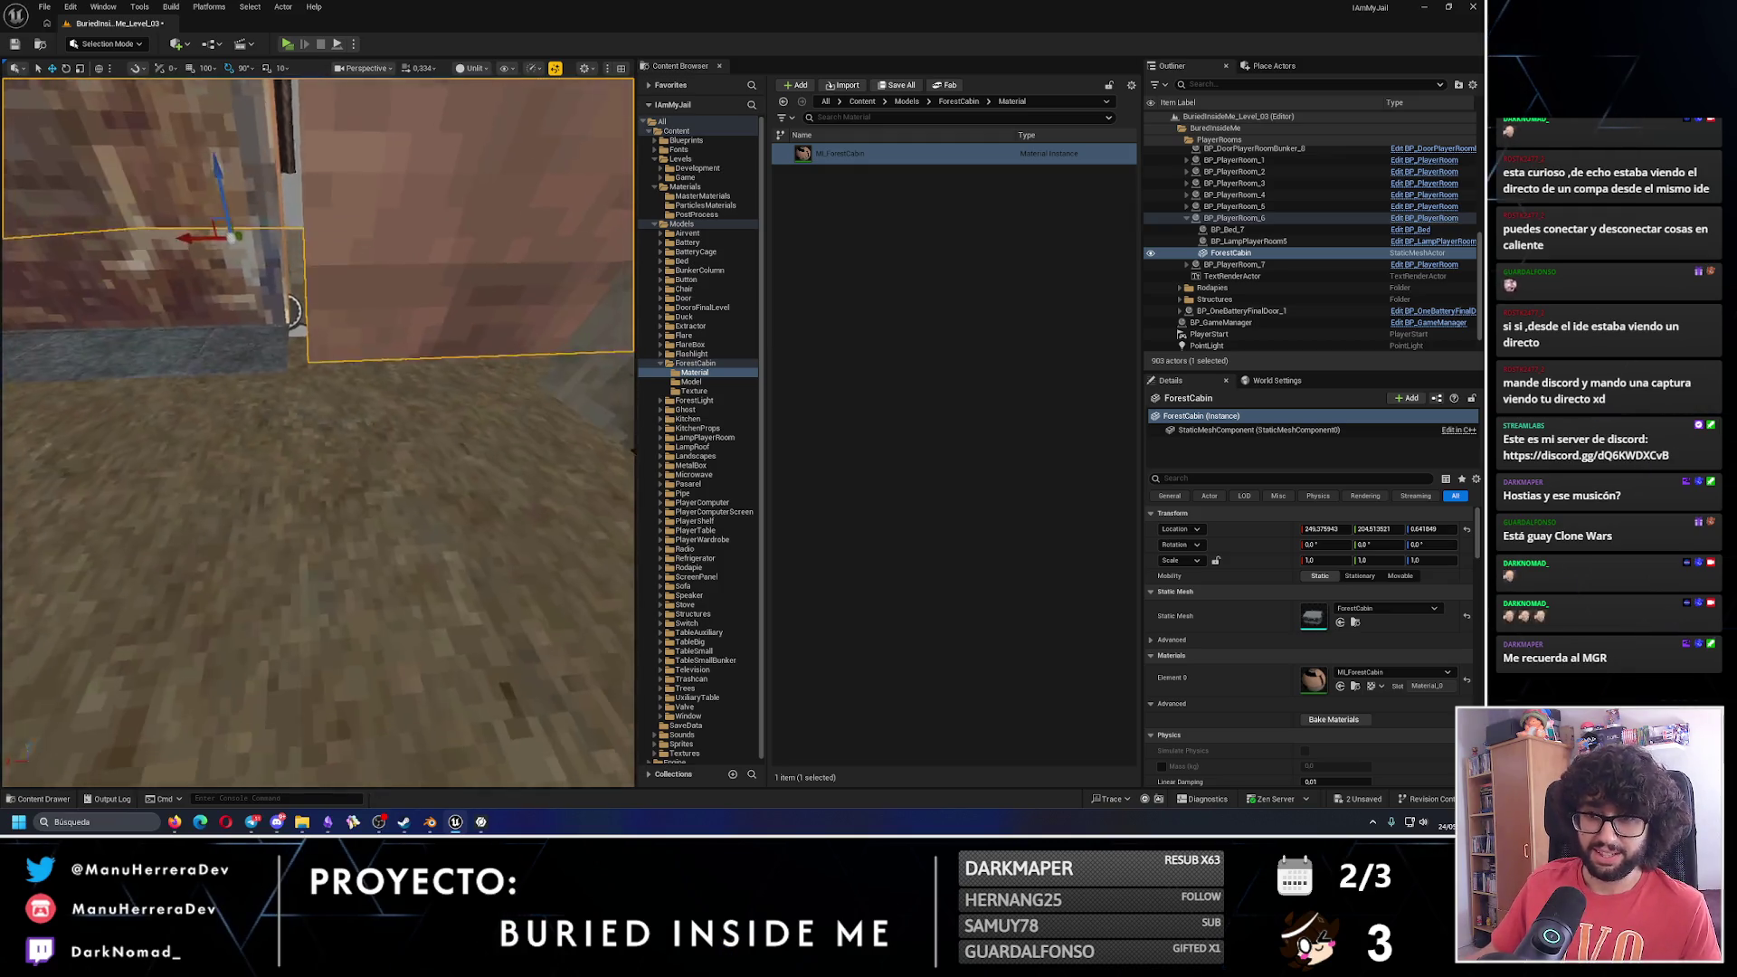
scroll(292, 313, "down", 1)
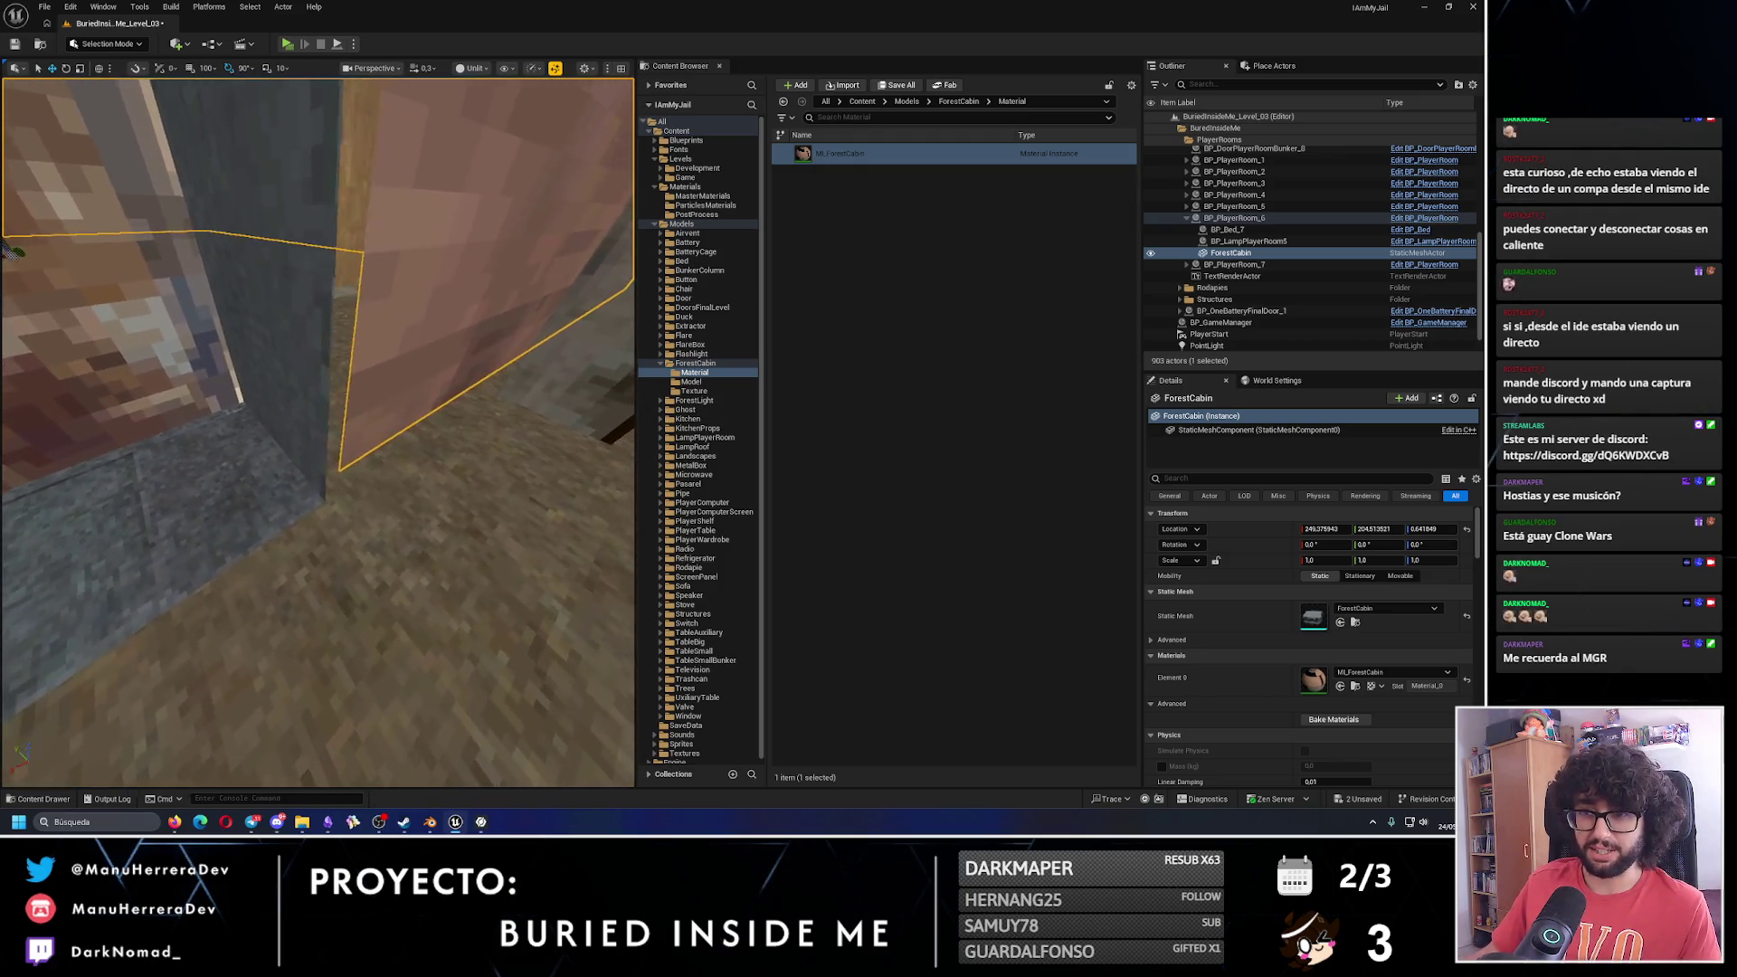
scroll(383, 467, "down", 1)
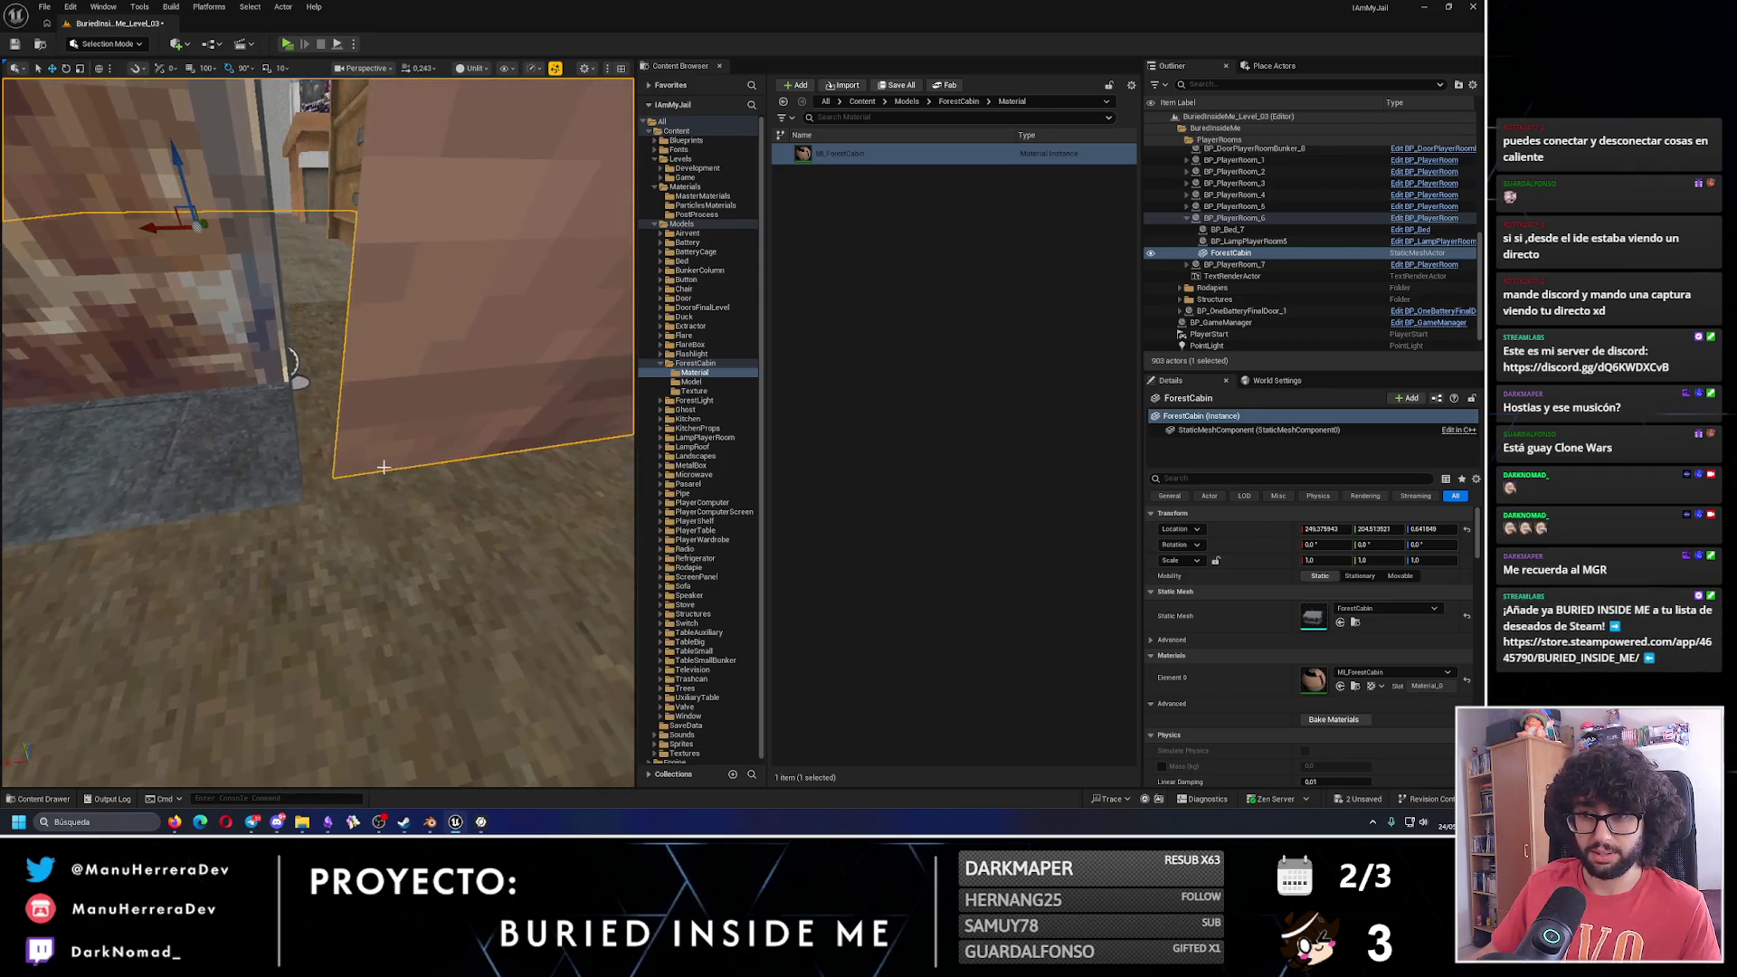
middle_click(349, 472, "alt")
middle_click(336, 473, "alt")
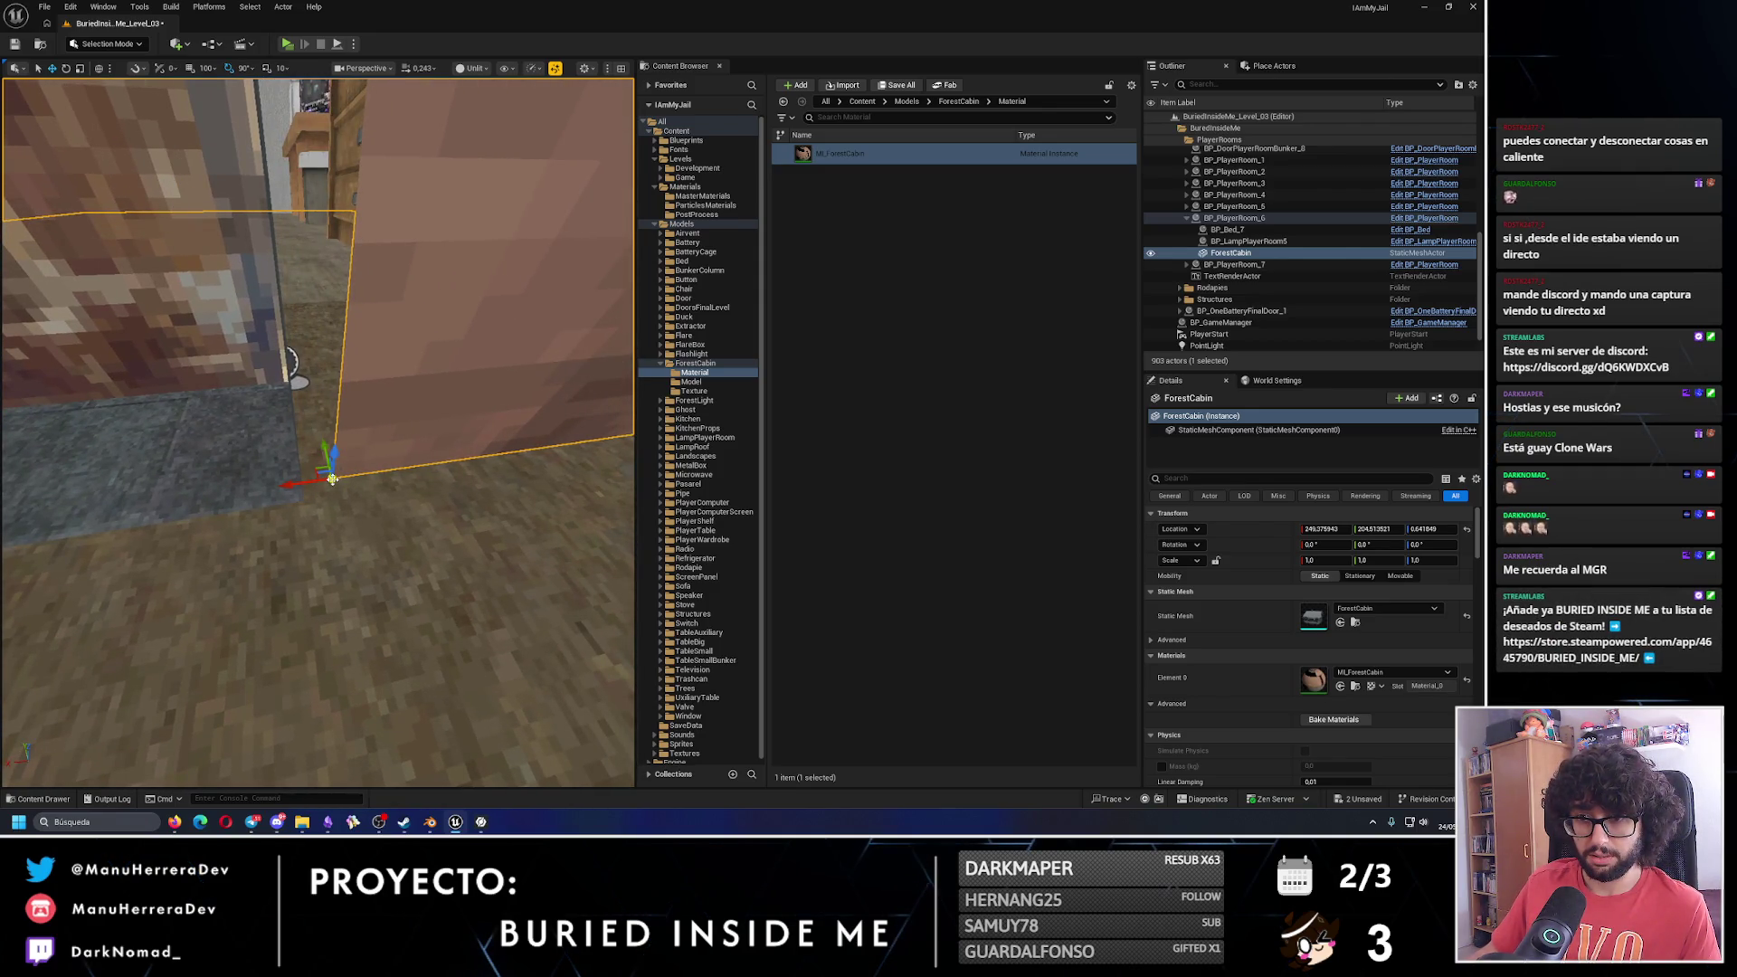
mouse_move(333, 479)
left_mouse_down()
mouse_move(302, 493)
mouse_move(330, 638)
mouse_move(396, 515)
mouse_move(402, 597)
left_mouse_up()
Set the ForestCabin mesh's Collision Complexity to Use Complex Collision As Simple and save it.
left_click(692, 381)
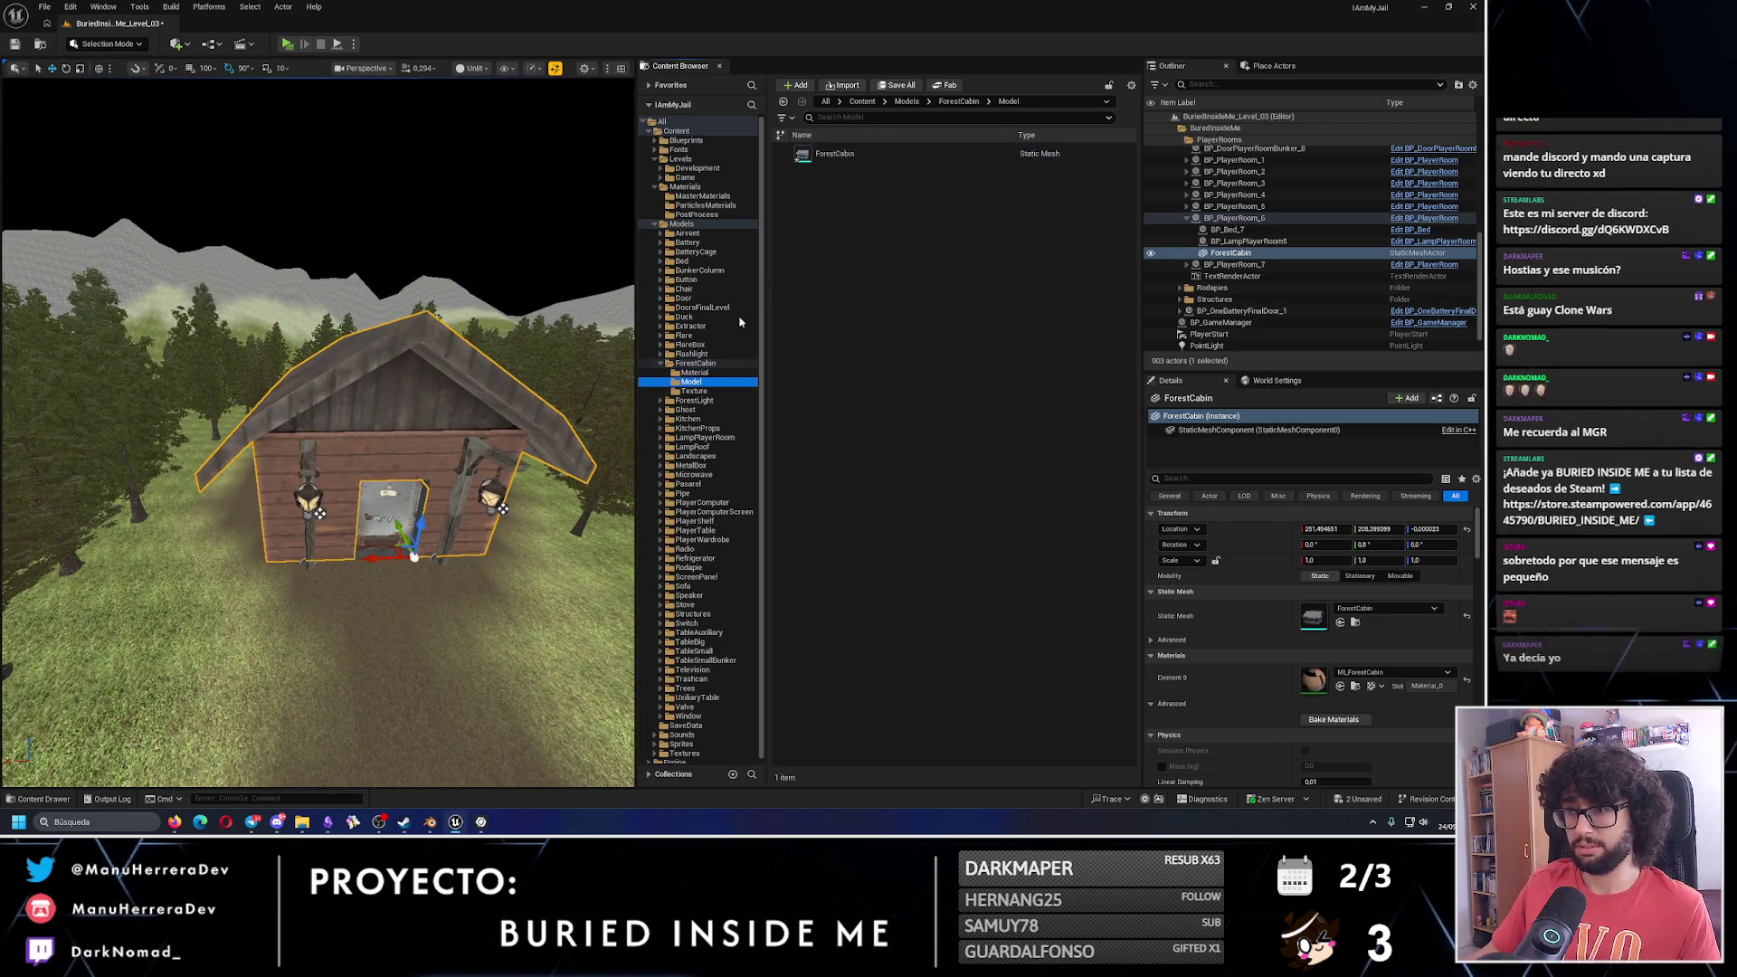
left_click(860, 154)
key("ctrl+e")
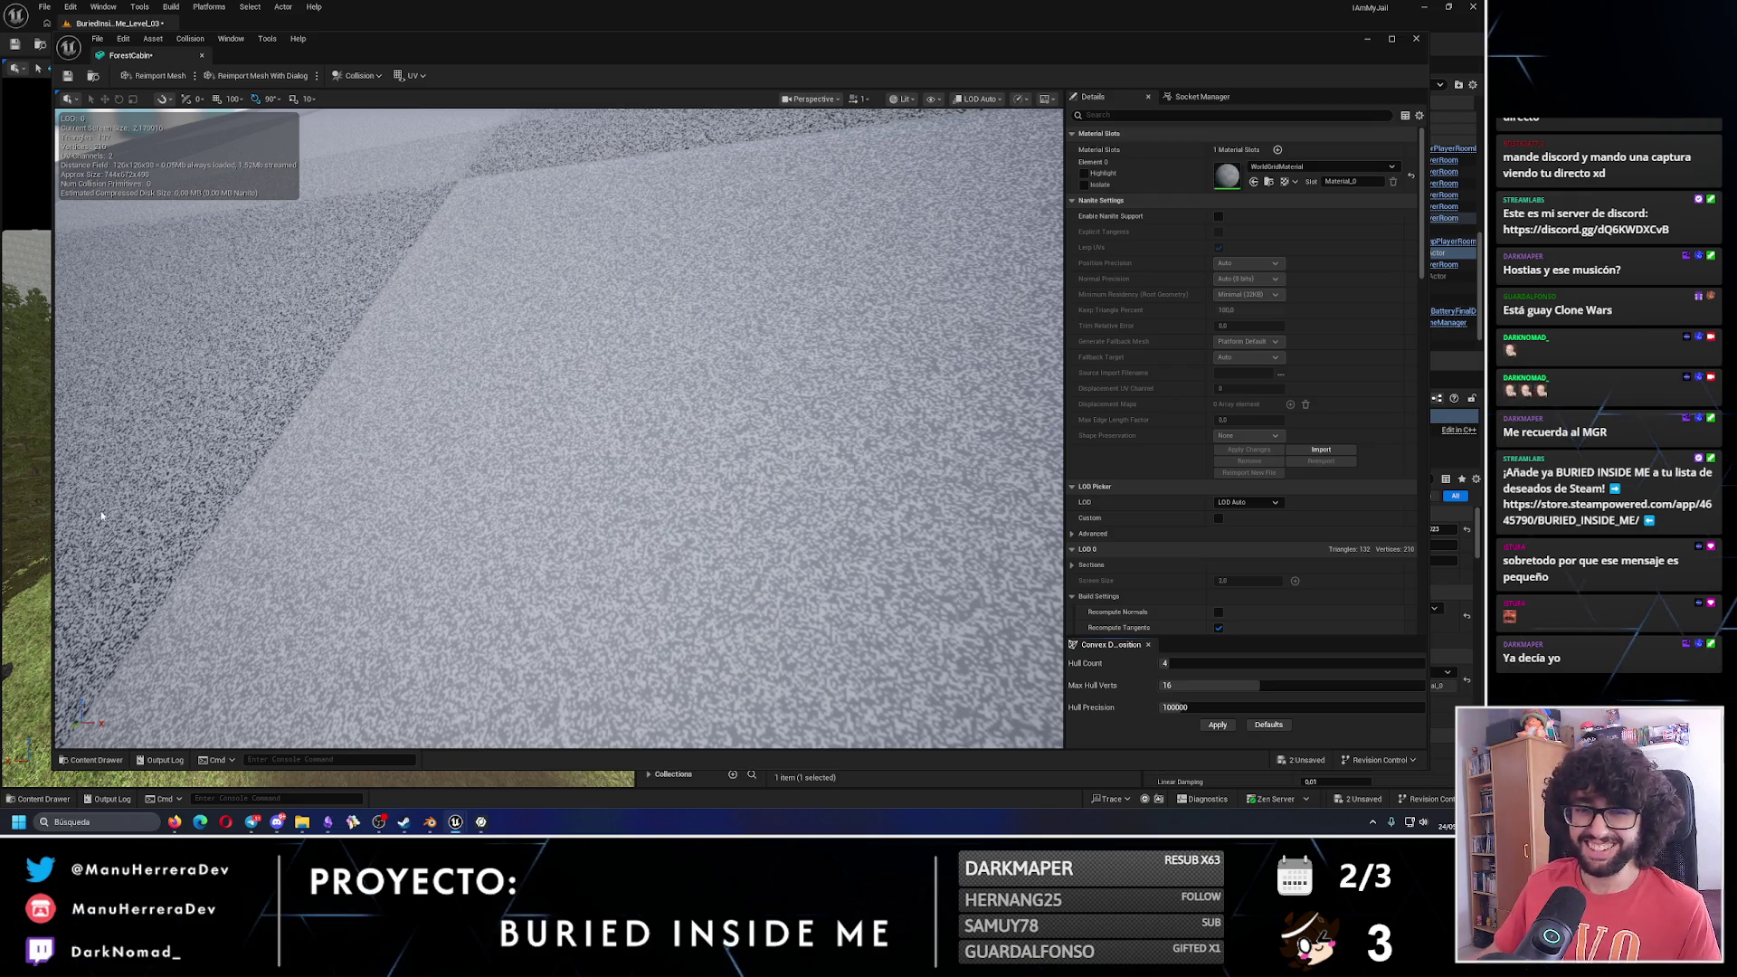
left_click(1183, 115)
scroll(1140, 563, "down", 5)
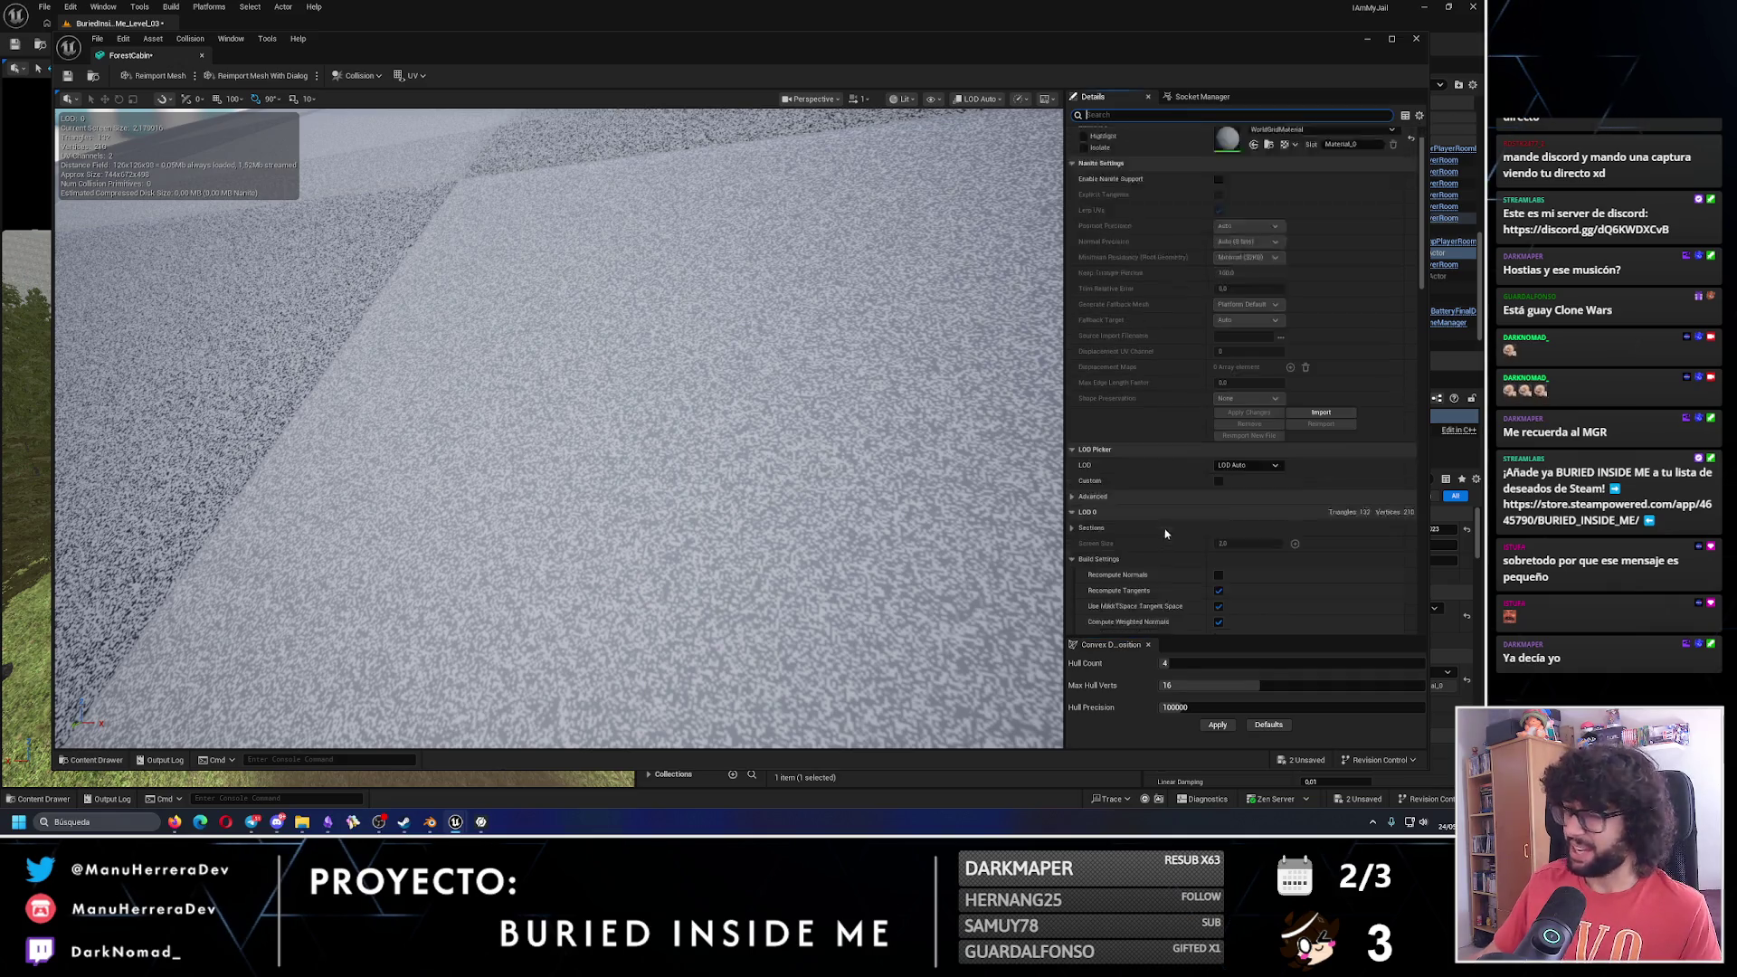
scroll(1141, 563, "down", 10)
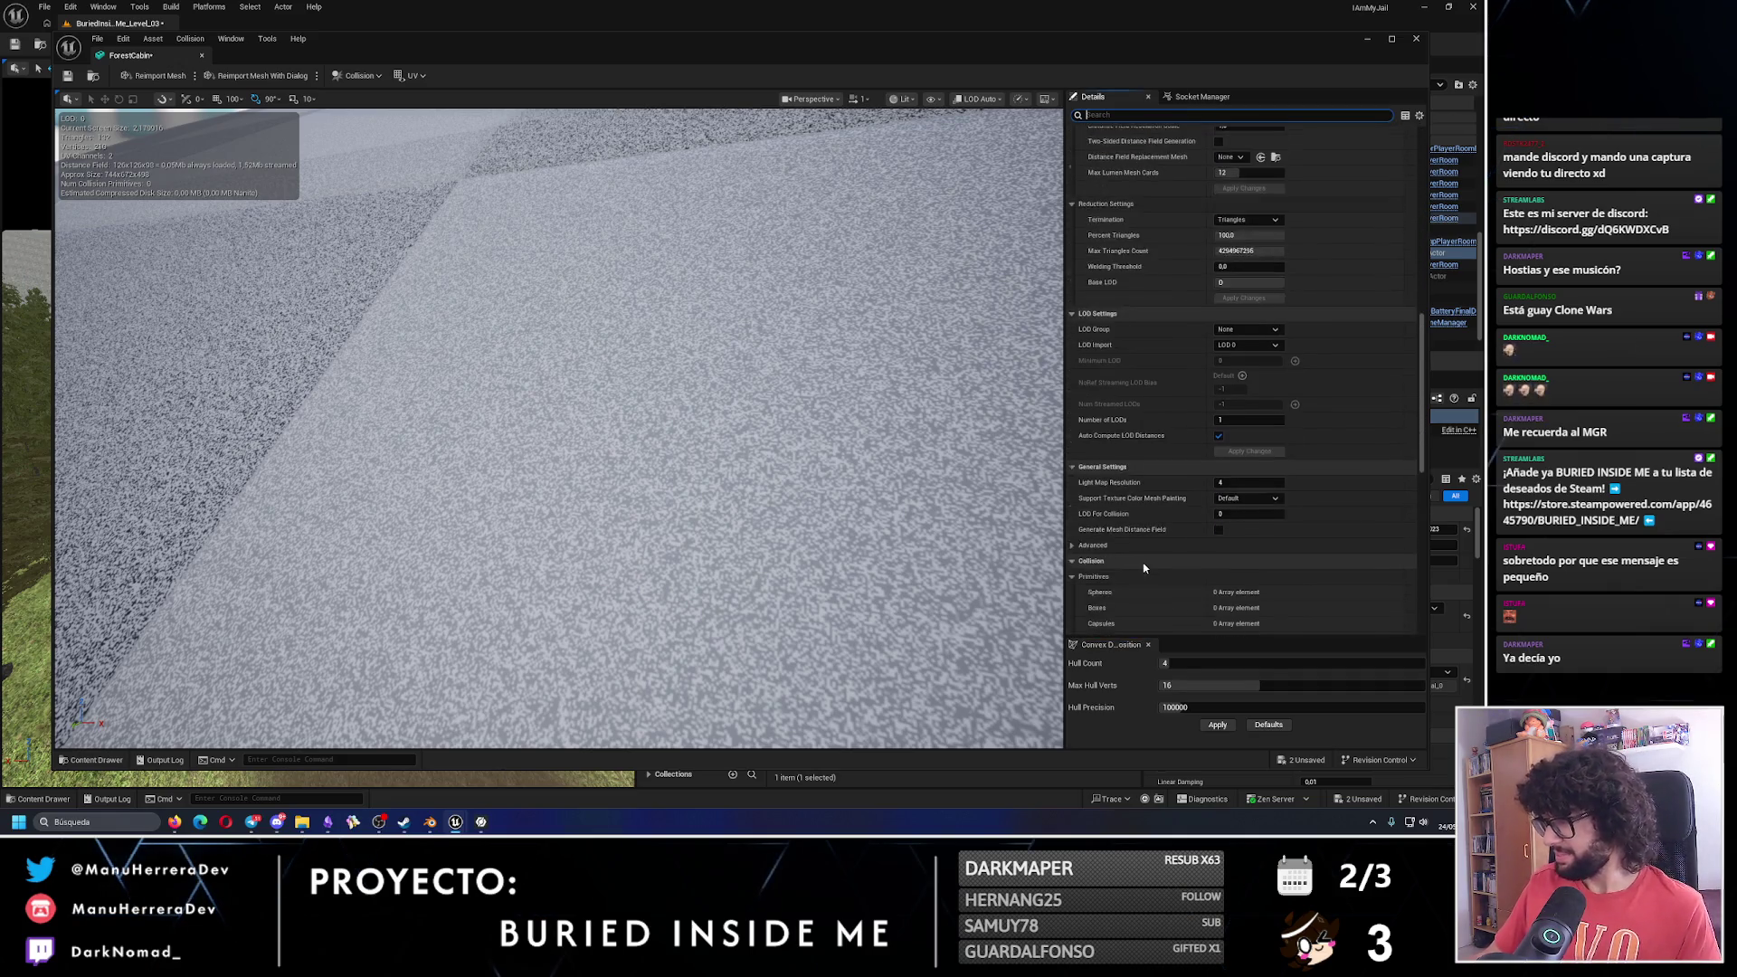
left_click(1265, 536)
left_click(1267, 582)
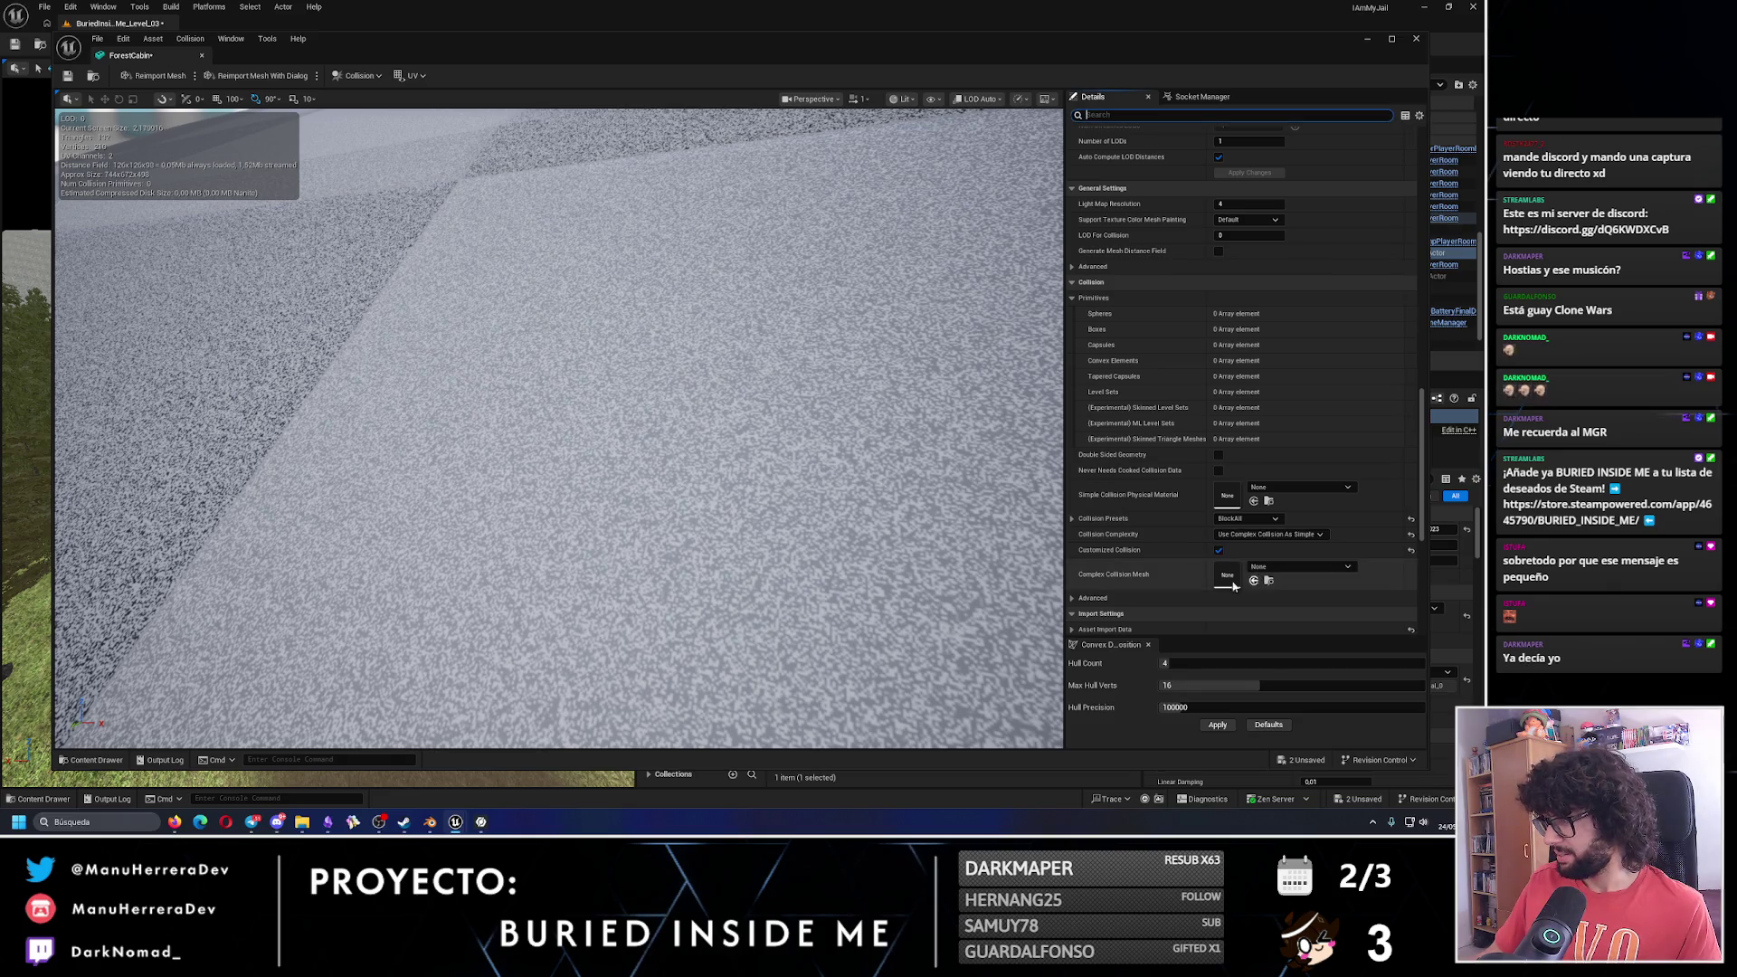
left_click(67, 78)
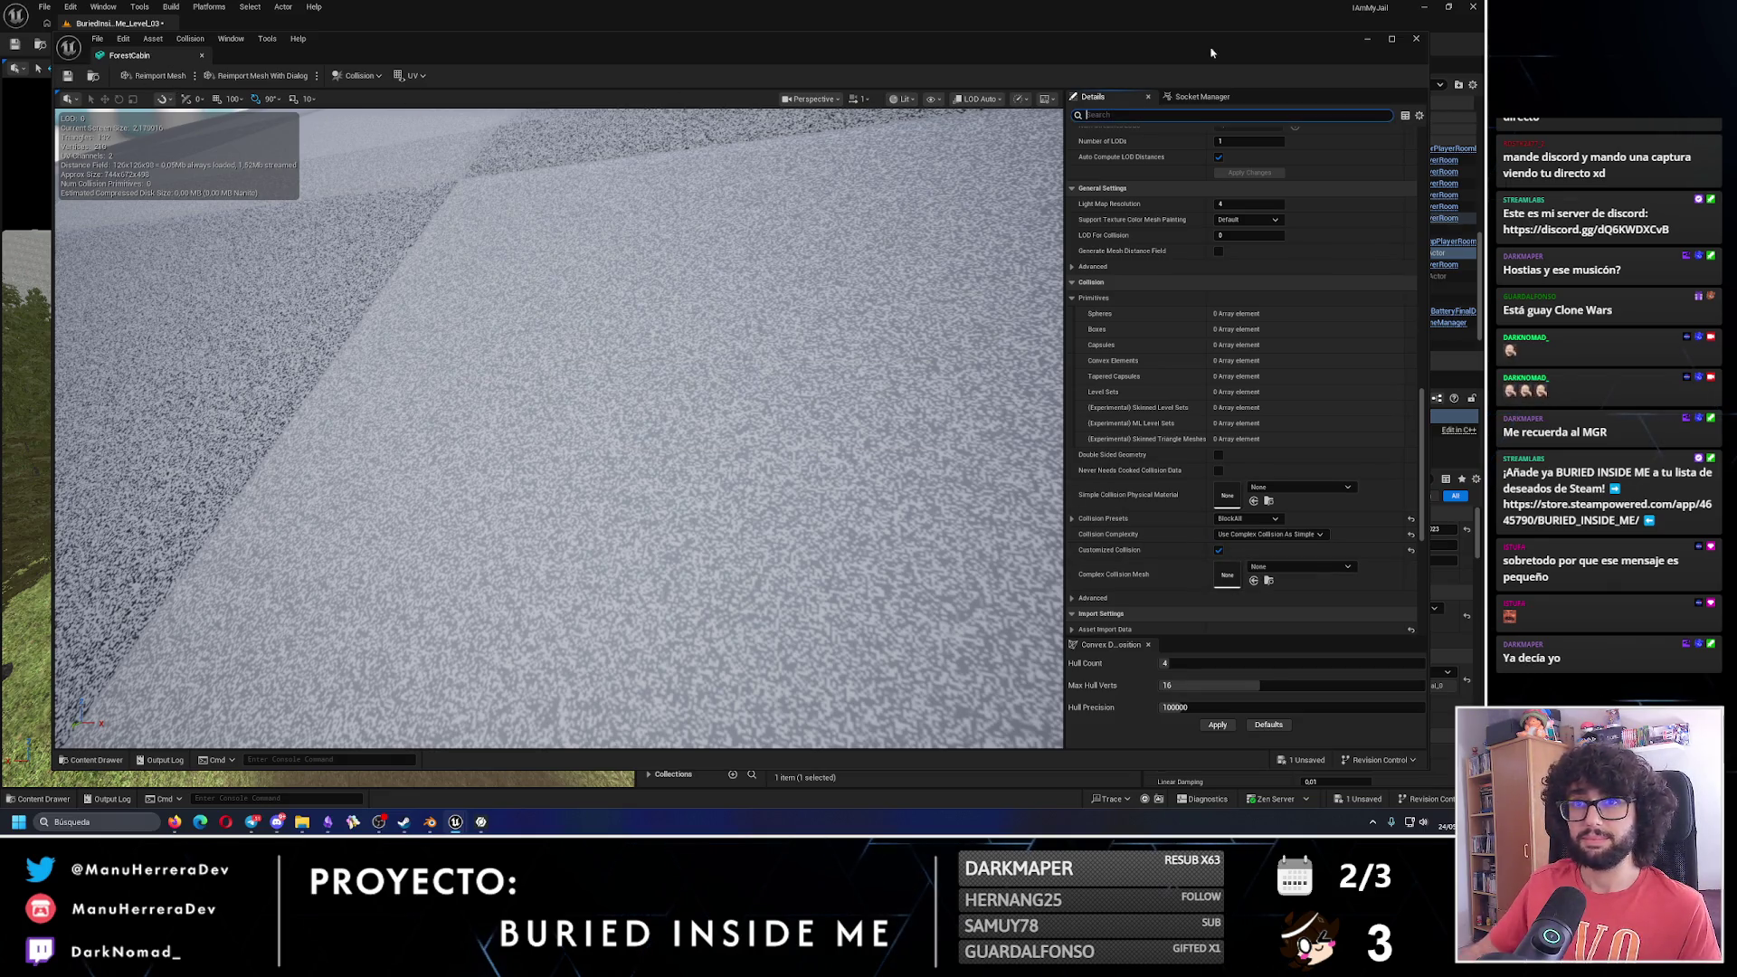
left_click(1418, 39)
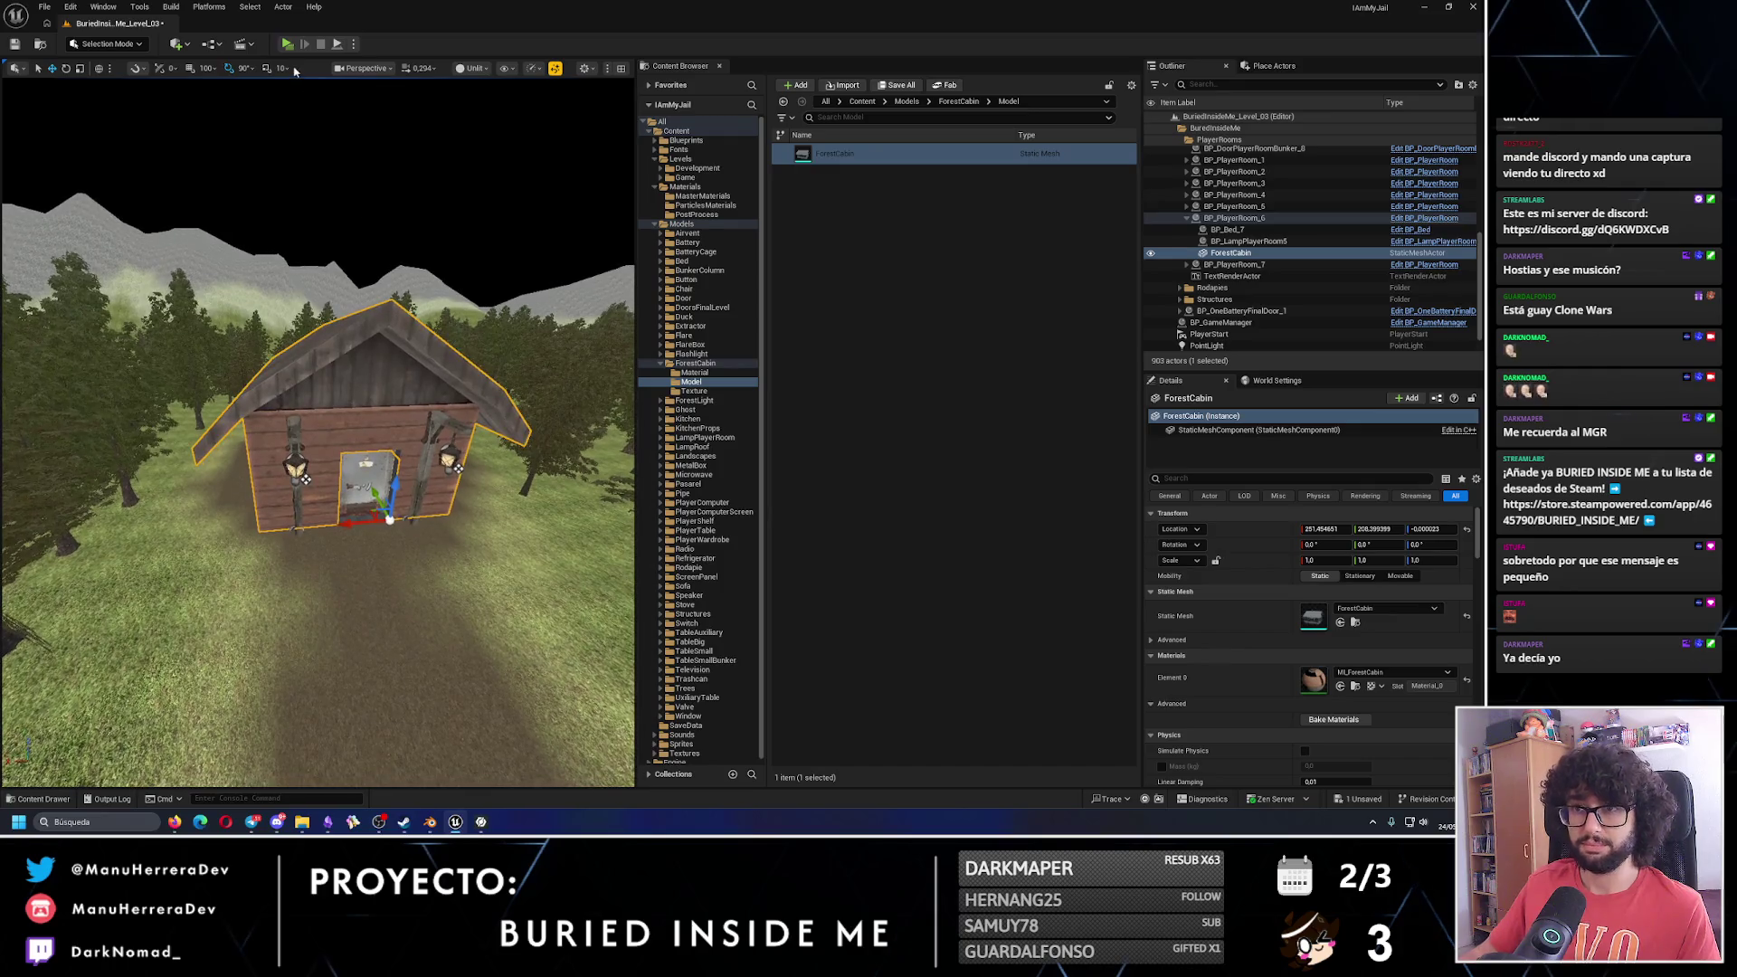
Playtest the level, walking the player past the cabin front, then stop.
left_click(287, 43)
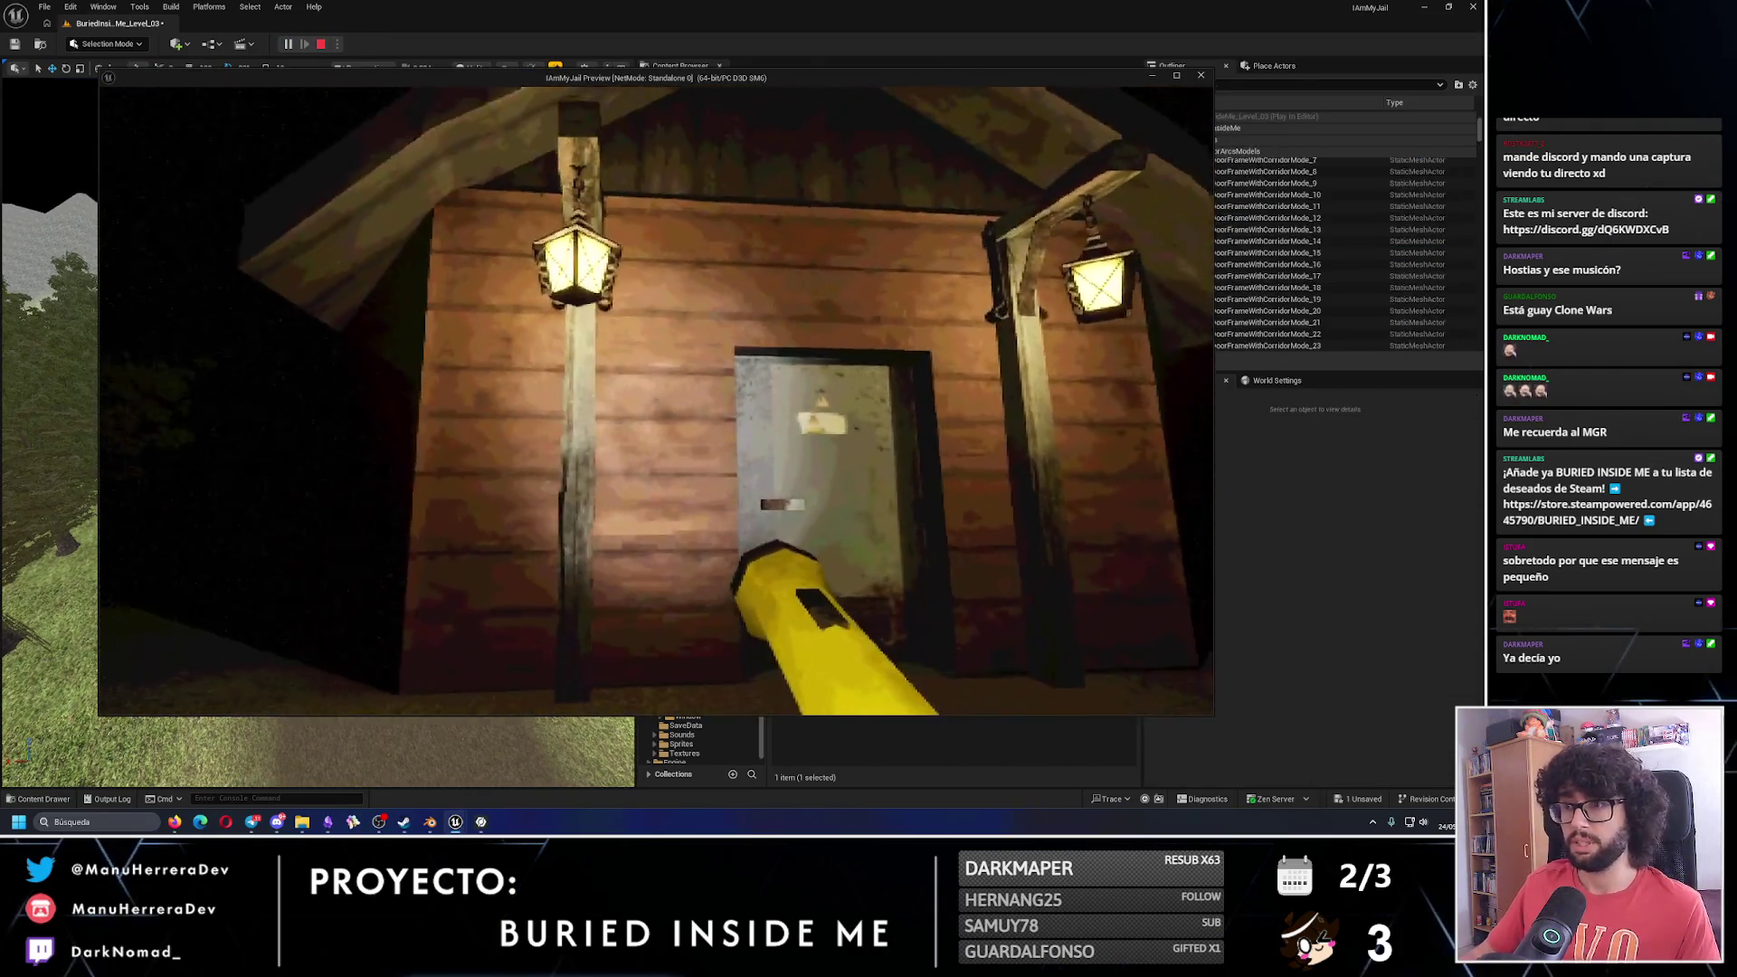
key("shift+w")
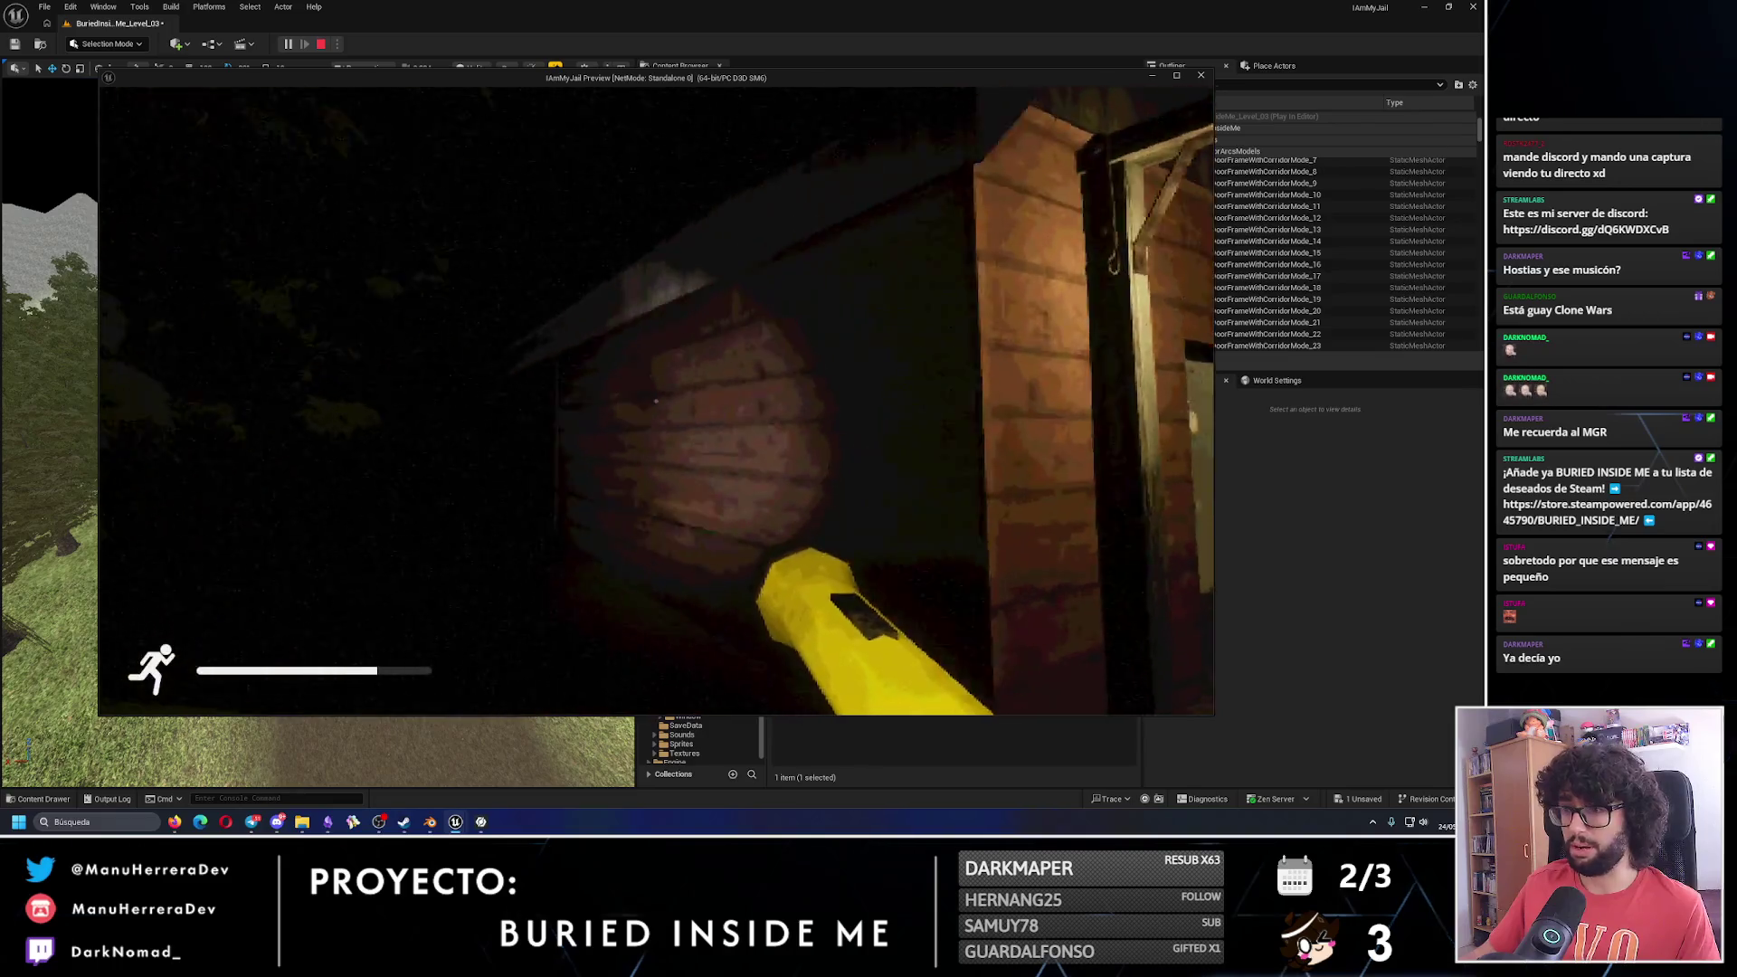
key("Escape")
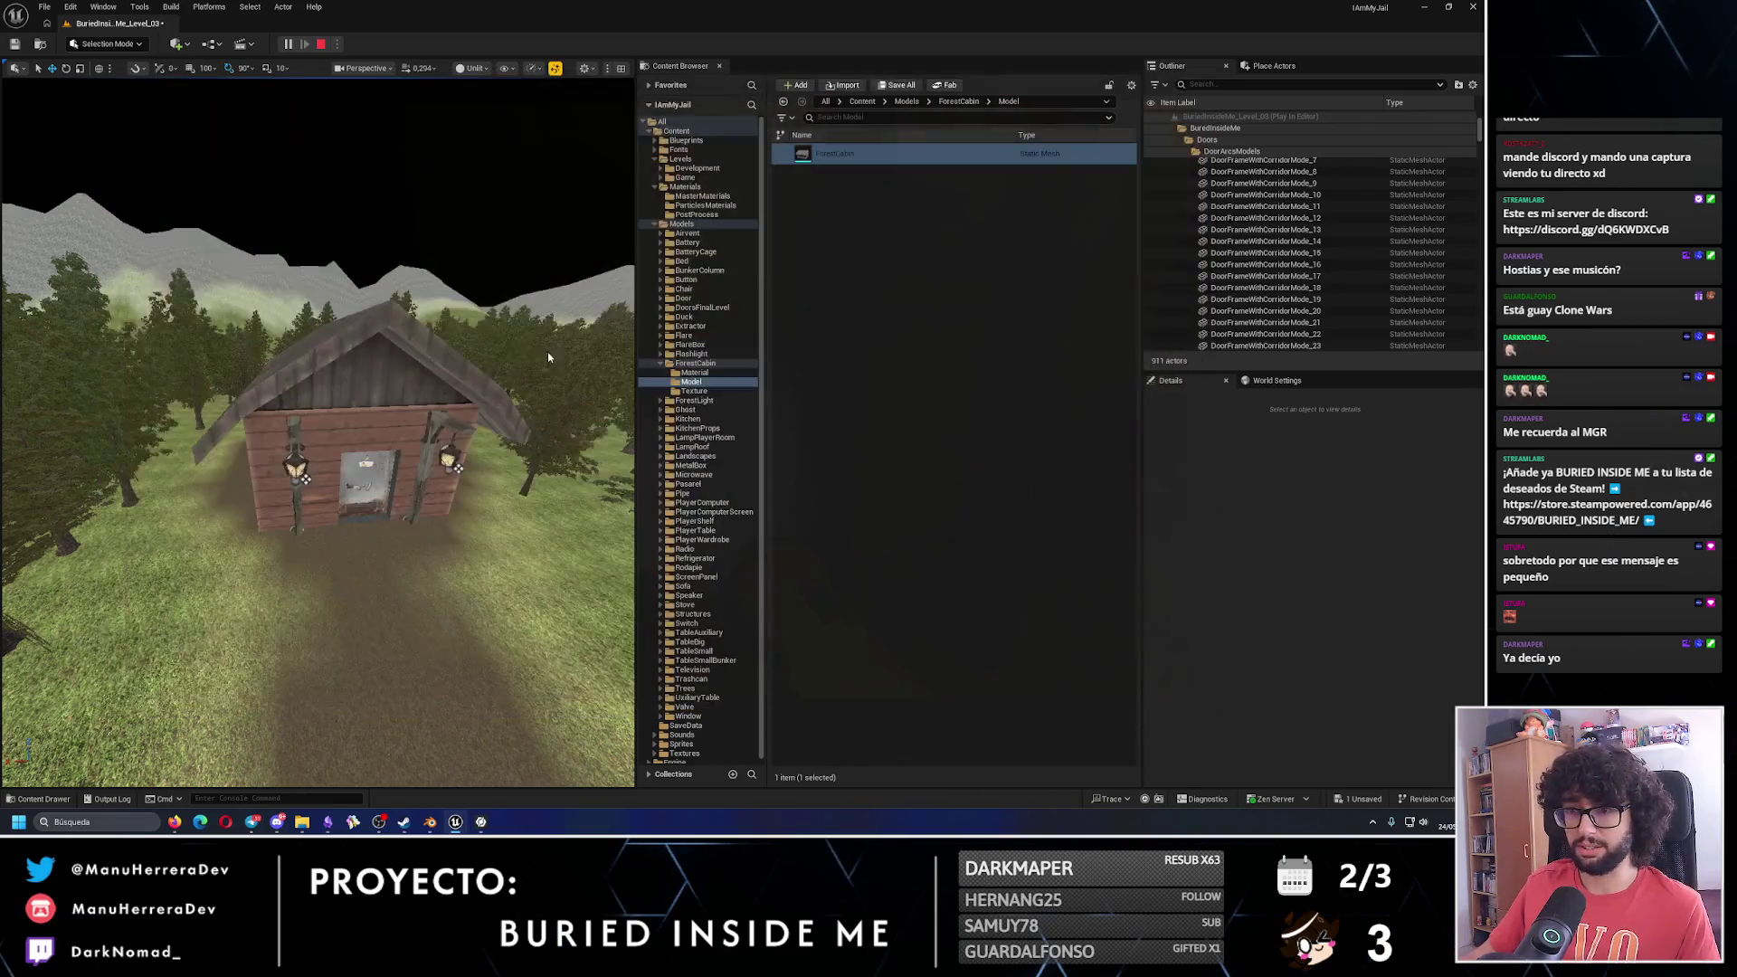
scroll(262, 469, "up", 5)
Select BP_ForestLampLight_1 and BP_ForestLampLight_2 and move them together along Y against the cabin wall.
left_click(479, 390)
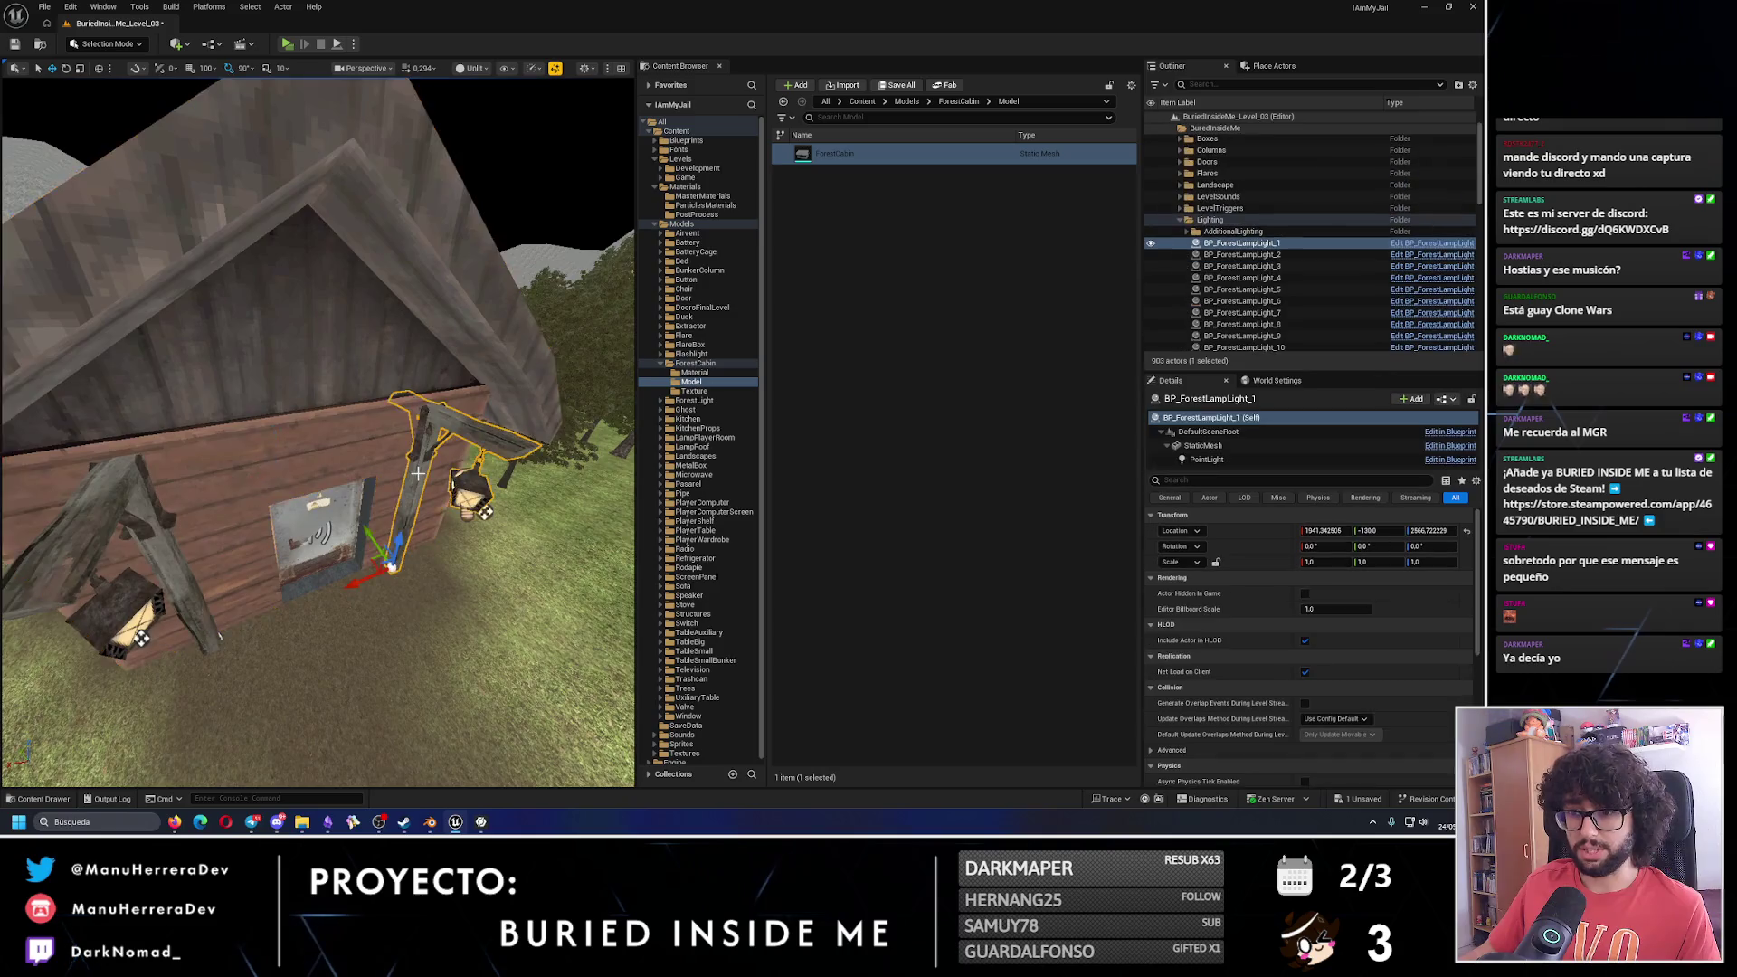
left_click(296, 512, "ctrl")
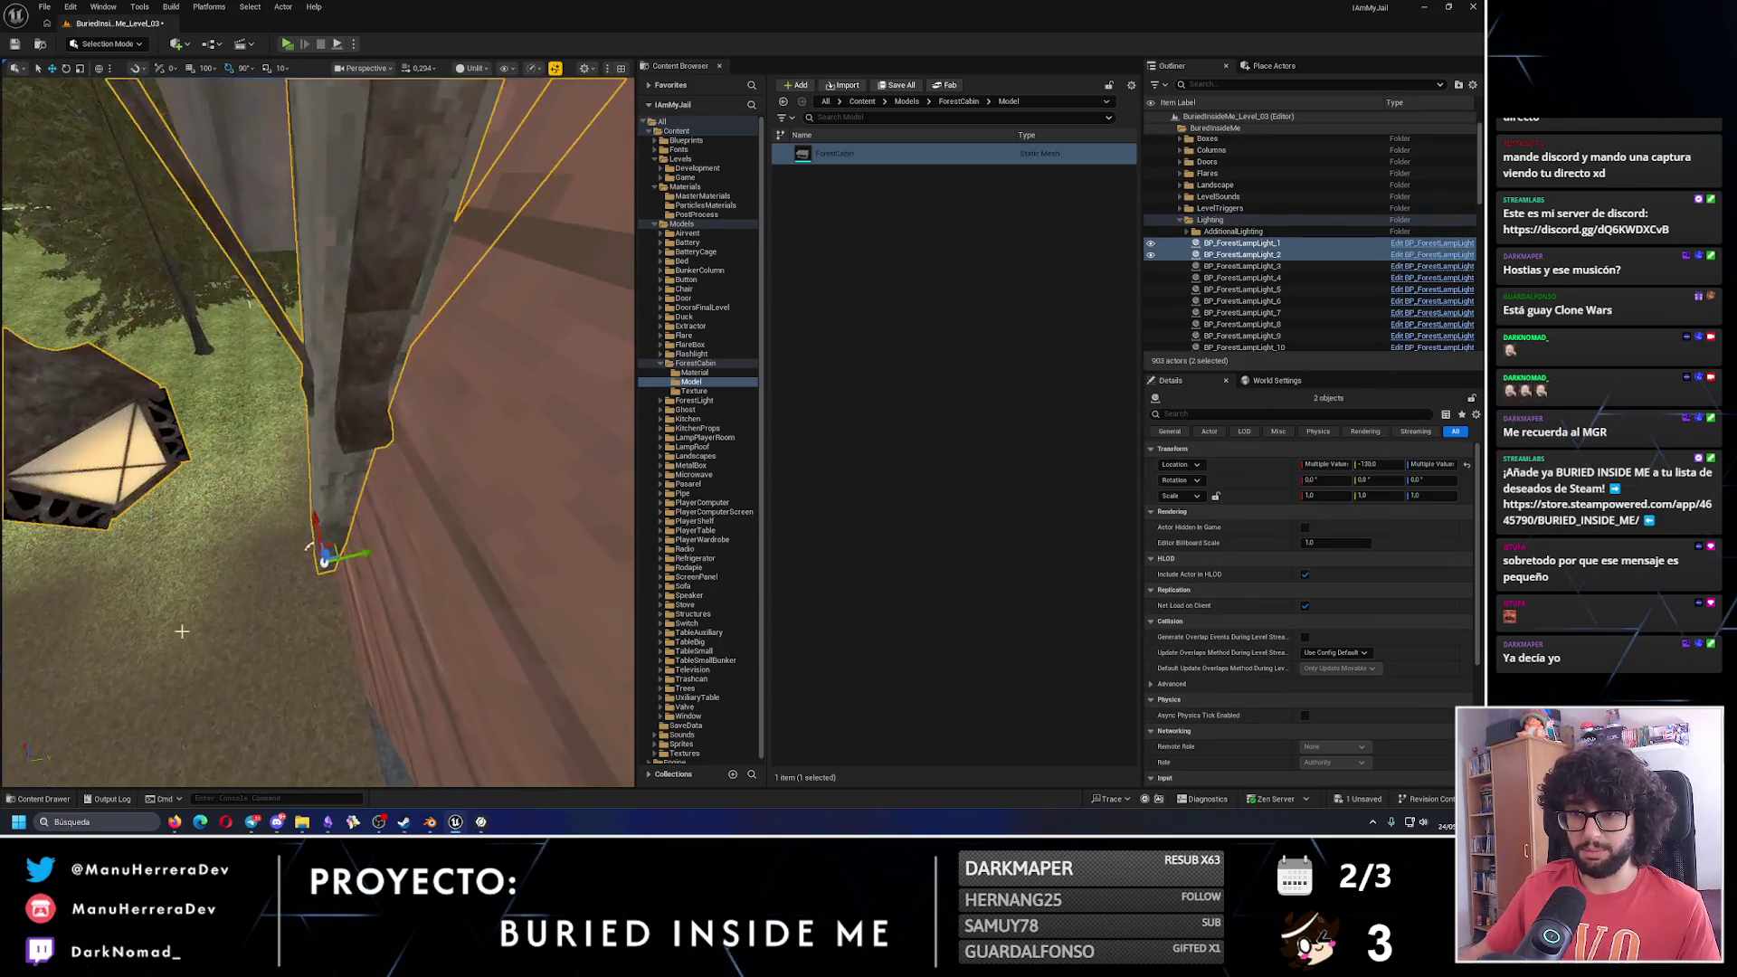
mouse_move(362, 549)
left_mouse_down()
mouse_move(348, 590)
mouse_move(338, 544)
left_mouse_up()
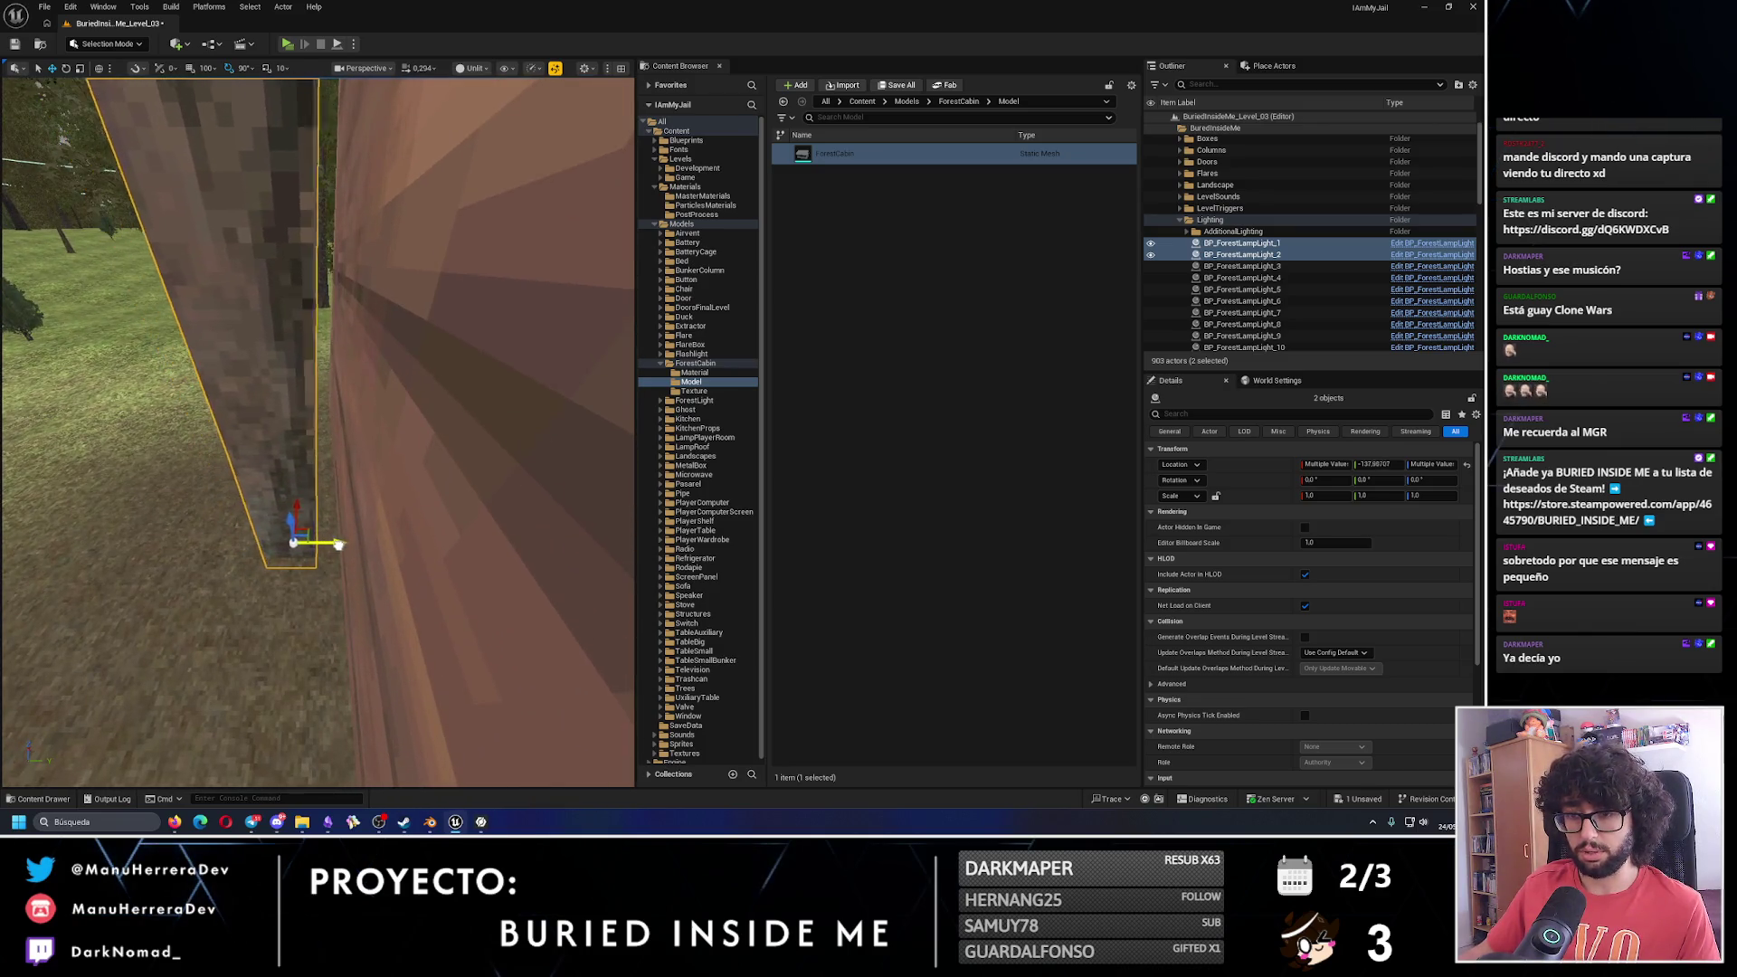
key("w")
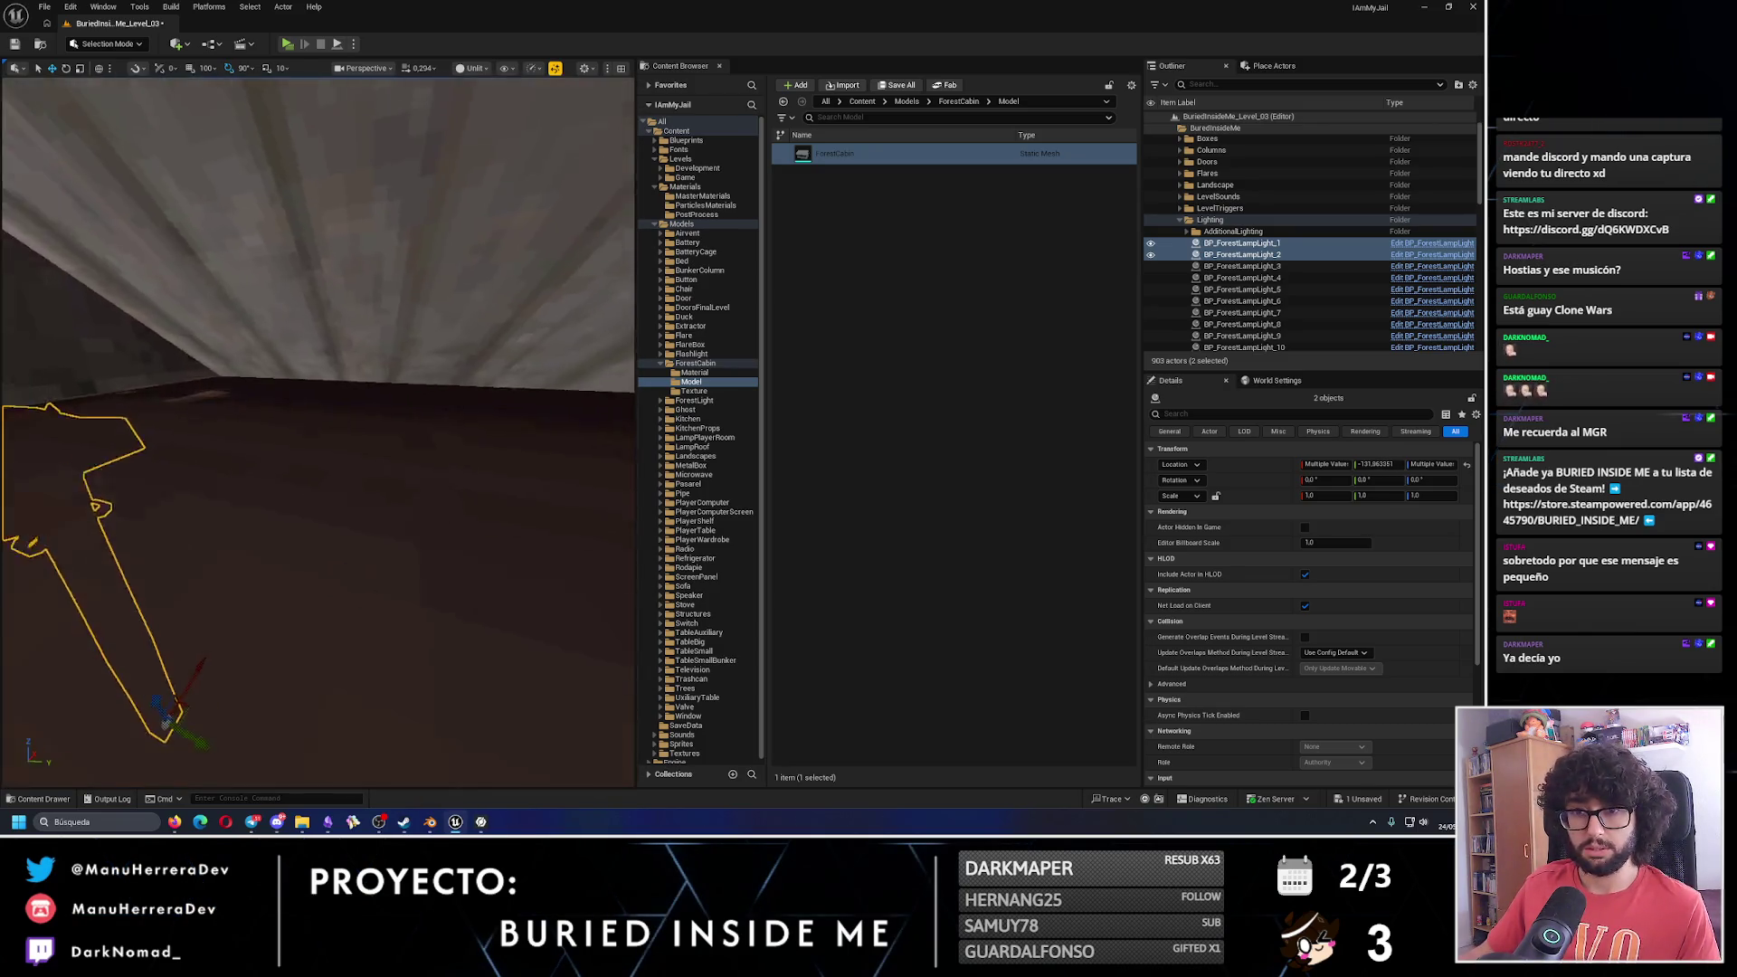
left_click_drag(308, 519, 308, 519)
left_click(407, 507)
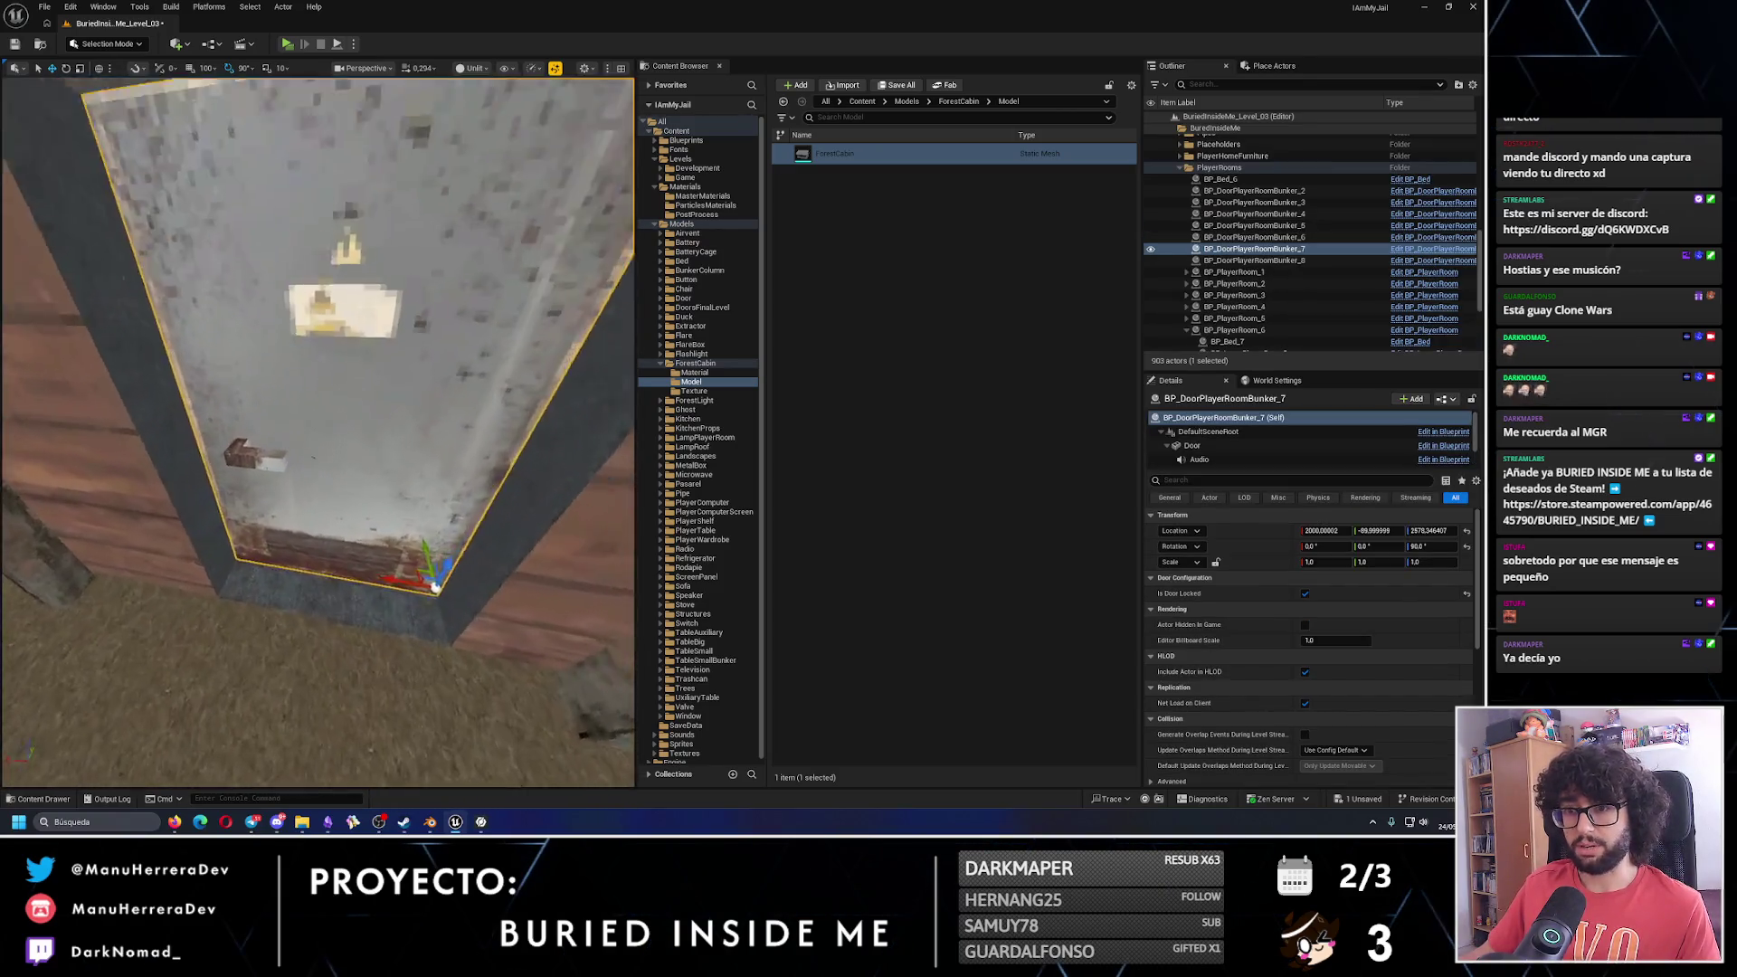
Change BP_PlayerRoom_6's PlayerRoomStructure static mesh from PlayerRoomInBunker to PlayerRoom.
left_click(309, 467)
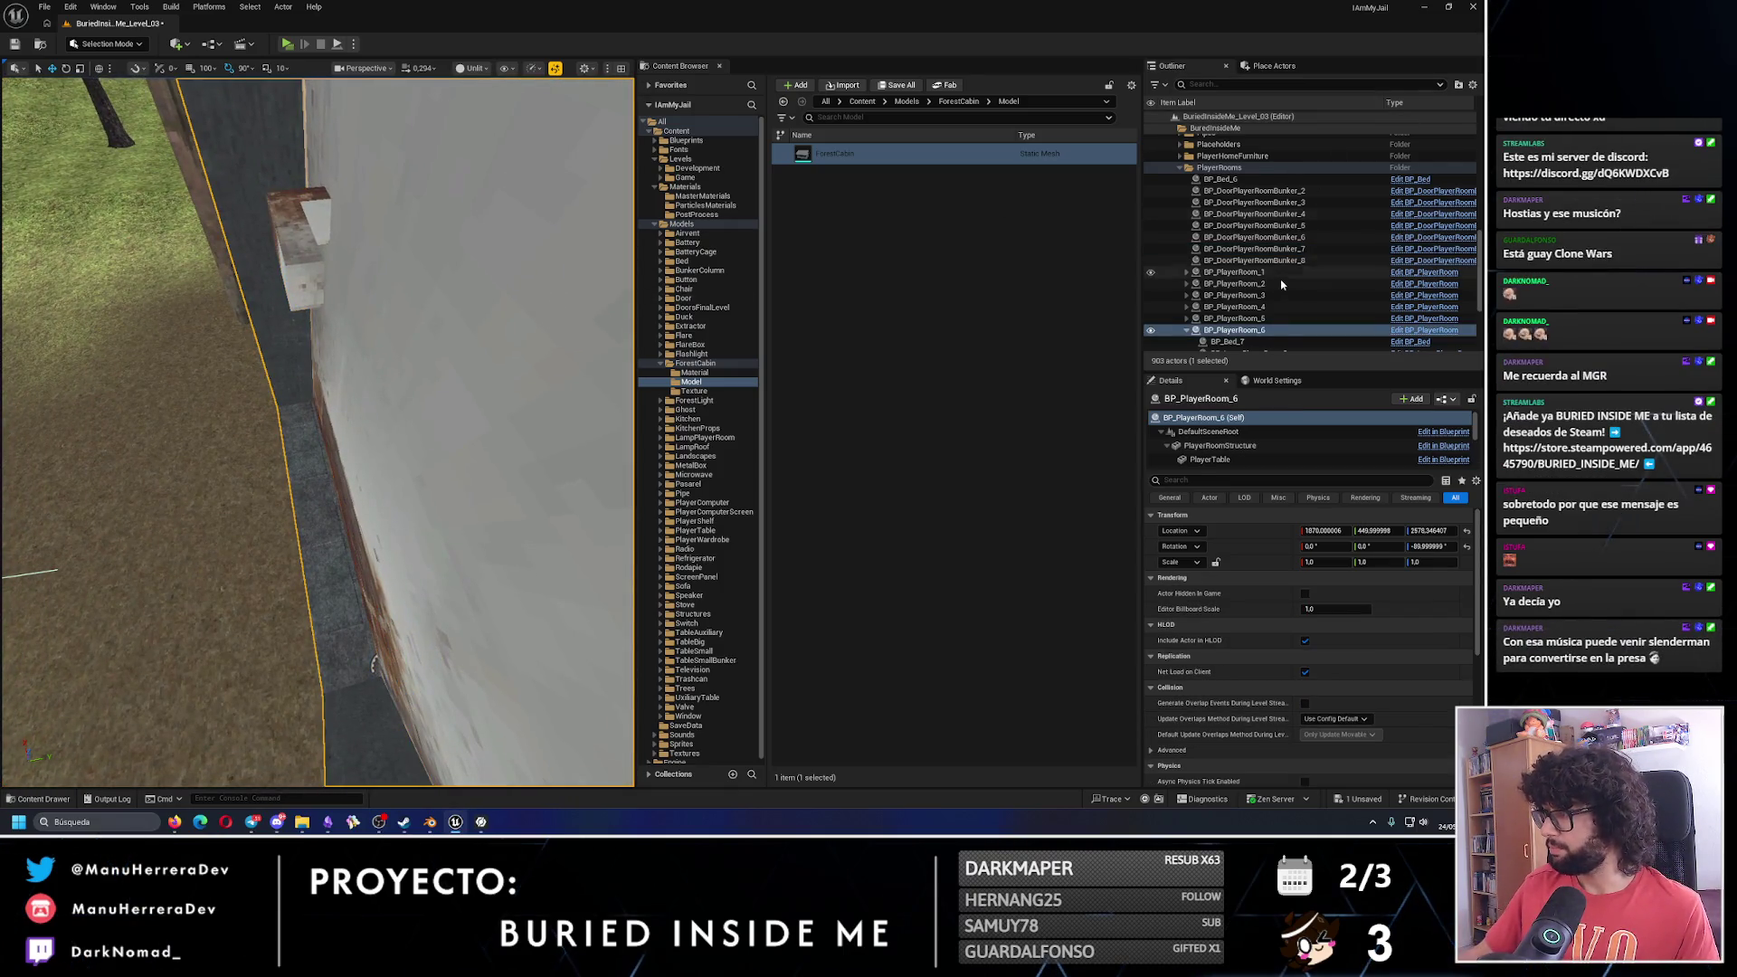
scroll(1281, 286, "down", 1)
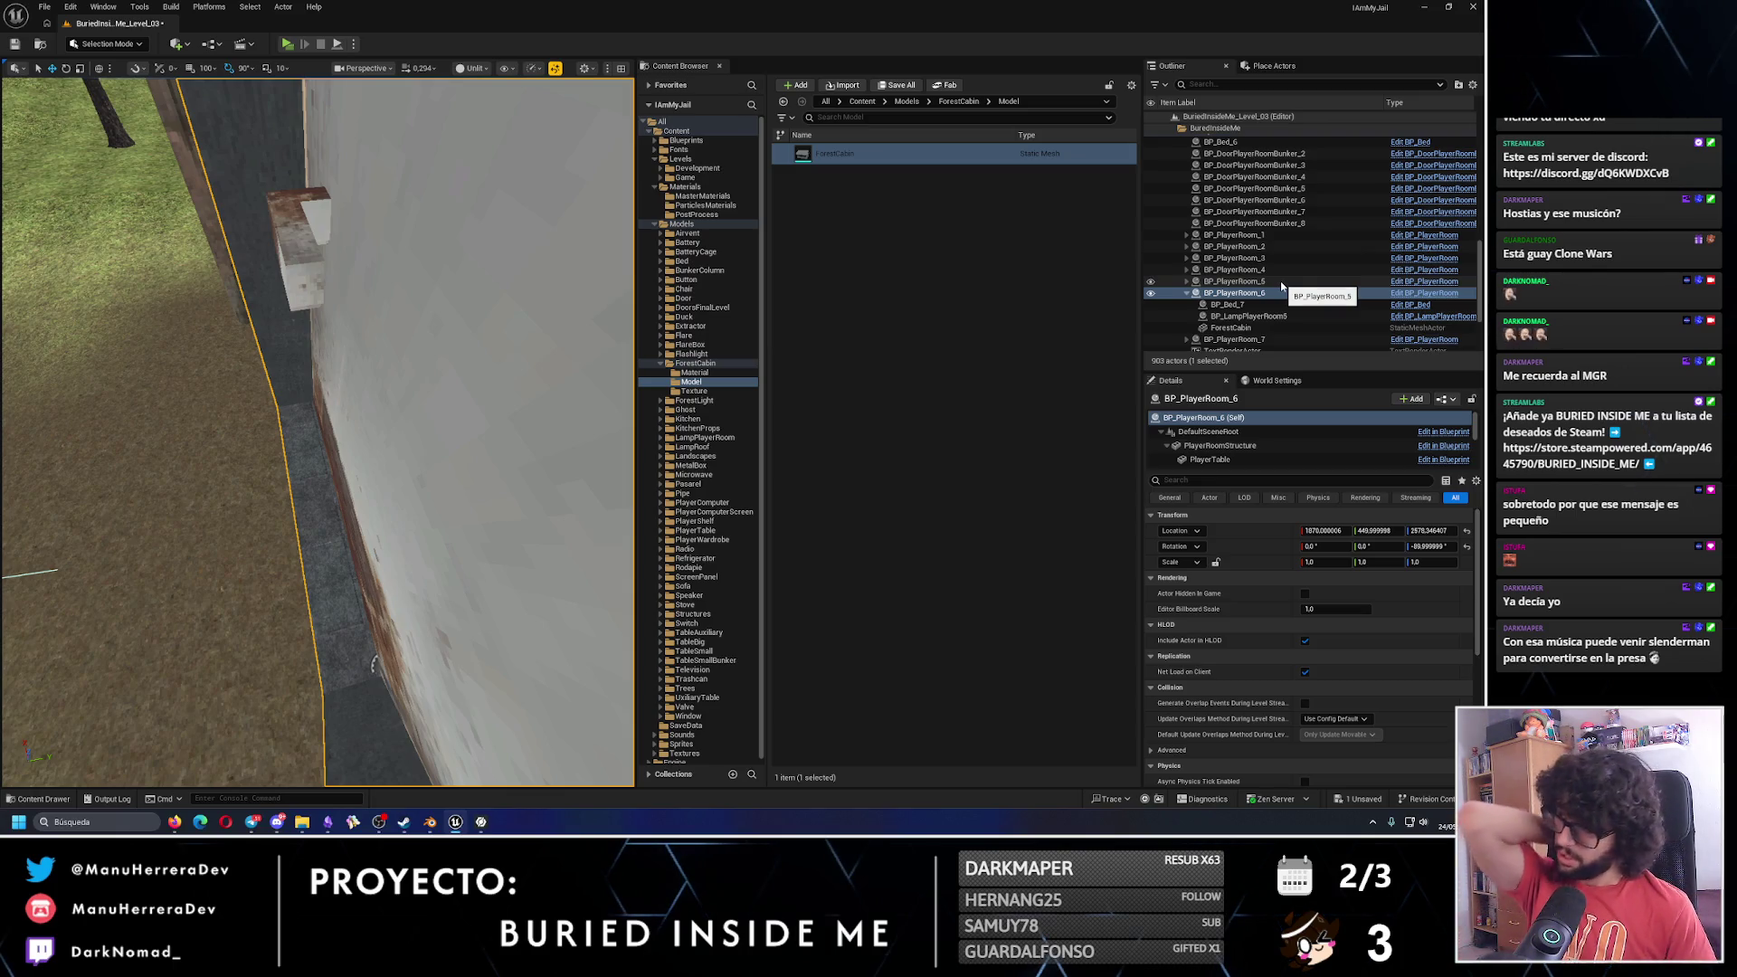
left_click(1220, 445)
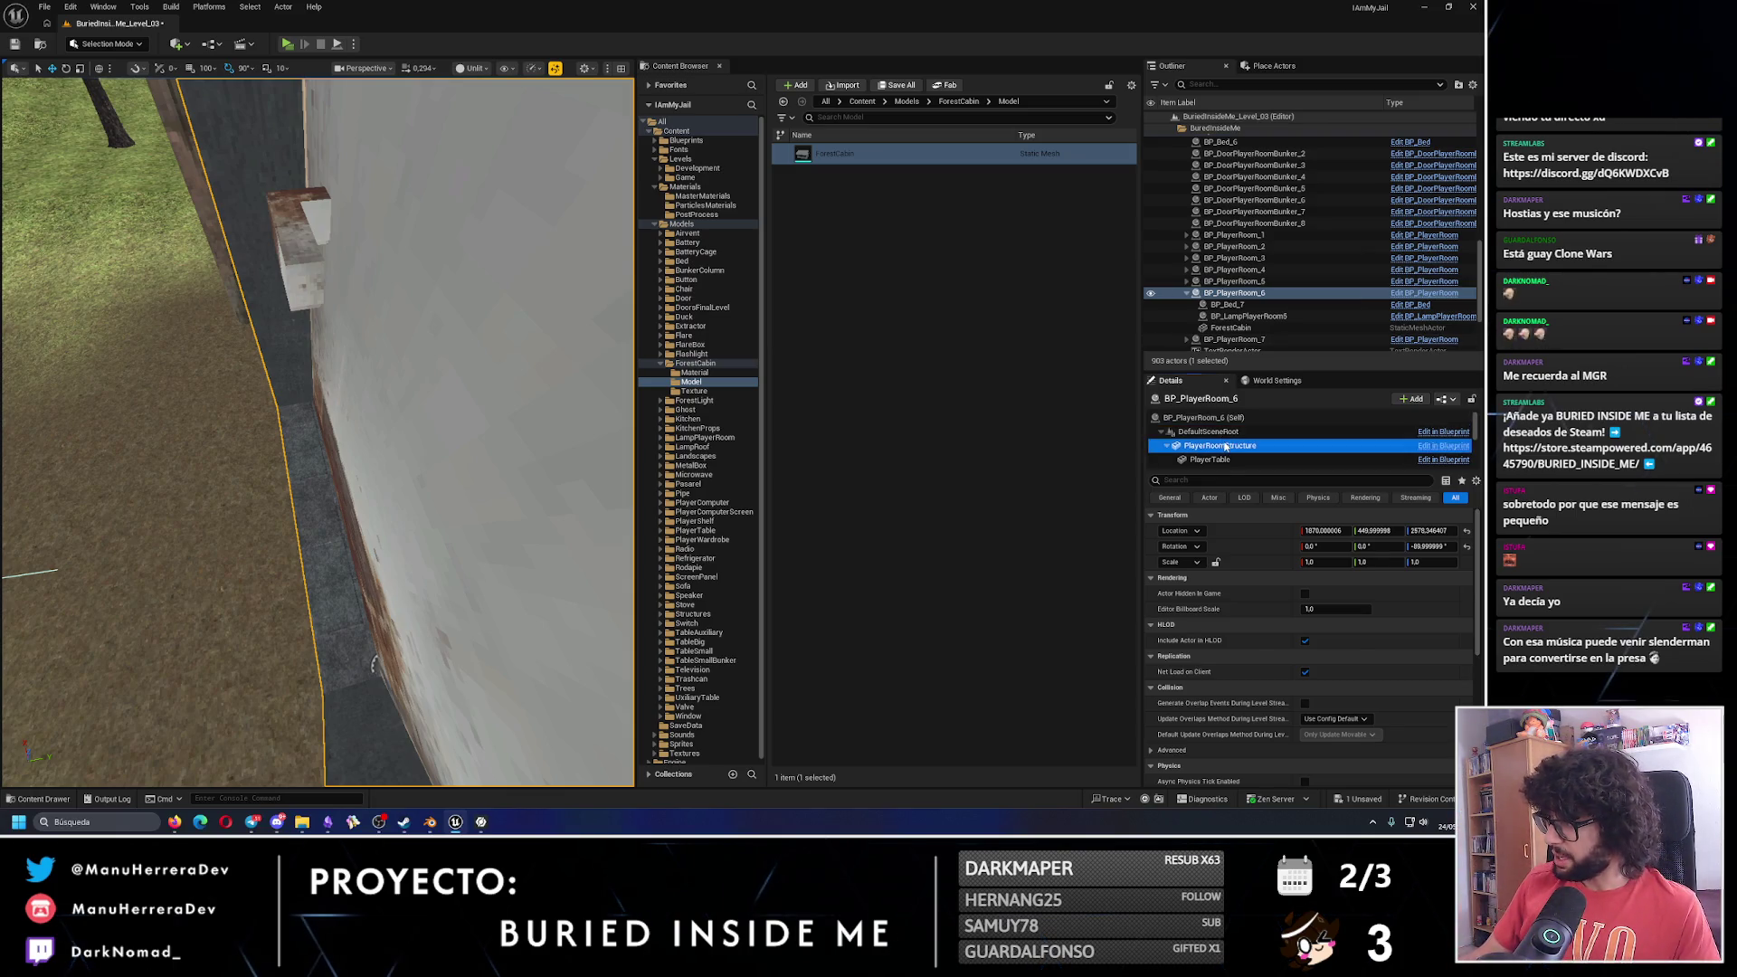
left_click(1393, 611)
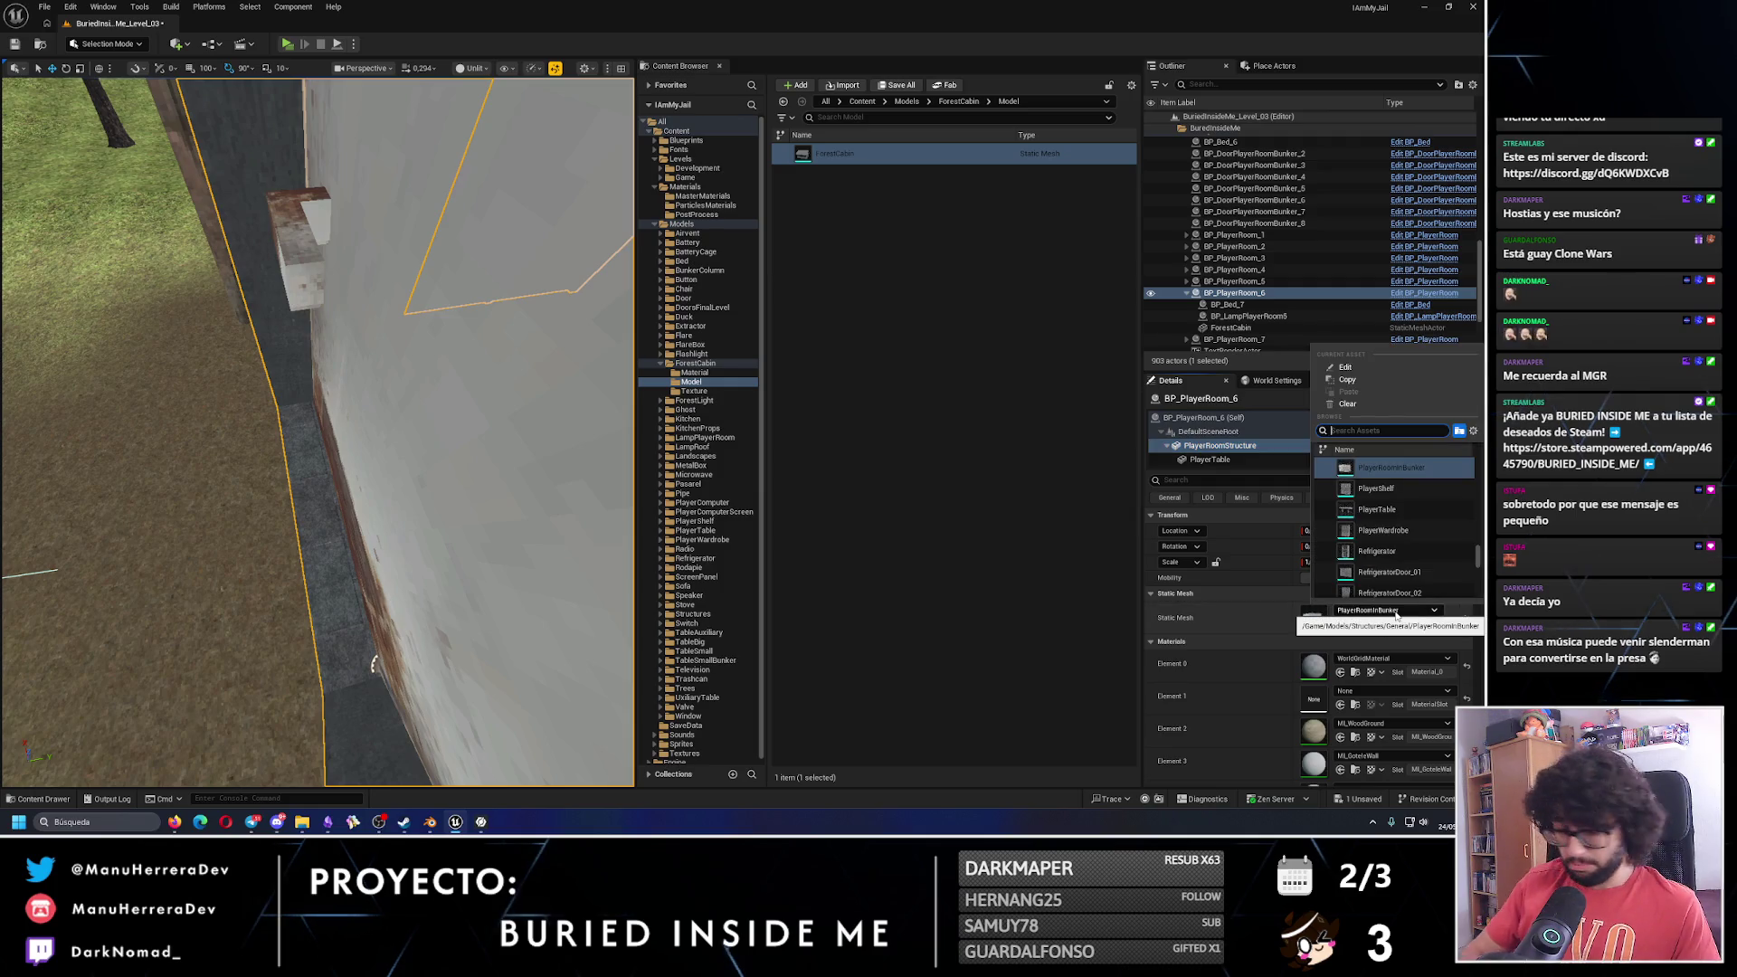
type("playuer")
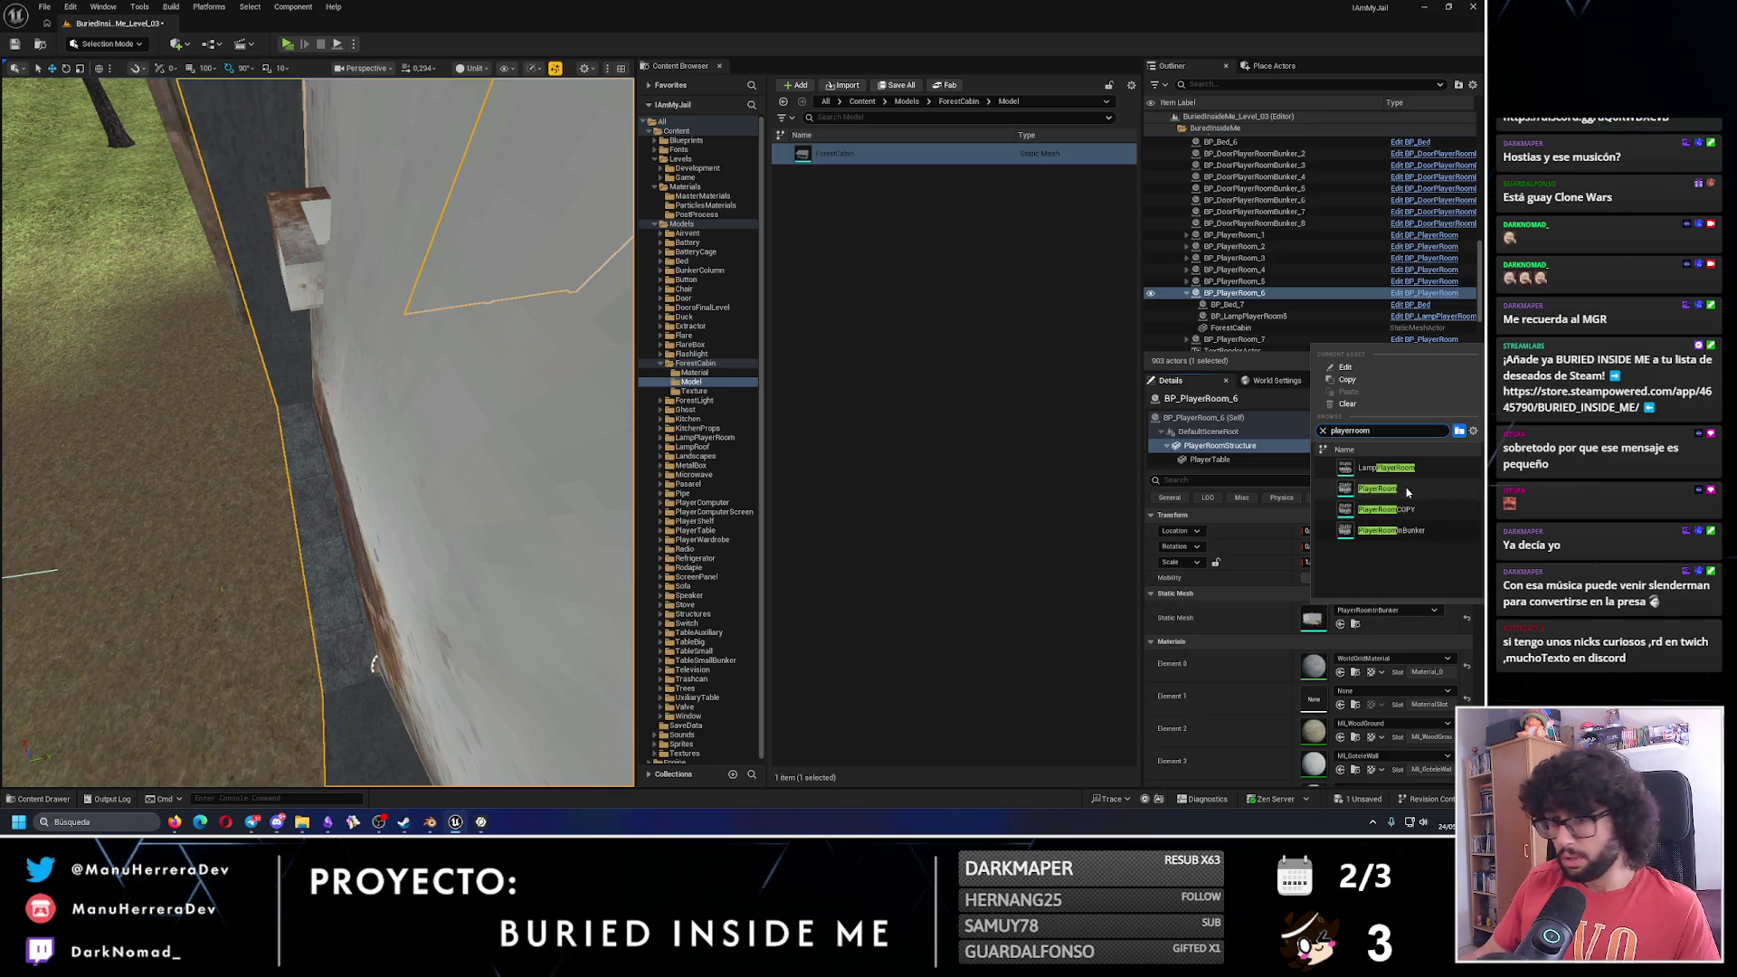
left_click(1394, 488)
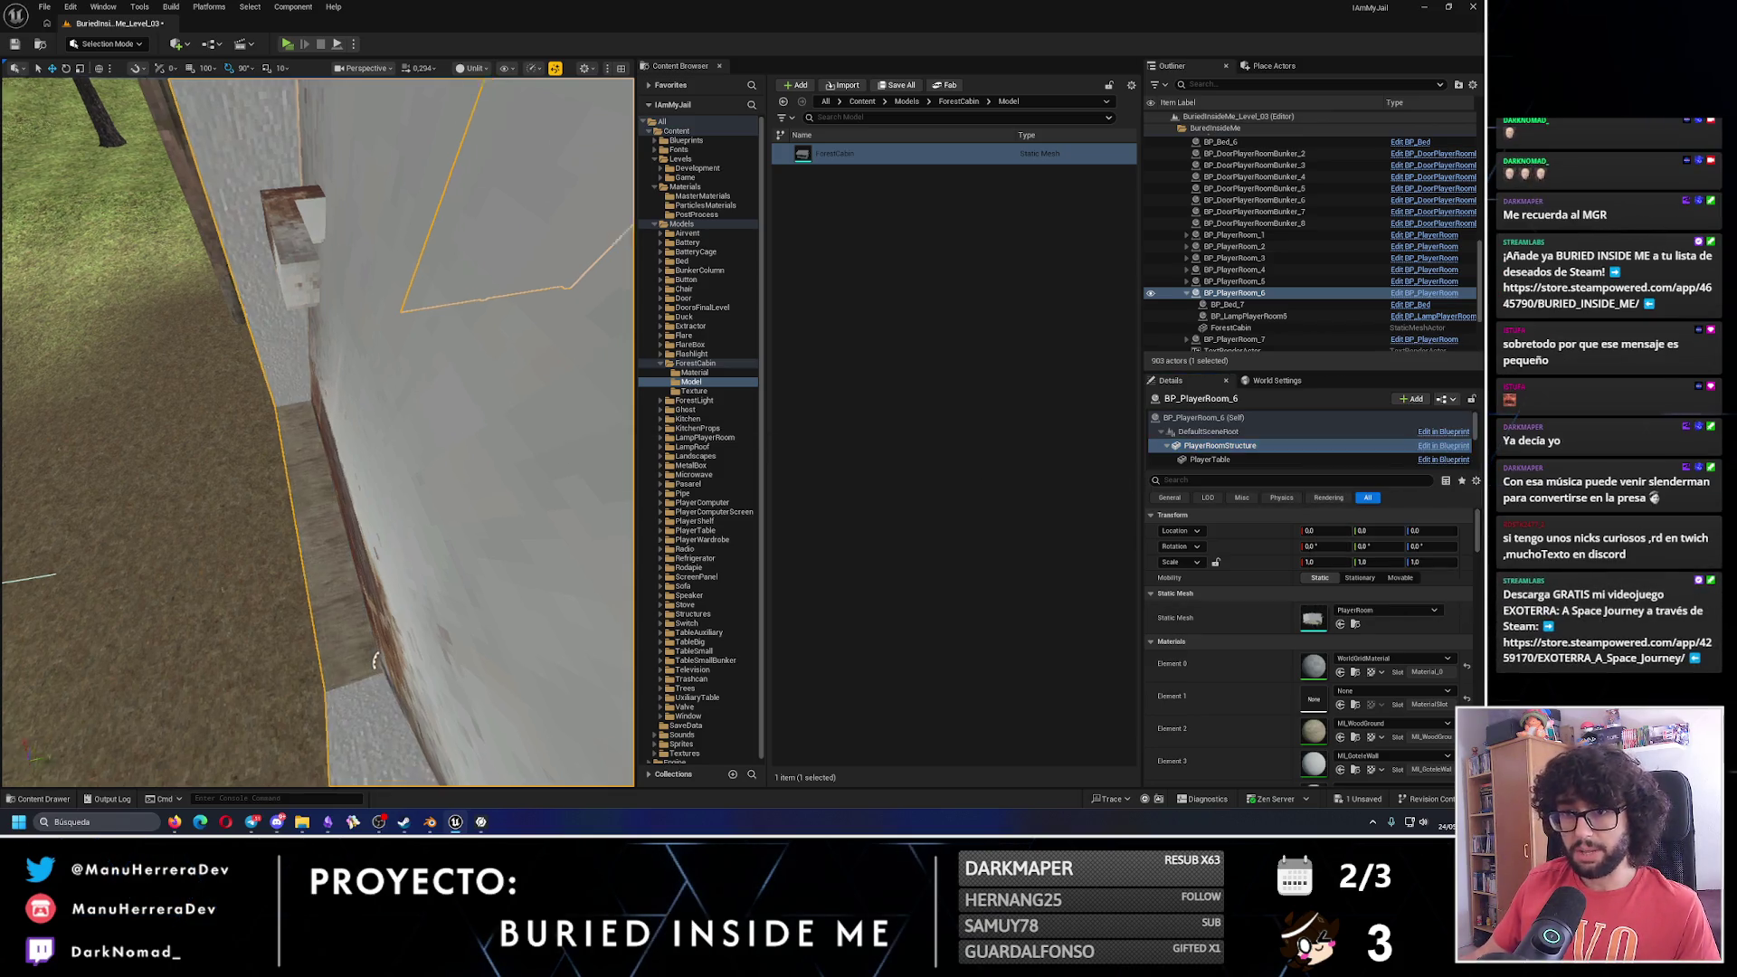
Select the cabin's existing door, then collapse the ForestCabin, Models, Materials and Levels folders.
left_click(374, 514)
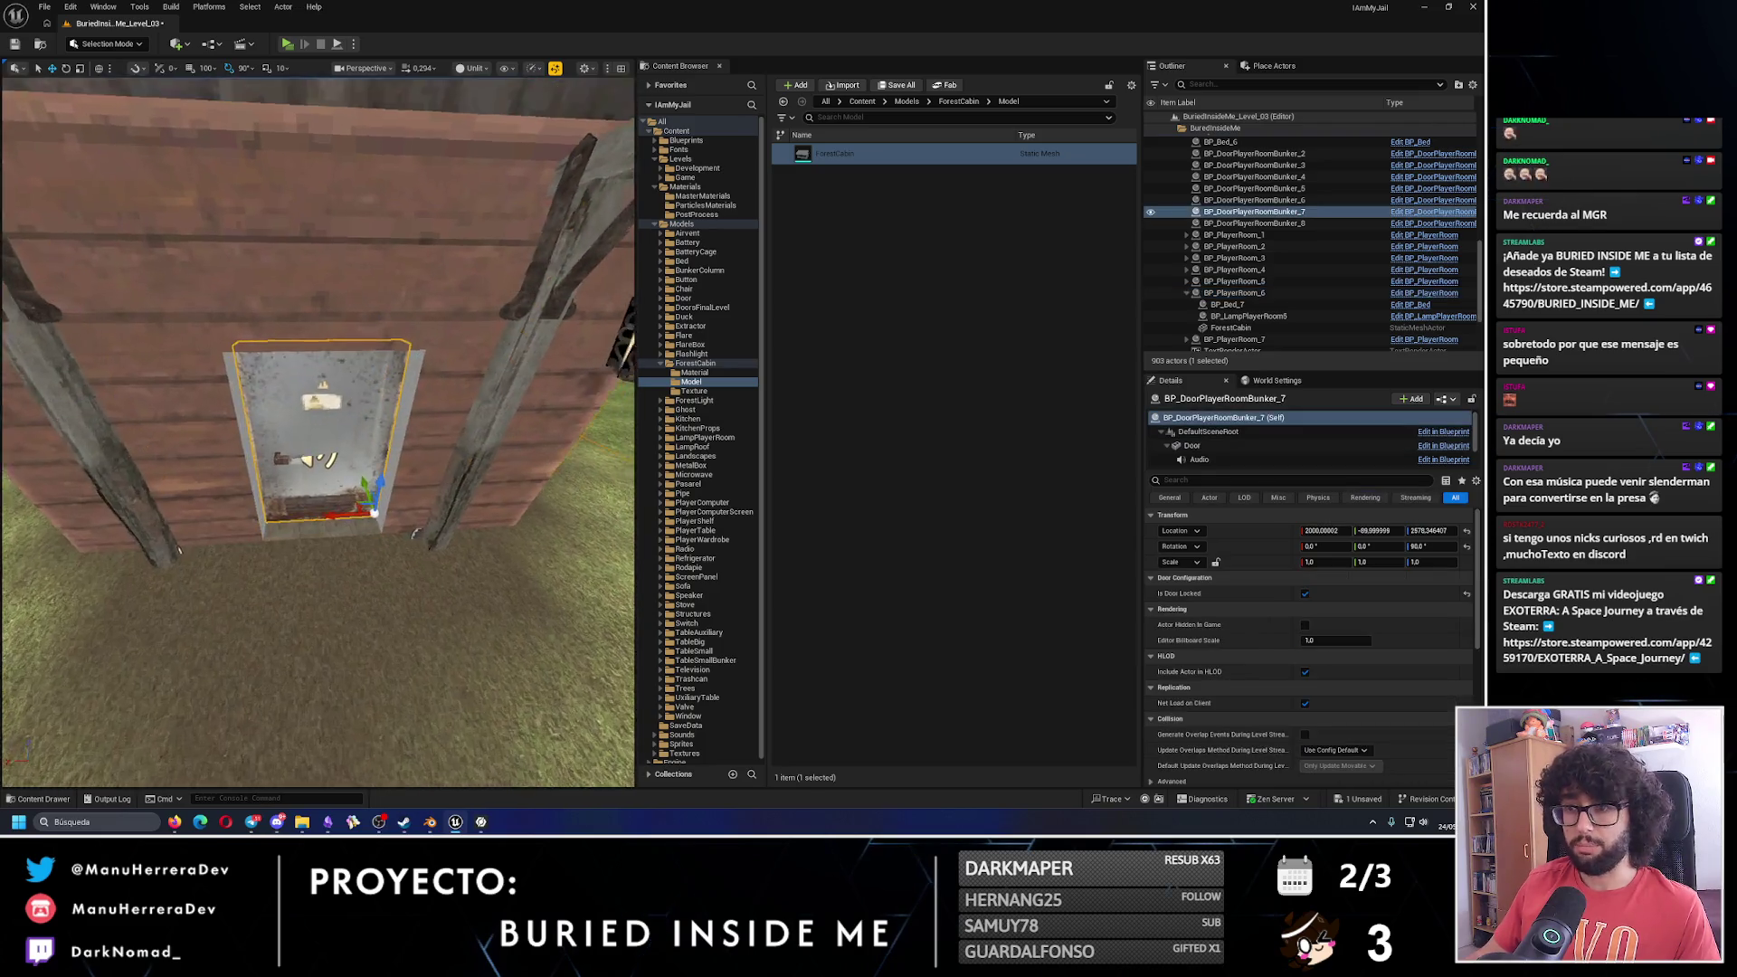
scroll(338, 402, "up", 2)
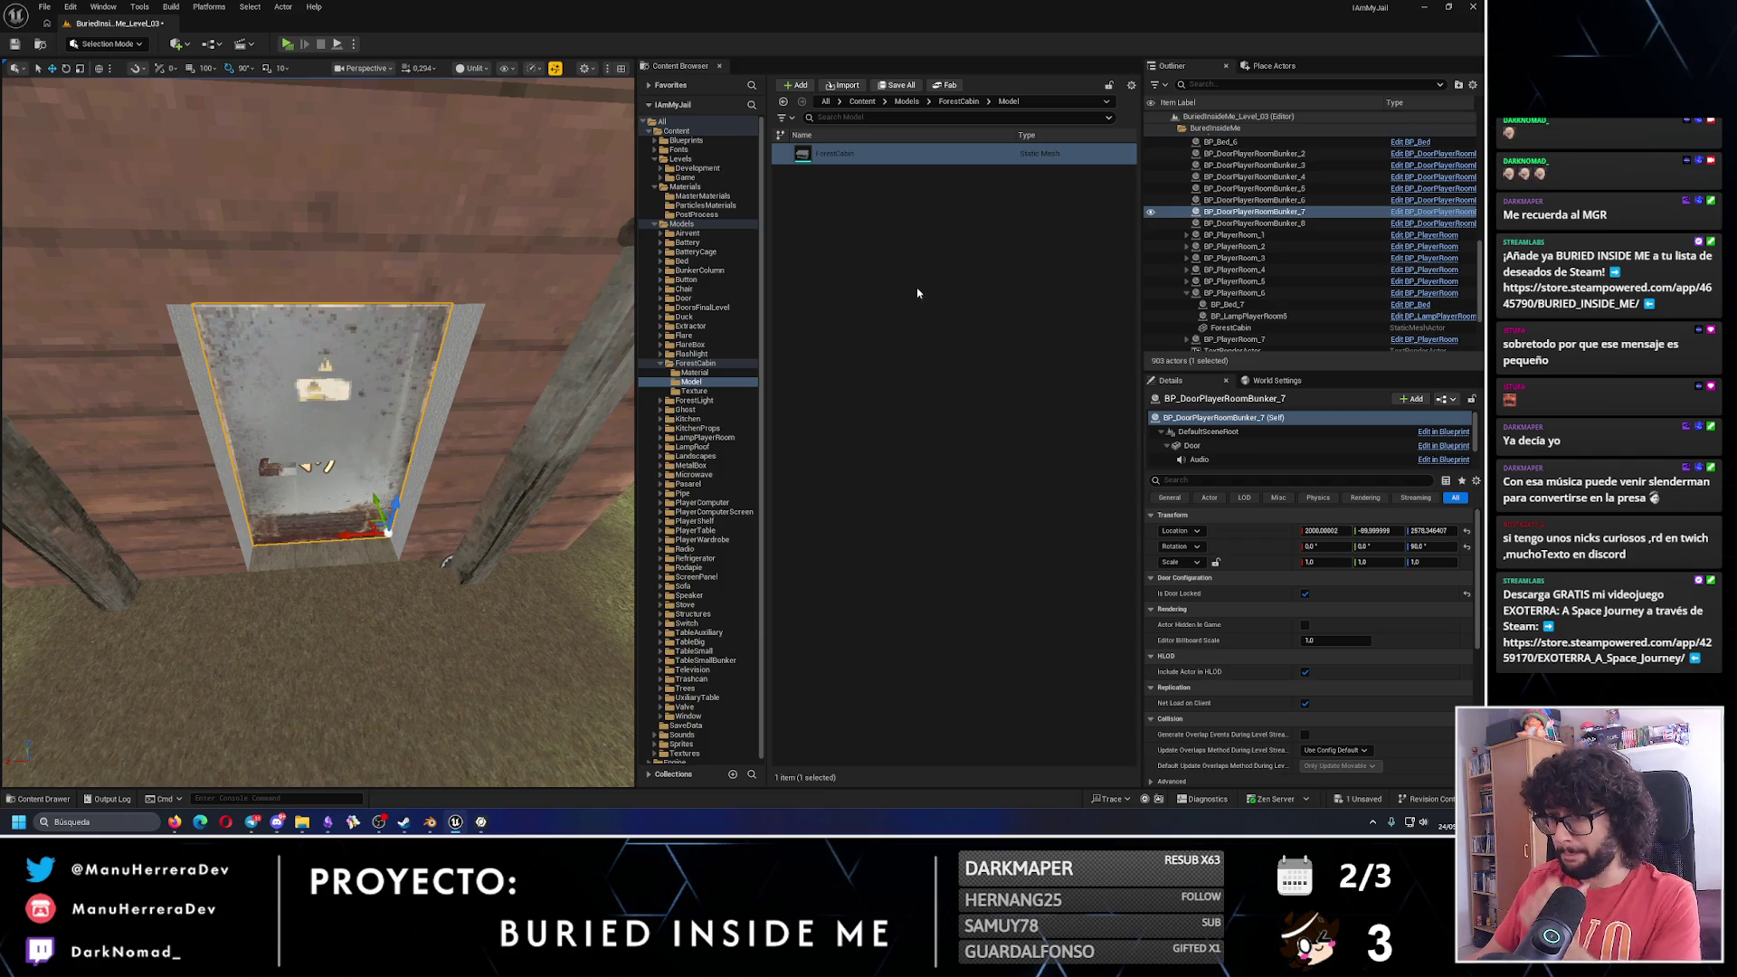
left_click(662, 363)
left_click(654, 217)
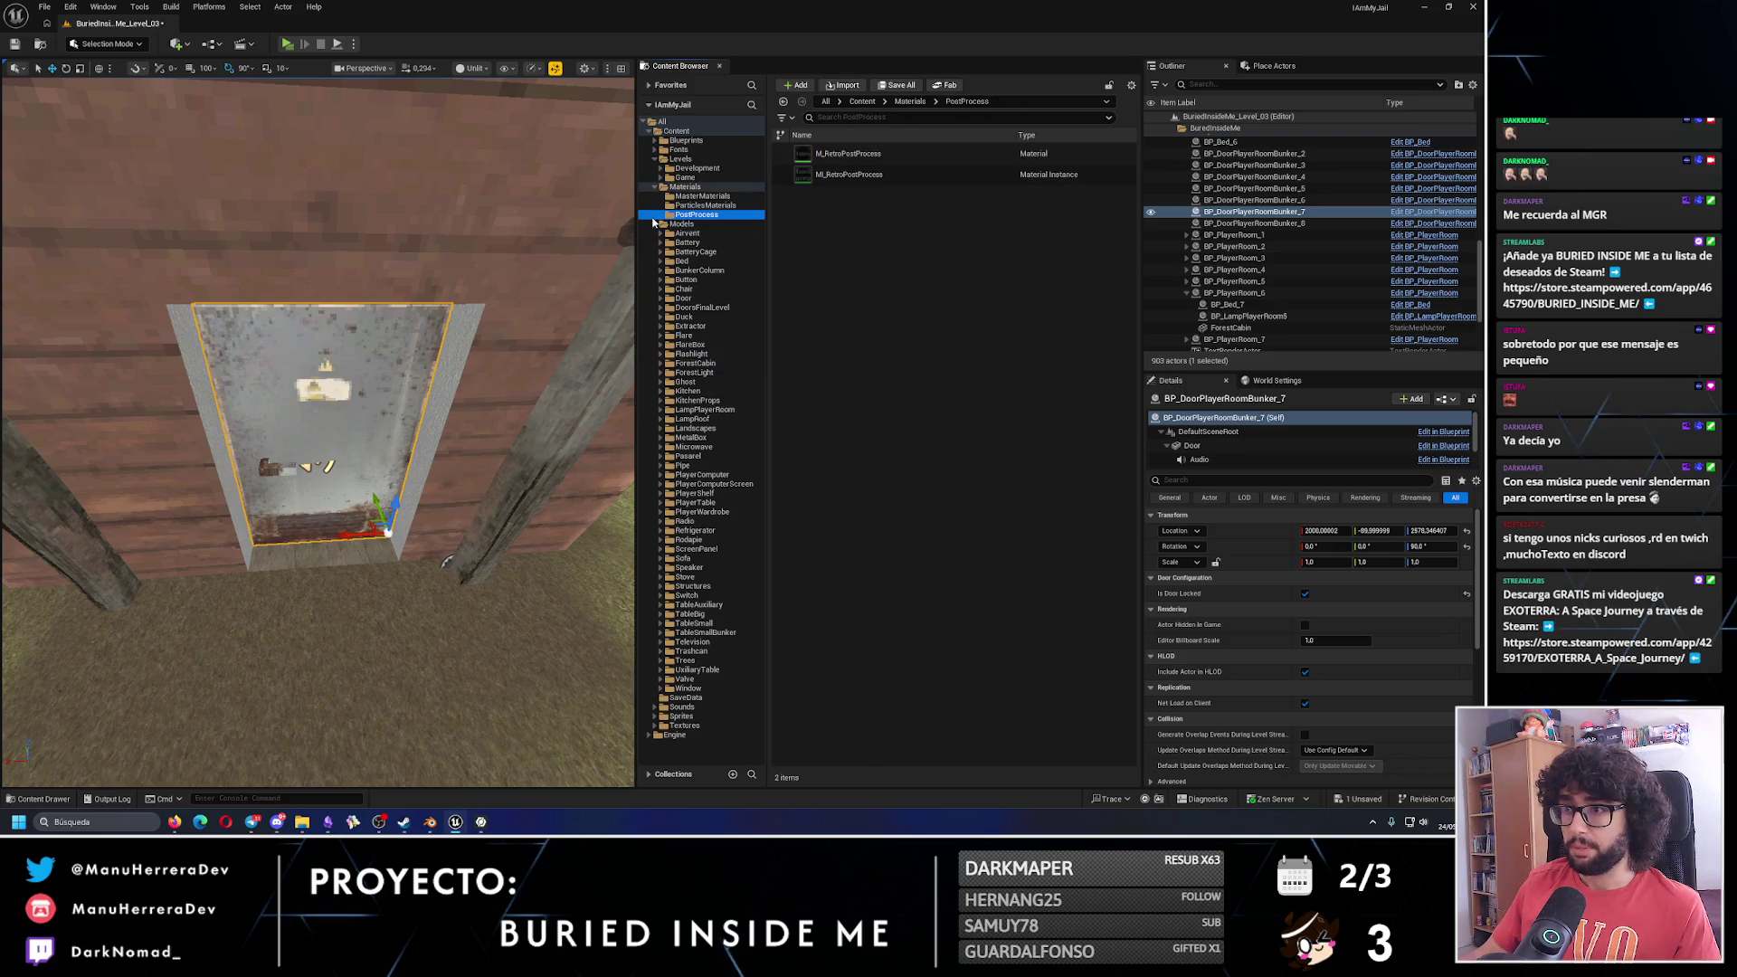
left_click(653, 224)
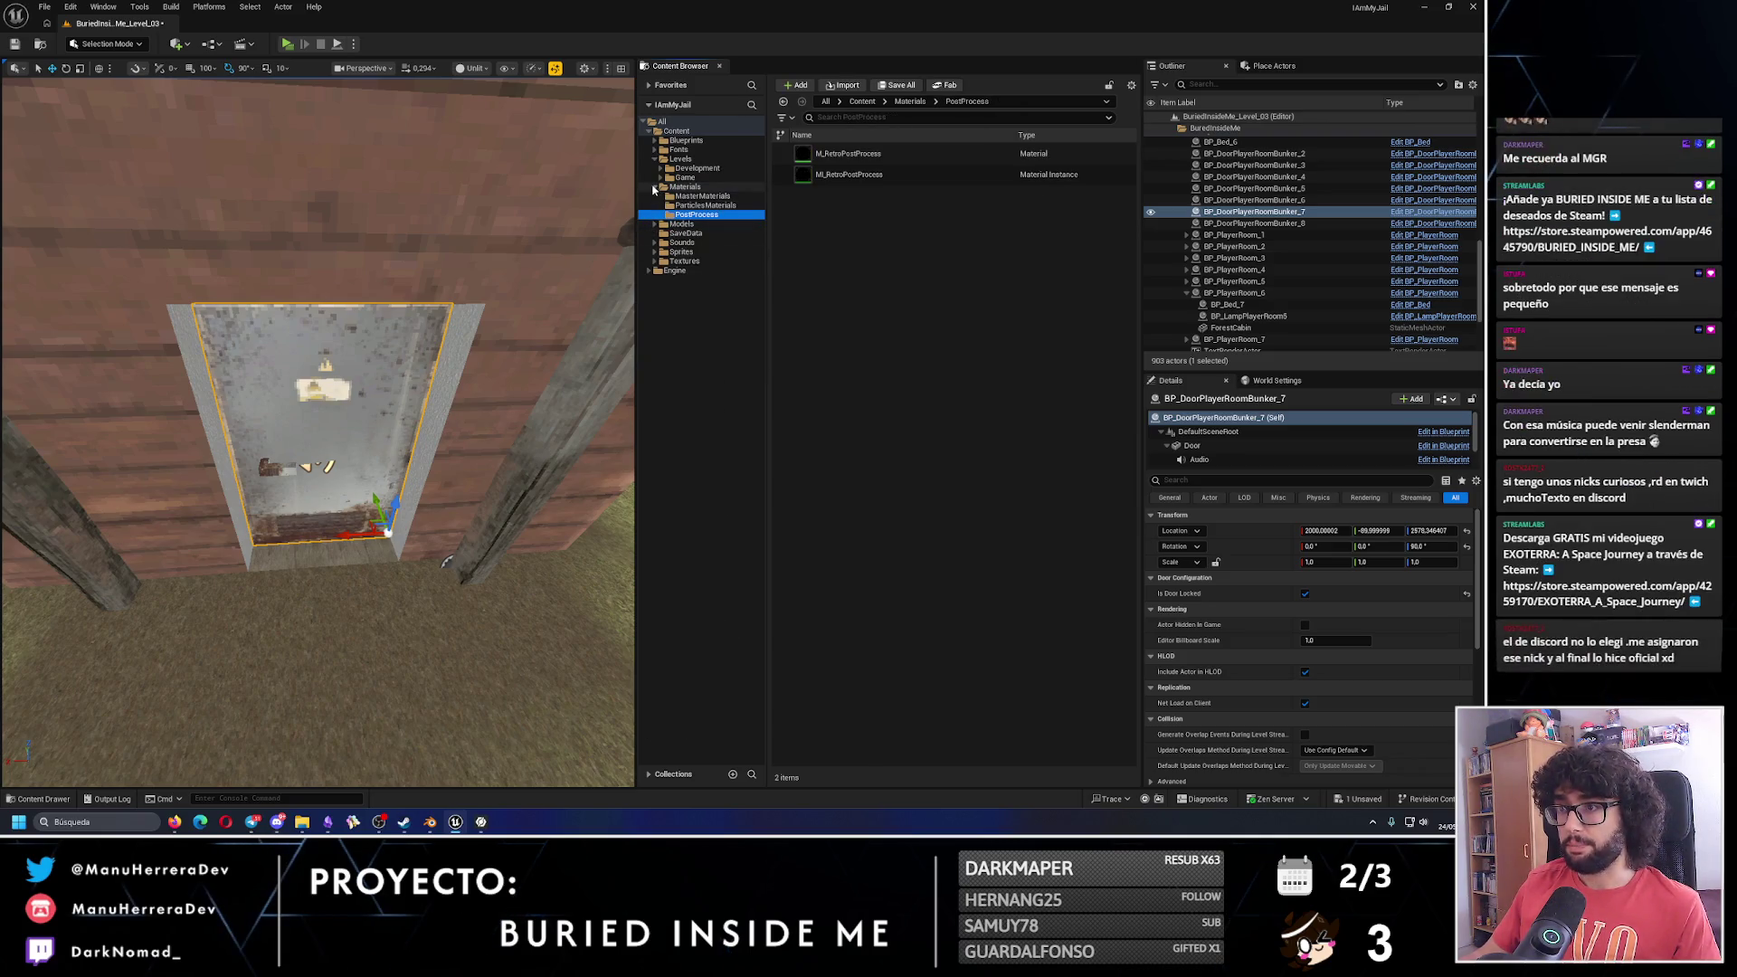
left_click(657, 185)
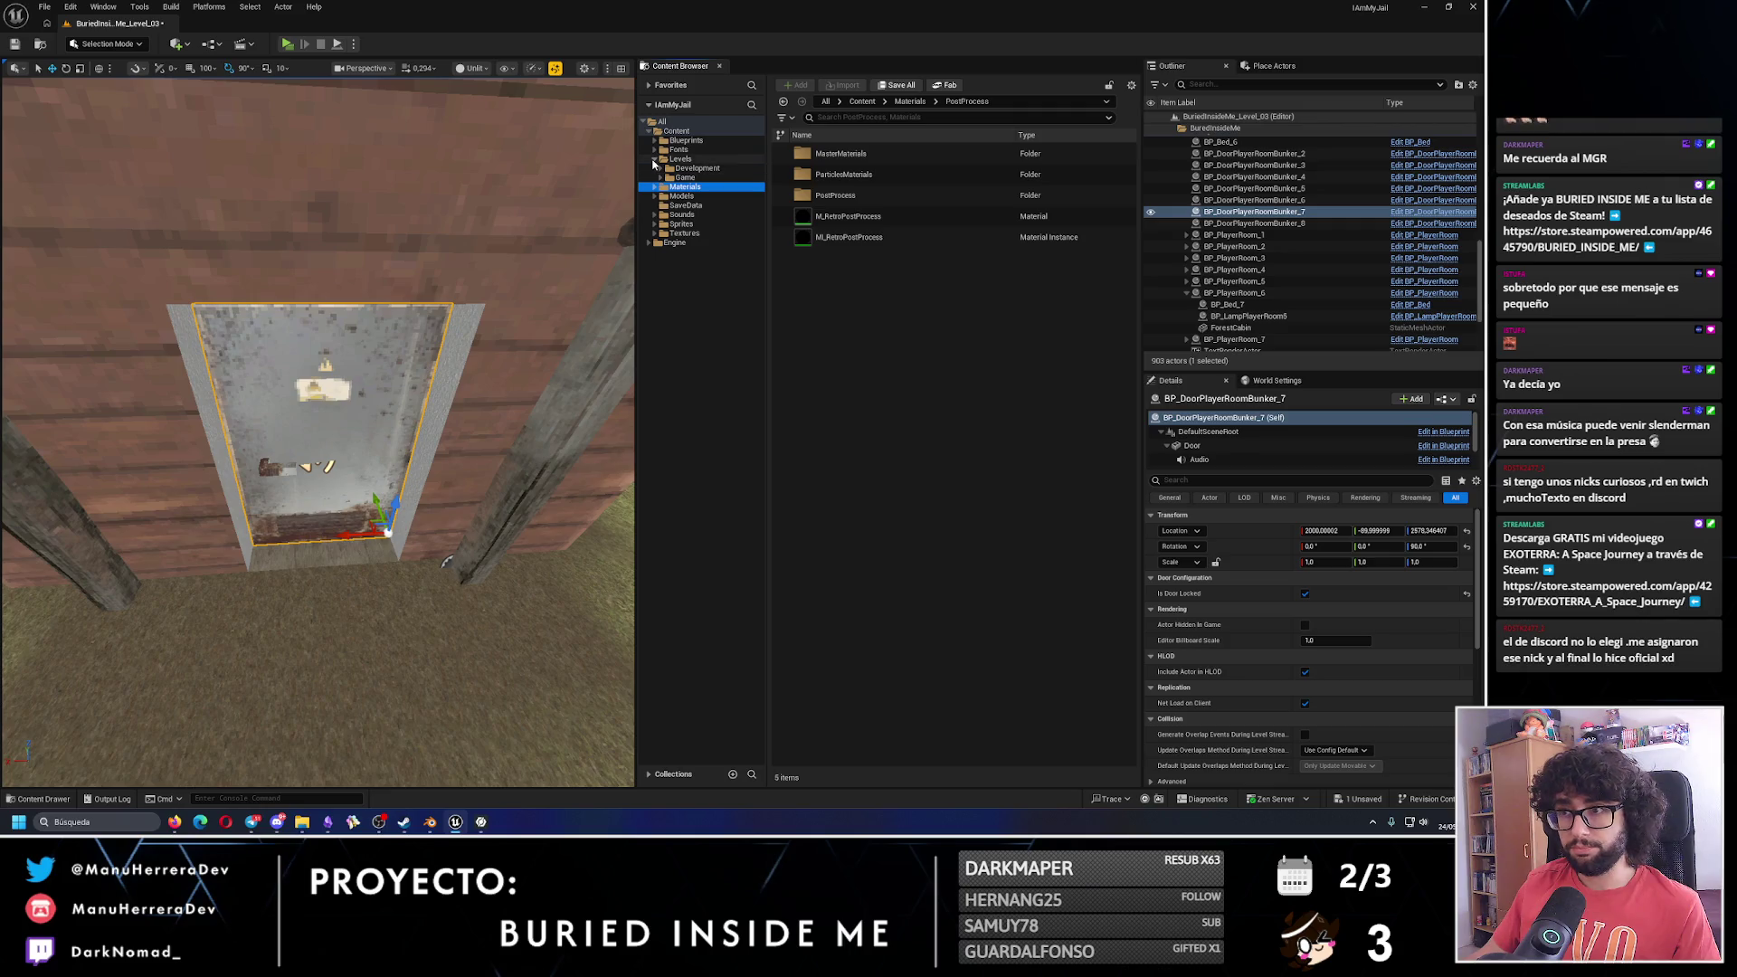
left_click(653, 159)
Expand Blueprints > Actors and open the Interactables Doors folder to list the door blueprints.
left_click(655, 140)
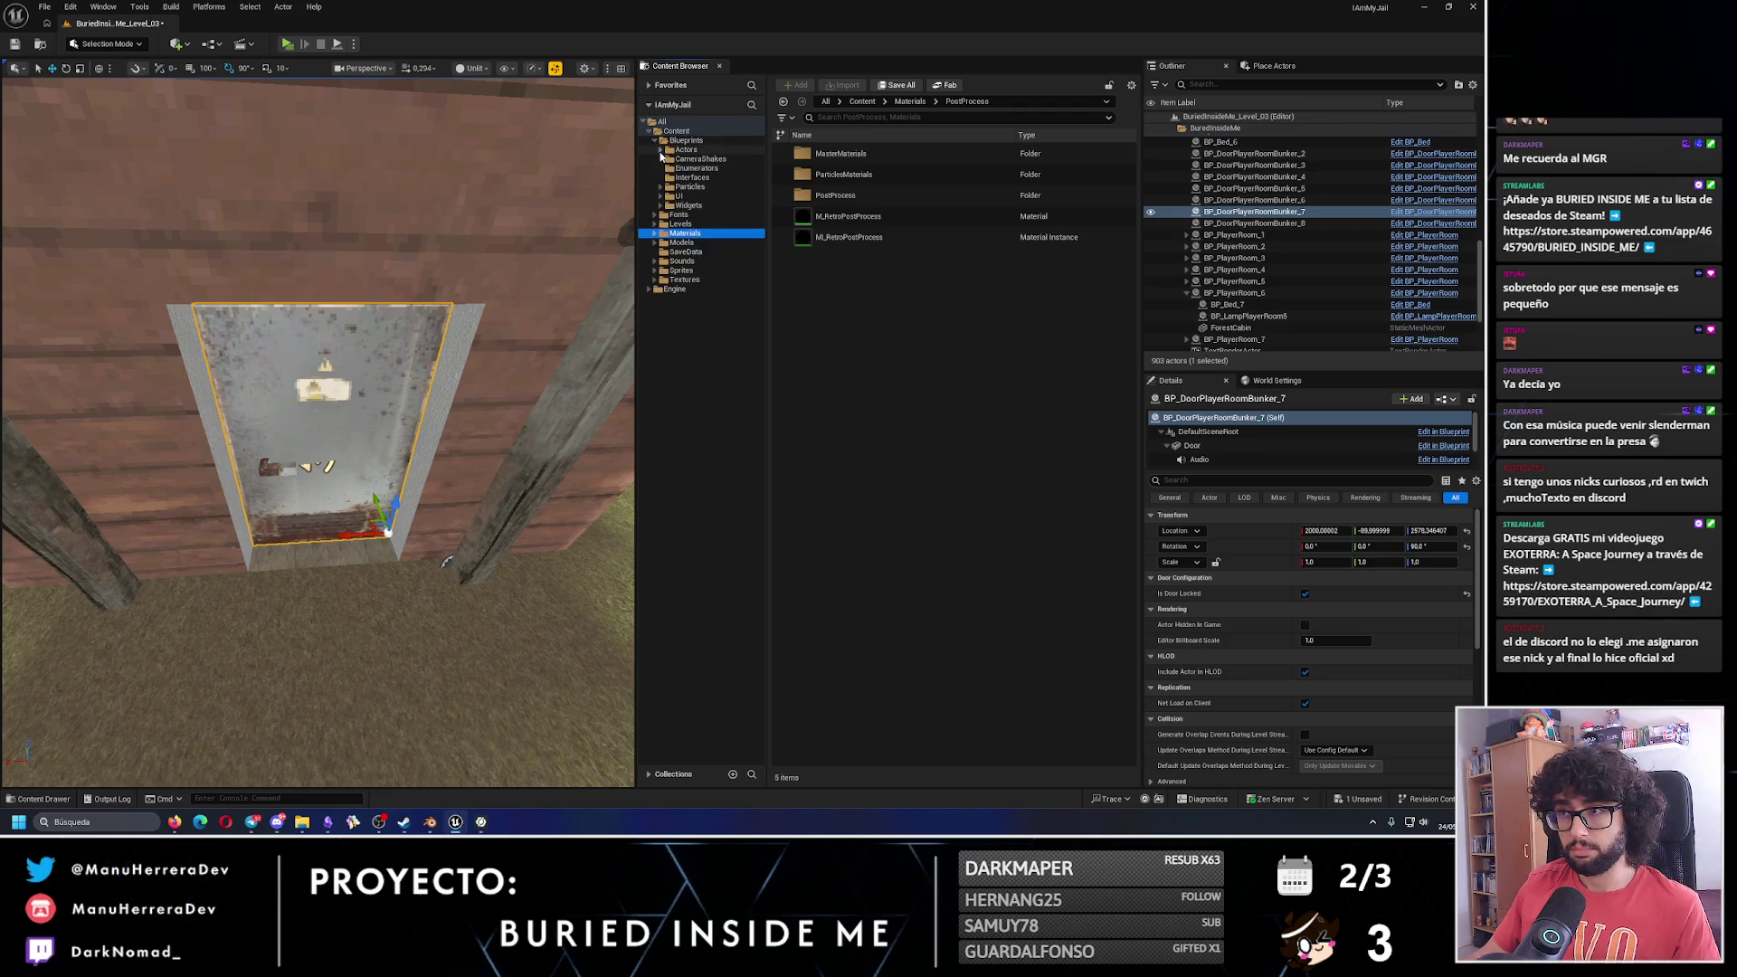
left_click(660, 151)
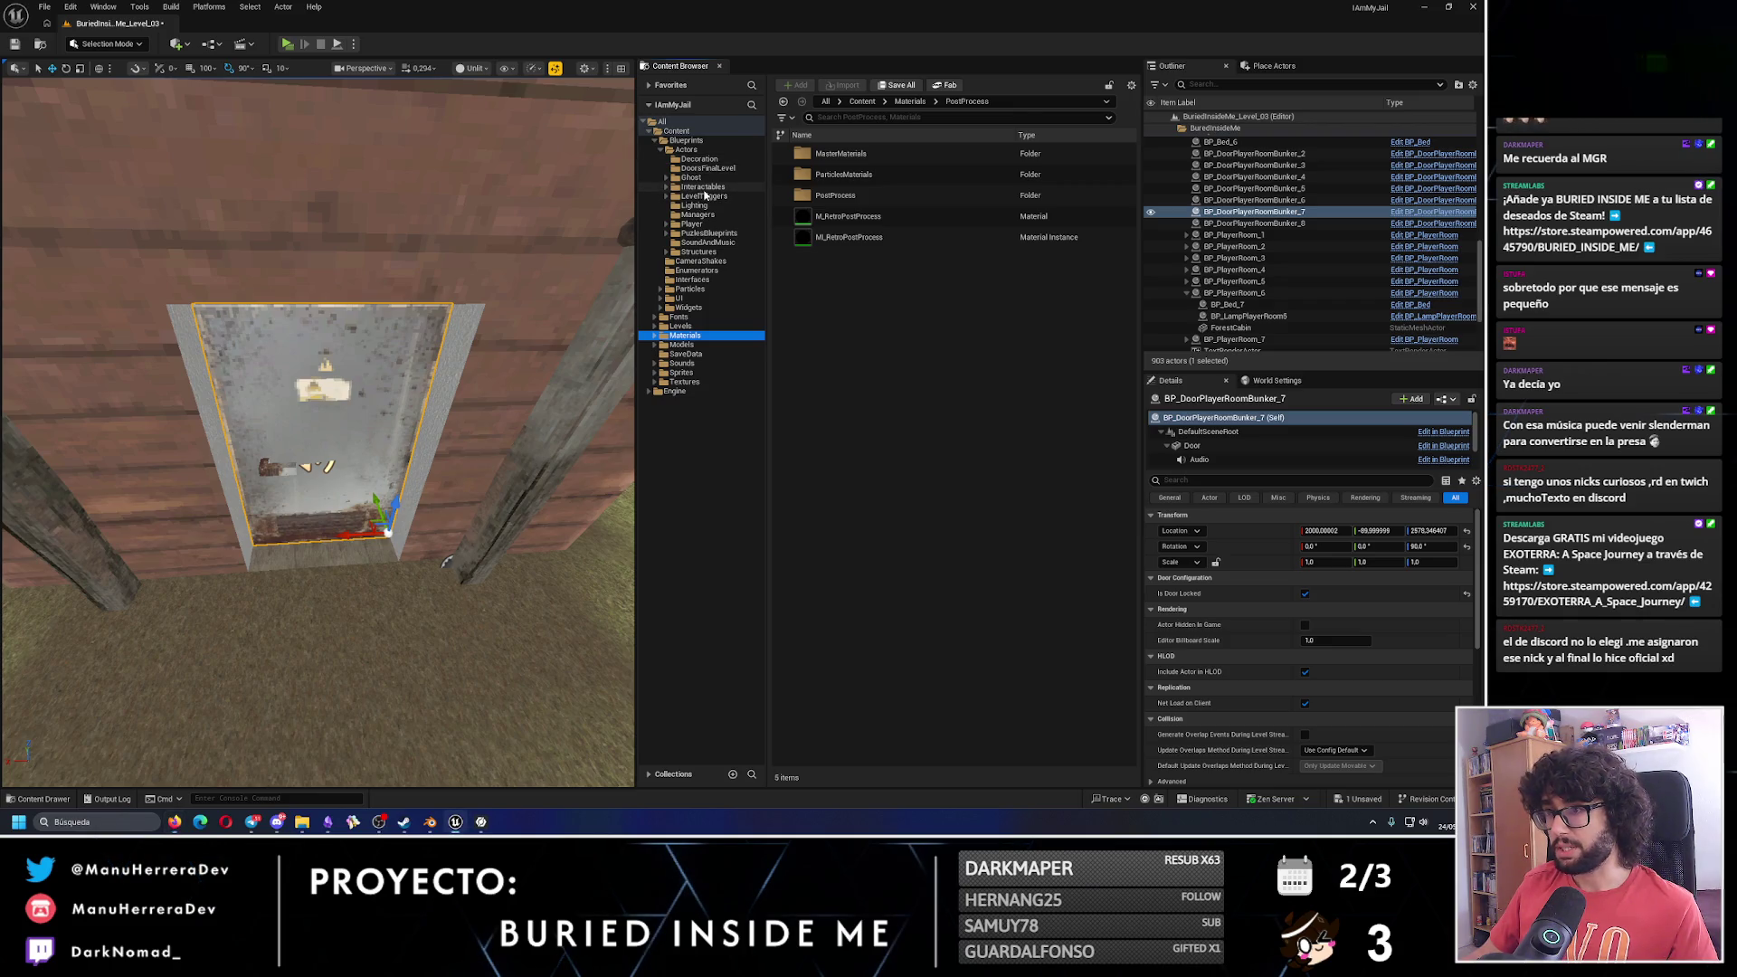
left_click(703, 186)
double_click(873, 156)
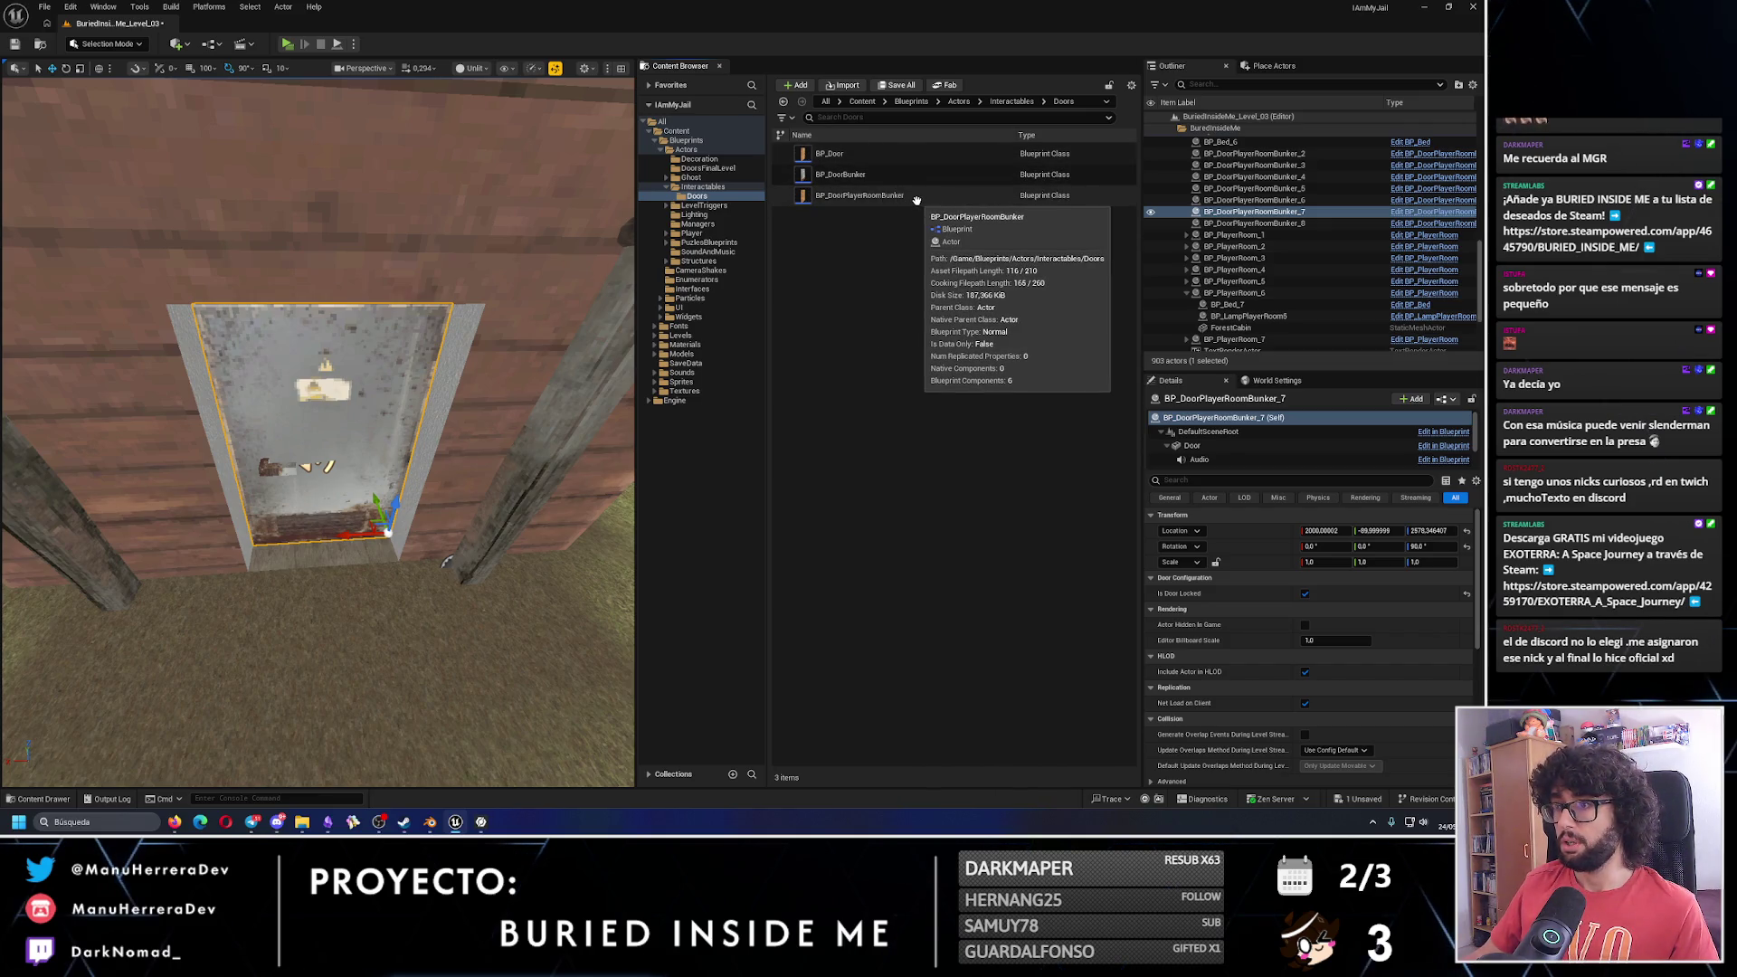
Drop a BP_Door at the cabin doorway, rotate it 90°, and set movement snapping to 10.
mouse_move(830, 154)
left_mouse_down()
mouse_move(796, 163)
mouse_move(361, 572)
left_mouse_up()
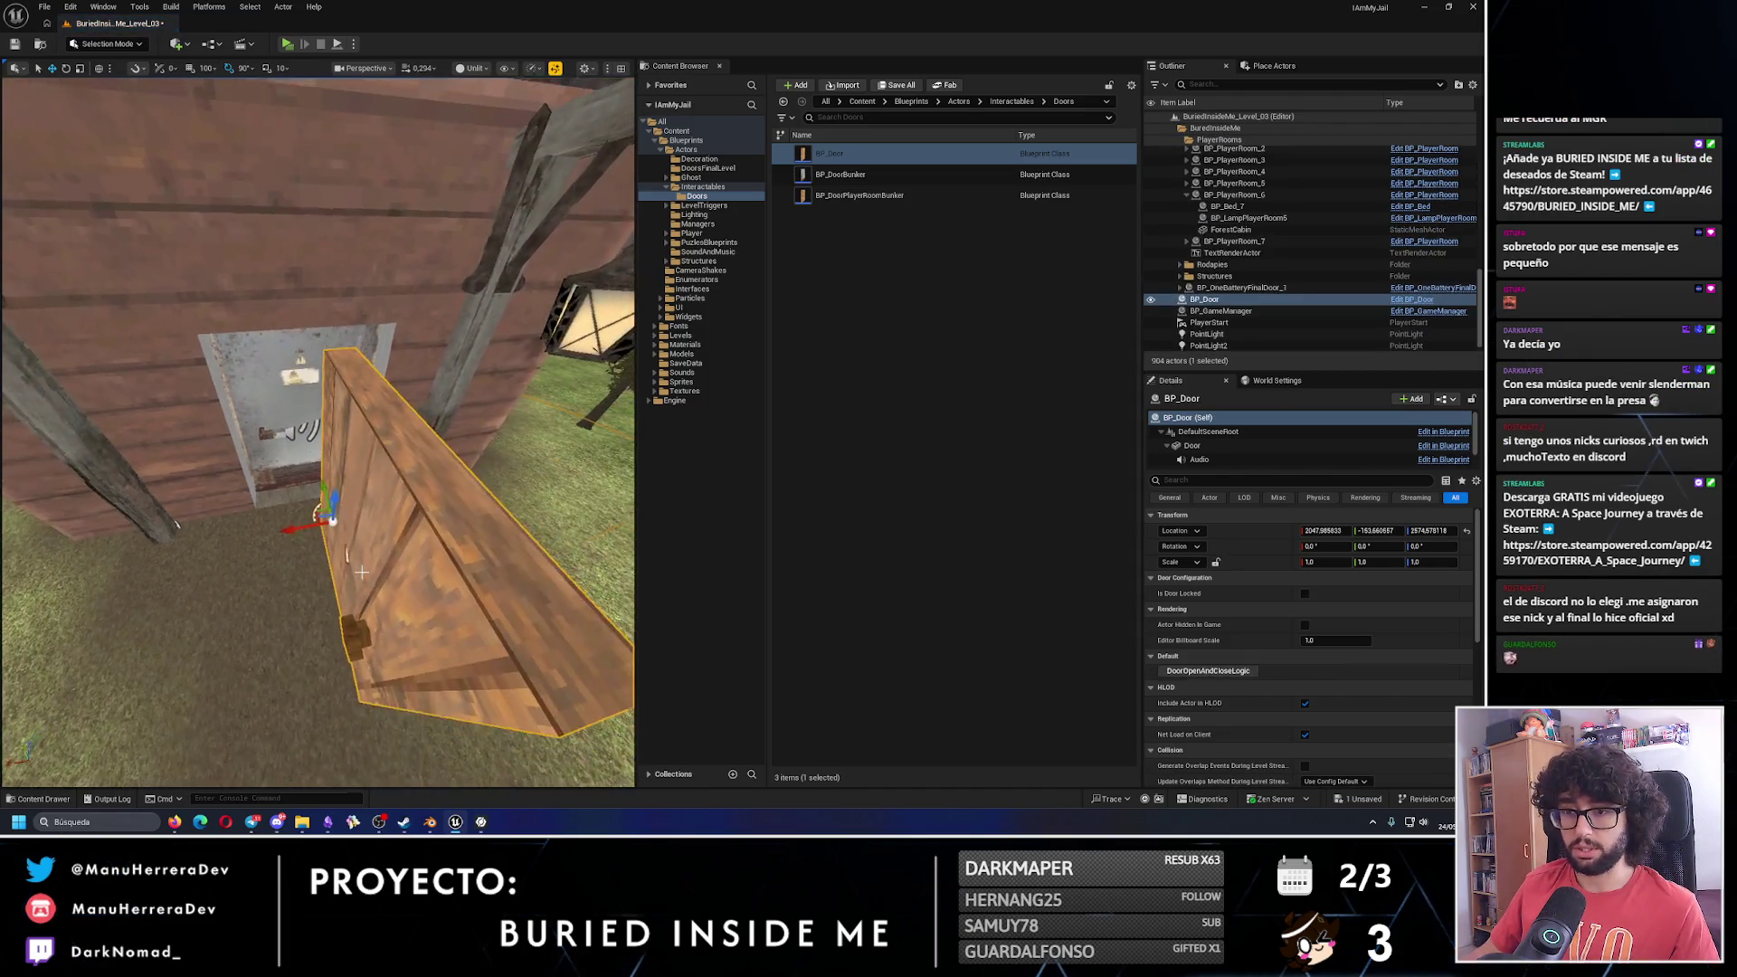
key("e")
left_click_drag(292, 525, 272, 589)
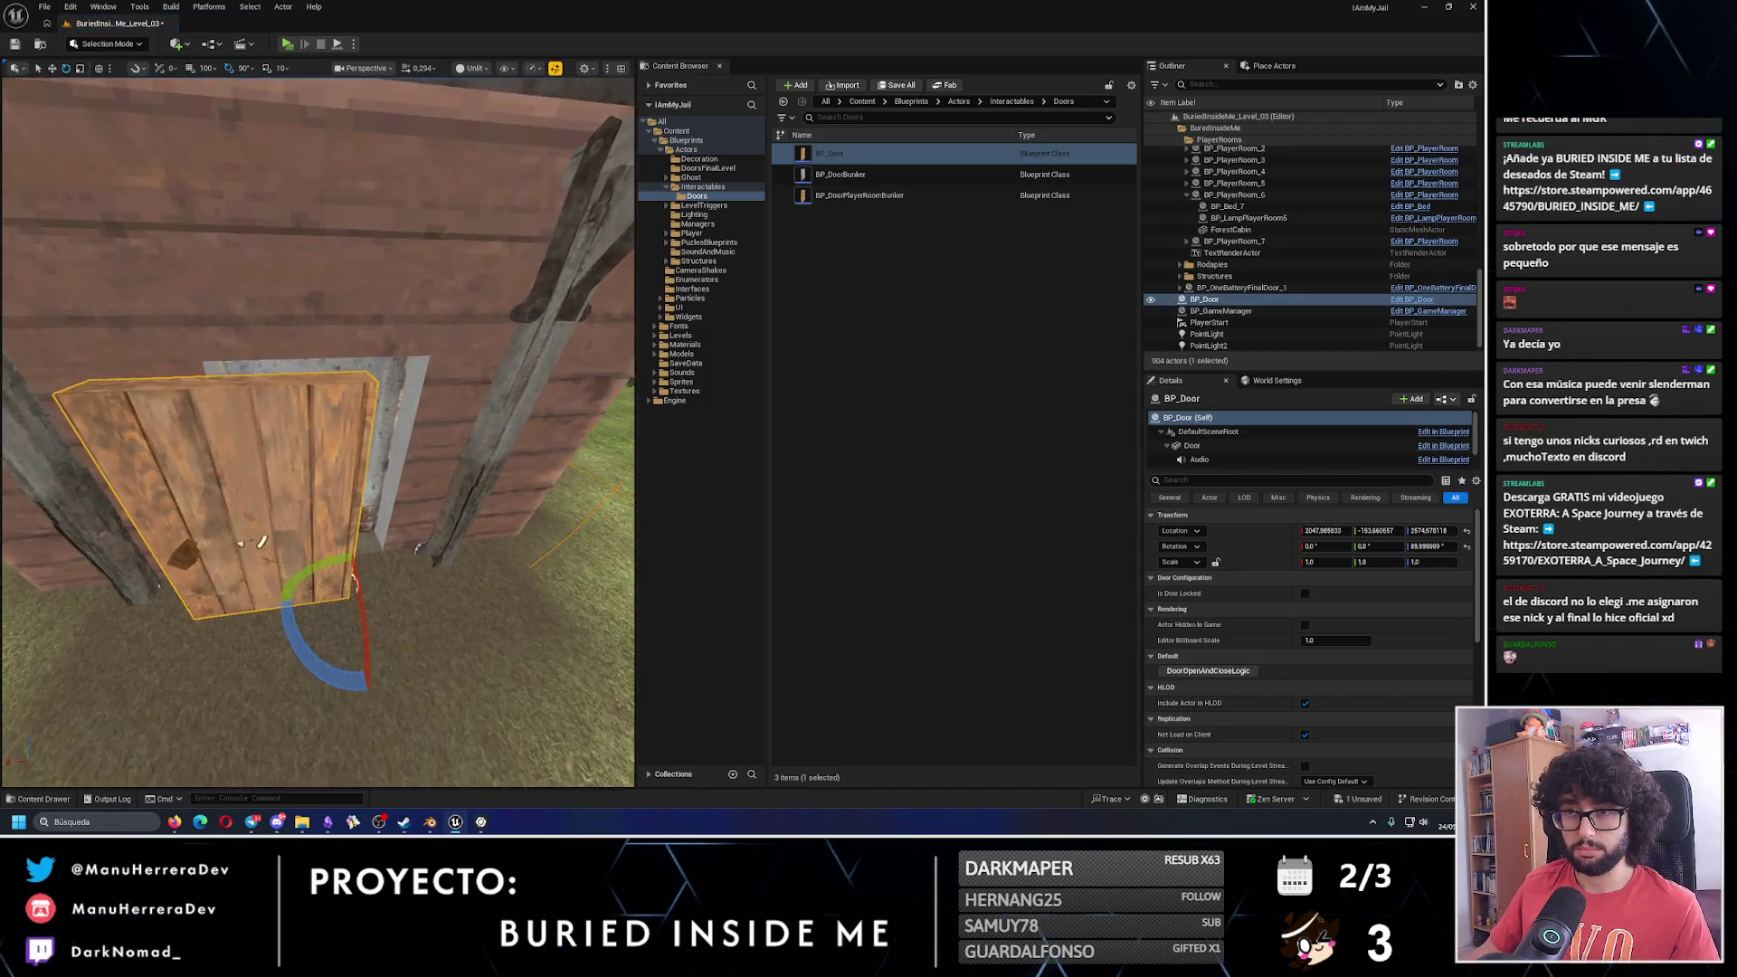
left_click_drag(404, 511, 405, 511)
left_click(207, 67)
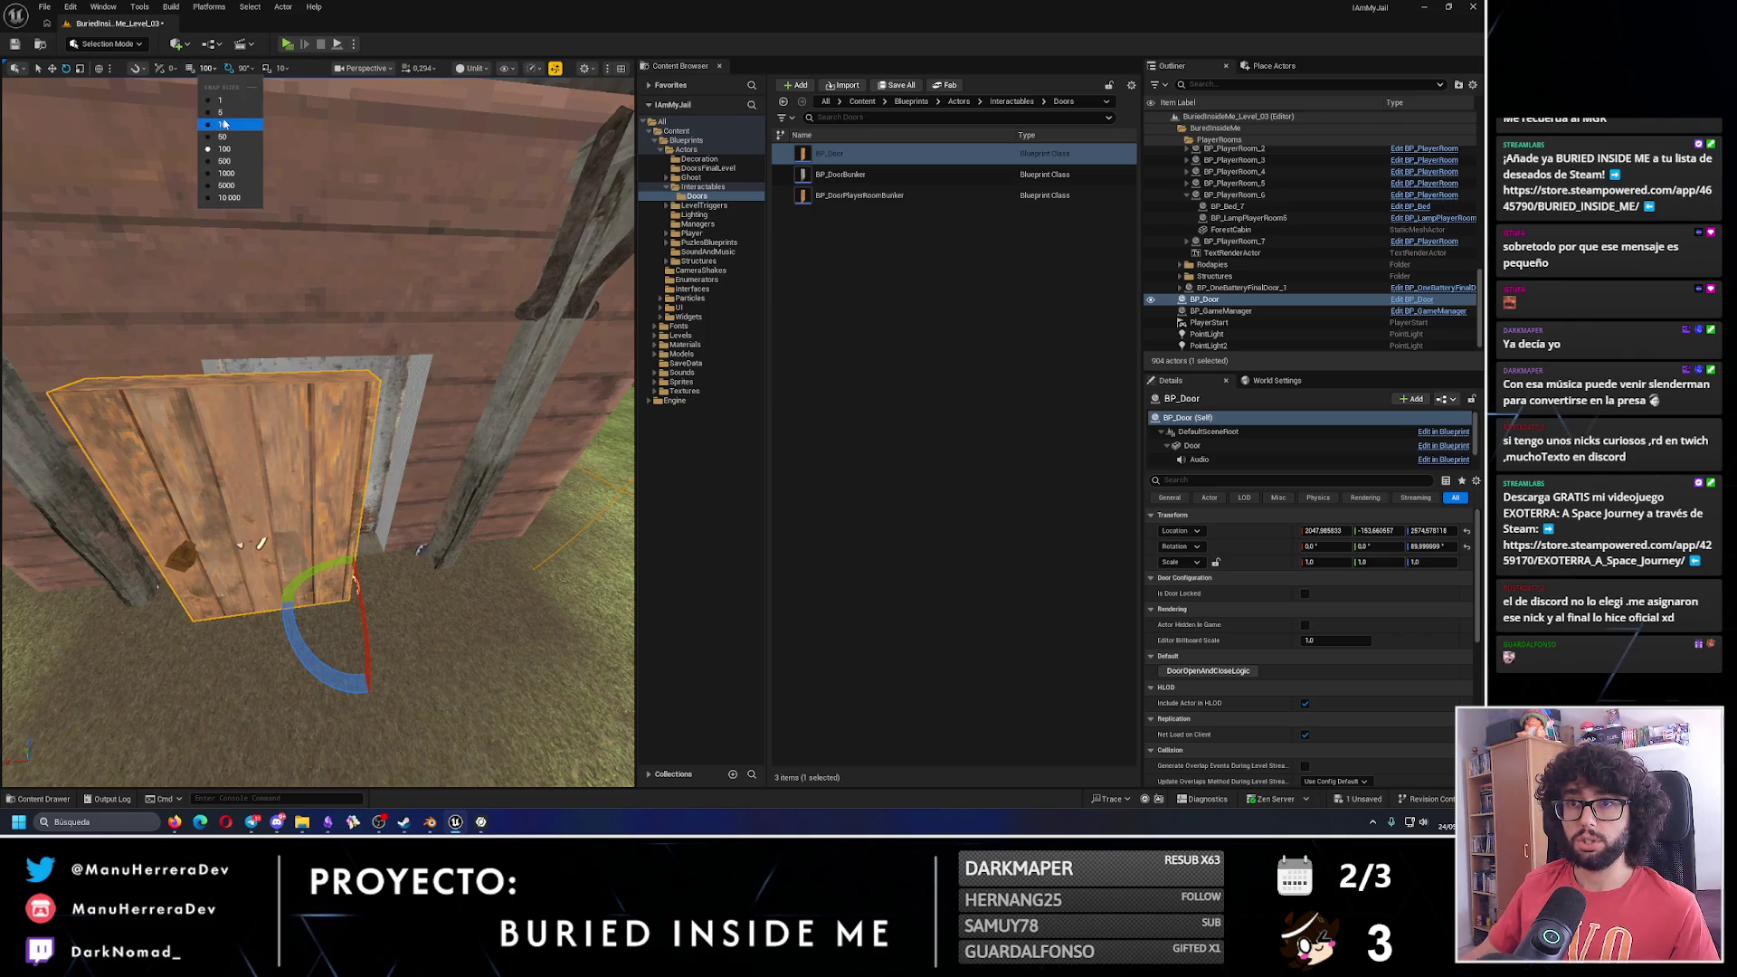
left_click(221, 108)
Set the new door's location to X 2050, Y -150, Z 2570.
left_click(1323, 531)
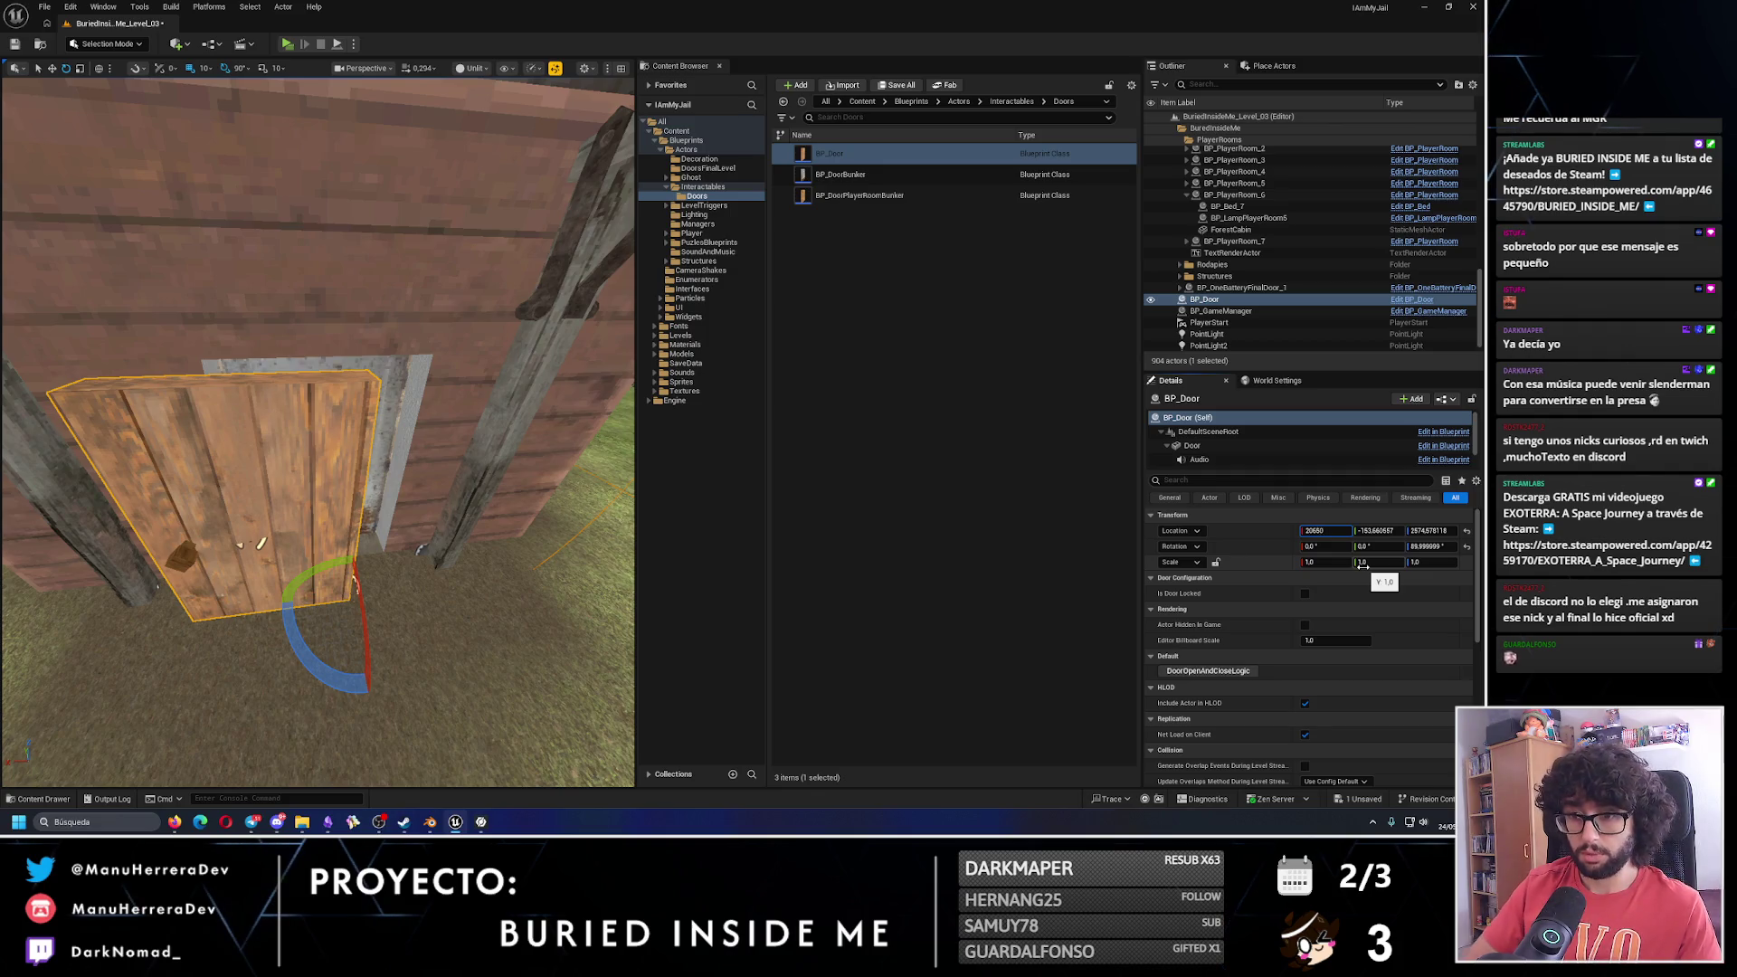
key("Return")
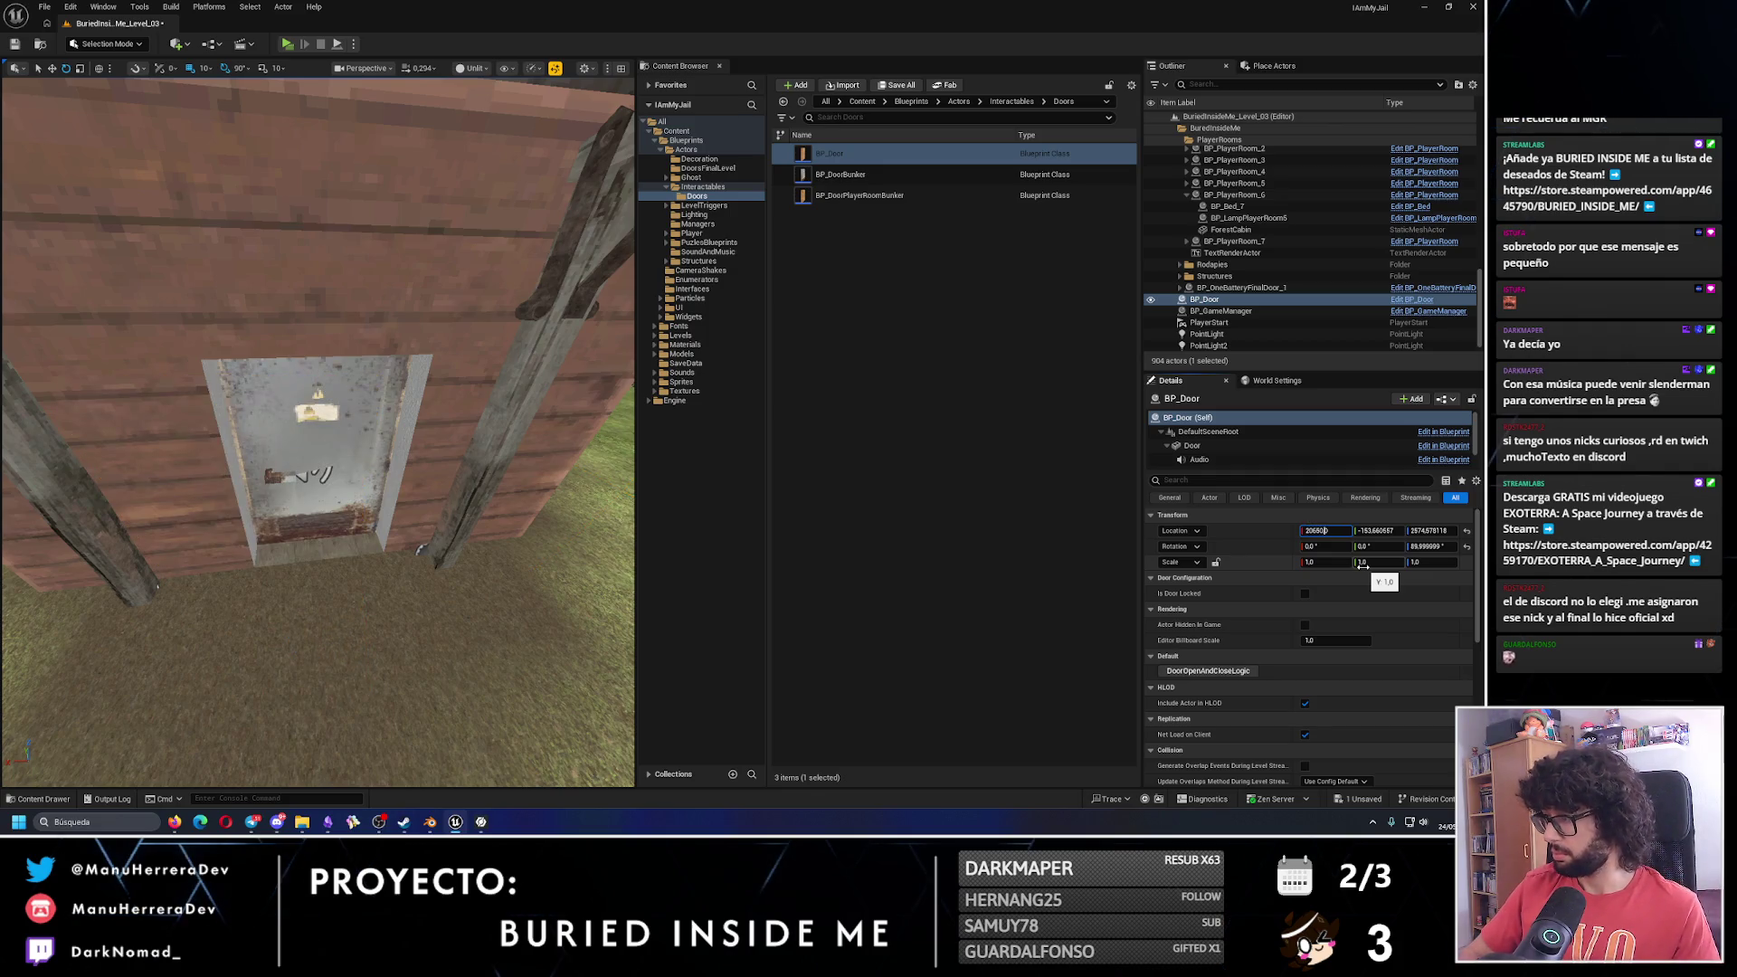
key("Return")
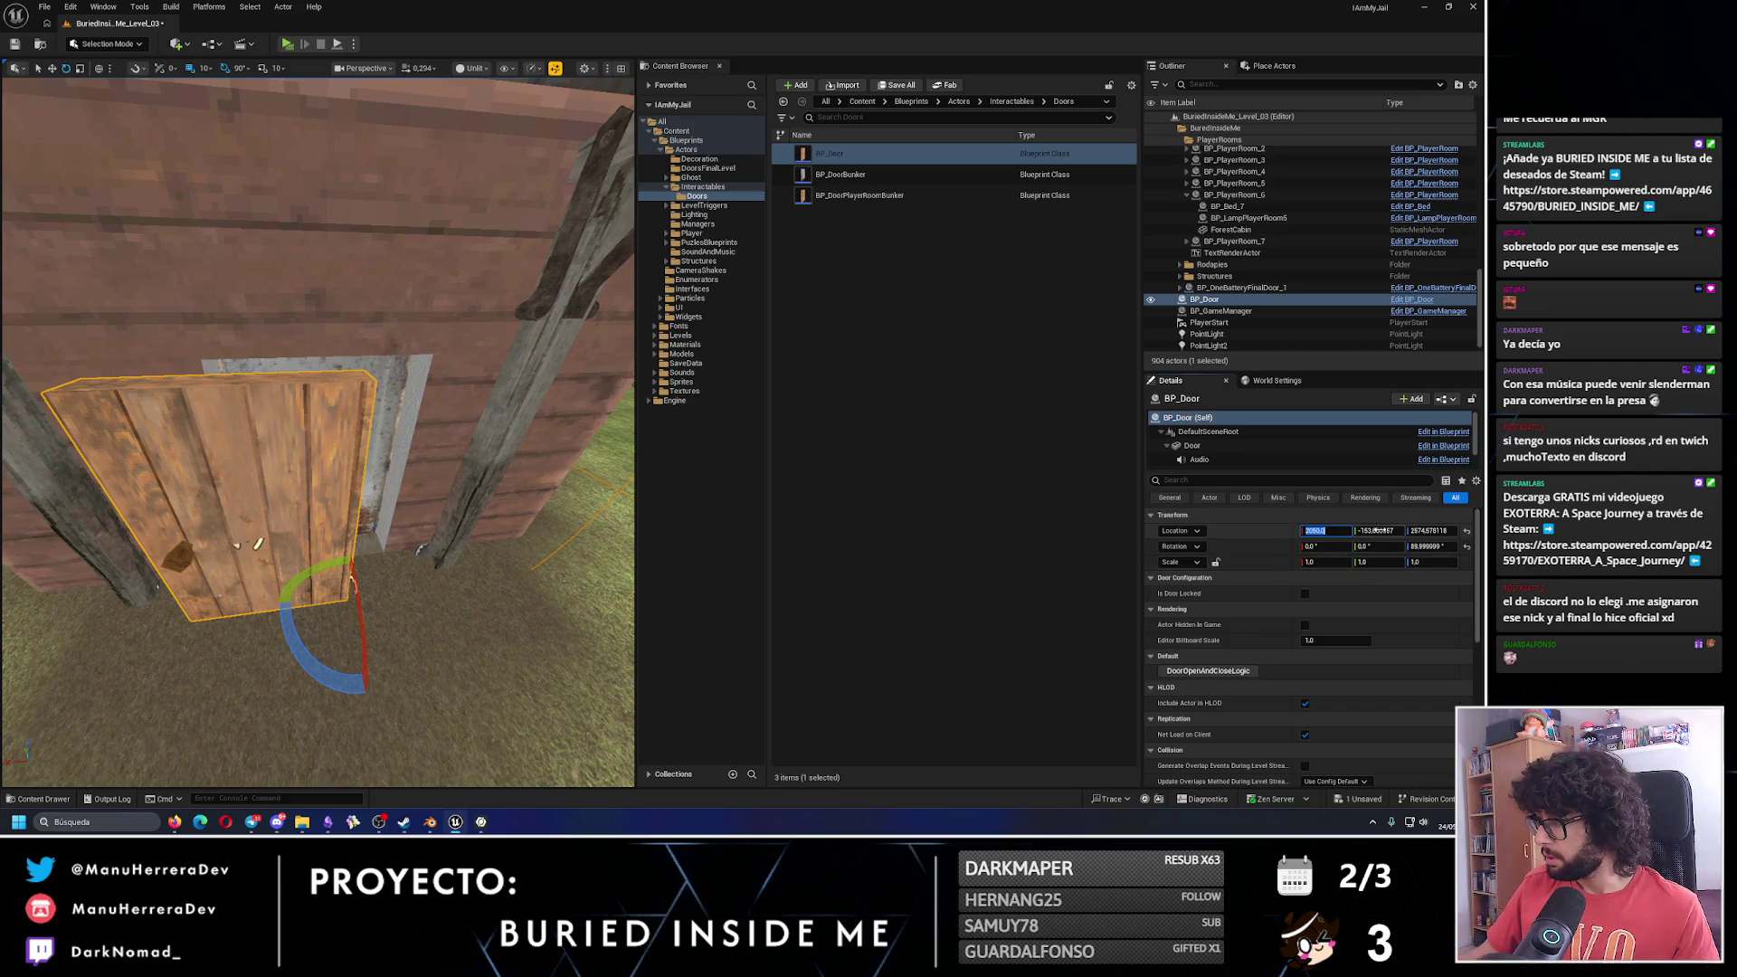
key("Tab")
key("Return")
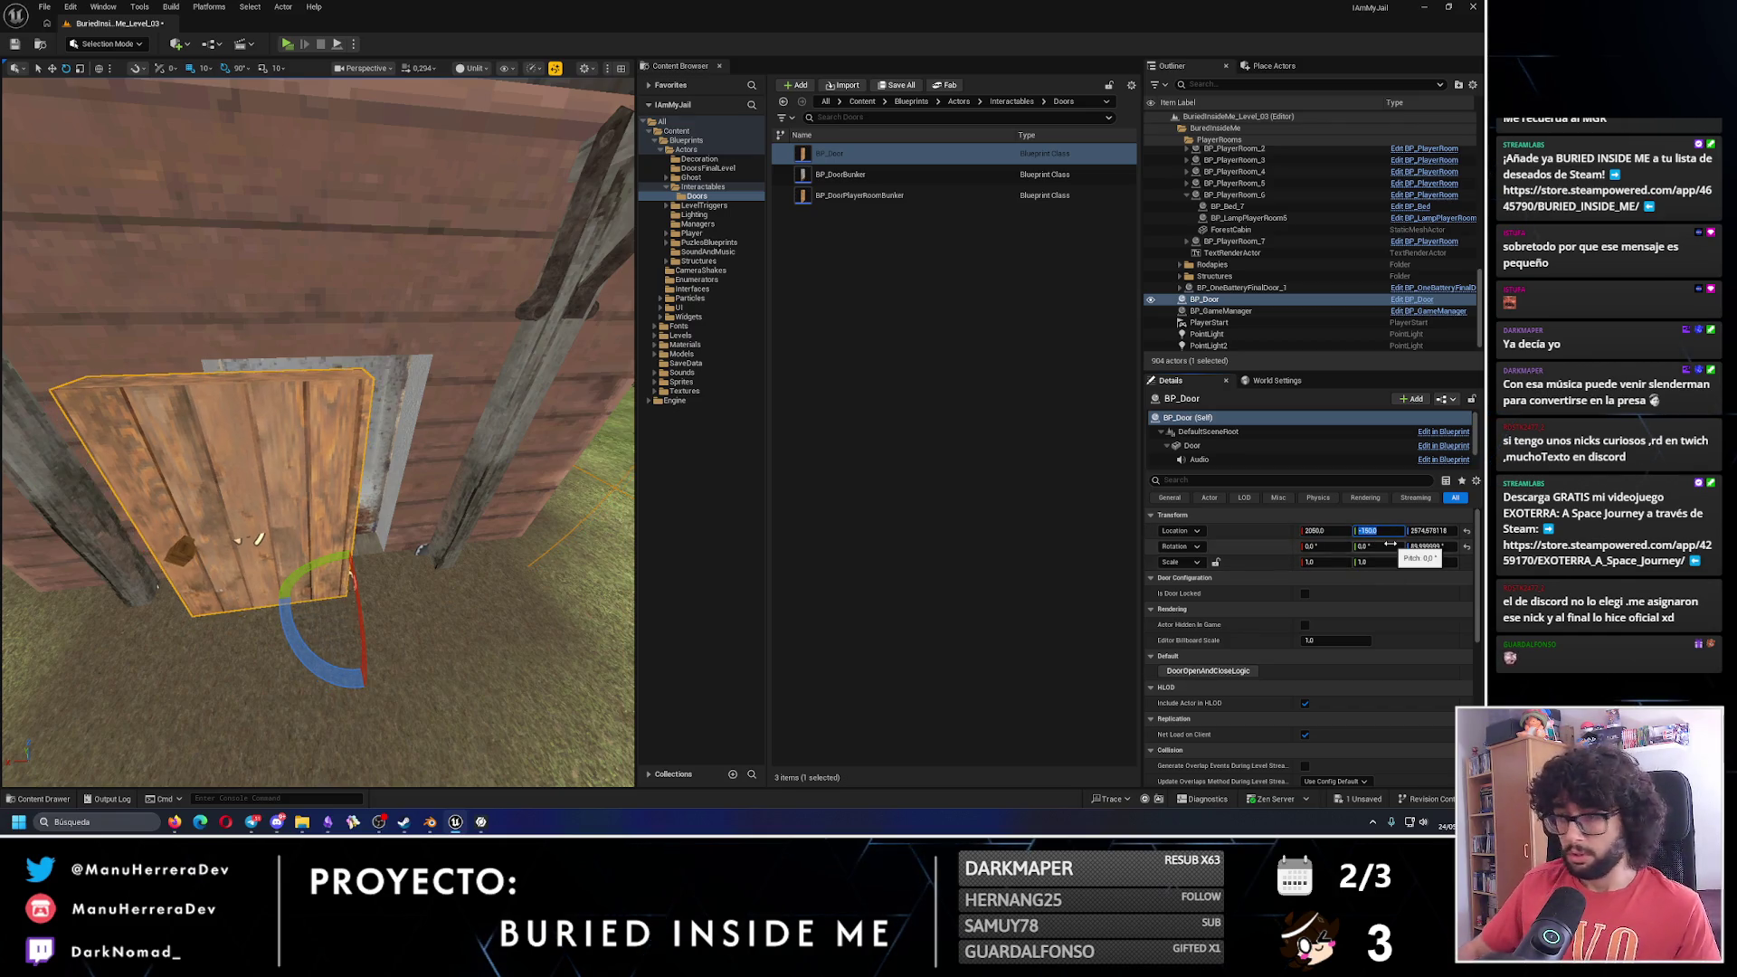
key("Tab")
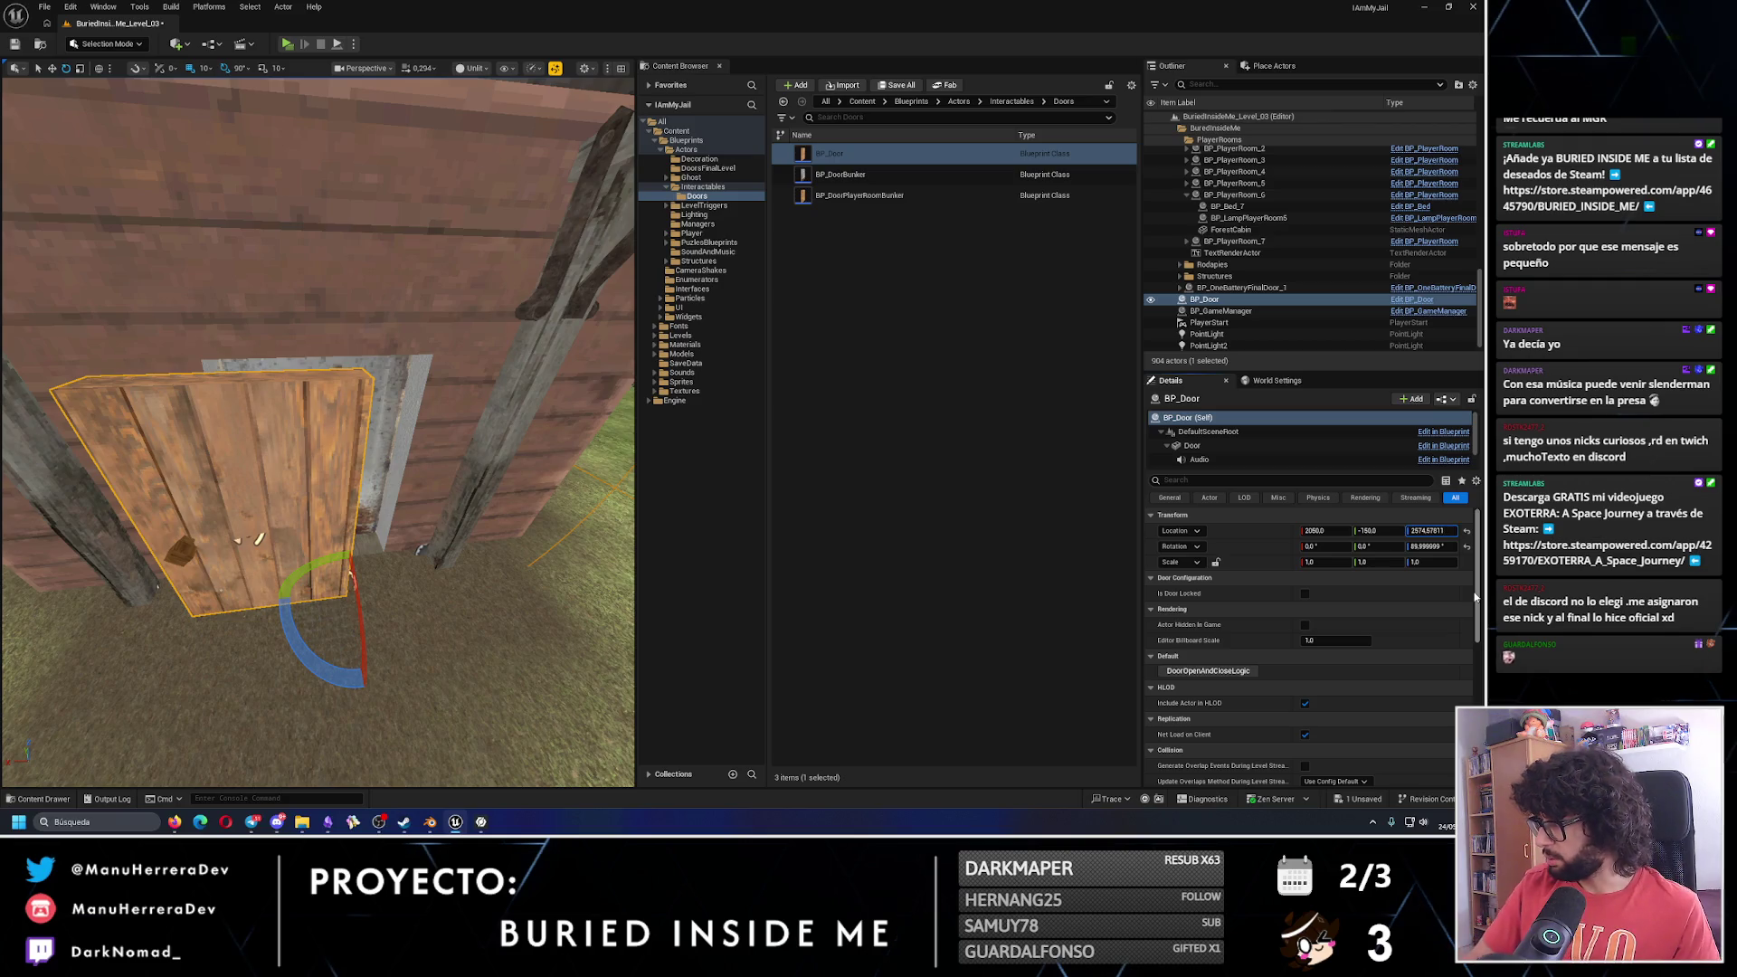
key("Return")
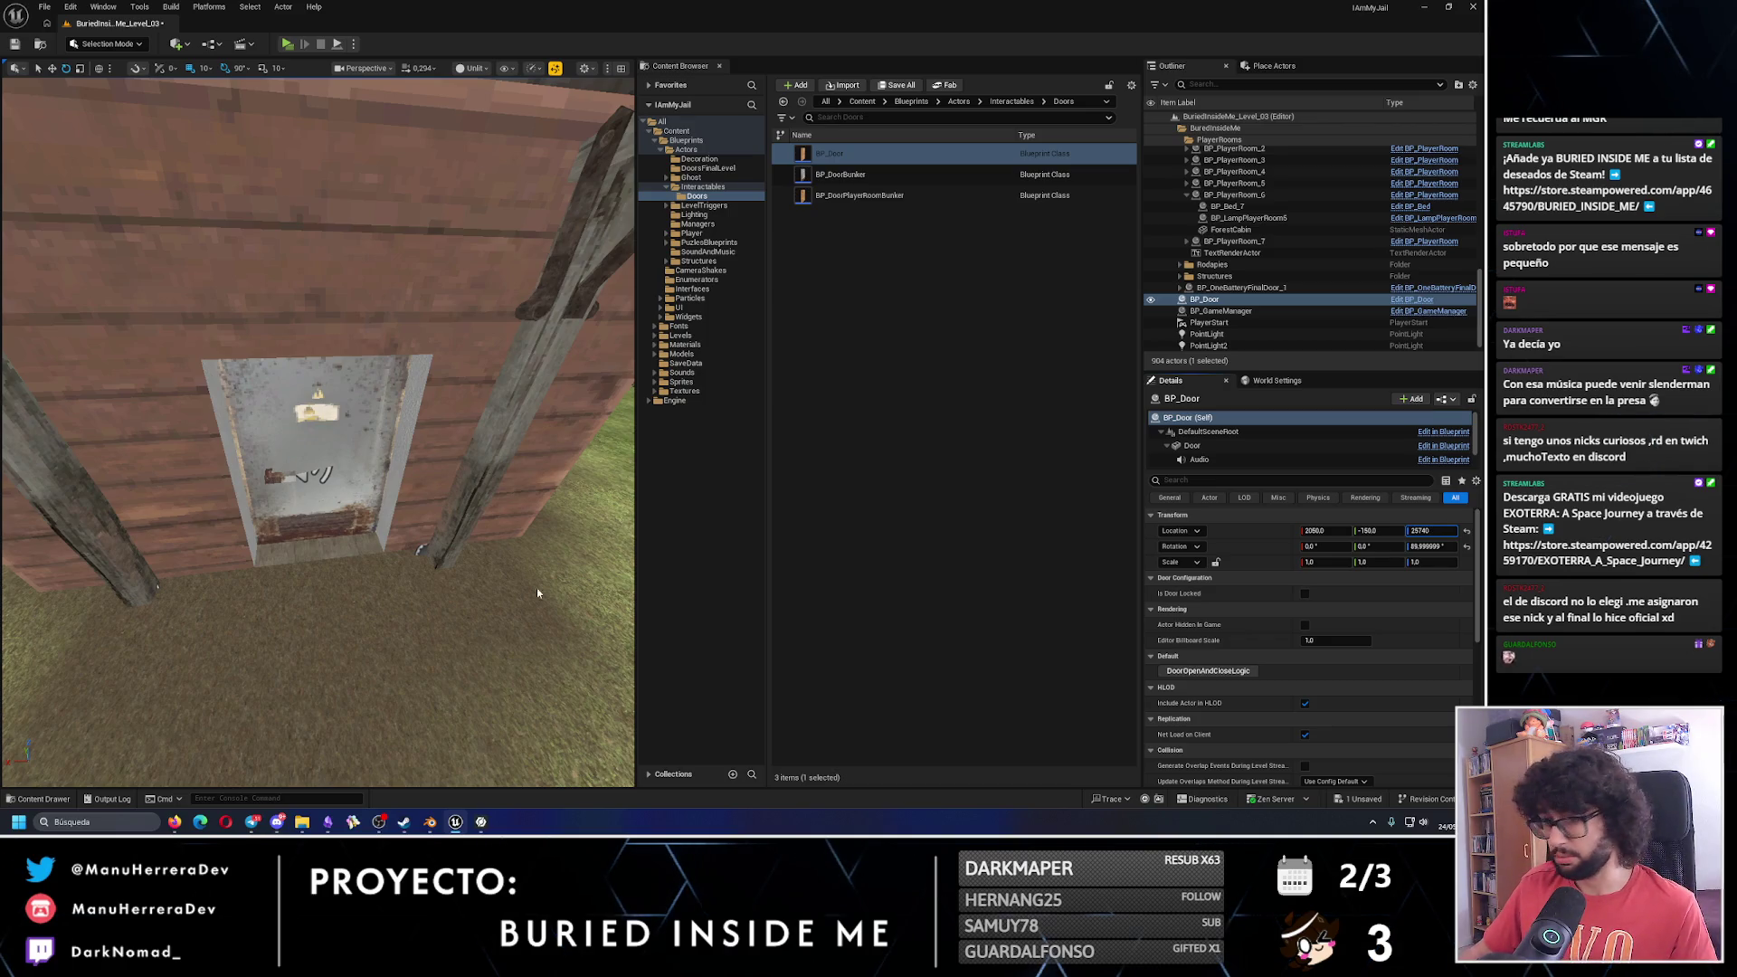
key("ctrl+z")
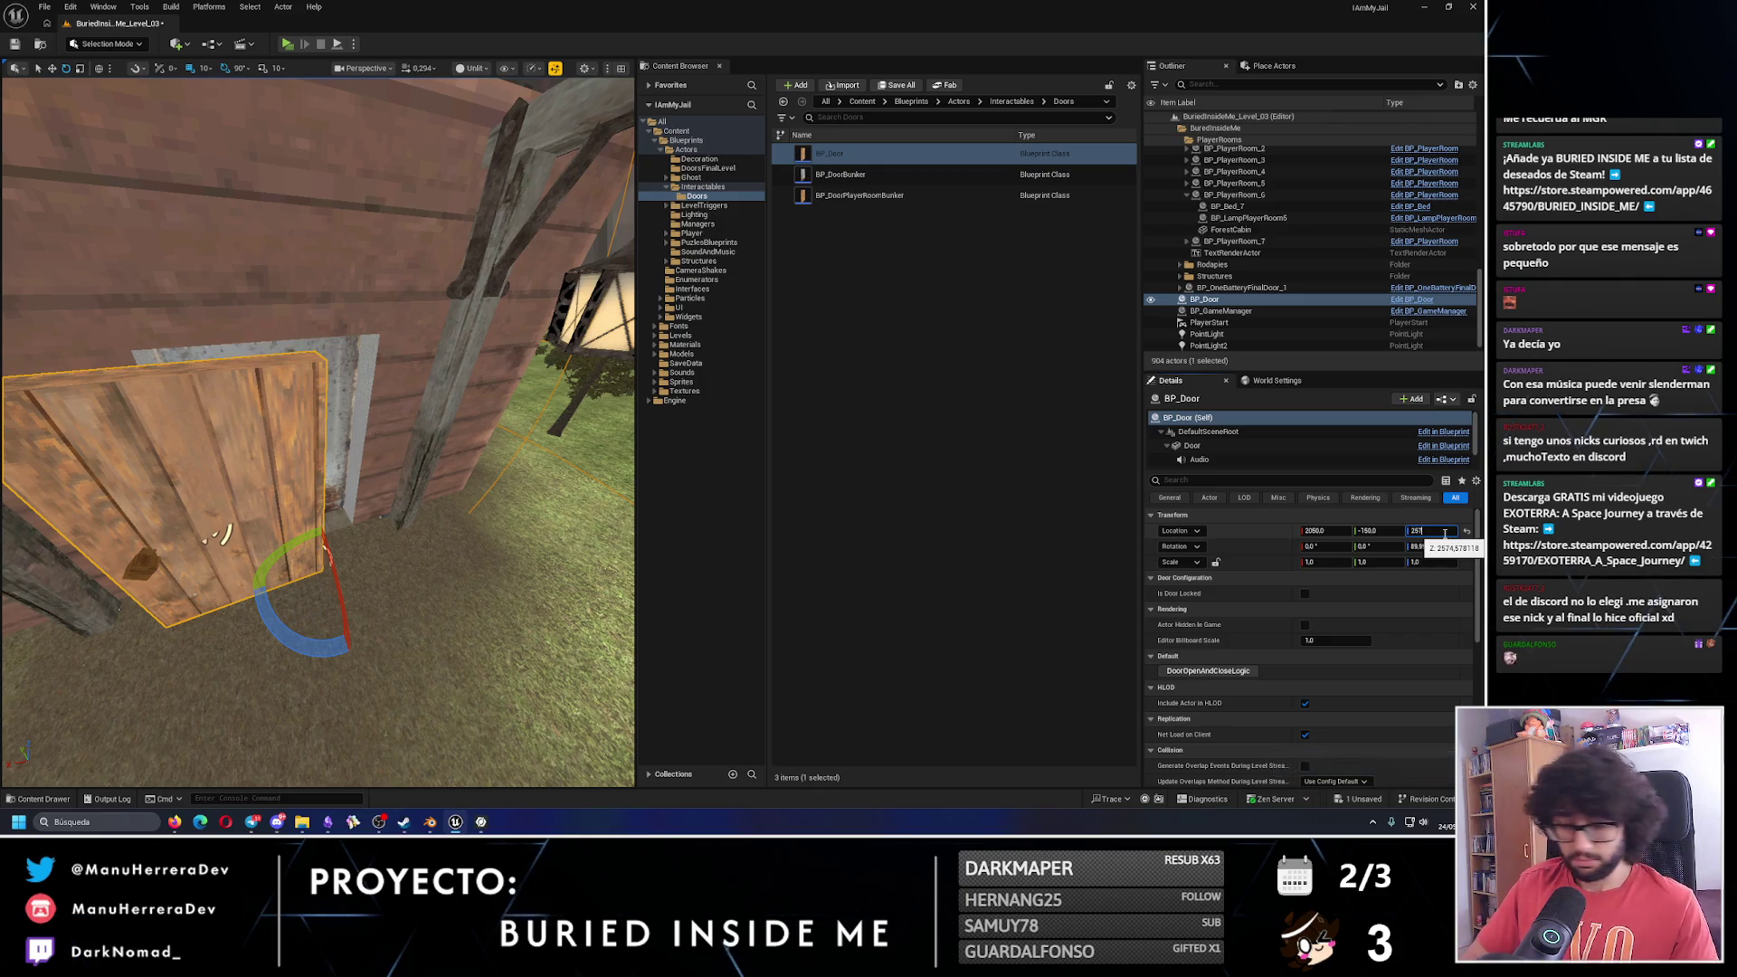
type("0.0")
key("Return")
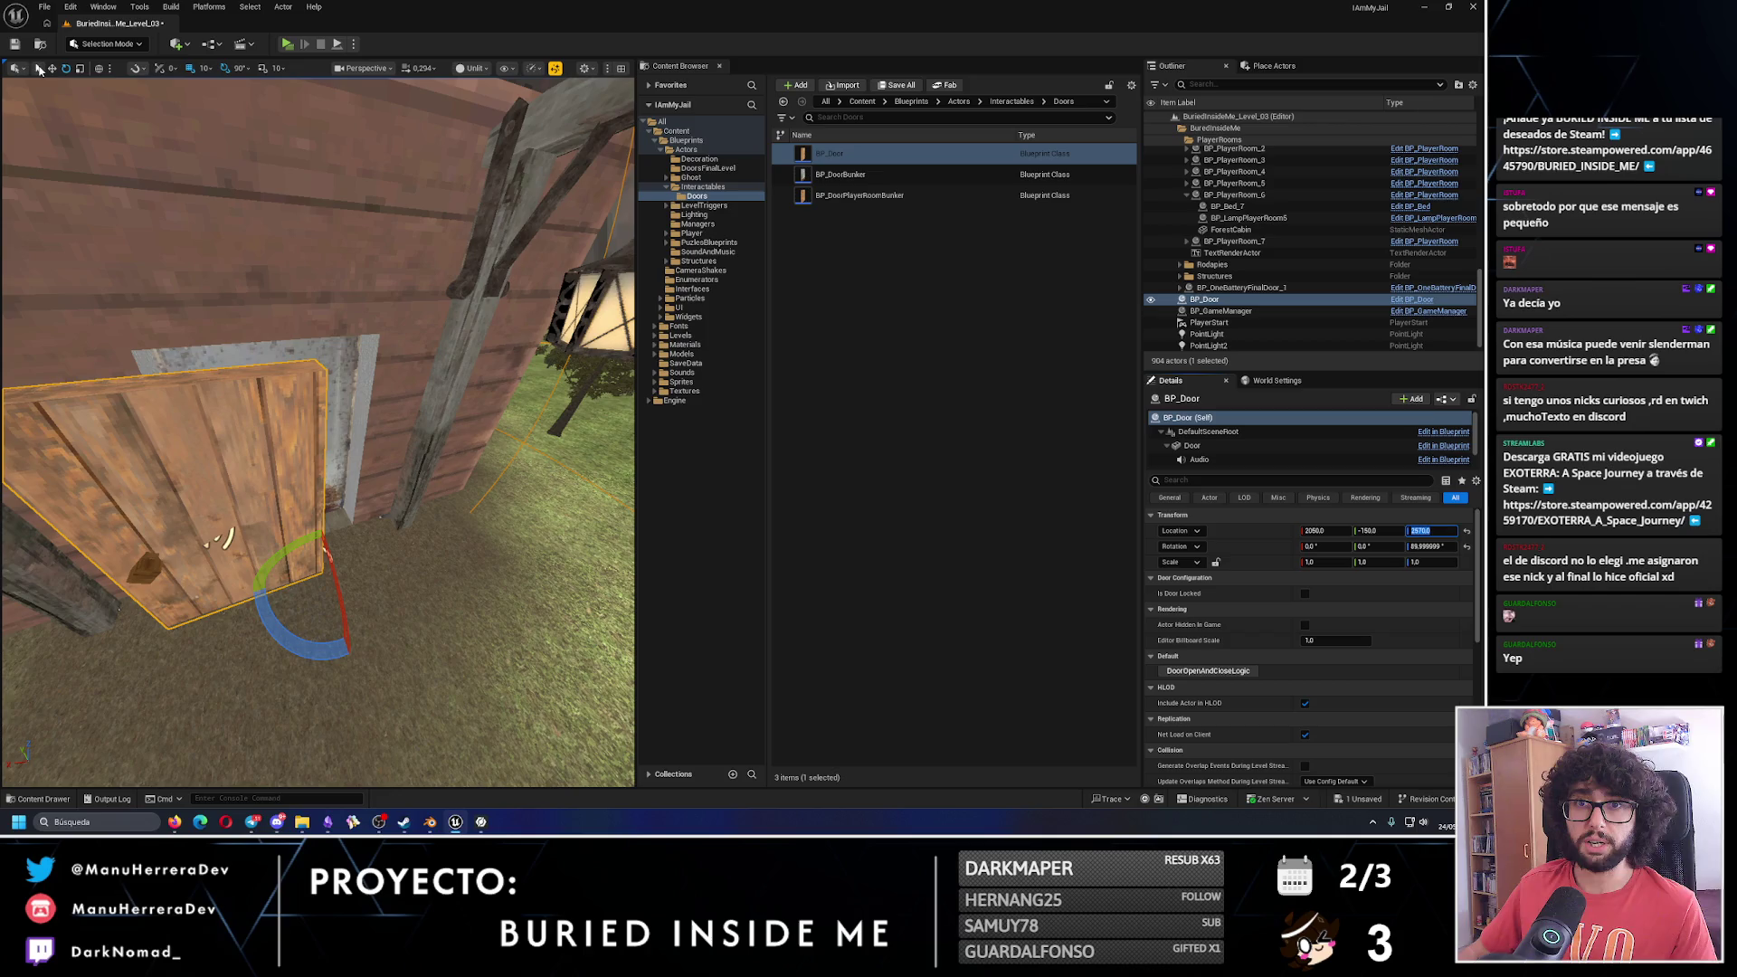
Return to select mode, pick the old door, and start renaming the new BP_Door.
left_click(37, 68)
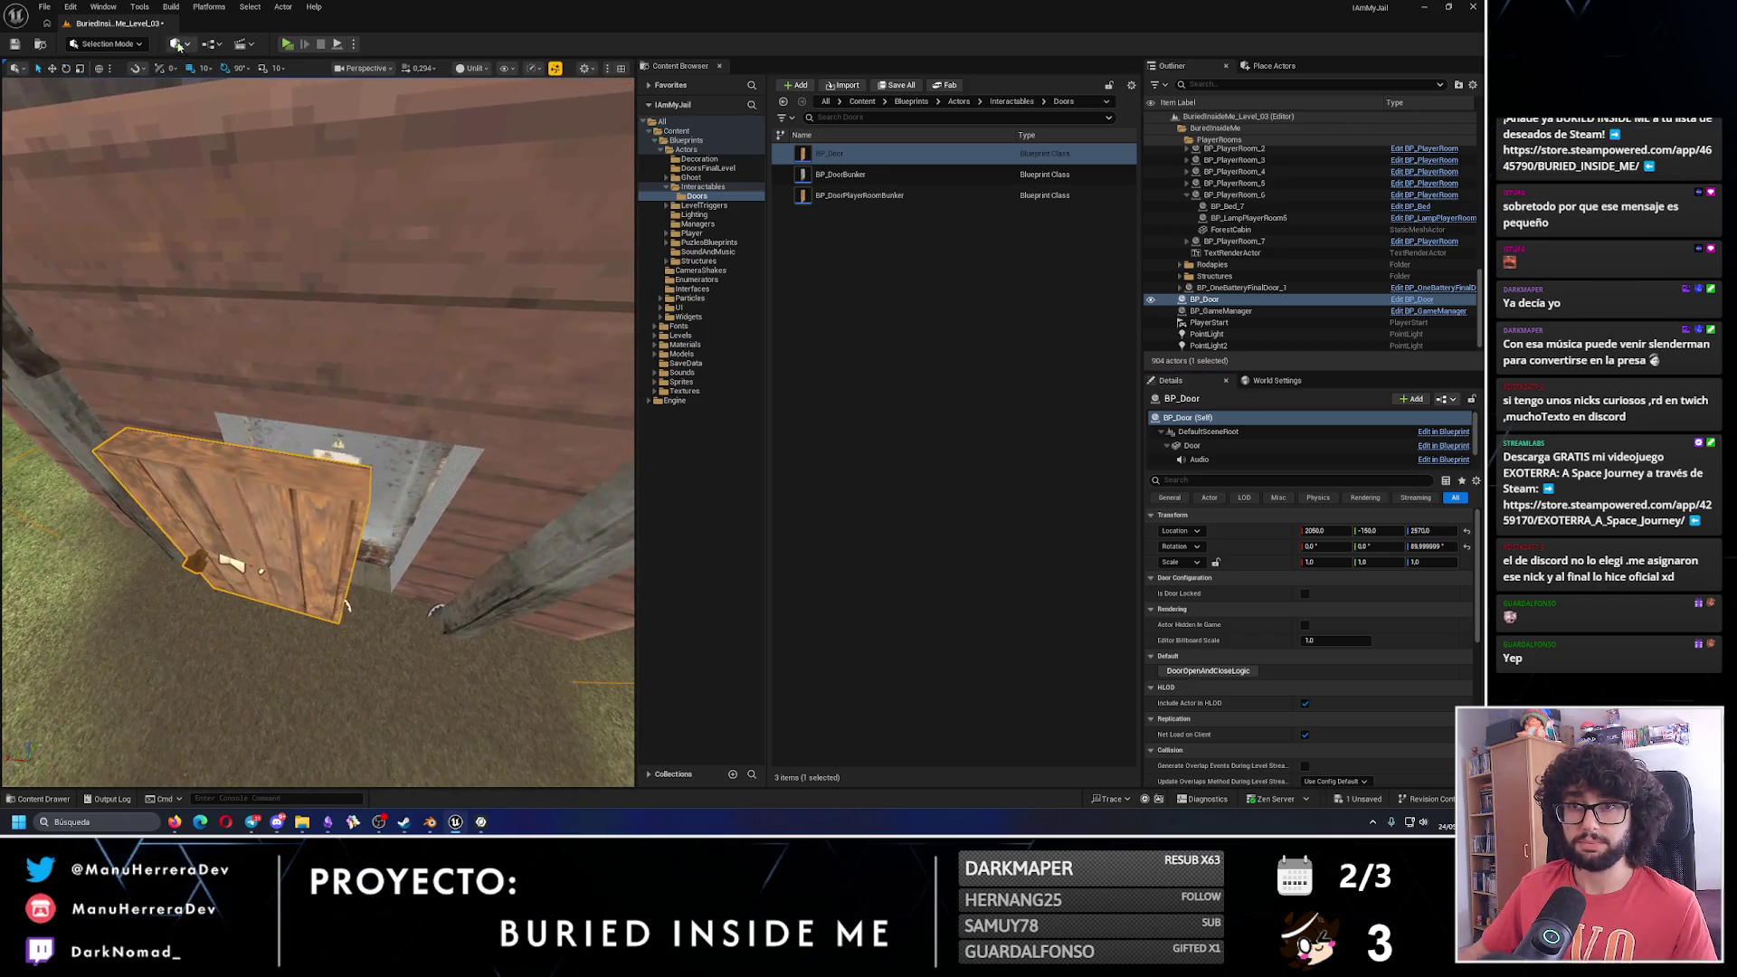
left_click(417, 580)
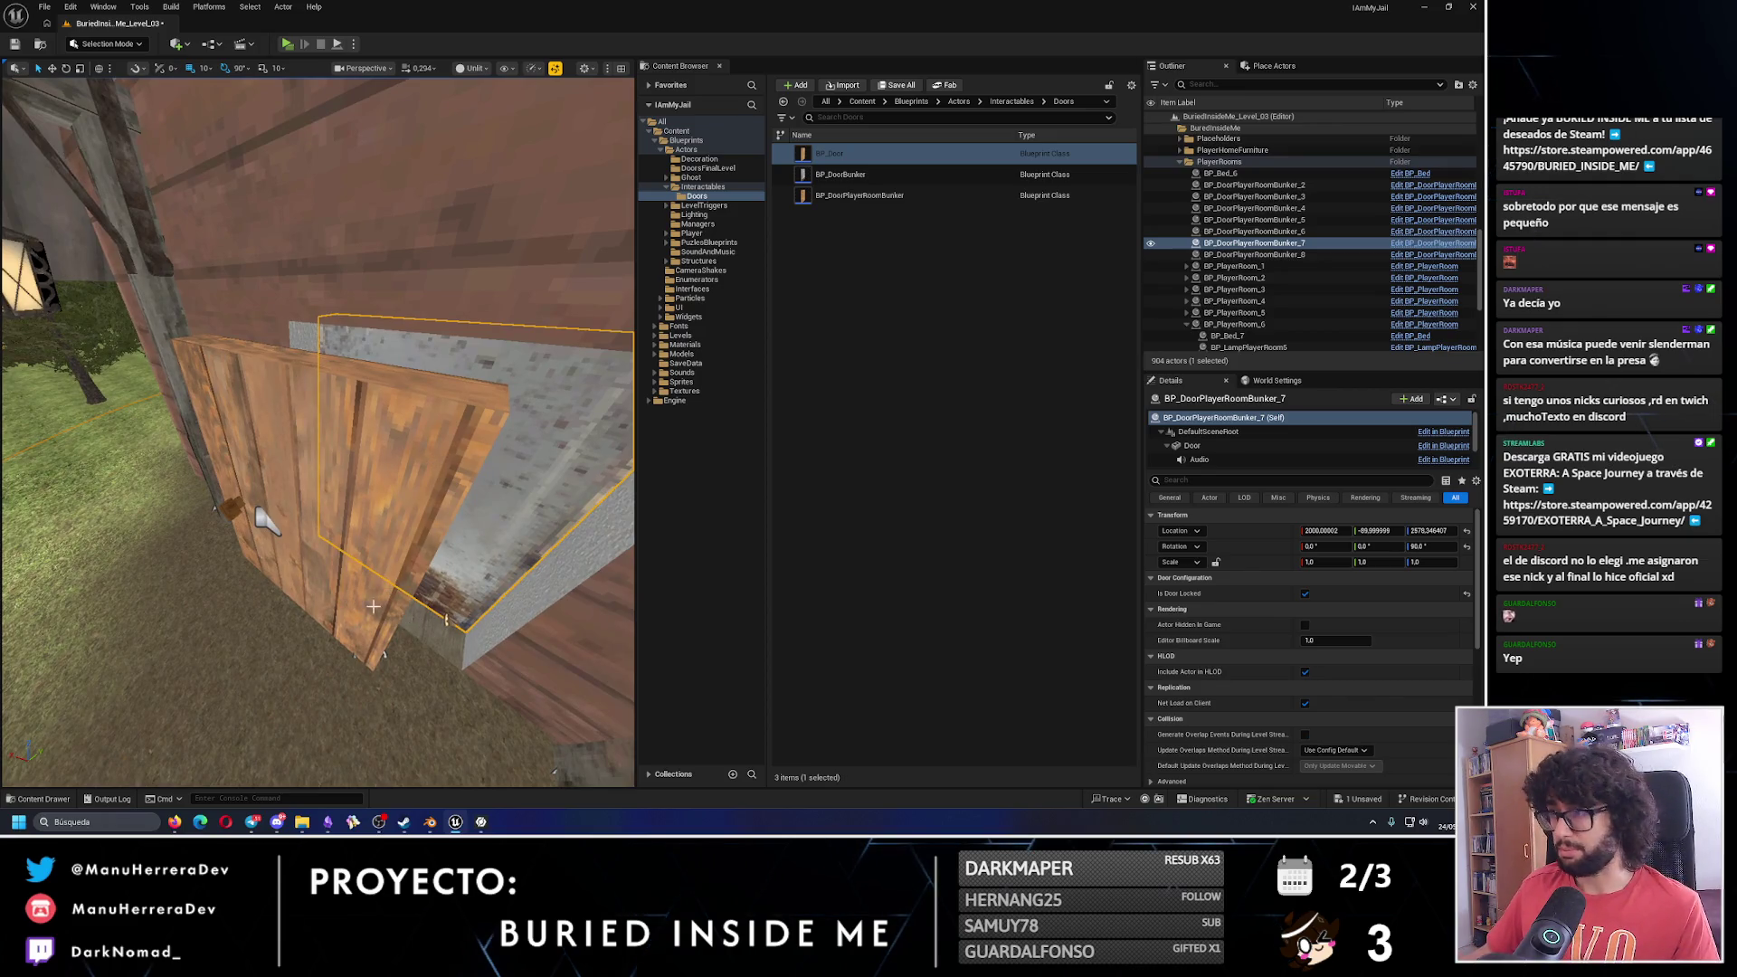
right_click(266, 520)
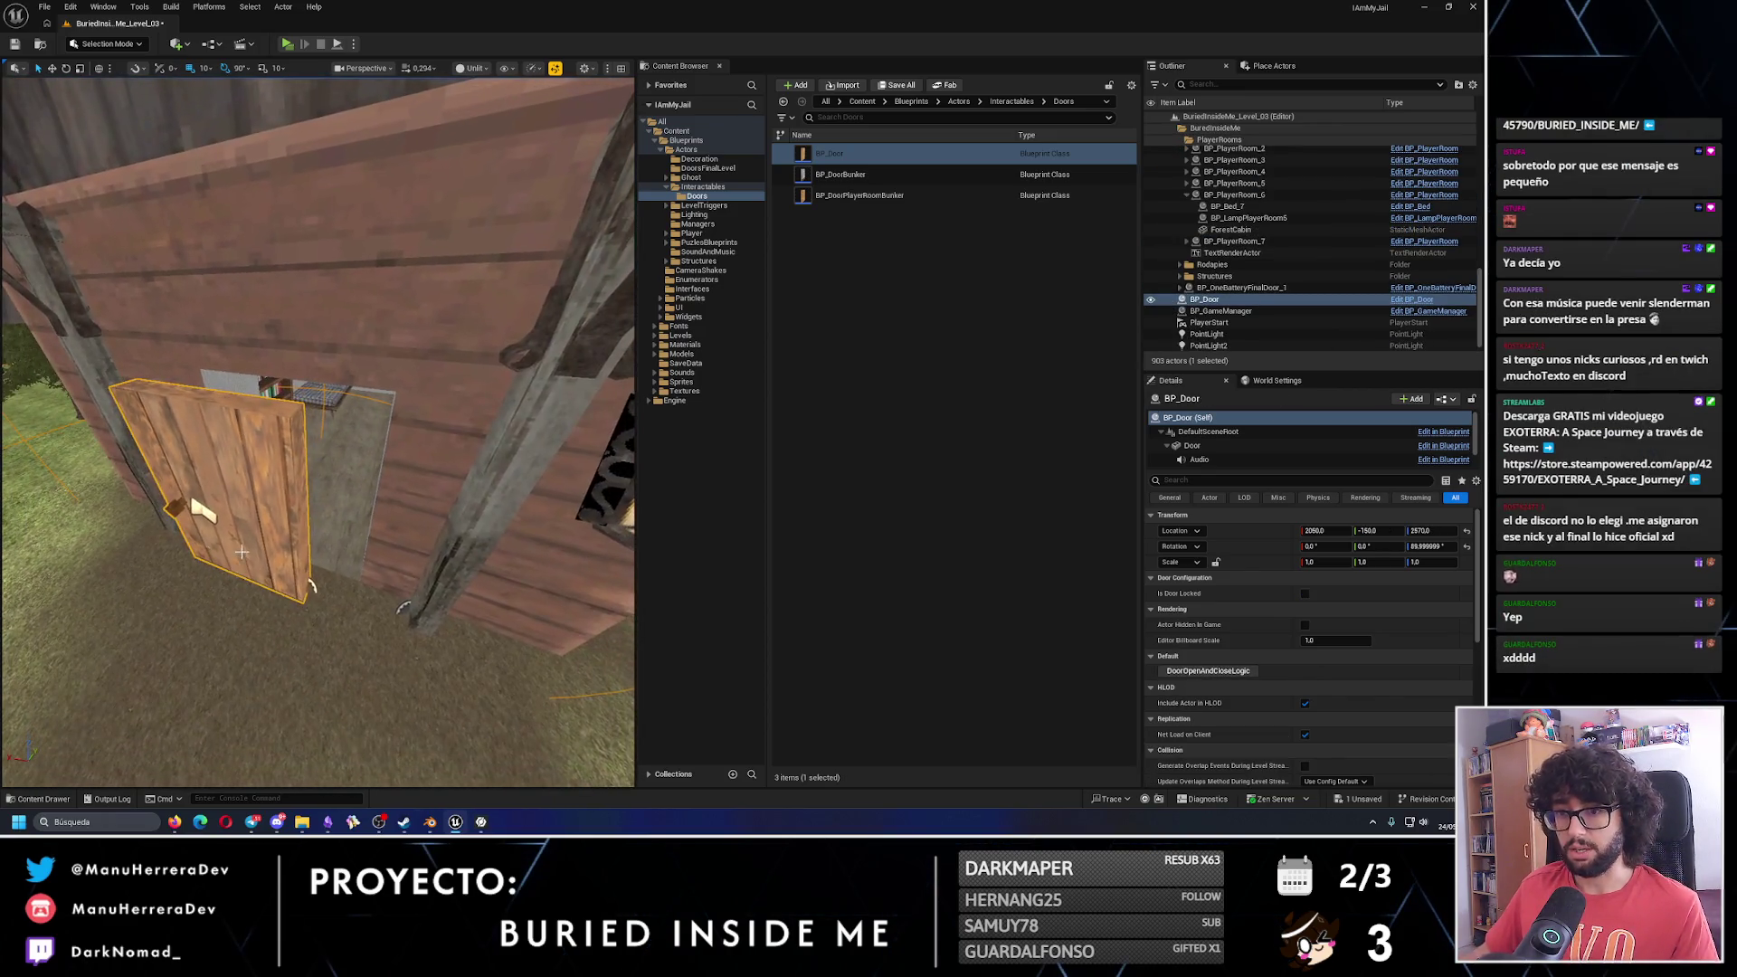
left_click(1209, 300)
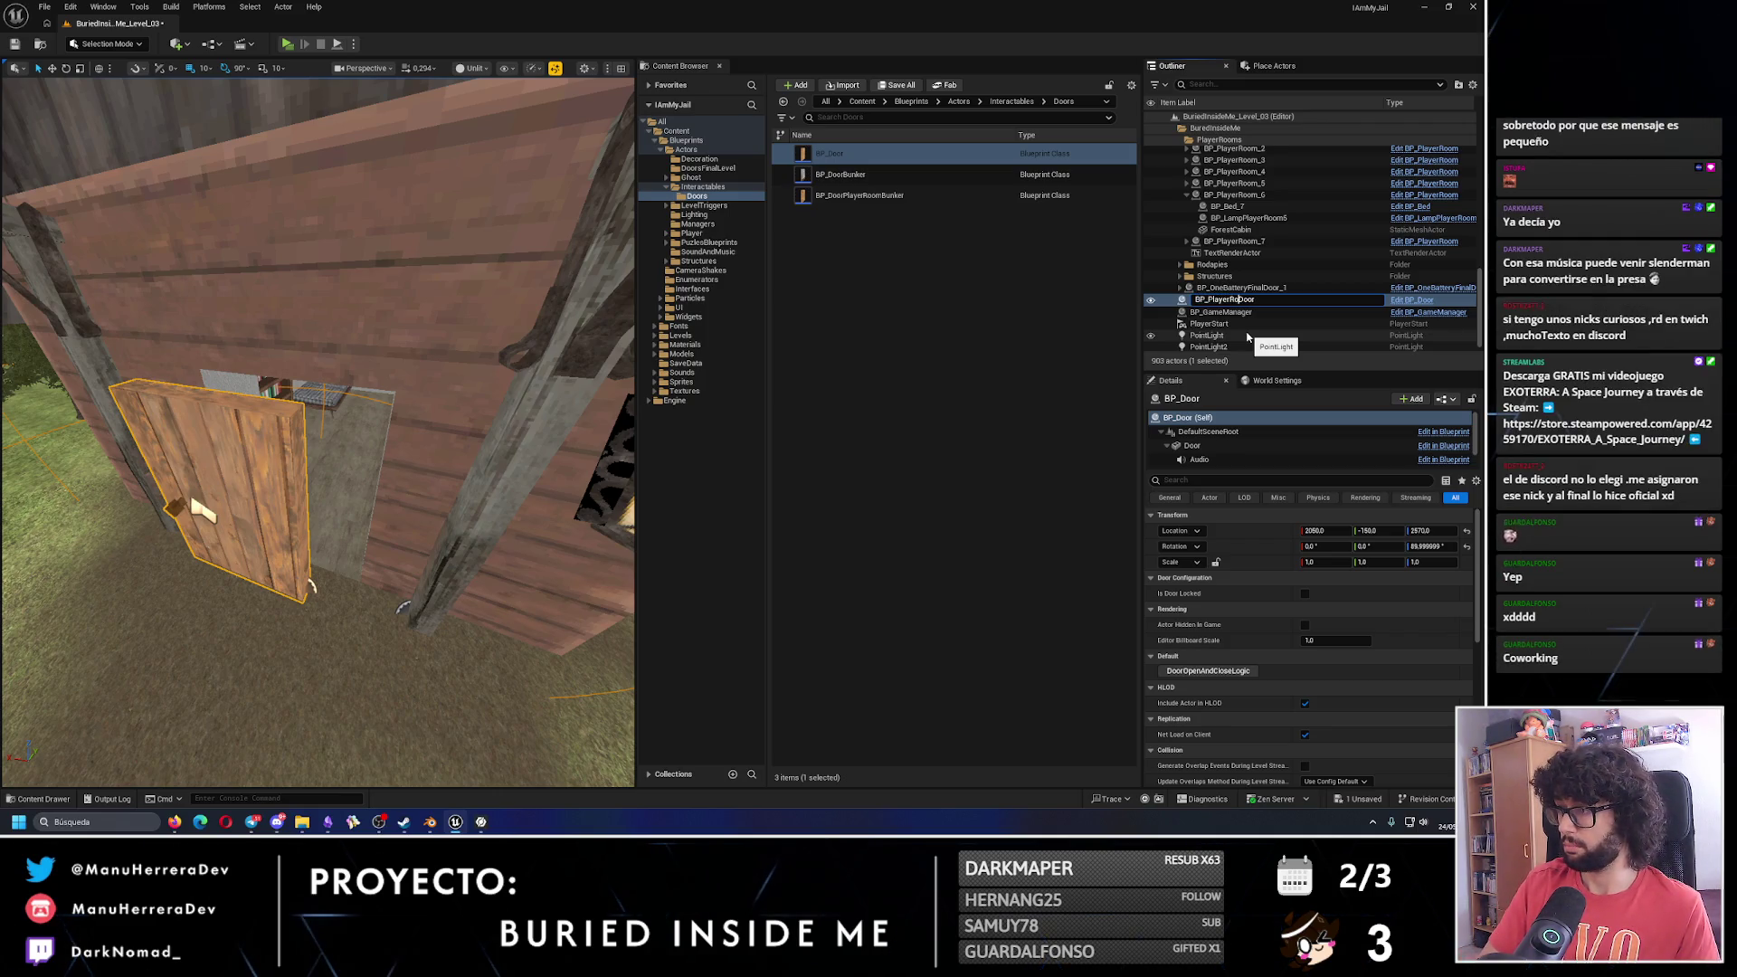
Name the door BP_PlayerRoomDoor, parent it under BP_PlayerRoom_6, and frame it.
type("om")
key("Return")
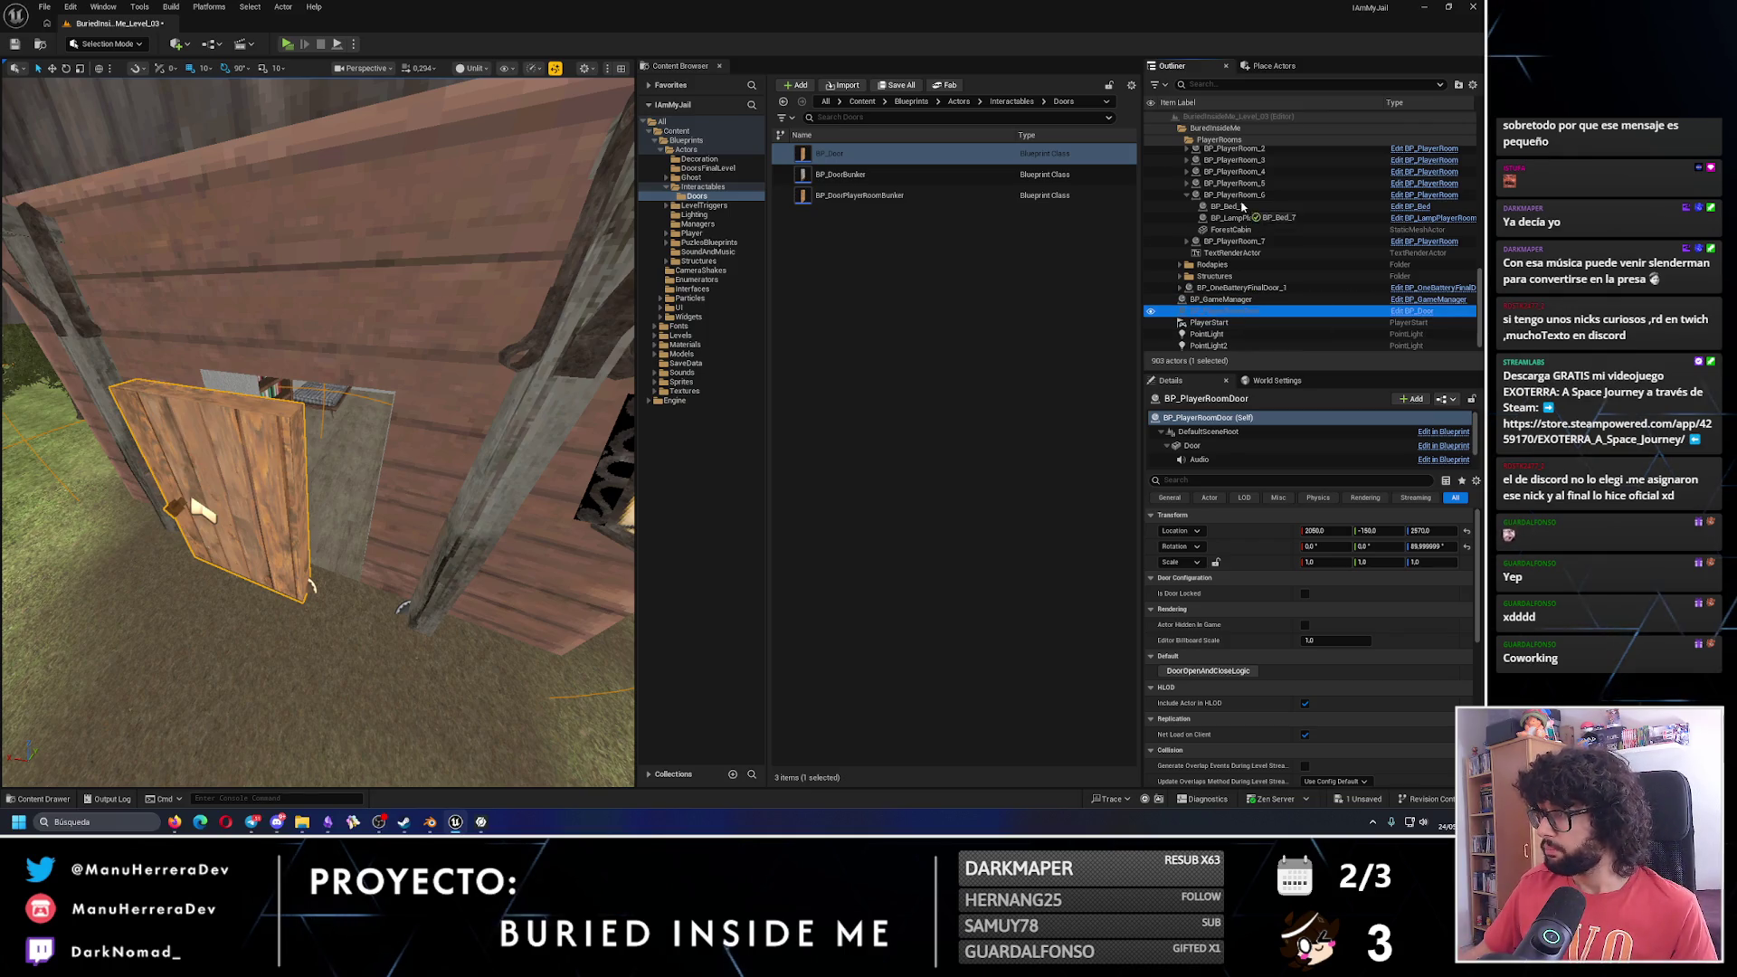
left_click_drag(1242, 206, 1243, 206)
key("f")
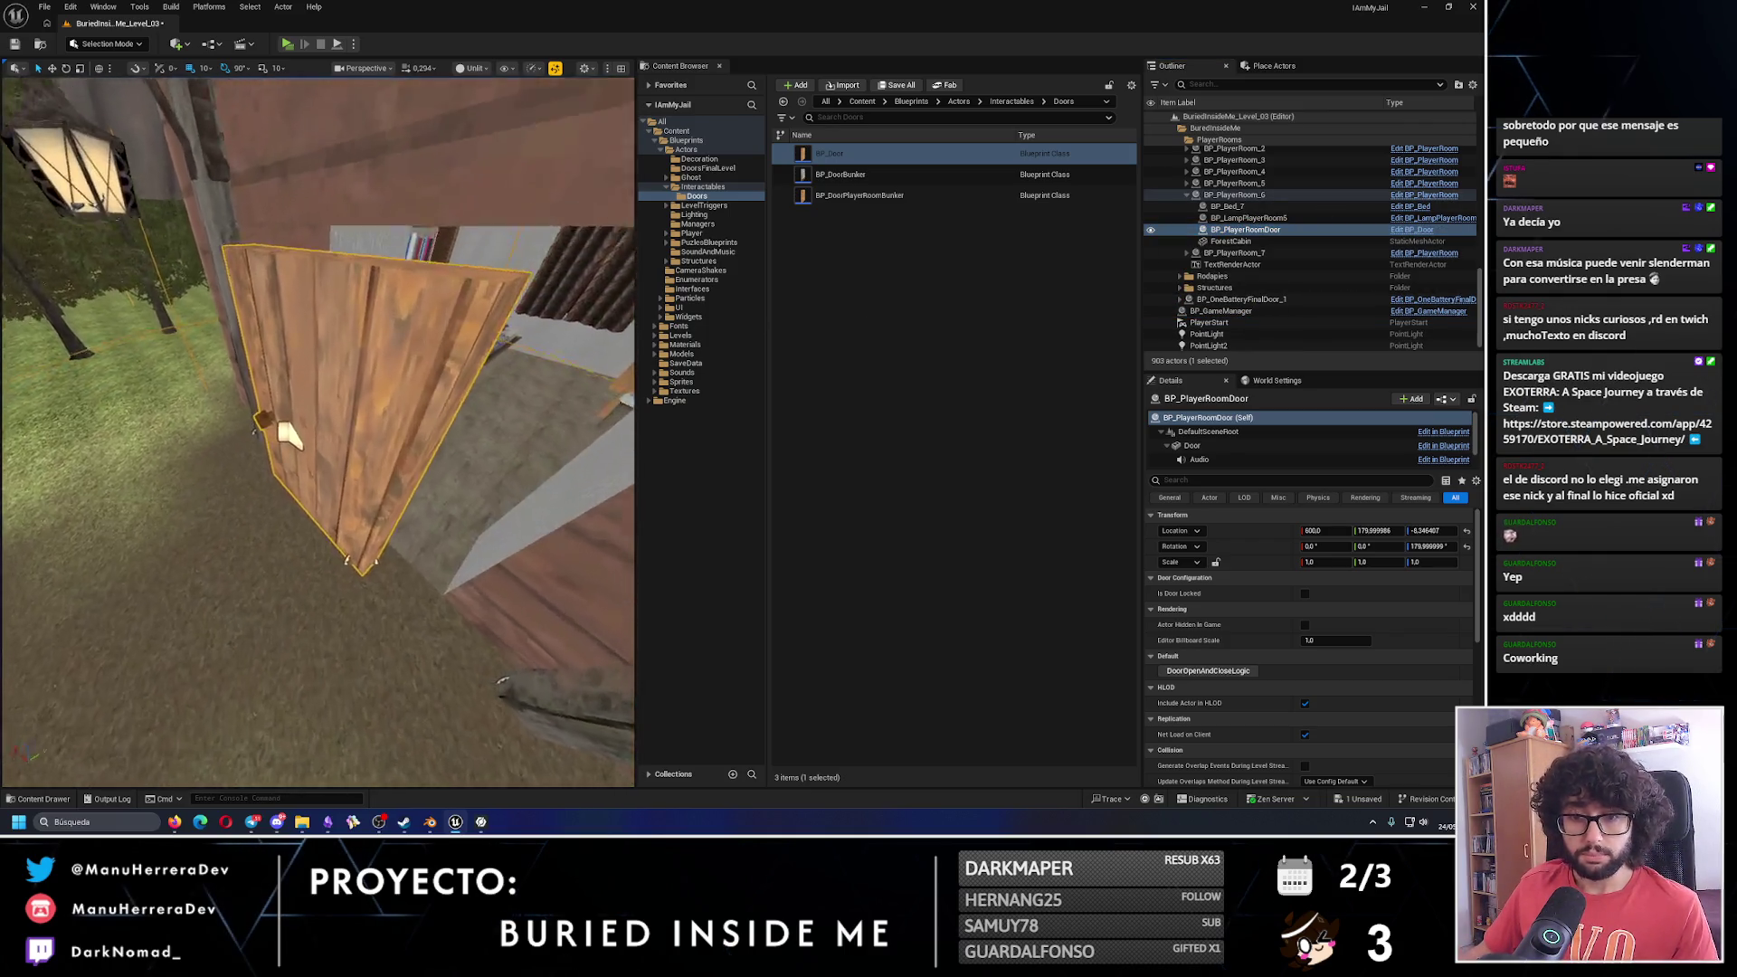
left_click_drag(580, 380, 580, 380)
scroll(1267, 443, "down", 1)
left_click(1257, 223)
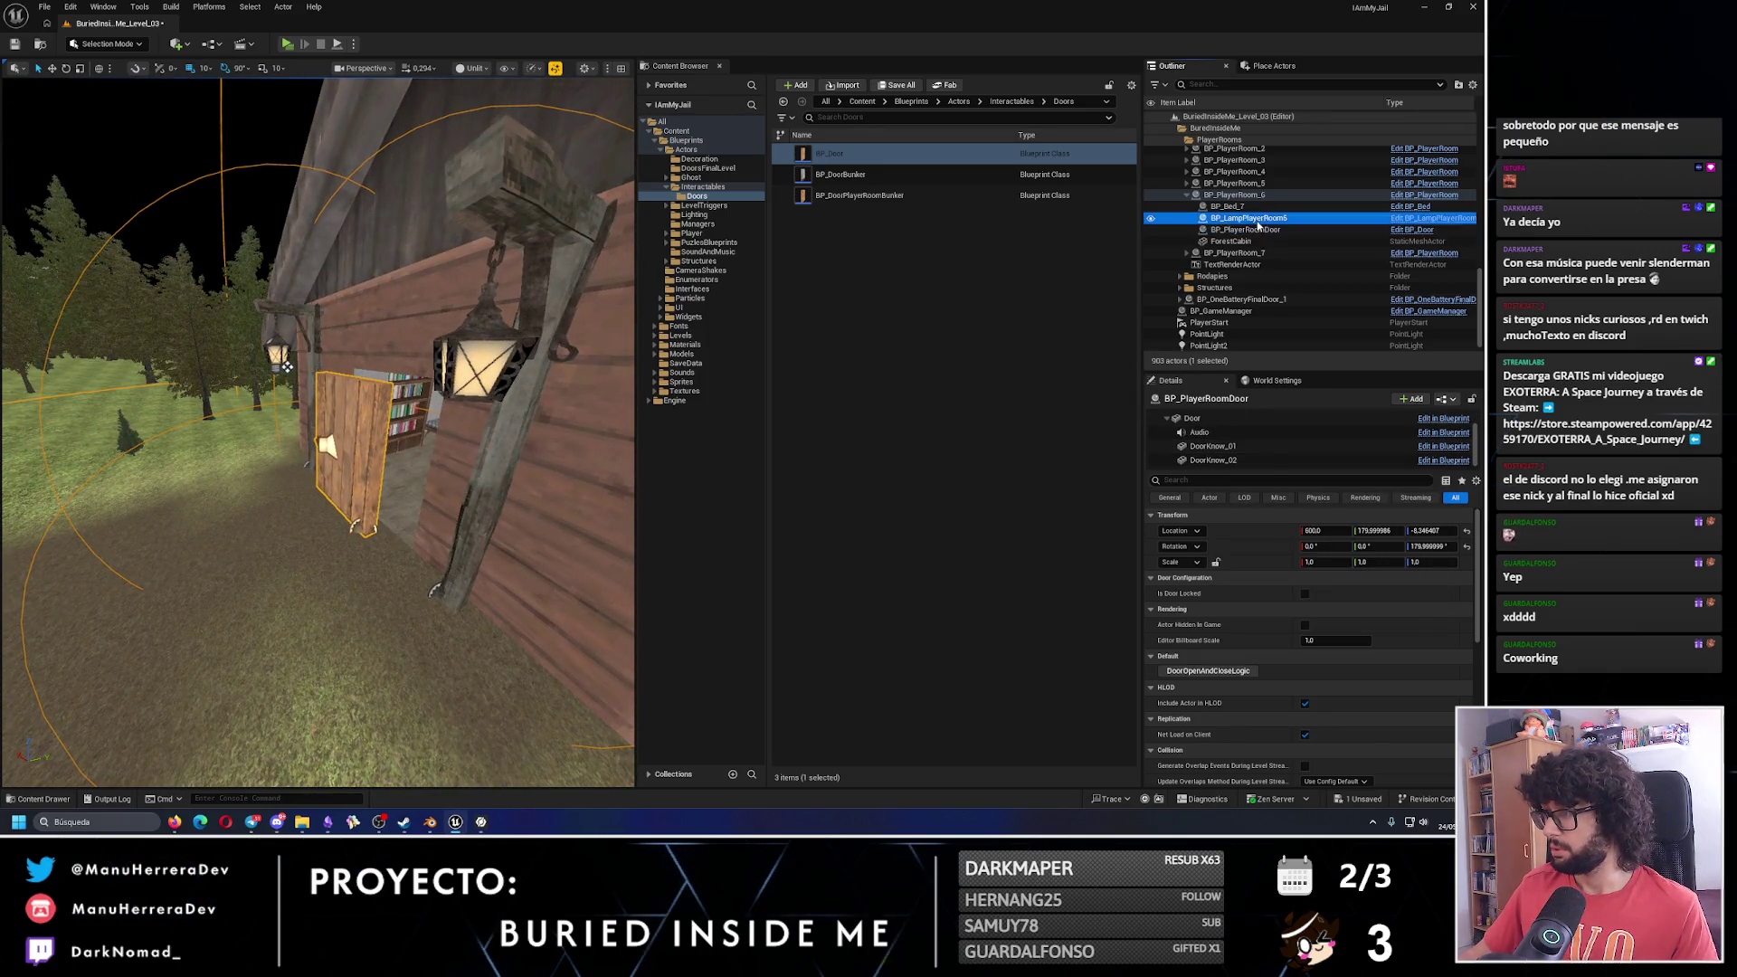
left_click(1257, 229)
key("f")
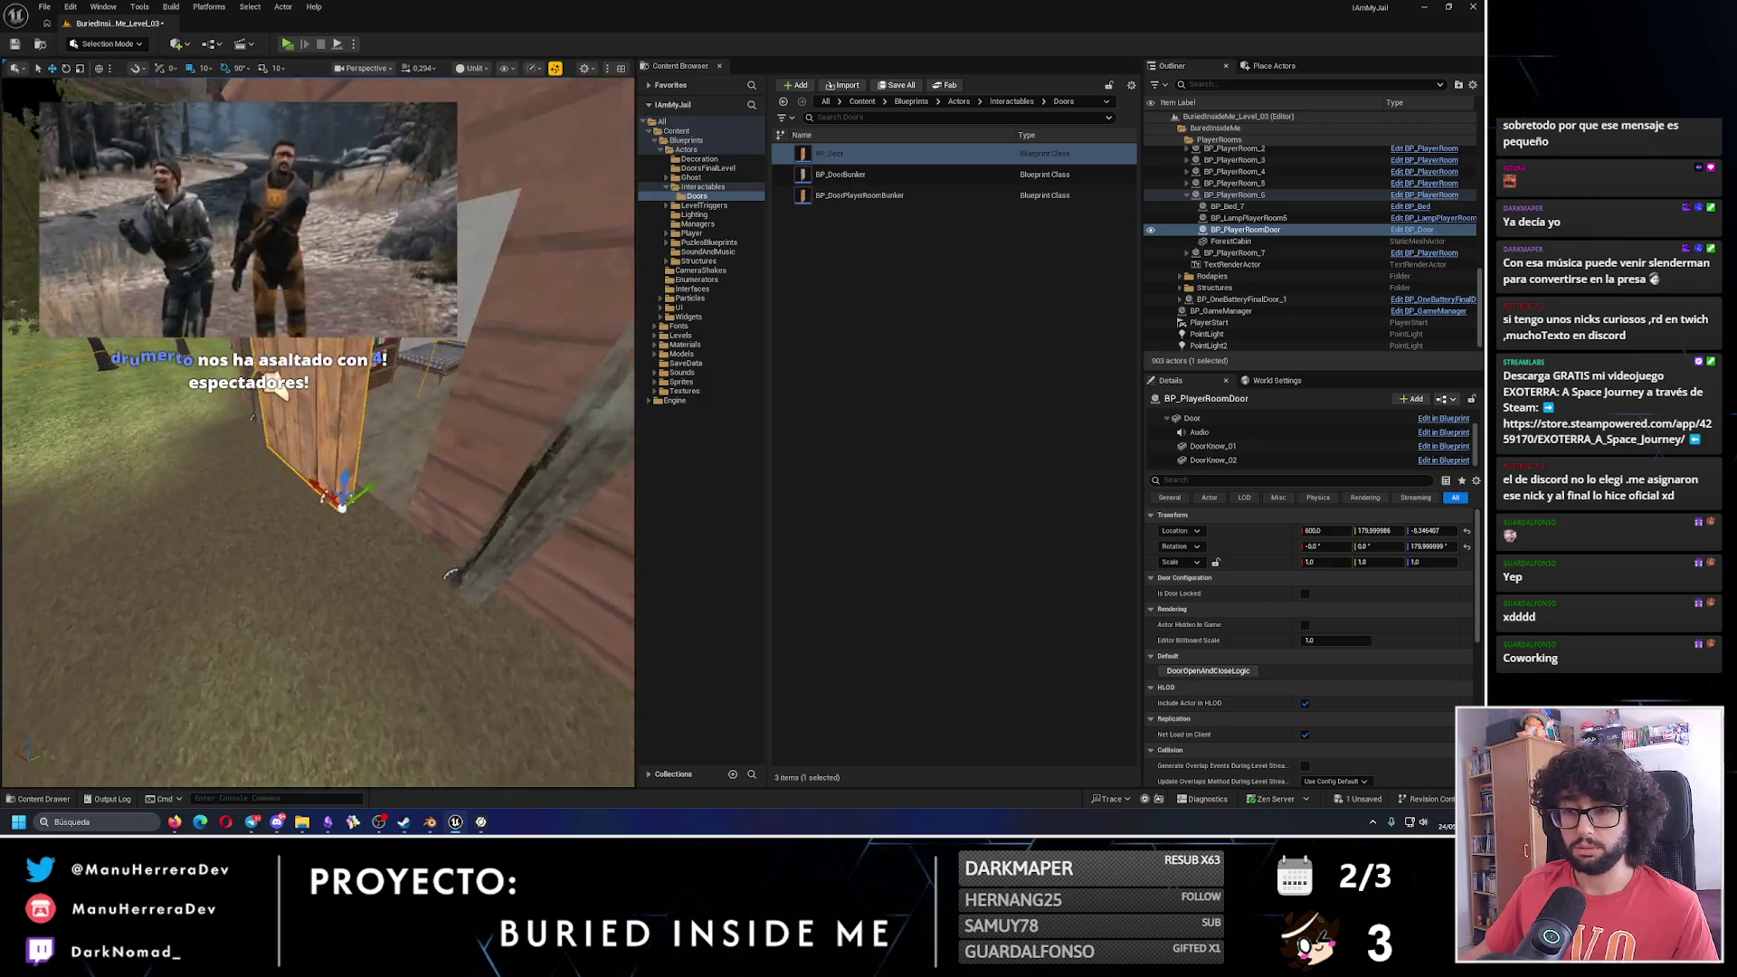
Slide the door 50 units along Y and raise it 10, then view it from inside the room.
mouse_move(276, 385)
left_mouse_down()
mouse_move(216, 328)
mouse_move(454, 439)
left_mouse_up()
mouse_move(369, 481)
left_mouse_down()
mouse_move(252, 485)
mouse_move(232, 691)
mouse_move(253, 780)
left_mouse_up()
scroll(272, 588, "down", 5)
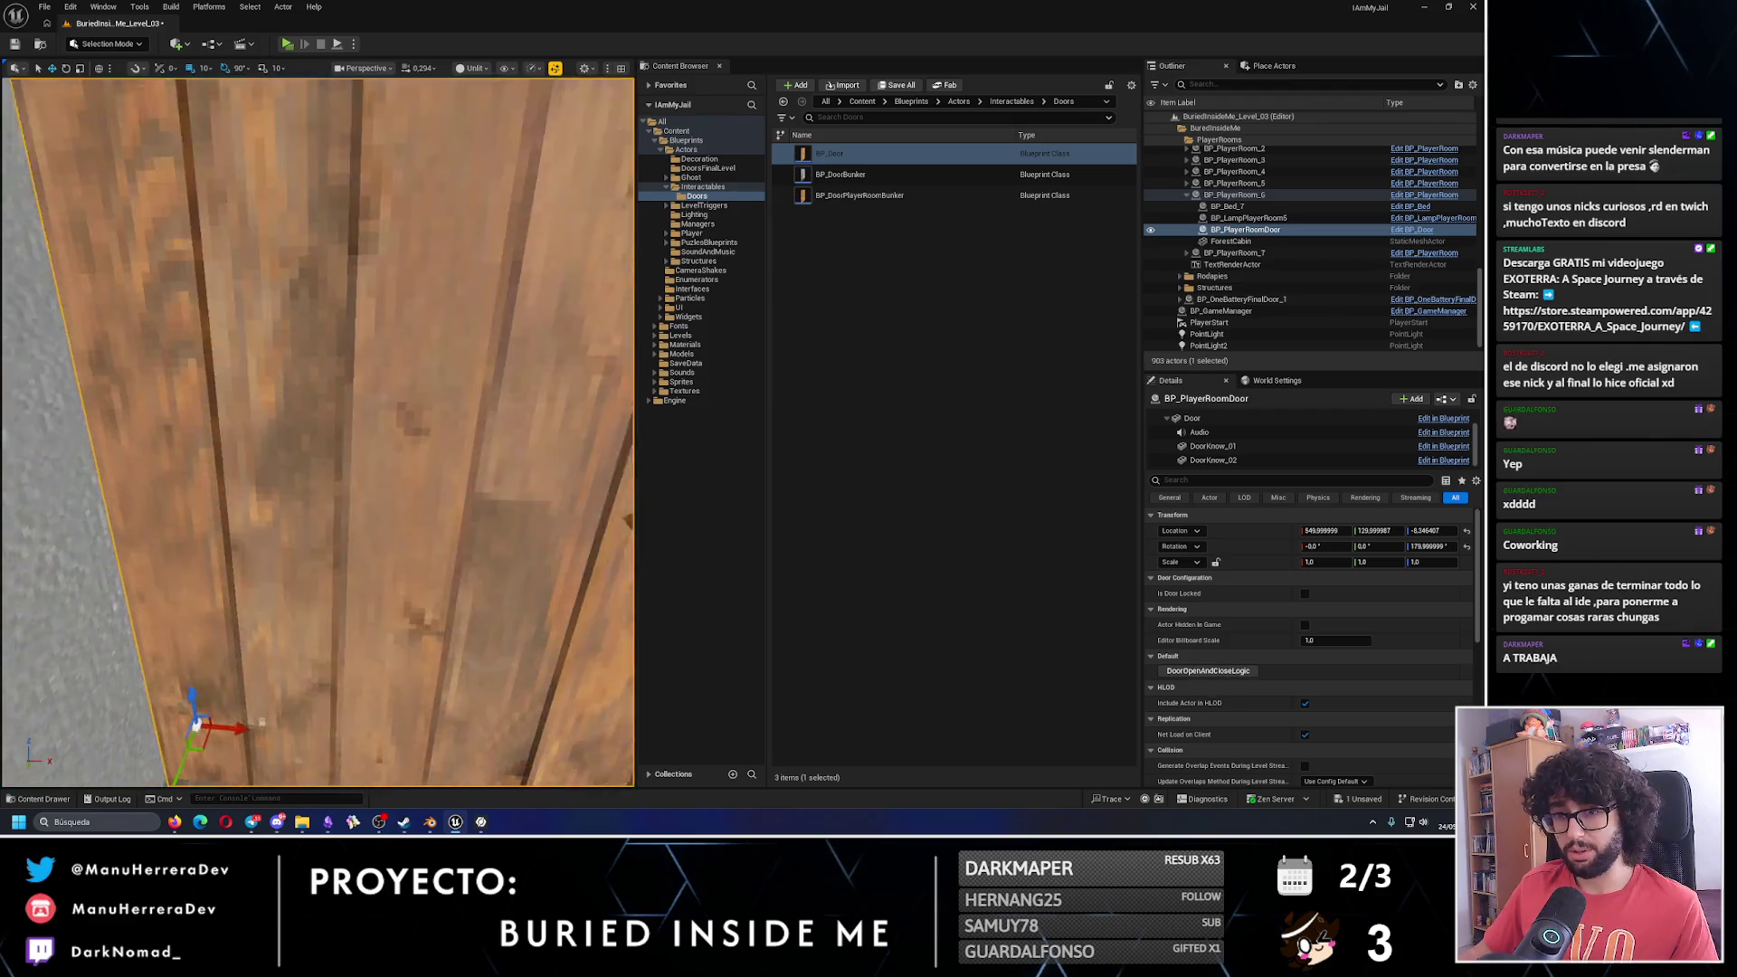
left_click_drag(344, 547, 344, 534)
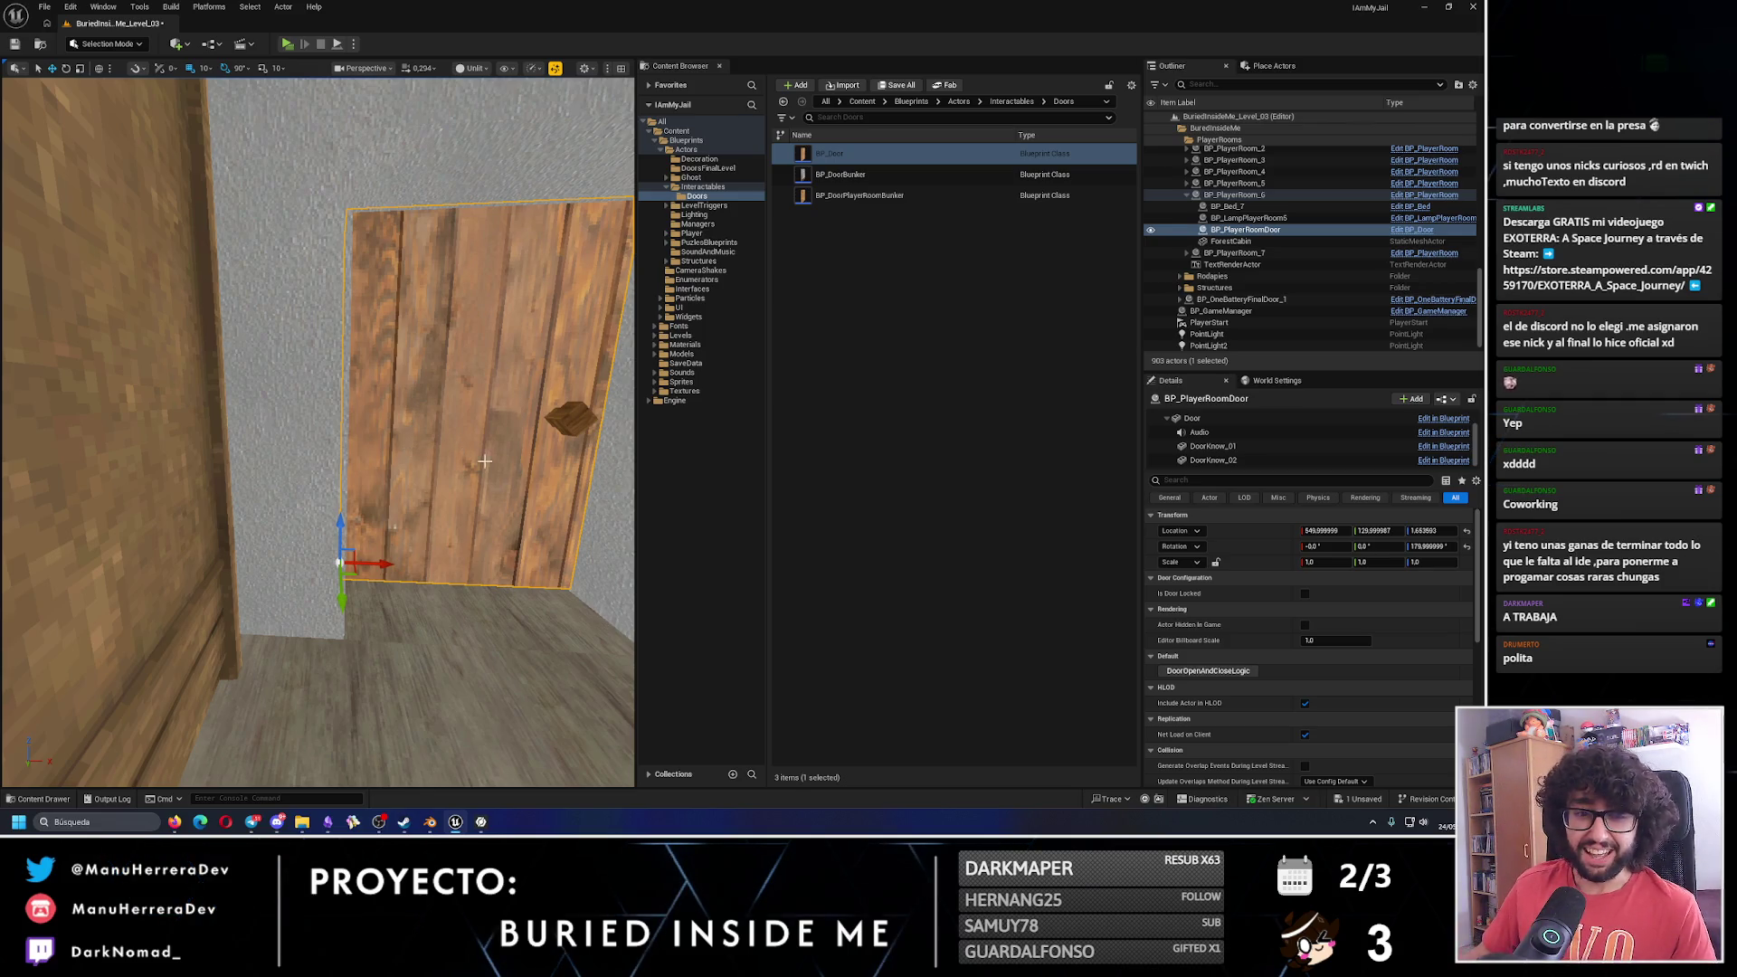
left_click_drag(485, 461, 16, 298)
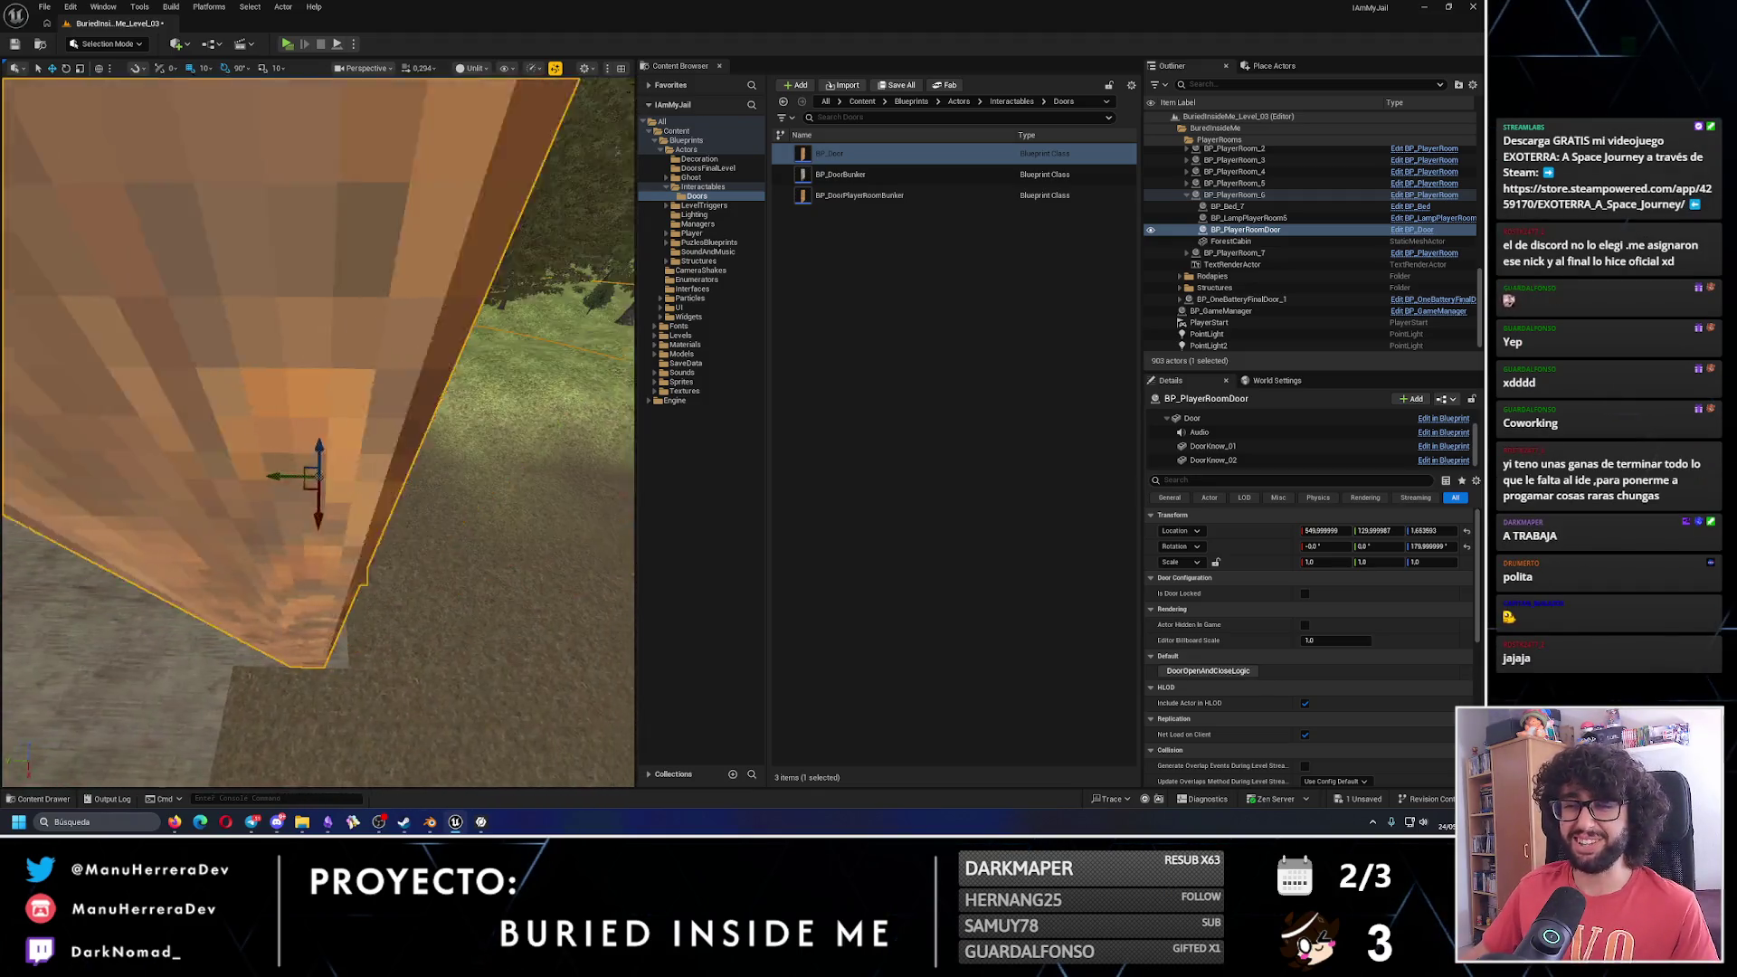
left_click_drag(360, 499, 283, 479)
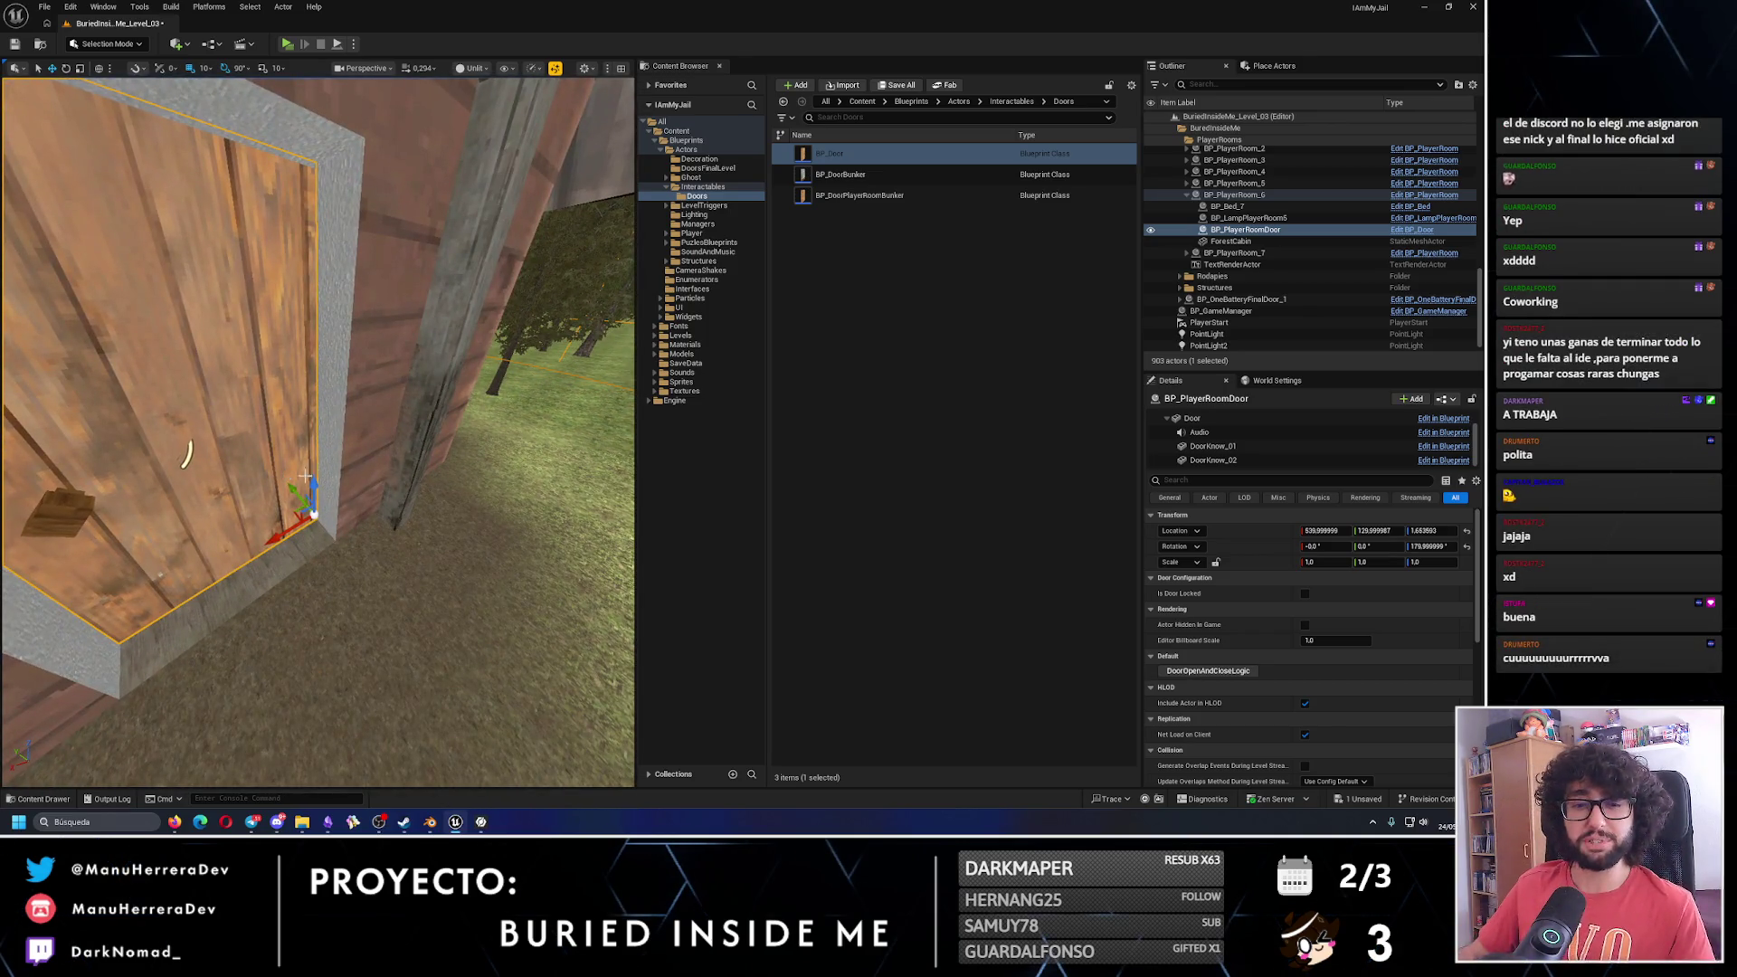
left_click_drag(440, 501, 295, 136)
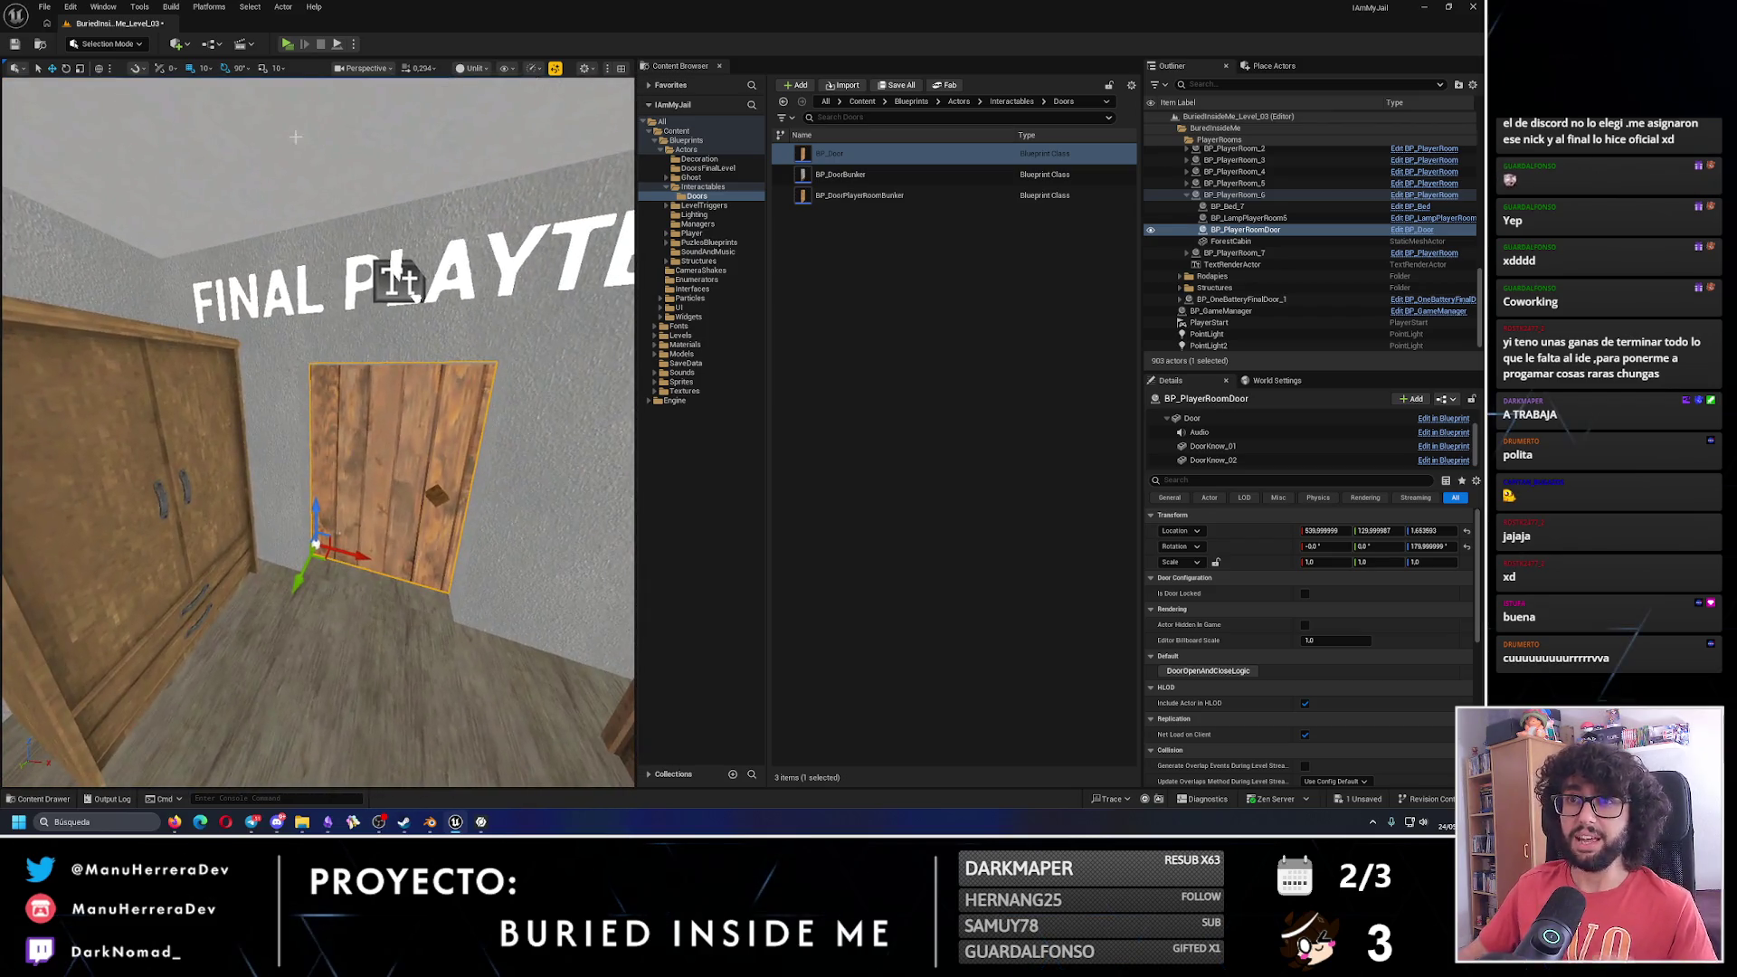
key("alt+p")
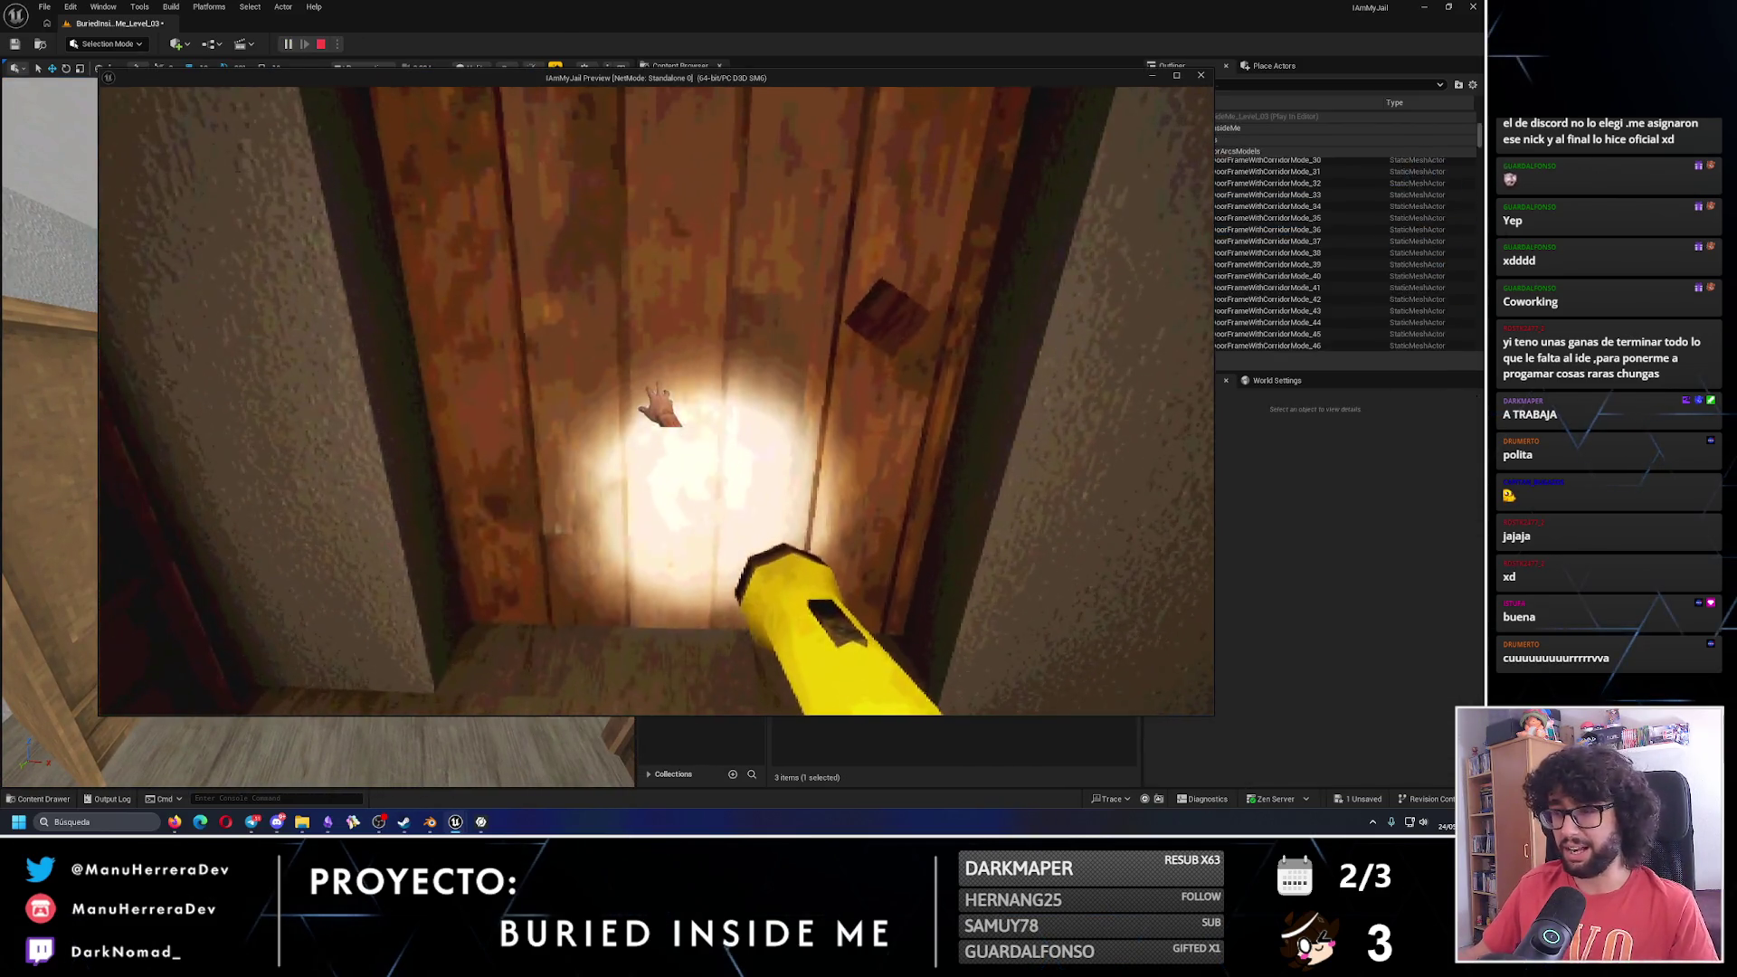
key("w")
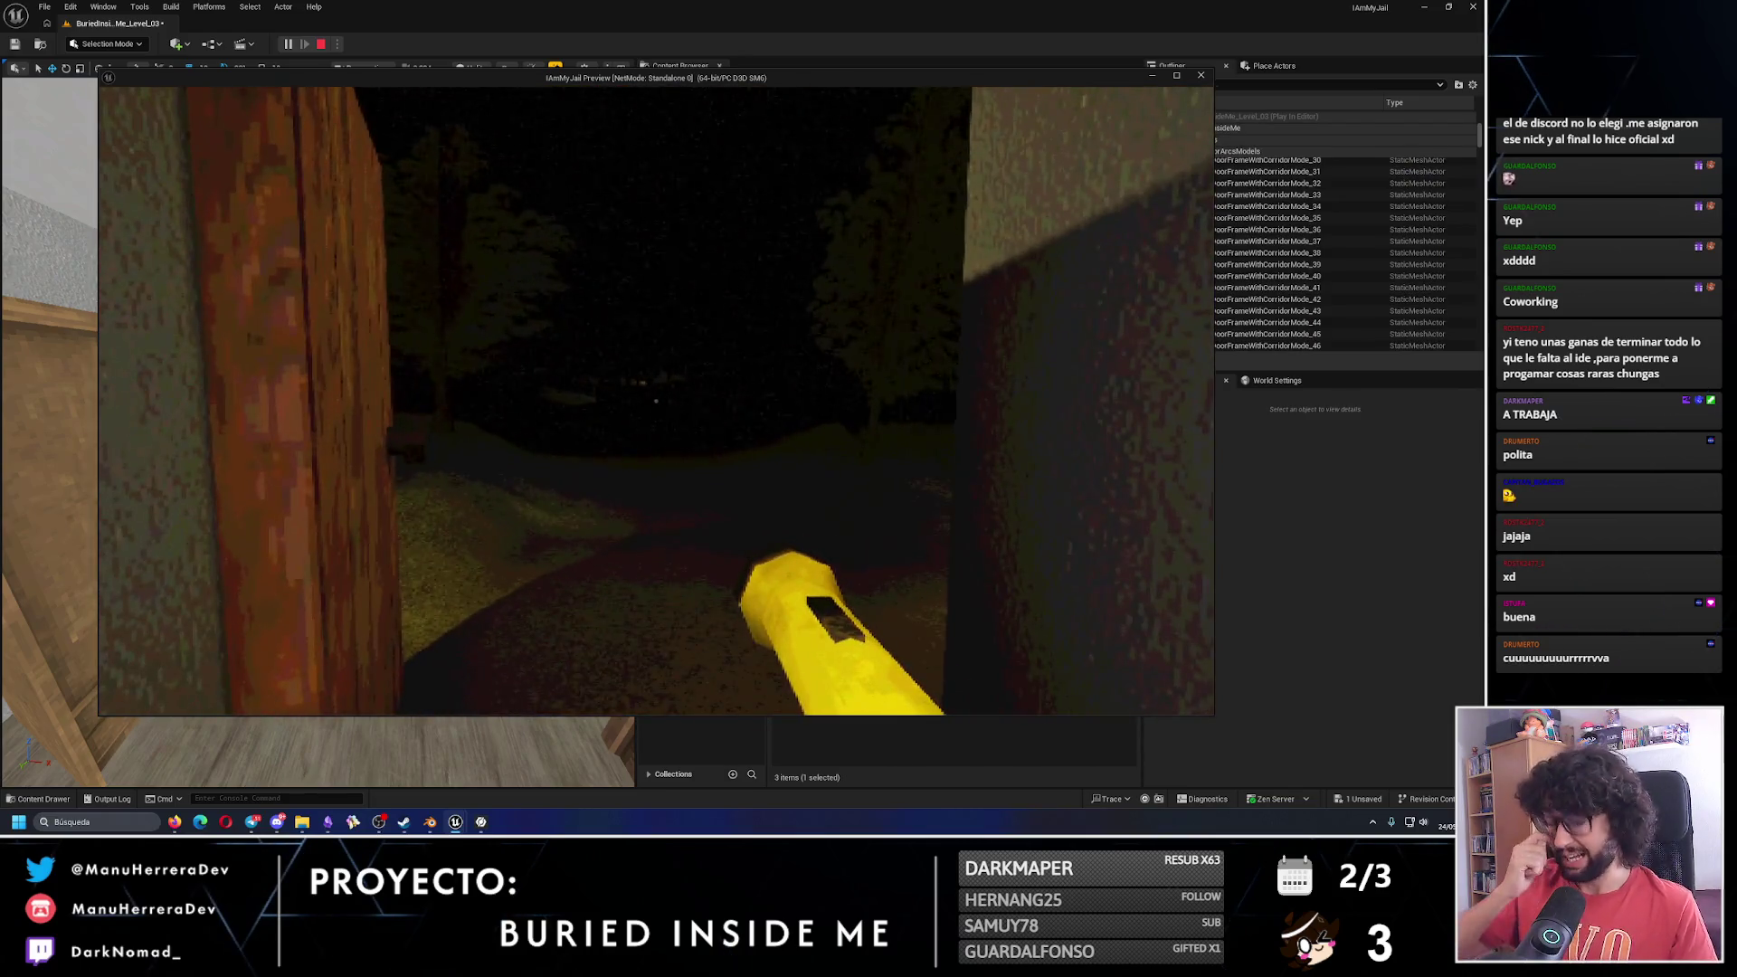
key("w")
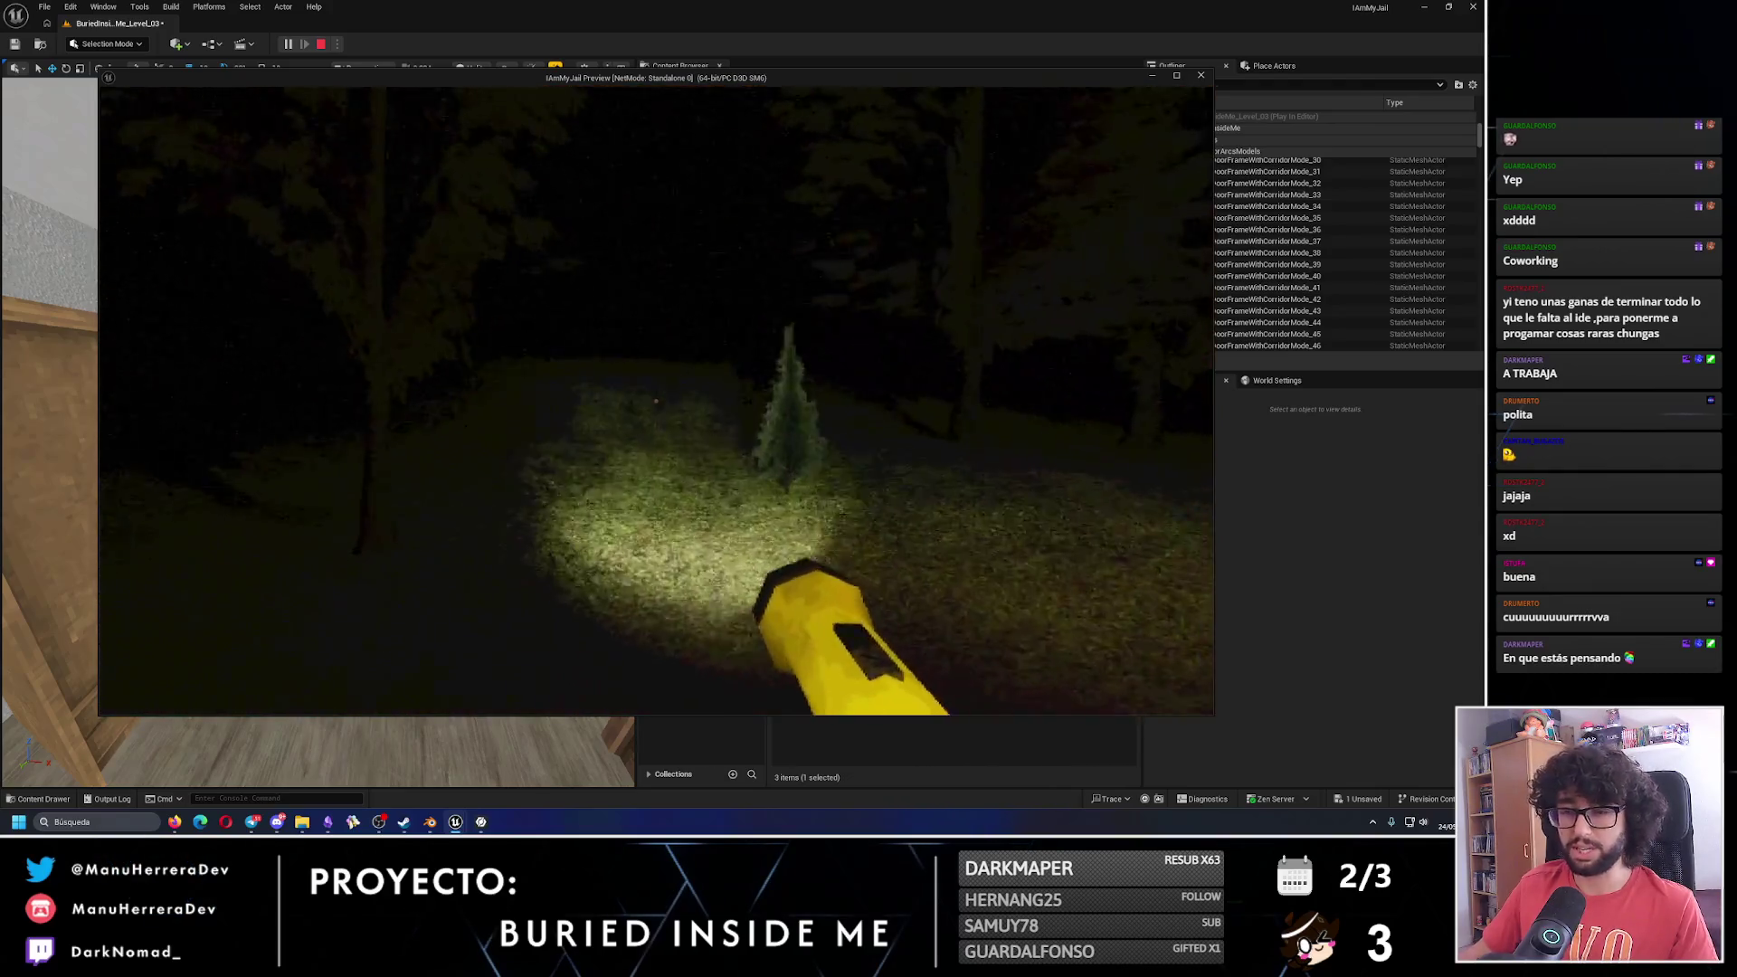
key("Escape")
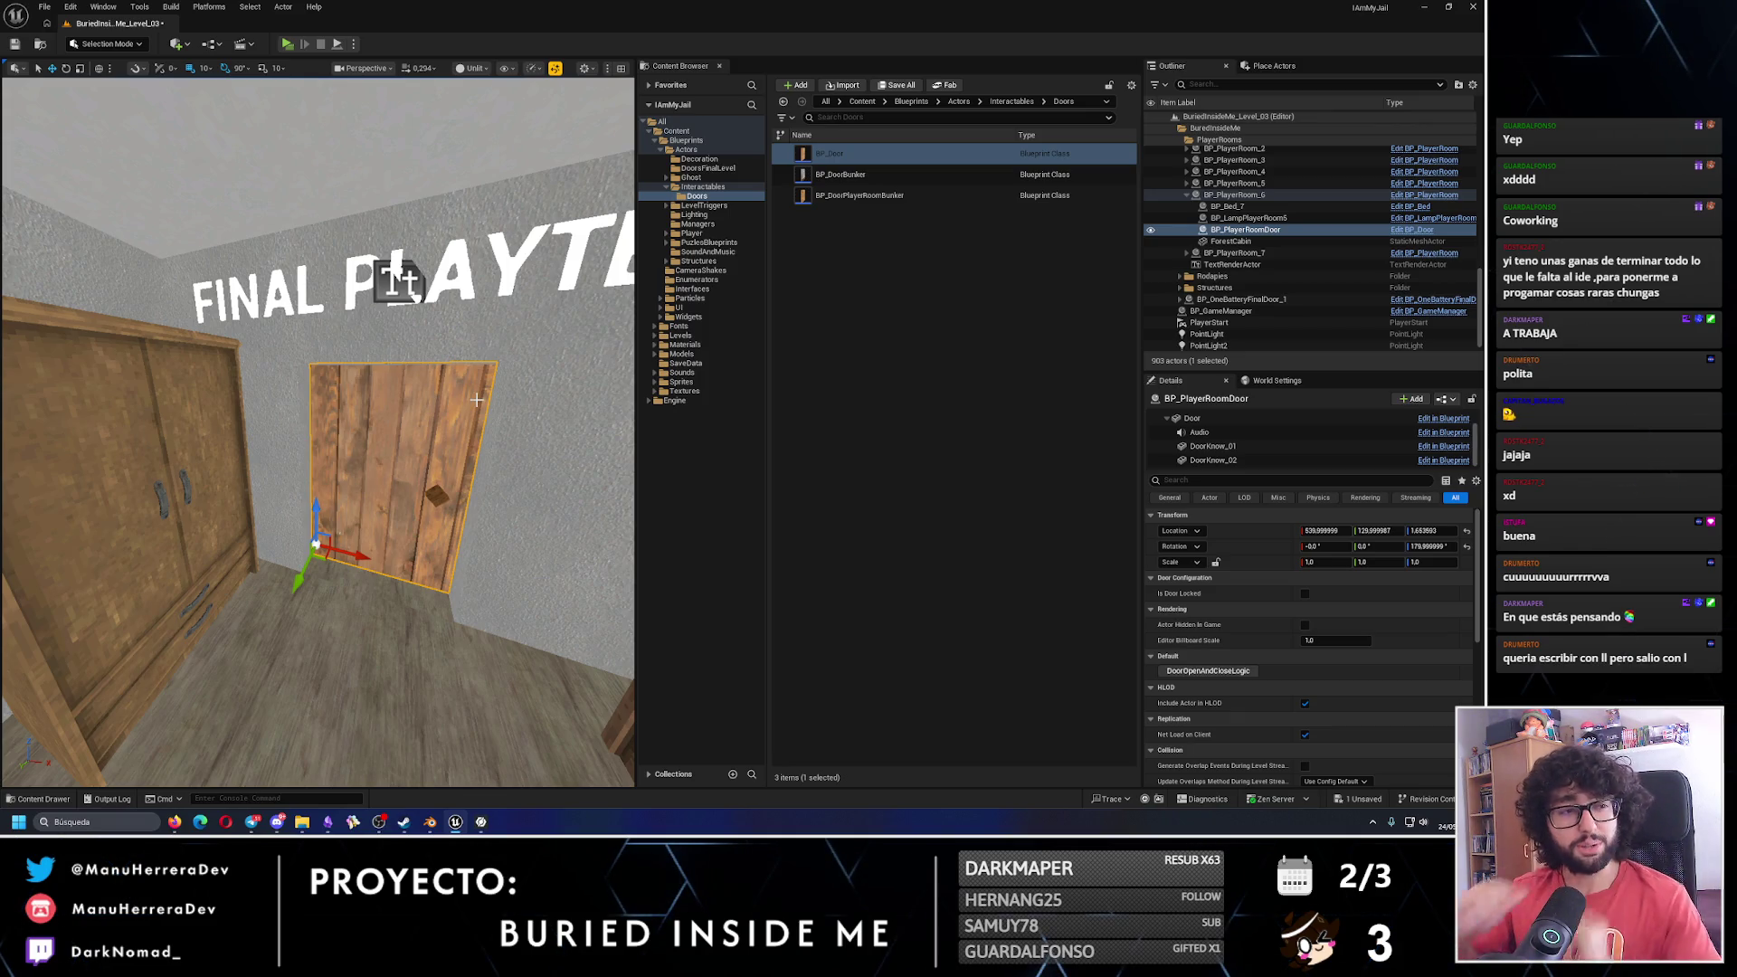
Slide the player-room door along X to 545, undoing an overshoot to 565.
mouse_move(477, 399)
left_mouse_down()
mouse_move(477, 471)
mouse_move(207, 193)
mouse_move(222, 232)
mouse_move(199, 254)
mouse_move(290, 188)
mouse_move(410, 451)
left_mouse_up()
left_click_drag(392, 544, 203, 511)
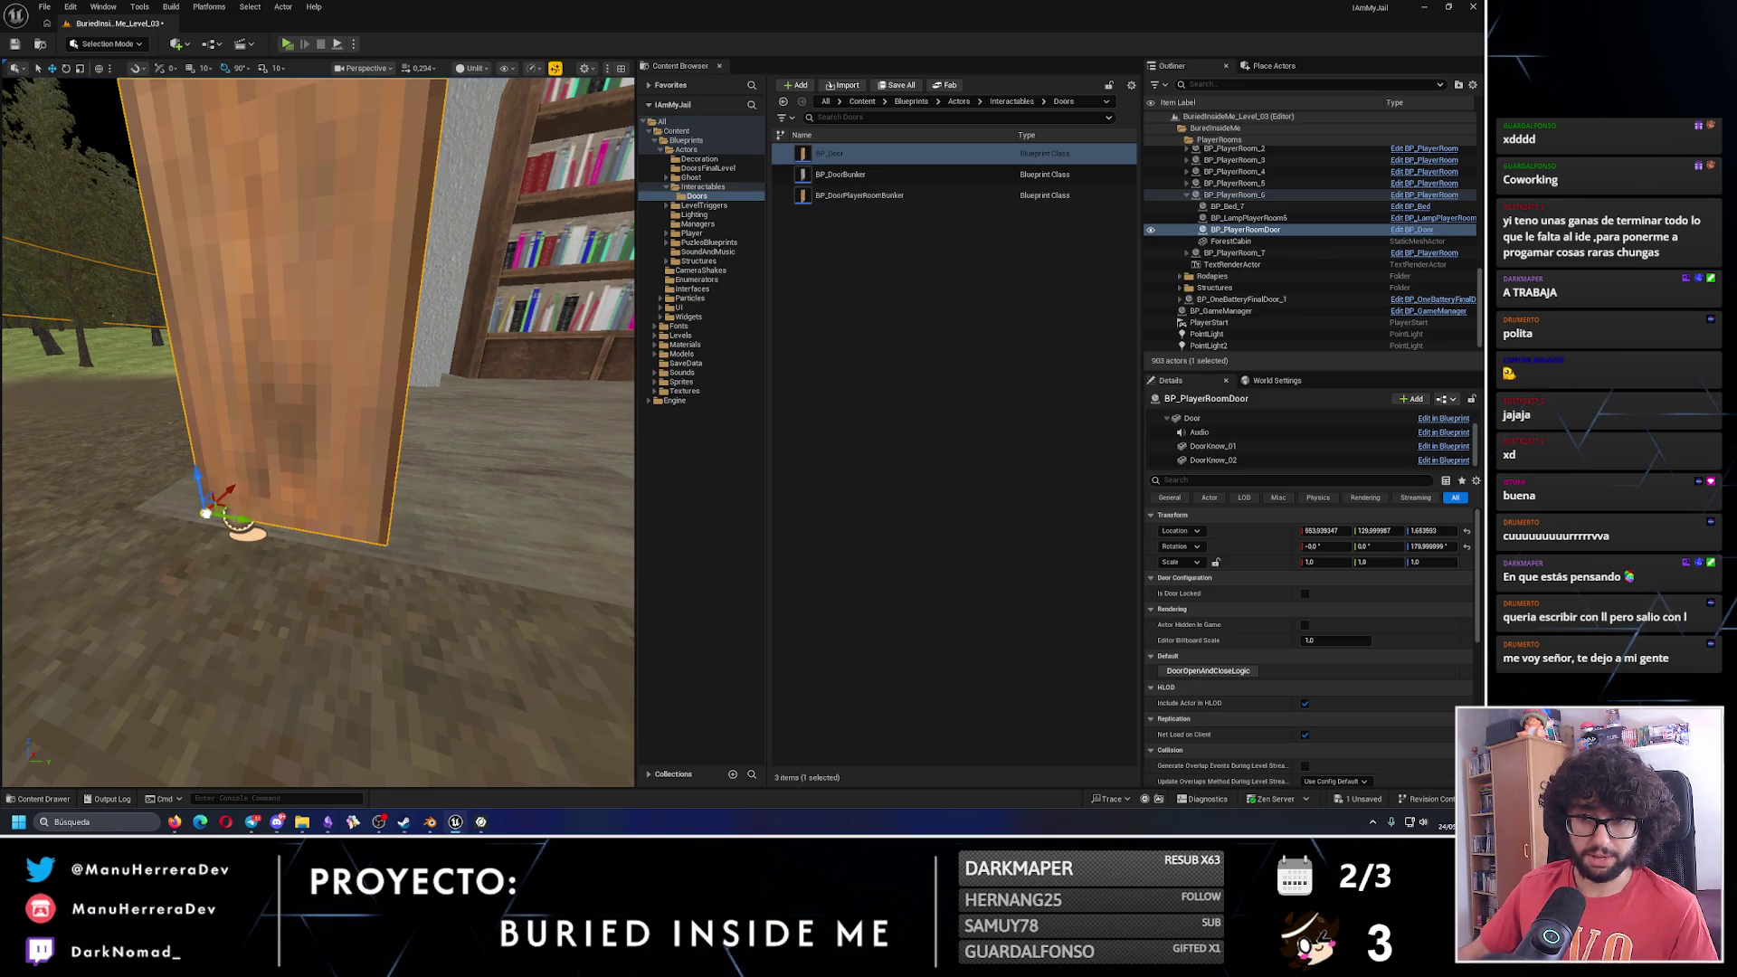
mouse_move(206, 513)
left_mouse_down()
mouse_move(155, 505)
mouse_move(201, 674)
mouse_move(271, 507)
mouse_move(352, 533)
left_mouse_up()
key("ctrl+z")
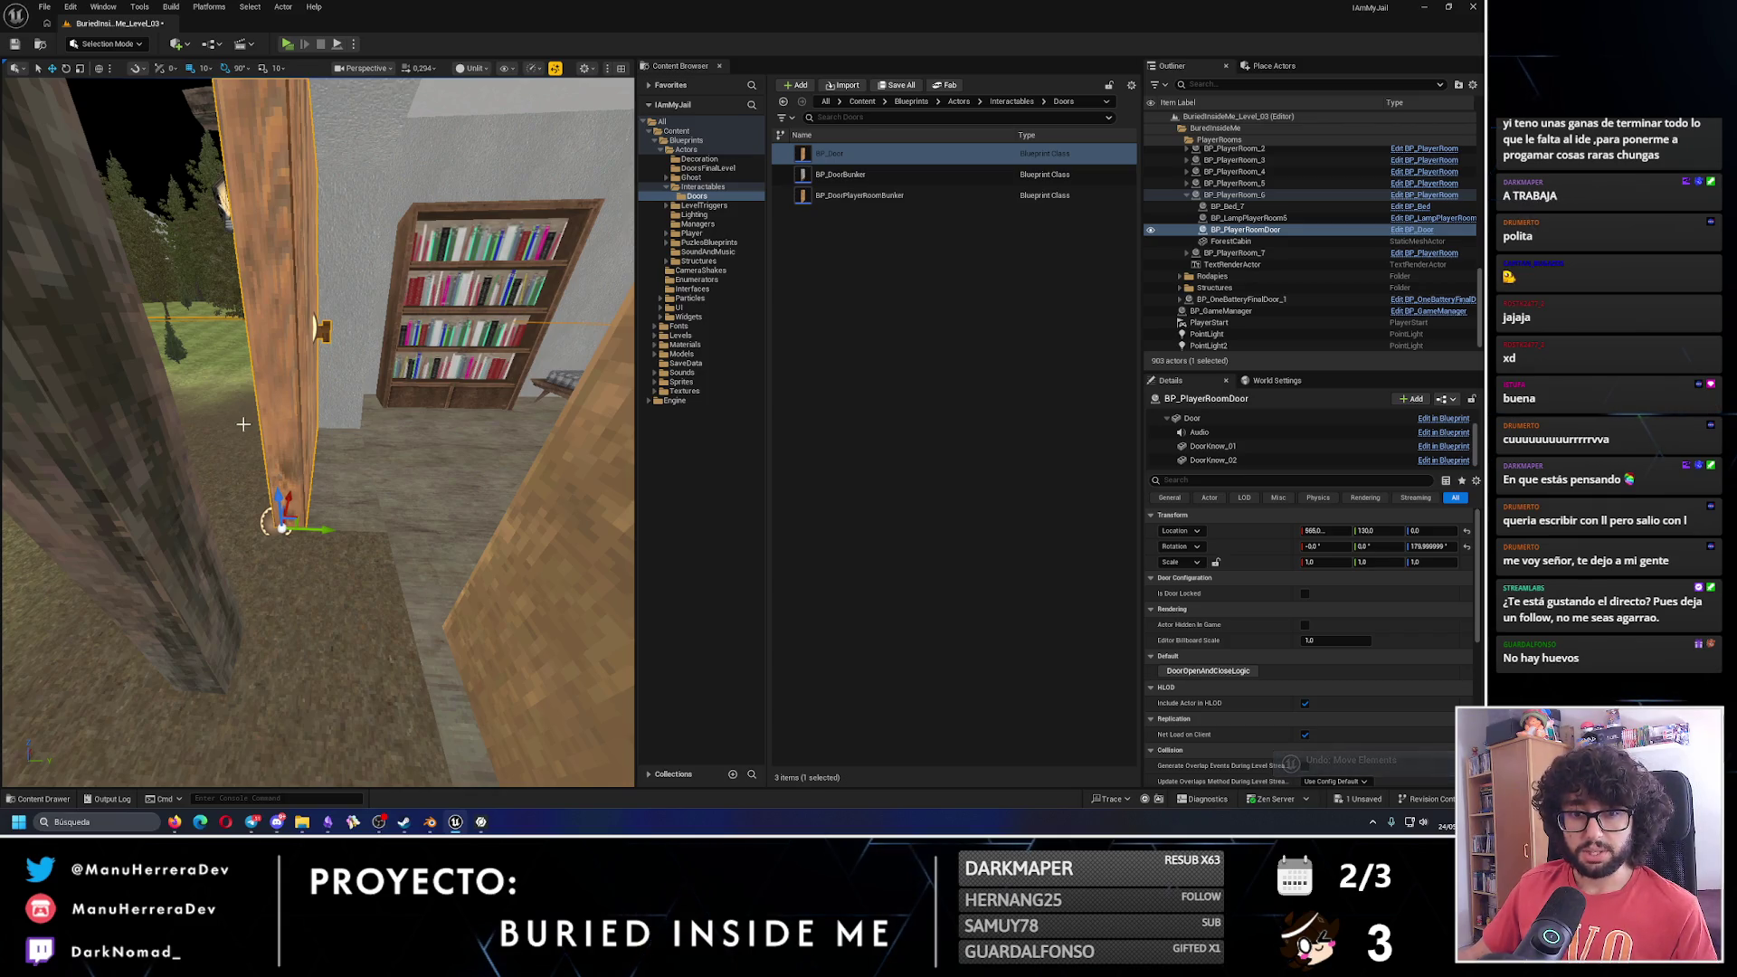
left_click_drag(323, 531, 350, 532)
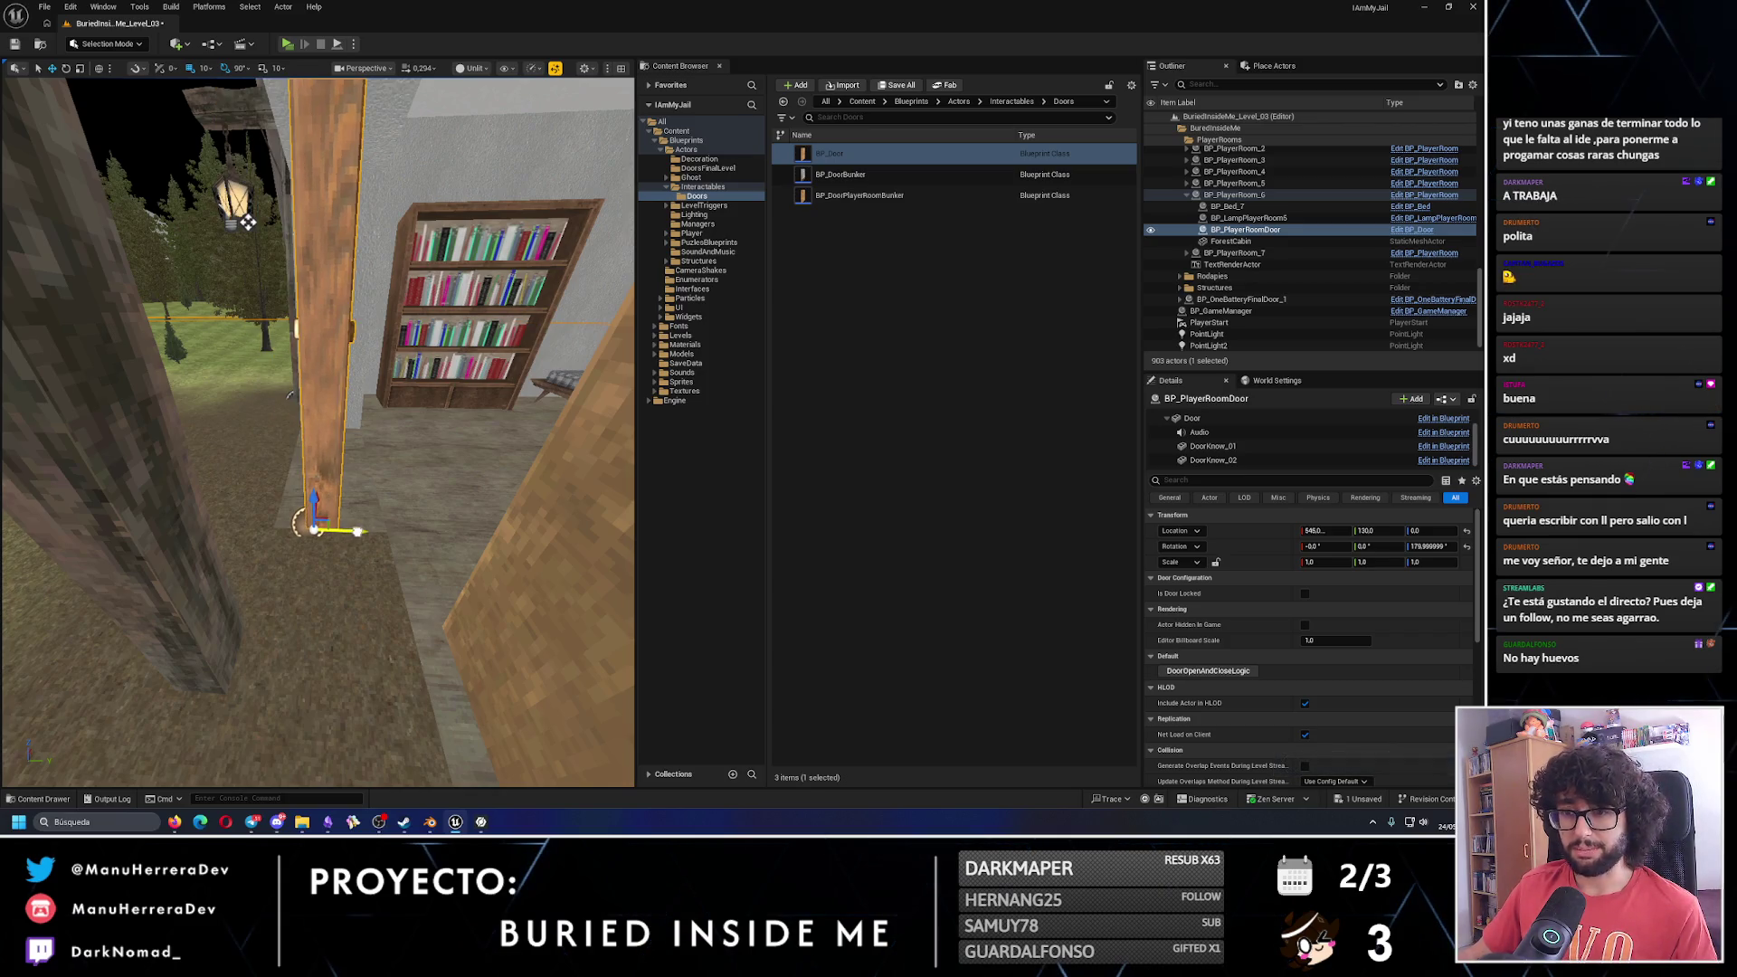
Frame the door from above and save the level.
mouse_move(247, 220)
left_mouse_down()
mouse_move(196, 539)
mouse_move(150, 551)
mouse_move(142, 485)
left_mouse_up()
key("f")
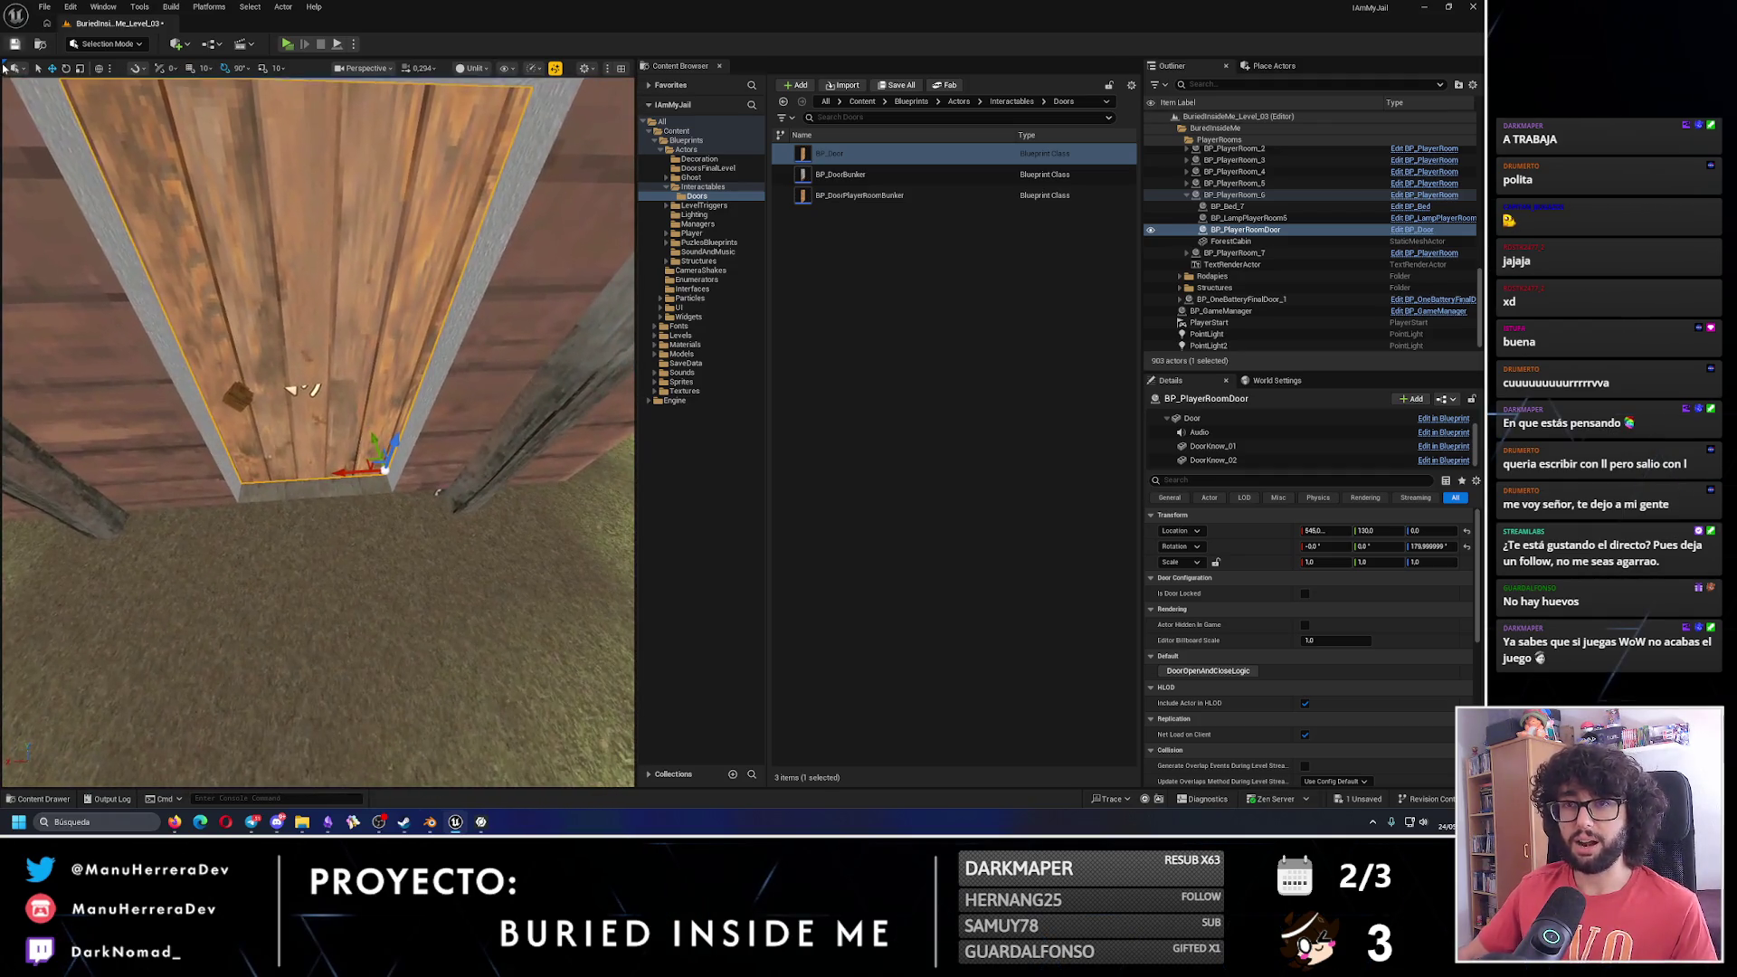
left_click(16, 45)
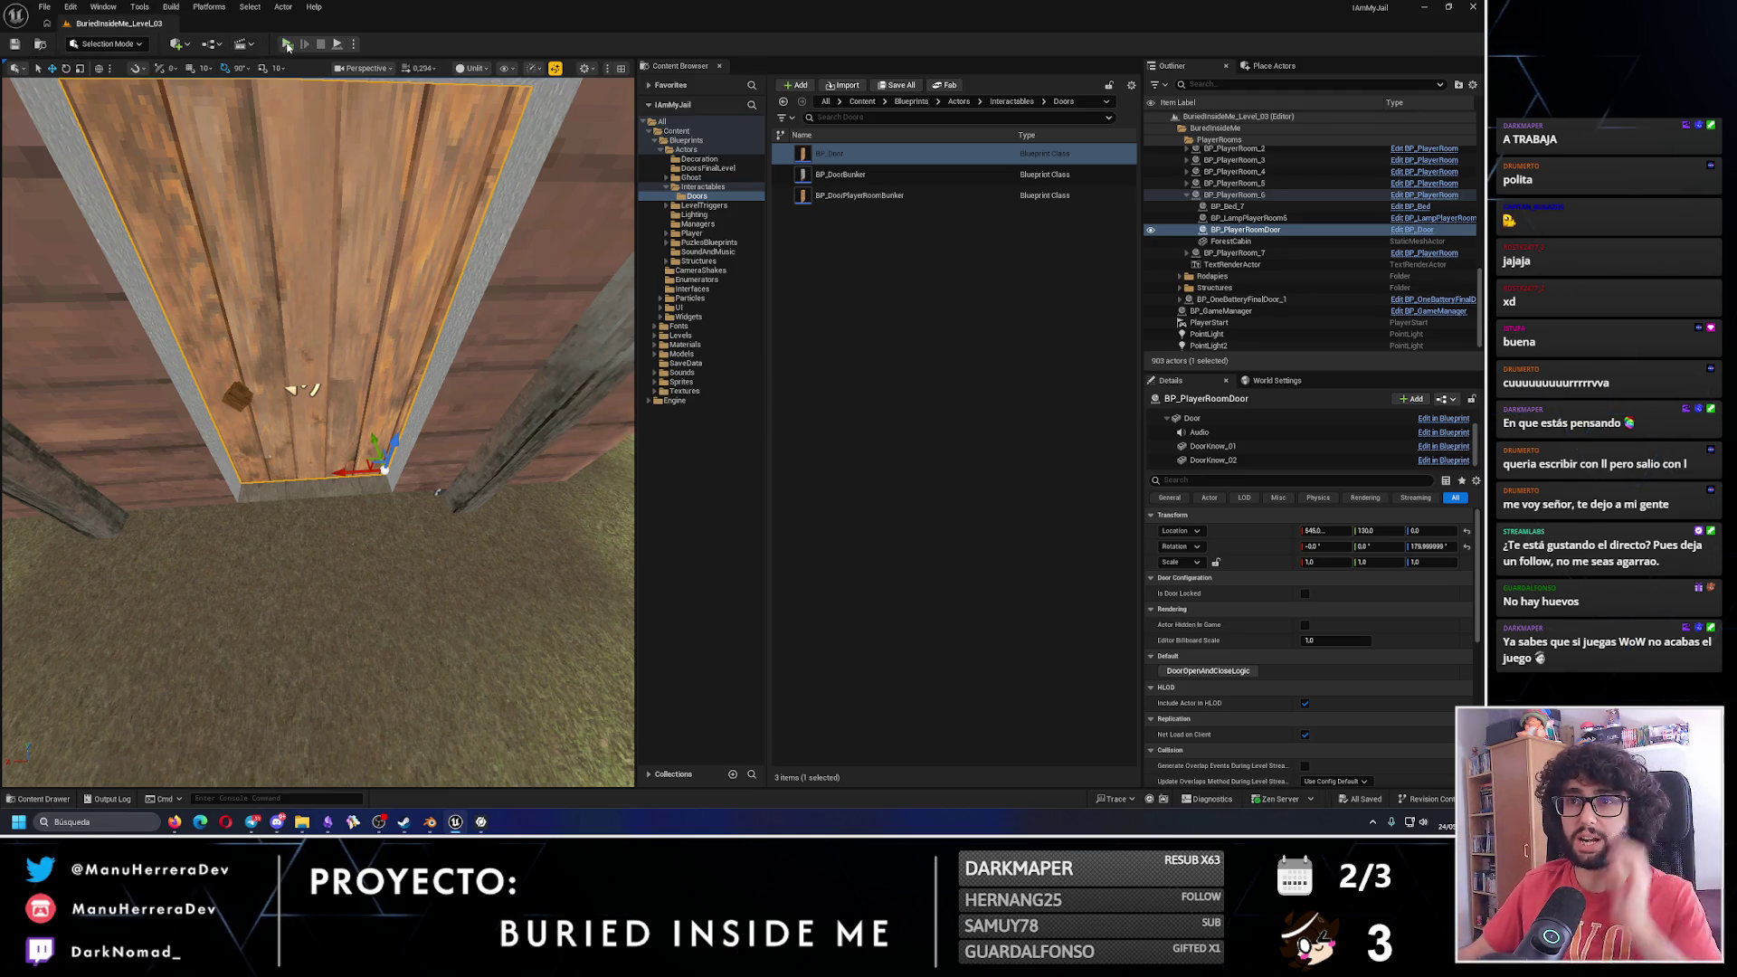
key("alt+p")
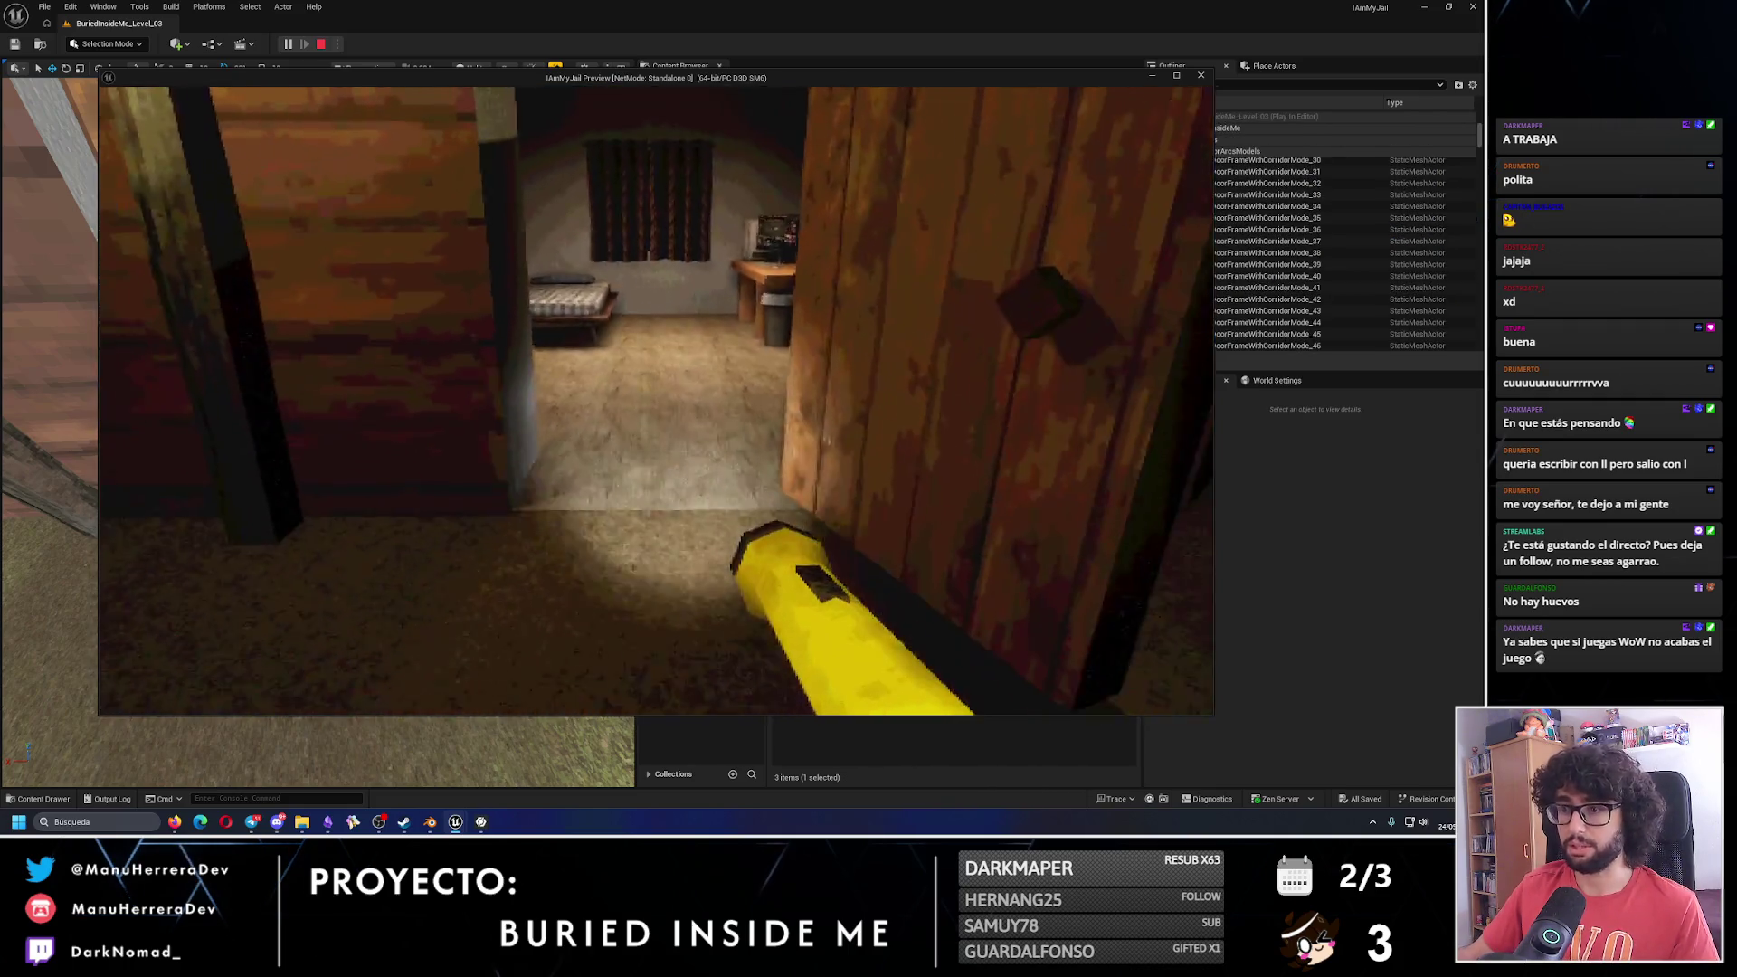
key("e")
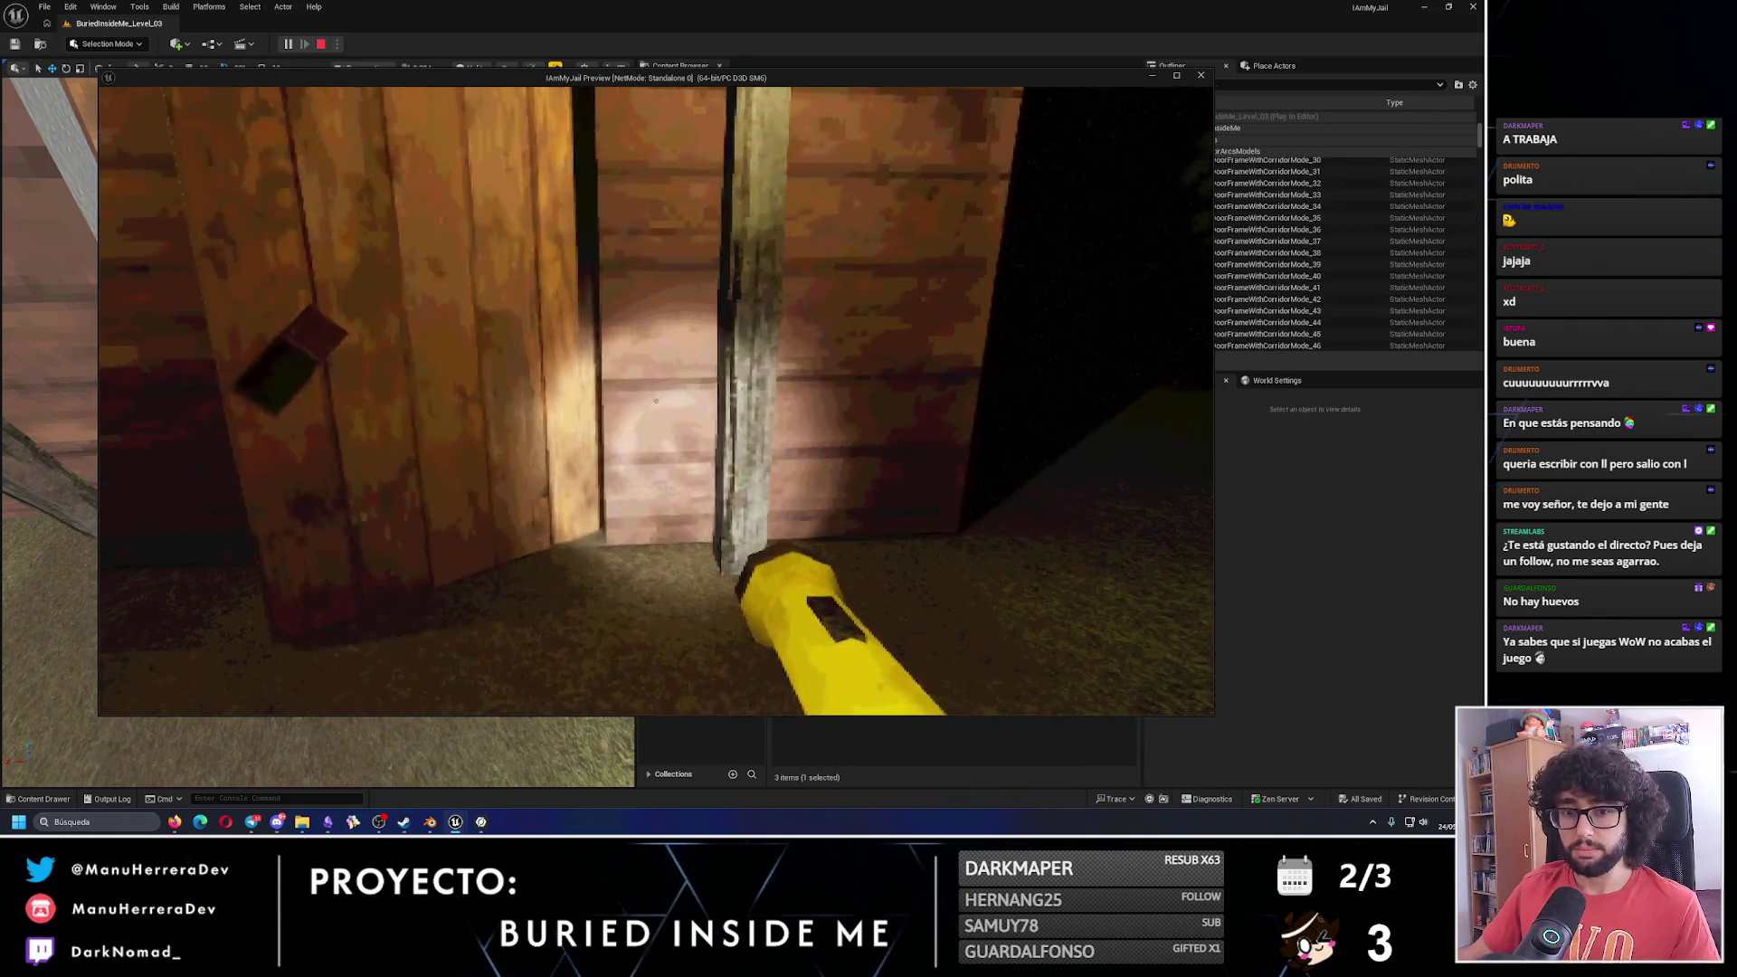
key("w")
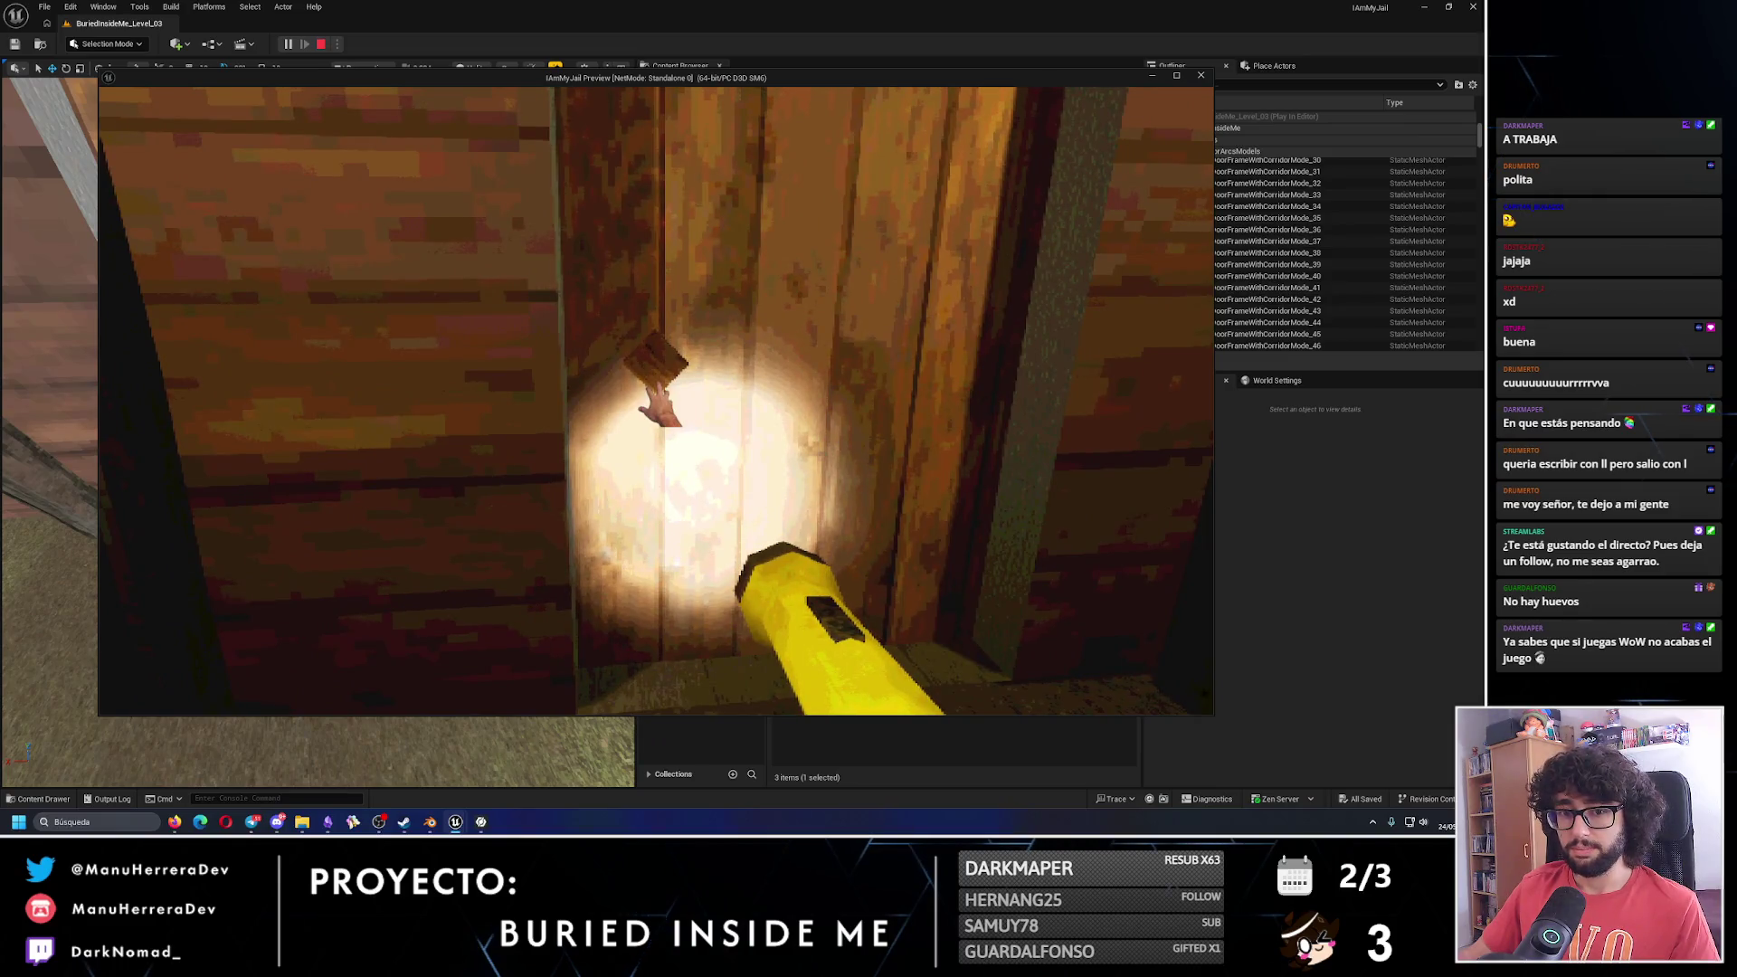
key("e")
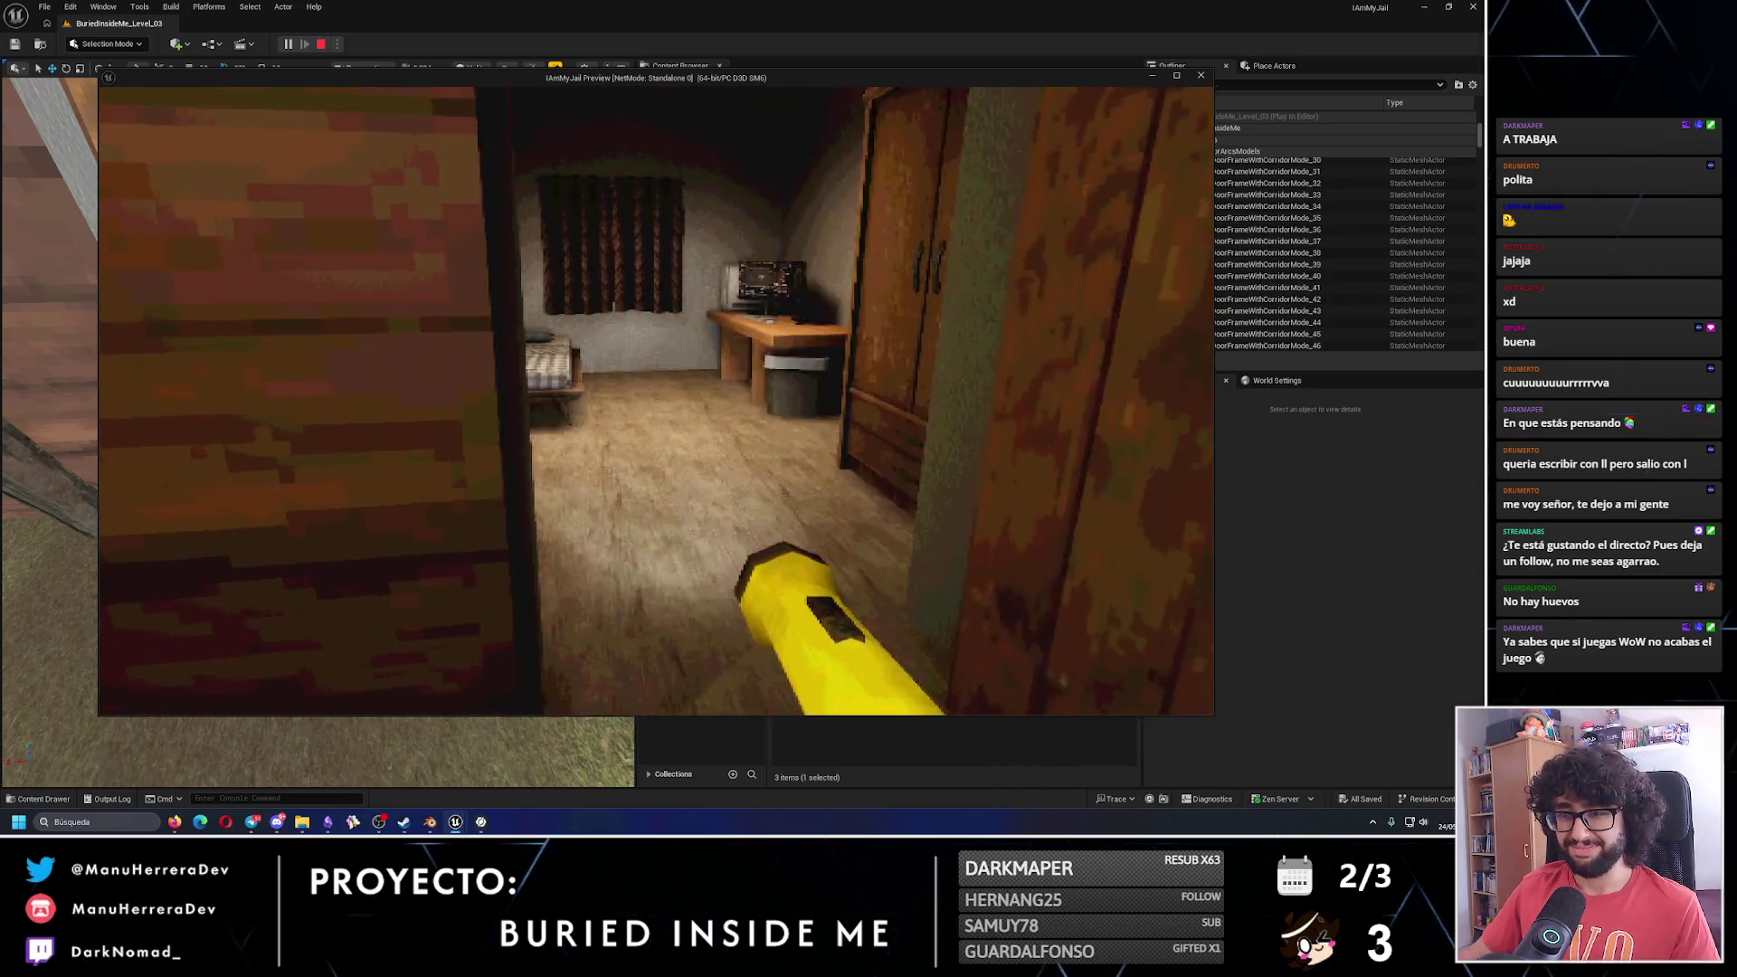
key("e")
key("s")
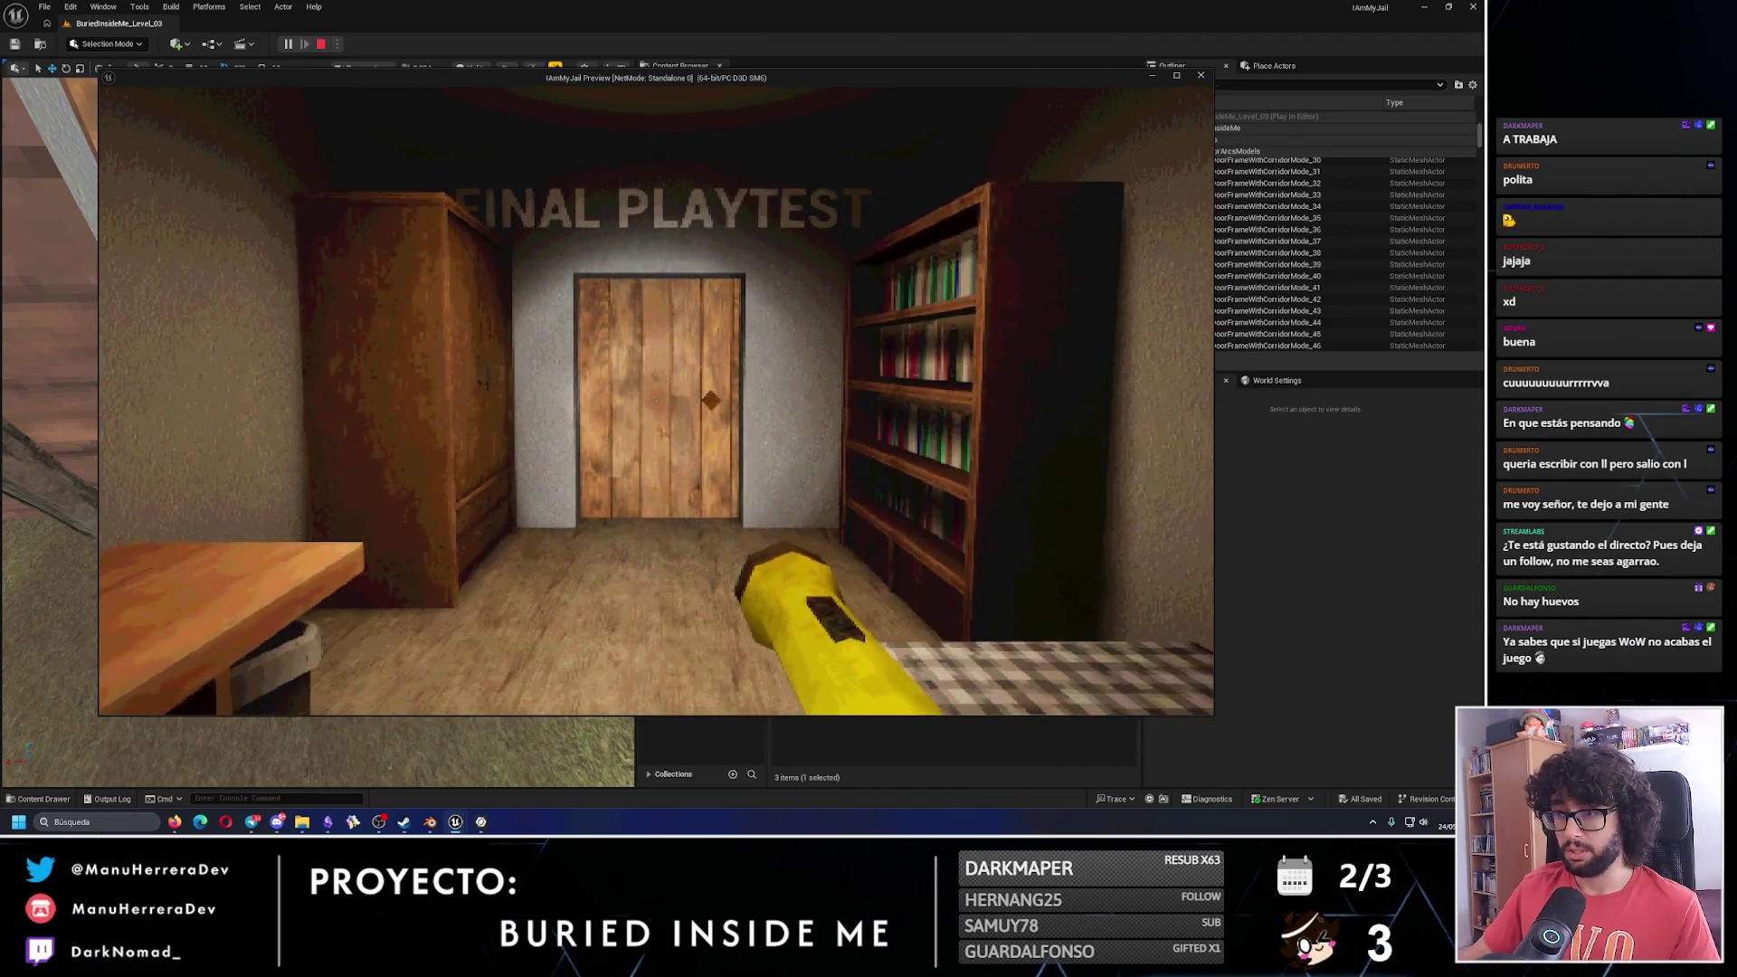
key("w")
key("Escape")
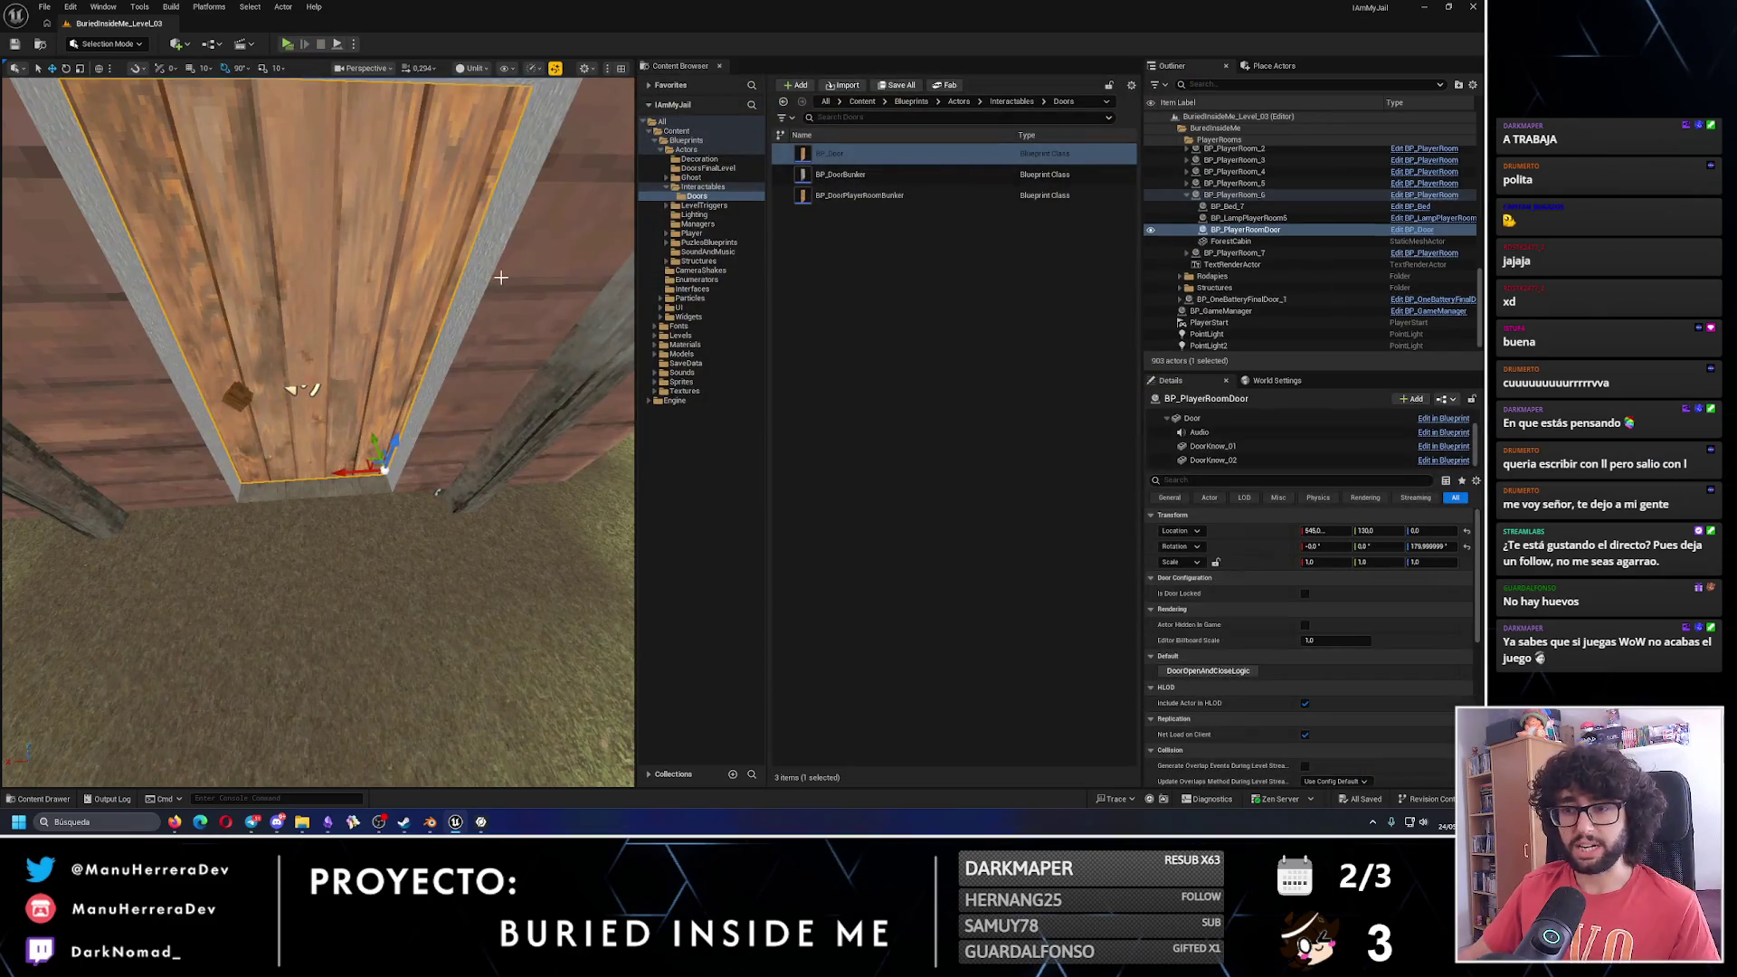
Select BP_DoorManipulatorTrigger_9 and Alt-drag a duplicate along Y.
scroll(173, 597, "down", 5)
scroll(173, 596, "up", 3)
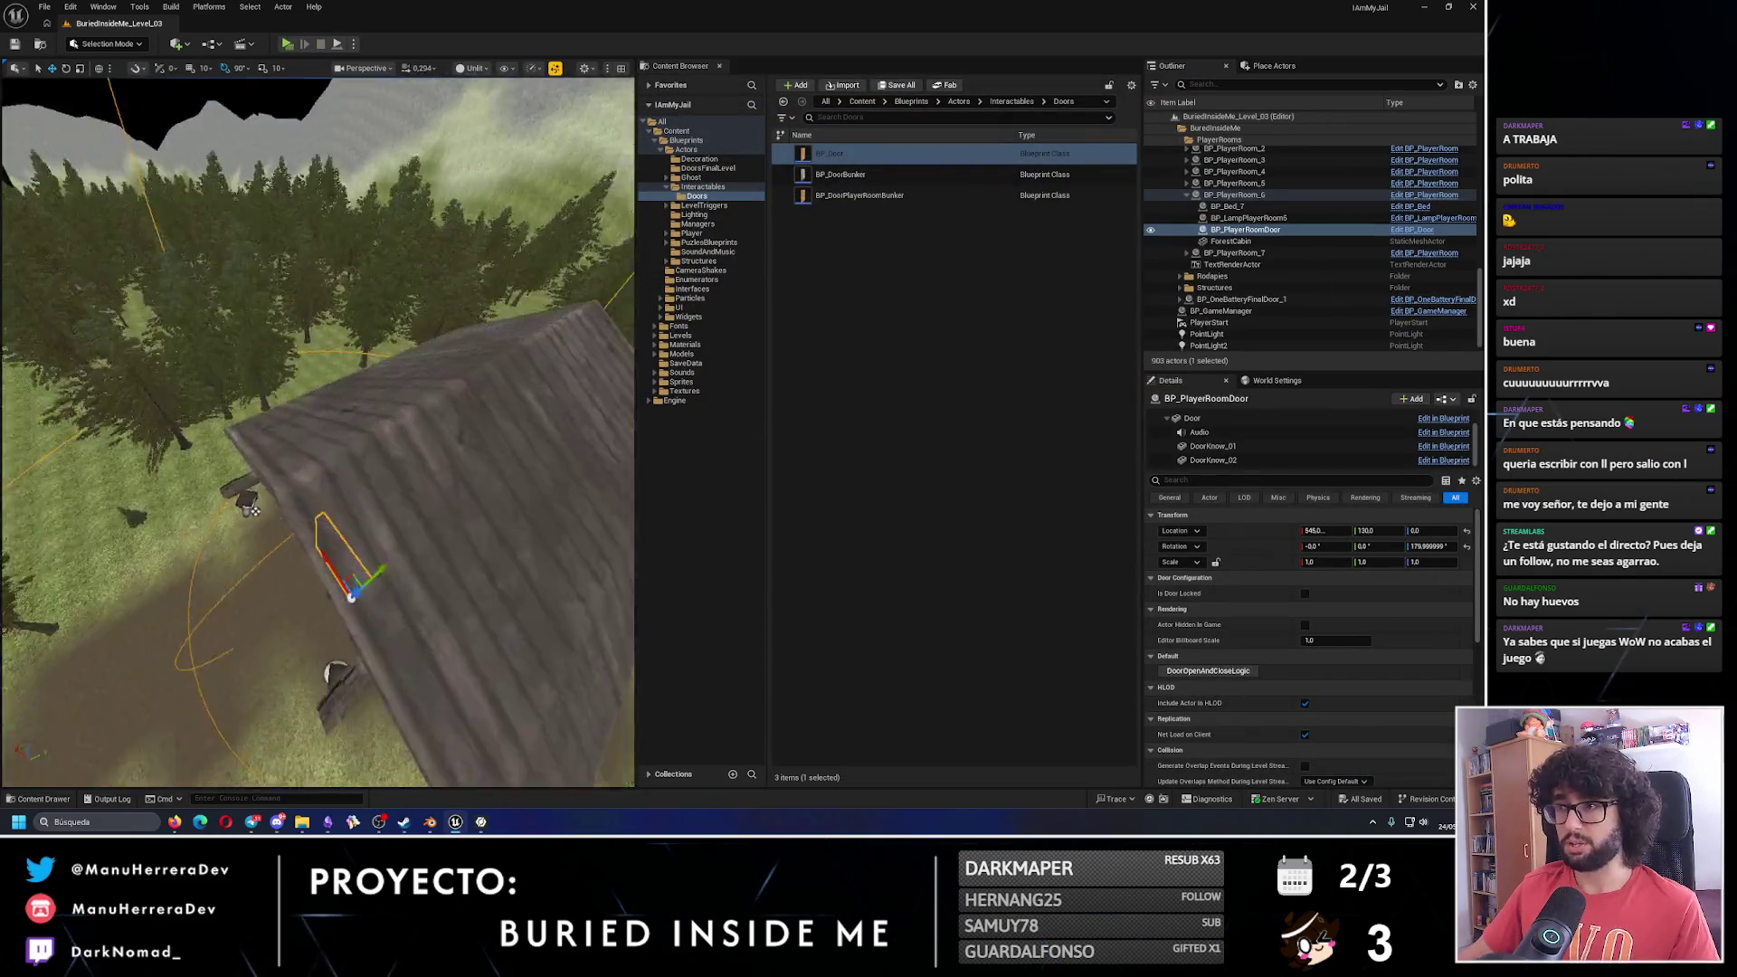
scroll(318, 433, "up", 1)
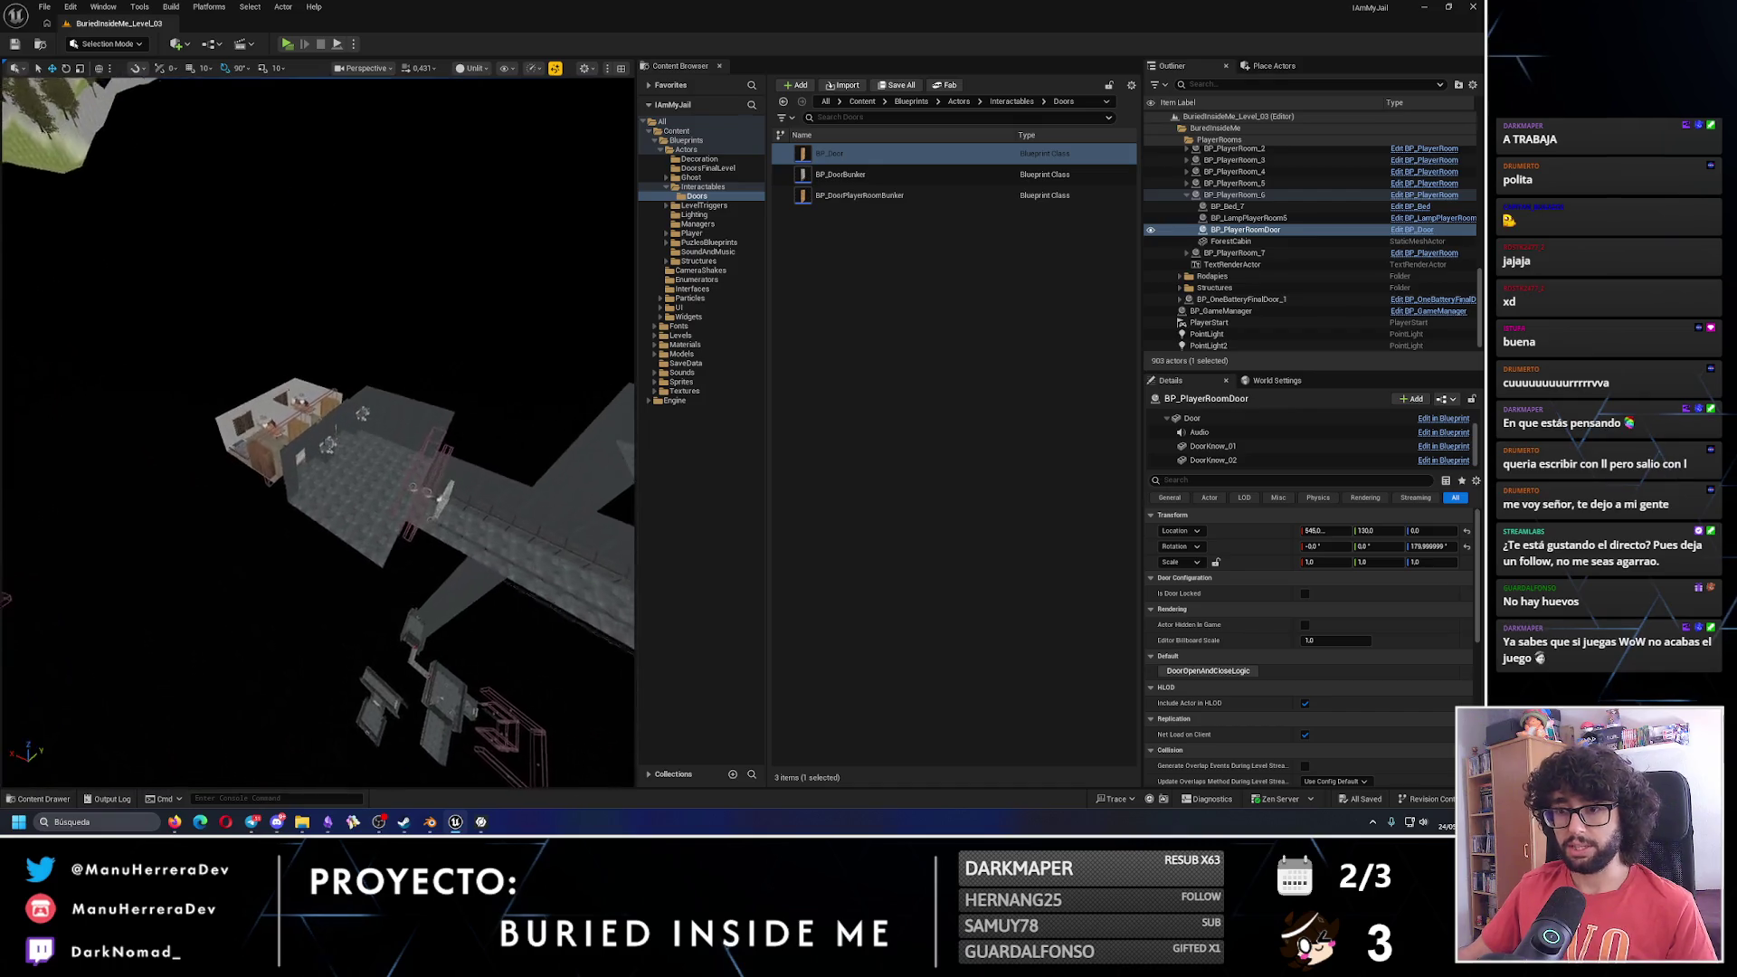
left_click_drag(306, 468, 277, 510)
left_click(362, 426)
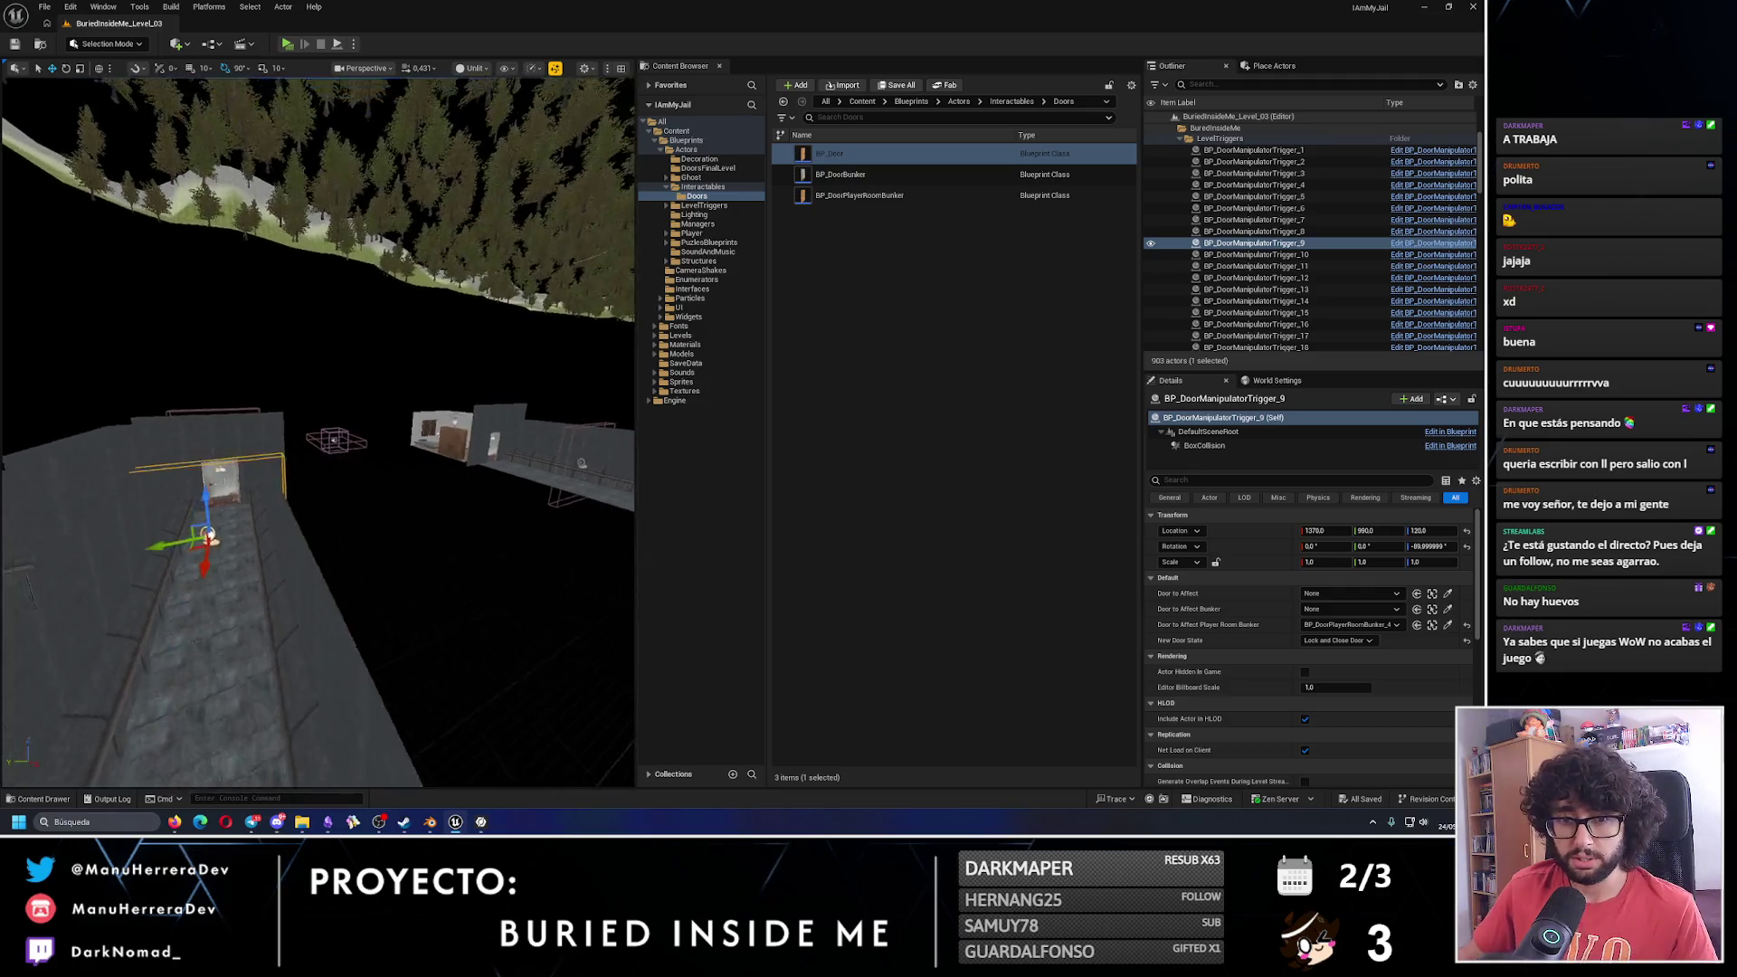
left_click_drag(190, 623, 279, 562)
mouse_move(204, 607)
left_mouse_down()
mouse_move(350, 593)
mouse_move(377, 348)
left_mouse_up()
Clear the copy's bunker door reference to None and set Door to Affect to BP_PlayerRoomDoor.
left_click(1351, 624)
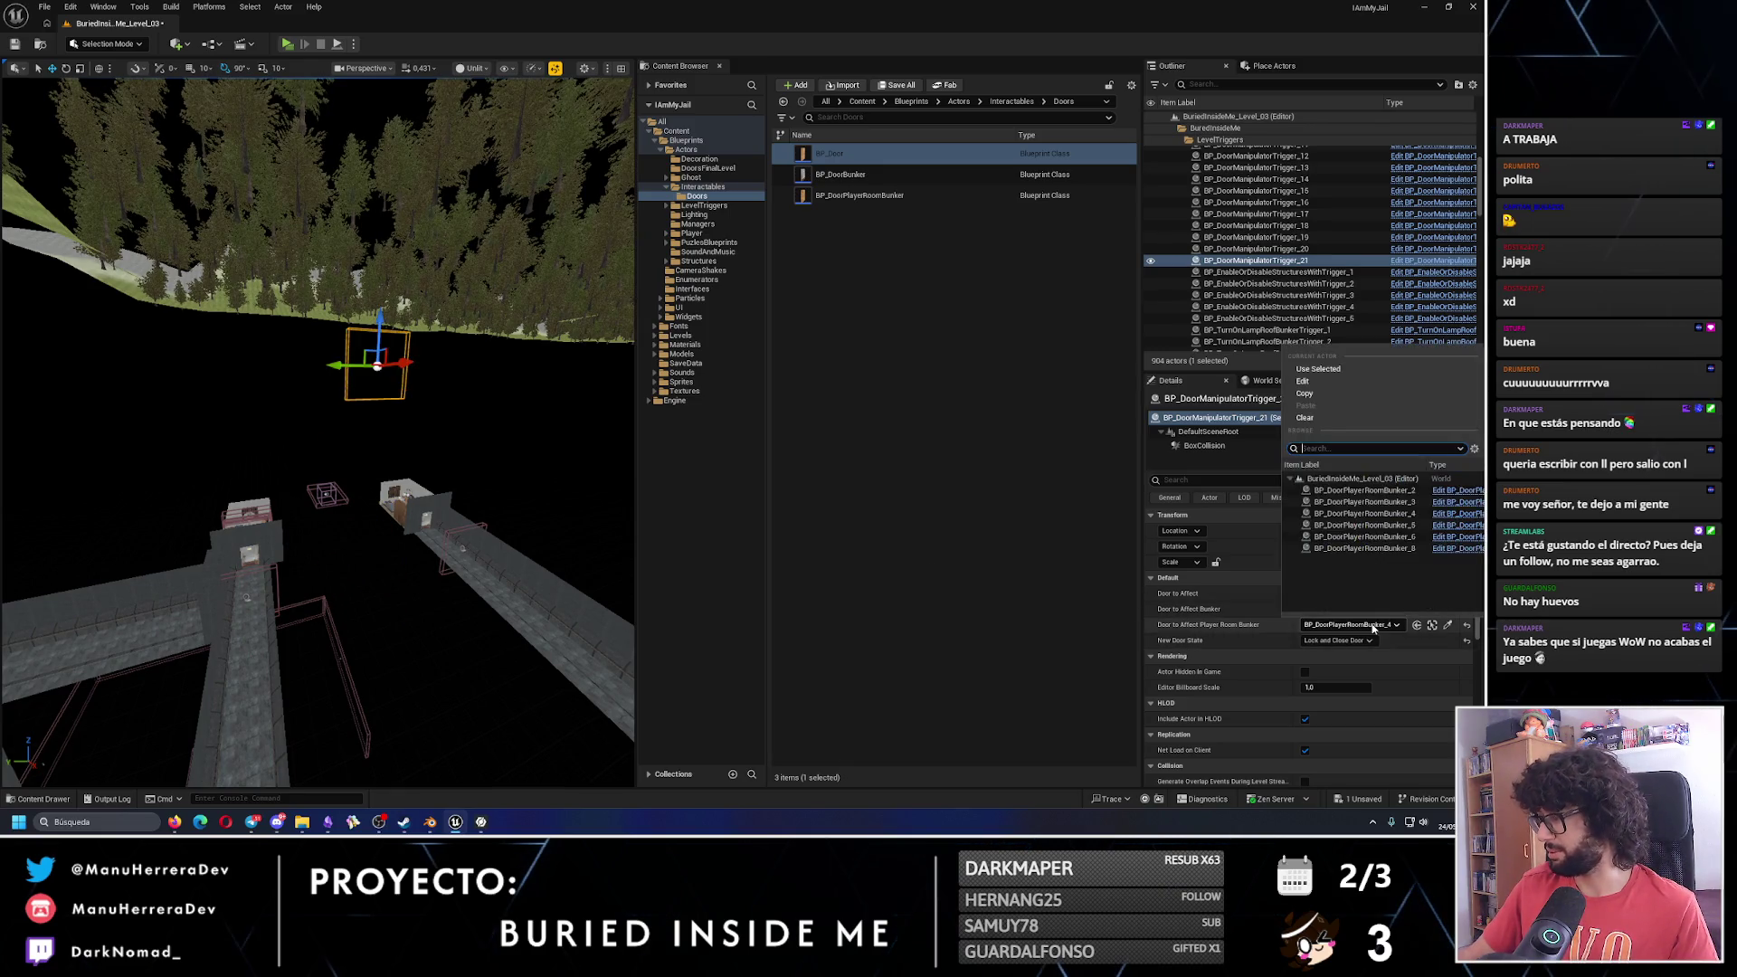
left_click(1306, 418)
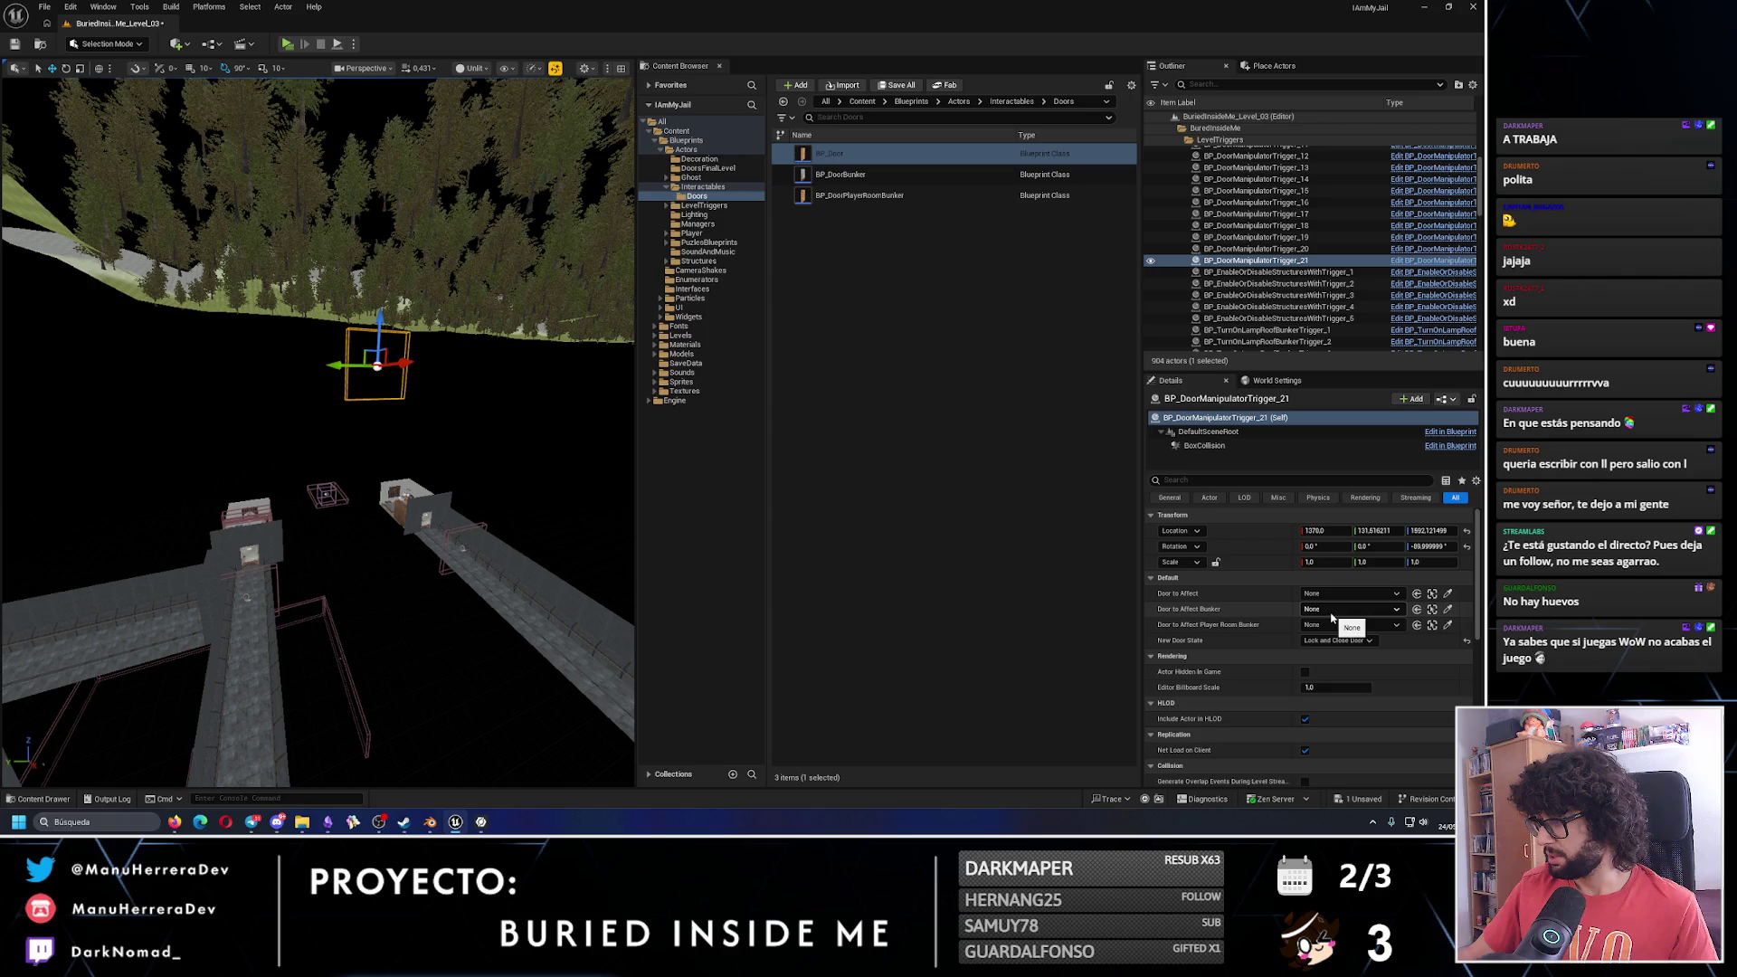
left_click(1330, 600)
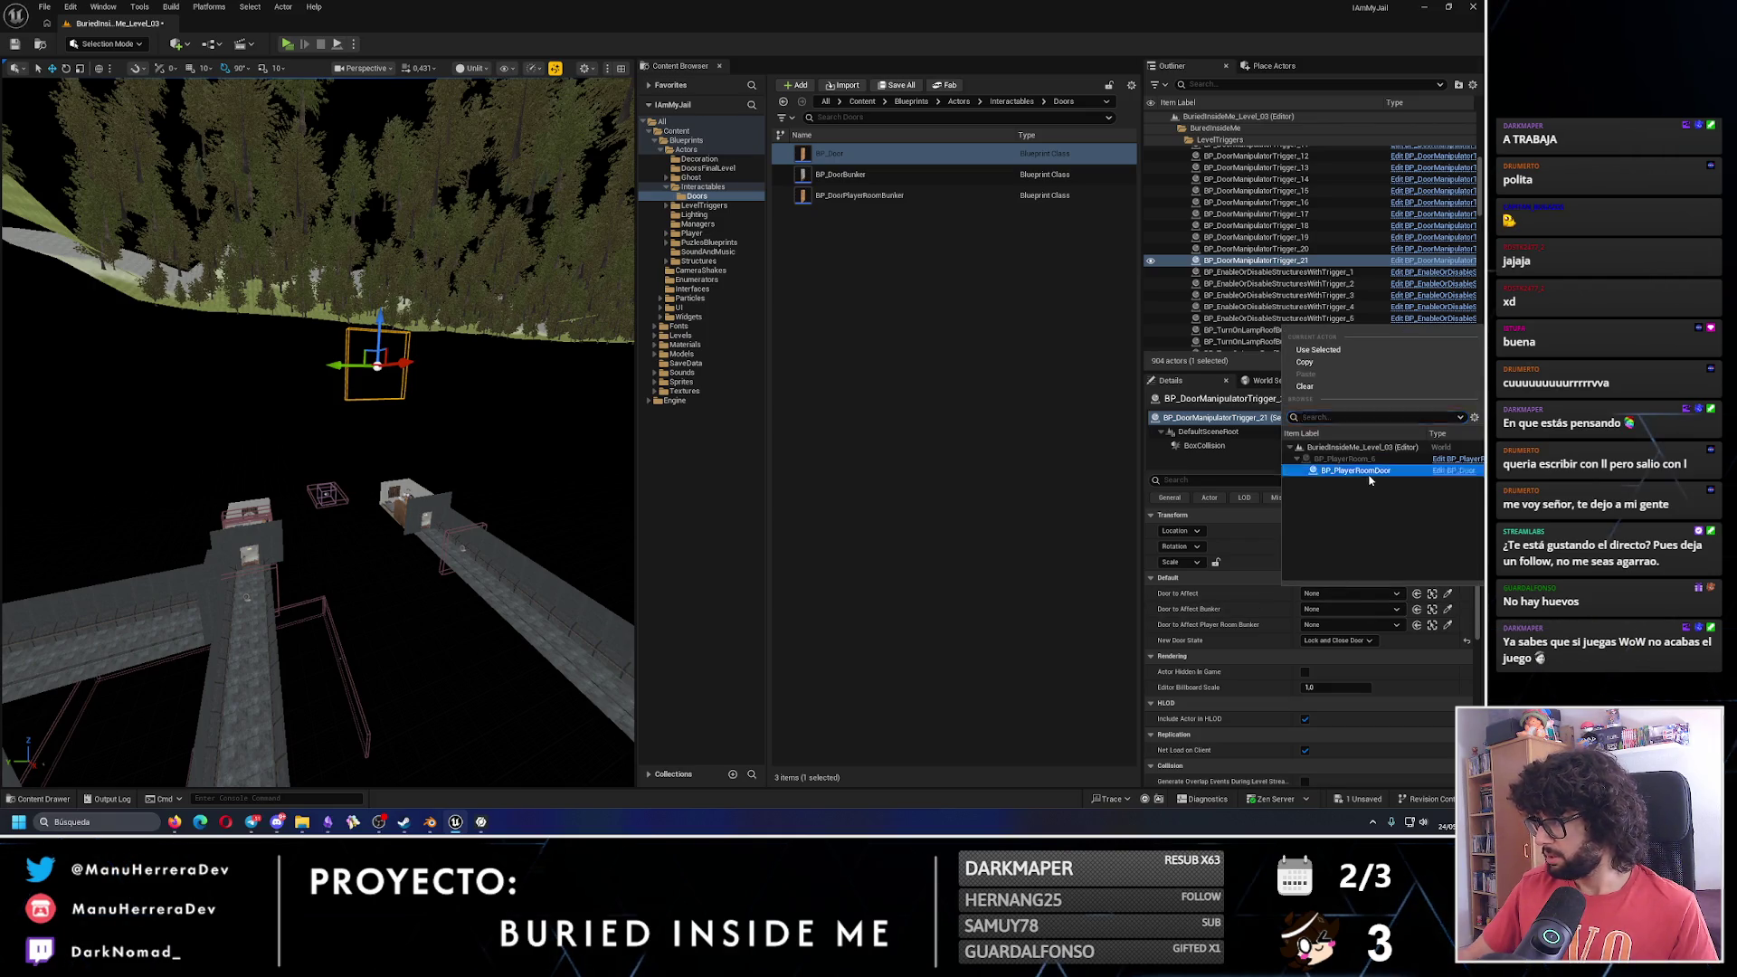
left_click(1339, 470)
key("w")
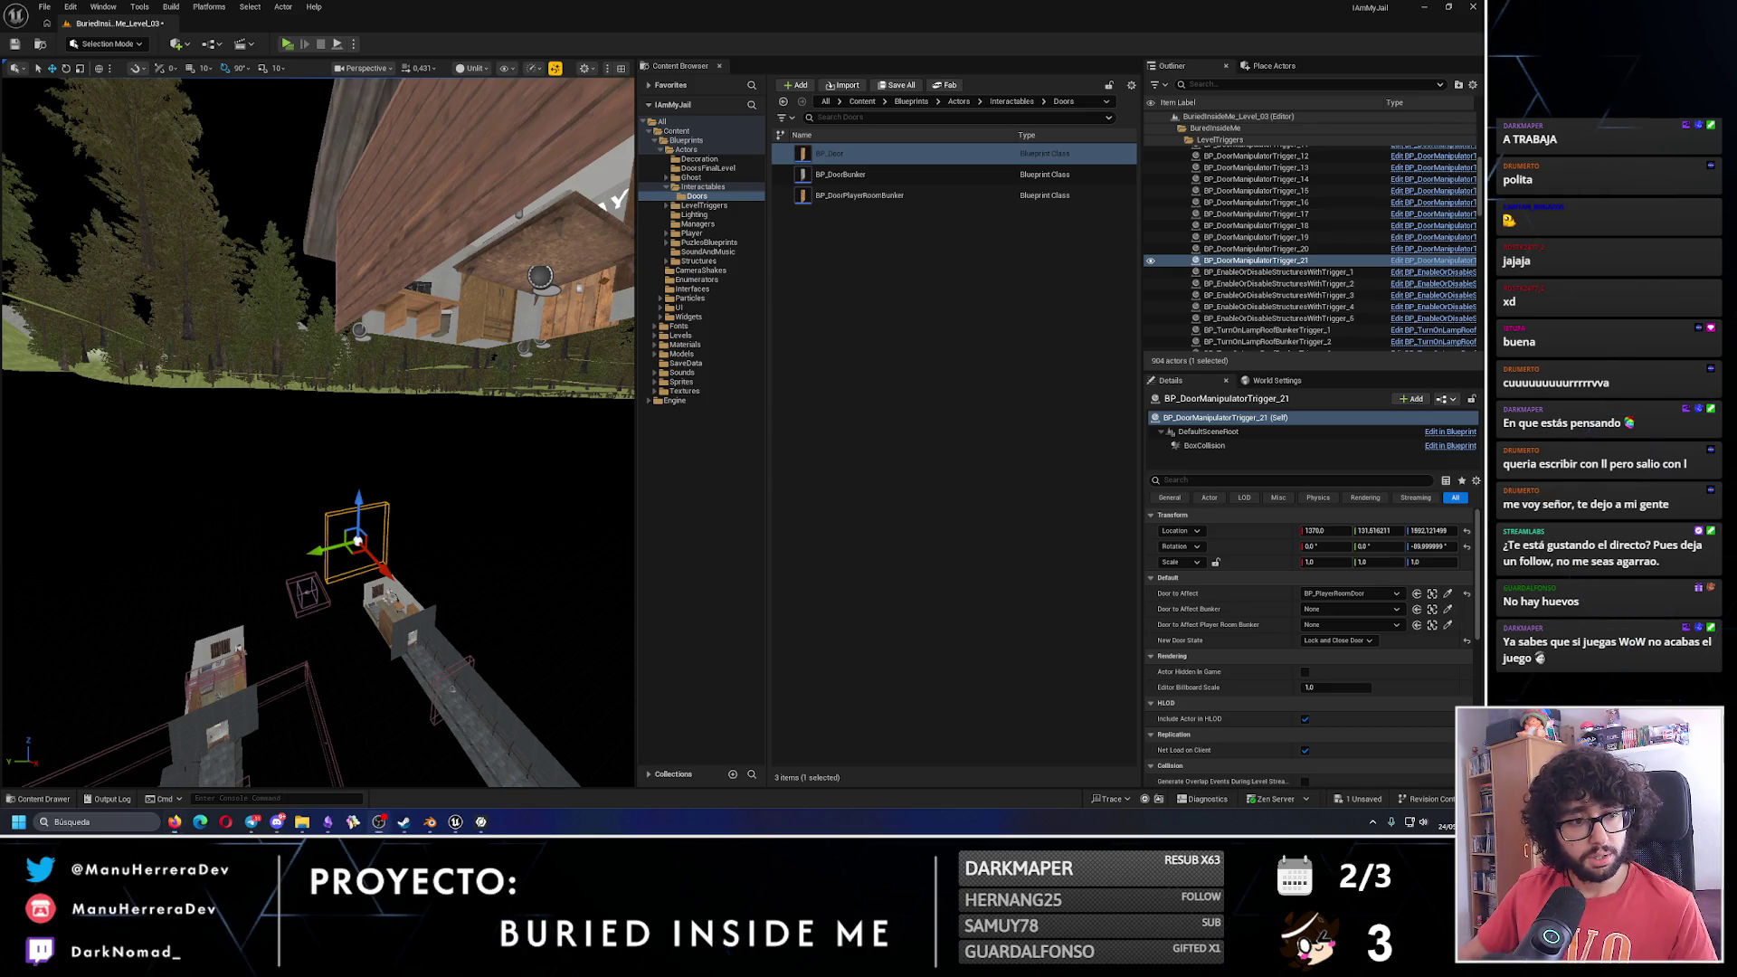
Drag the trigger up and along Y and X toward the cabin's front door.
key("f")
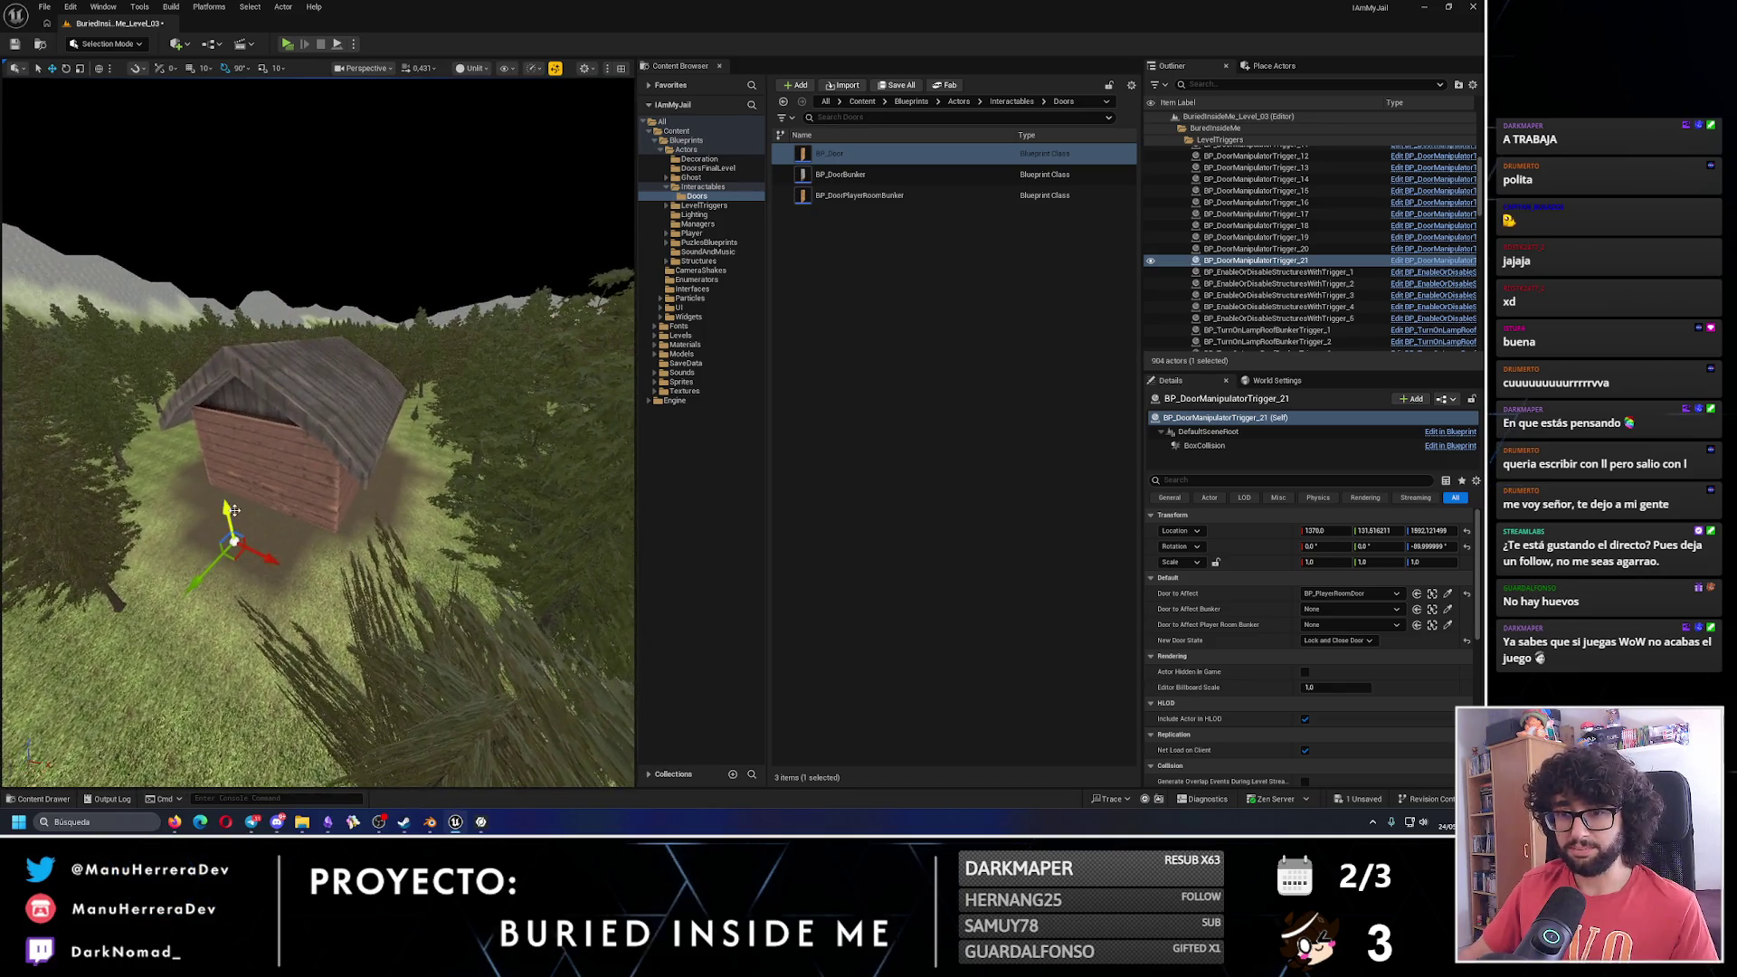
scroll(216, 463, "up", 5)
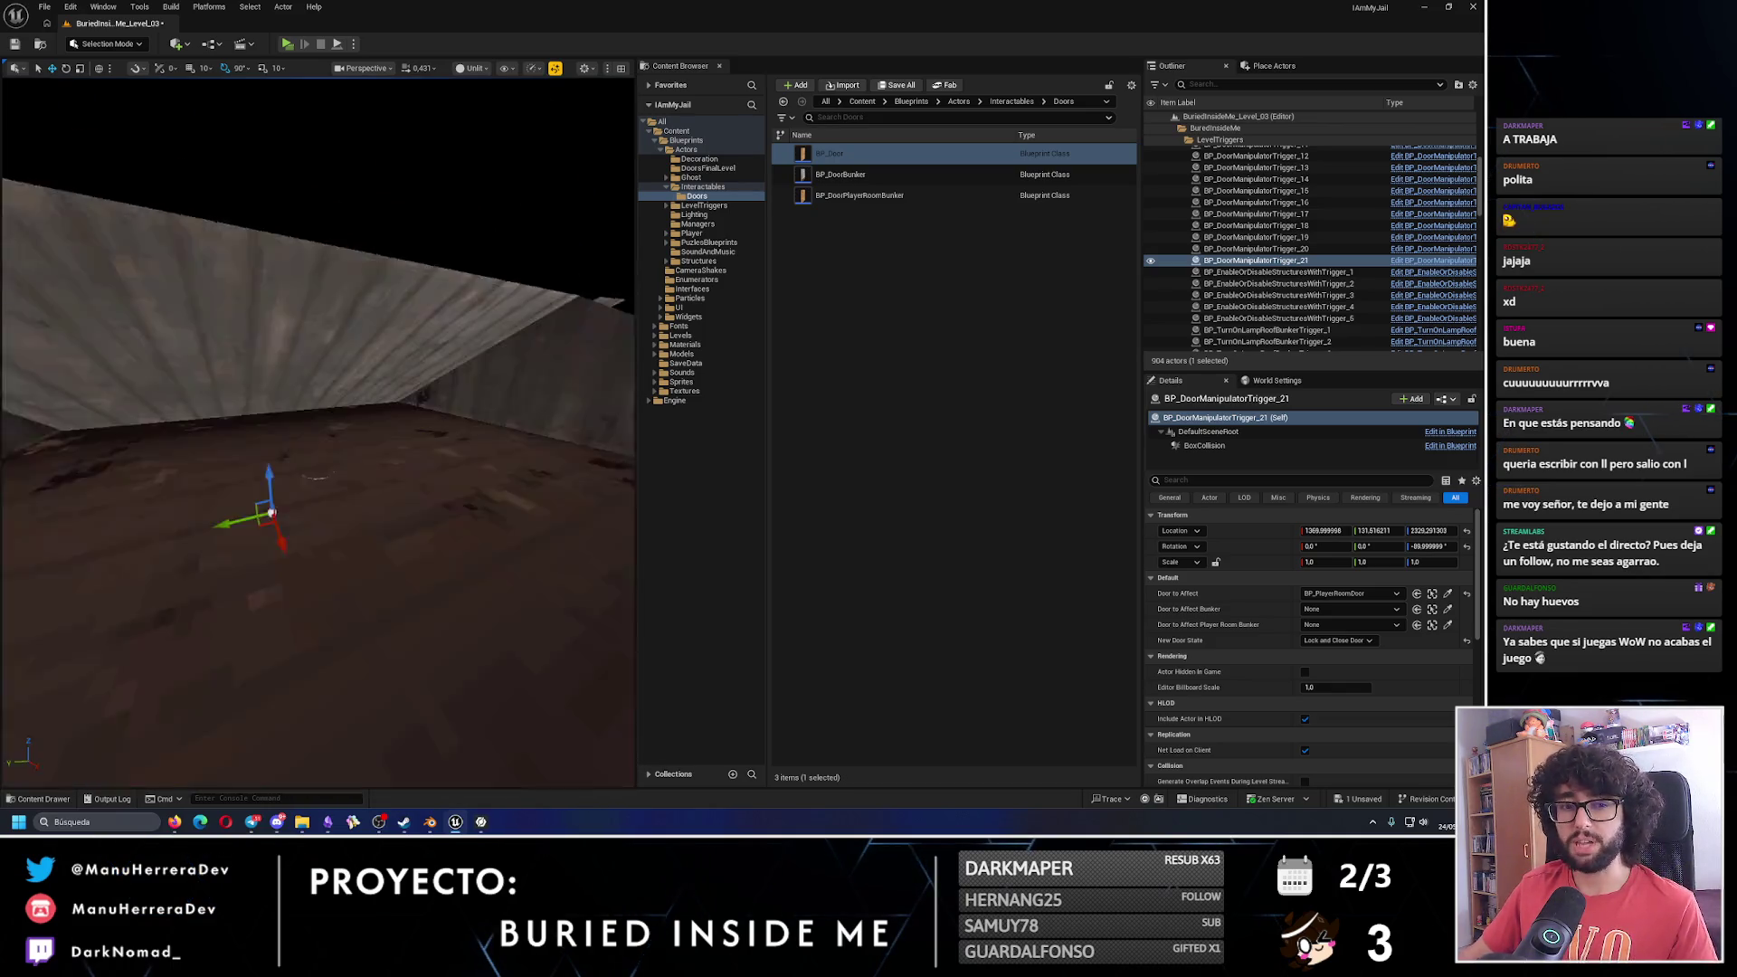
scroll(317, 358, "down", 3)
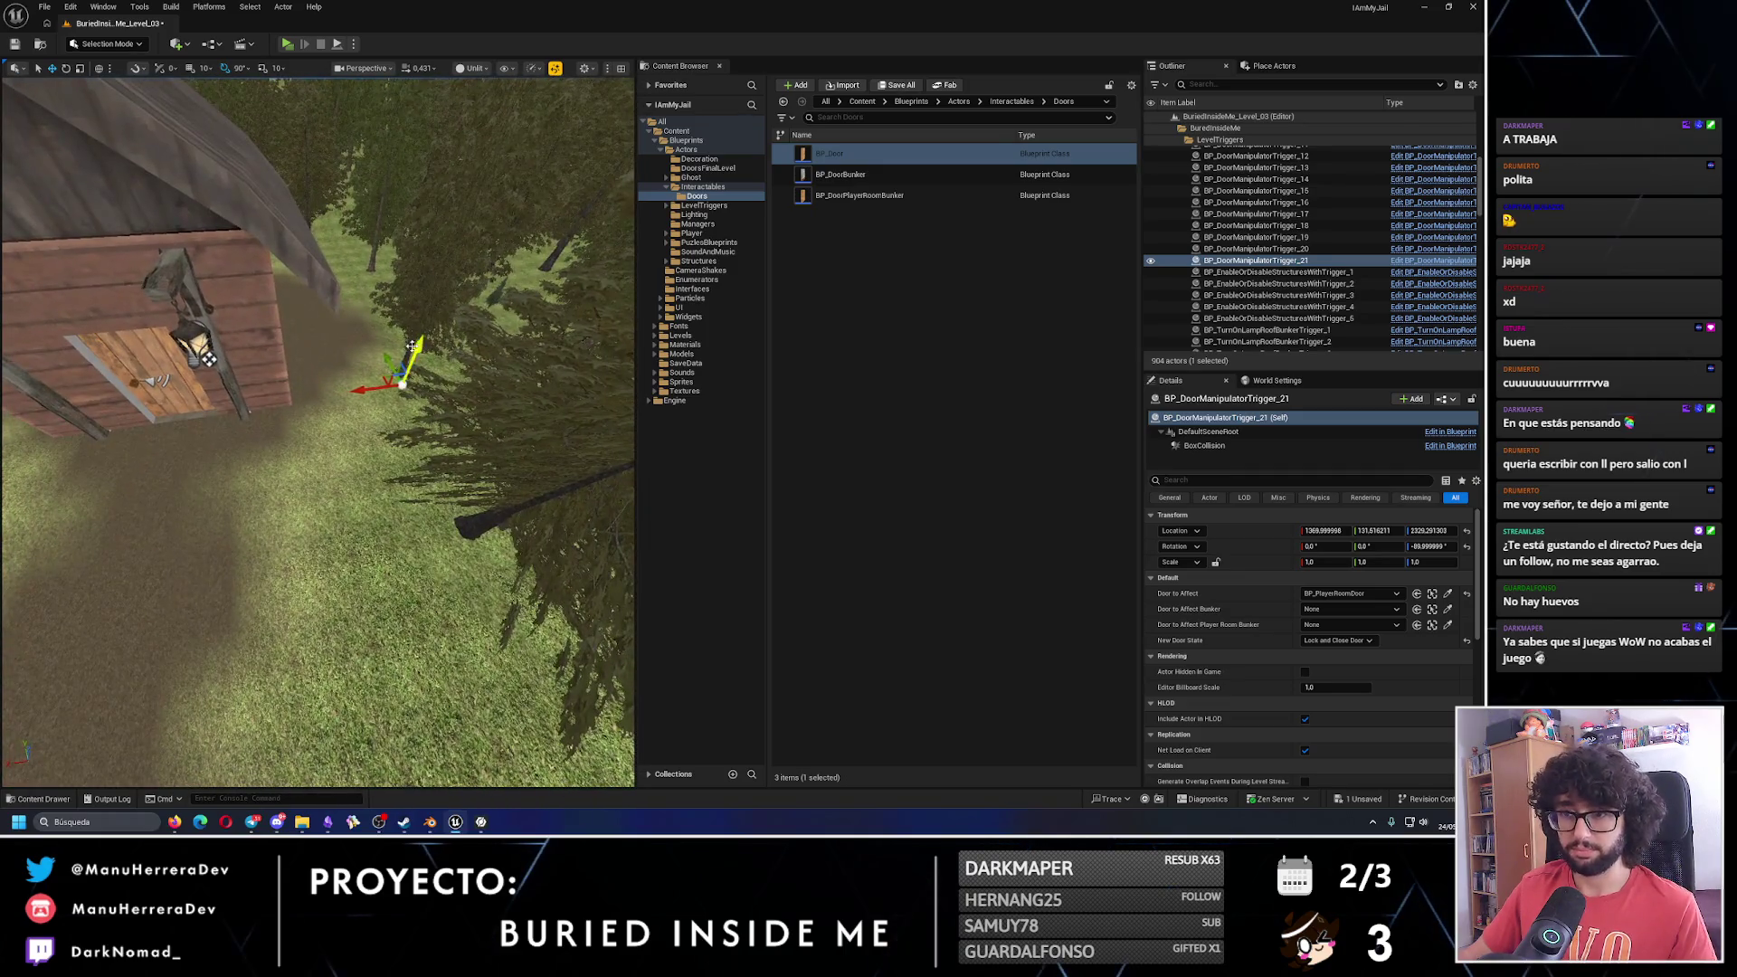
mouse_move(385, 362)
left_mouse_down()
mouse_move(425, 278)
mouse_move(335, 291)
left_mouse_up()
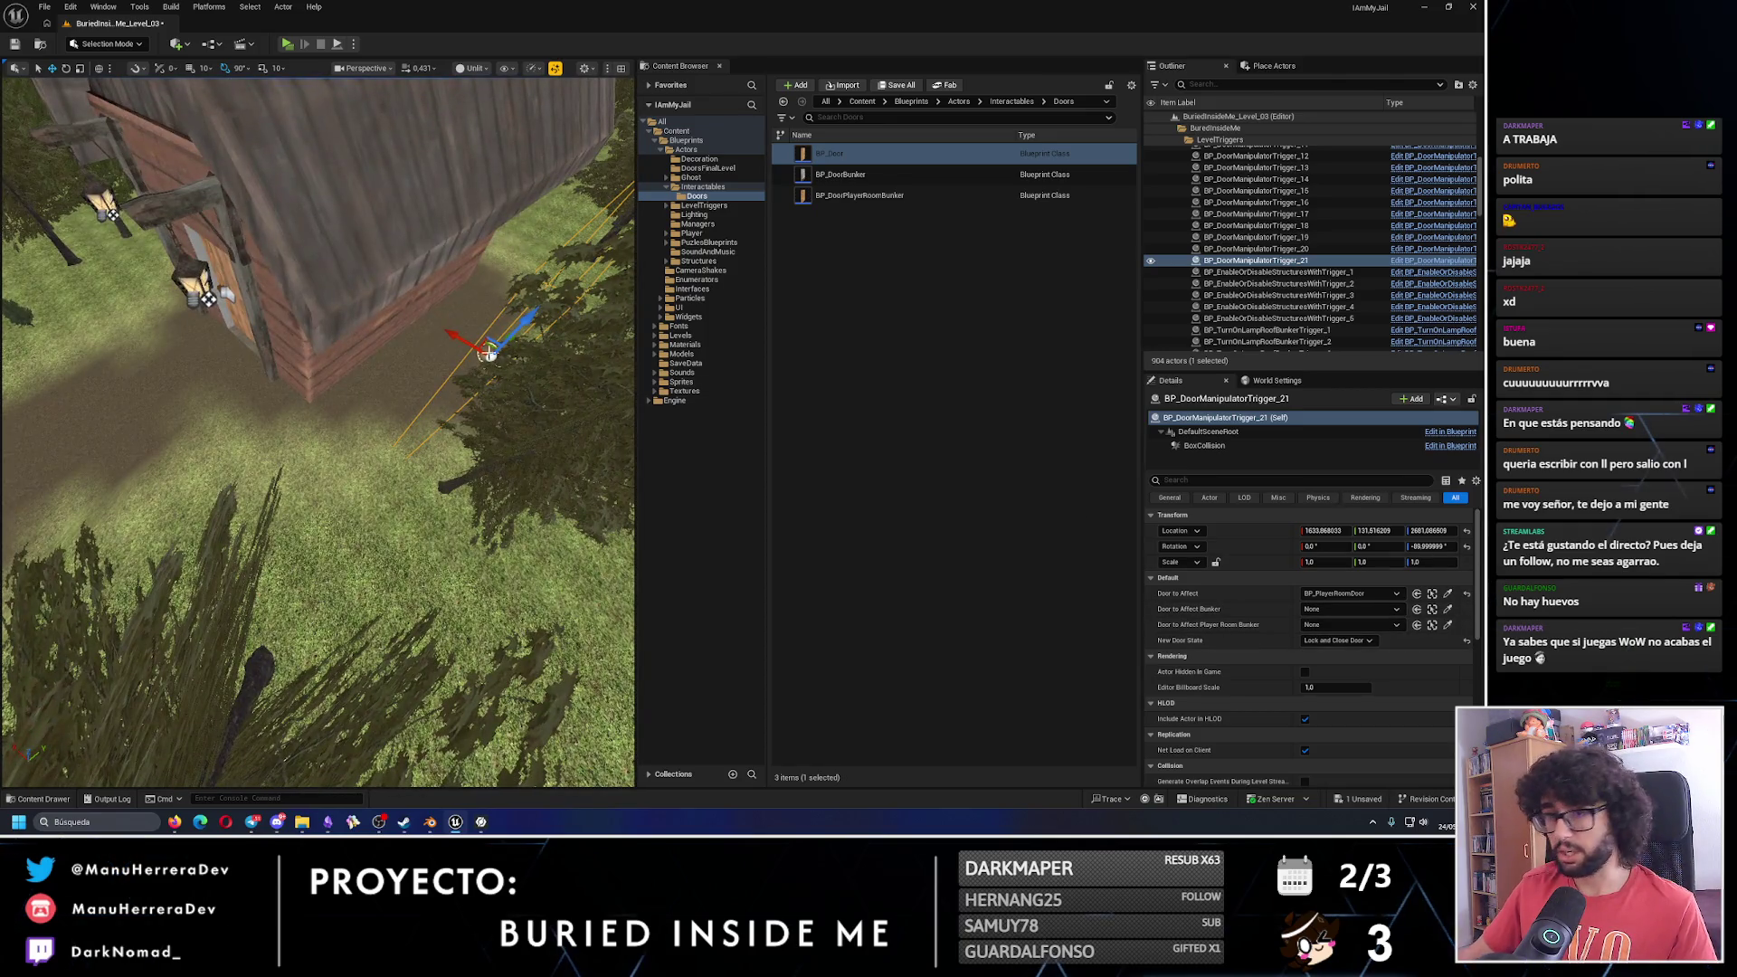
key("f")
mouse_move(428, 387)
left_mouse_down()
mouse_move(226, 457)
mouse_move(249, 405)
left_mouse_up()
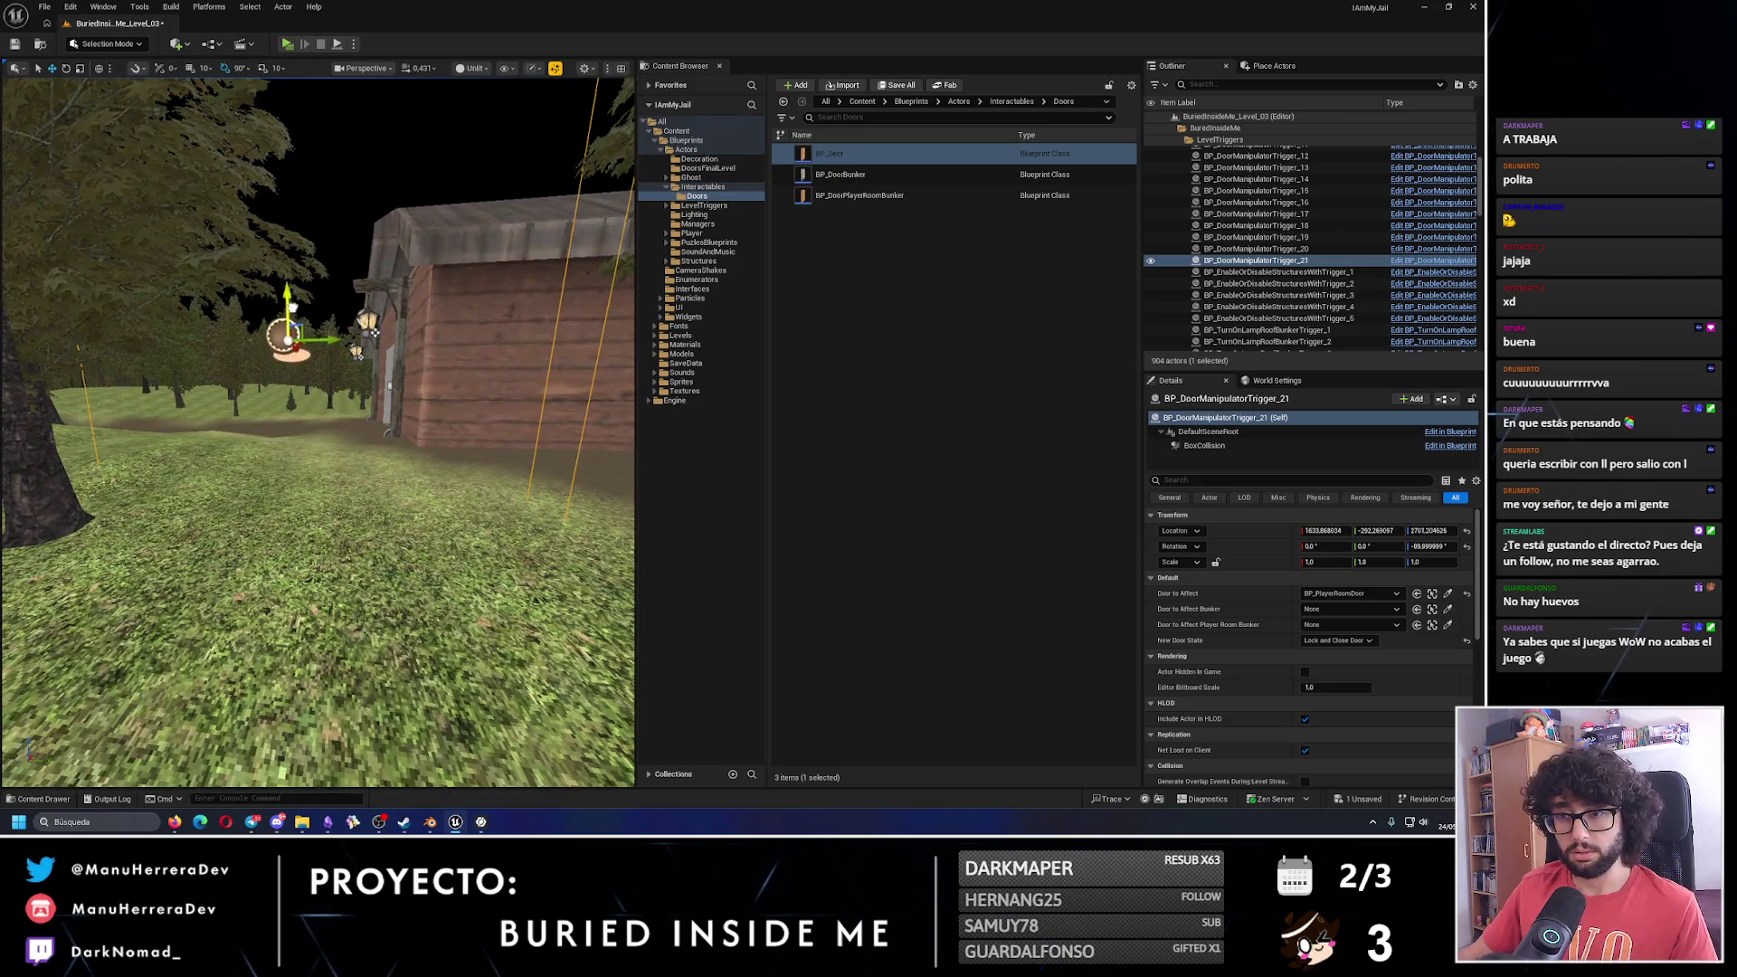
left_click_drag(292, 306, 295, 268)
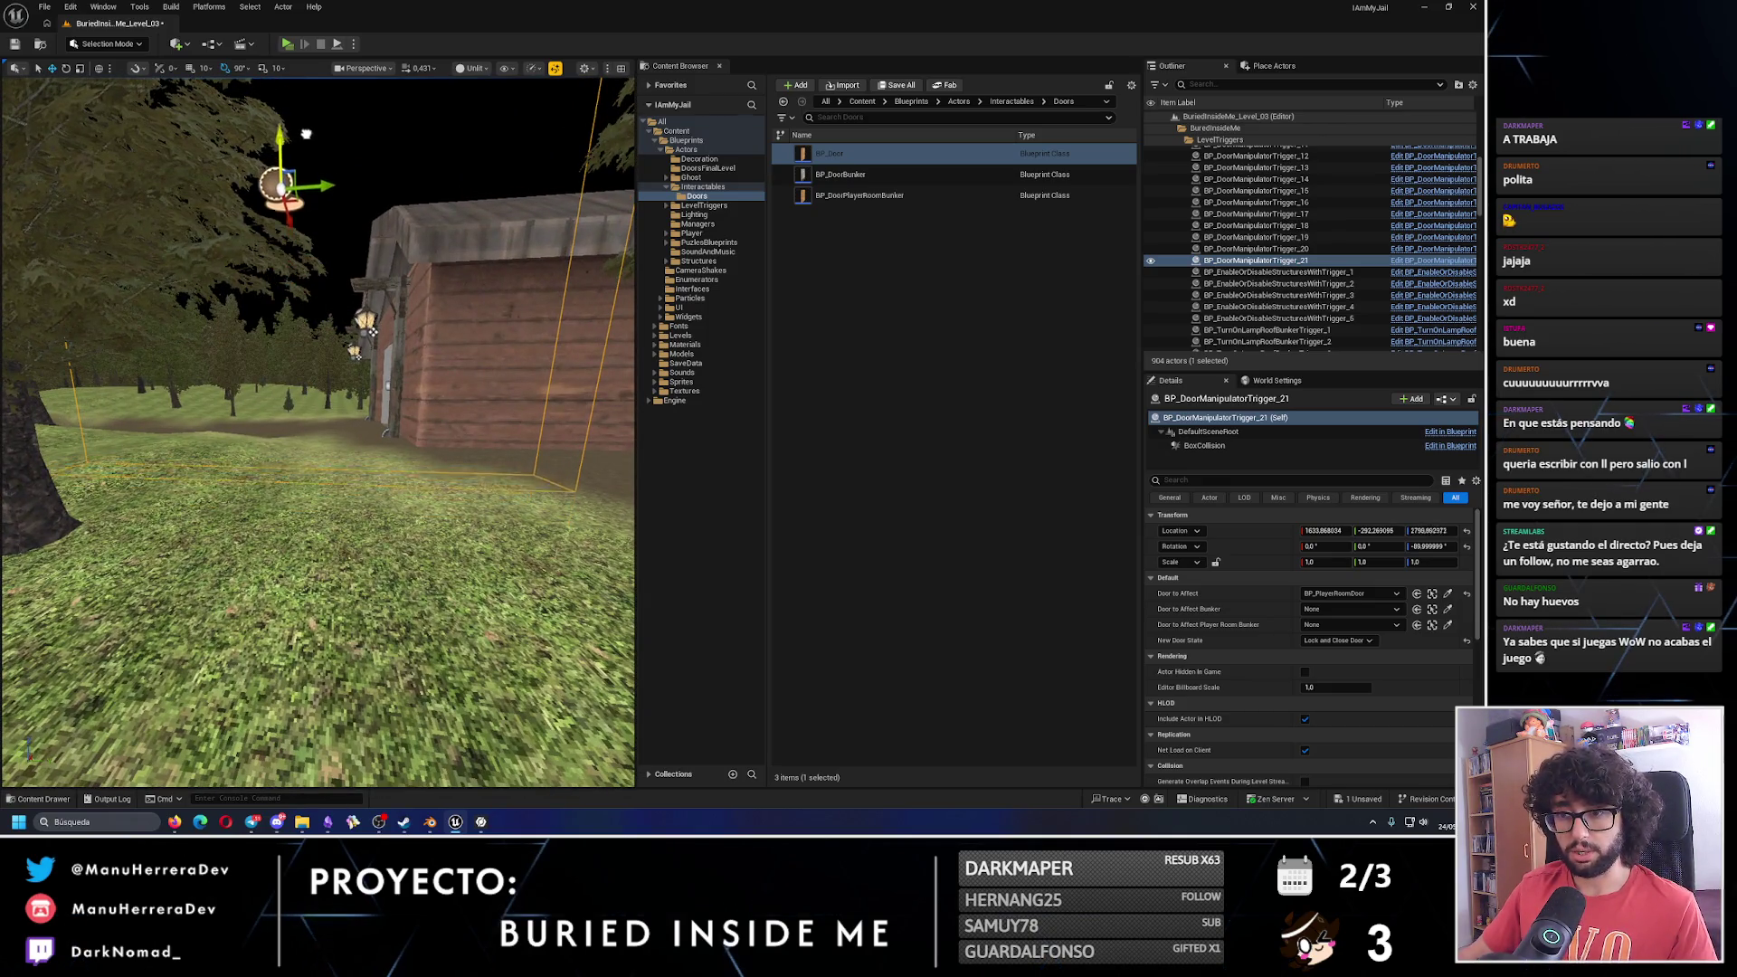
left_click_drag(299, 177, 543, 317)
mouse_move(477, 373)
left_mouse_down()
mouse_move(290, 372)
mouse_move(362, 425)
mouse_move(415, 340)
left_mouse_up()
type("1884")
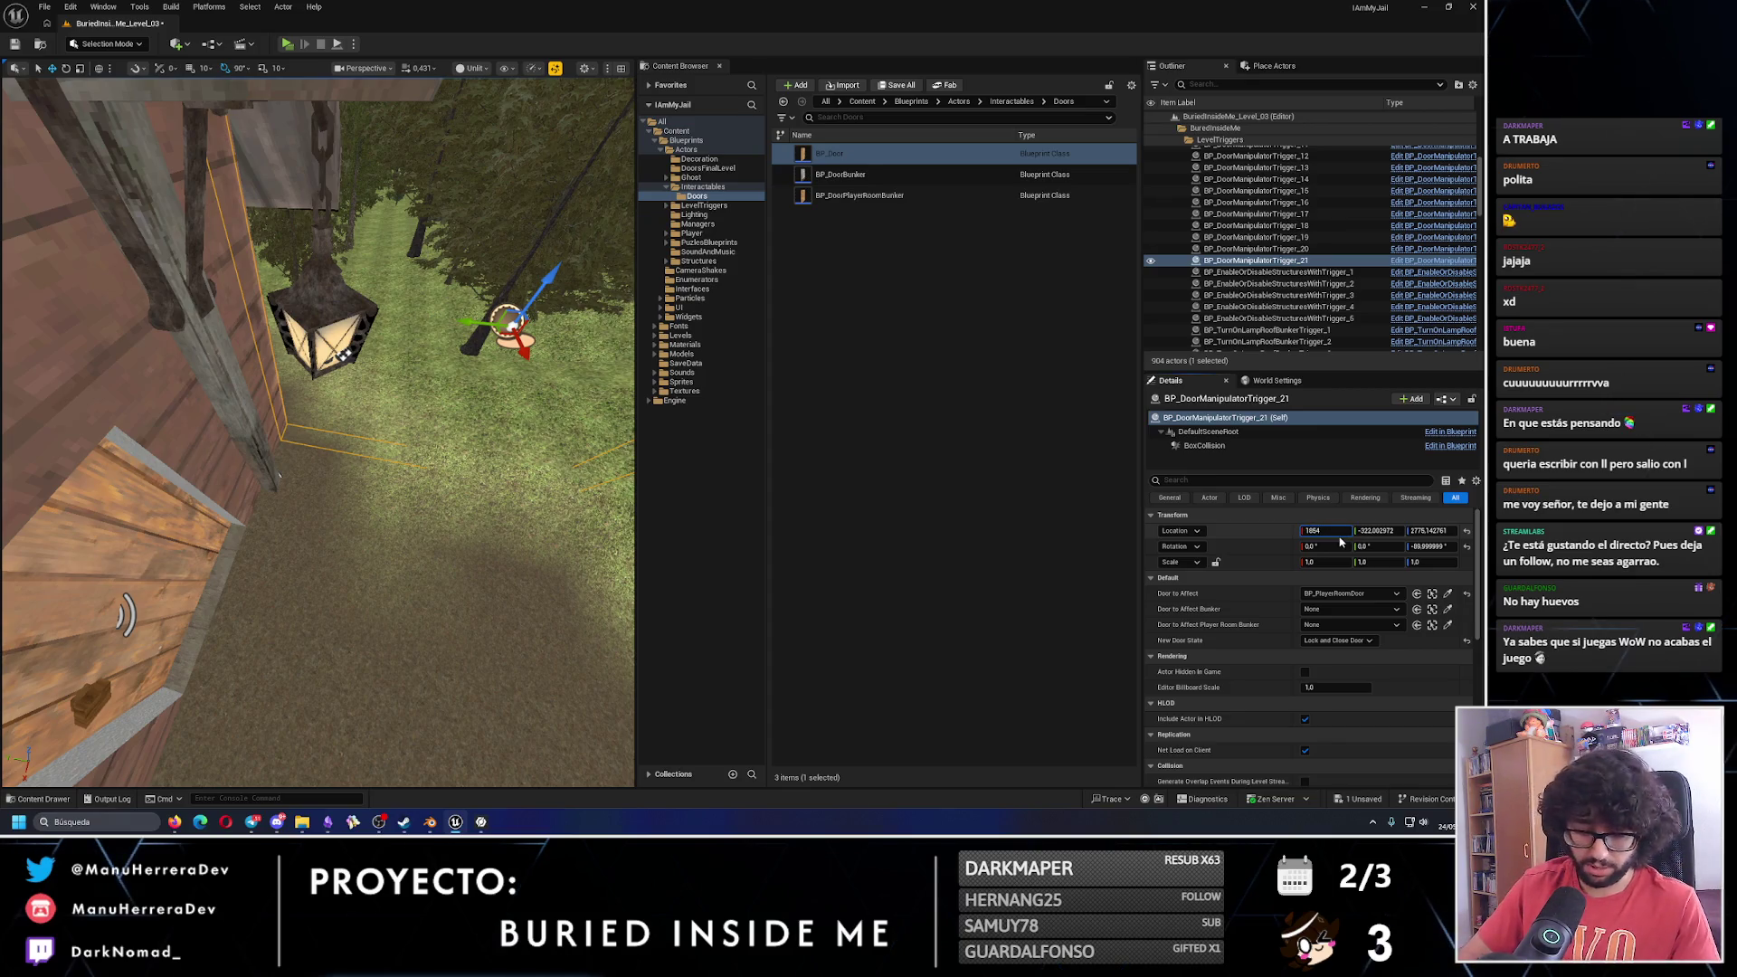
Enter the trigger's location values, X 1850 with new Y and Z, then check its placement.
key("Return")
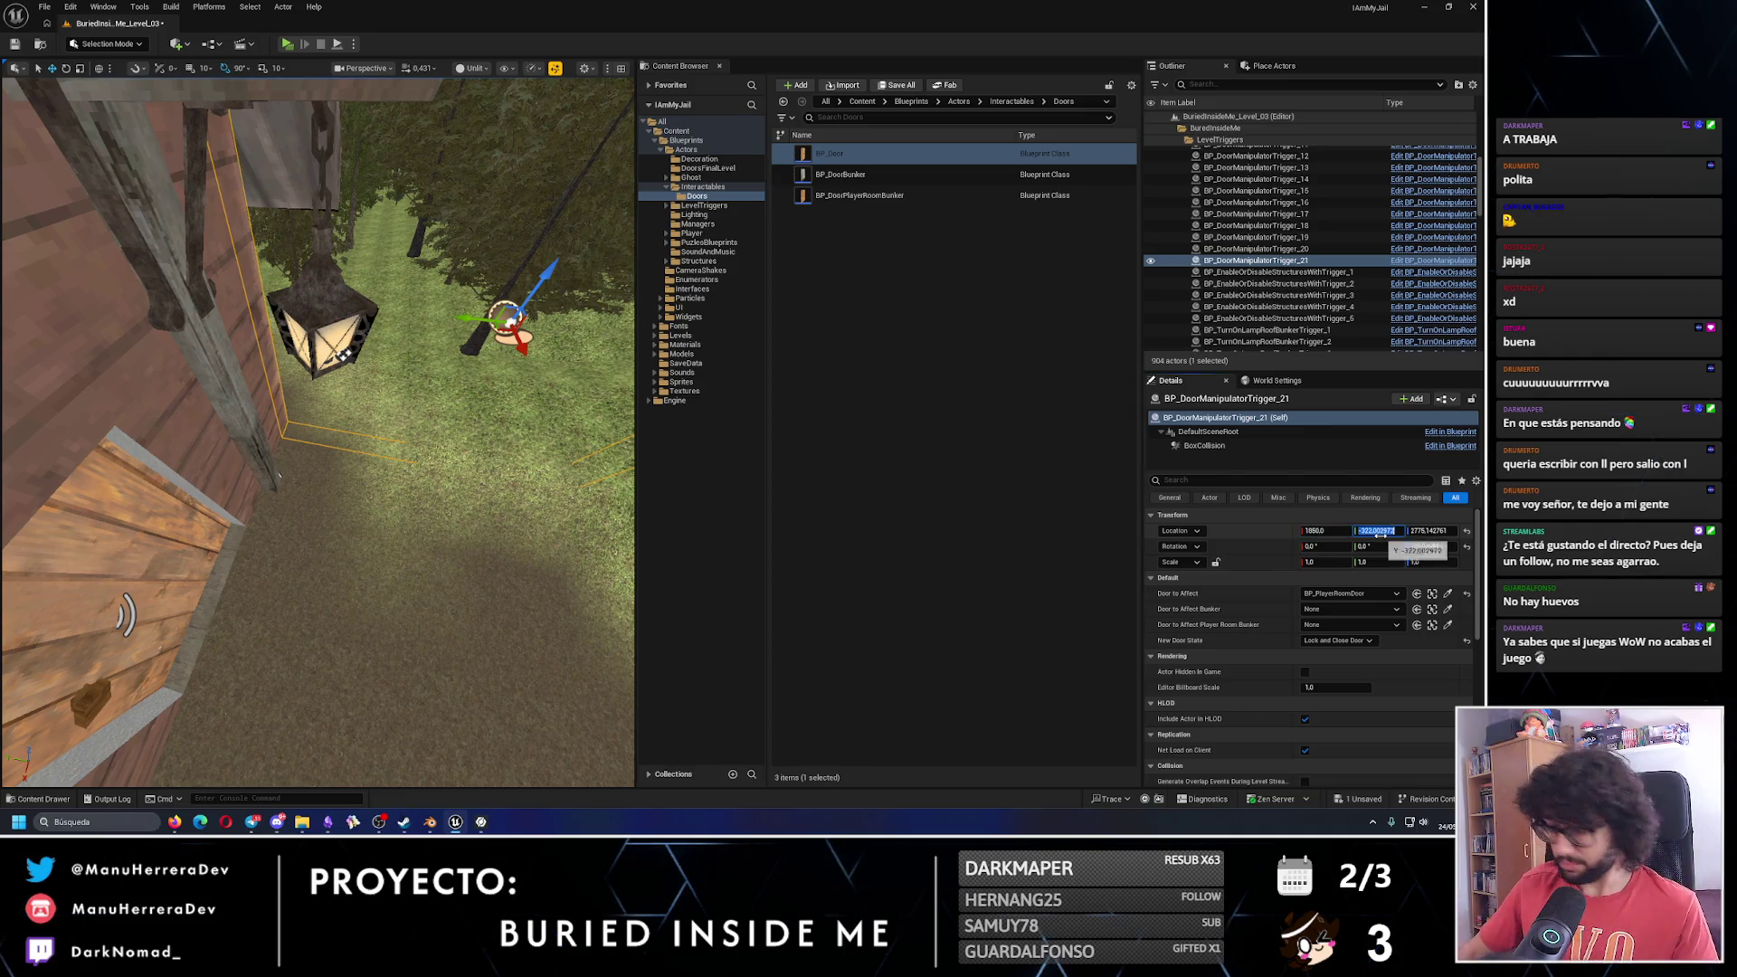
type("-323")
key("Return")
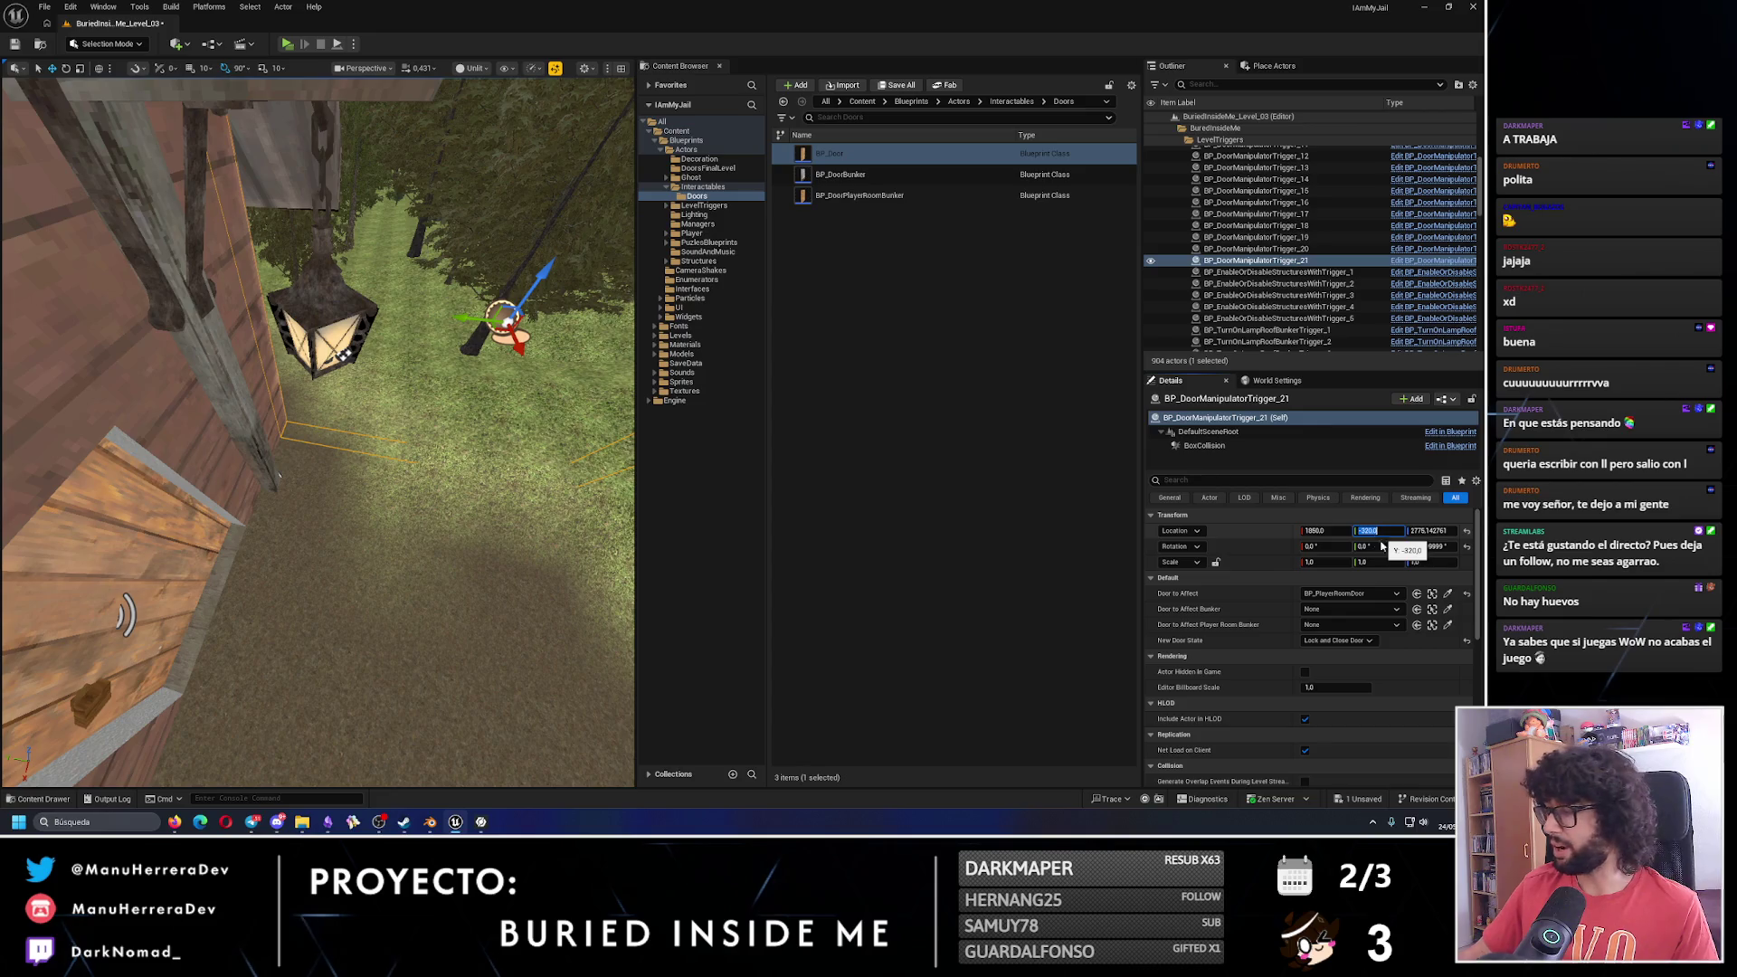
key("Tab")
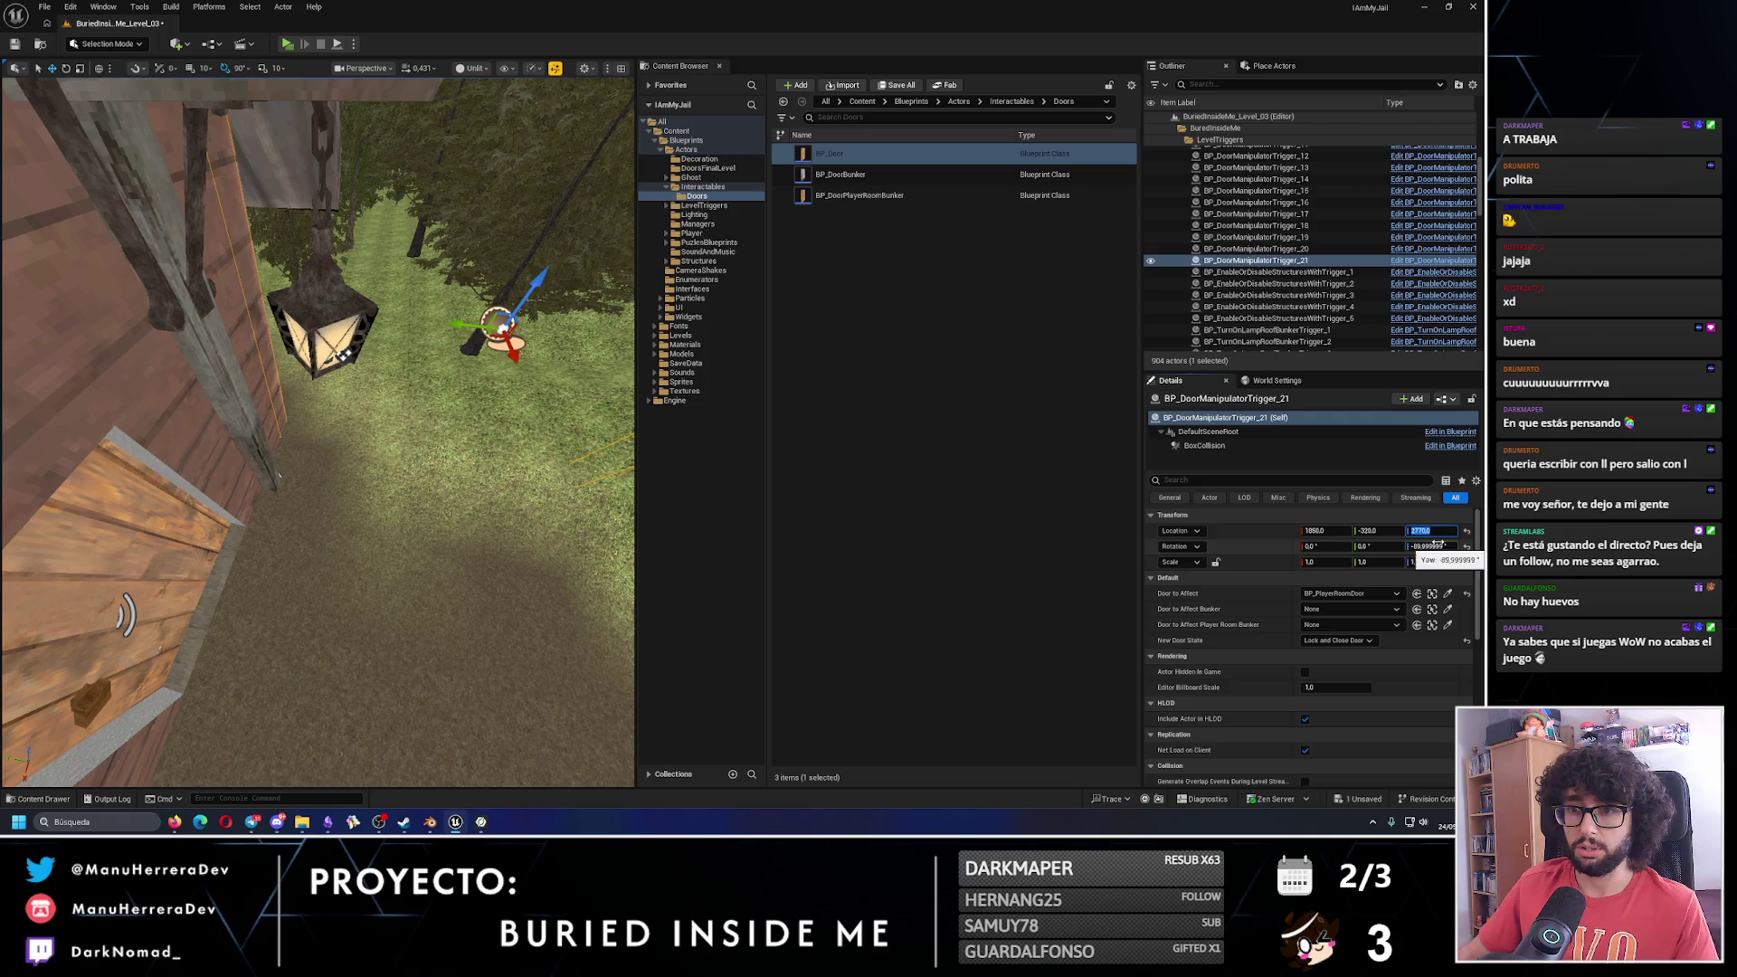
left_click(237, 68)
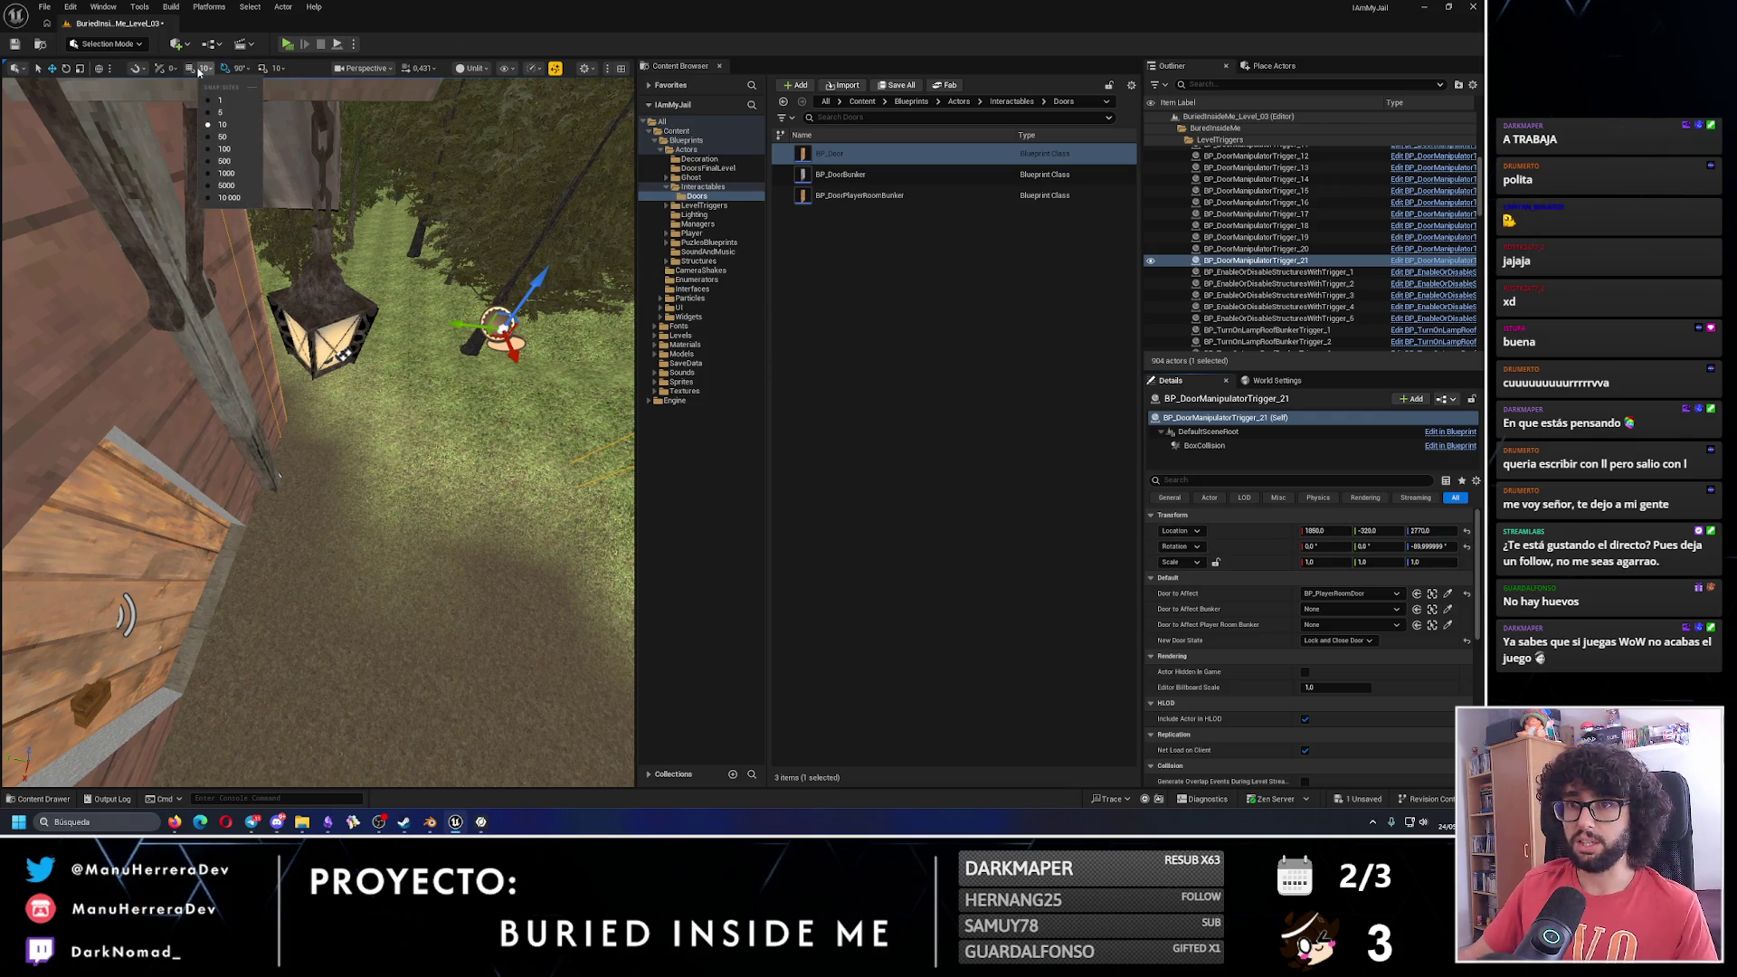
mouse_move(380, 380)
left_mouse_down()
mouse_move(448, 286)
mouse_move(372, 438)
mouse_move(208, 448)
mouse_move(208, 344)
mouse_move(307, 465)
mouse_move(286, 470)
mouse_move(325, 435)
left_mouse_up()
scroll(437, 311, "up", 3)
Duplicate BP_DoorManipulatorTrigger_21 along X beside the cabin and rotate the copy 90°.
left_click(448, 462)
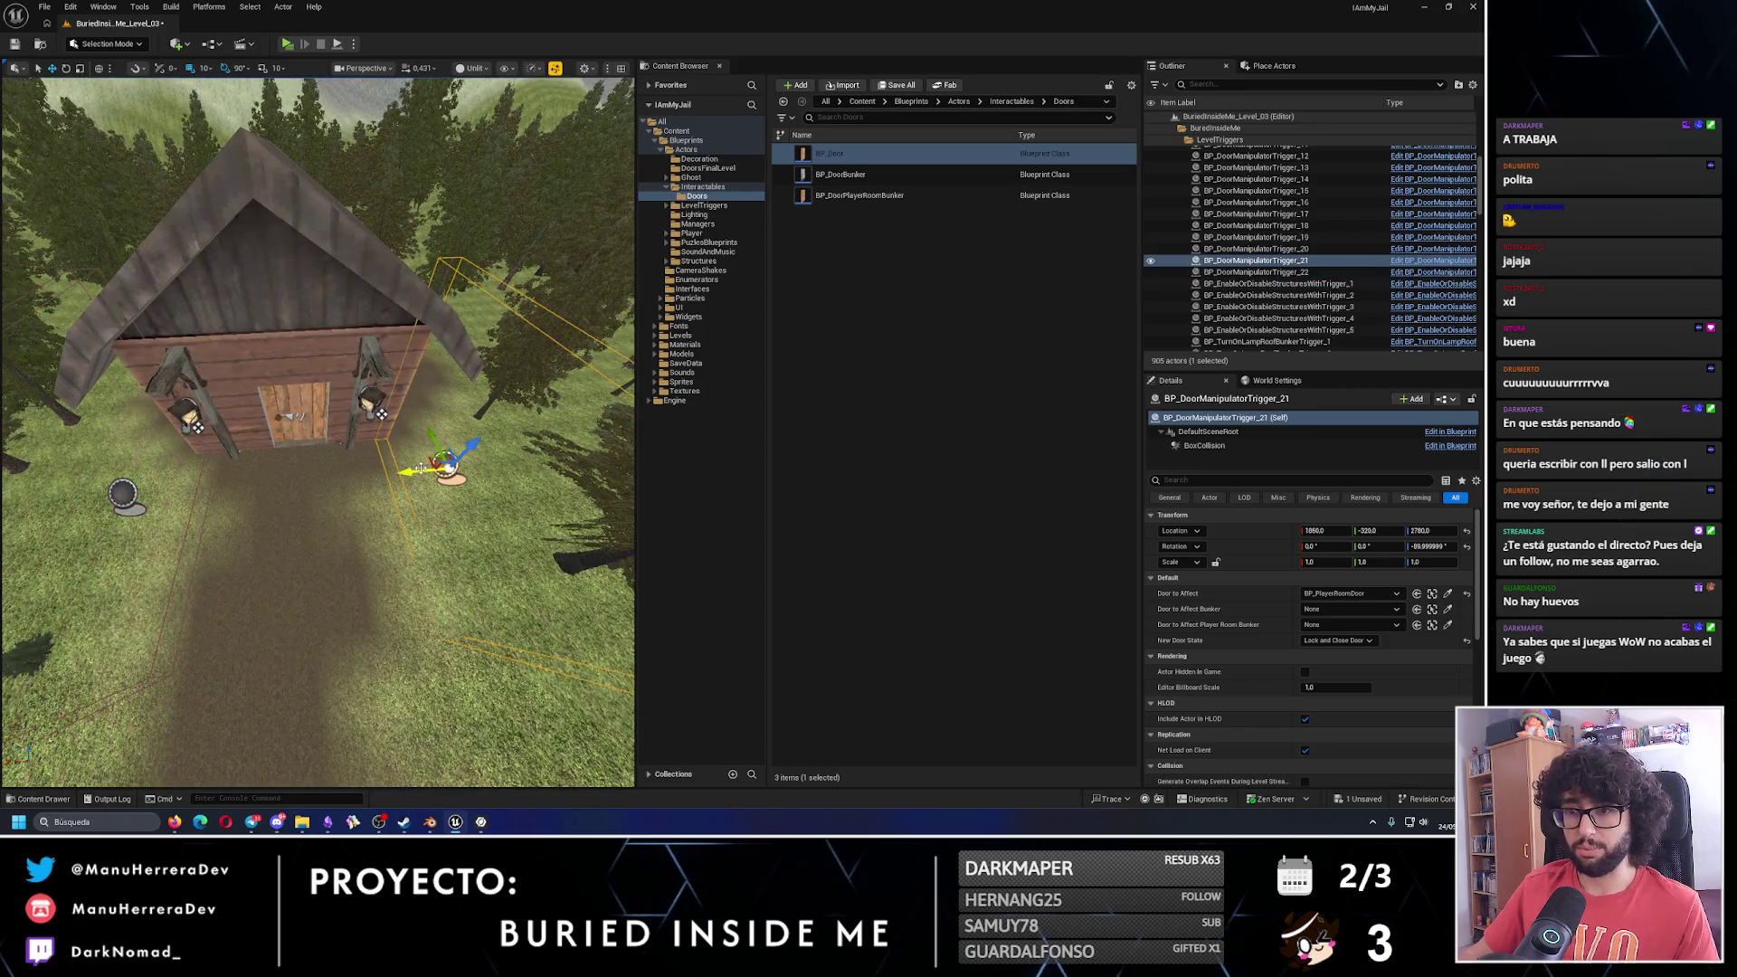
key("f")
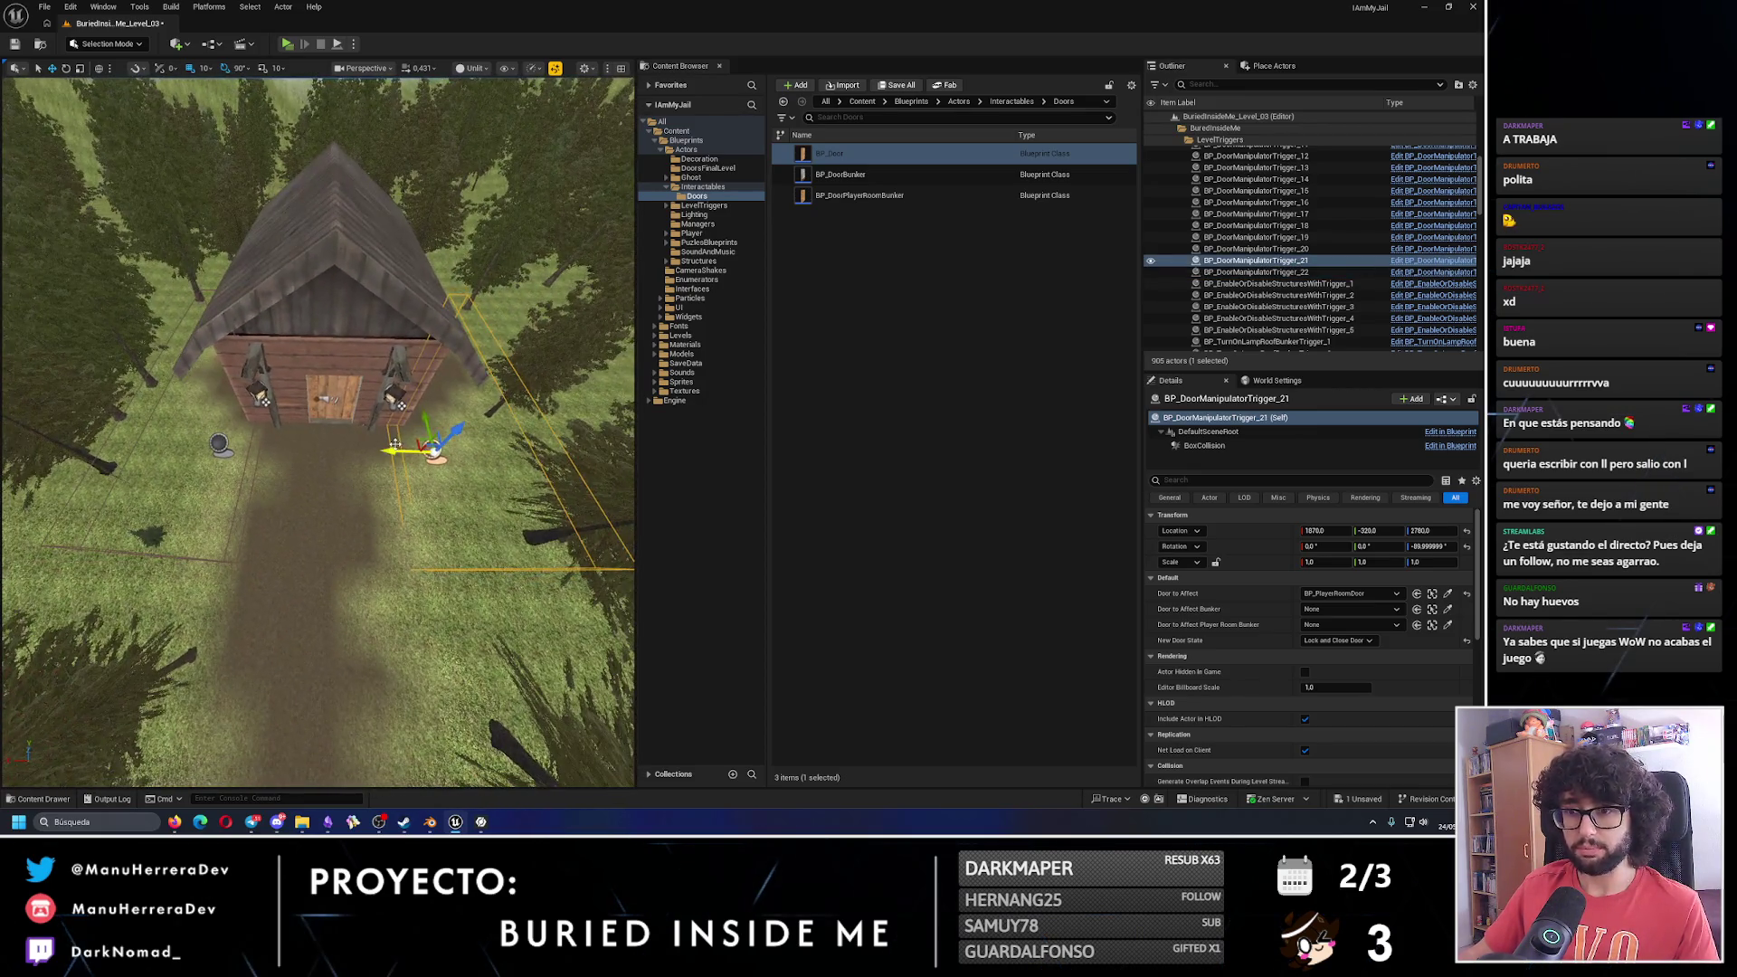
mouse_move(408, 452)
left_mouse_down("alt")
mouse_move(322, 449)
mouse_move(291, 470)
mouse_move(291, 447)
mouse_move(407, 416)
mouse_move(313, 419)
left_mouse_up("alt")
key("e")
key("w")
key("w")
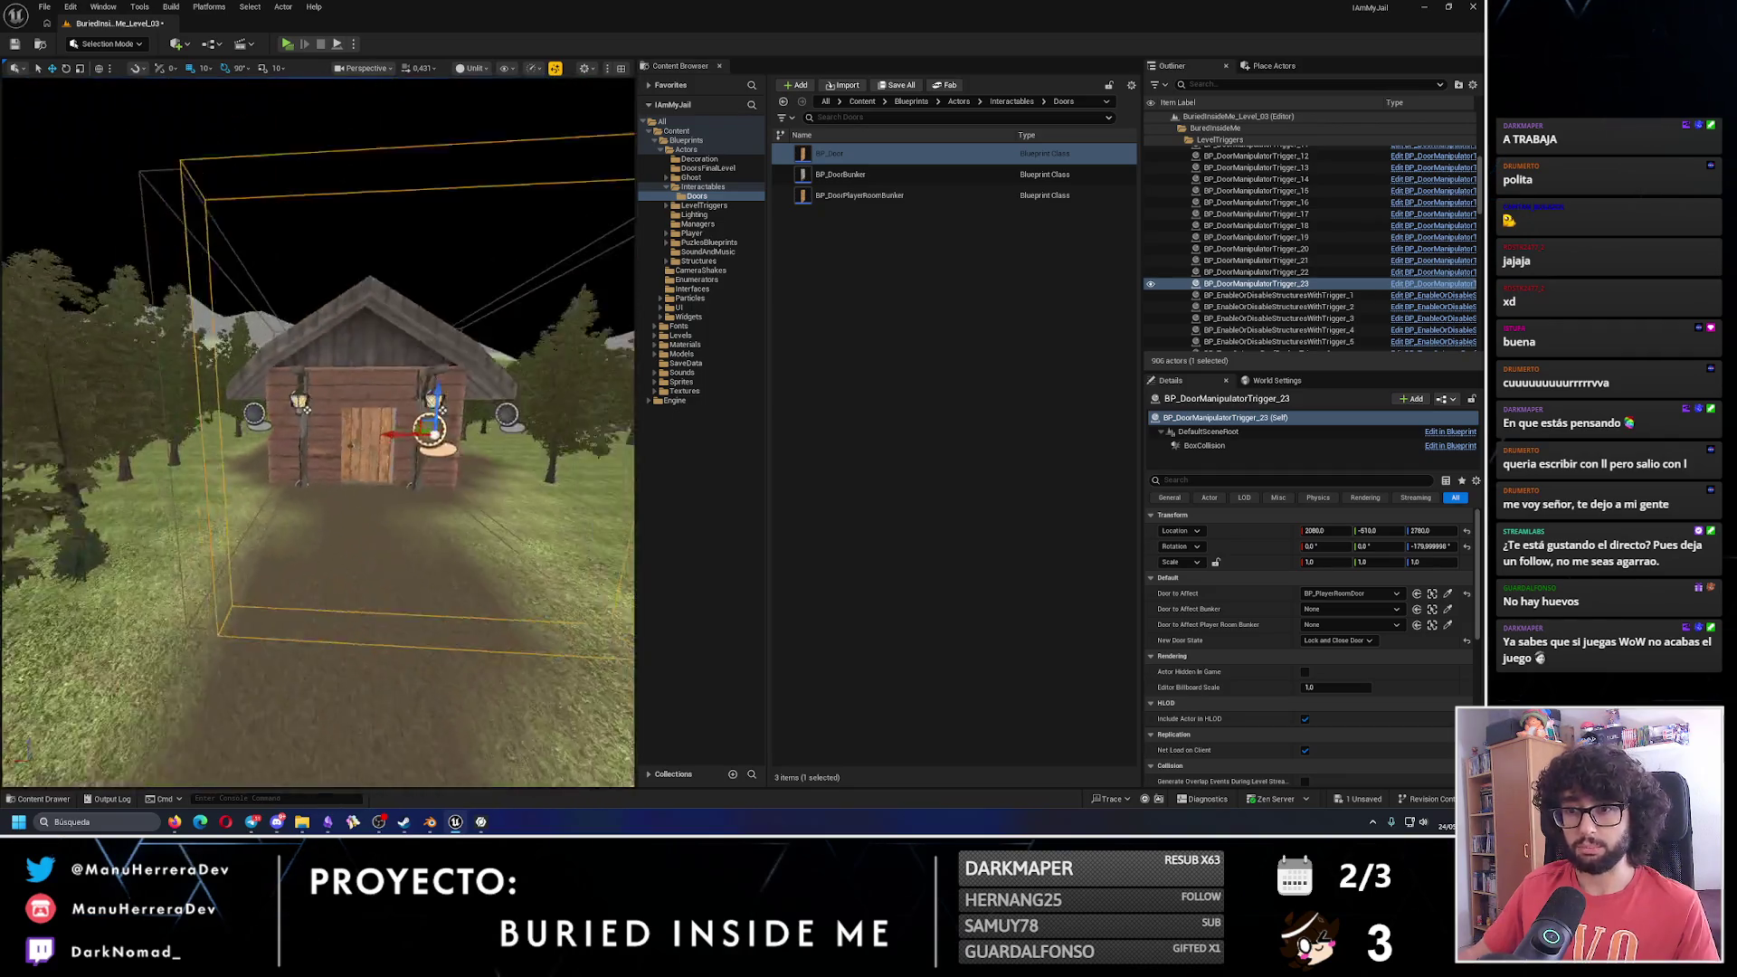
Select and frame the player room door, then save the level.
left_click(247, 403)
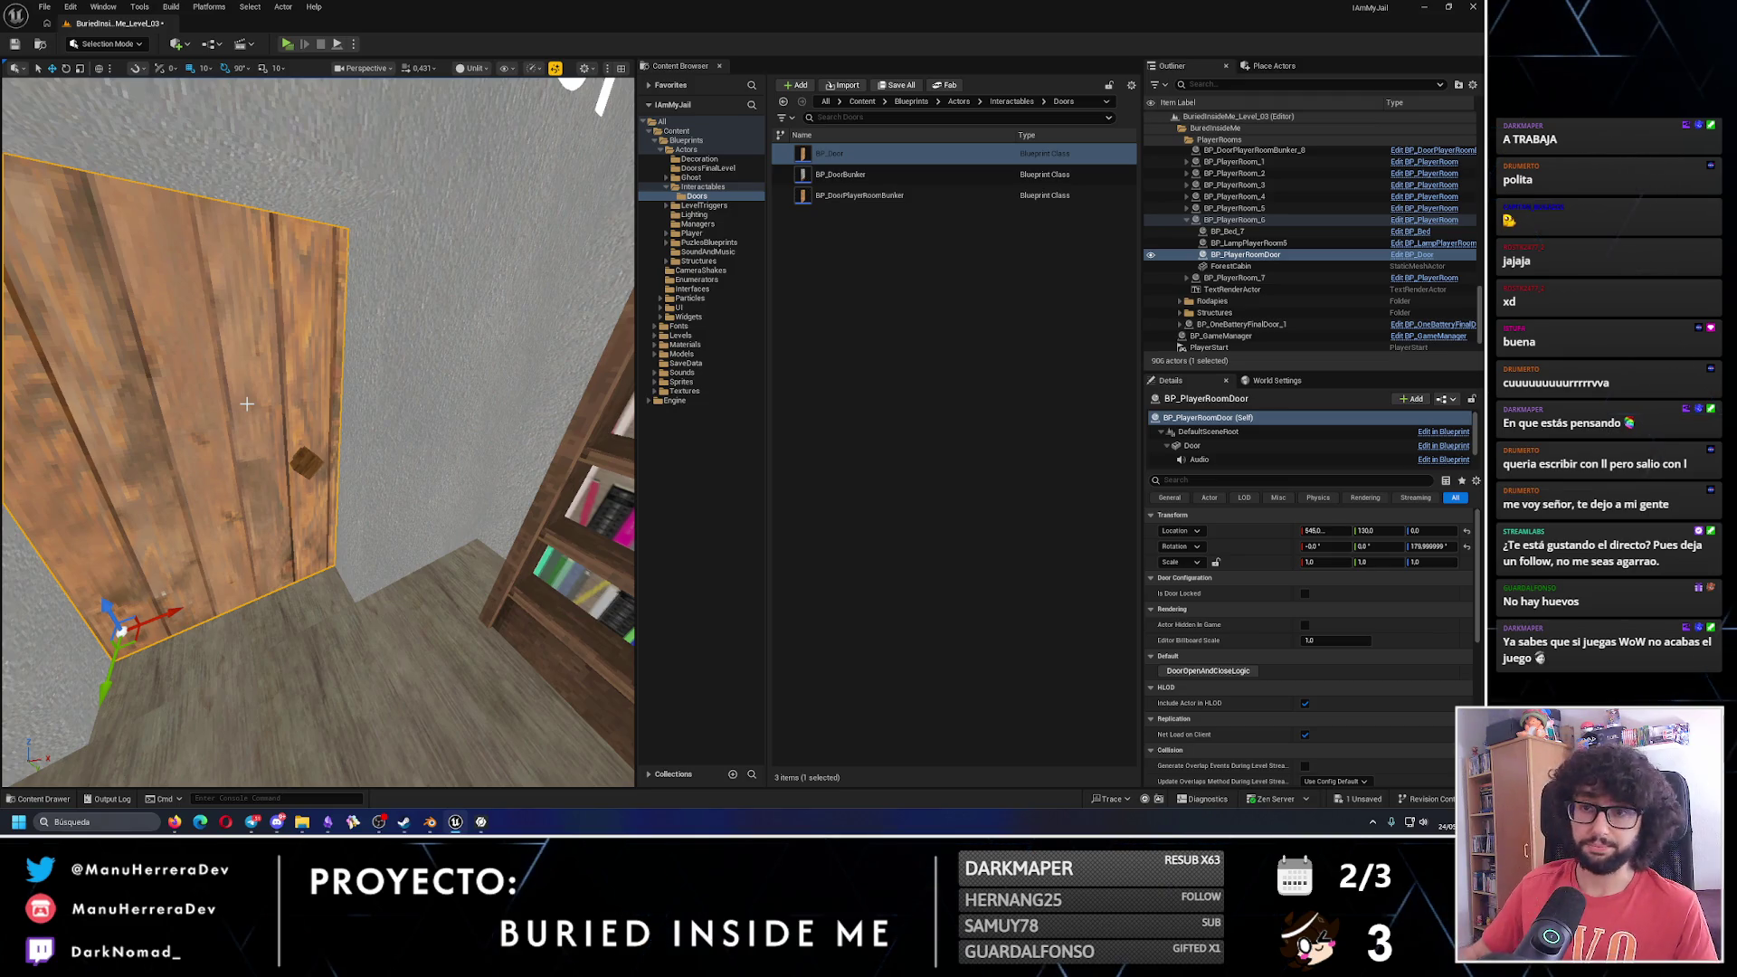
key("f")
key("ctrl+s")
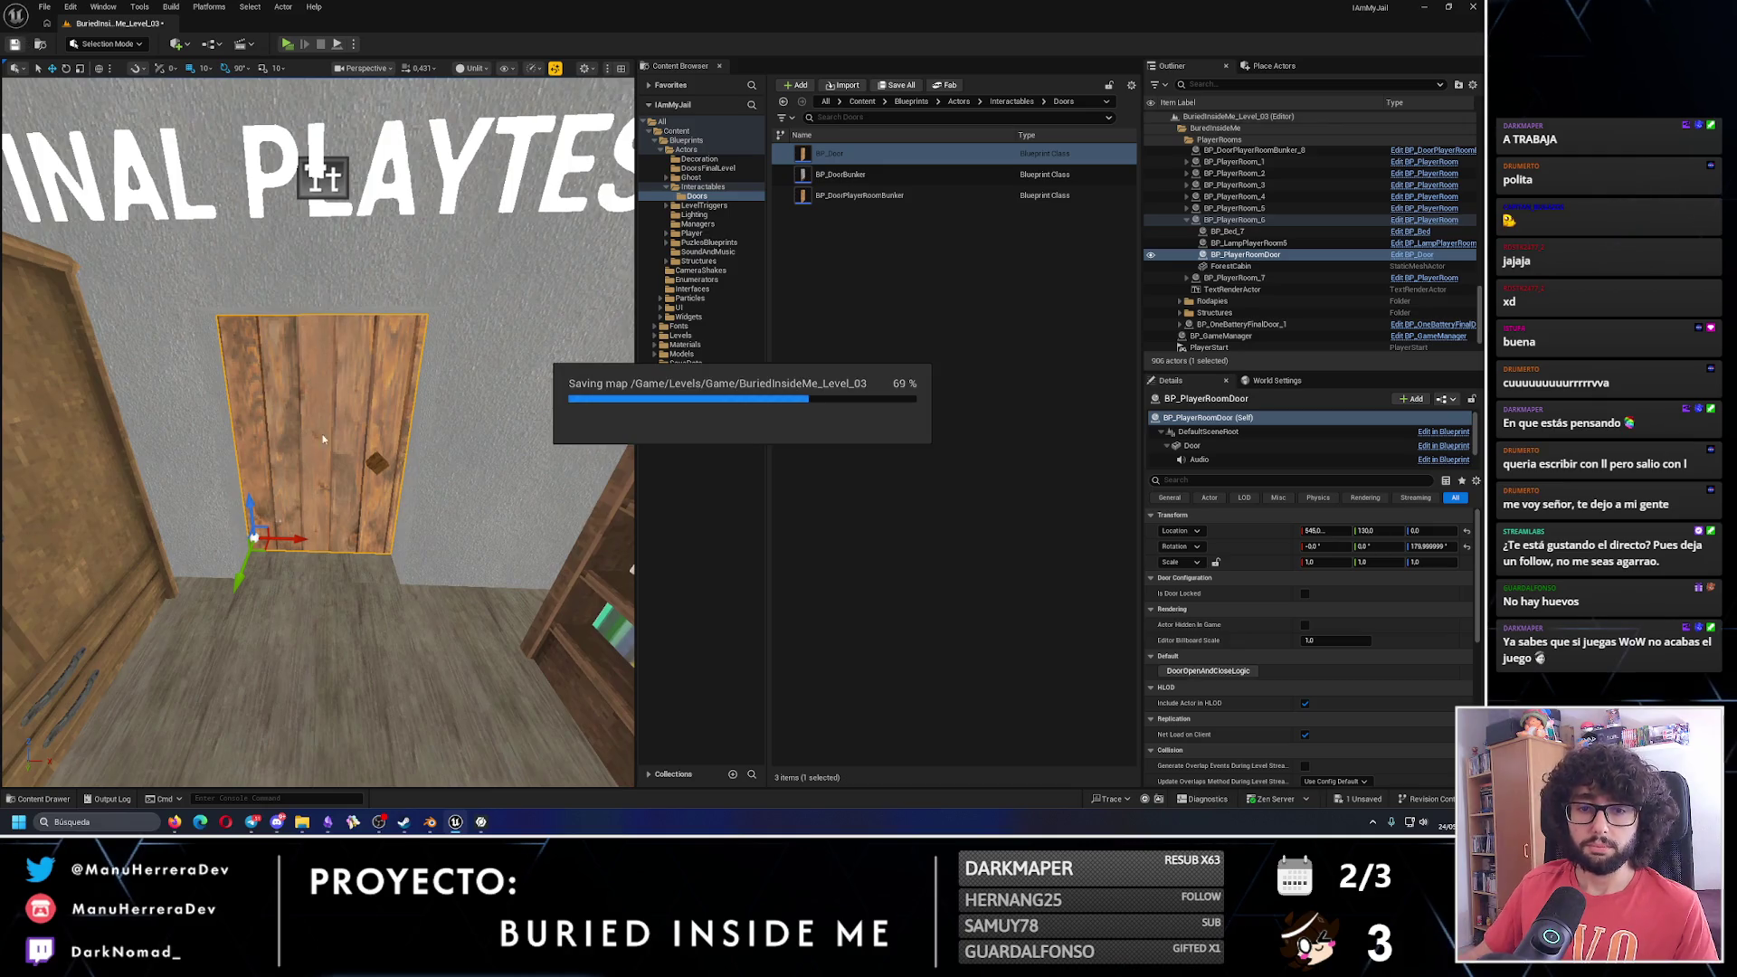
key("s")
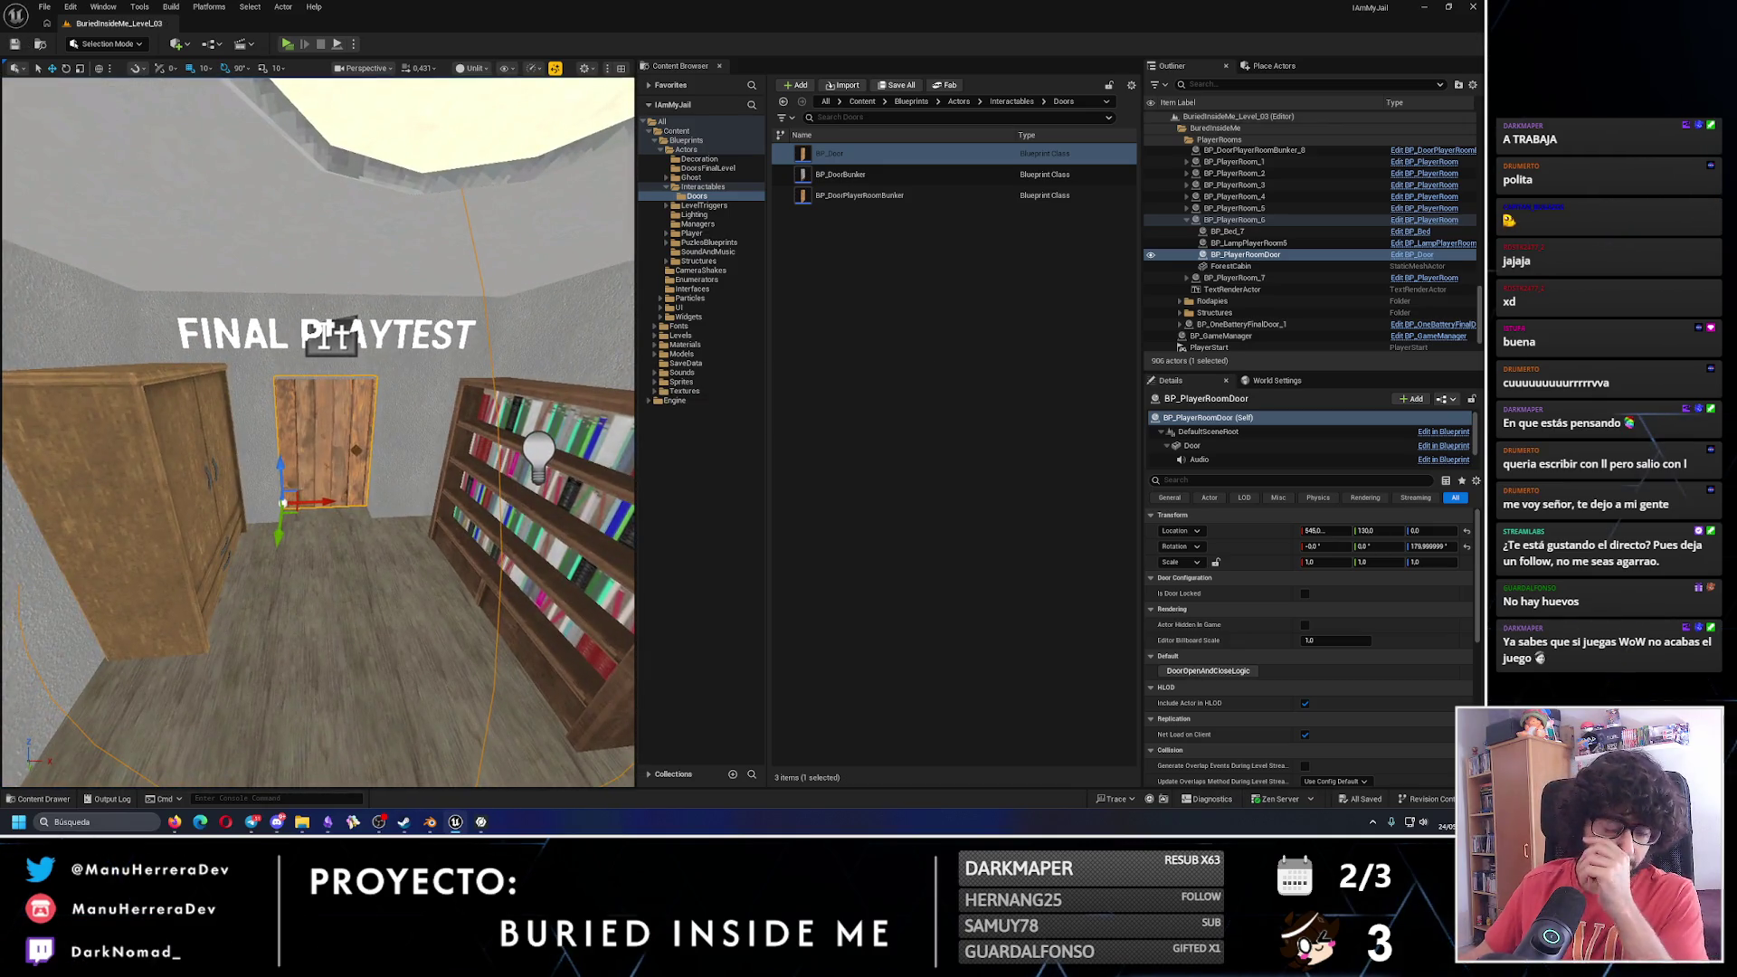
key("w")
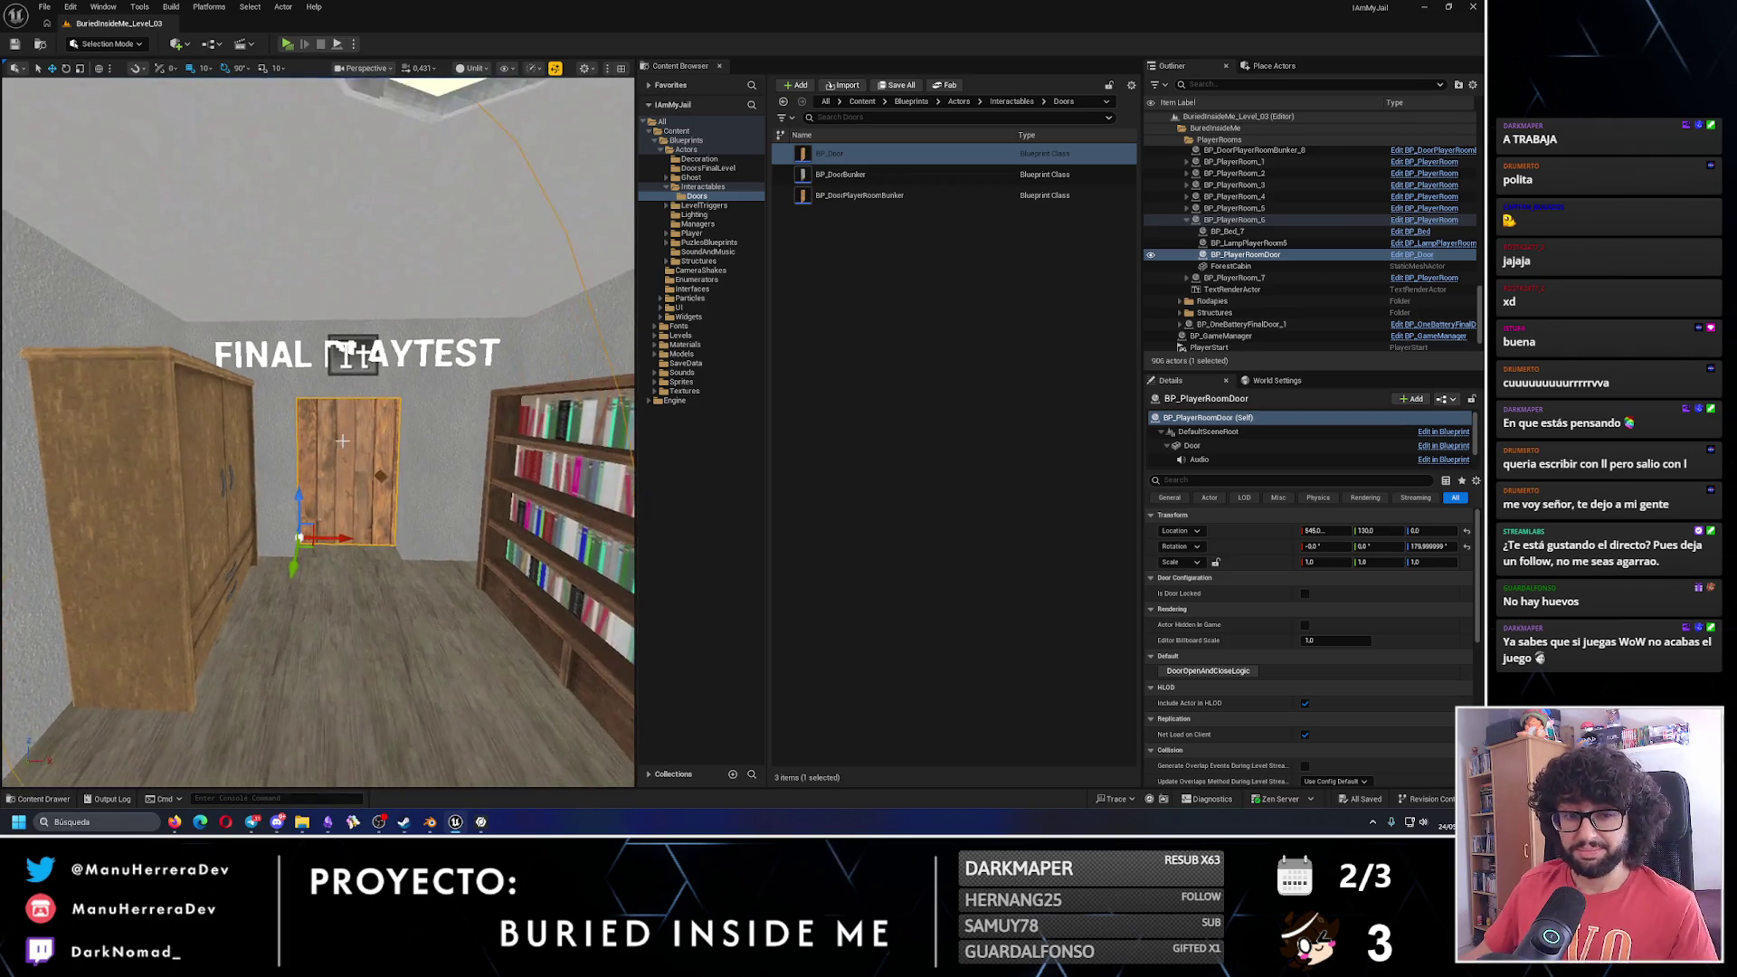
left_click(288, 43)
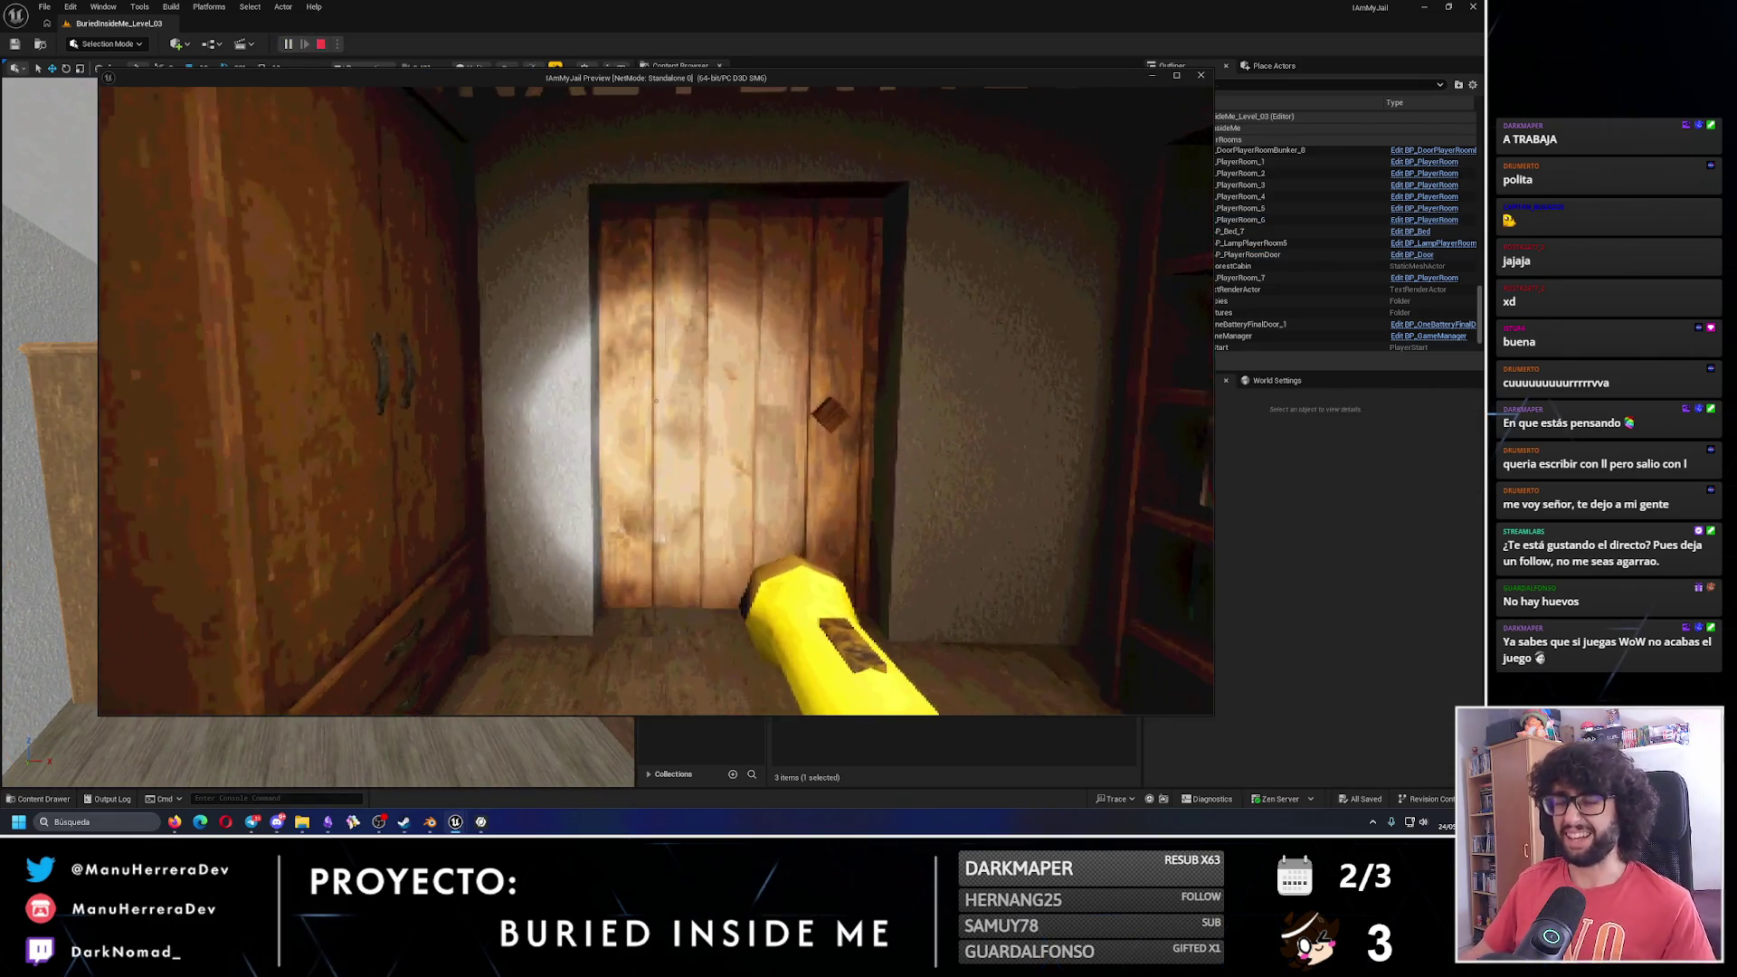
key("w")
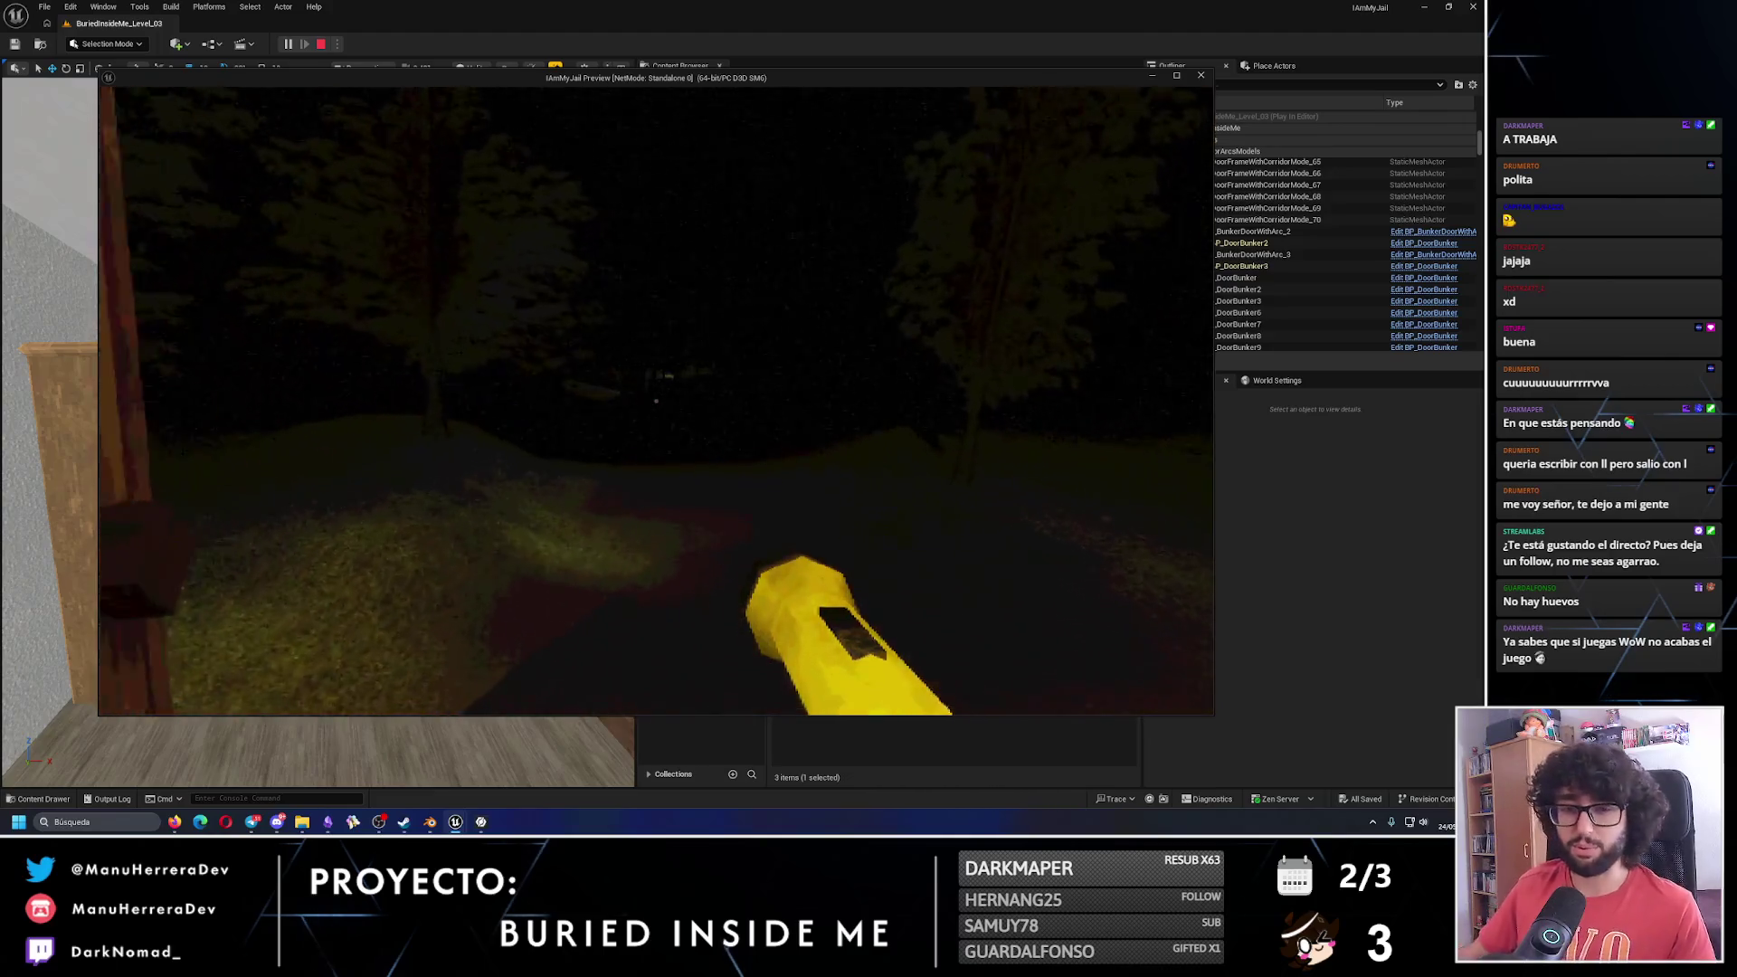
key("w")
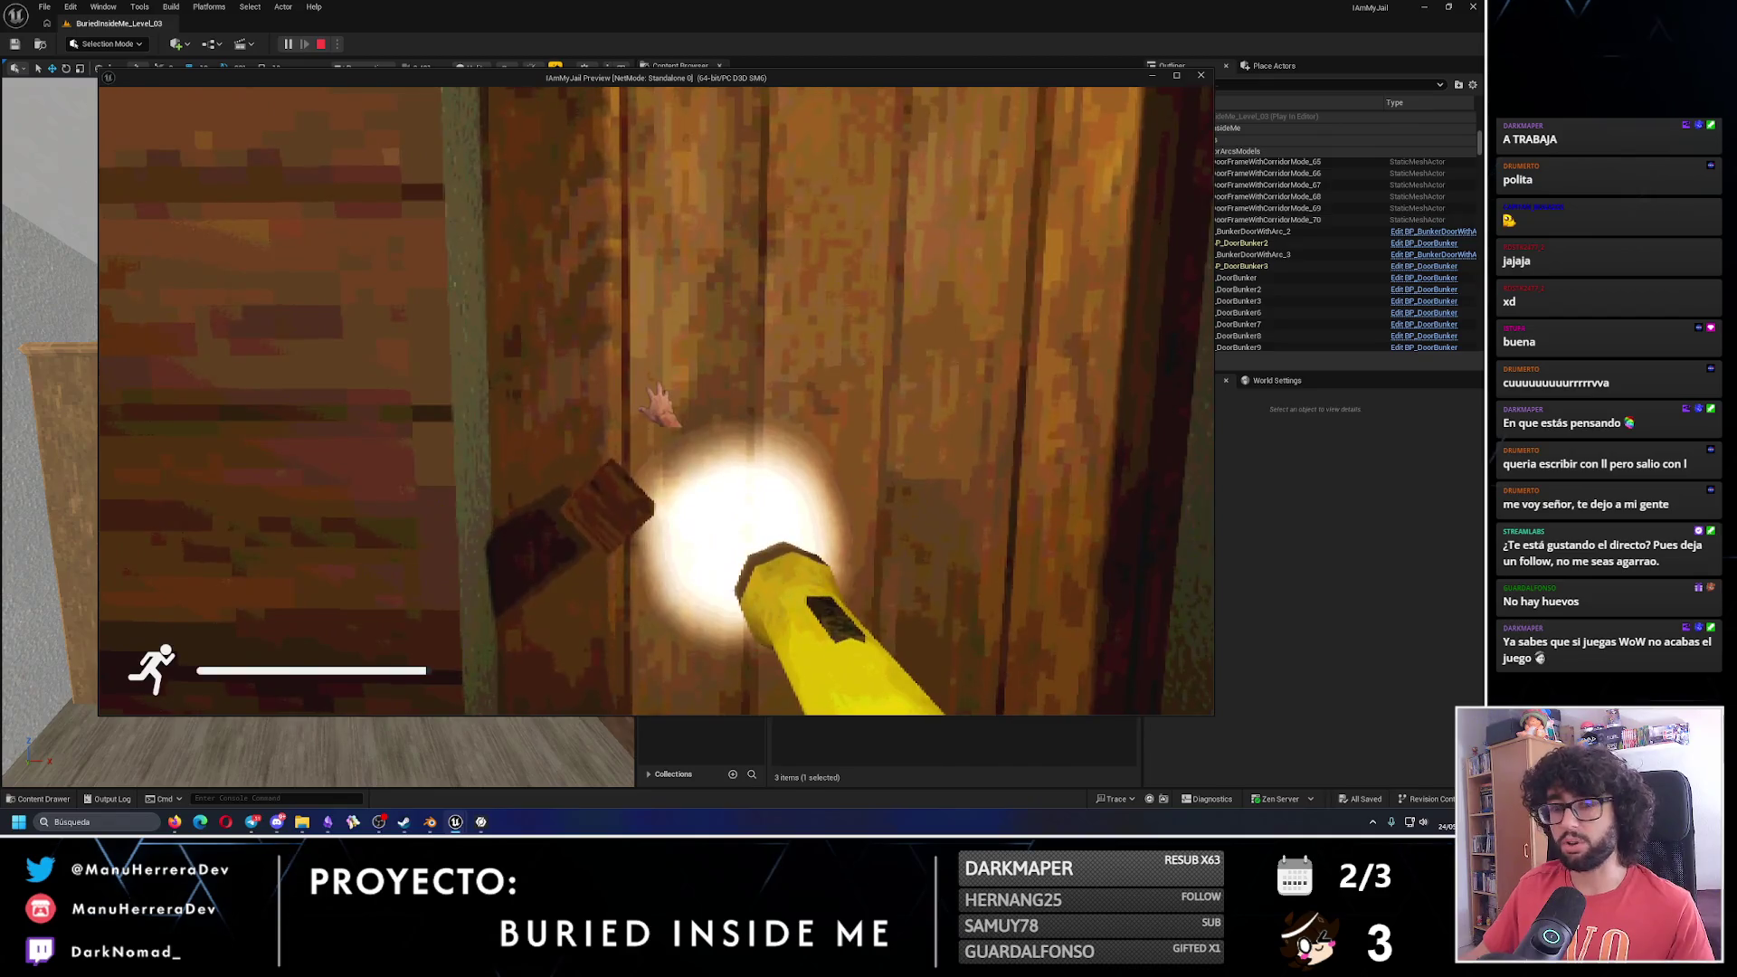
key("Escape")
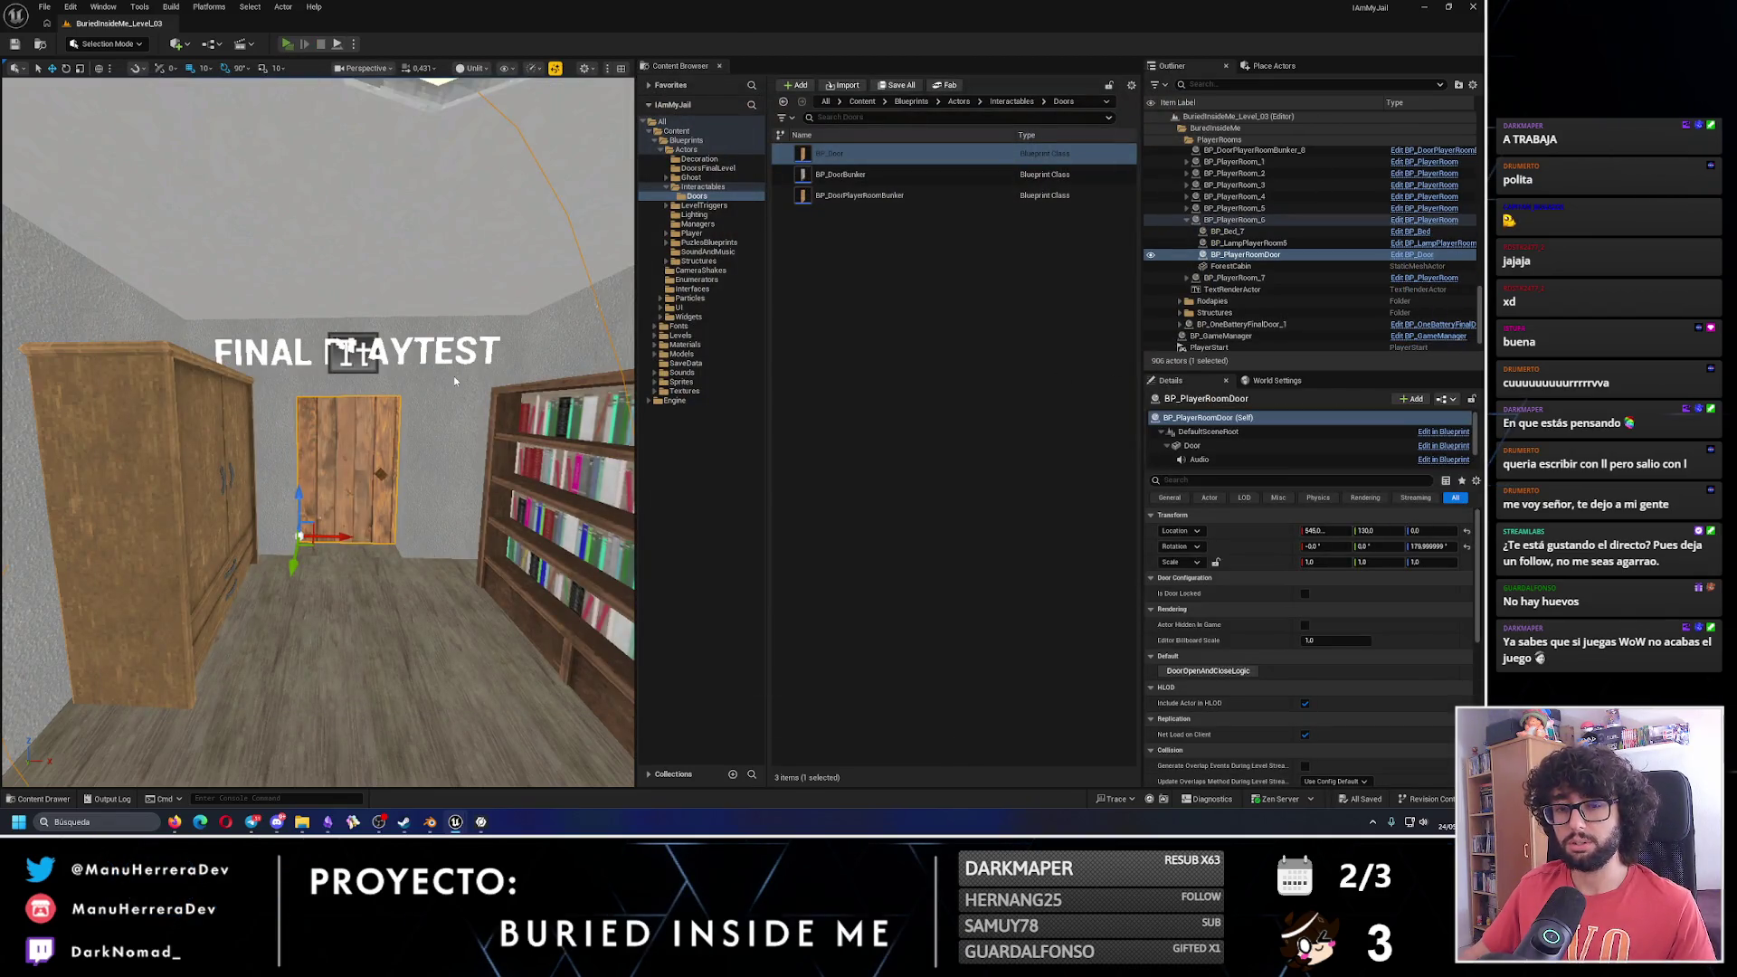
key("alt+p")
key("w")
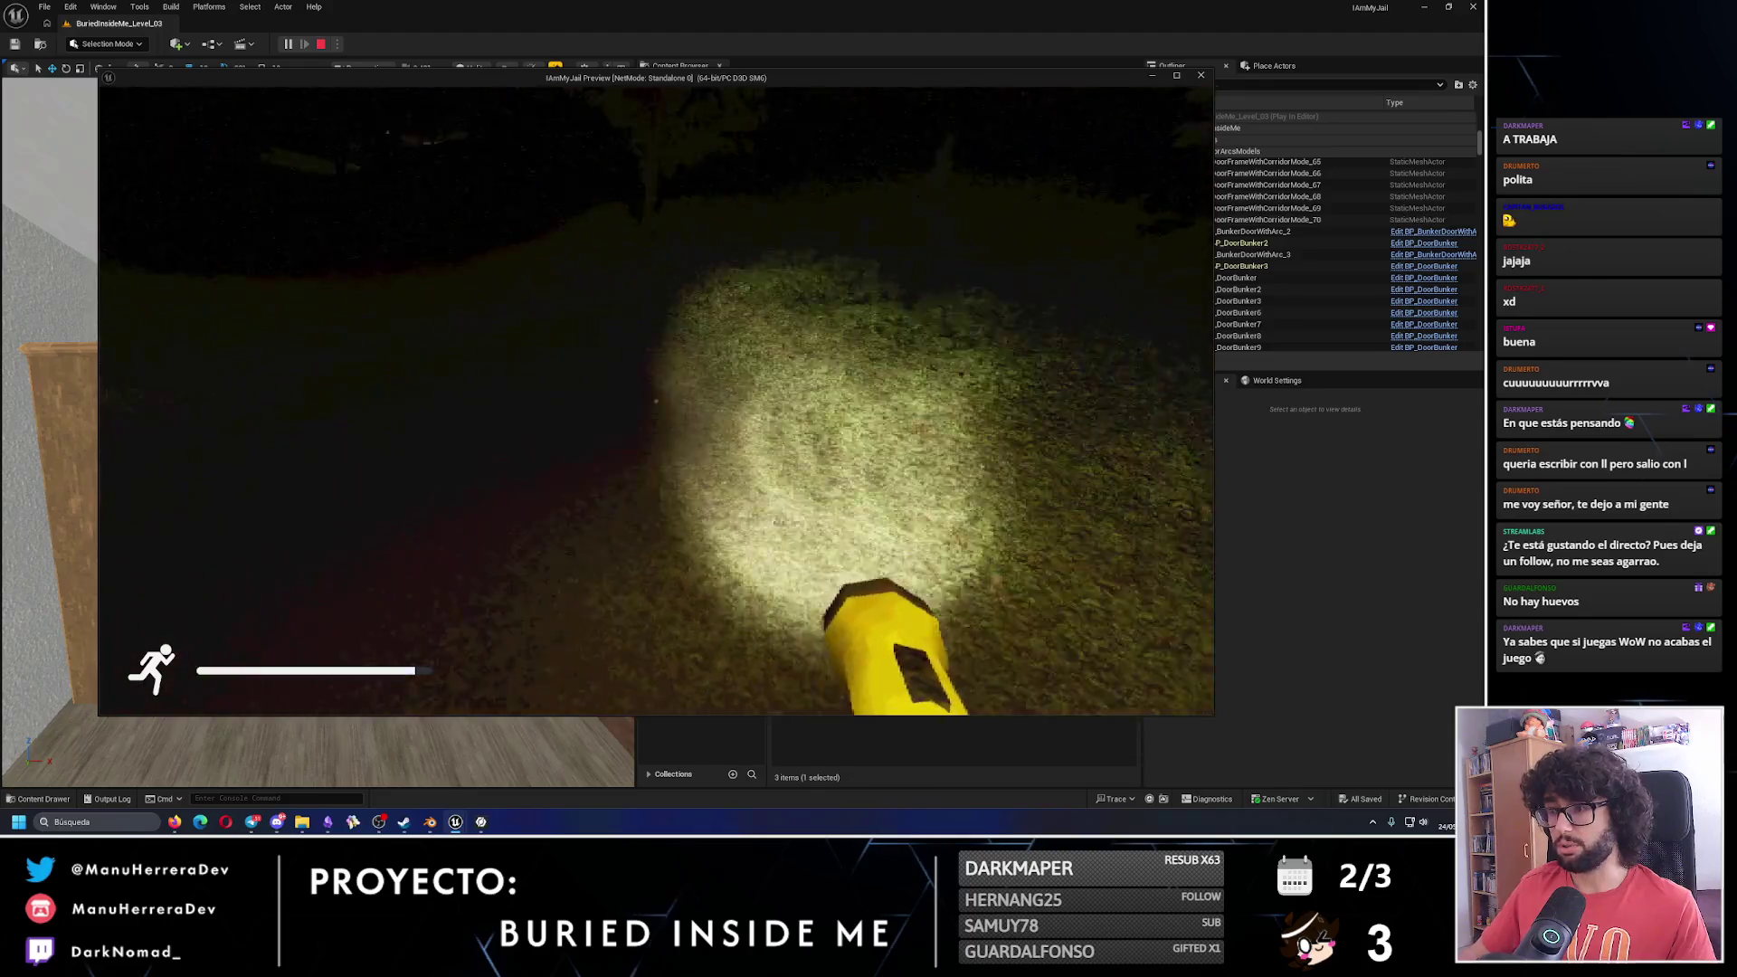
key("w")
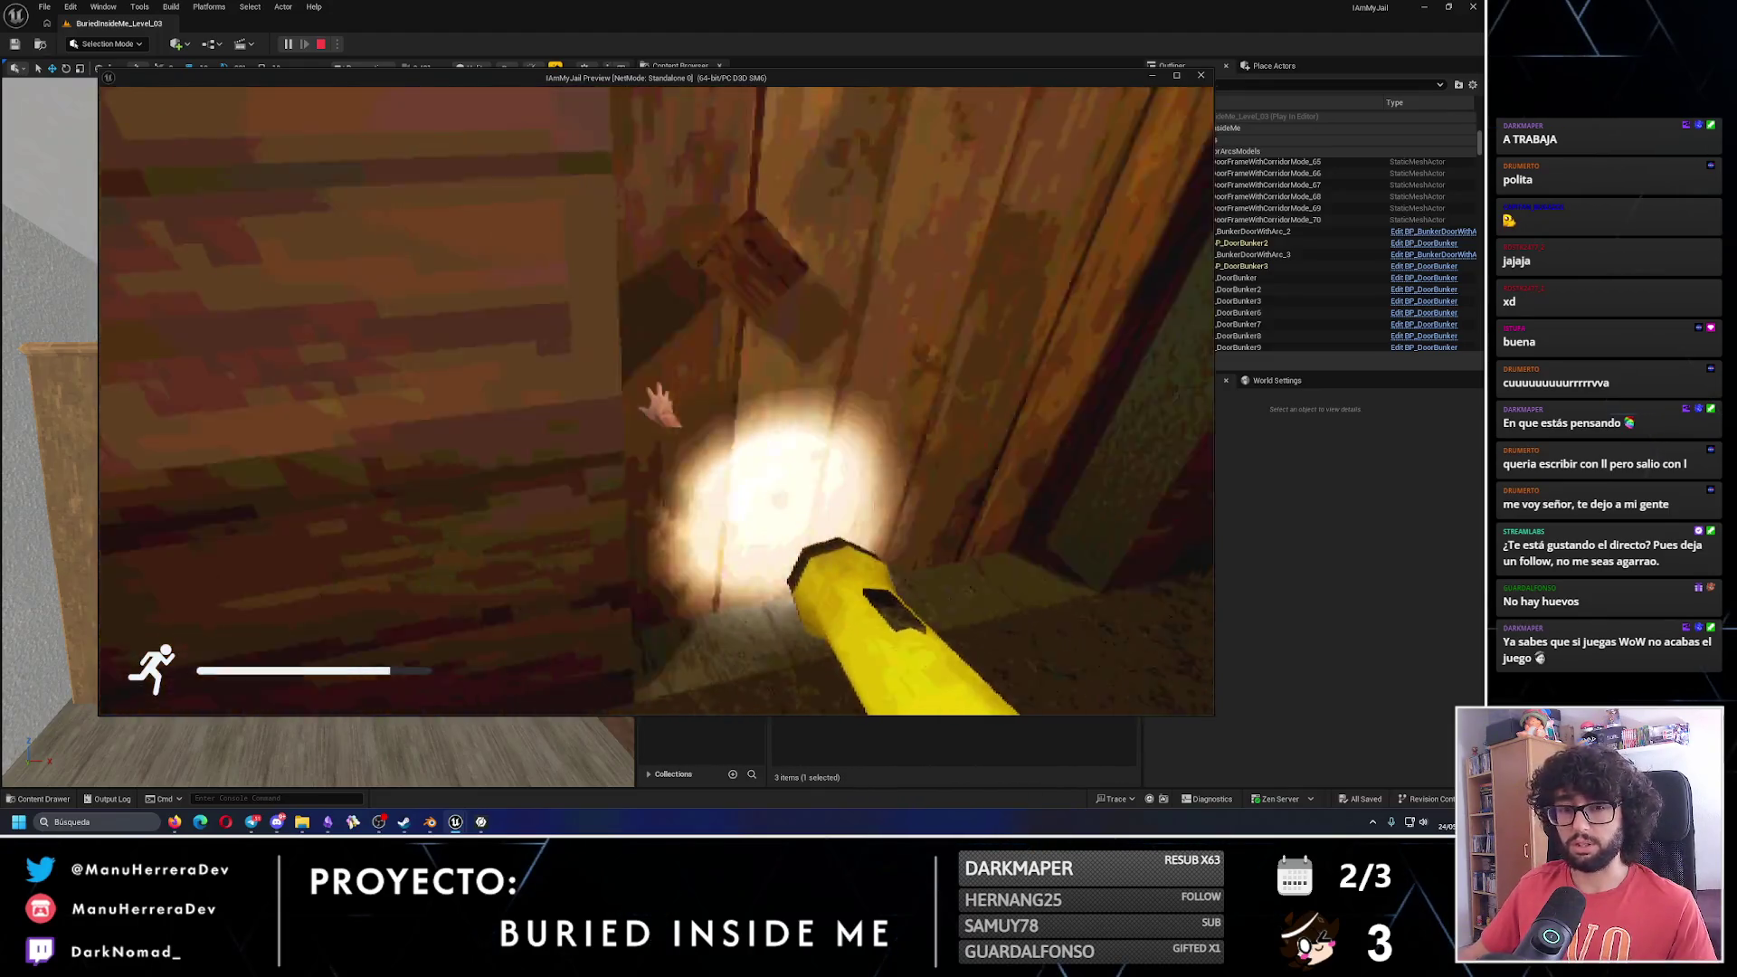
key("Escape")
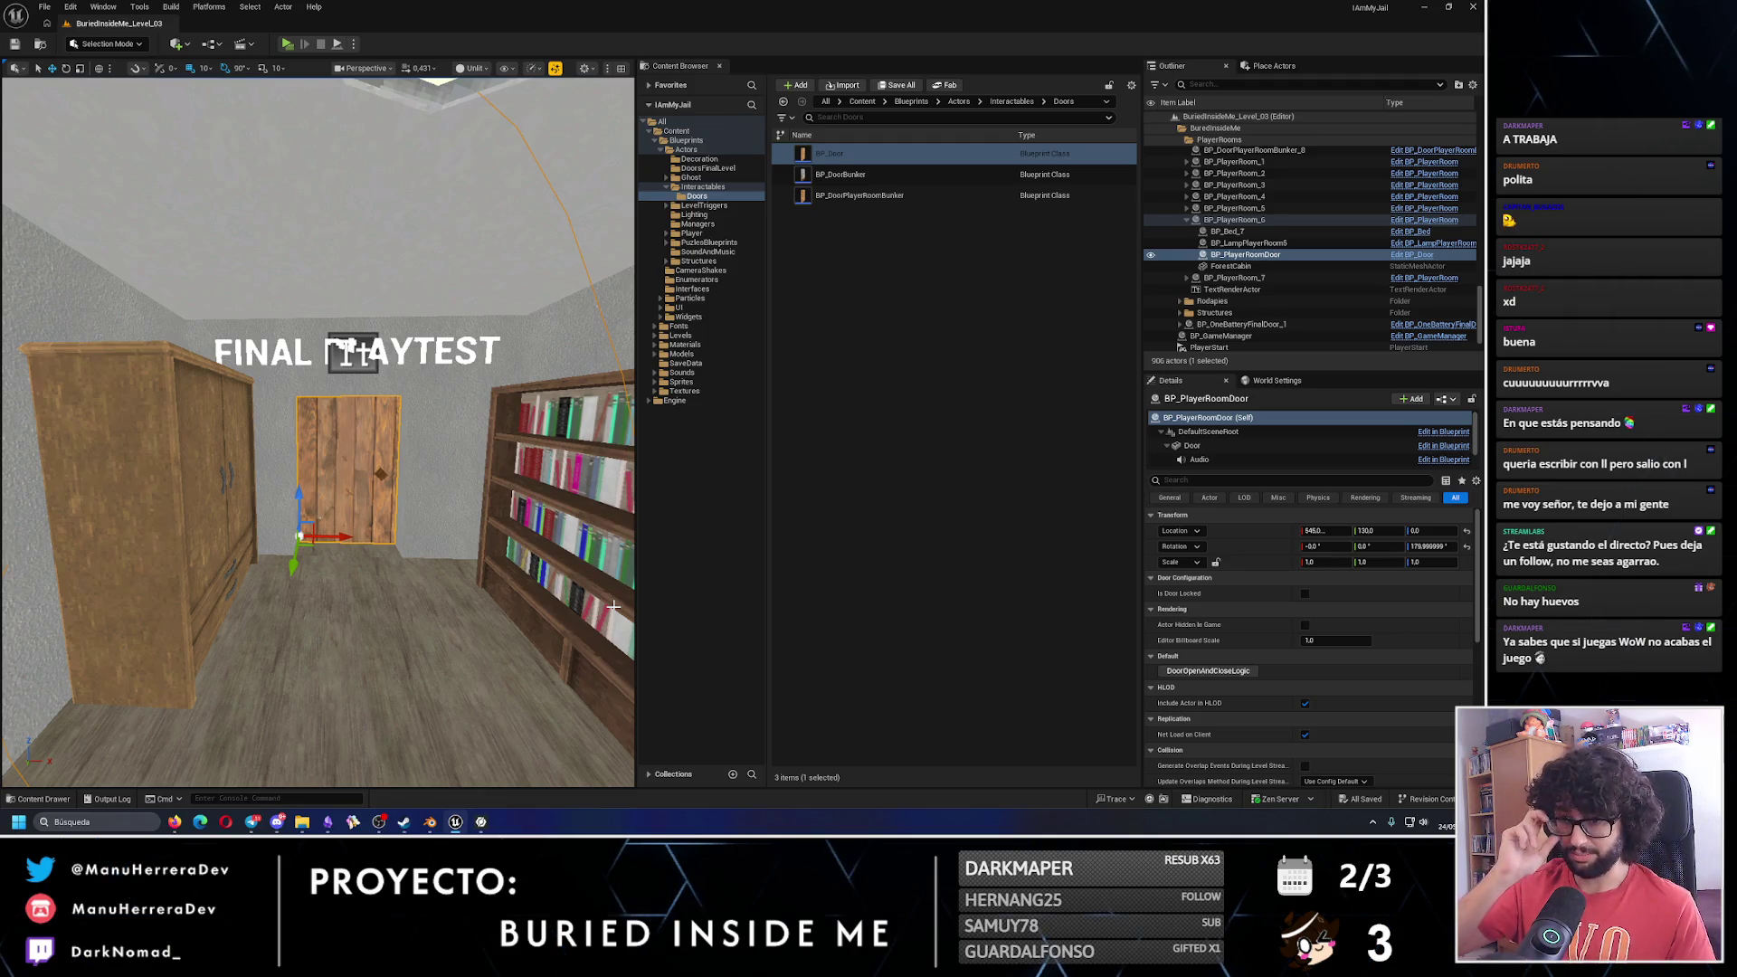
Alt-drag a copy of BP_DoorManipulatorTrigger_23 into the player room.
left_click_drag(605, 600, 552, 534)
left_click(199, 435)
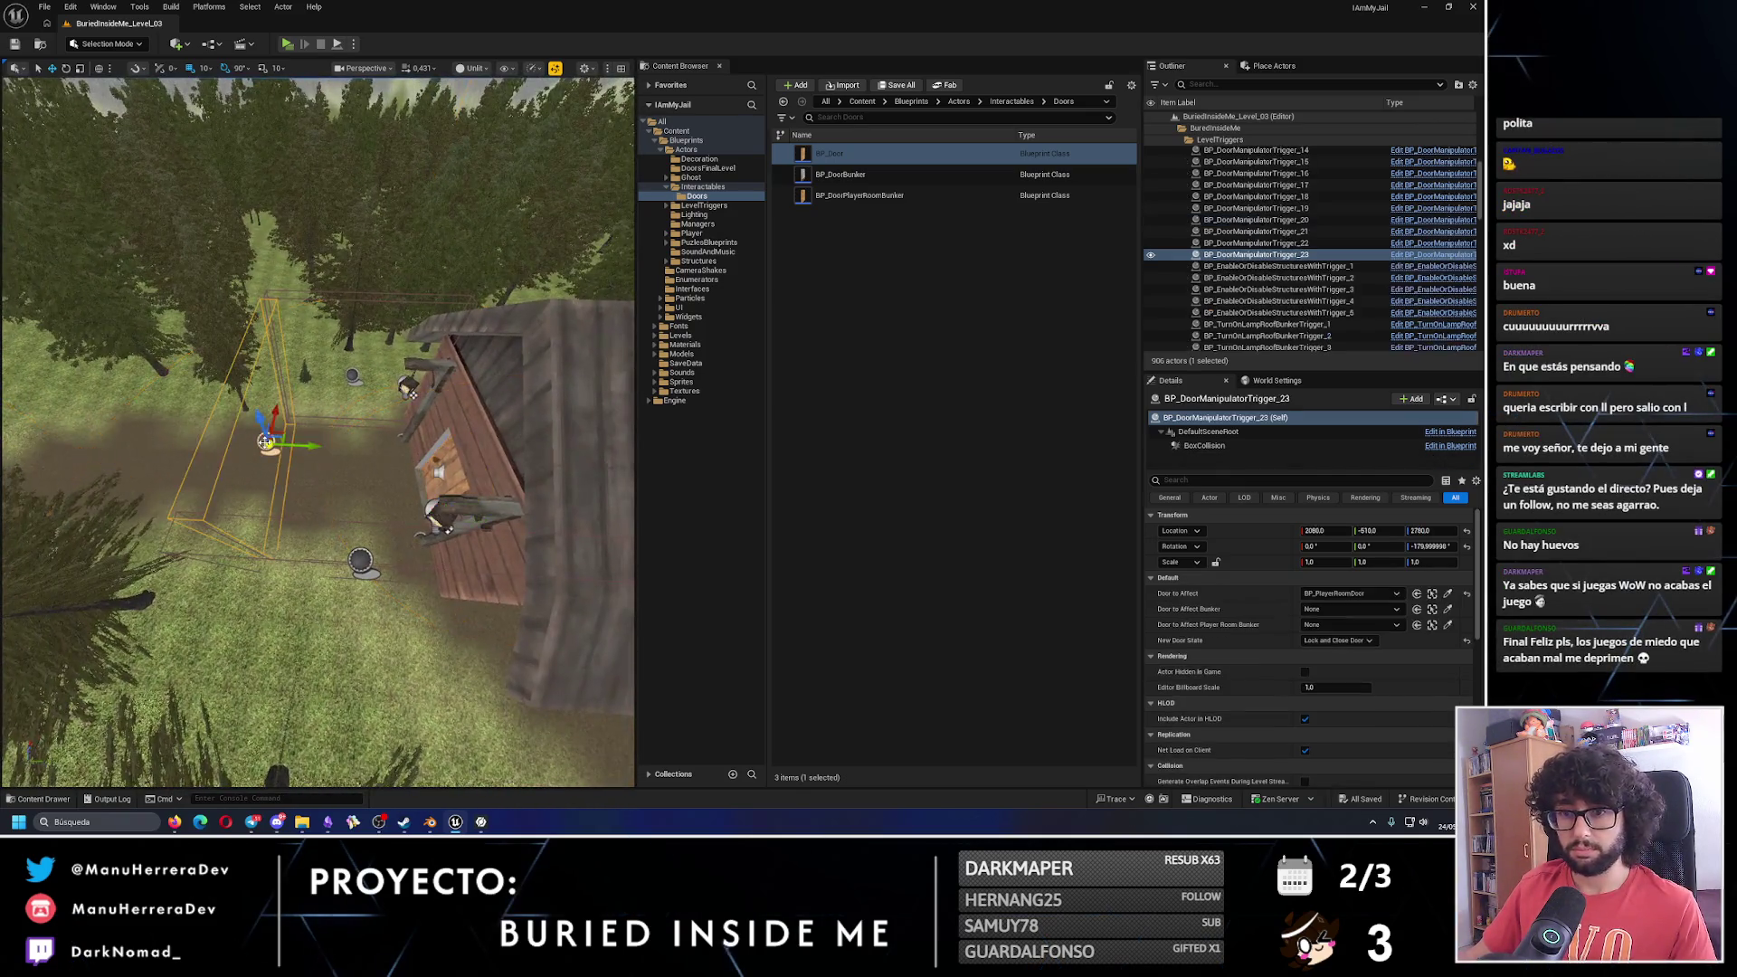
mouse_move(209, 398)
left_mouse_down()
mouse_move(380, 446)
mouse_move(496, 217)
mouse_move(434, 272)
mouse_move(344, 299)
mouse_move(312, 294)
mouse_move(313, 262)
left_mouse_up()
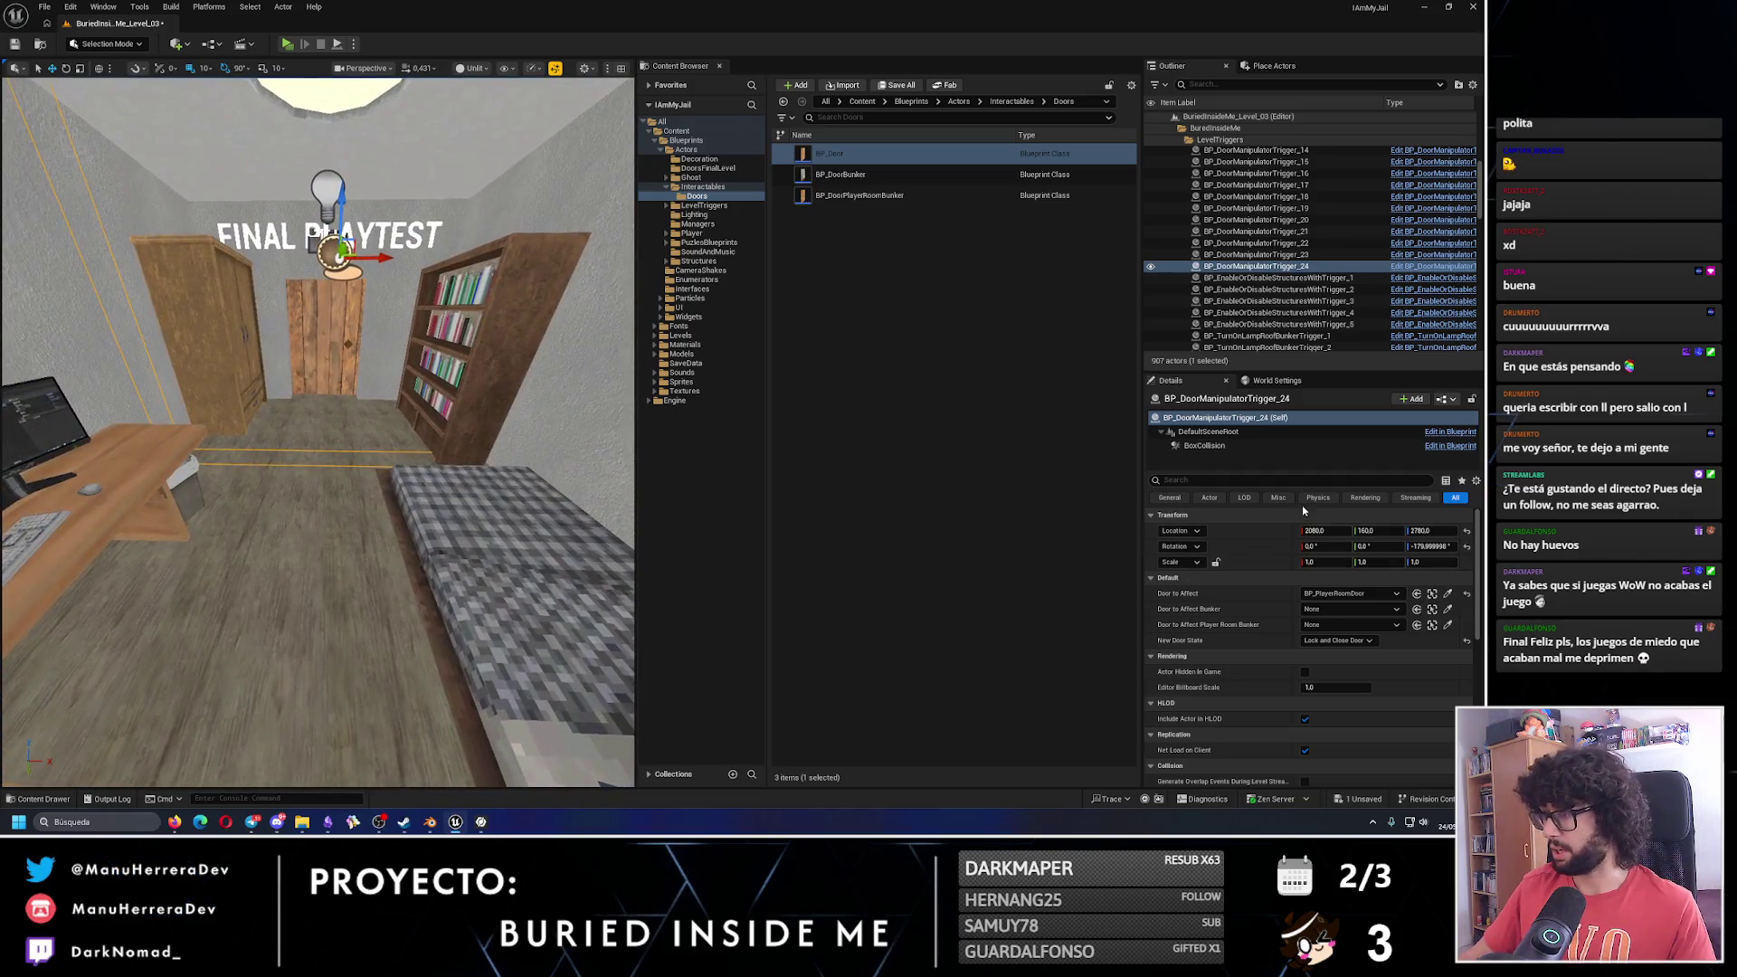
Set the copy's BoxCollision extent to 180, 16, 180.
left_click(1212, 446)
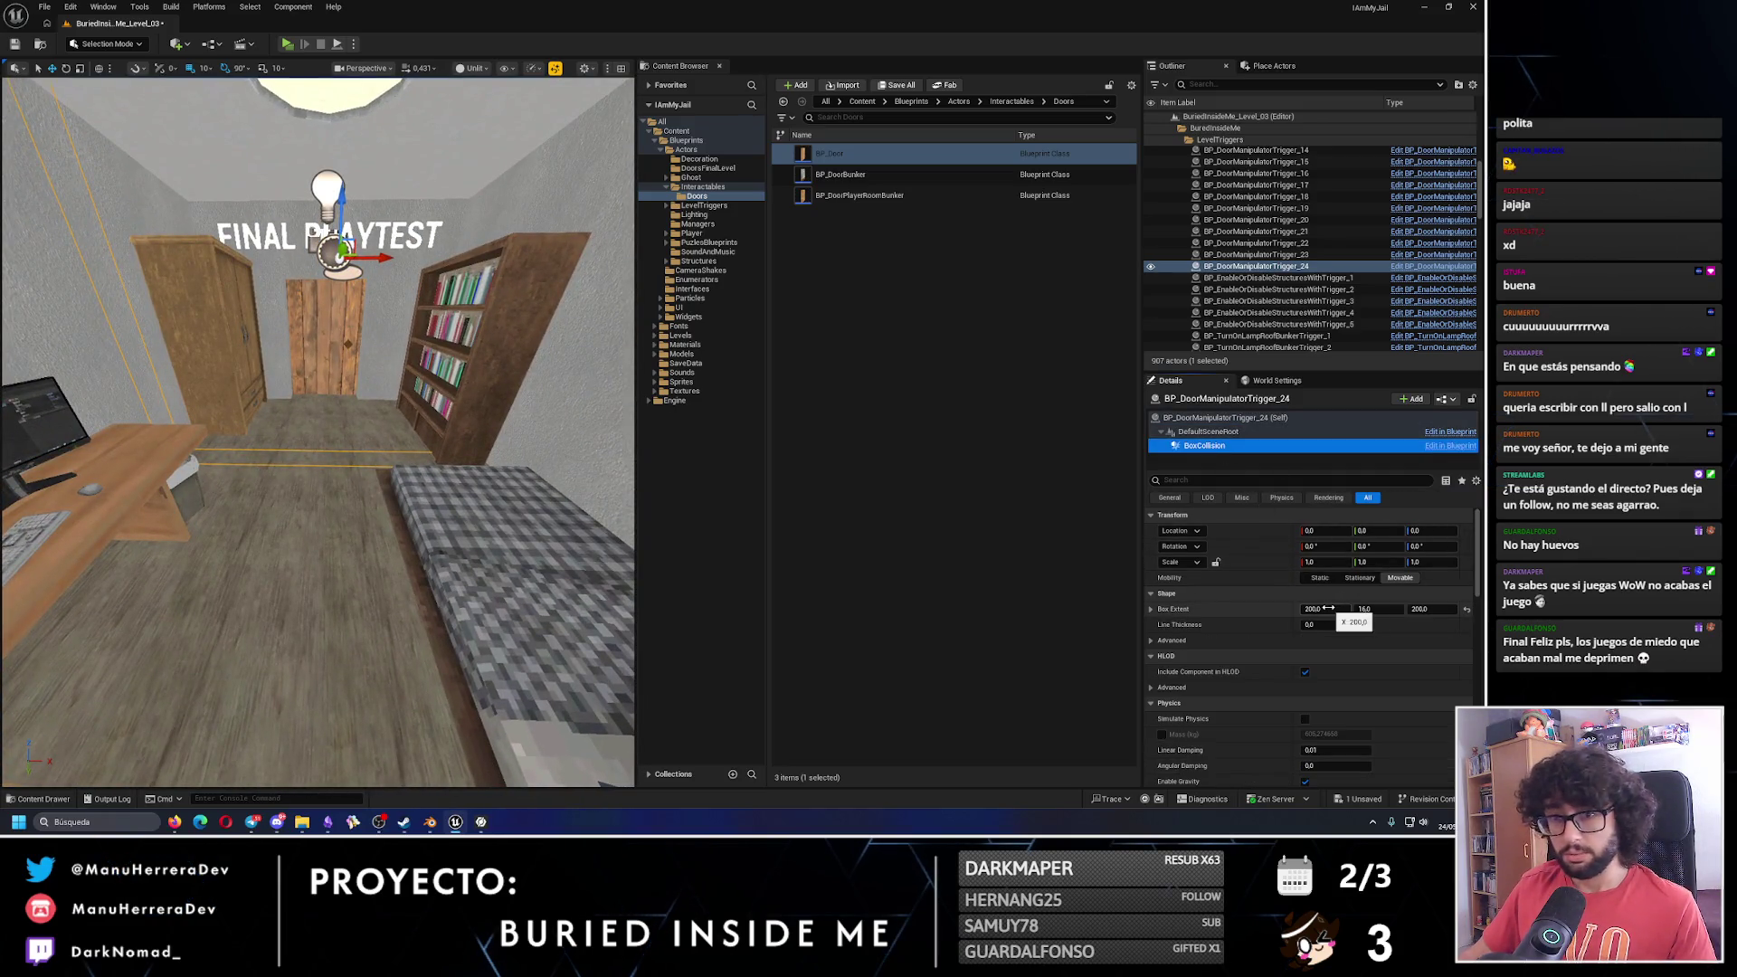
key("Tab")
type("163.581388")
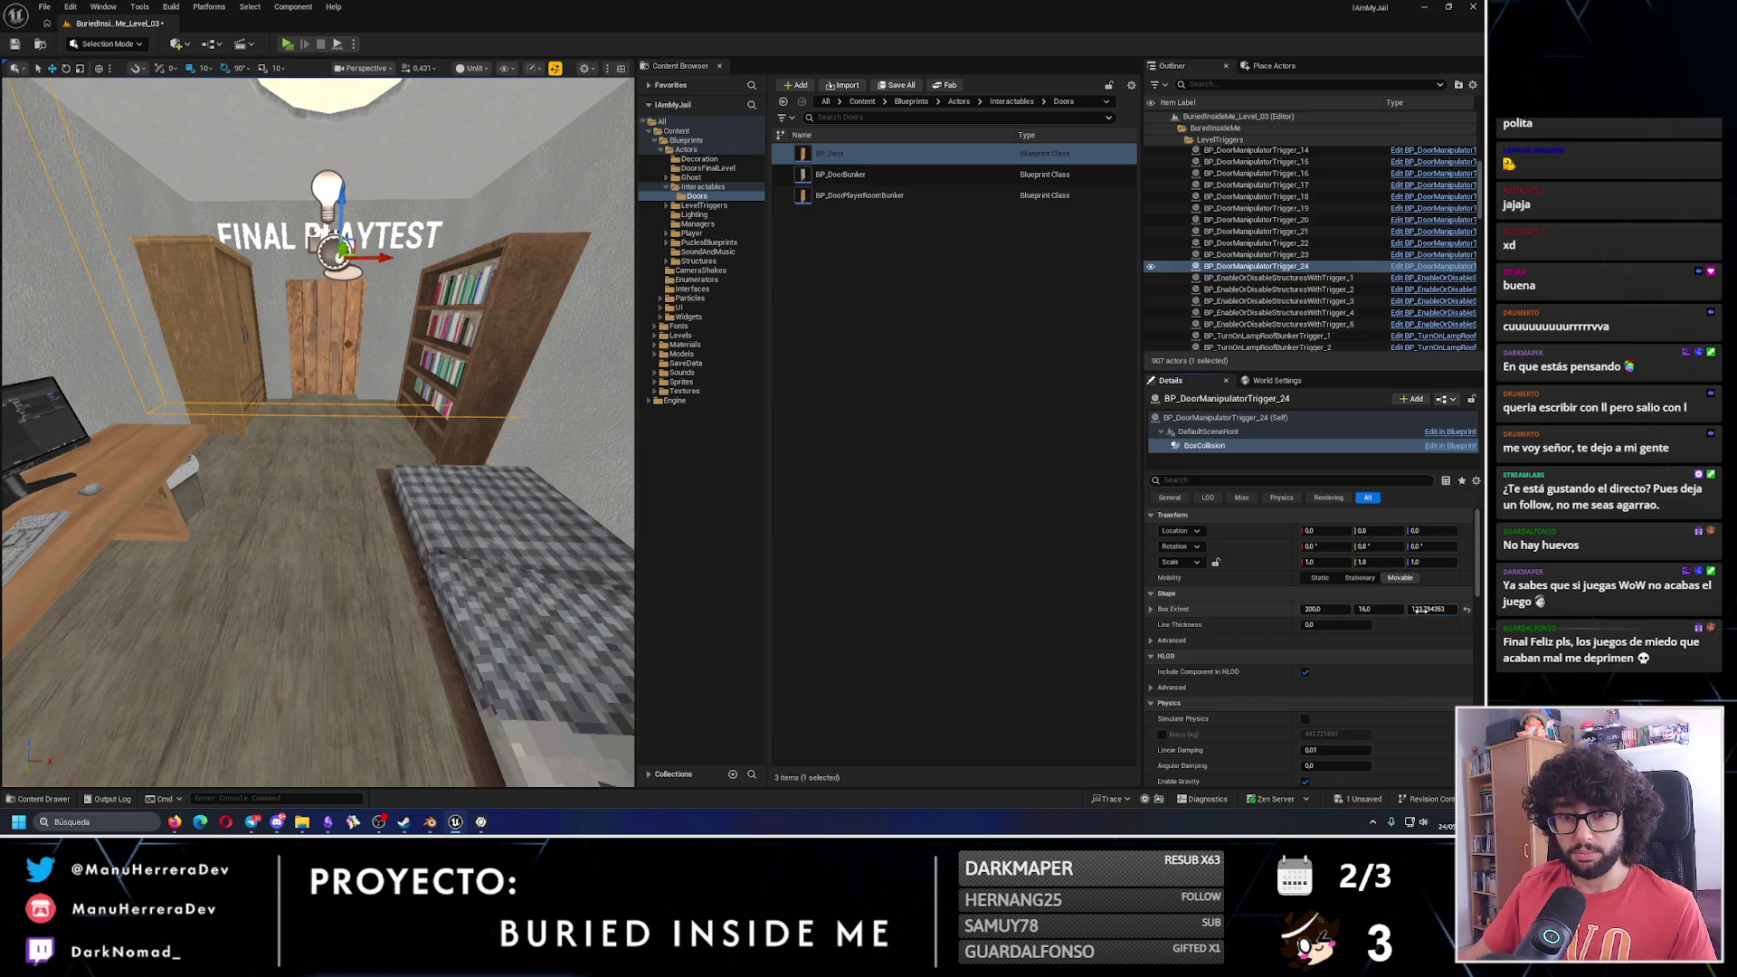
key("ctrl+z")
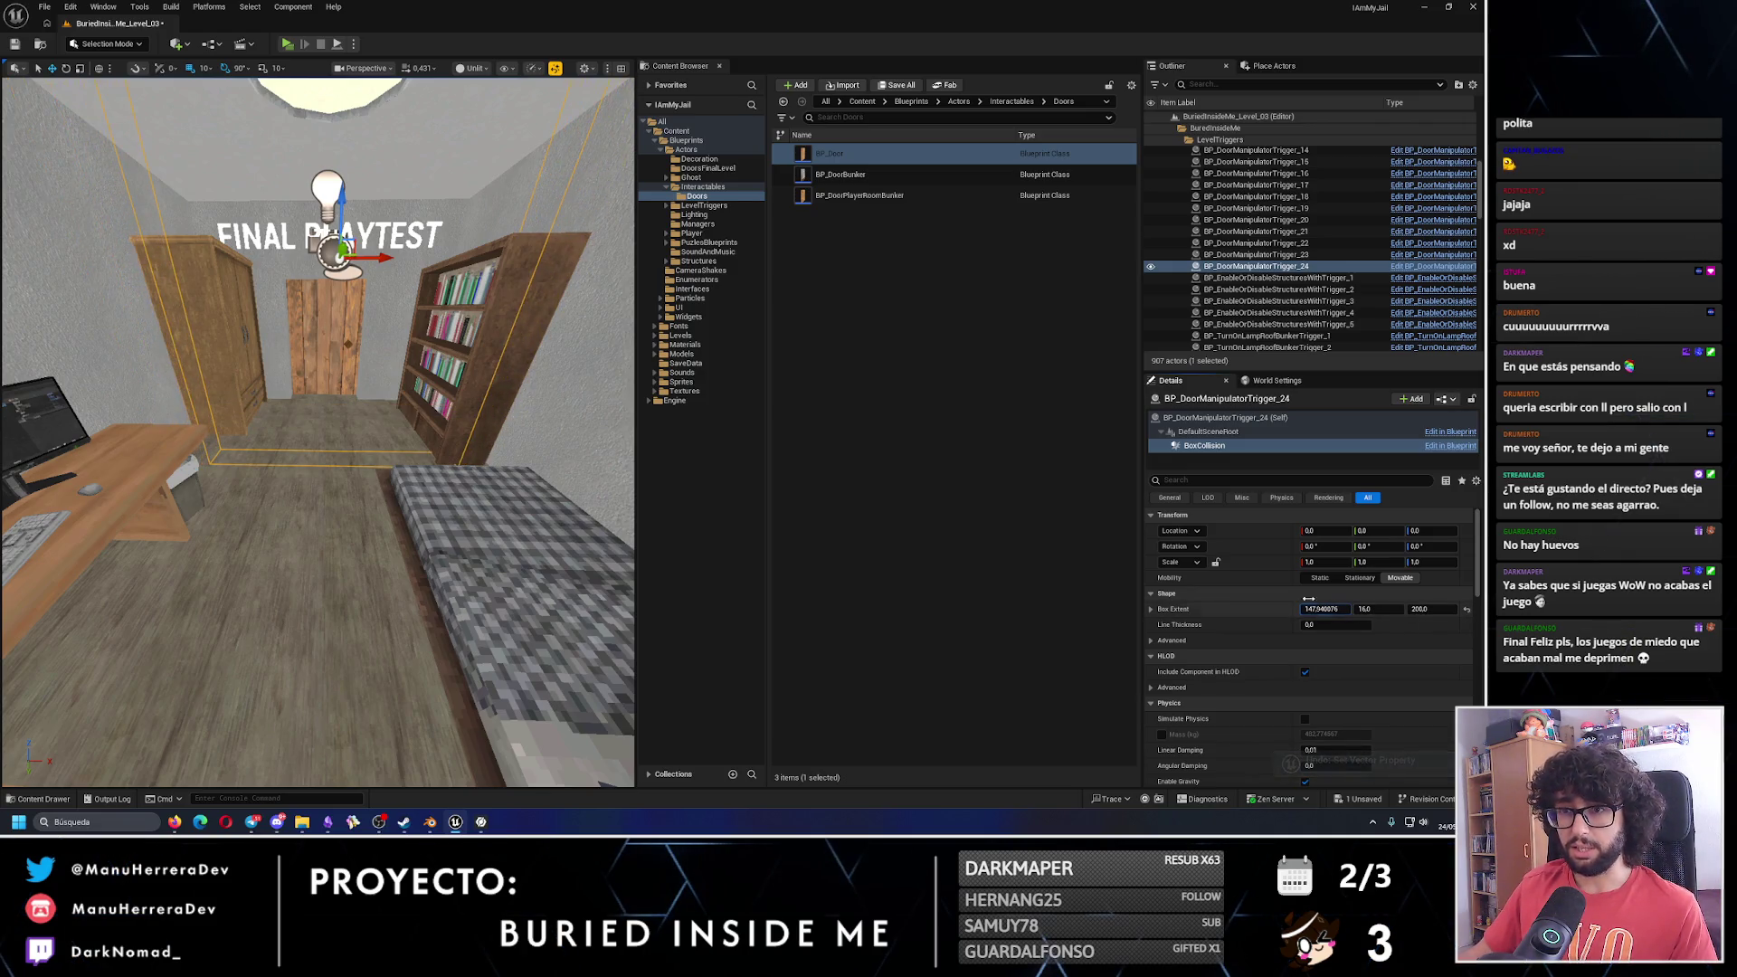
key("ctrl+z")
key("f")
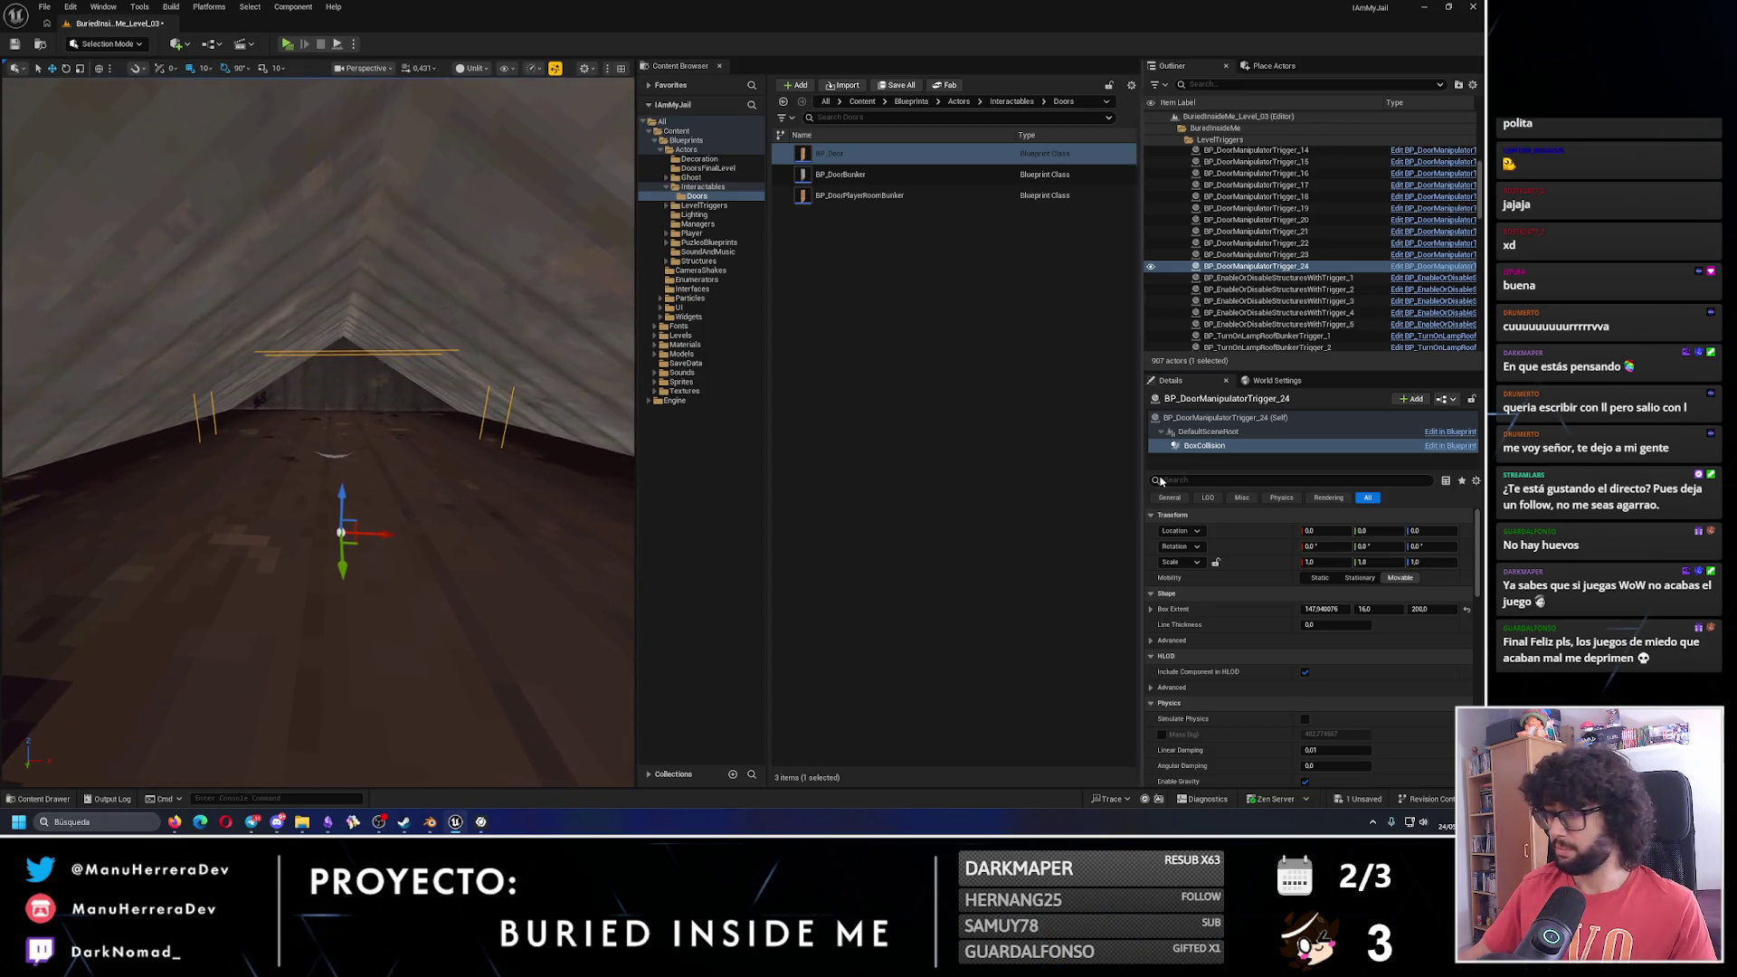
left_click(1323, 611)
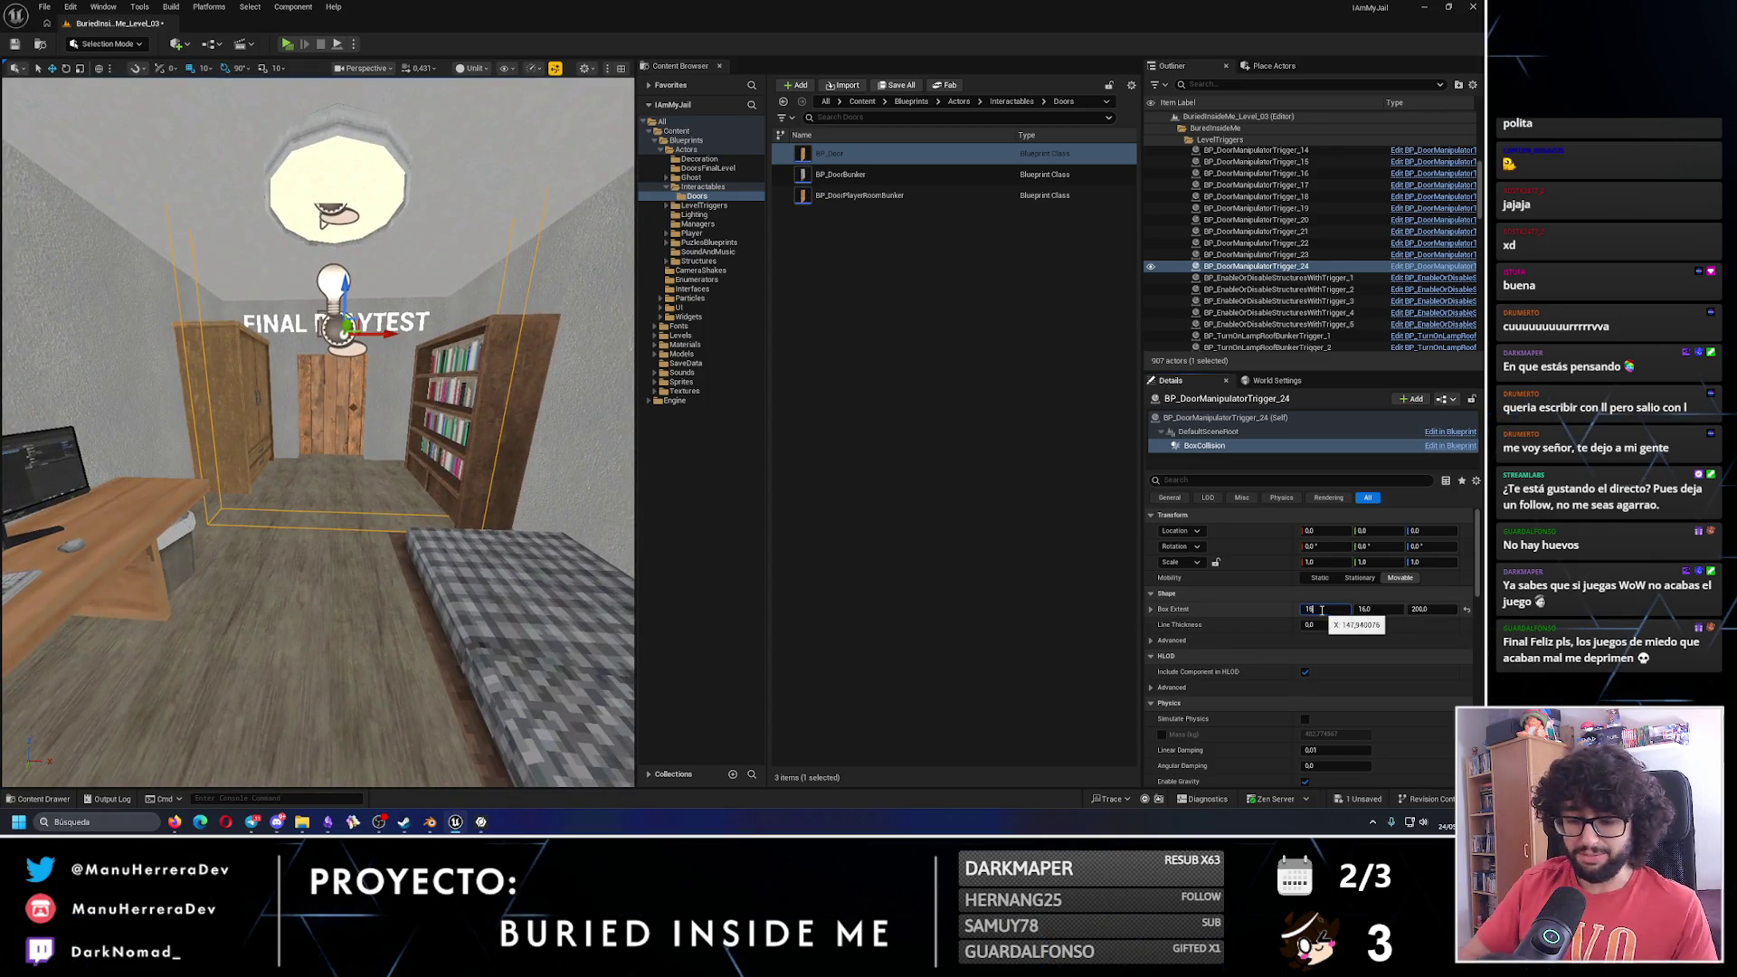
type("0.0")
key("Return")
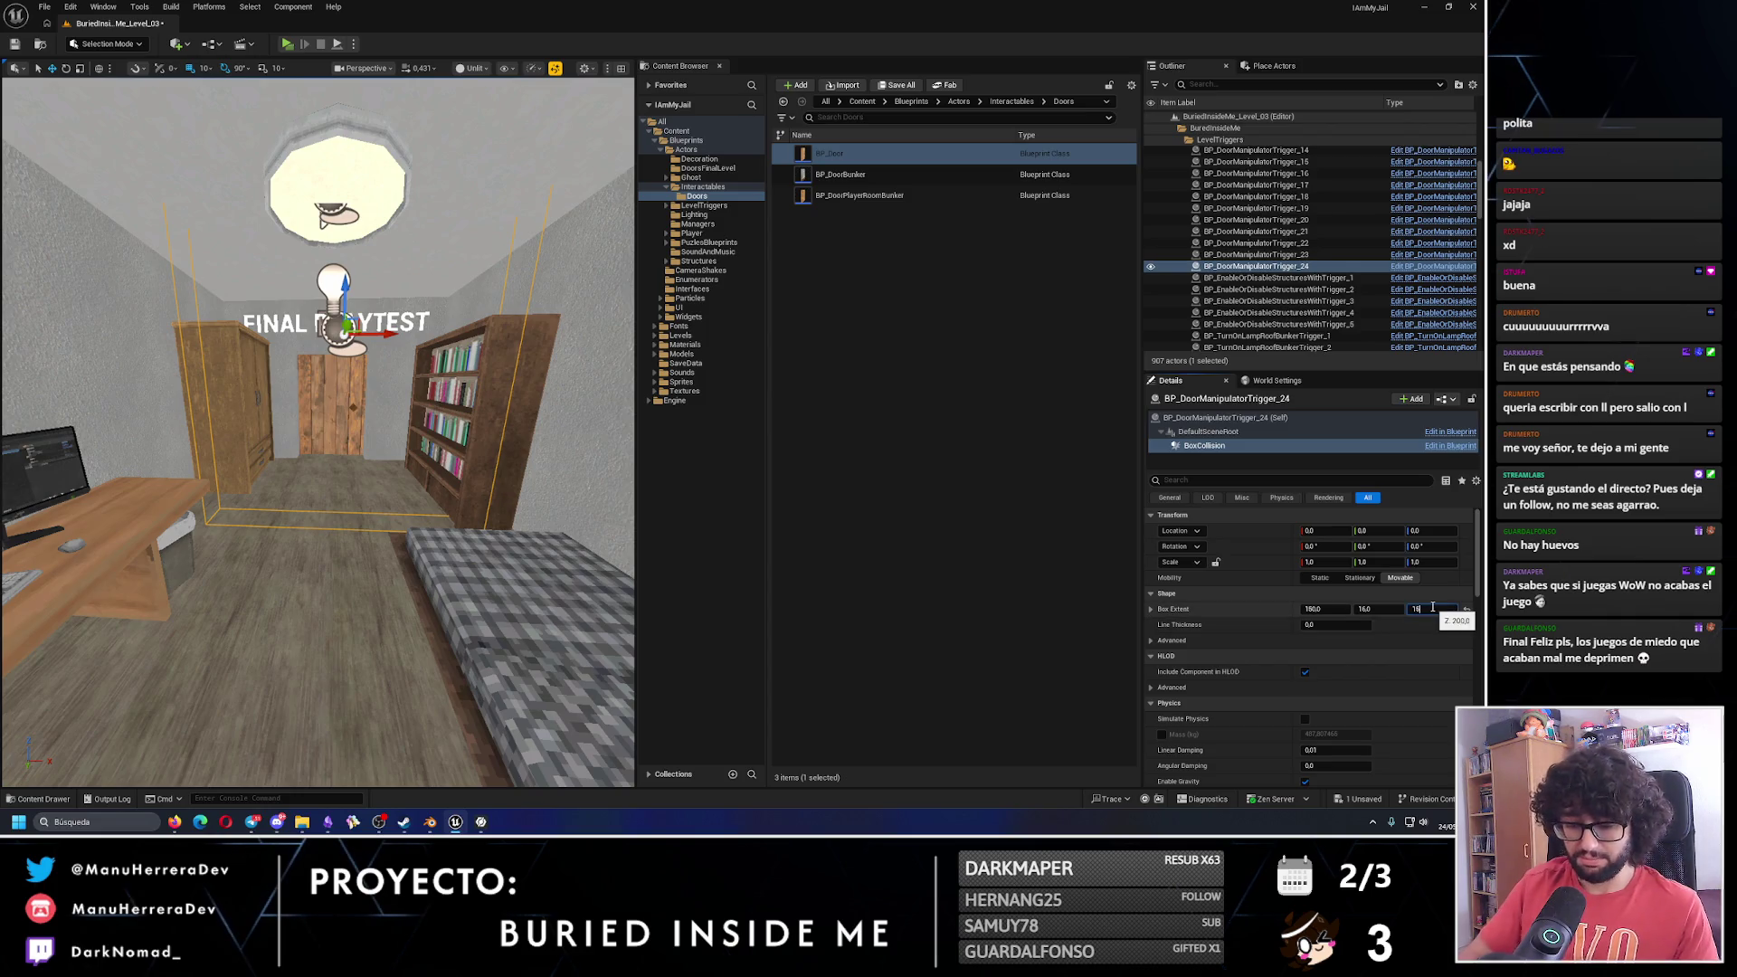
type("0")
key("Return")
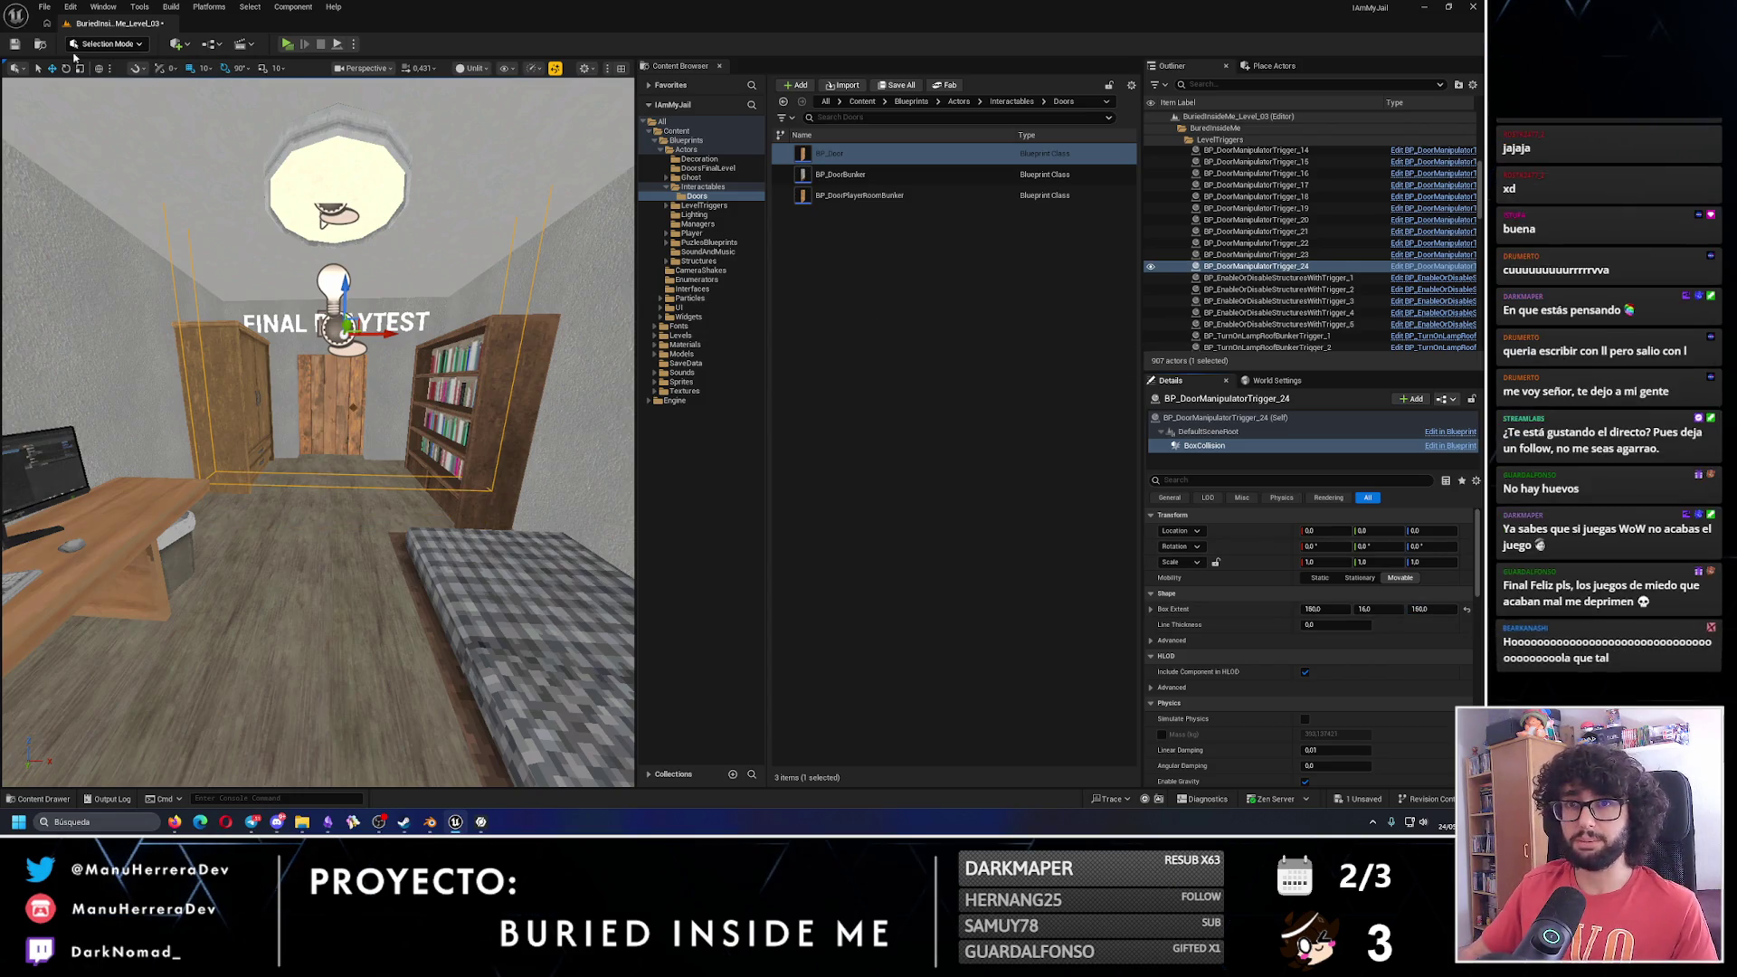
left_click(1212, 417)
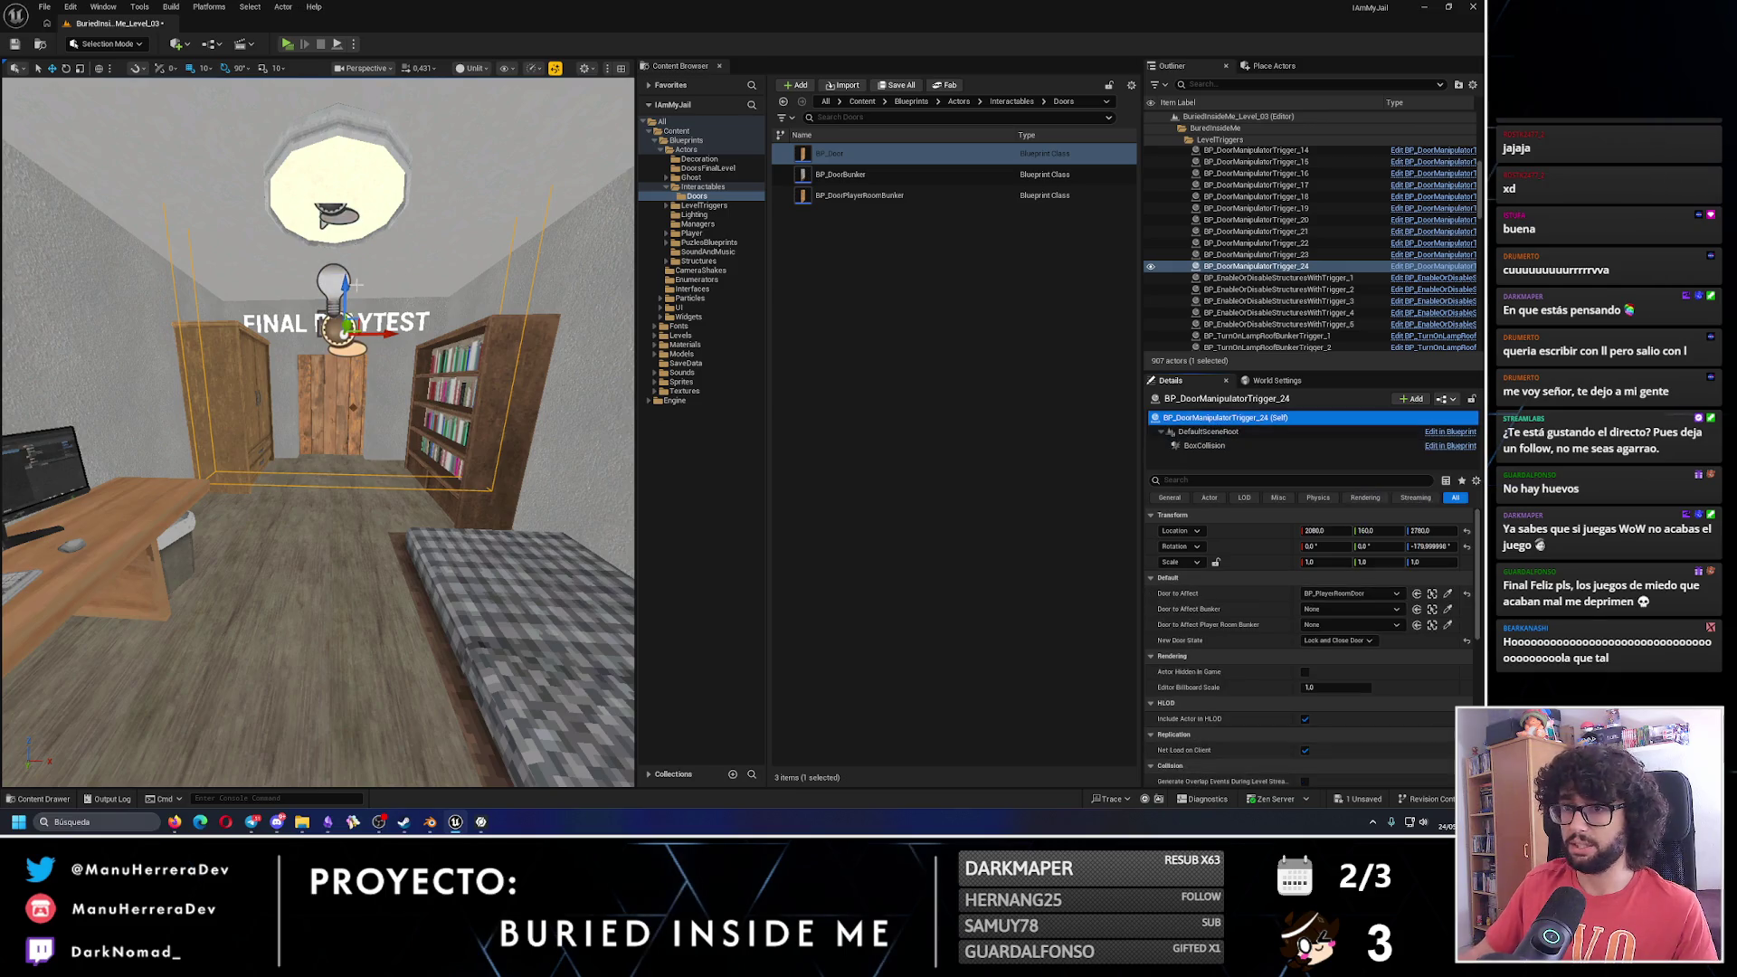
Lower the room trigger, set New Door State to Unlock Door, and save.
left_click_drag(344, 331, 339, 349)
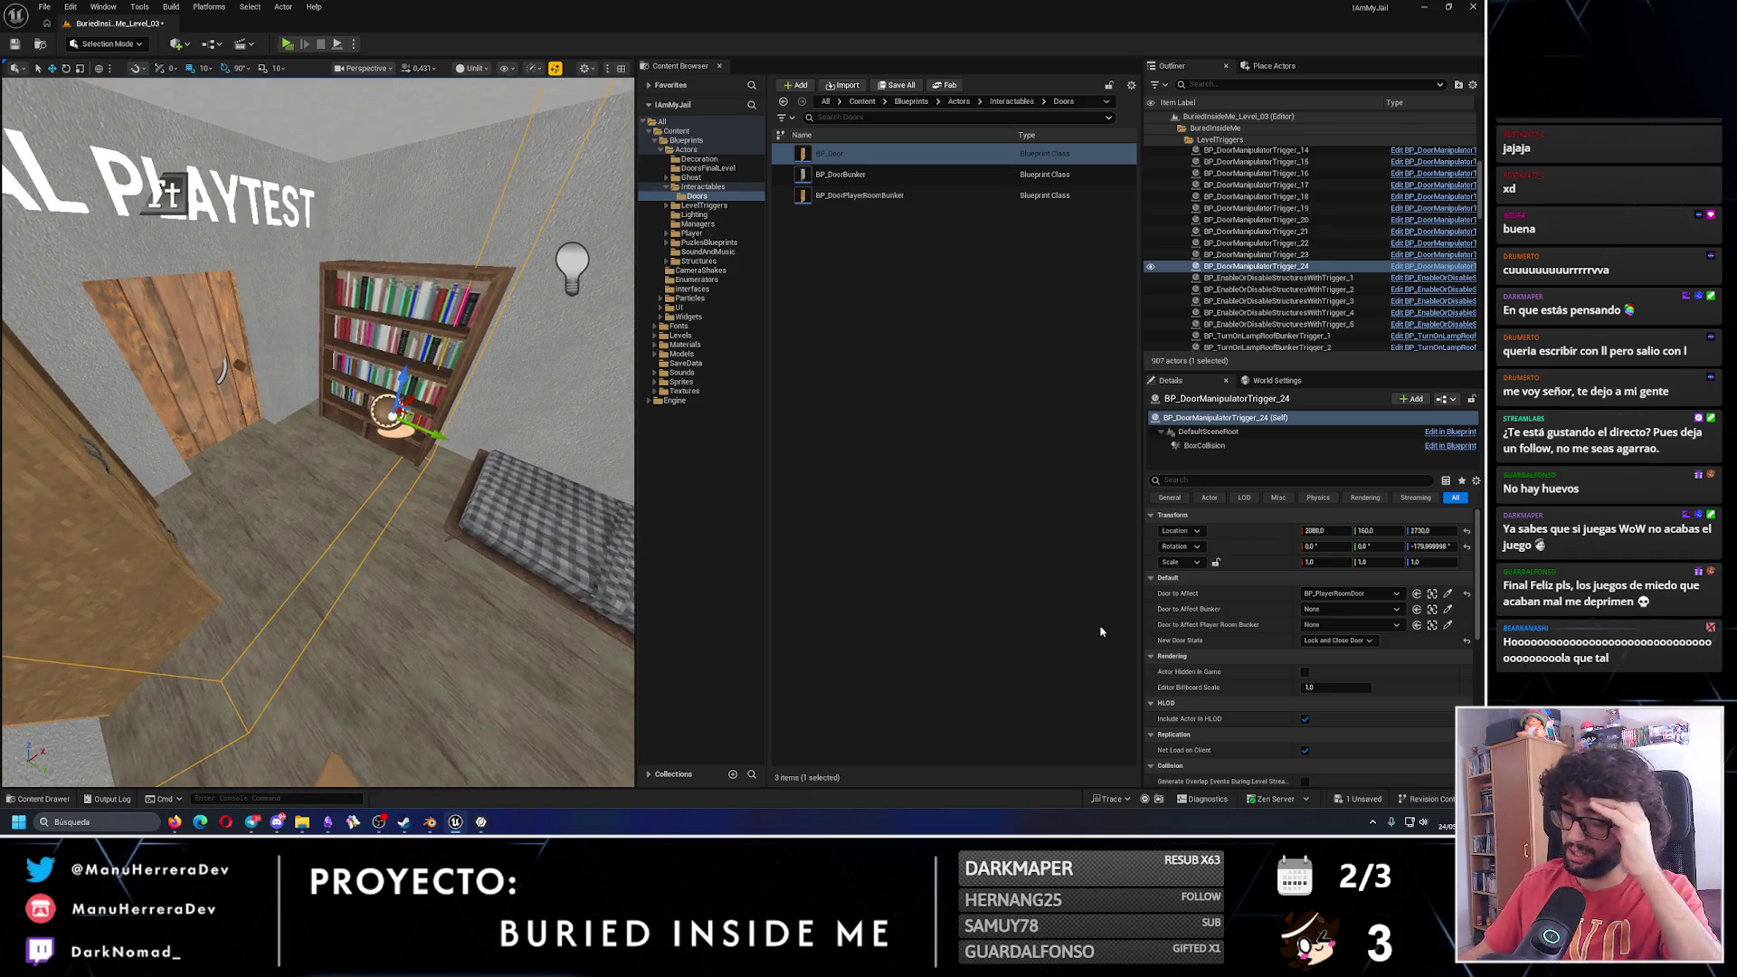
left_click(1349, 642)
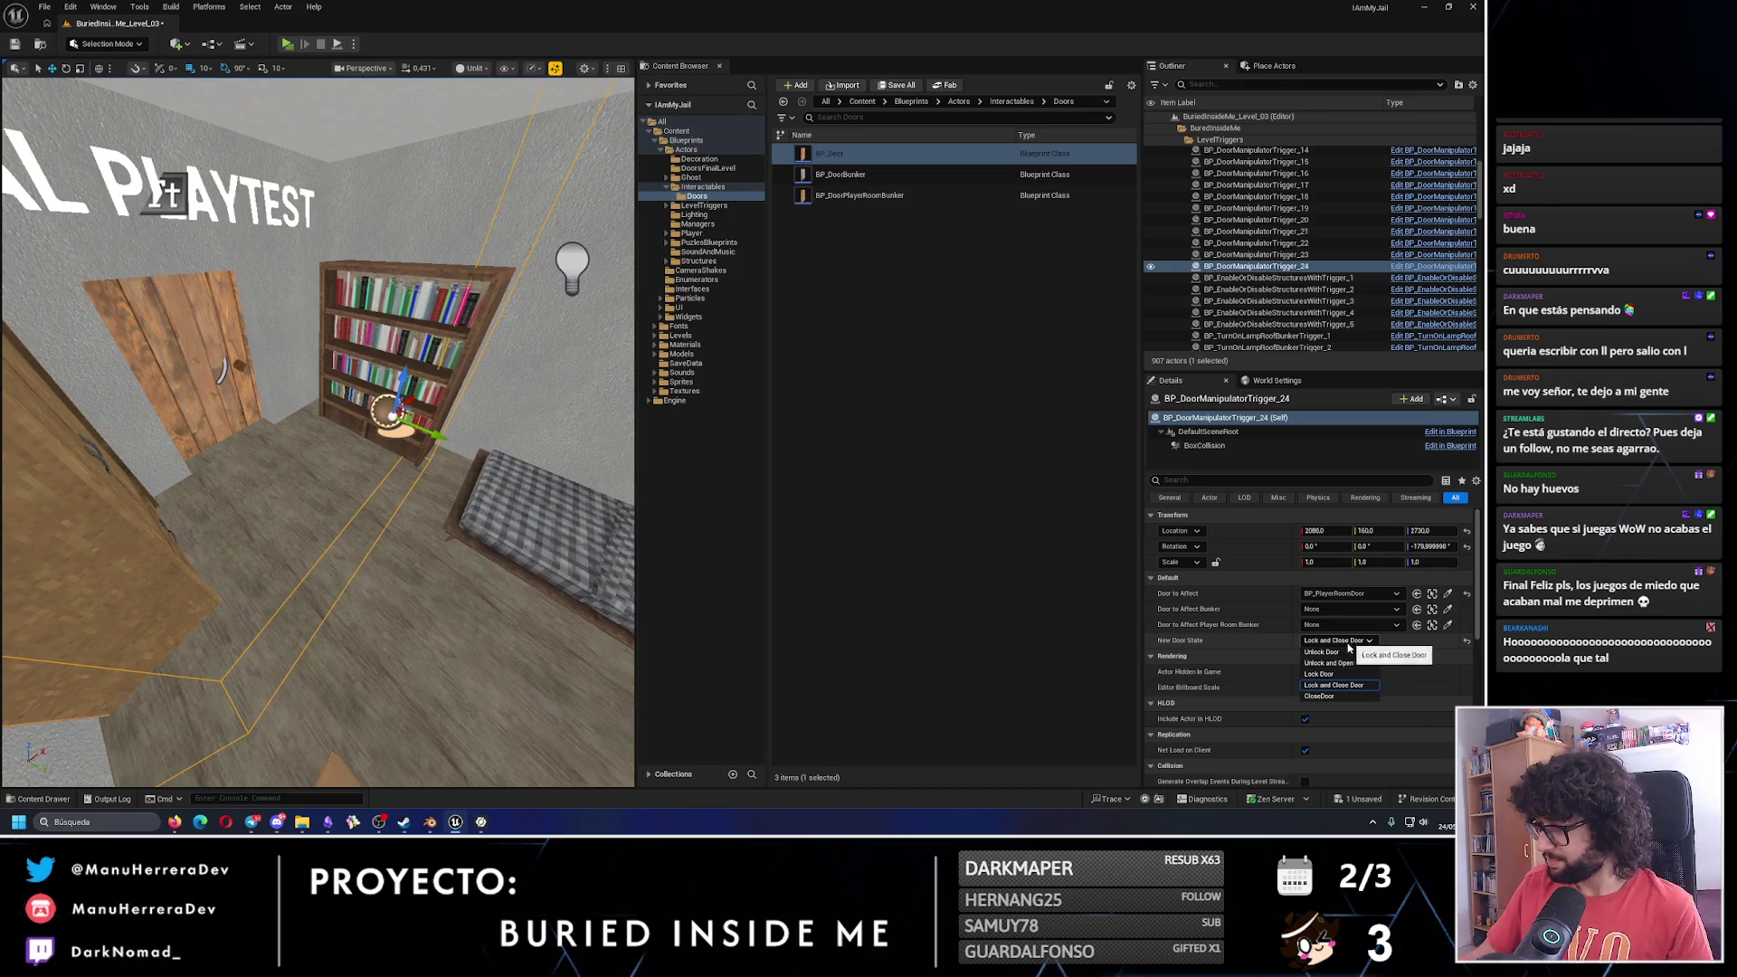
left_click(1329, 652)
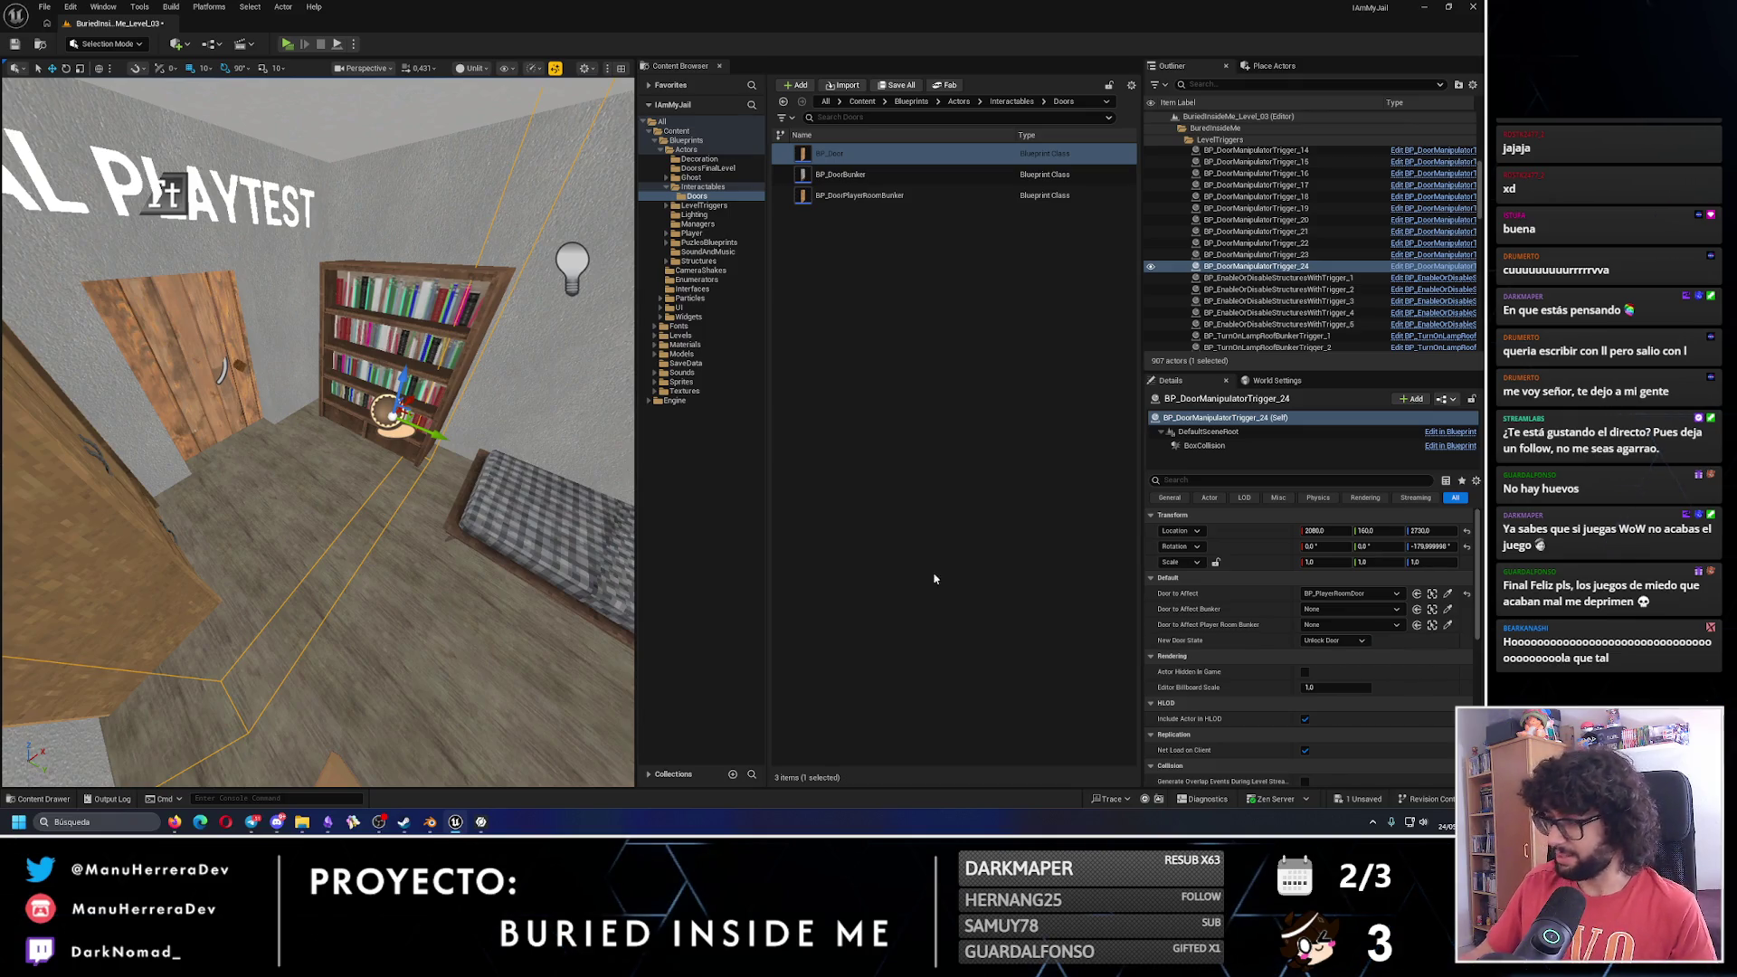
left_click(16, 47)
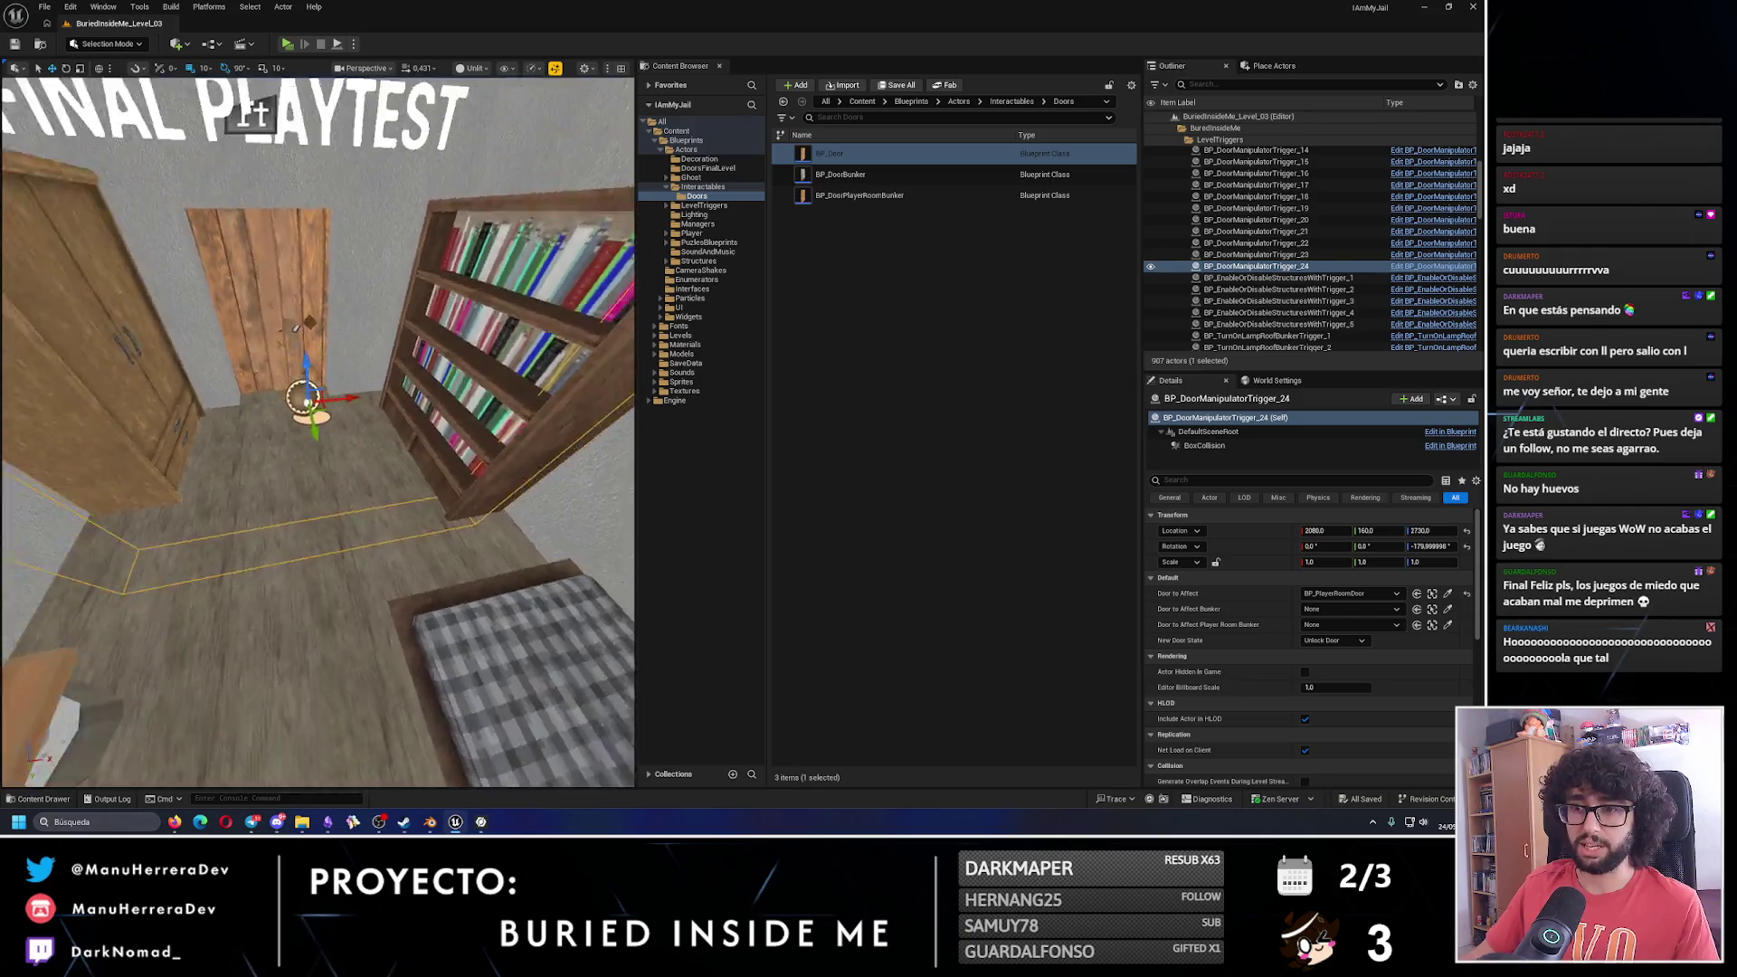
Nudge the trigger along Y to 140, frame it, and save the level again.
scroll(327, 455, "down", 3)
left_click_drag(328, 448, 327, 462)
scroll(327, 462, "up", 5)
key("f")
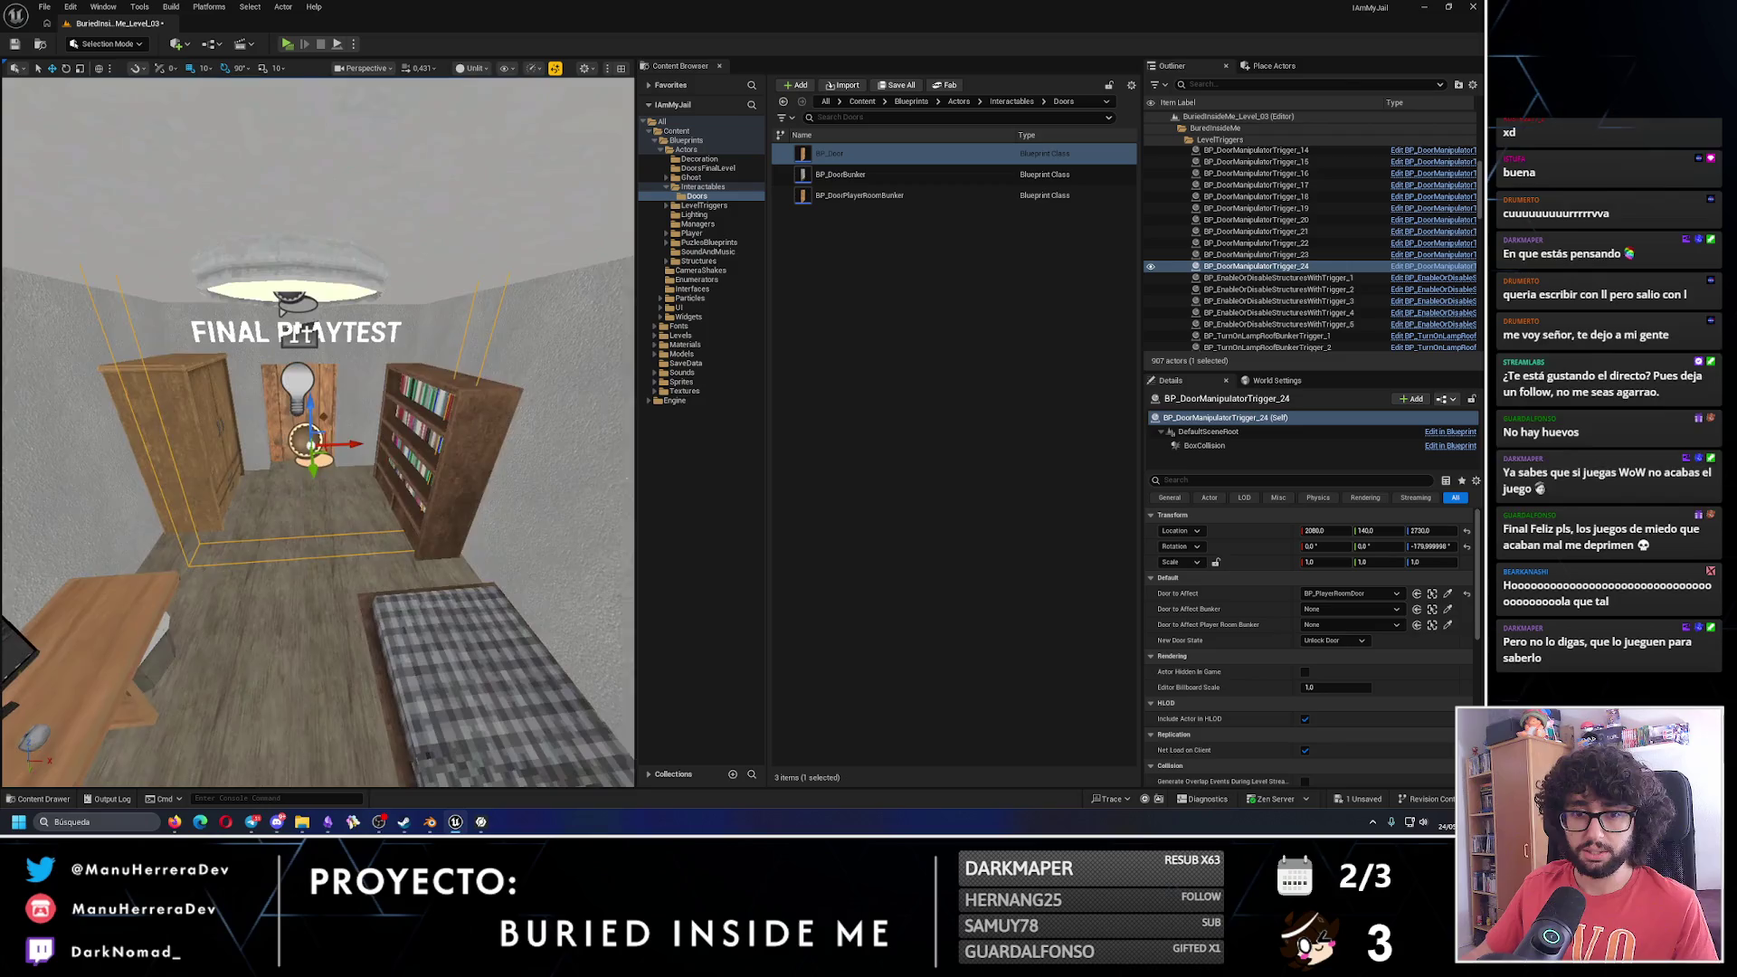
left_click(15, 43)
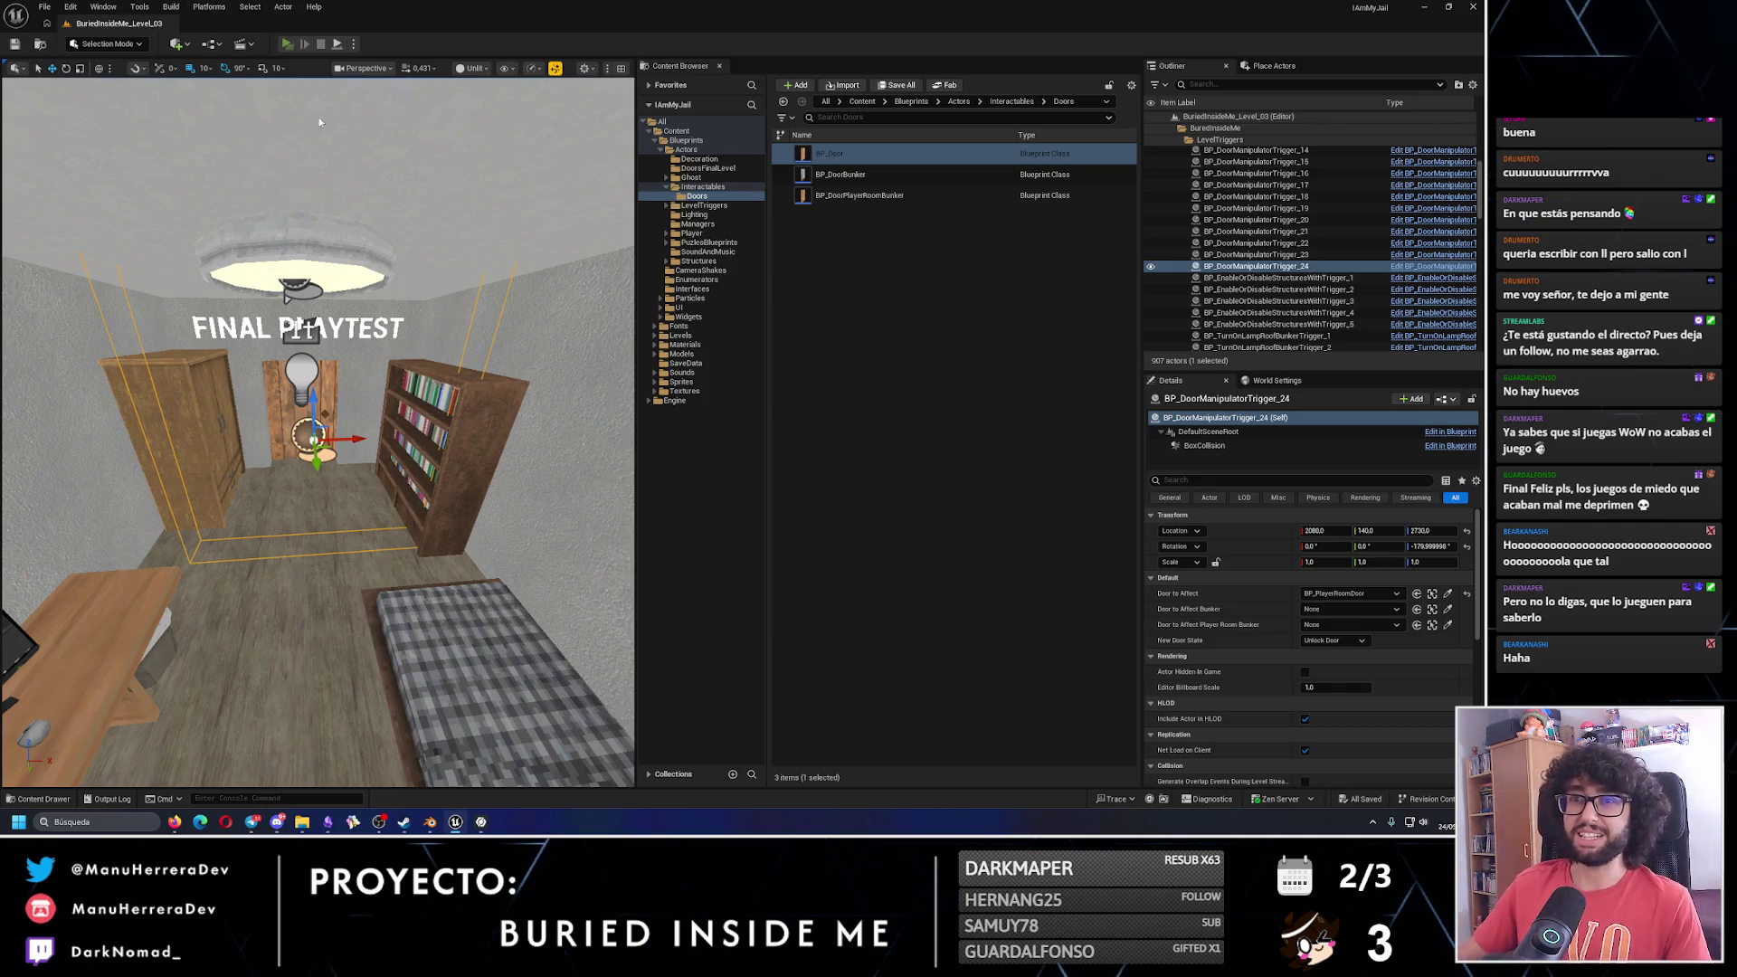
Playtest the level, walking the player up to the wooden door, then stop.
key("alt+p")
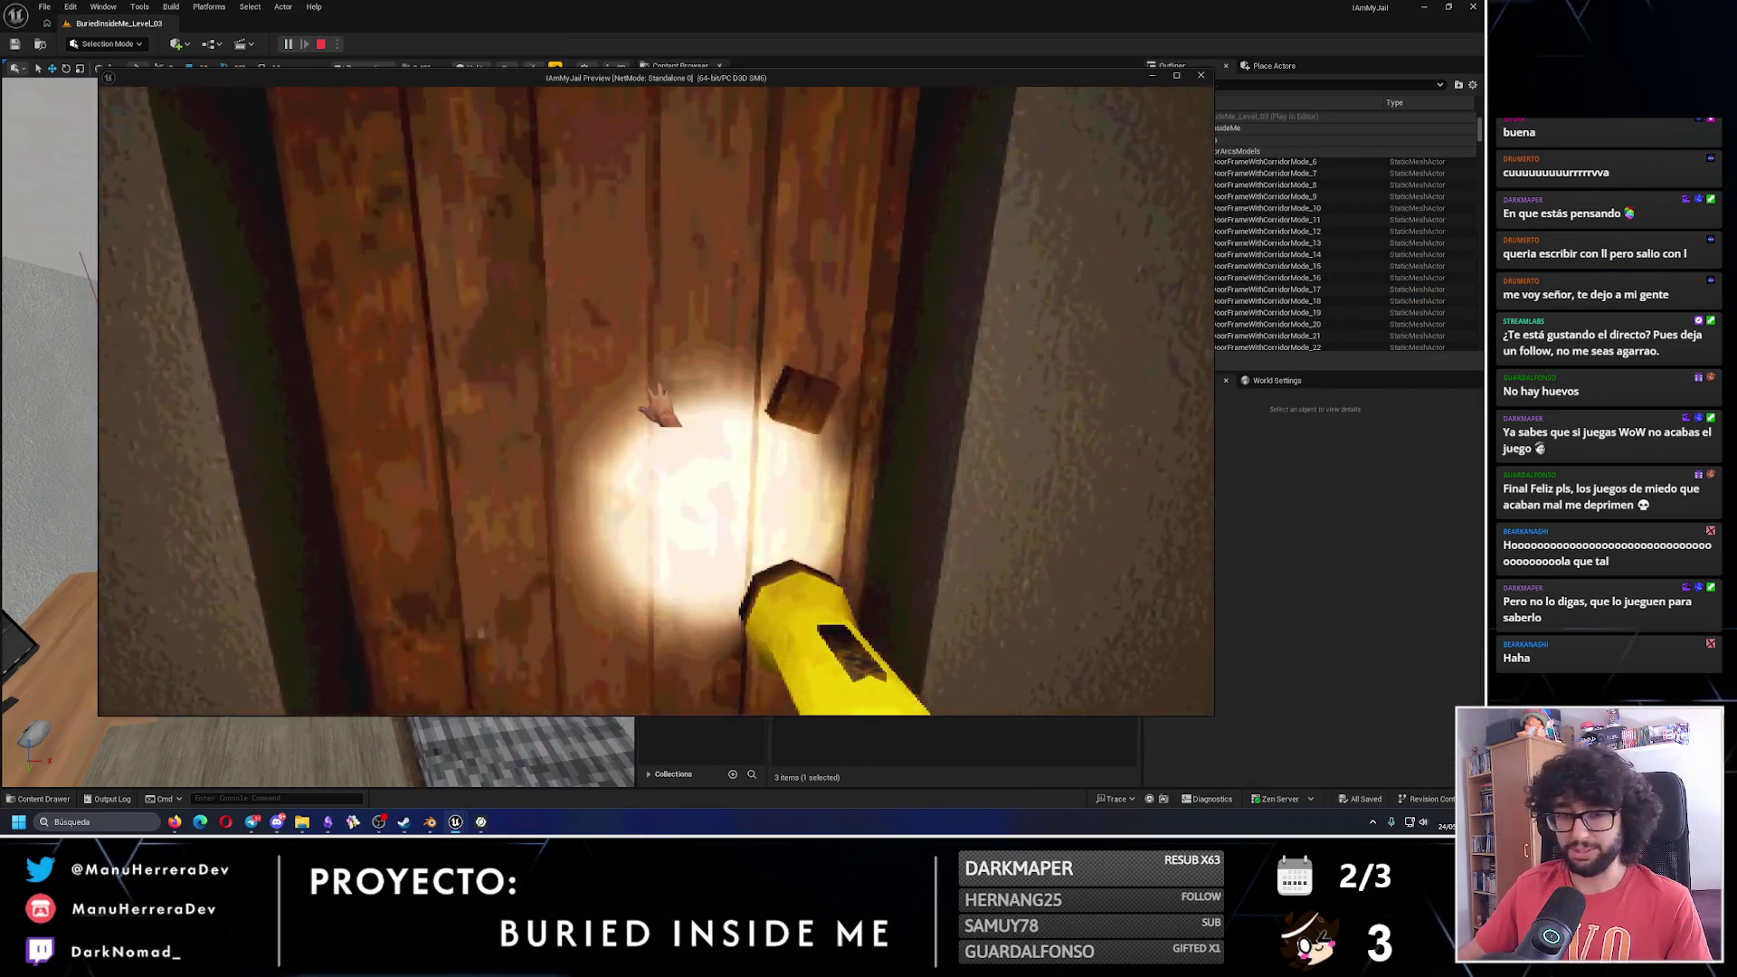
key("w")
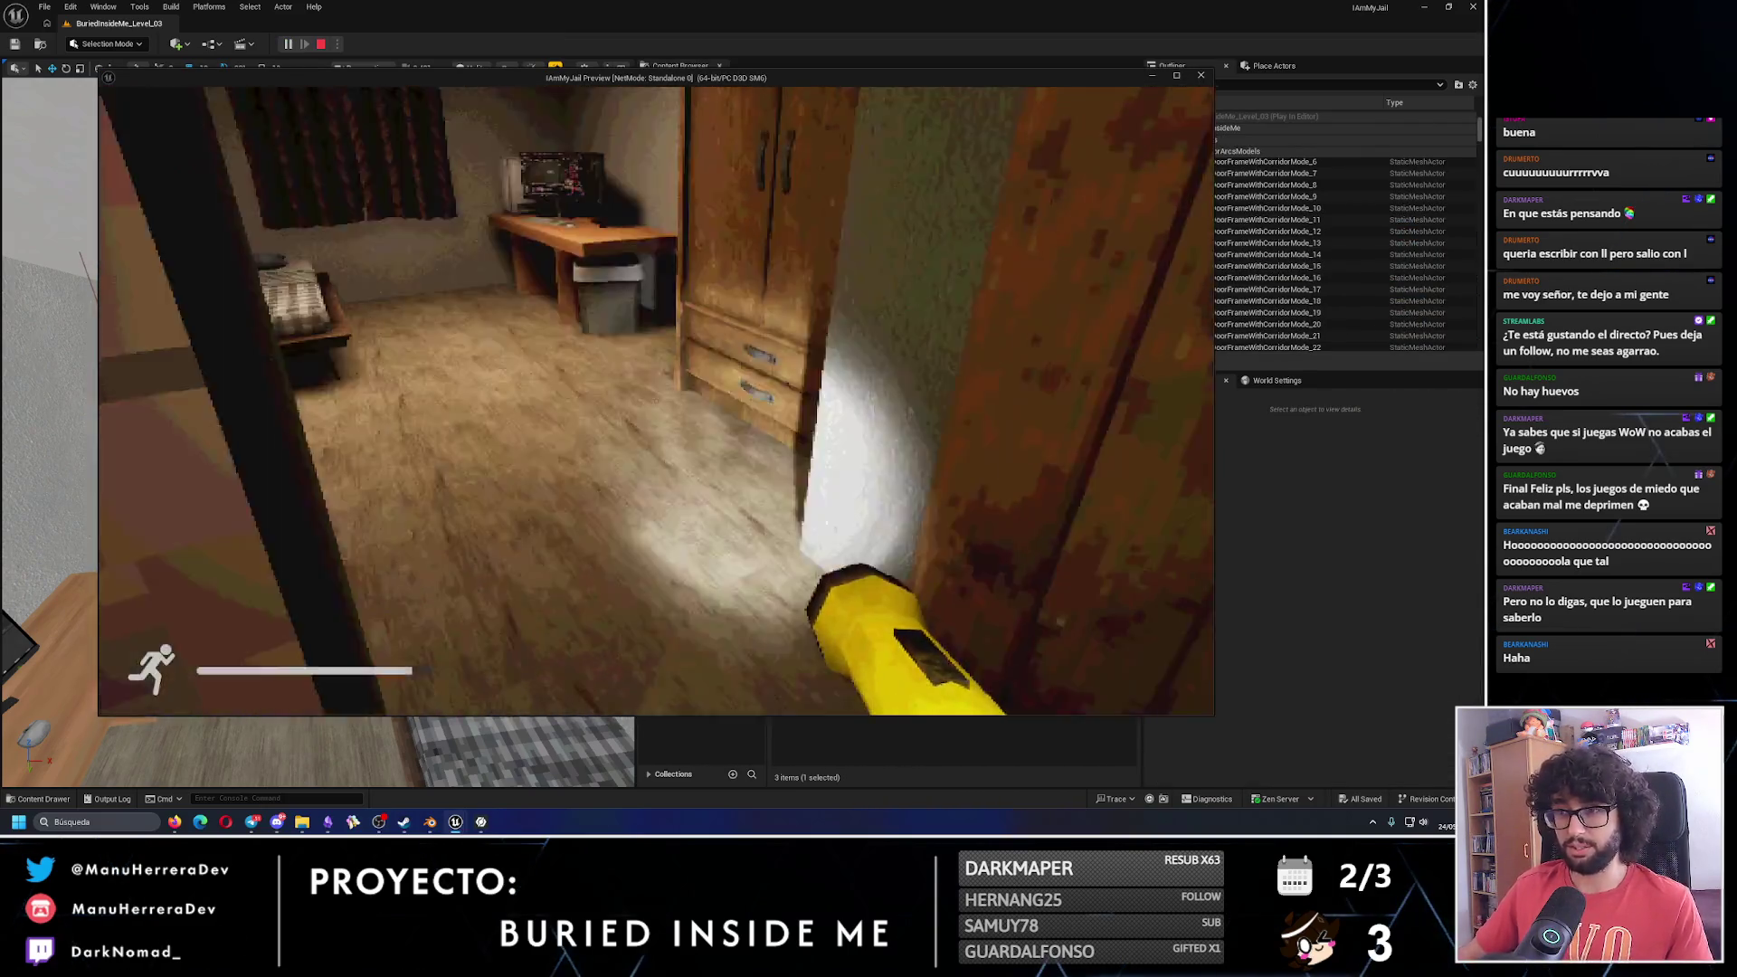
key("shift+w")
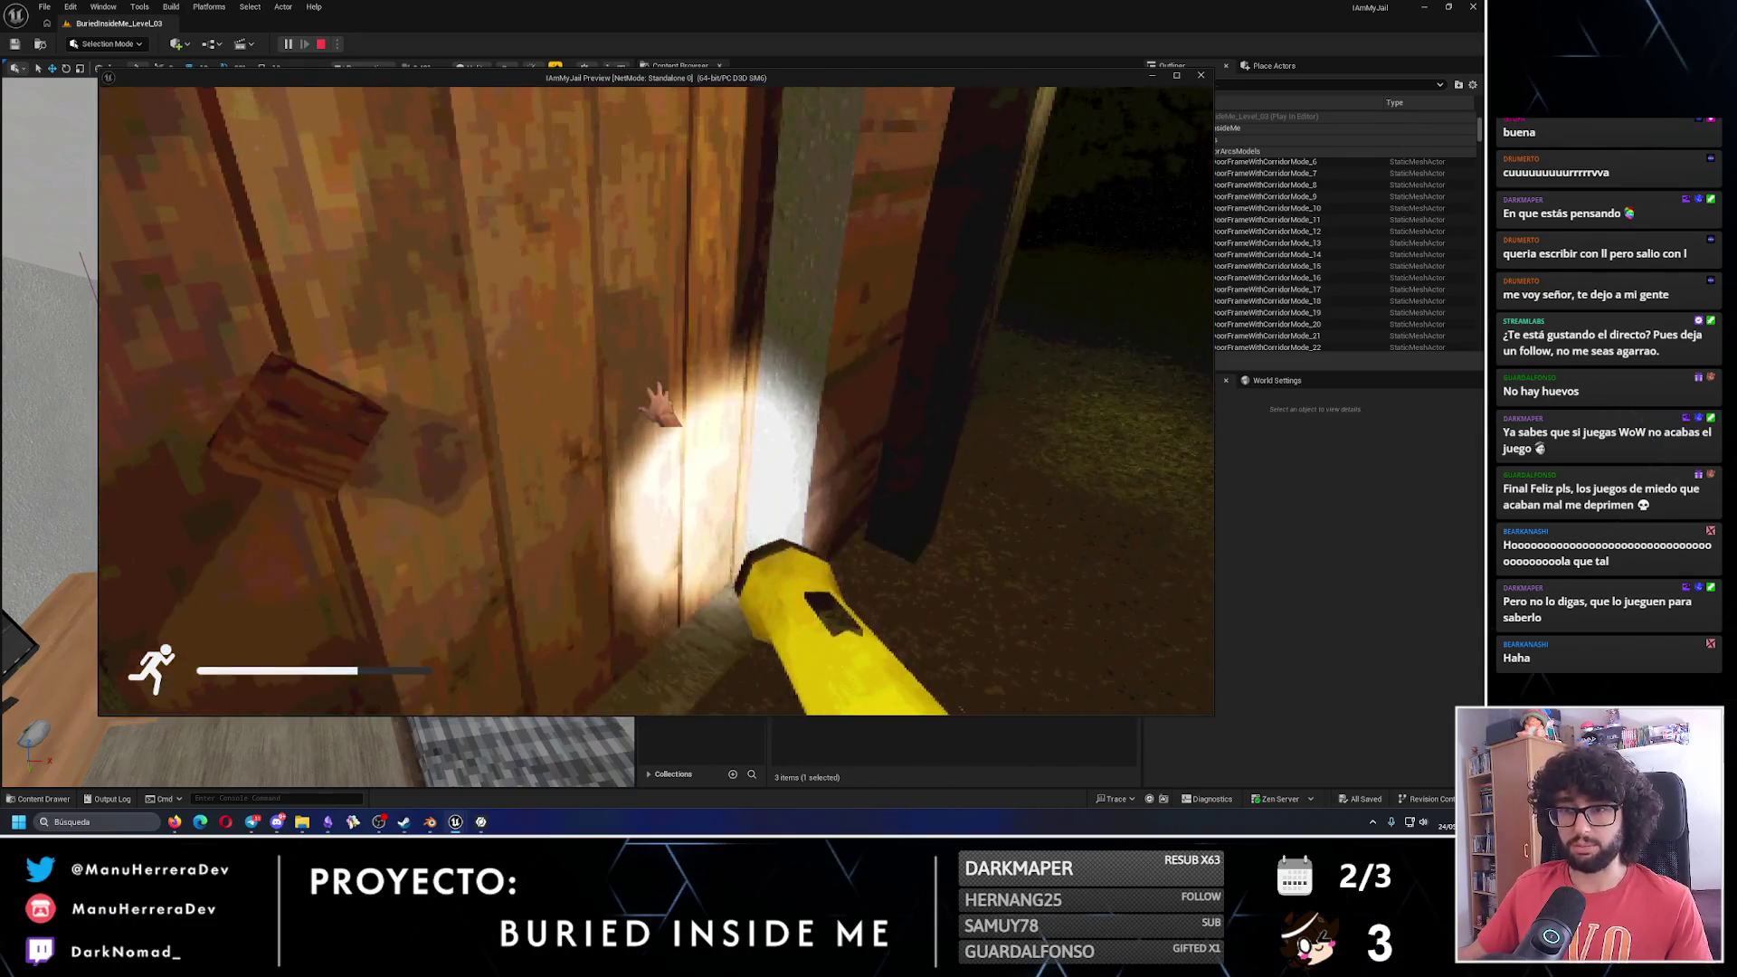
key("Escape")
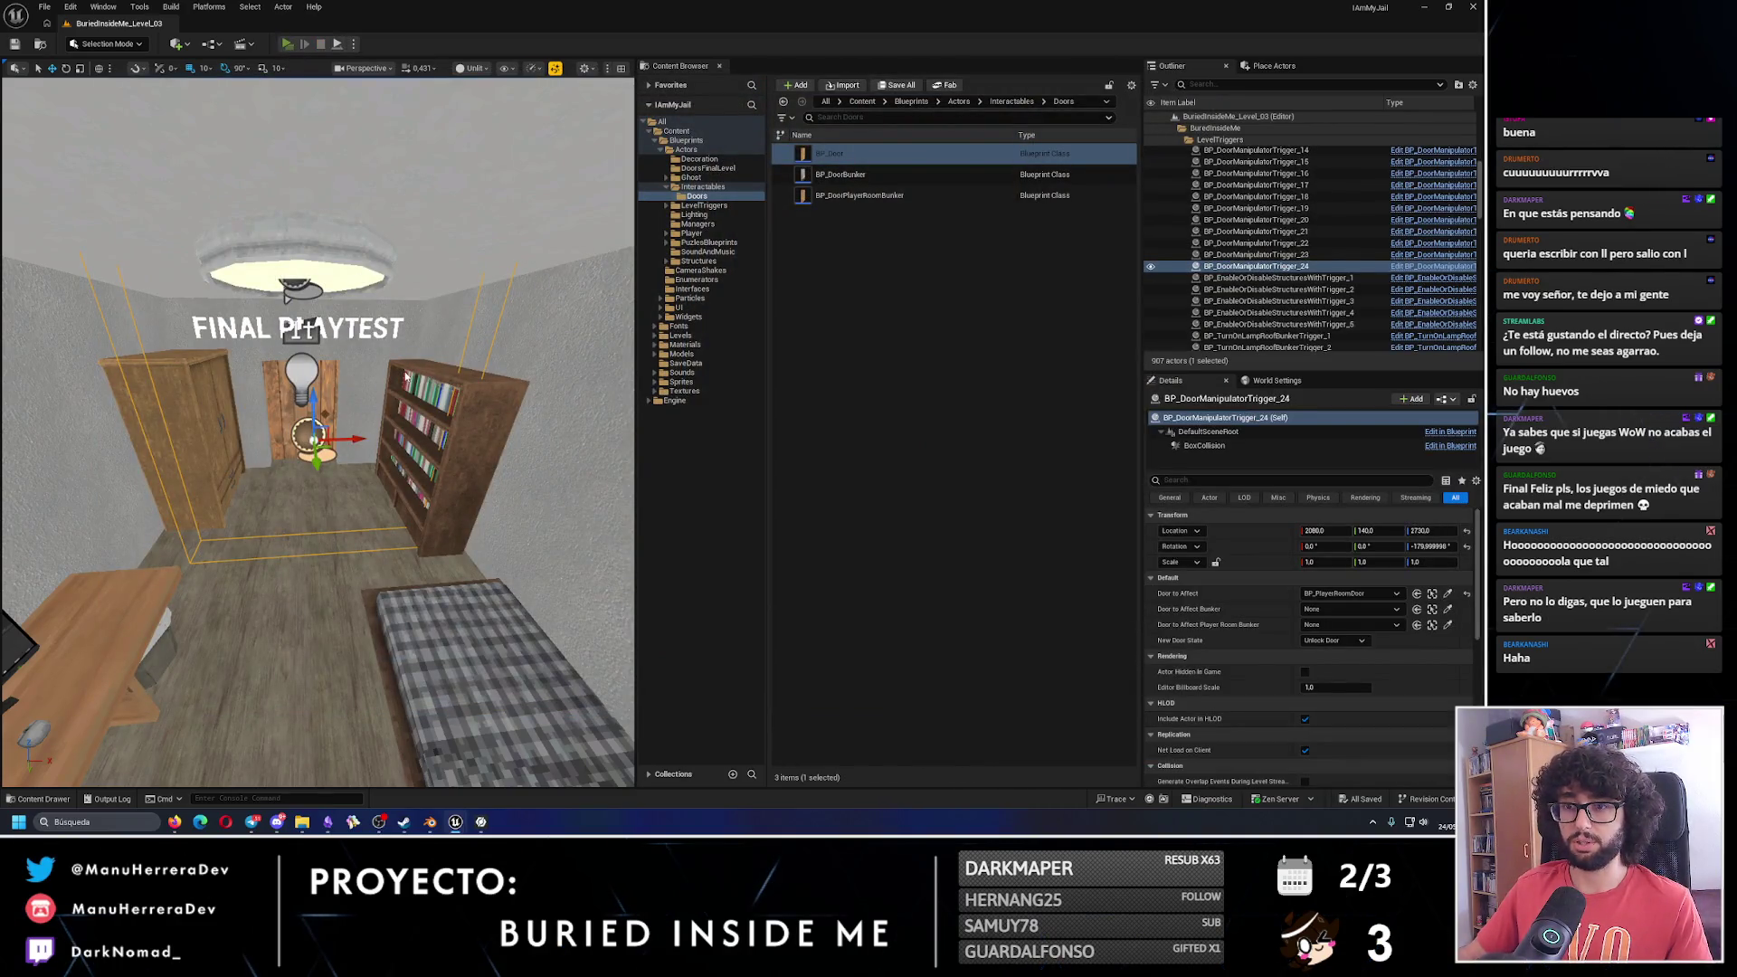
Playtest again, walking out past the door to view the lantern-lit cabin front, then fly the view outside.
key("alt+p")
key("w")
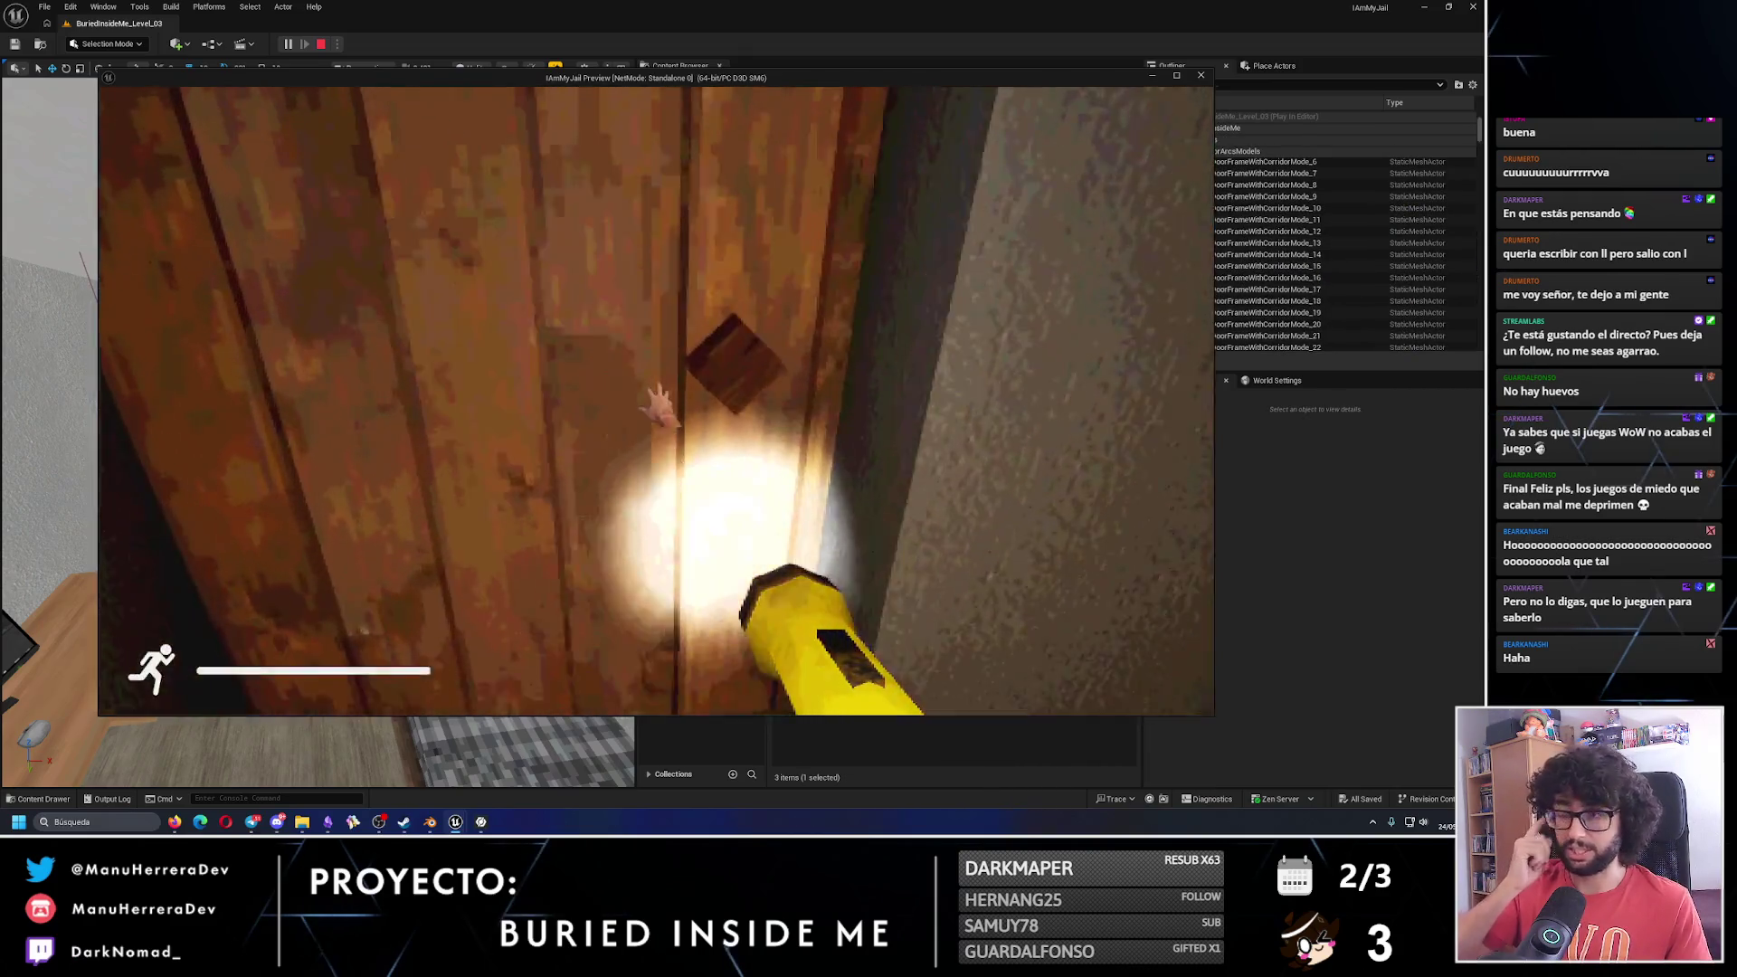
key("shift+s")
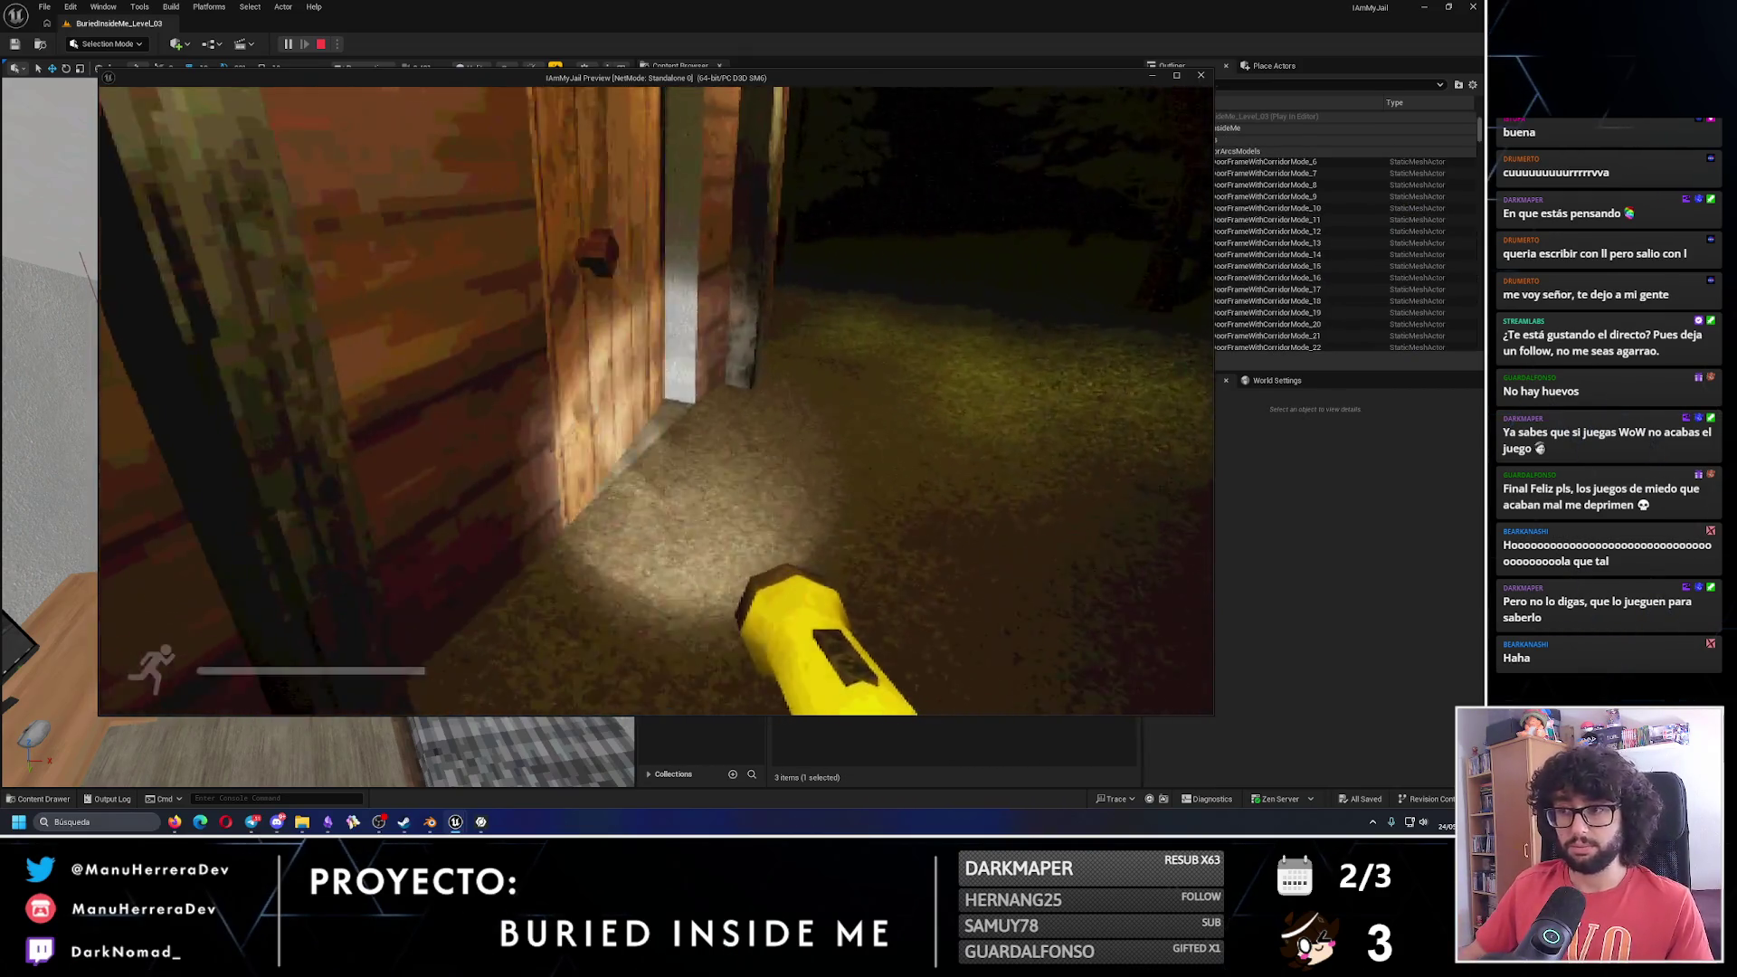
key("shift+w")
key("w")
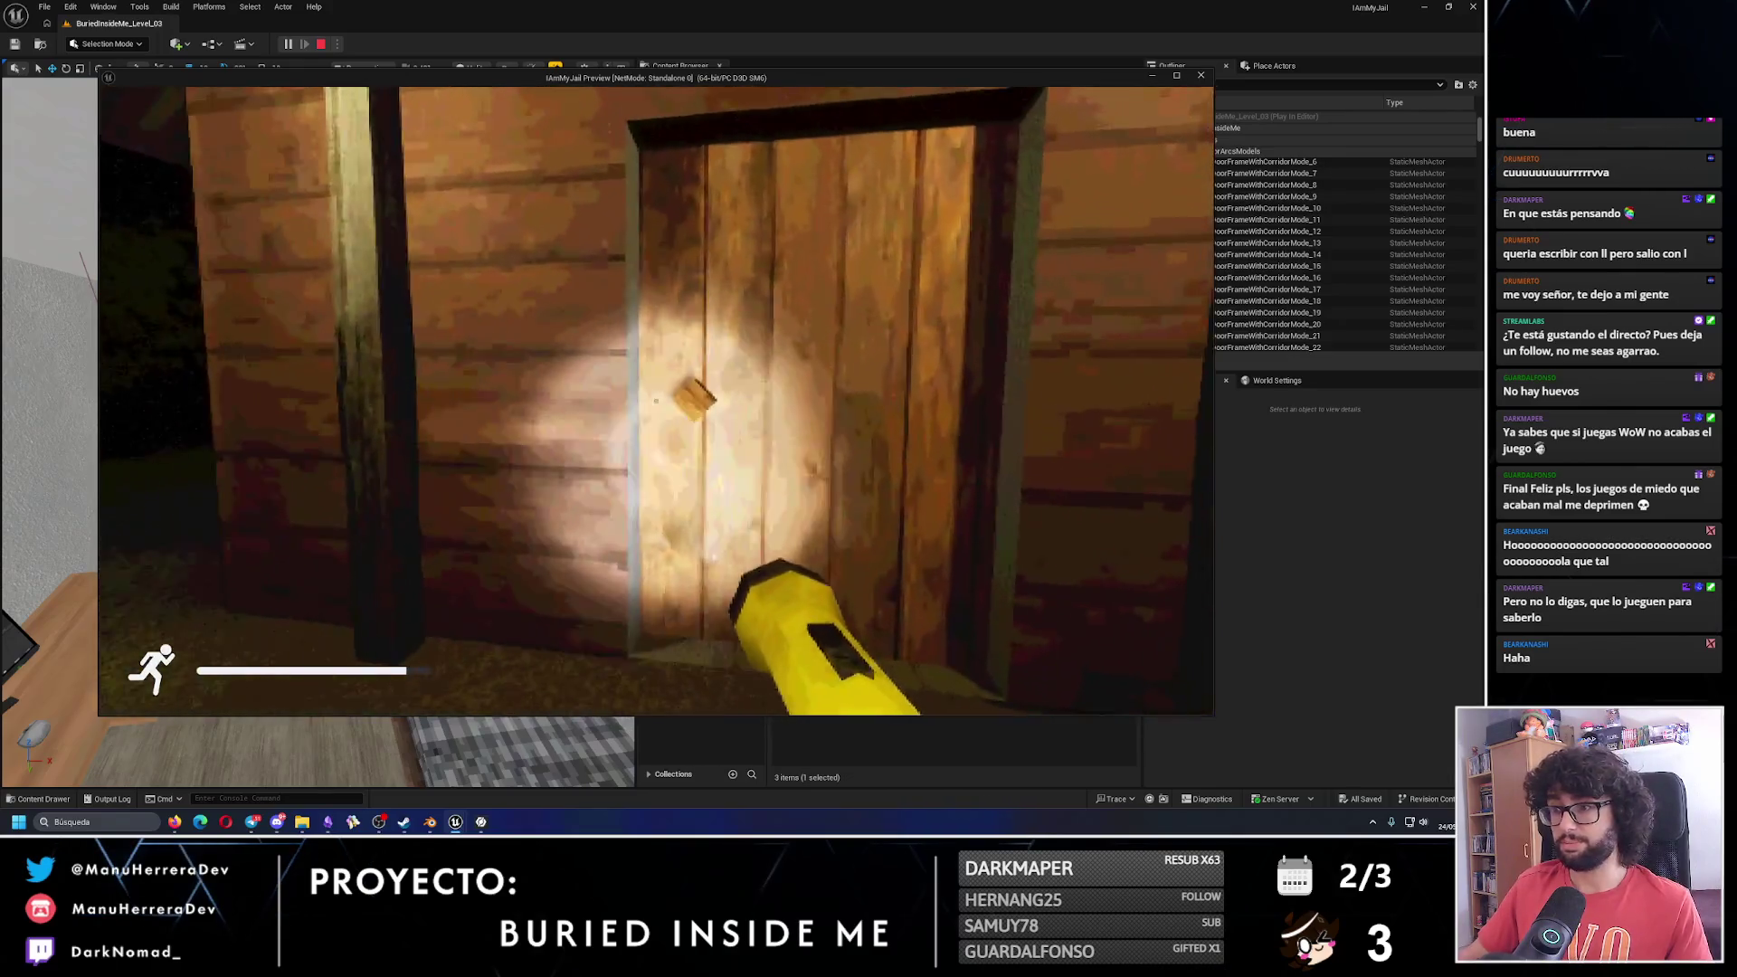
key("s")
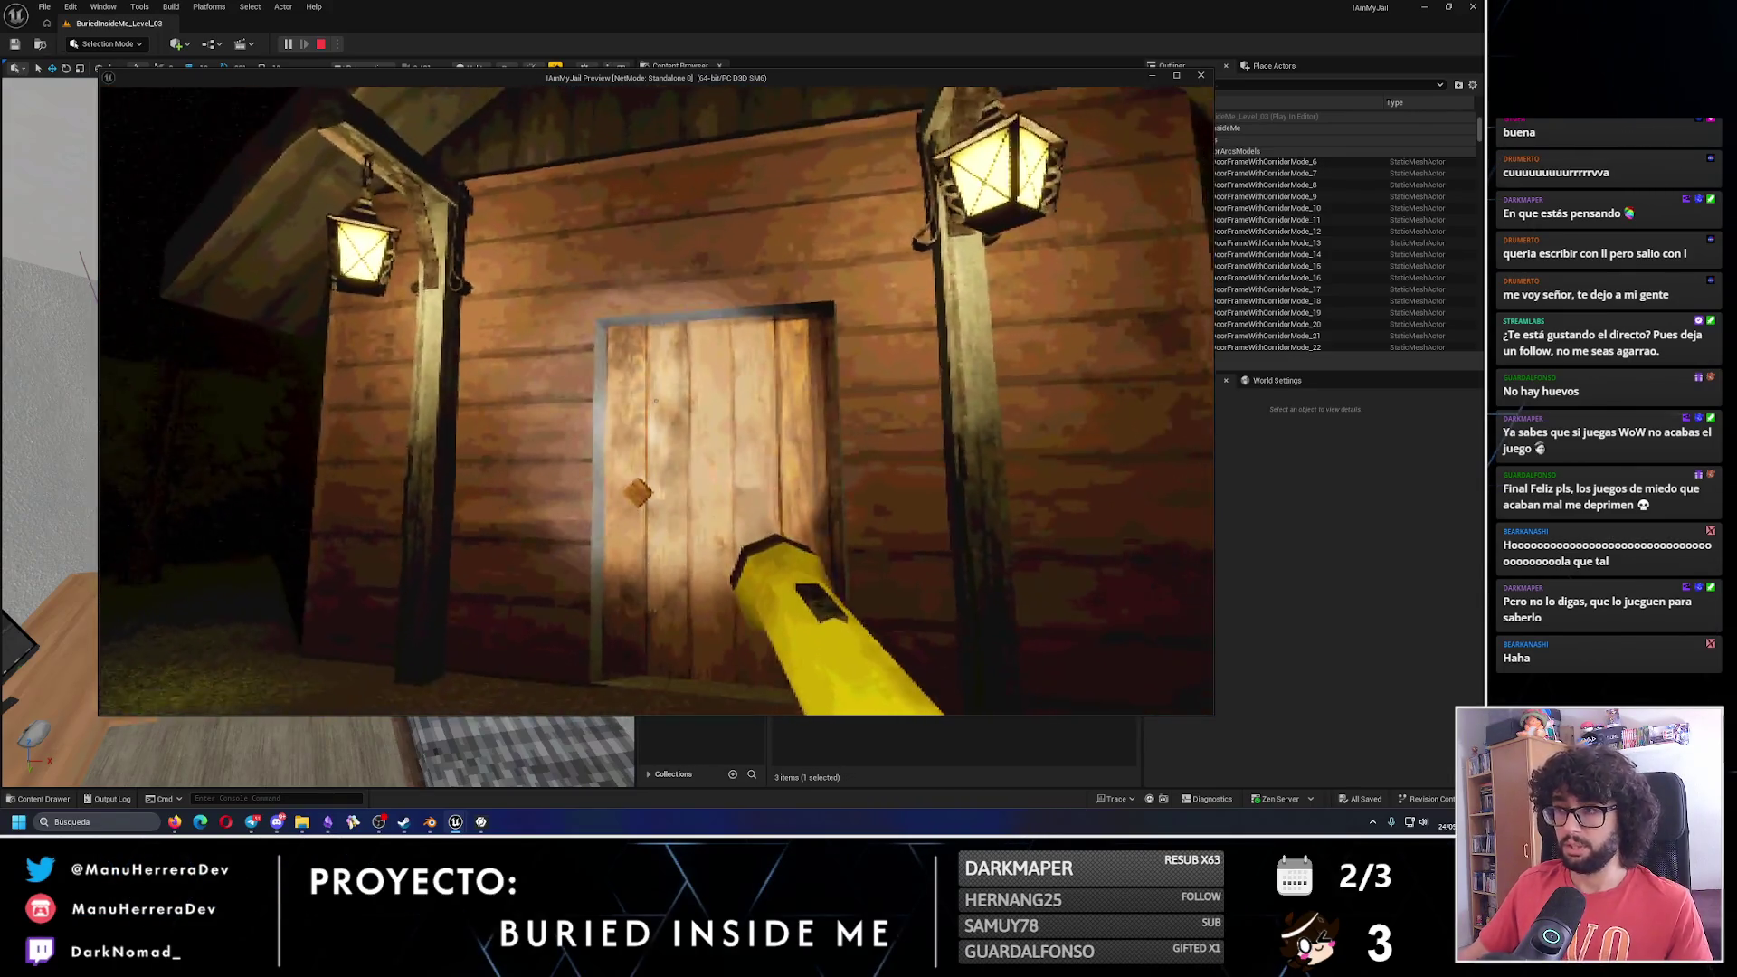
key("shift+w")
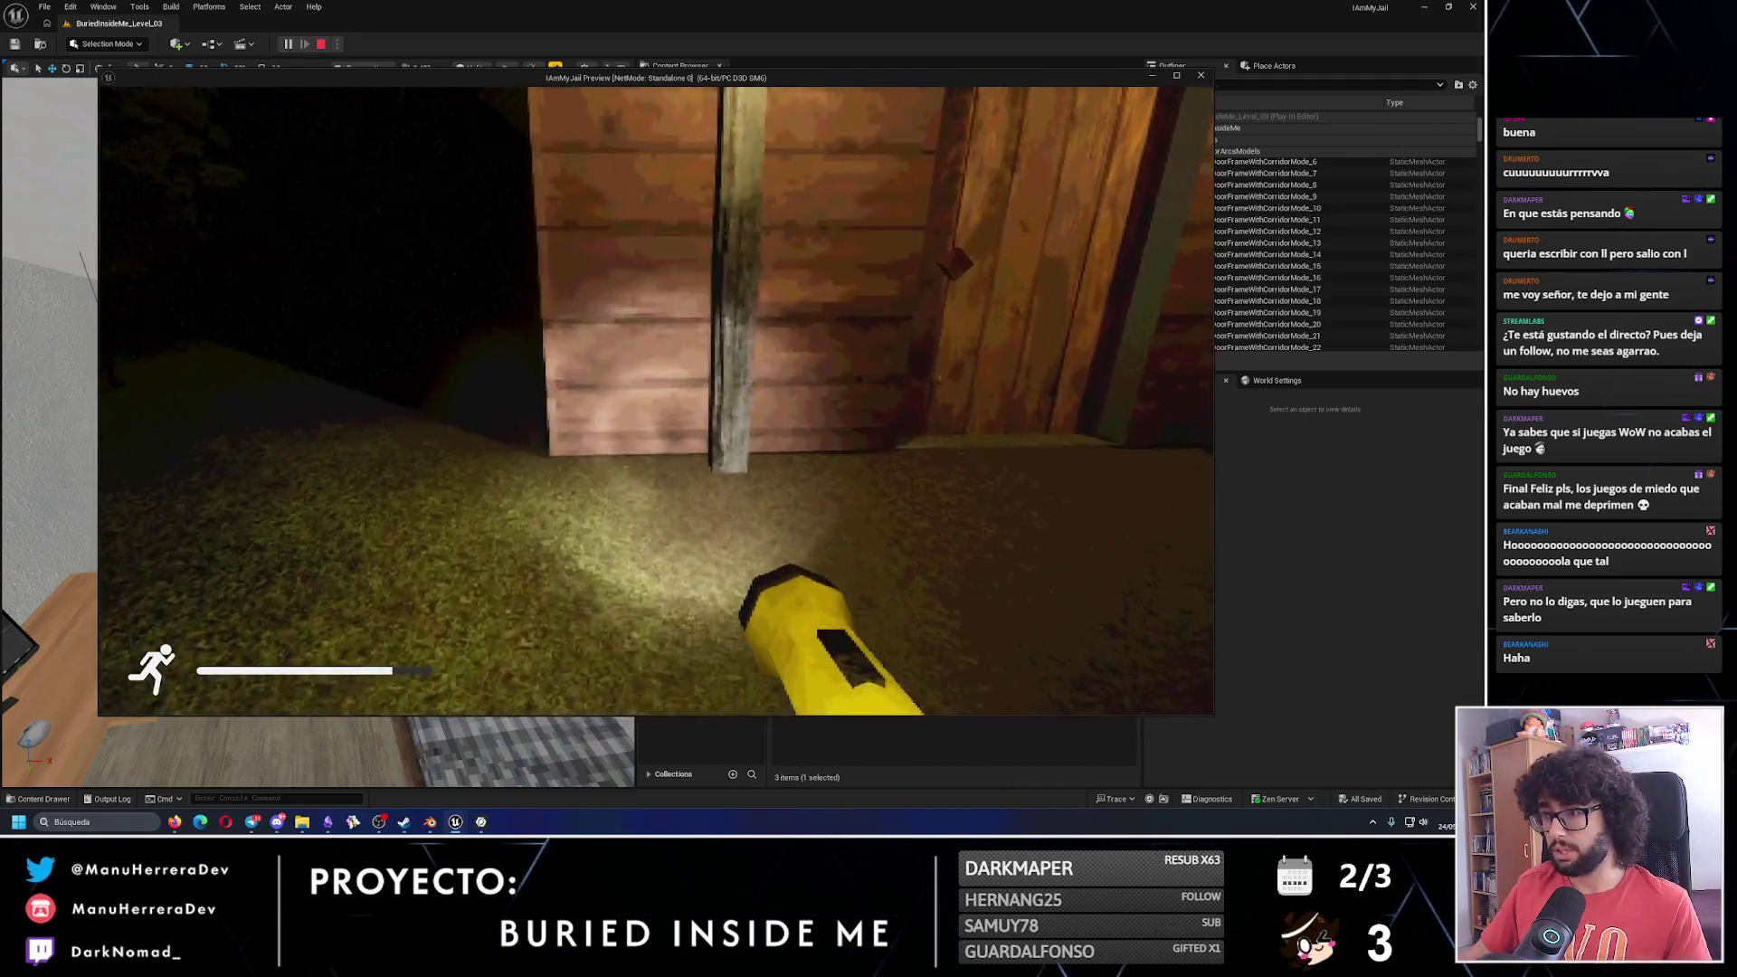
key("Escape")
mouse_move(316, 425)
left_mouse_down()
mouse_move(281, 380)
mouse_move(317, 425)
mouse_move(298, 389)
mouse_move(316, 417)
mouse_move(380, 380)
mouse_move(483, 364)
left_mouse_up()
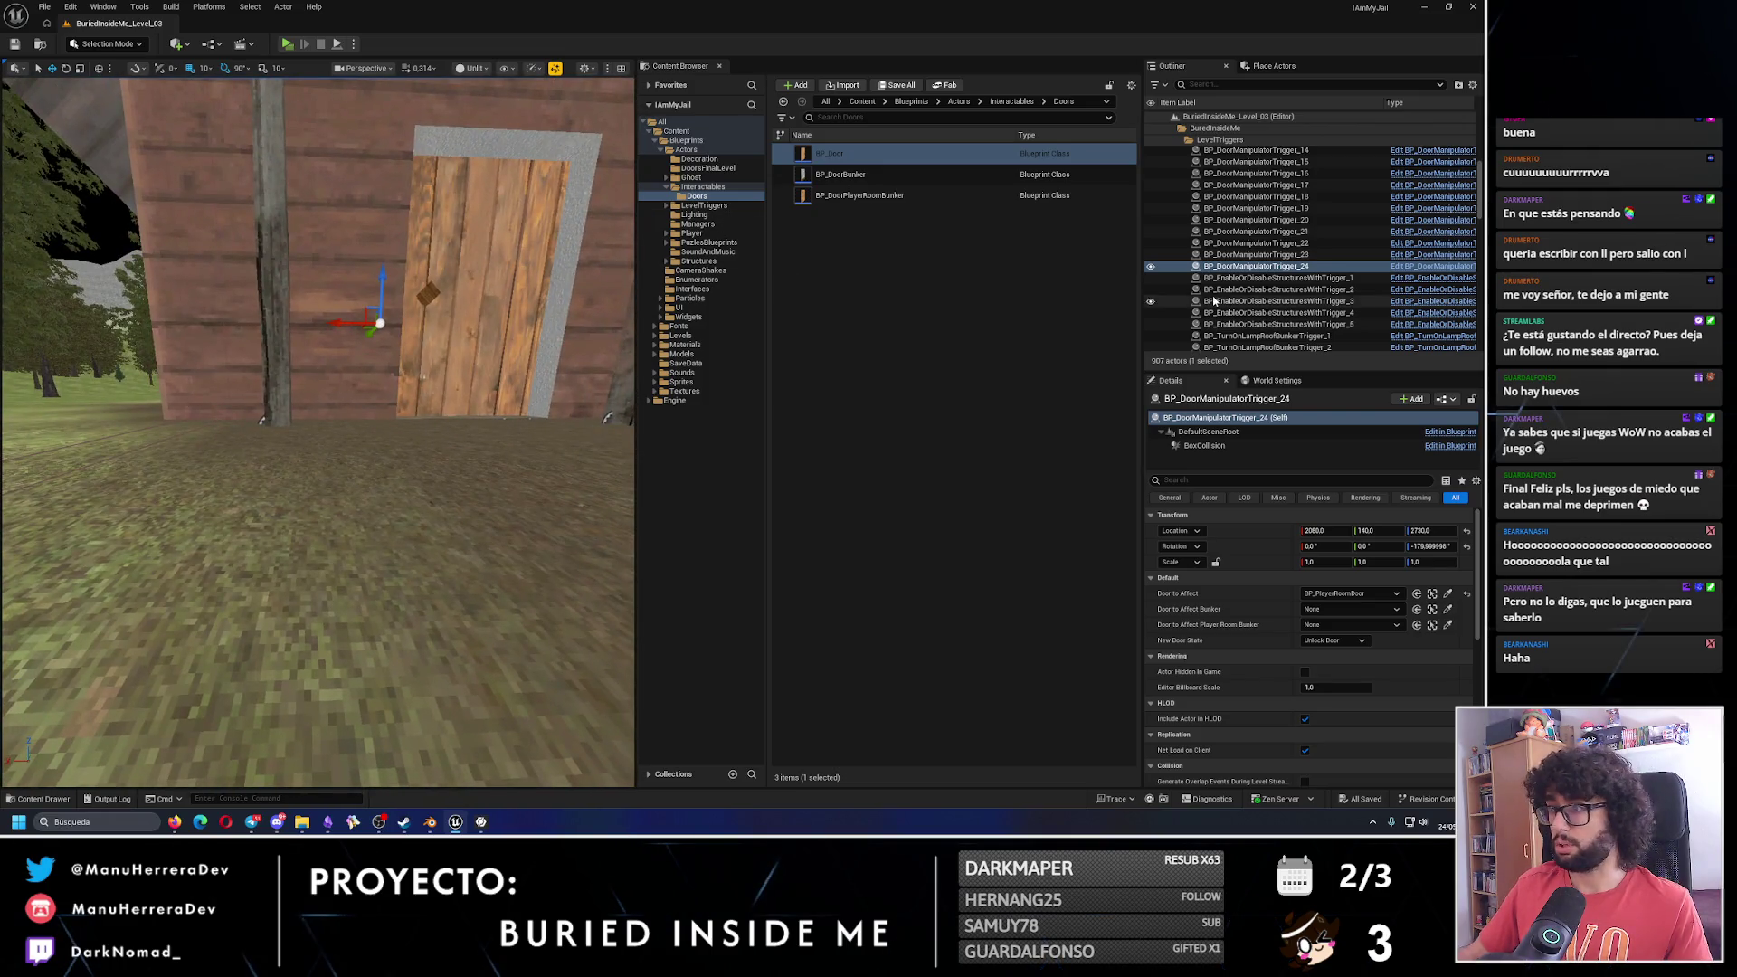
Select the player room door, ForestCabin, the bed and BP_PlayerRoom_6 together.
left_click(505, 289)
left_click(335, 311, "ctrl")
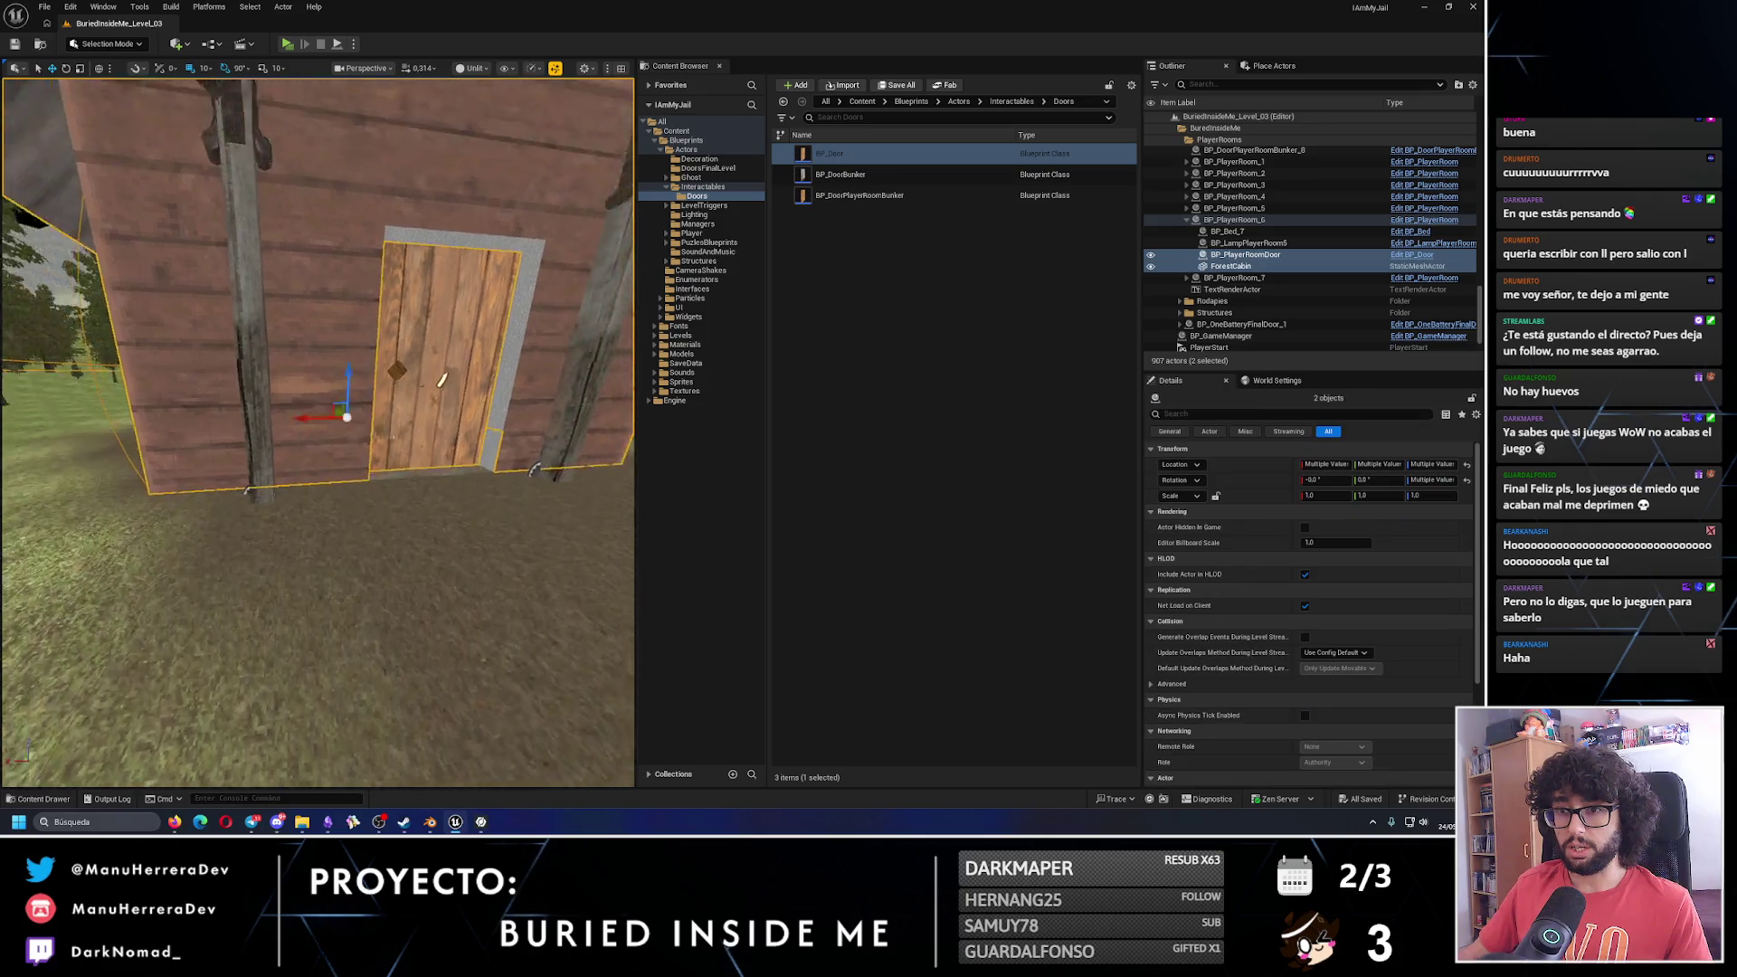
key("f")
left_click(261, 528, "ctrl")
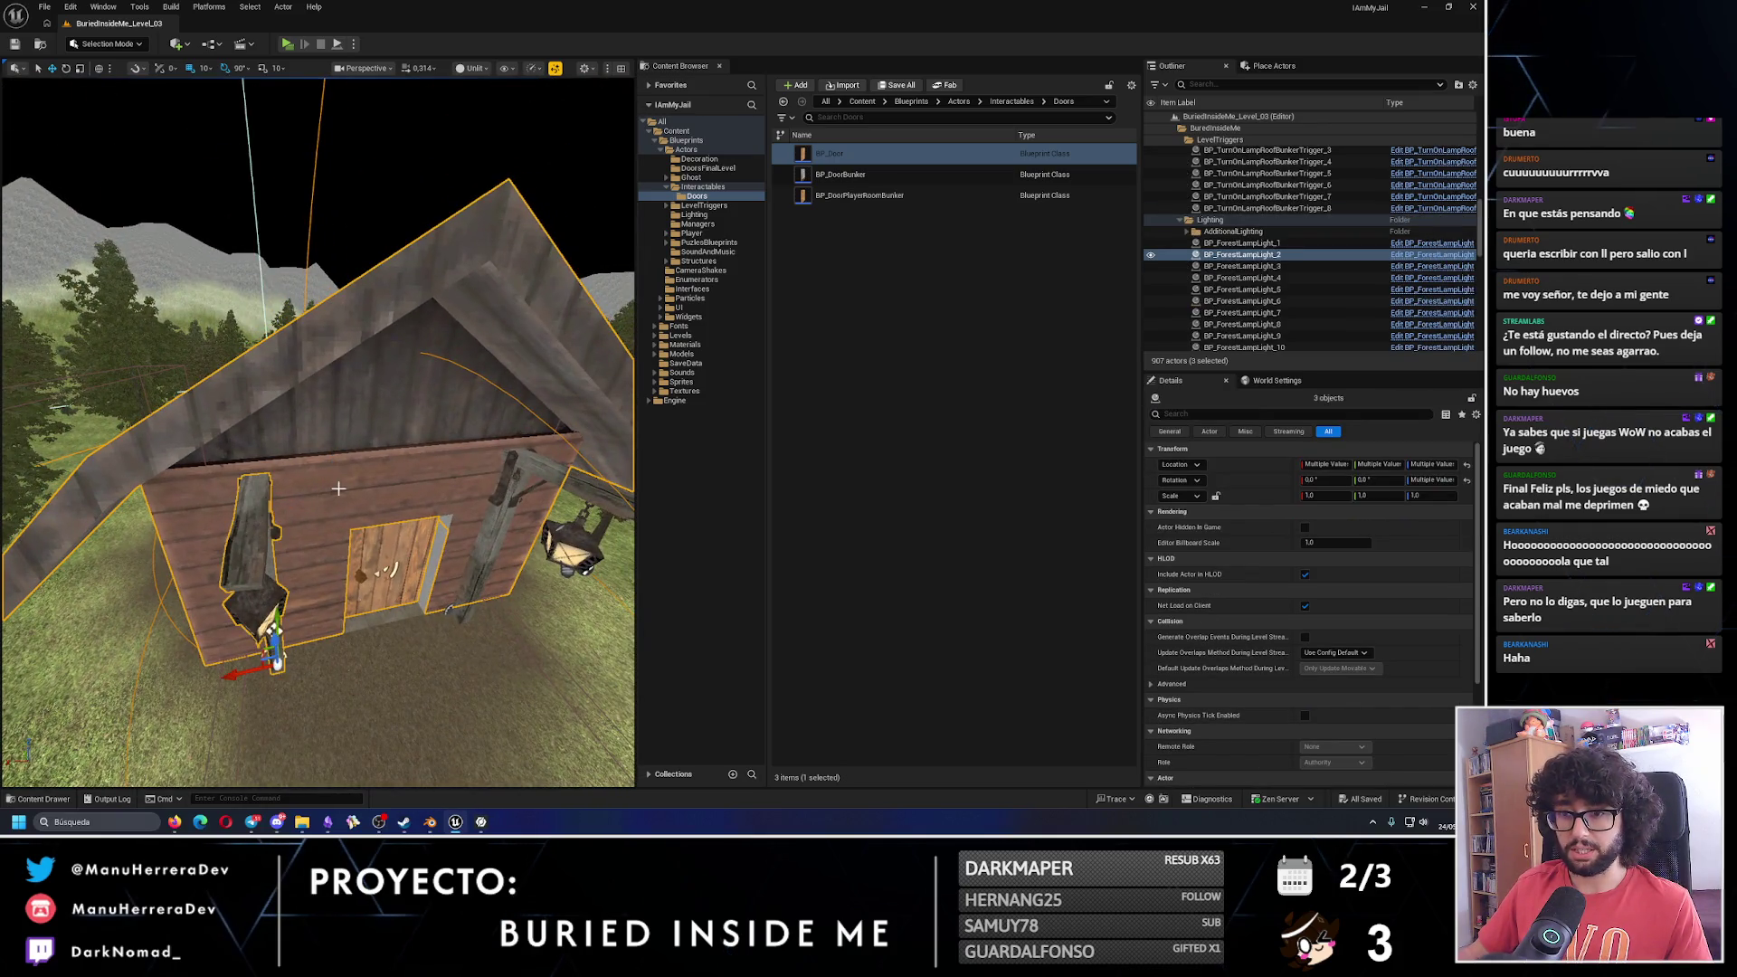
key("ctrl+z")
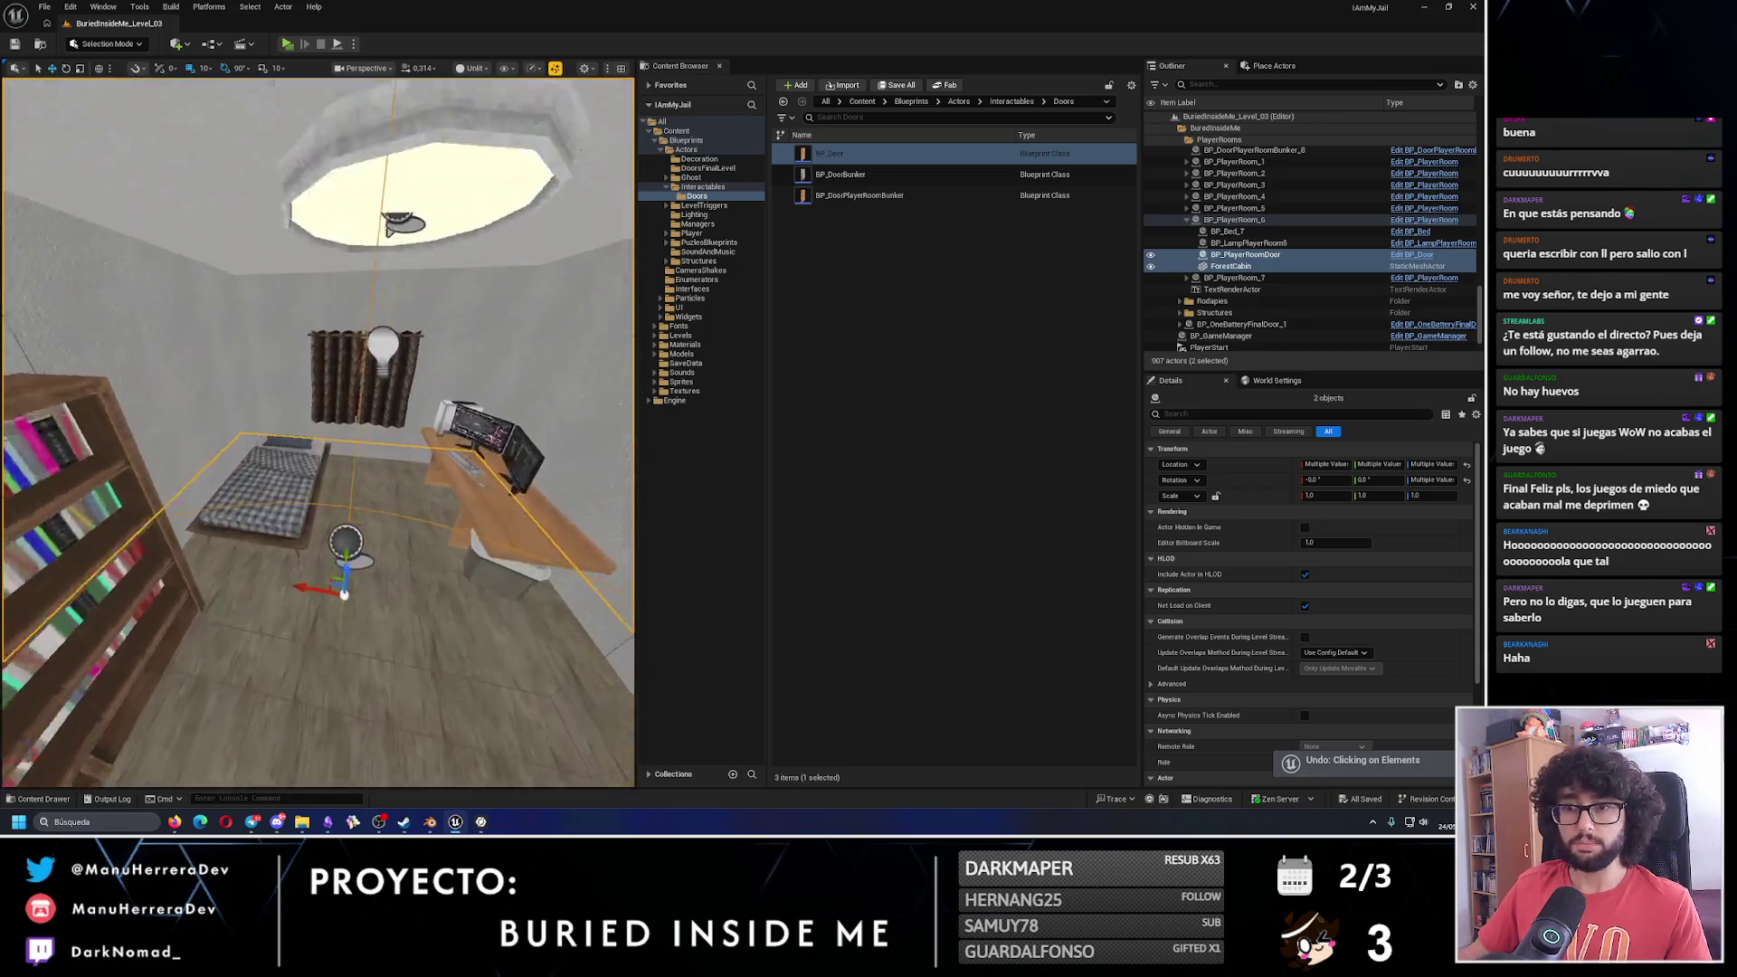
left_click(258, 480, "ctrl")
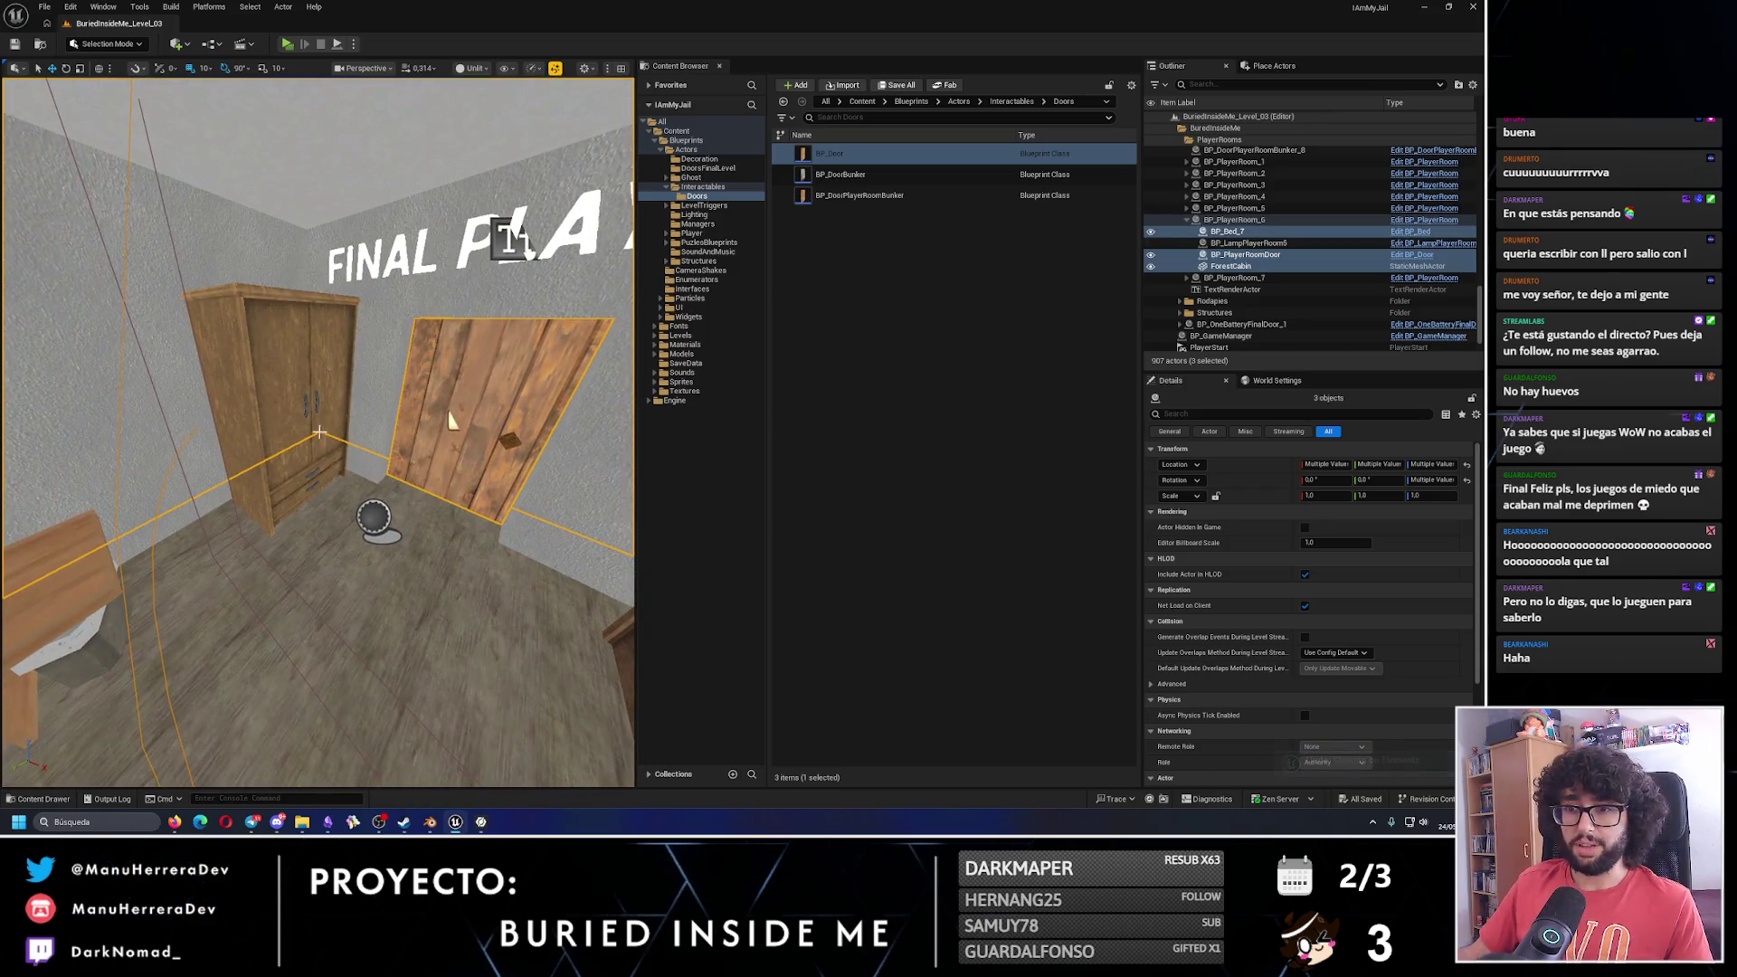
mouse_move(412, 328)
left_mouse_down()
mouse_move(367, 354)
mouse_move(398, 392)
left_mouse_up()
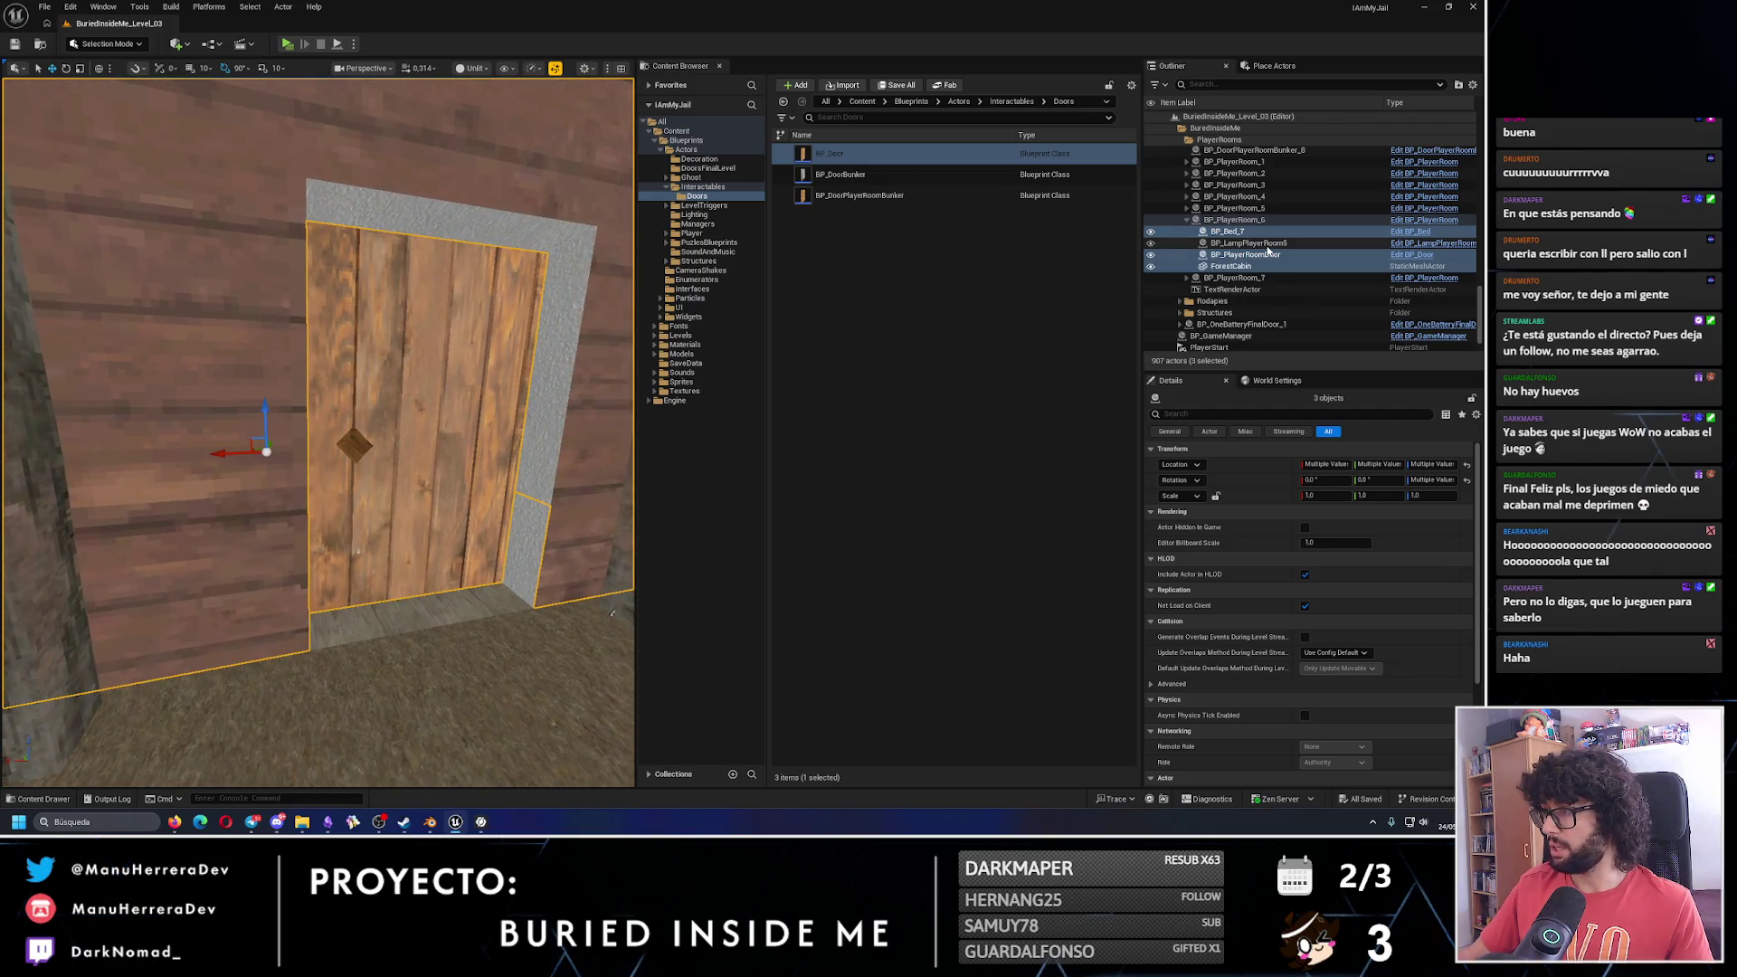
left_click(1235, 220, "ctrl")
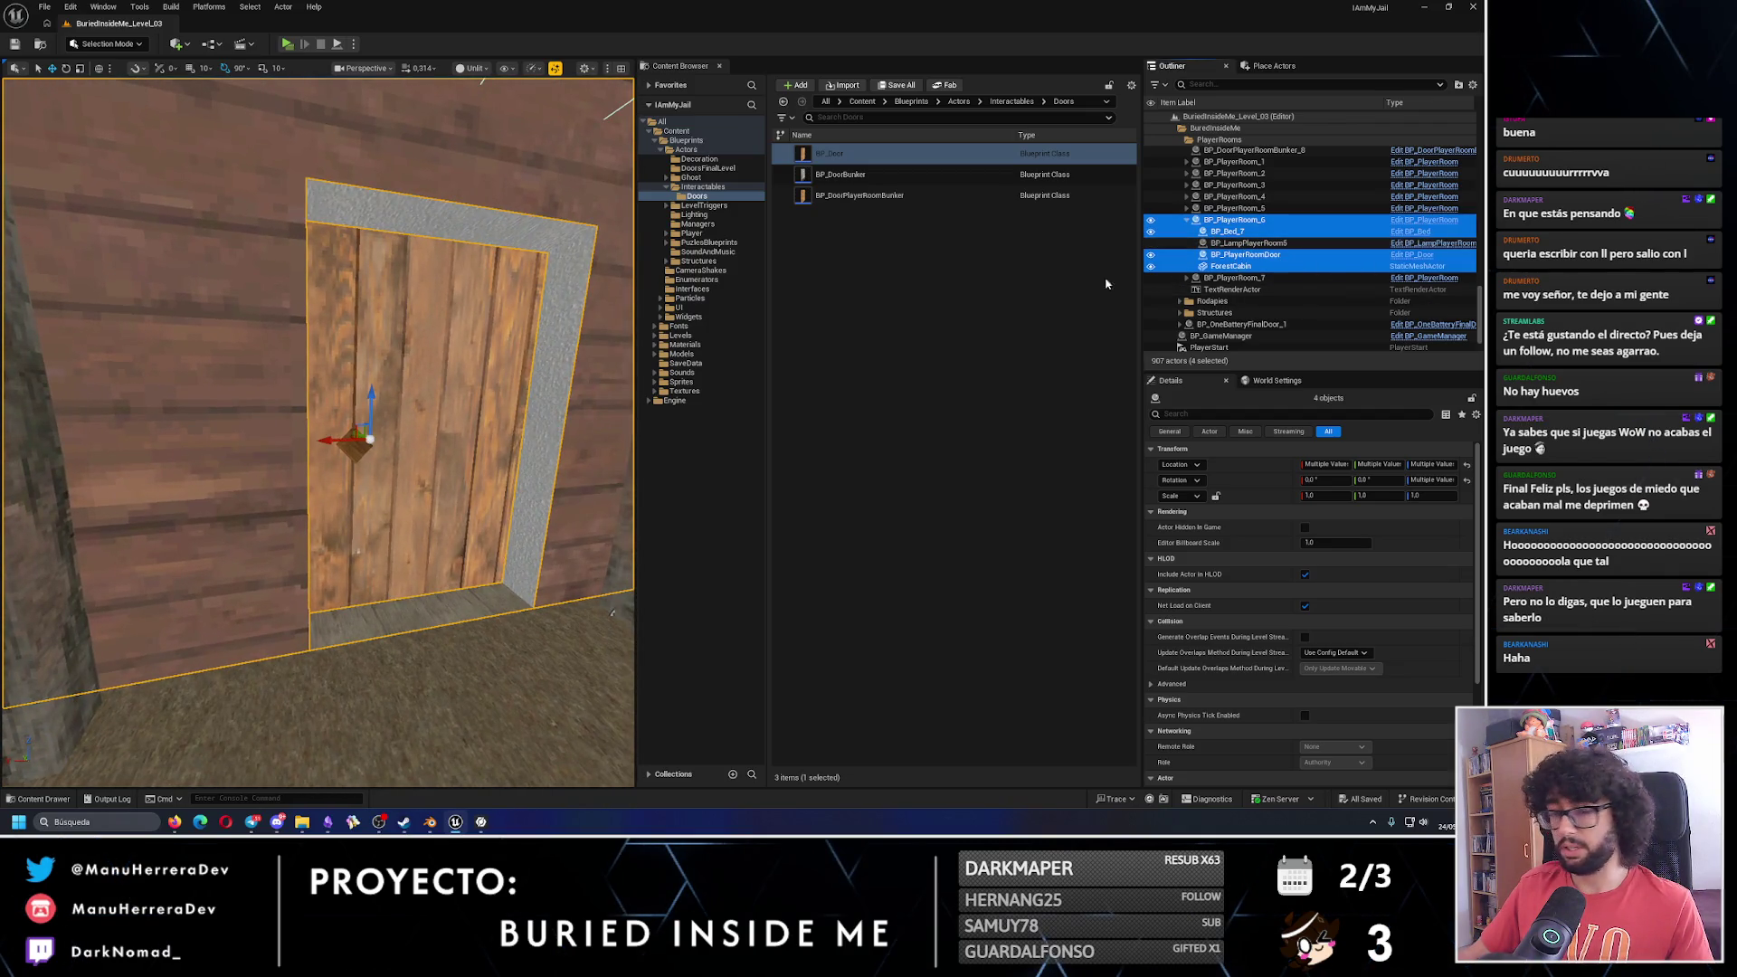
Fly into the player room facing the door and select BP_DoorManipulatorTrigger_22.
left_click_drag(362, 407, 362, 407)
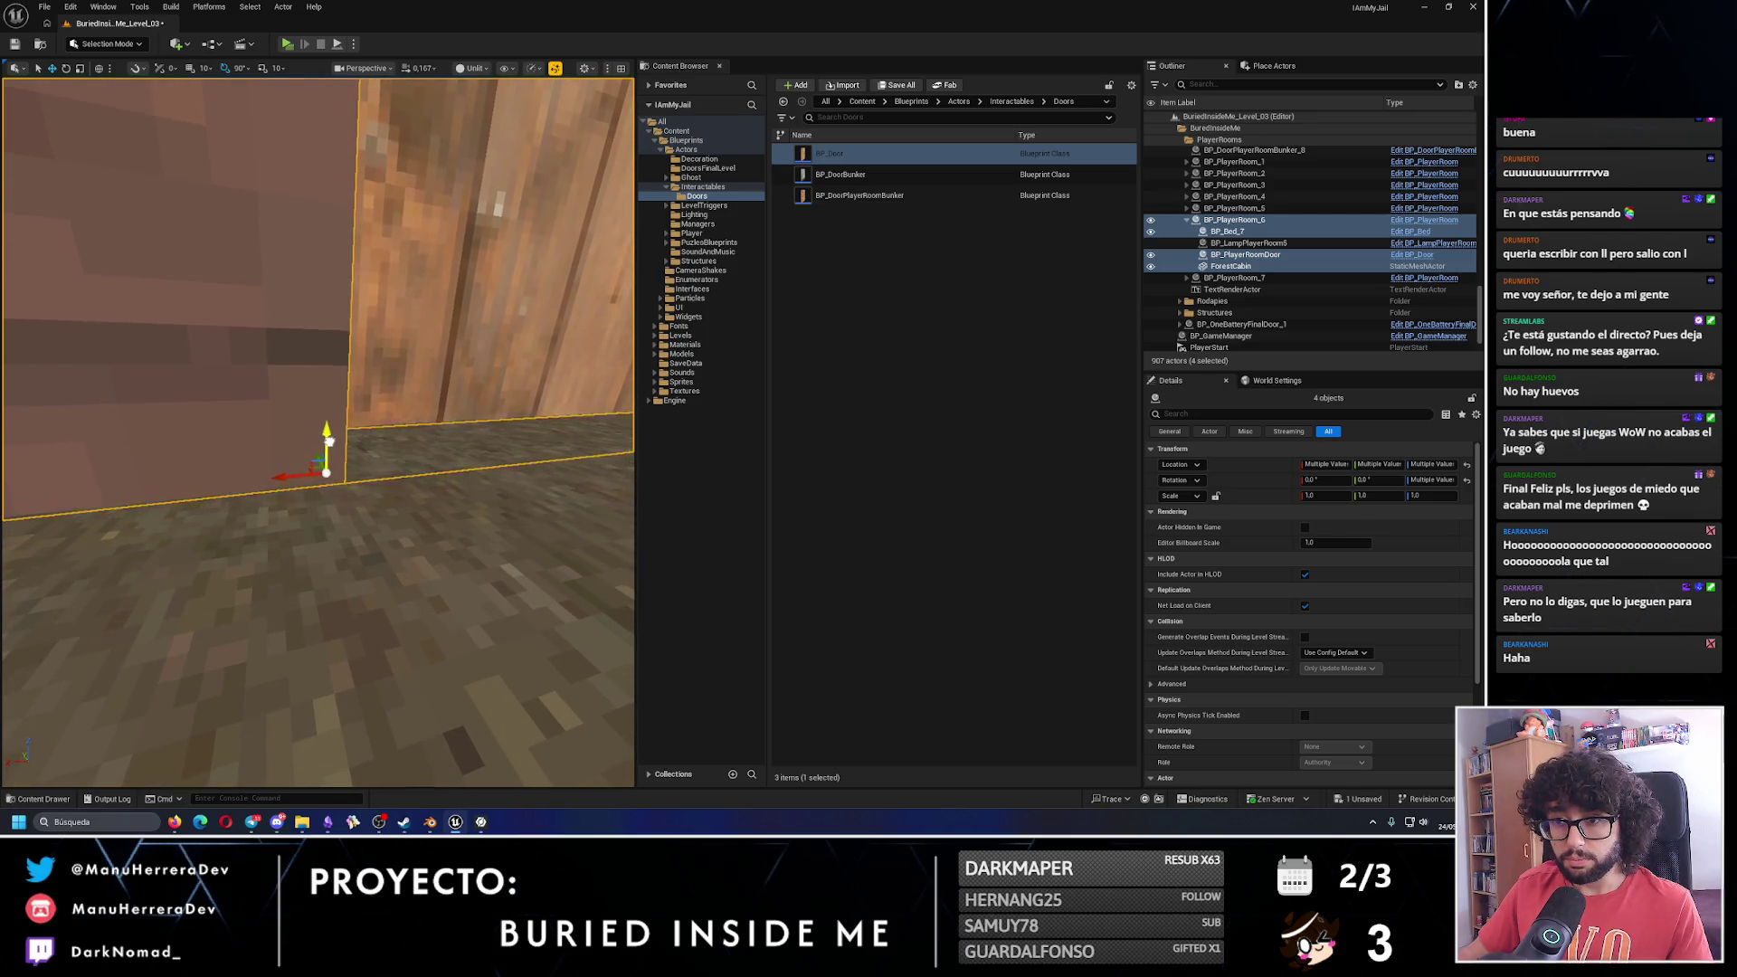
left_click_drag(362, 407, 362, 408)
left_click_drag(554, 573, 554, 573)
left_click(552, 572)
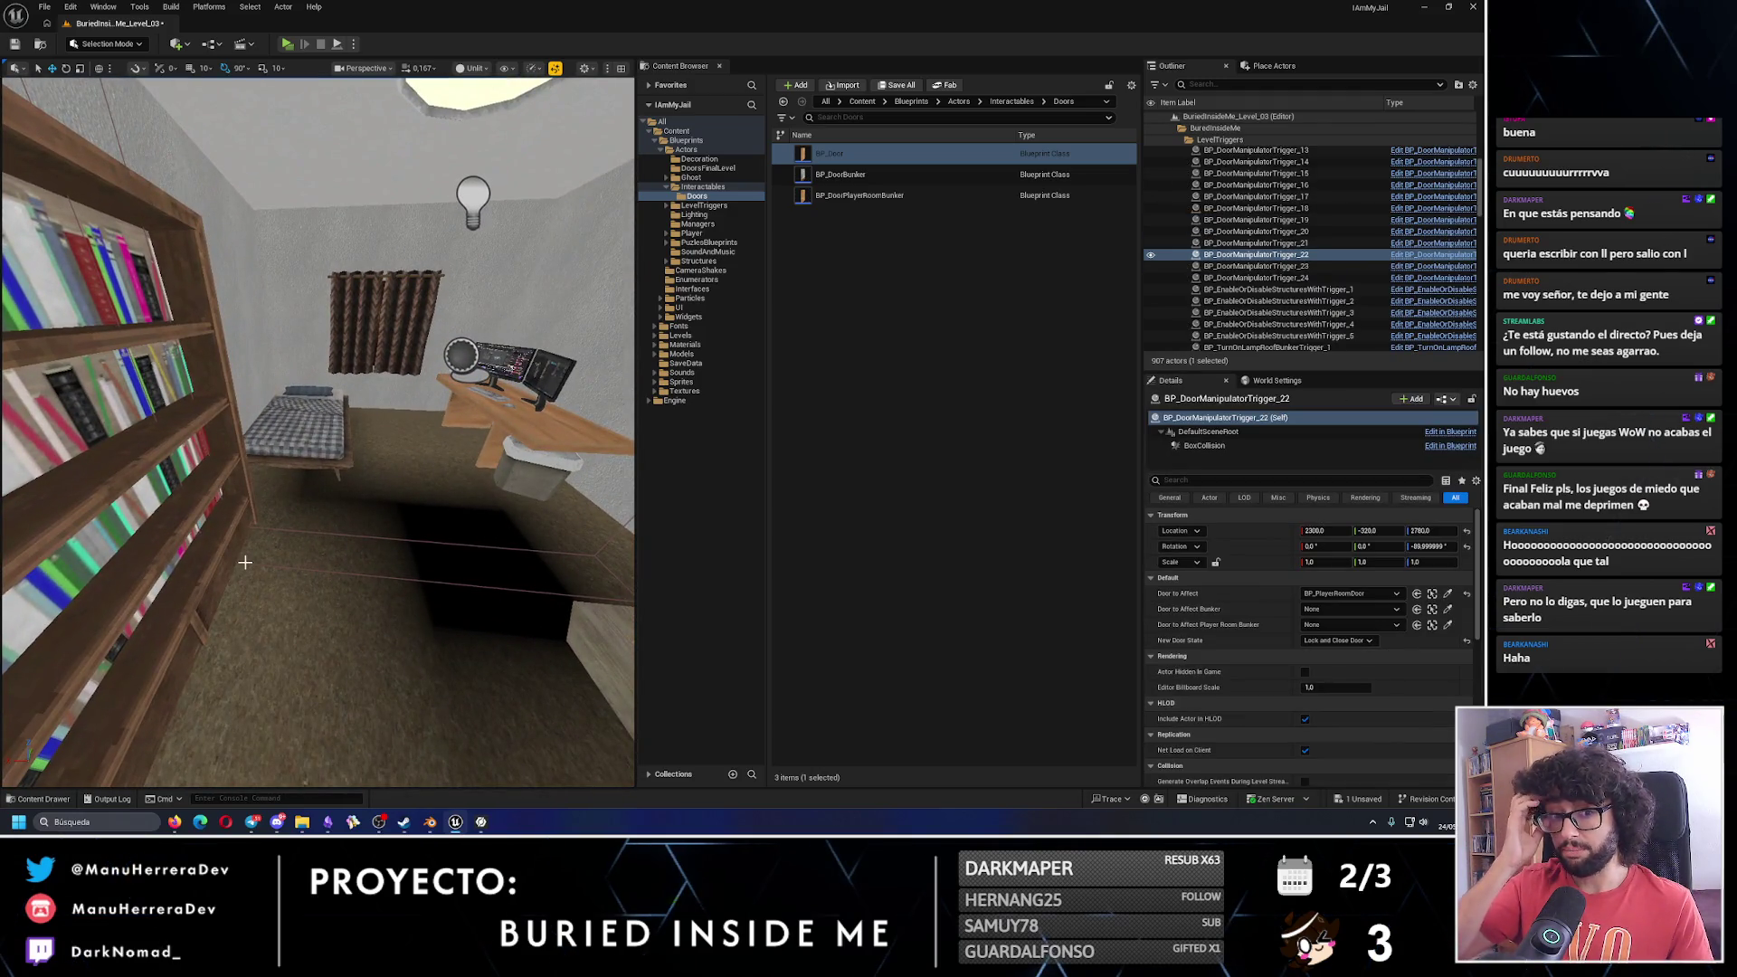
left_click(106, 45)
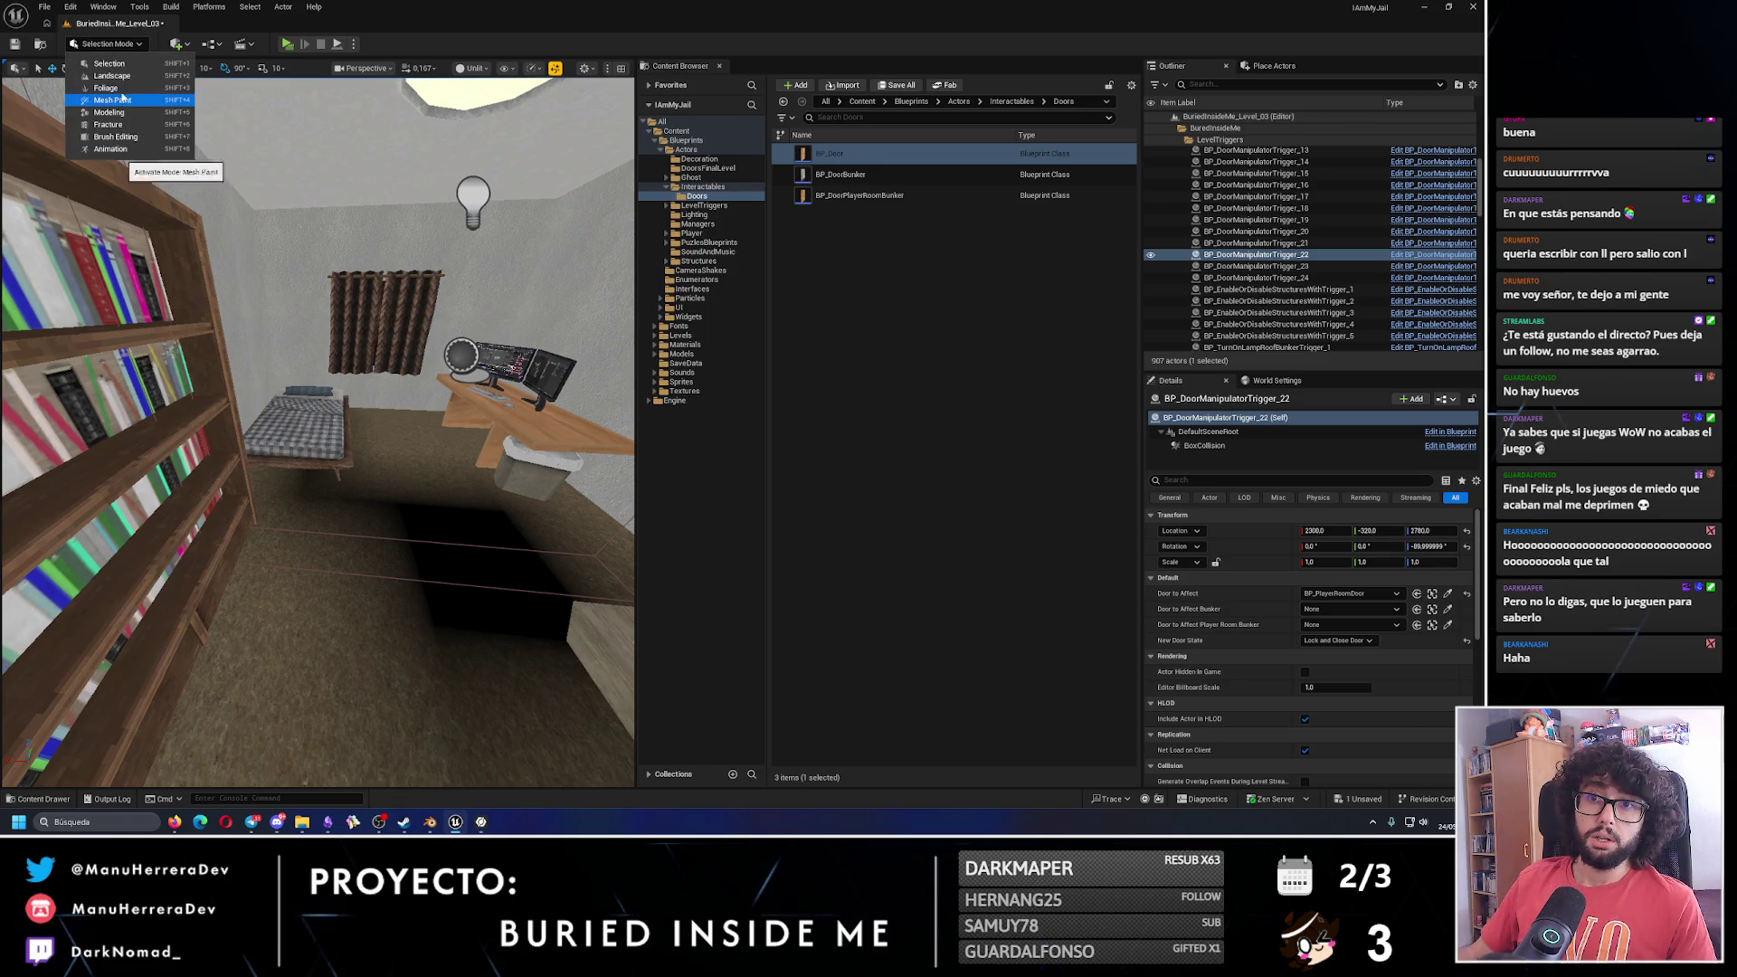
Use Landscape mode's Sculpt Flatten tool beside the cabin's wooden wall, then save the level.
left_click(120, 65)
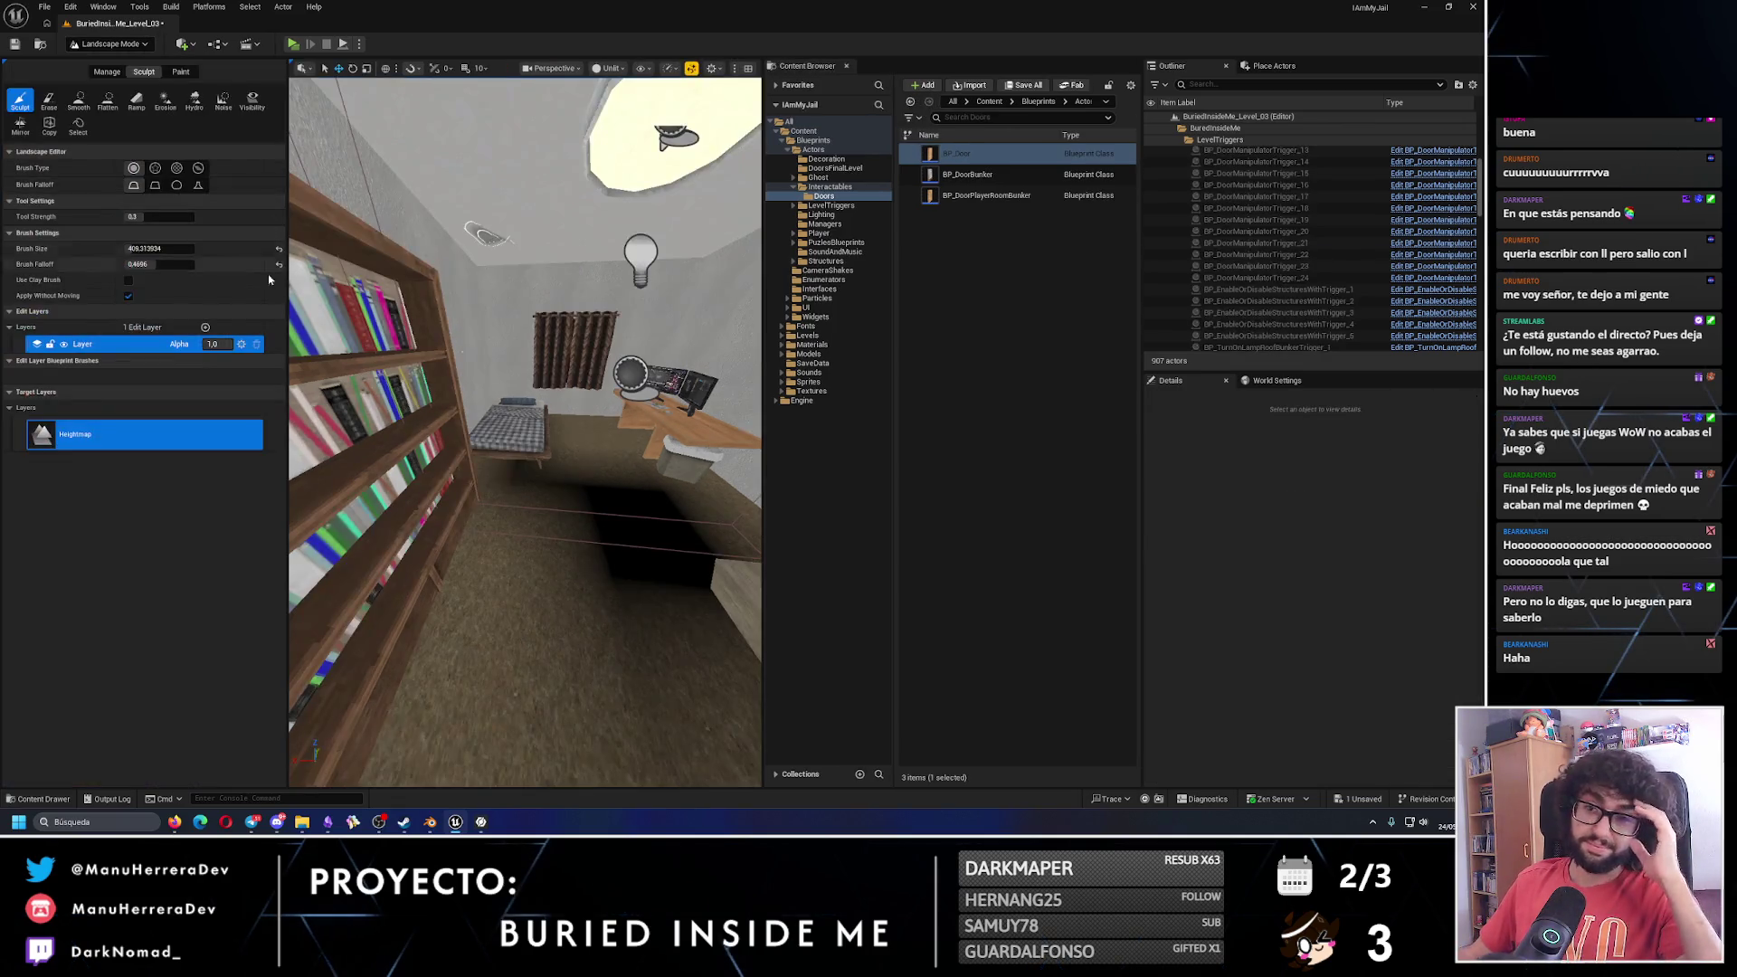
left_click(108, 99)
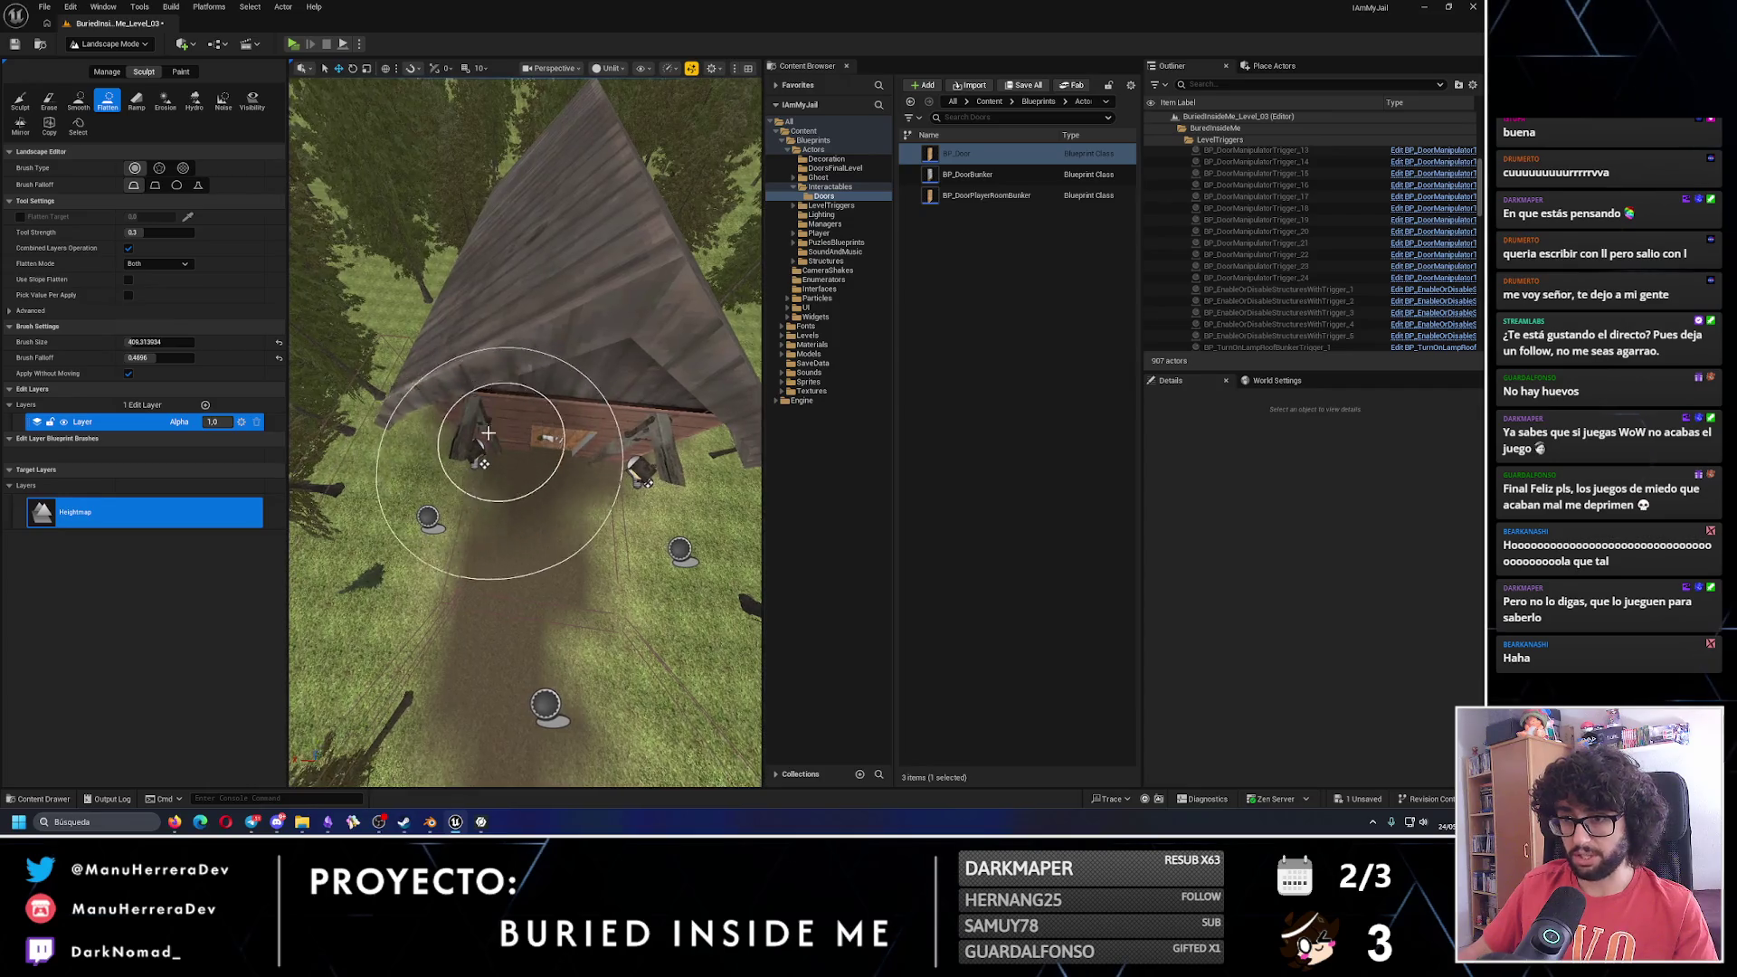
key("w")
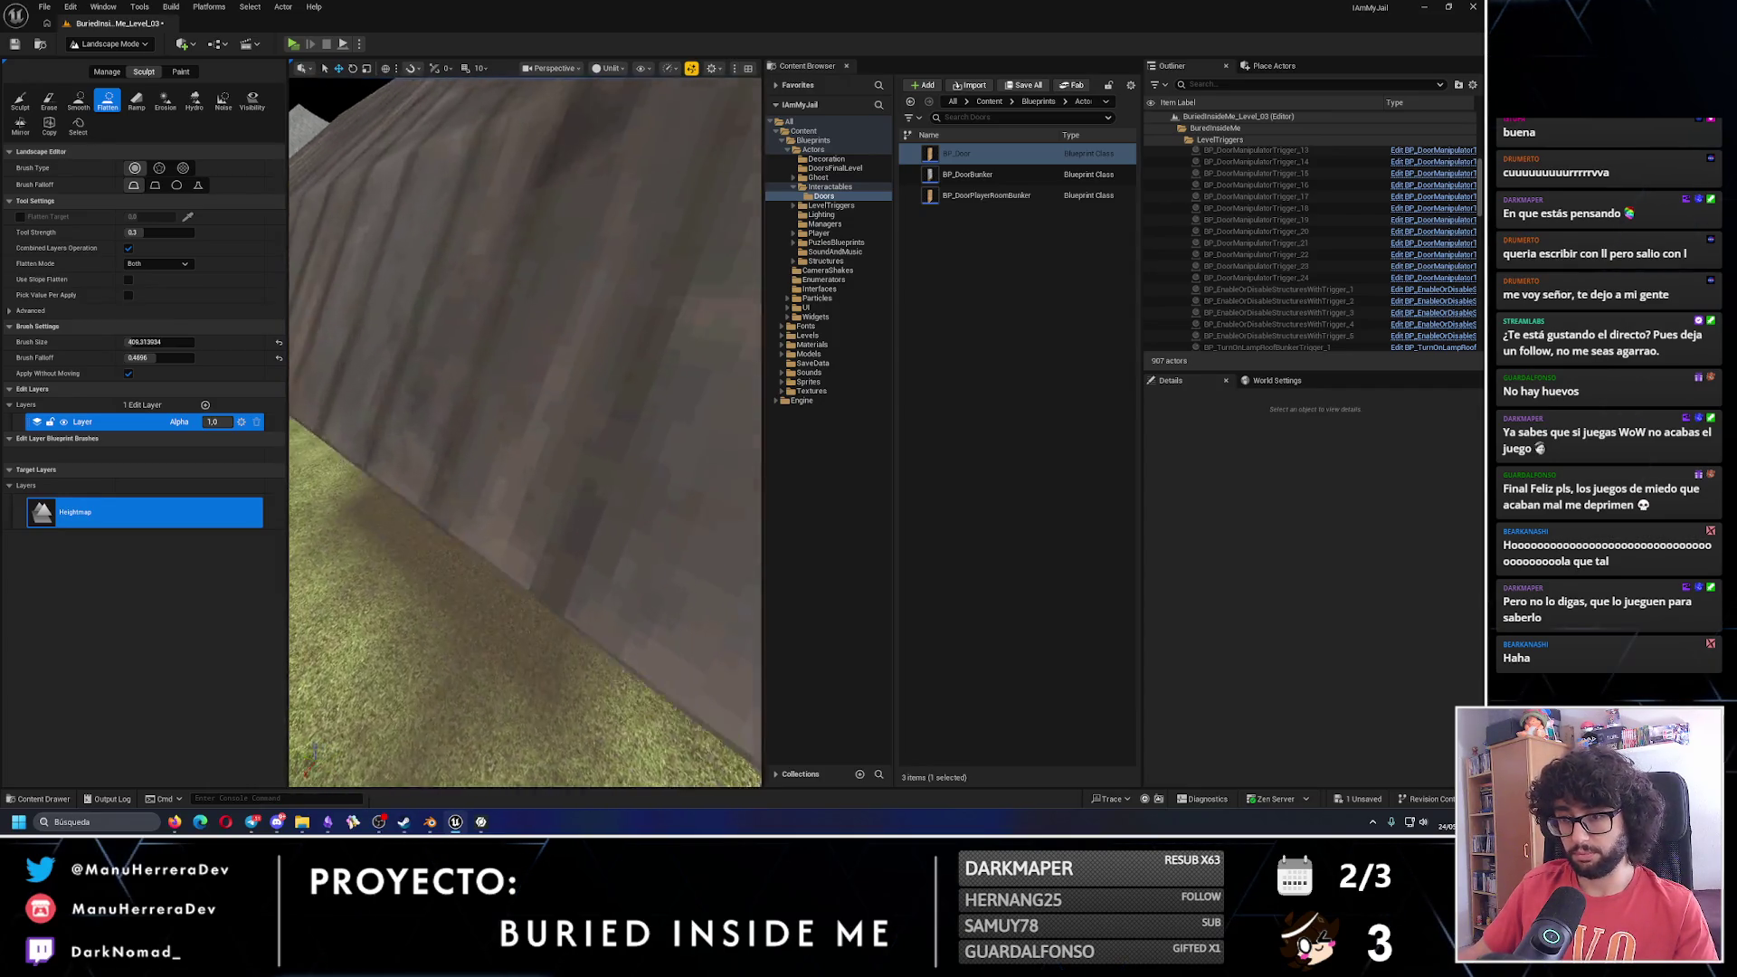
key("w")
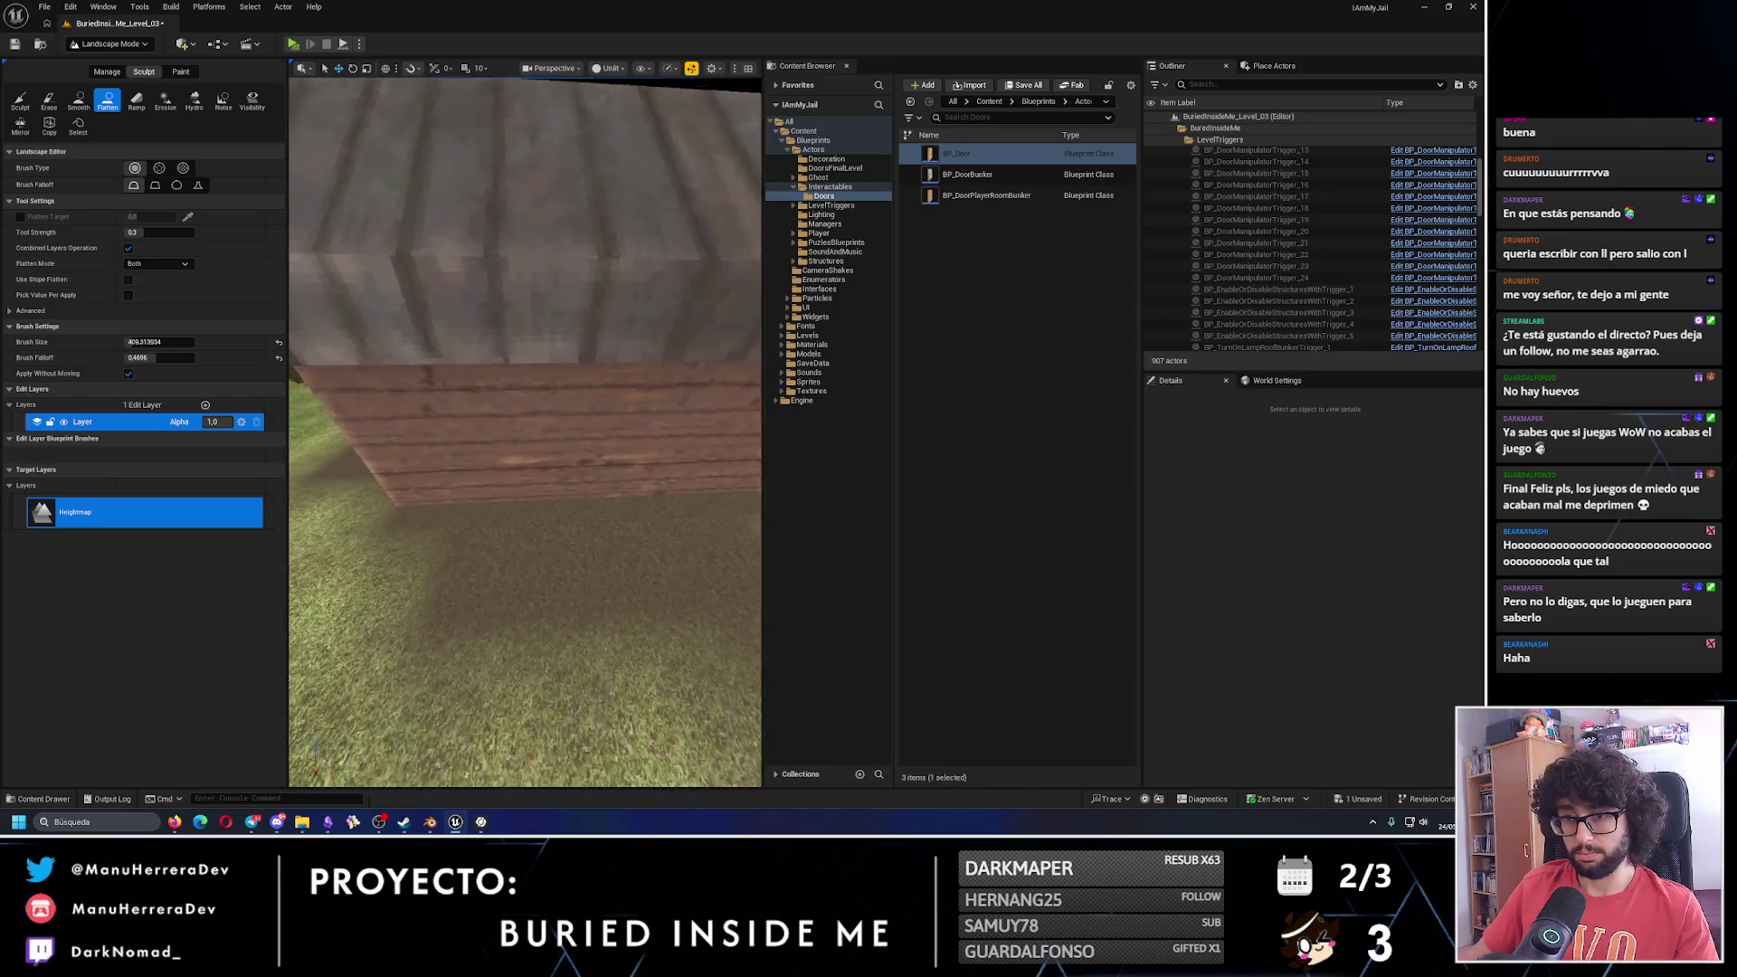
key("s")
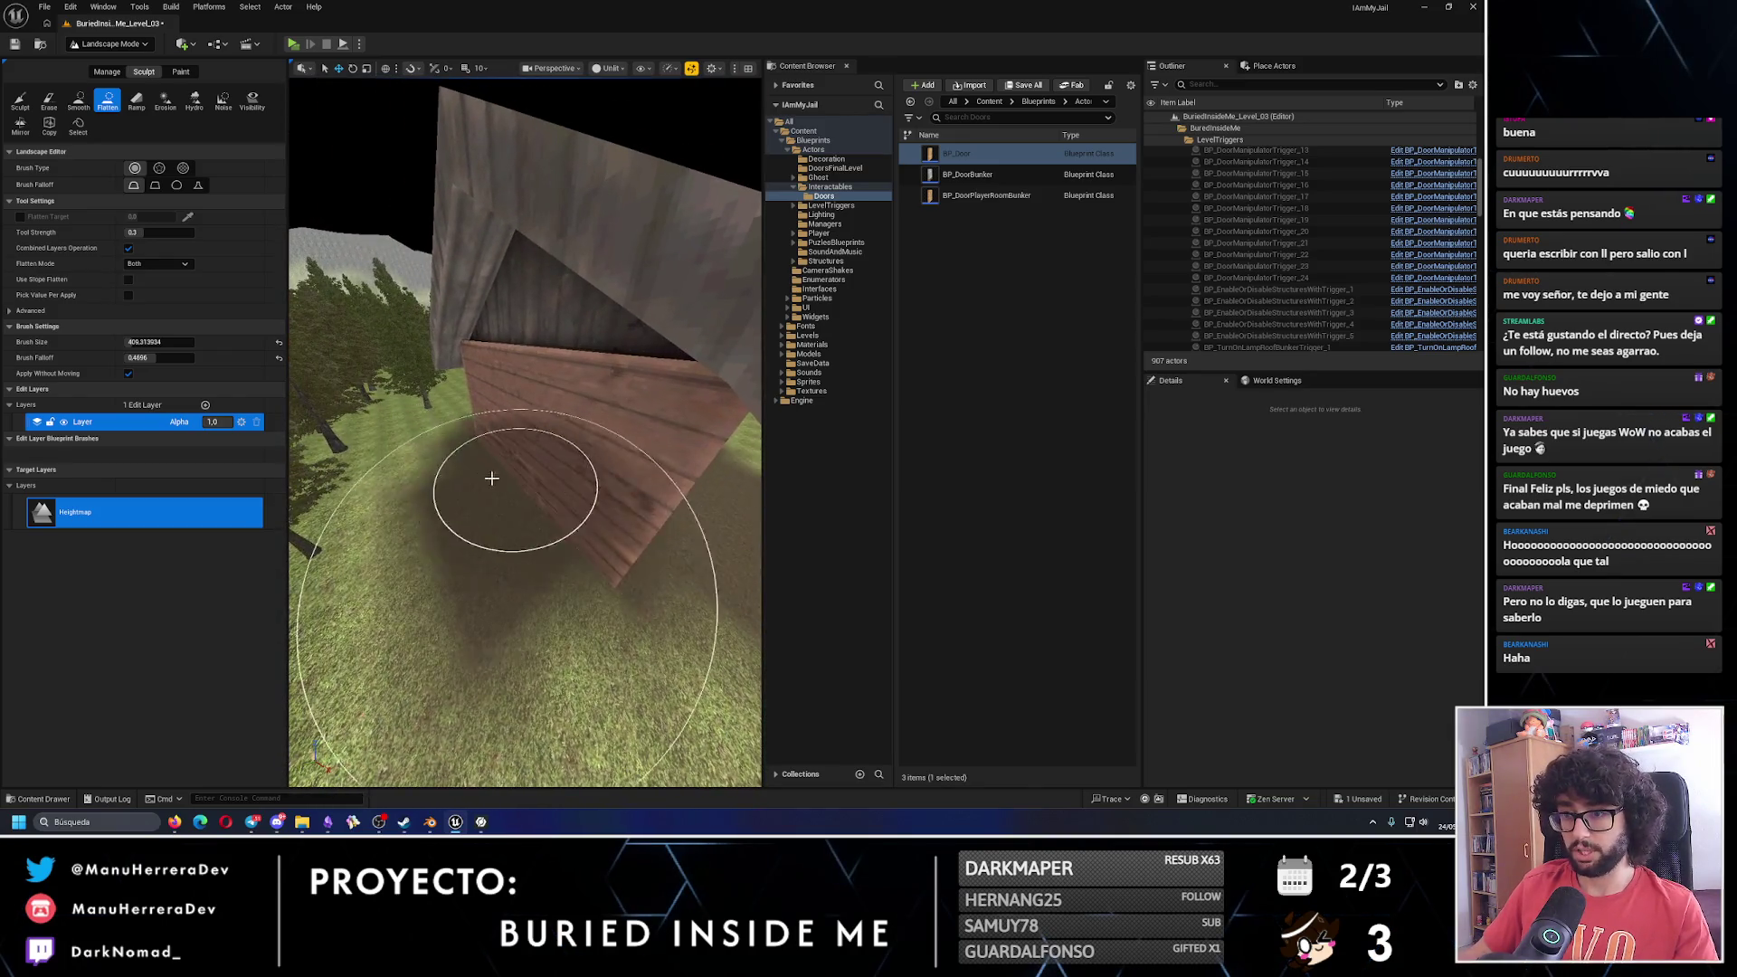
key("w")
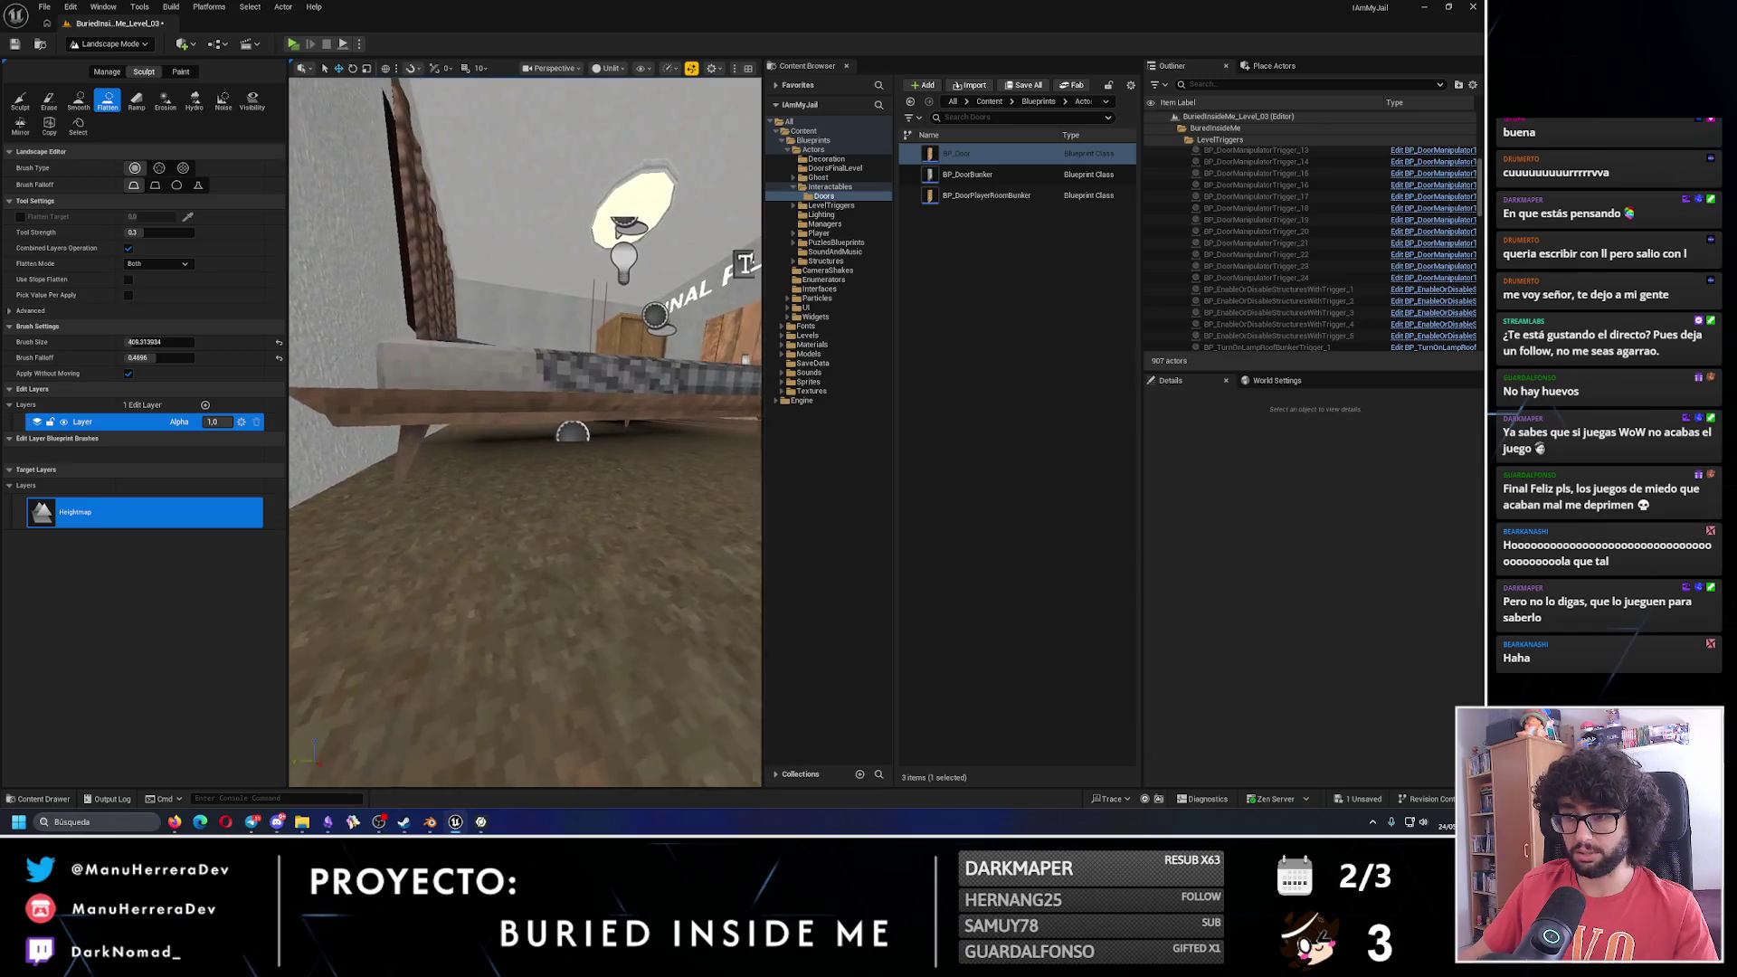
key("ctrl+s")
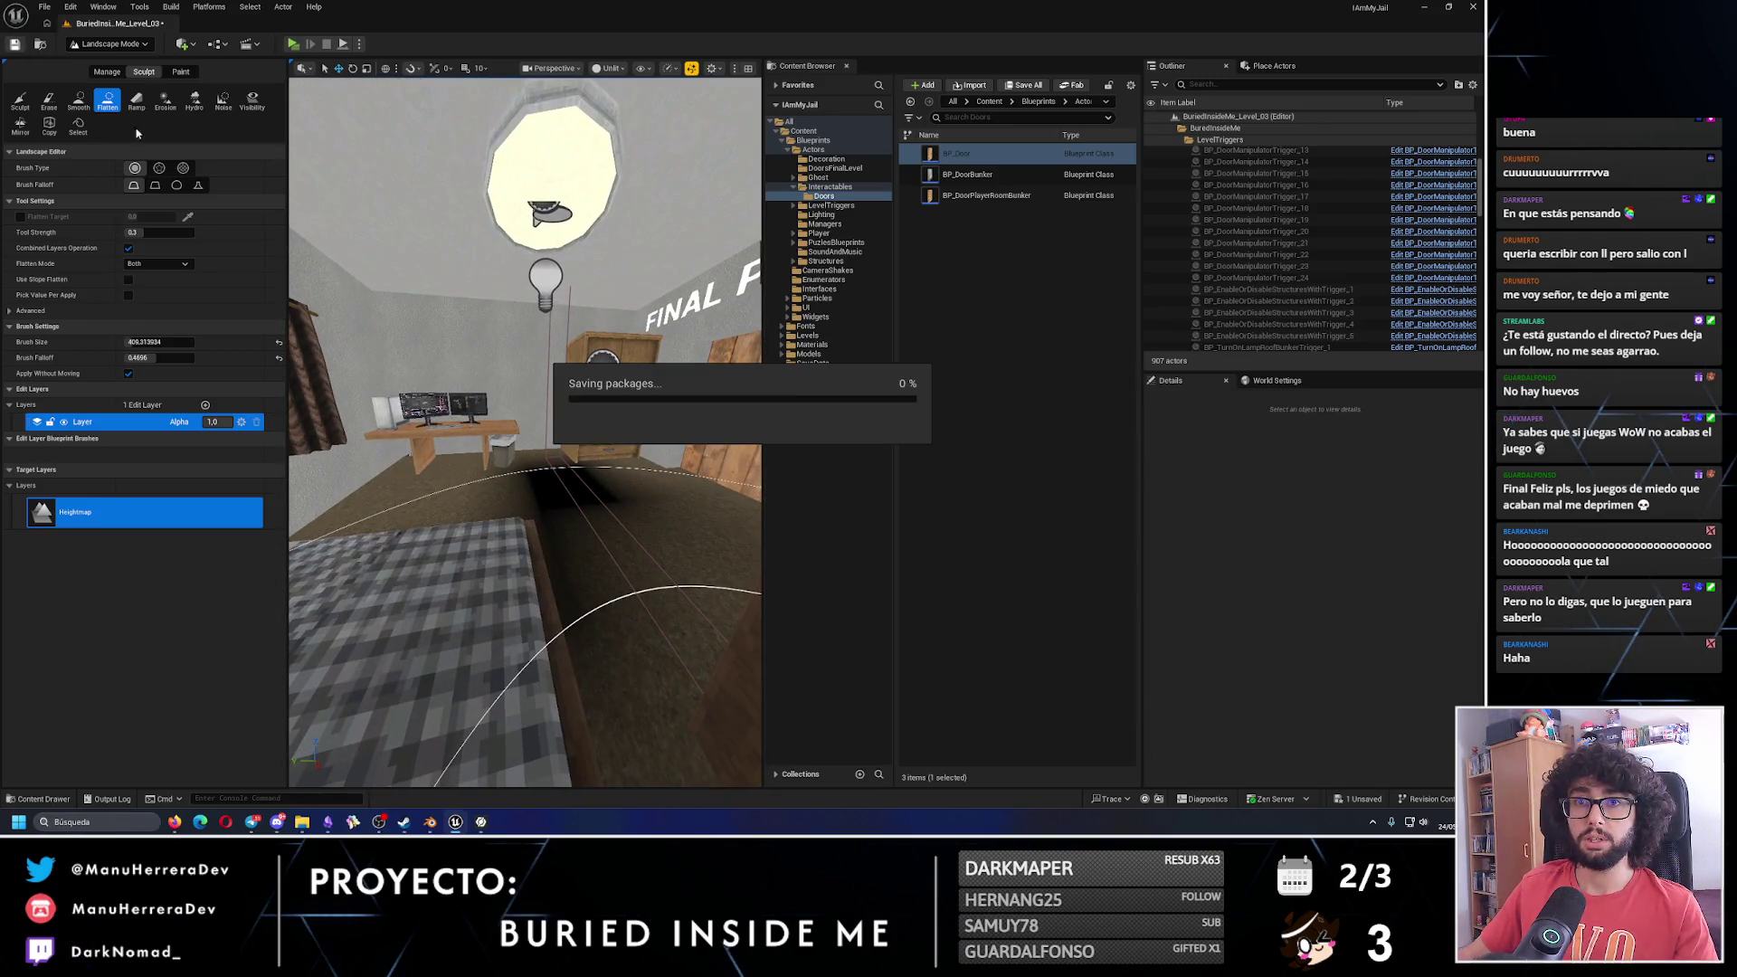
key("w")
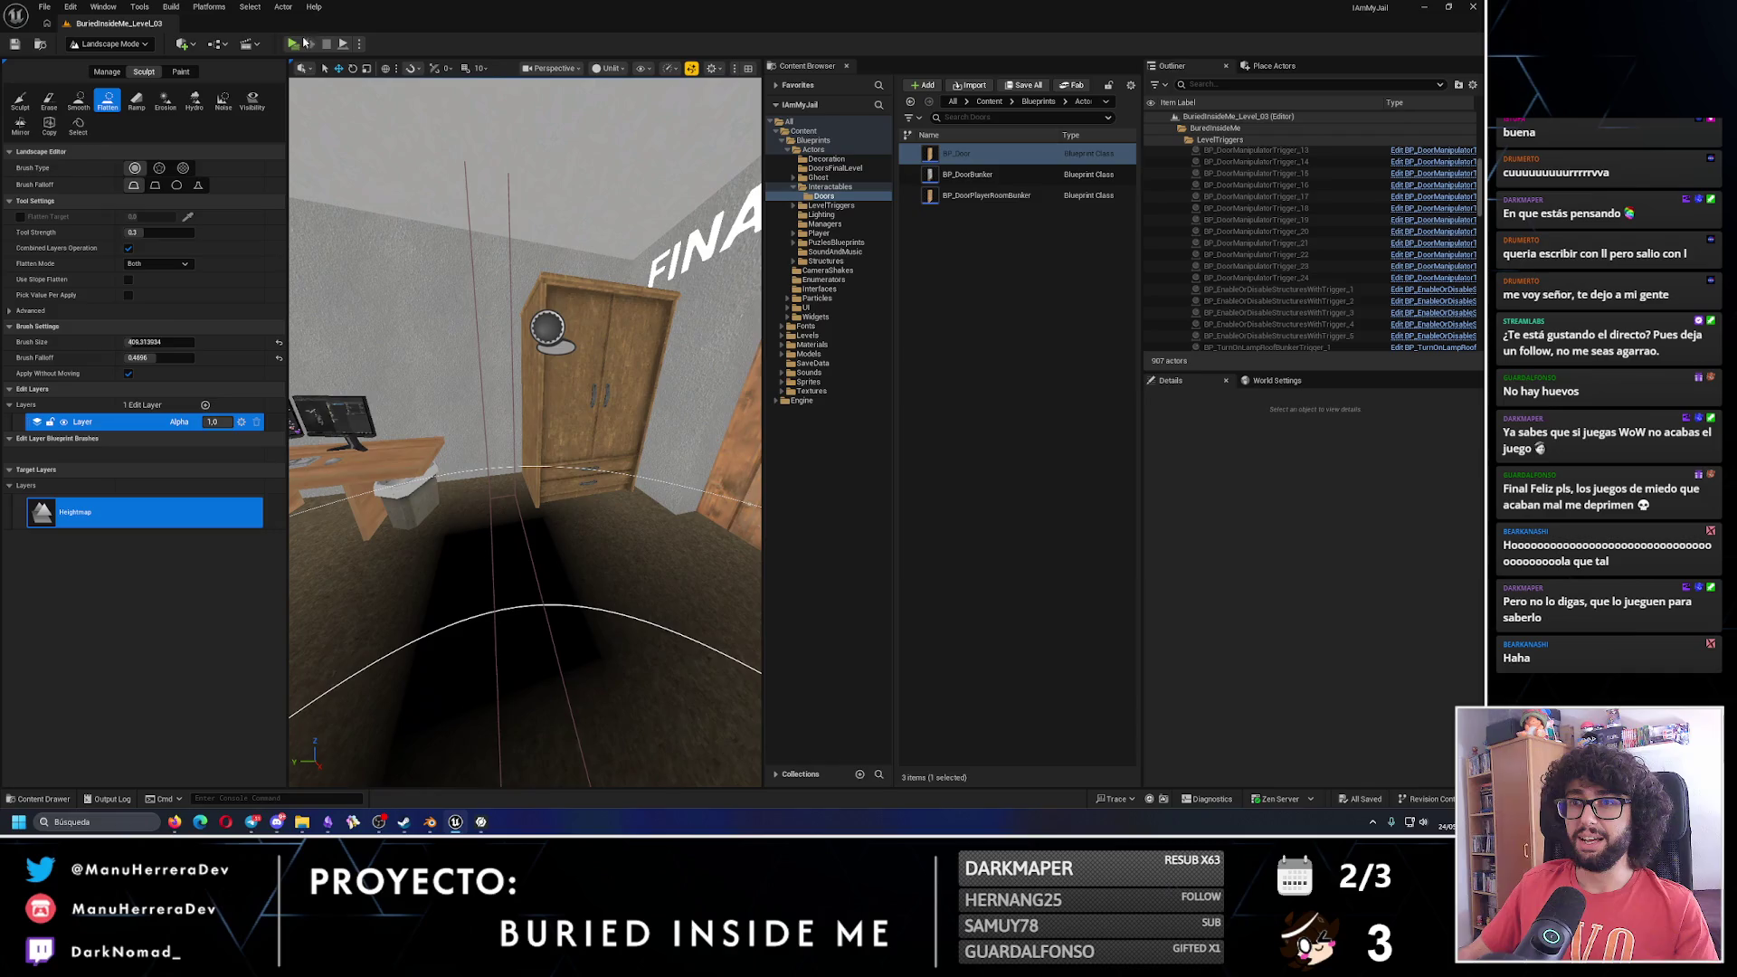
key("alt+p")
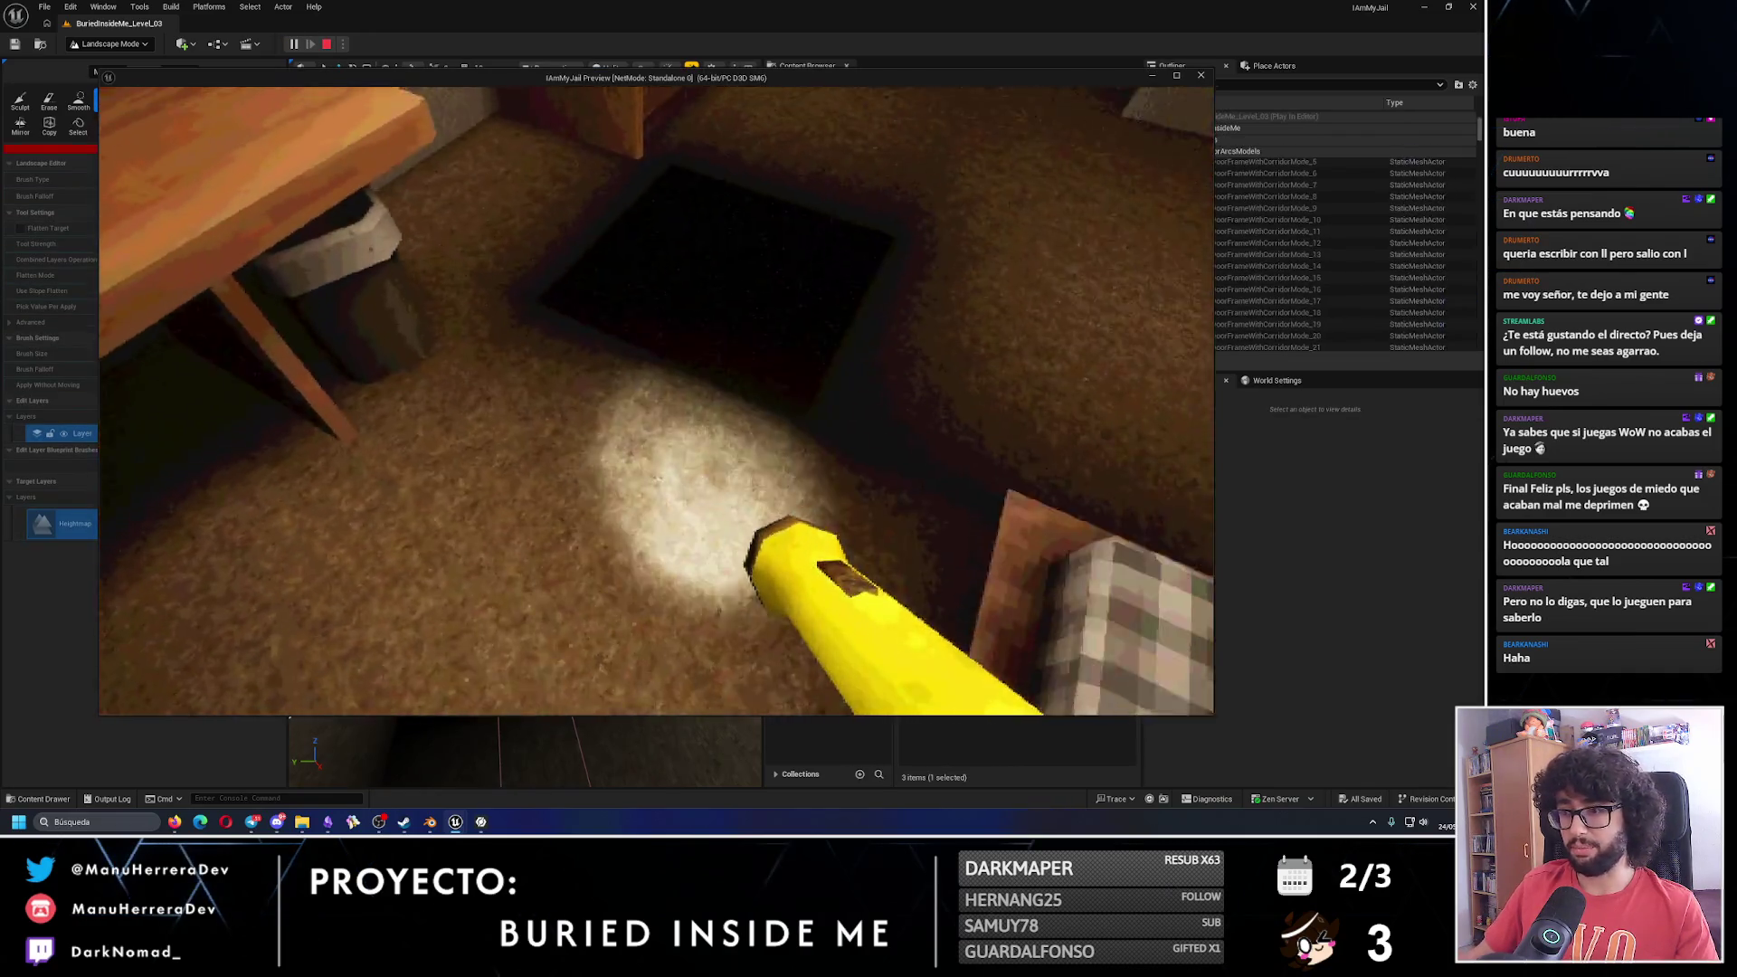
key("w")
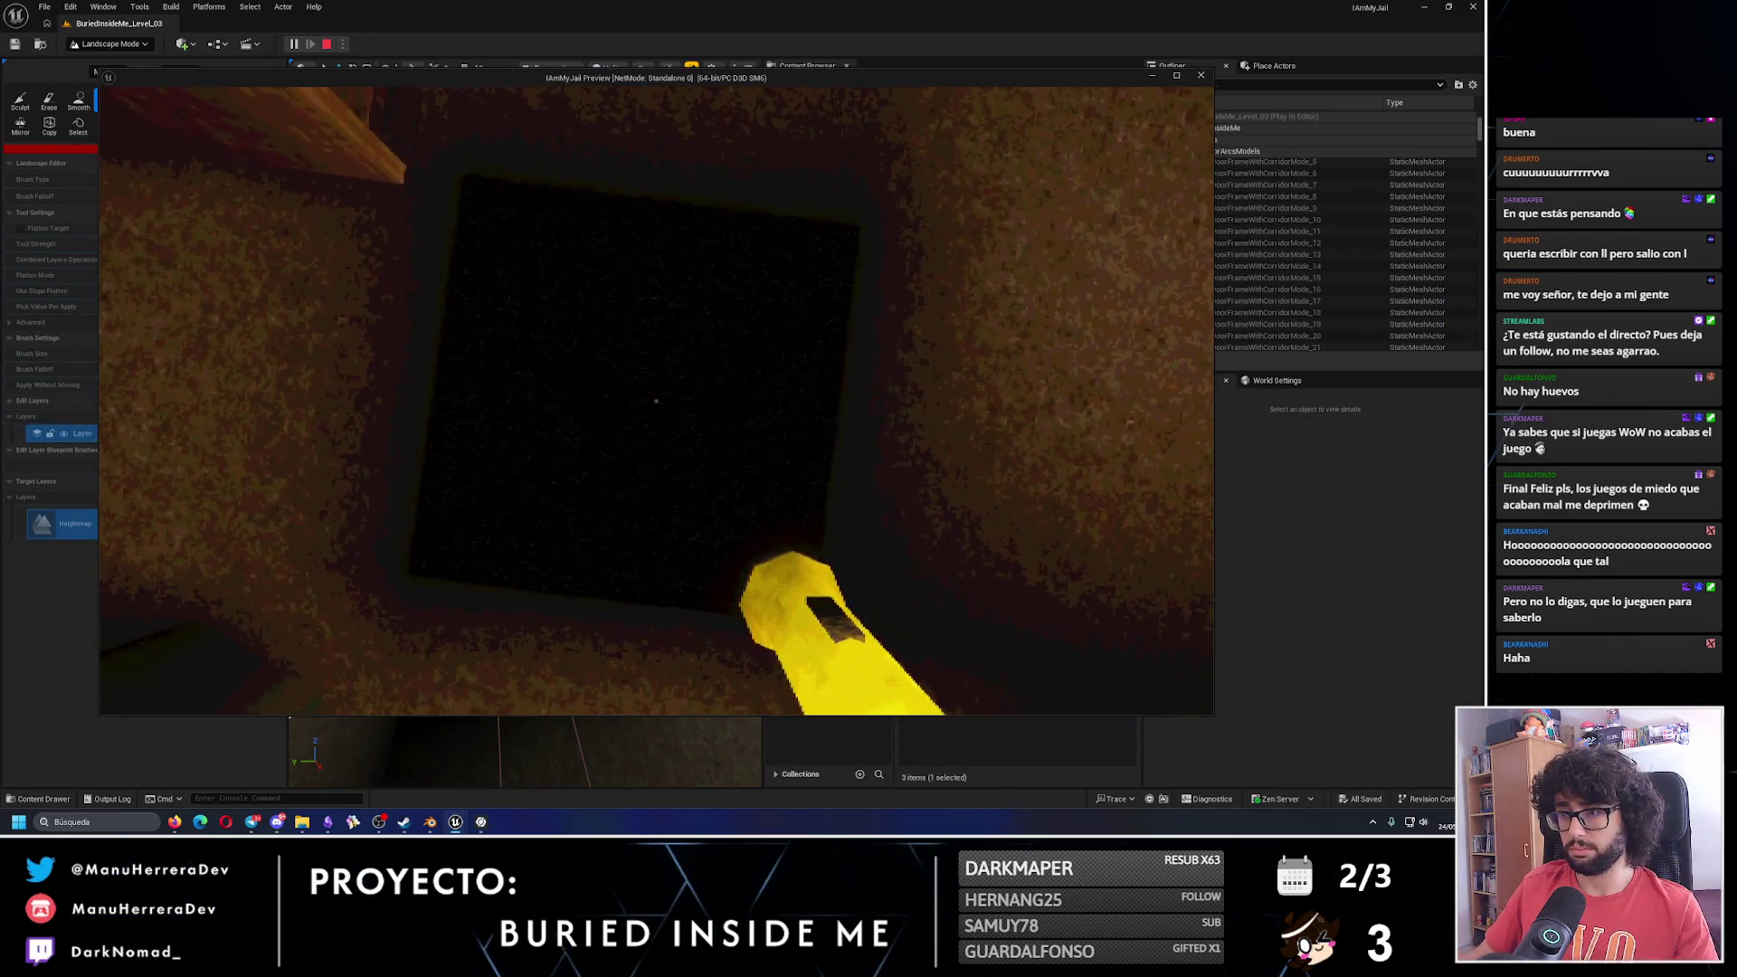
key("s")
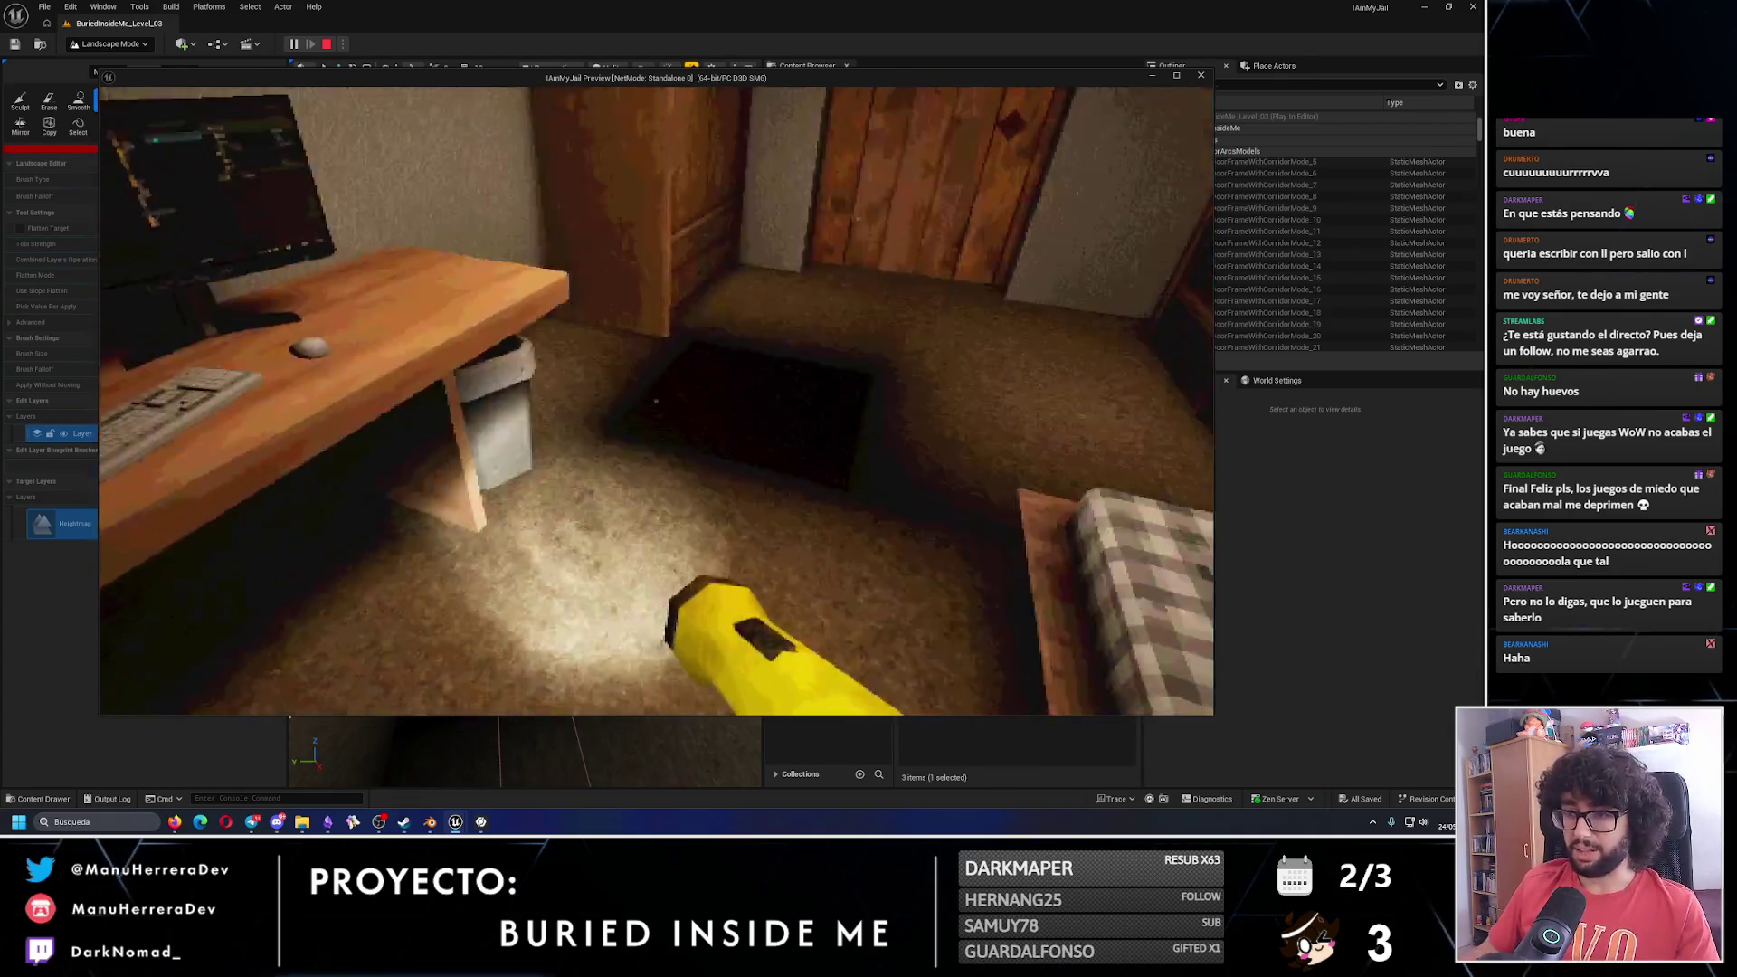
key("Escape")
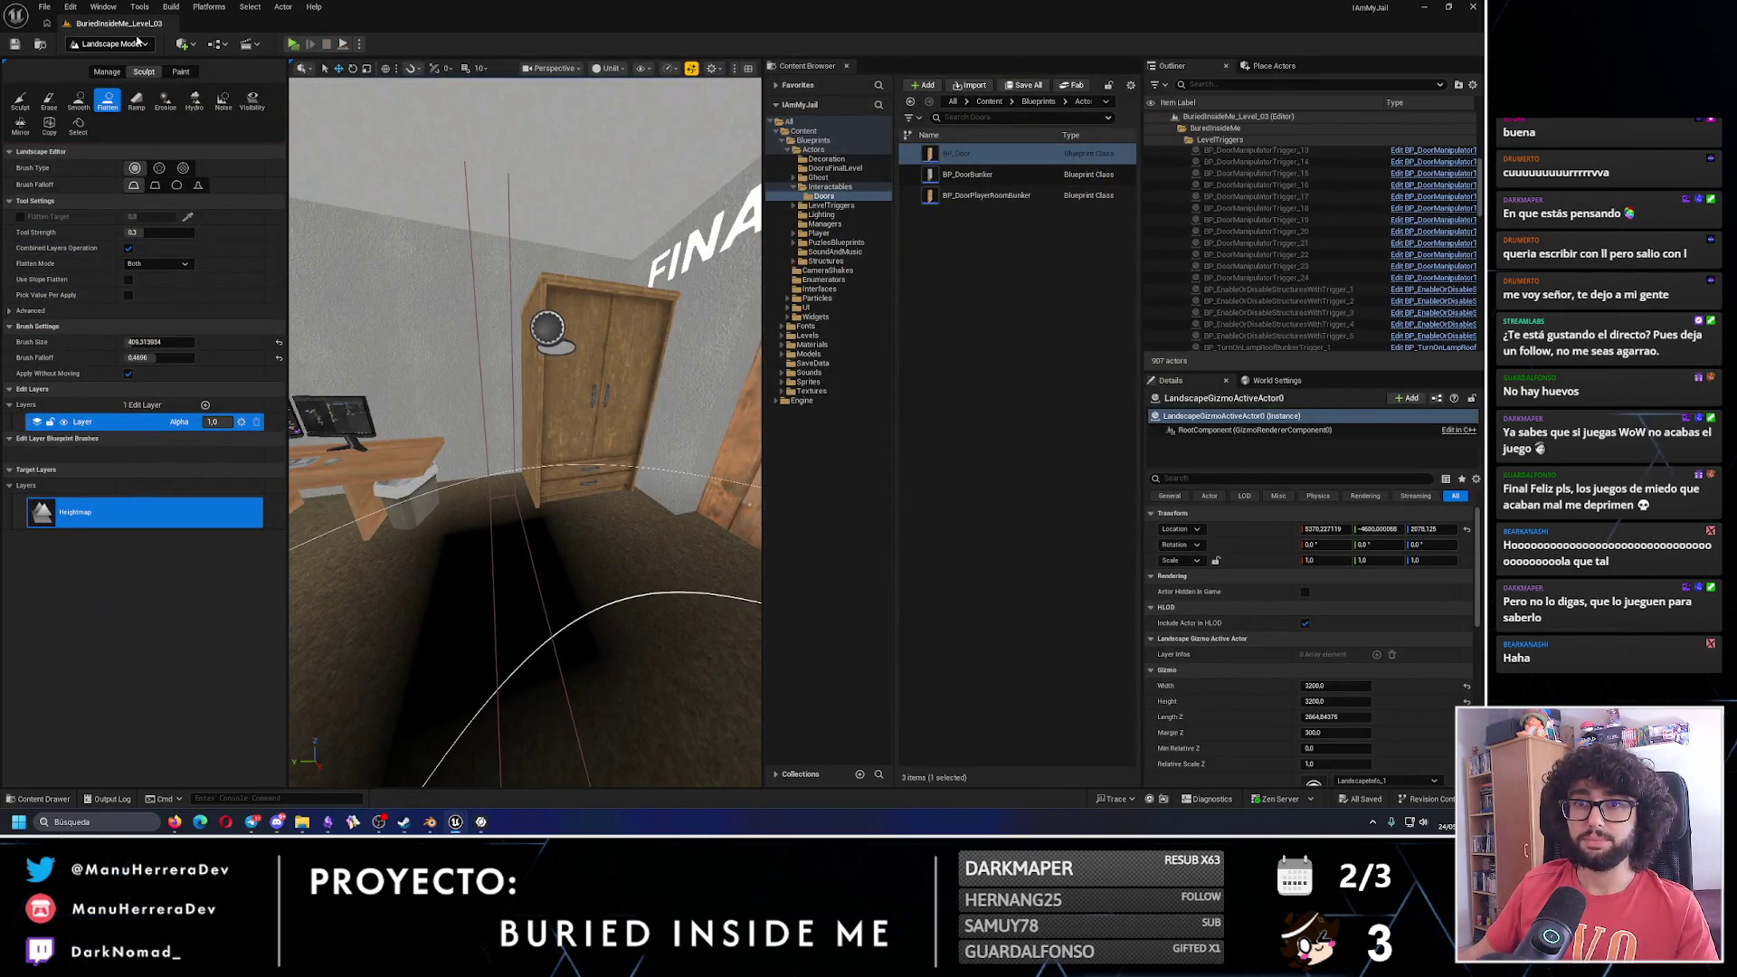
In Selection Mode, select the room door, forest cabin and bed.
key("shift+1")
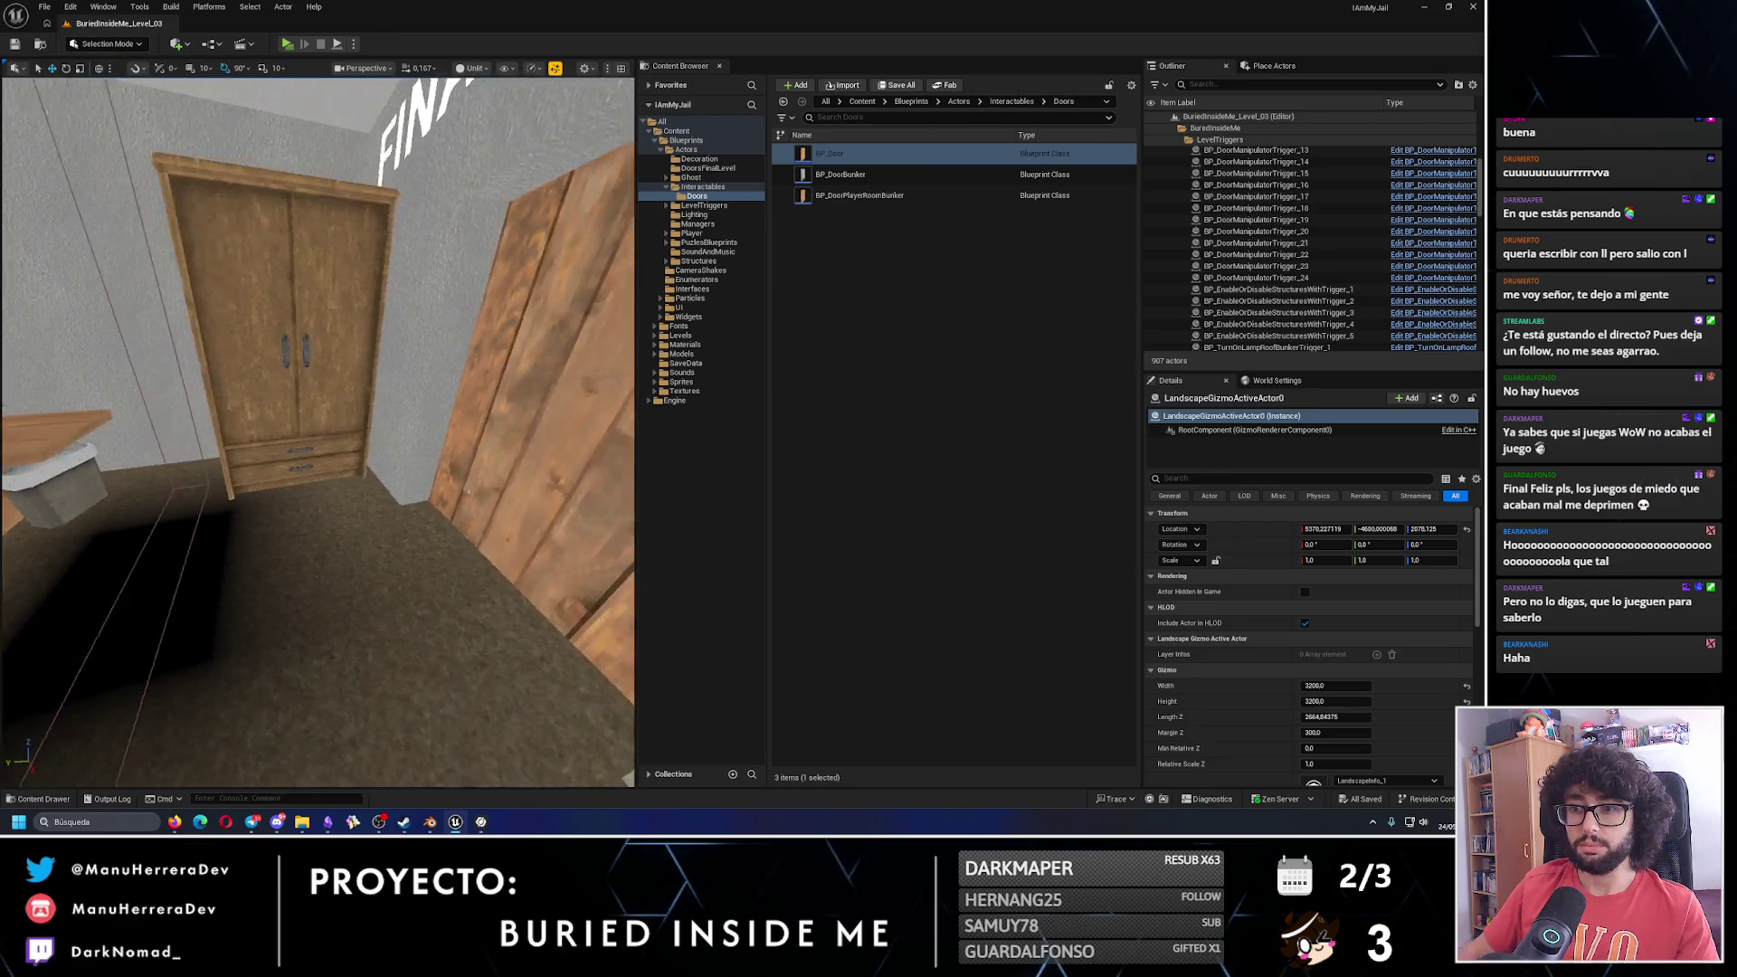
left_click(376, 357)
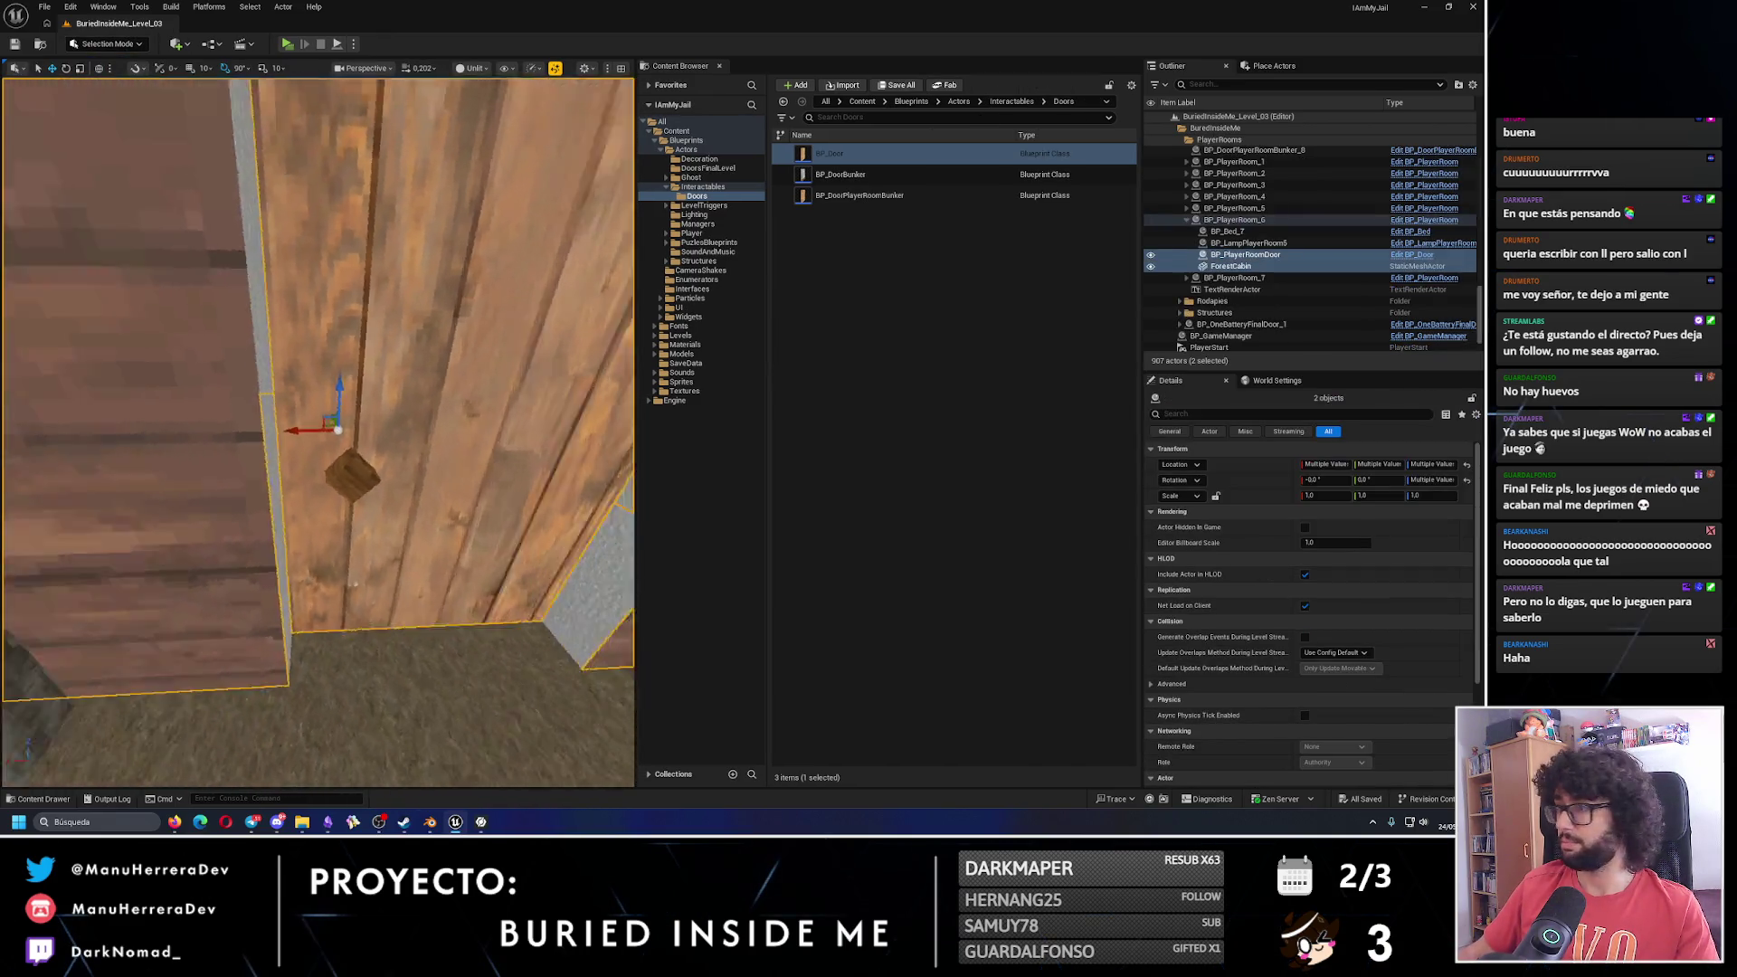
left_click(347, 405, "ctrl")
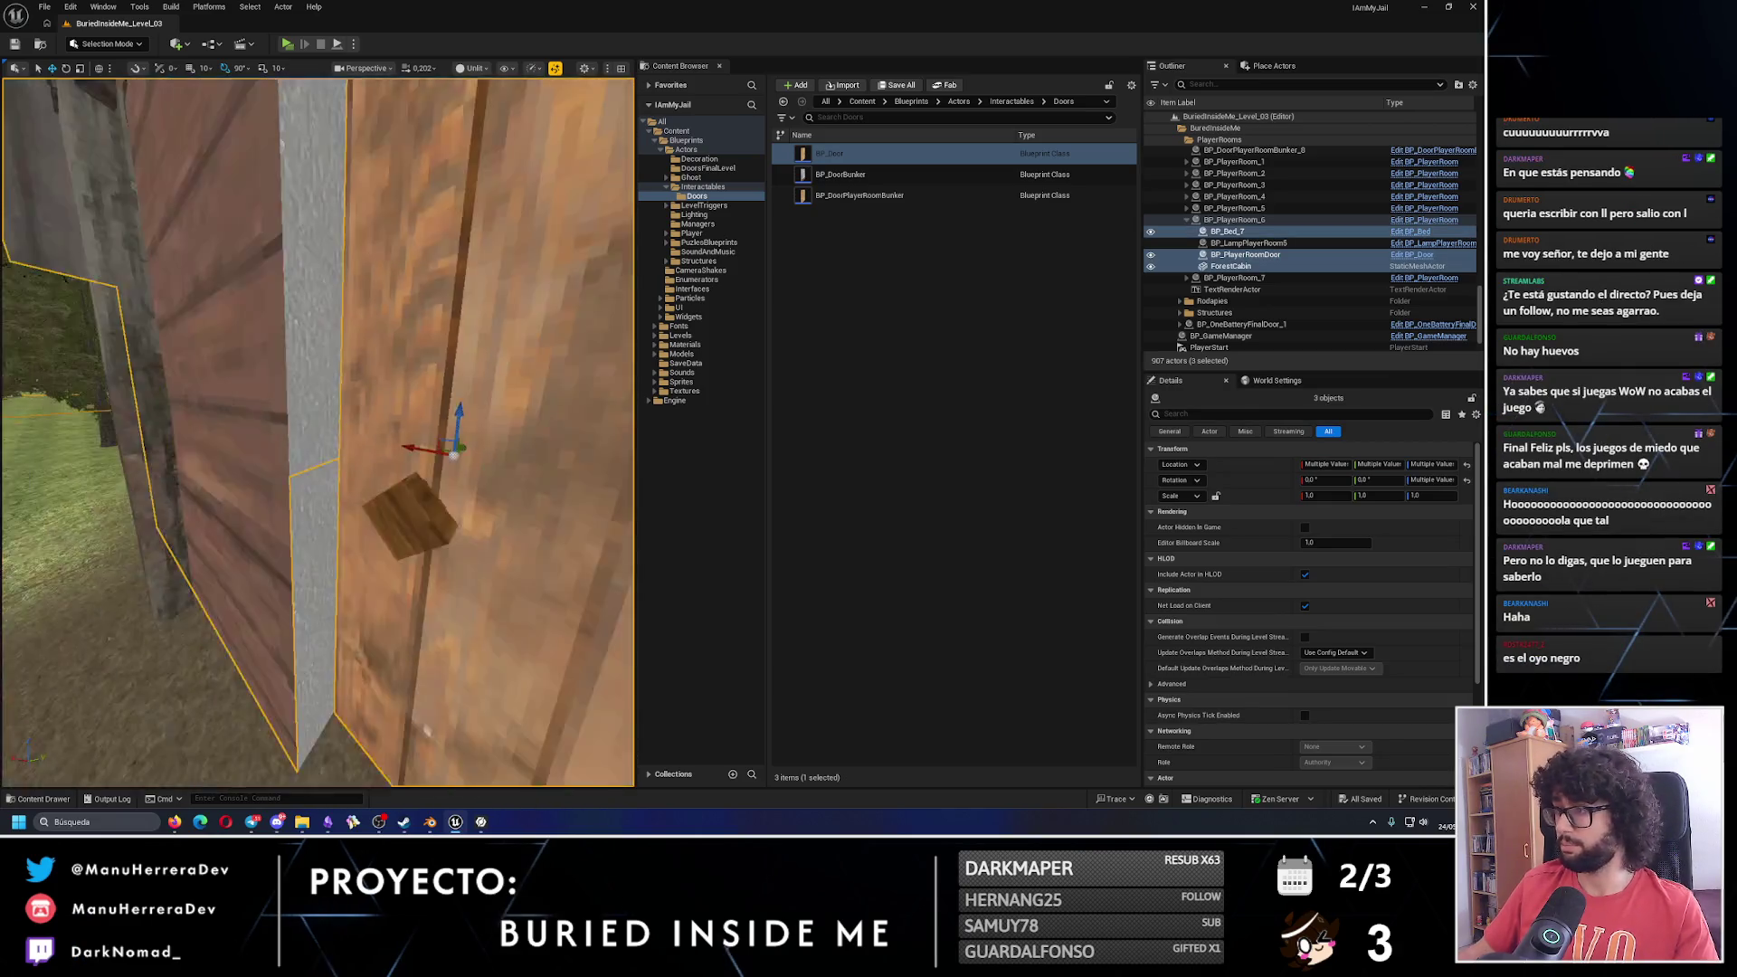
key("w")
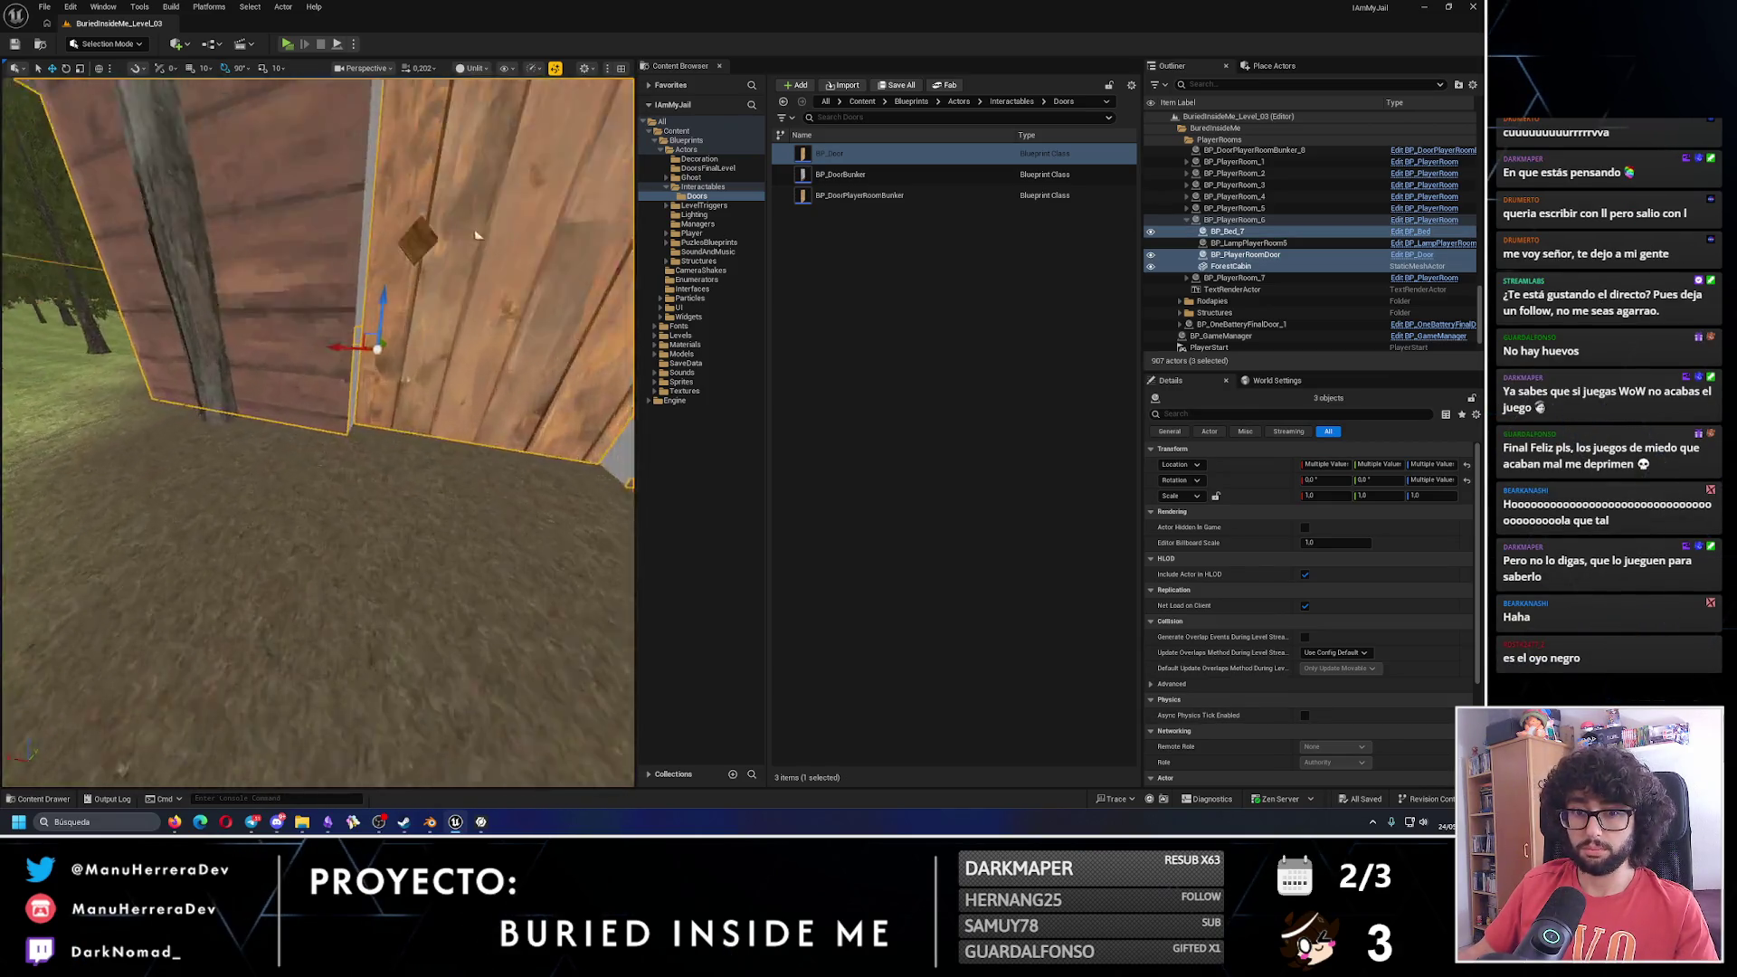
key("w")
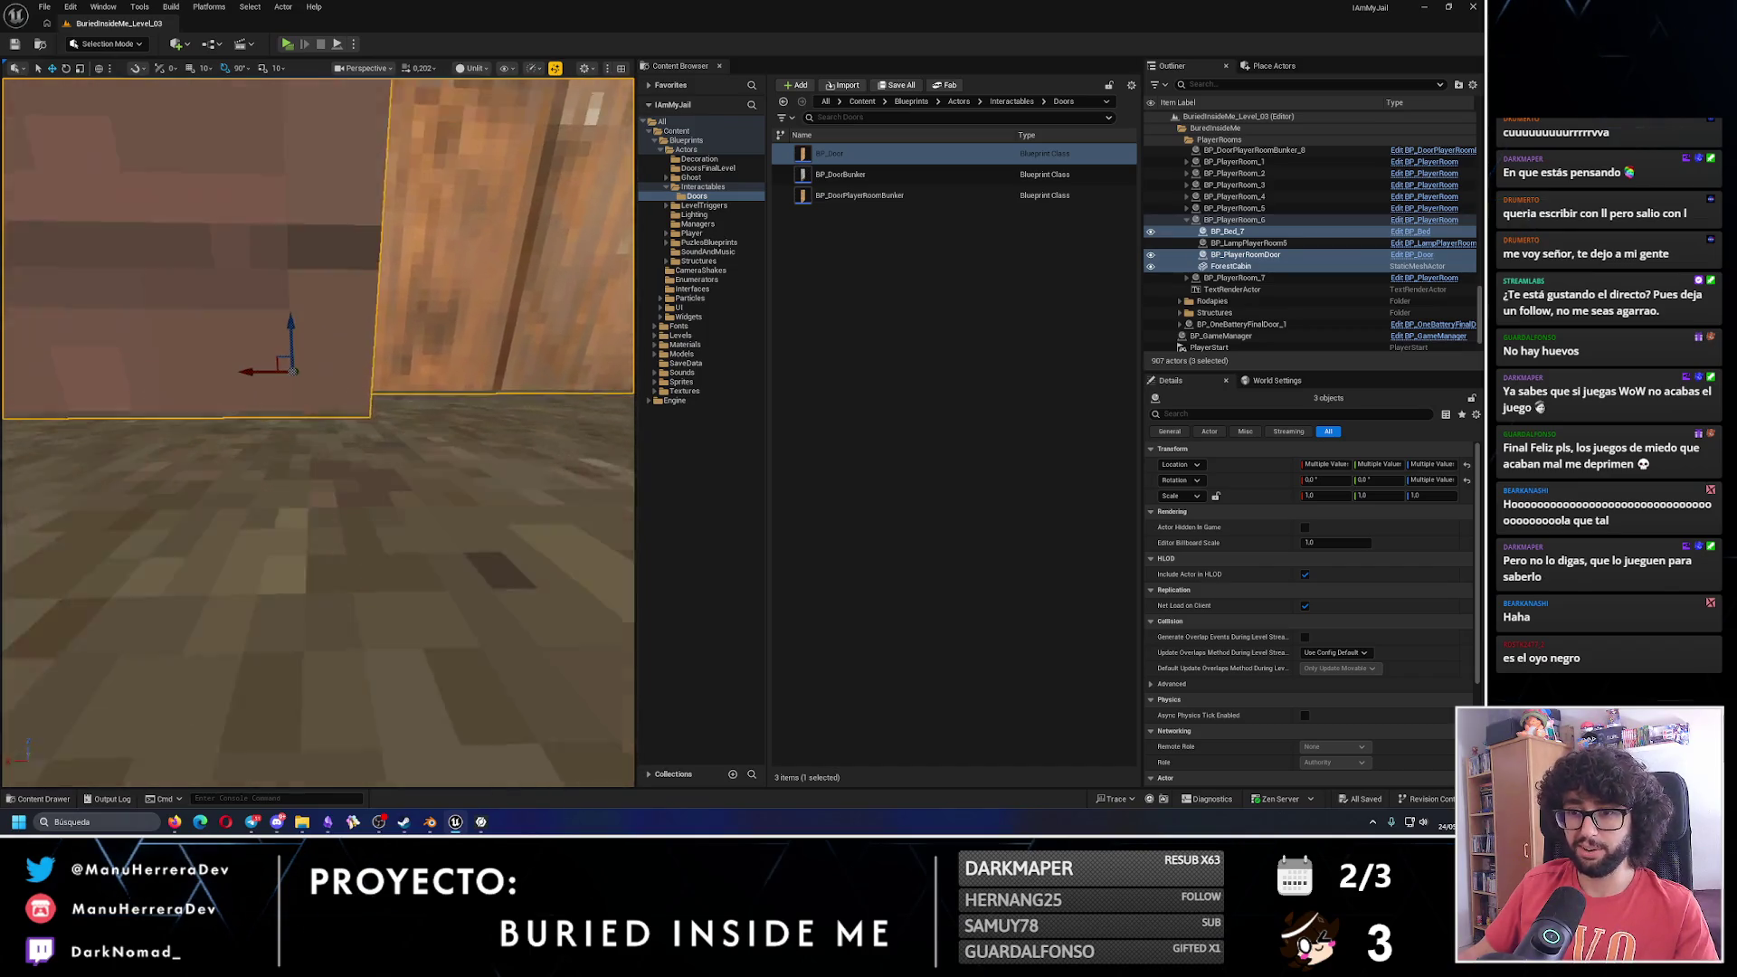
Try raising the bed inside the room, then undo the move.
left_click(373, 316)
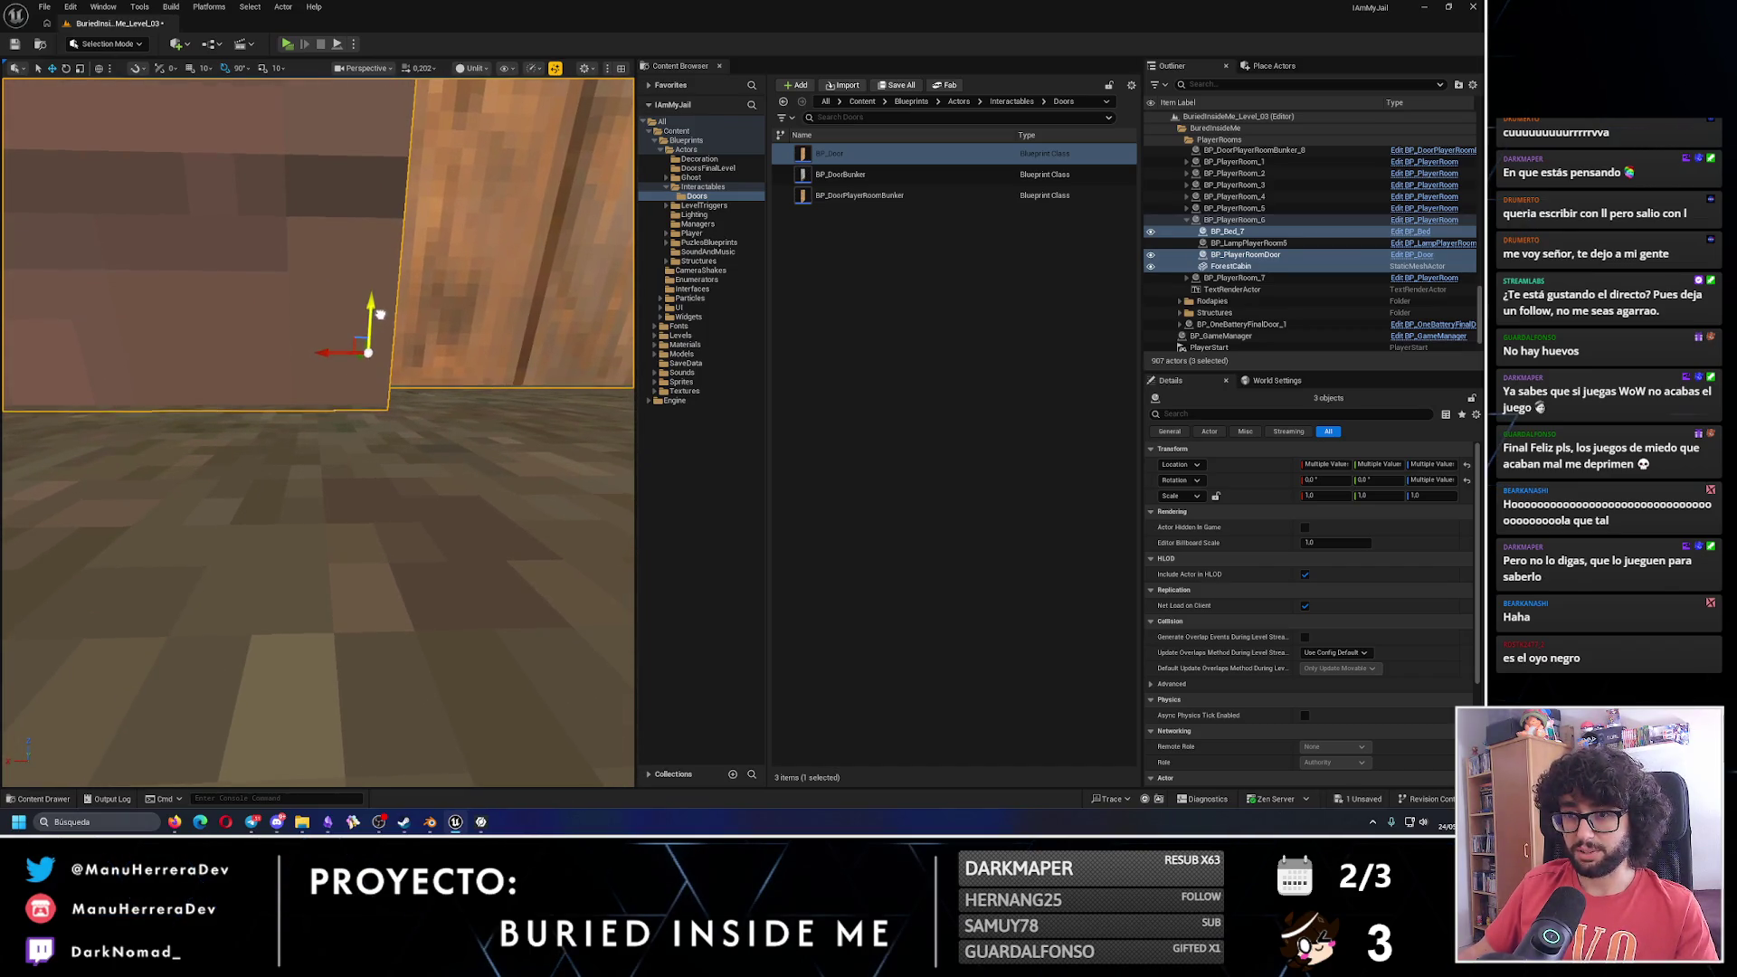
key("w")
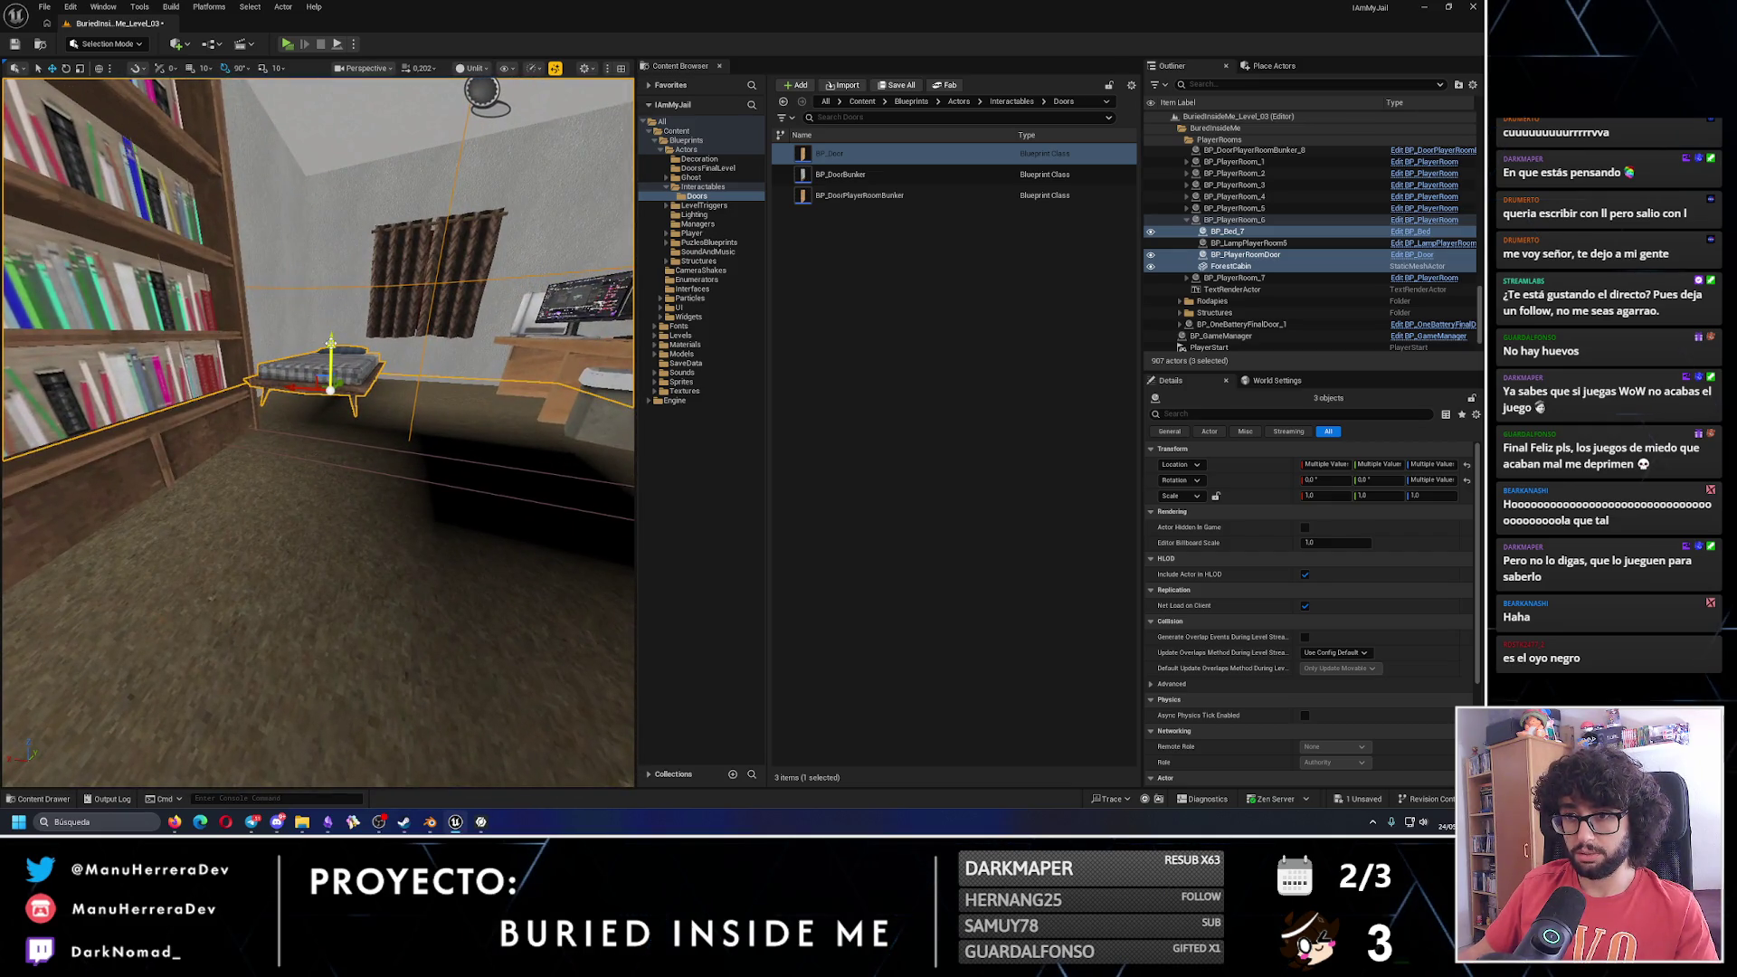
left_click_drag(339, 342, 384, 316)
key("ctrl+z")
key("ctrl+z")
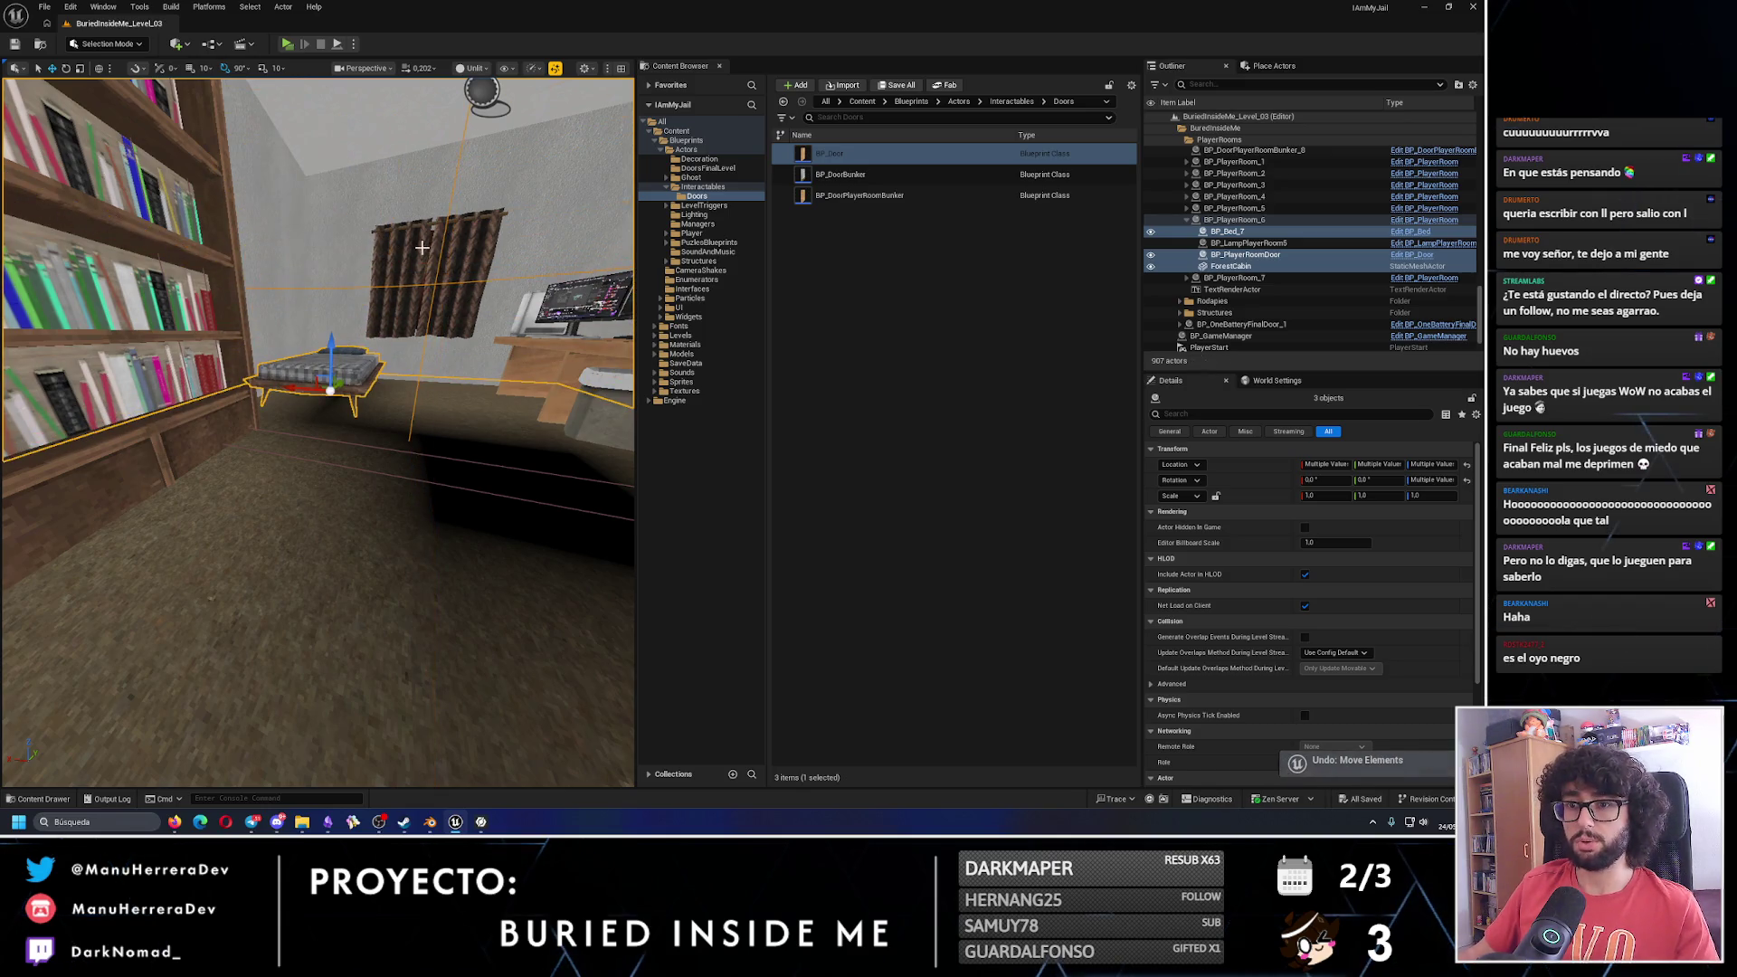
key("f")
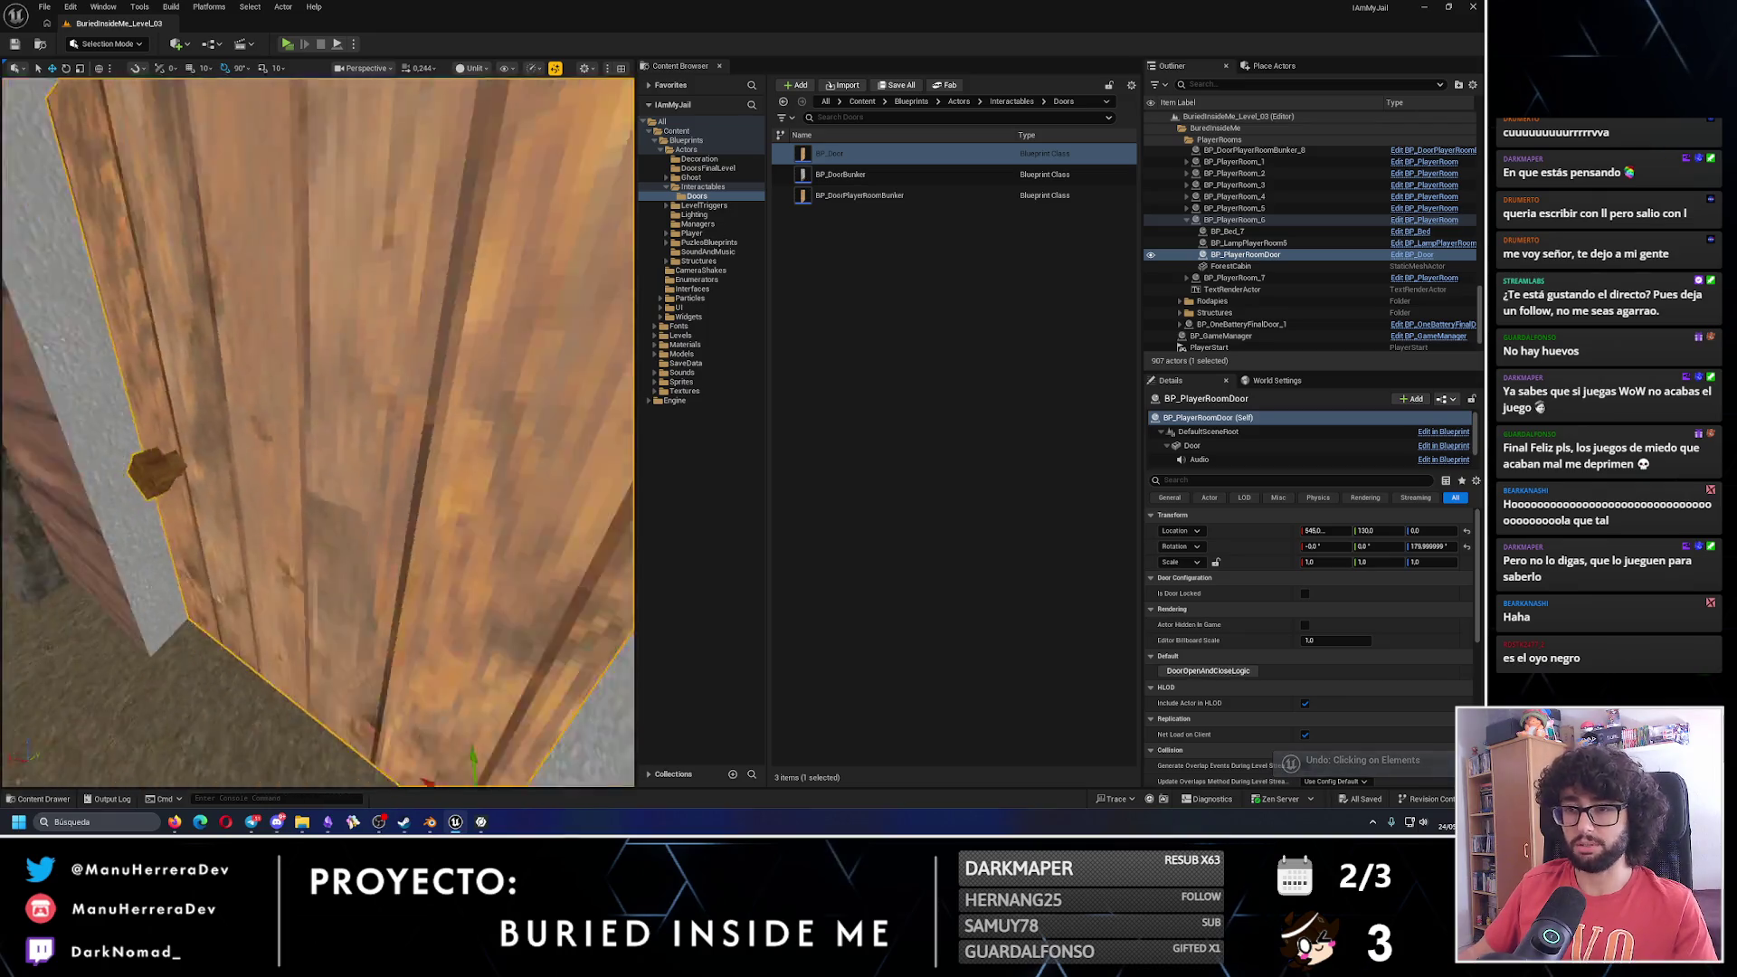
key("ctrl+z")
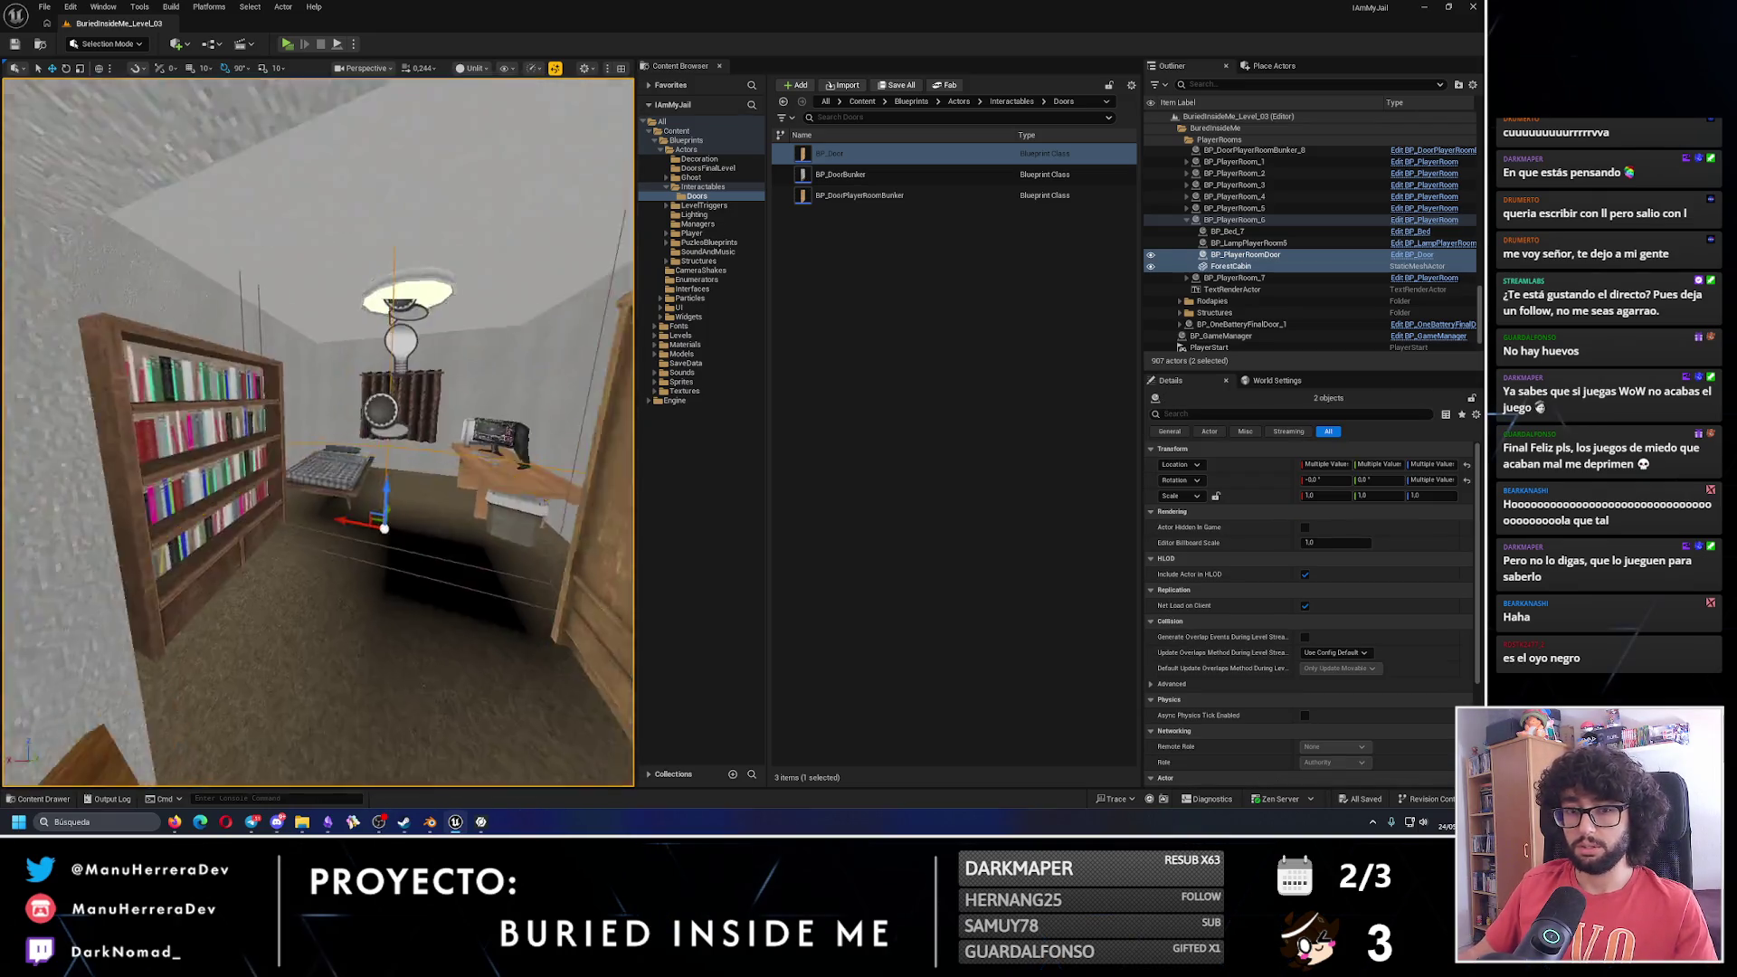
key("ctrl+z")
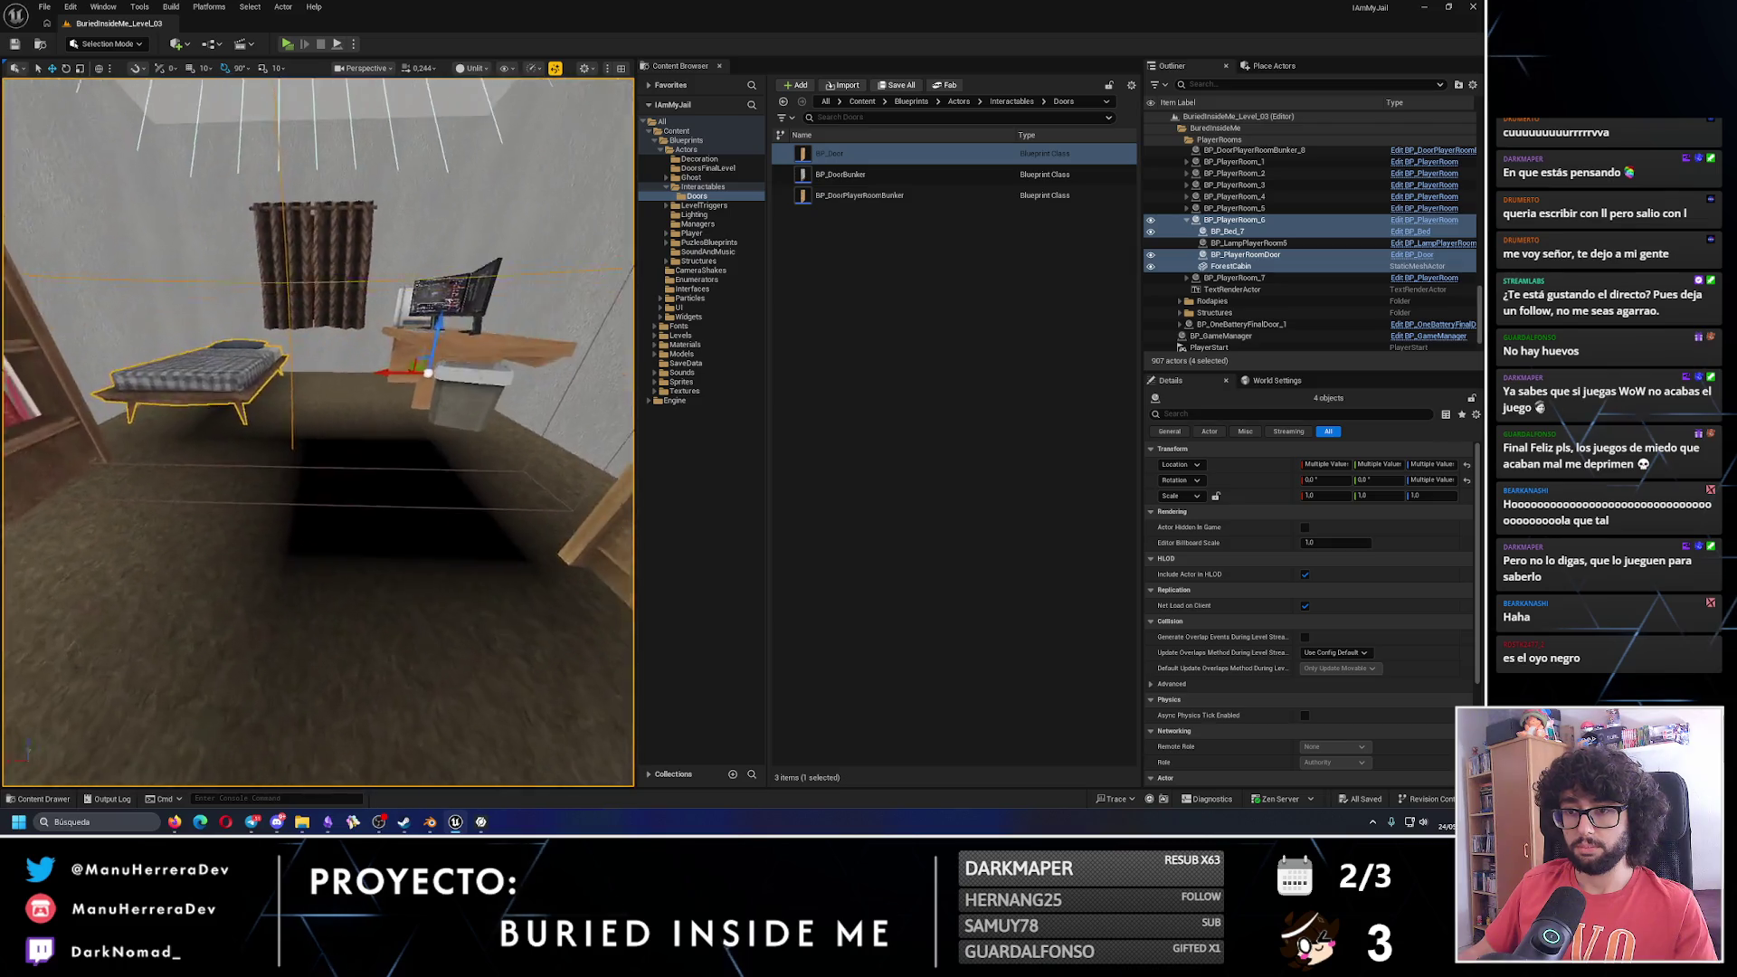
Frame the bed and door, then hide BP_PlayerRoom_6 with its Outliner eye icon.
left_click_drag(273, 374, 273, 374)
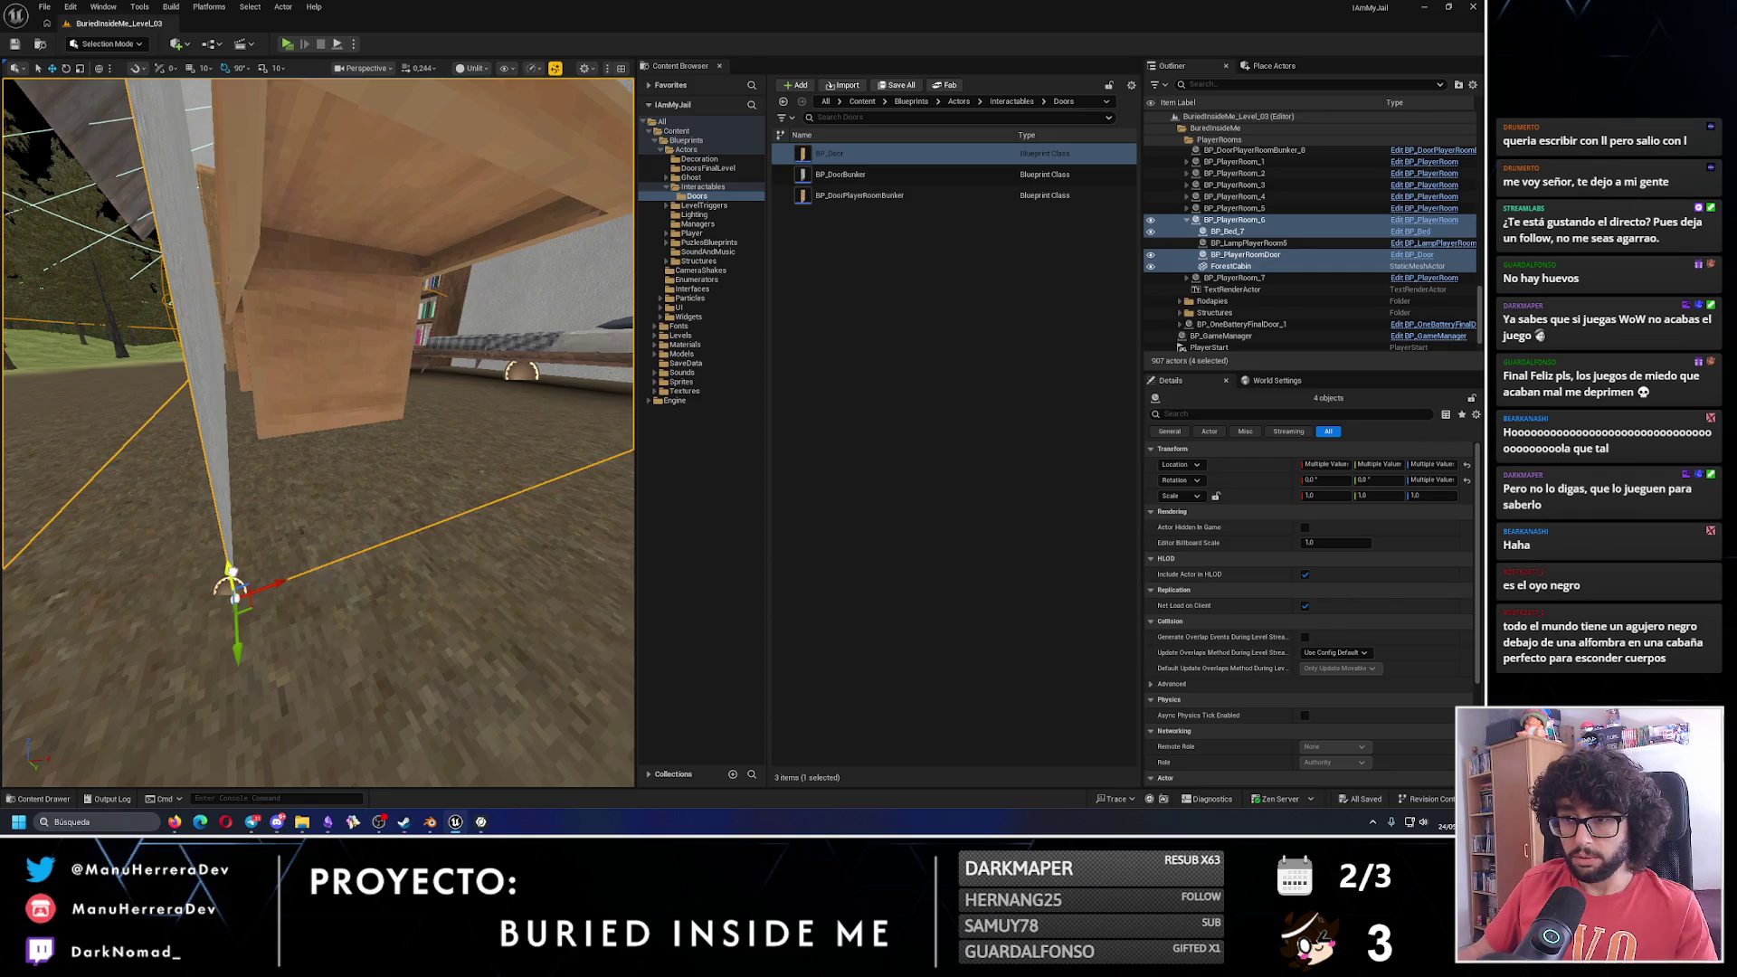
left_click(231, 572)
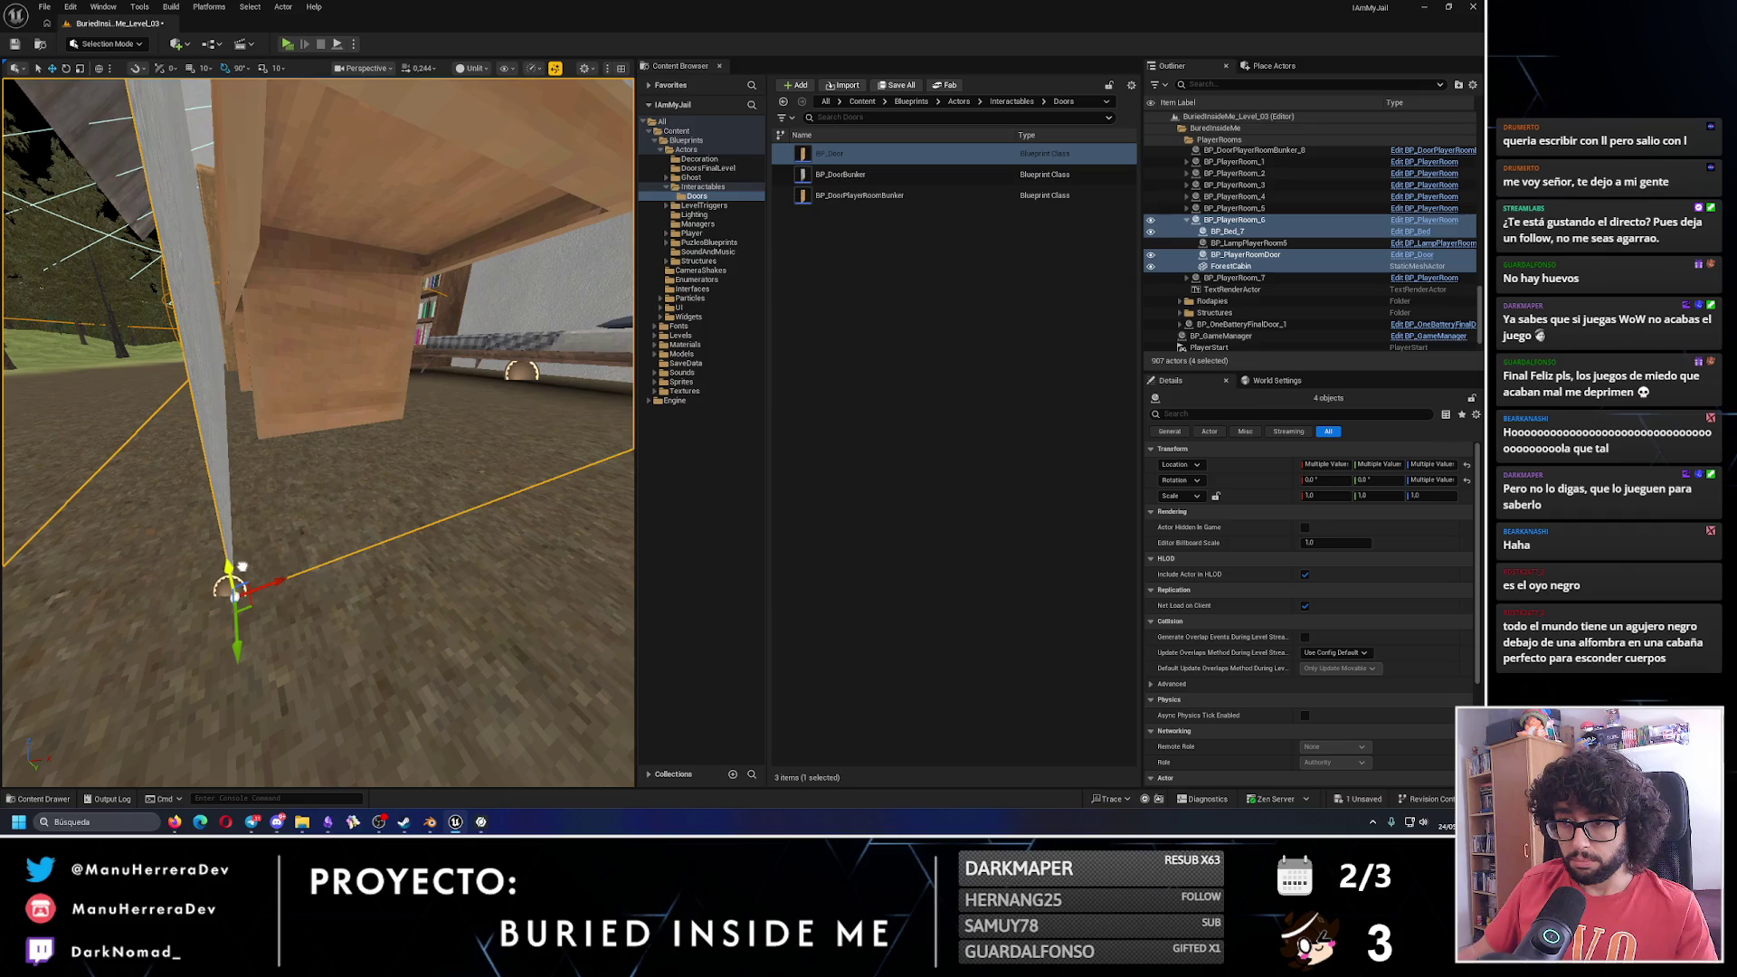
key("f")
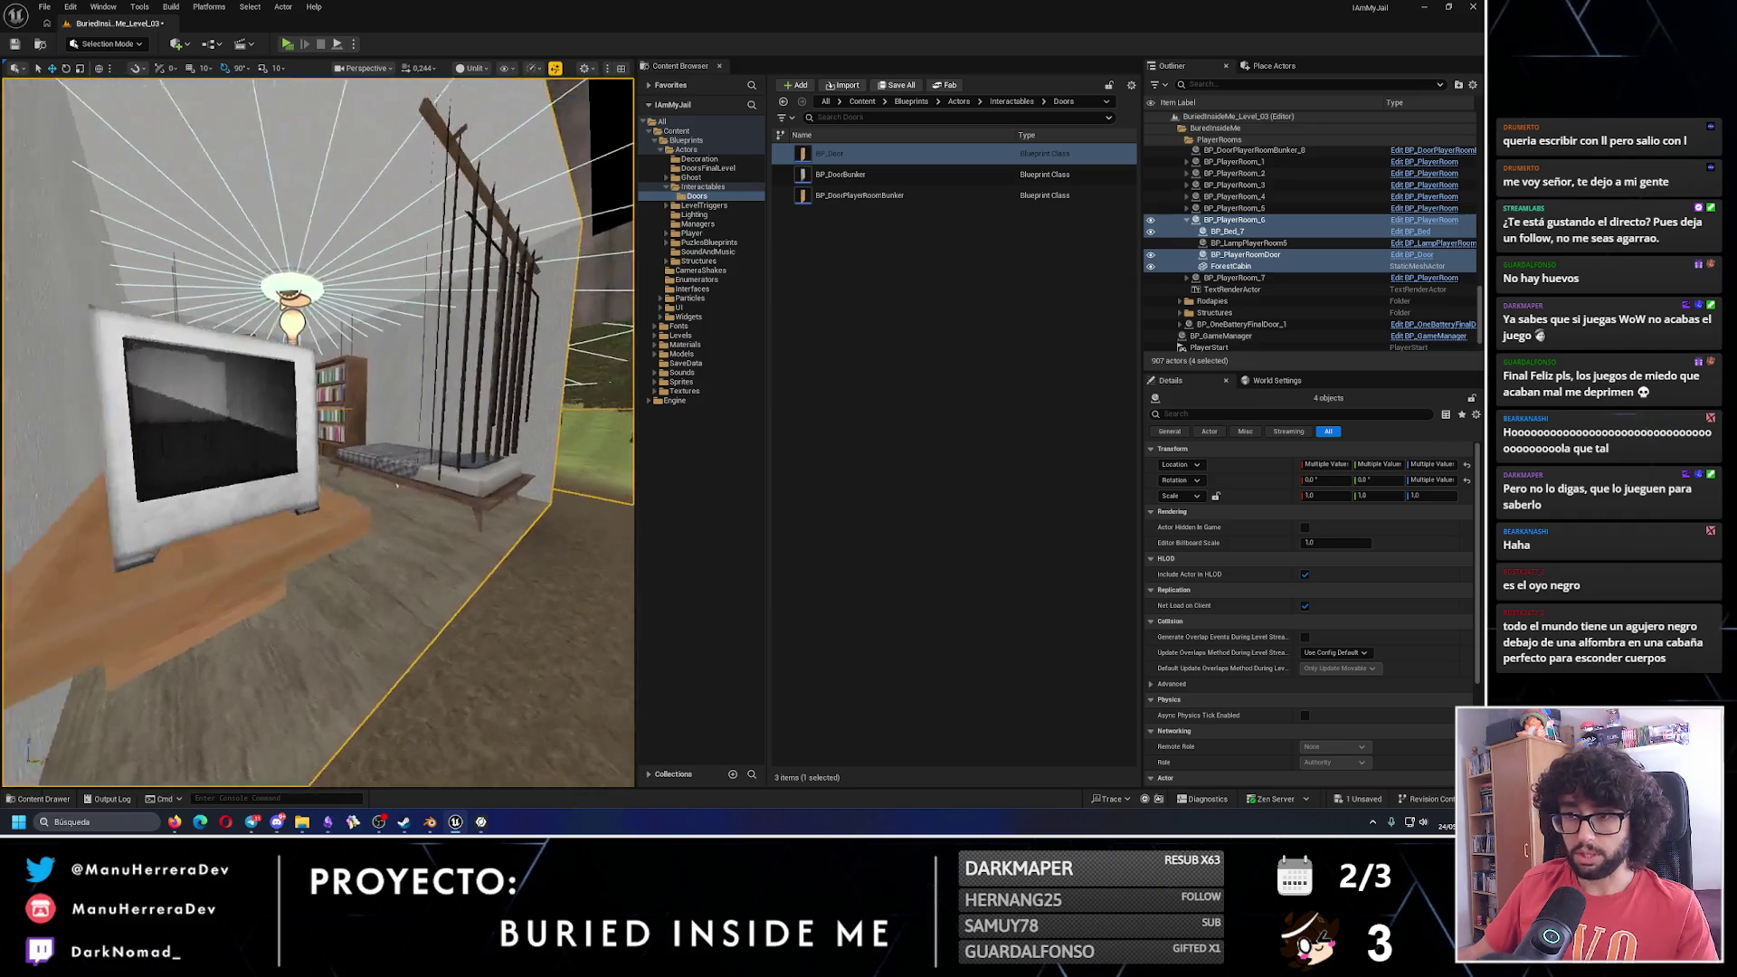
mouse_move(239, 566)
left_mouse_down()
mouse_move(217, 362)
mouse_move(239, 566)
left_mouse_up()
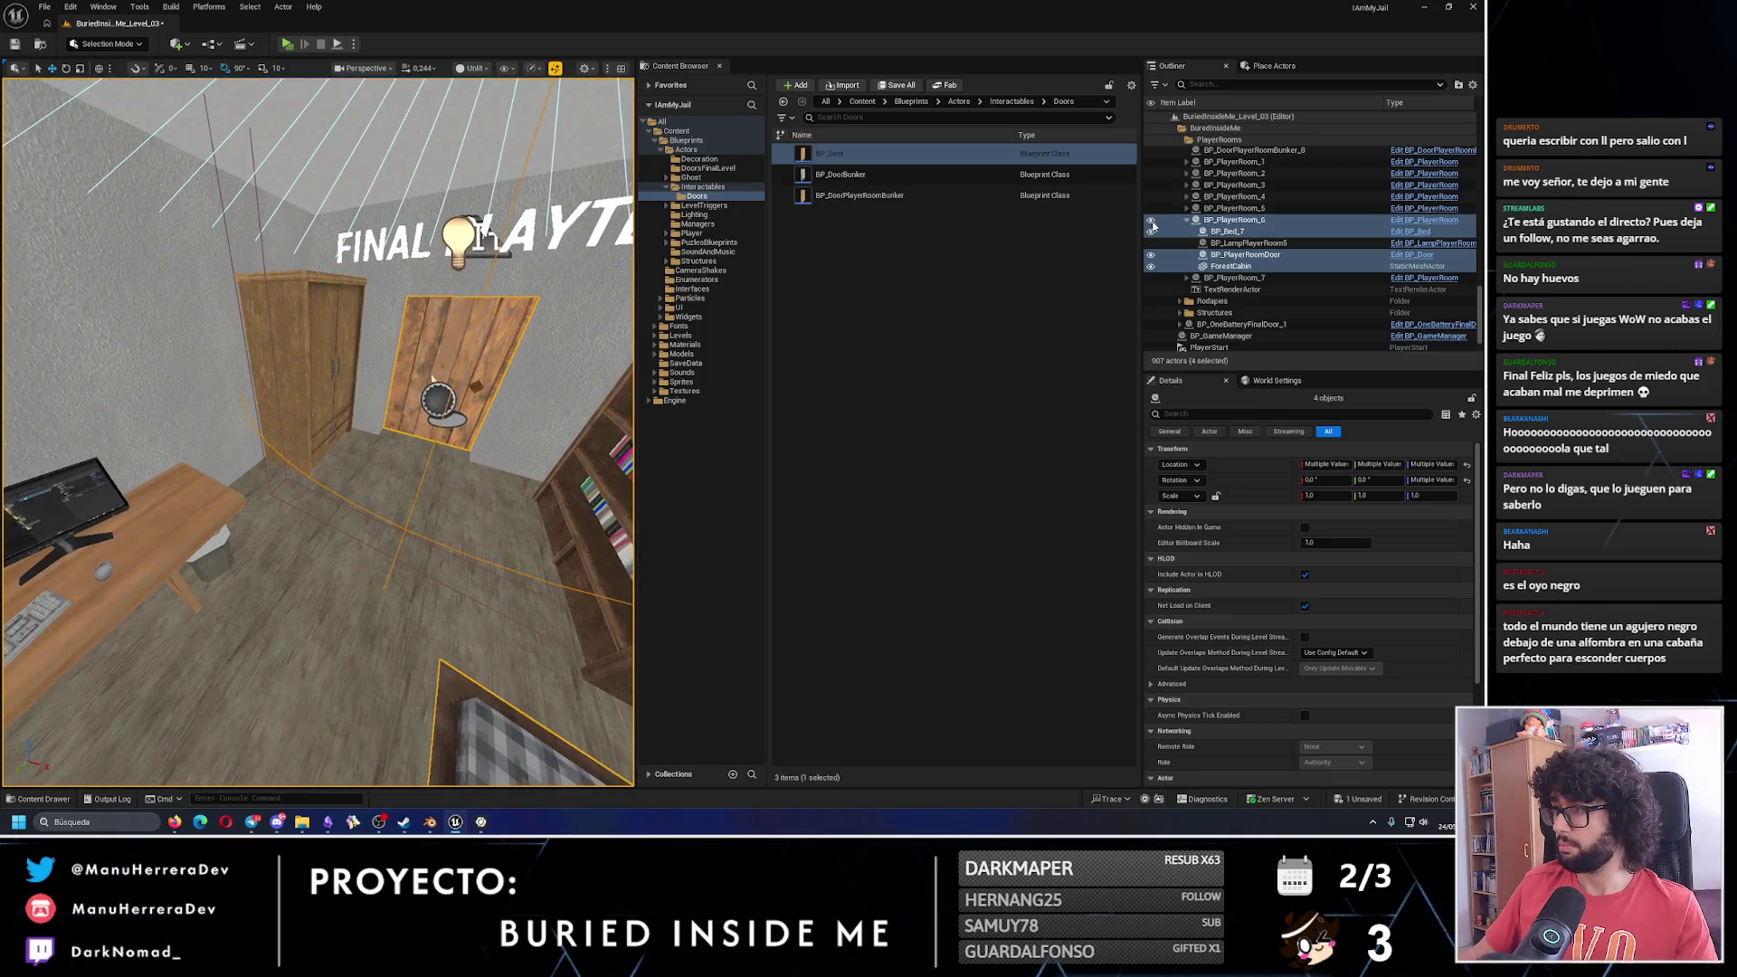
left_click(1150, 220)
scroll(356, 481, "down", 5)
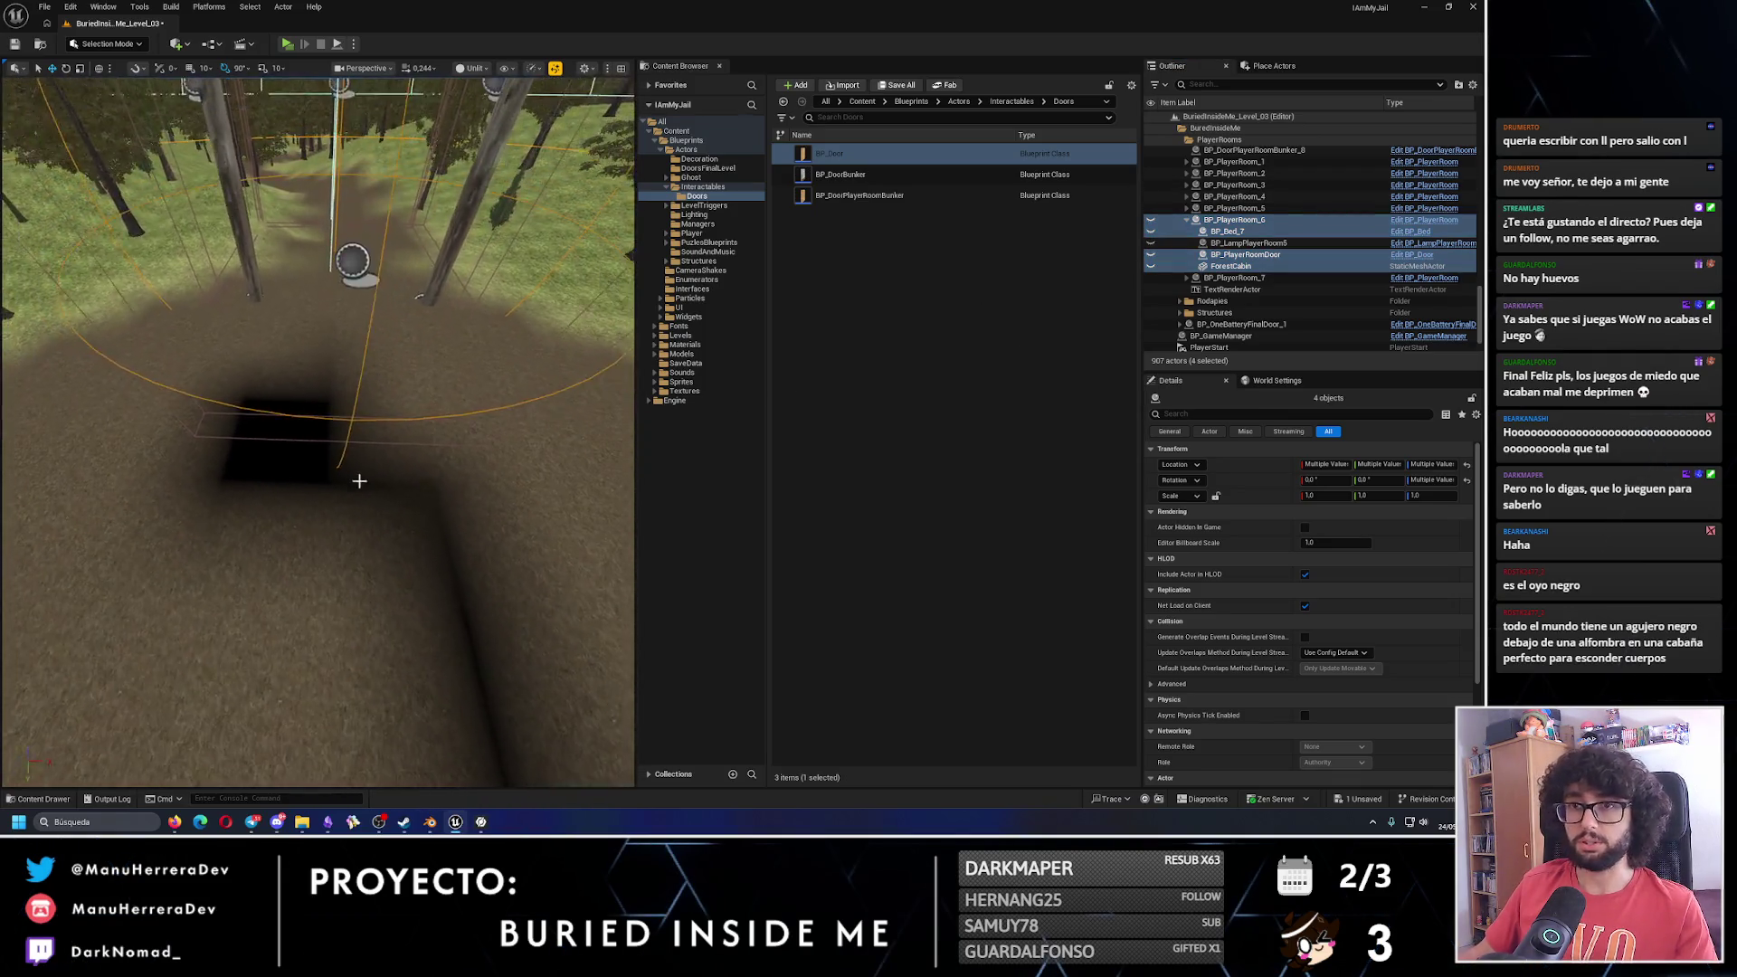
Select the Landscape, brush the Dirt paint layer over the cabin site, then return to Selection Mode.
left_click(221, 501)
left_click(108, 47)
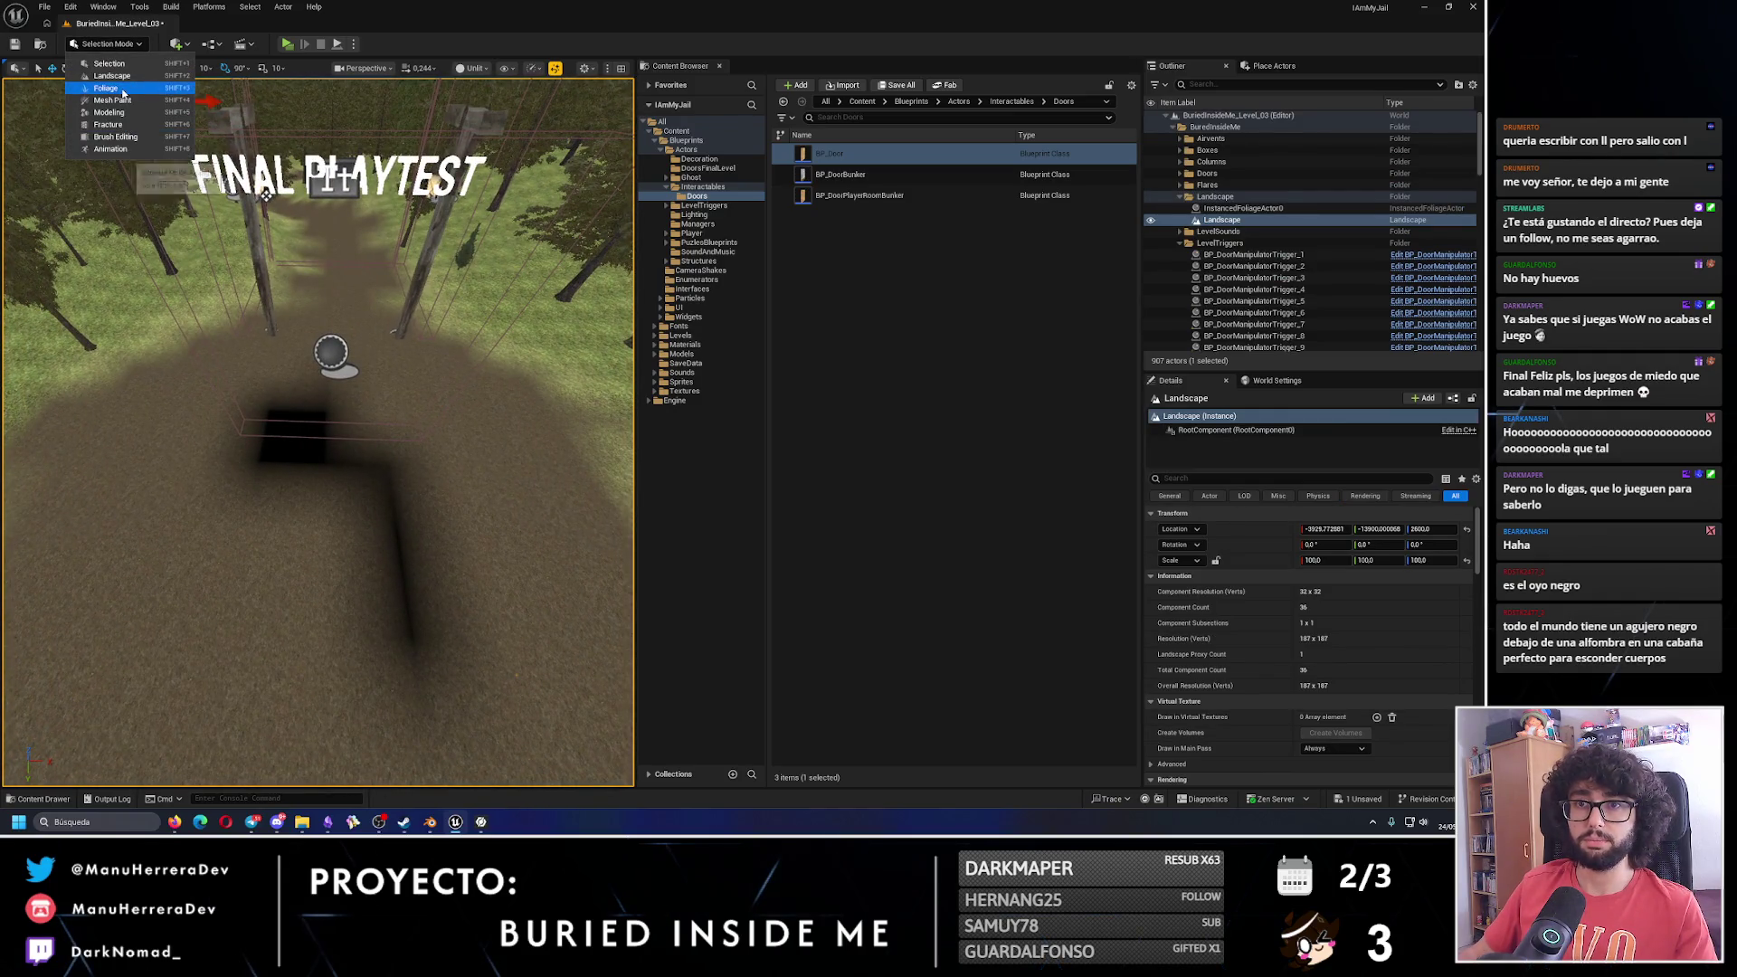
left_click(106, 87)
left_click(118, 47)
left_click(114, 76)
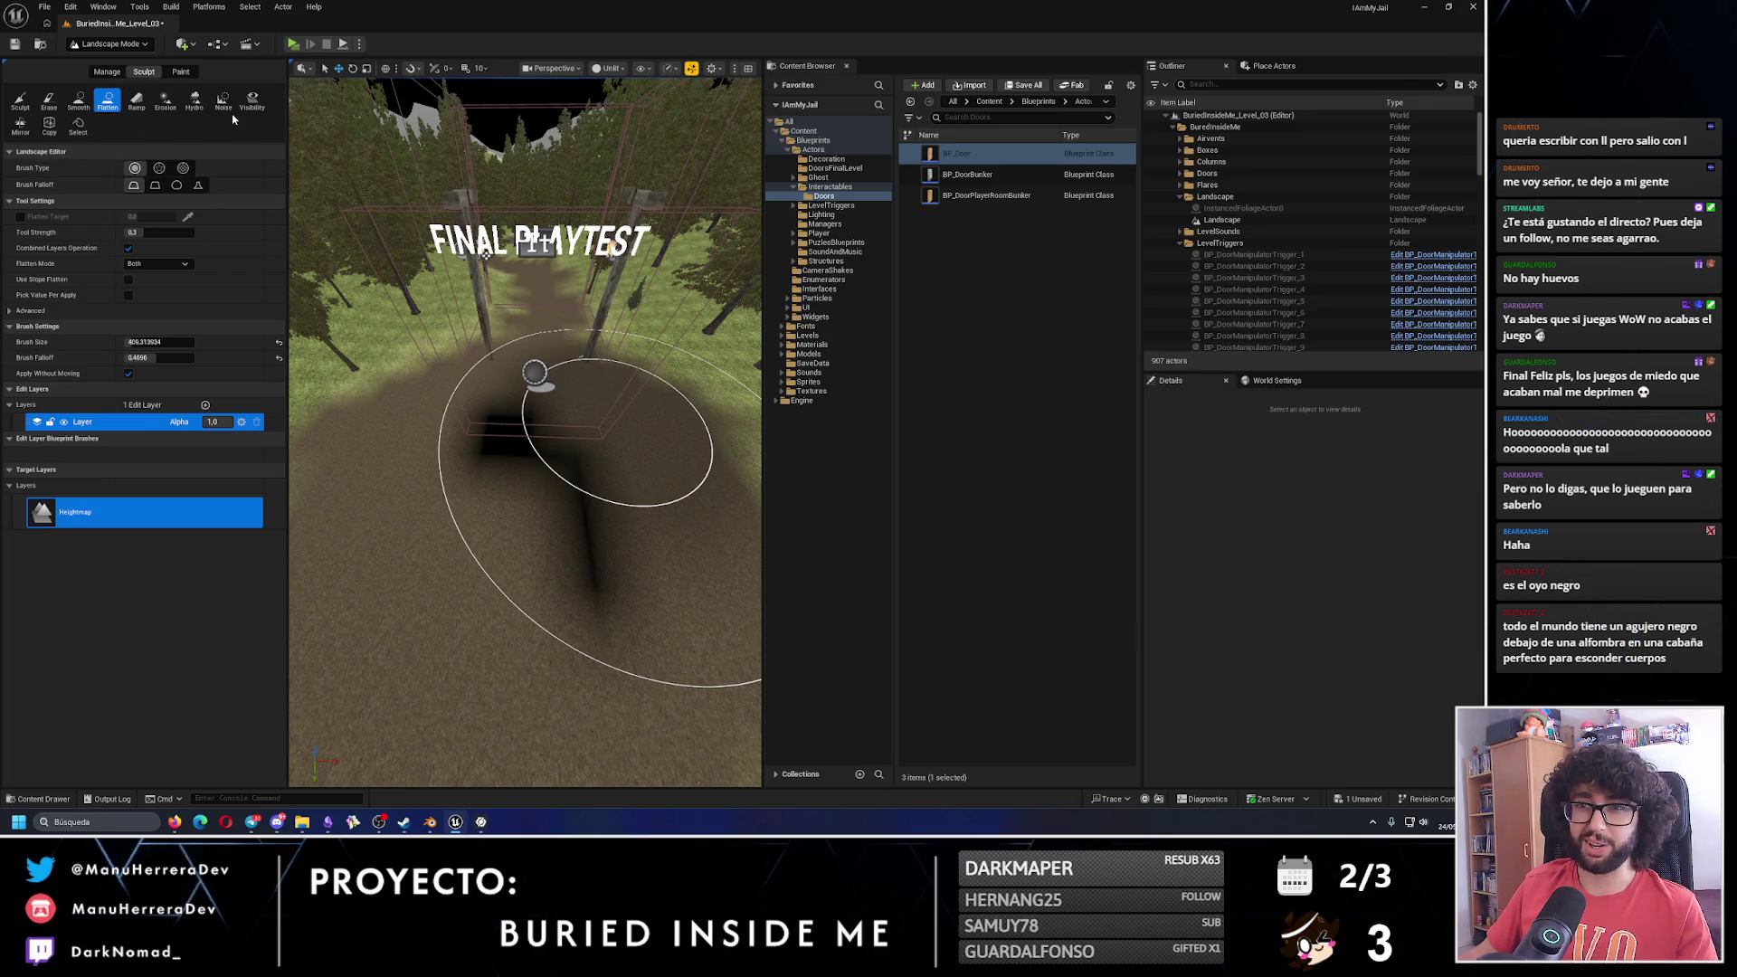
left_click(182, 72)
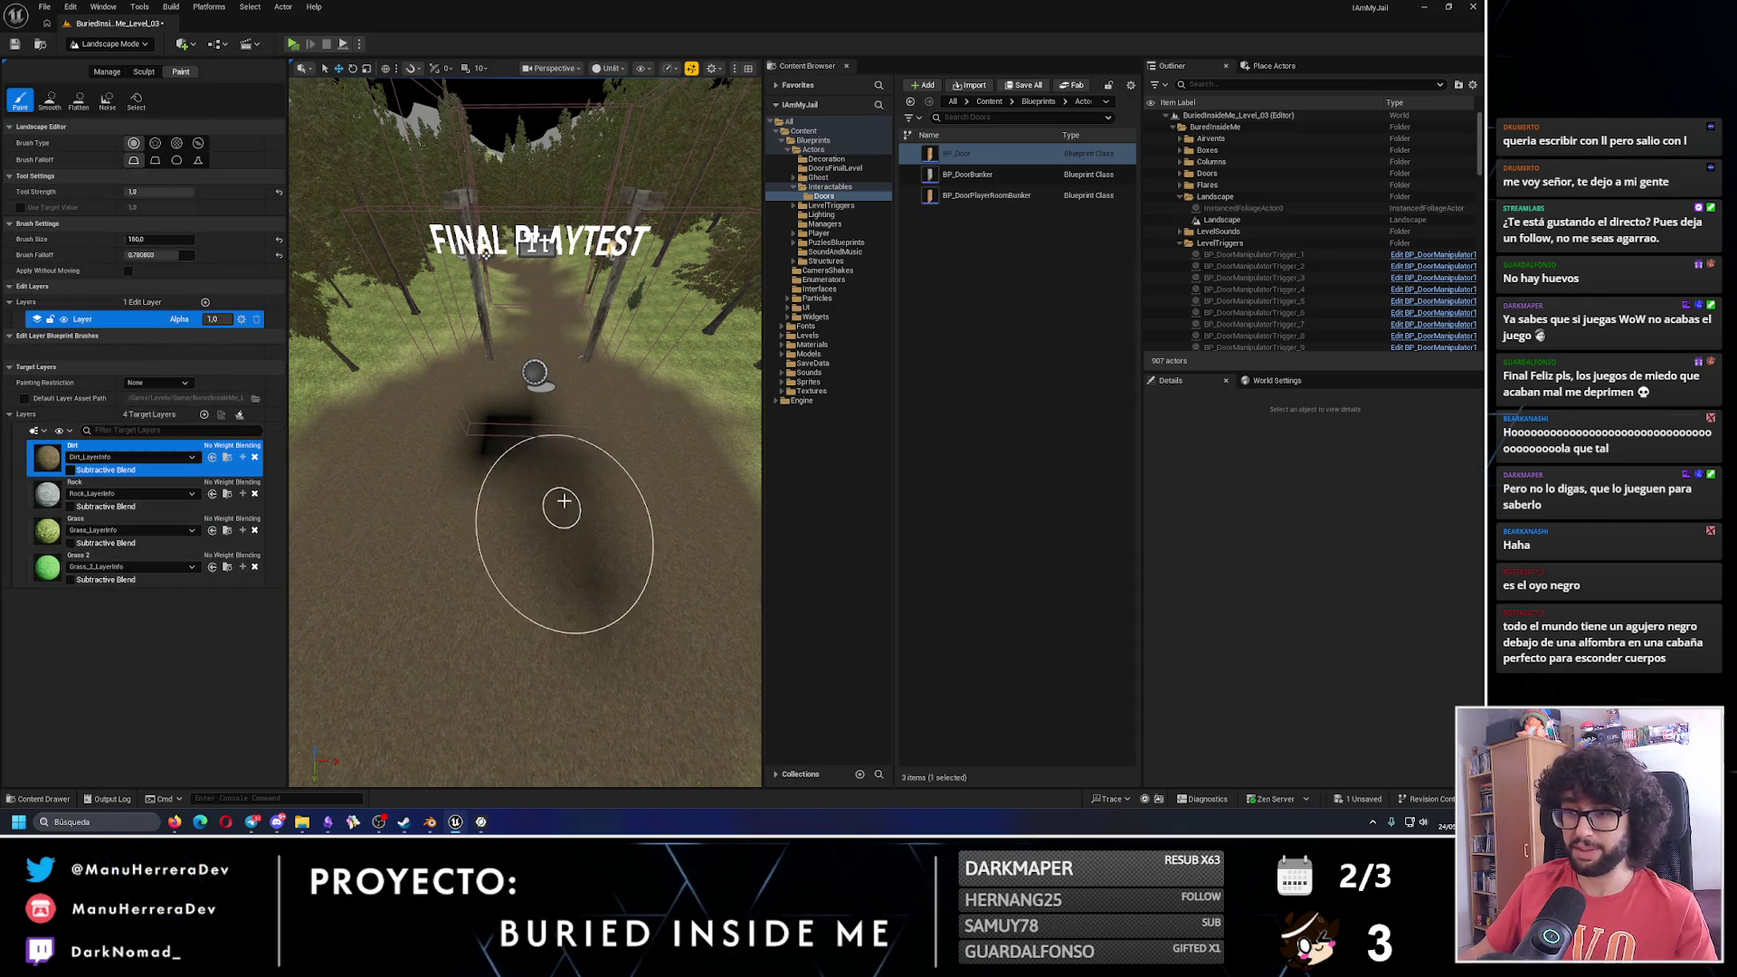
left_click_drag(486, 471, 532, 531)
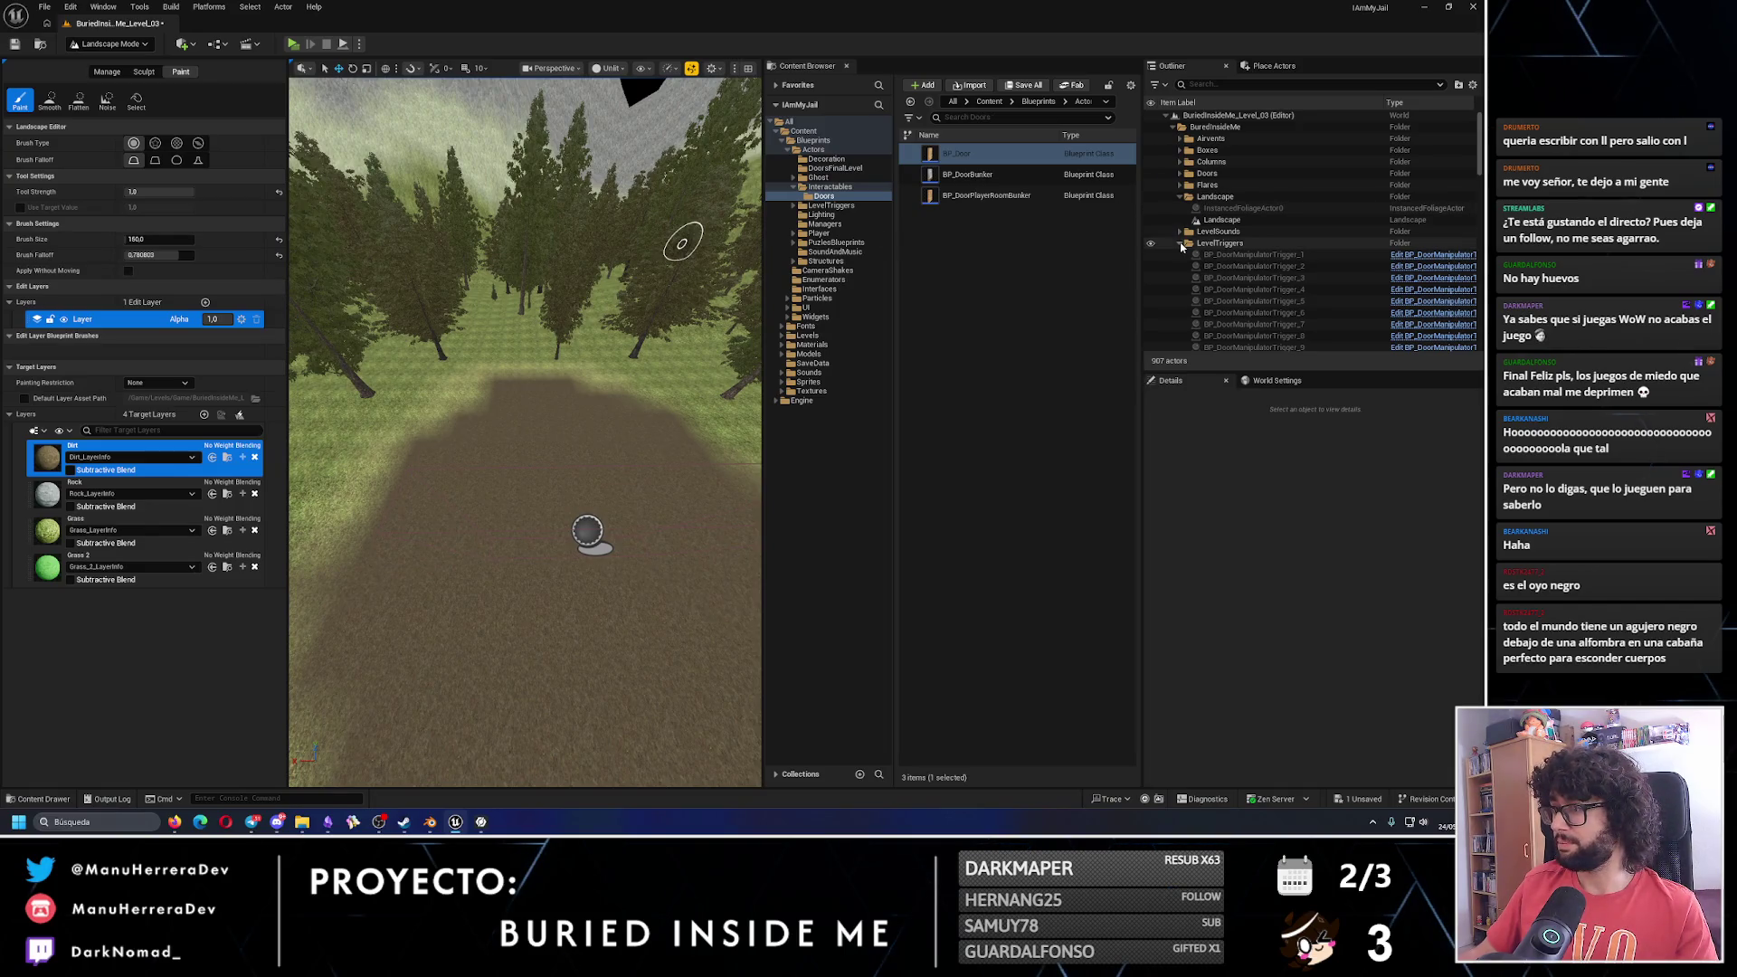
left_click(111, 44)
left_click(104, 63)
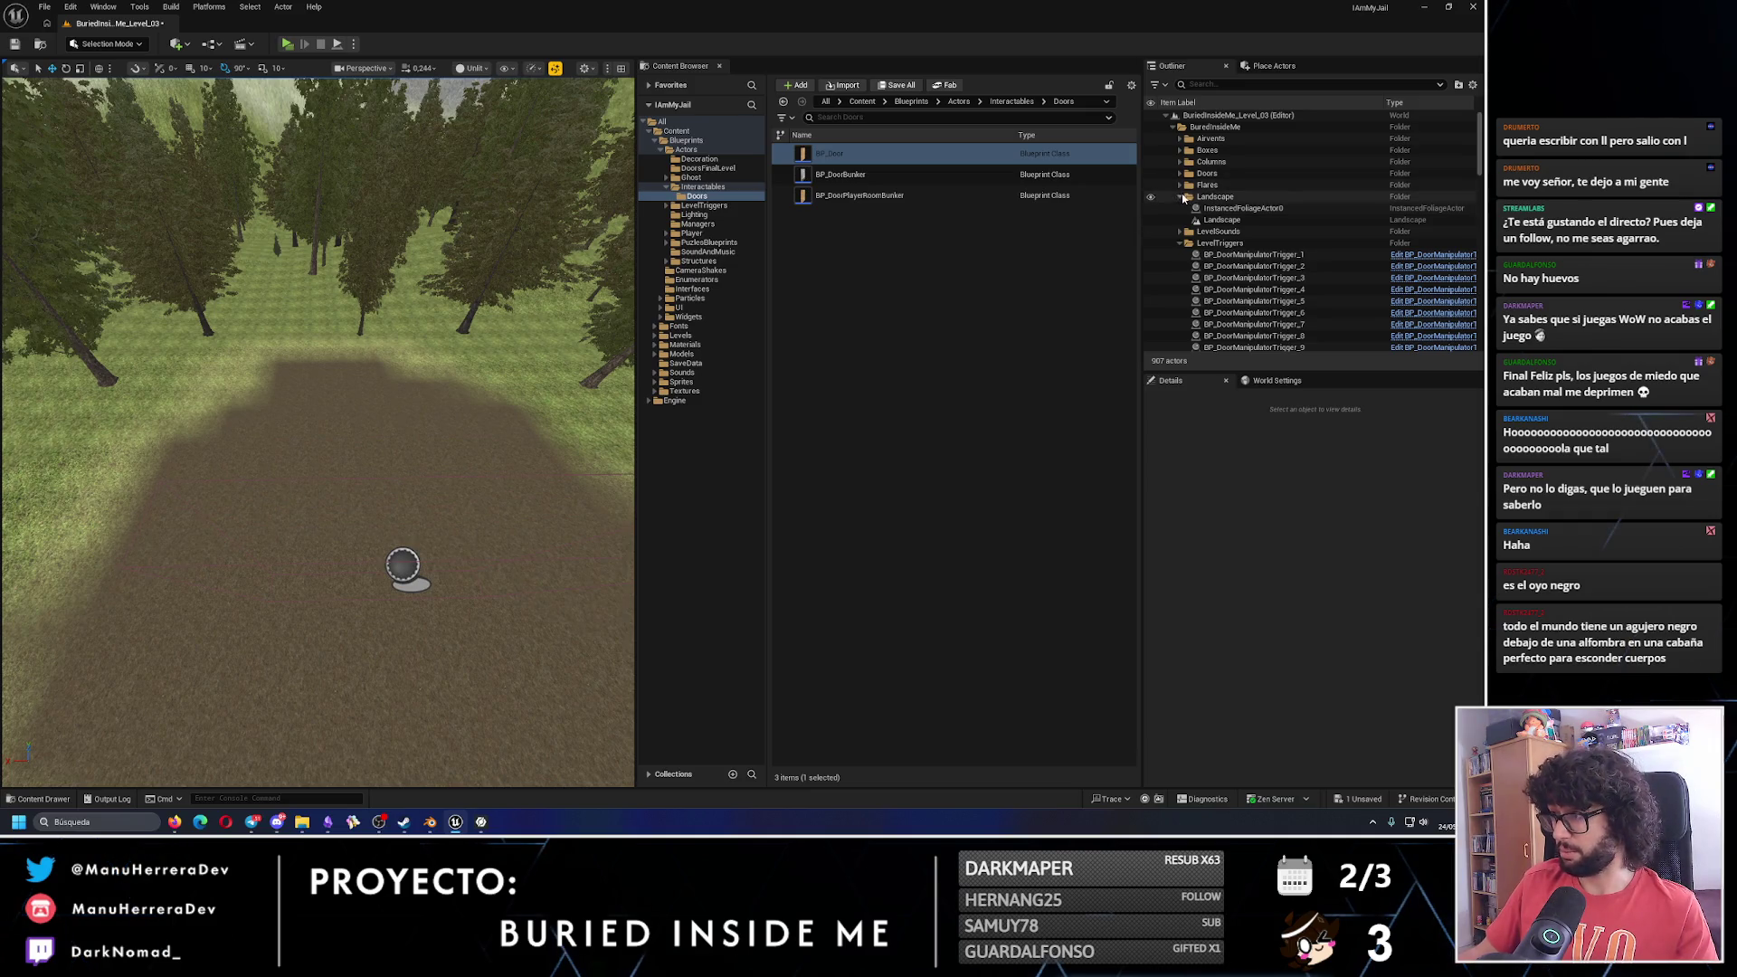
Collapse Landscape and LevelTriggers, expand PlayerRooms and BP_PlayerRoom_6, then view the room interior.
left_click(1182, 196)
left_click(1180, 220)
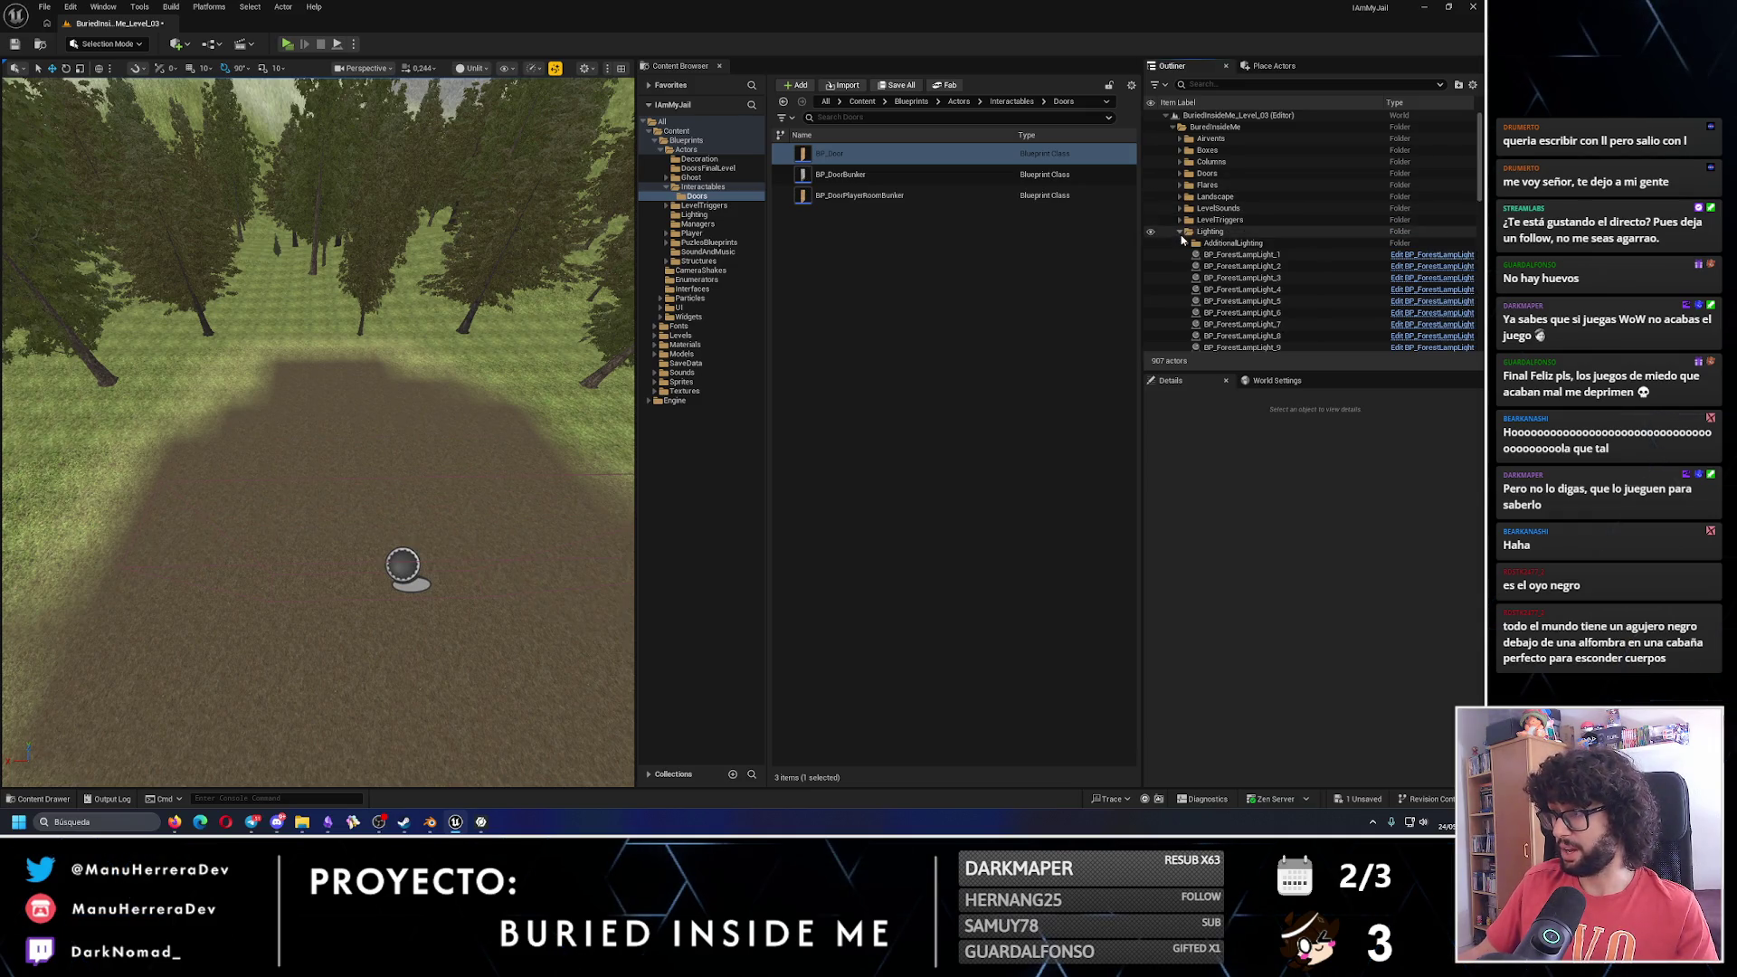
left_click(1180, 302)
scroll(1193, 319, "down", 1)
scroll(1194, 318, "down", 4)
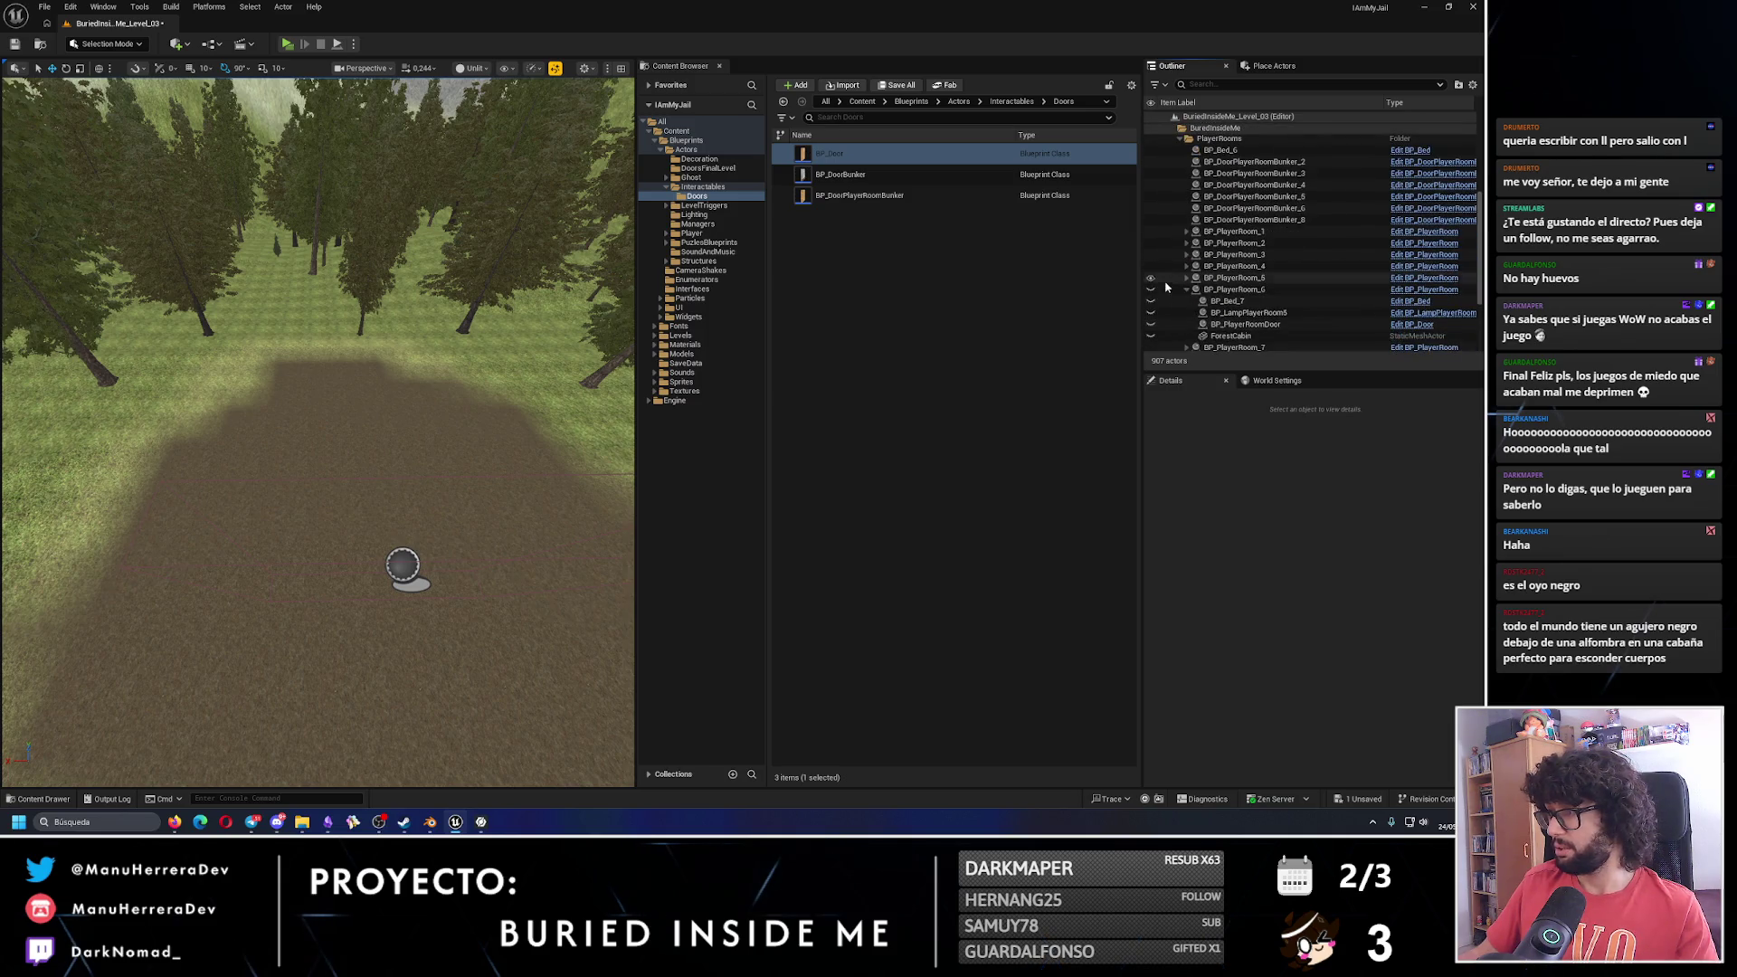
left_click(1186, 290)
key("1")
left_click_drag(259, 291, 260, 291)
Playtest walking to the cabin door, stop, then switch to the browser showing Jaén's weather.
key("alt+p")
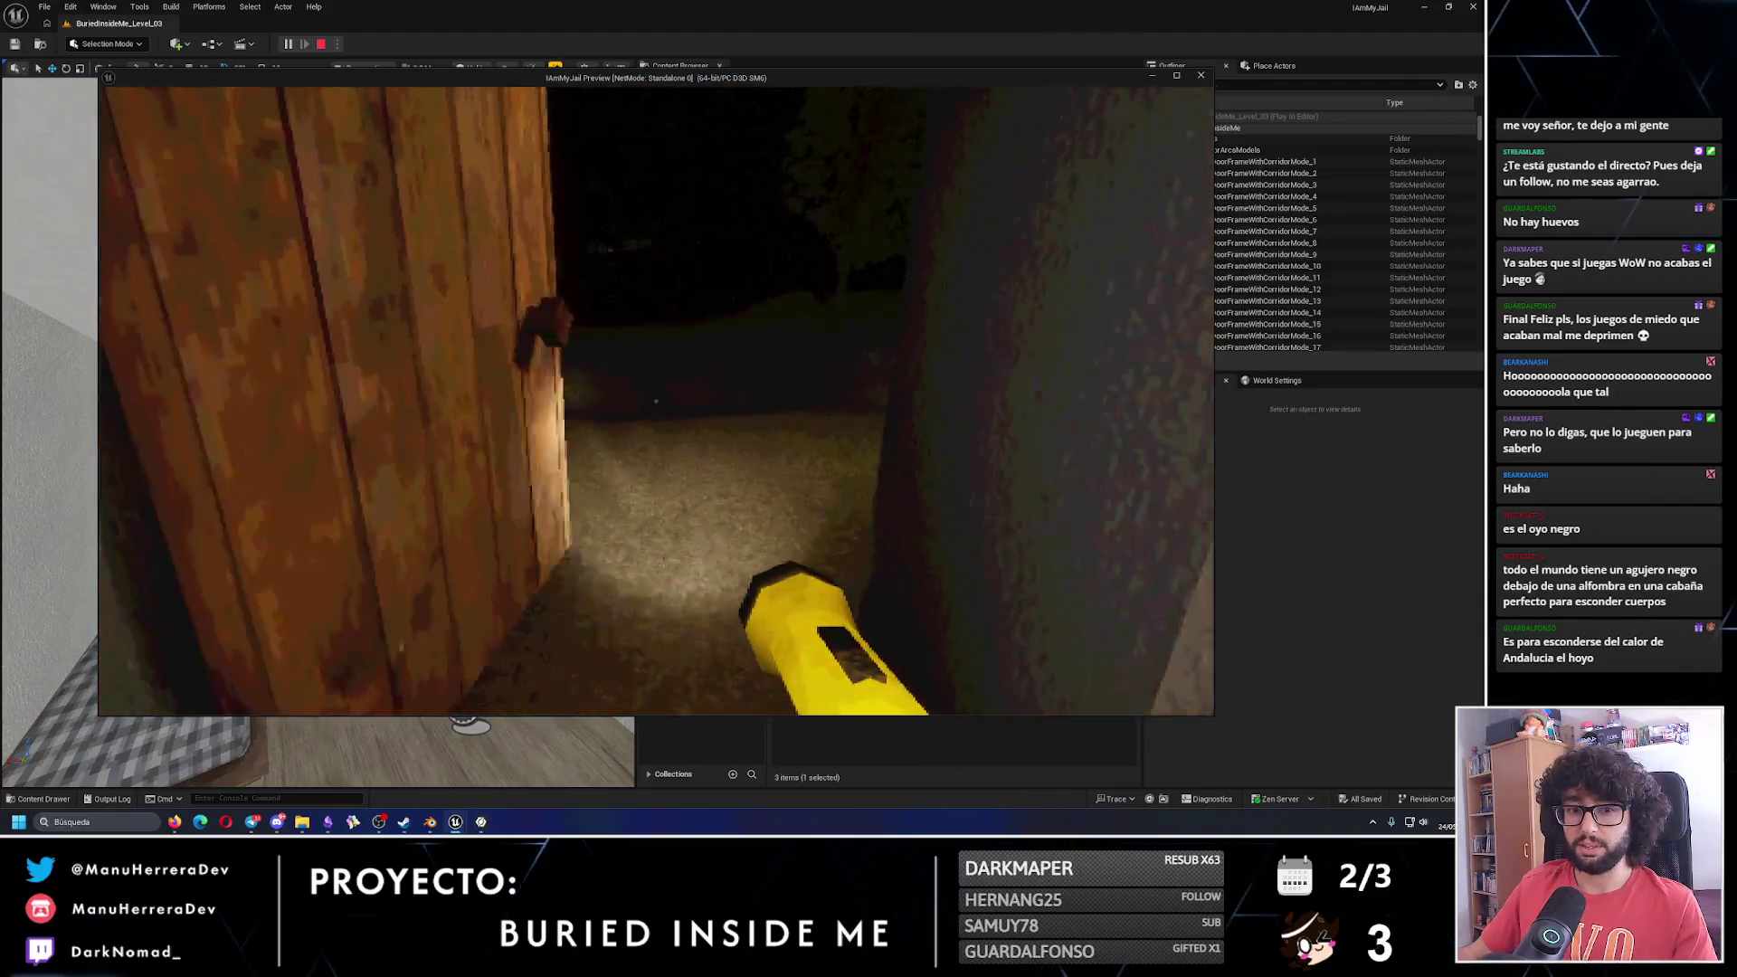
mouse_move(656, 401)
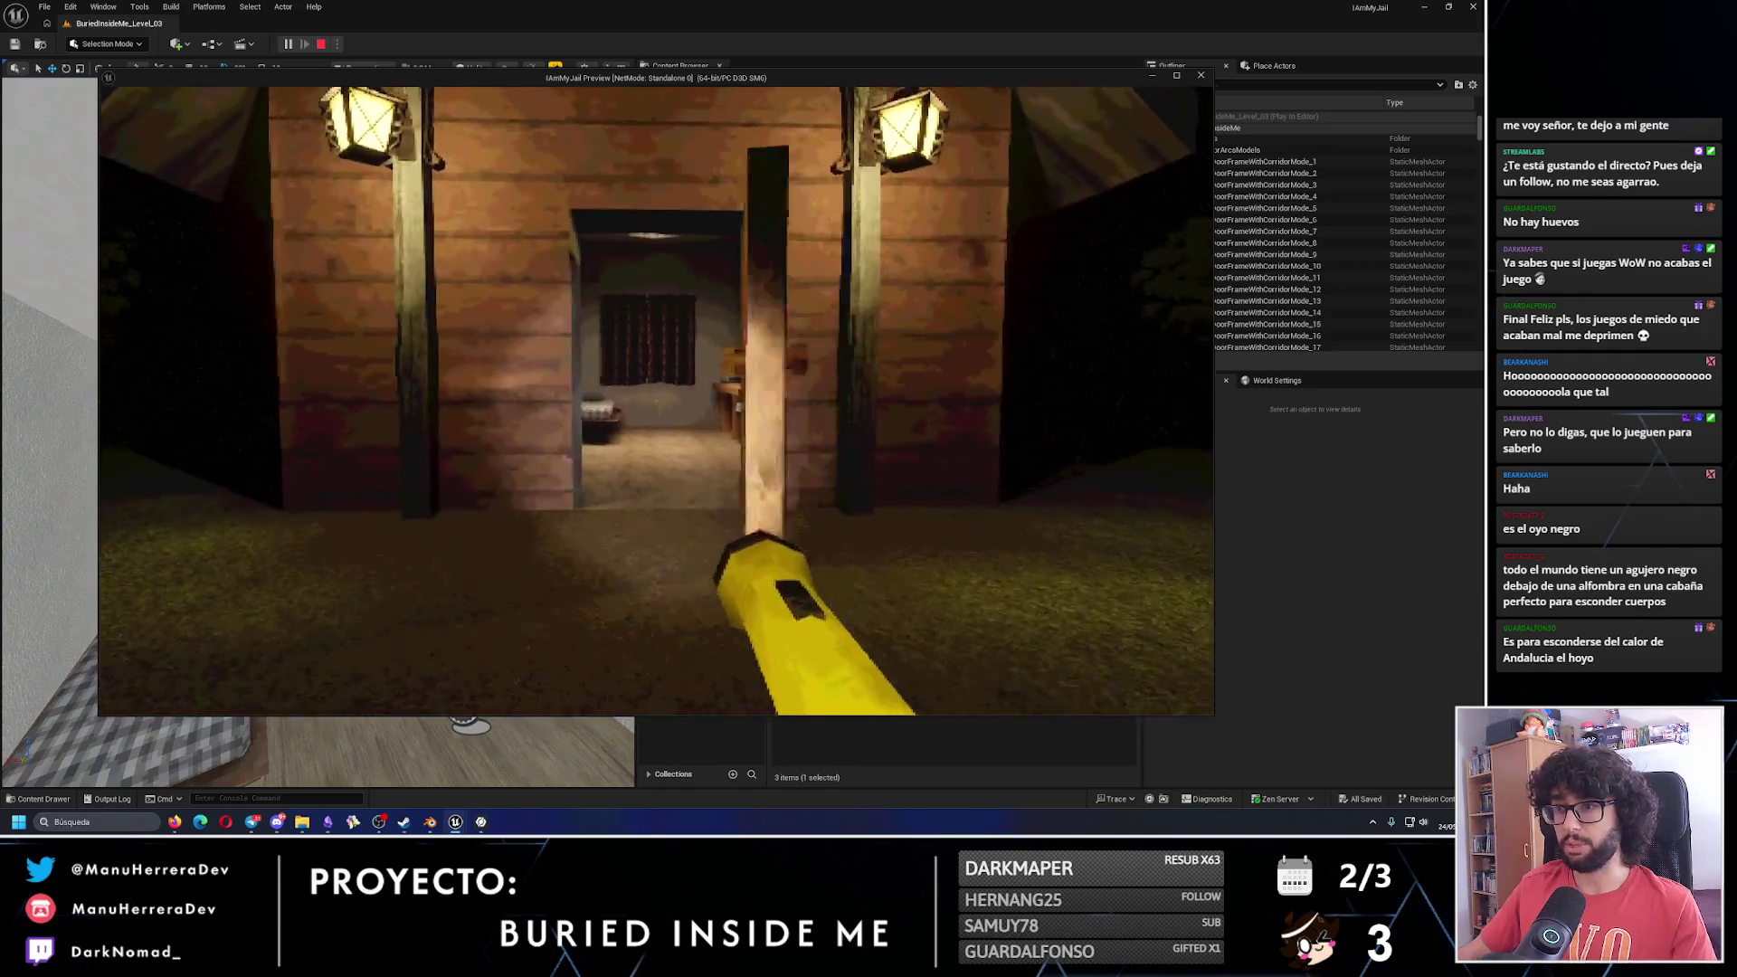
key("w")
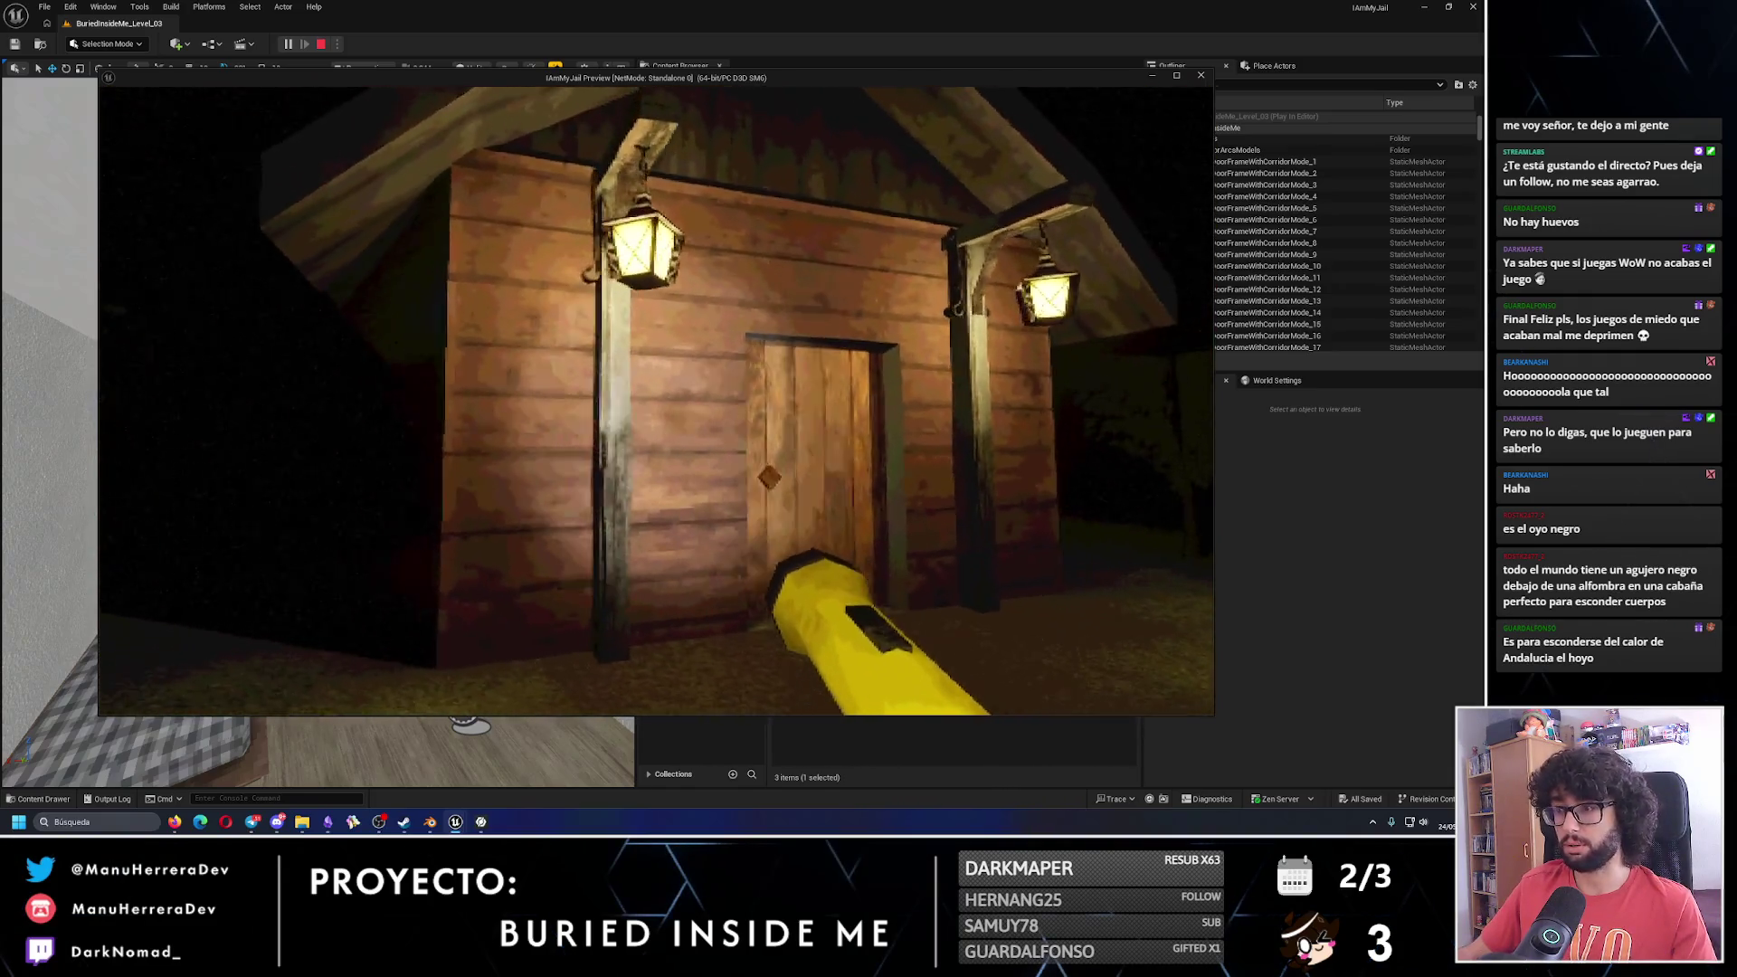
key("Escape")
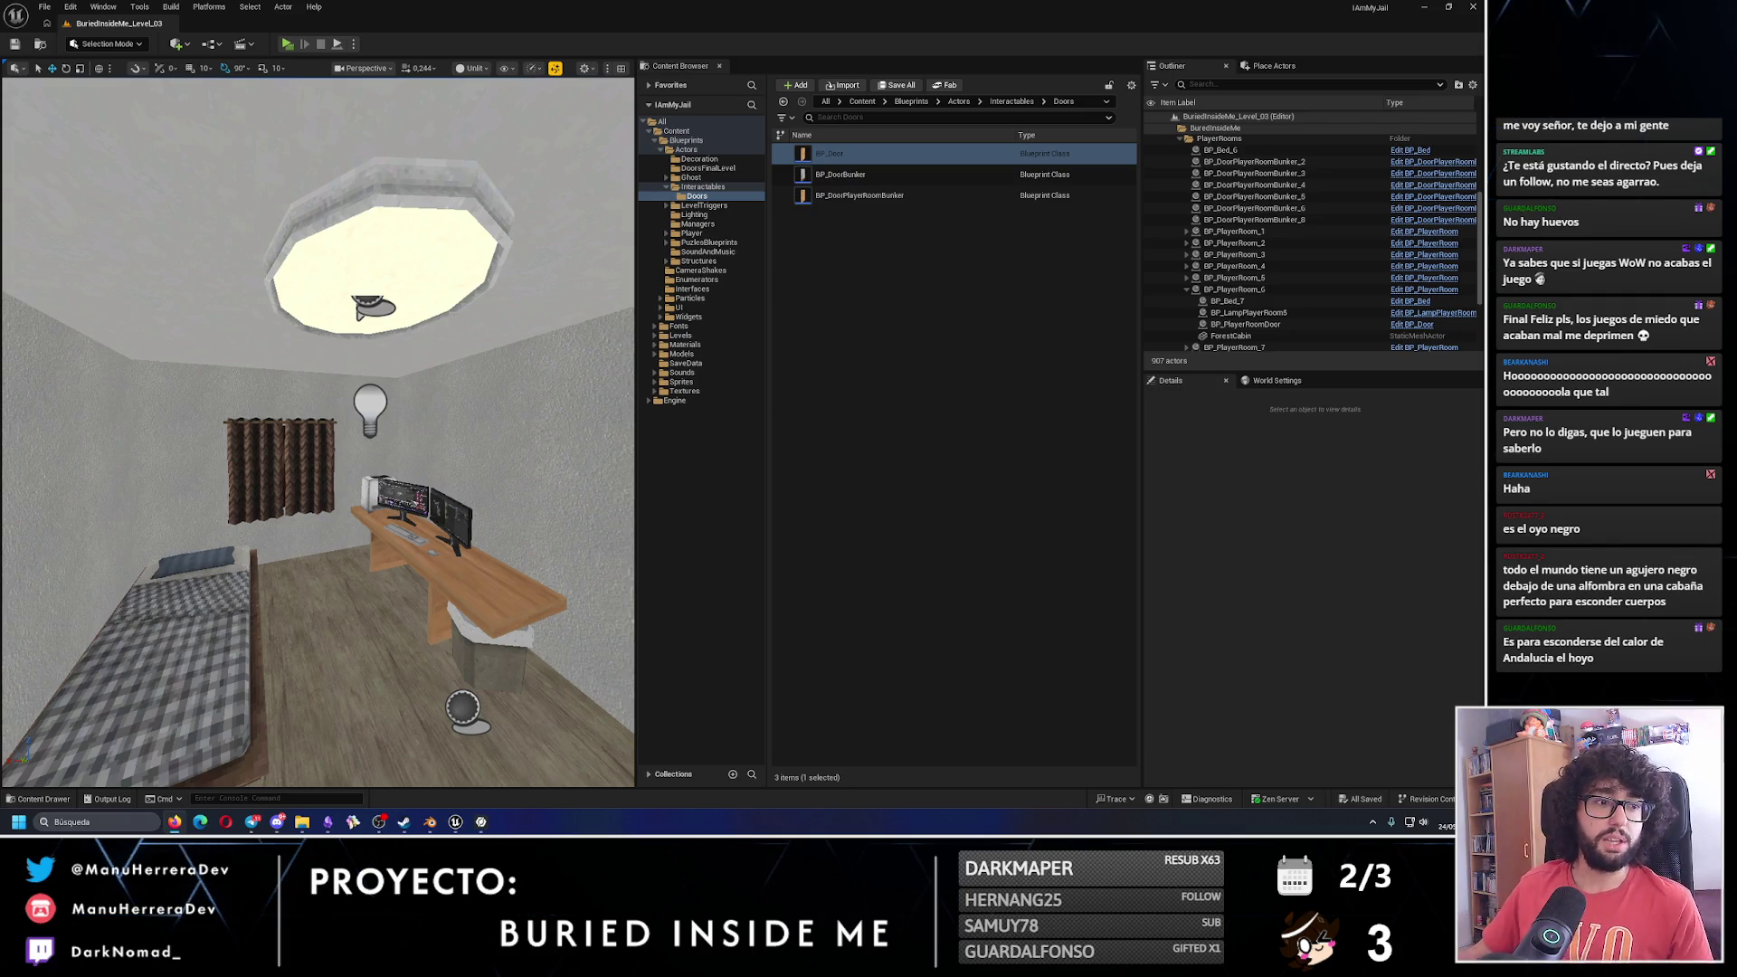
key("alt+Tab")
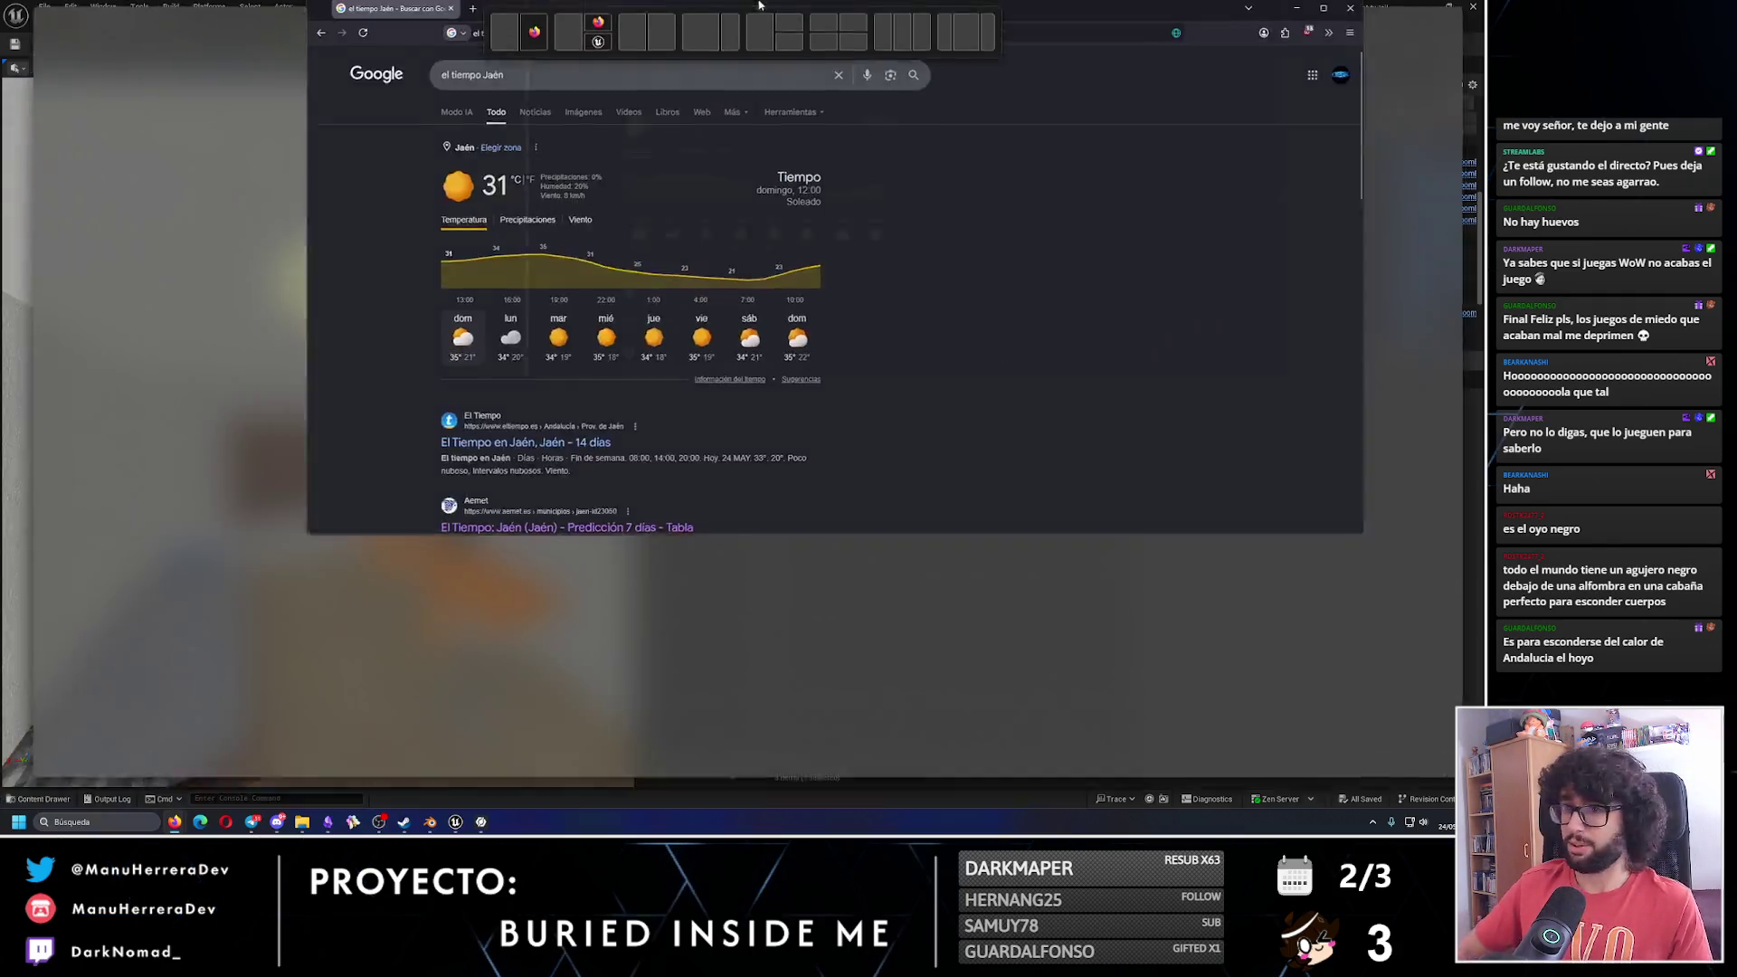
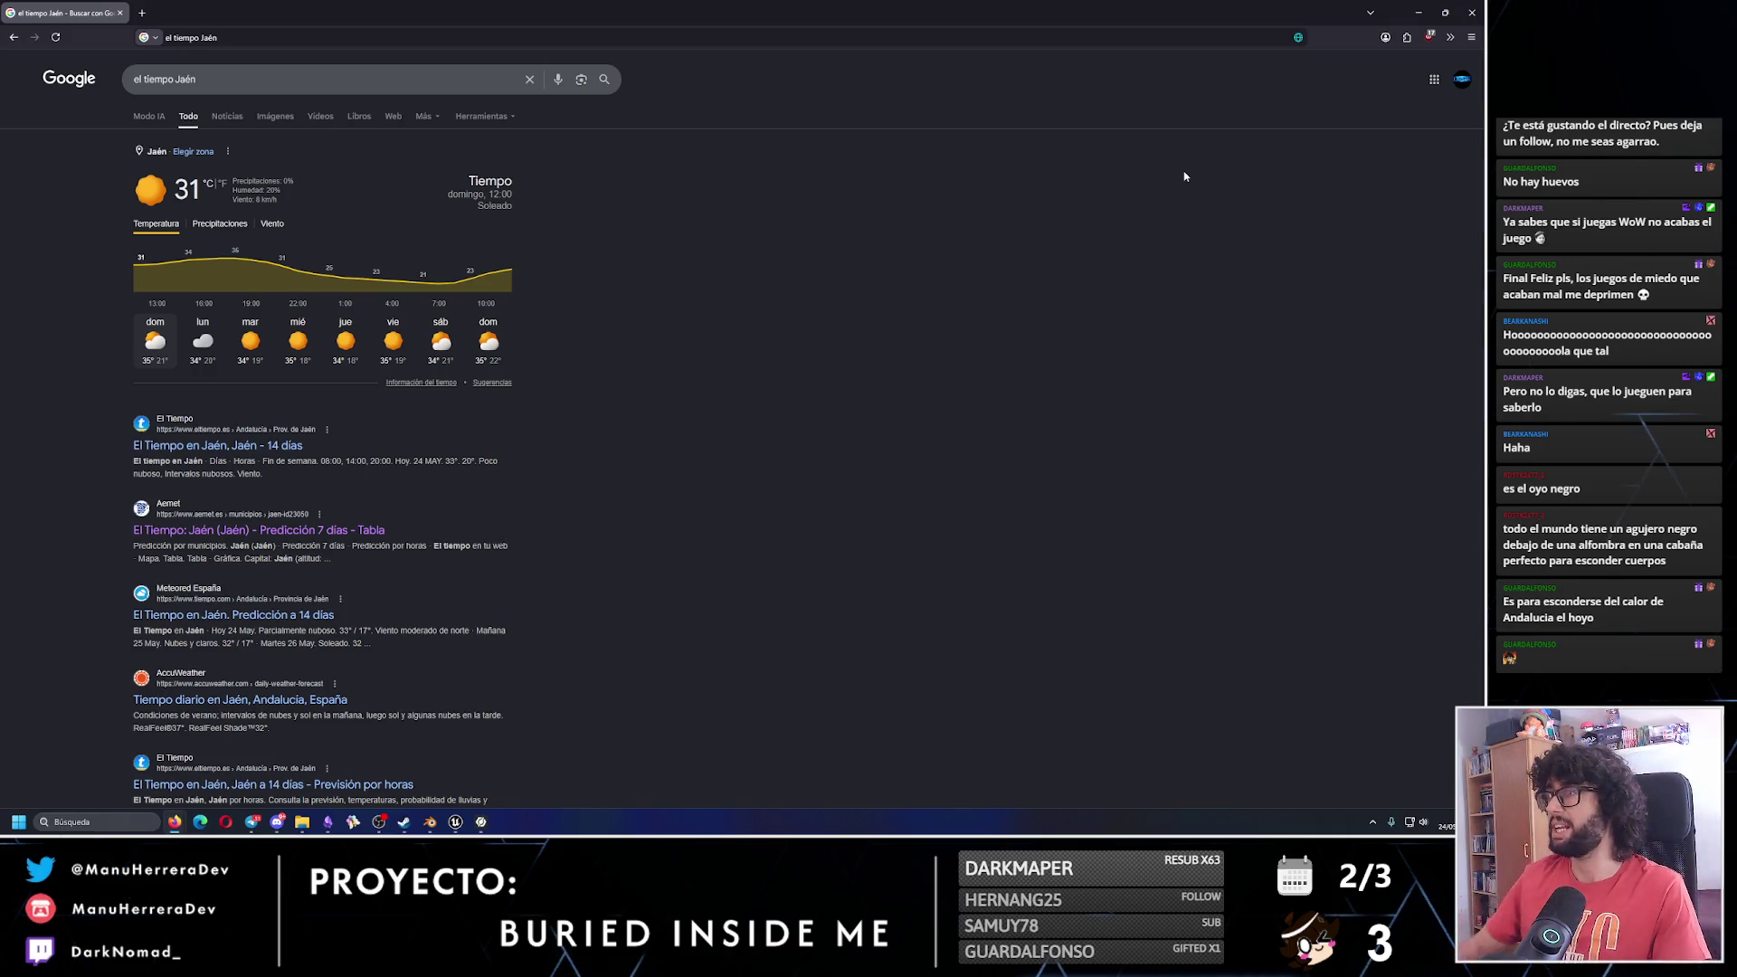
Switch from Chrome's Jaén weather results back to the Unreal Editor's BuriedInsideMe level.
key("alt+Tab")
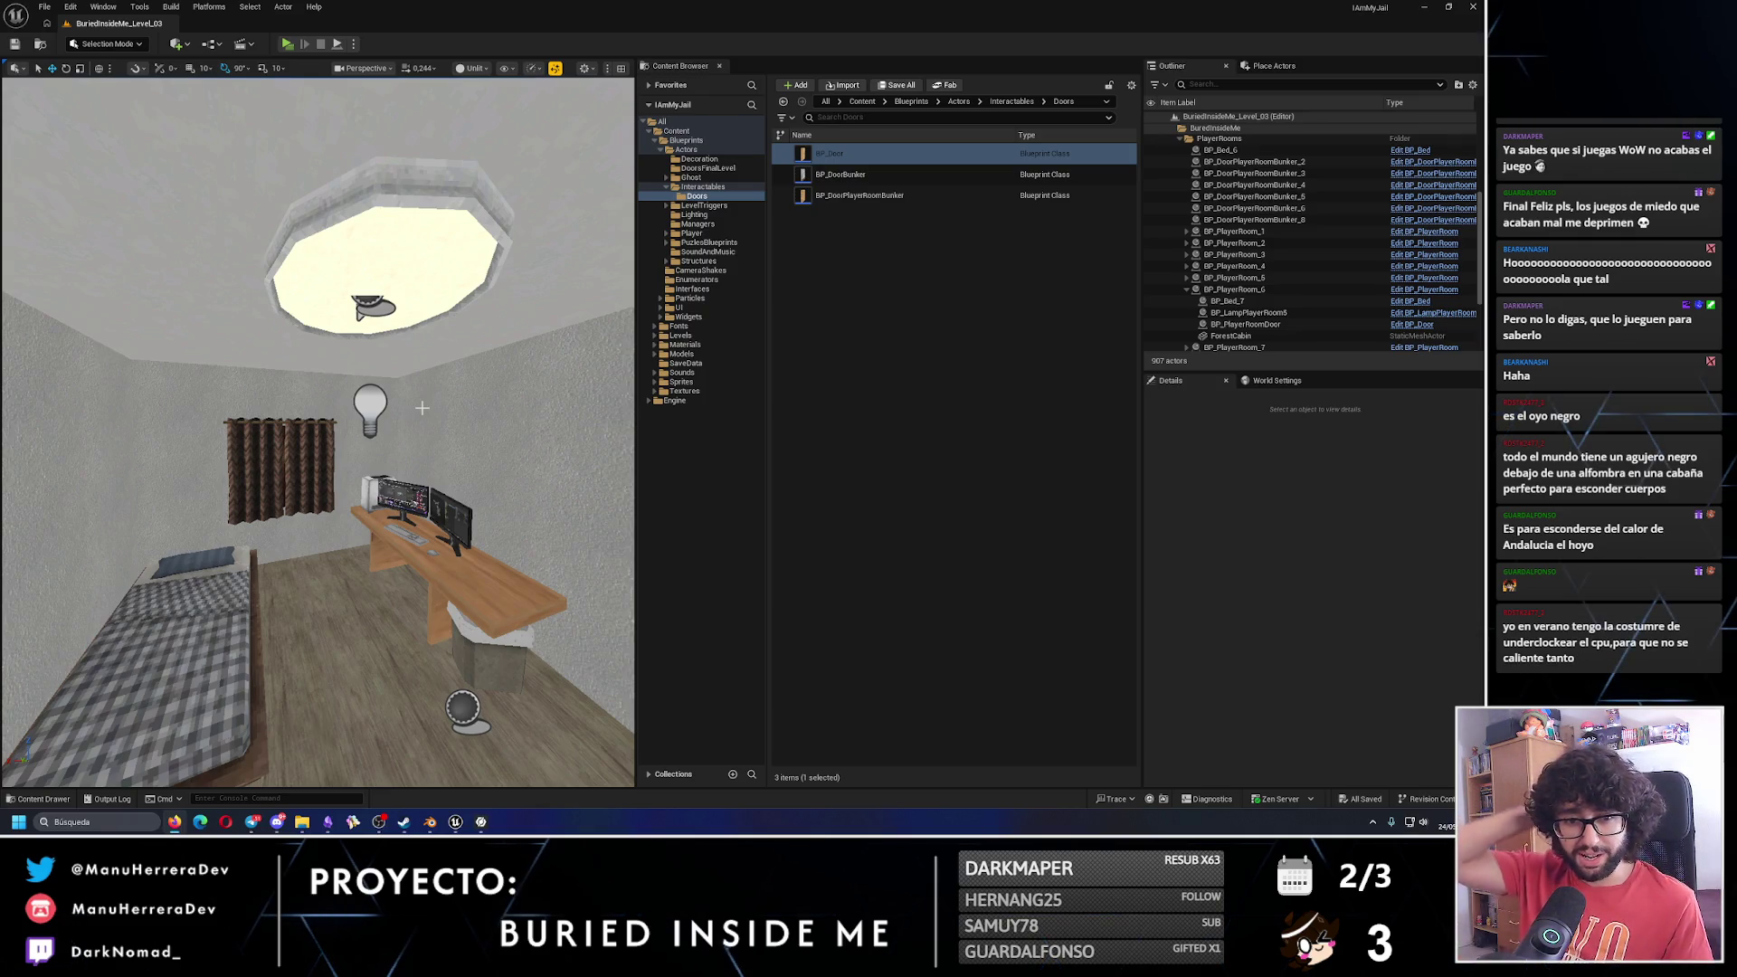
Fly into the cabin and select the bunker door, then the surrounding BP_PlayerRoom_7.
left_click_drag(422, 408, 42, 507)
scroll(279, 445, "up", 2)
scroll(152, 477, "up", 1)
left_click_drag(292, 477, 292, 477)
left_click(292, 477)
left_click(256, 642)
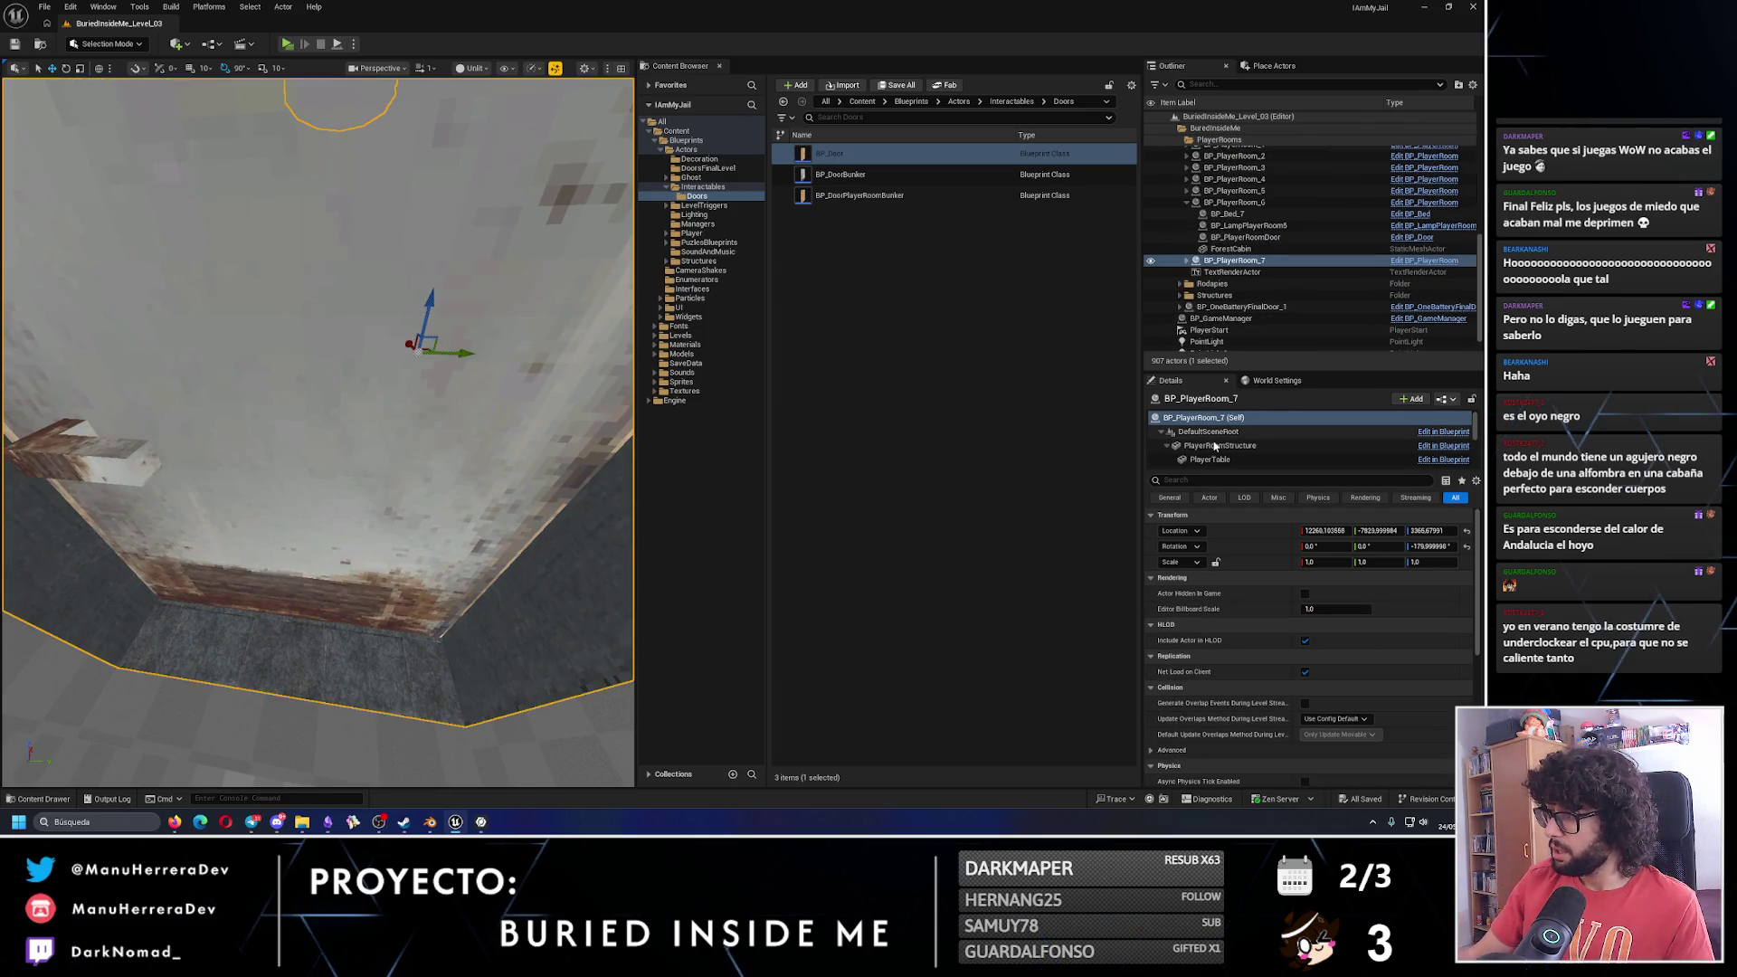
Change PlayerRoomStructure's static mesh from PlayerRoomBunker to PlayerRoom and frame the room.
scroll(1222, 439, "down", 1)
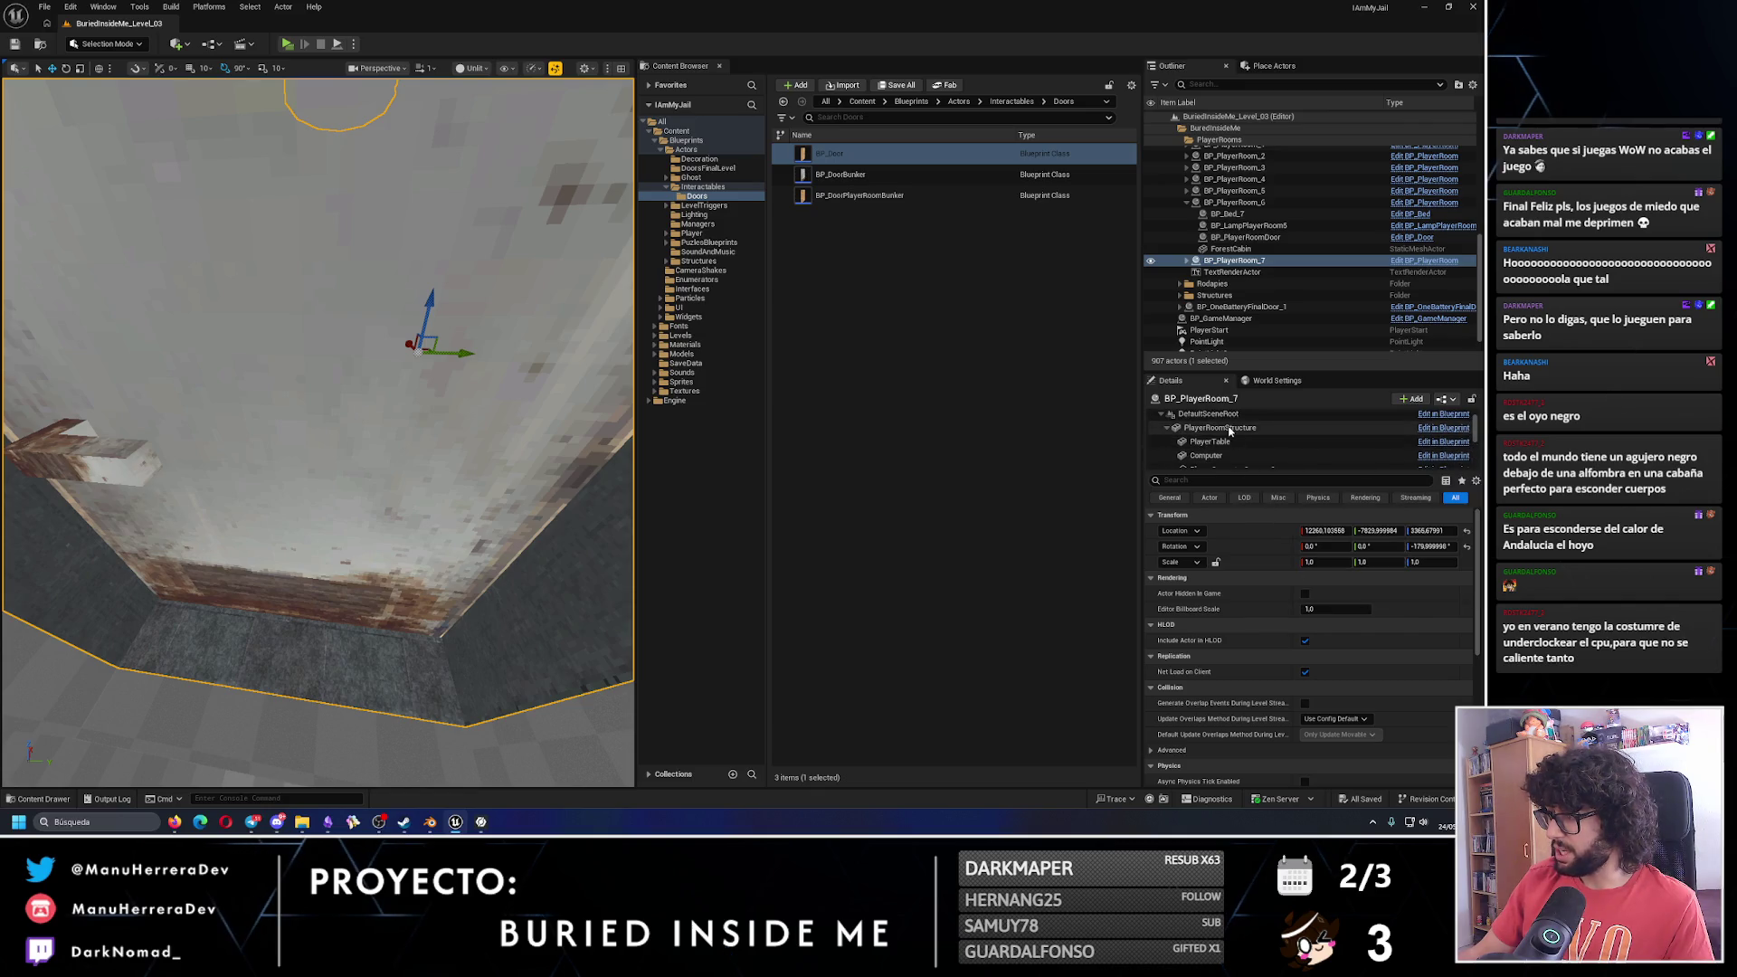
left_click(1231, 430)
left_click(1416, 610)
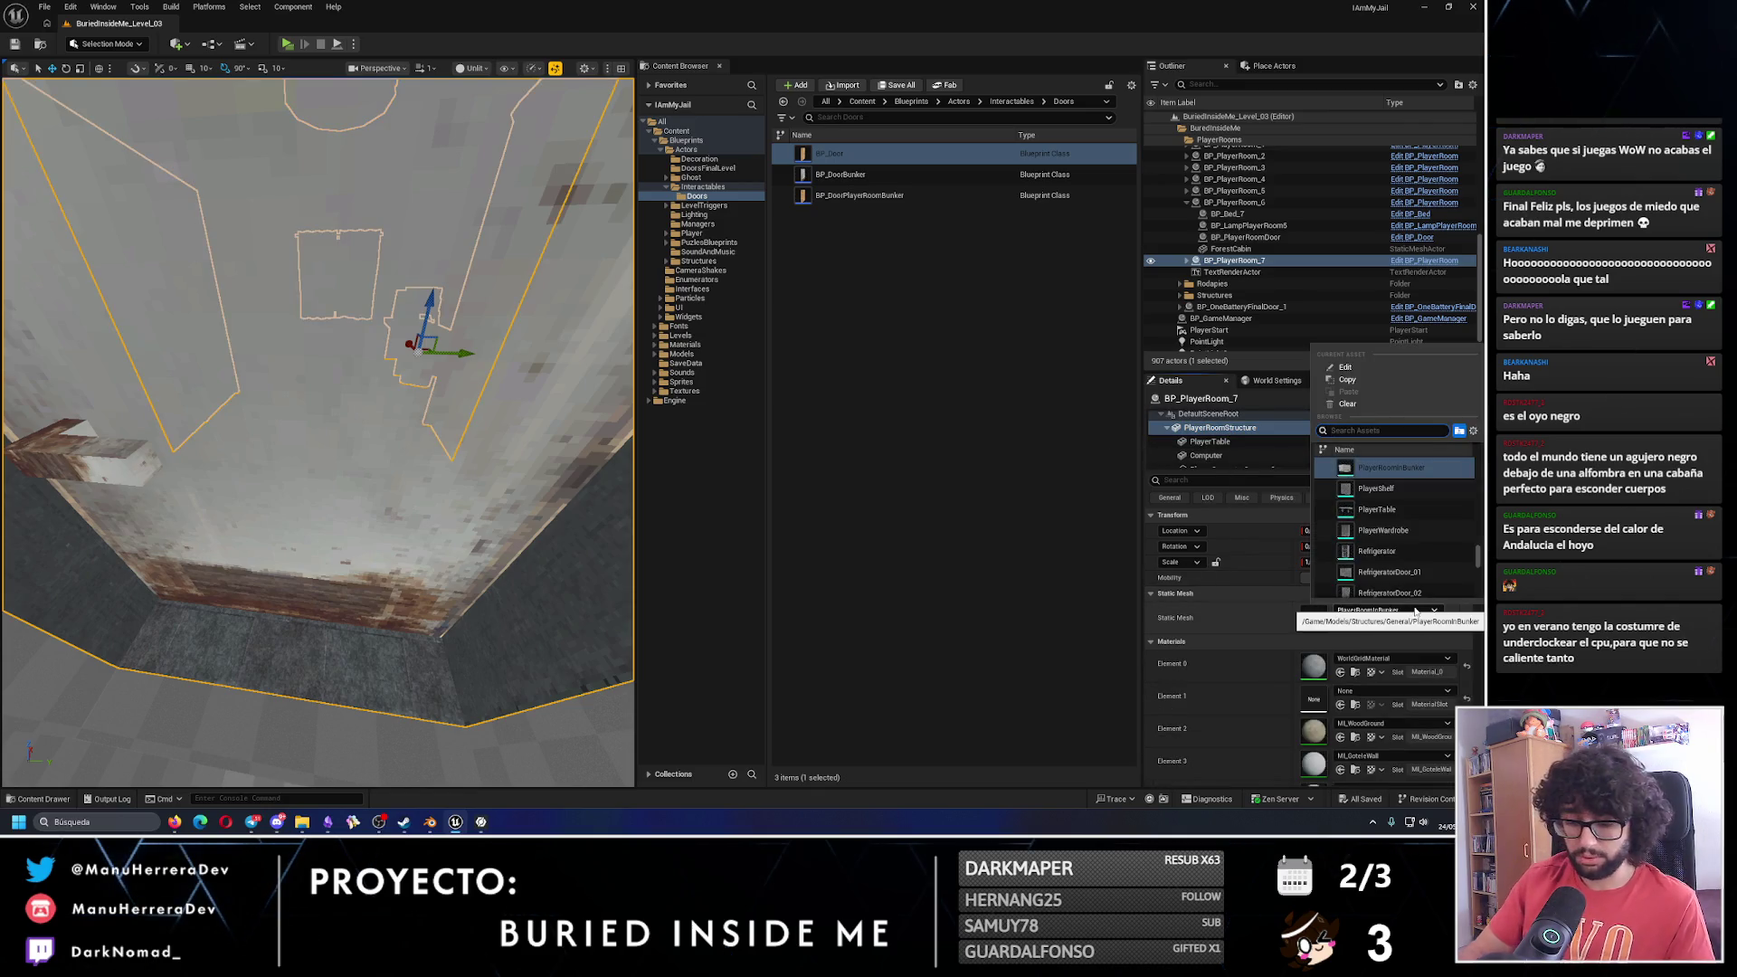
type("player")
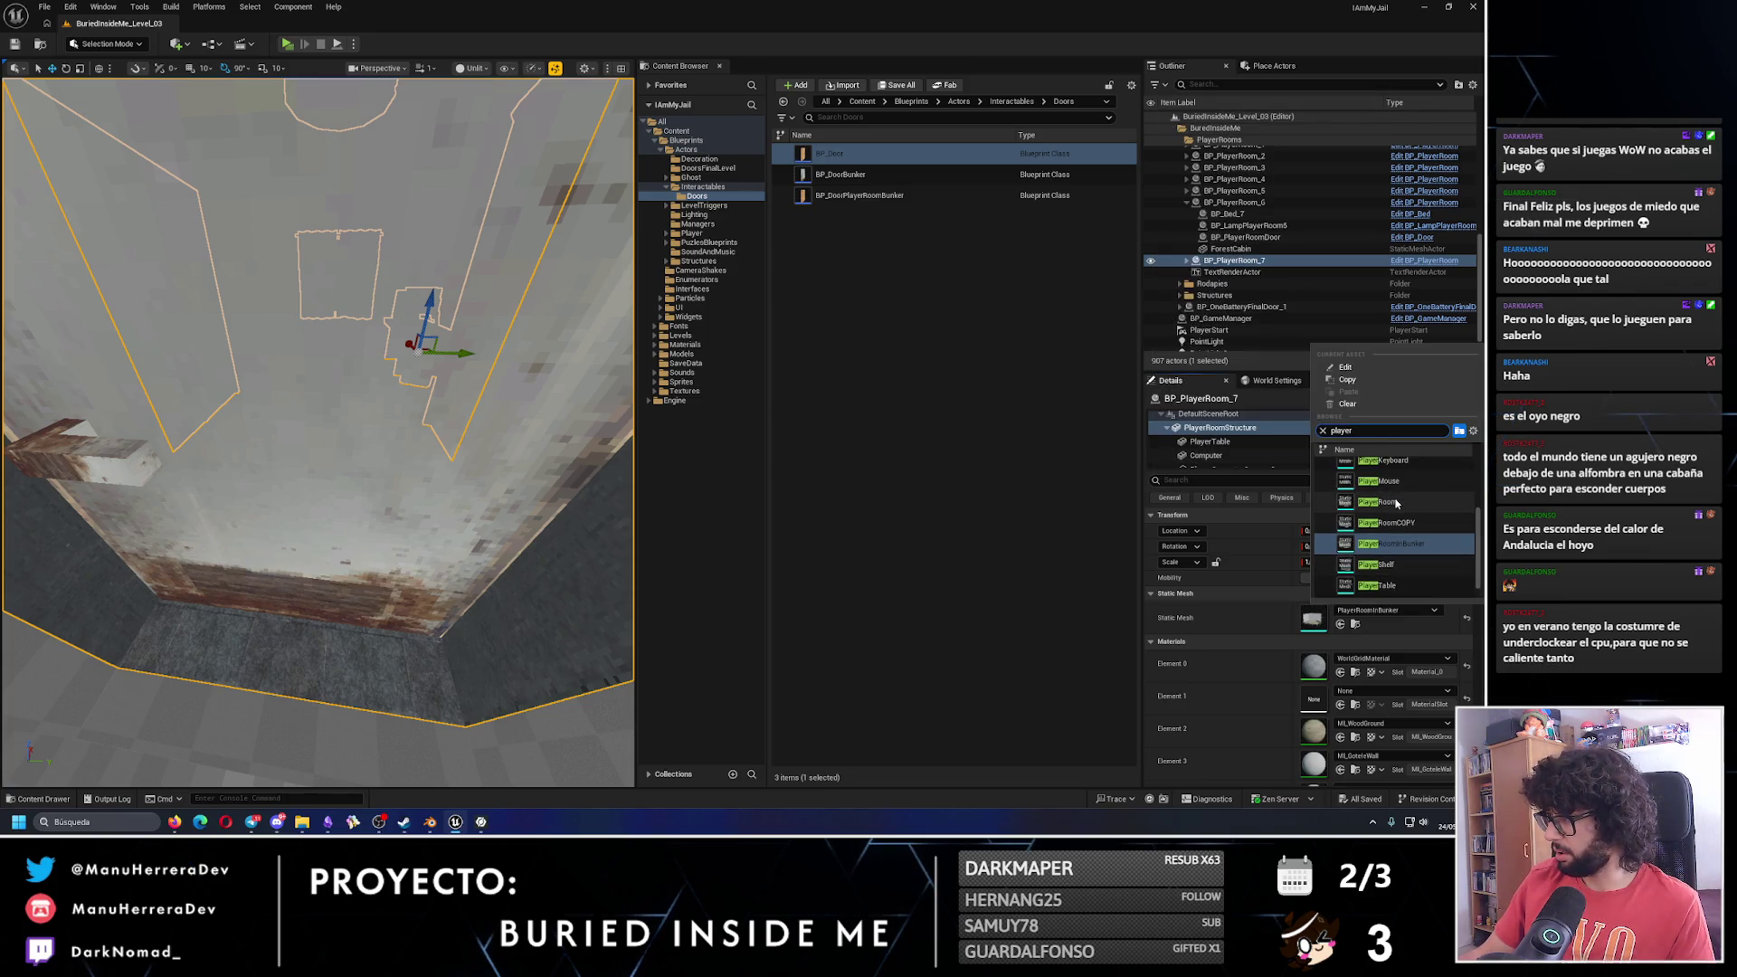
left_click(1377, 502)
key("f")
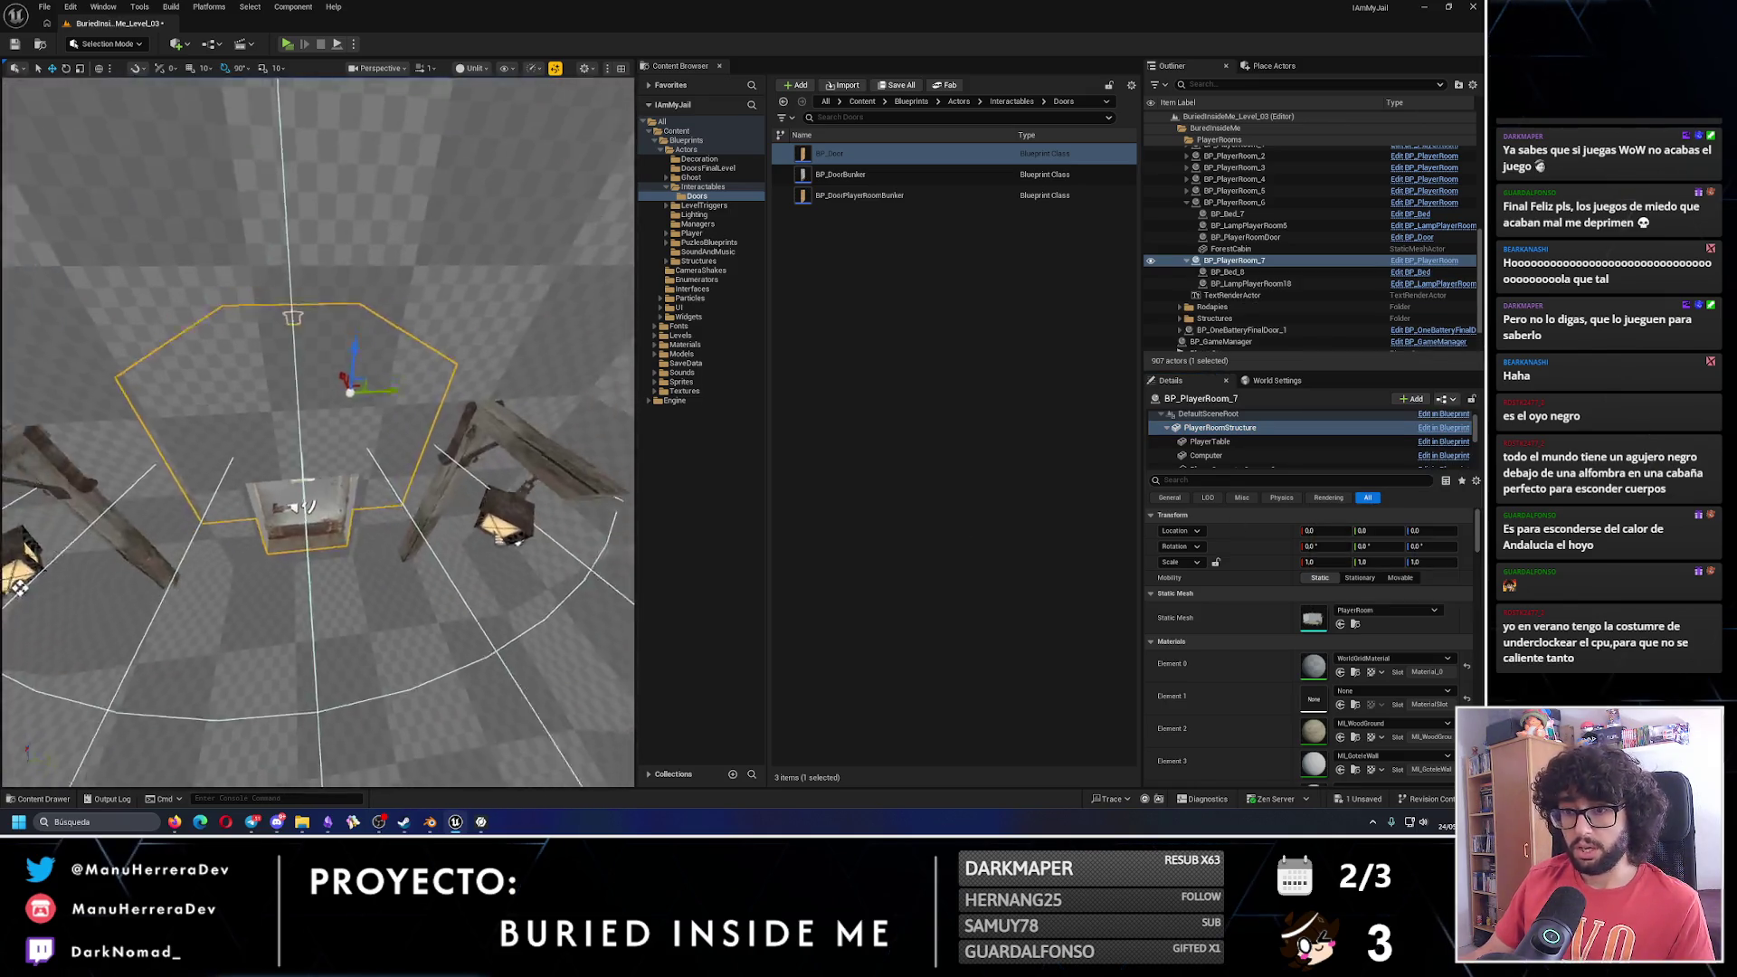
mouse_move(316, 426)
left_mouse_down()
mouse_move(317, 389)
mouse_move(298, 389)
mouse_move(337, 439)
left_mouse_up()
Delete the BP_DoorPlayerRoomBunker_8 door.
key("Delete")
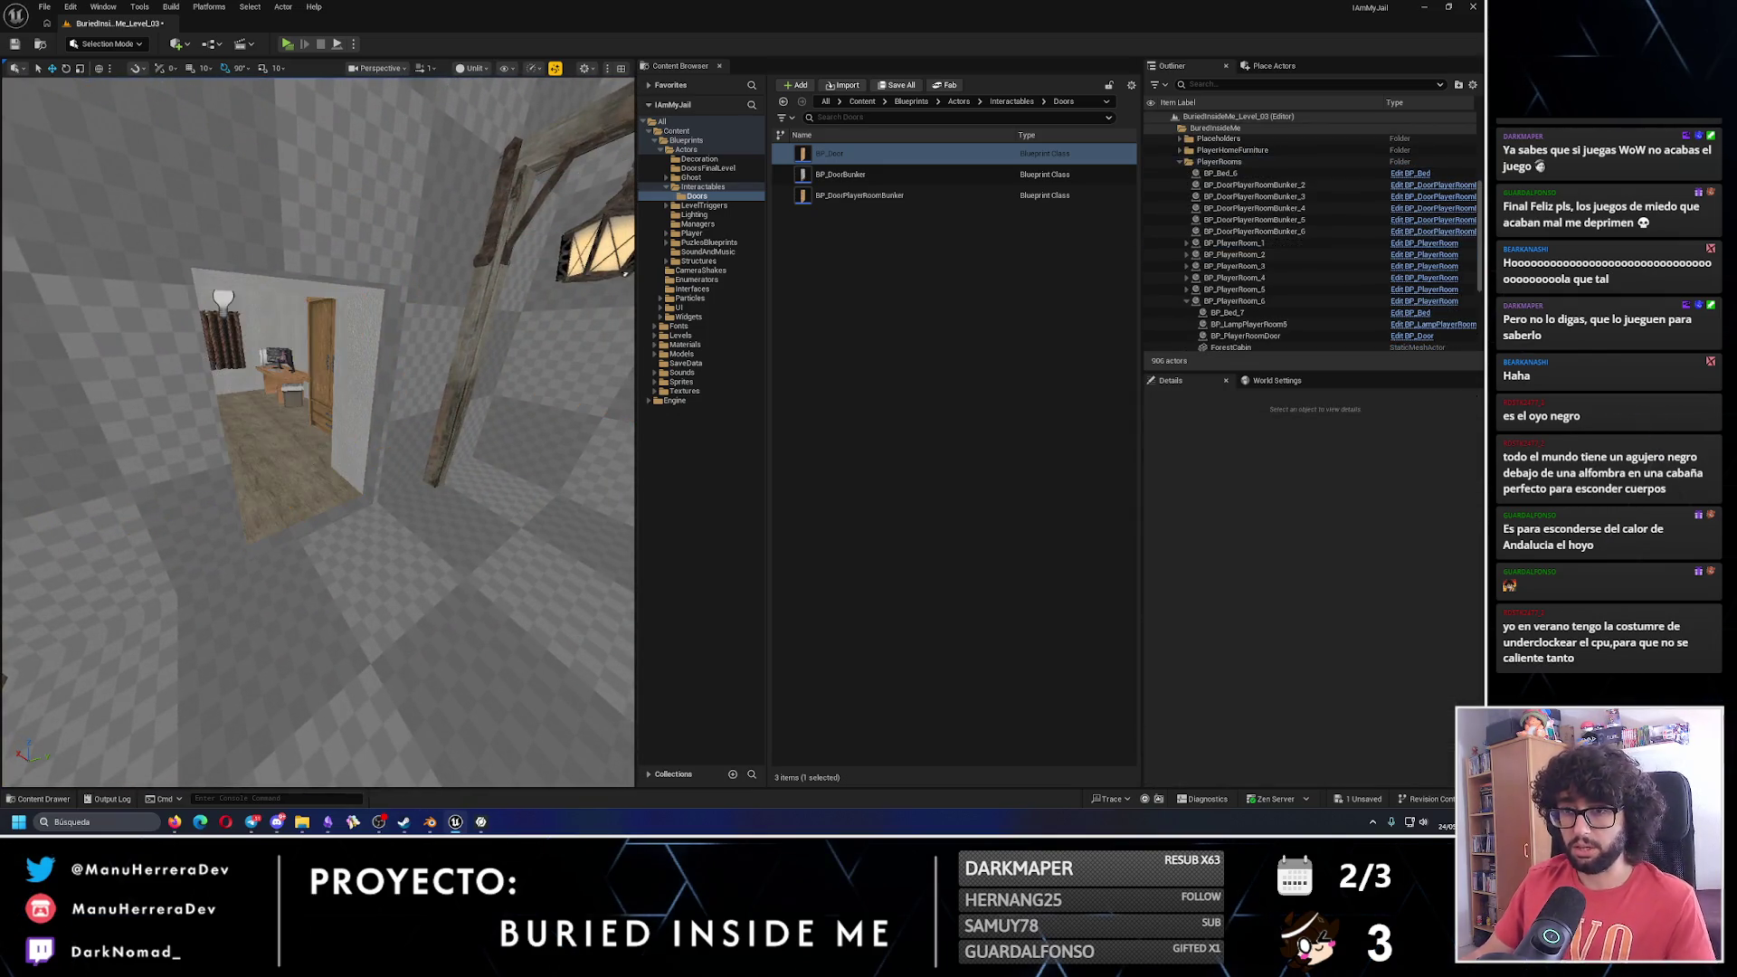
scroll(317, 448, "down", 10)
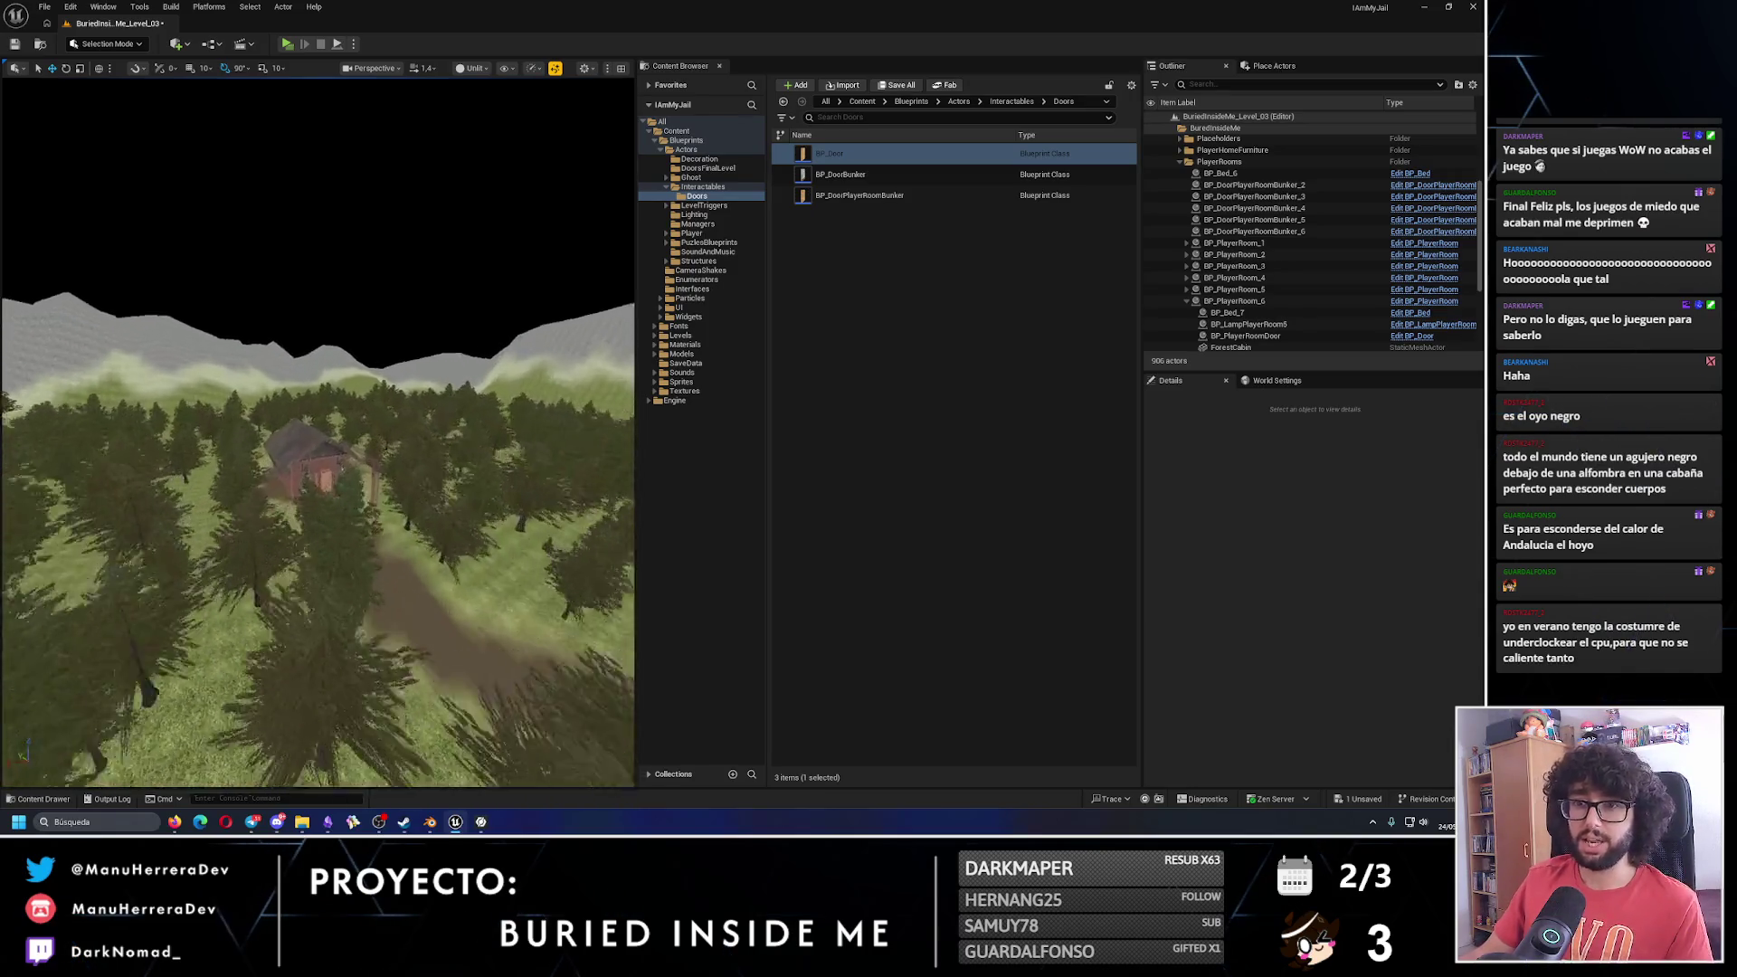
scroll(273, 371, "up", 8)
Duplicate the existing player room door and drag the copy out.
left_click(273, 371)
scroll(274, 371, "down", 6)
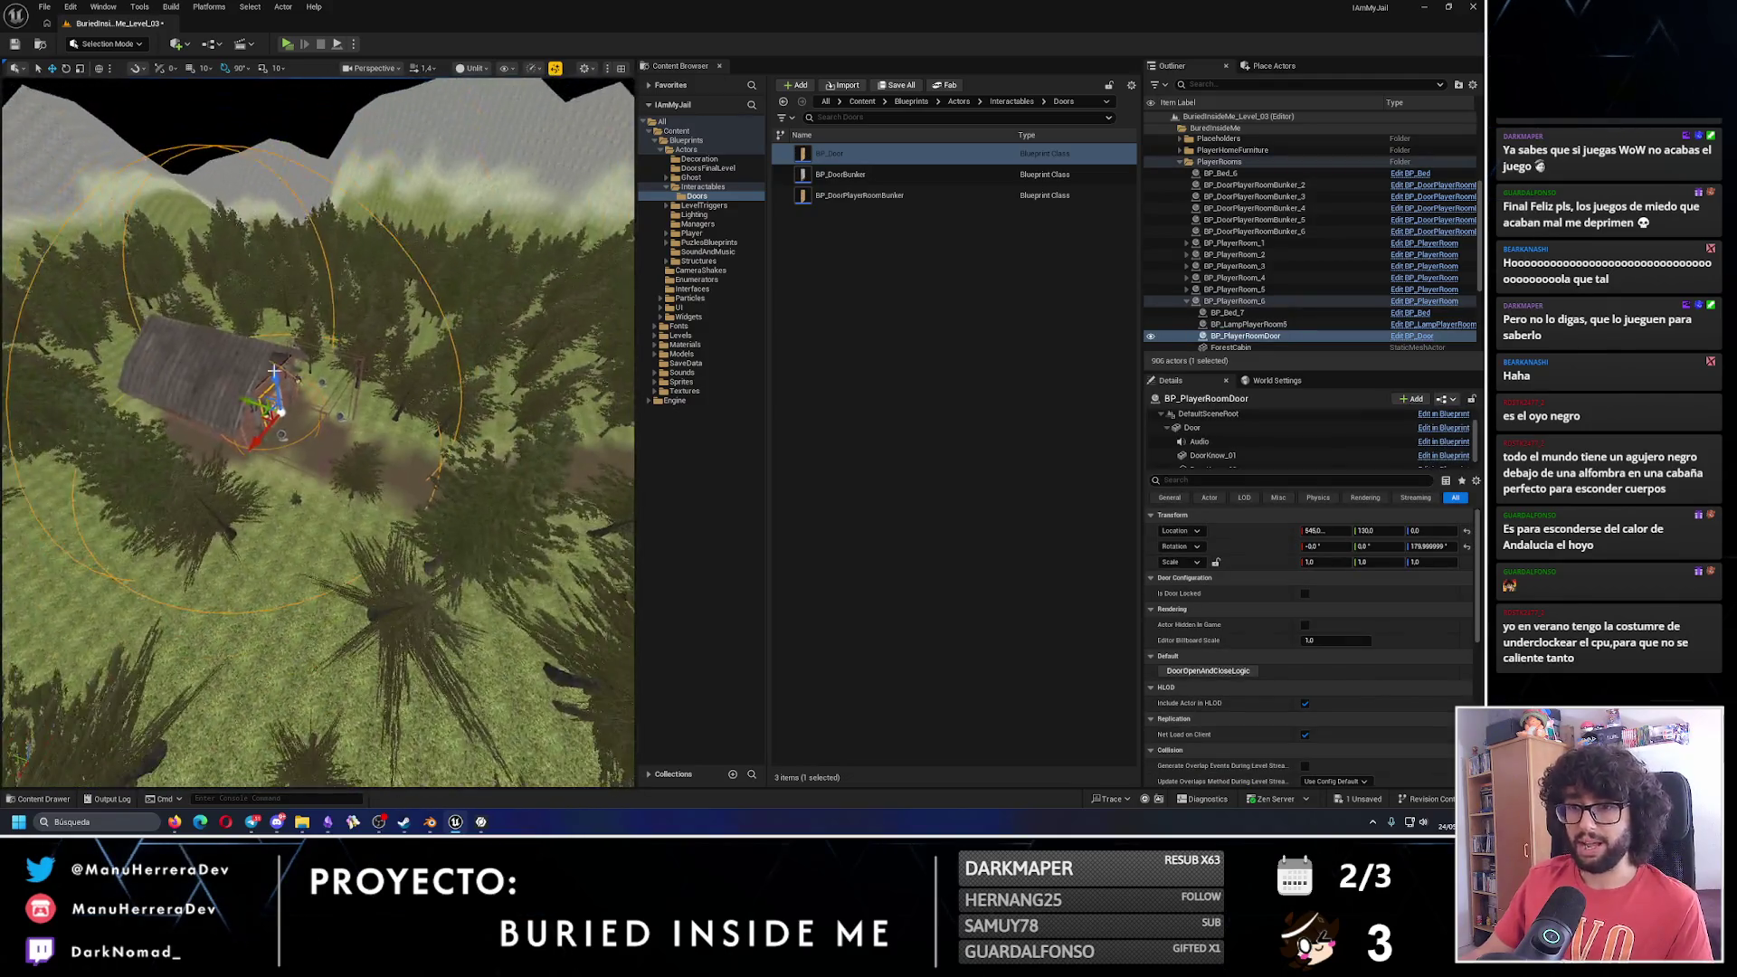
key("ctrl+d")
left_click_drag(280, 409, 425, 452)
scroll(365, 461, "up", 6)
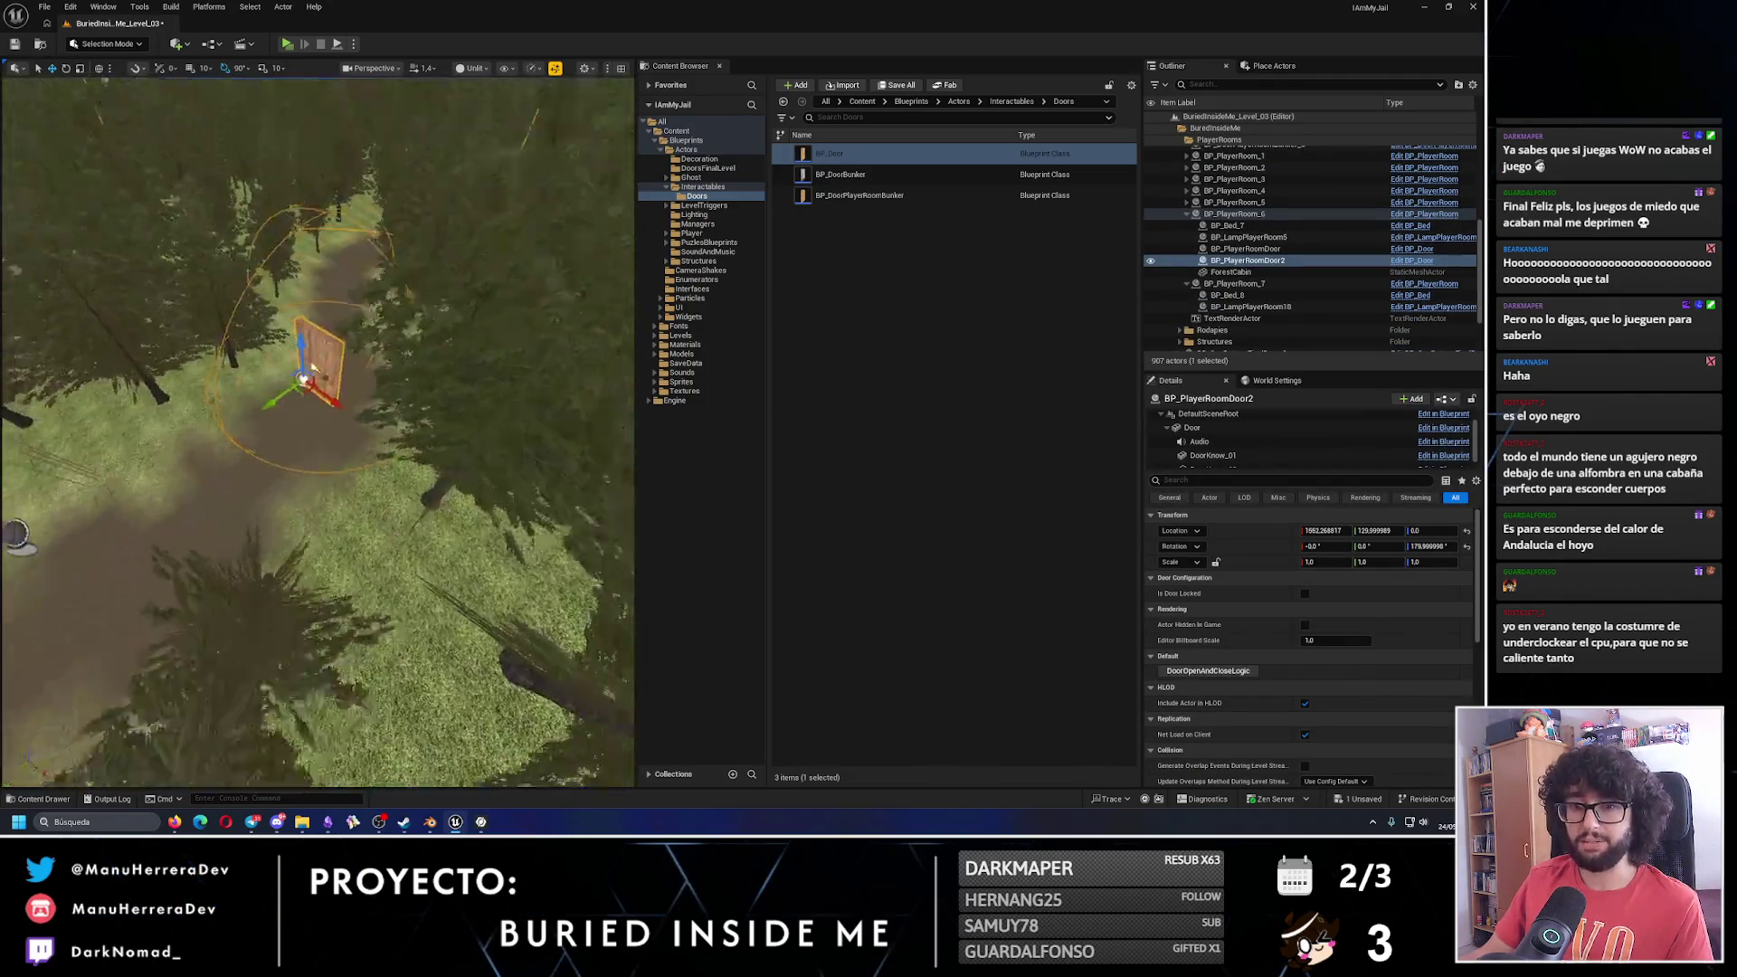
Rotate the copied door to -90 degrees and move it far along X.
key("e")
left_click_drag(315, 424, 271, 434)
scroll(286, 479, "down", 10)
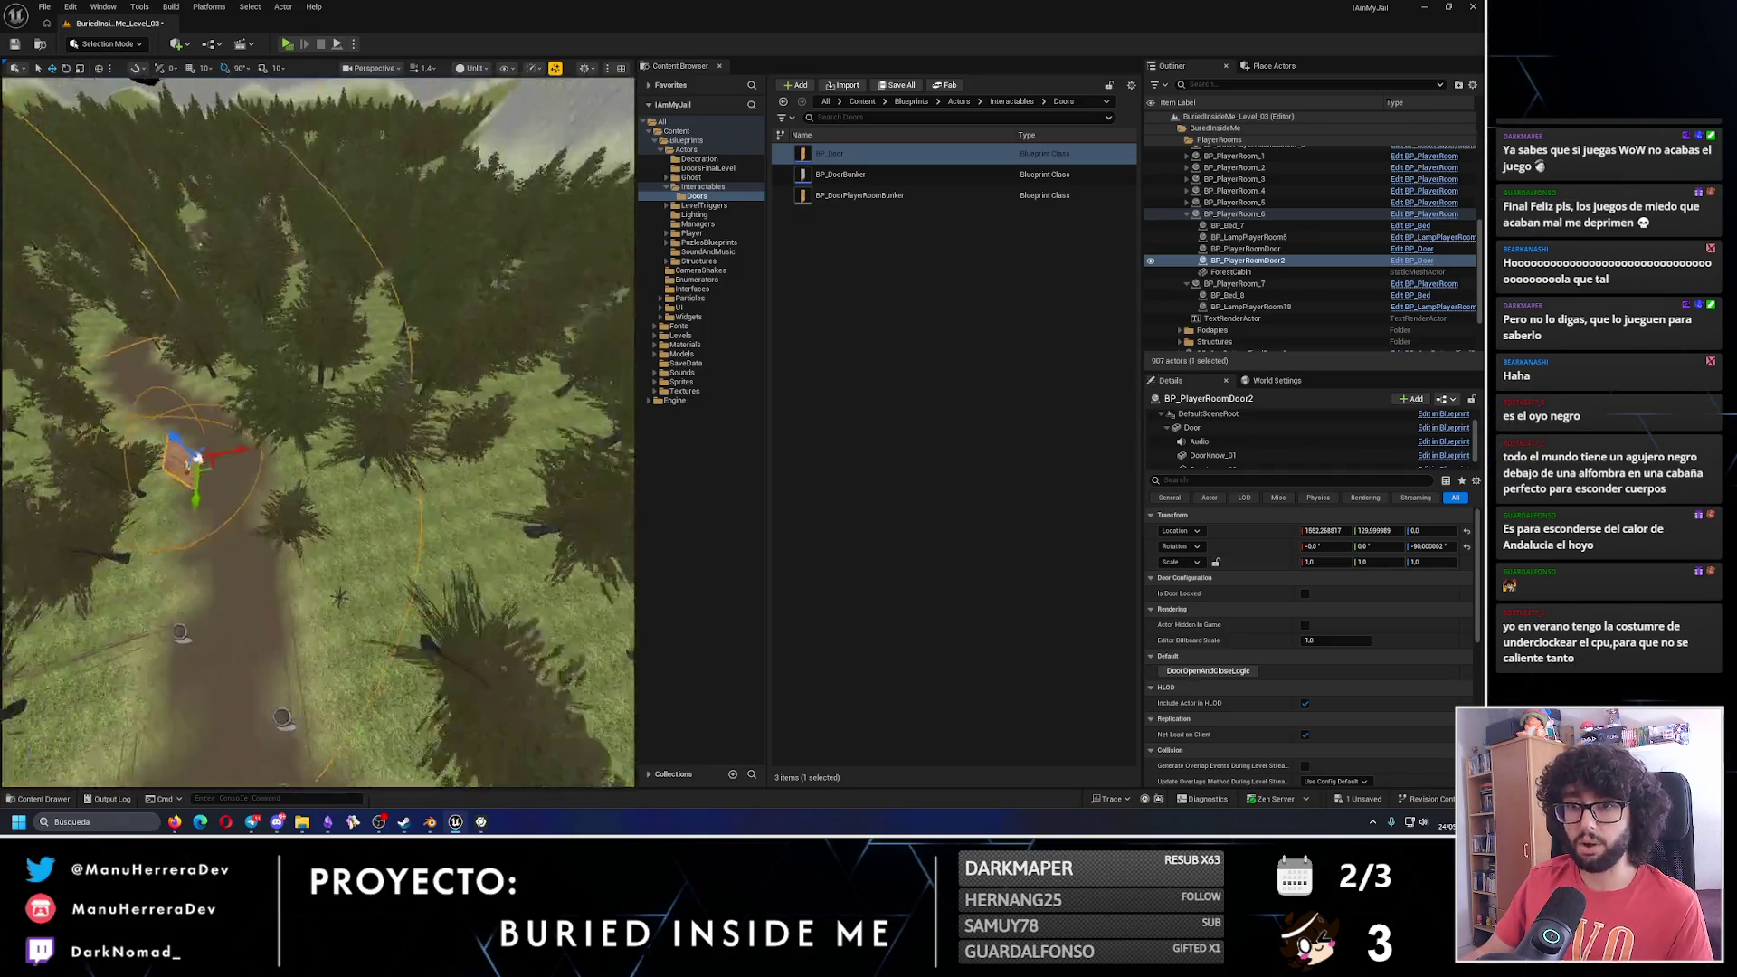
key("w")
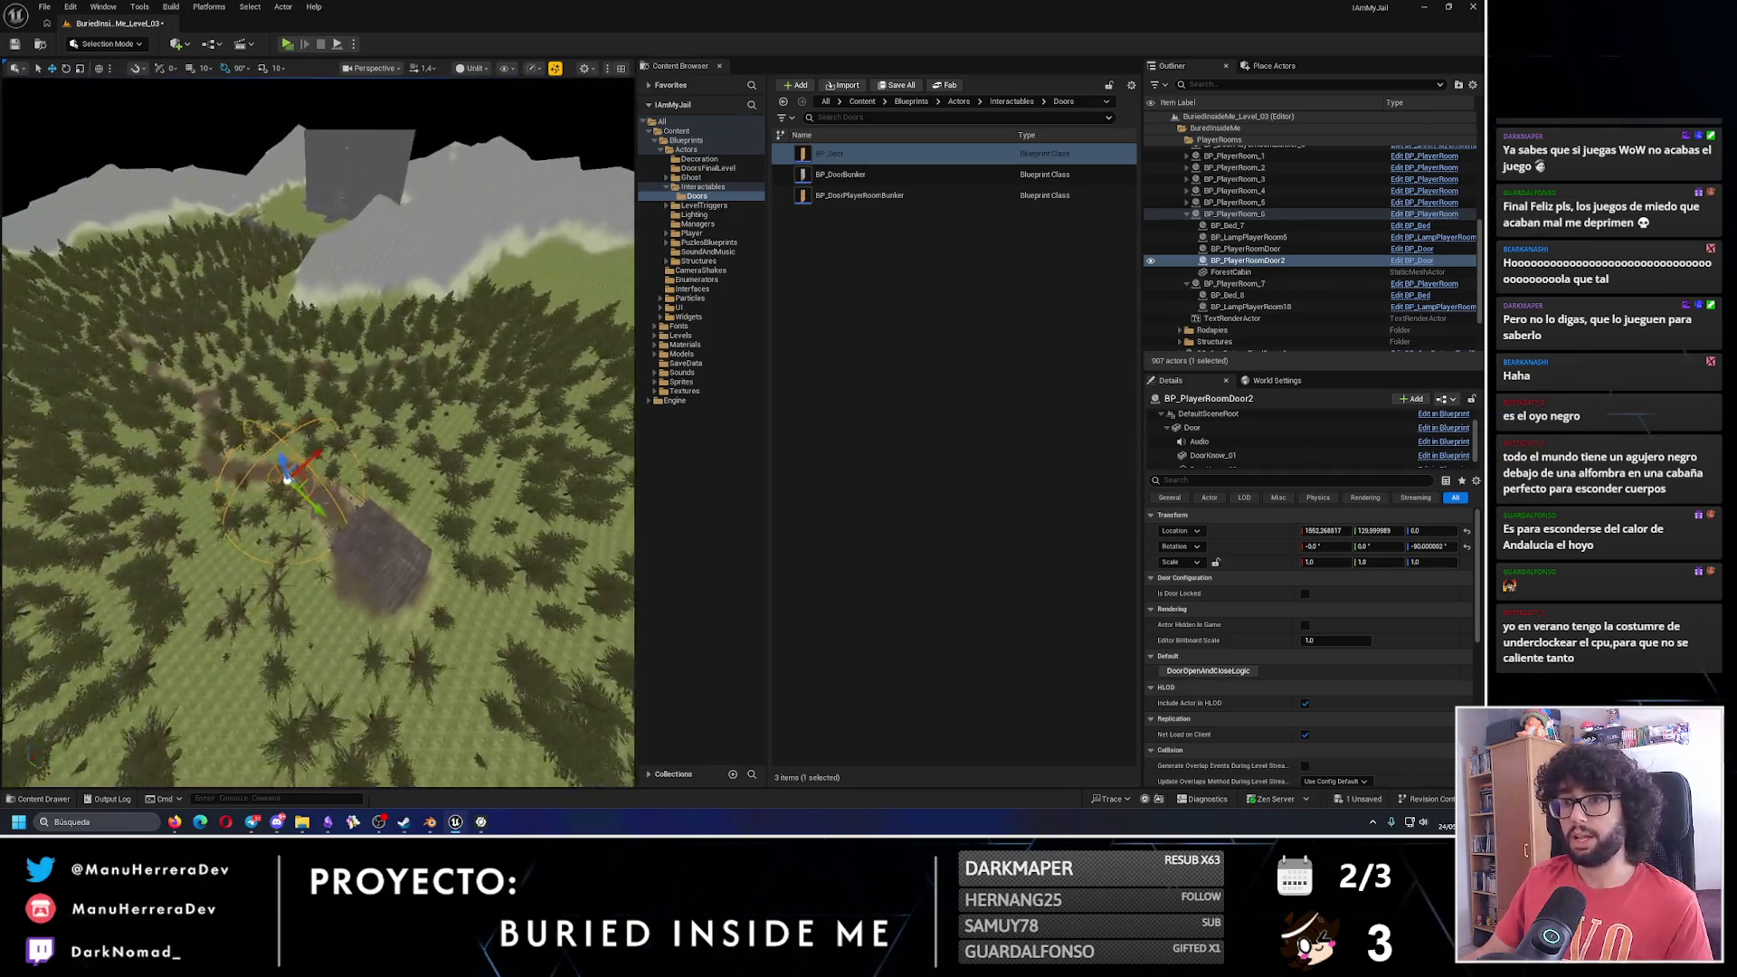
scroll(286, 480, "up", 4)
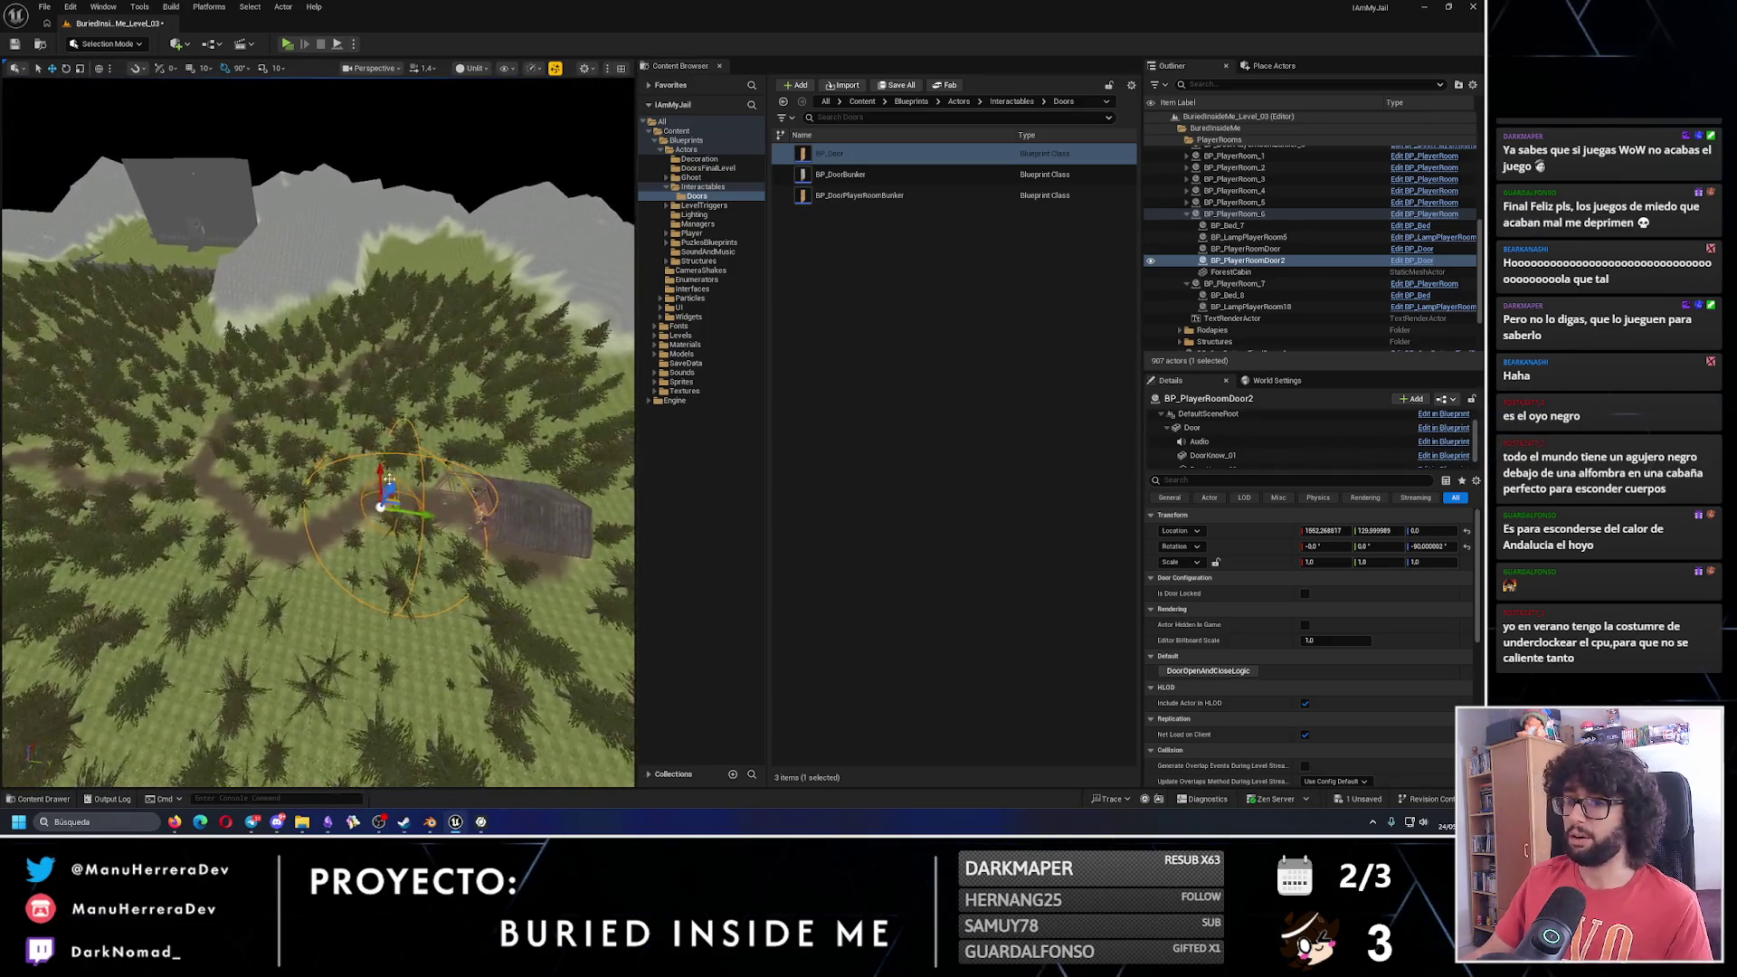
mouse_move(421, 514)
left_mouse_down()
mouse_move(78, 368)
mouse_move(192, 418)
mouse_move(400, 342)
mouse_move(387, 482)
left_mouse_up()
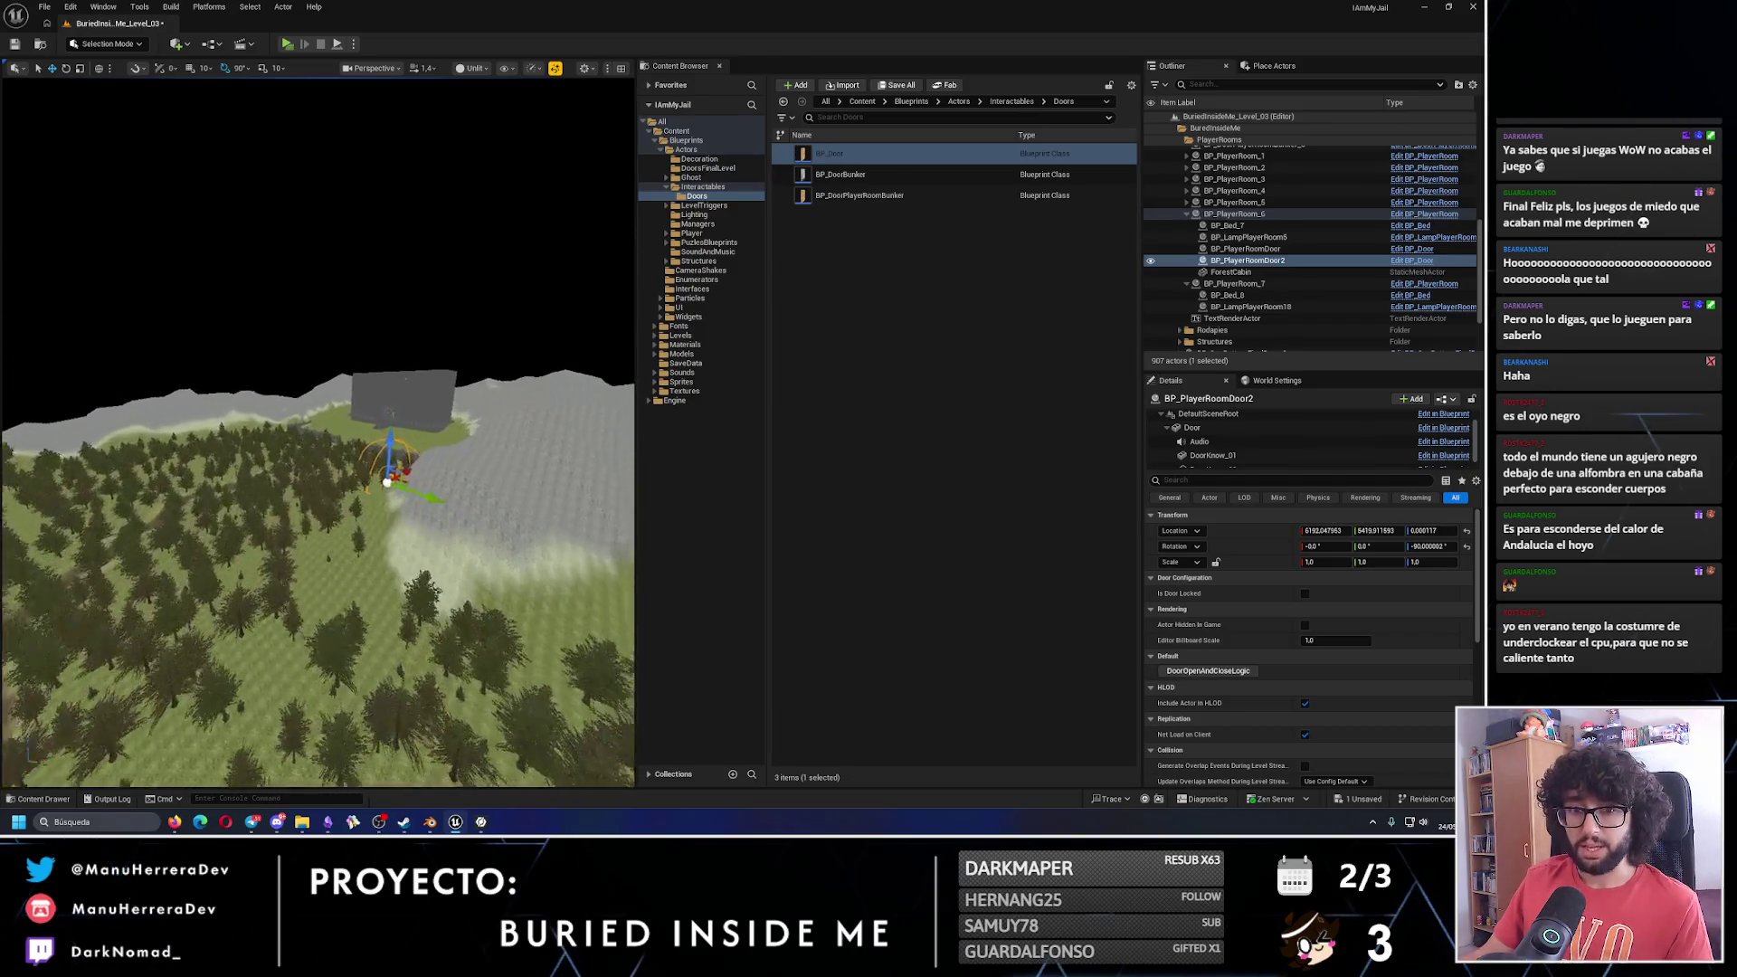
scroll(388, 482, "up", 6)
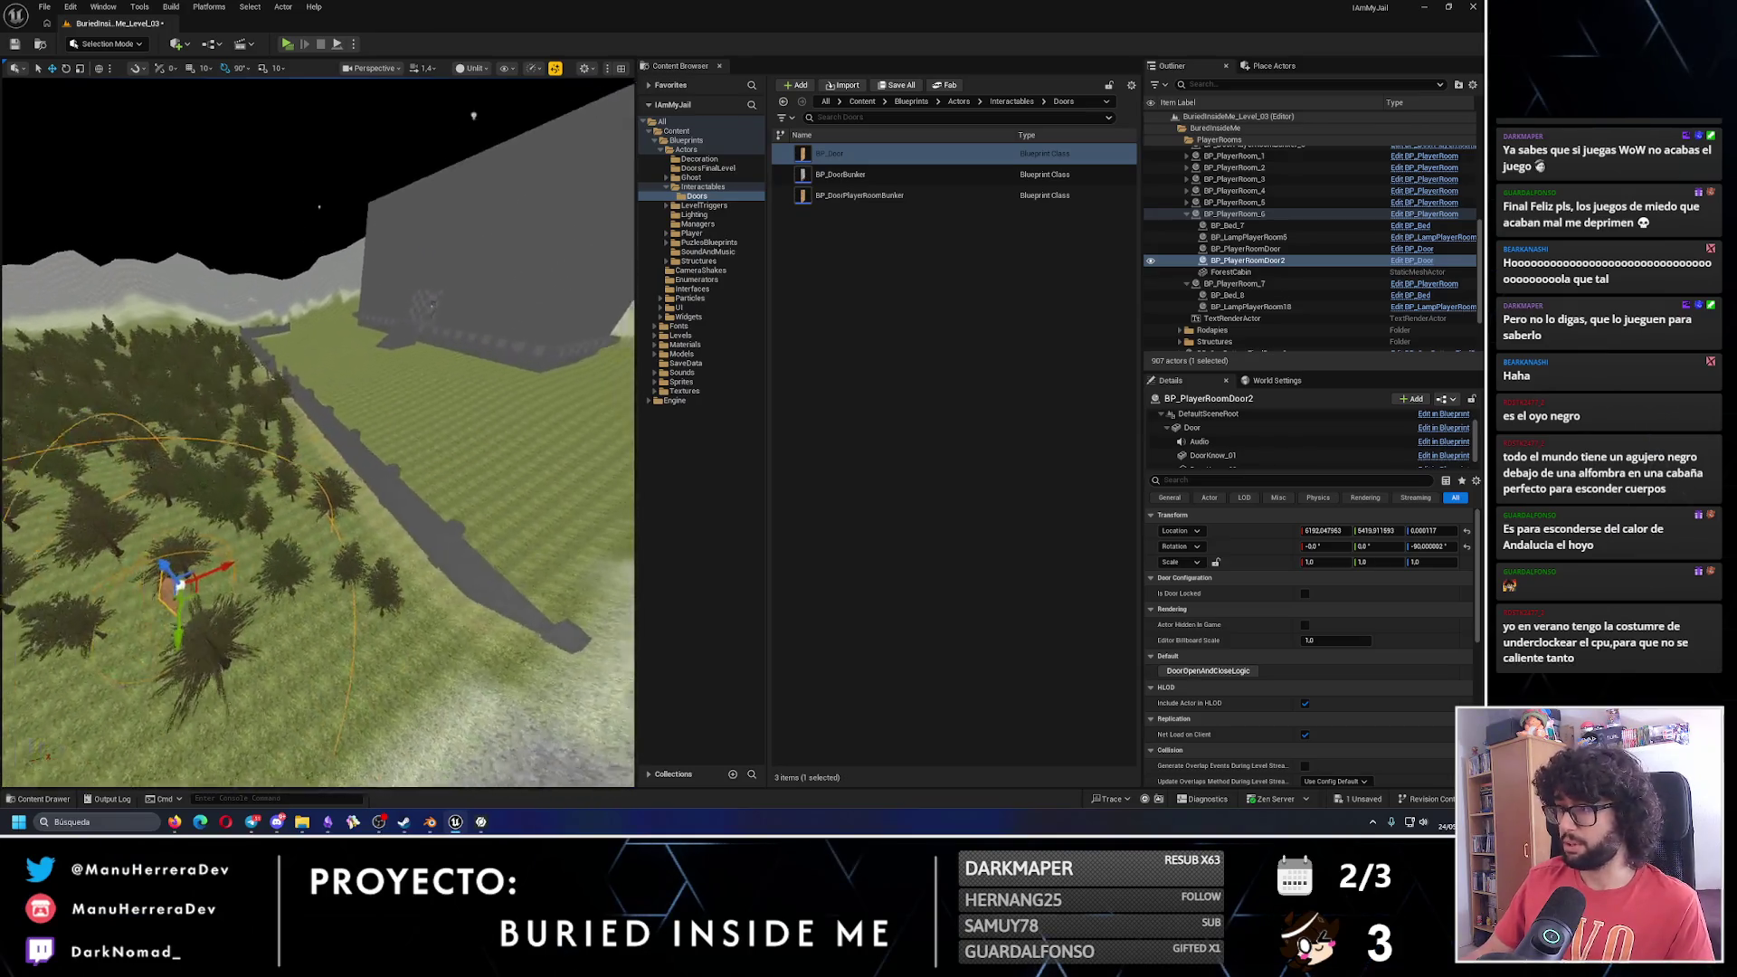
scroll(473, 116, "down", 3)
Parent the copy under BP_PlayerRoom_7 and name the doors BP_PlayerRoomDoor_1 and BP_PlayerRoomDoor_2.
left_click_drag(1249, 261, 1241, 284)
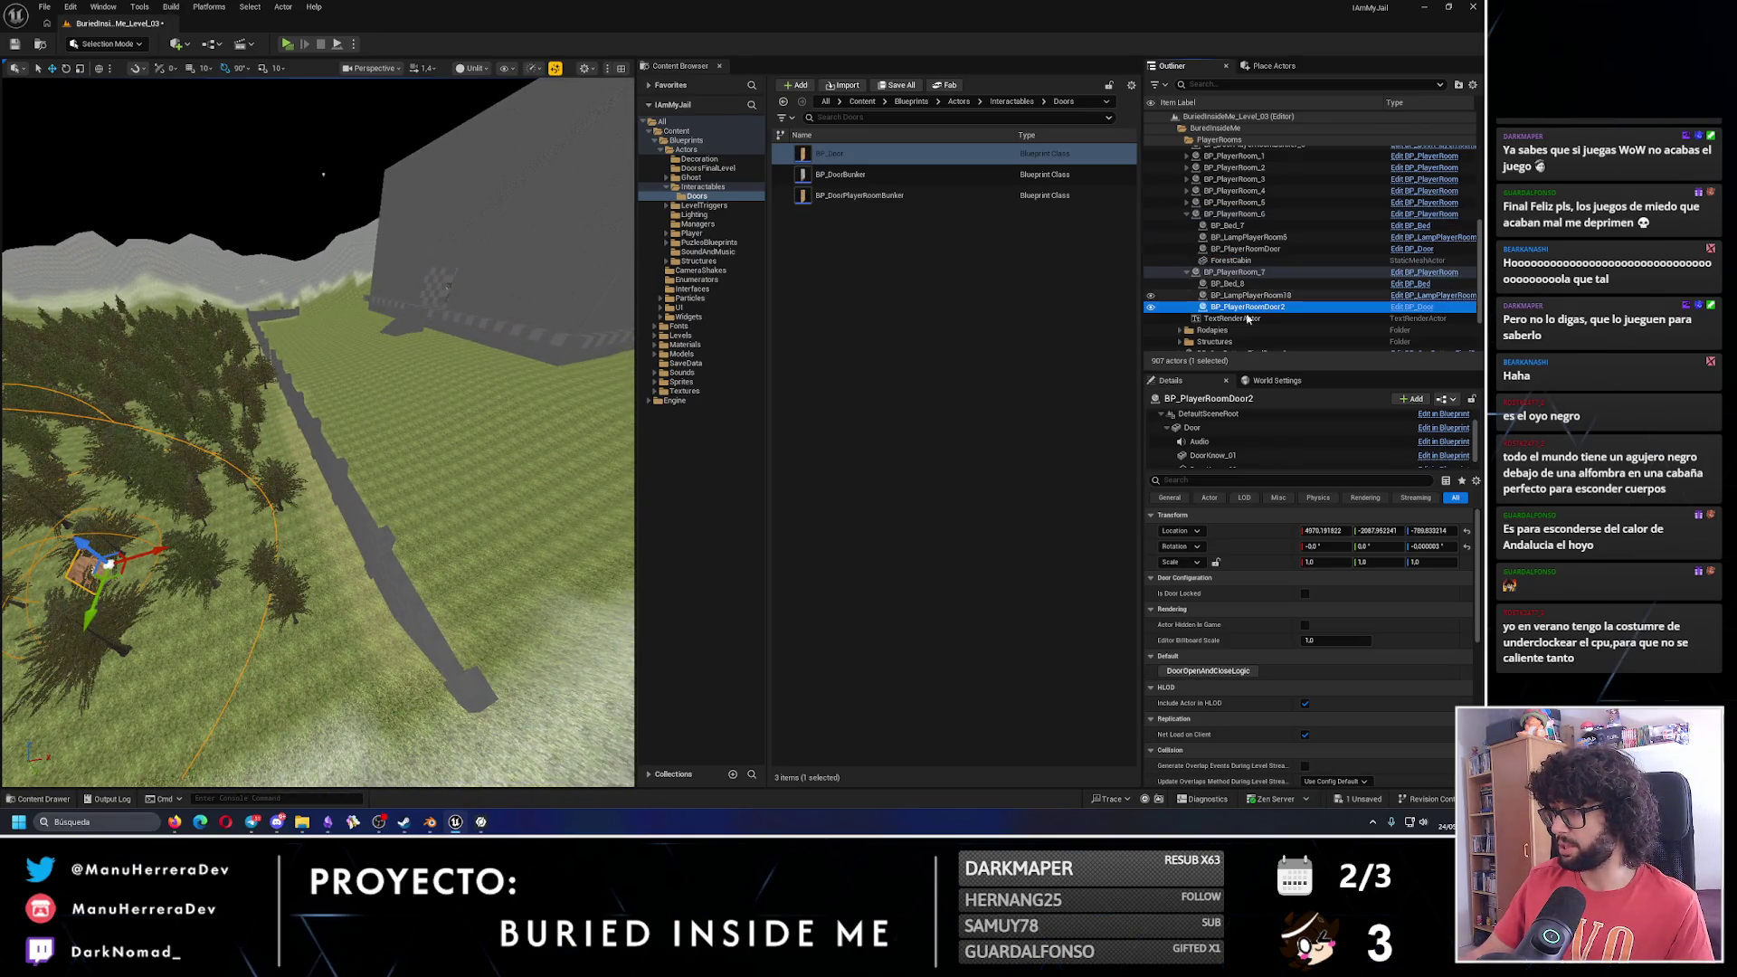
left_click(1276, 250)
key("F2")
key("Return")
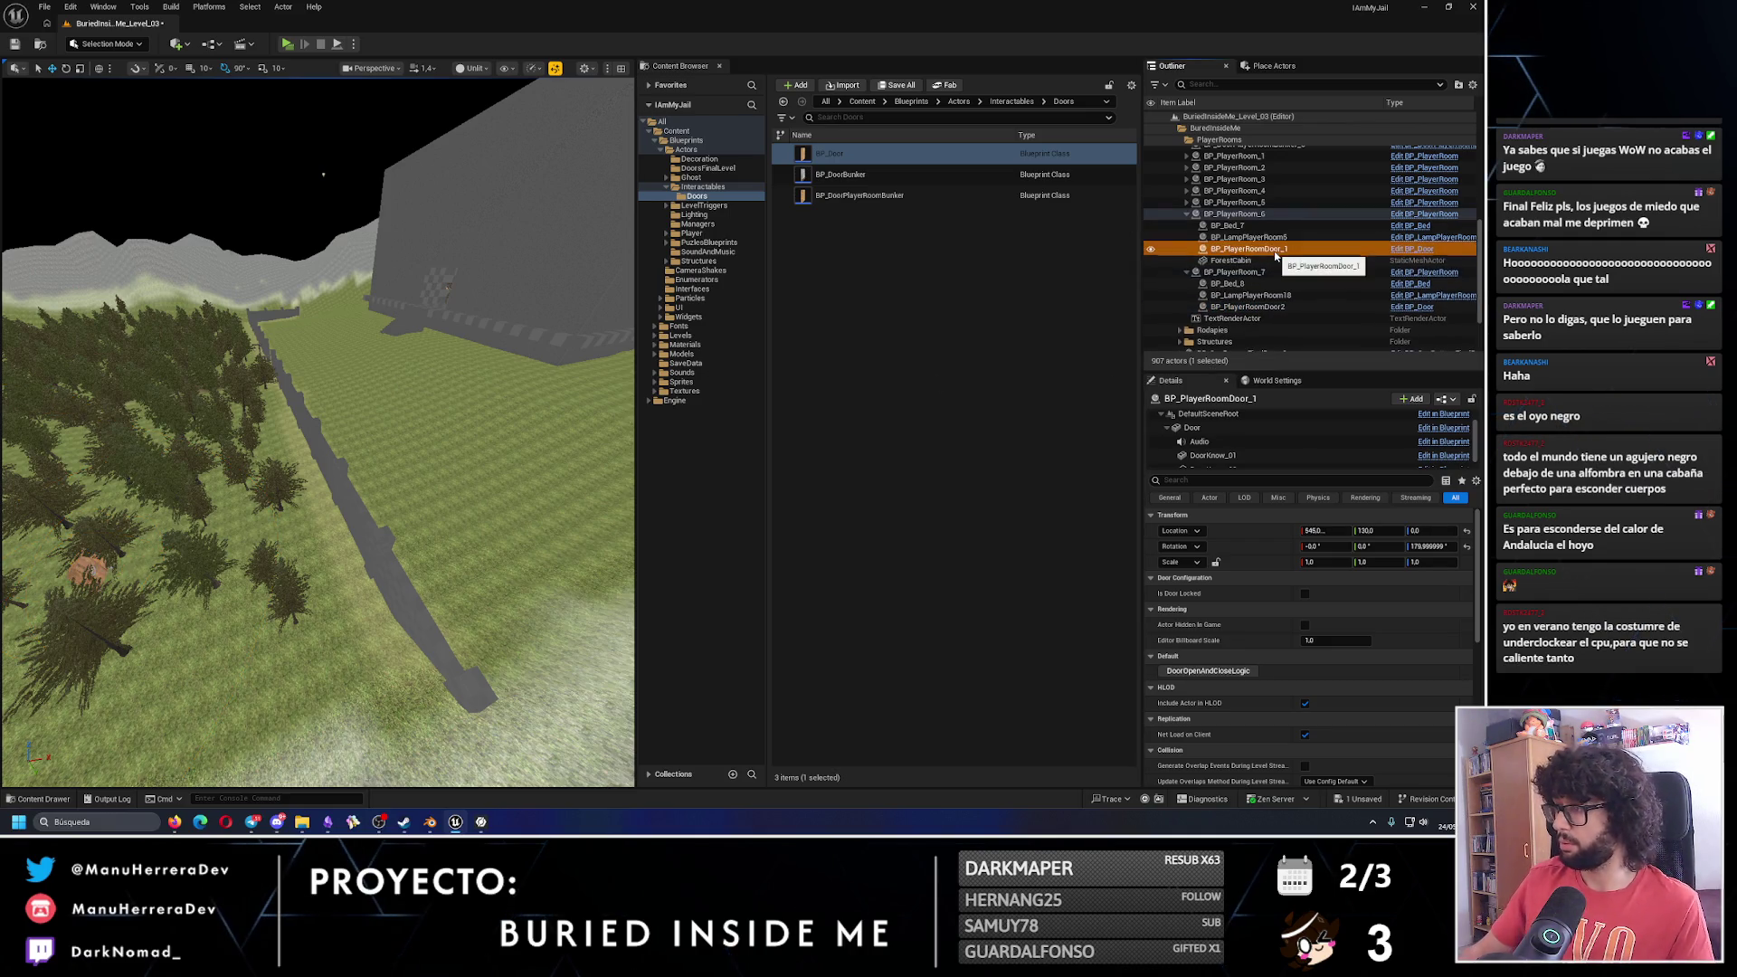
left_click(1254, 308)
key("F2")
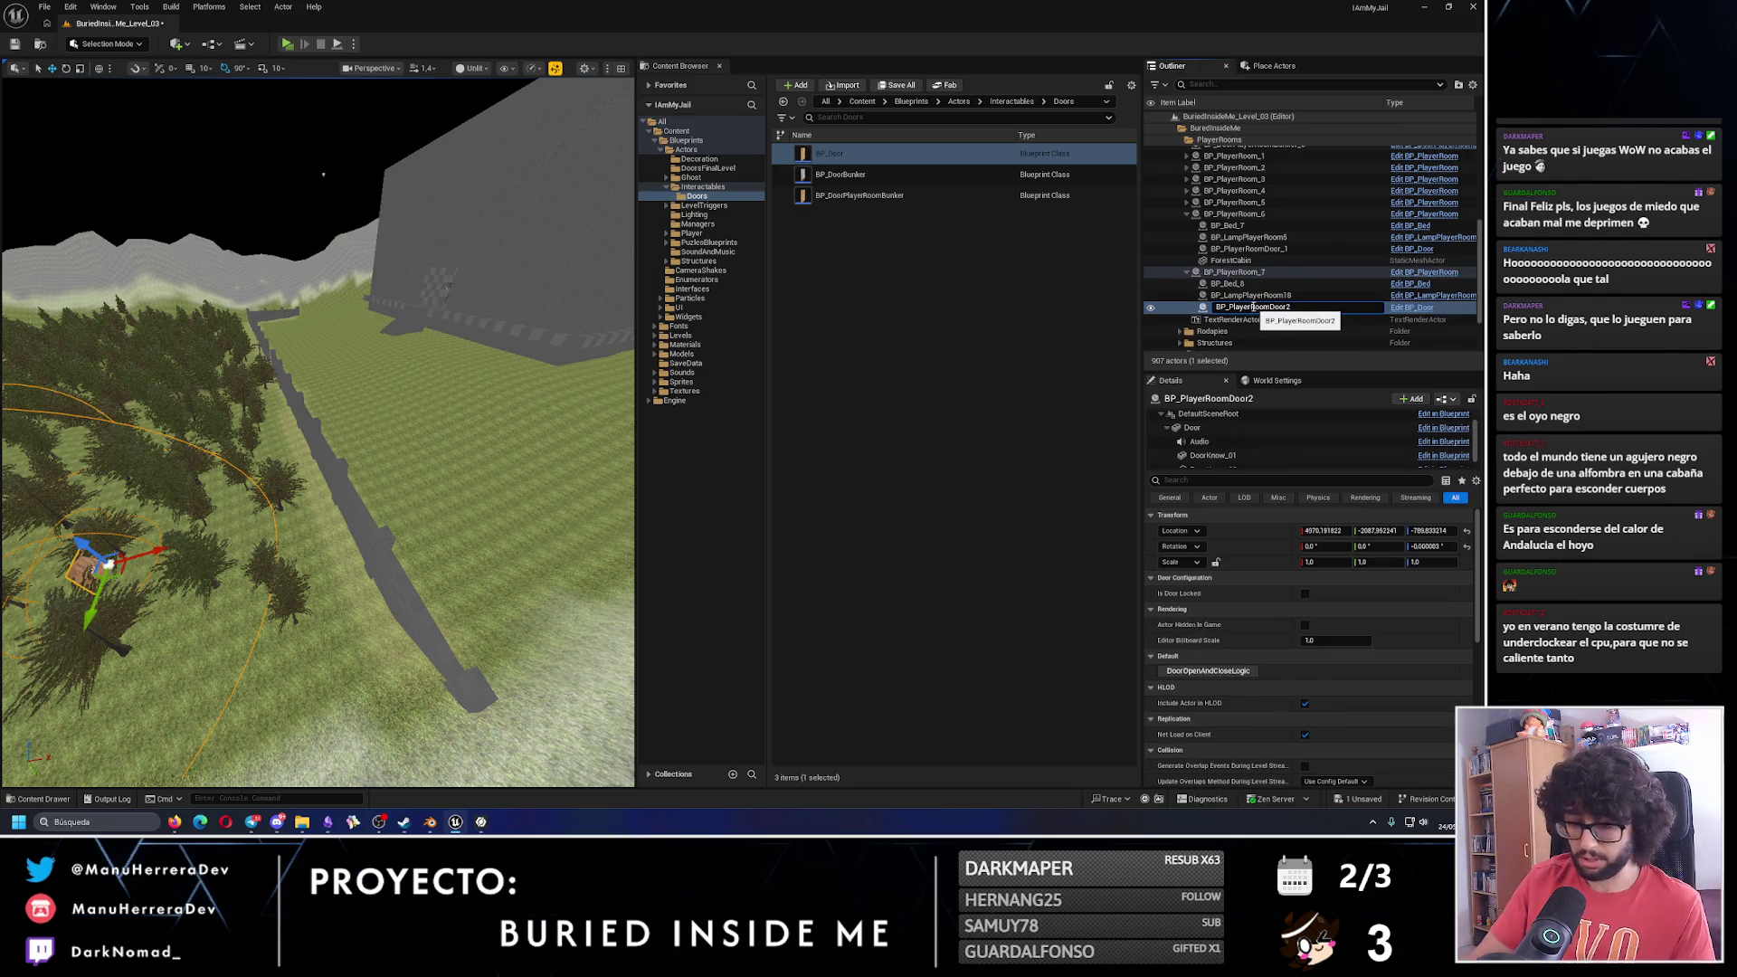
type("_2")
key("Return")
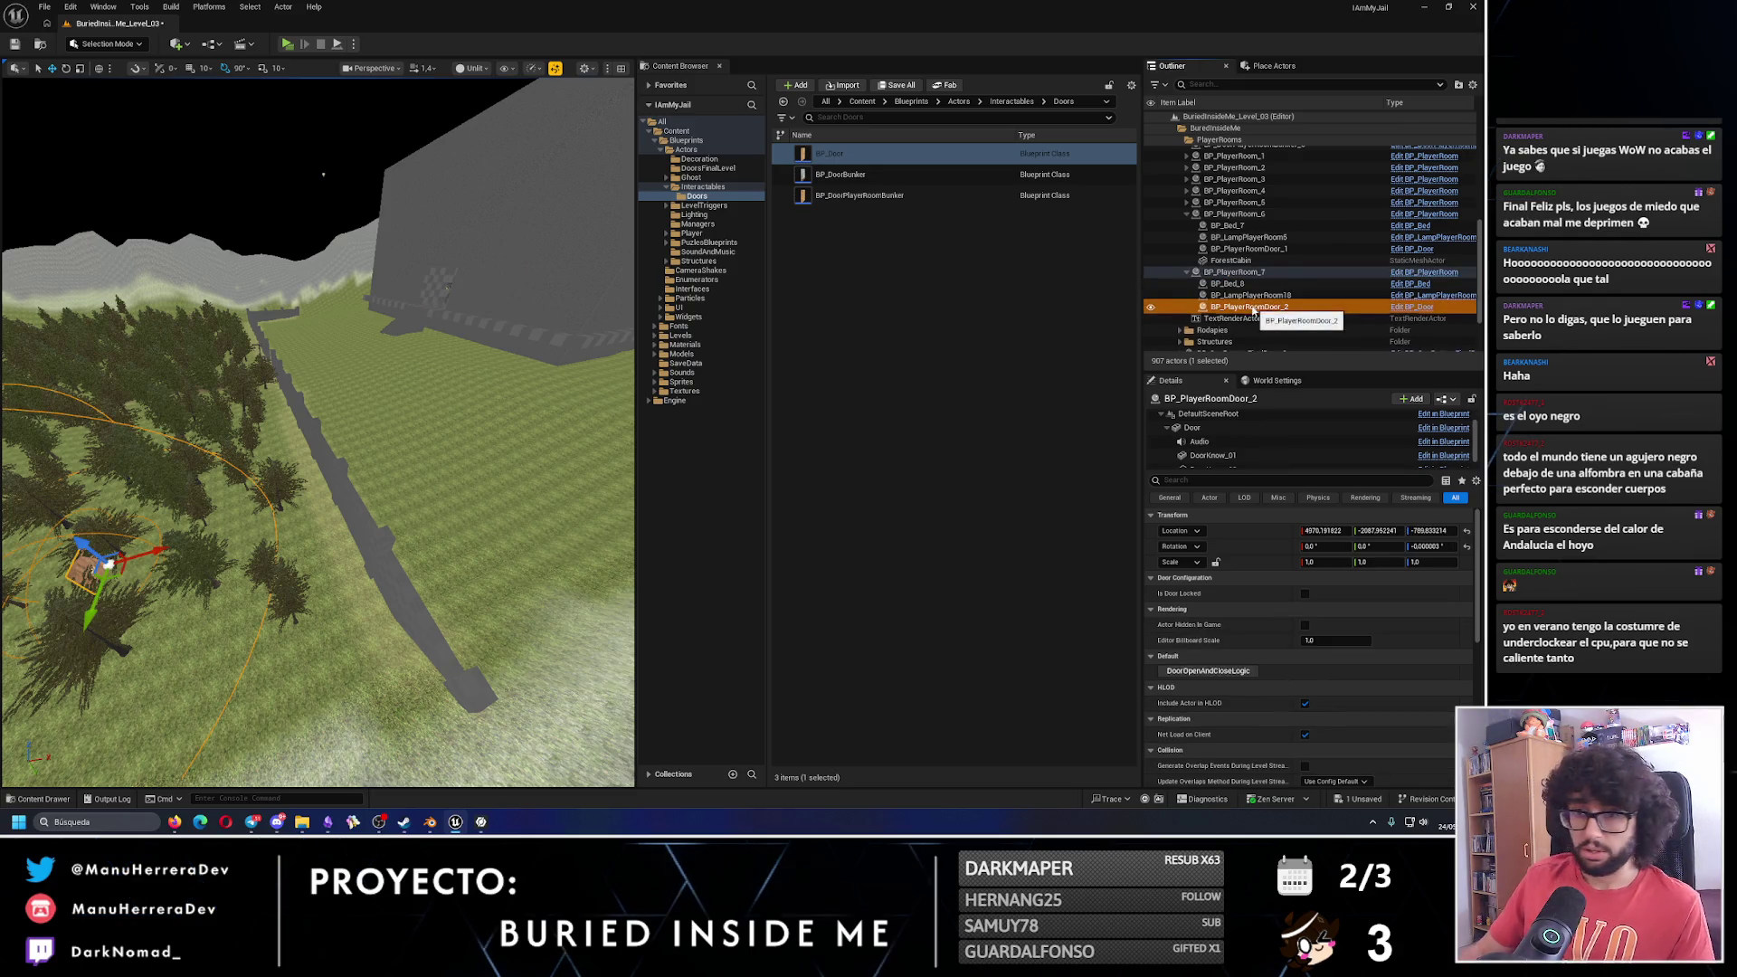
Move BP_PlayerRoomDoor_2 toward the building, raise it and slide it along Y beside the room.
left_click_drag(161, 555, 543, 416)
key("f")
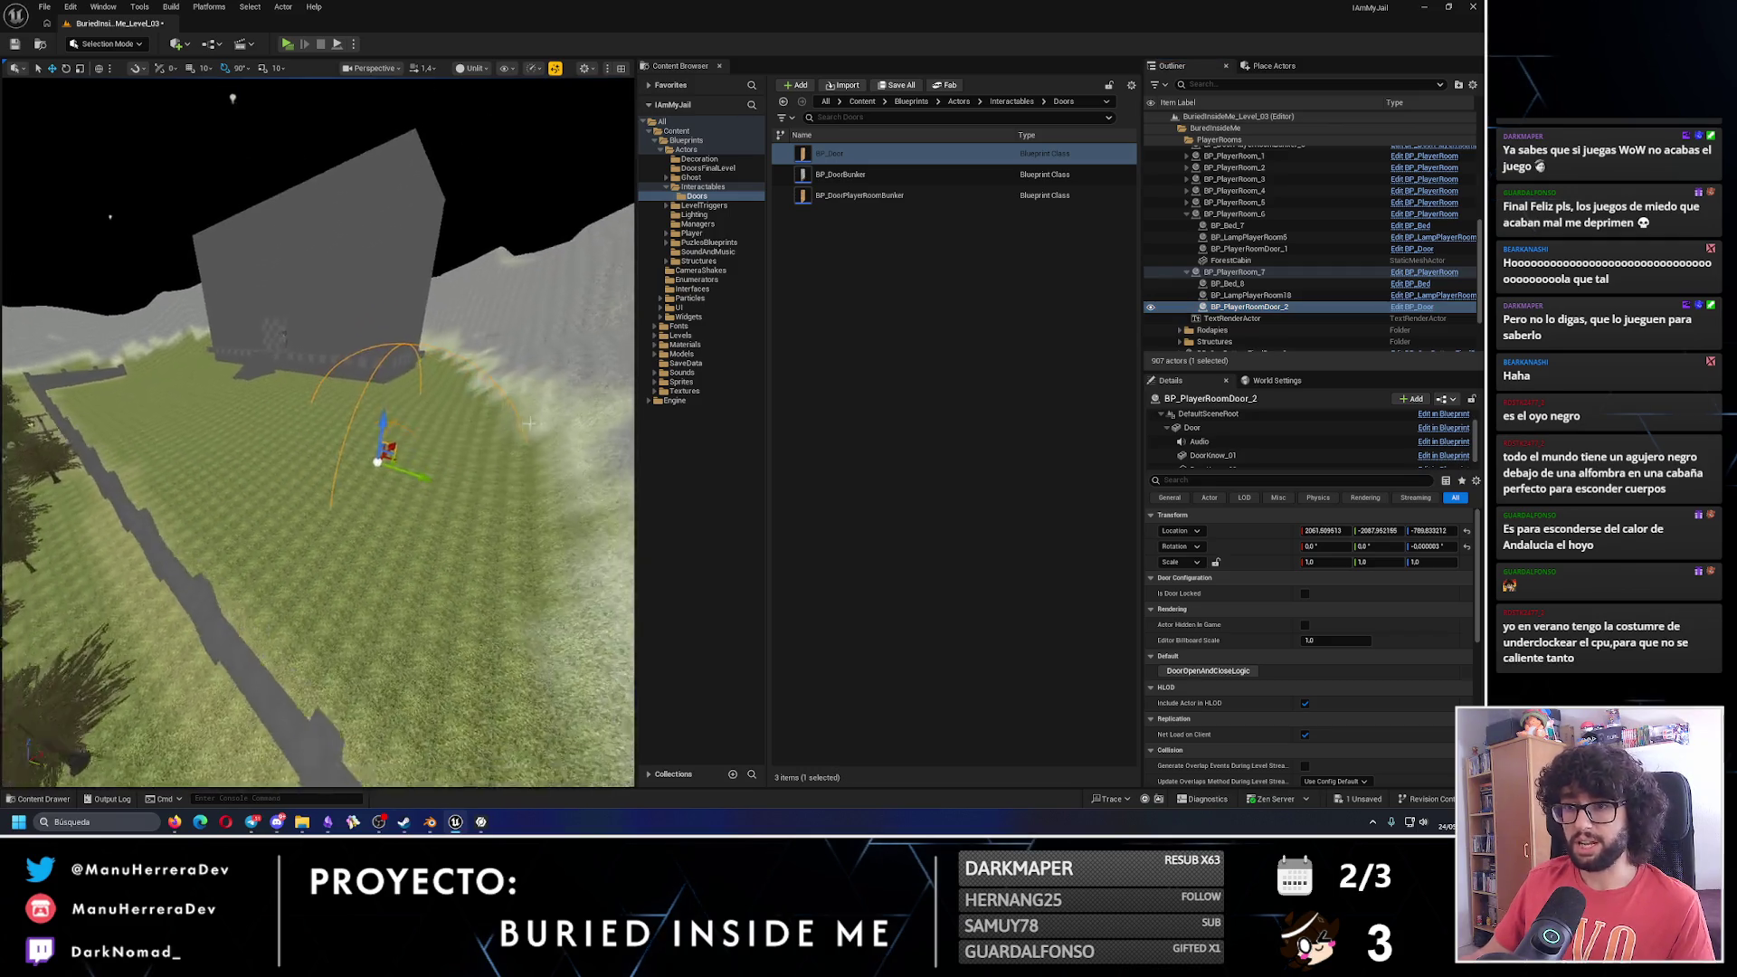
left_click_drag(401, 343, 400, 298)
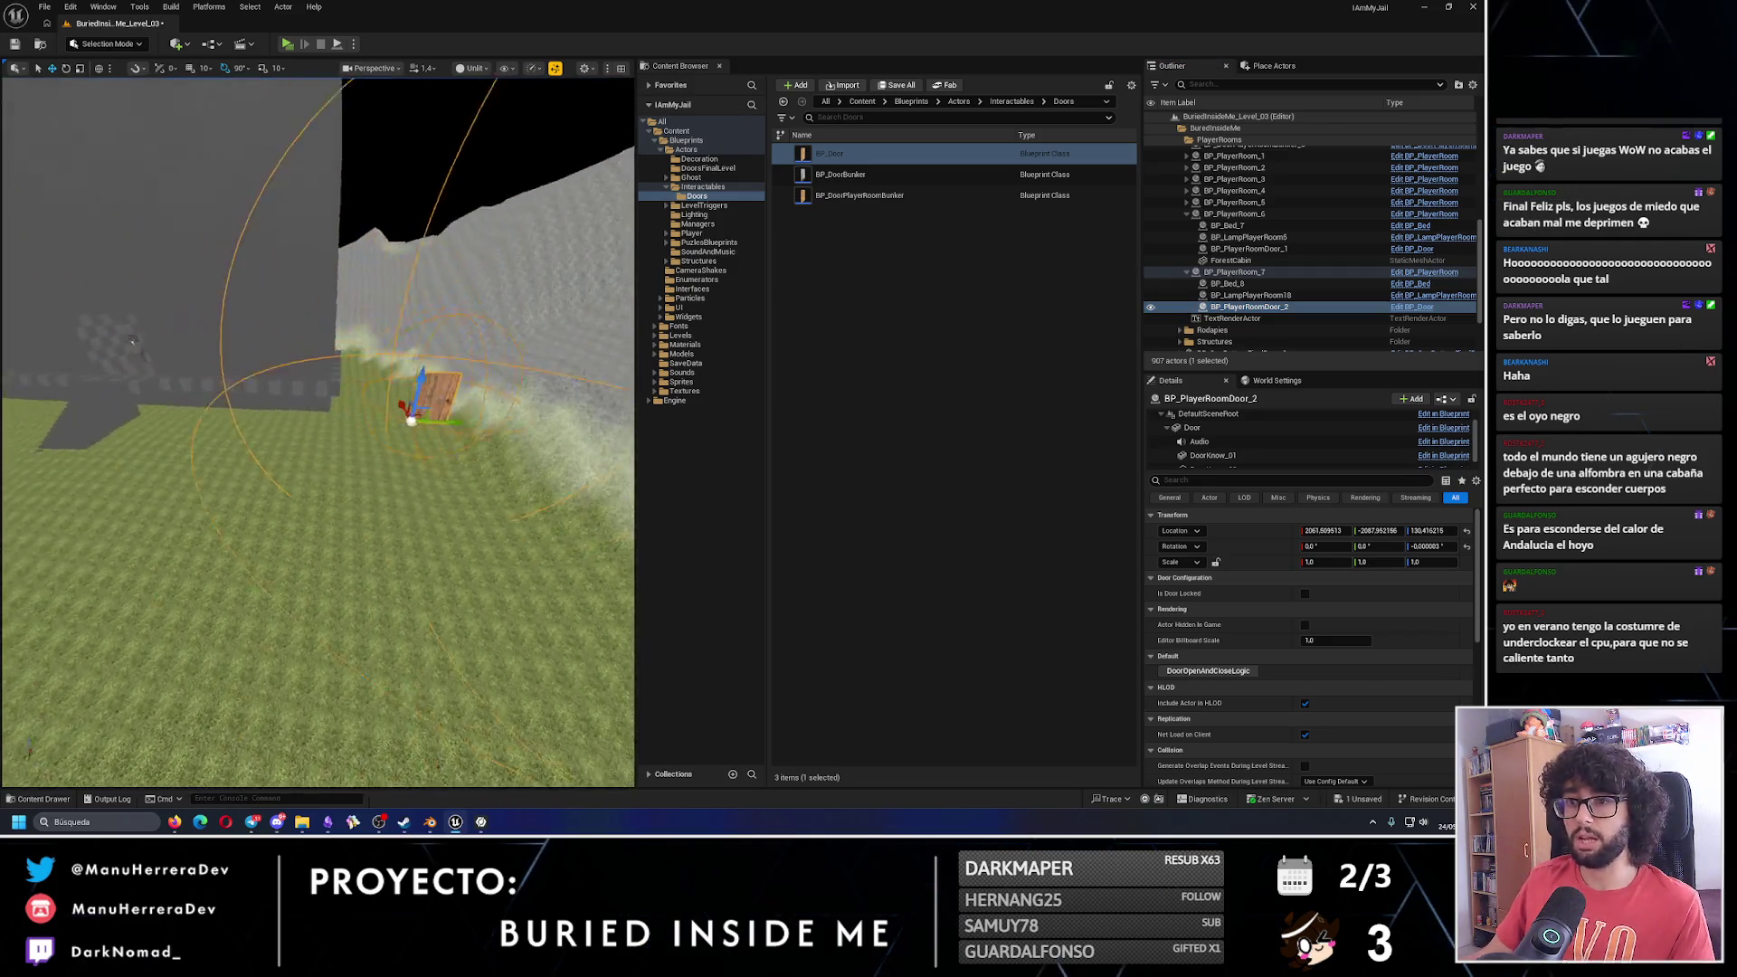
mouse_move(457, 410)
left_mouse_down()
mouse_move(180, 414)
mouse_move(497, 465)
mouse_move(485, 504)
mouse_move(384, 563)
left_mouse_up()
key("e")
Nudge the door along Y and lower it into the wall frame.
scroll(299, 478, "down", 5)
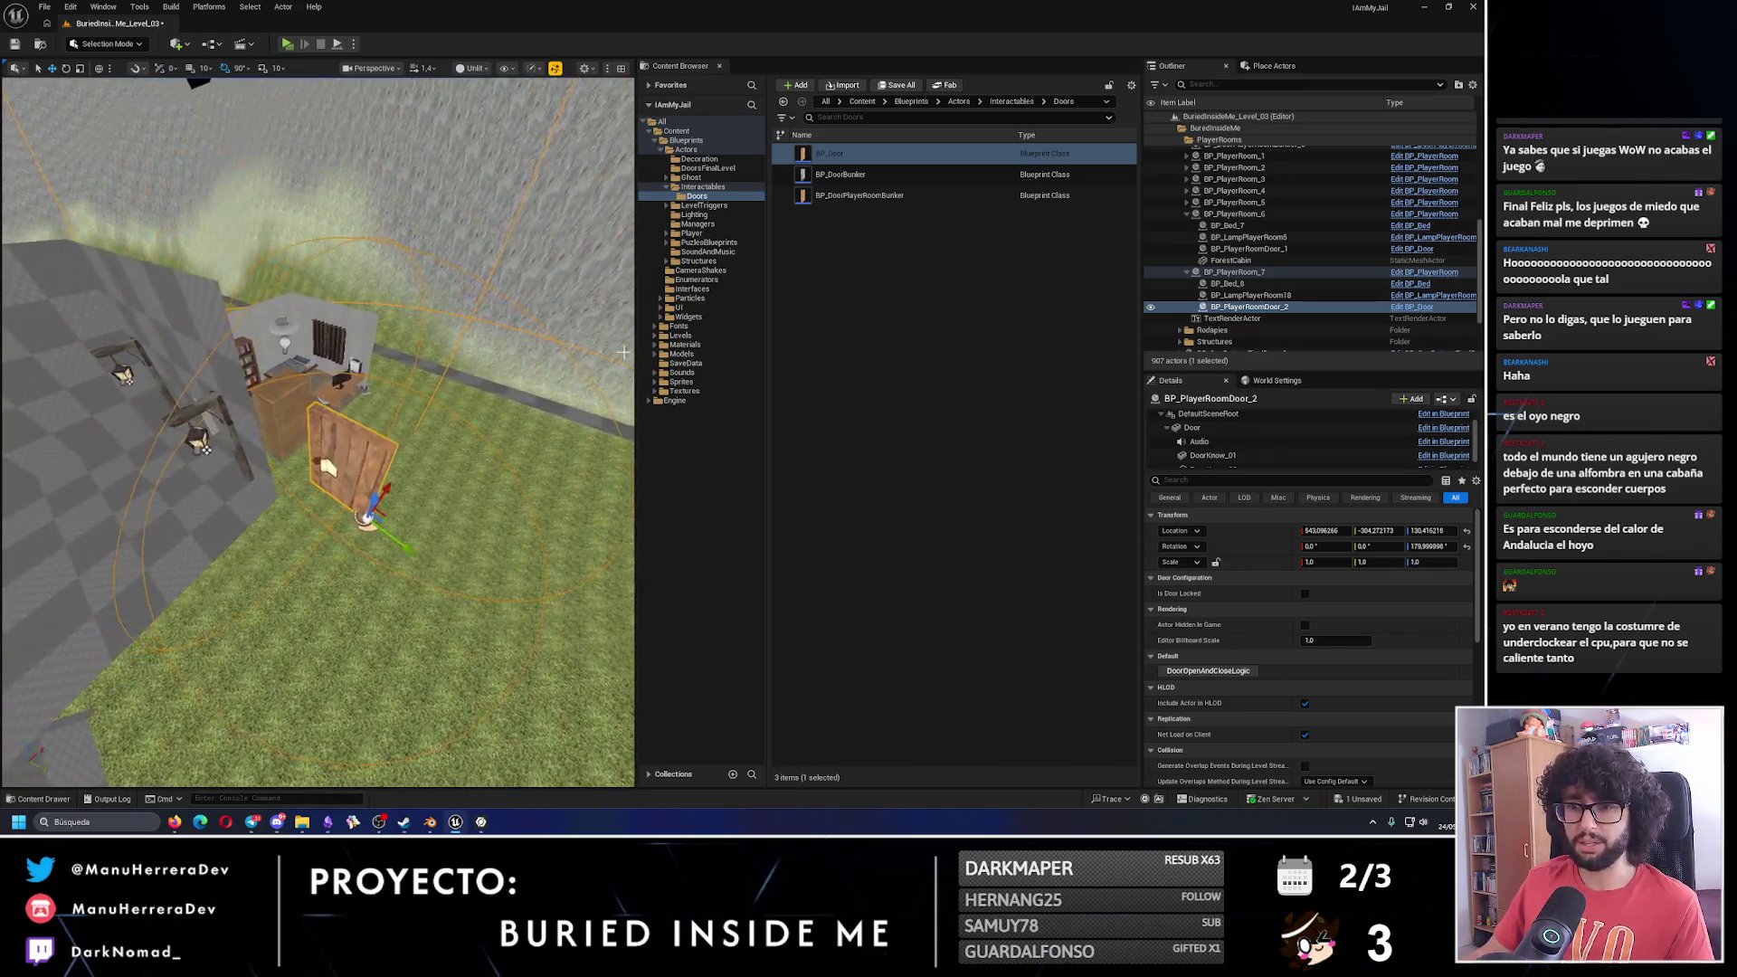
scroll(281, 482, "up", 10)
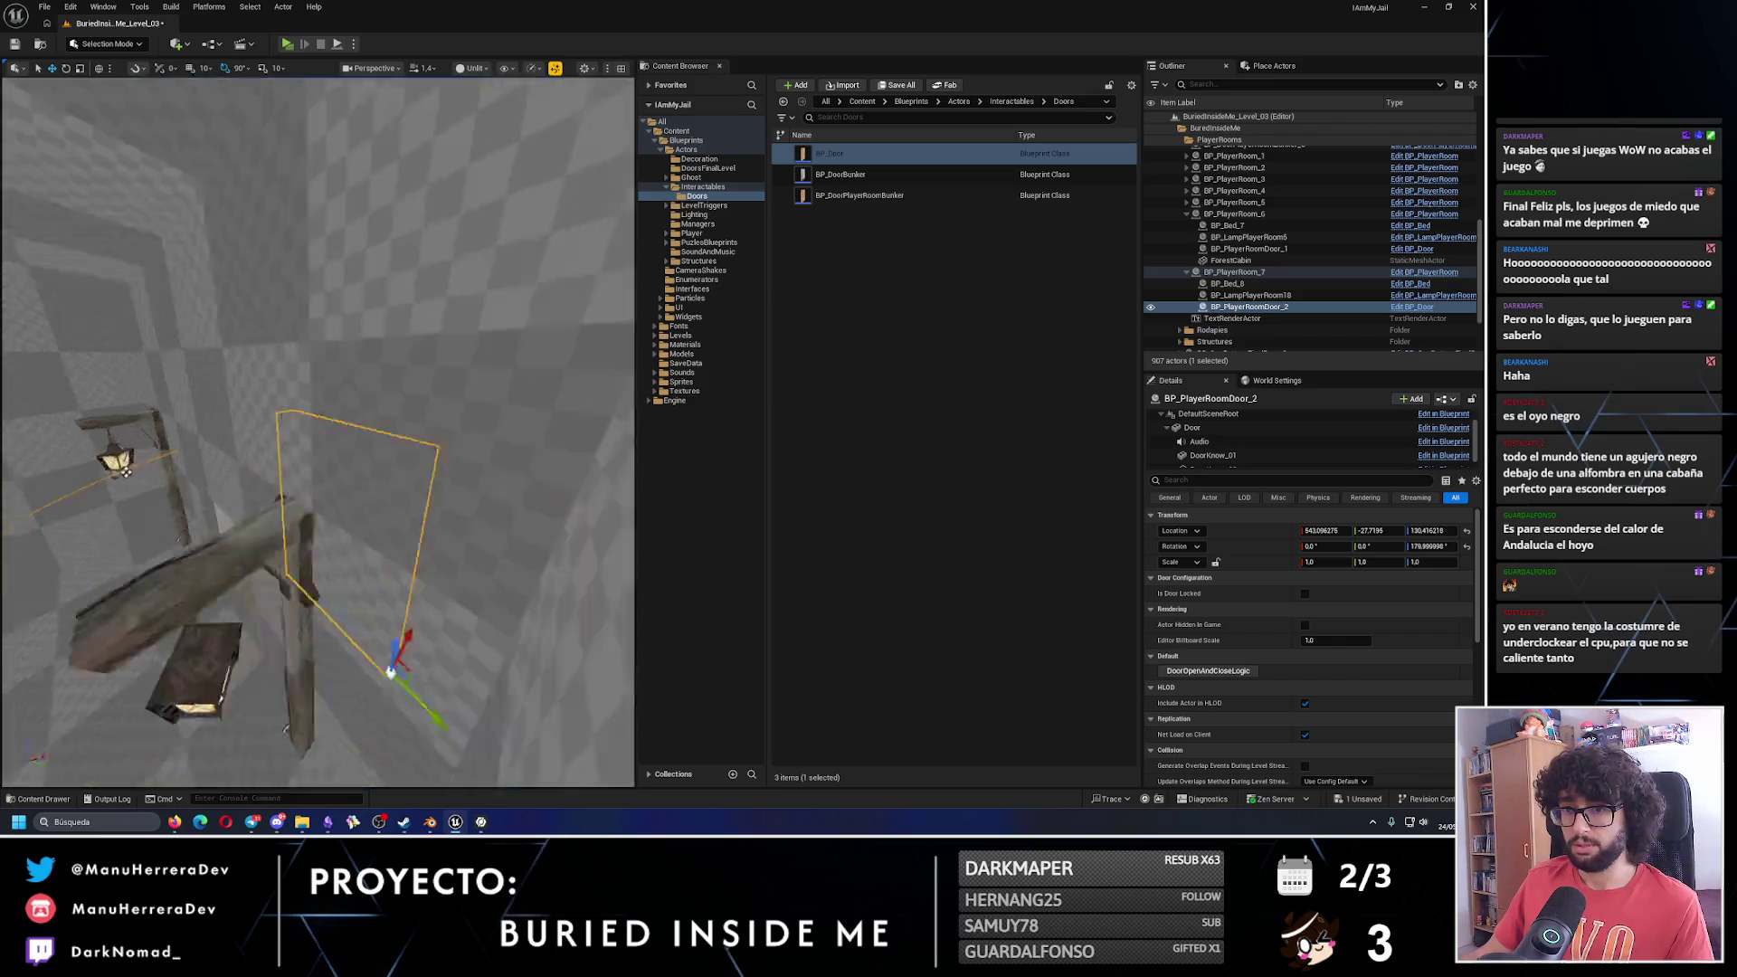
scroll(410, 398, "up", 2)
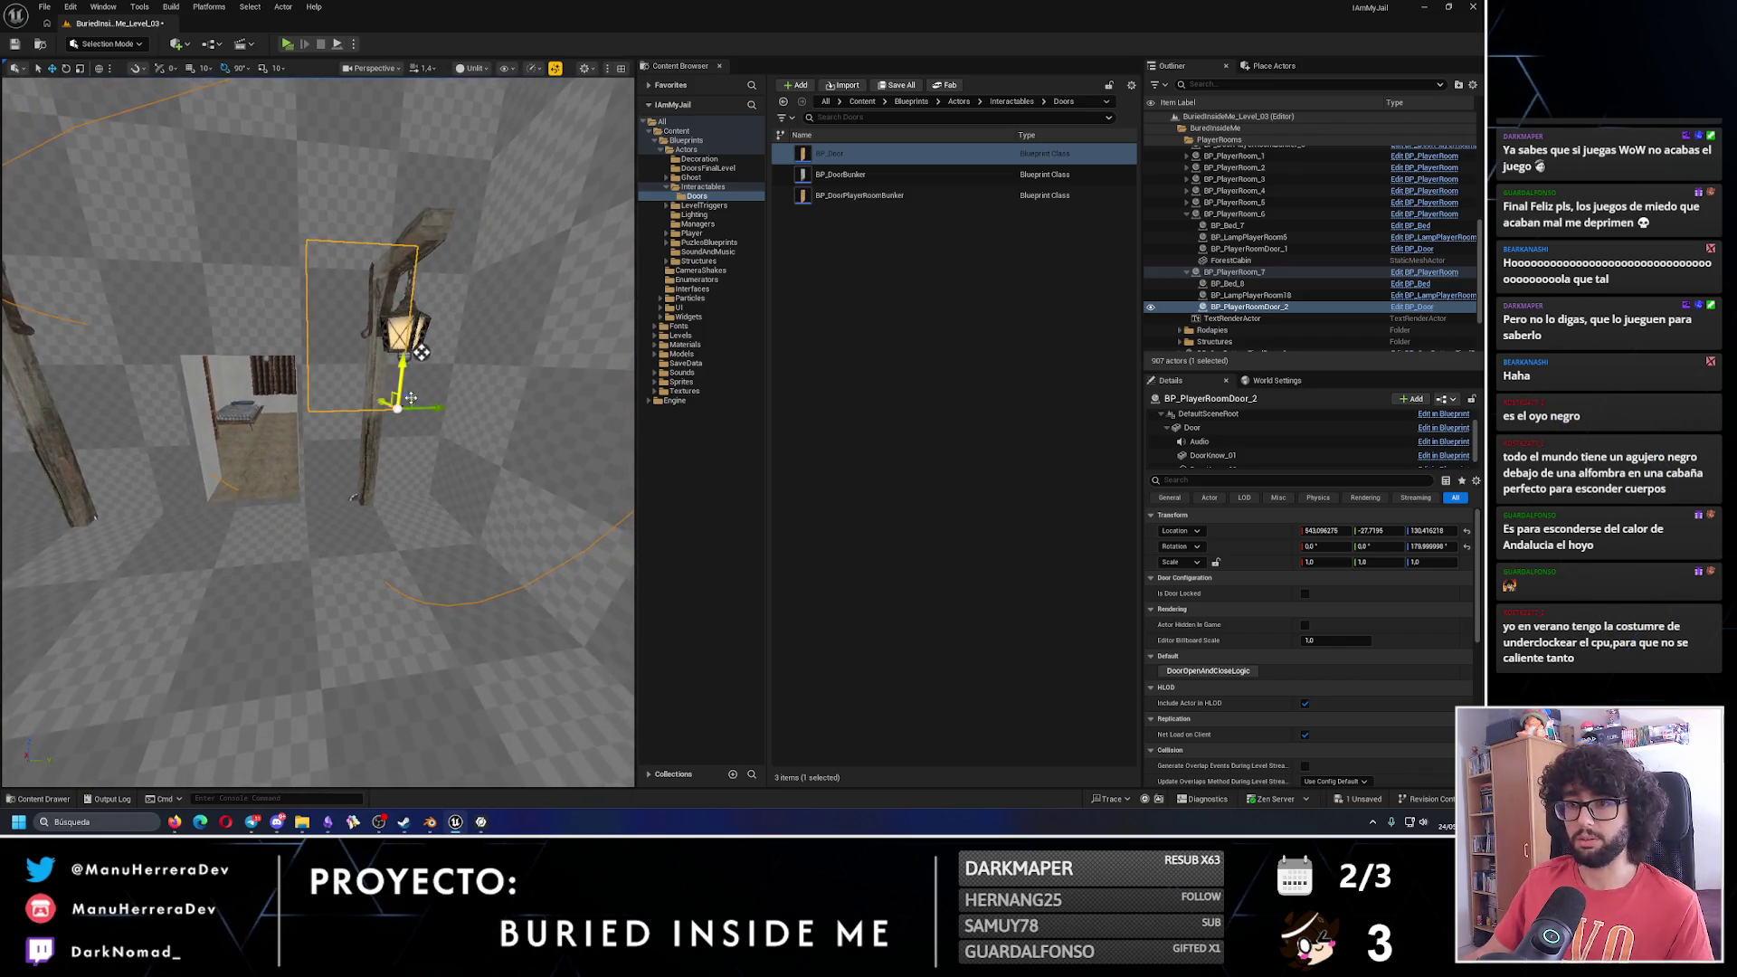
scroll(421, 353, "up", 5)
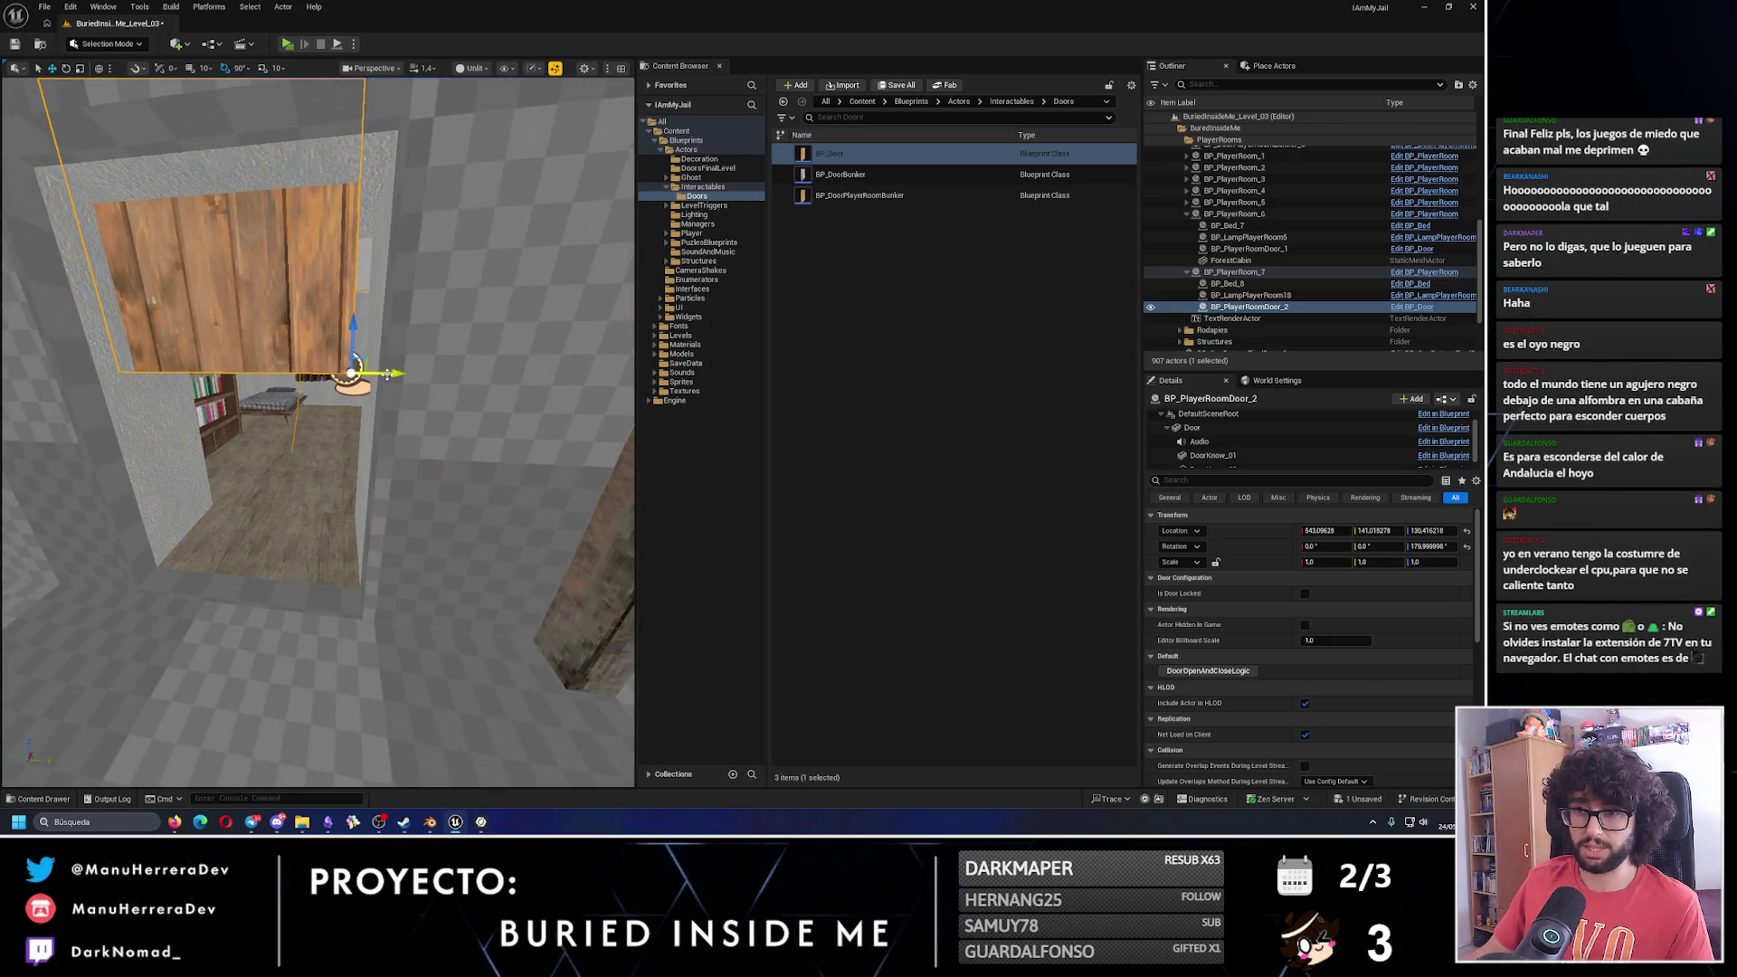
left_click_drag(387, 374, 398, 378)
mouse_move(358, 318)
left_mouse_down()
mouse_move(349, 494)
mouse_move(335, 471)
mouse_move(288, 470)
mouse_move(312, 466)
mouse_move(310, 496)
mouse_move(311, 438)
mouse_move(368, 458)
mouse_move(340, 419)
left_mouse_up()
Line the door up along X, undoing a mistaken move, and start a play test.
scroll(349, 493, "up", 5)
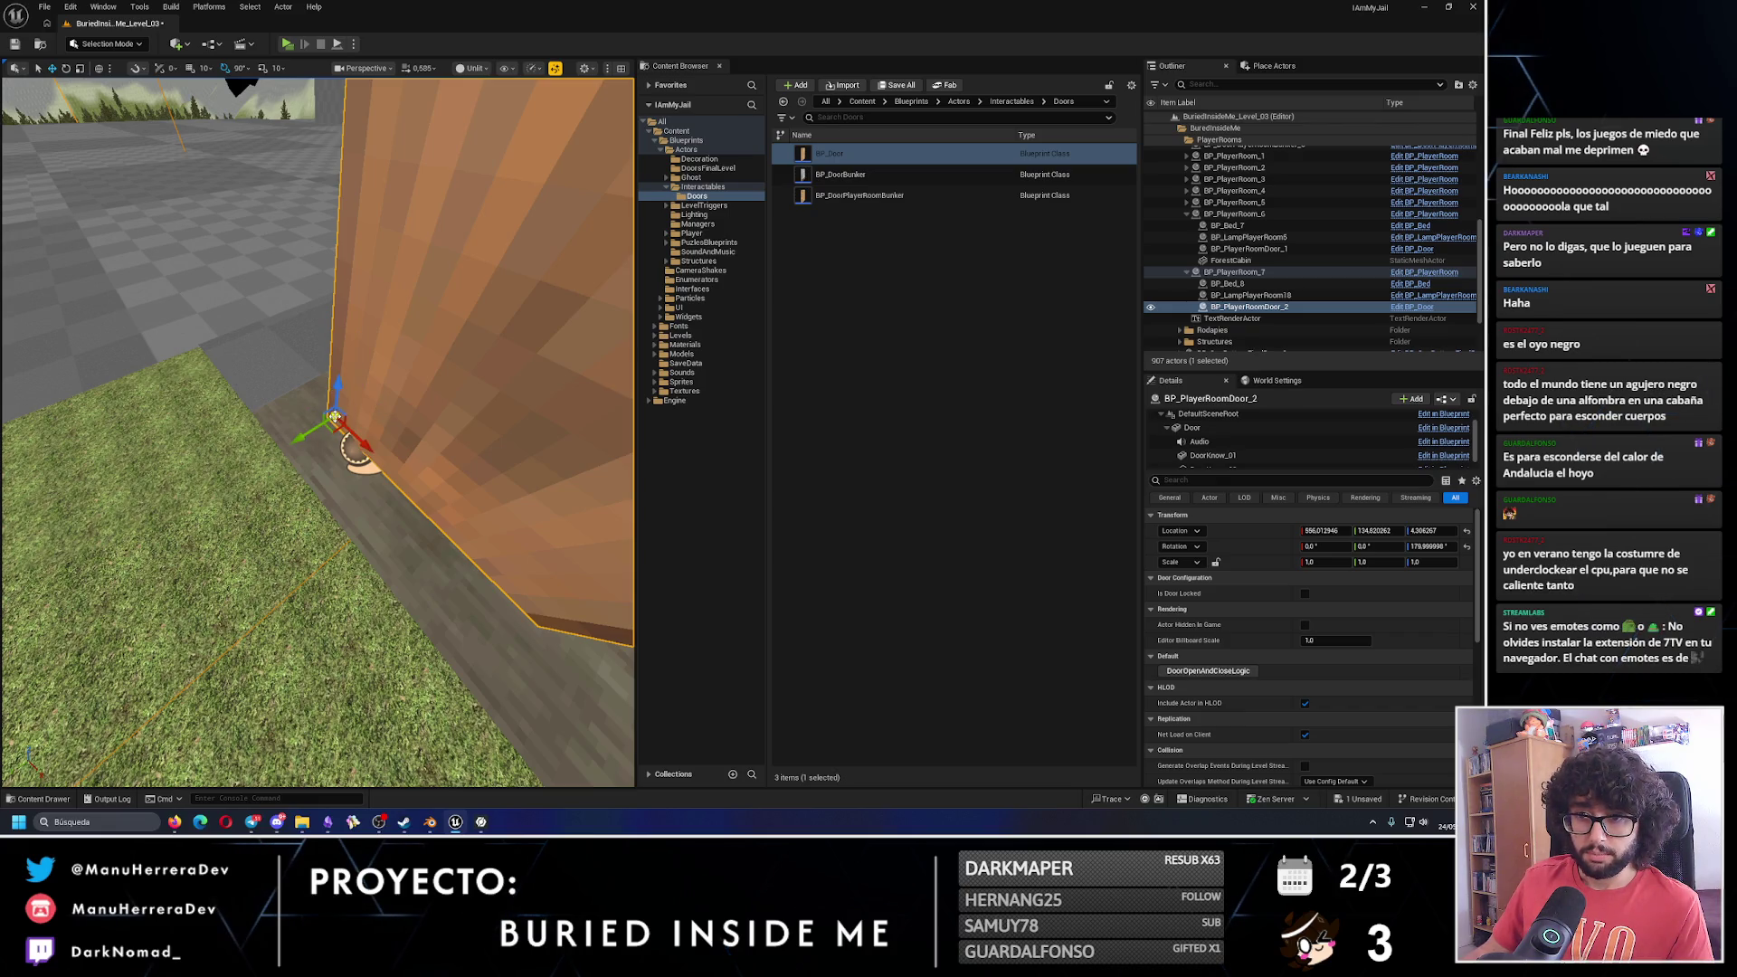
mouse_move(355, 447)
left_mouse_down()
mouse_move(307, 412)
mouse_move(283, 416)
left_mouse_up()
key("ctrl+z")
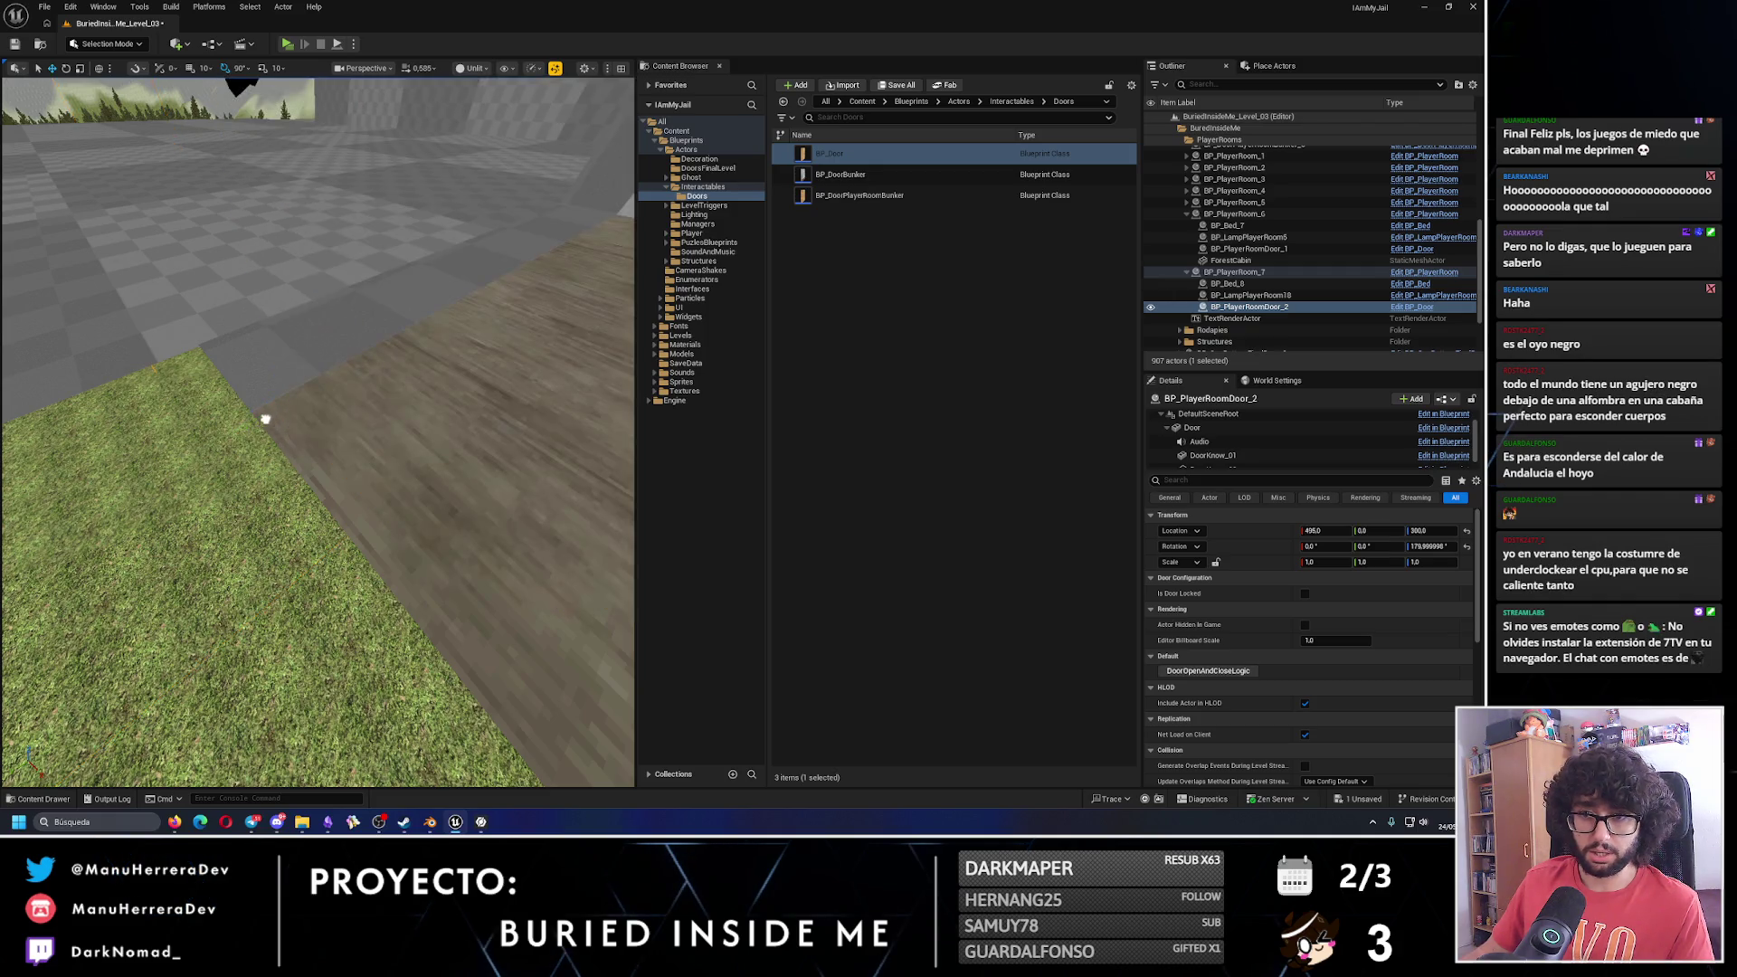
key("ctrl+z")
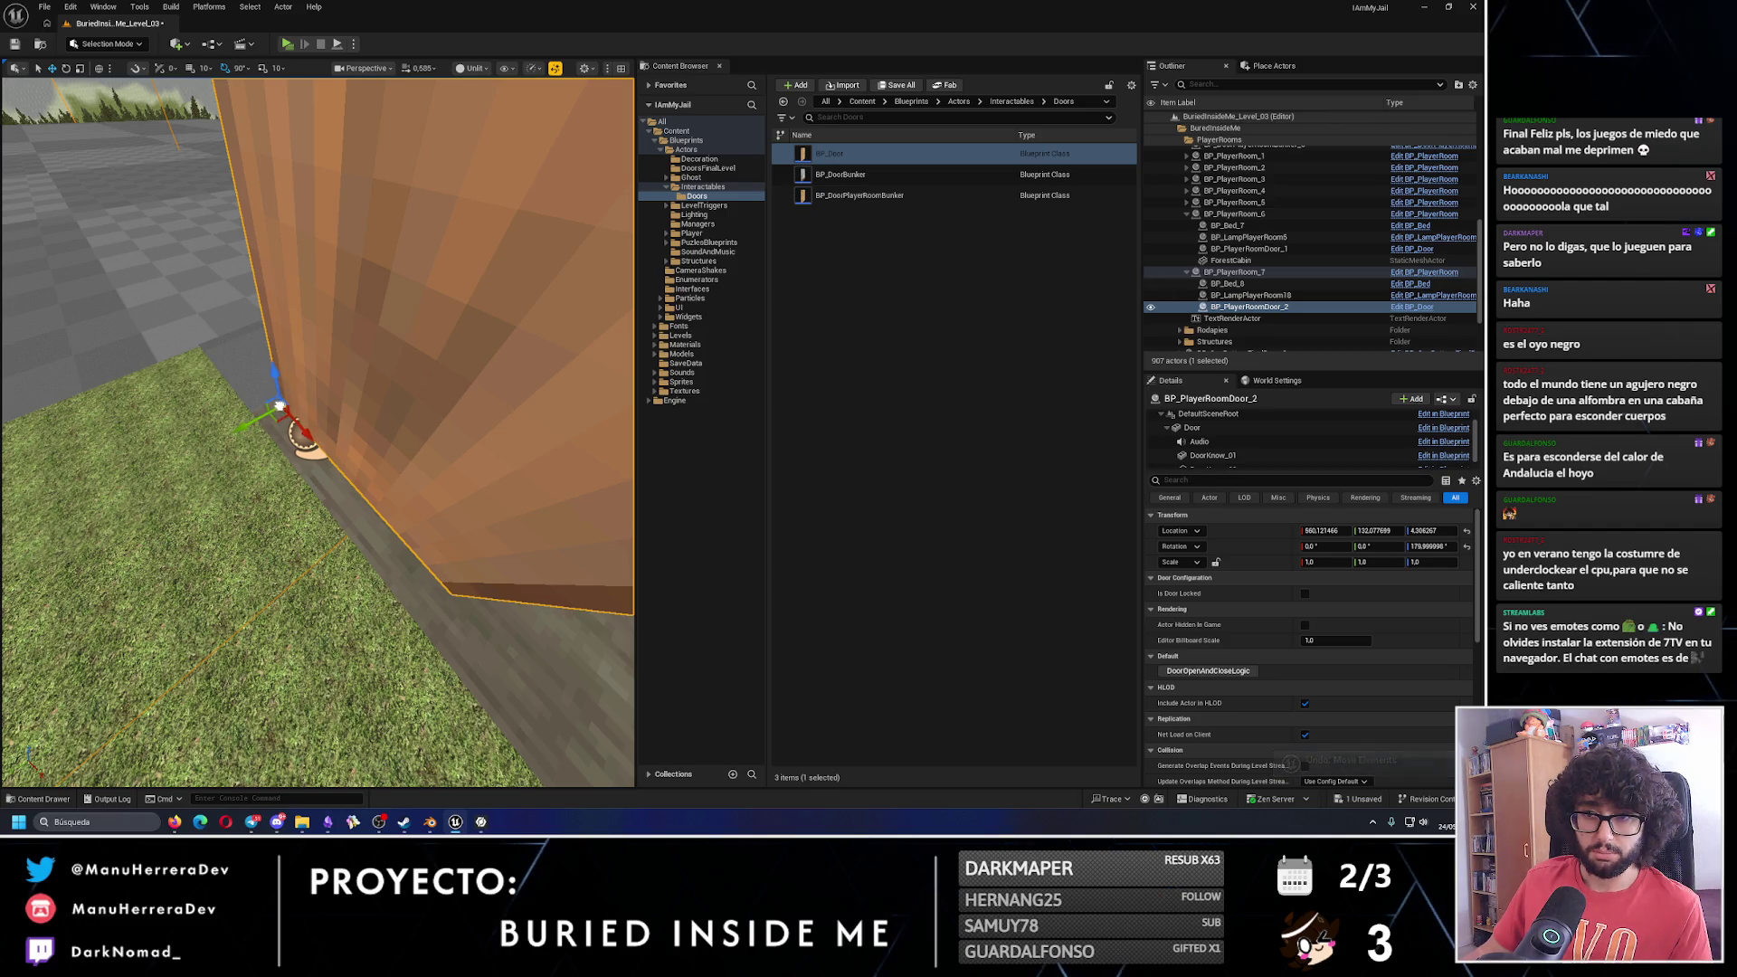
left_click_drag(301, 395, 301, 395)
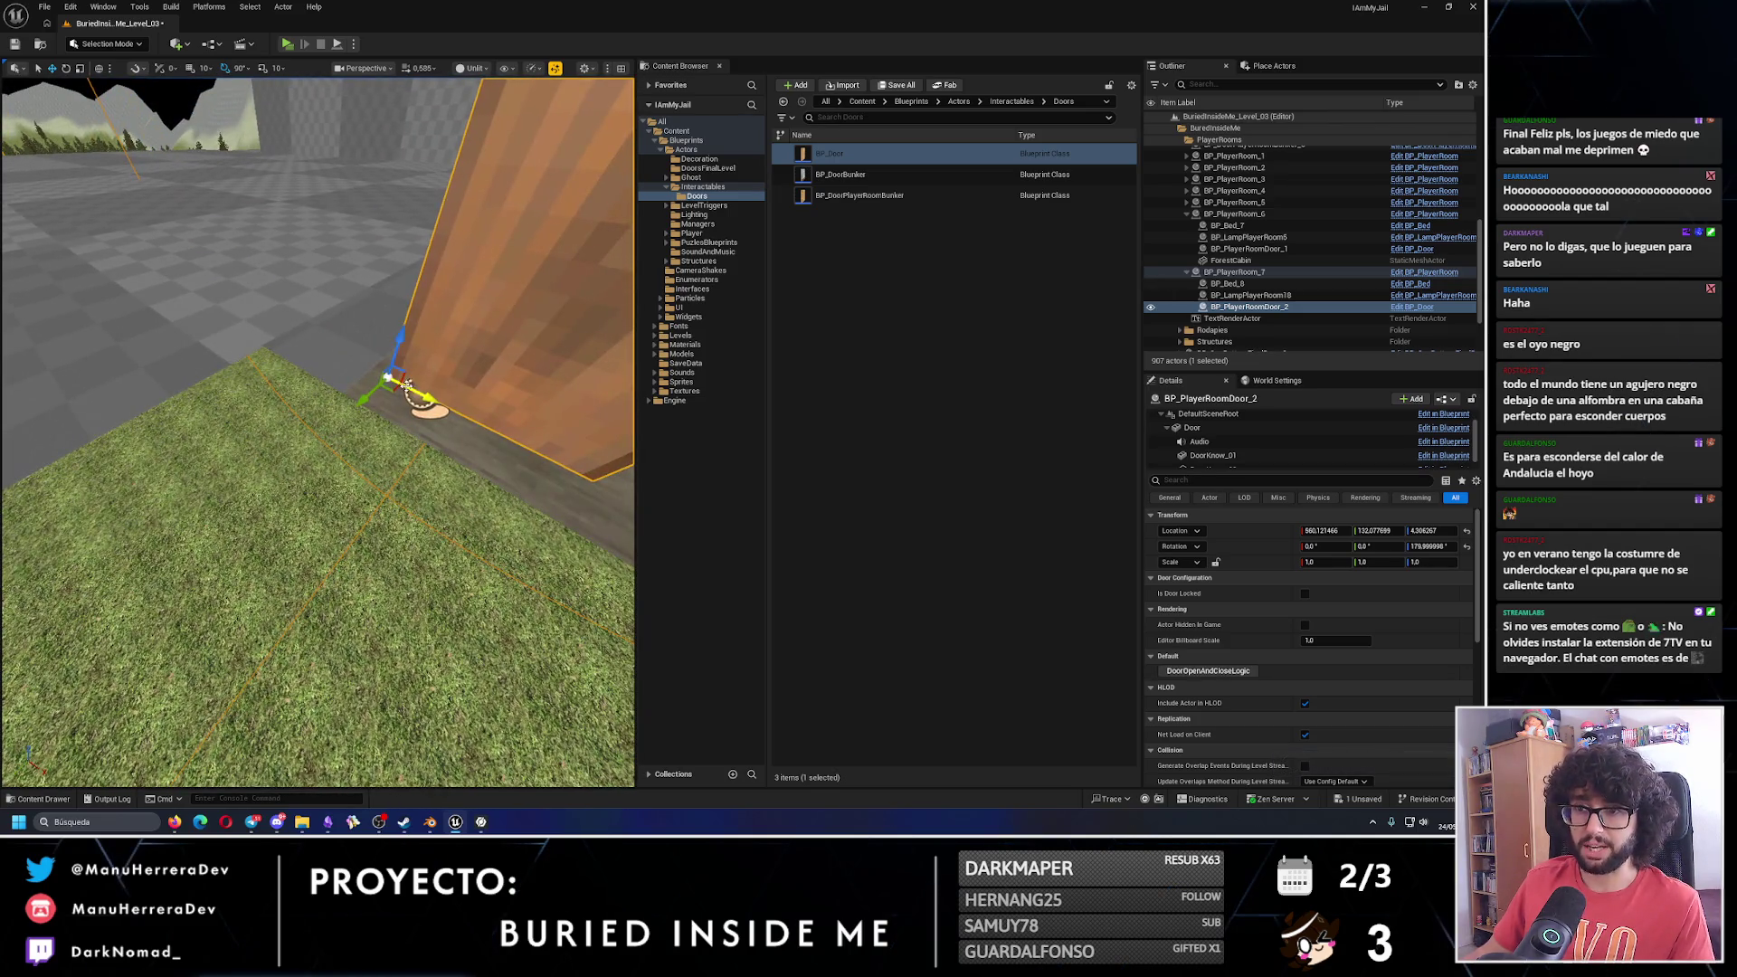
mouse_move(406, 384)
left_mouse_down()
mouse_move(291, 435)
mouse_move(272, 504)
mouse_move(295, 504)
mouse_move(310, 612)
mouse_move(311, 516)
mouse_move(514, 521)
left_mouse_up()
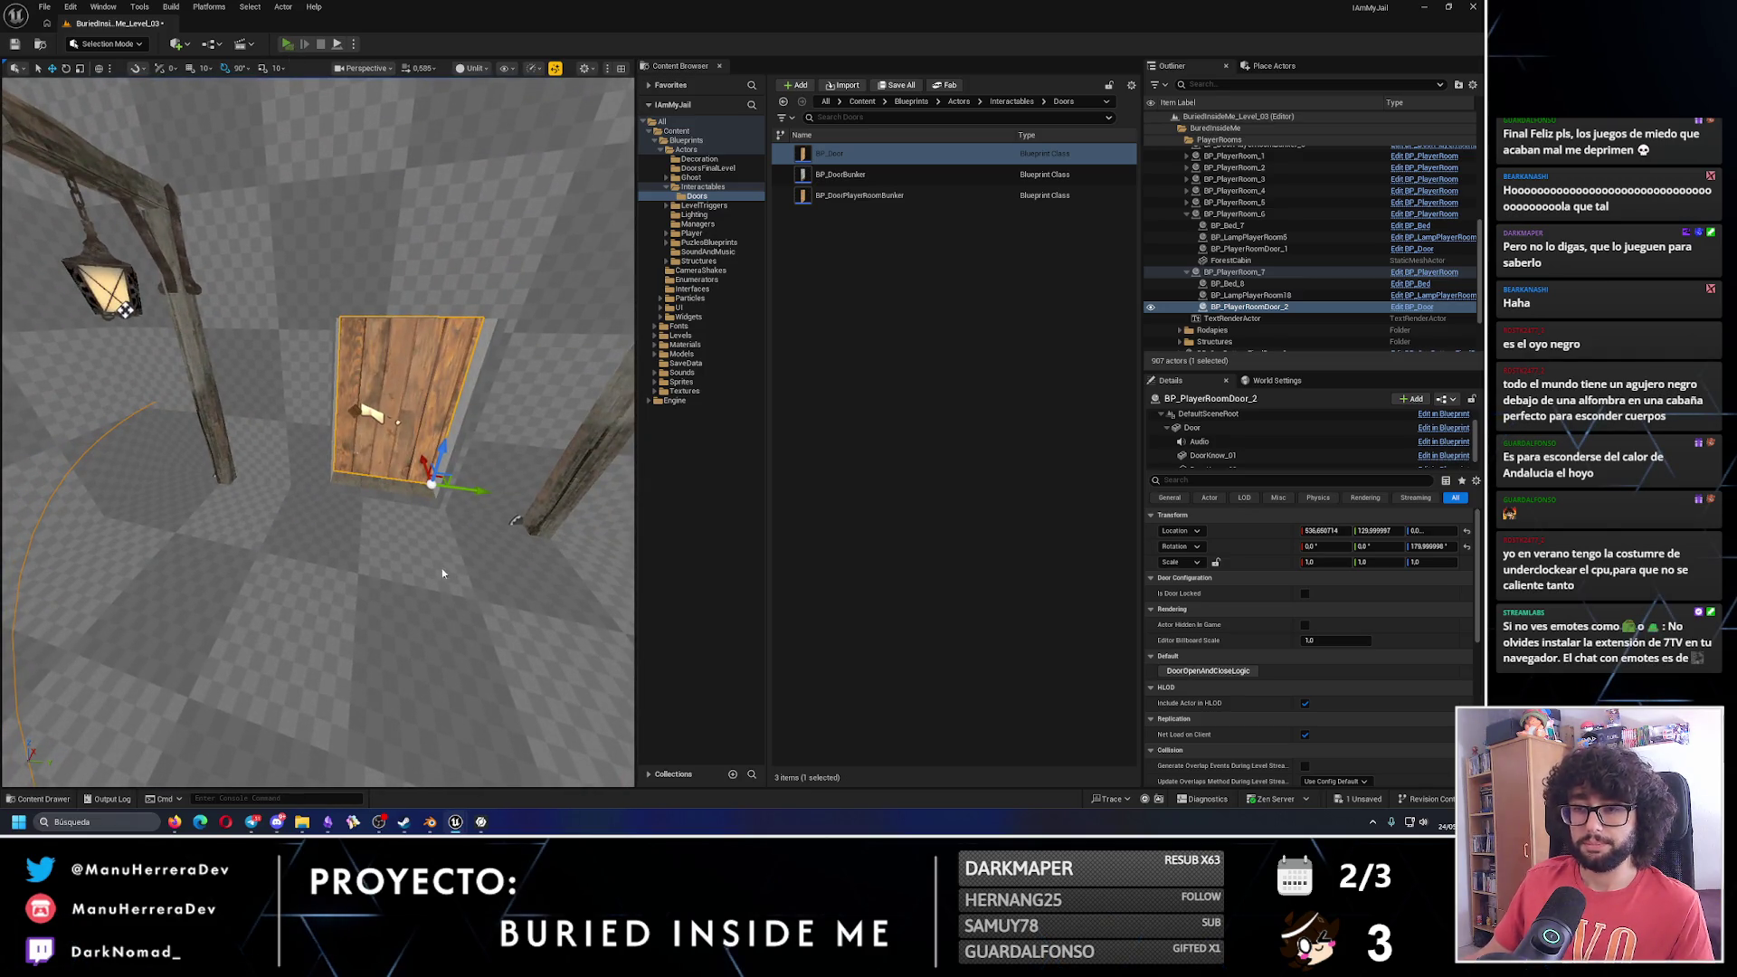
key("alt+p")
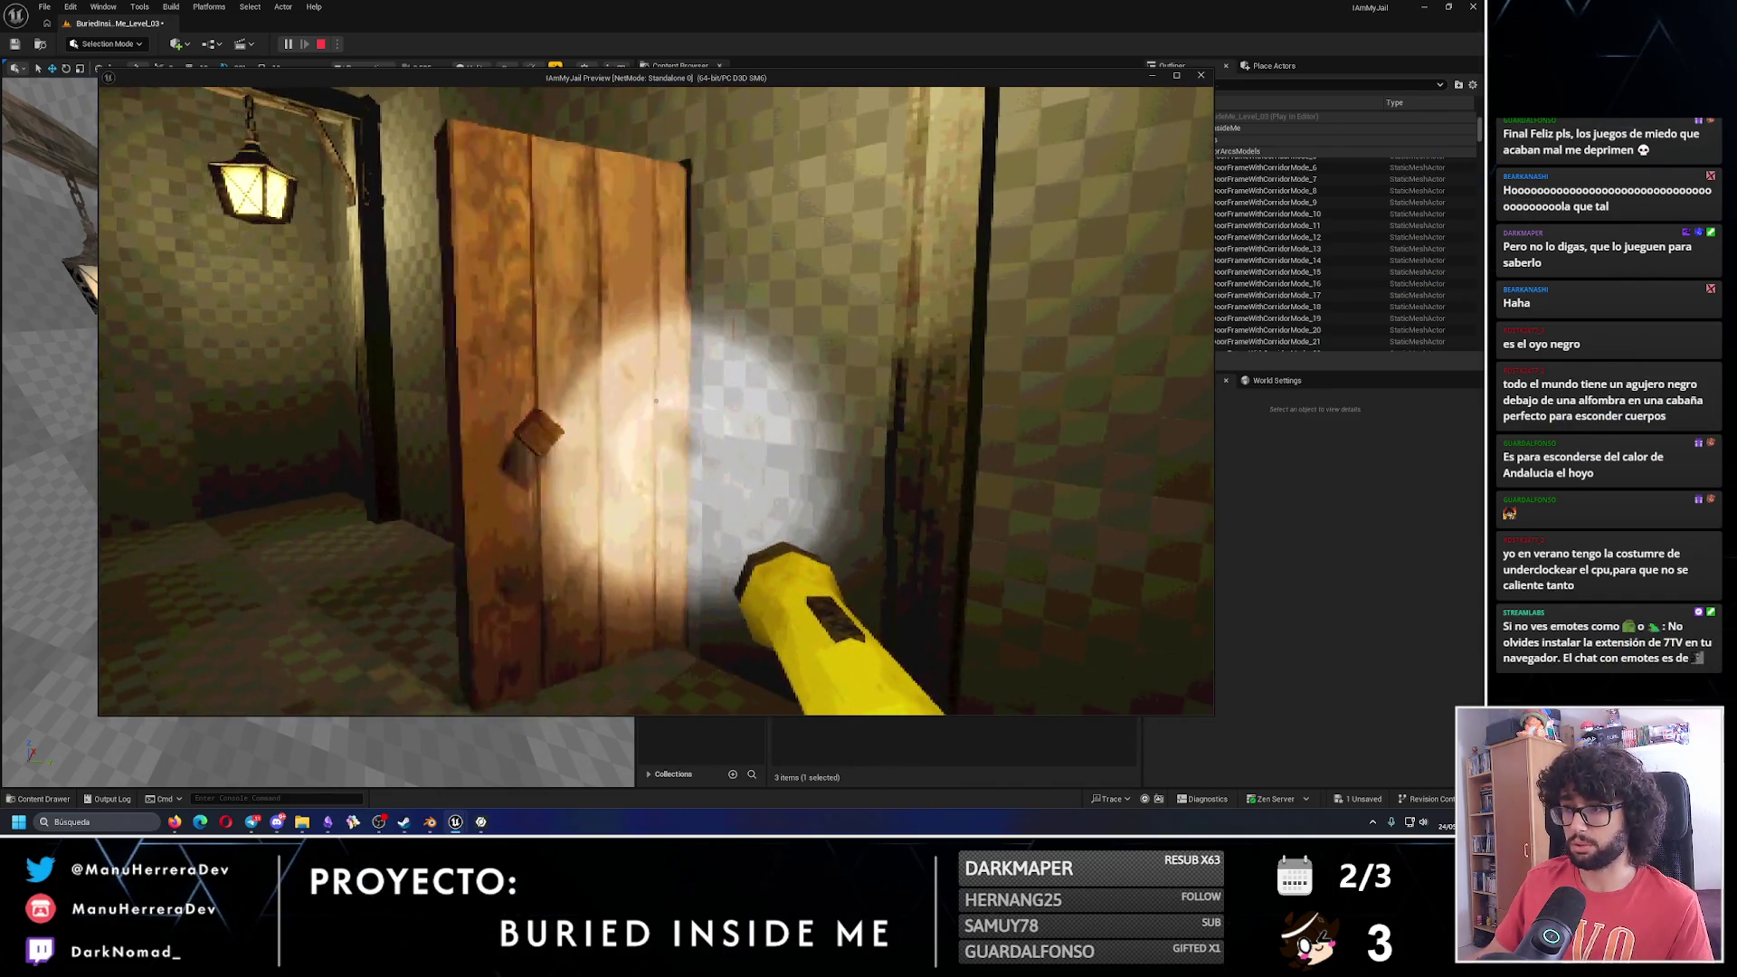
Stop the preview and shift the door along X to about 560.
key("Escape")
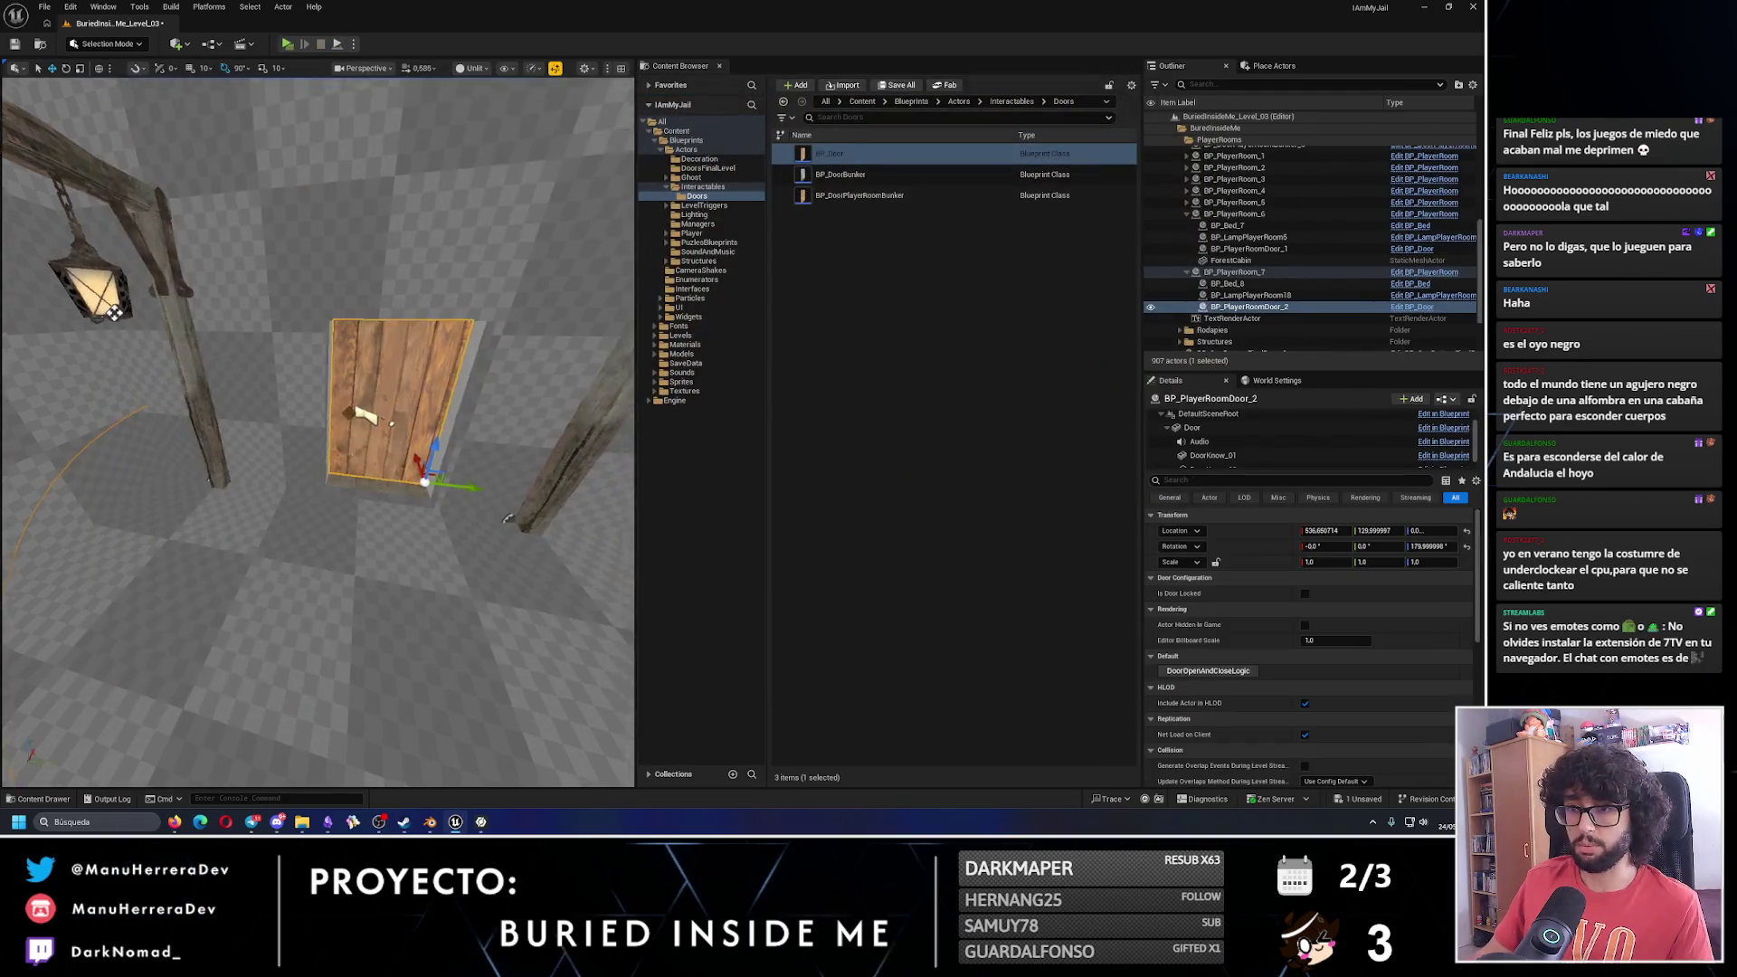
key("f")
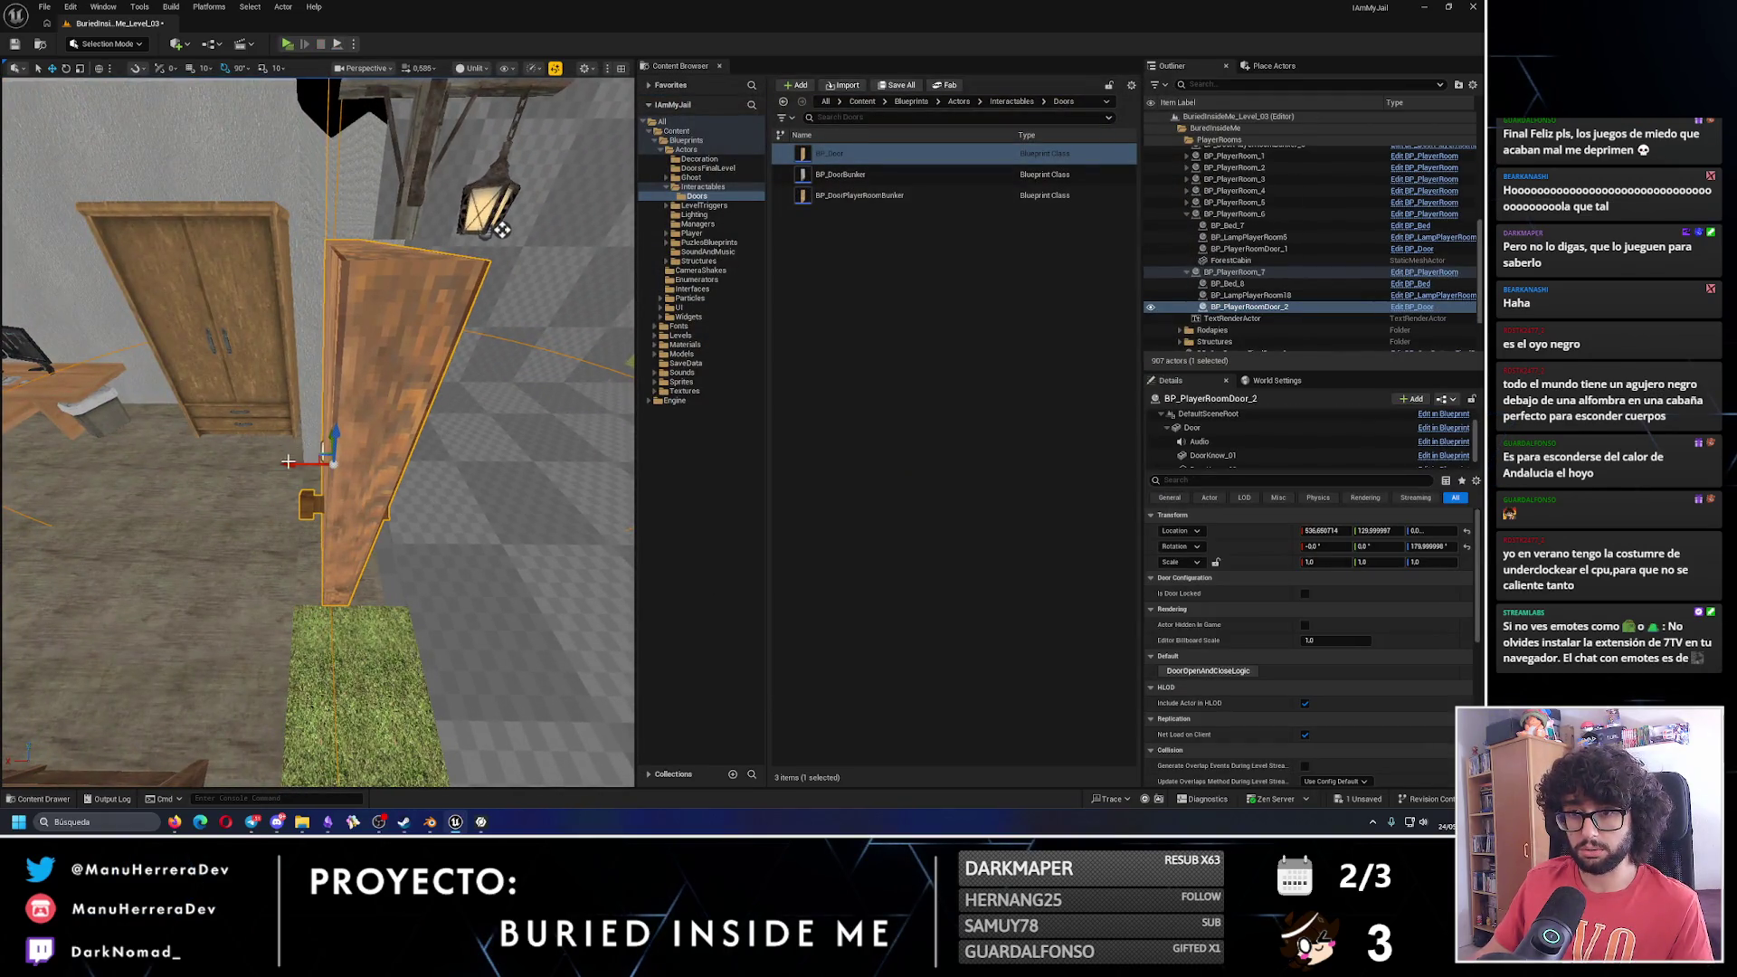
left_click_drag(288, 462, 271, 463)
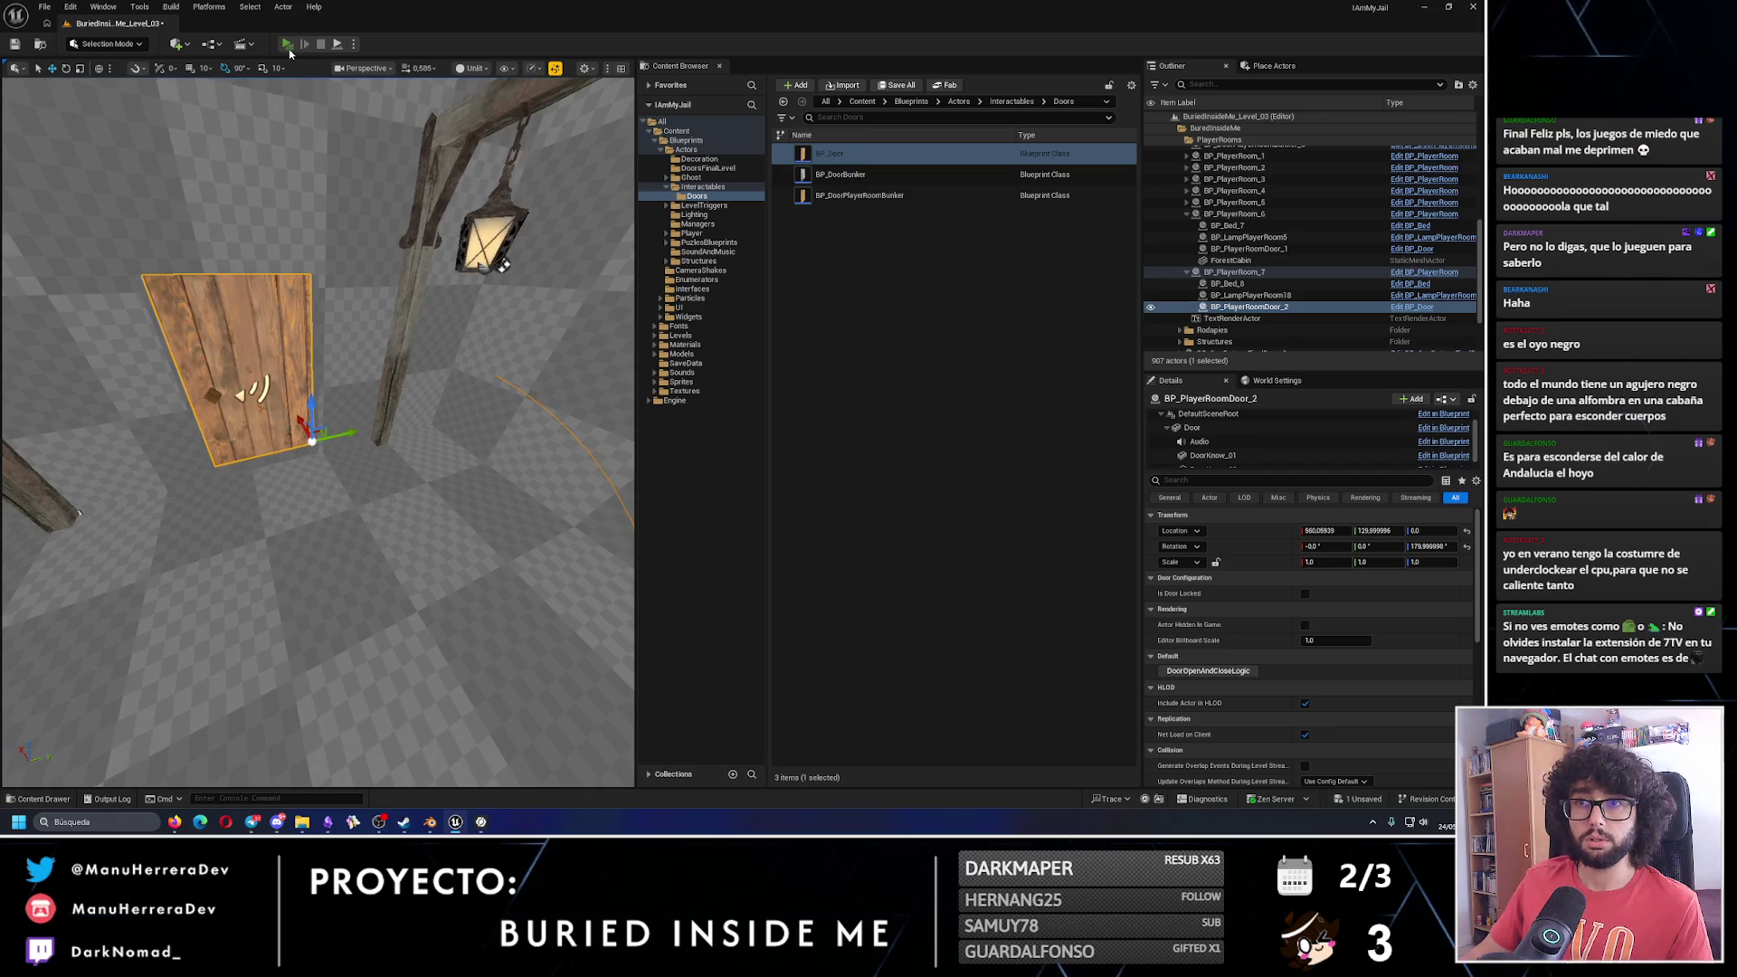
Playtest by walking through the doorway into the room toward the desk and bed.
key("alt+p")
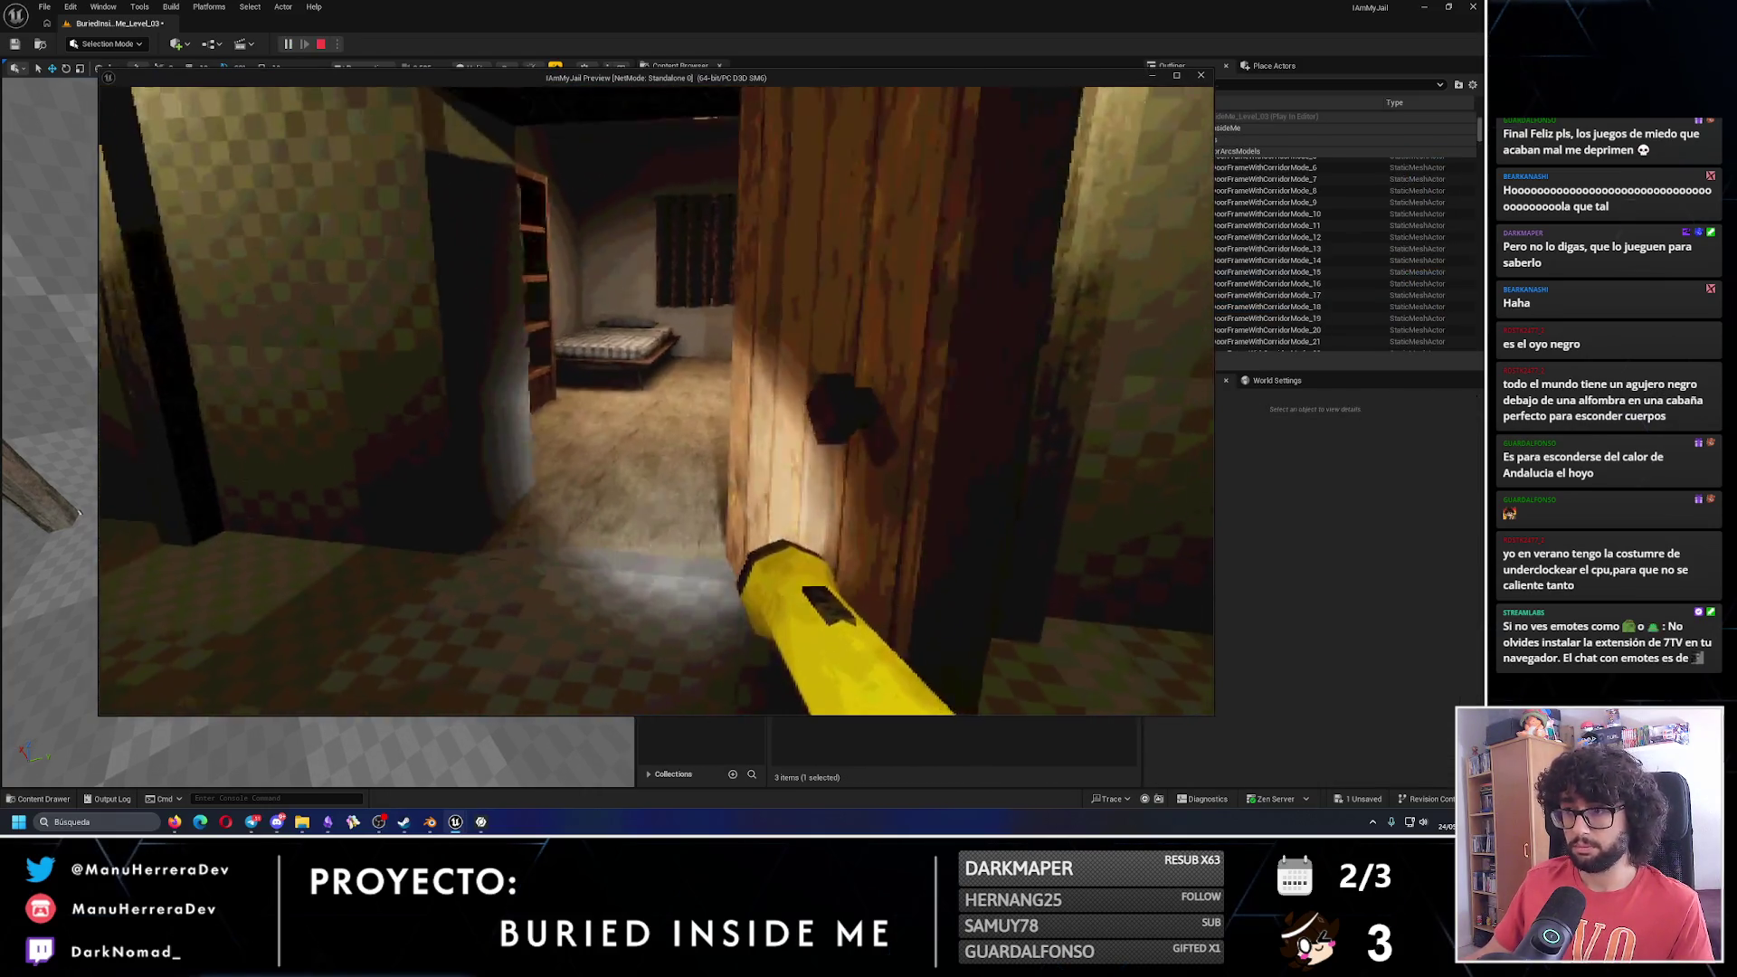
key("w")
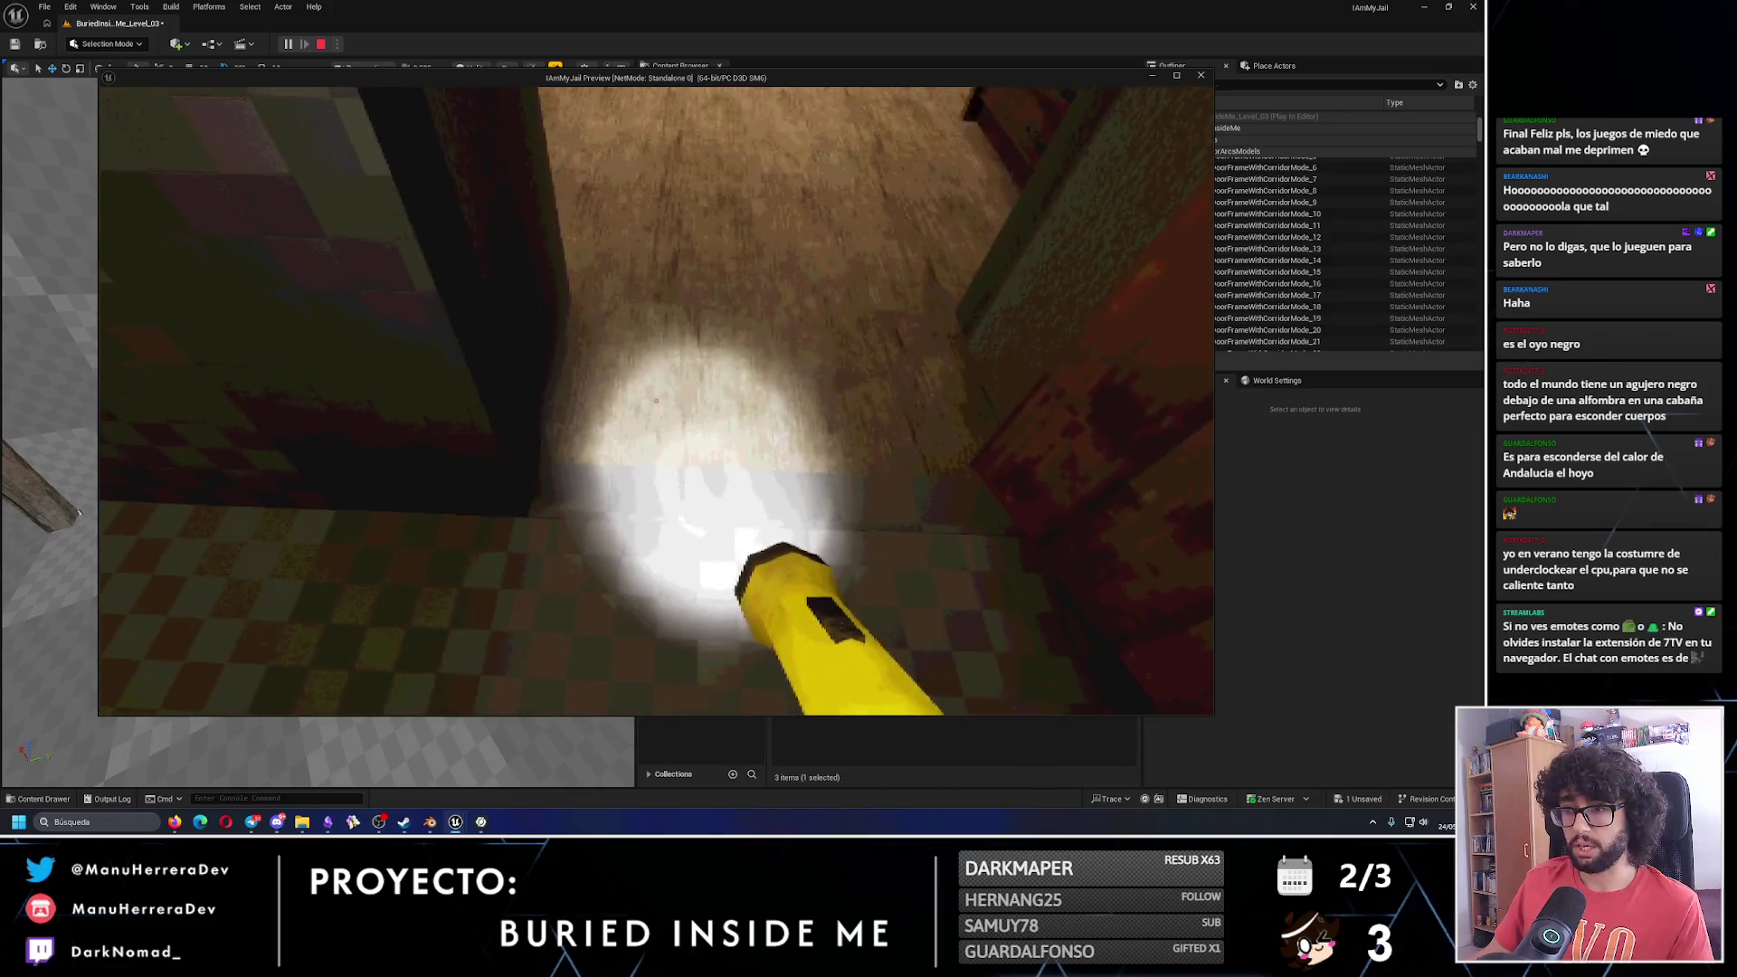
key("w")
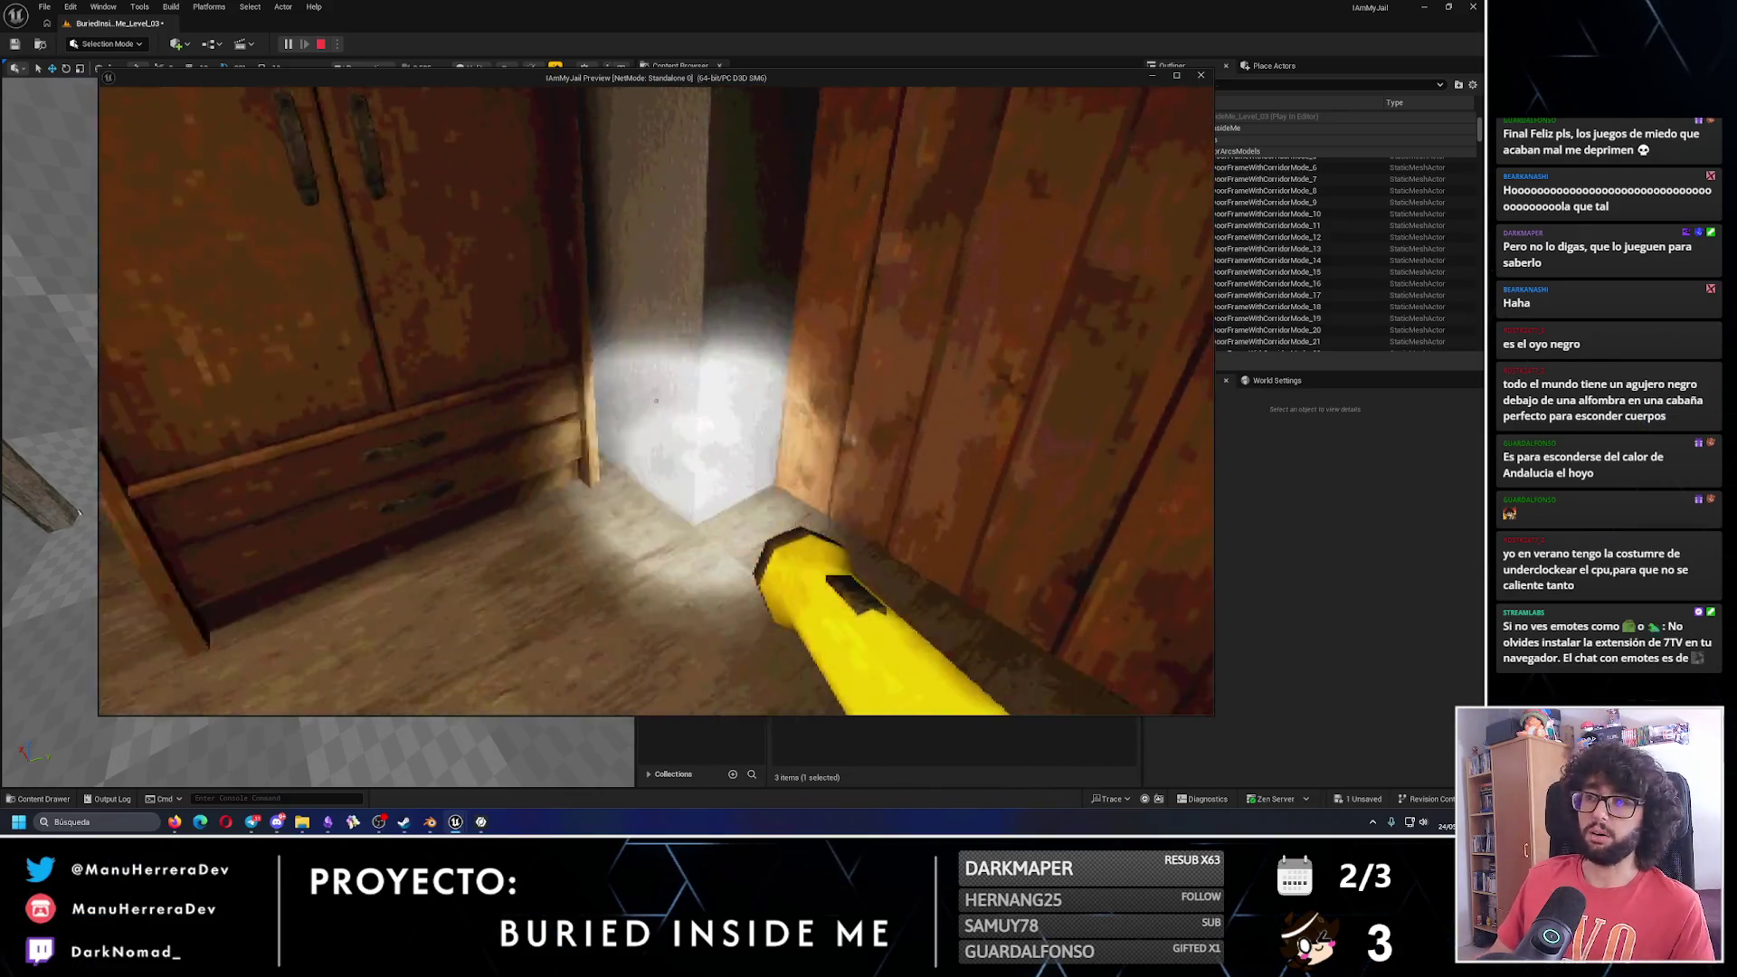
key("Escape")
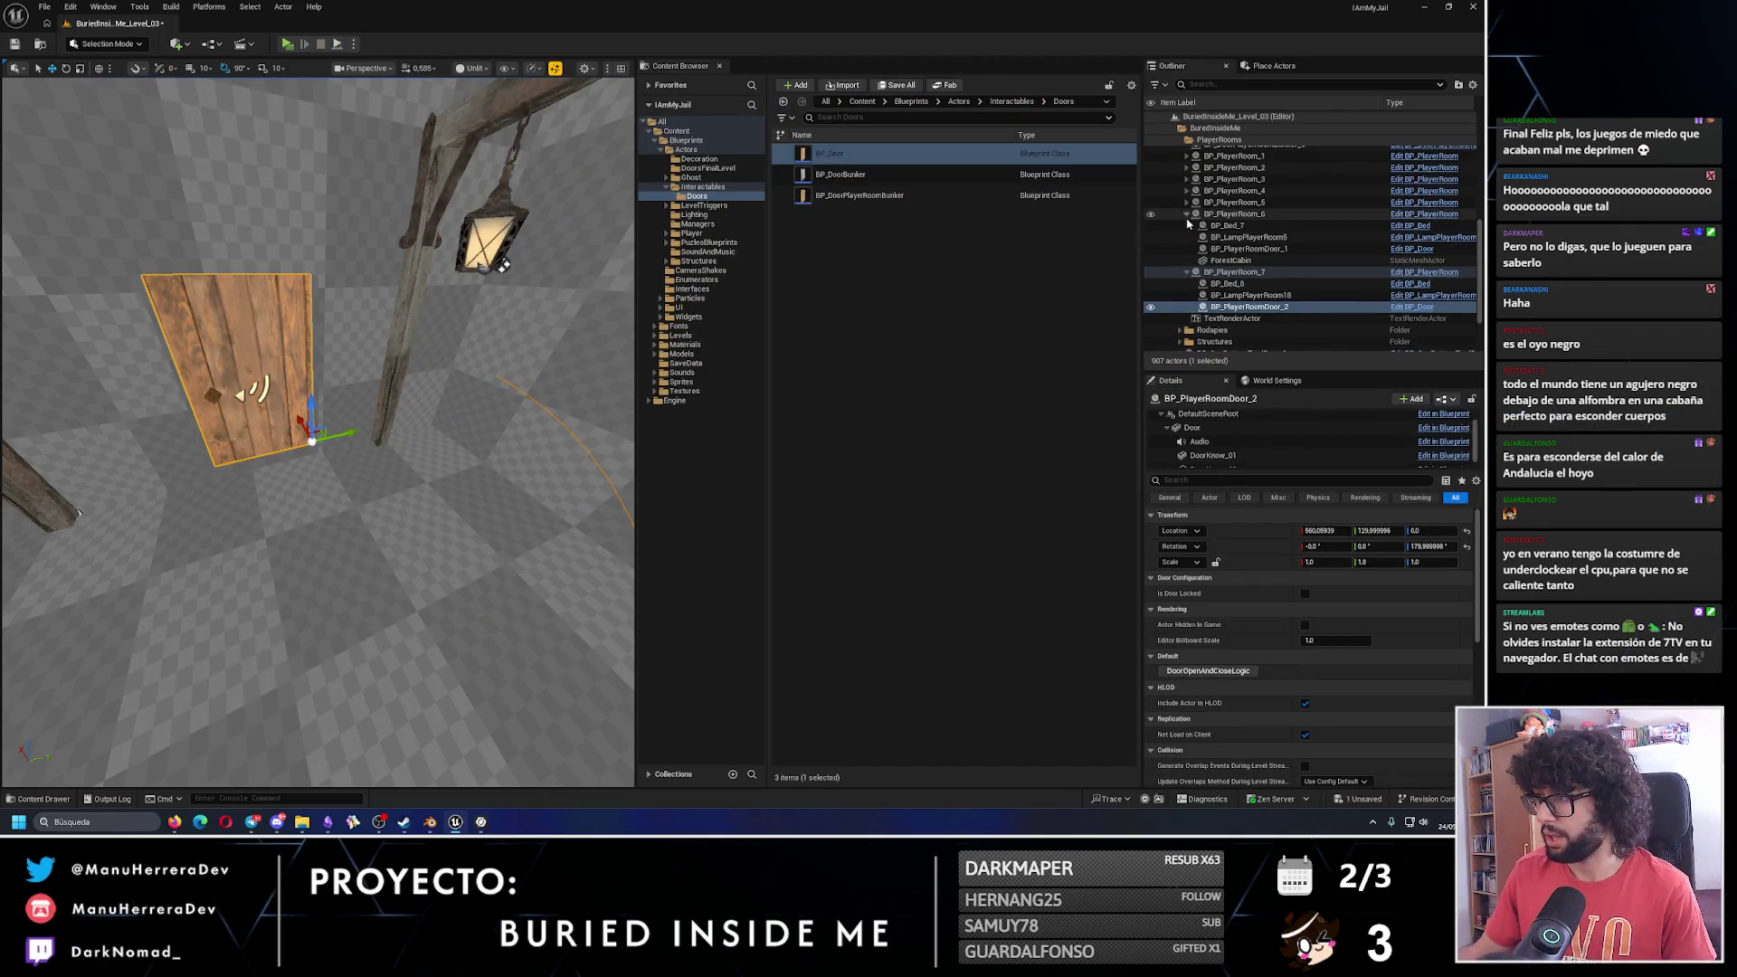
Collapse the player room groups in the Outliner and save Level_03.
left_click(1186, 271)
left_click(1188, 234)
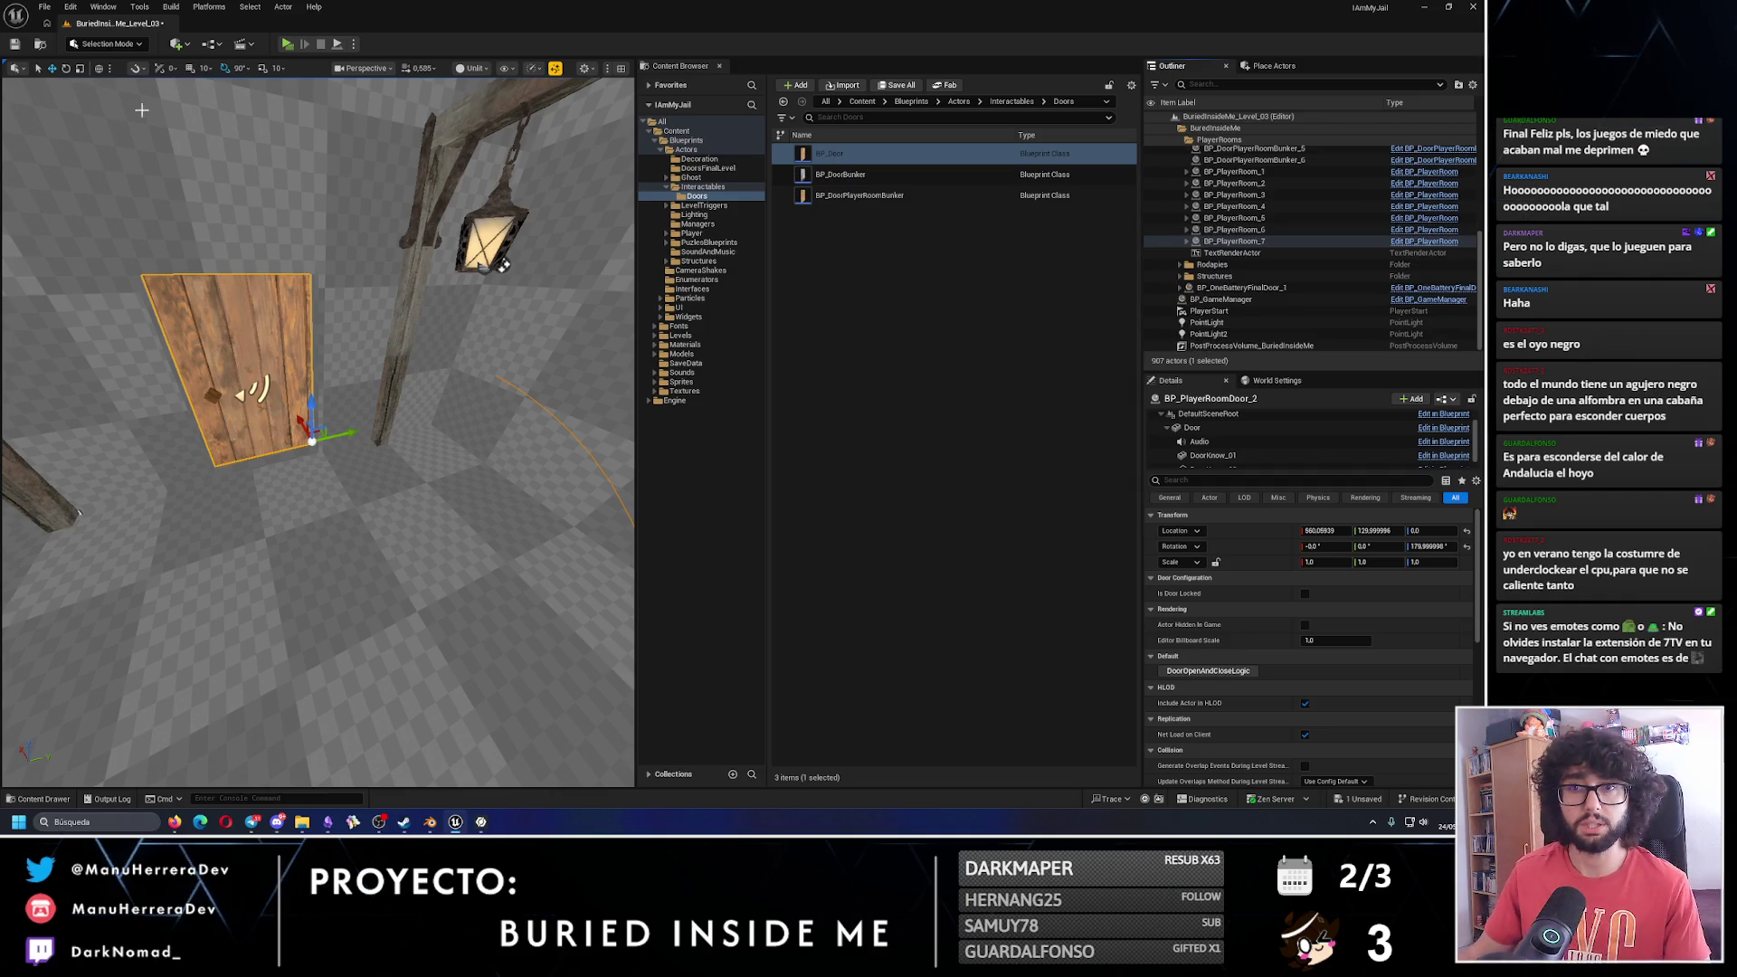
left_click(15, 44)
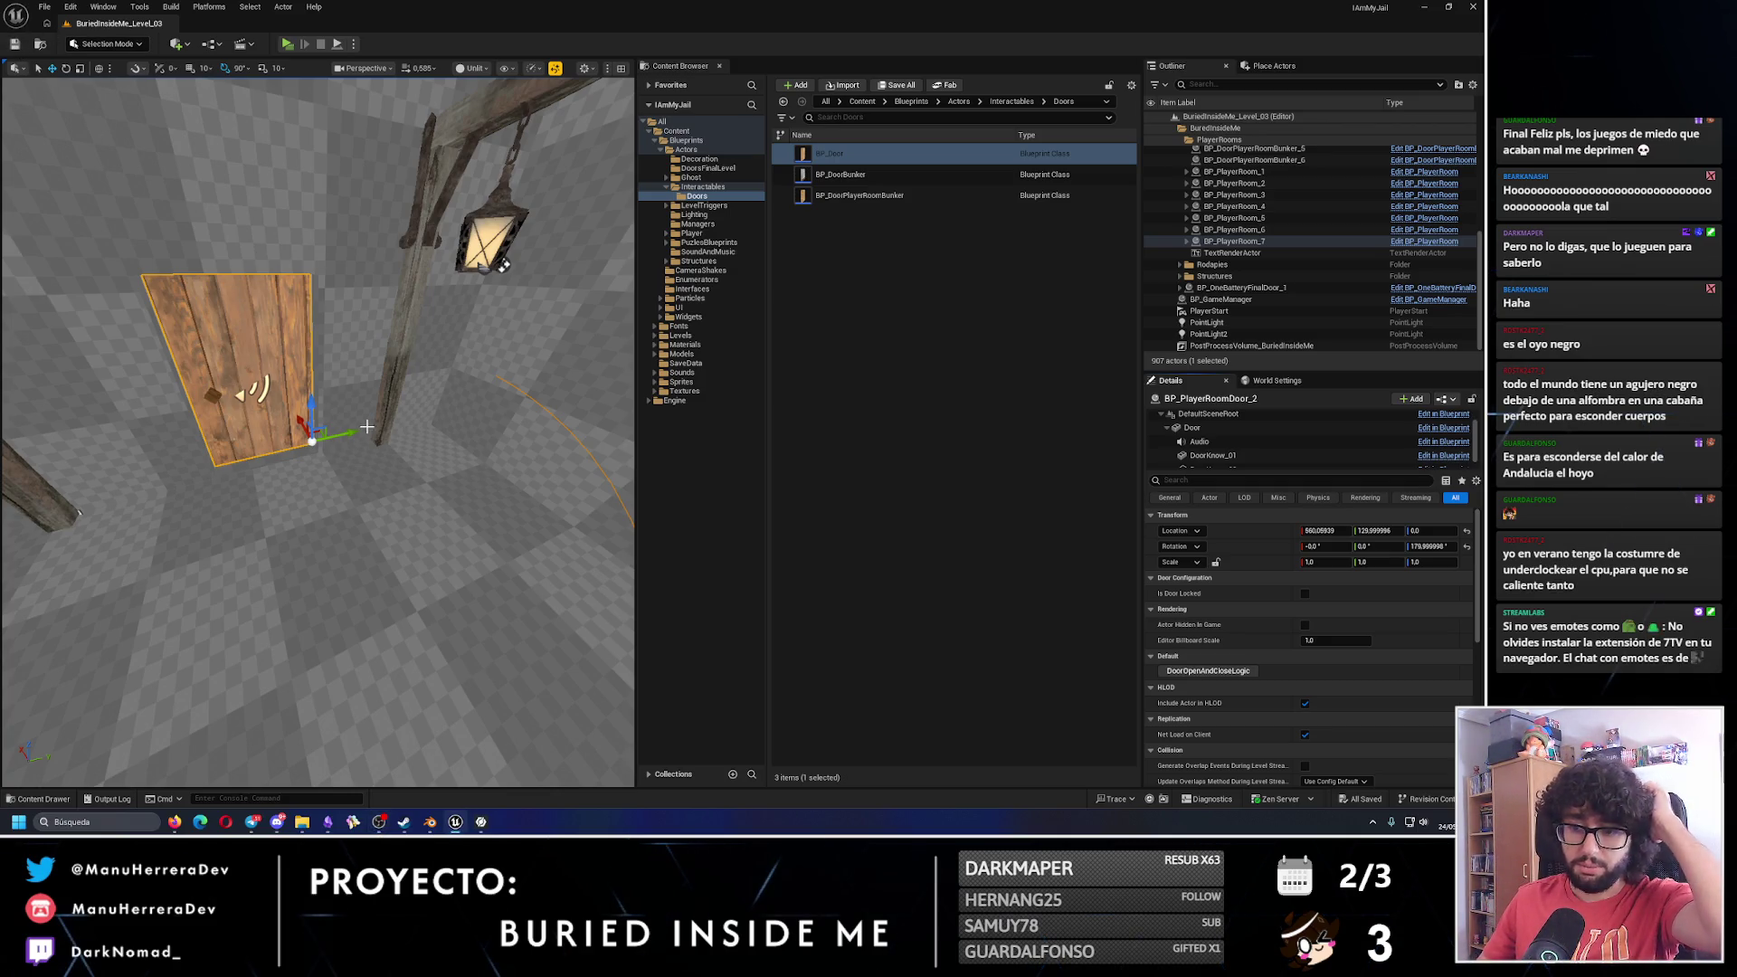
Zoom out the Tareas canvas, drop the 'Modelar cabaña de madera de spawn de jugador' card into DONE, and minimize.
left_click(329, 823)
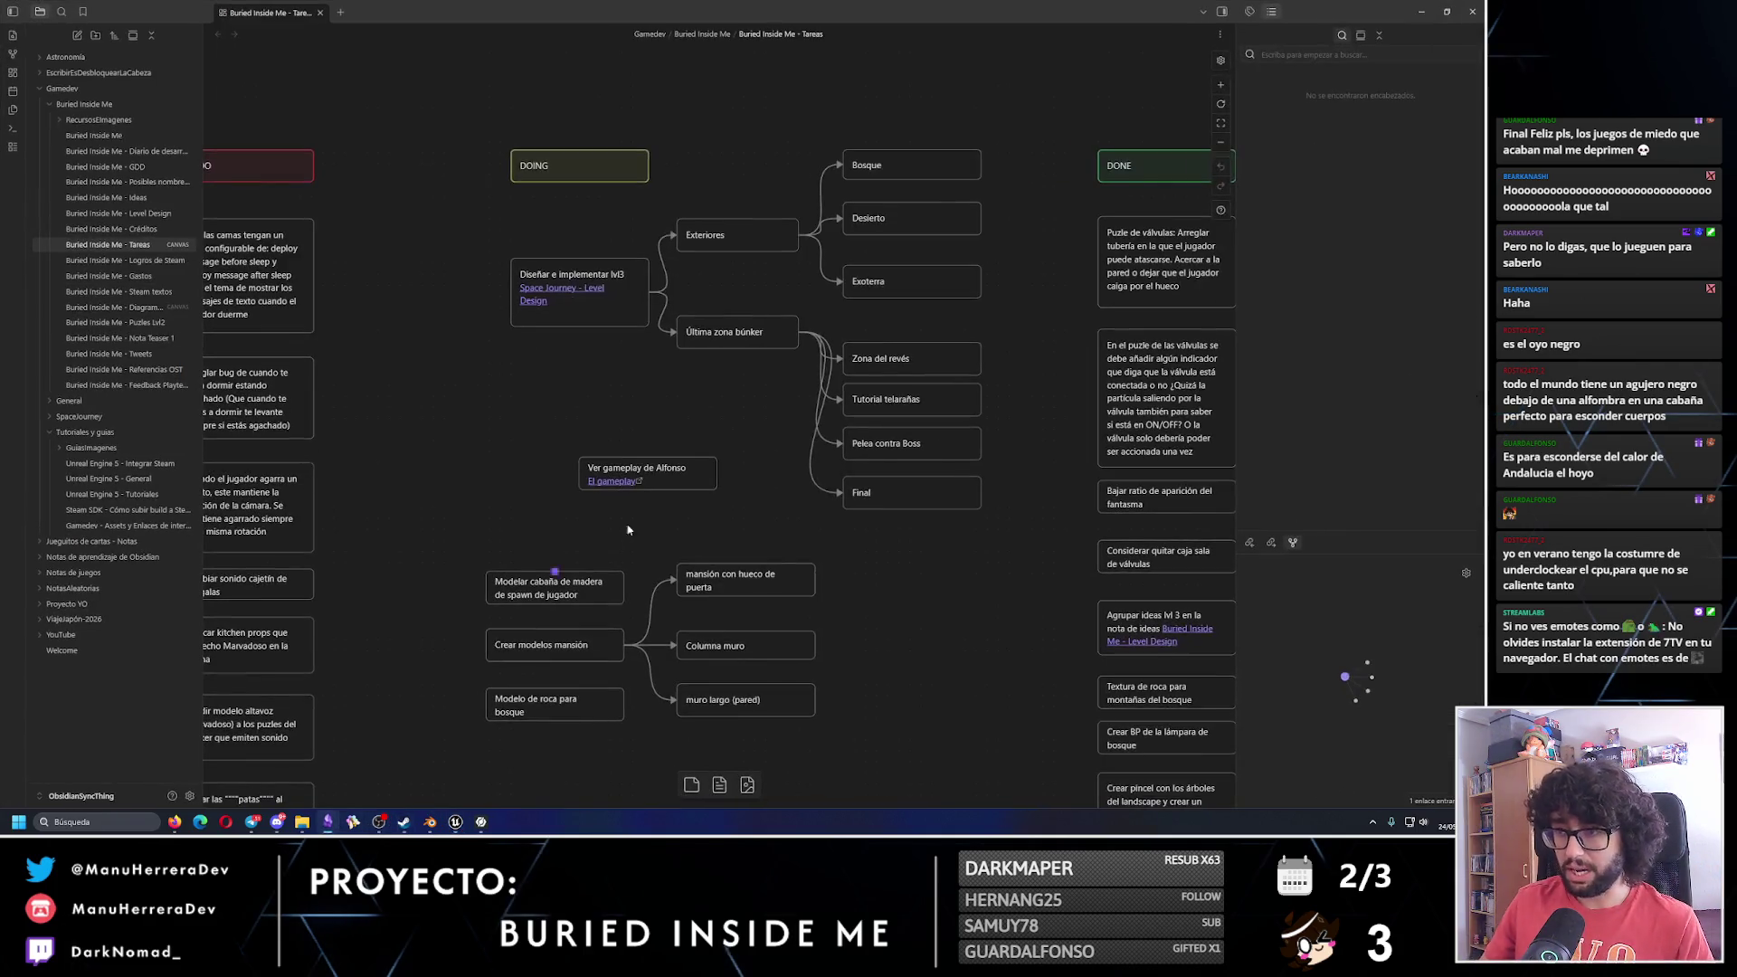
scroll(736, 298, "down", 3)
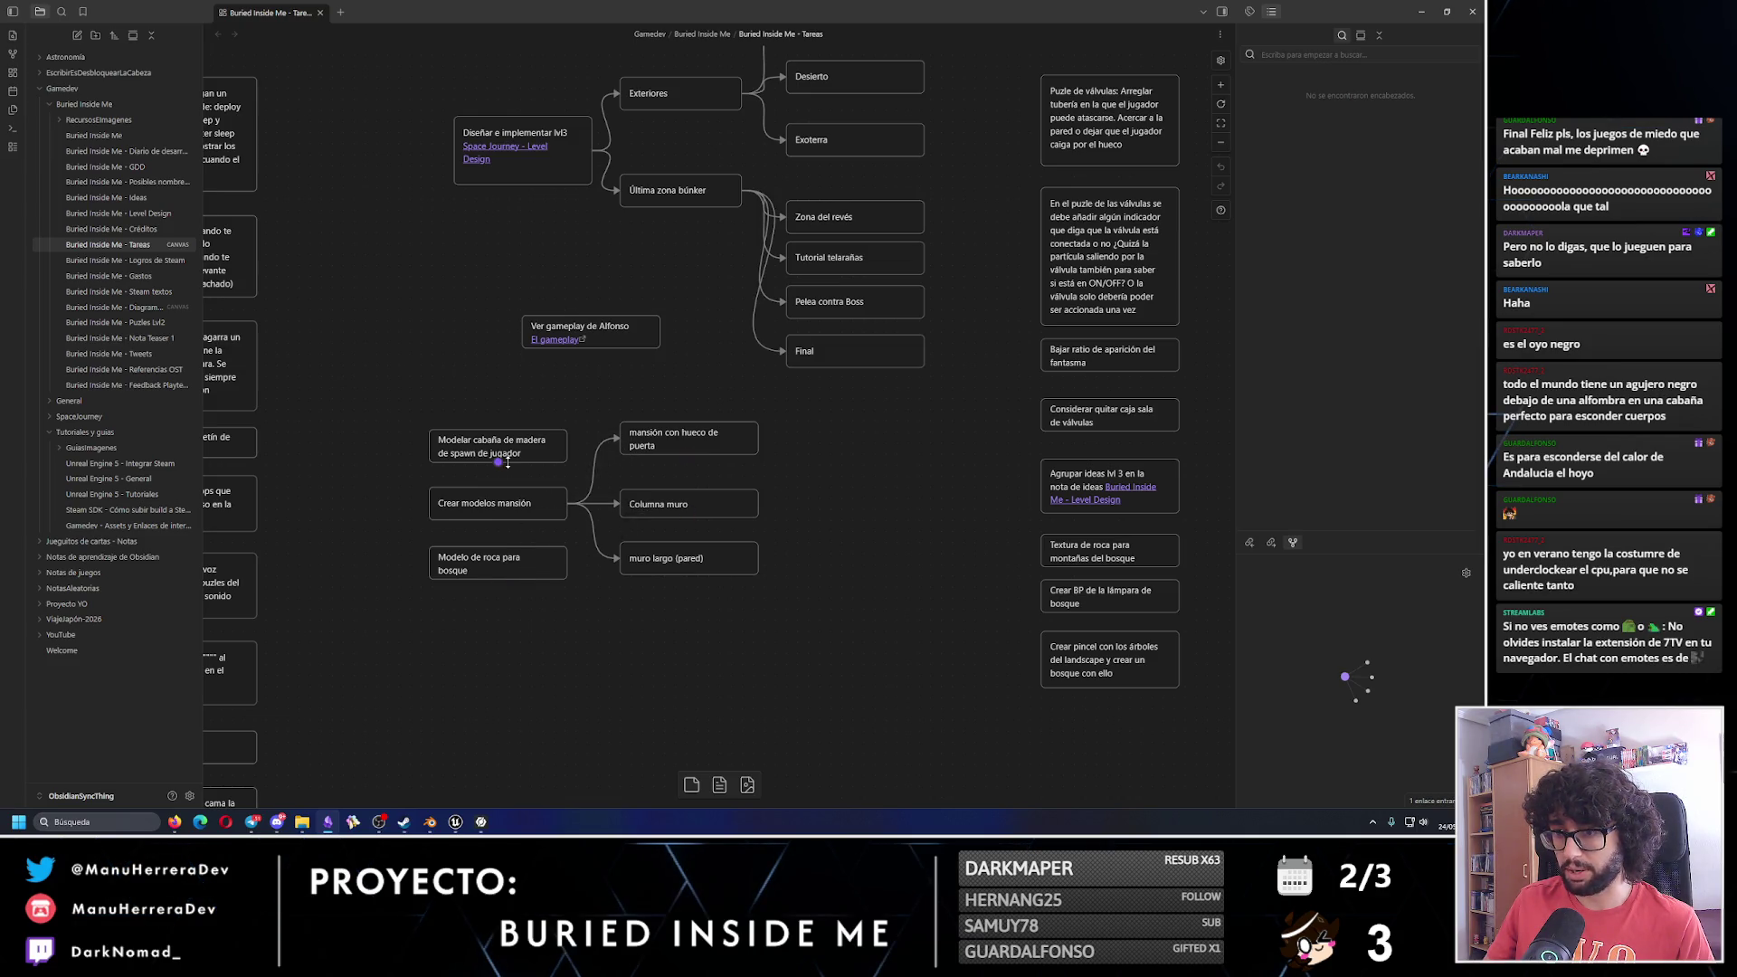
scroll(604, 463, "down", 5)
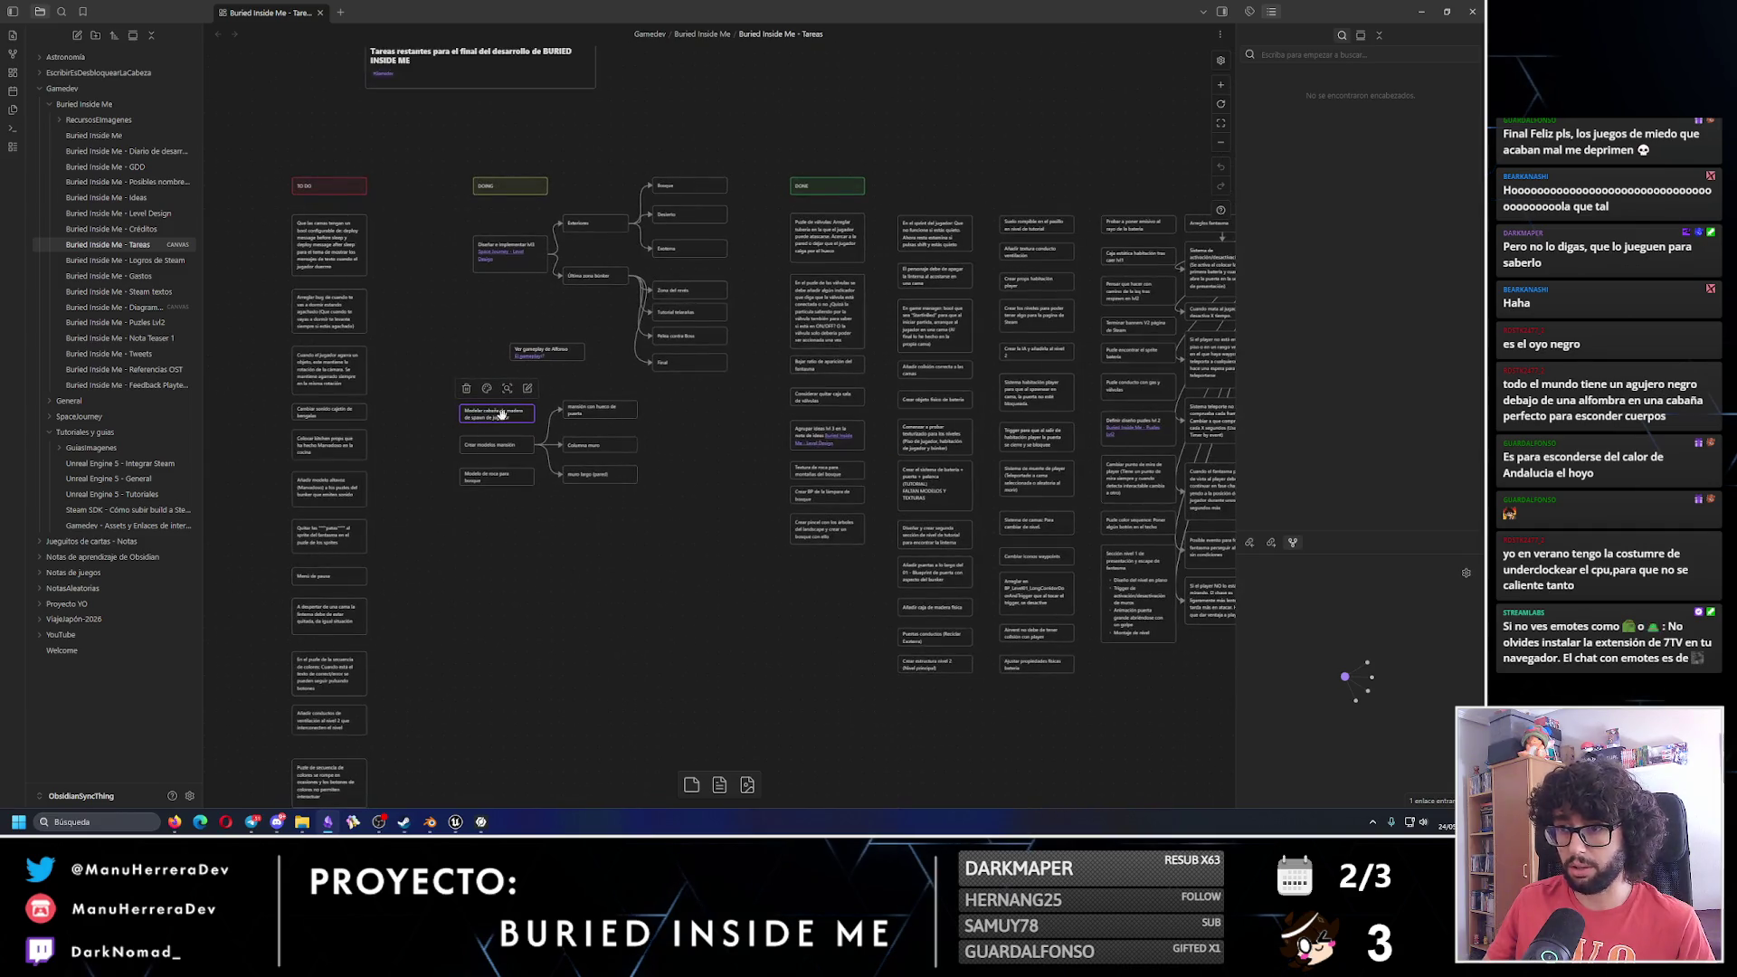
left_click_drag(498, 413, 818, 572)
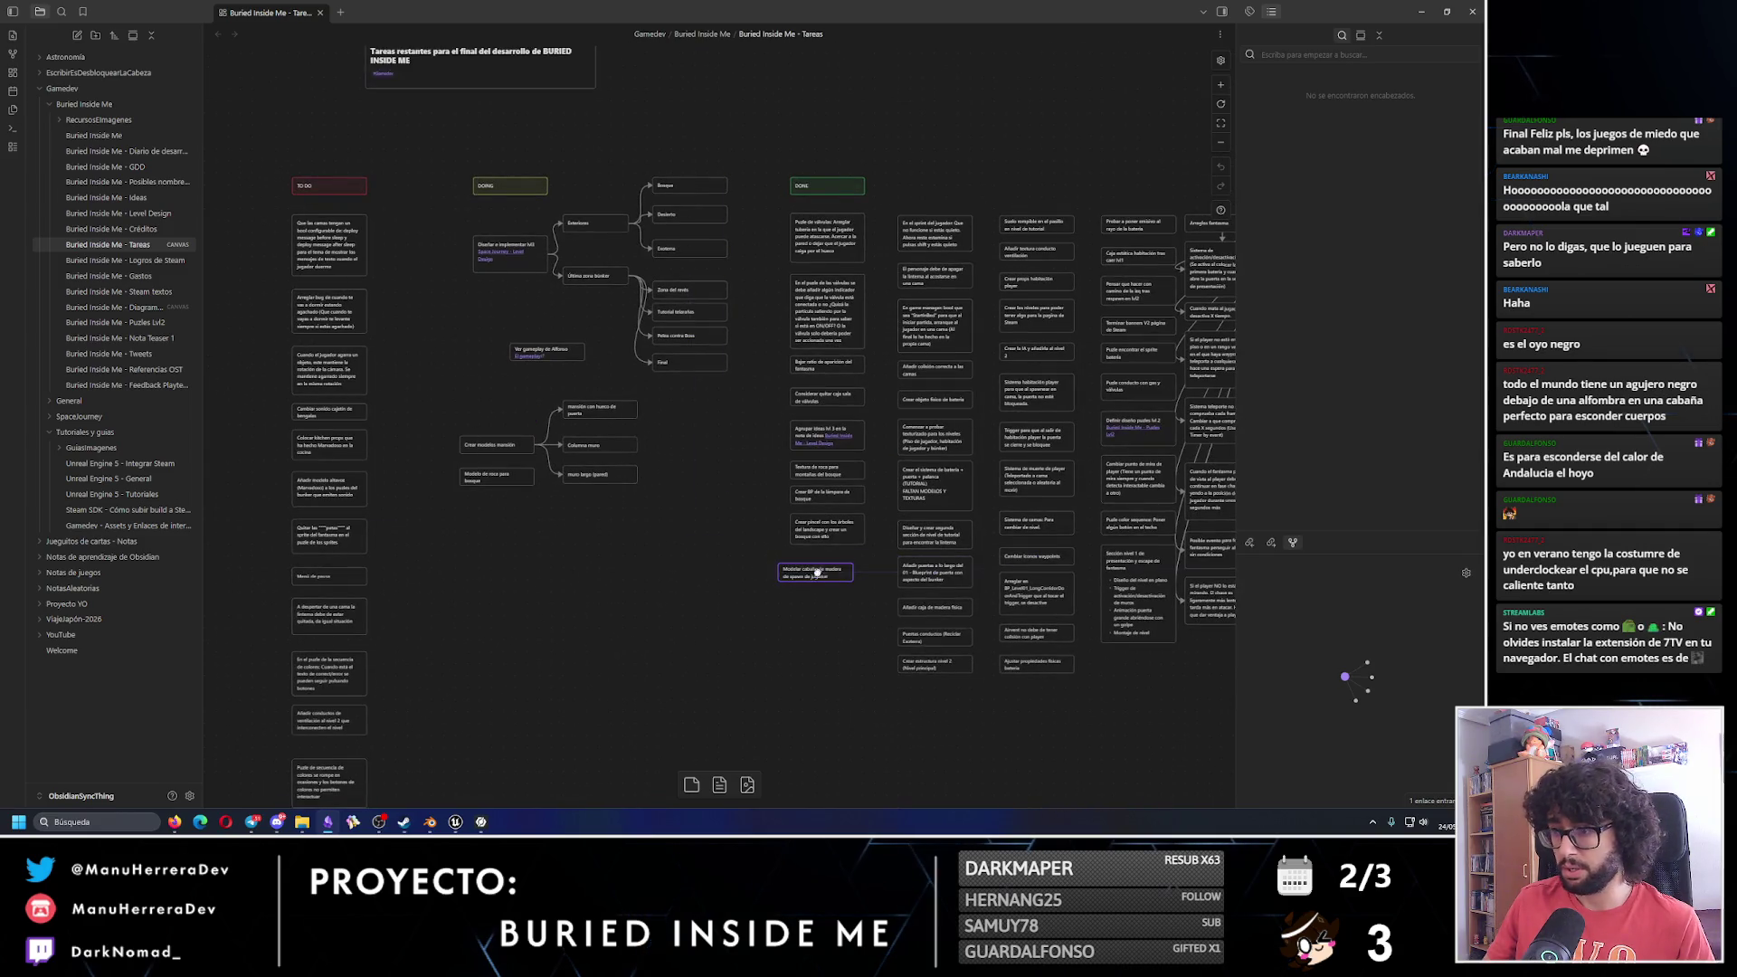
left_click(1422, 11)
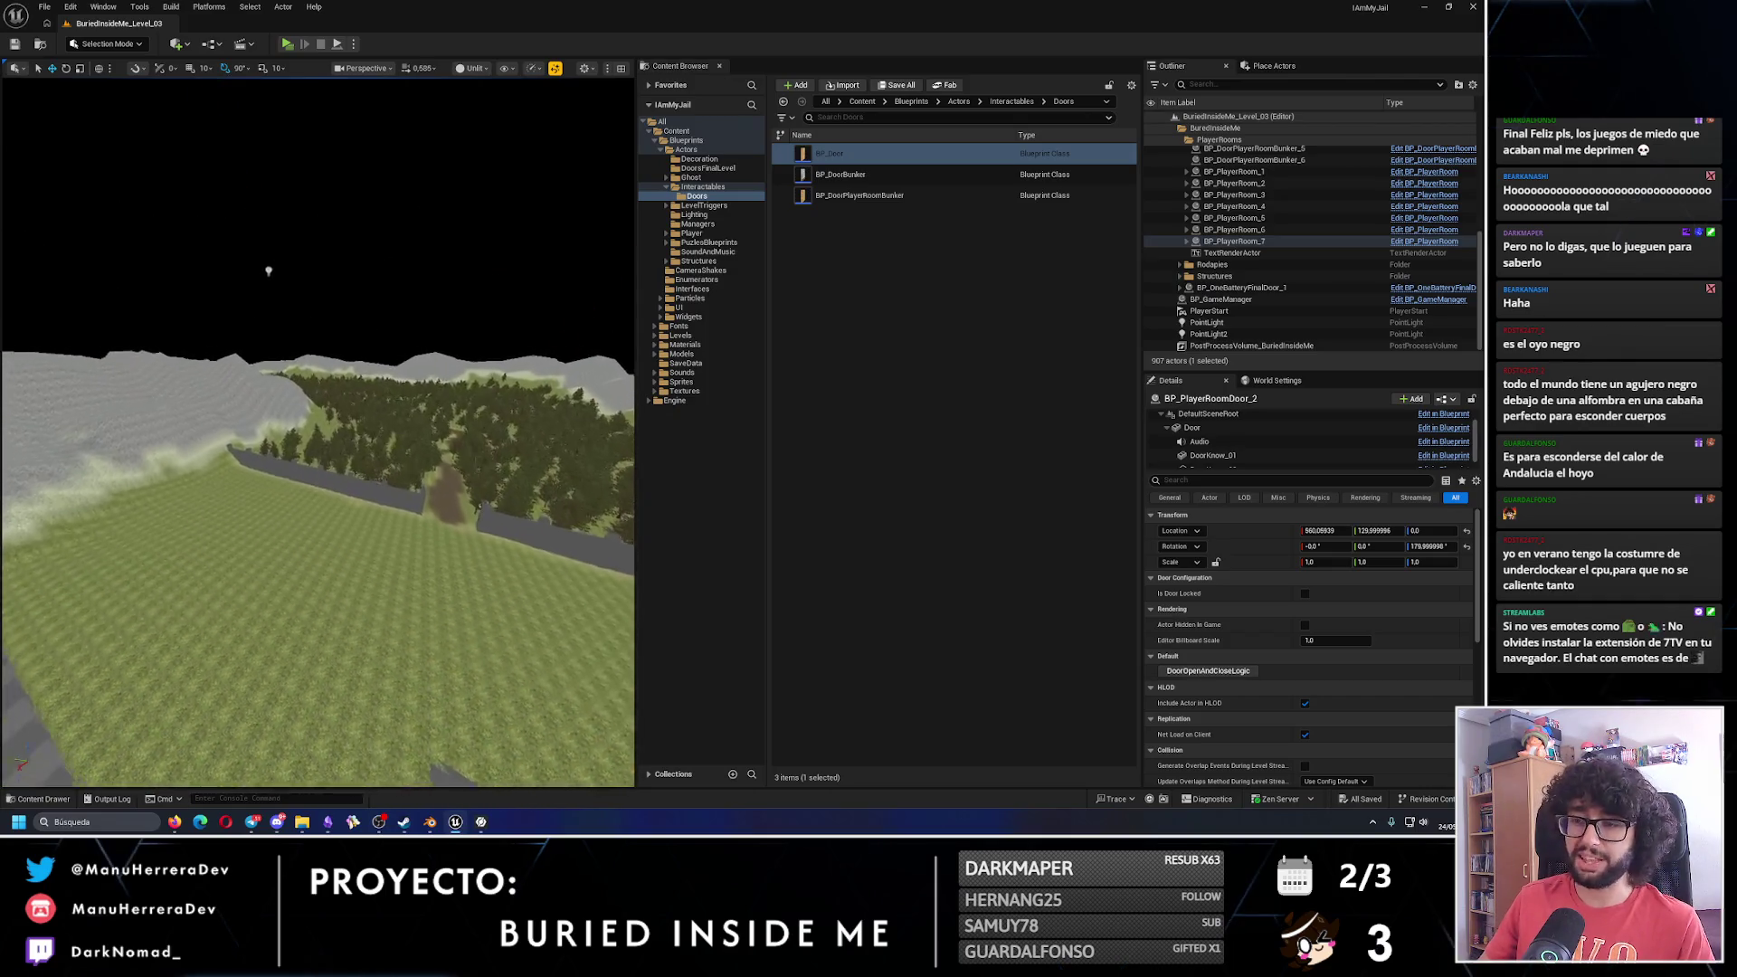
Fly over the forest down to the cabin door, through the cabin and back out, then reopen Obsidian.
key("w")
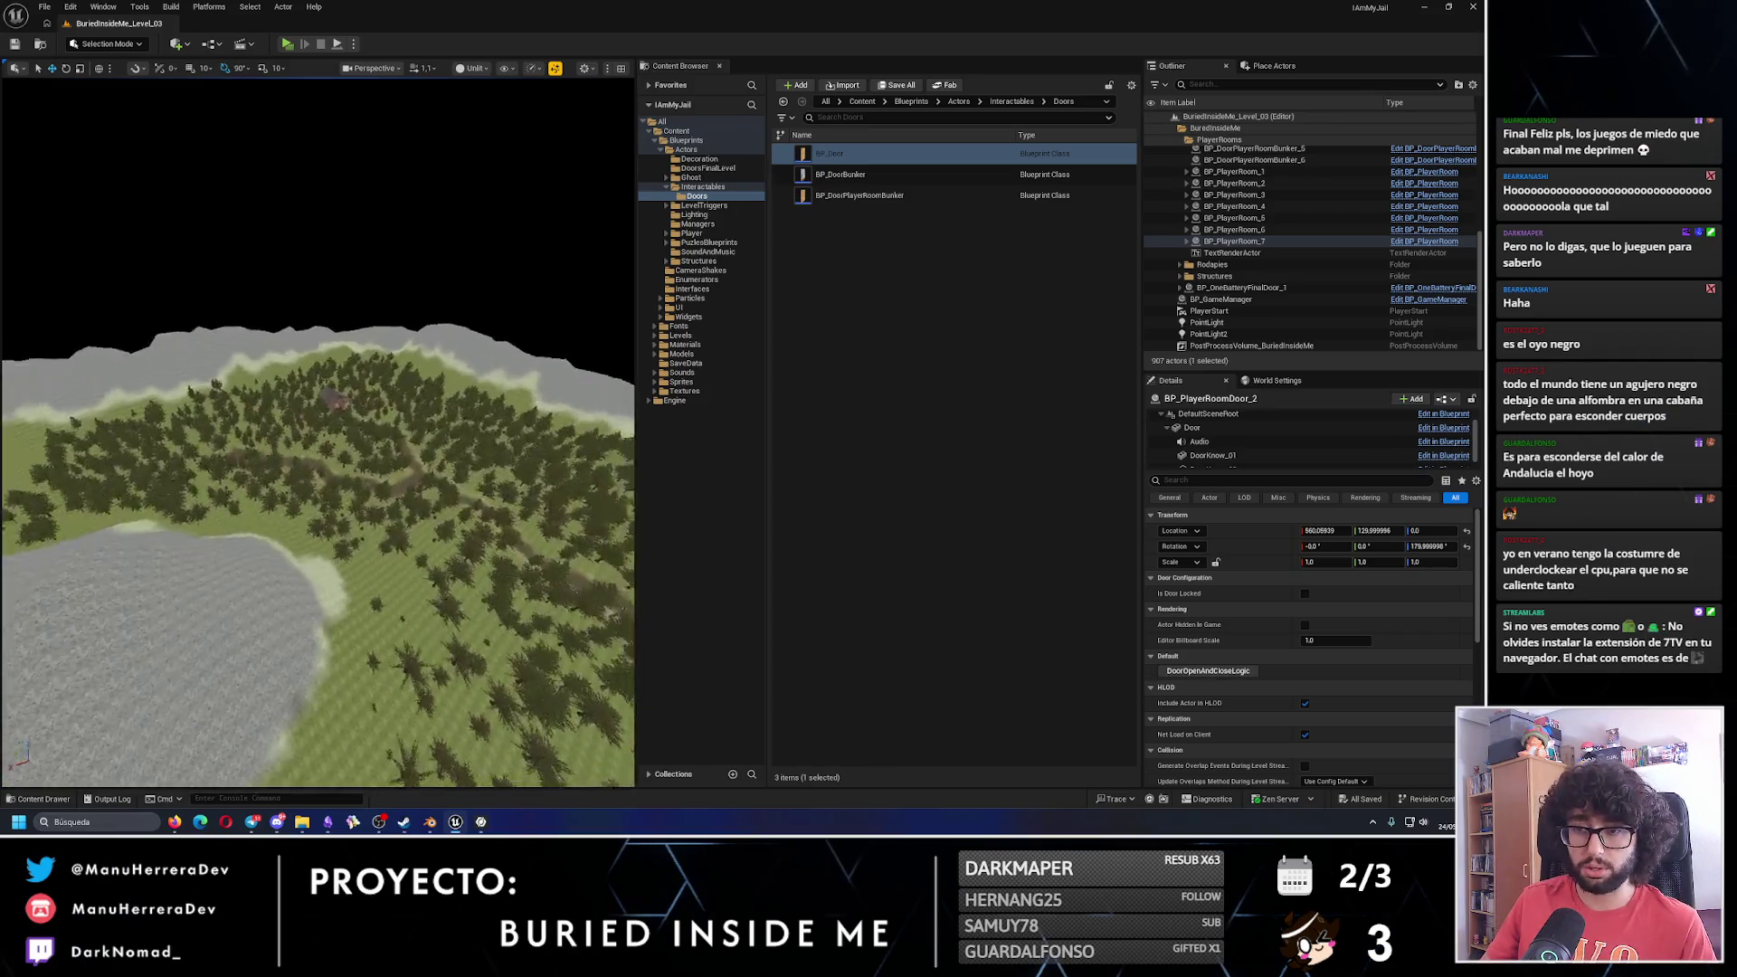
key("w")
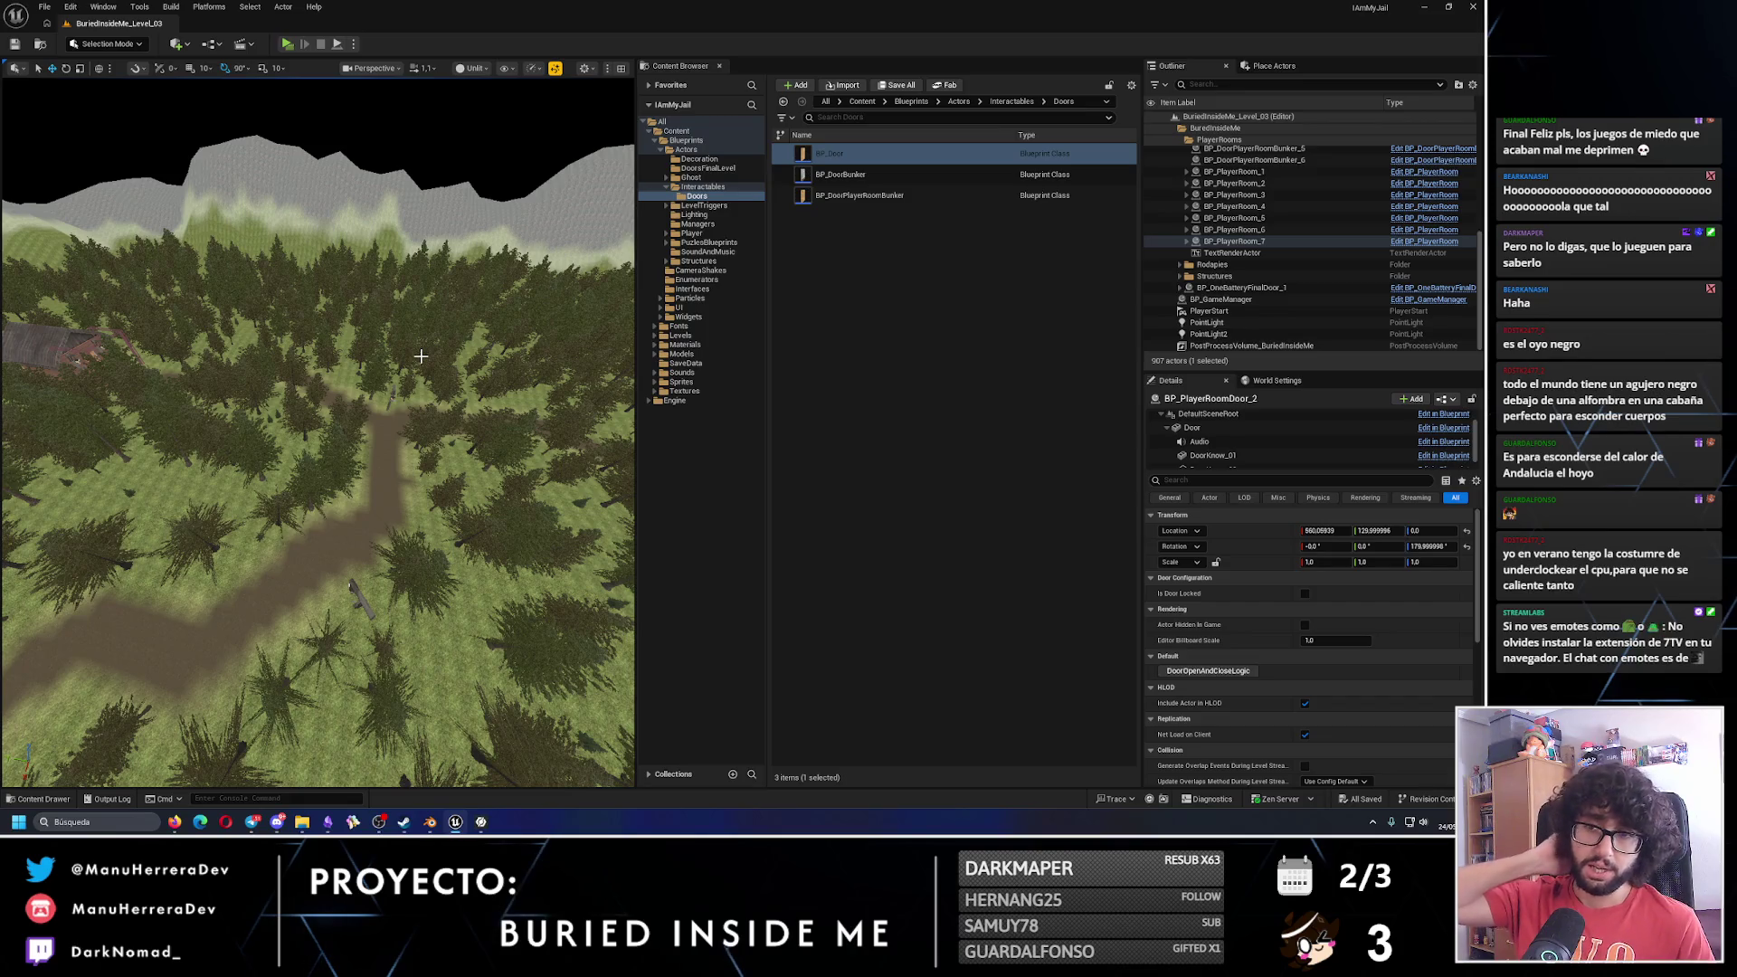
key("w")
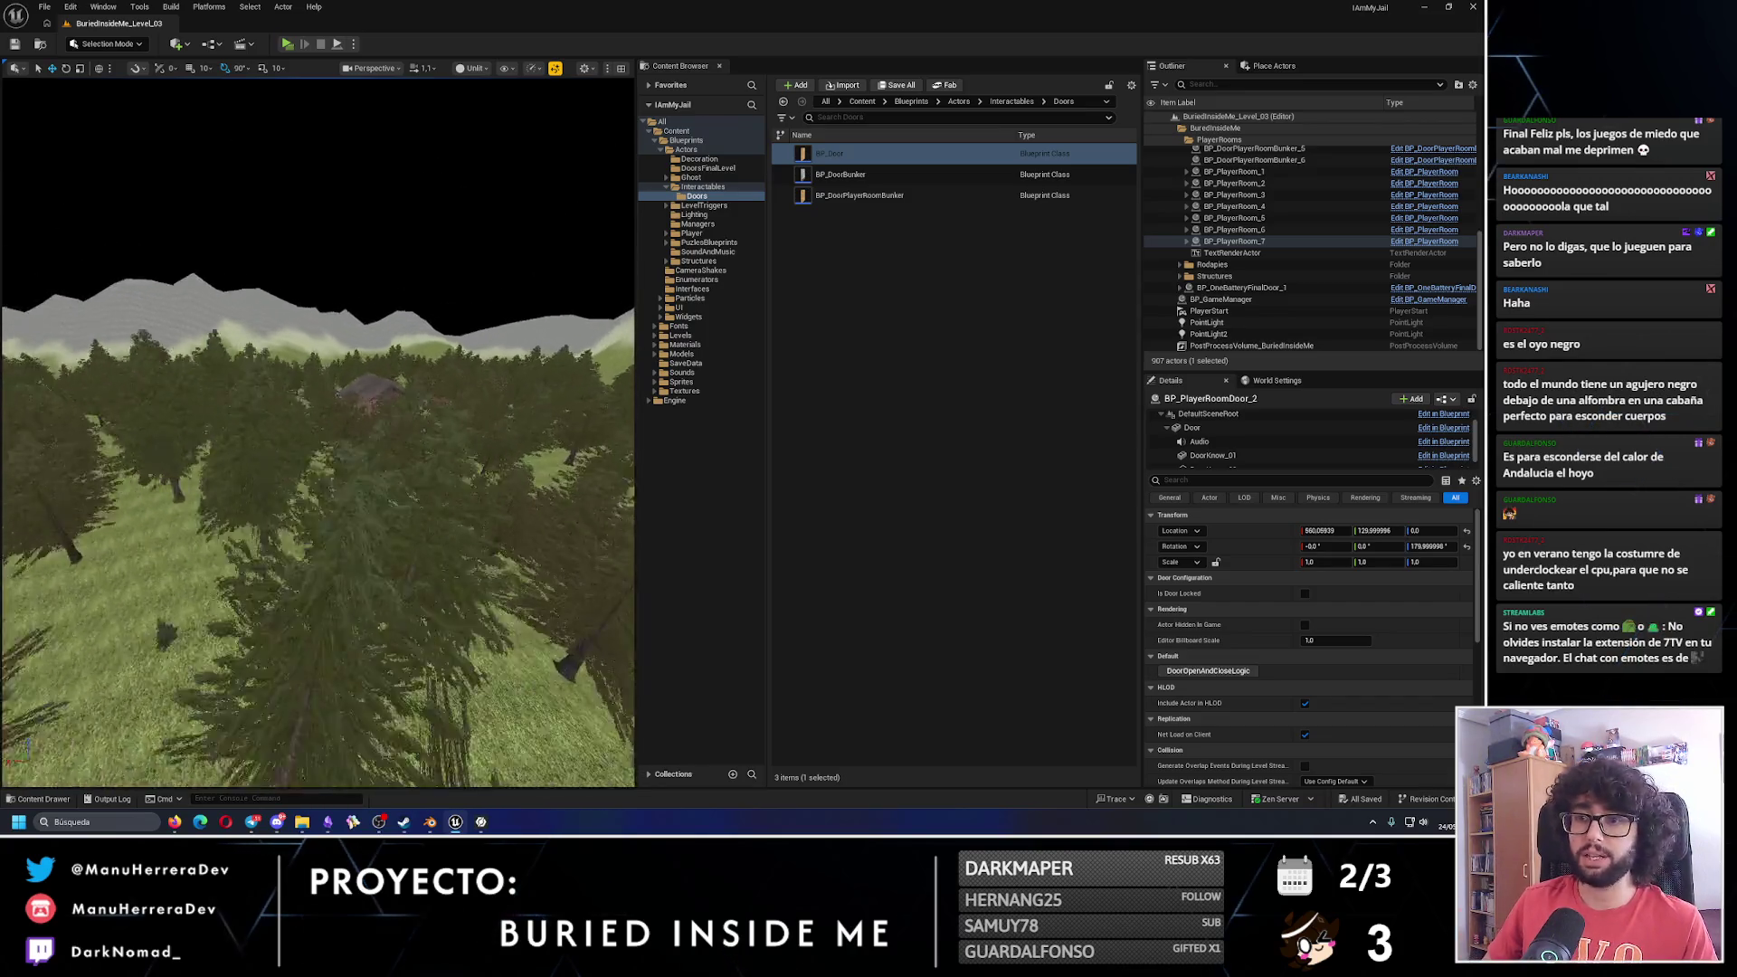
key("w")
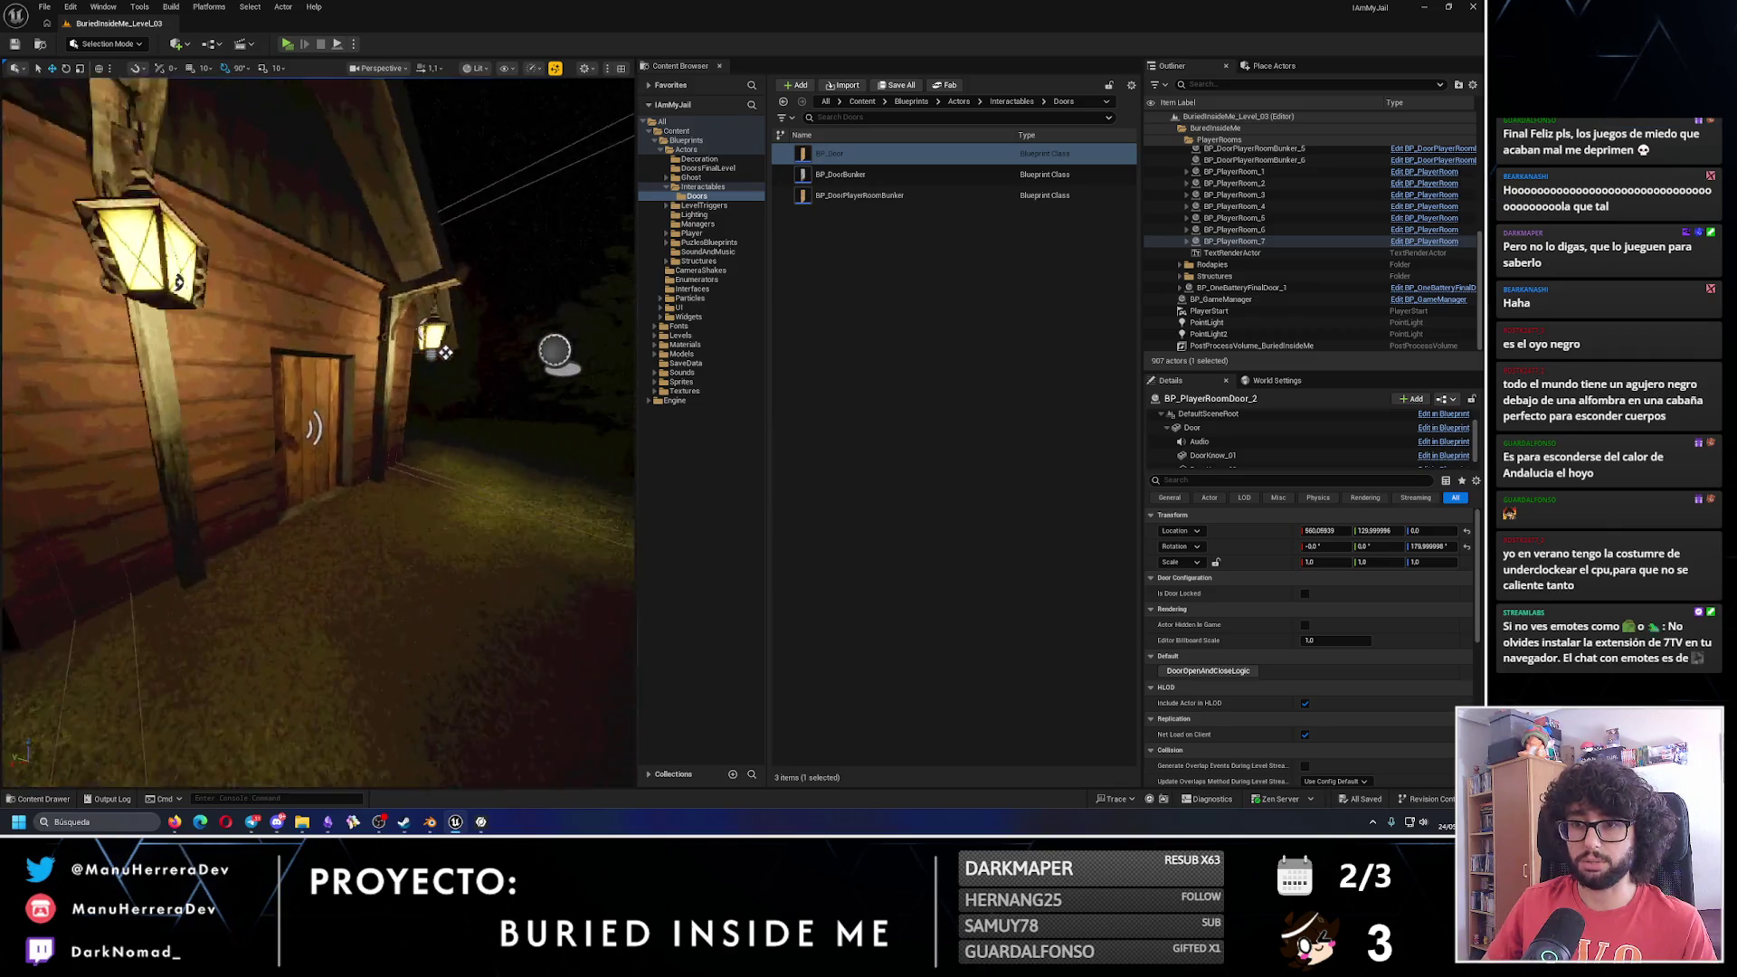
key("w")
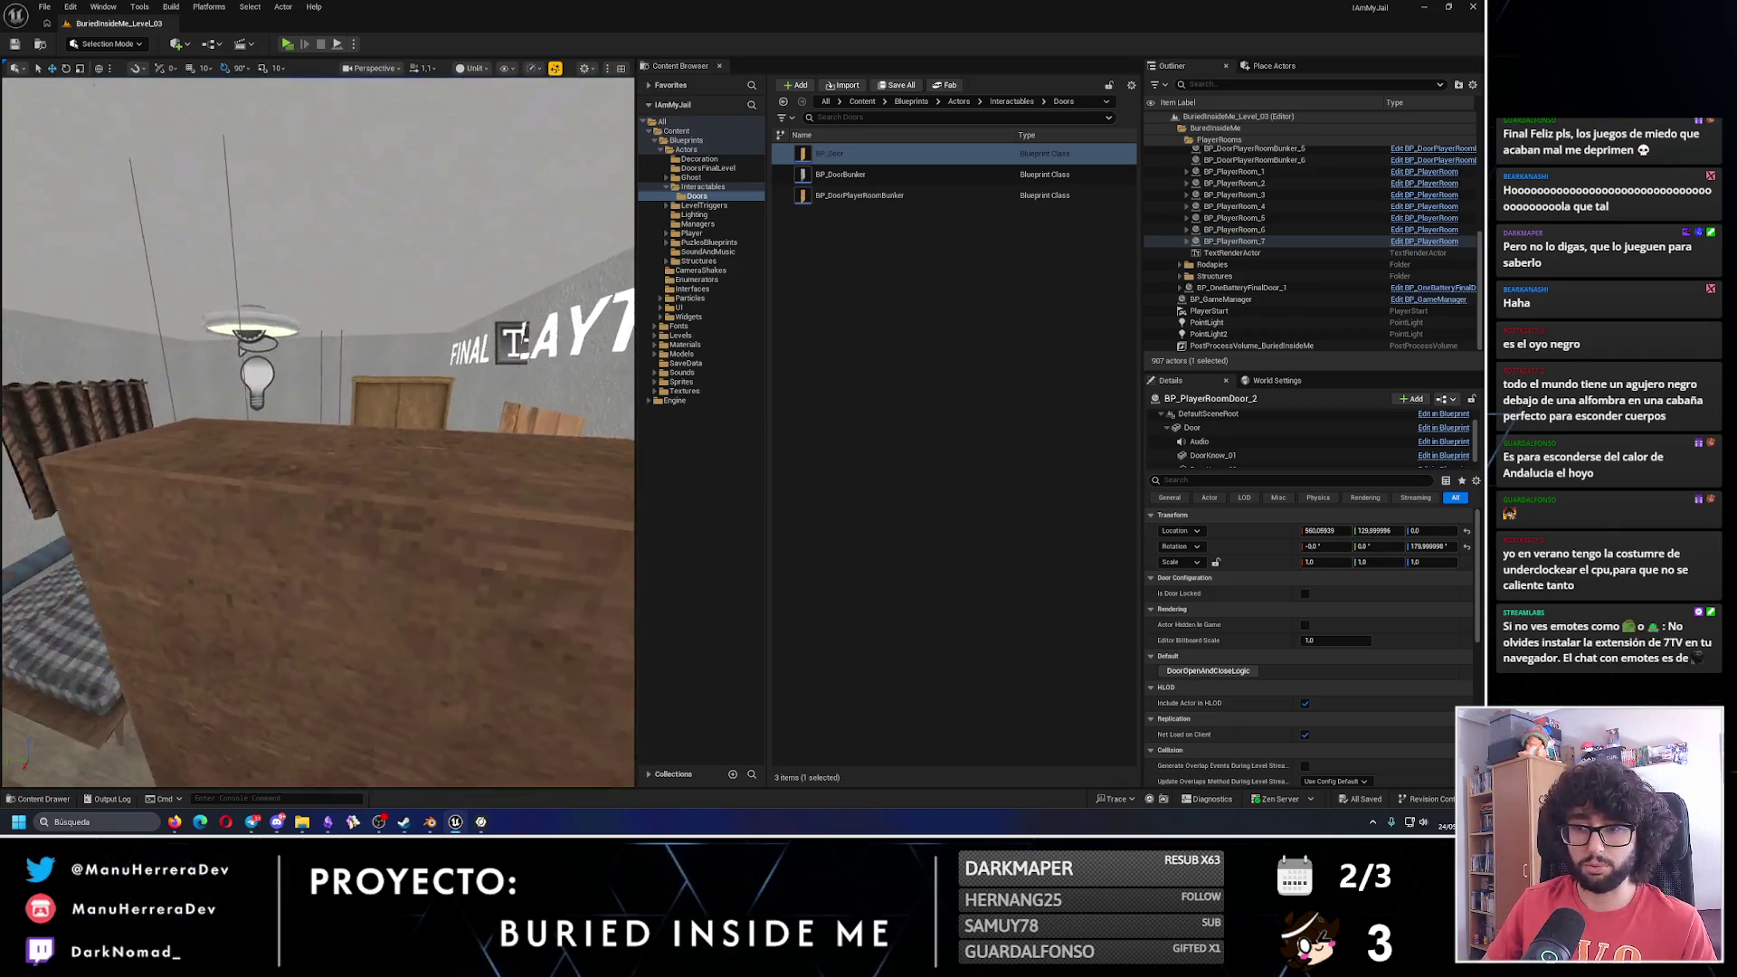
key("s")
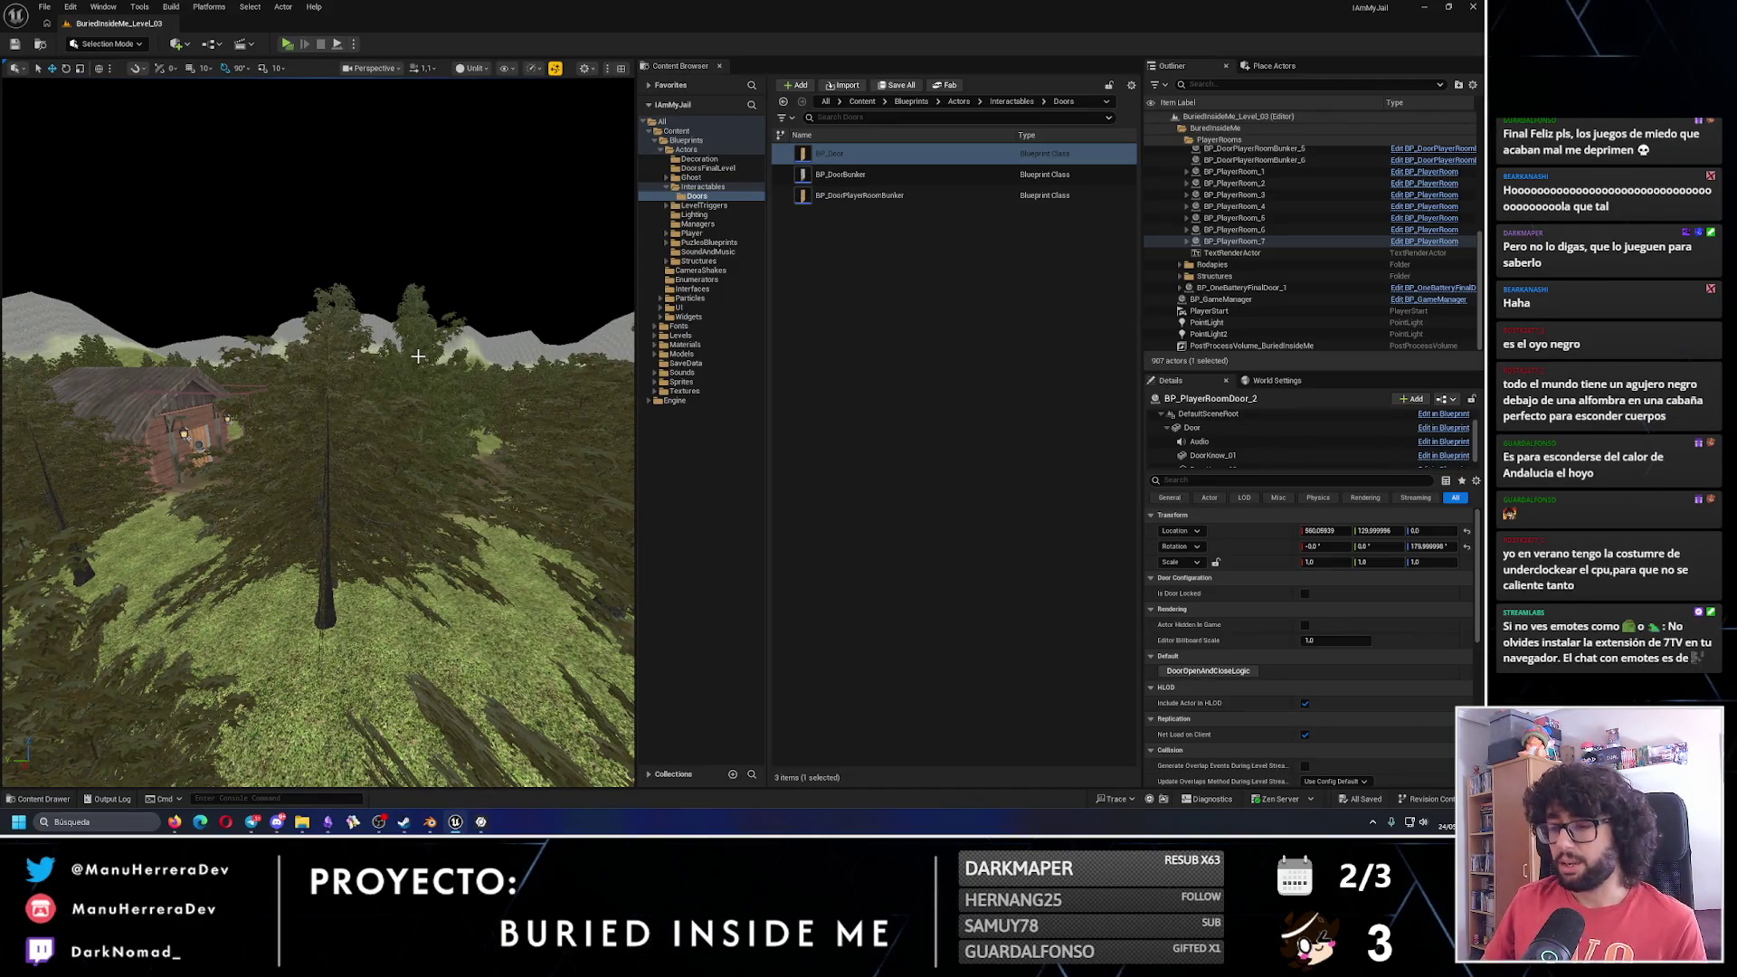
left_click(327, 822)
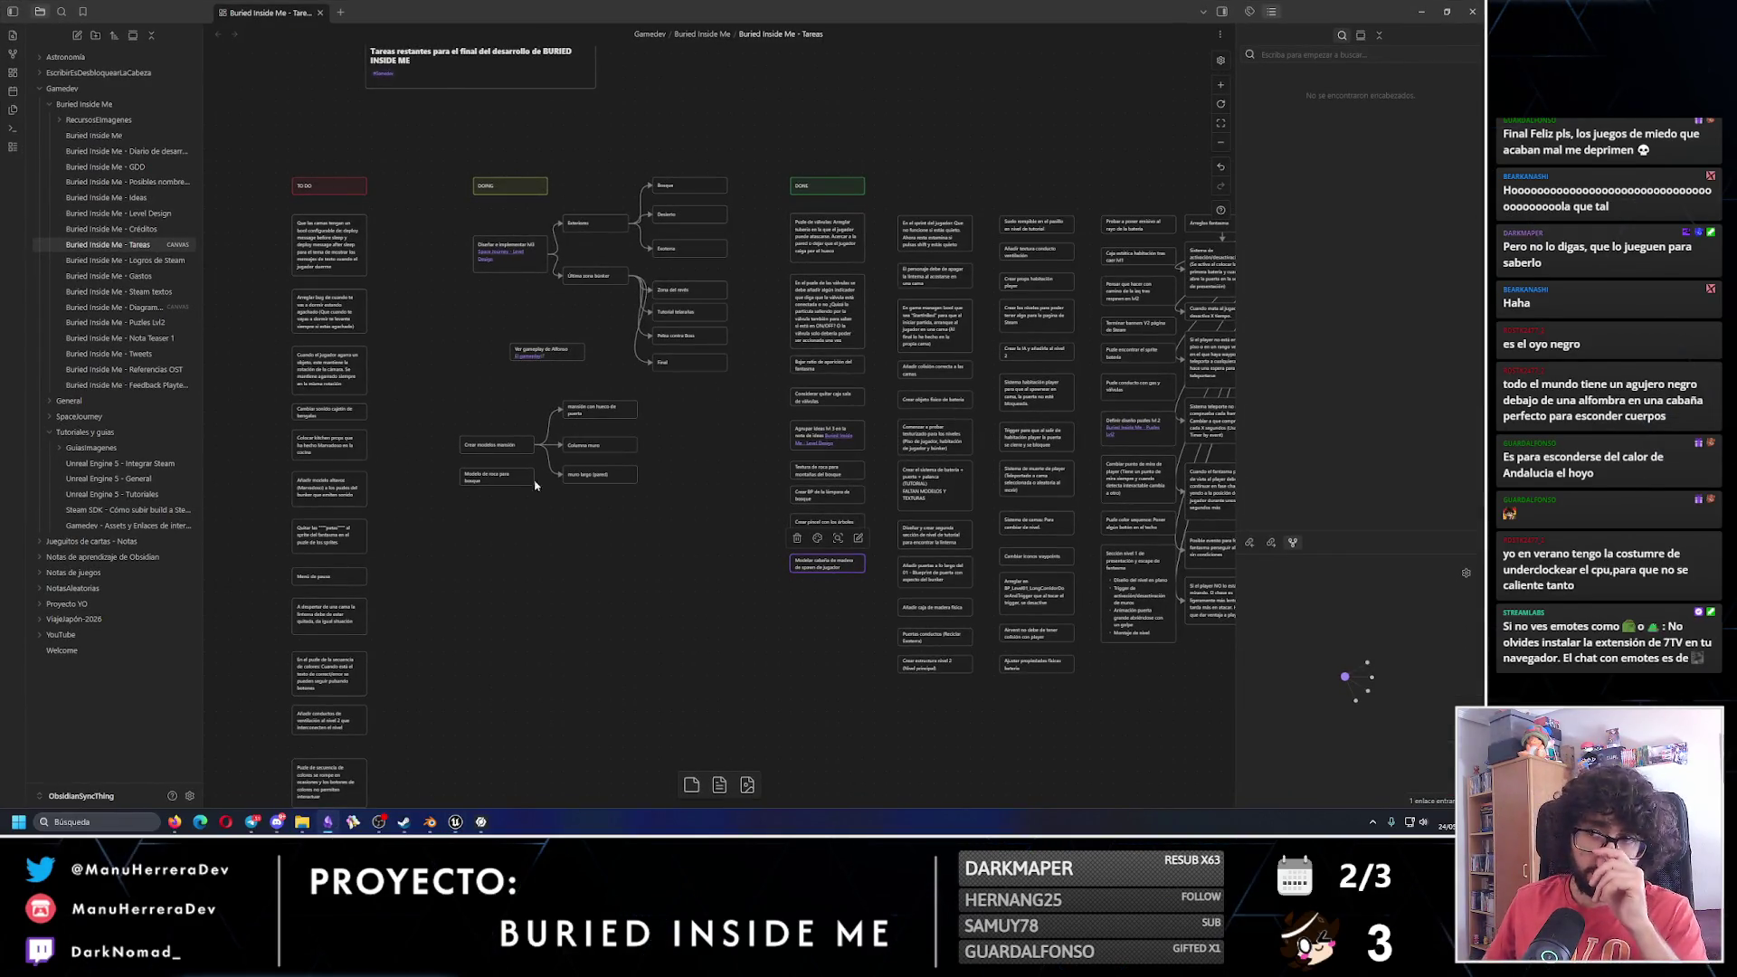
Box-select the DOING cards on the Tareas canvas, deselect them, and minimize Obsidian.
mouse_move(474, 170)
left_mouse_down()
mouse_move(621, 466)
mouse_move(733, 493)
left_mouse_up()
left_click(721, 541)
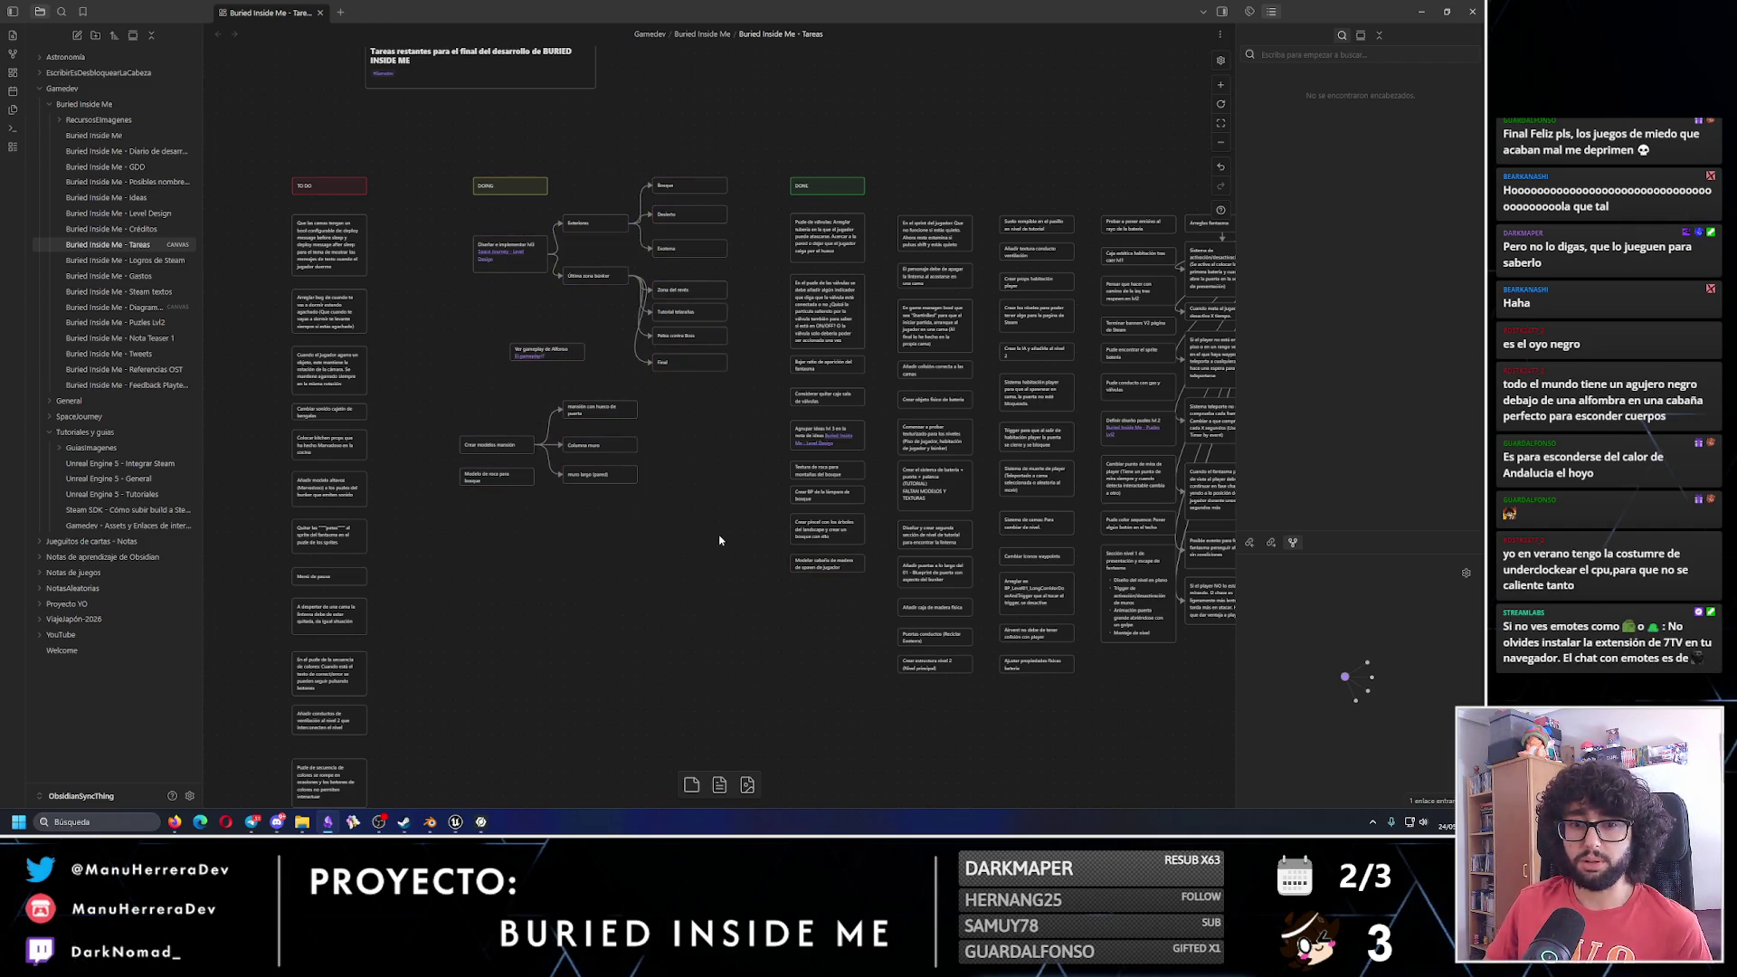
left_click(1422, 9)
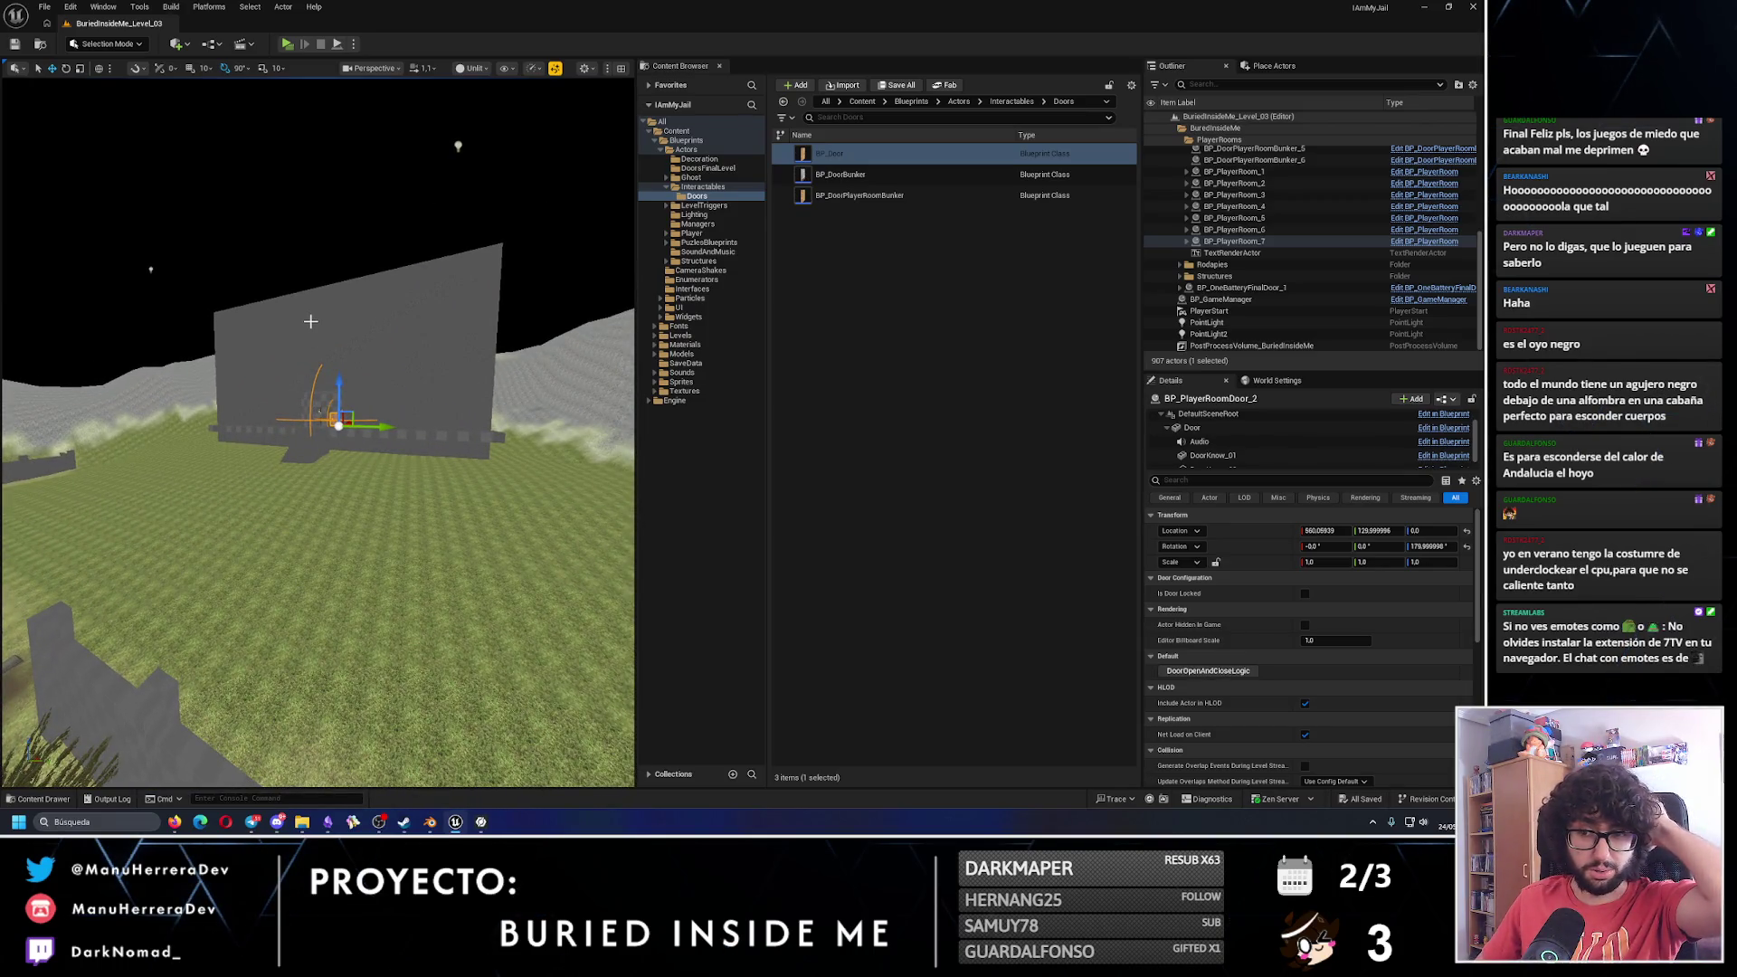
Select the Box4 wall, then playtest down the stairs and through the wooden door into the bedroom.
left_click(314, 504)
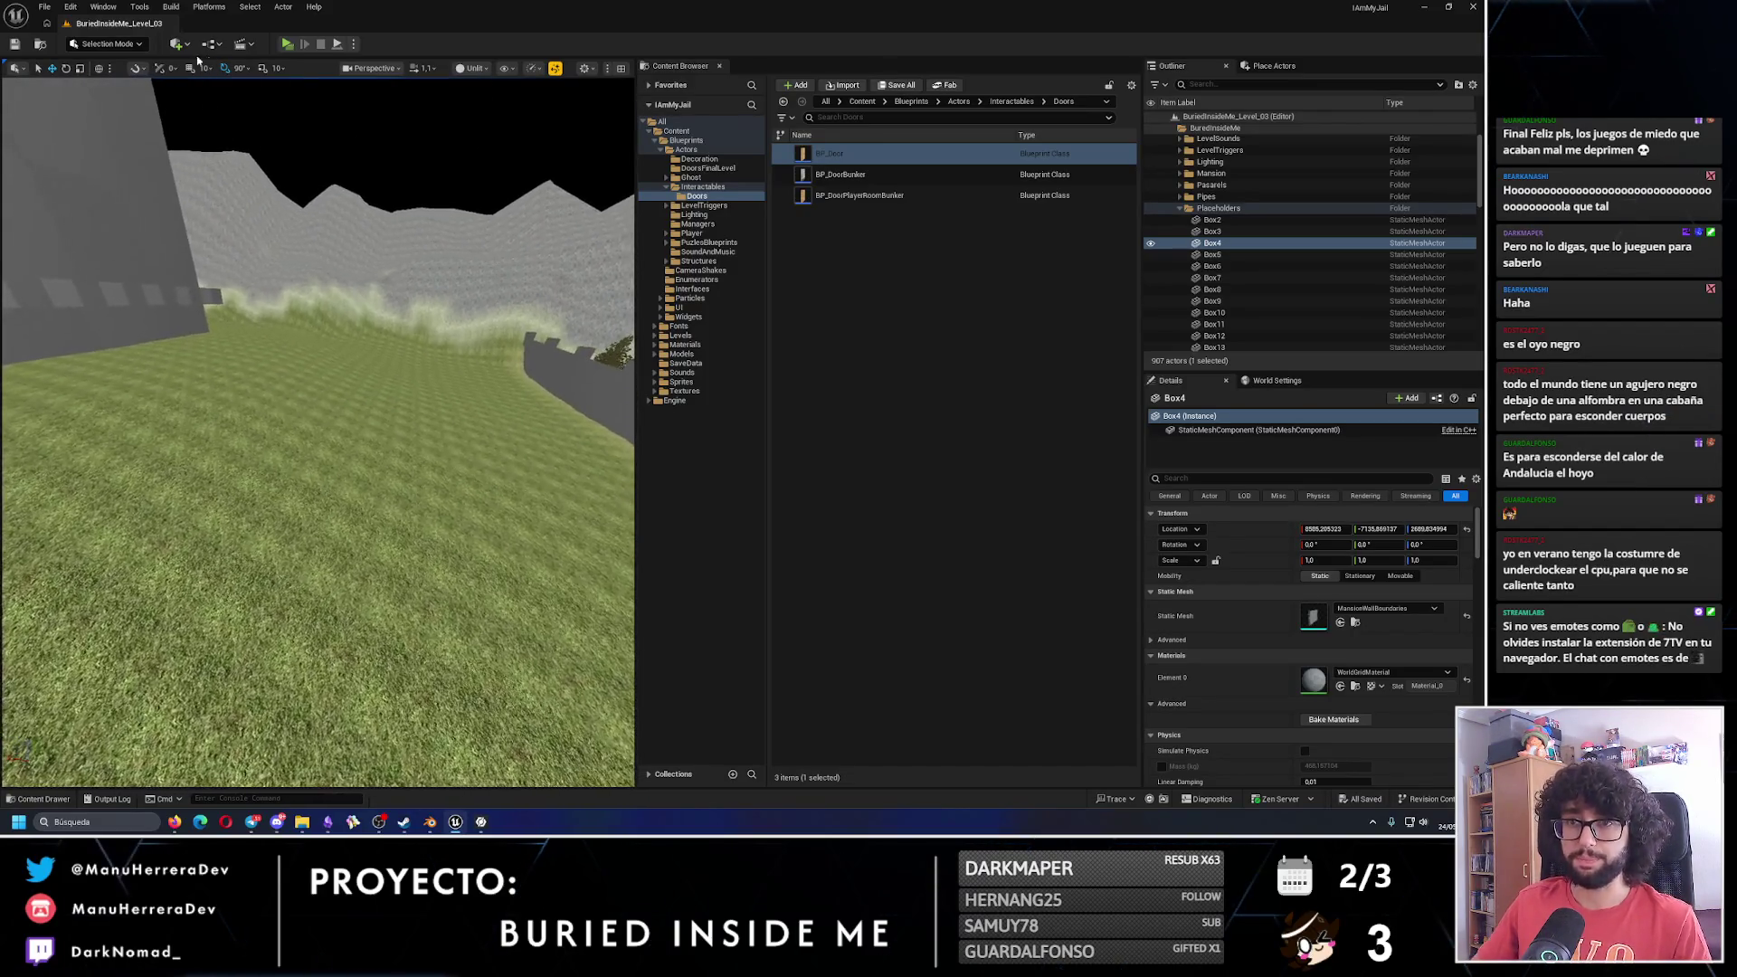
left_click(287, 43)
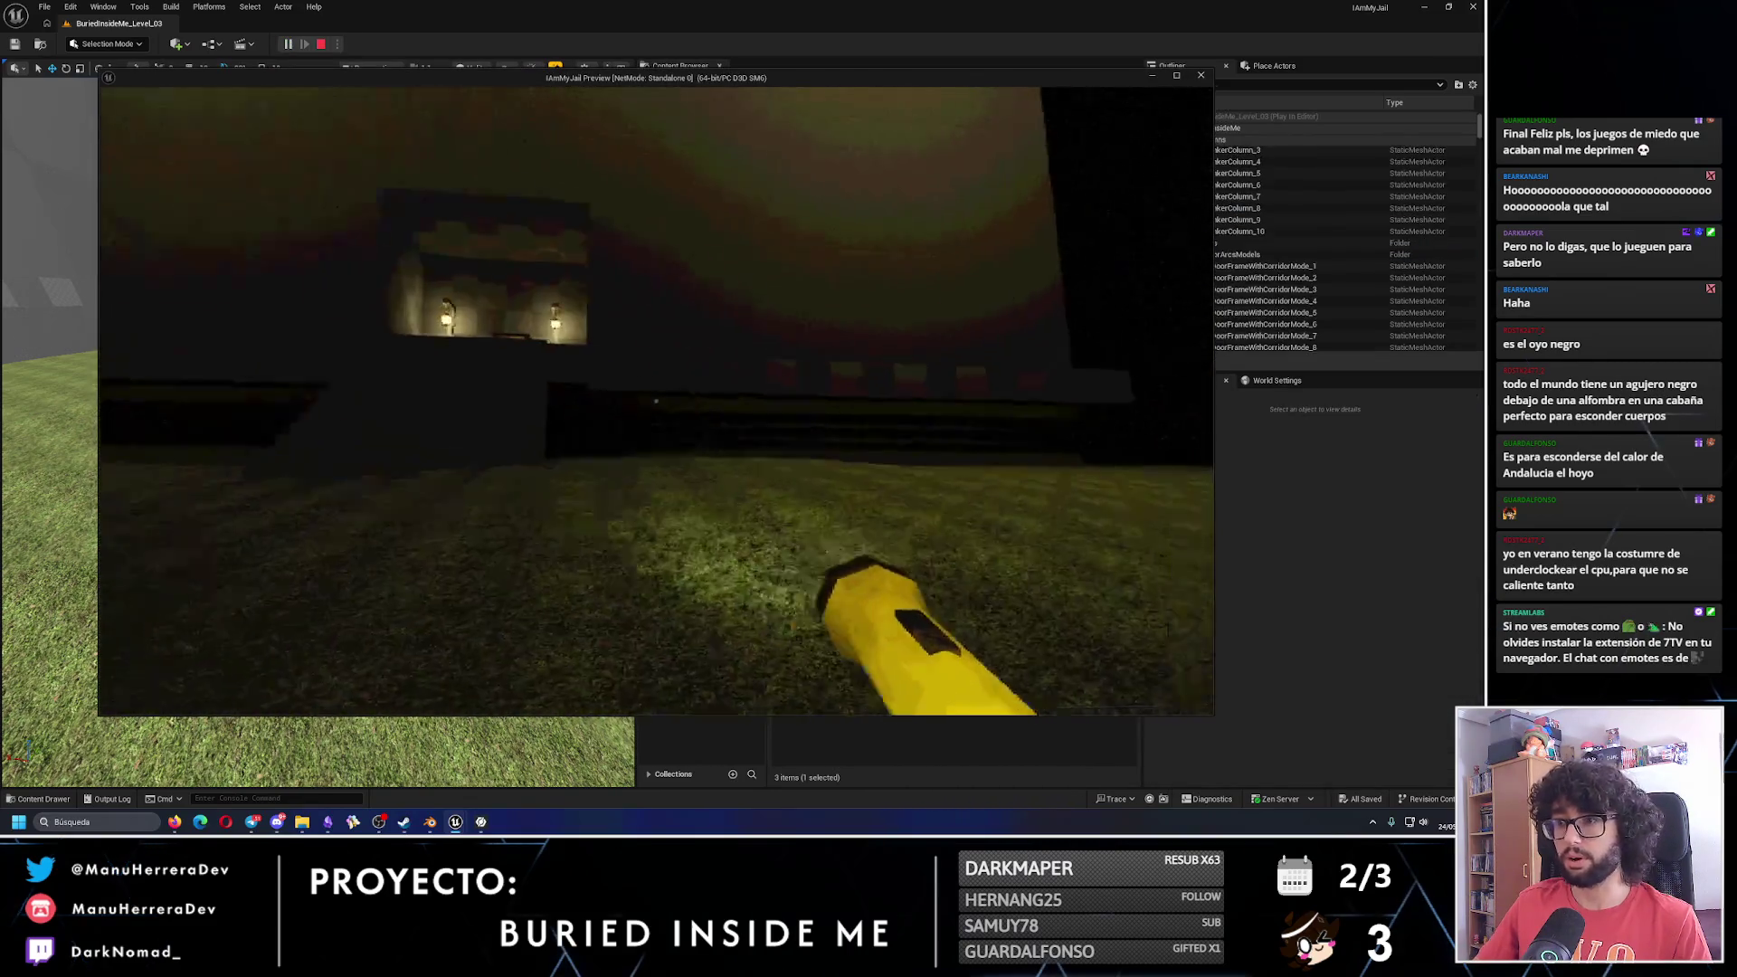
key("shift+w")
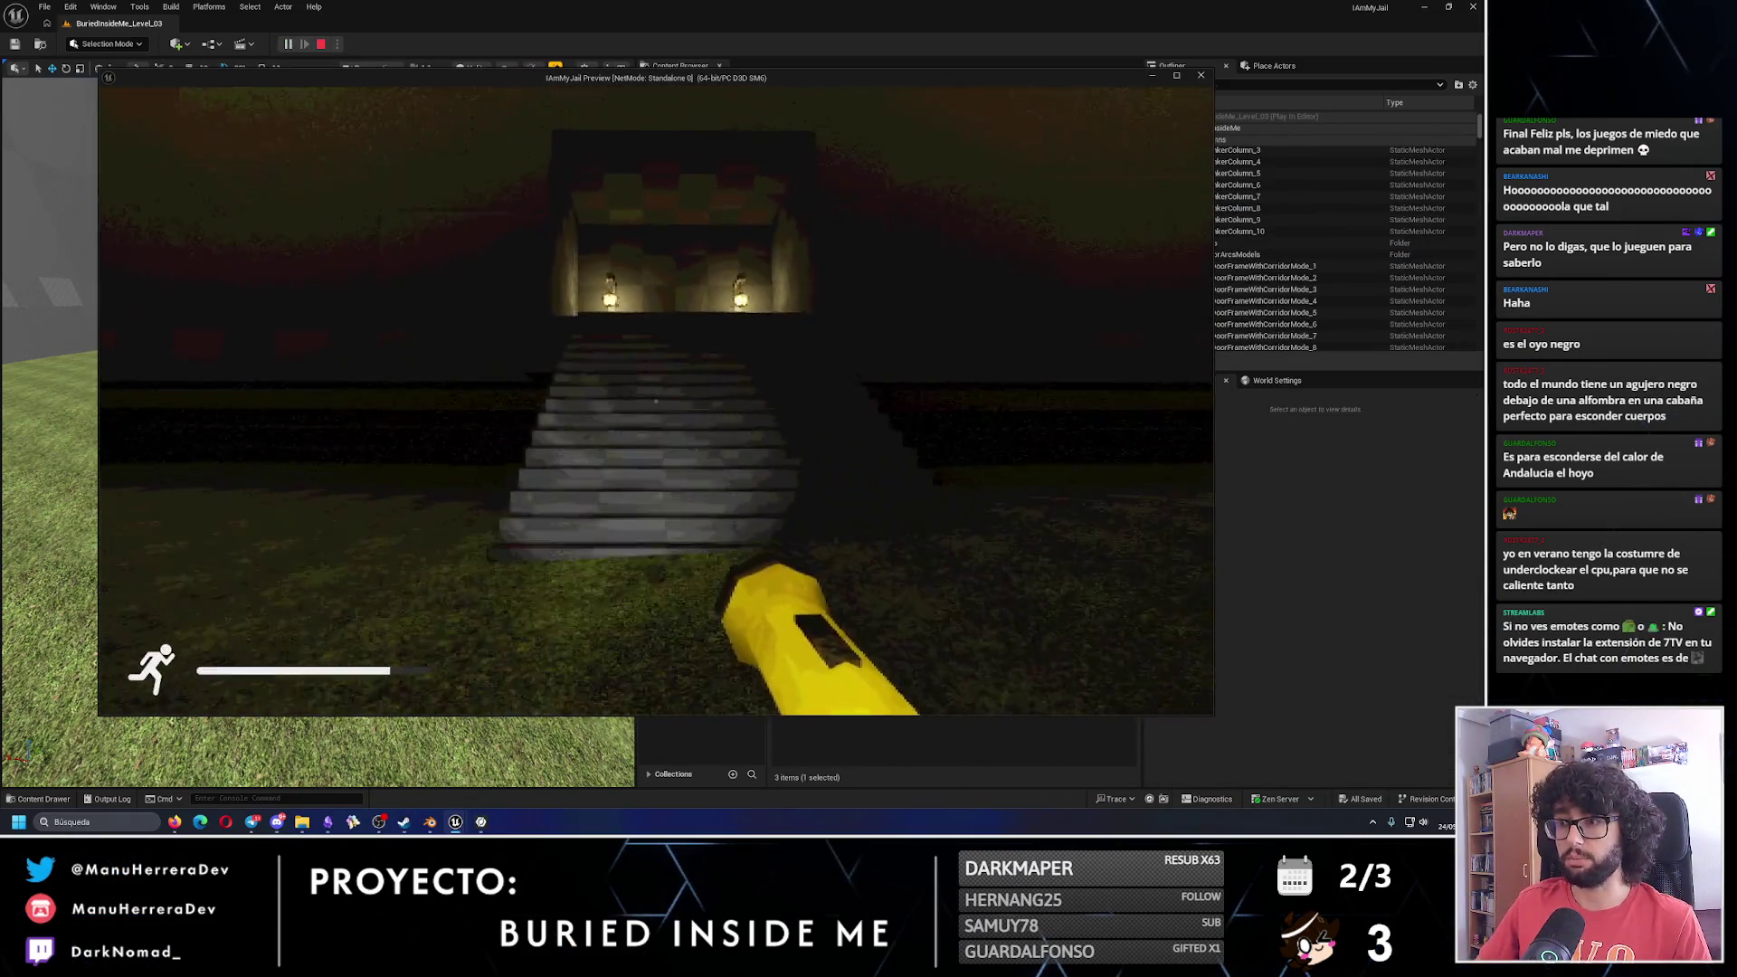
key("shift+w")
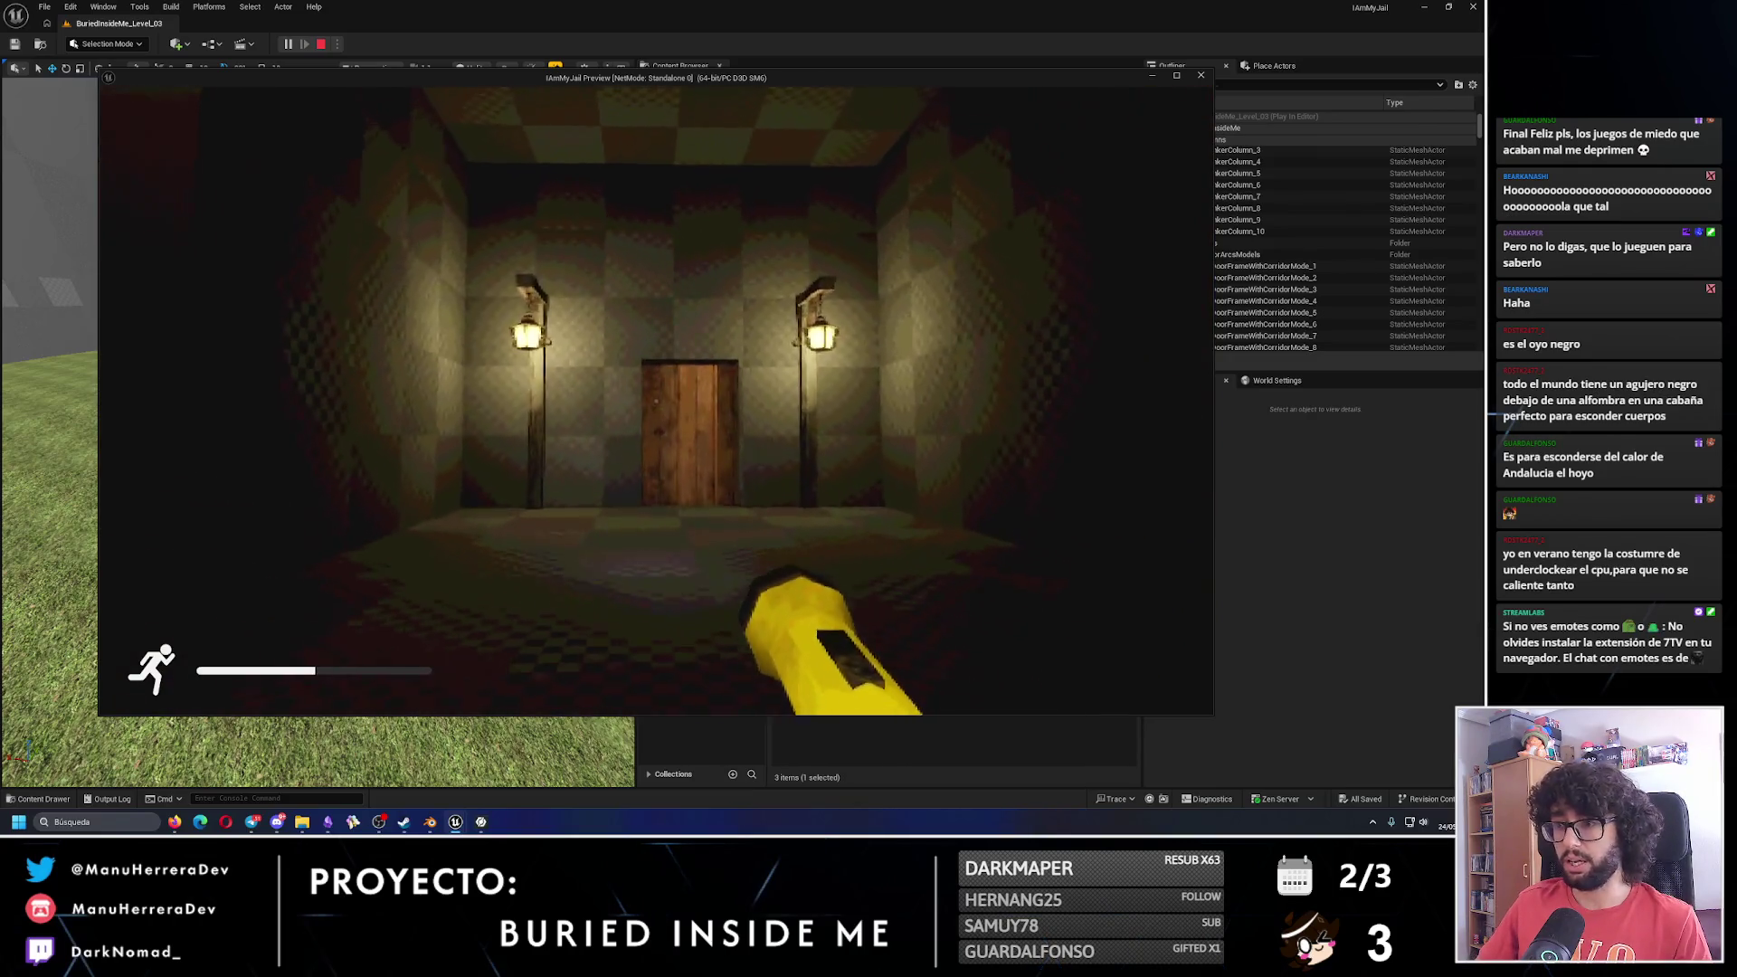
key("w")
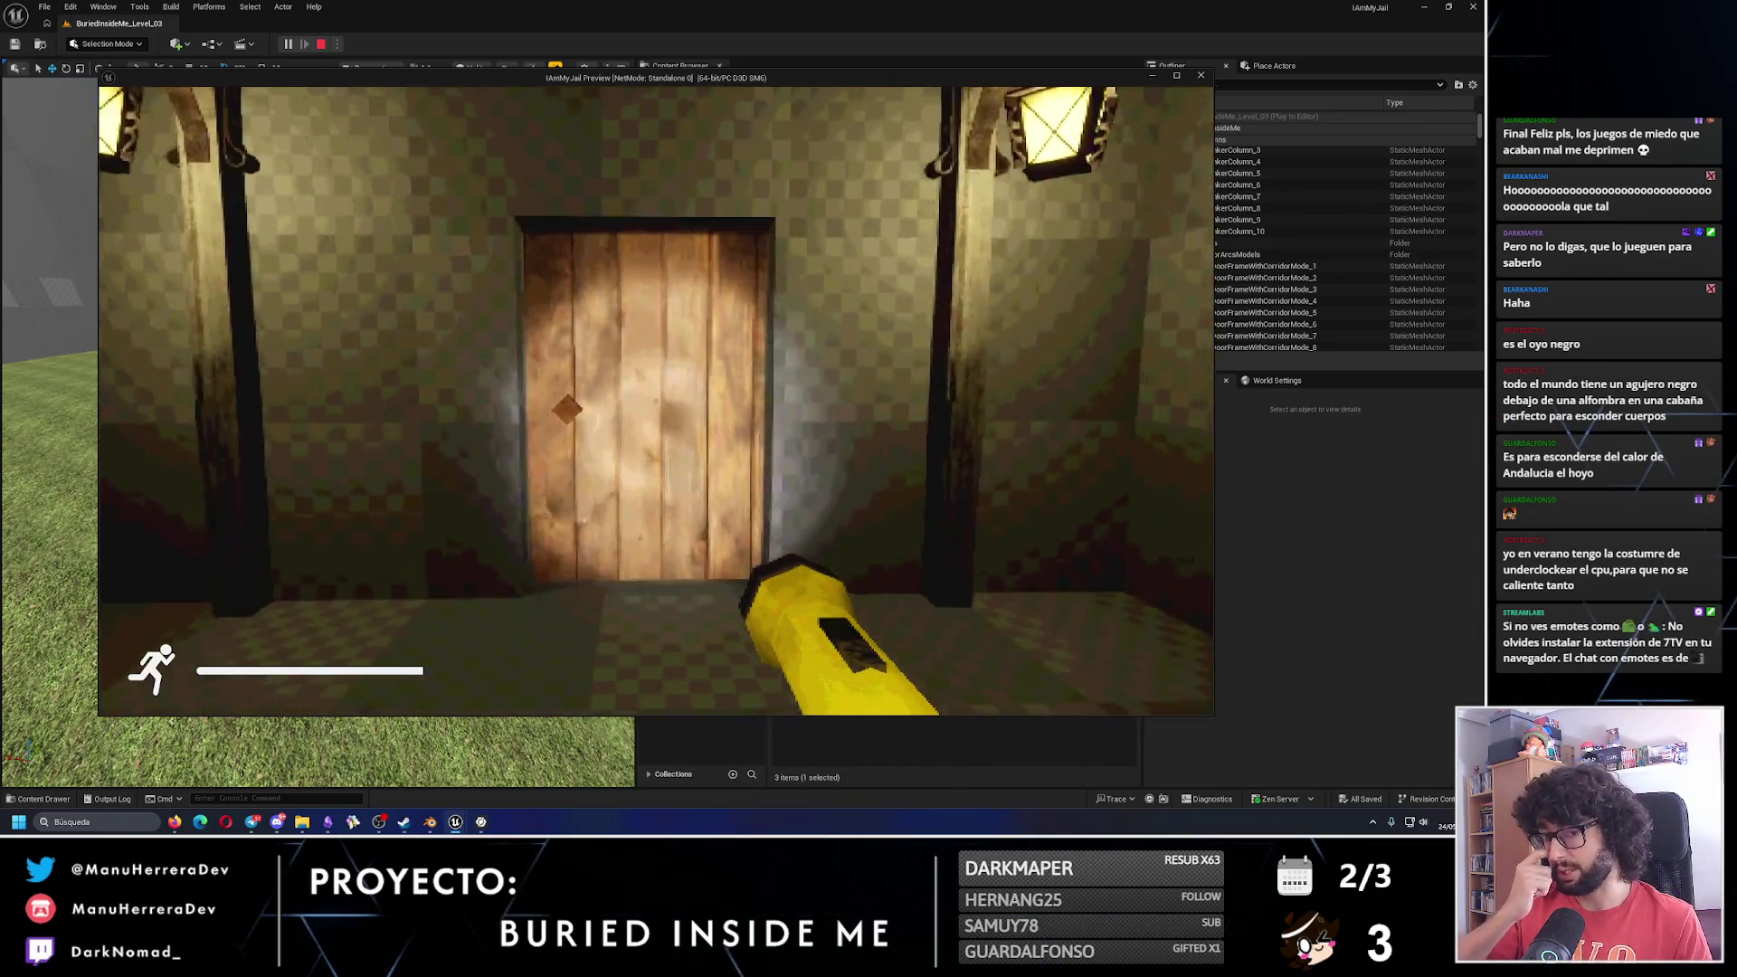
key("e")
key("w")
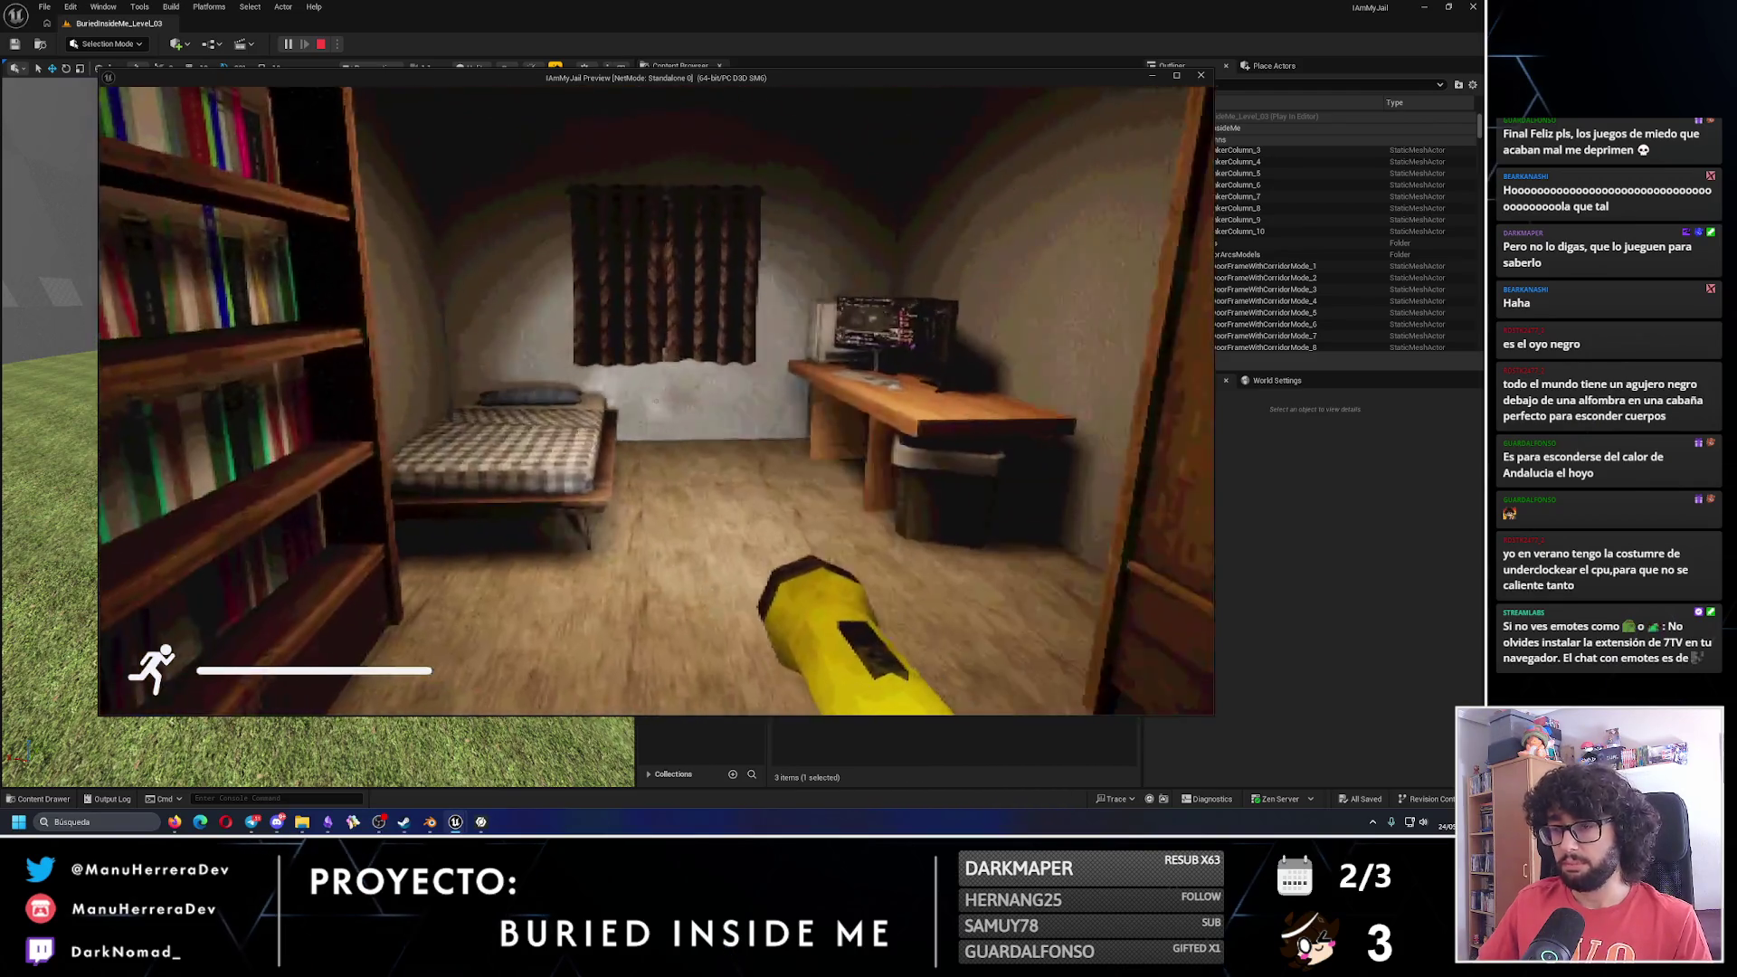
key("Escape")
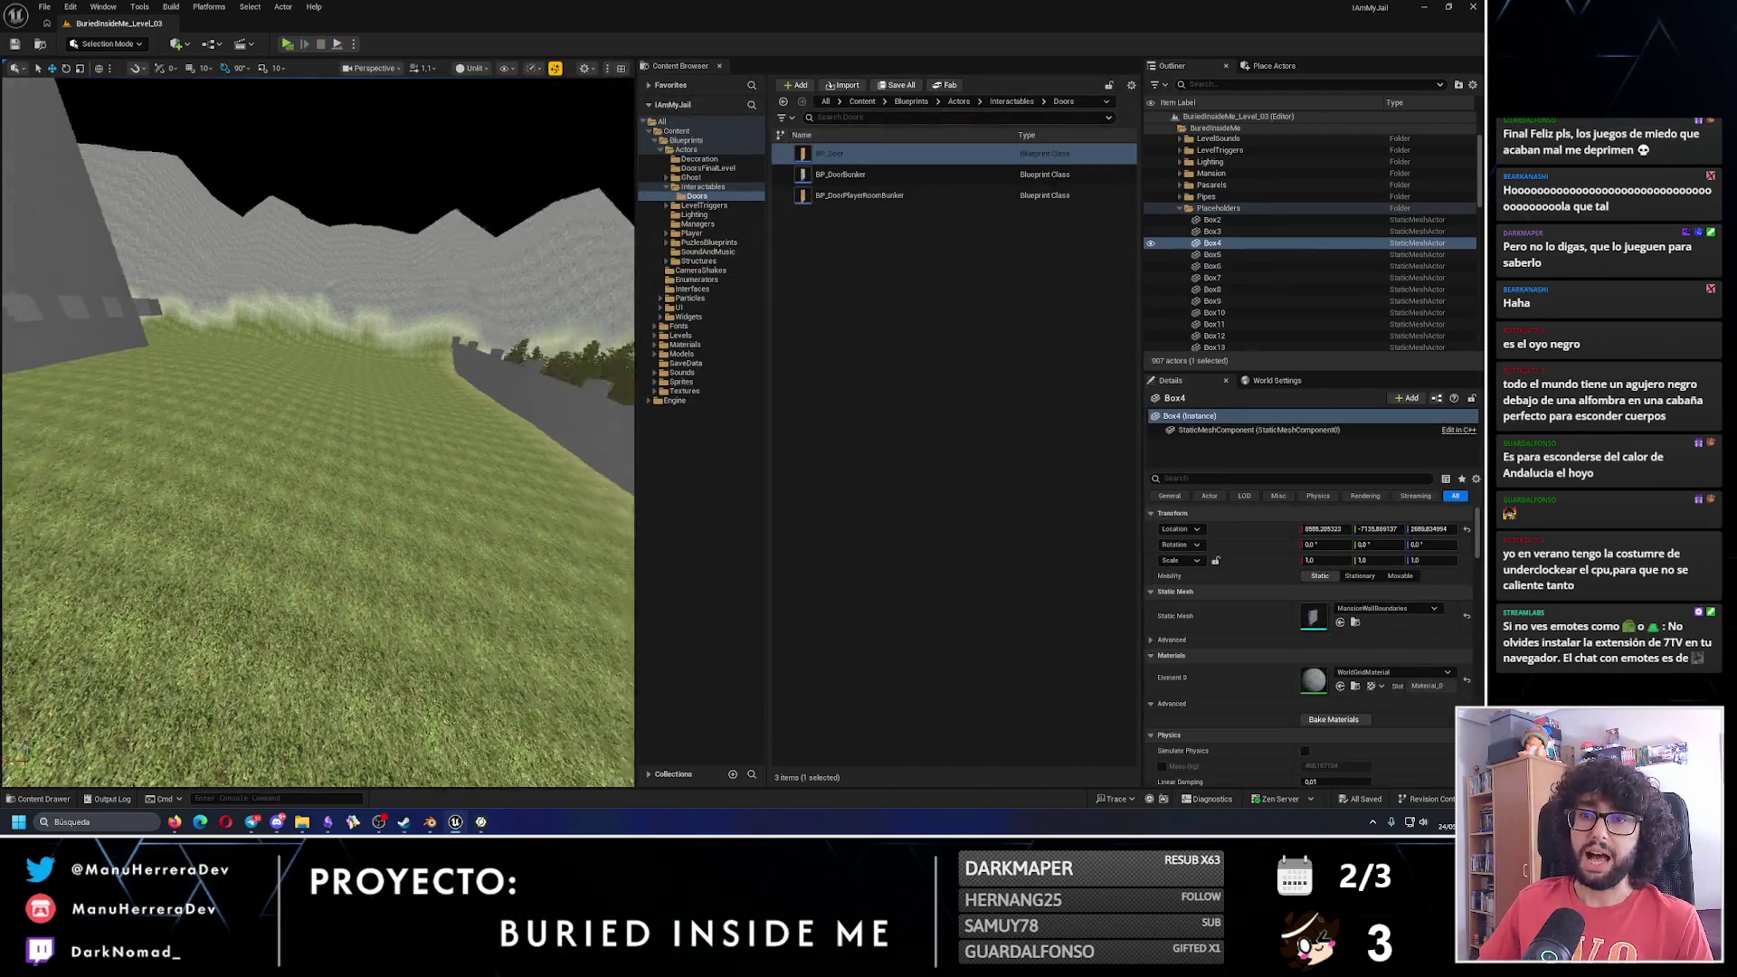
mouse_move(128, 459)
left_mouse_down()
mouse_move(128, 412)
mouse_move(128, 459)
mouse_move(214, 467)
mouse_move(214, 304)
left_mouse_up()
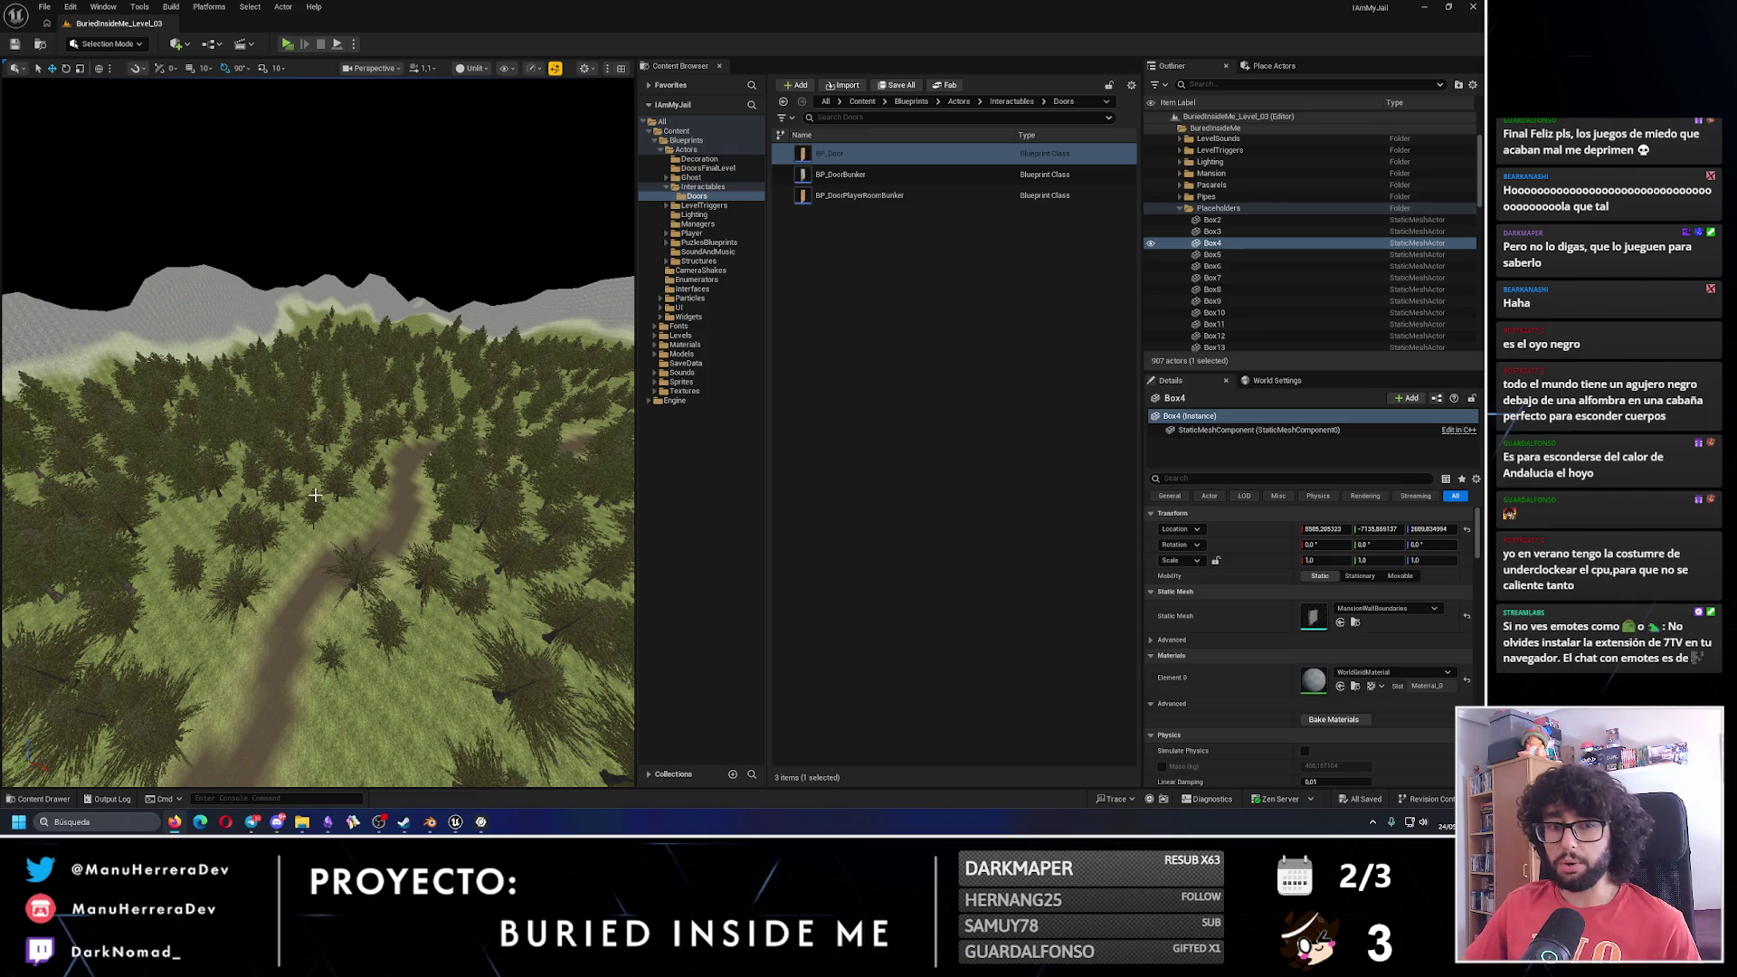
scroll(339, 487, "down", 10)
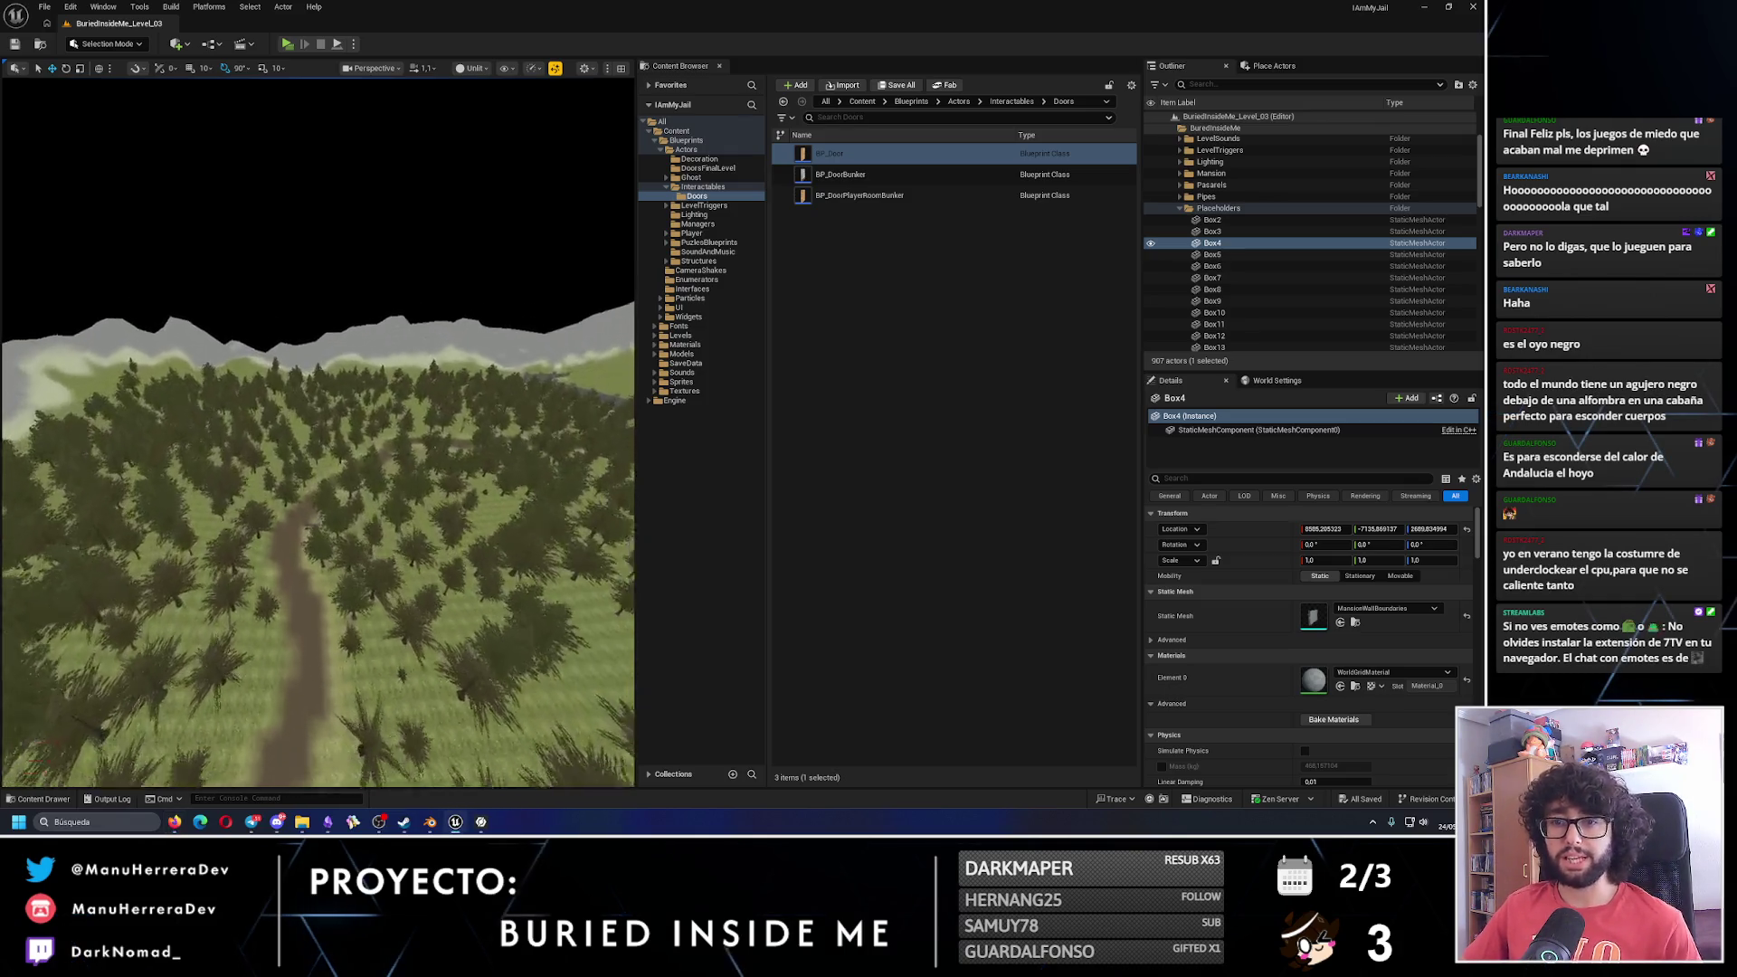
mouse_move(208, 489)
left_mouse_down()
mouse_move(272, 453)
mouse_move(208, 488)
left_mouse_up()
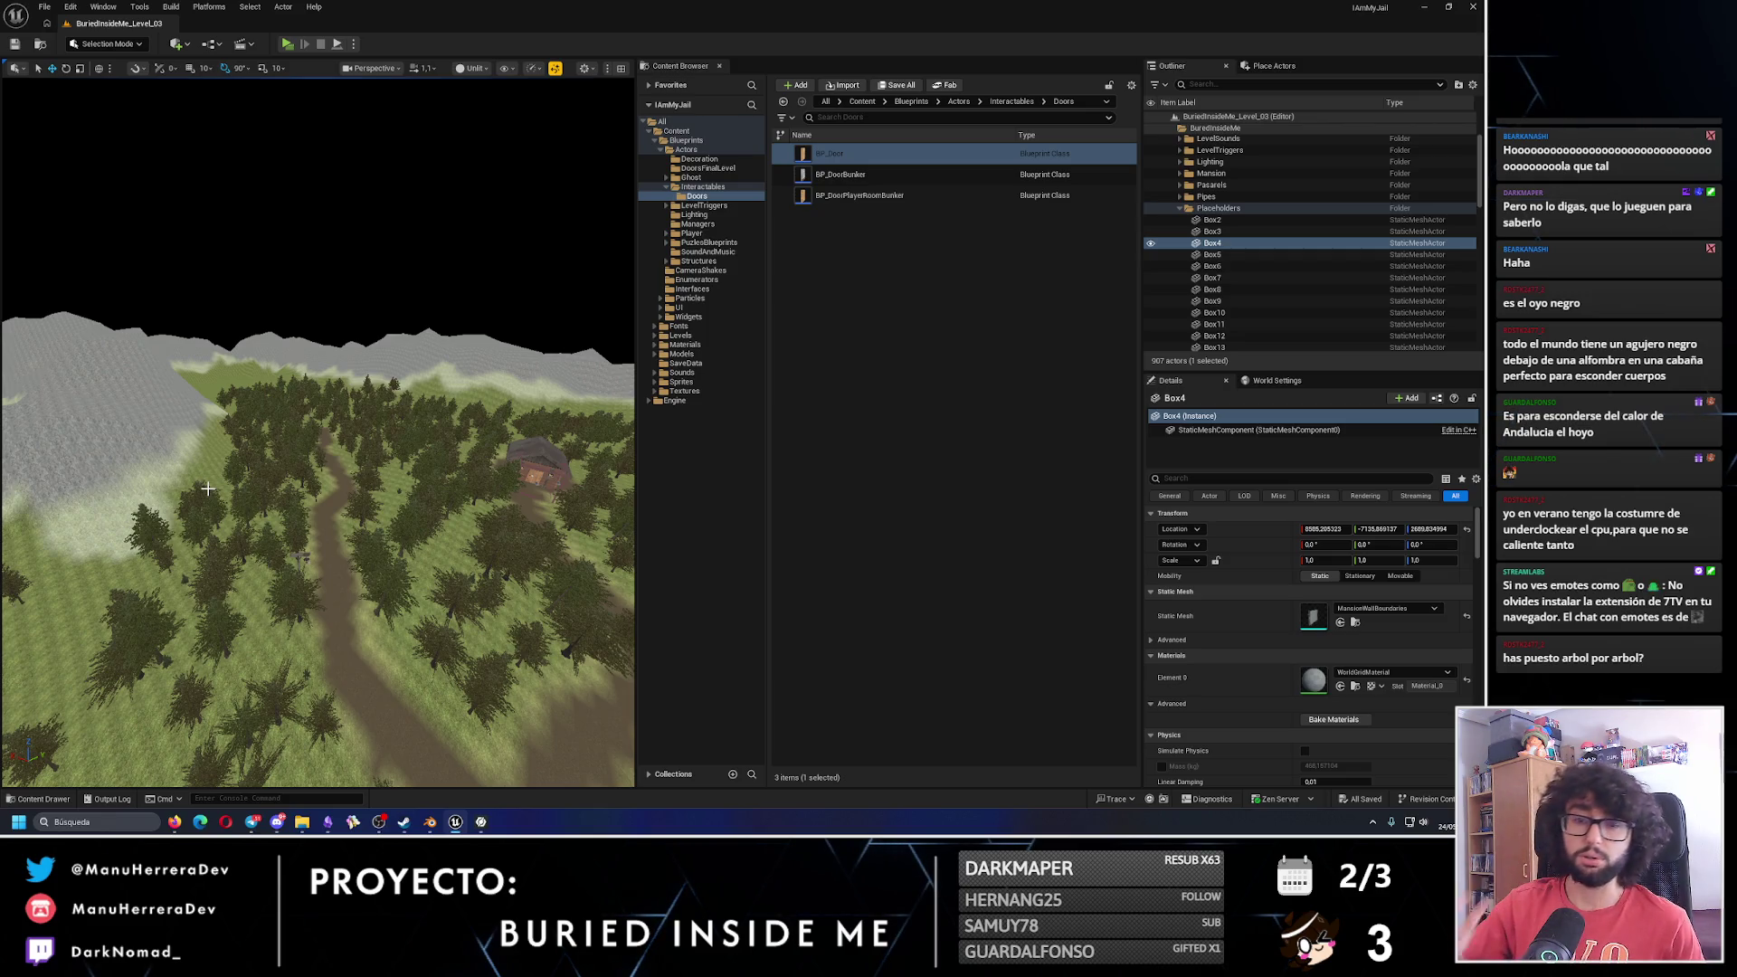
mouse_move(288, 520)
left_mouse_down()
mouse_move(505, 625)
mouse_move(408, 654)
mouse_move(359, 484)
left_mouse_up()
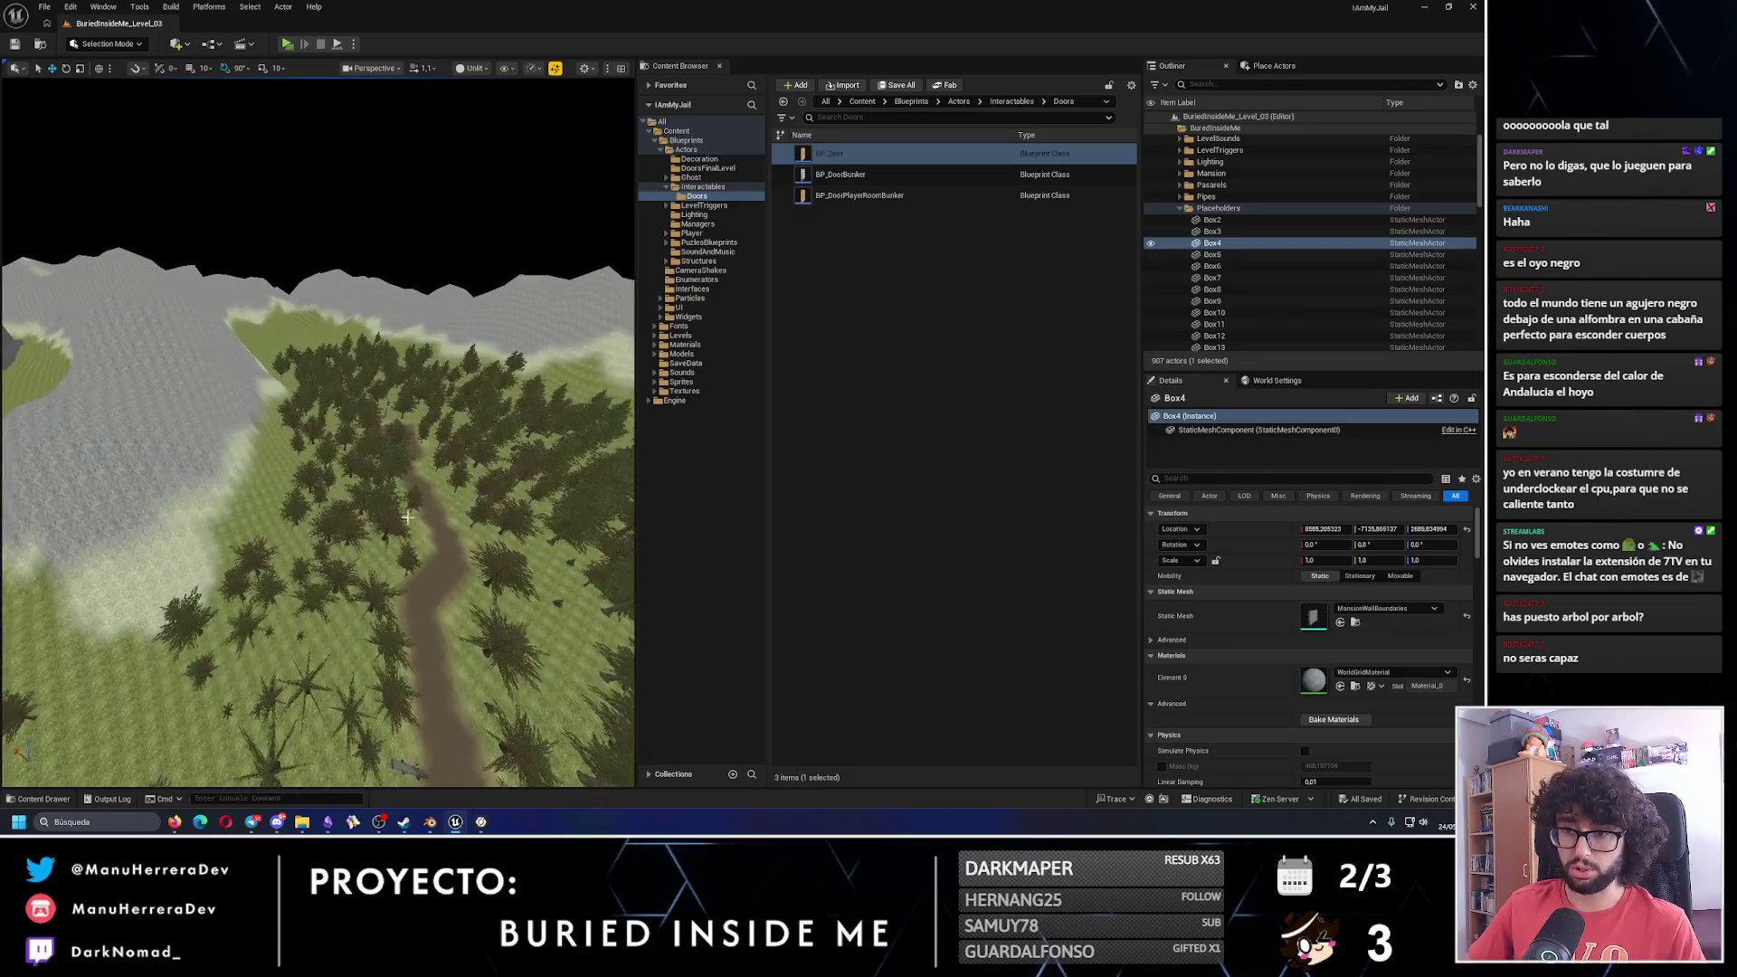
left_click(359, 484)
scroll(363, 519, "down", 2)
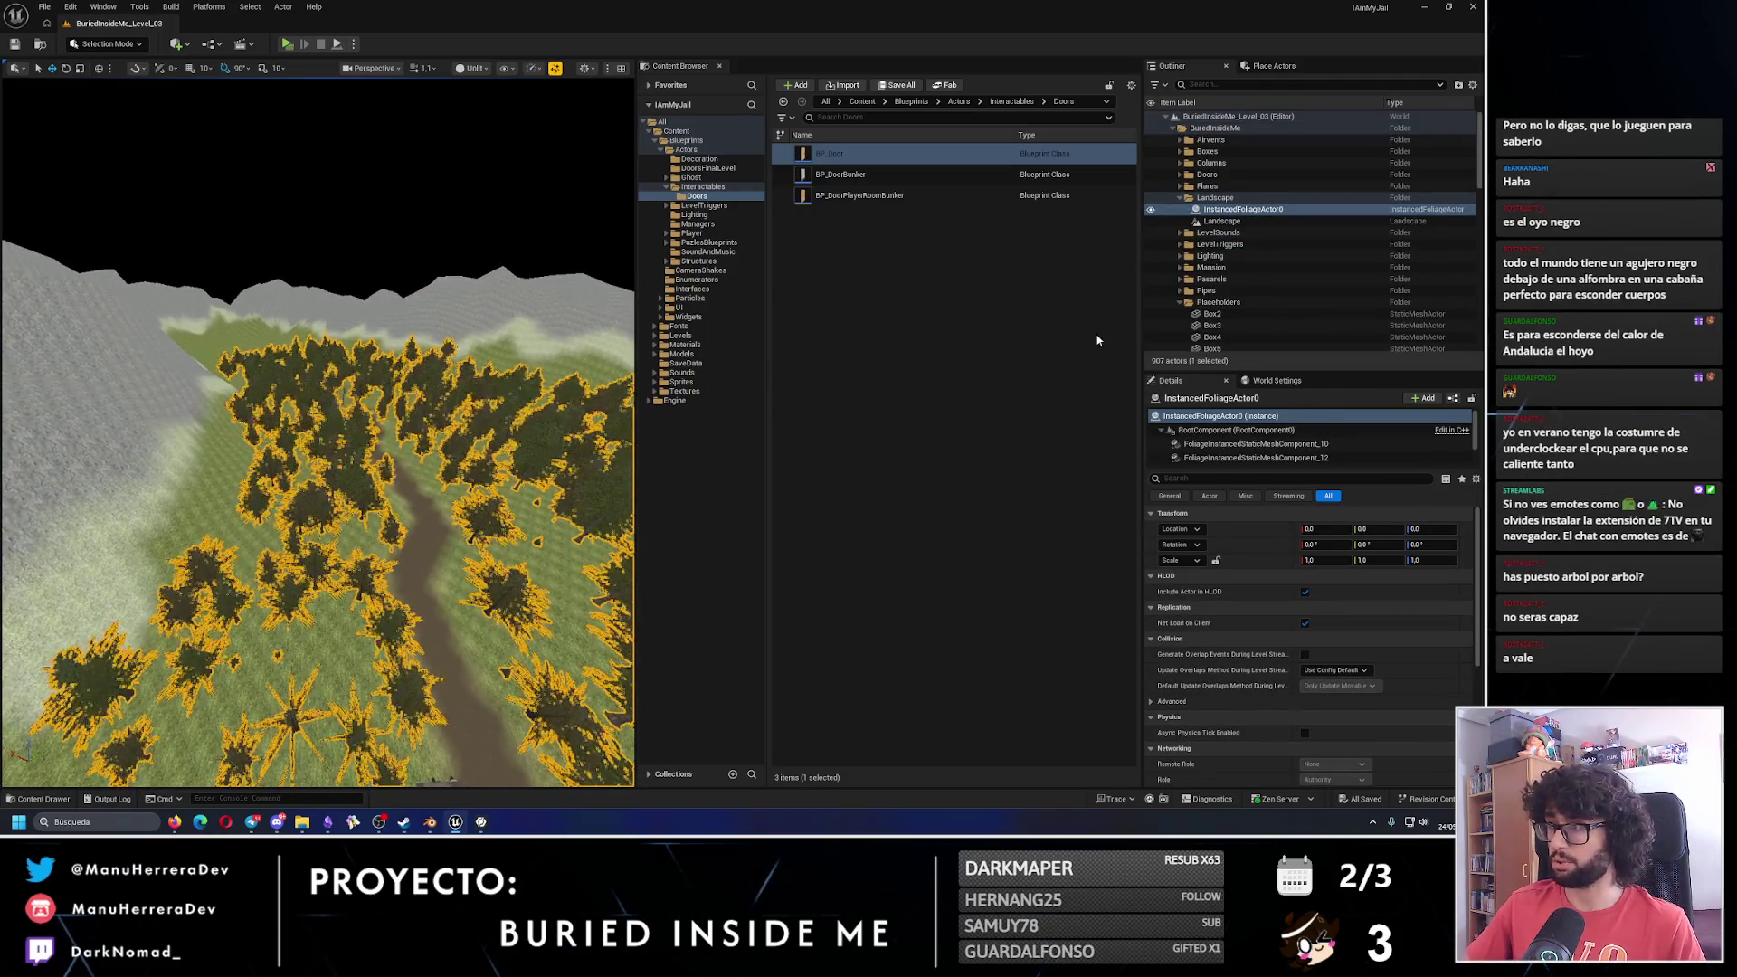
mouse_move(353, 443)
left_mouse_down()
mouse_move(190, 479)
mouse_move(184, 446)
left_mouse_up()
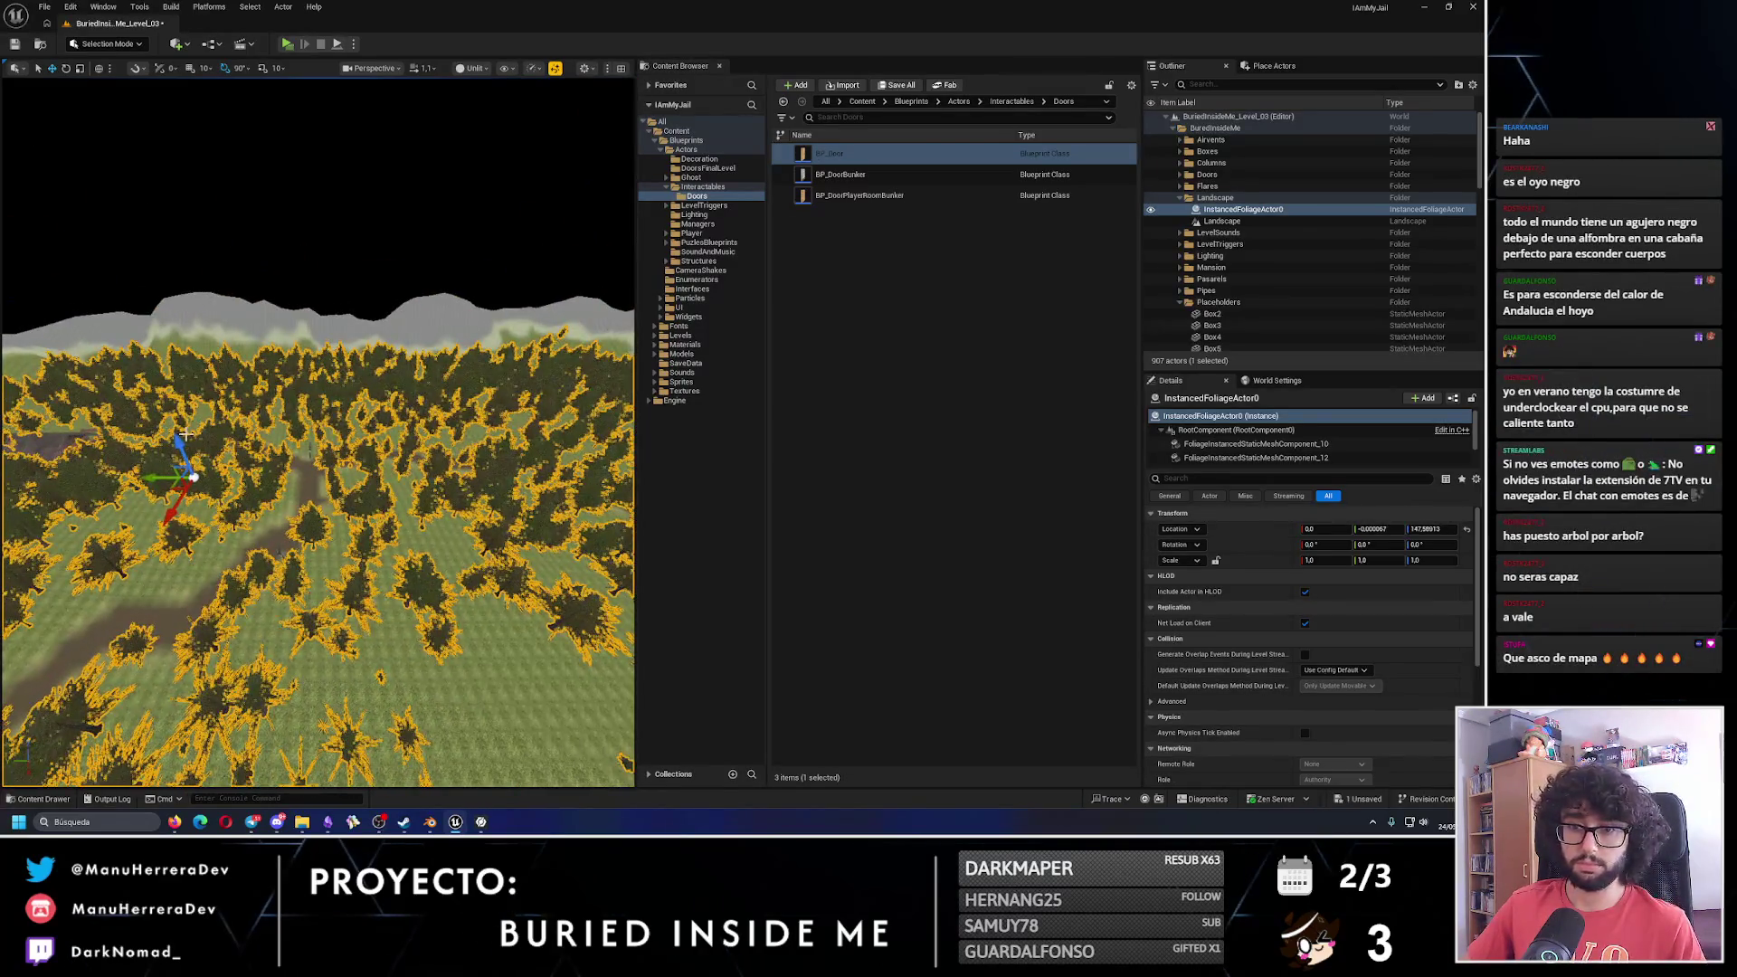
key("ctrl+z")
left_click_drag(261, 393, 154, 543)
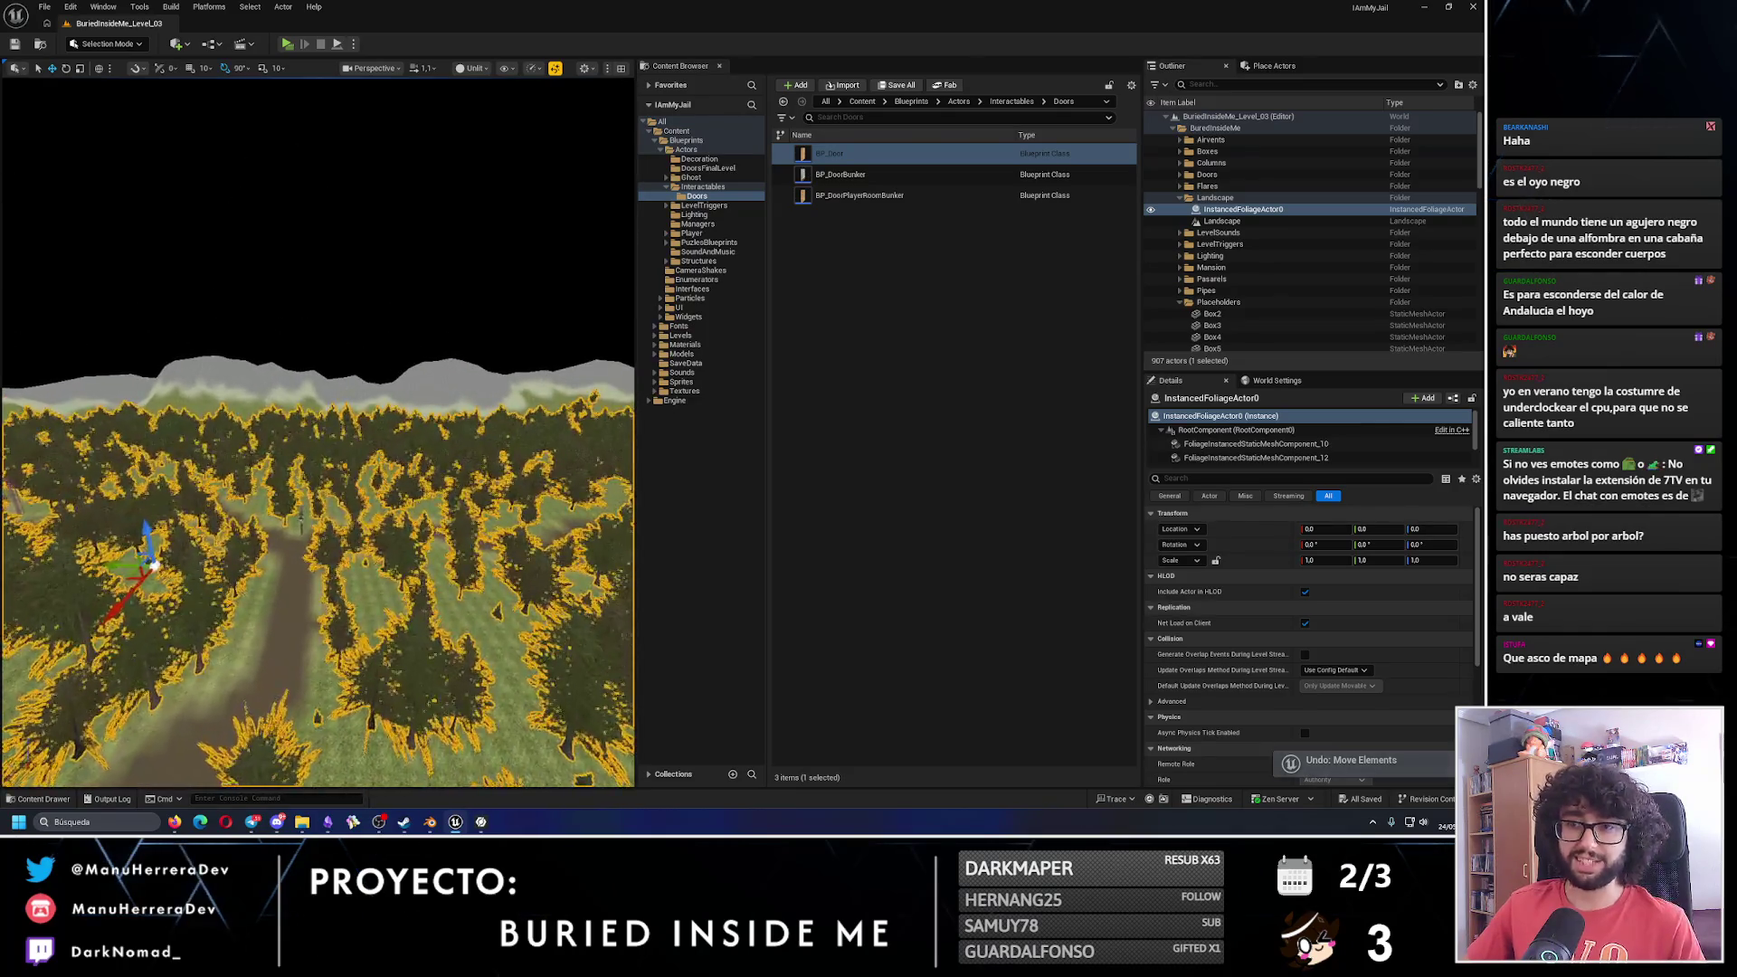
left_click(419, 338)
mouse_move(352, 396)
left_mouse_down()
mouse_move(352, 362)
mouse_move(380, 353)
mouse_move(352, 396)
left_mouse_up()
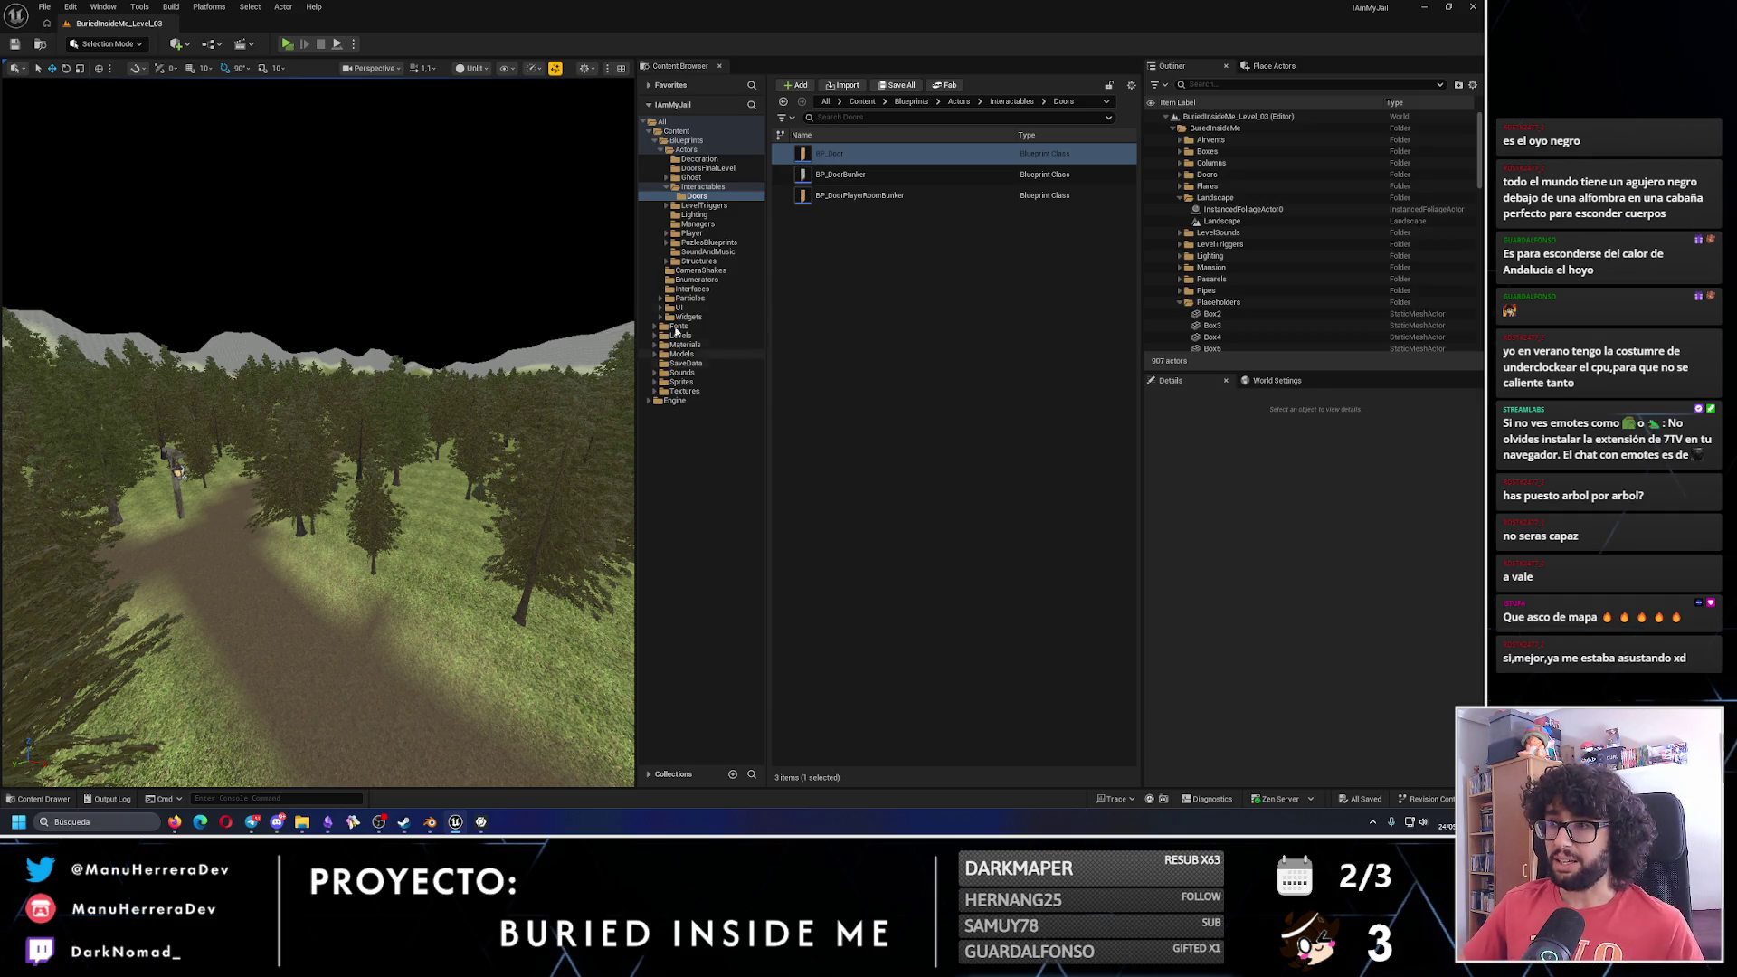
Open BuriedInsideMe_Level_02 from the Levels > Game folder in the Content Browser.
left_click(655, 337)
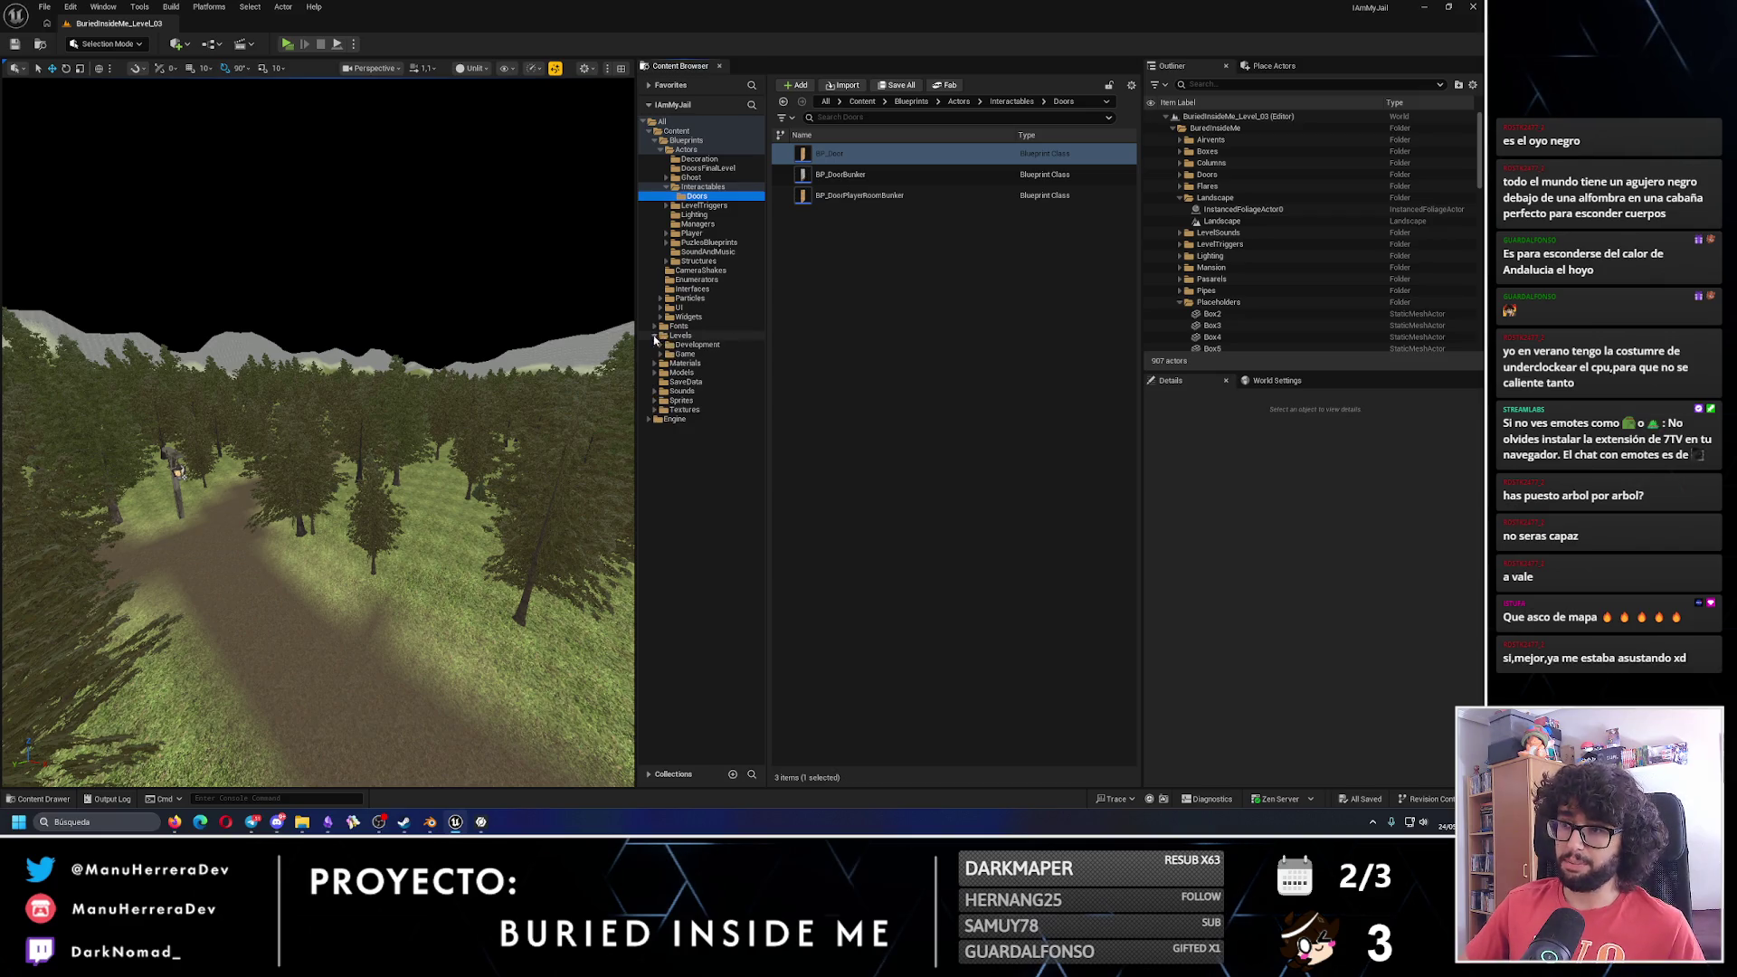
left_click(685, 354)
left_click(858, 218)
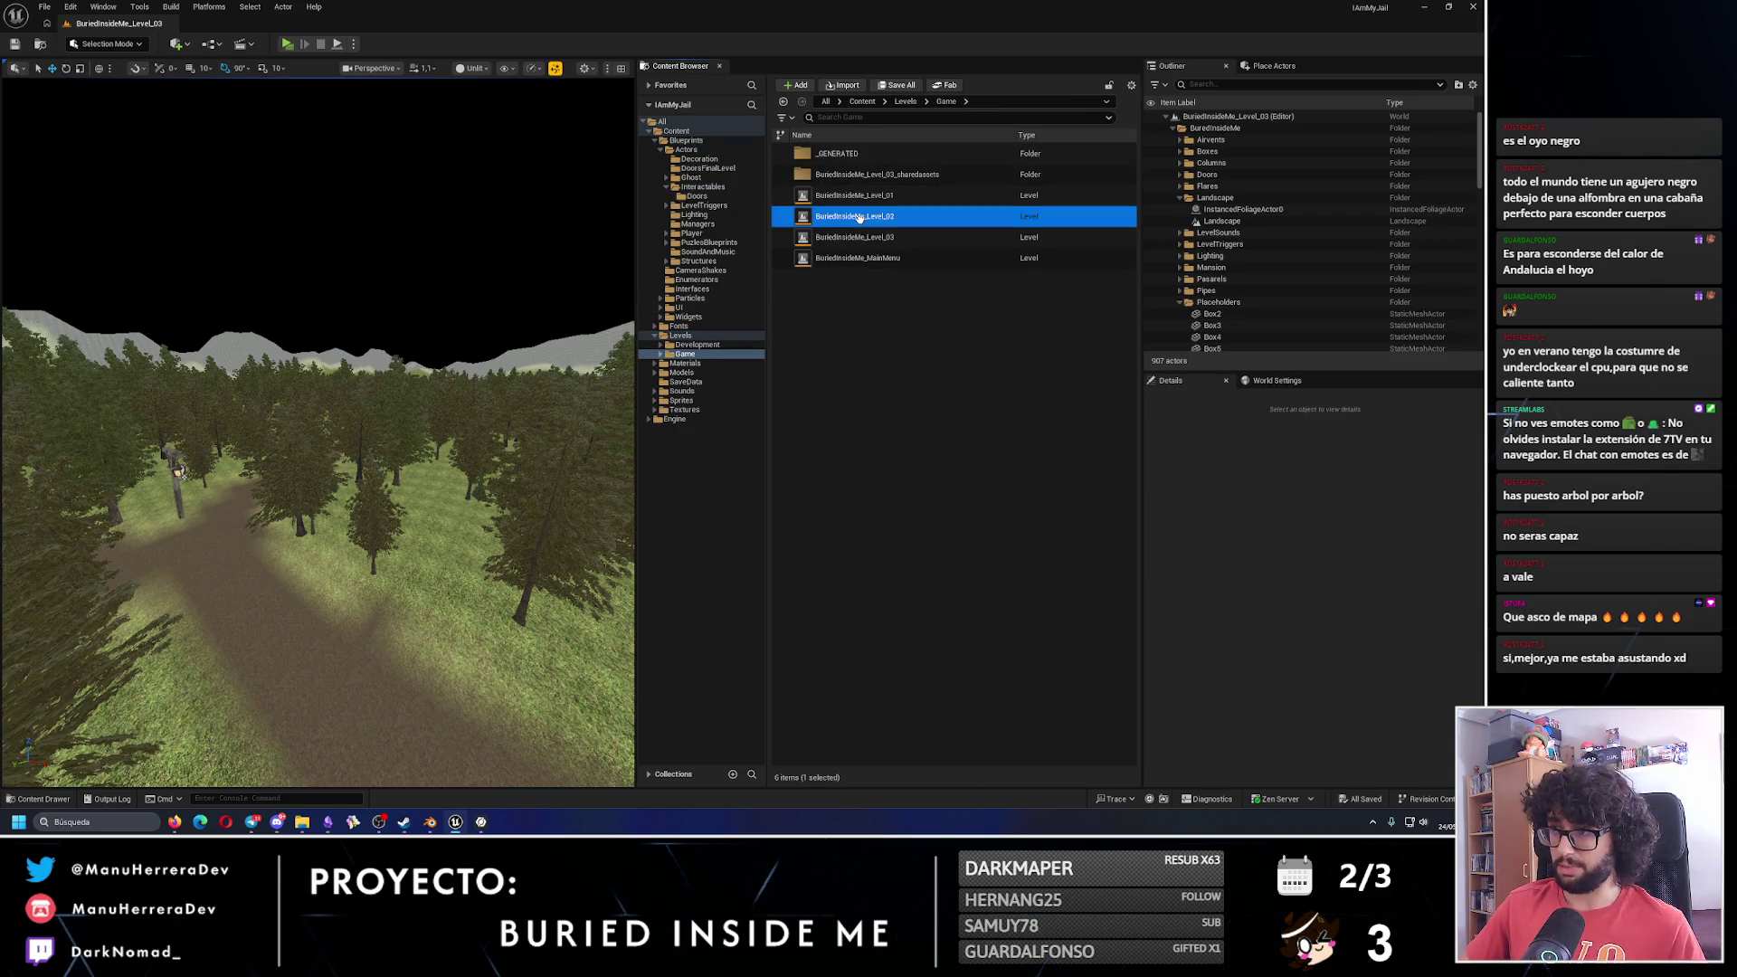
double_click(859, 217)
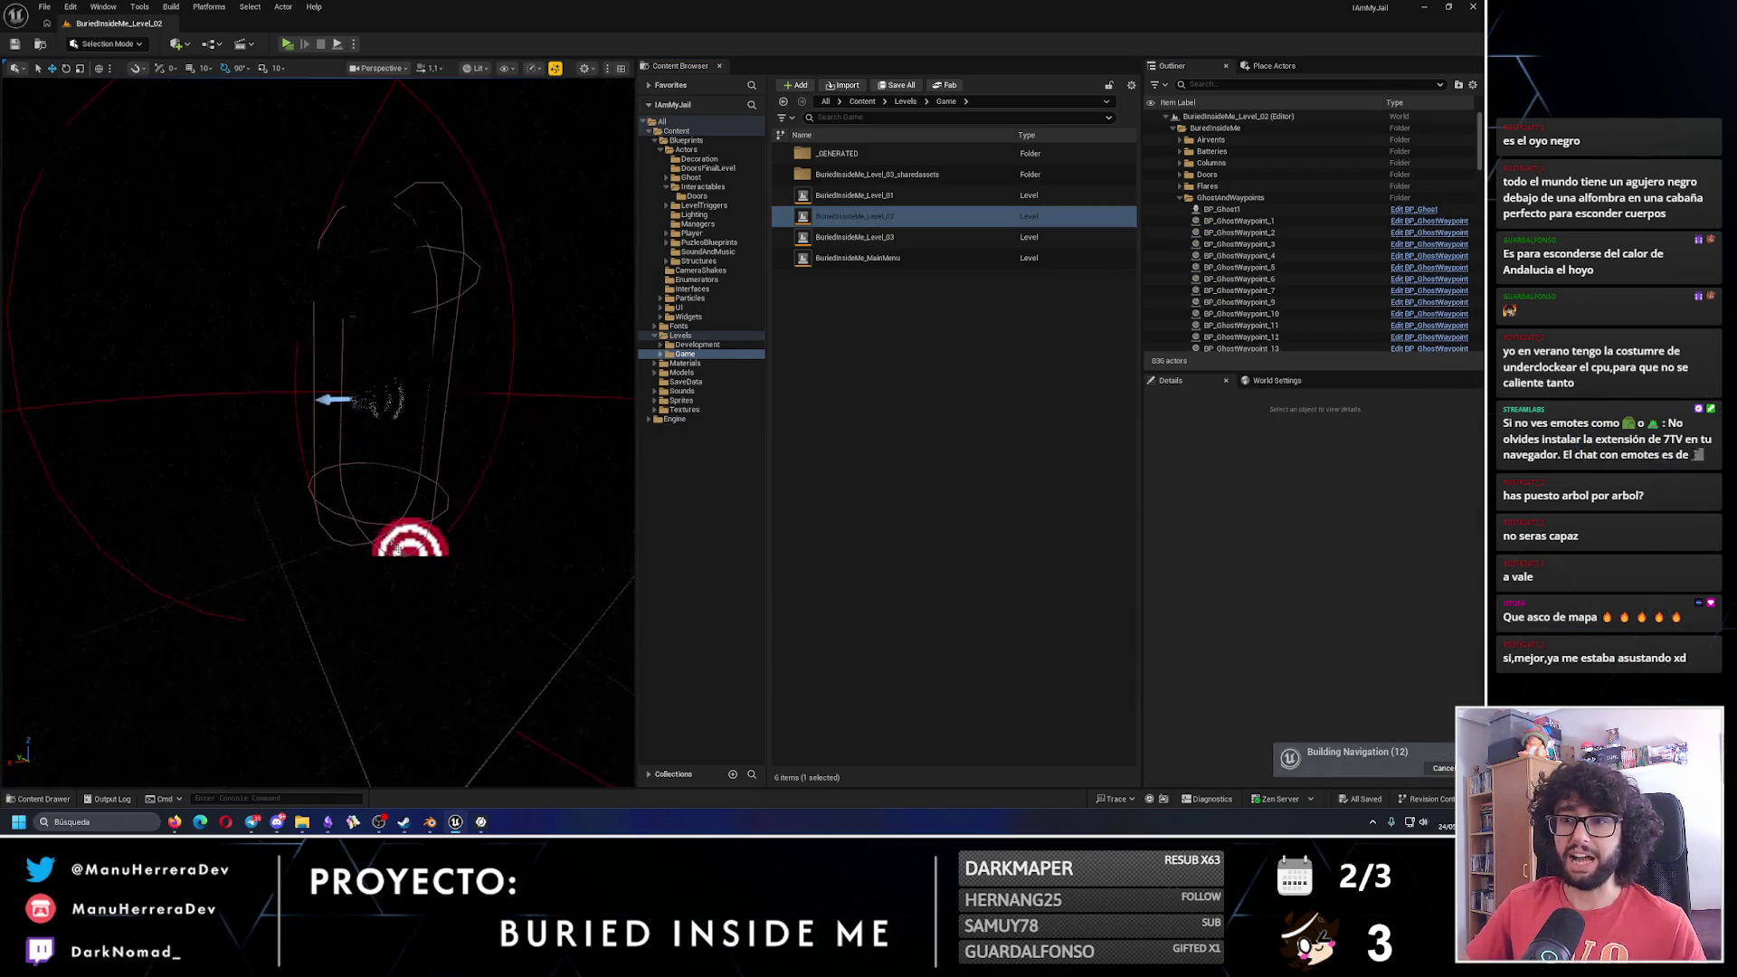
Zoom around Level_02's grey bunker layout, then reopen BuriedInsideMe_Level_03.
scroll(318, 435, "up", 5)
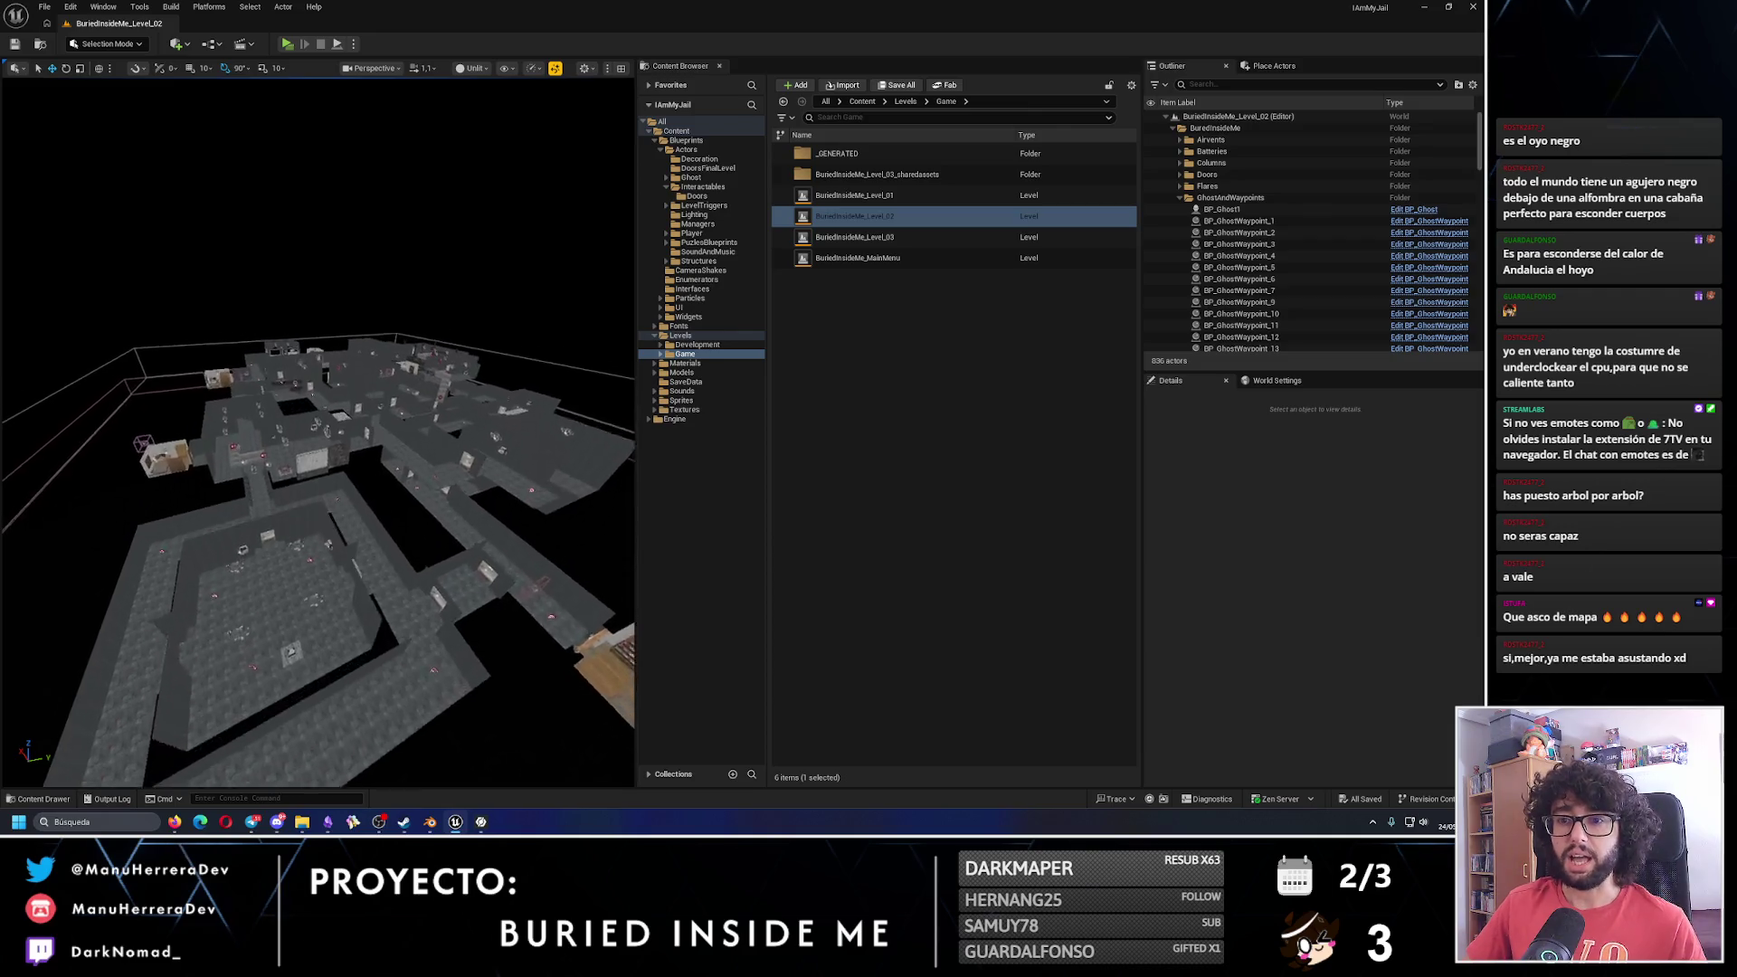
scroll(318, 570, "up", 3)
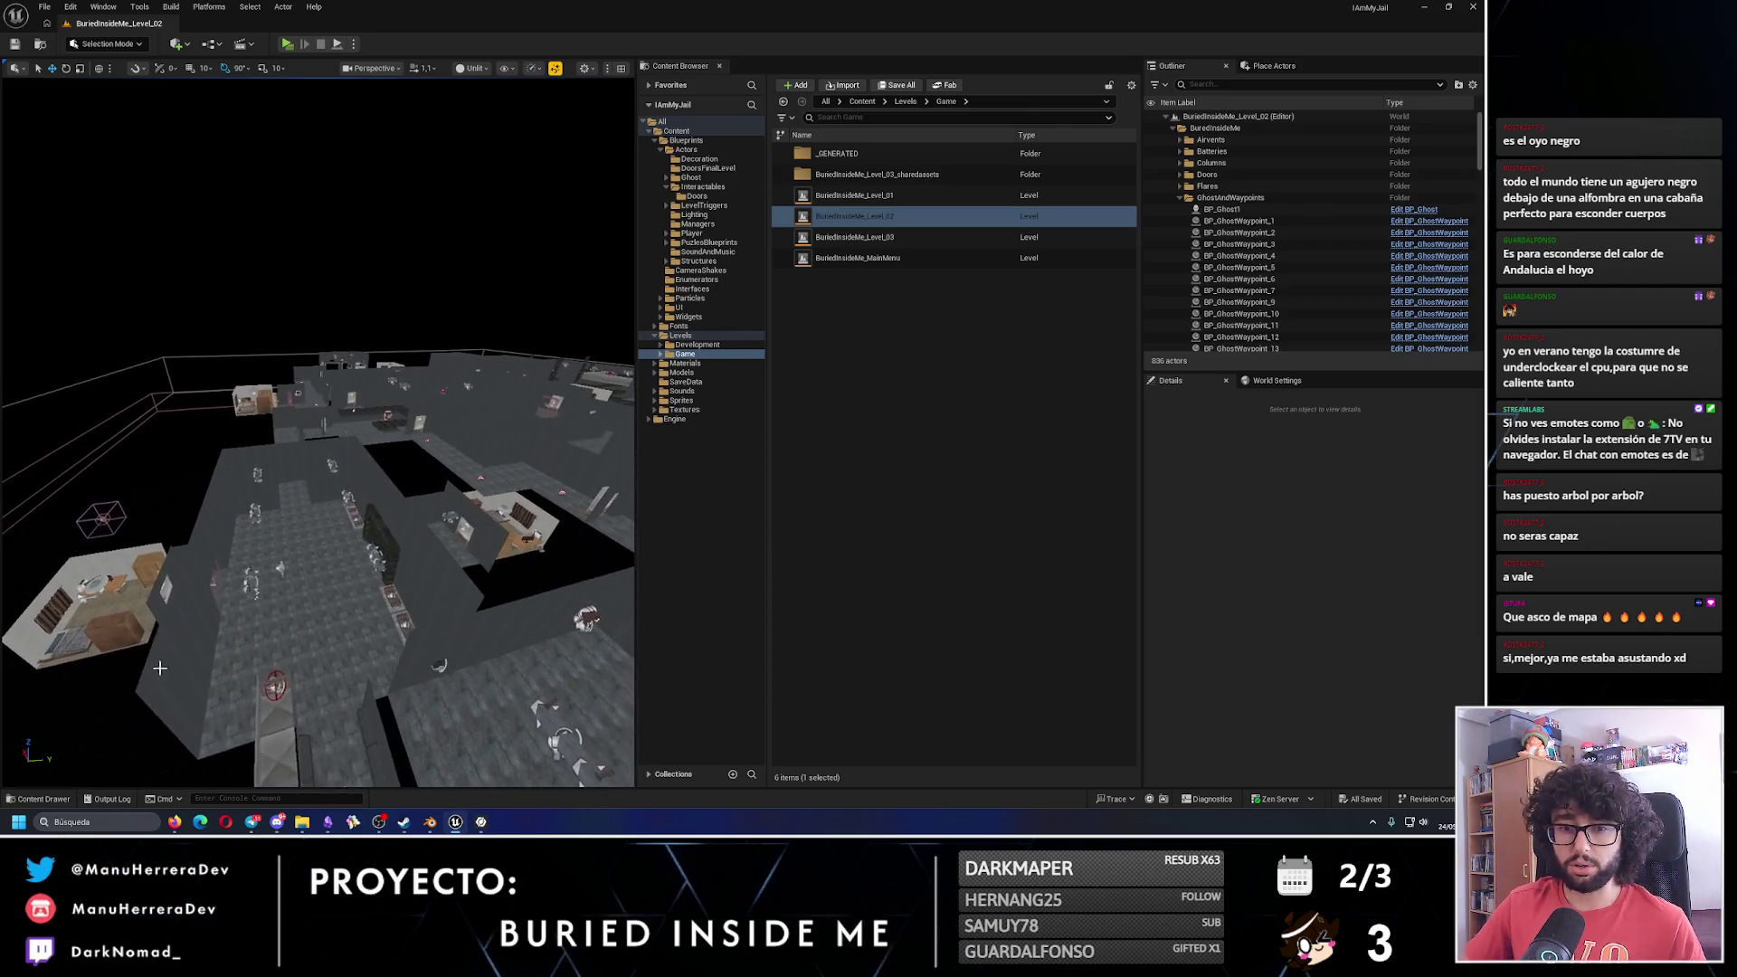
scroll(412, 507, "up", 5)
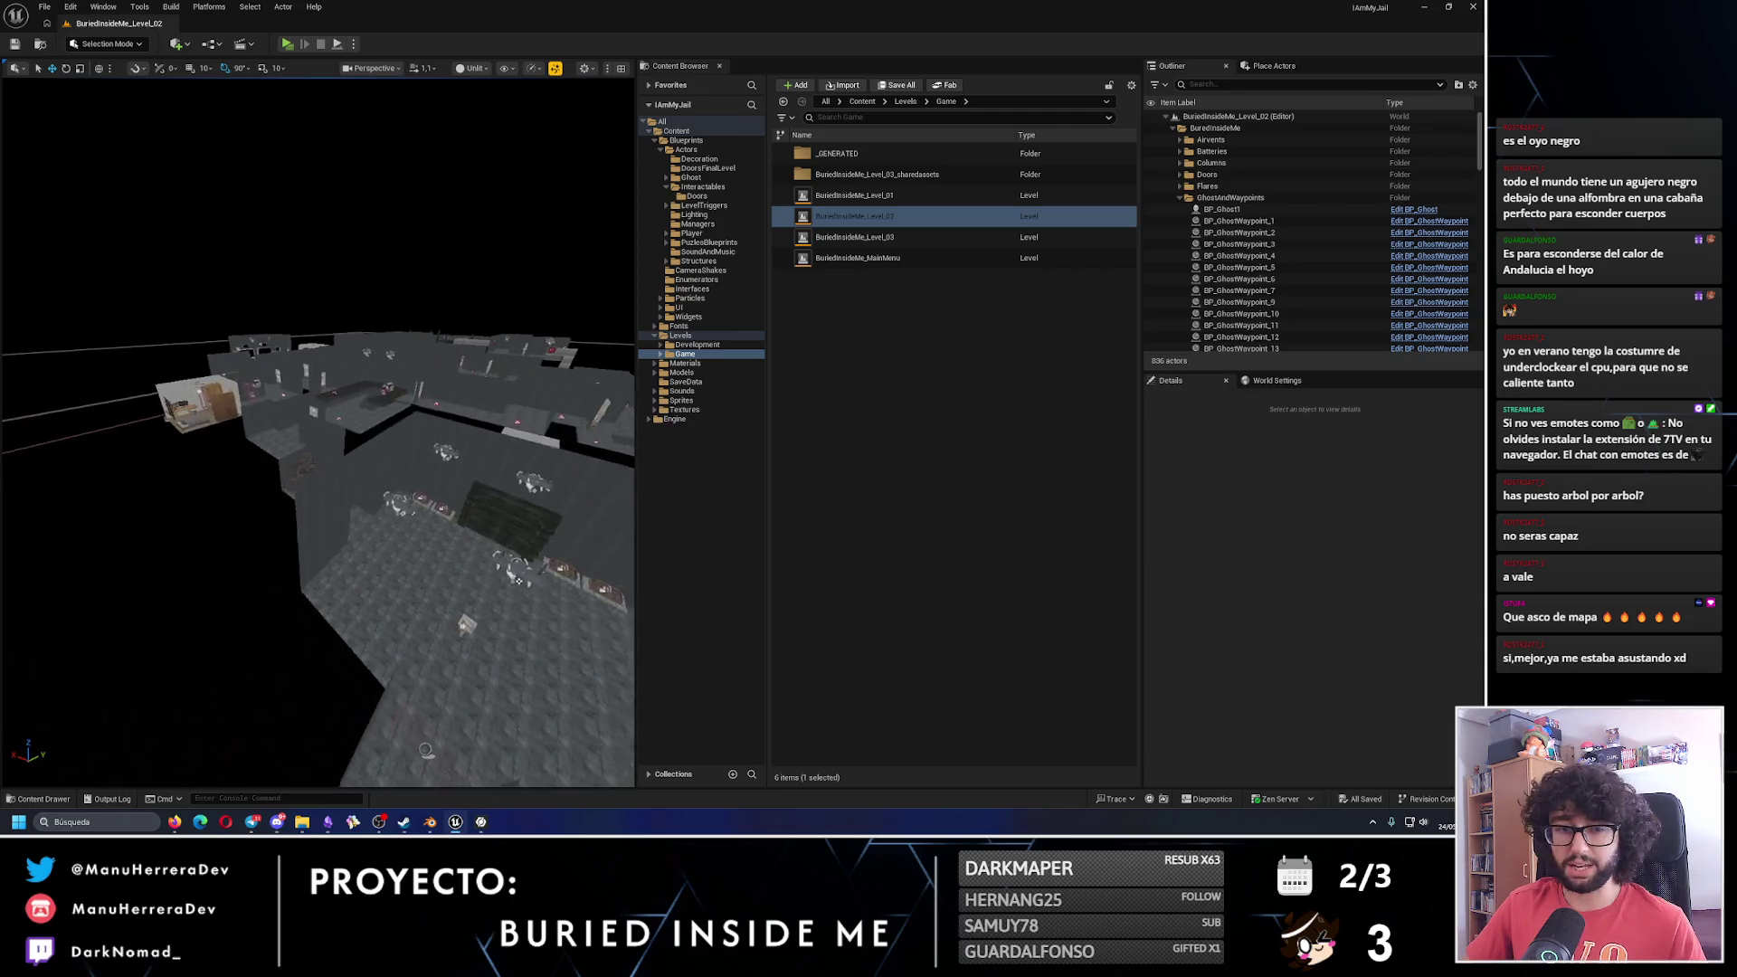
double_click(874, 239)
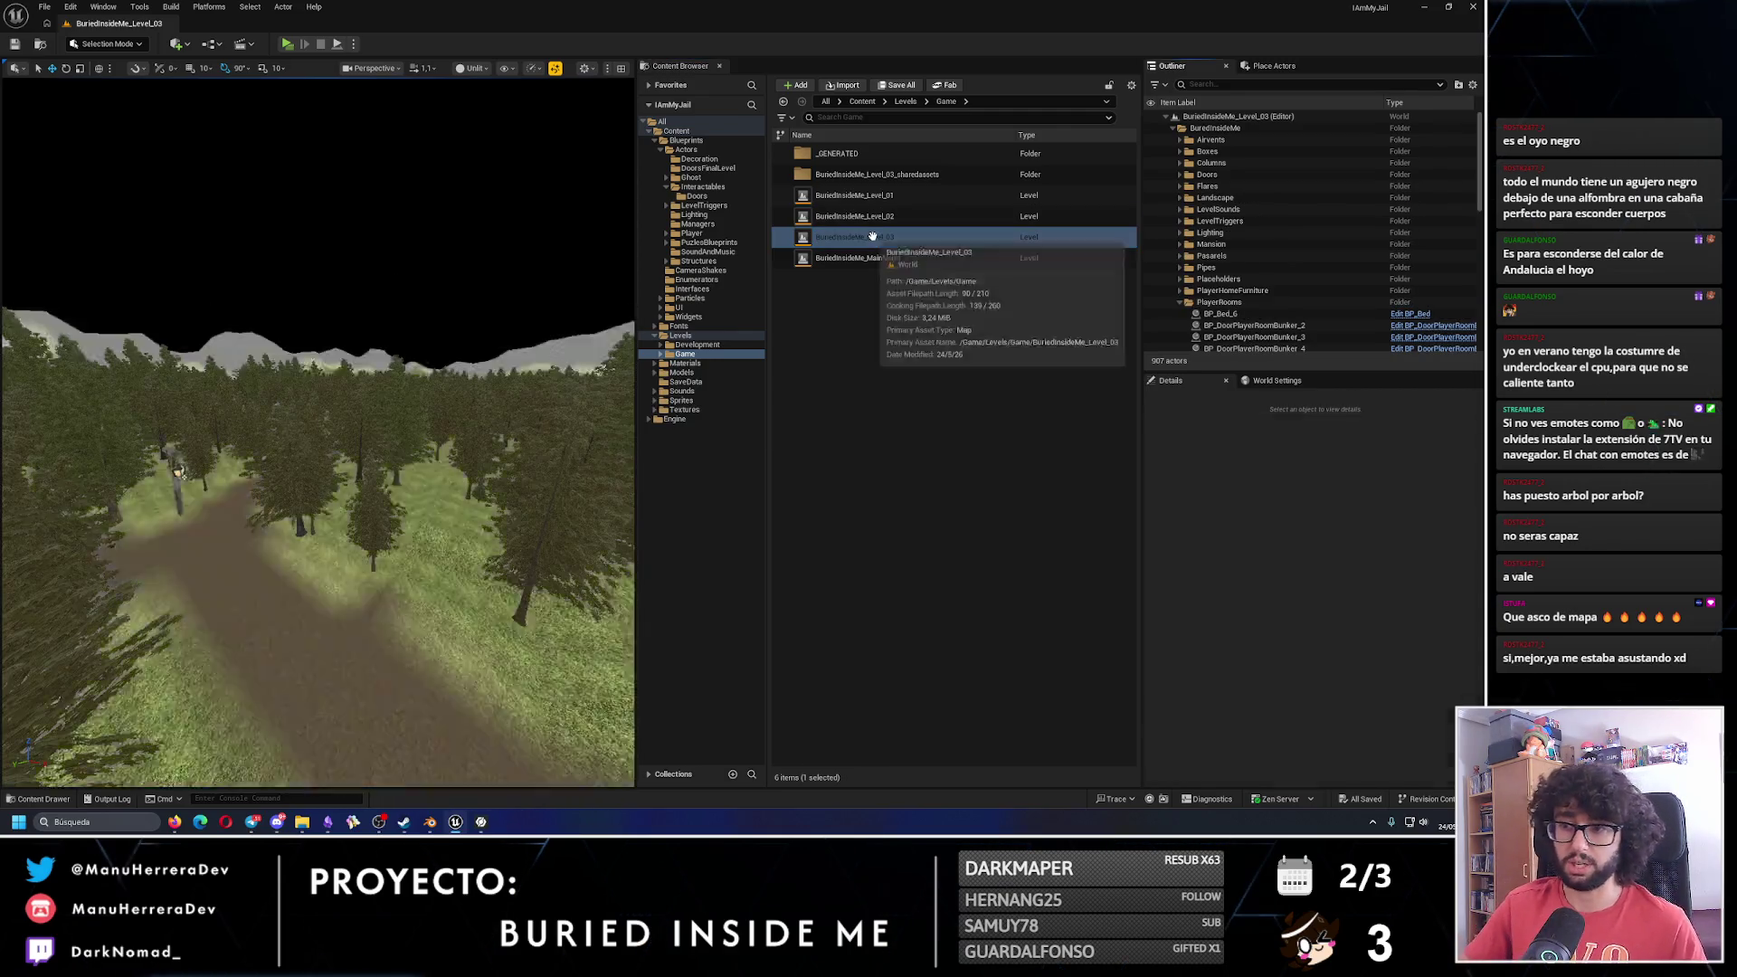
Move BP_DoorManipulatorTrigger_7 along X from 16080 to about 15981.99.
scroll(318, 433, "down", 10)
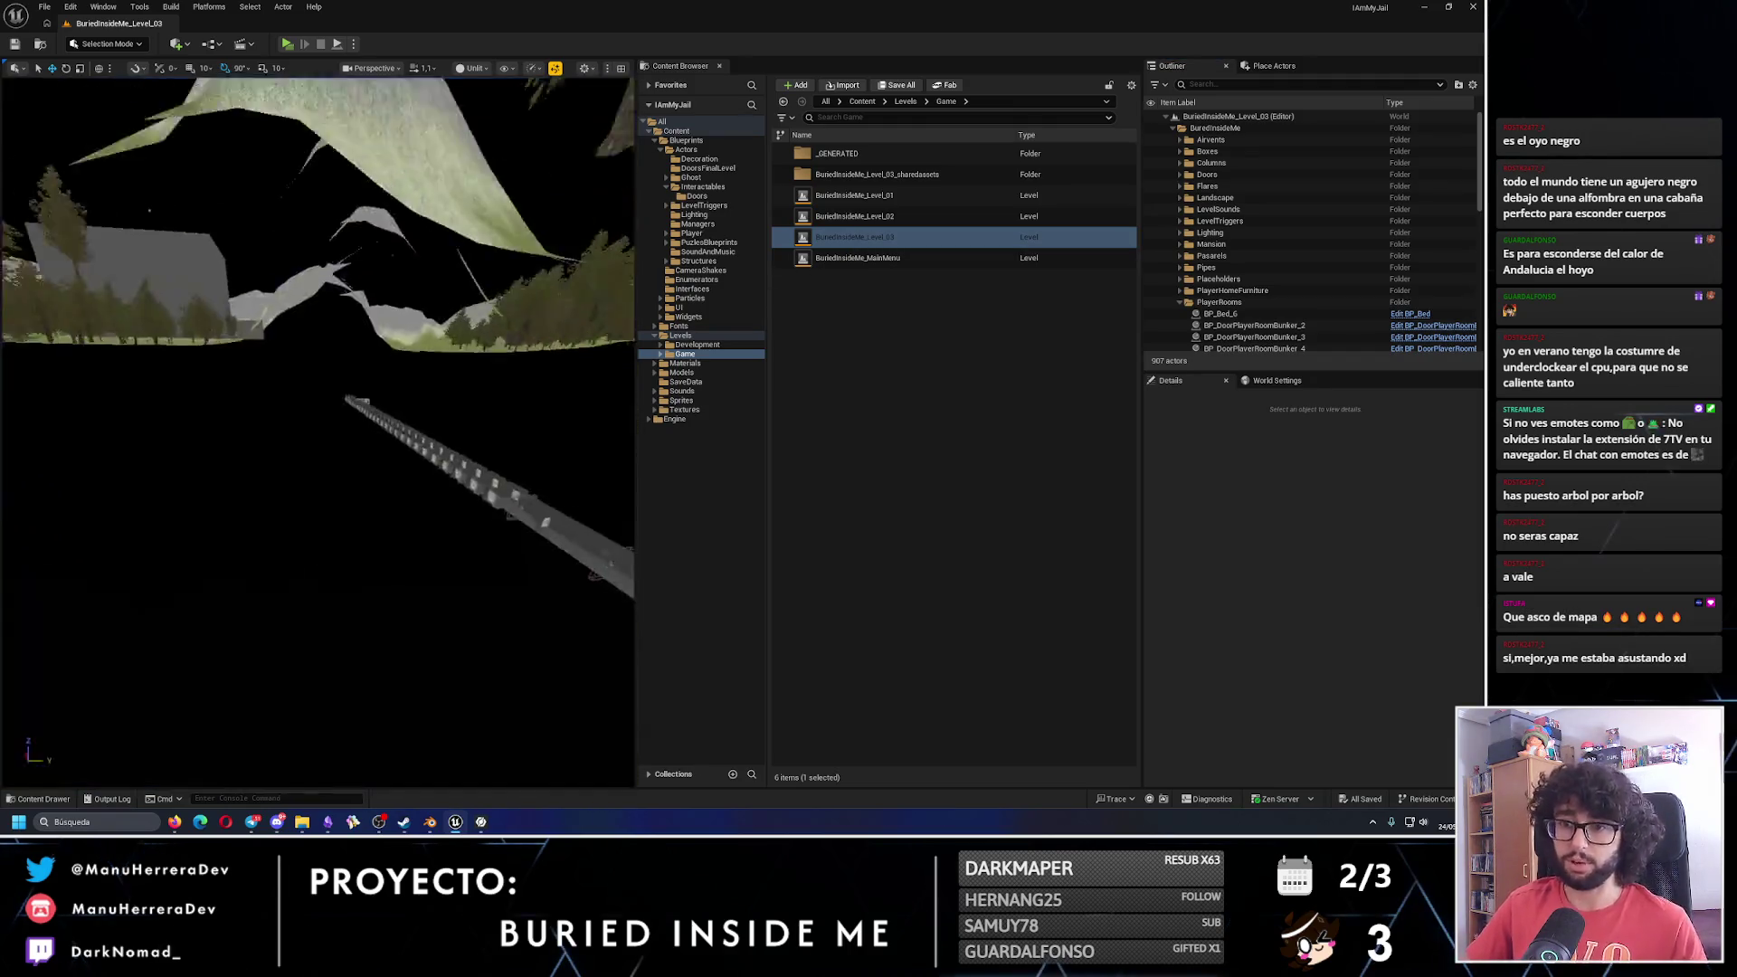
scroll(318, 432, "down", 10)
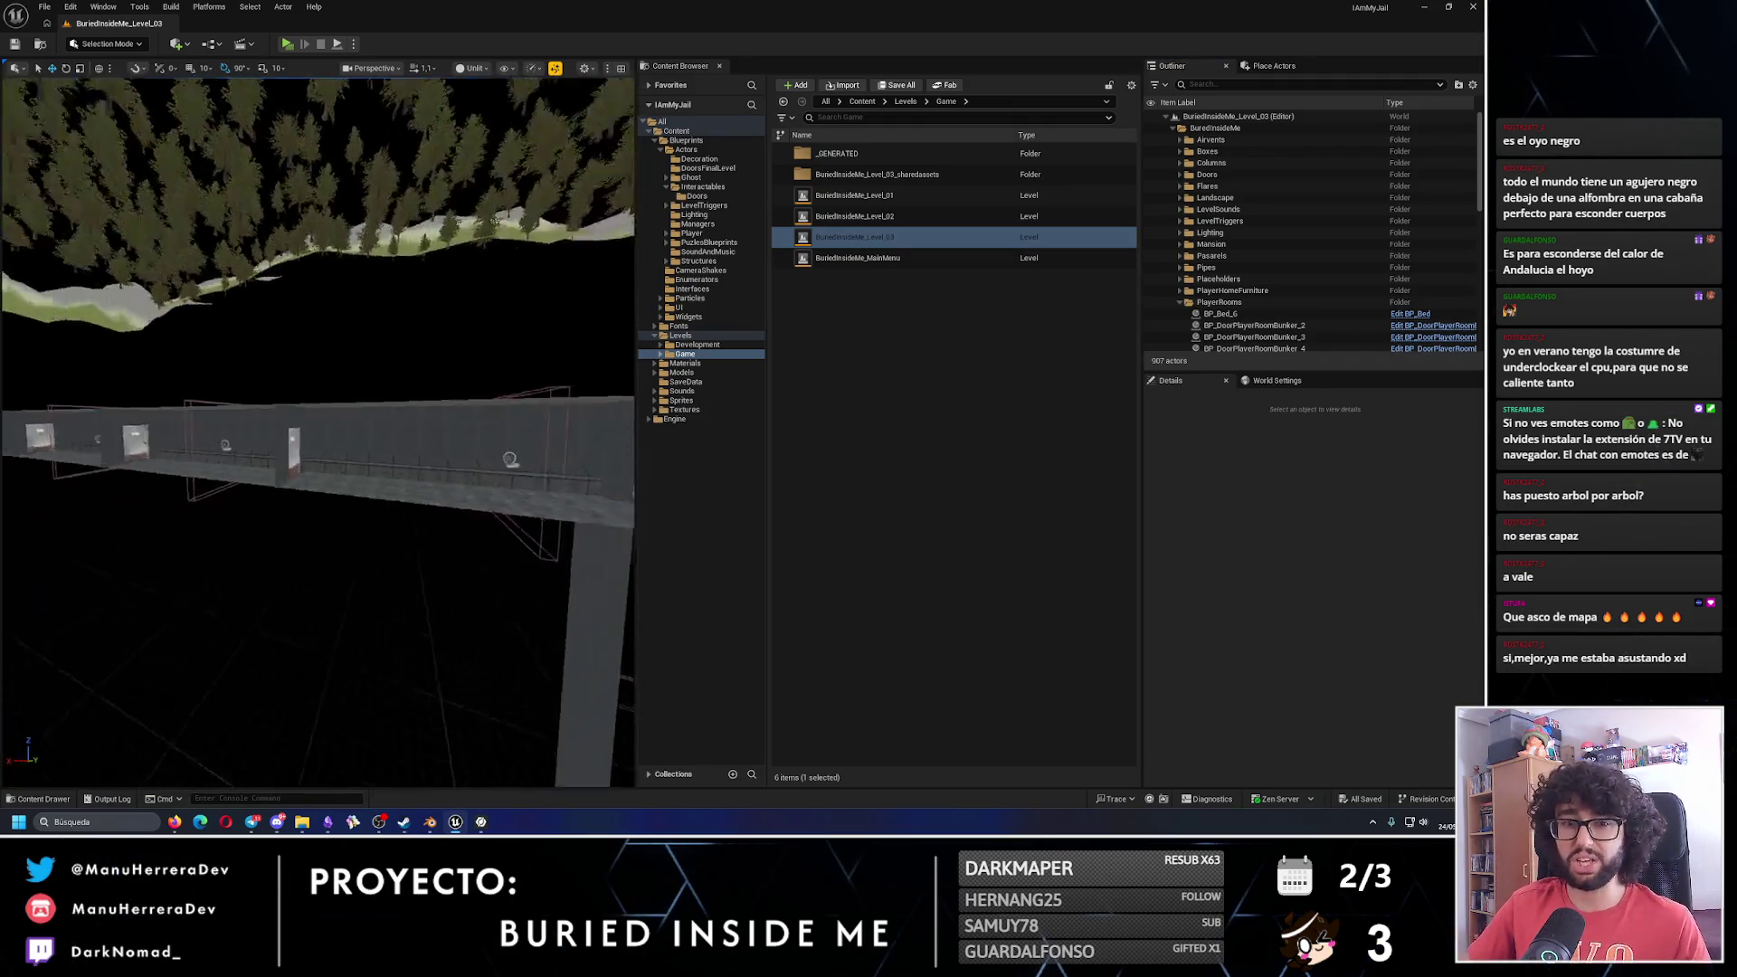
scroll(319, 433, "down", 10)
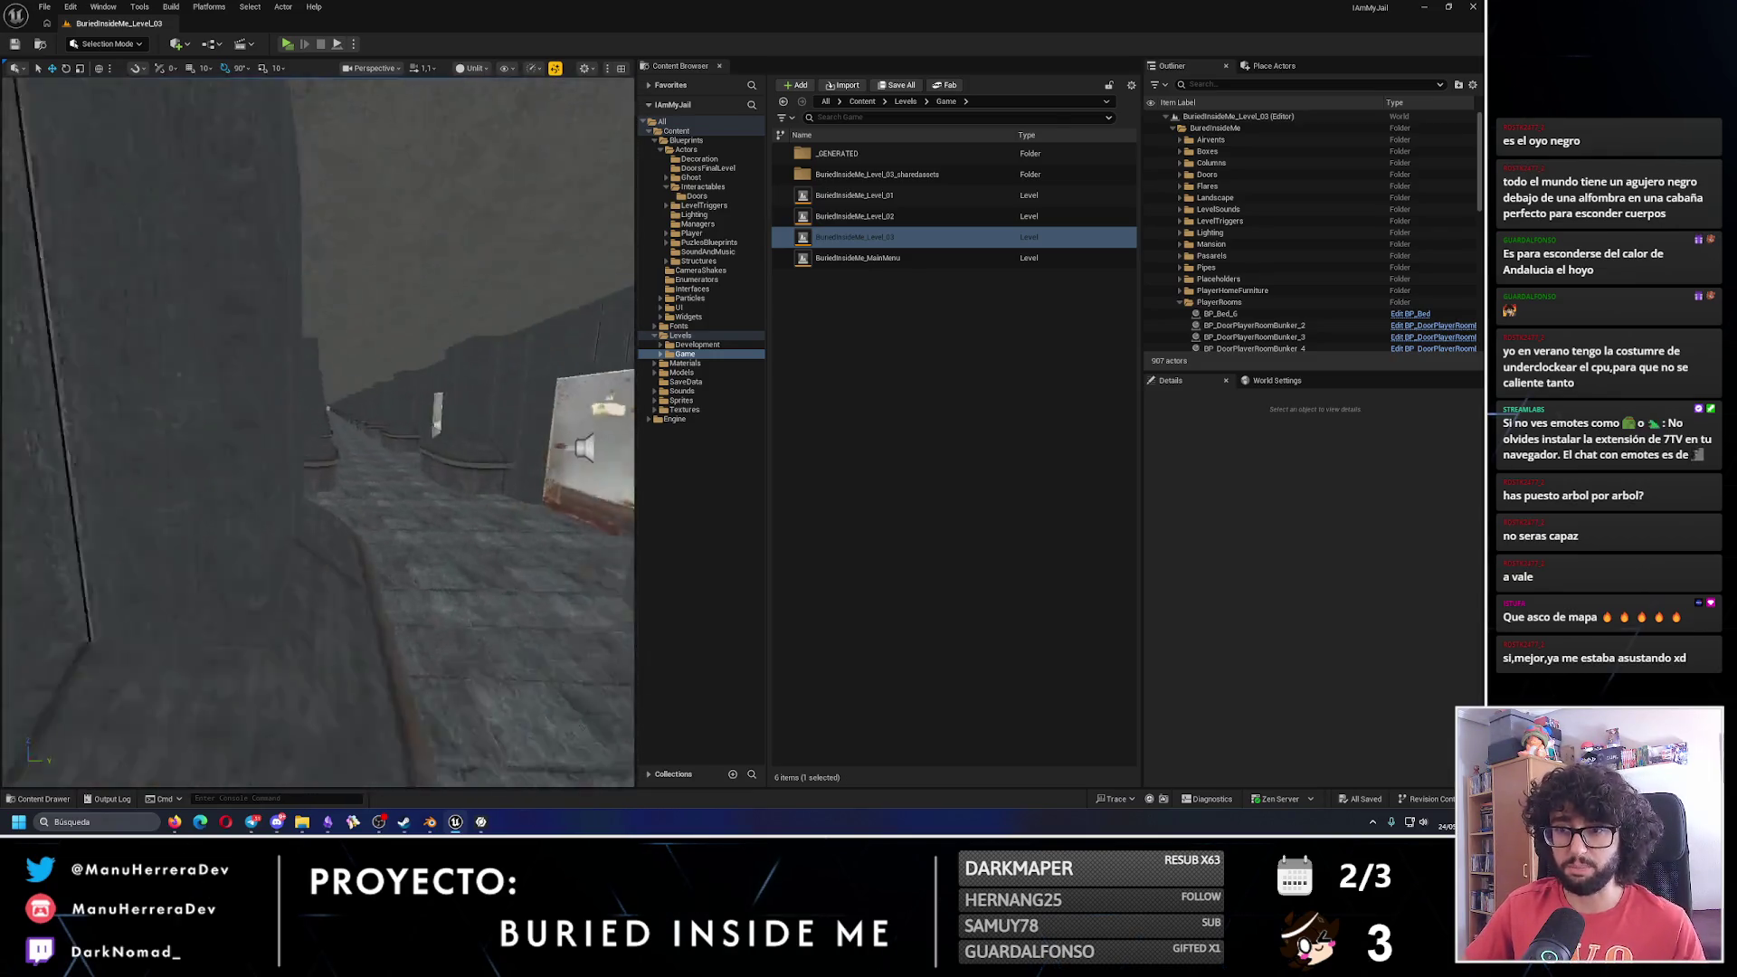
scroll(319, 433, "down", 10)
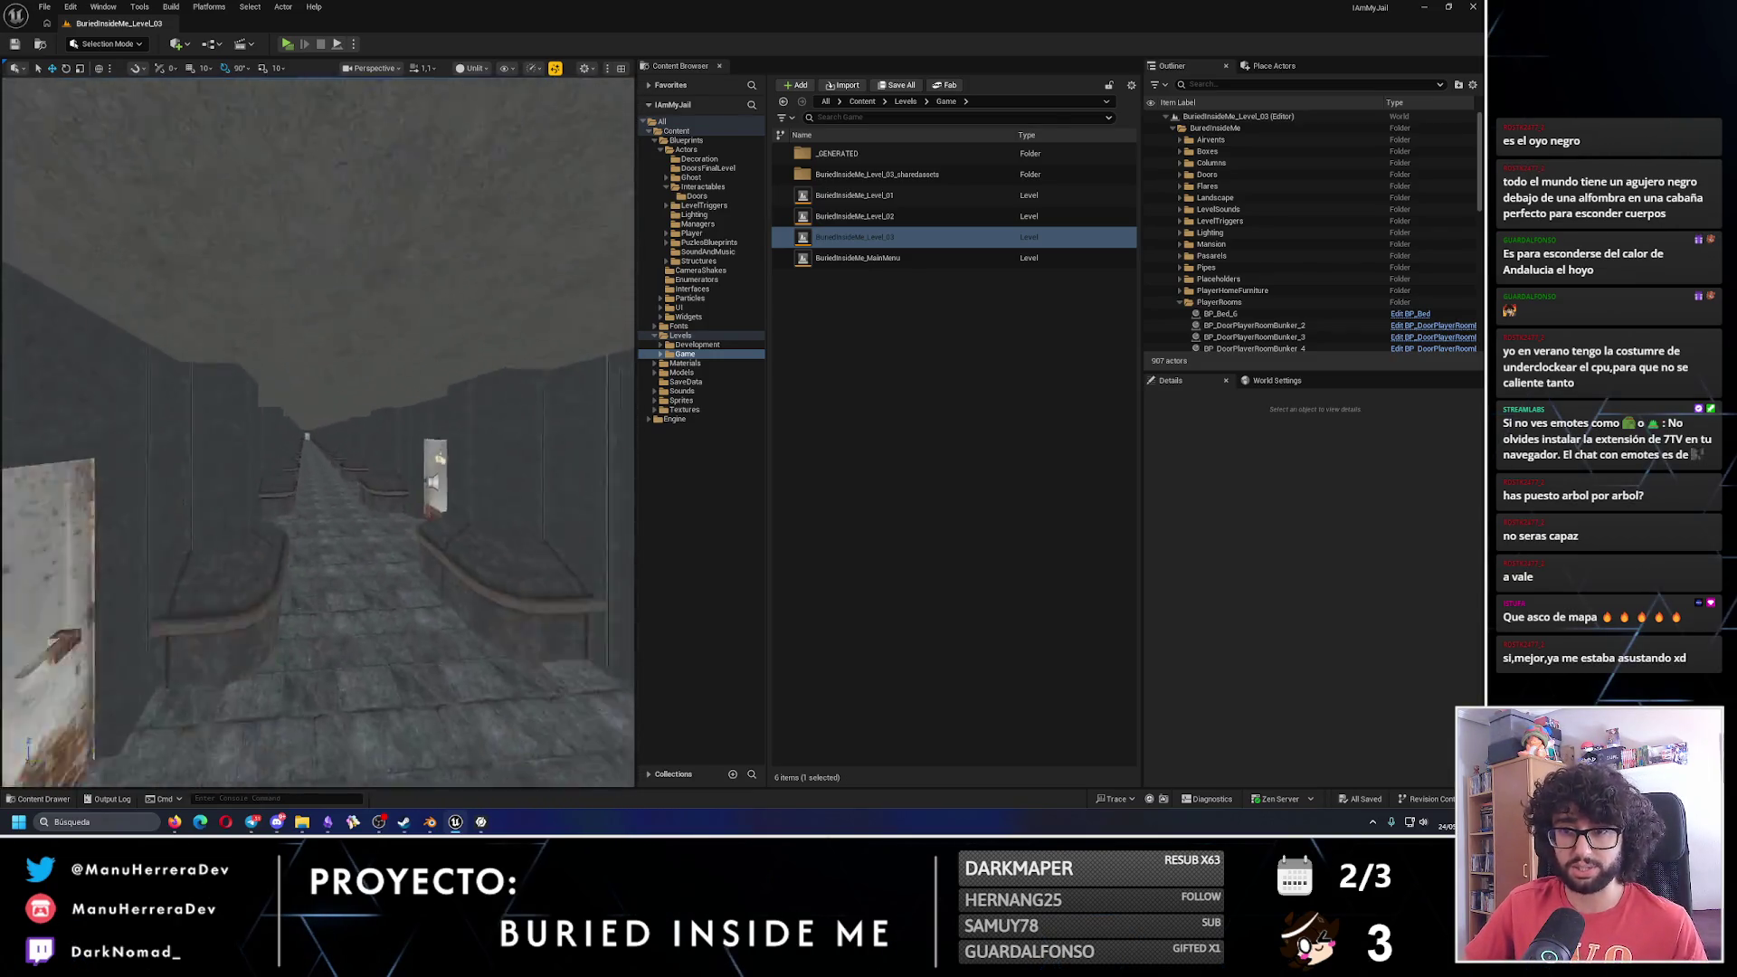
scroll(319, 433, "down", 10)
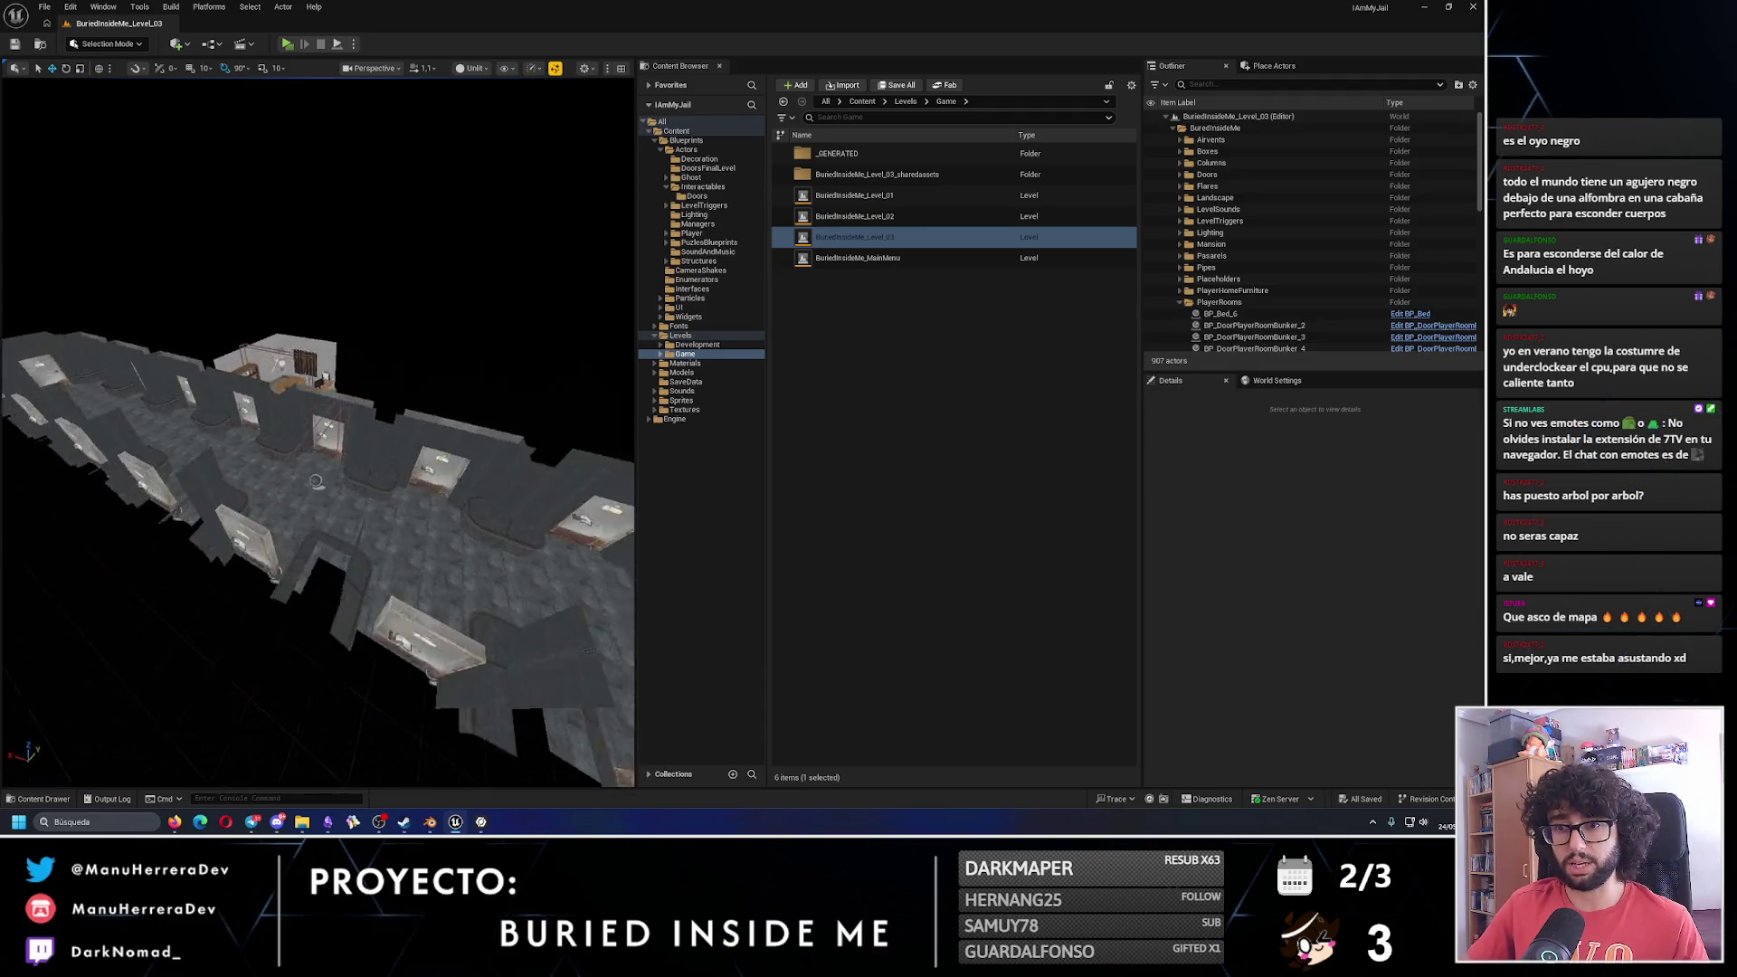
left_click(348, 475)
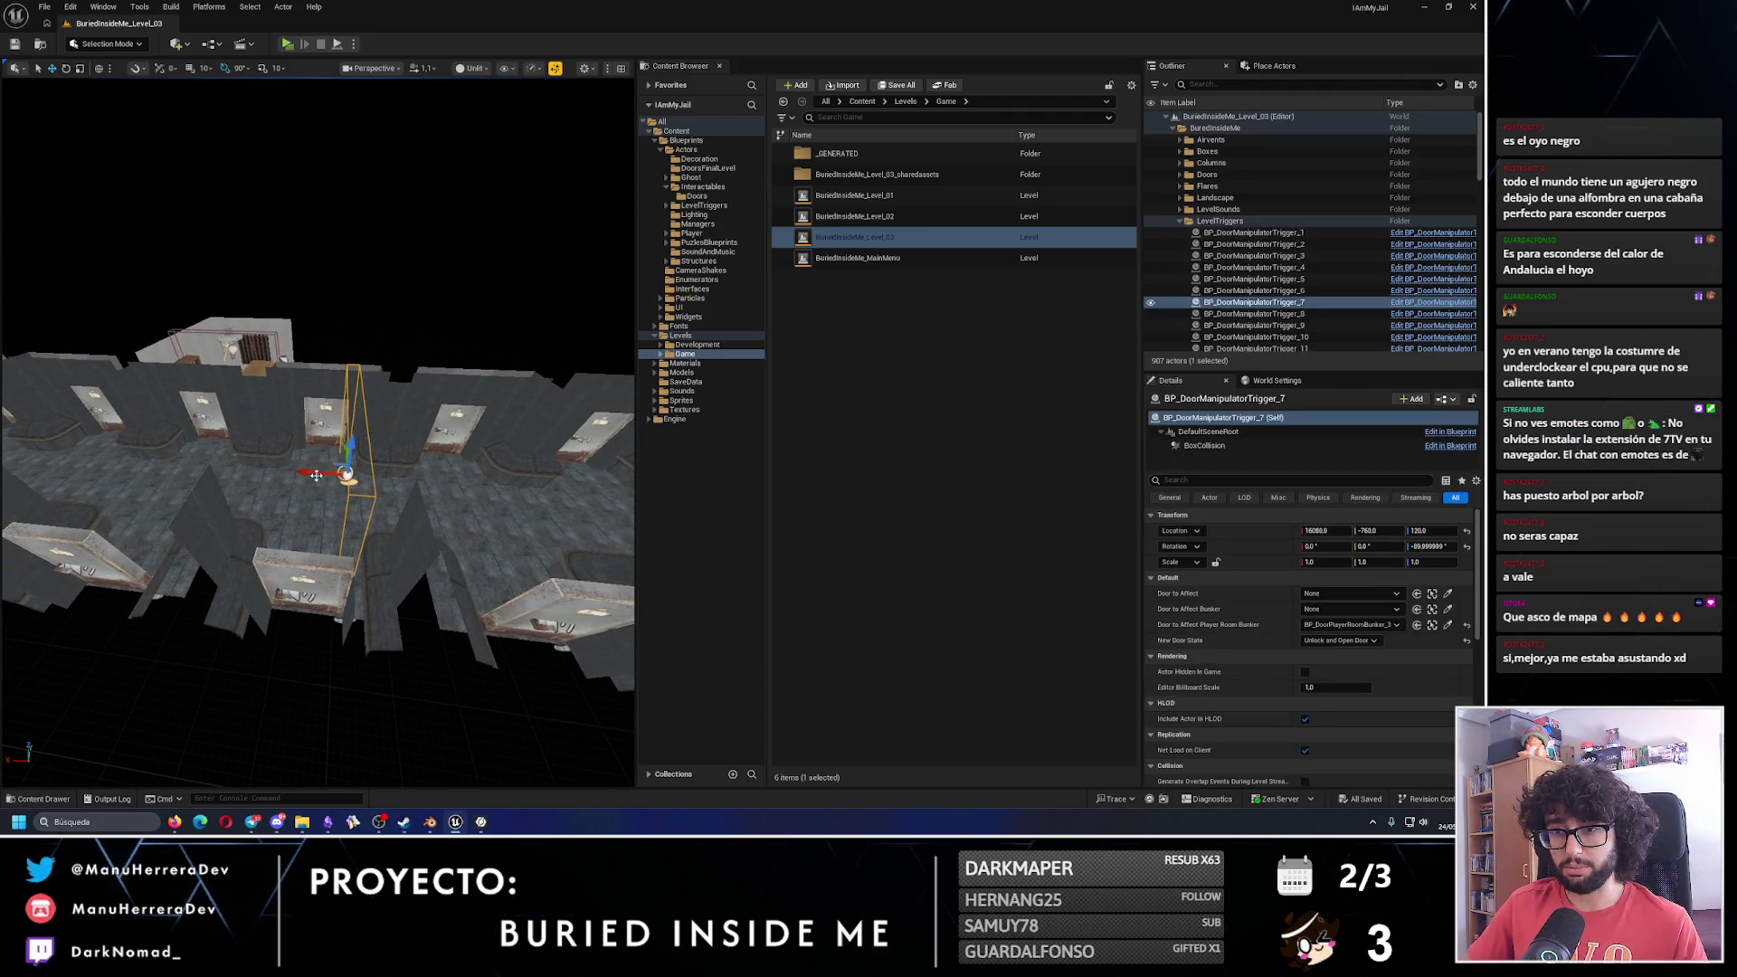
left_click_drag(347, 475, 371, 477)
Fly through the bunker rooms and switch the viewport to Lit view mode.
scroll(319, 432, "down", 10)
scroll(318, 433, "up", 2)
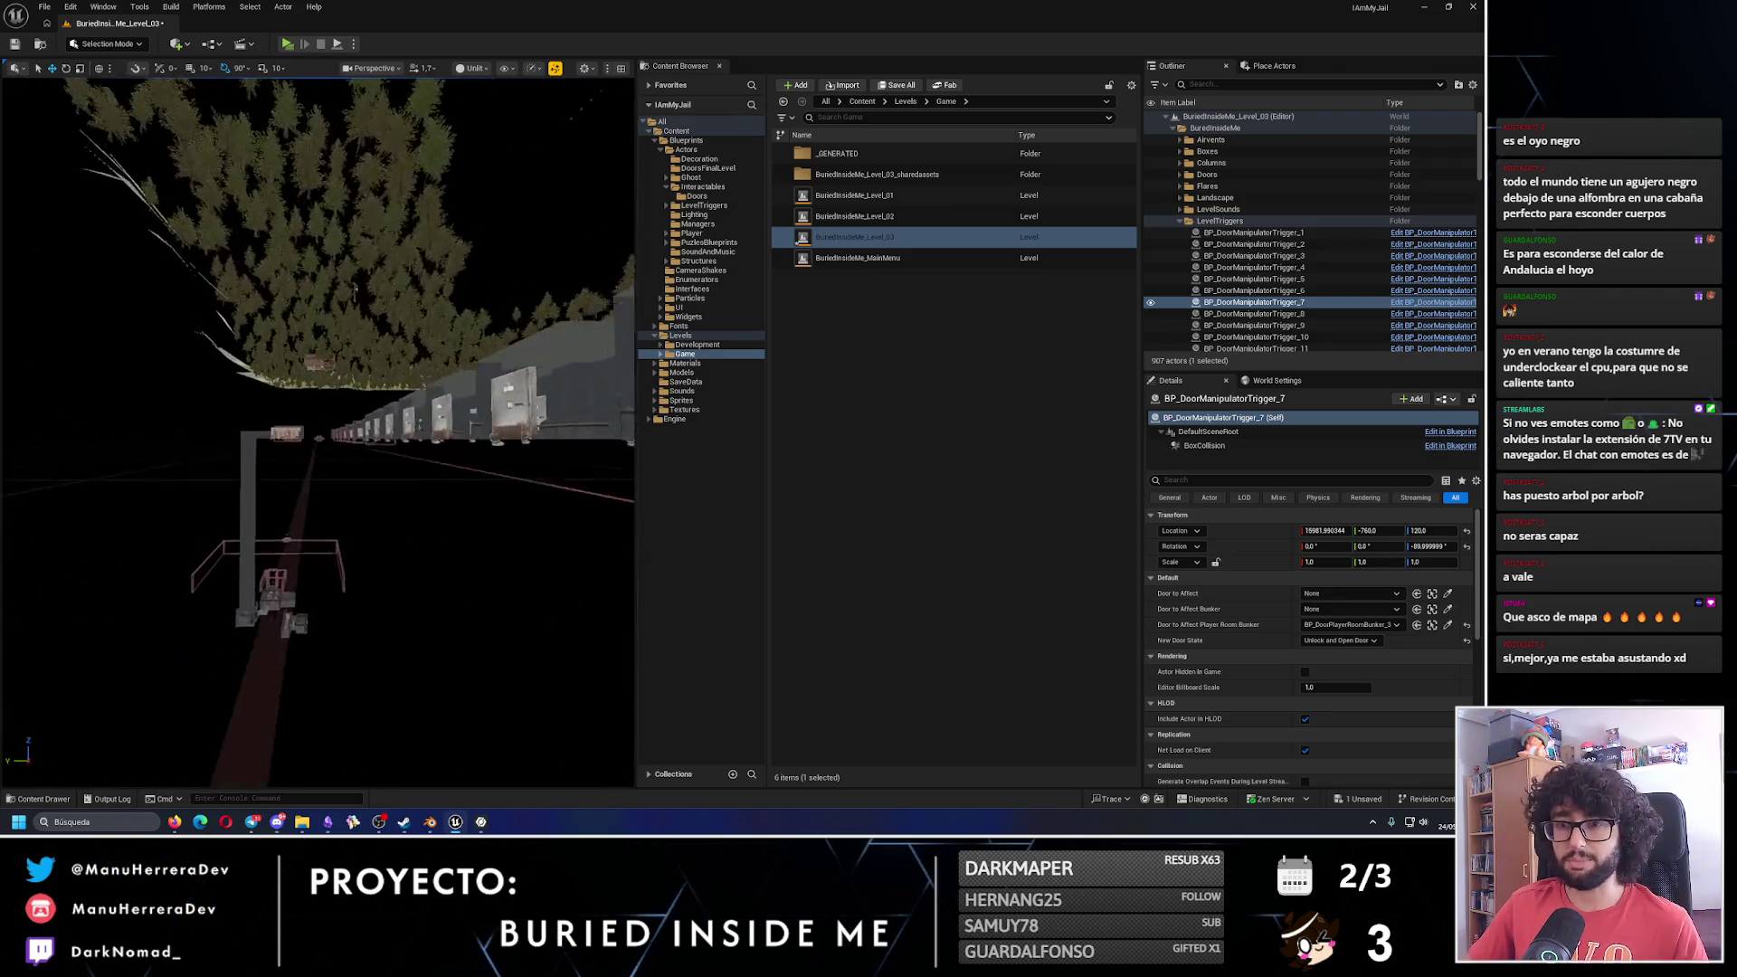
scroll(318, 432, "up", 5)
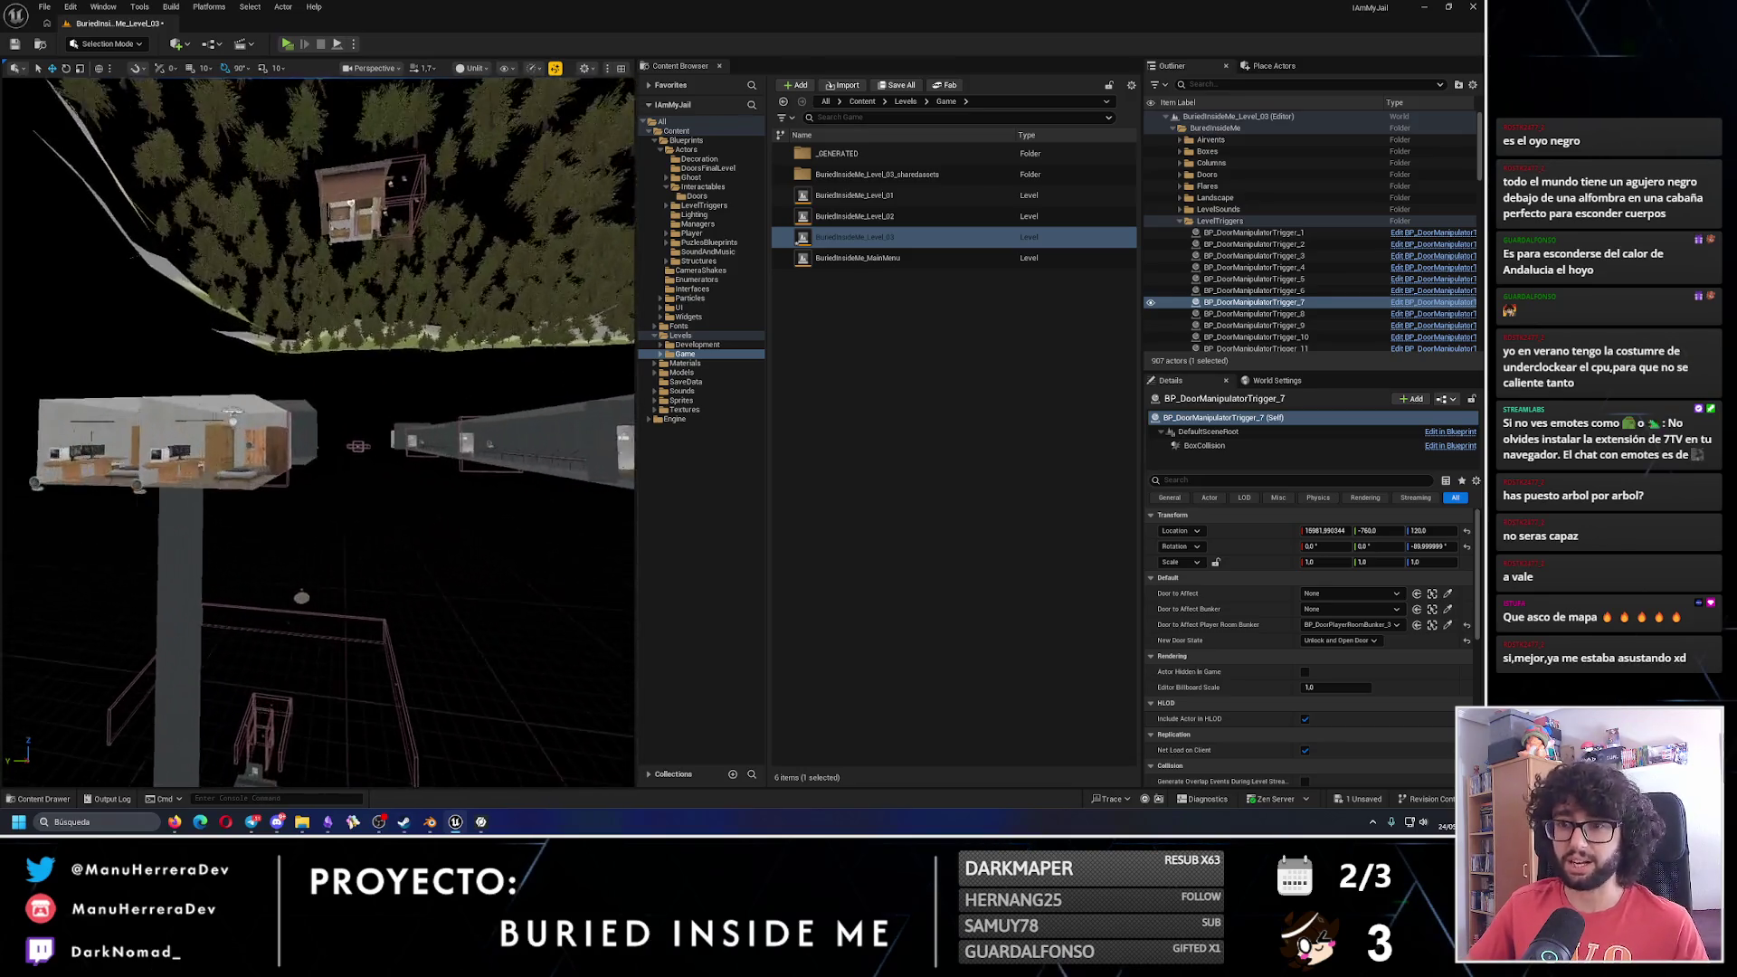
scroll(319, 433, "up", 6)
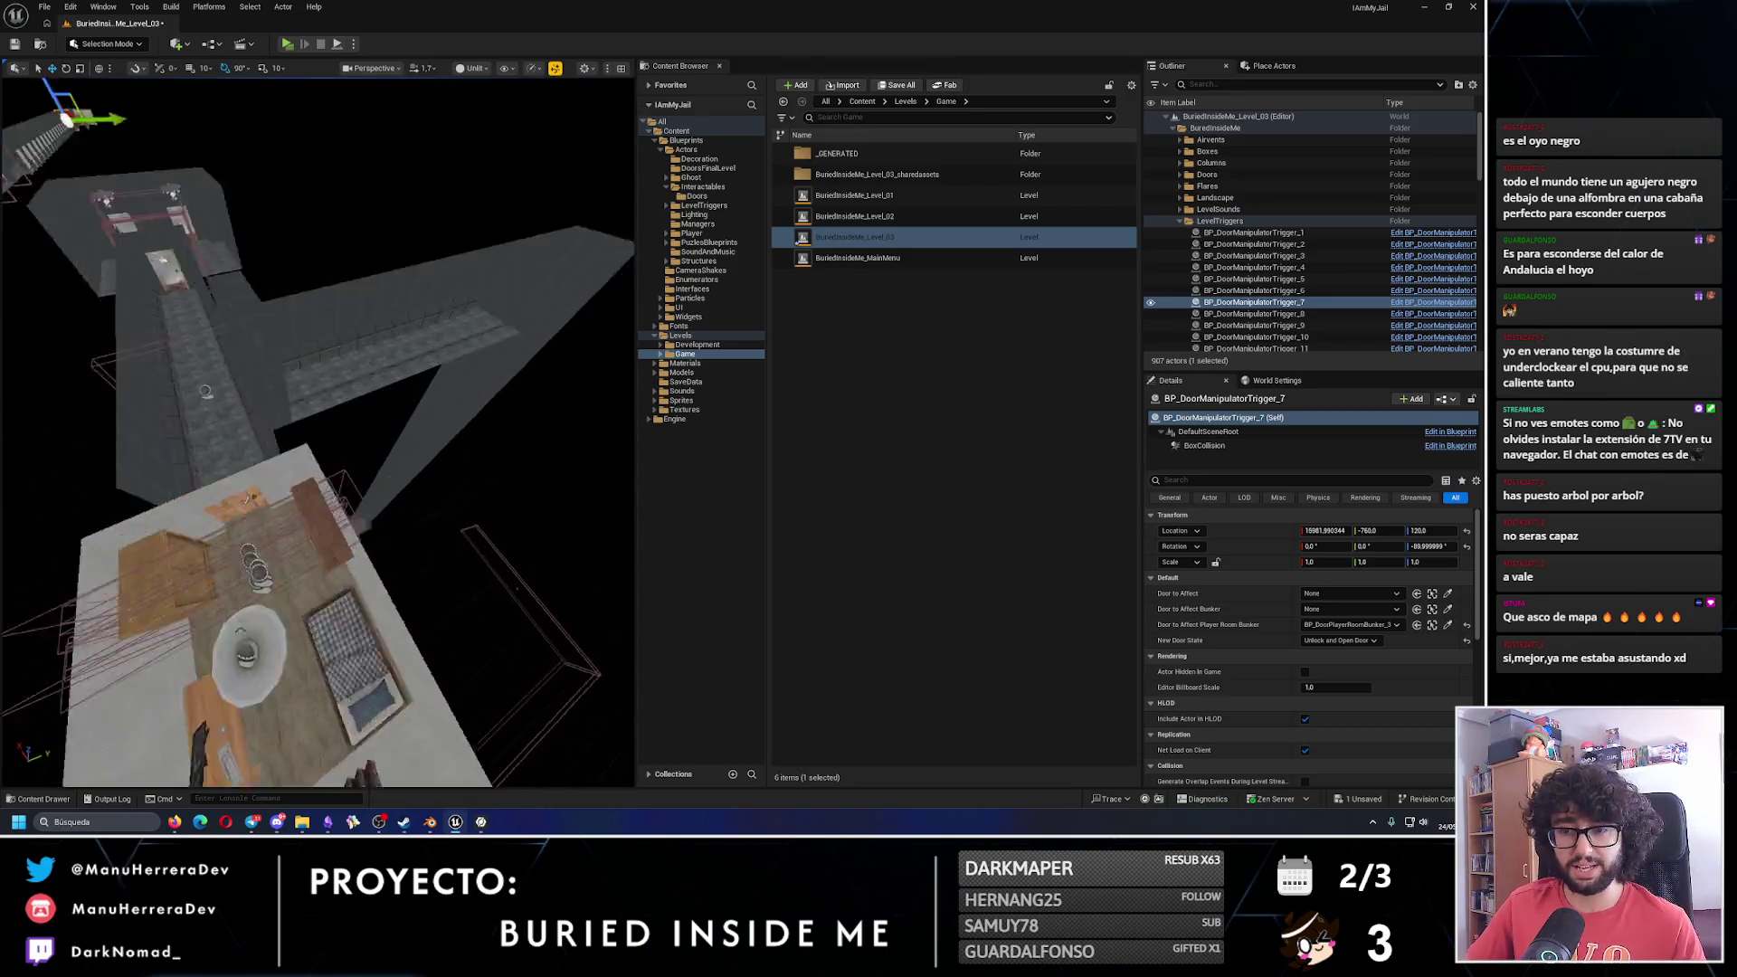
scroll(319, 432, "up", 6)
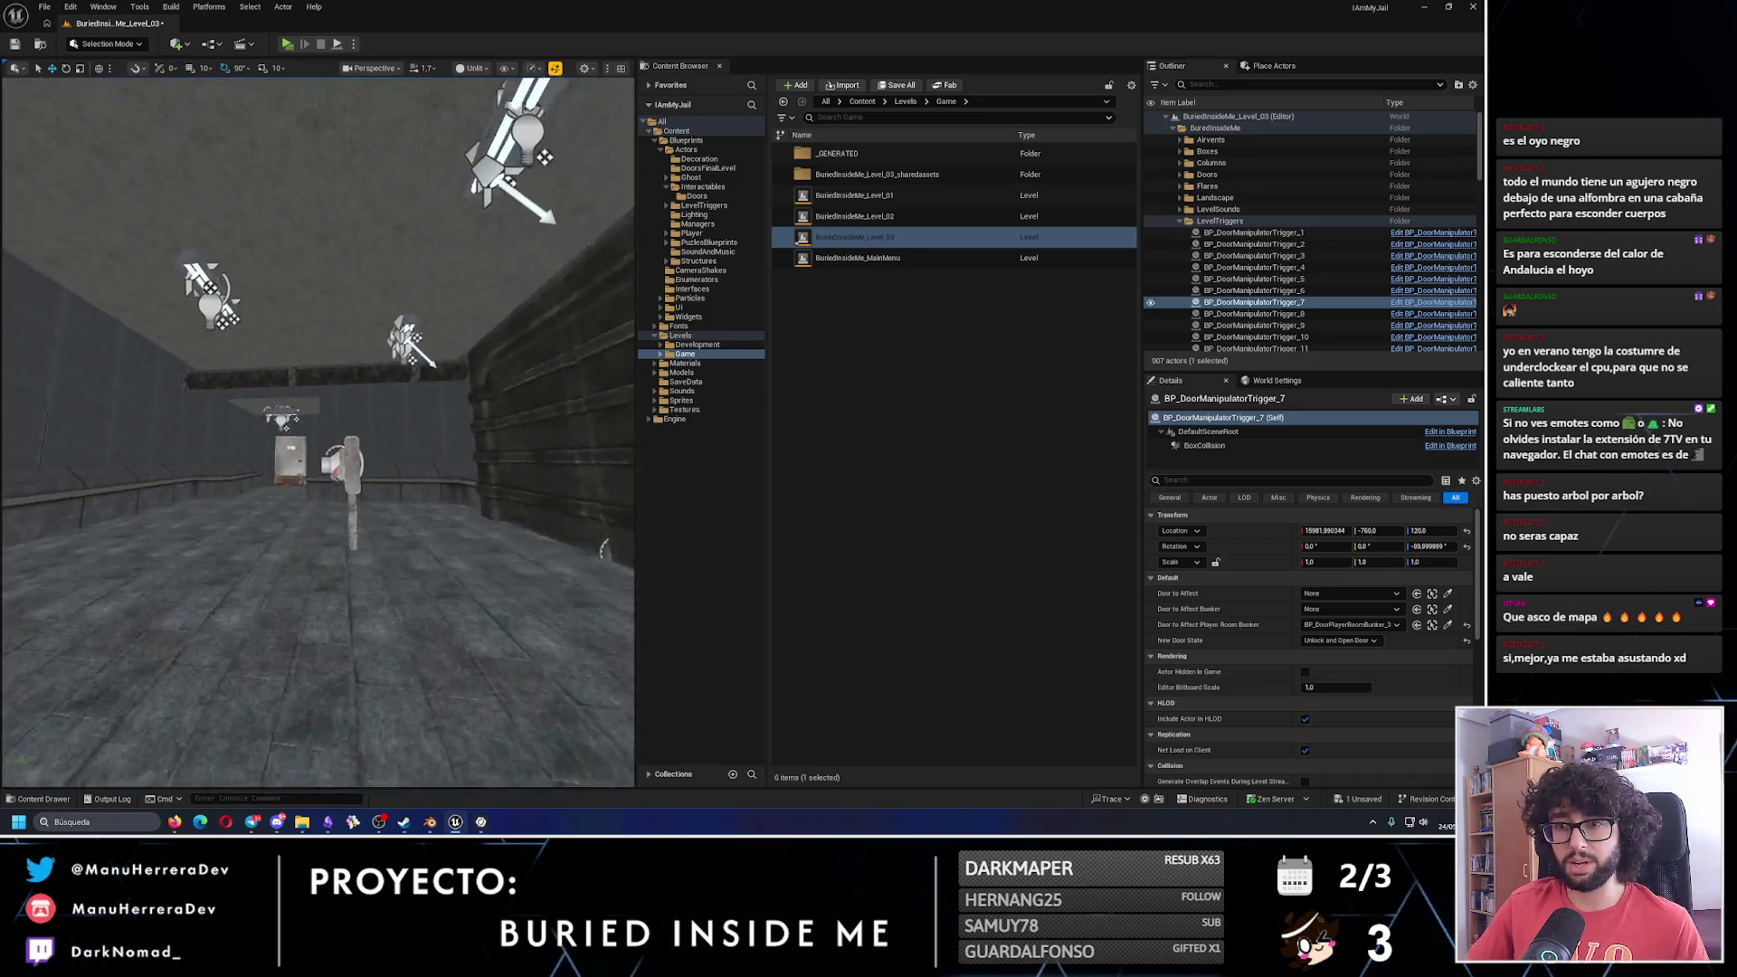
key("alt+4")
scroll(319, 433, "up", 4)
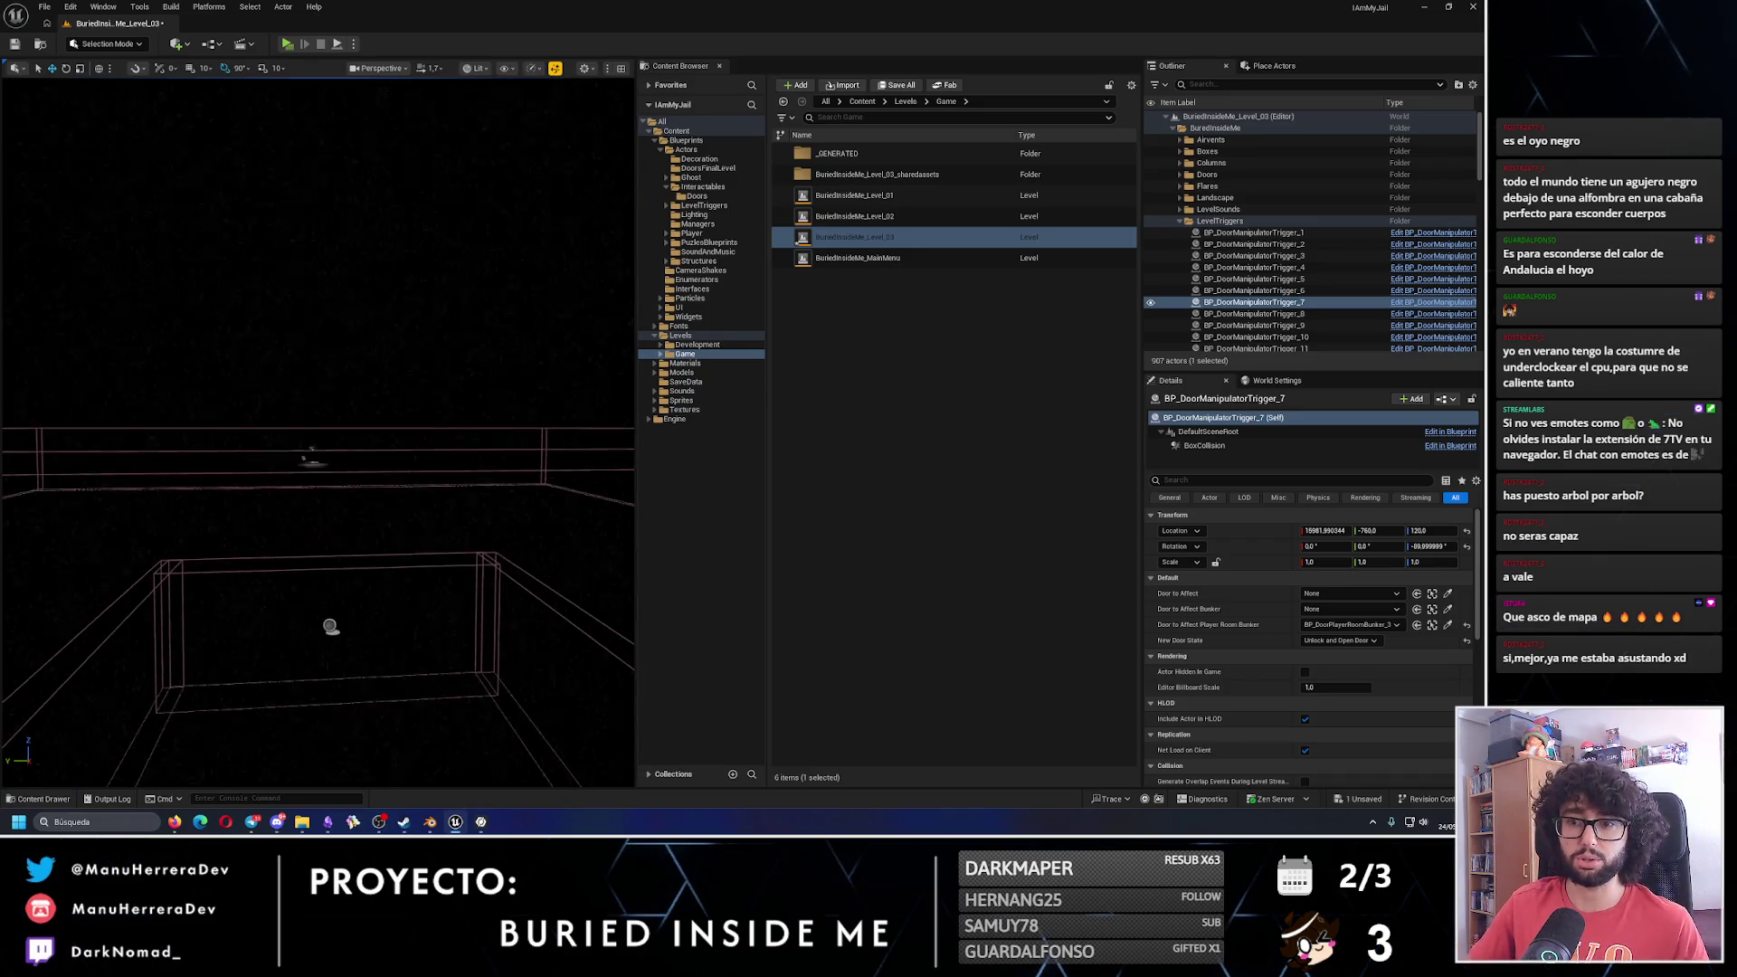
Return to unlit shading, frame the FINAL PLAYTEST room, and launch a standalone playtest.
scroll(318, 433, "up", 3)
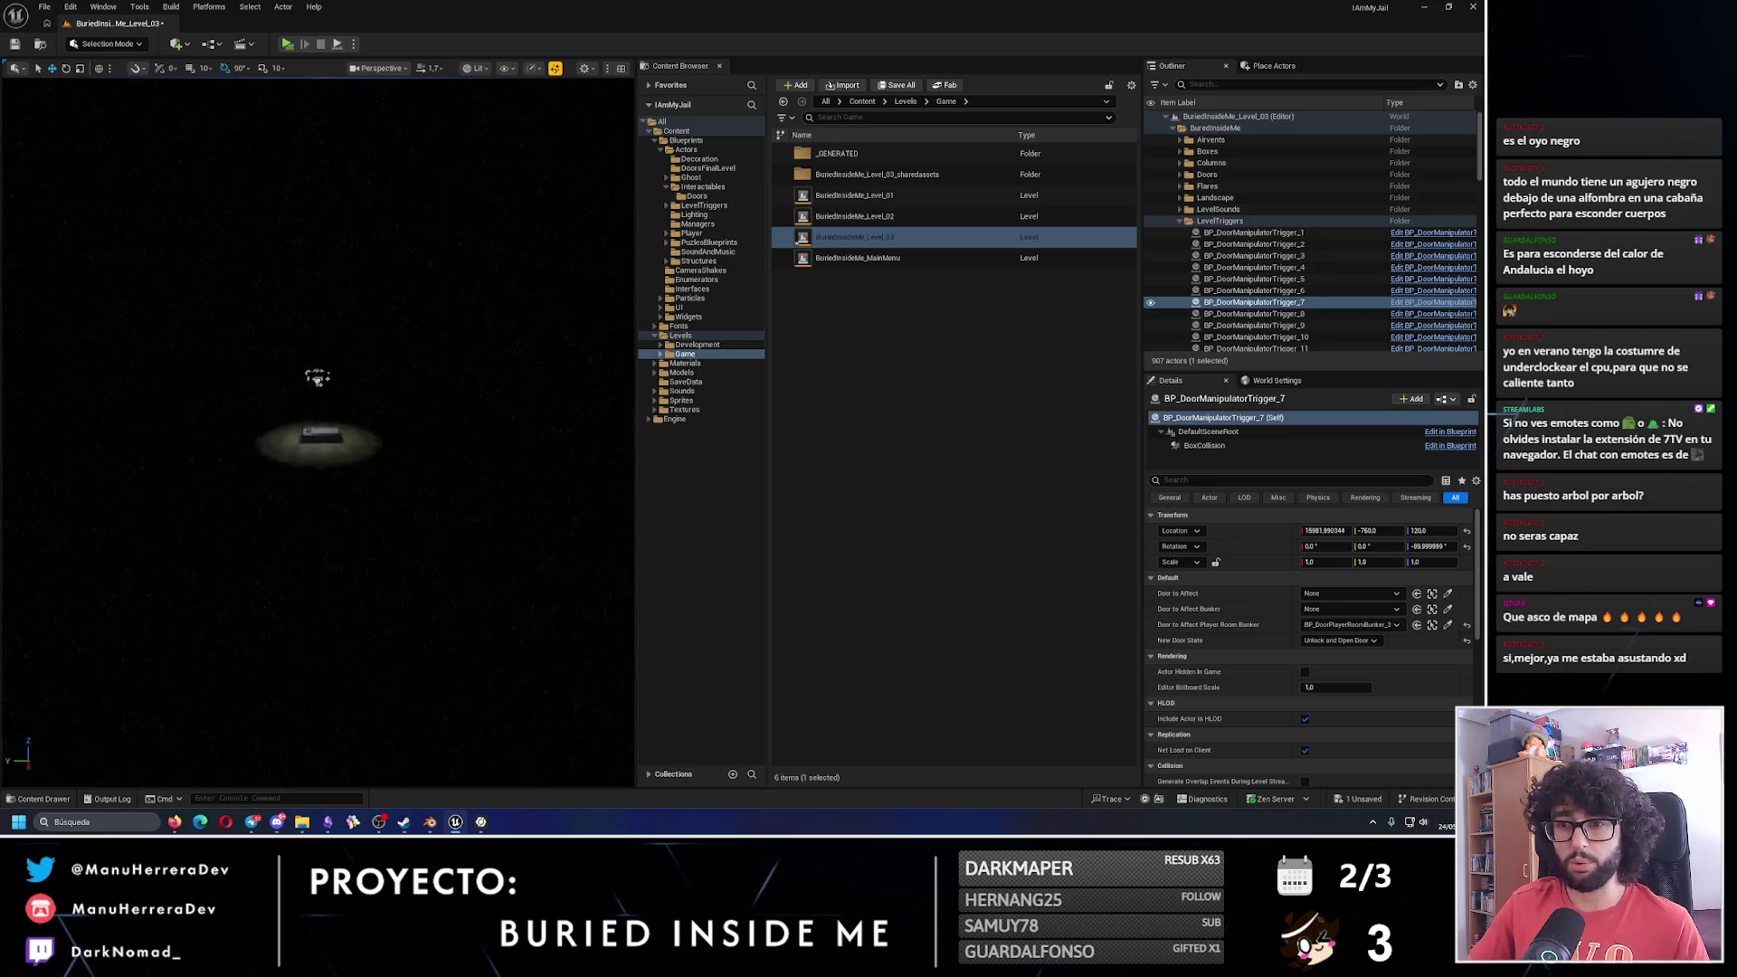
scroll(318, 432, "down", 5)
key("alt+3")
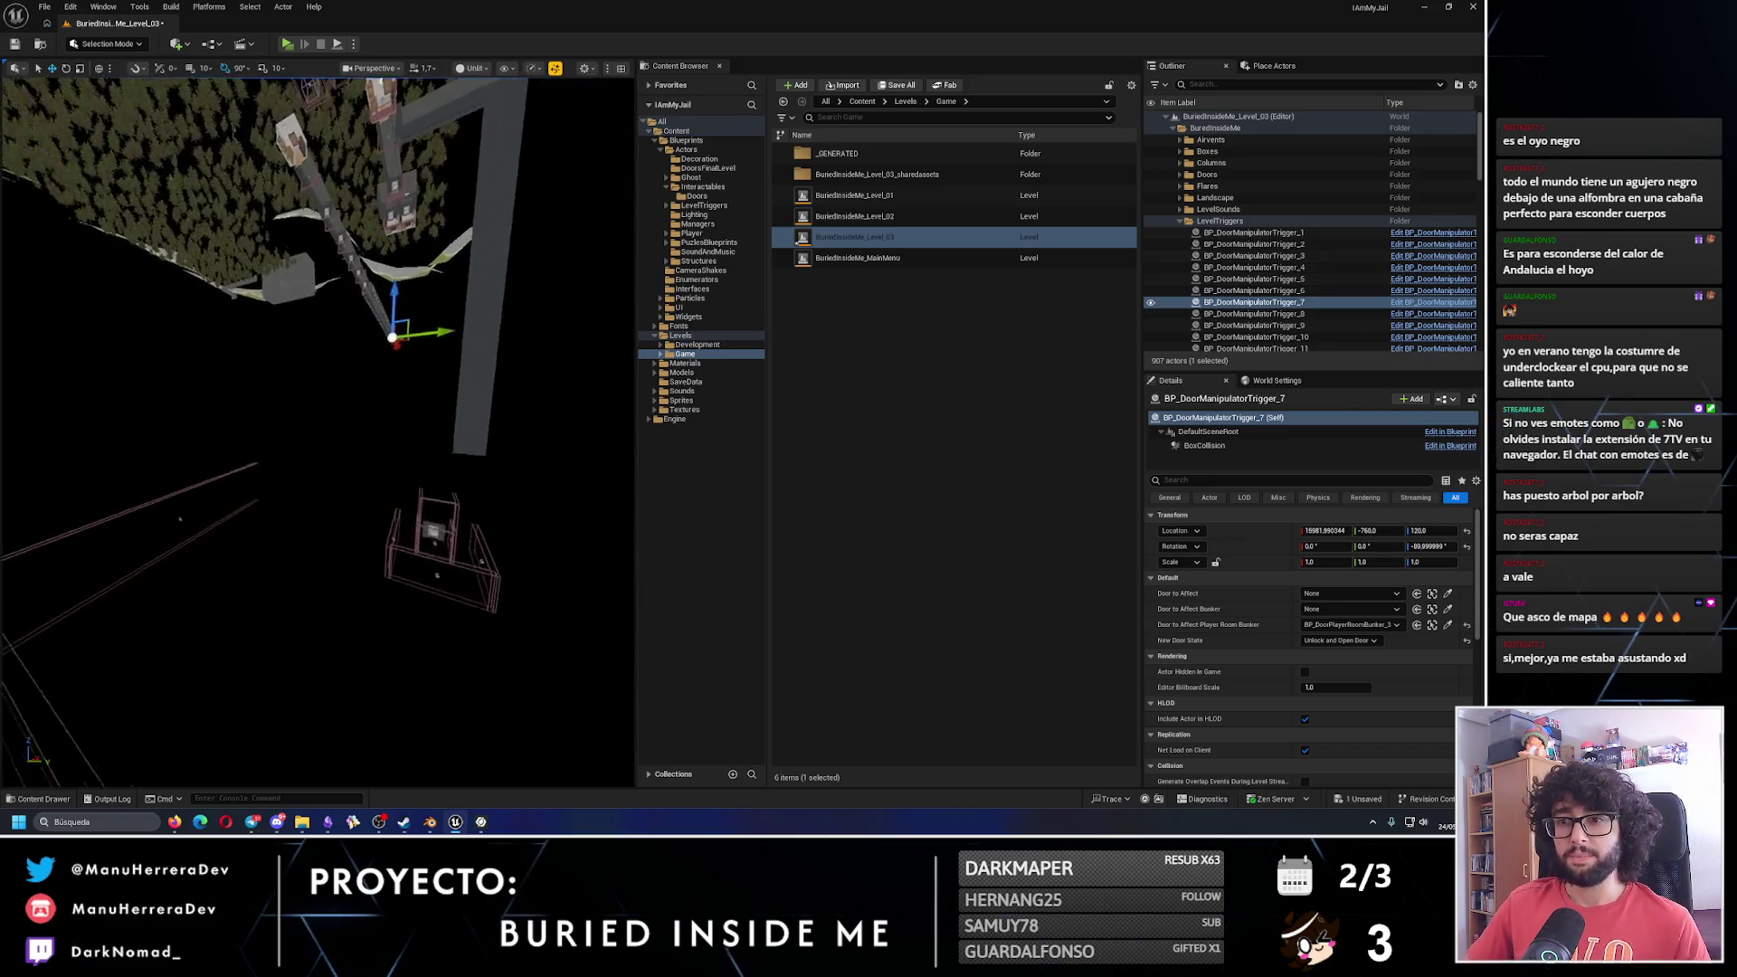
scroll(319, 433, "up", 5)
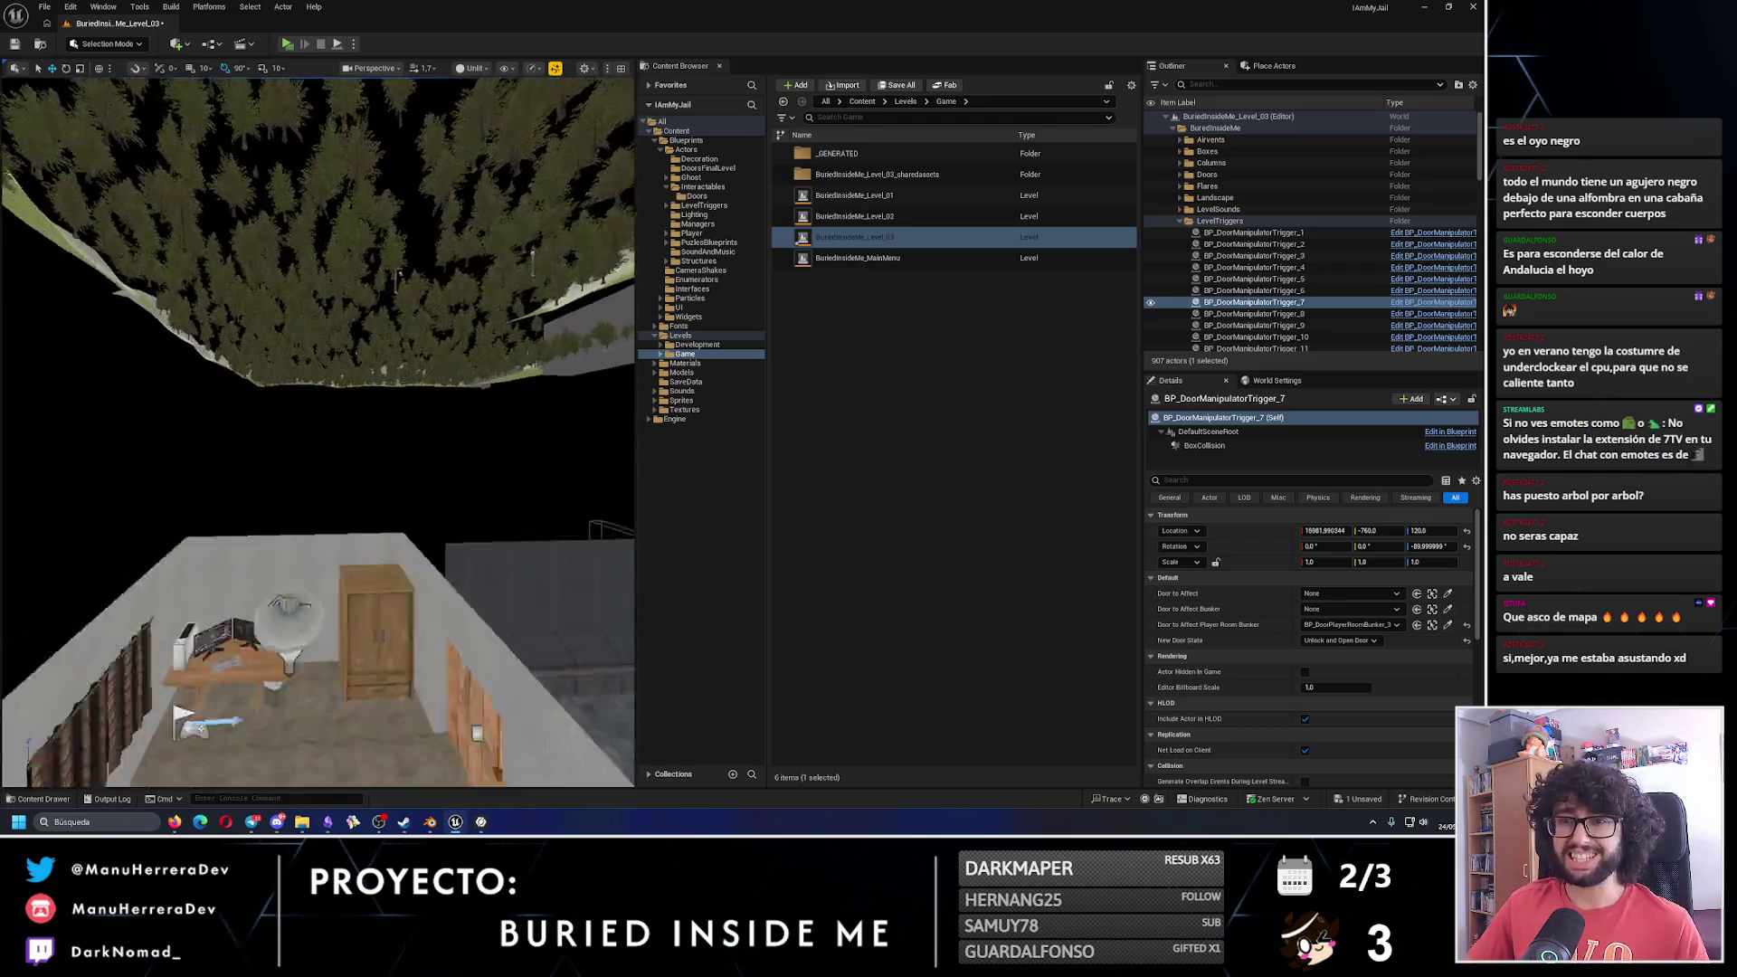
scroll(319, 432, "up", 10)
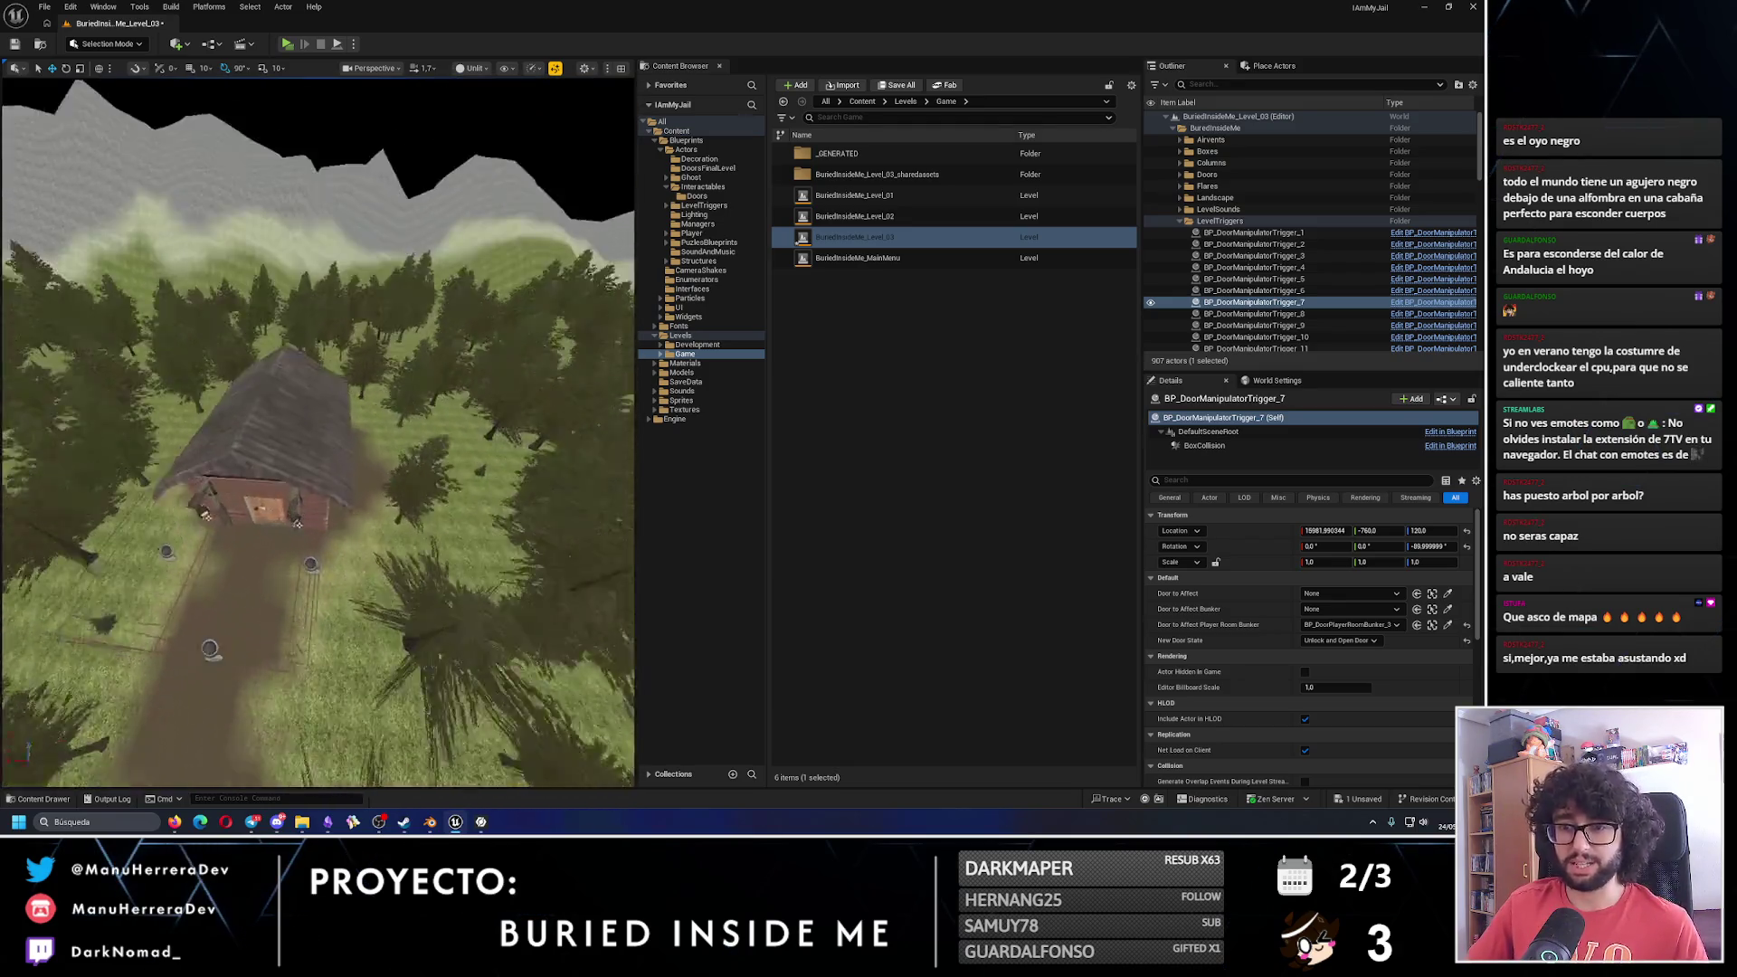
key("f")
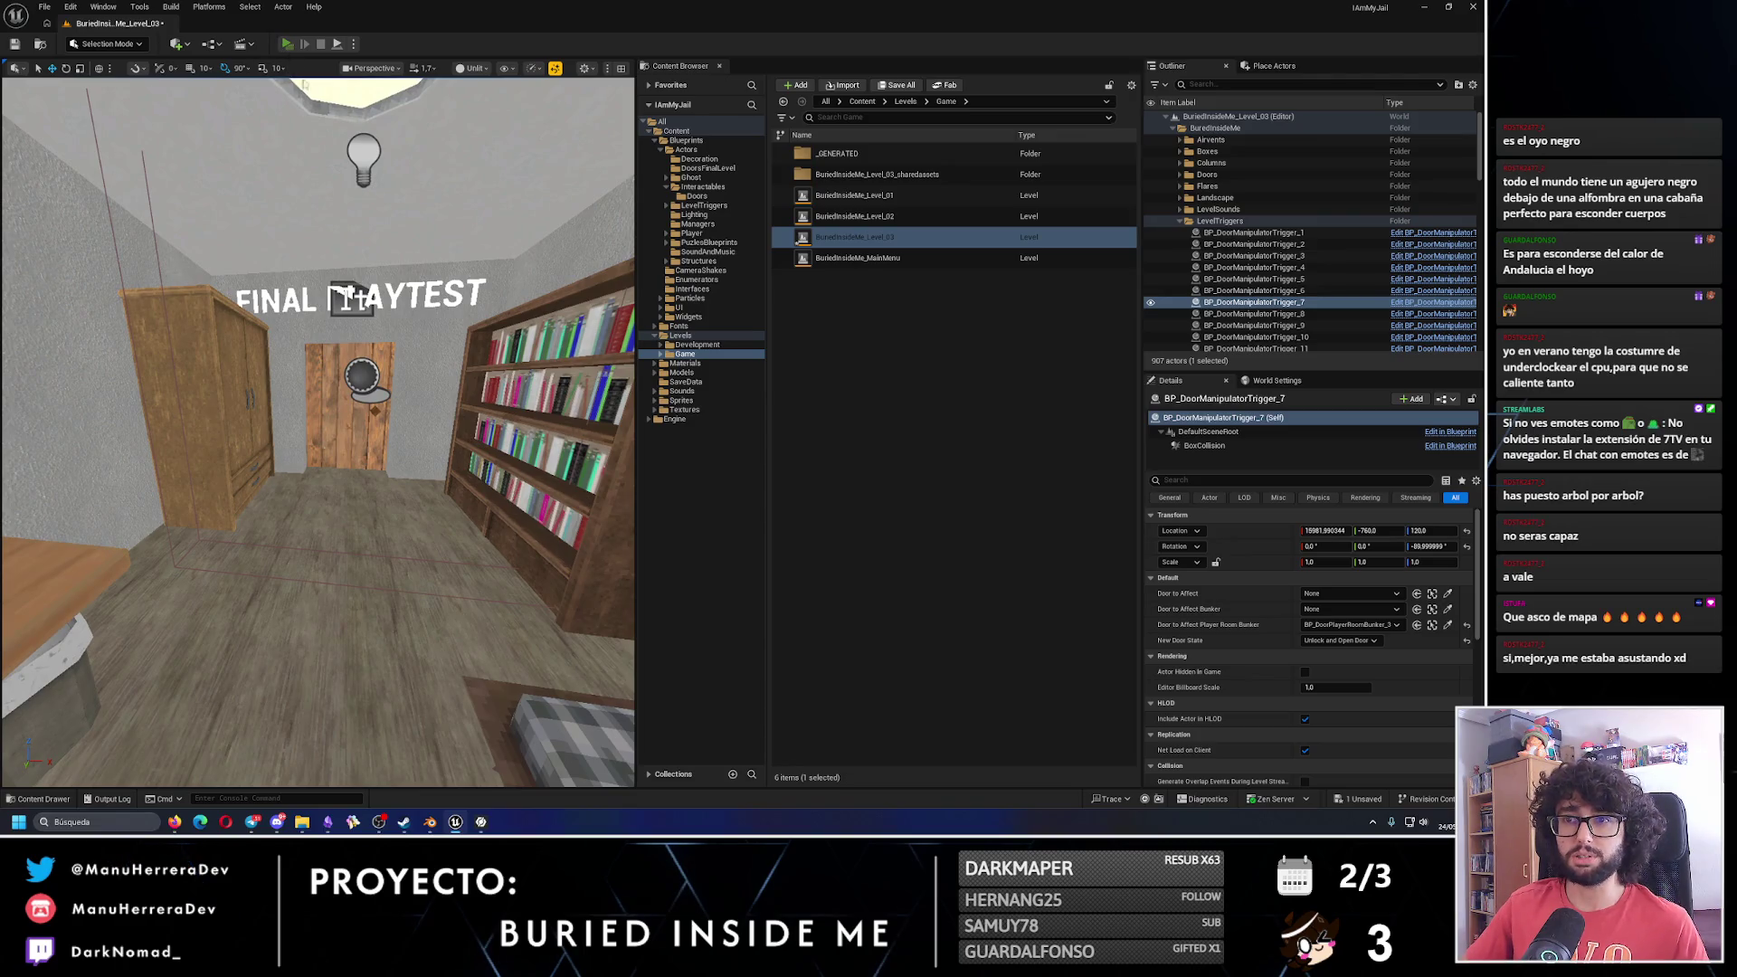
key("alt+p")
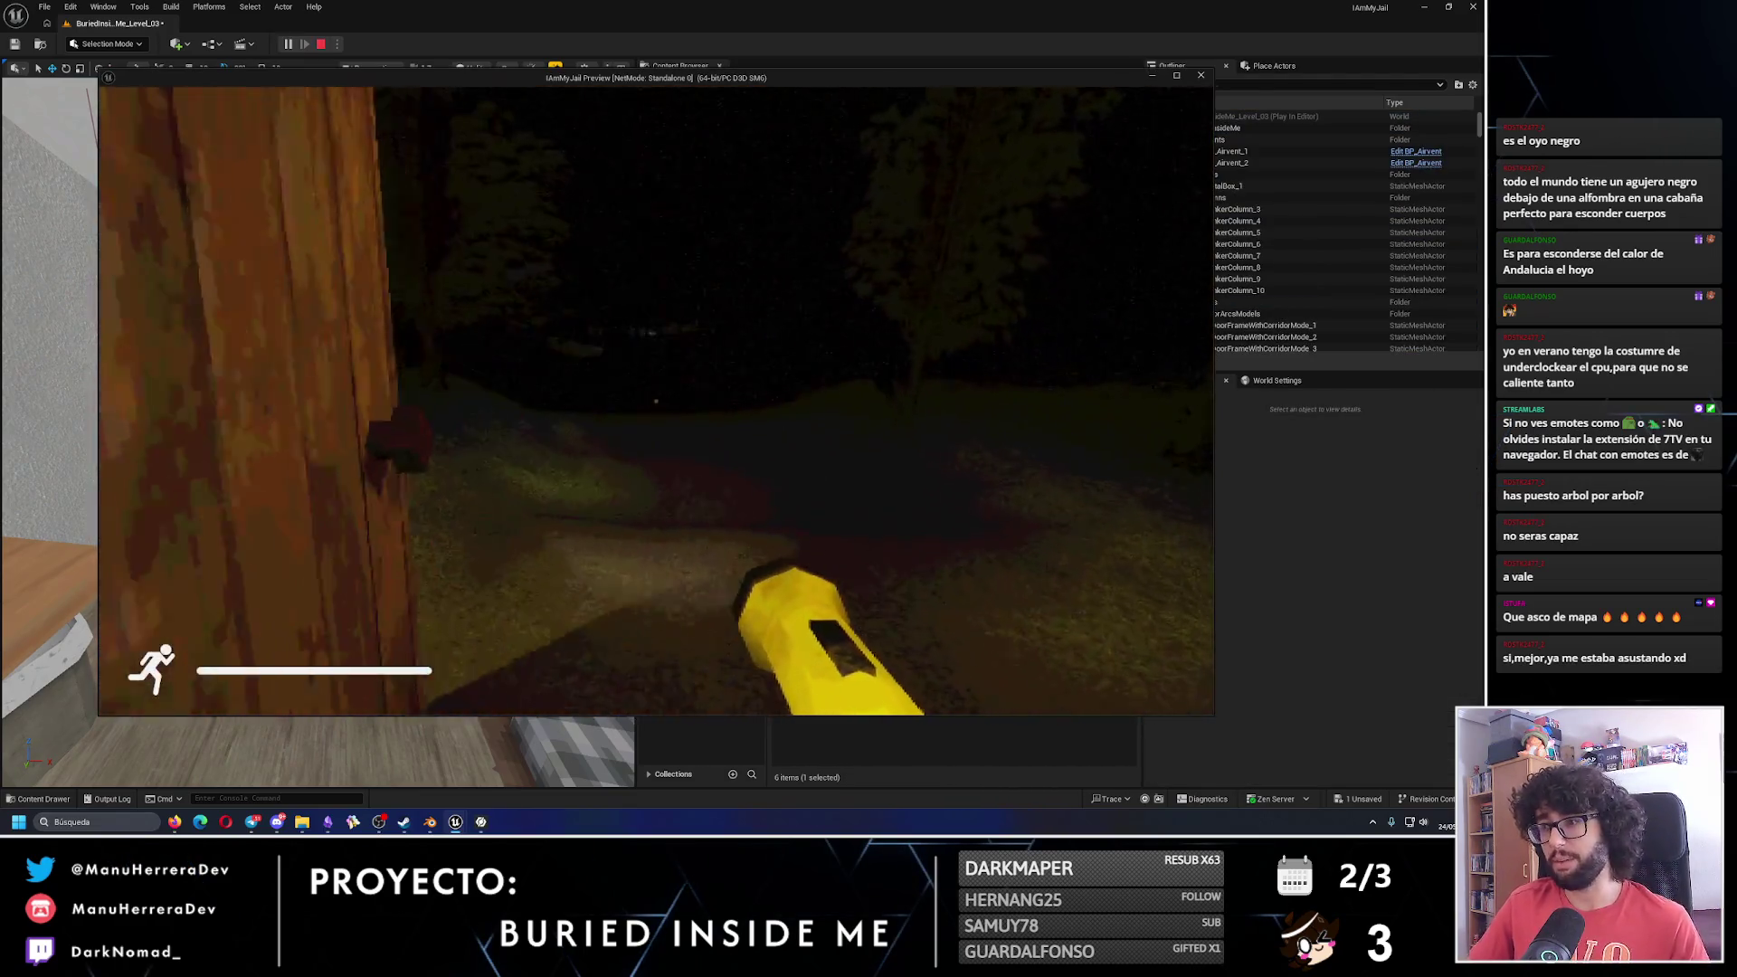
Walk the player along the dark forest path to the cabin door, then stop the playtest.
key("w")
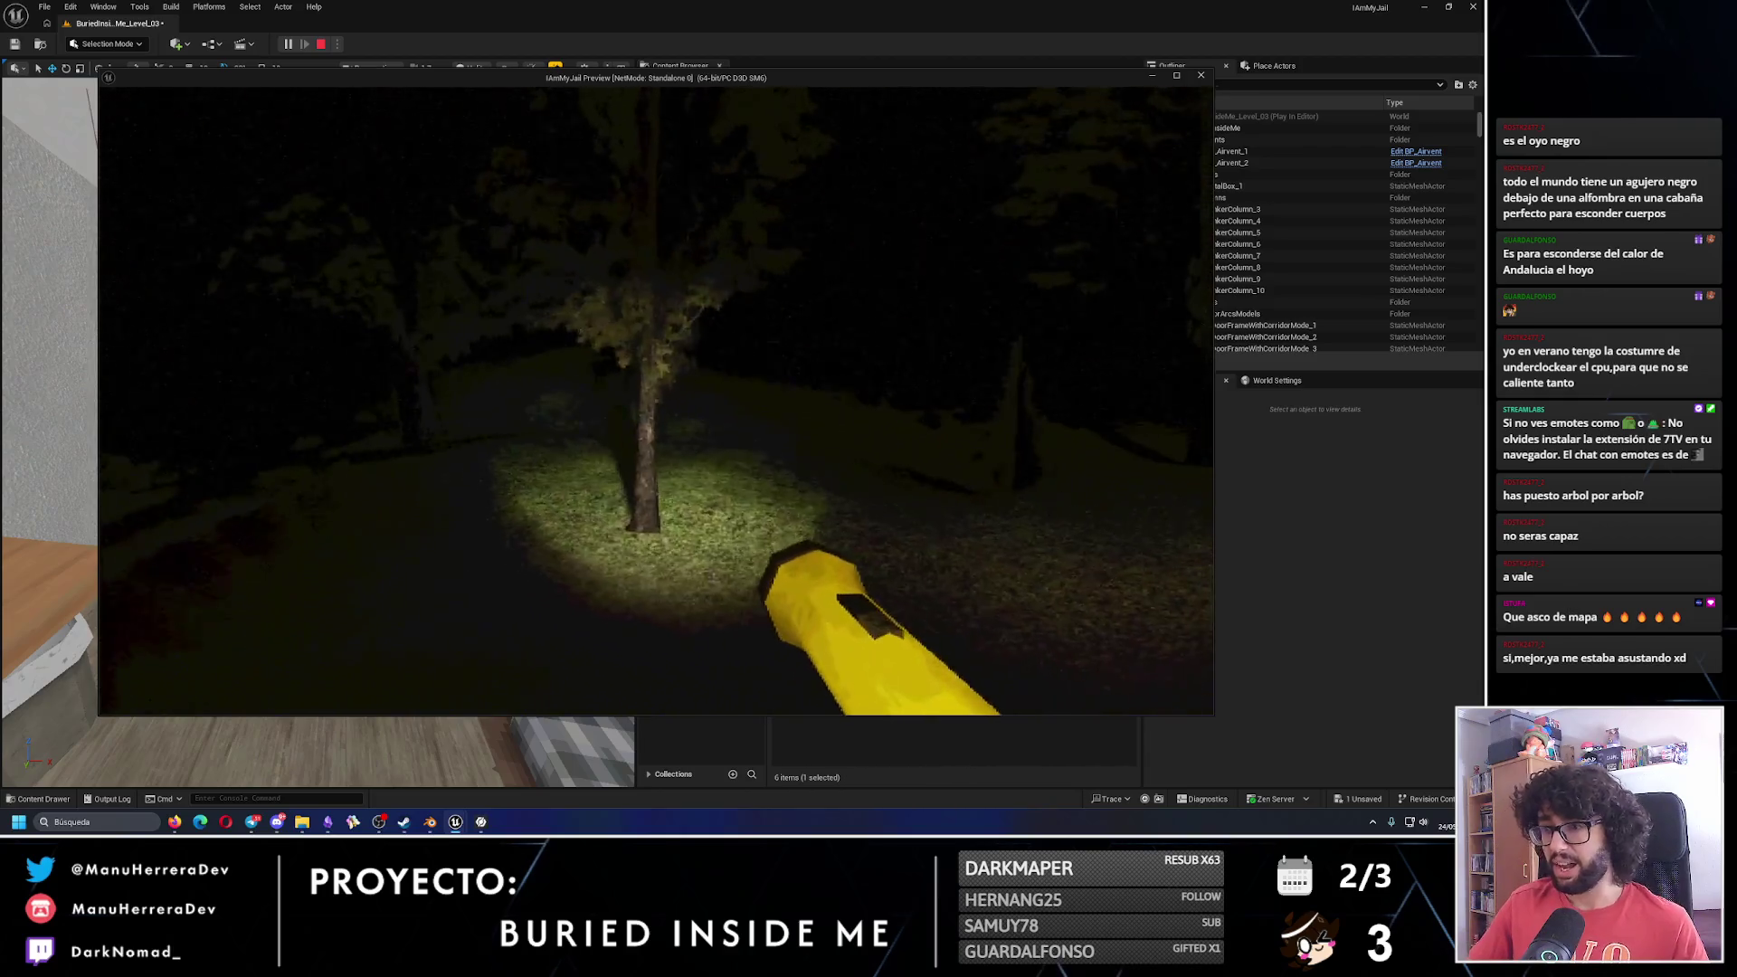
key("w")
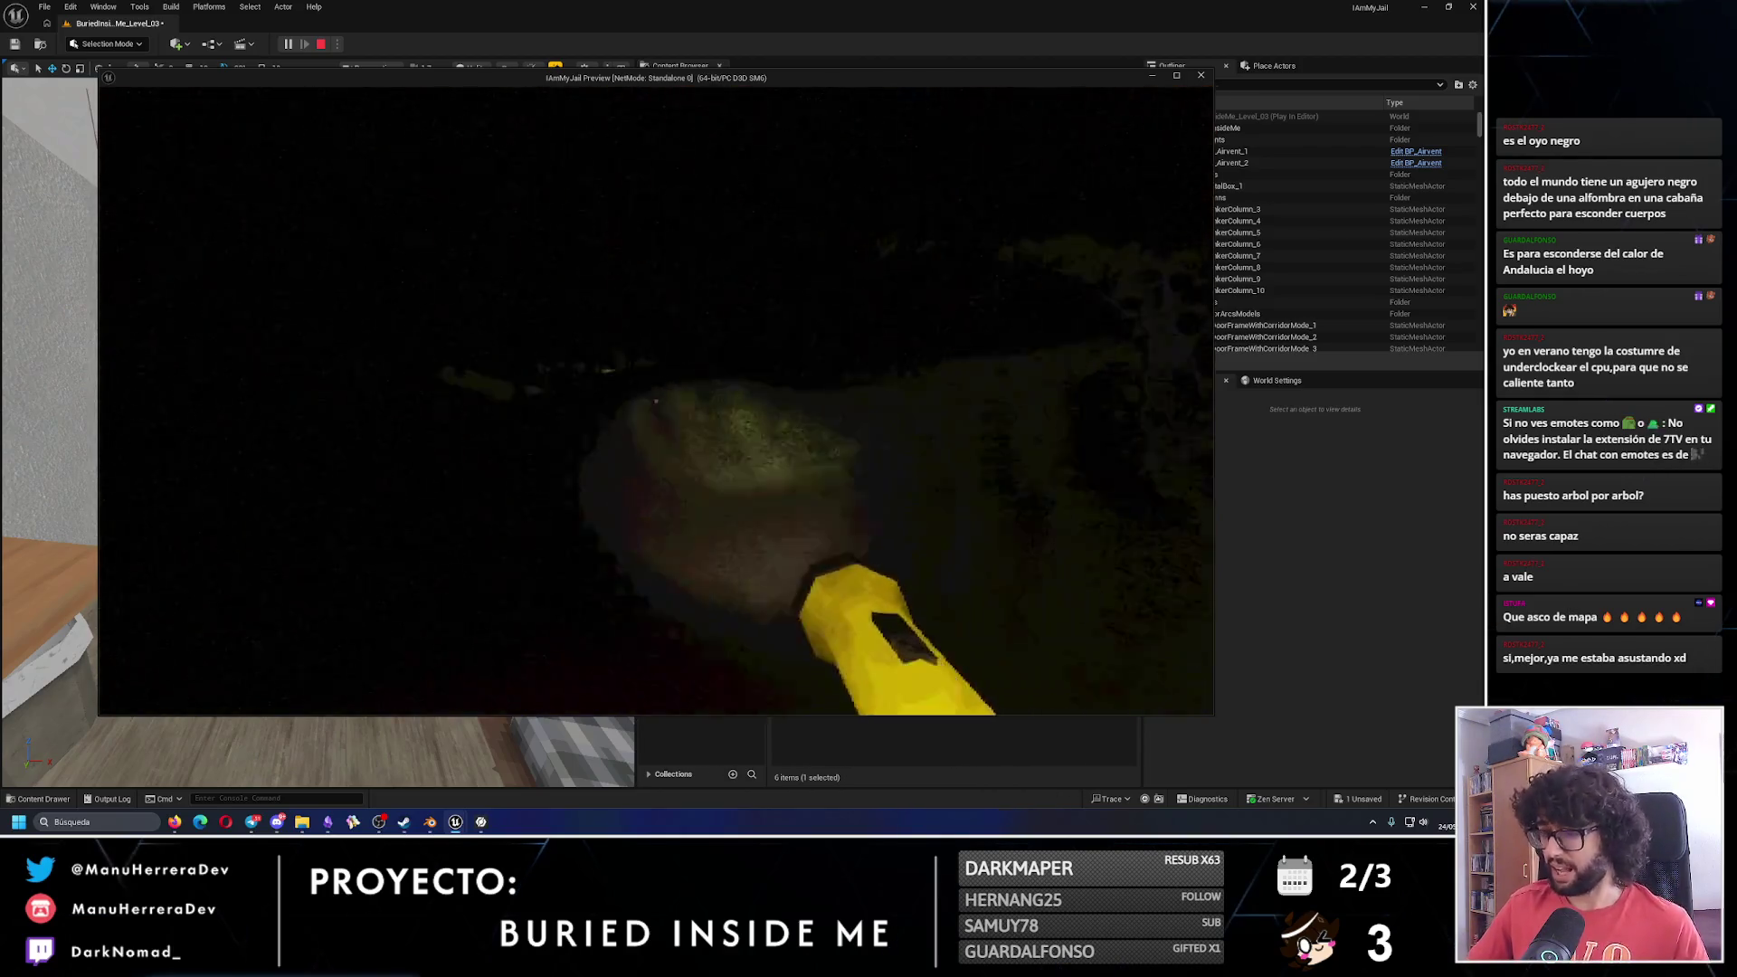
key("Escape")
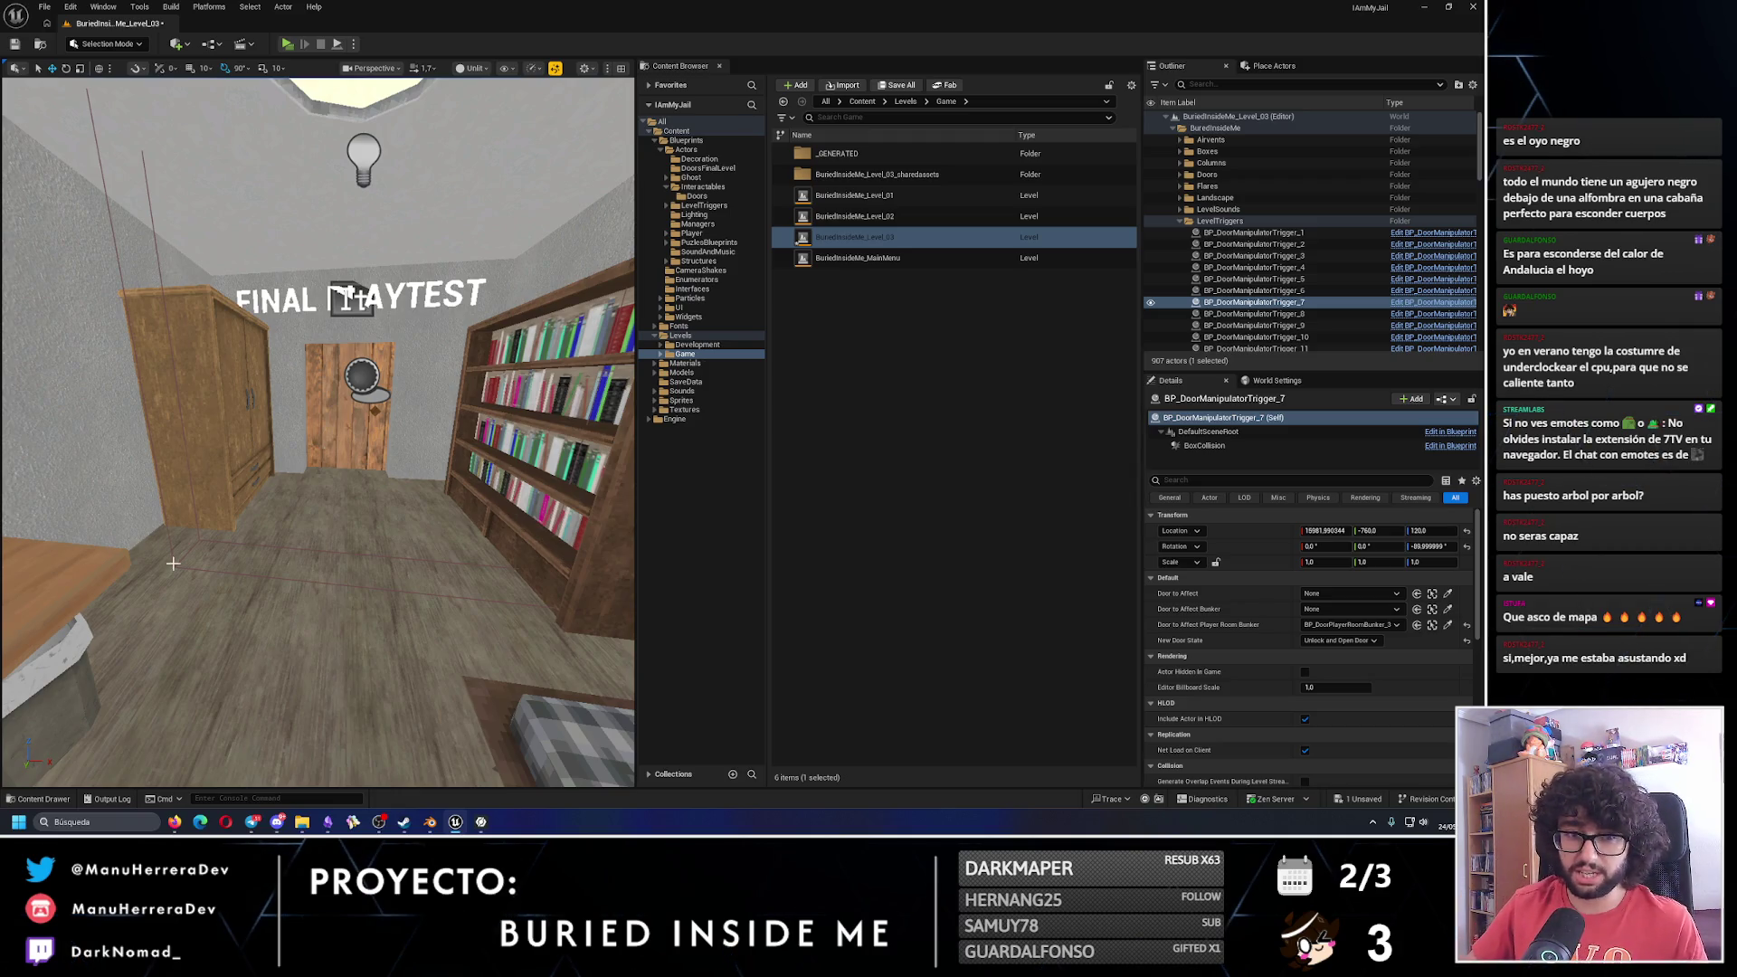
Pull back to an aerial view of the forest and grey building, then switch to Obsidian.
key("1")
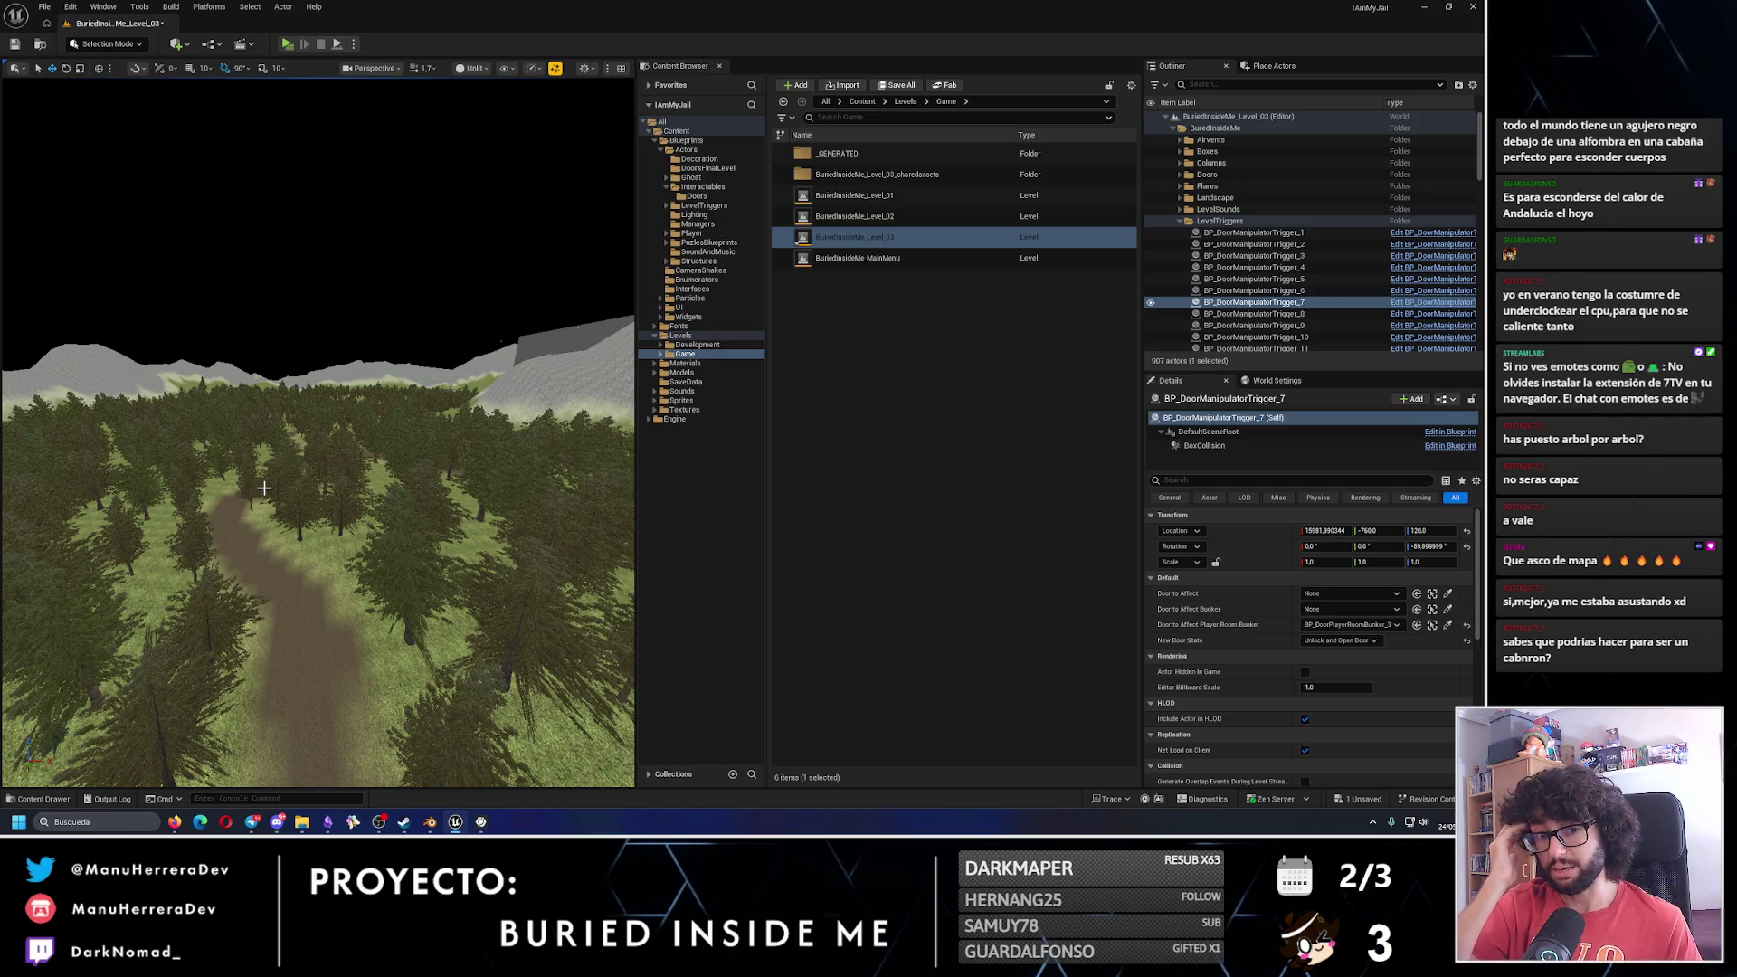
mouse_move(263, 488)
left_mouse_down()
mouse_move(264, 570)
mouse_move(263, 480)
mouse_move(162, 469)
left_mouse_up()
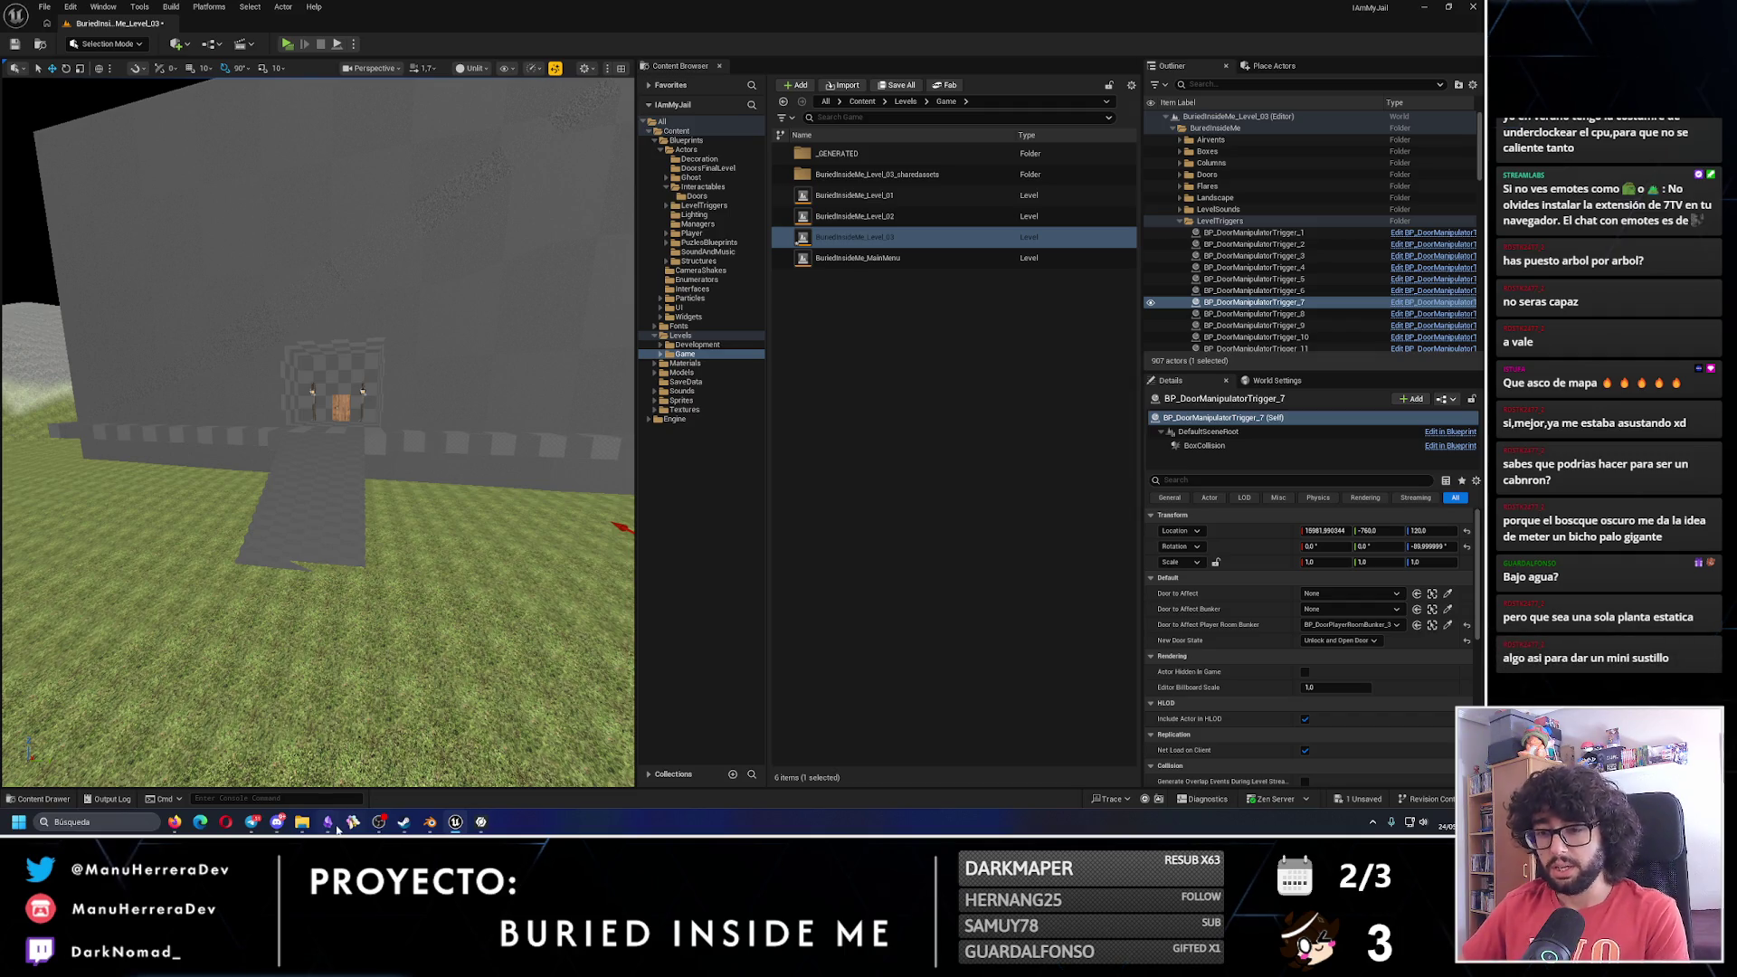
key("alt+Tab")
scroll(669, 153, "up", 5)
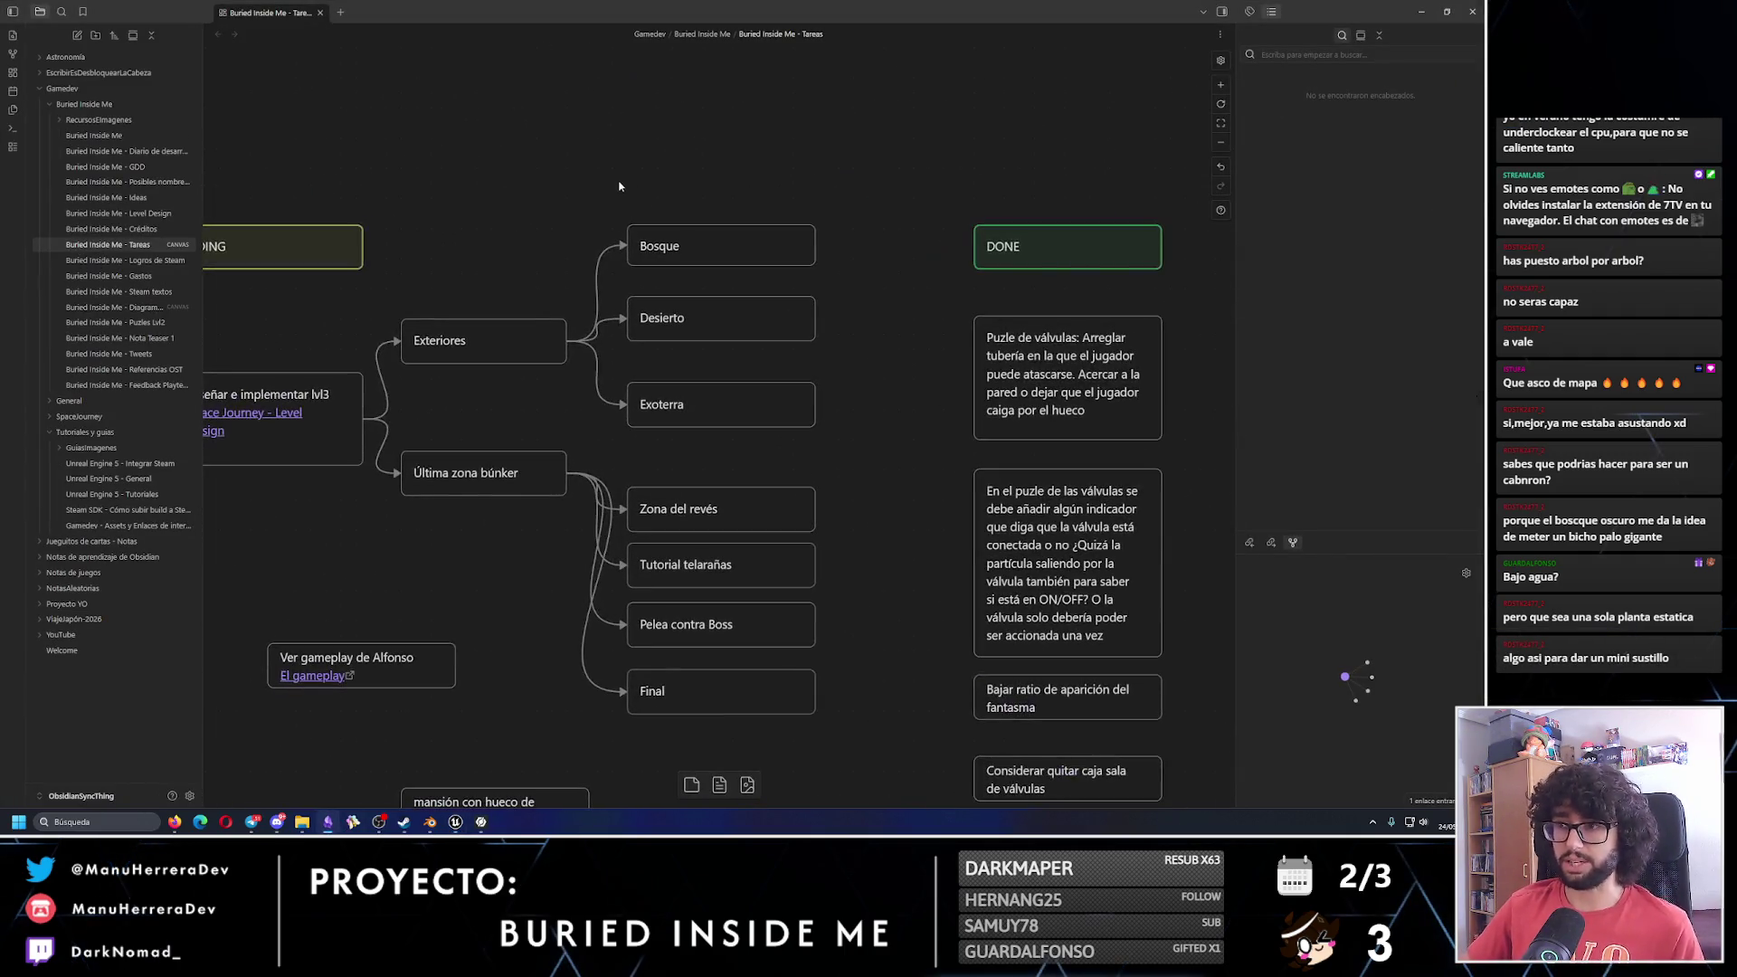
Nudge the Bosque, Desierto and Exoterra cards so they line up evenly.
left_click(724, 255)
left_click_drag(724, 256, 724, 236)
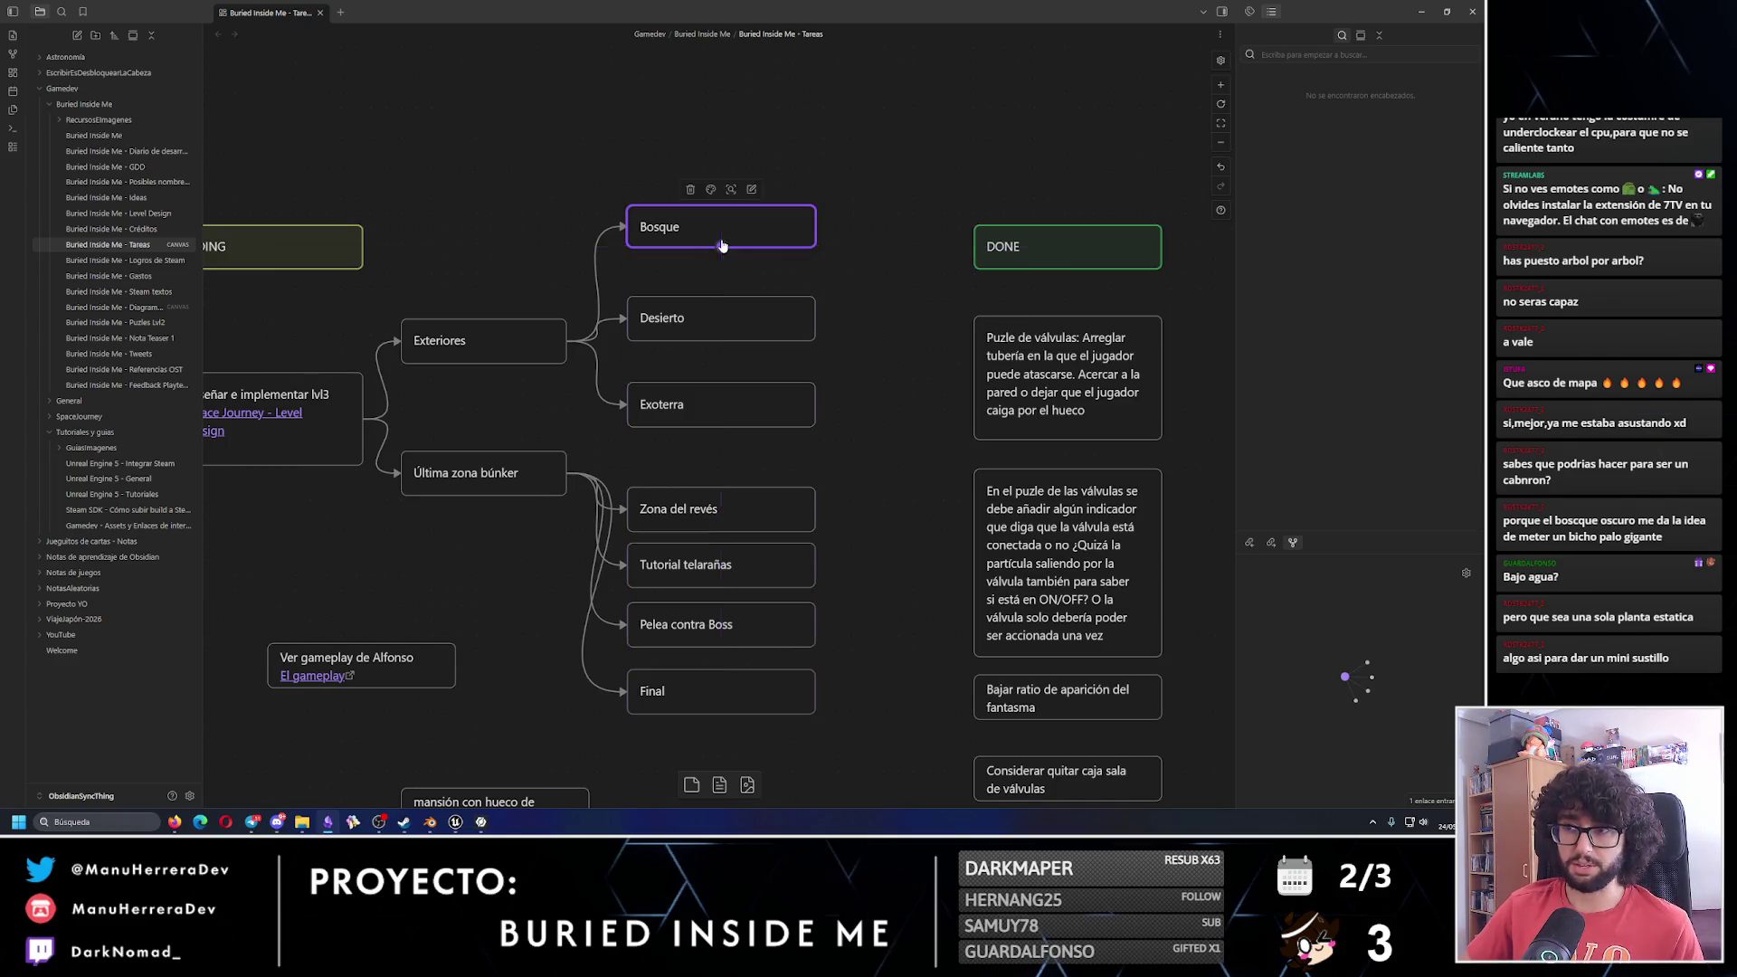
left_click(821, 152)
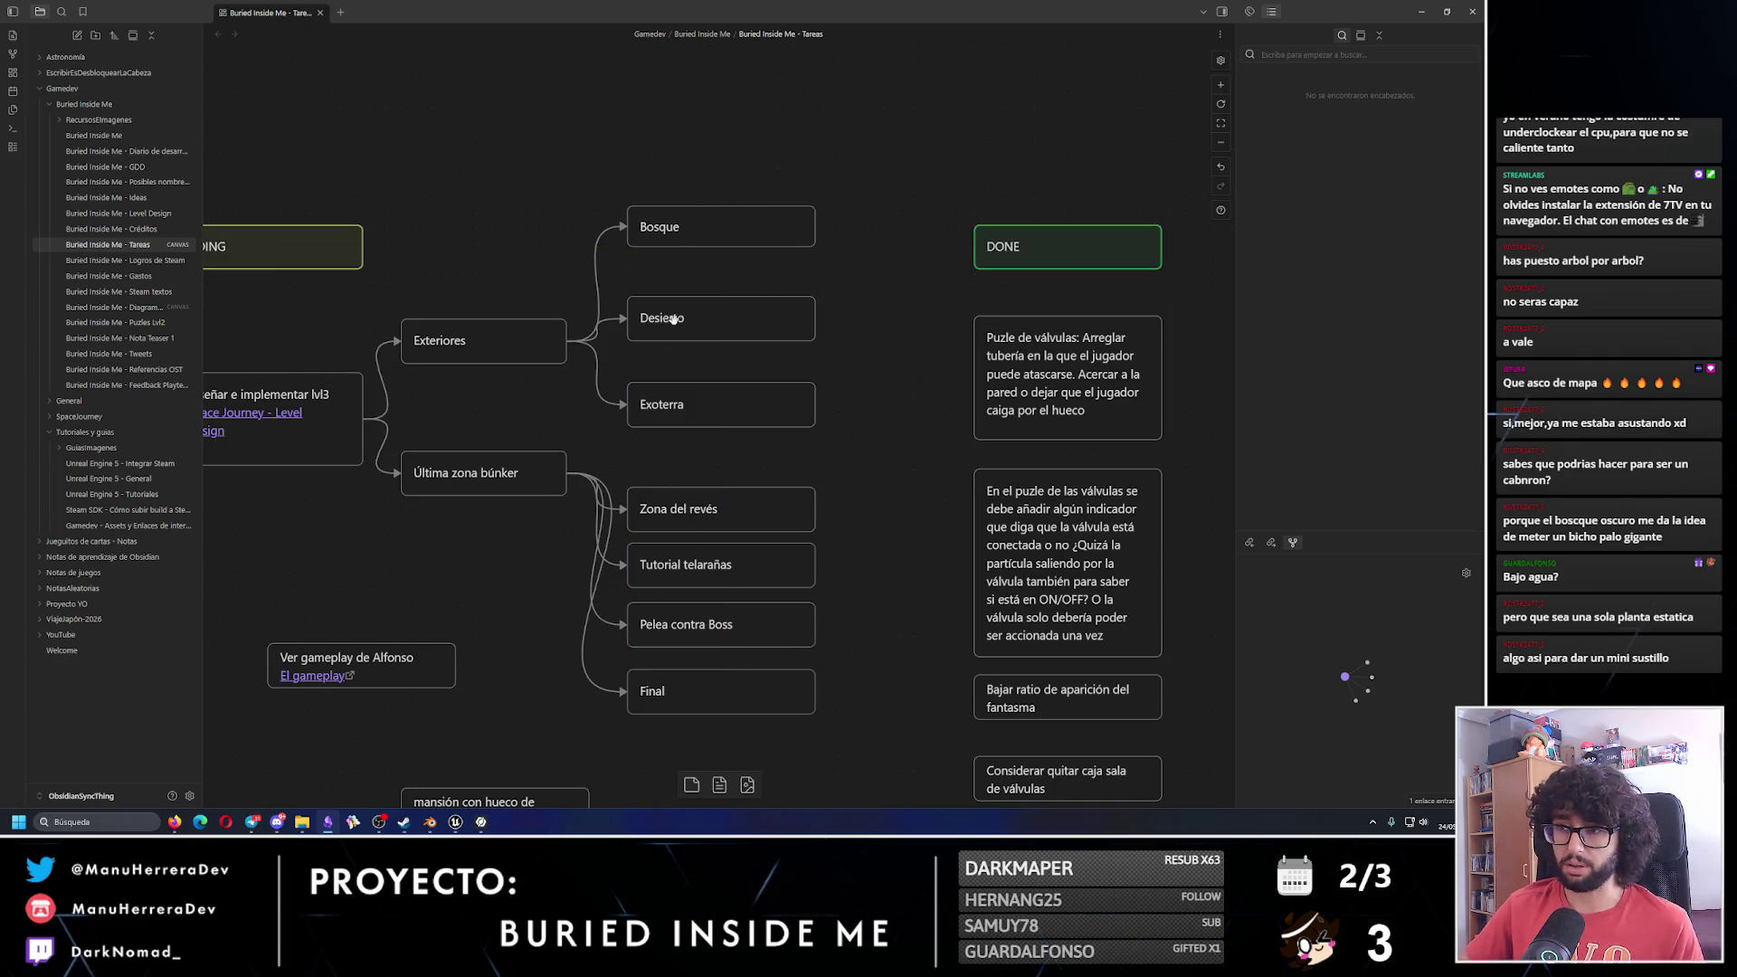
mouse_move(673, 318)
left_mouse_down()
mouse_move(698, 358)
mouse_move(715, 295)
left_mouse_up()
left_click(822, 295)
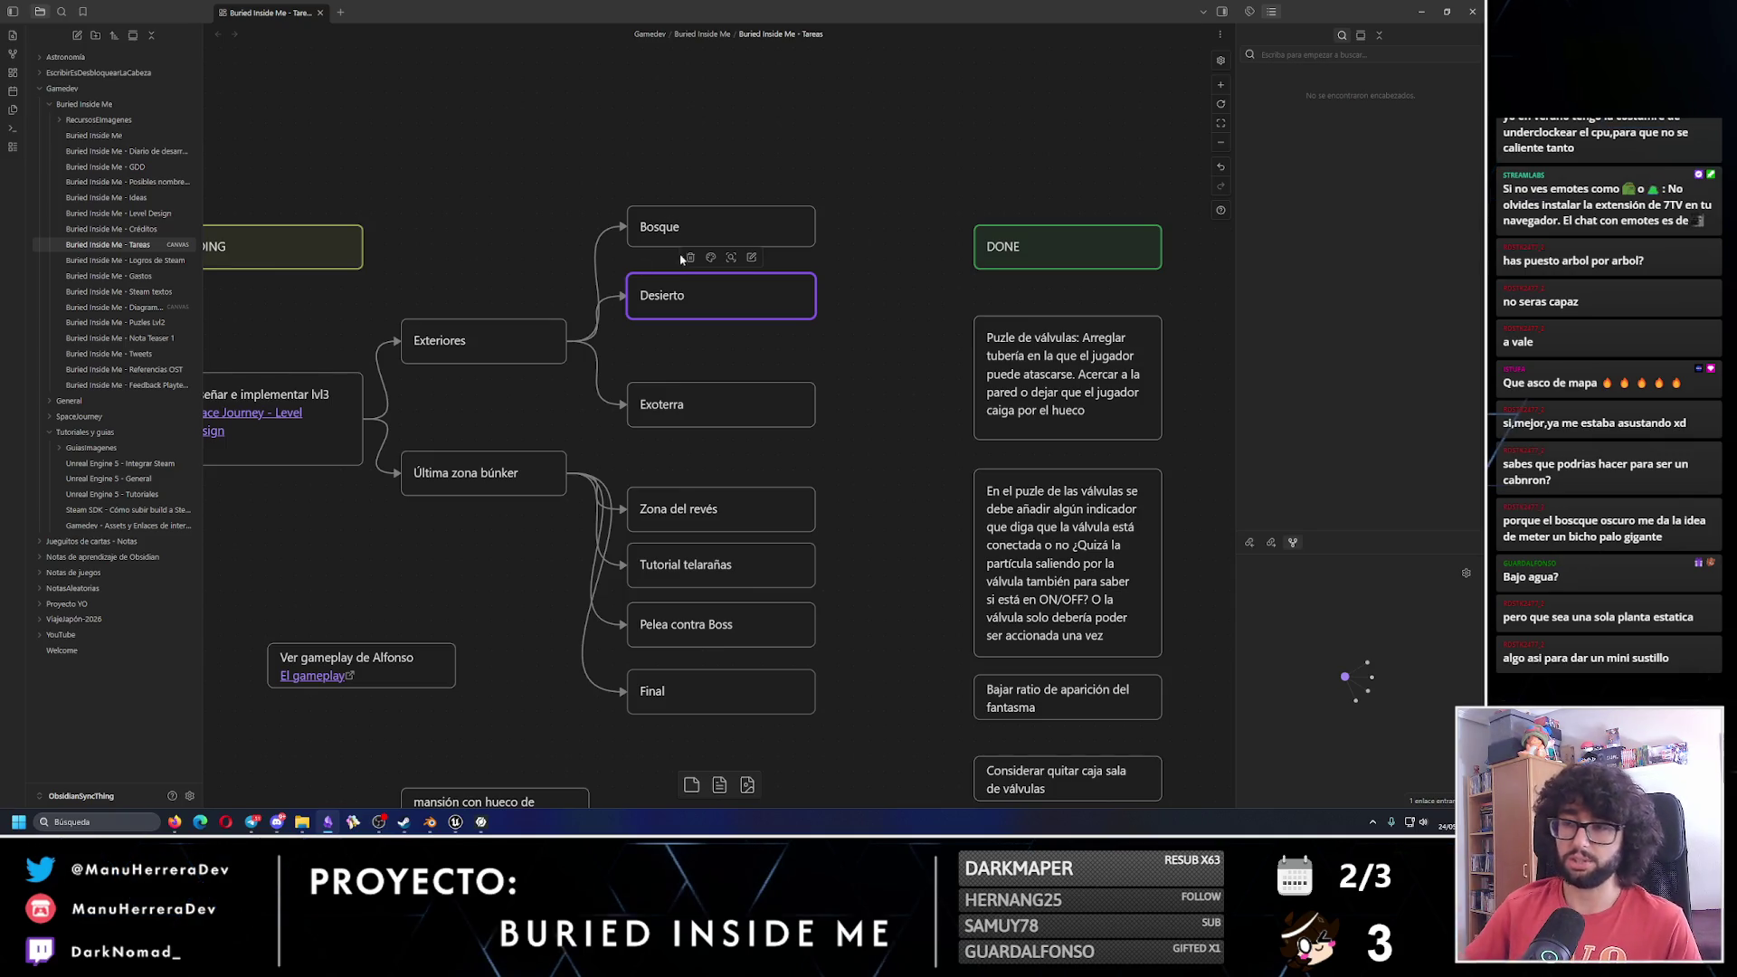
left_click(880, 450)
left_click_drag(680, 417, 679, 384)
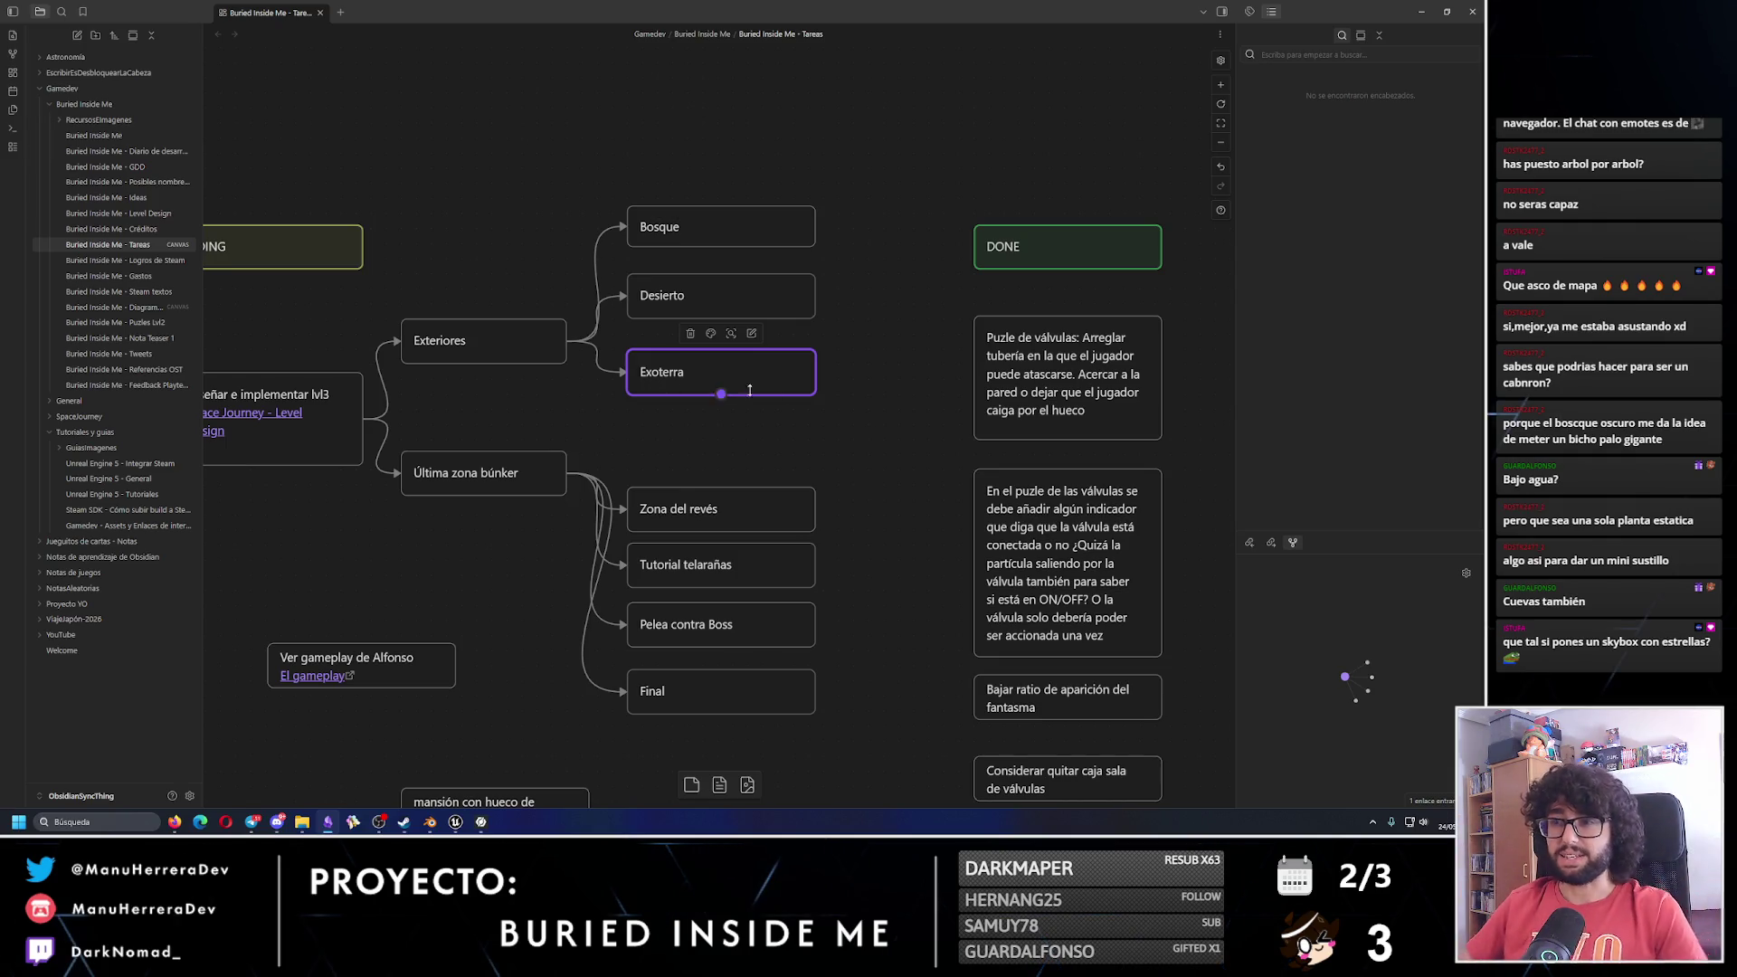
Marquee-select the Exteriores branch and the four Última zona búnker sub-tasks to check alignment.
mouse_move(854, 435)
left_mouse_down()
mouse_move(608, 157)
mouse_move(597, 170)
left_mouse_up()
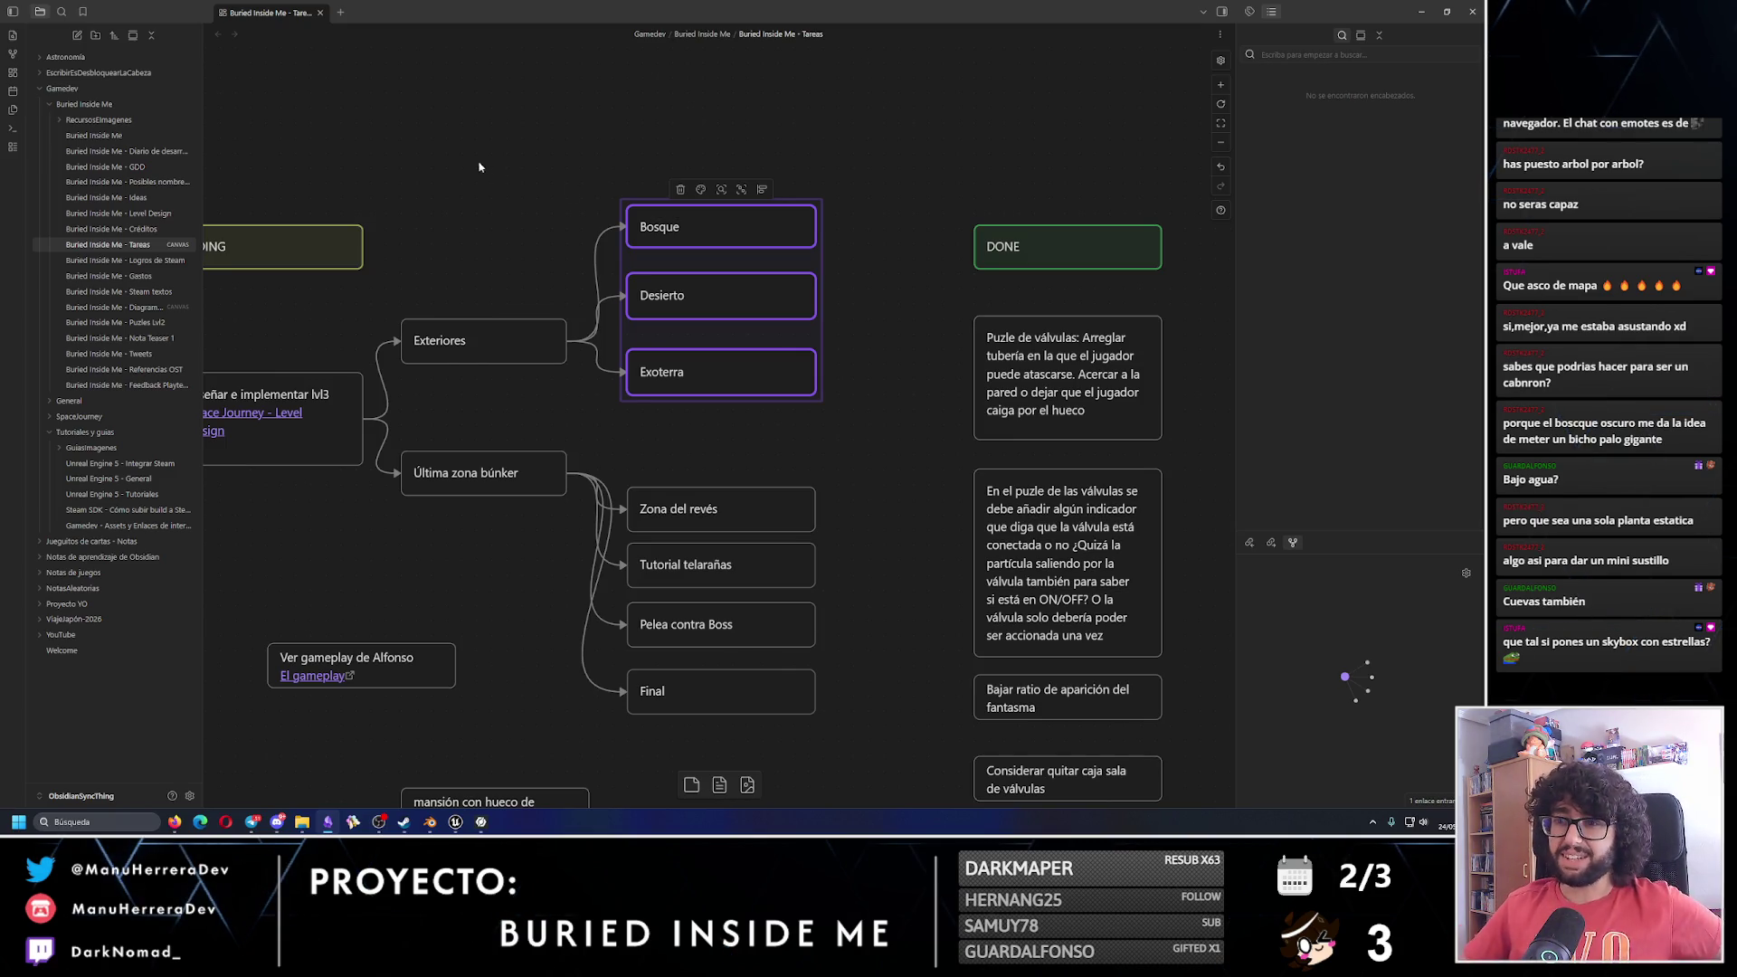
left_click_drag(401, 208, 861, 402)
mouse_move(420, 417)
left_mouse_down()
mouse_move(537, 381)
mouse_move(978, 715)
left_mouse_up()
left_click(537, 381)
mouse_move(977, 715)
left_mouse_down()
mouse_move(737, 466)
mouse_move(717, 419)
left_mouse_up()
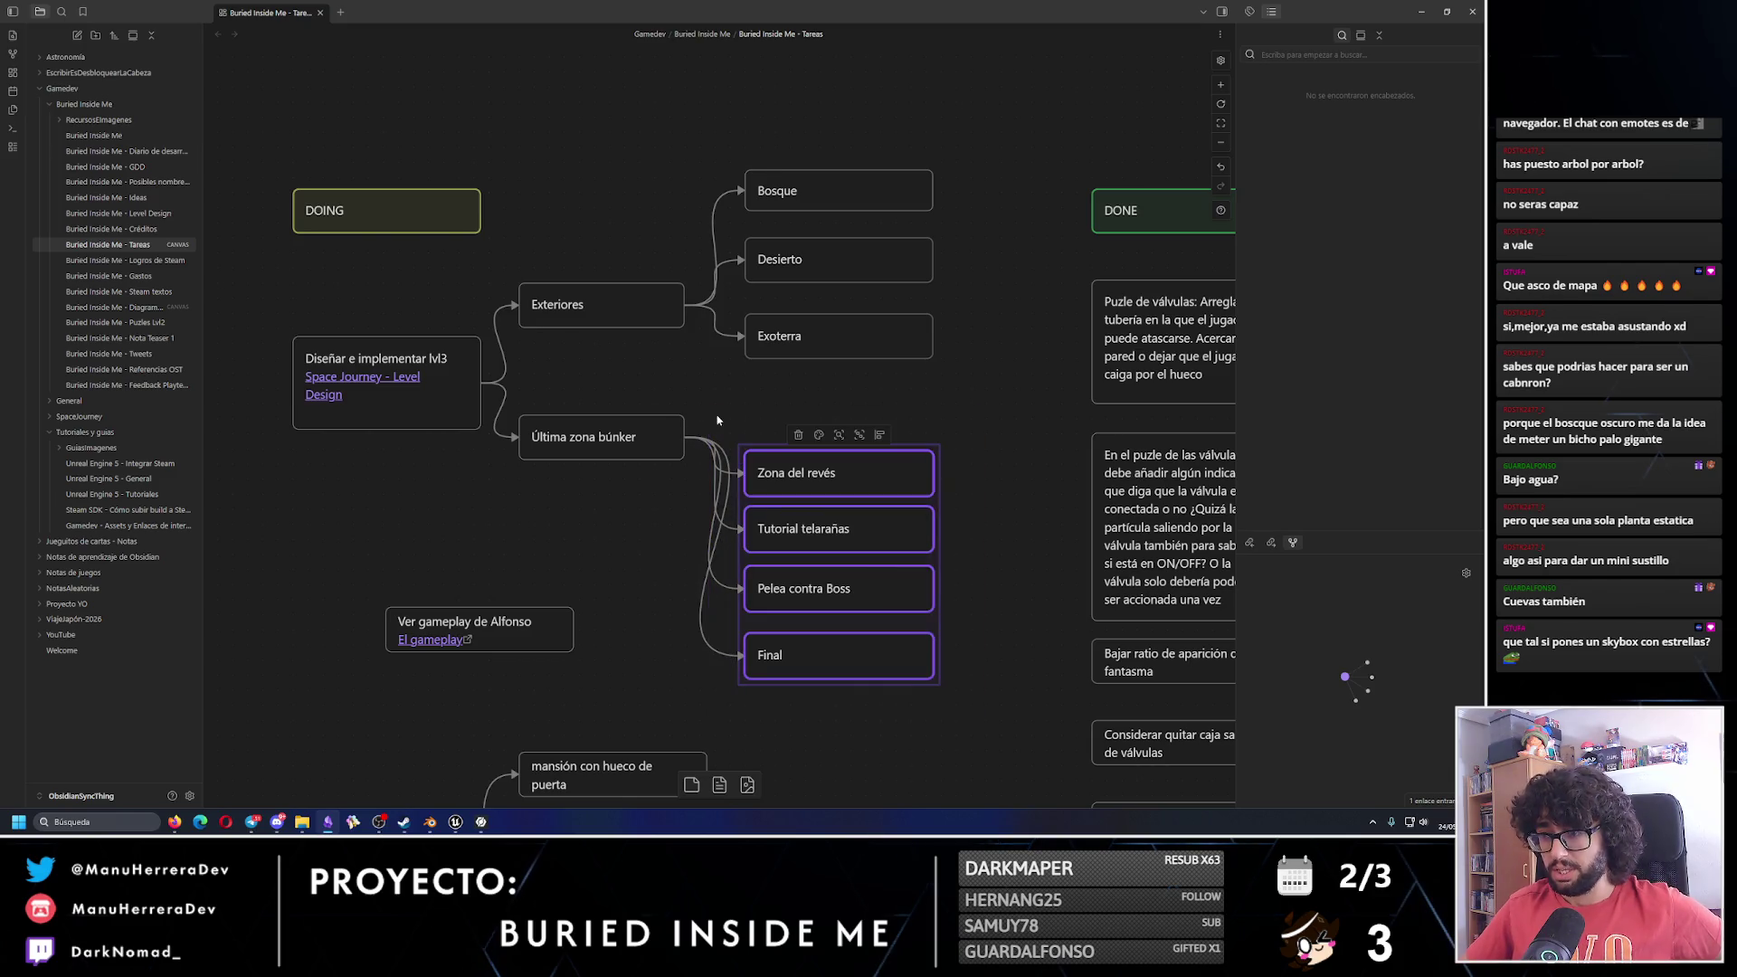
Deselect the four nodes and bring forward InstaMAT Studio with the ForestCabin_4 cabin.
left_click(588, 409)
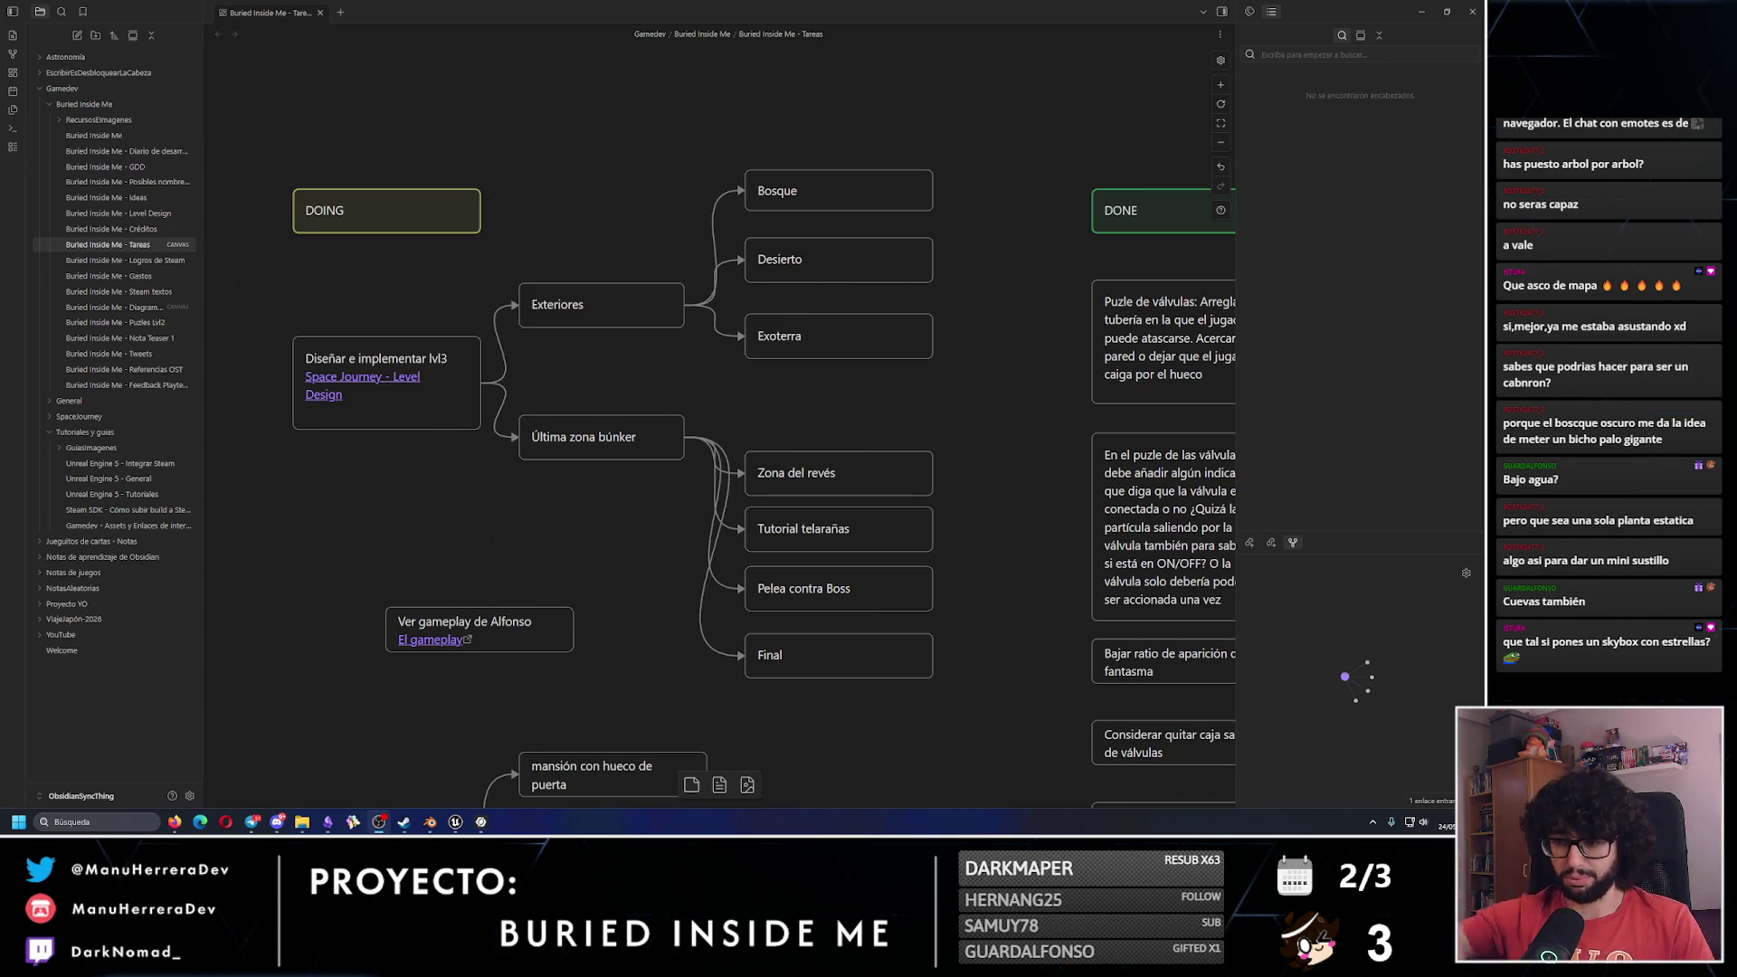
left_click(481, 823)
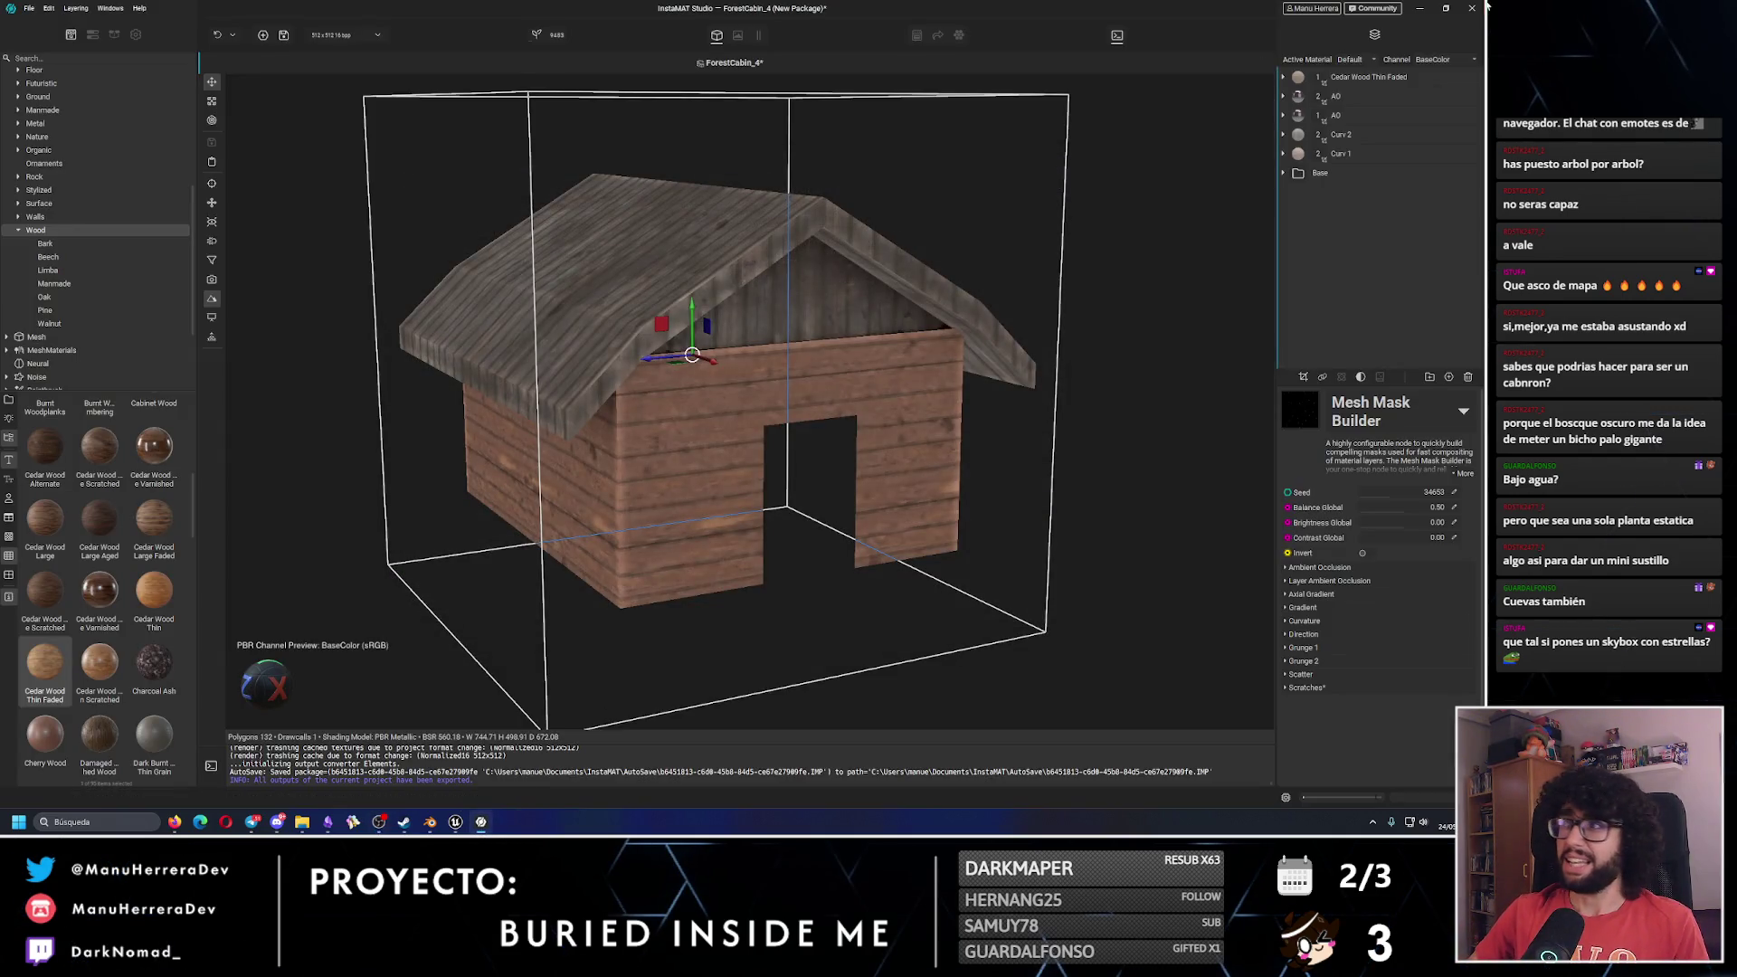
Close the leftover dialog over the cabin model and return to Obsidian's Tareas canvas.
left_click(787, 469)
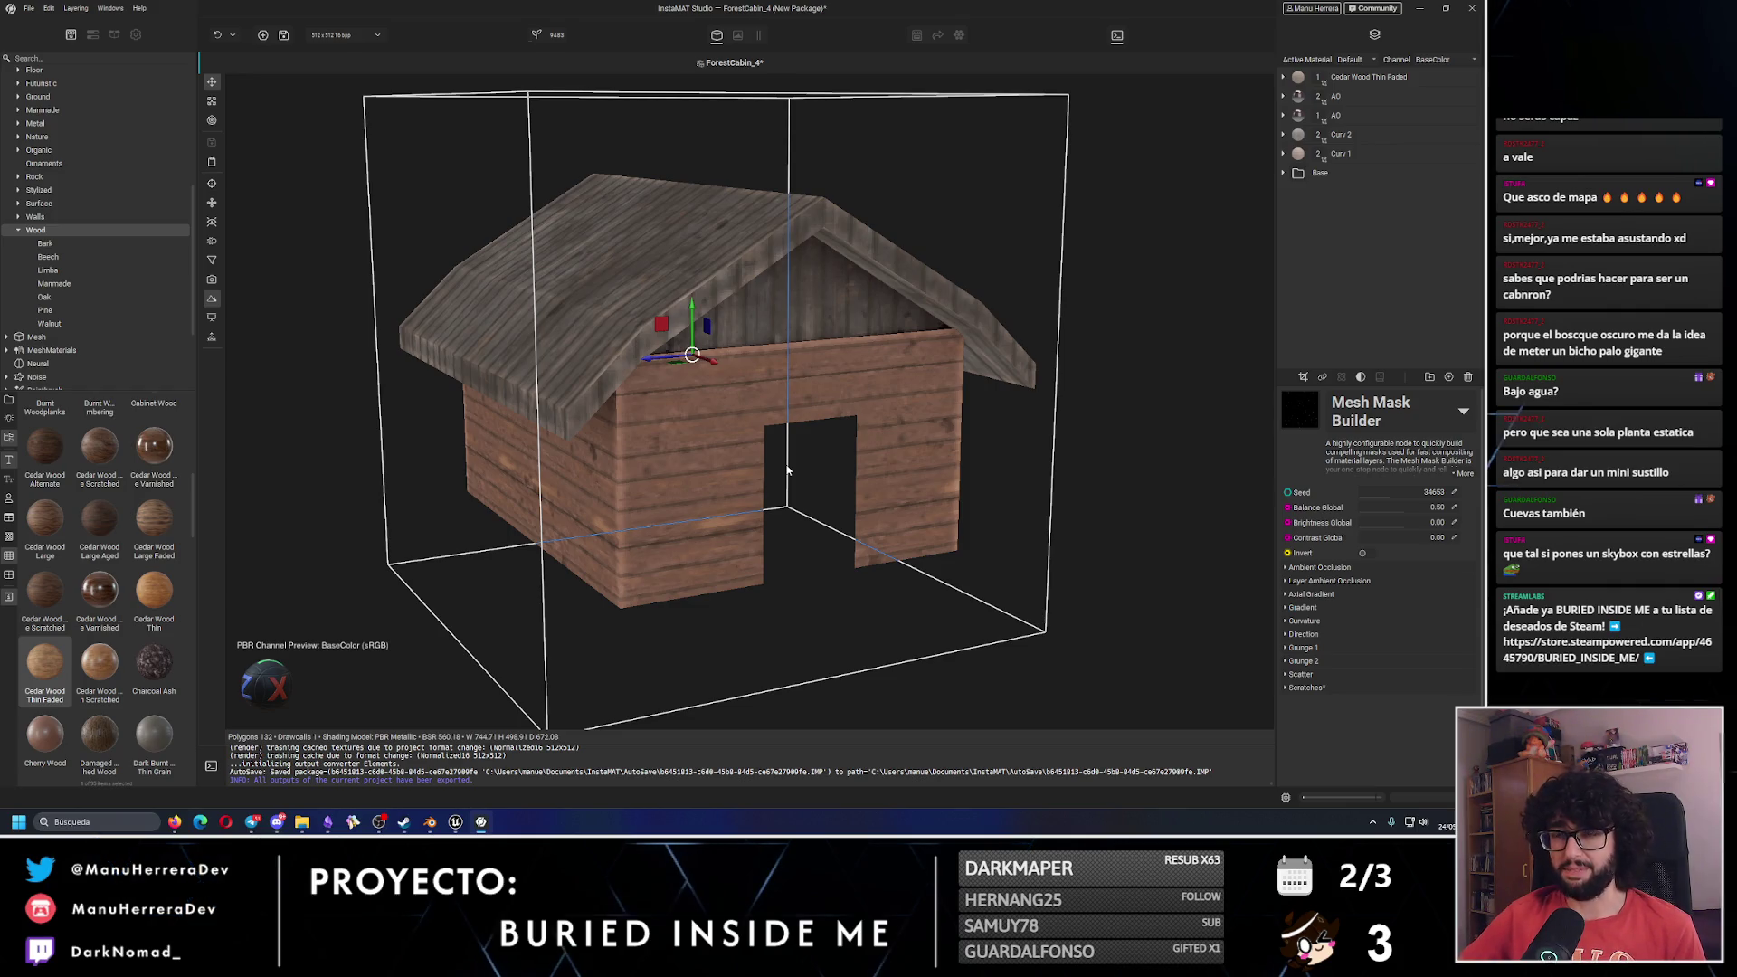
key("ctrl+super+Right")
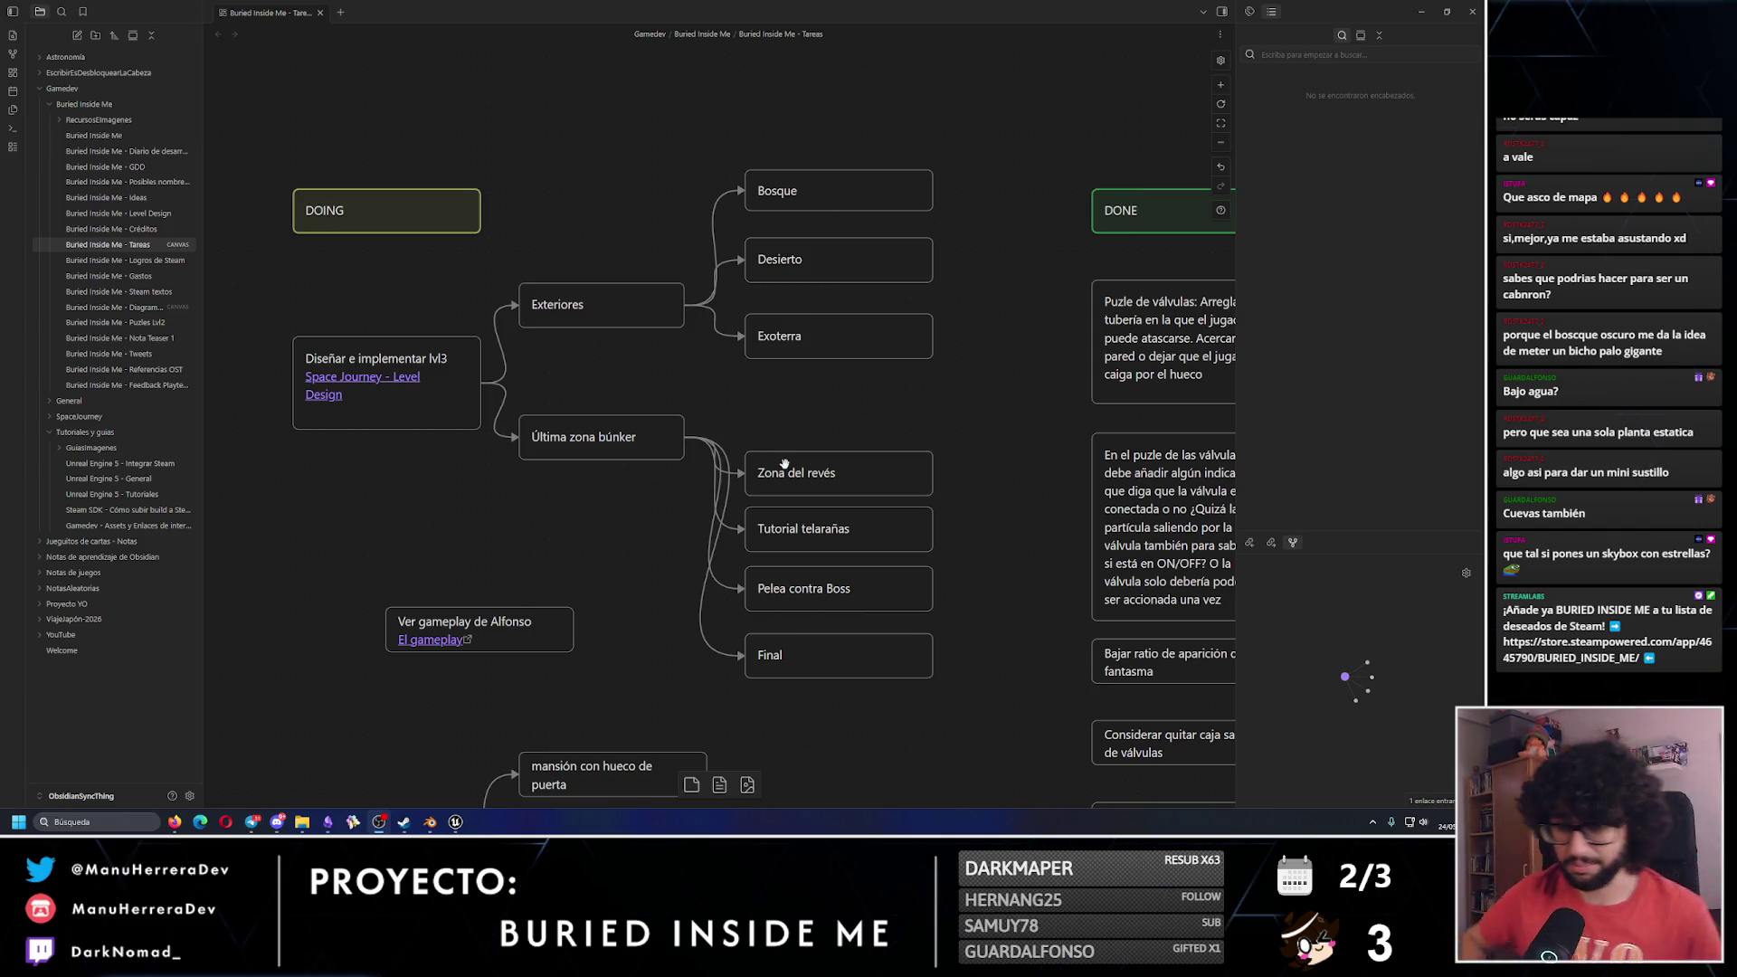
Save Level_03, open BuriedInsideMe_Level_02, and view its grey bunker rooms from above.
left_click(461, 823)
double_click(854, 217)
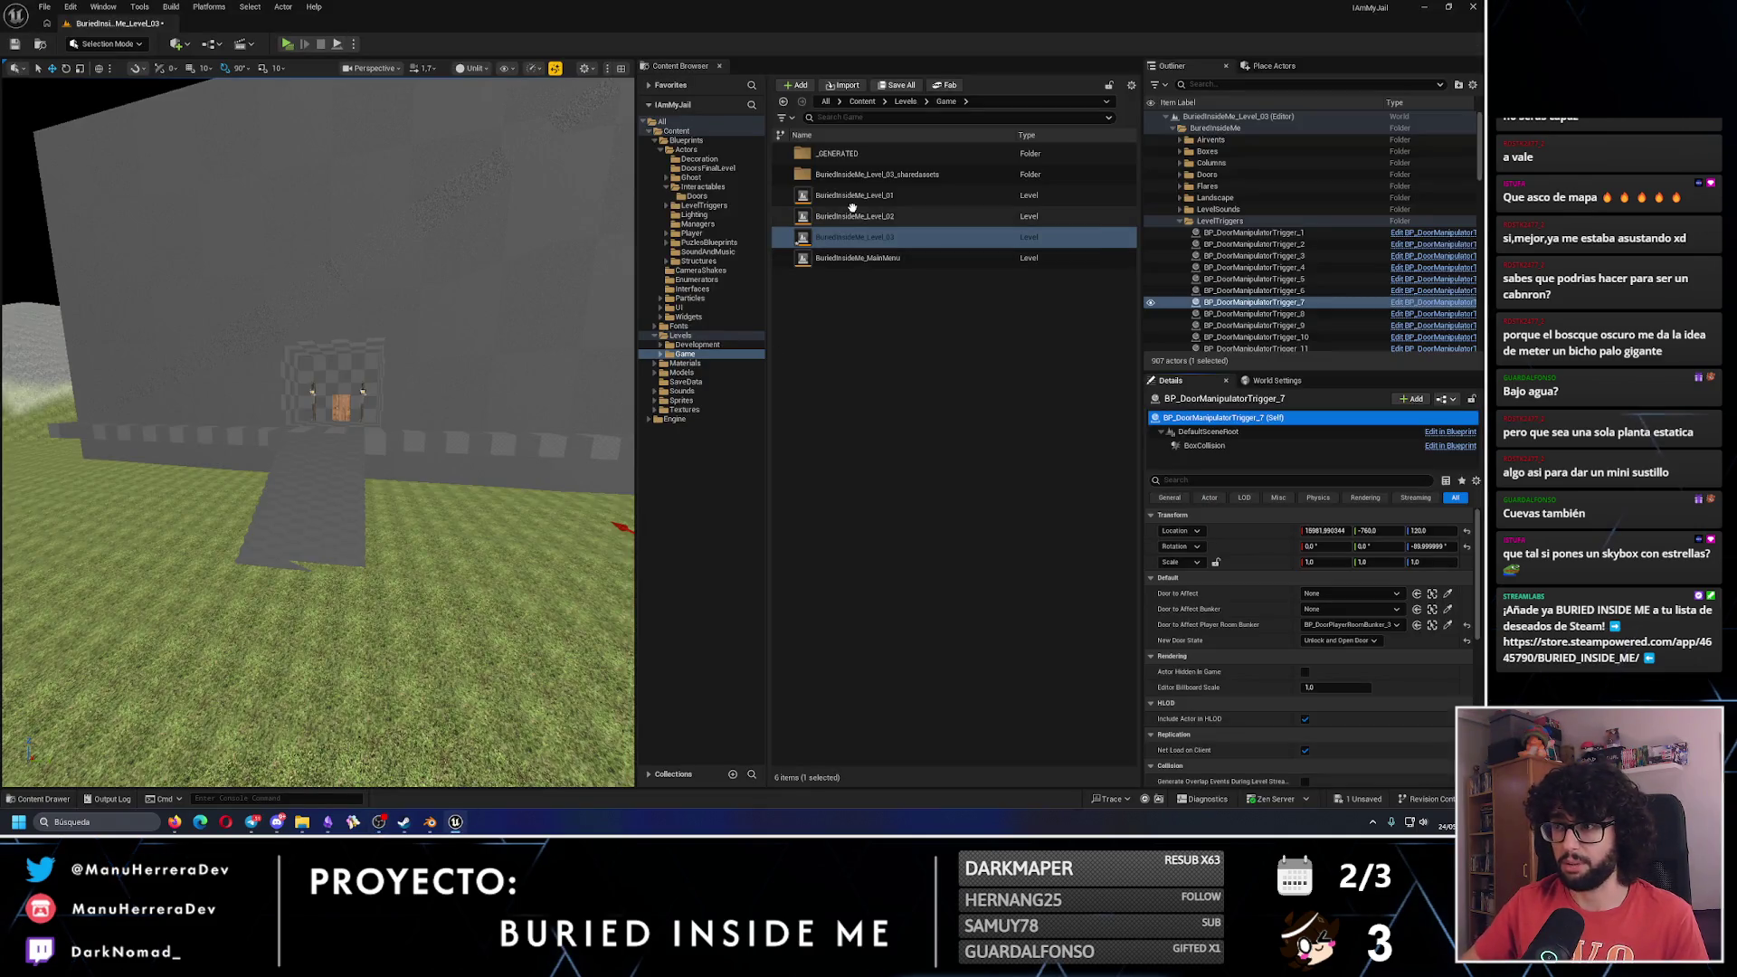
left_click(769, 542)
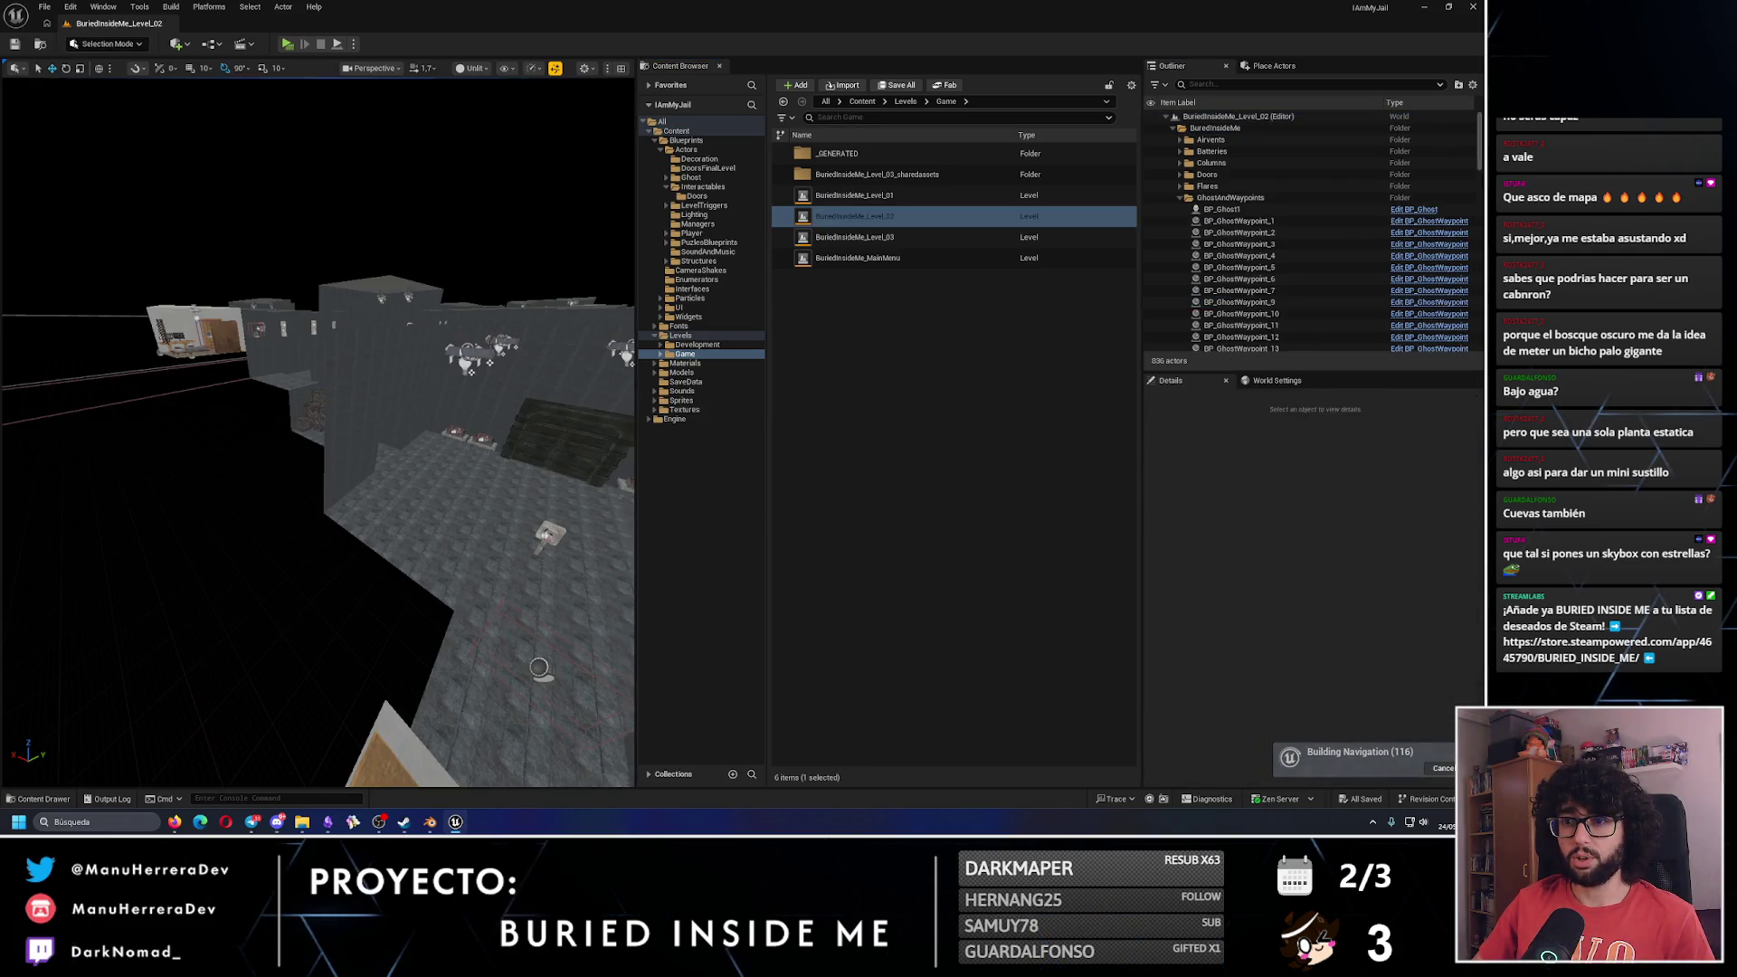
scroll(414, 332, "down", 10)
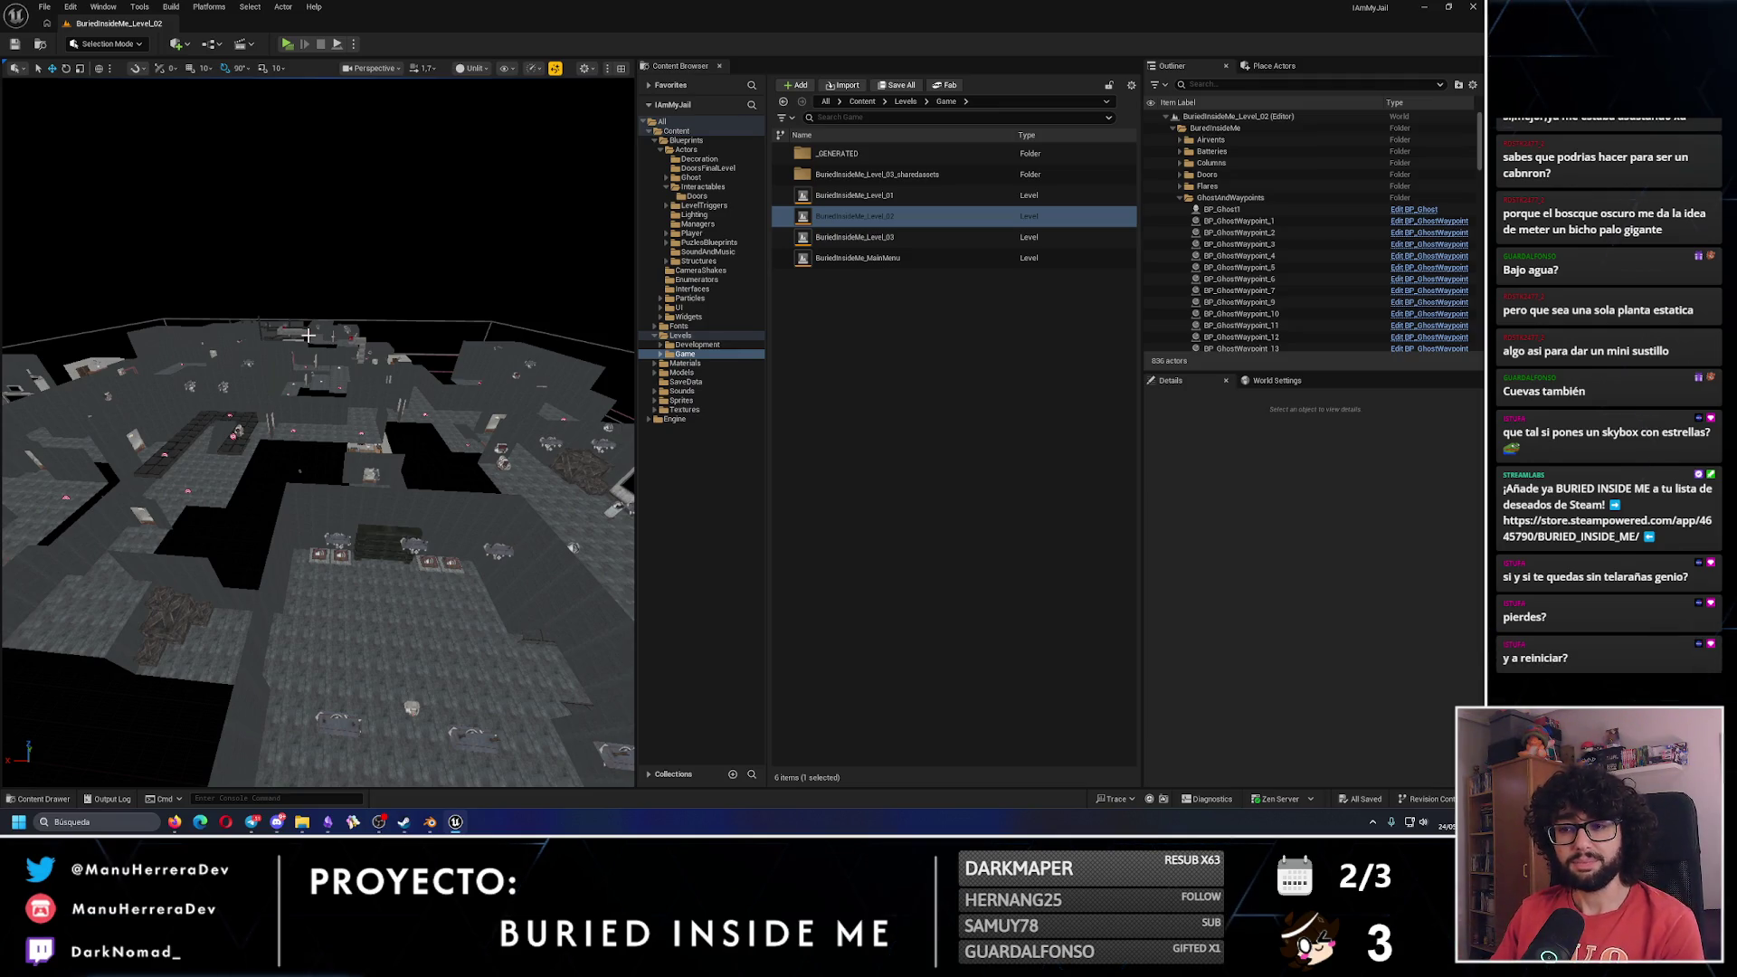
left_click_drag(308, 335, 378, 601)
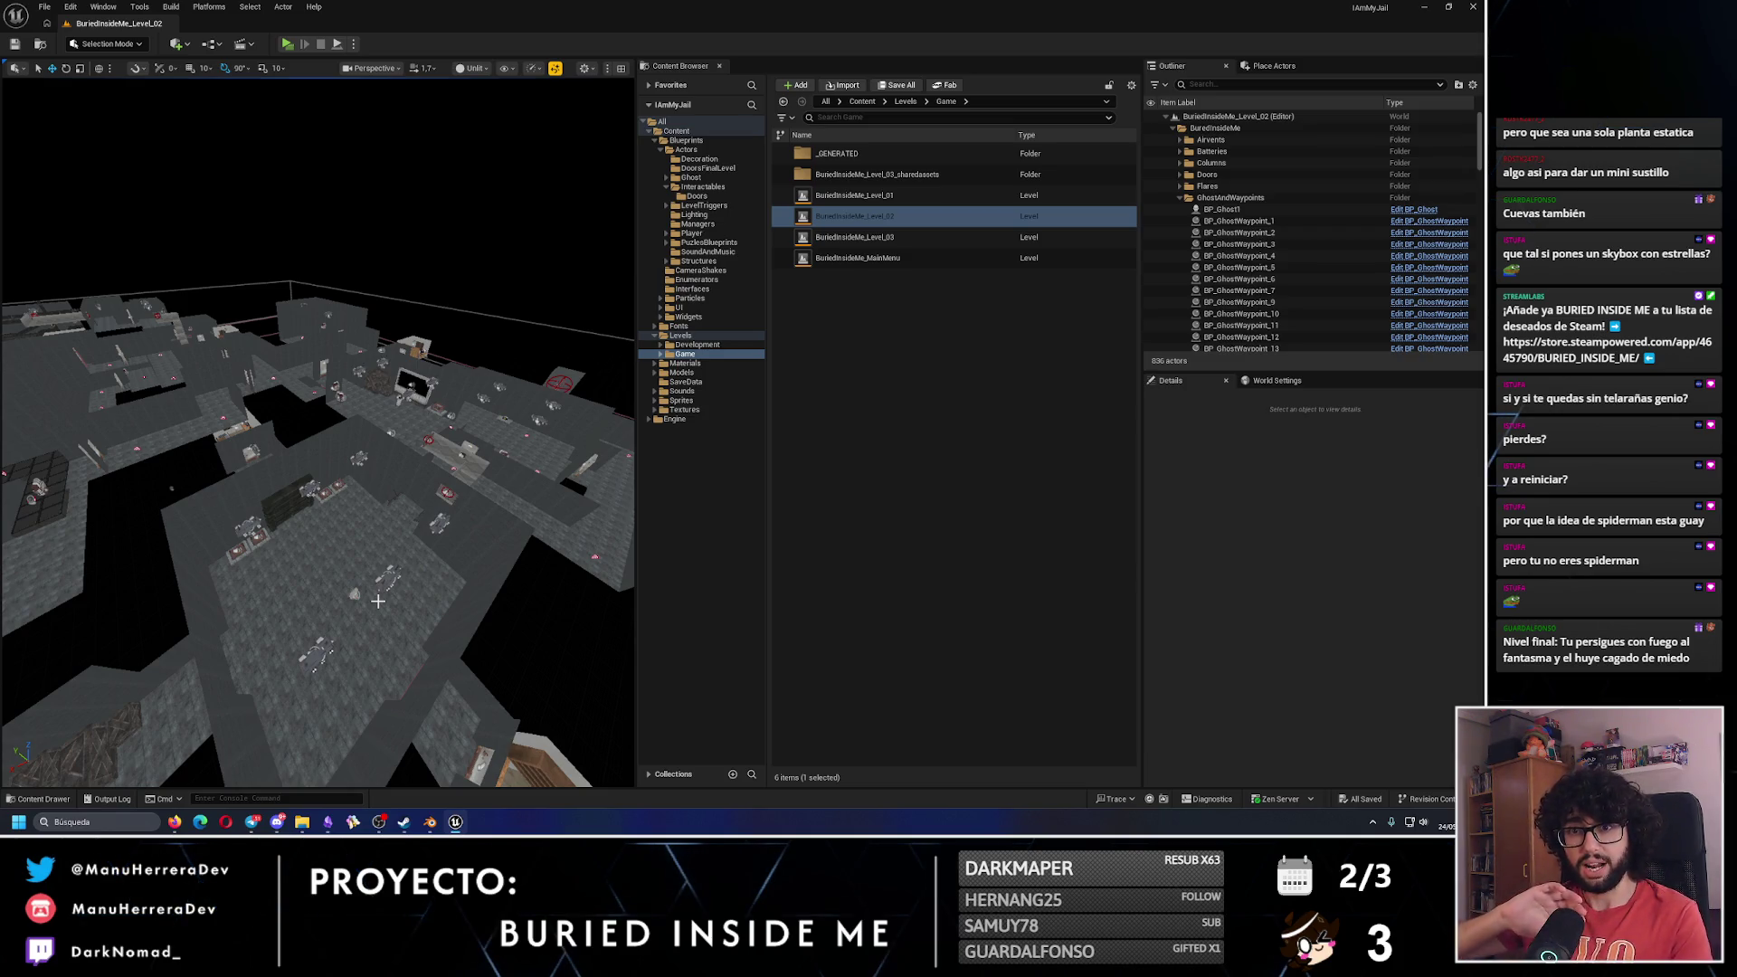
Fly down Level_02's railed concrete corridor into the grey end room facing its worn door.
mouse_move(378, 600)
left_mouse_down()
mouse_move(371, 489)
mouse_move(341, 594)
left_mouse_up()
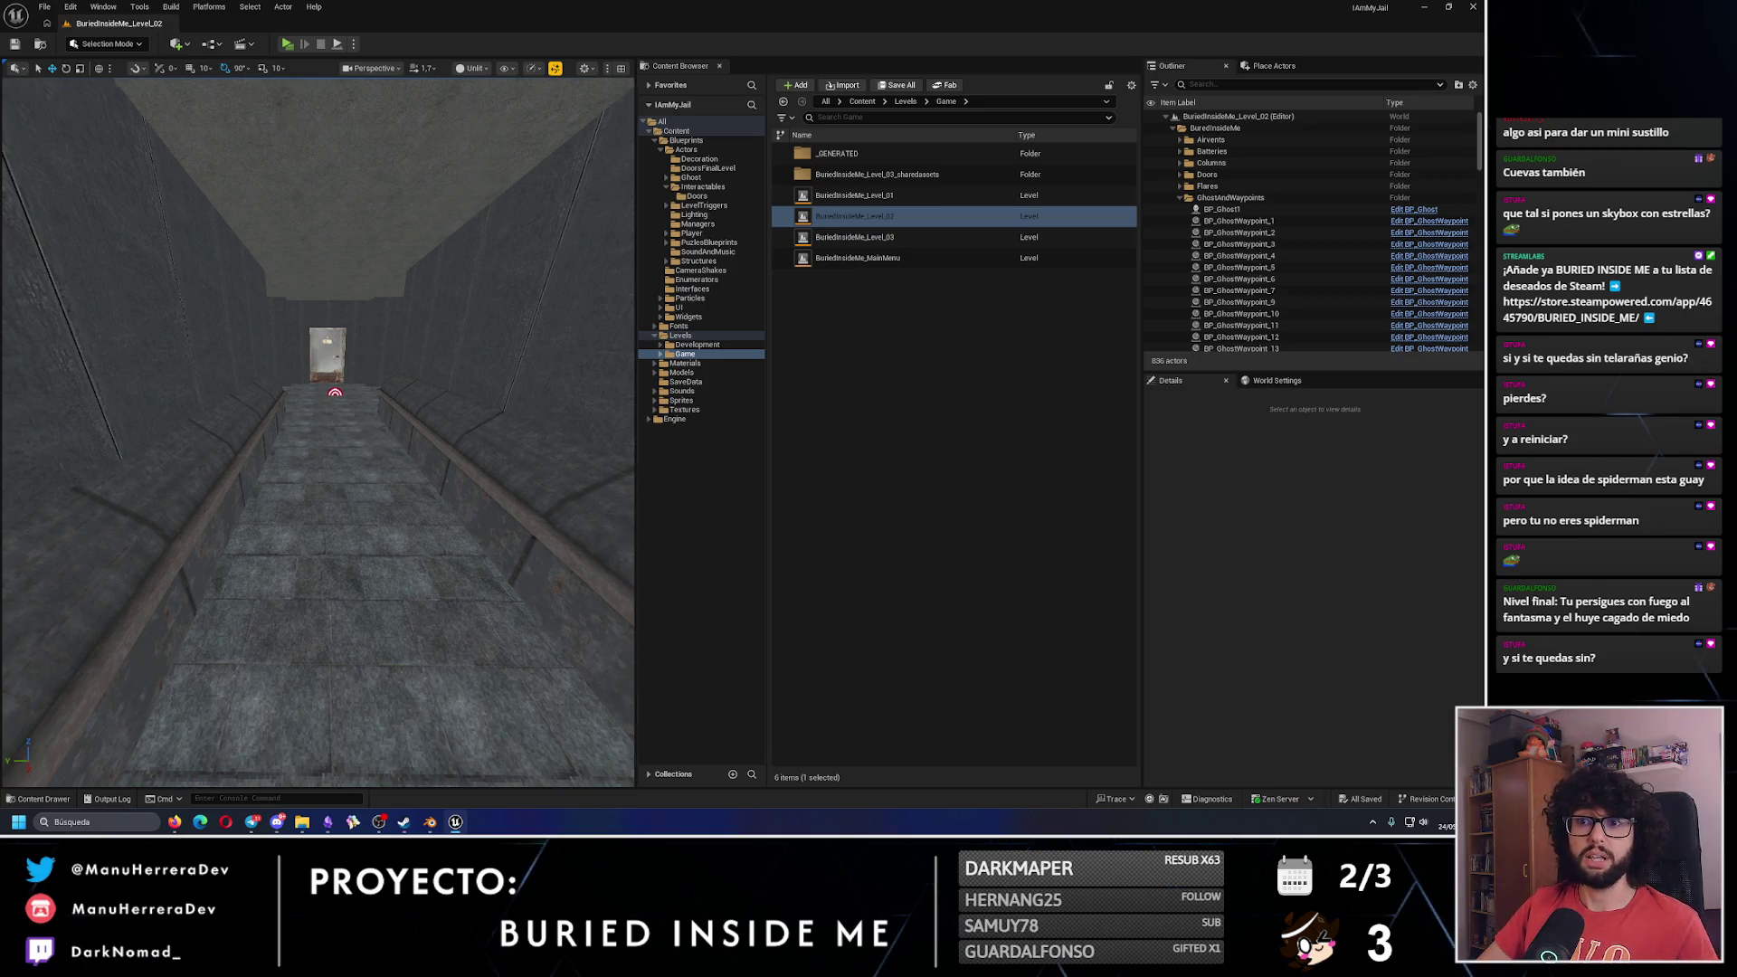
mouse_move(364, 381)
left_mouse_down()
mouse_move(357, 348)
mouse_move(365, 381)
left_mouse_up()
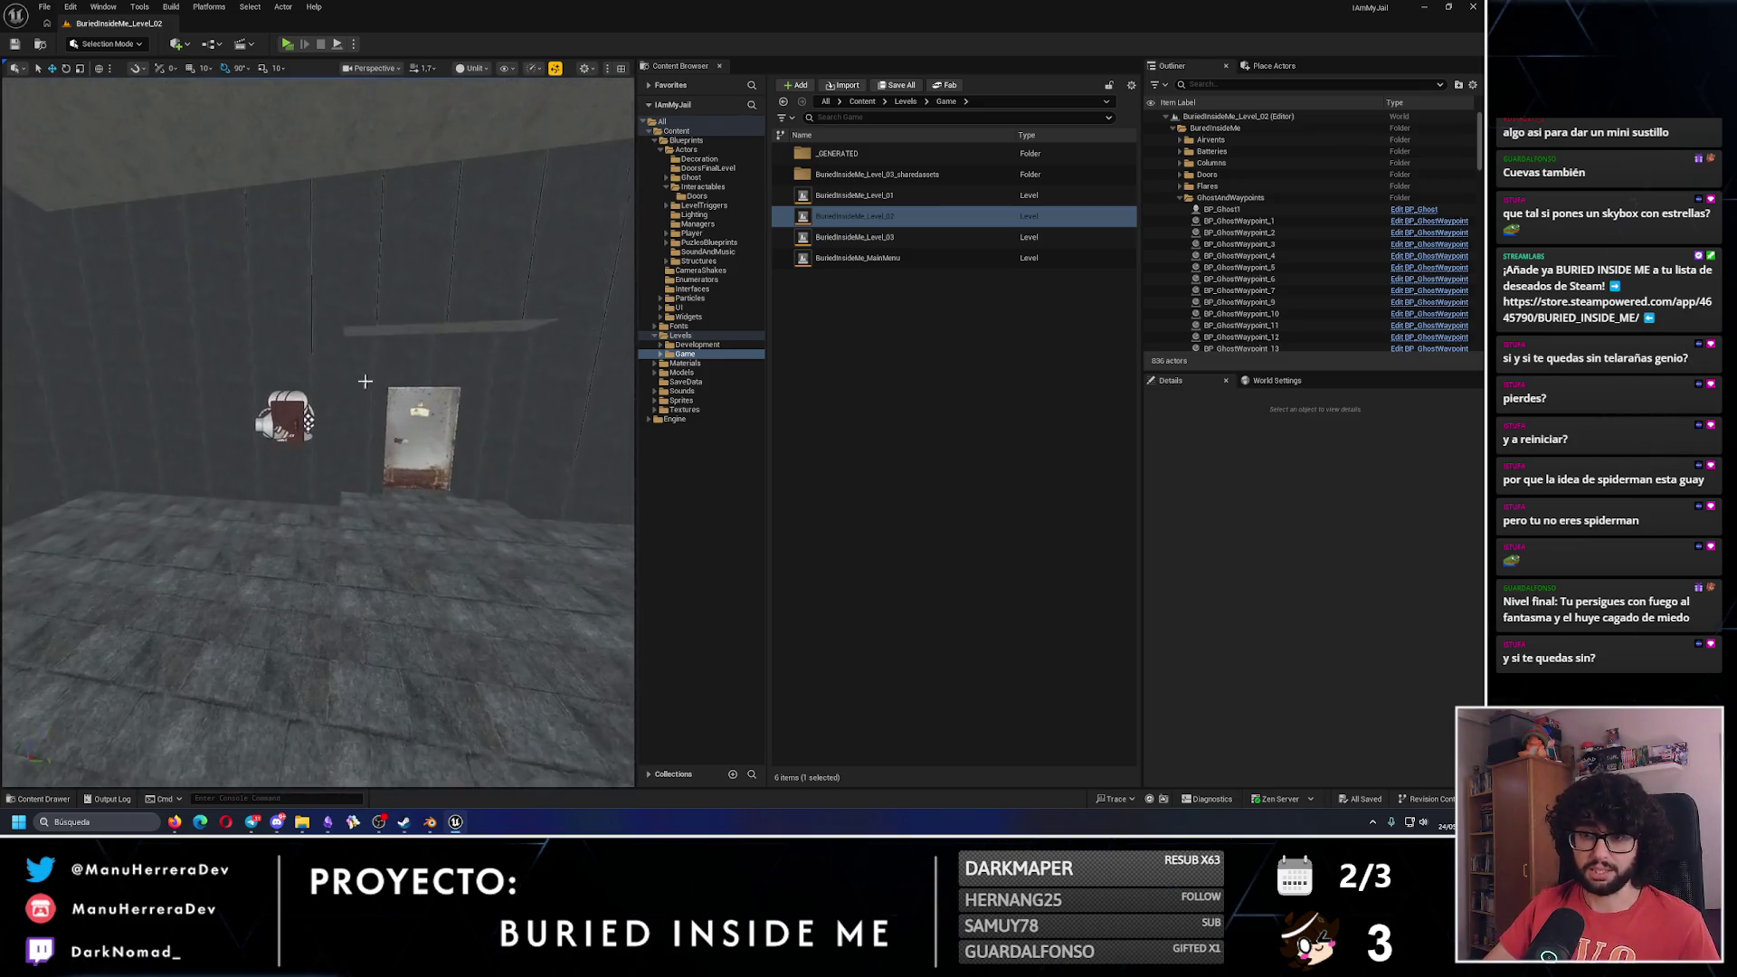
Start a standalone Level_02 playtest, take flares from the cabinet and throw one onto the floor.
key("alt+p")
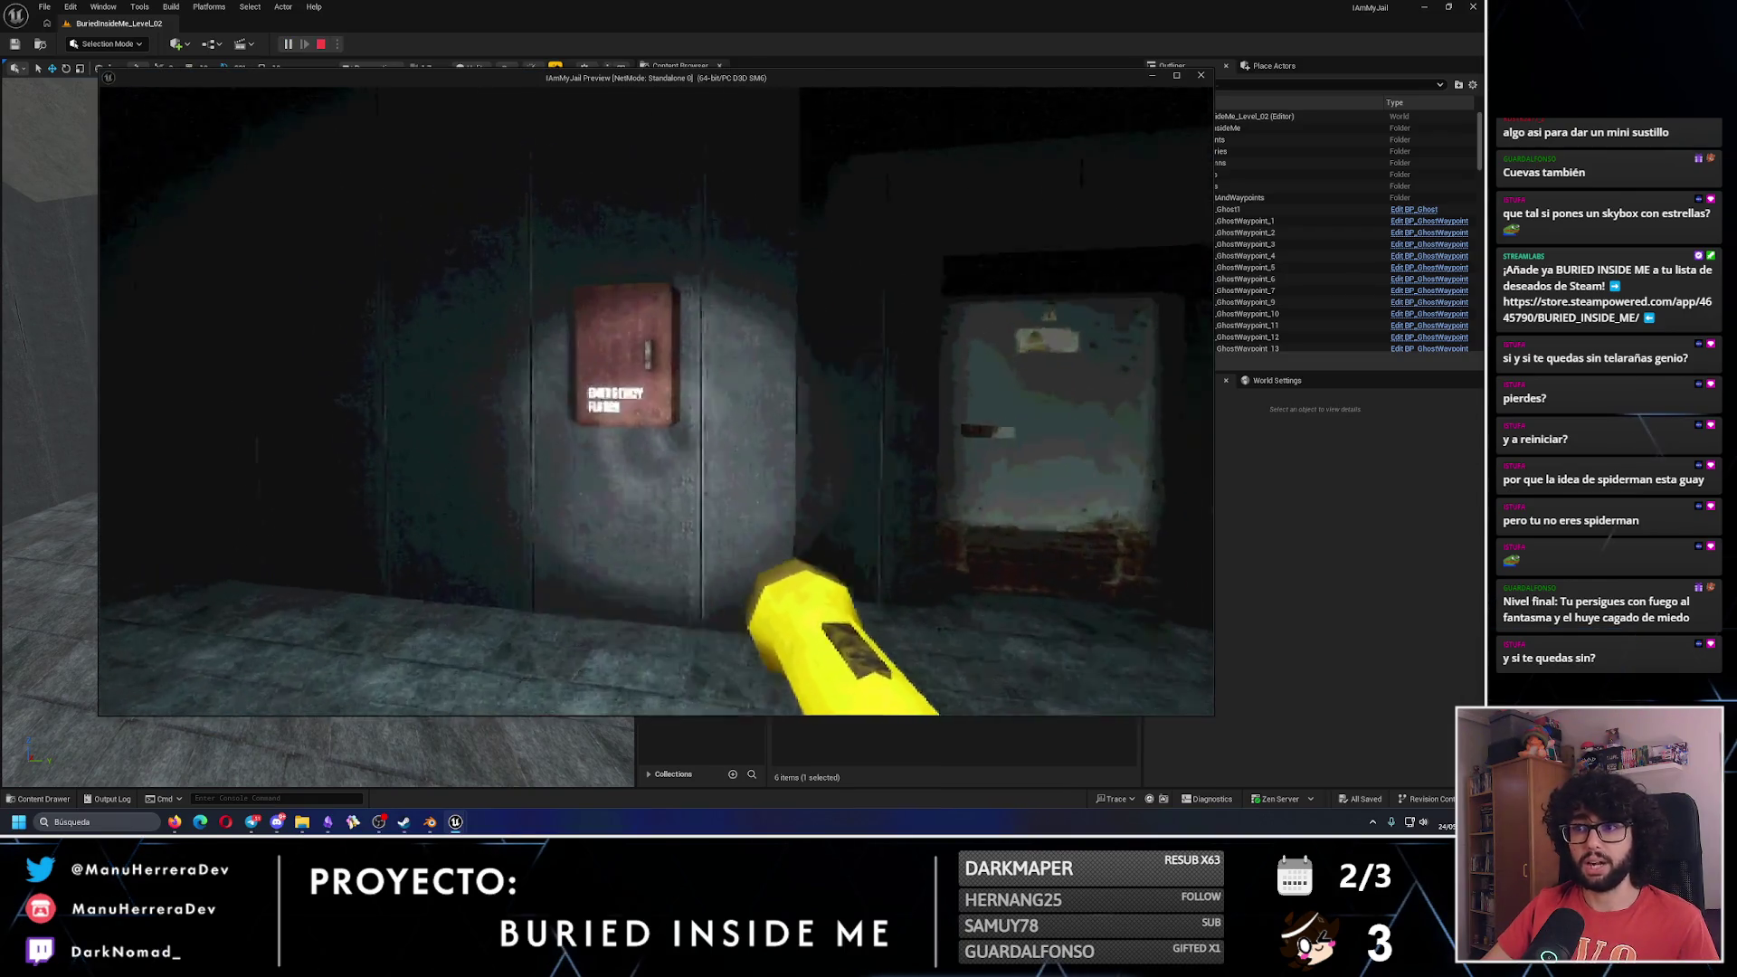
key("e")
key("e")
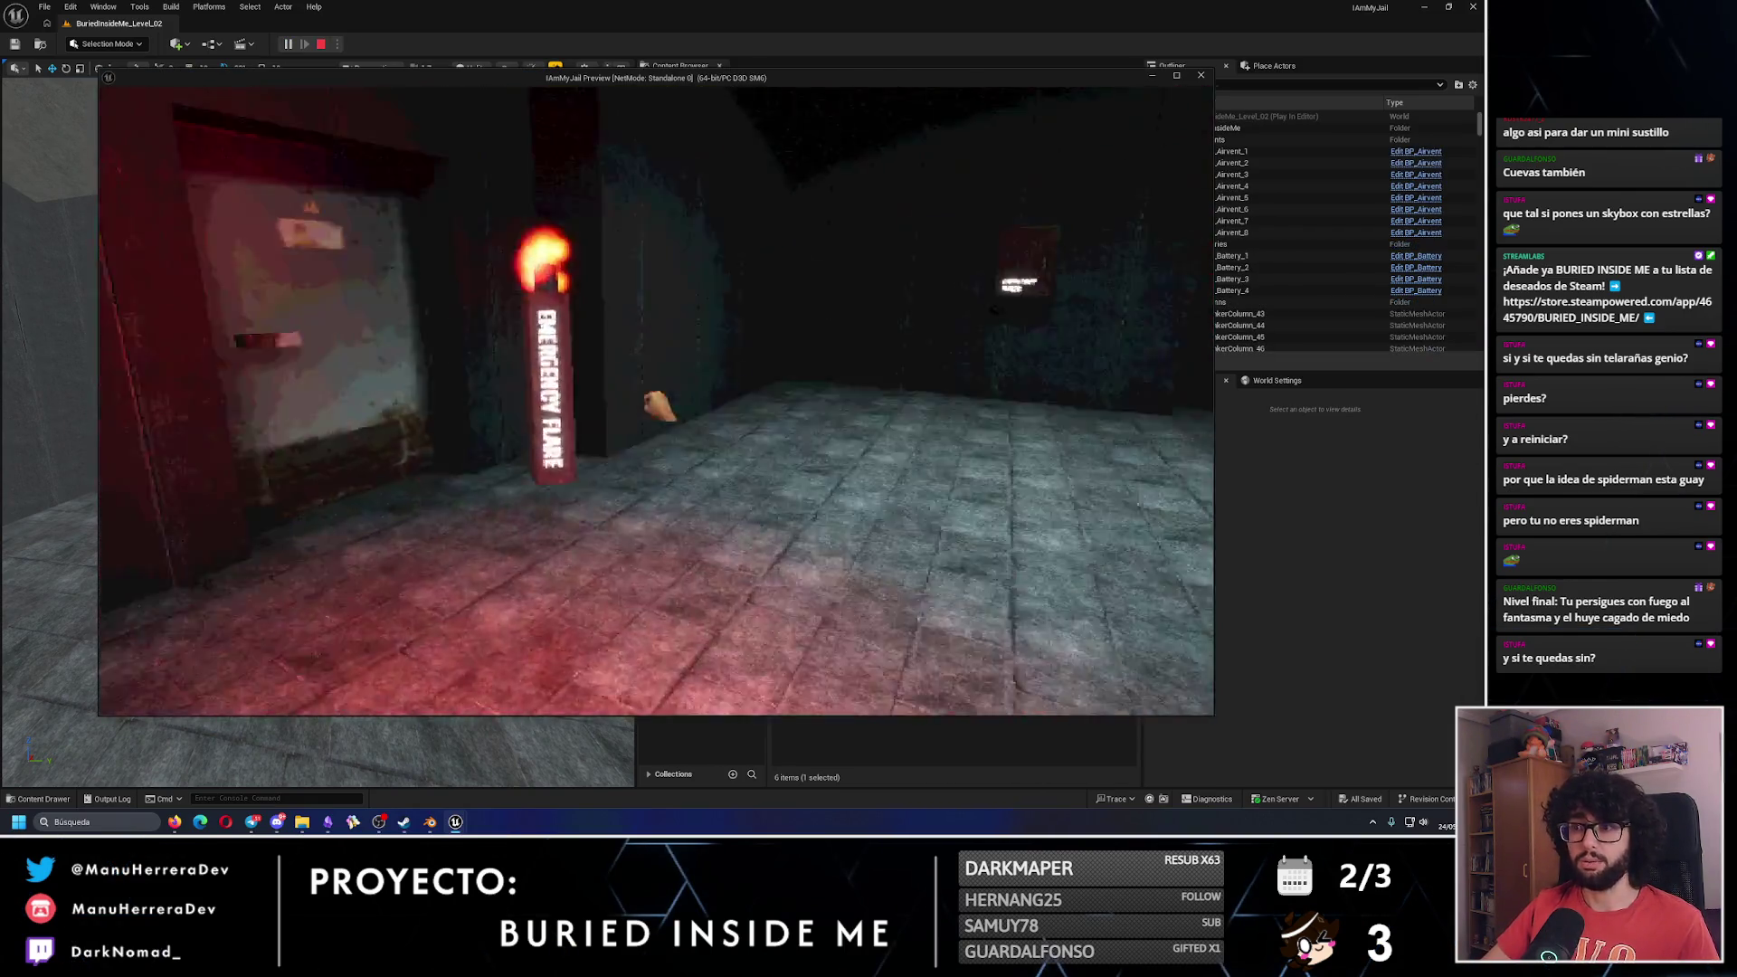
left_click(661, 408)
key("shift+w")
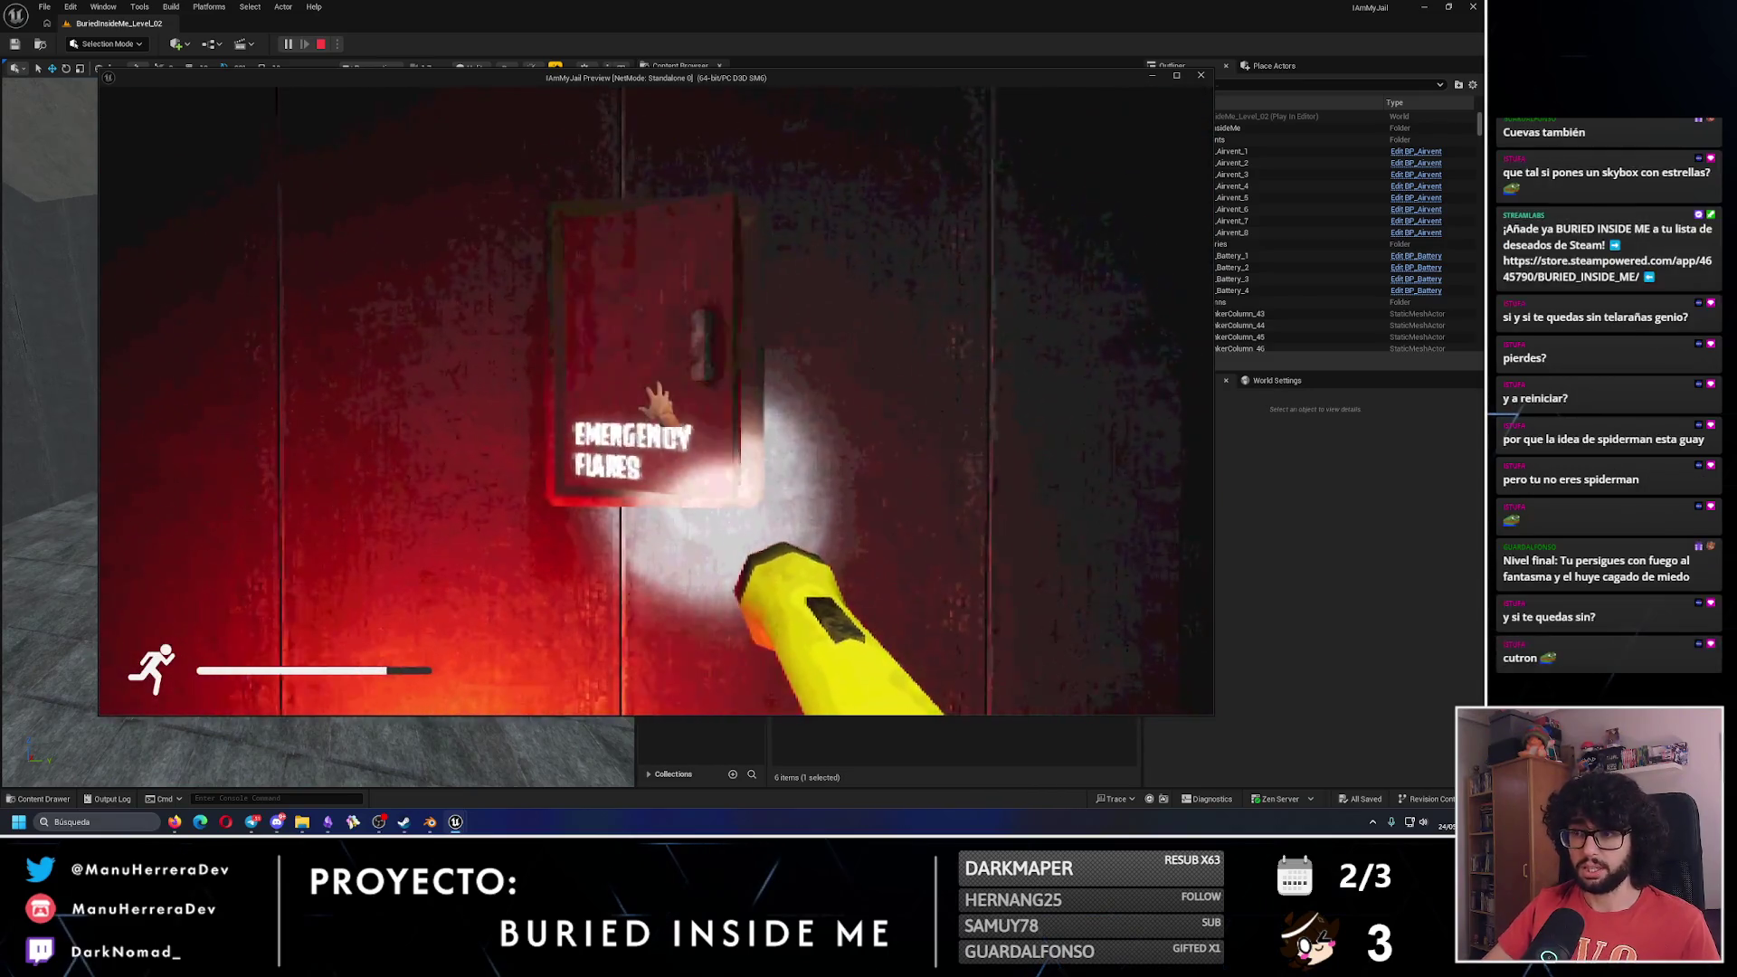
key("e")
key("e")
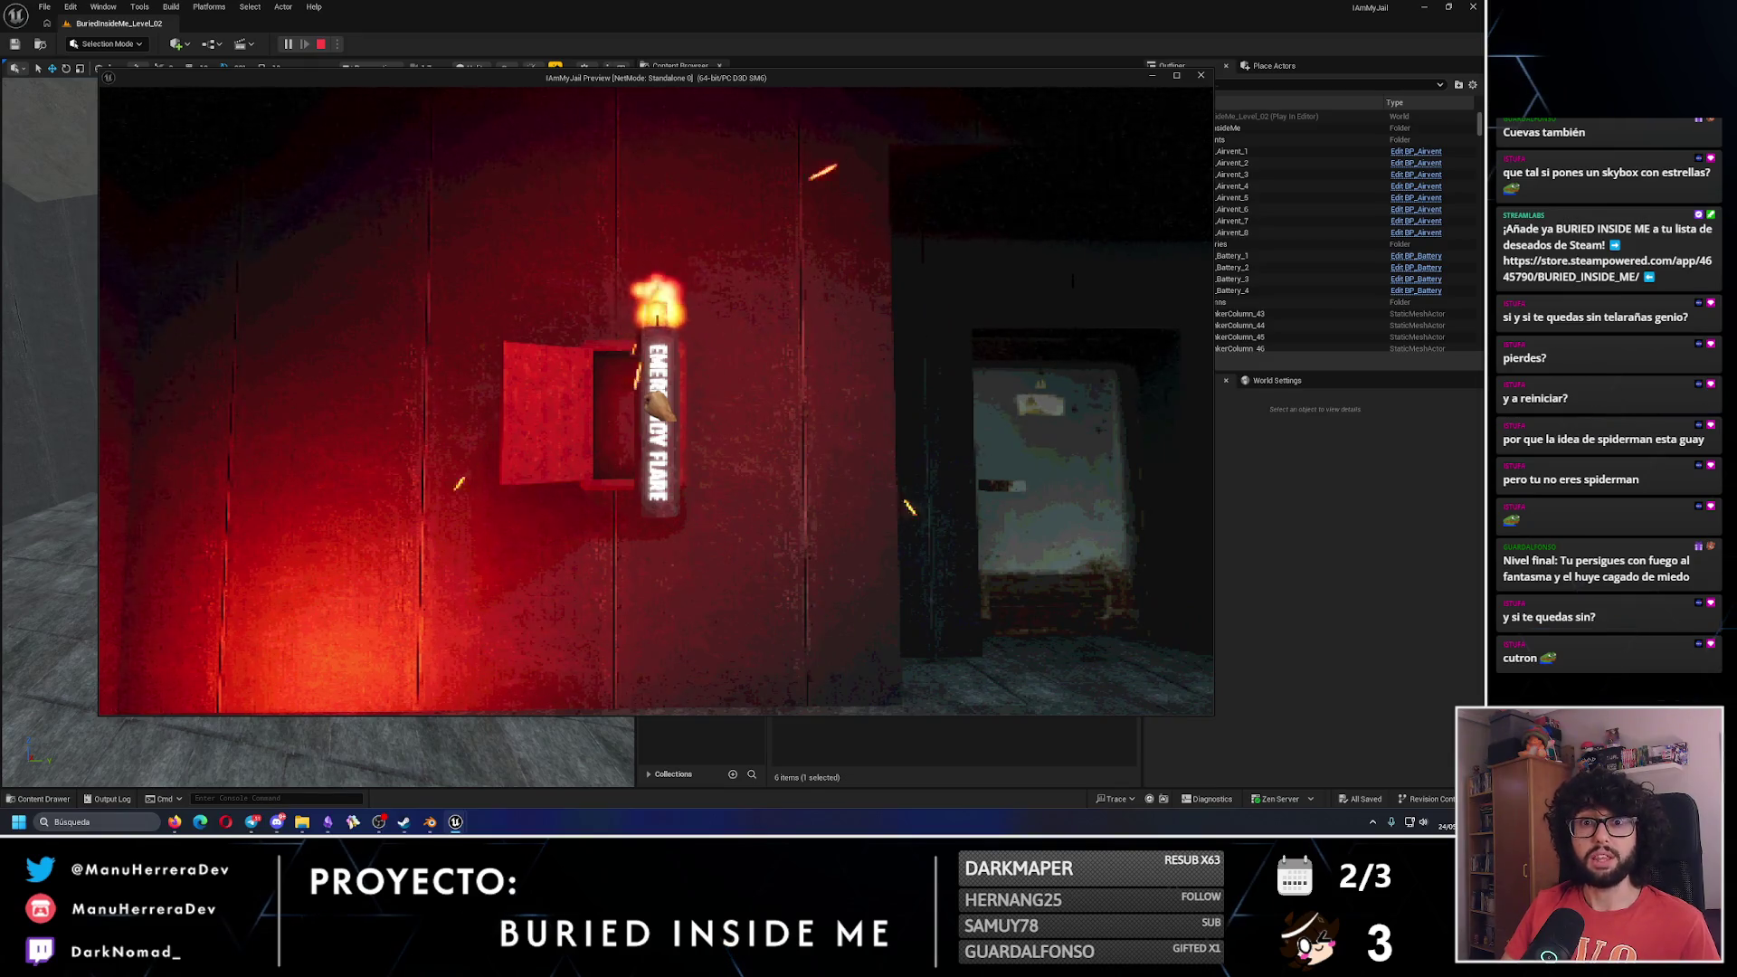
left_click(658, 409)
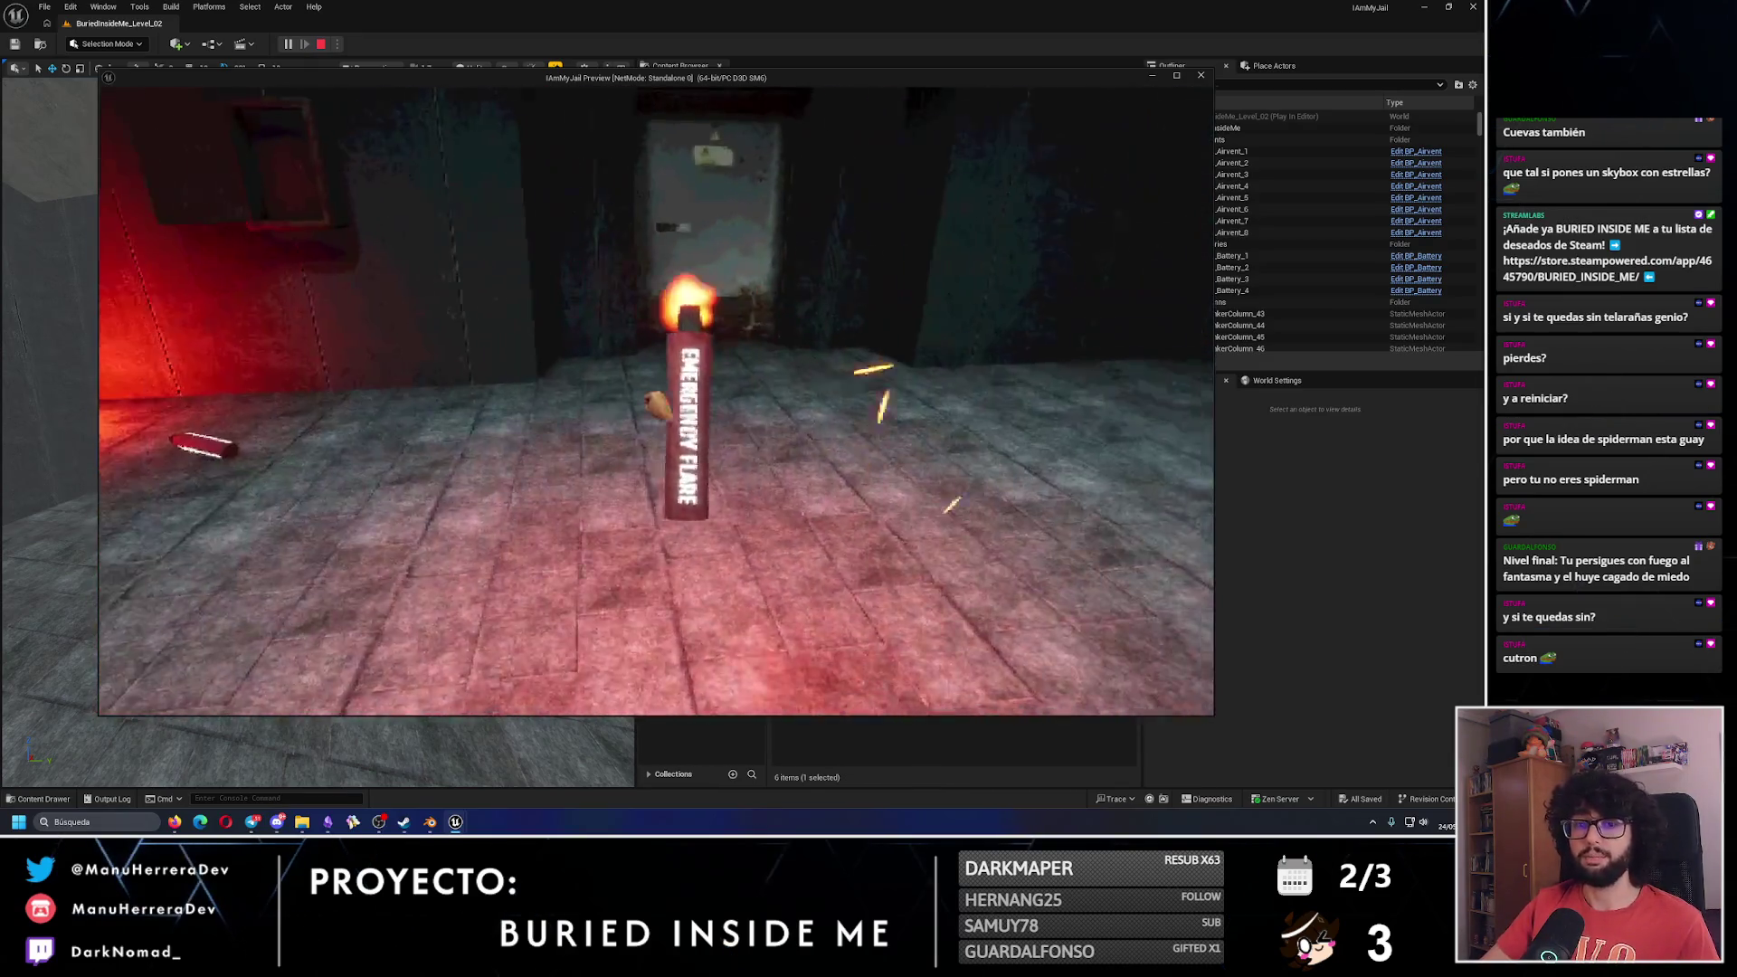
Drop the flare, throw another lit one, walk toward the doorway, then stop the game.
left_click(659, 409)
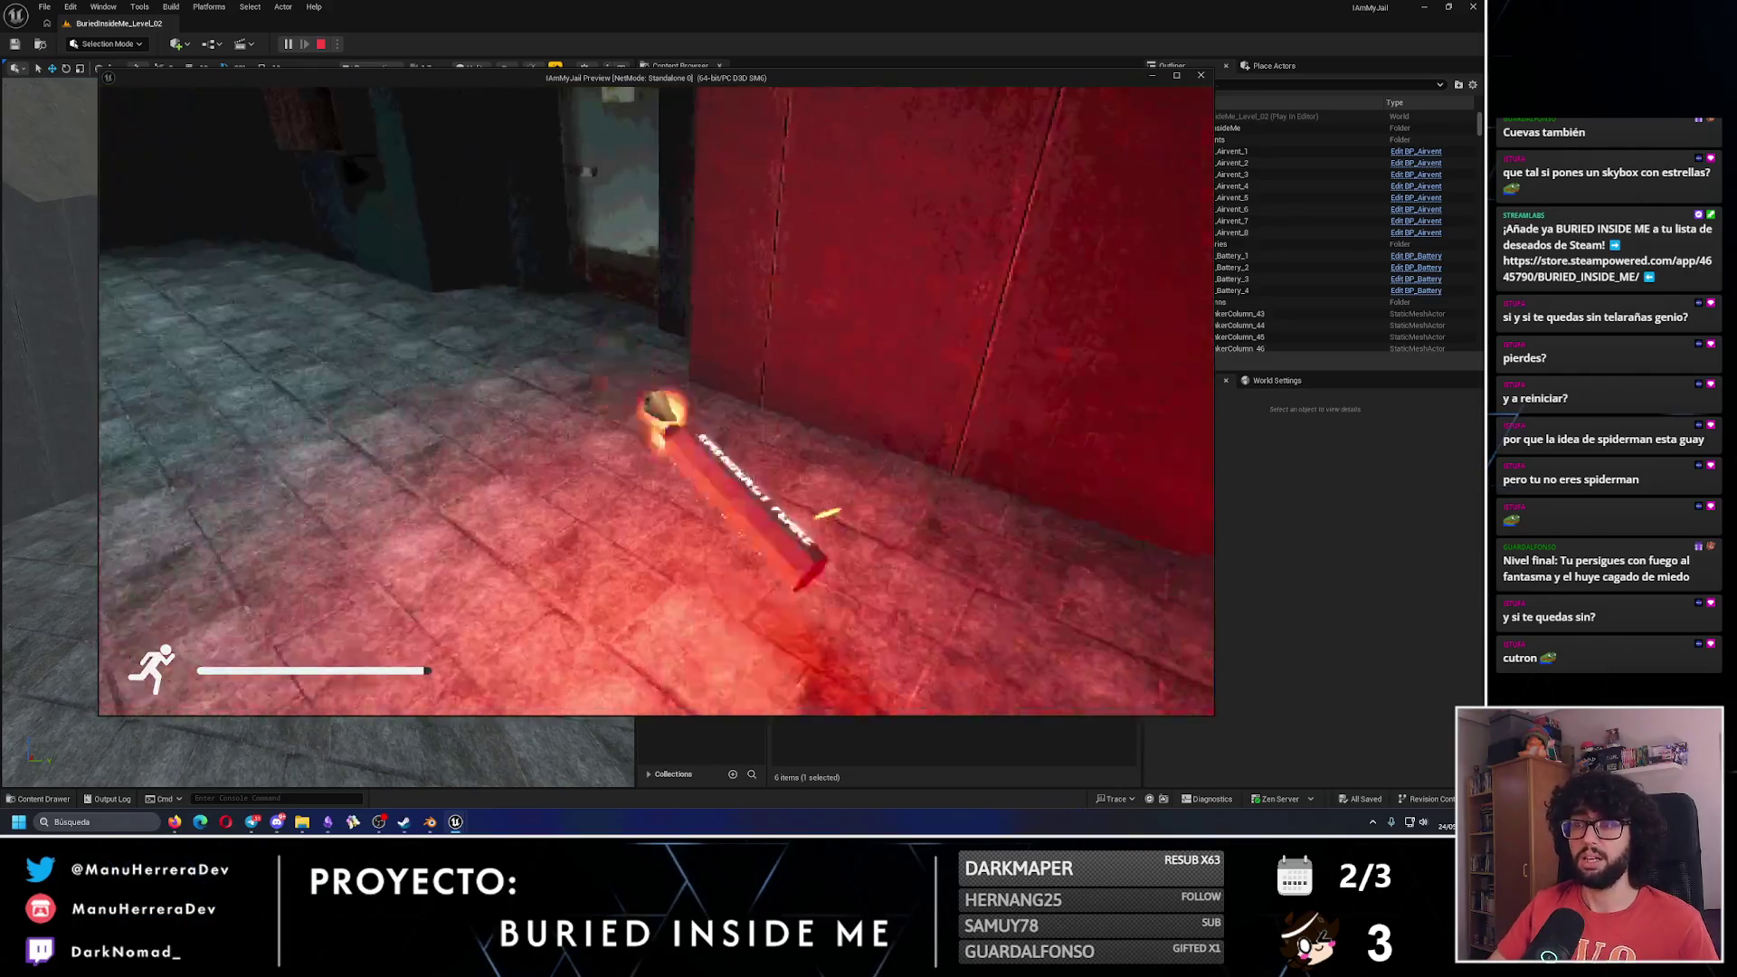
left_click(656, 401)
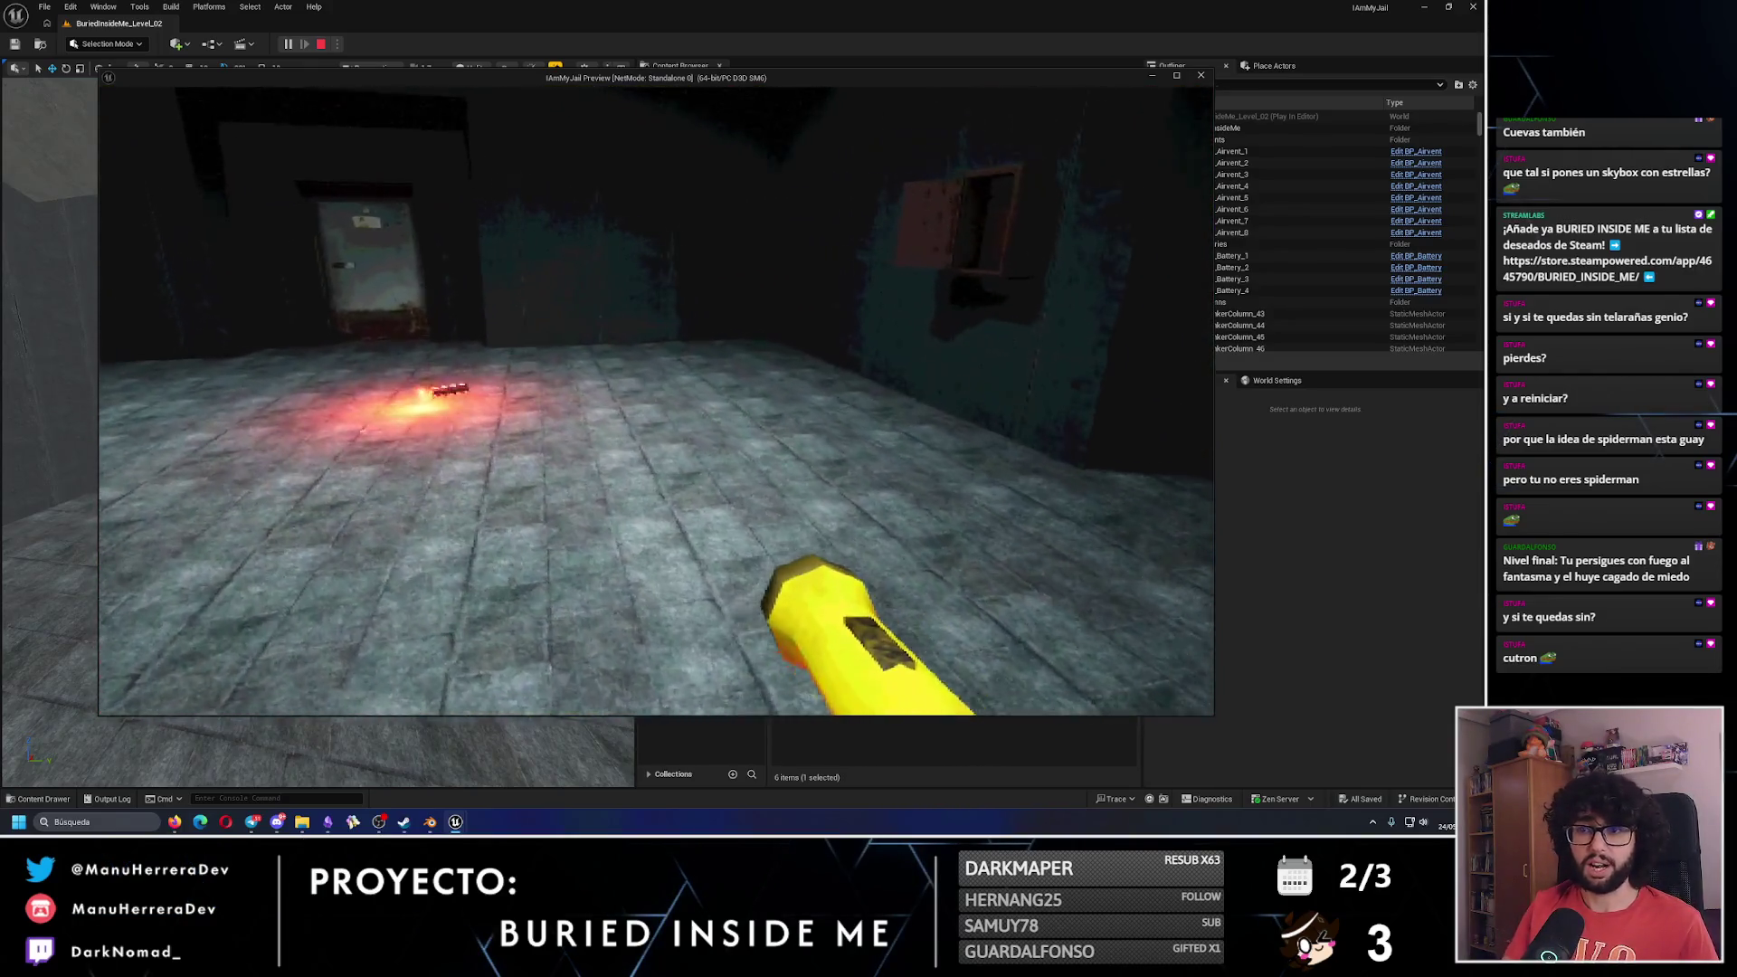
key("w")
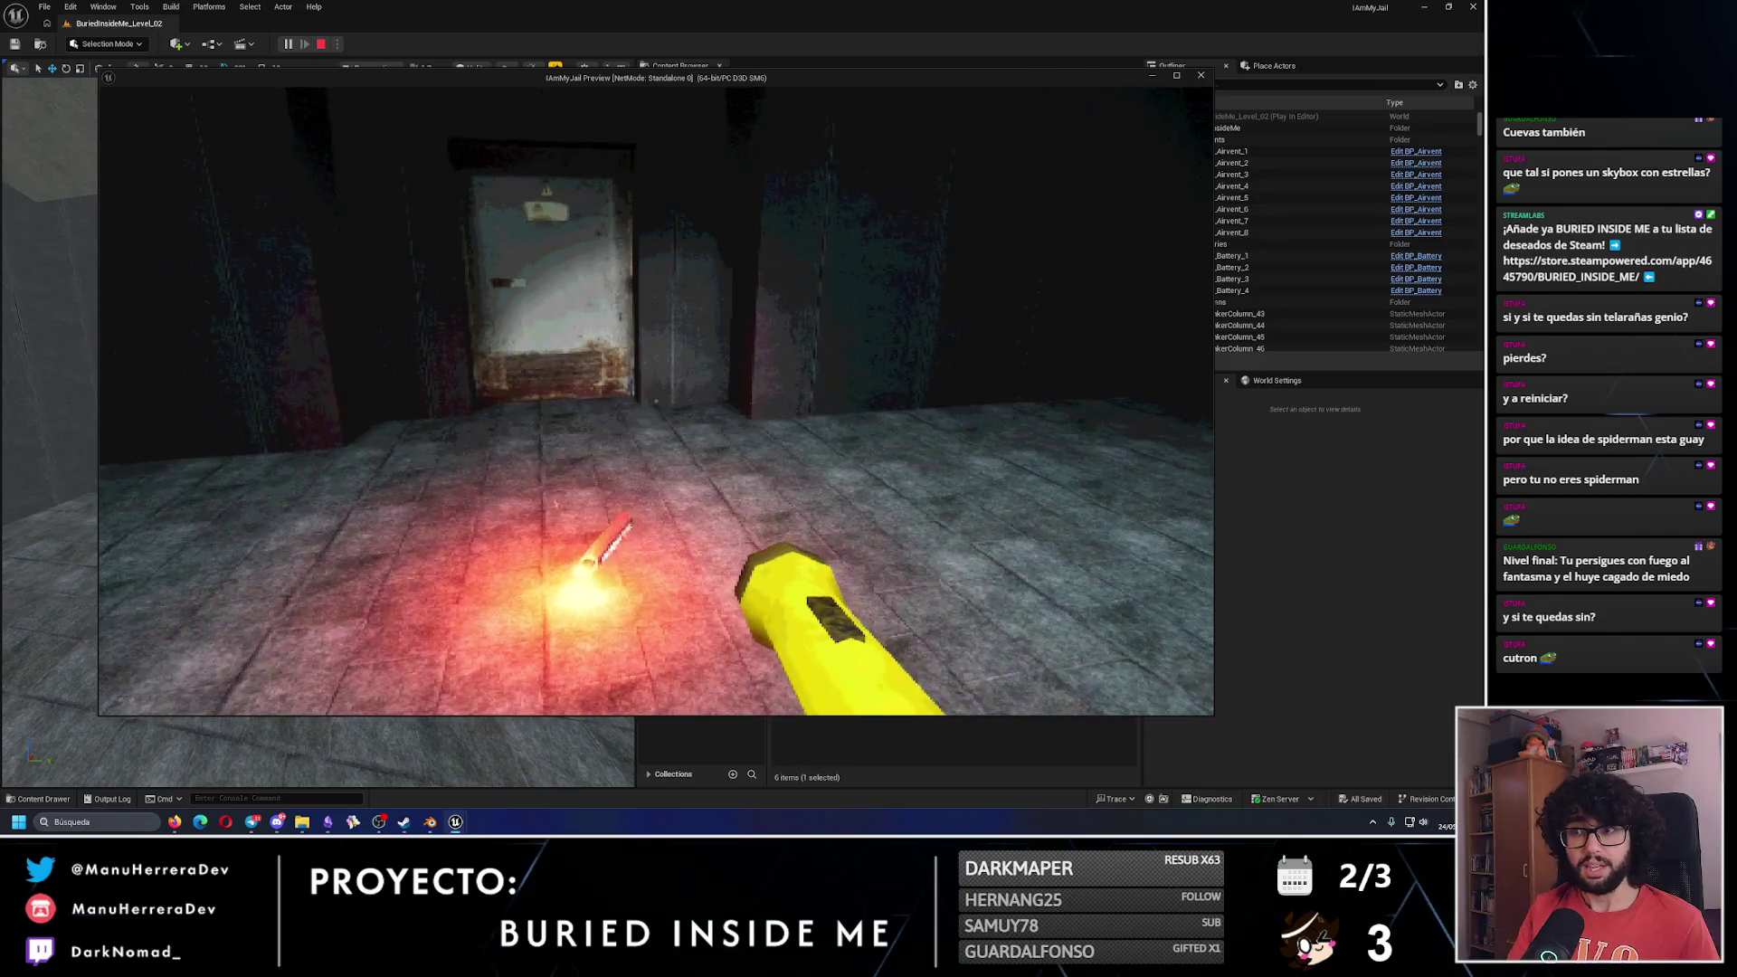
key("shift+F1")
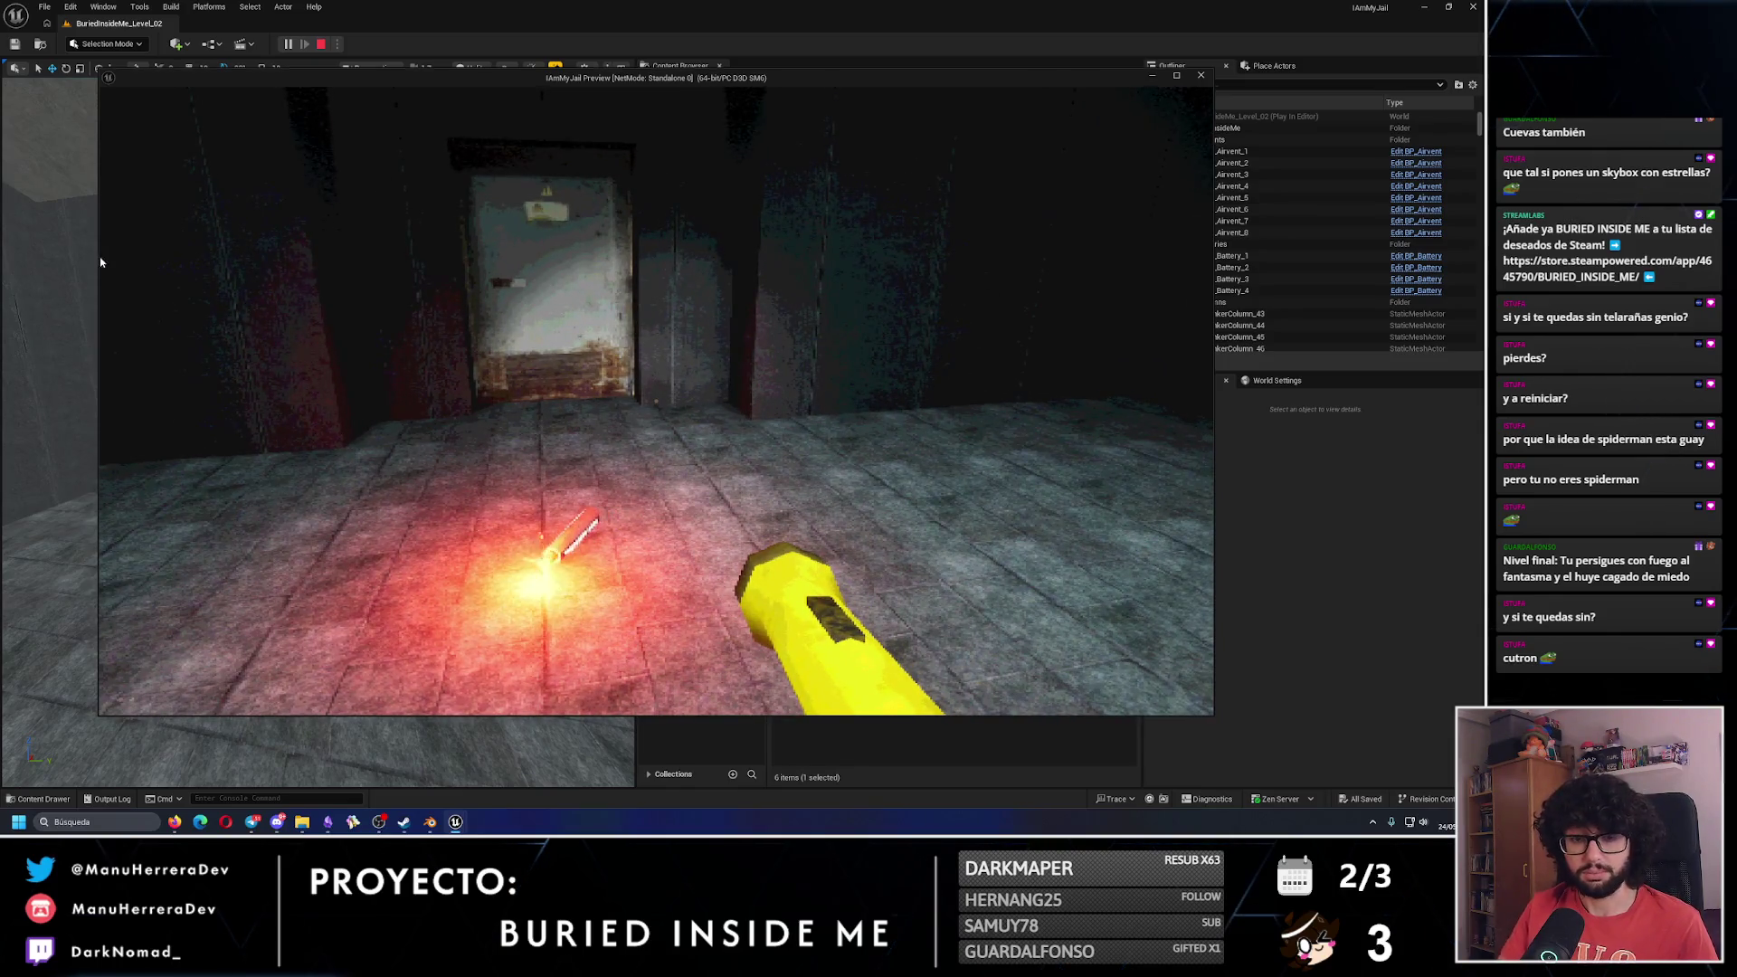
key("Escape")
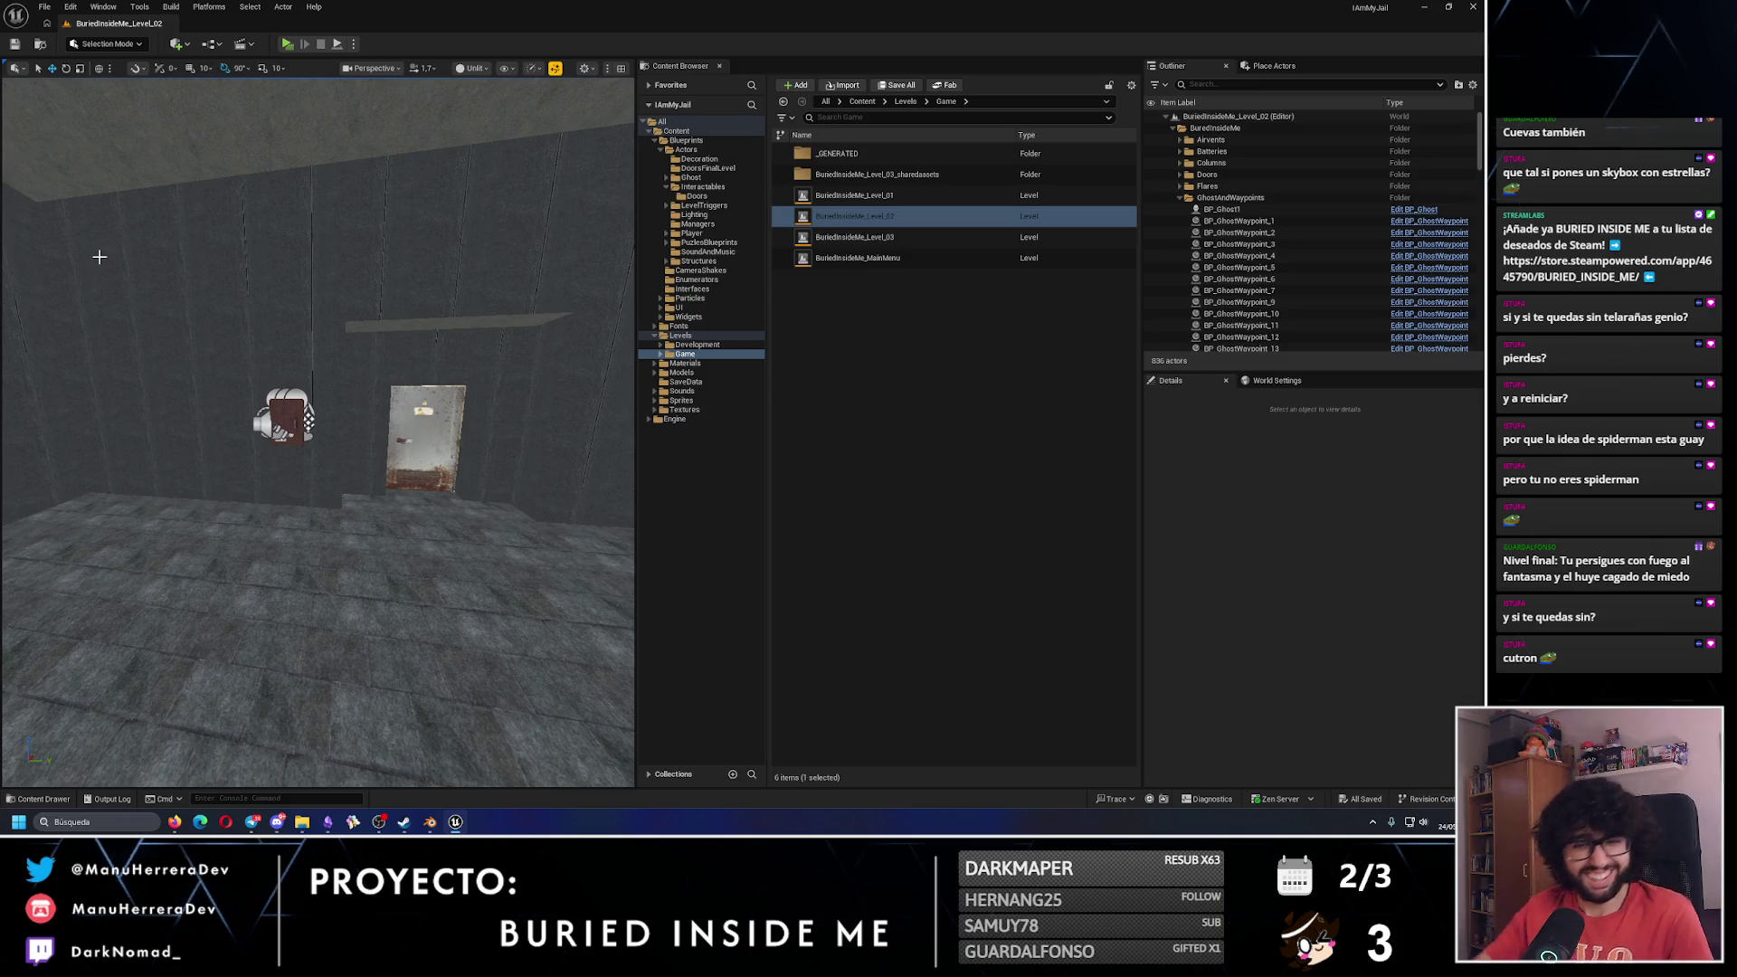
left_click_drag(148, 261, 148, 262)
left_click_drag(323, 358, 323, 359)
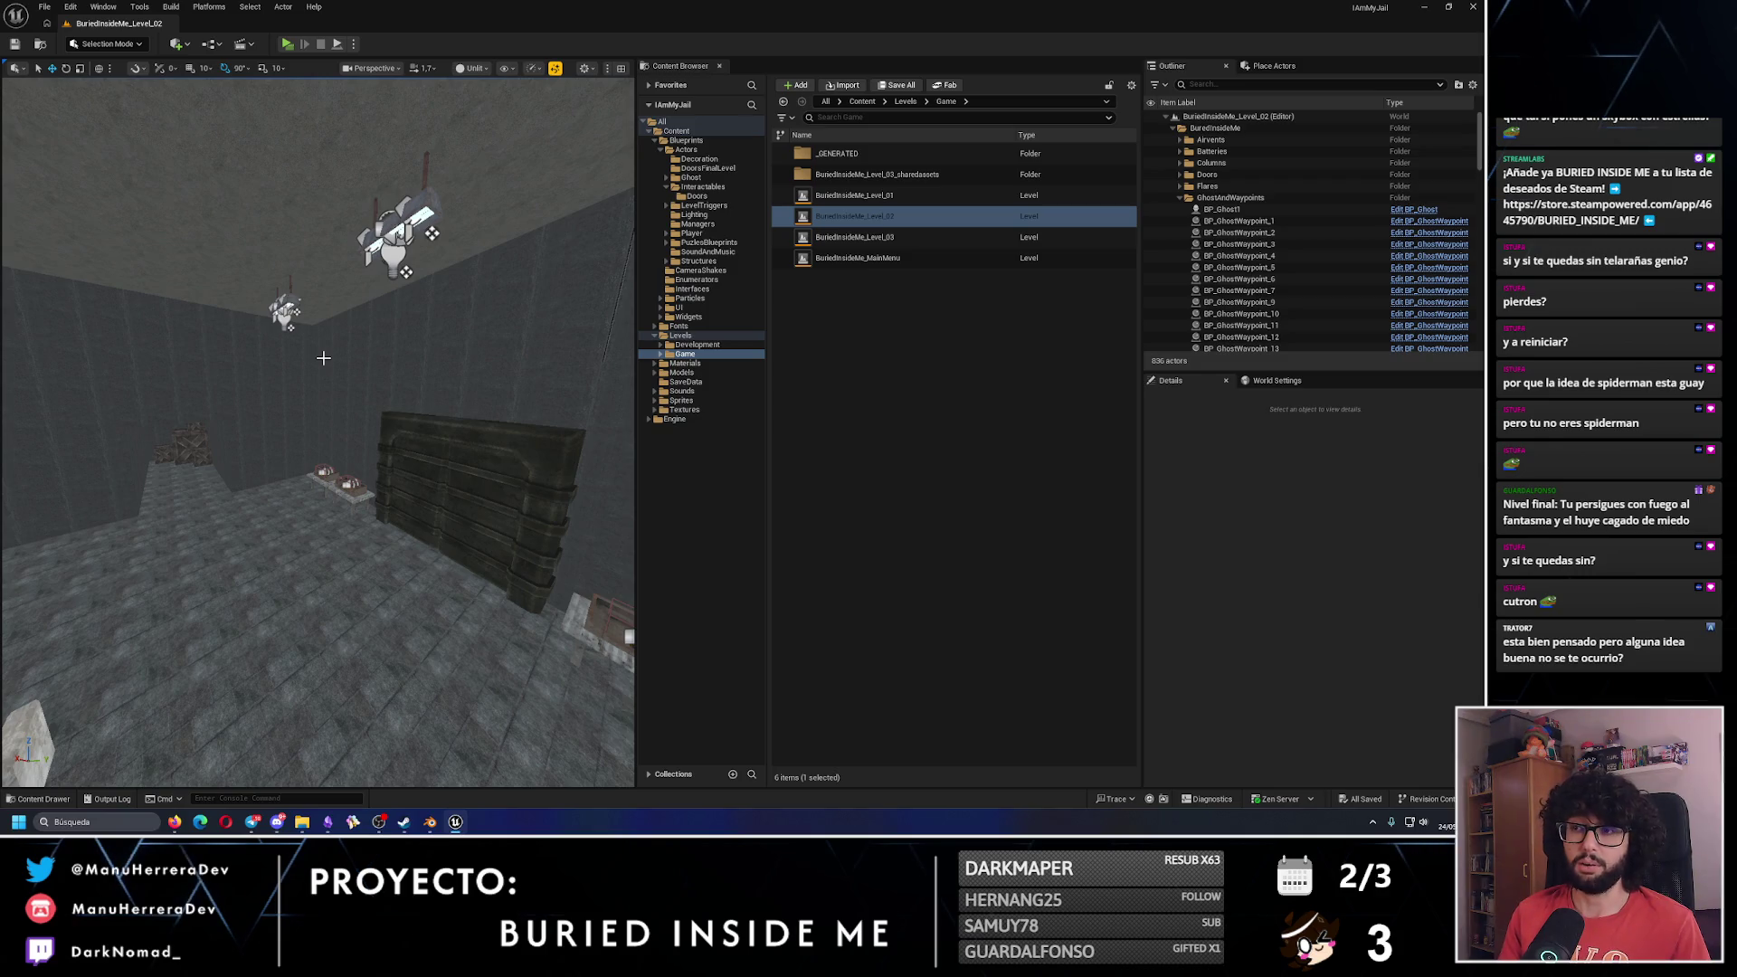
left_click_drag(336, 365, 353, 396)
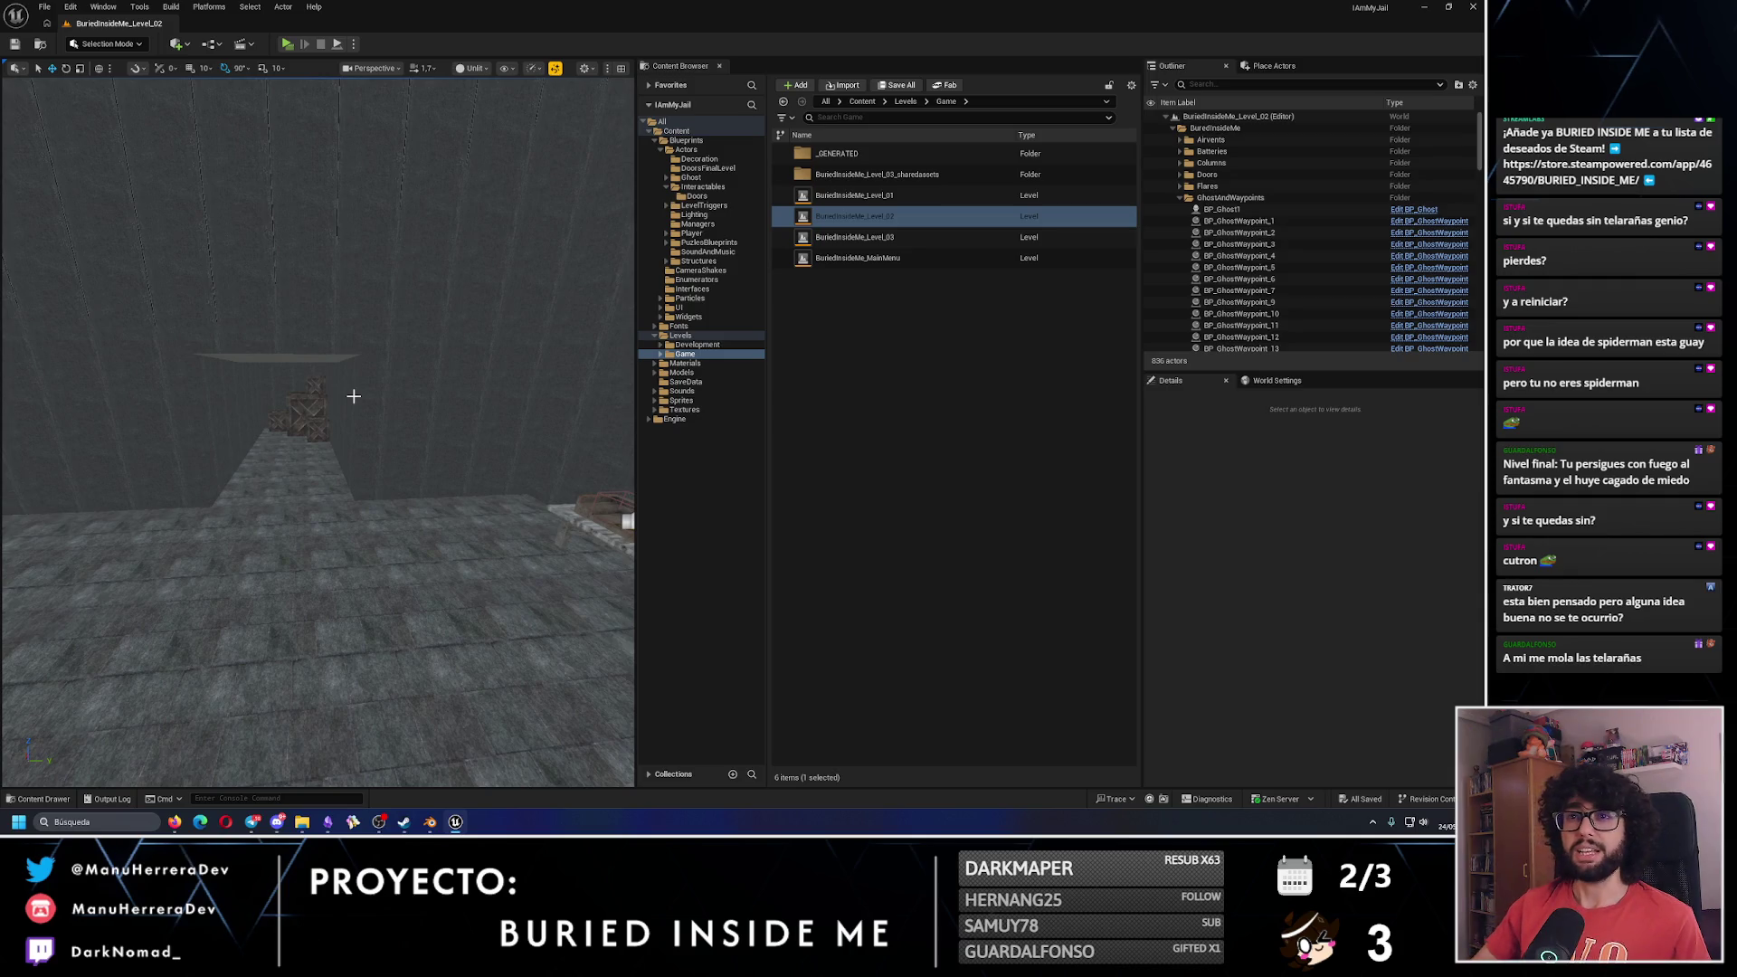
Sprint past the table, take a flare from the EMERGENCY FLARES box and back away.
mouse_move(353, 396)
left_mouse_down()
mouse_move(335, 403)
mouse_move(353, 395)
left_mouse_up()
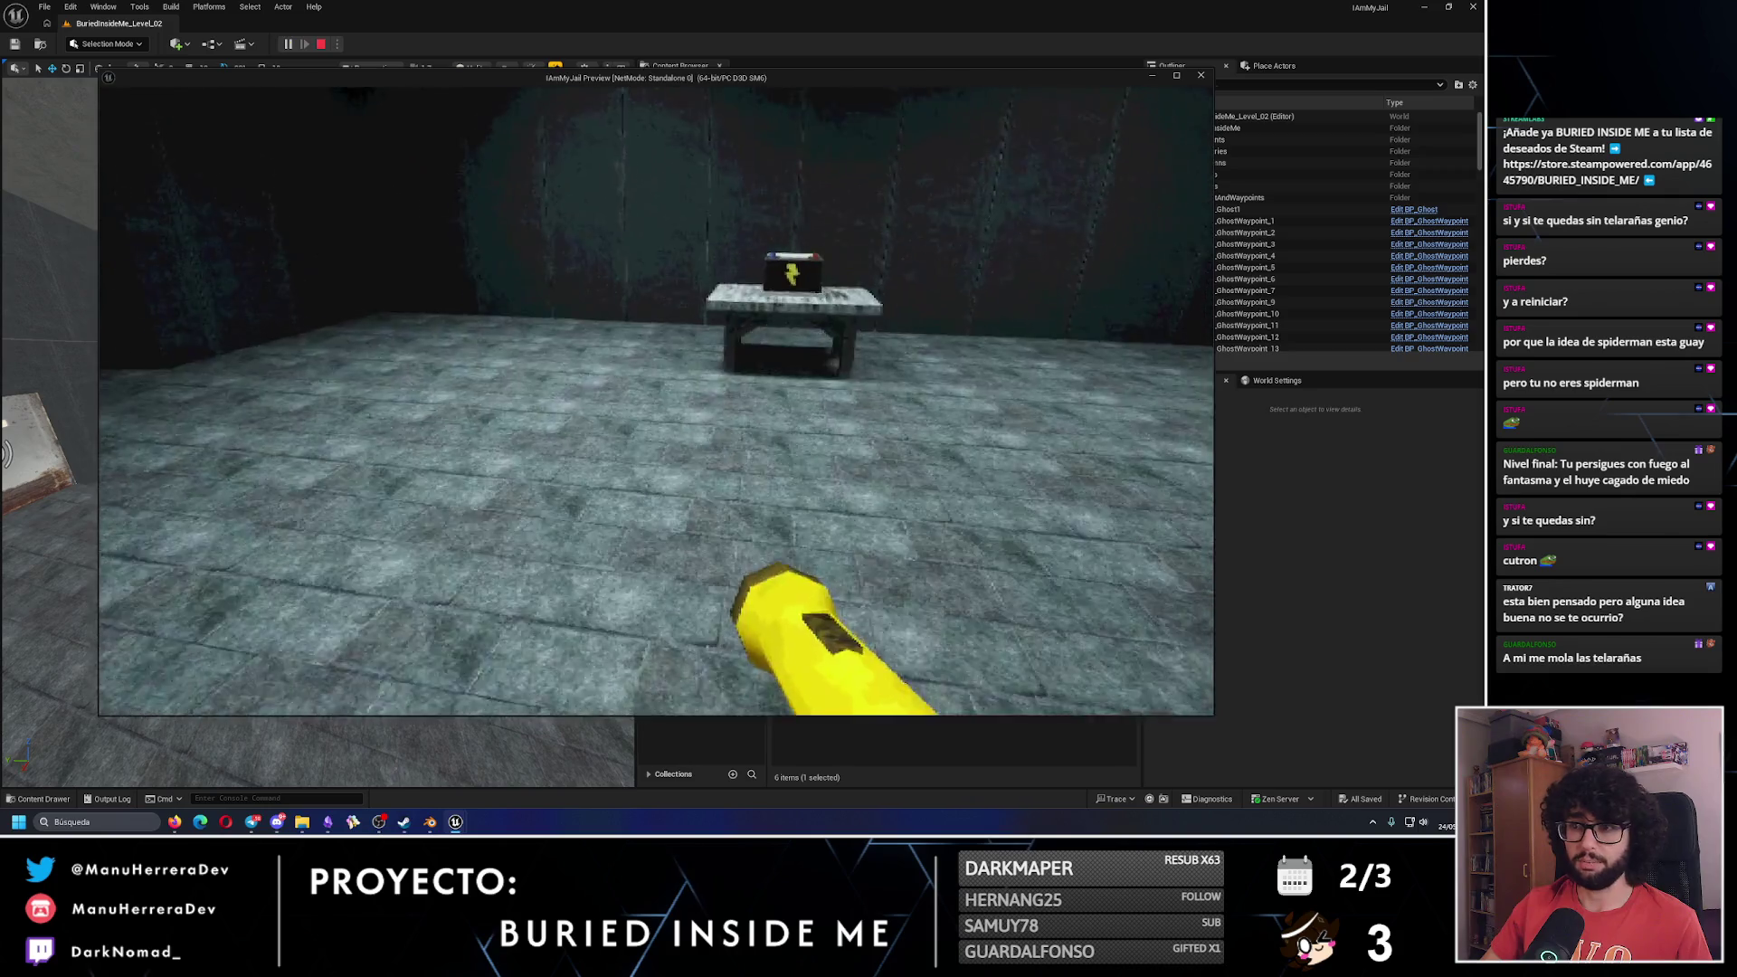
key("shift+w")
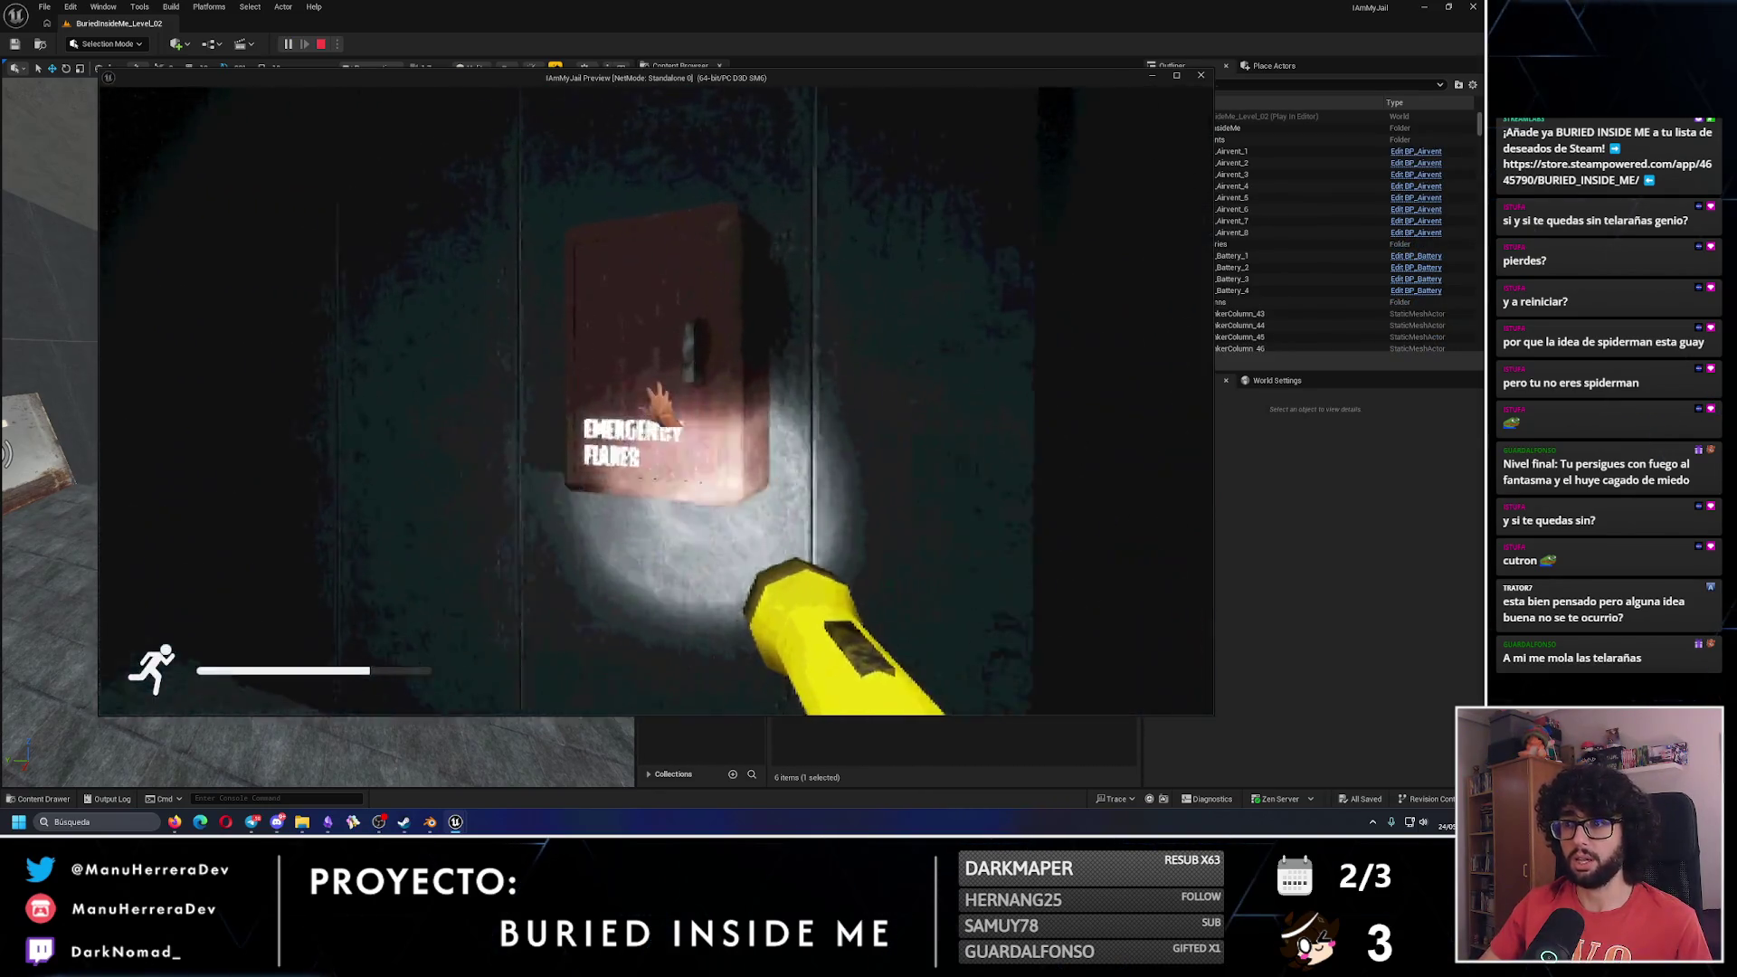
key("e")
key("s")
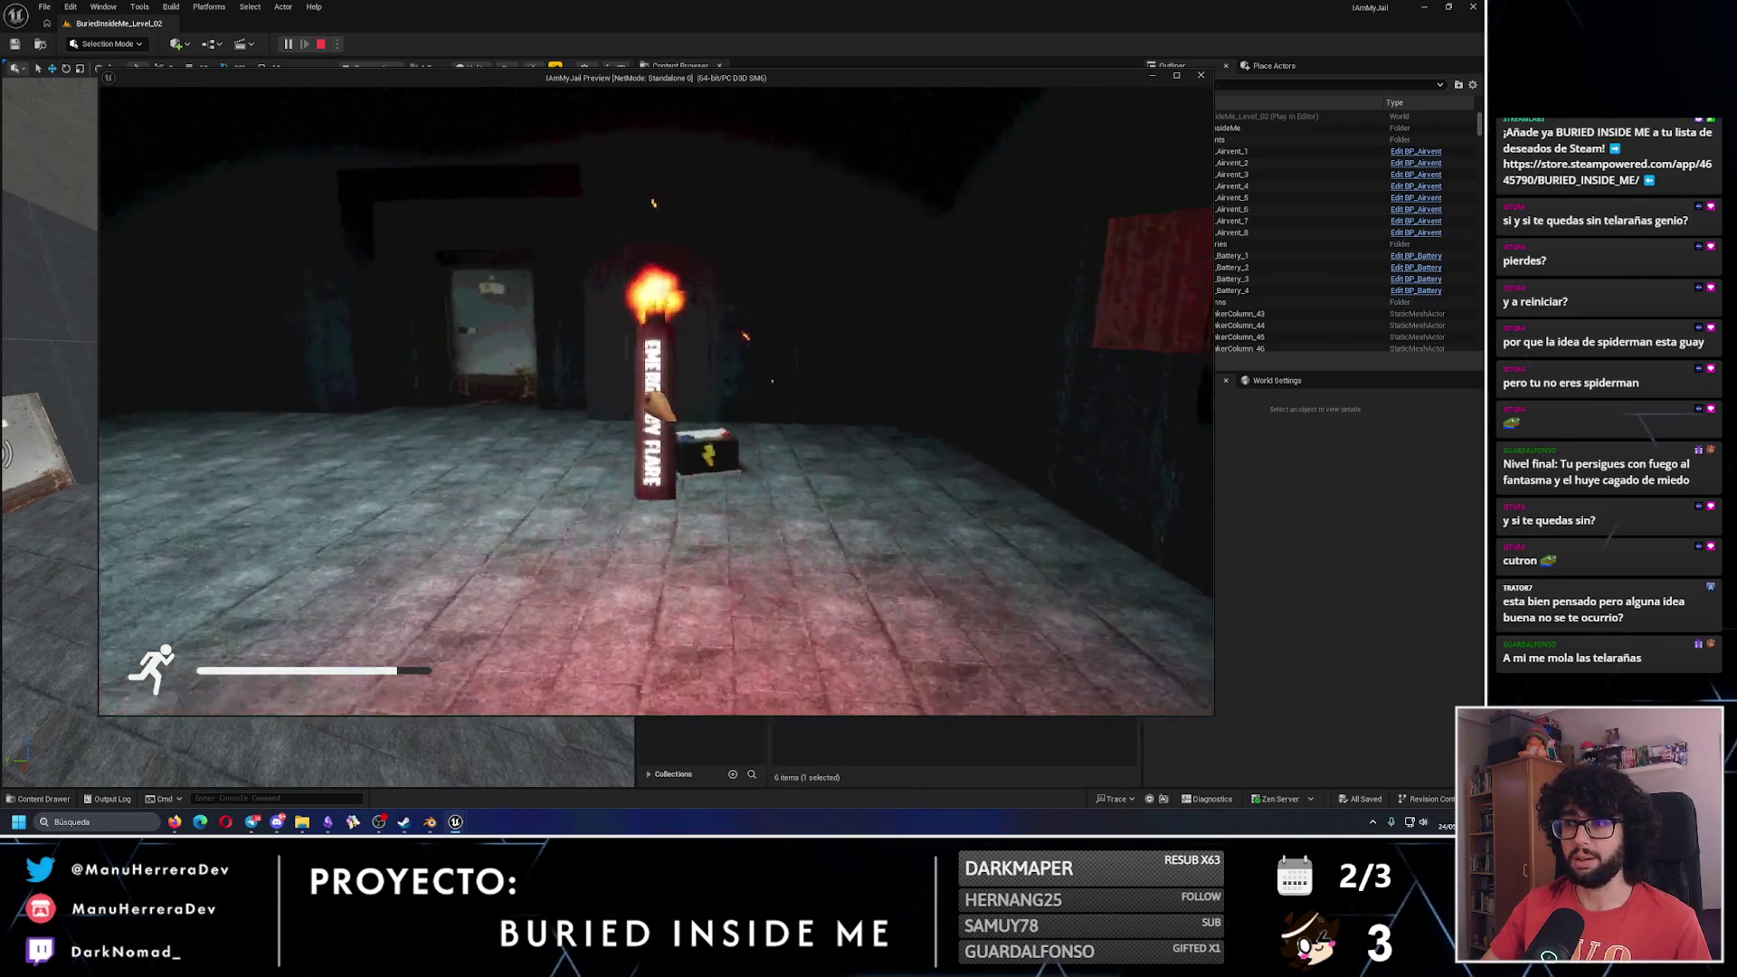
key("f")
Move around the battery, toward the right doorway and over to the red-lit corner.
key("s")
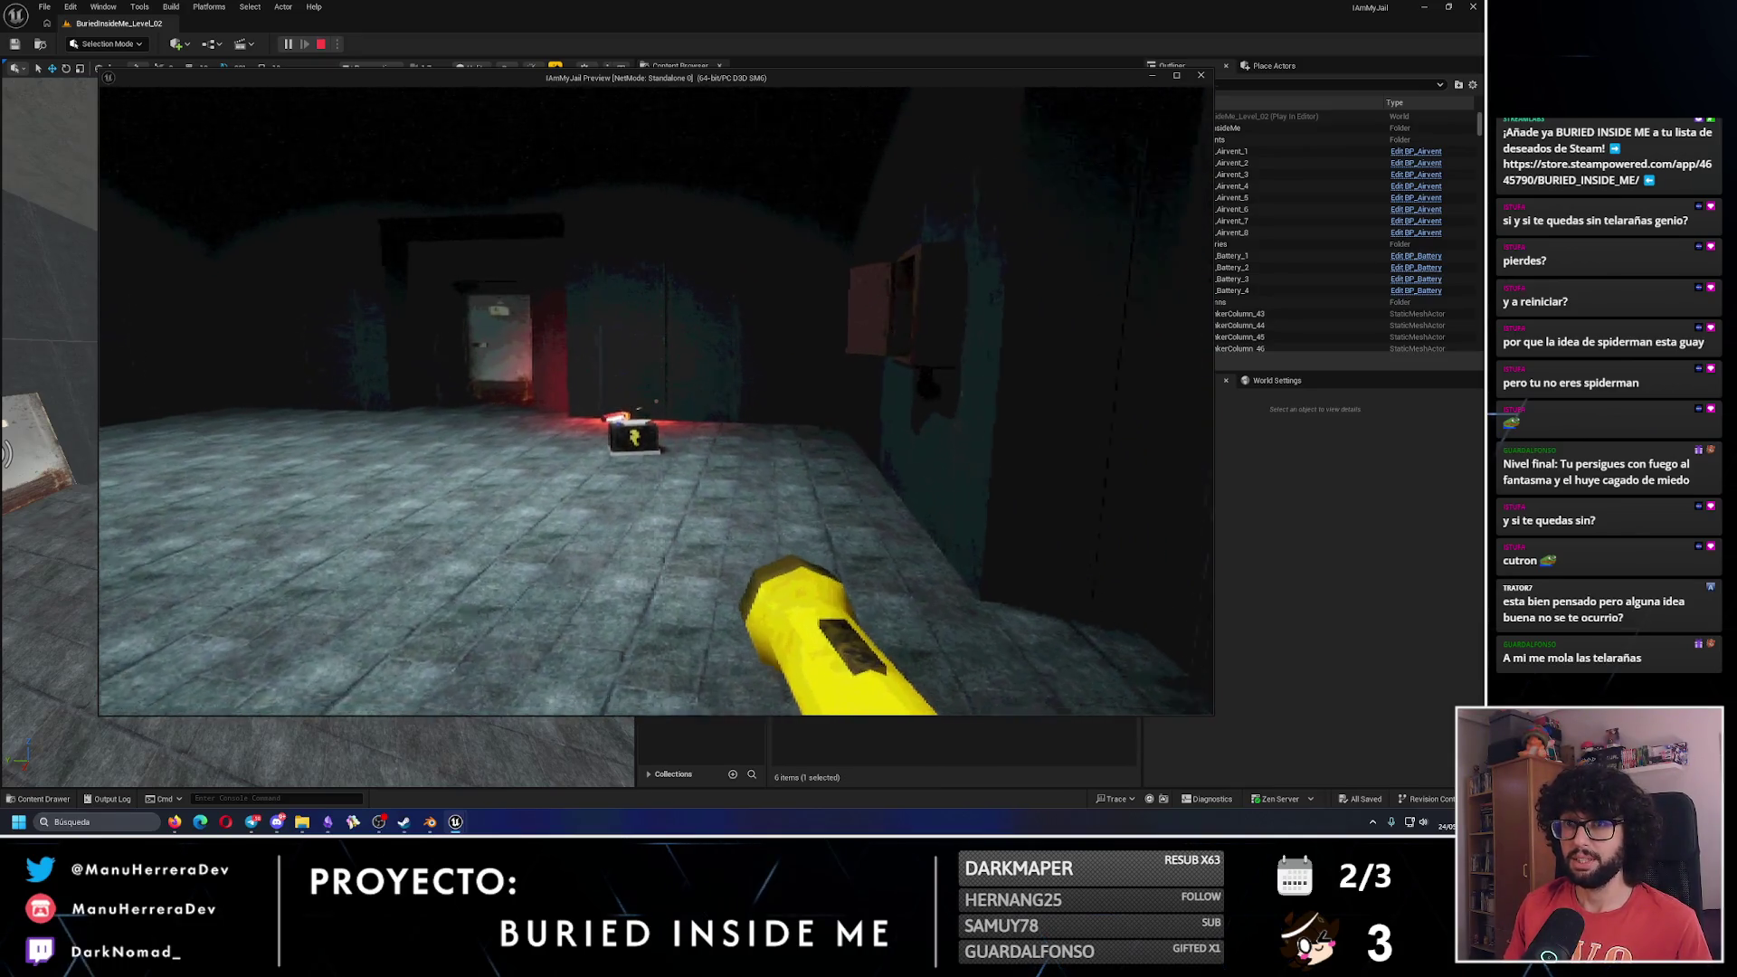
key("w")
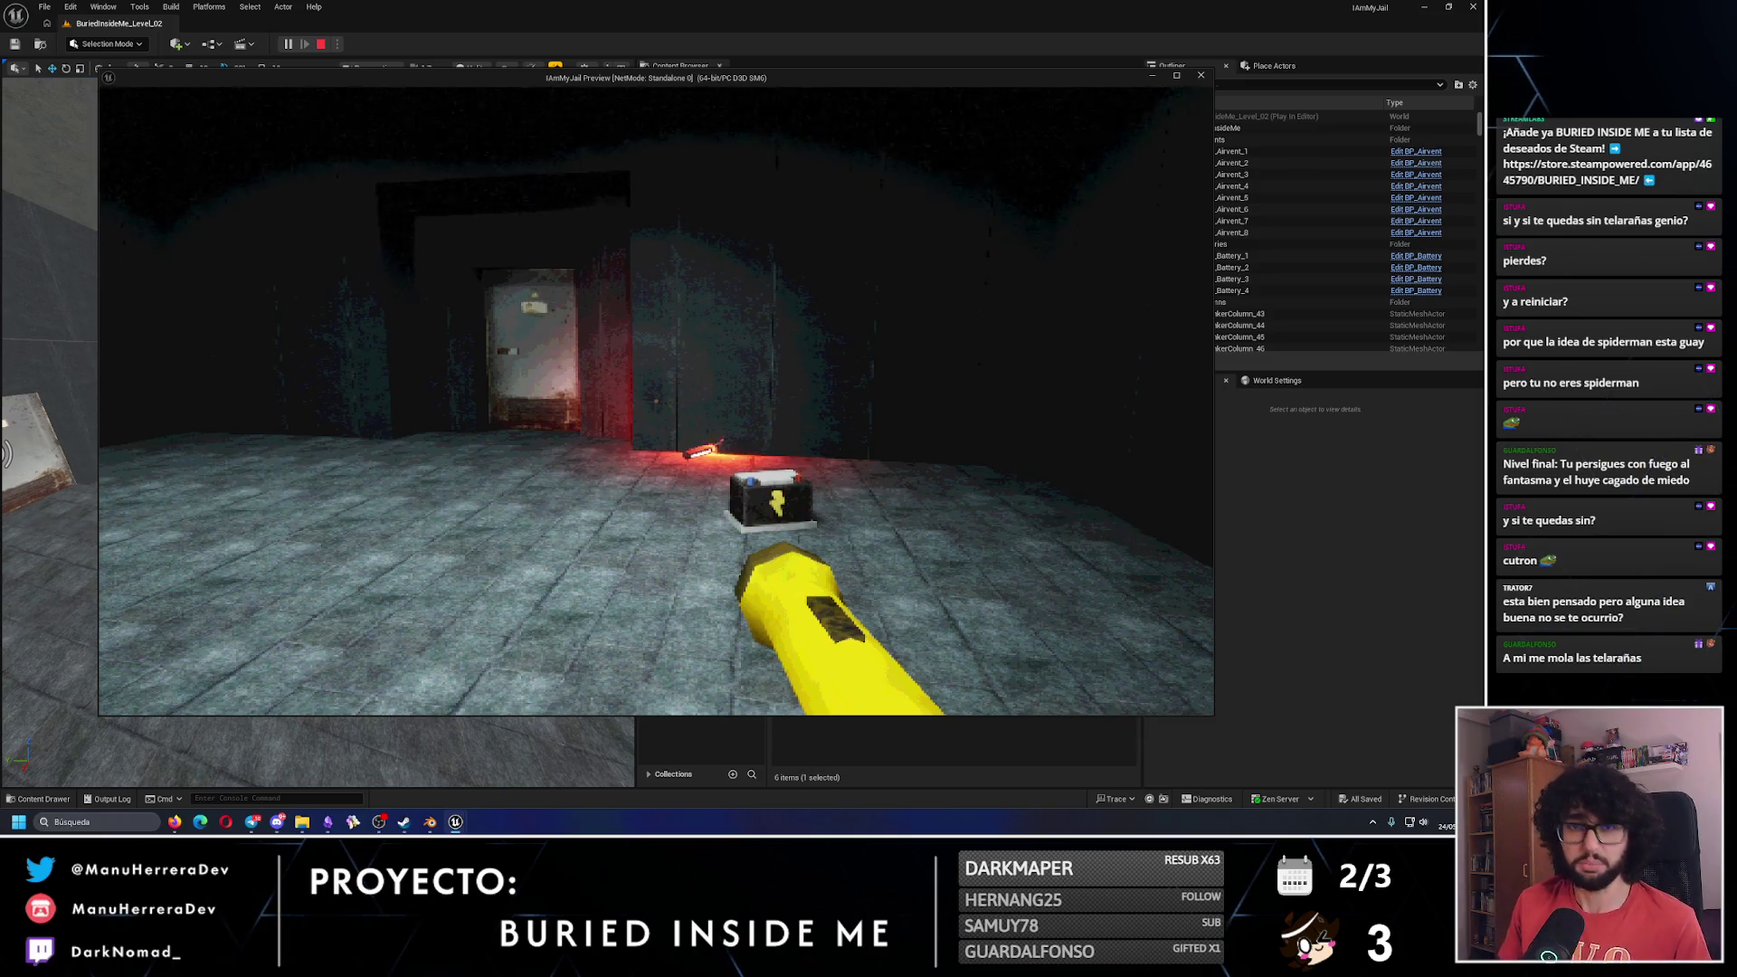
key("shift+w")
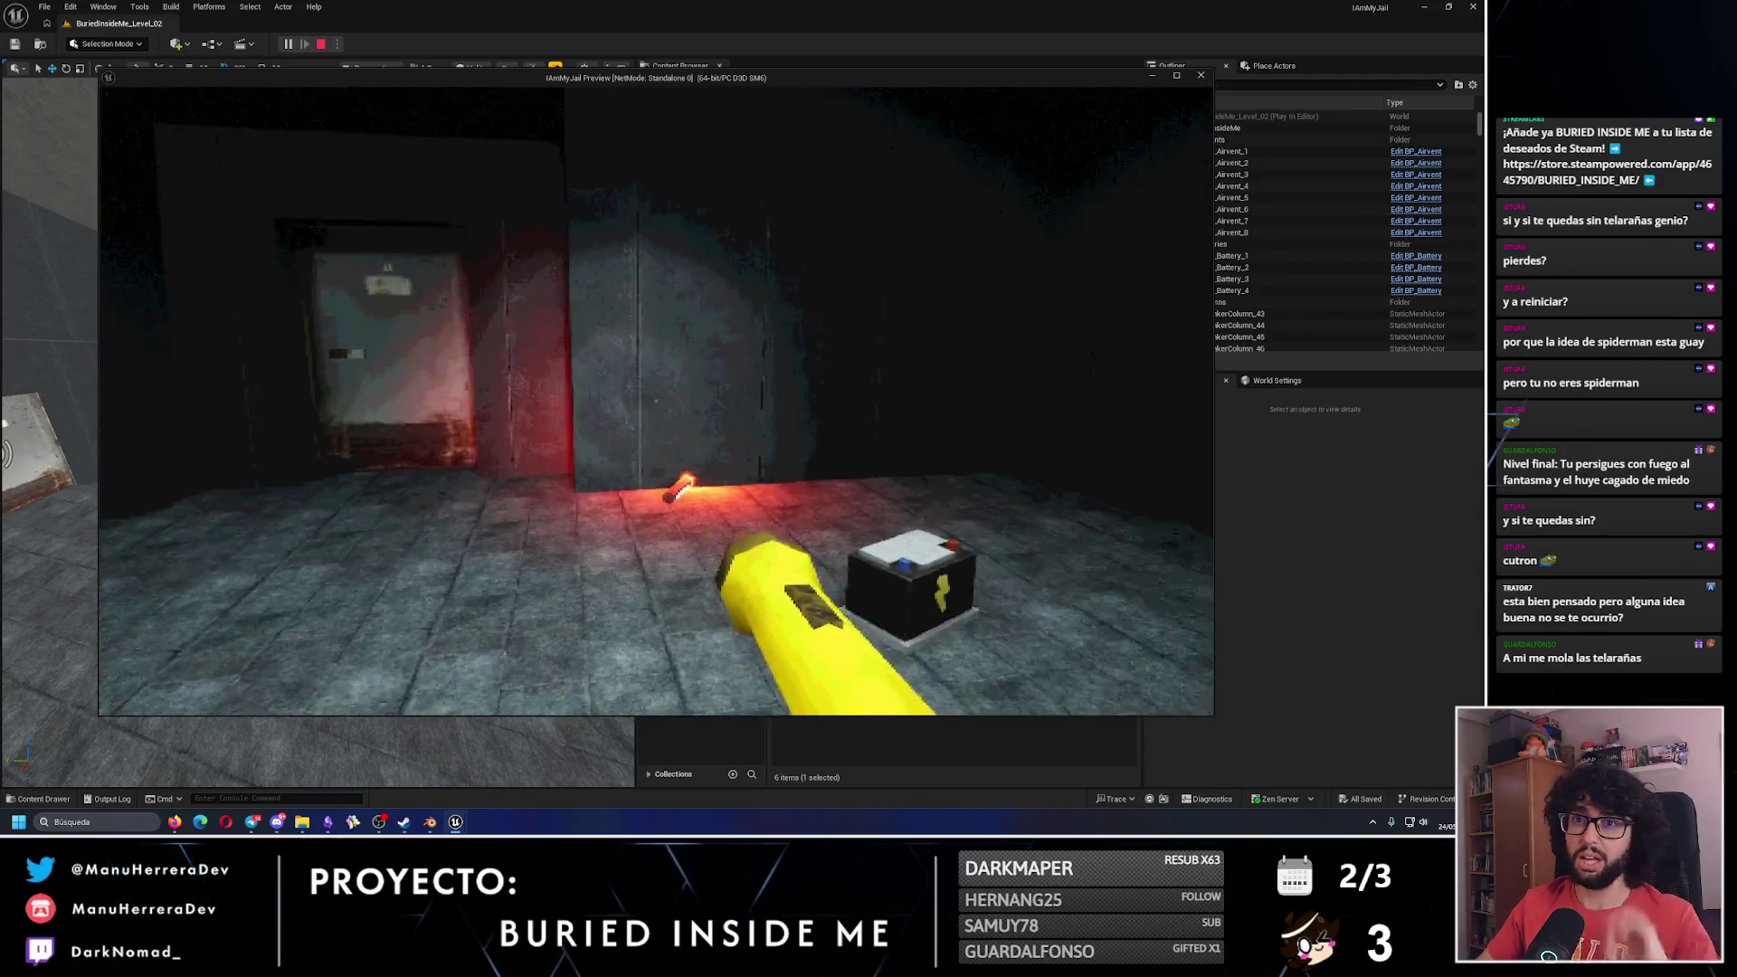
key("w")
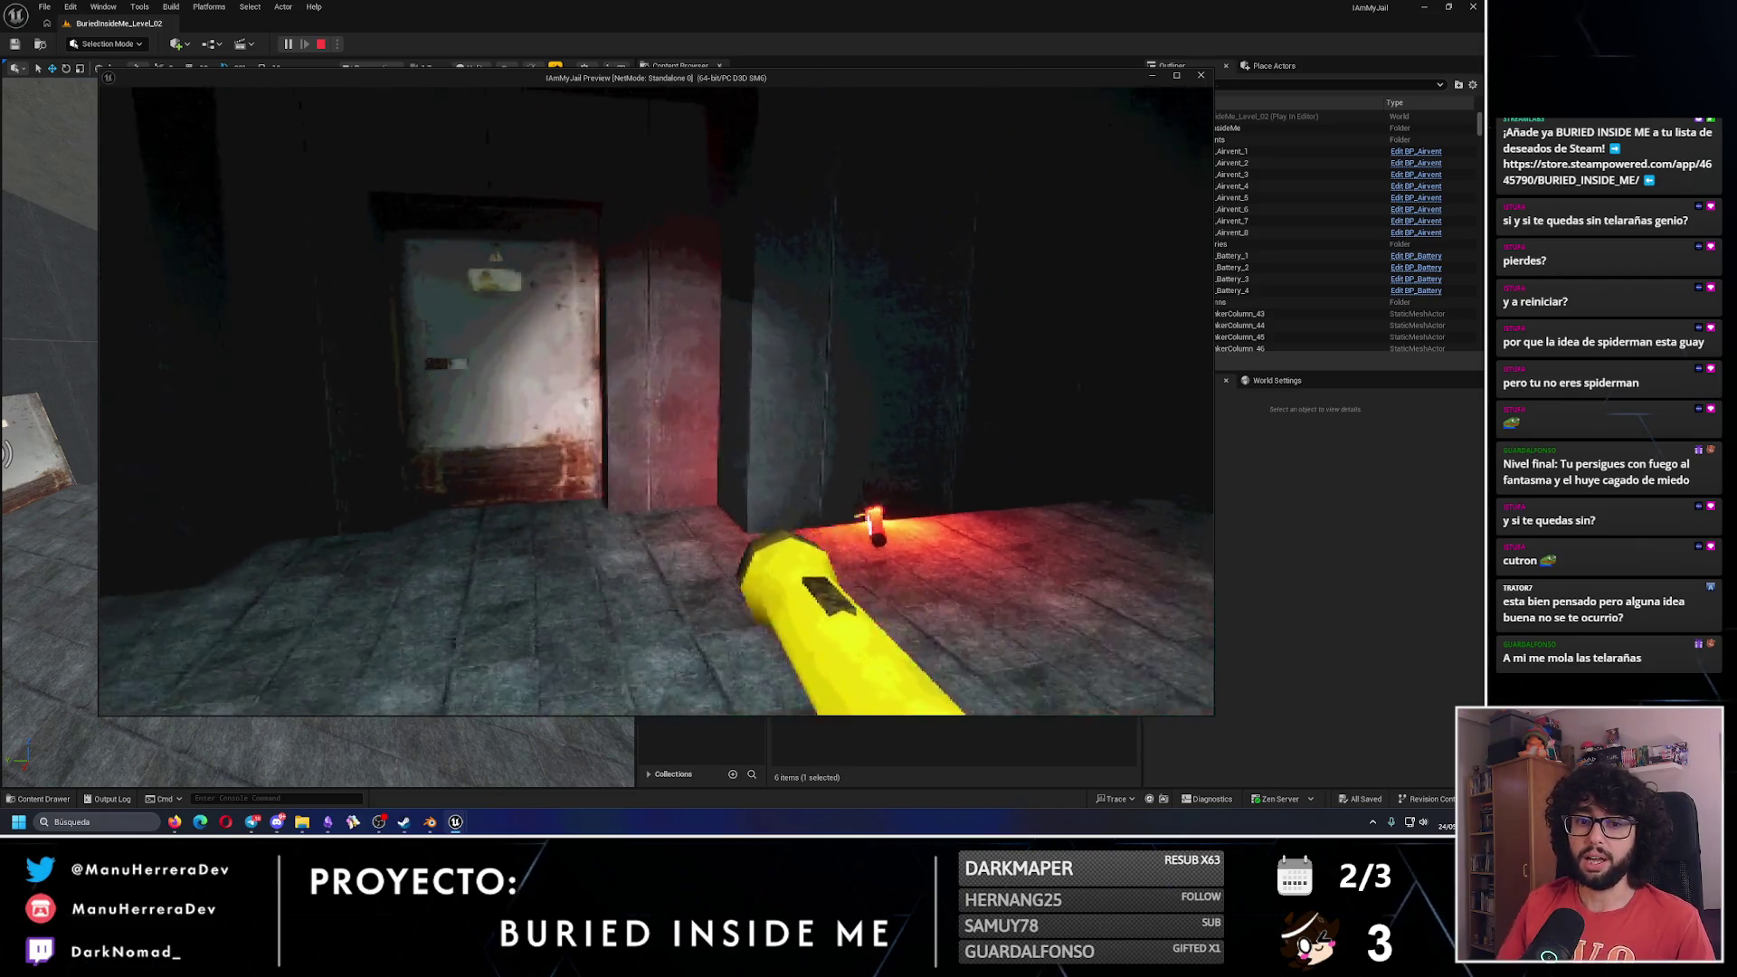
key("shift+w")
key("shift+w")
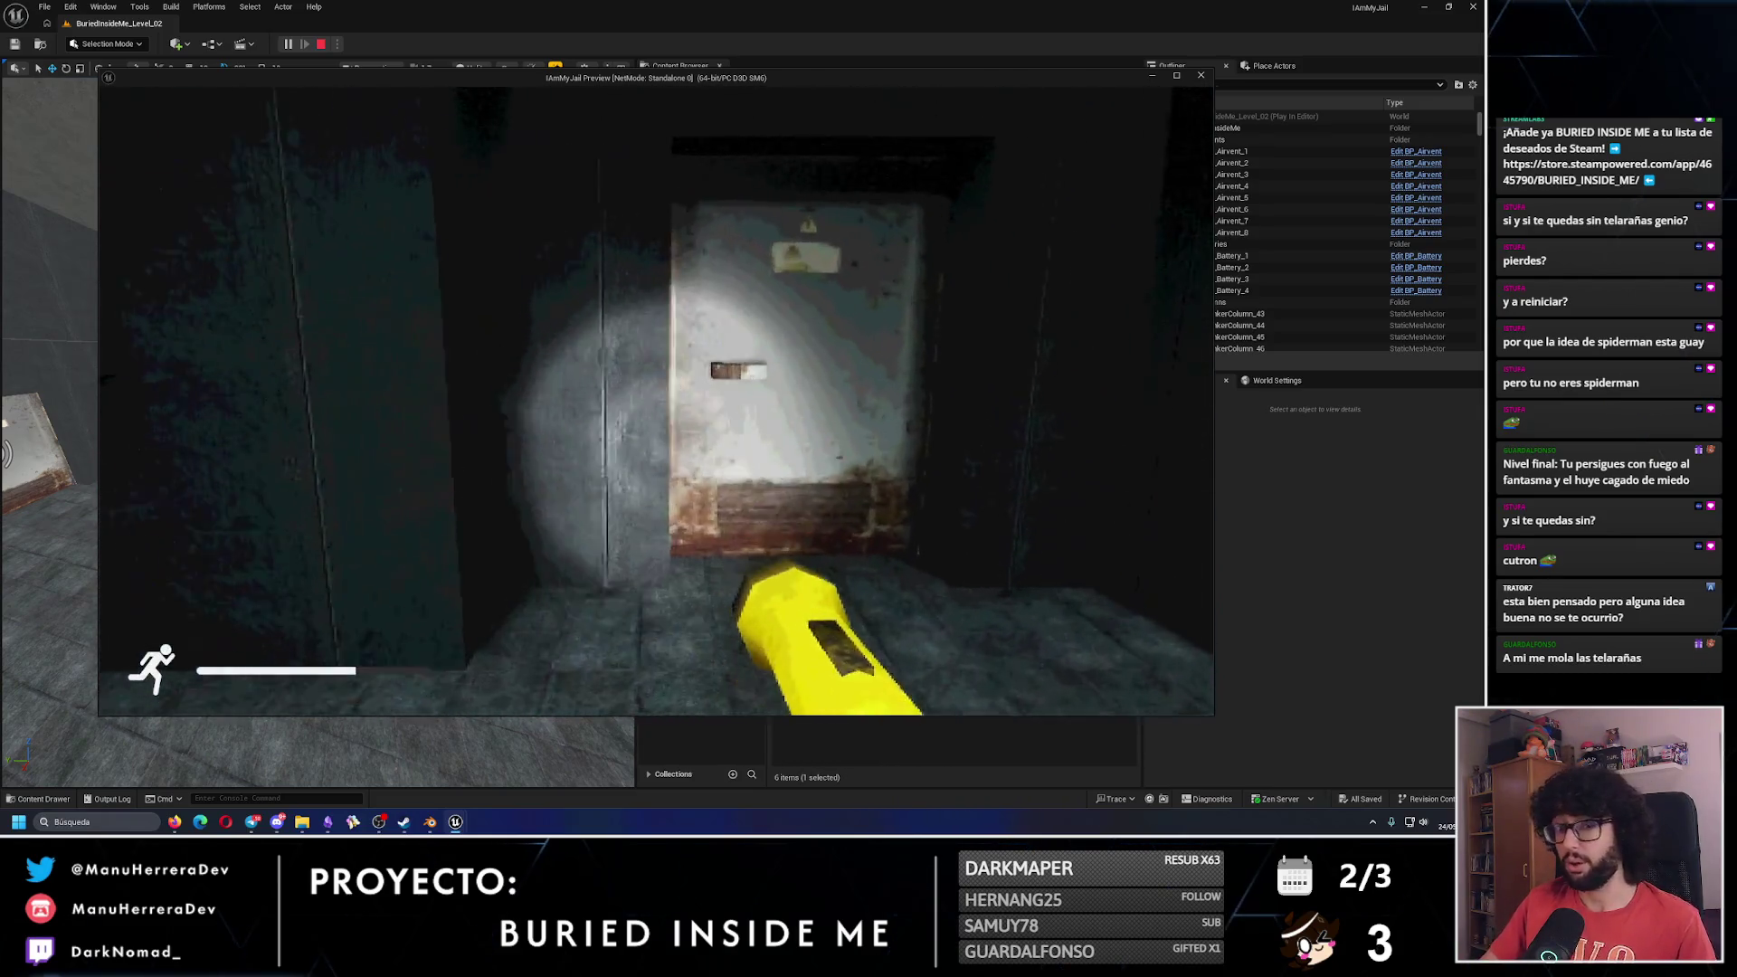
key("shift+w")
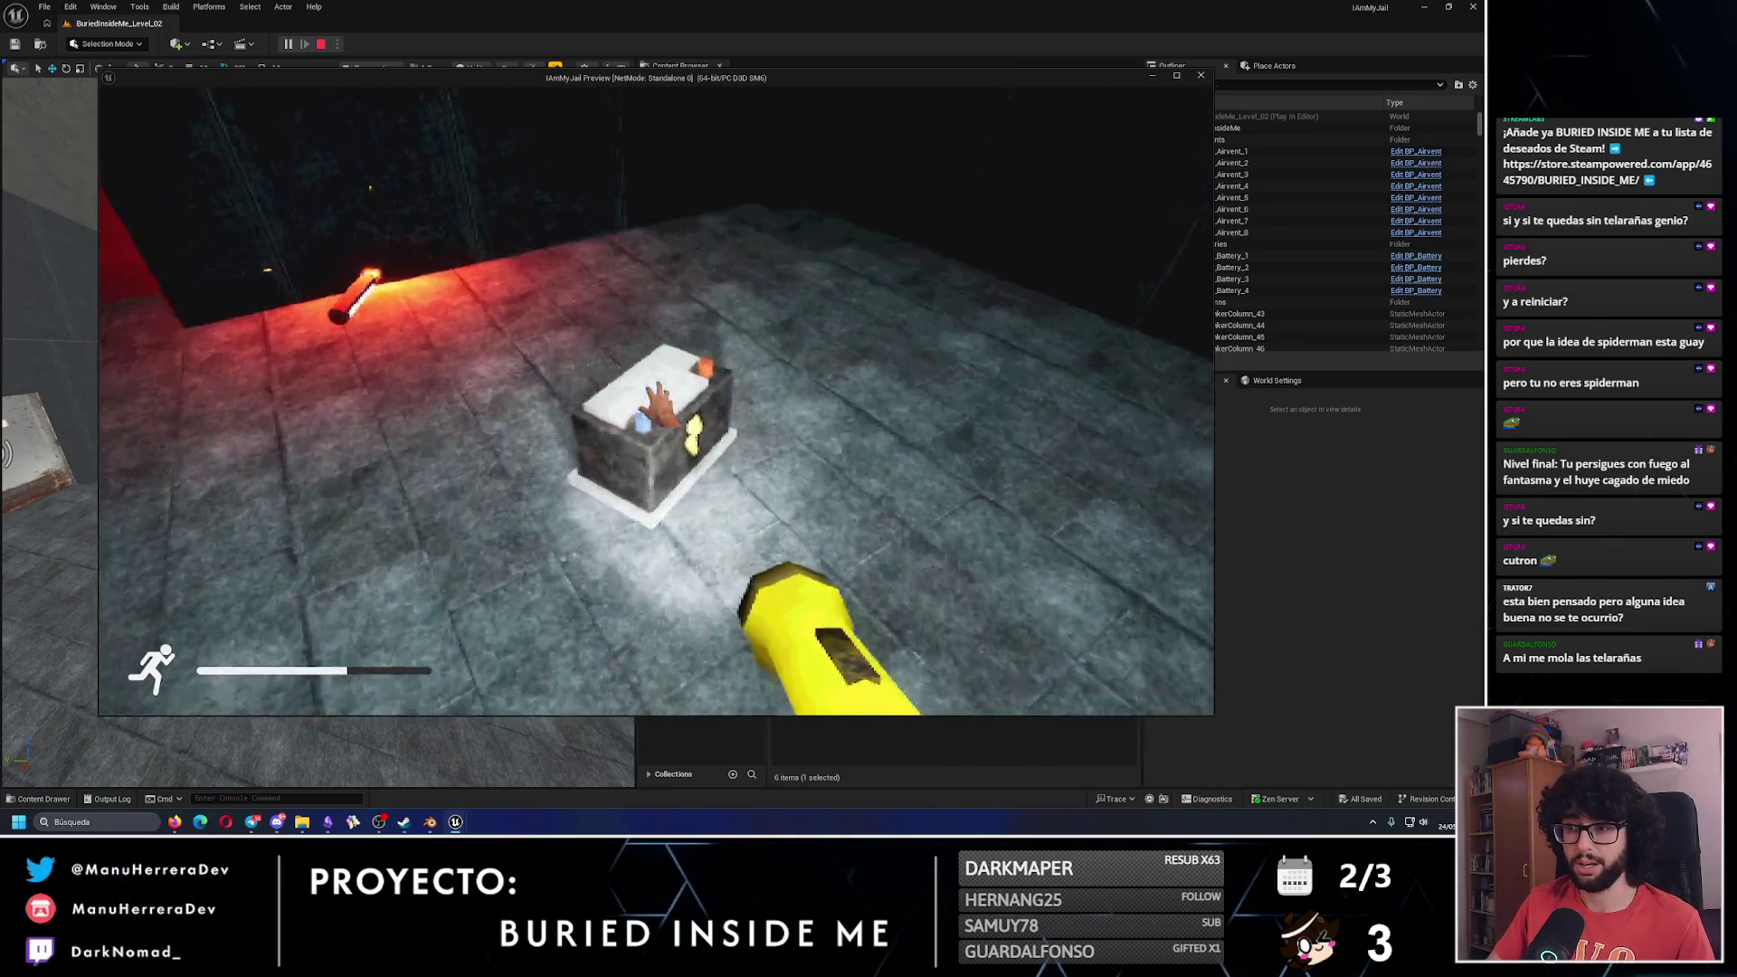
key("shift+s")
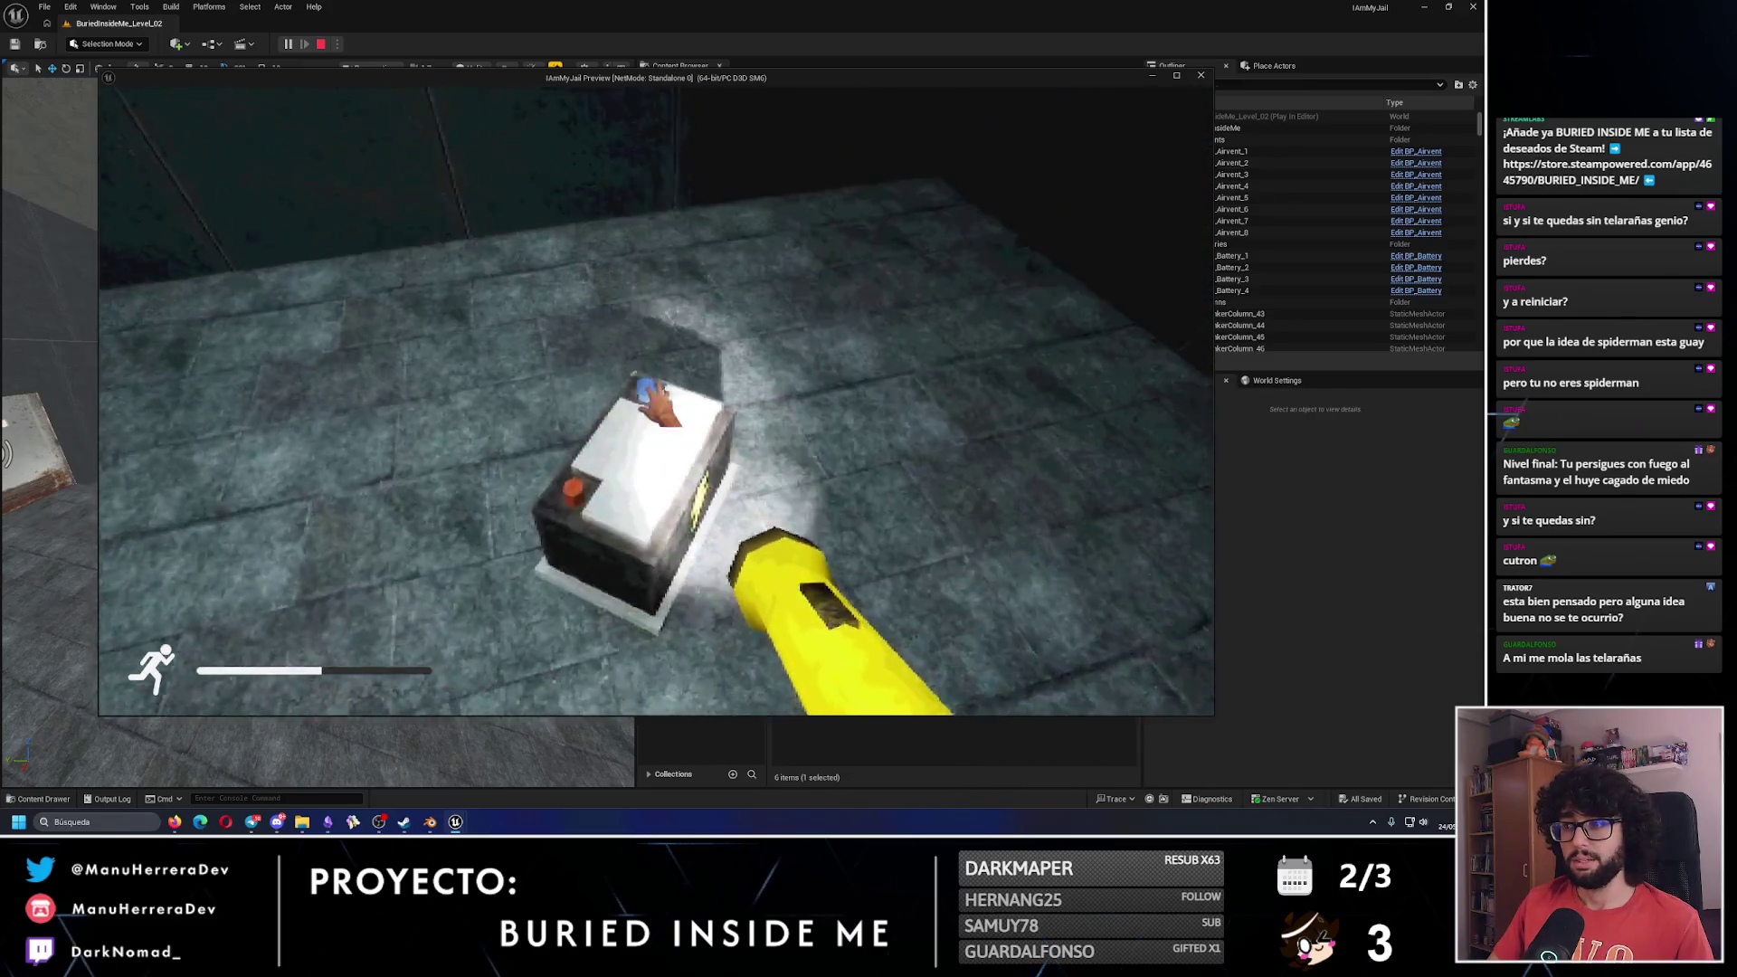
key("shift+s")
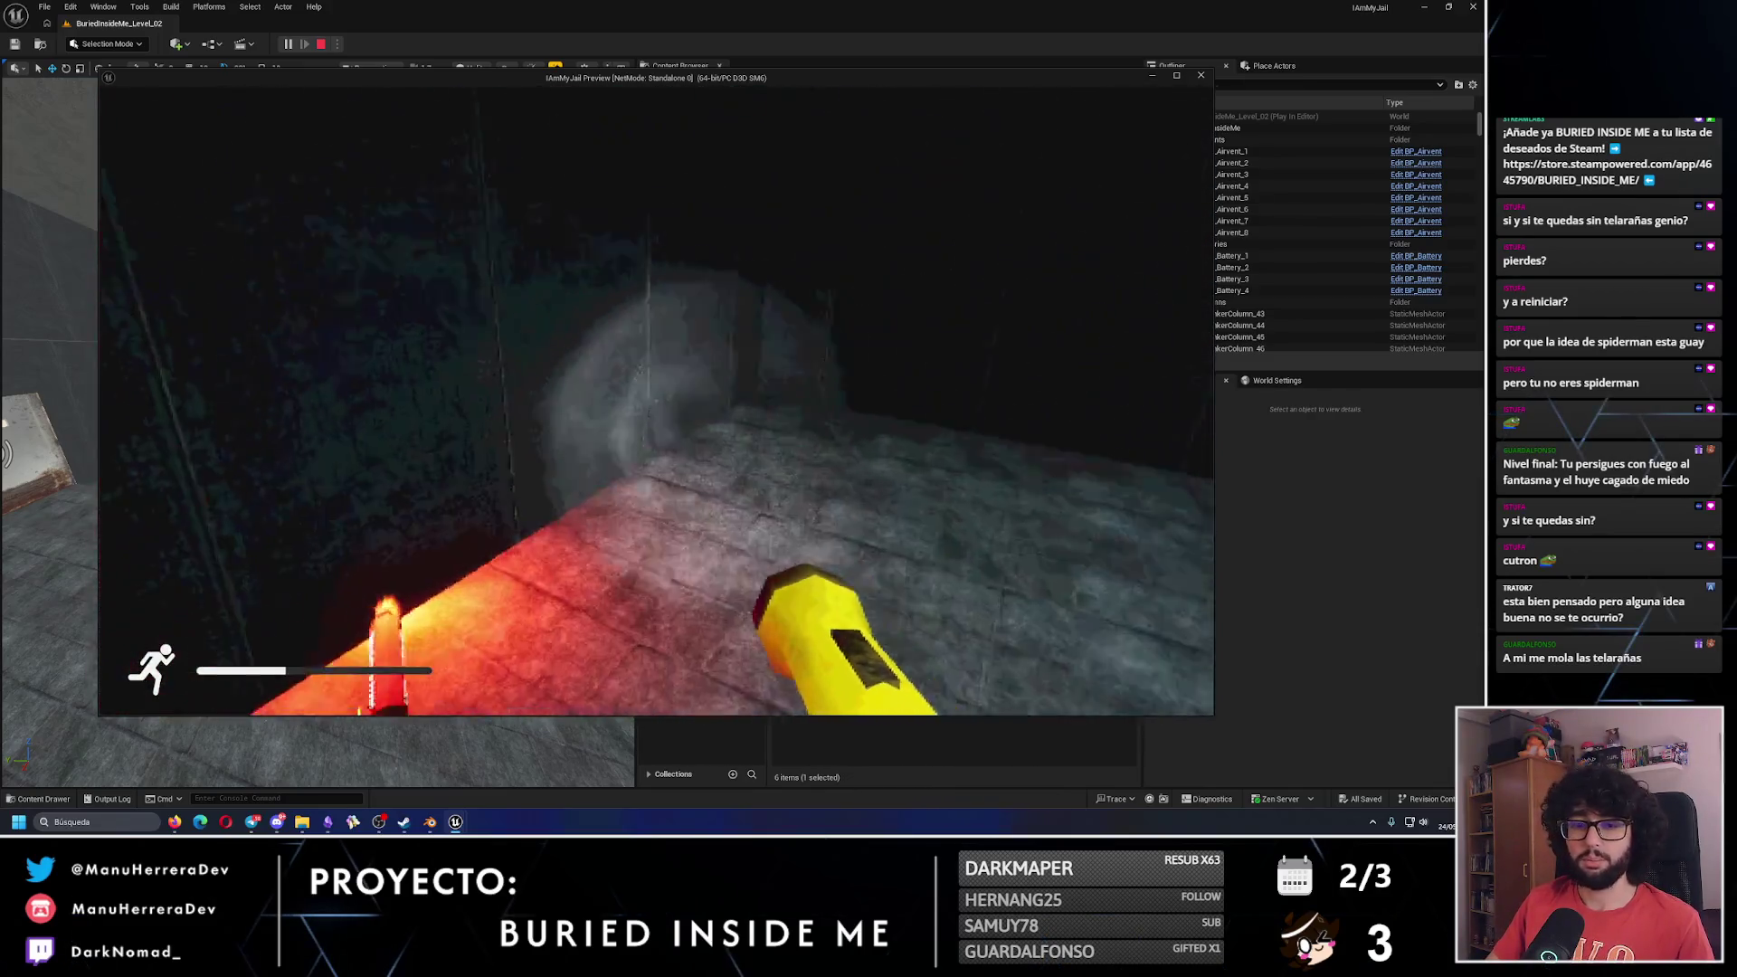
Throw a lit flare into the room, then walk up and look down at it.
key("shift+w")
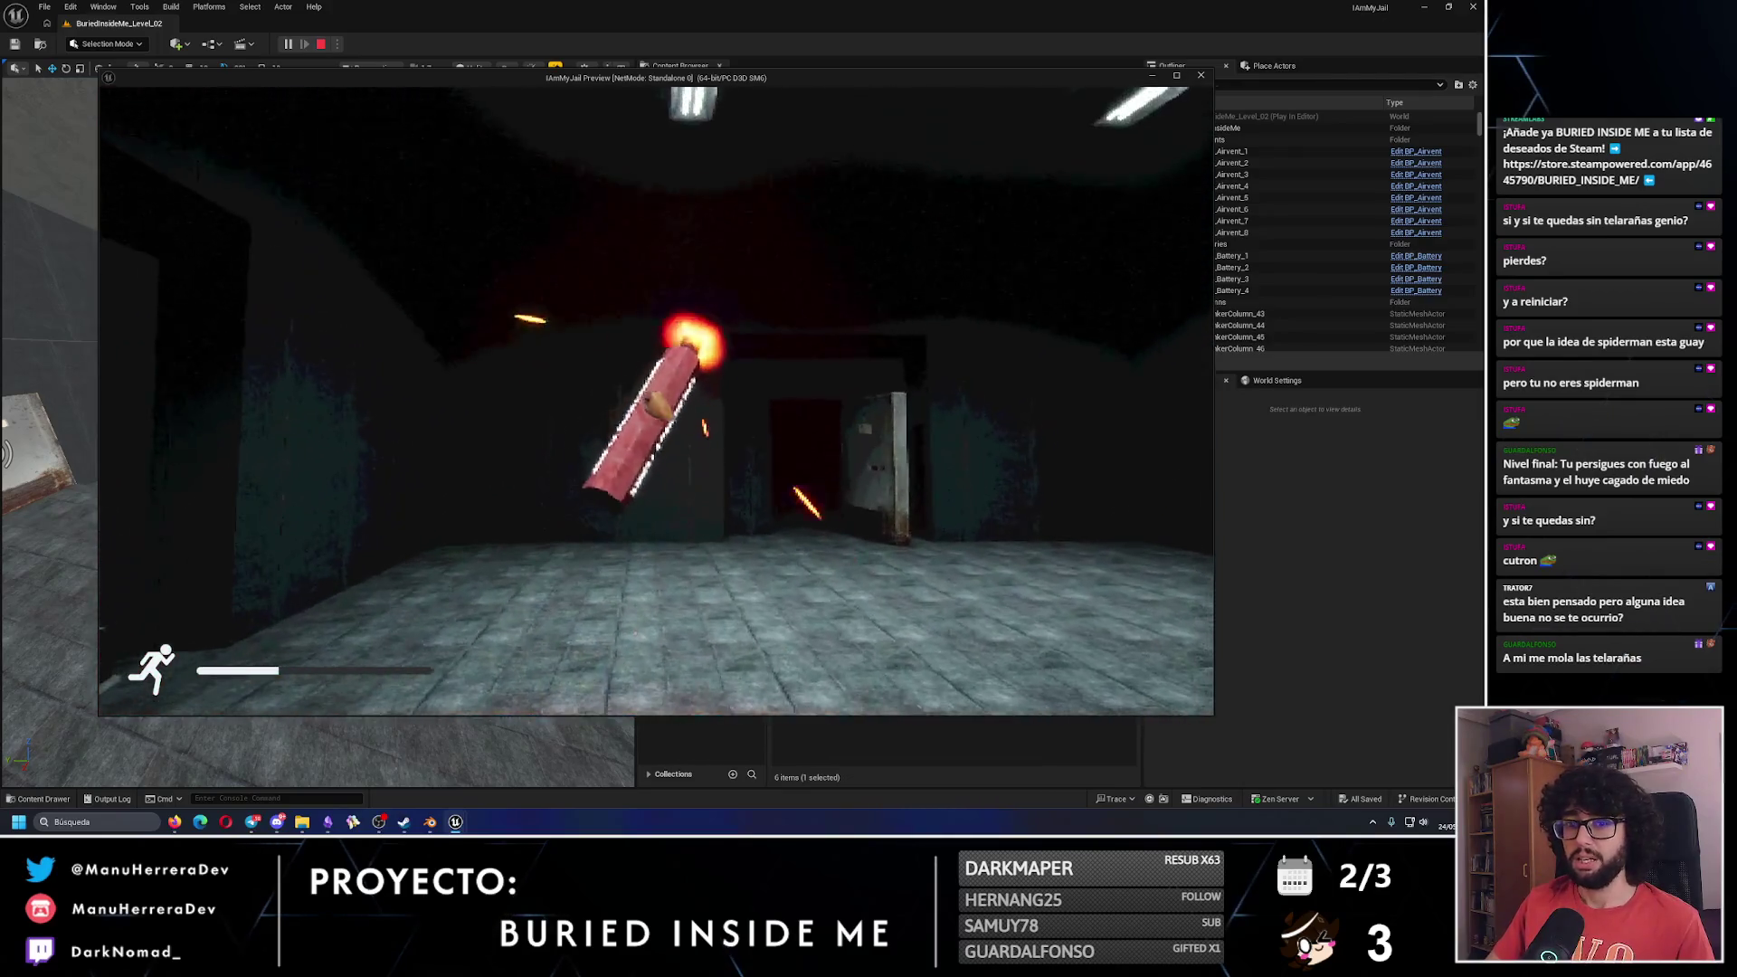
key("s")
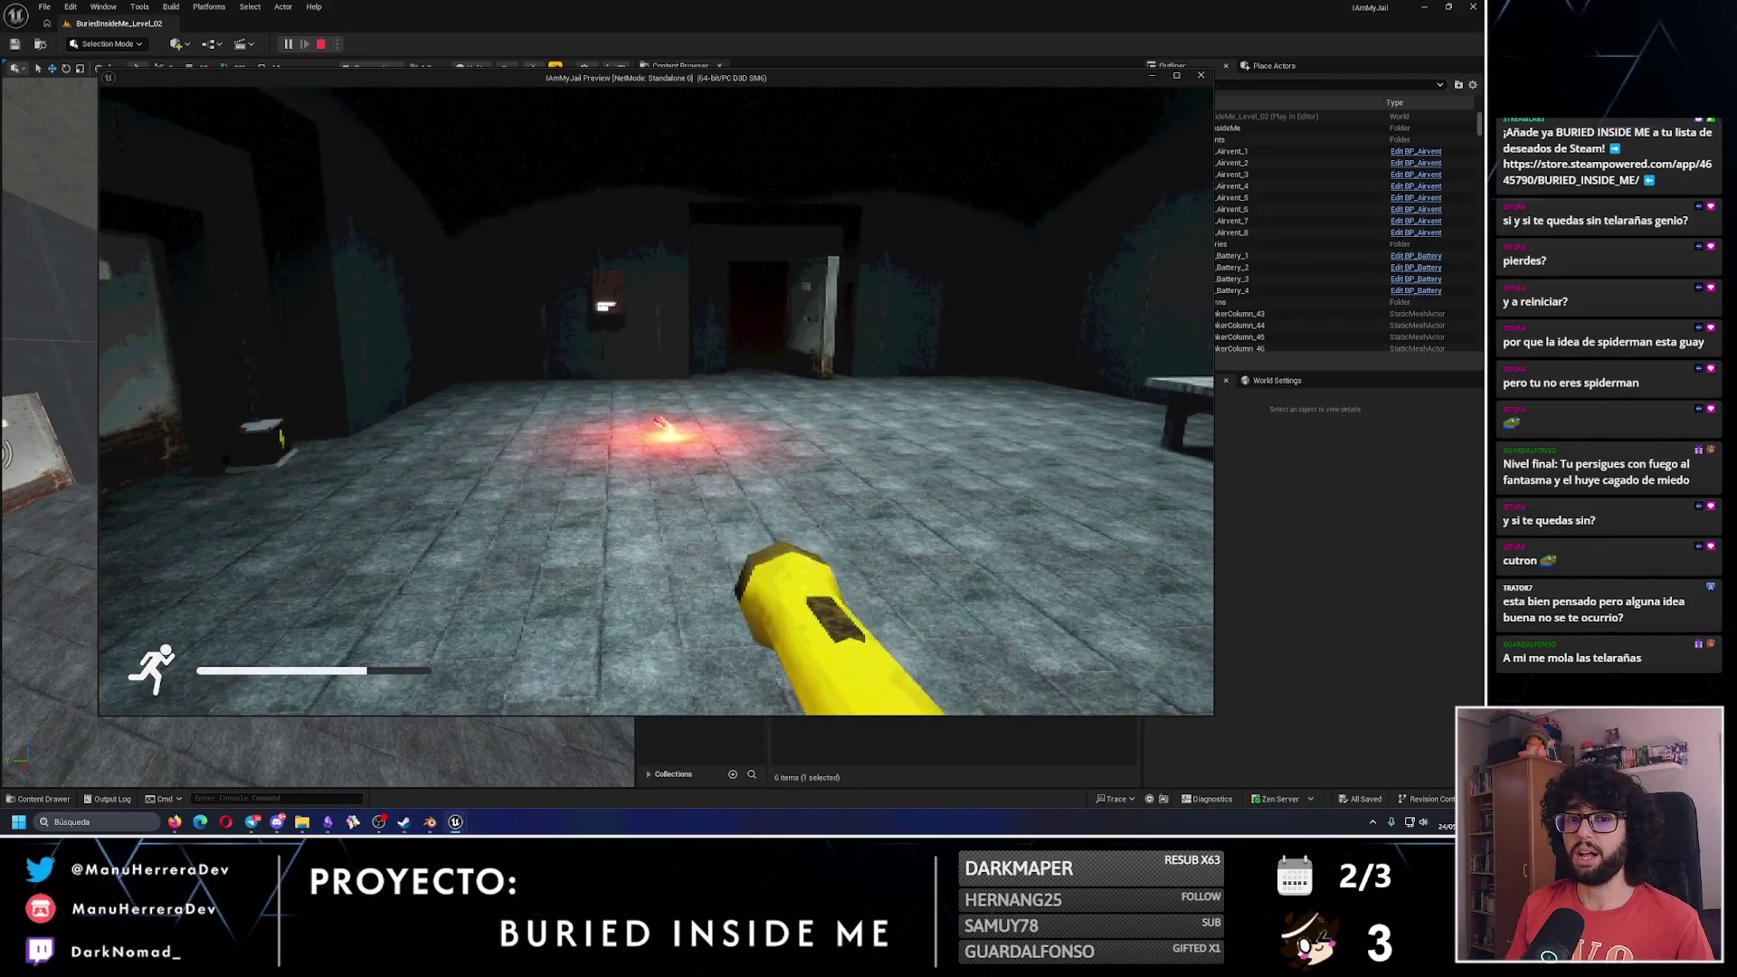
key("d")
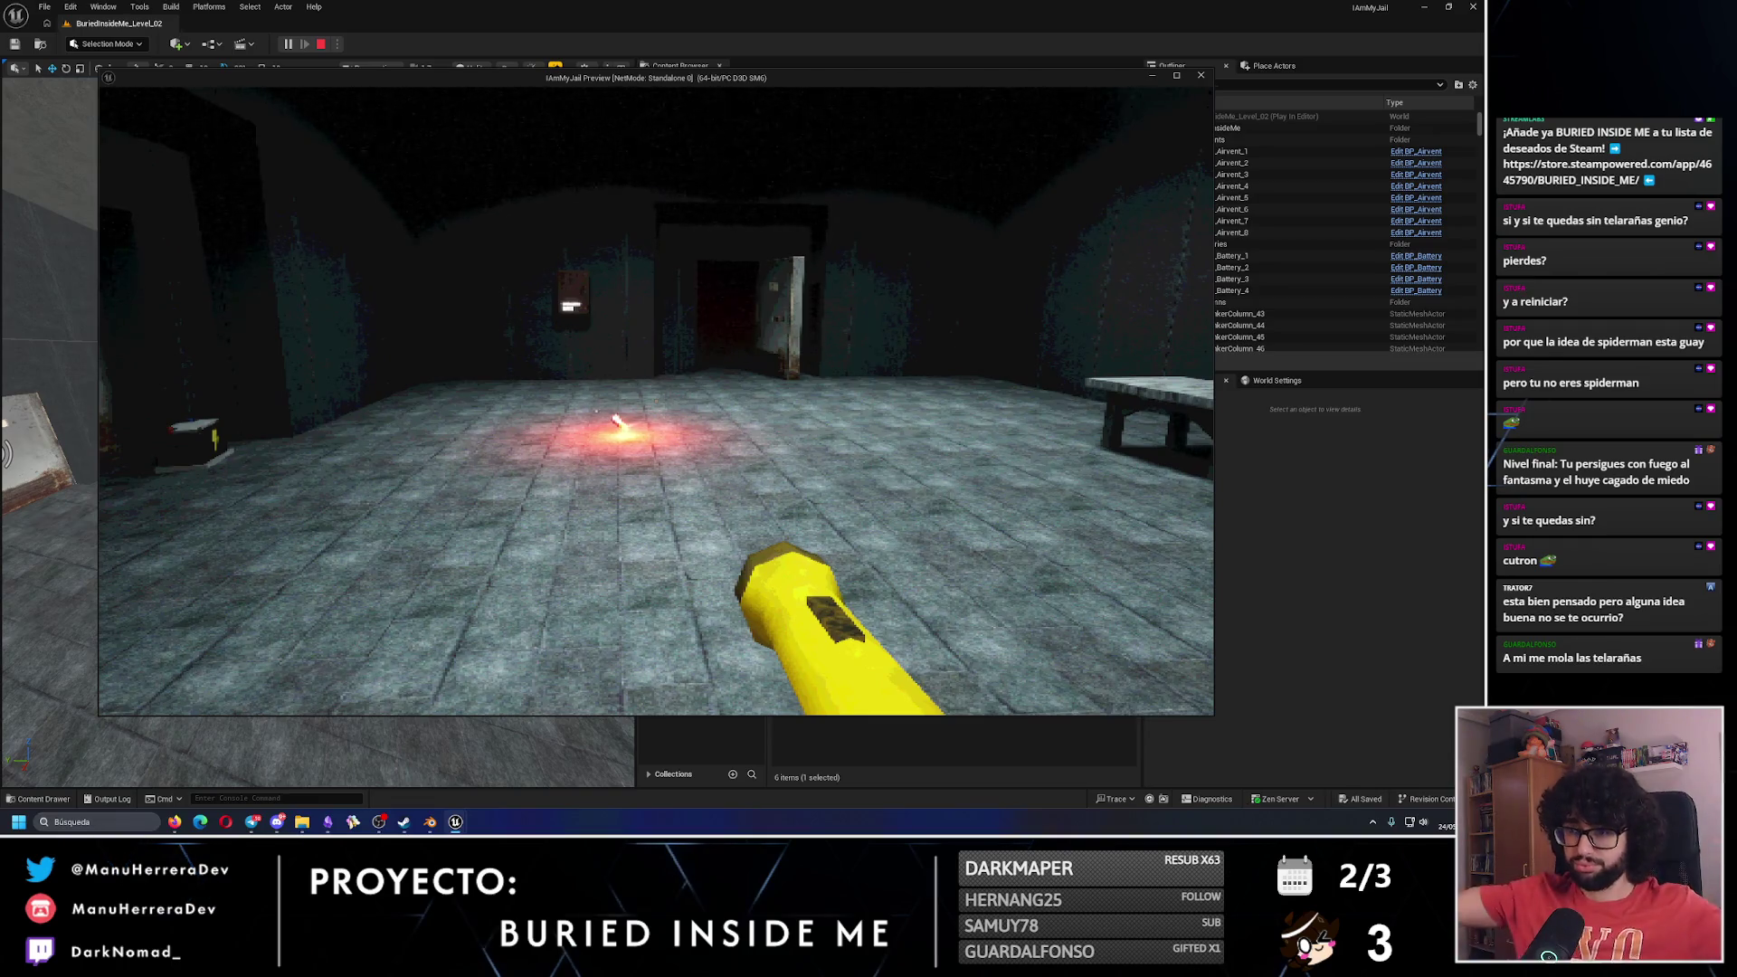
key("shift+w")
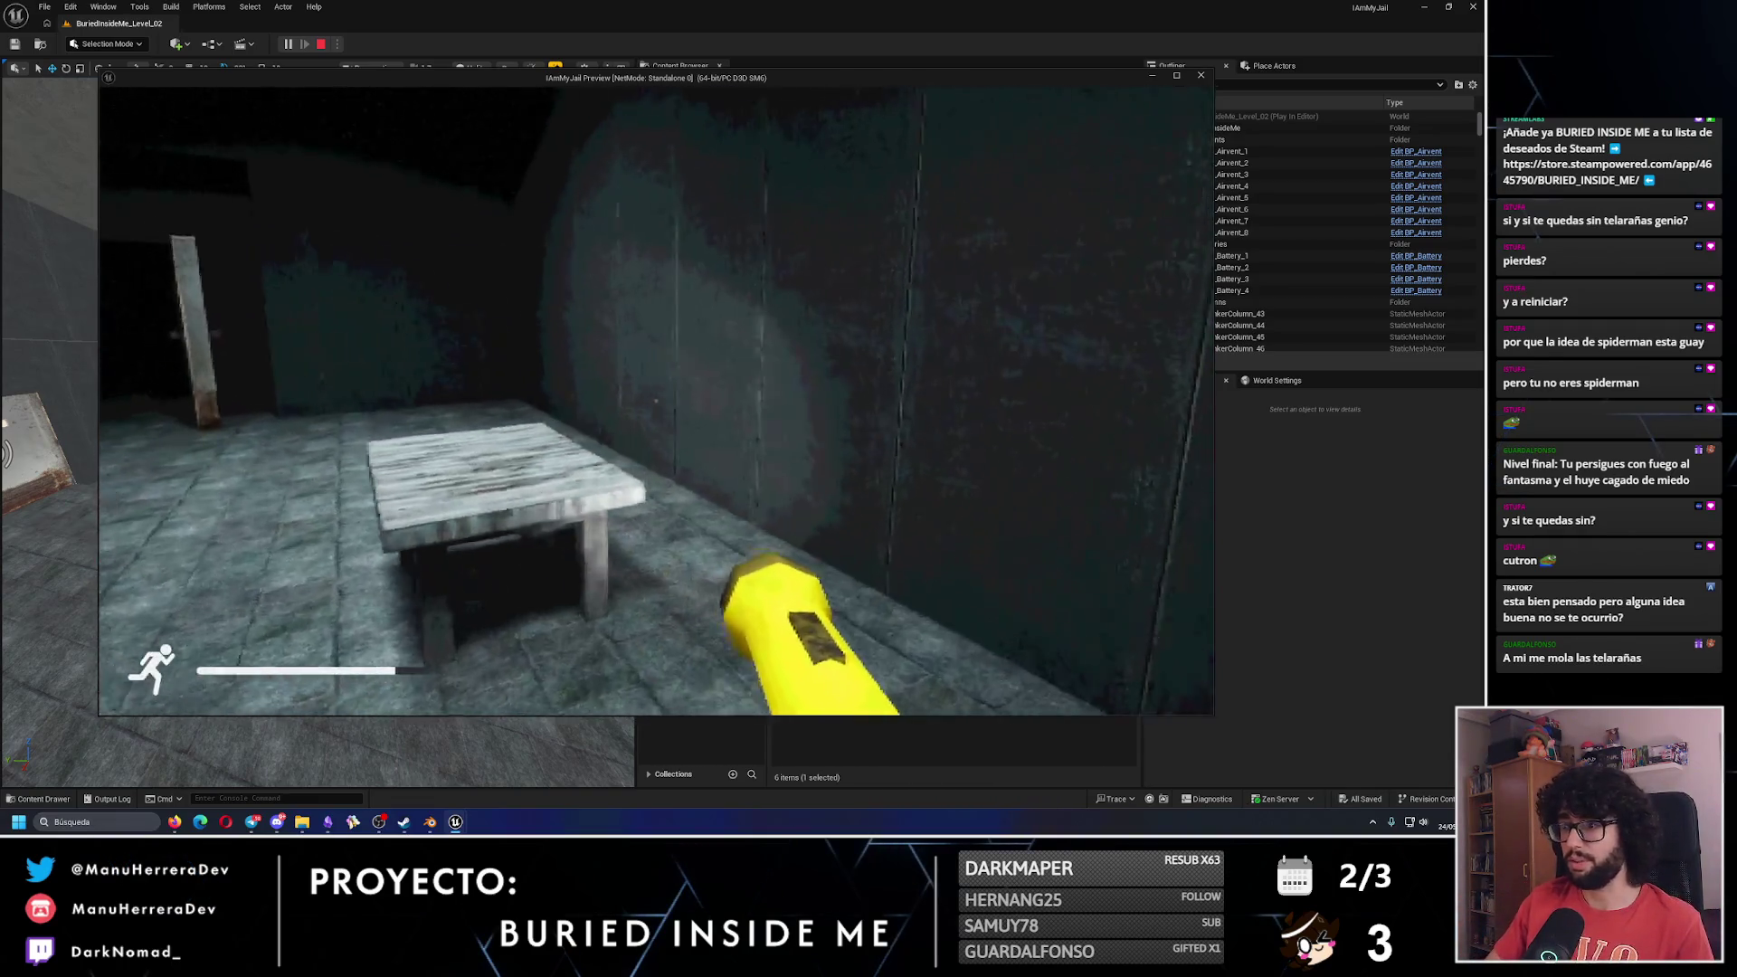
key("shift+w")
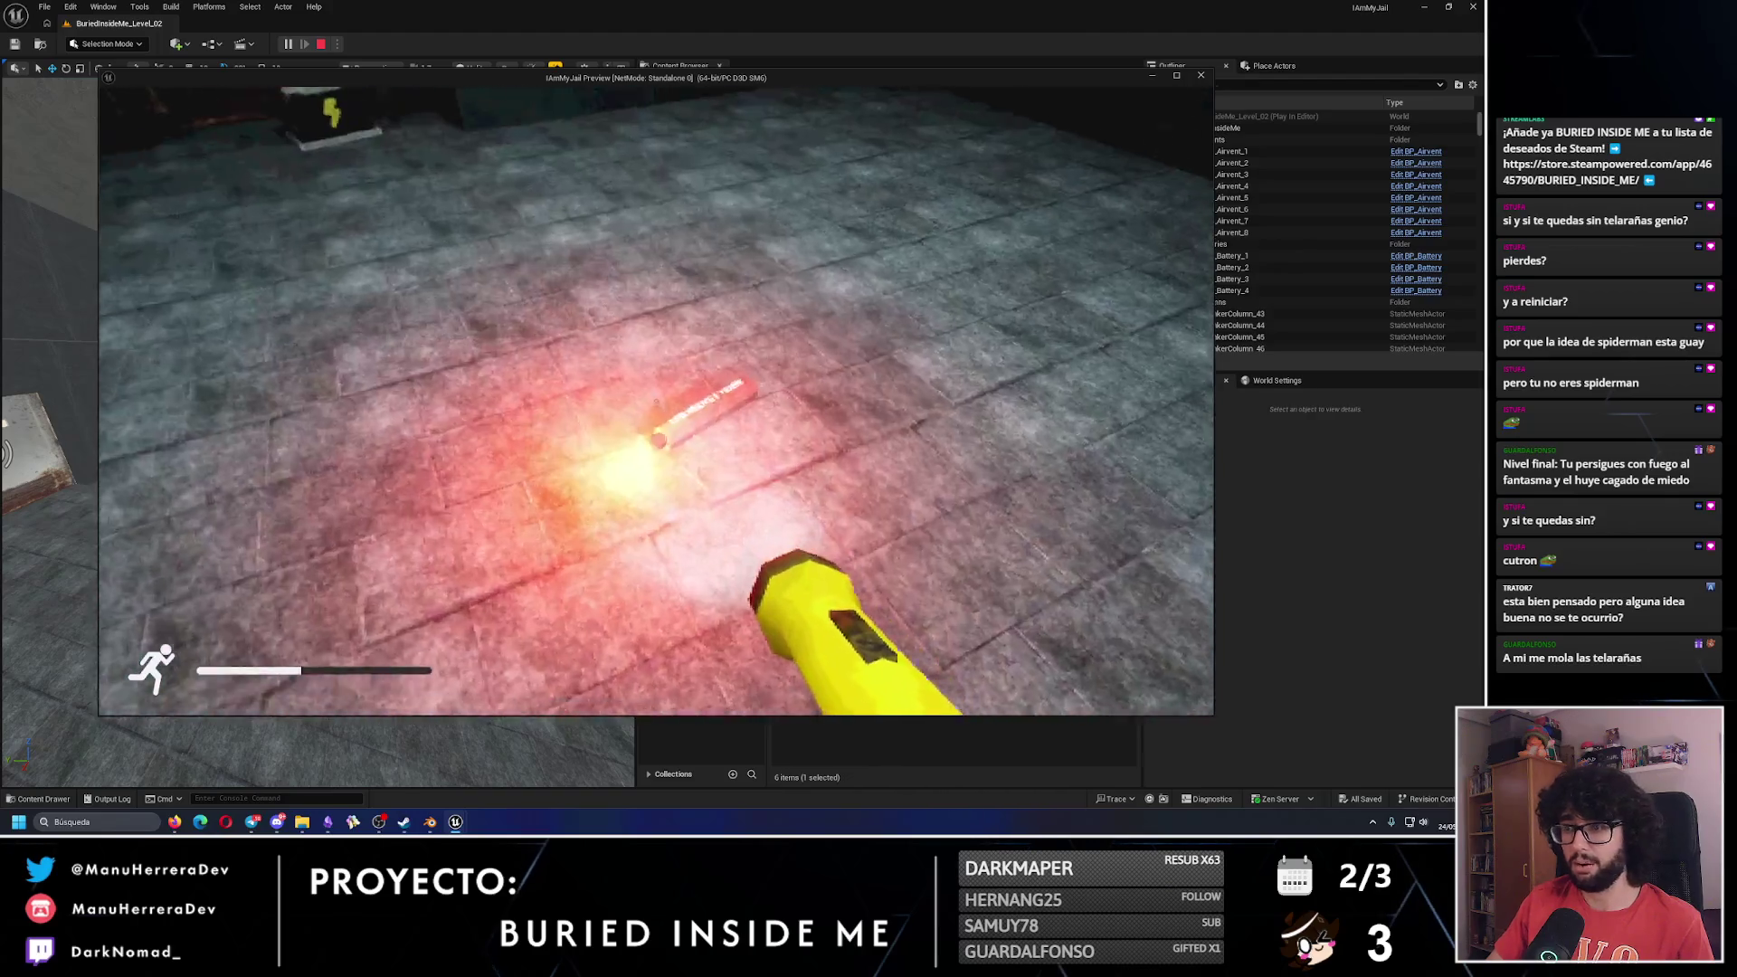
key("w")
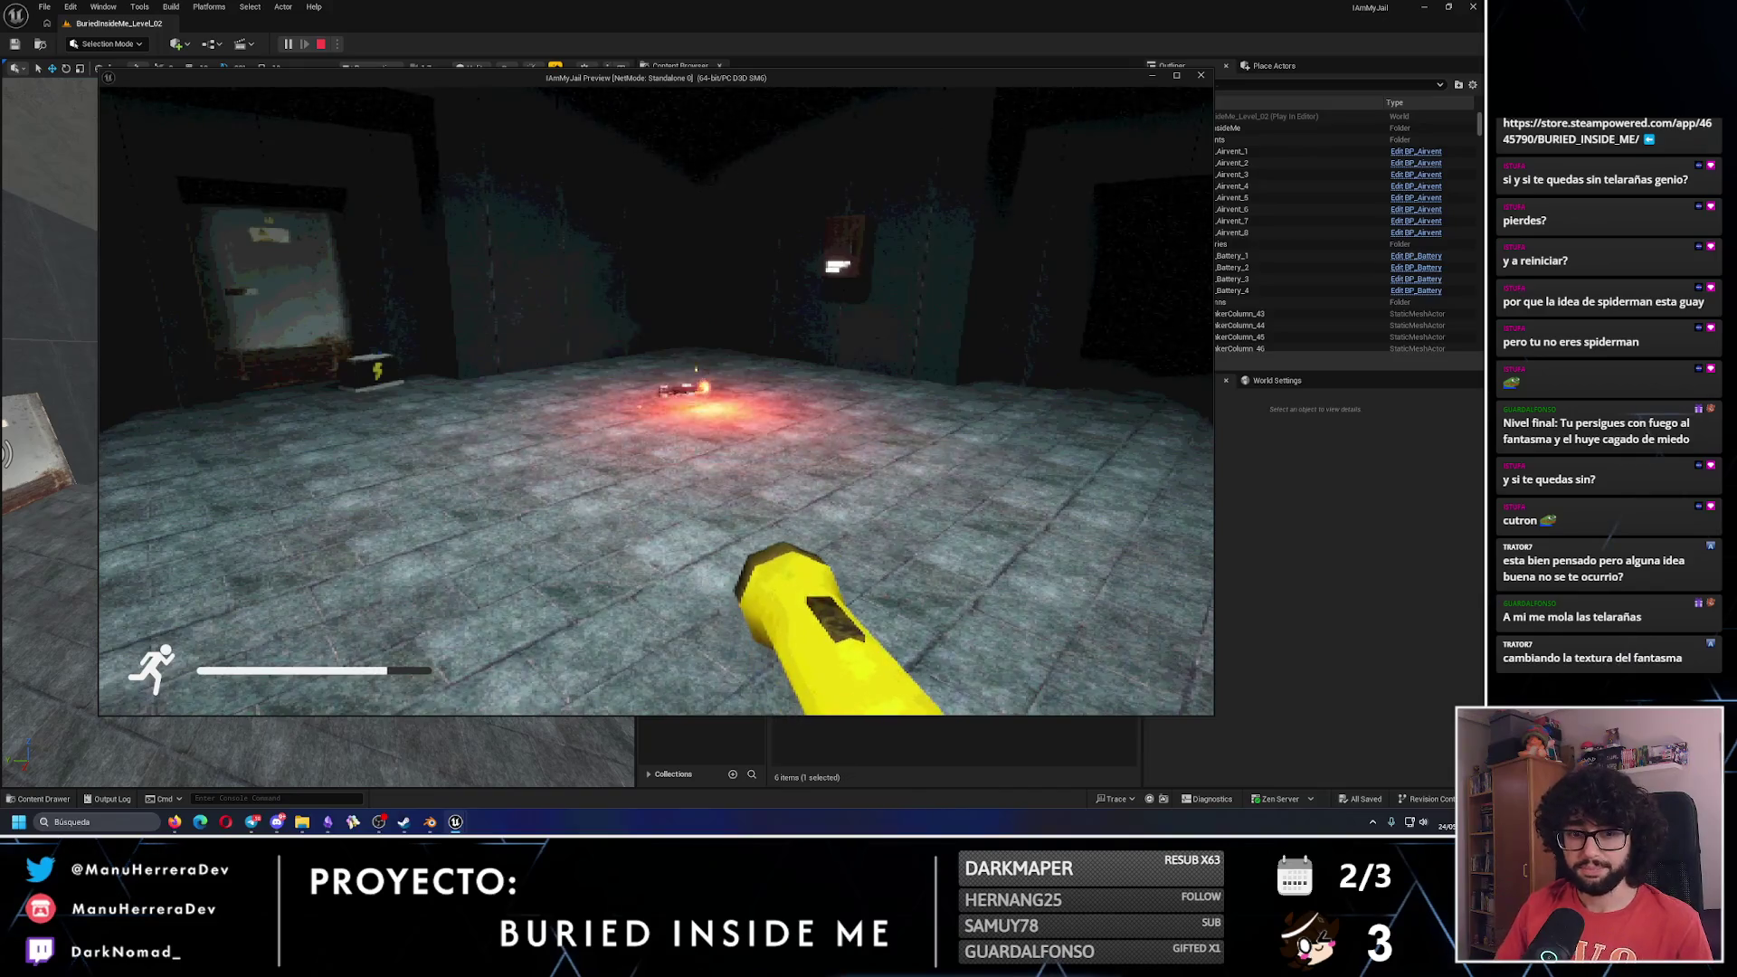
Walk past the battery box, down the dark corridor to the white figure, then stop play.
key("w")
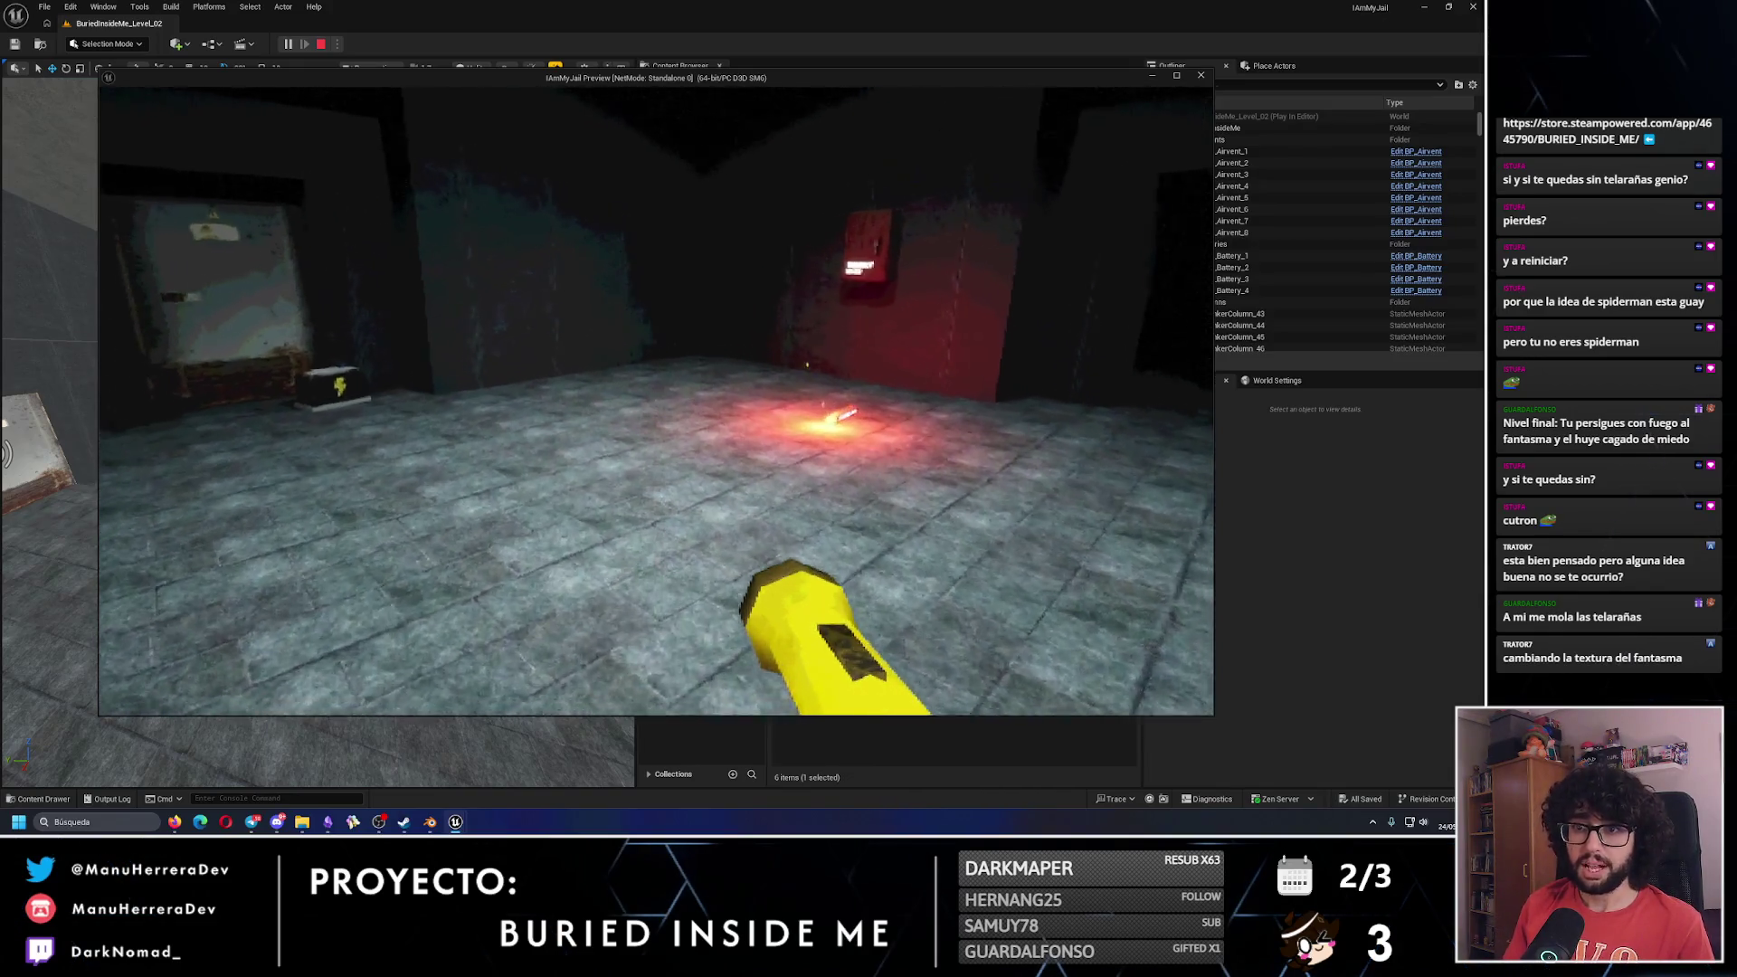
key("w")
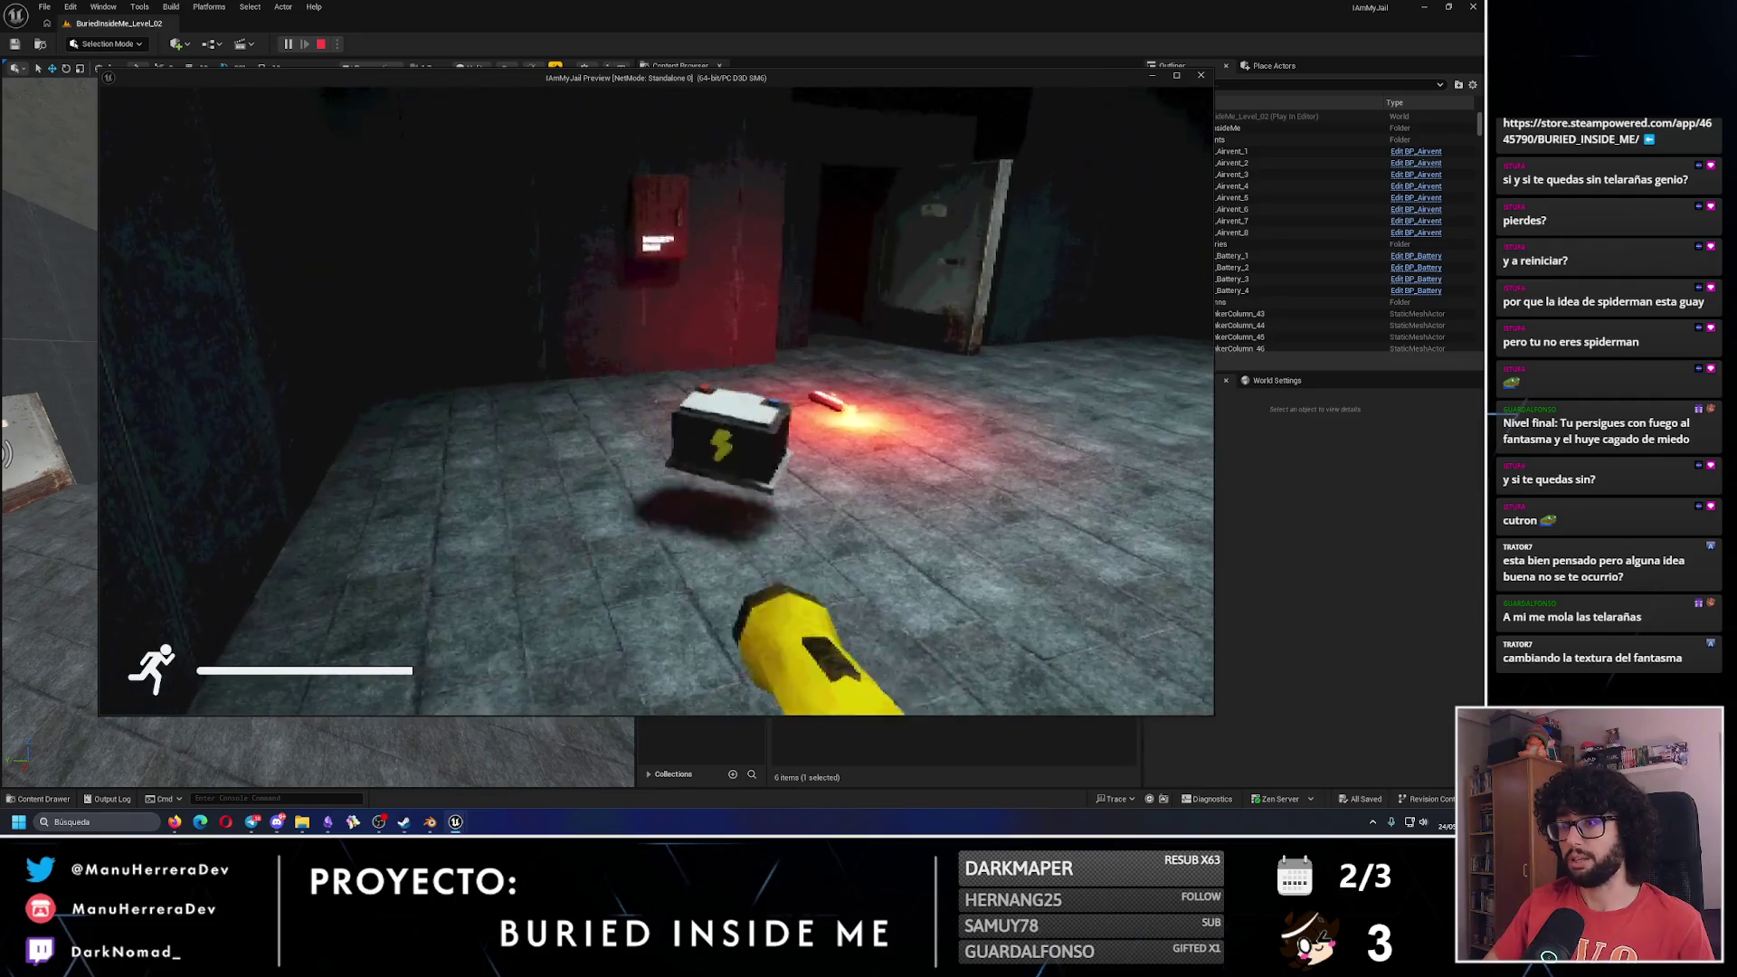
key("shift+w")
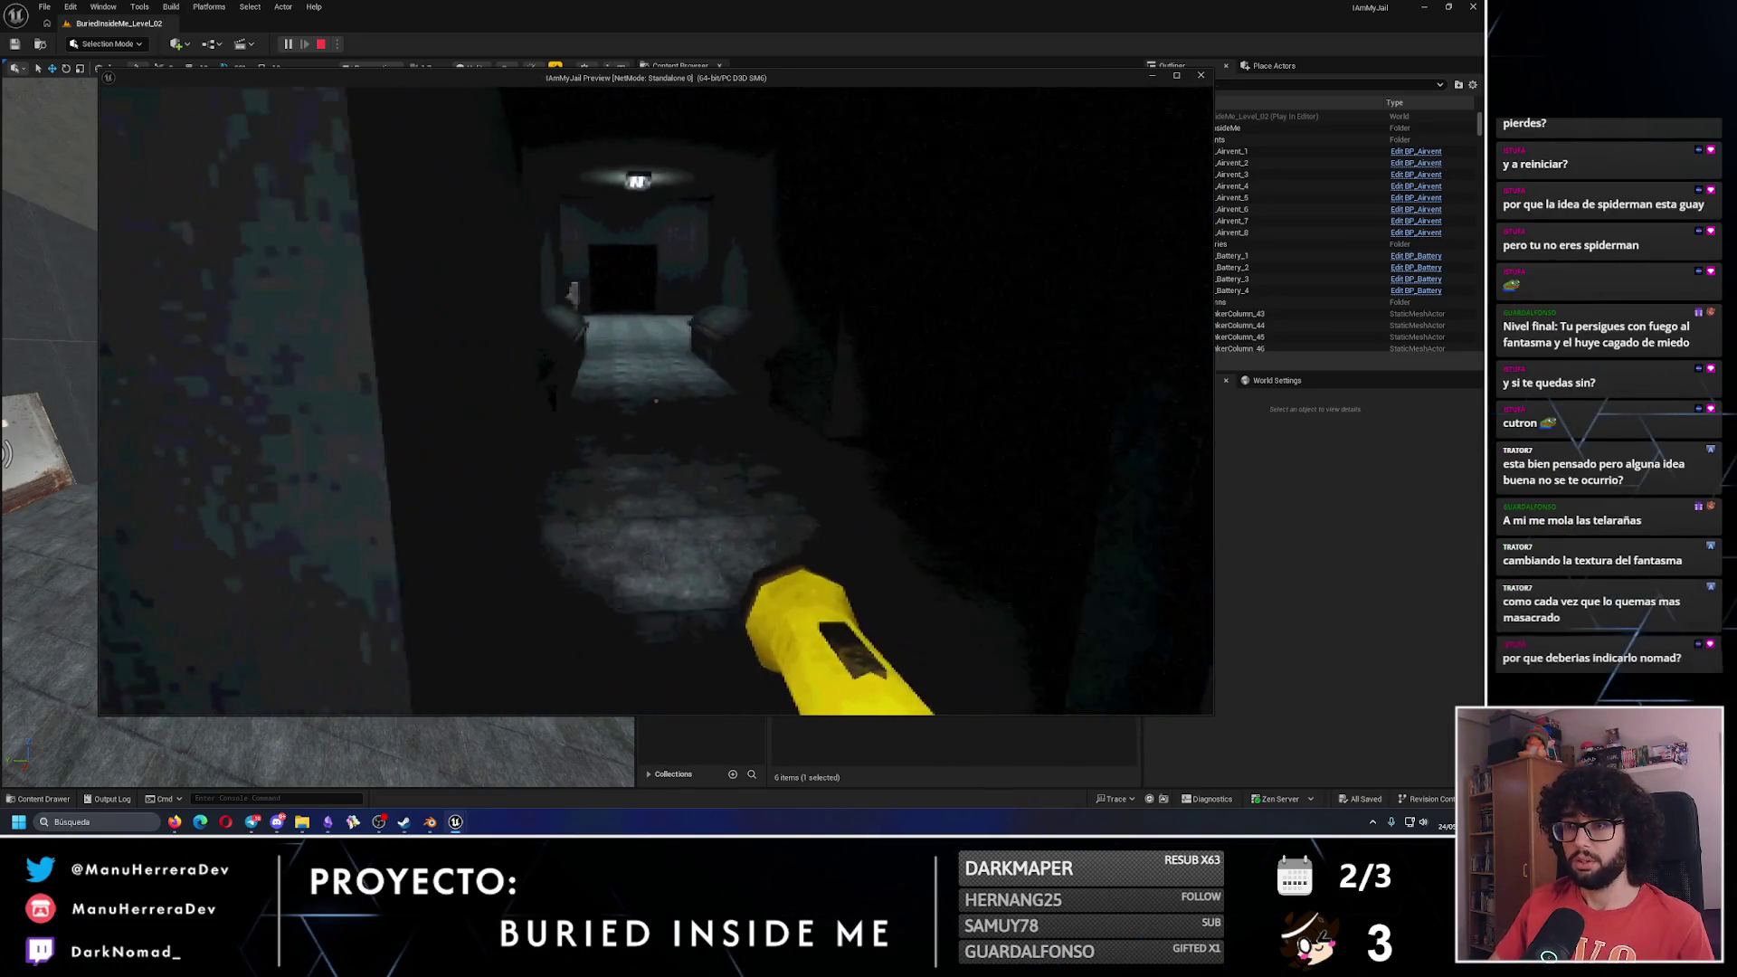
key("shift+w")
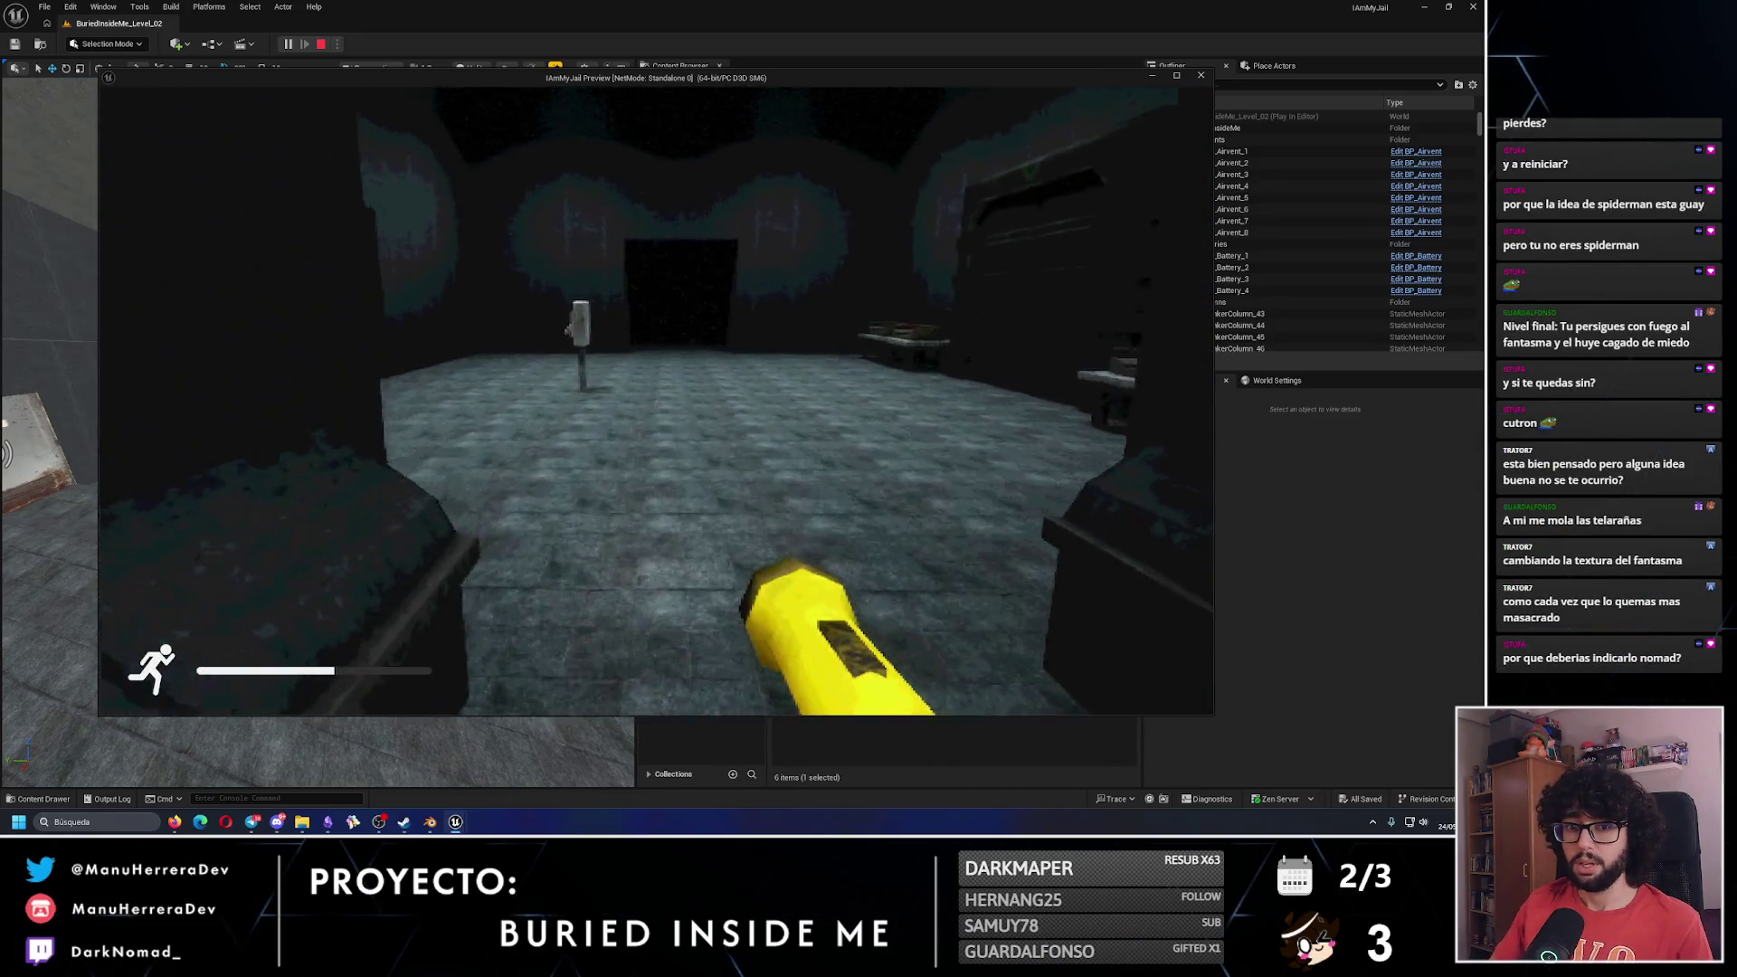
key("w")
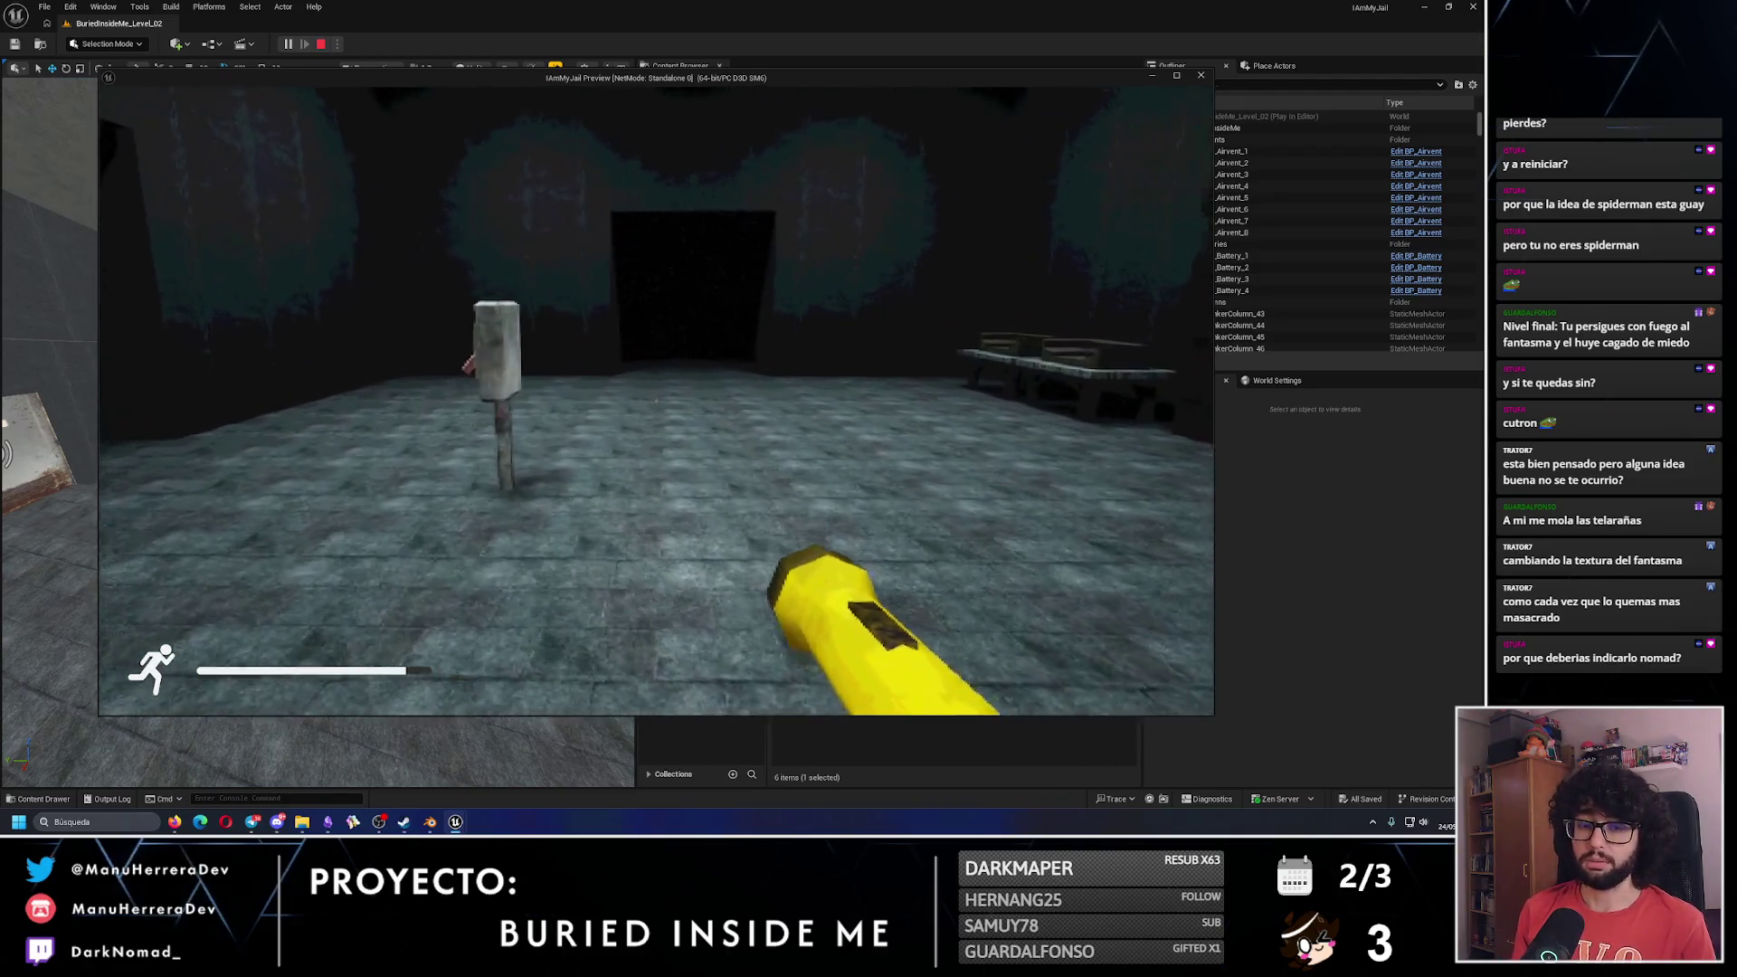
key("w")
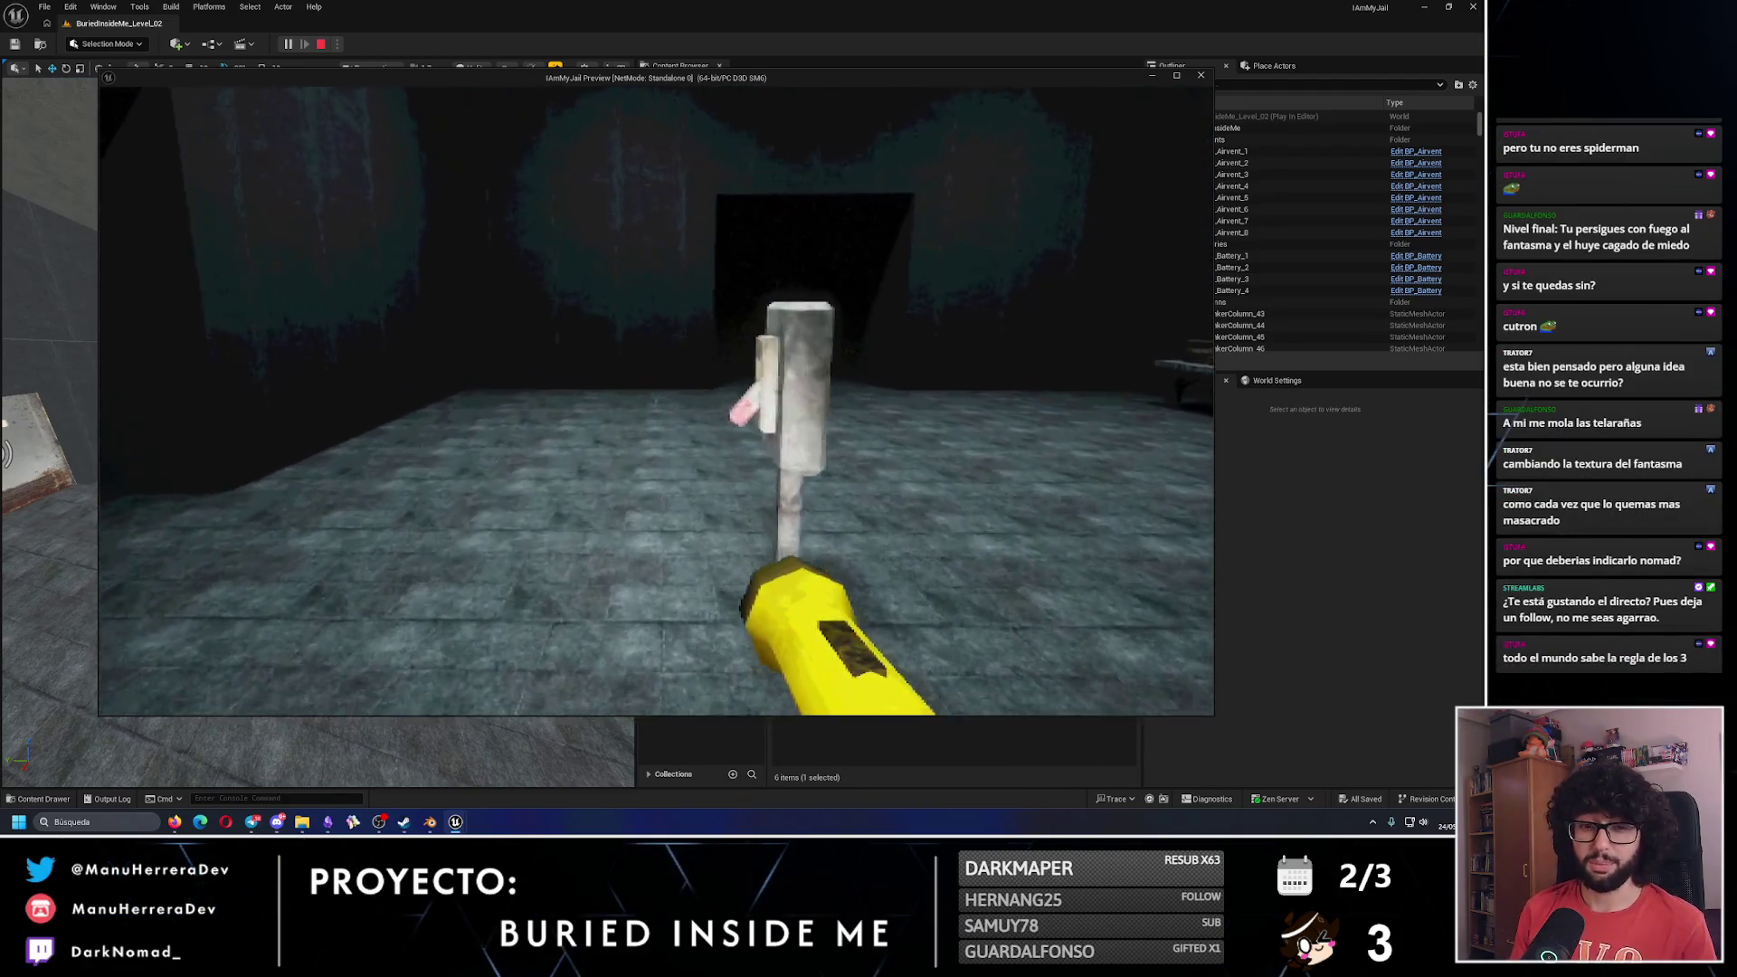
key("Escape")
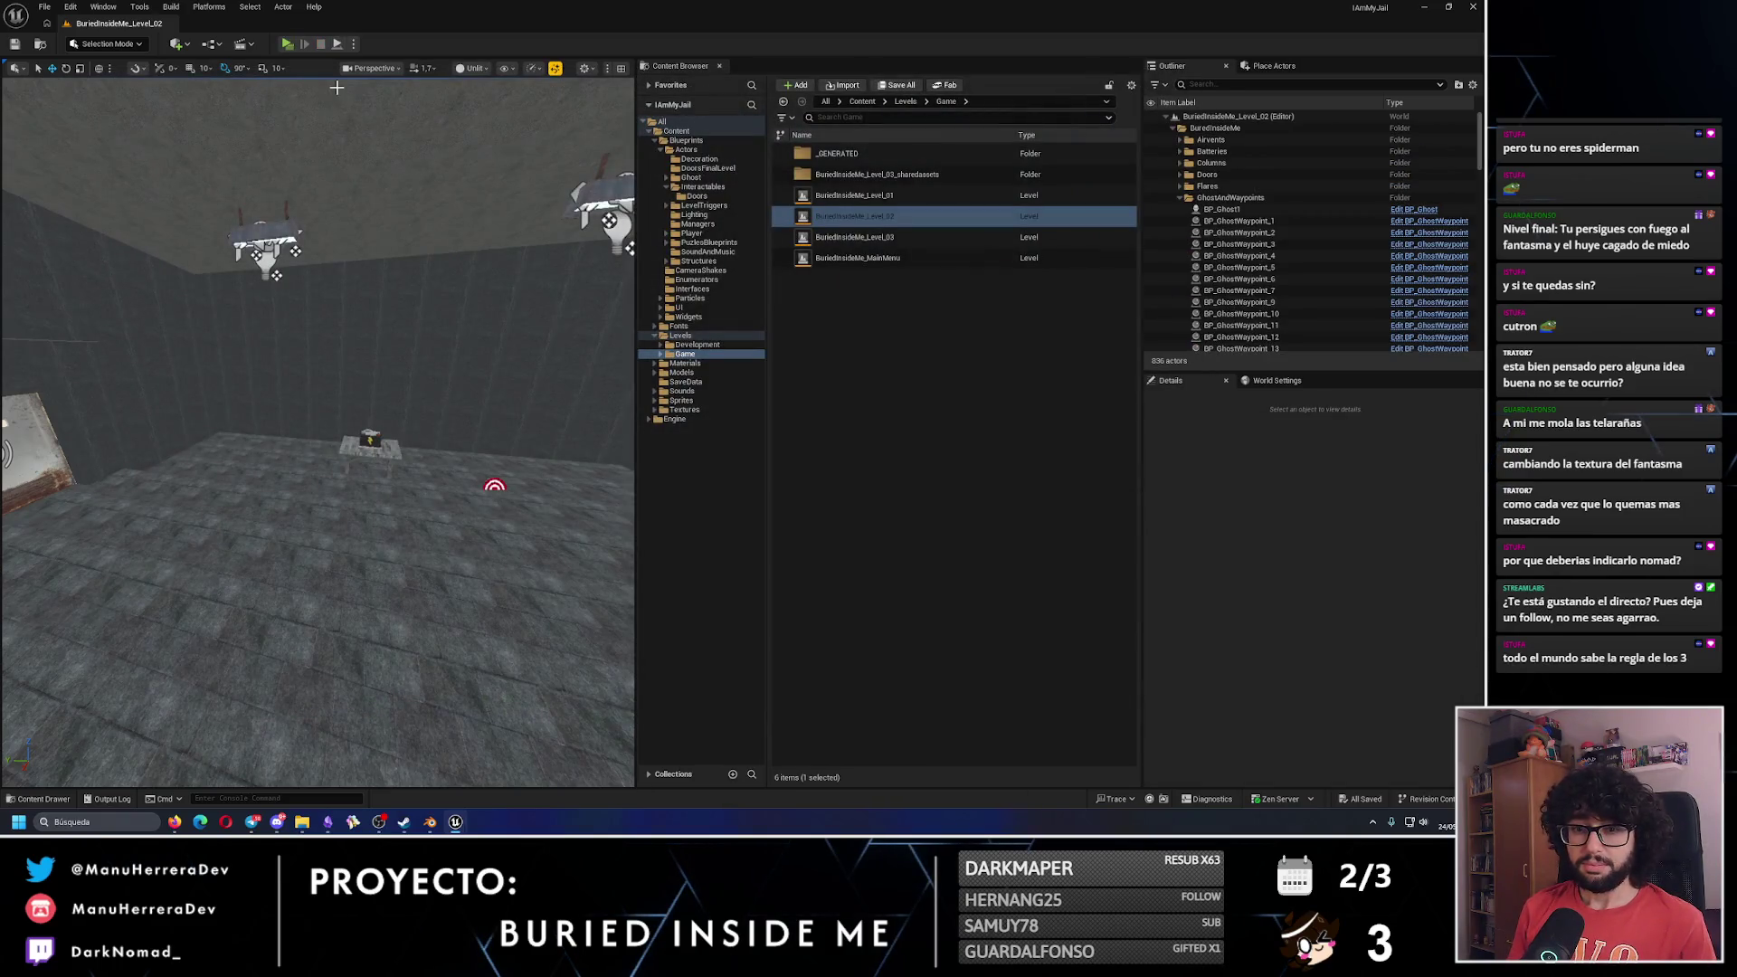
left_click_drag(135, 280, 135, 452)
double_click(882, 238)
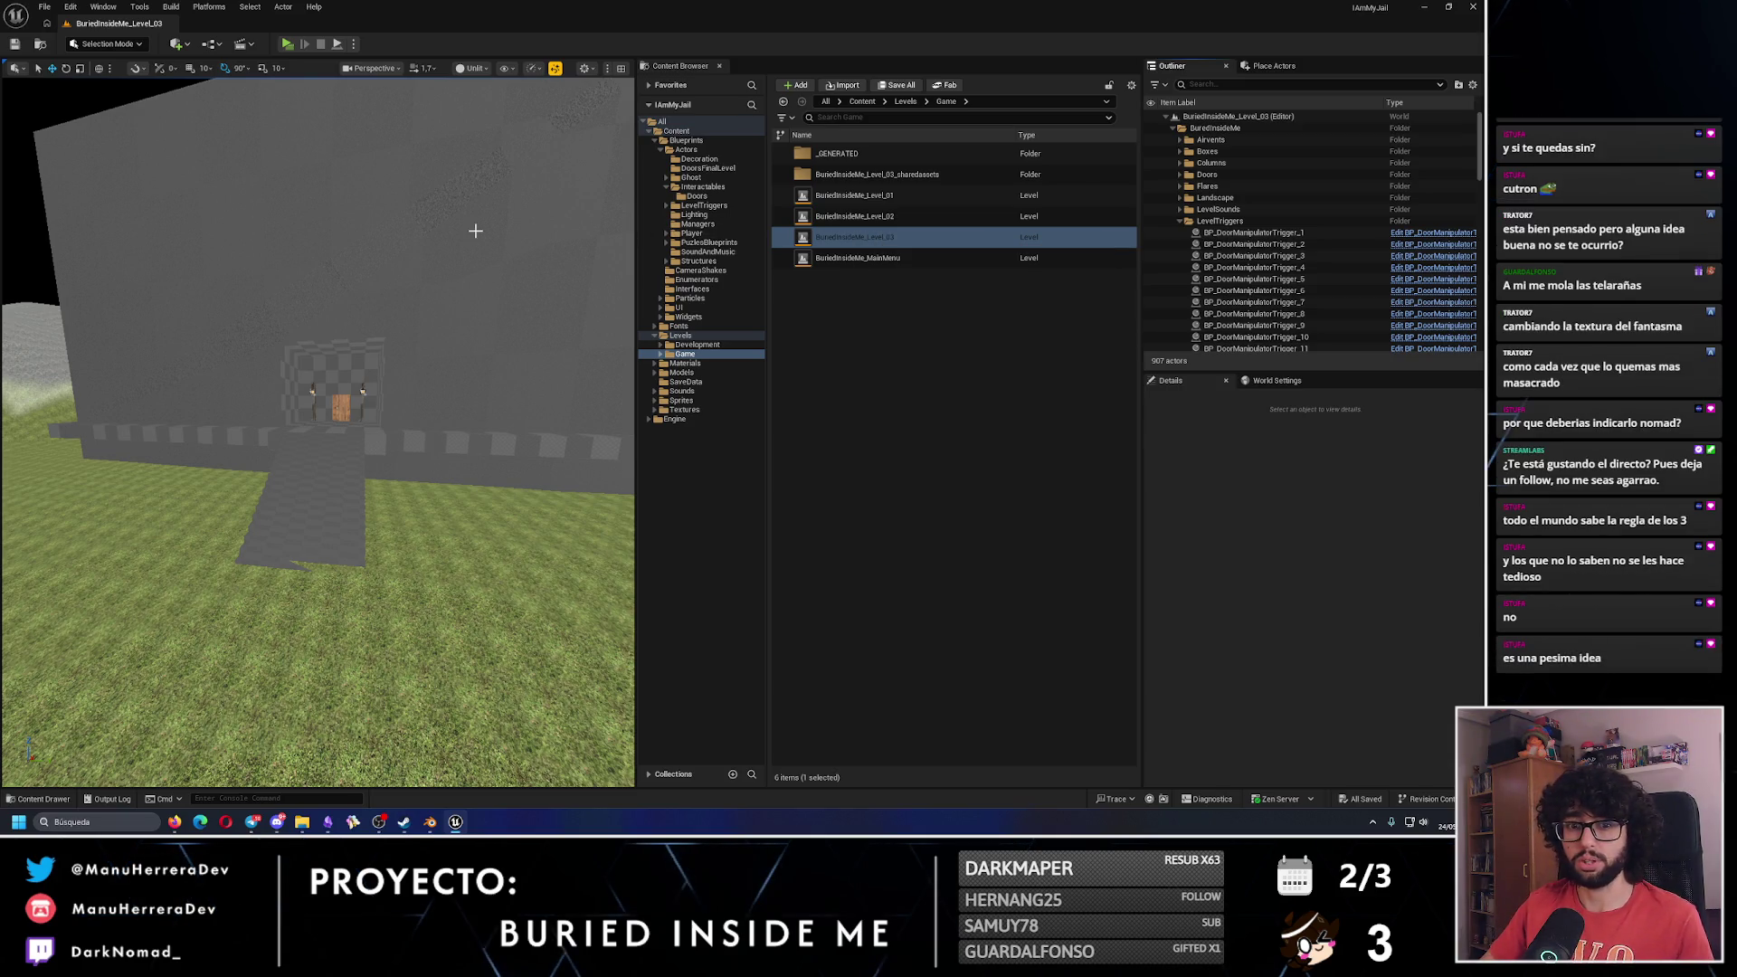
left_click_drag(473, 229, 86, 379)
key("alt+4")
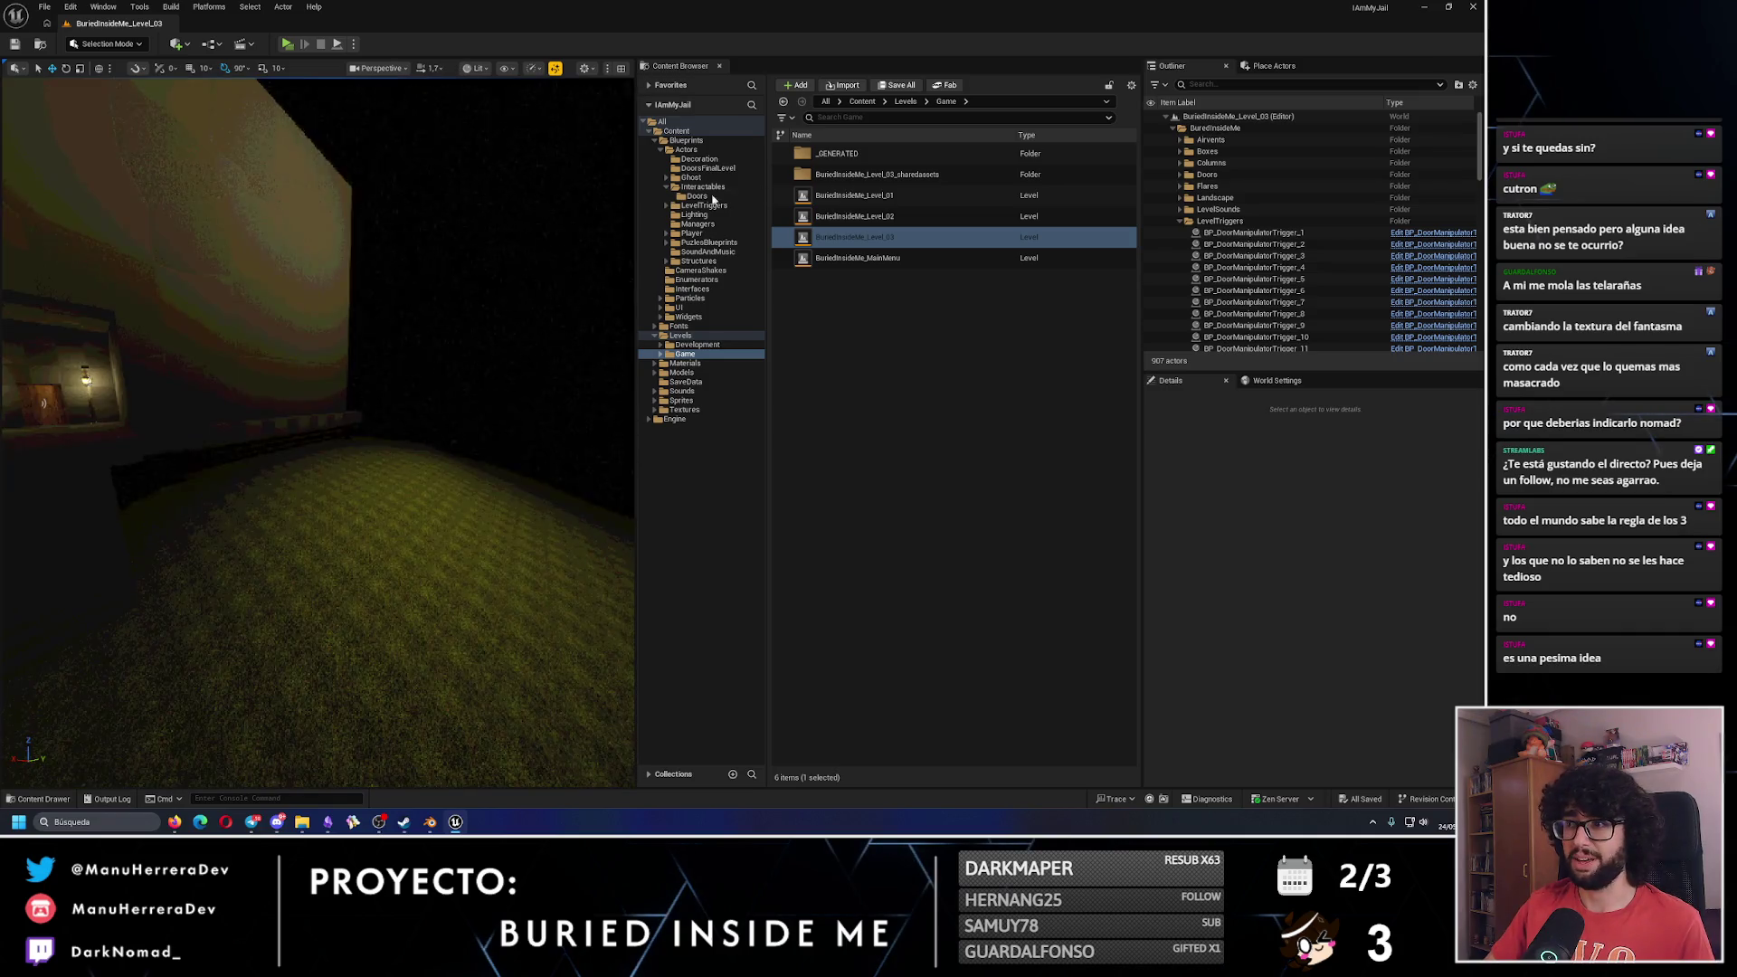
left_click(855, 216)
double_click(856, 216)
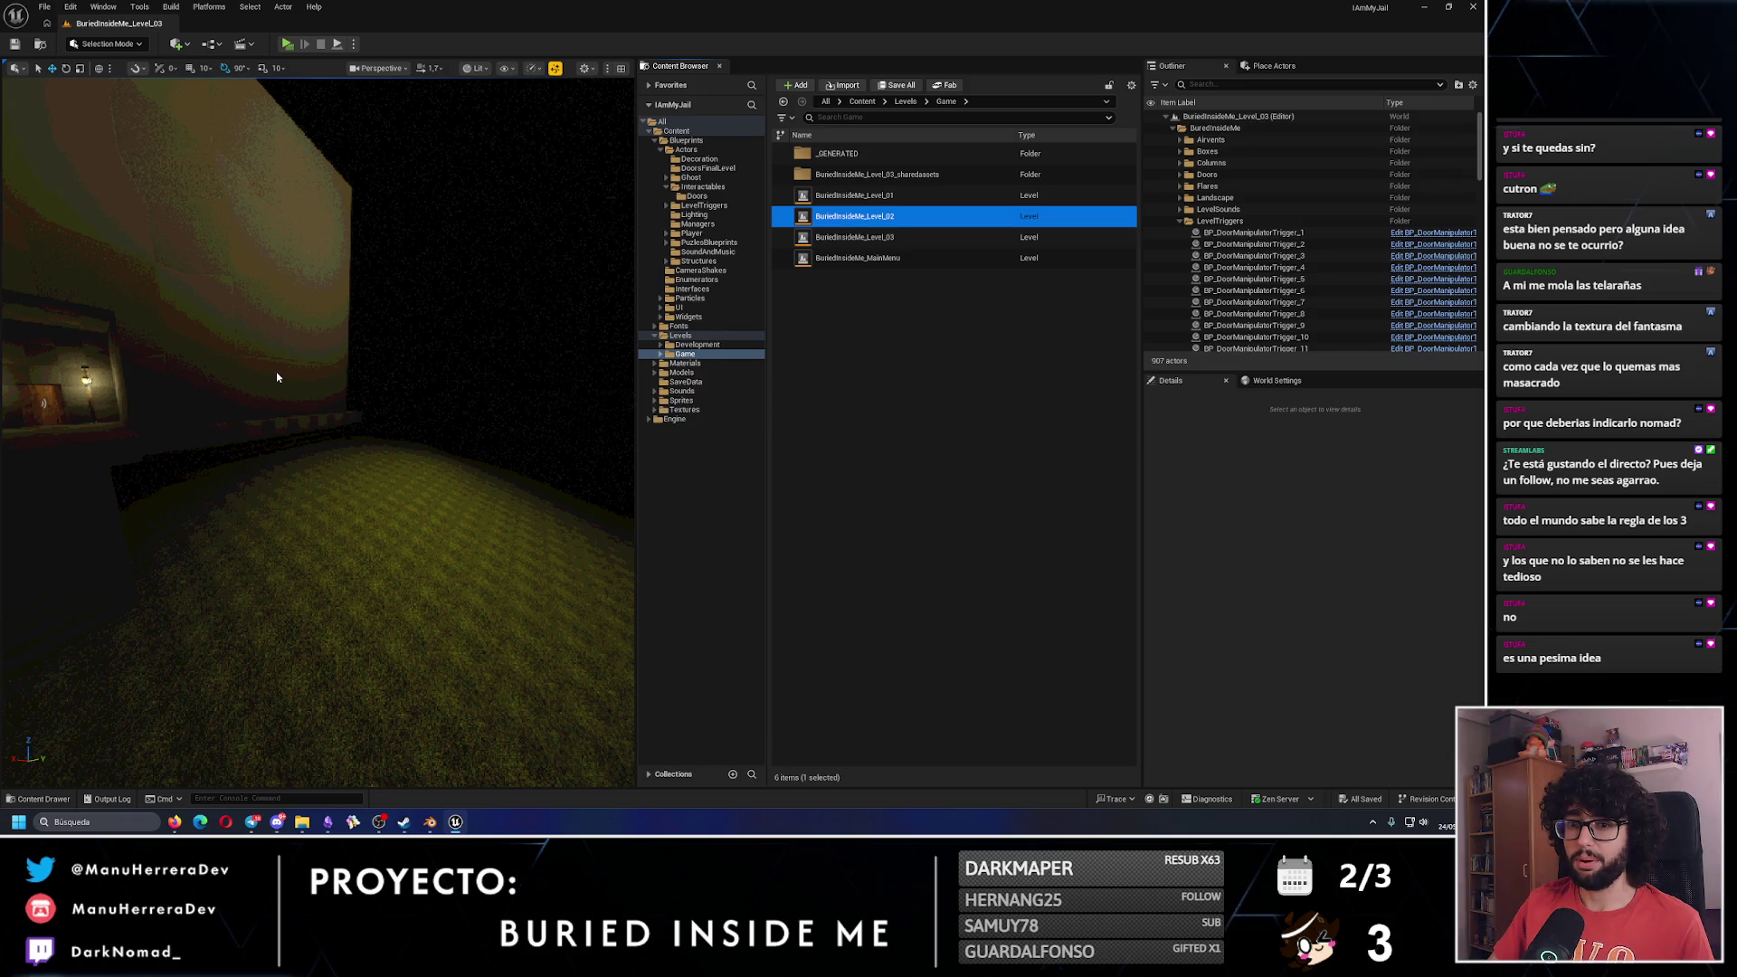
key("alt+3")
scroll(294, 431, "up", 10)
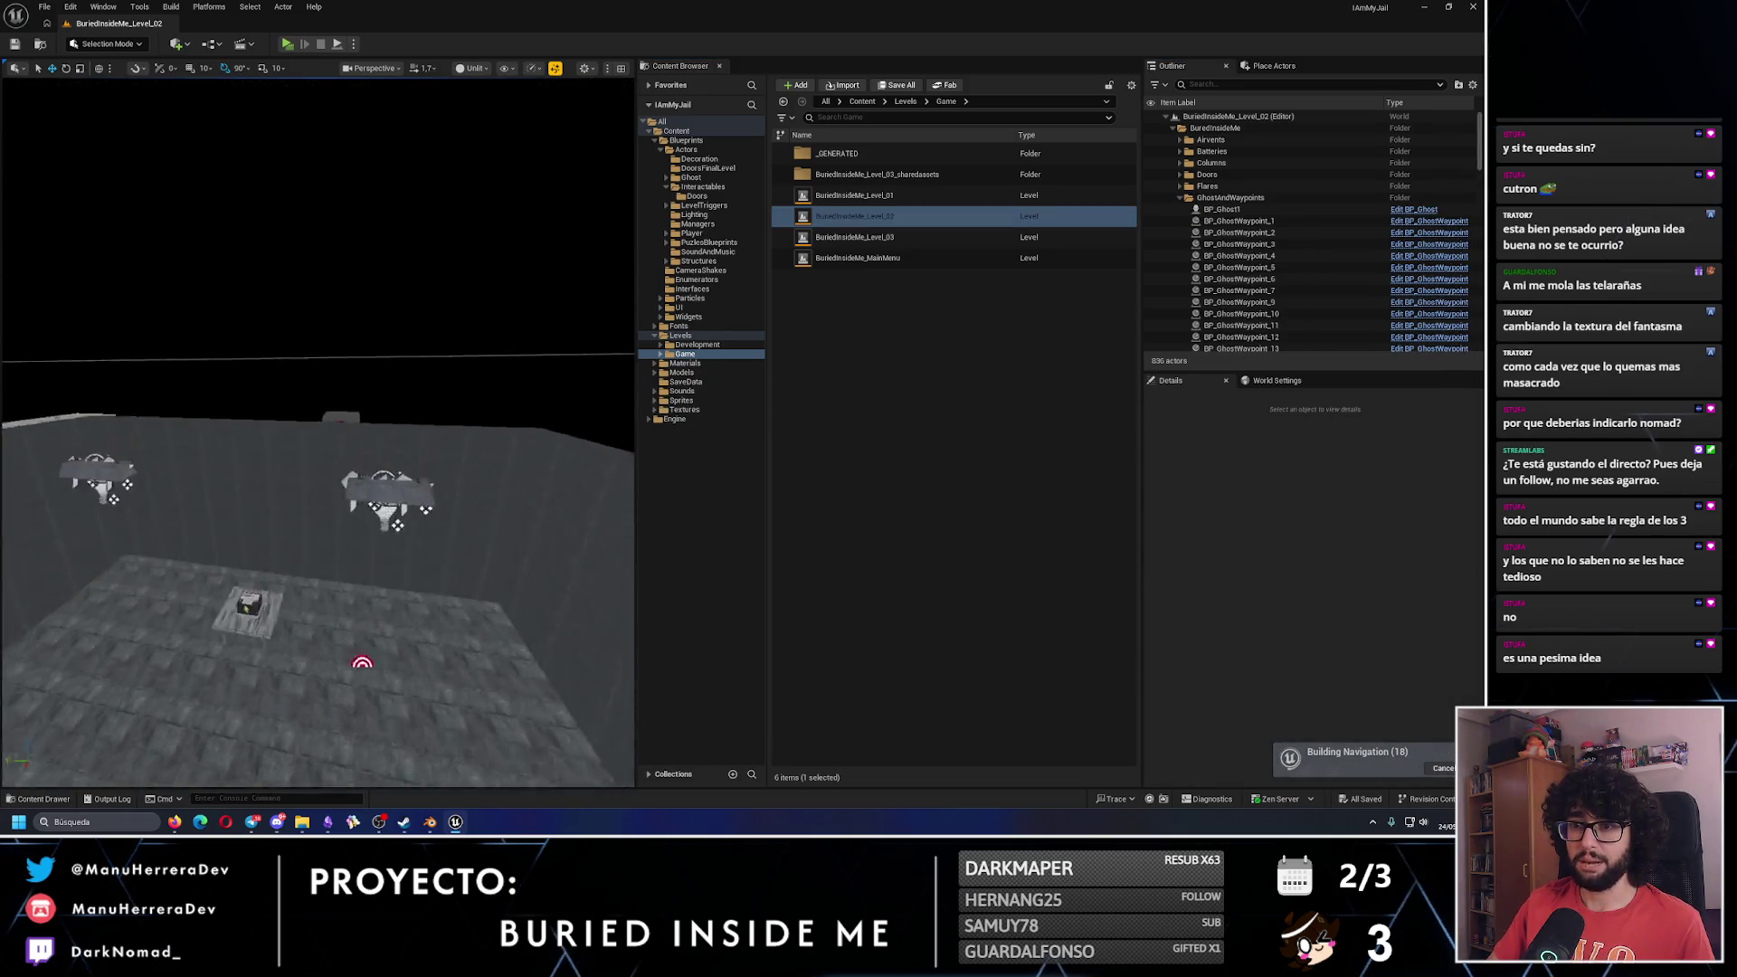
Select BP_Ghost1's mesh component and browse to its Element 0 material asset.
left_click(294, 431)
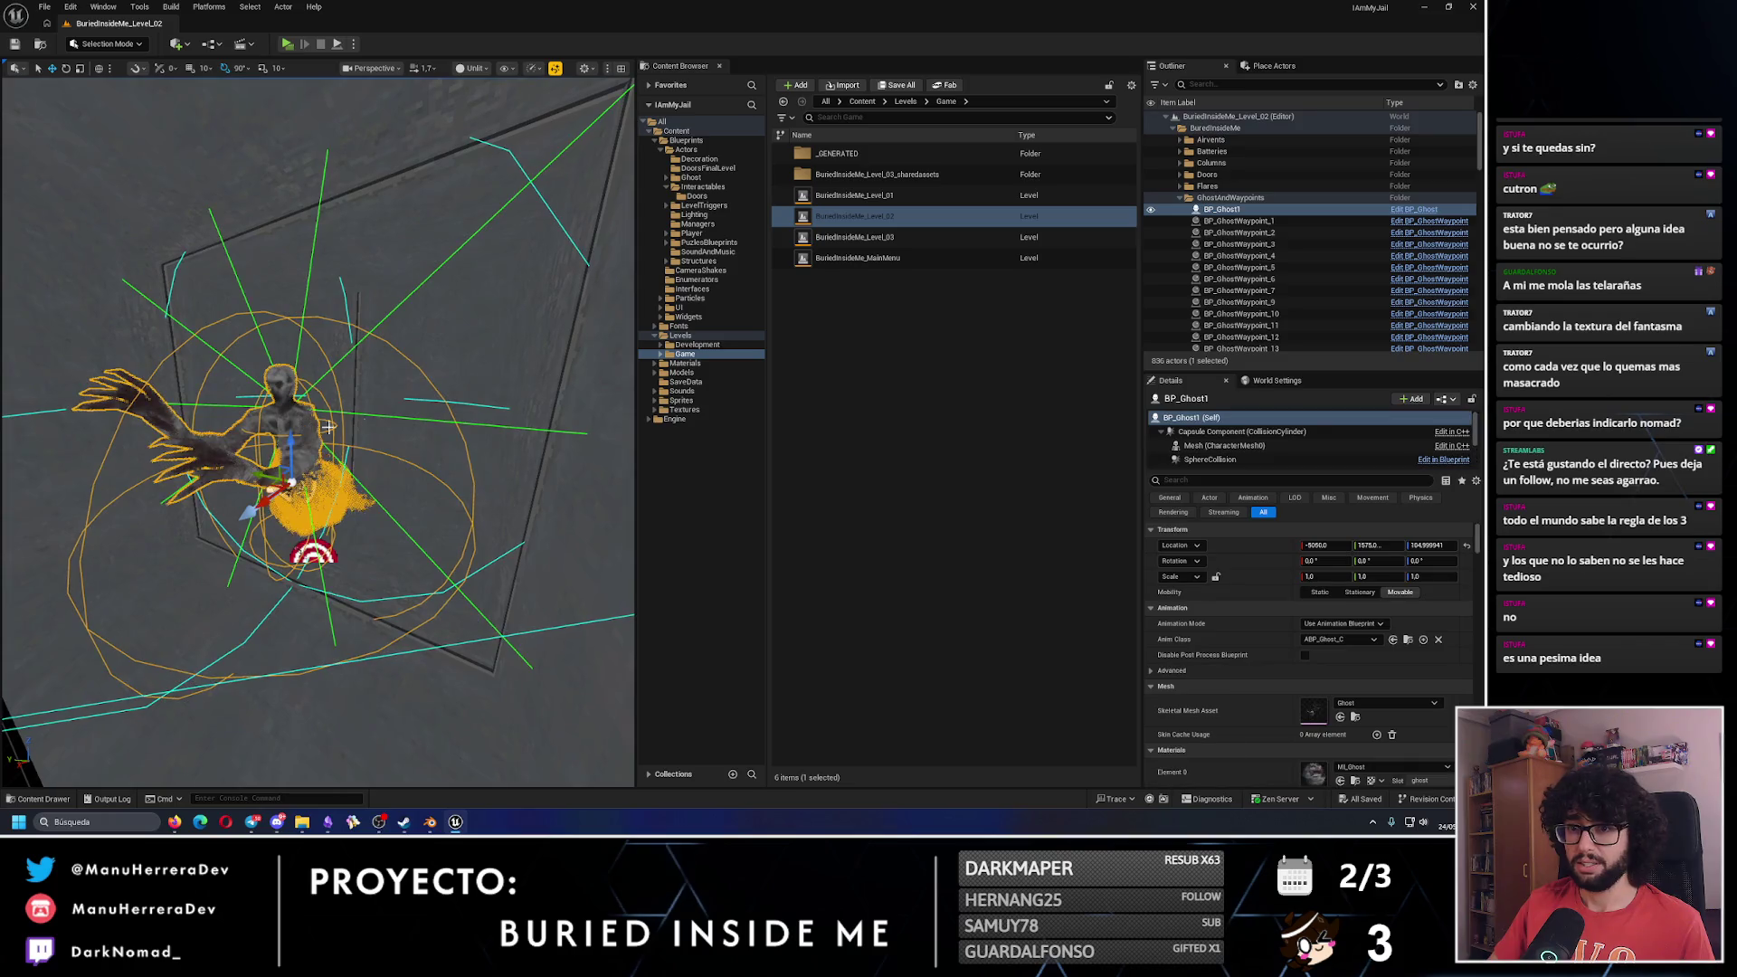
left_click(1294, 445)
scroll(1412, 706, "down", 1)
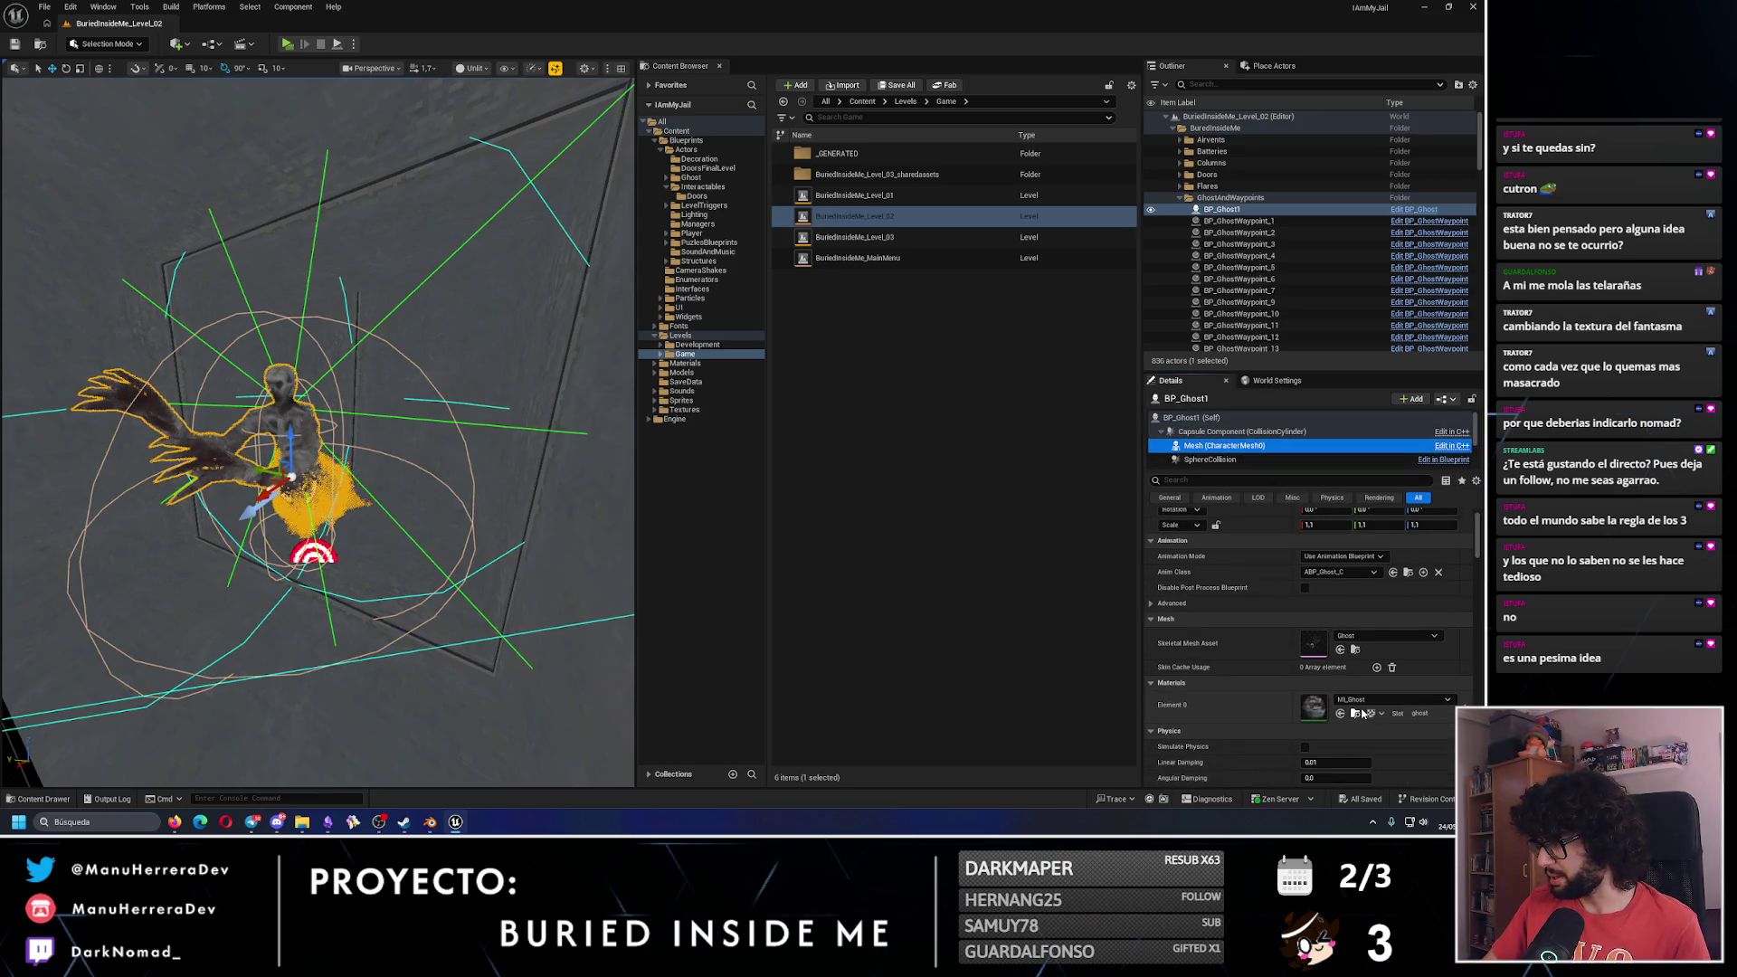
left_click(1355, 714)
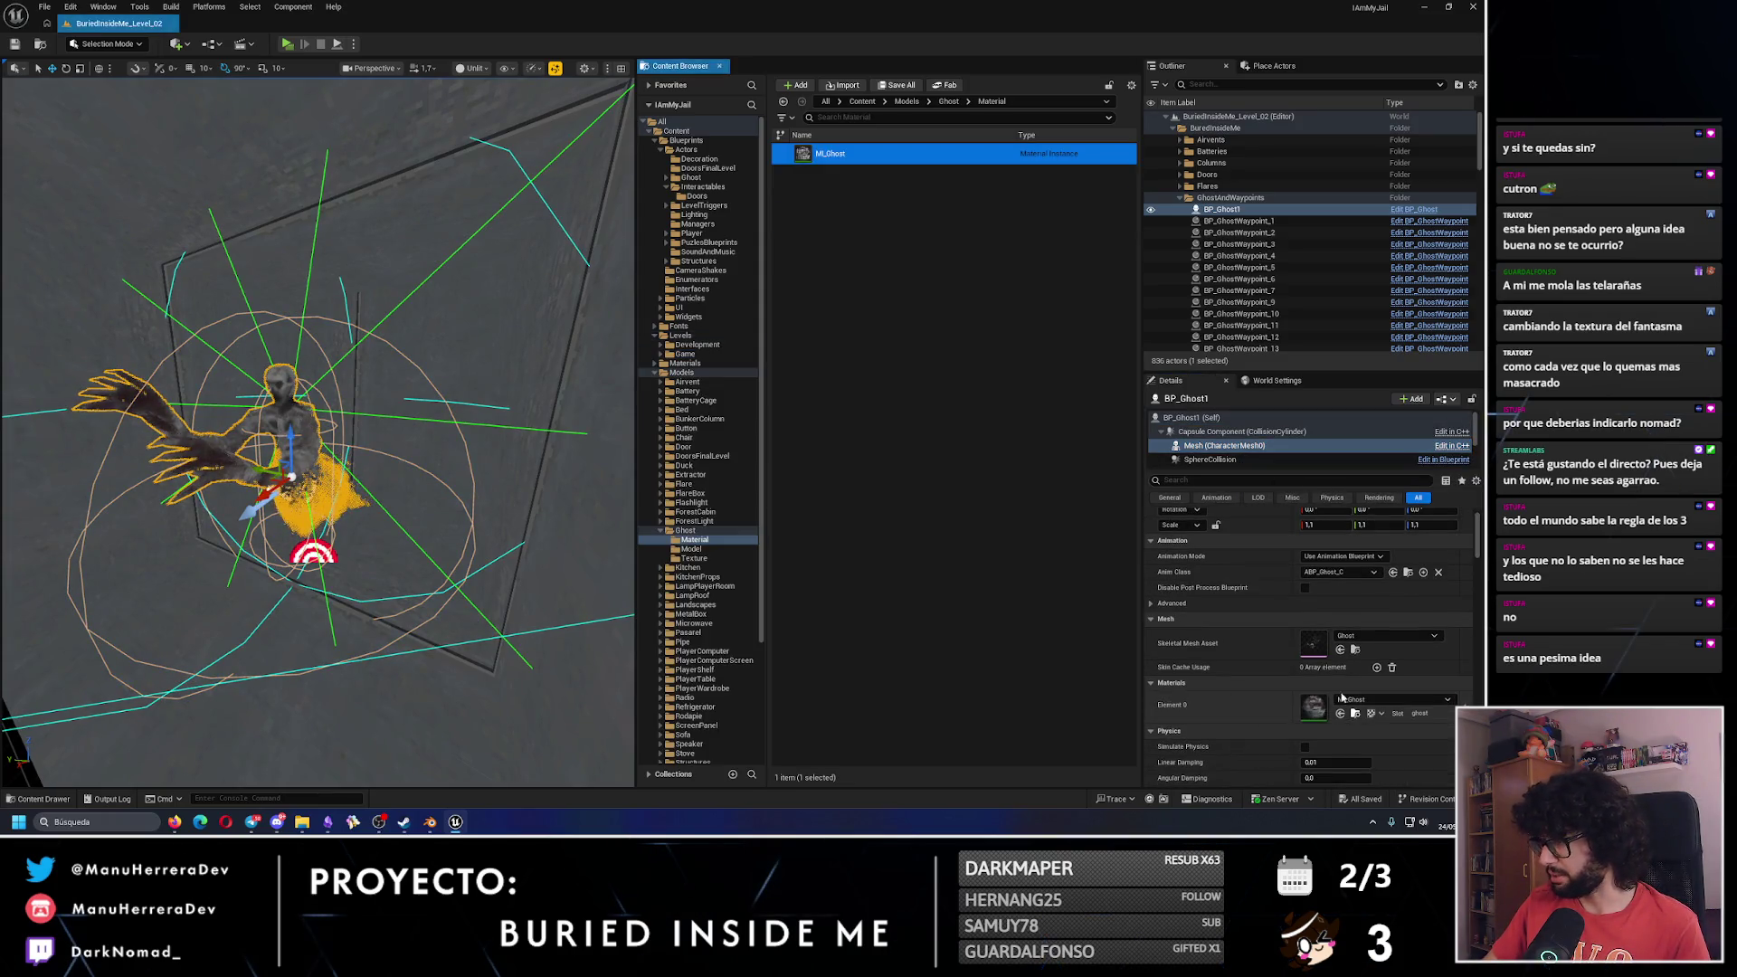
Open MI_Ghost in a floating, enlarged editor, close it, and show the Ghost folder contents.
double_click(856, 156)
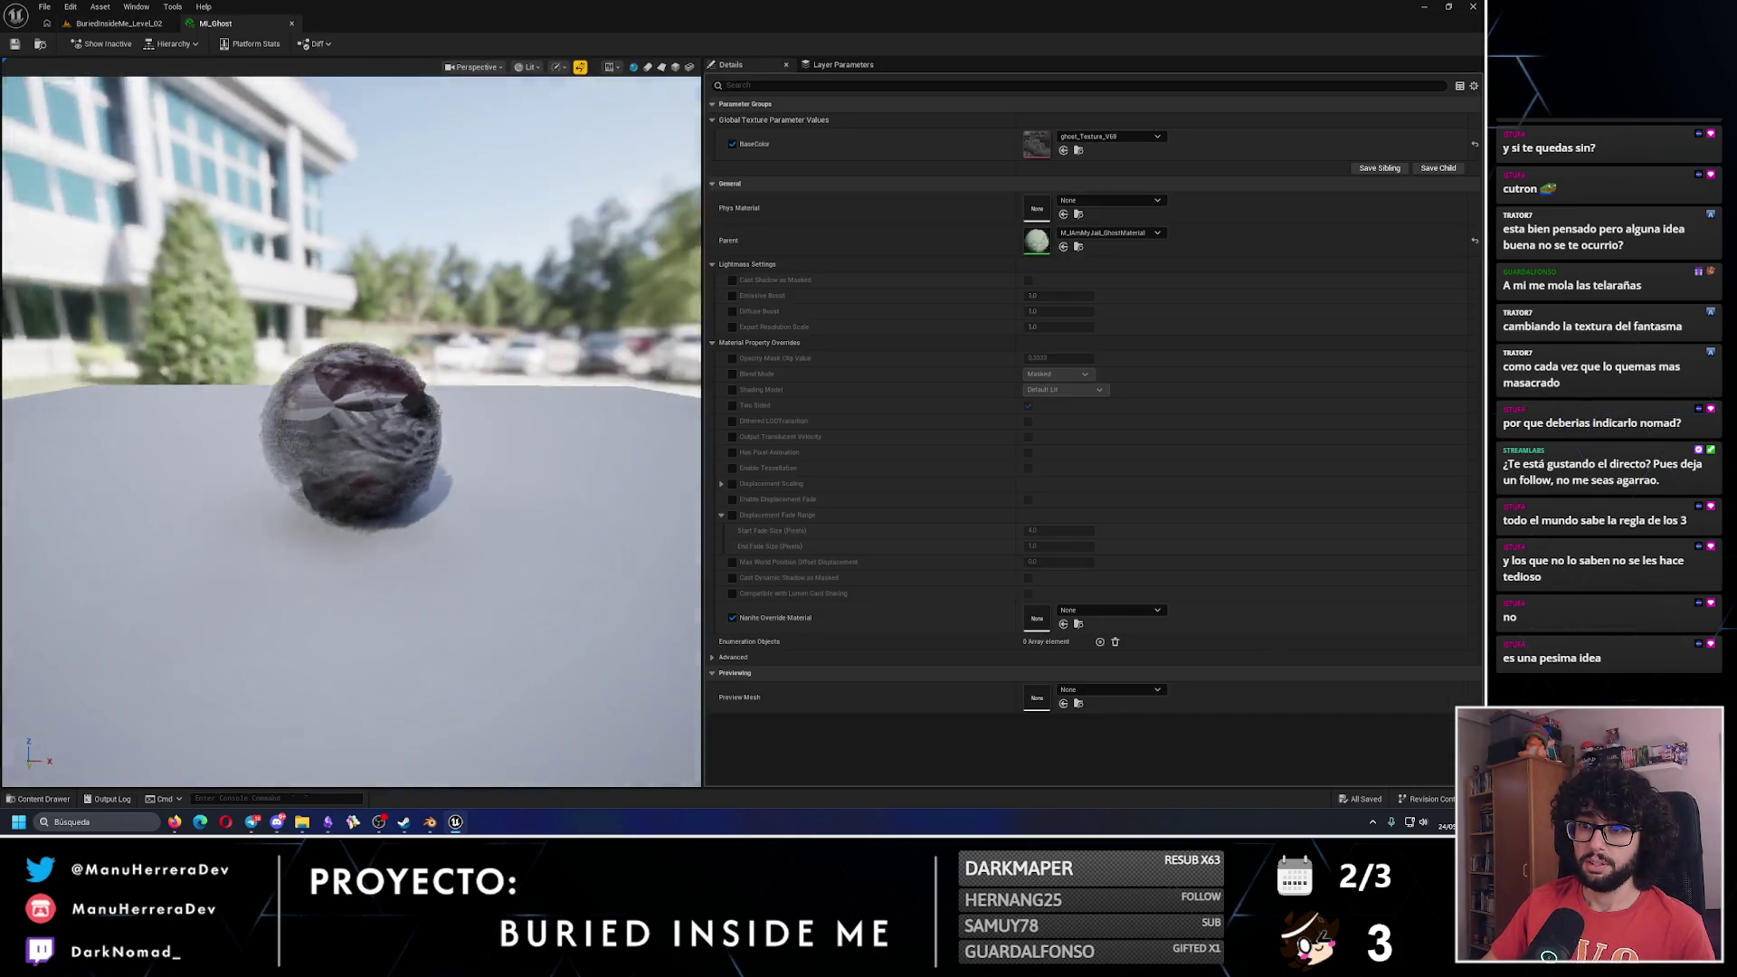
double_click(154, 5)
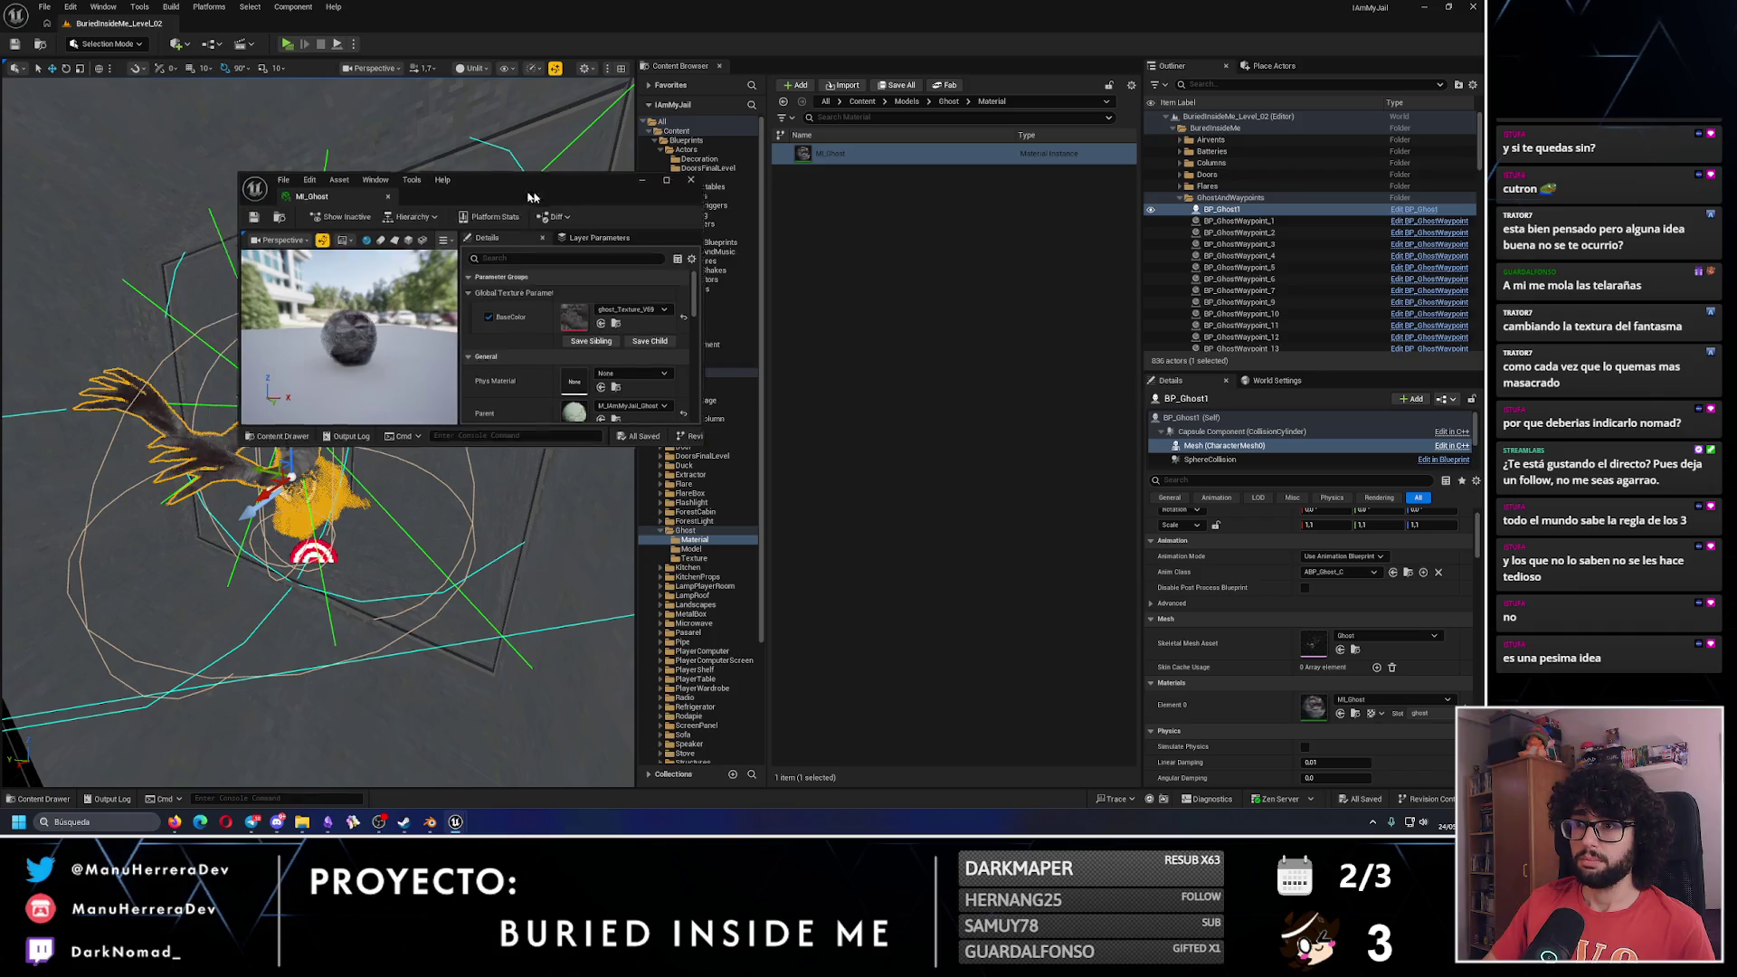
left_click_drag(507, 172, 882, 187)
left_click_drag(1077, 452, 1345, 618)
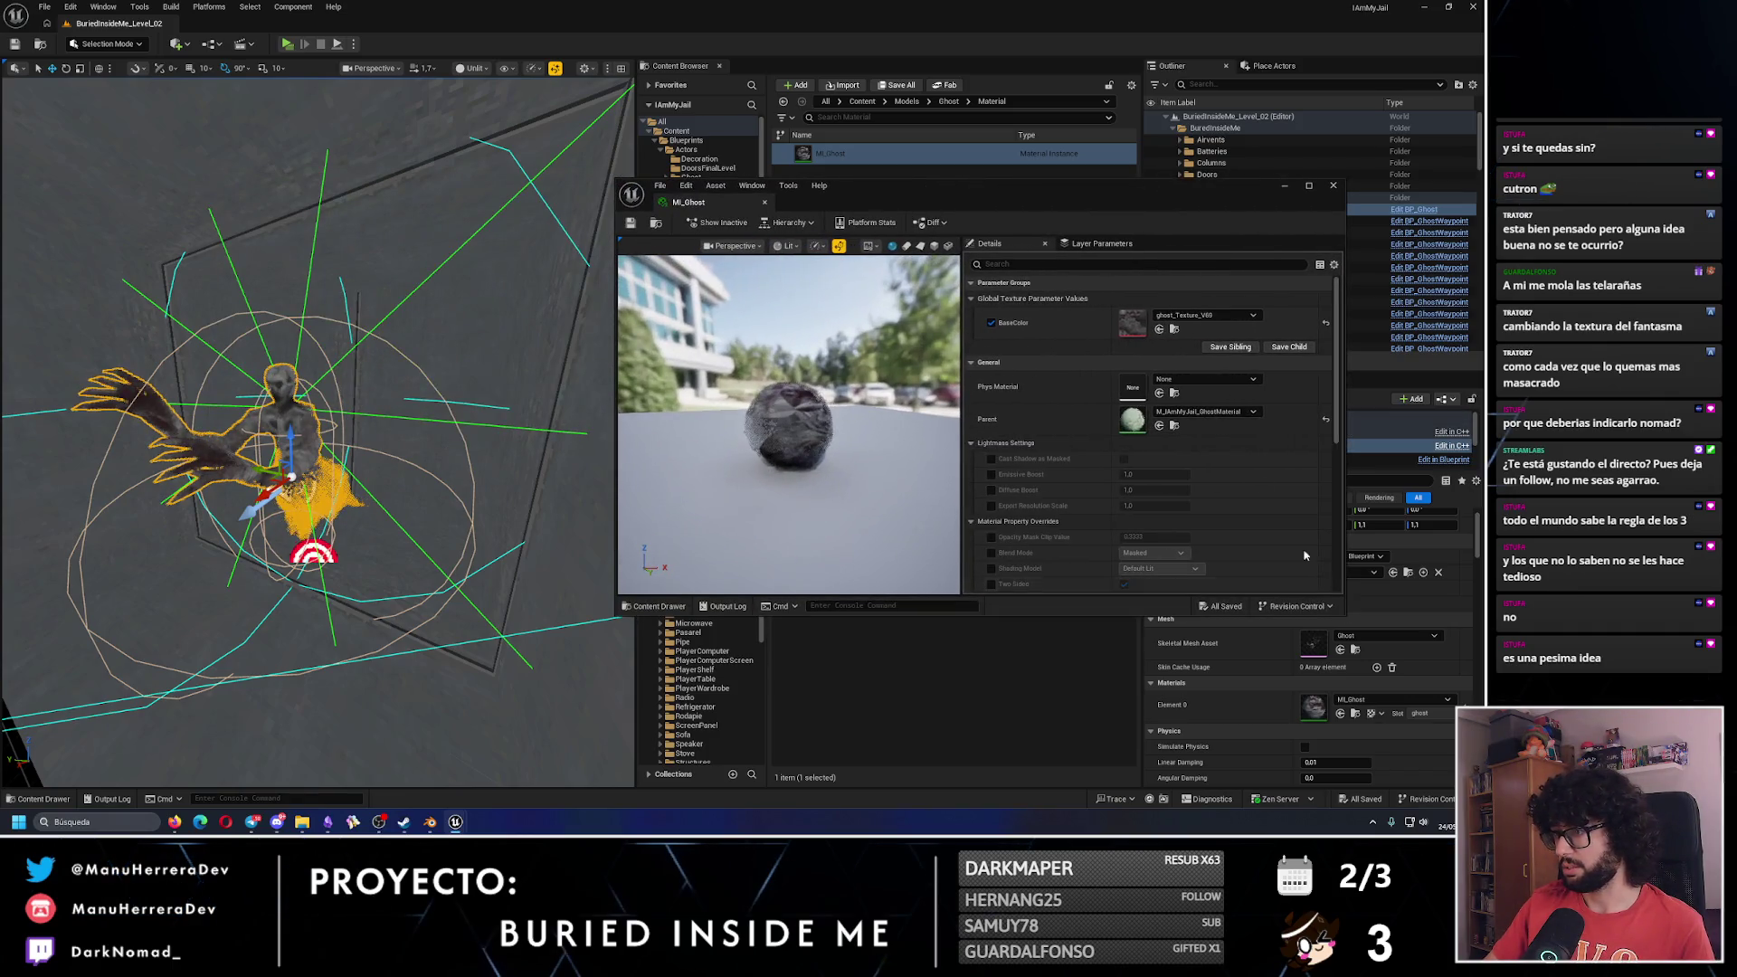
left_click(1334, 186)
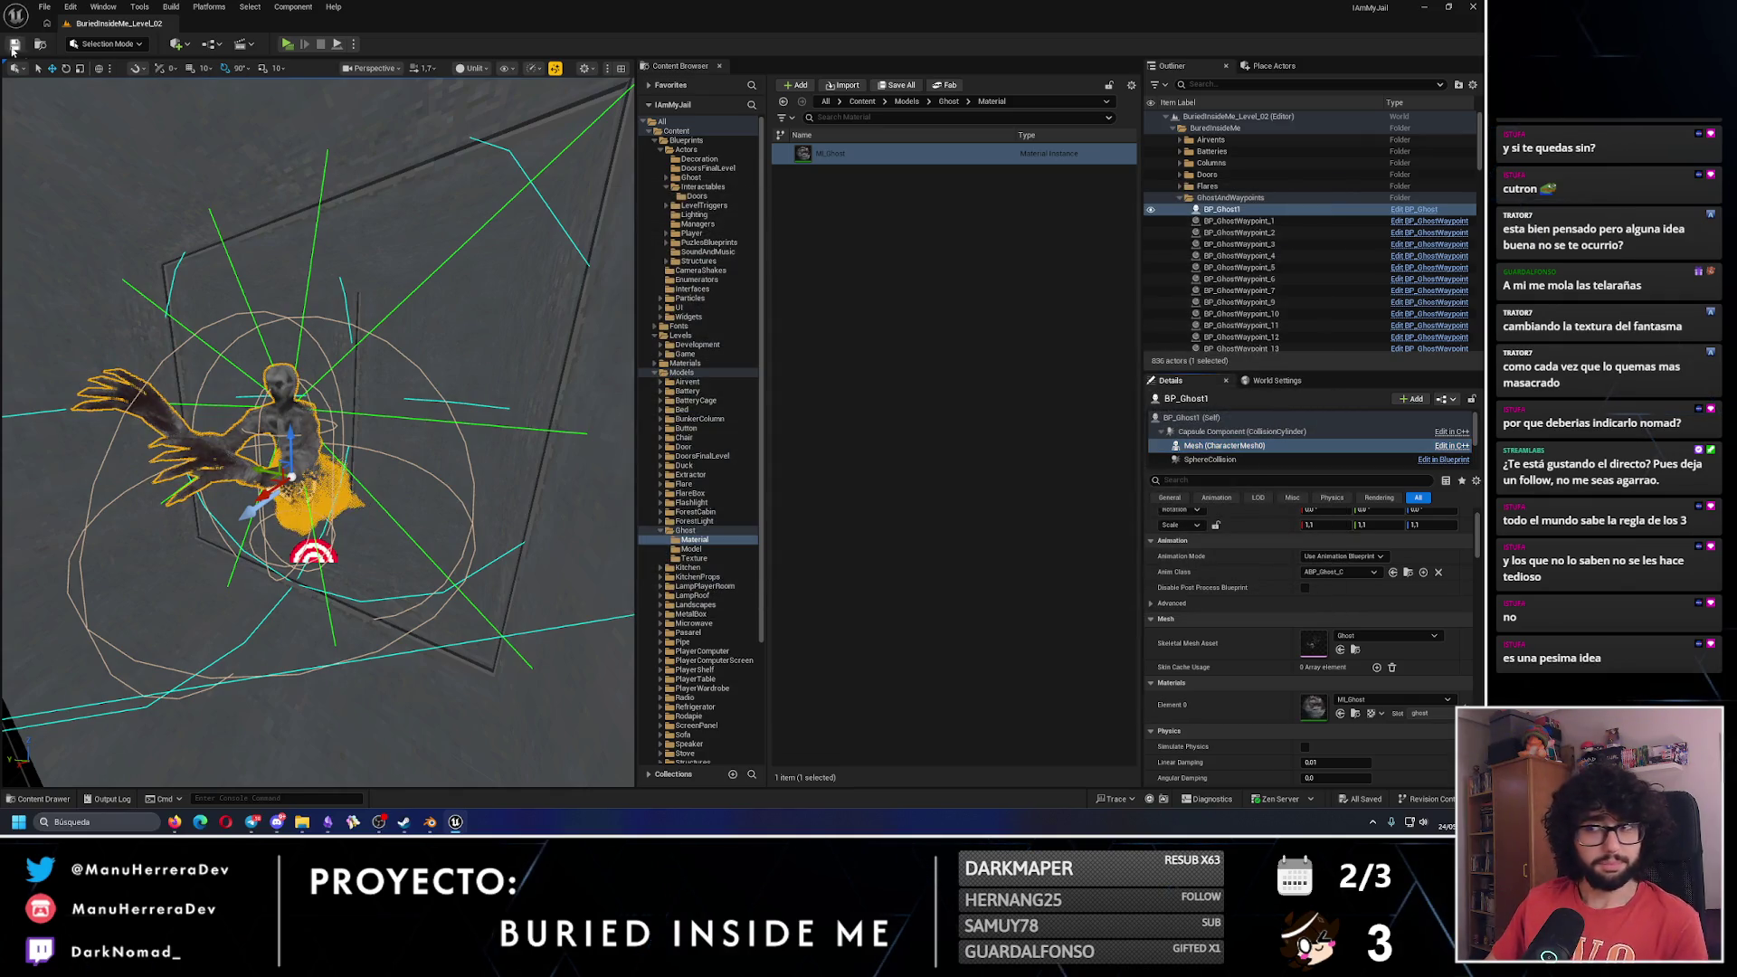
left_click(661, 532)
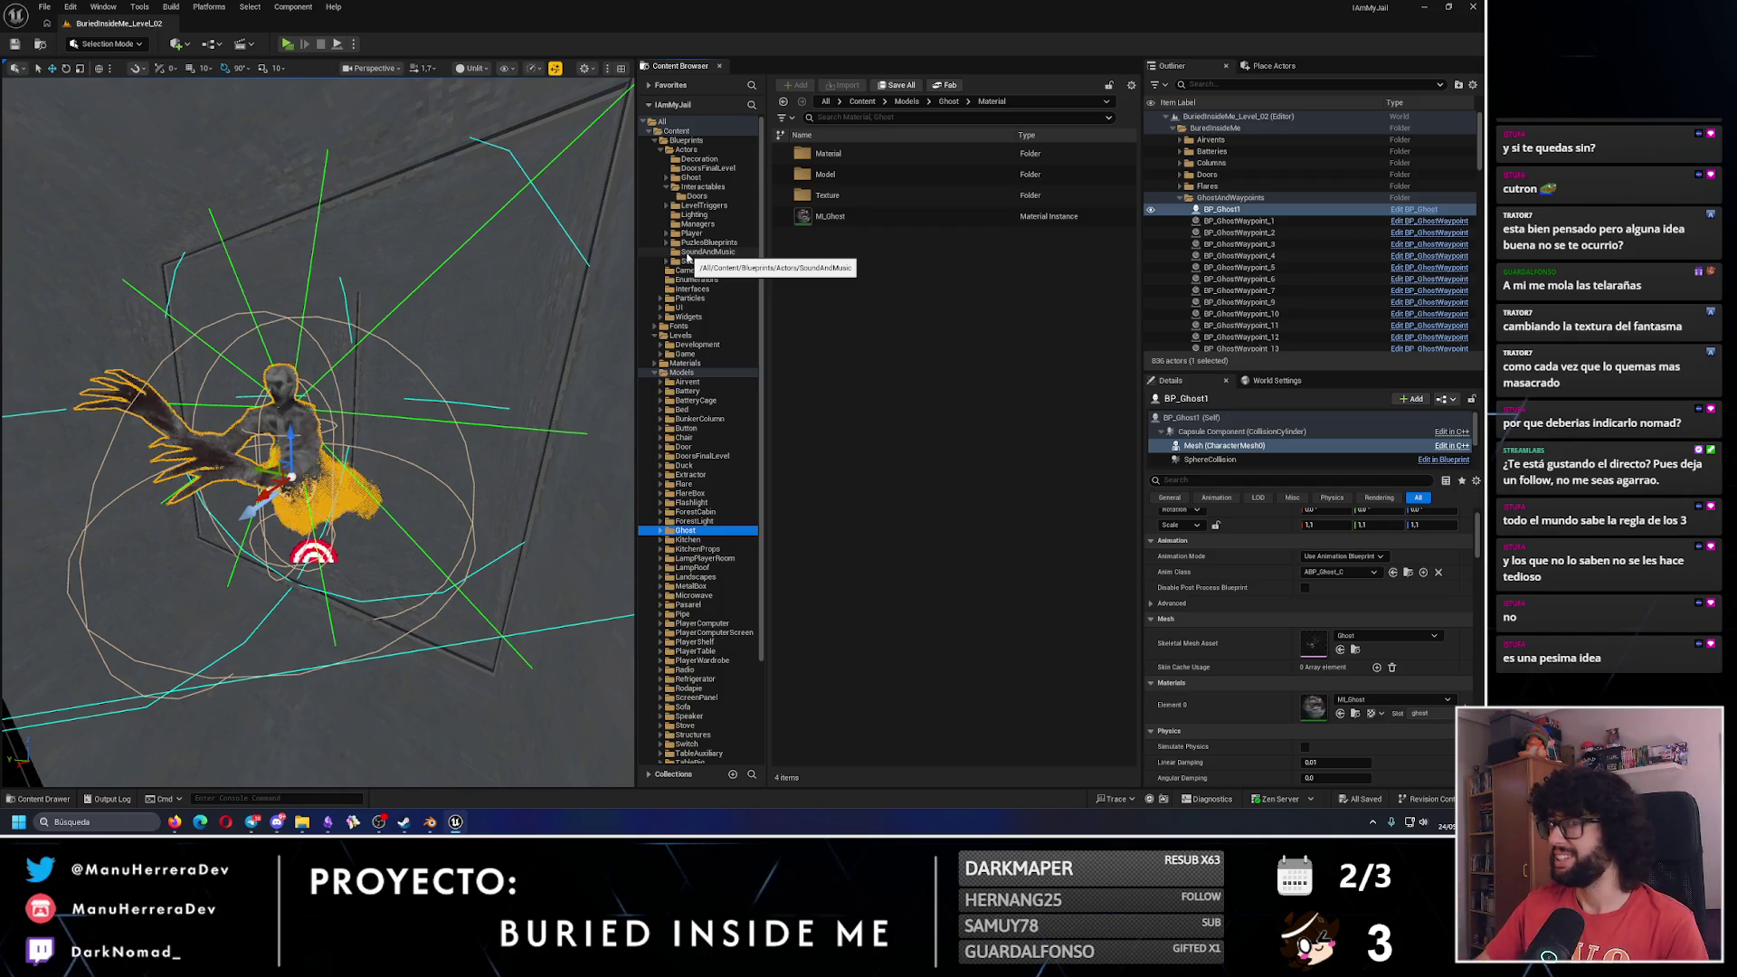
Open the IAmMyJail_Devroom level from Levels > Development and look around it.
left_click(648, 134, "shift")
left_click(647, 134)
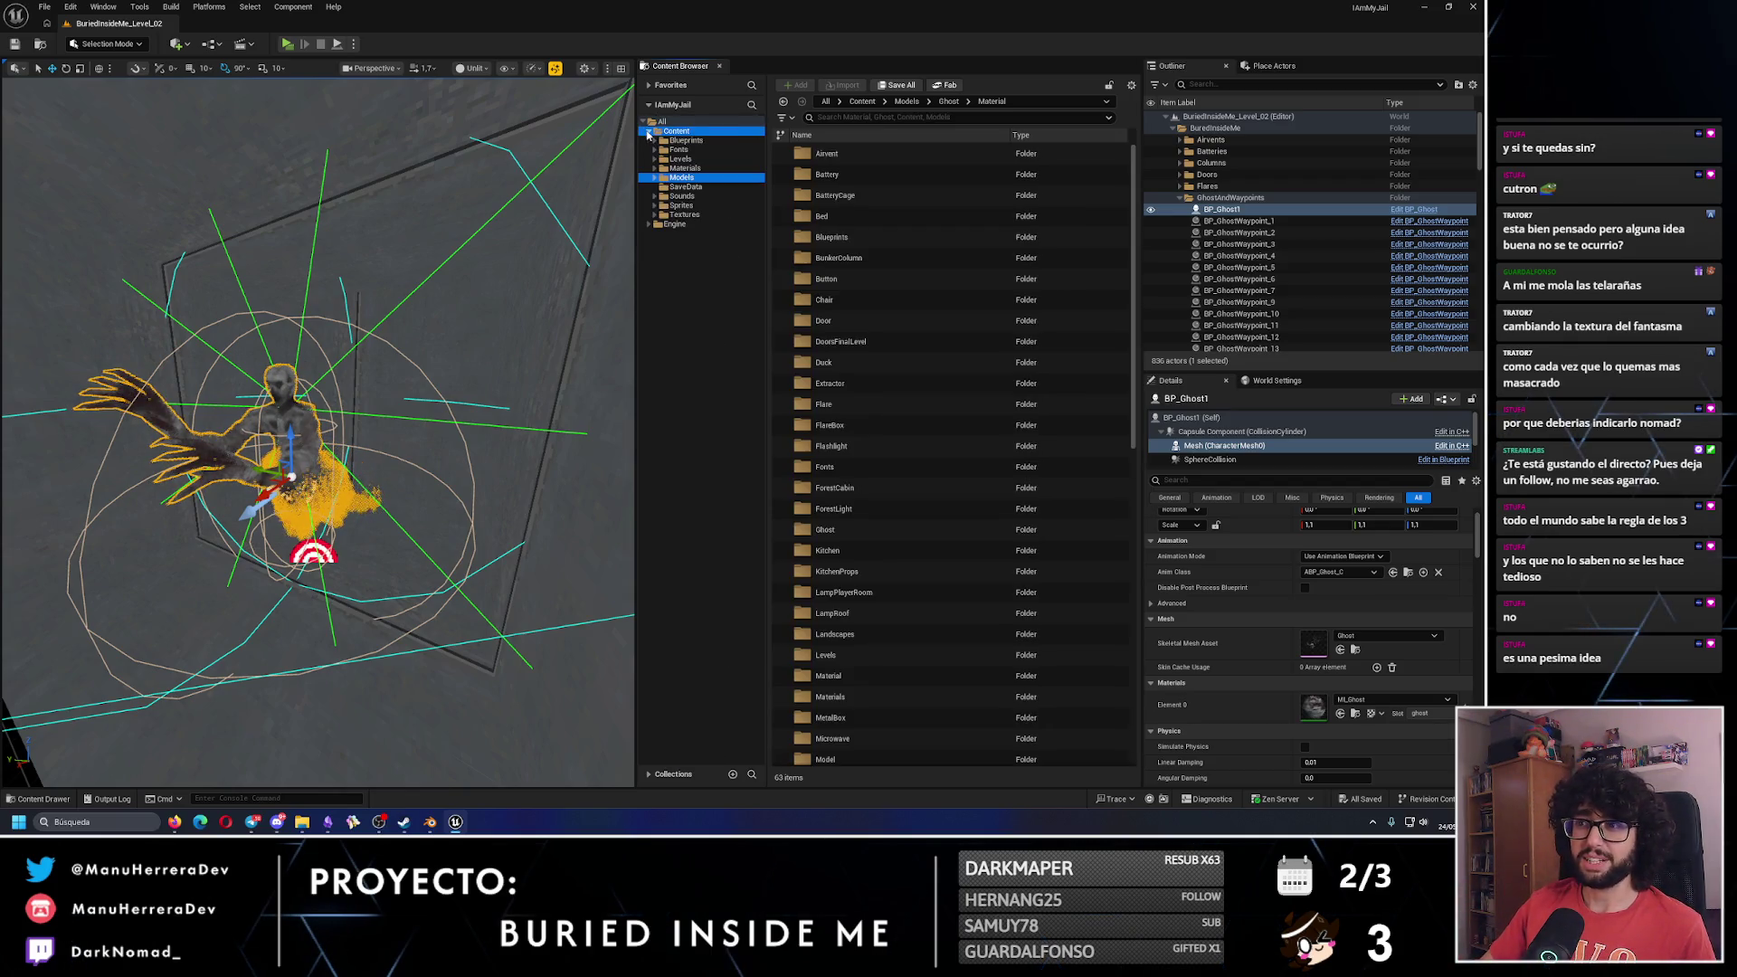
left_click(655, 159)
left_click(685, 168)
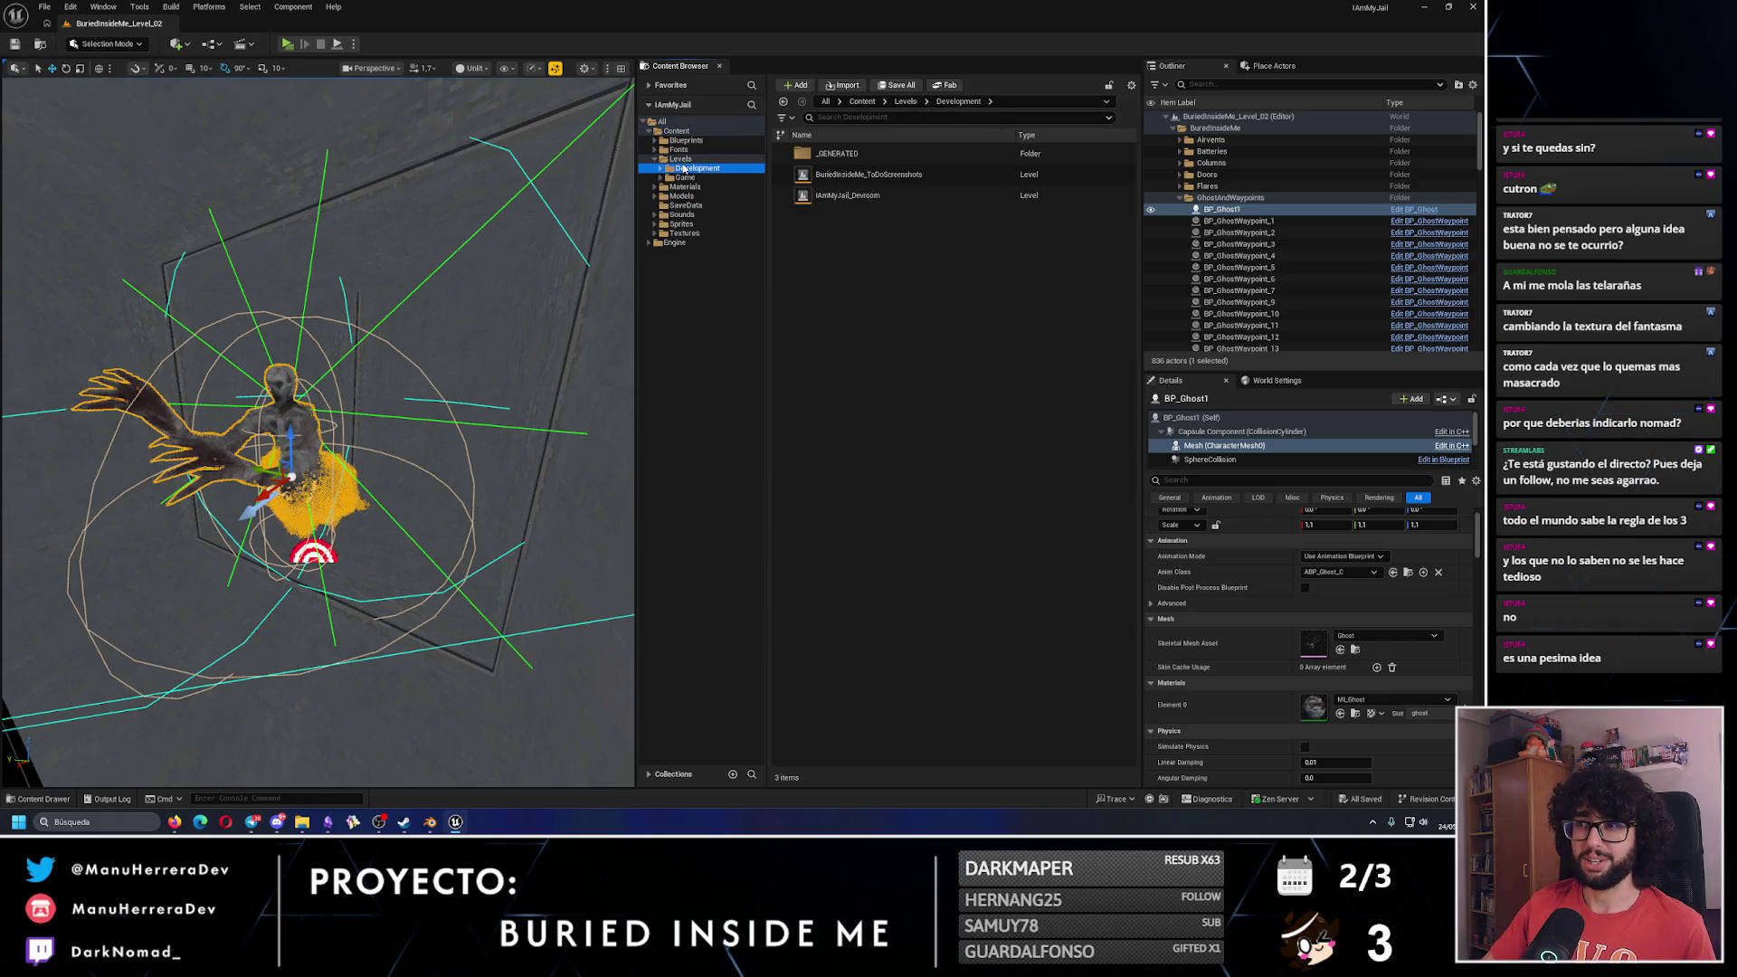
double_click(847, 195)
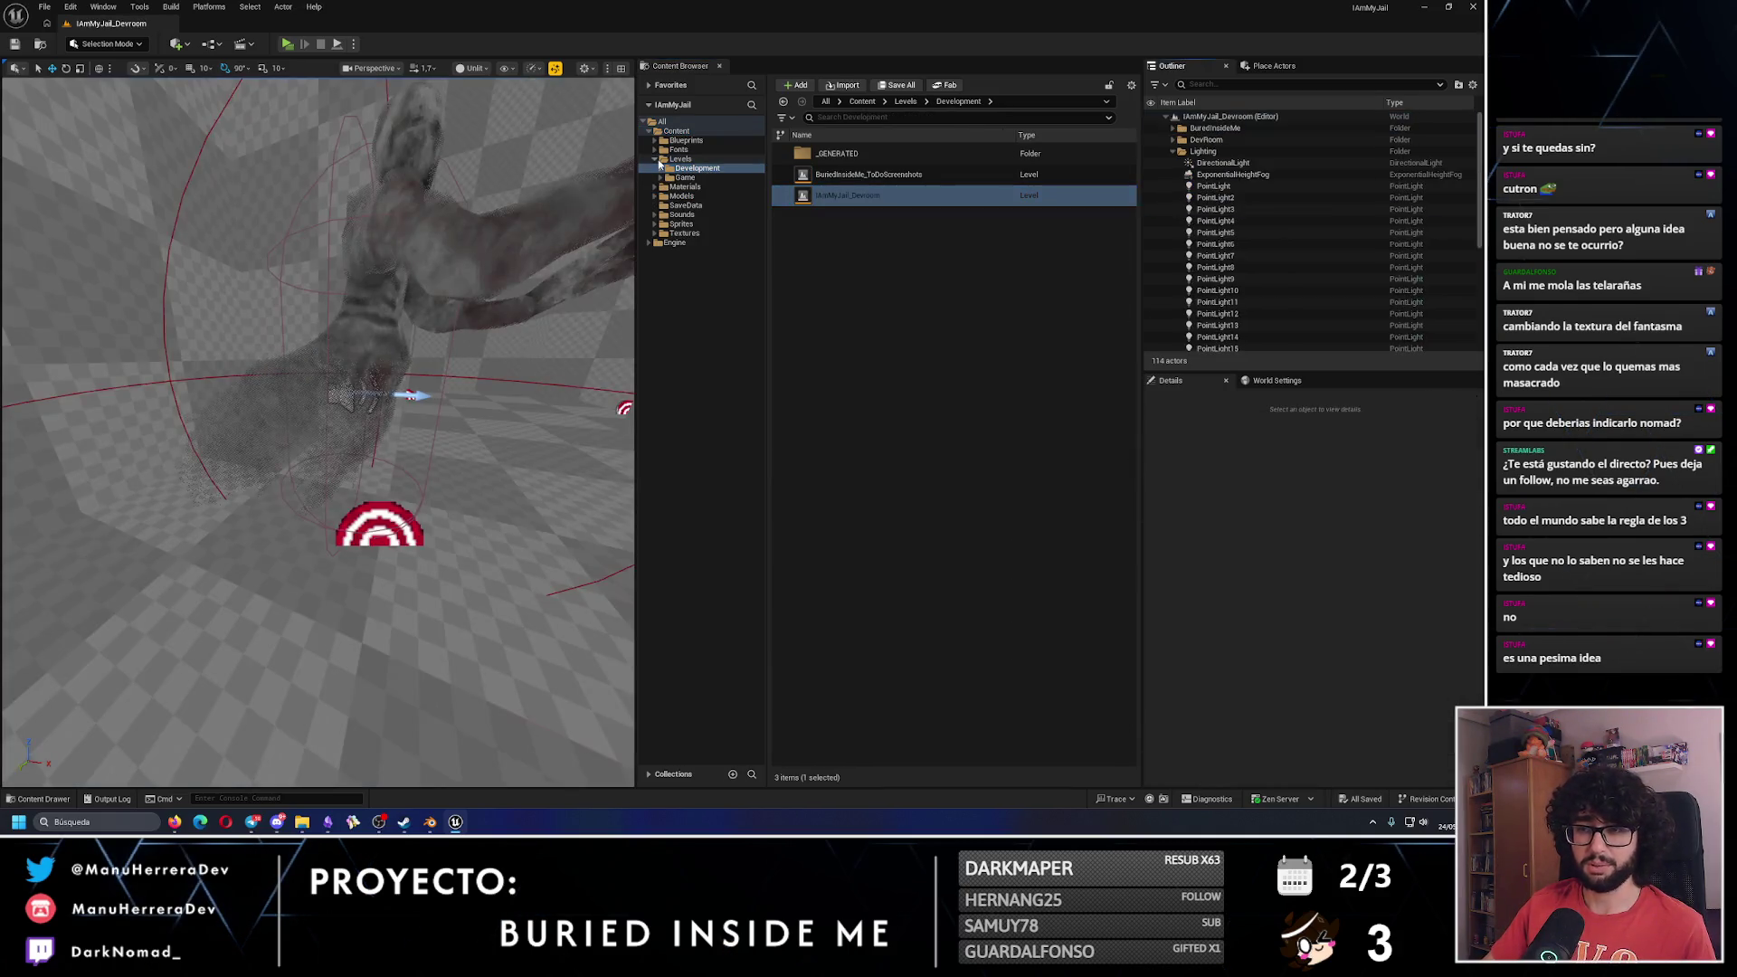
mouse_move(317, 543)
left_mouse_down()
mouse_move(272, 507)
mouse_move(308, 525)
left_mouse_up()
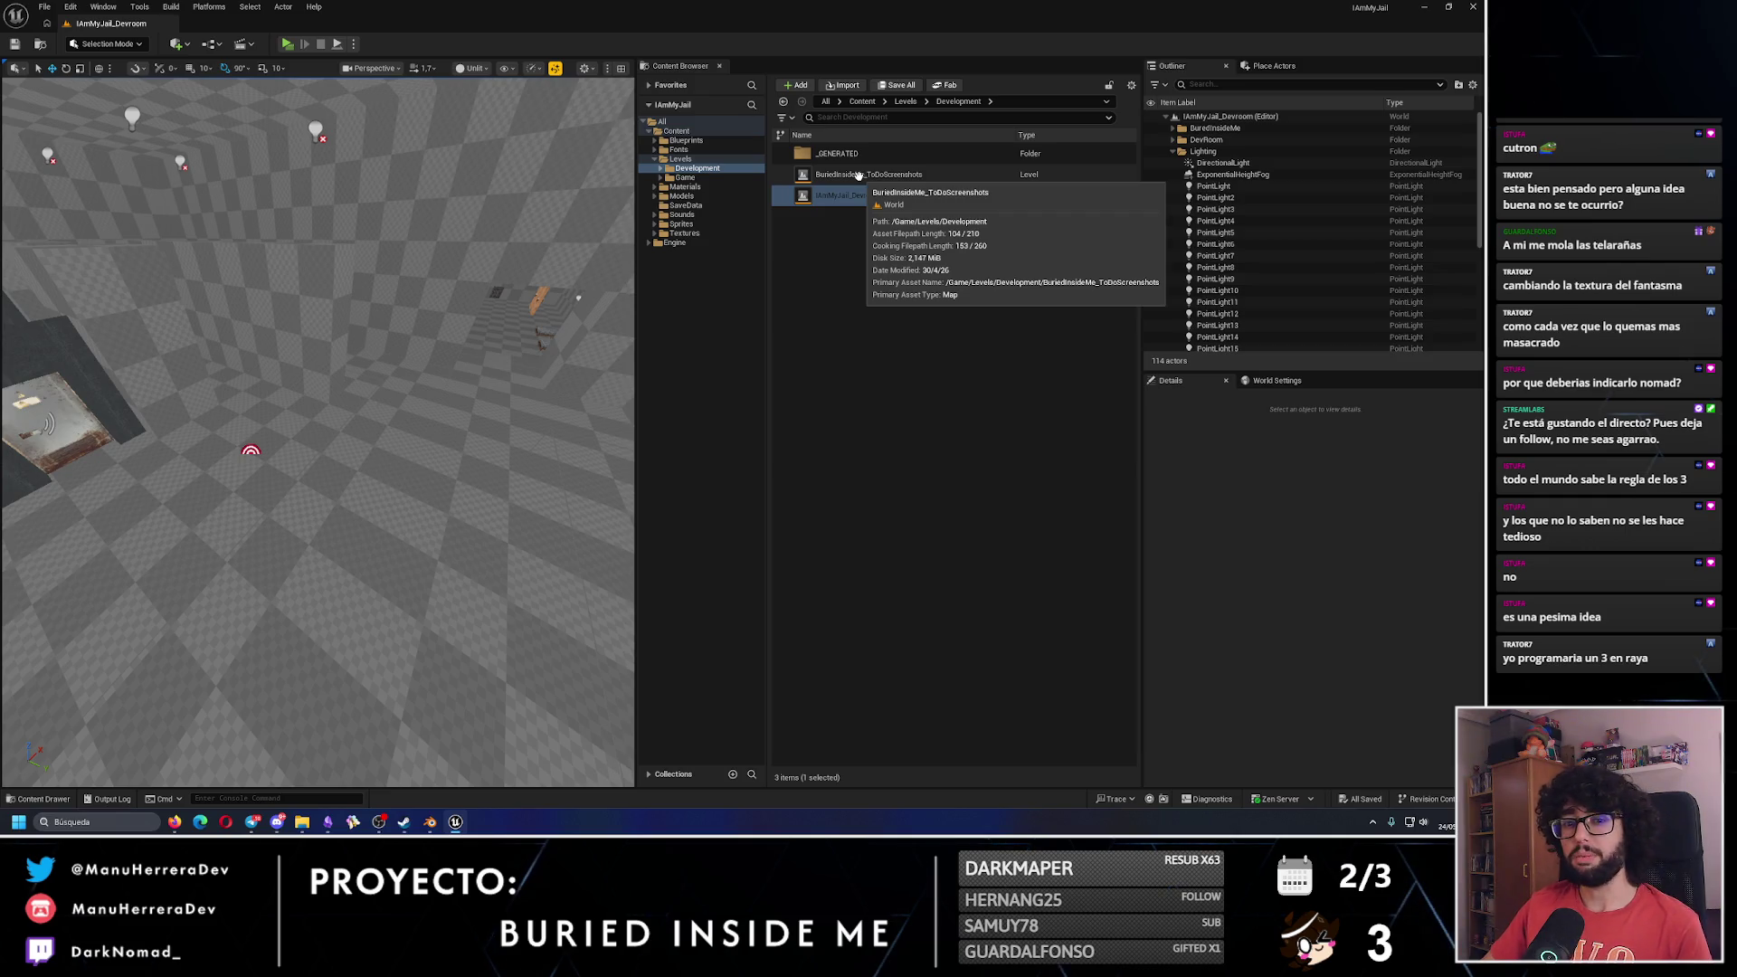
Open BuriedInsideMe_Level_03 from Levels > Game and face its large grey wall.
left_click(684, 178)
double_click(867, 237)
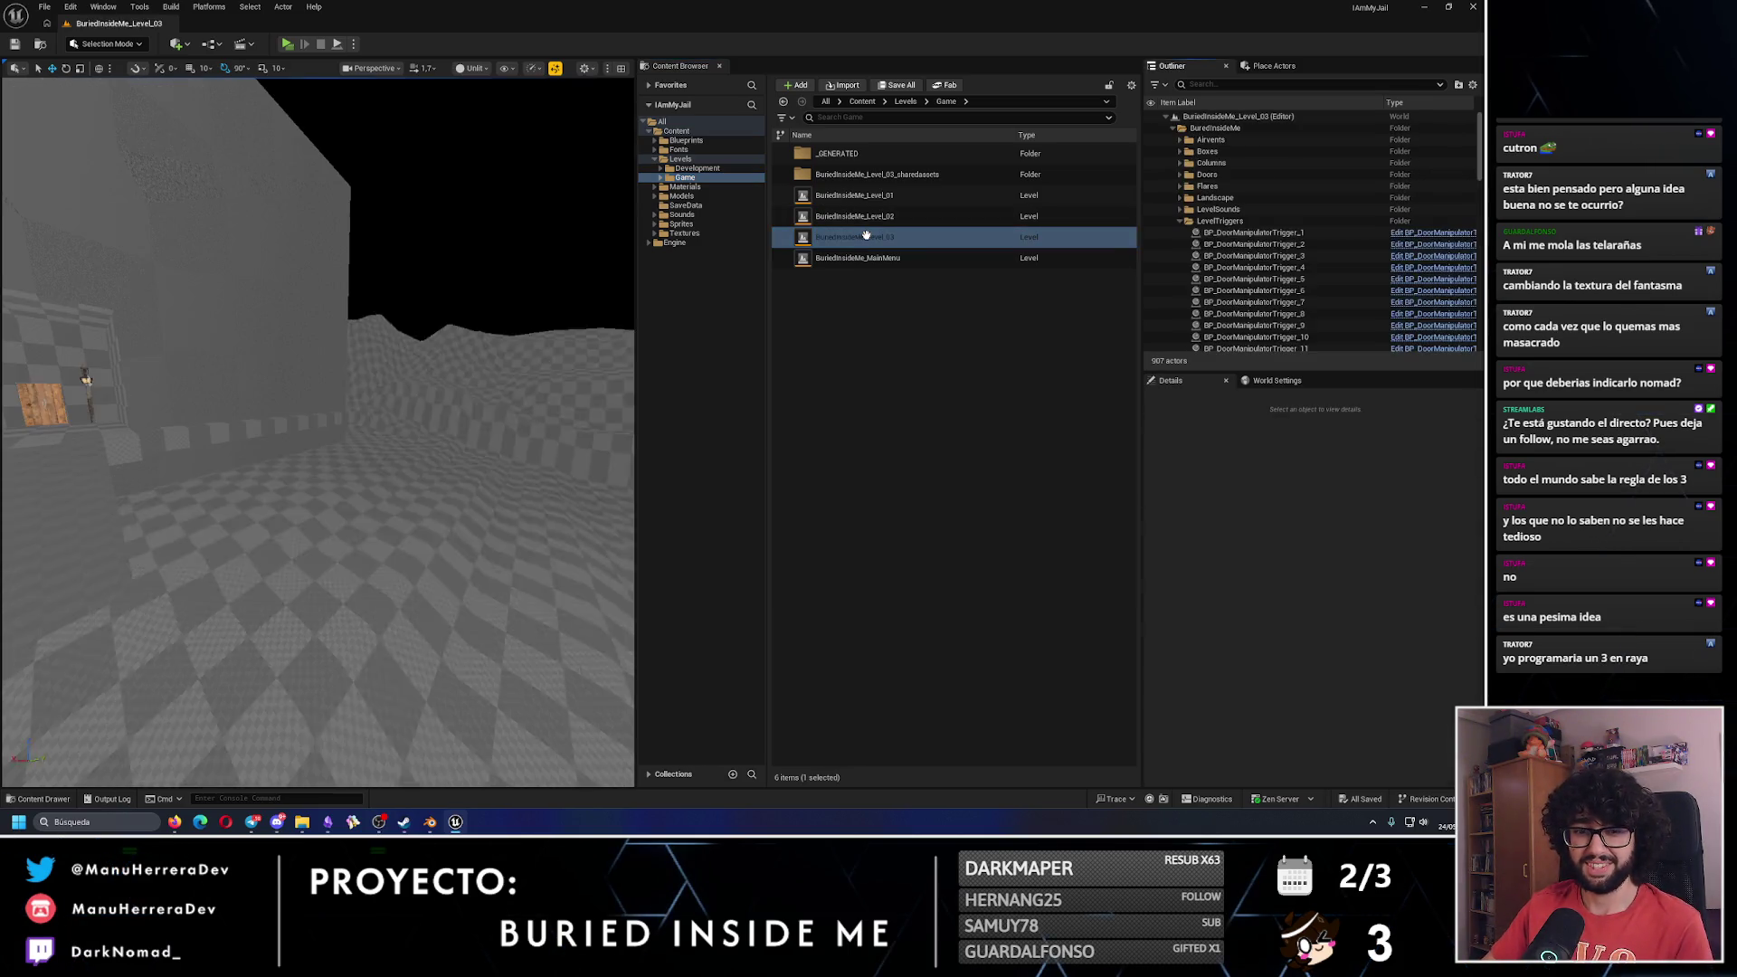
left_click_drag(317, 435, 267, 439)
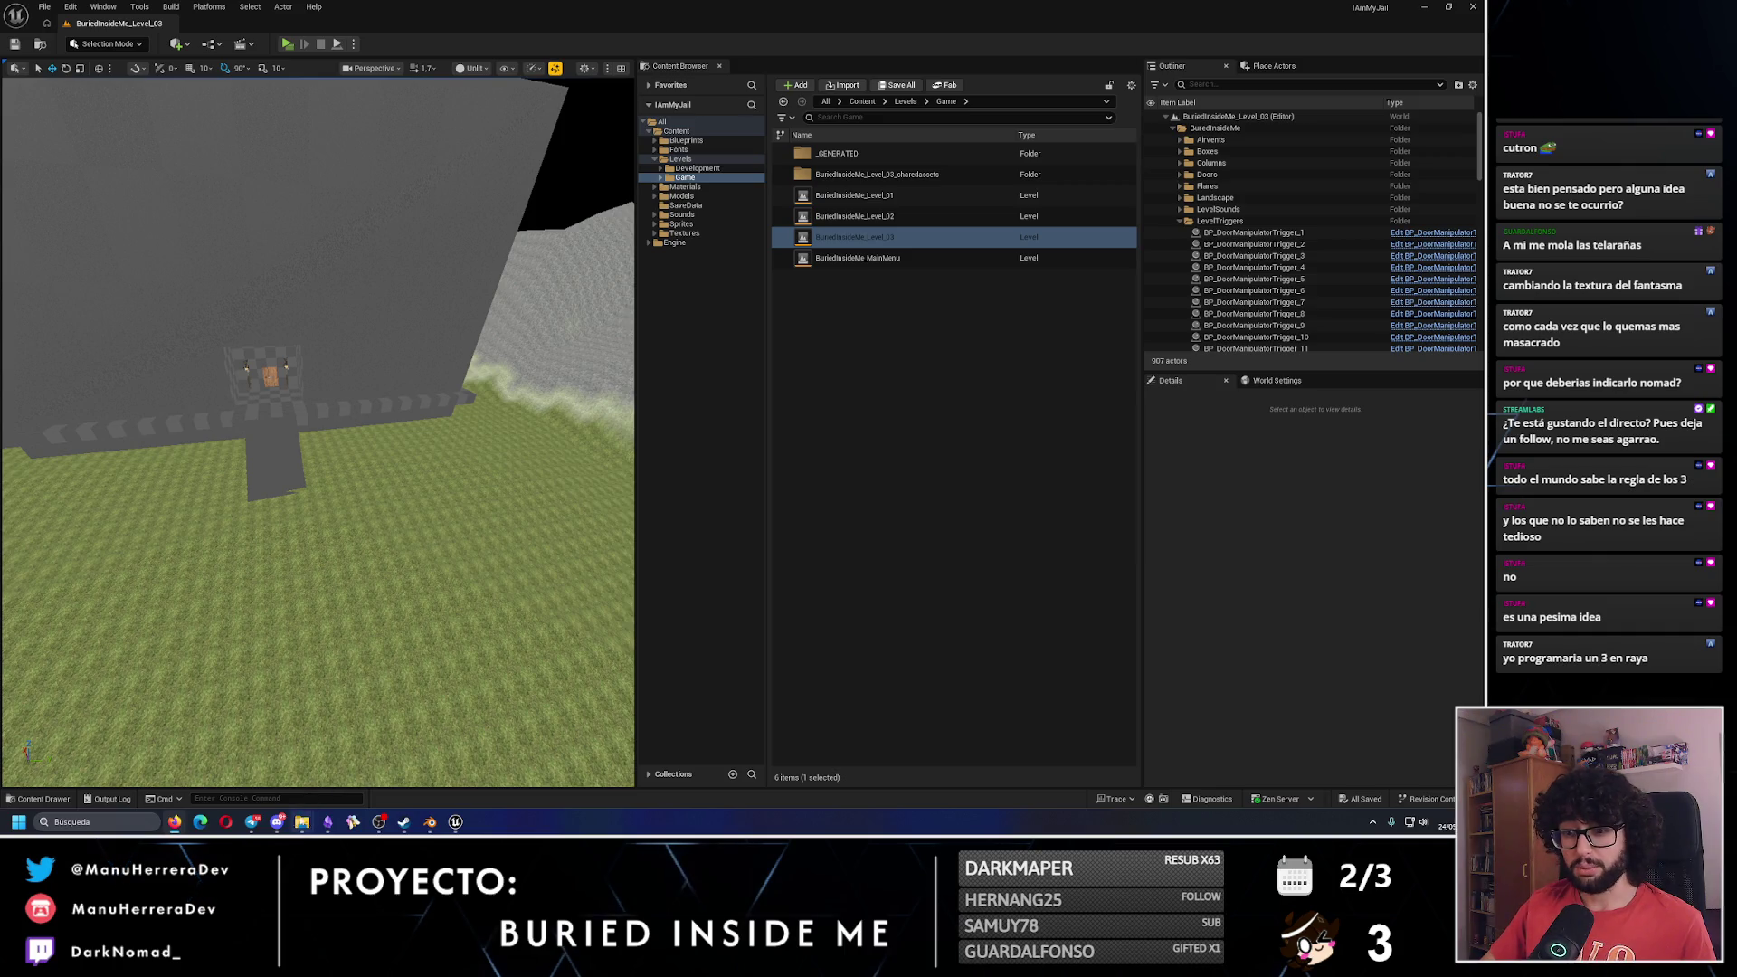
Move the gameplay-review card under the 'Diseñar e implementar lvl3' card.
left_click(329, 823)
scroll(578, 553, "down", 3)
scroll(578, 553, "left", 2)
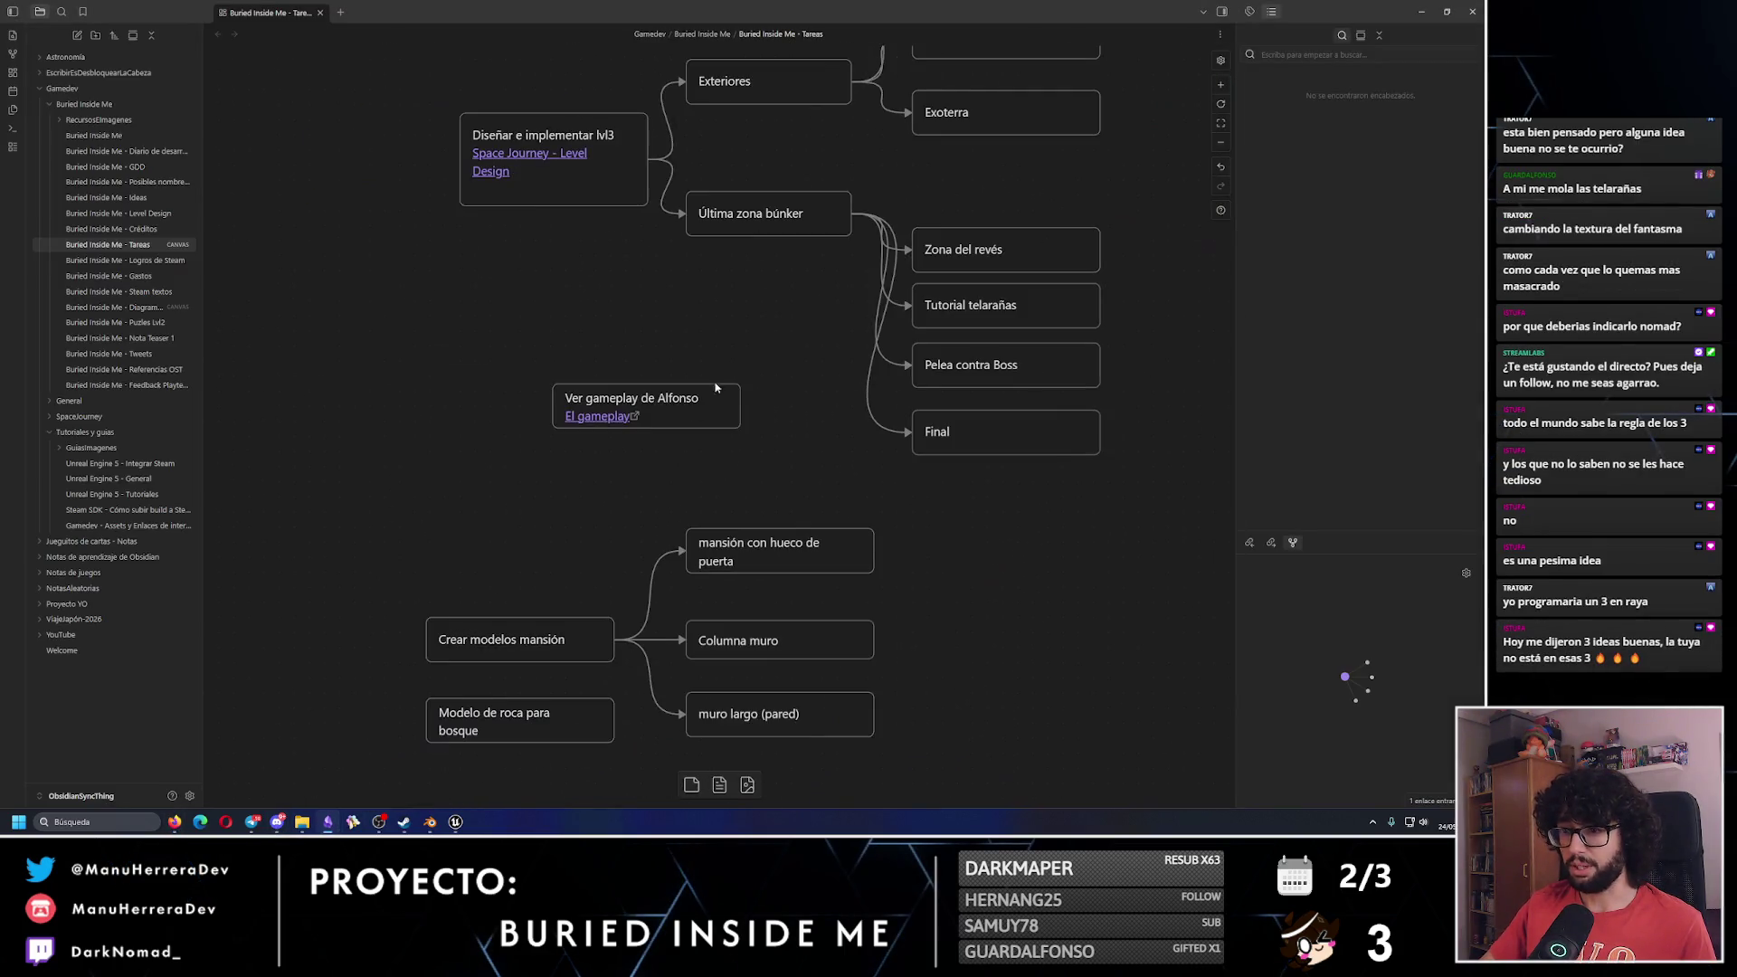
mouse_move(790, 483)
left_mouse_down()
mouse_move(714, 424)
mouse_move(551, 380)
left_mouse_up()
left_click_drag(691, 412, 598, 326)
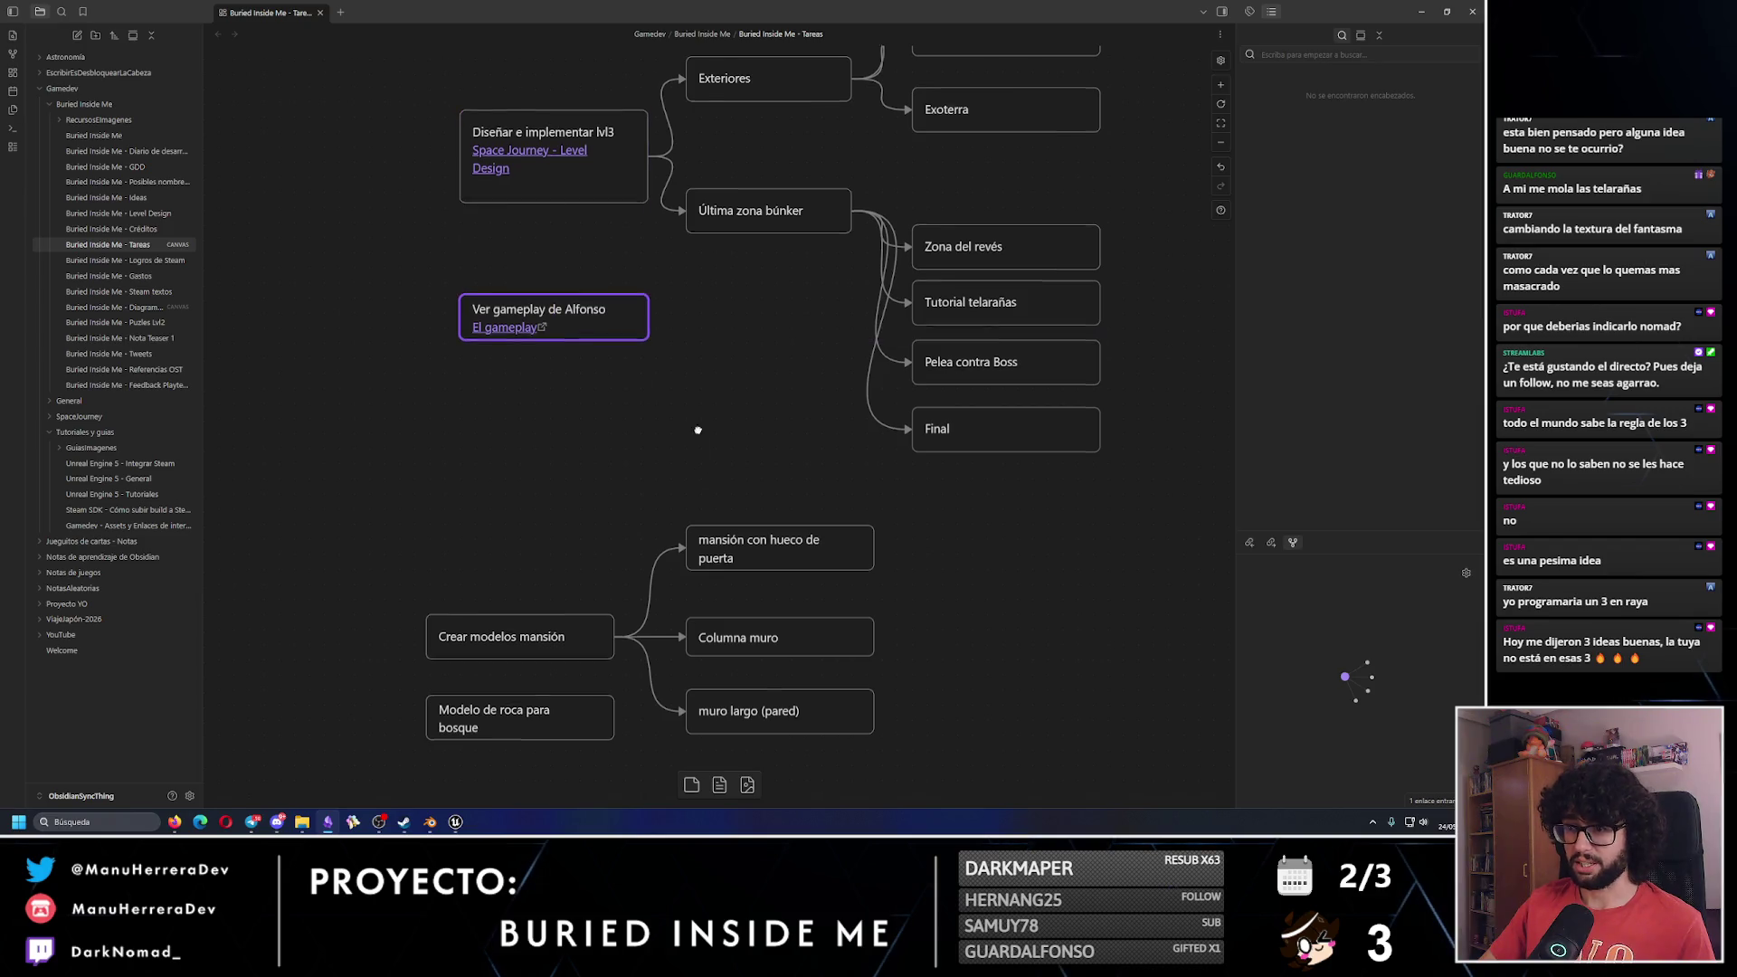
Shift the five mansión cards right, then select the Exteriores and Última zona búnker branches.
scroll(698, 431, "down", 2)
mouse_move(455, 354)
left_mouse_down()
mouse_move(756, 722)
mouse_move(833, 724)
left_mouse_up()
left_click(634, 647)
scroll(633, 646, "up", 2)
scroll(840, 655, "down", 1)
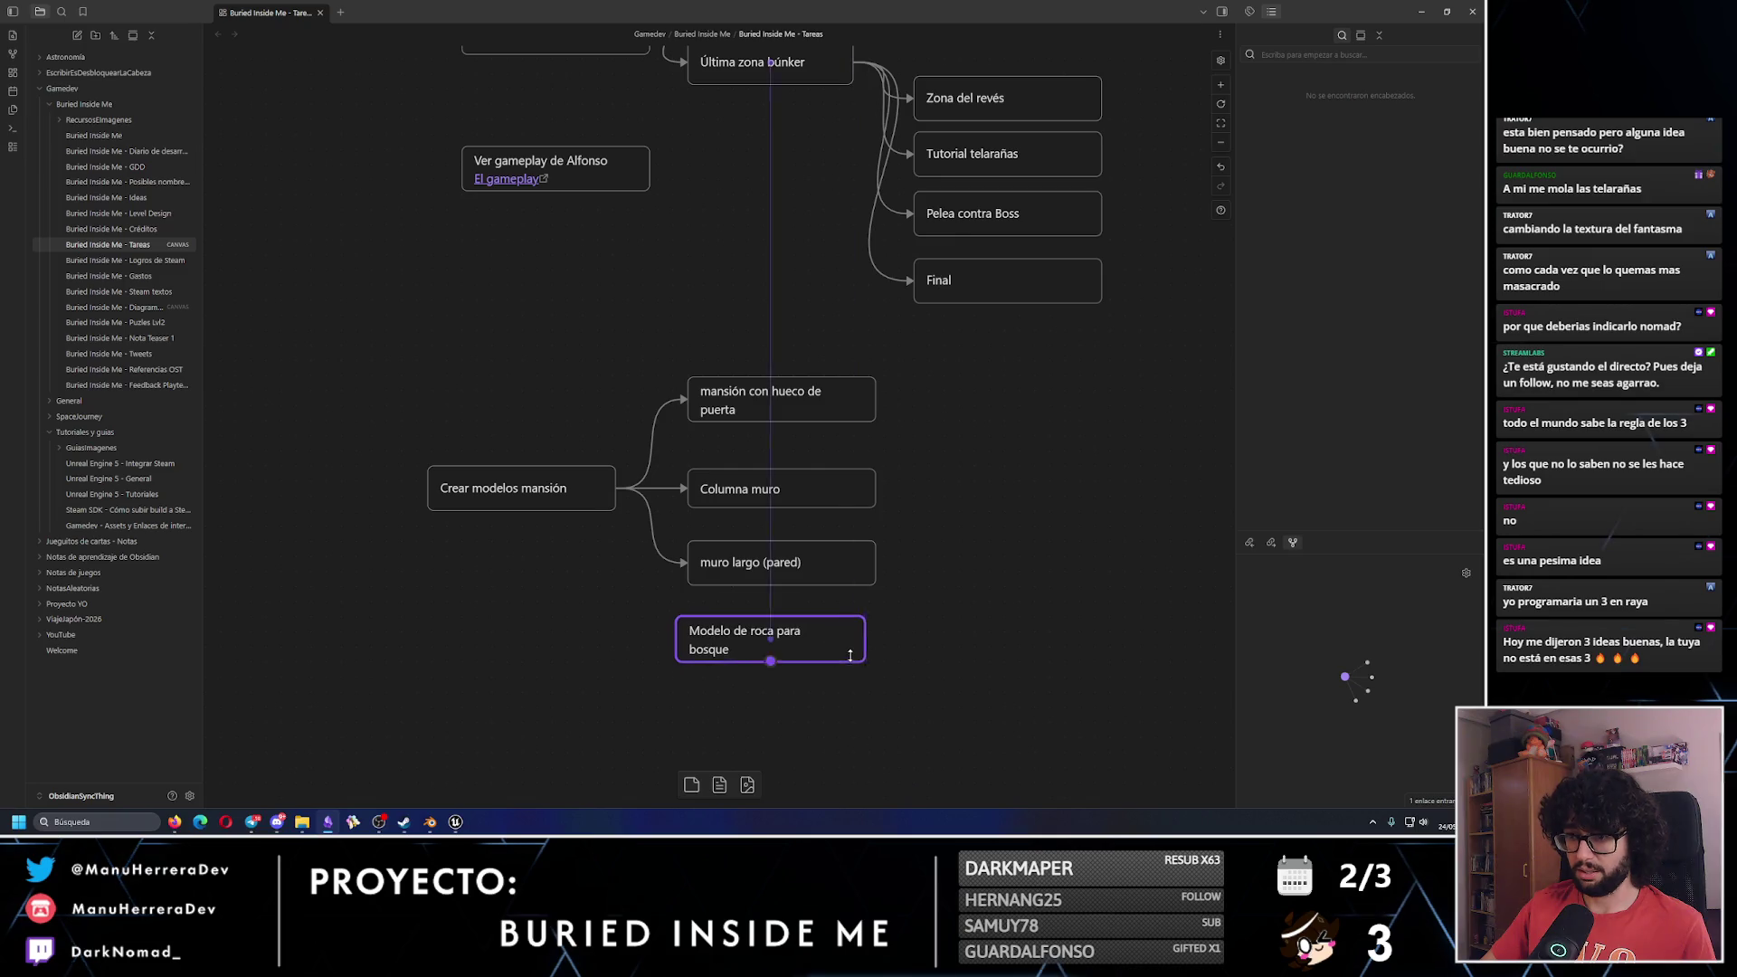
scroll(836, 685, "up", 2)
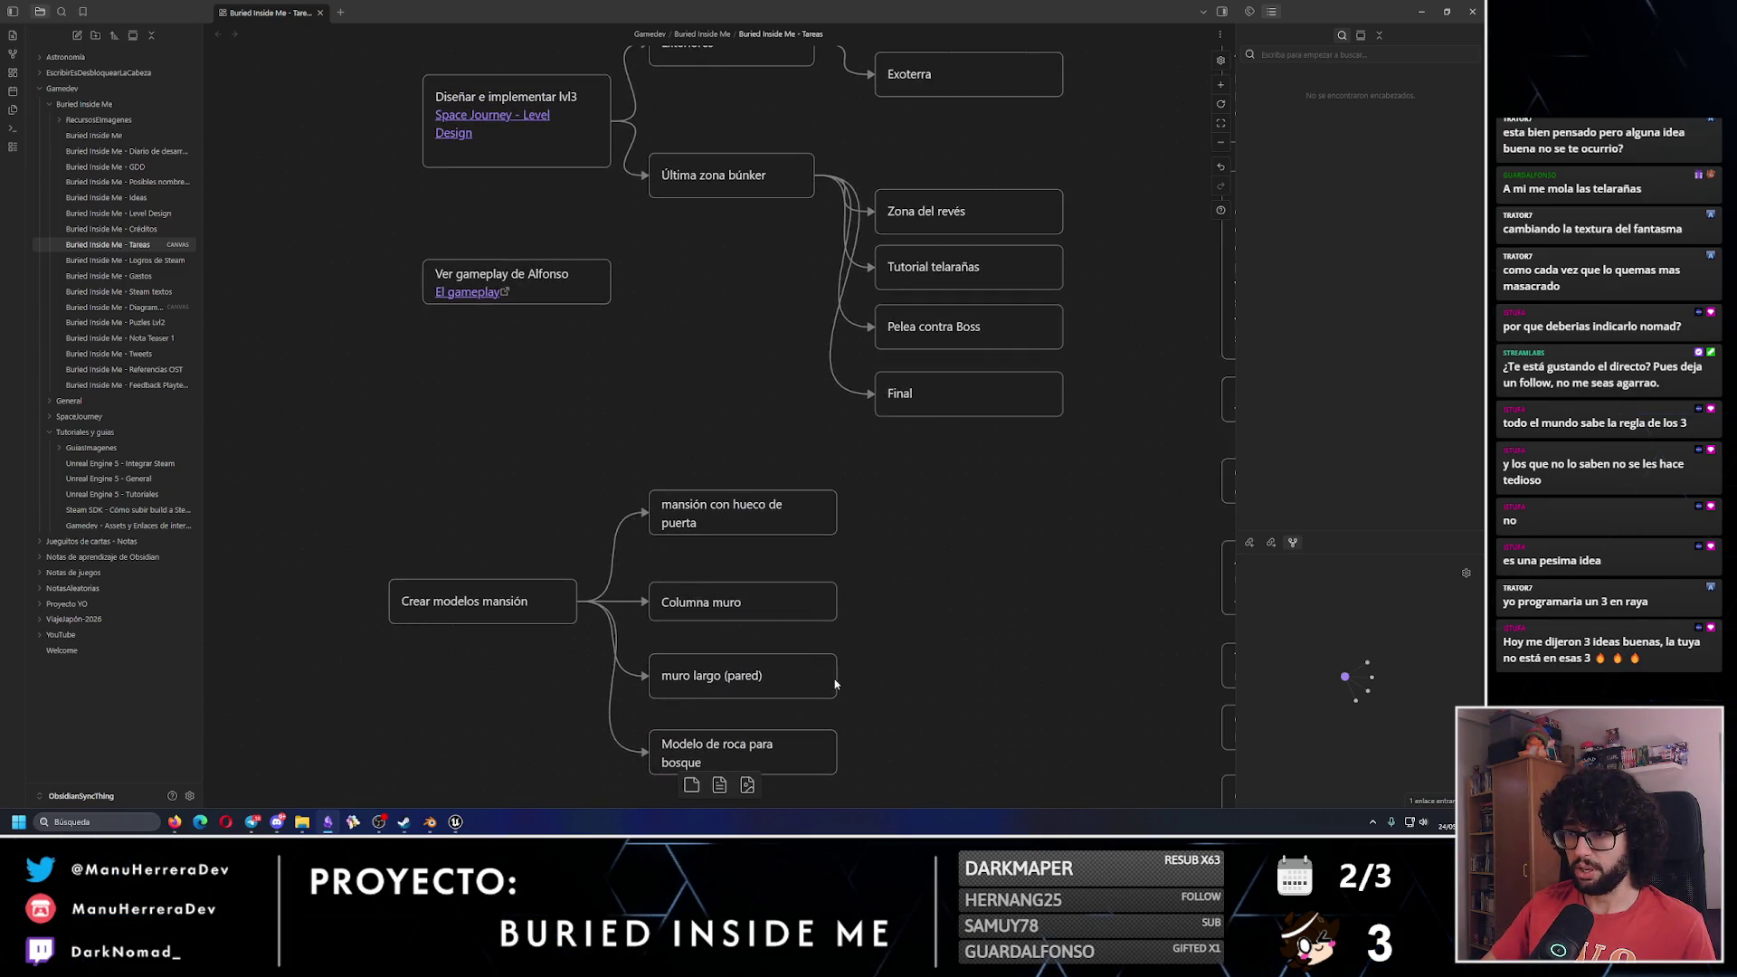
left_click_drag(575, 622, 846, 787)
mouse_move(737, 487)
left_mouse_down()
mouse_move(882, 510)
mouse_move(767, 487)
left_mouse_up()
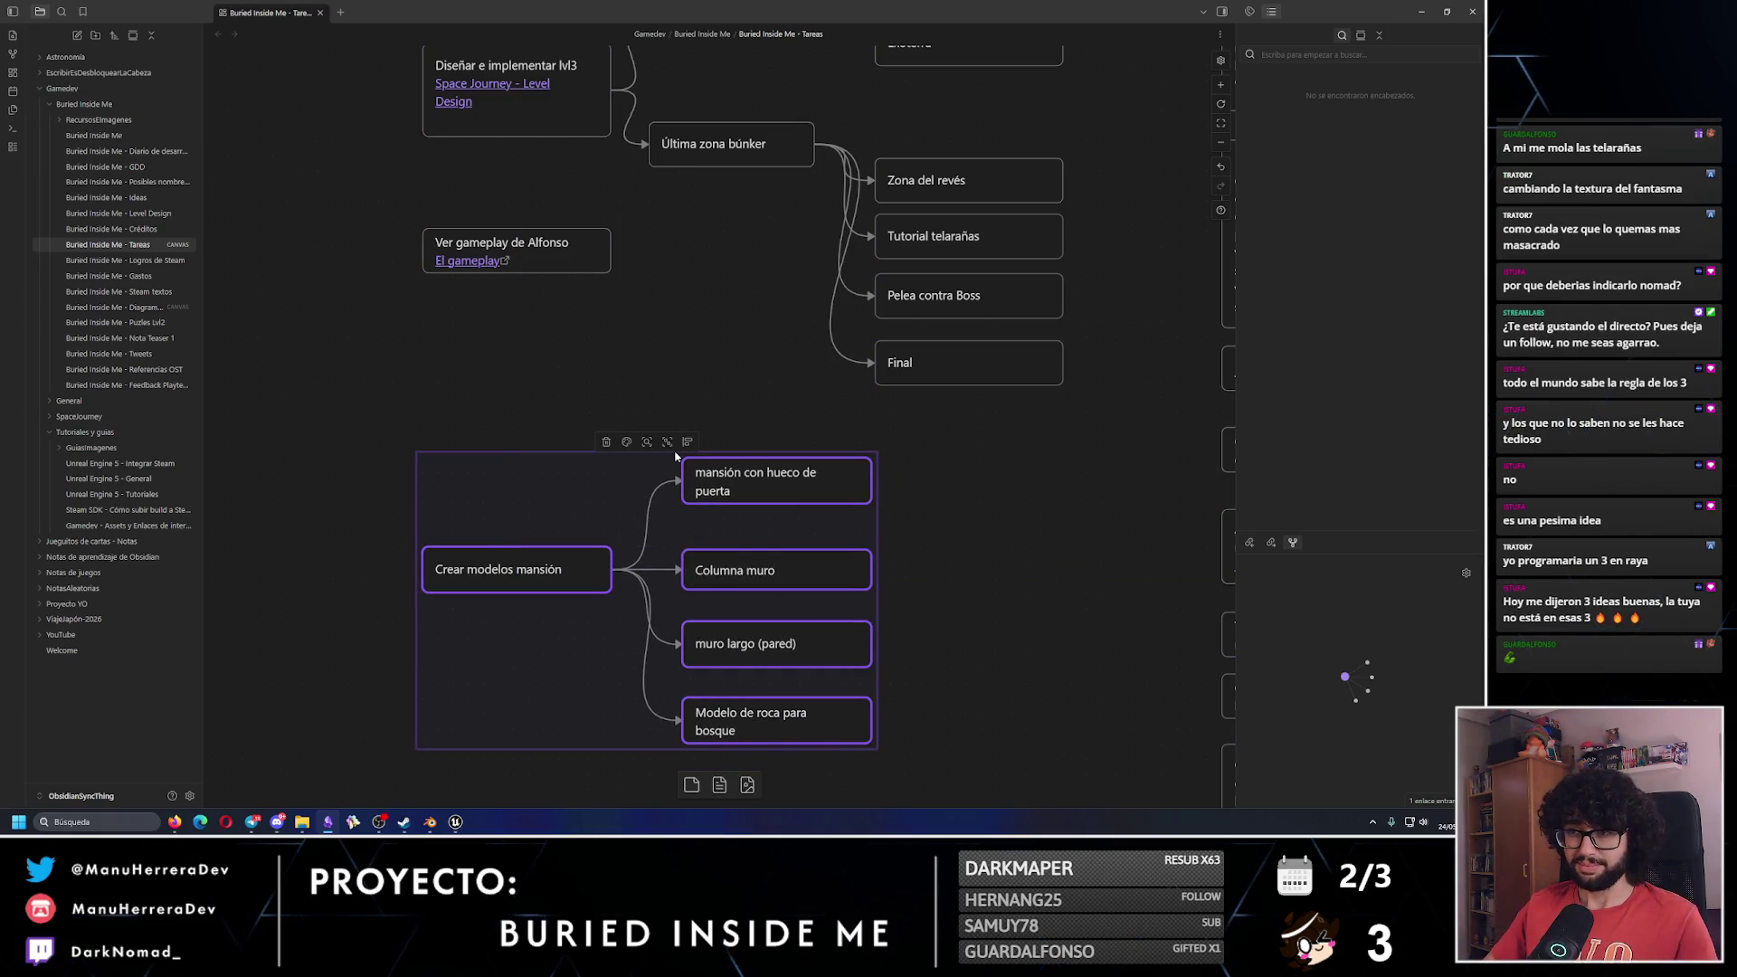
scroll(623, 401, "up", 4)
left_click_drag(555, 97, 1040, 660)
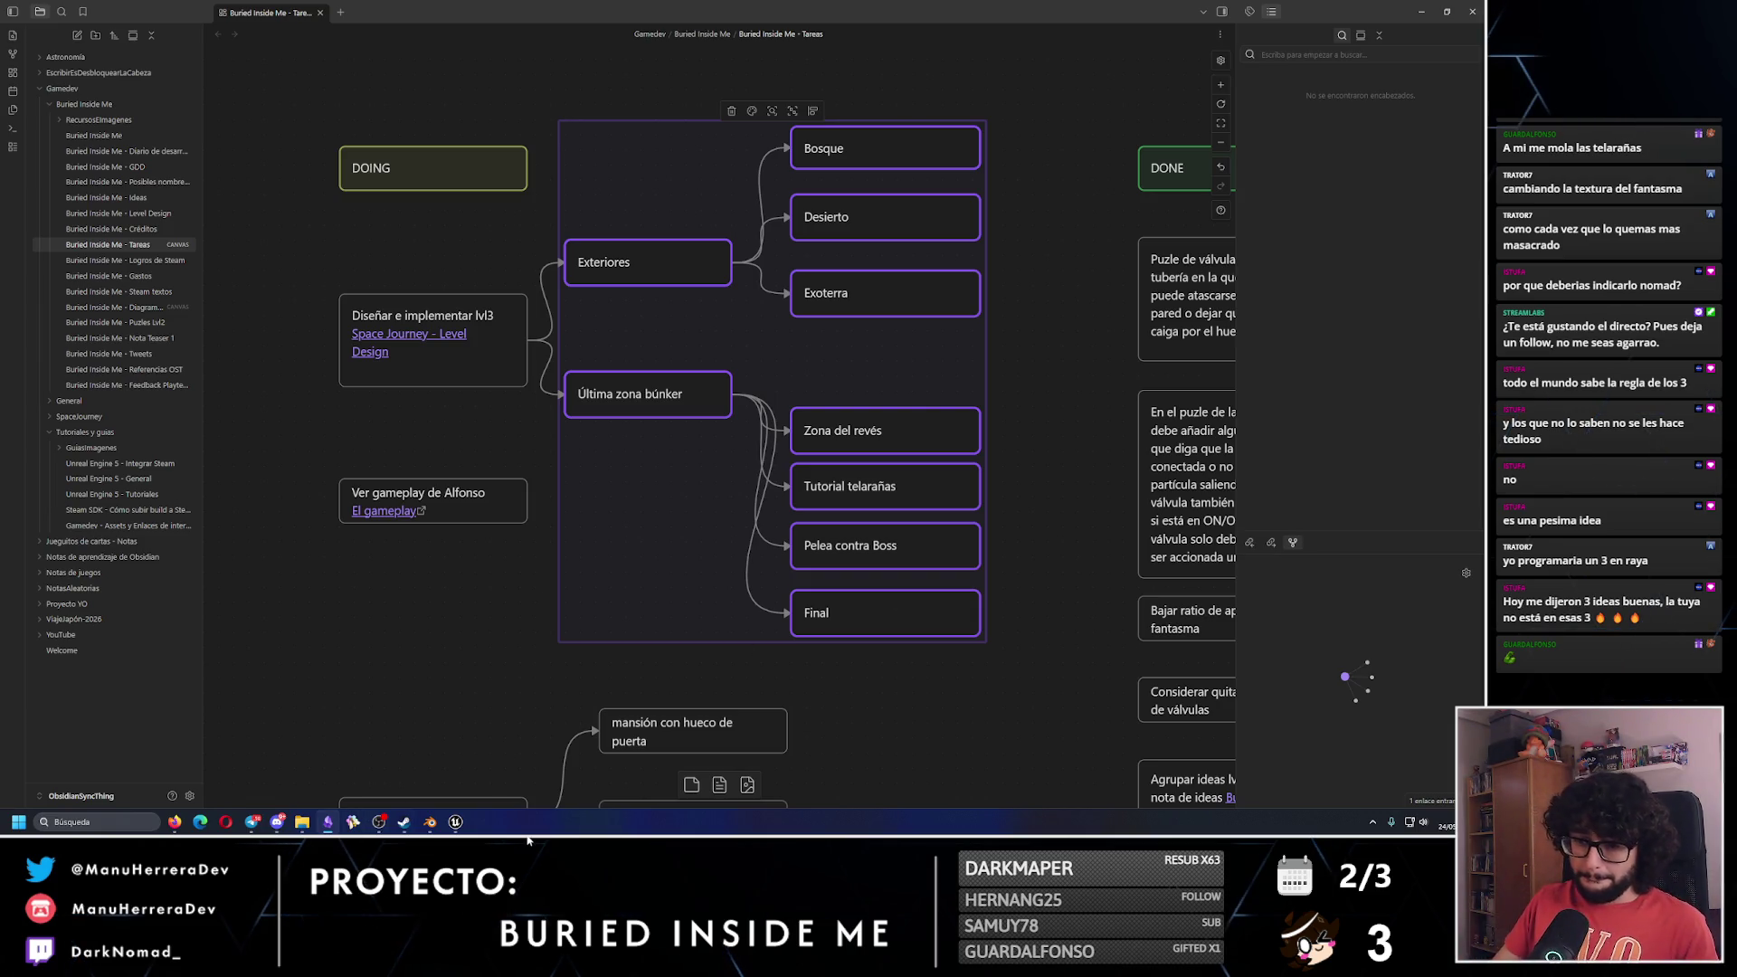
Quit Blender without saving and clear the branch selection on the Obsidian canvas.
left_click(429, 826)
key("ctrl+q")
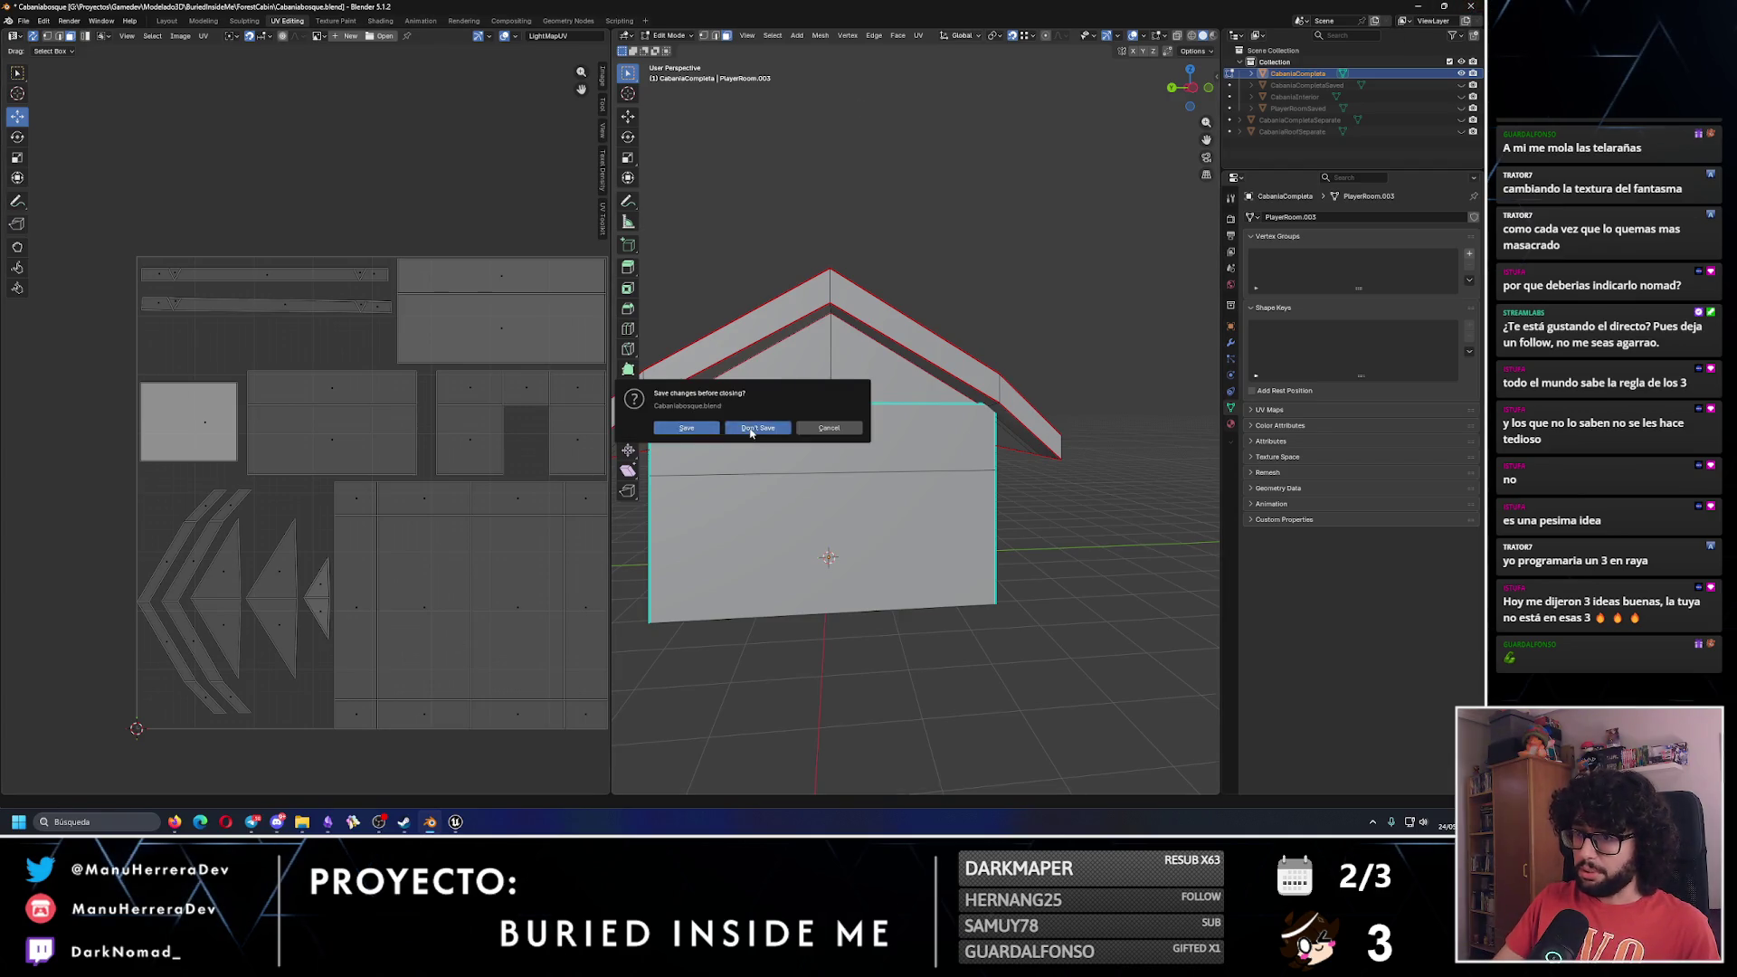
left_click(758, 432)
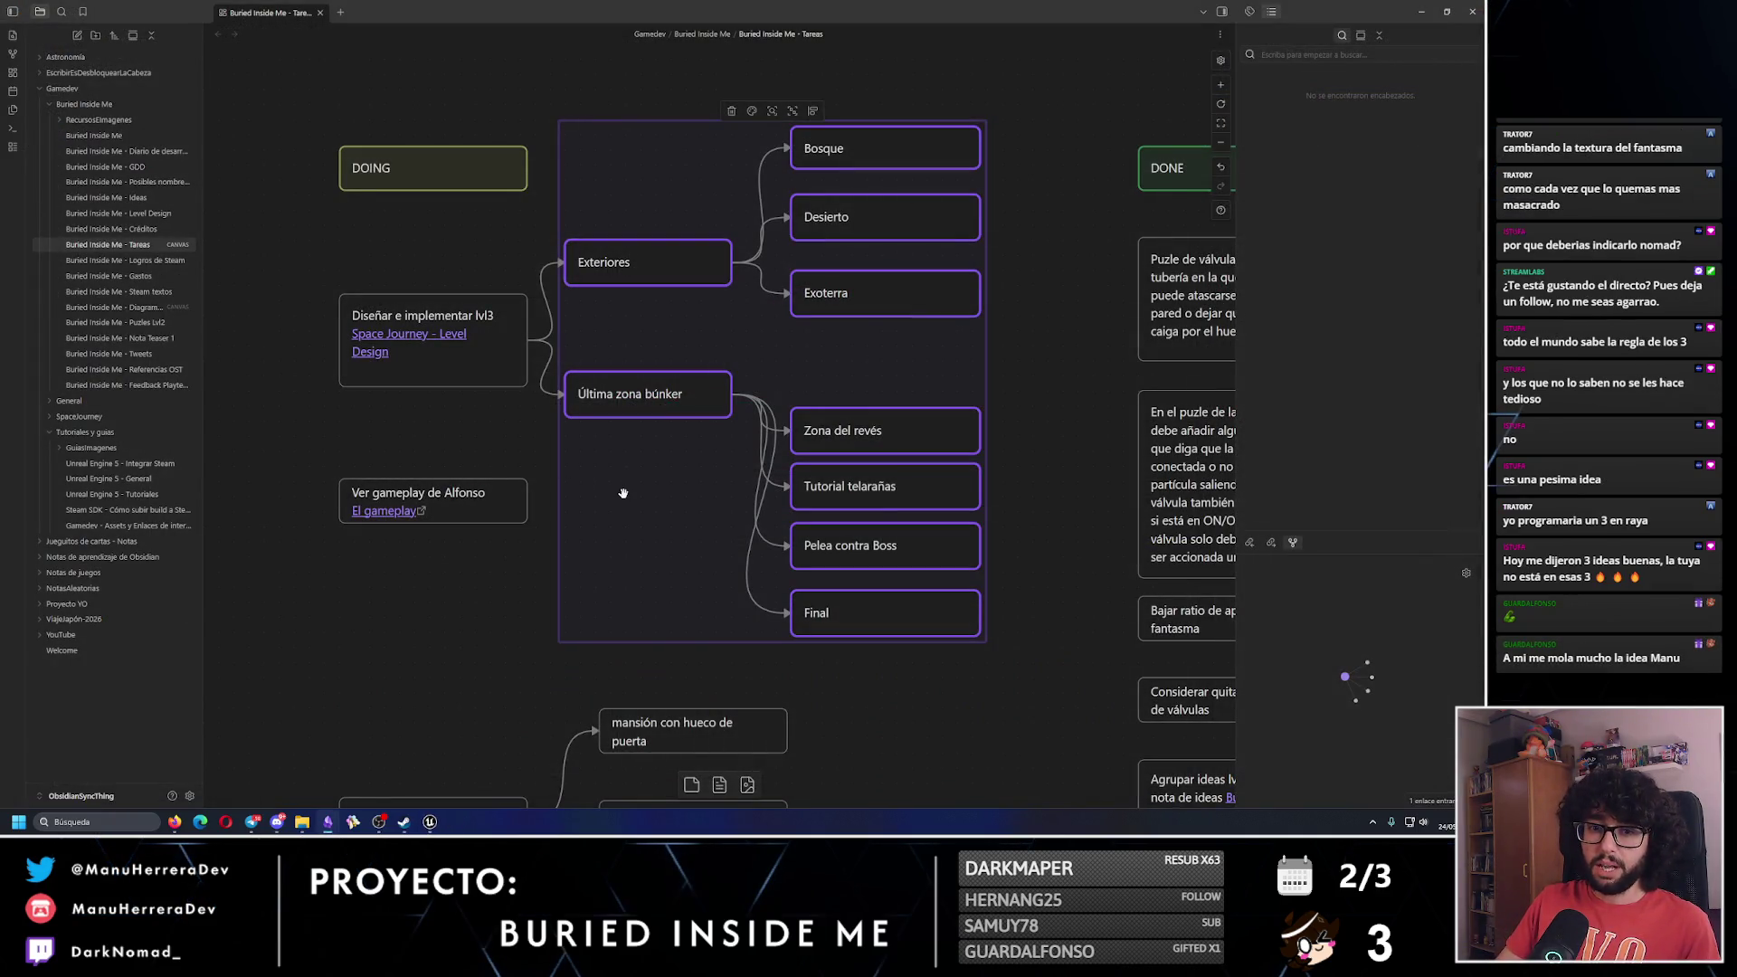
left_click(467, 647)
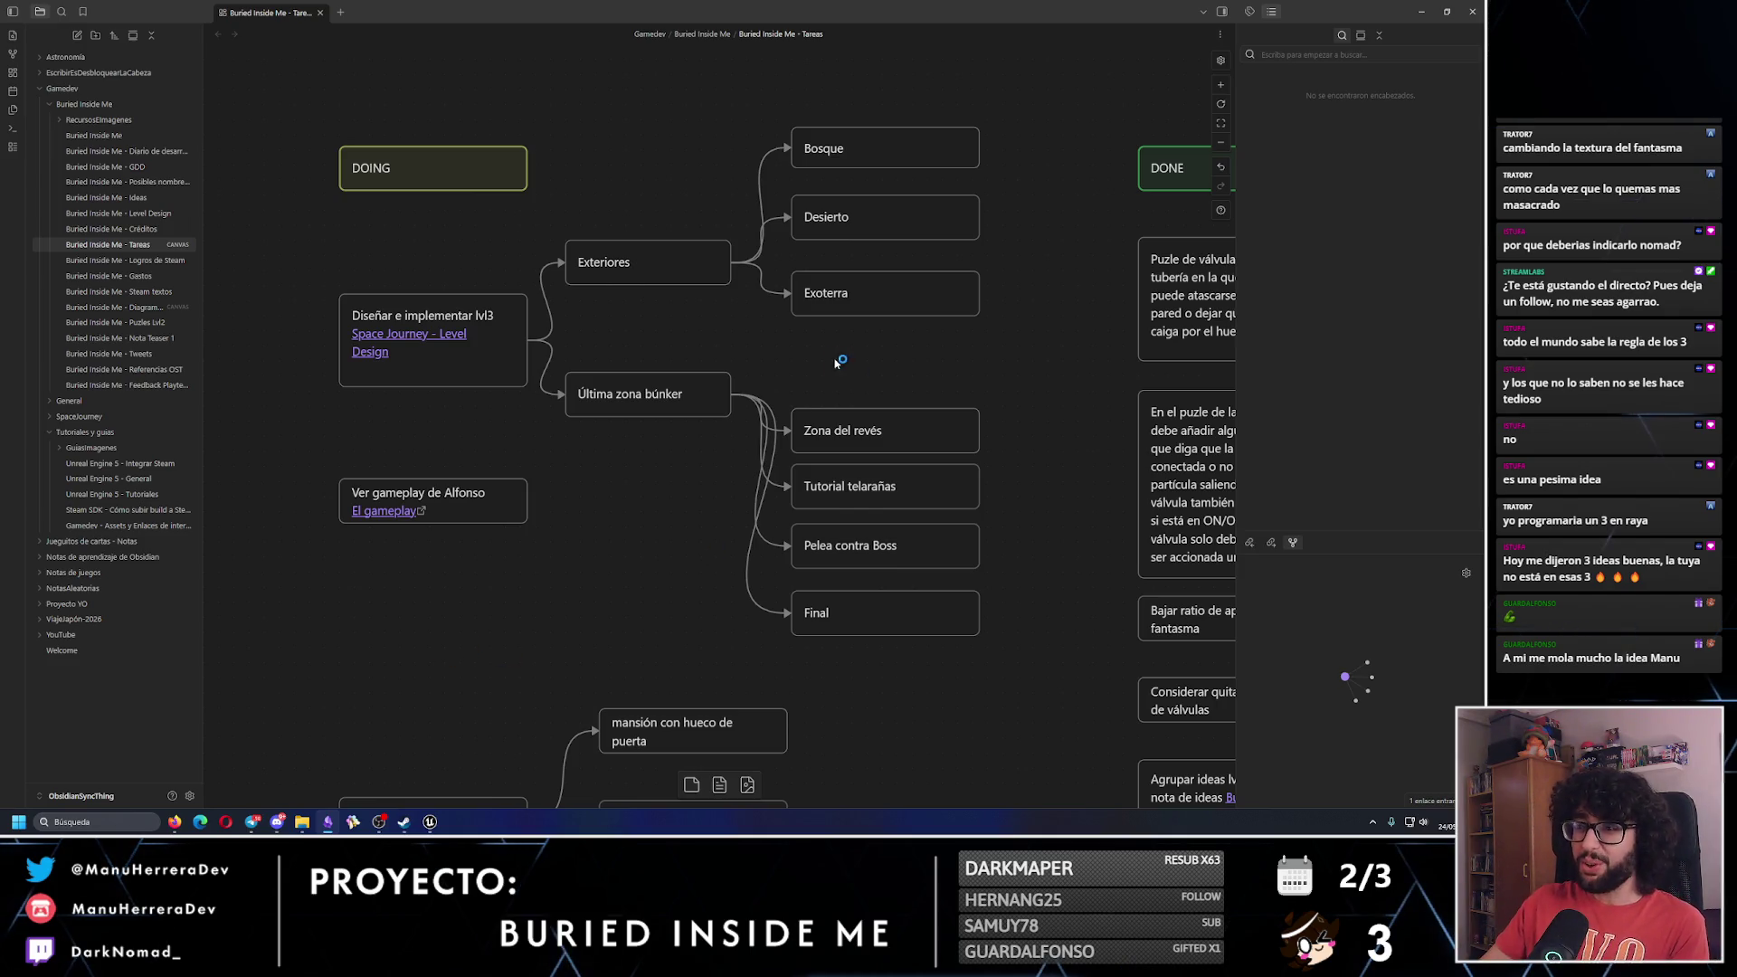
Move the four cards from Zona del revés to Final upward, then close Obsidian.
left_click_drag(851, 688, 855, 353)
left_click_drag(853, 437, 856, 379)
left_click(1060, 513)
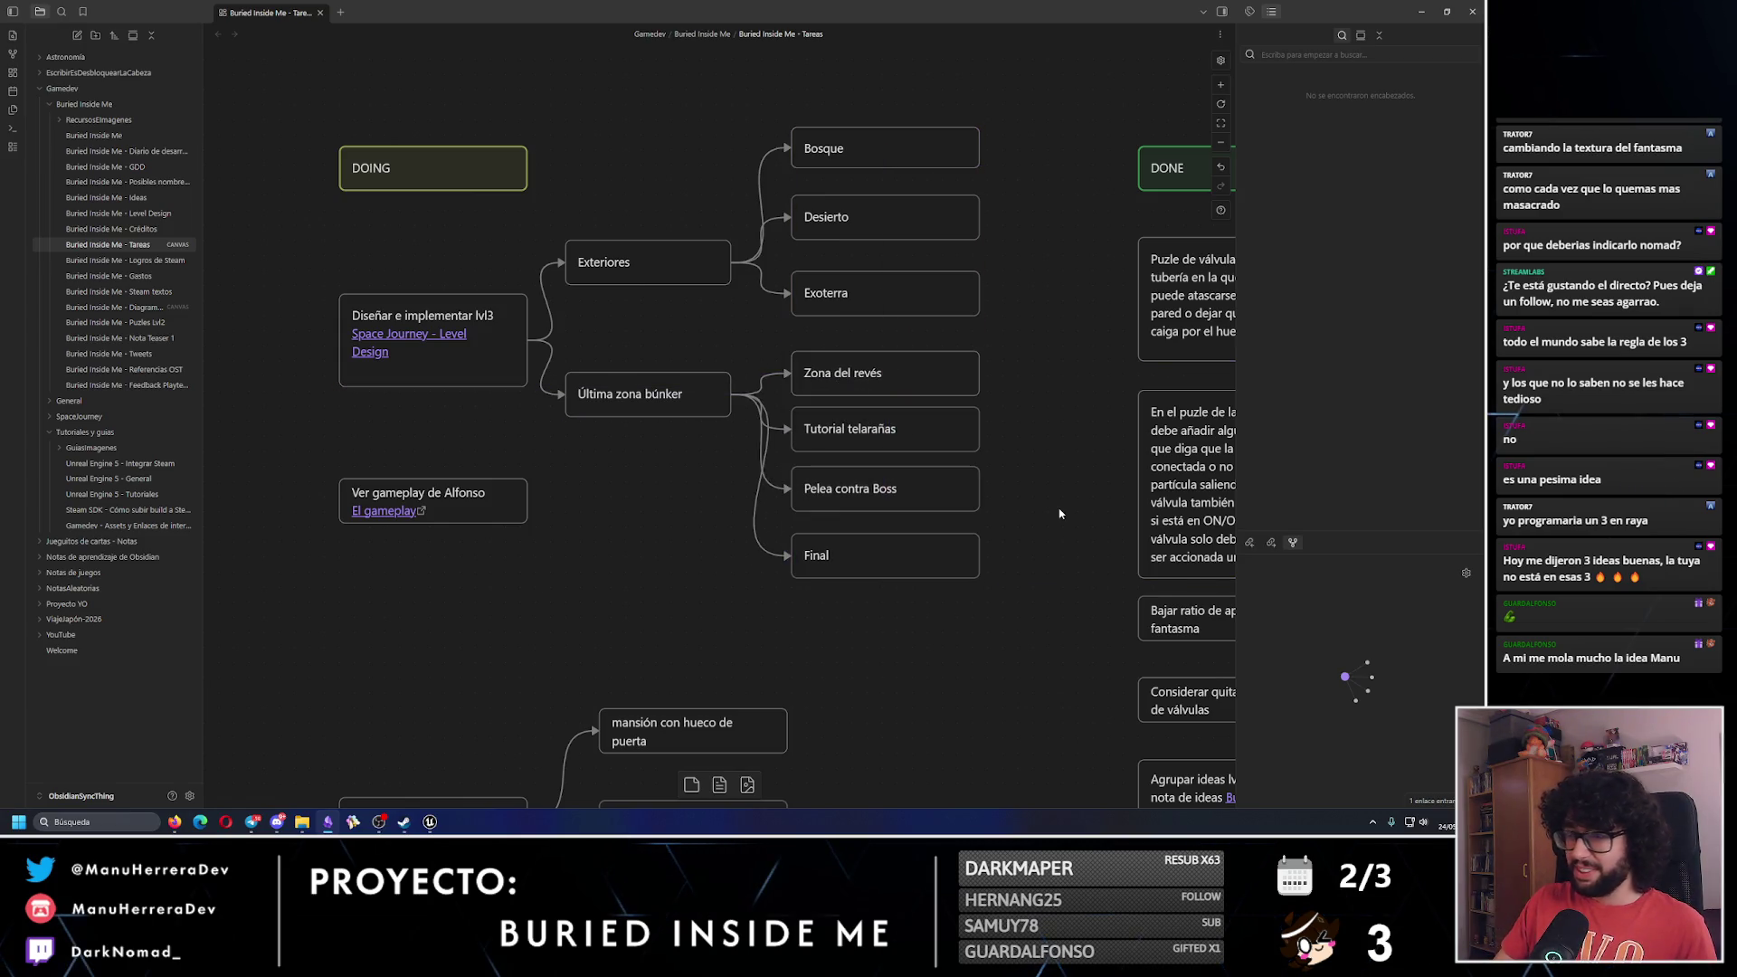
scroll(697, 518, "up", 2)
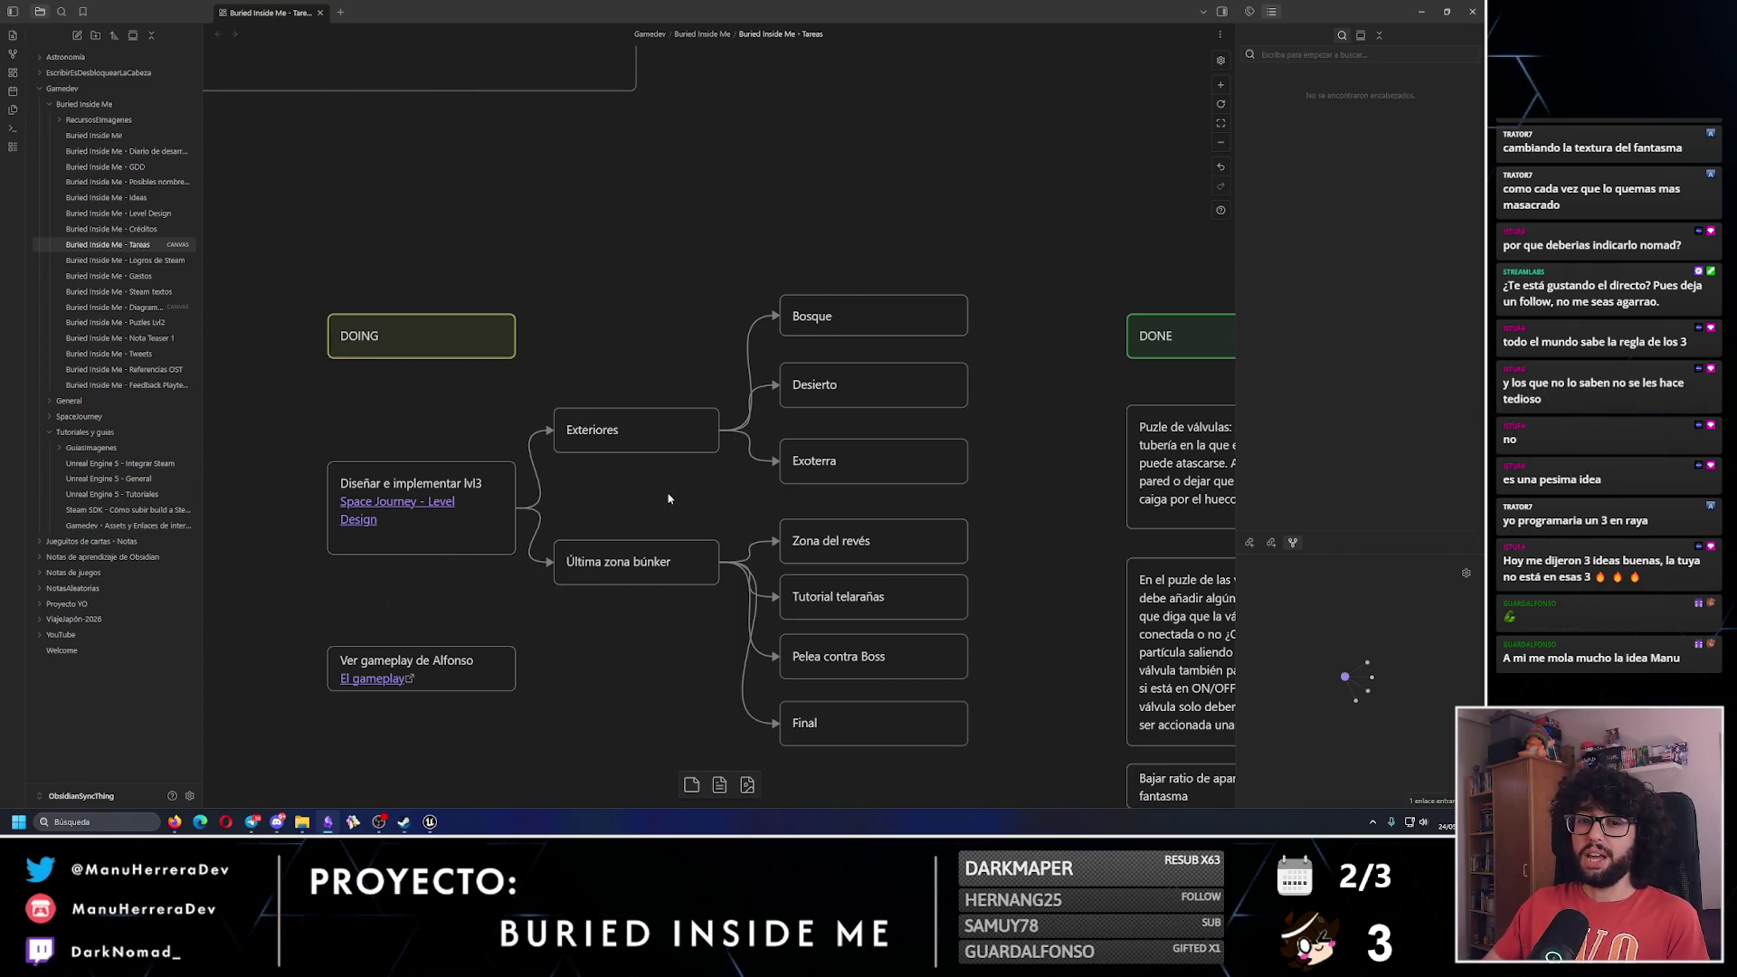
left_click(1470, 9)
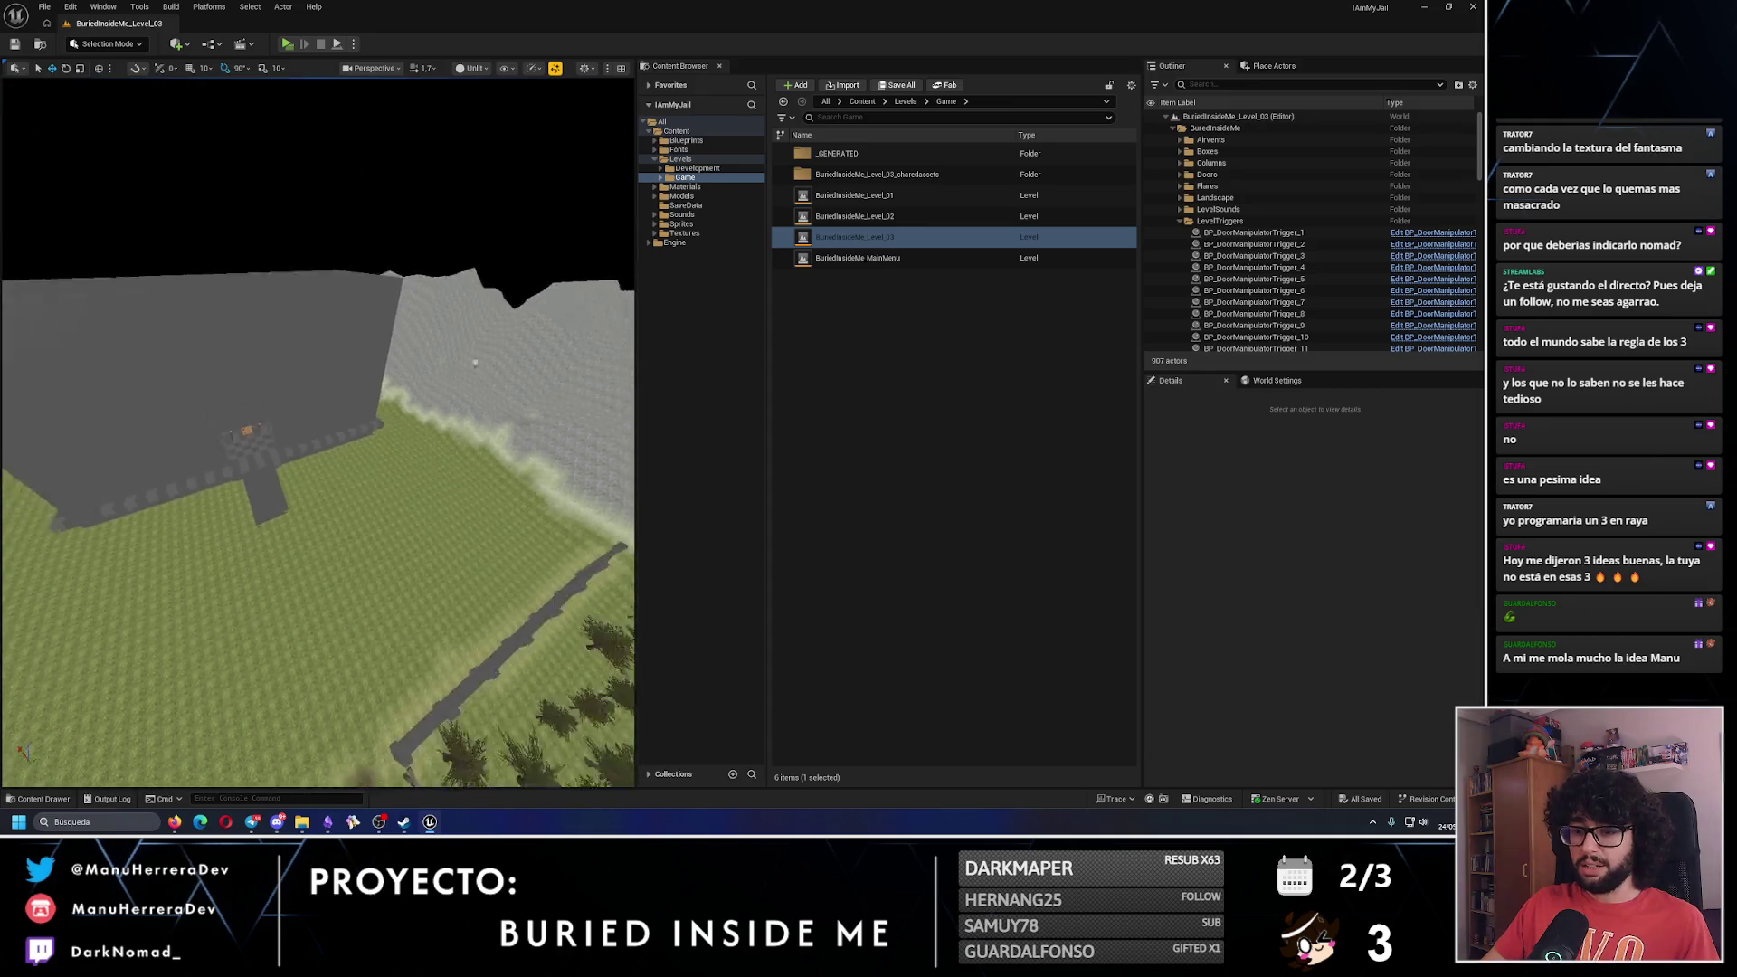
Collapse the LevelTriggers and BuriedInsideMe Outliner folders and face the building head-on.
left_click(1183, 221)
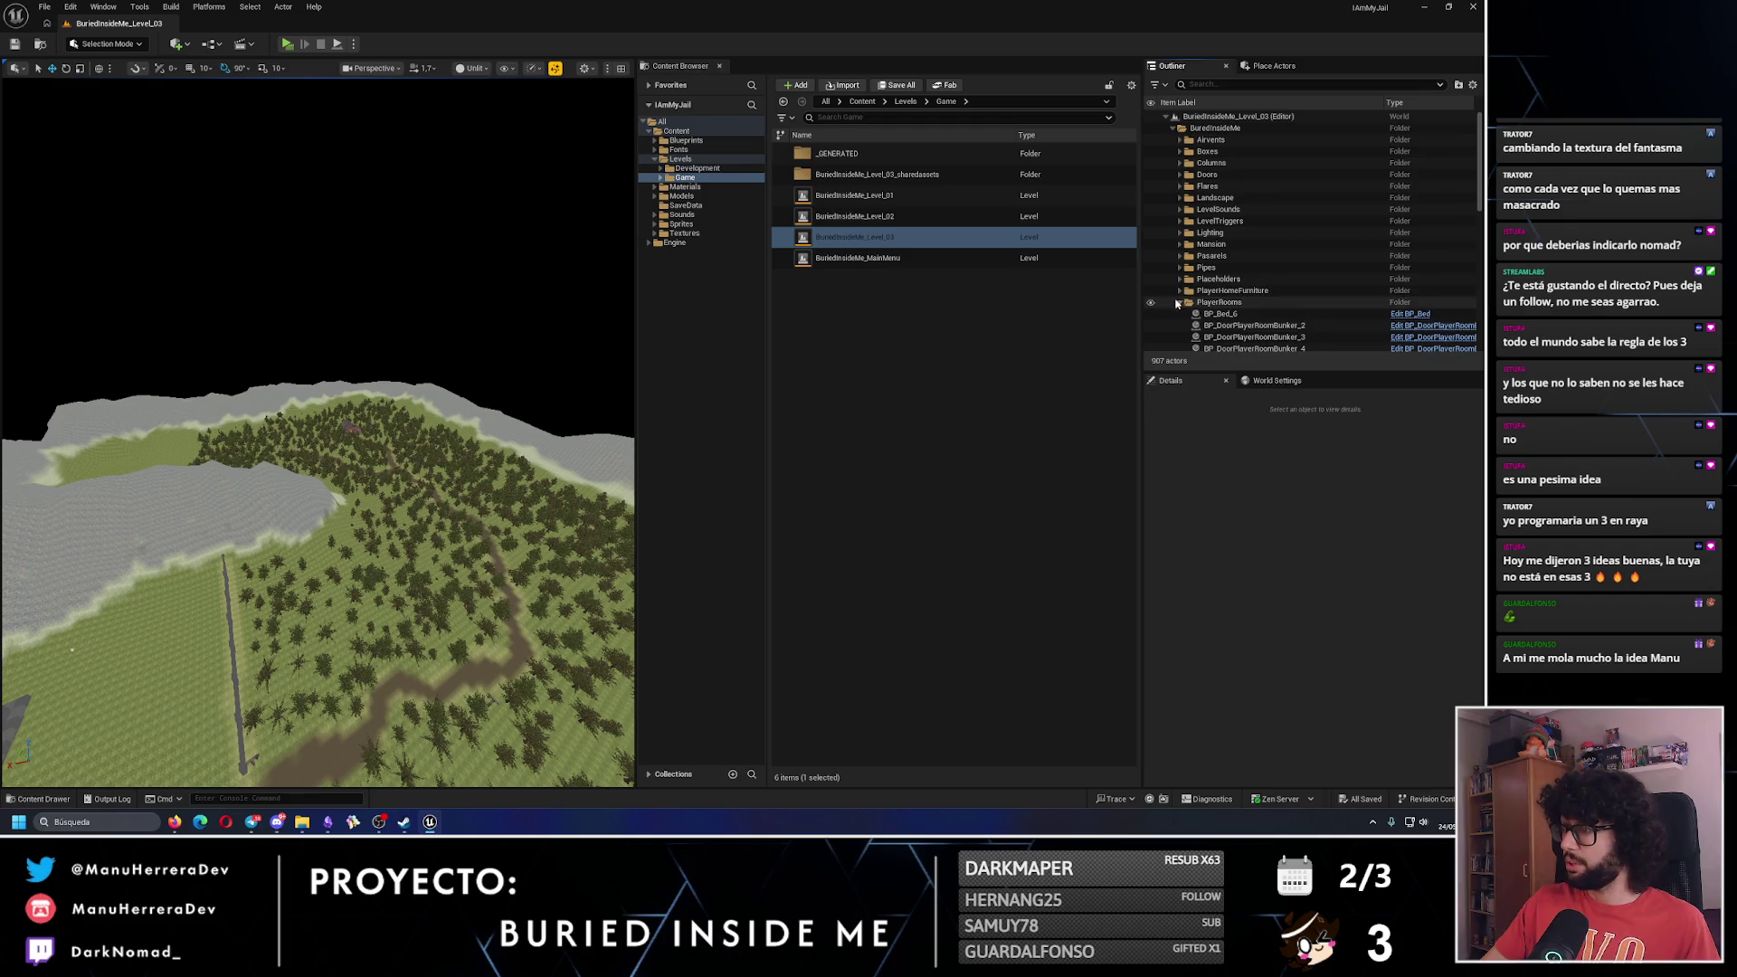
left_click(1173, 127)
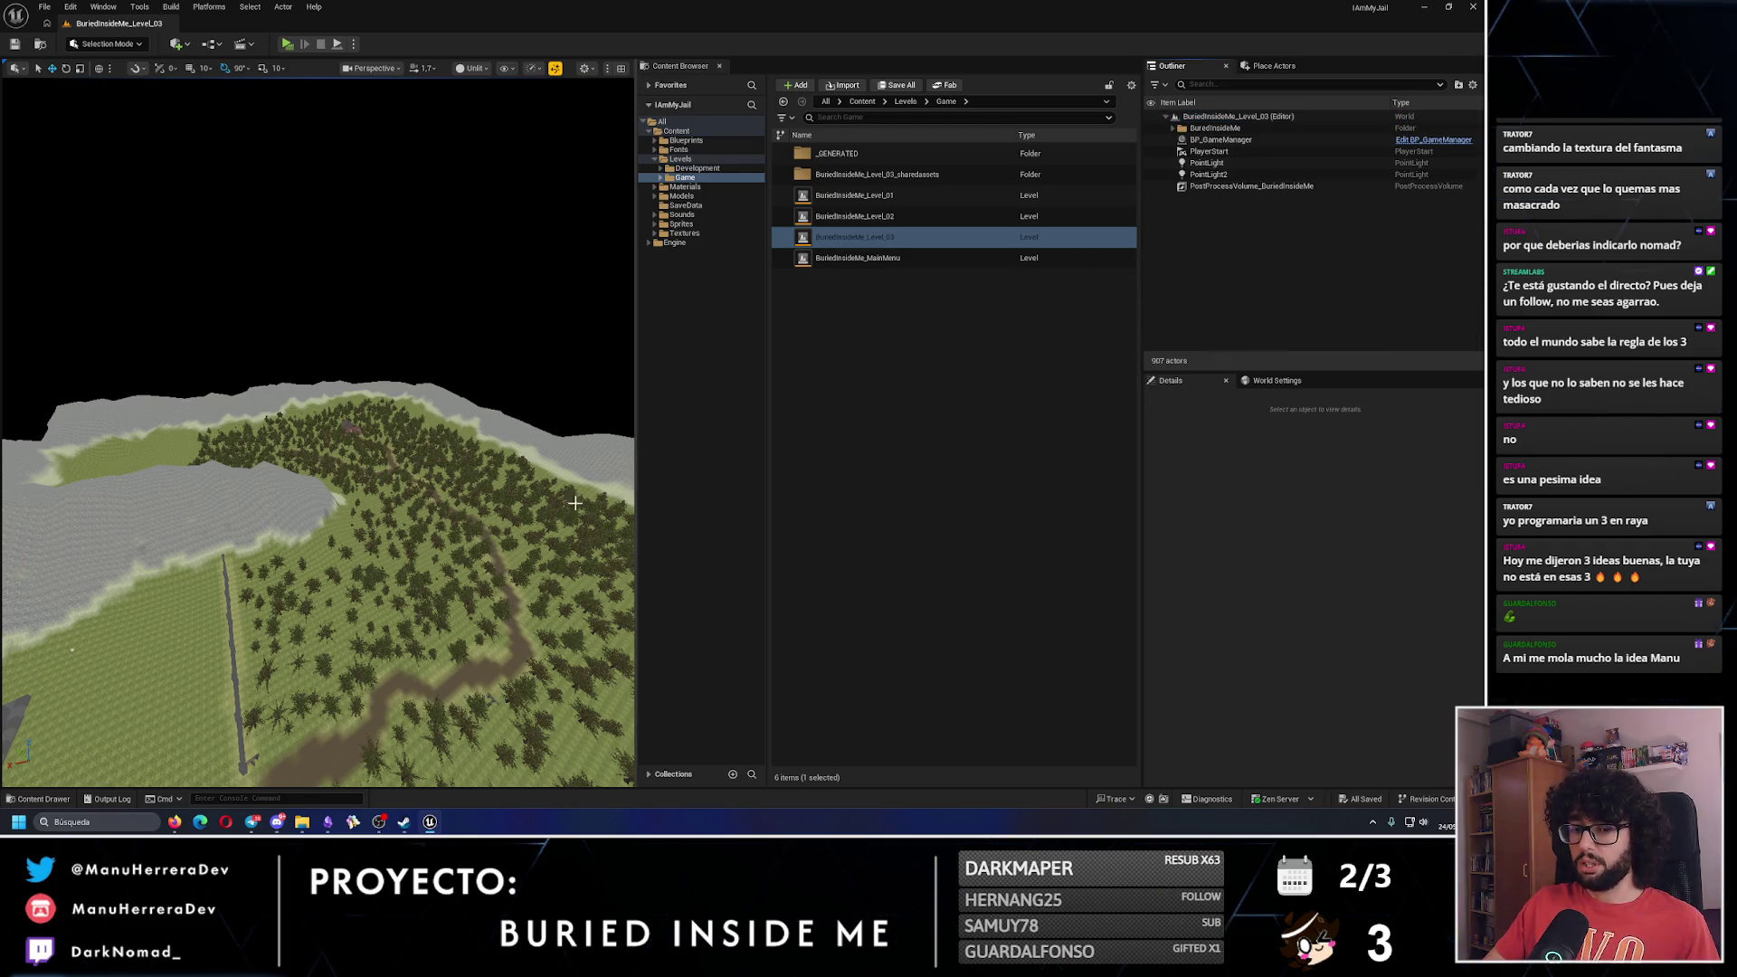
left_click_drag(308, 660, 290, 616)
left_click_drag(416, 633, 447, 641)
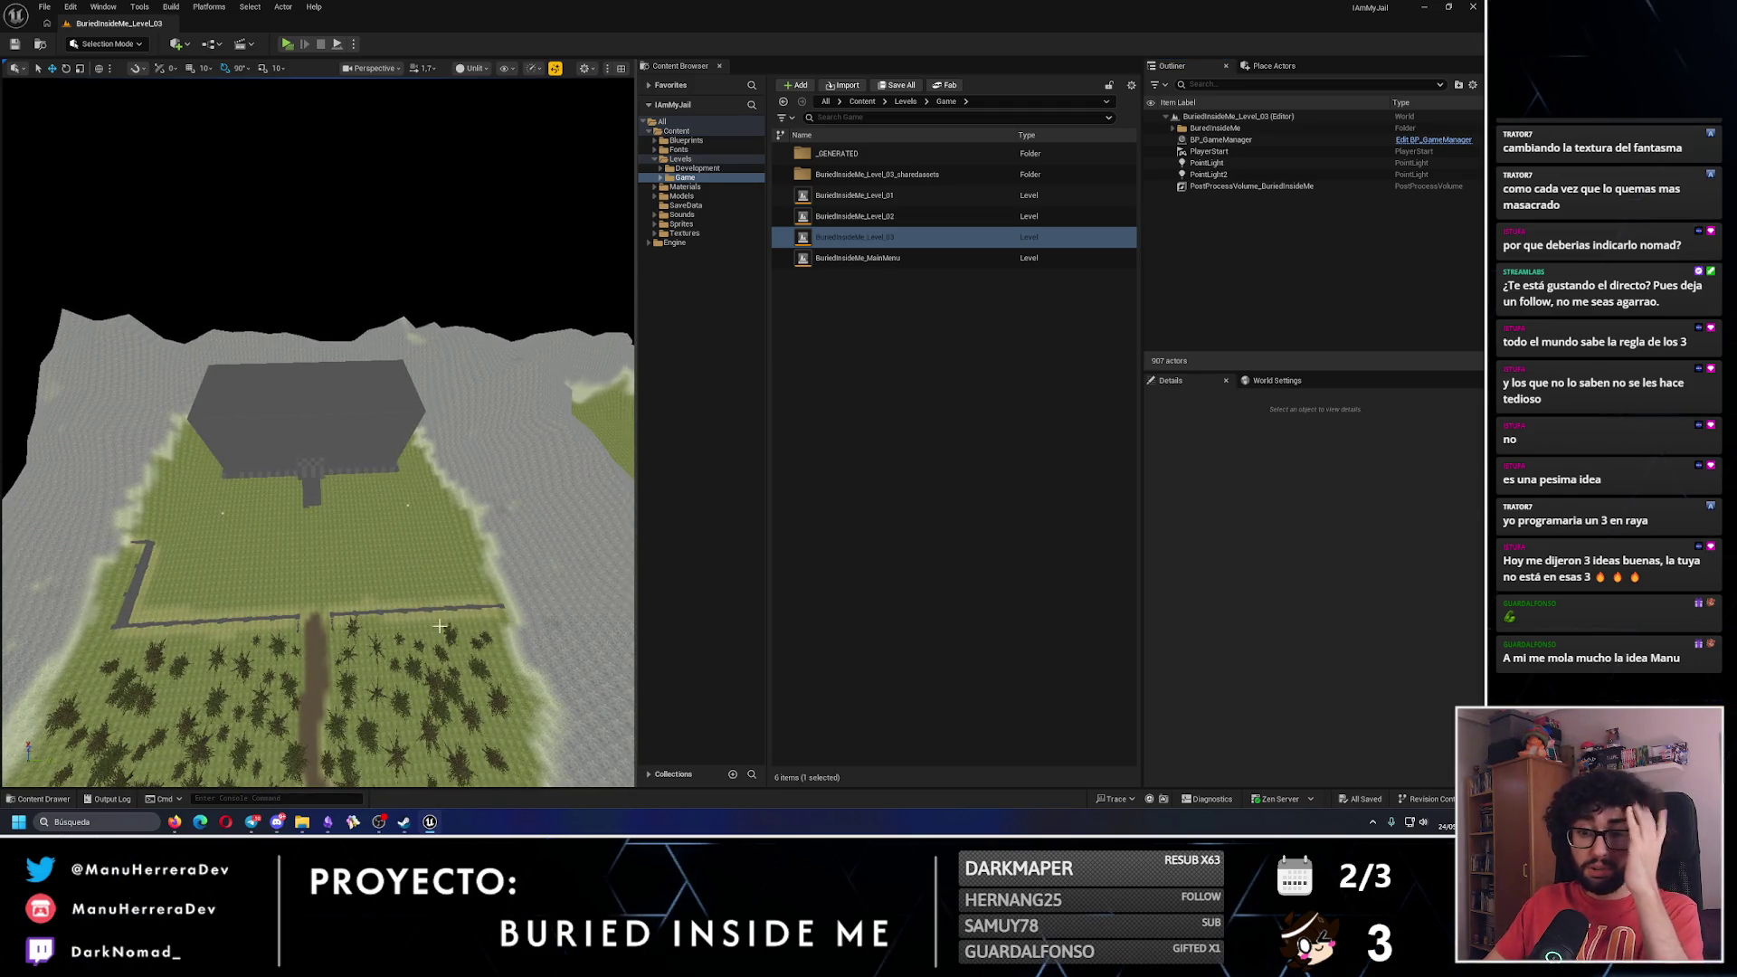
Launch the Epic Games Launcher by searching 'epi' in Windows search.
left_click(120, 825)
type("ex")
key("BackSpace")
key("BackSpace")
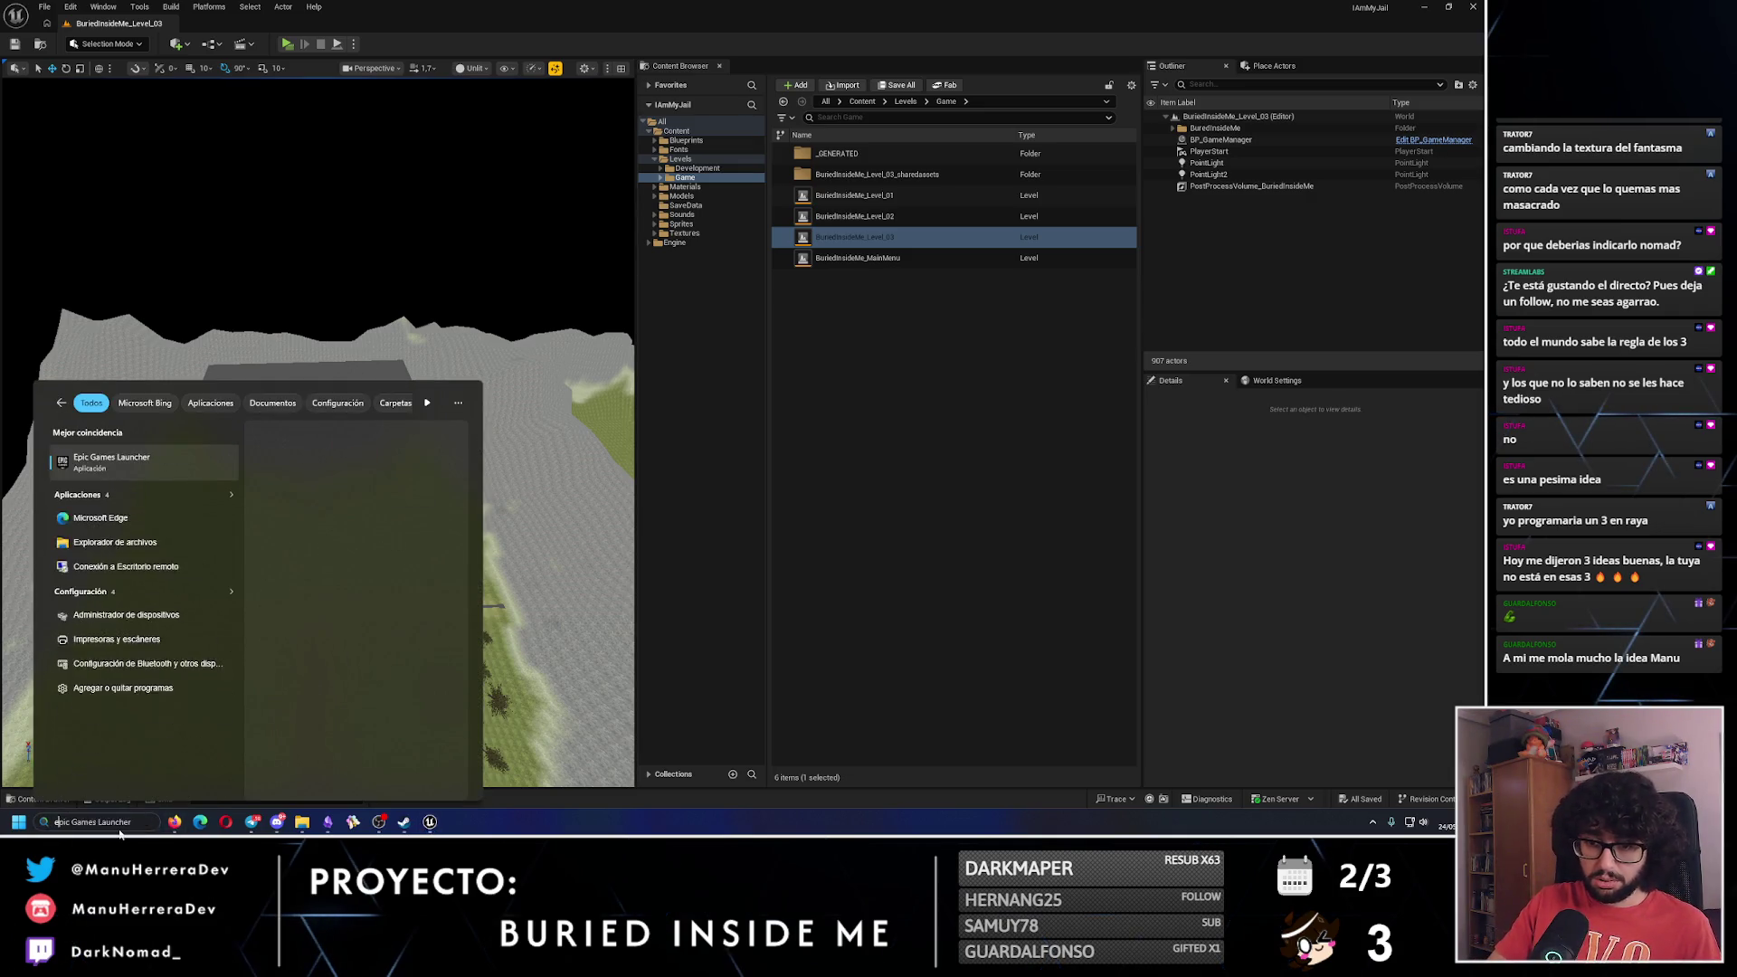
type("epi")
key("Return")
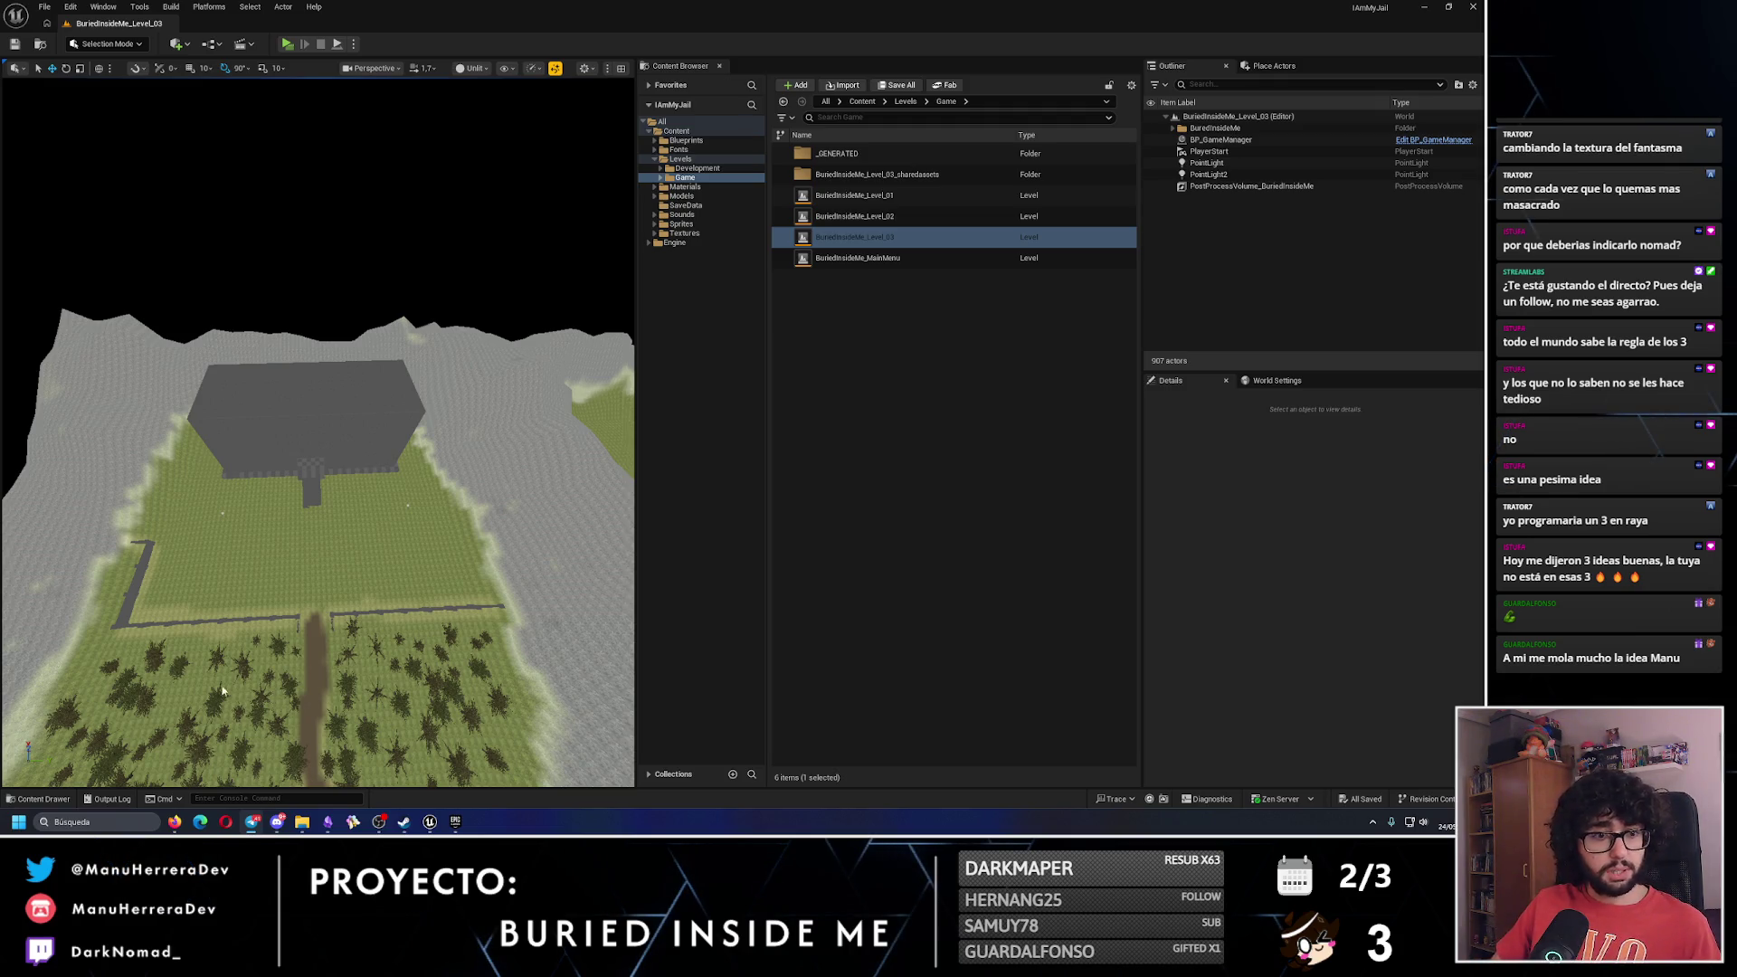
Open the SpaceJourney project from the Epic Games Launcher library.
left_click(457, 823)
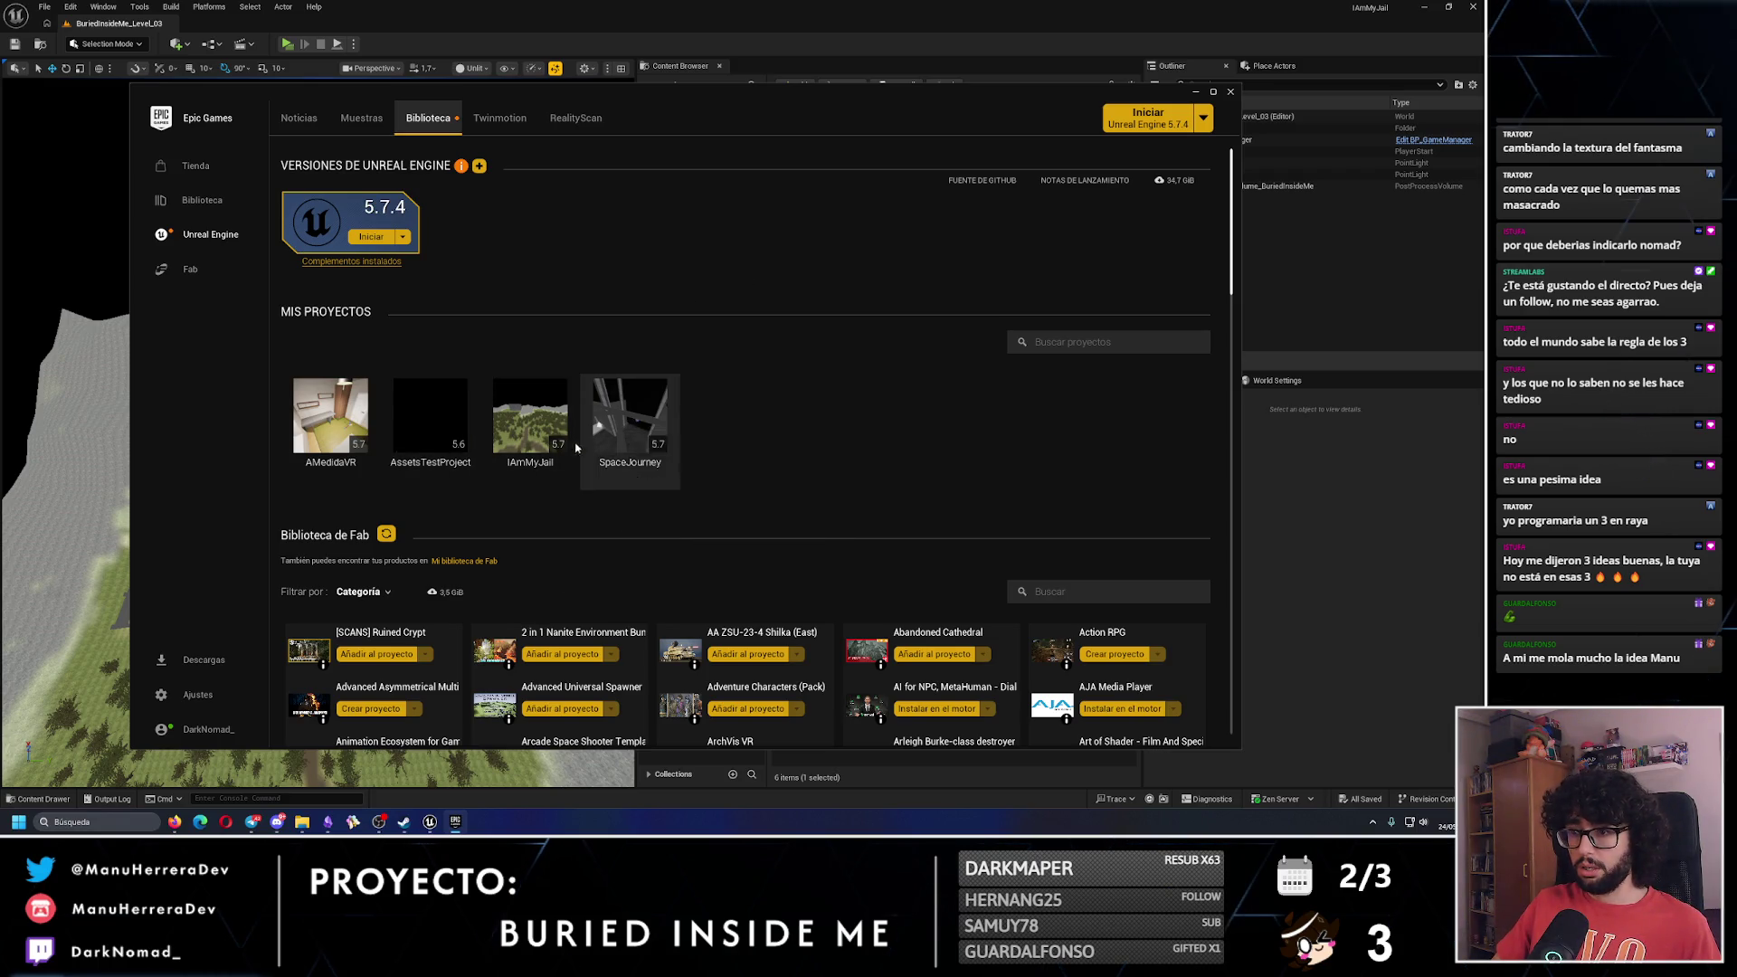
double_click(592, 422)
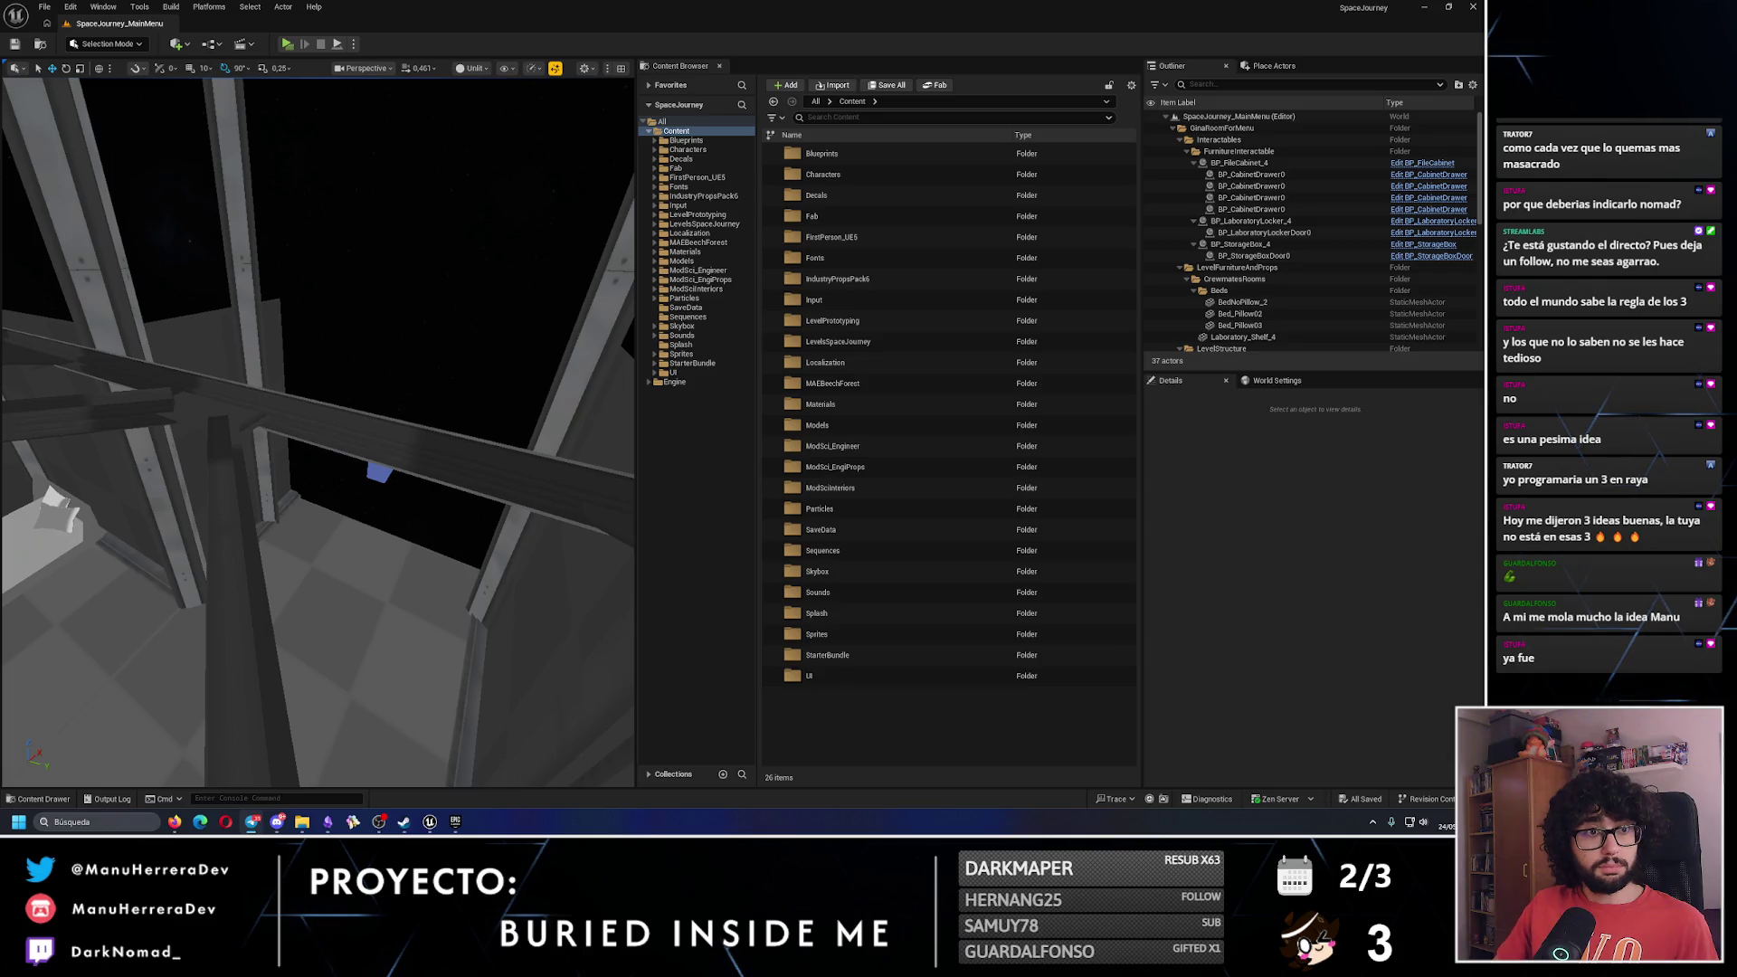
Select SM_SkySphere, frame it from the Outliner, then close the SpaceJourney editor.
left_click(362, 349)
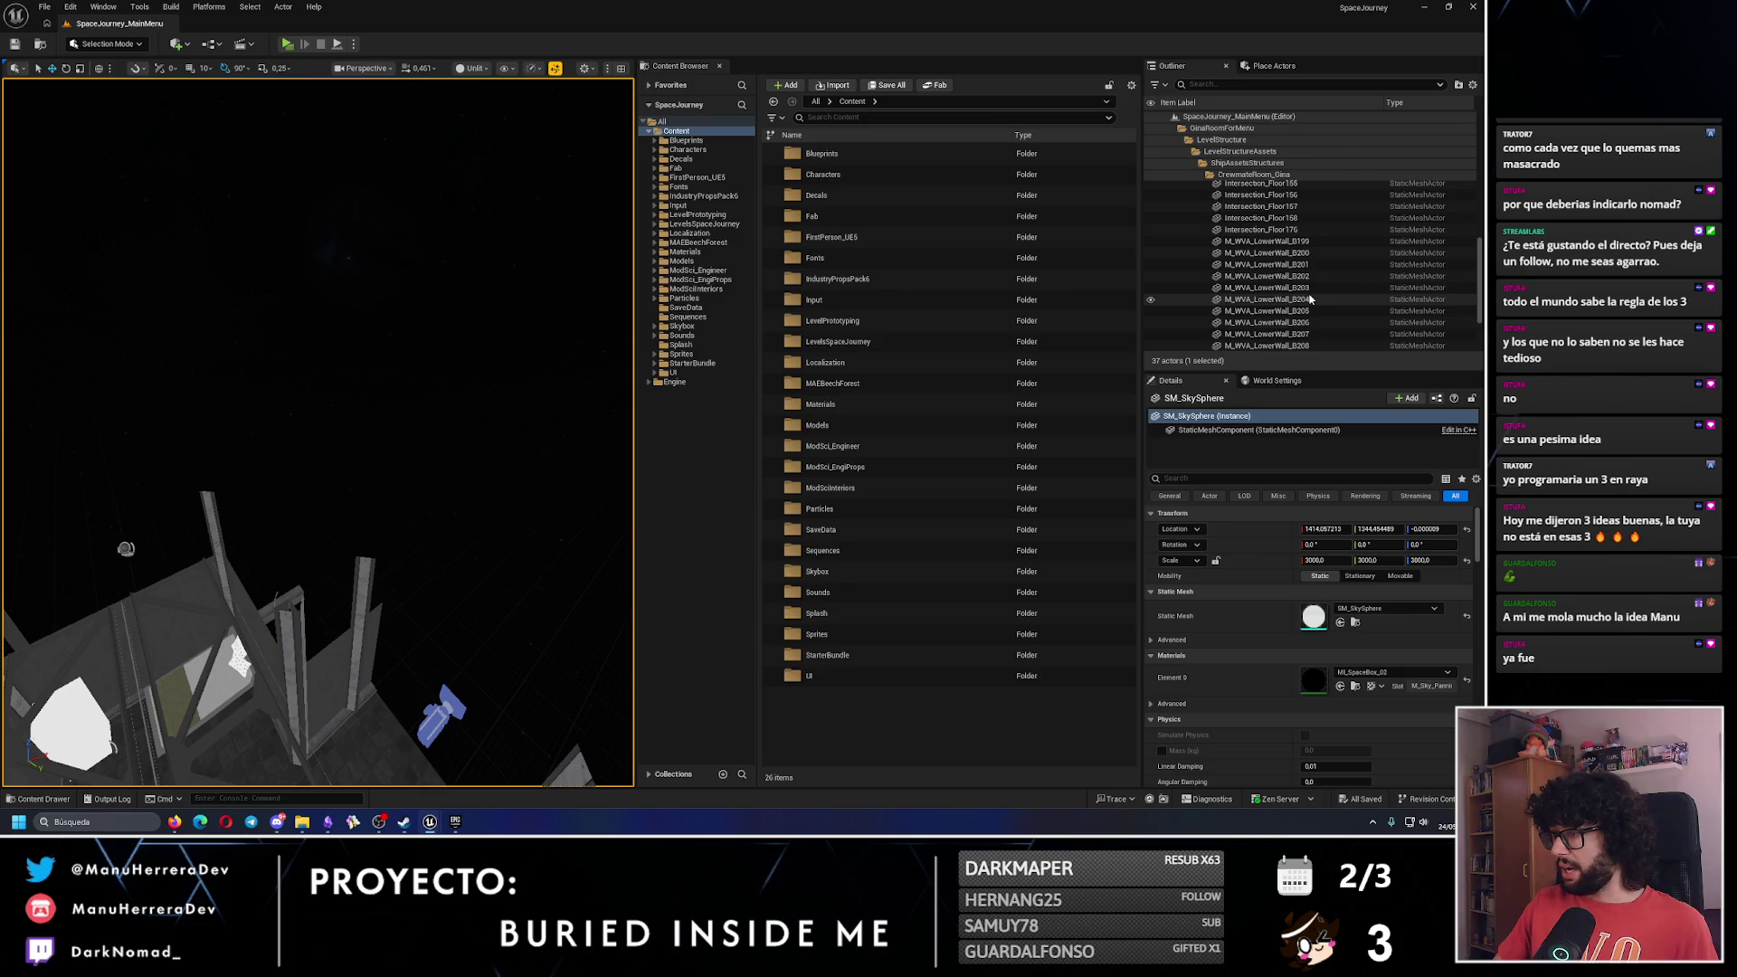
scroll(1310, 299, "down", 3)
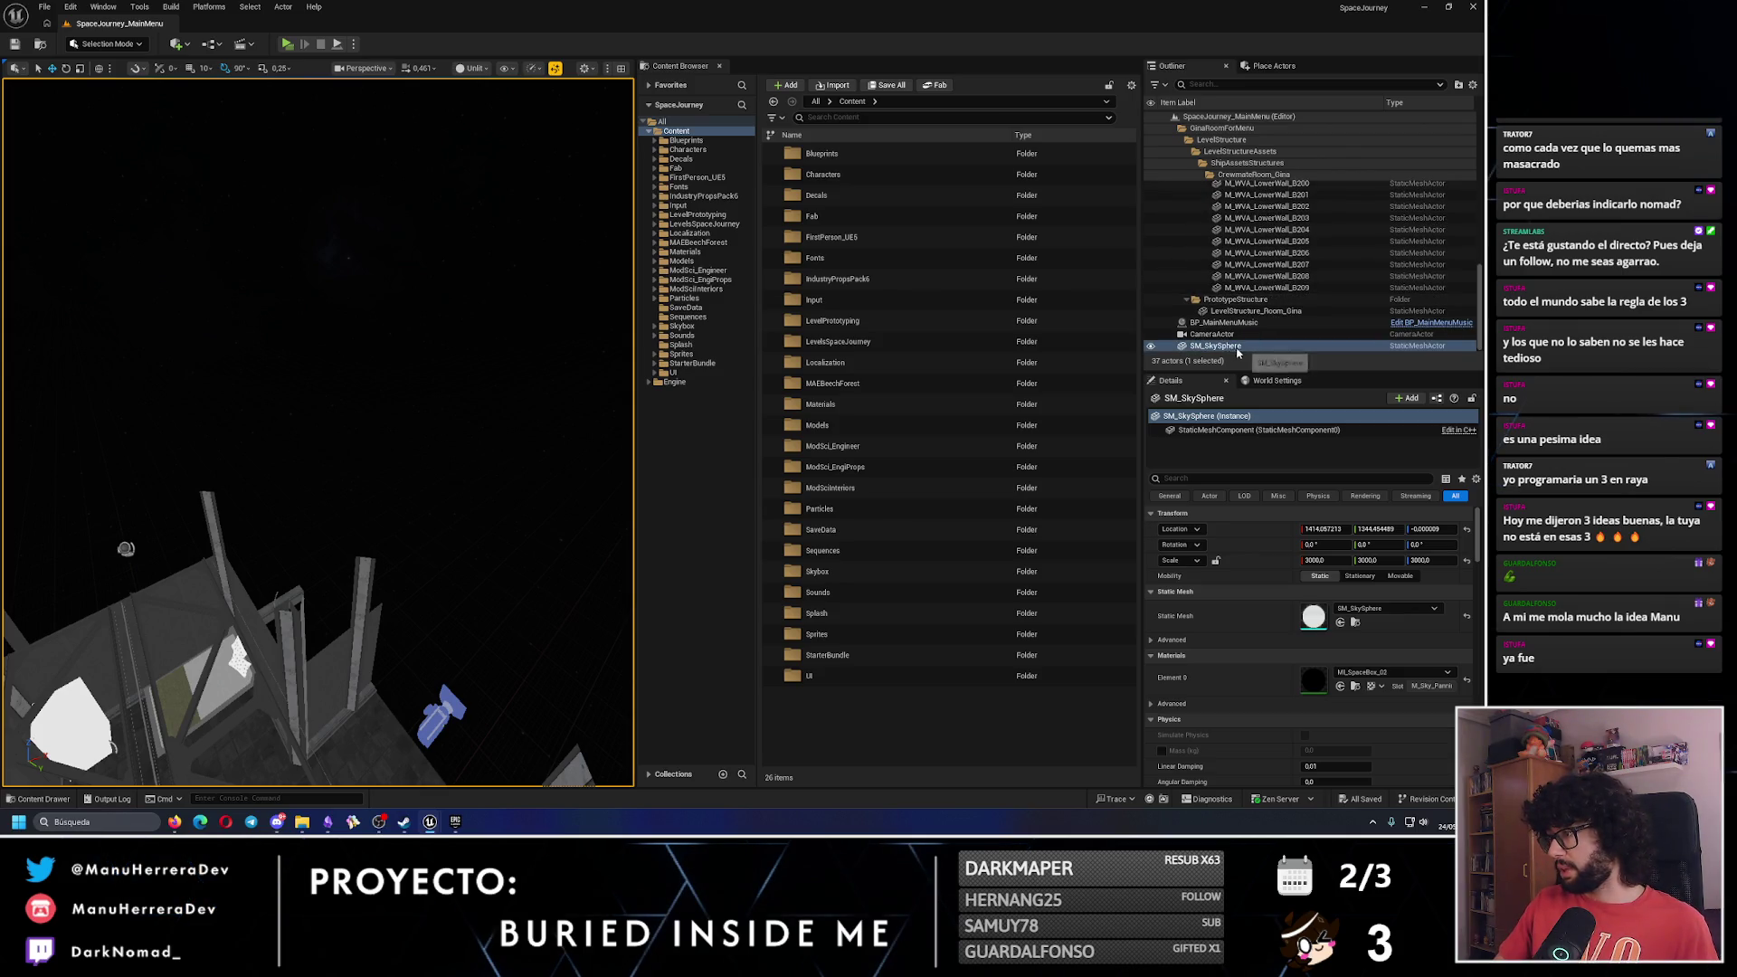
double_click(1218, 347)
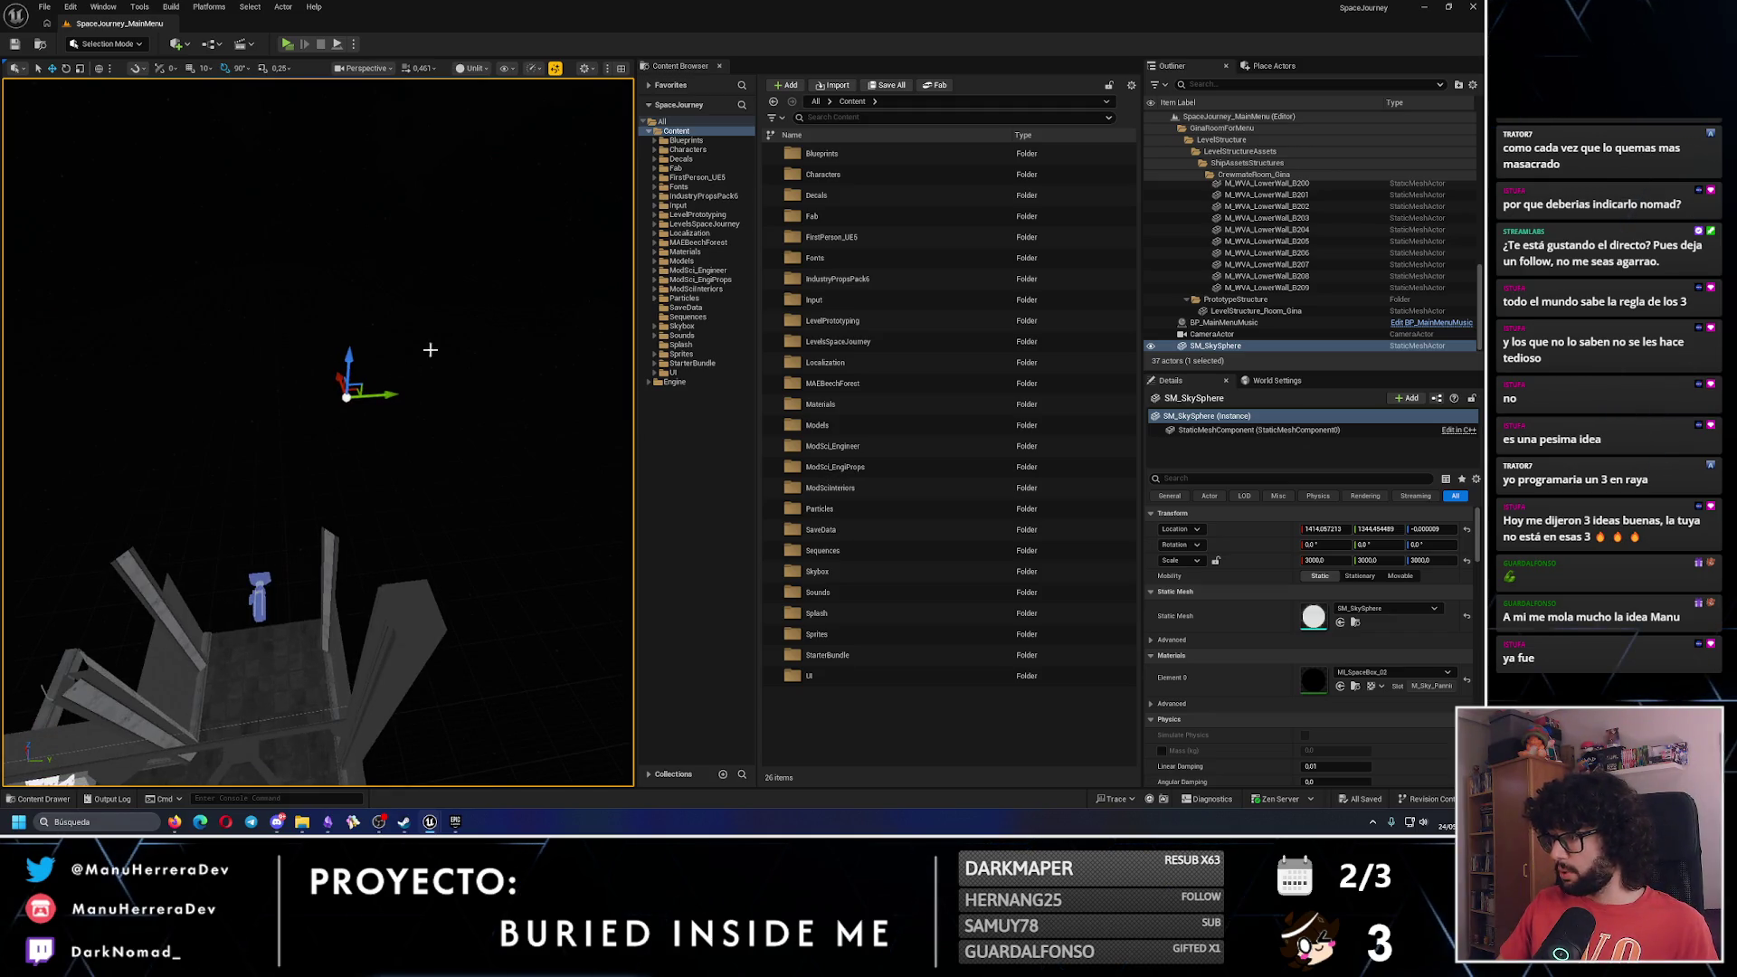
left_click(1484, 7)
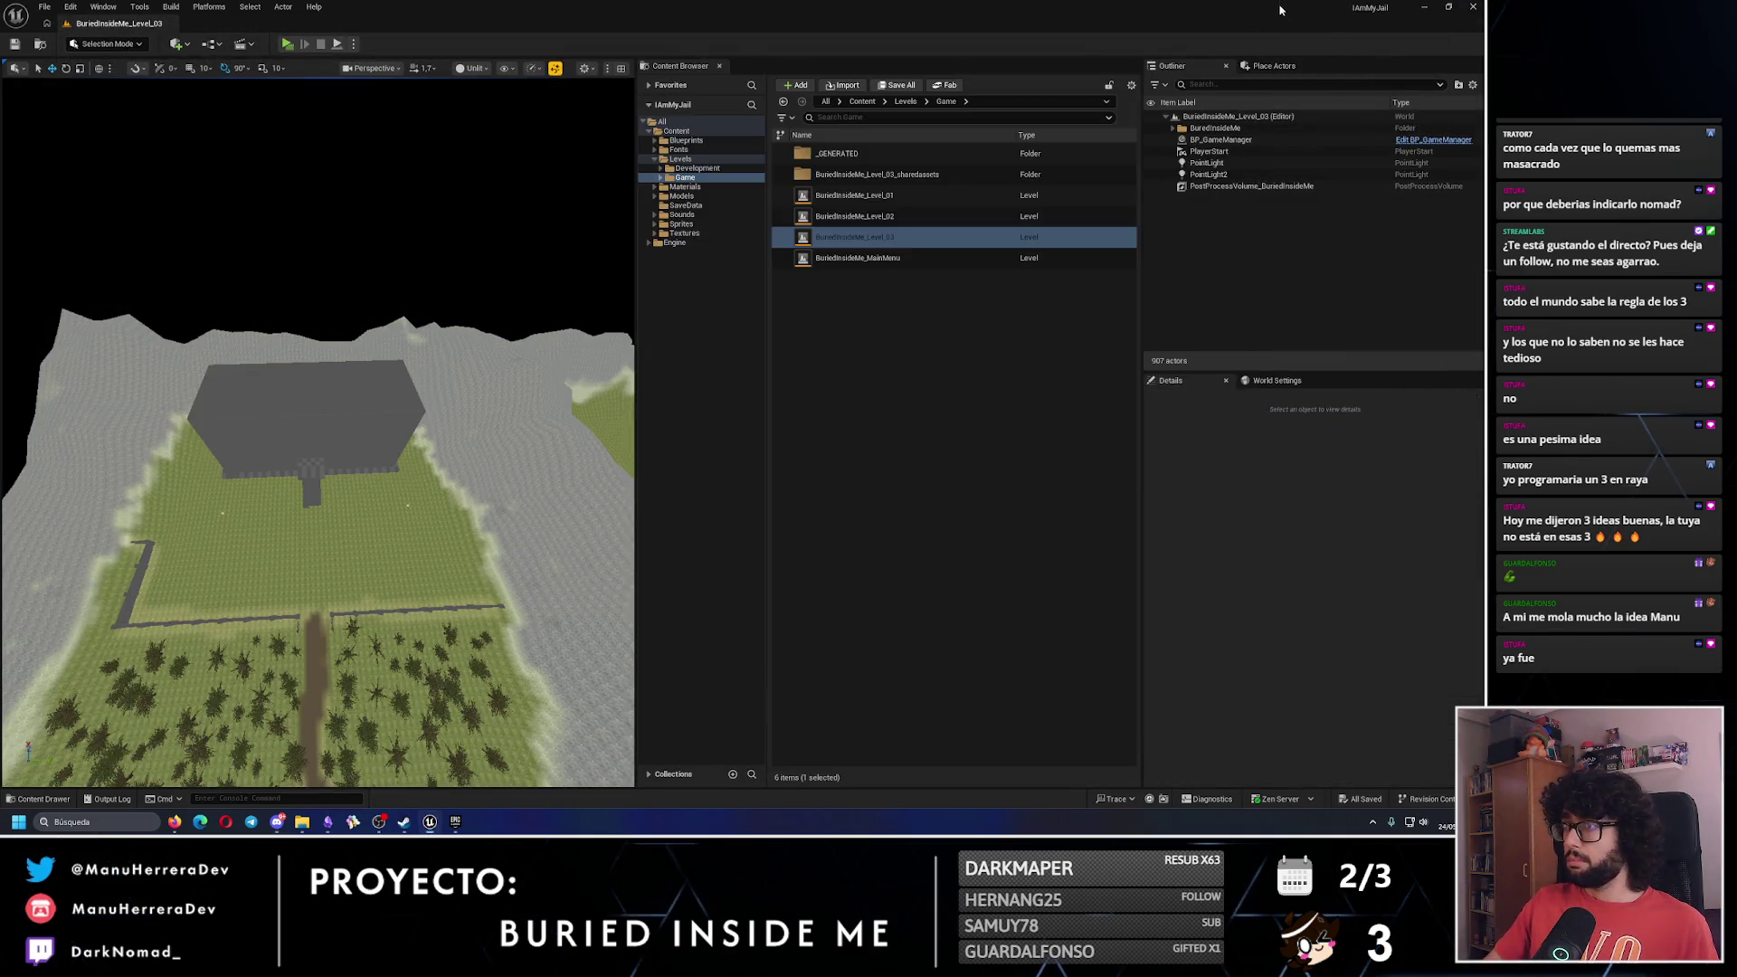
Search Place Actors for 'smky', drag a SkyAtmosphere into the level, then browse Visual Effects actors.
left_click(1273, 66)
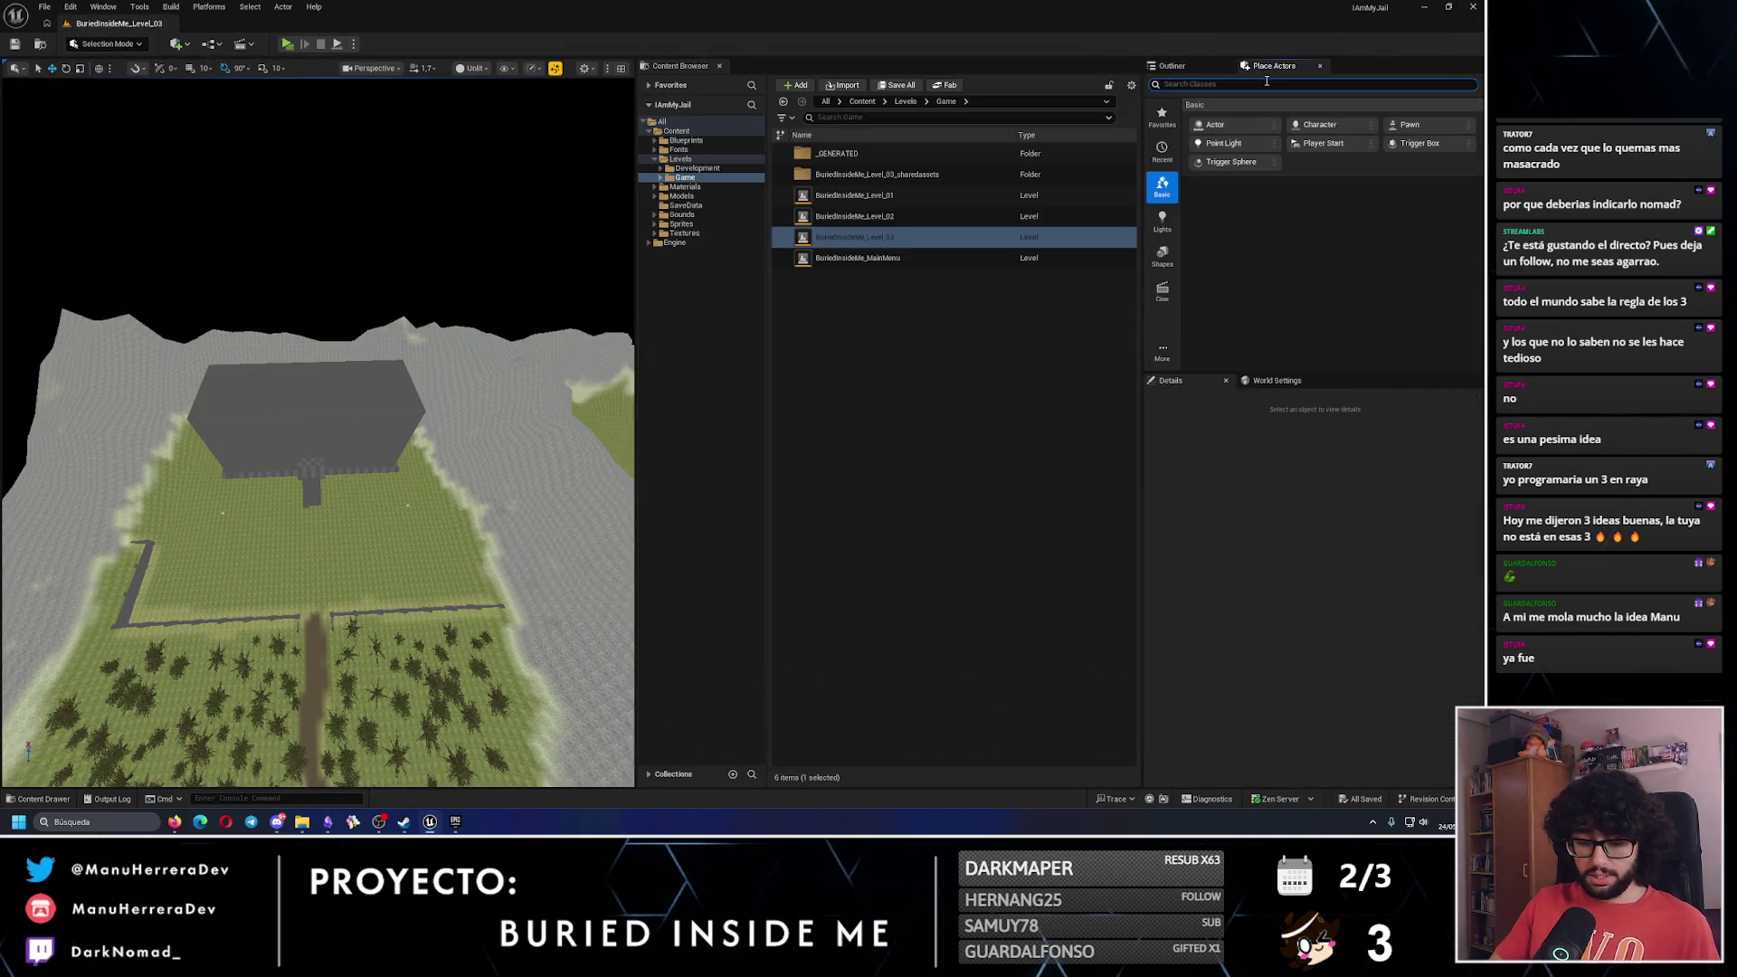
type("sm")
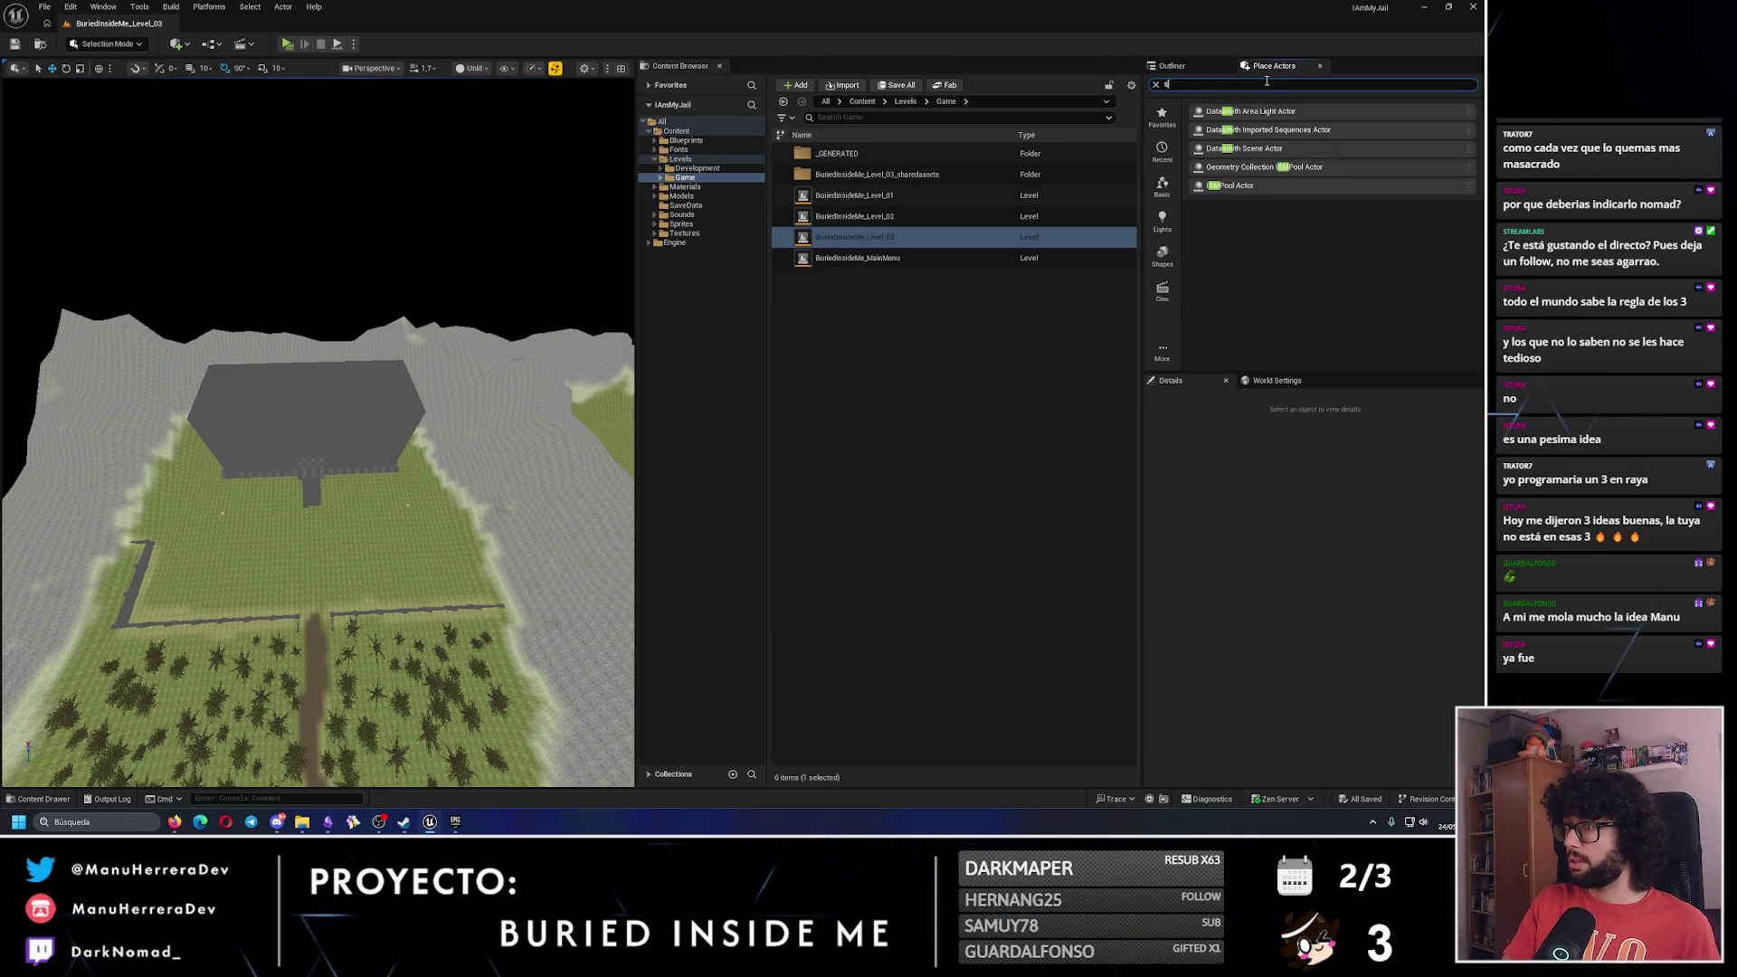
type("ky")
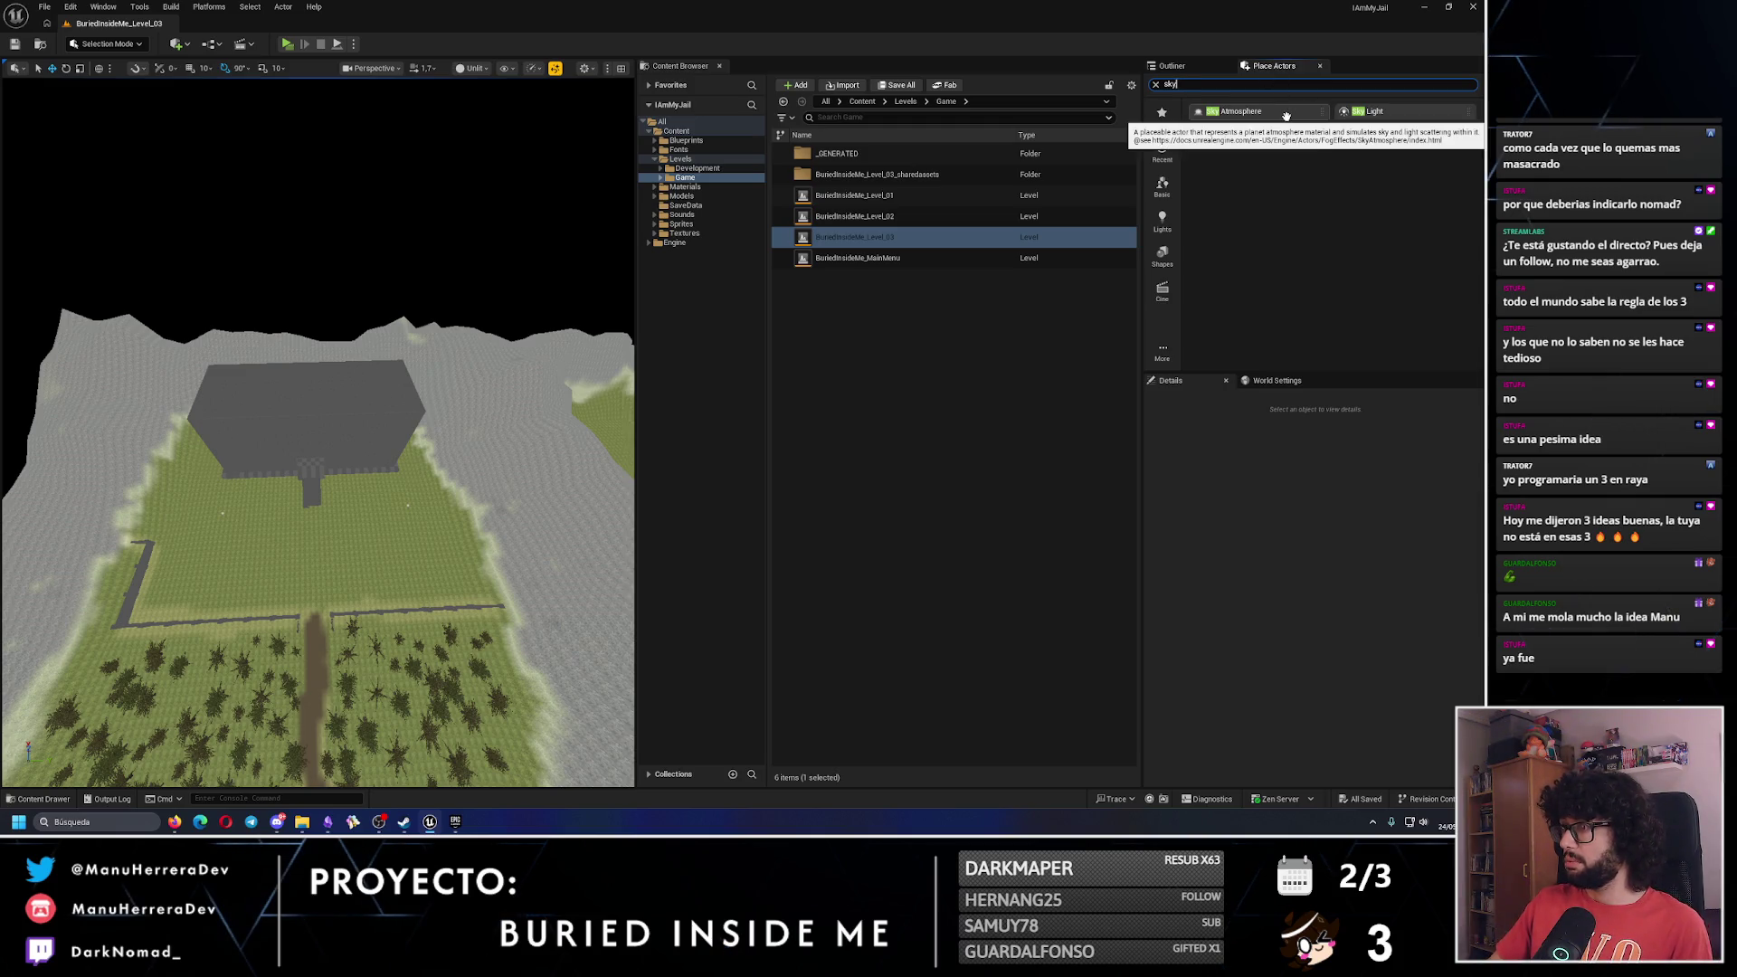
mouse_move(1285, 115)
left_mouse_down()
mouse_move(923, 281)
mouse_move(441, 307)
left_mouse_up()
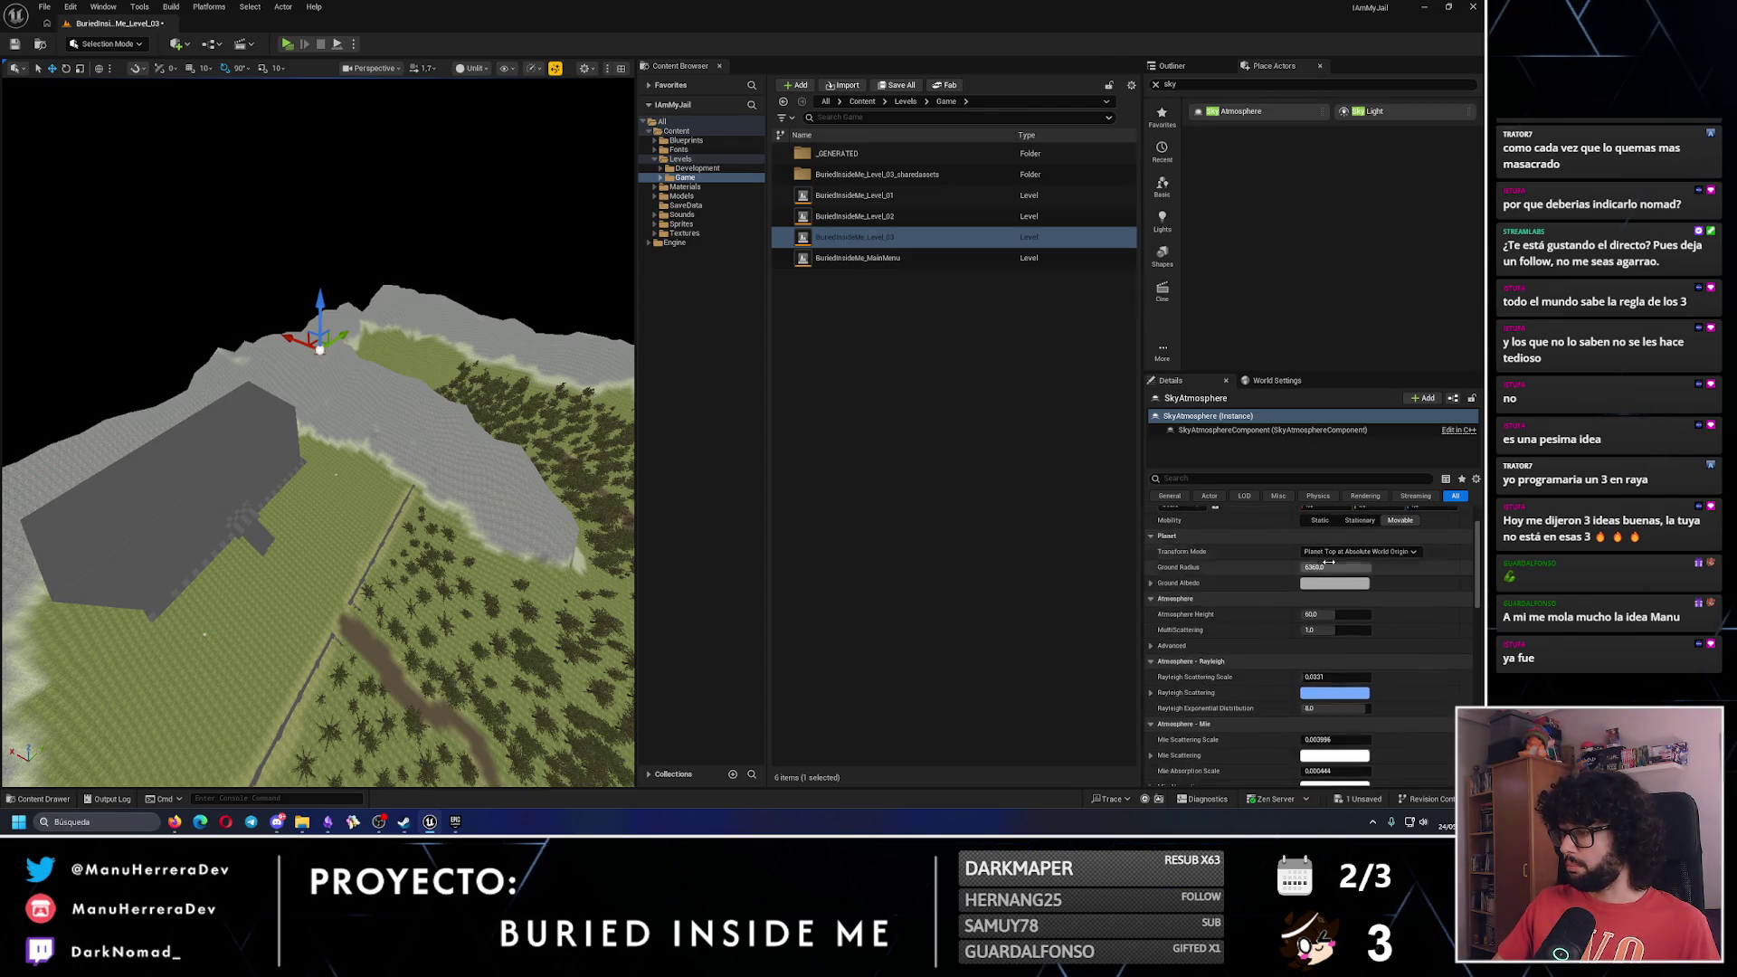
left_click(1163, 86)
left_click(1155, 85)
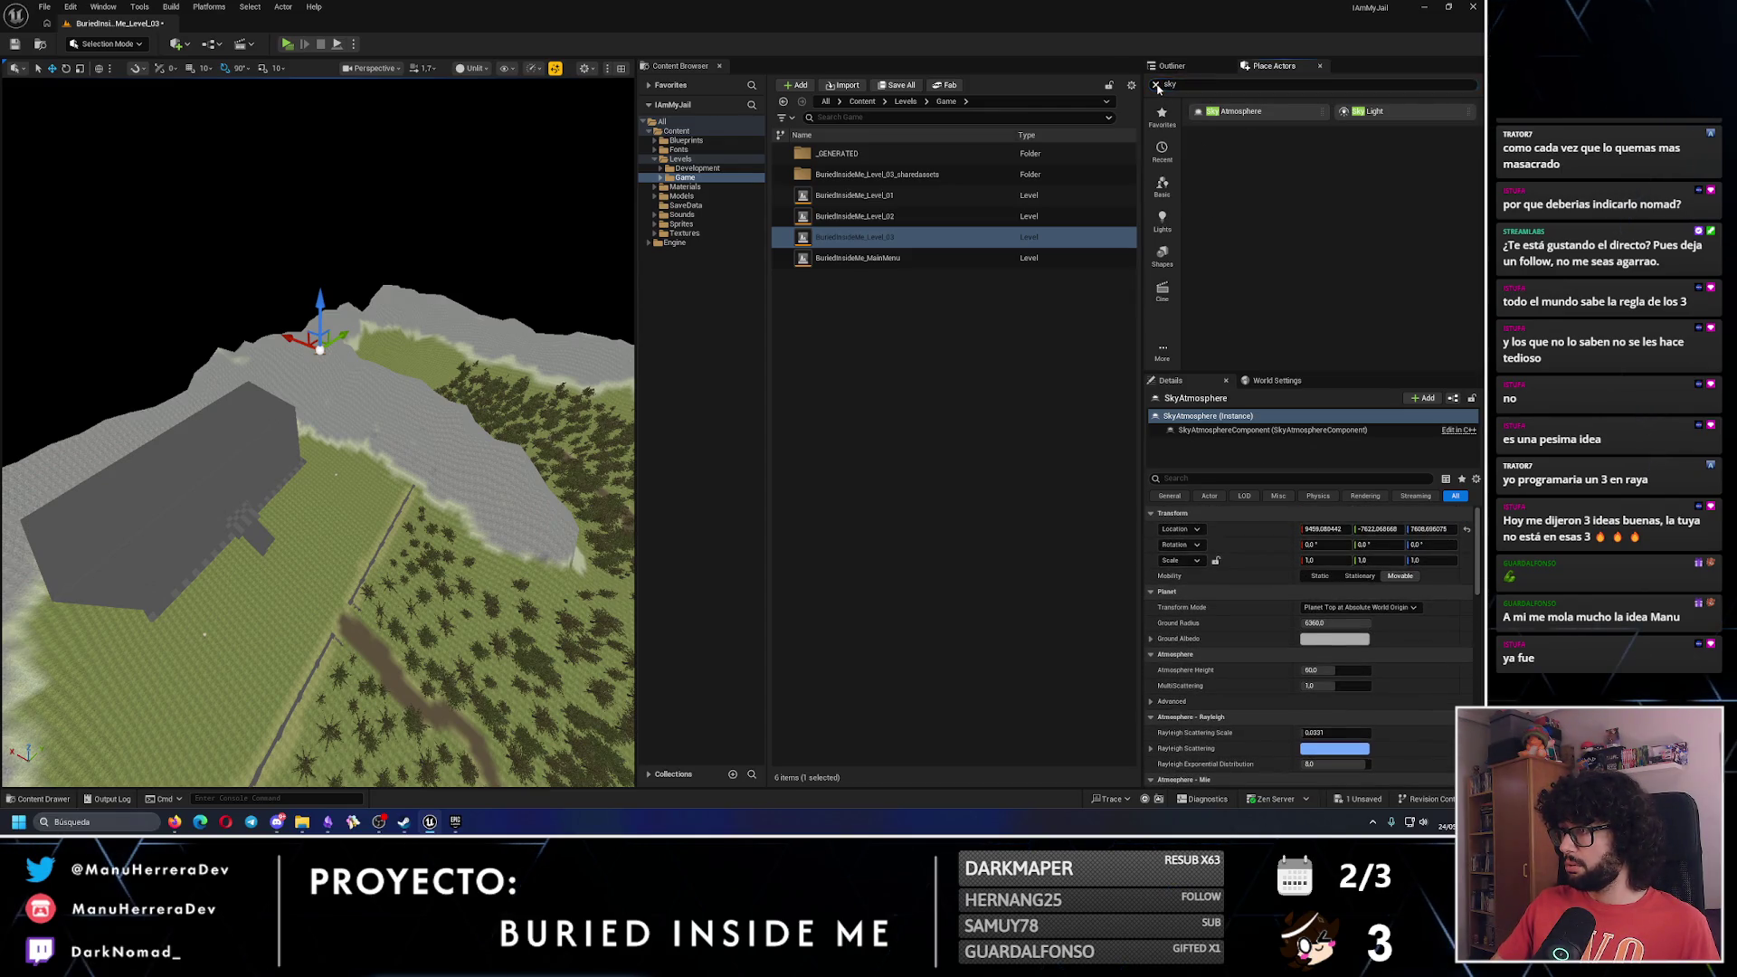
left_click(1162, 353)
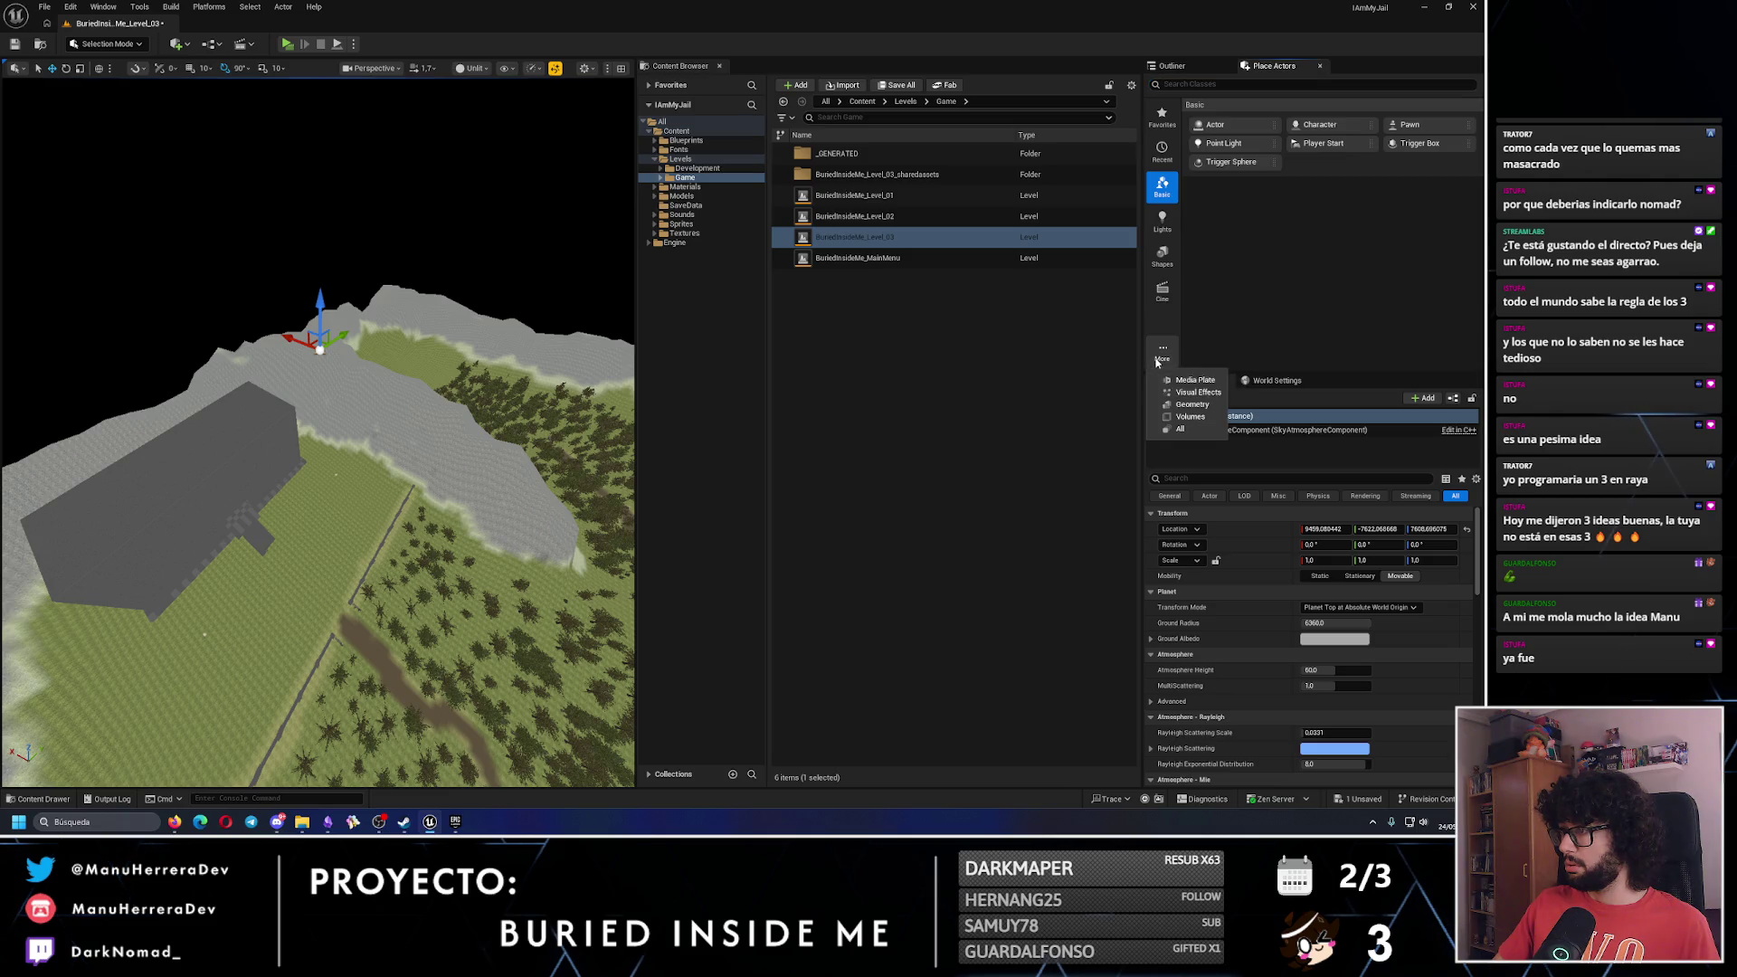
left_click(1199, 392)
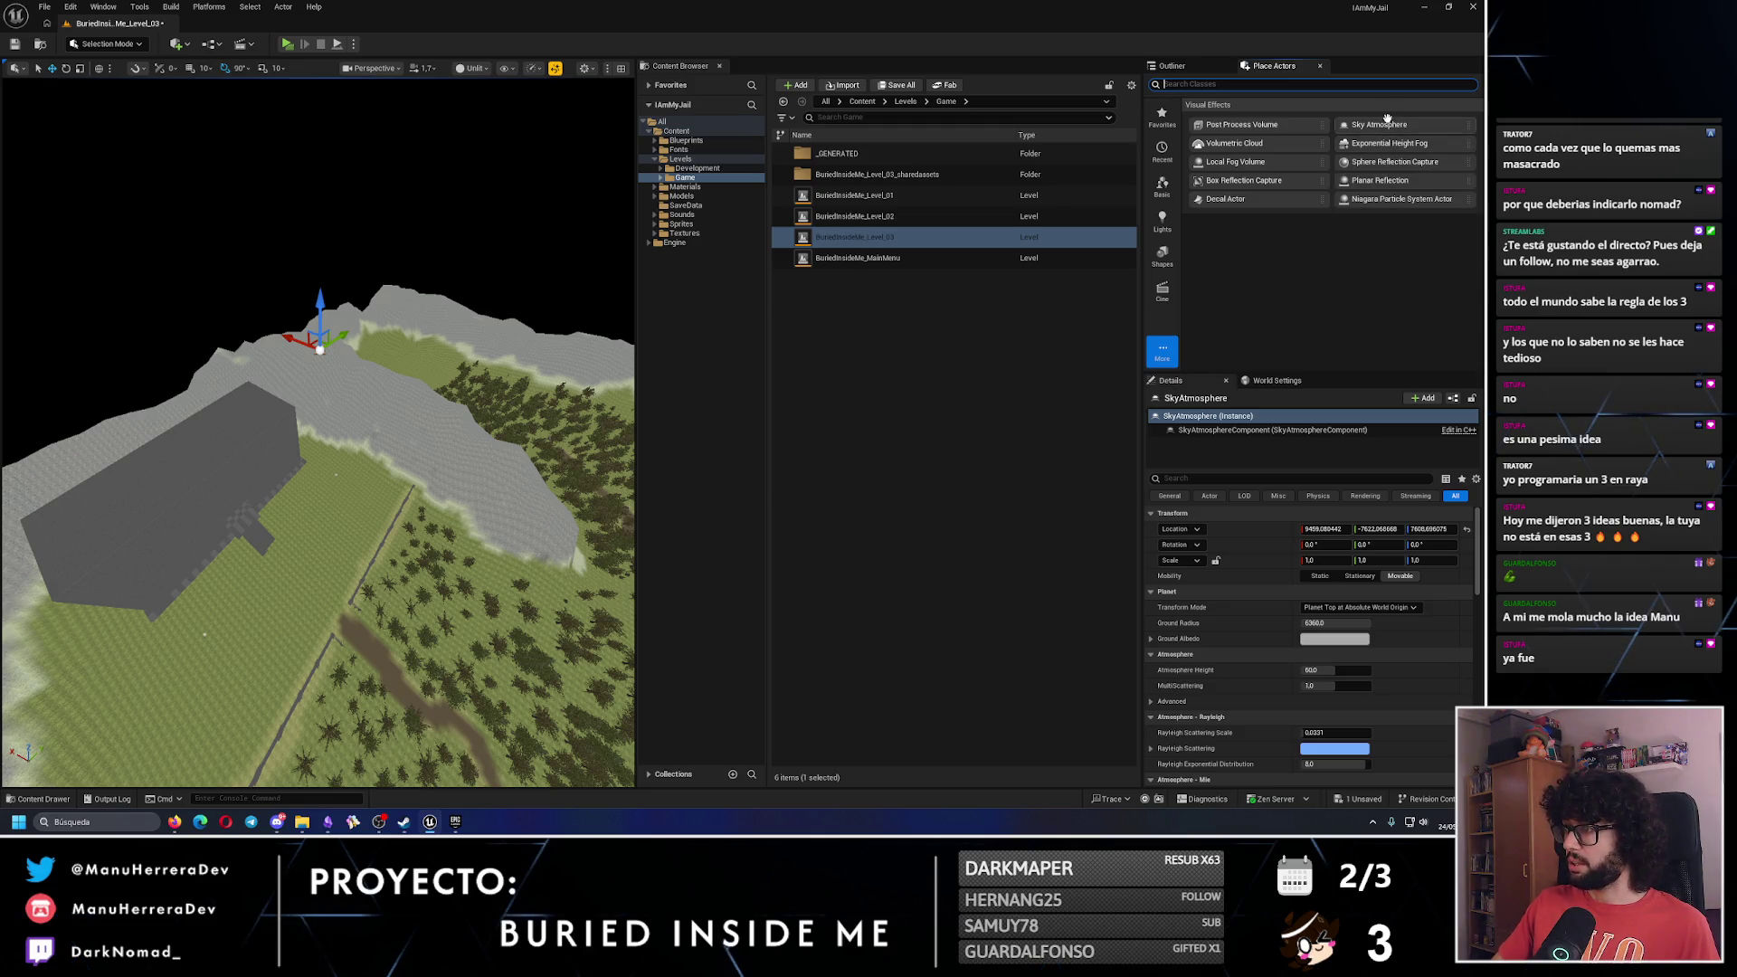
Focus on the SkyAtmosphere and review its Ground Albedo colour and atmosphere settings unchanged.
mouse_move(571, 195)
left_mouse_down()
mouse_move(369, 275)
mouse_move(419, 304)
left_mouse_up()
key("f")
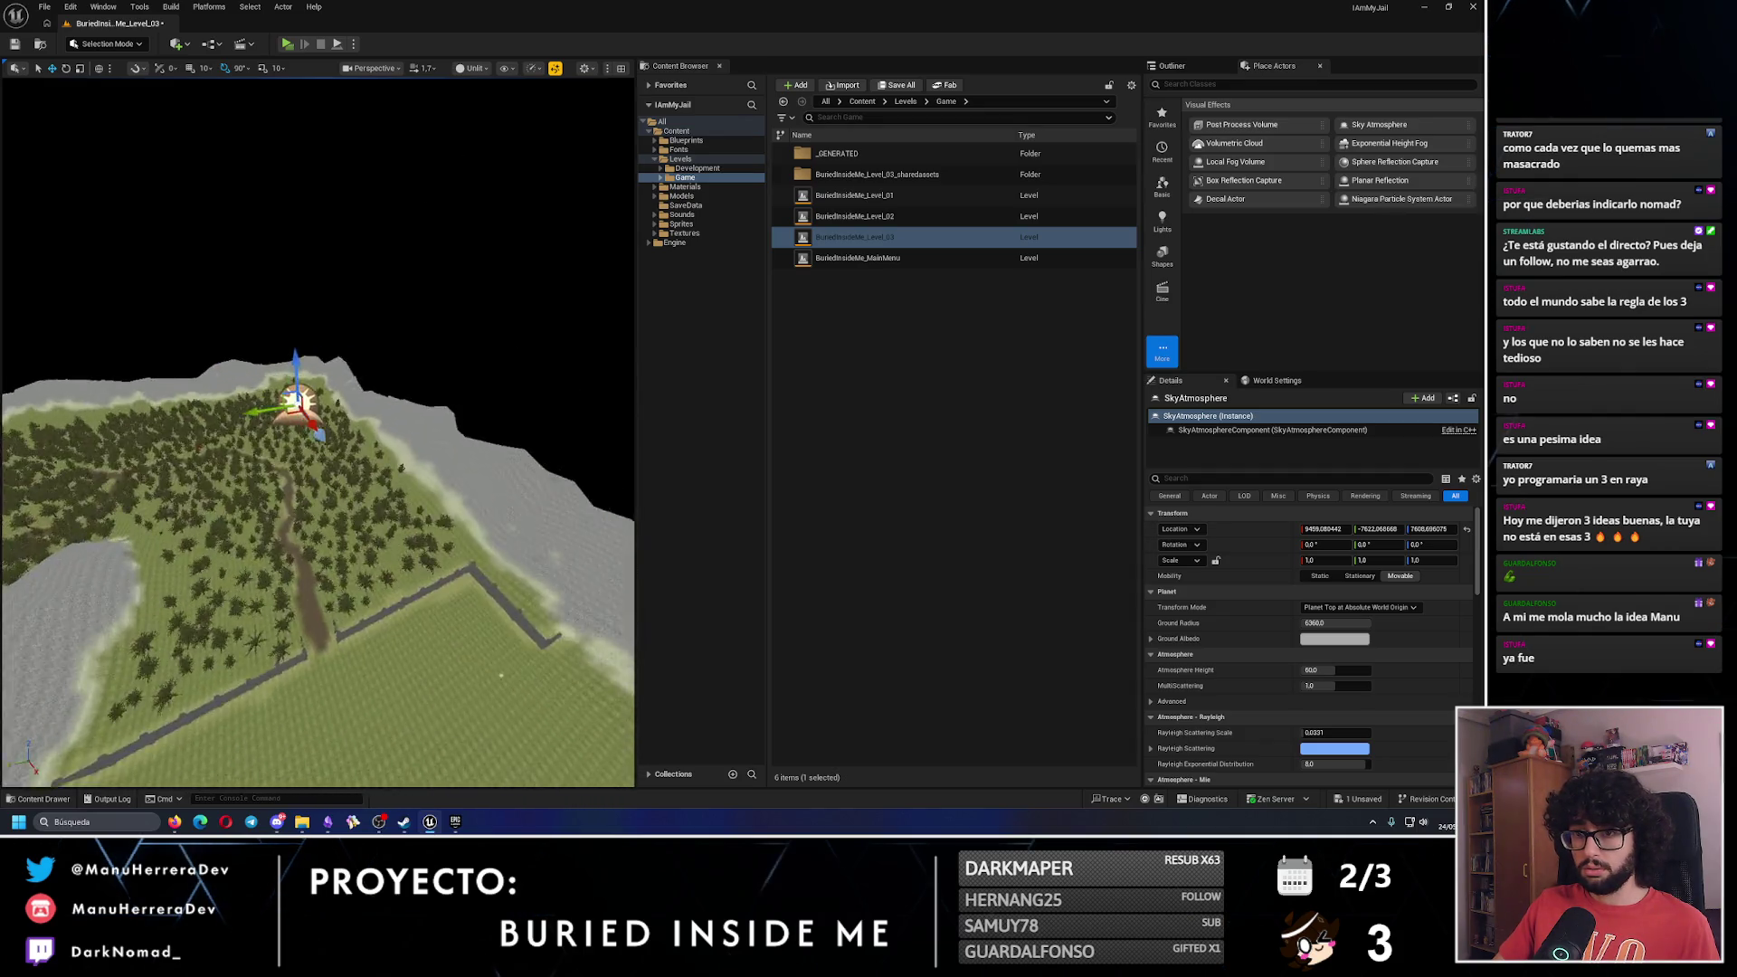
left_click(1327, 643)
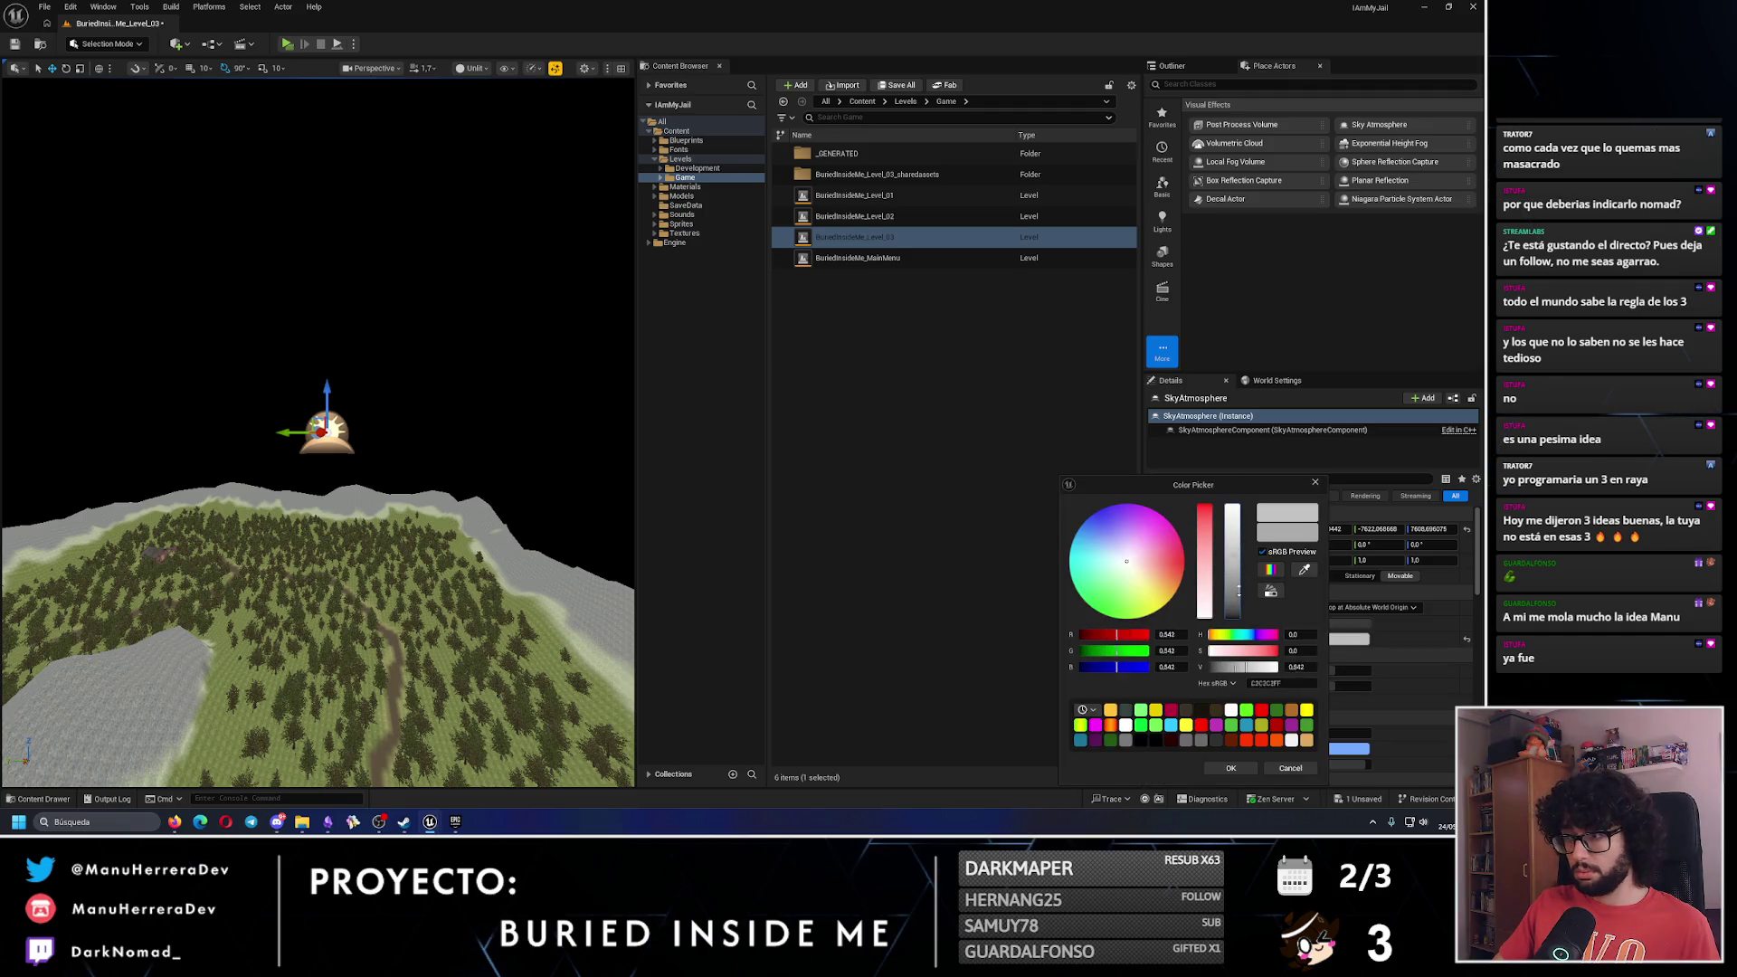
left_click(1315, 484)
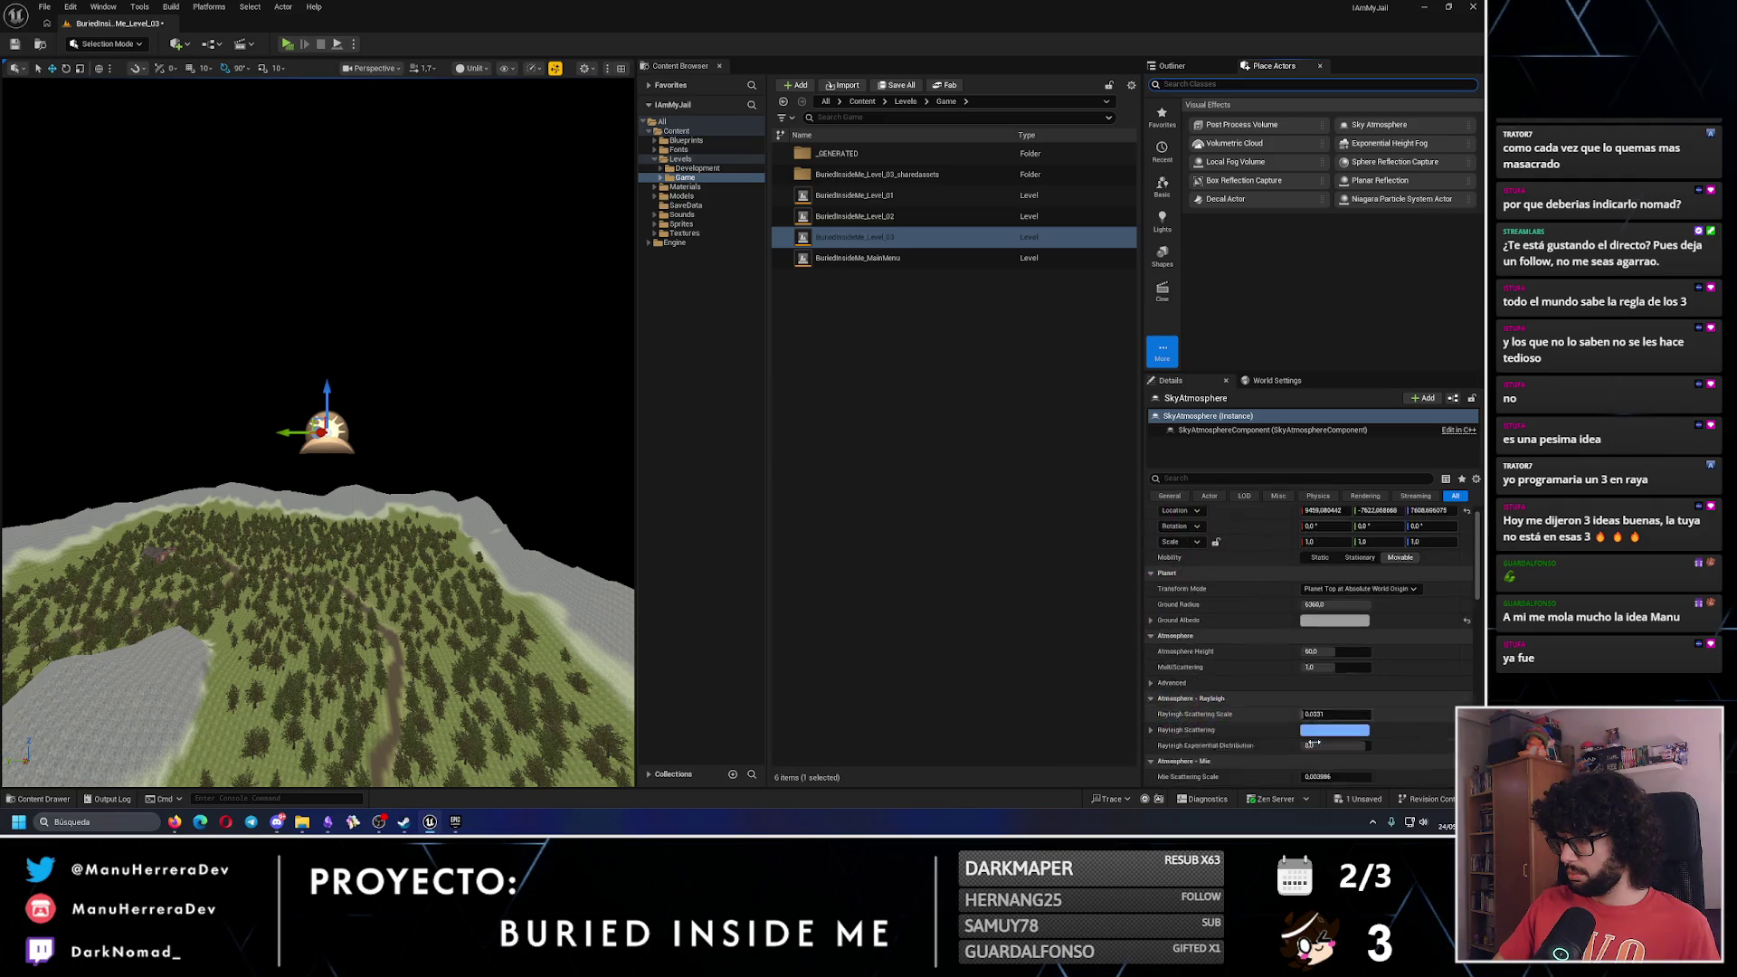
scroll(1310, 706, "down", 4)
scroll(1310, 707, "down", 5)
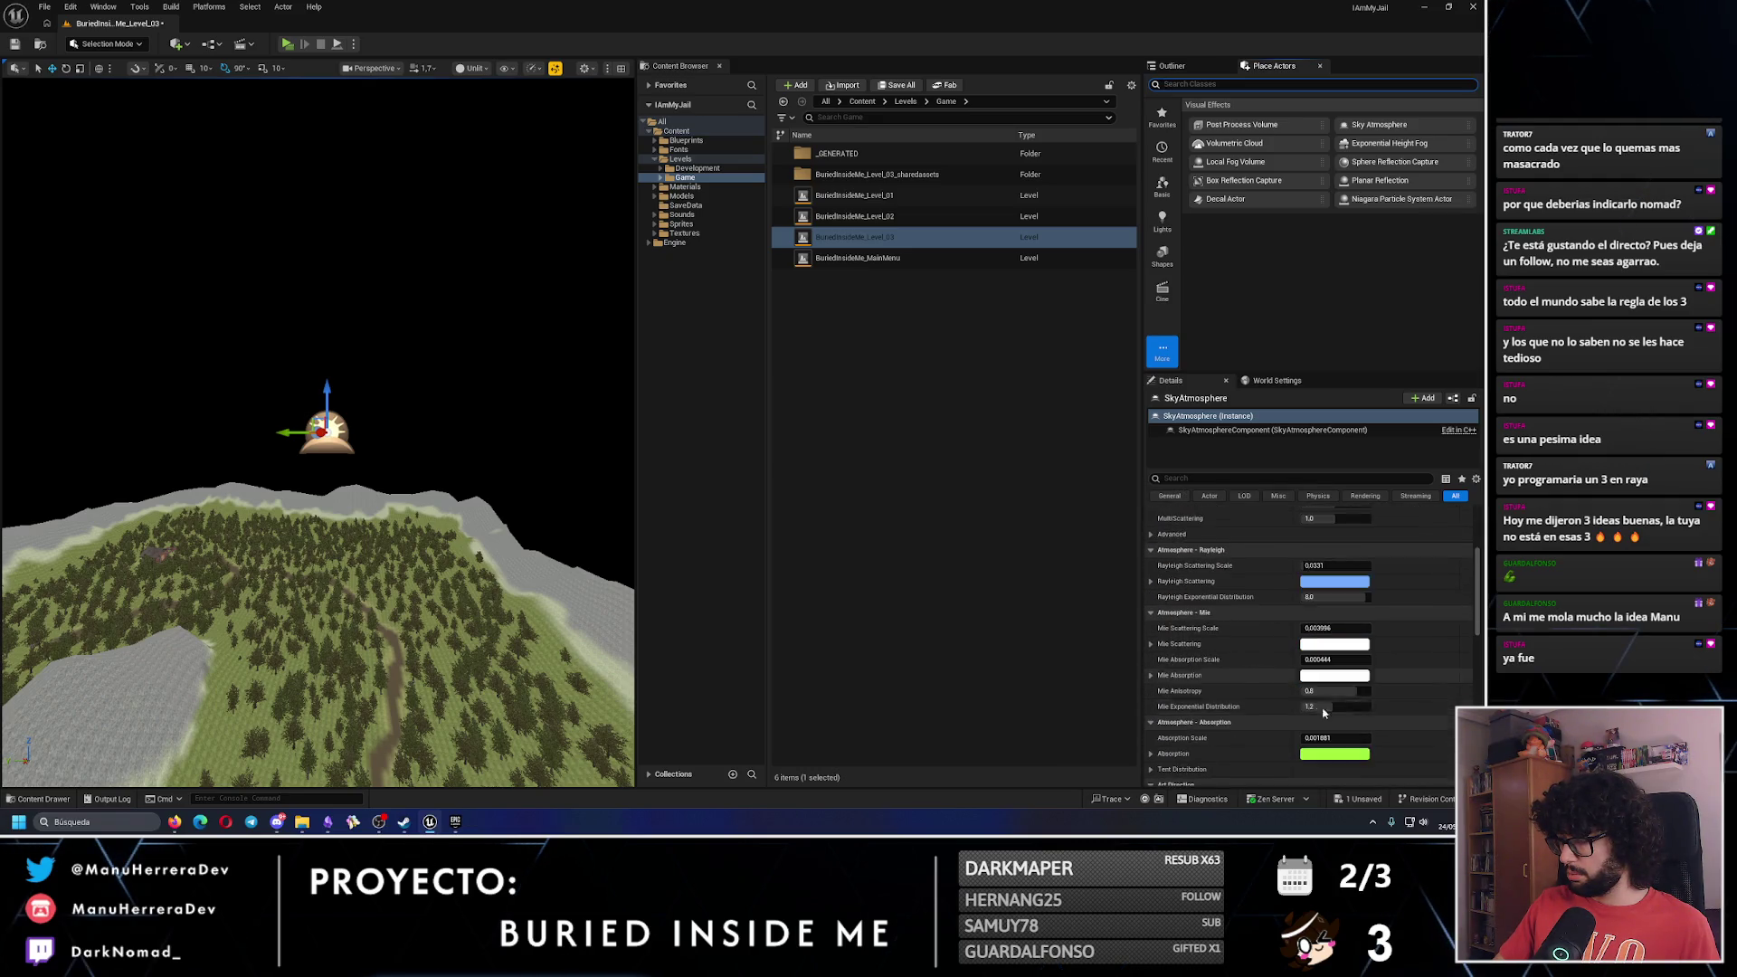
Compare Level_03 in lit and unlit rendering while looking around the SkyAtmosphere.
key("alt+4")
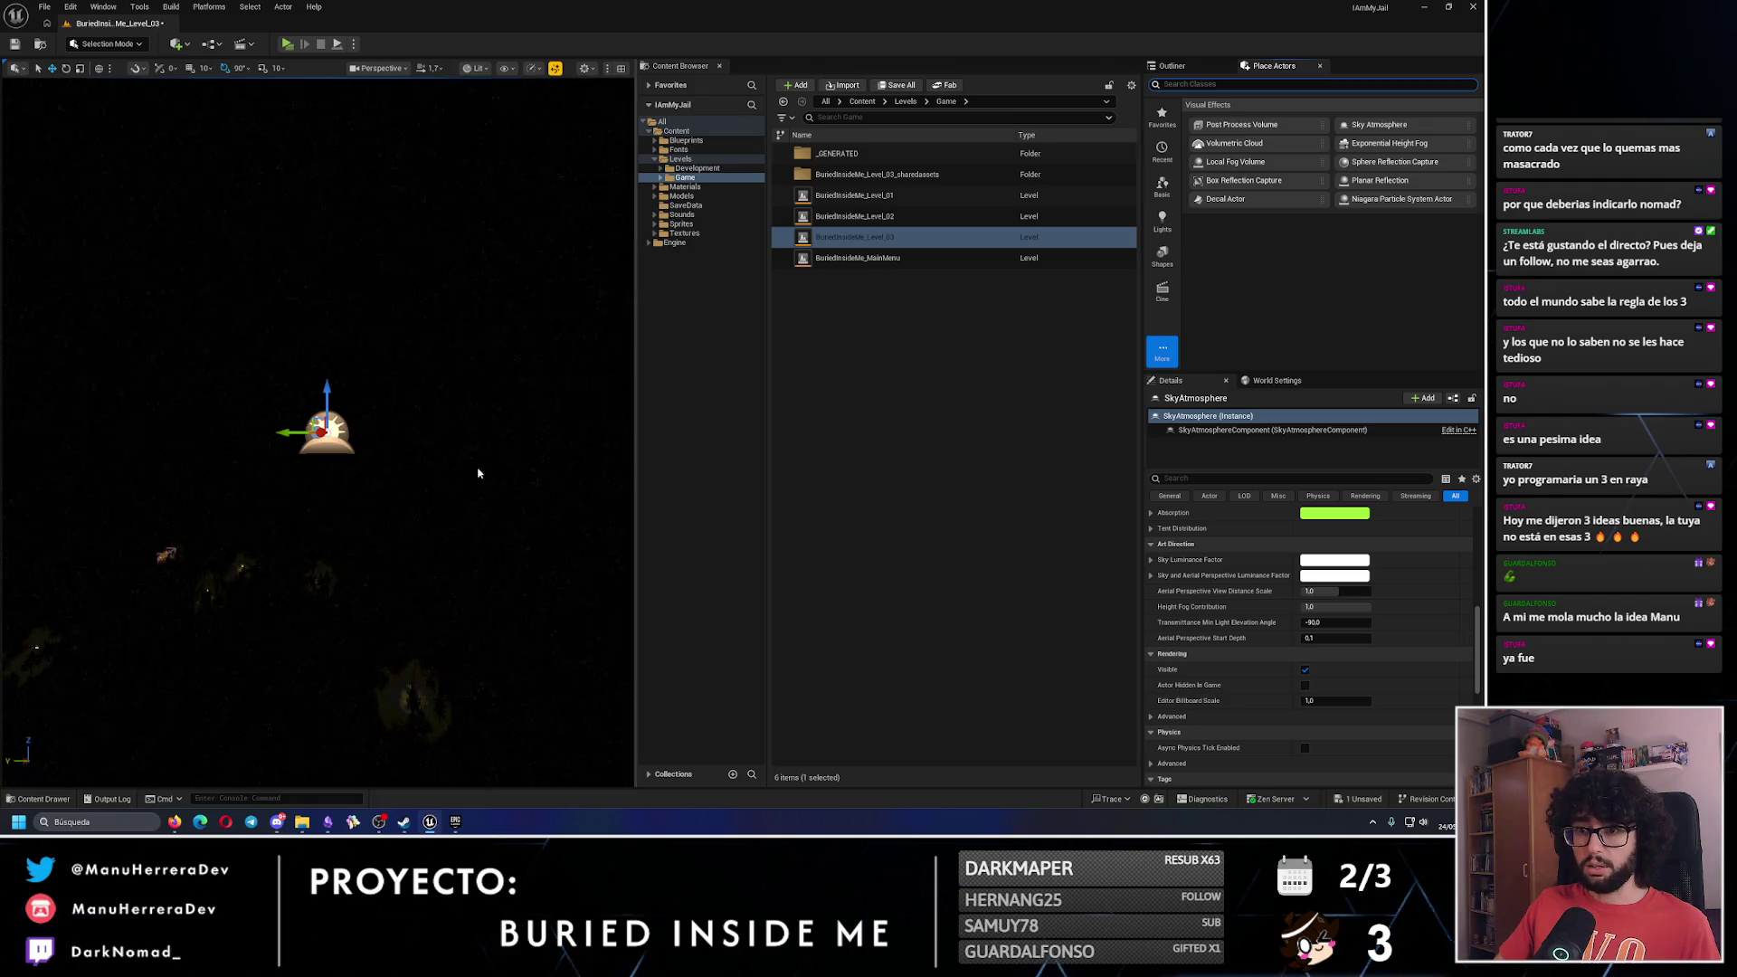
left_click_drag(477, 469, 543, 507)
left_click_drag(317, 407, 348, 353)
left_click_drag(445, 472, 447, 474)
key("F3")
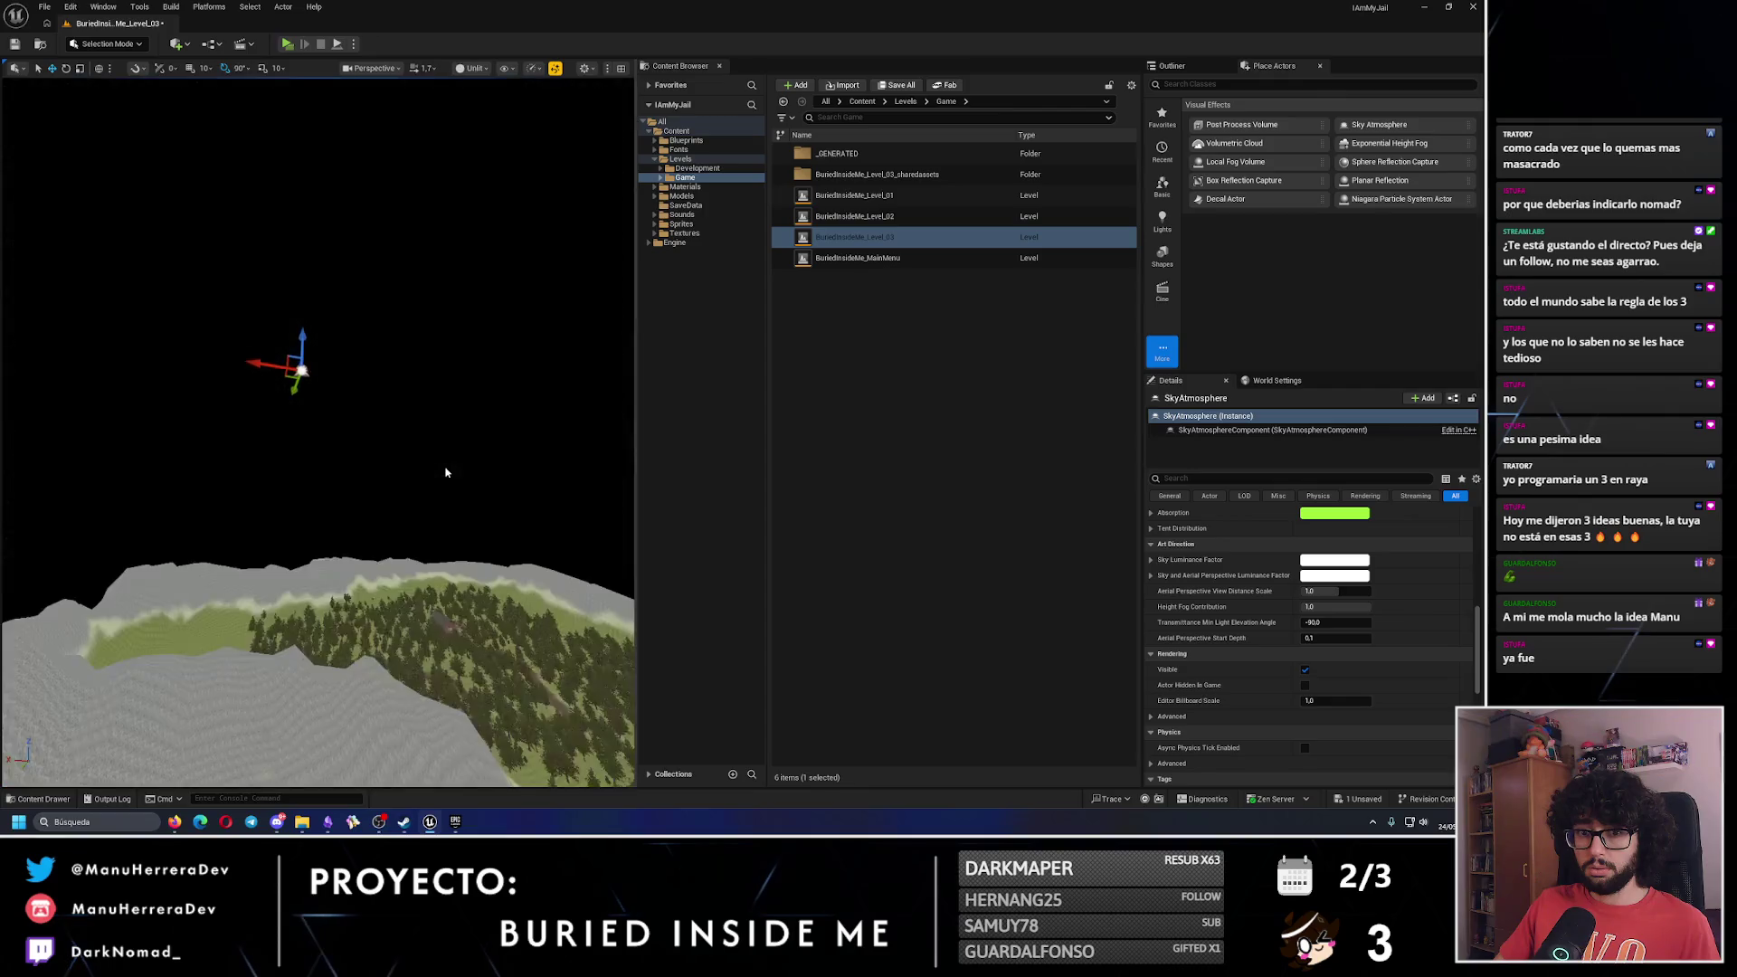
Fly toward the SkyAtmosphere, switch it to move mode, and tilt the view over the forest.
key("f")
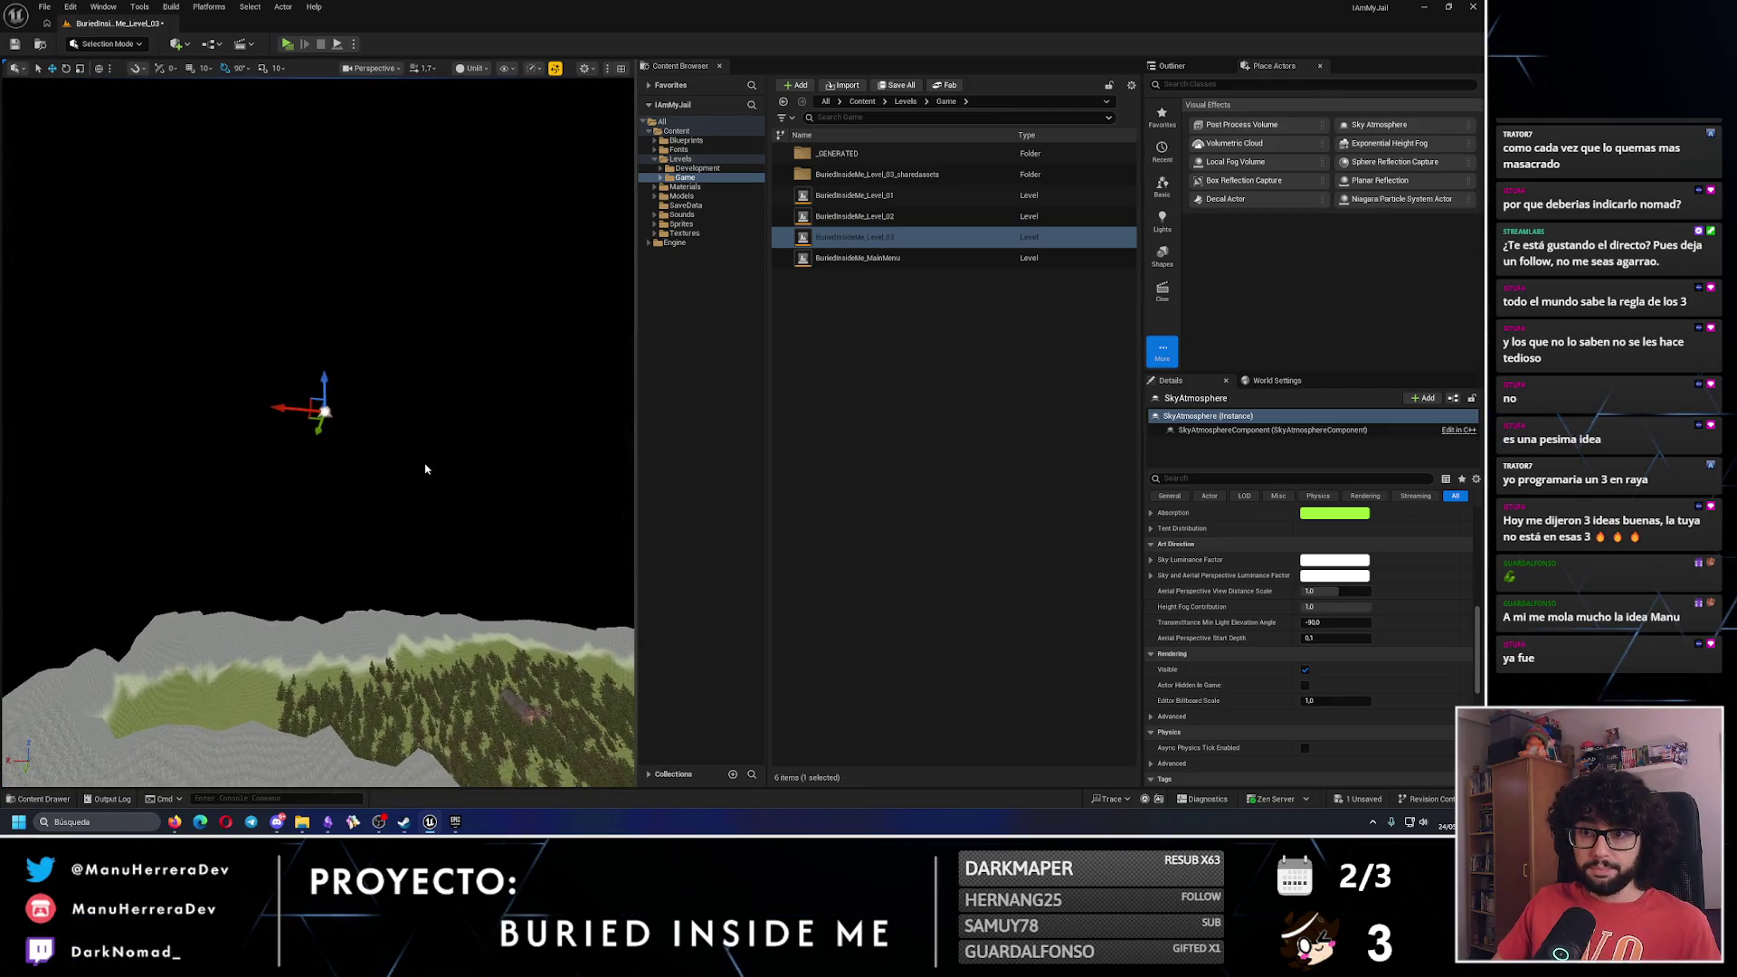
key("e")
key("w")
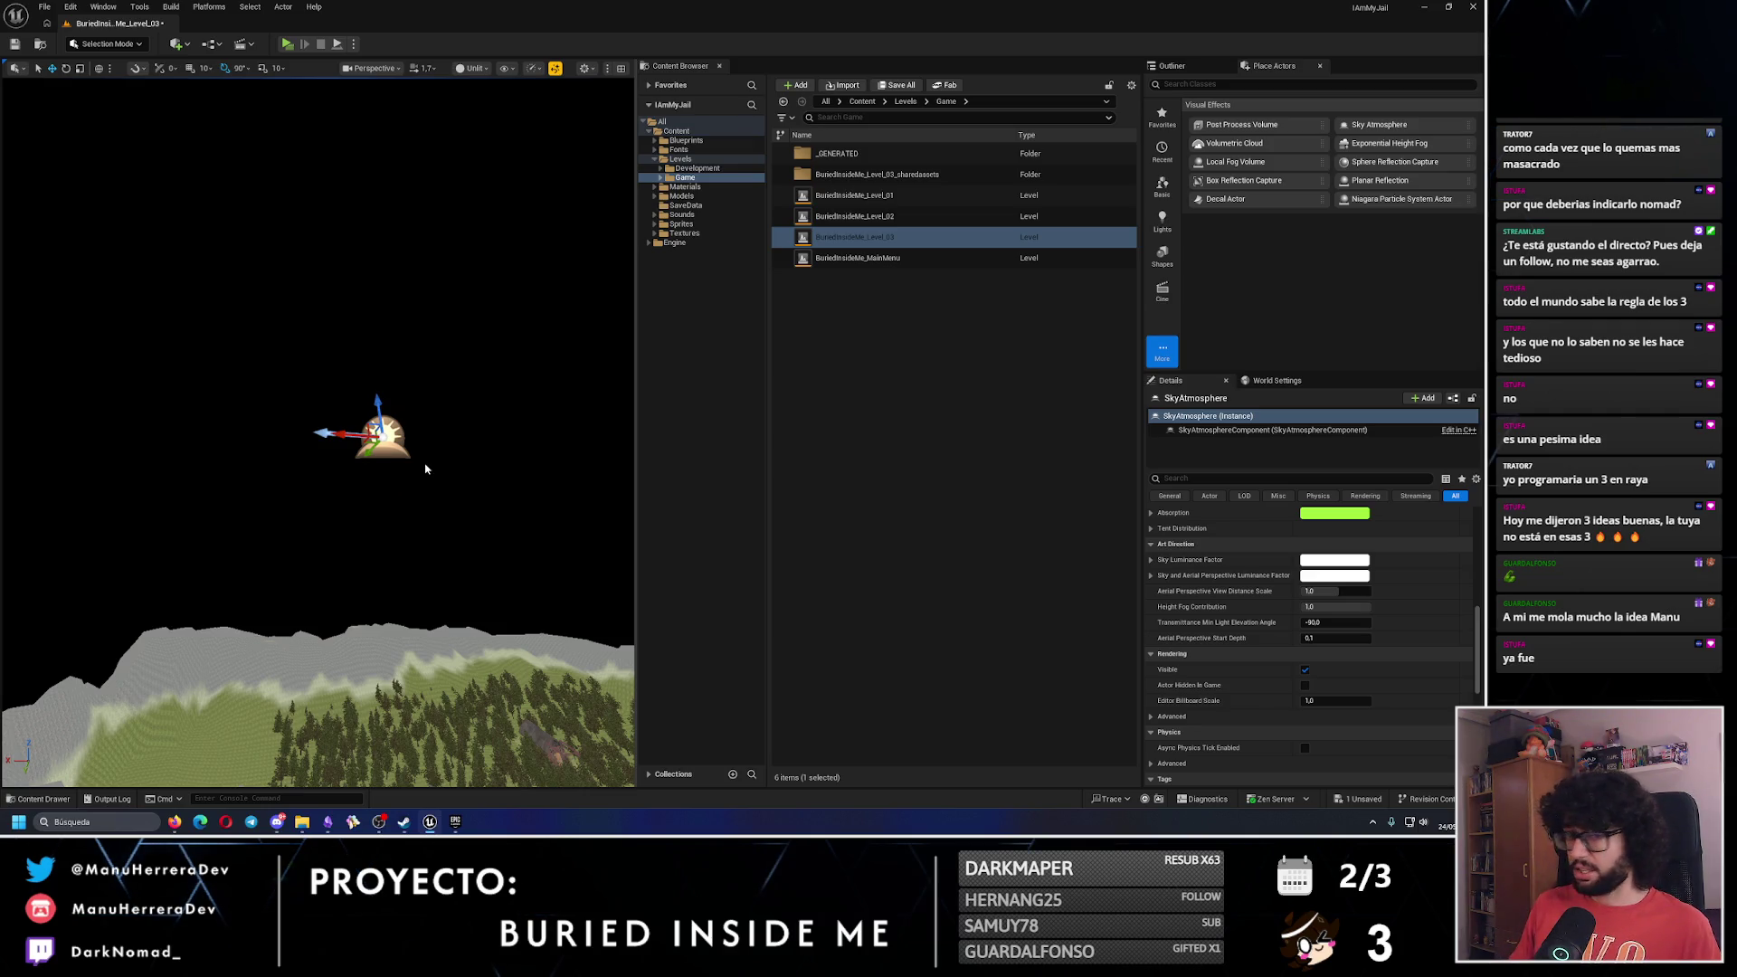
left_click_drag(380, 507, 380, 543)
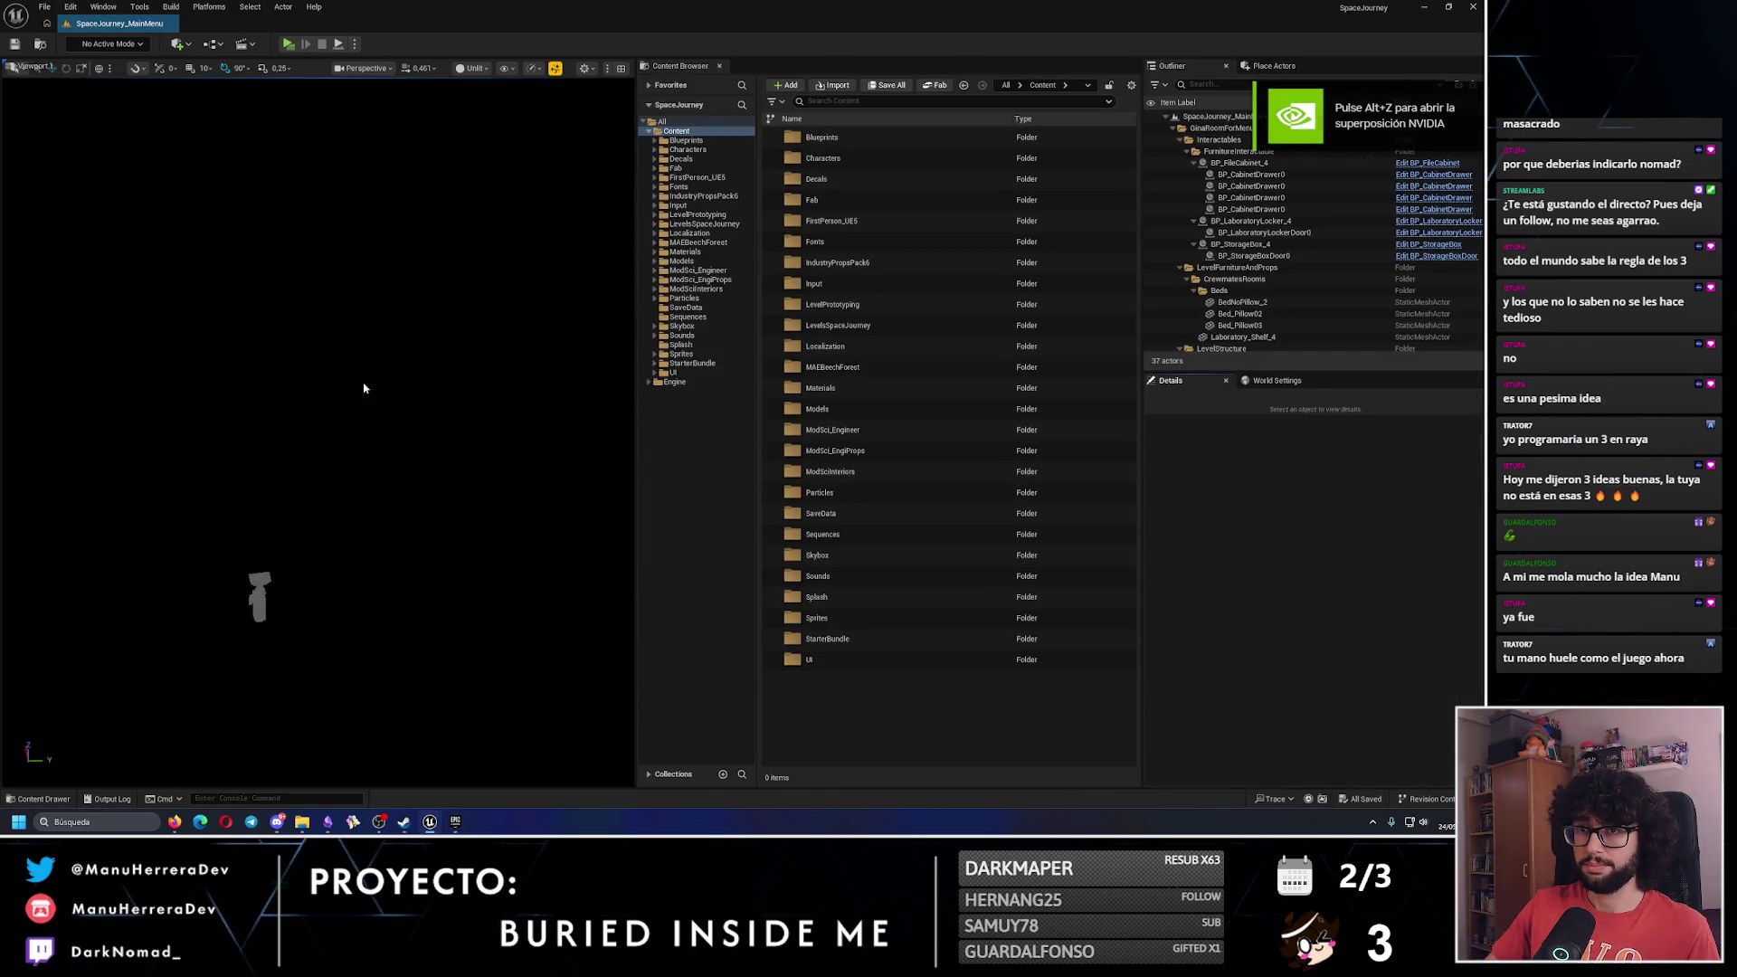
Select SpaceJourney's SM_SkySphere in lit view, then return to the Buried Inside Me Level_03 window.
right_click(629, 427)
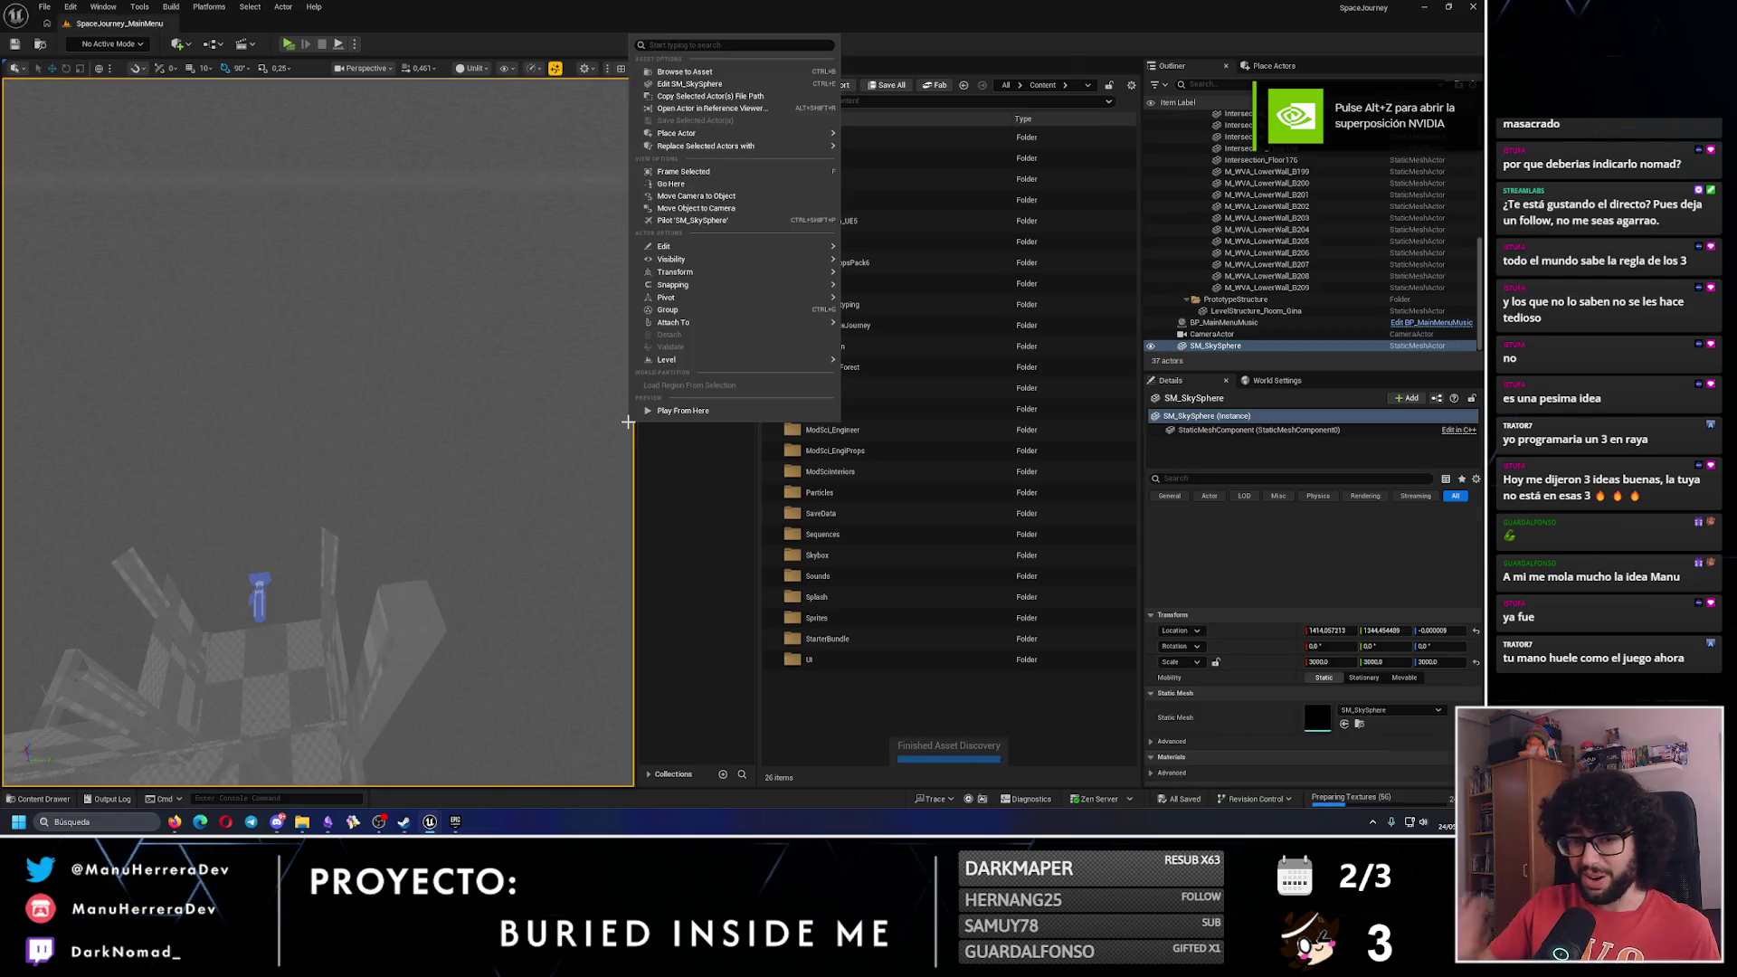
left_click(618, 469)
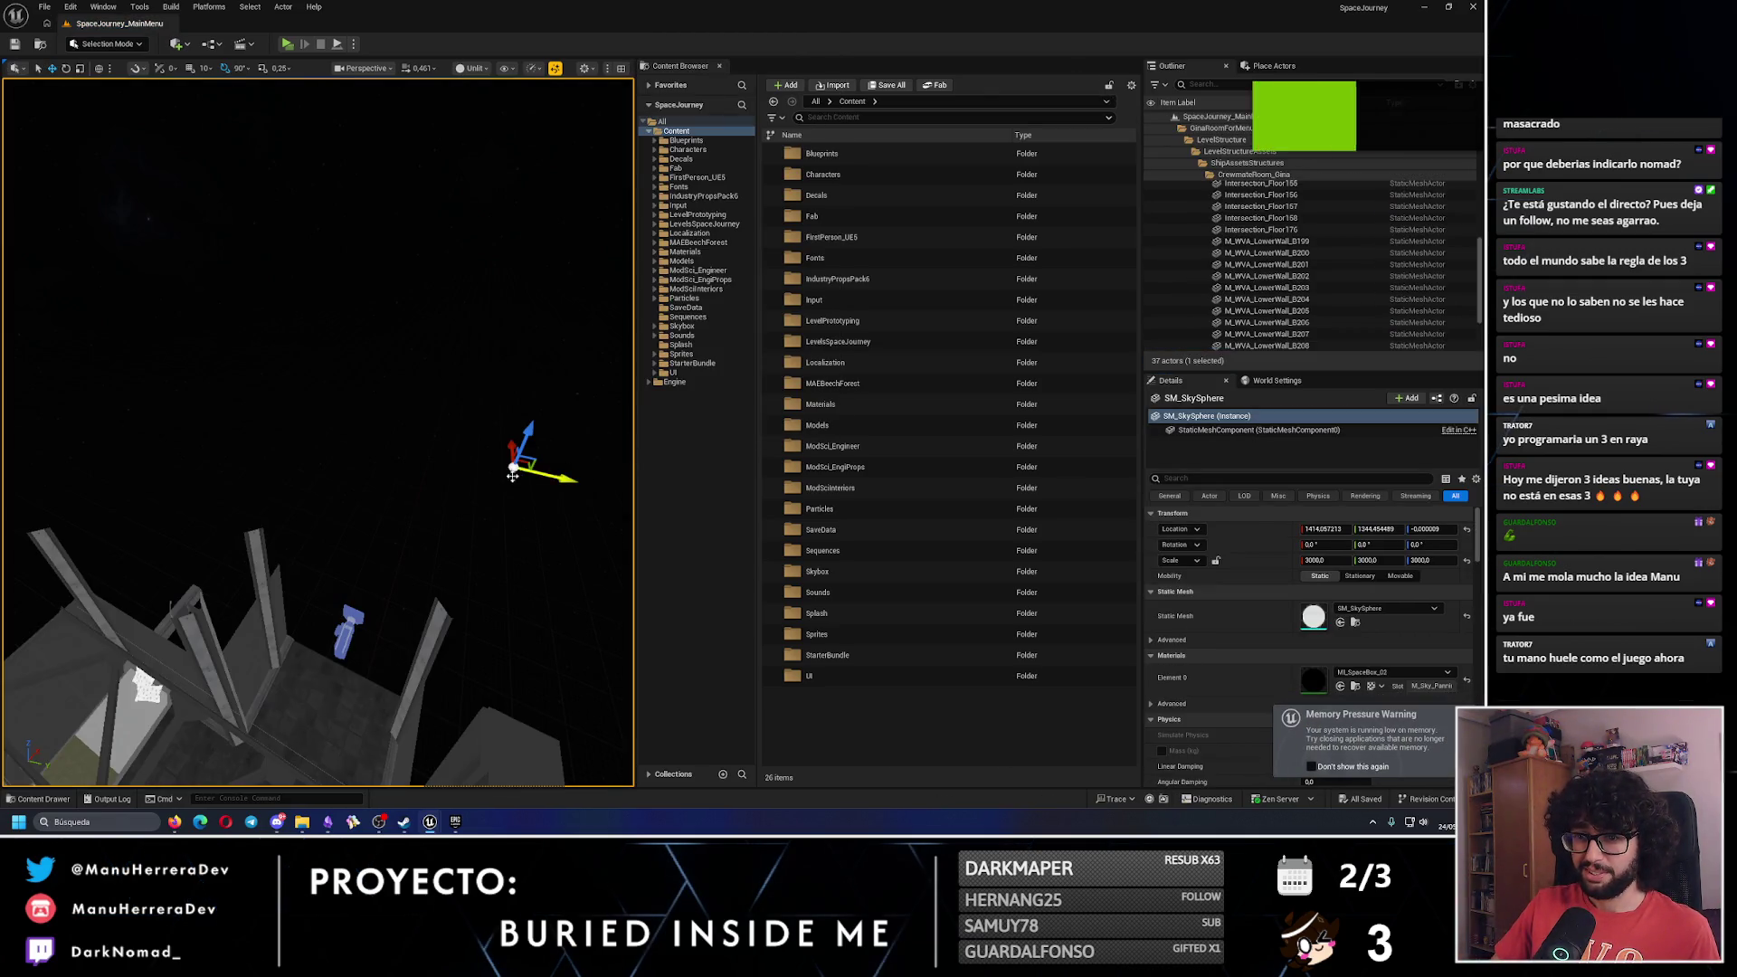
key("alt+4")
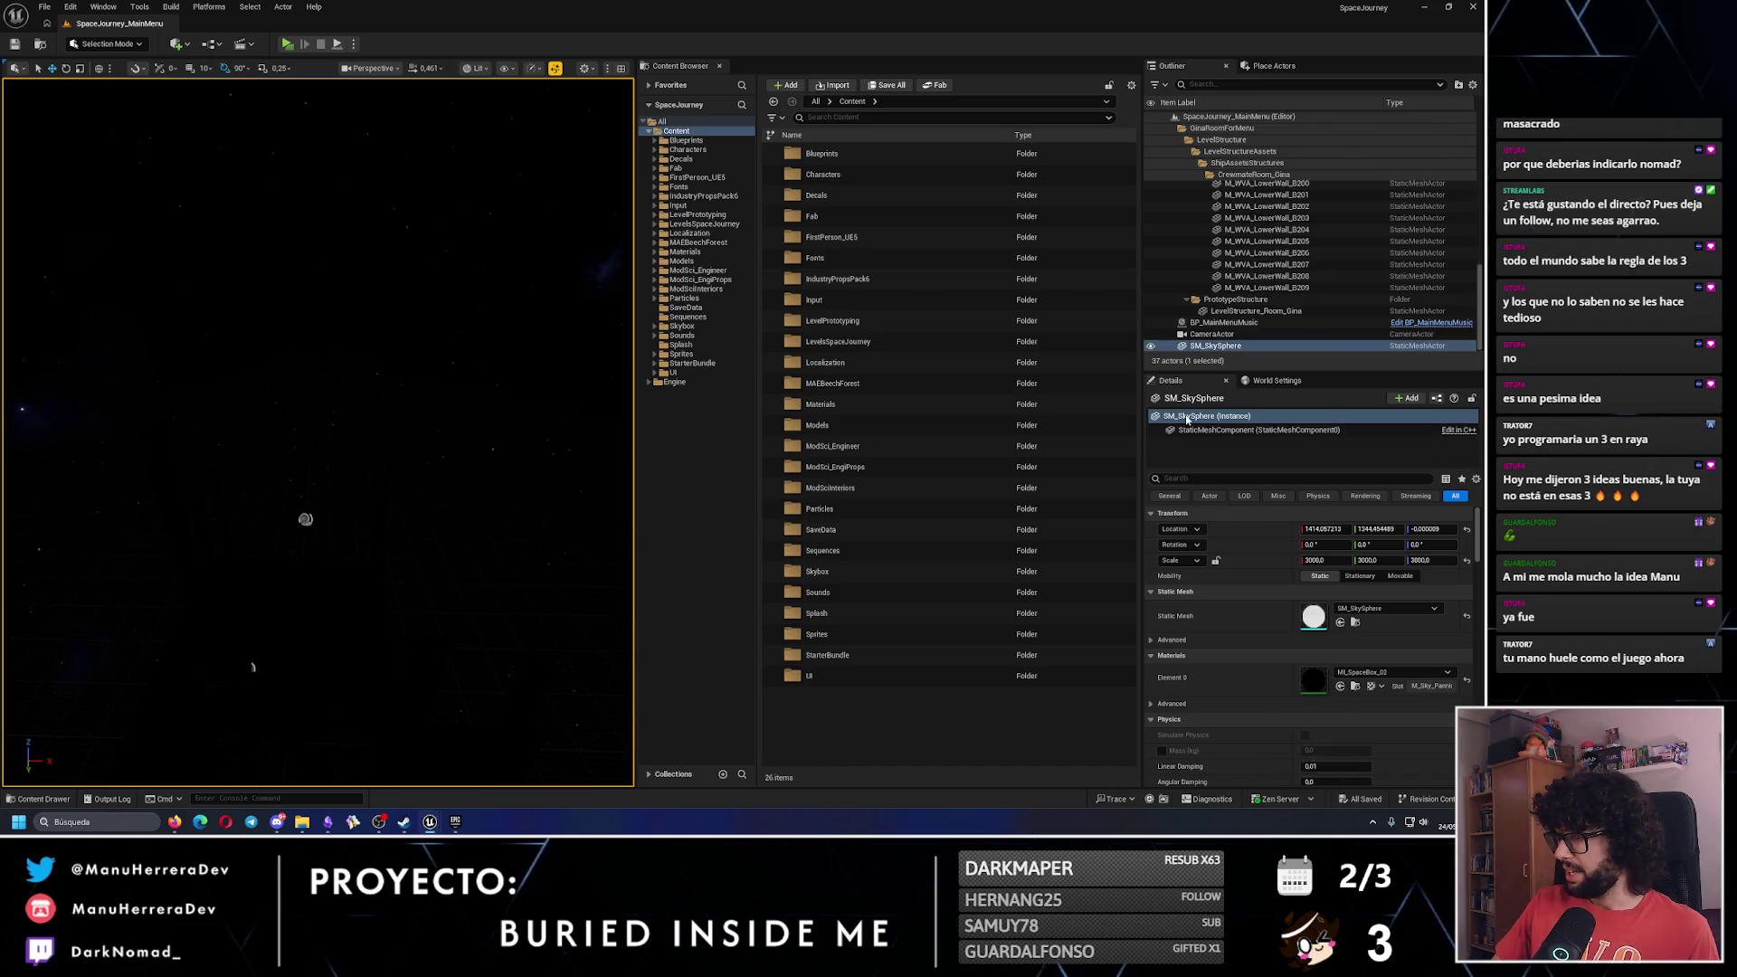
mouse_move(436, 824)
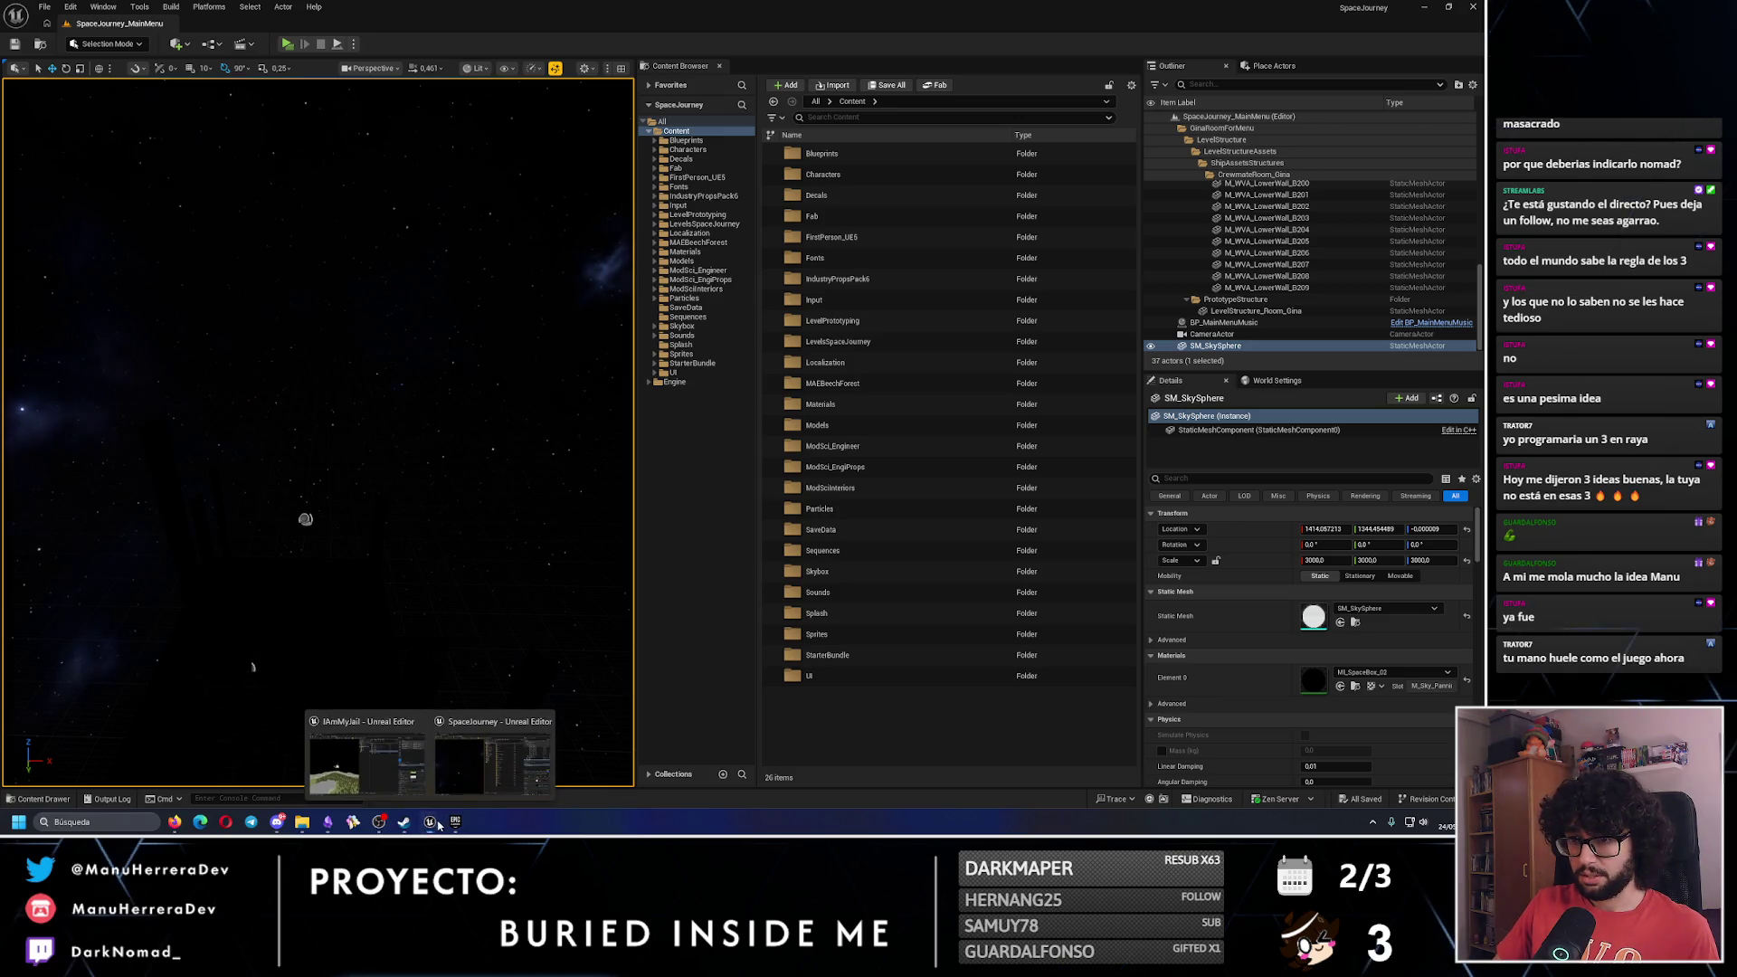
left_click(382, 762)
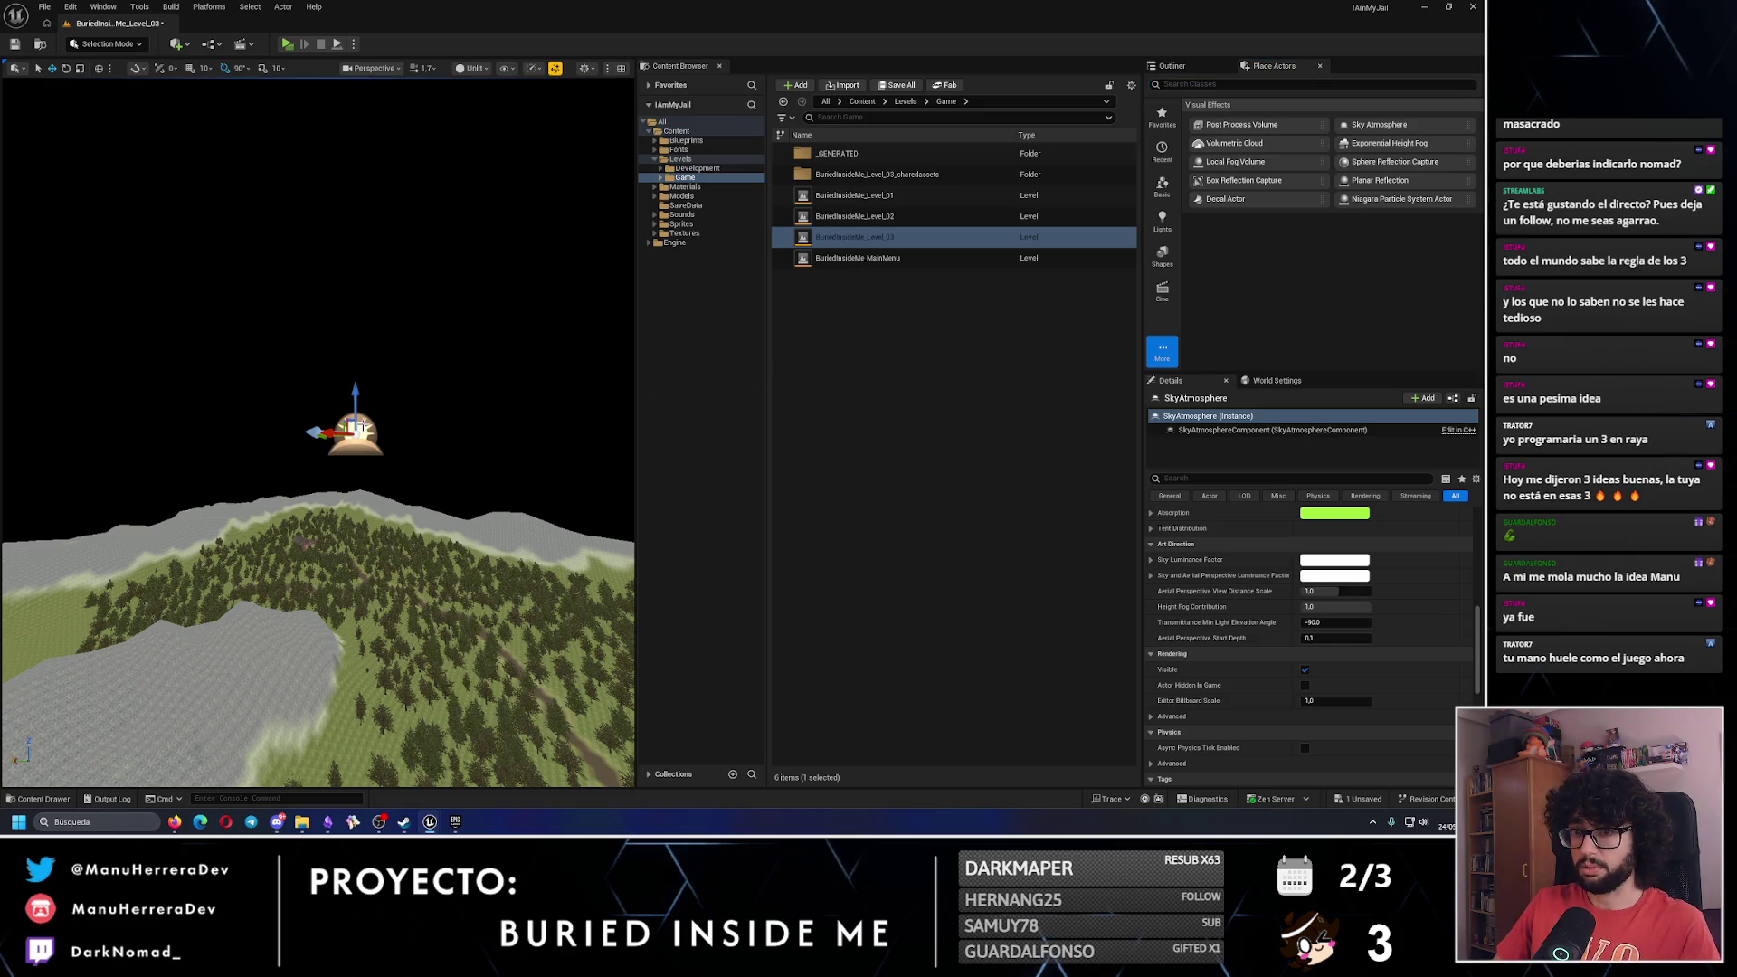
Delete the Sky Atmosphere from Level_03, search 'sky' in Place Actors, and review SpaceJourney's sky sphere Details.
key("Delete")
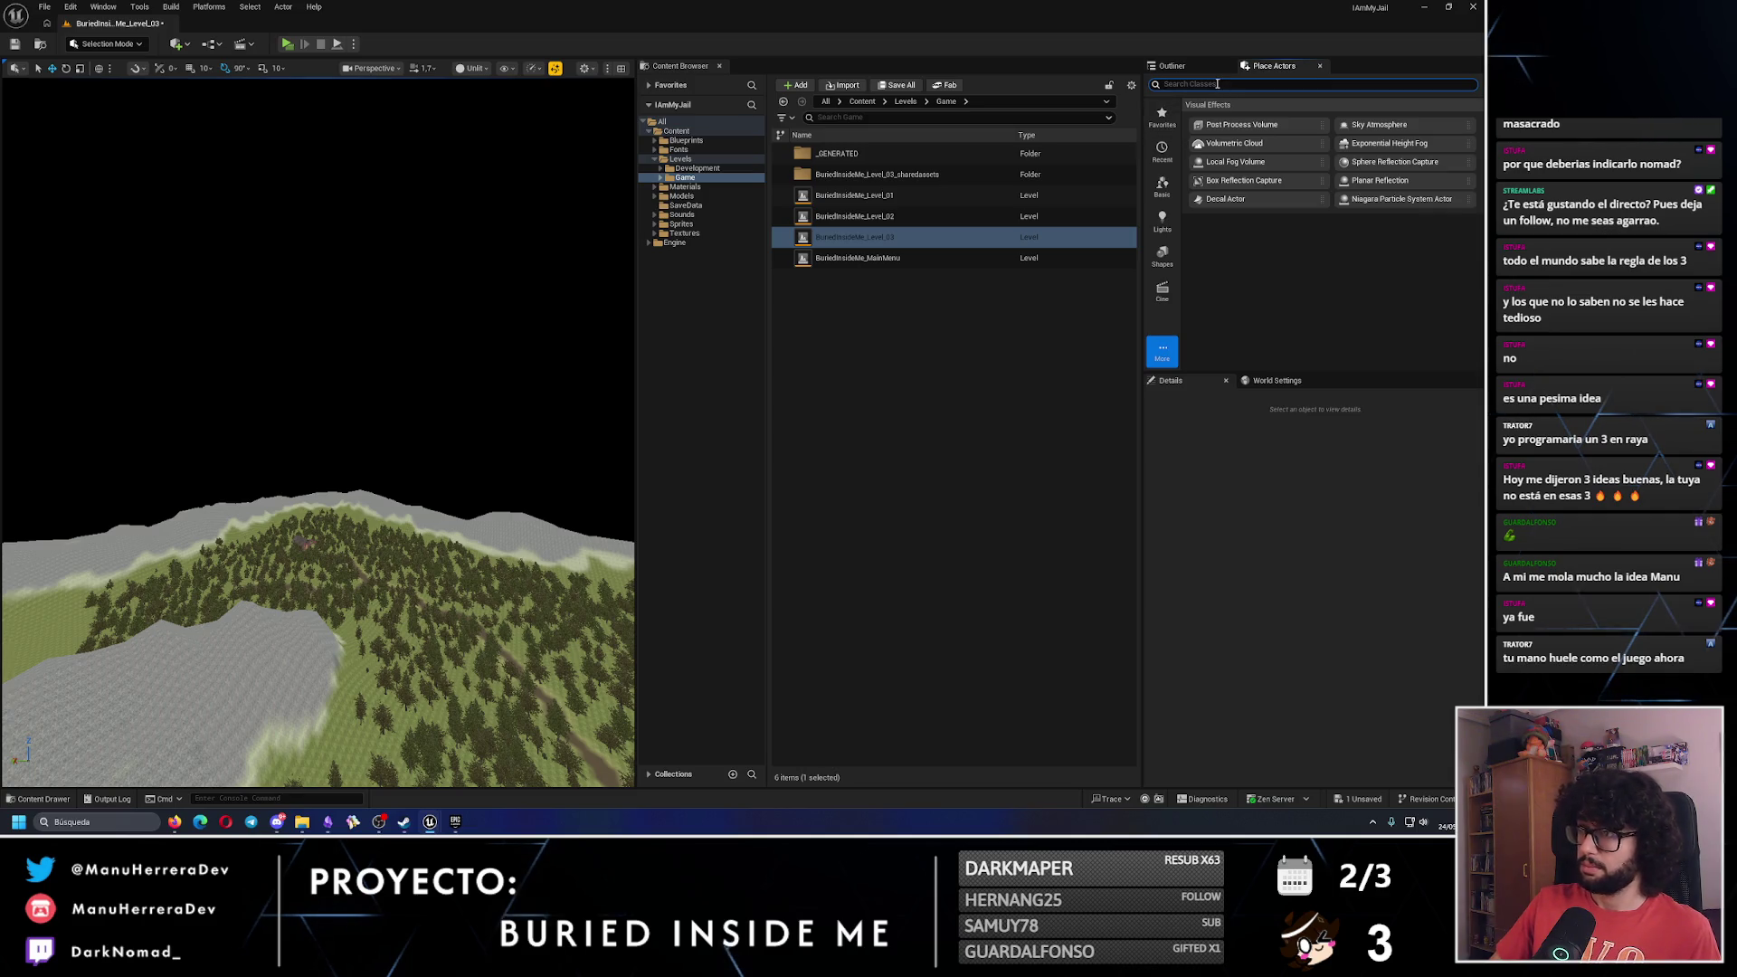
type("sky")
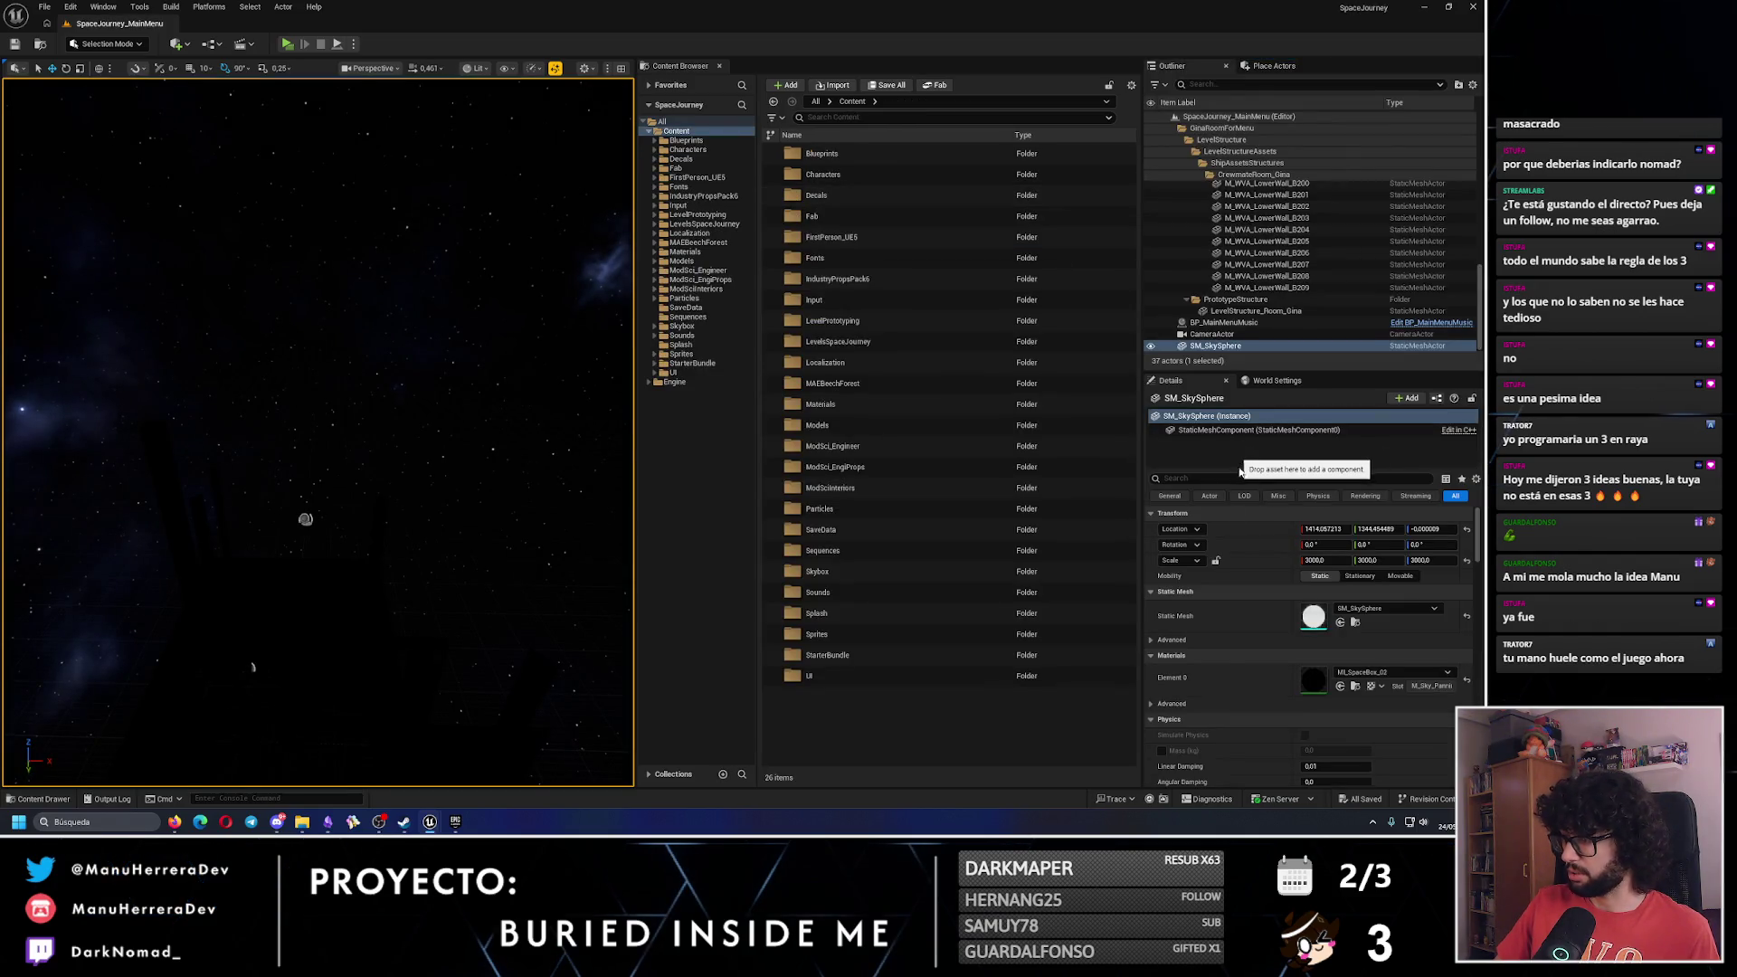
scroll(1287, 696, "down", 2)
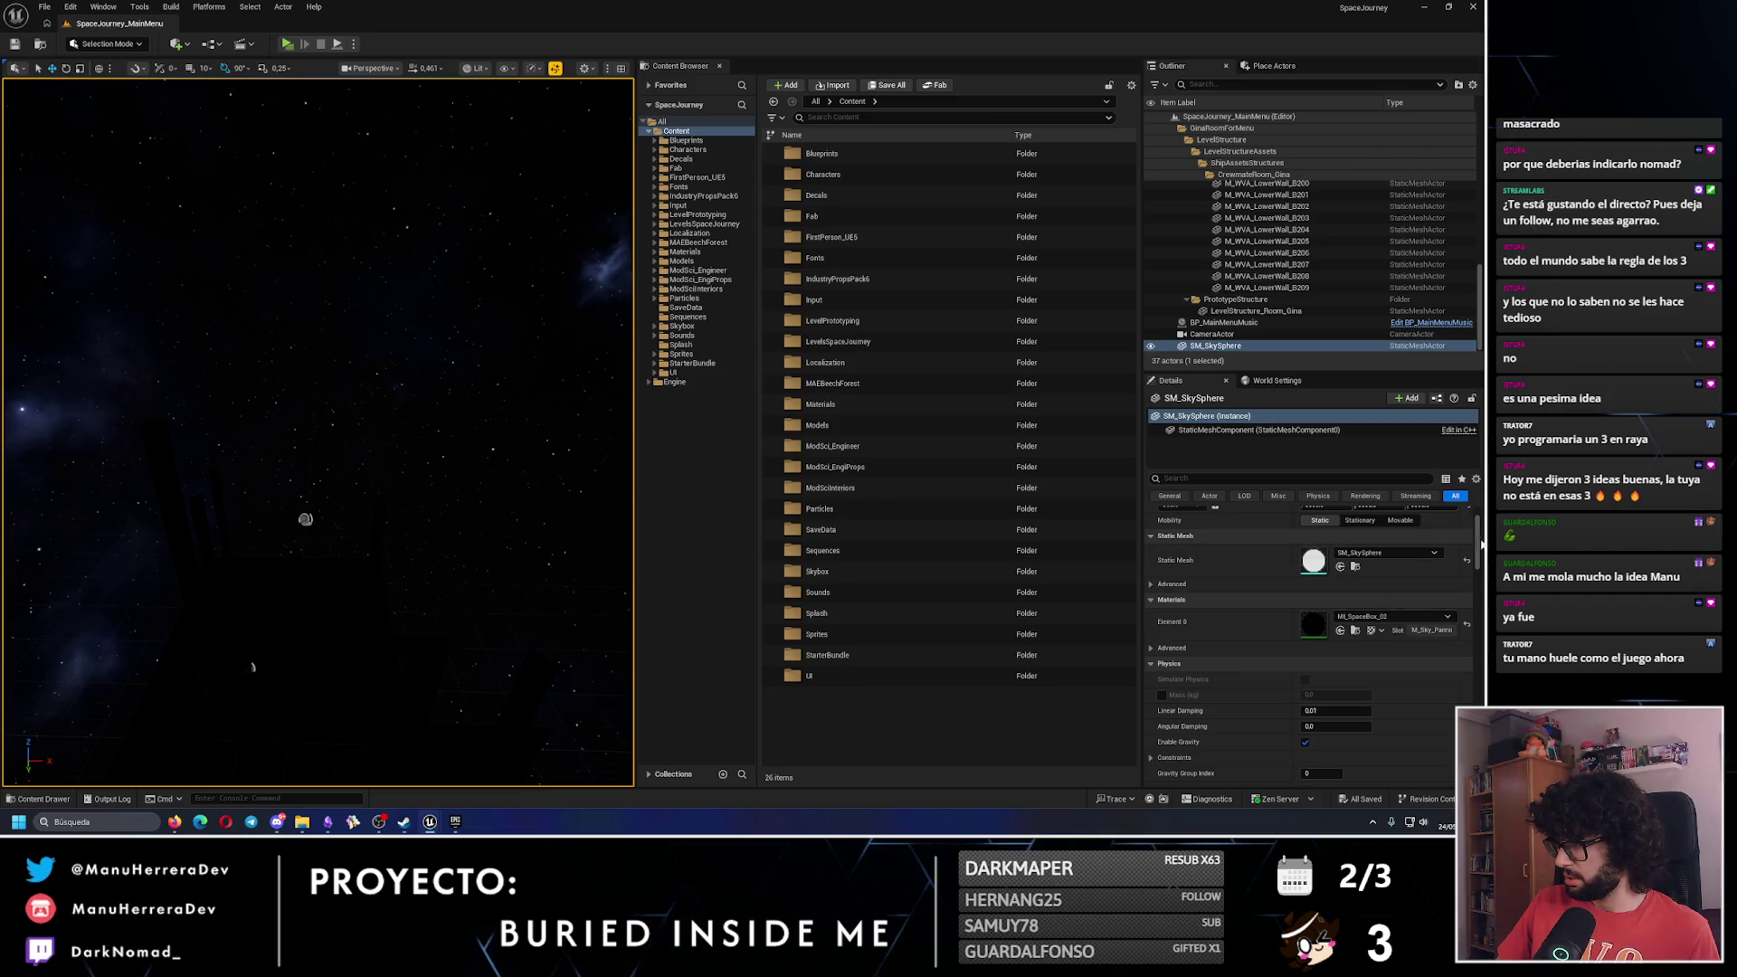
Clear the Place Actors search and list the Shapes category in Level_03.
scroll(1267, 651, "up", 2)
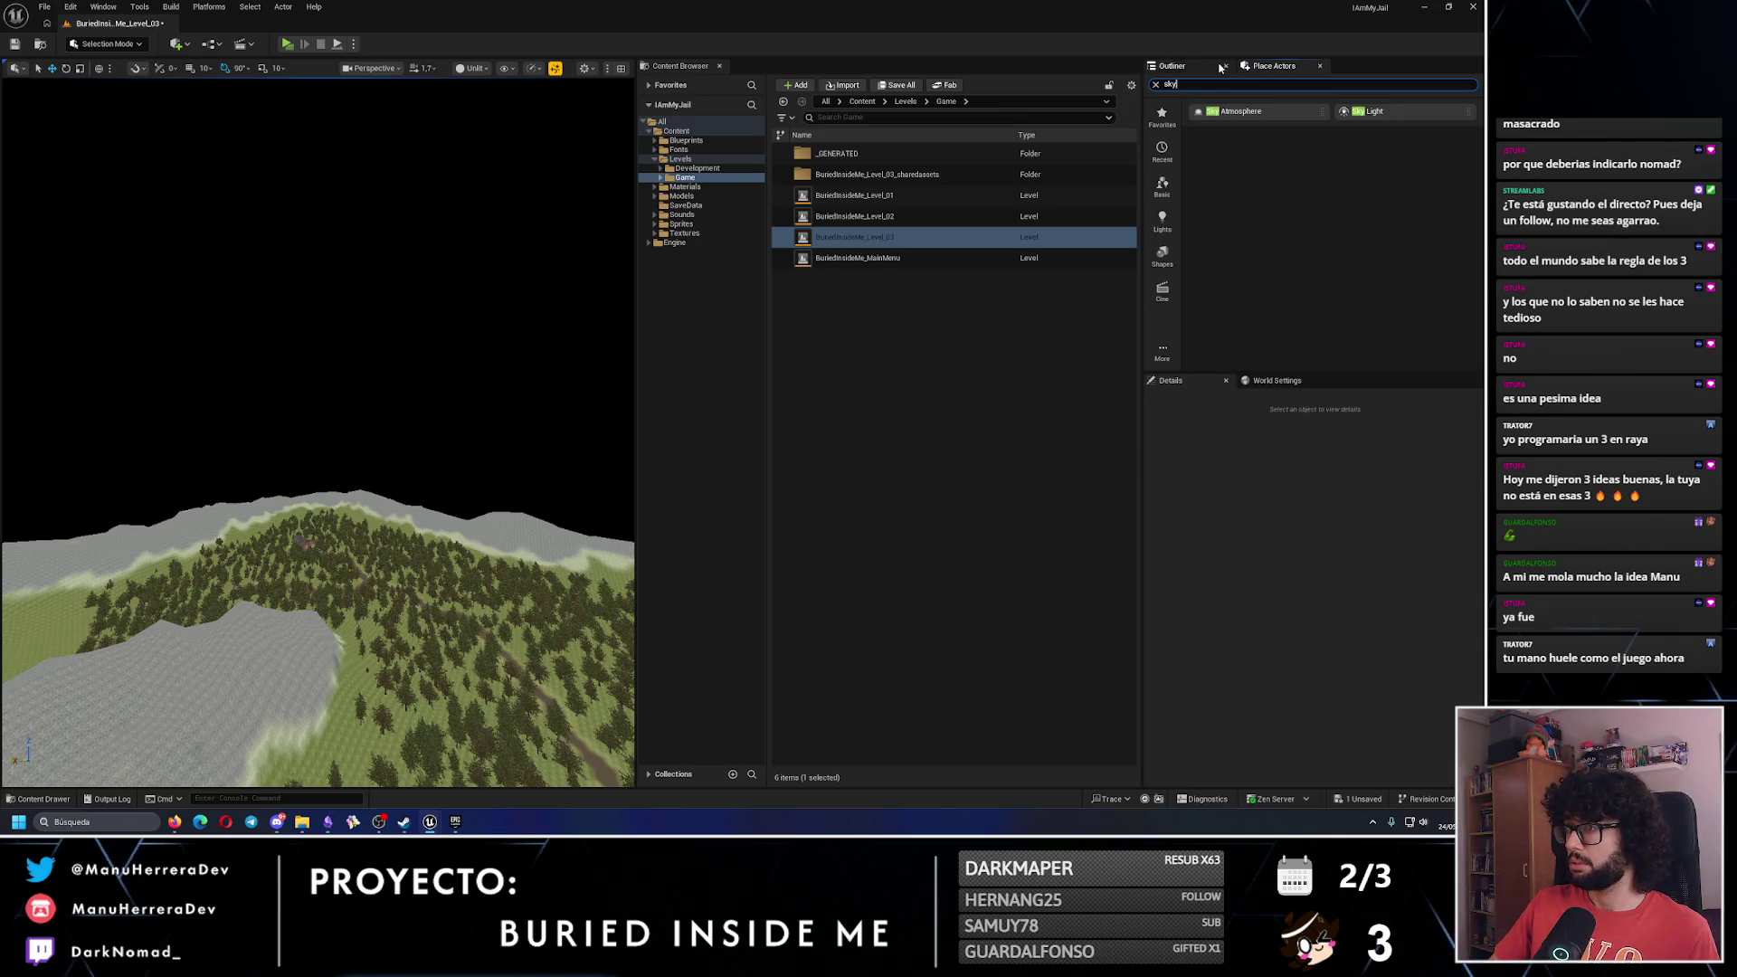
type("tatic")
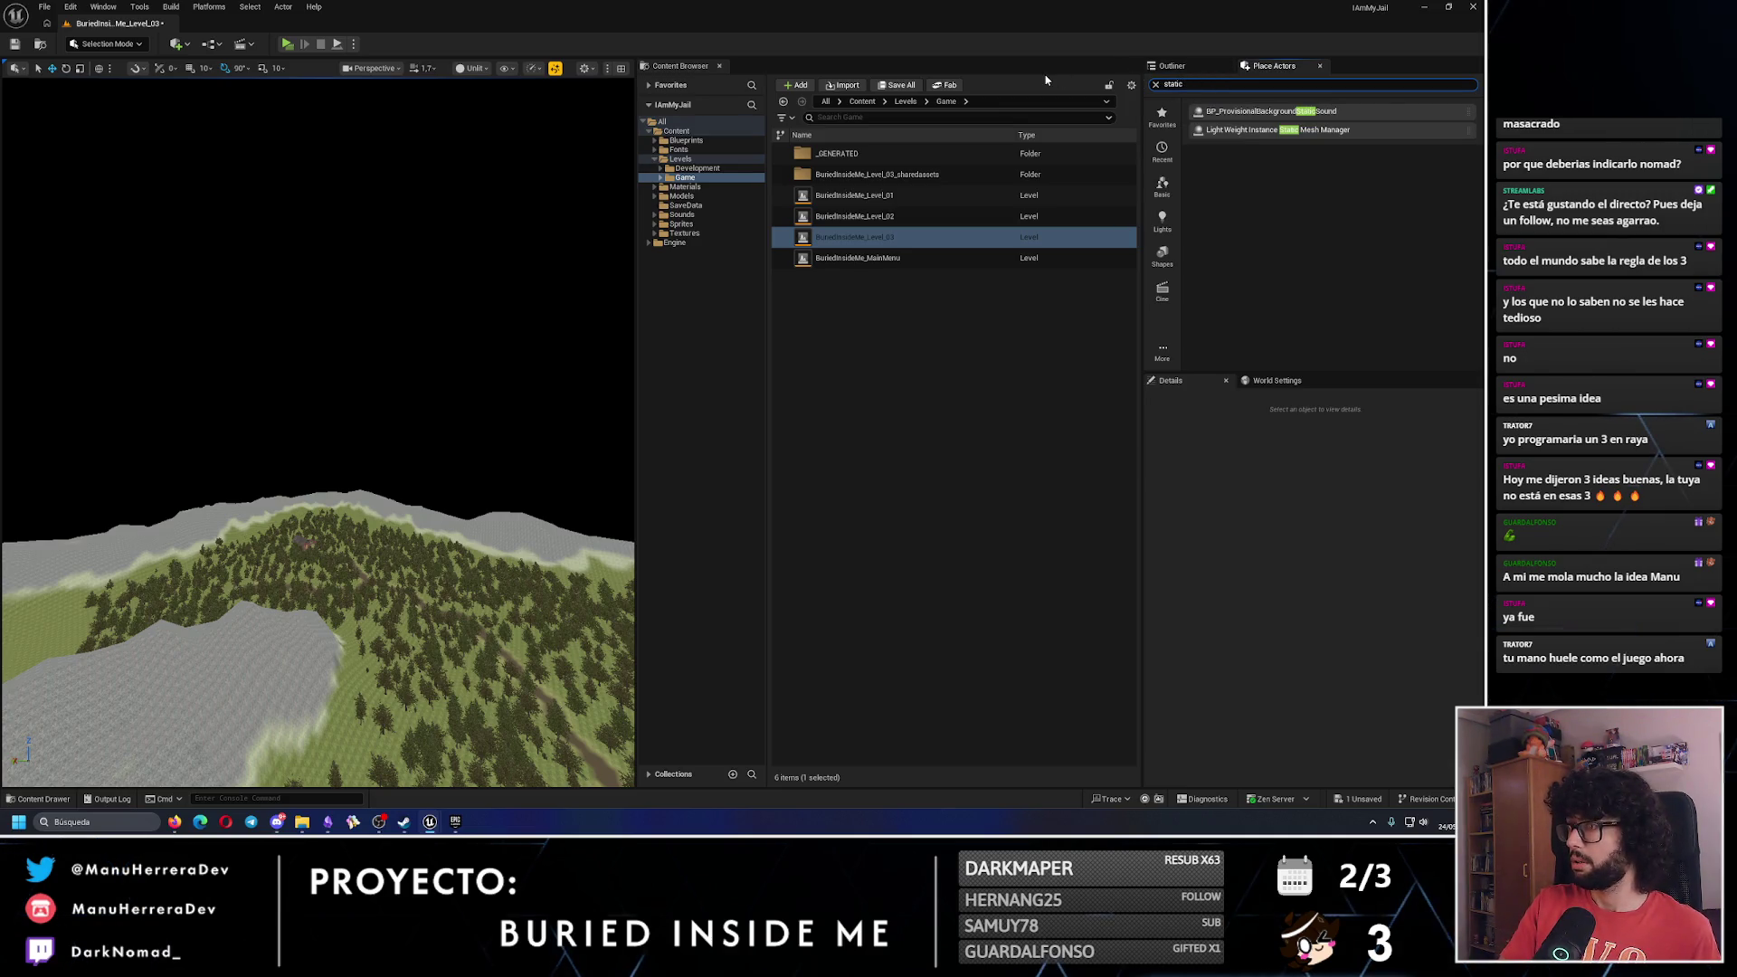
key("Escape")
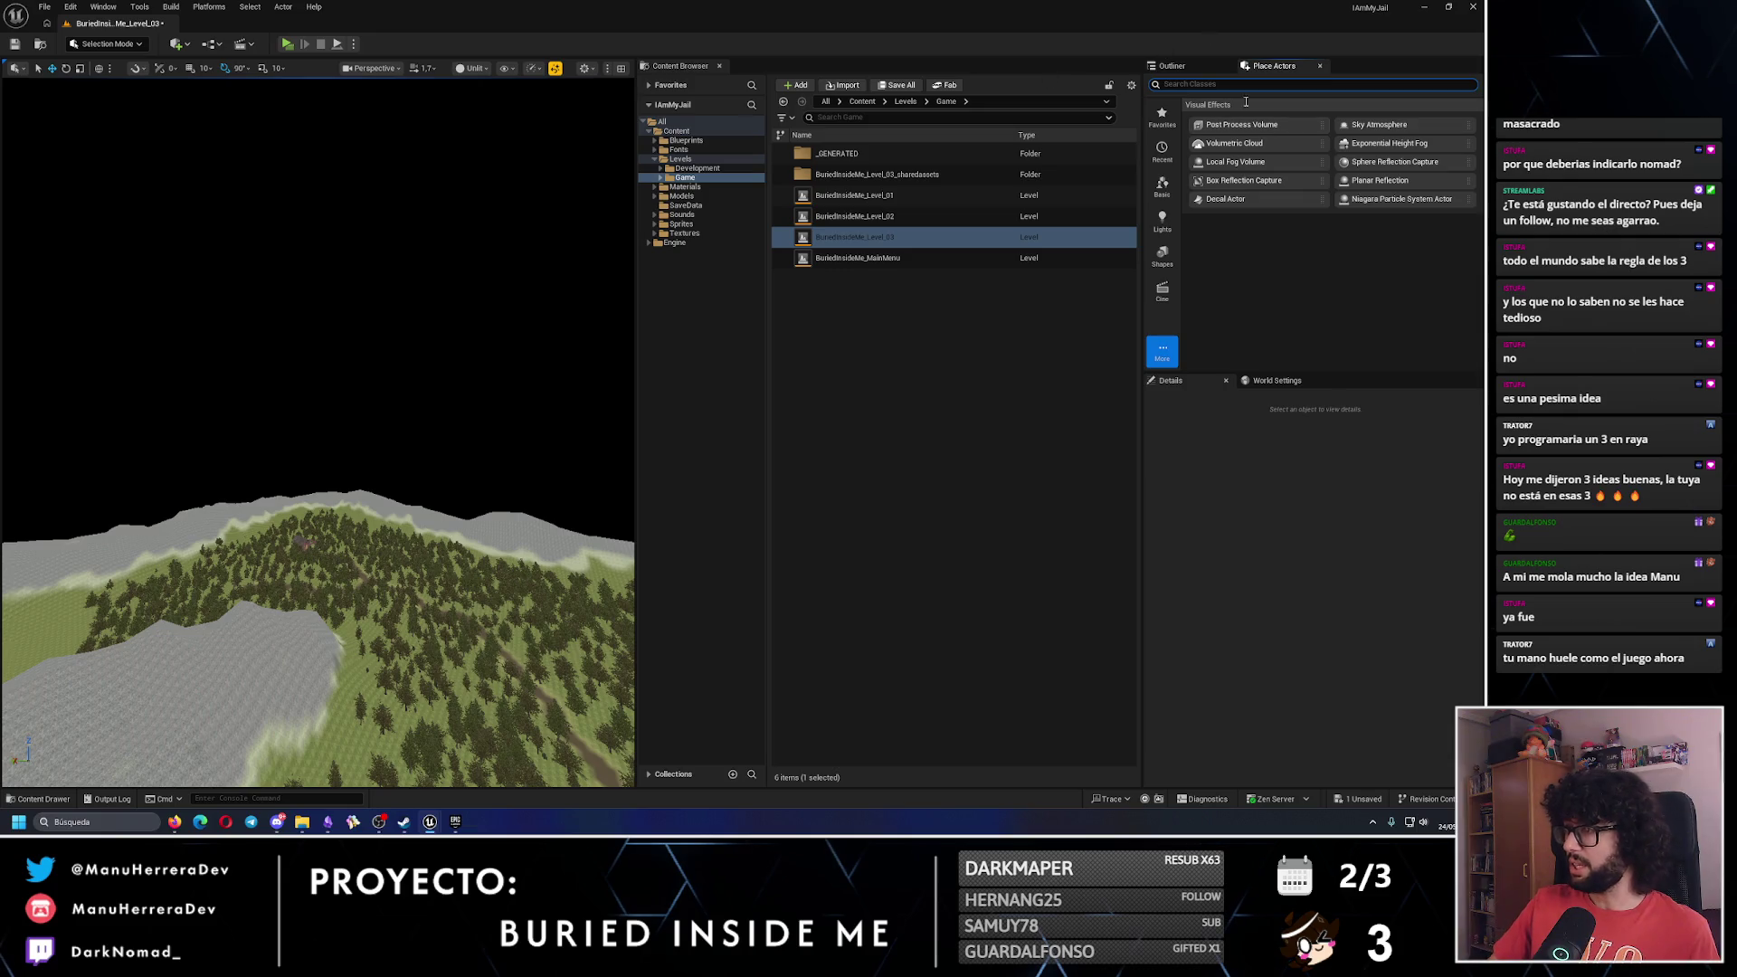
left_click(1163, 256)
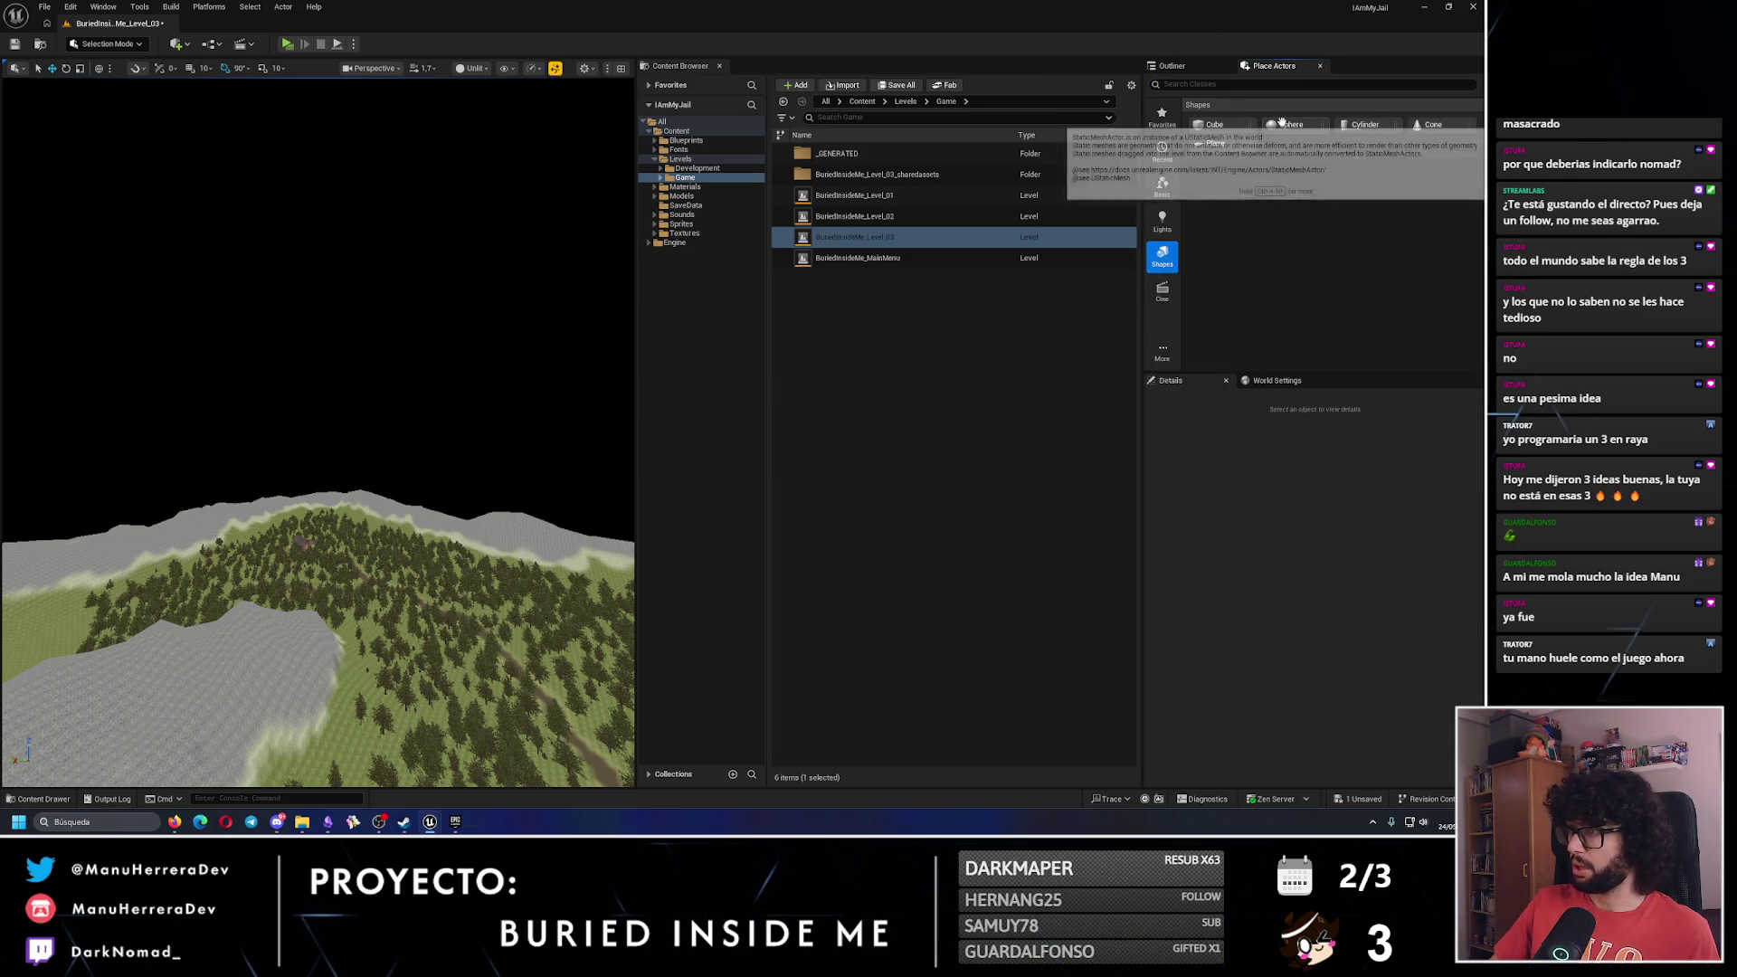
Place a Sphere in Level_03, set its Static Mesh to SM_SkySphere, and frame it.
mouse_move(325, 651)
left_mouse_down()
mouse_move(299, 715)
mouse_move(334, 353)
left_mouse_up()
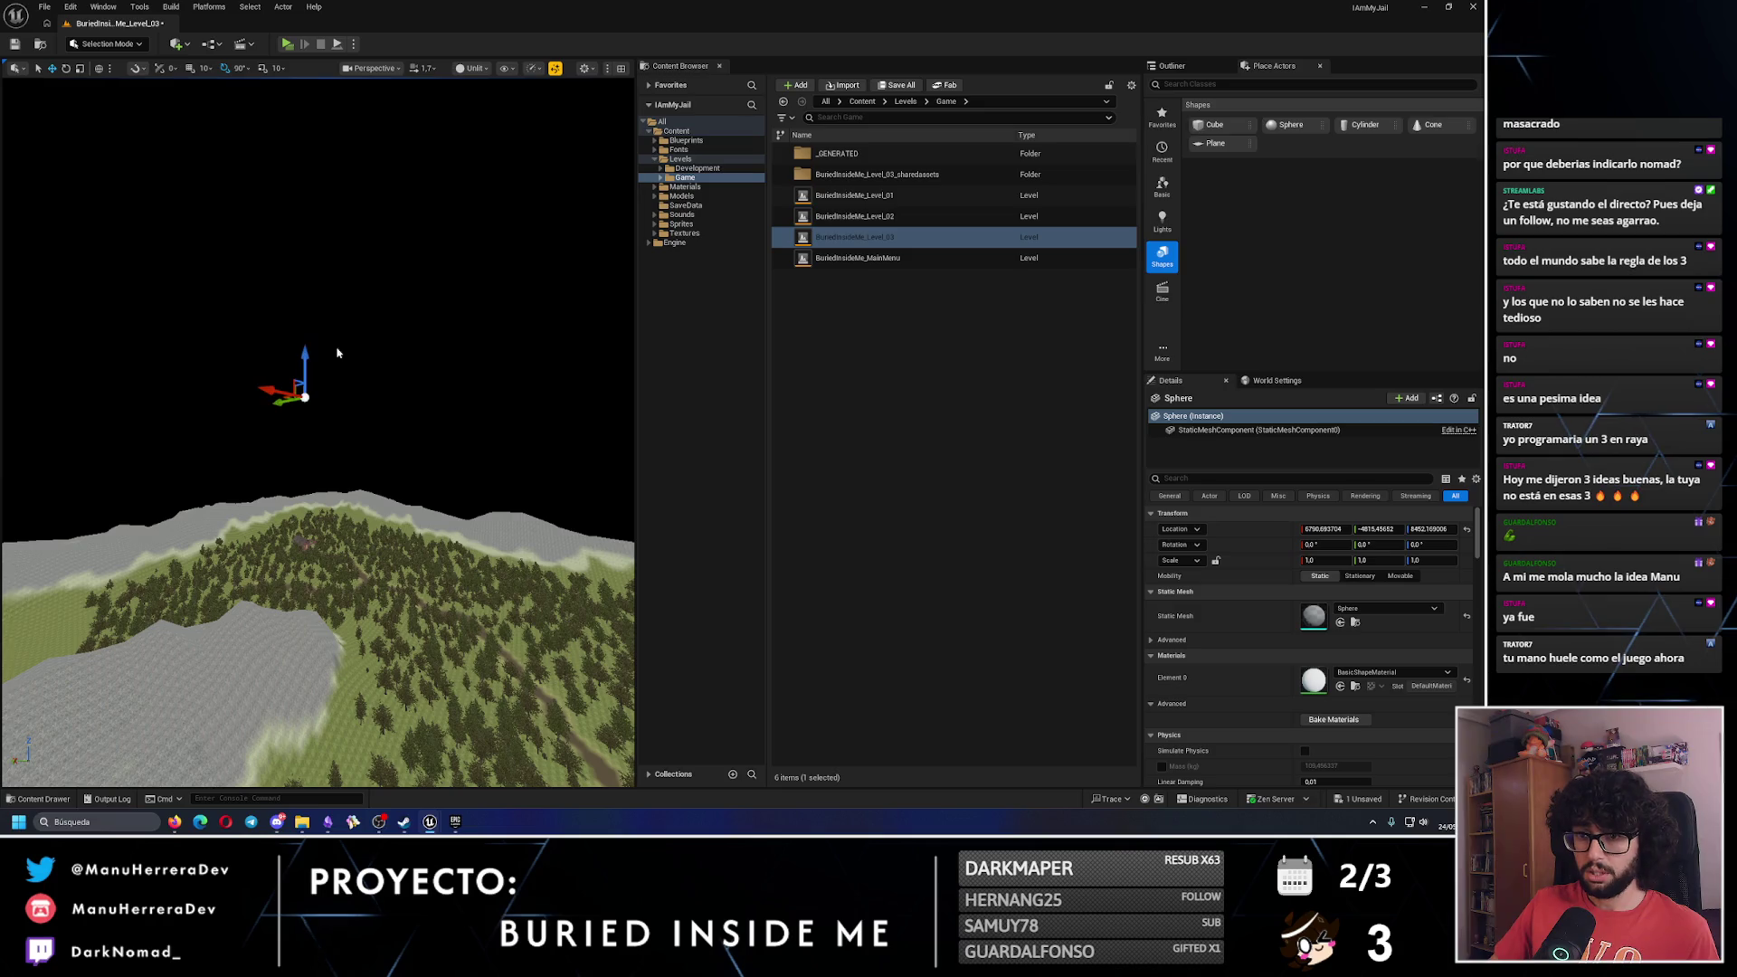
left_click(1372, 609)
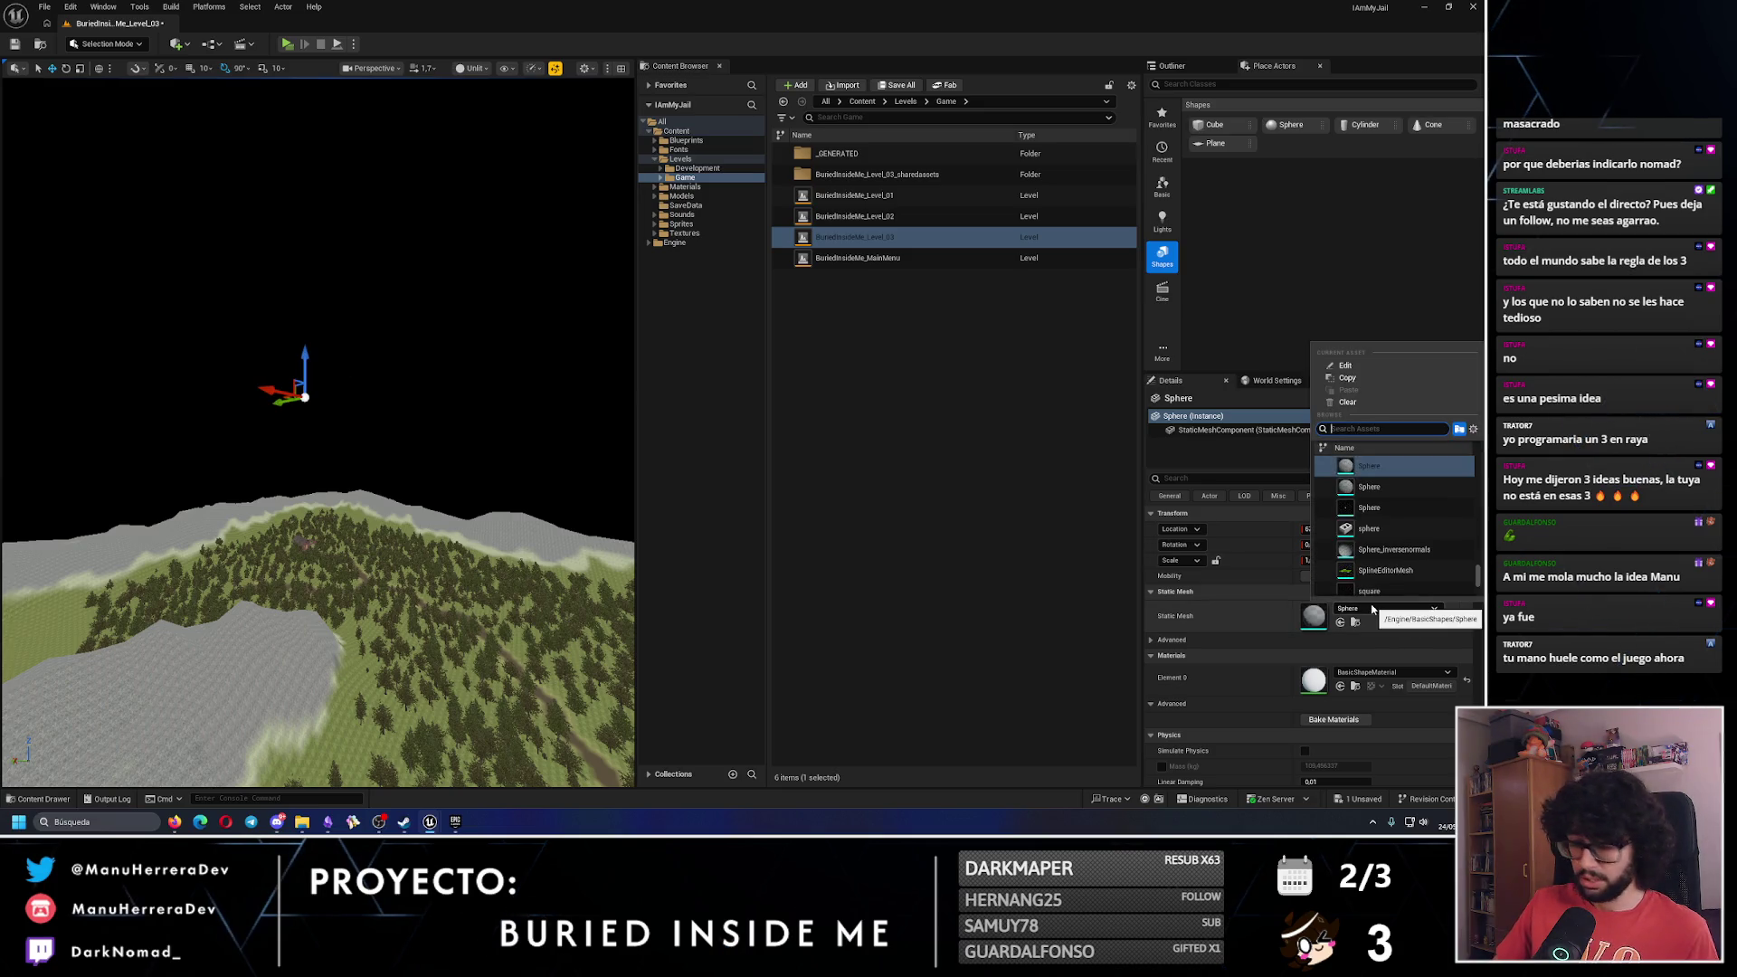
type("sky")
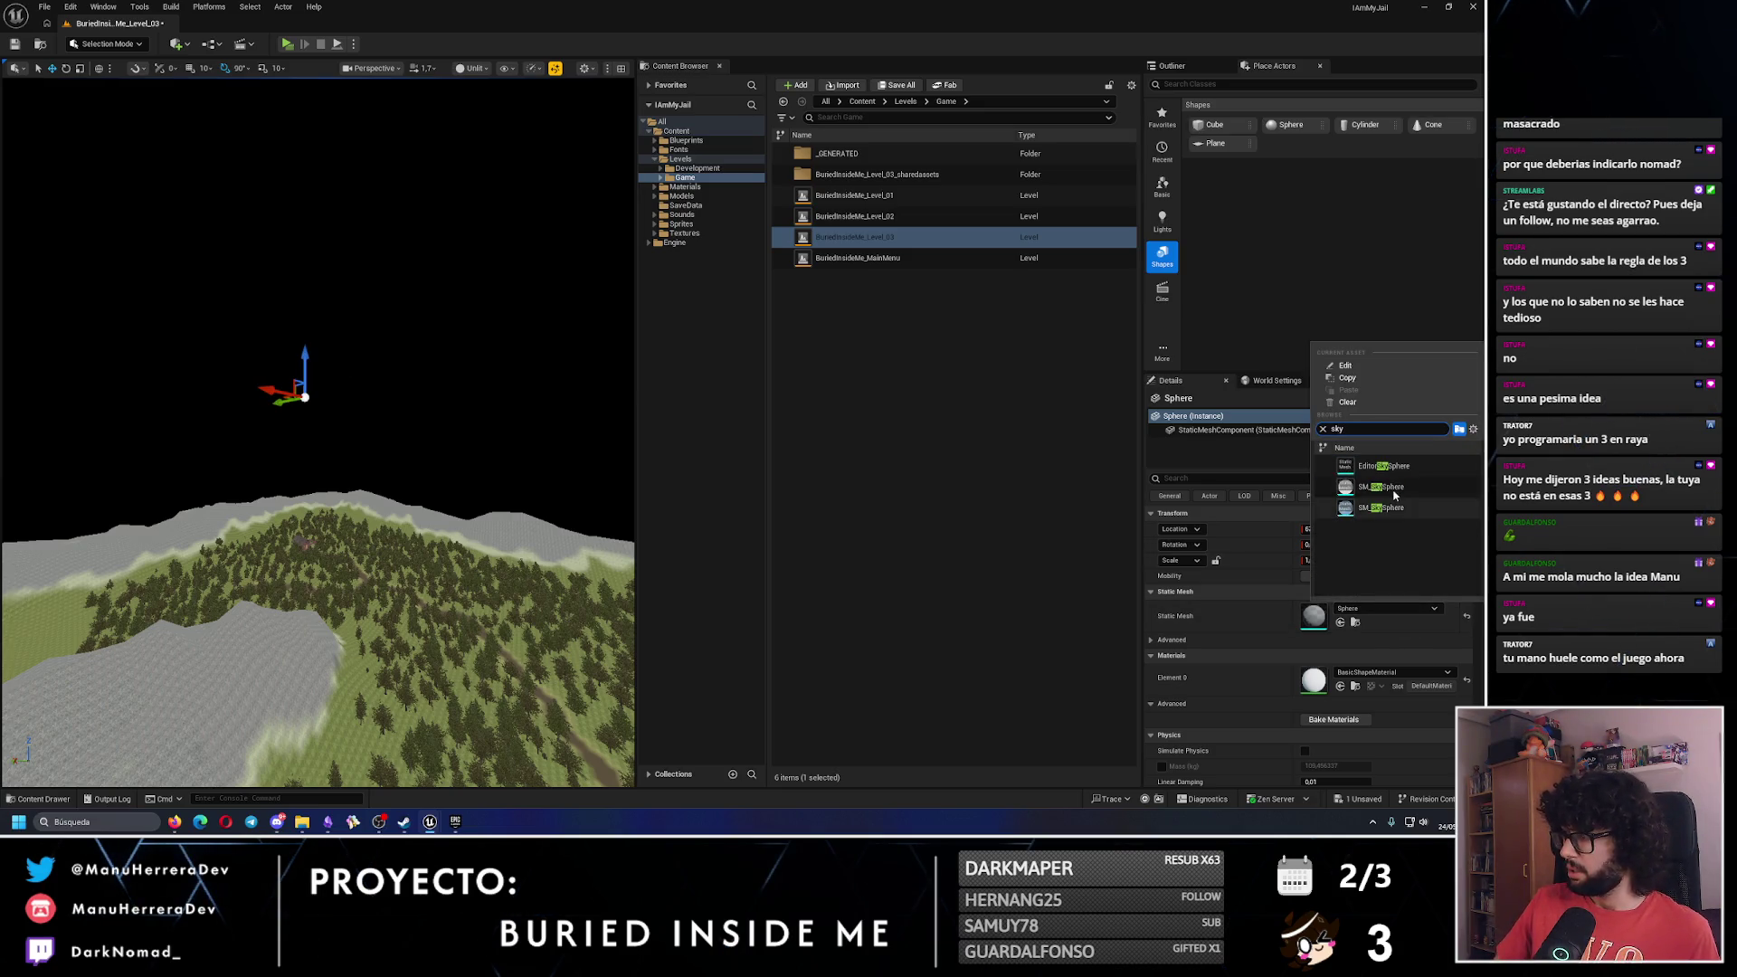
left_click(1381, 487)
key("f")
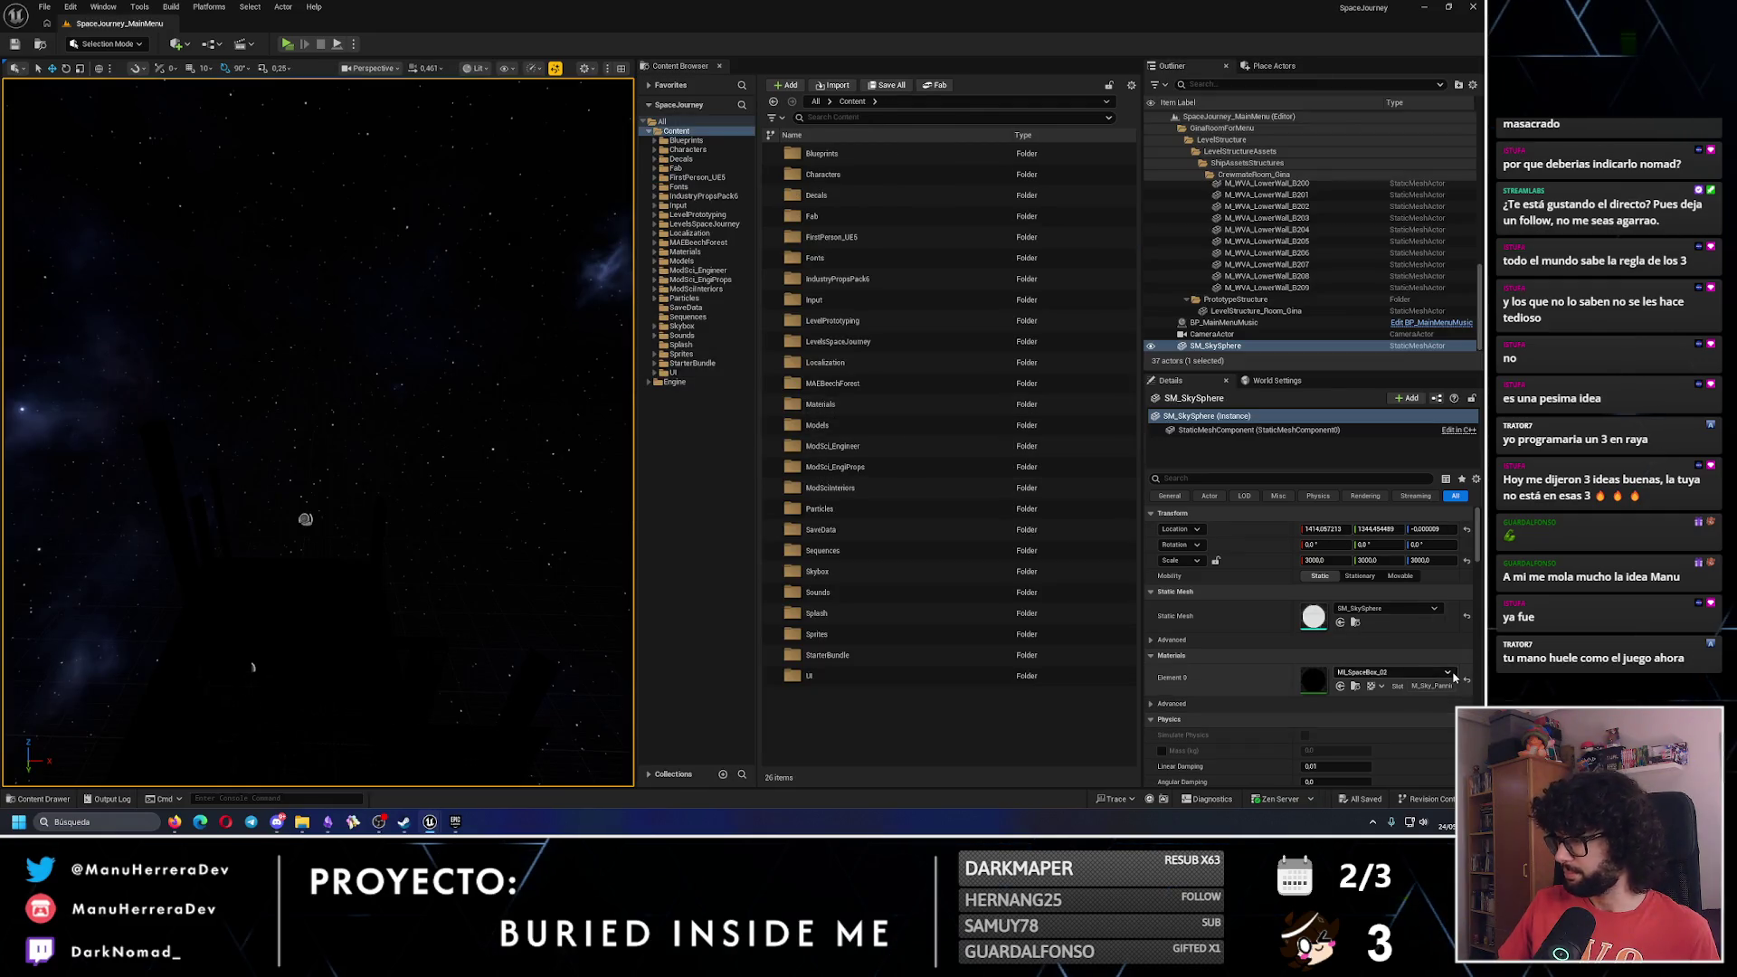
Check the reference sky sphere's material, close SpaceJourney, and show the Outliner.
left_click(1394, 673)
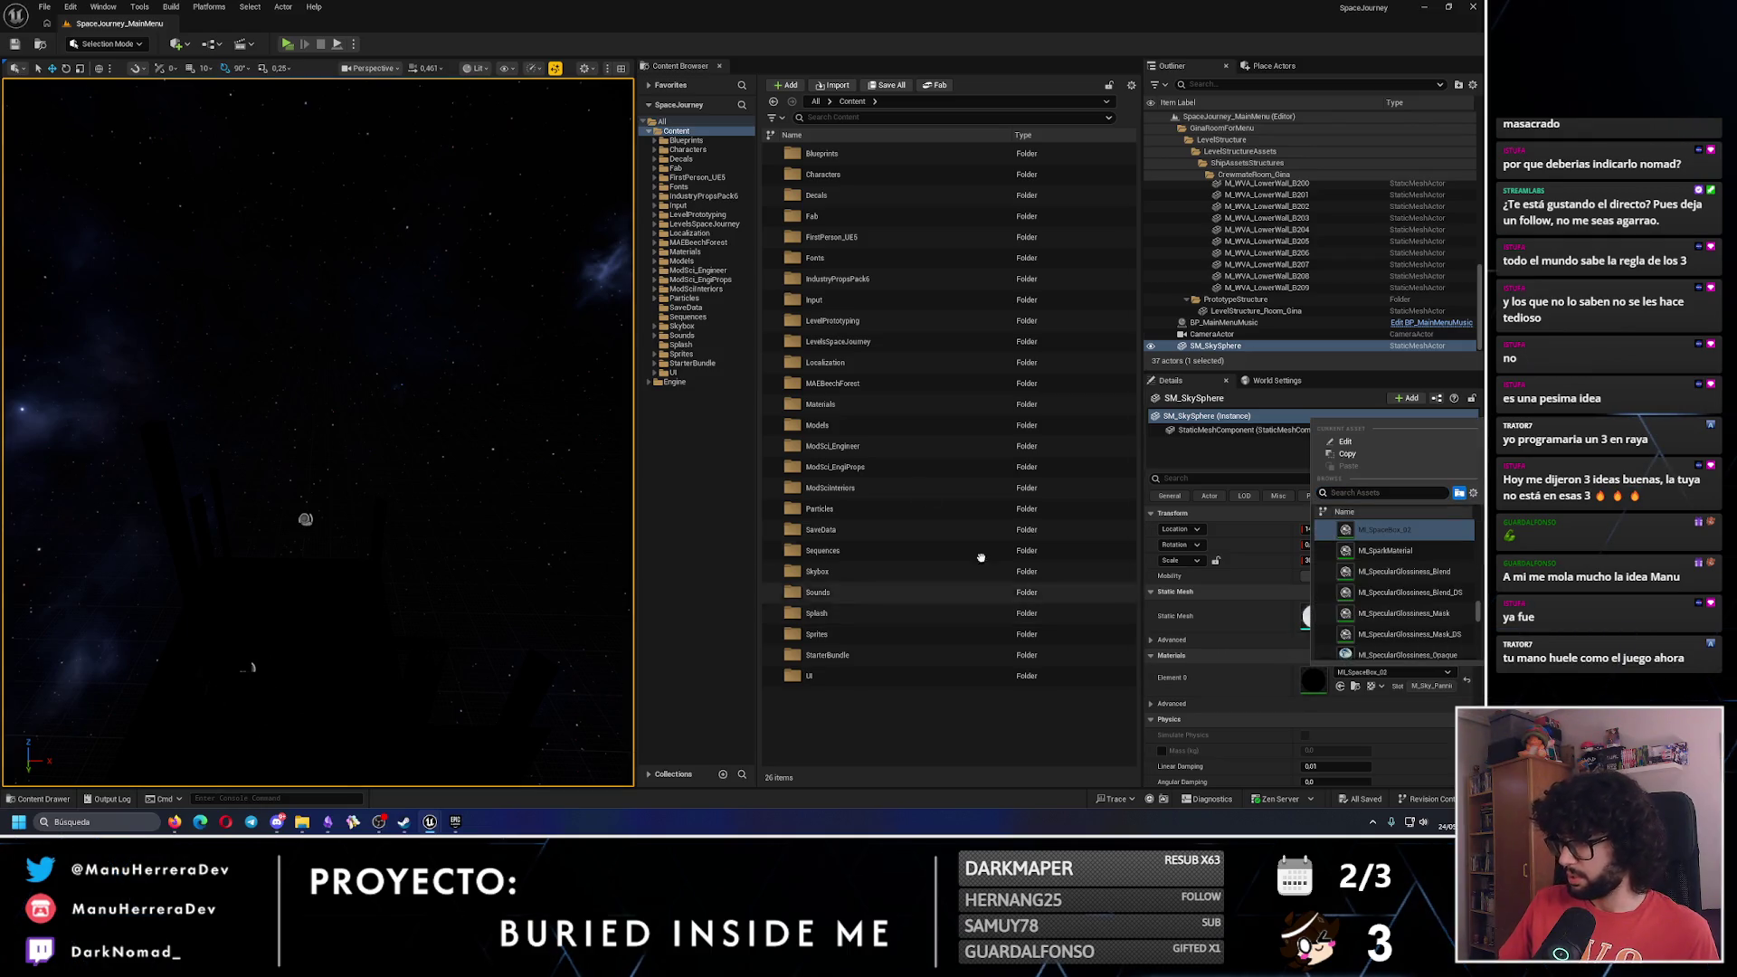
left_click(1484, 6)
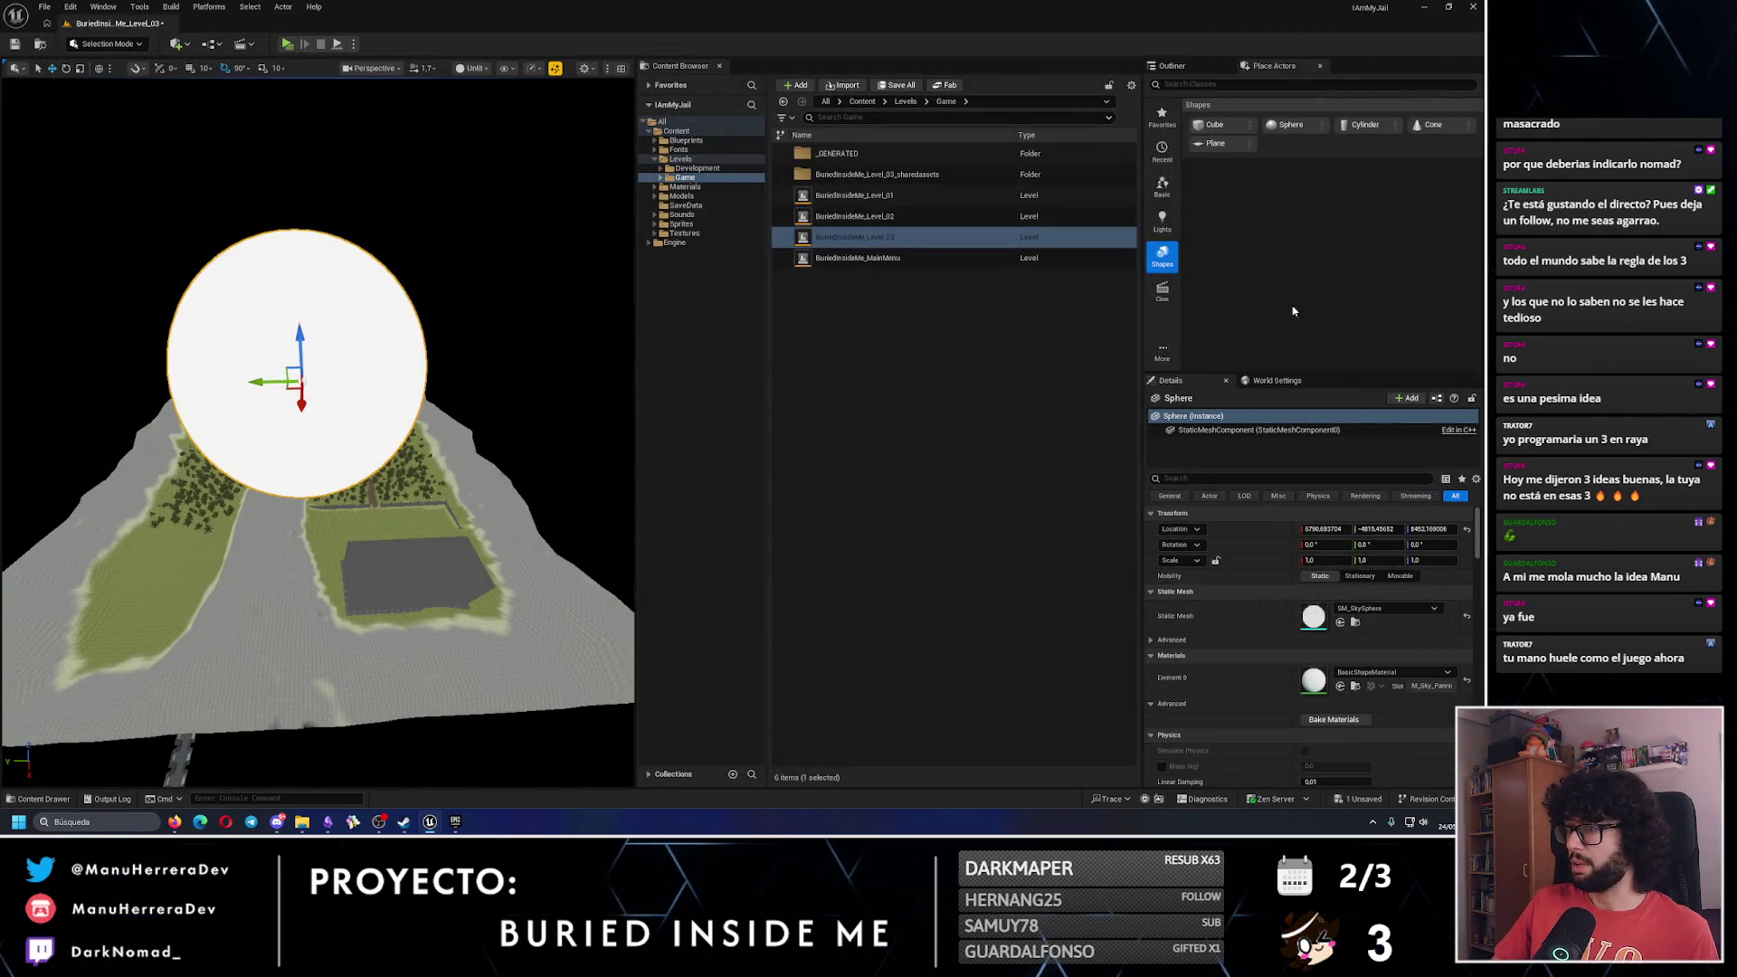
left_click(1176, 65)
Create a Skyboxes folder inside the BuriedInsideMe Outliner folder.
left_click(1171, 129)
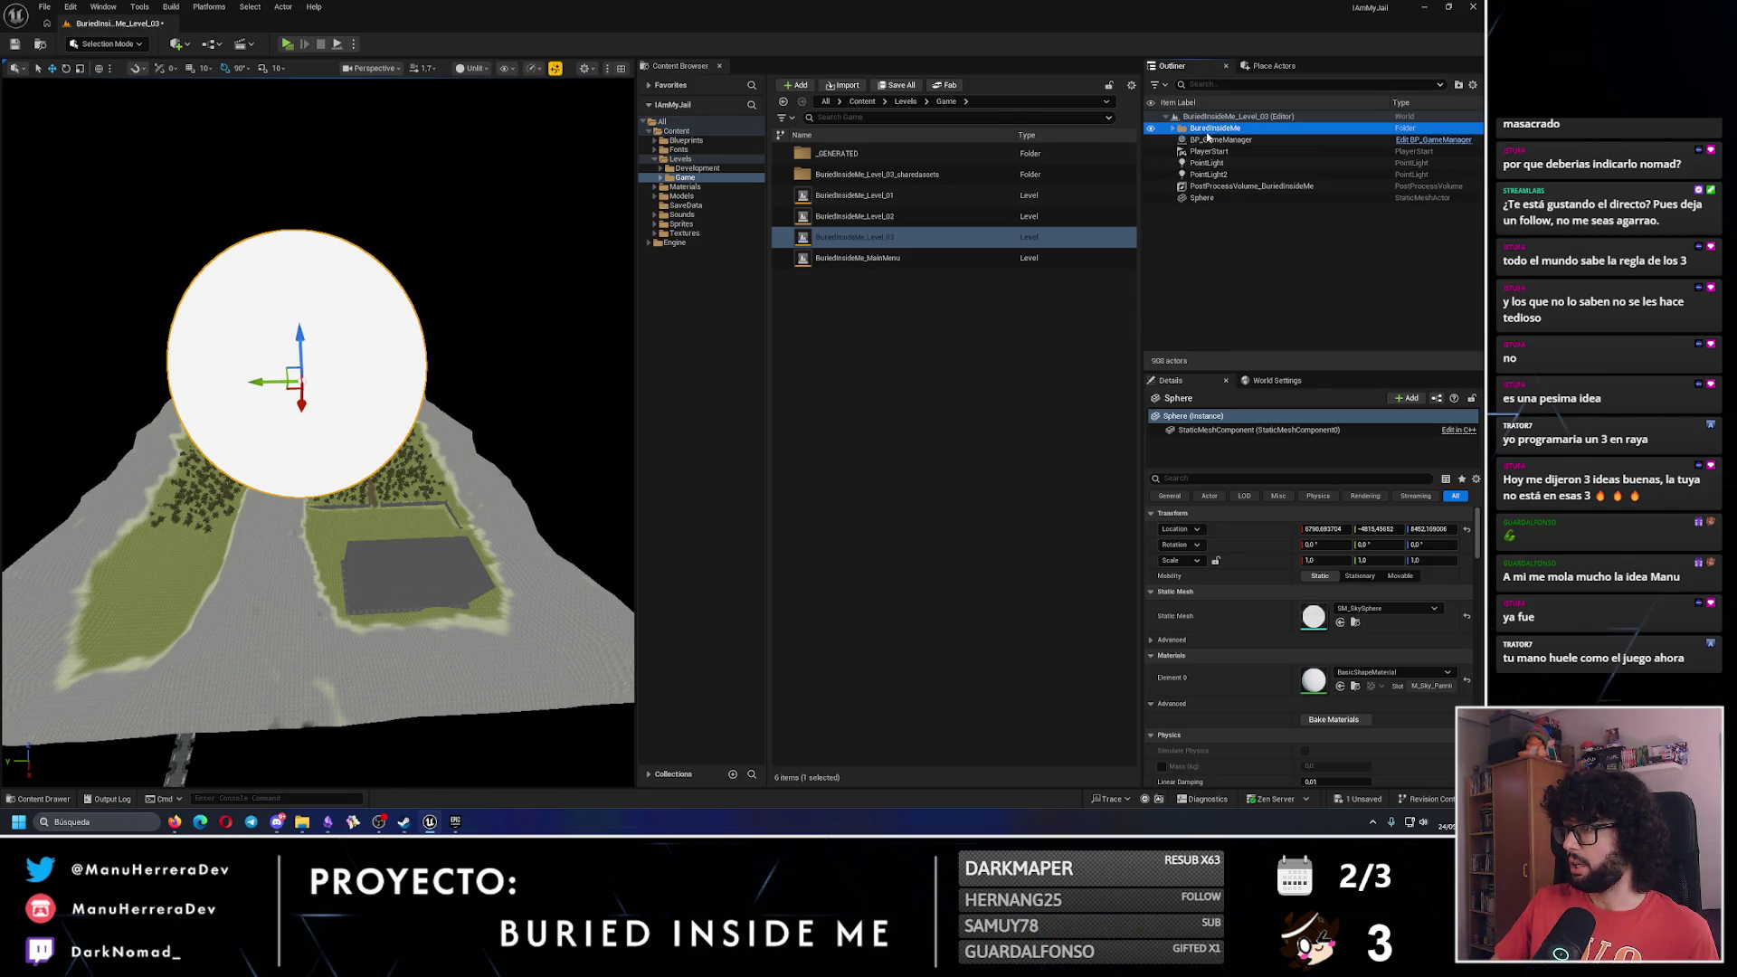
right_click(1213, 128)
left_click(1247, 152)
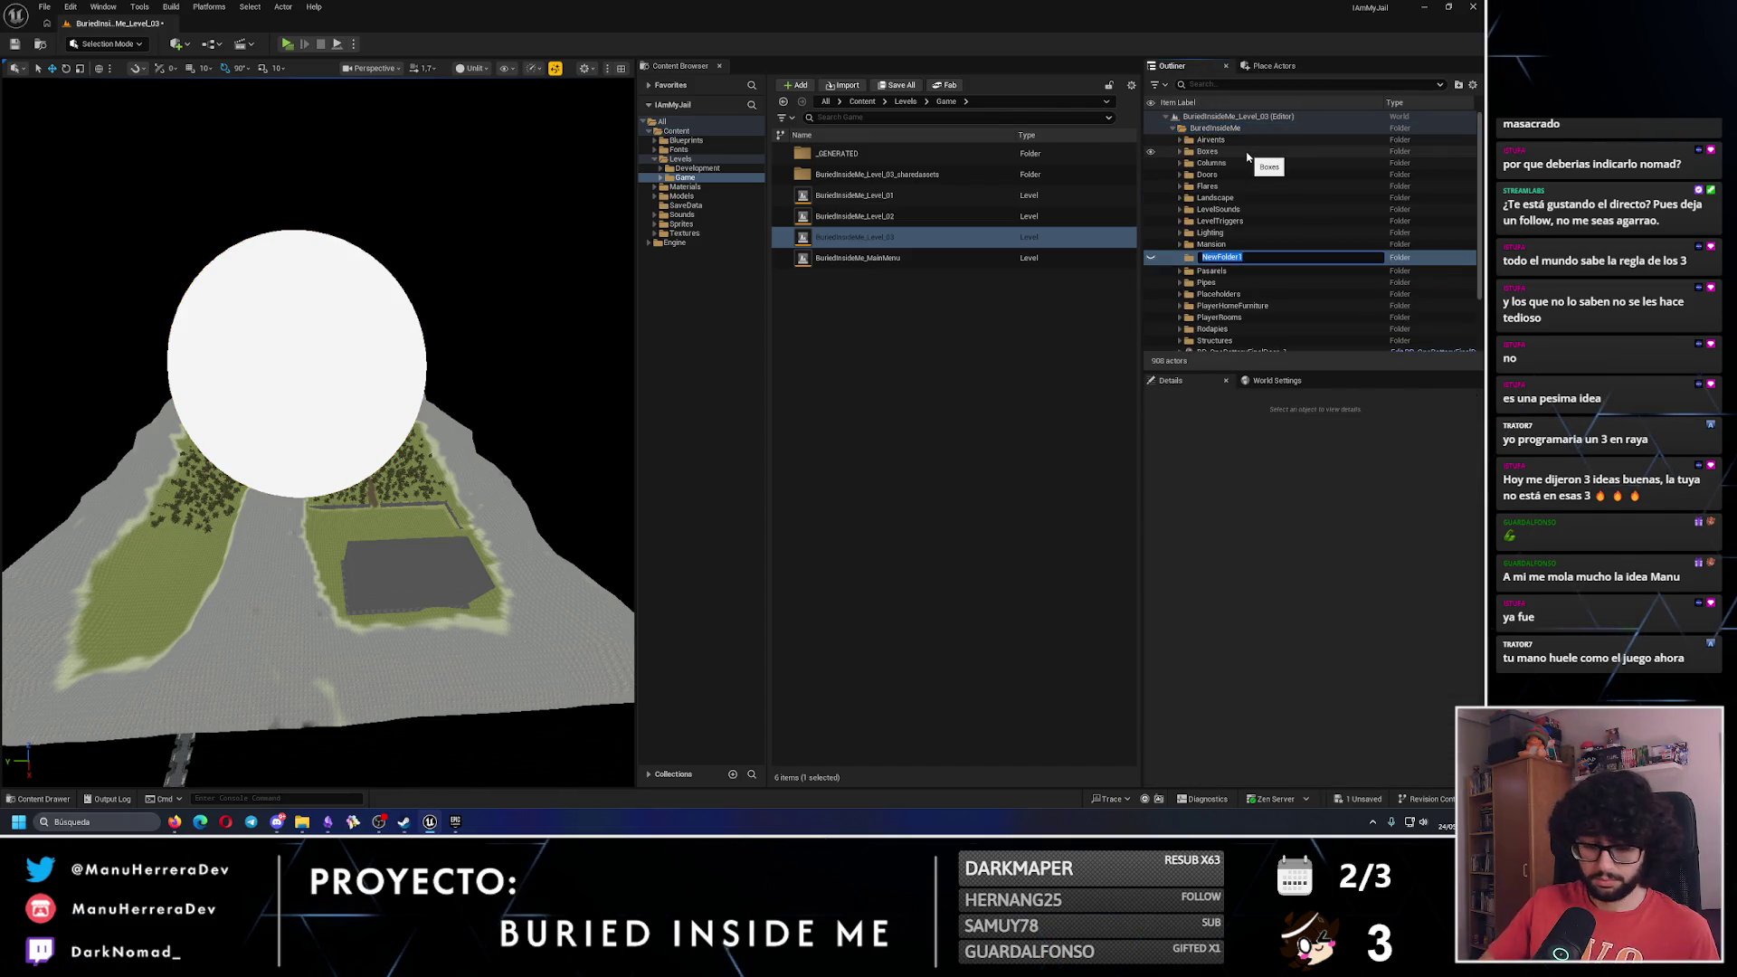
type("Skyboxes")
key("Return")
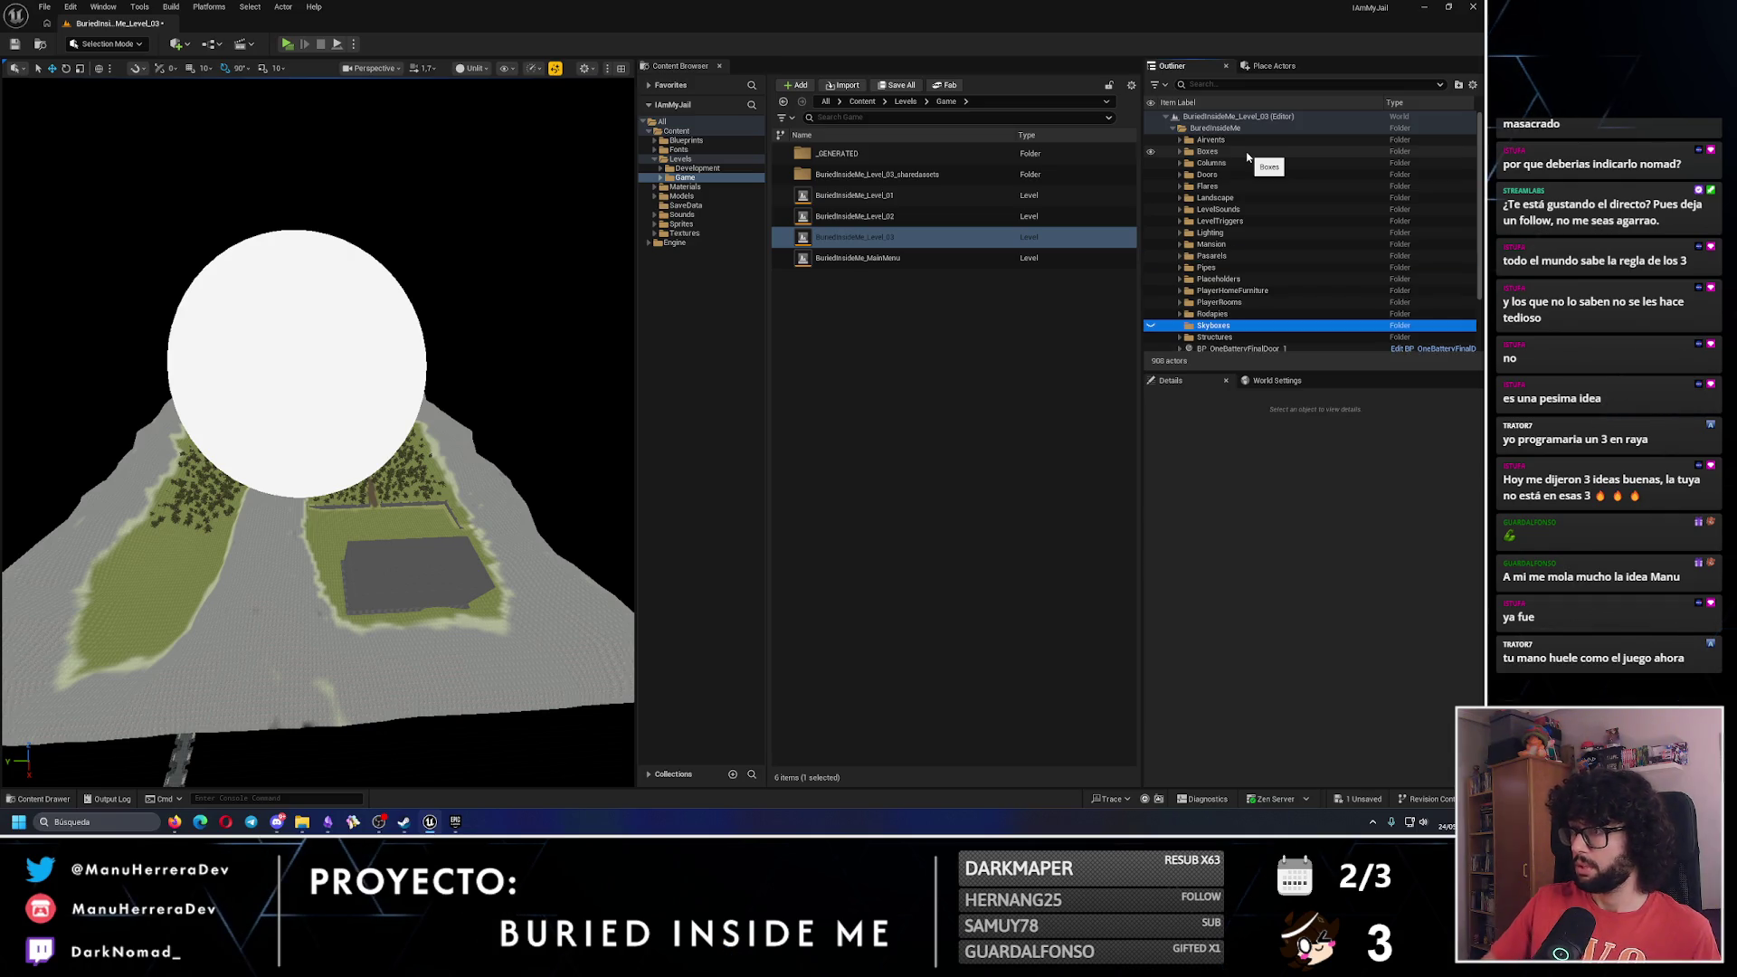
Move the Sphere into Skyboxes and rename it Skynight.
scroll(1354, 274, "down", 1)
left_click_drag(1266, 346, 1223, 258)
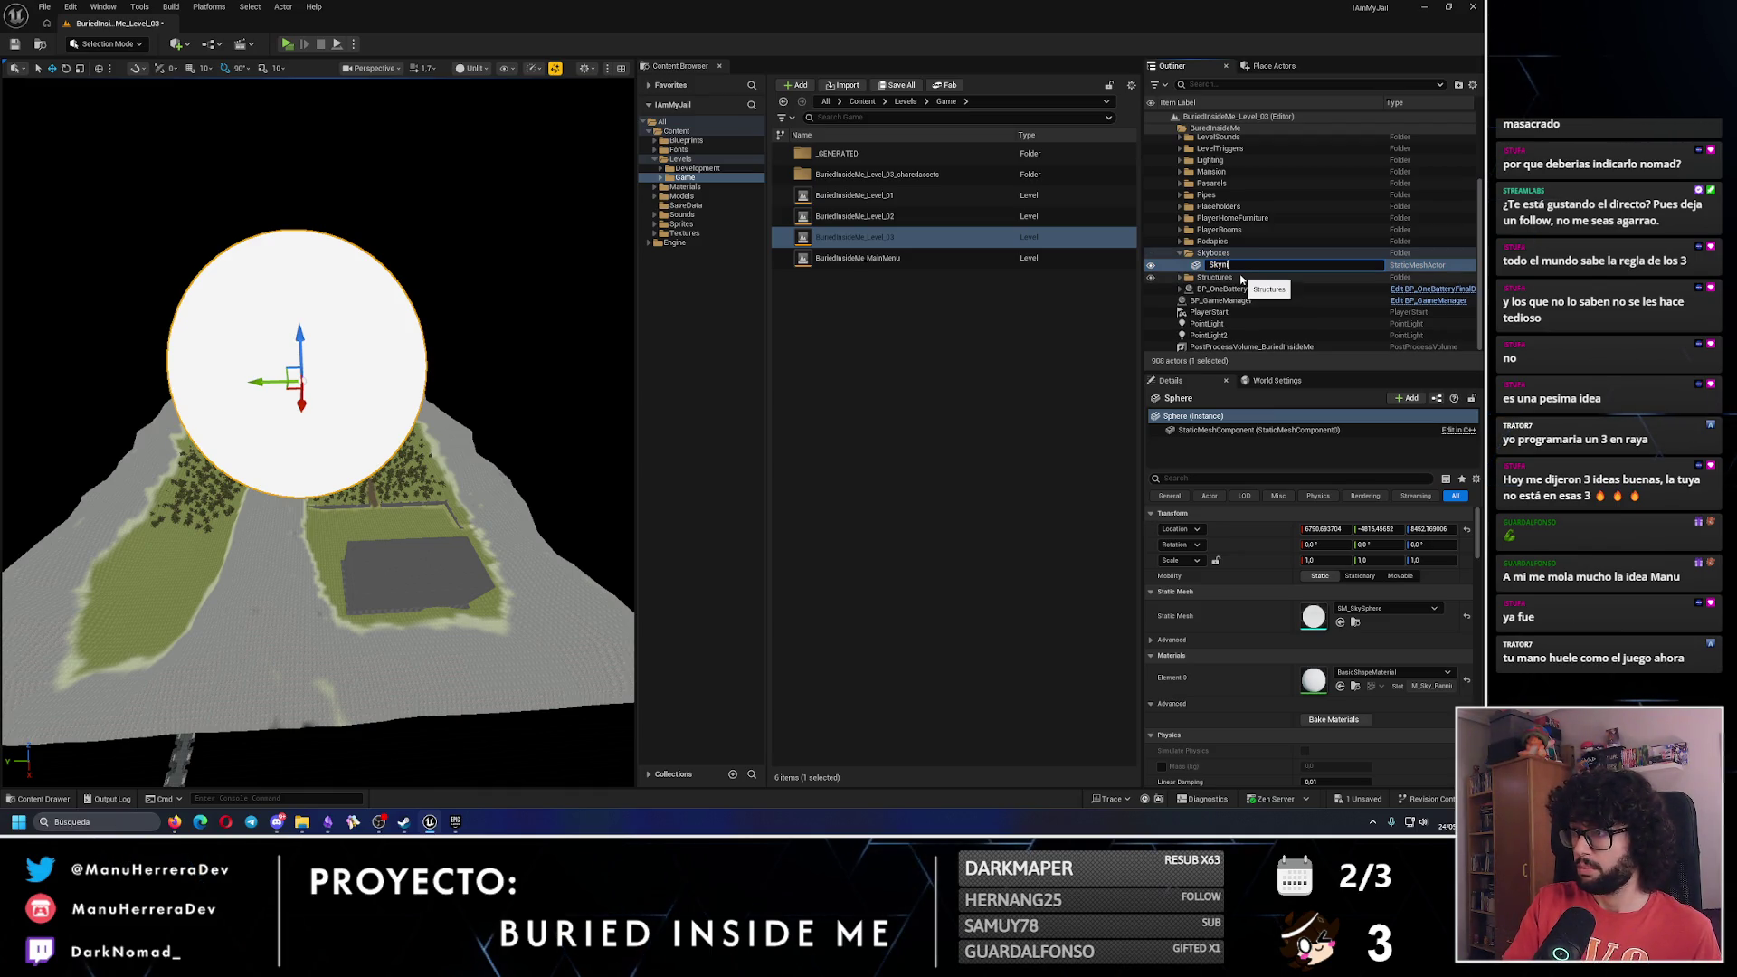
type("ight")
key("Return")
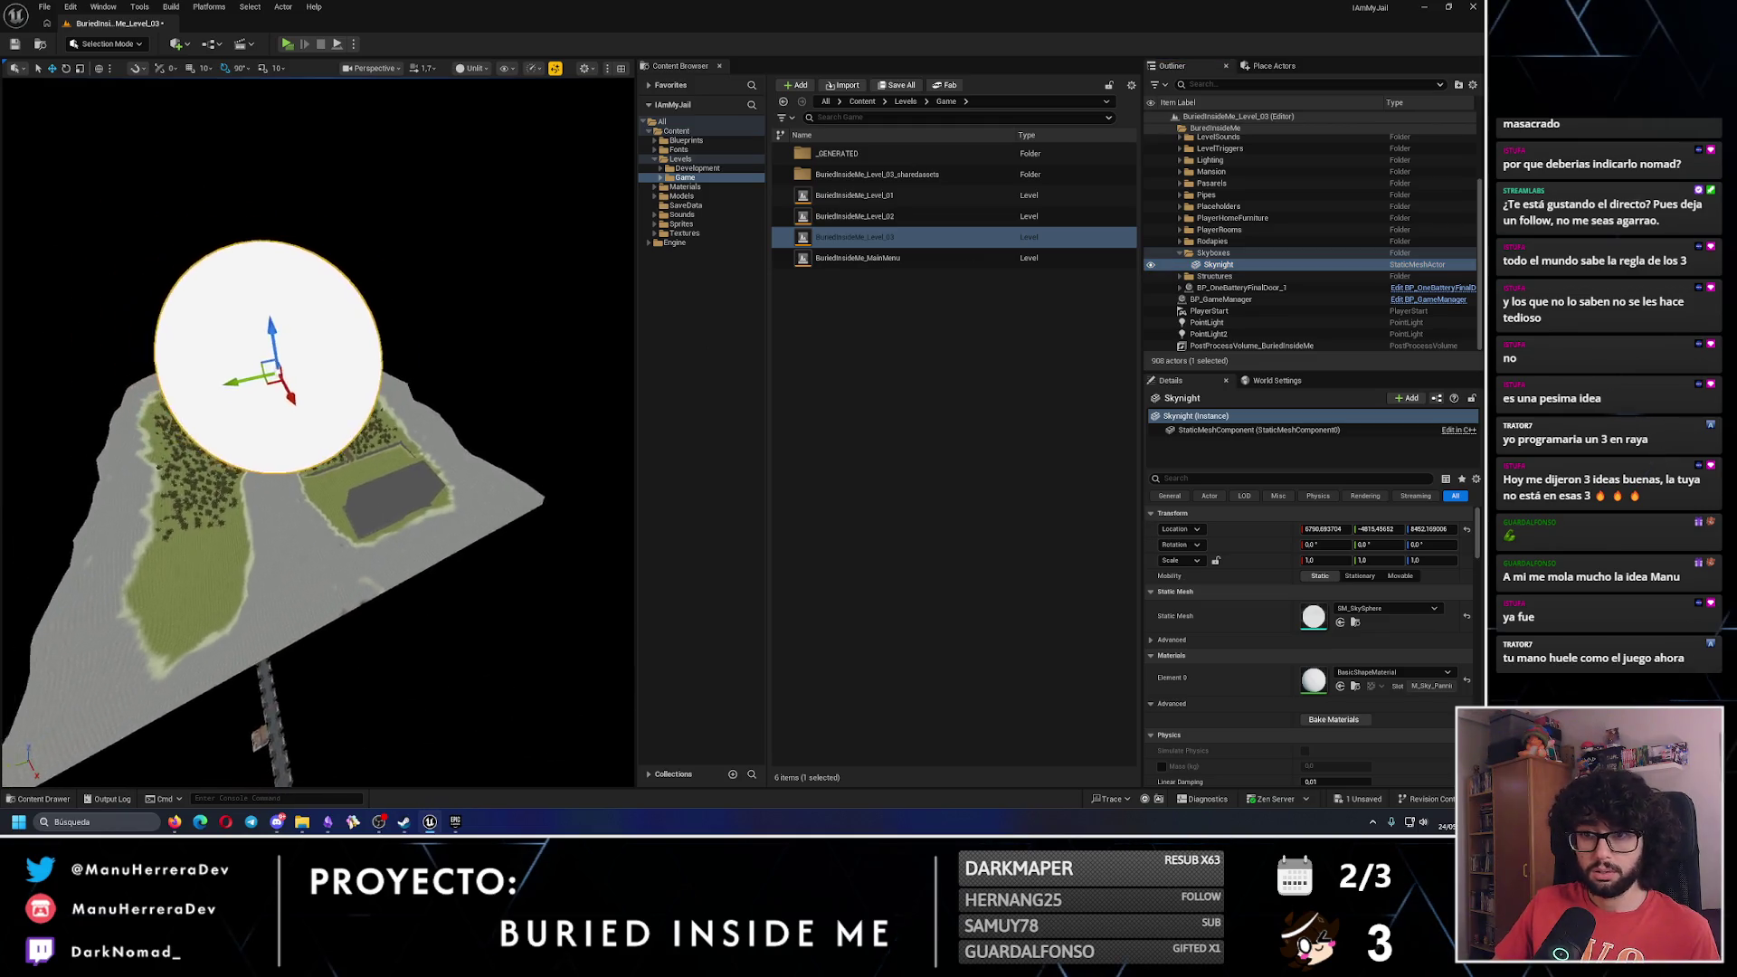
mouse_move(392, 350)
left_mouse_down()
mouse_move(334, 362)
mouse_move(393, 349)
mouse_move(380, 507)
mouse_move(371, 466)
mouse_move(321, 493)
mouse_move(322, 407)
left_mouse_up()
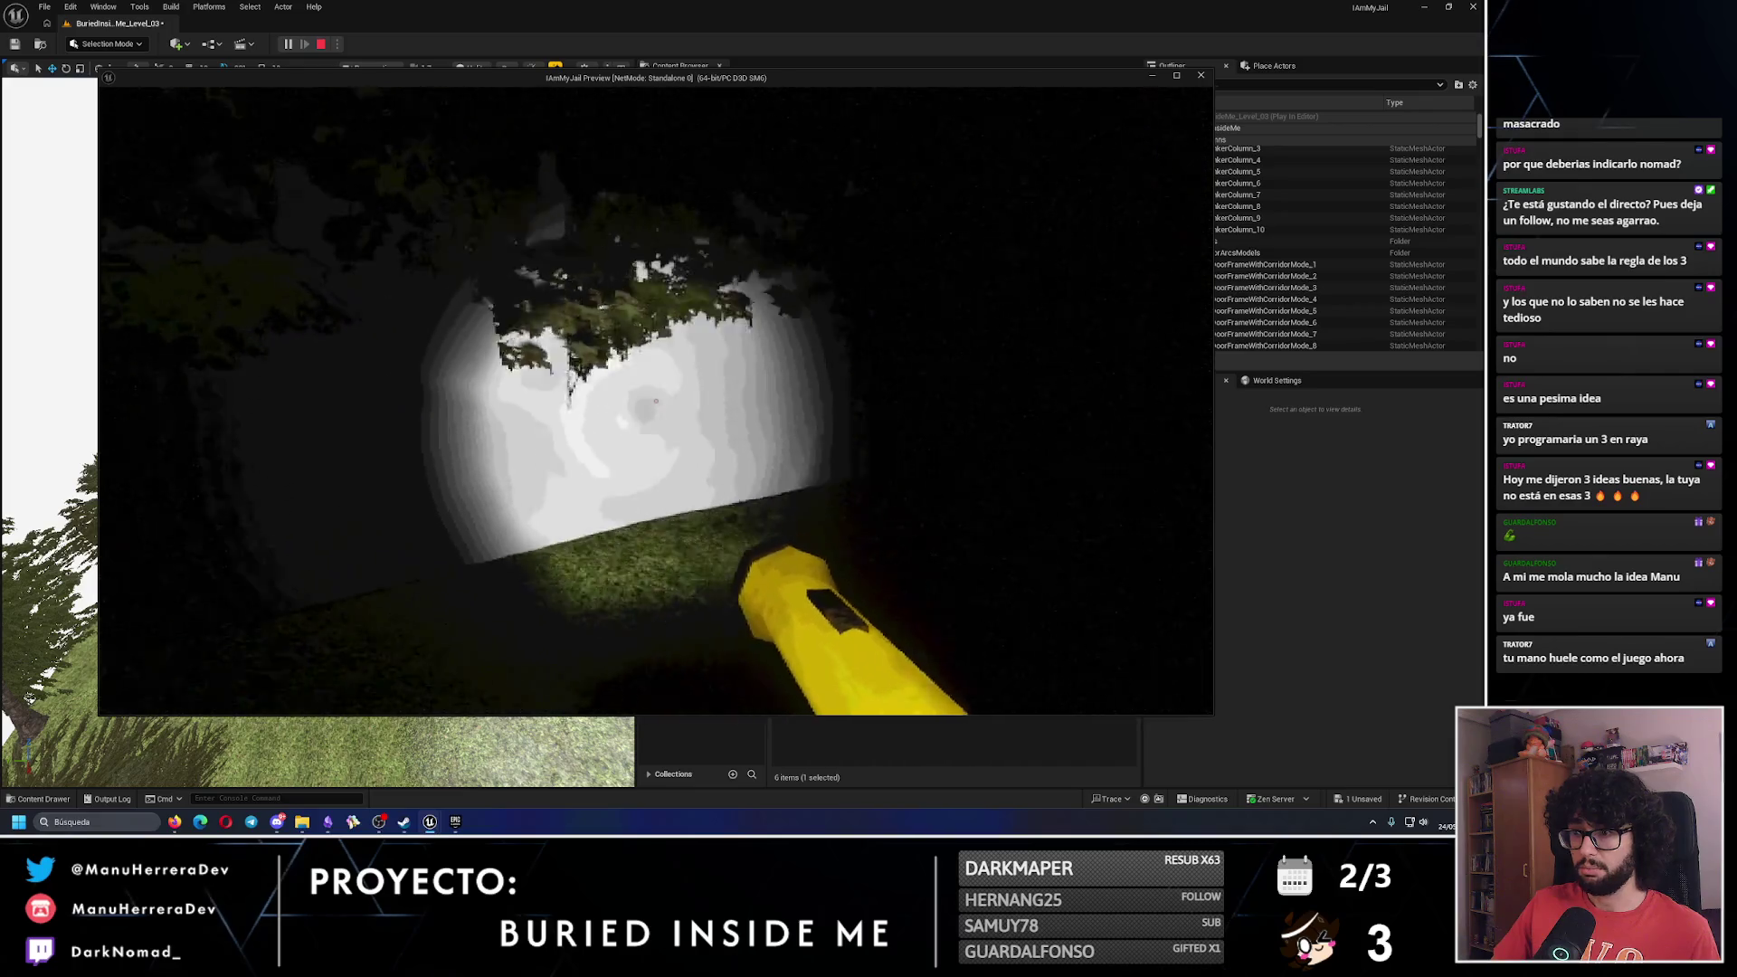
Apply M_Unlit to Skynight's Element 0 and playtest the level.
key("Escape")
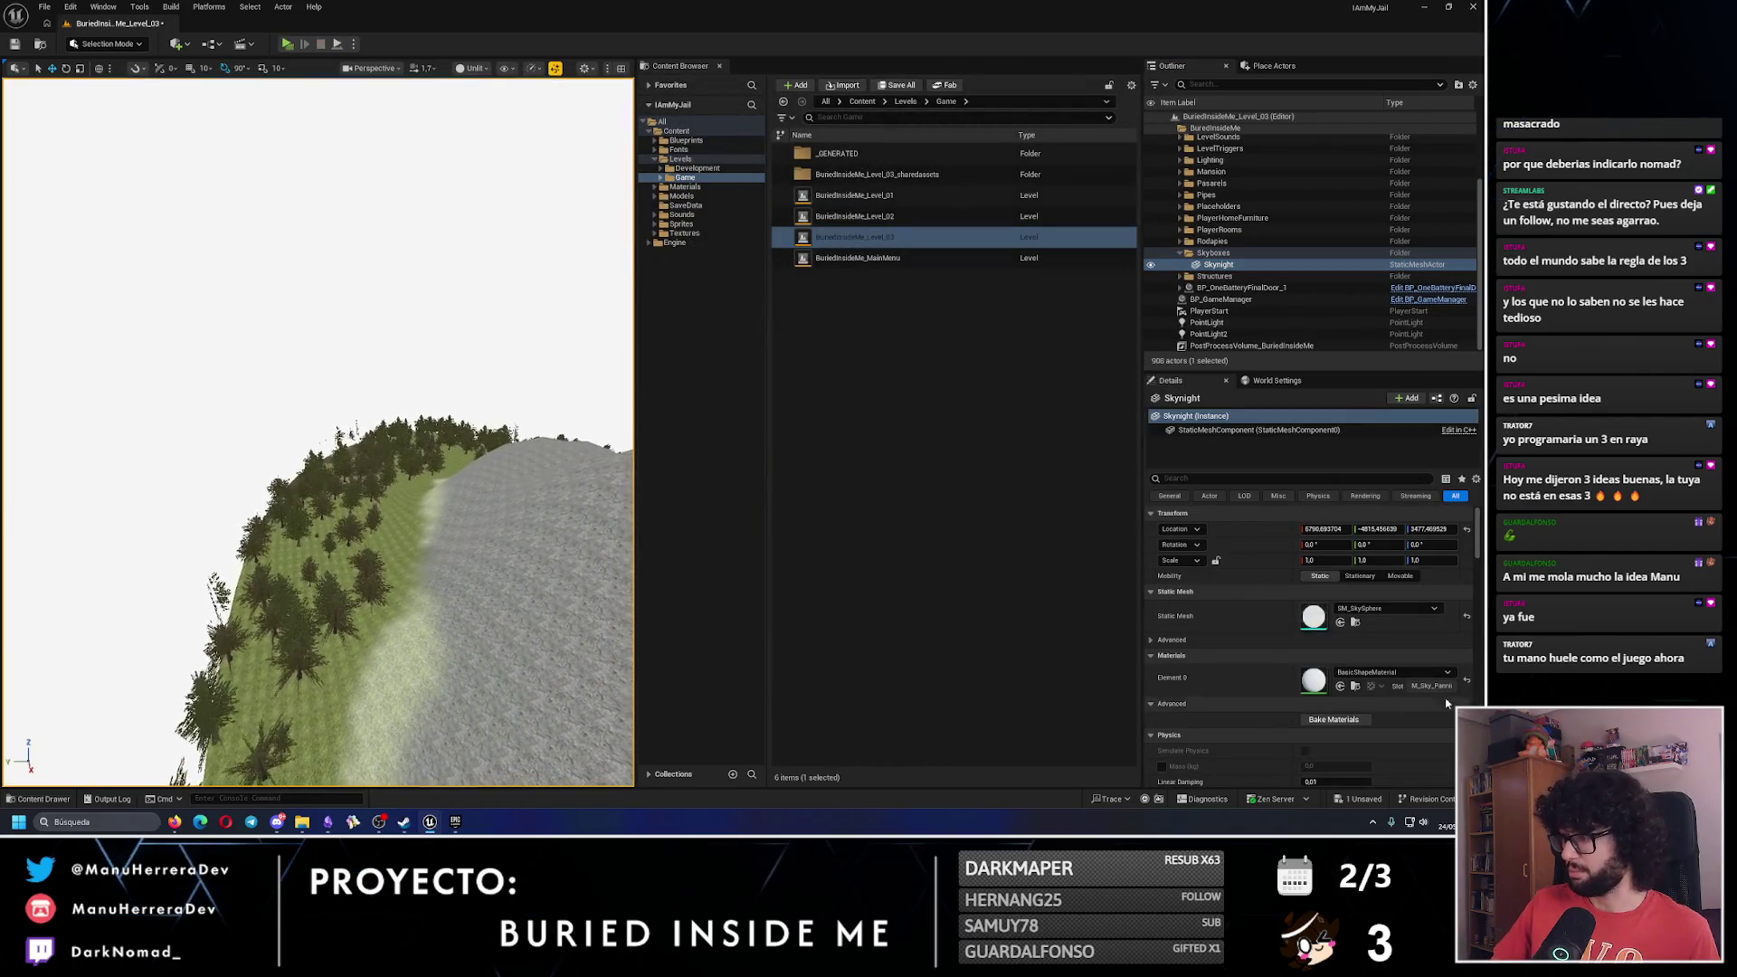
left_click(1379, 673)
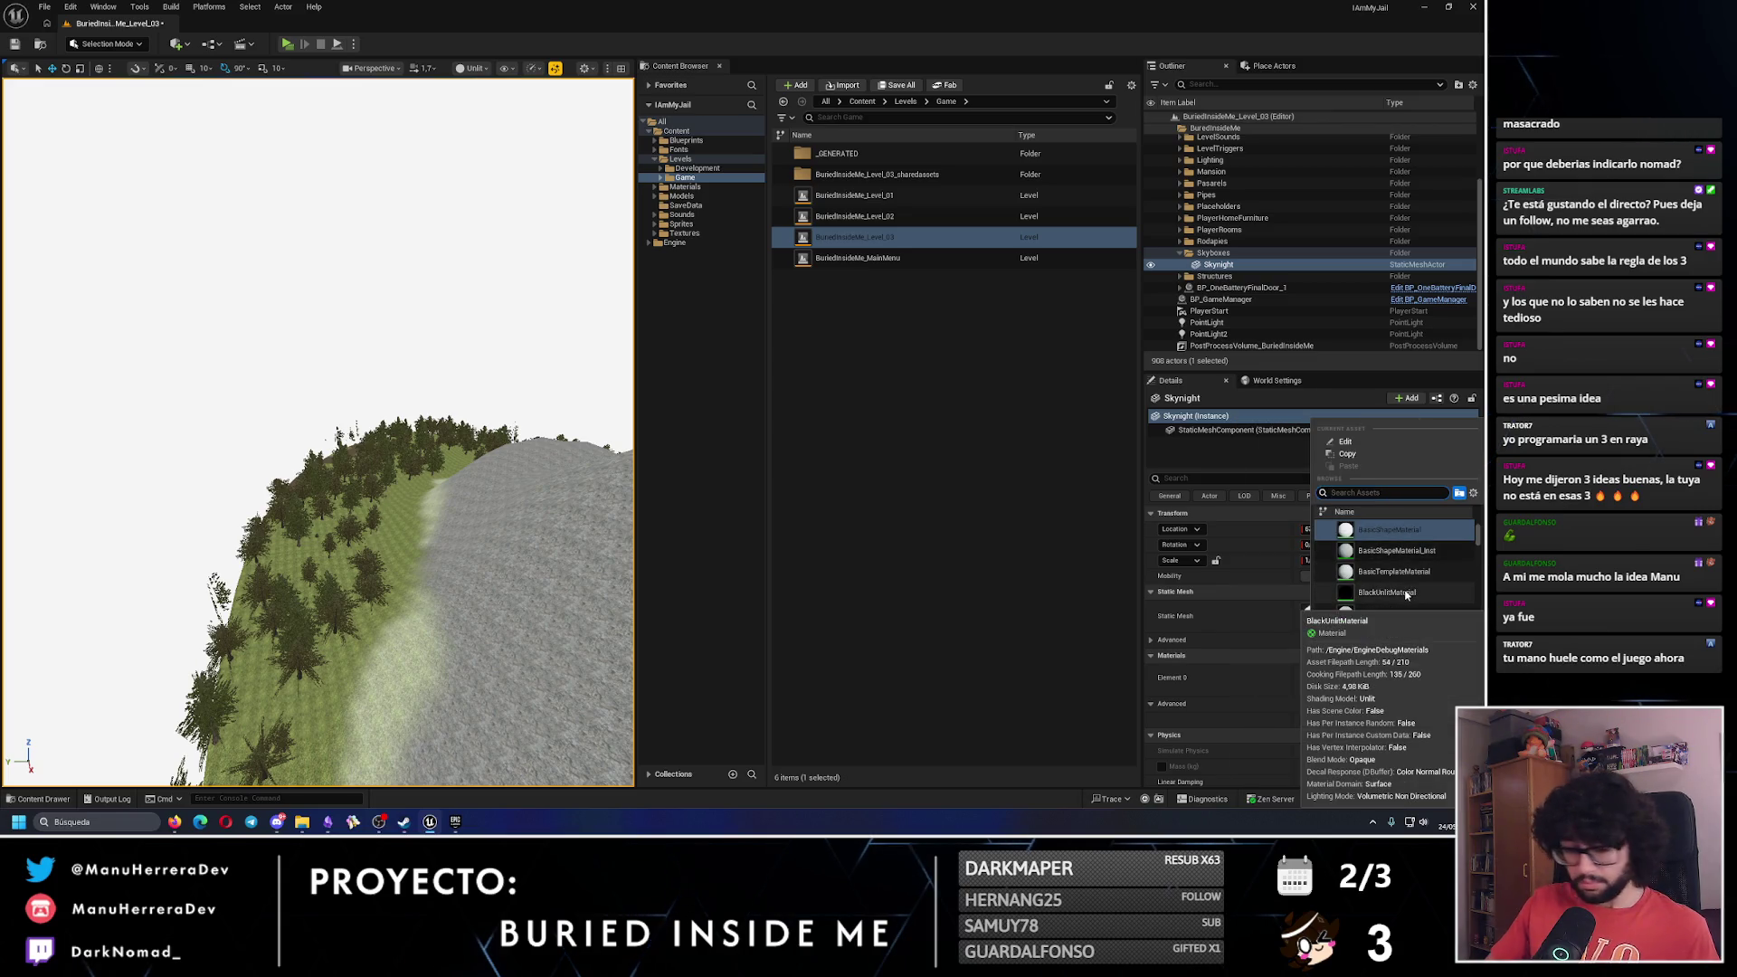
type("unlt")
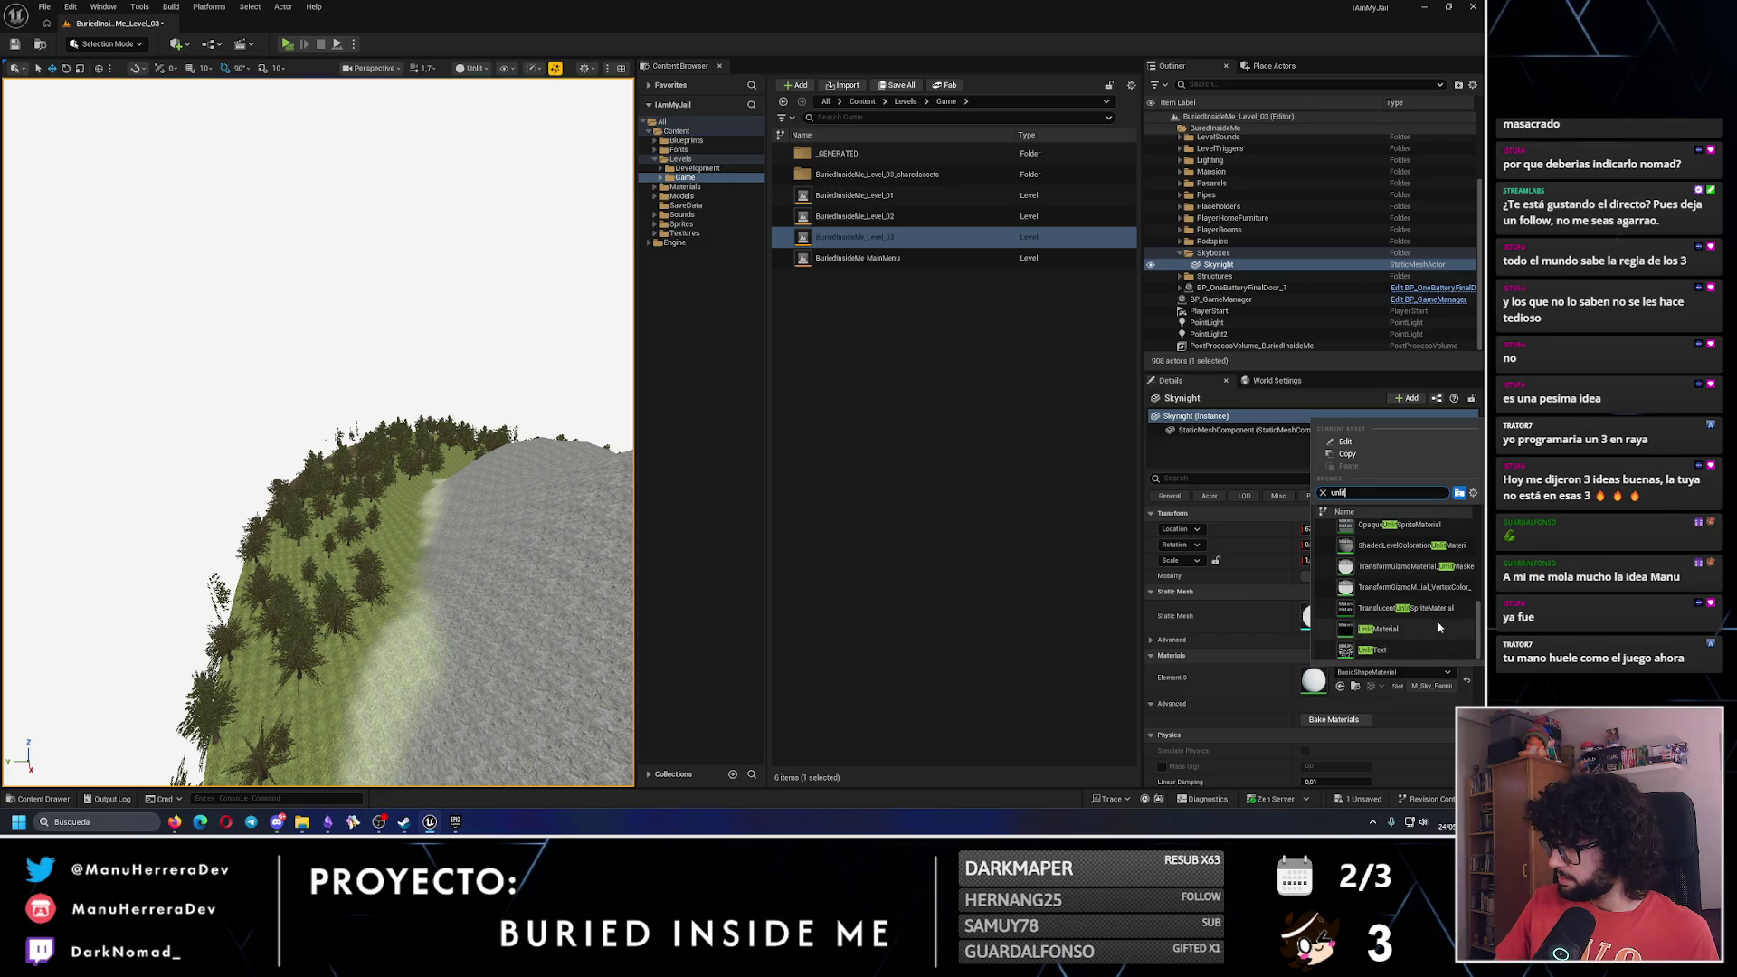
scroll(1405, 633, "down", 3)
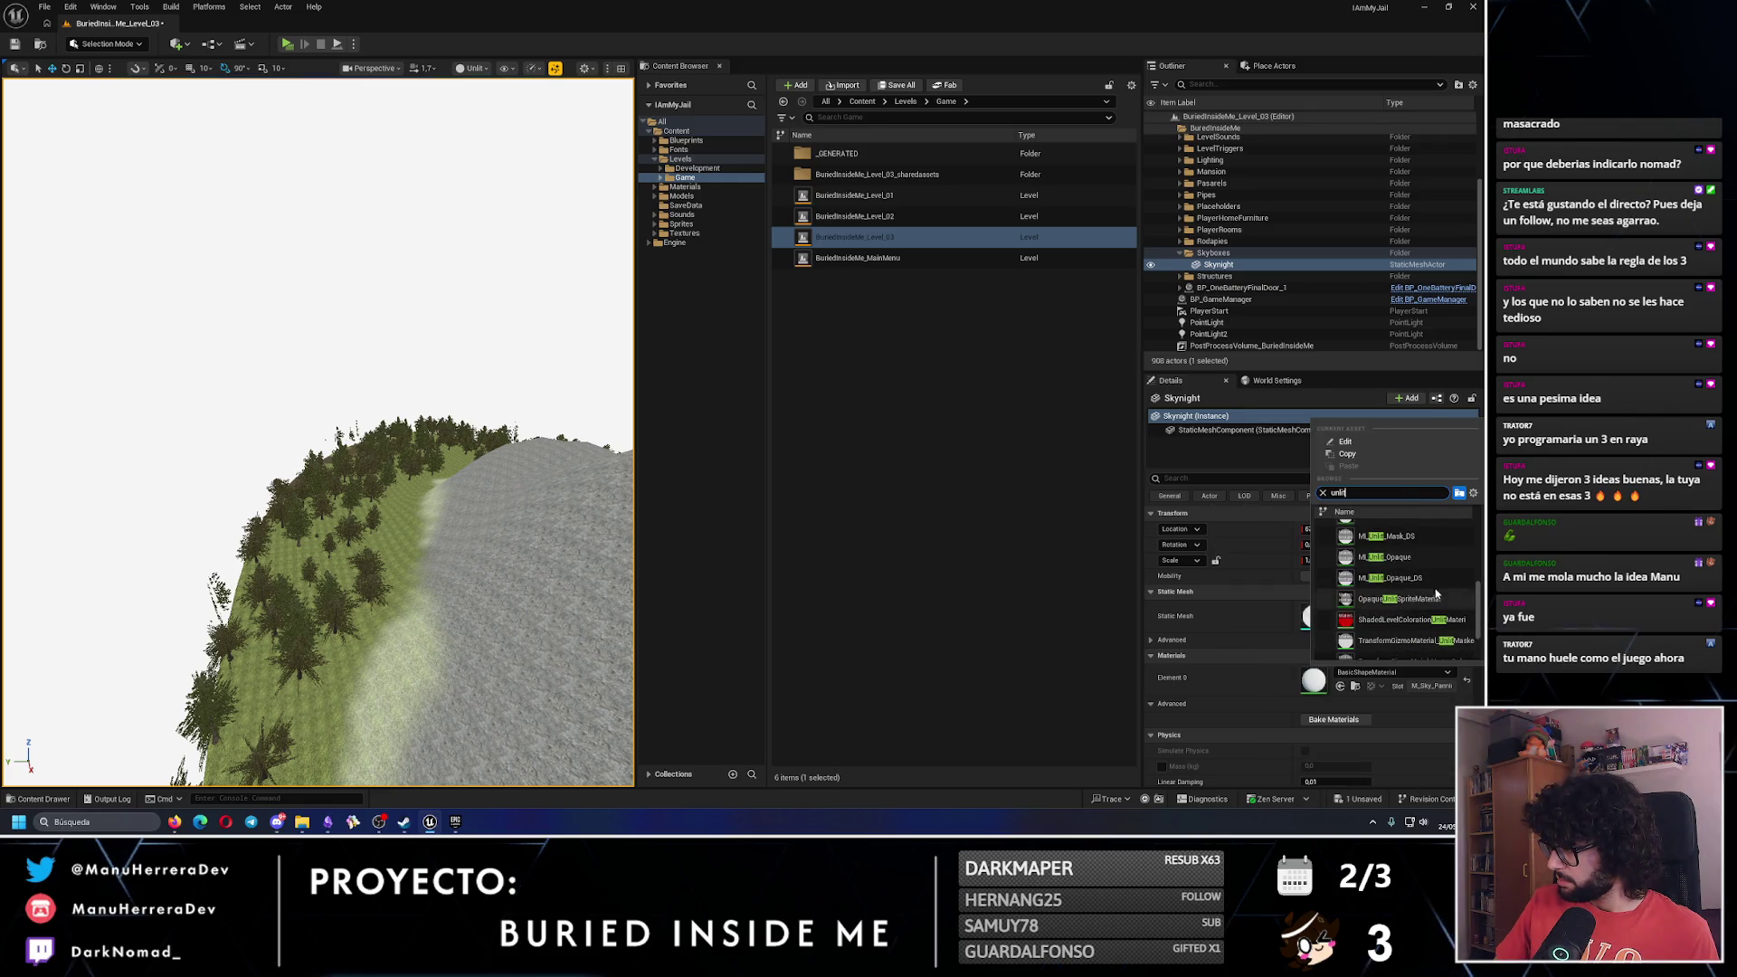
scroll(1408, 570, "up", 3)
scroll(1405, 575, "up", 2)
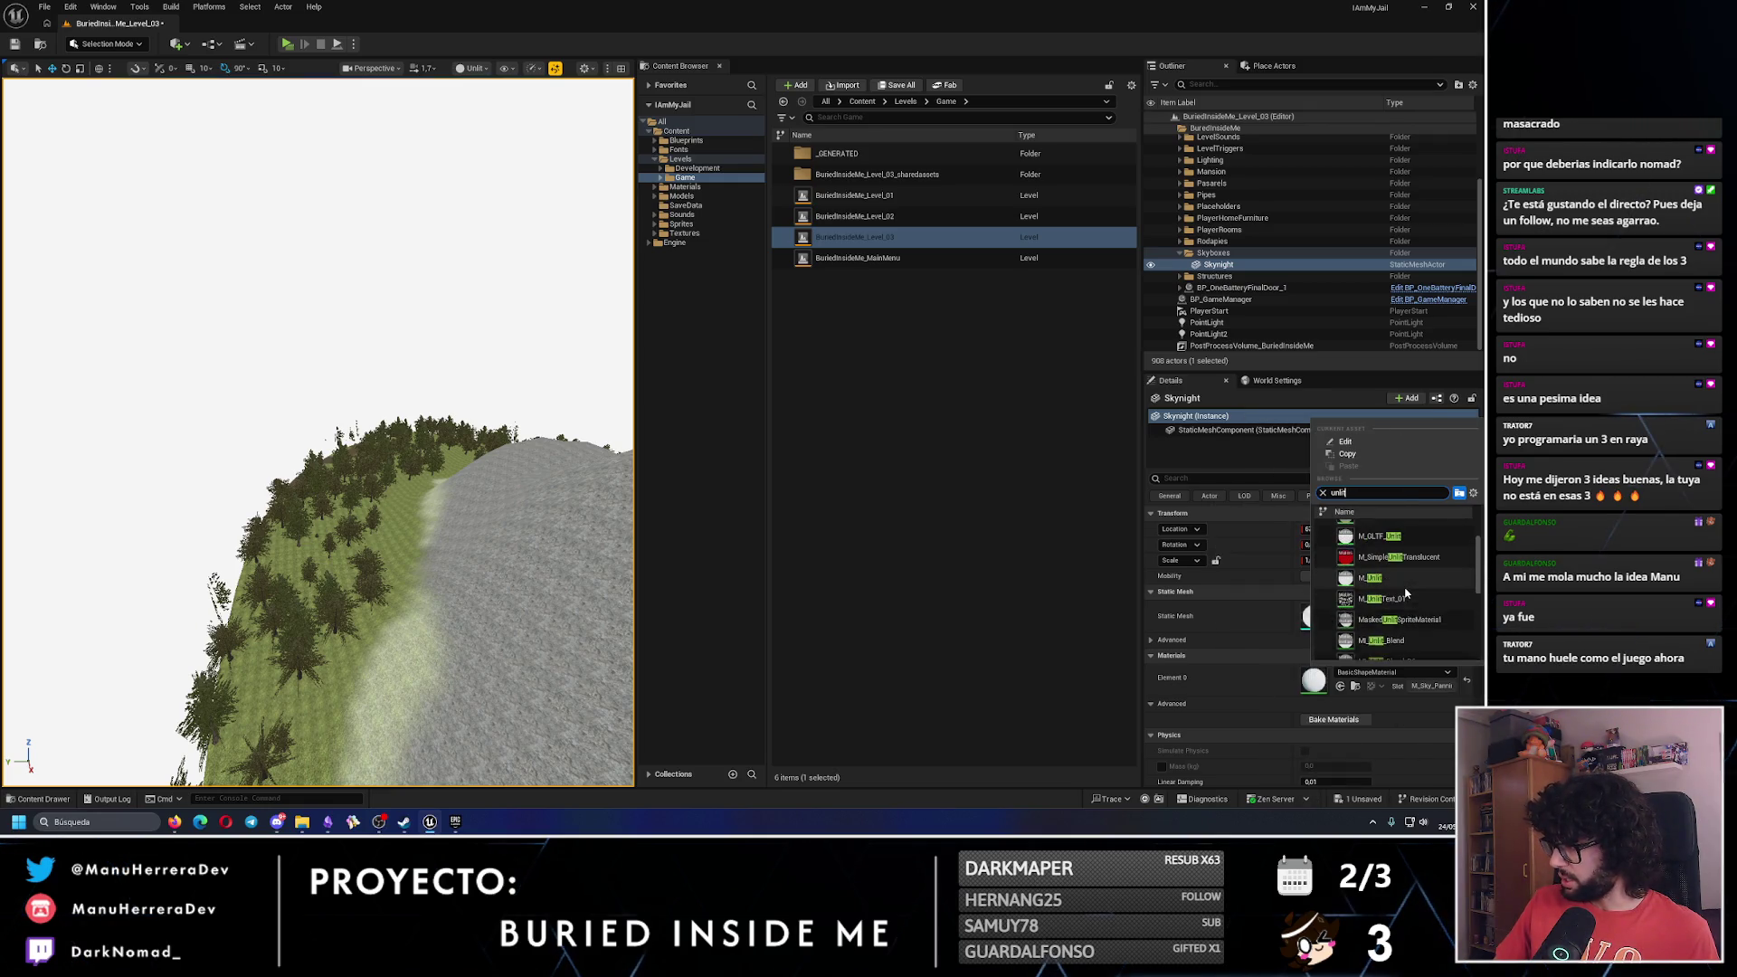
left_click(1371, 578)
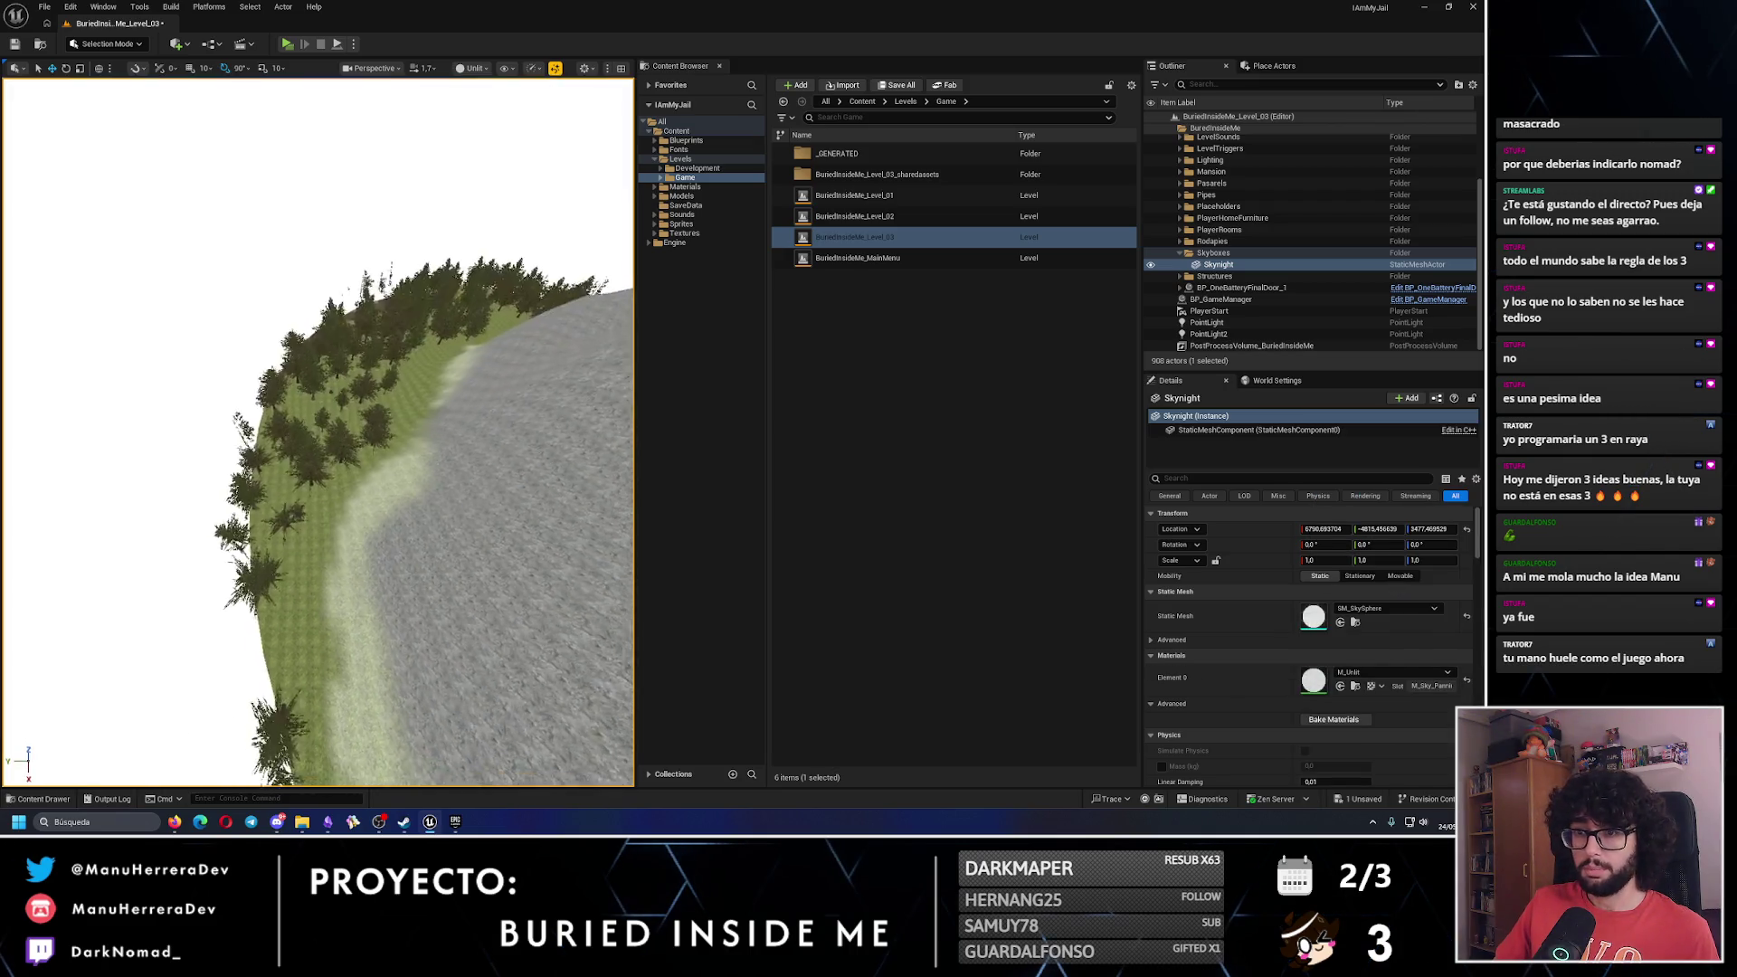
key("alt+p")
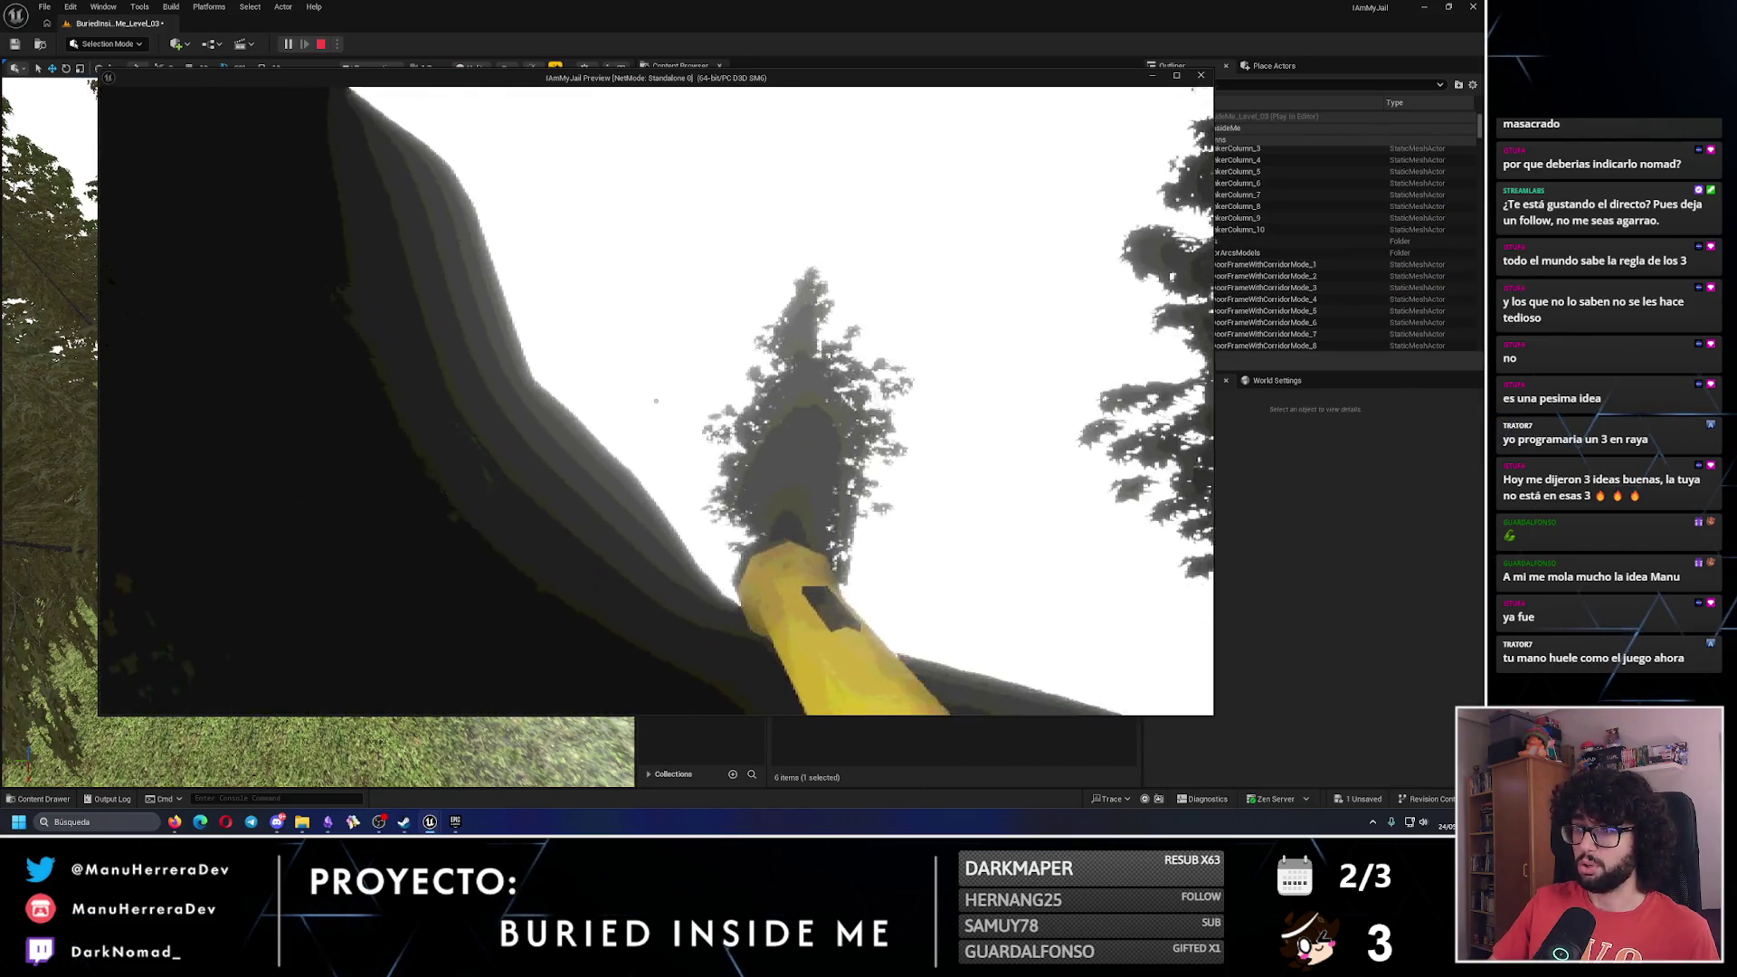
key("Escape")
Switch Skynight's material to BlackUnlitMaterial and frame the sphere.
left_click(1404, 675)
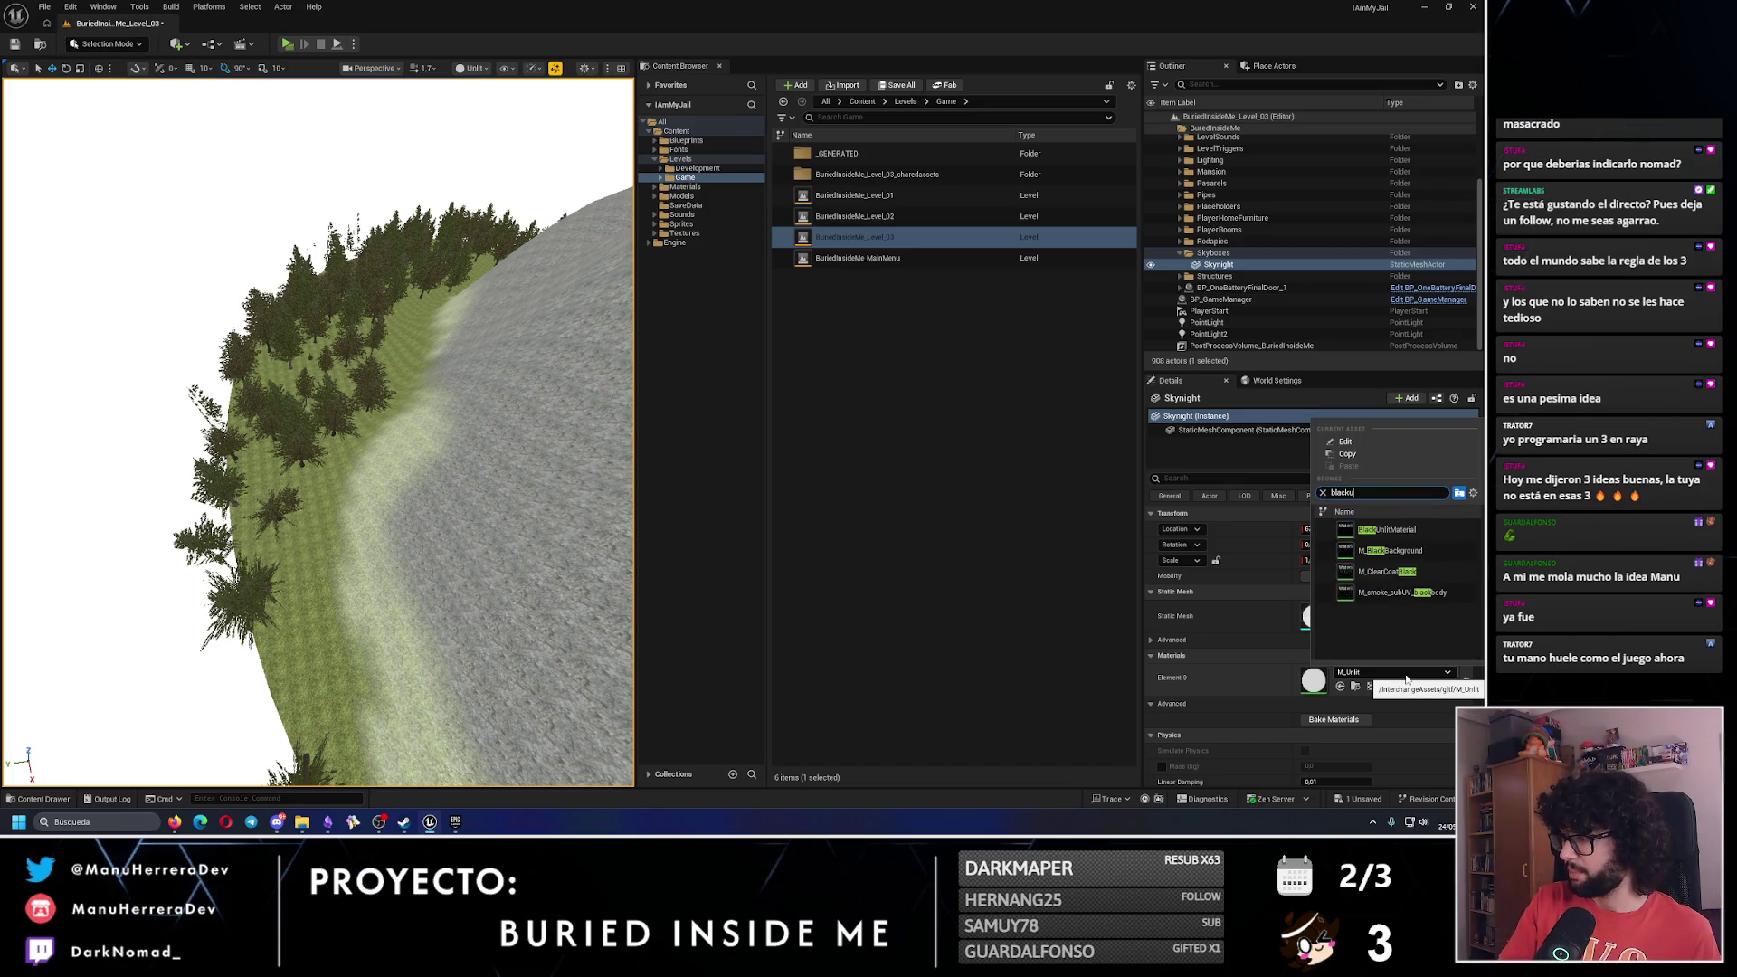
left_click(1384, 541)
key("f")
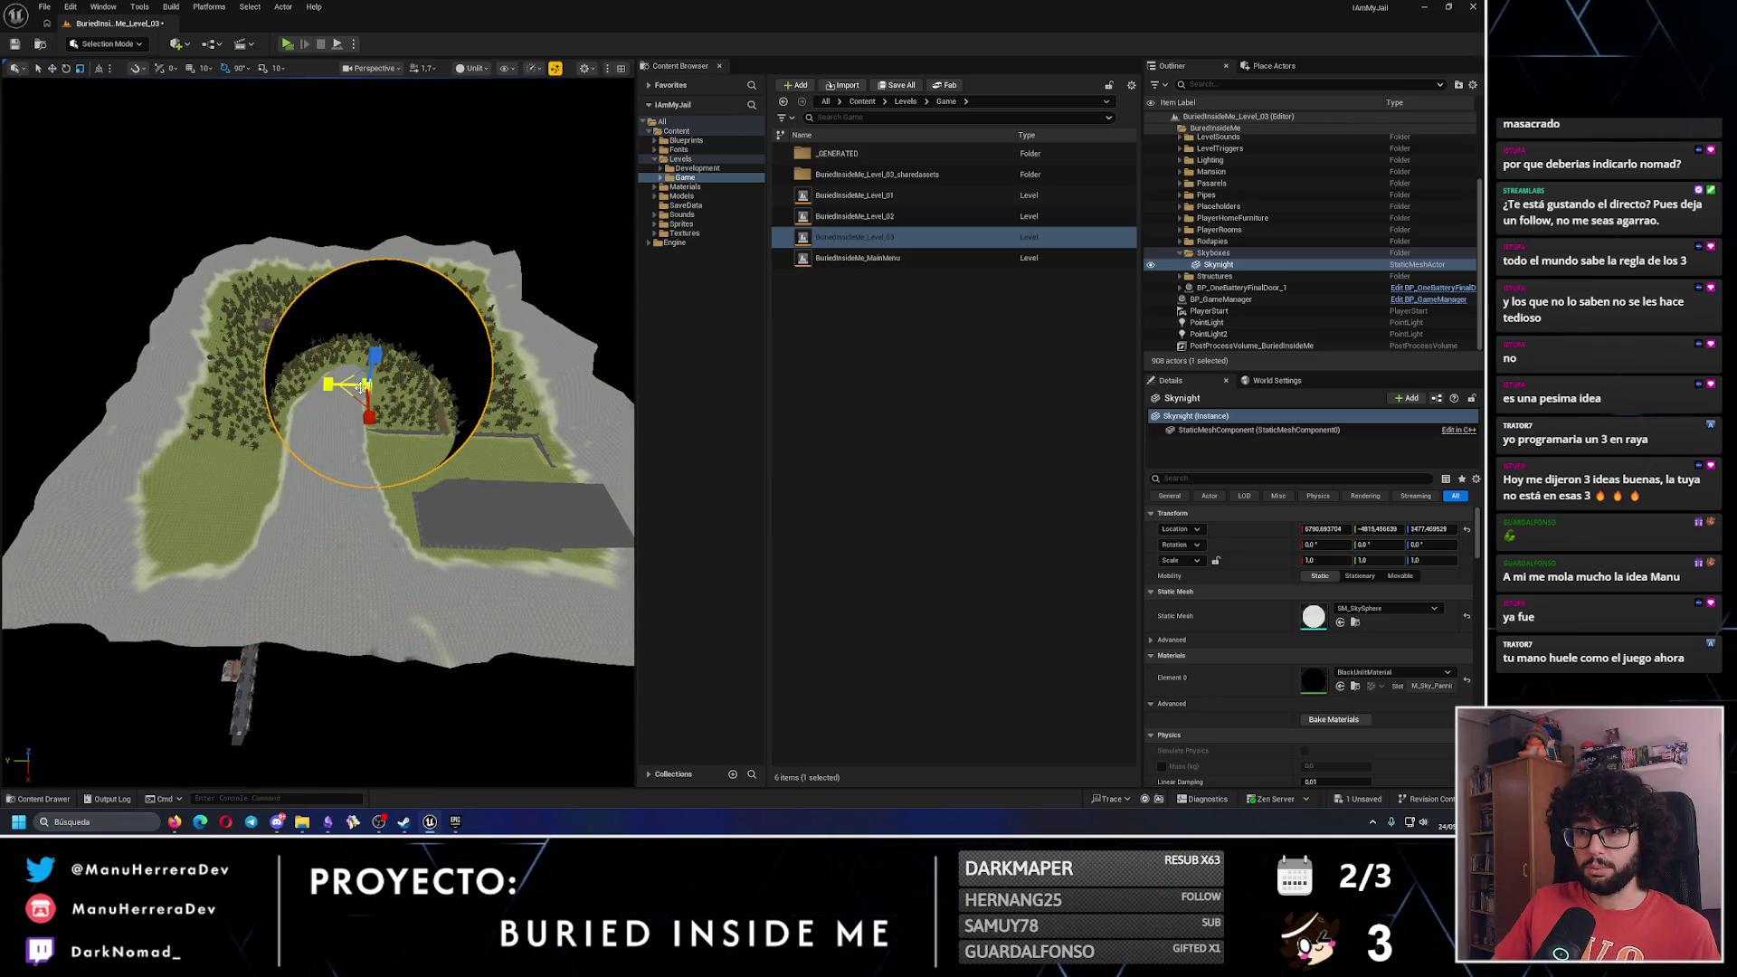
Enlarge Skynight to a scale of 3 and swing the view toward the shoreline.
mouse_move(364, 386)
left_mouse_down()
mouse_move(380, 371)
mouse_move(367, 386)
left_mouse_up()
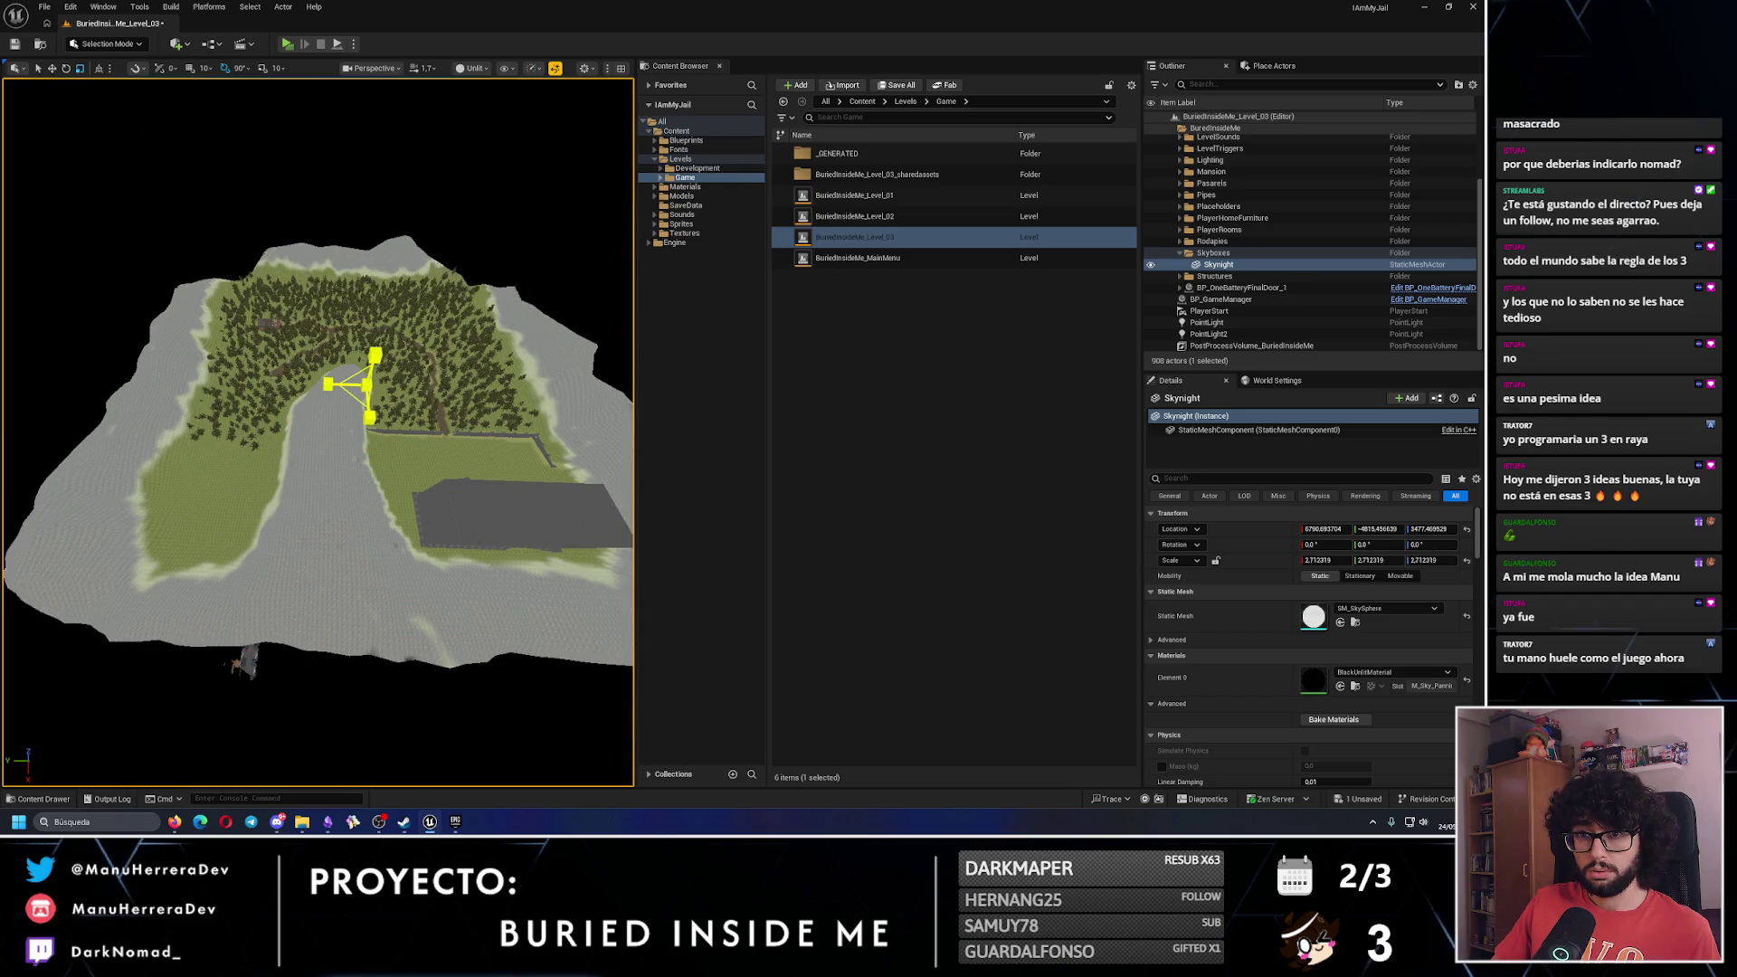
left_click(1332, 562)
type("3")
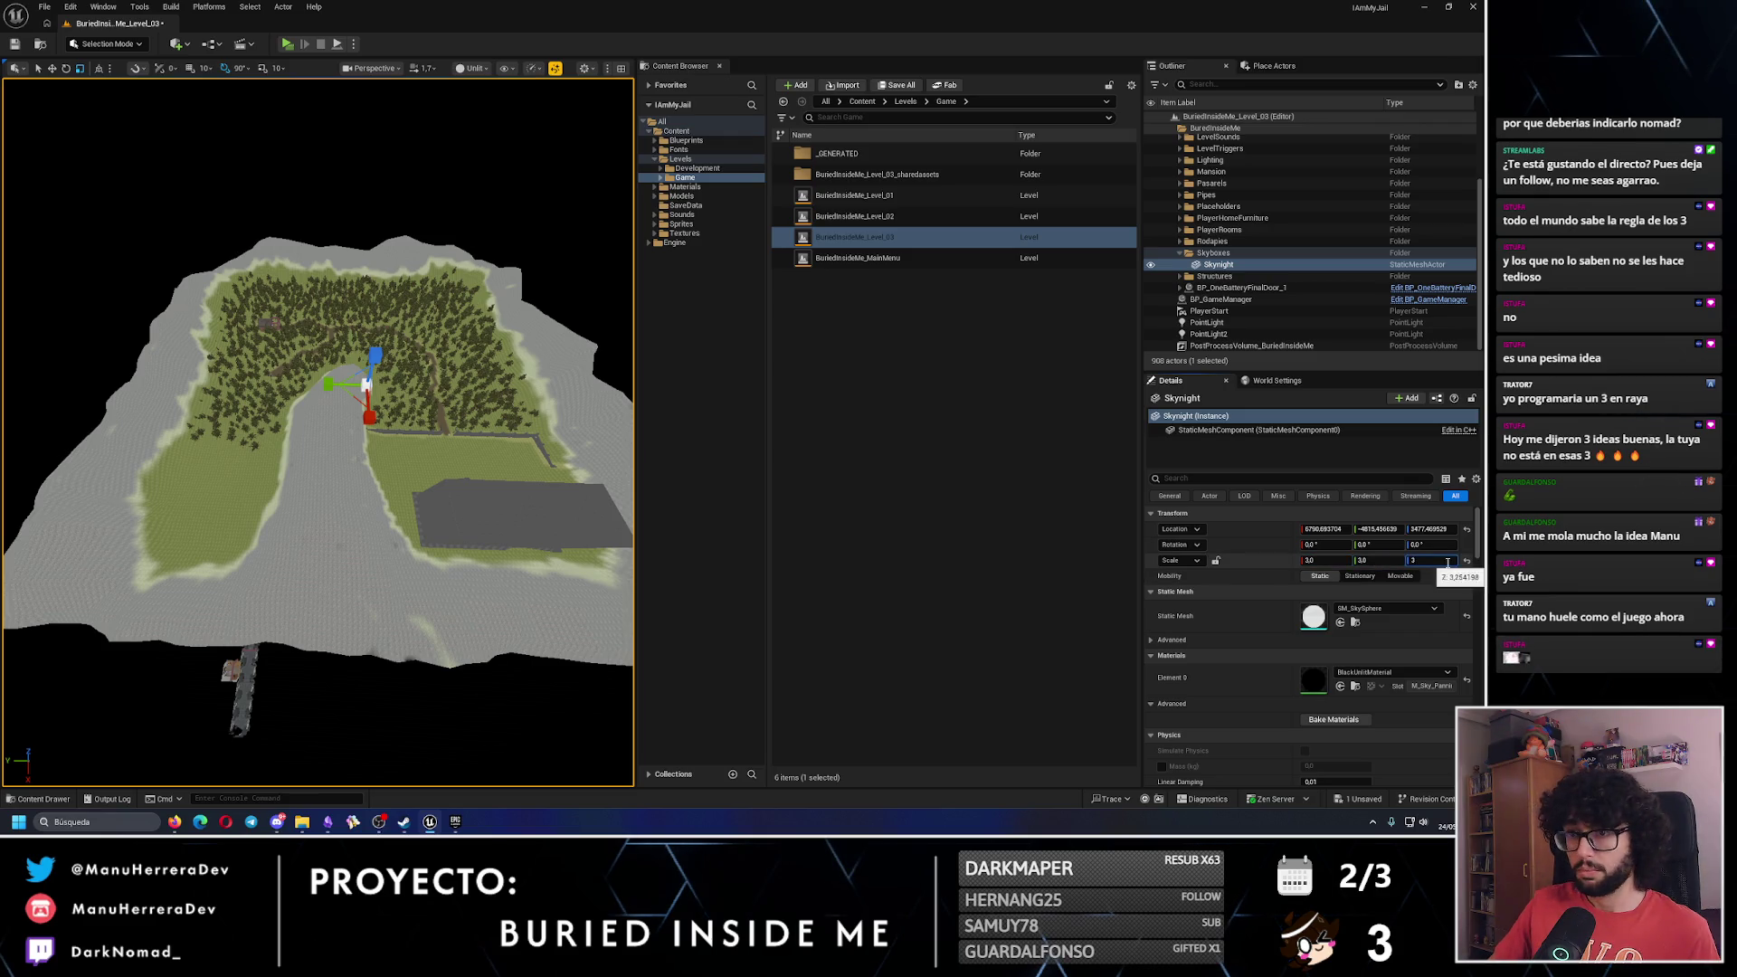
mouse_move(317, 435)
left_mouse_down()
mouse_move(307, 470)
mouse_move(290, 416)
mouse_move(316, 340)
mouse_move(228, 313)
mouse_move(294, 288)
mouse_move(272, 181)
mouse_move(277, 266)
mouse_move(295, 280)
mouse_move(308, 267)
mouse_move(335, 317)
mouse_move(309, 329)
left_mouse_up()
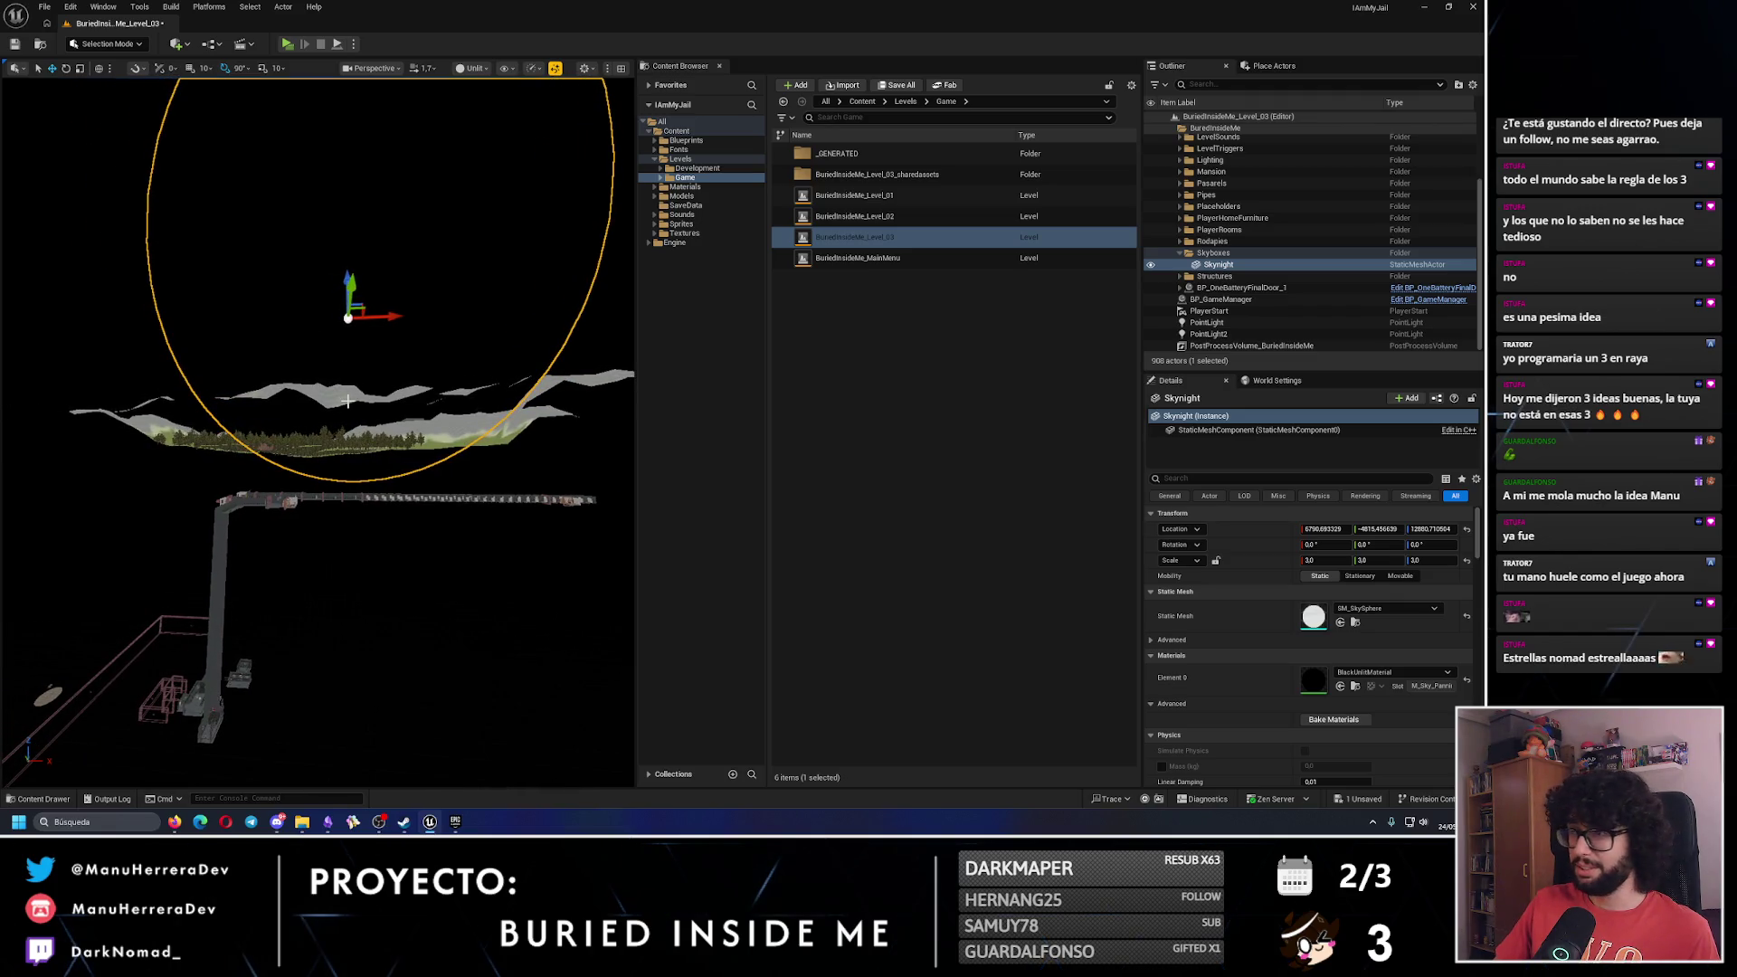
In the four-pane layout, box-select the sky sphere and level actors and move them upward.
left_click(621, 69)
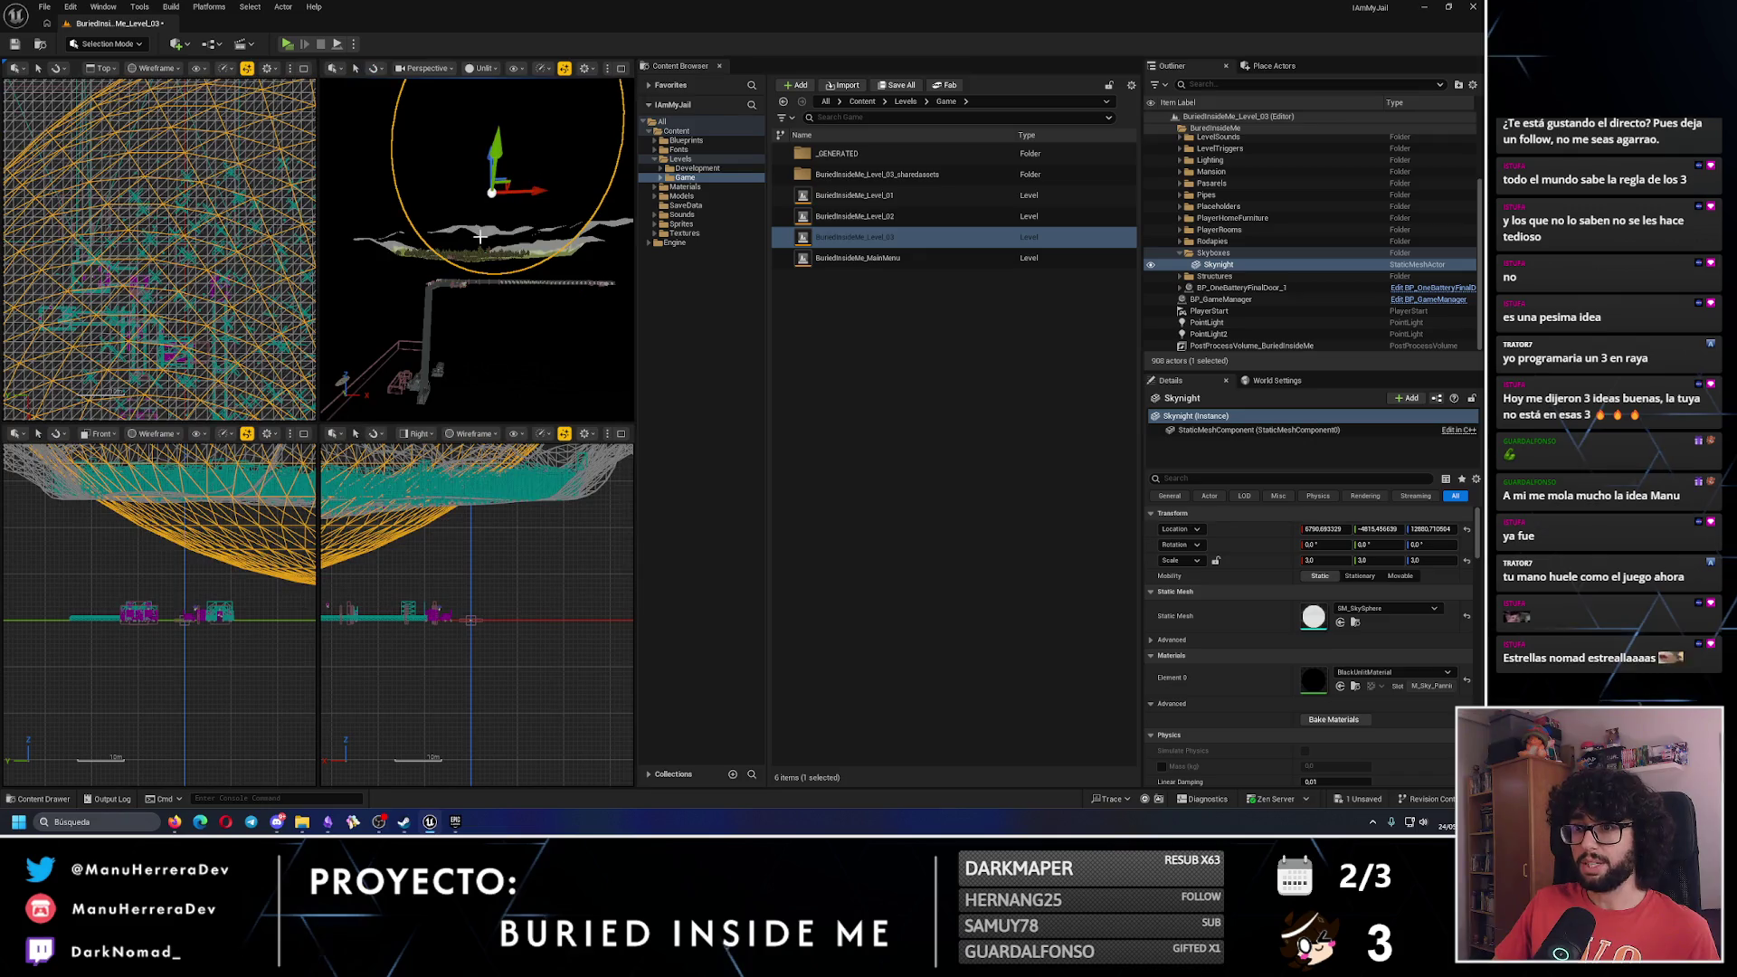
scroll(167, 520, "down", 10)
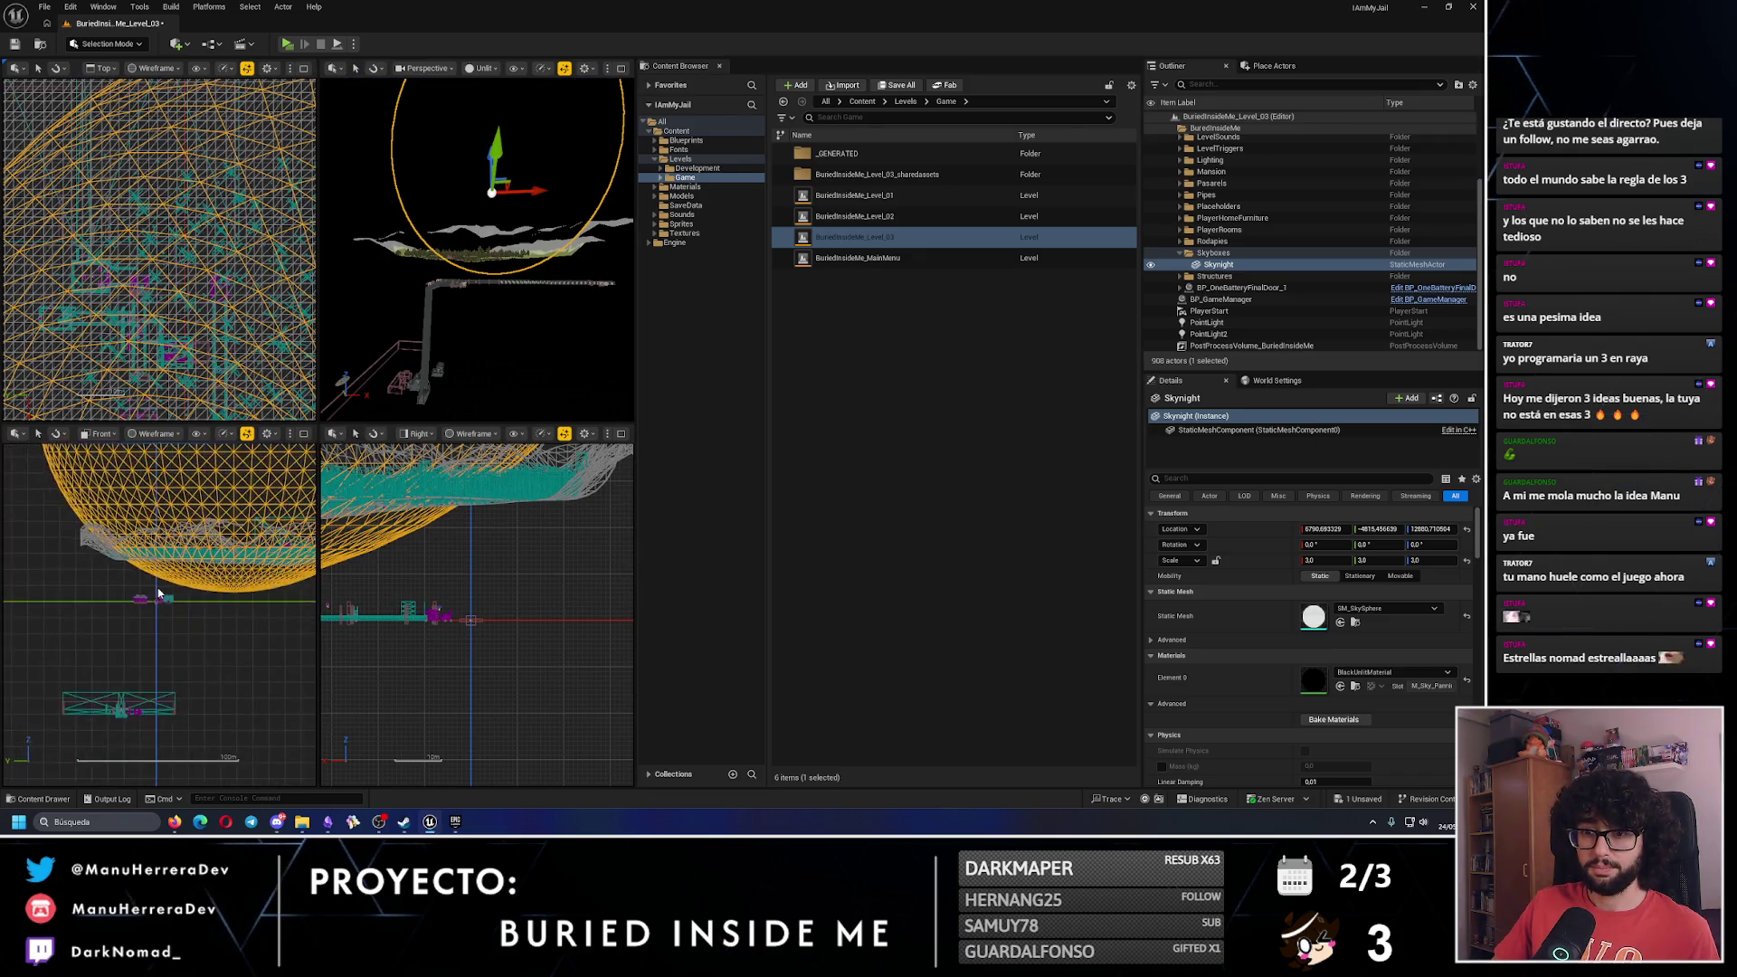
scroll(157, 539, "down", 3)
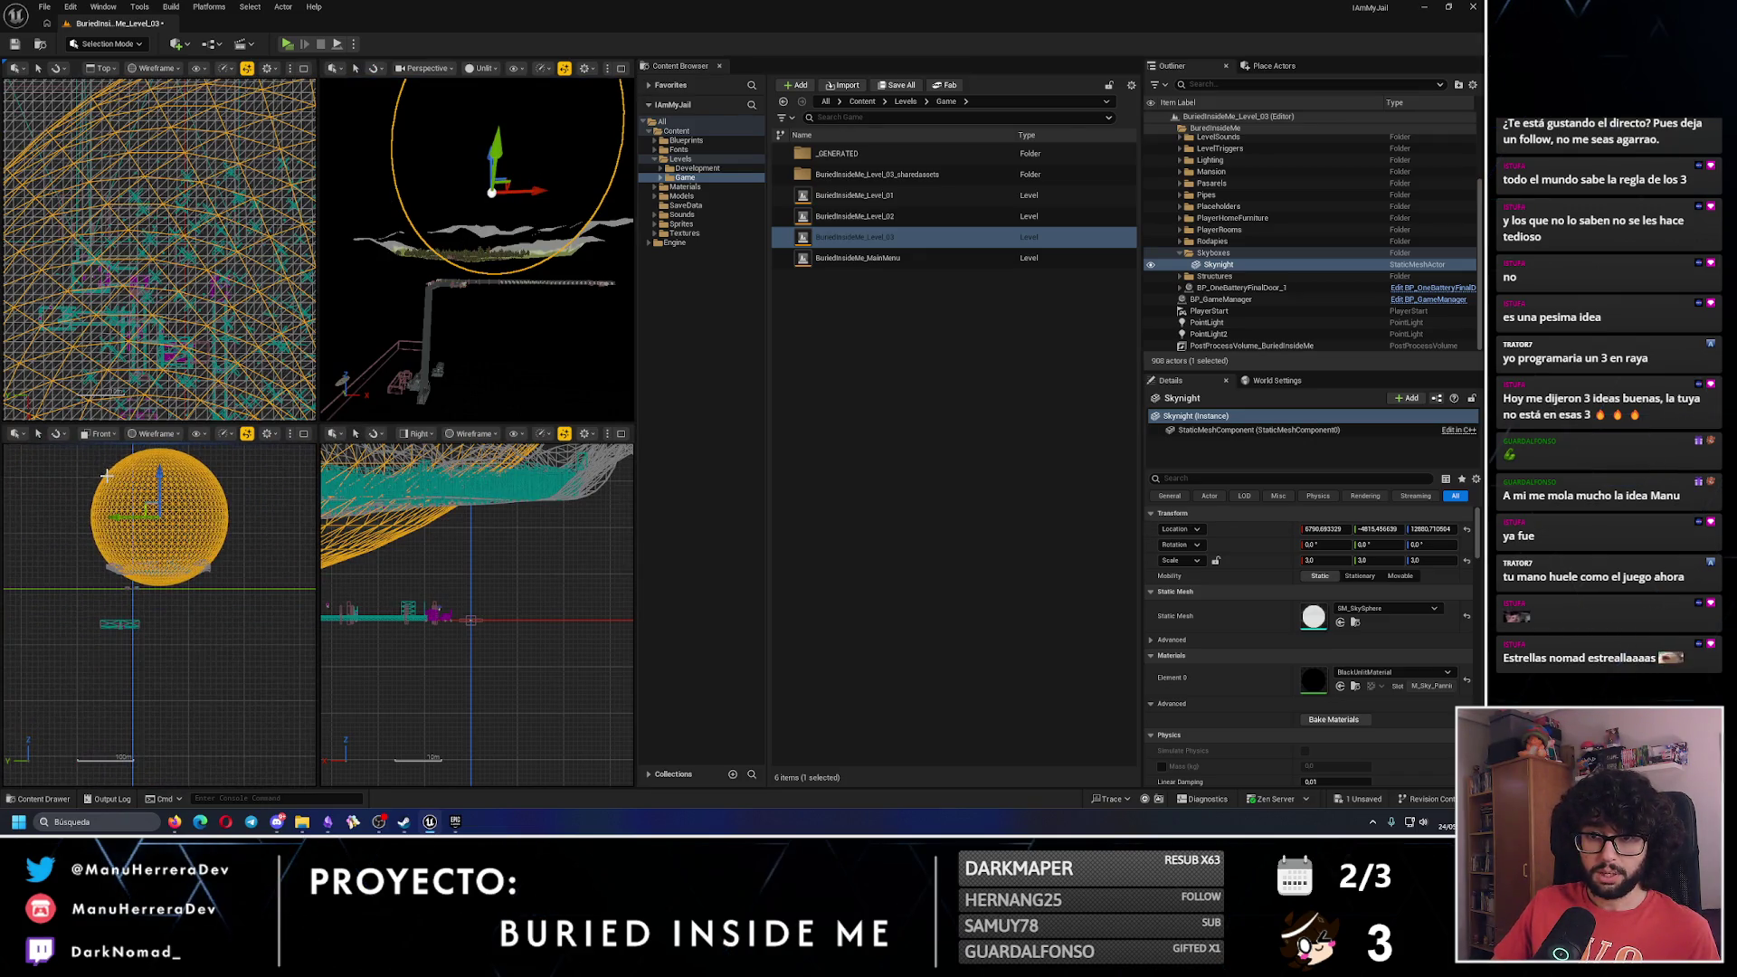
left_click_drag(234, 516, 300, 582)
left_click_drag(161, 484, 161, 464)
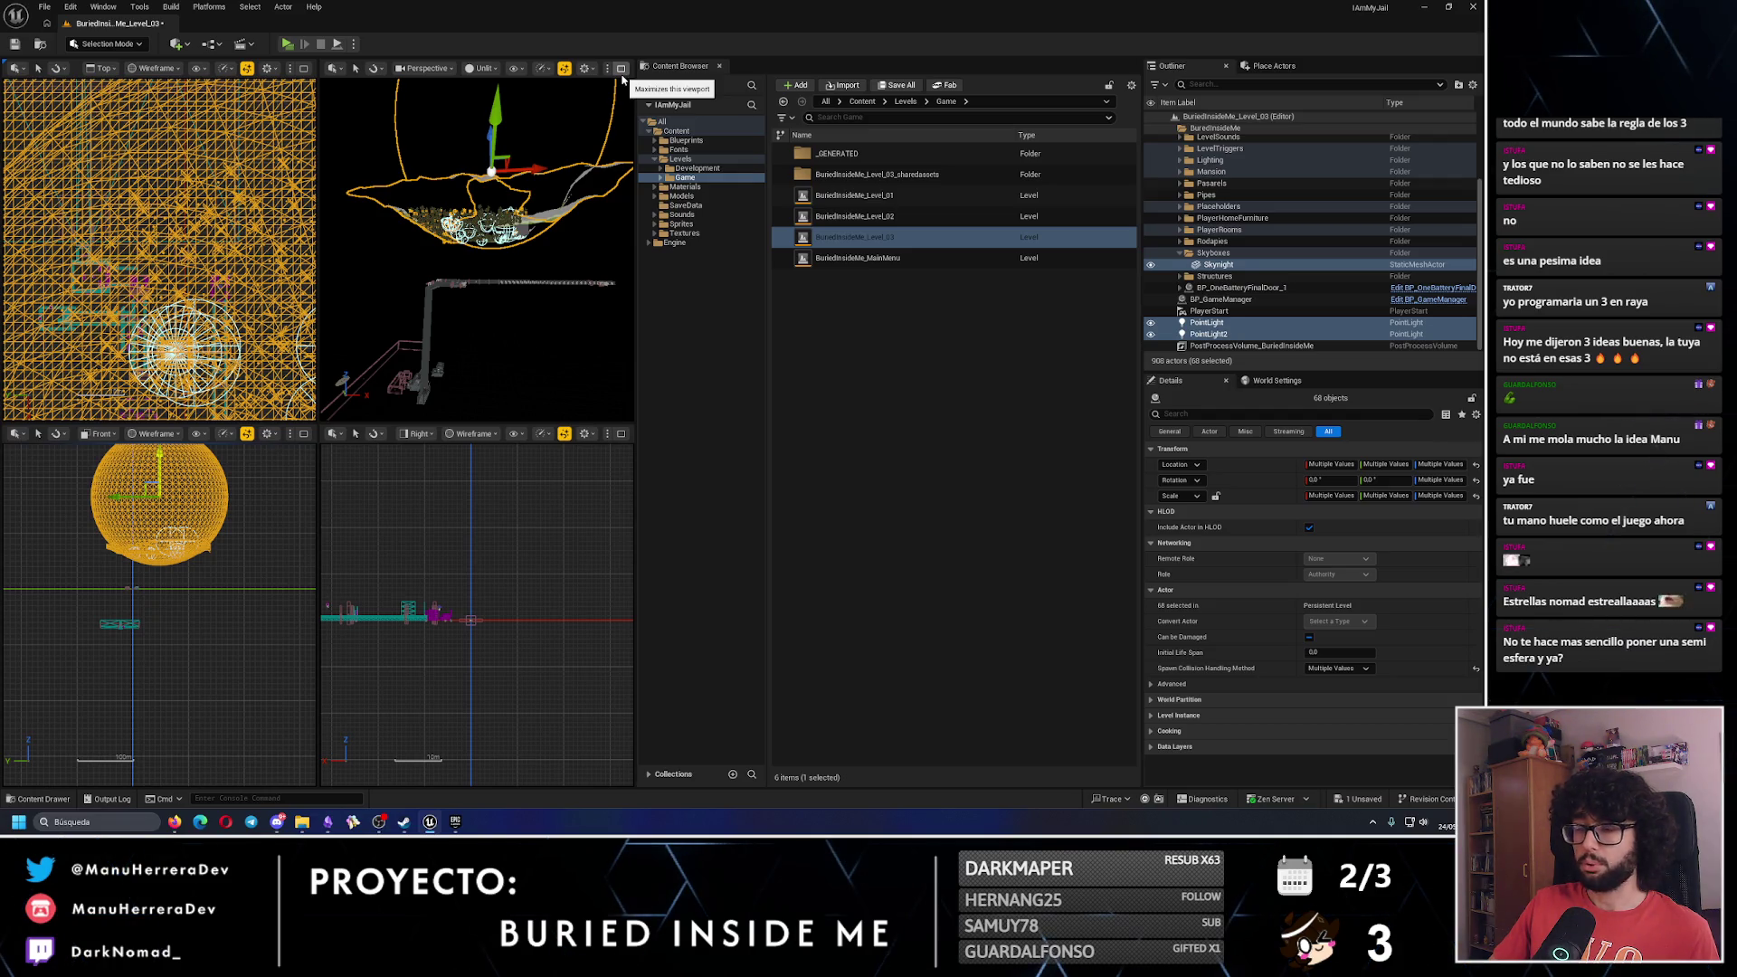
Maximize the Perspective viewport and select only Skynight.
left_click(621, 70)
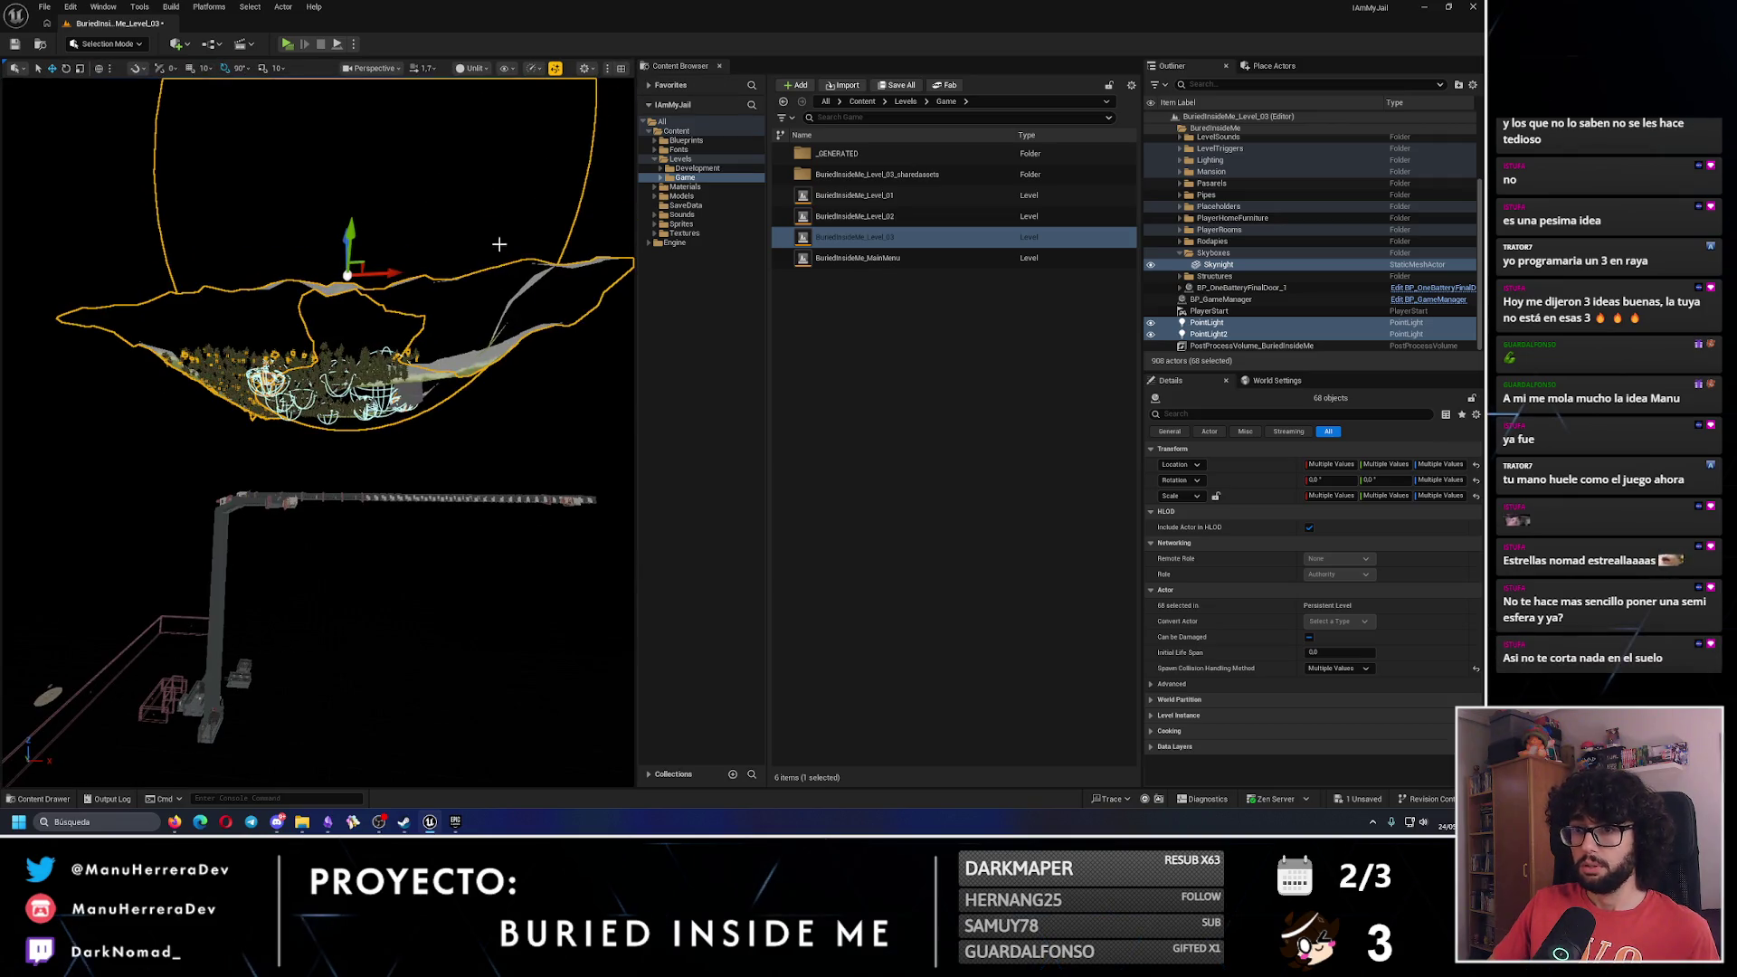
scroll(498, 245, "up", 4)
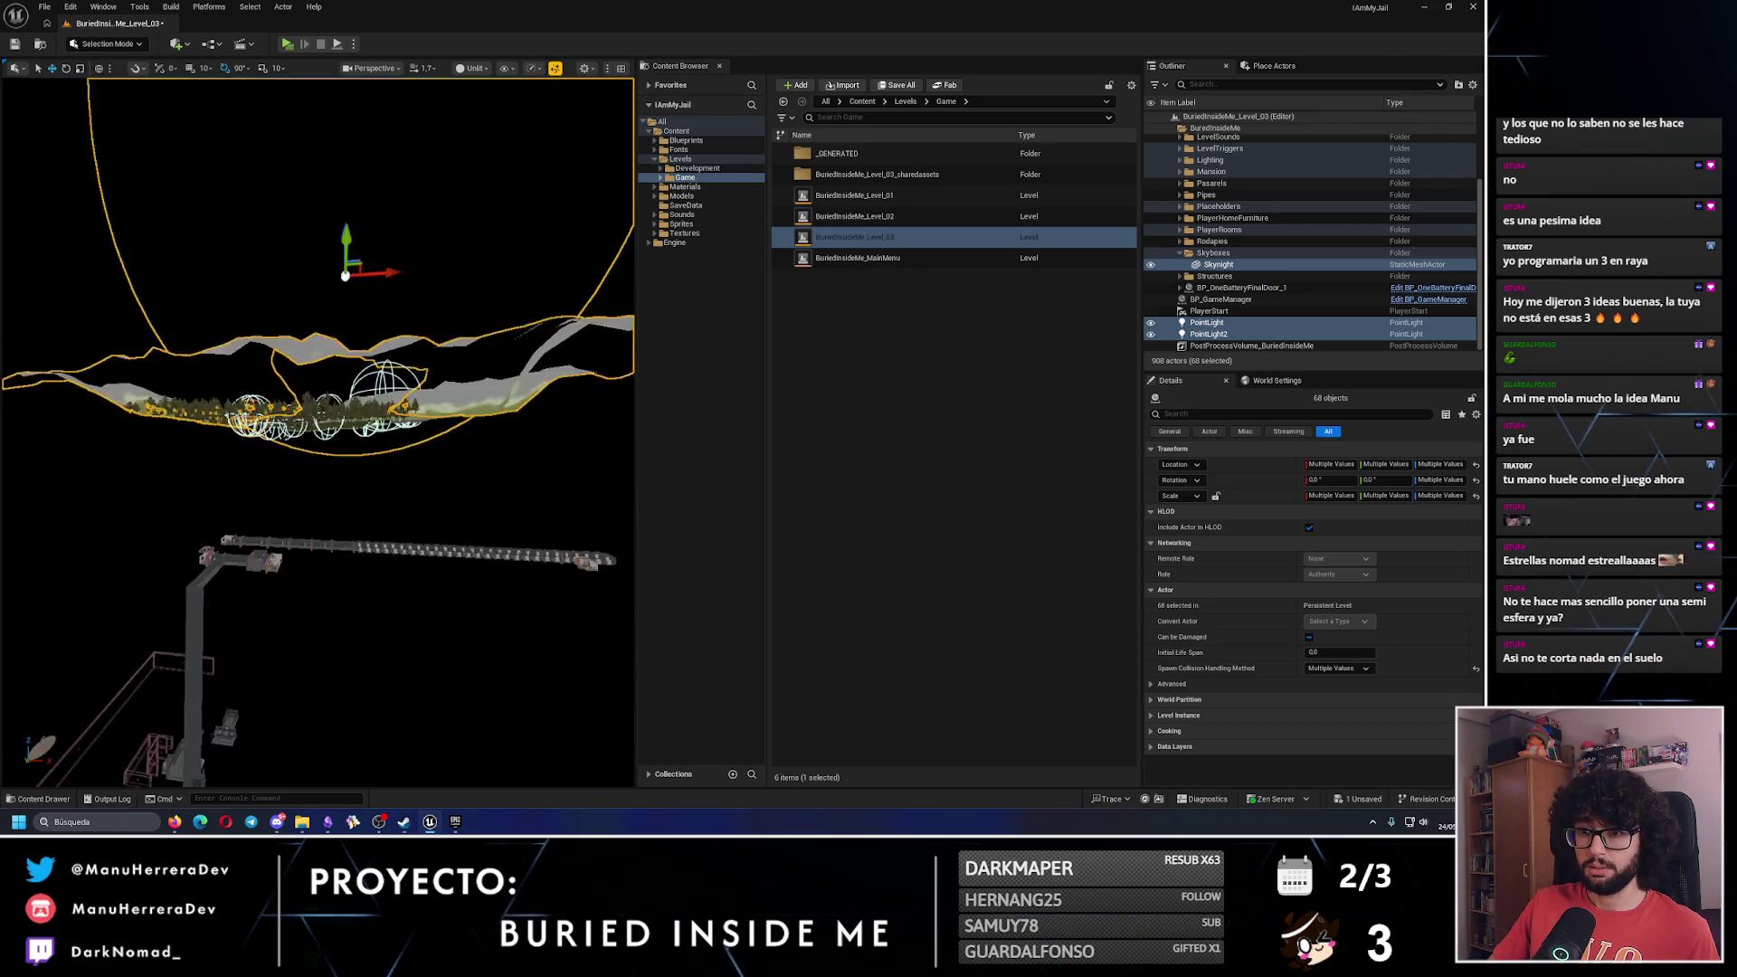
left_click(463, 258)
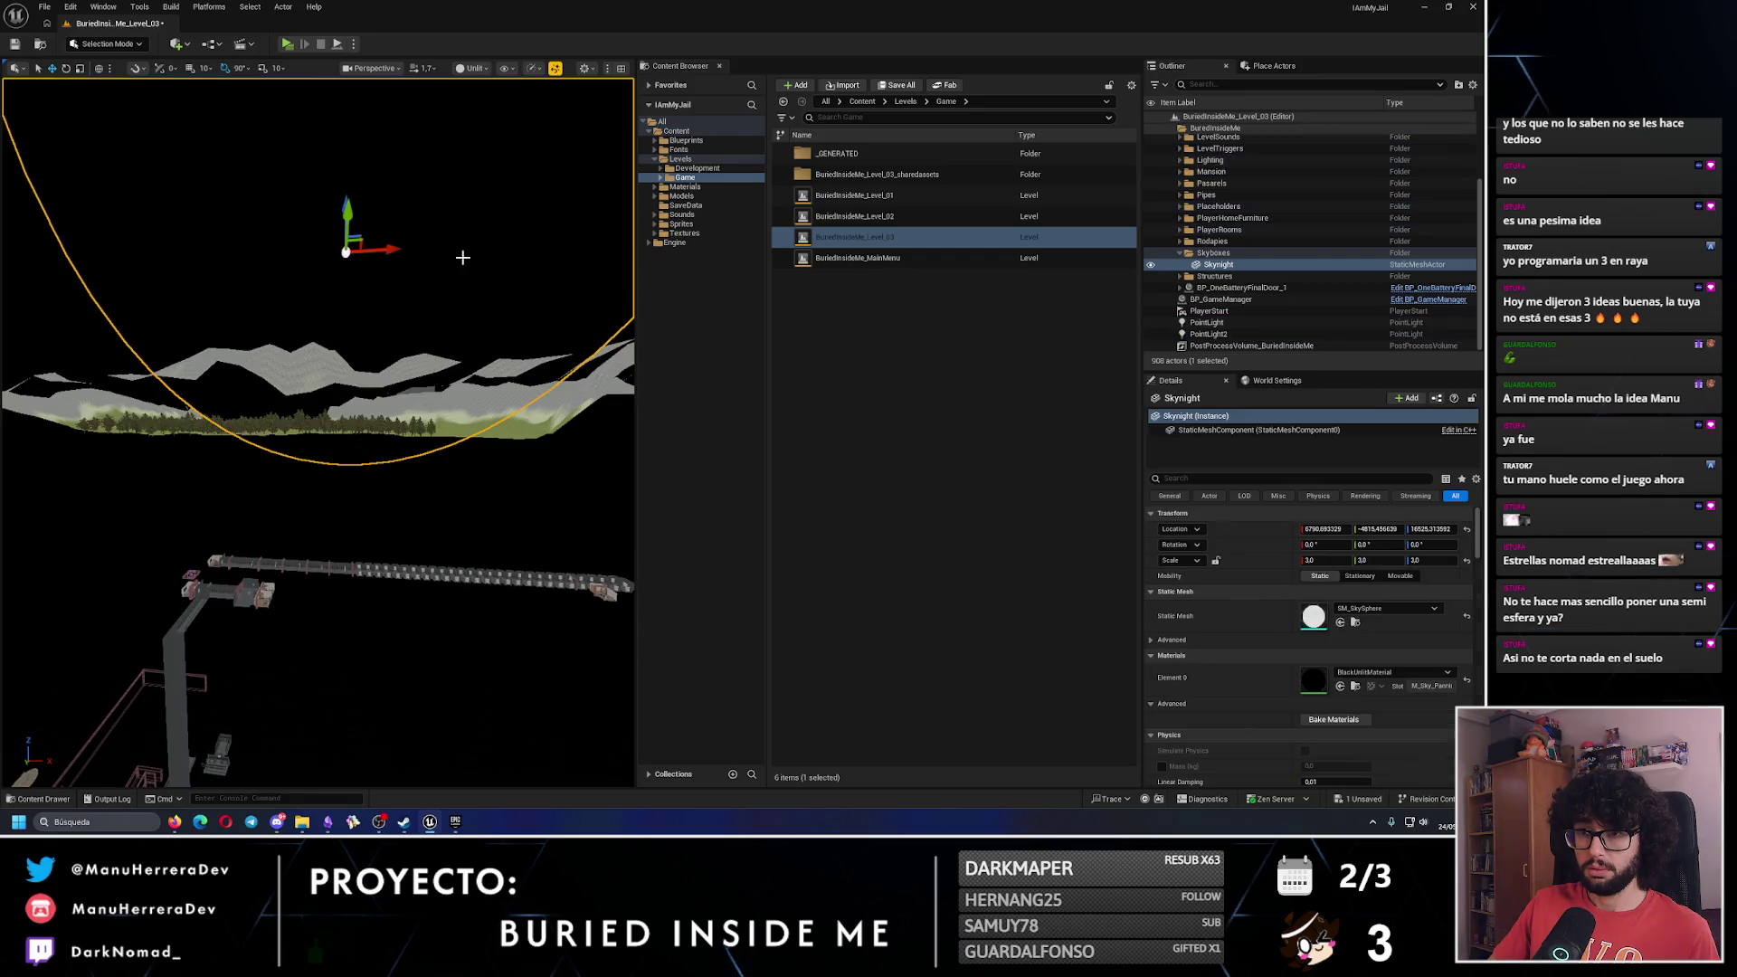
Reassign the SM_SkySphere static mesh to Skynight.
left_click(1382, 609)
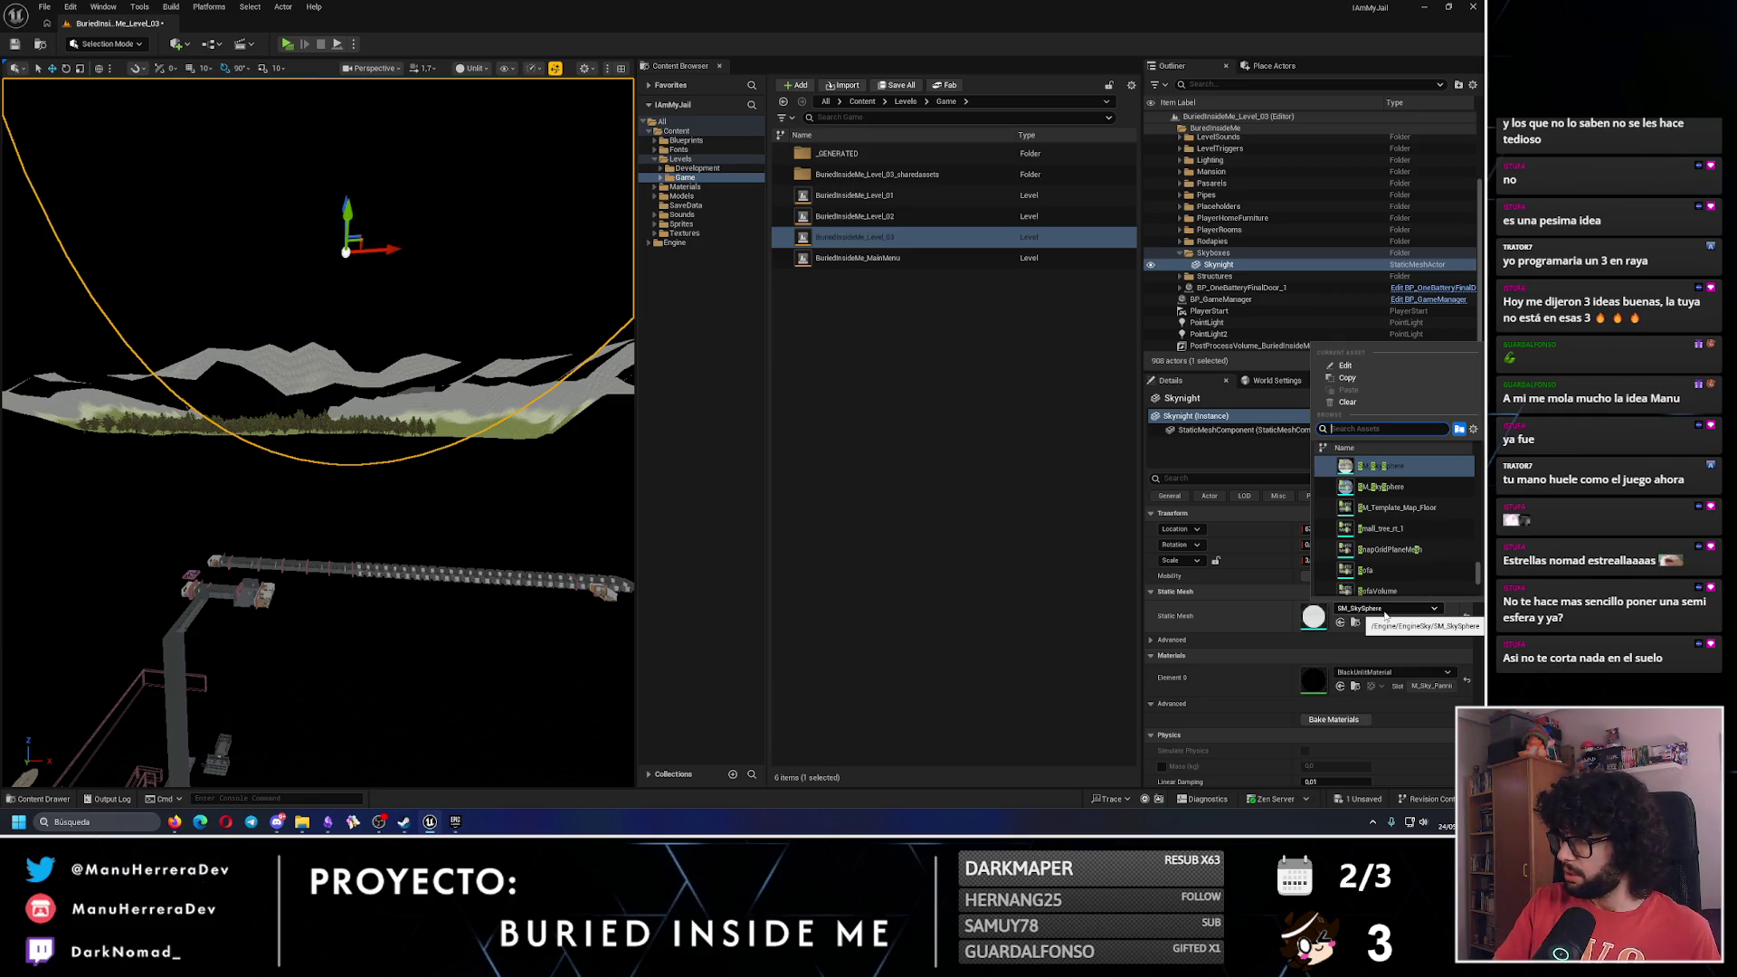
left_click(1376, 486)
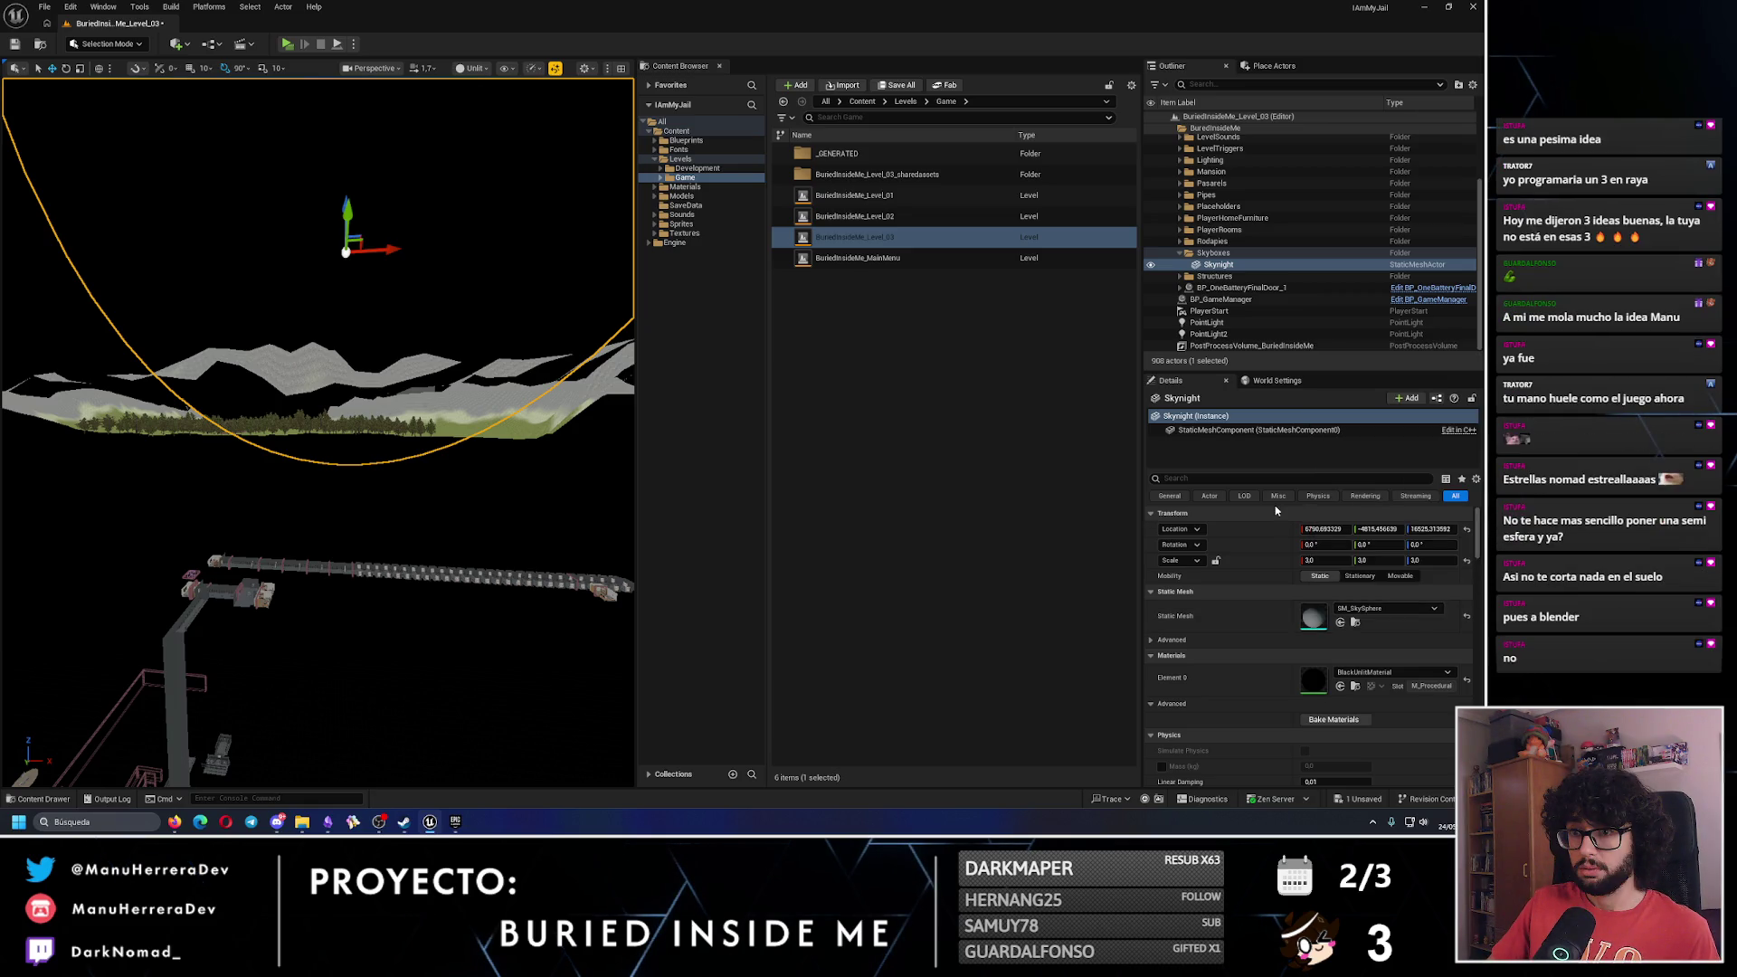
left_click_drag(317, 407, 317, 335)
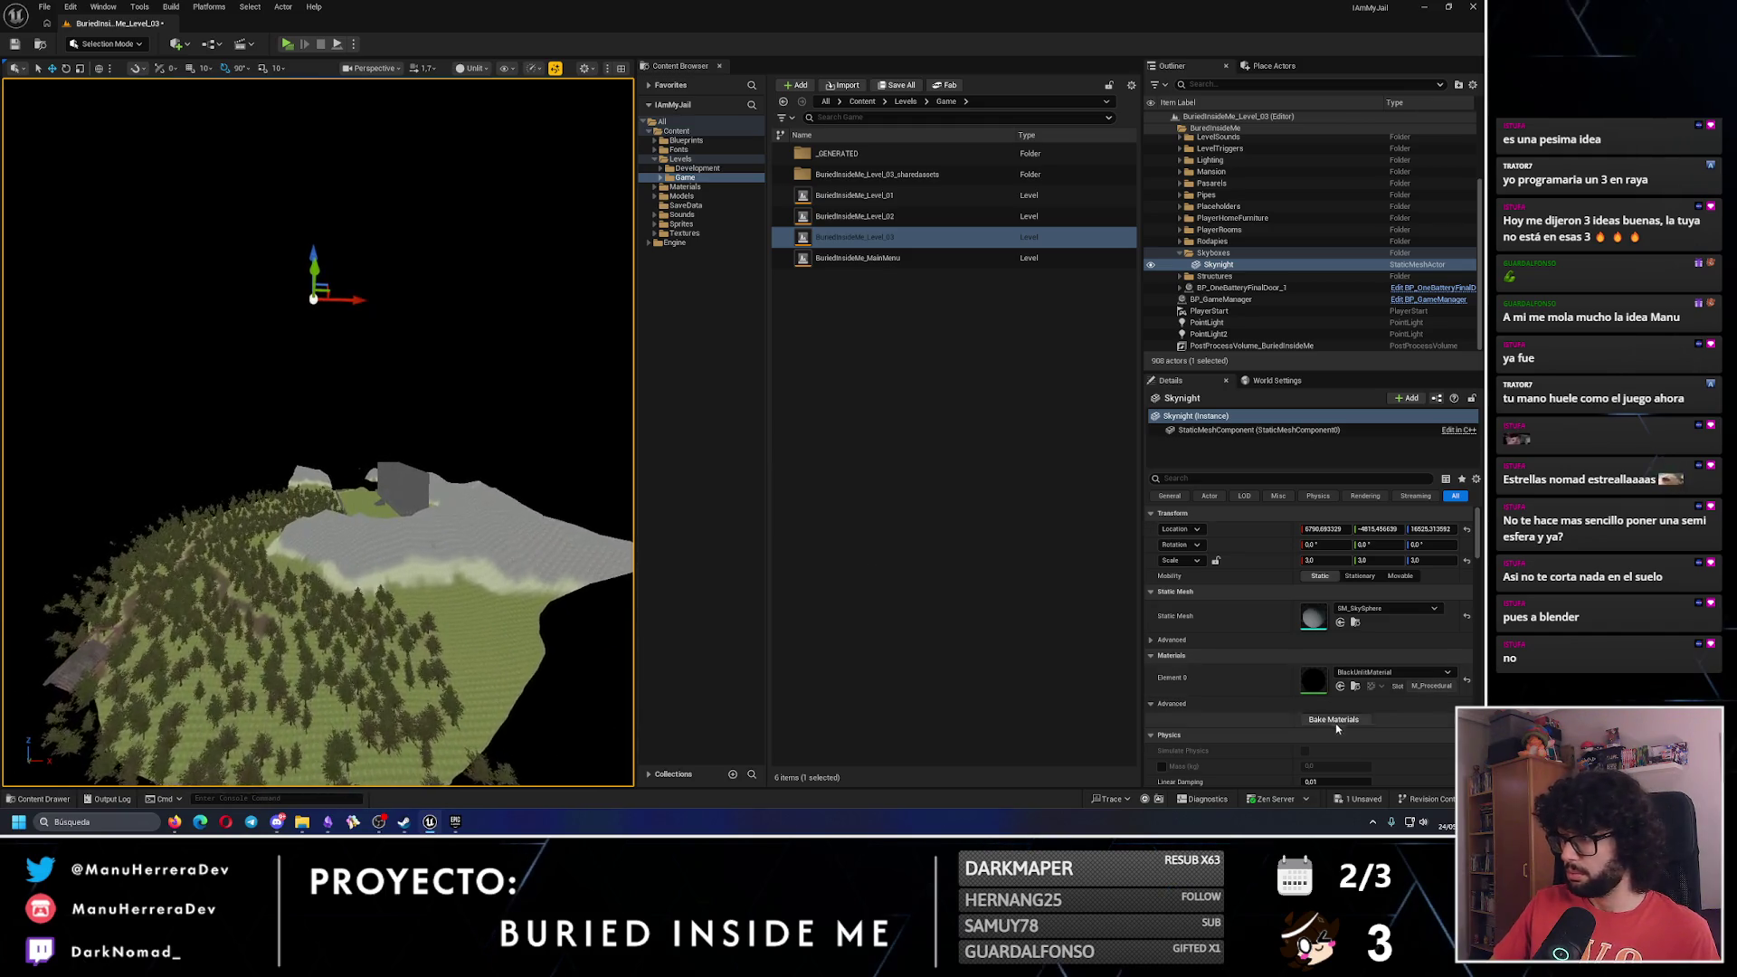
Set Skynight's Element 0 material to M_Sky, then reopen the material list.
left_click(1379, 674)
type("sky")
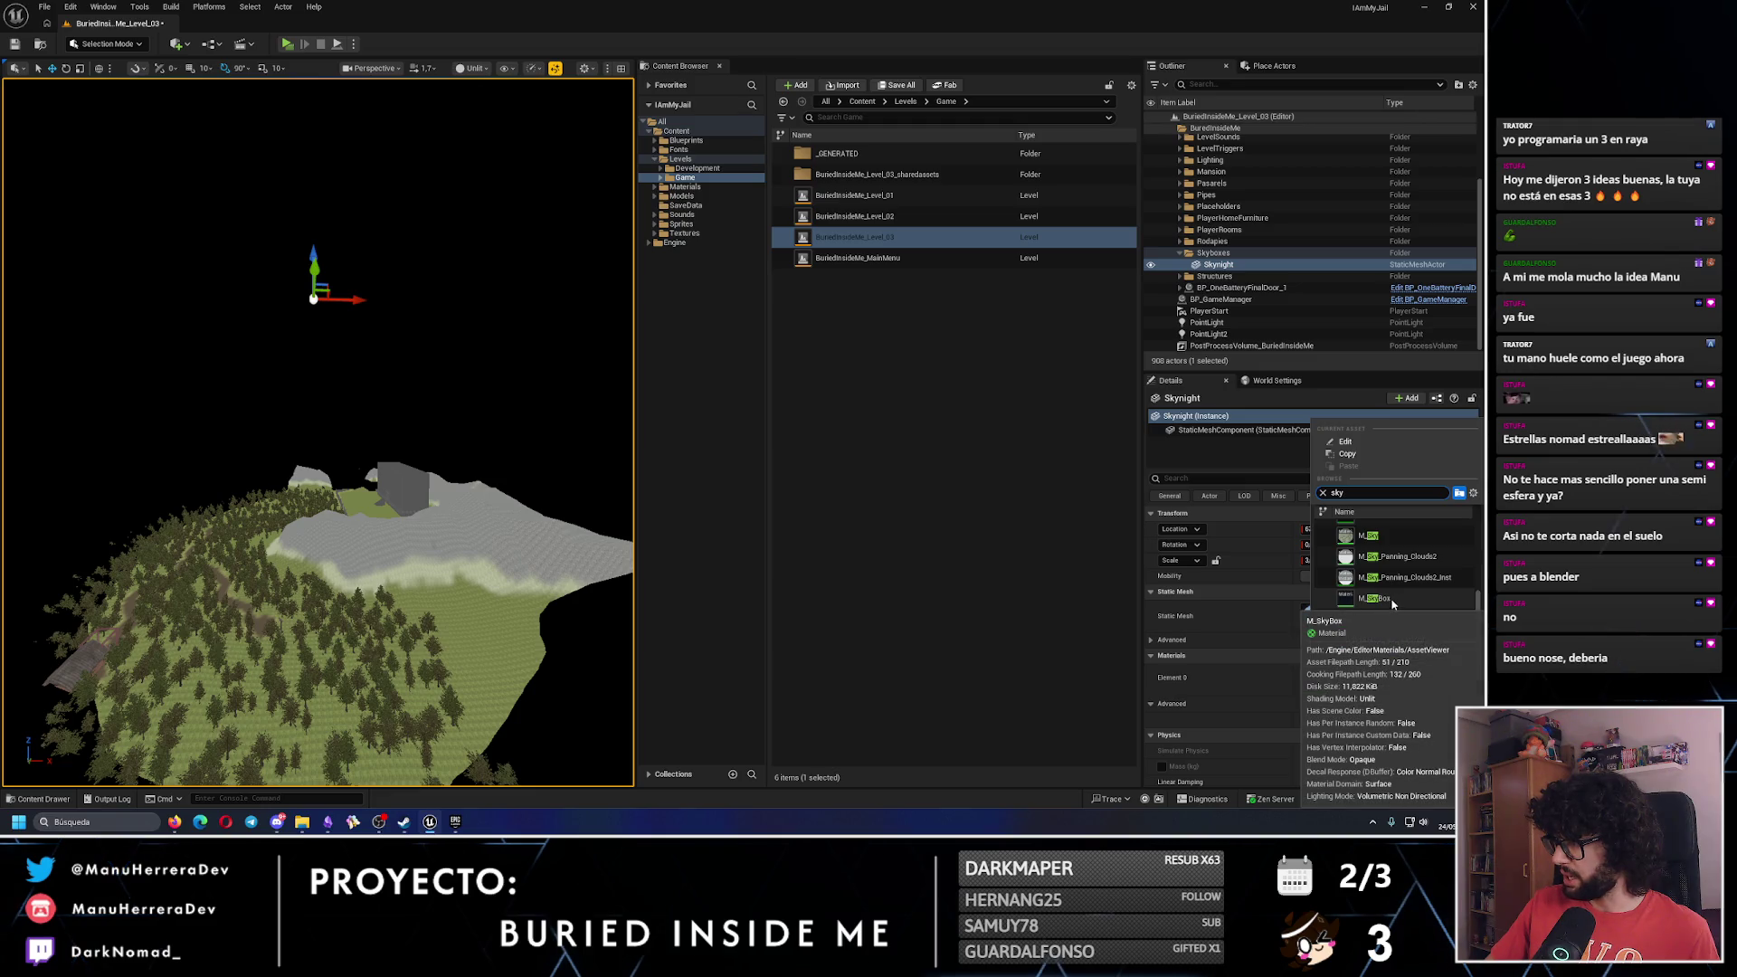
left_click(1369, 535)
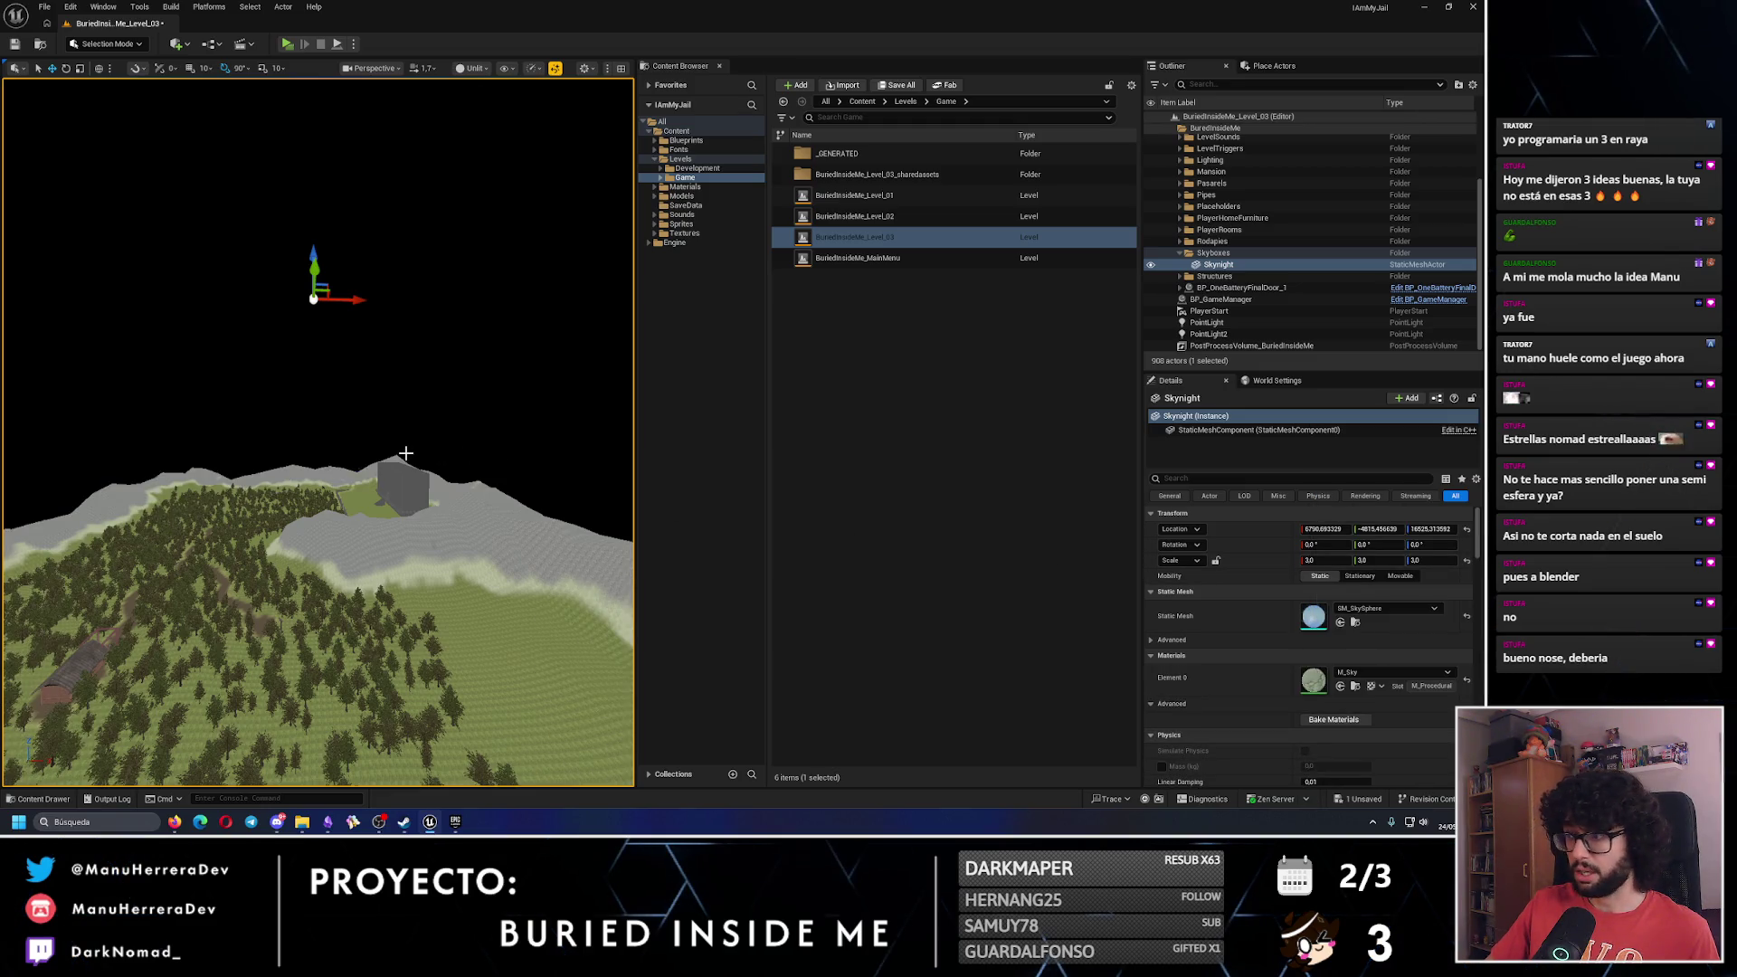
left_click_drag(406, 454, 407, 561)
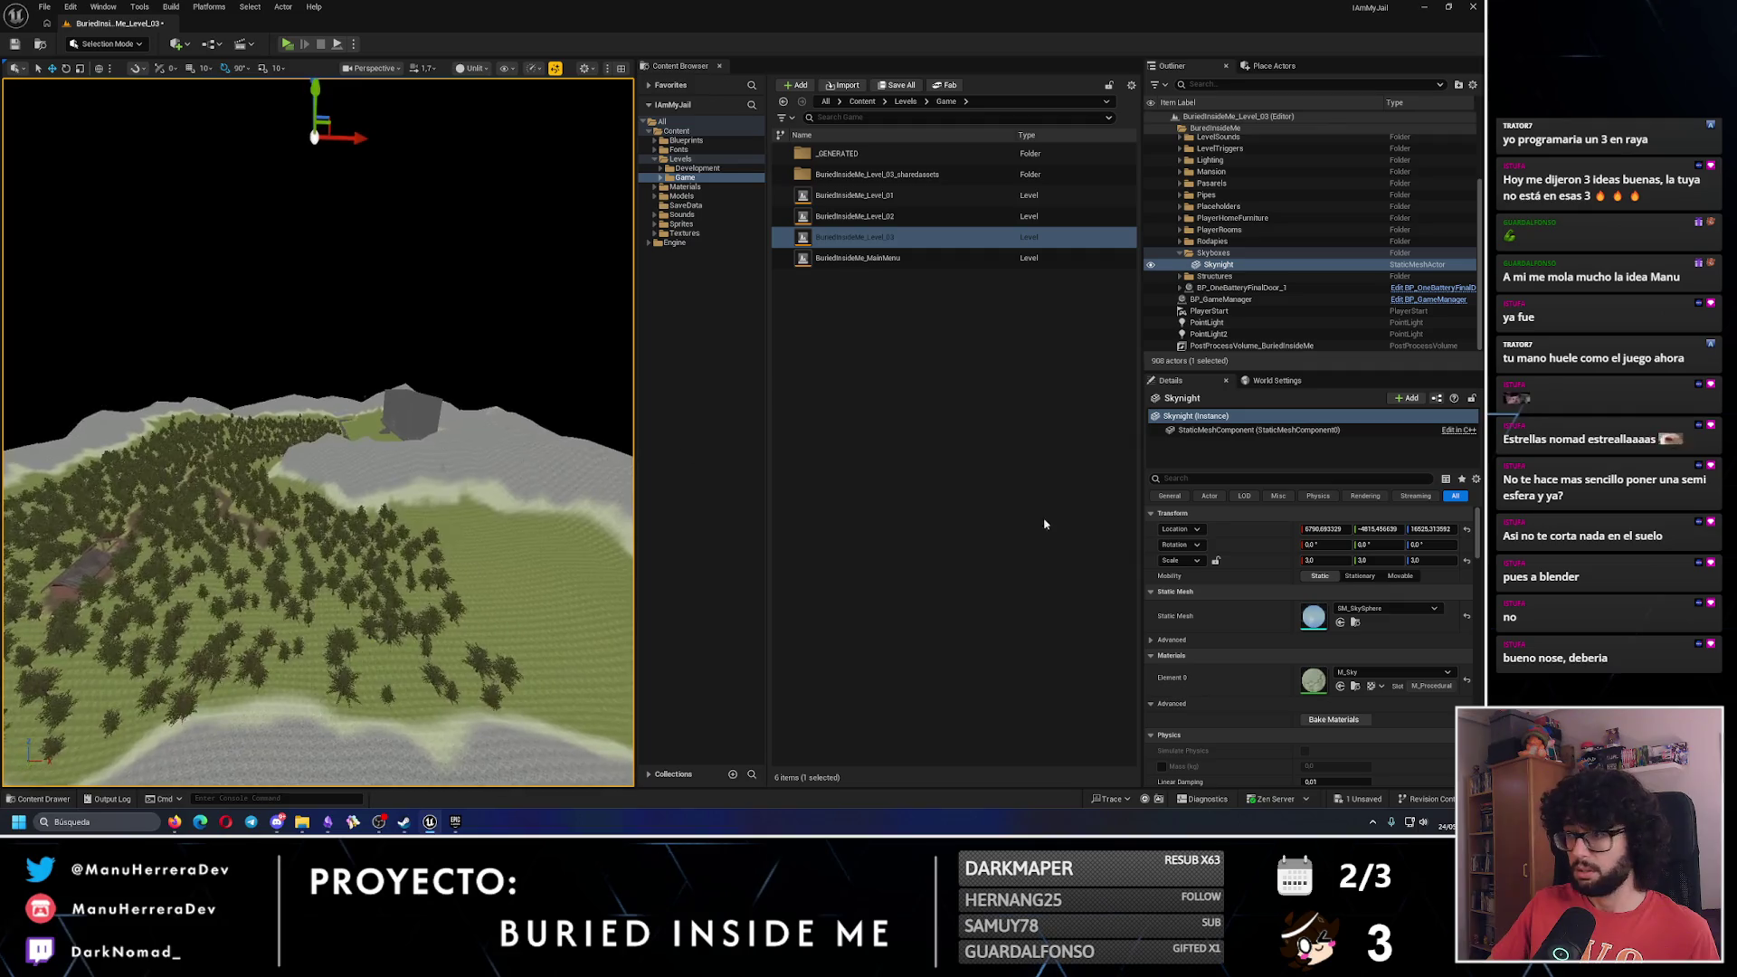
left_click(1385, 672)
scroll(1353, 624, "up", 5)
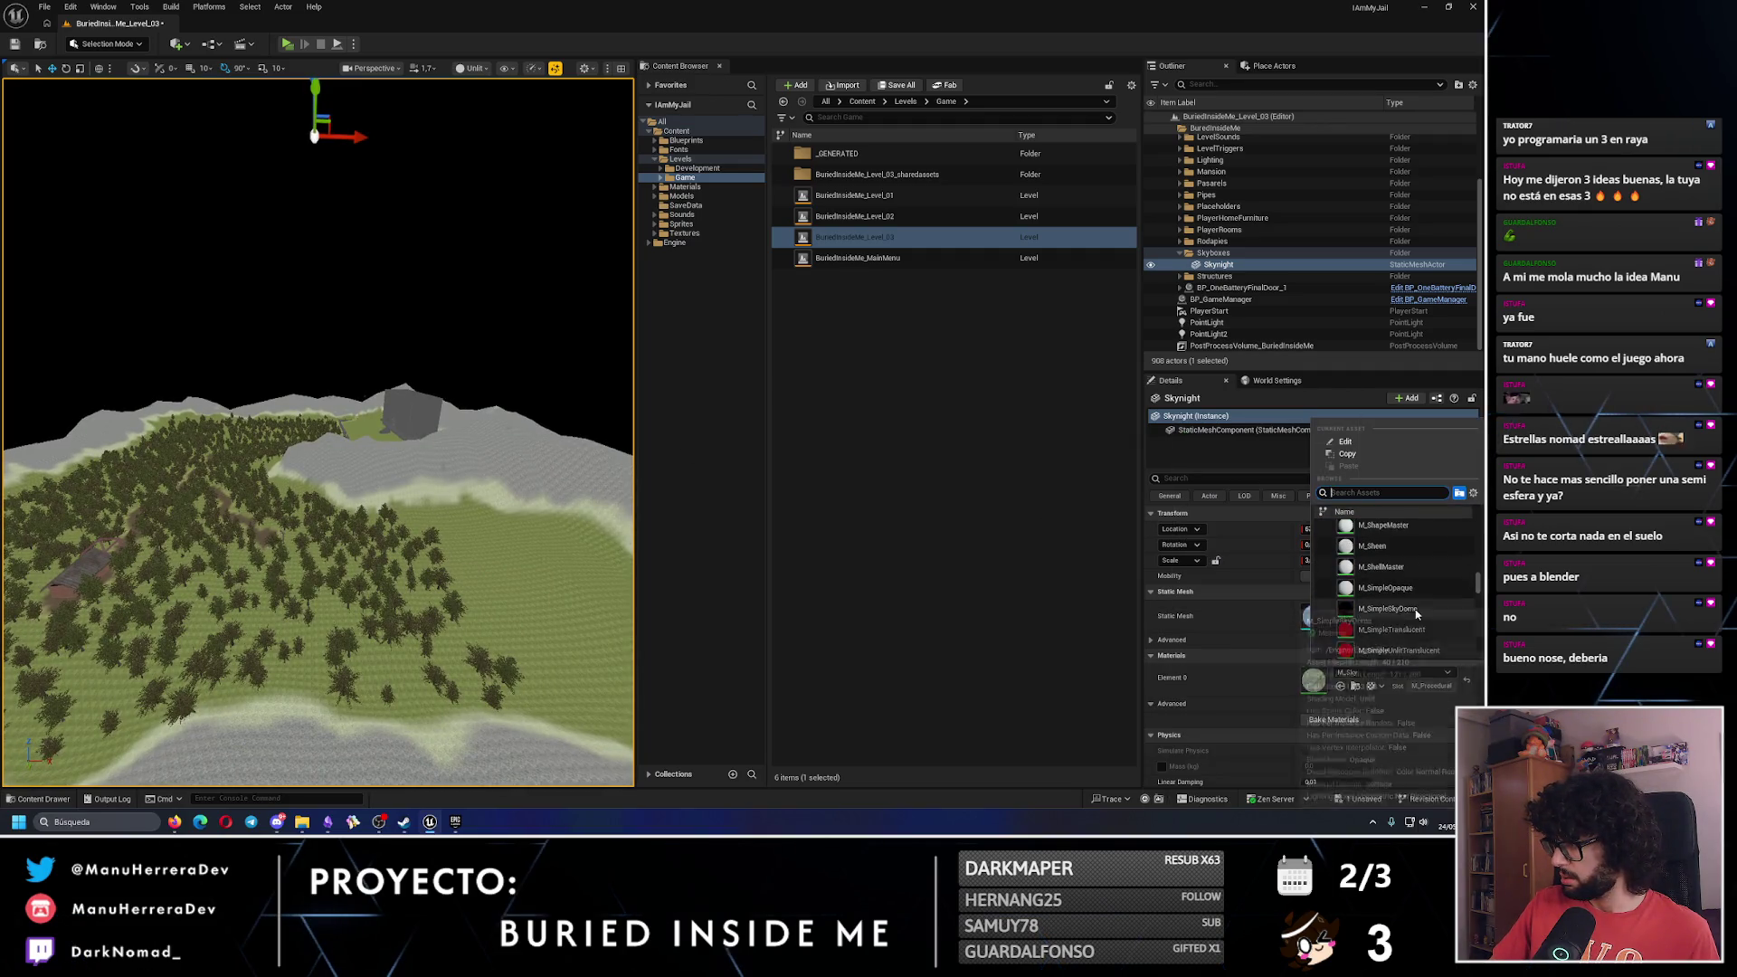
scroll(1417, 615, "down", 10)
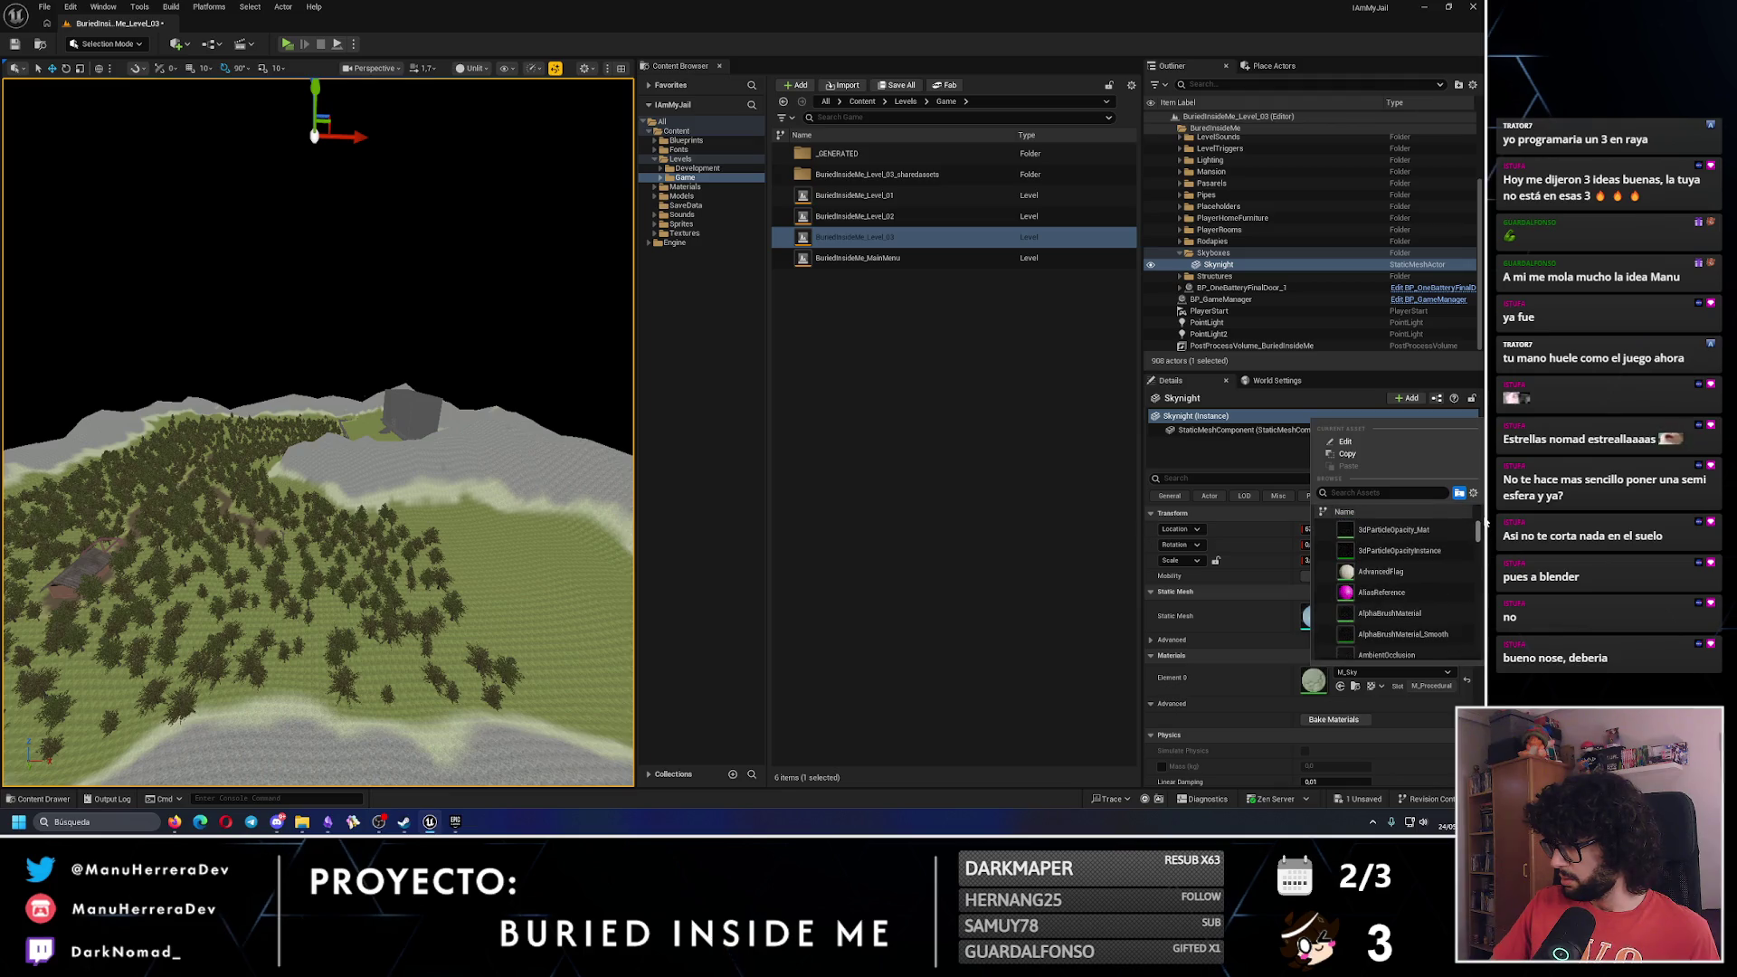
scroll(1448, 633, "down", 10)
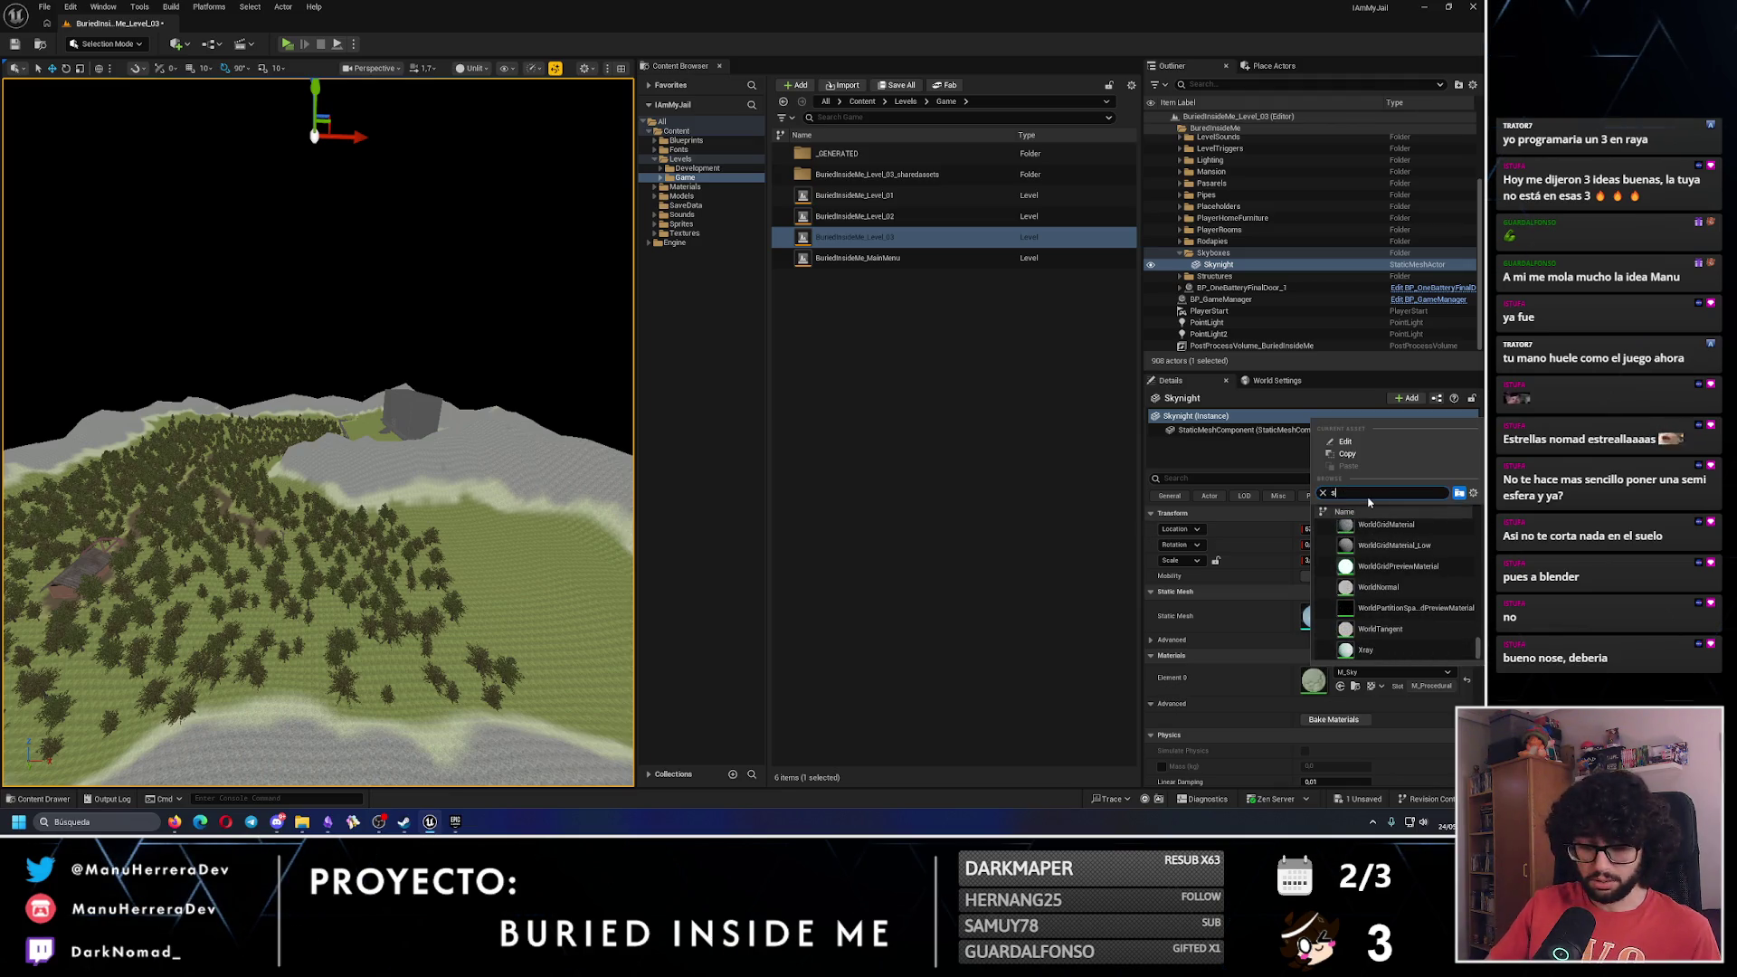
key("BackSpace")
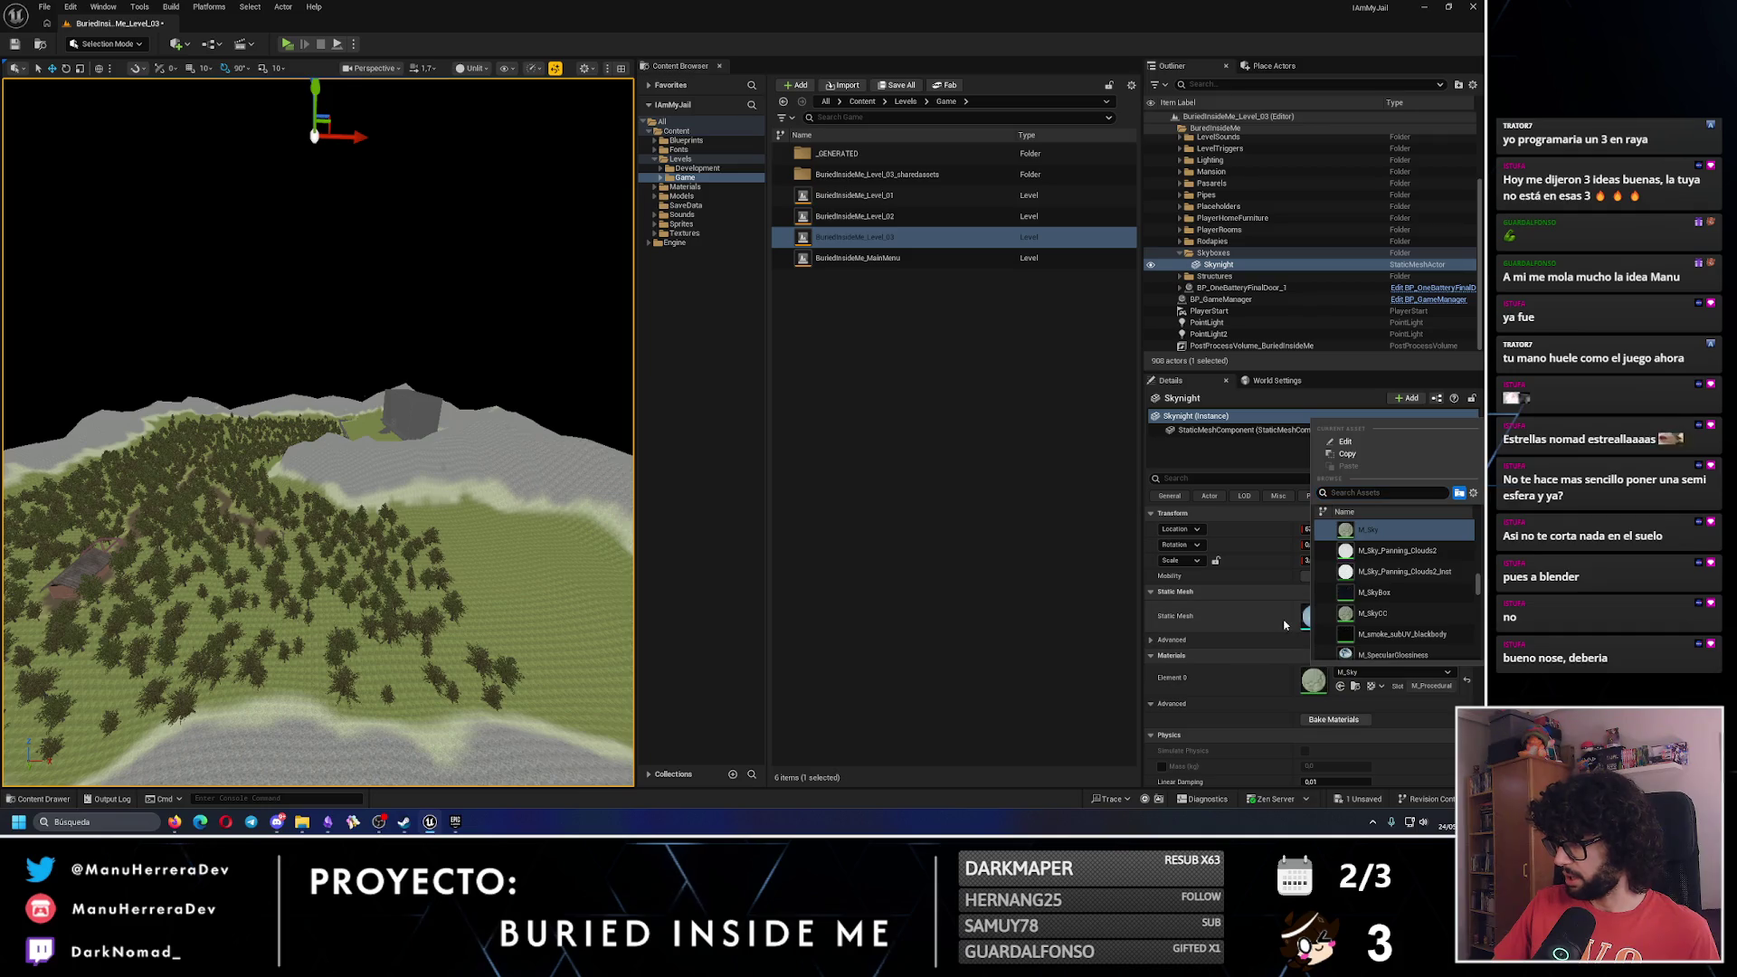
left_click(1307, 619)
left_click(1360, 612)
type("sp")
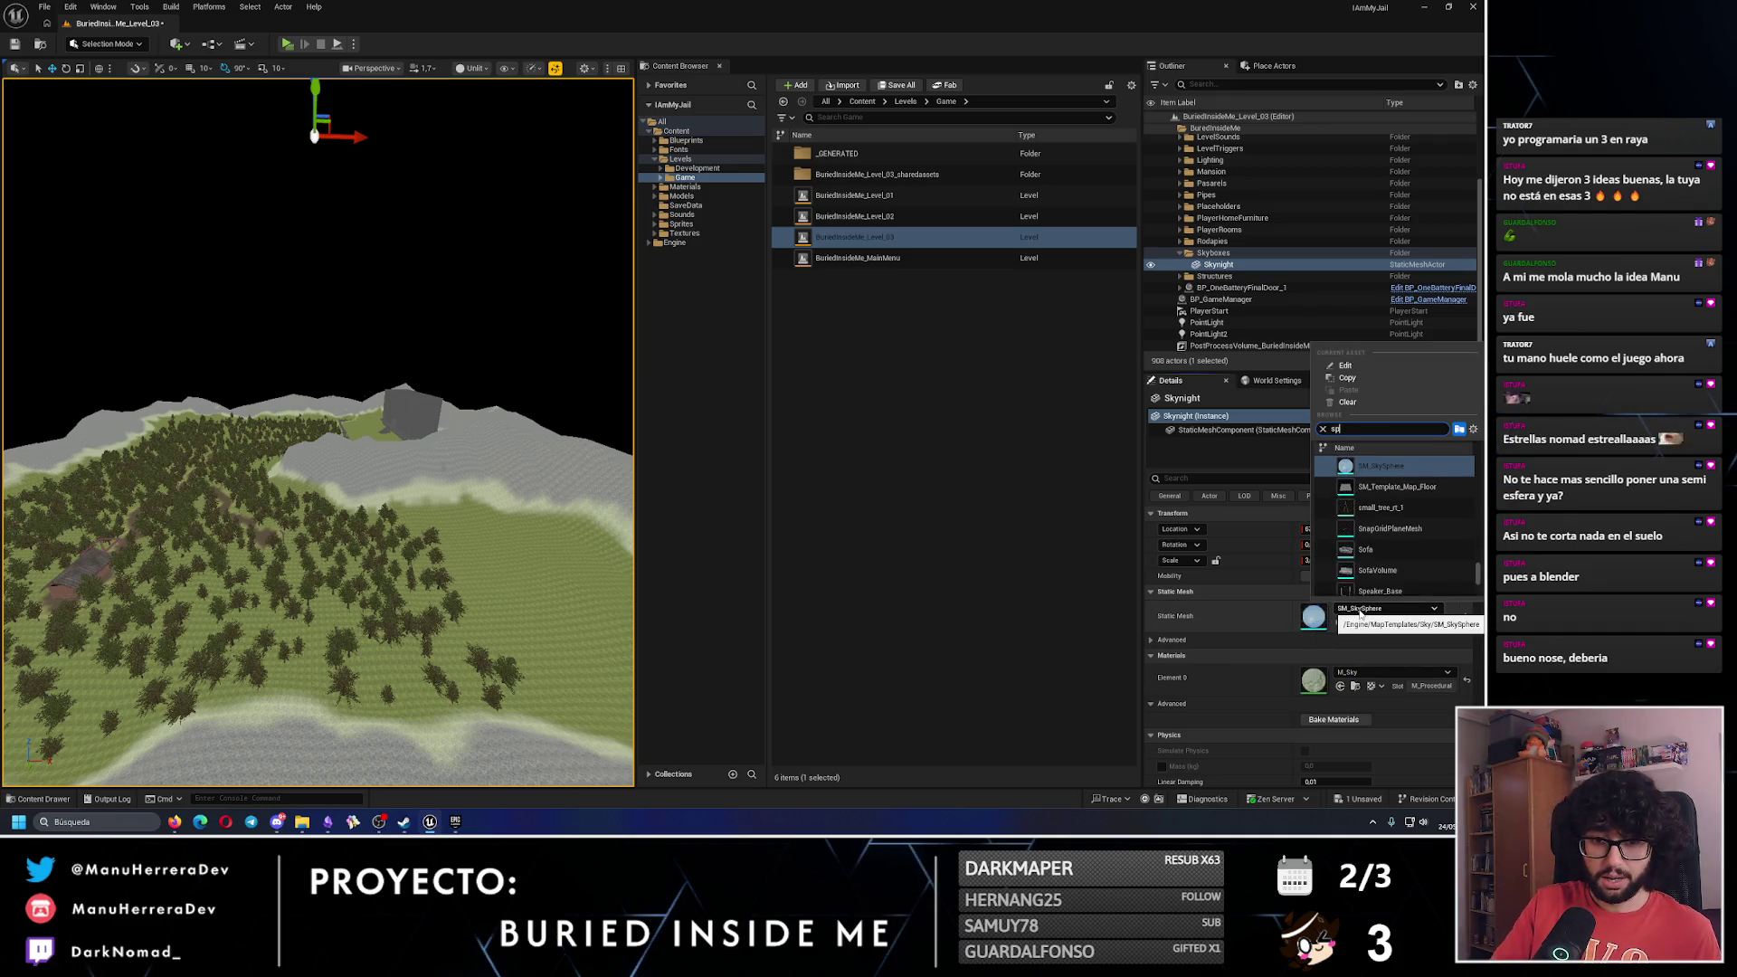
type("here")
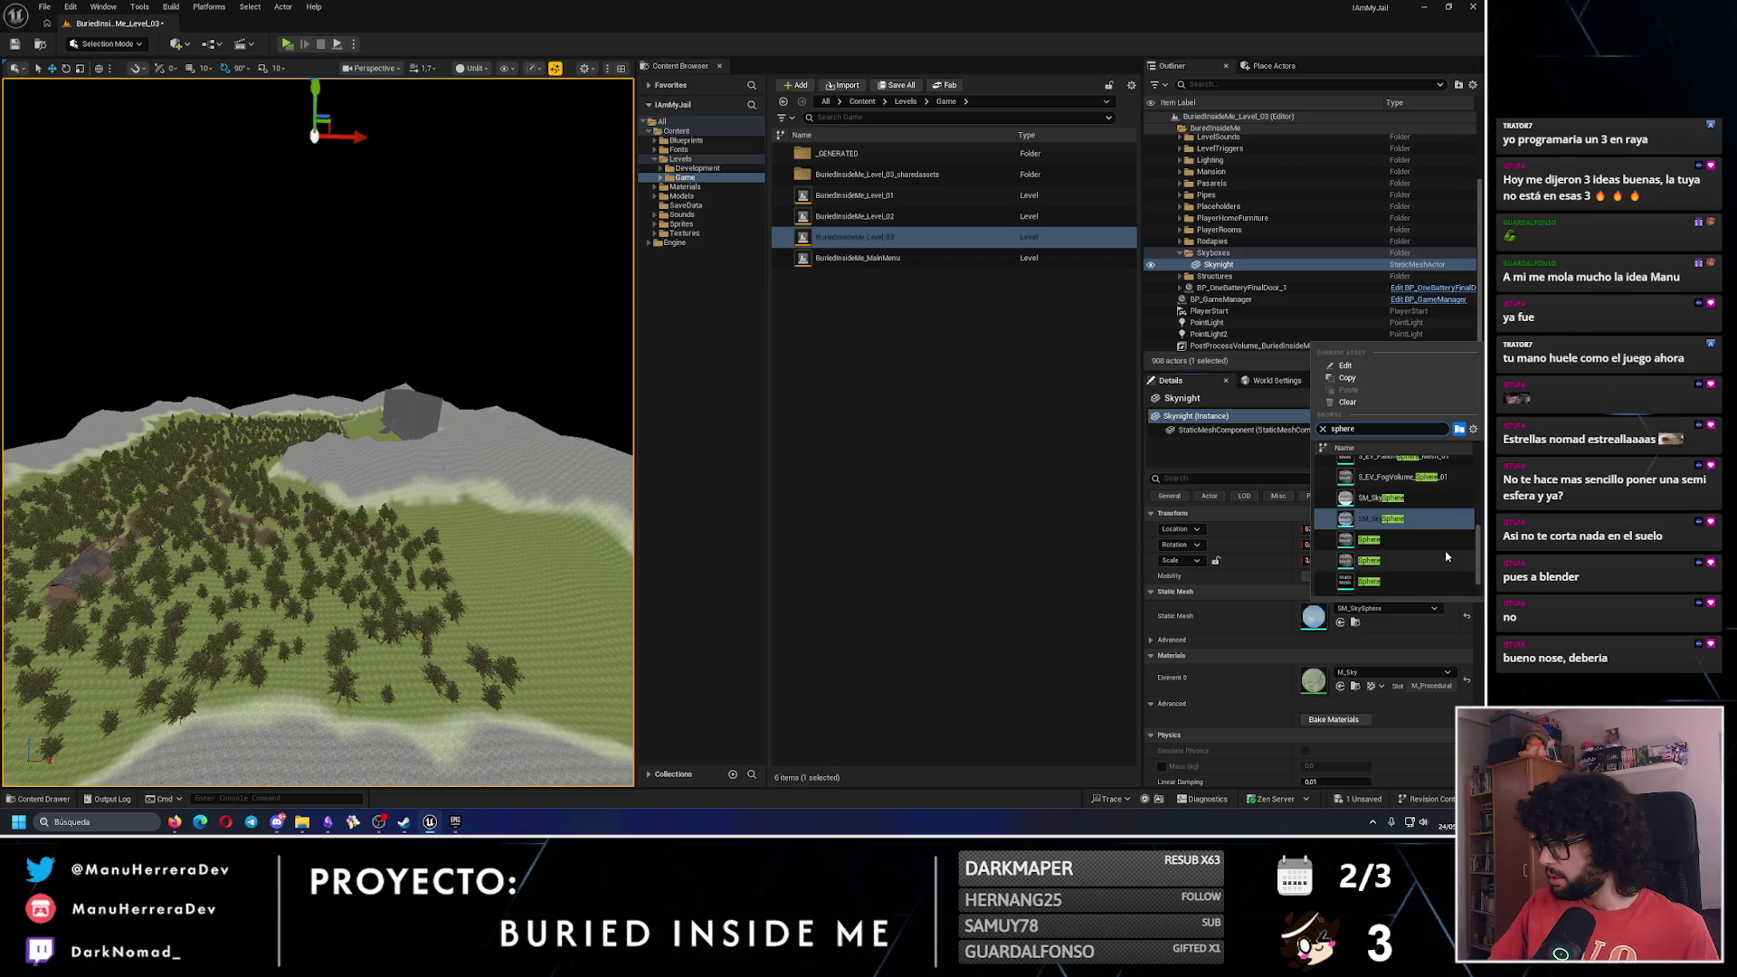
scroll(1446, 555, "up", 10)
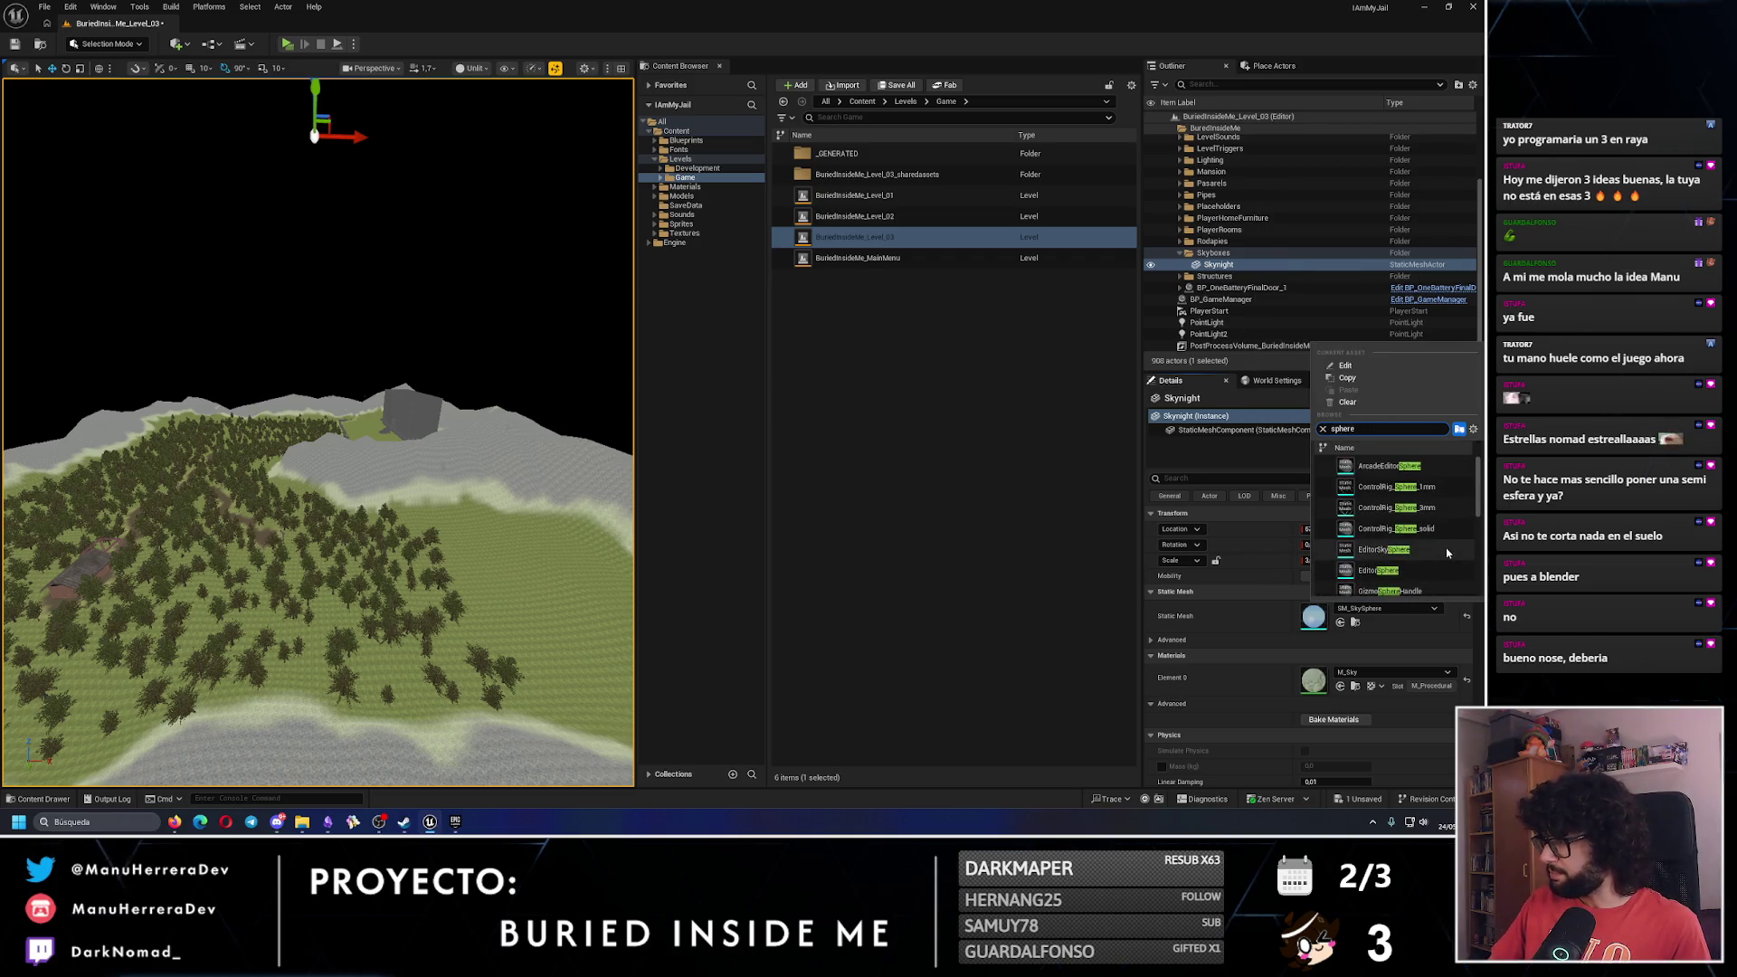
scroll(1437, 548, "down", 1)
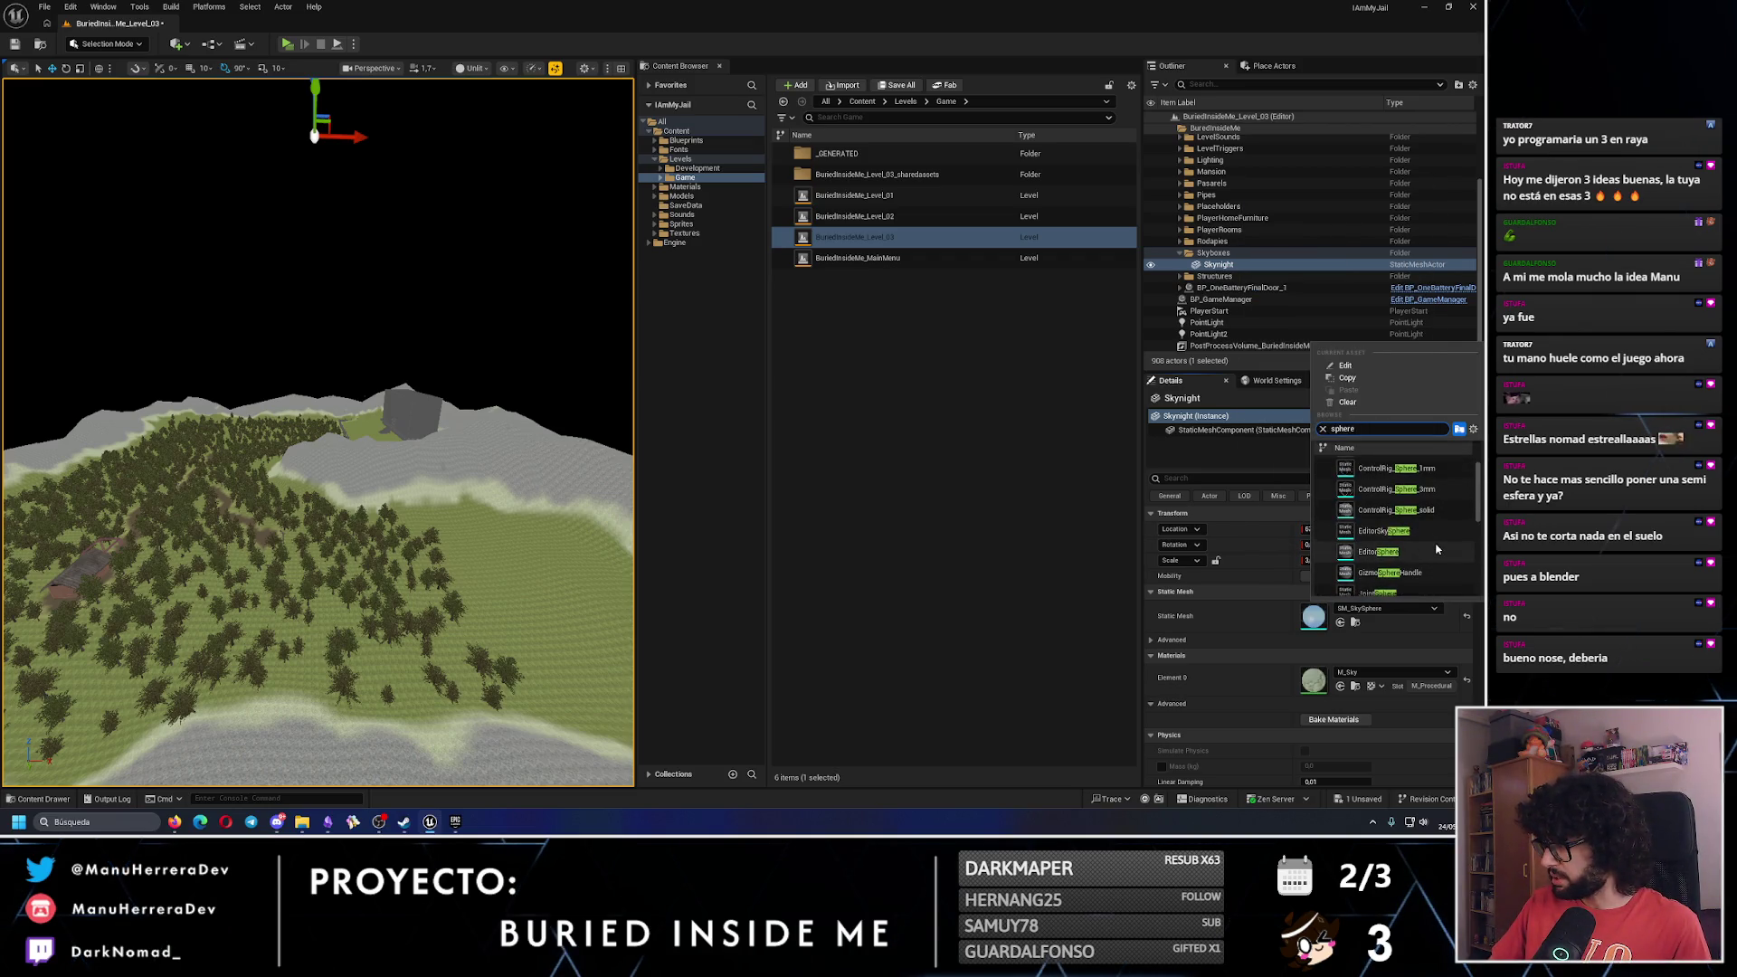
scroll(1437, 550, "down", 4)
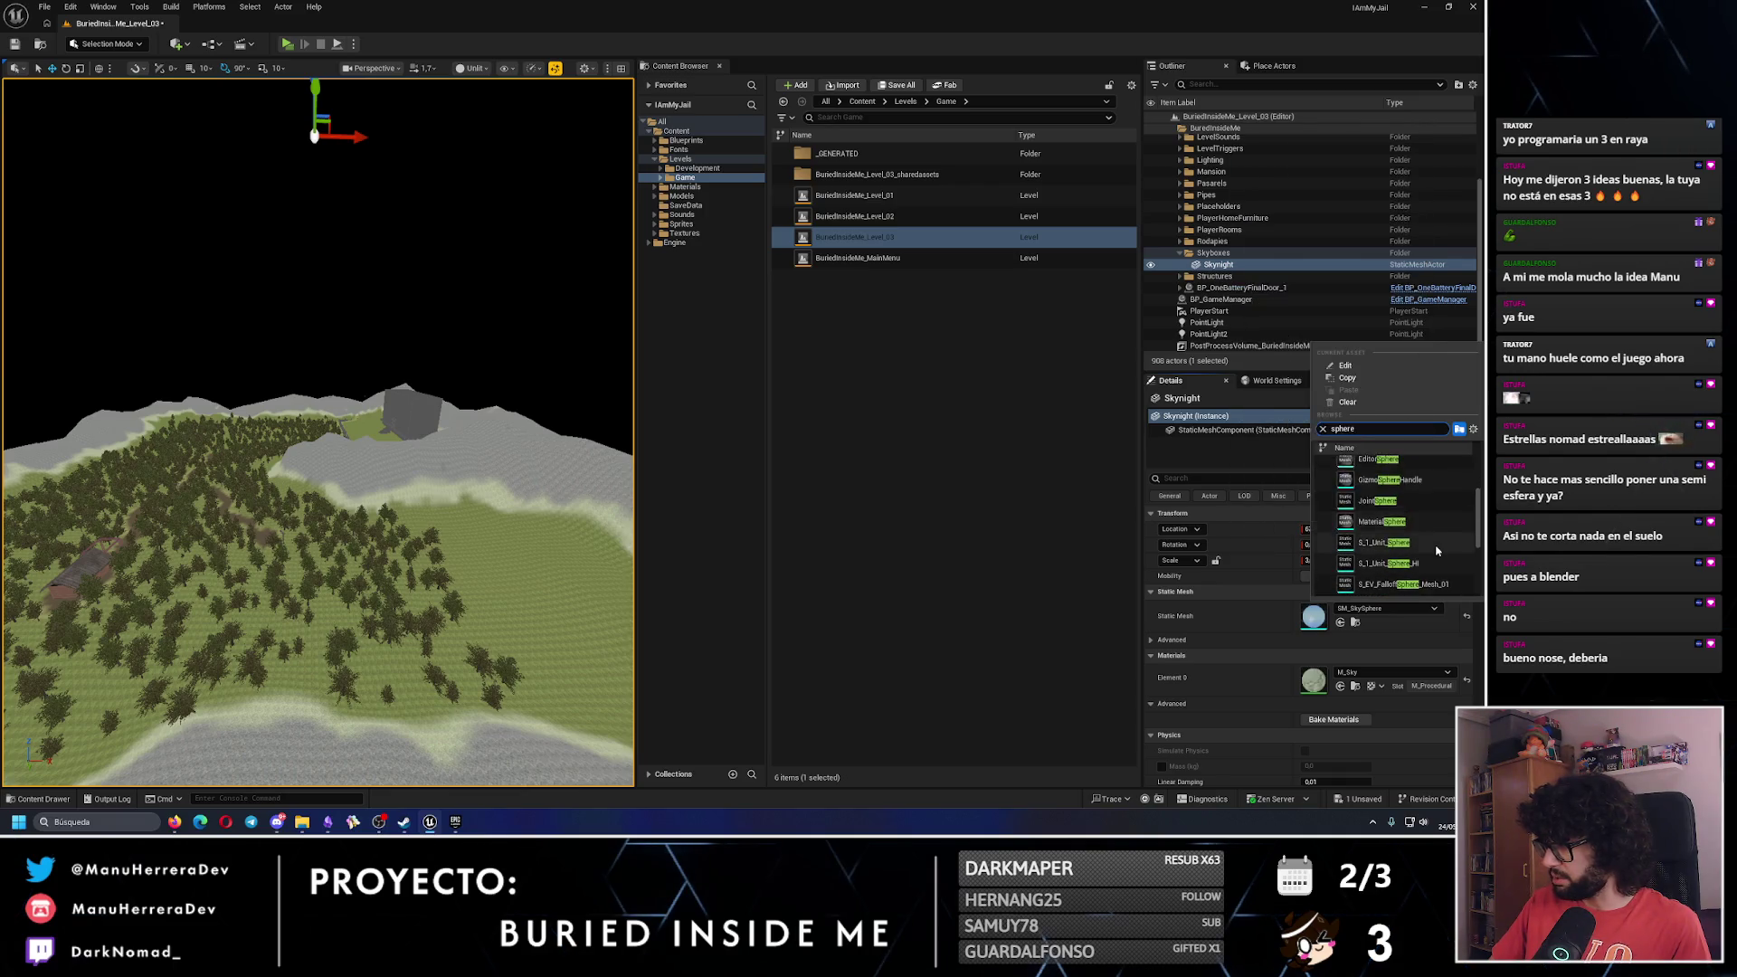
scroll(1433, 552, "down", 6)
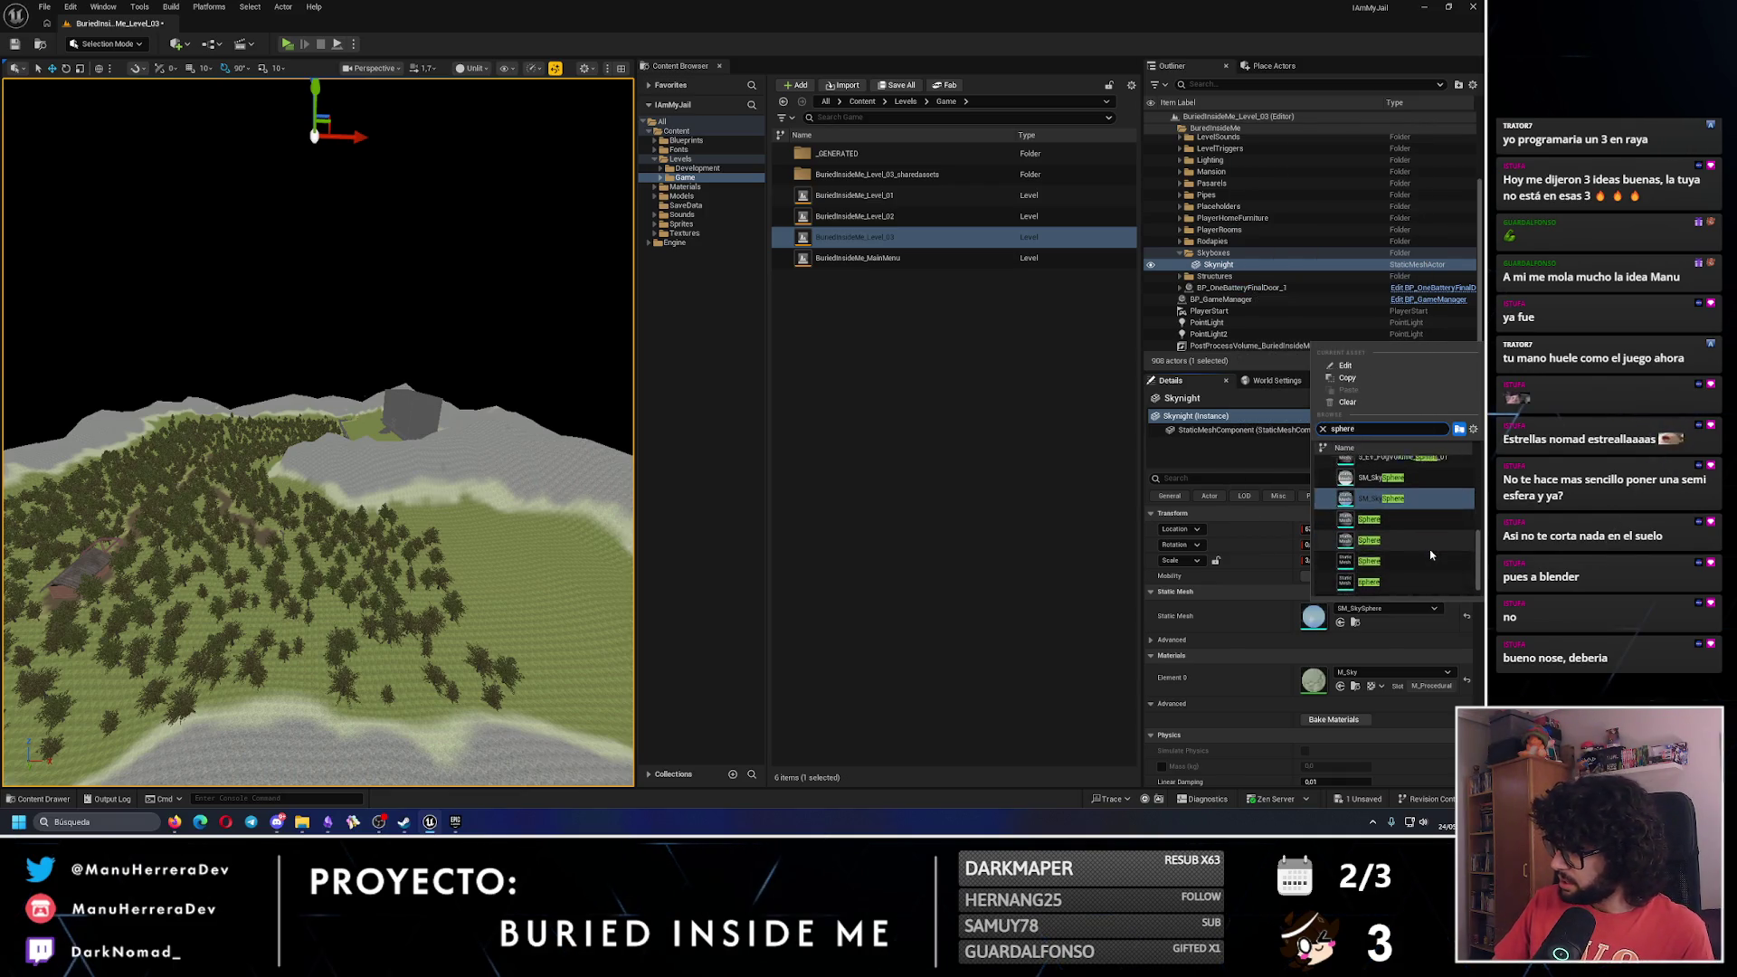
scroll(1431, 555, "down", 1)
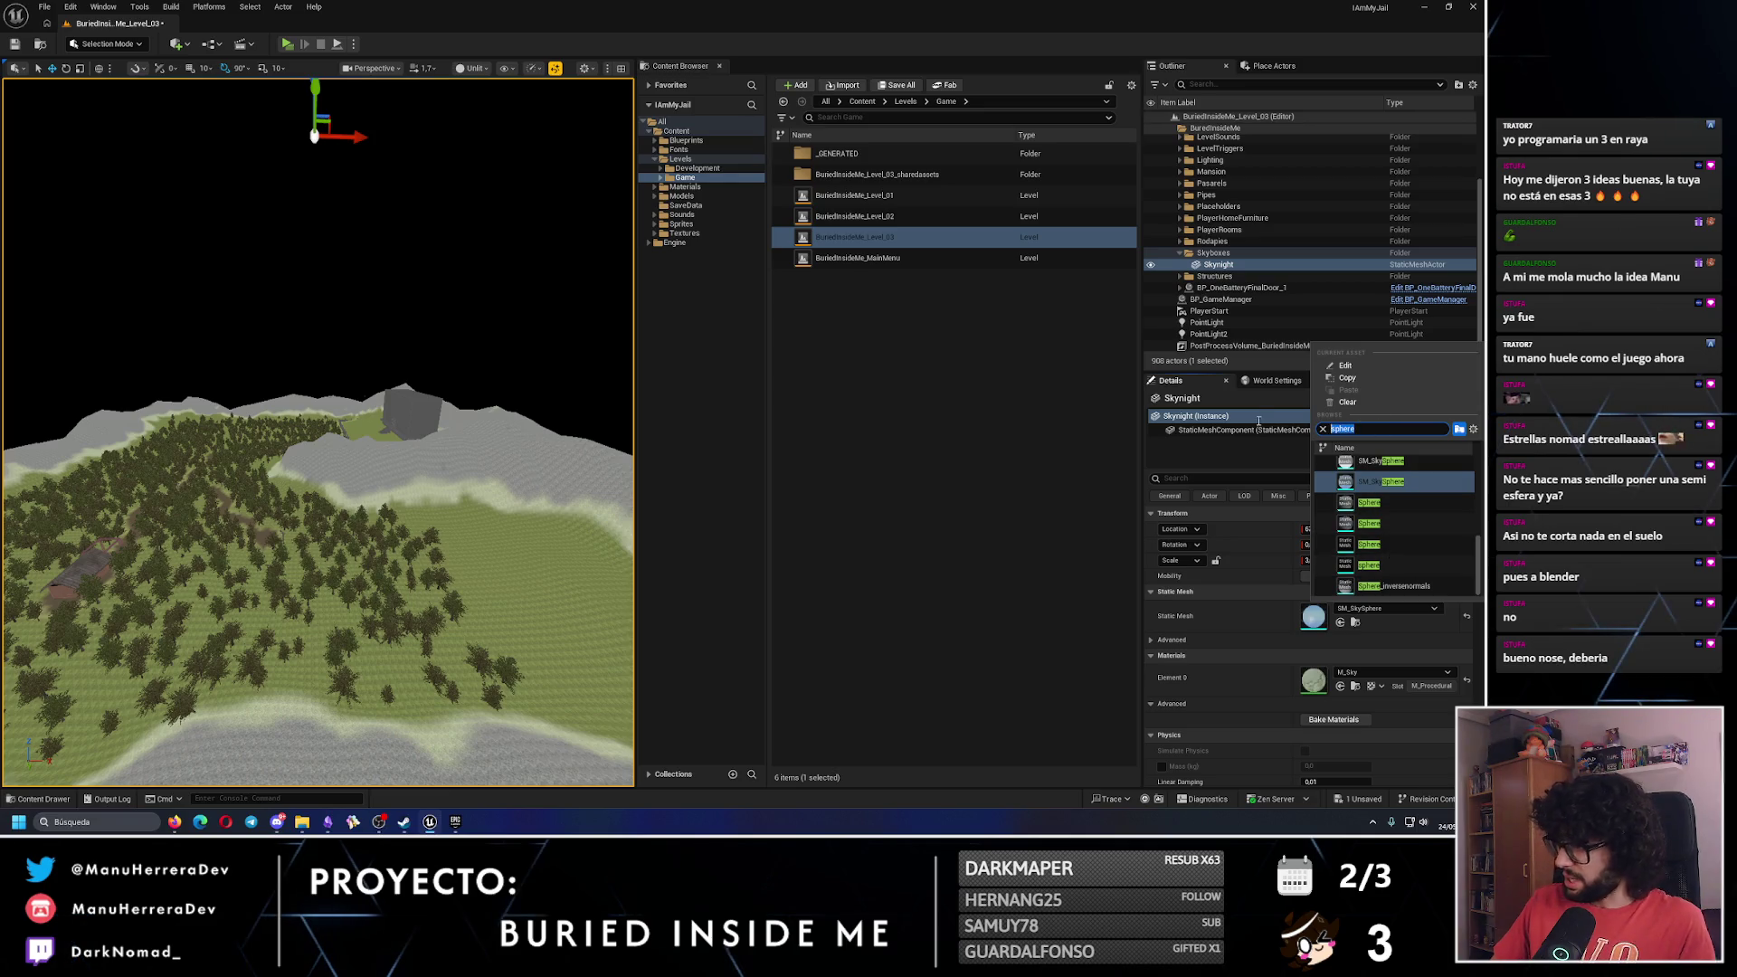
type("s")
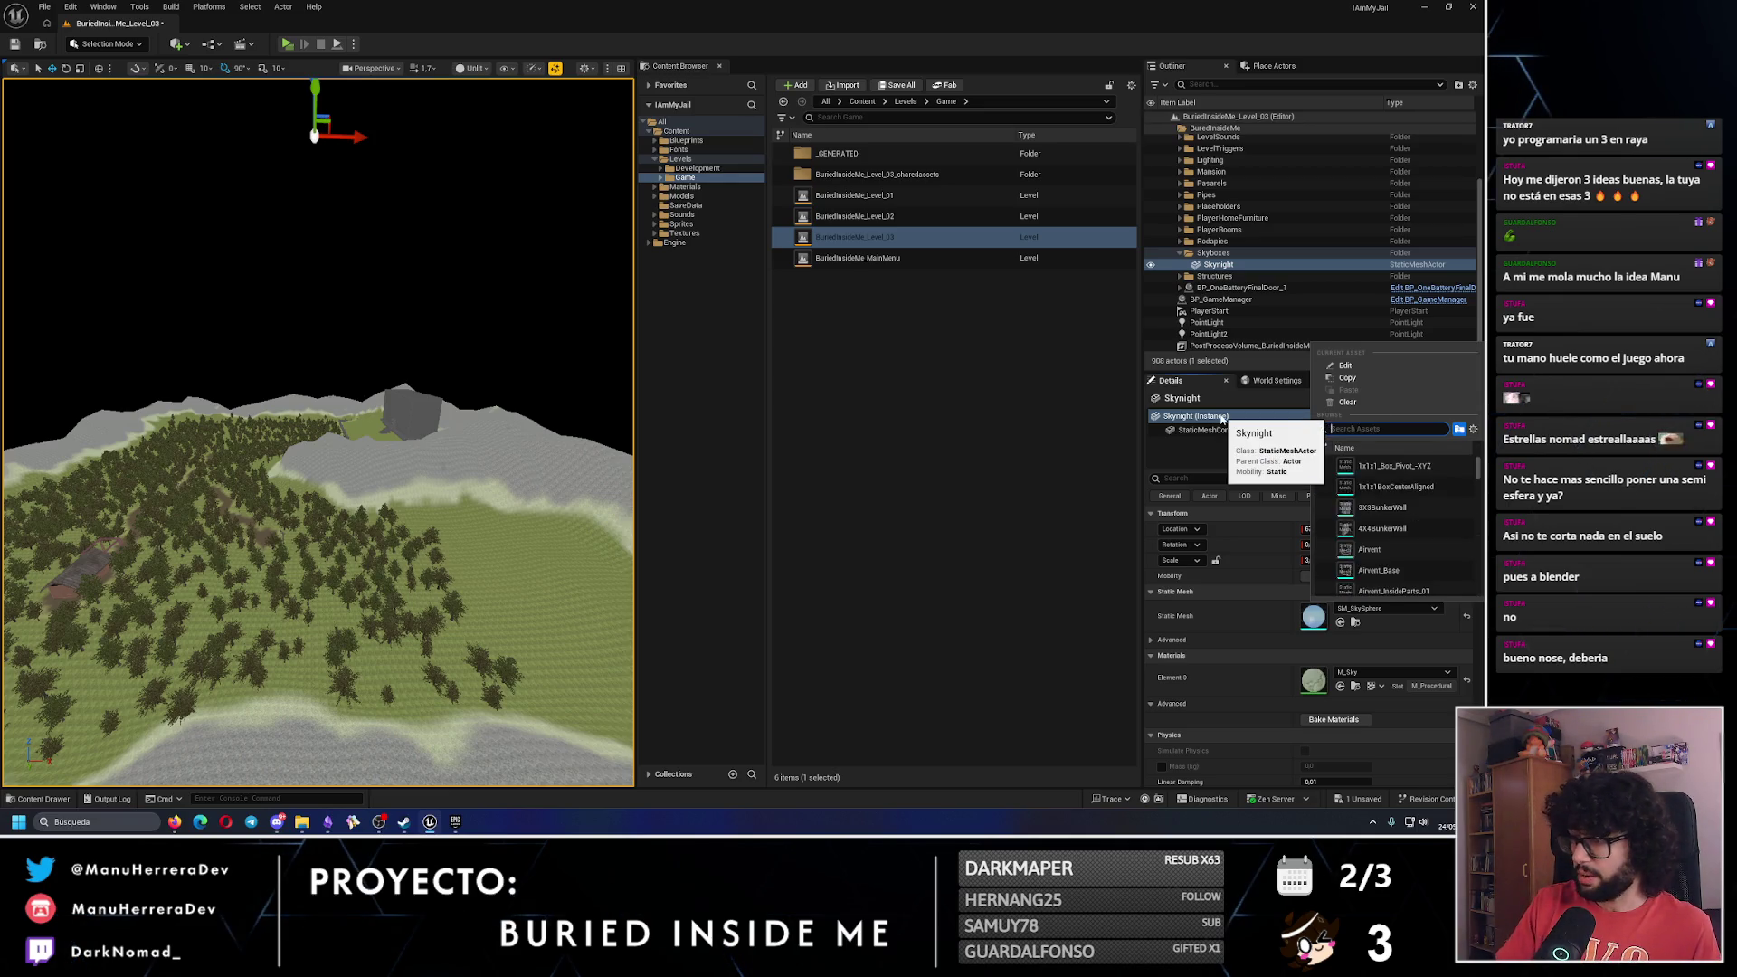
right_click(317, 435)
scroll(566, 333, "down", 6)
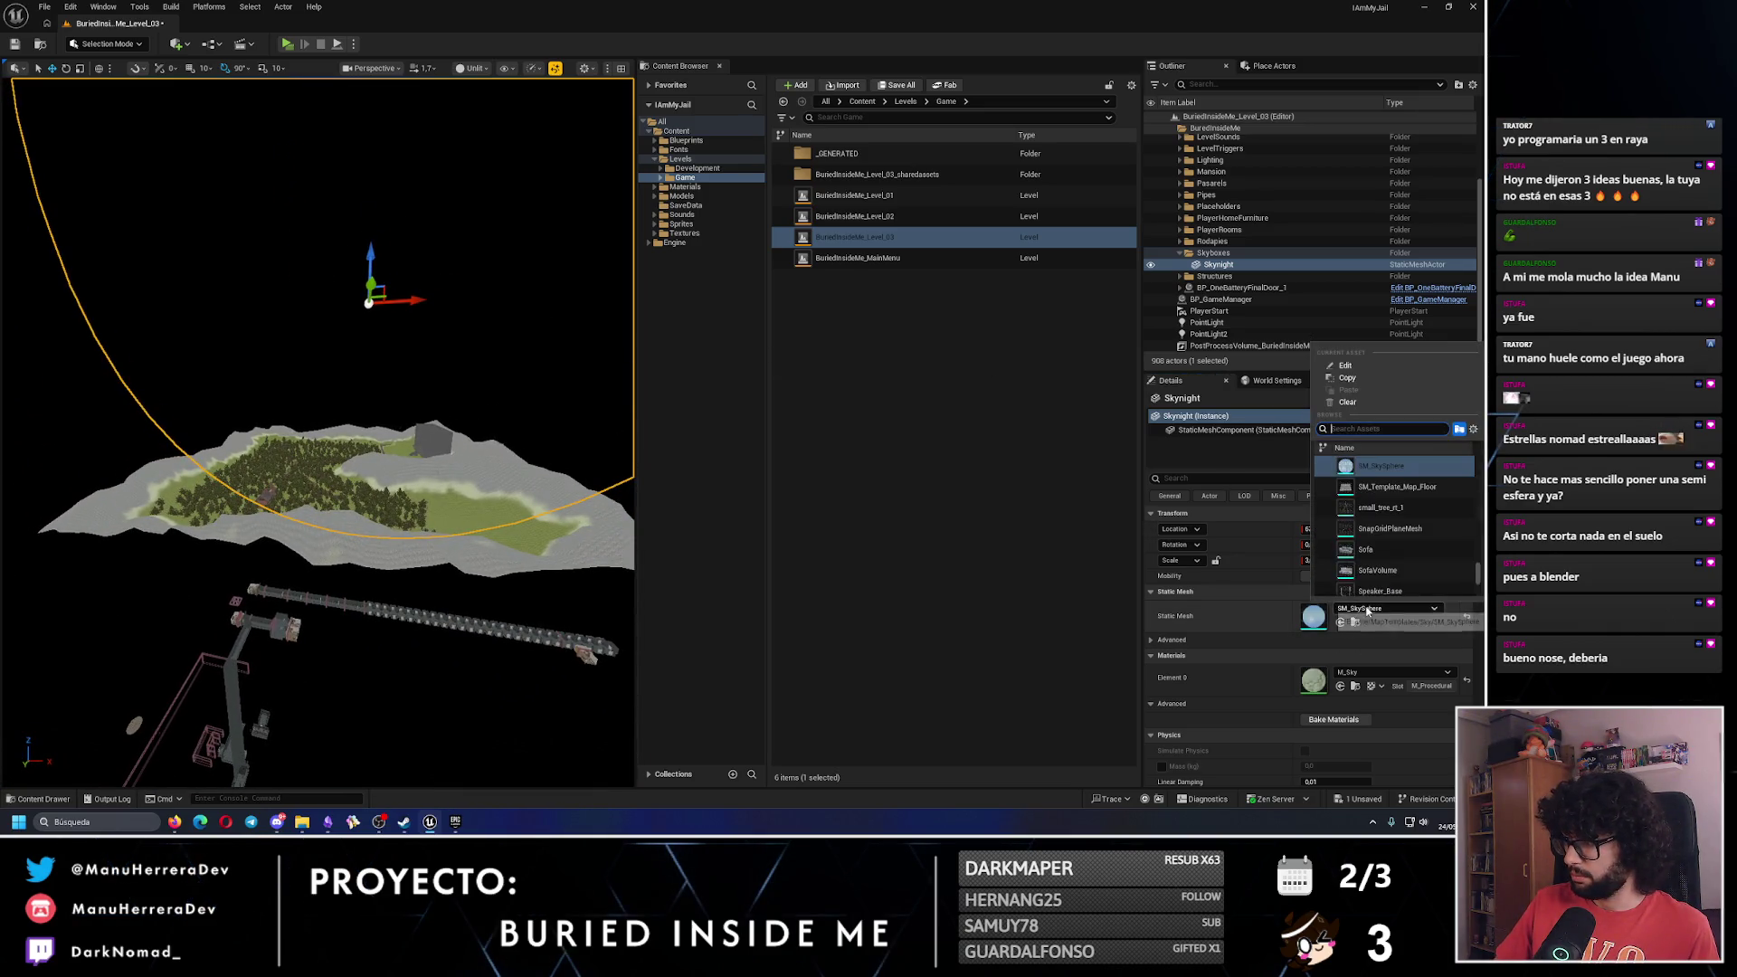
left_click(1391, 674)
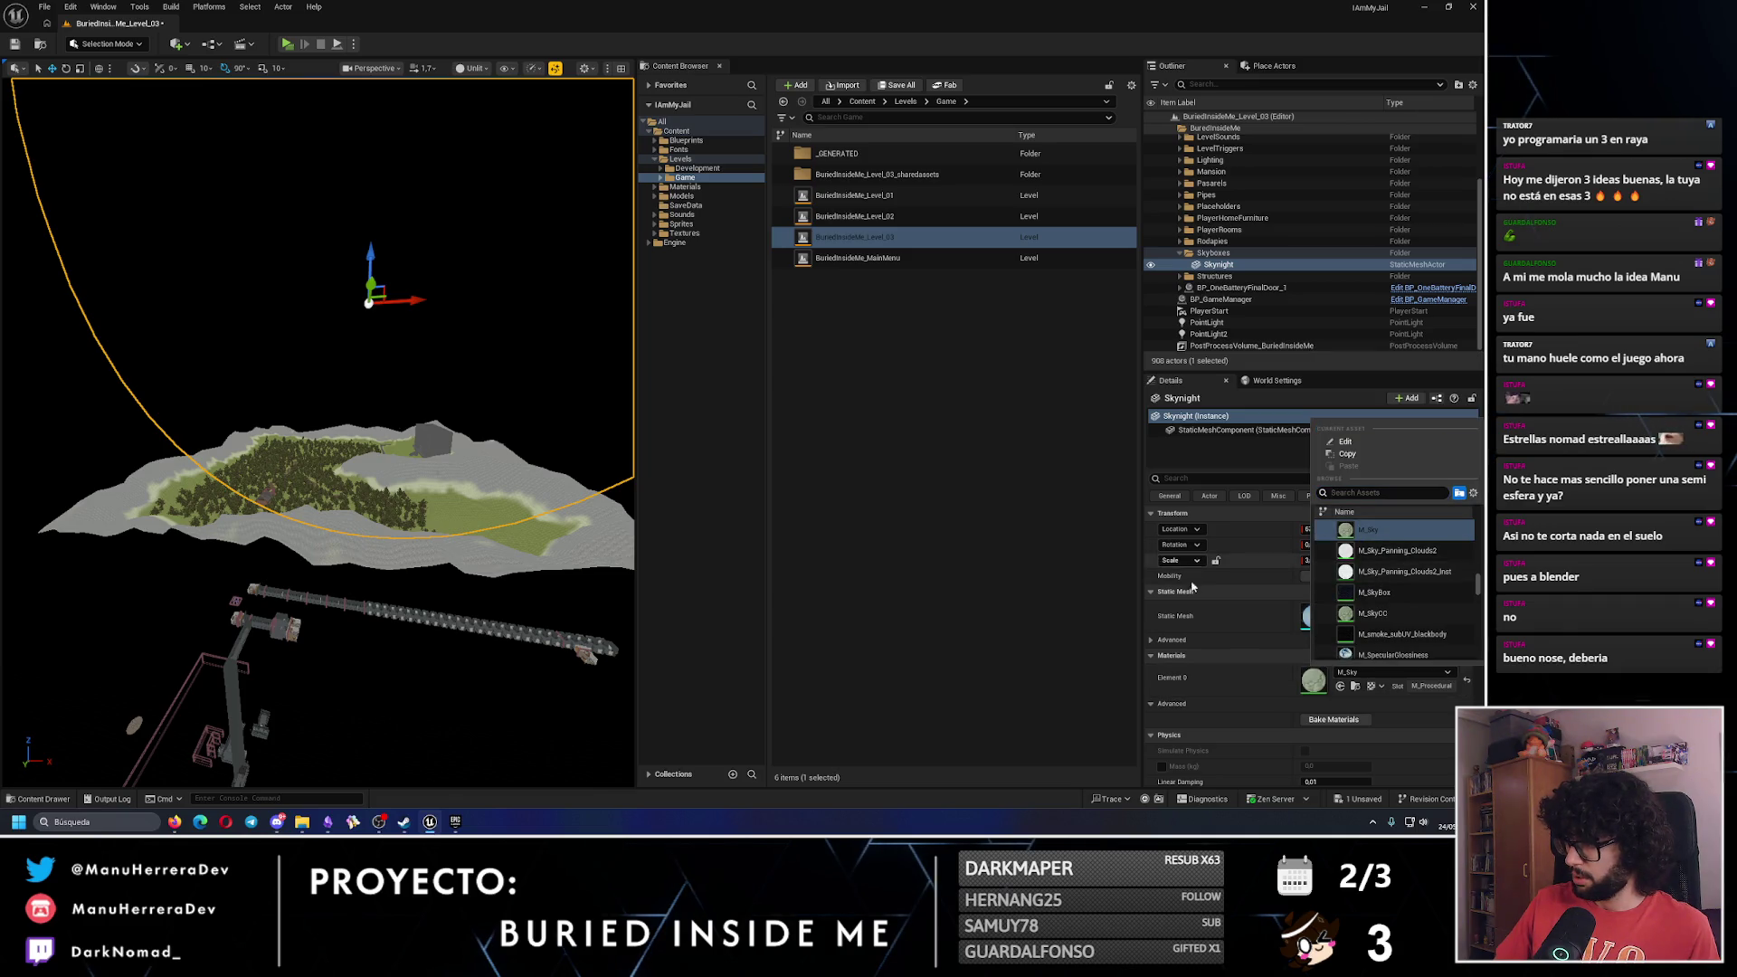
left_click(1394, 618)
left_click(1393, 618)
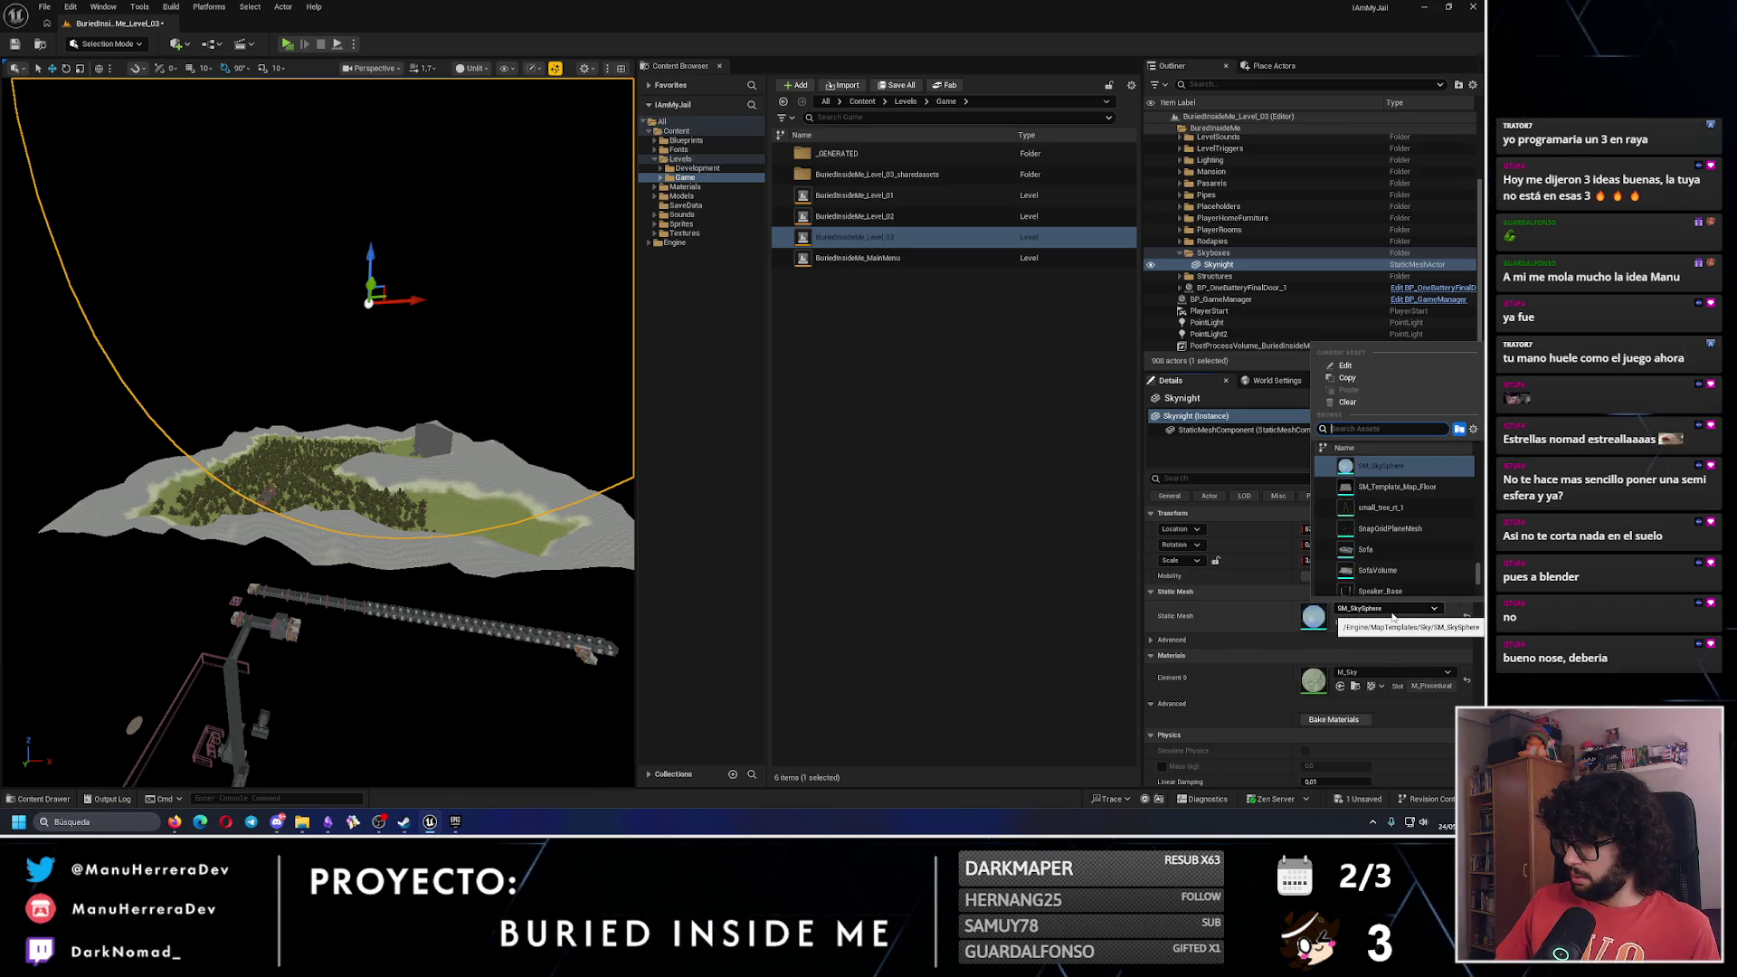
key("Escape")
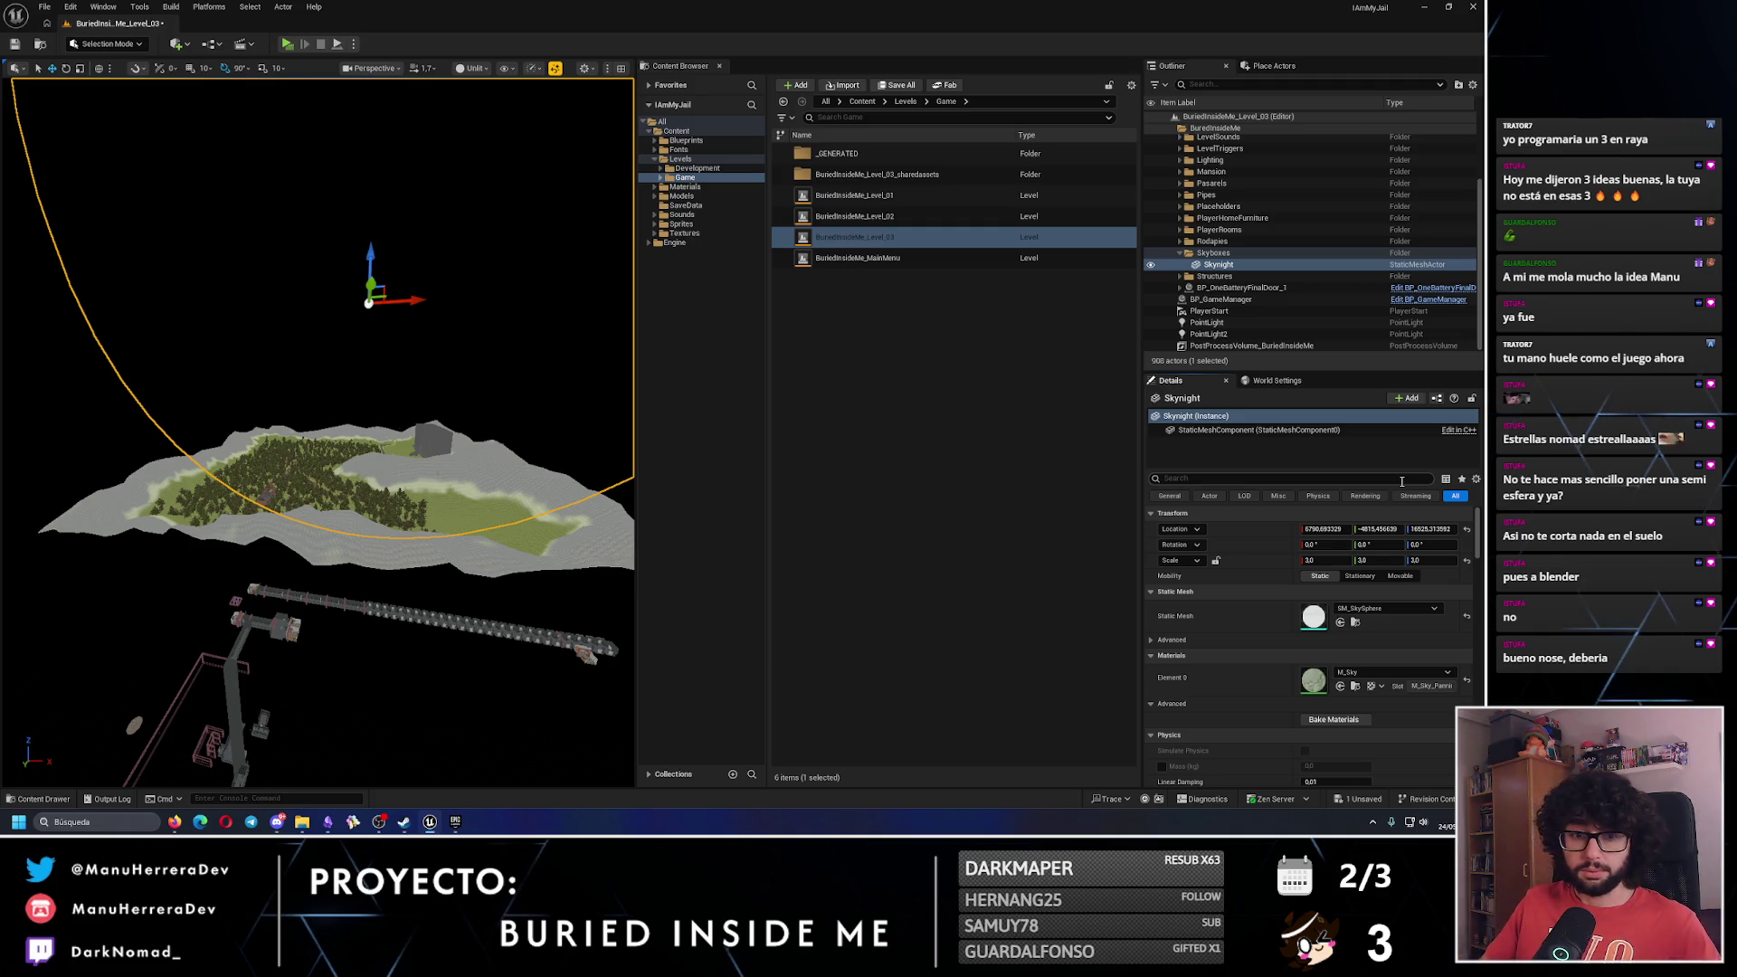
scroll(316, 434, "up", 5)
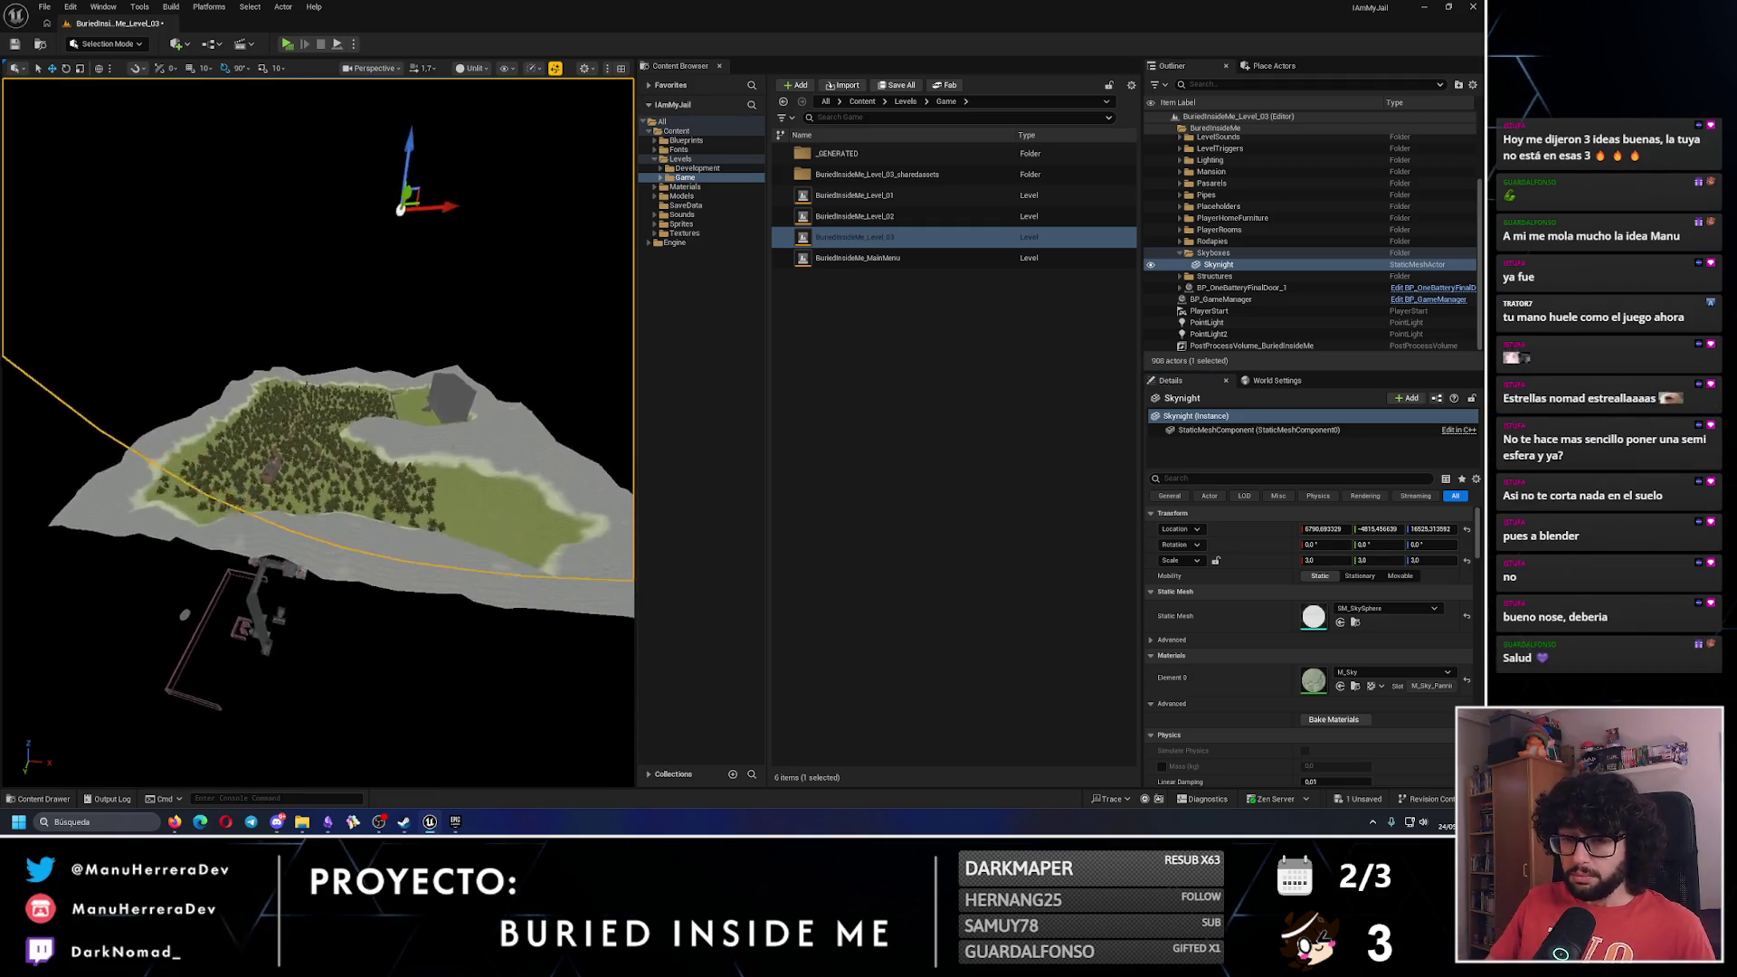
scroll(317, 435, "down", 5)
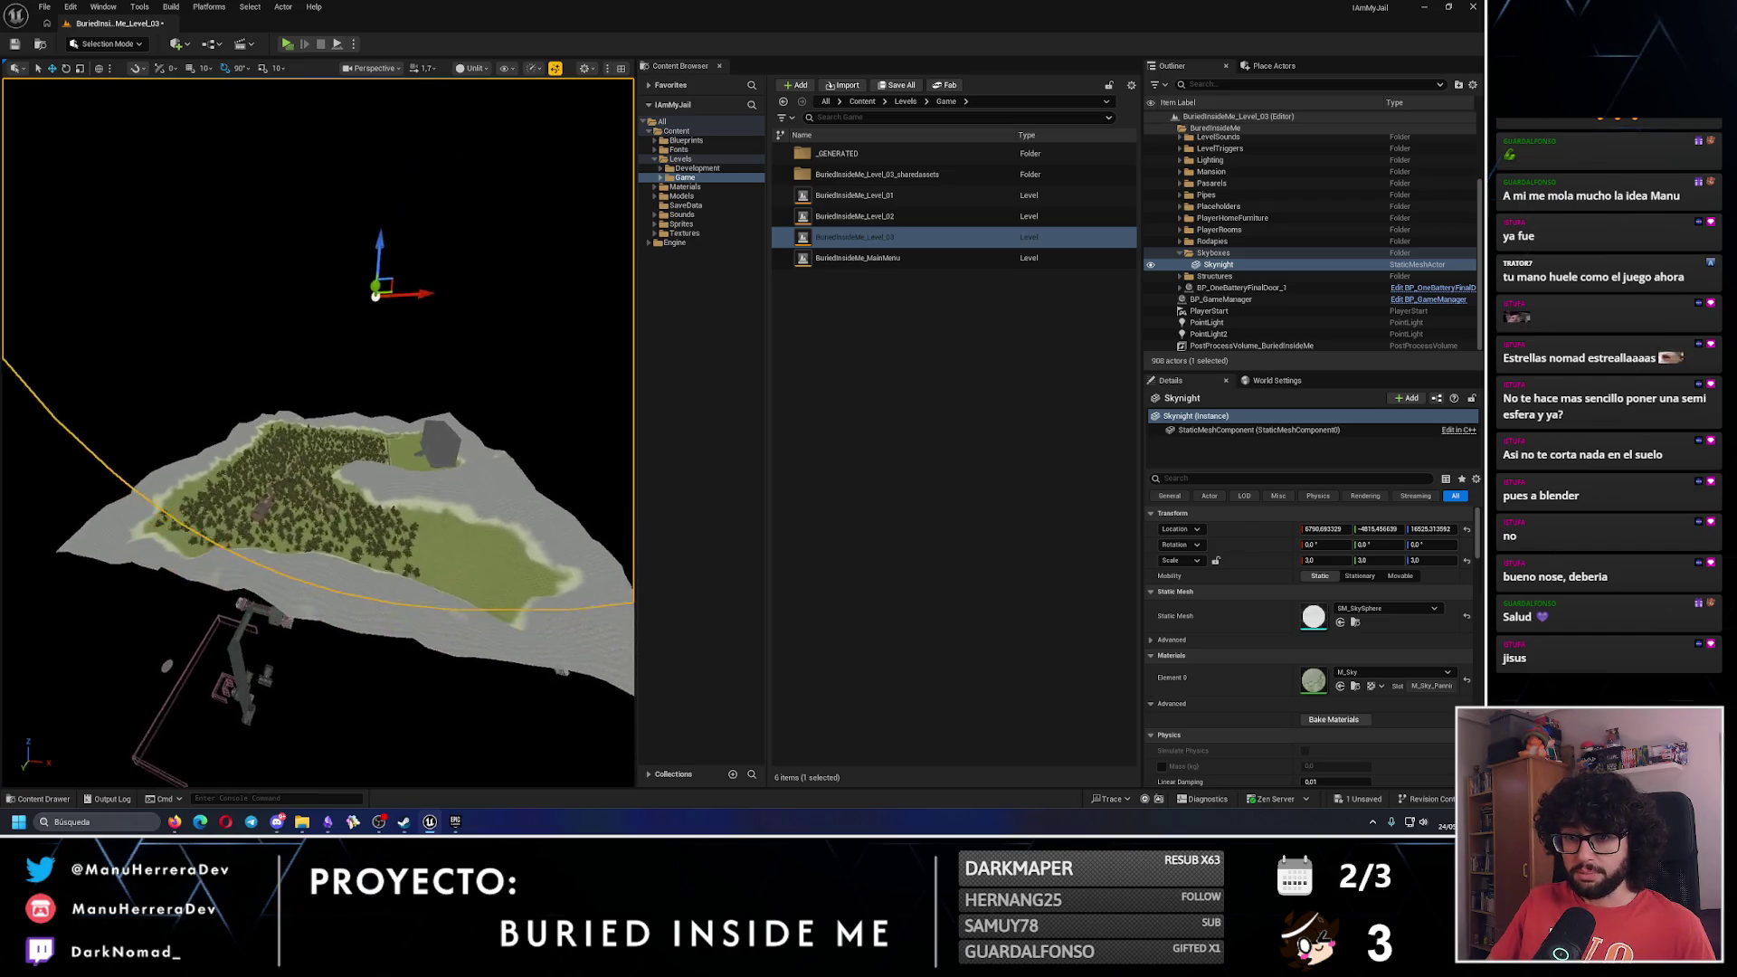
mouse_move(492, 425)
left_mouse_down()
mouse_move(493, 345)
mouse_move(374, 332)
mouse_move(373, 371)
left_mouse_up()
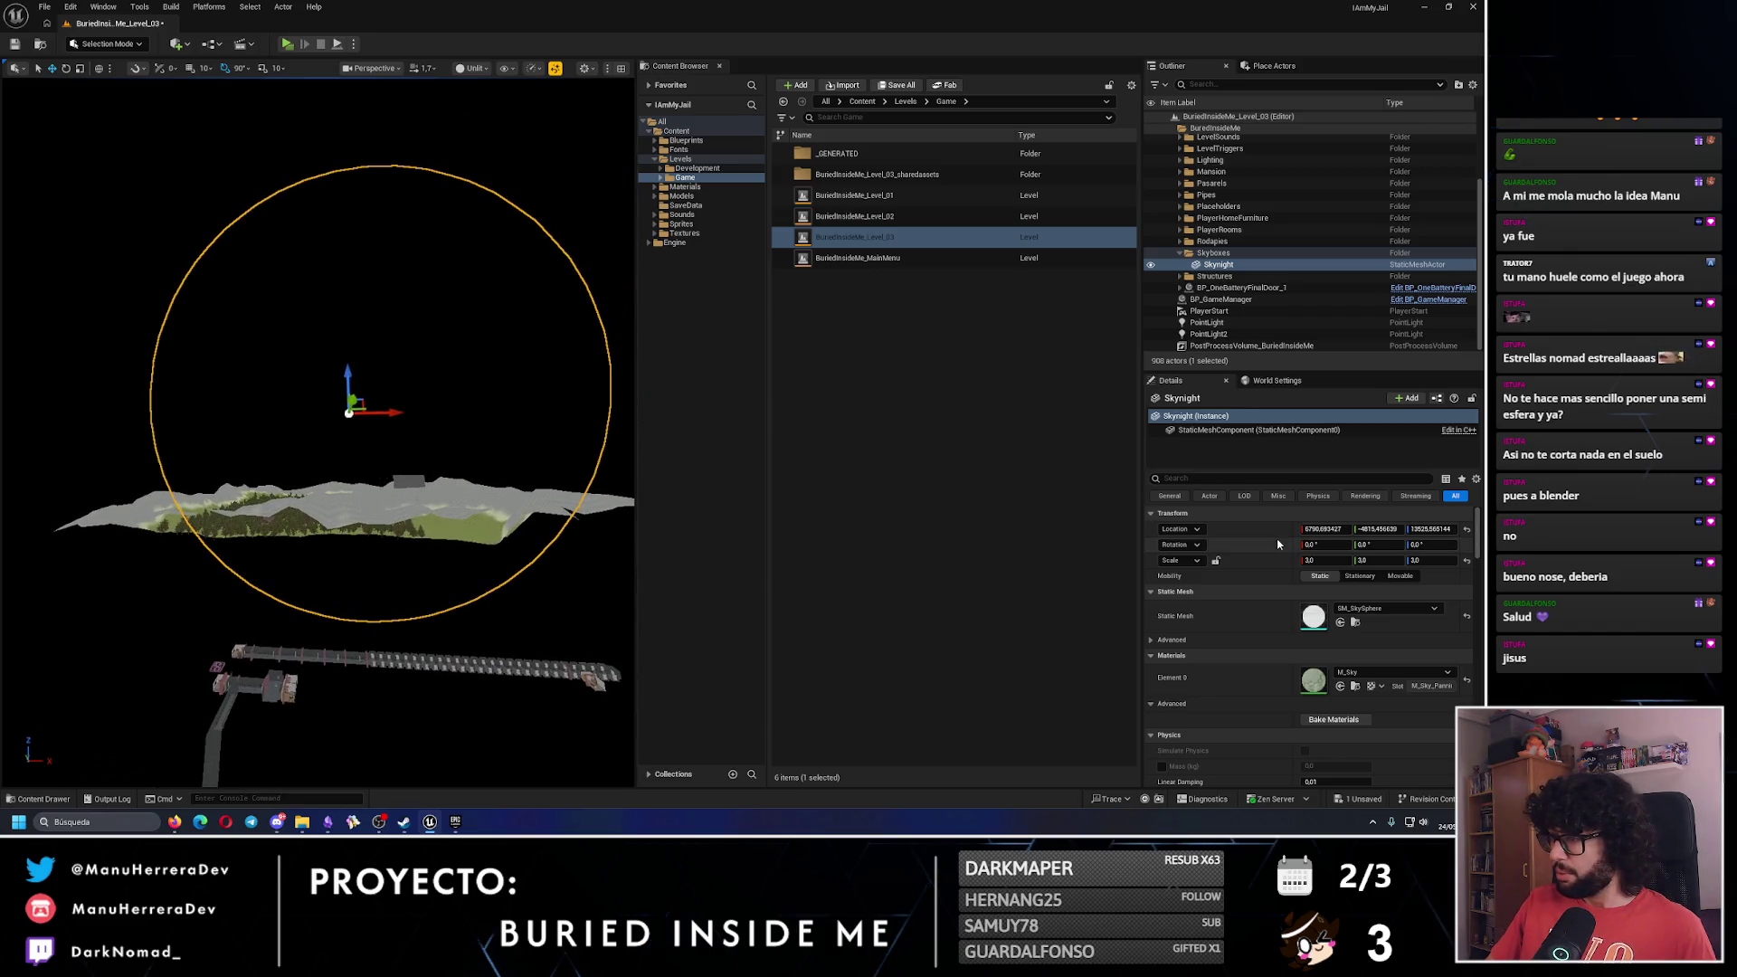
Assign BlackUnlitMaterial to the sky sphere's Element 0 material slot.
left_click(1393, 672)
type("blackun")
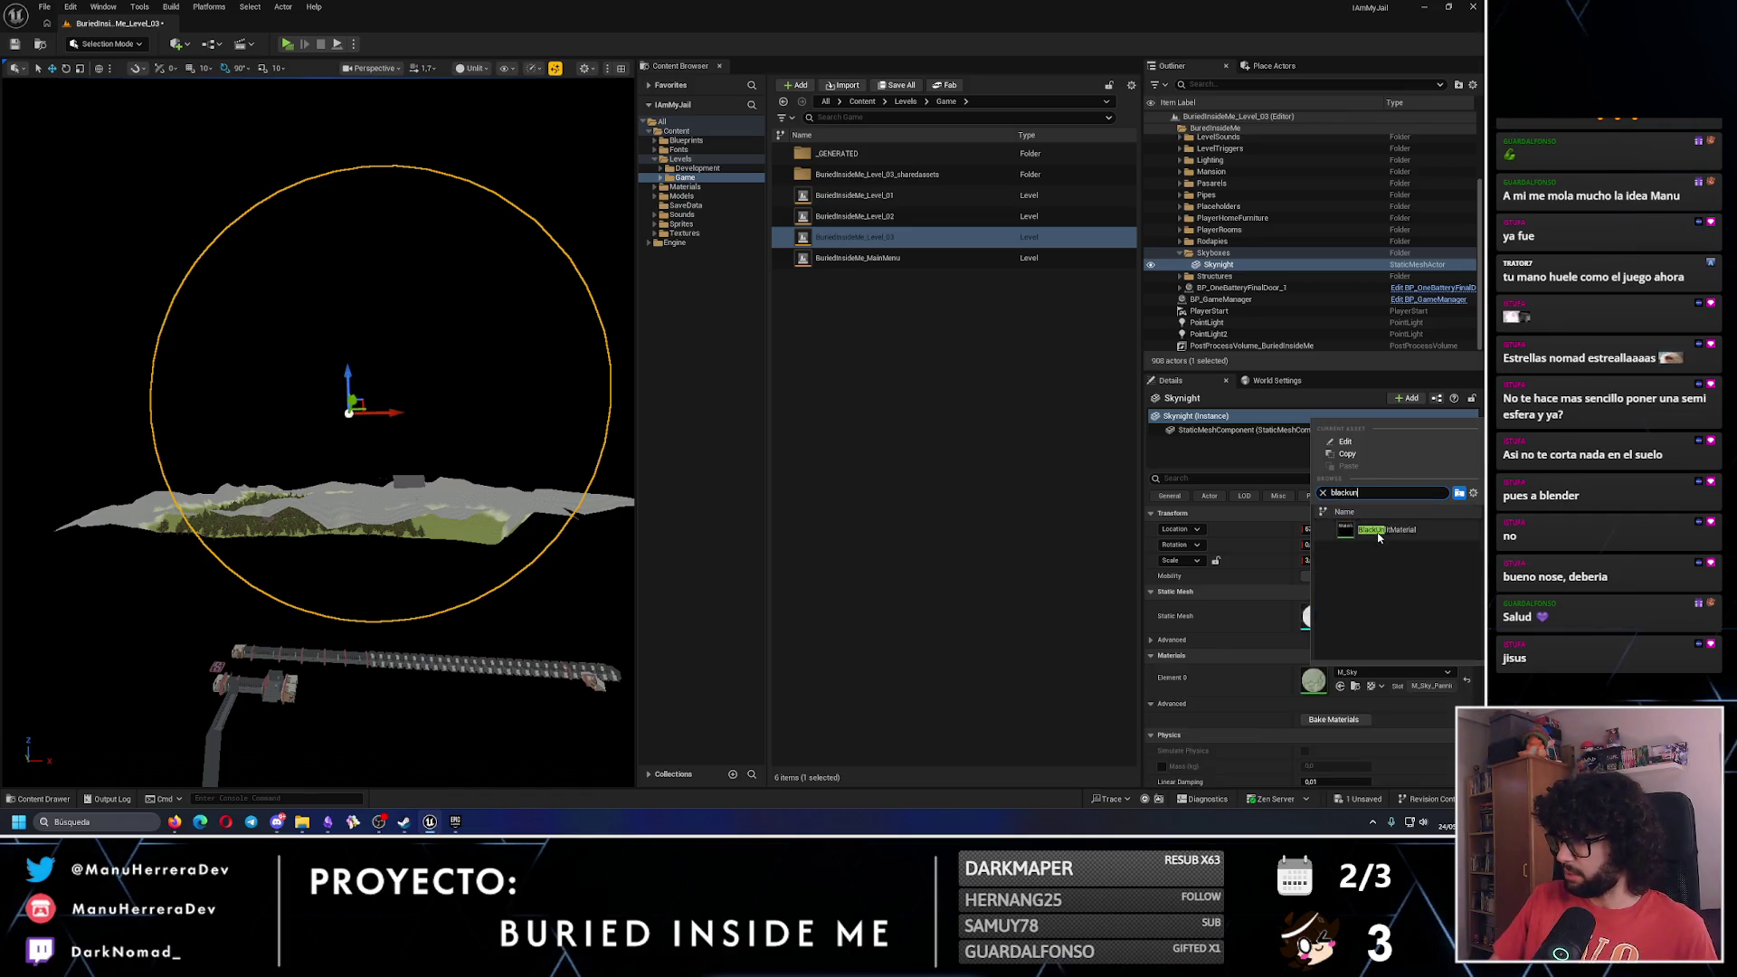
left_click(1394, 531)
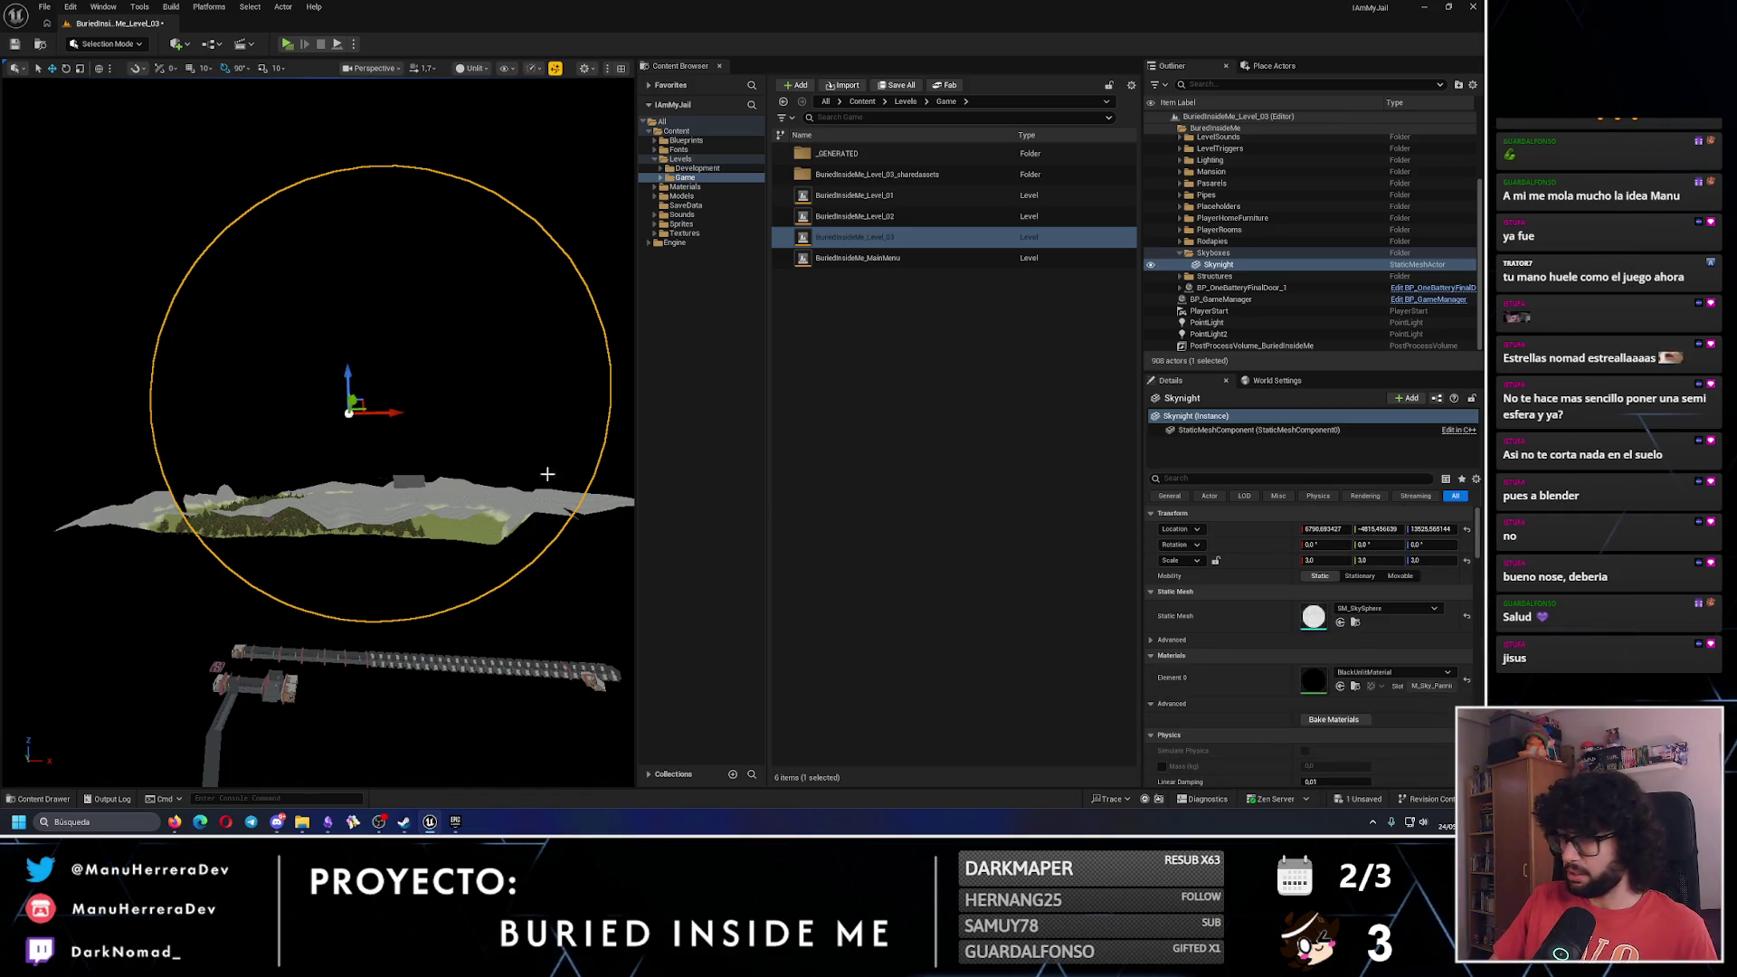
Move the sky sphere along X toward the forested island.
mouse_move(408, 398)
left_mouse_down()
mouse_move(398, 362)
mouse_move(408, 398)
left_mouse_up()
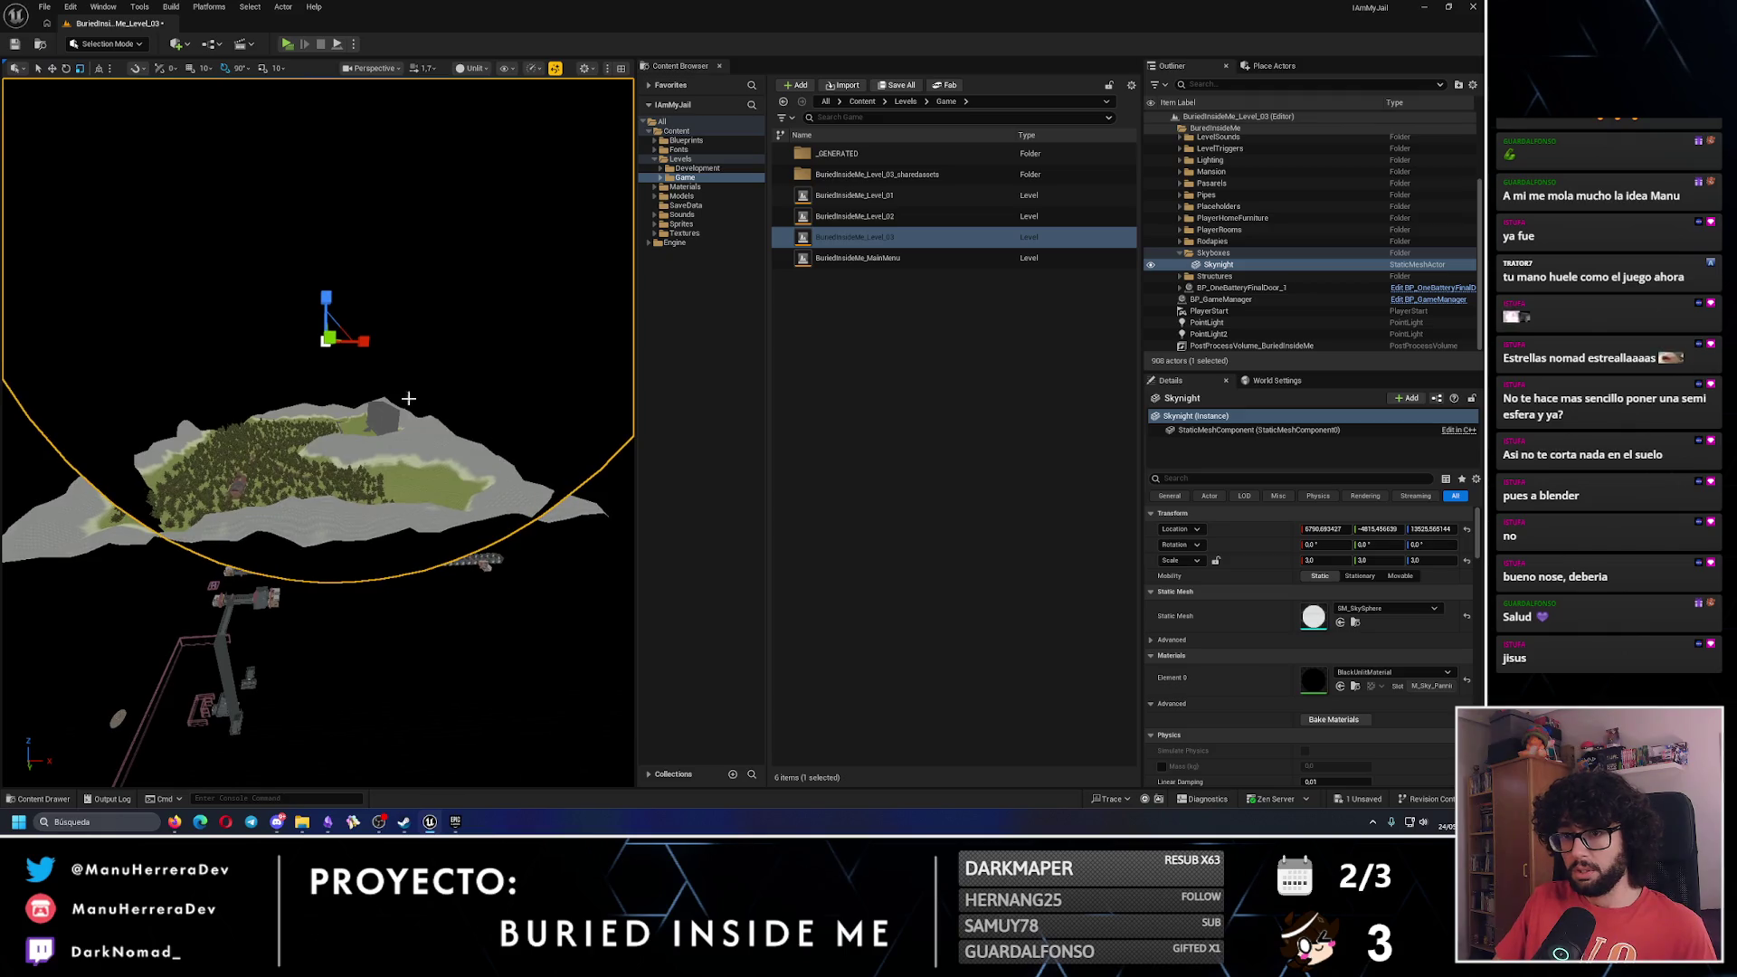
mouse_move(379, 490)
left_mouse_down()
mouse_move(416, 425)
mouse_move(497, 409)
mouse_move(396, 406)
mouse_move(389, 290)
mouse_move(561, 279)
left_mouse_up()
mouse_move(510, 397)
left_mouse_down()
mouse_move(493, 425)
mouse_move(510, 397)
left_mouse_up()
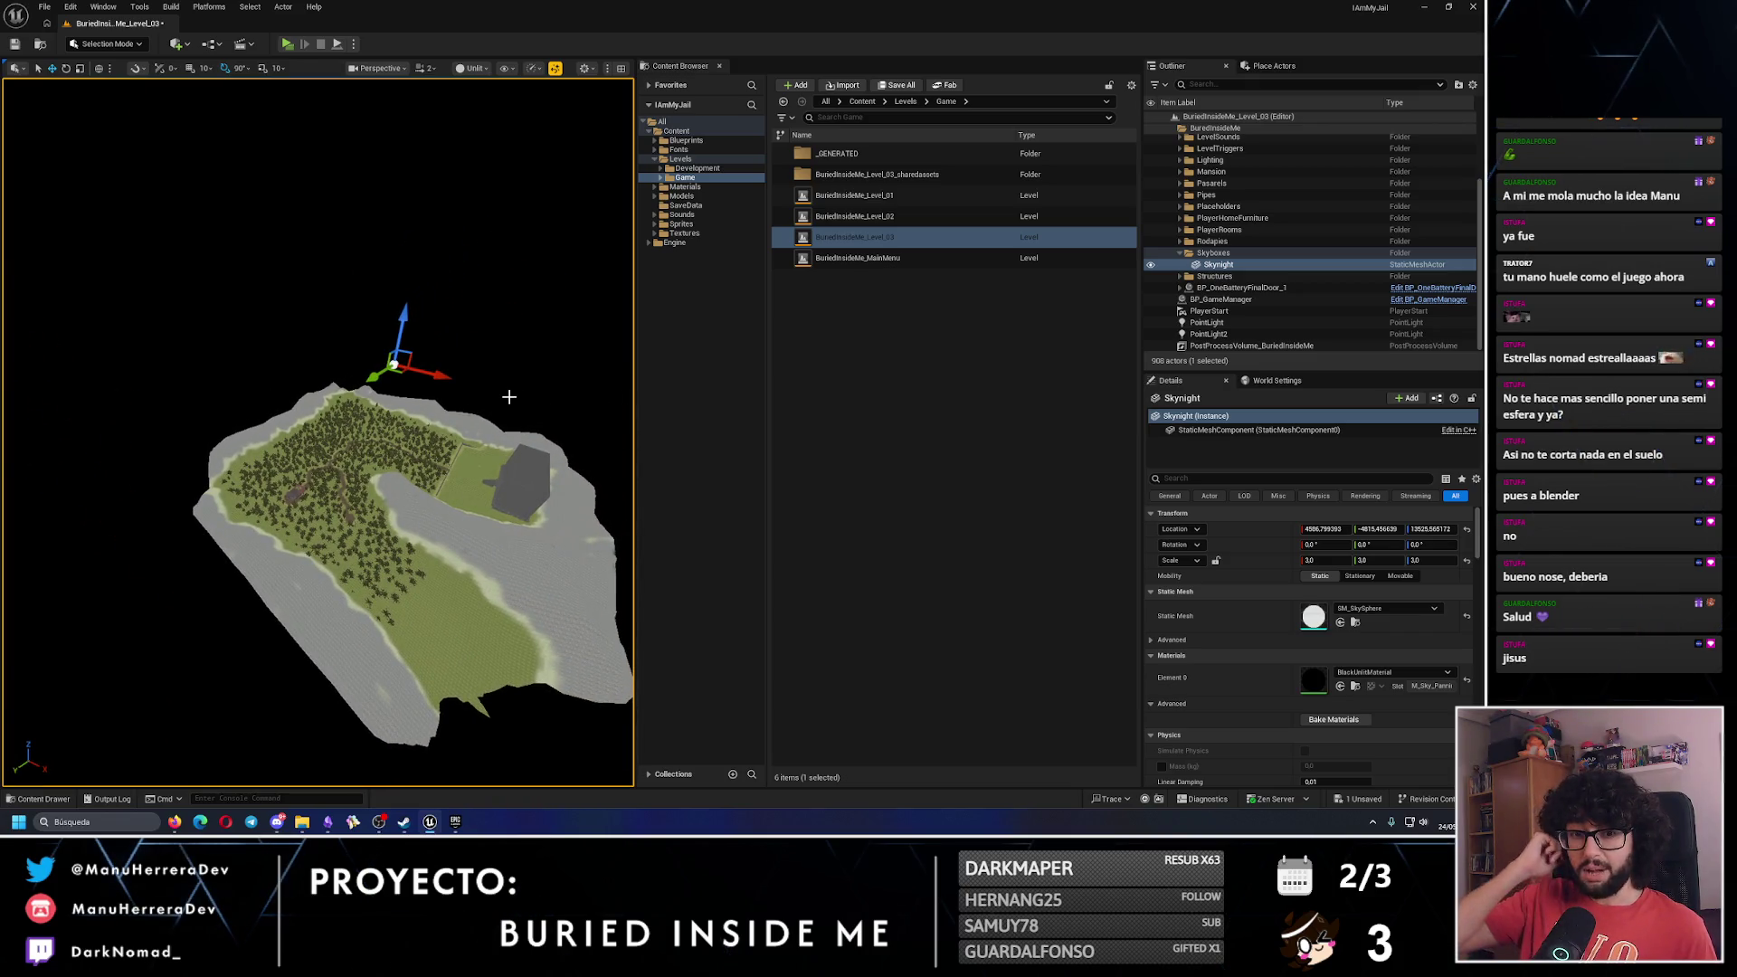
mouse_move(510, 396)
left_mouse_down()
mouse_move(534, 430)
mouse_move(466, 420)
left_mouse_up()
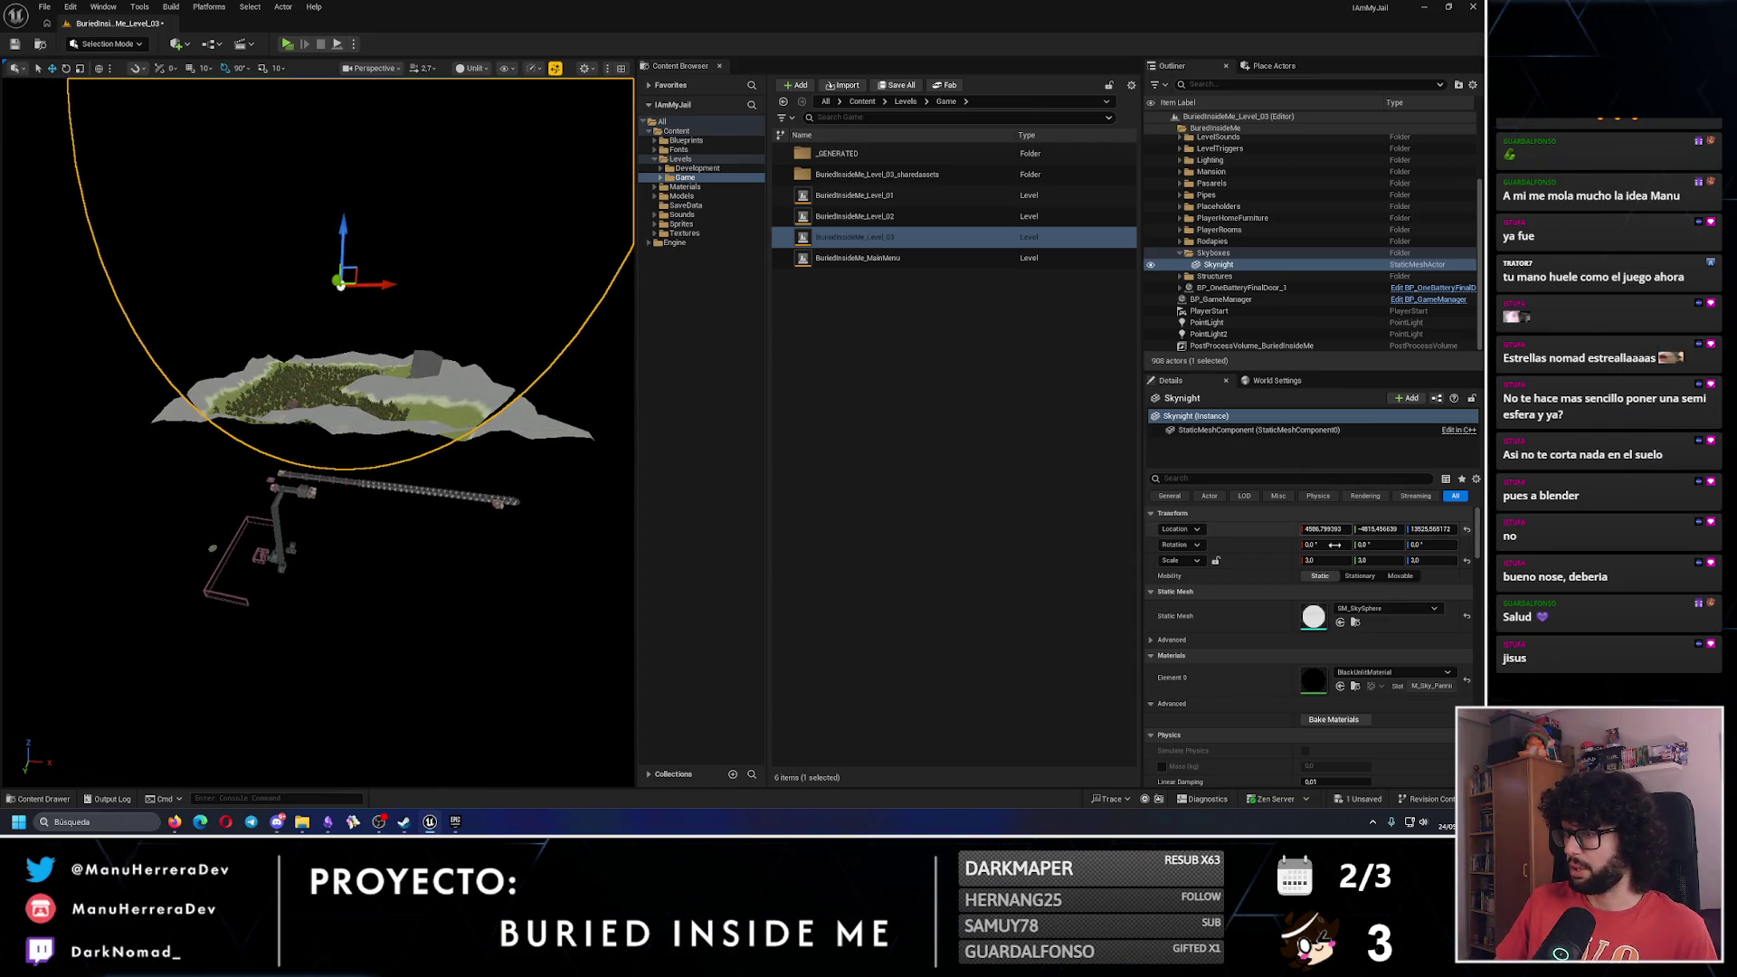
Set the sky sphere's X and Y scale to 4.0.
left_click(1326, 560)
type("4")
key("Return")
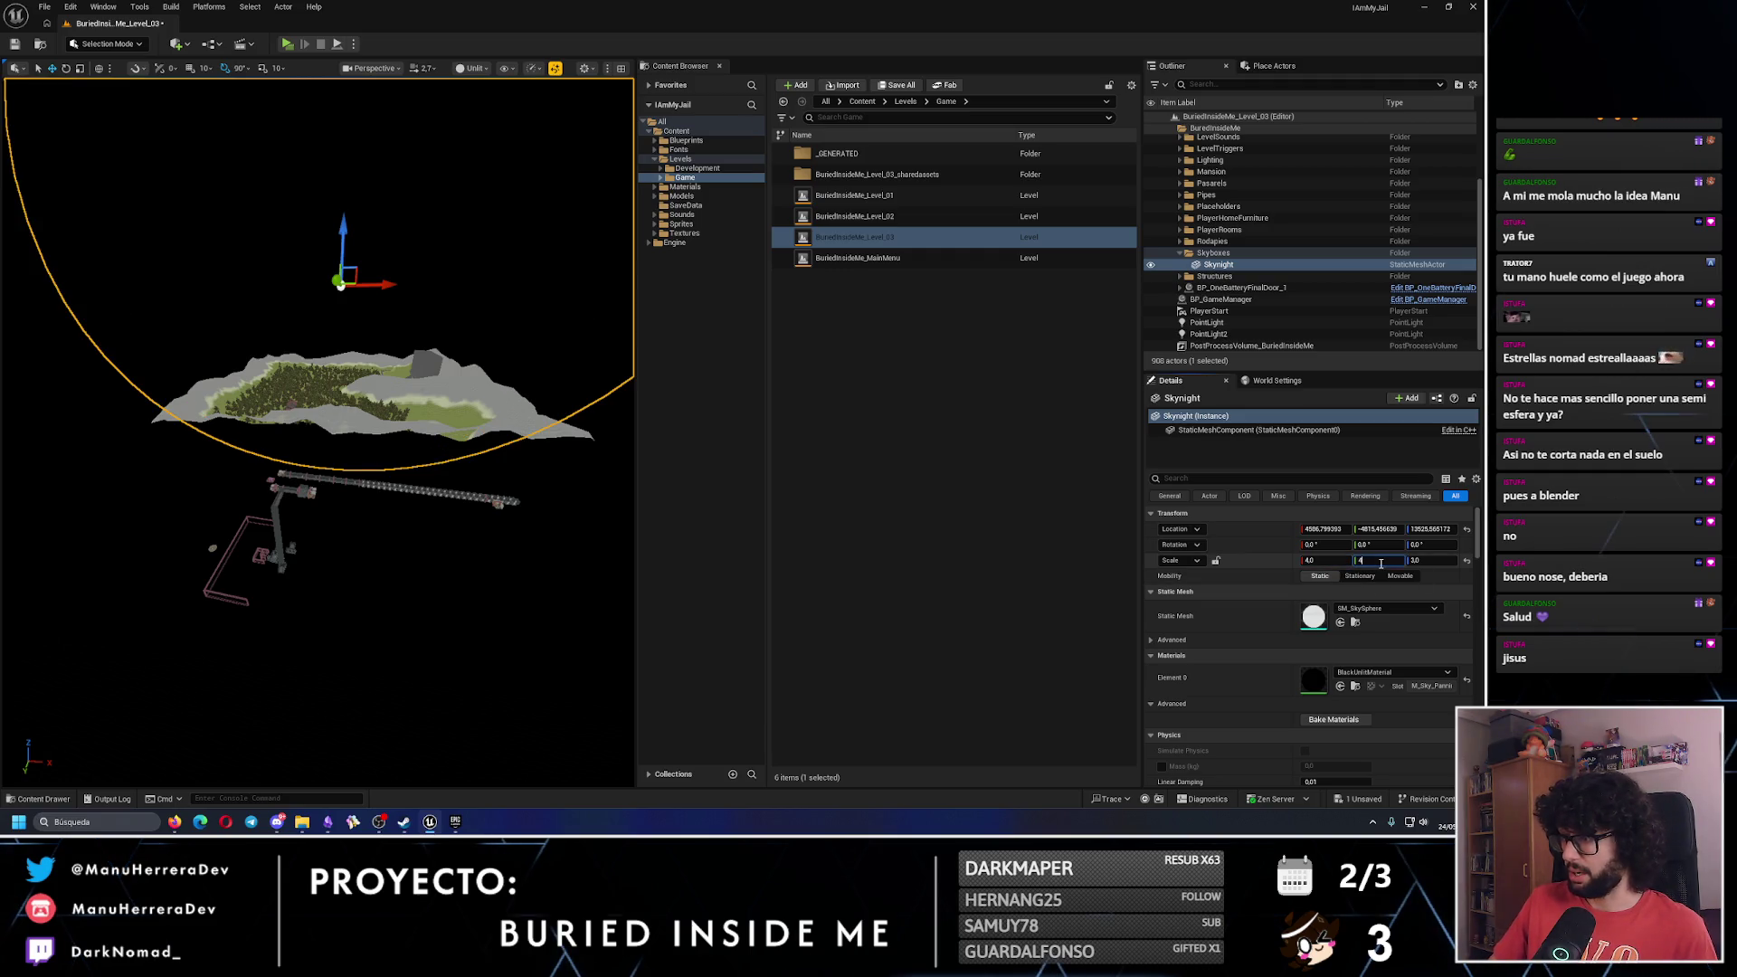
key("Return")
key("f")
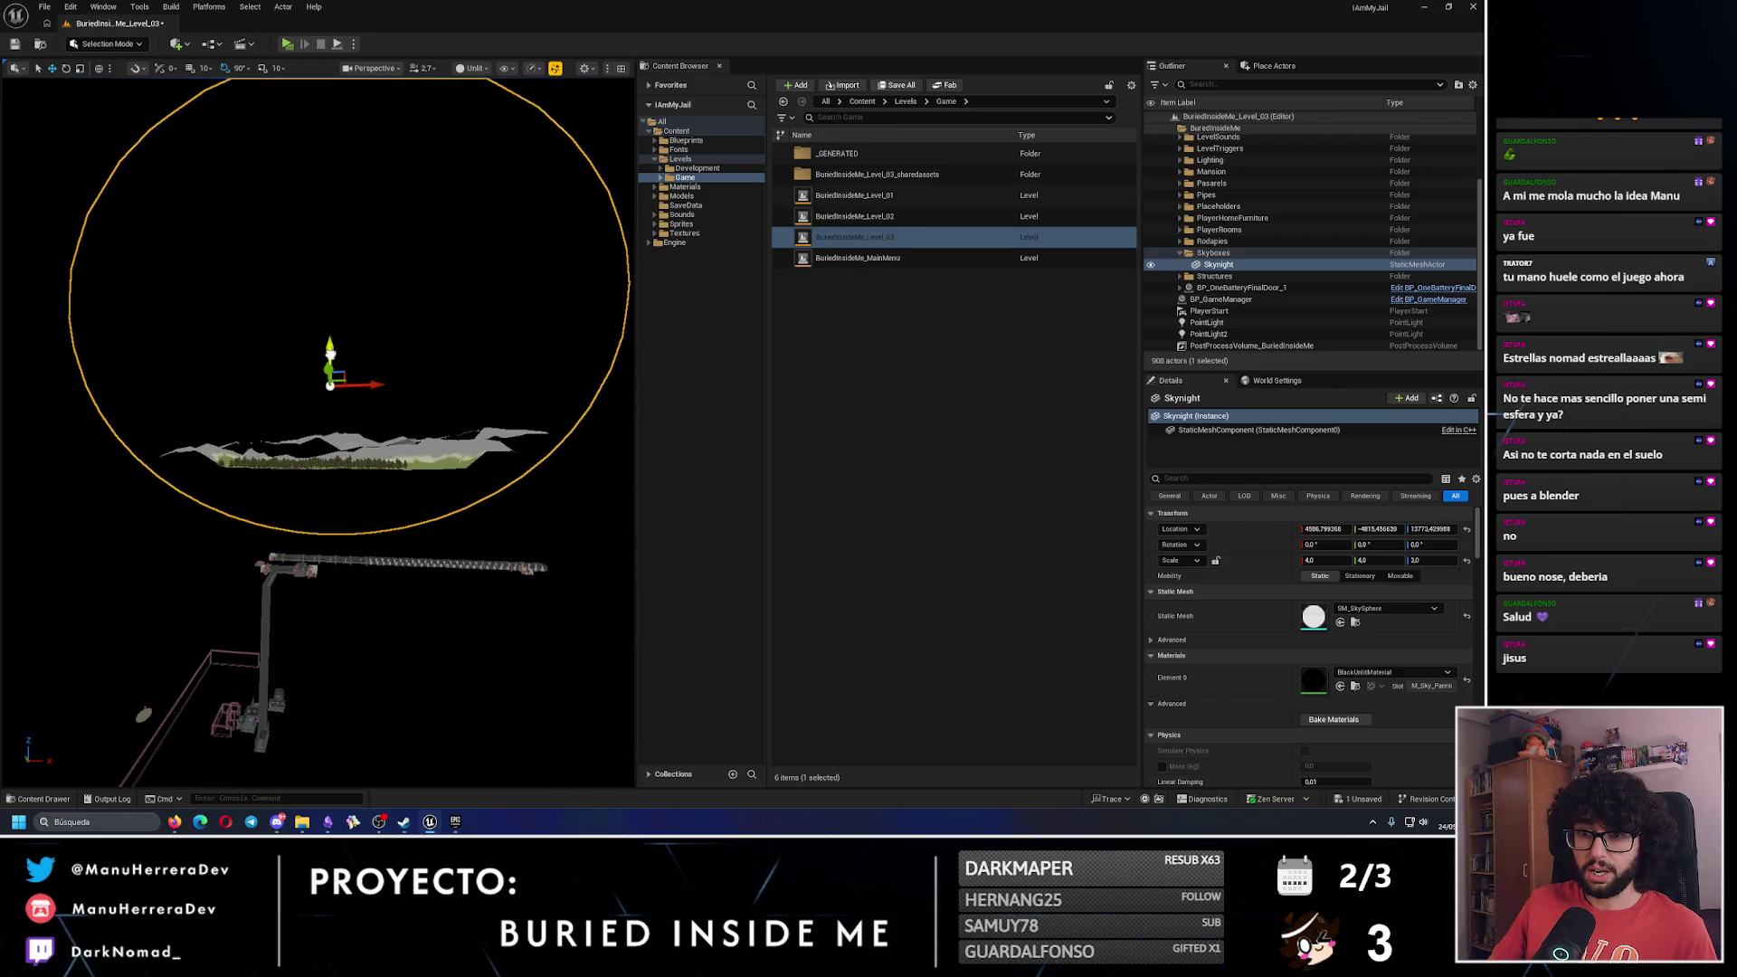
Raise the sky sphere higher above the island and compare the Unlit and Lit views.
left_click_drag(333, 358, 317, 288)
scroll(319, 433, "up", 8)
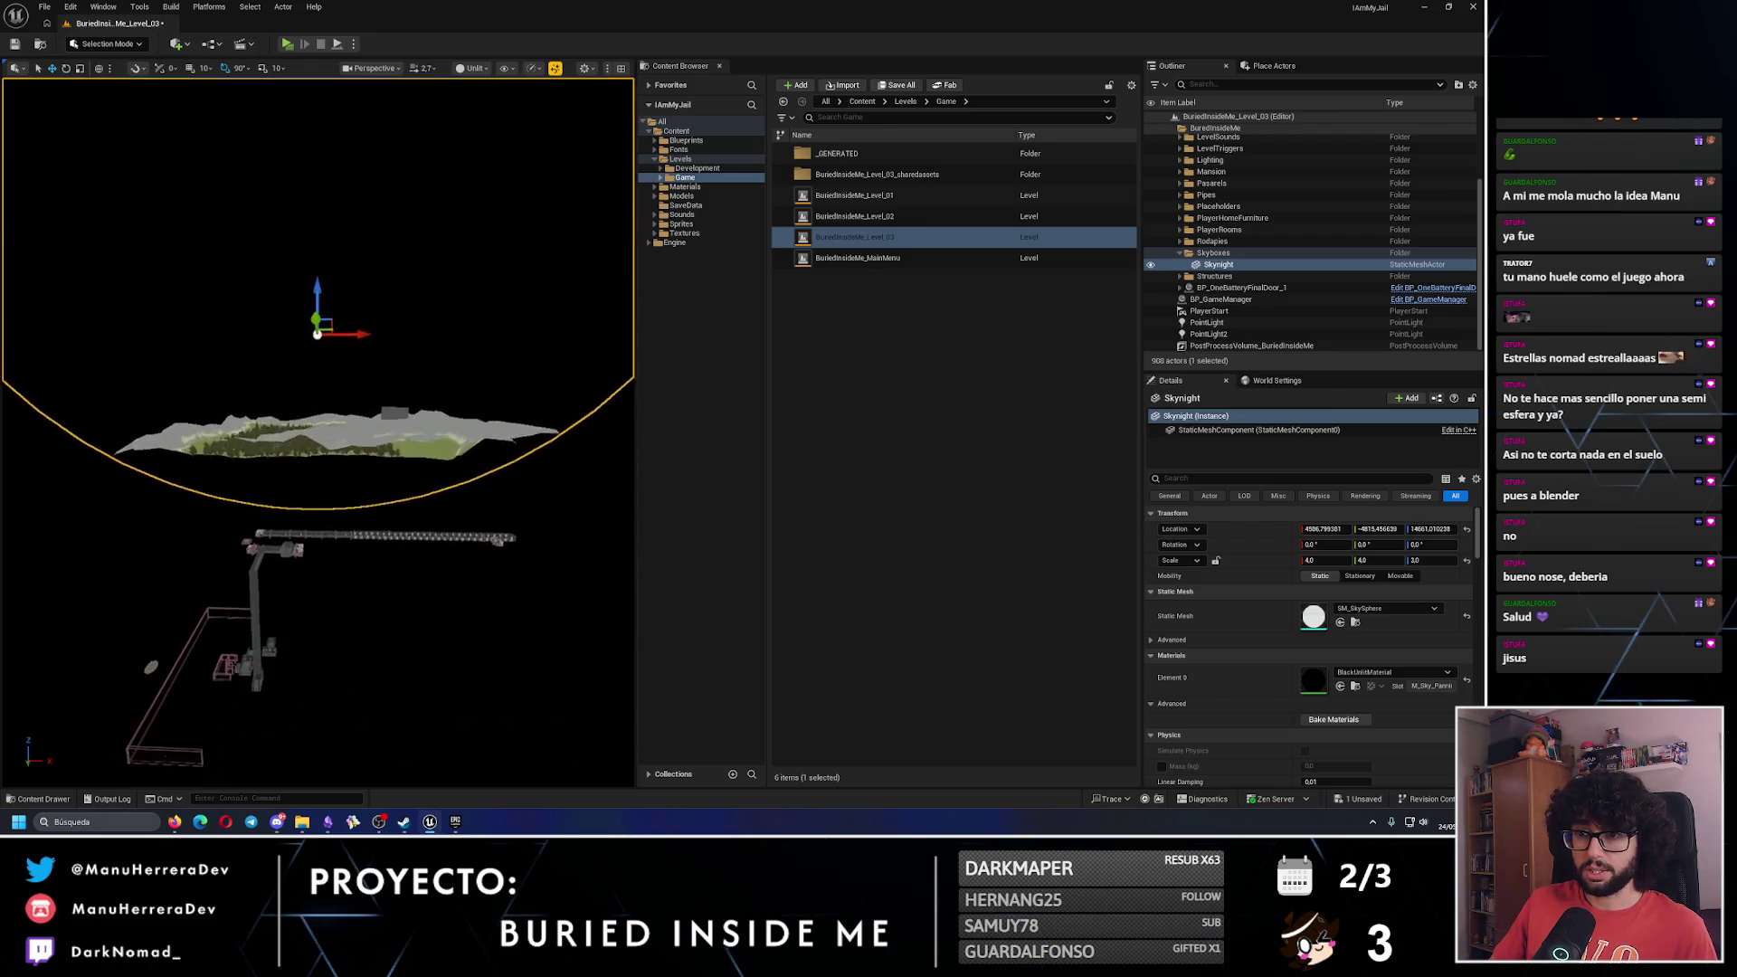
scroll(318, 432, "up", 10)
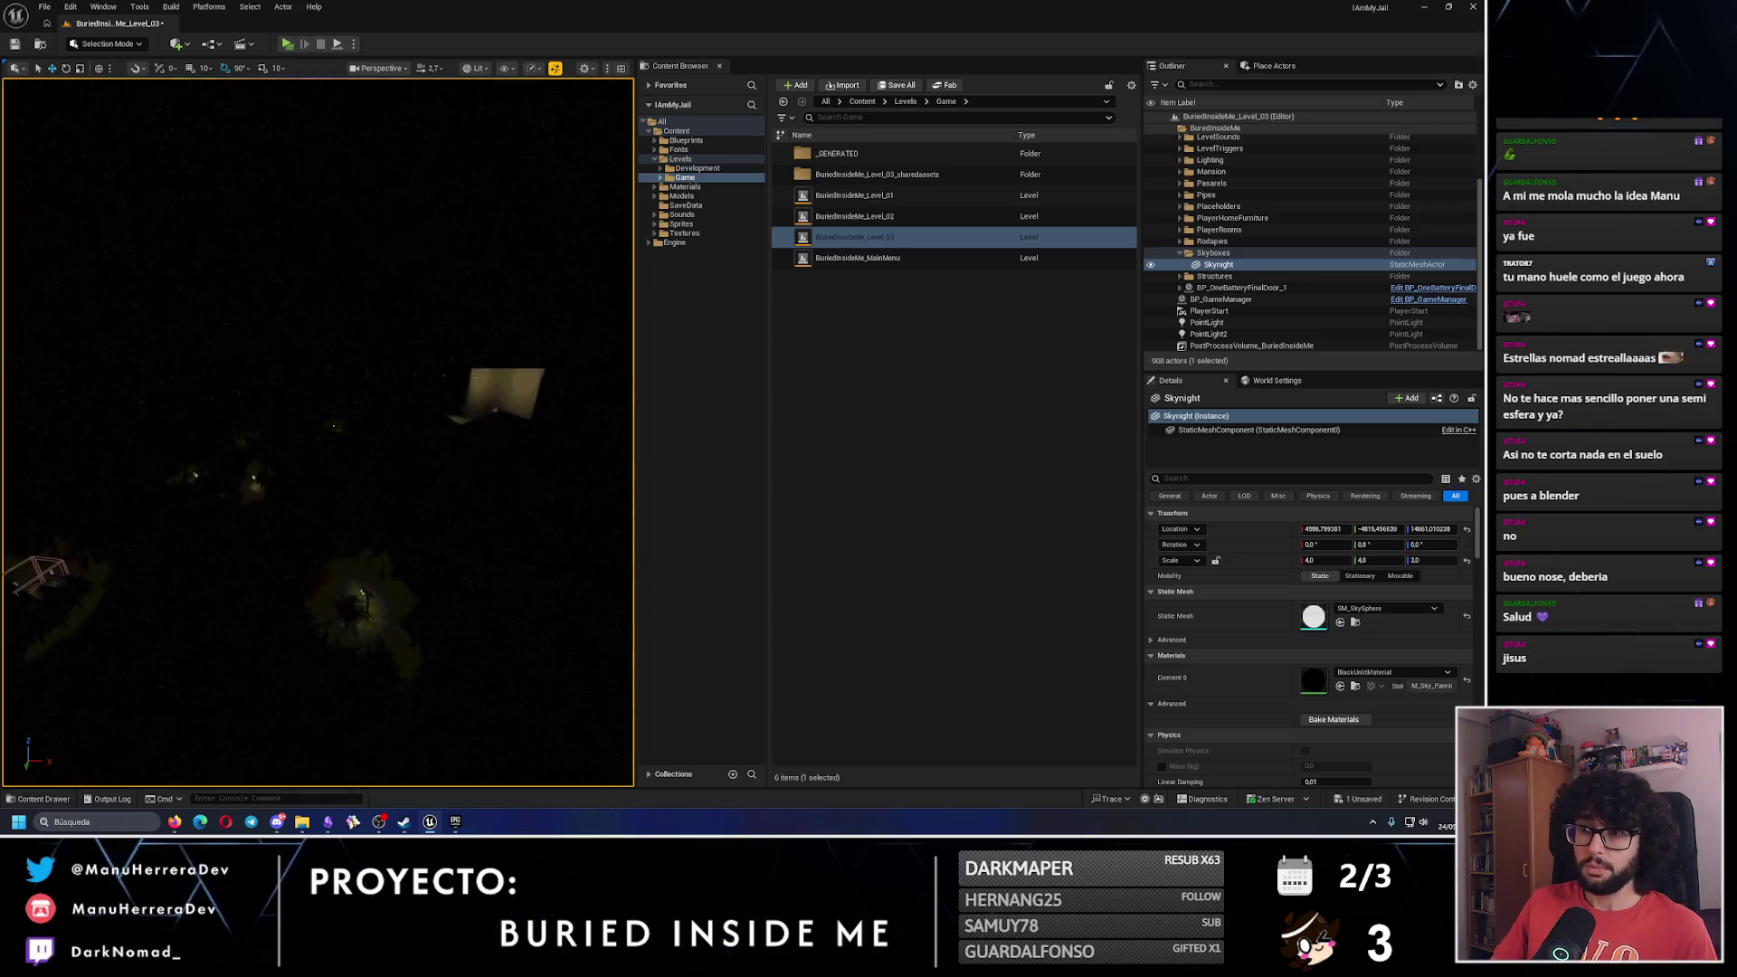
key("alt+3")
scroll(319, 432, "down", 5)
key("alt+4")
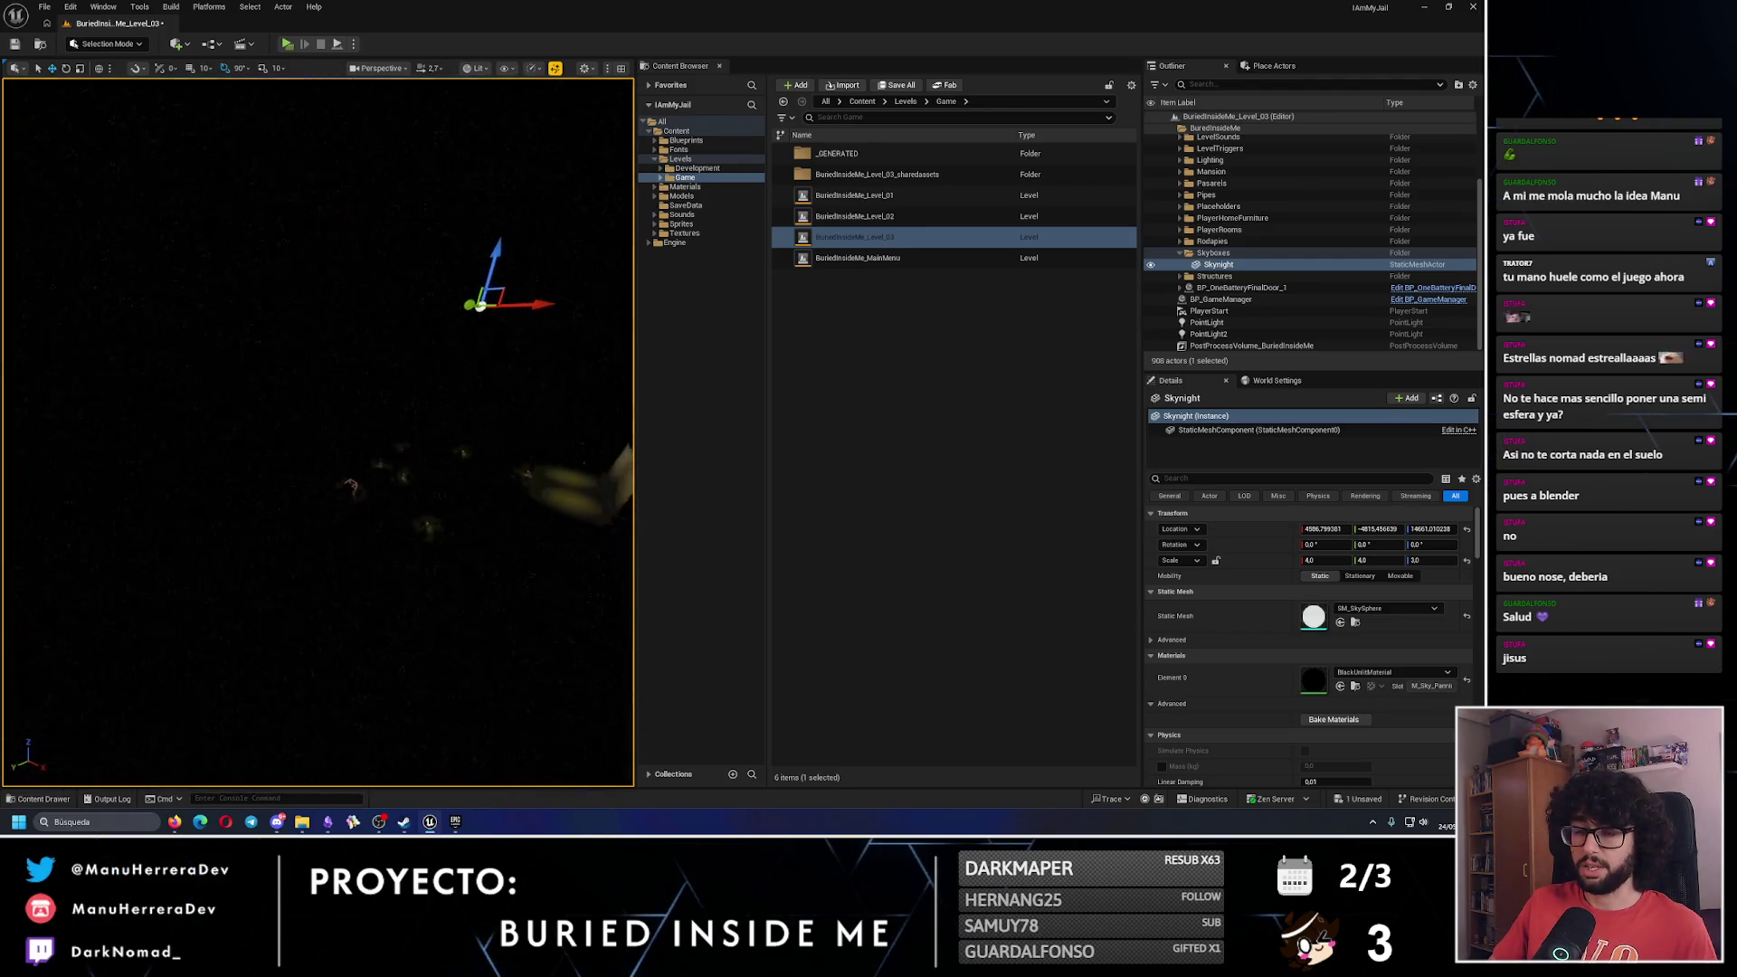
key("alt+3")
mouse_move(318, 433)
left_mouse_down()
mouse_move(318, 355)
mouse_move(461, 281)
mouse_move(498, 317)
mouse_move(552, 262)
mouse_move(355, 523)
left_mouse_up()
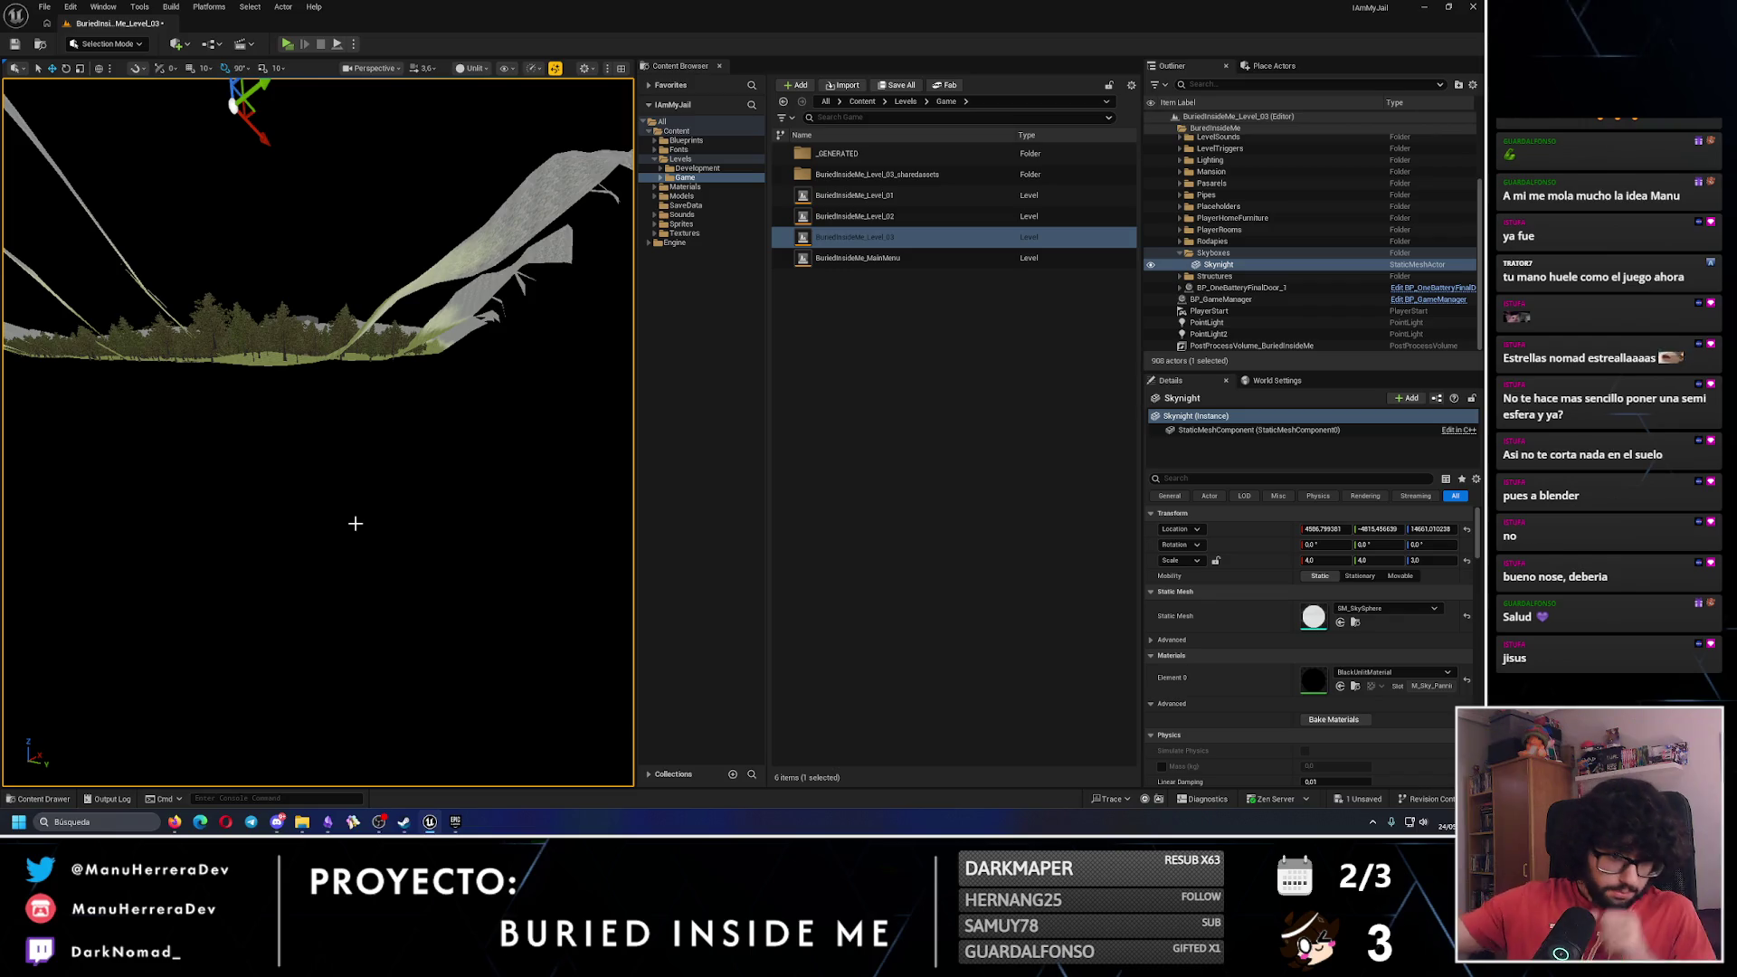
Frame the sky sphere to see it whole, then save Level_03.
key("f")
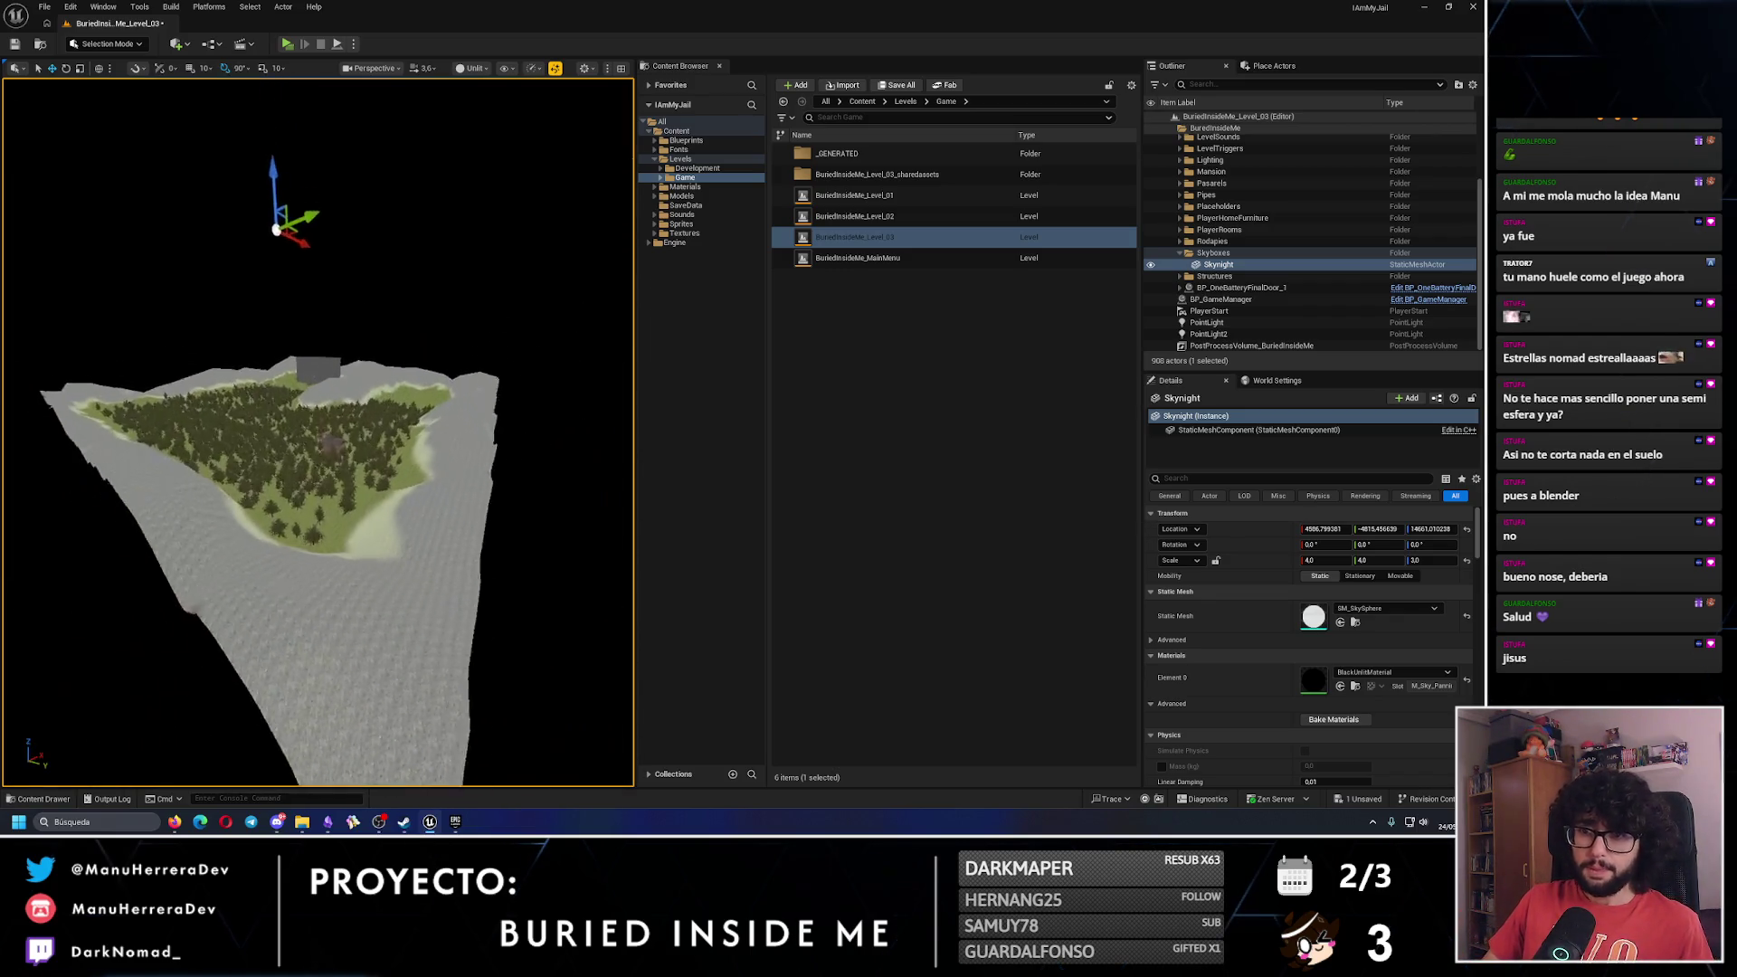
left_click_drag(406, 490, 405, 543)
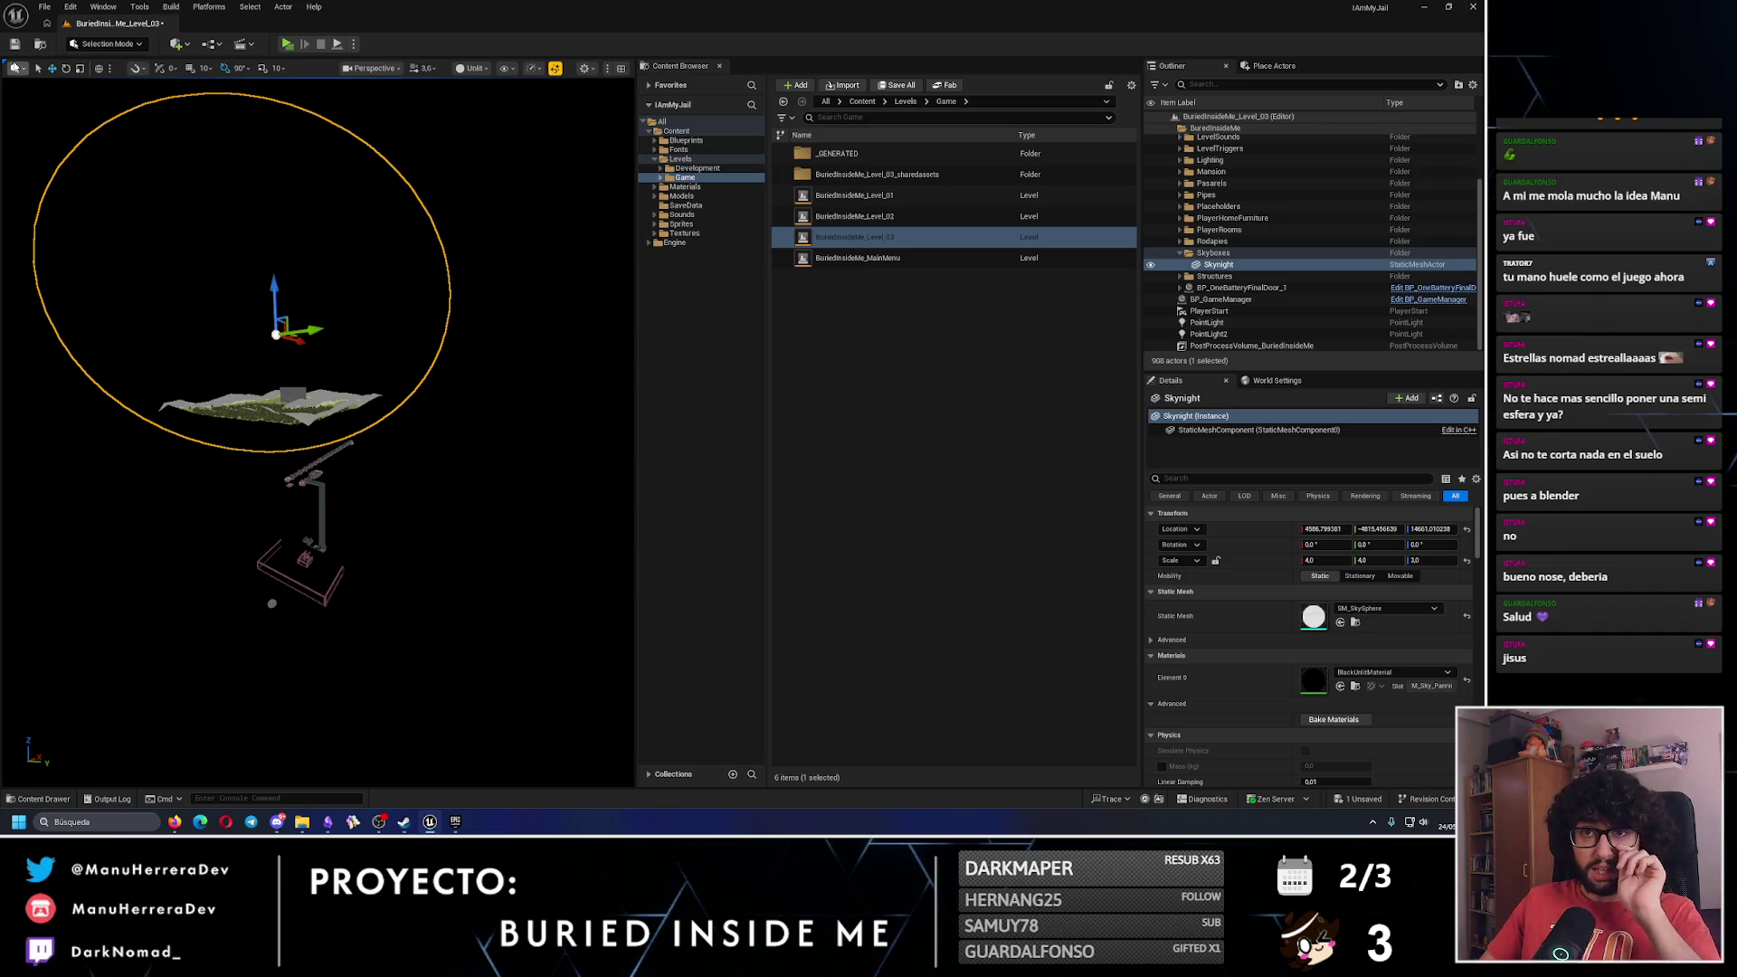
left_click(15, 42)
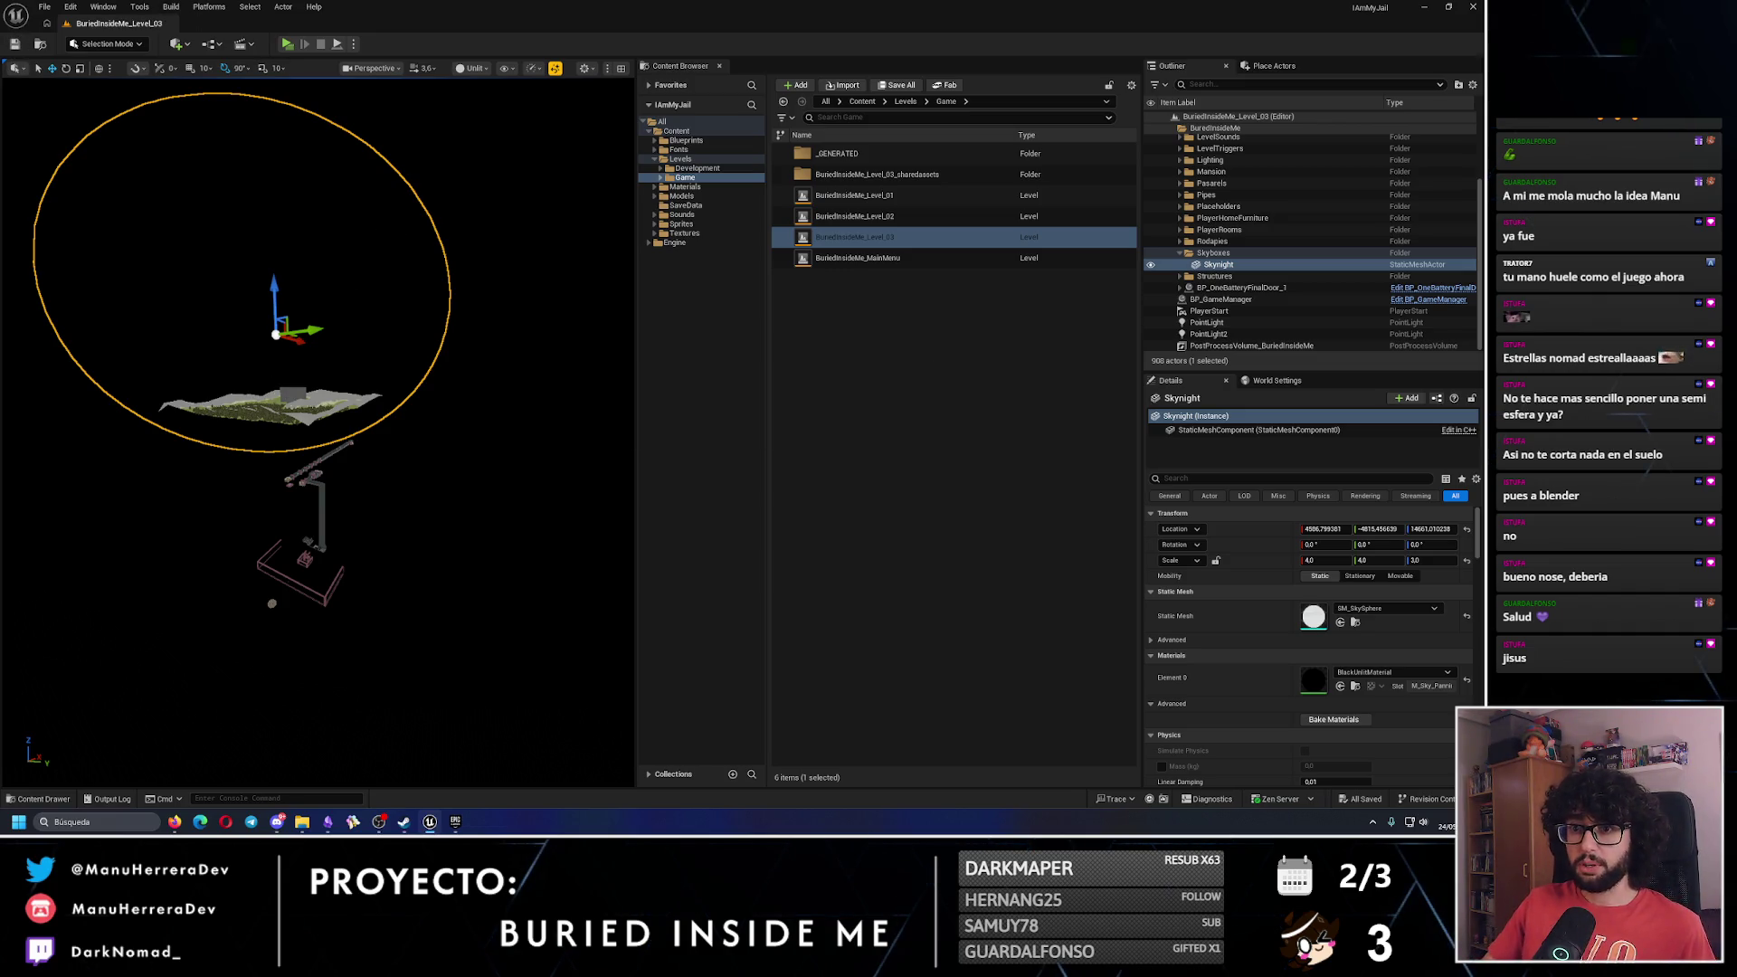
scroll(377, 232, "up", 1)
mouse_move(317, 408)
left_mouse_down()
mouse_move(360, 409)
mouse_move(381, 381)
mouse_move(290, 399)
left_mouse_up()
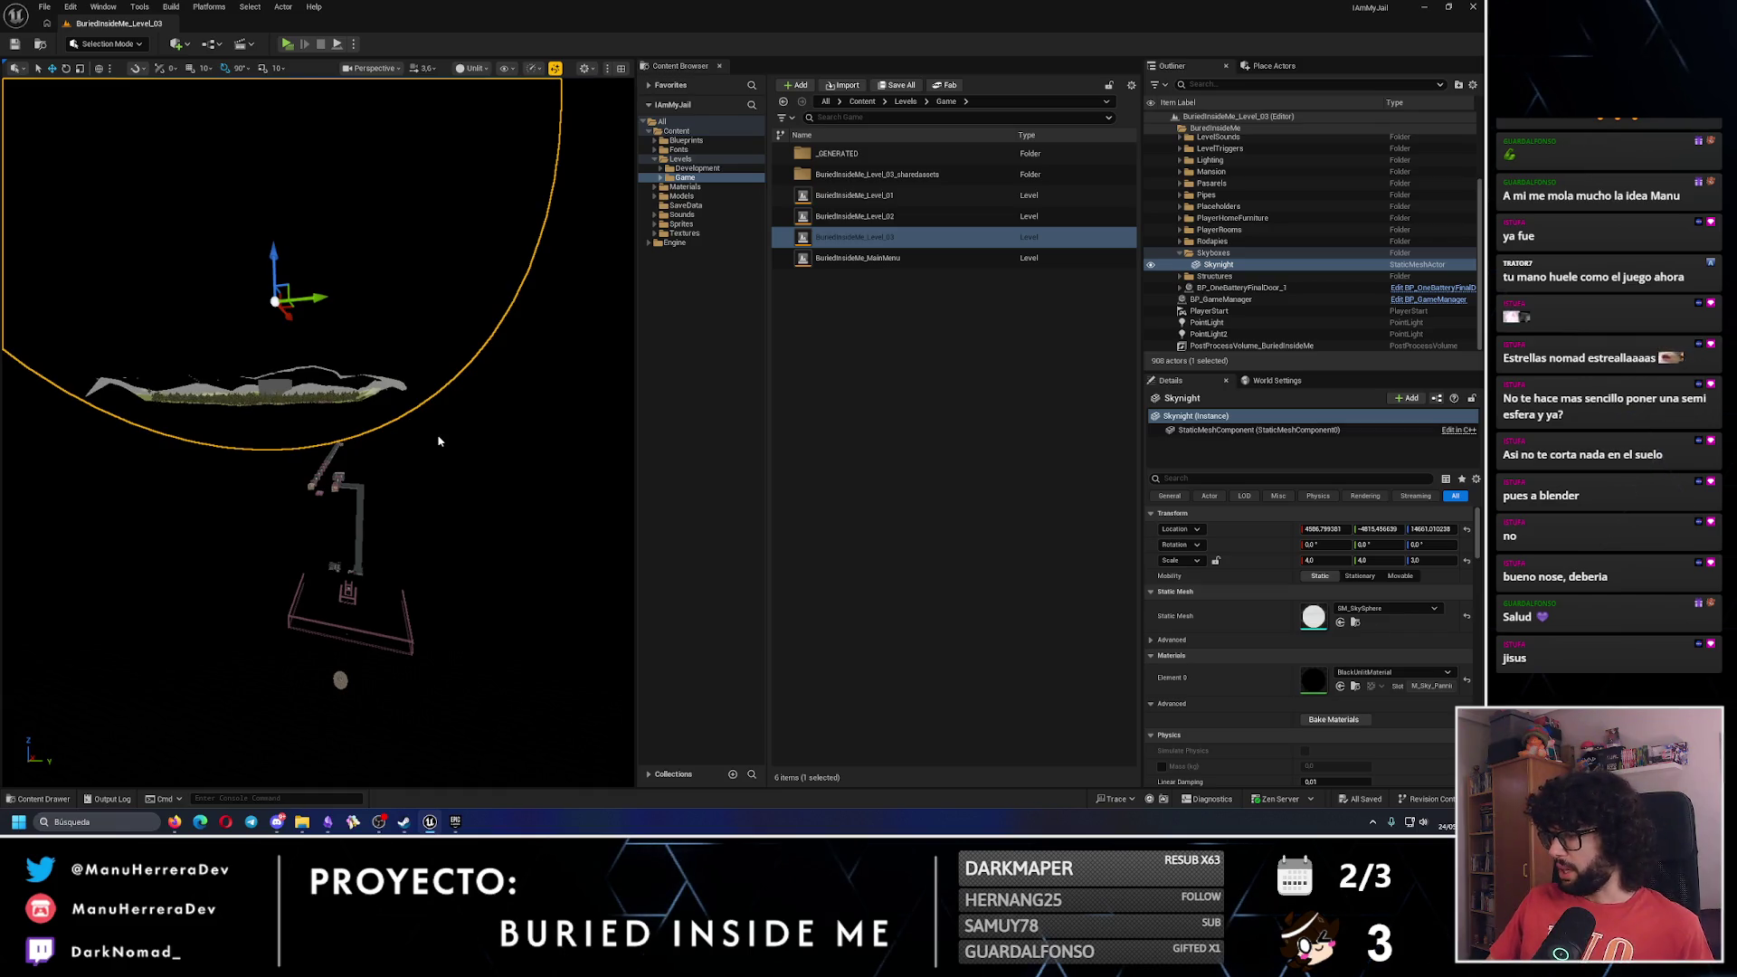
Switch to Obsidian's Tareas canvas and zoom out and back in on its columns.
left_click(325, 825)
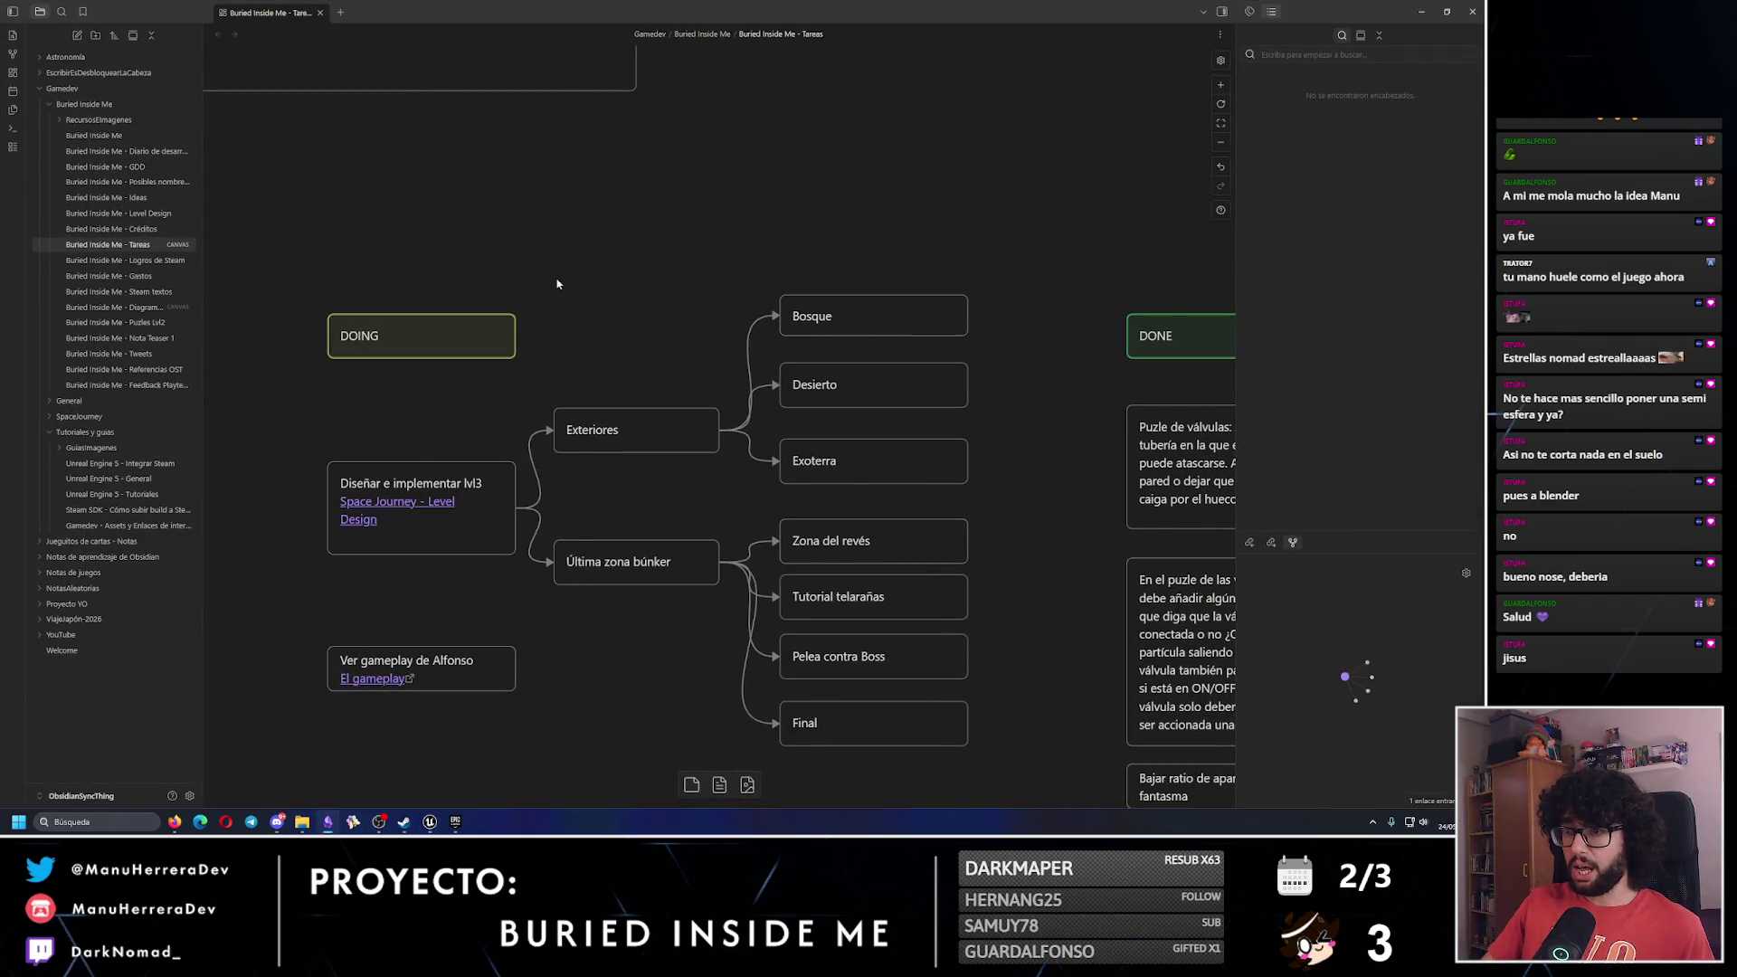
scroll(680, 410, "down", 2)
scroll(680, 410, "down", 3)
scroll(827, 391, "up", 2)
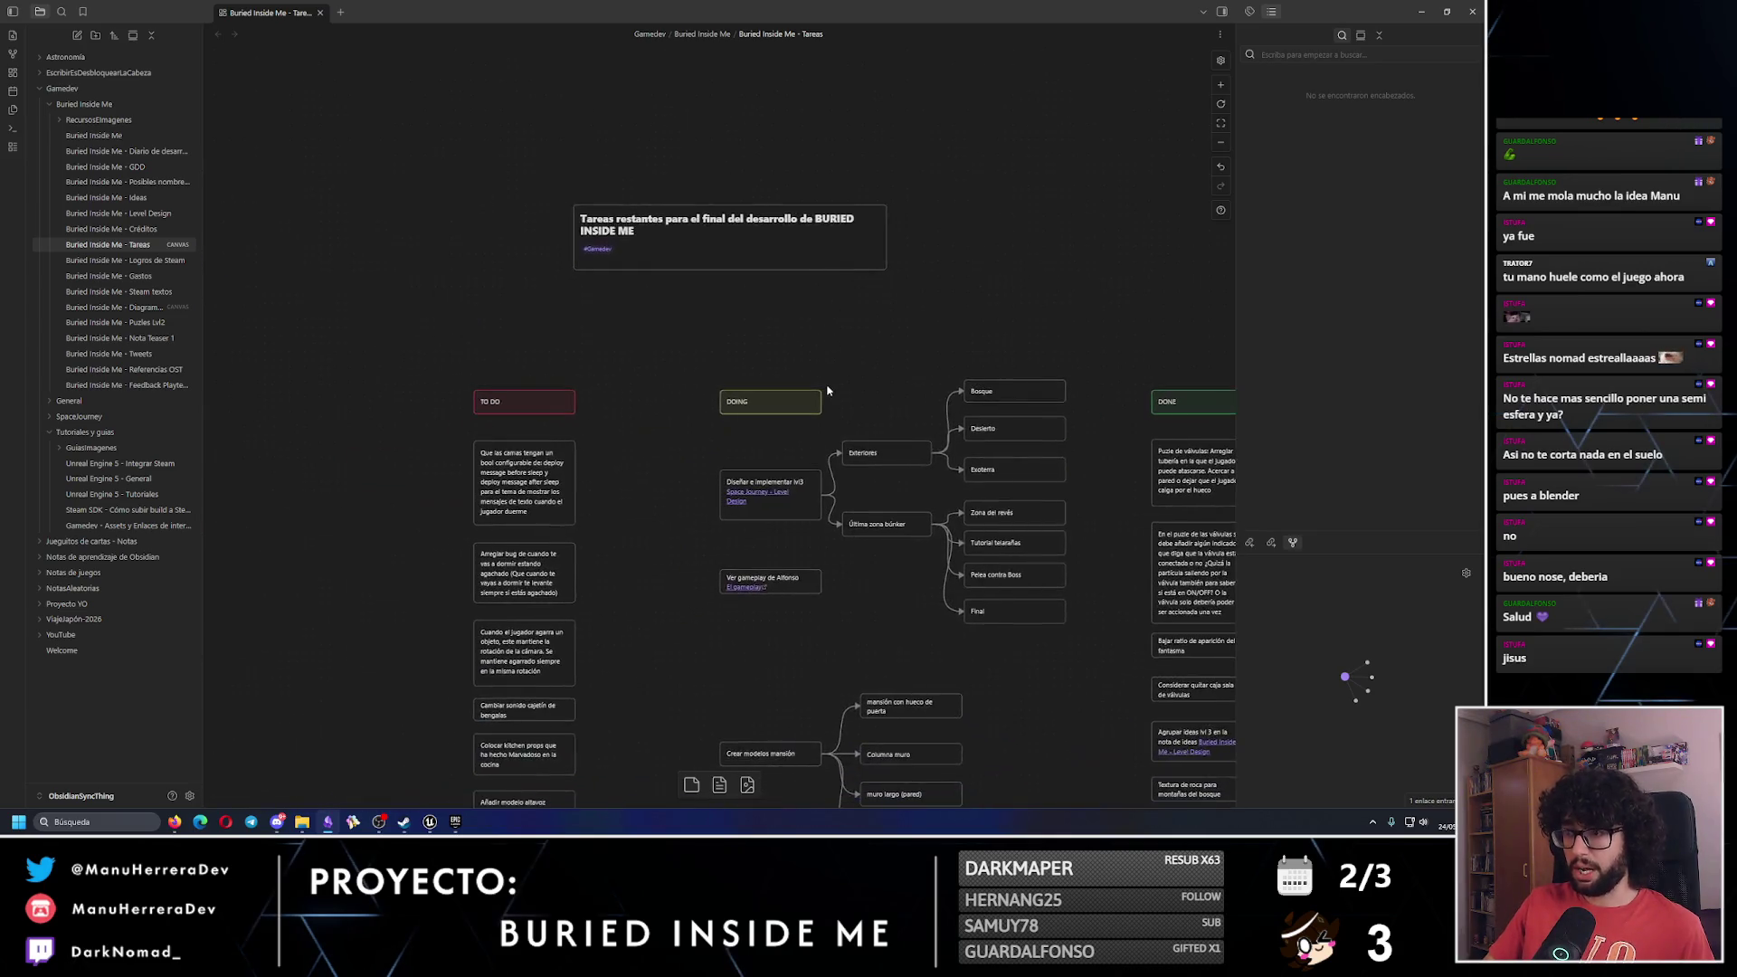
scroll(827, 391, "up", 2)
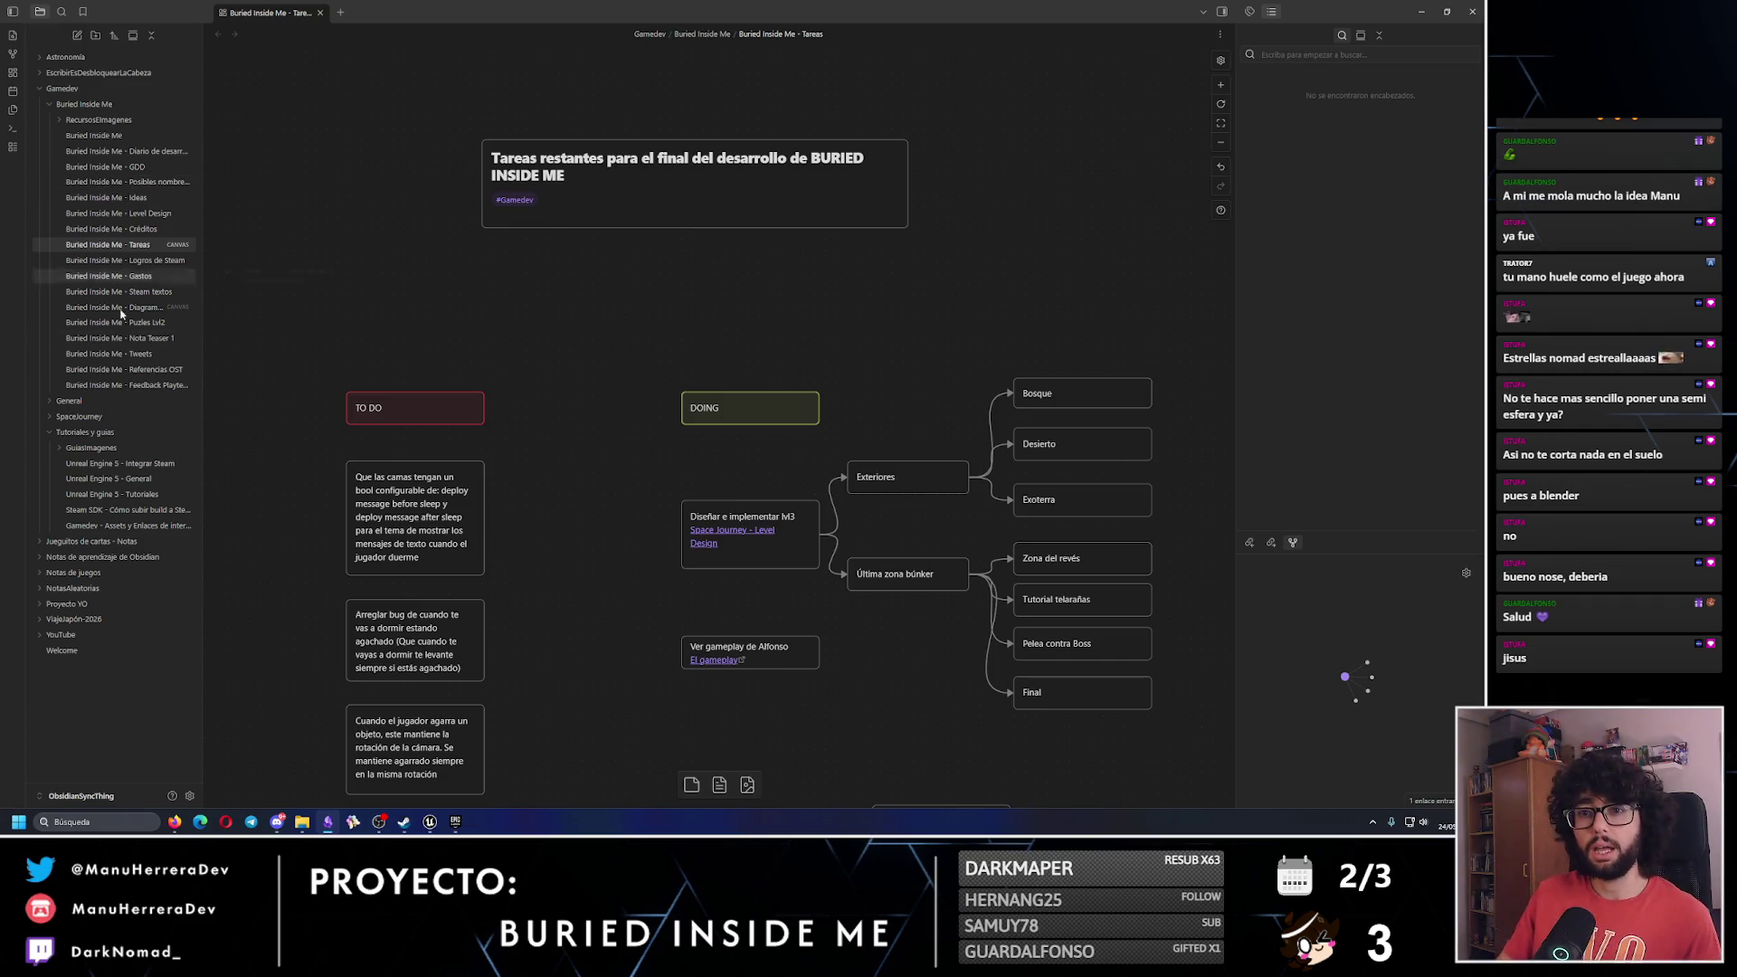
Open the Buried Inside Me - Level Design note at its Exterior list.
left_click(136, 213)
left_click(1293, 235)
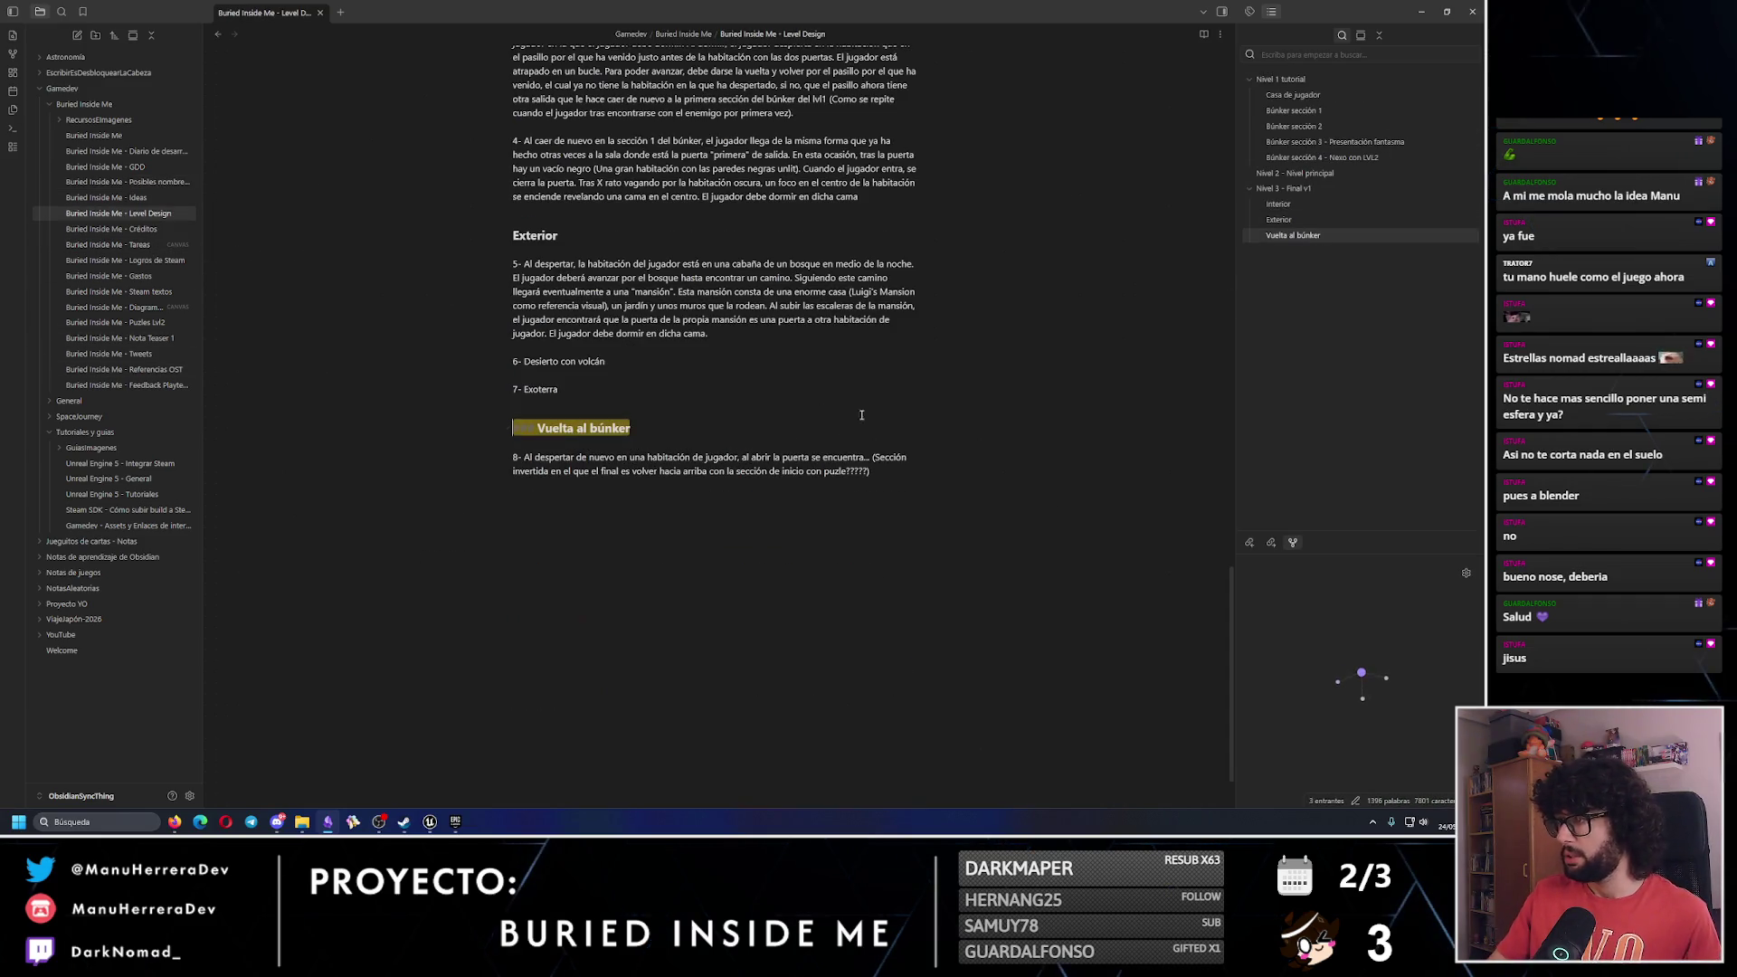
left_click(697, 374)
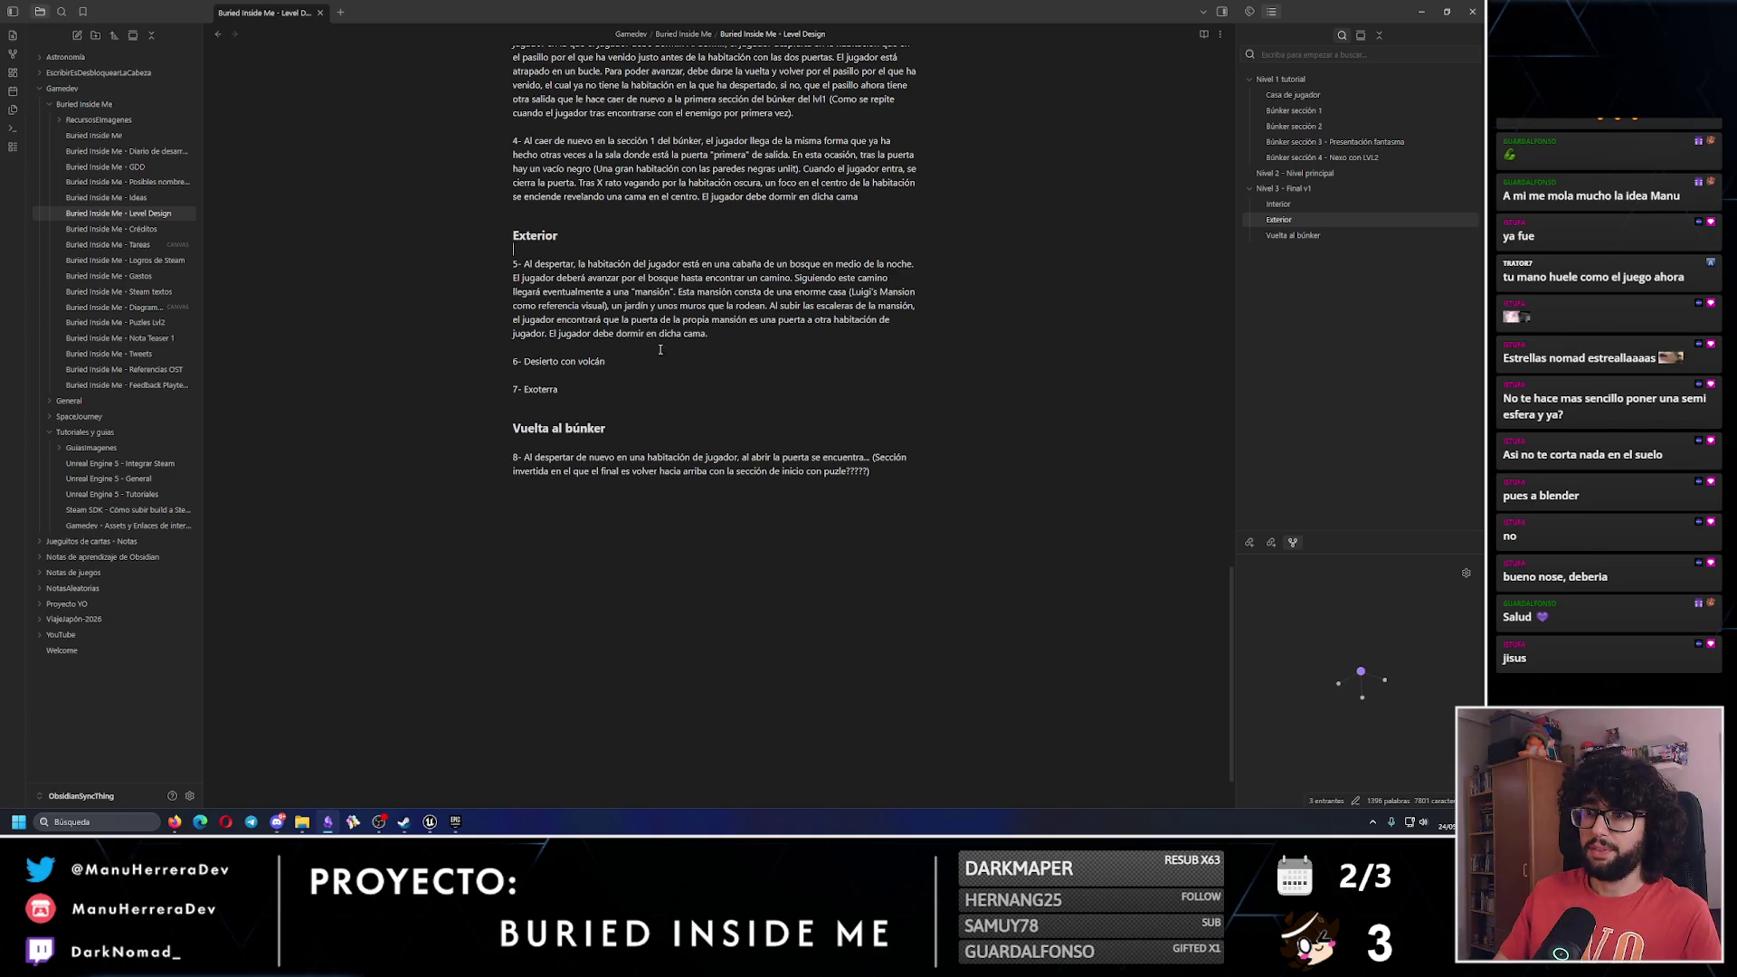
scroll(740, 407, "up", 2)
Prefix items 6 Desierto con volcán and 7 Exoterra with '(Dejar para el final)'.
mouse_move(719, 513)
left_mouse_down()
mouse_move(553, 511)
mouse_move(516, 421)
mouse_move(513, 530)
left_mouse_up()
type("(Dejar para el final)")
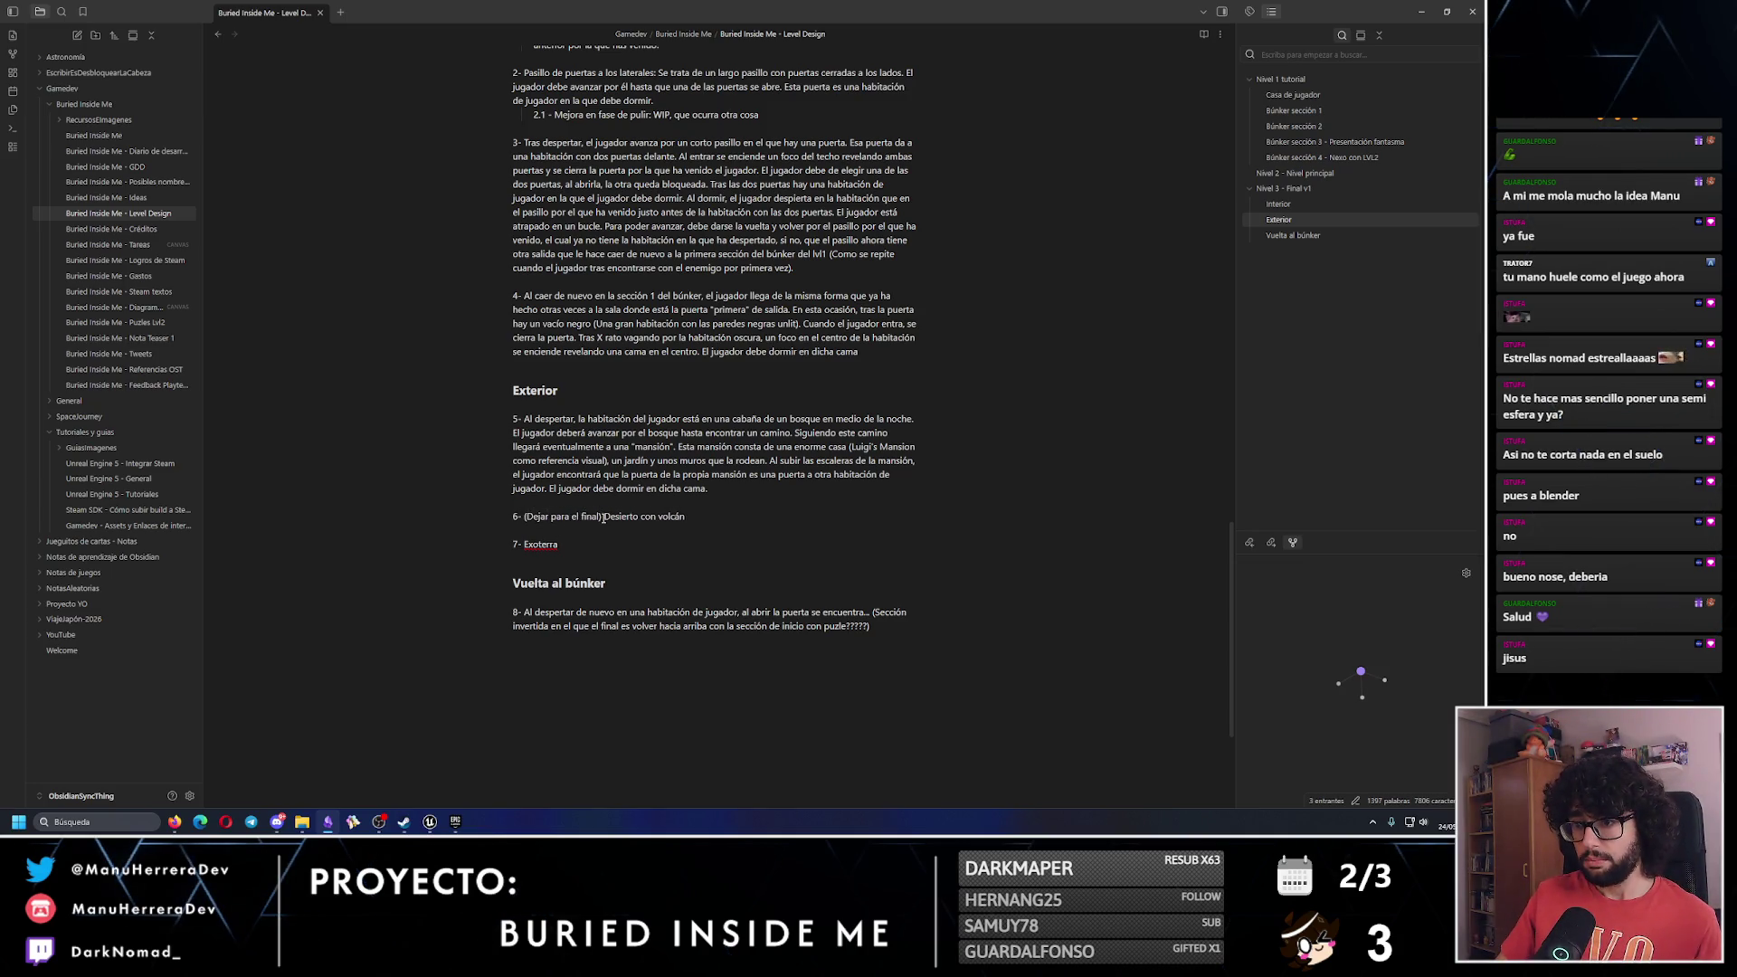
left_click_drag(603, 517, 531, 520)
left_click(528, 548)
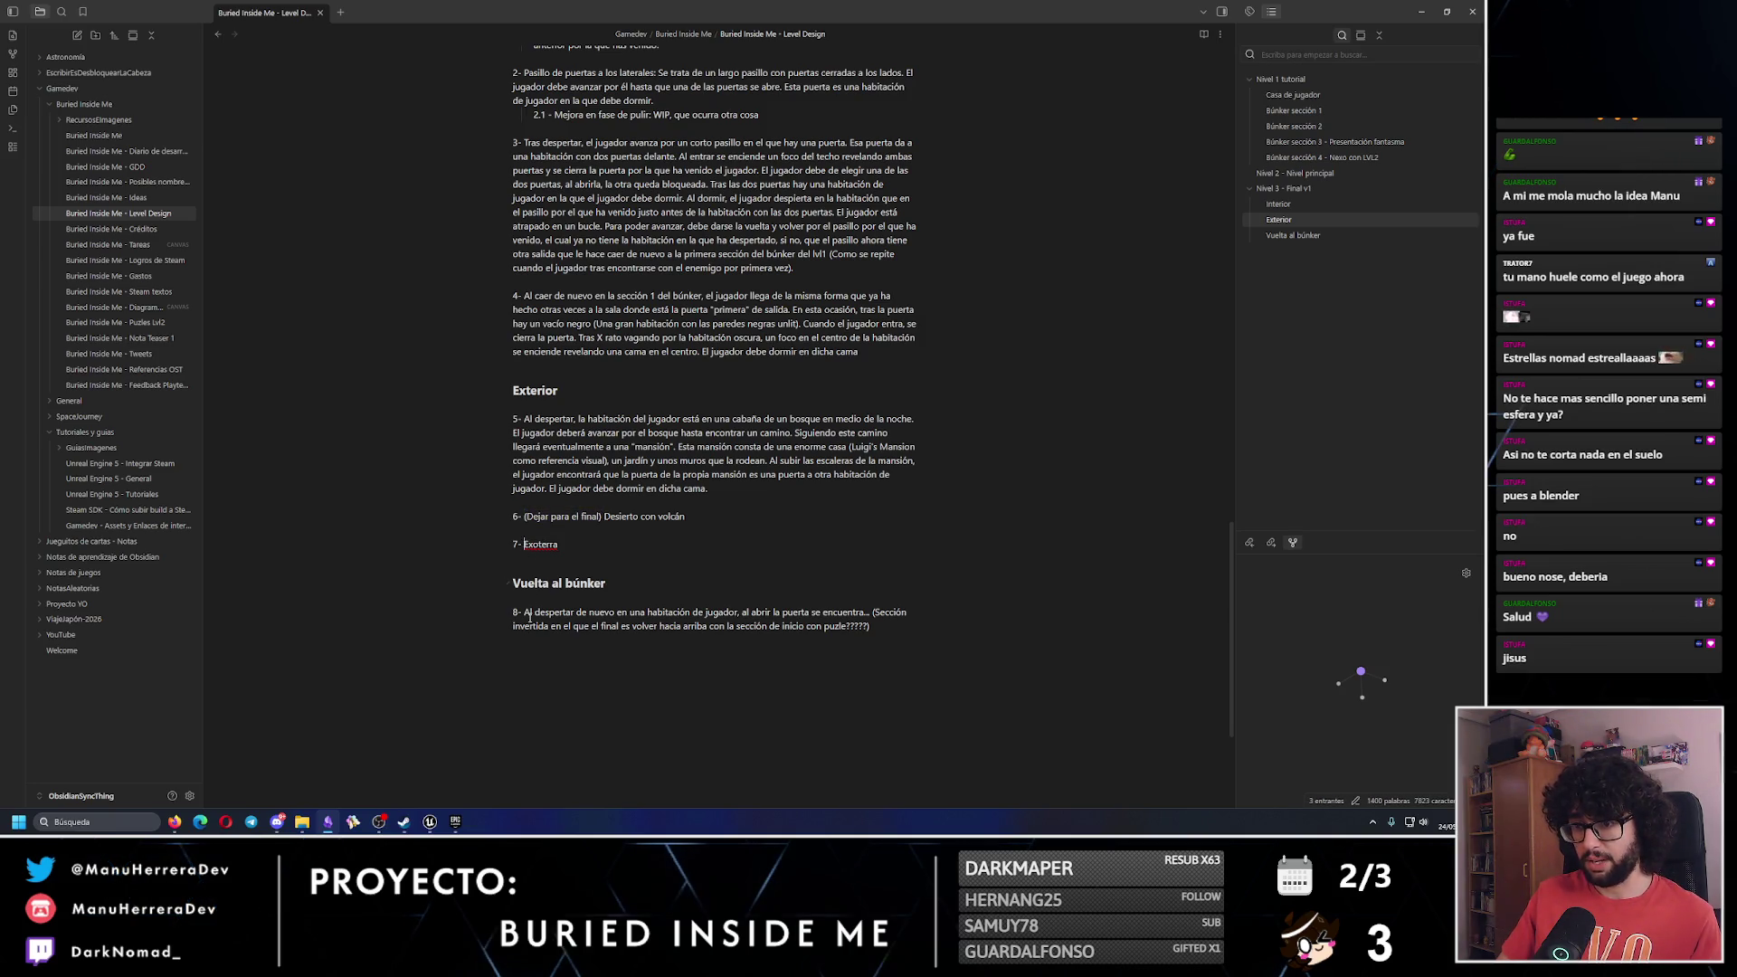
type("(Dejar para el final)")
left_click(673, 541)
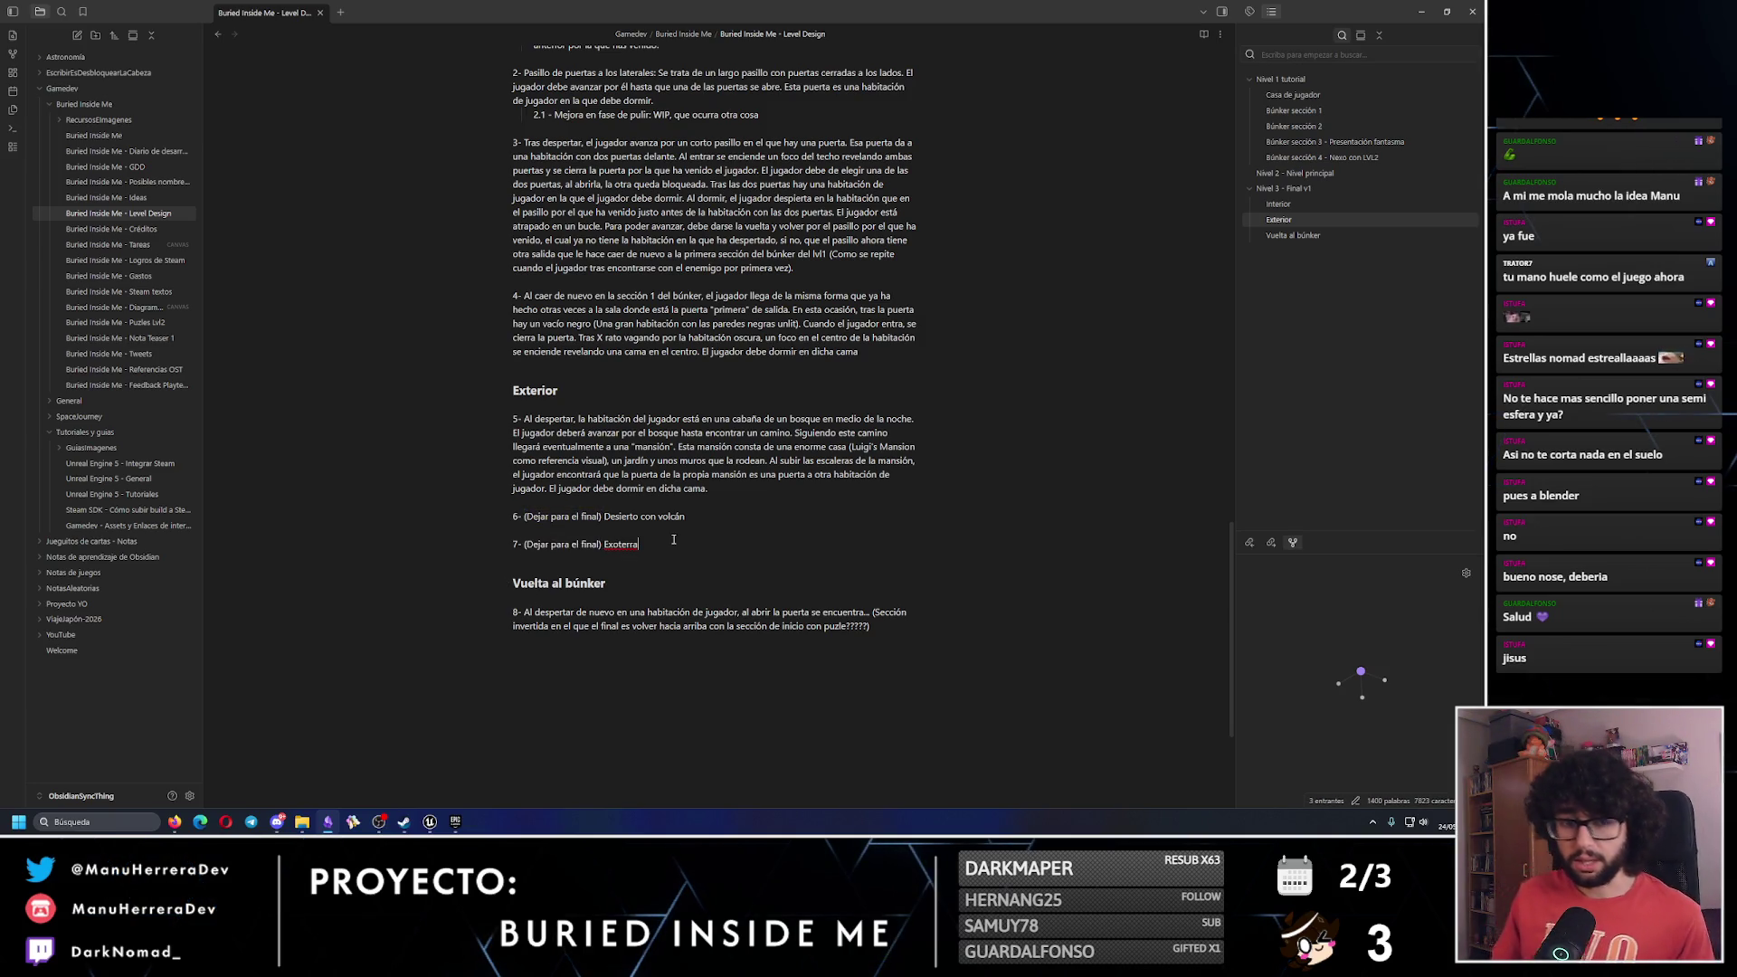
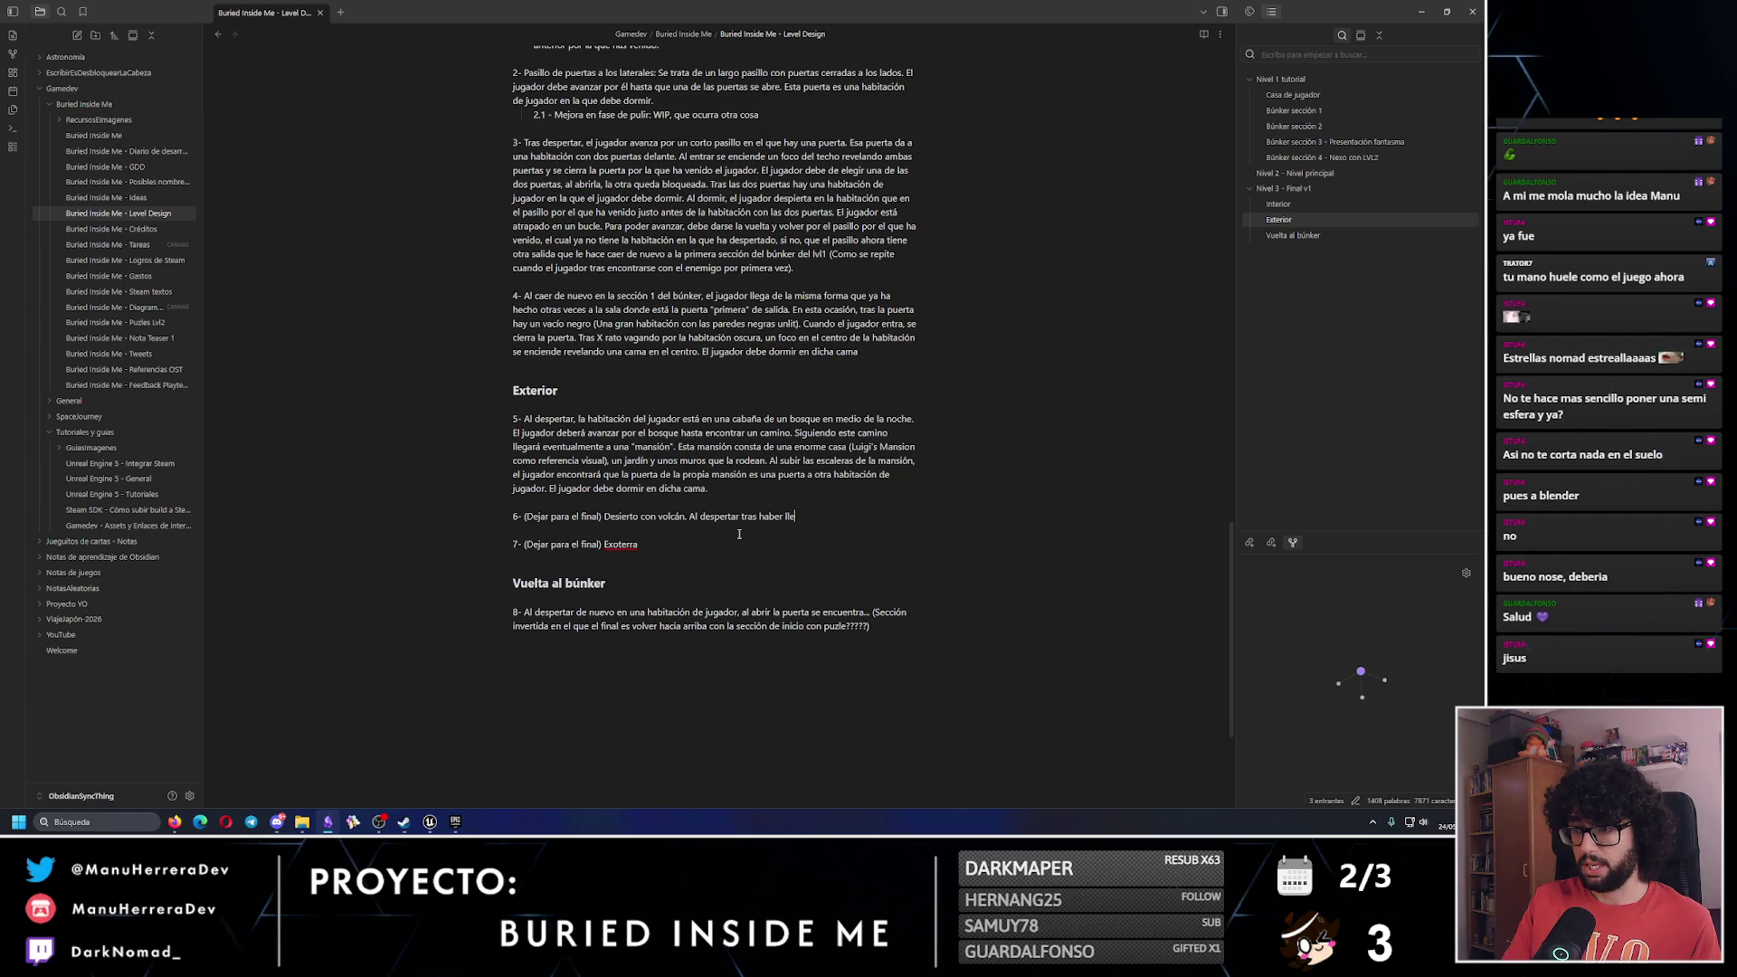
Extend idea 6: after sleeping in the forest mansion bedroom, the player wakes and opens the door onto a desert.
type("ga")
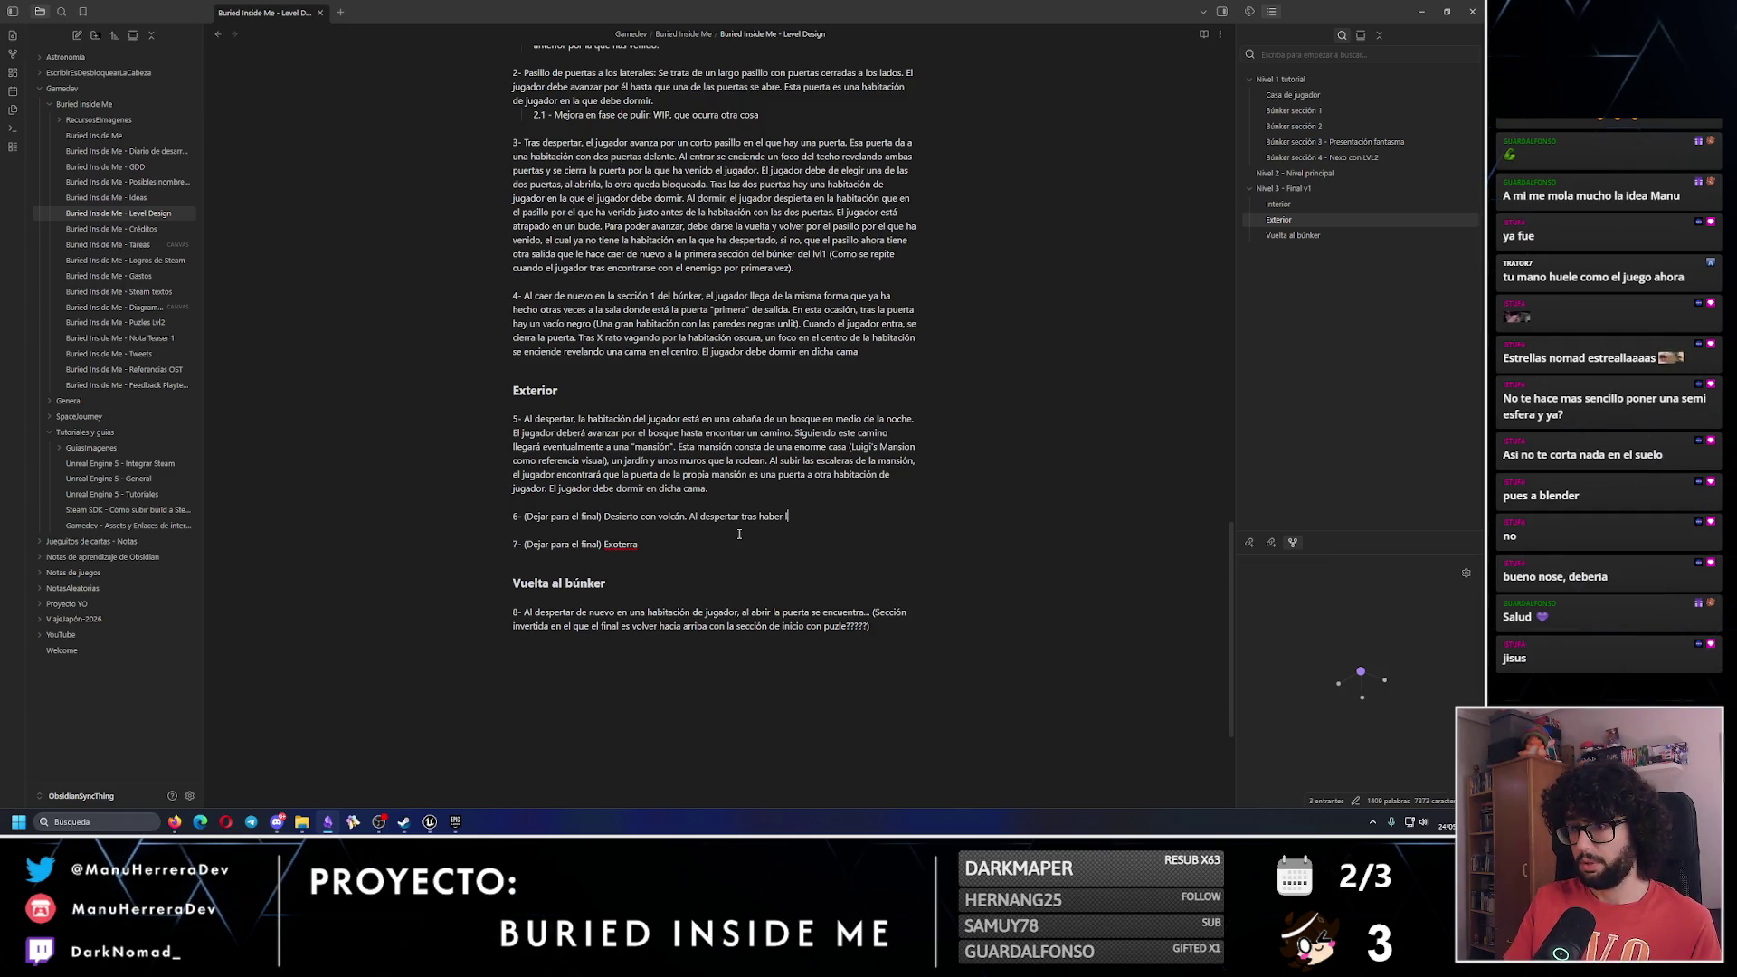
key("BackSpace")
type("dormid oen")
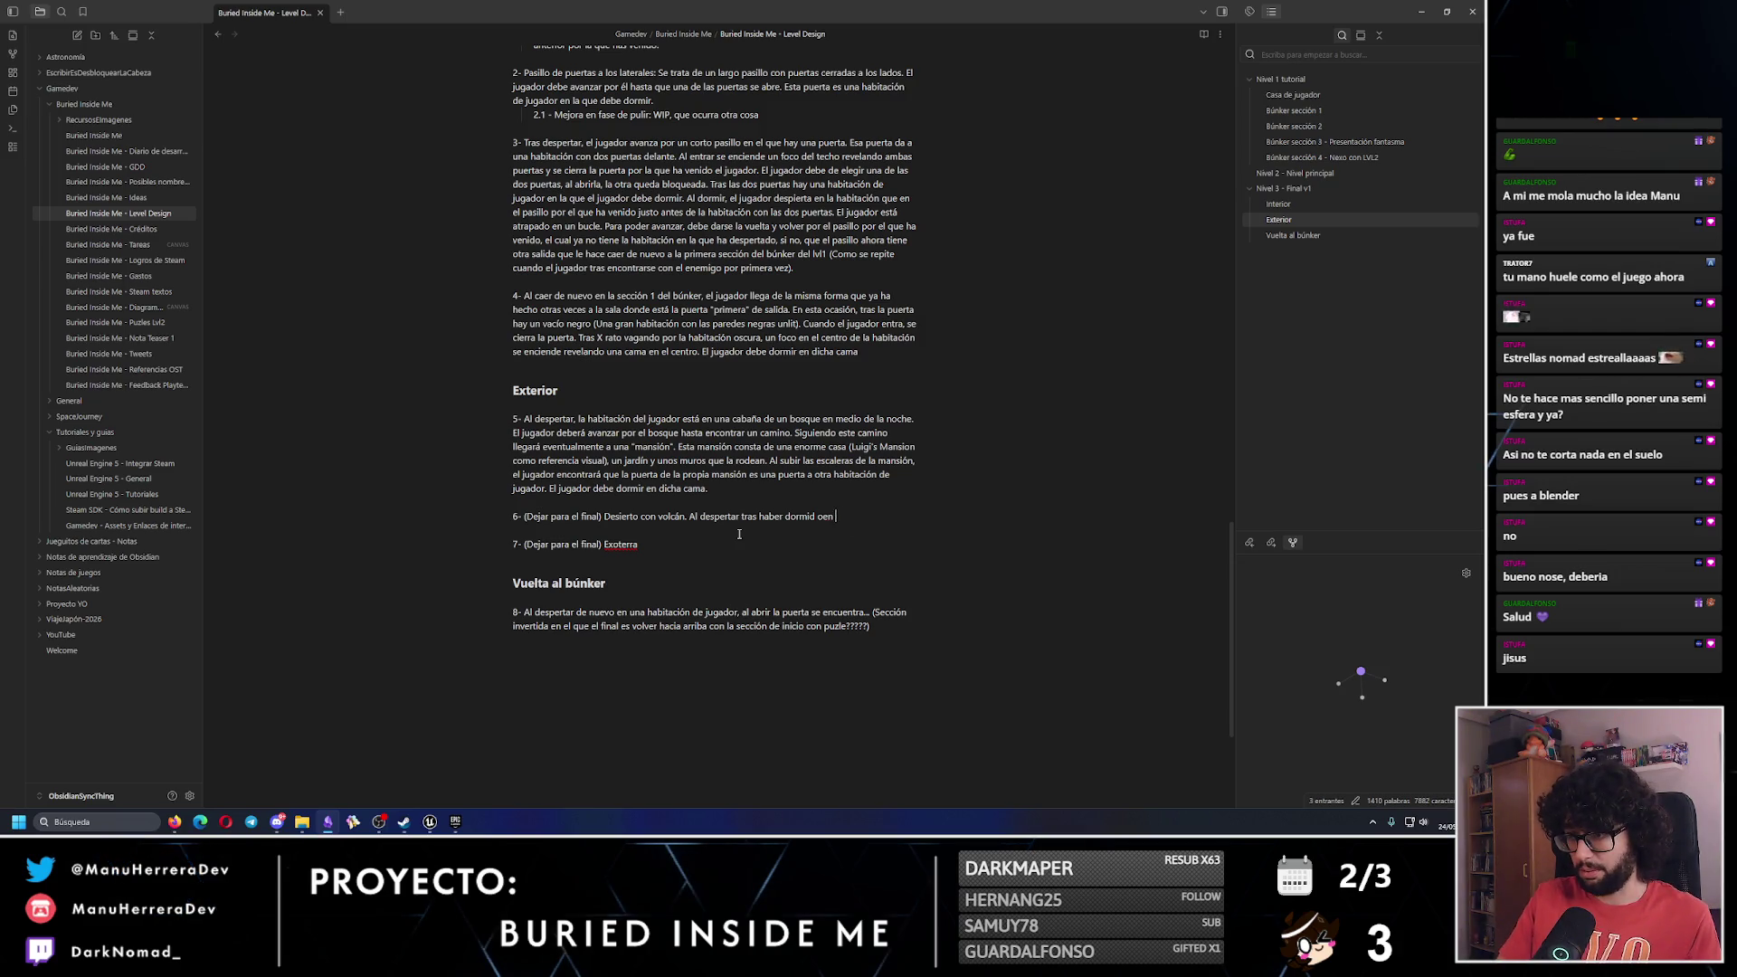
key("BackSpace")
key("BackSpace")
type("o en la habitación de jugador")
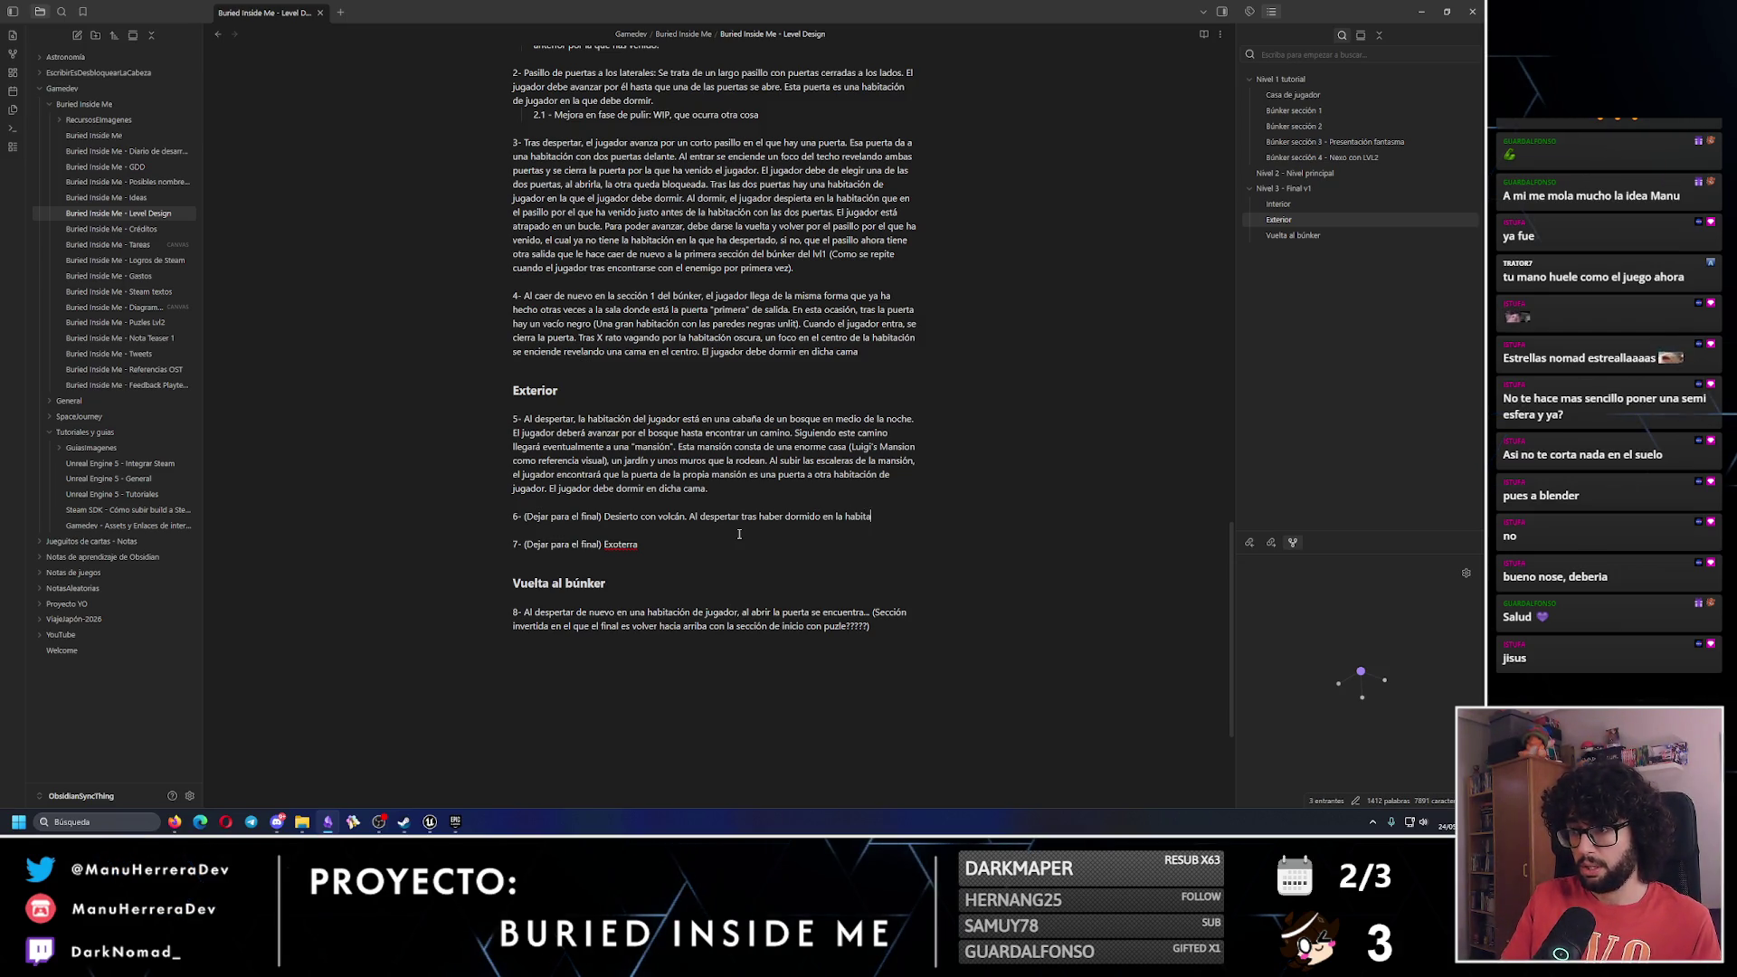
type(" en la m")
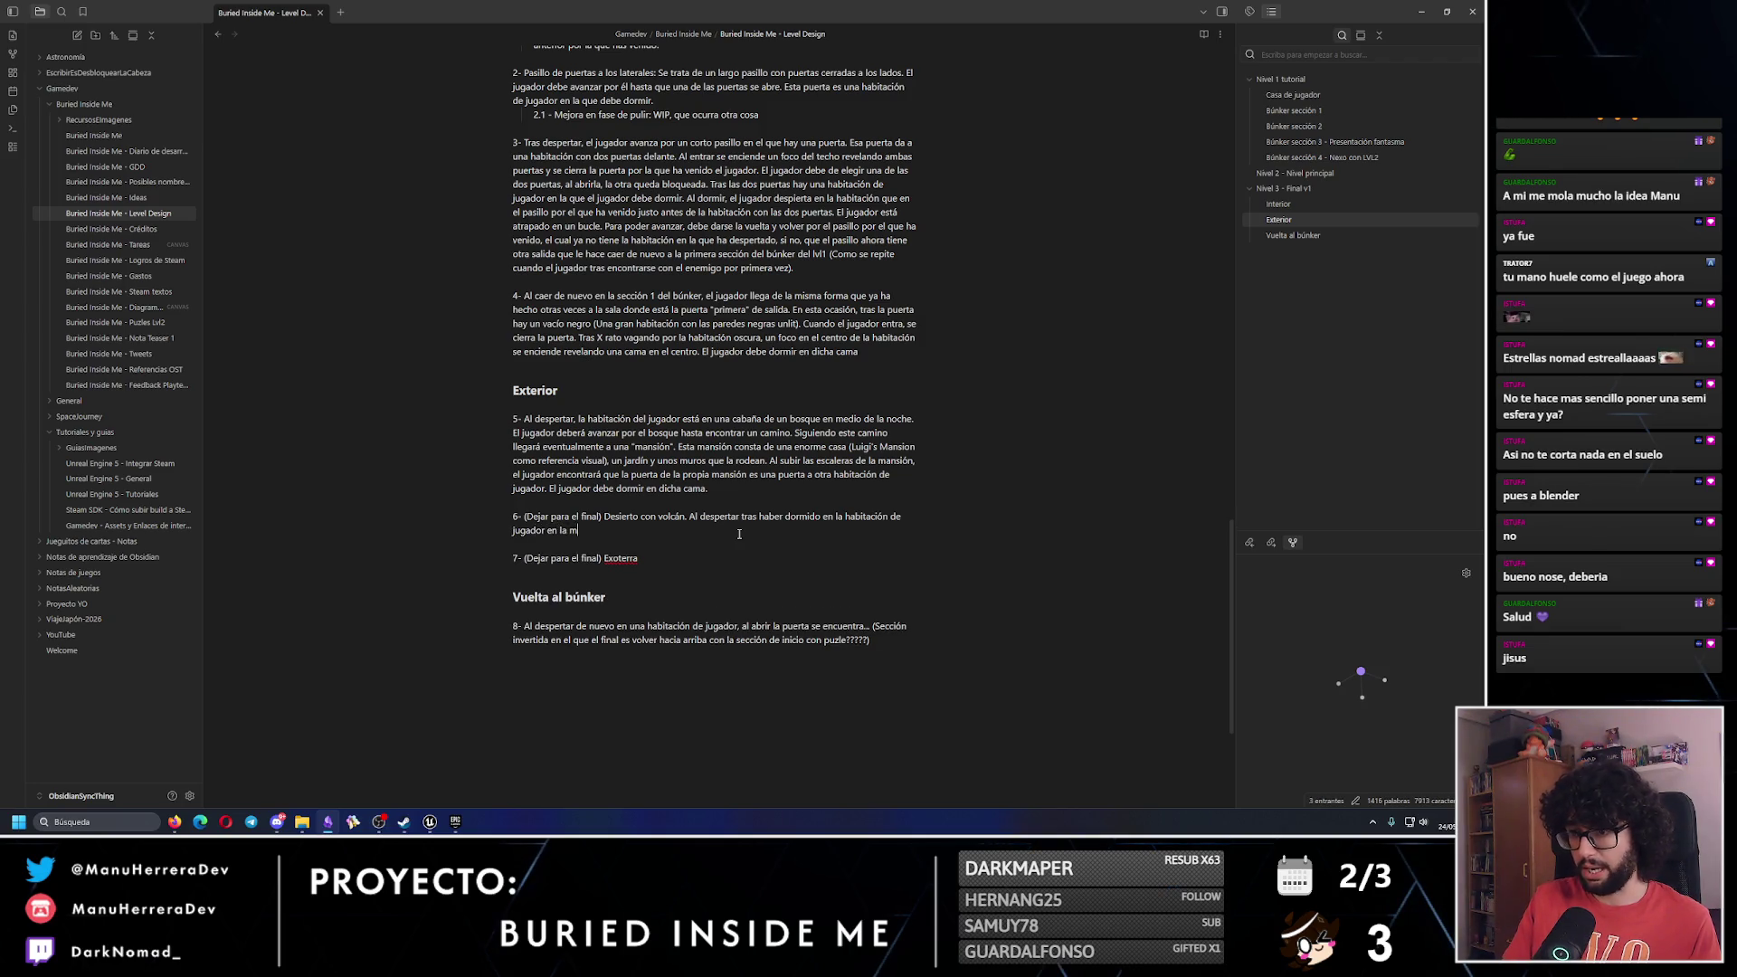
type("ansión del bosque, elk")
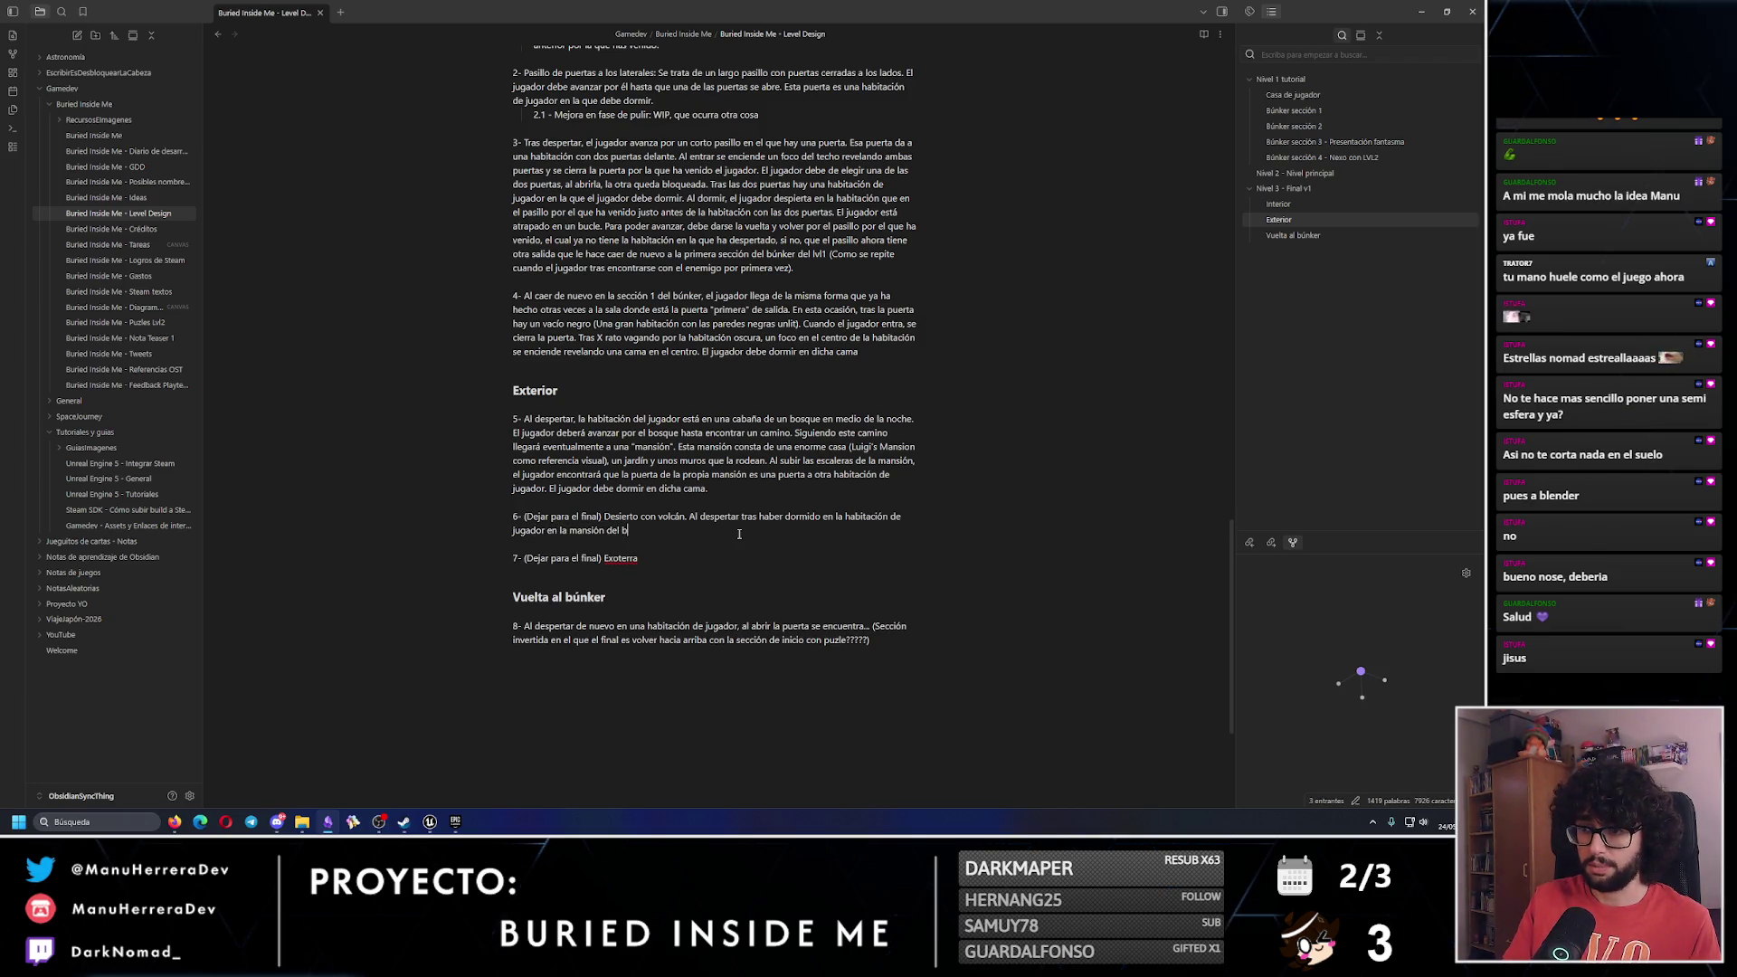
key("BackSpace")
type("jug")
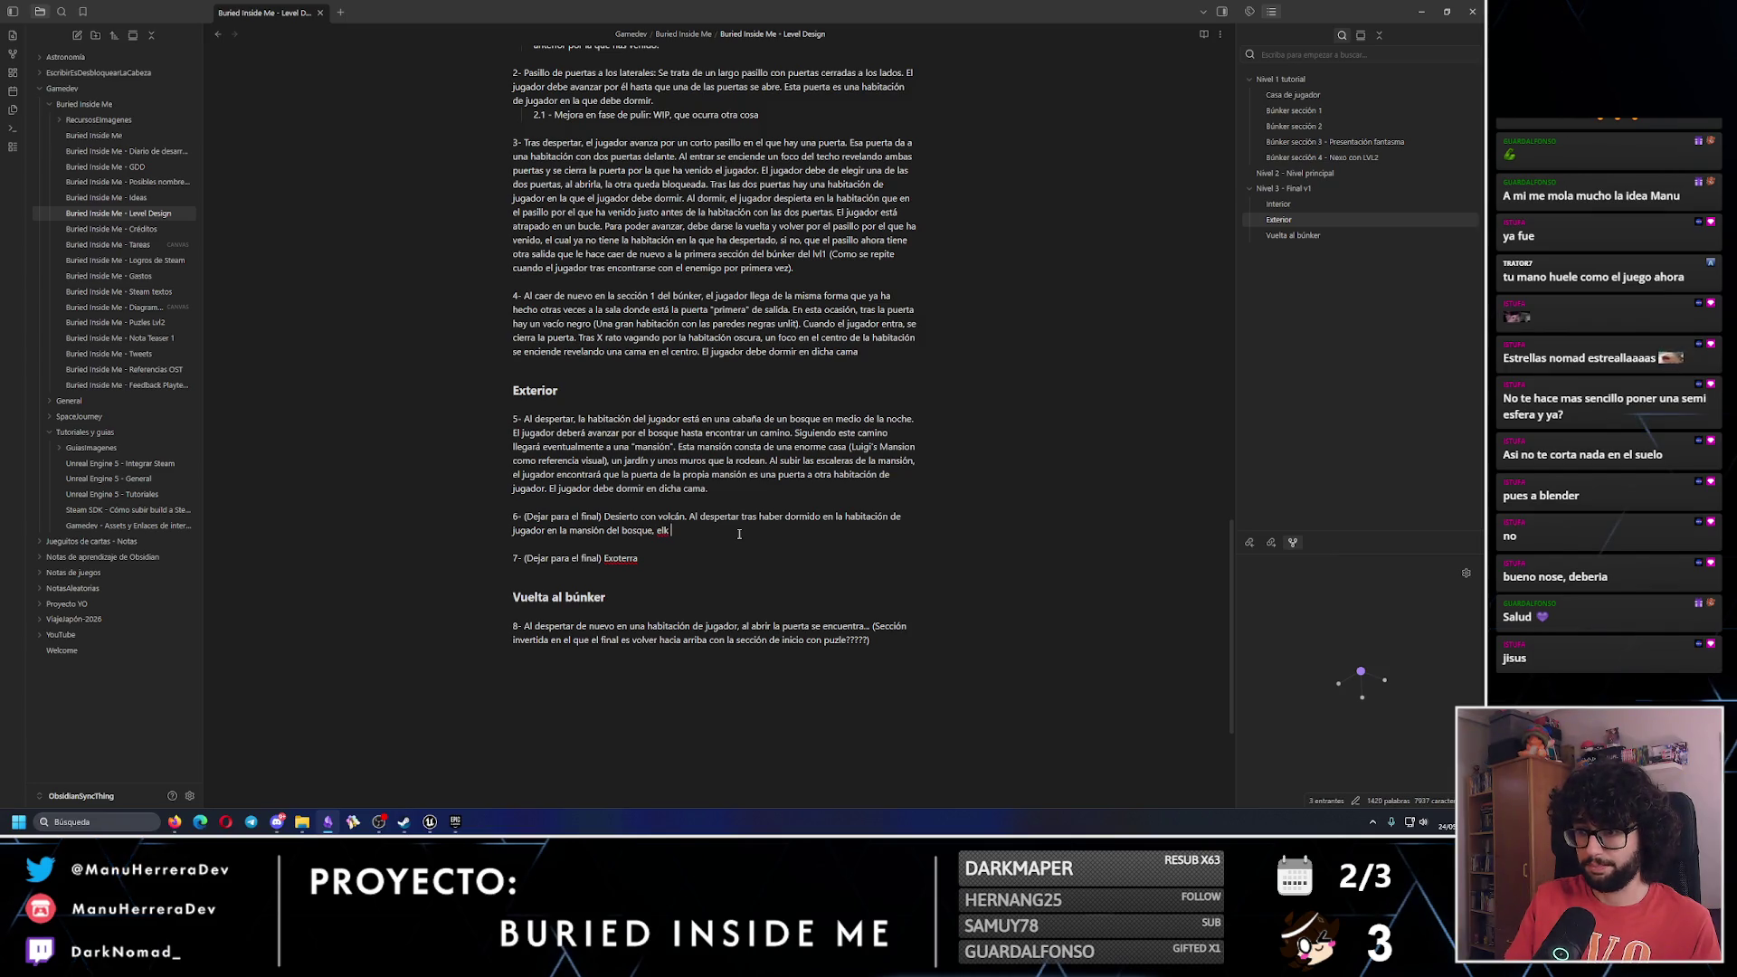
type("ador despie")
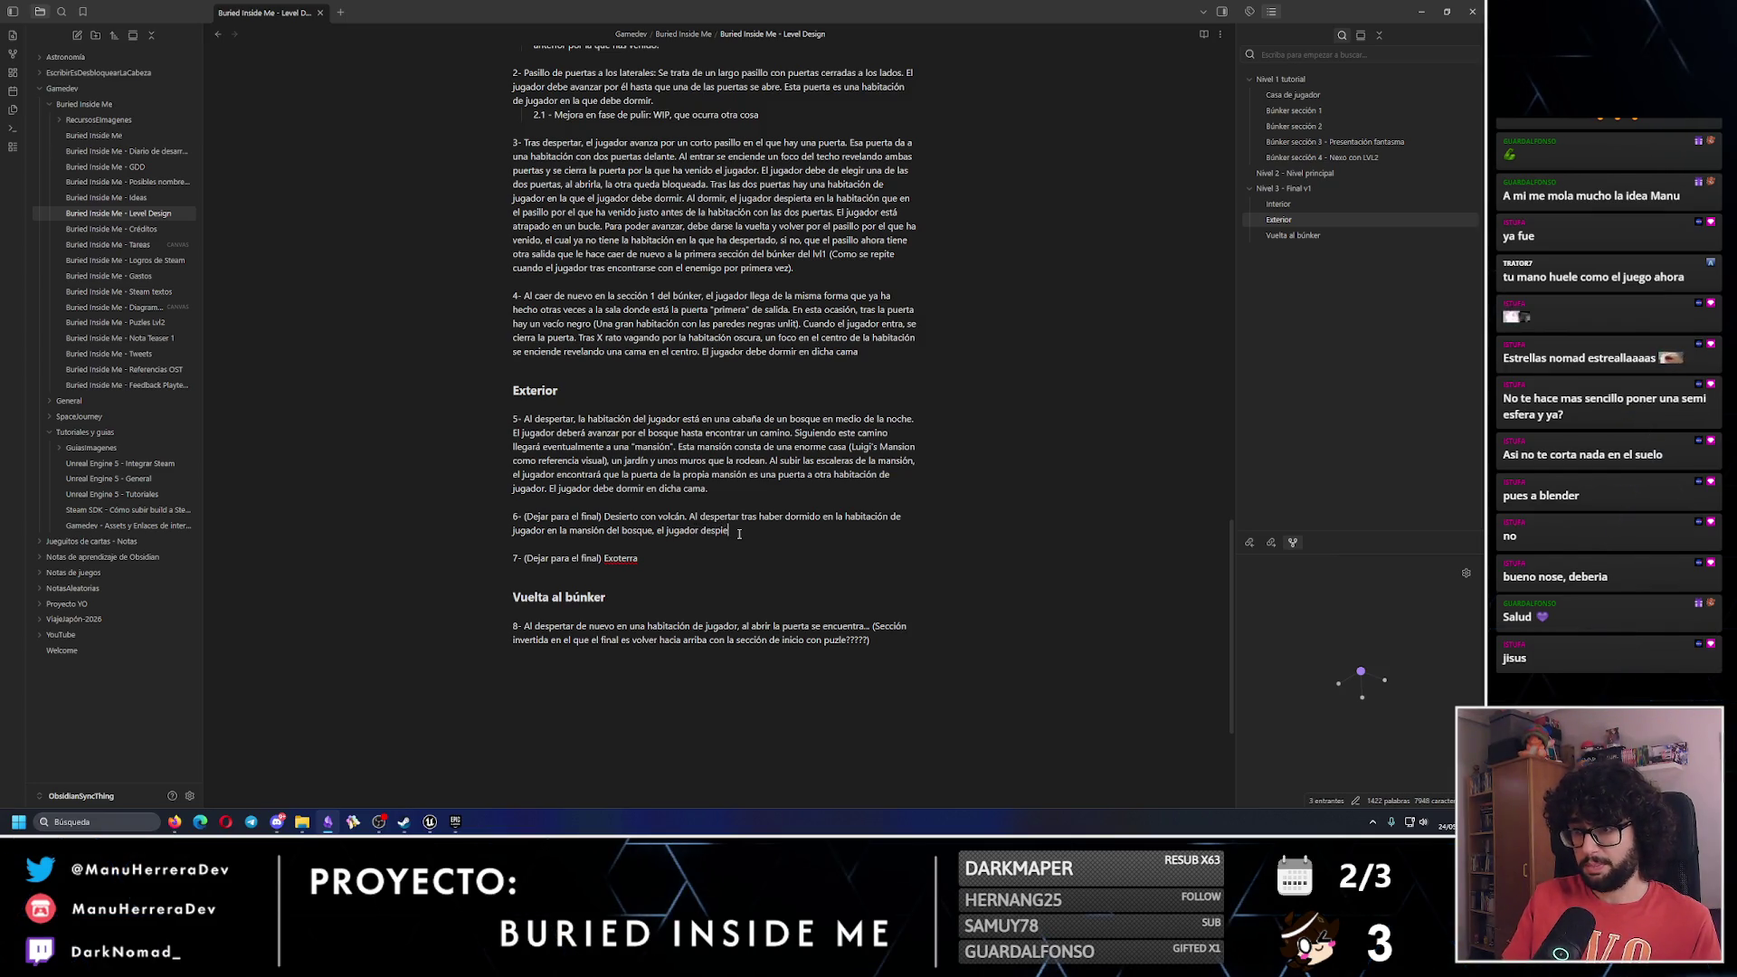
type("rta de nuevo en un c")
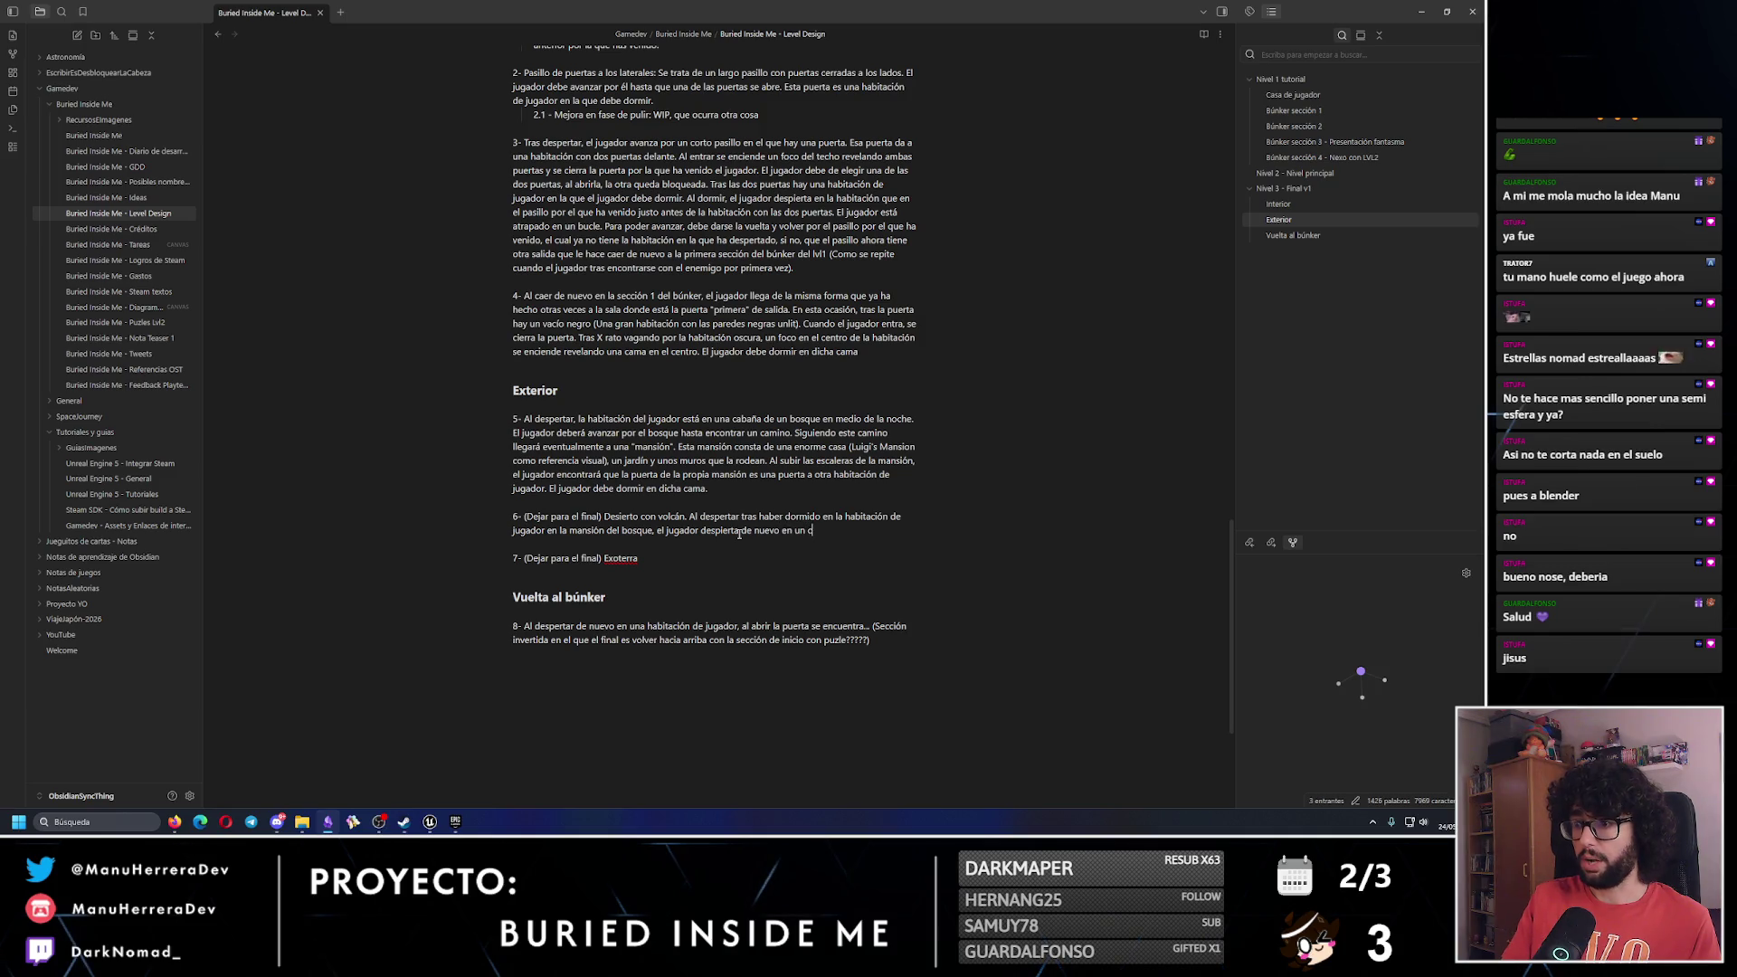
key("BackSpace")
key("BackSpace")
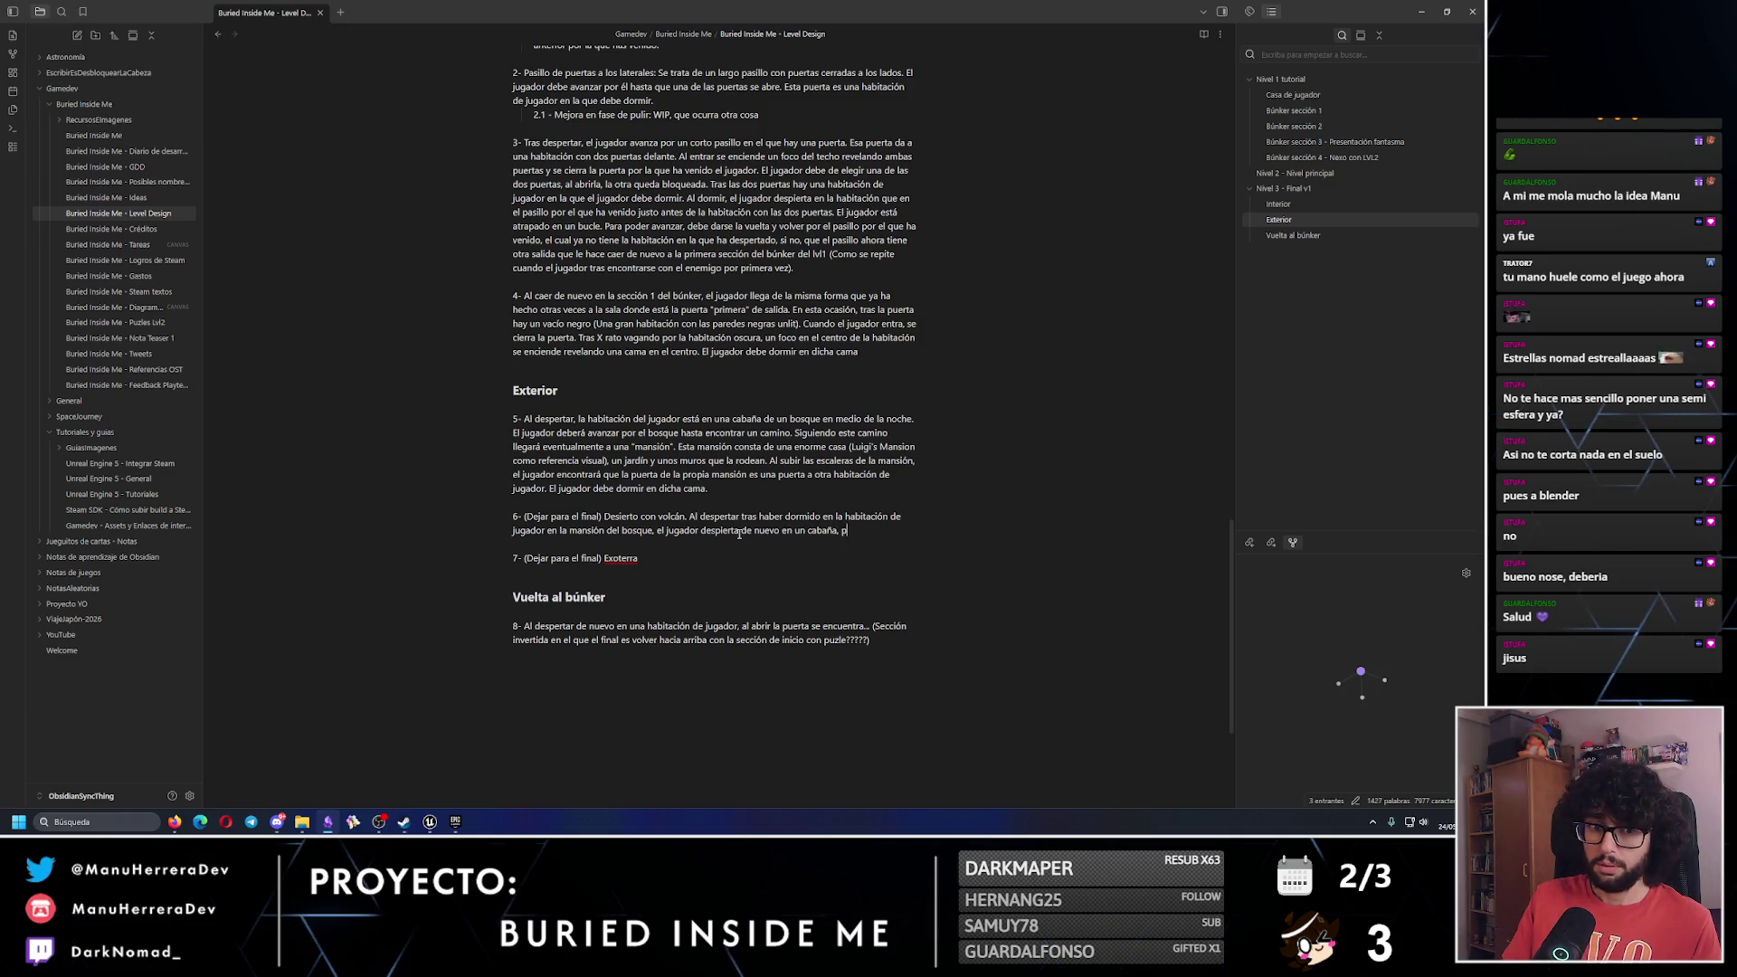
type("ero en esta ocasió")
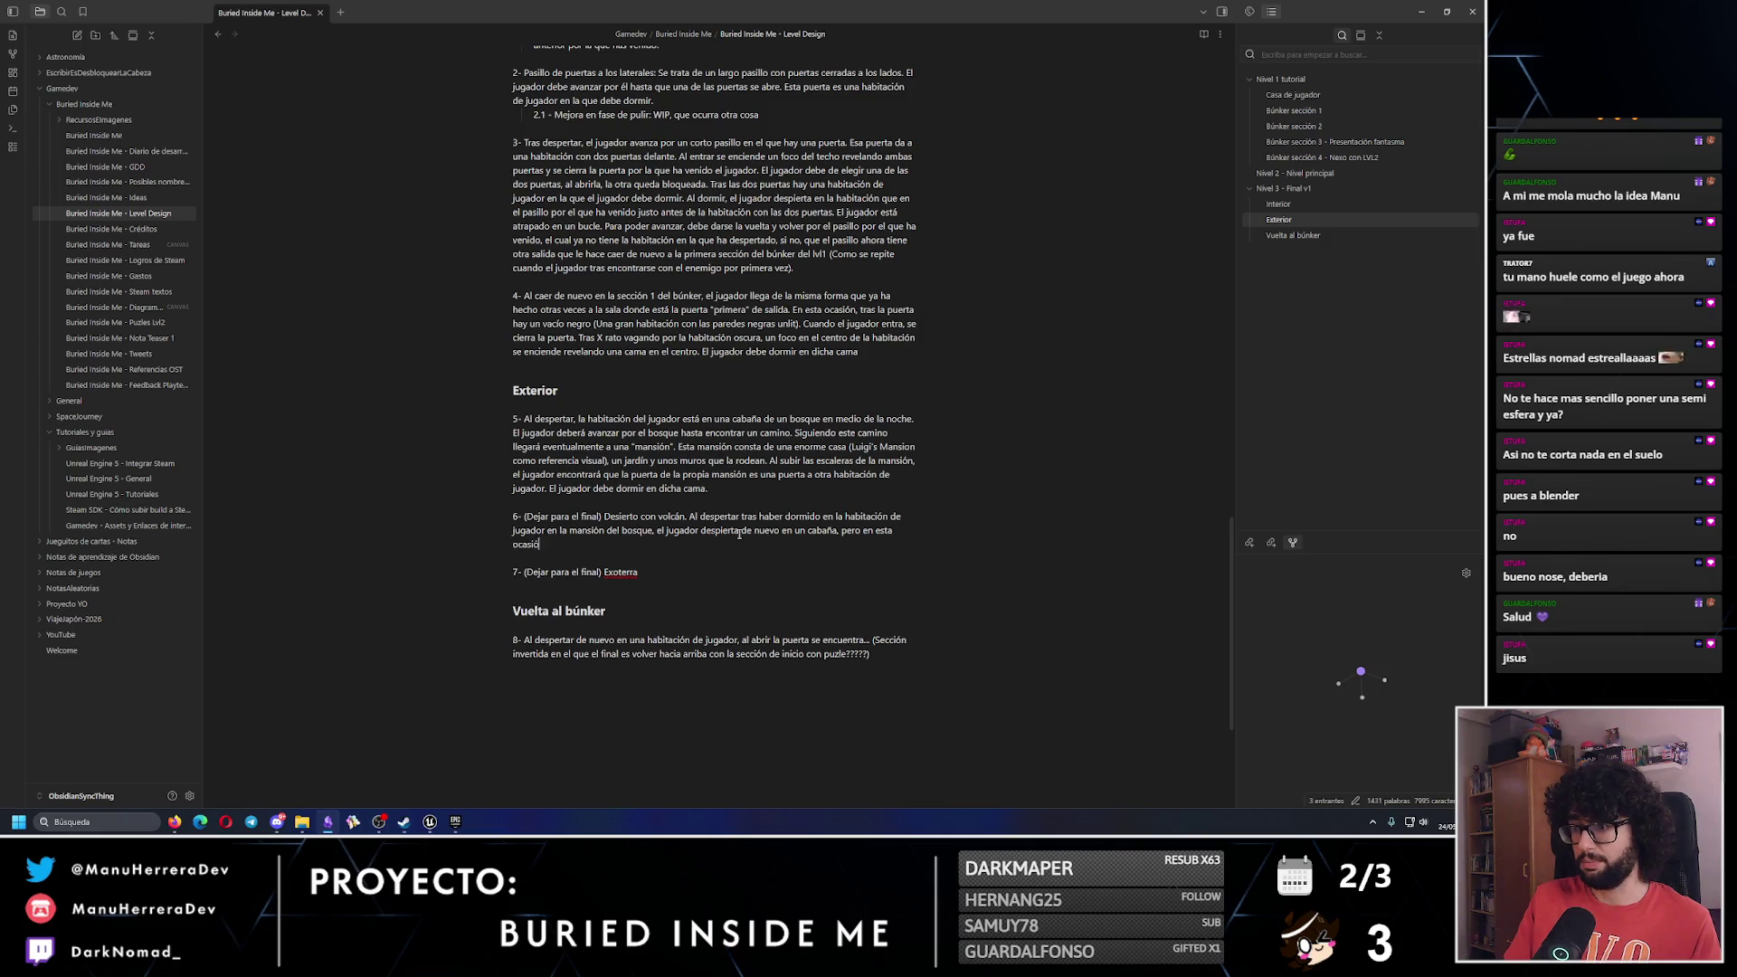
type("n, lo qu")
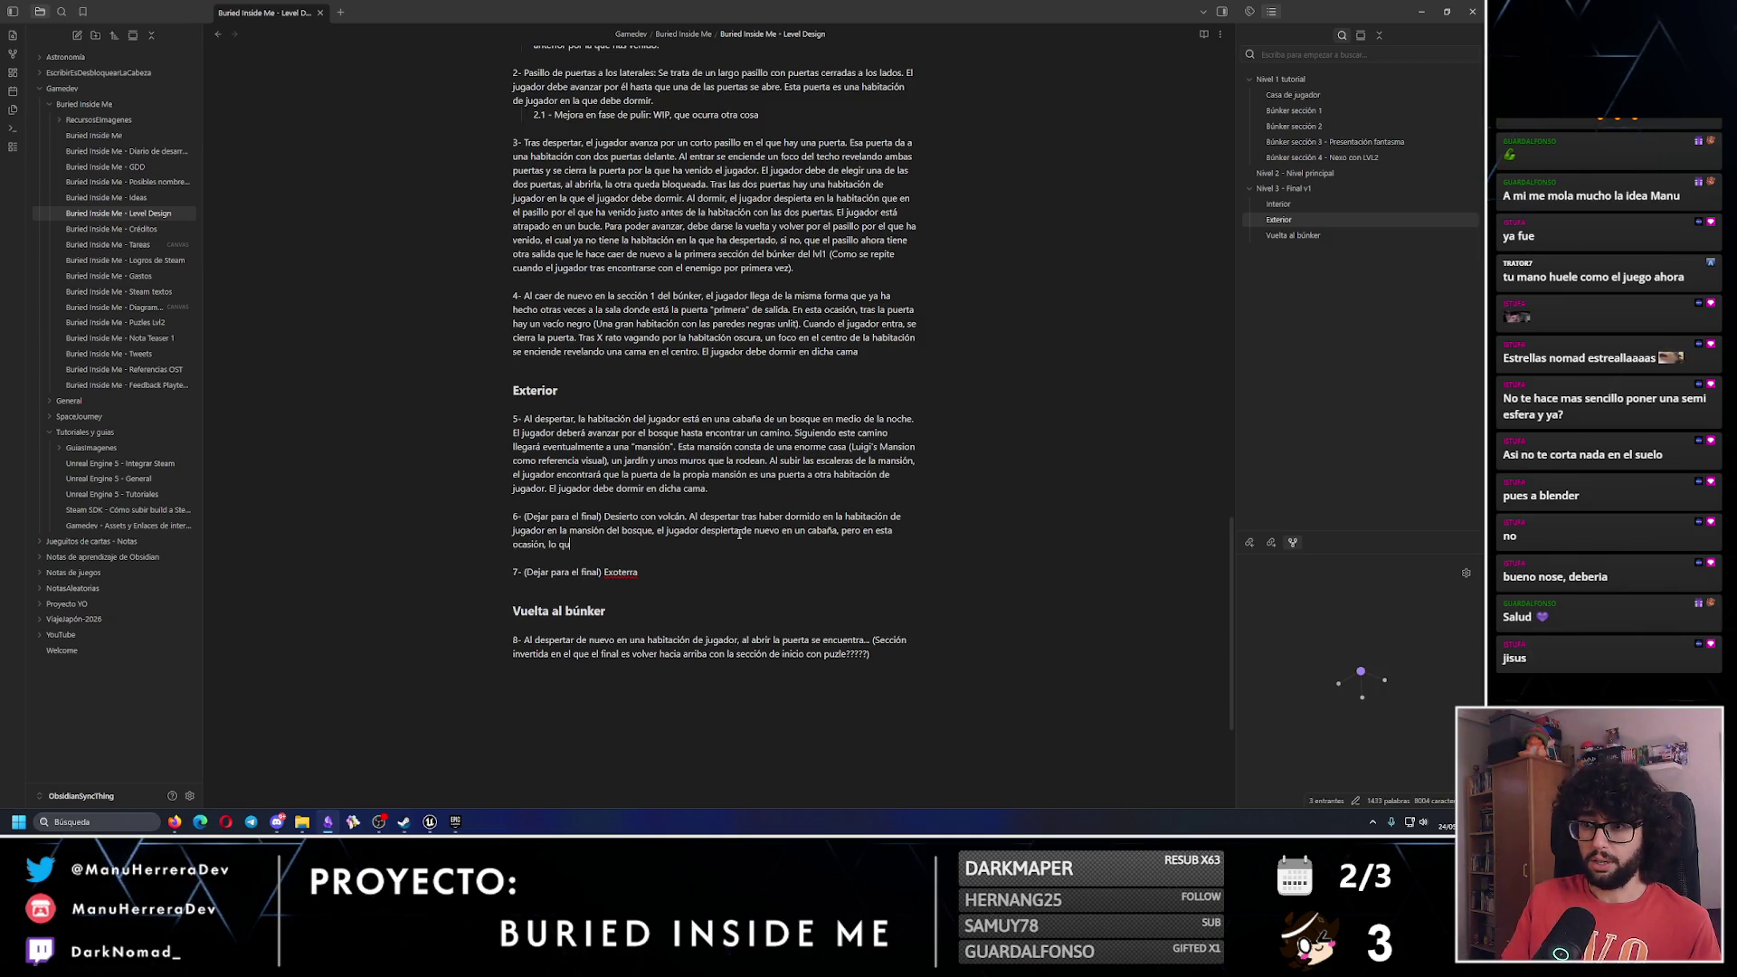
type("e verá tras abrir")
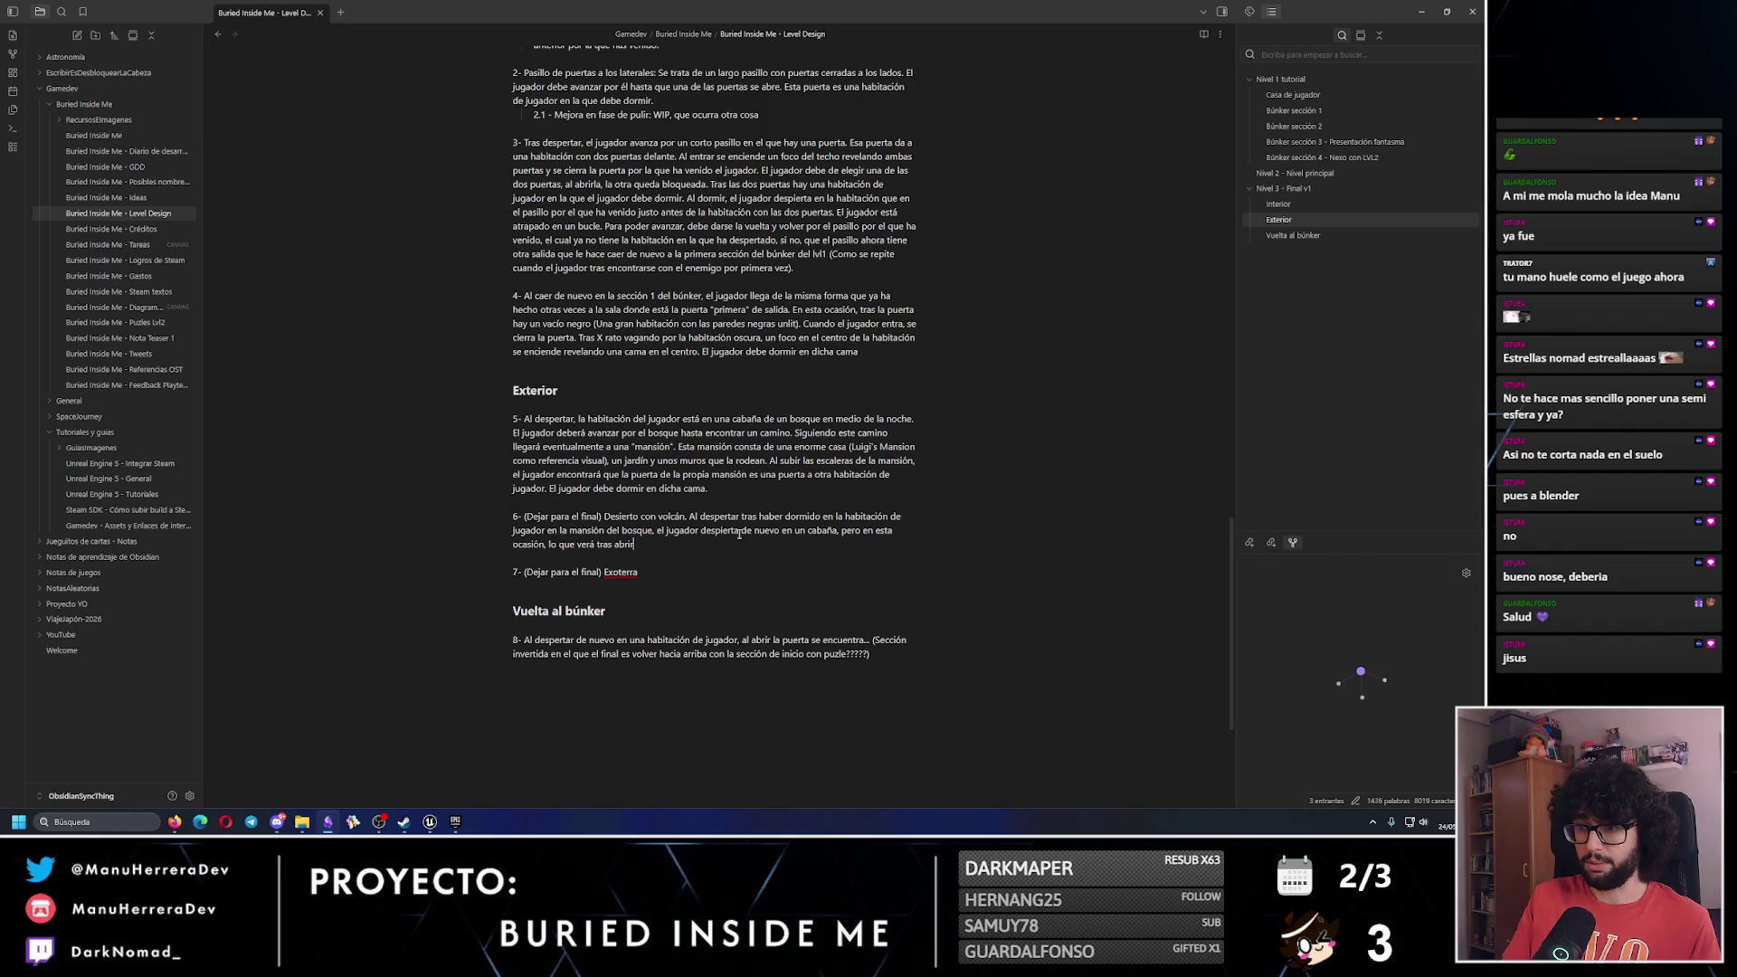
type(" la puerta es un s")
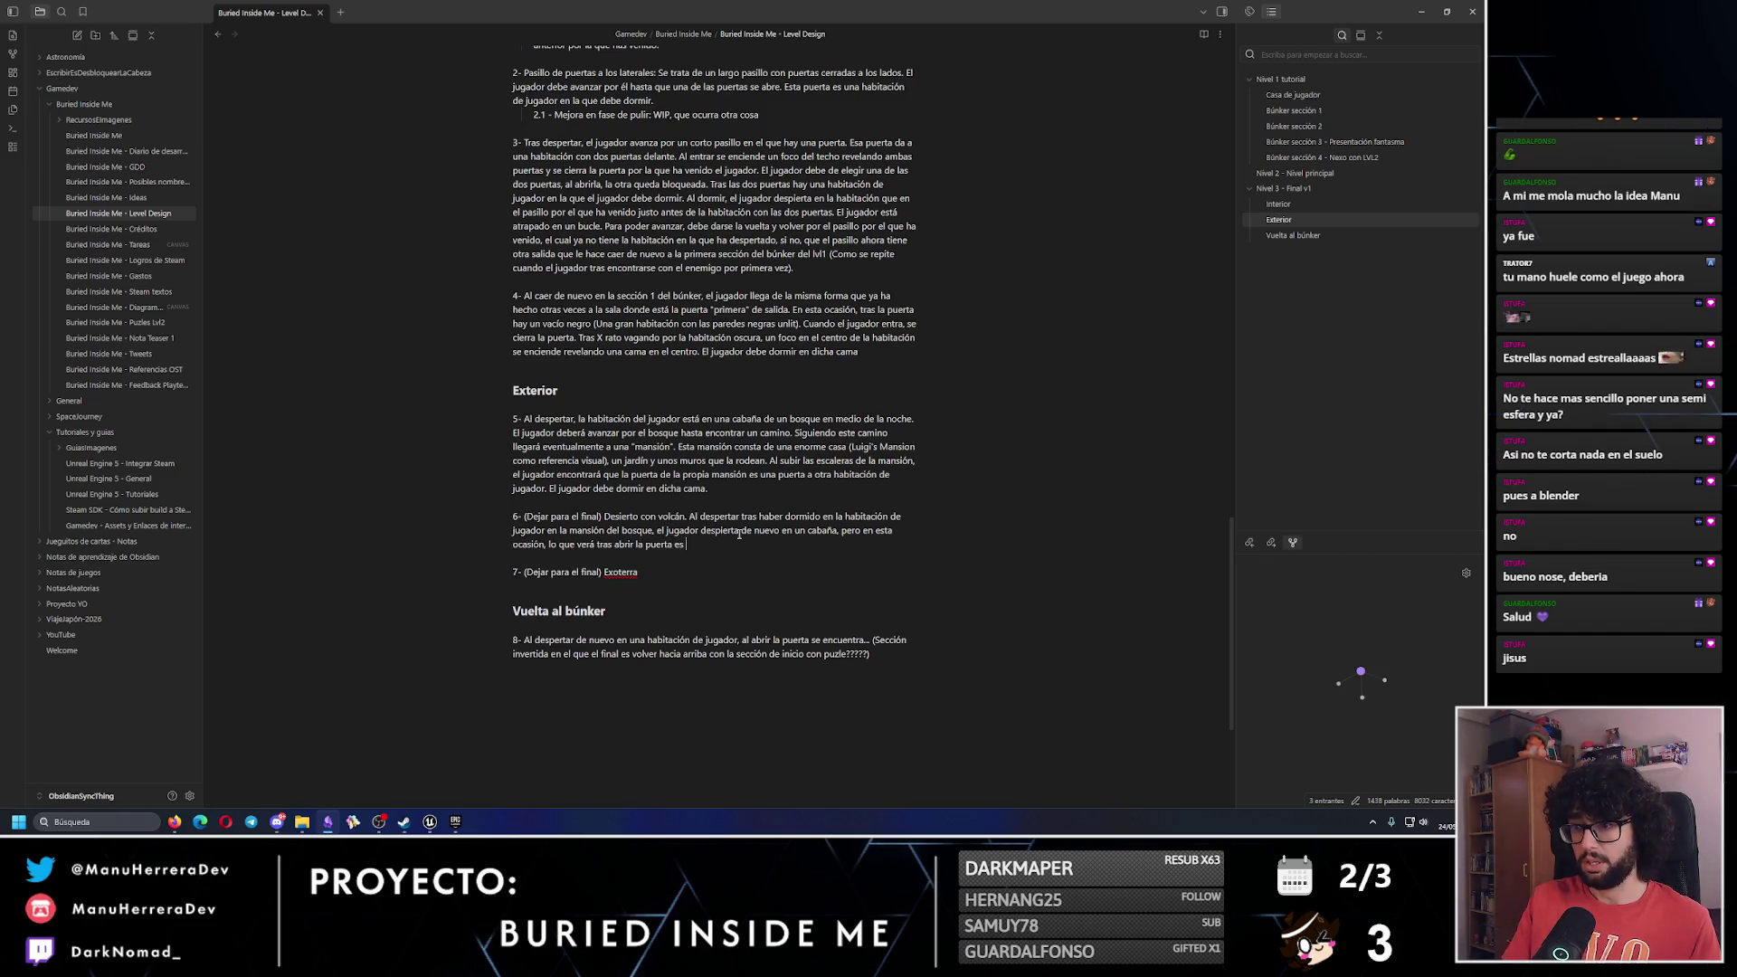
key("BackSpace")
type("desierto.")
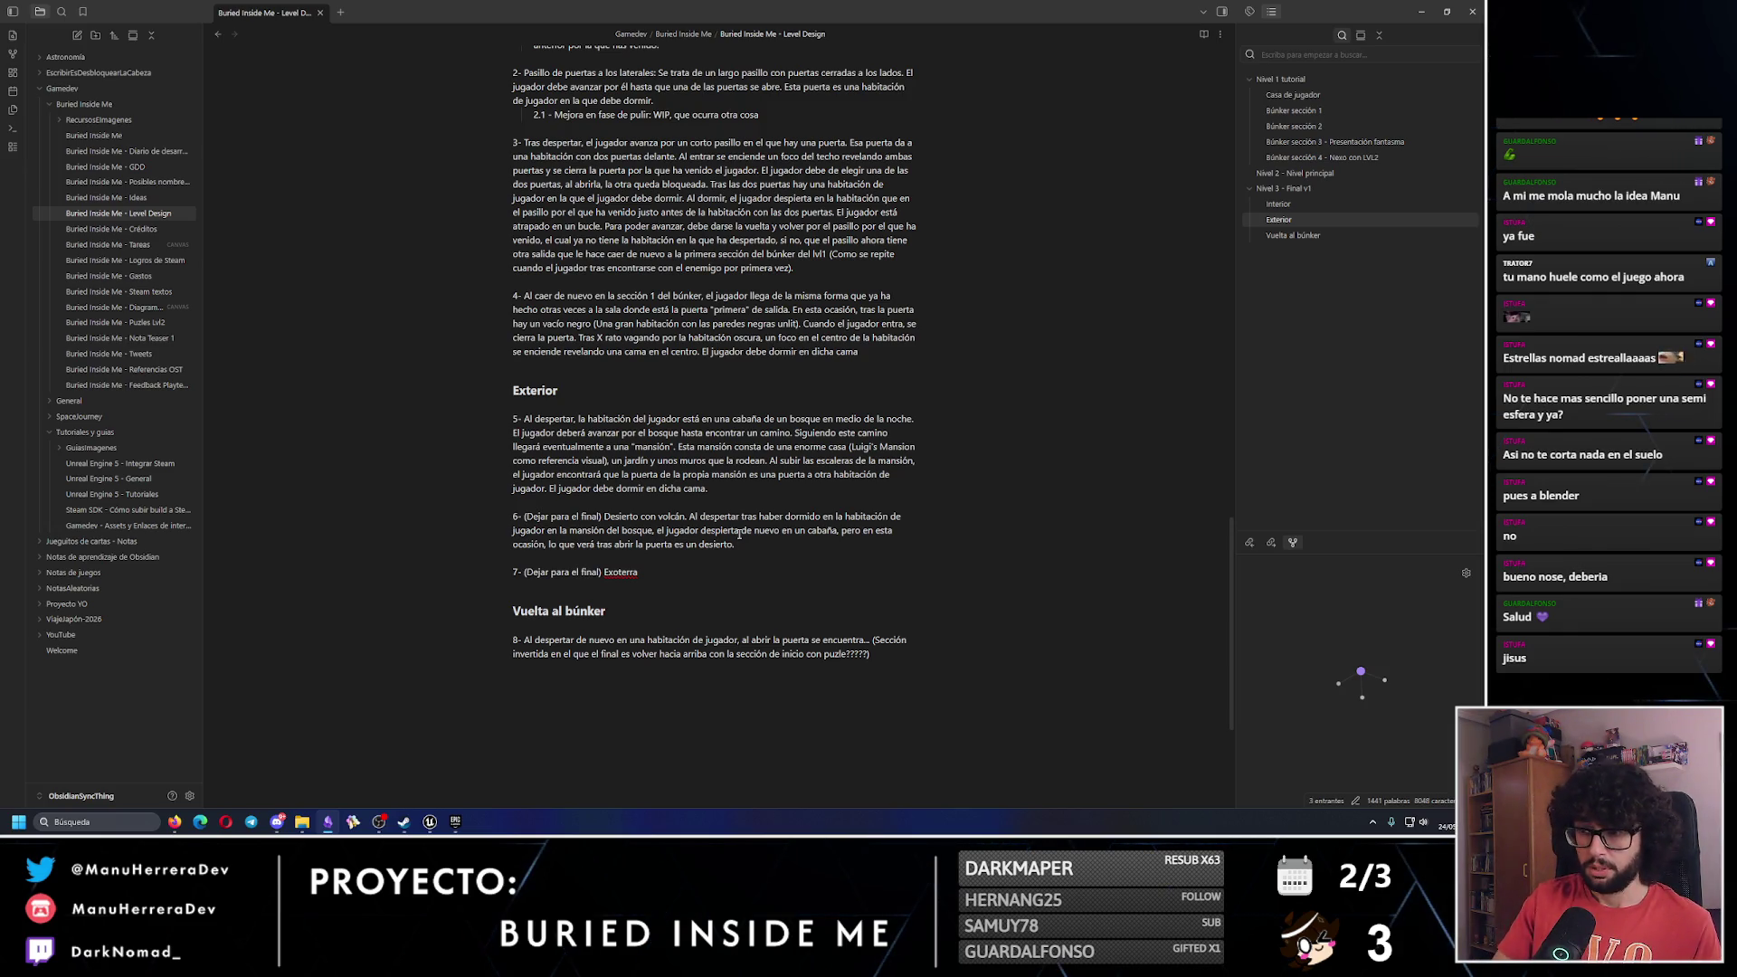
Add to idea 6 the sandstorm desert crossing to another cabin bedroom, where sleeping leads to the next environment.
type(" D")
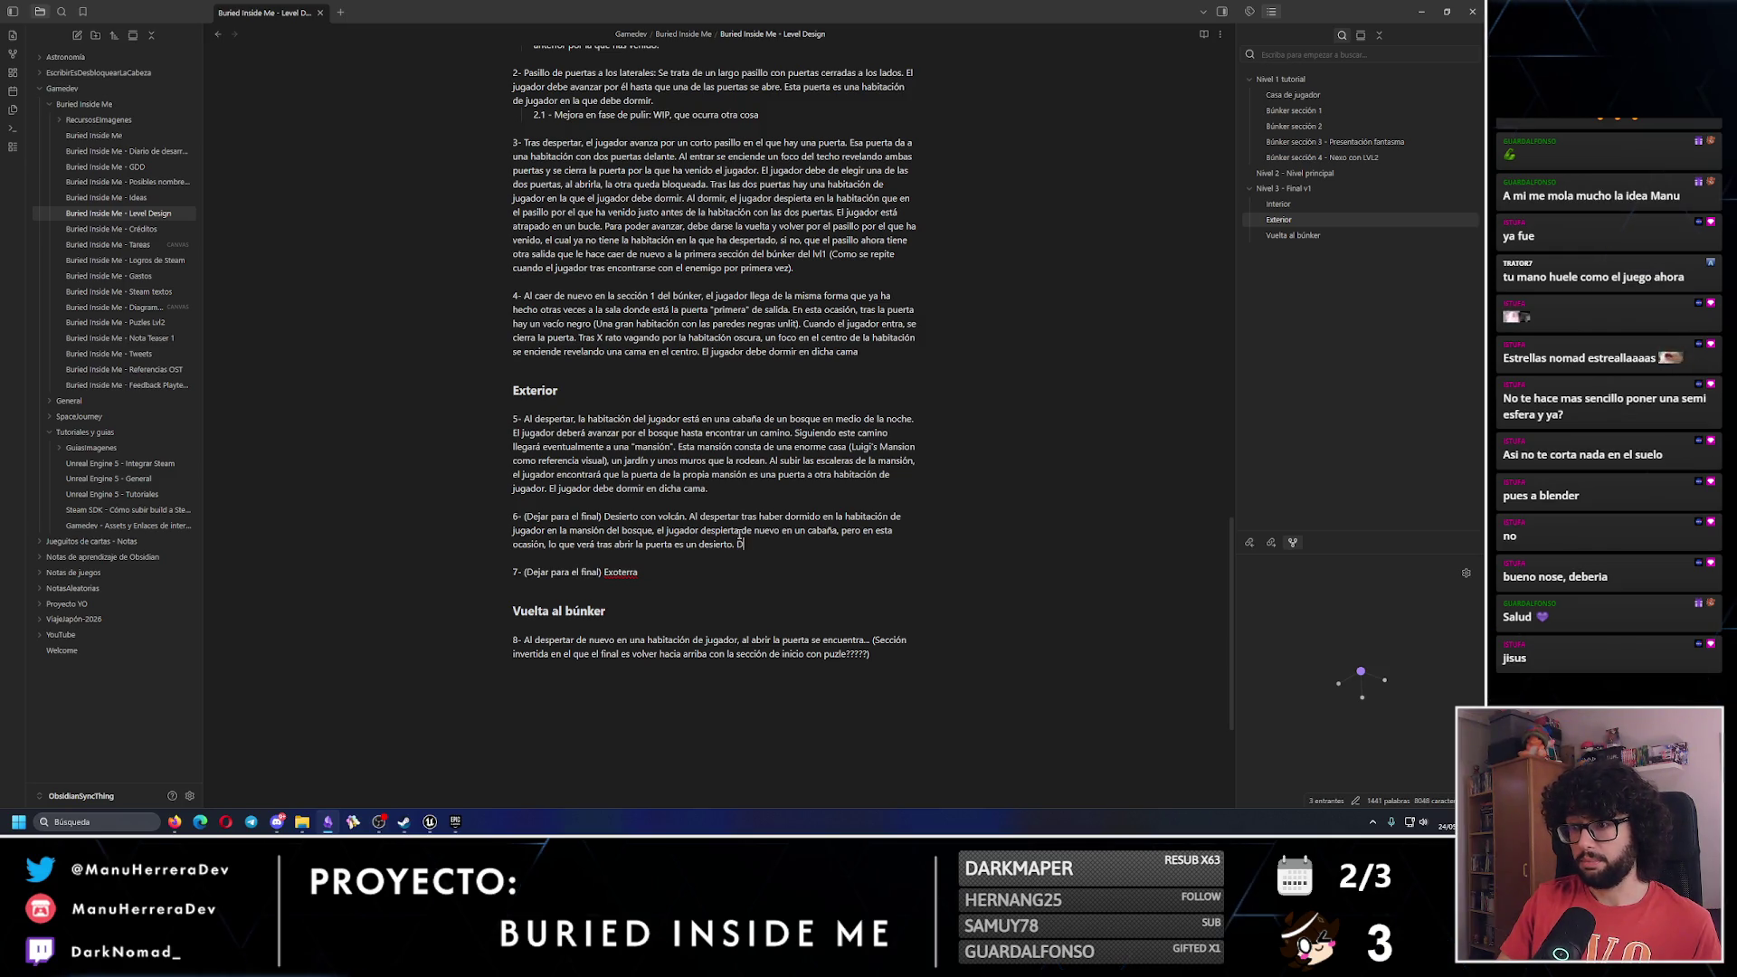
type("eberá completar un camino")
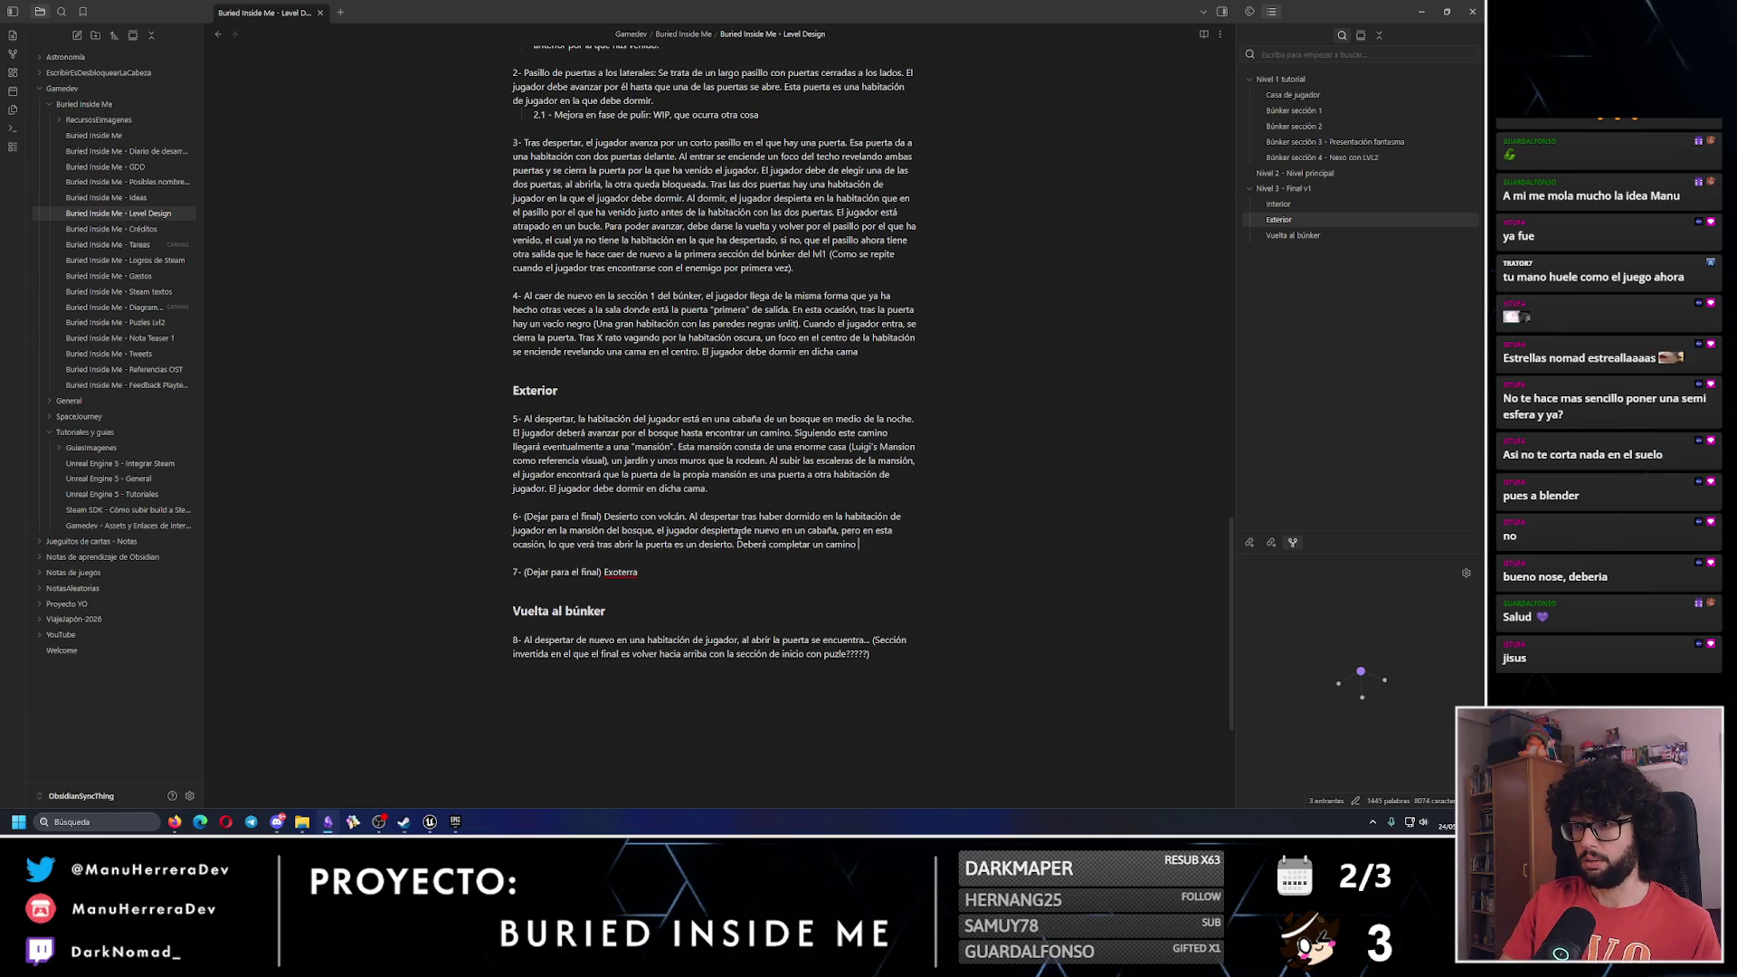
type("po")
type("r medio de e")
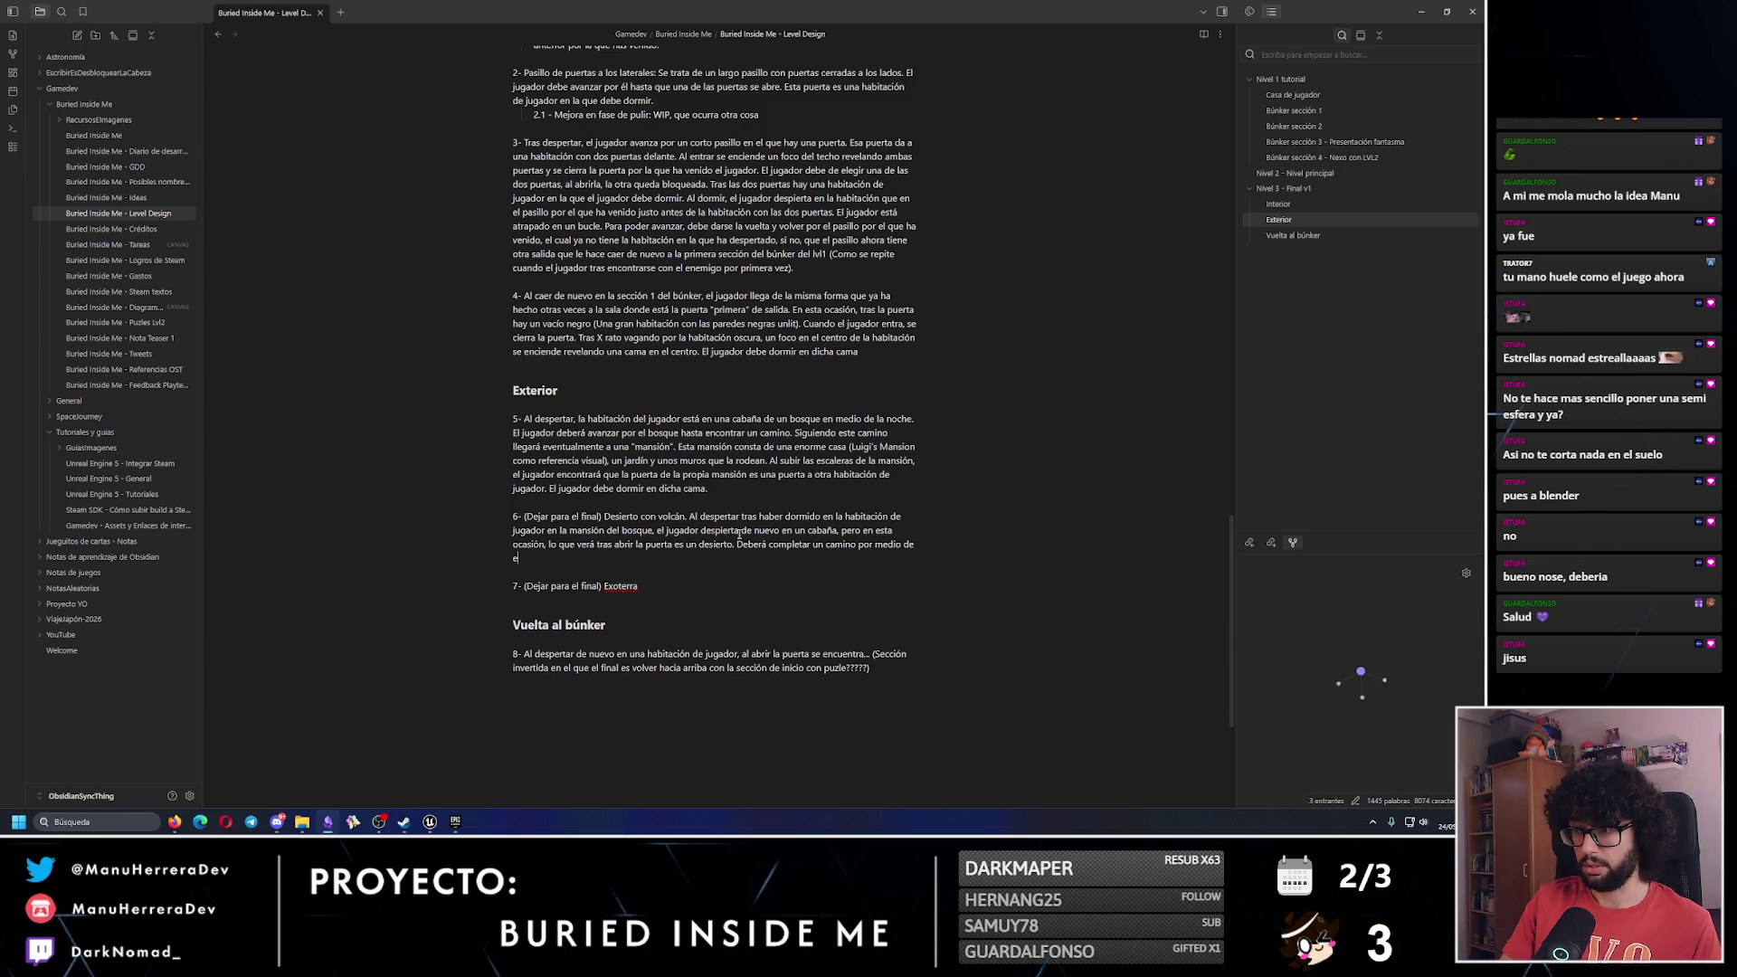
type("ste desierto")
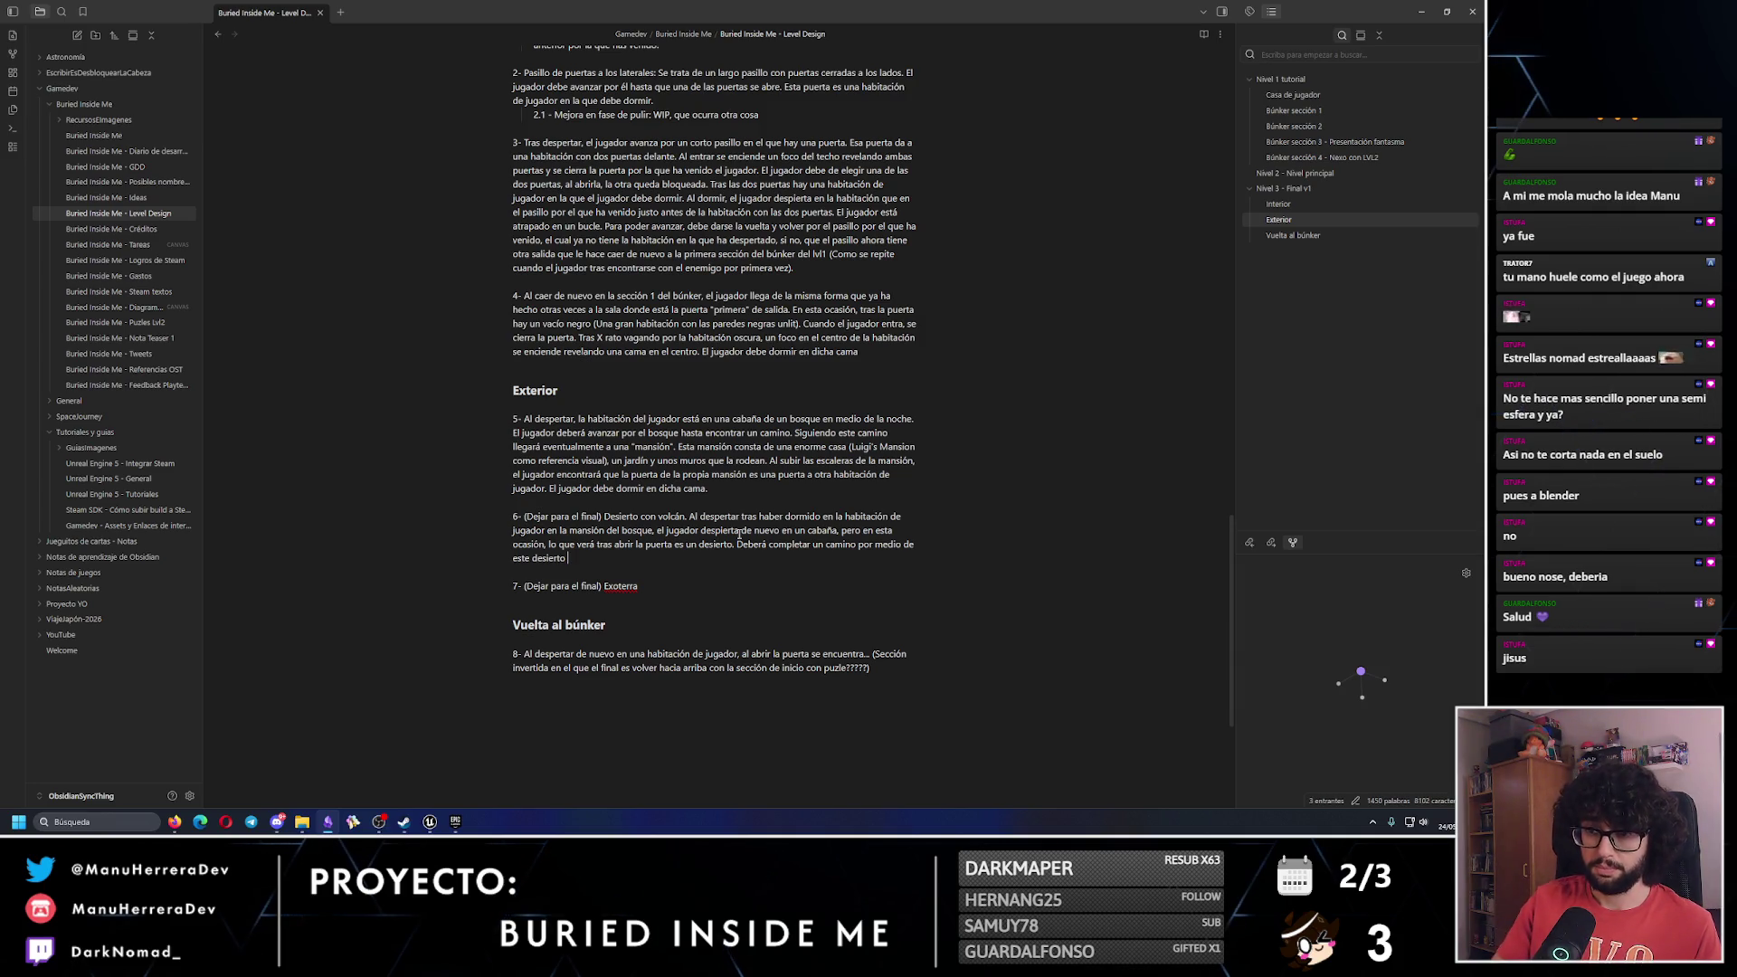
type(" dentro de una toe")
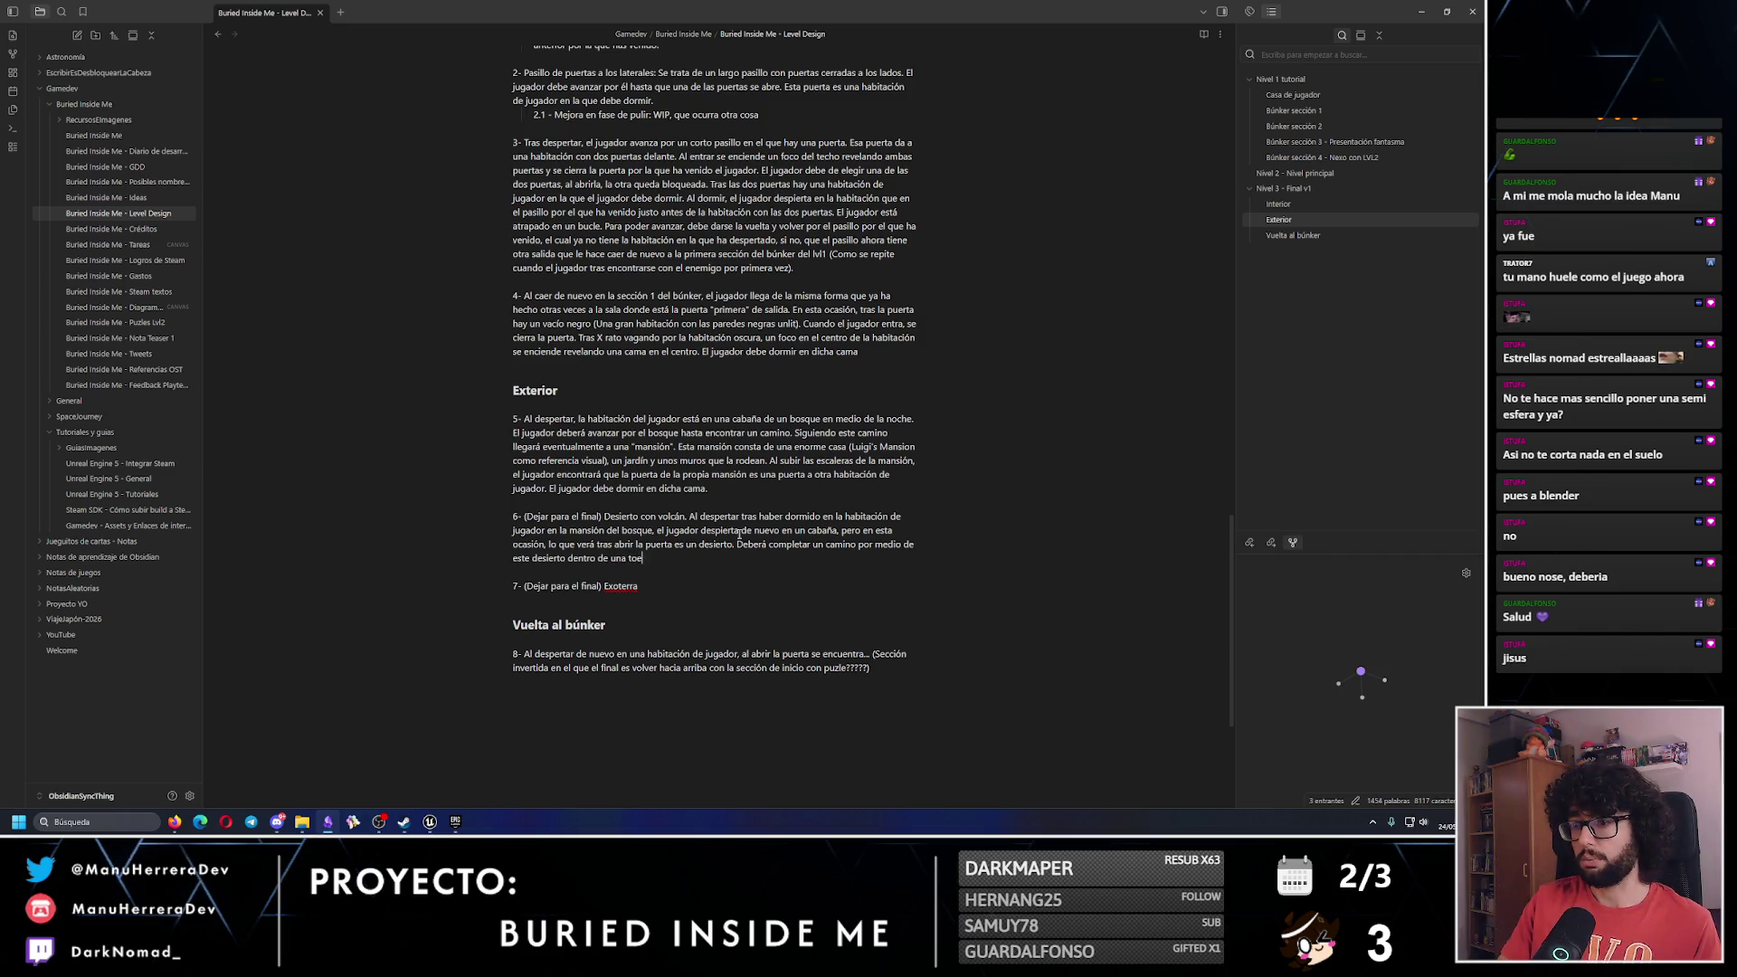
type("m")
type("menta de arena. Al completar el camino lleg")
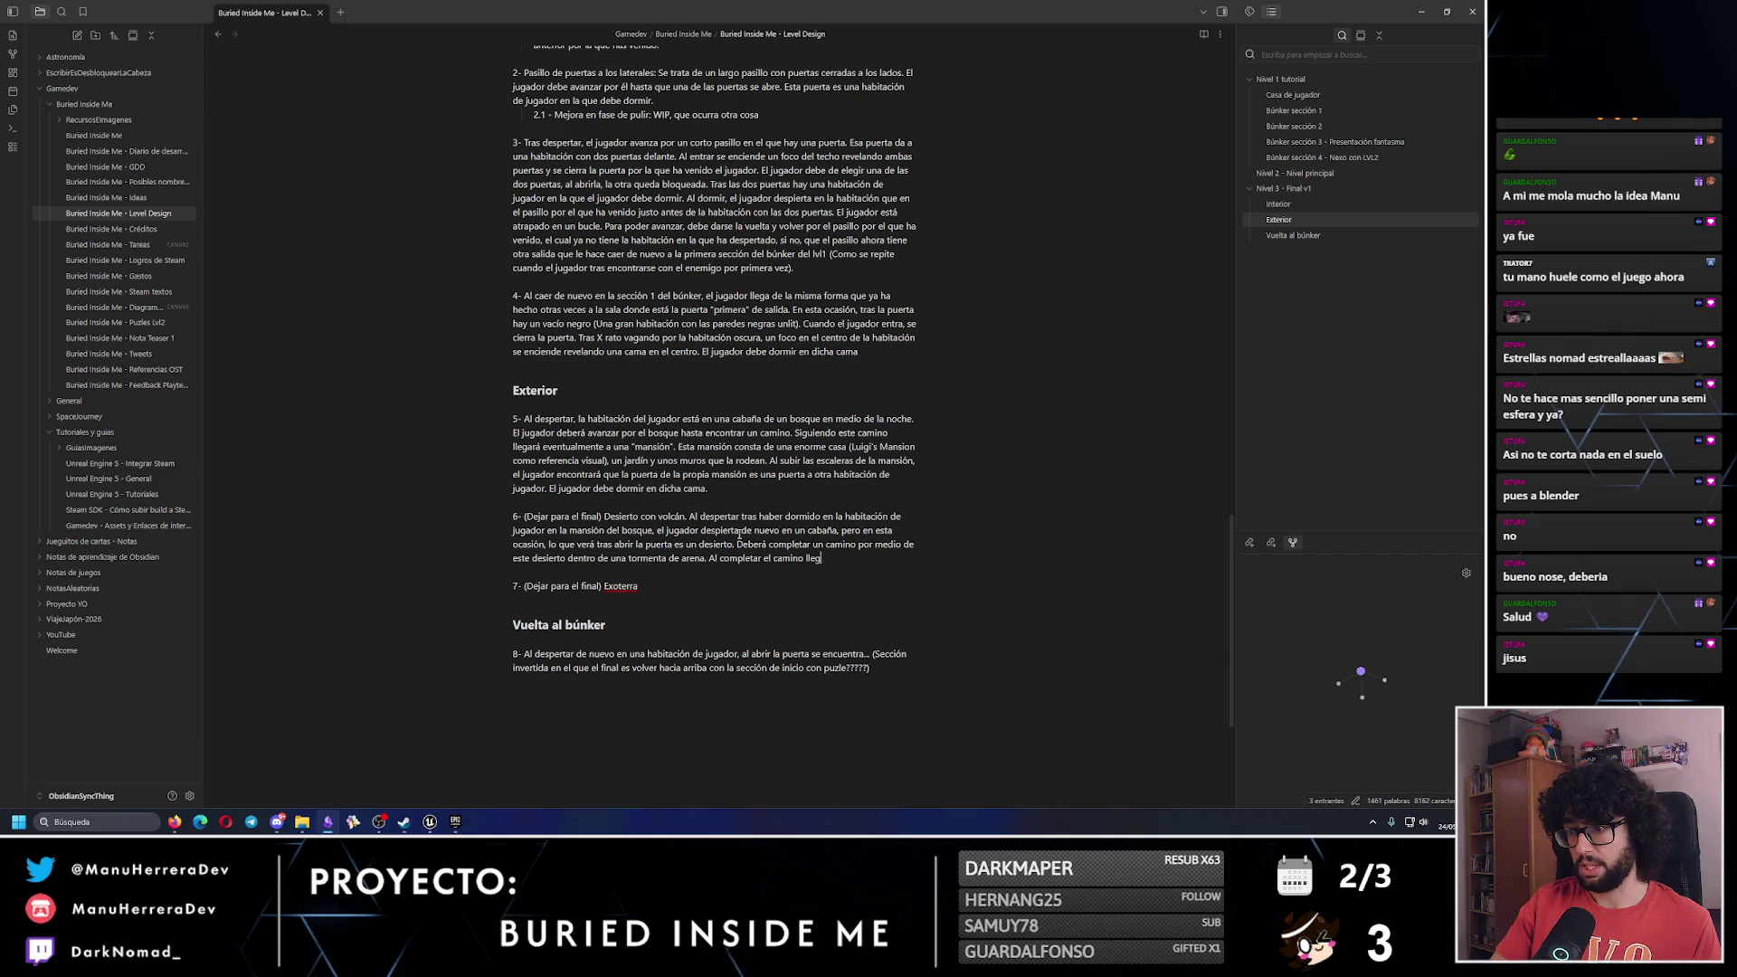
type("ará a otra cabaña que")
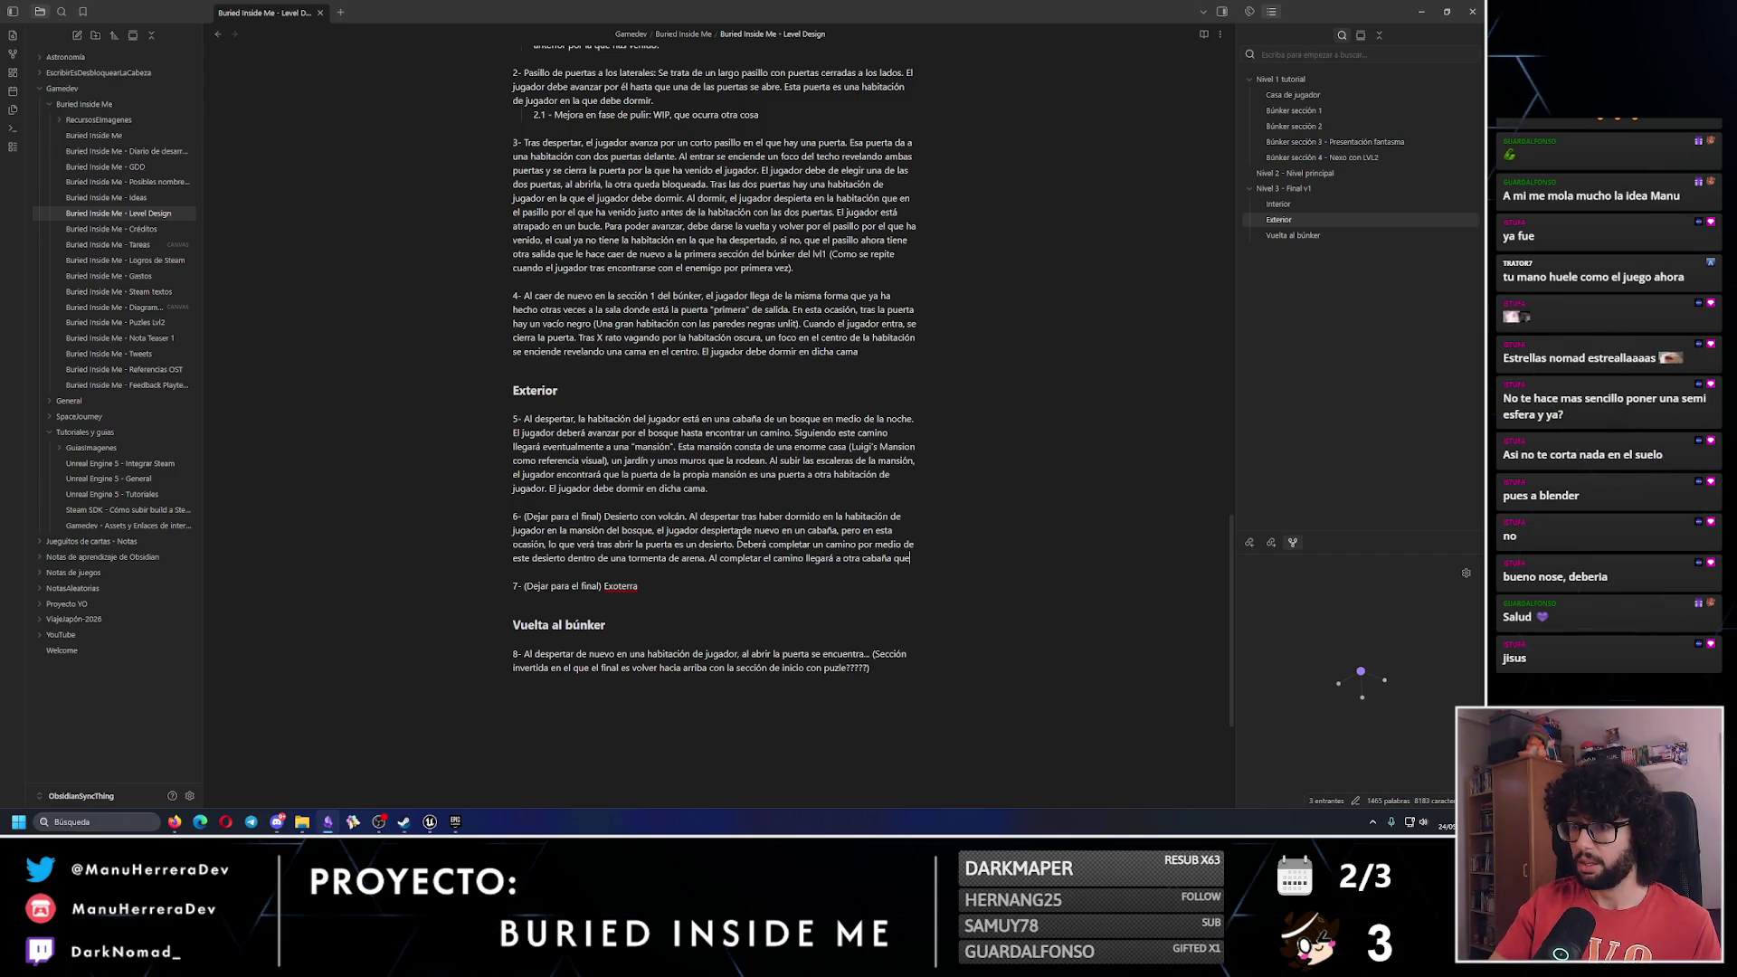
type(" será una habitaci")
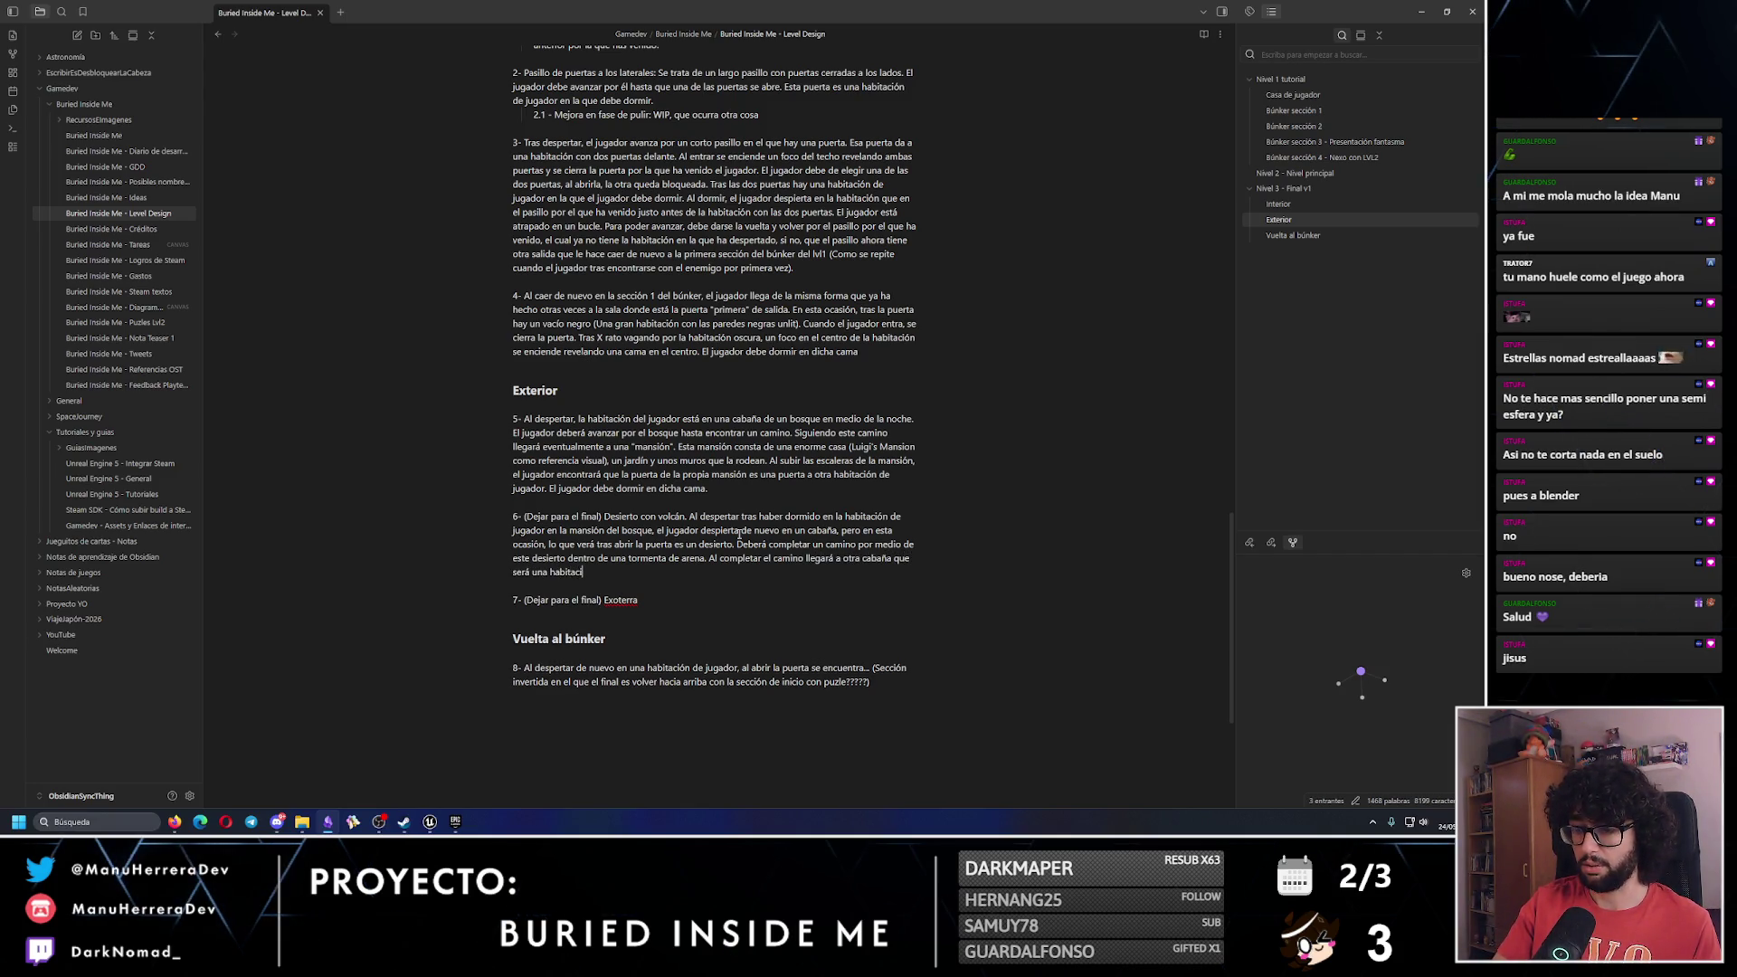
type("ón de jugador.")
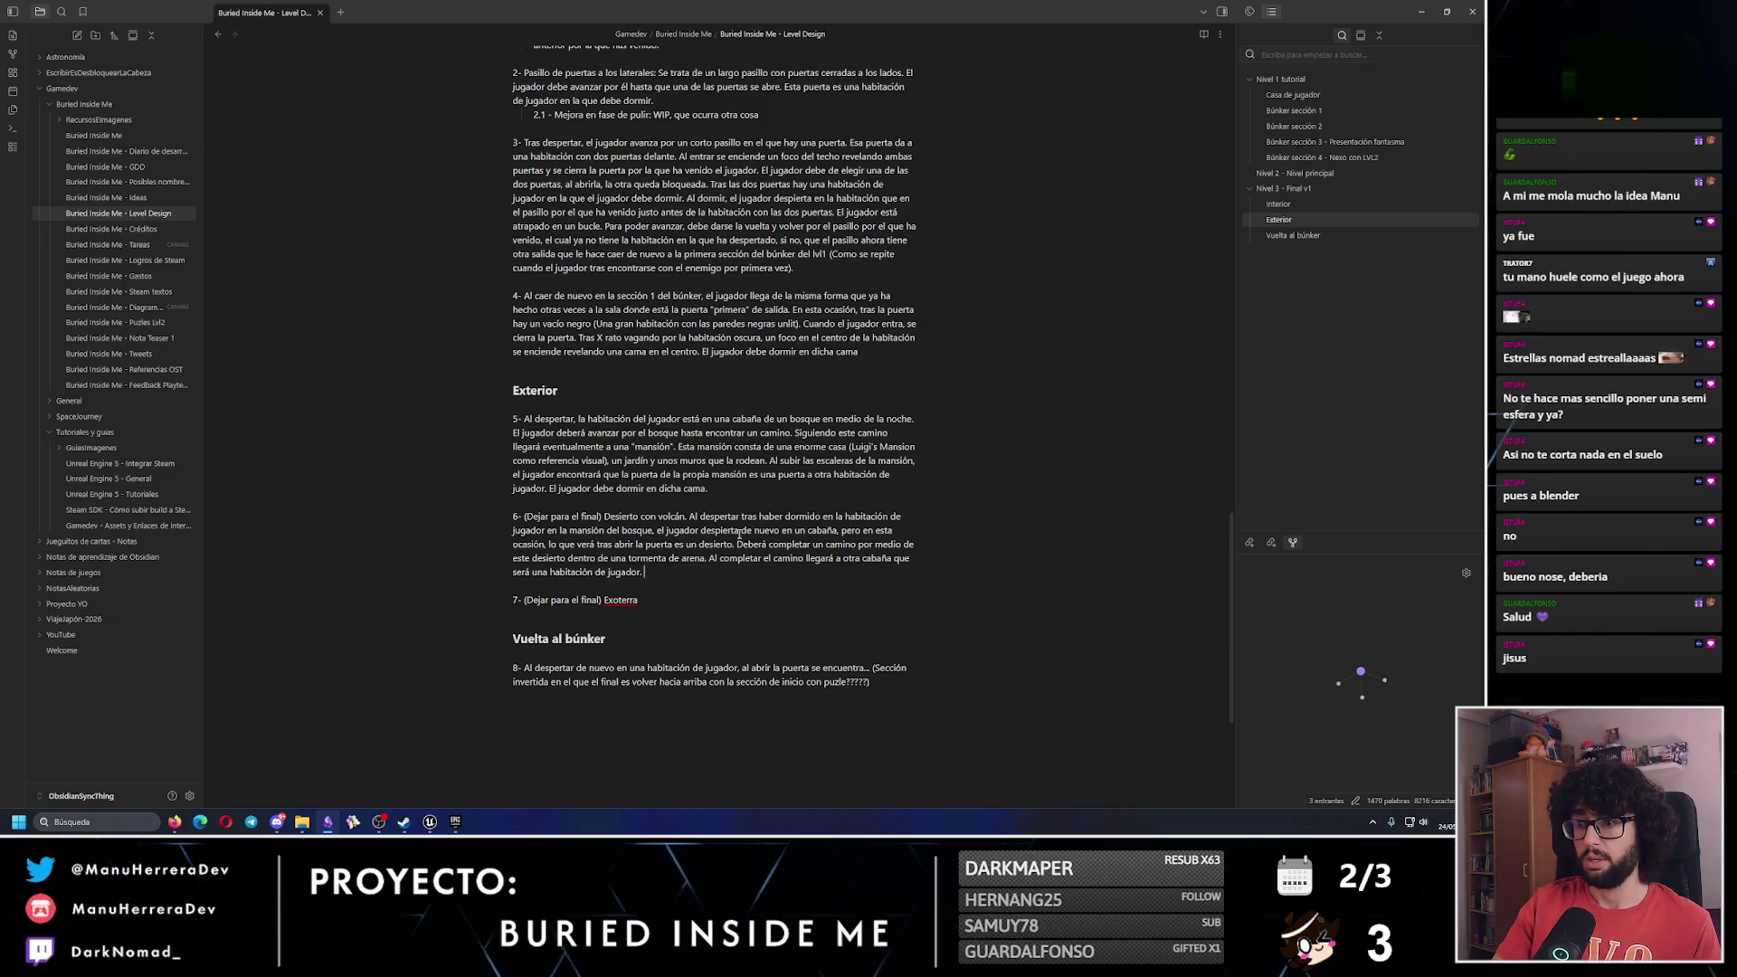
type(" Al dormir ")
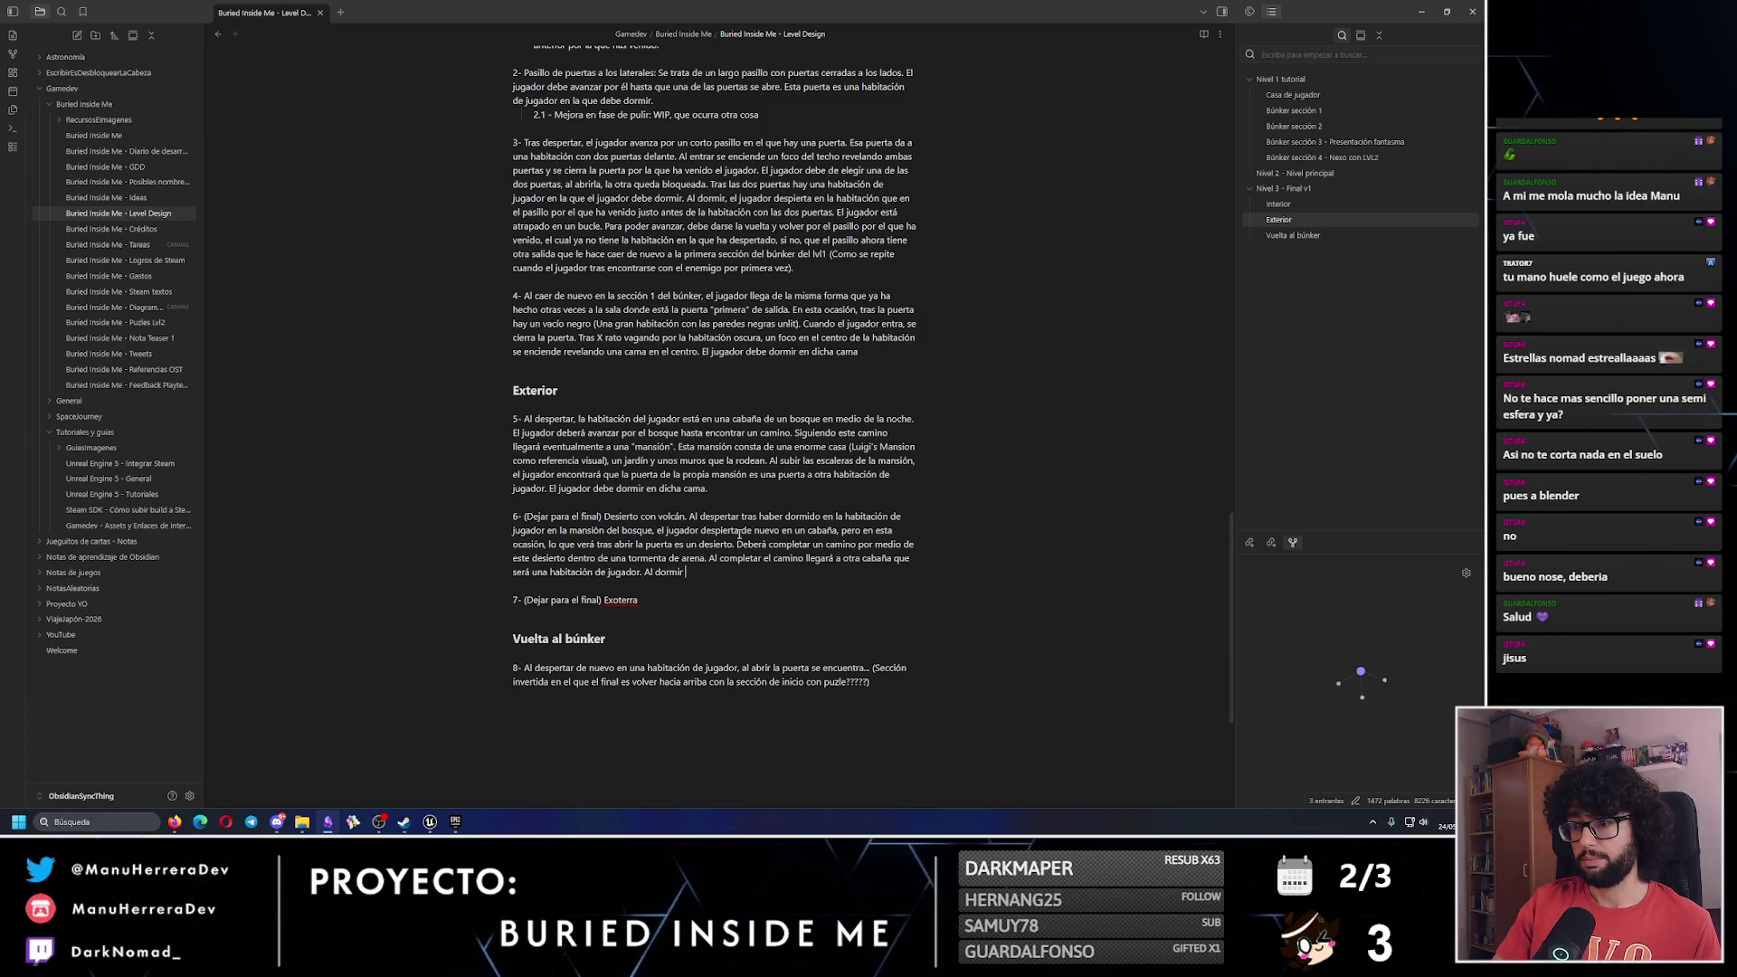
type("en esta ha")
key("BackSpace")
key("BackSpace")
key("BackSpace")
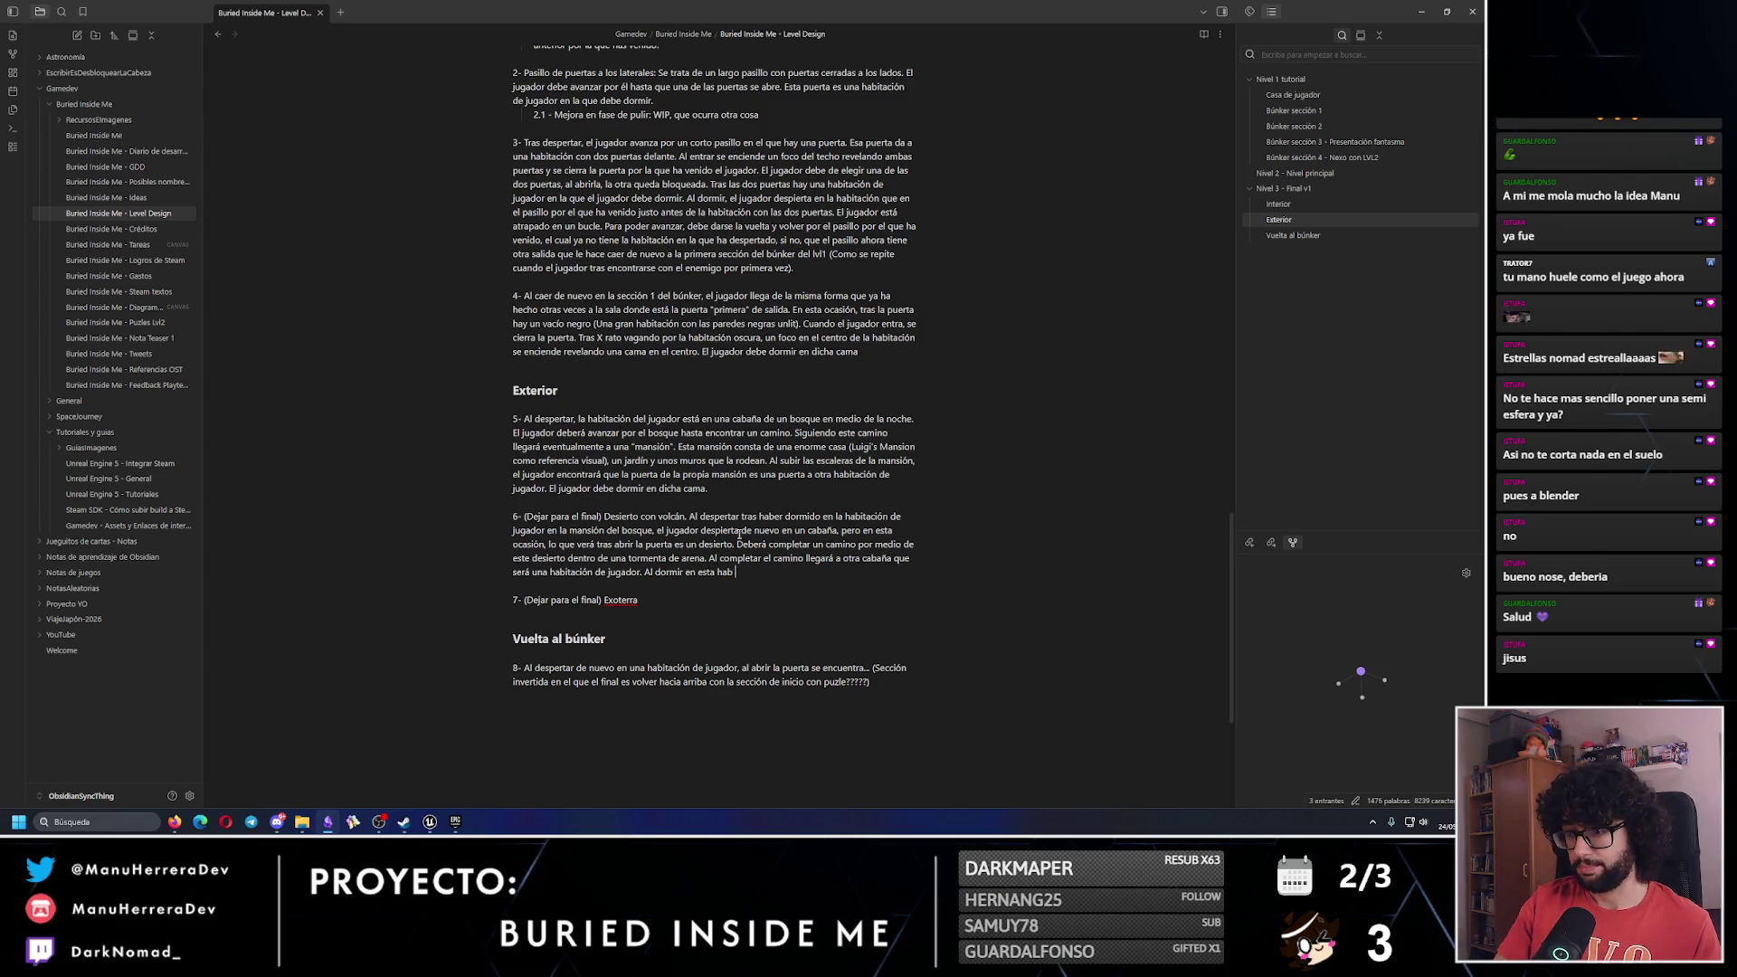
type("itac")
type("ión de jugador")
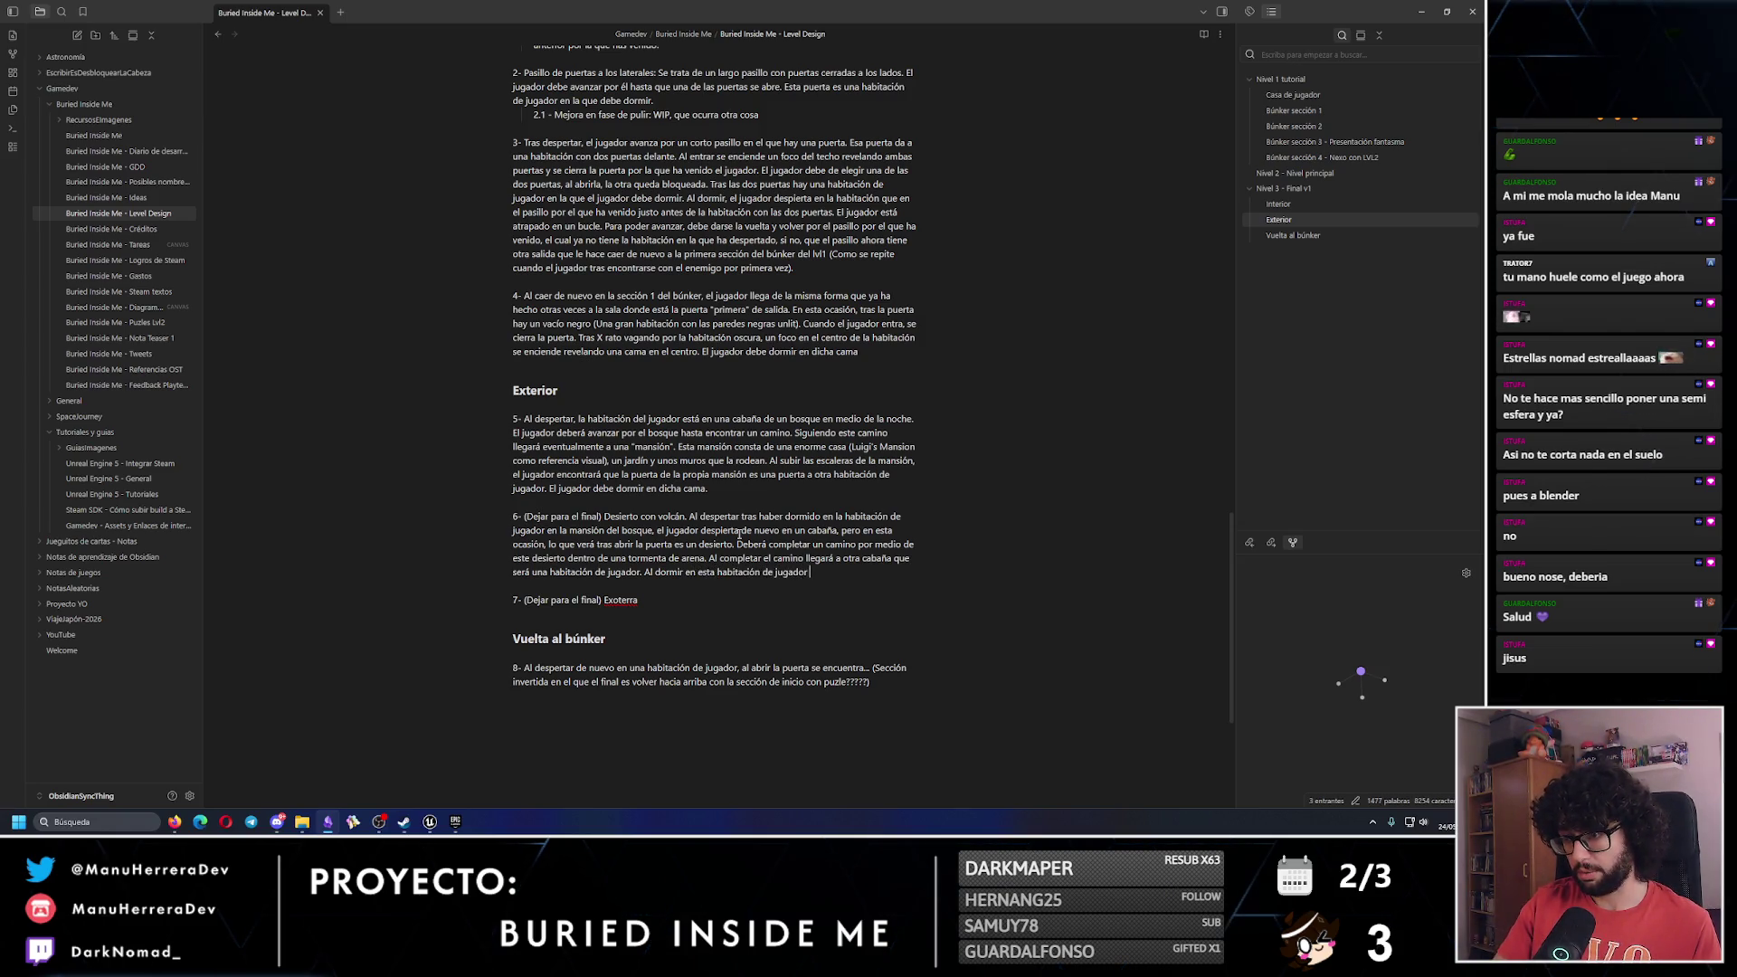
type(" despertará en el s")
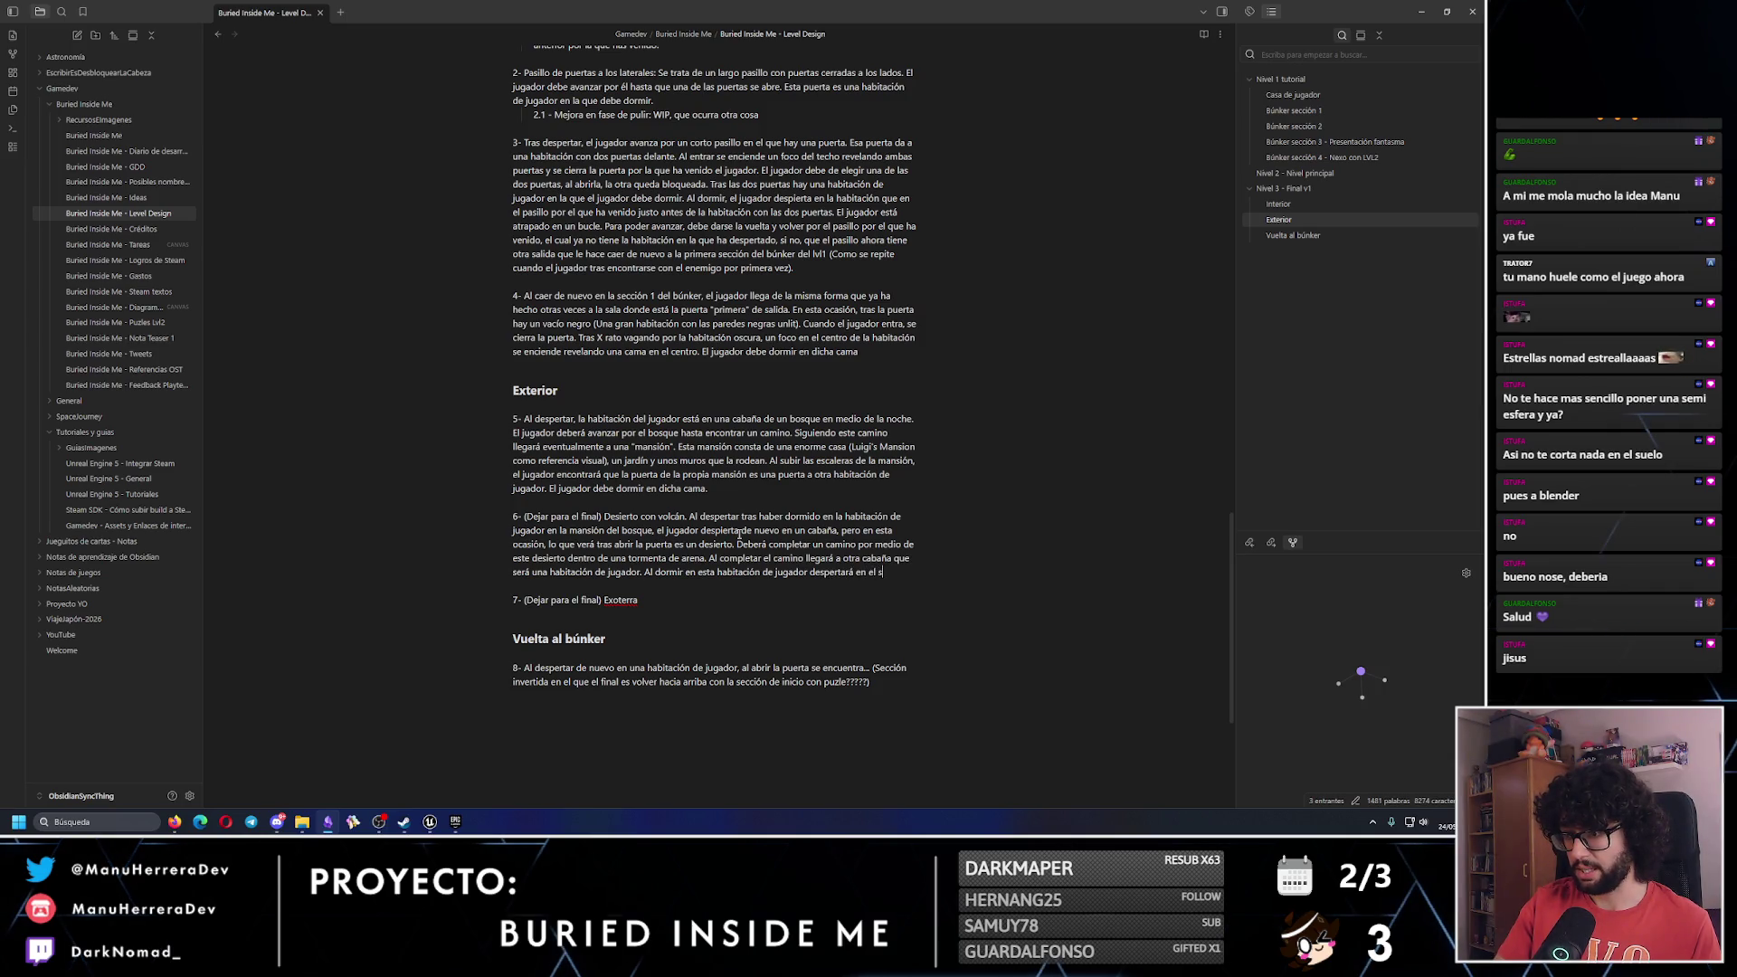
type("iguiente entorno")
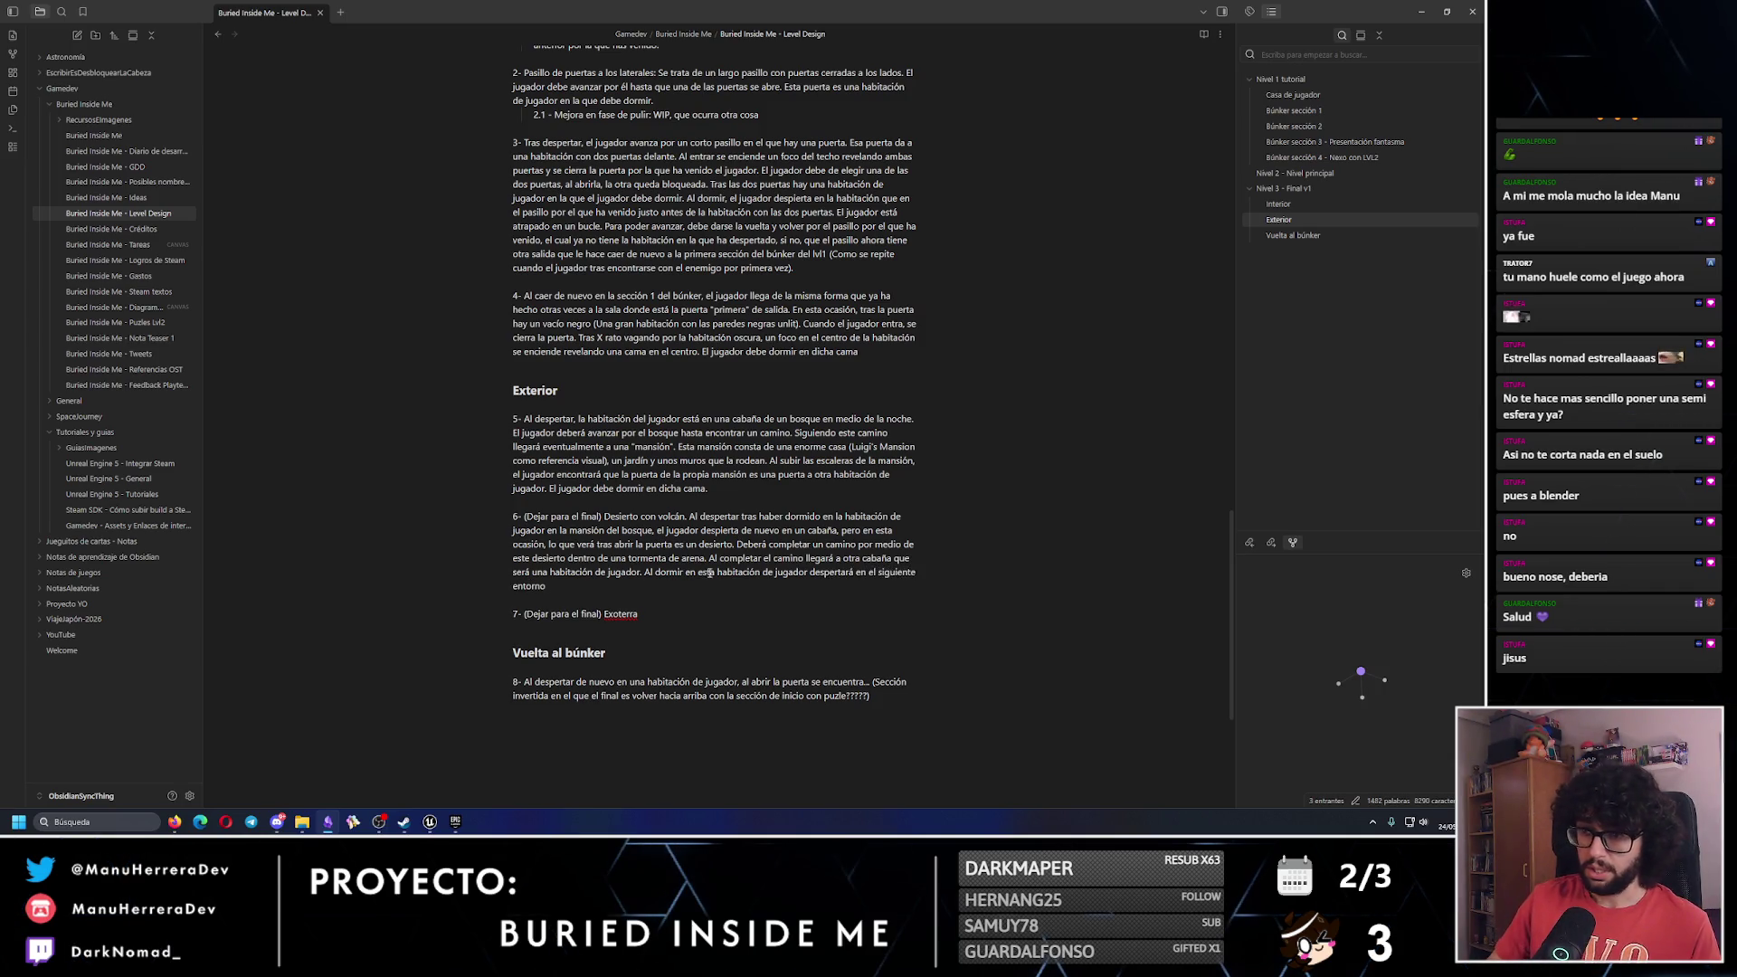
type(",")
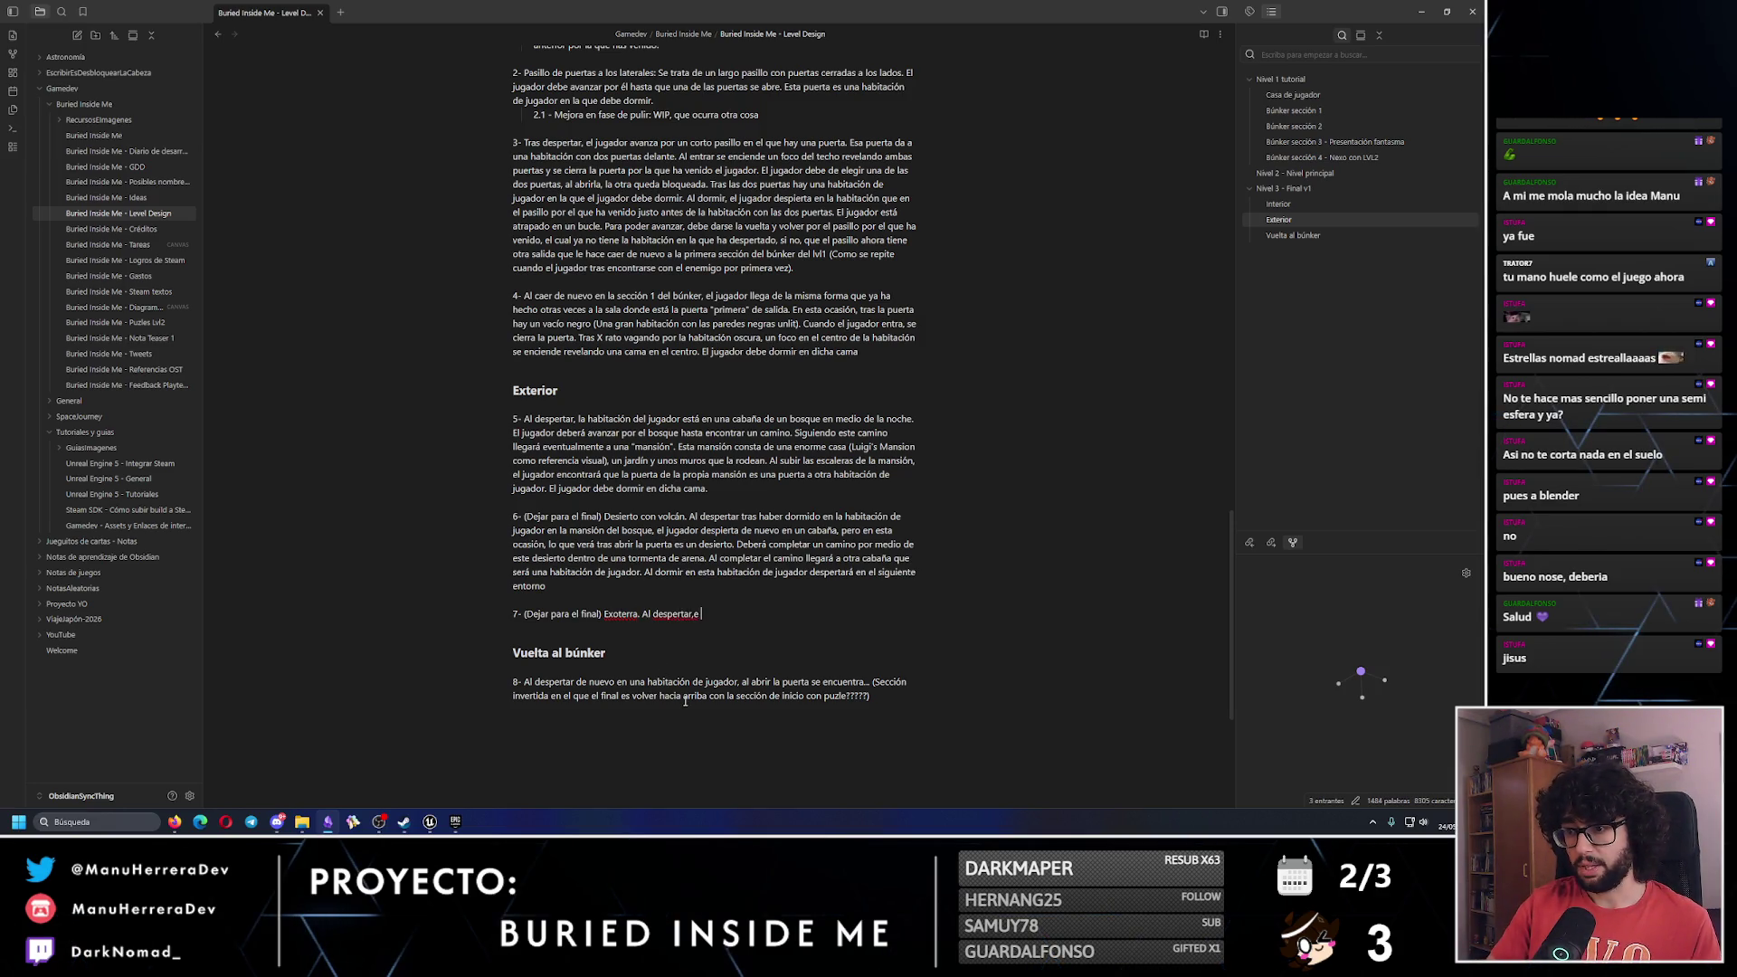
Begin idea 7: on opening the bedroom door, the setting becomes Exoterra's crew-quarters corridor.
key("BackSpace")
key("BackSpace")
type("el jugador e")
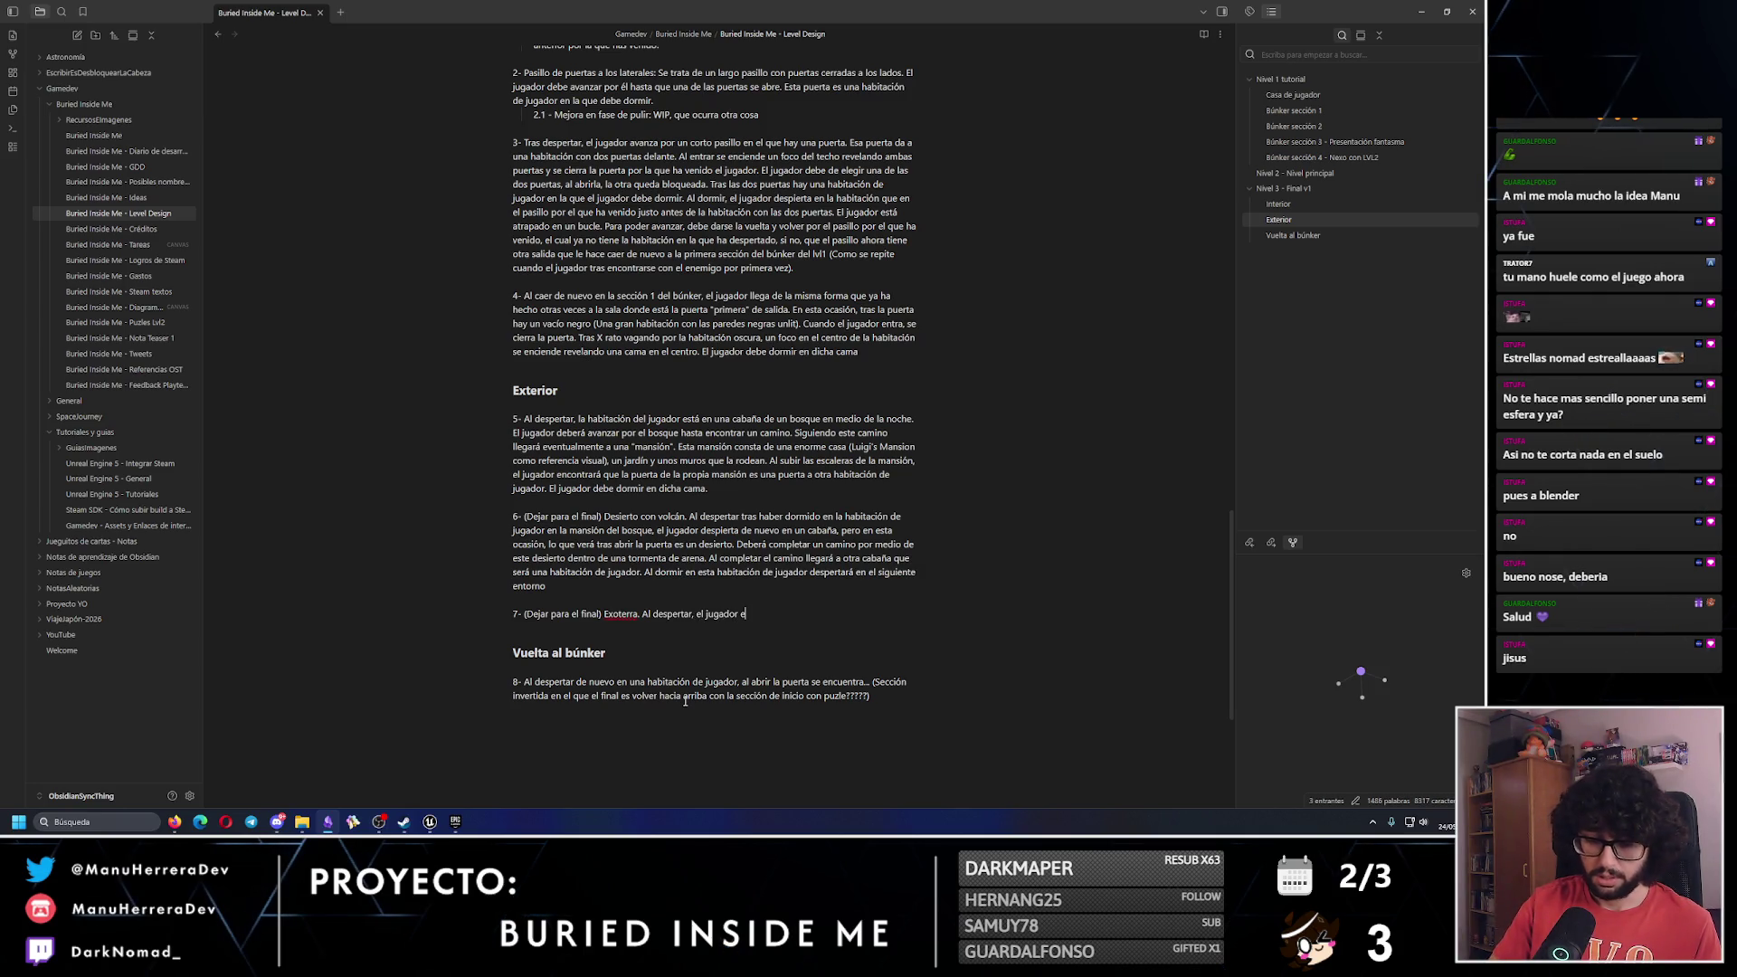
key("BackSpace")
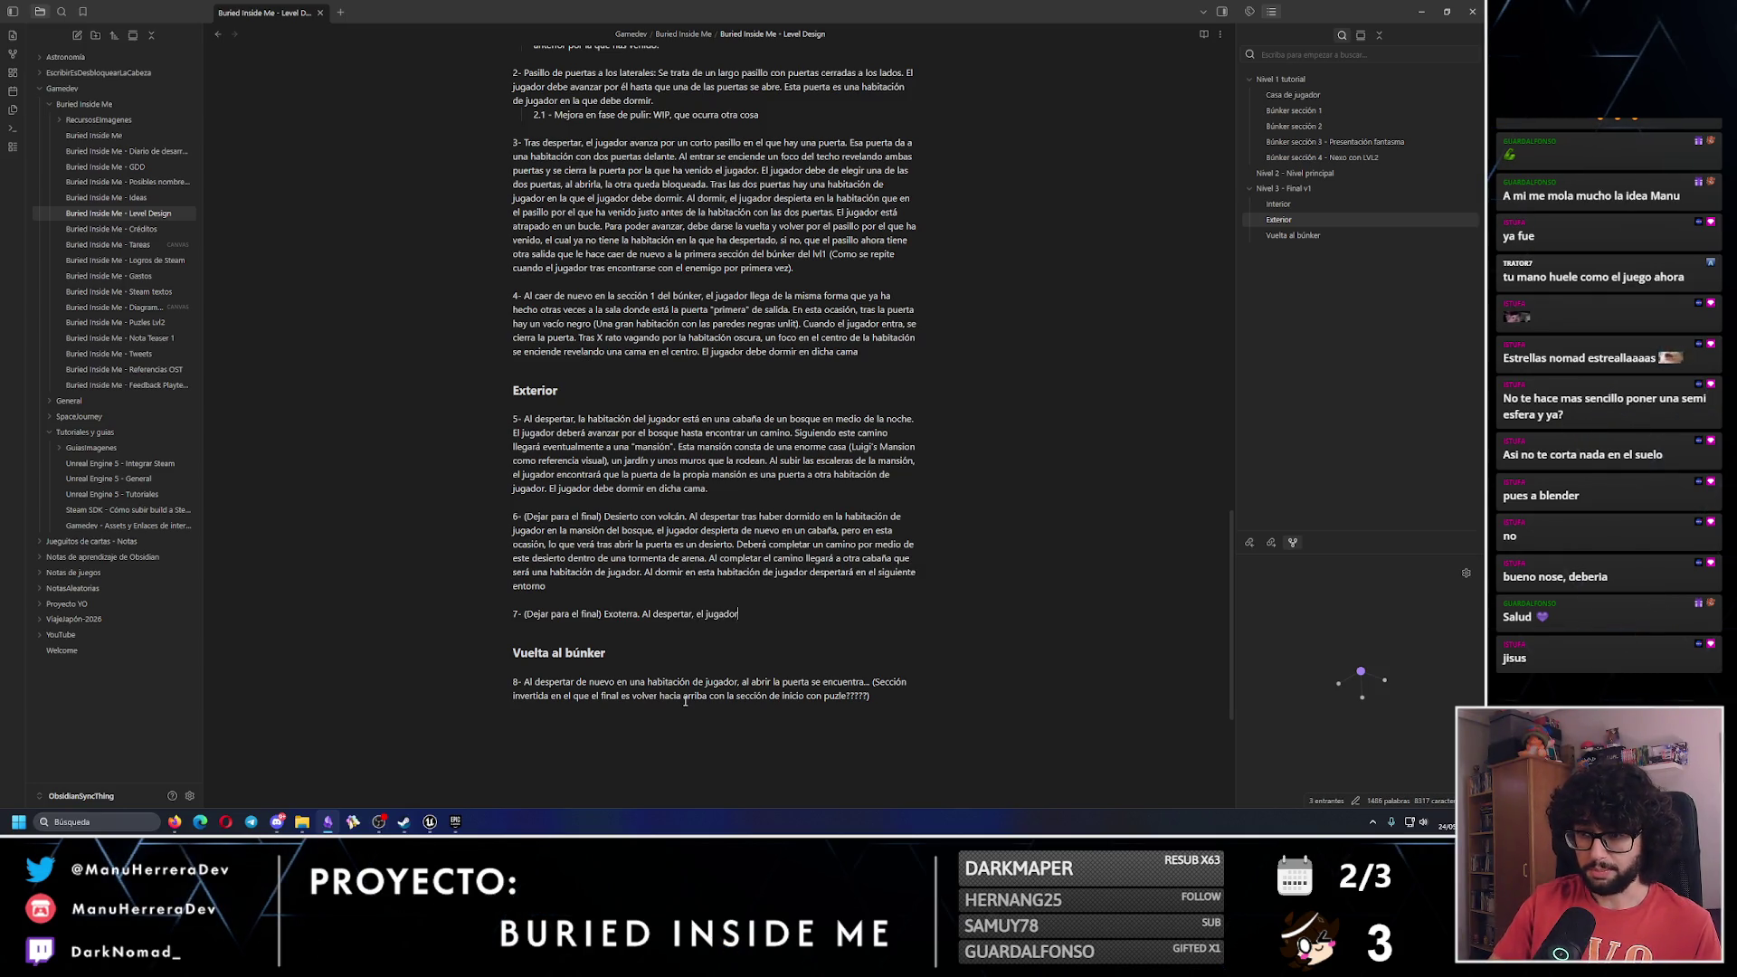
key("ctrl+BackSpace")
key("ctrl+BackSpace")
type("y abrir la habit")
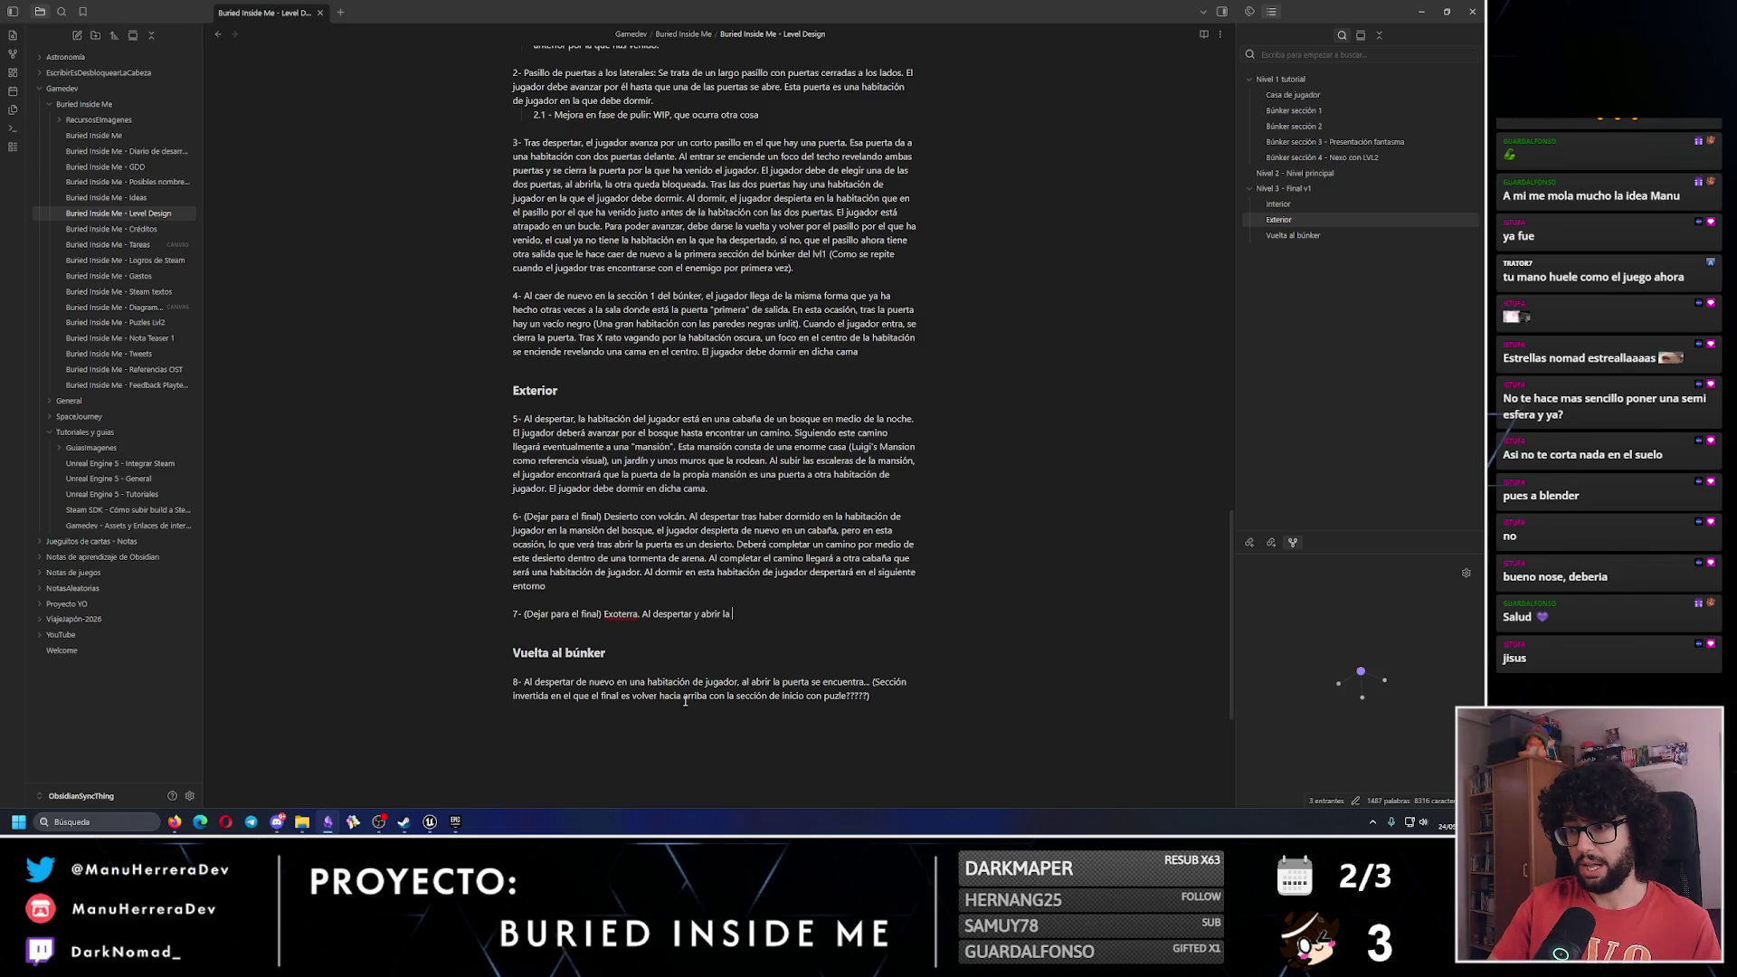
key("BackSpace")
key("BackSpace")
key("BackSpace")
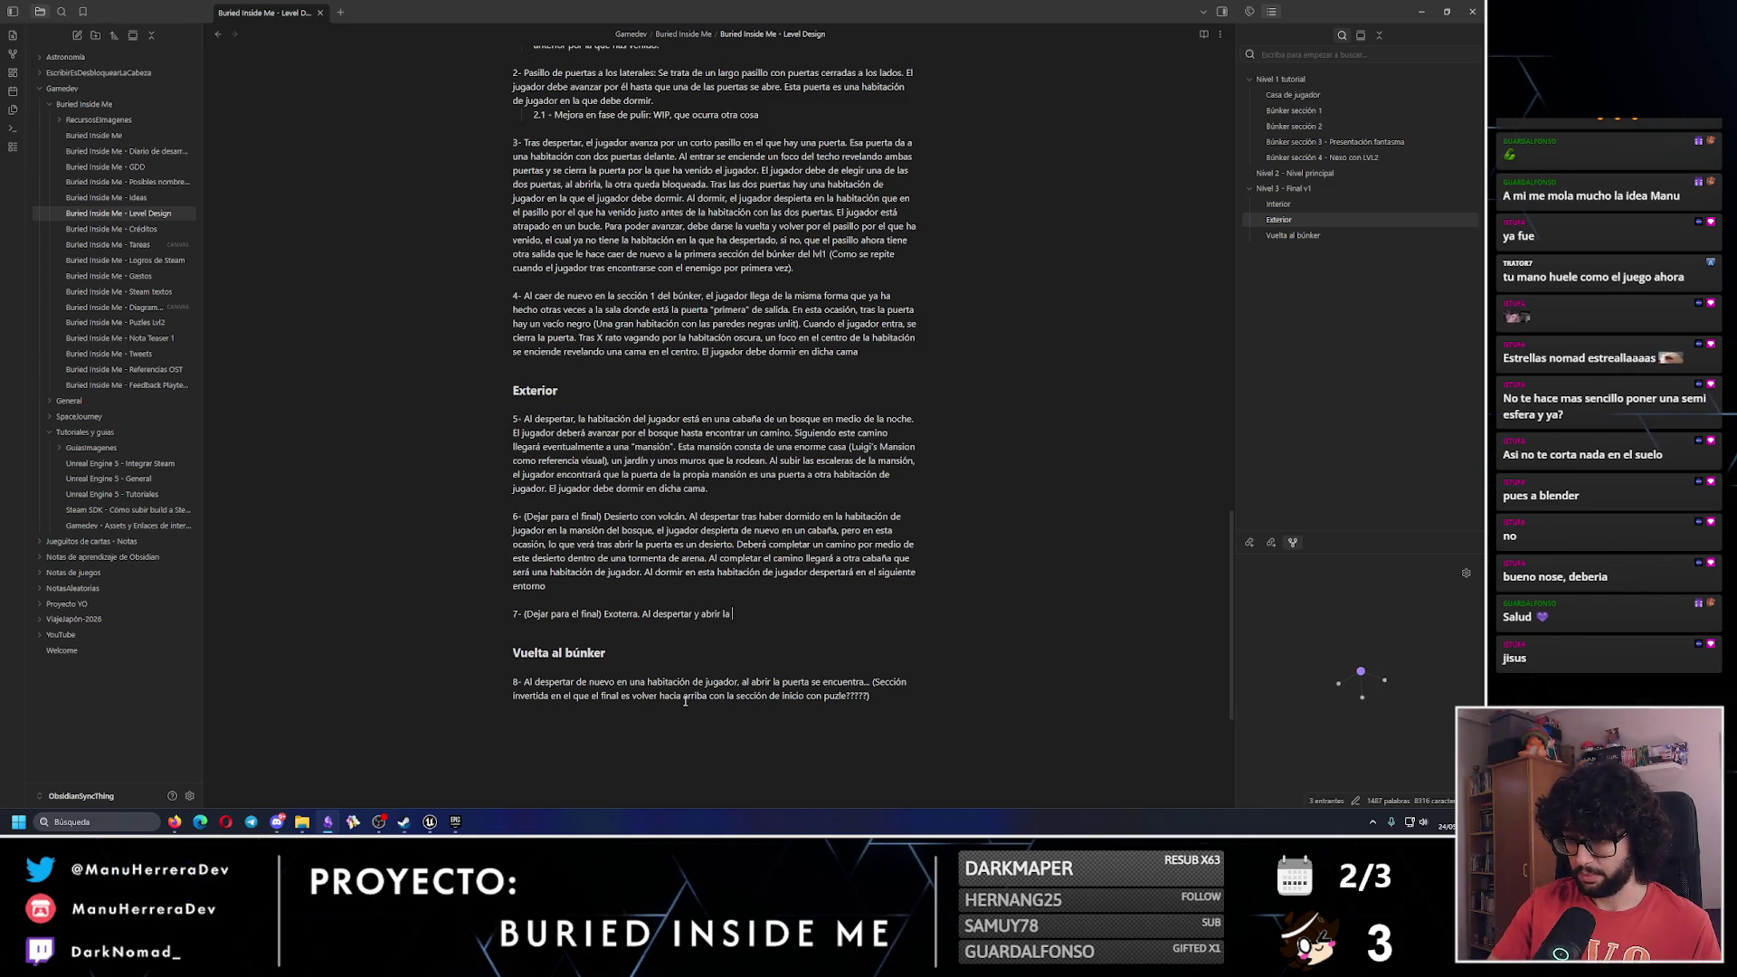
type("puerta de la habitac")
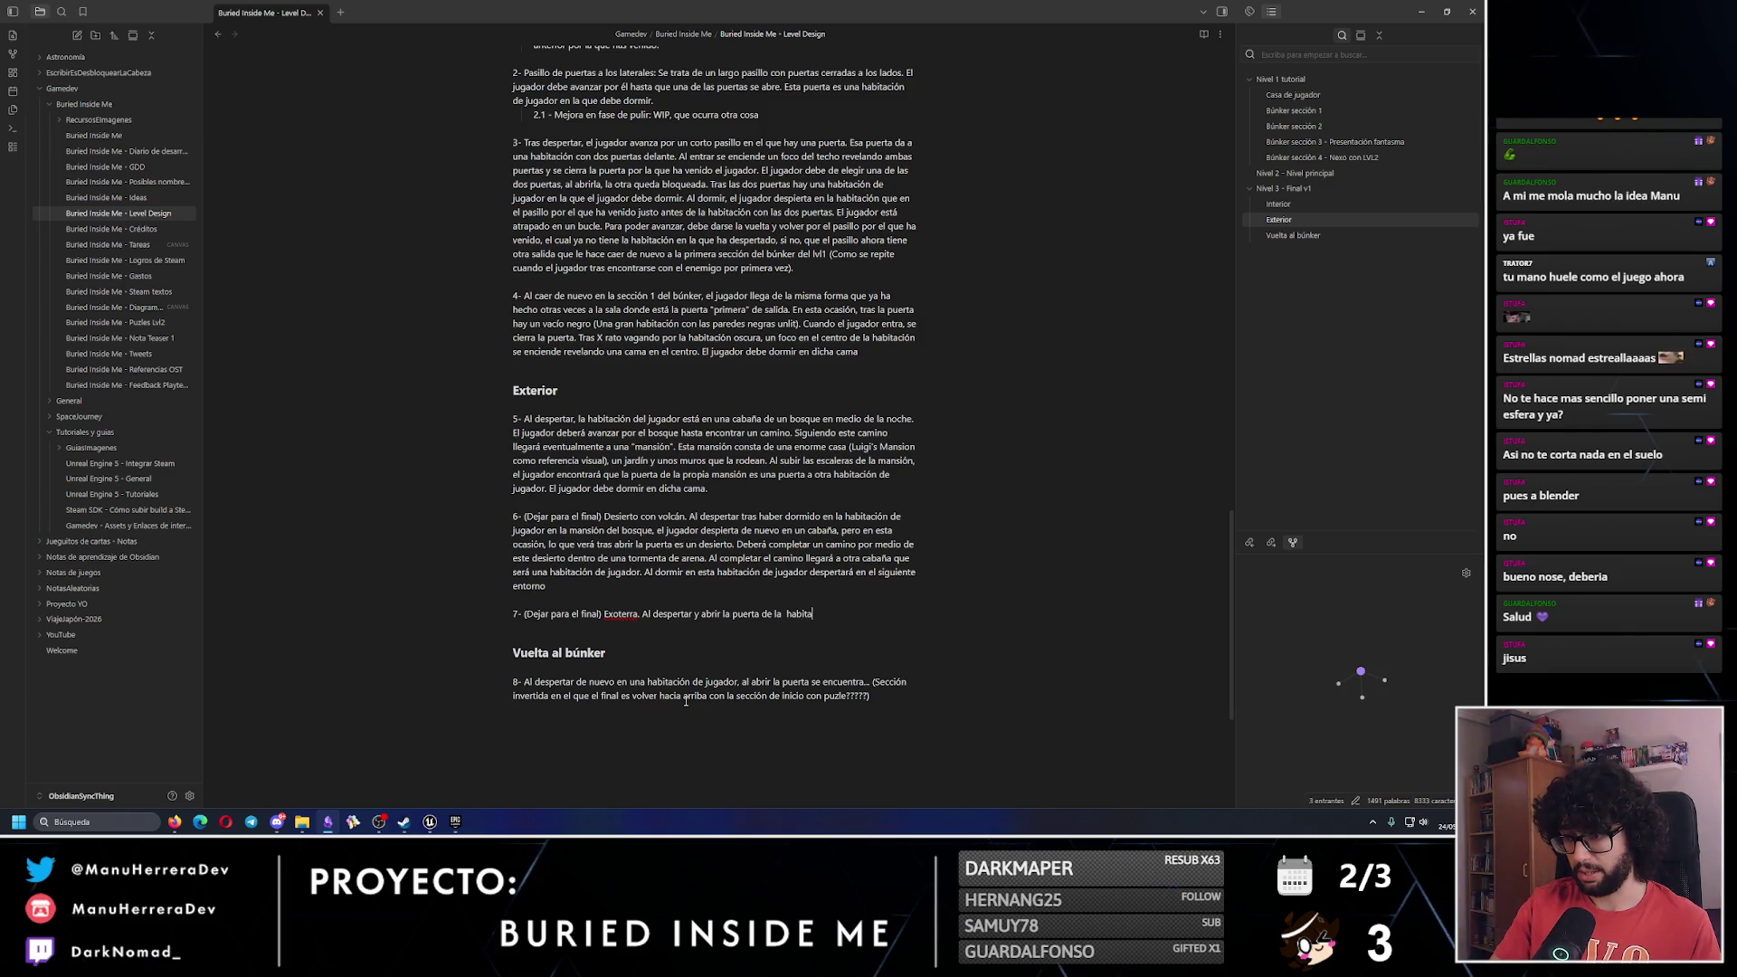
type("ión,")
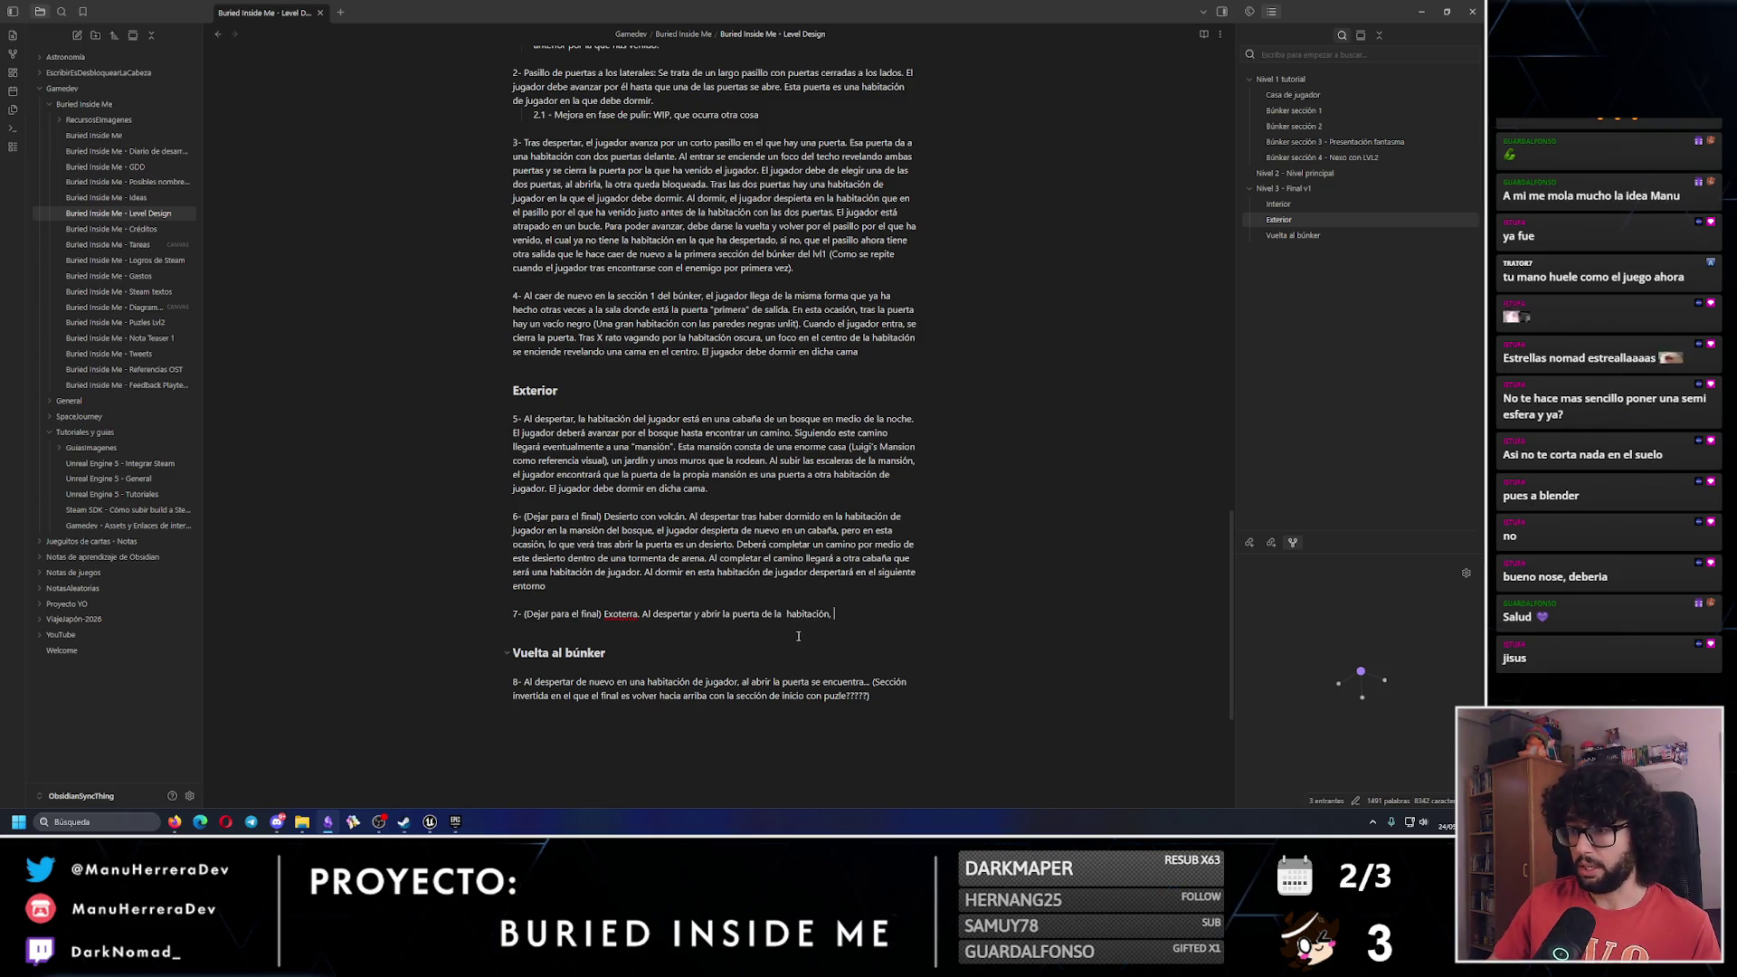
type(" el en")
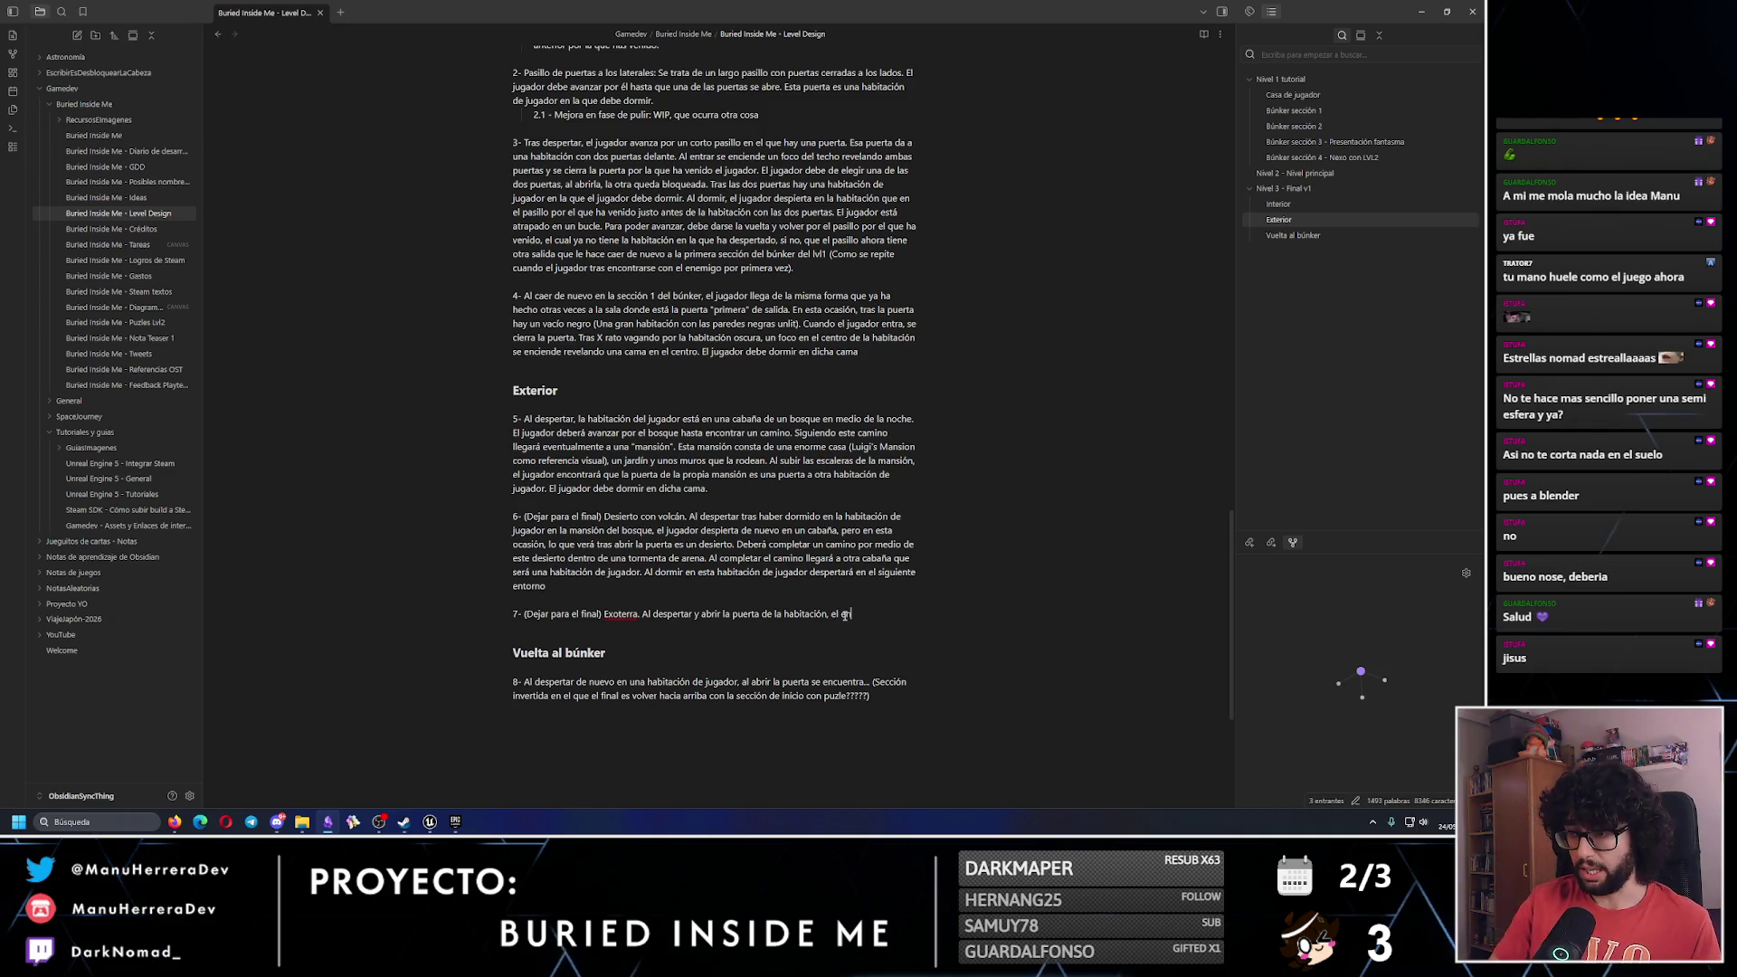
type("torno ahora será ")
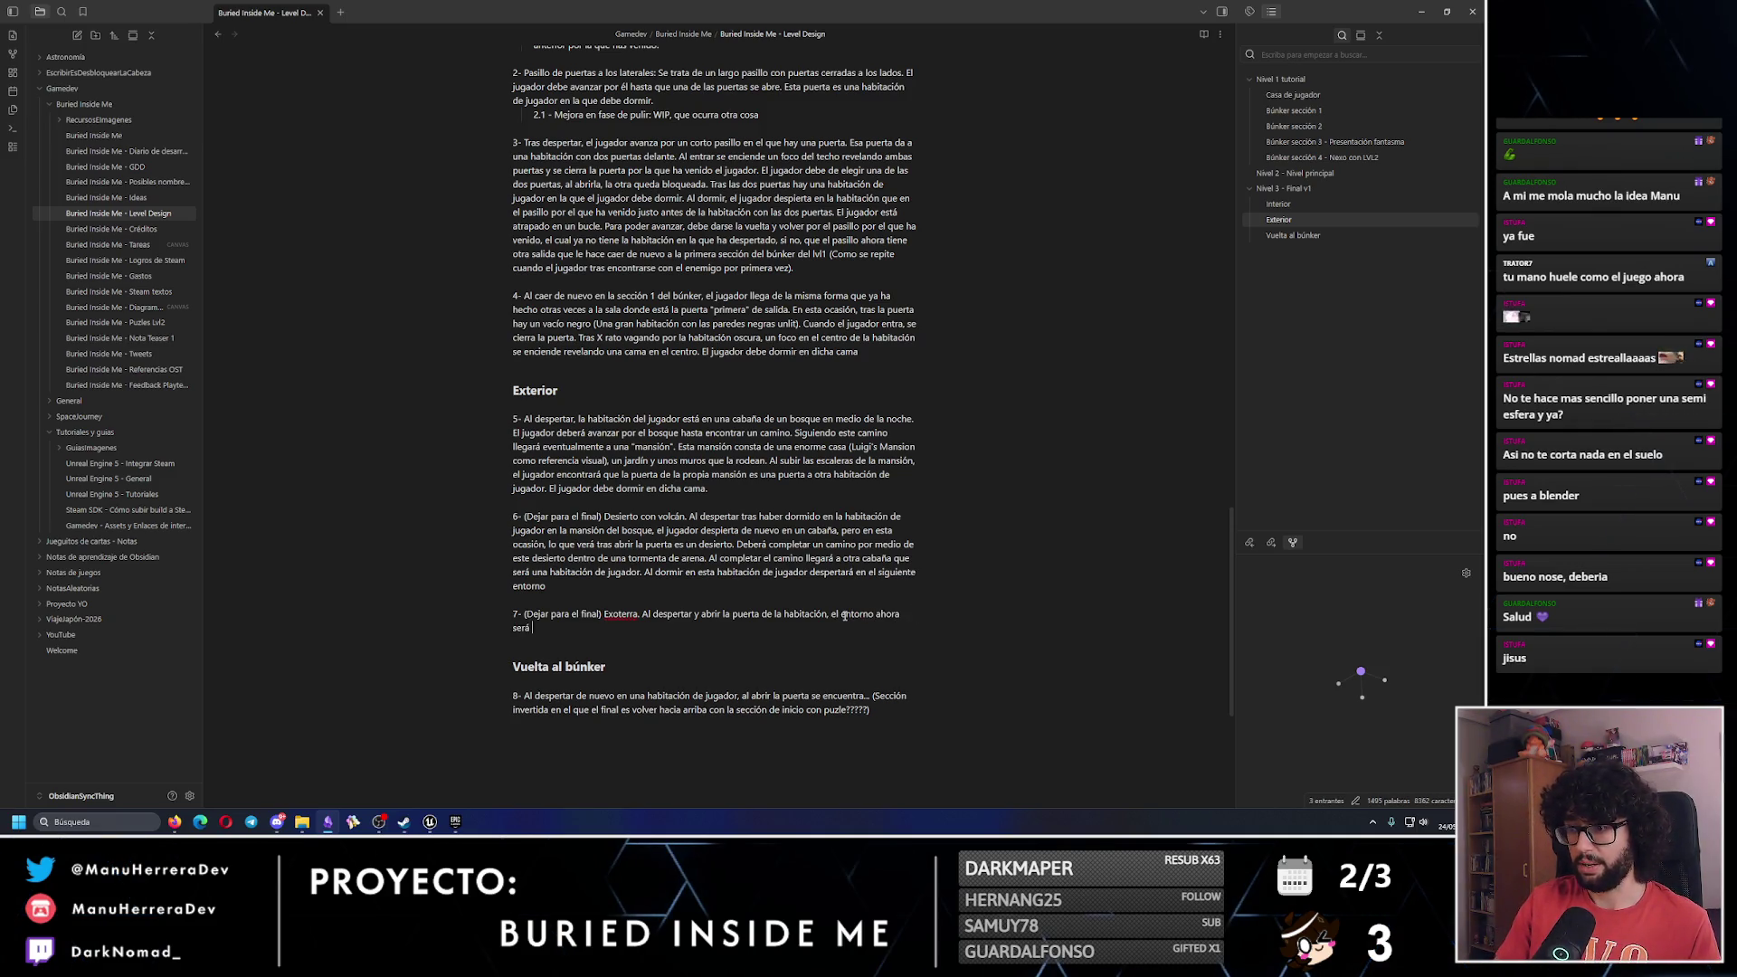
type("el pasillo de la")
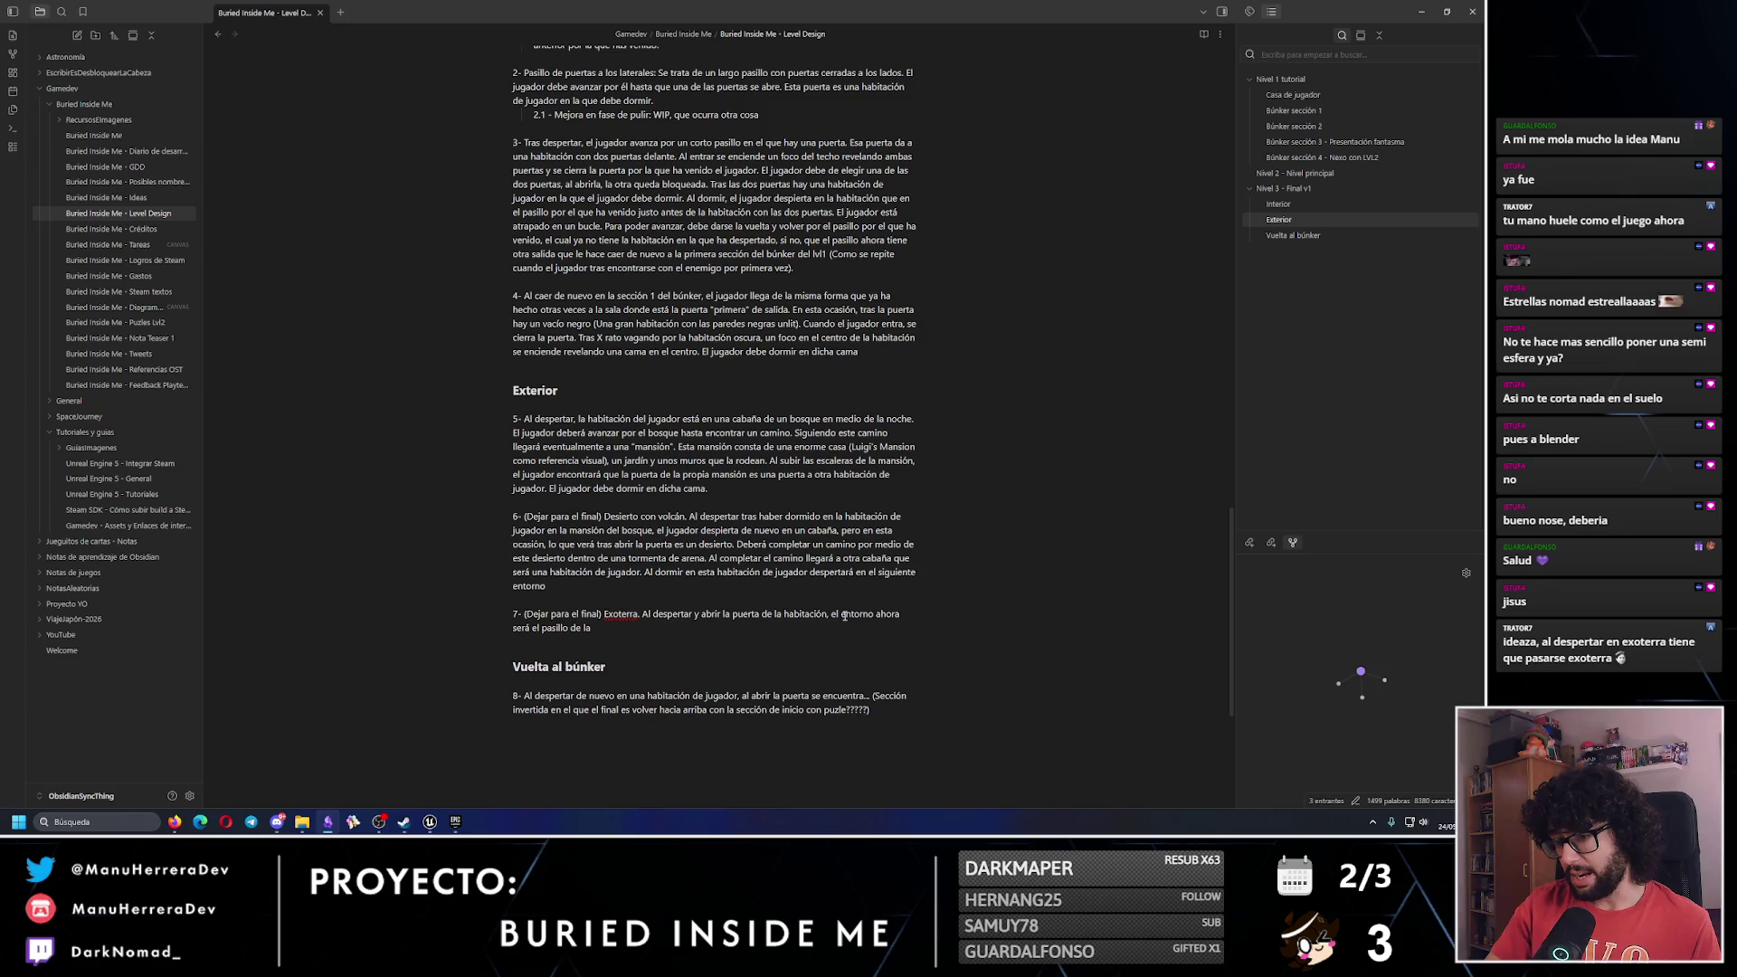
key("BackSpace")
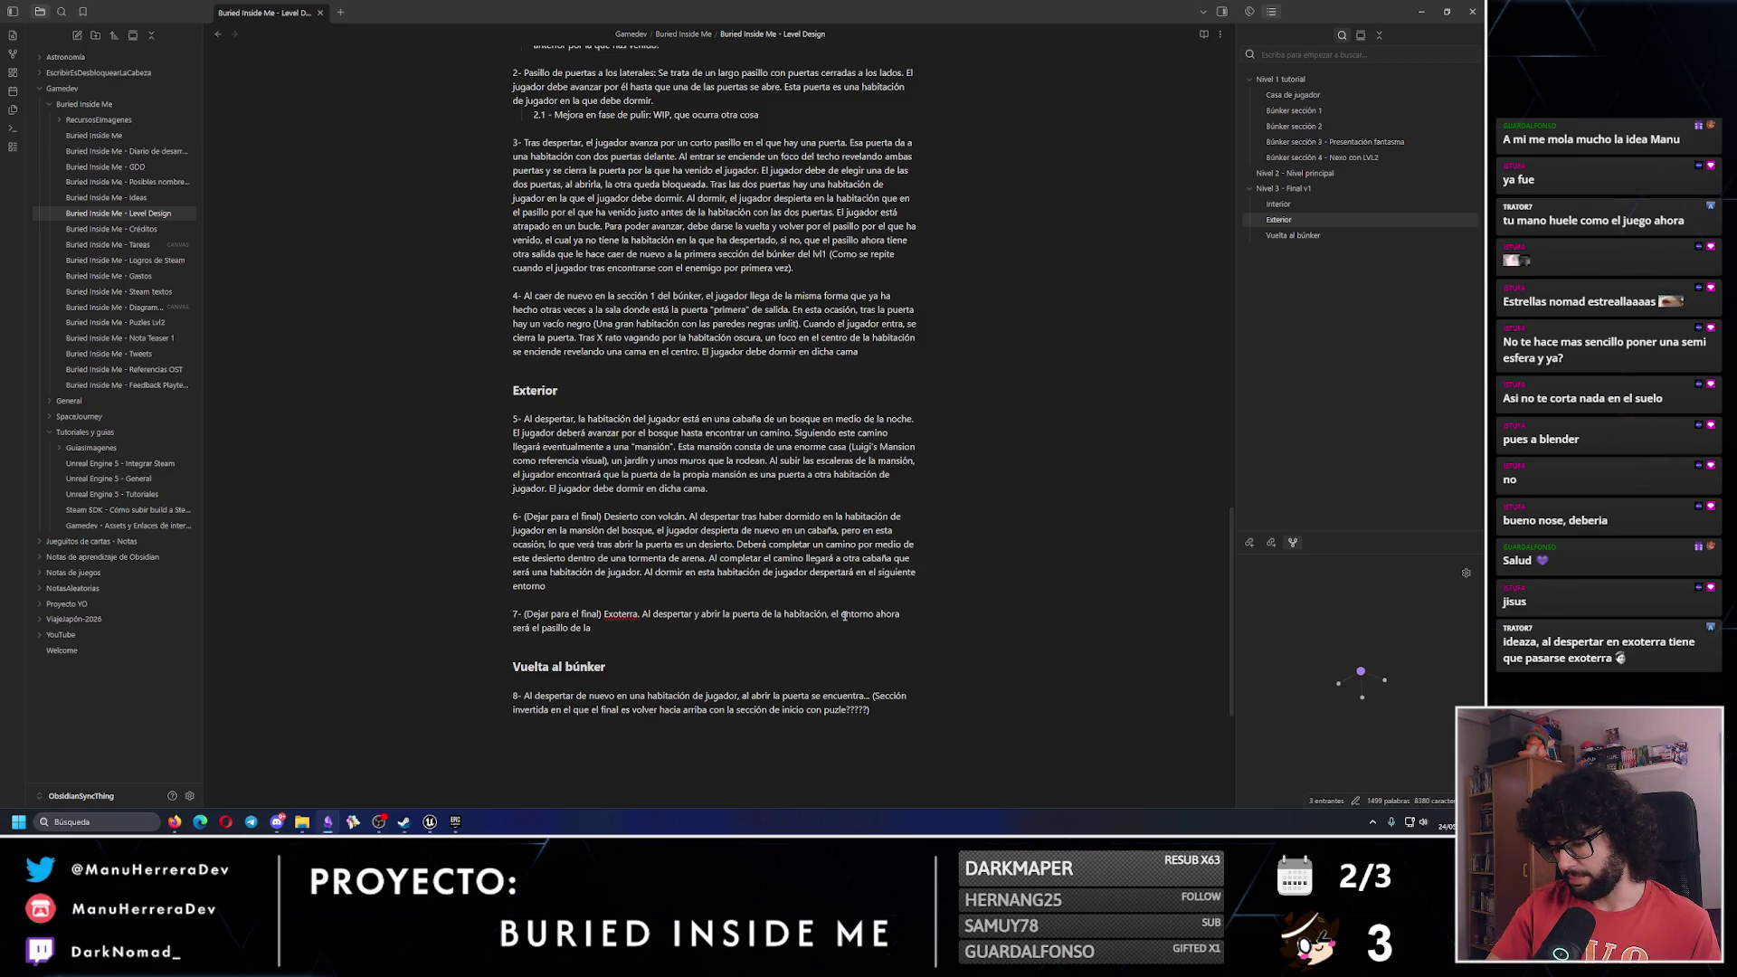
type("s habitaciones de tripu")
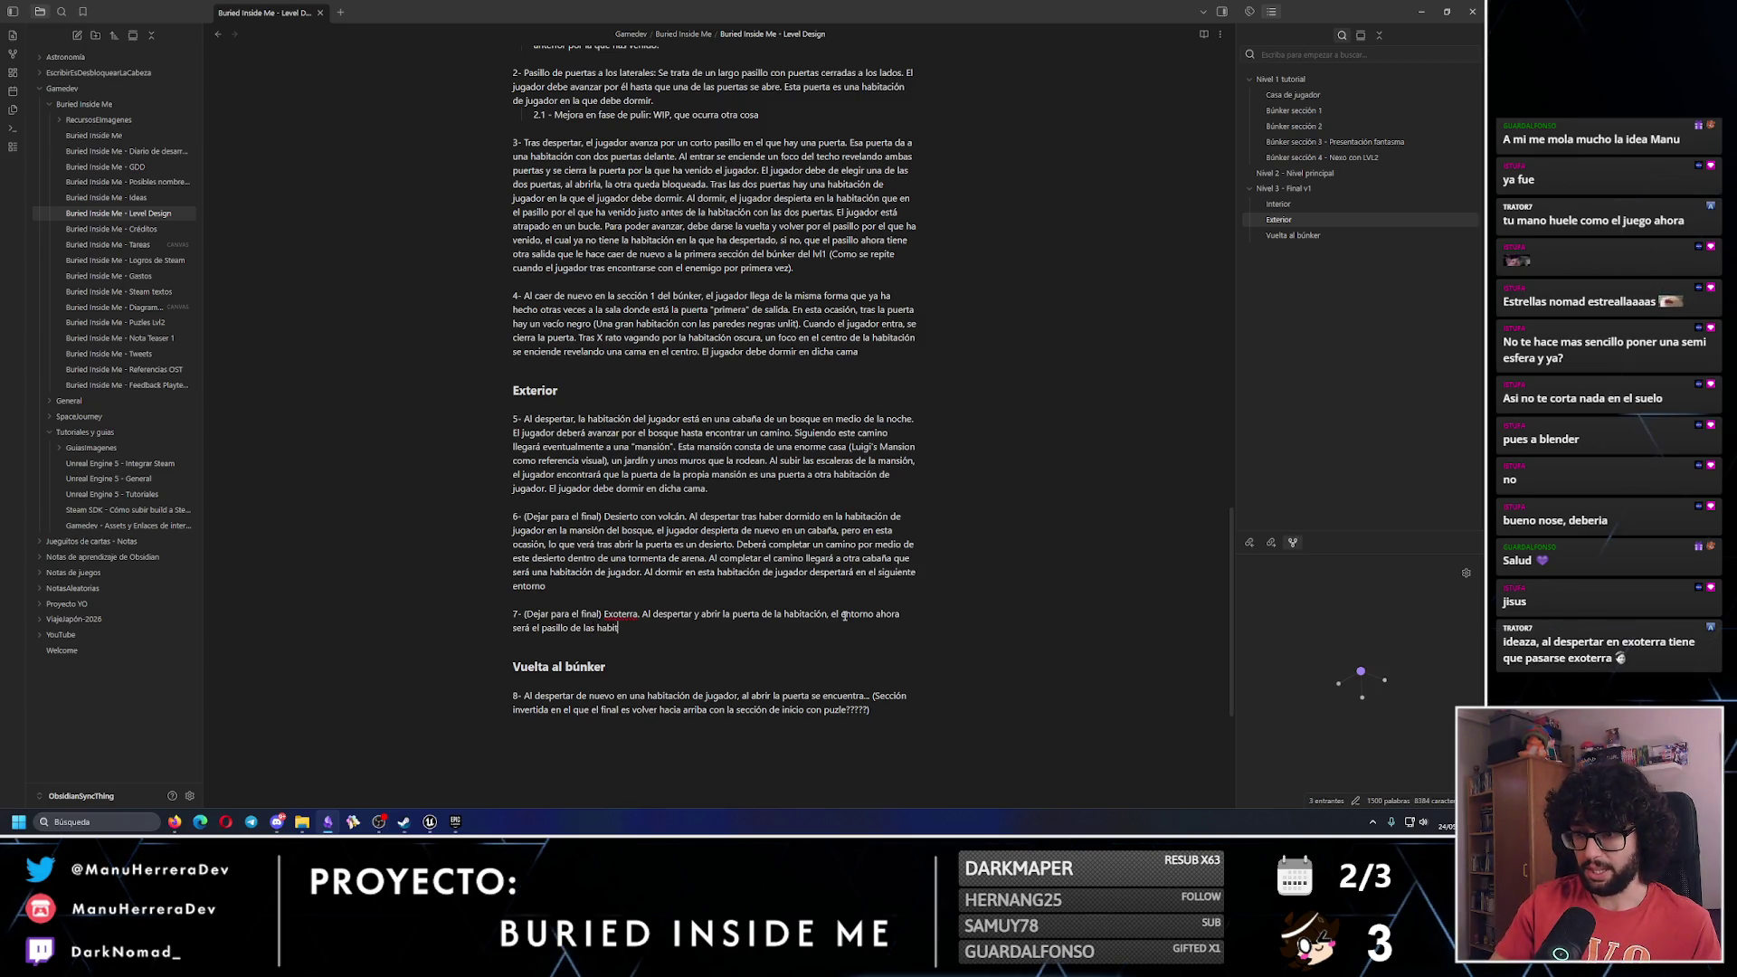
type("lantes ")
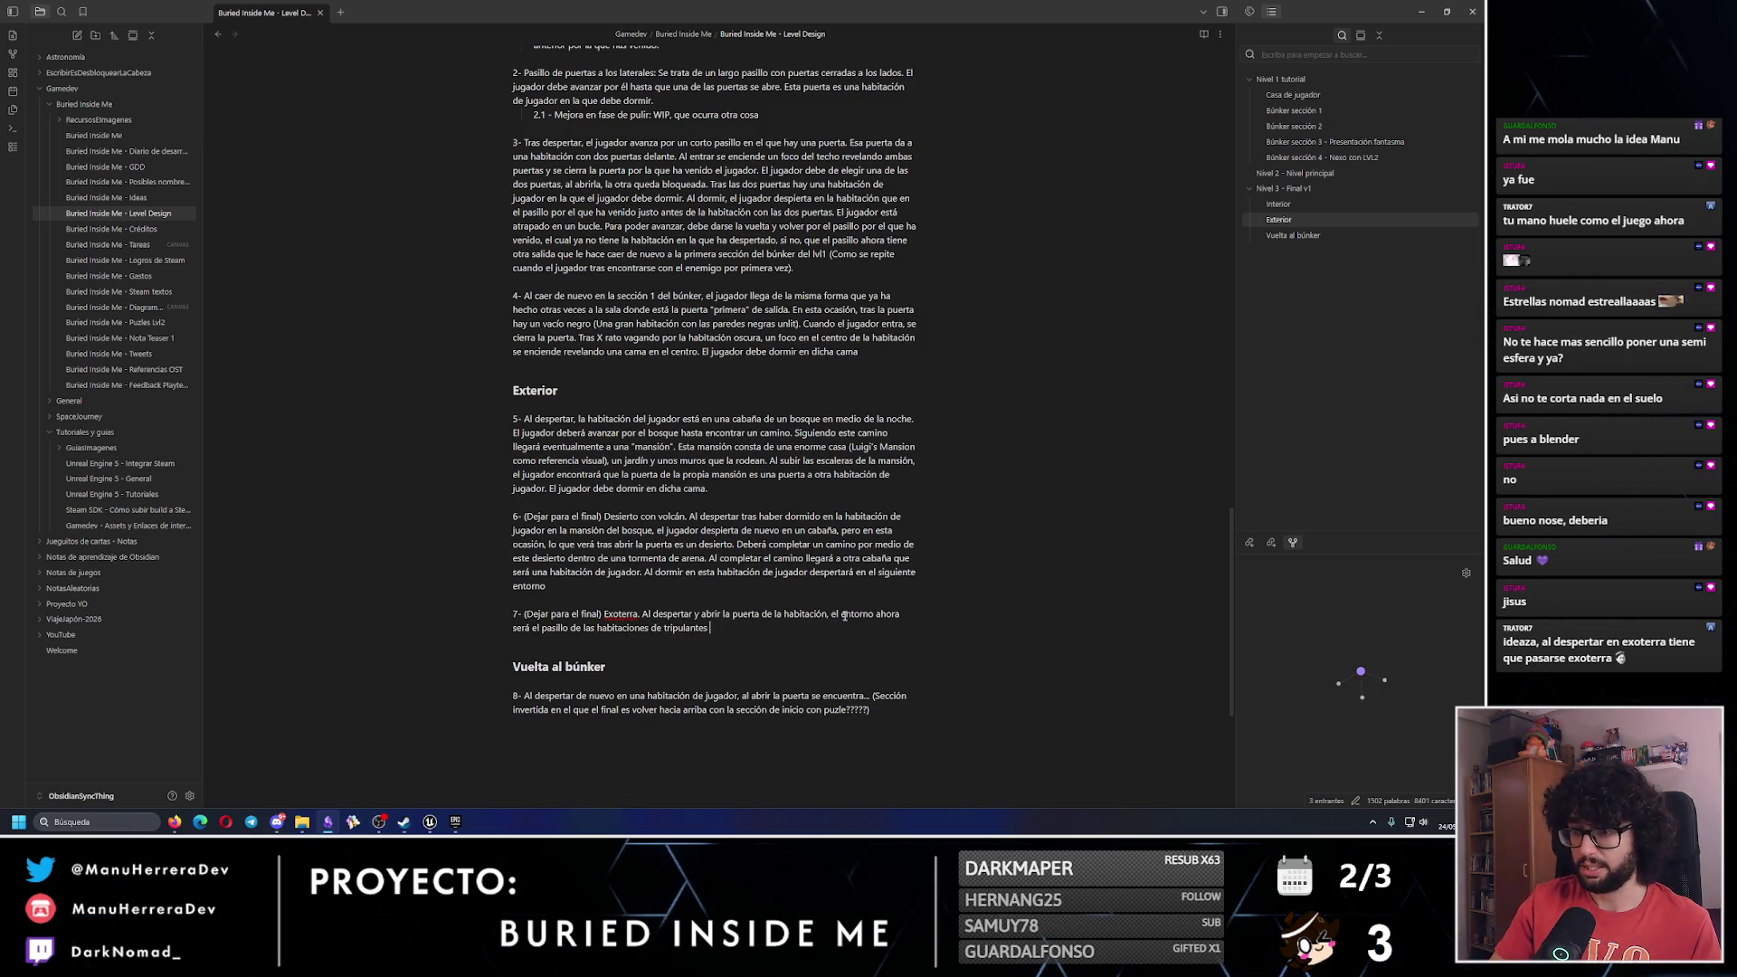
type("de Exoterra. ")
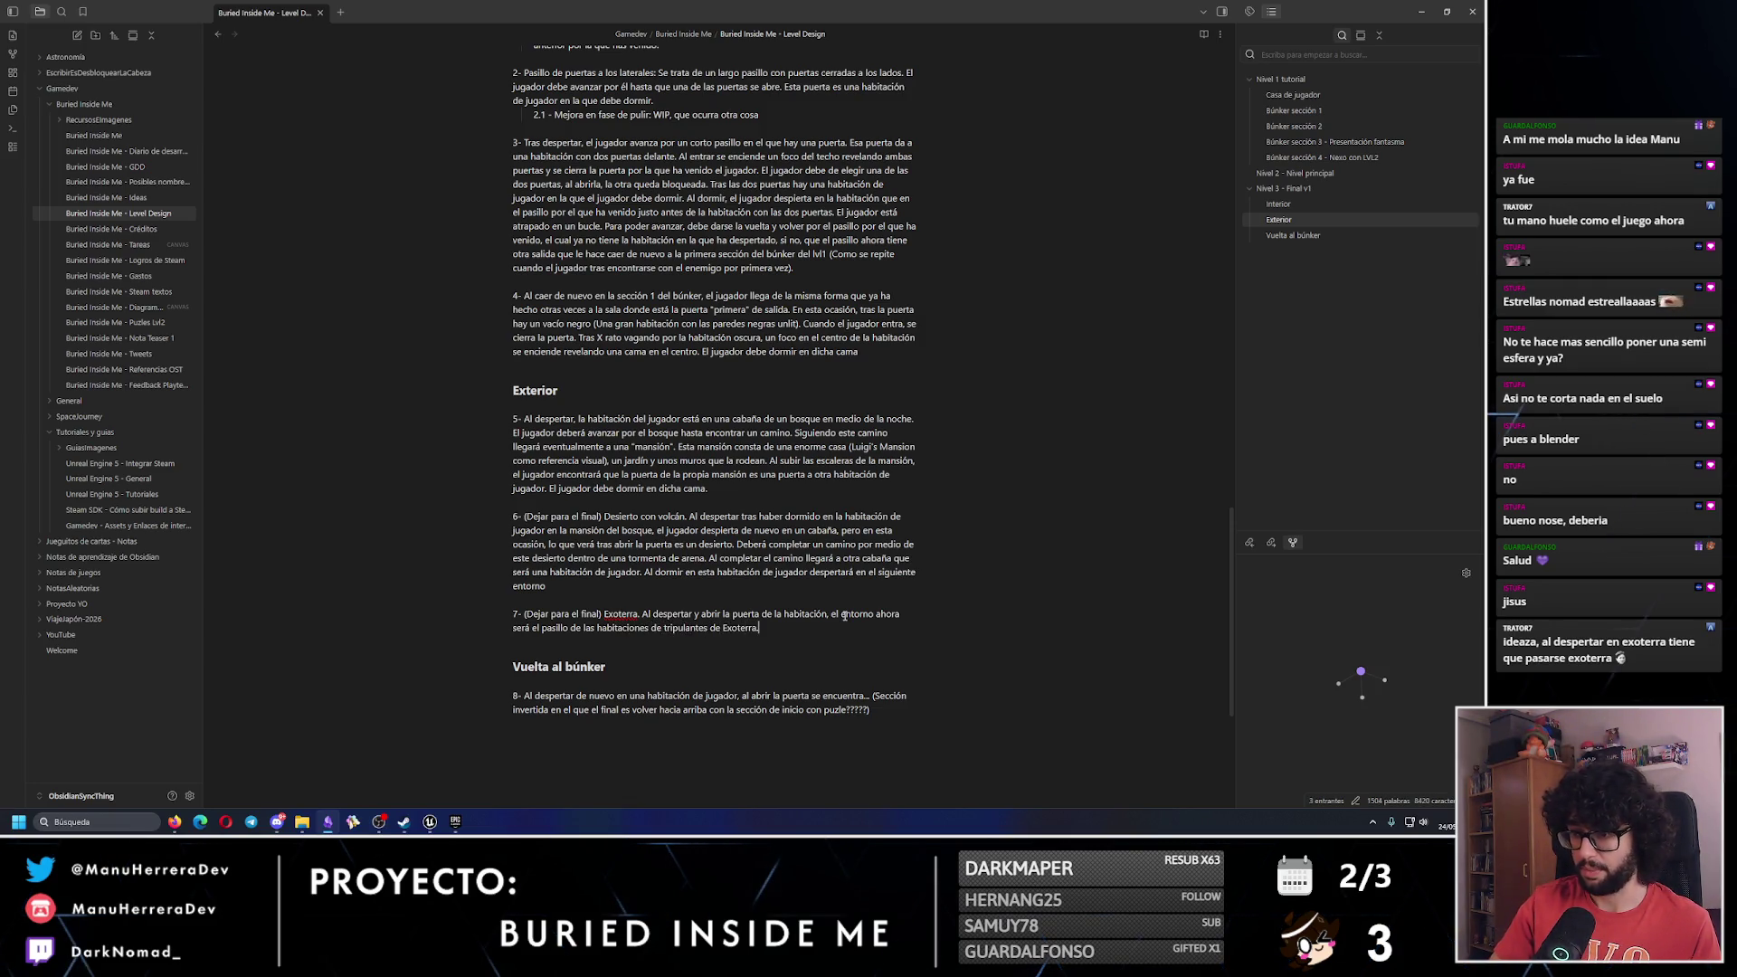
type("La habitaci")
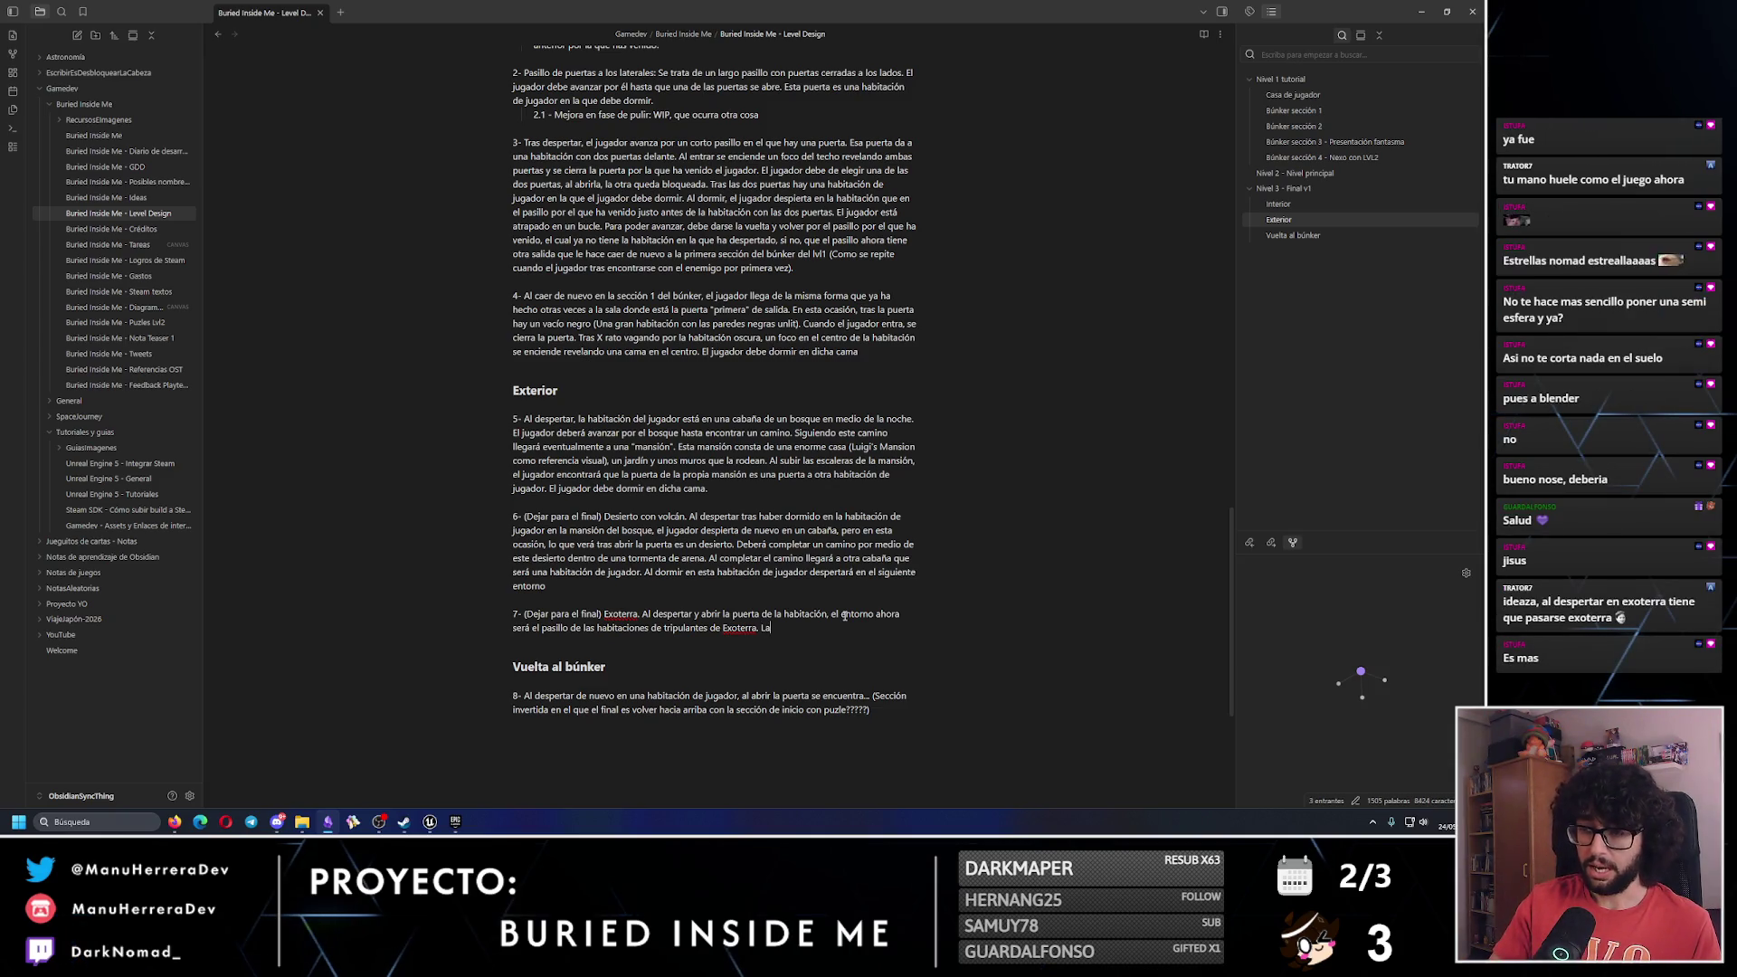
type("ón de jugad")
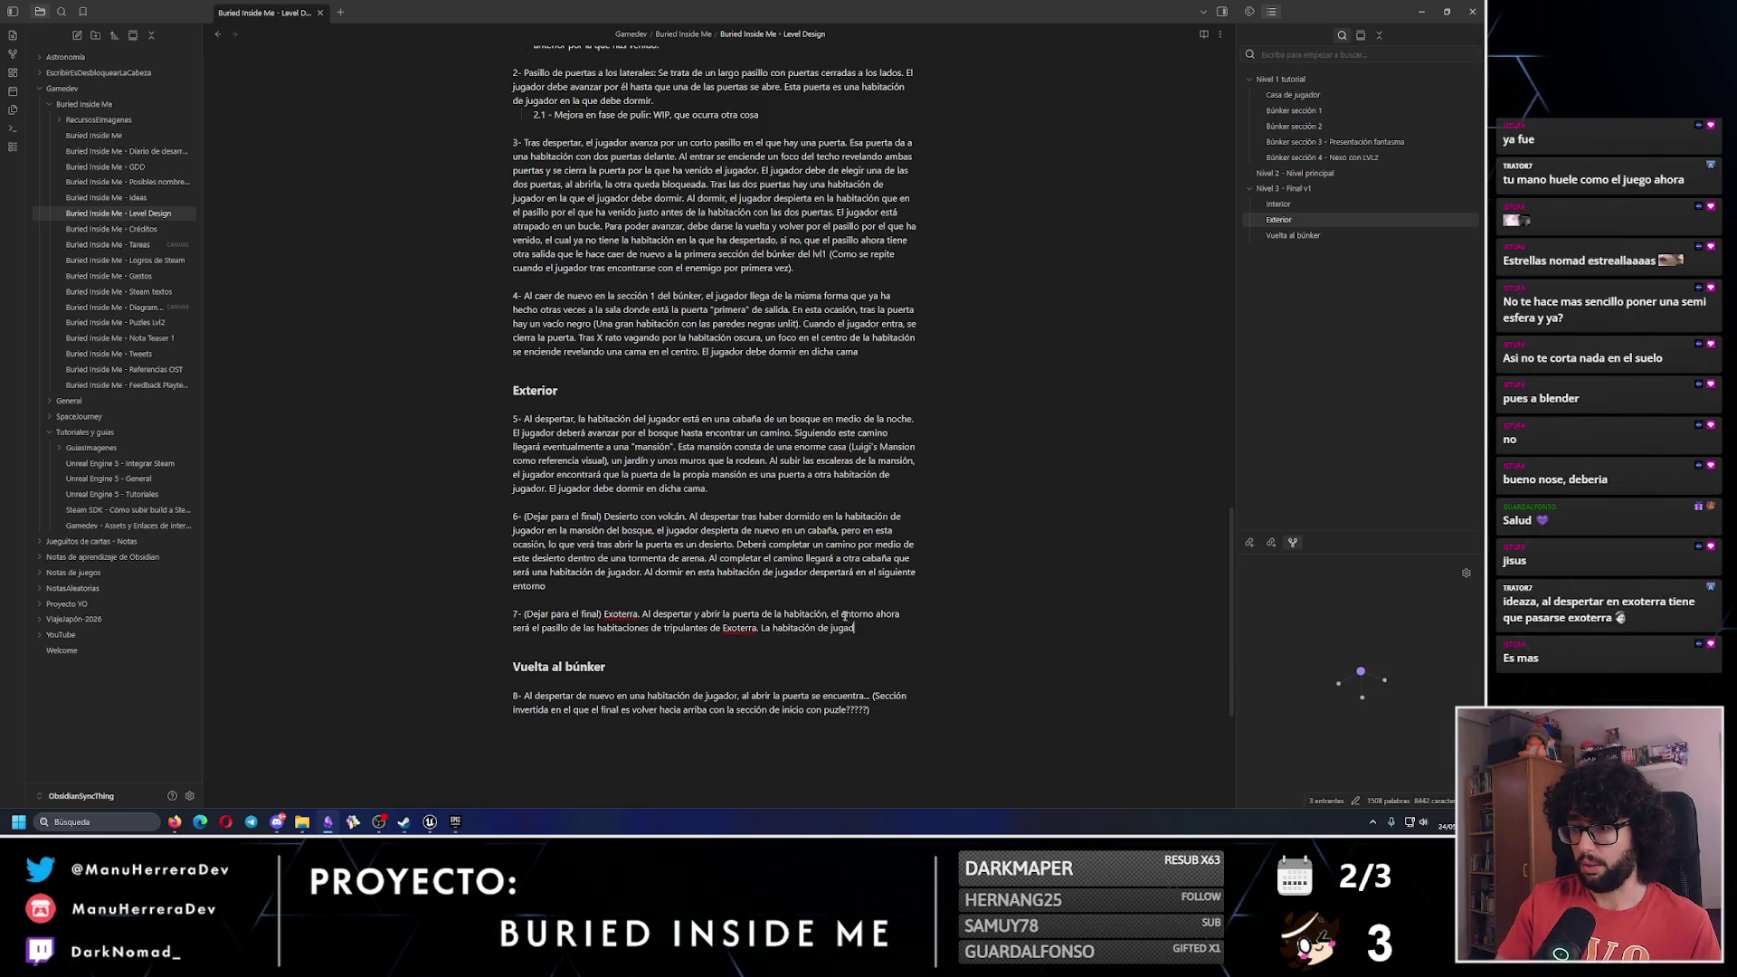
type("or estará colocada en la")
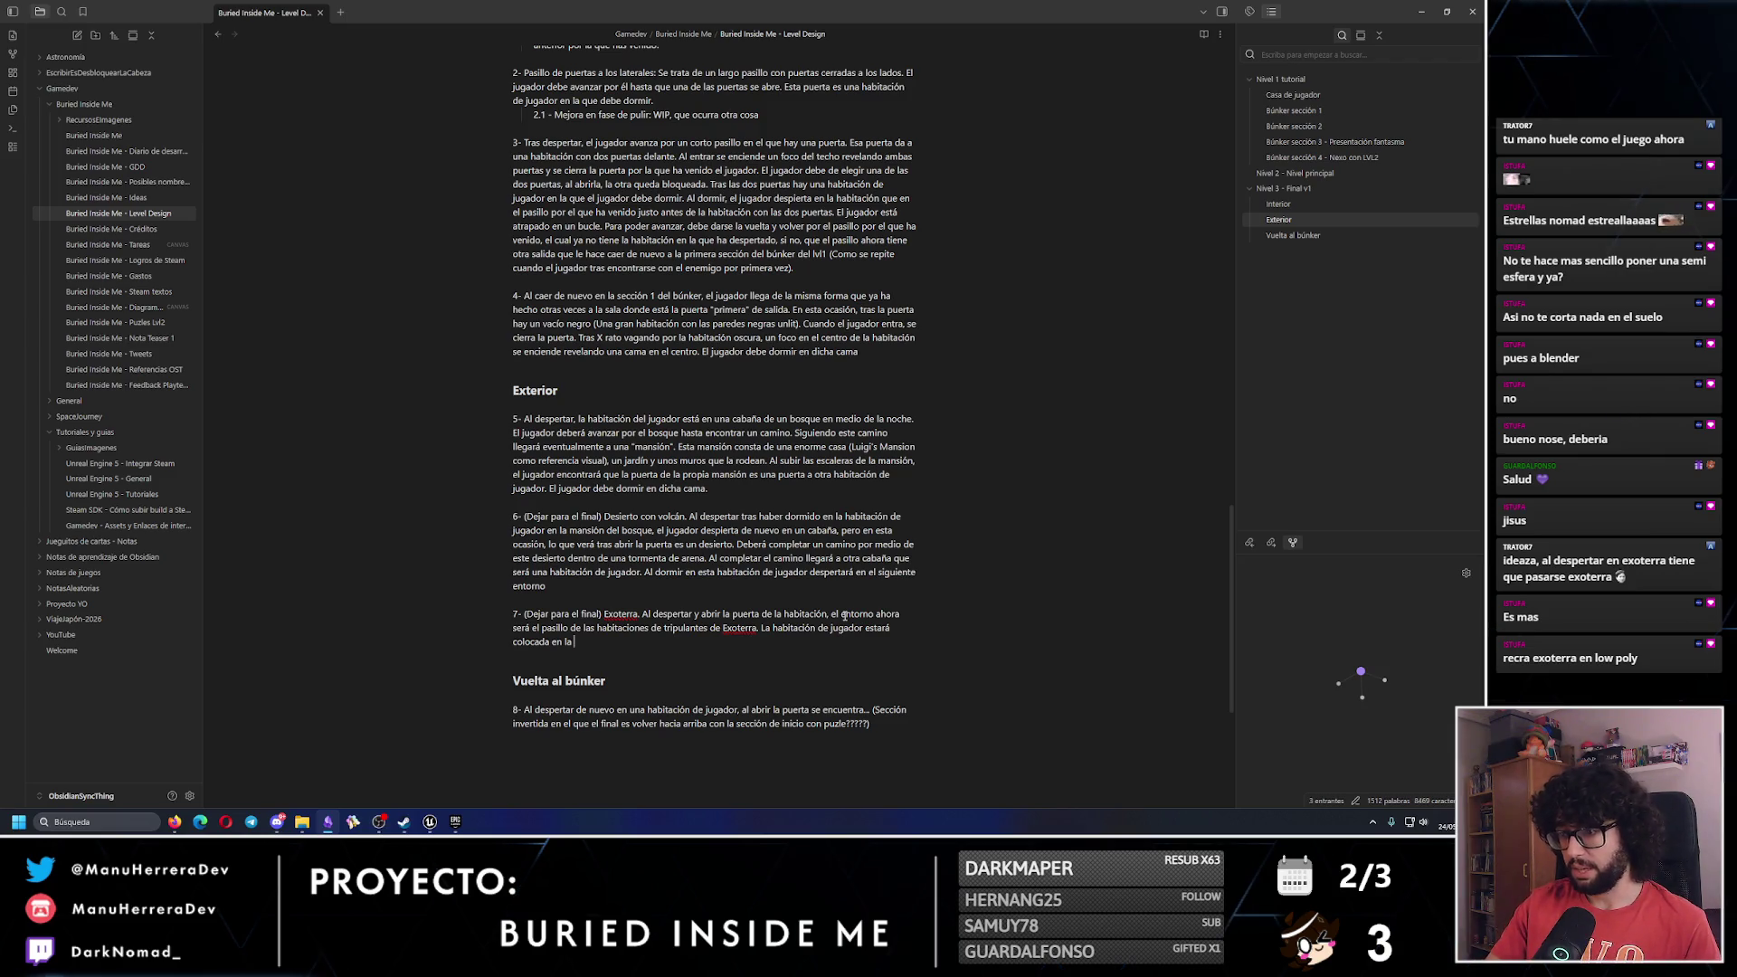
Place the player room where Gina's room is, and note the other crew rooms are locked and inaccessible.
type("misma posi")
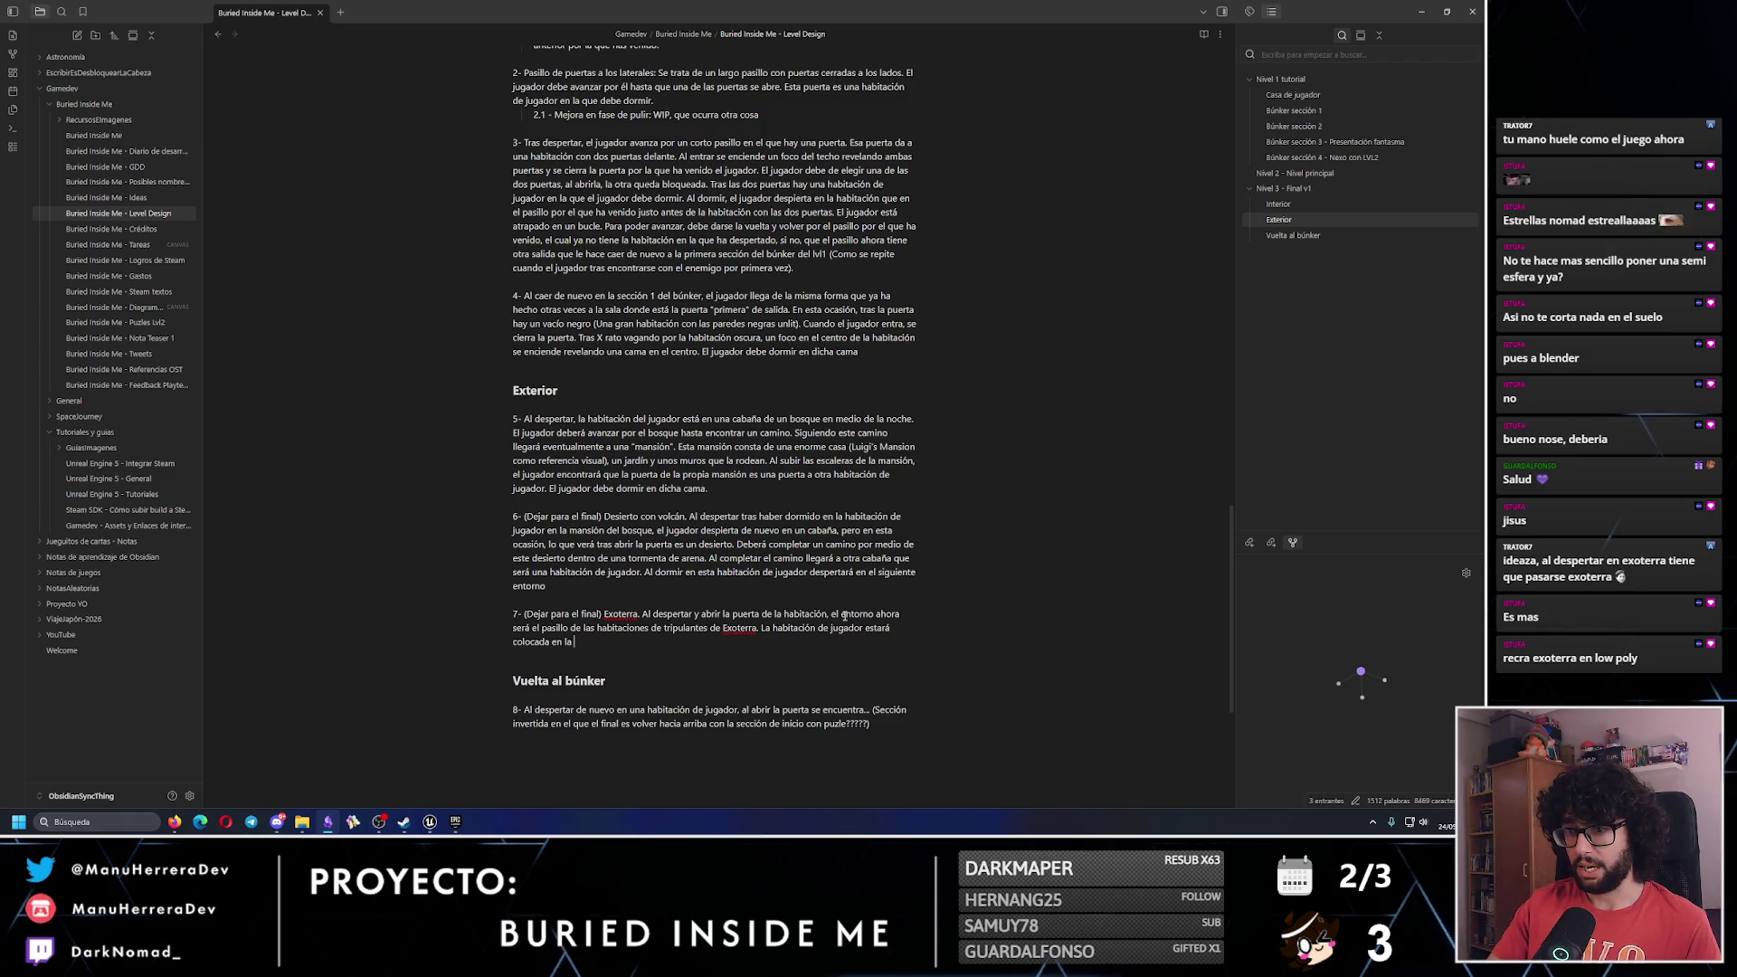
type("ci")
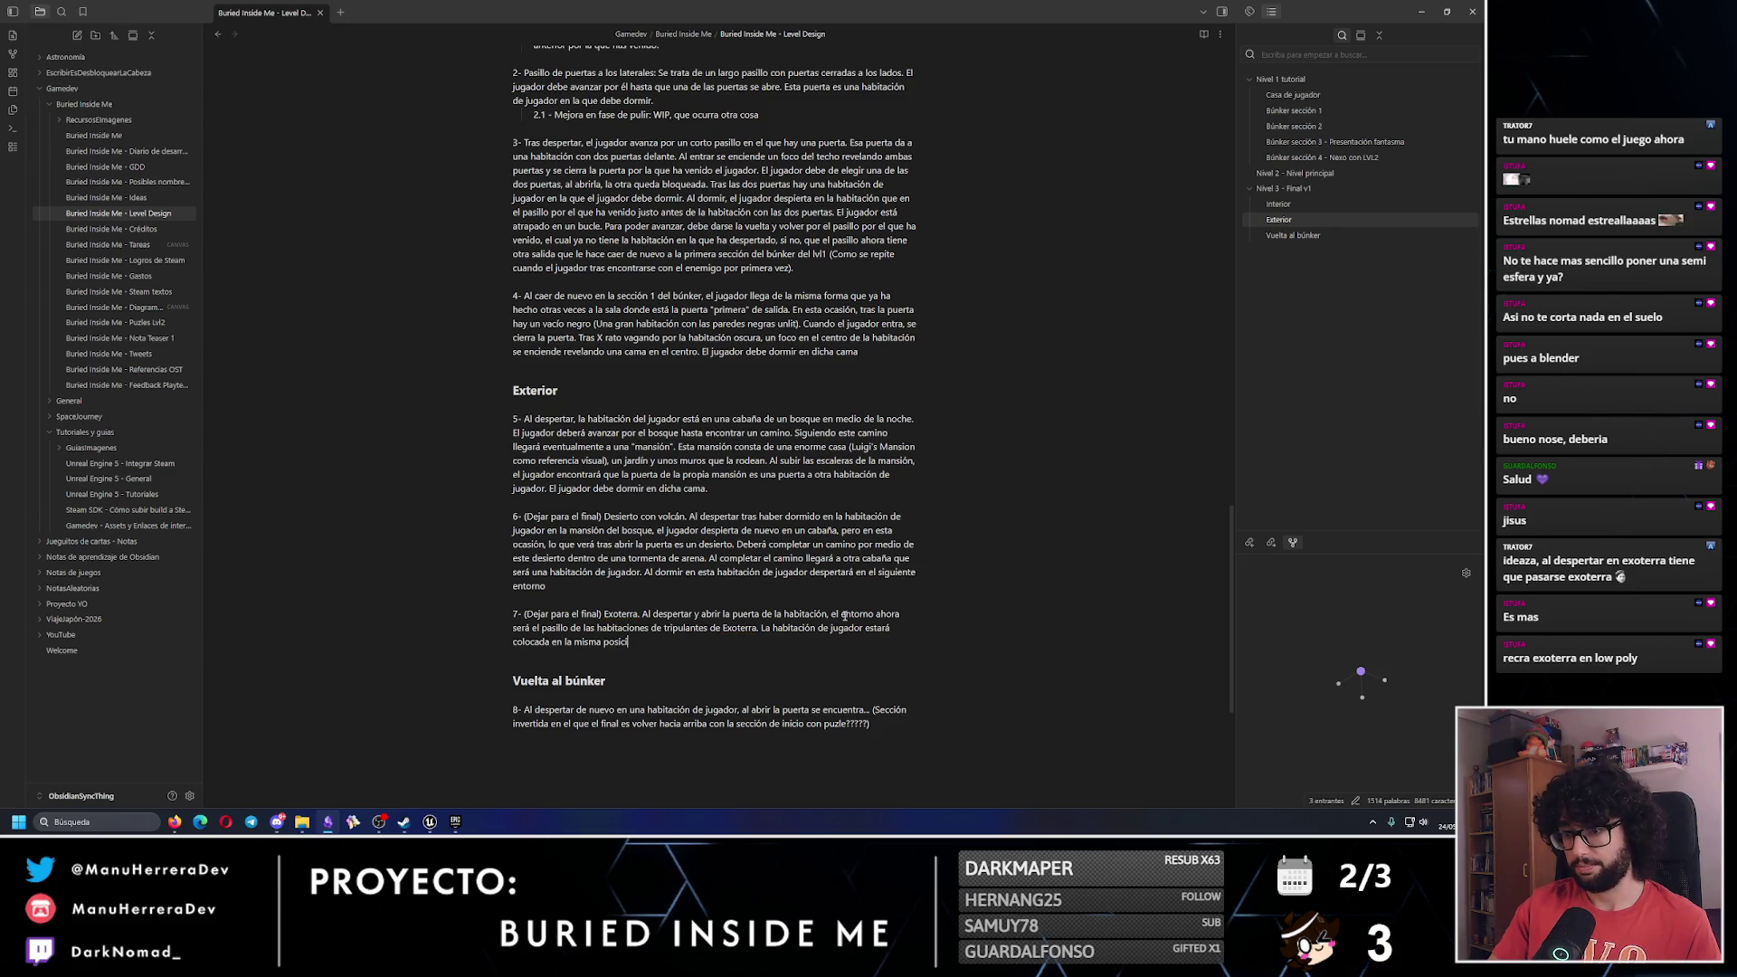
type("ón en la que  está h")
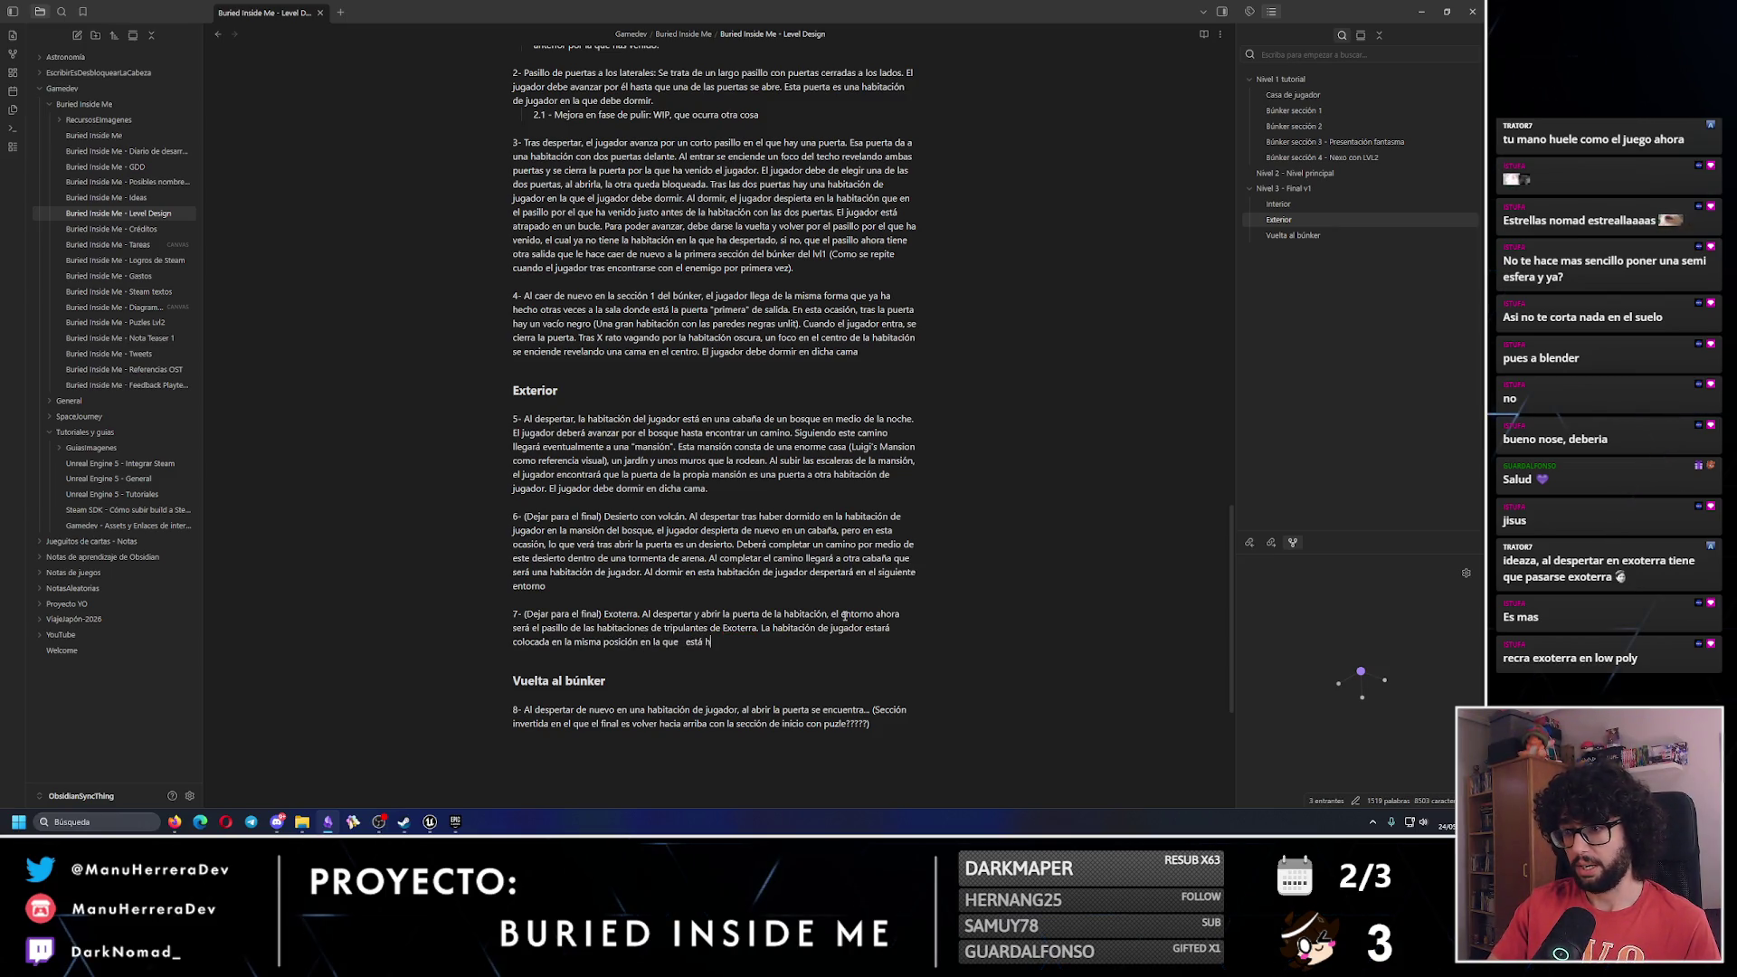
key("BackSpace")
type("la habitación de ")
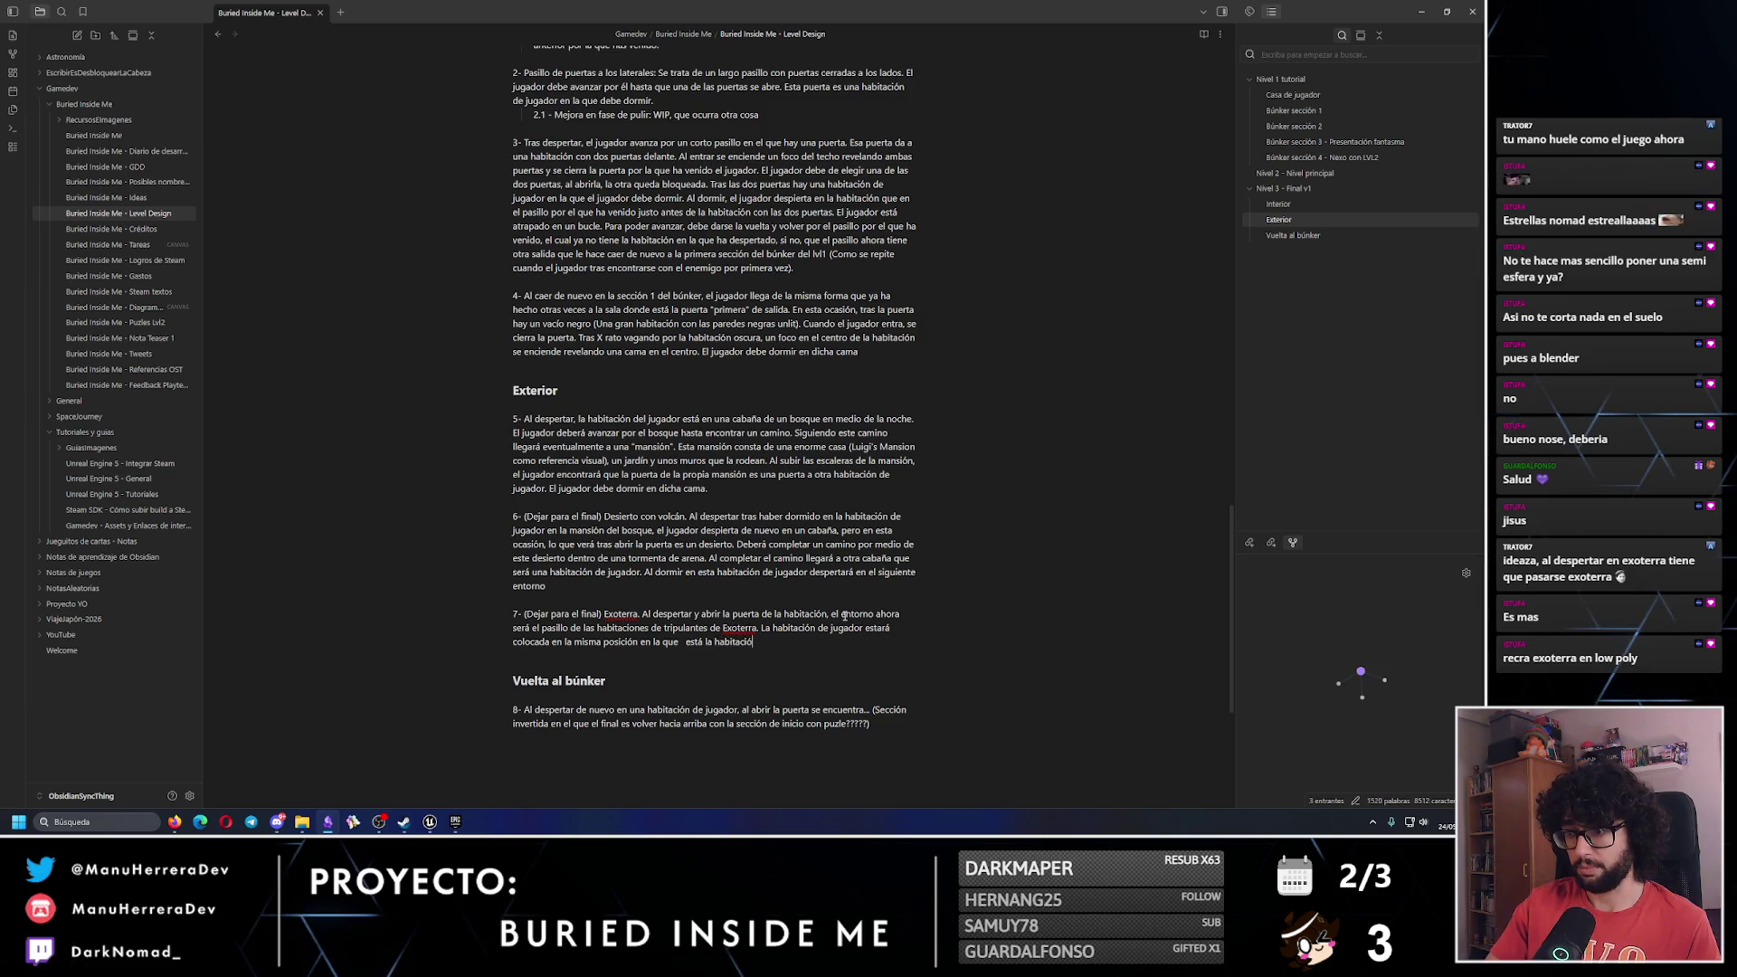
type("Gina. Es")
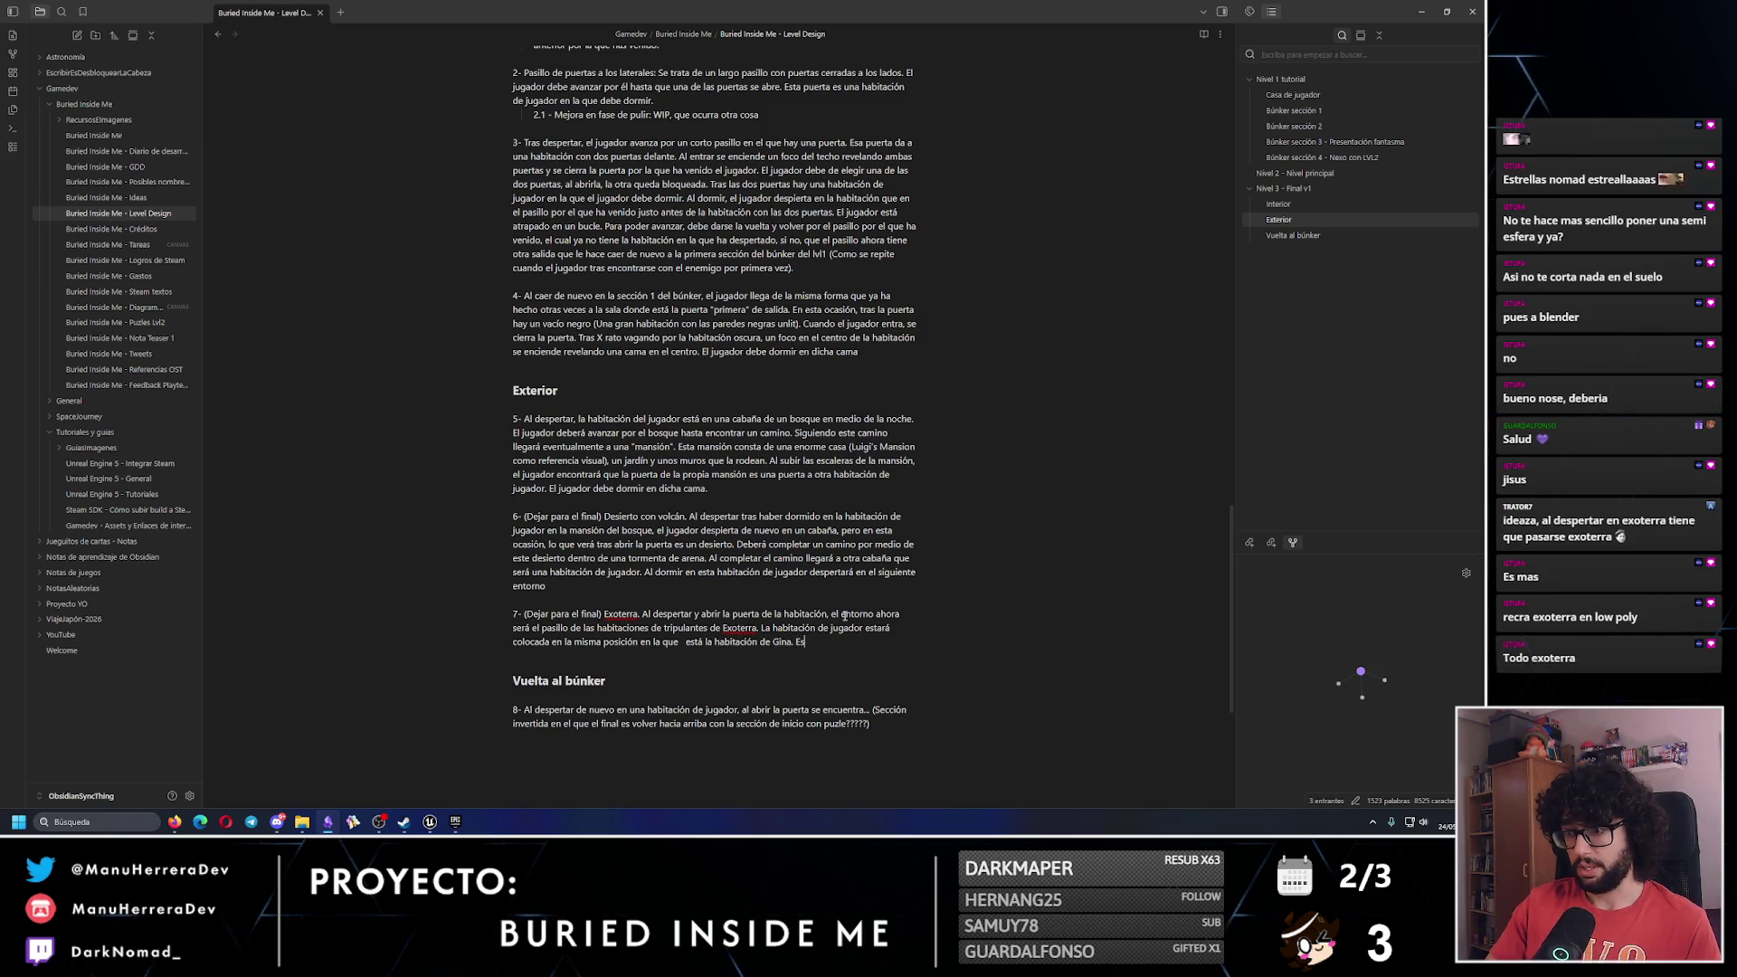
type("te nivel consta de")
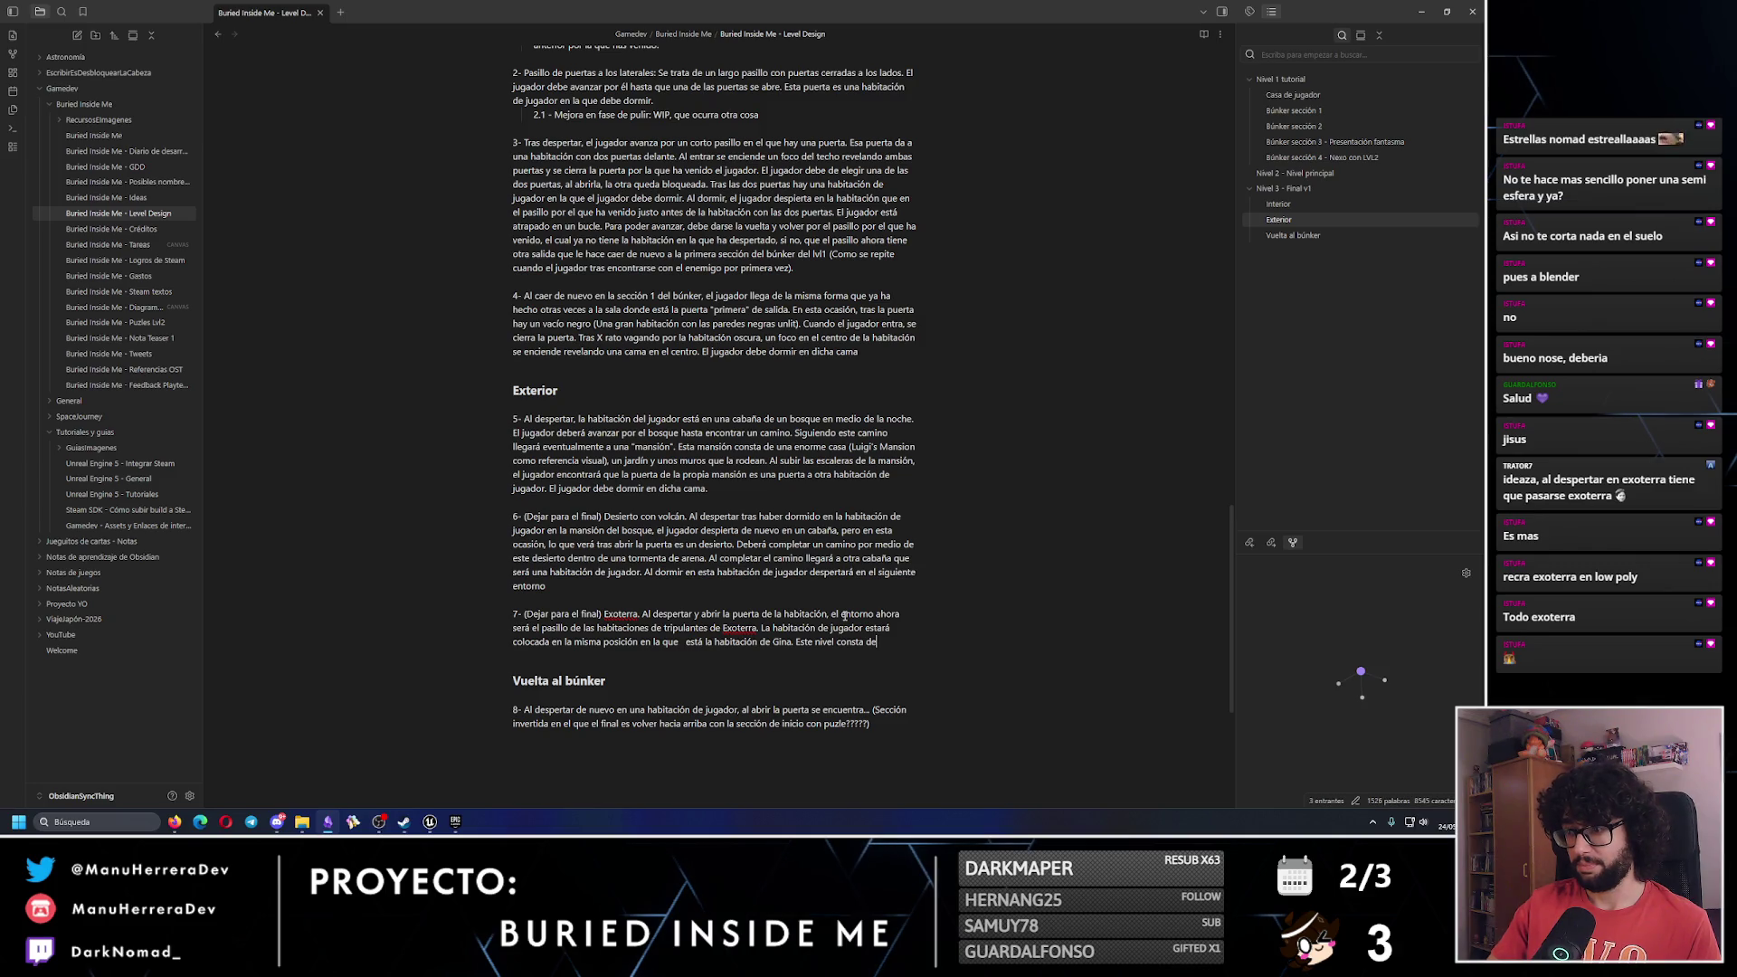
type("l pasillo de las habi")
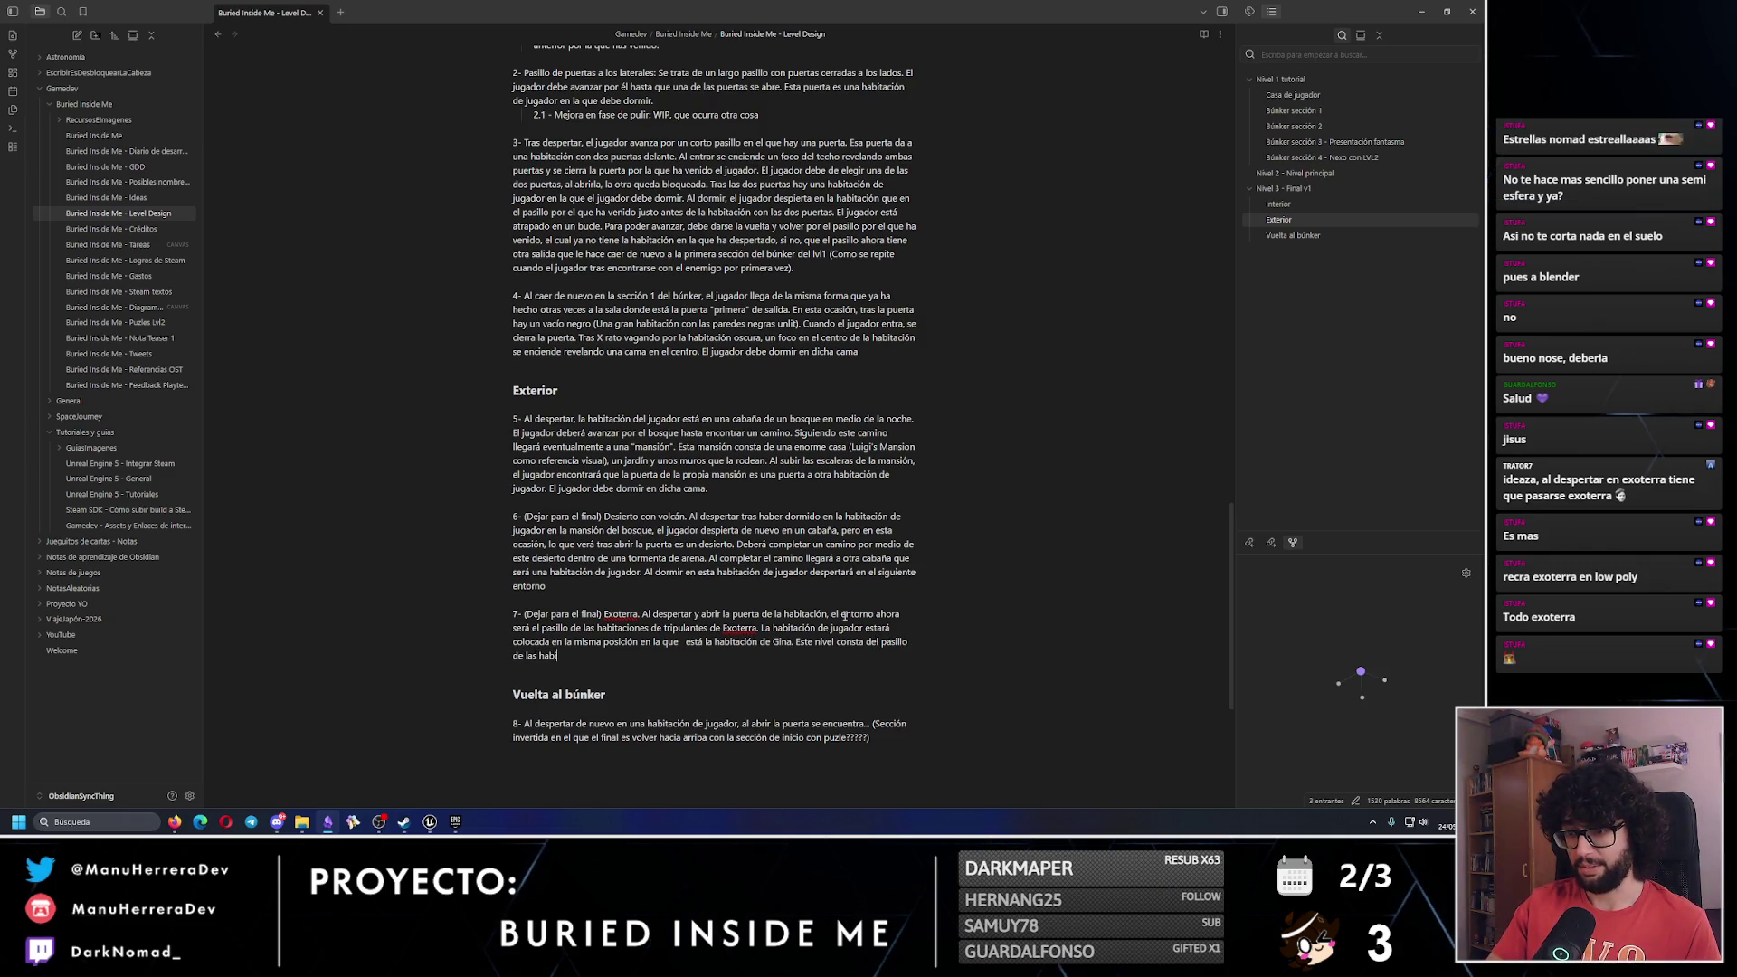
type("taciones de la tripu")
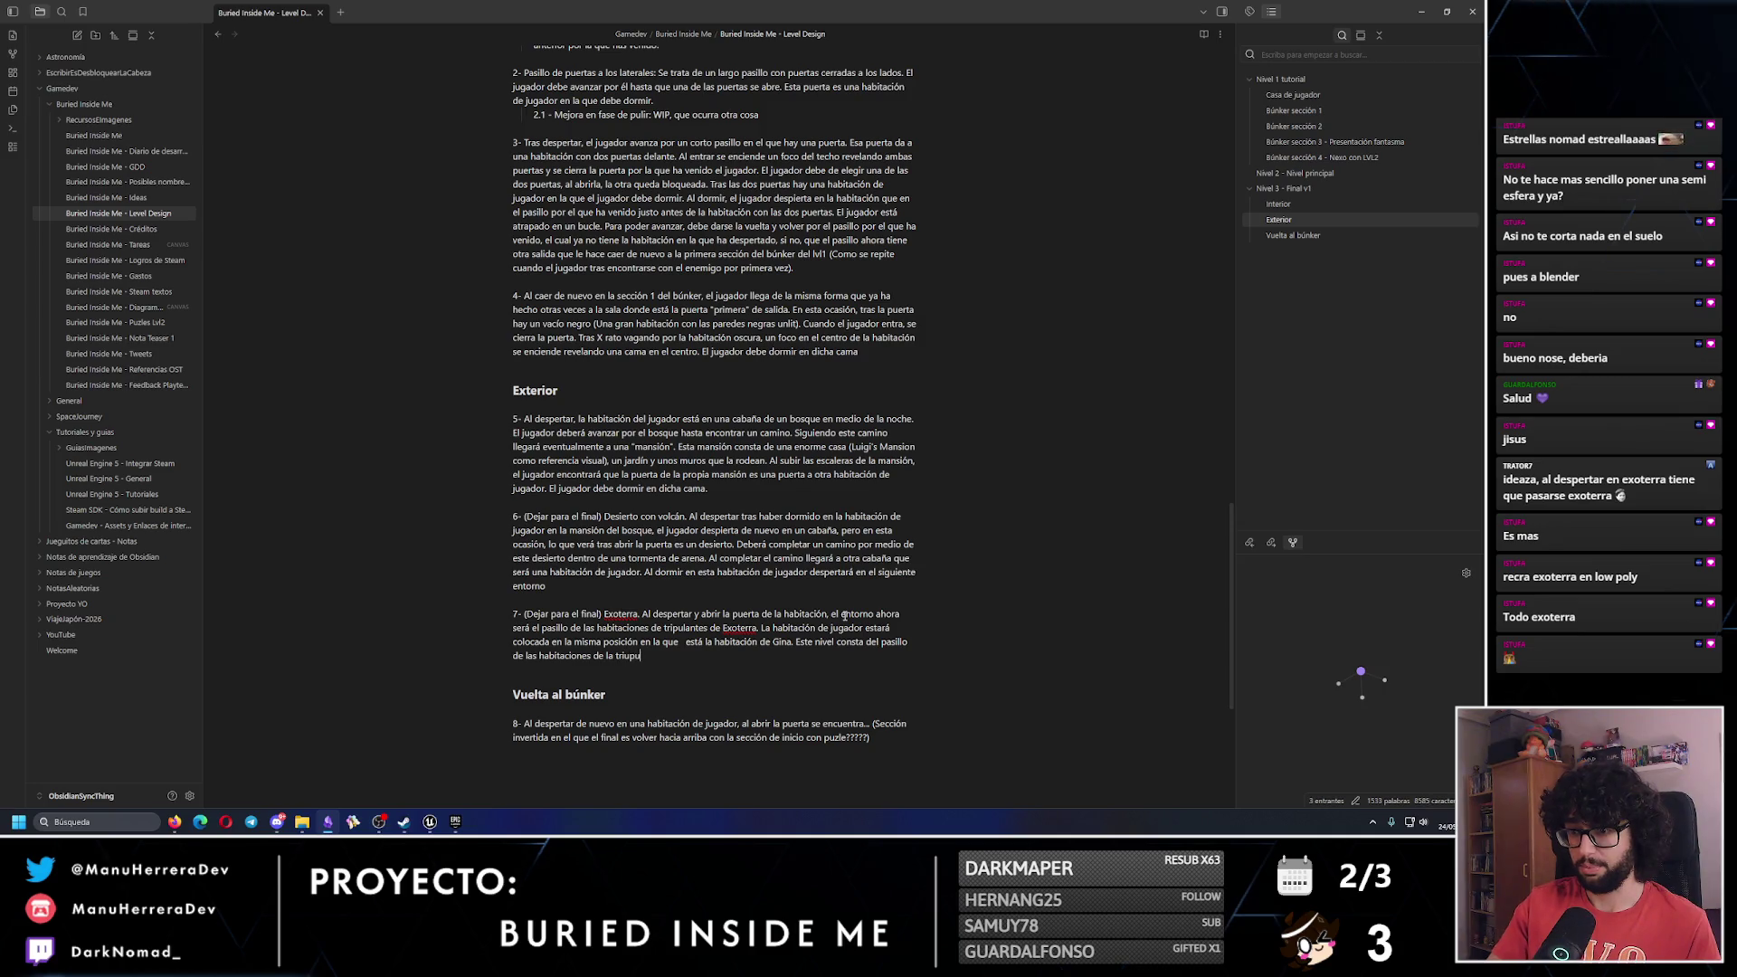
type("laci")
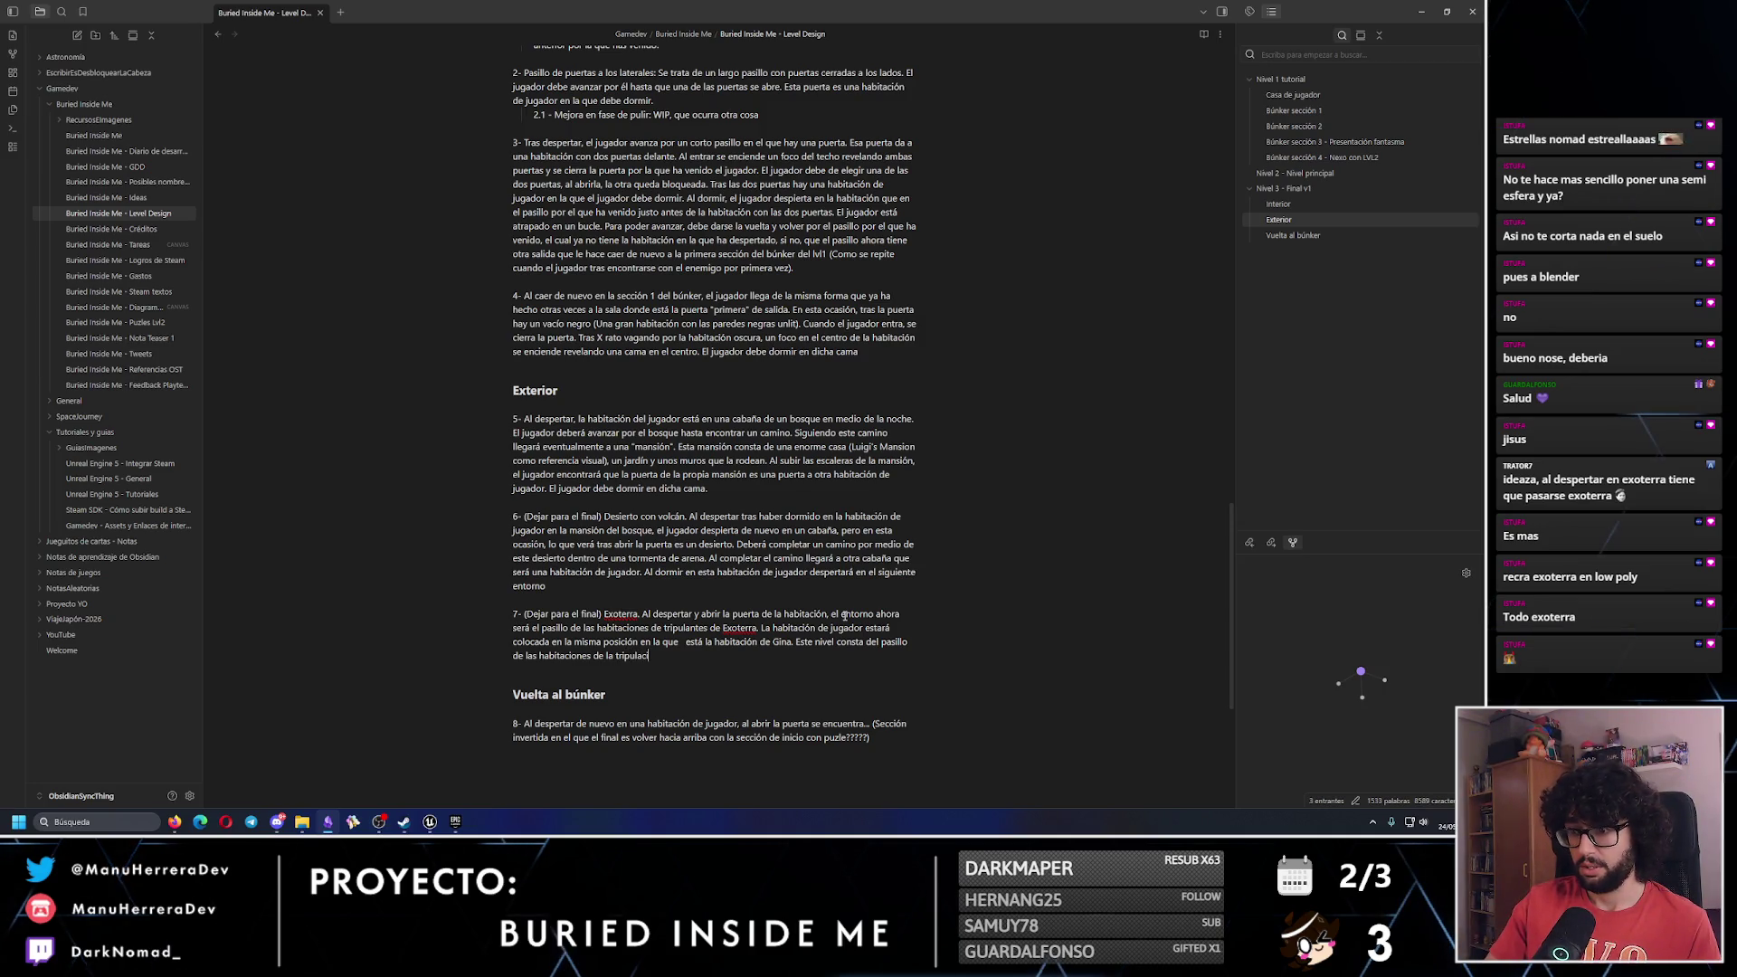
type("ón y el puente de mand")
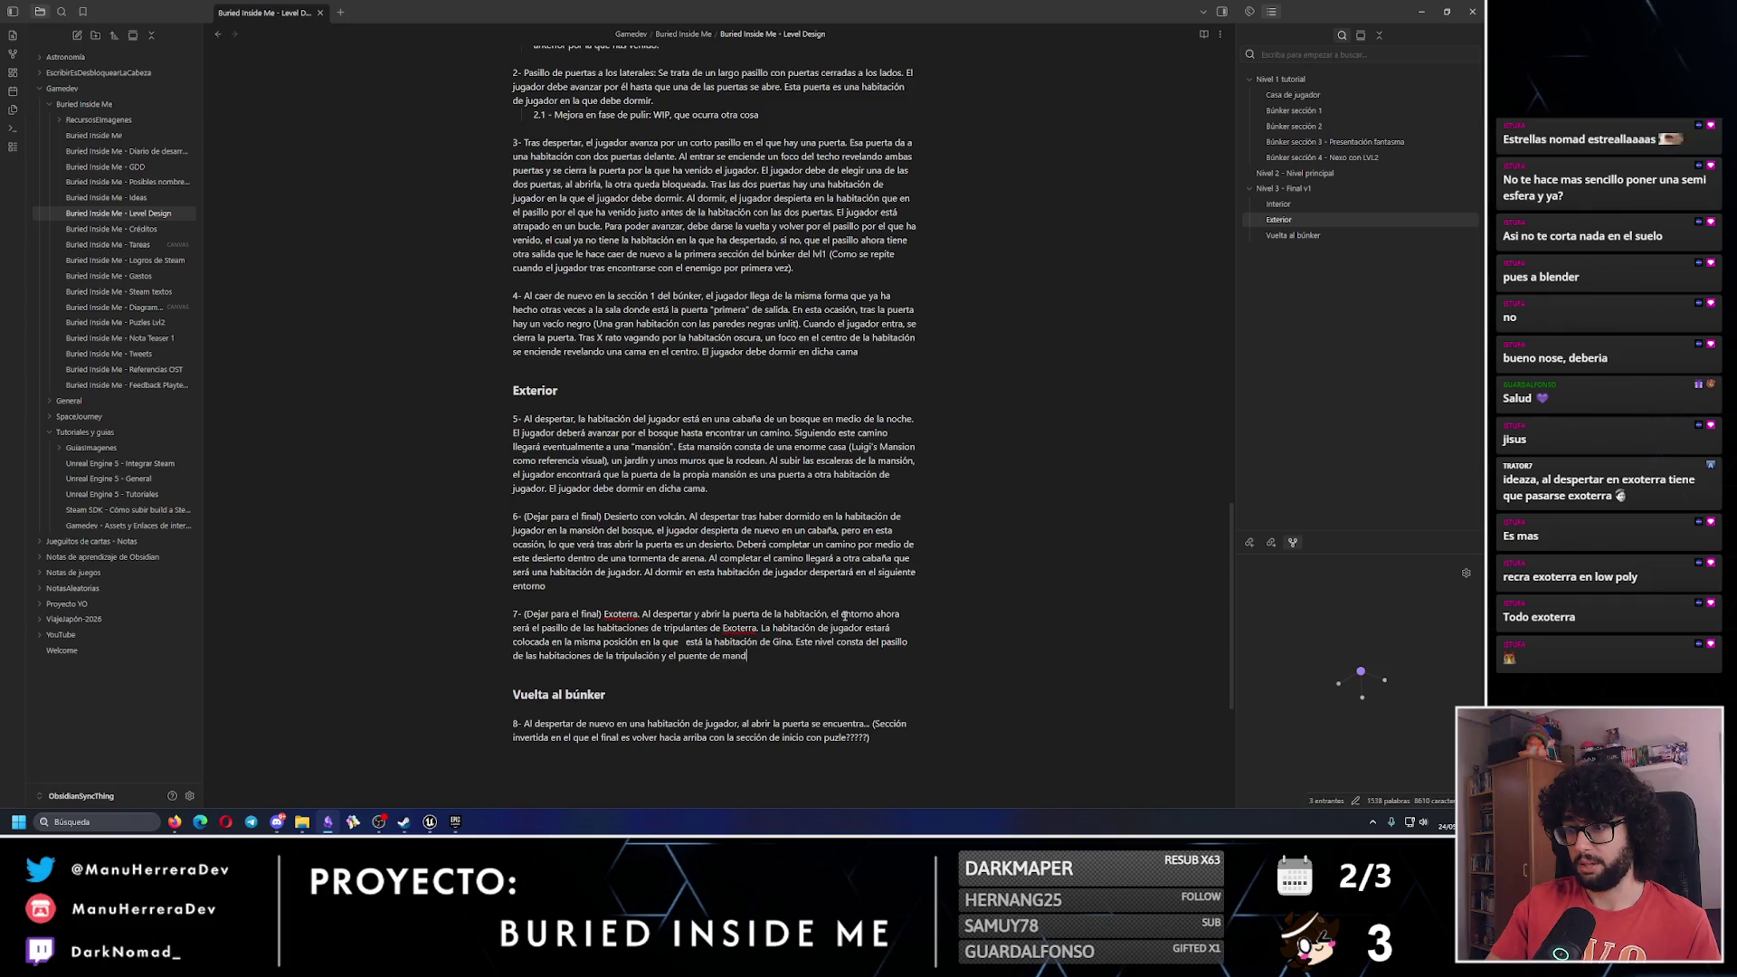
type("o de la nave. El rest")
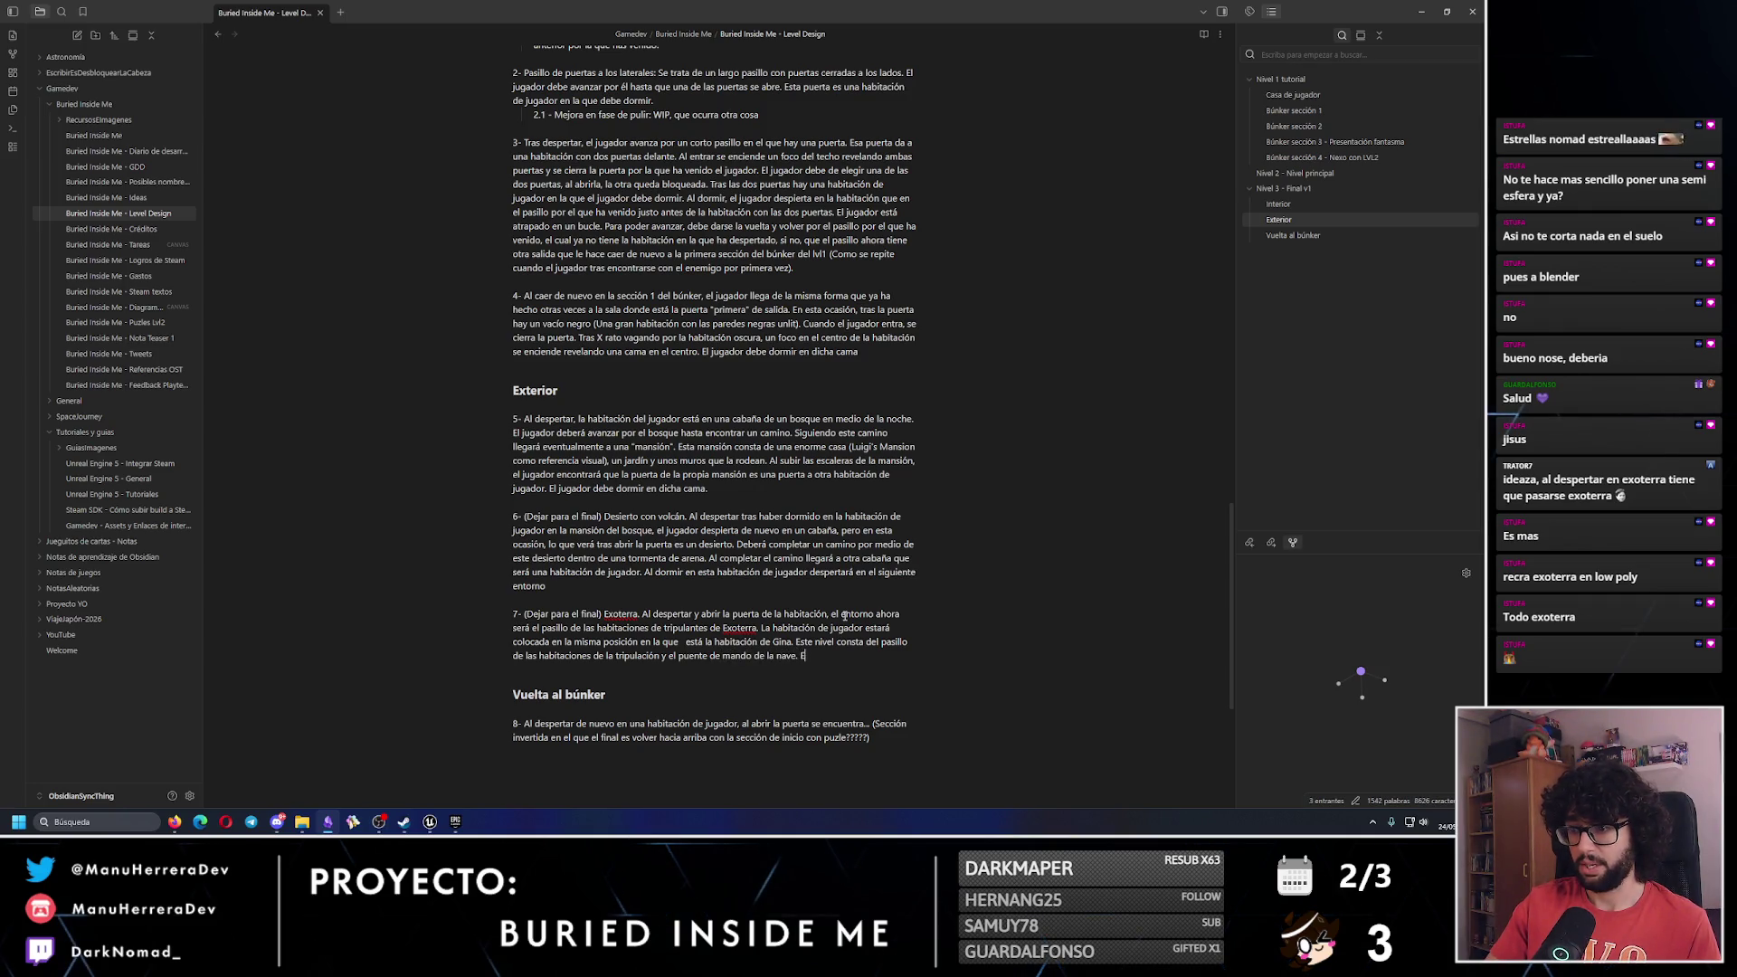
type("o de zonas es")
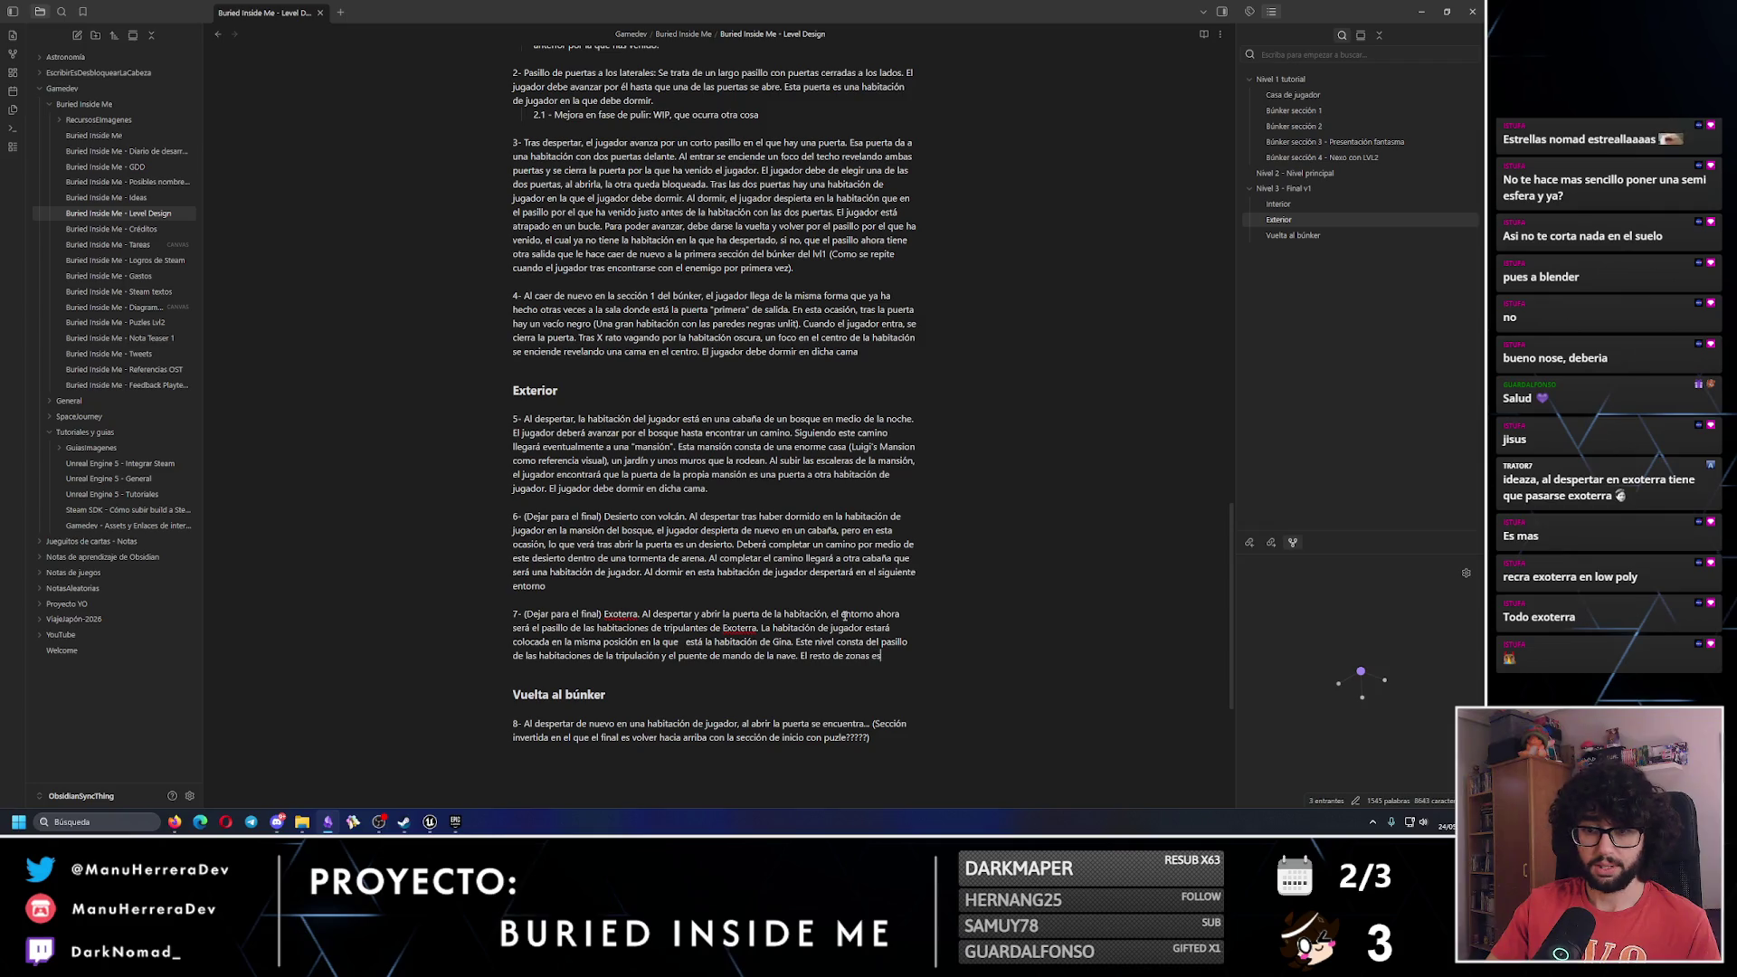
key("BackSpace")
key("BackSpace")
key("BackSpace")
type("o habita")
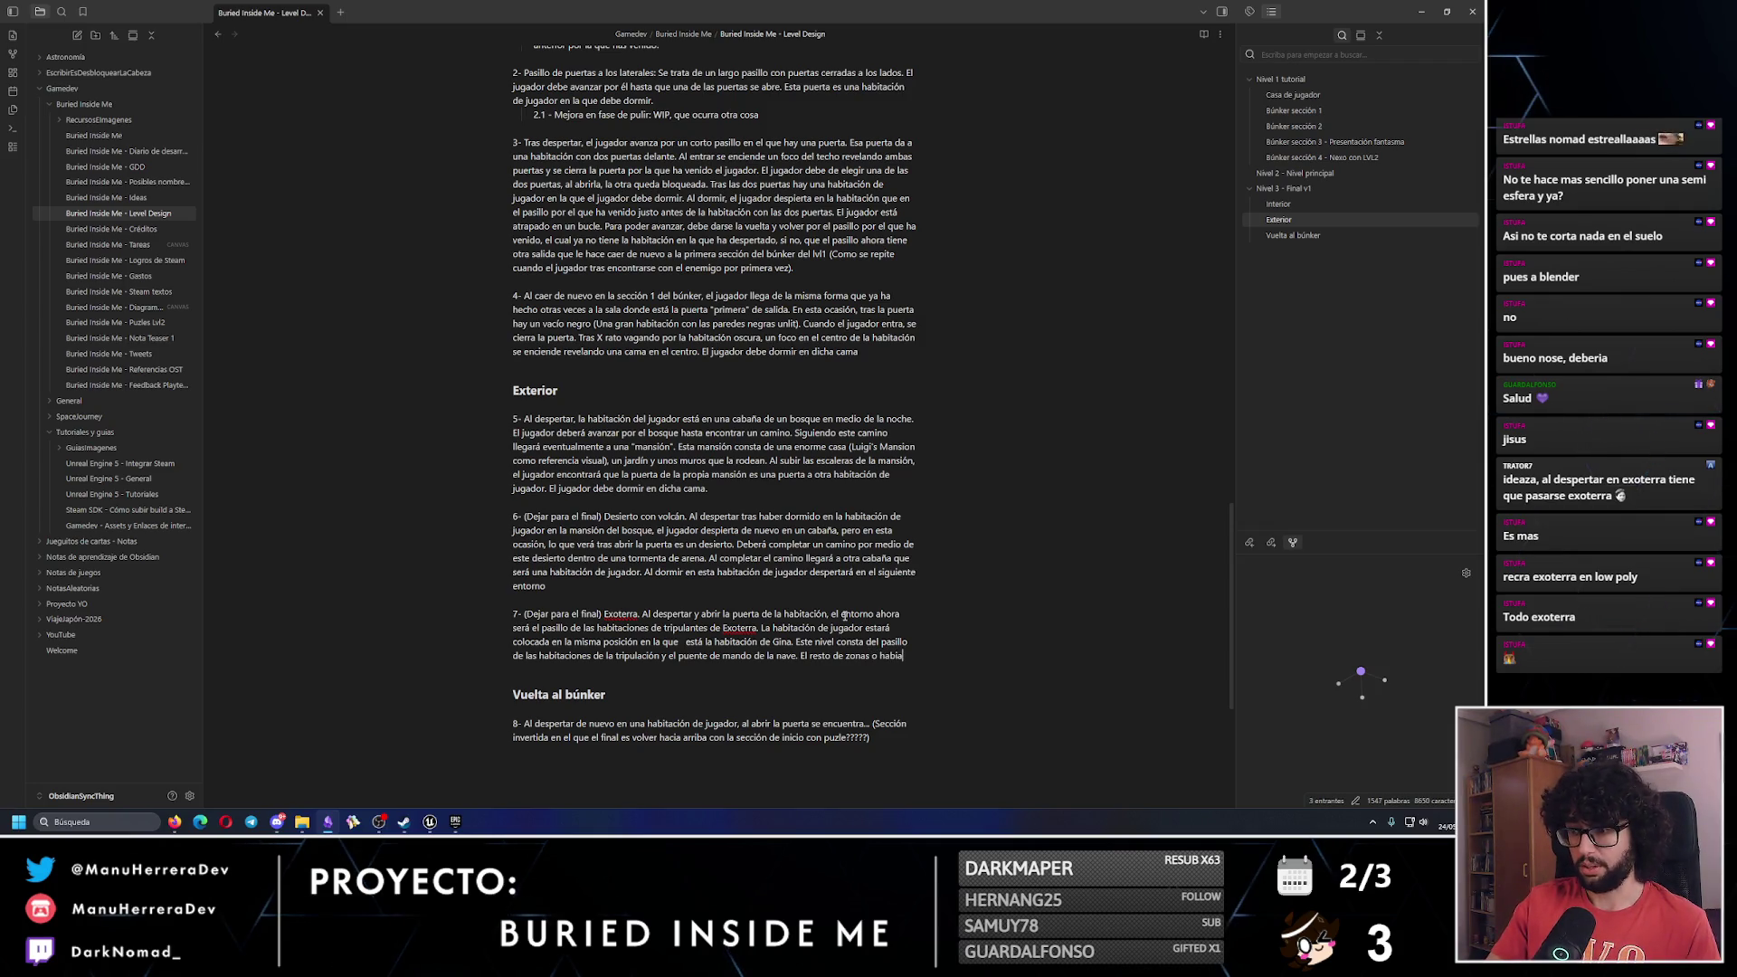
type("ciones e")
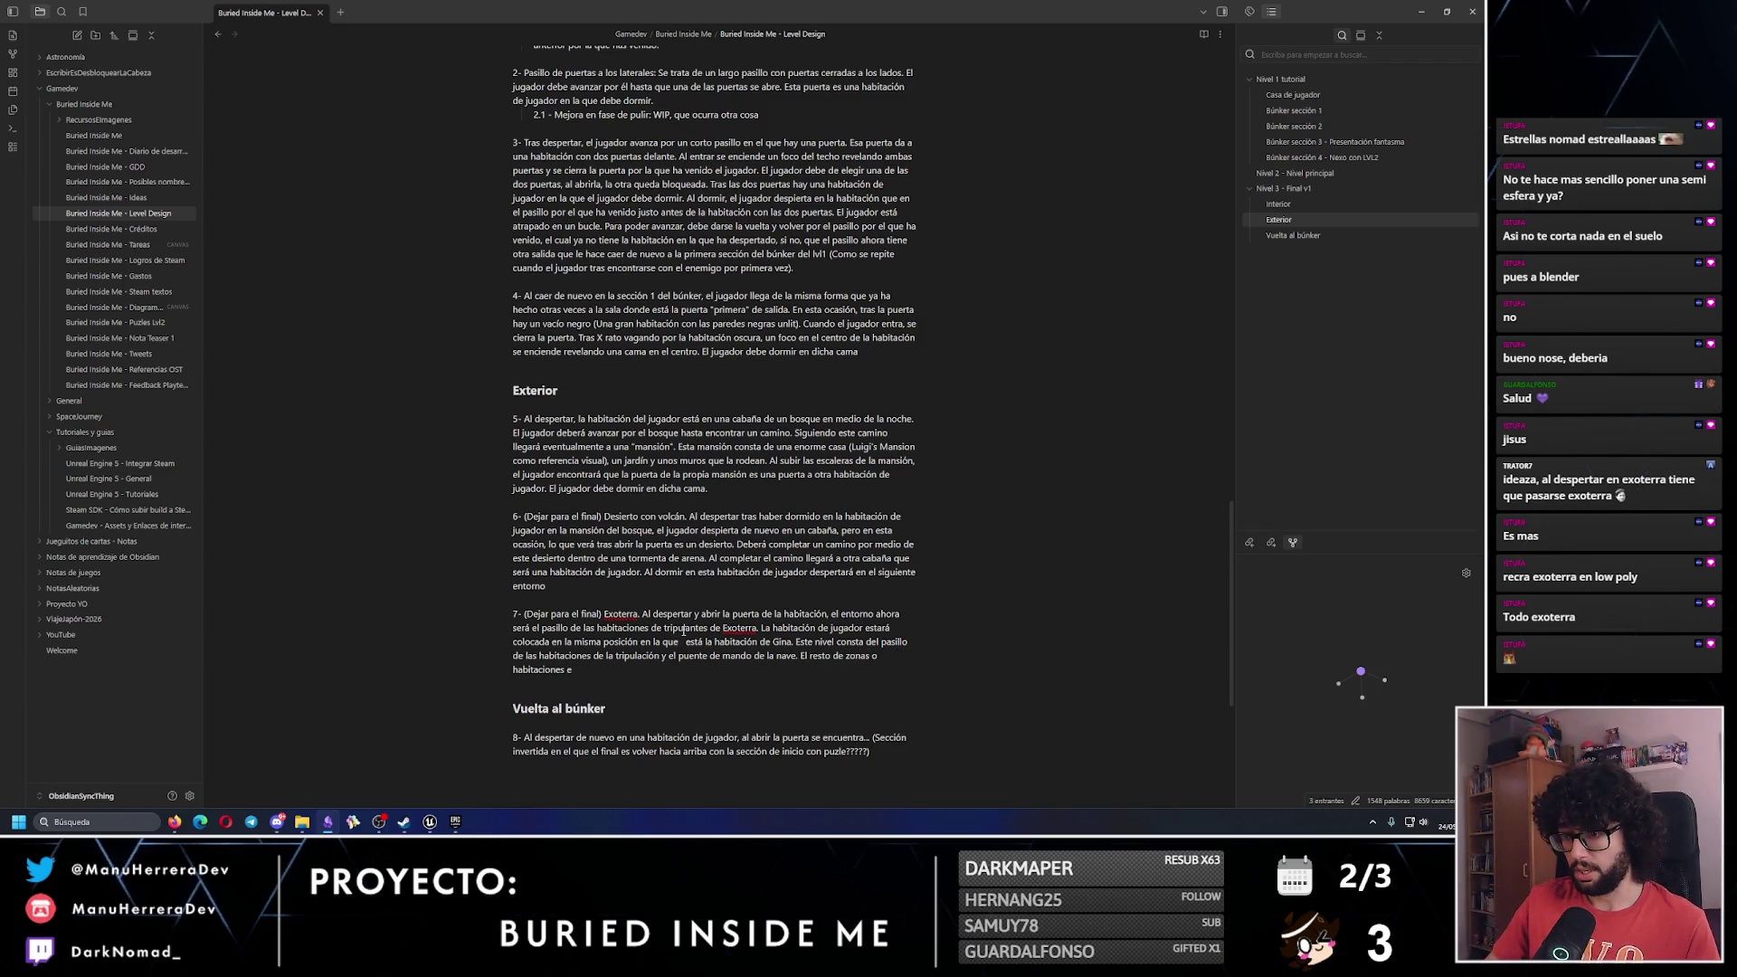
left_click(683, 640)
key("BackSpace")
left_click(675, 671)
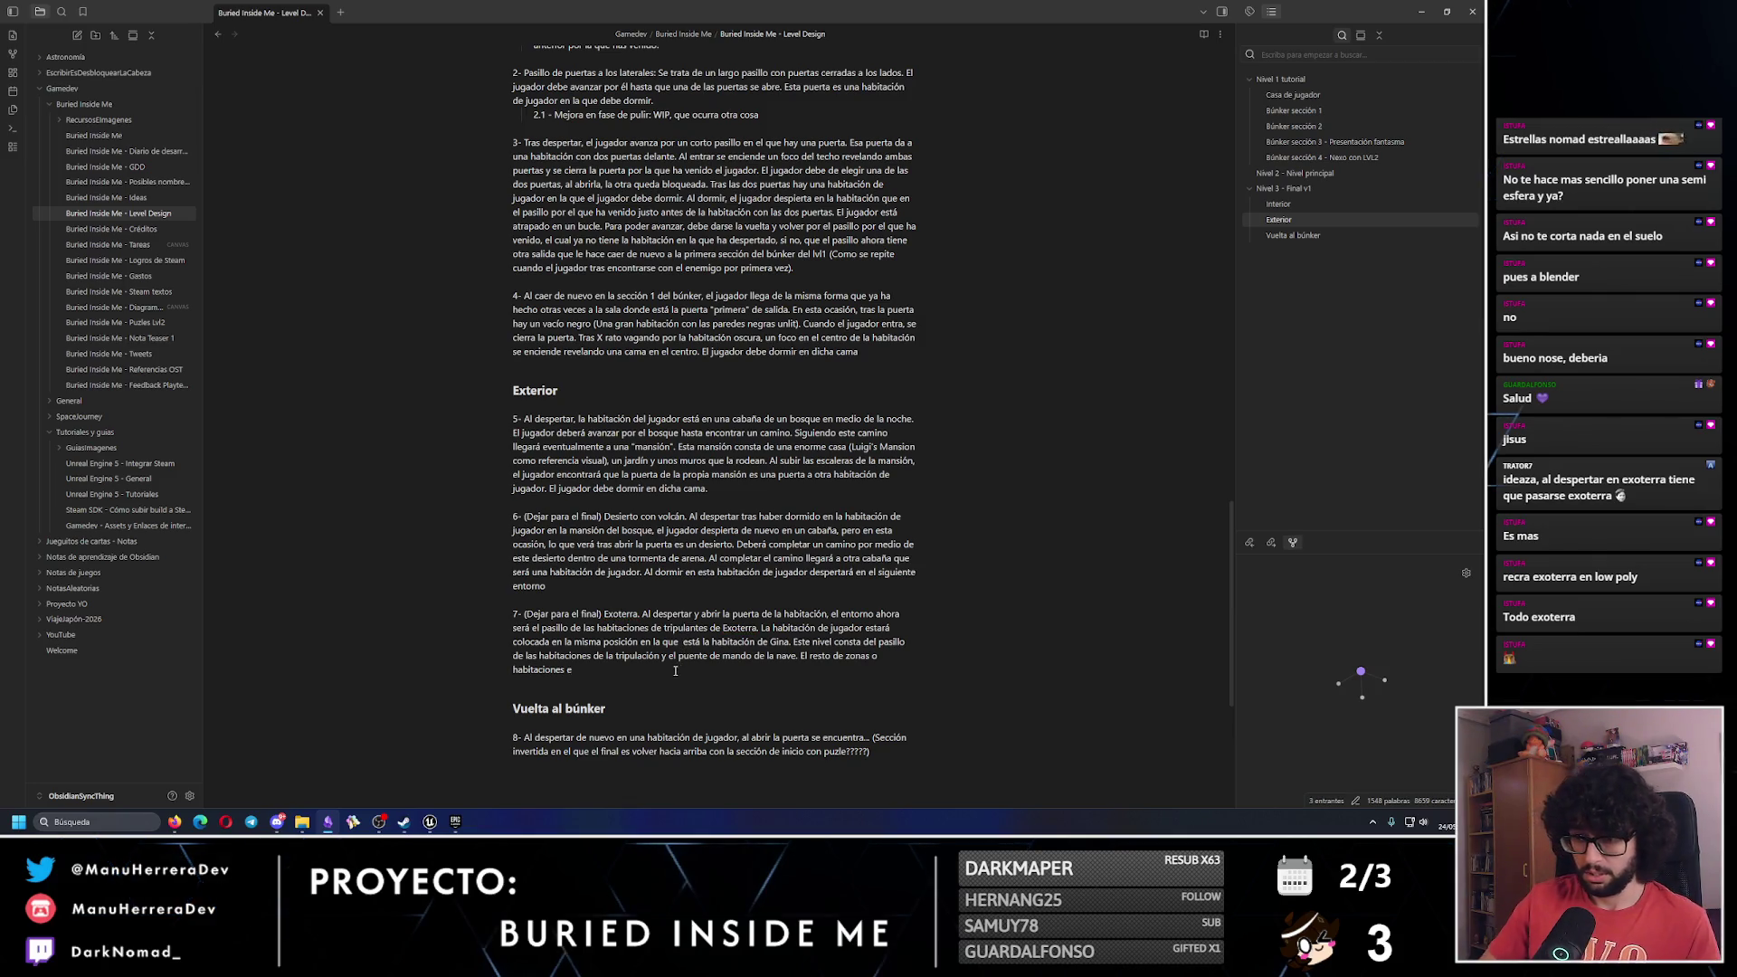
type("de latripulaci")
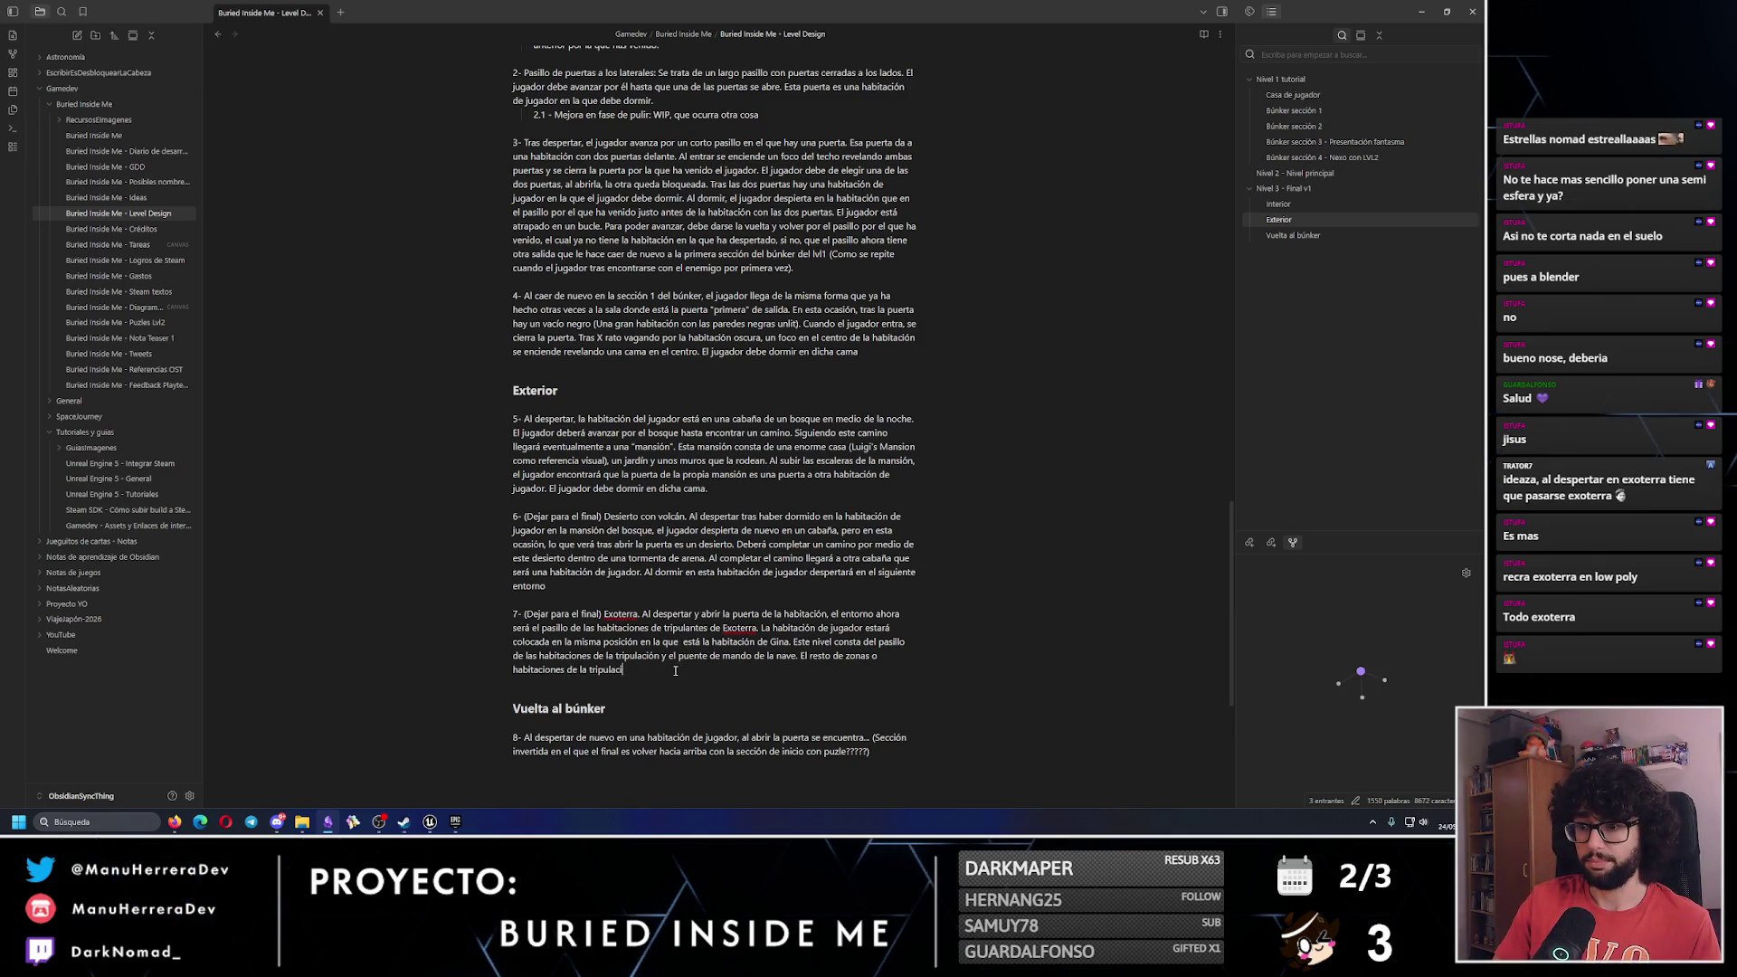
type("ón s")
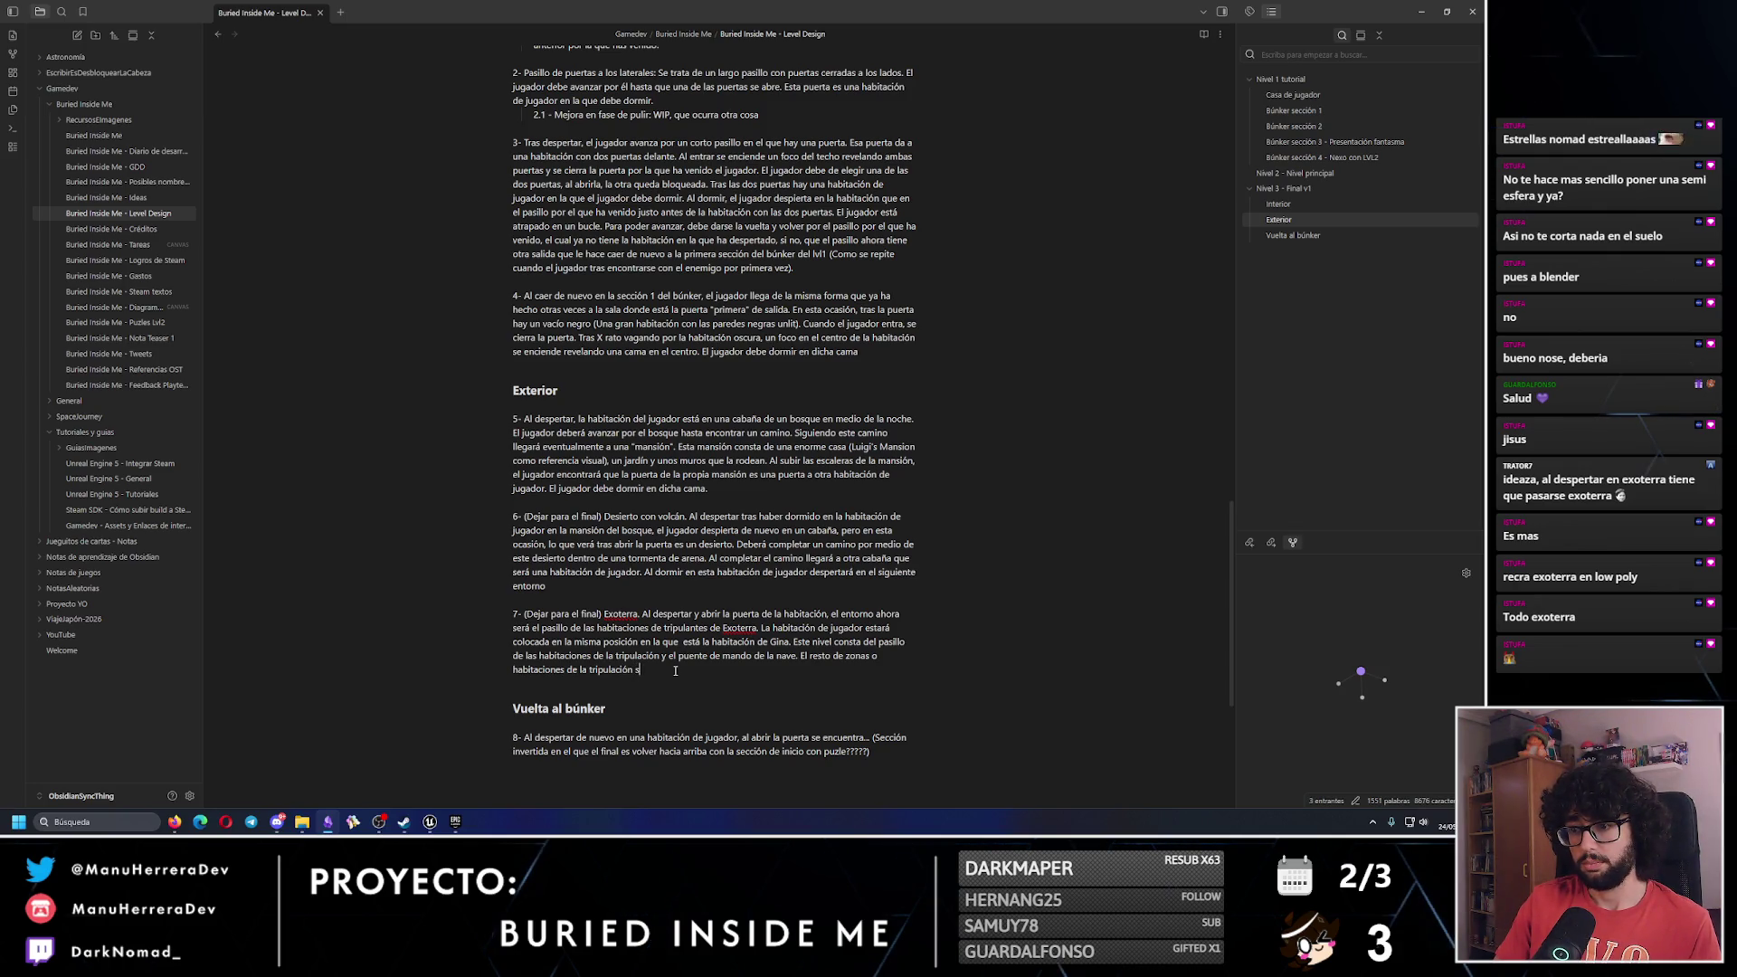
key("BackSpace")
type("no serán accesibles ya que la")
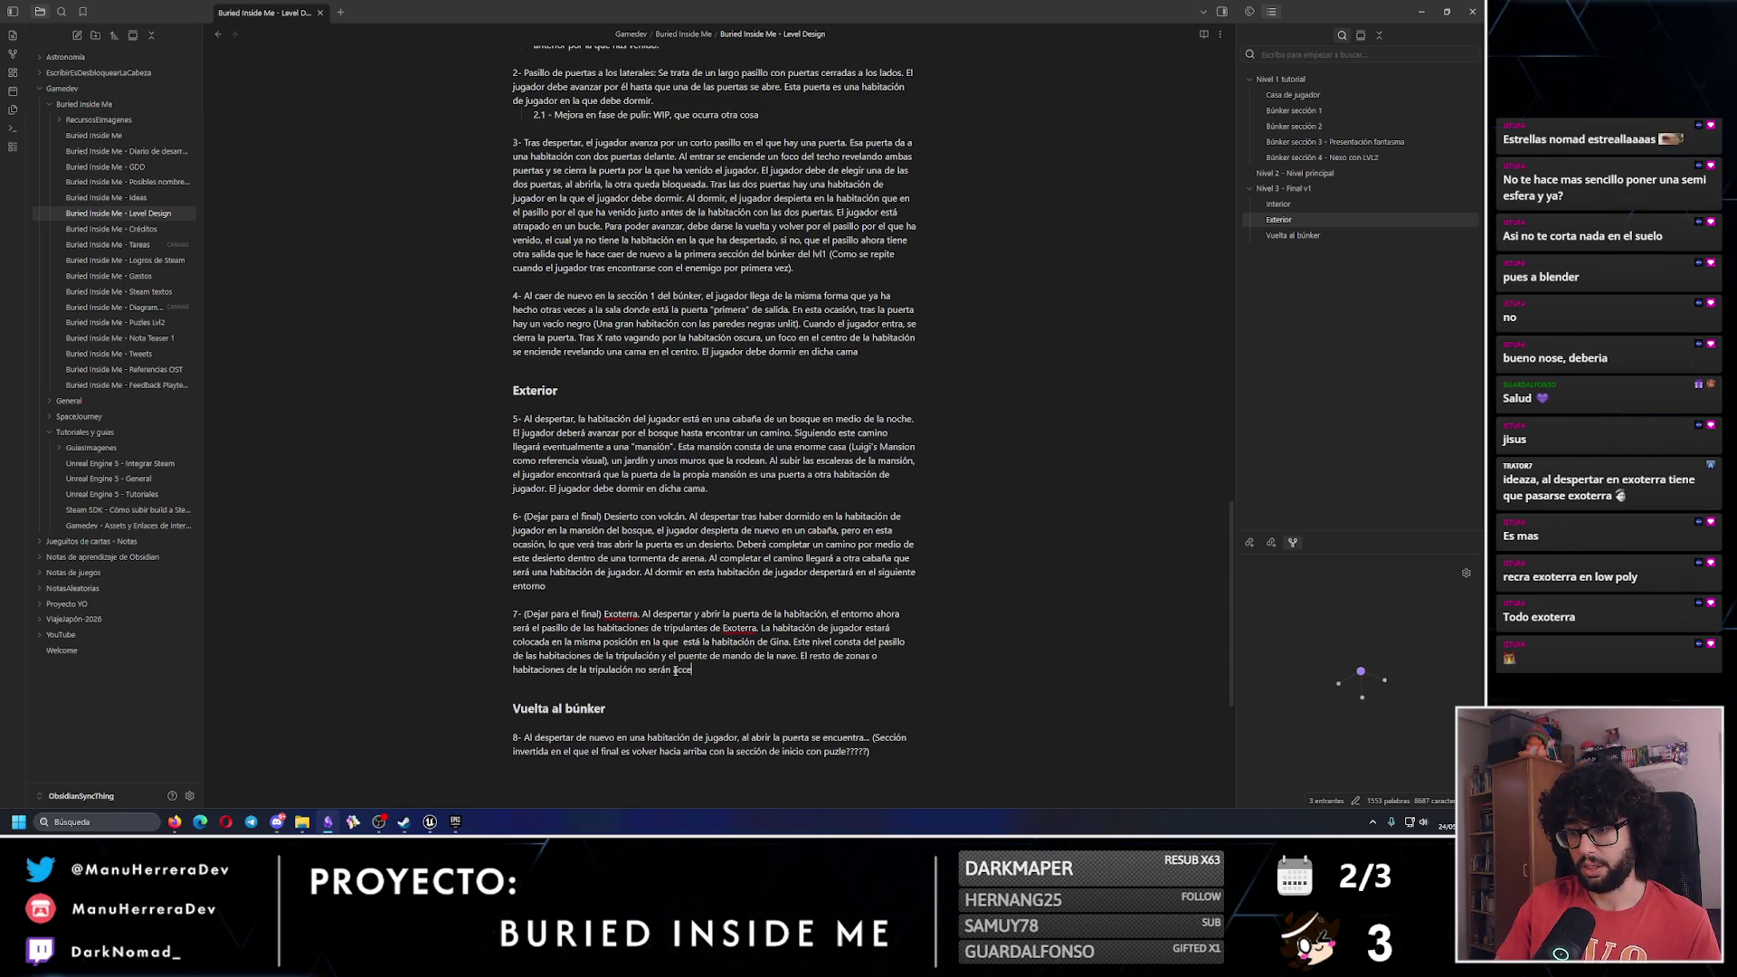
type("s puer")
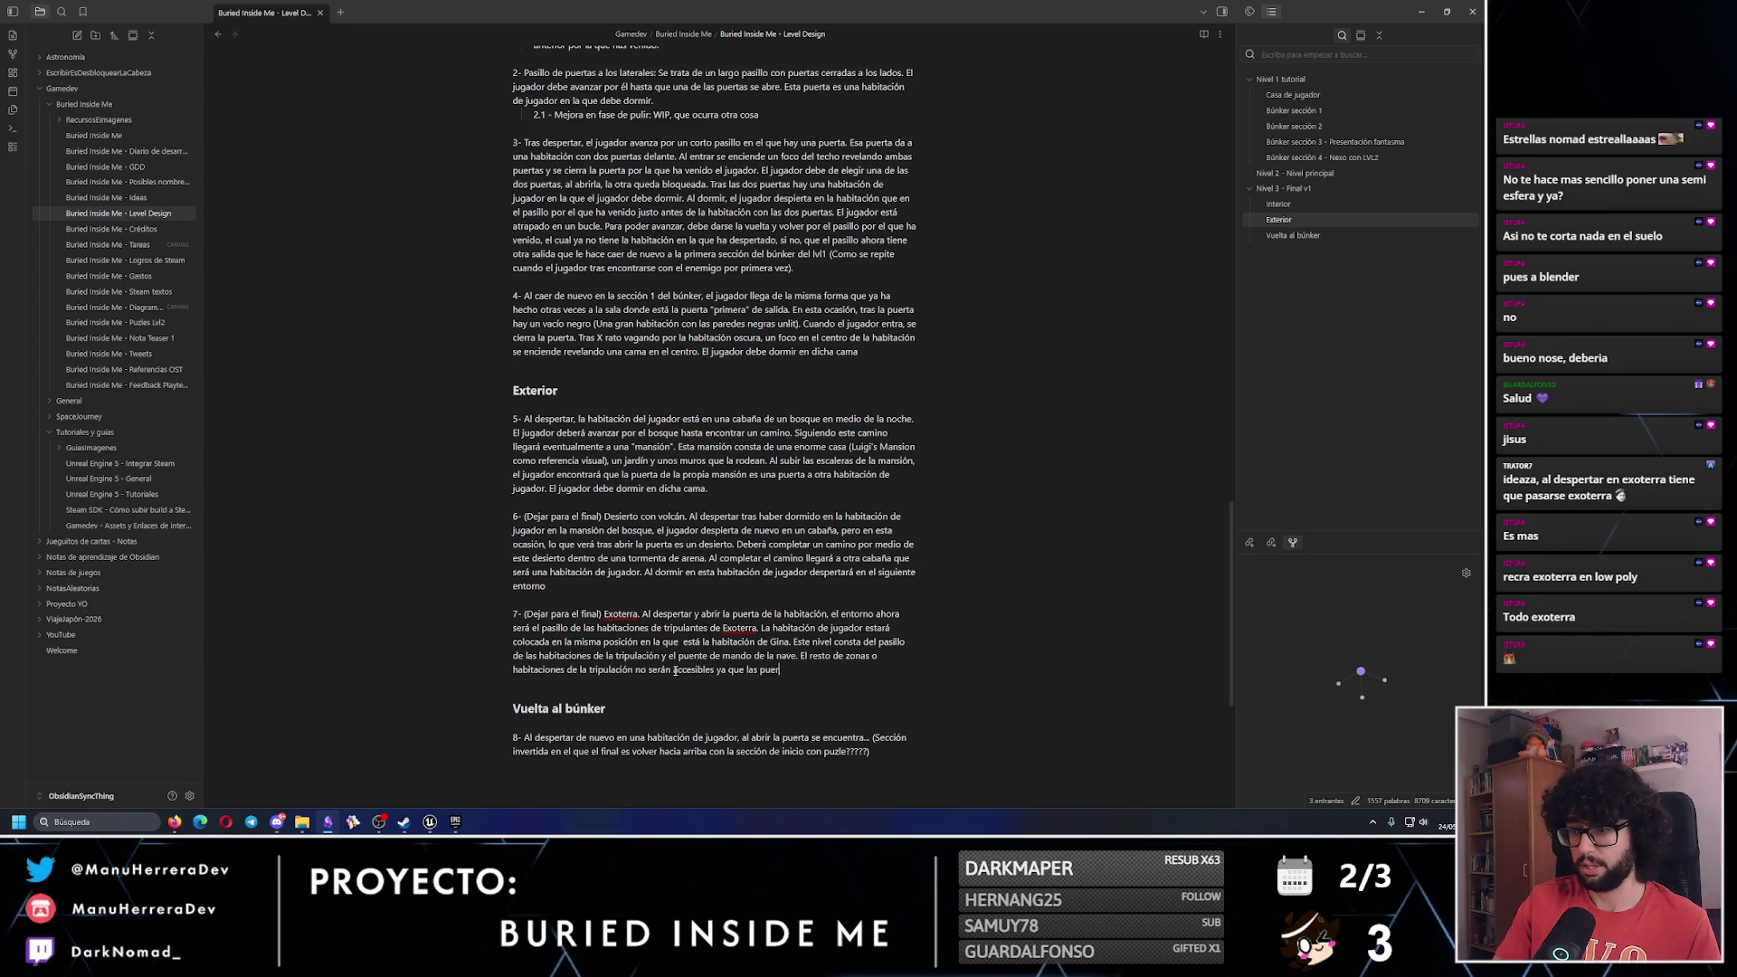
type("tas están bloqueadas")
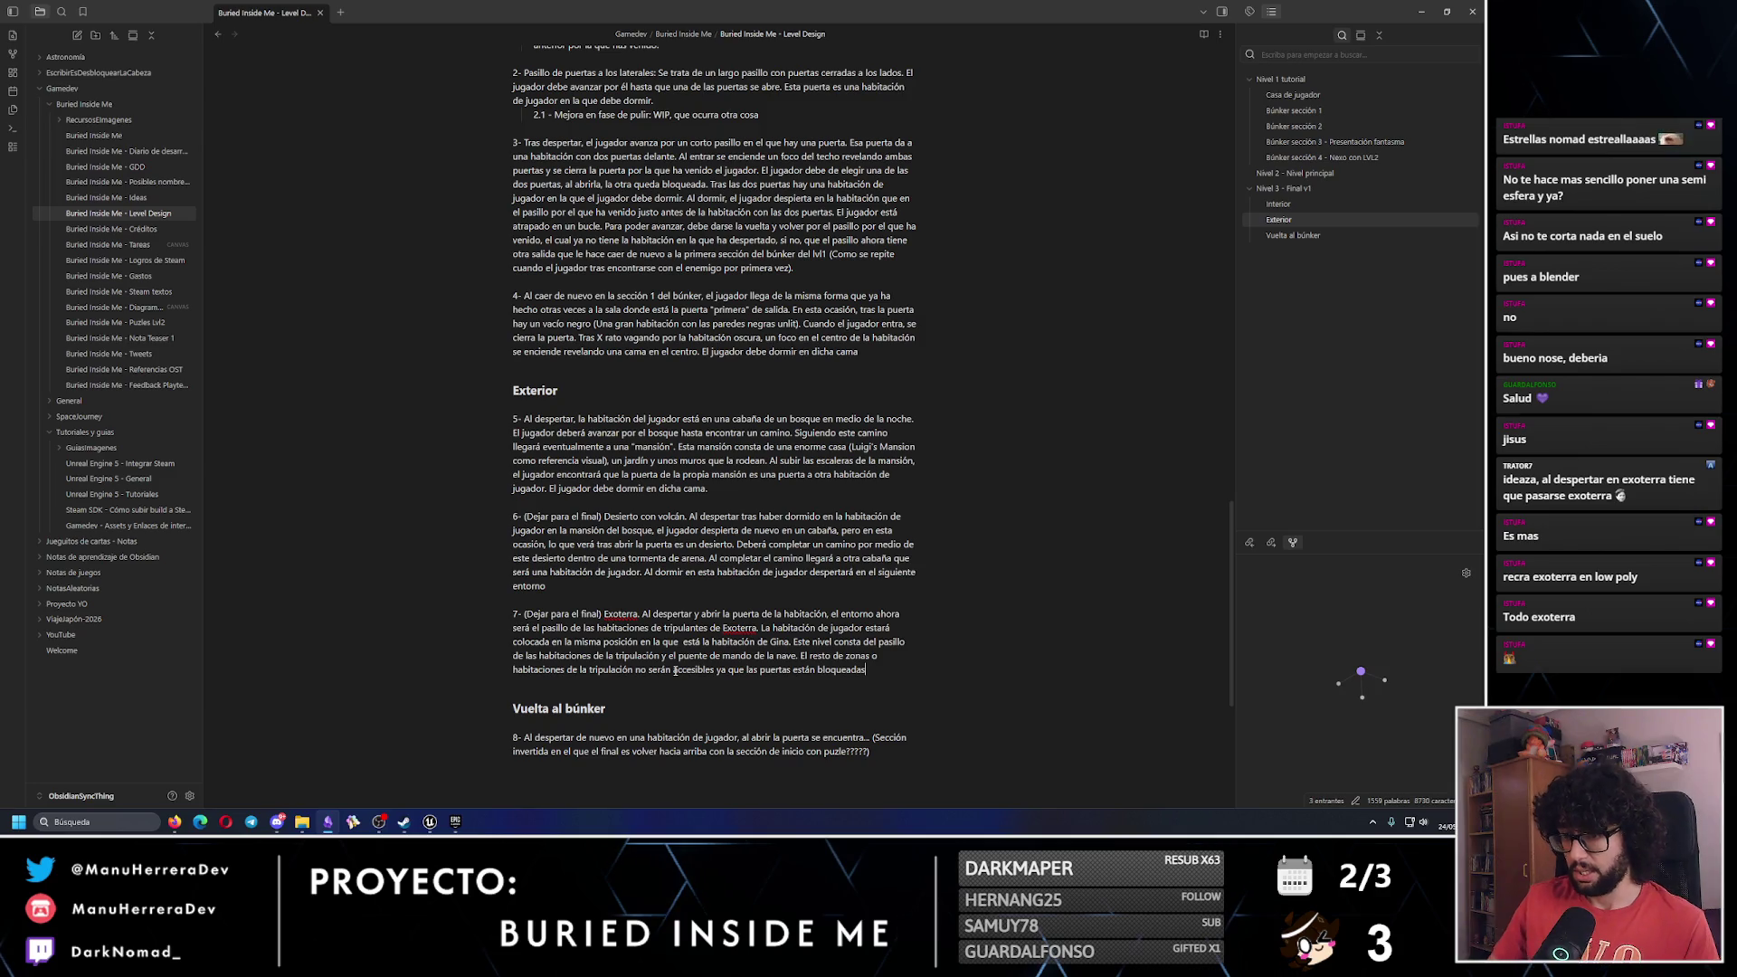
End idea 7: the player wakes in Gina's room, reaches the bridge, and sleeps beside Exoterra's broken door.
scroll(674, 671, "down", 2)
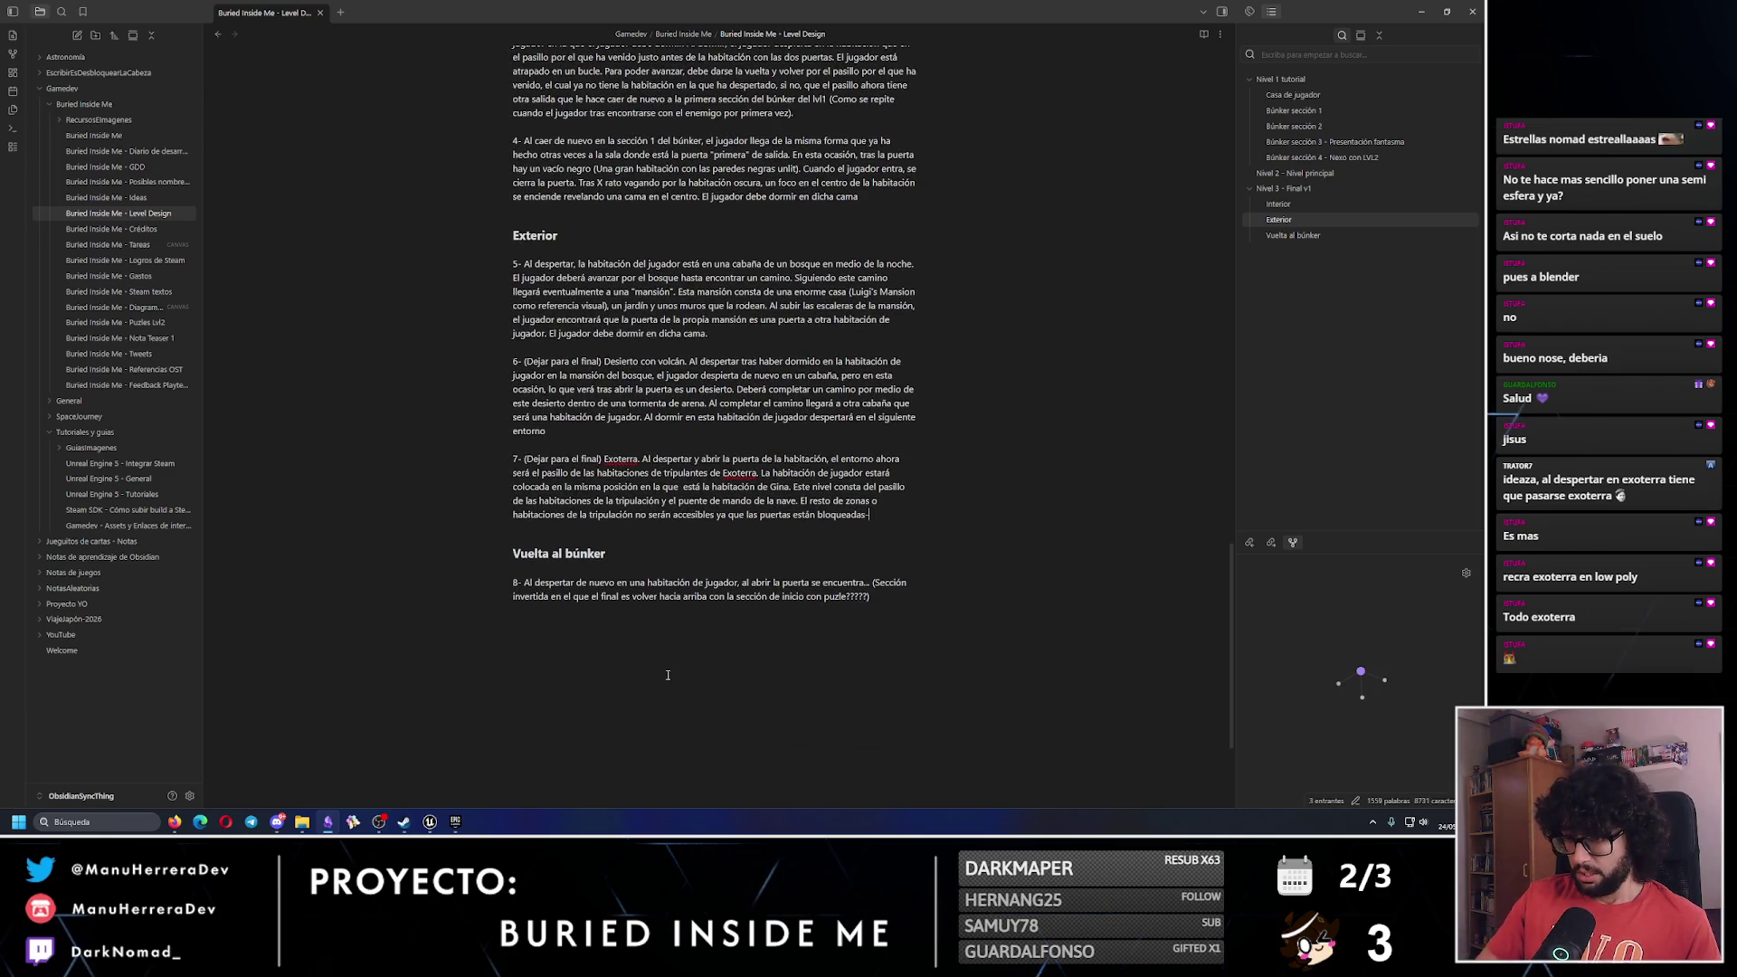
type(". El jugador")
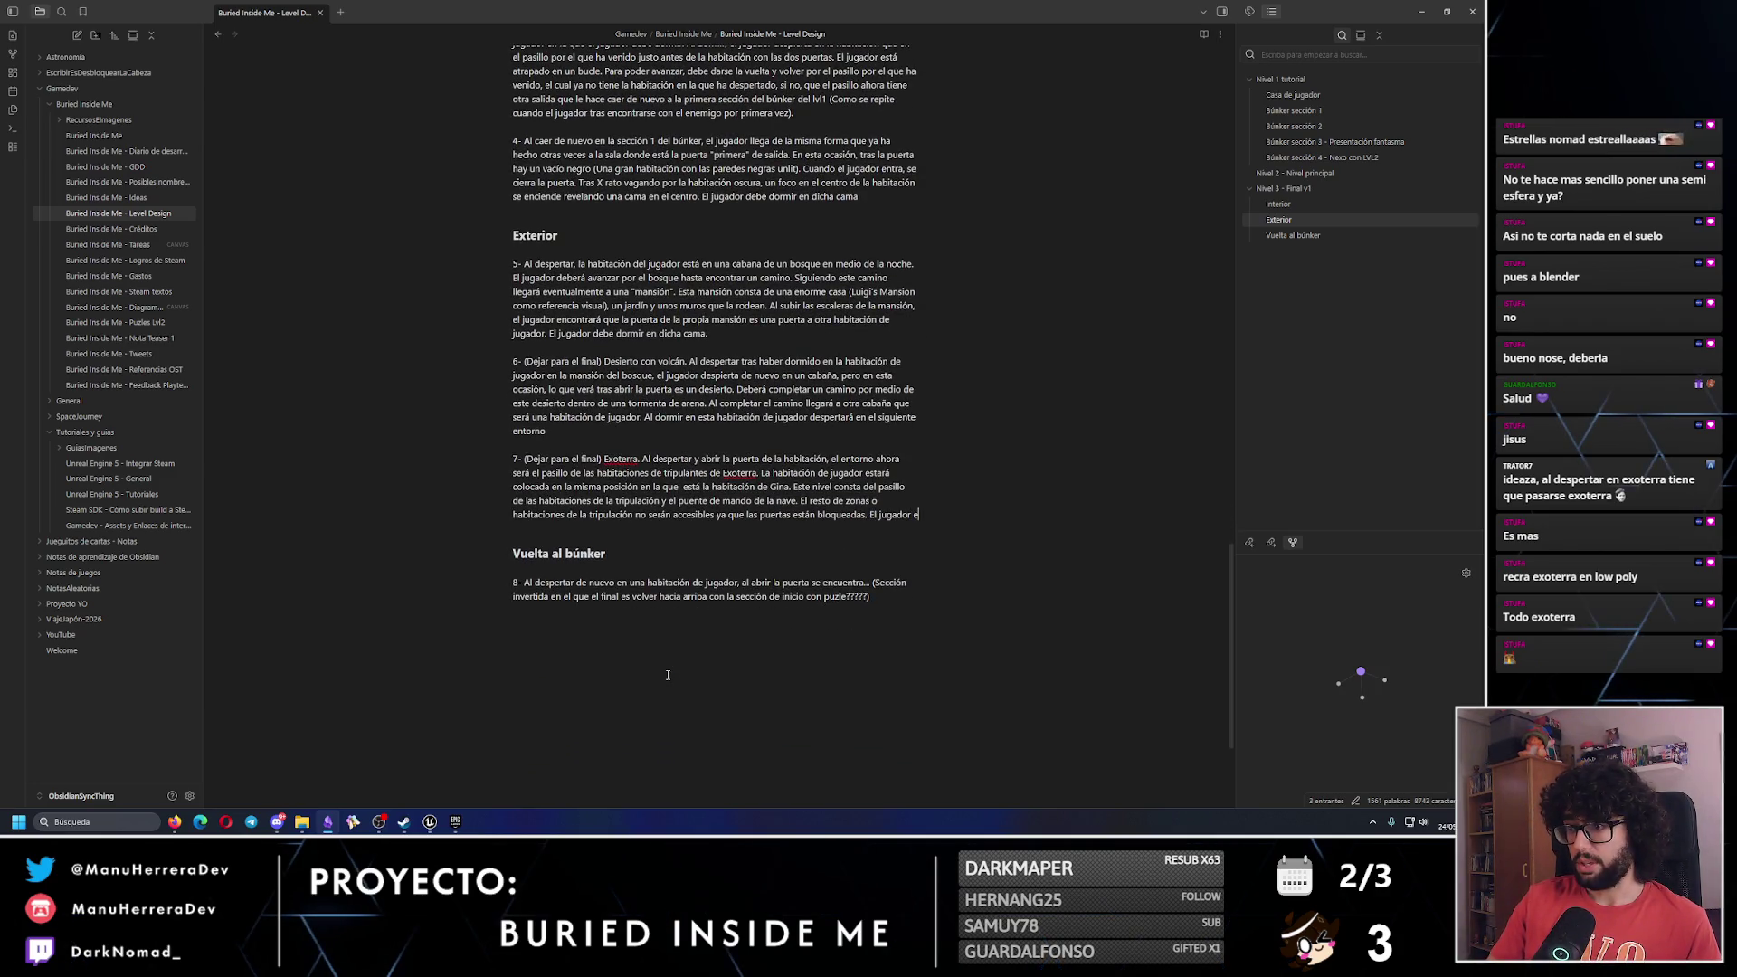
type("espierta ")
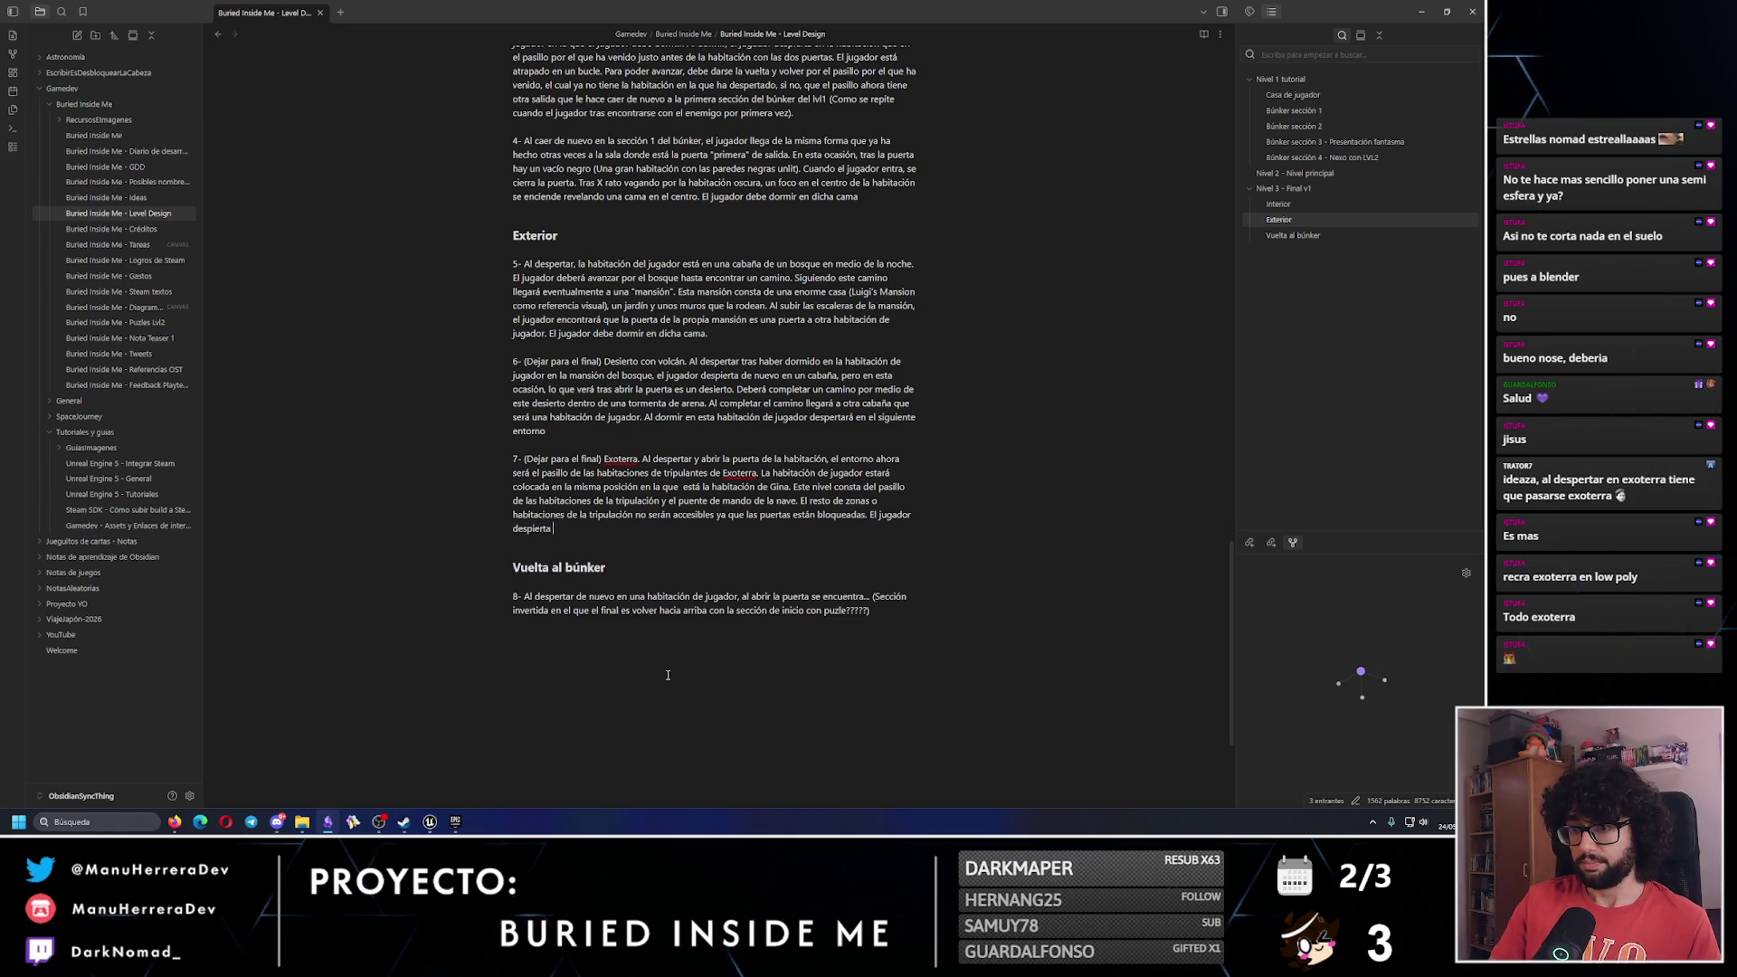
type("en la habitación de ")
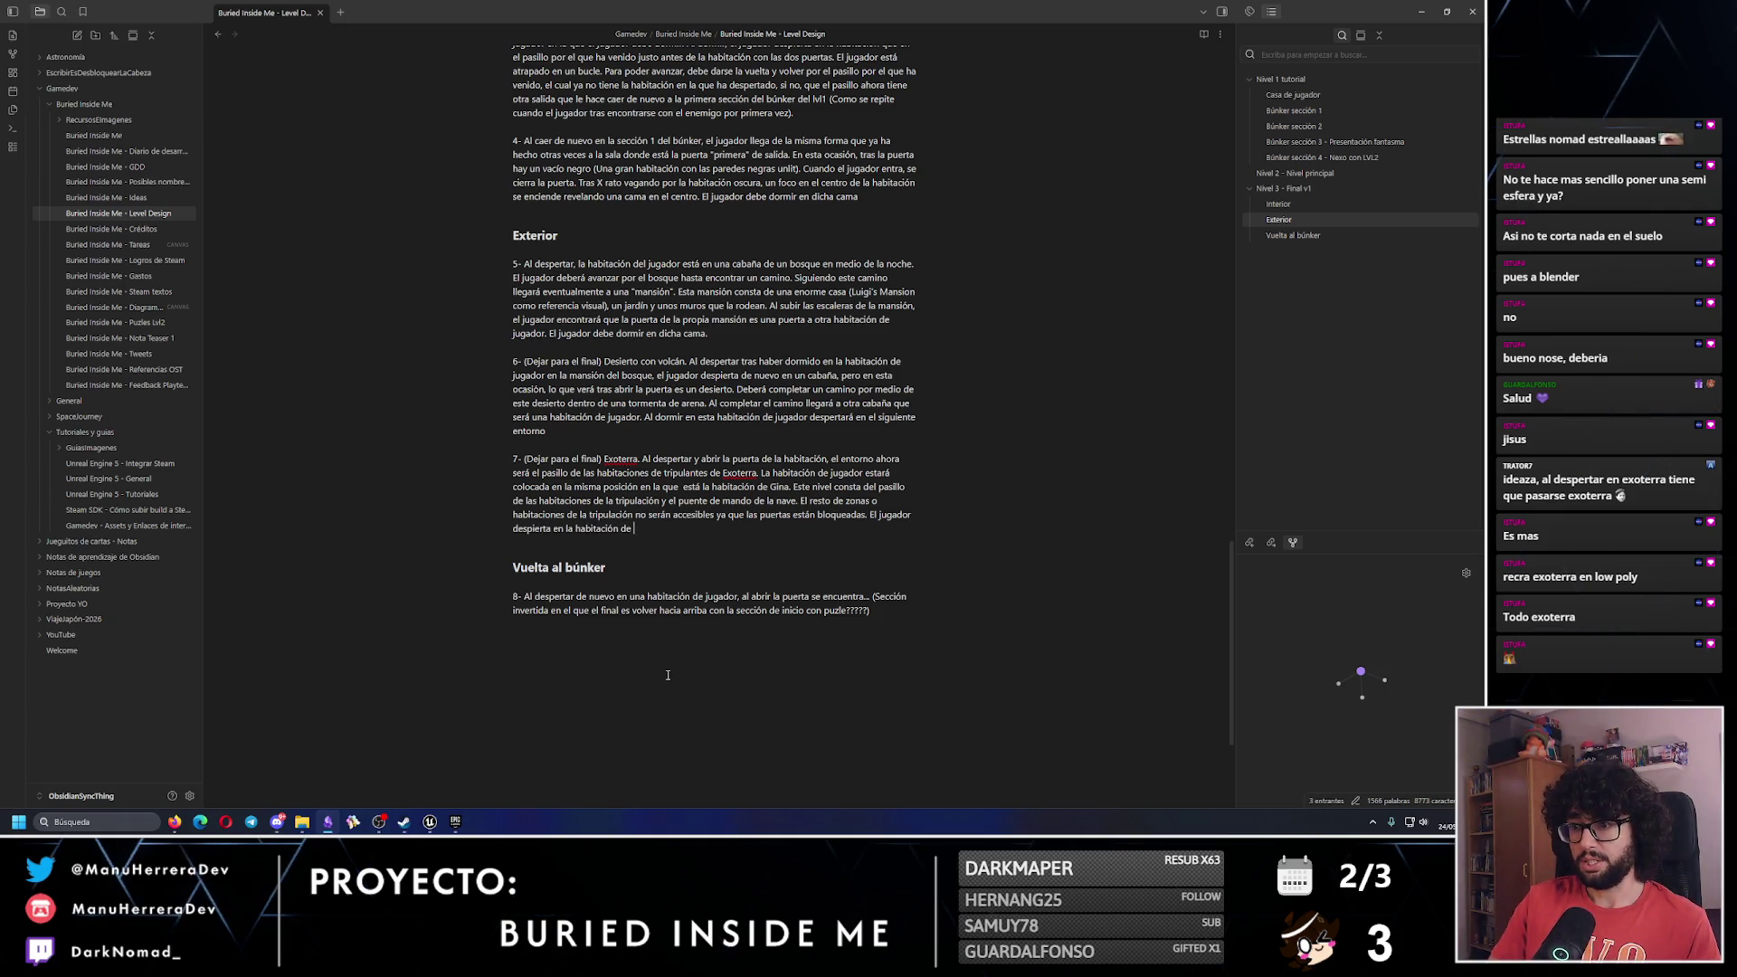
type("Gina, camina por e")
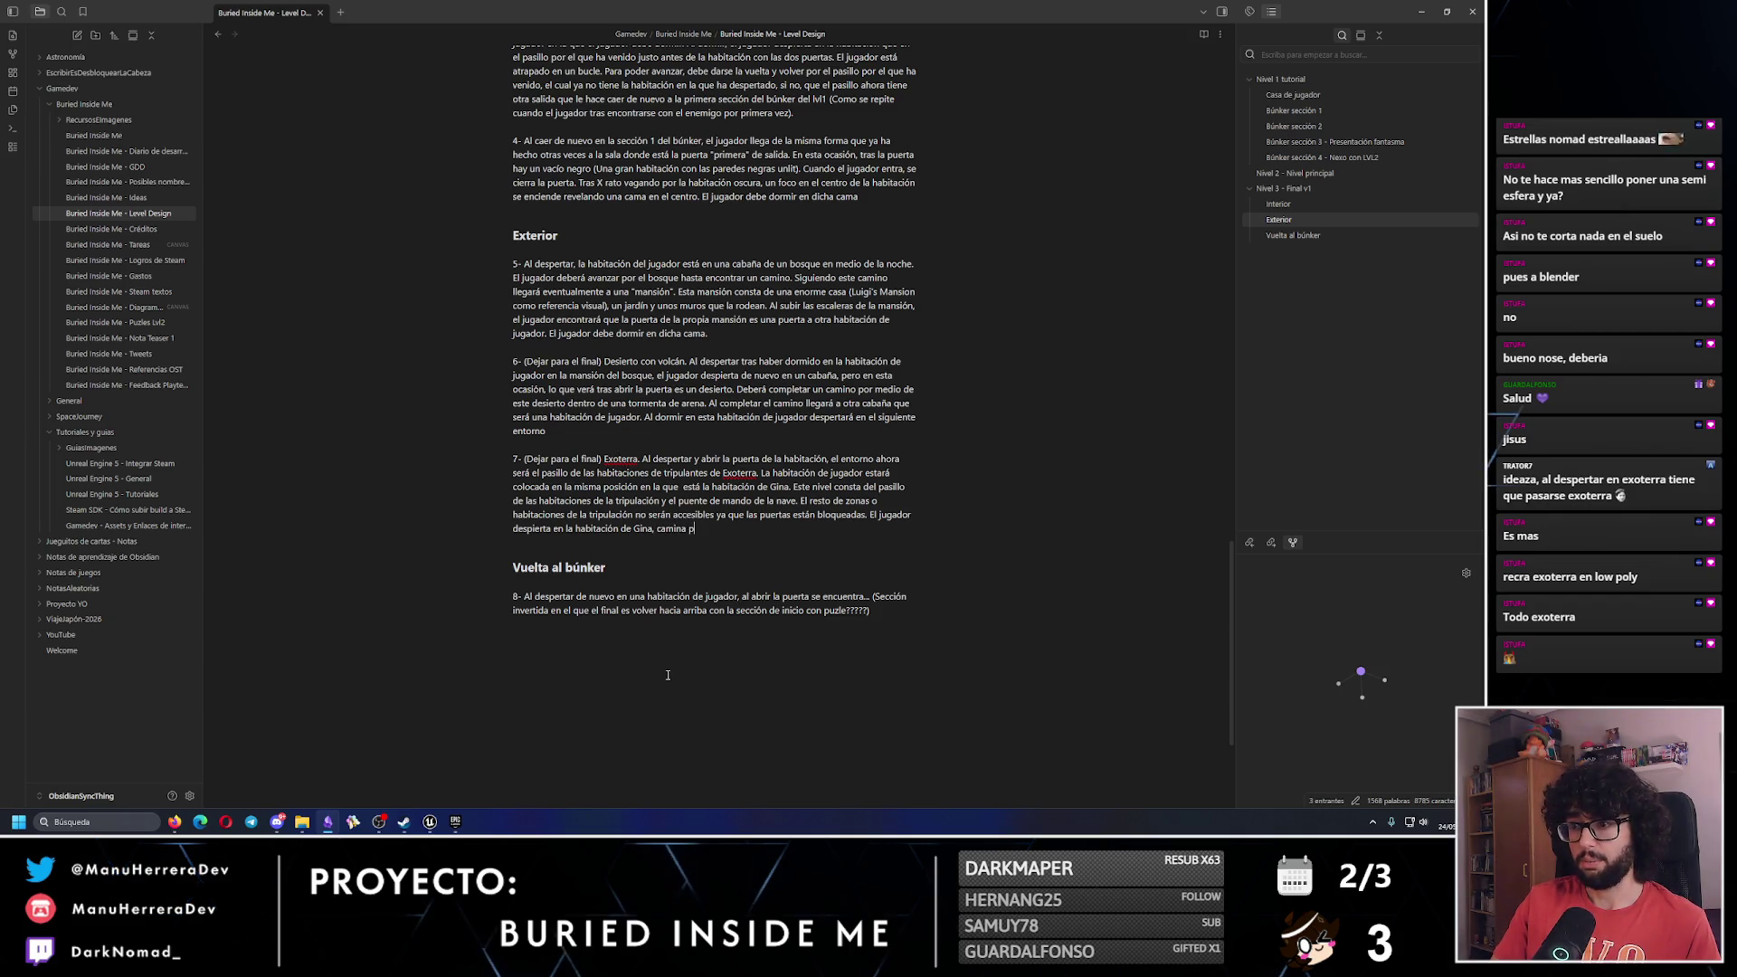
type("l pasillo, ")
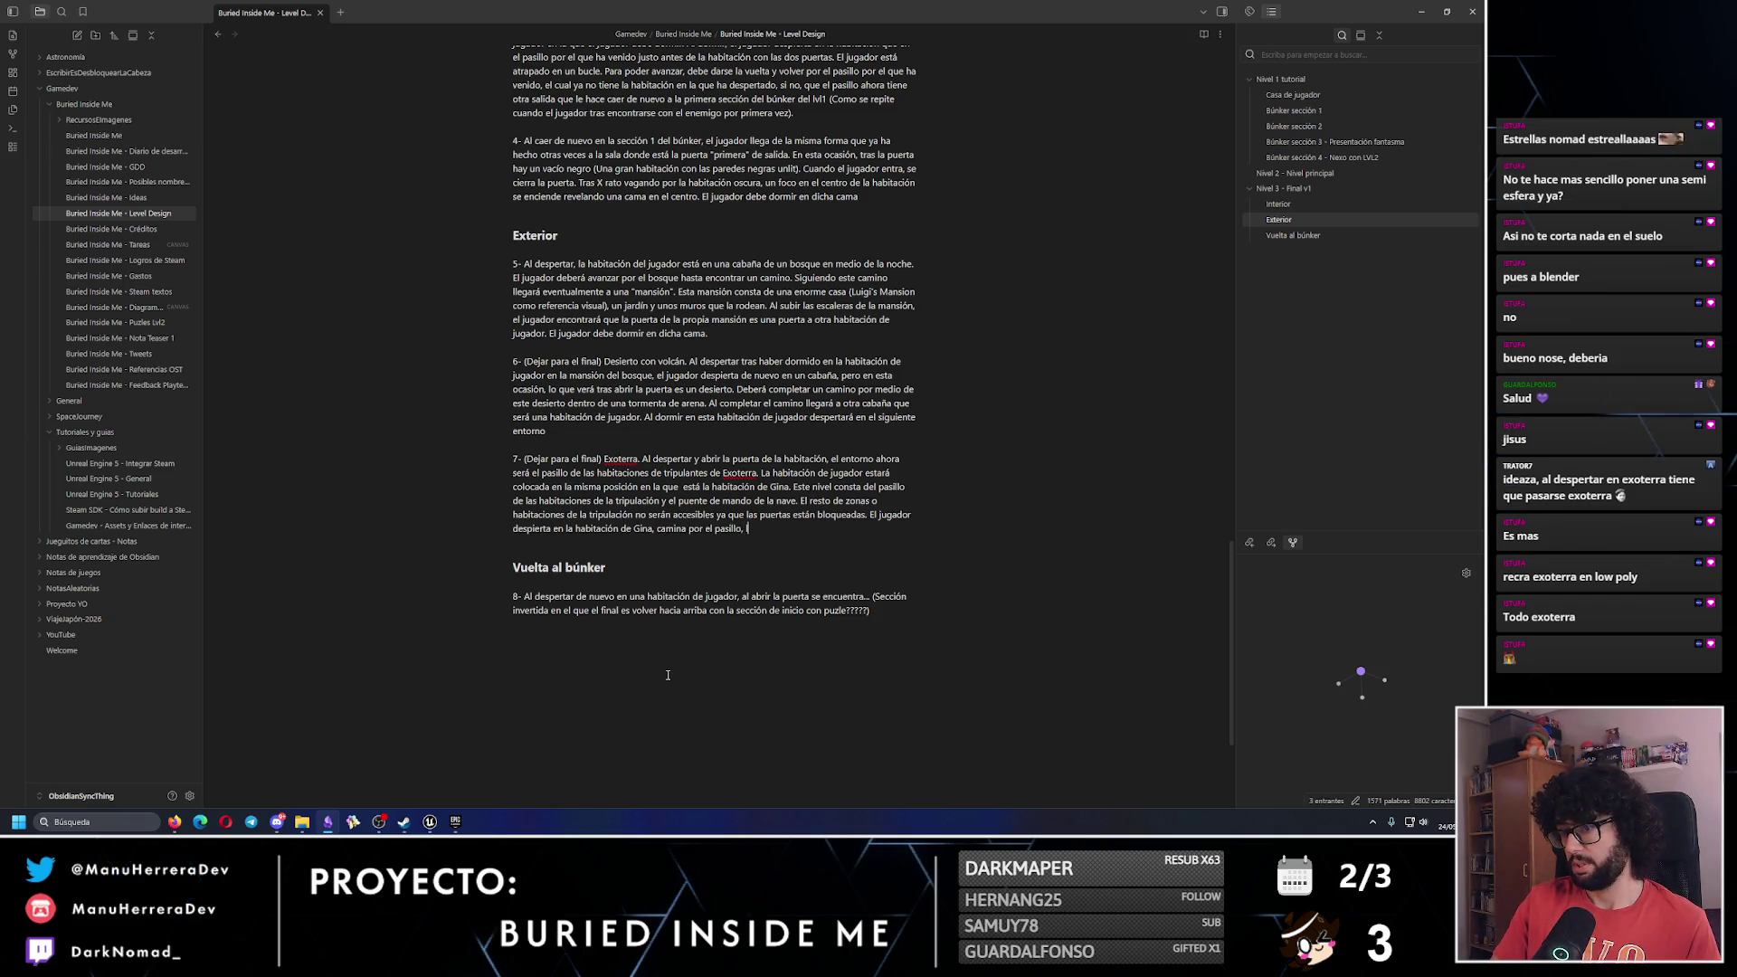
type("llega al puente de mando, y vuelve a do")
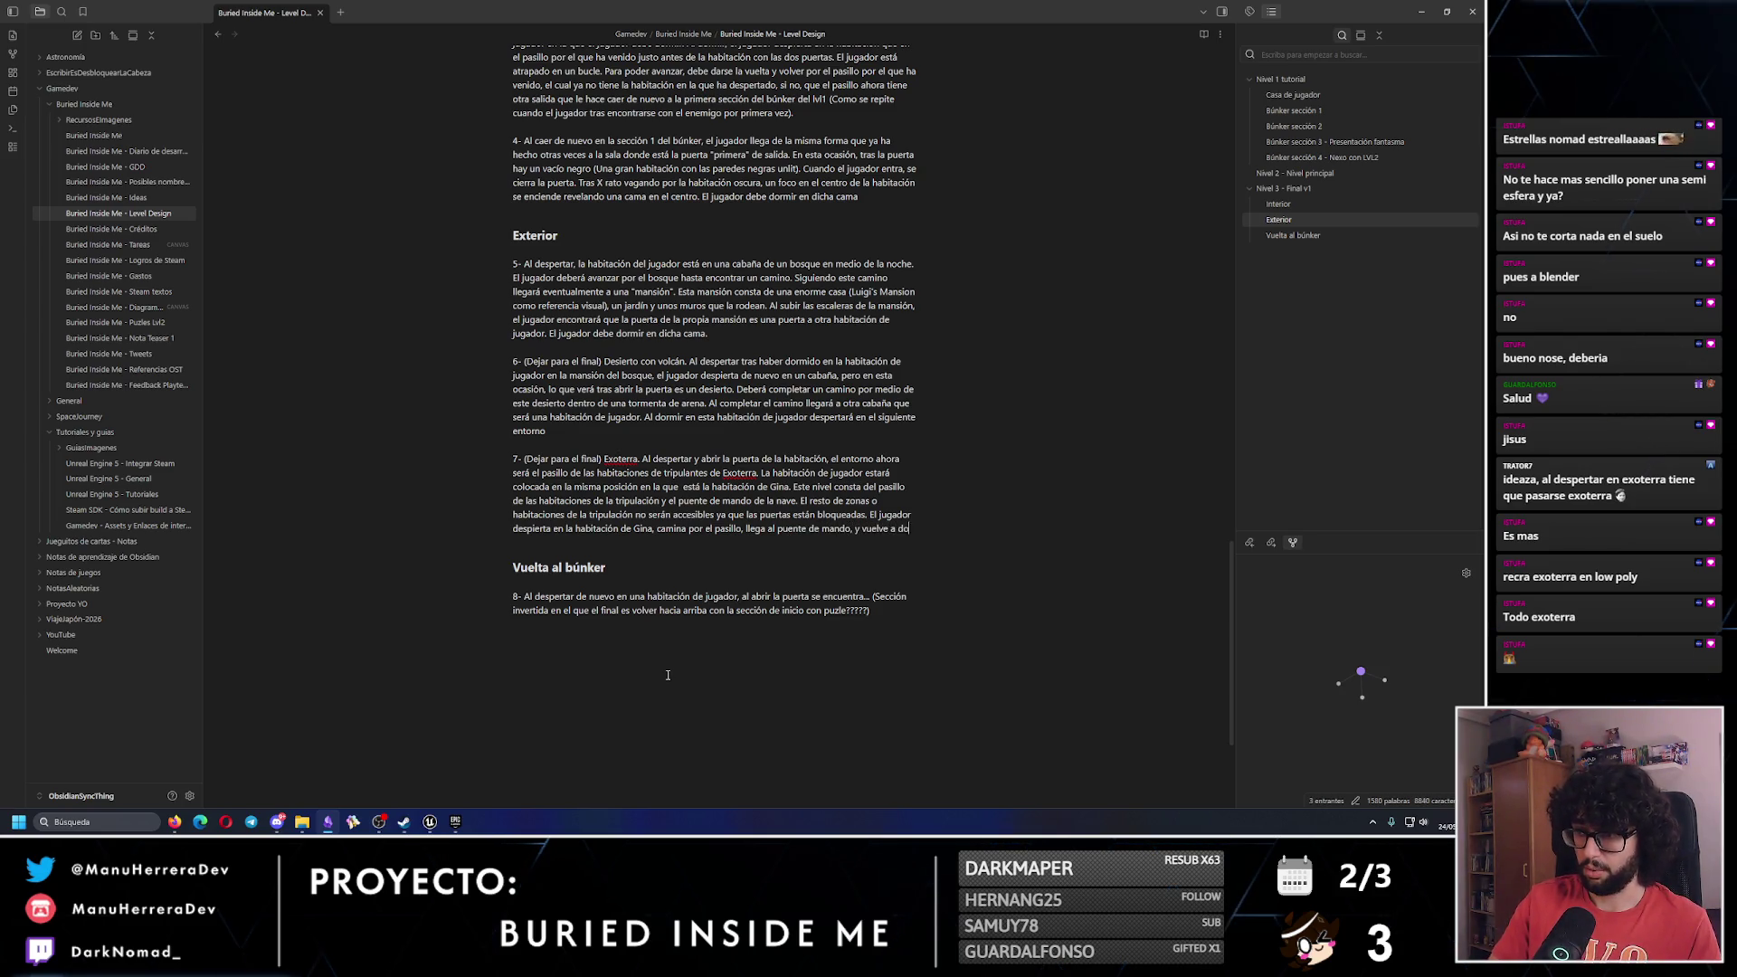
type("rmir en otra habitación de j")
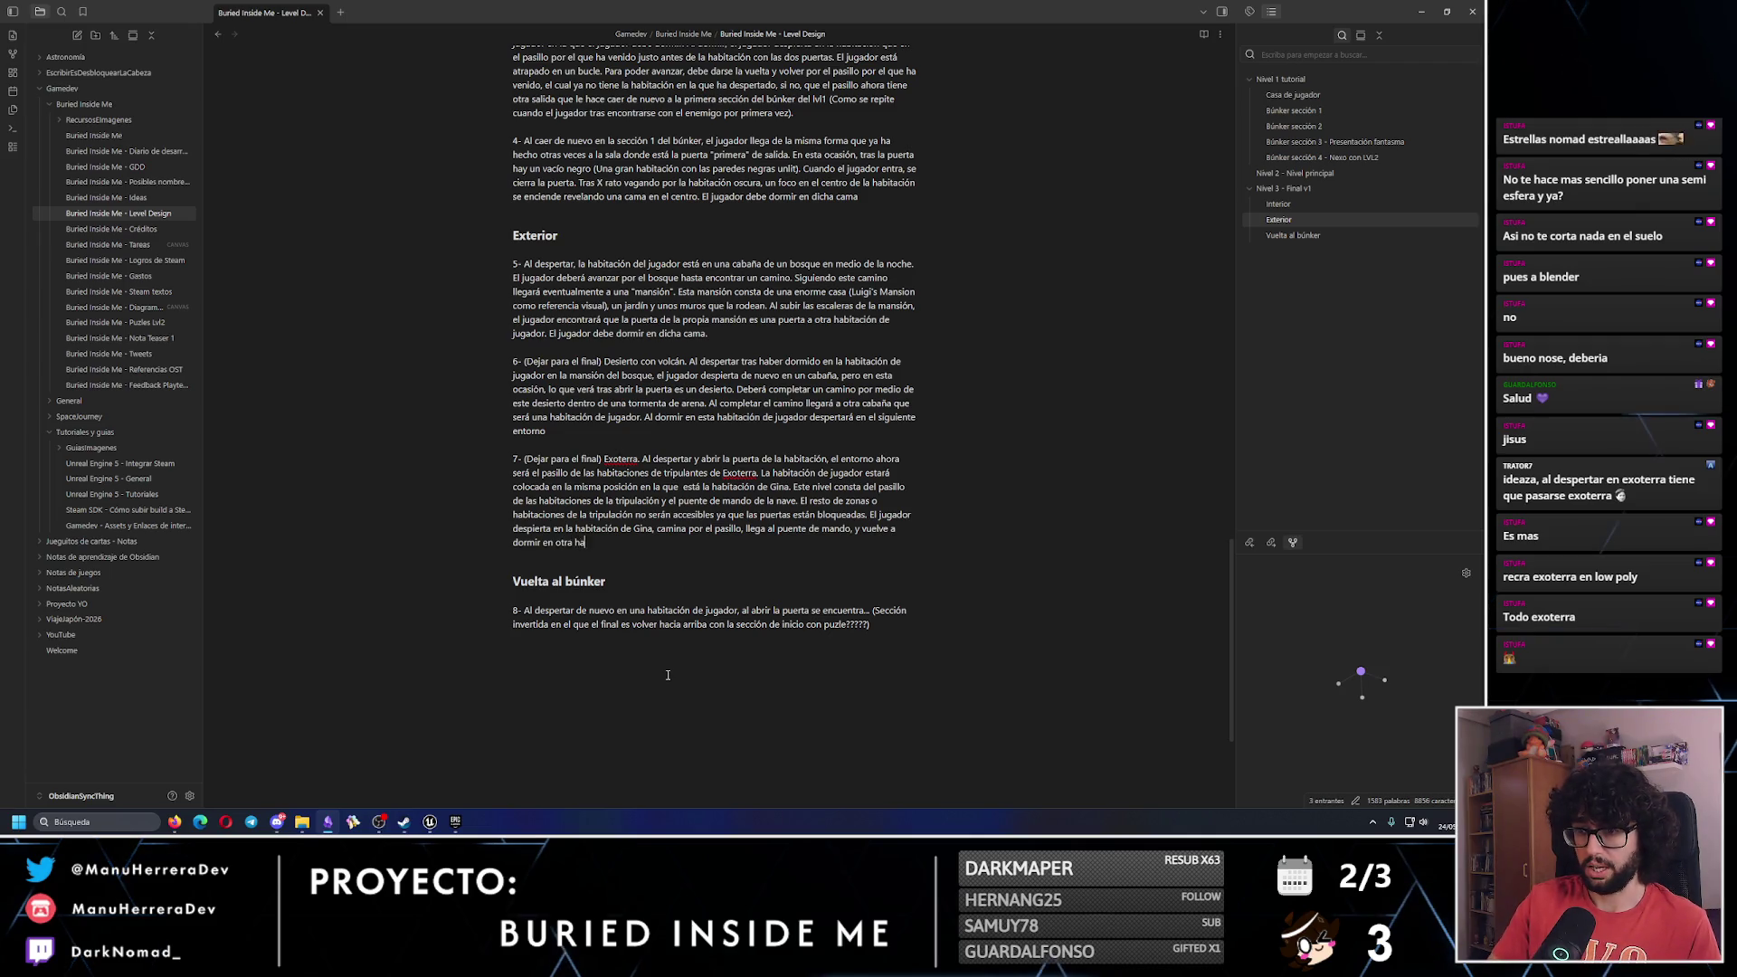
type("ugador")
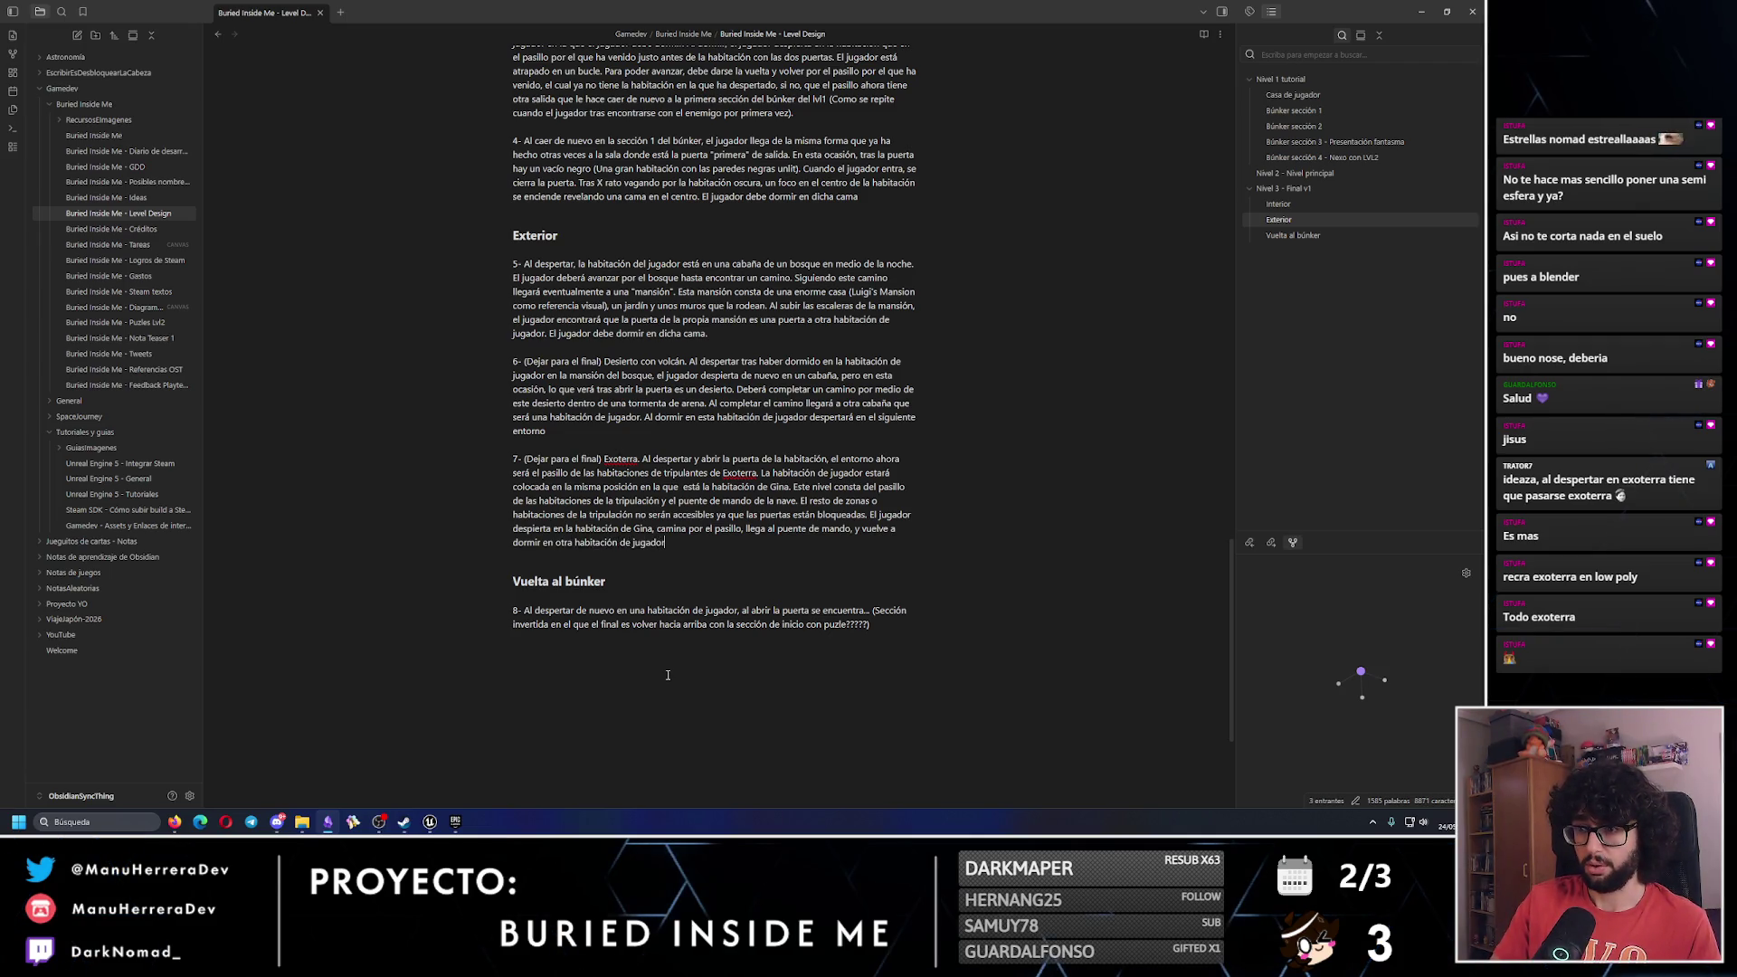
type(" que está colocada  donde")
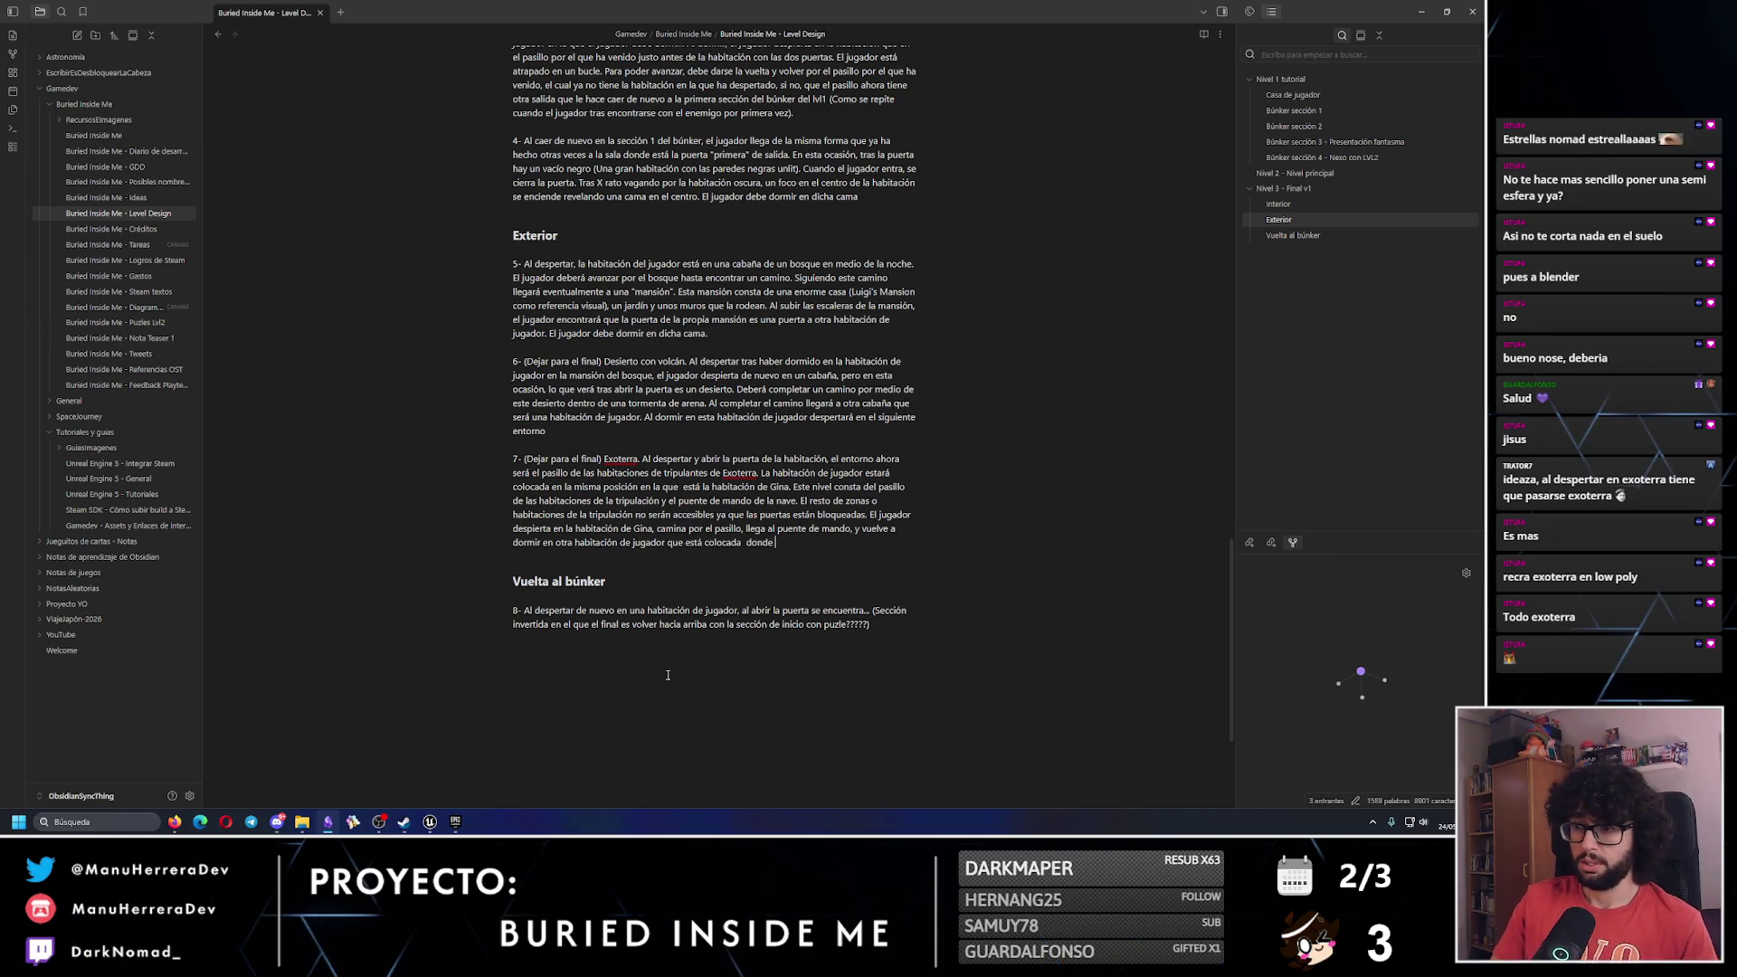
key("BackSpace")
key("BackSpace")
key("BackSpace")
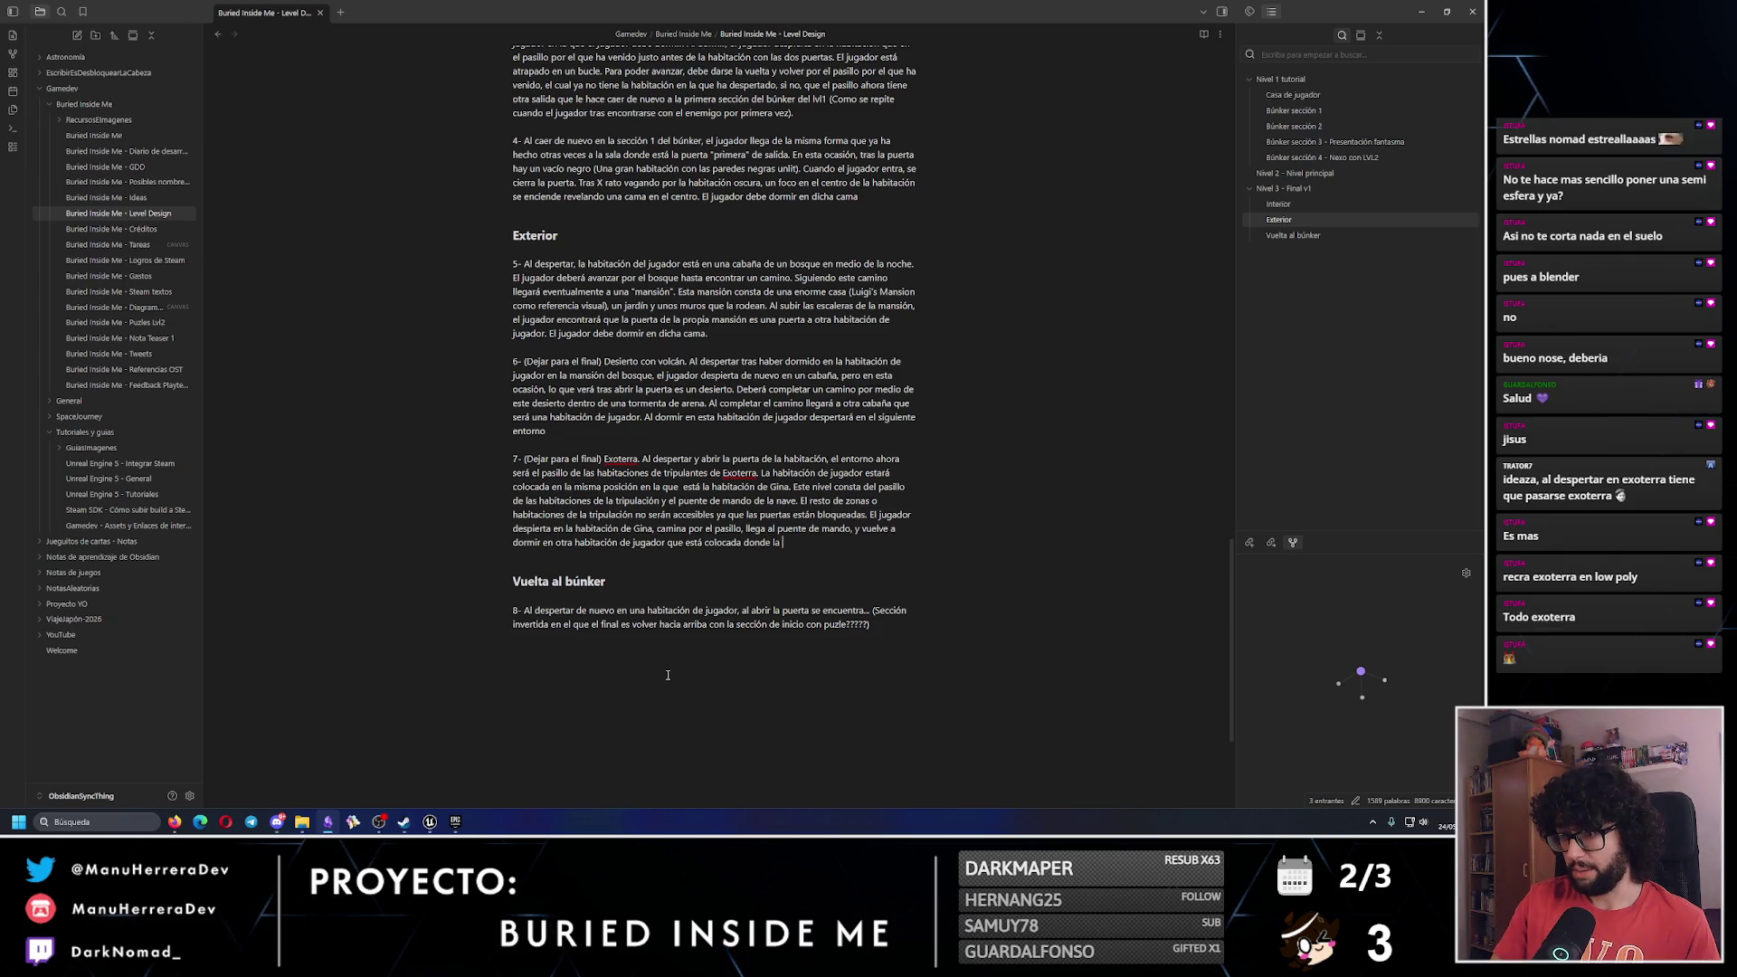
key("BackSpace")
type("ta de E")
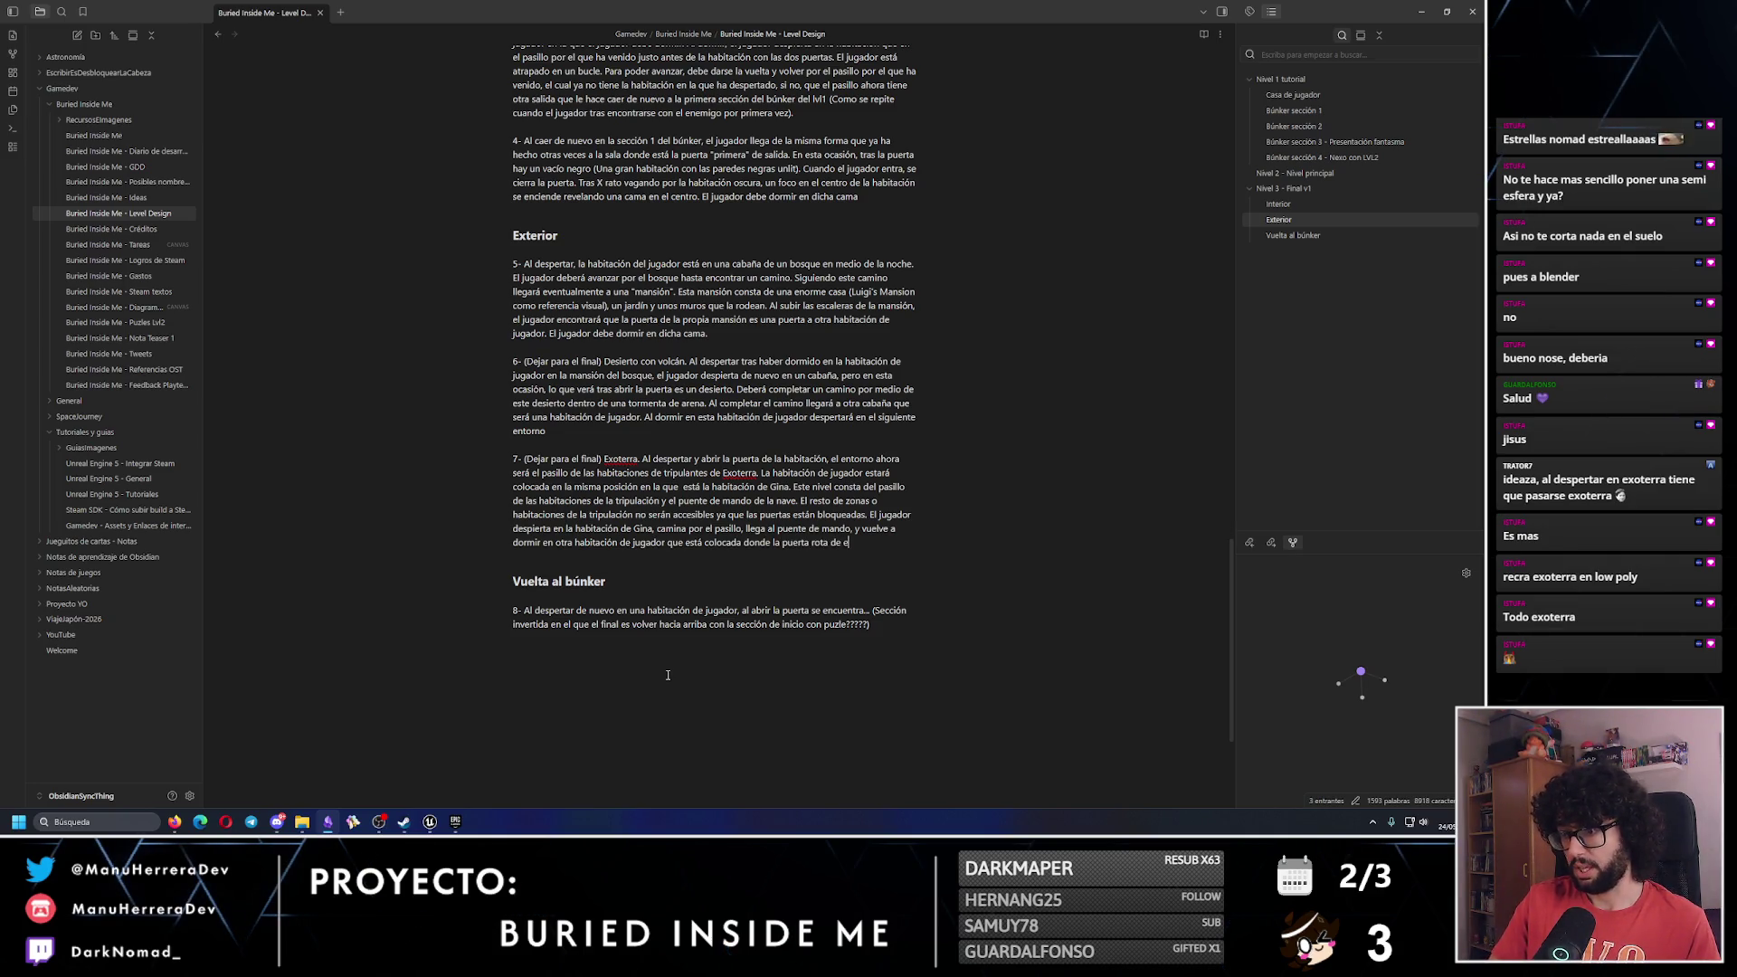
type("x")
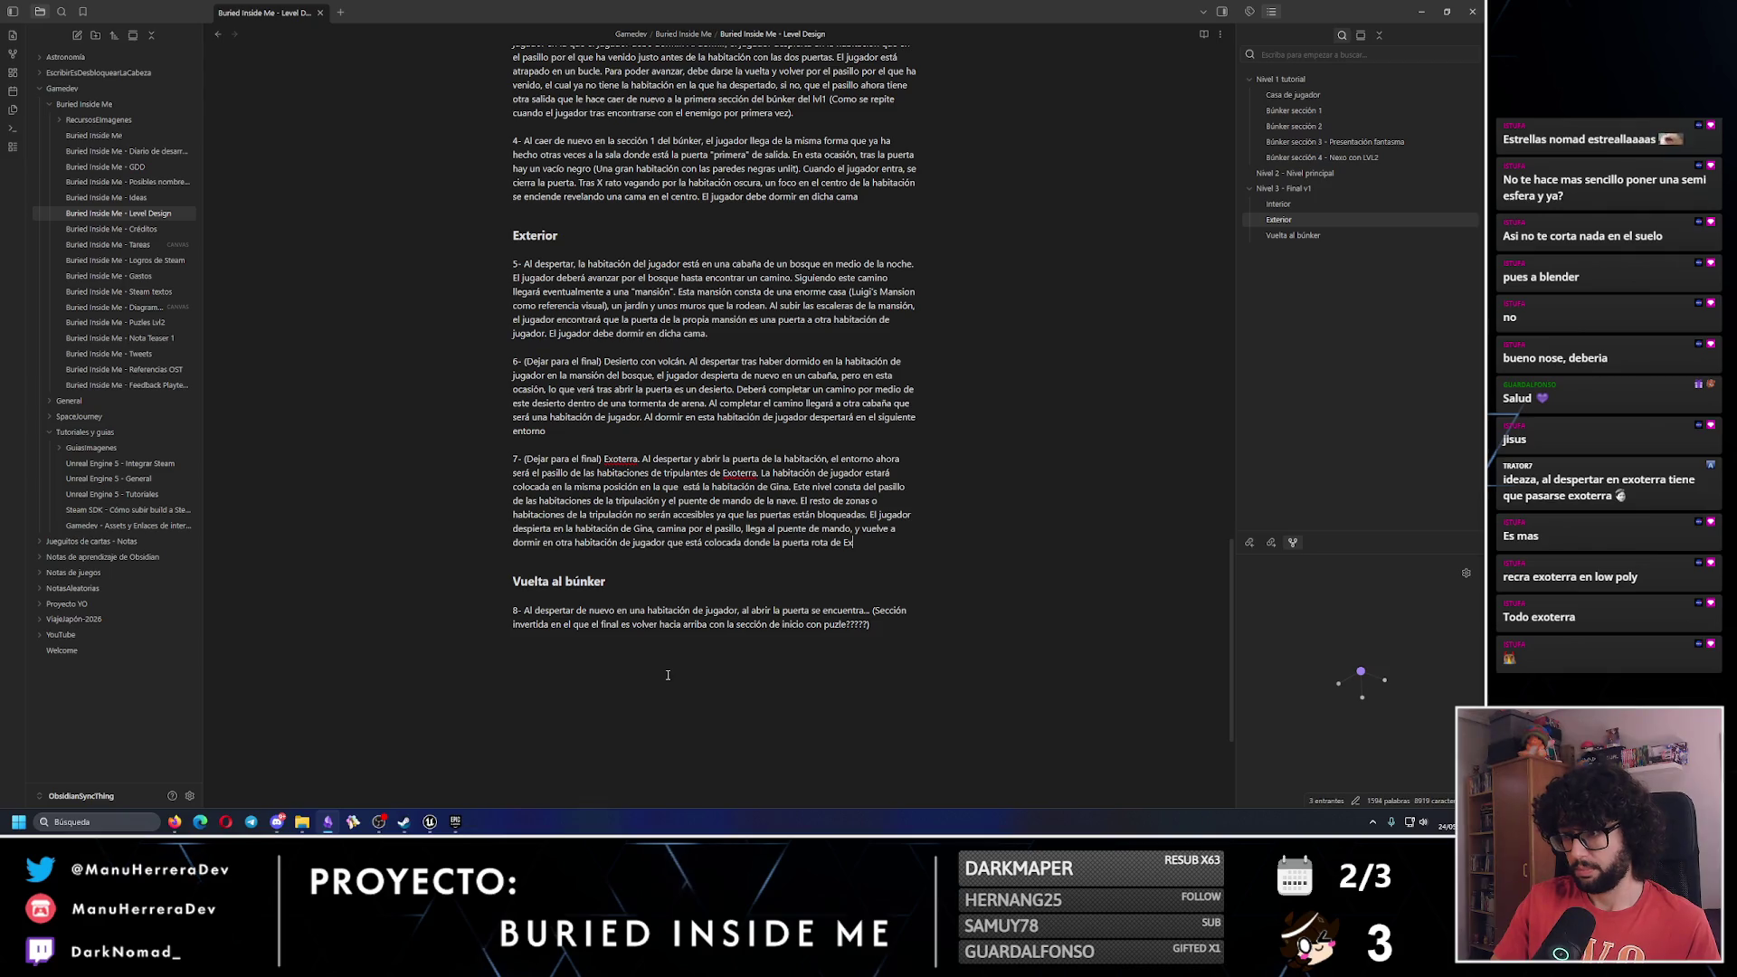
type("oterra (A")
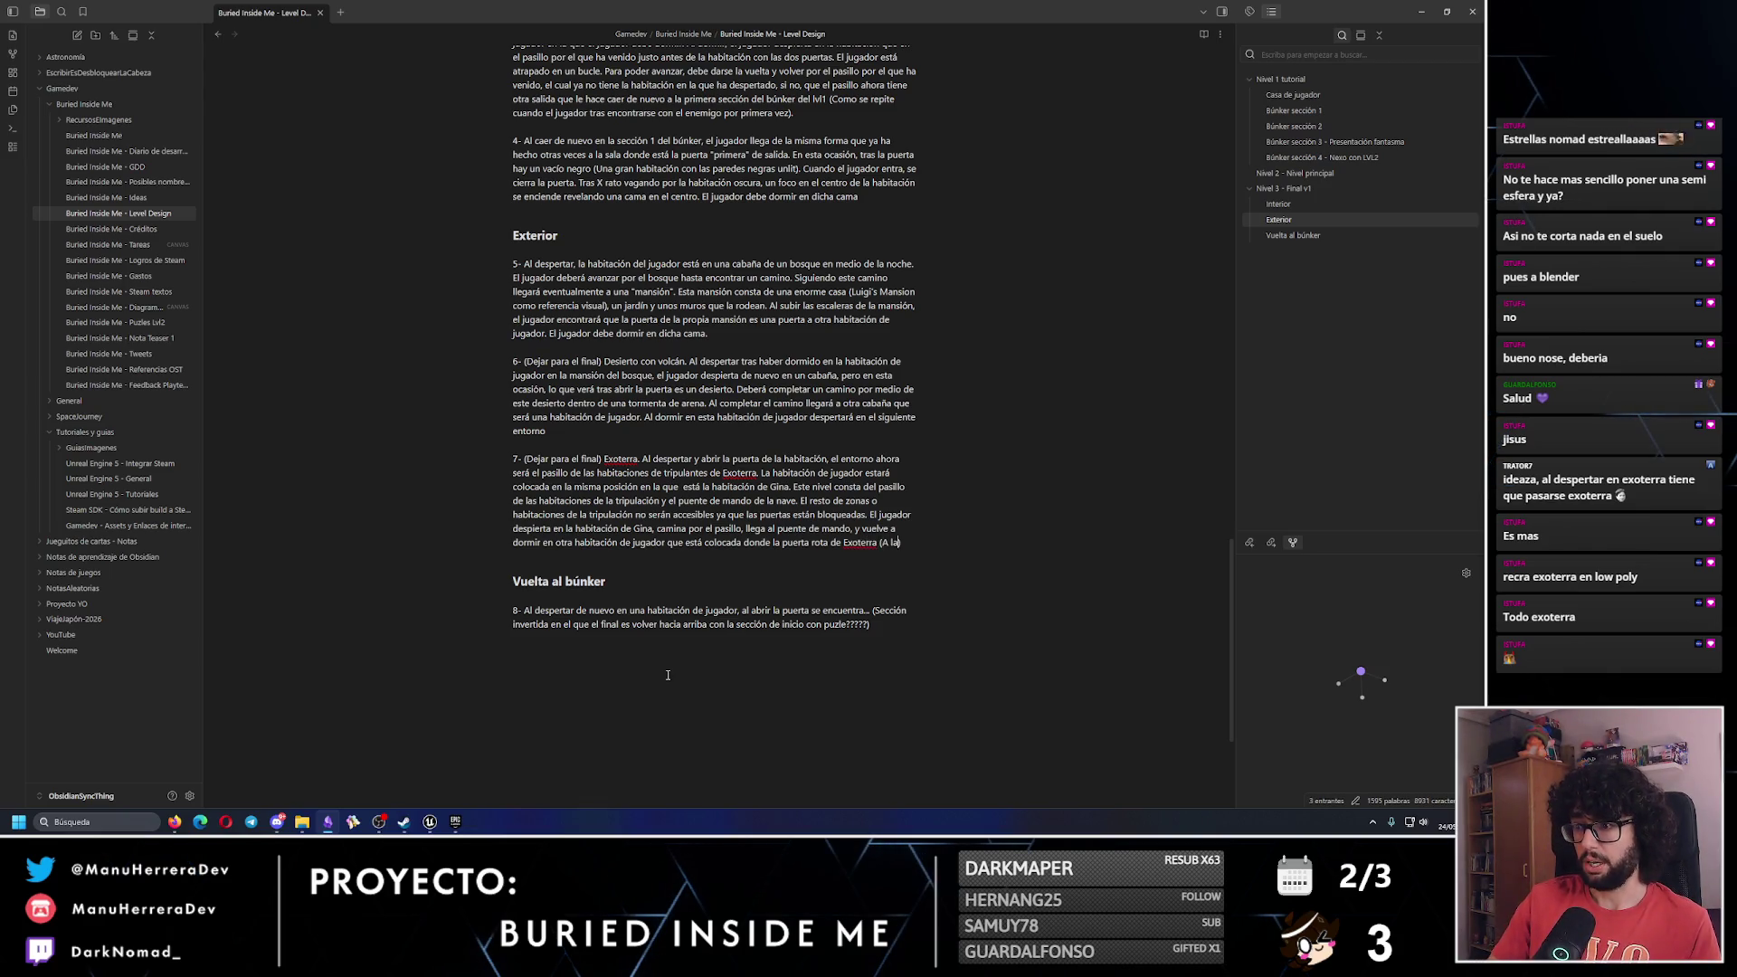
type(" la izquierd")
type("a del puen")
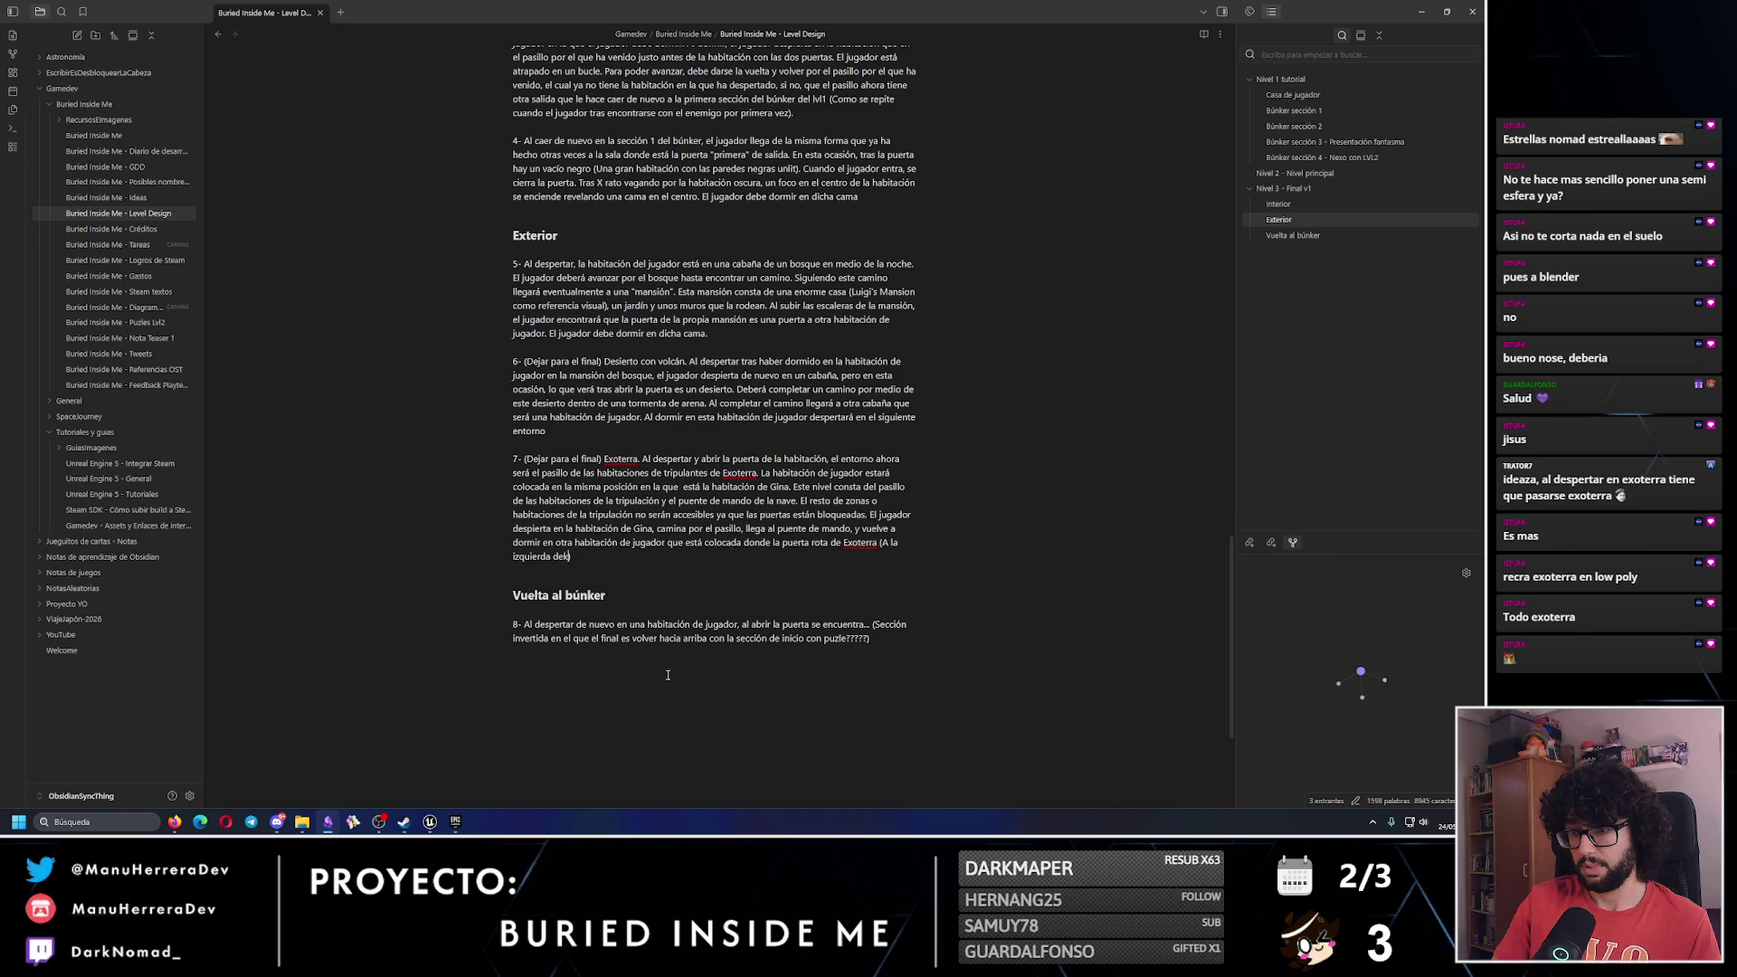
type("te de mando).")
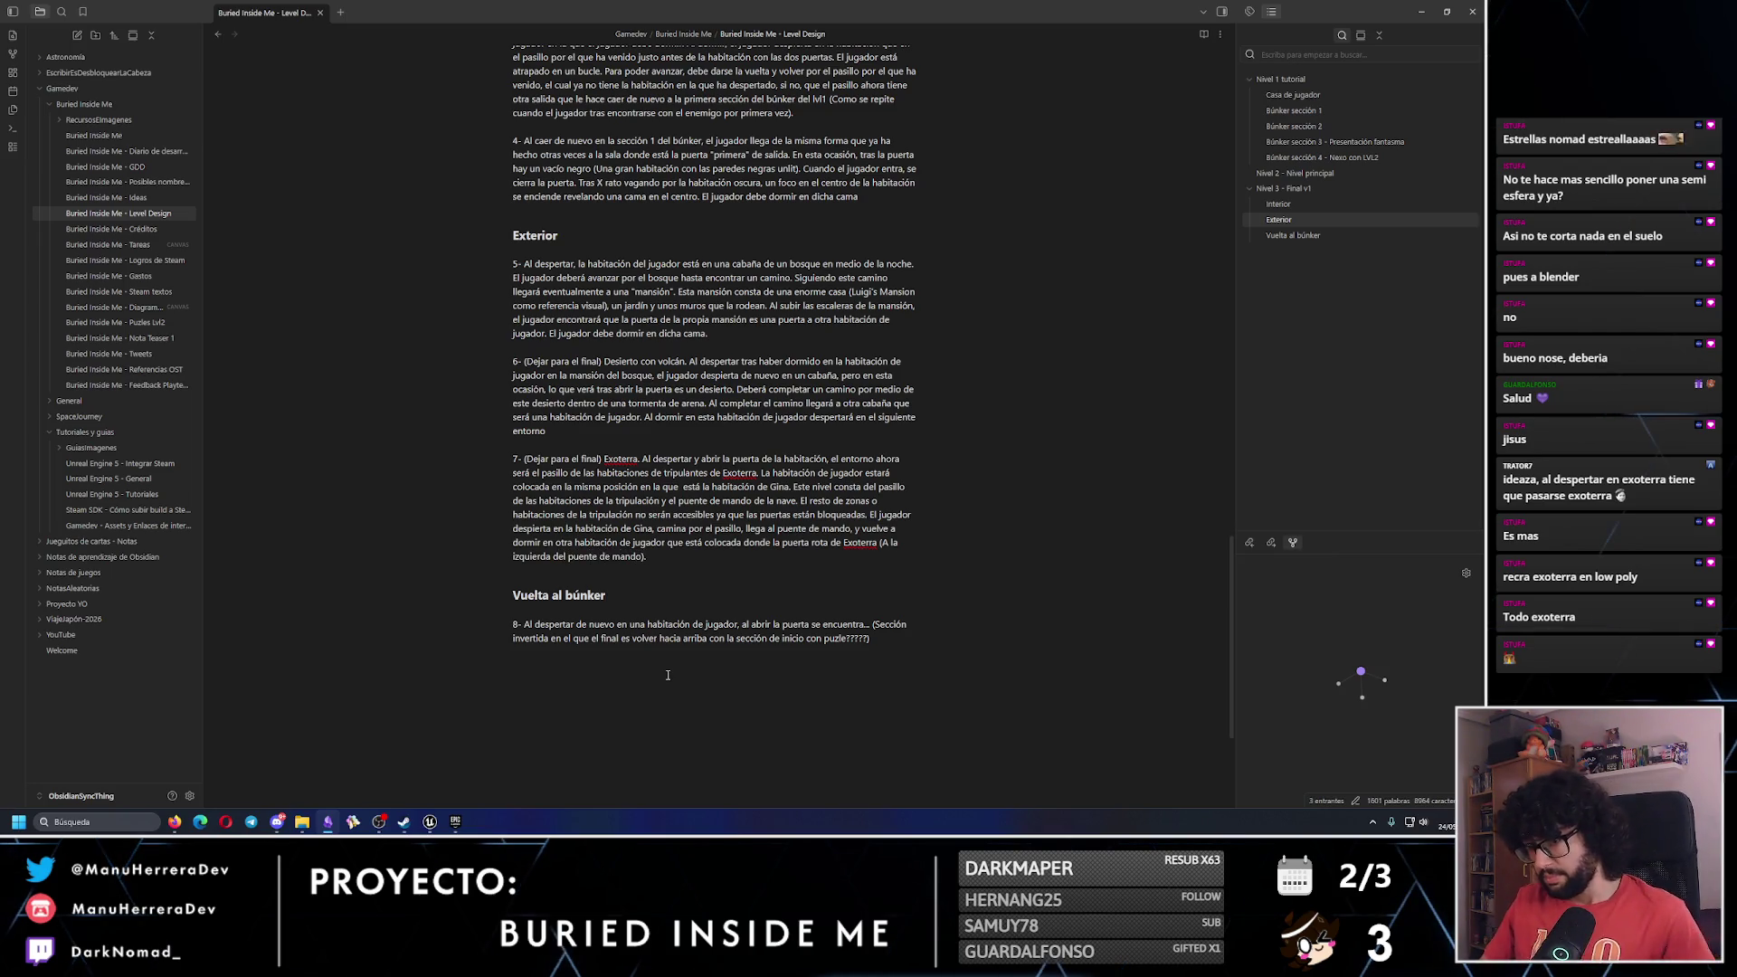
left_click_drag(646, 557, 513, 361)
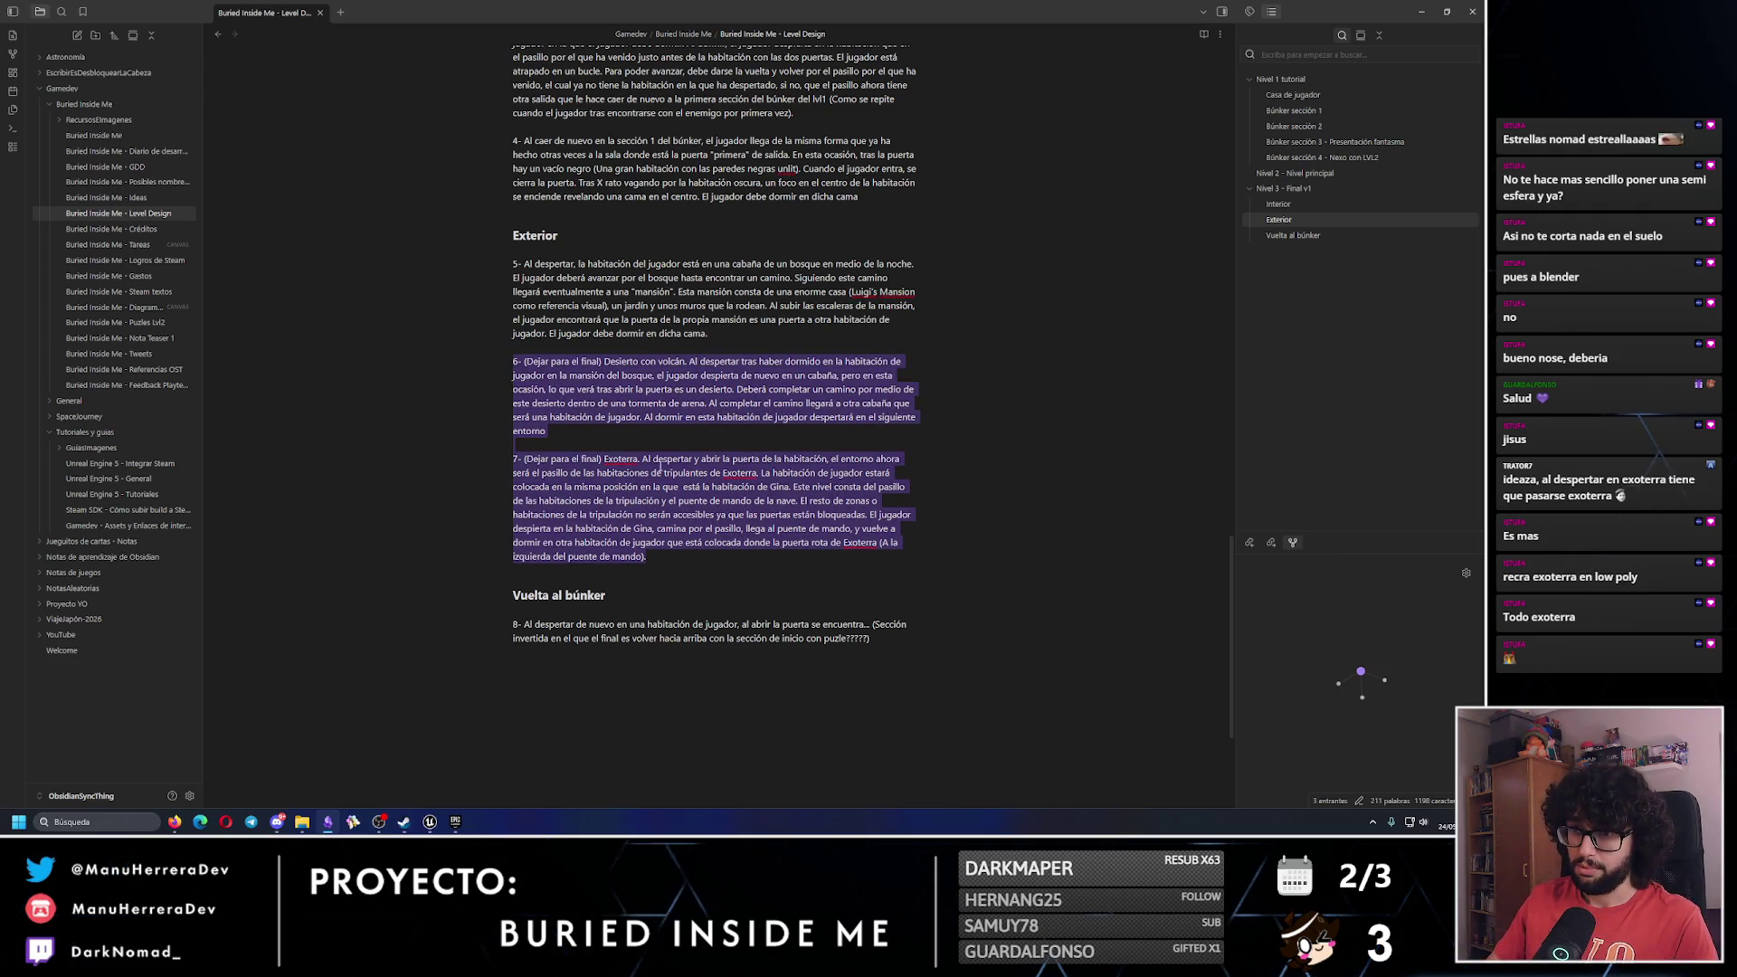
left_click(725, 565)
scroll(787, 556, "down", 2)
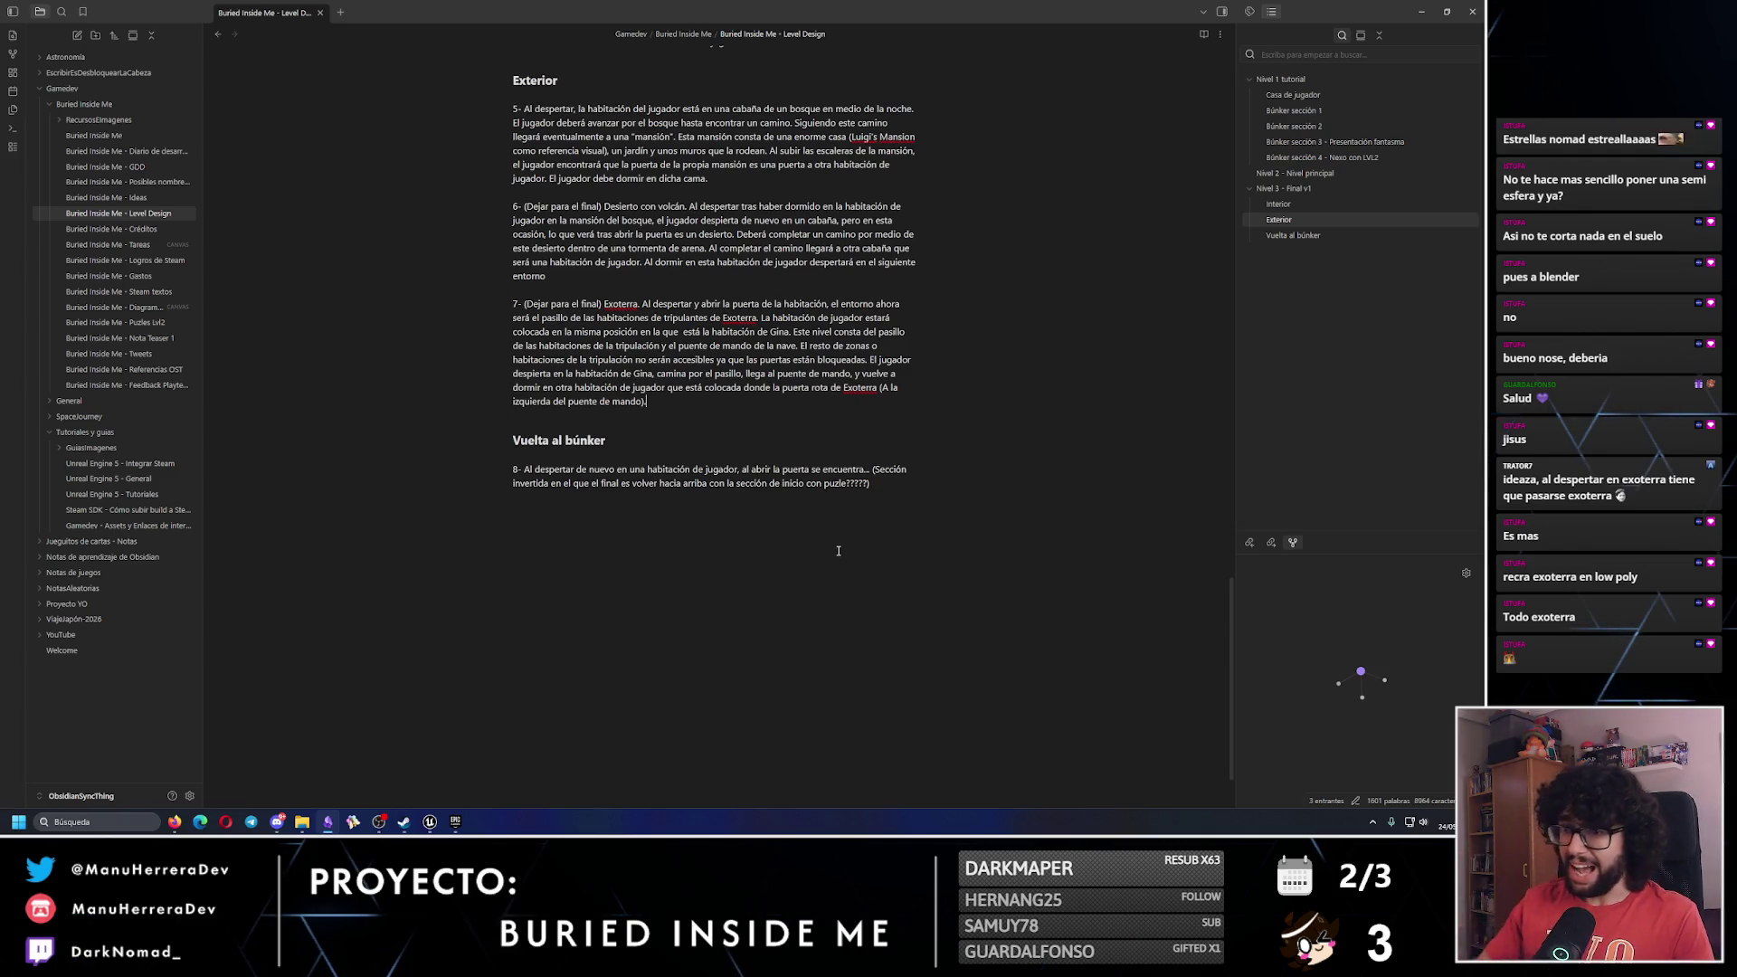
key("Down")
key("Down")
key("Down")
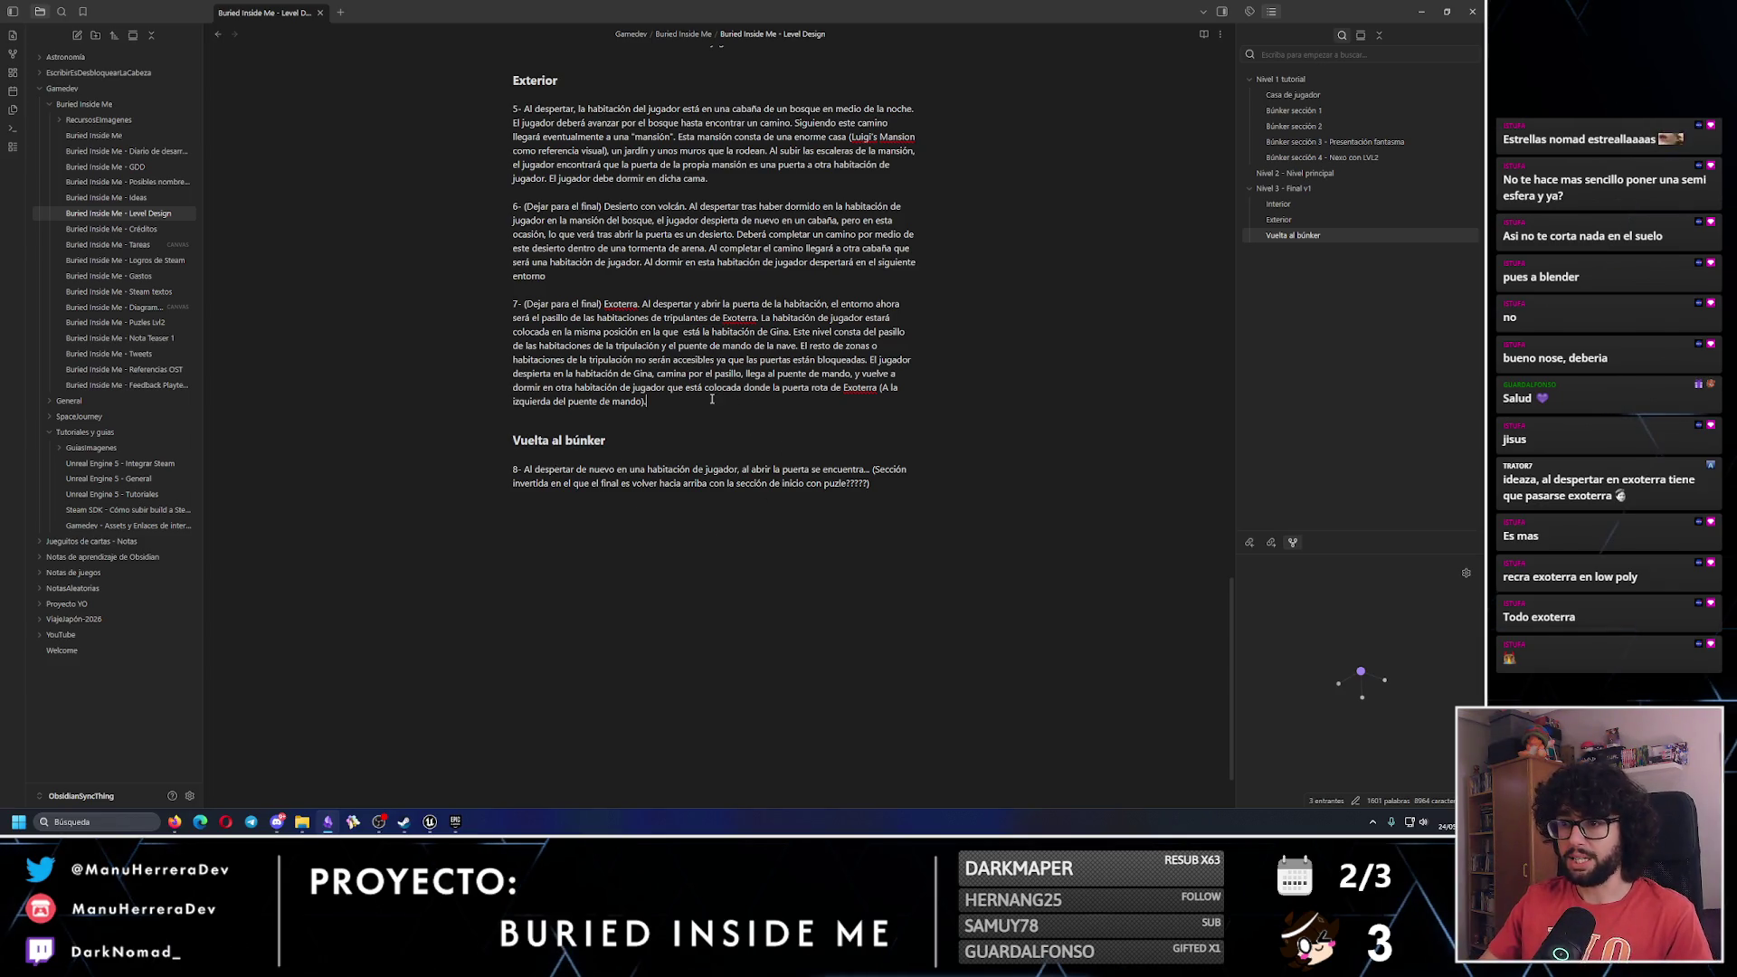
left_click_drag(646, 401, 435, 214)
scroll(699, 380, "up", 2)
scroll(700, 380, "up", 12)
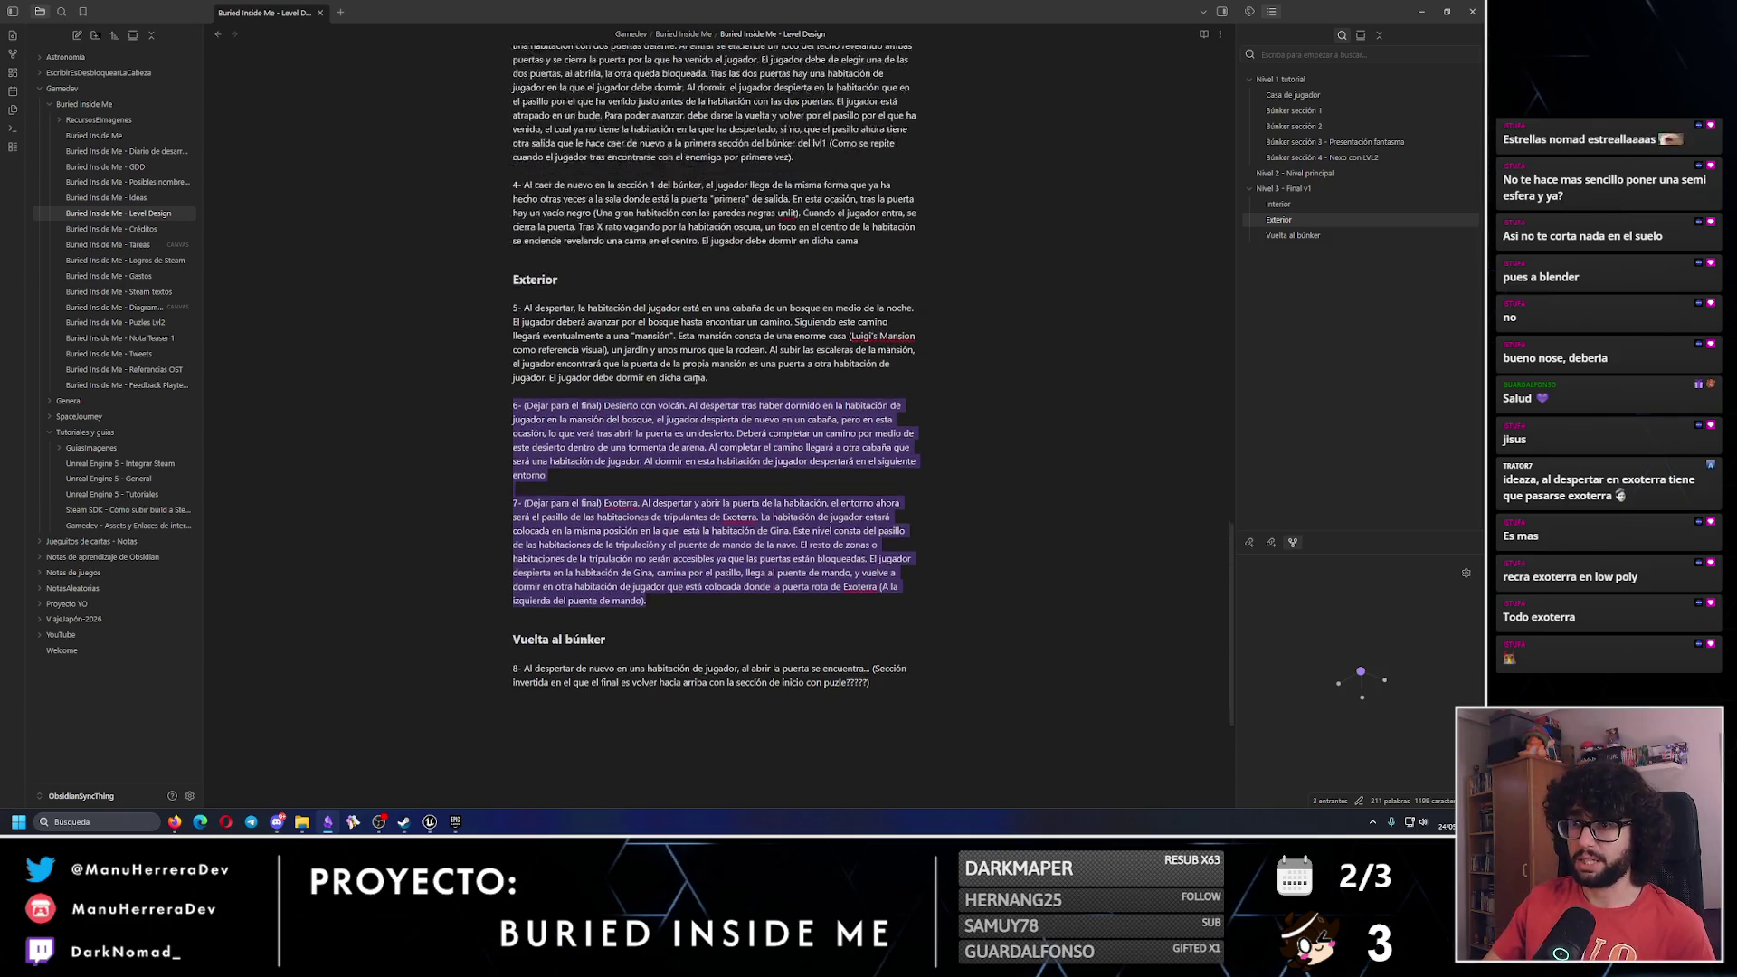
scroll(642, 316, "up", 1)
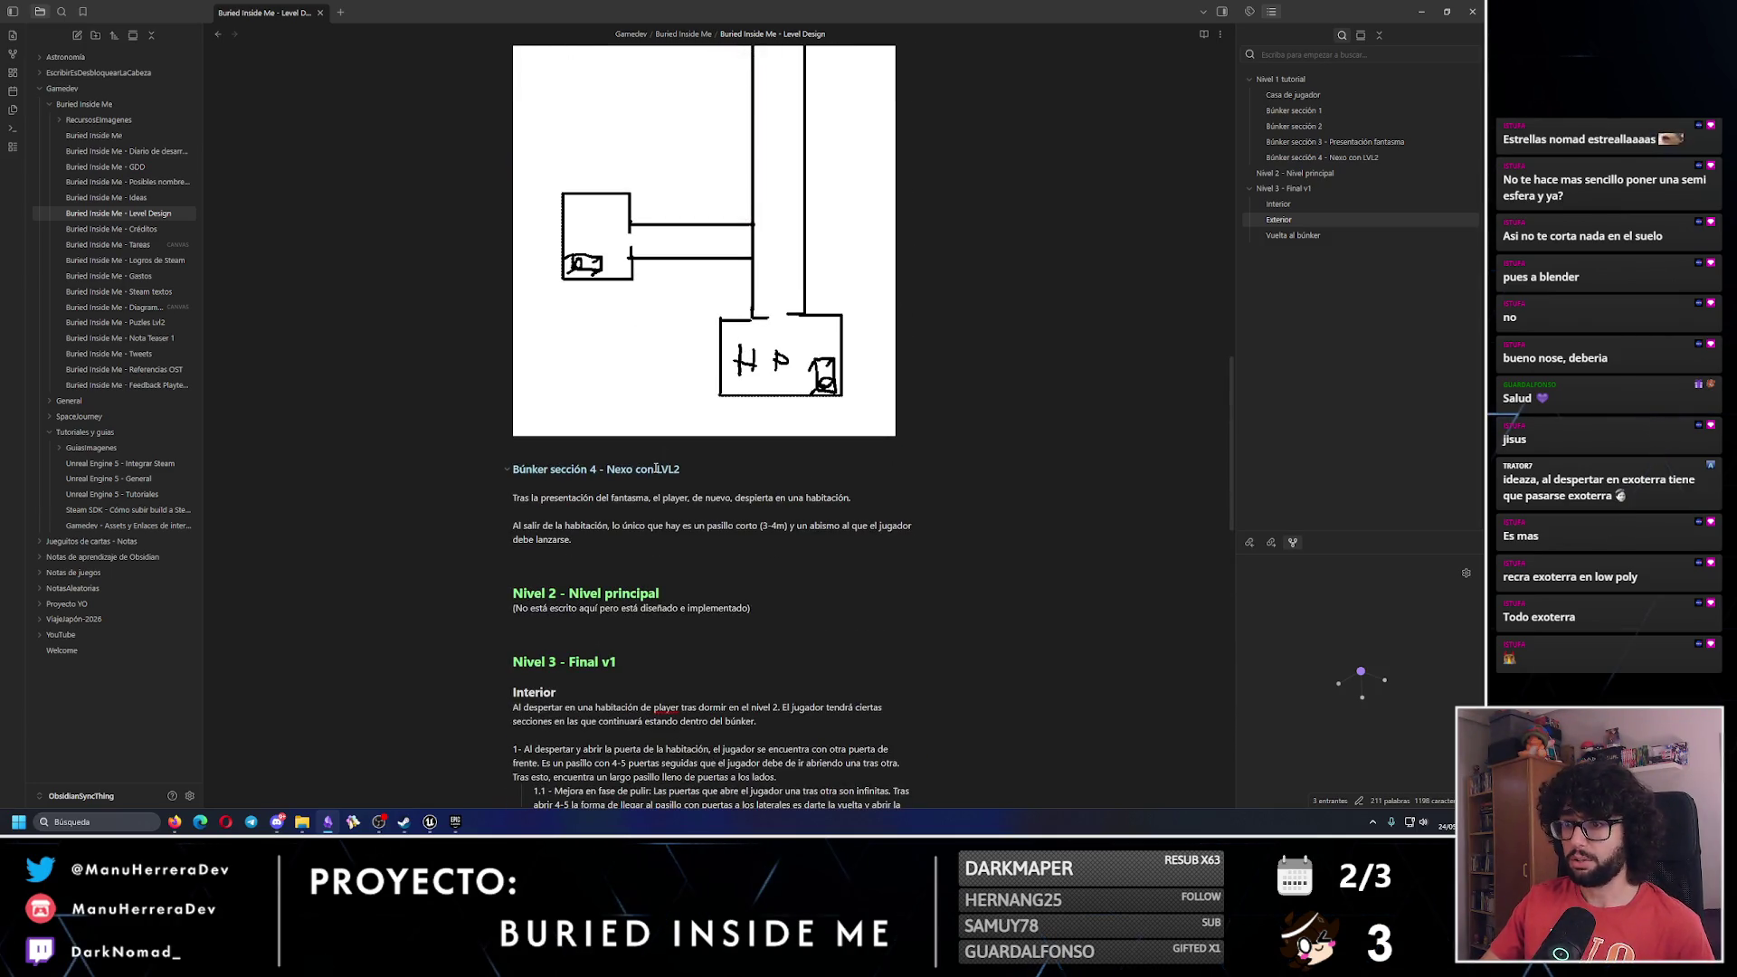
left_click(833, 474)
left_click_drag(670, 469, 544, 469)
key("ctrl+c")
scroll(618, 537, "down", 8)
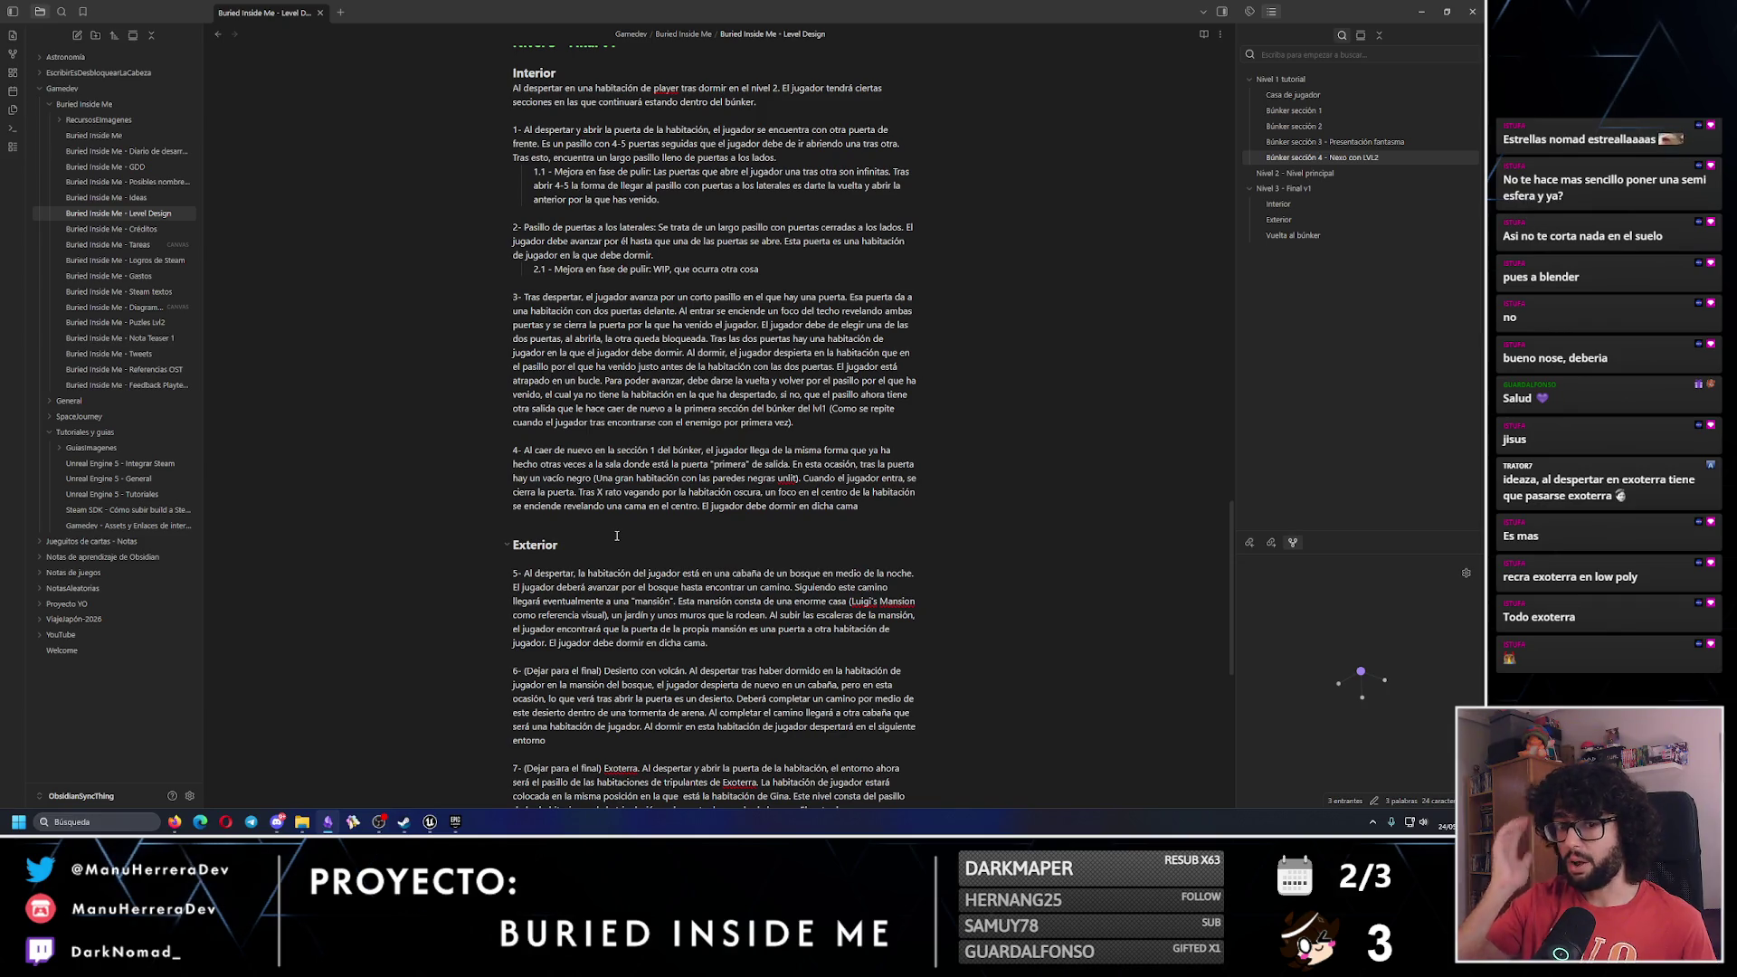
scroll(617, 536, "down", 3)
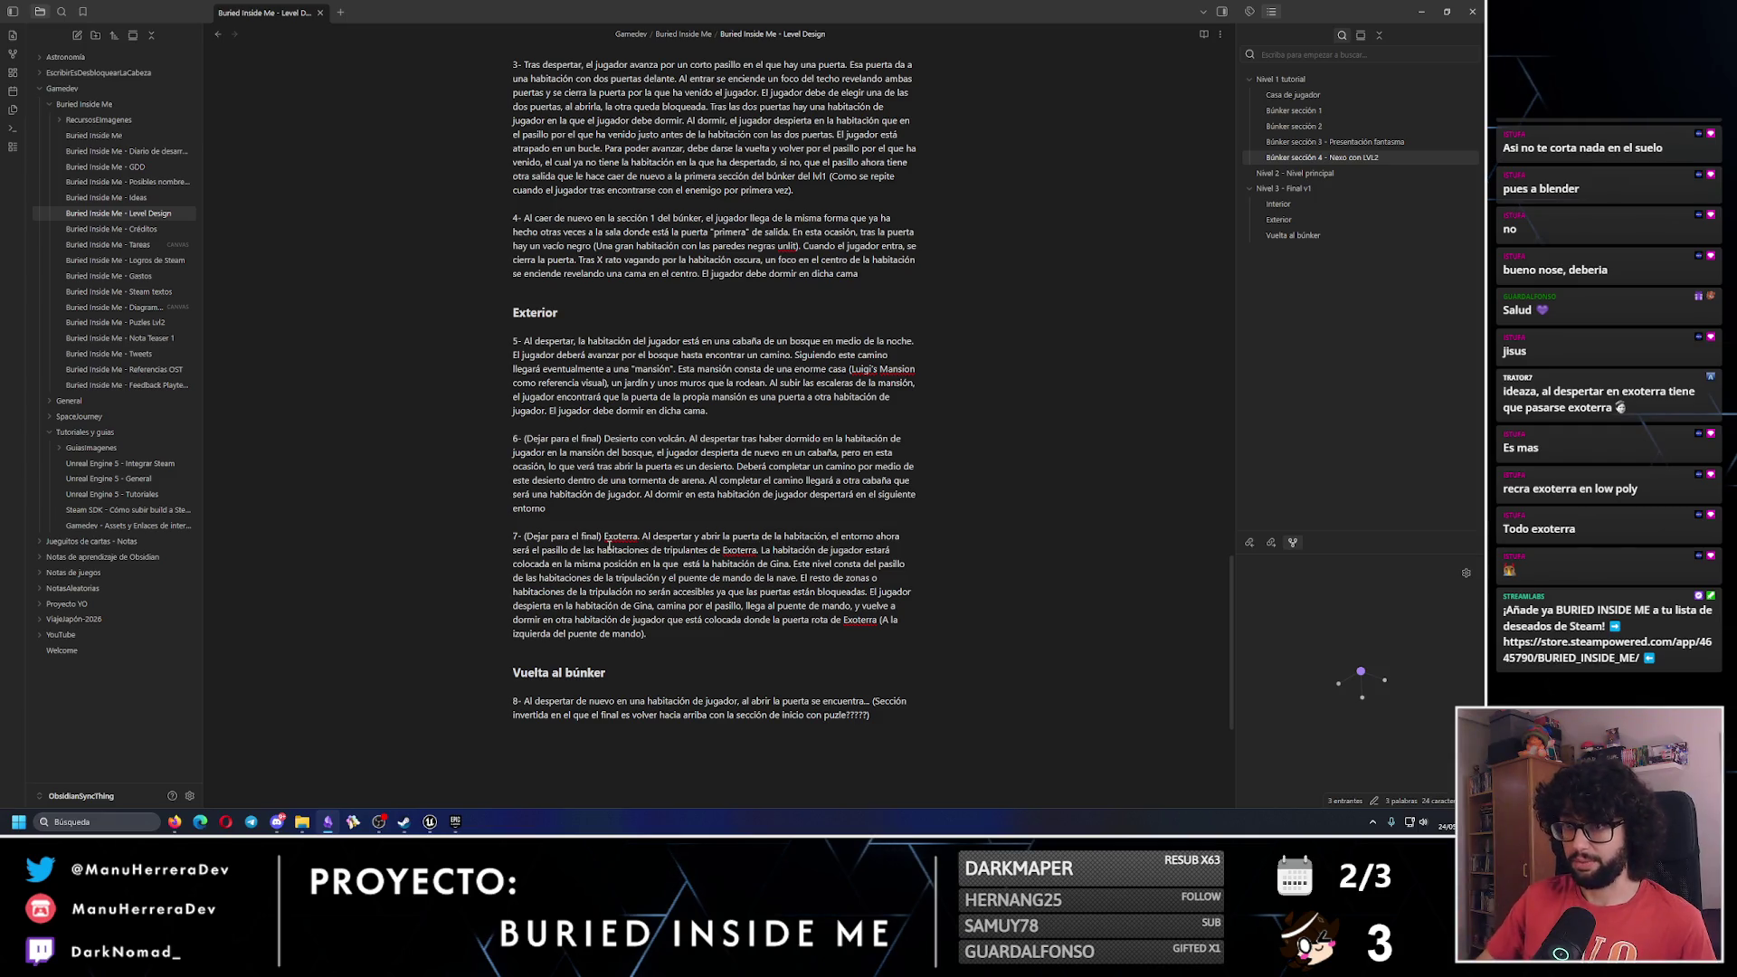
scroll(609, 543, "up", 2)
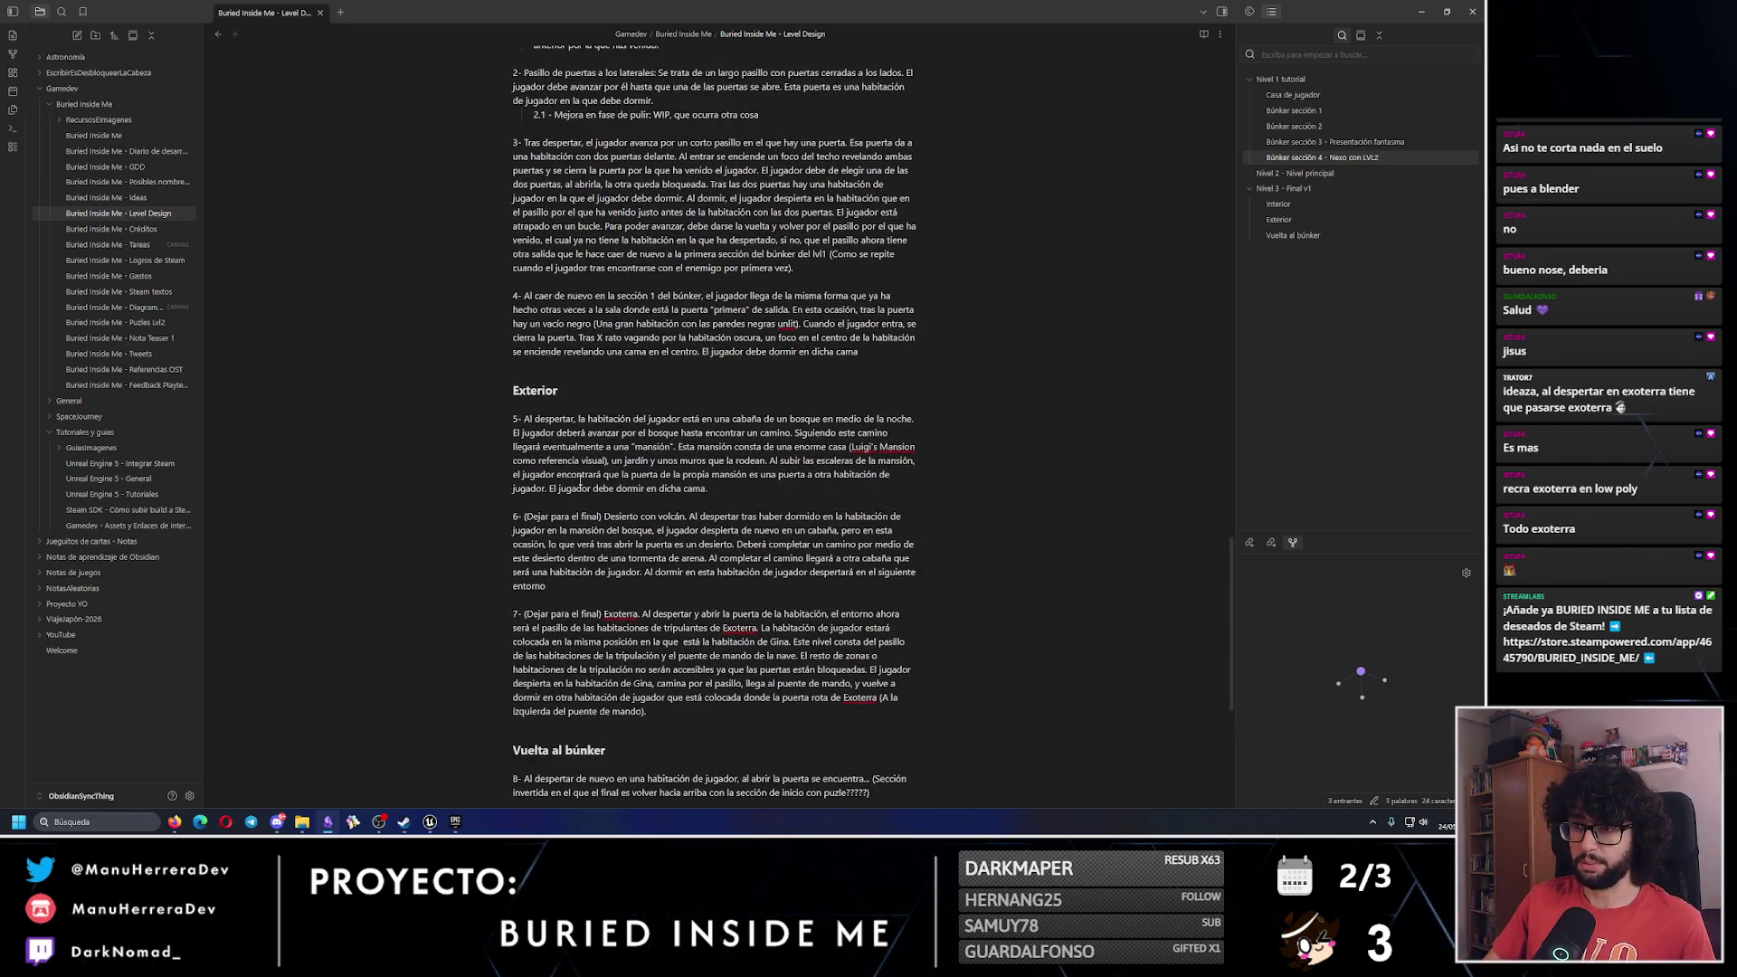
Wrap the Exterior heading in LightBlue font-colour tags copied from the Búnker heading.
left_click(561, 390)
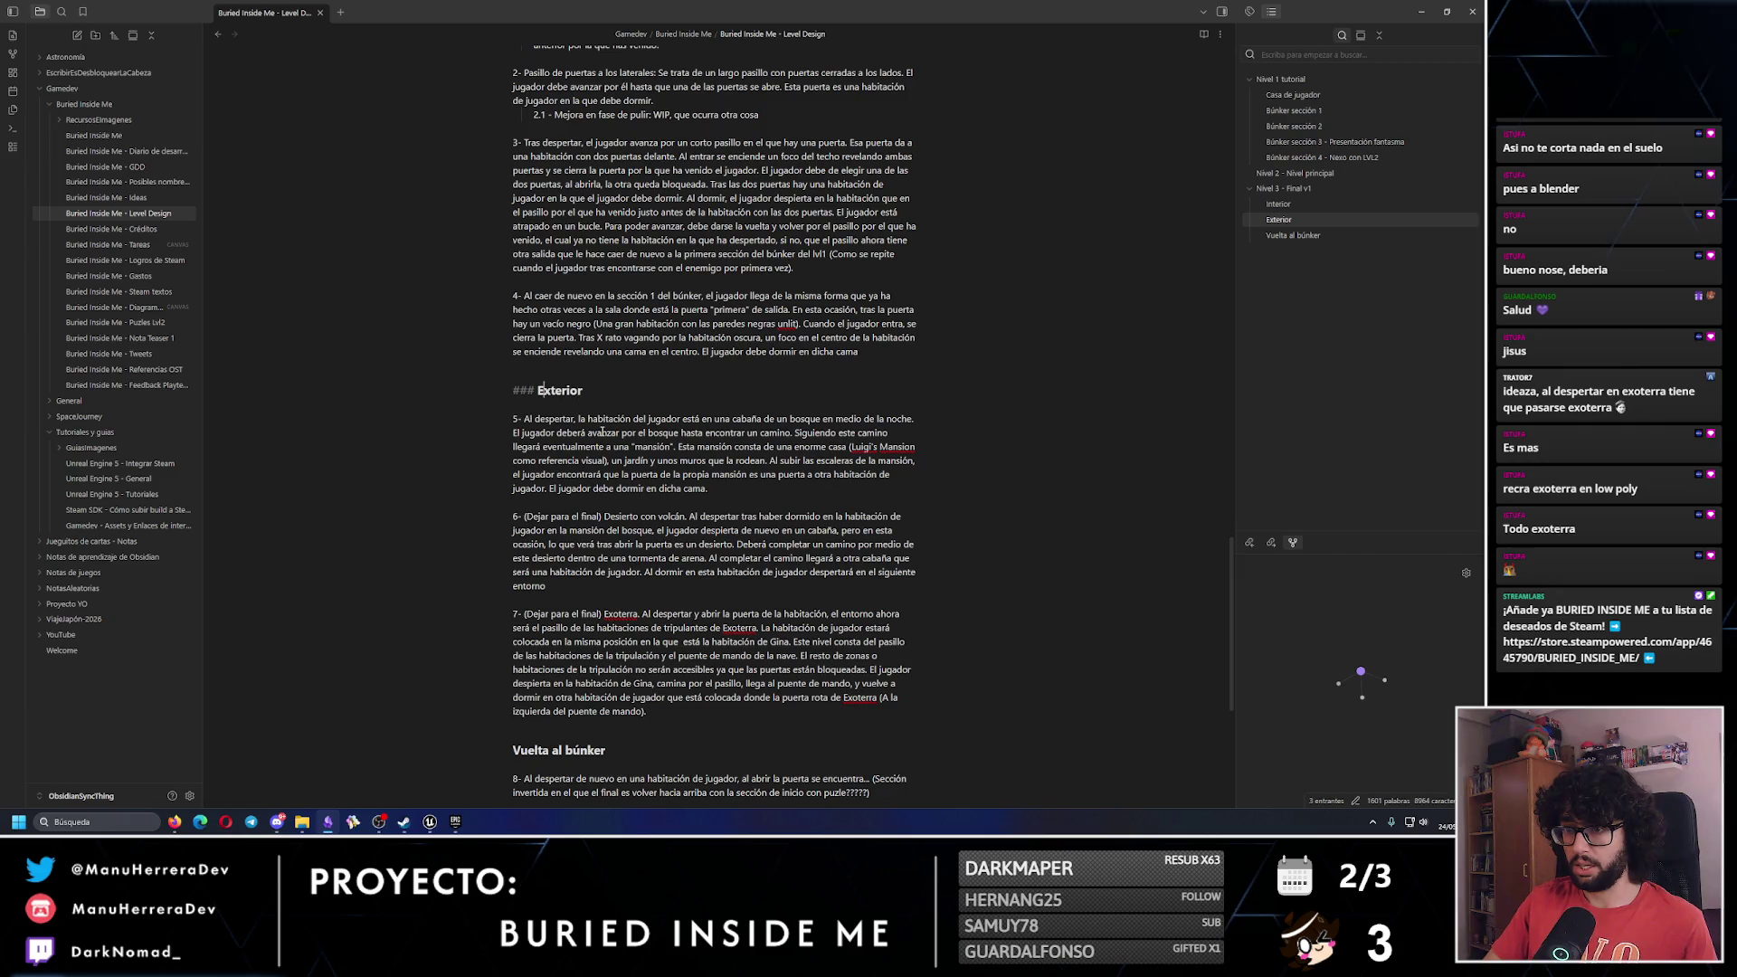
left_click(537, 390)
key("ctrl+v")
left_click(754, 391)
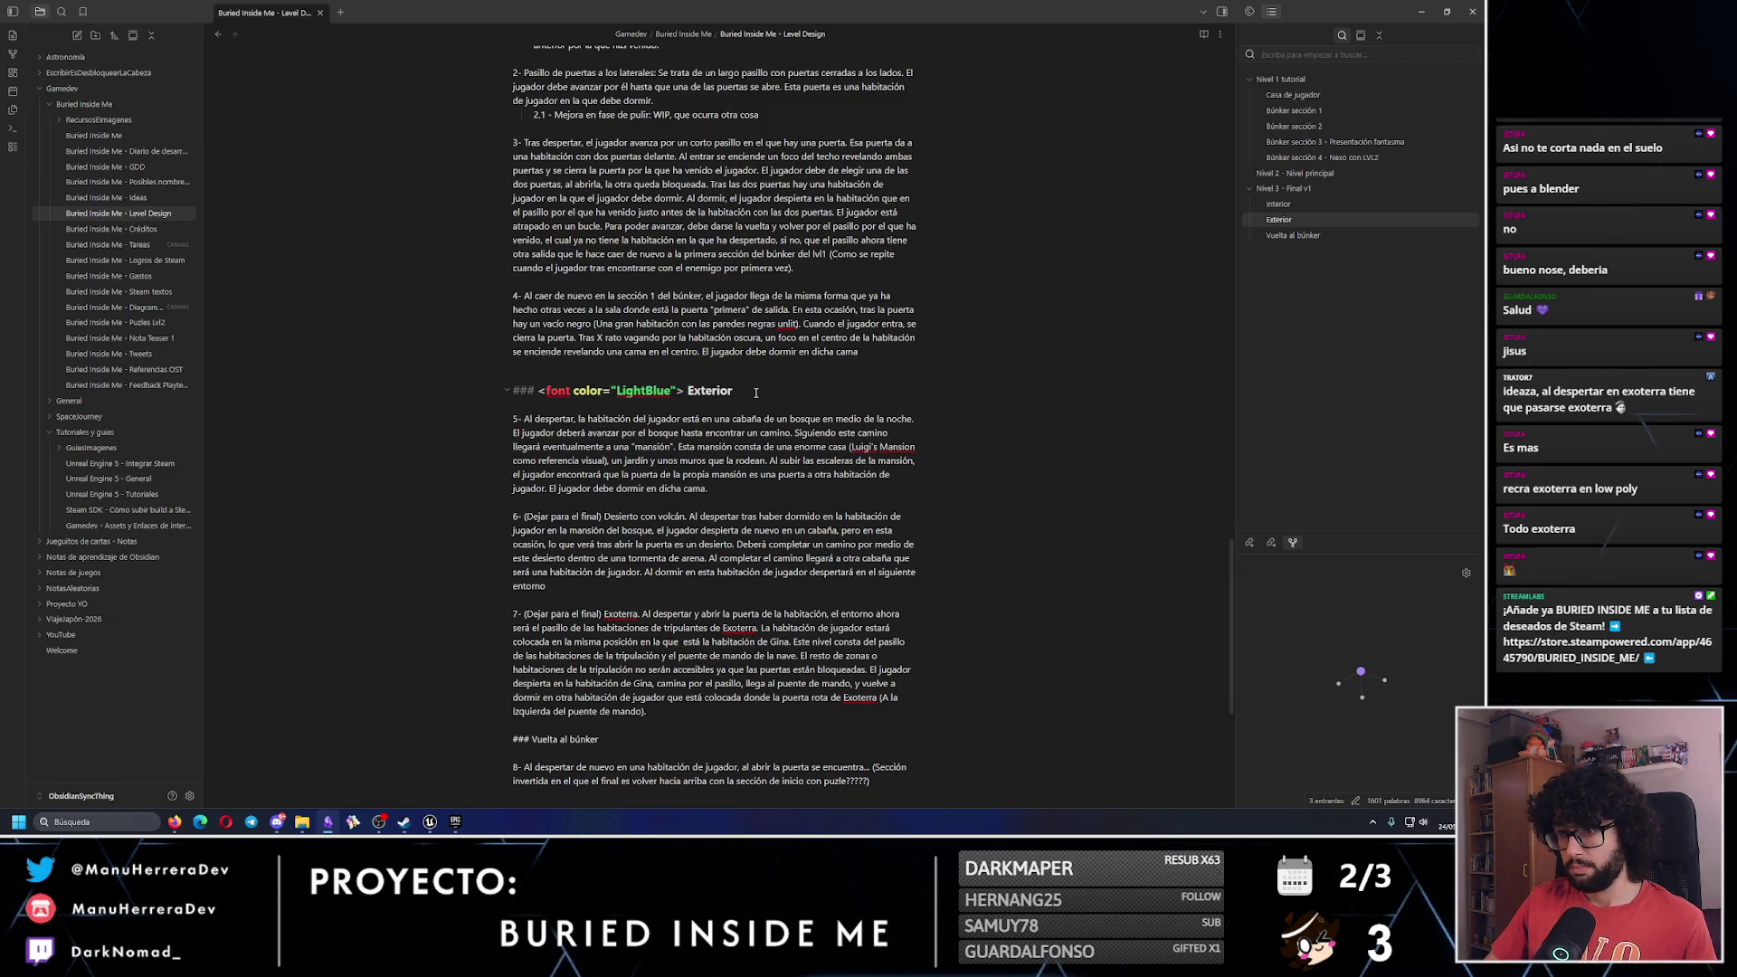
scroll(733, 271, "up", 5)
left_click(727, 158)
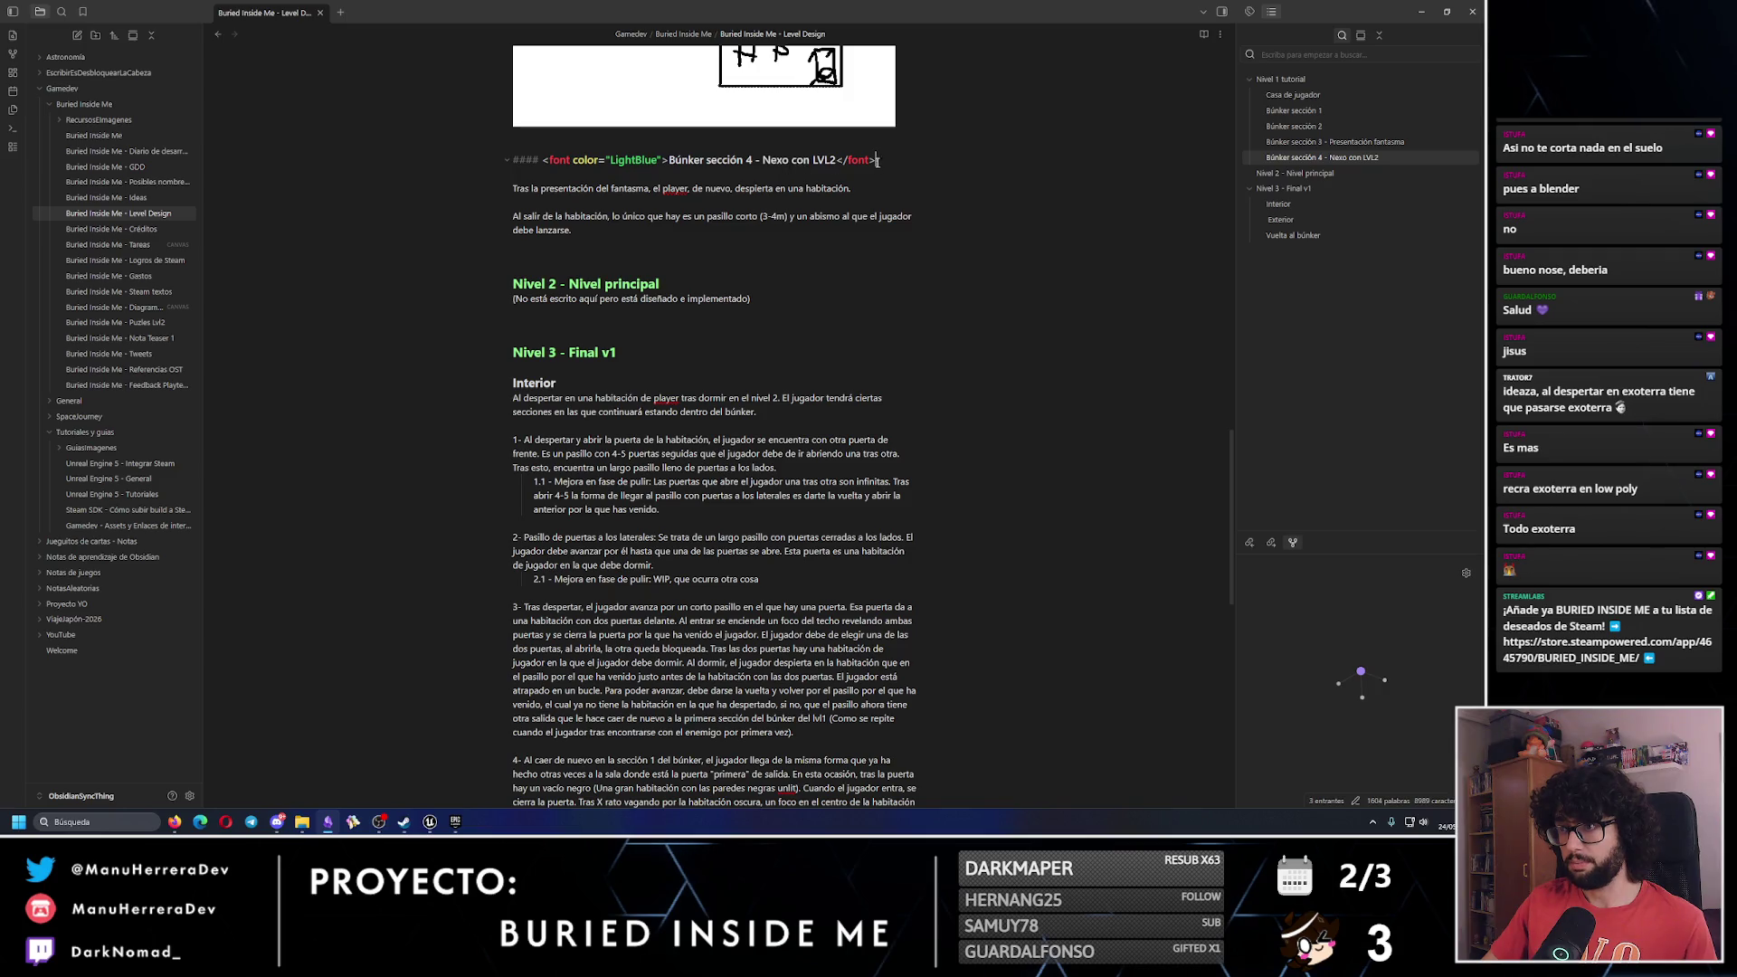
key("shift+Left")
key("shift+Left")
key("shift+Left")
key("ctrl+c")
scroll(550, 515, "down", 3)
scroll(550, 516, "down", 4)
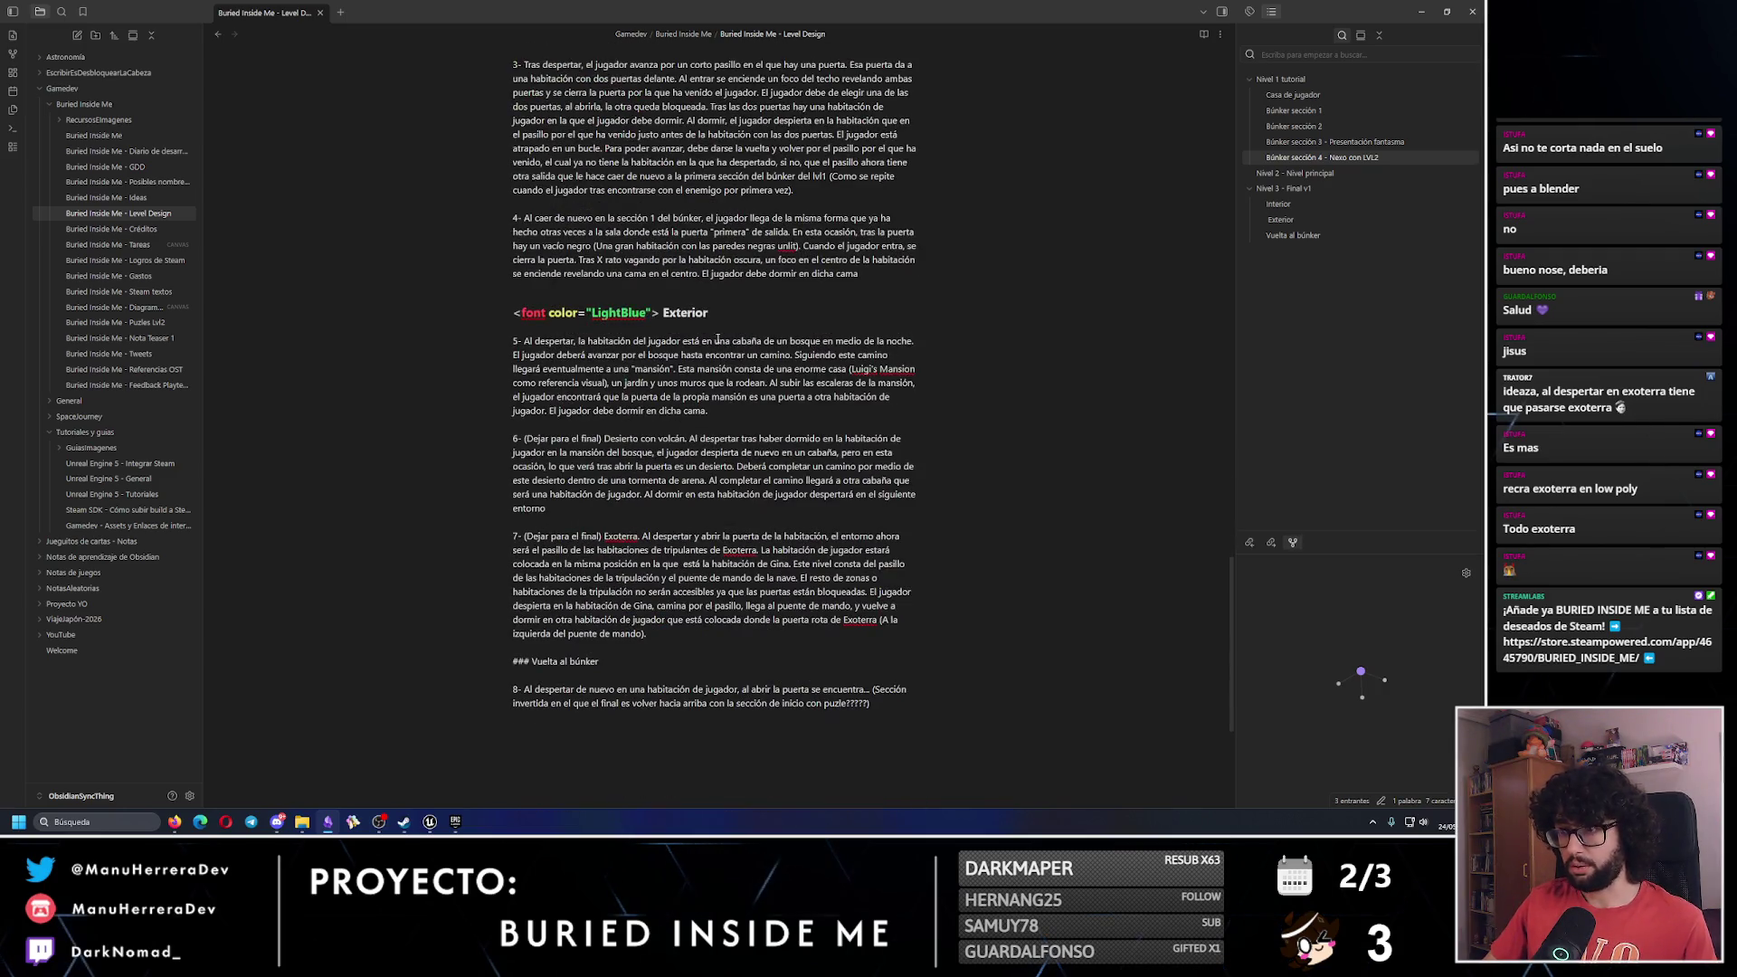
left_click(734, 314)
key("ctrl+v")
scroll(652, 612, "up", 4)
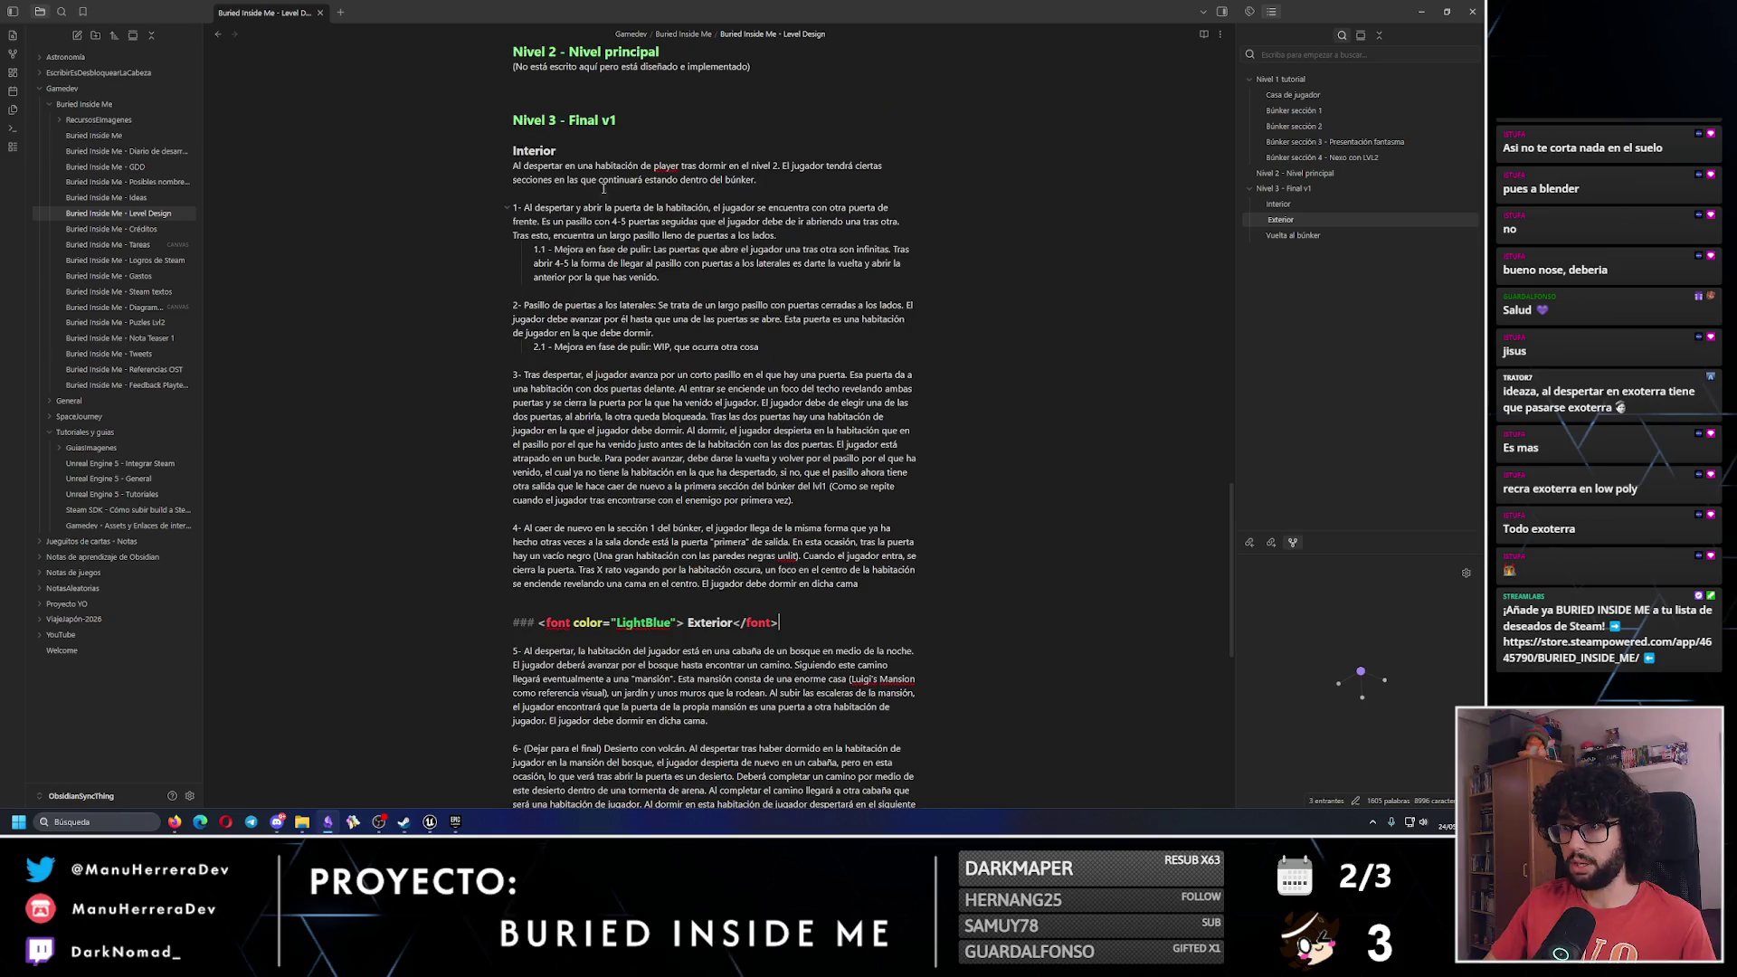
Copy the 'Nivel 3 - Final v1' heading and shorten it to 'Nivel 3'.
left_click(856, 120)
key("Down")
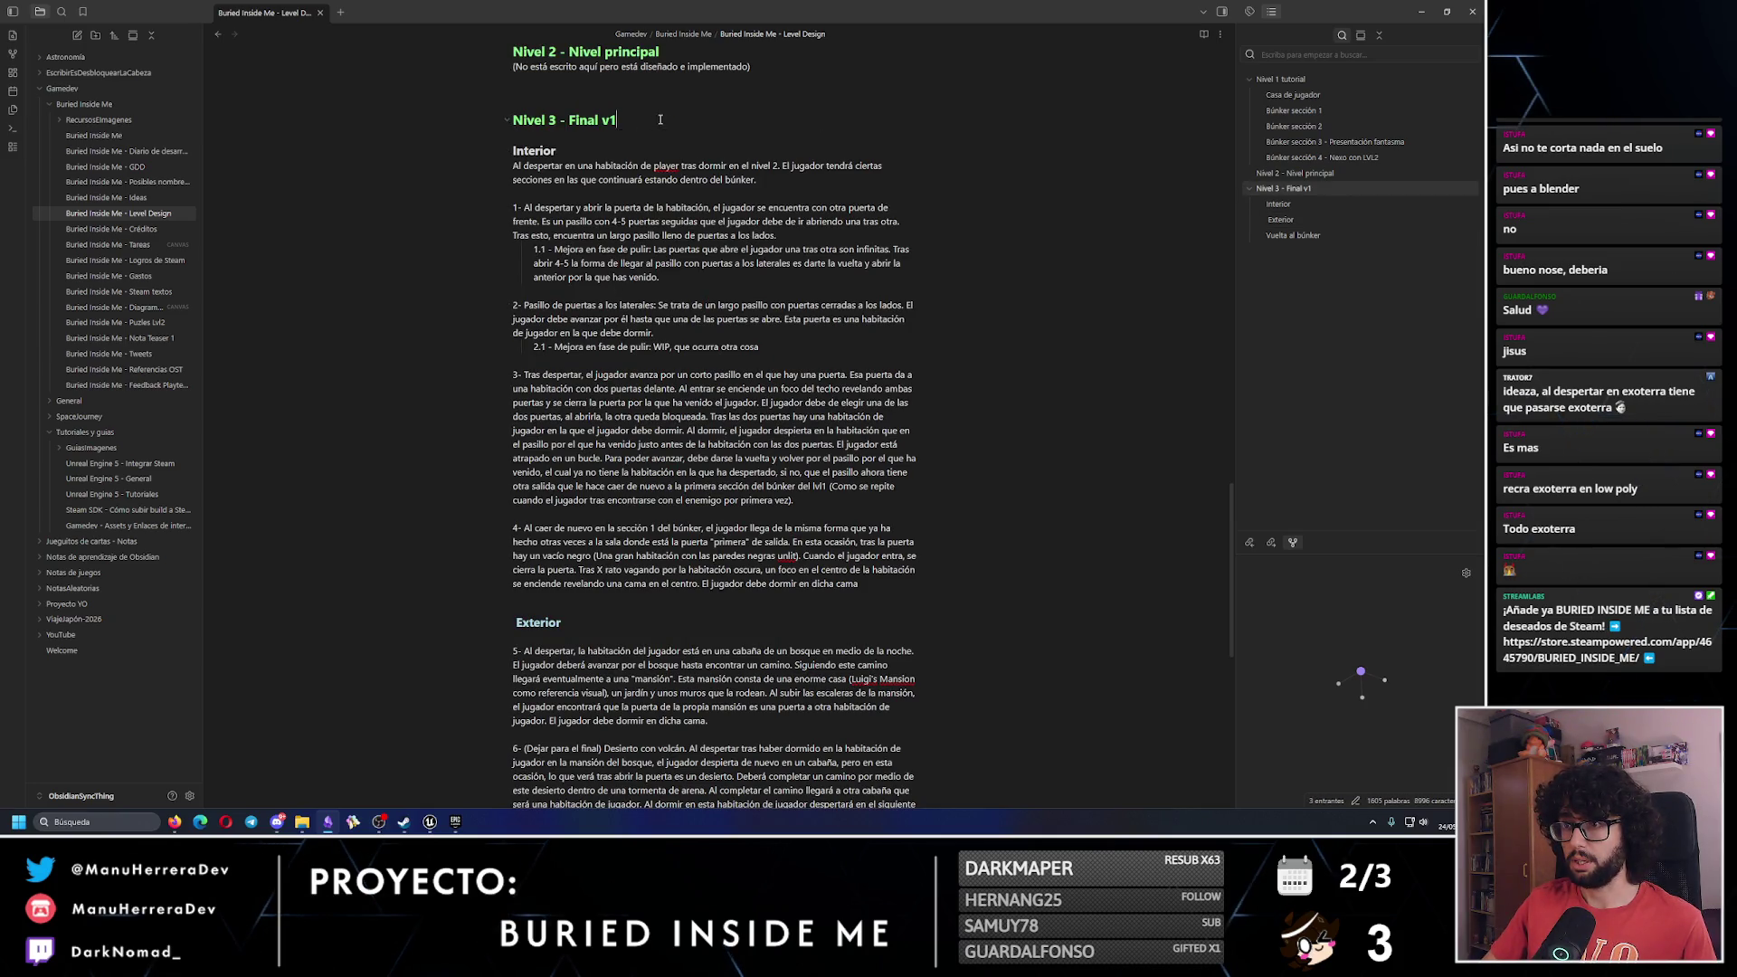
triple_click(660, 120)
key("ctrl+c")
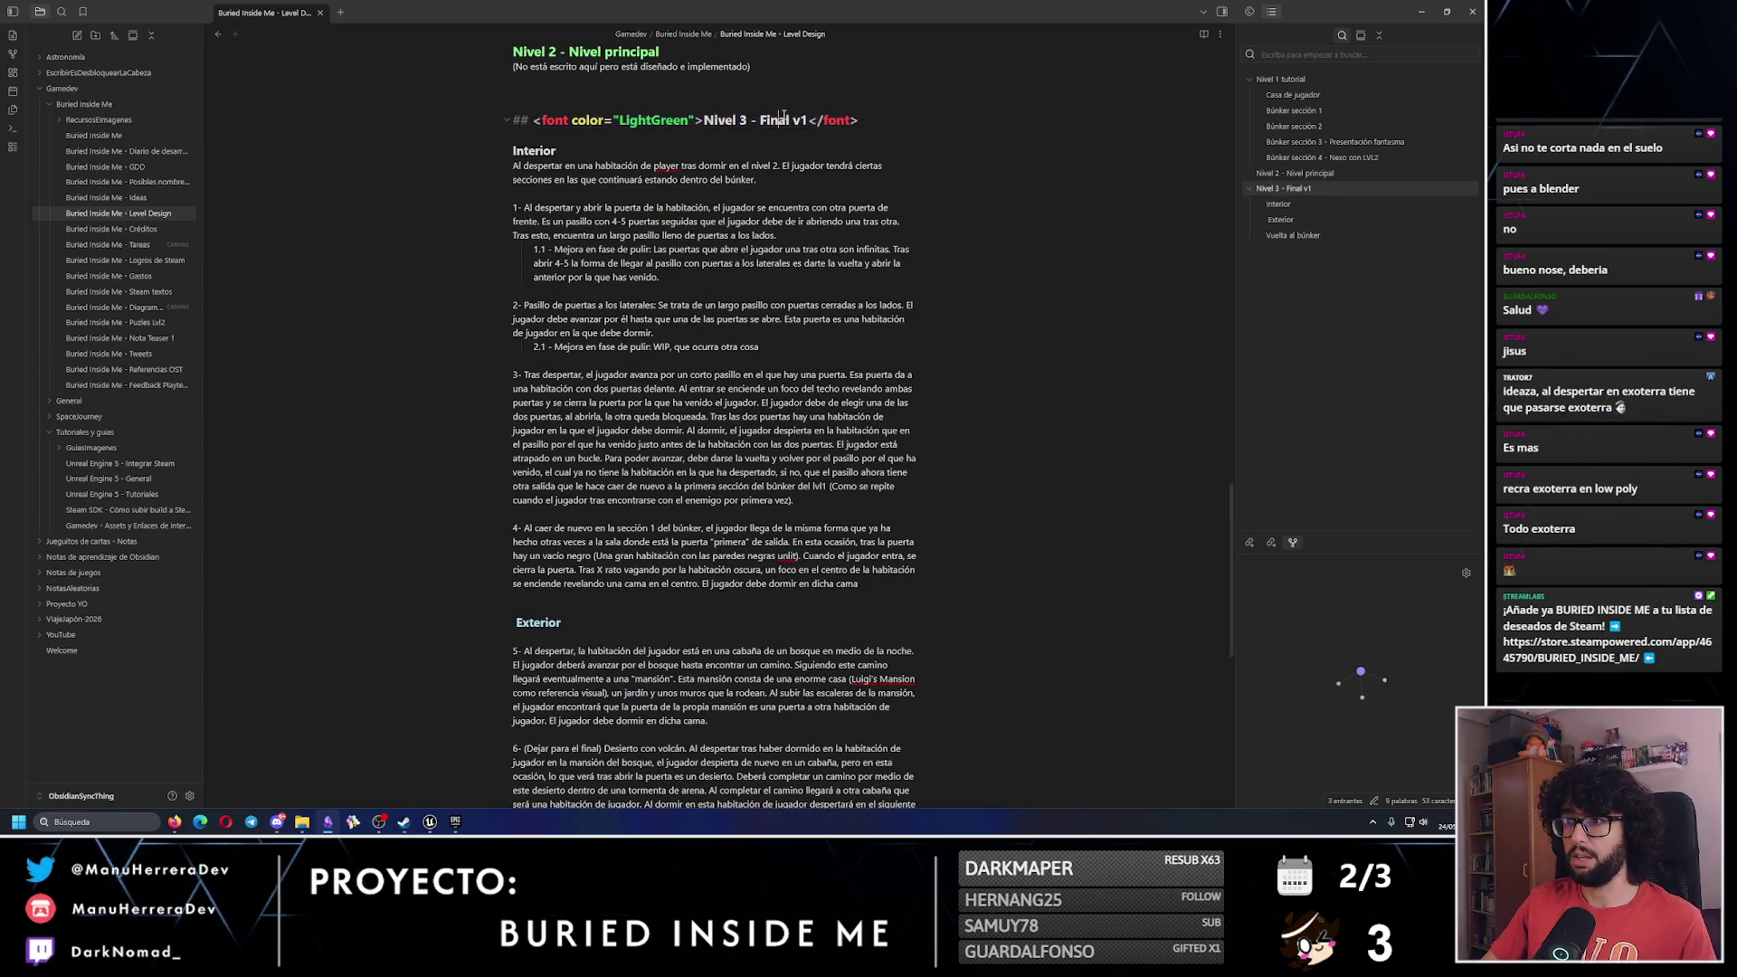
left_click(807, 119)
key("BackSpace")
key("BackSpace")
key("BackSpace")
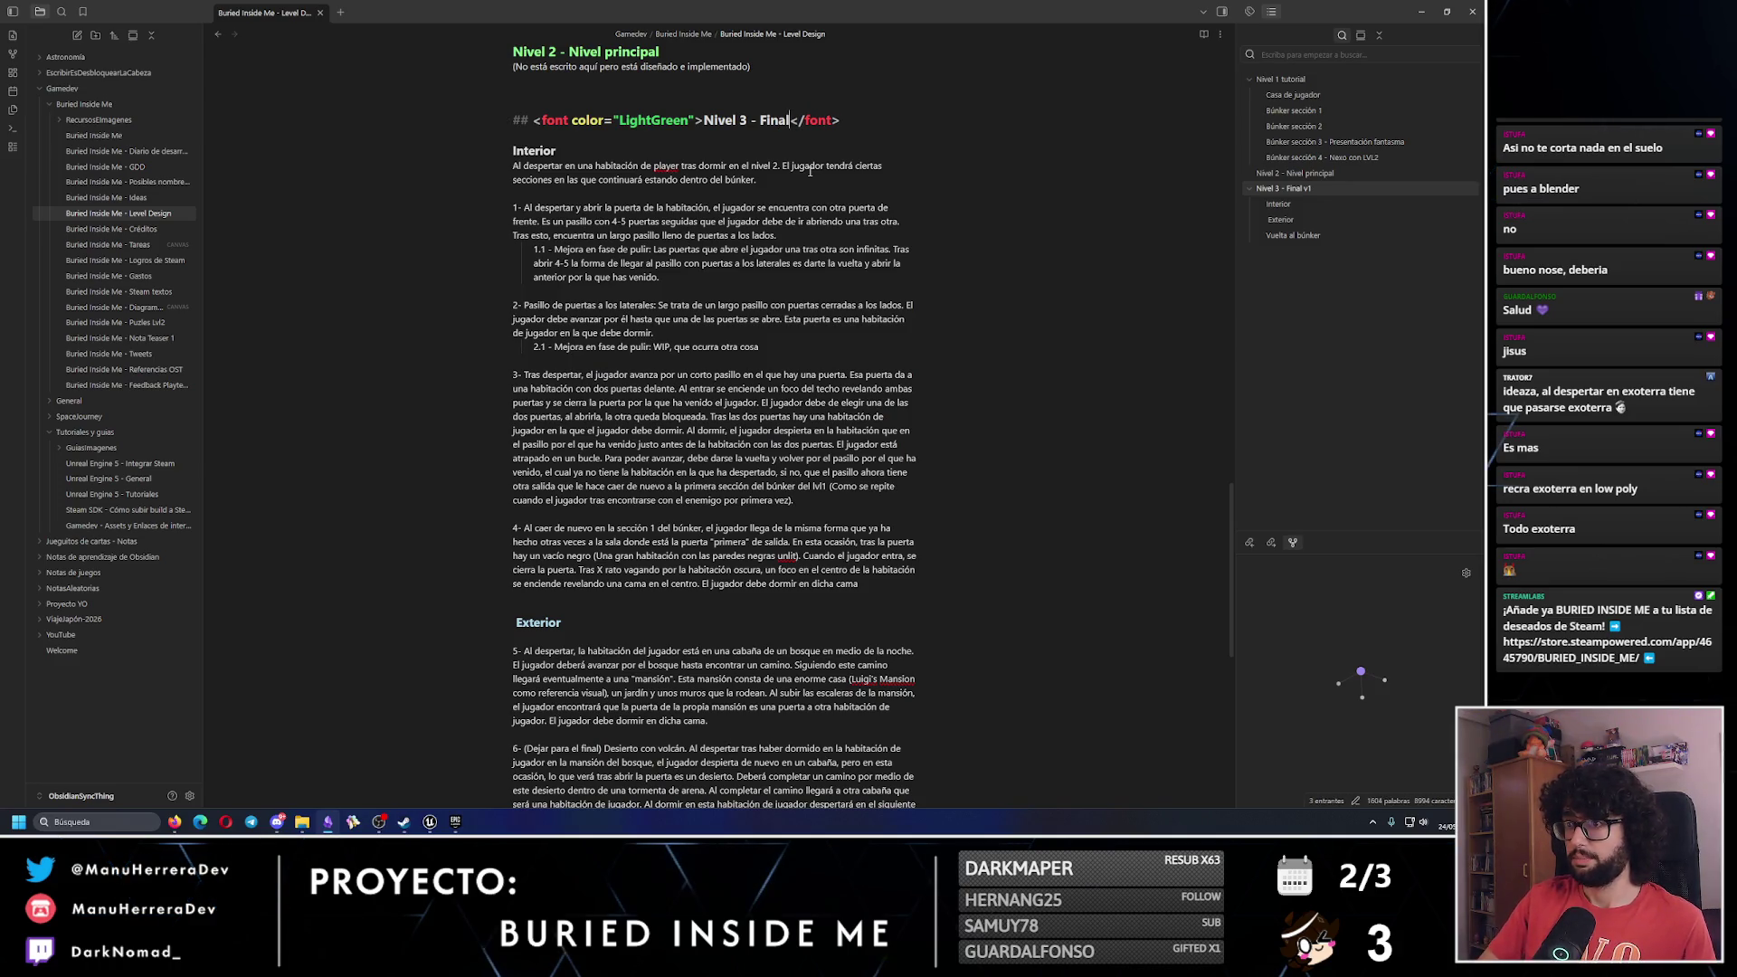
key("BackSpace")
key("BackSpace")
key("BackSpace")
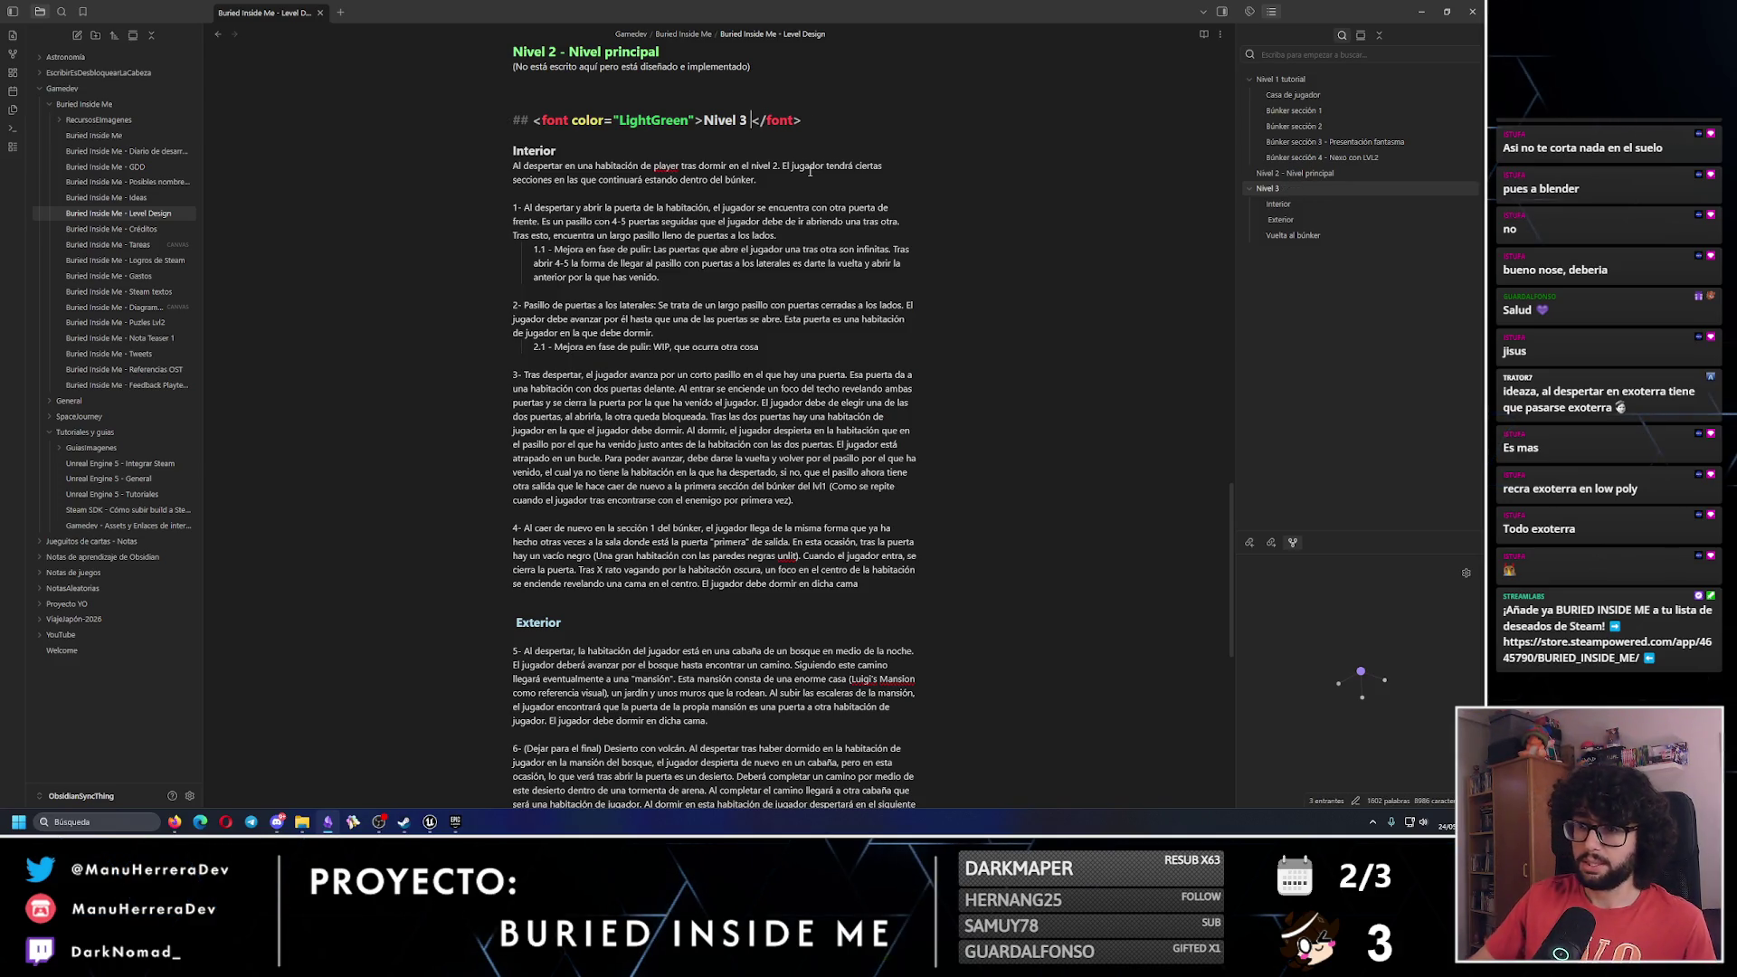
scroll(705, 407, "down", 5)
left_click_drag(612, 596, 631, 596)
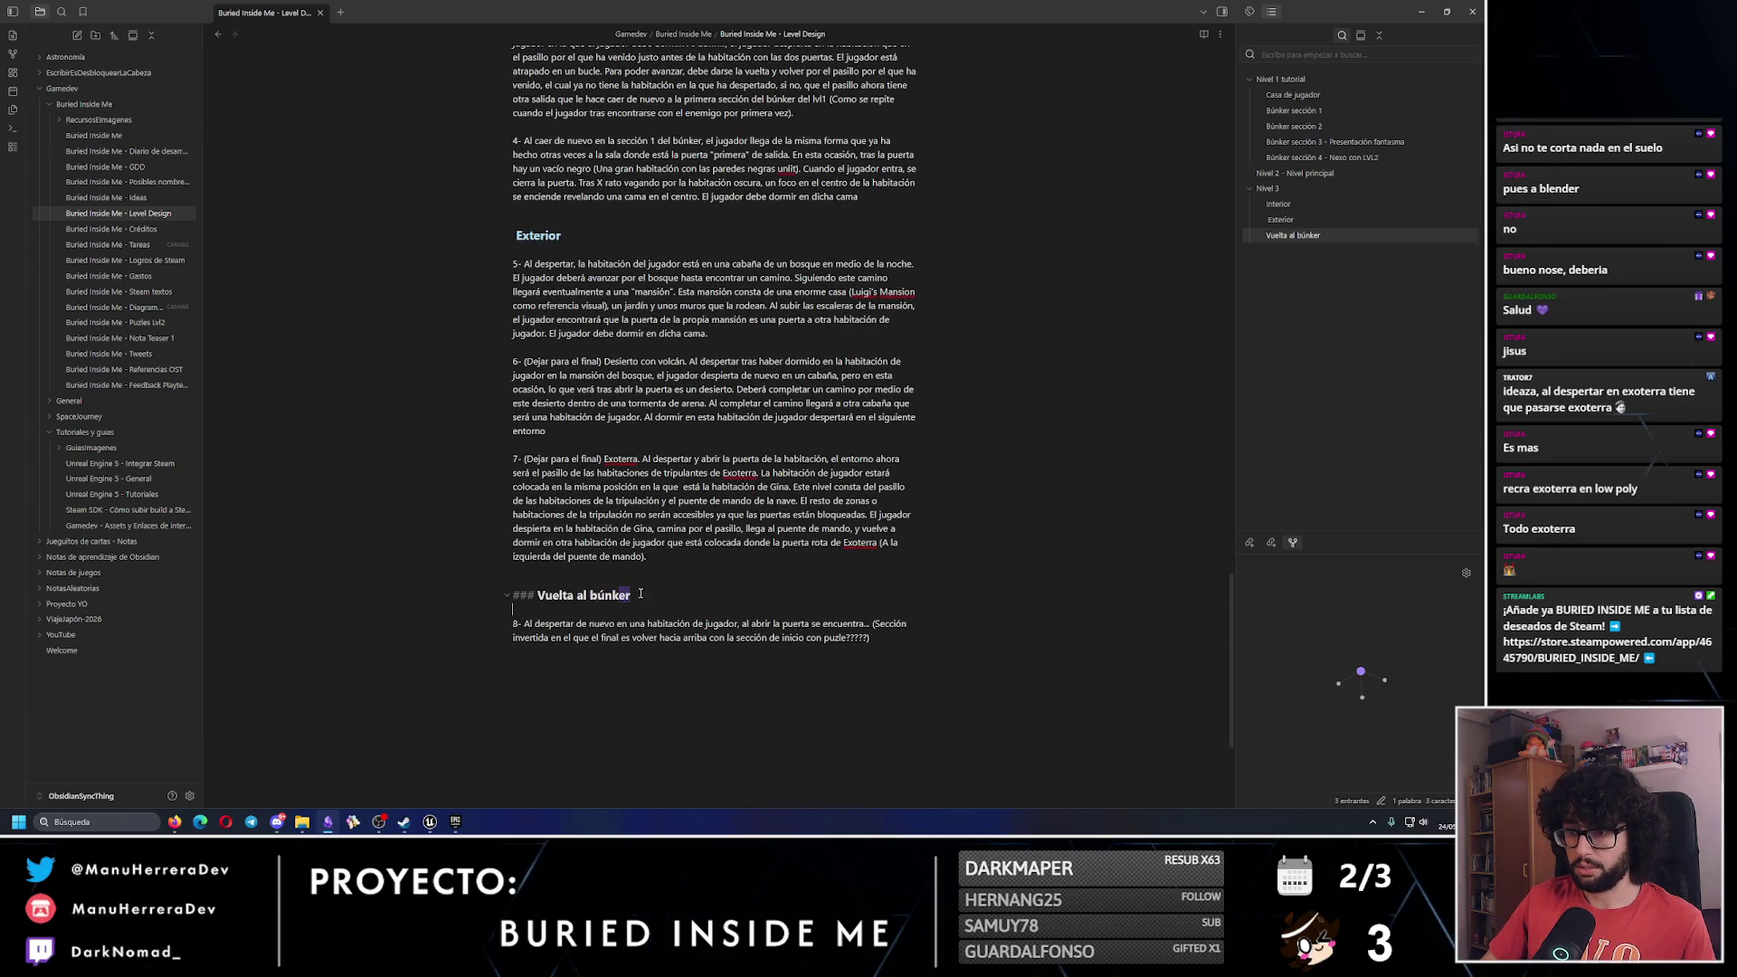
Replace the Vuelta al búnker line with a green 'Nivel 4 - Vuelta al búnker y pelea con boss' heading.
triple_click(505, 597)
key("ctrl+v")
key("BackSpace")
key("BackSpace")
key("BackSpace")
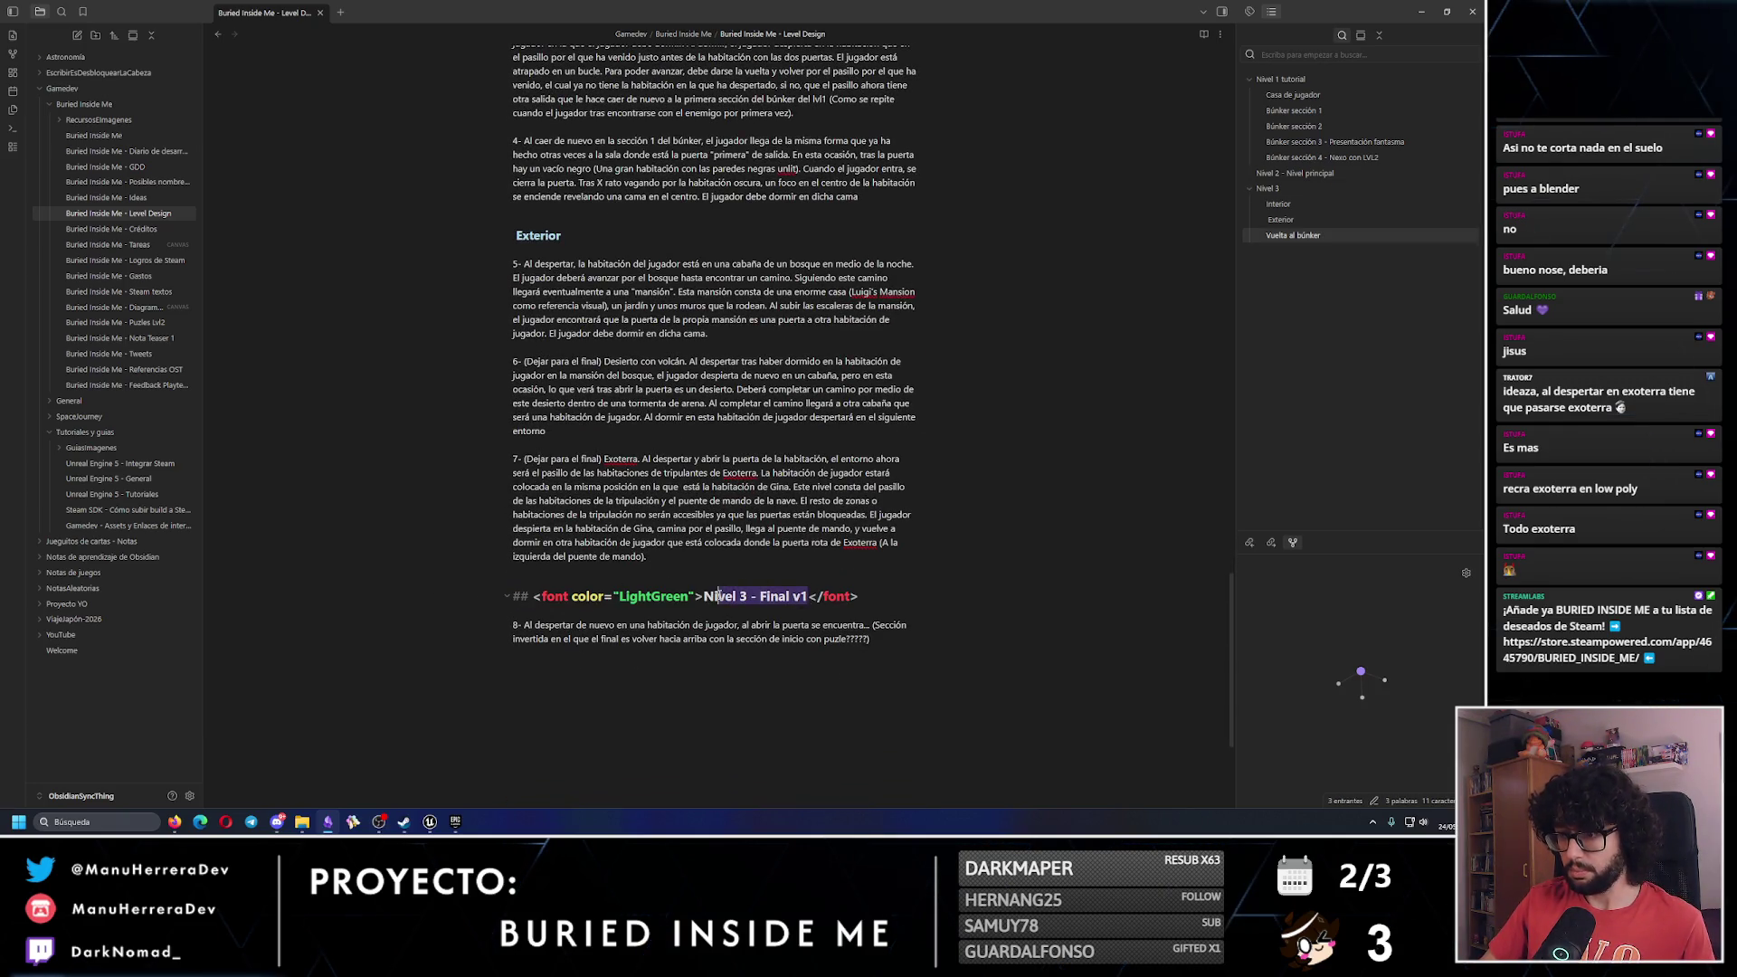
type("4")
type(" - vUEE")
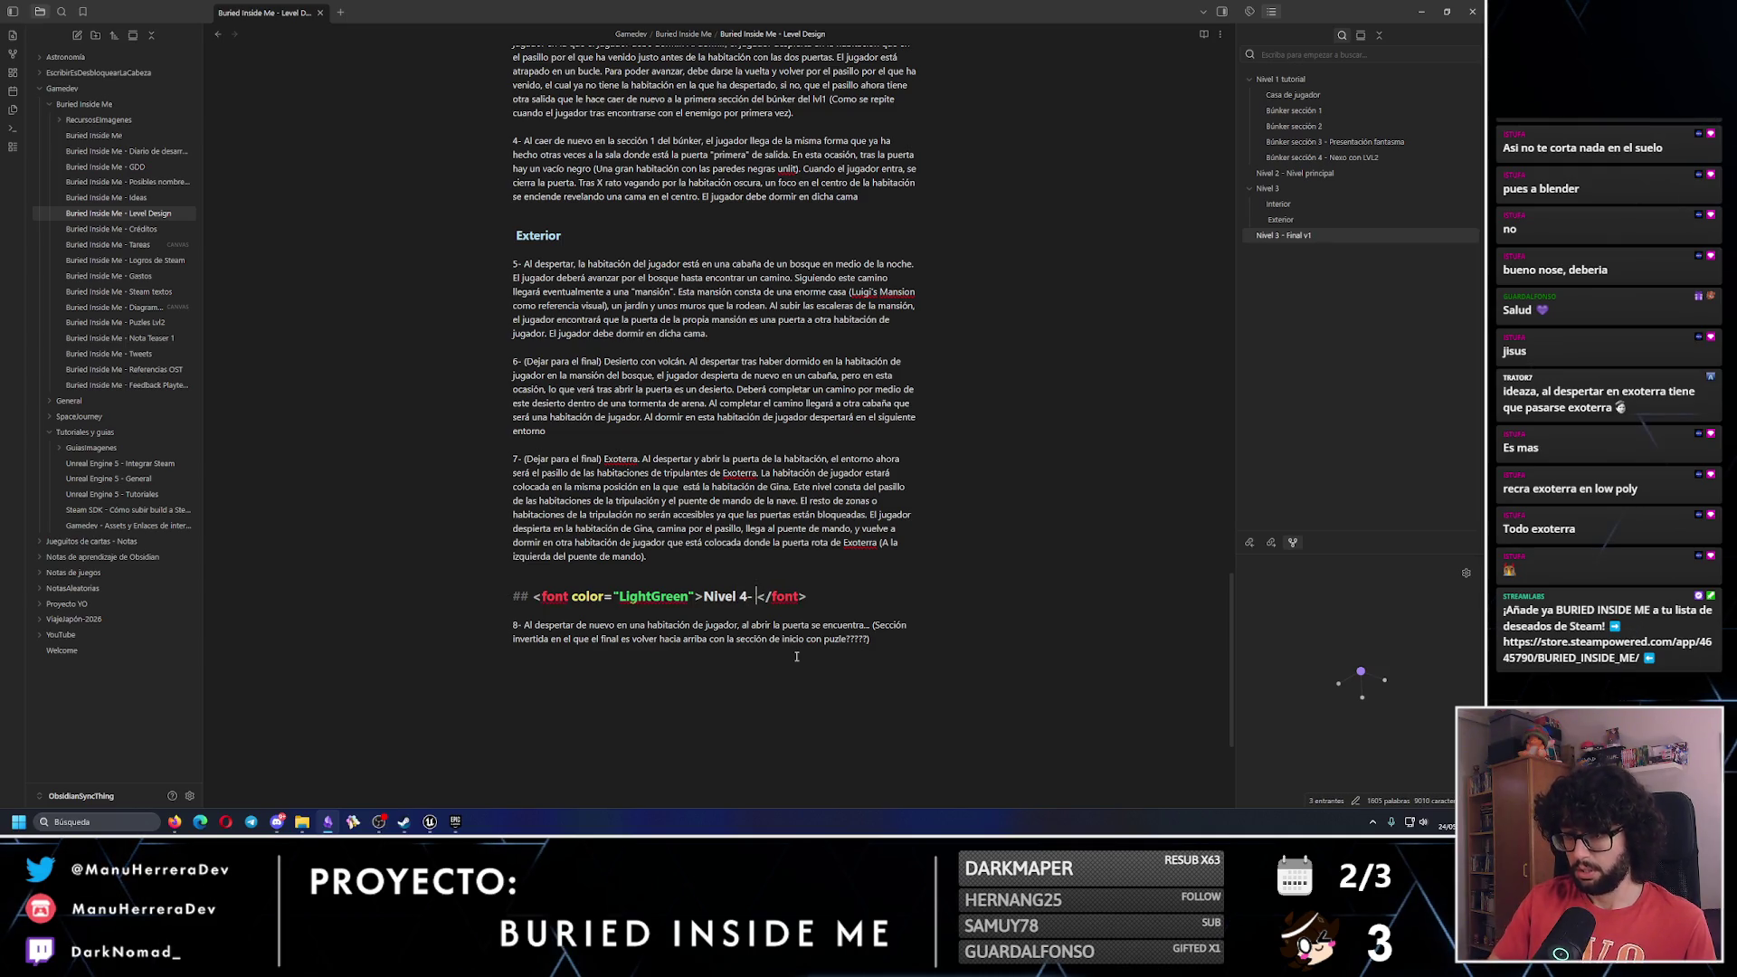
key("BackSpace")
key("BackSpace")
key("BackSpace")
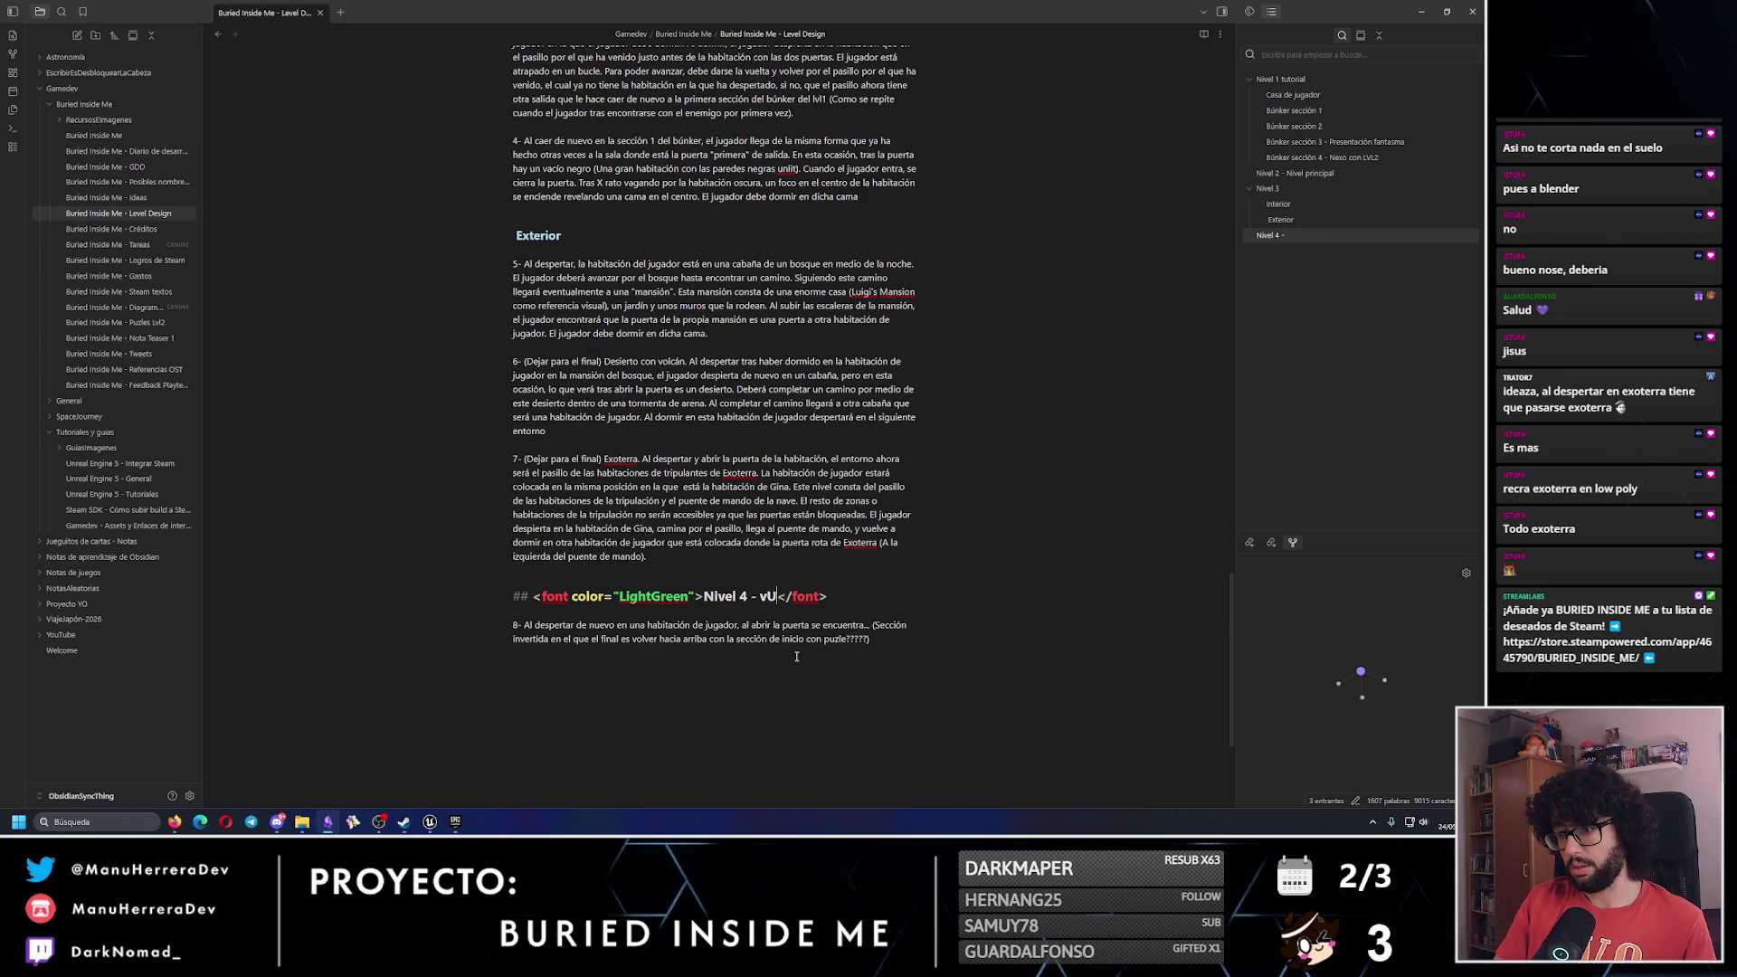
type("Vuel")
type("ta al búnker y")
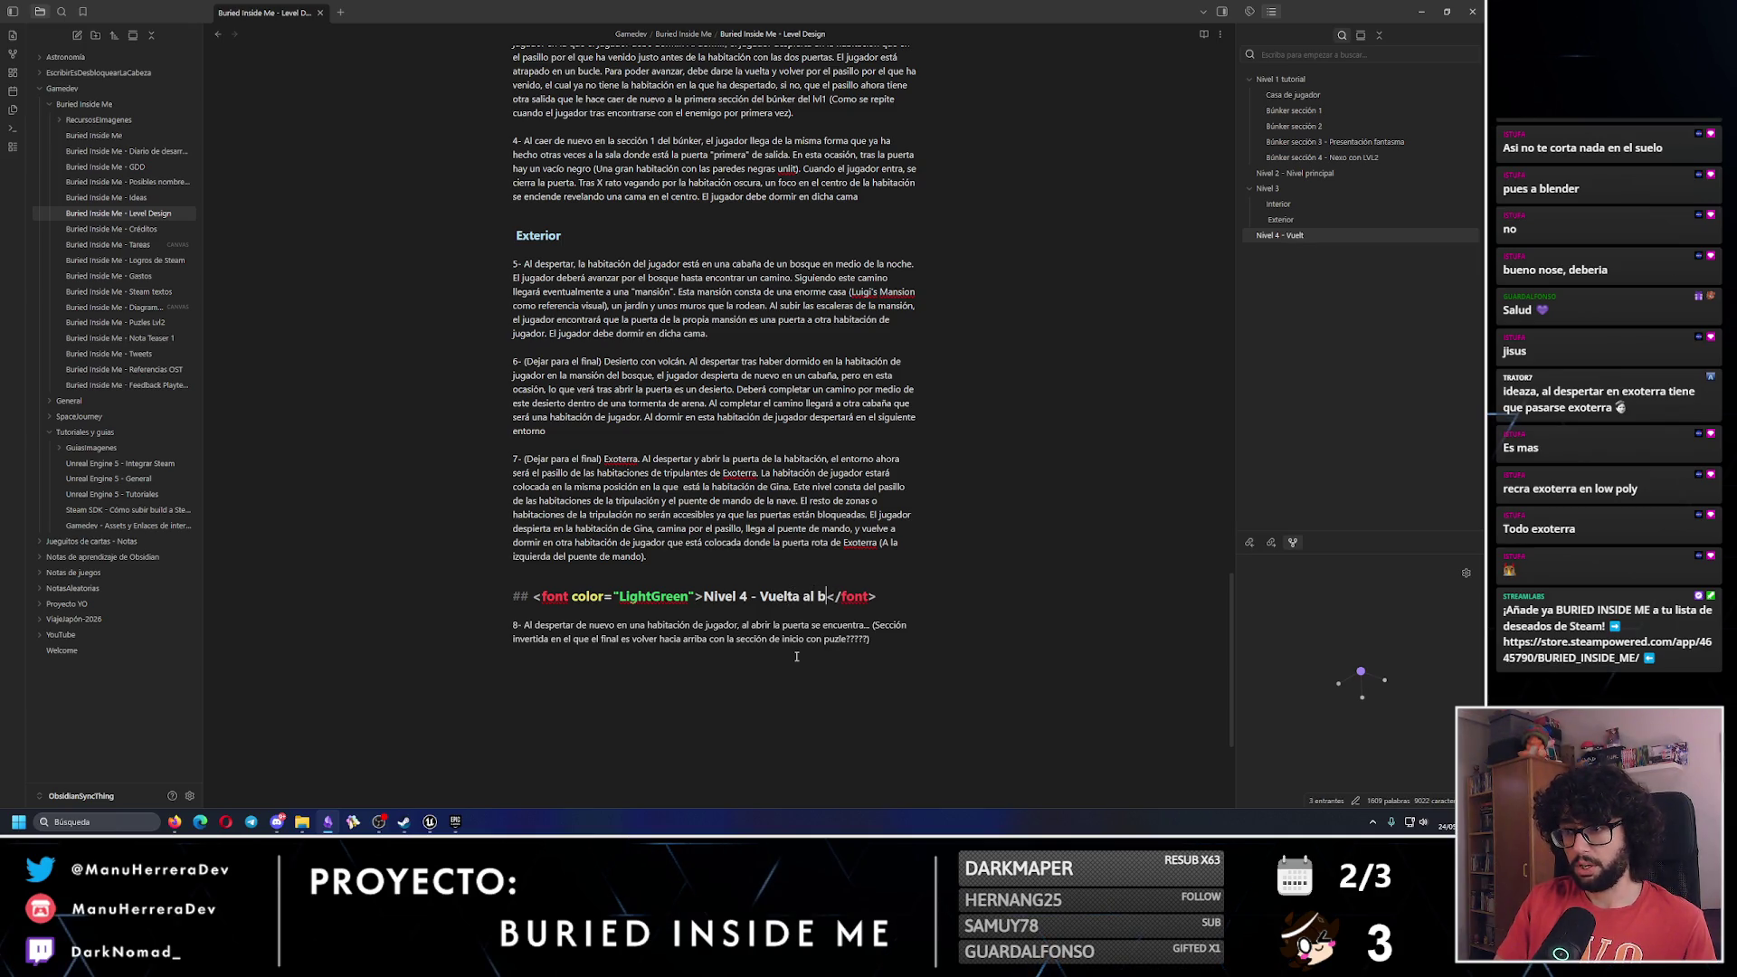
type(" pelea con boss")
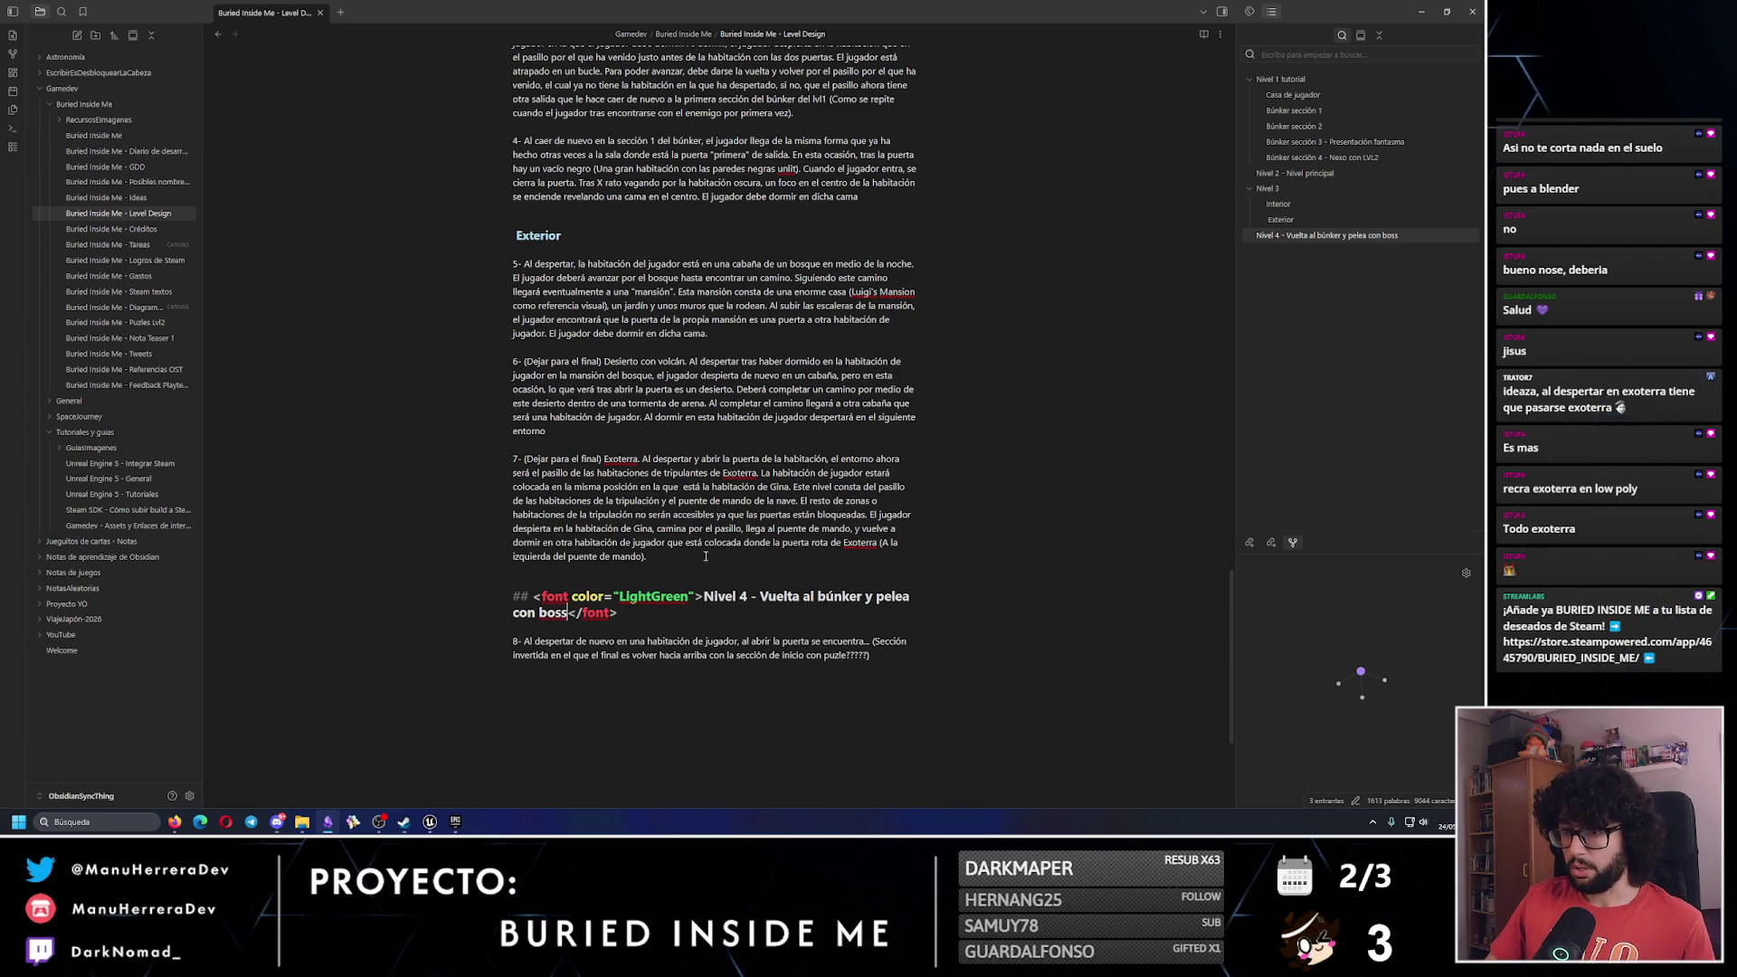
Add a blue 'Vuelta al búnker' heading above Nivel 4, copied from the Exterior heading.
left_click(557, 235)
key("shift+Home")
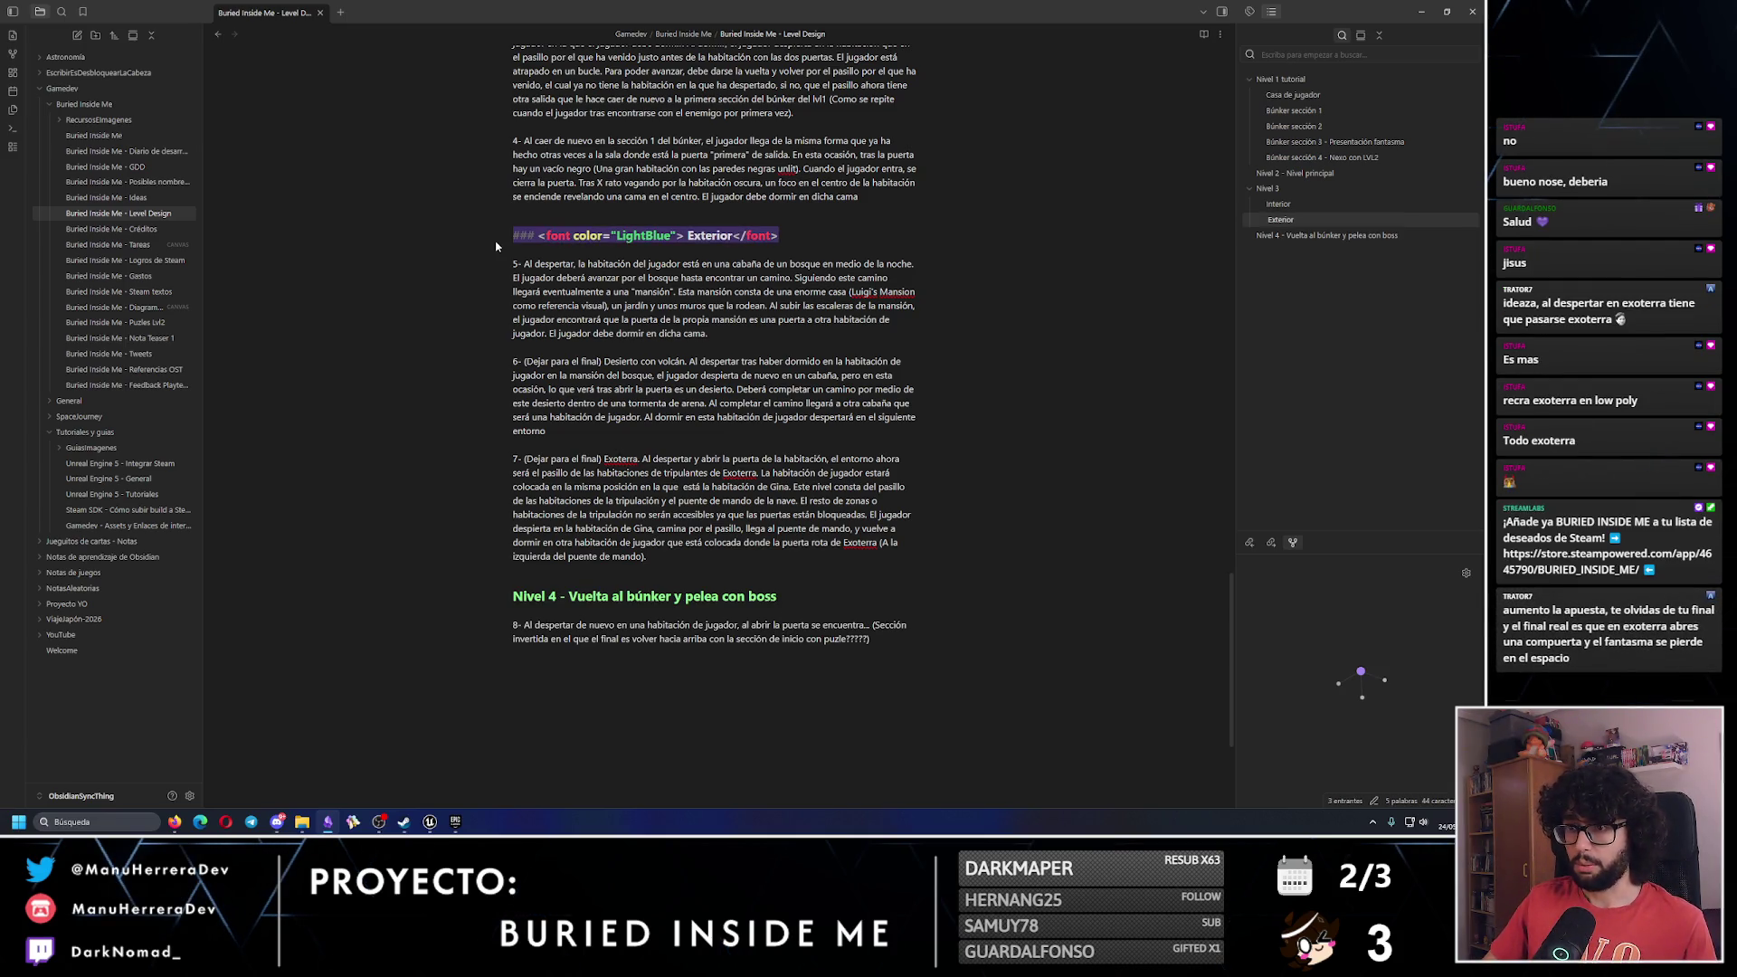
key("ctrl+c")
left_click(631, 570)
key("Return")
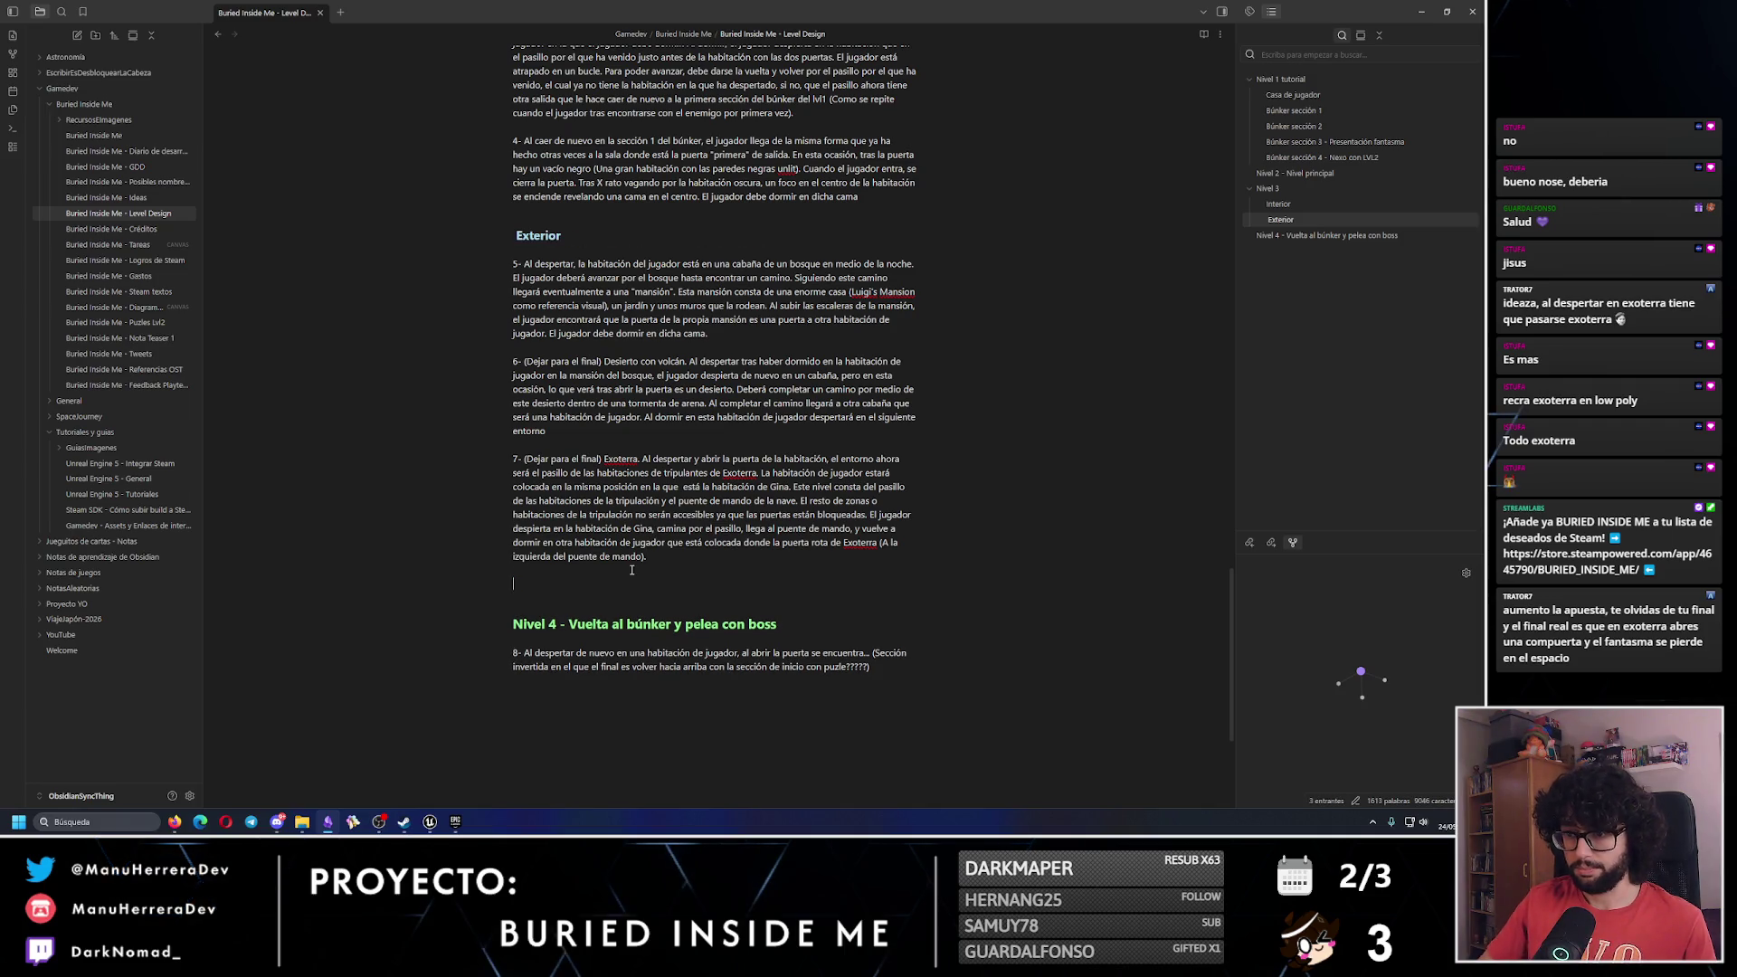
key("ctrl+v")
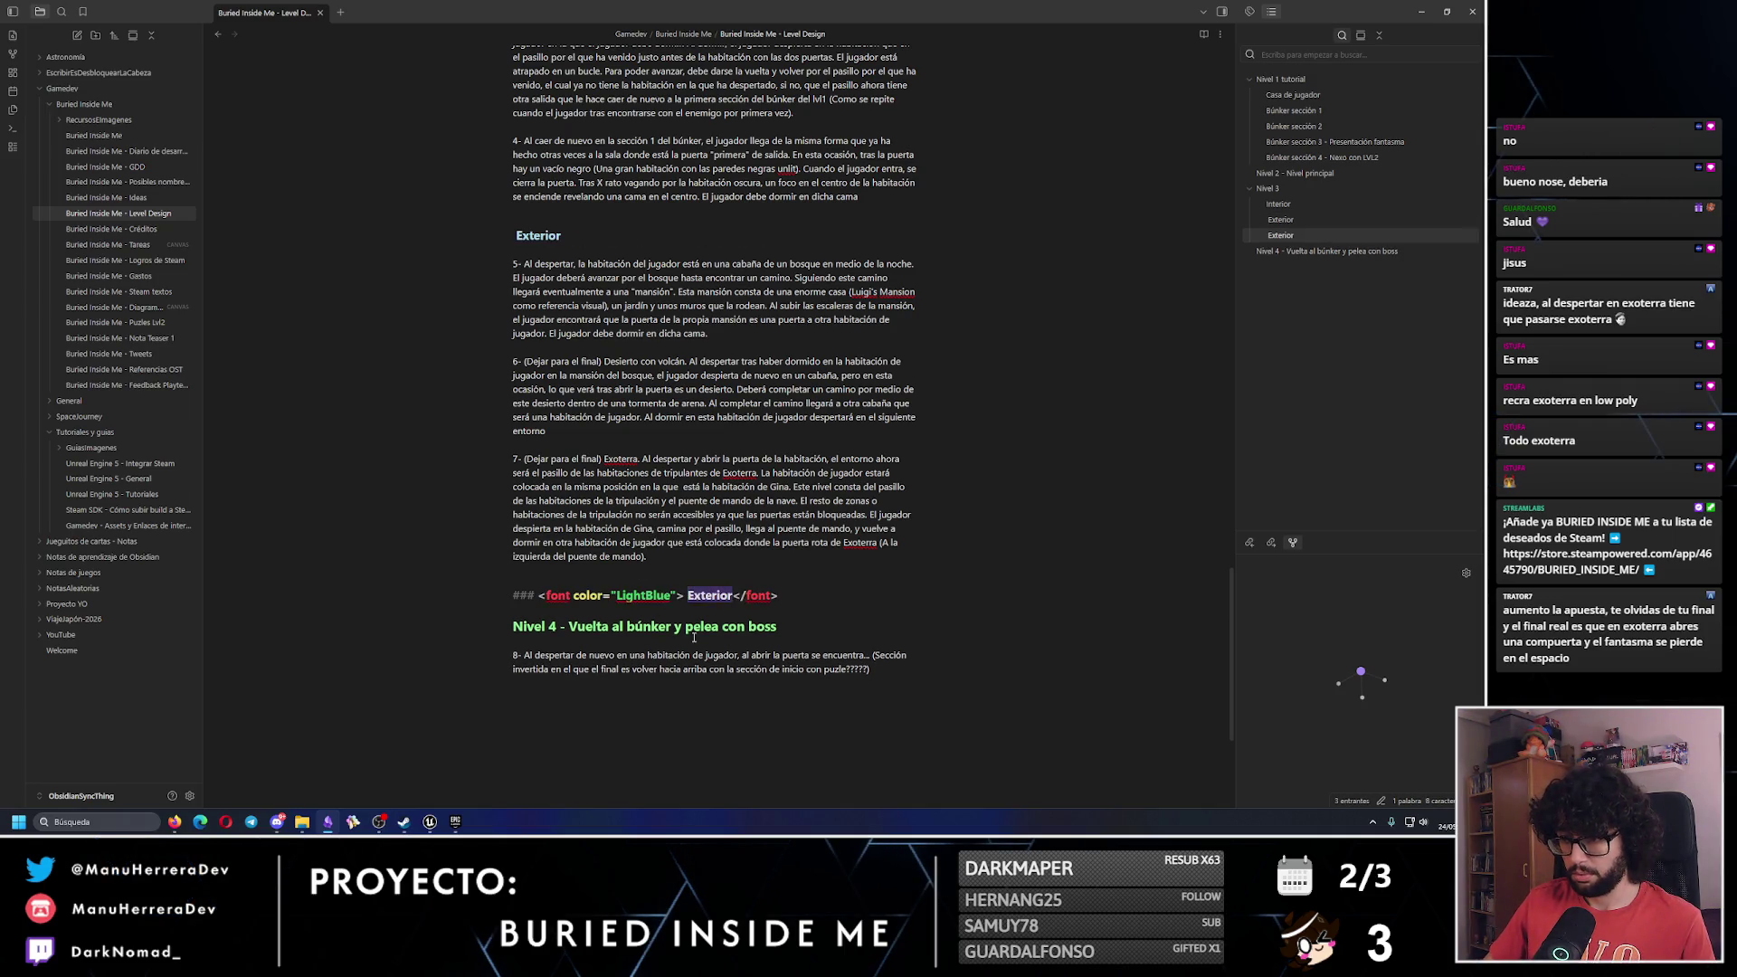
double_click(710, 596)
type("Vuelta al")
type(" búnker")
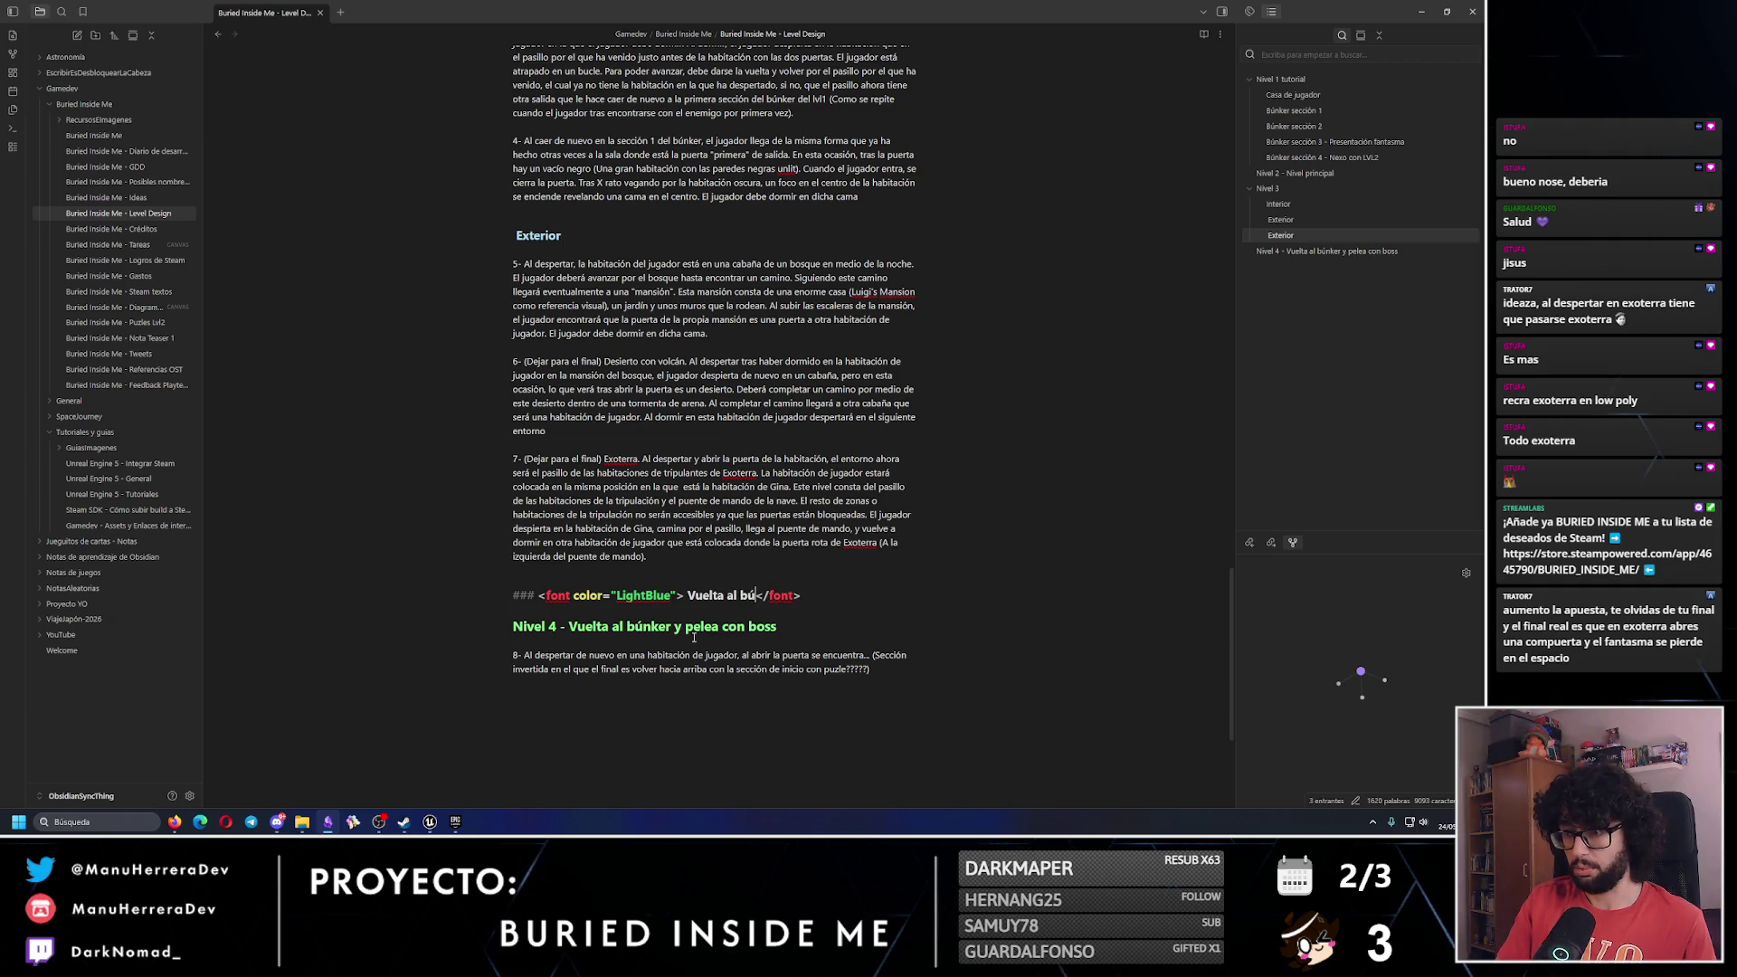
Retitle the green heading to 'Nivel 4 - Pelea contra boss'.
triple_click(561, 627)
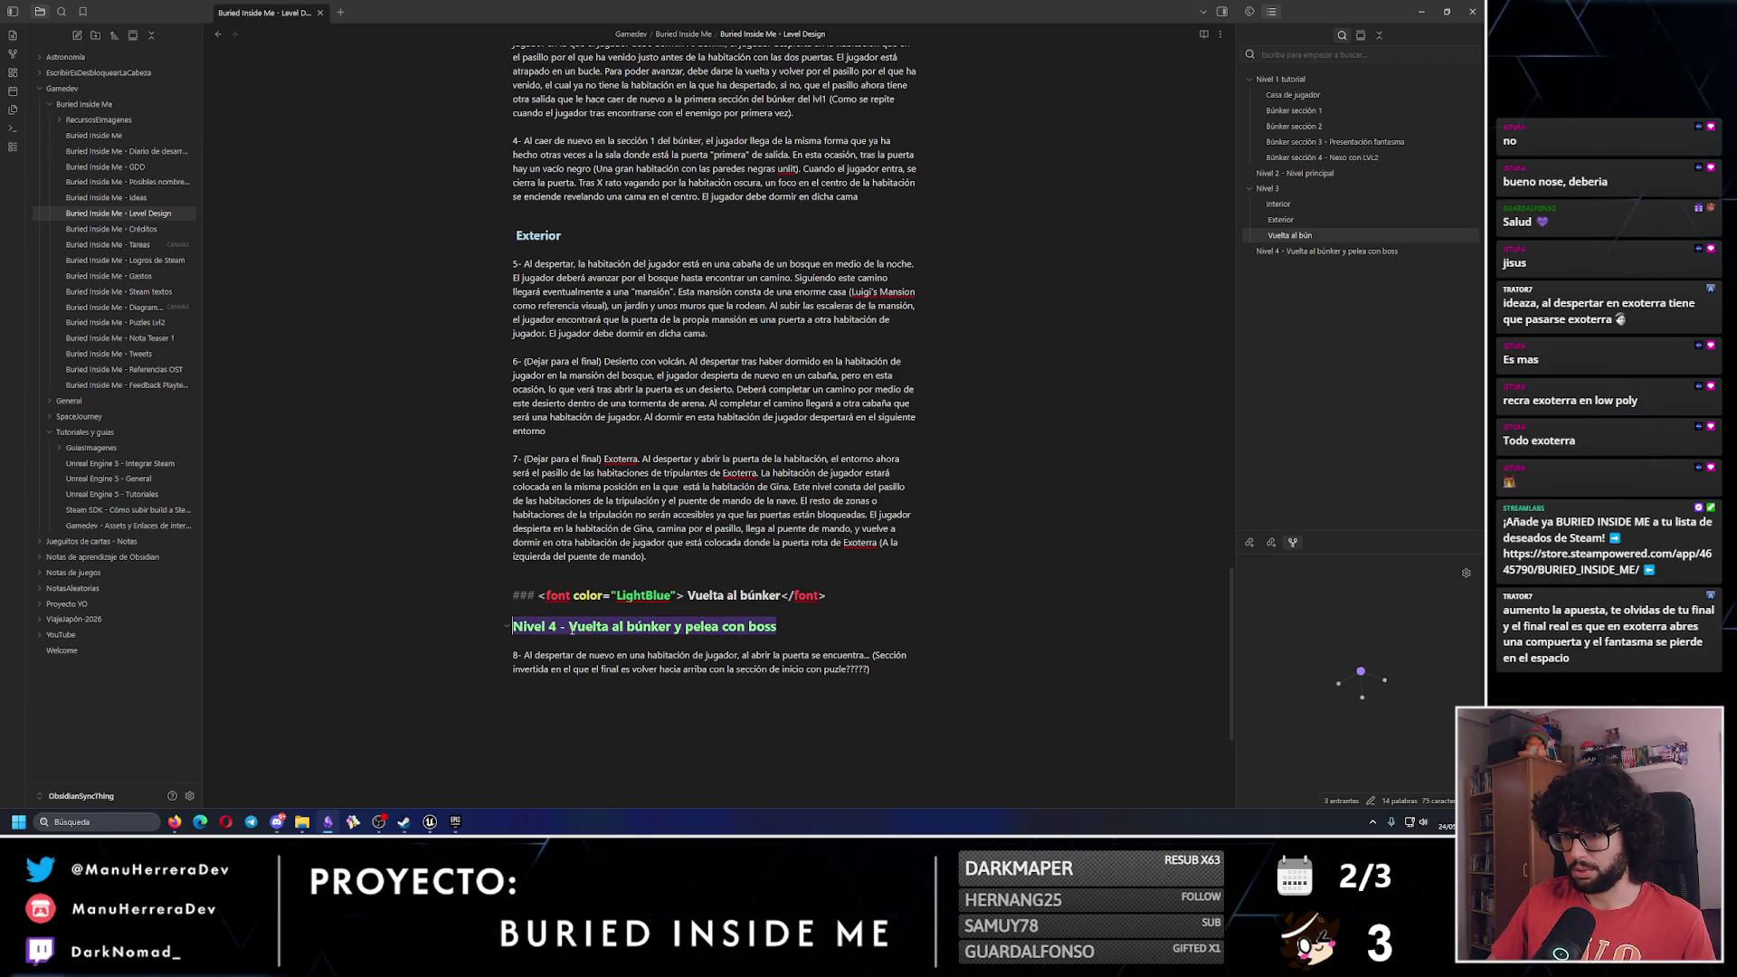
key("ctrl+shift+g")
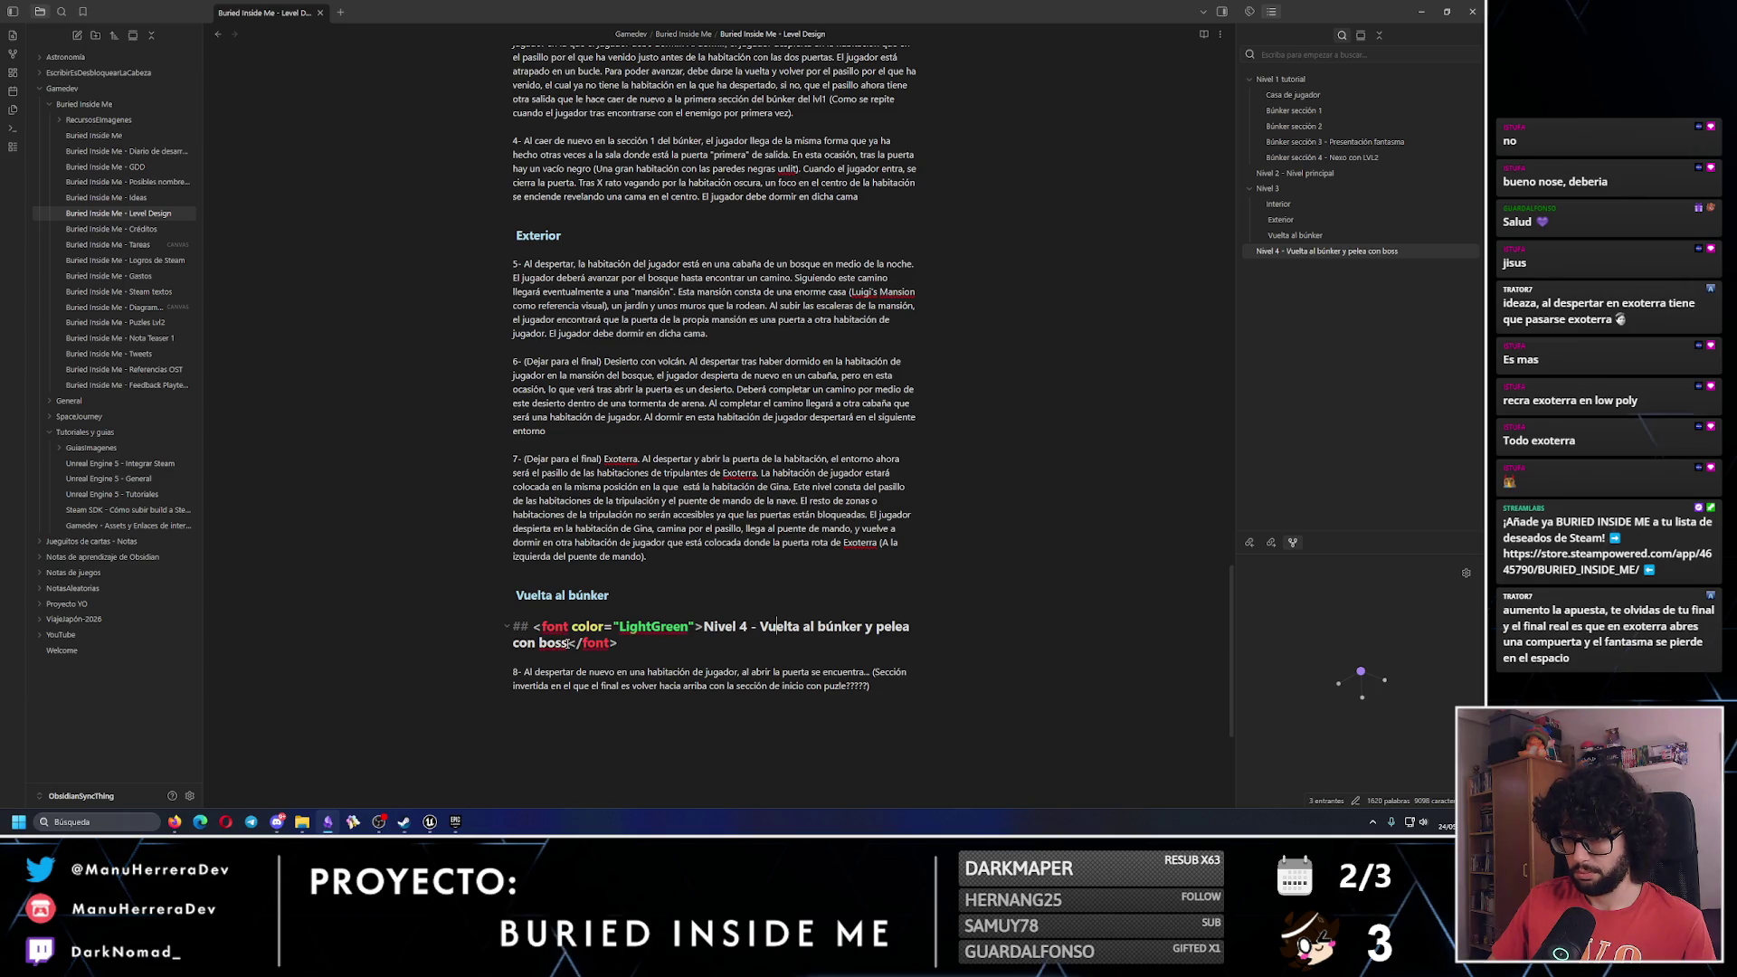
mouse_move(568, 643)
left_mouse_down()
mouse_move(790, 630)
mouse_move(765, 637)
left_mouse_up()
type("Plea")
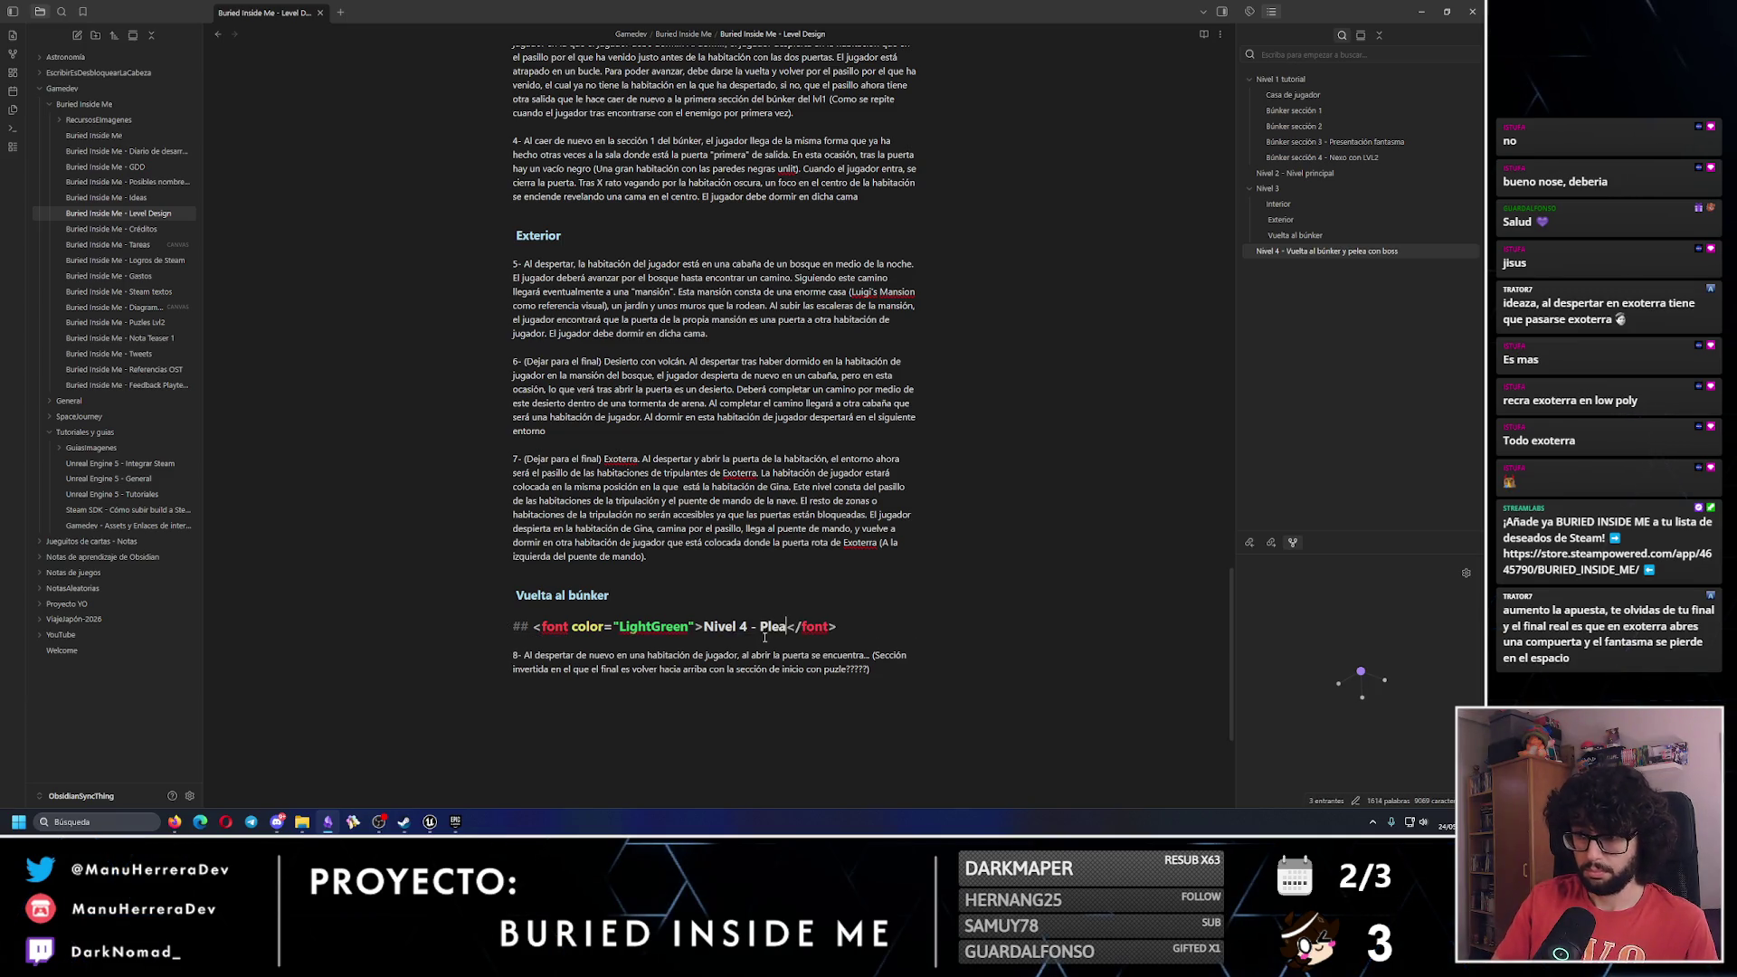
key("BackSpace")
type("elea contra b")
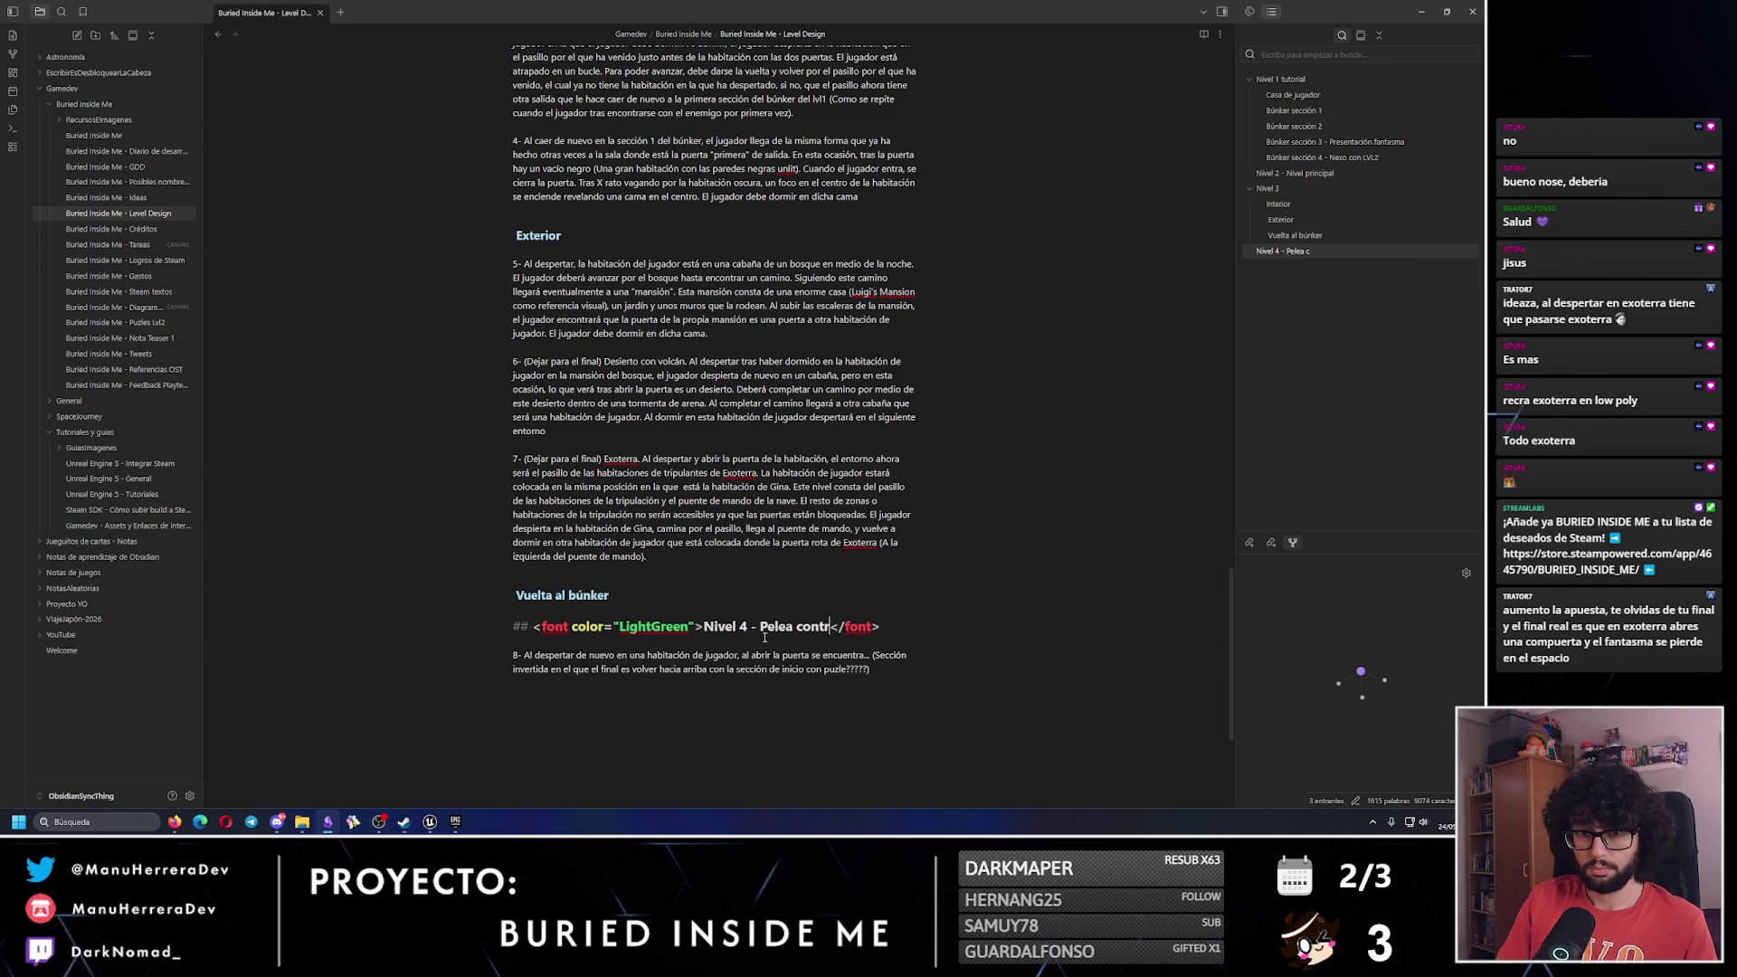
type("oss")
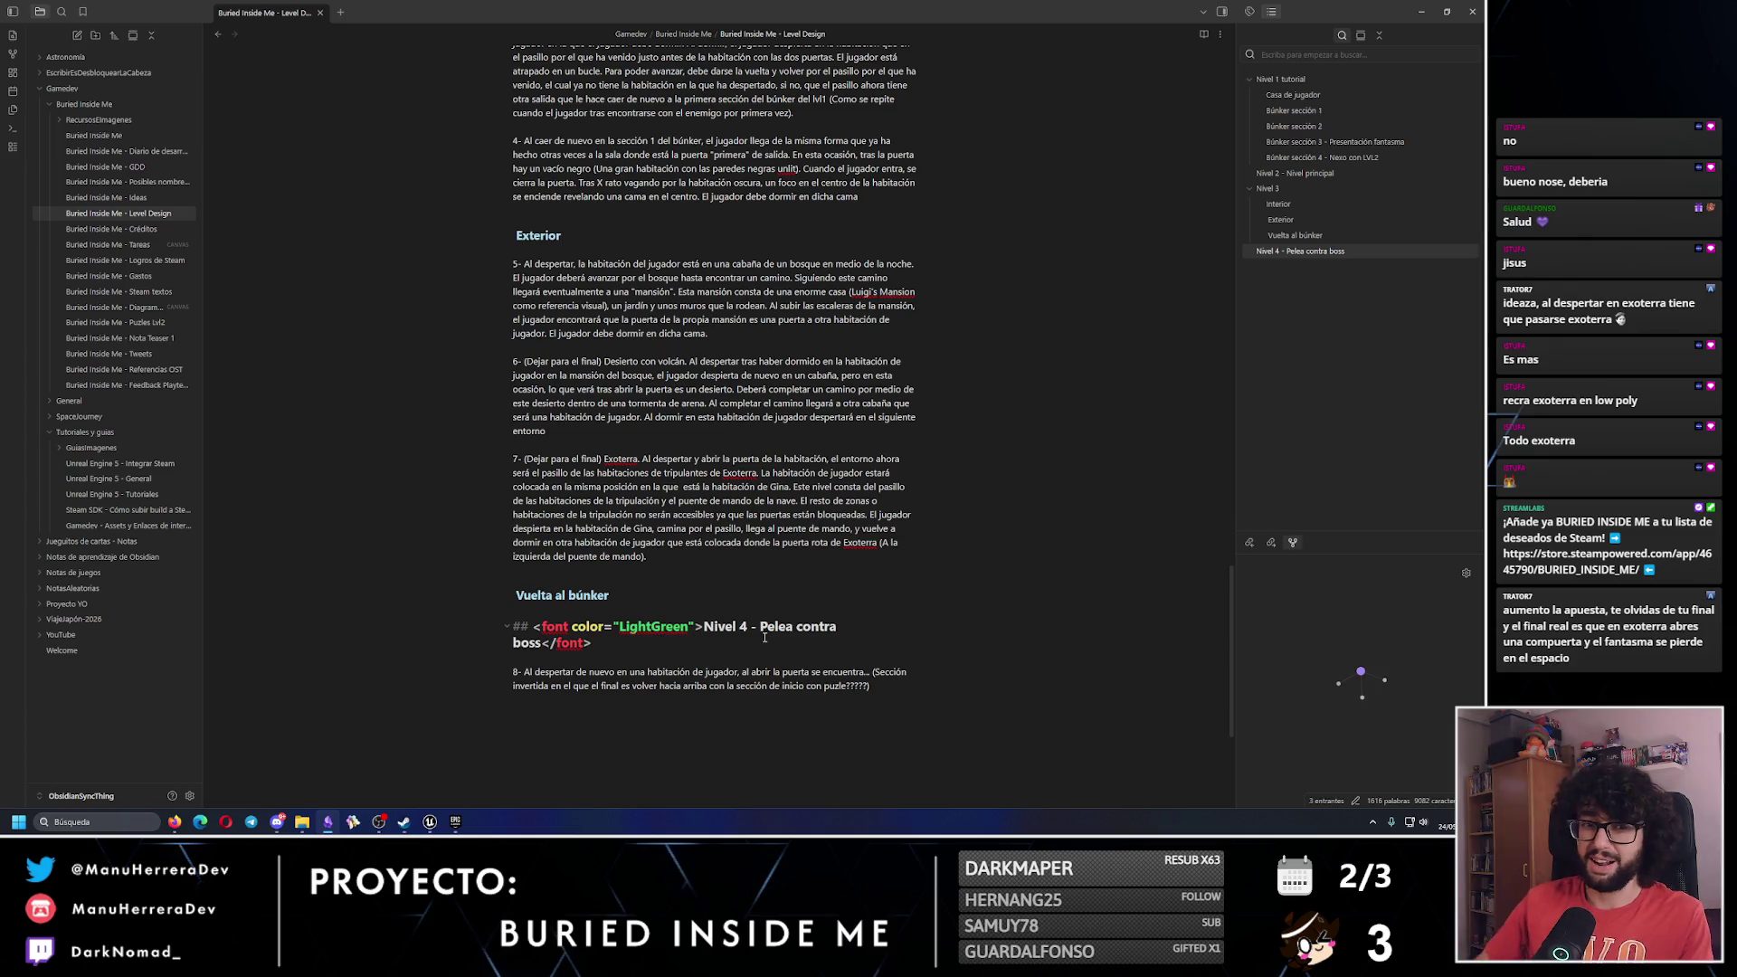
left_click(712, 686)
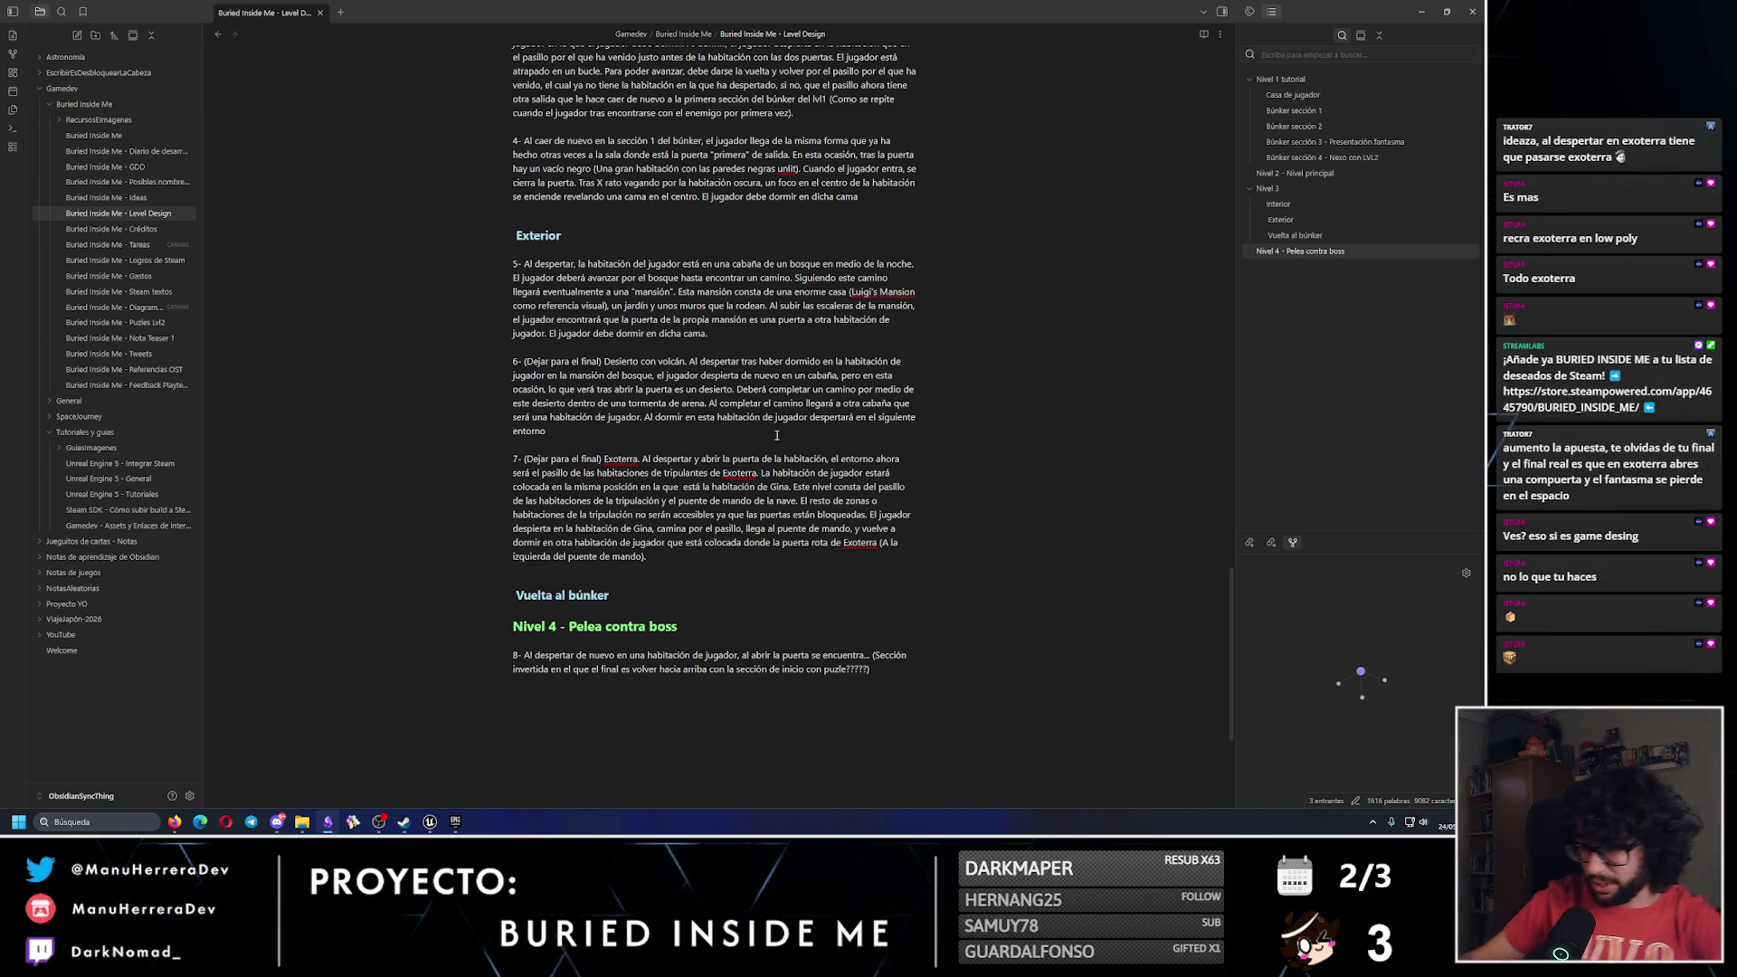
left_click(376, 824)
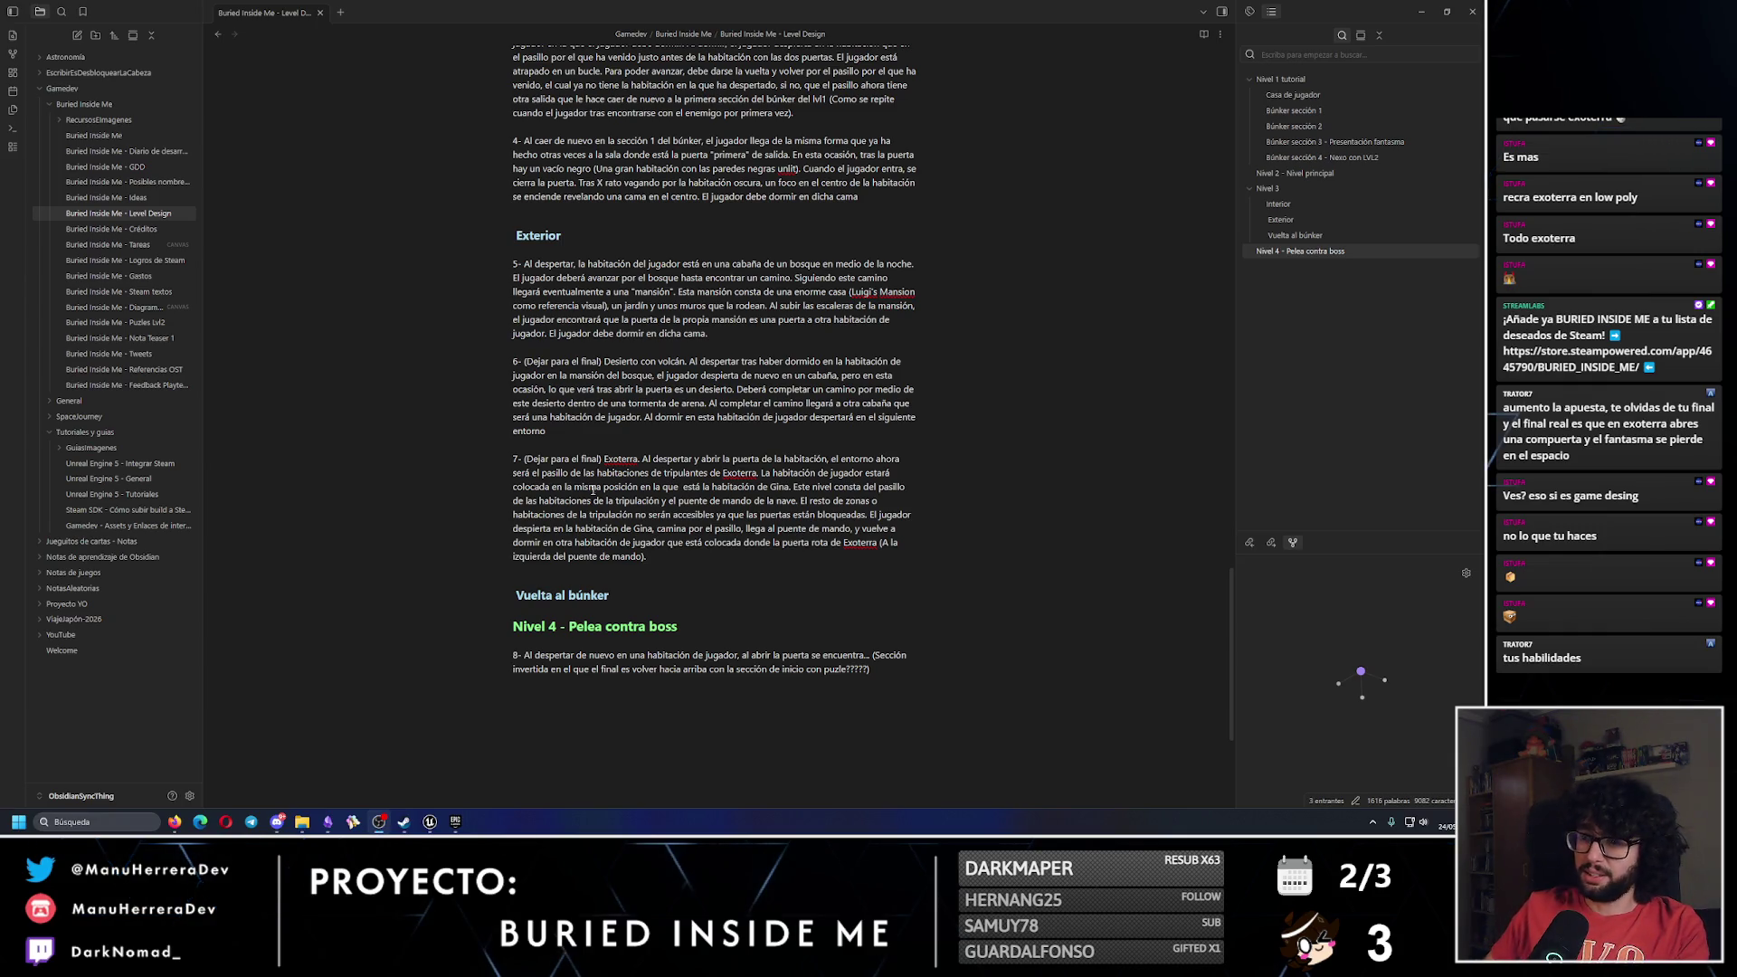
Delete the stray space before the 'Vuelta al búnker' and 'Exterior' heading titles.
left_click(541, 600)
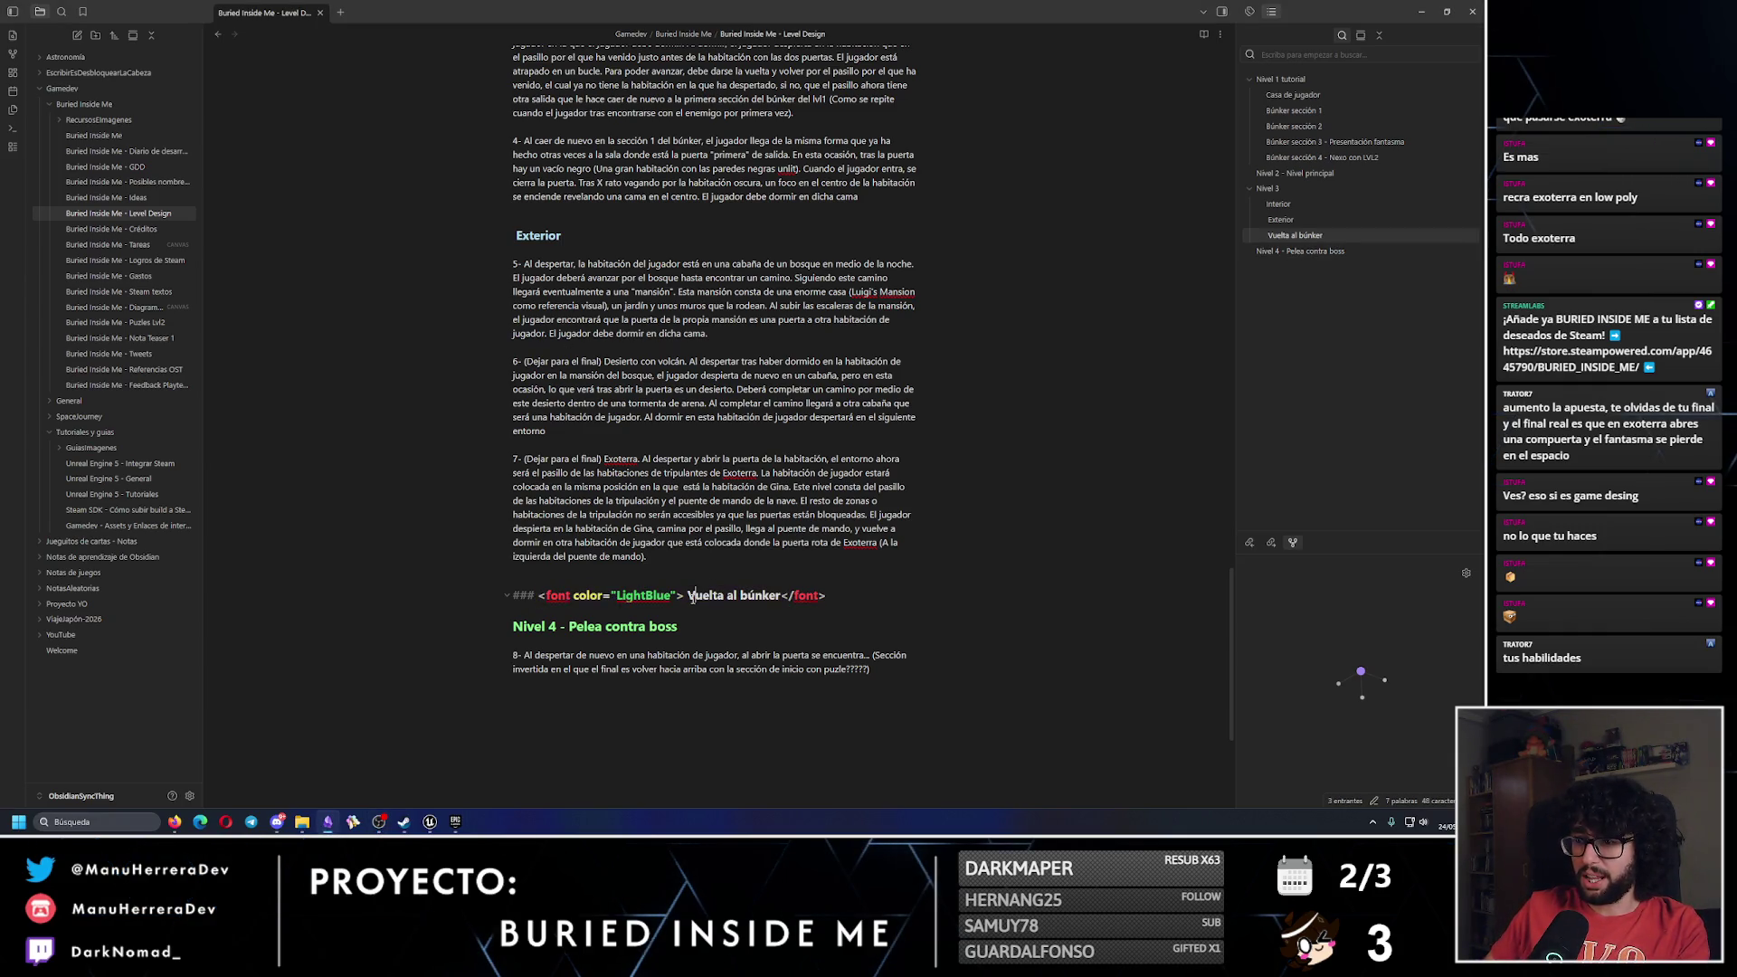
key("BackSpace")
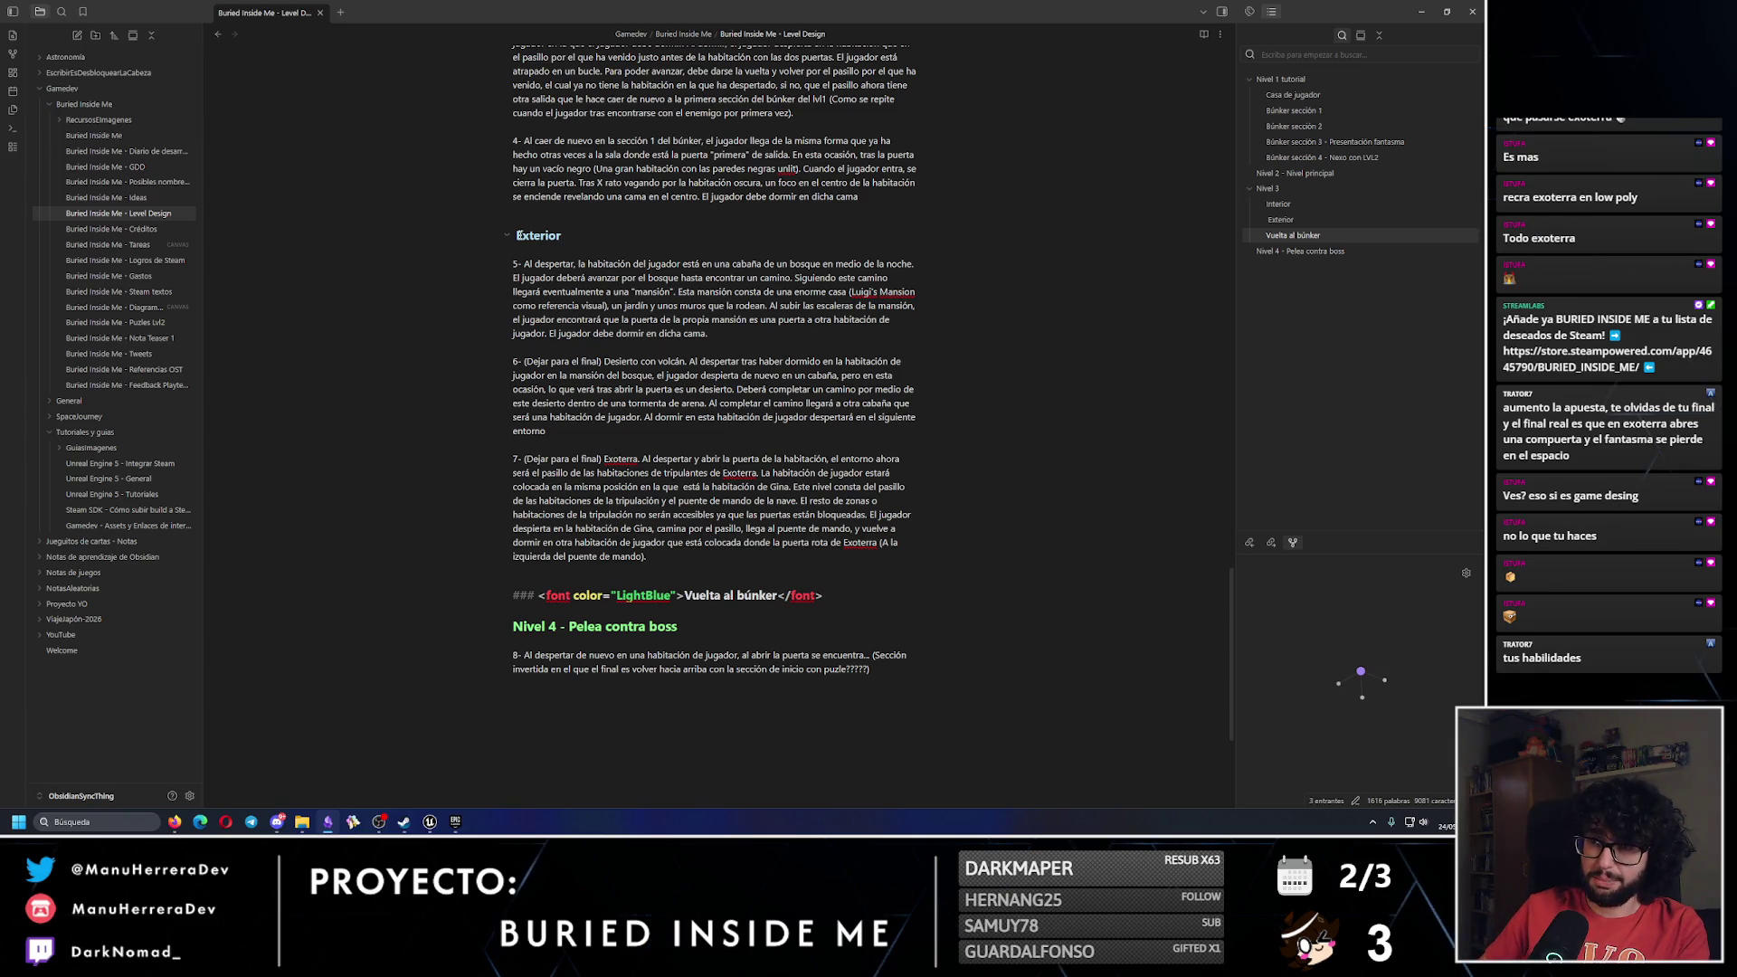
left_click(519, 237)
key("BackSpace")
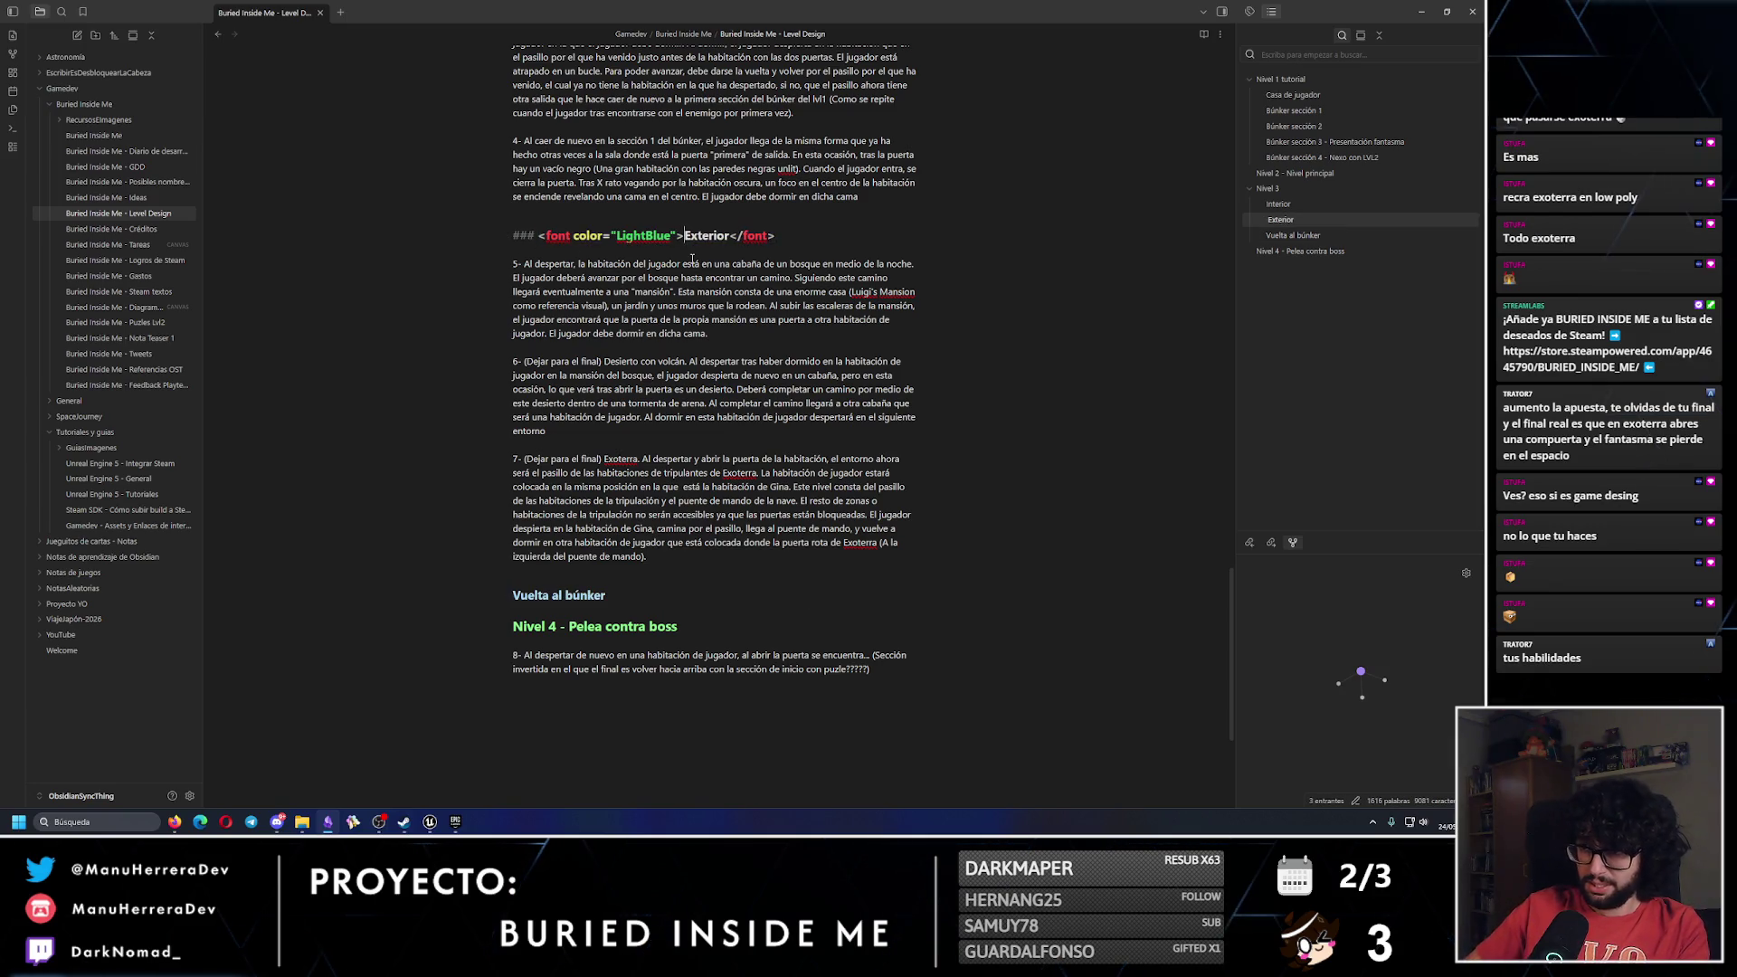
Insert an empty line beneath the Vuelta al búnker heading.
left_click(693, 263)
scroll(693, 271, "up", 3)
scroll(693, 297, "up", 3)
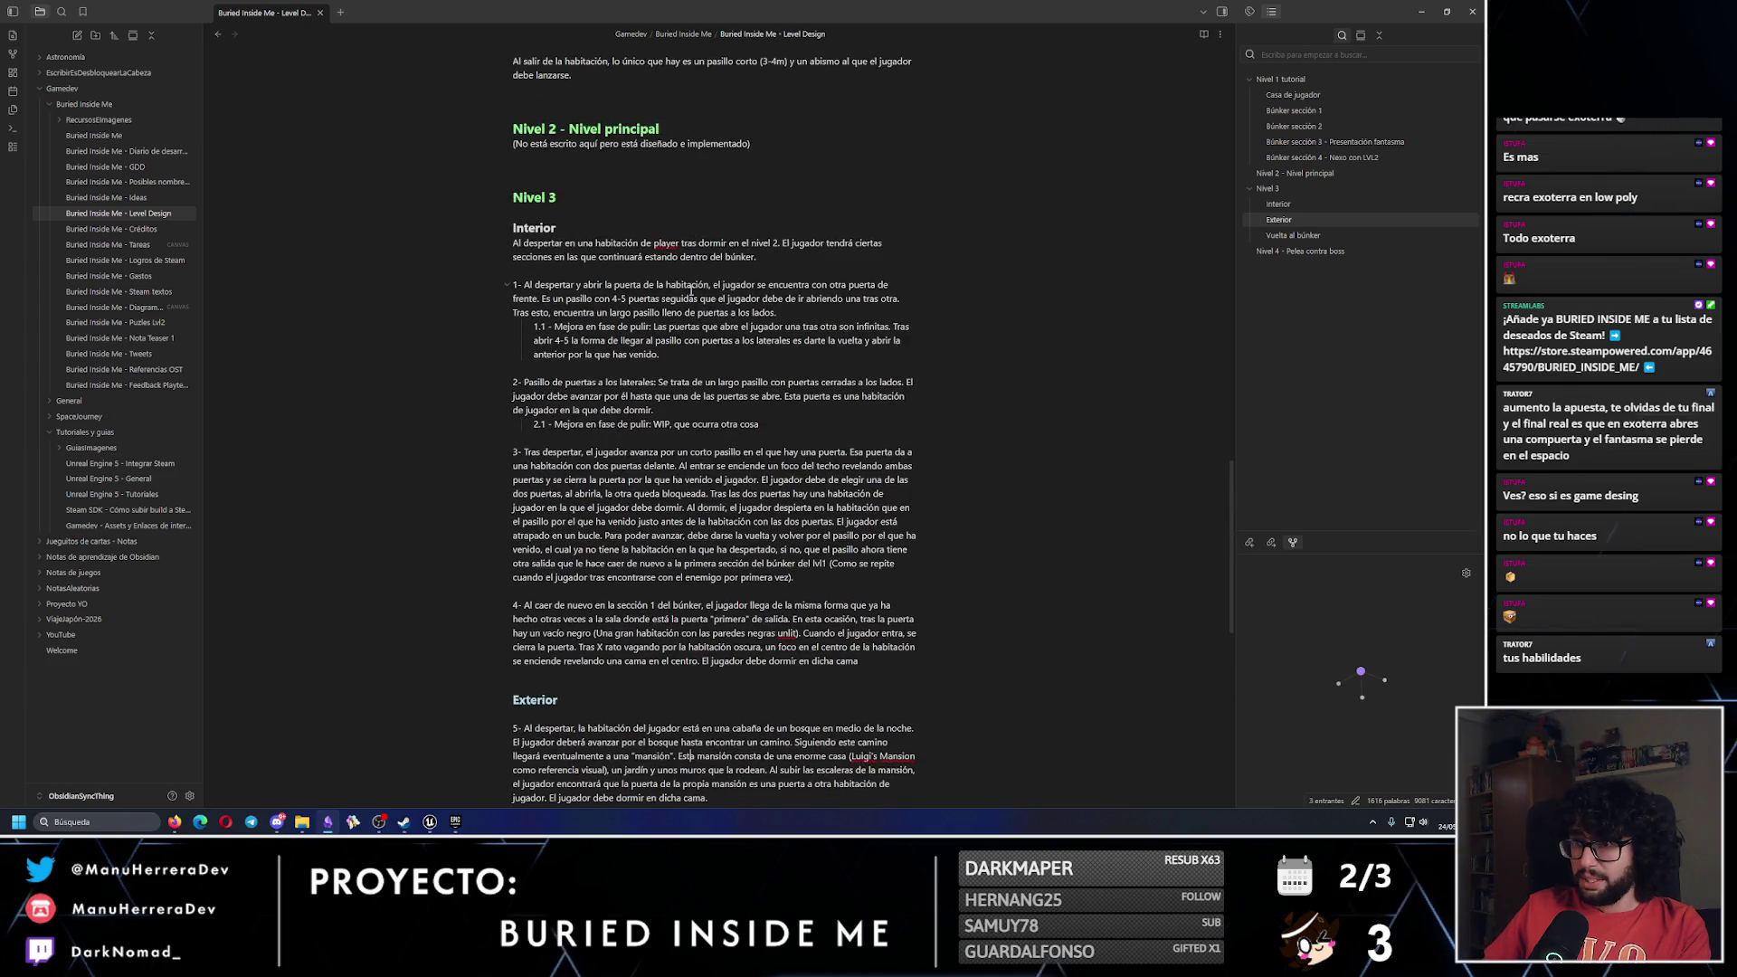
scroll(673, 296, "down", 5)
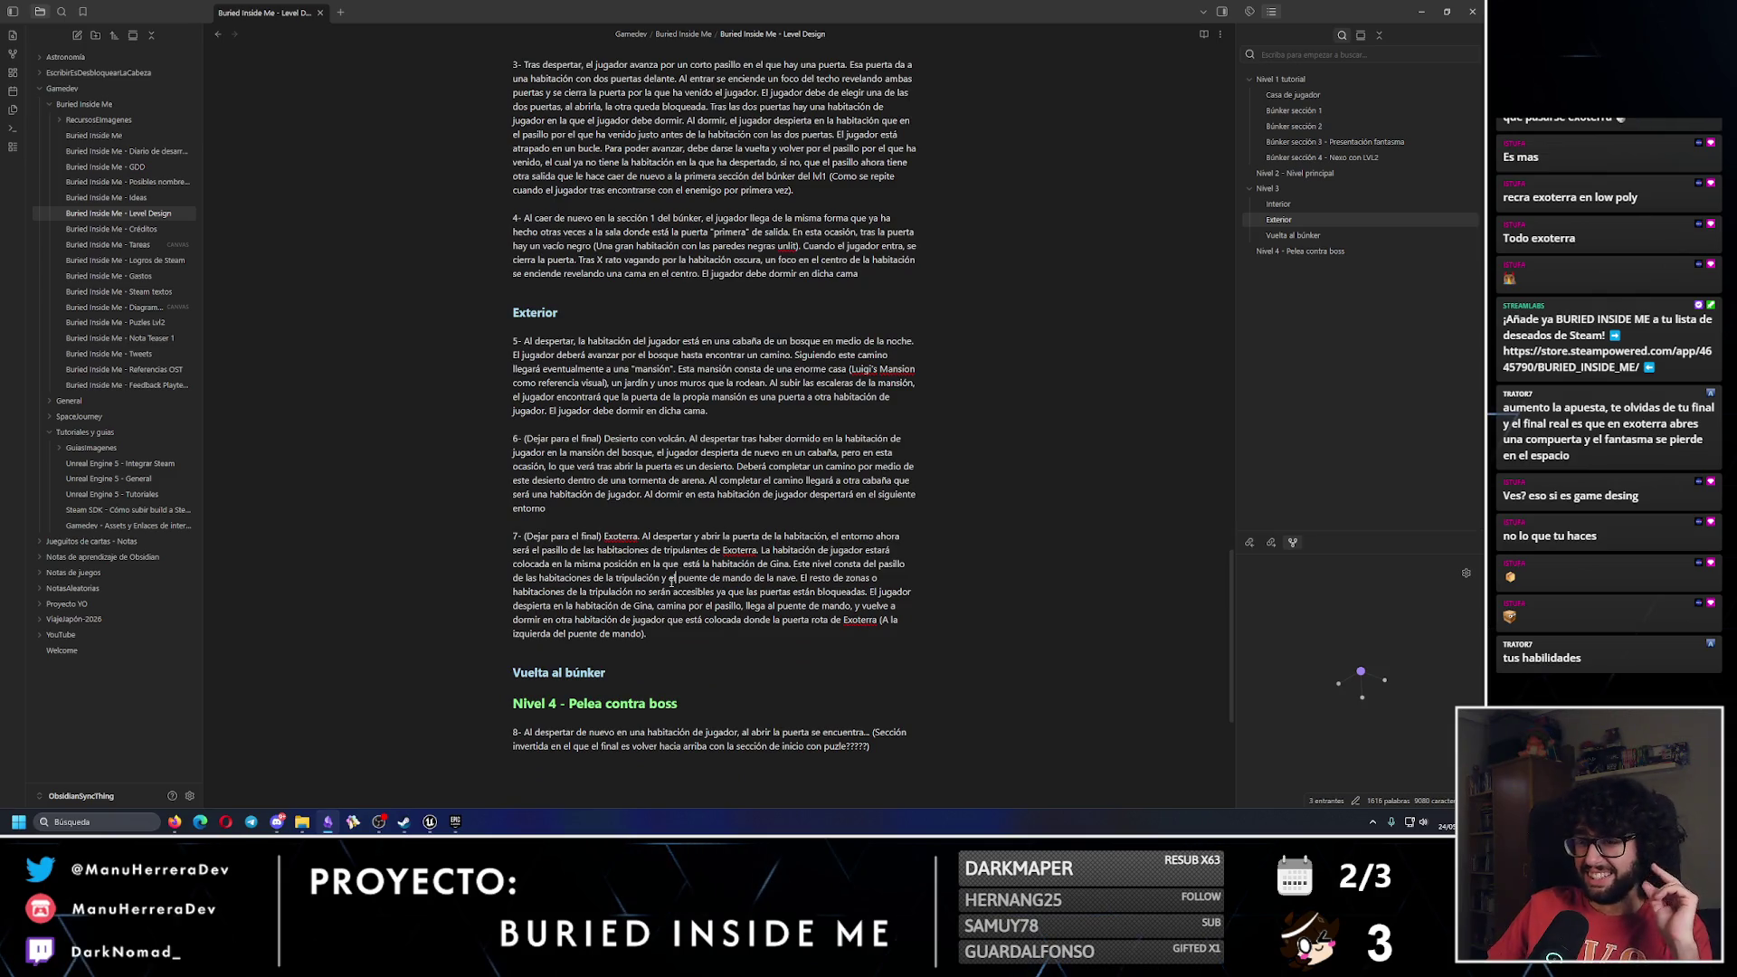
left_click(681, 635)
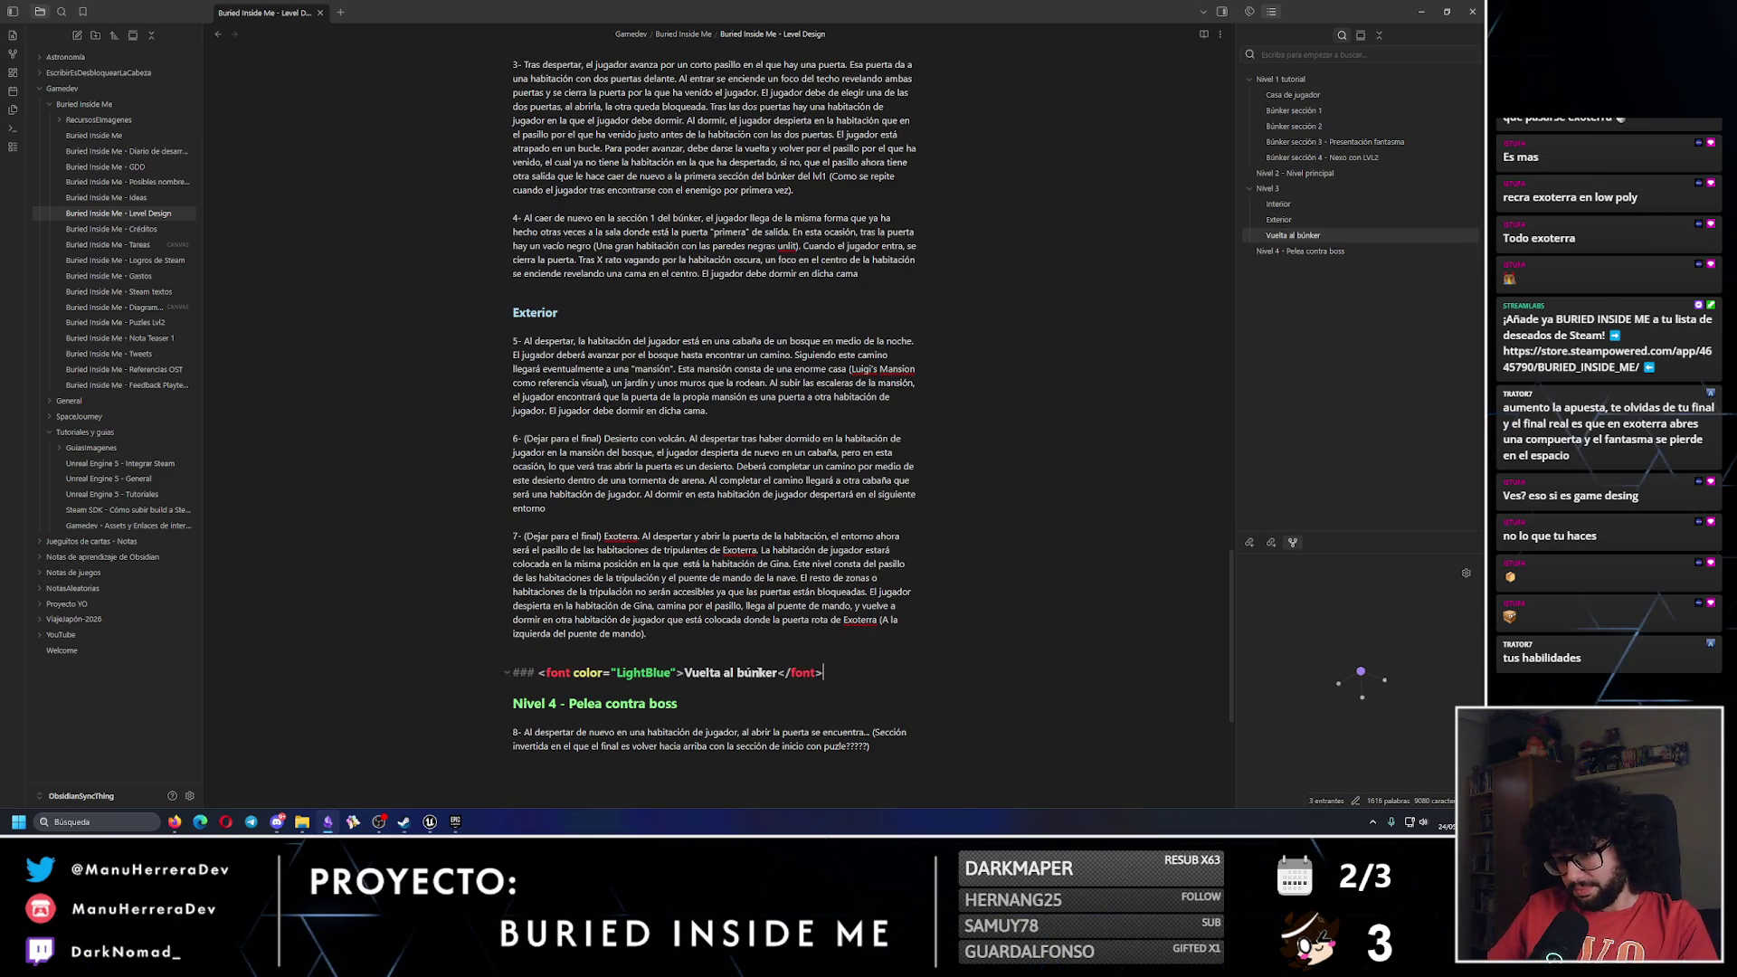
key("Return")
scroll(856, 614, "down", 2)
Cut paragraph 8 from under Nivel 4, paste it below Vuelta al búnker, then return to Unreal Editor.
triple_click(829, 617)
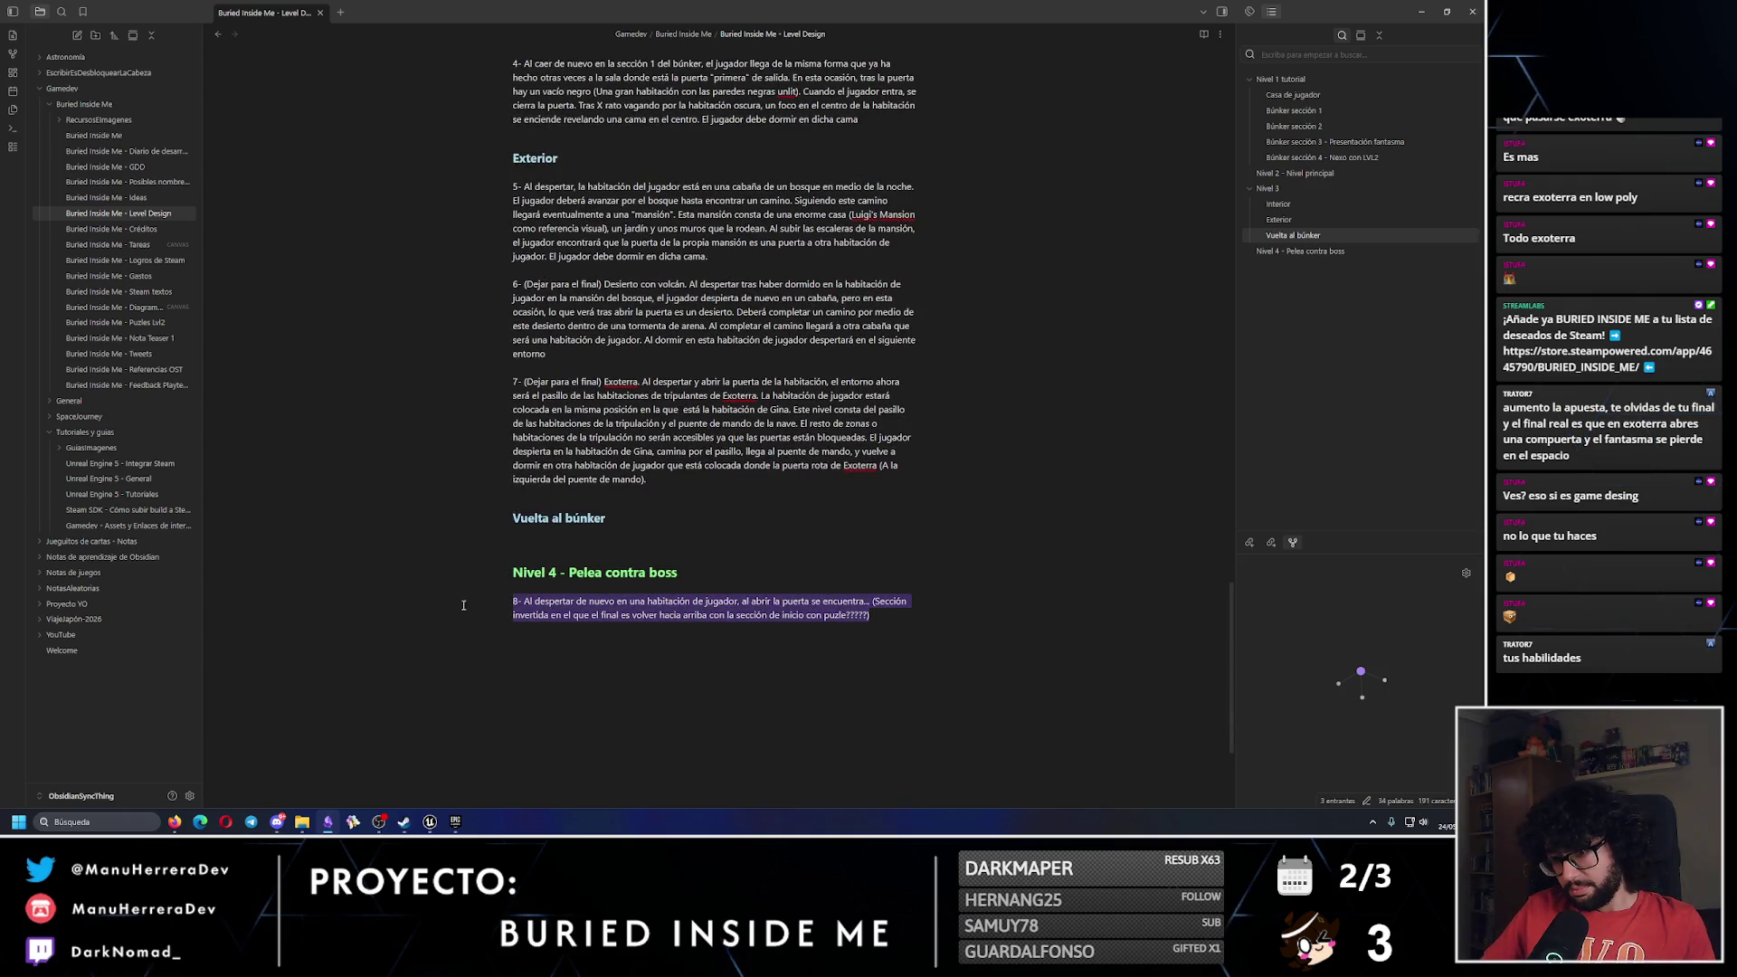
key("ctrl+x")
left_click(544, 543)
key("ctrl+v")
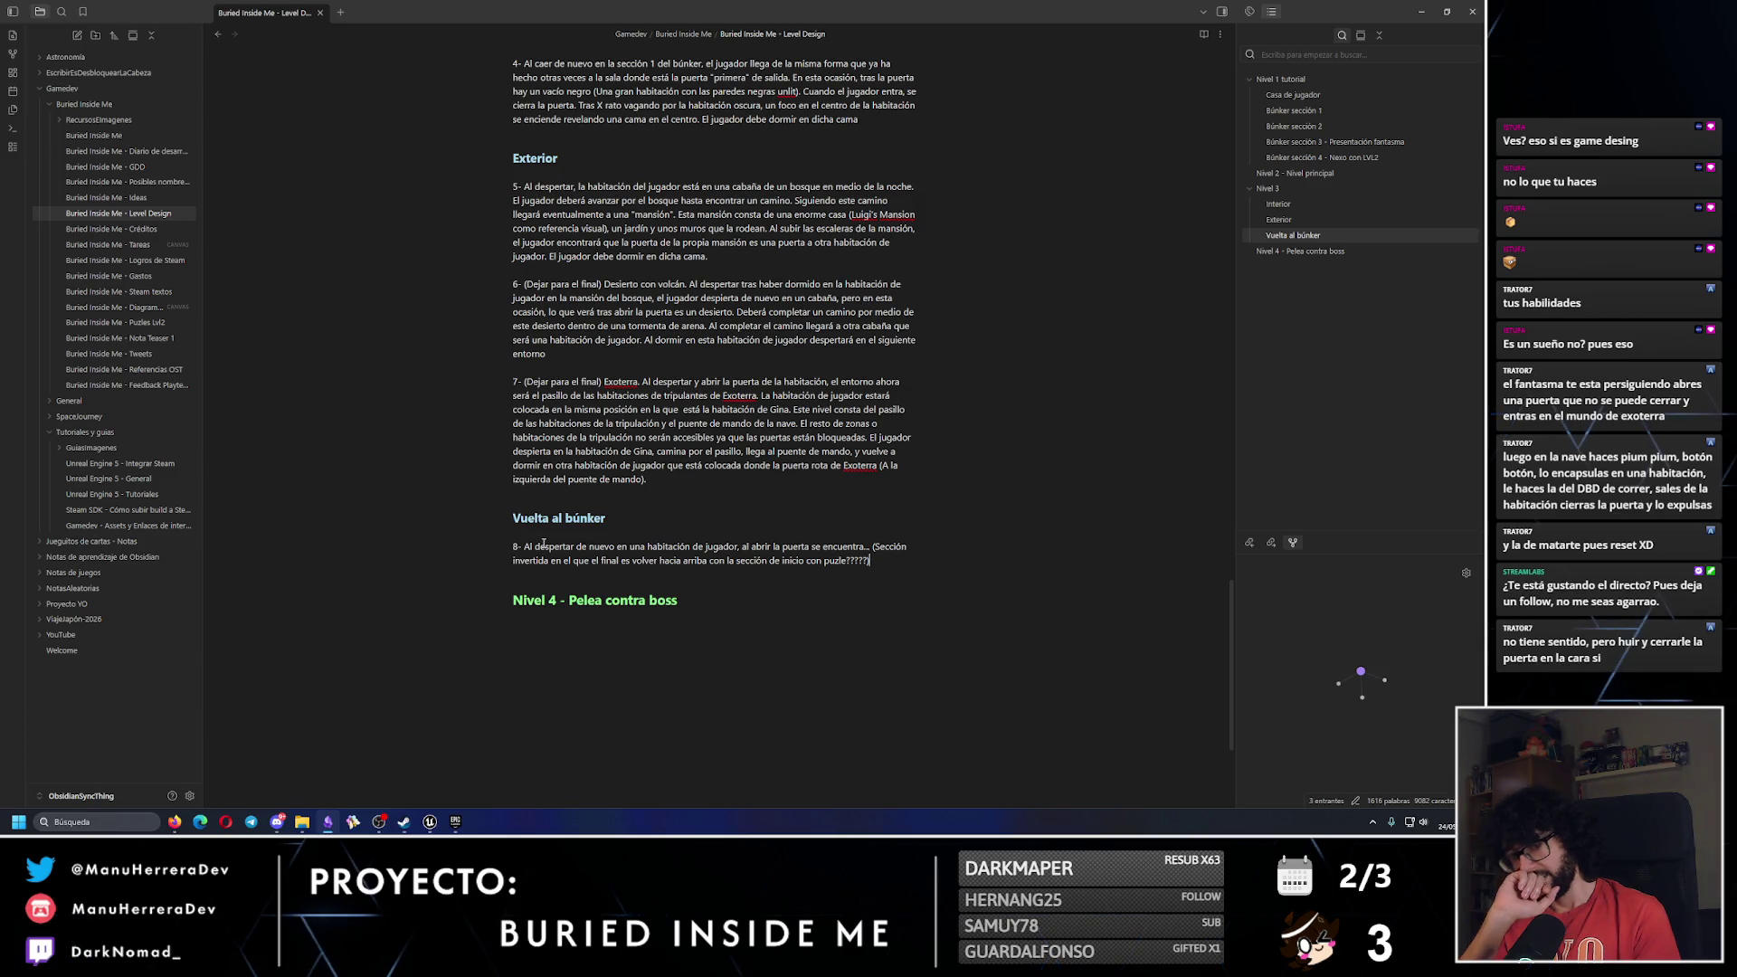
left_click(430, 822)
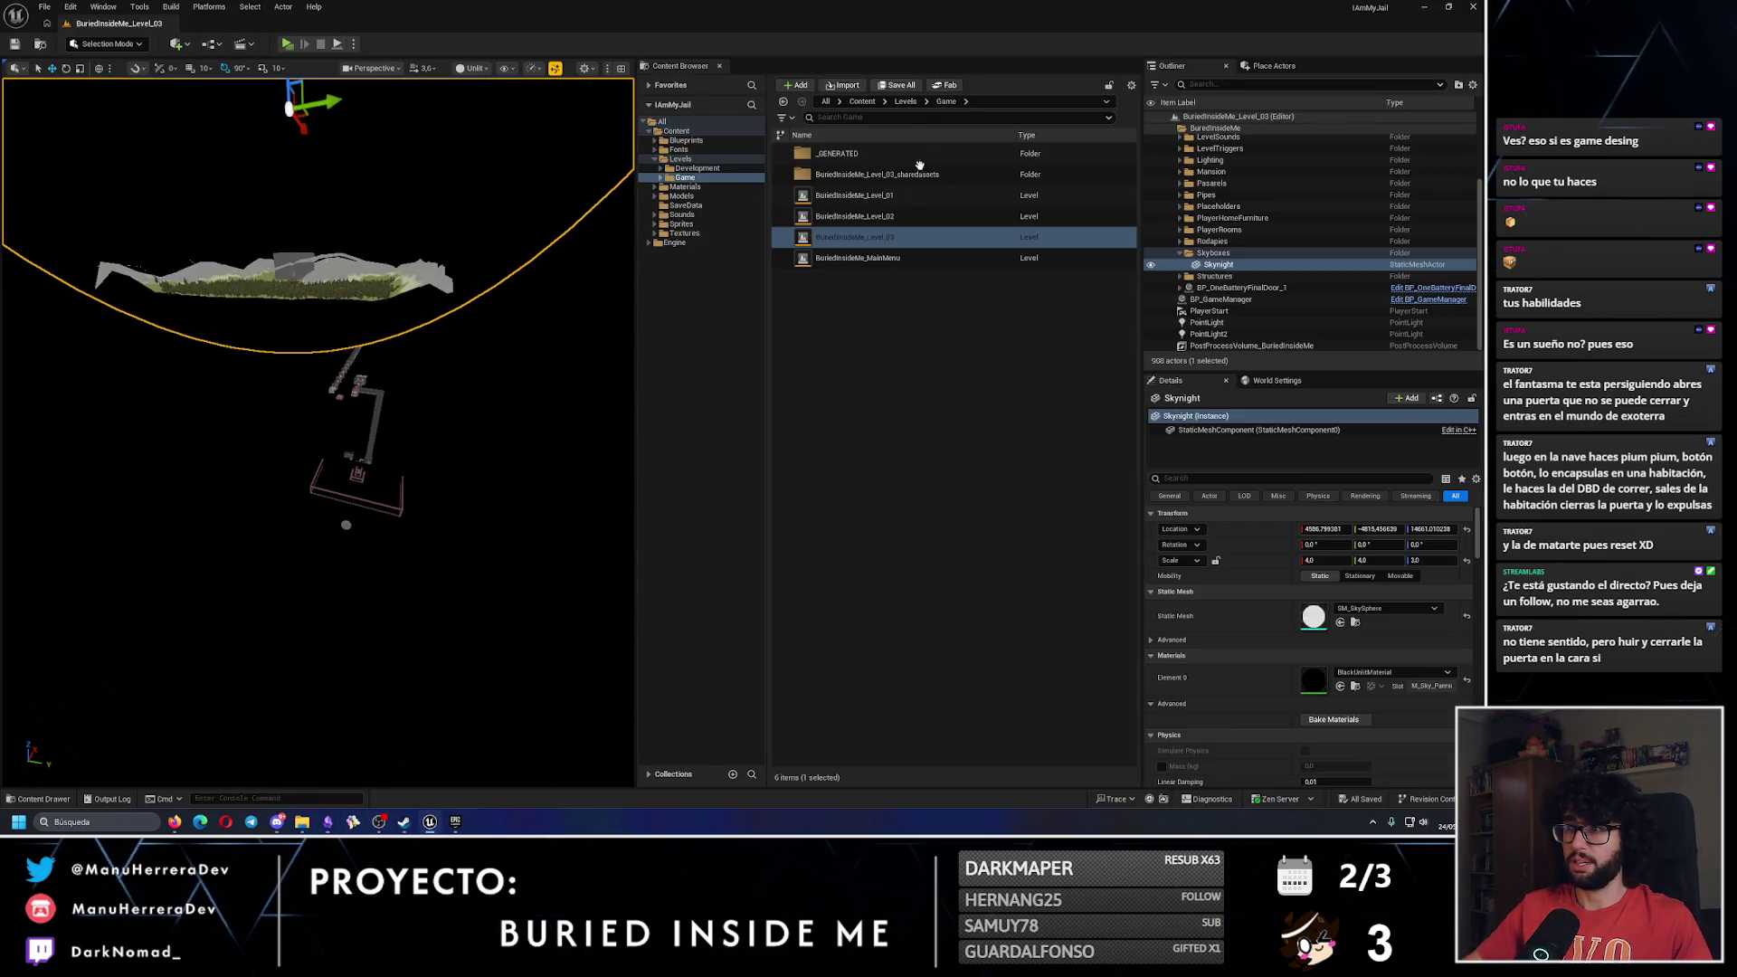
Load the BuriedInsideMe_Level_02 map, fly the camera into a room, and start Play In Editor.
double_click(854, 216)
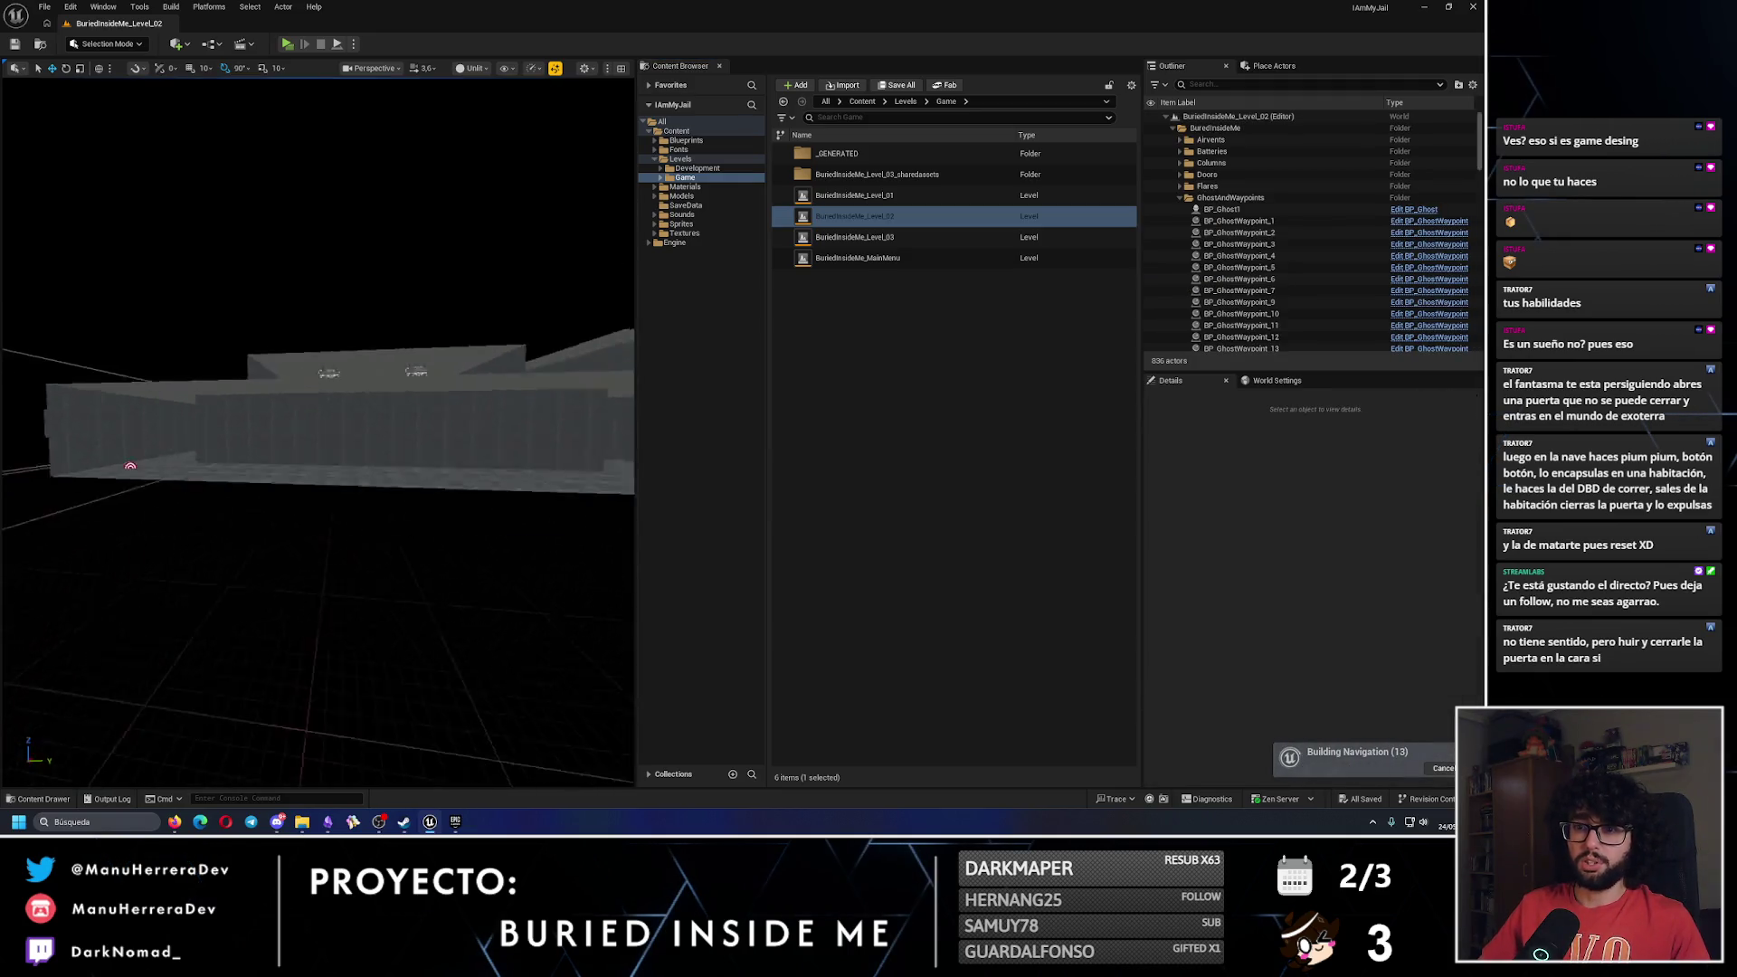
key("w")
scroll(317, 433, "down", 2)
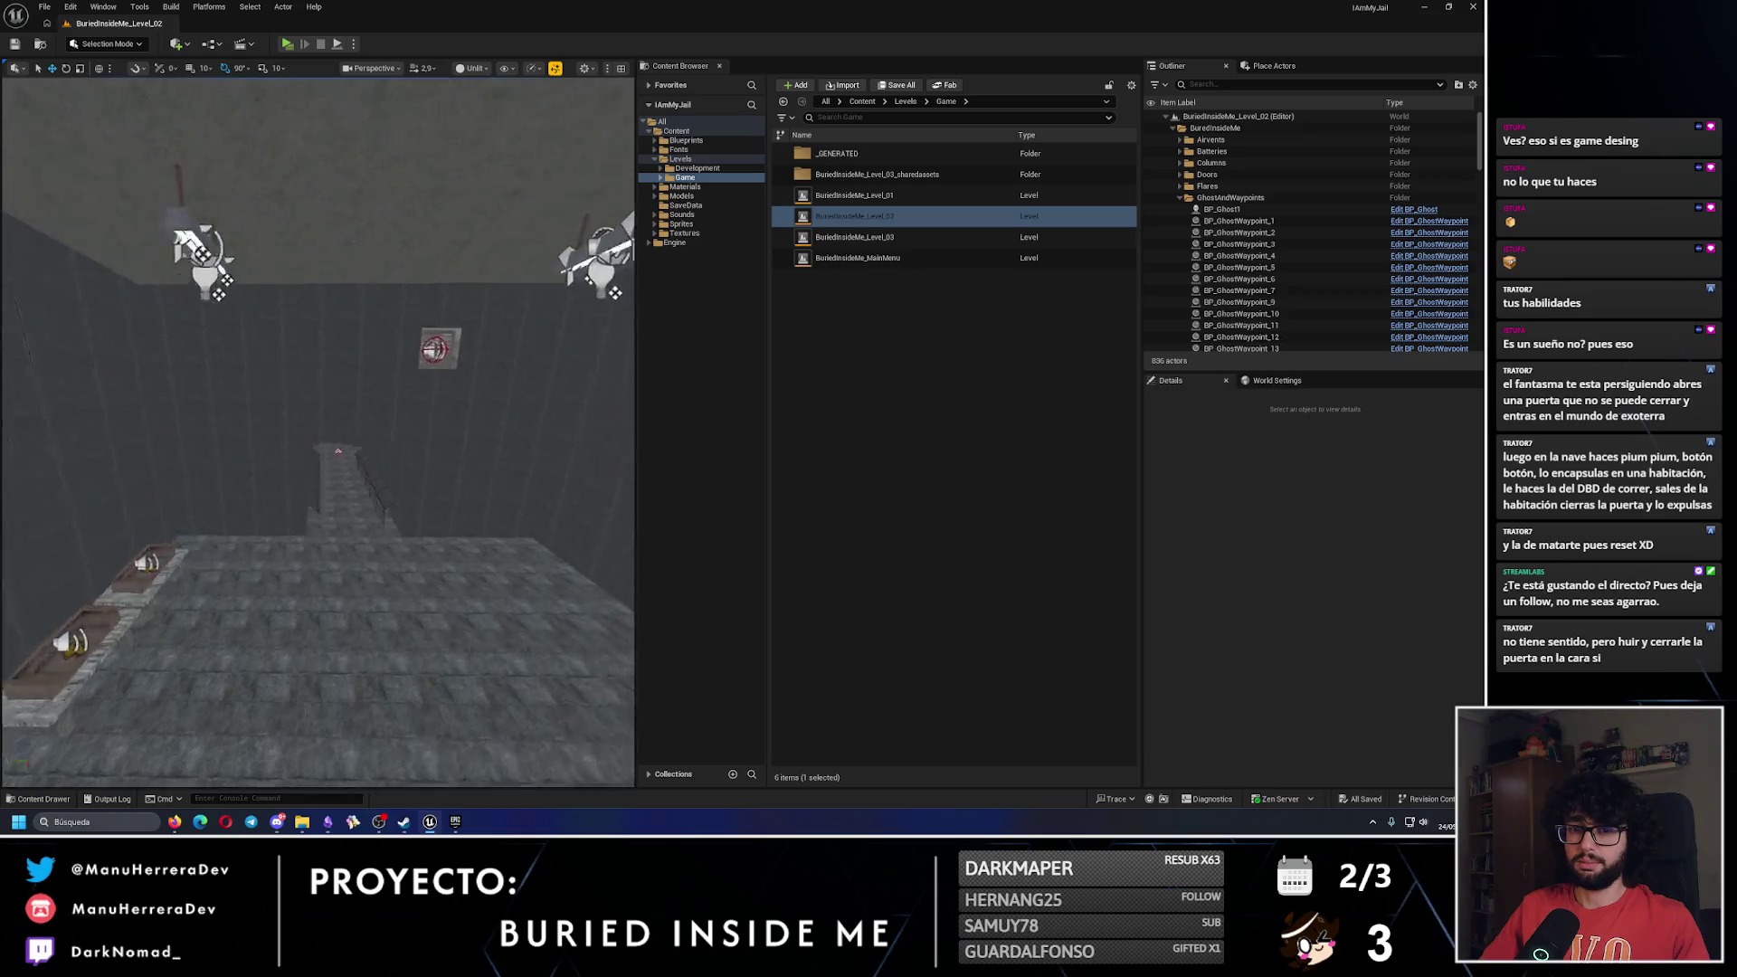
scroll(316, 432, "down", 1)
key("alt+p")
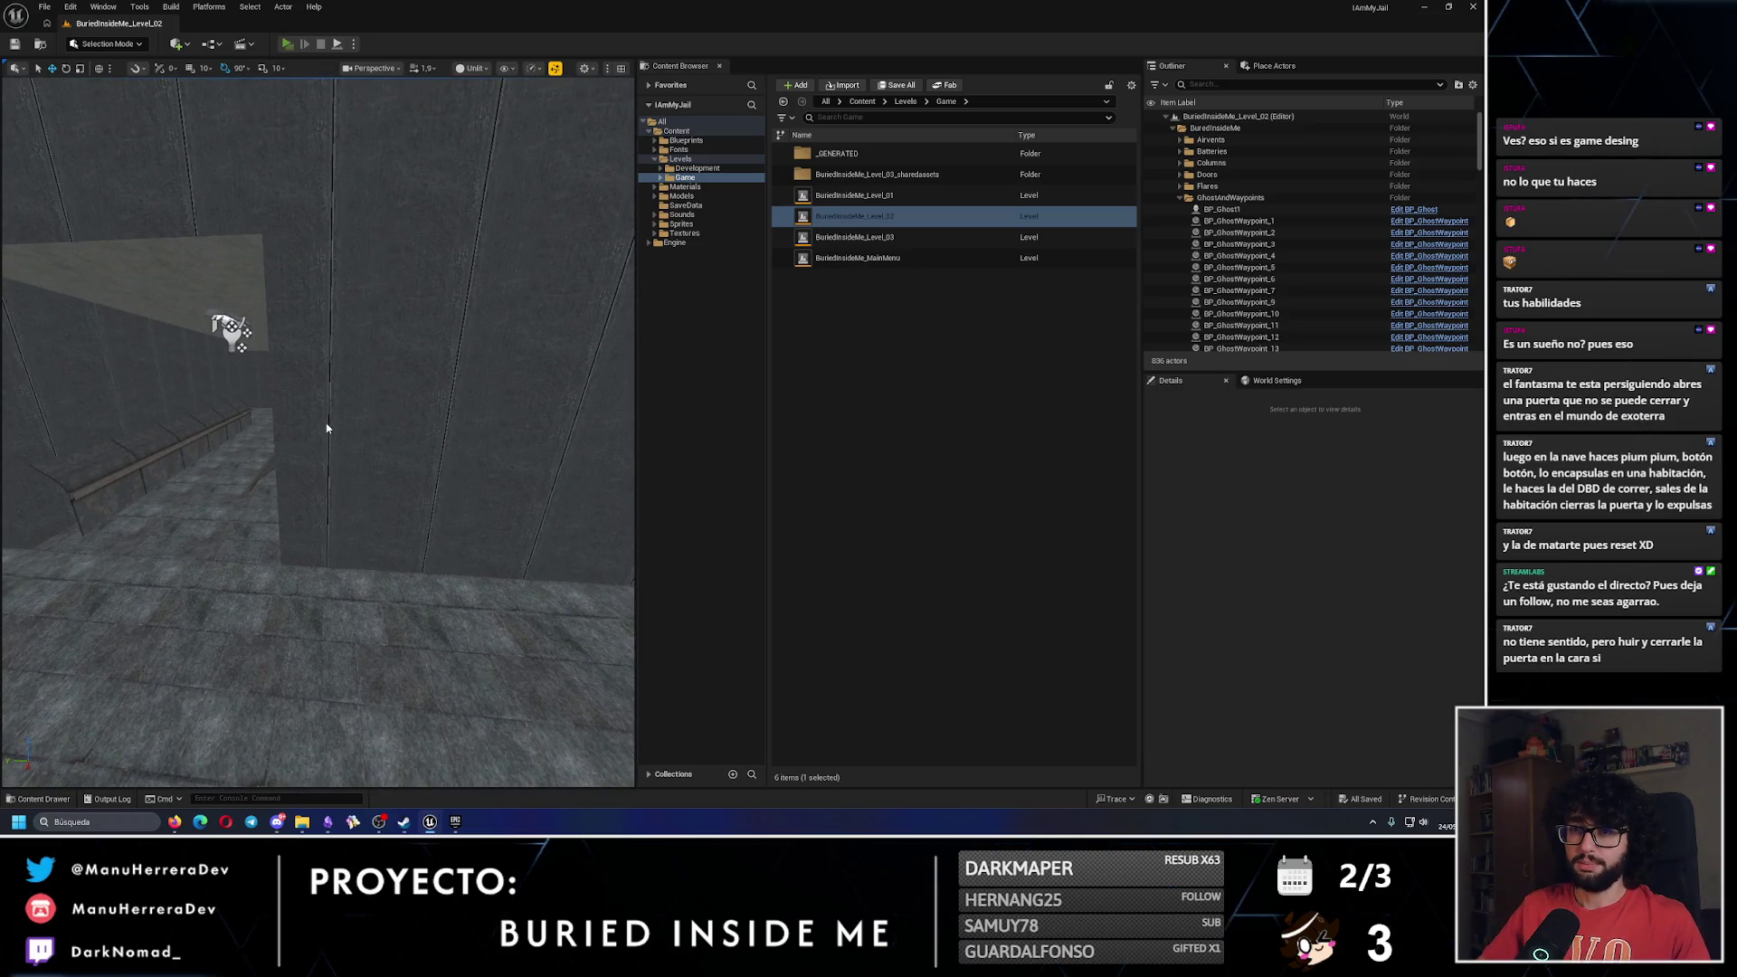
Walk and sprint past the flares-sign doorway and the lit table room, ending at the lit rusty door.
key("w")
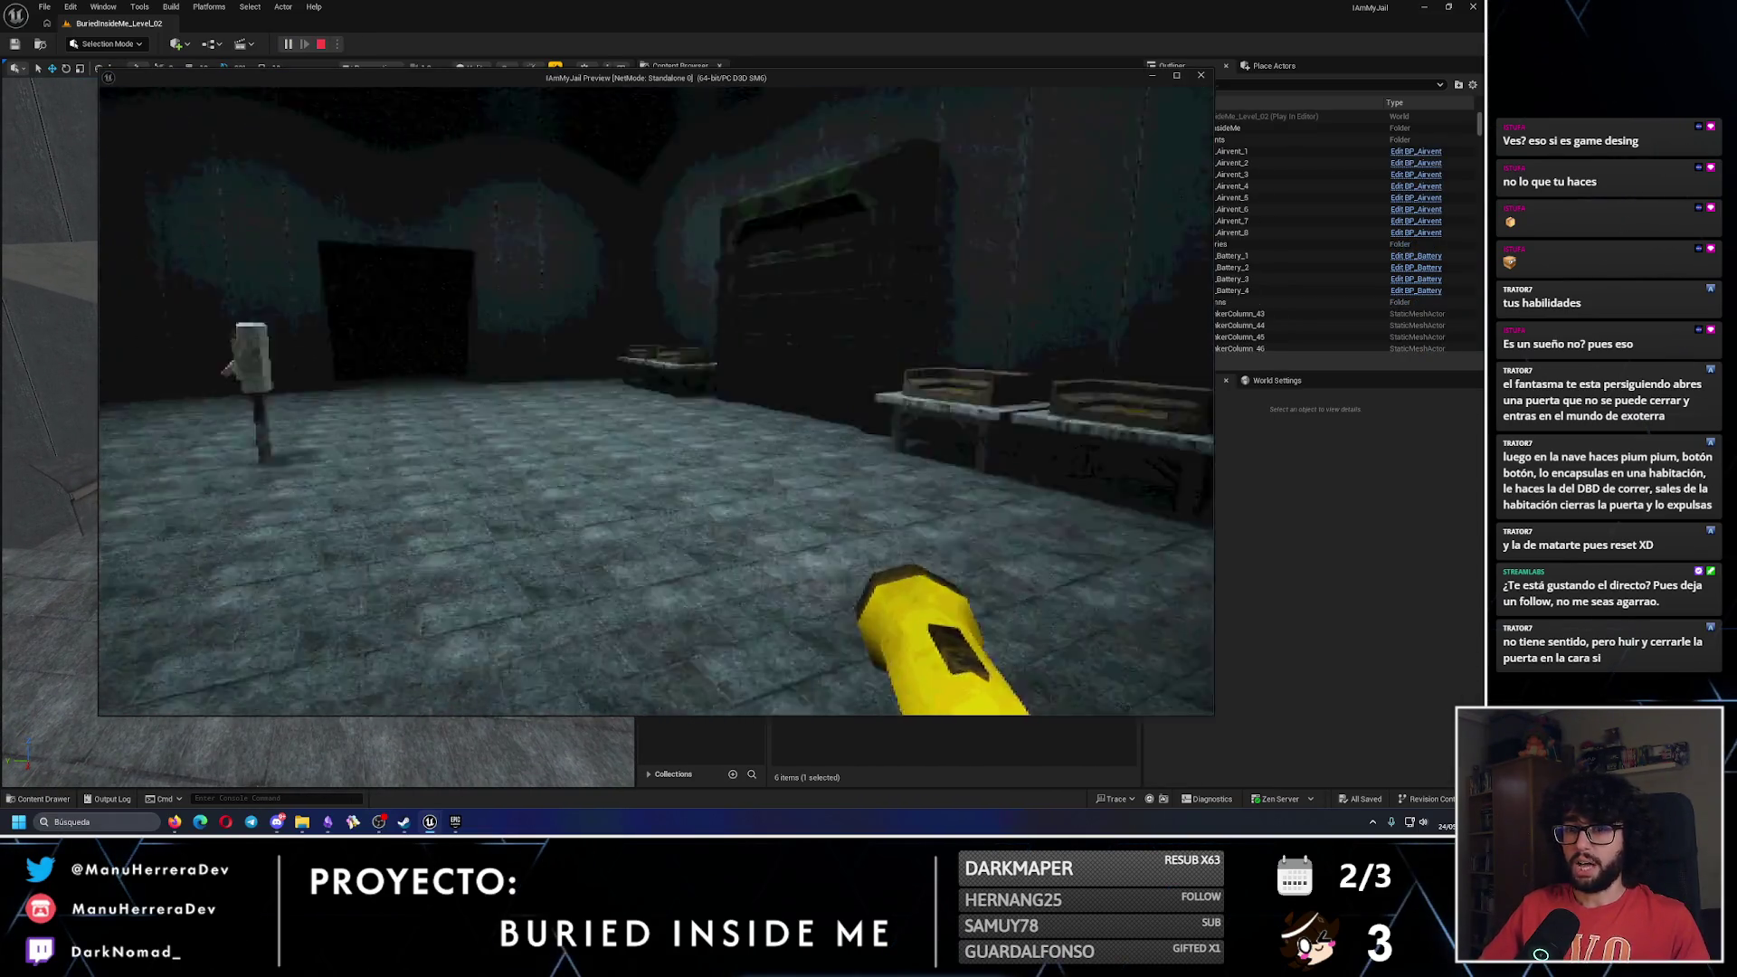
key("shift")
key("w")
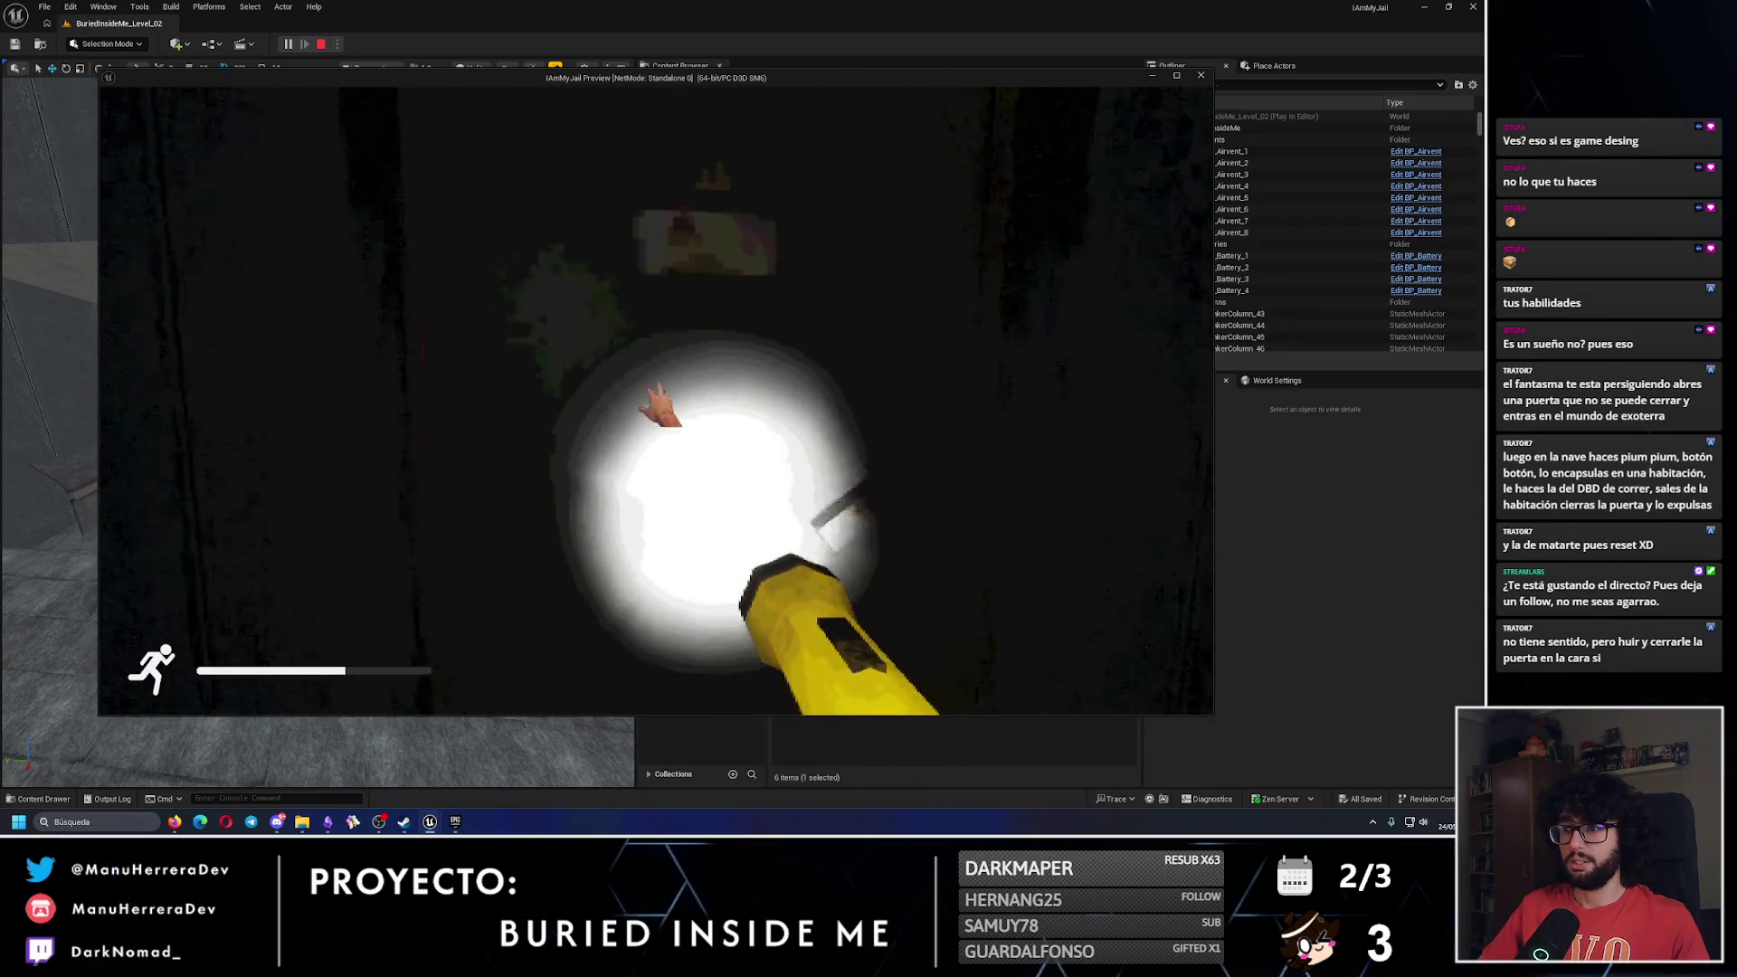
key("w")
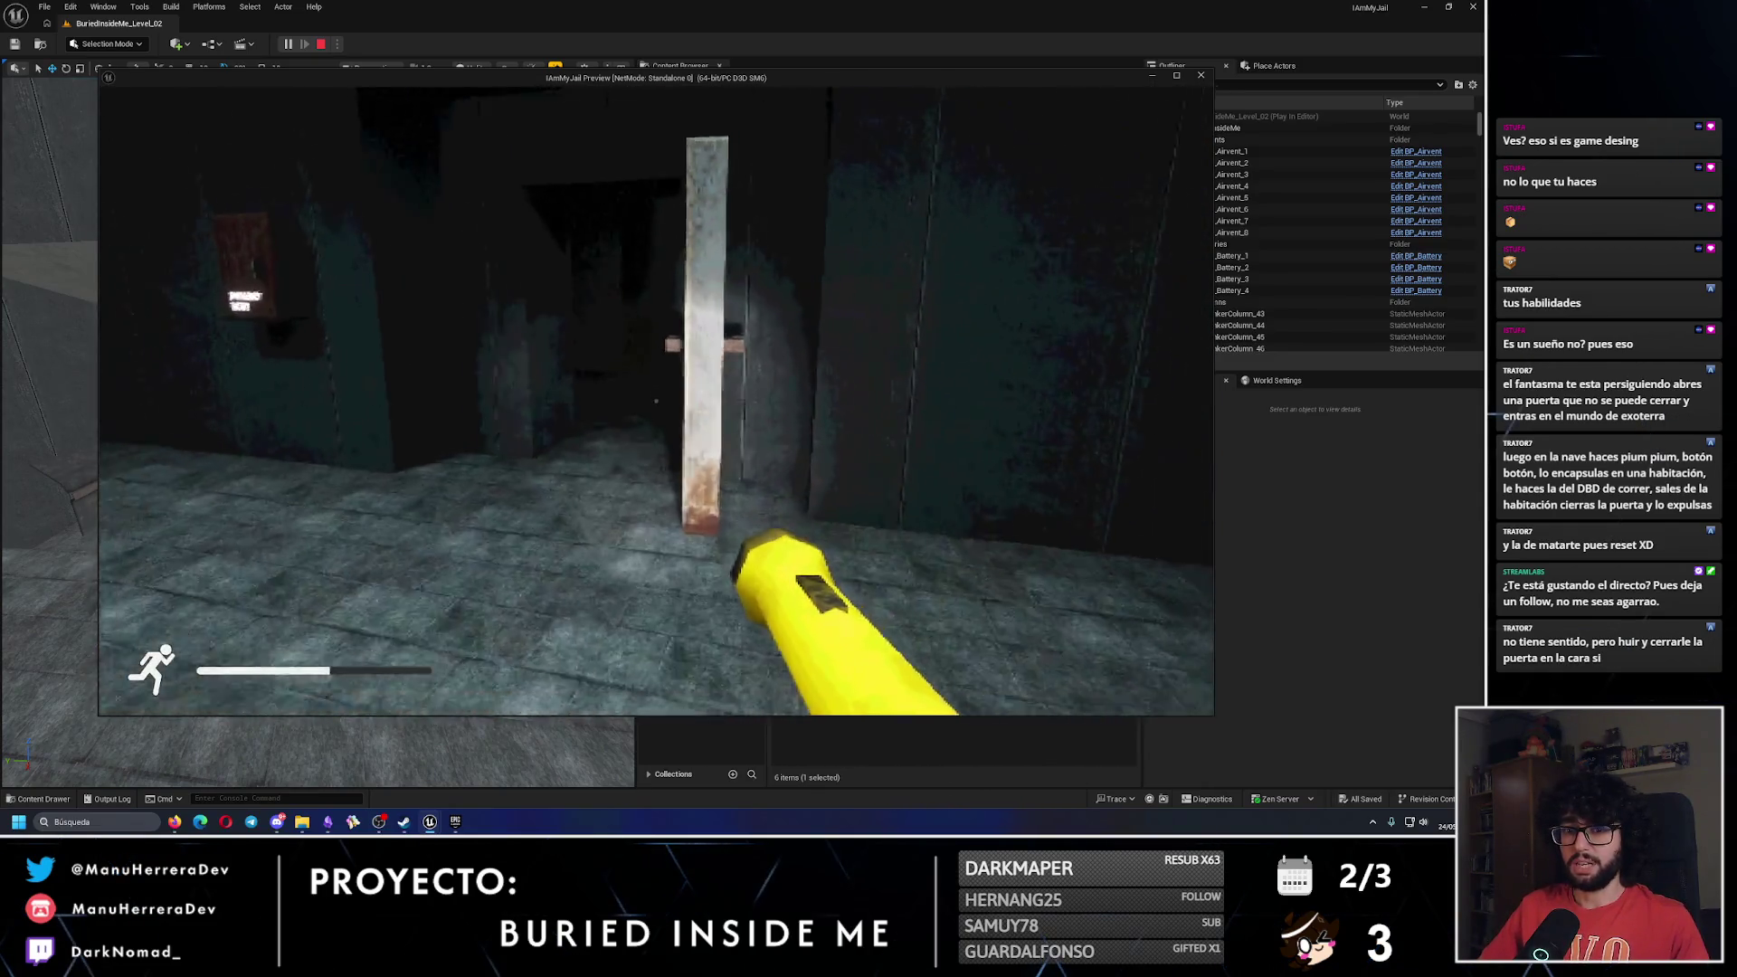
key("w")
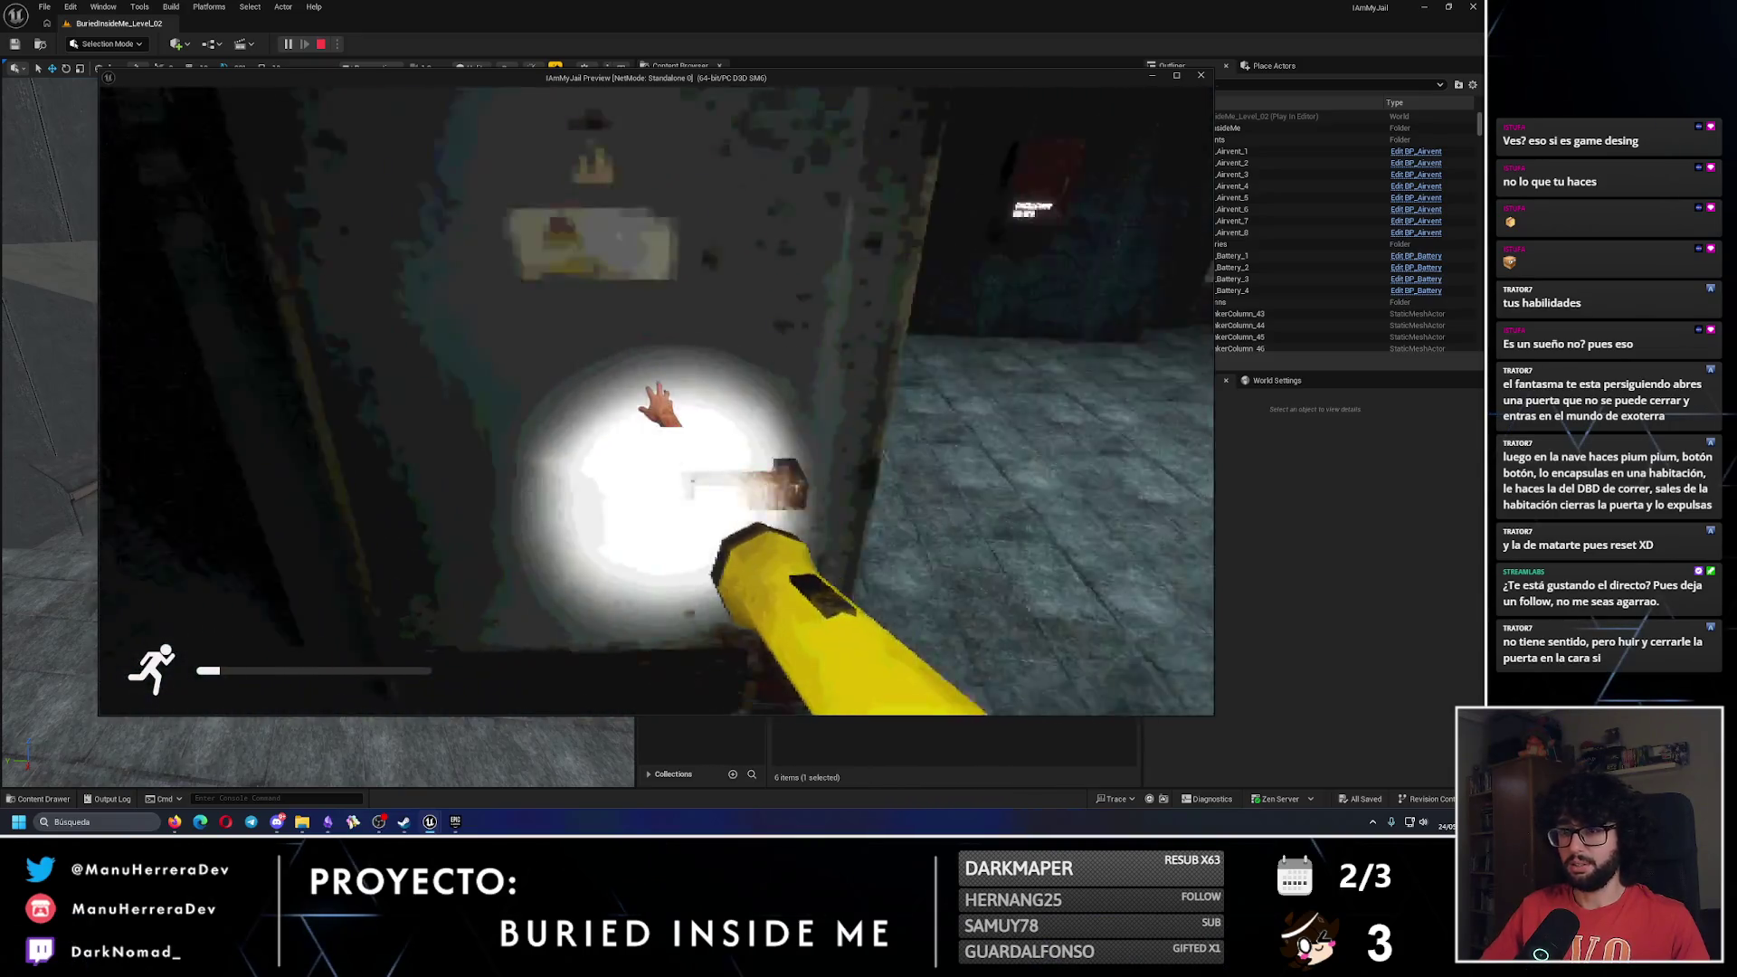
key("w")
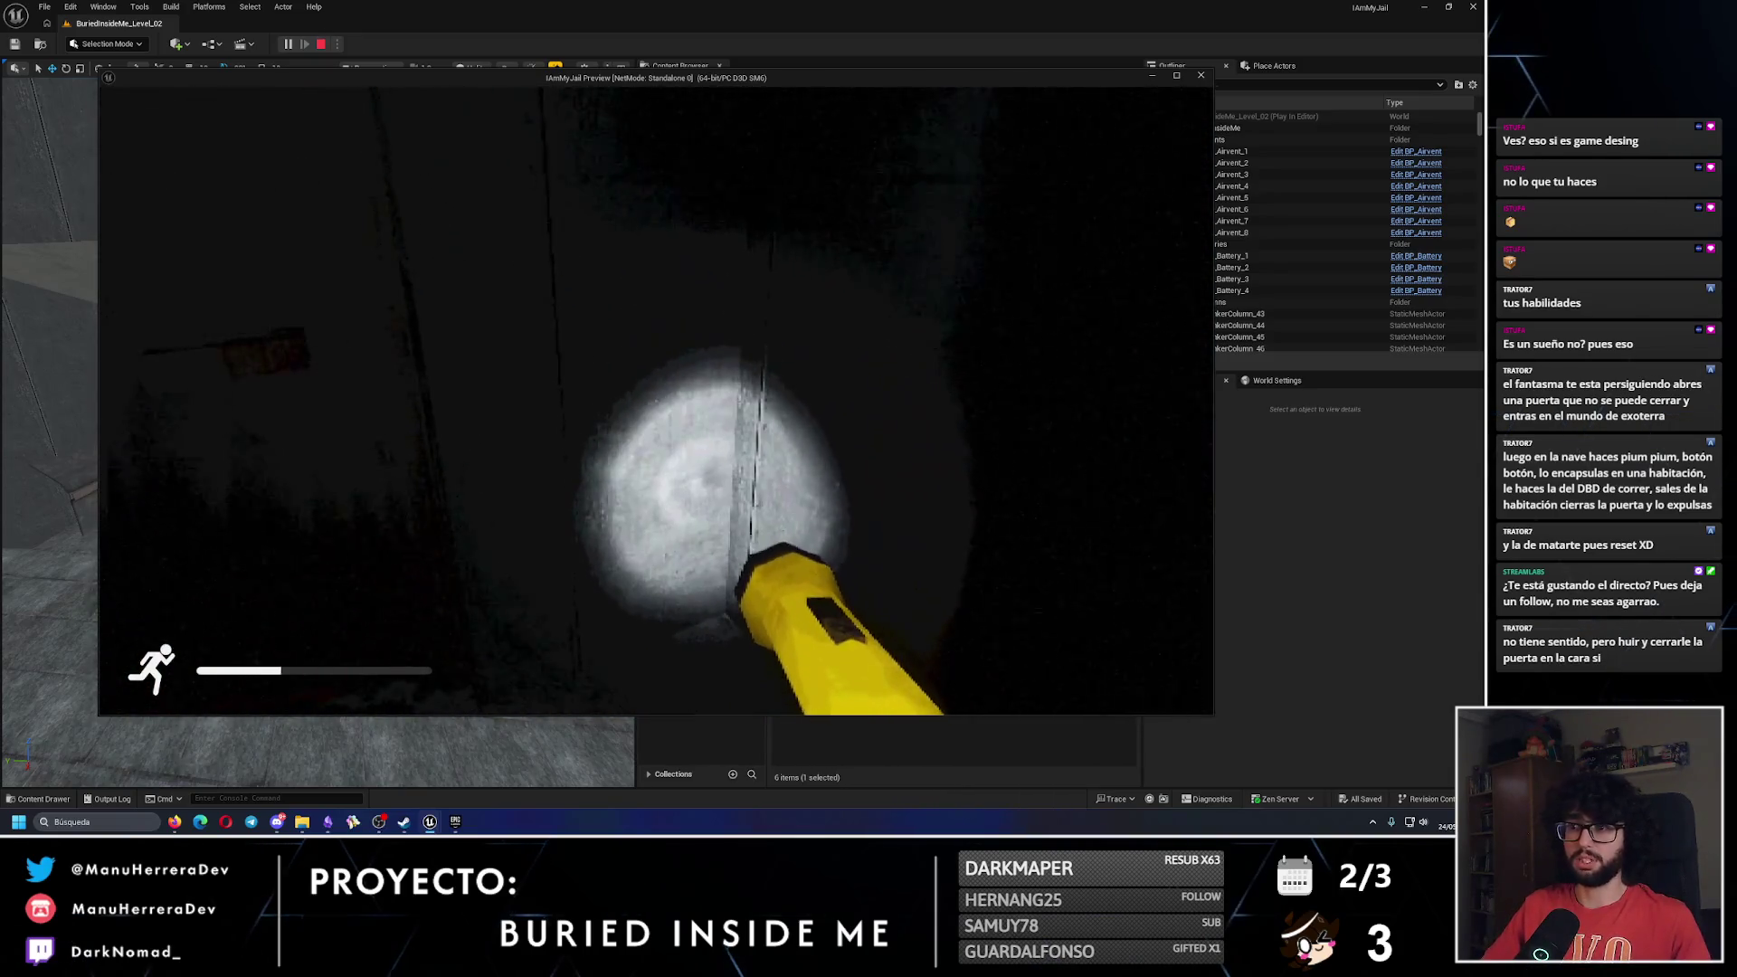
key("w")
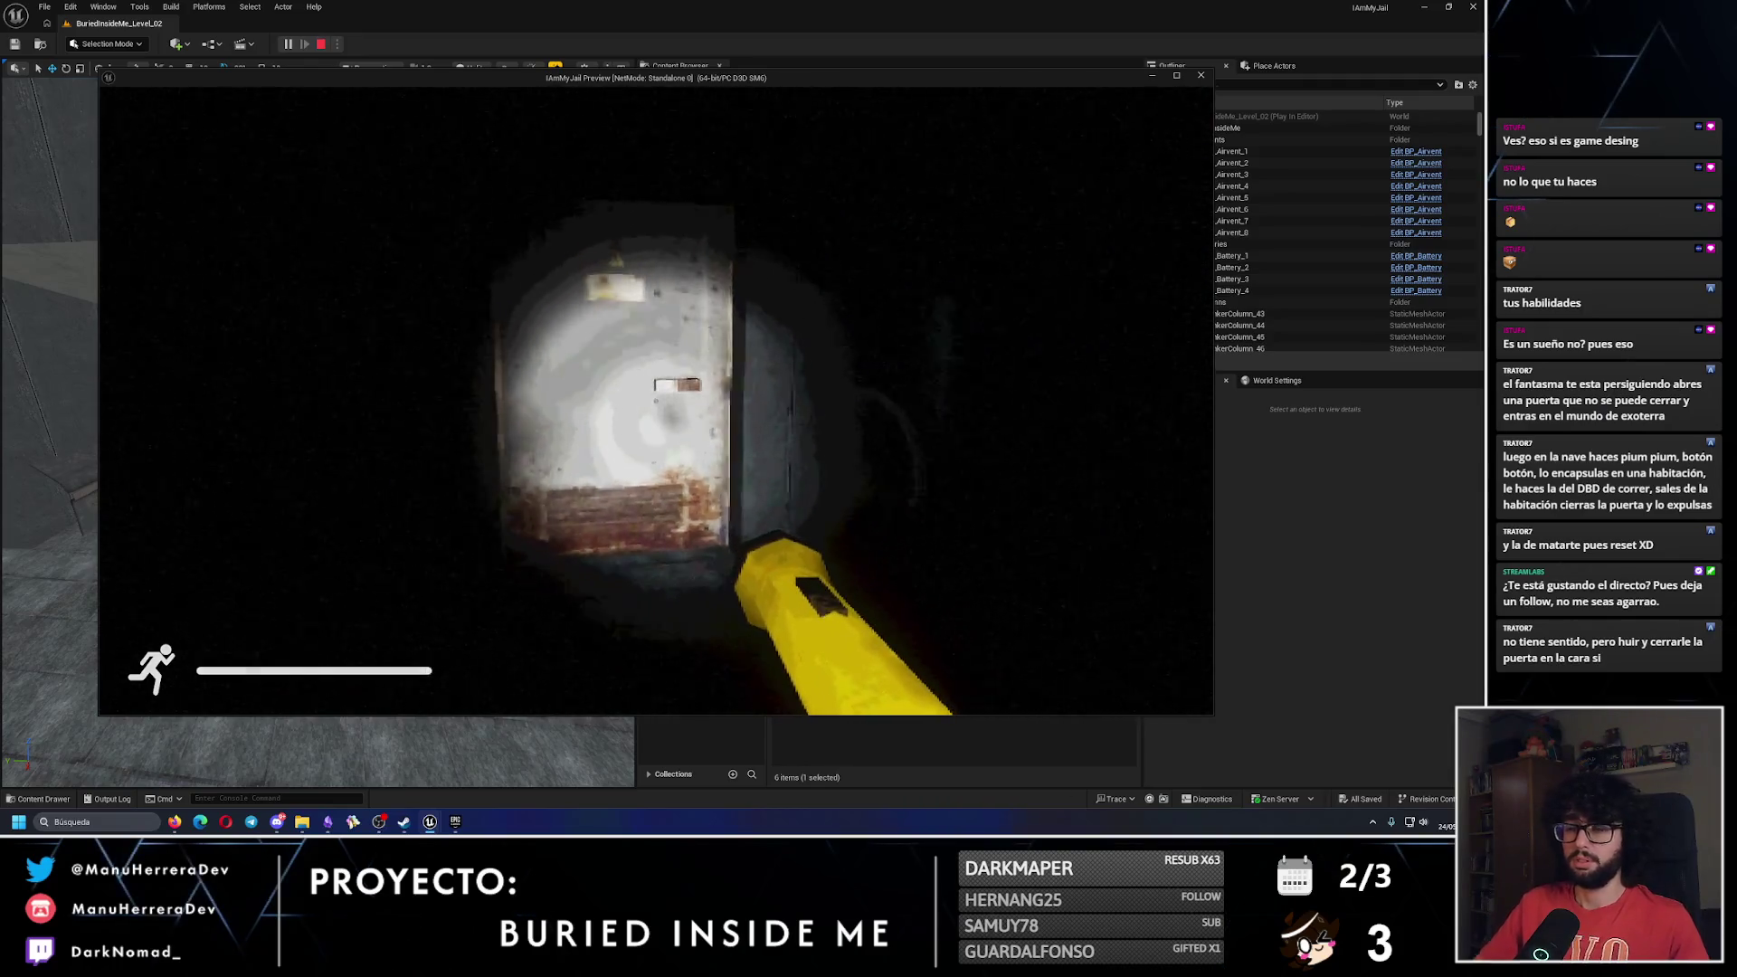
key("w")
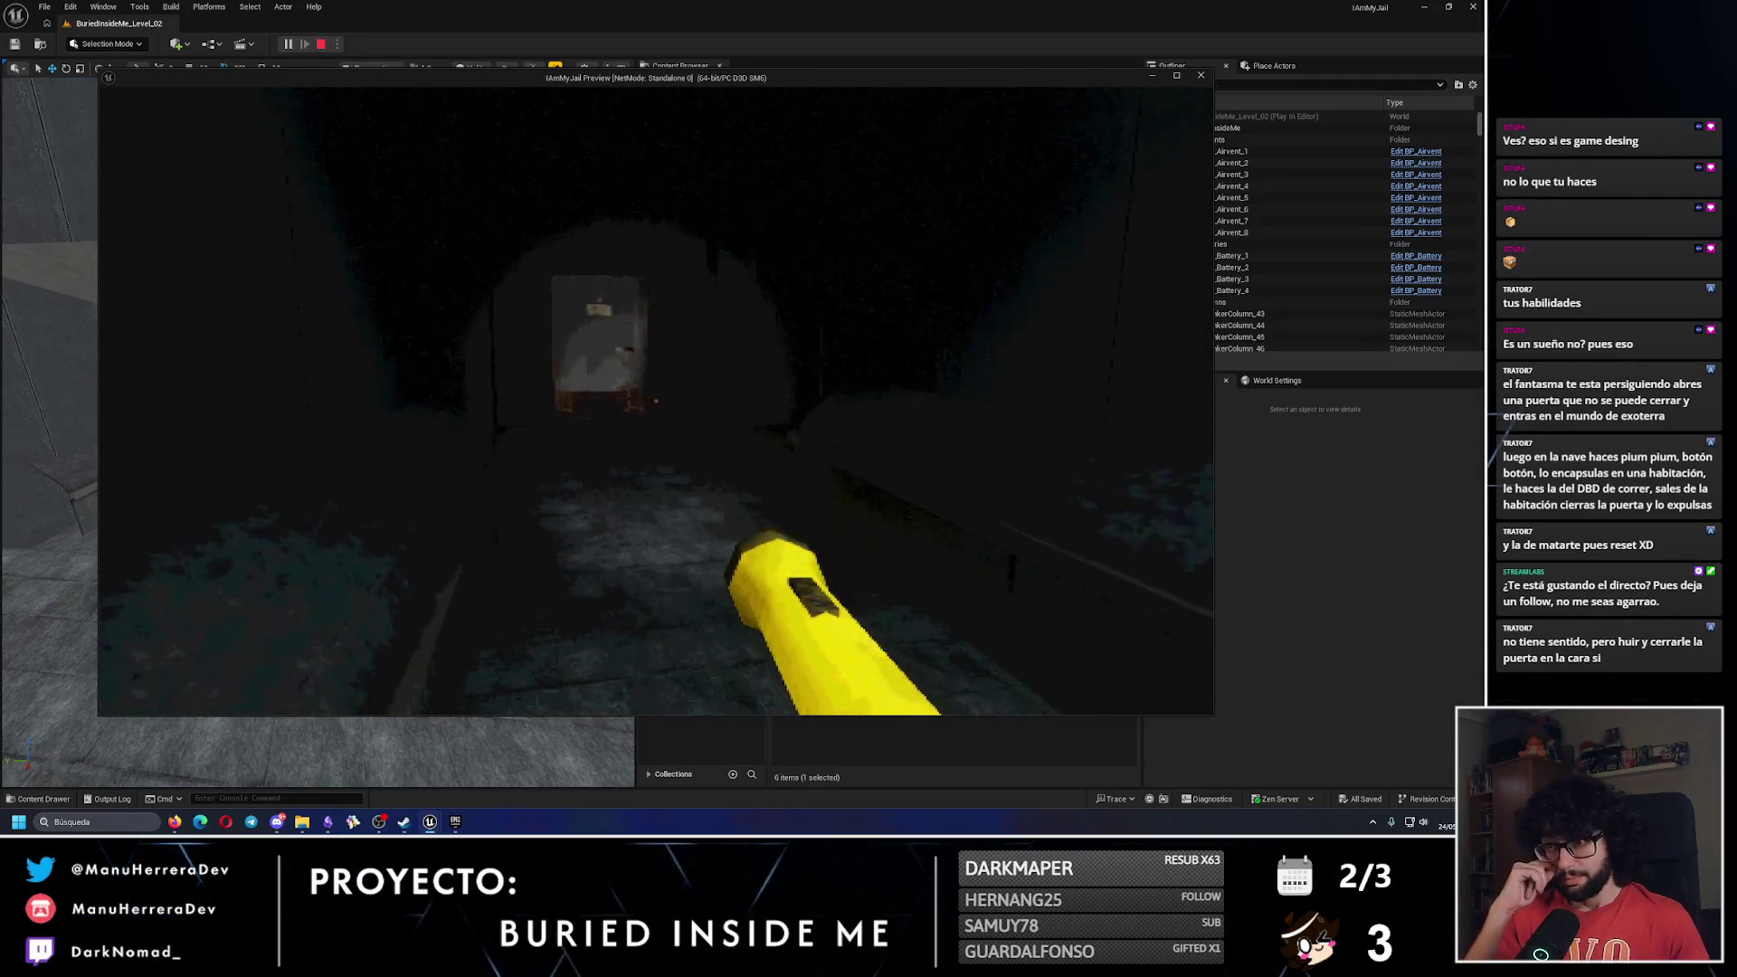
key("shift+w")
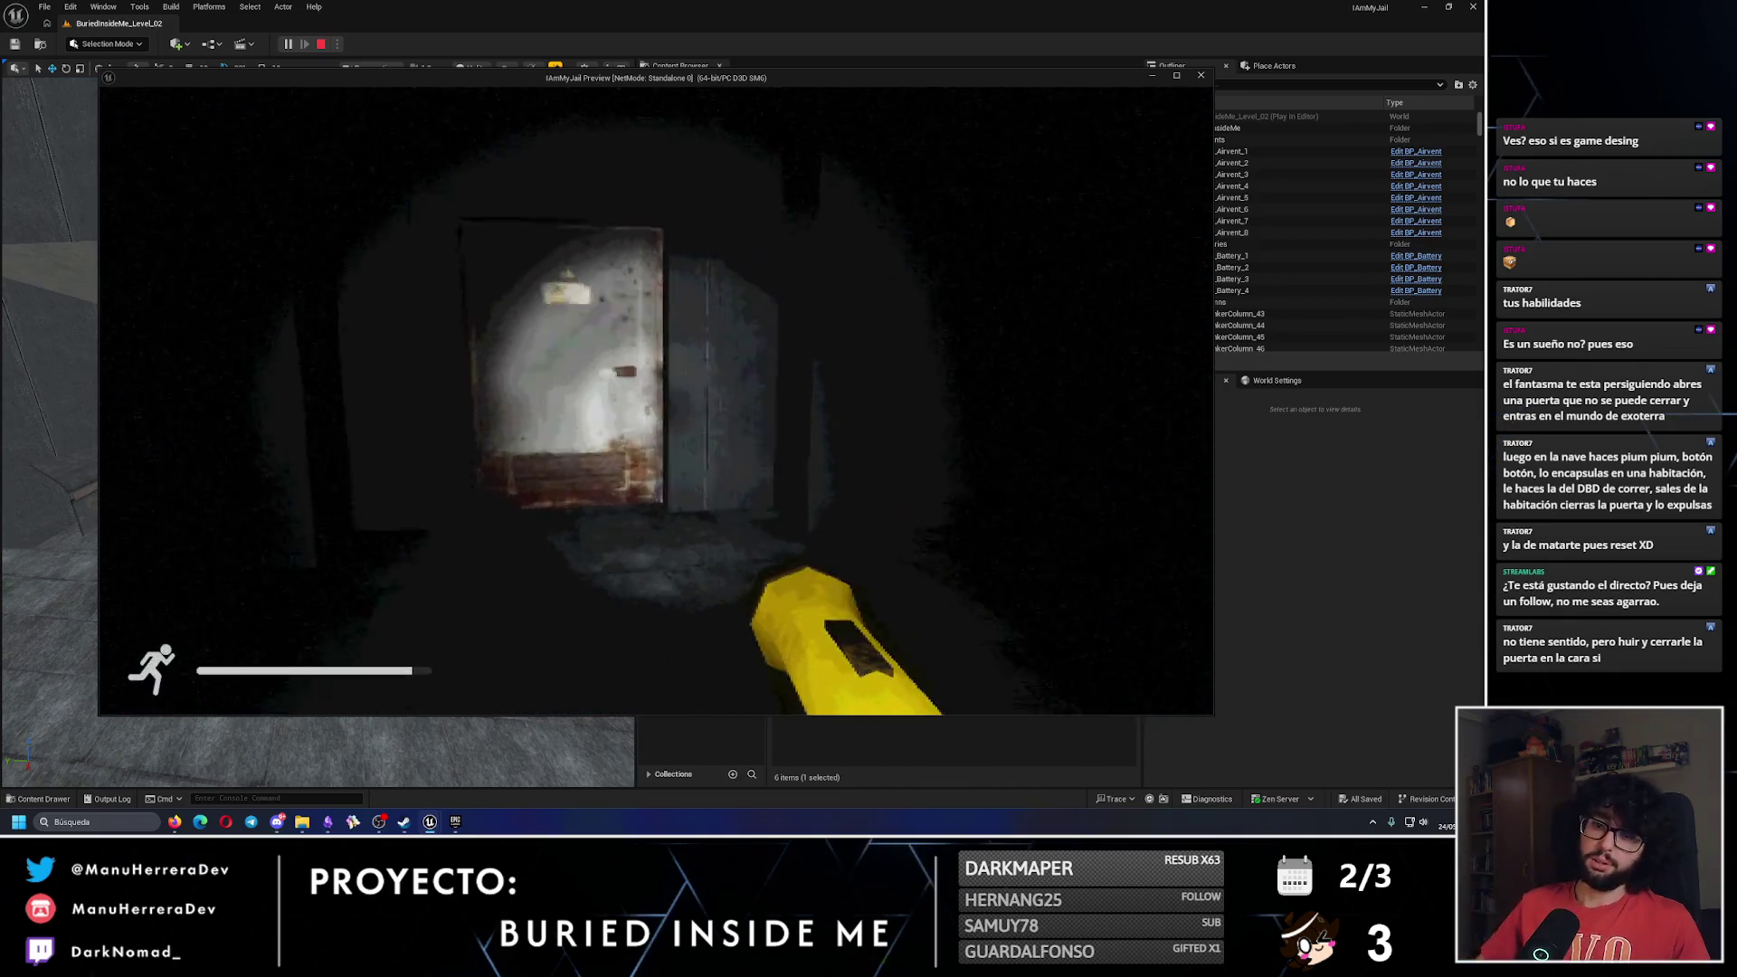
key("shift+w")
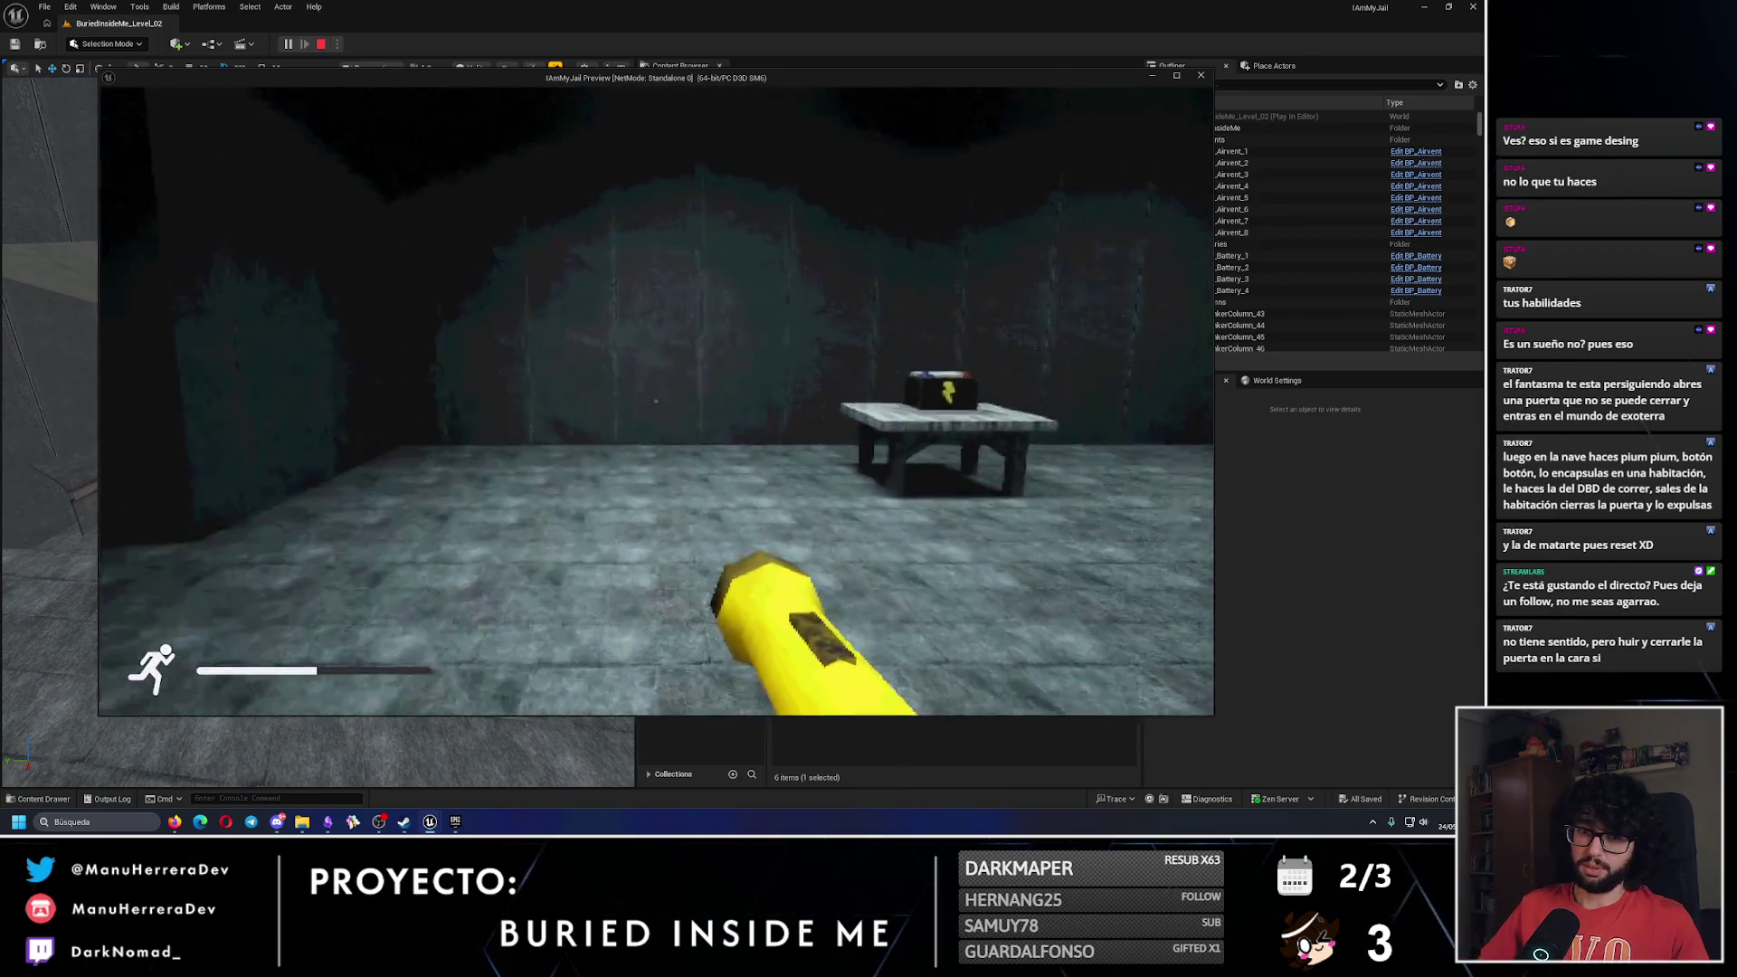
key("w")
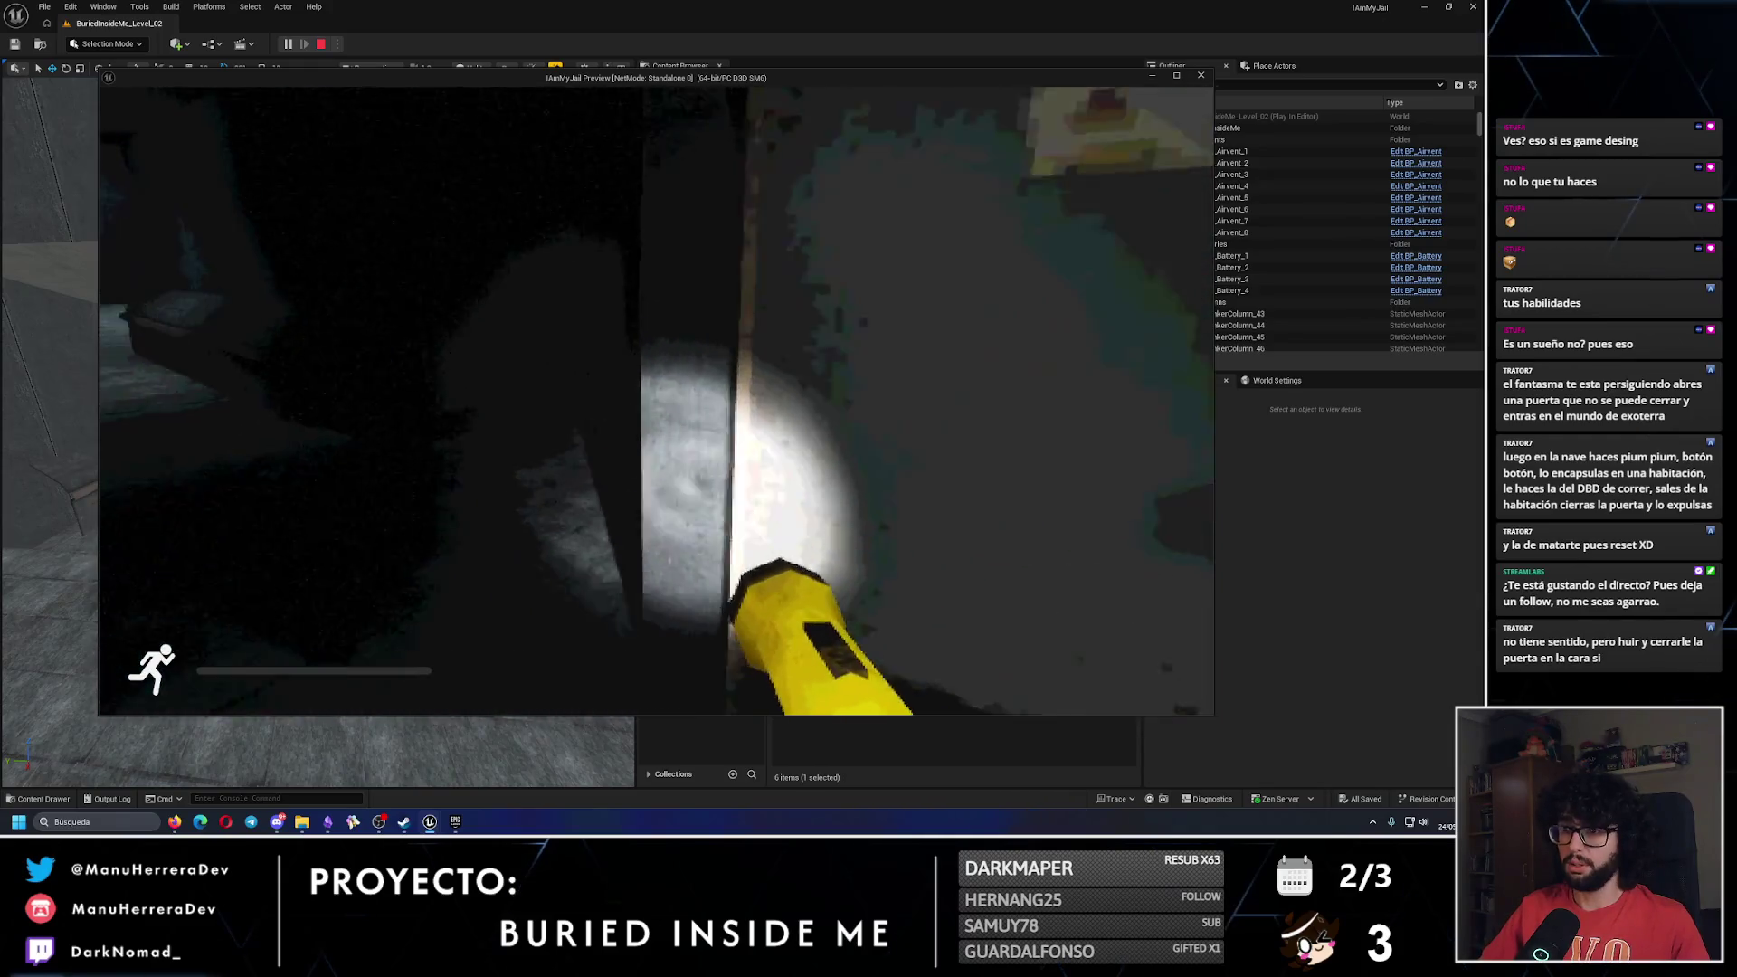
key("s")
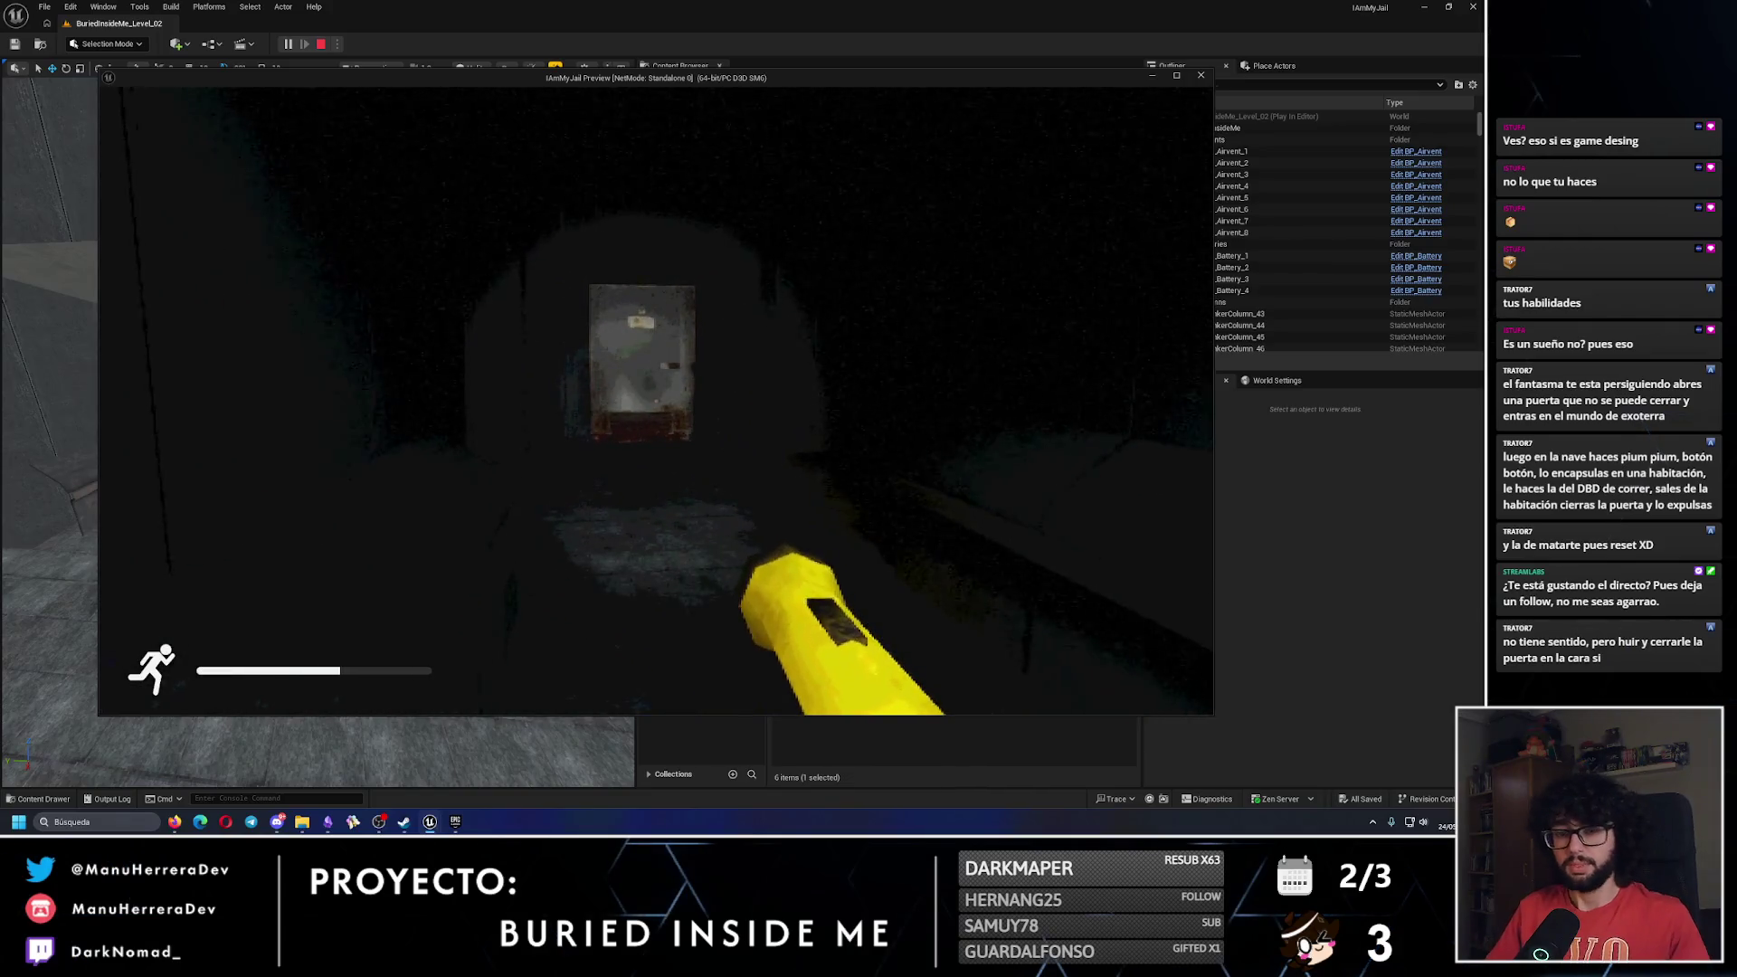
key("w")
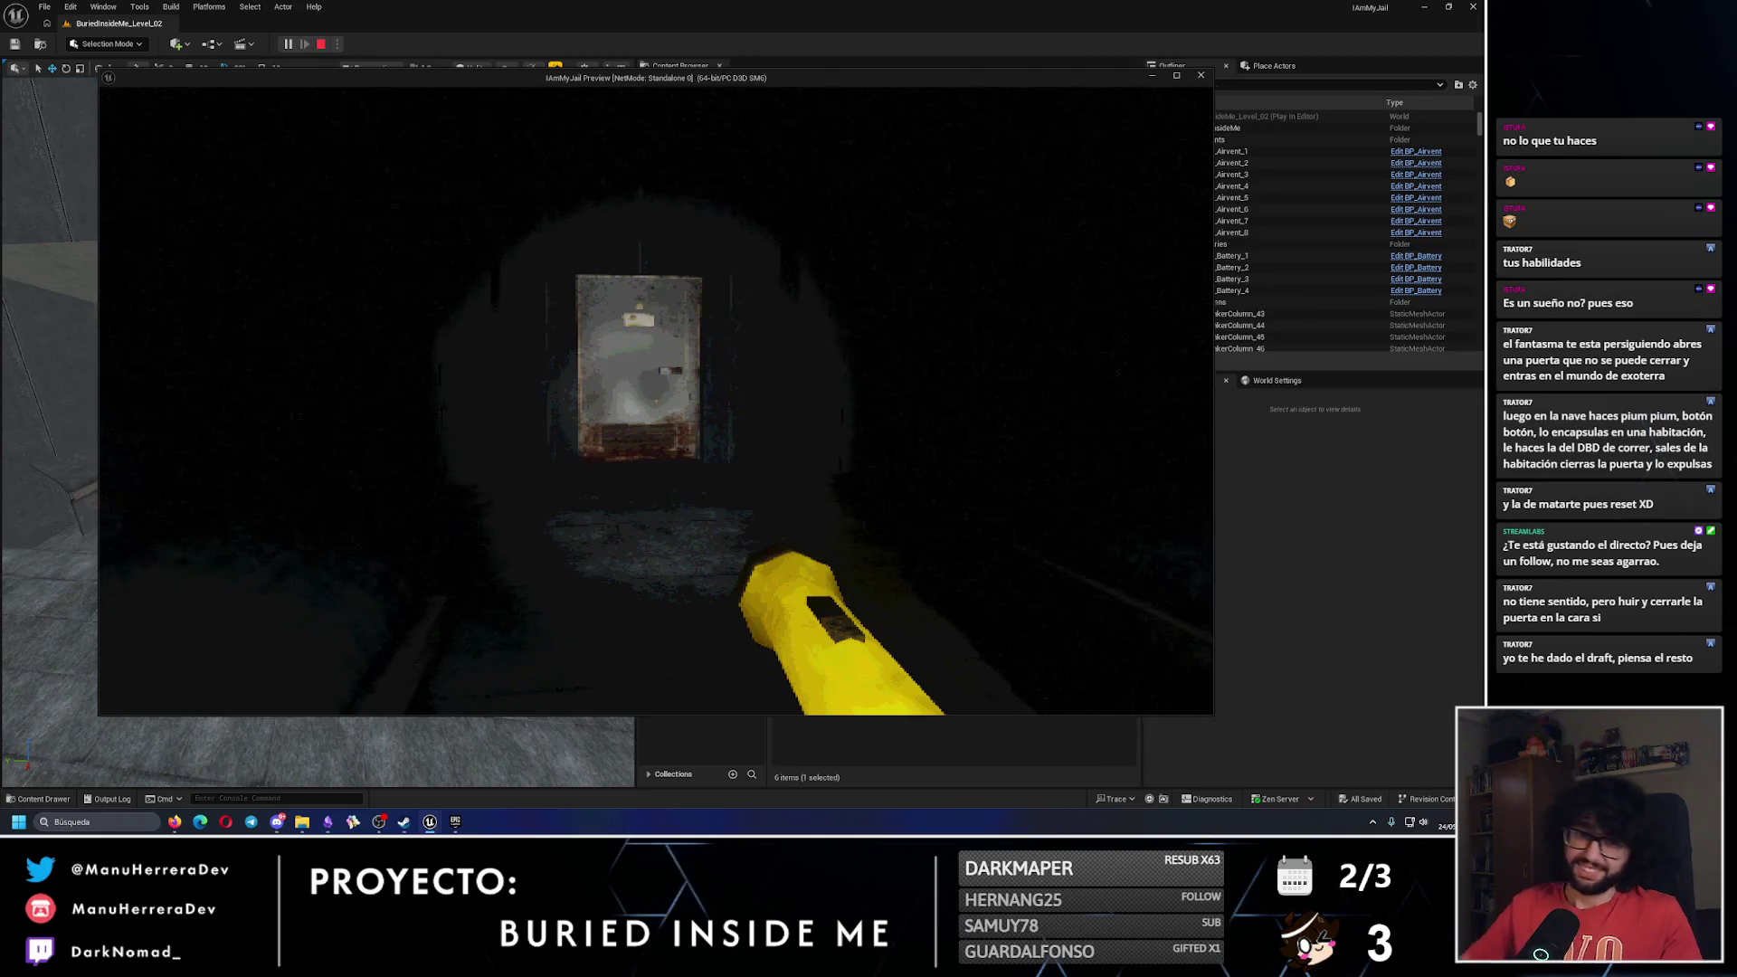
Sprint through the tunnel, open the rusty door, and grab the battery from the table.
key("shift+w")
key("shift+w")
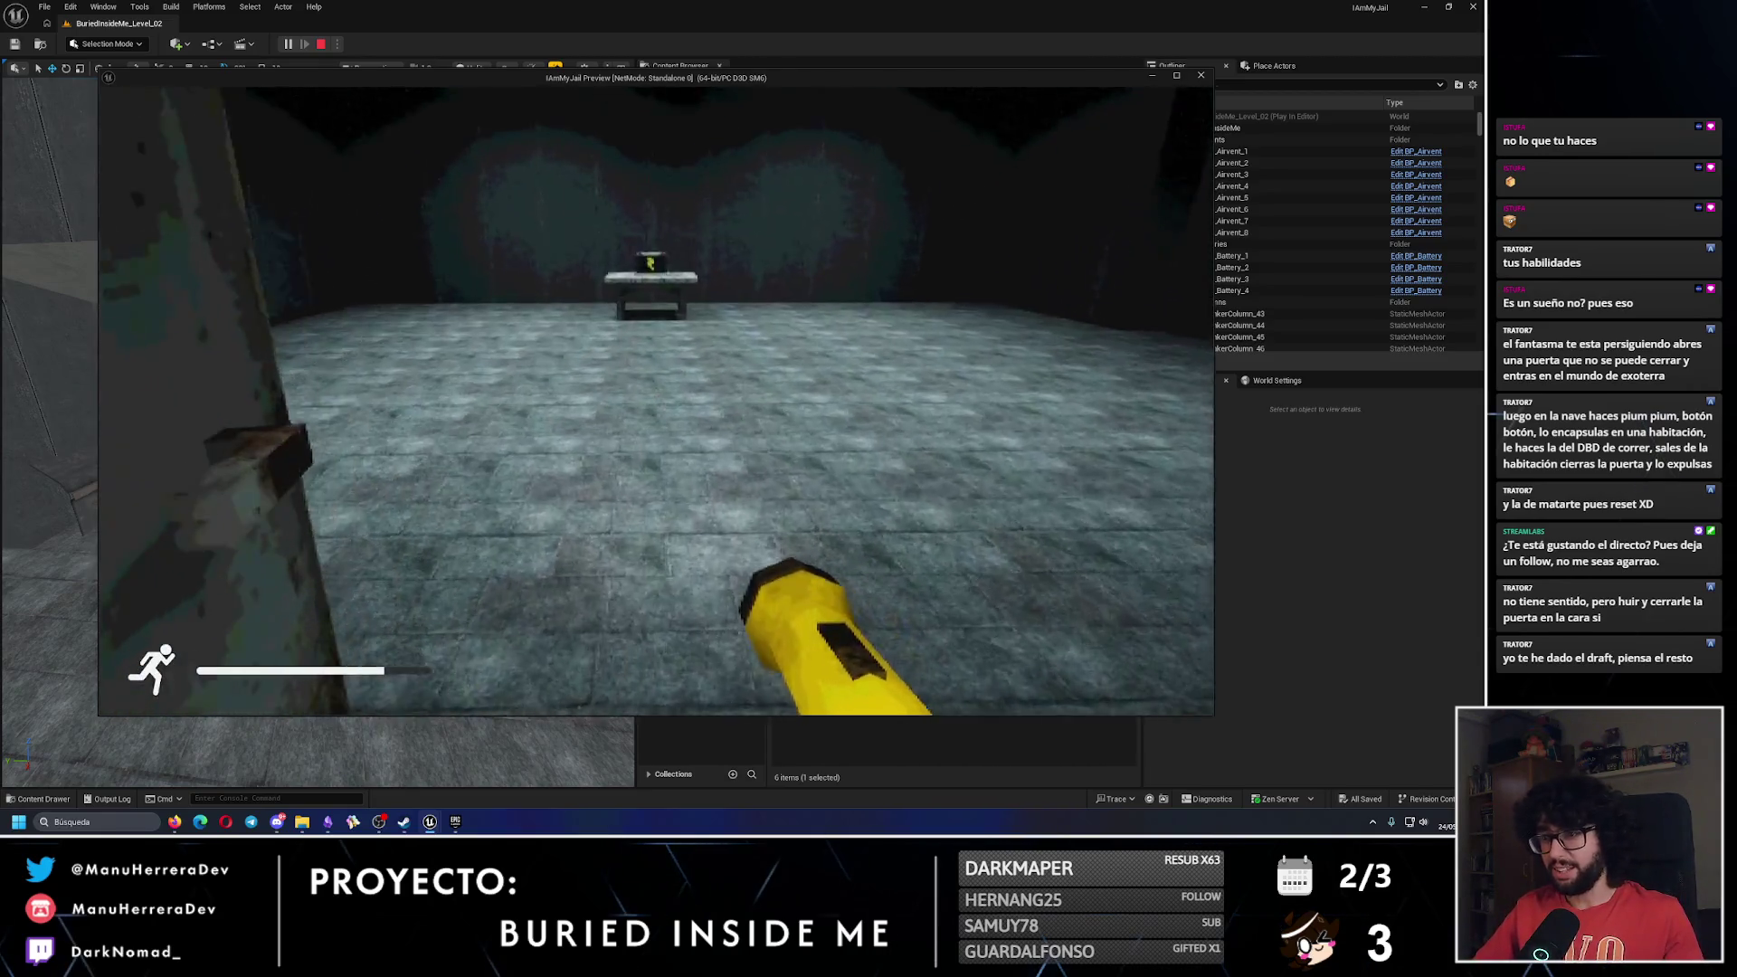
key("s")
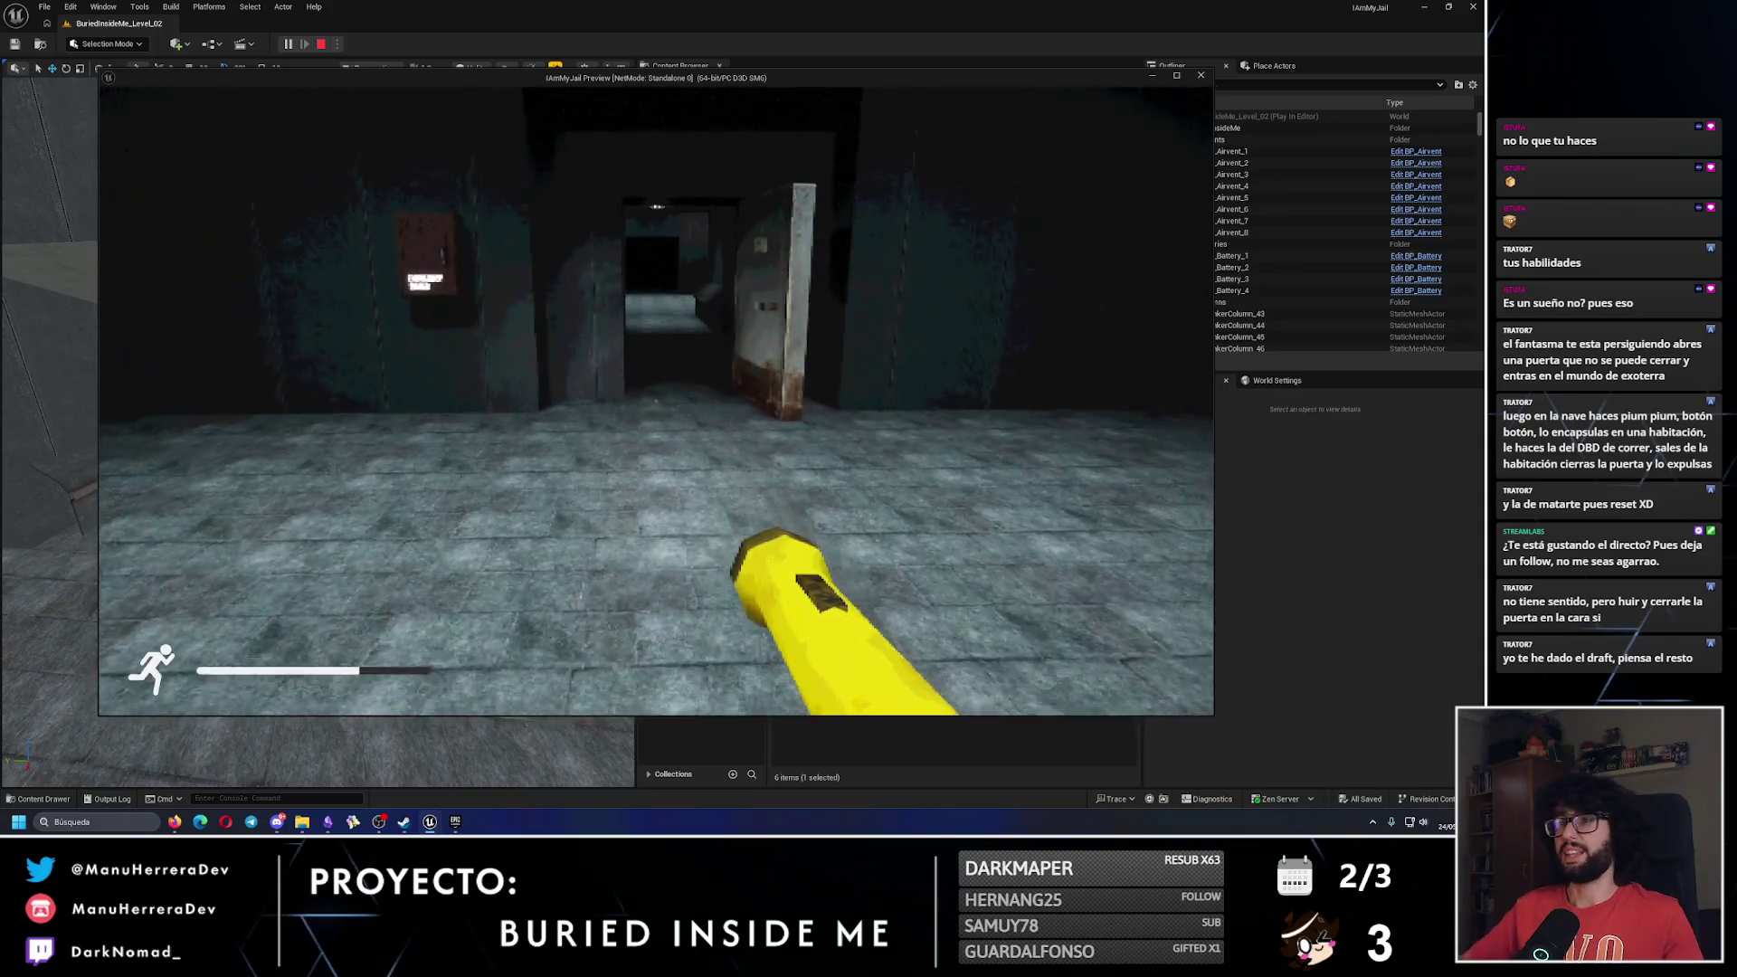
key("shift+w")
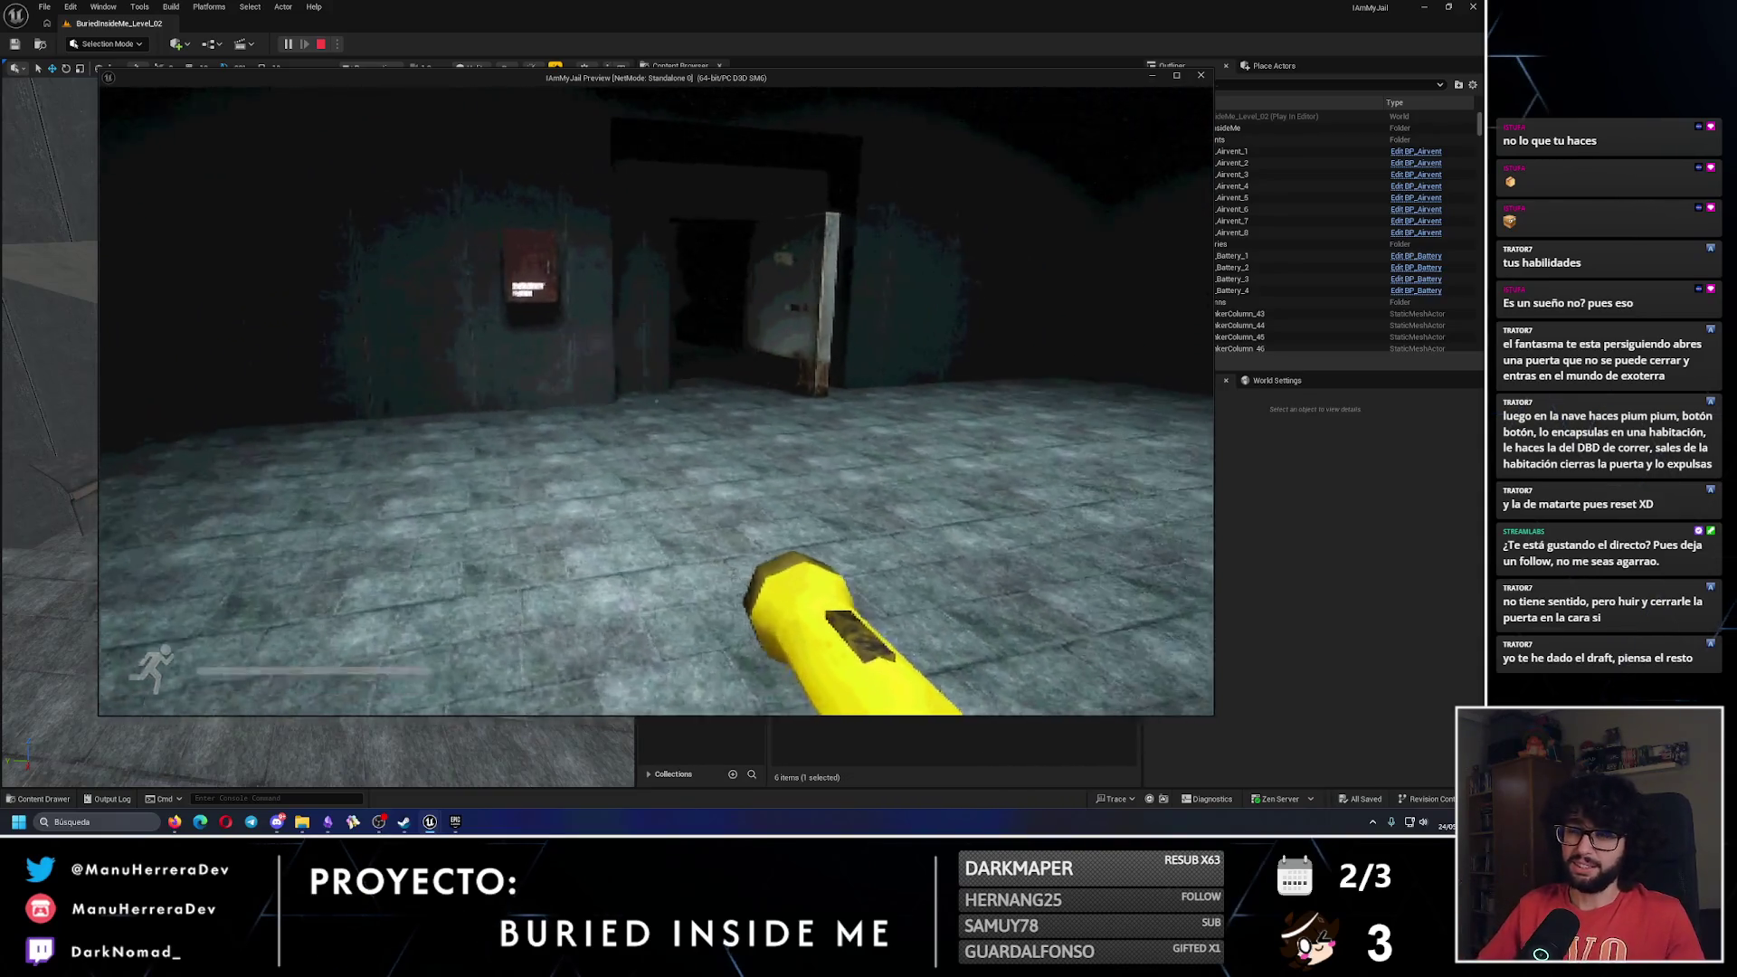
key("shift+w")
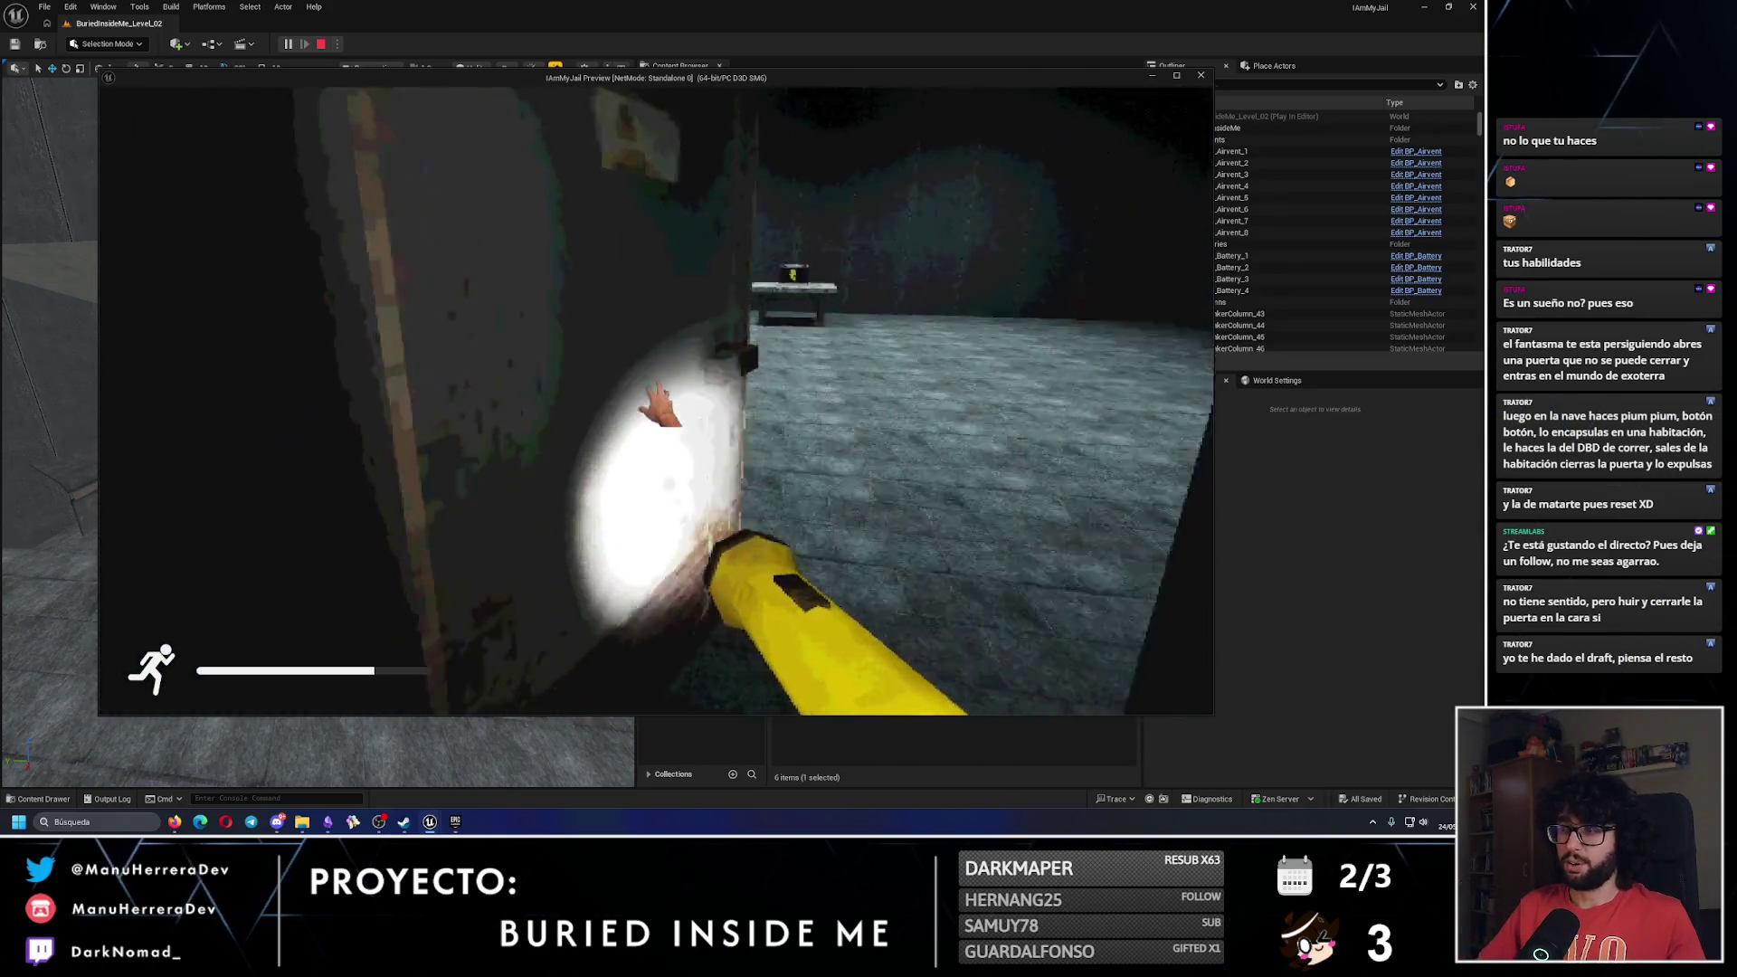
key("s")
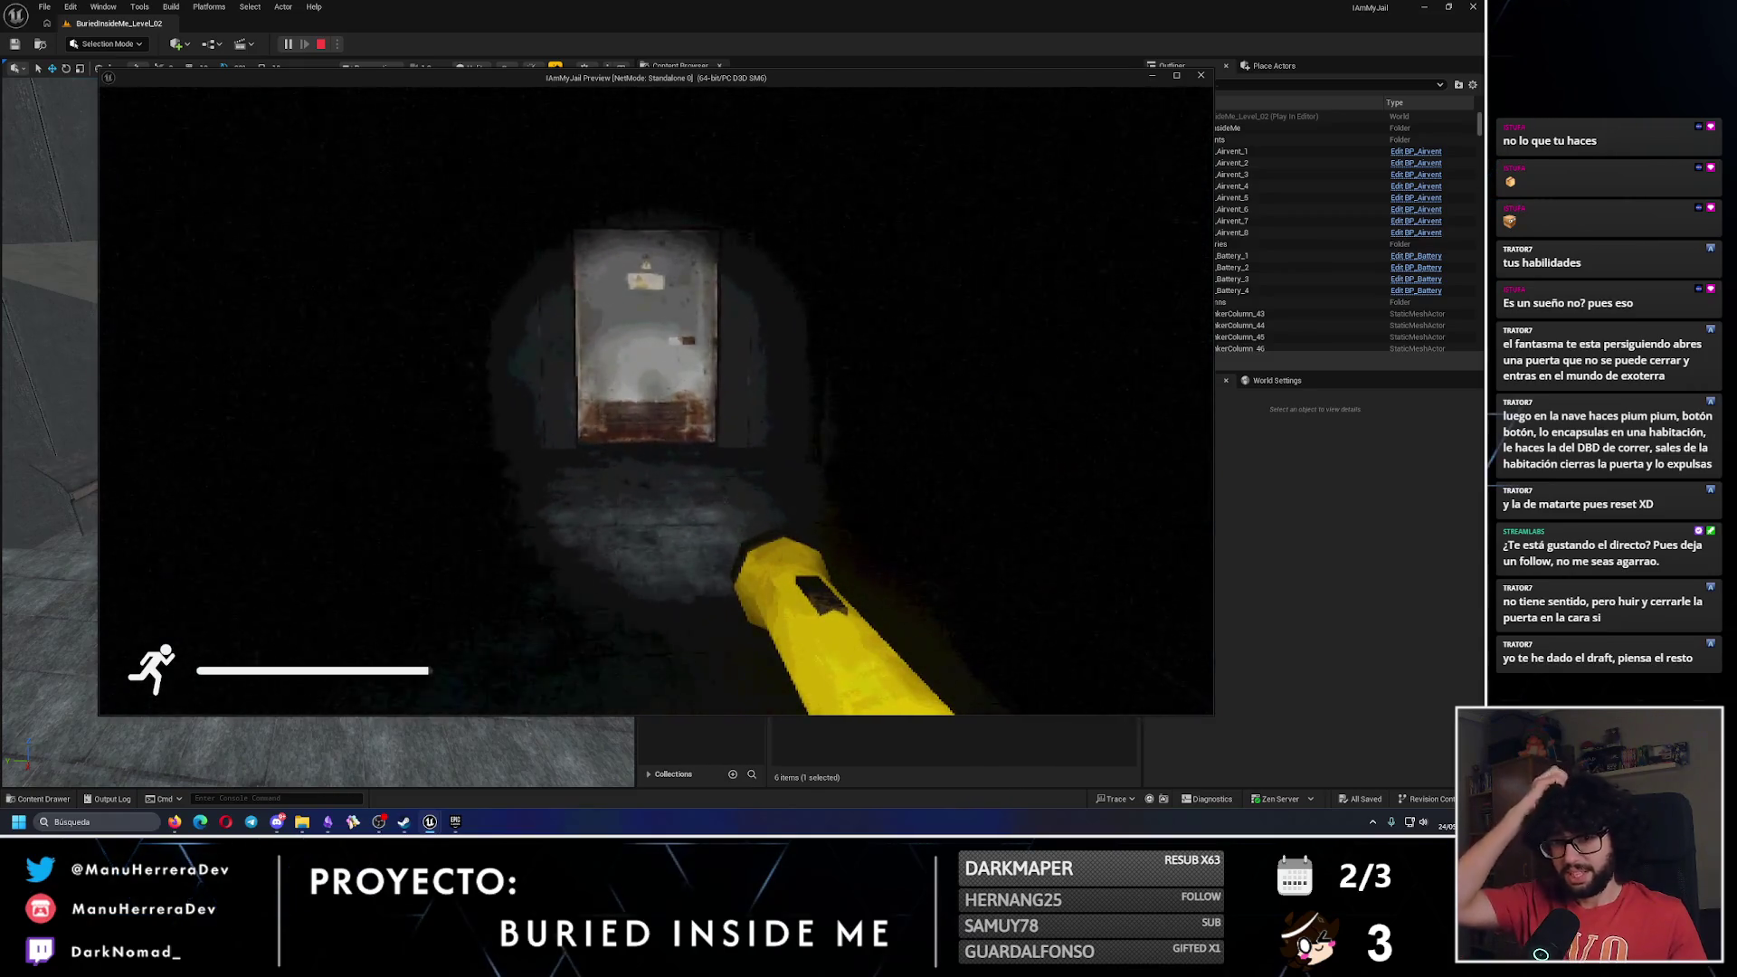
key("w")
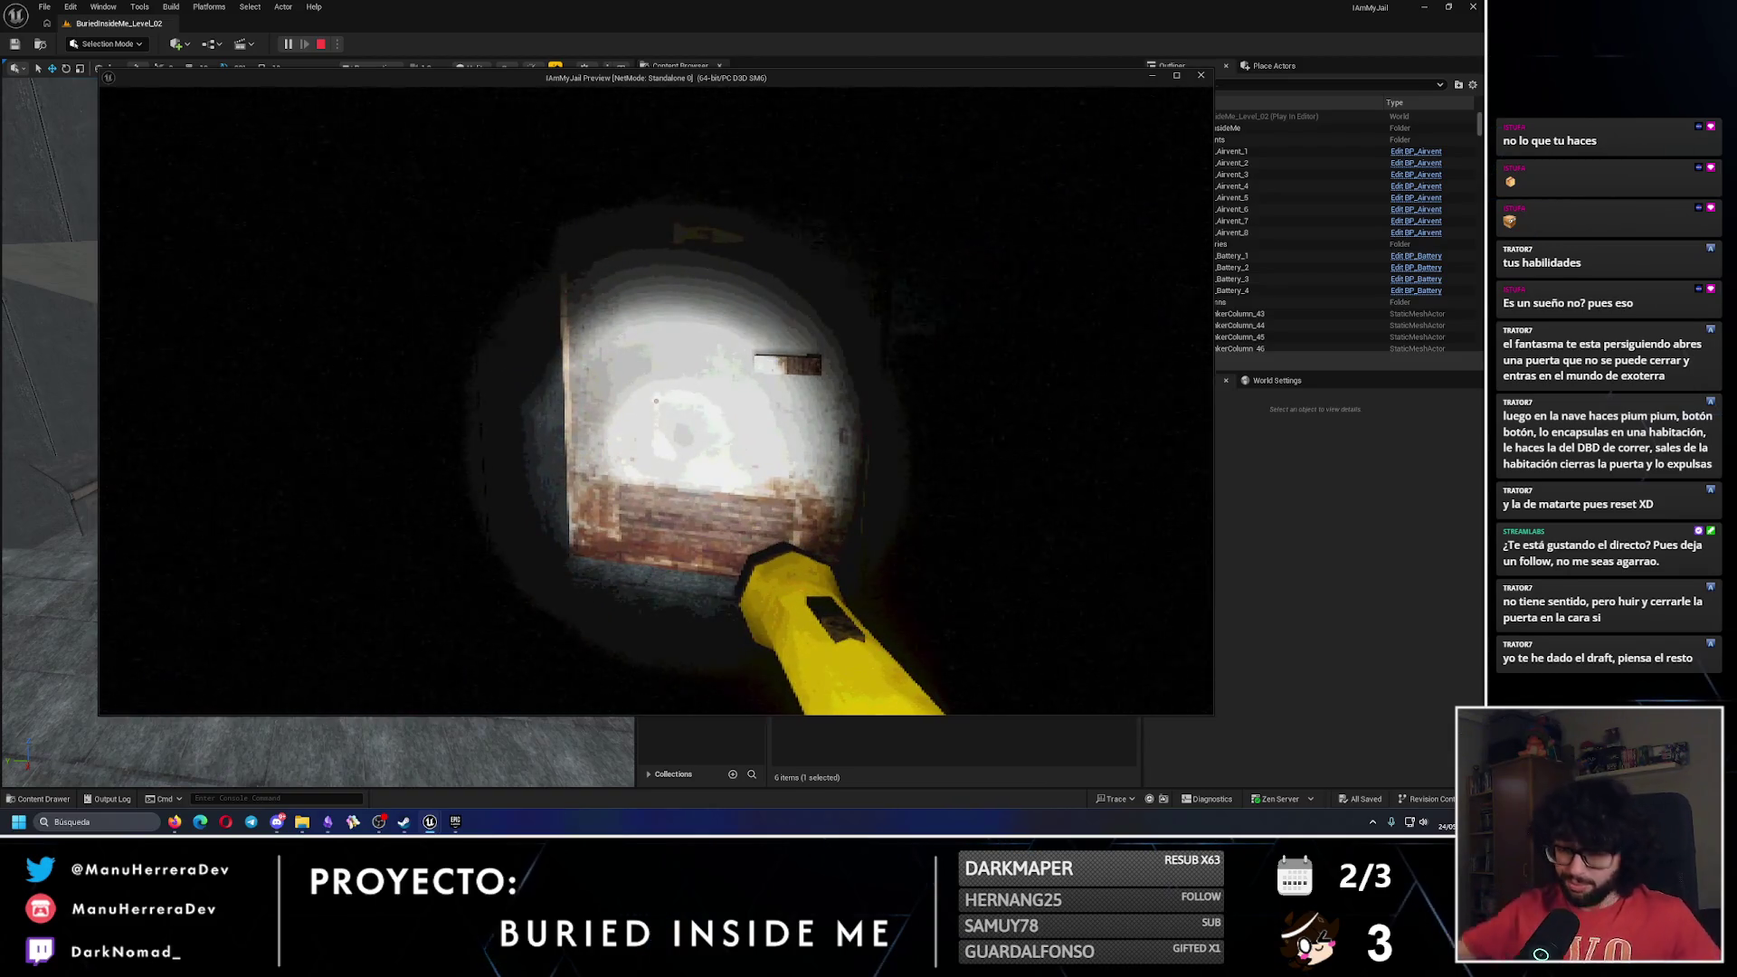
key("e")
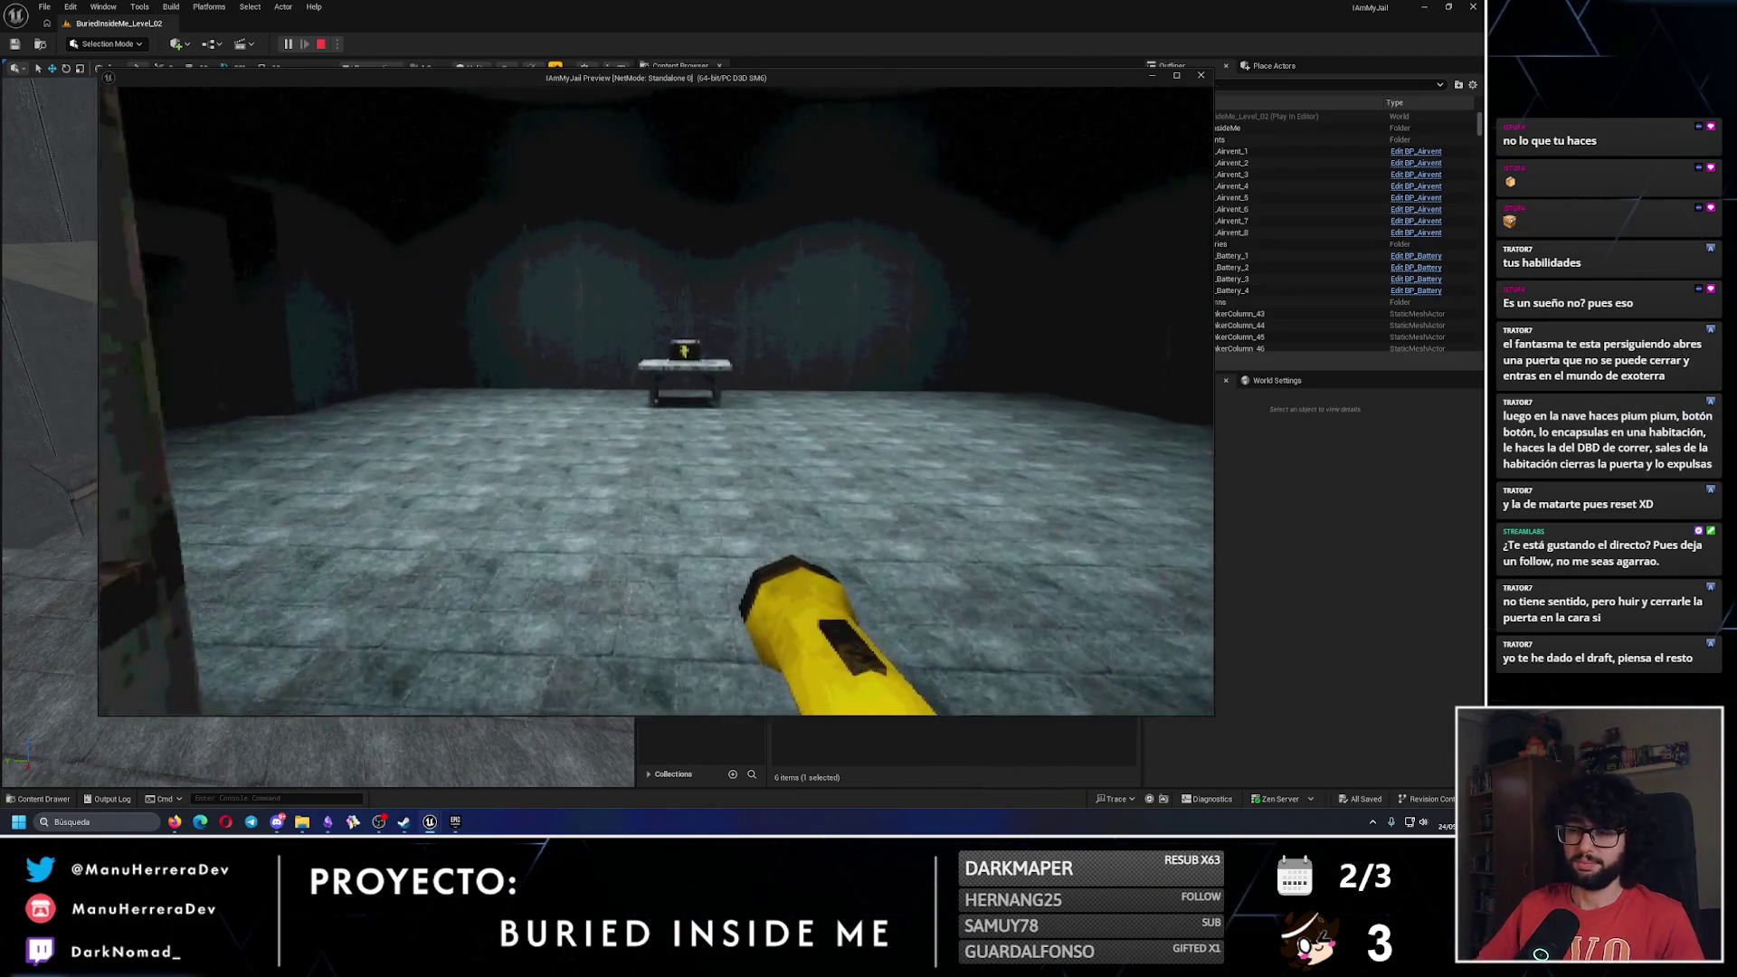
key("shift+w")
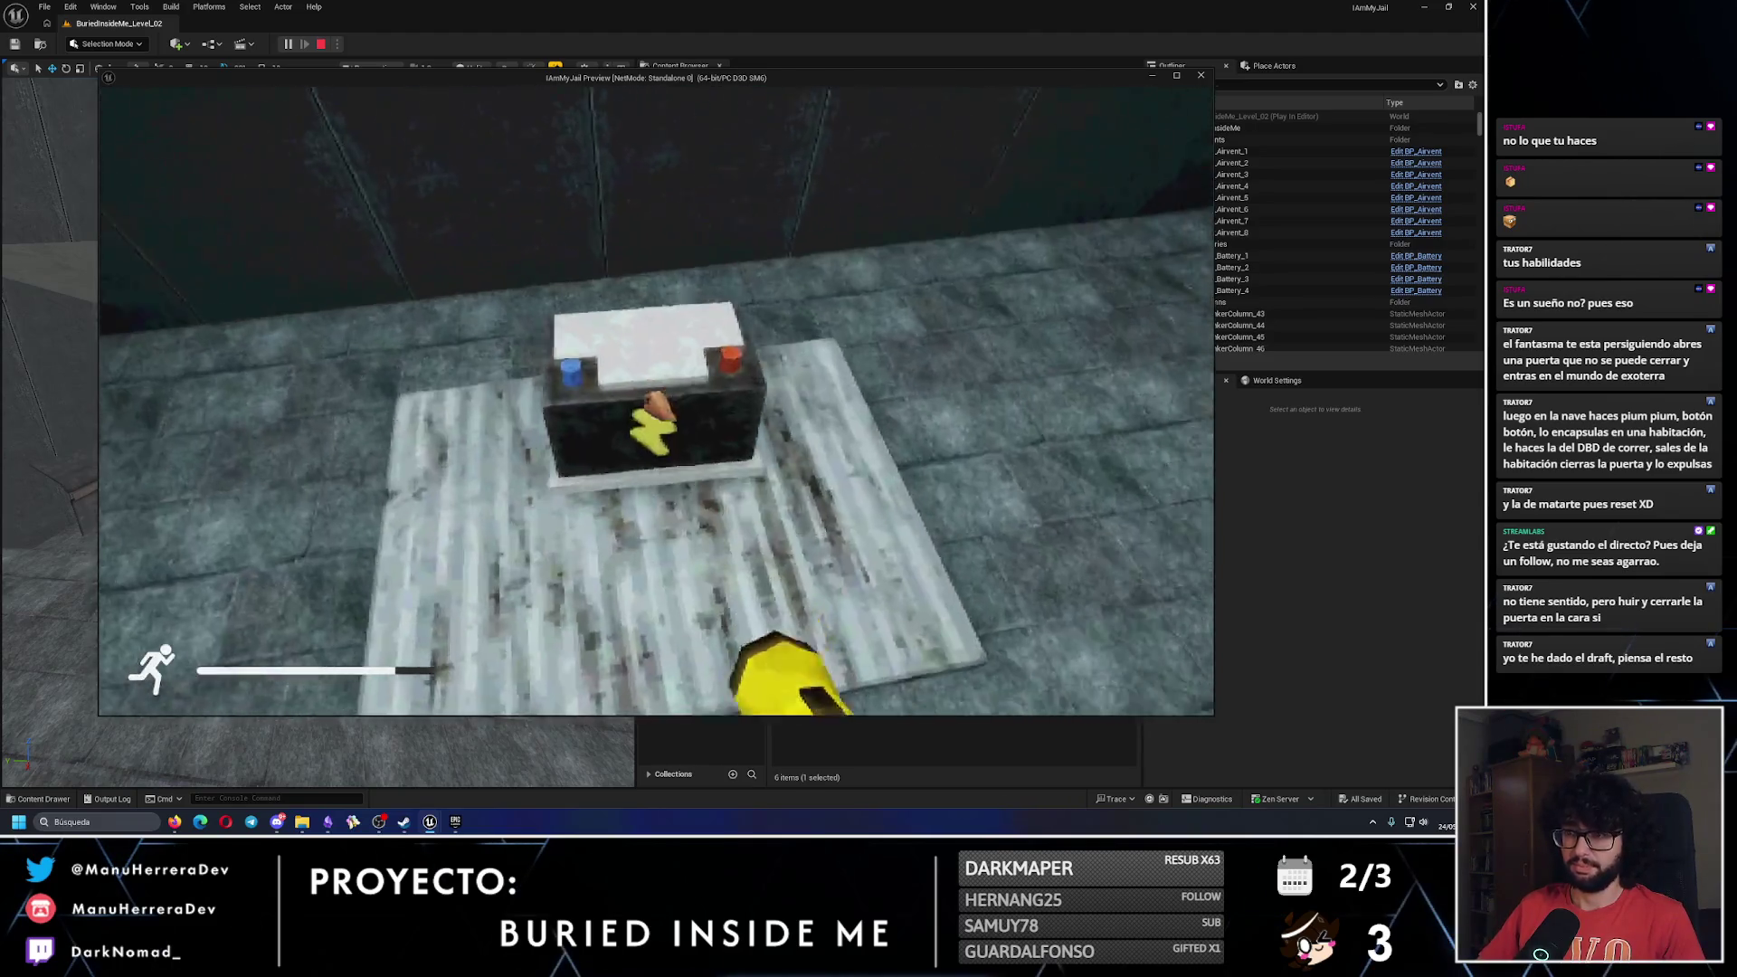
key("e")
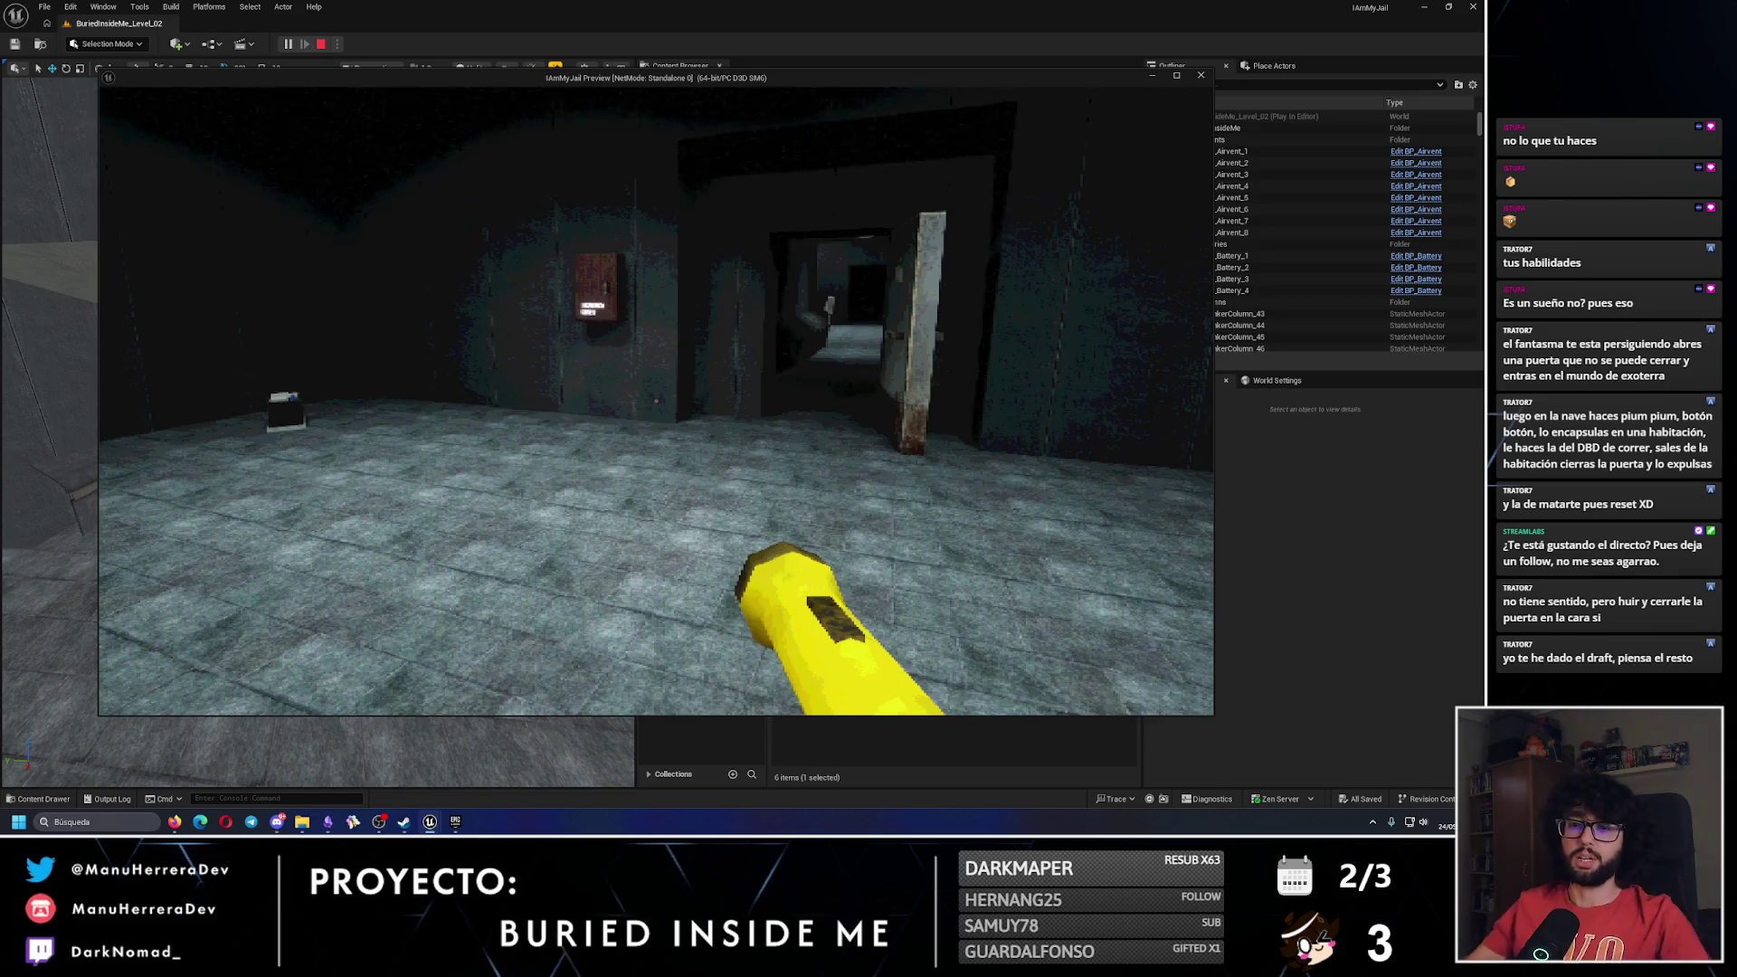
Walk from the wall-box pillar to the table room, then out into the corridor.
key("w")
key("w")
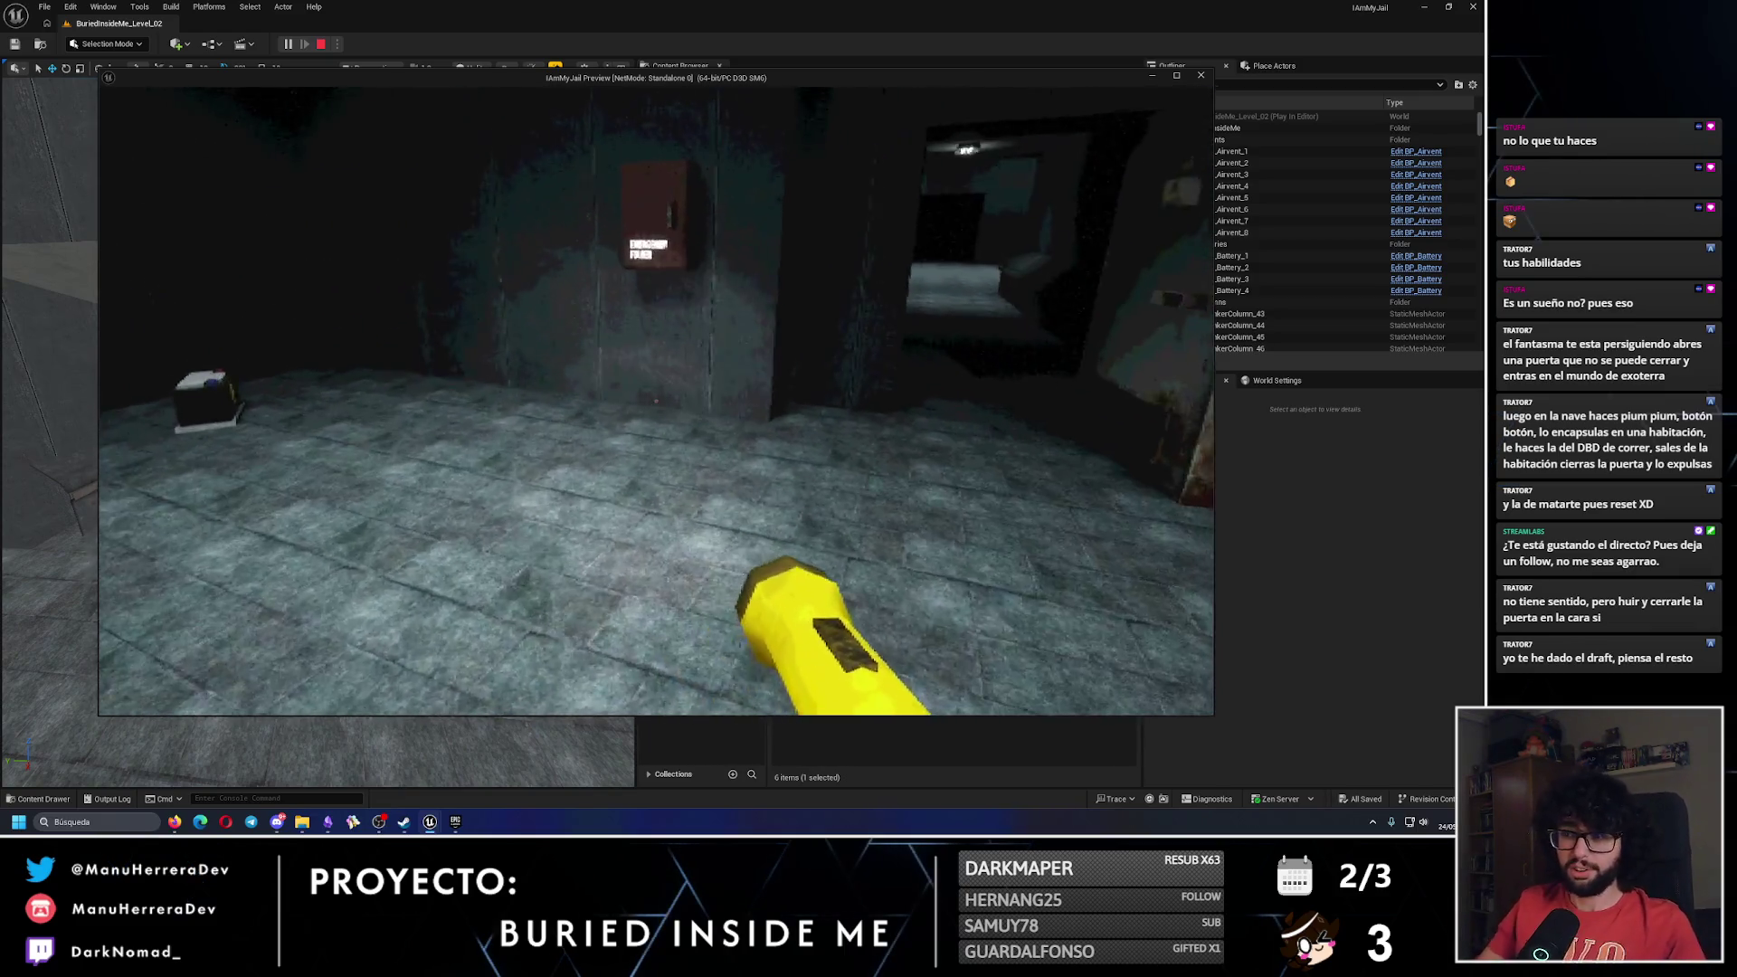
key("w")
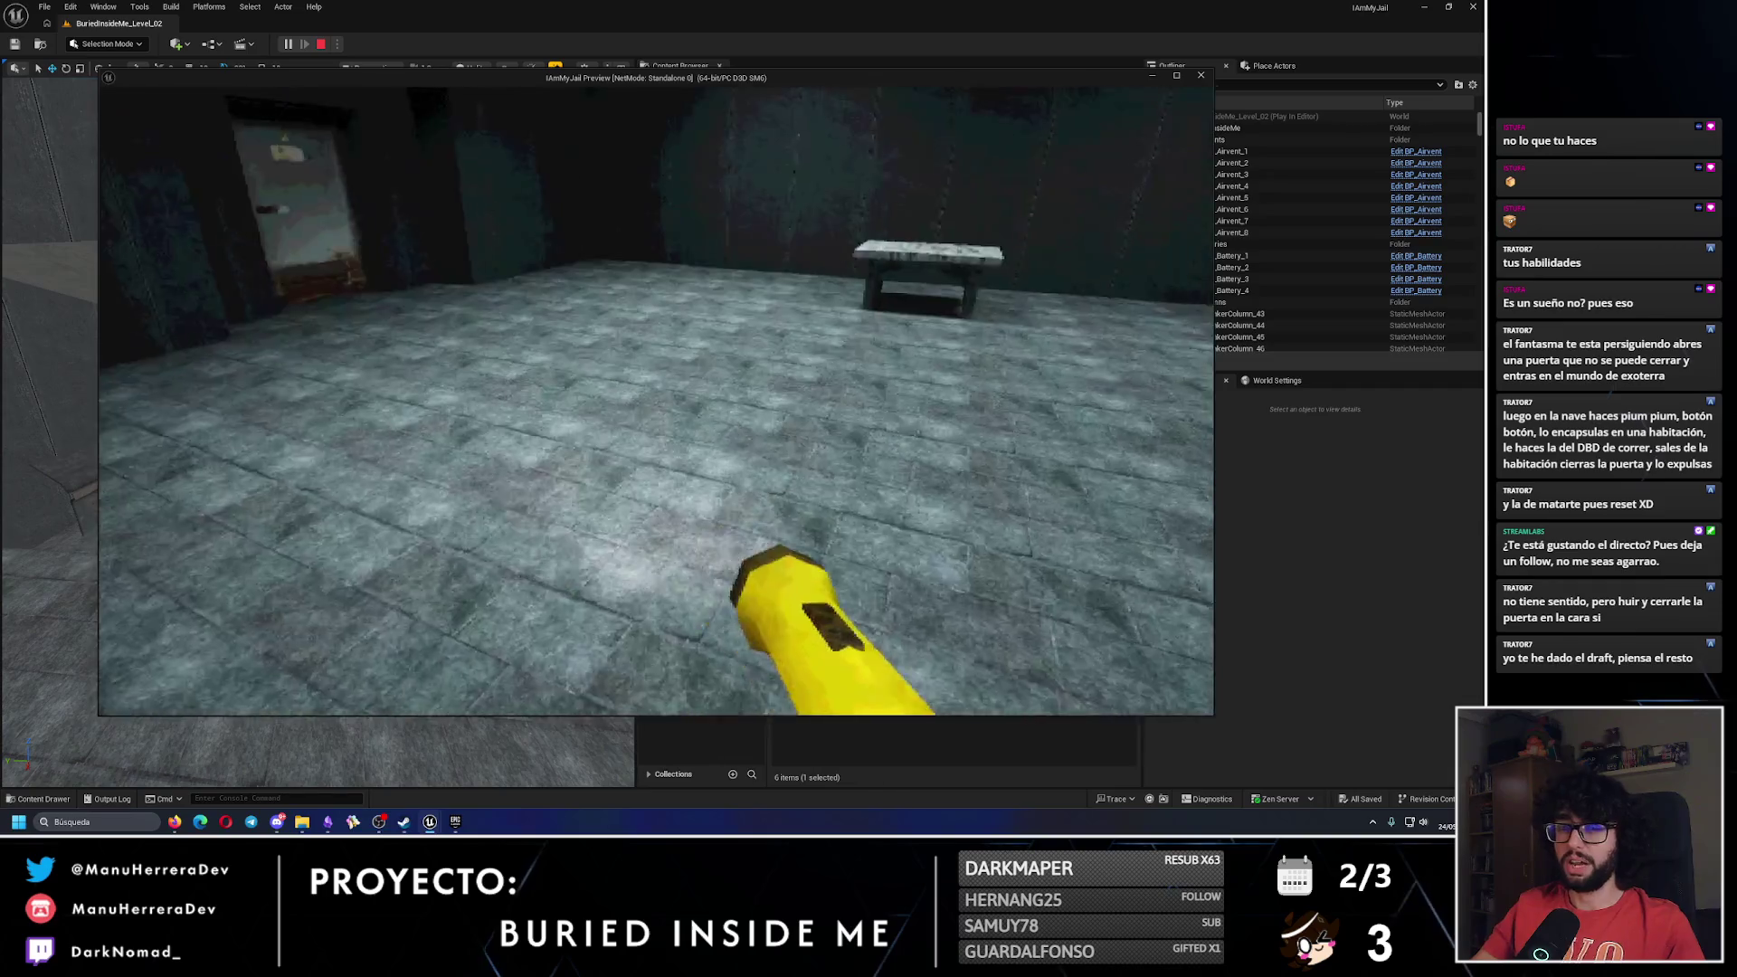
key("shift")
key("w")
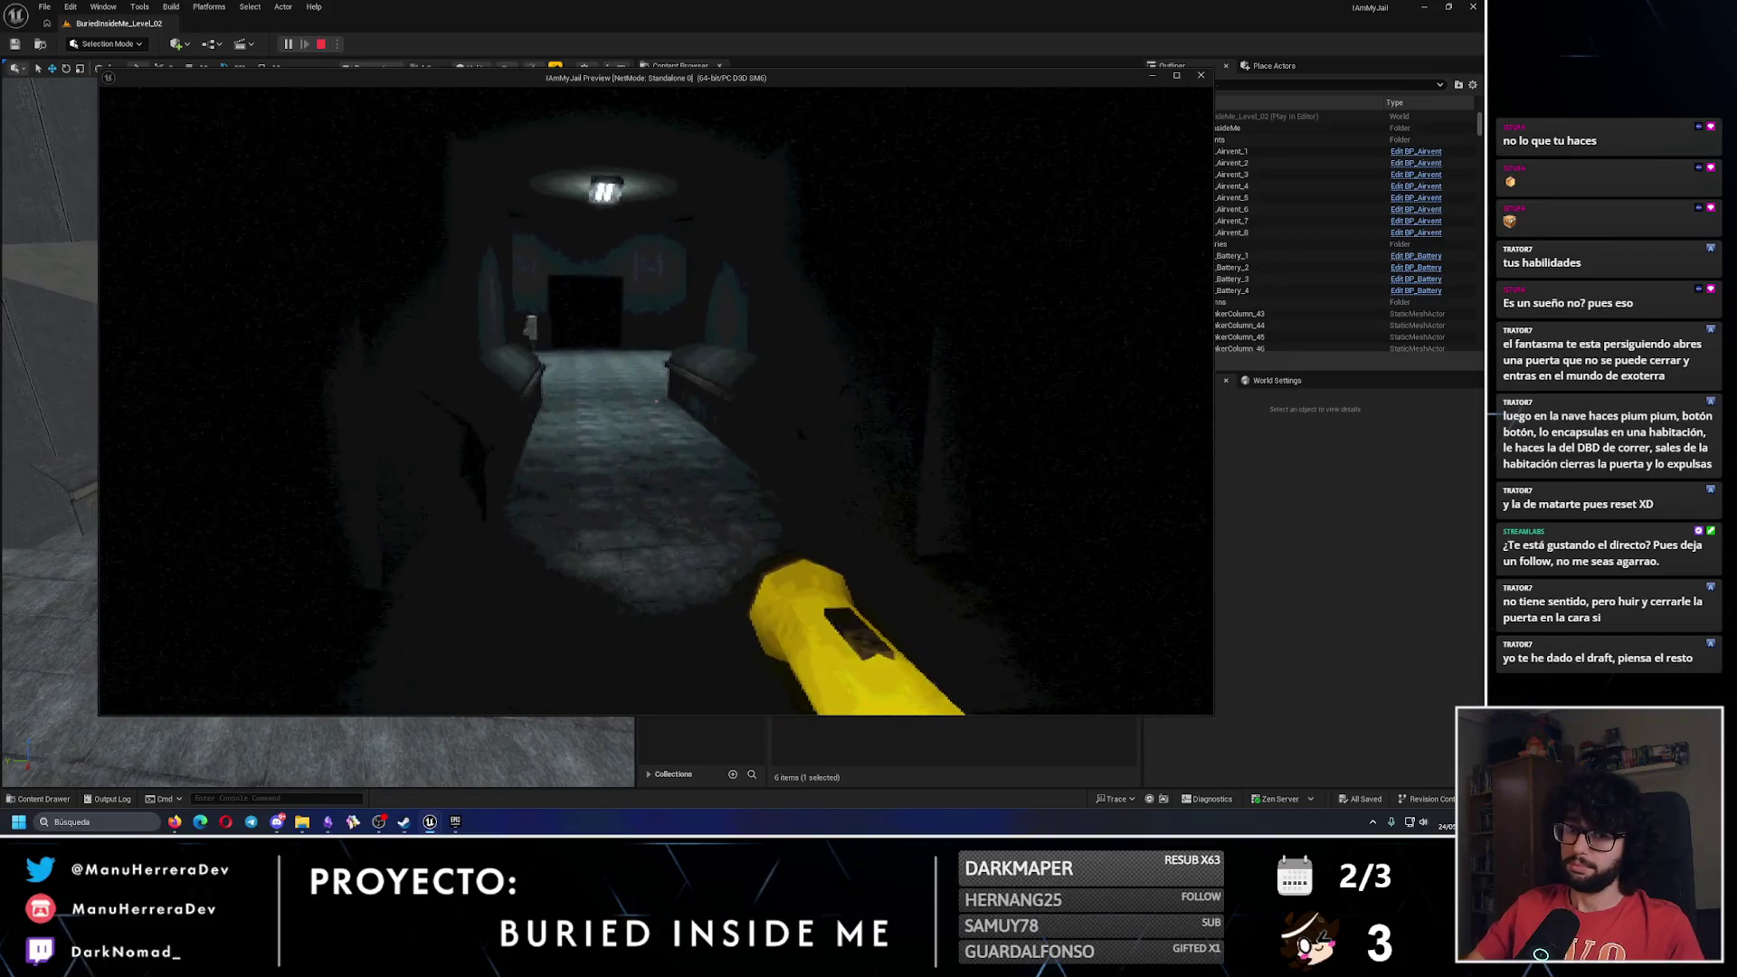
key("w")
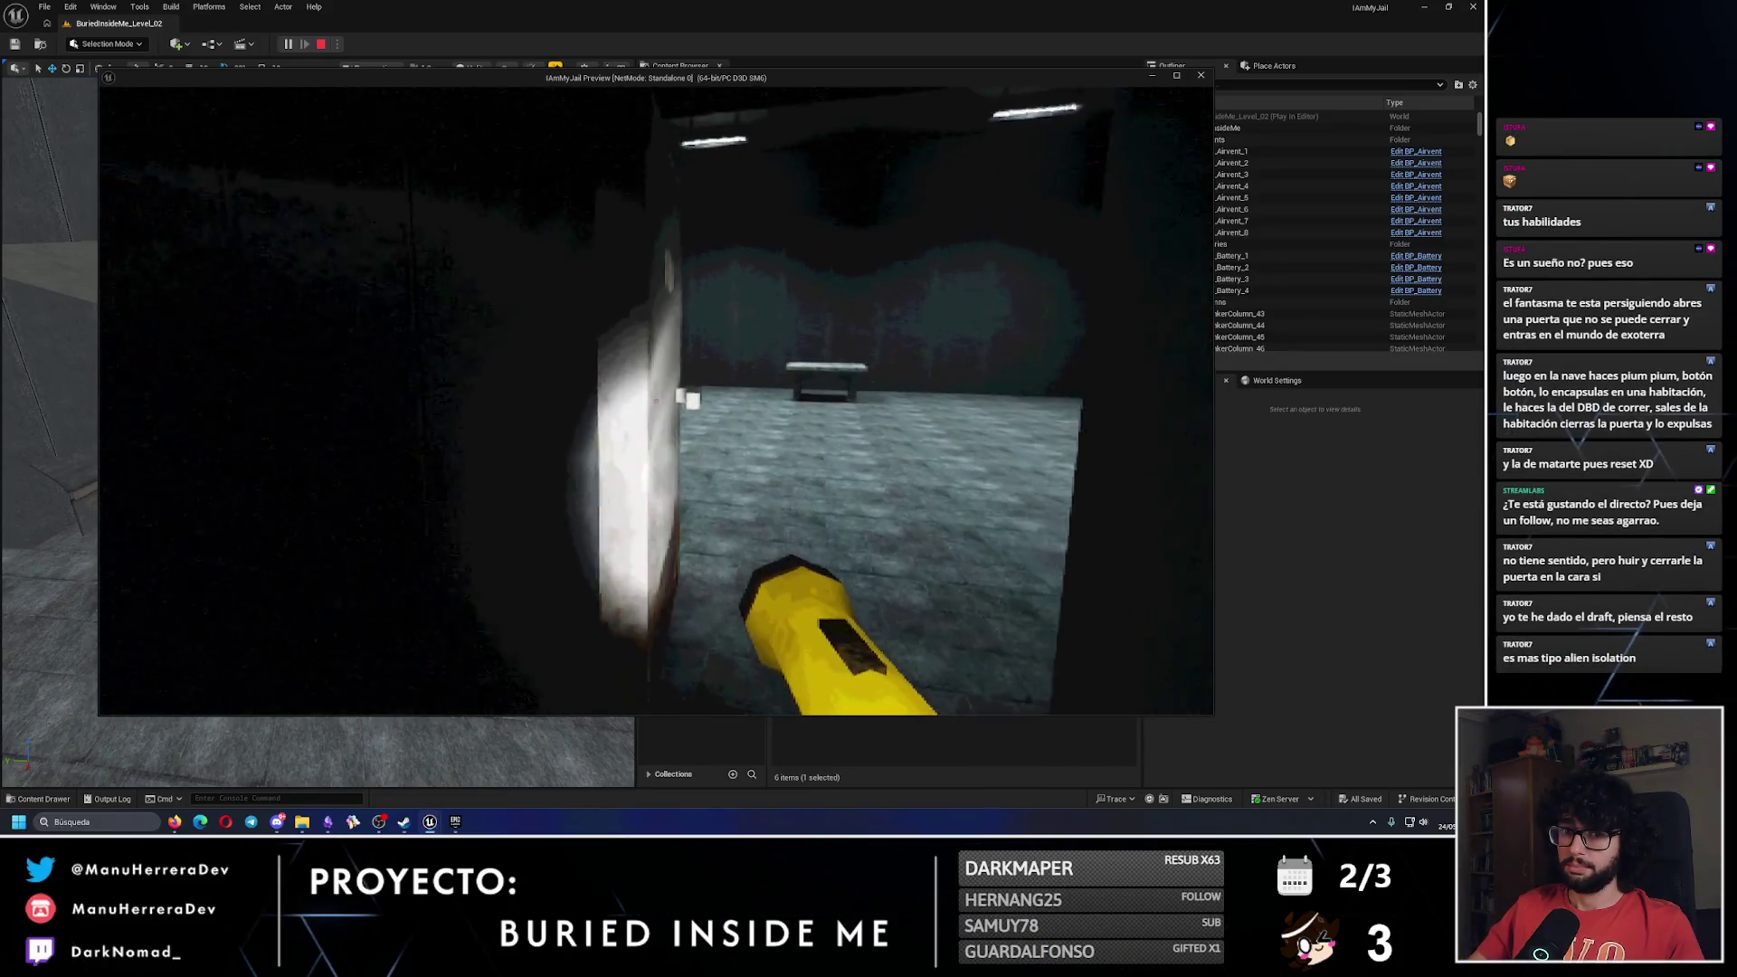
key("w")
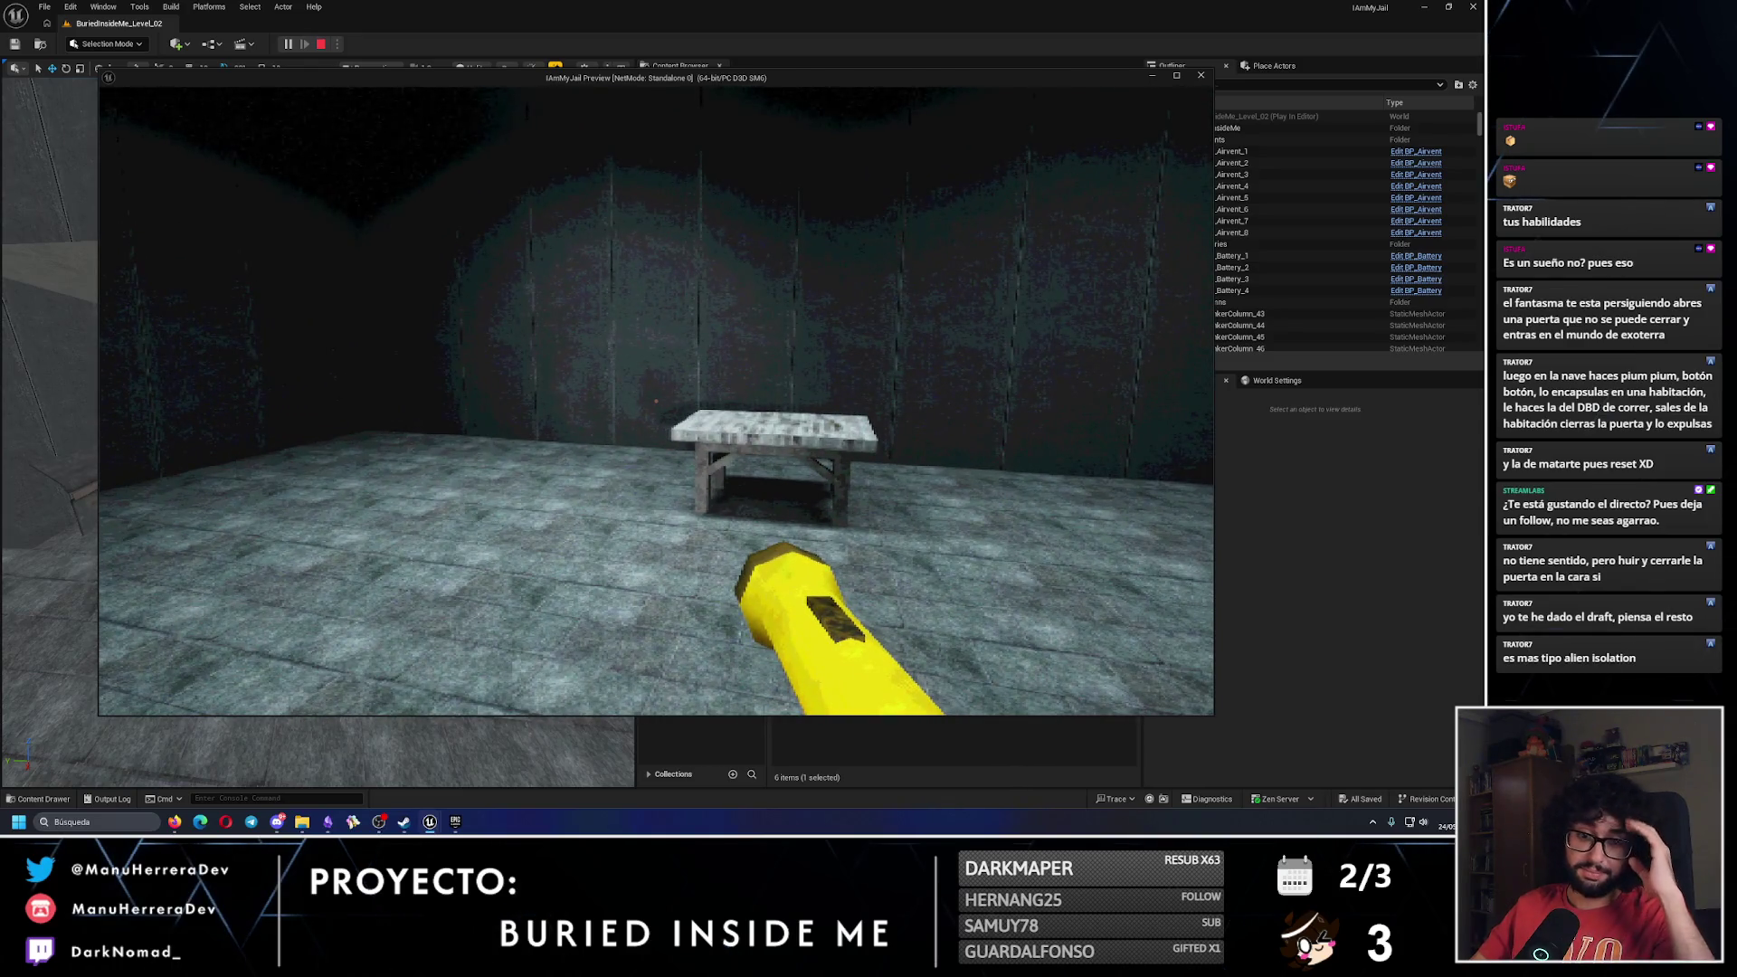
key("w")
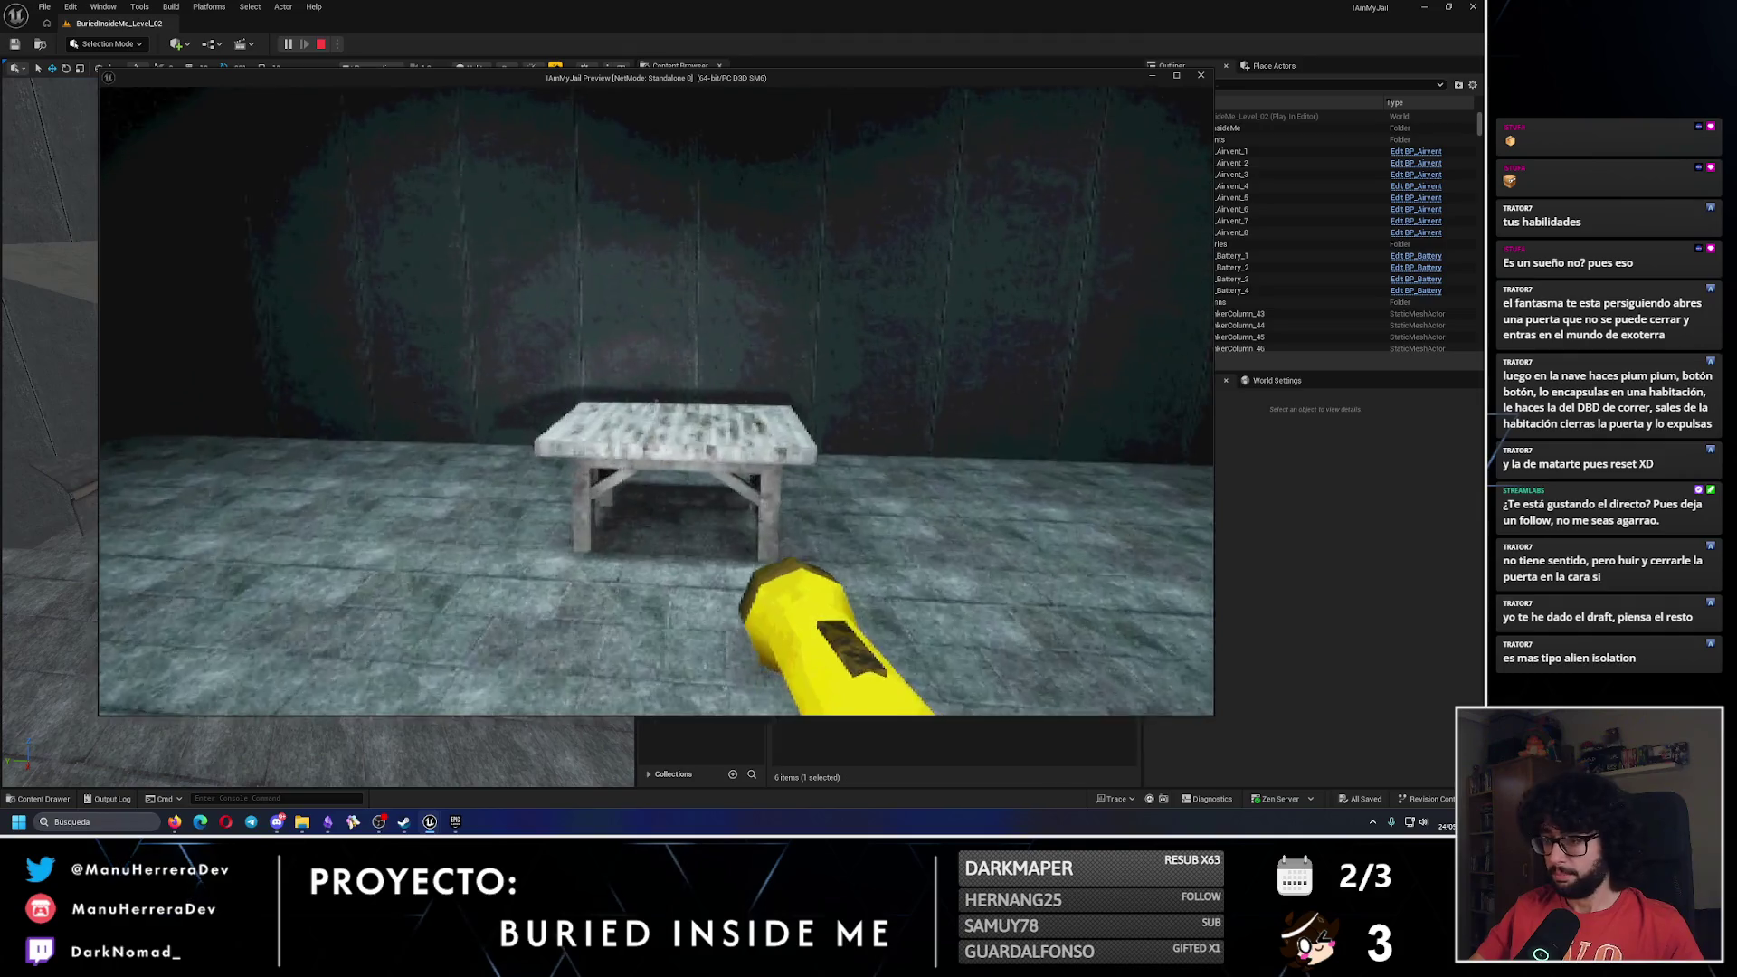
mouse_move(656, 398)
key("w")
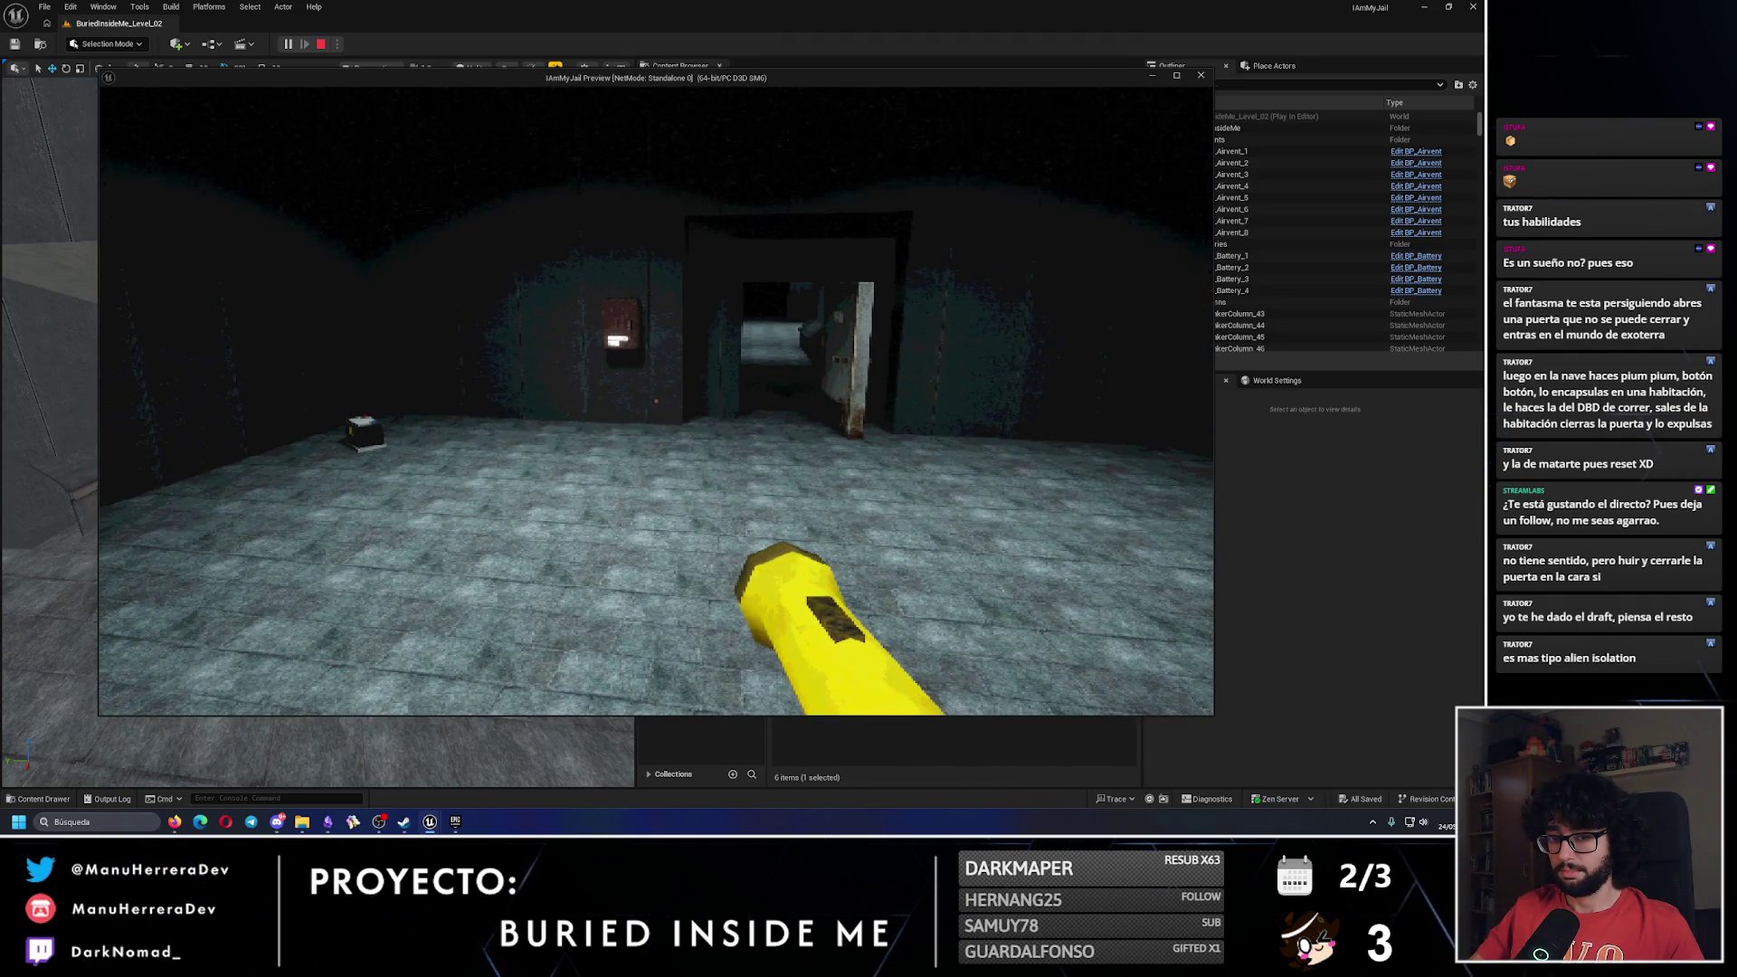
key("w")
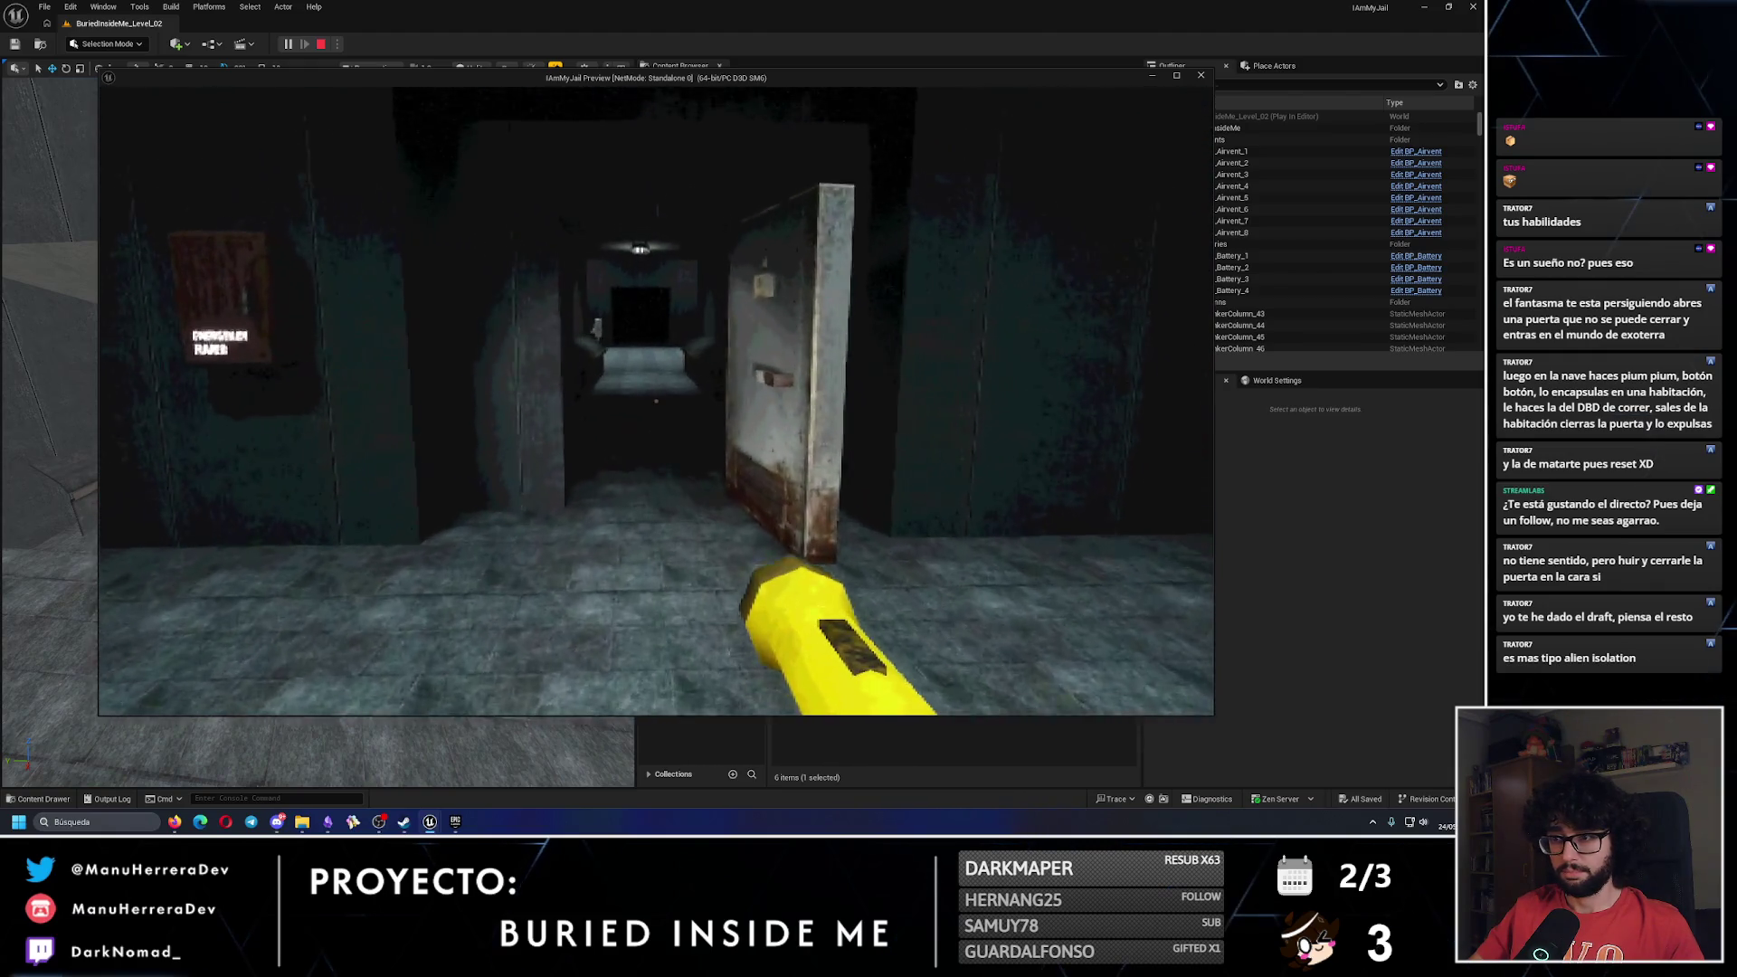
key("w")
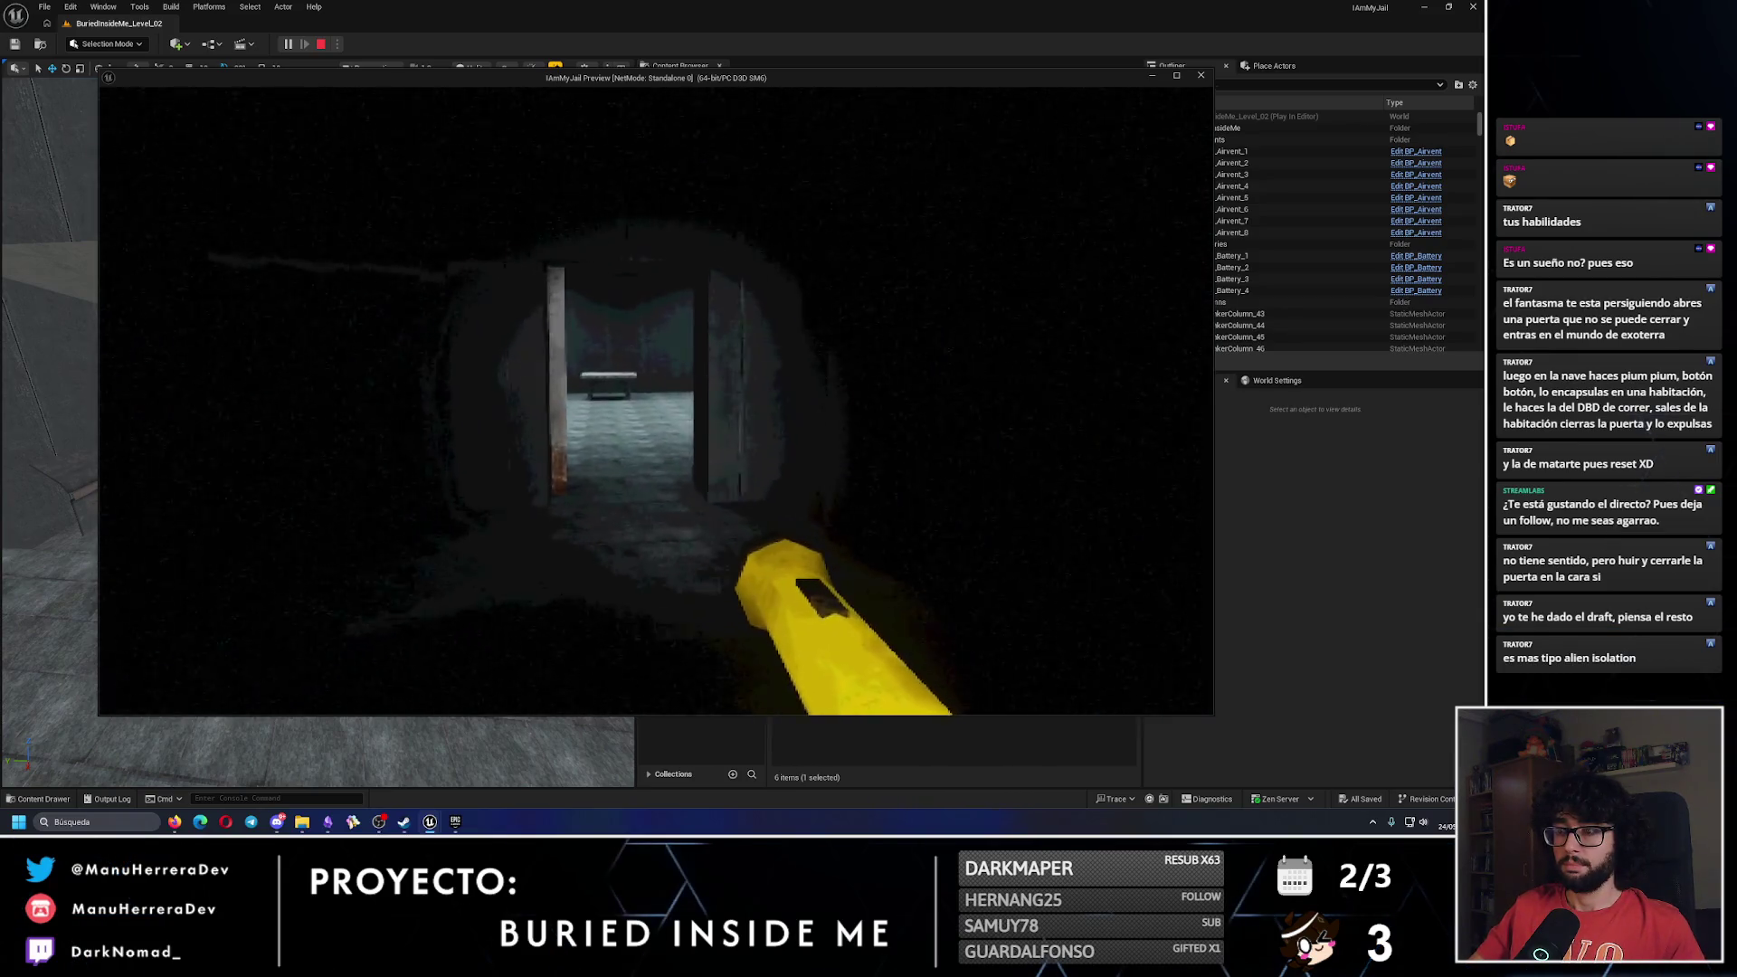
Explore the dark corridor and the Emergency Flares table room, then end the play session.
key("s")
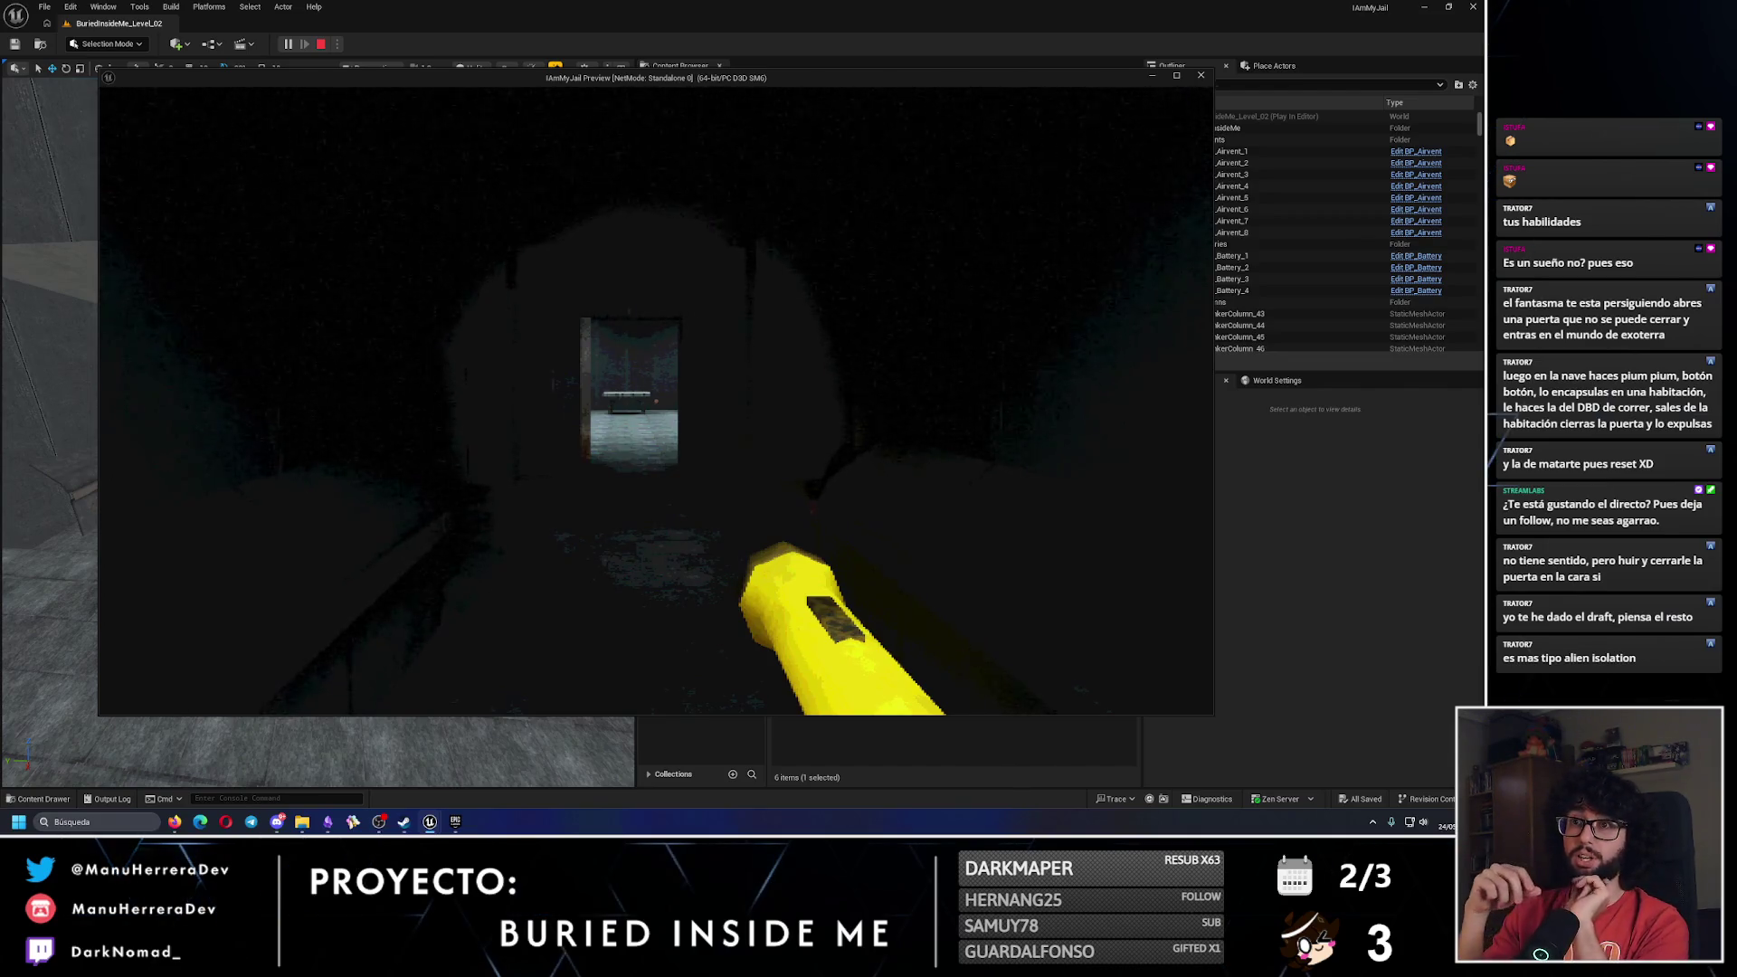
key("w")
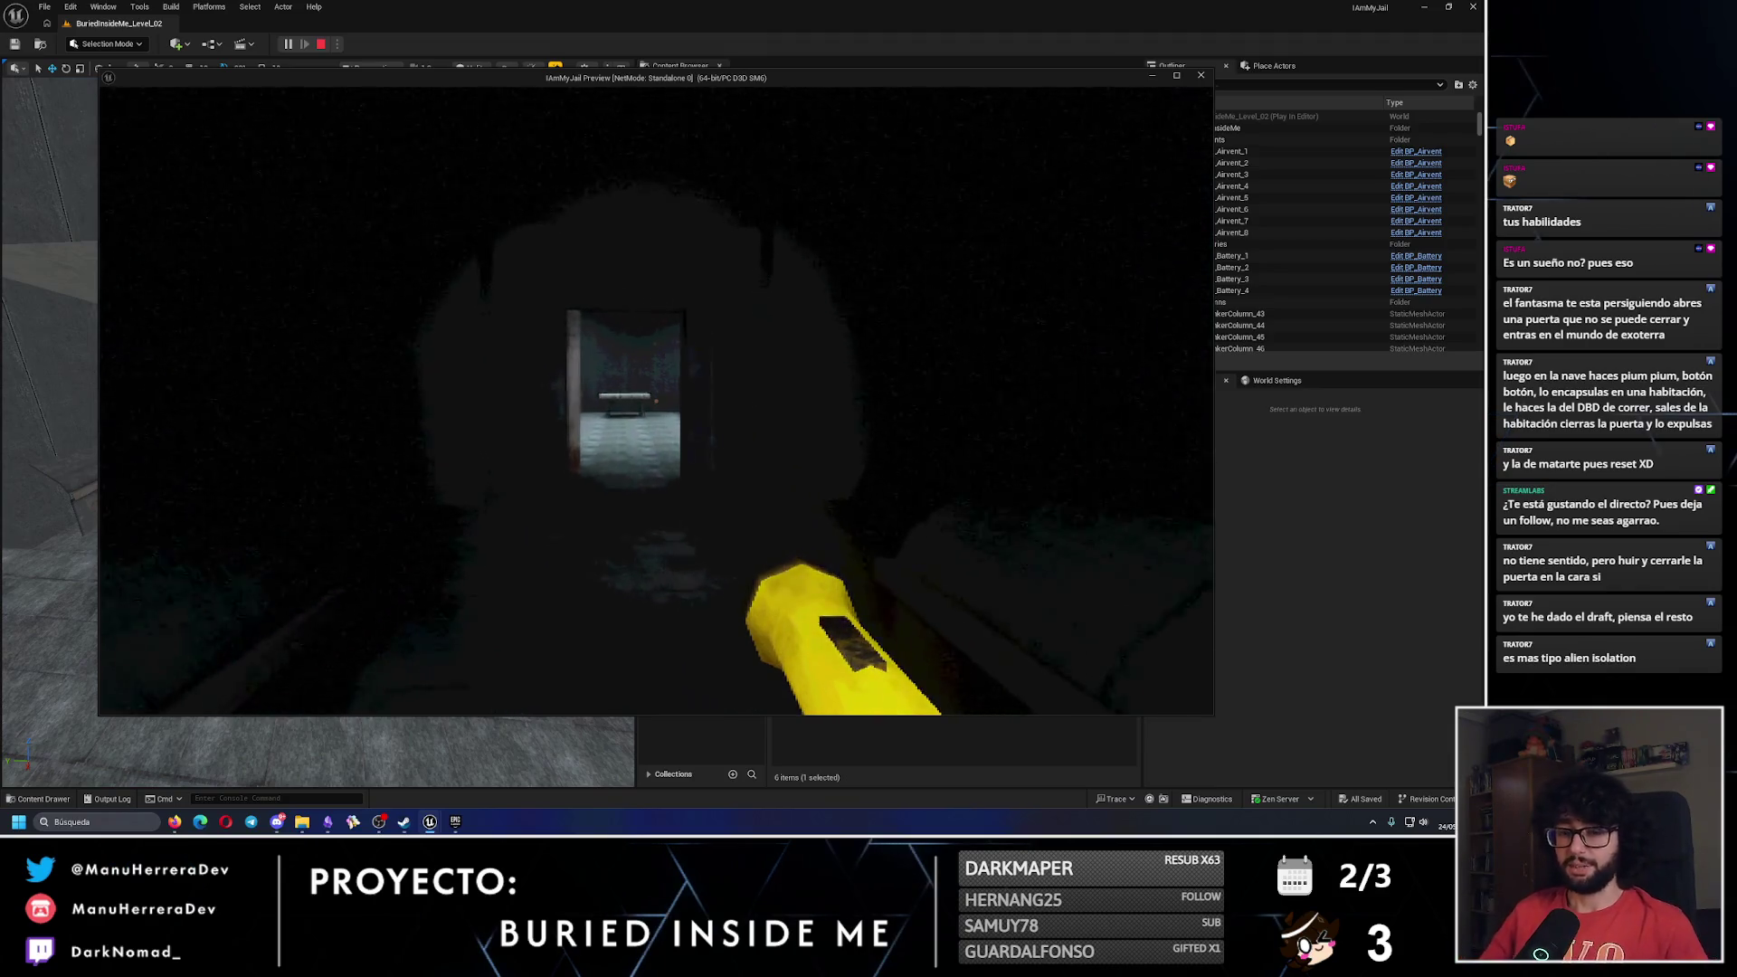
key("w")
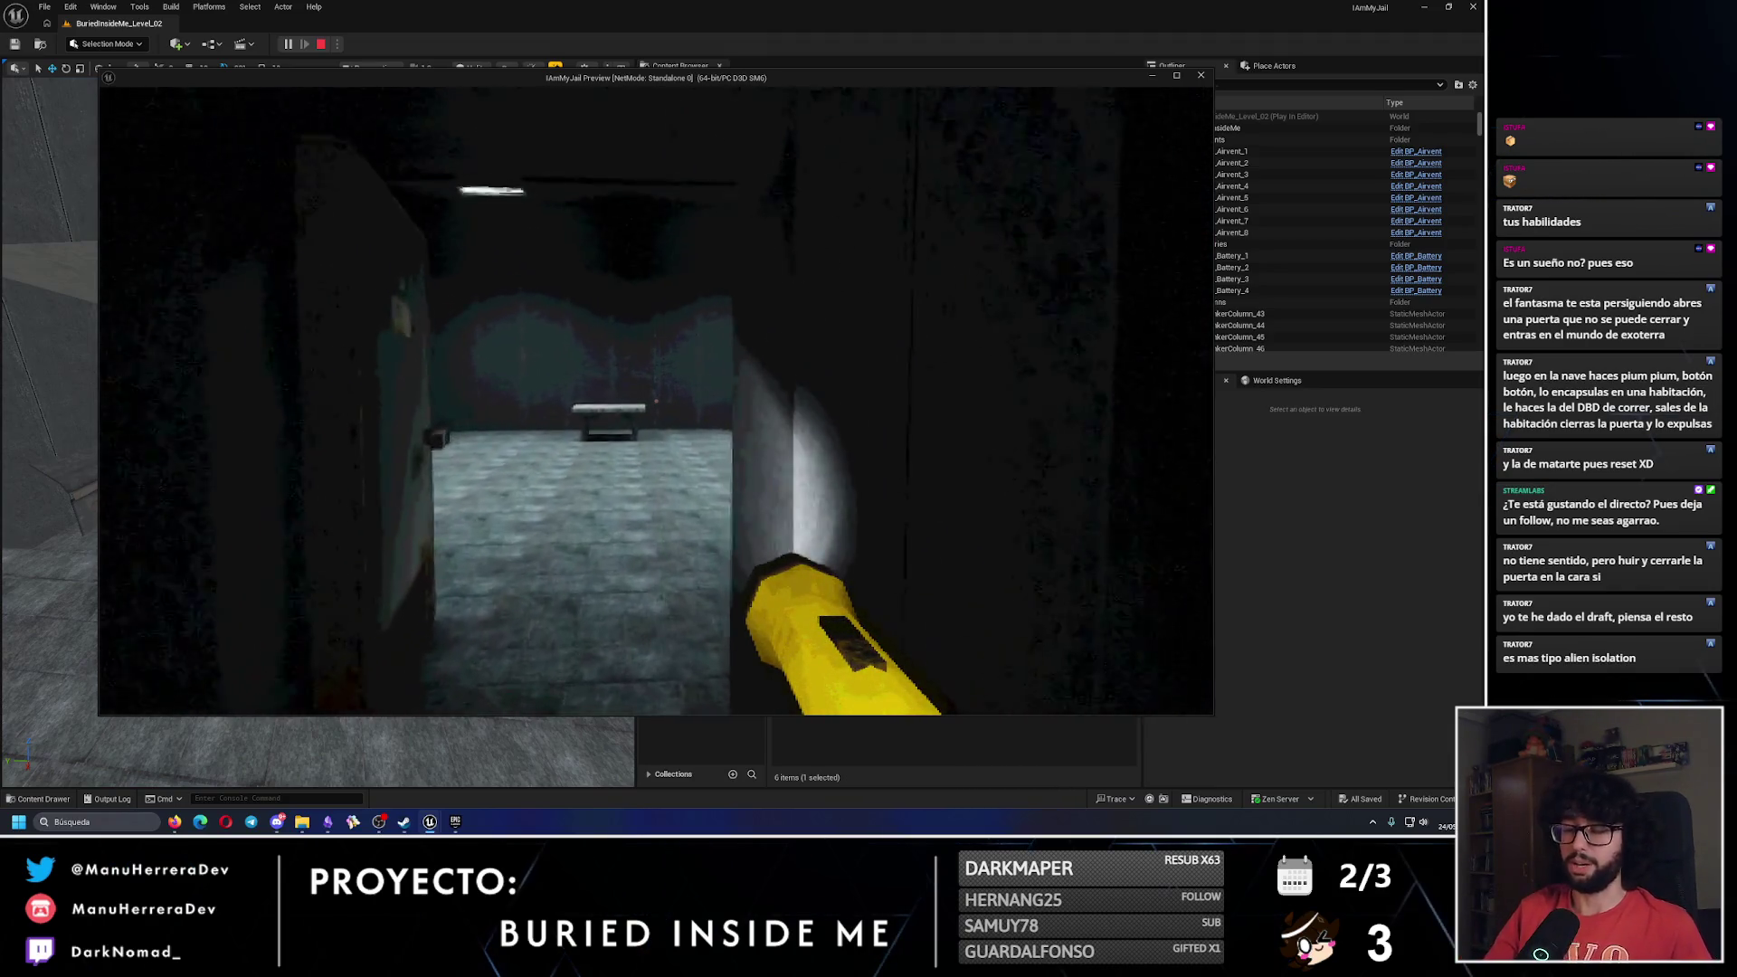
key("w")
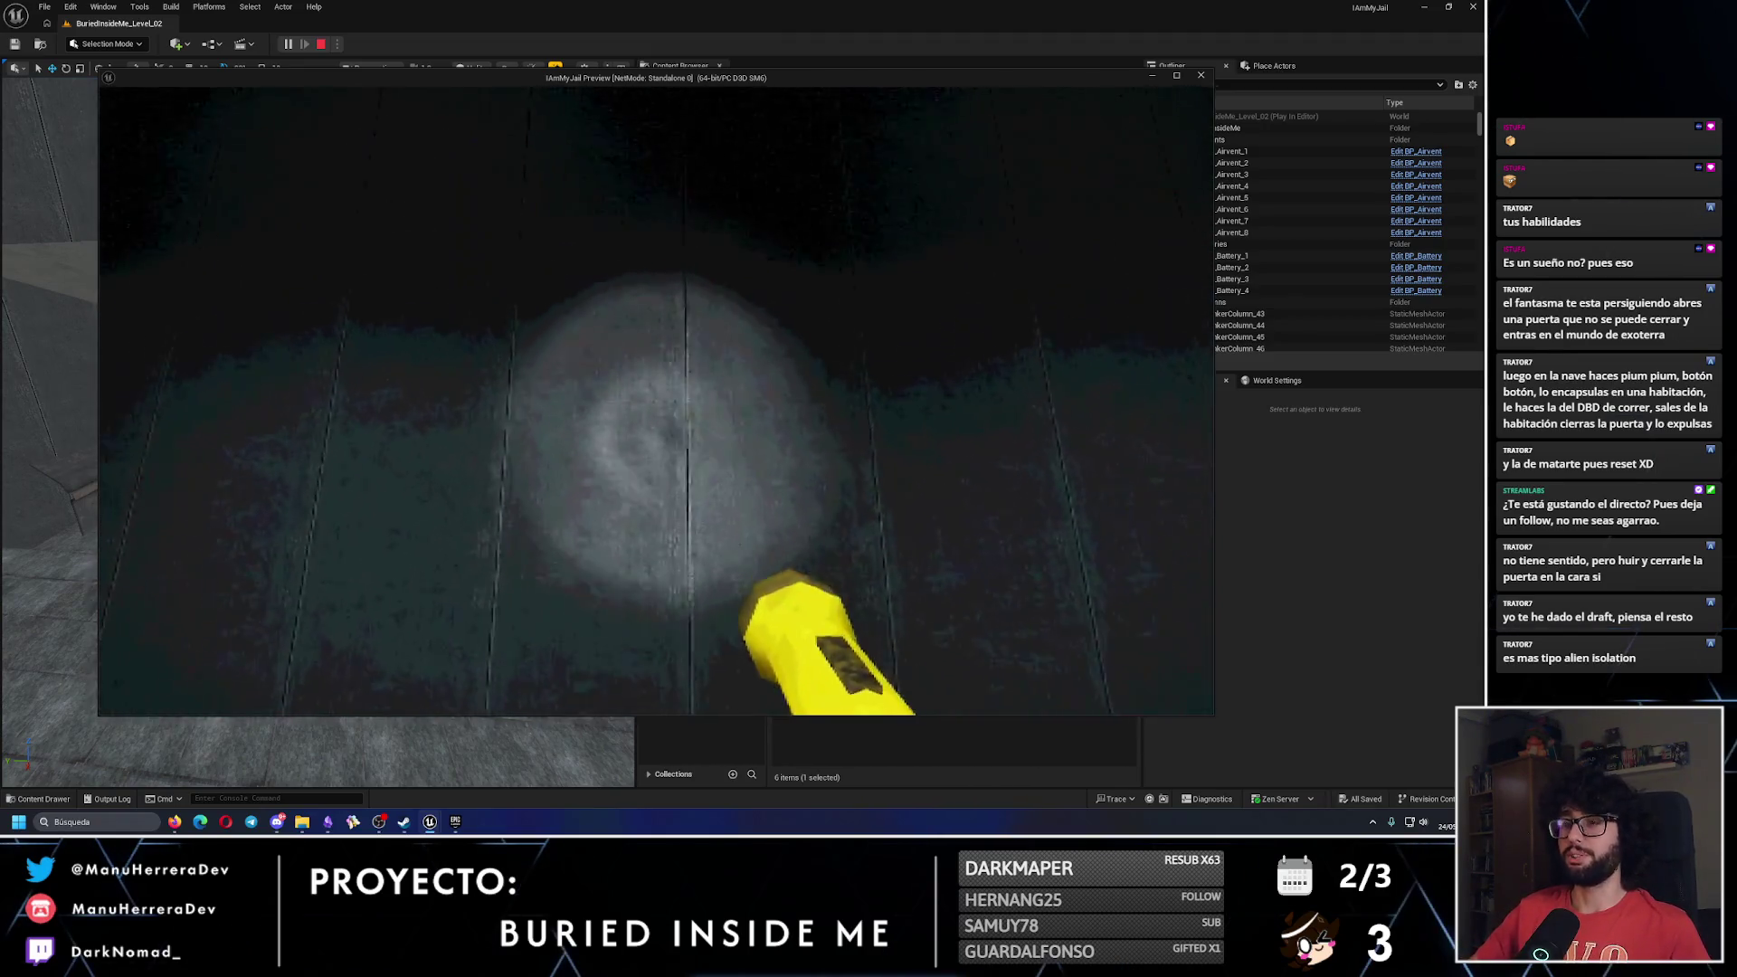
key("w")
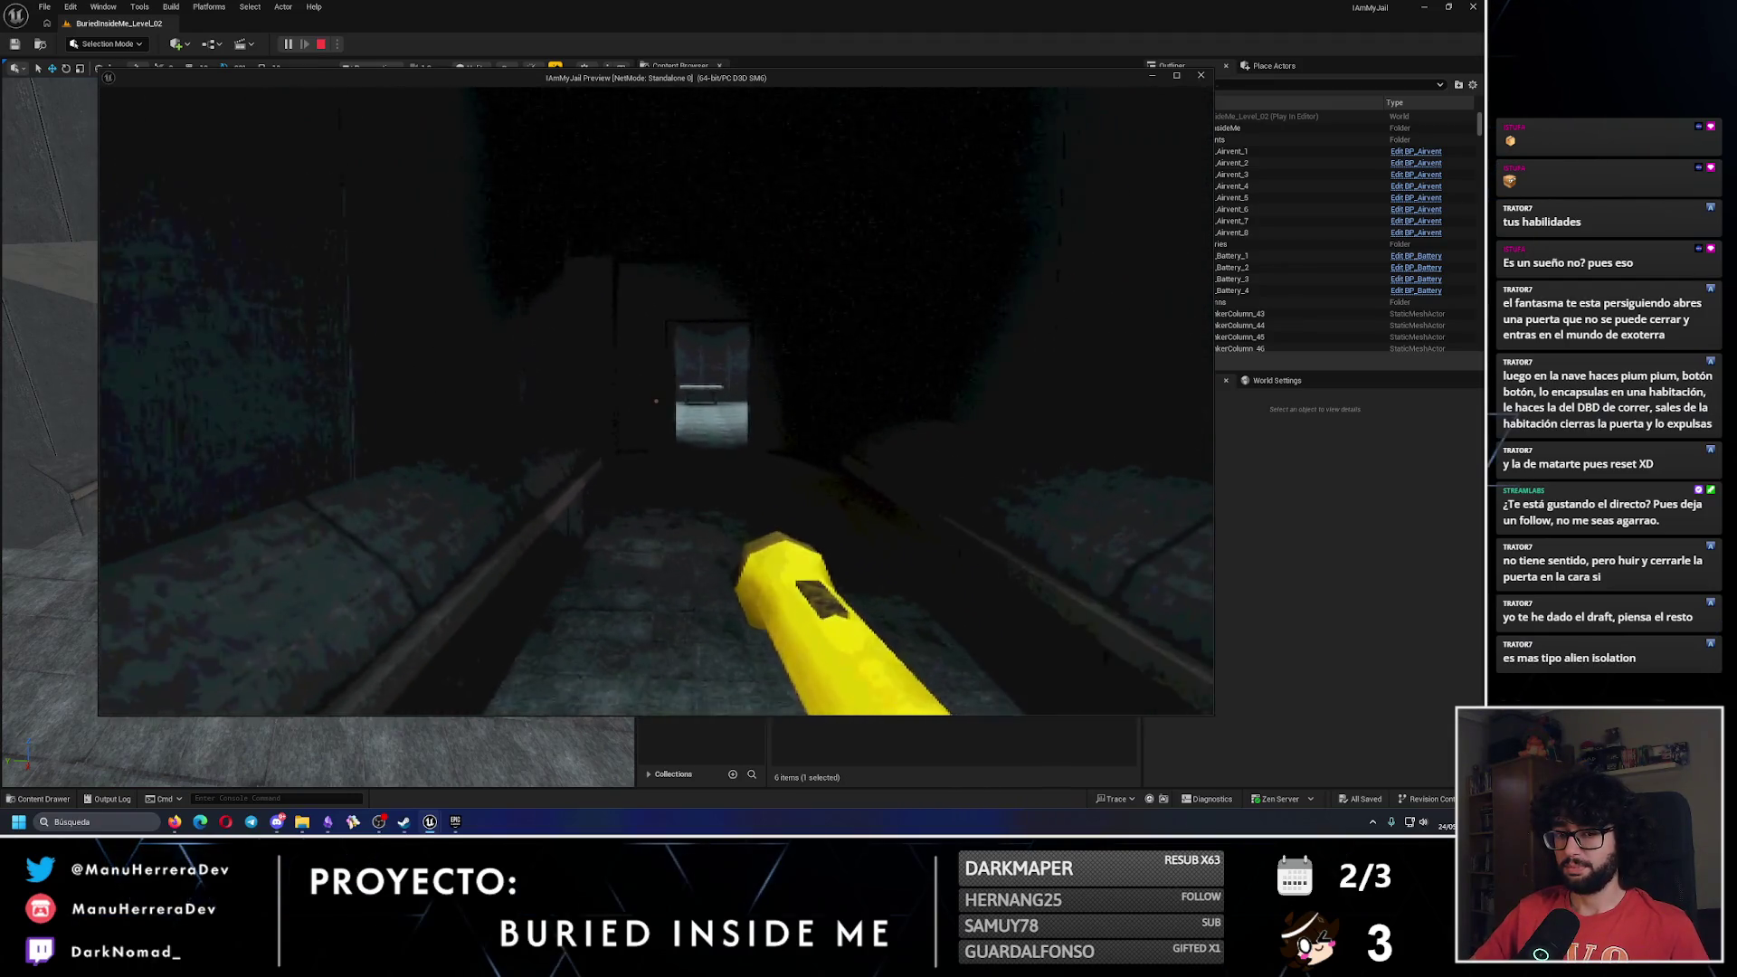
key("s")
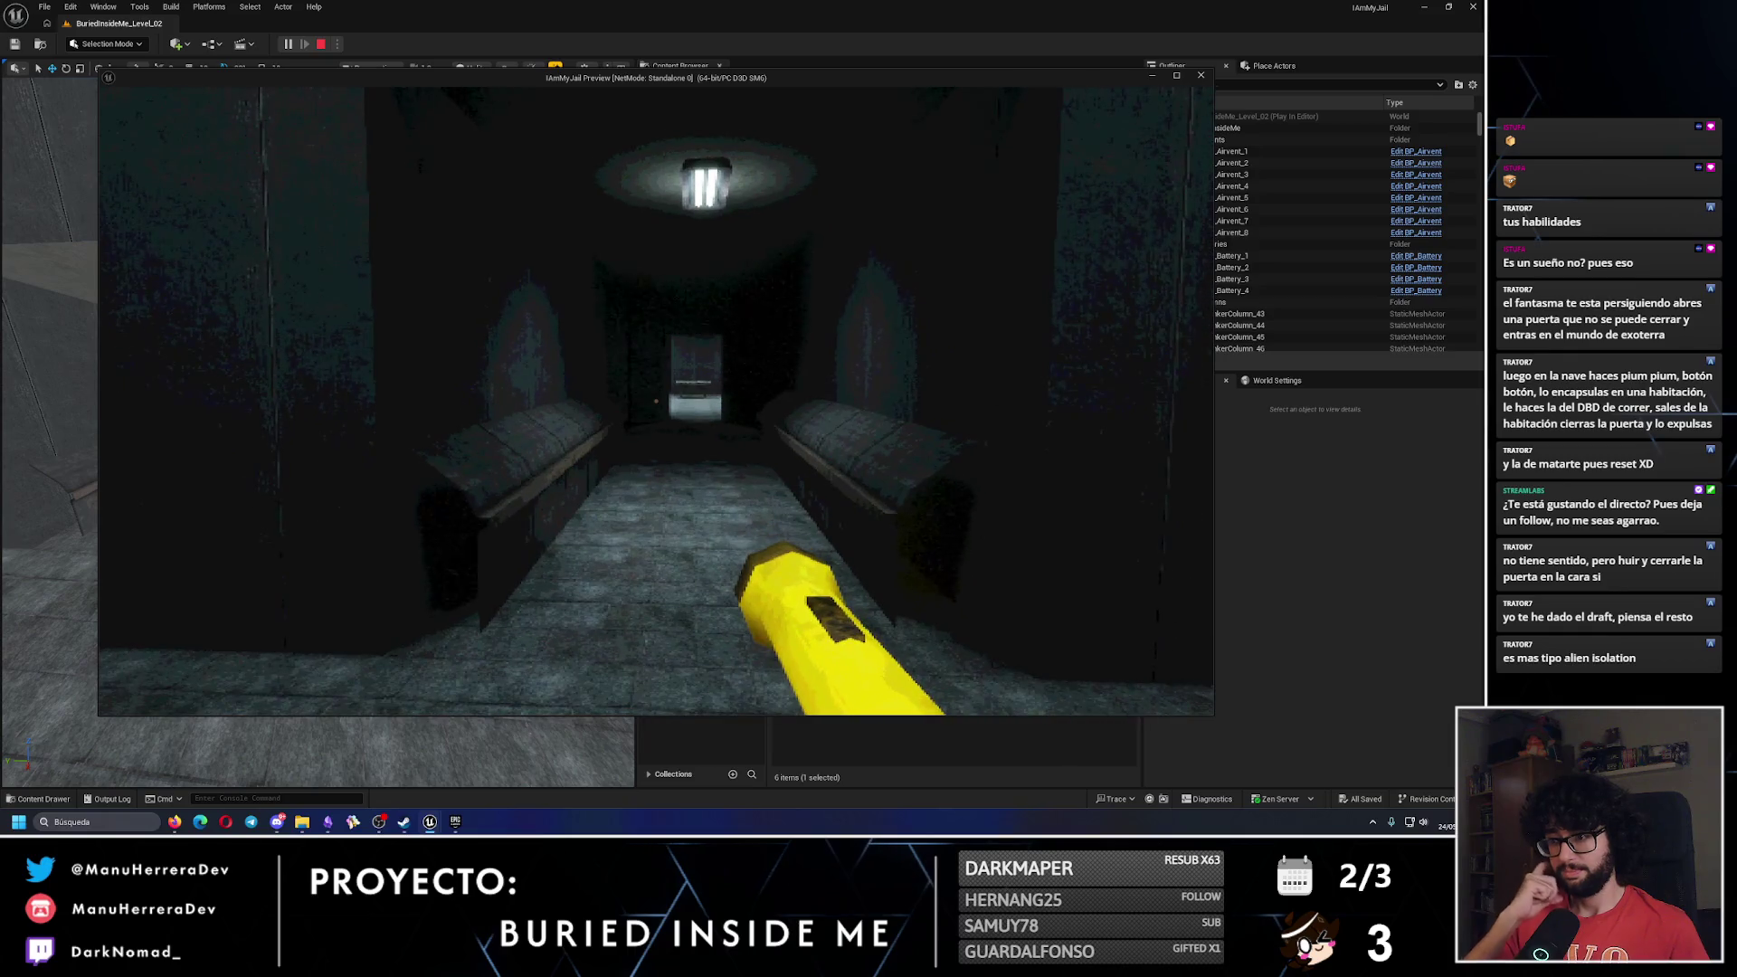
key("w")
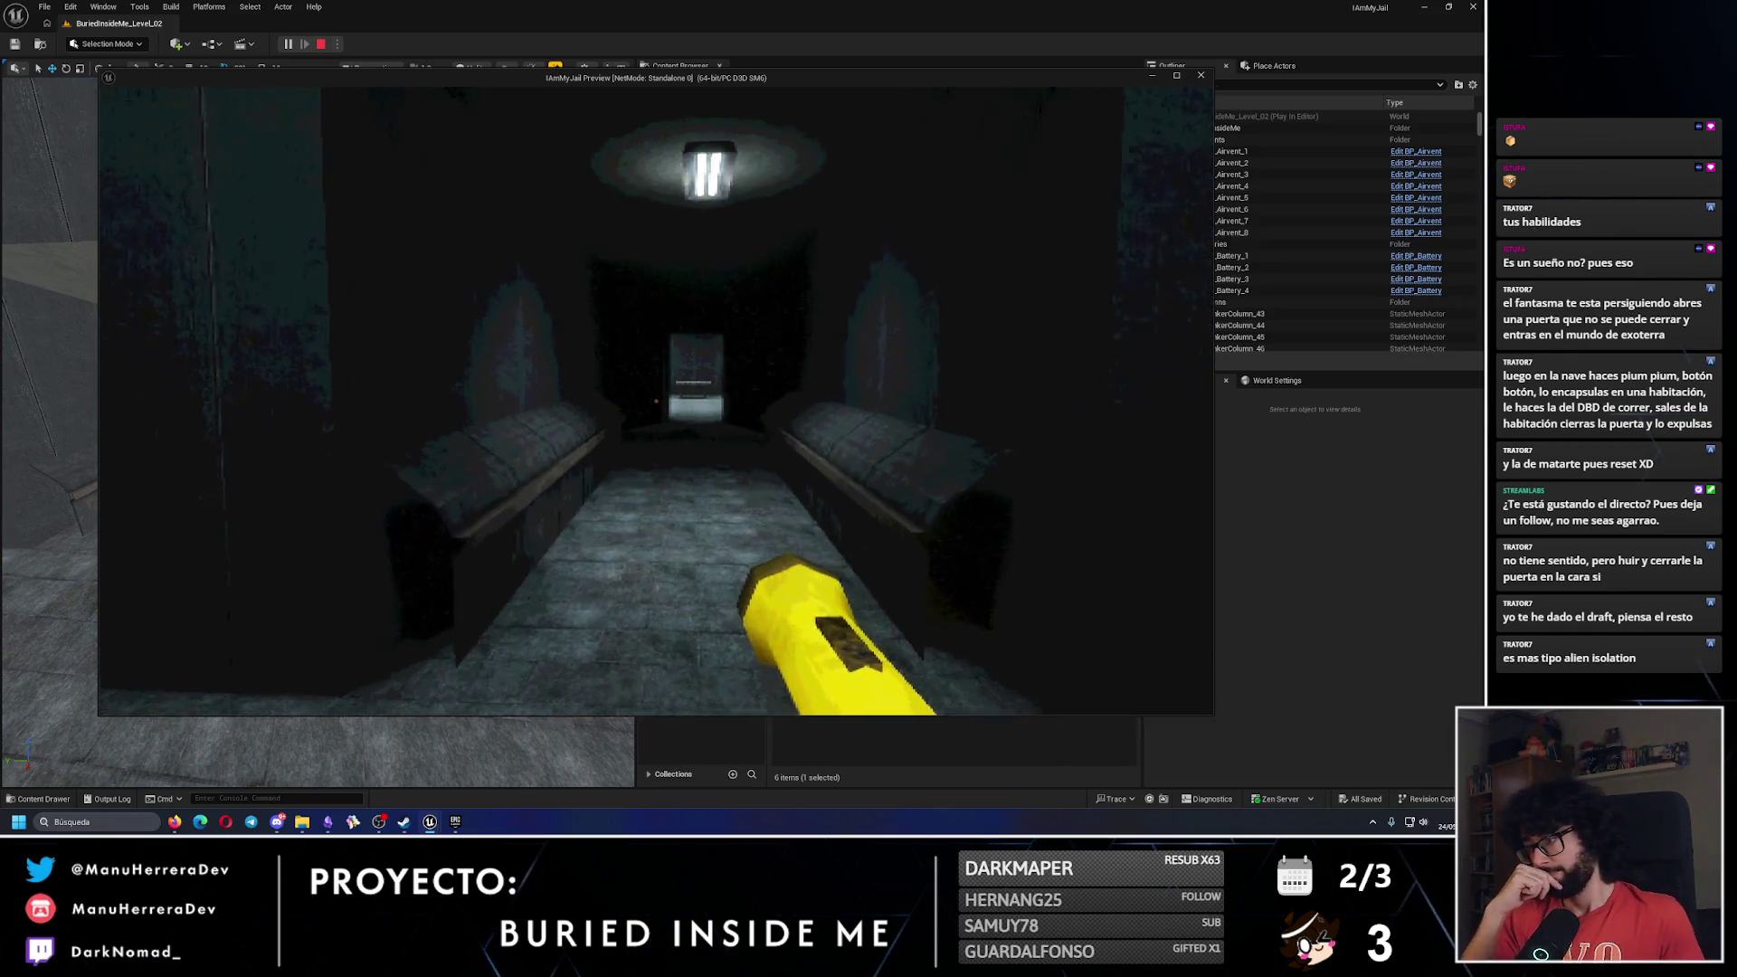
key("w")
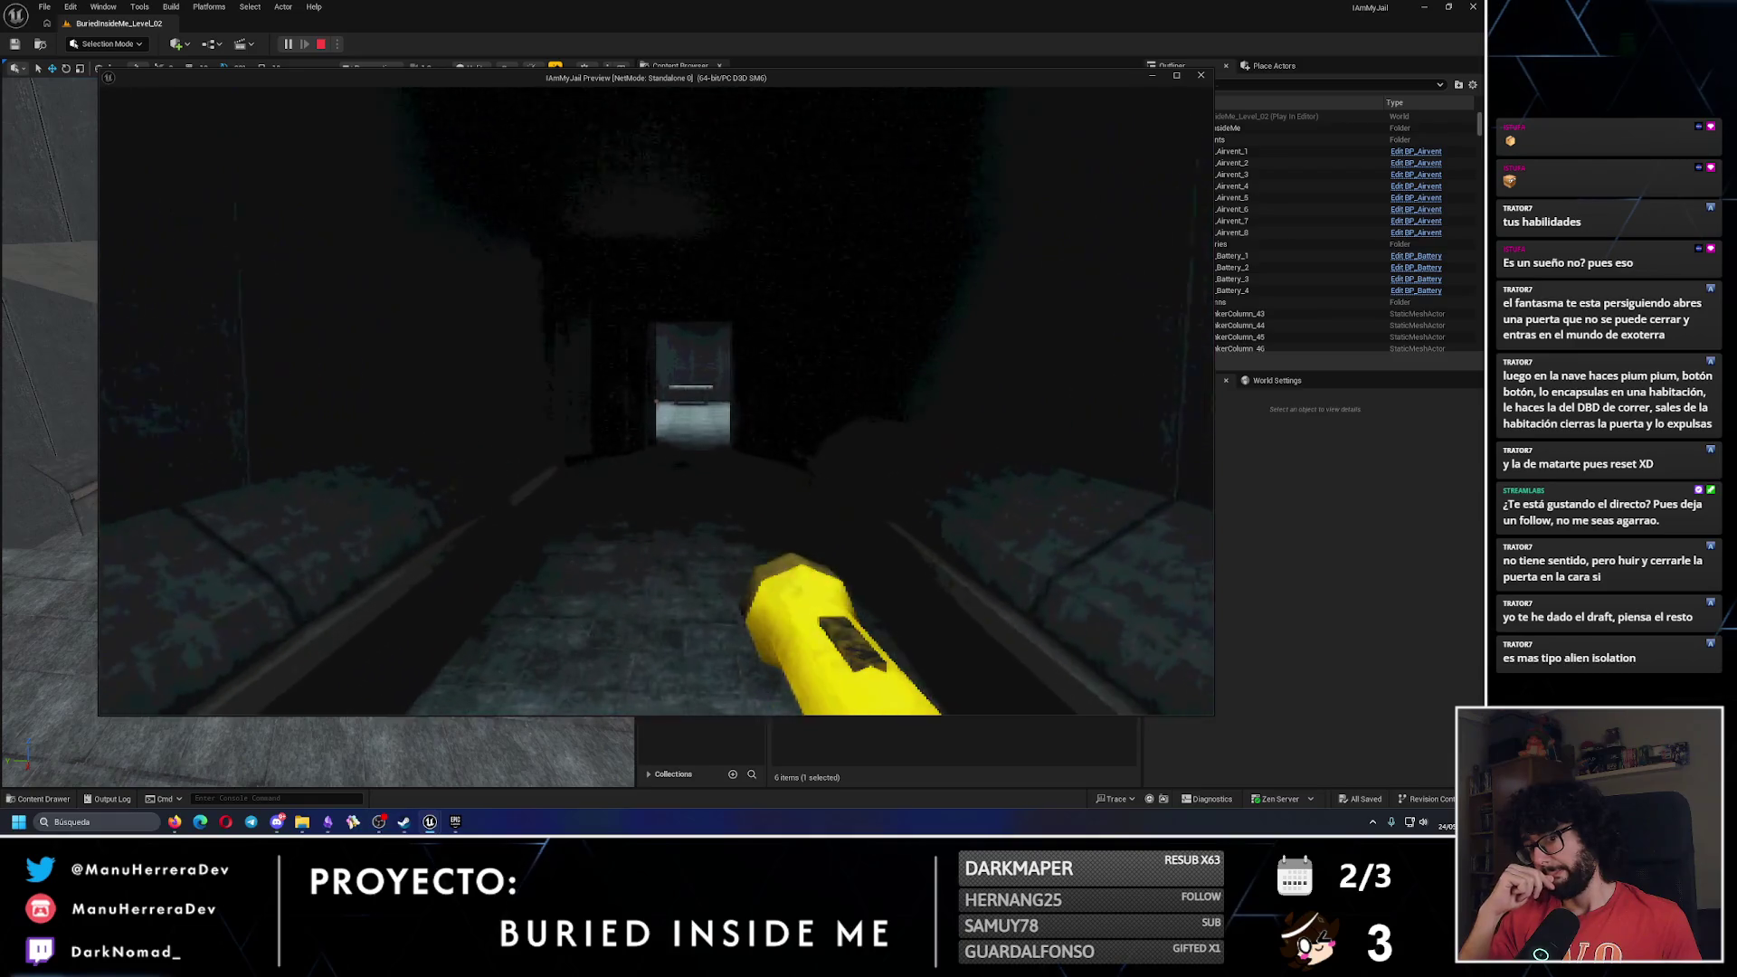
key("Escape")
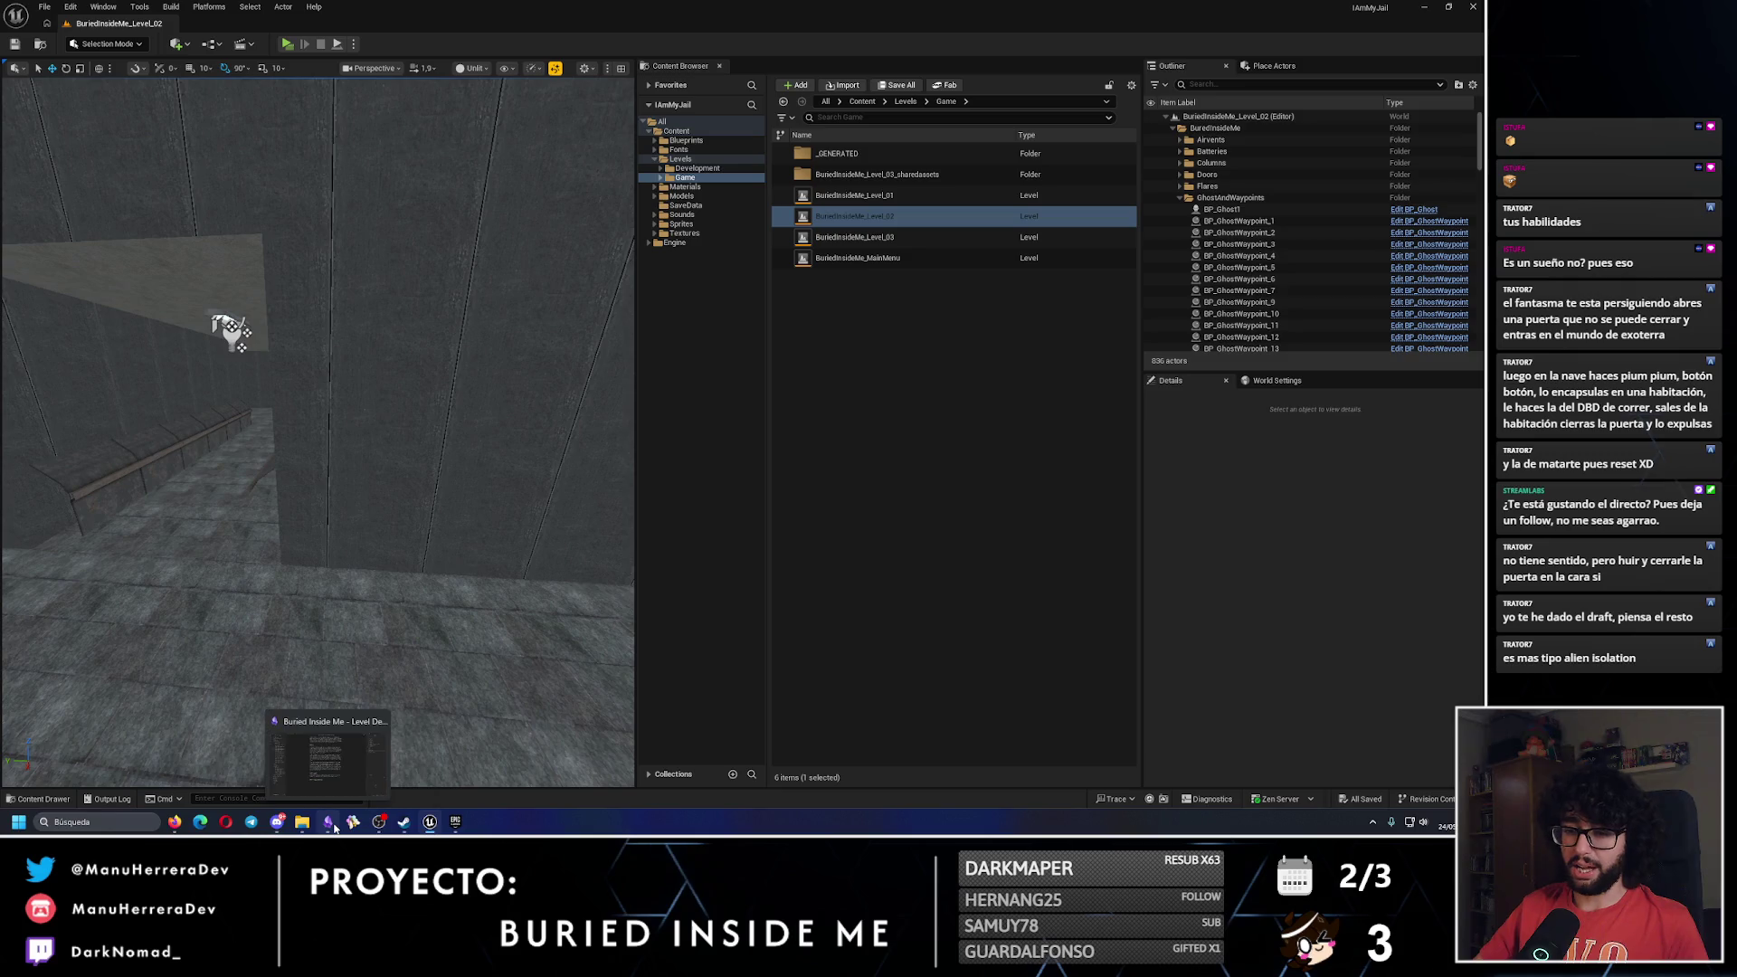
In the Level Design note, clear point 8 under Vuelta al búnker down to just '8-'.
left_click(334, 828)
scroll(769, 675, "down", 3)
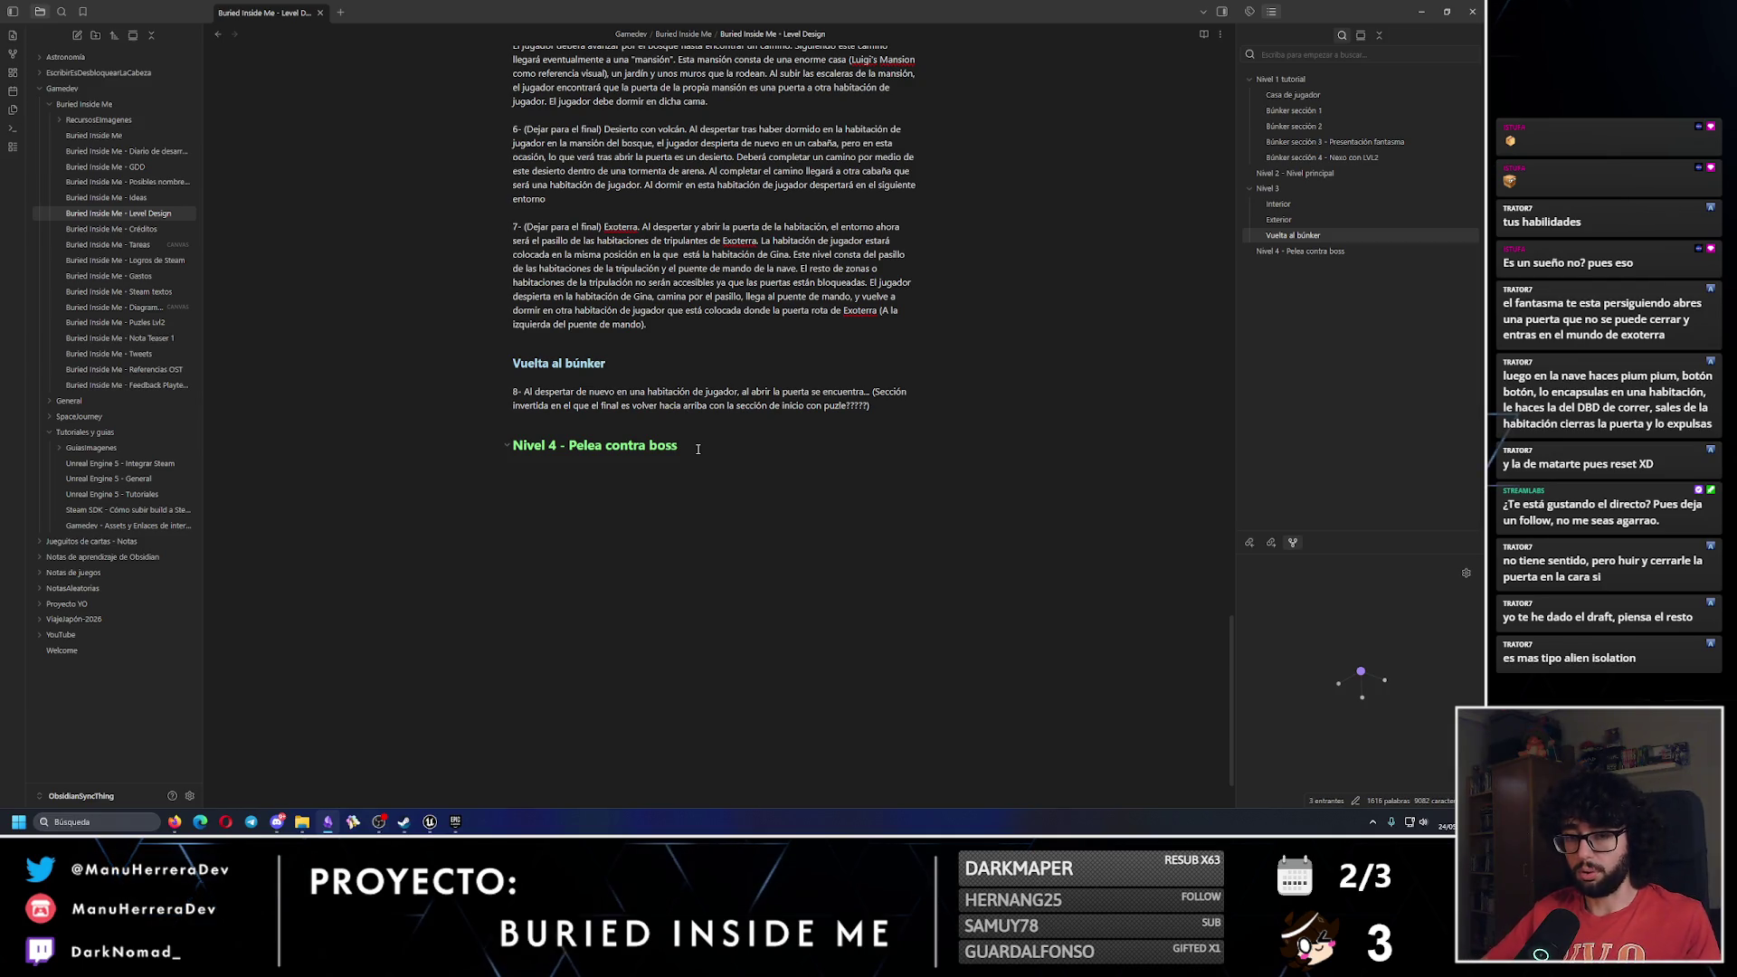
key("Return")
key("Return")
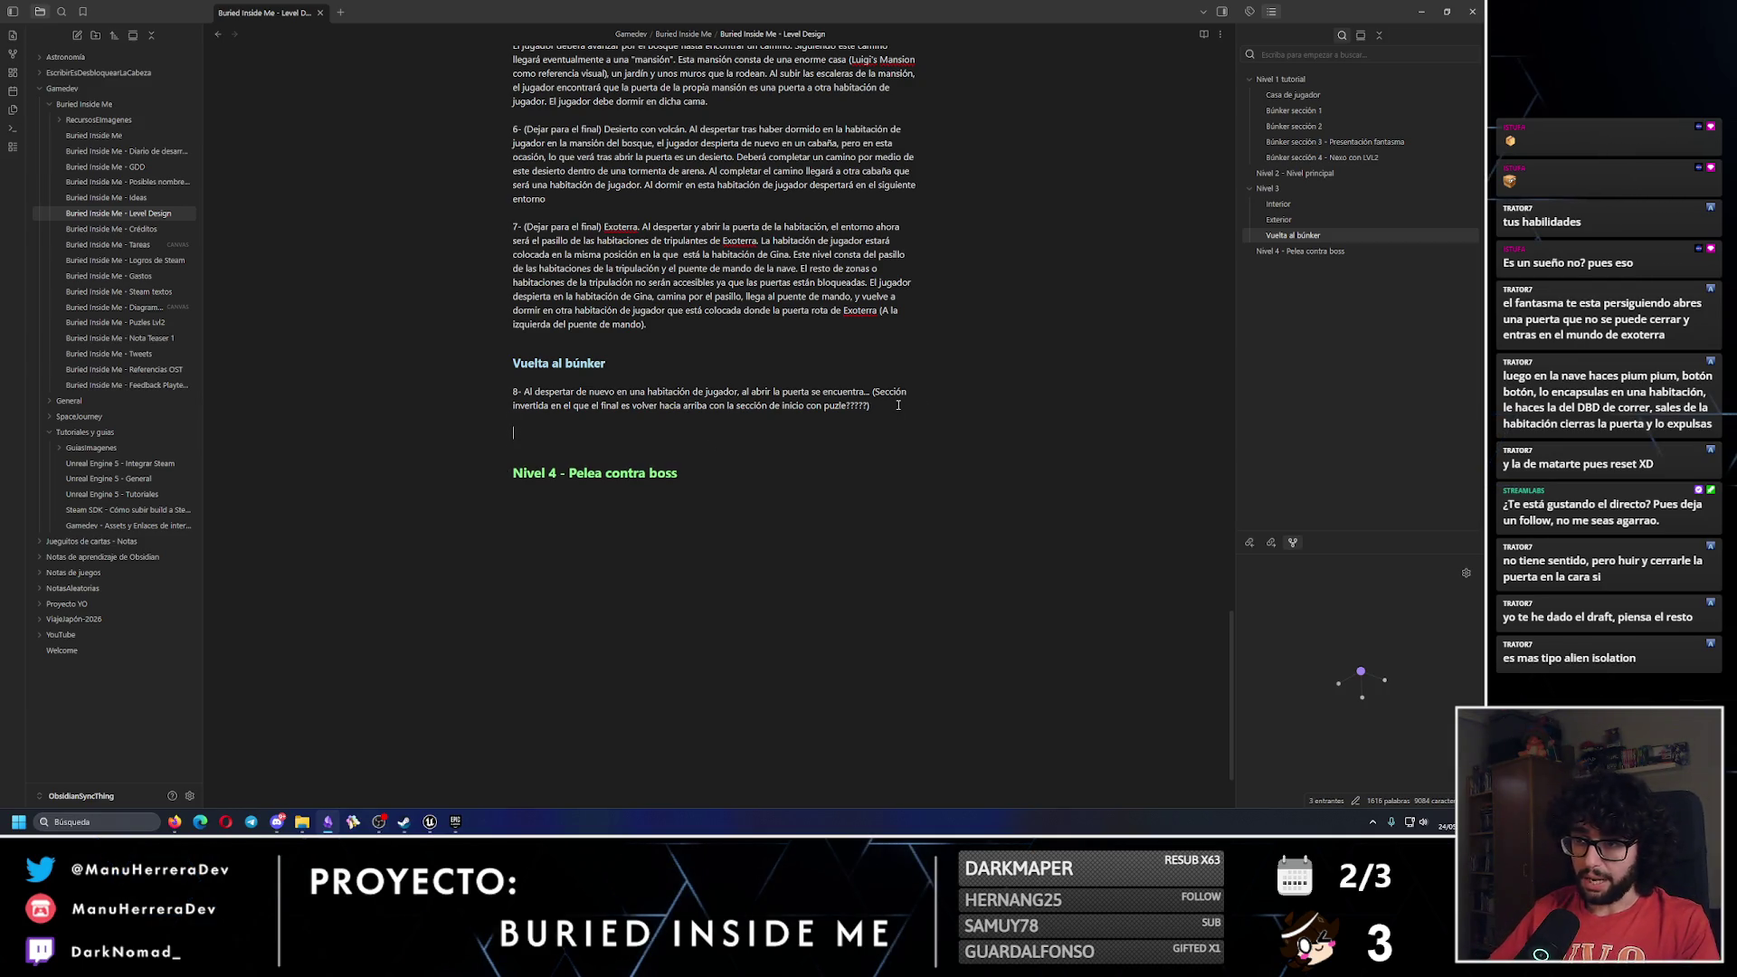
type("8-")
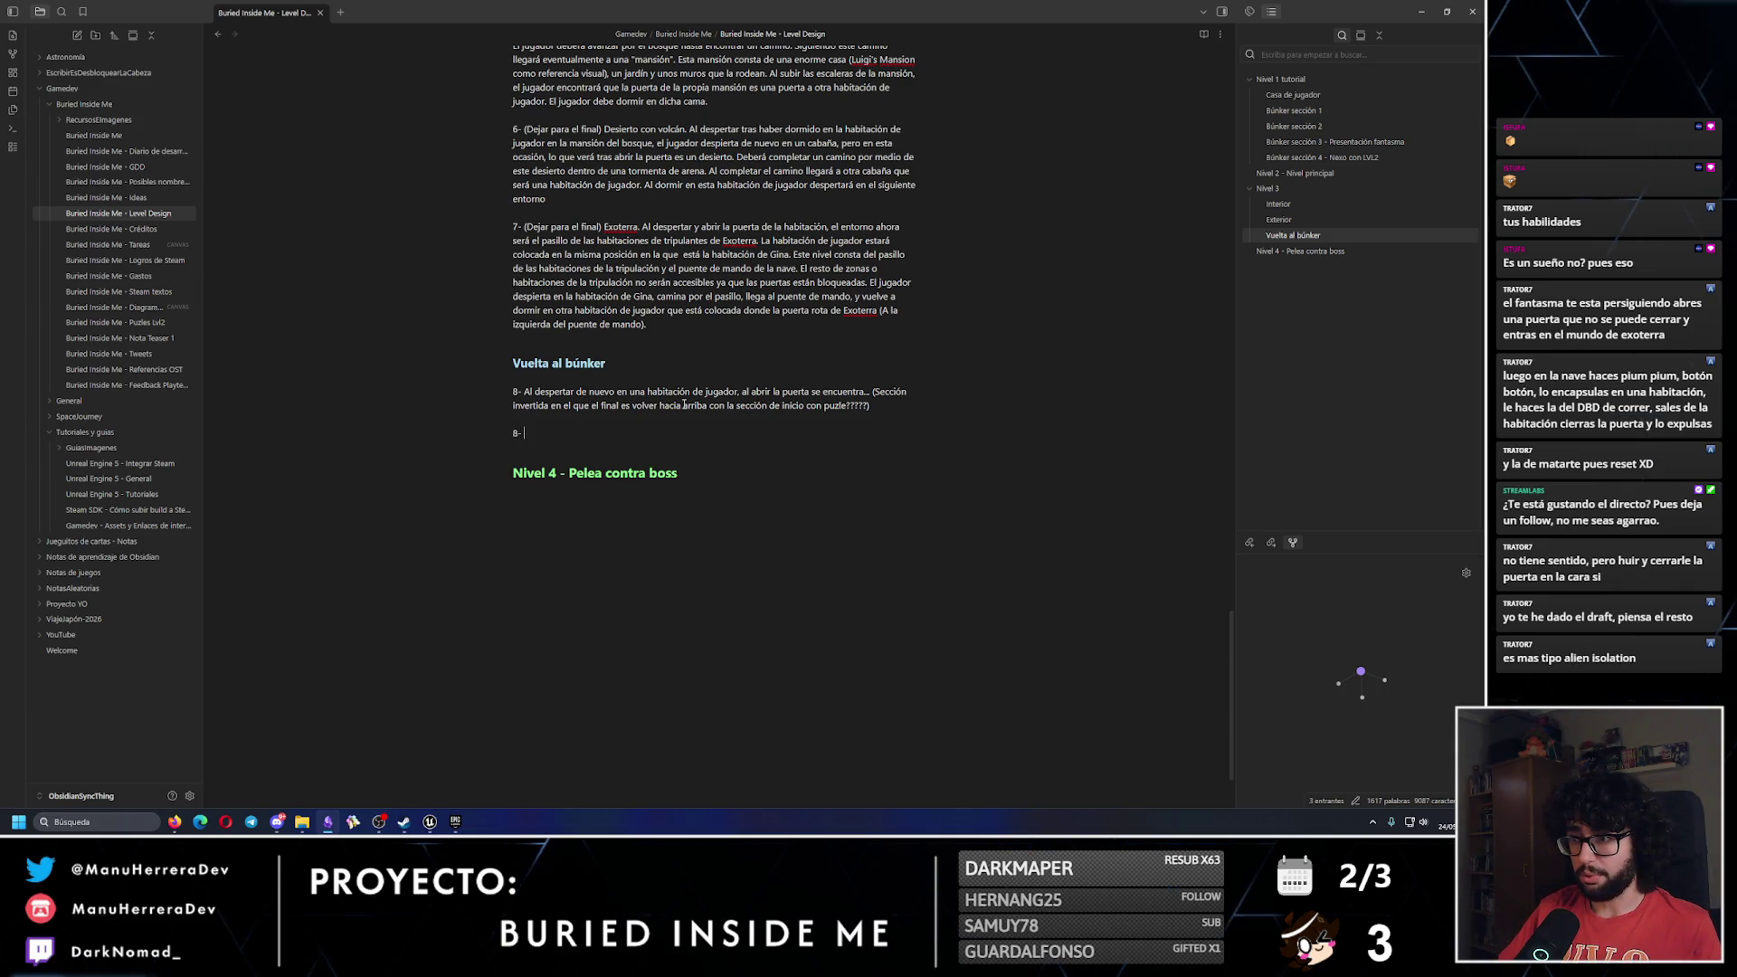
left_click_drag(869, 406, 524, 391)
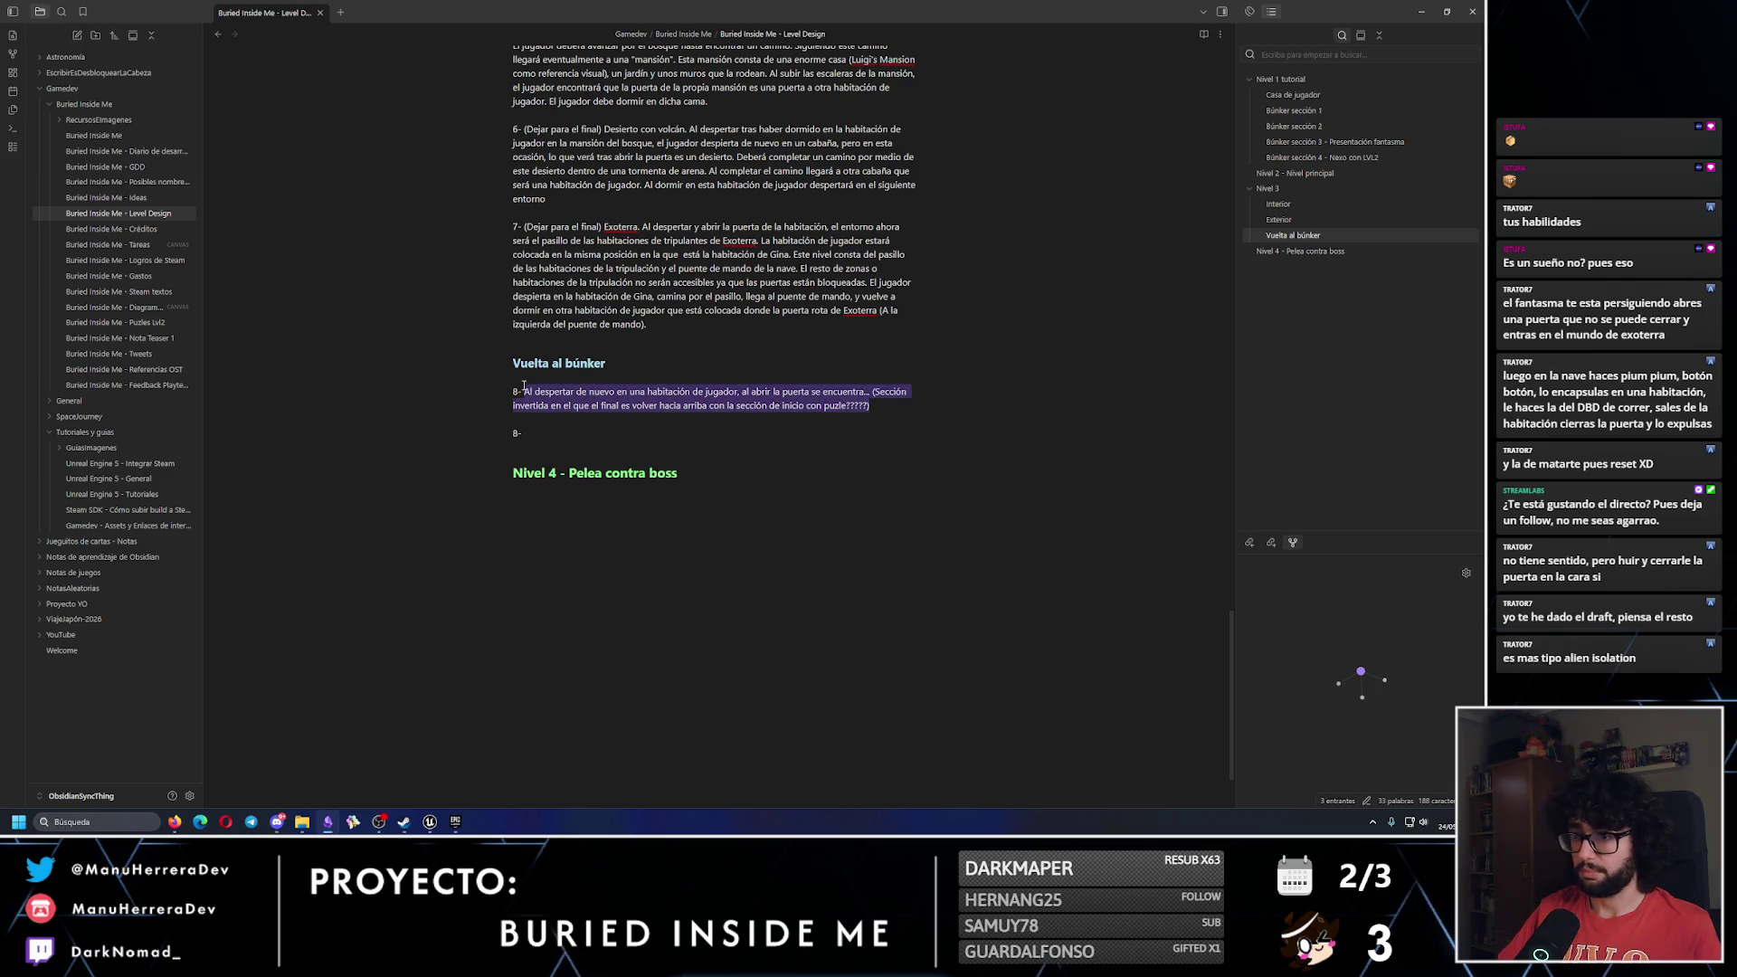
key("BackSpace")
key("Down")
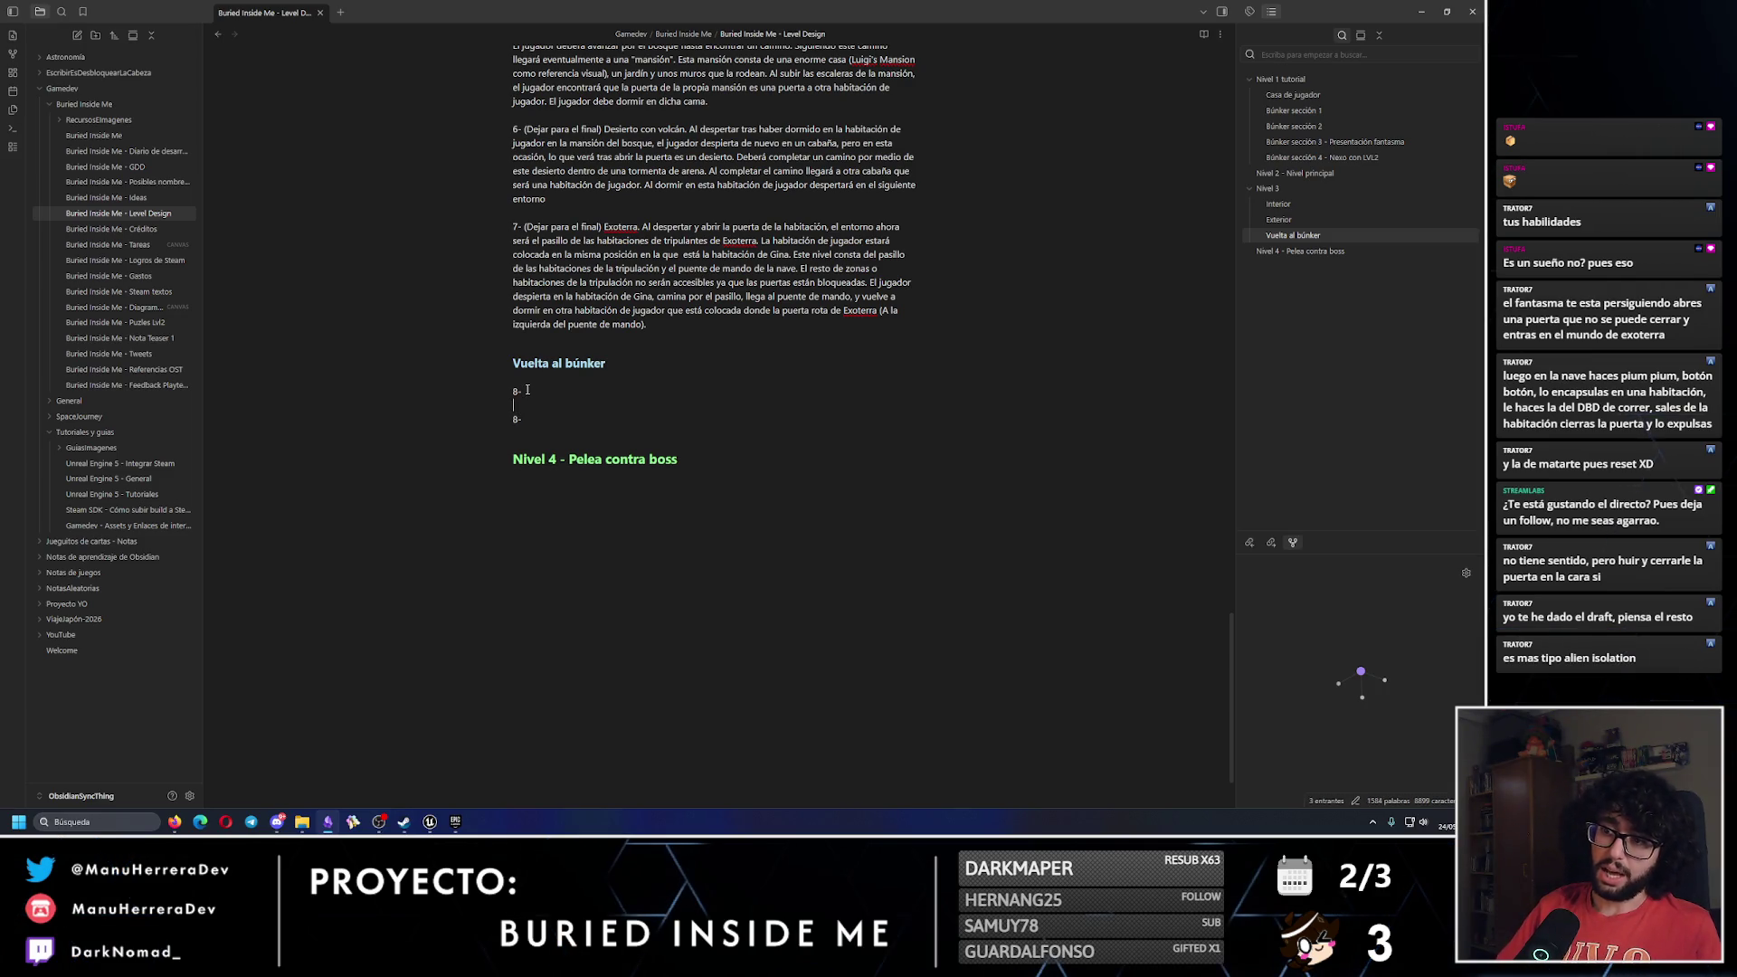
key("BackSpace")
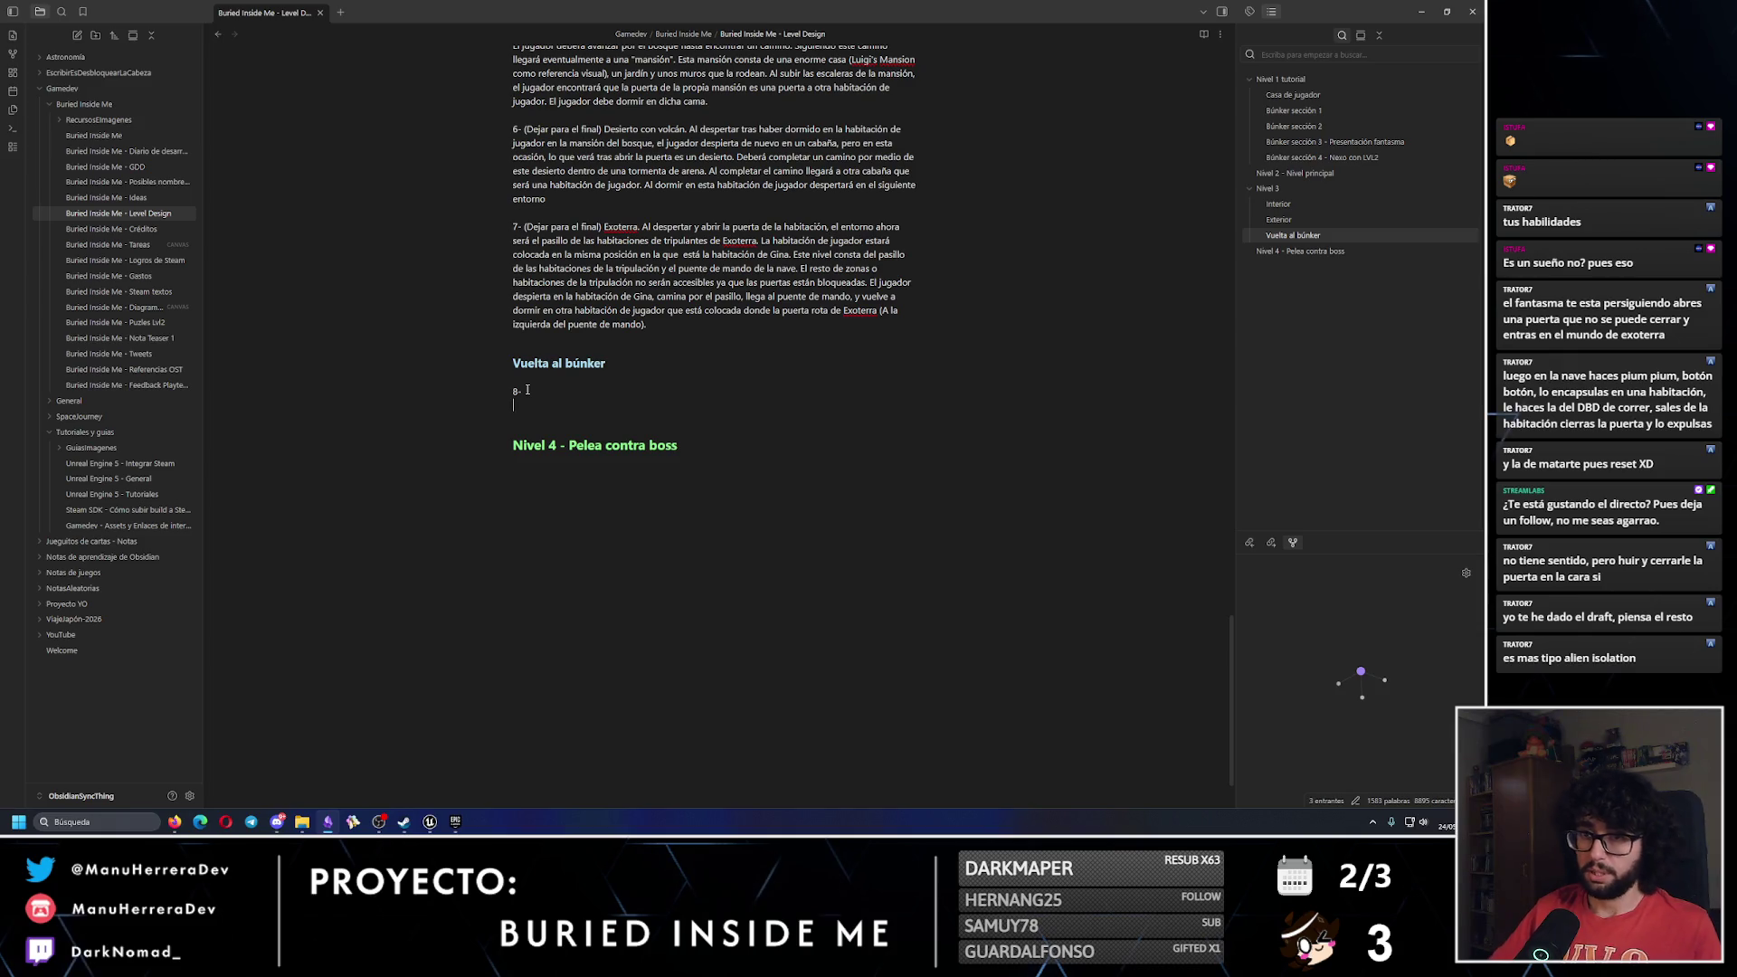
left_click(339, 13)
Open 'Buried Inside Me - Ideas' in the new tab and review the Ideas LVL 3 bullets.
left_click(106, 197)
scroll(864, 403, "down", 10)
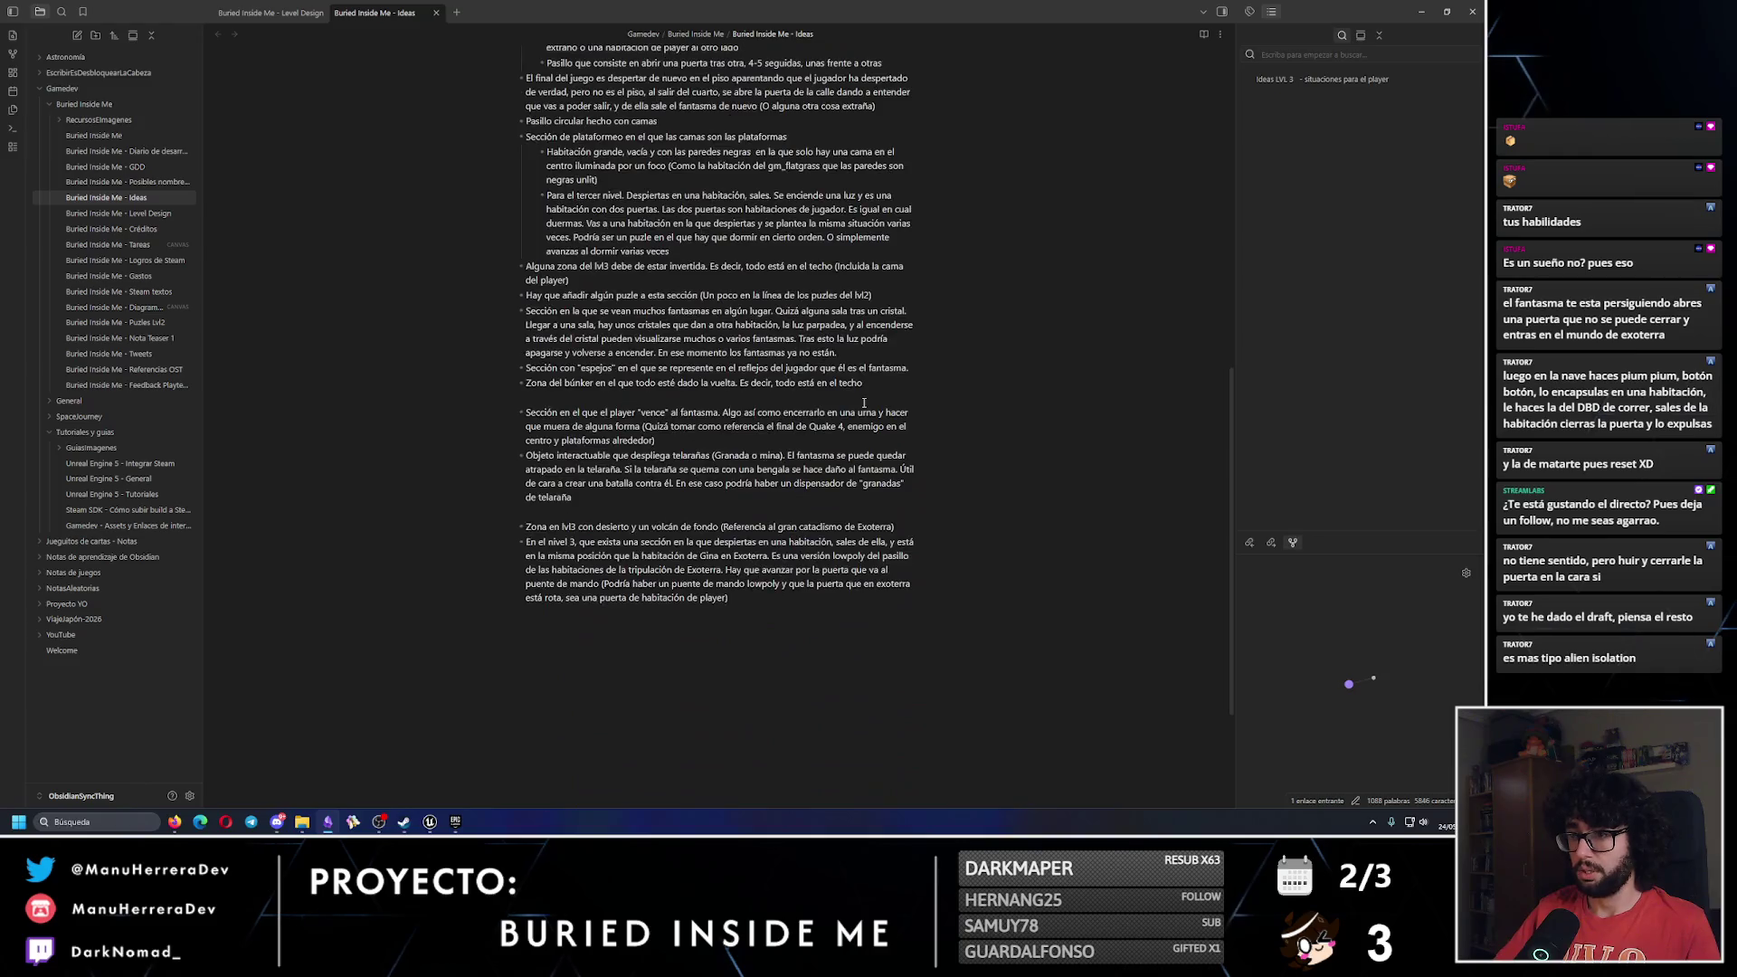
scroll(865, 403, "up", 2)
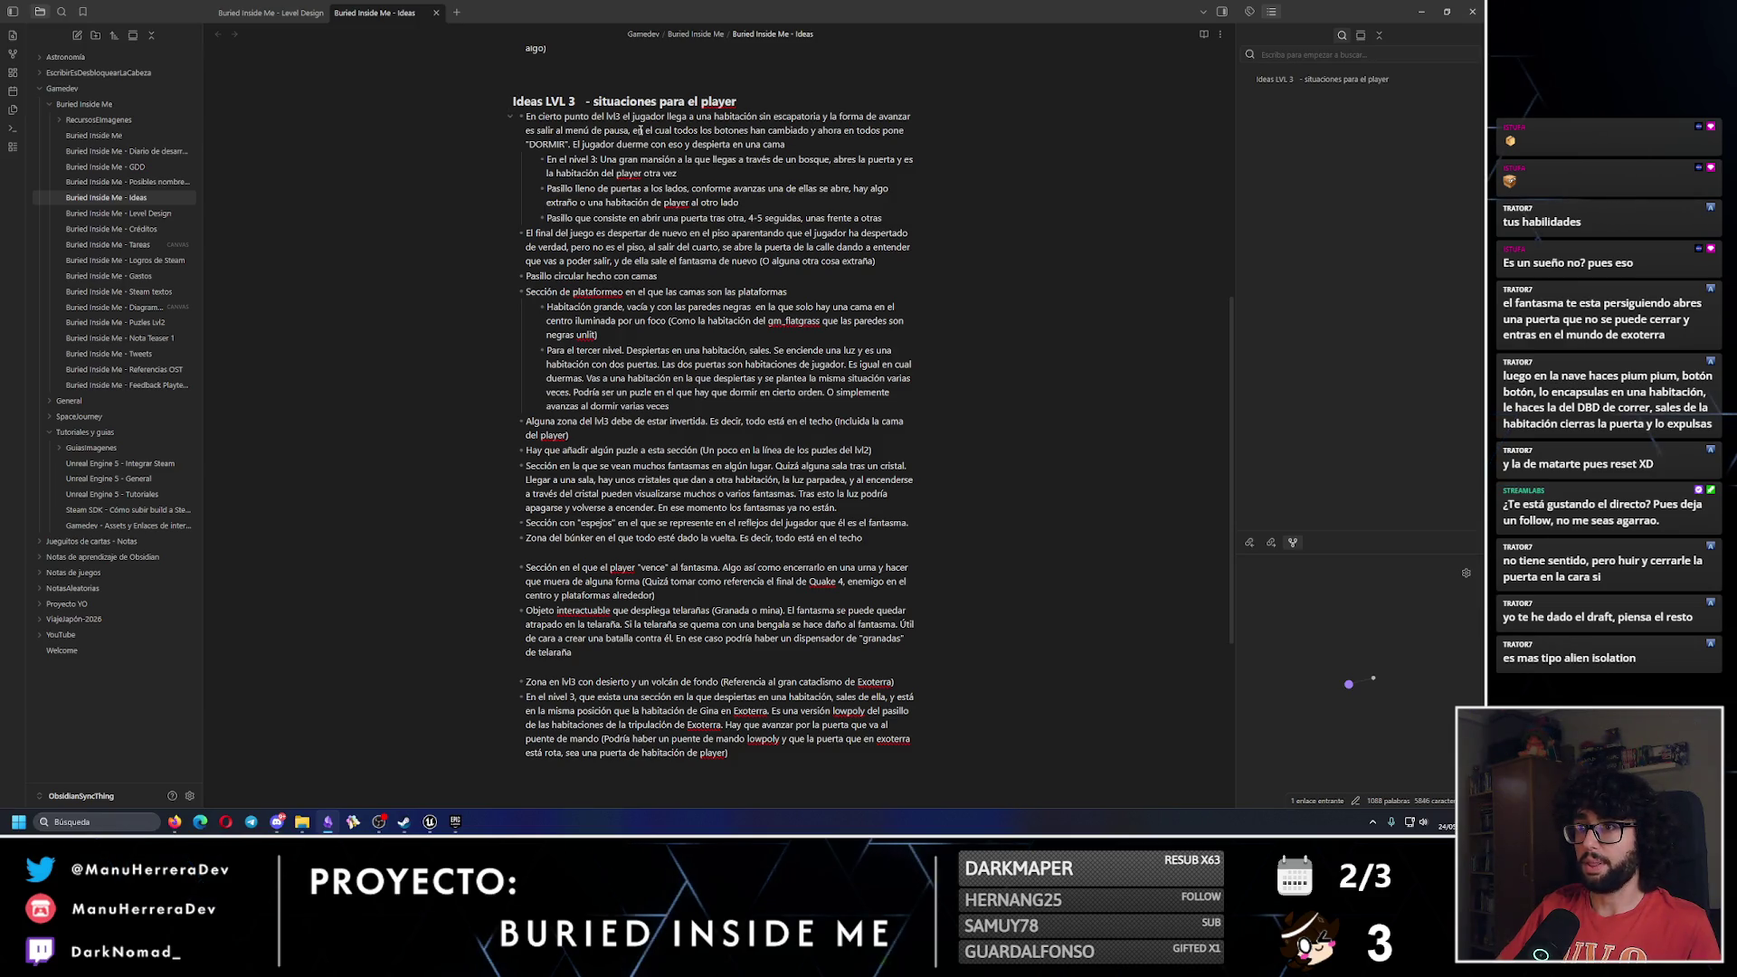
mouse_move(910, 133)
left_mouse_down()
mouse_move(533, 133)
mouse_move(524, 116)
left_mouse_up()
left_click_drag(792, 147, 524, 115)
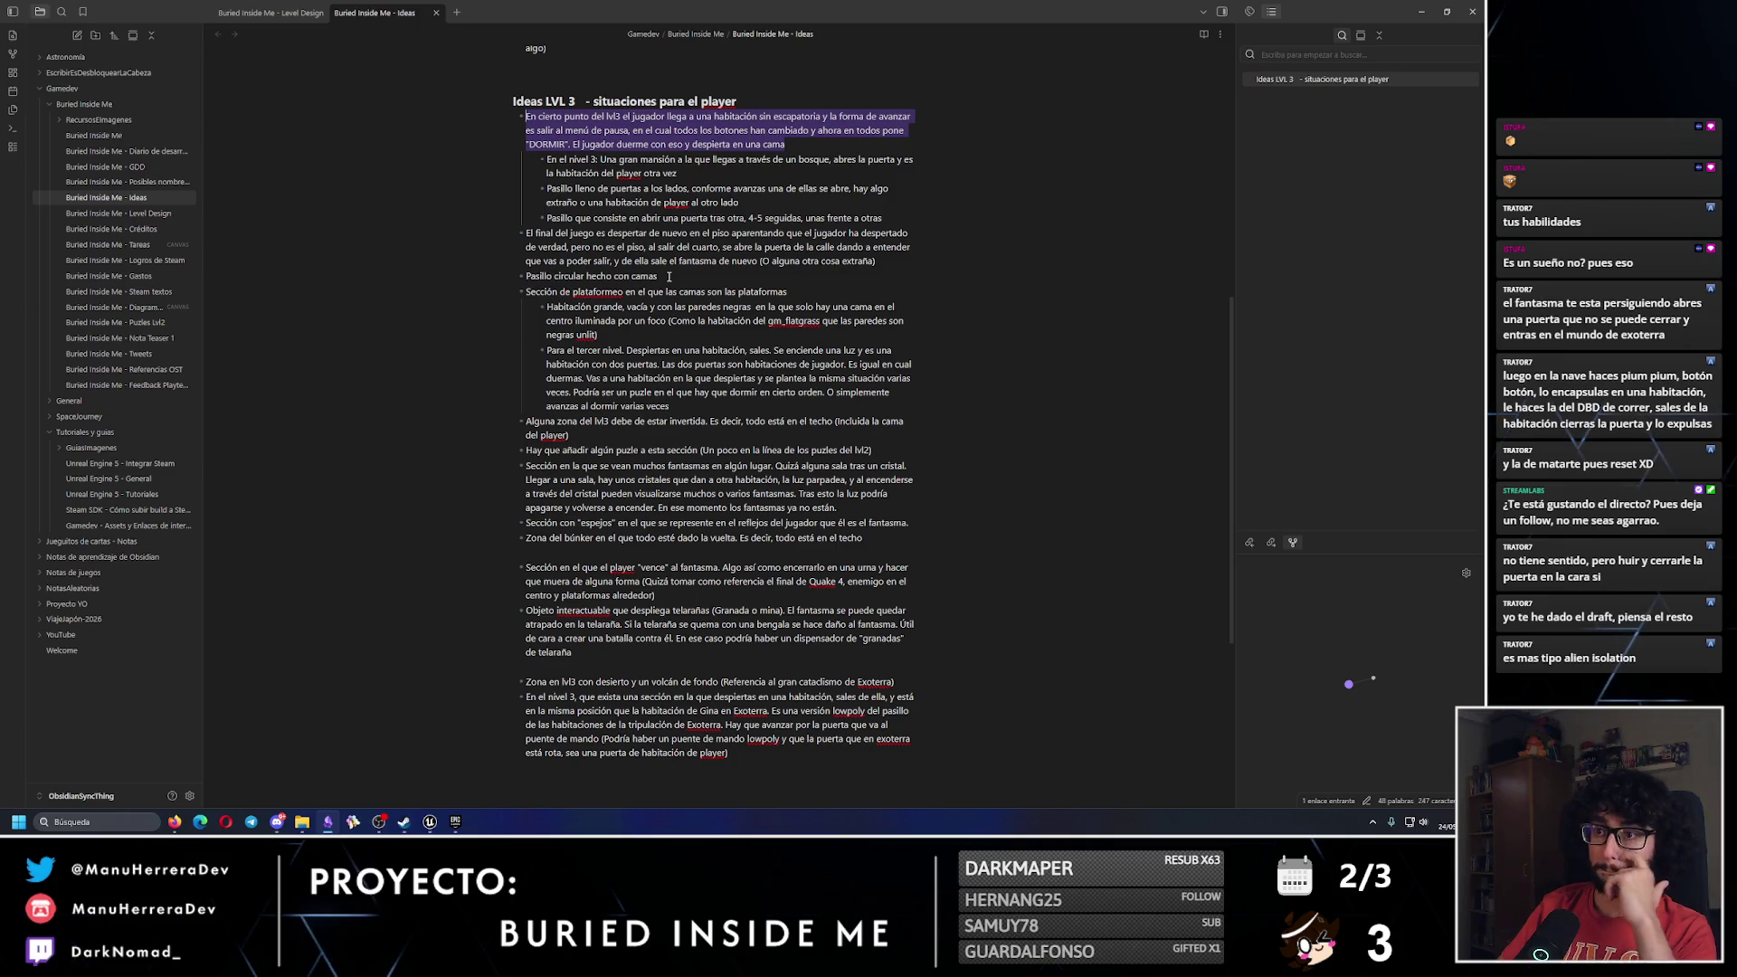
mouse_move(880, 262)
left_mouse_down()
mouse_move(587, 263)
mouse_move(512, 242)
left_mouse_up()
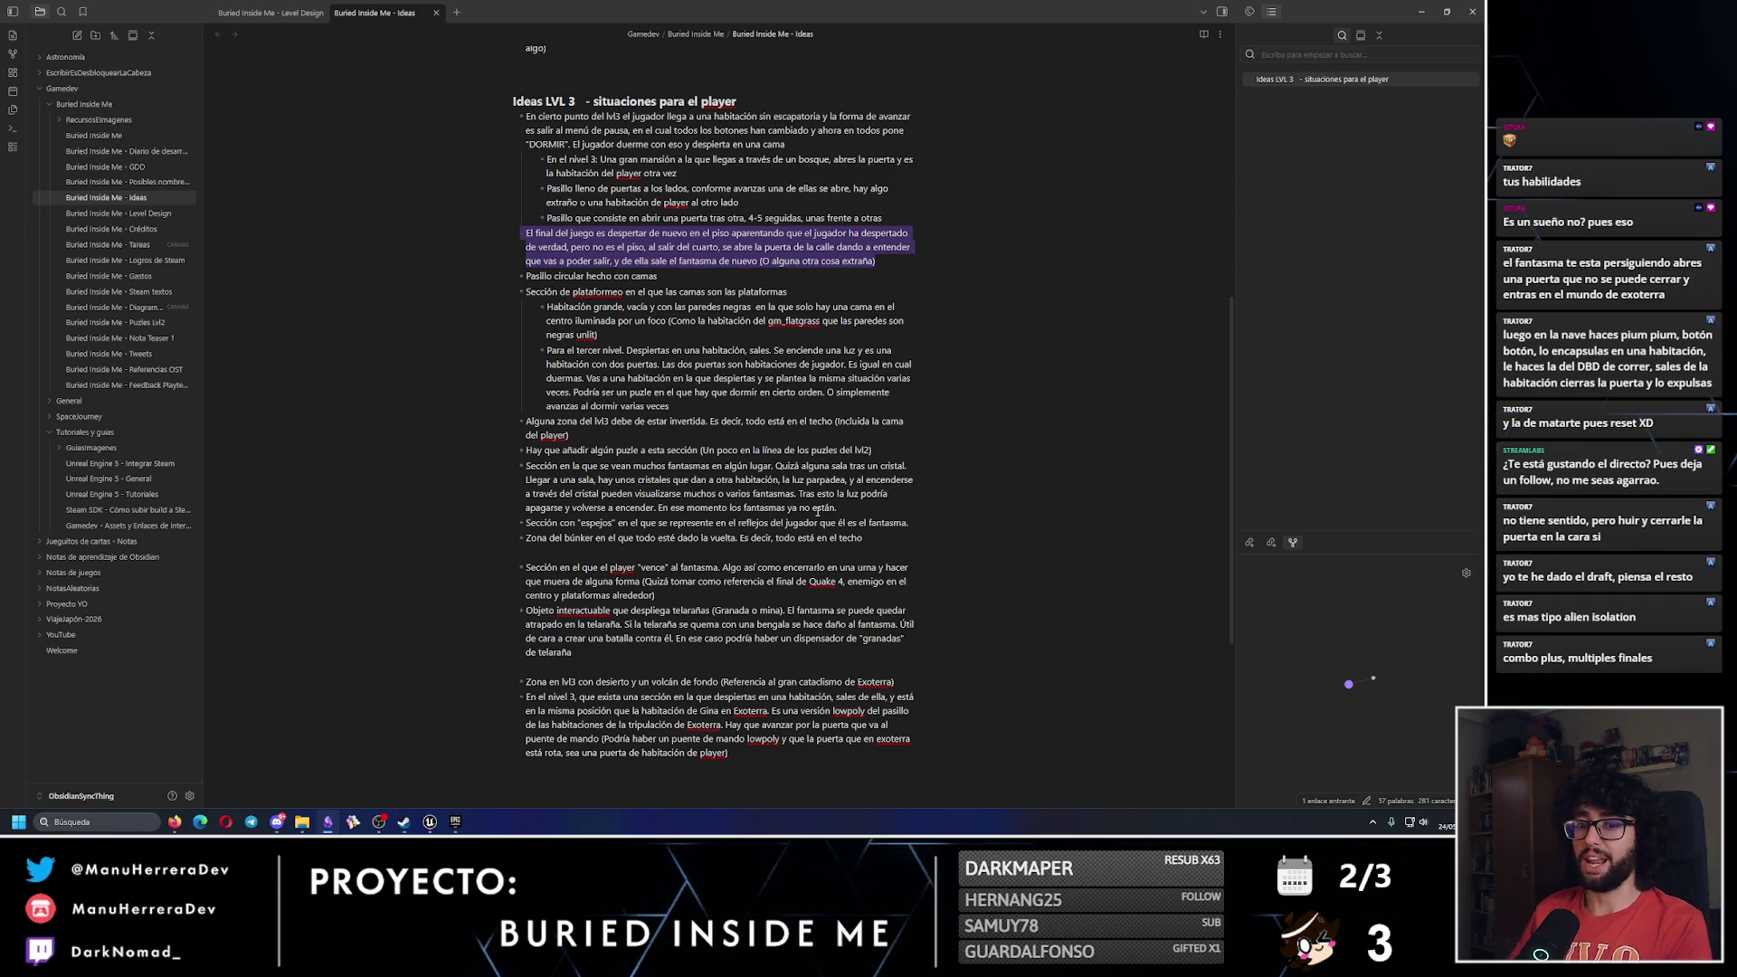
left_click(885, 540)
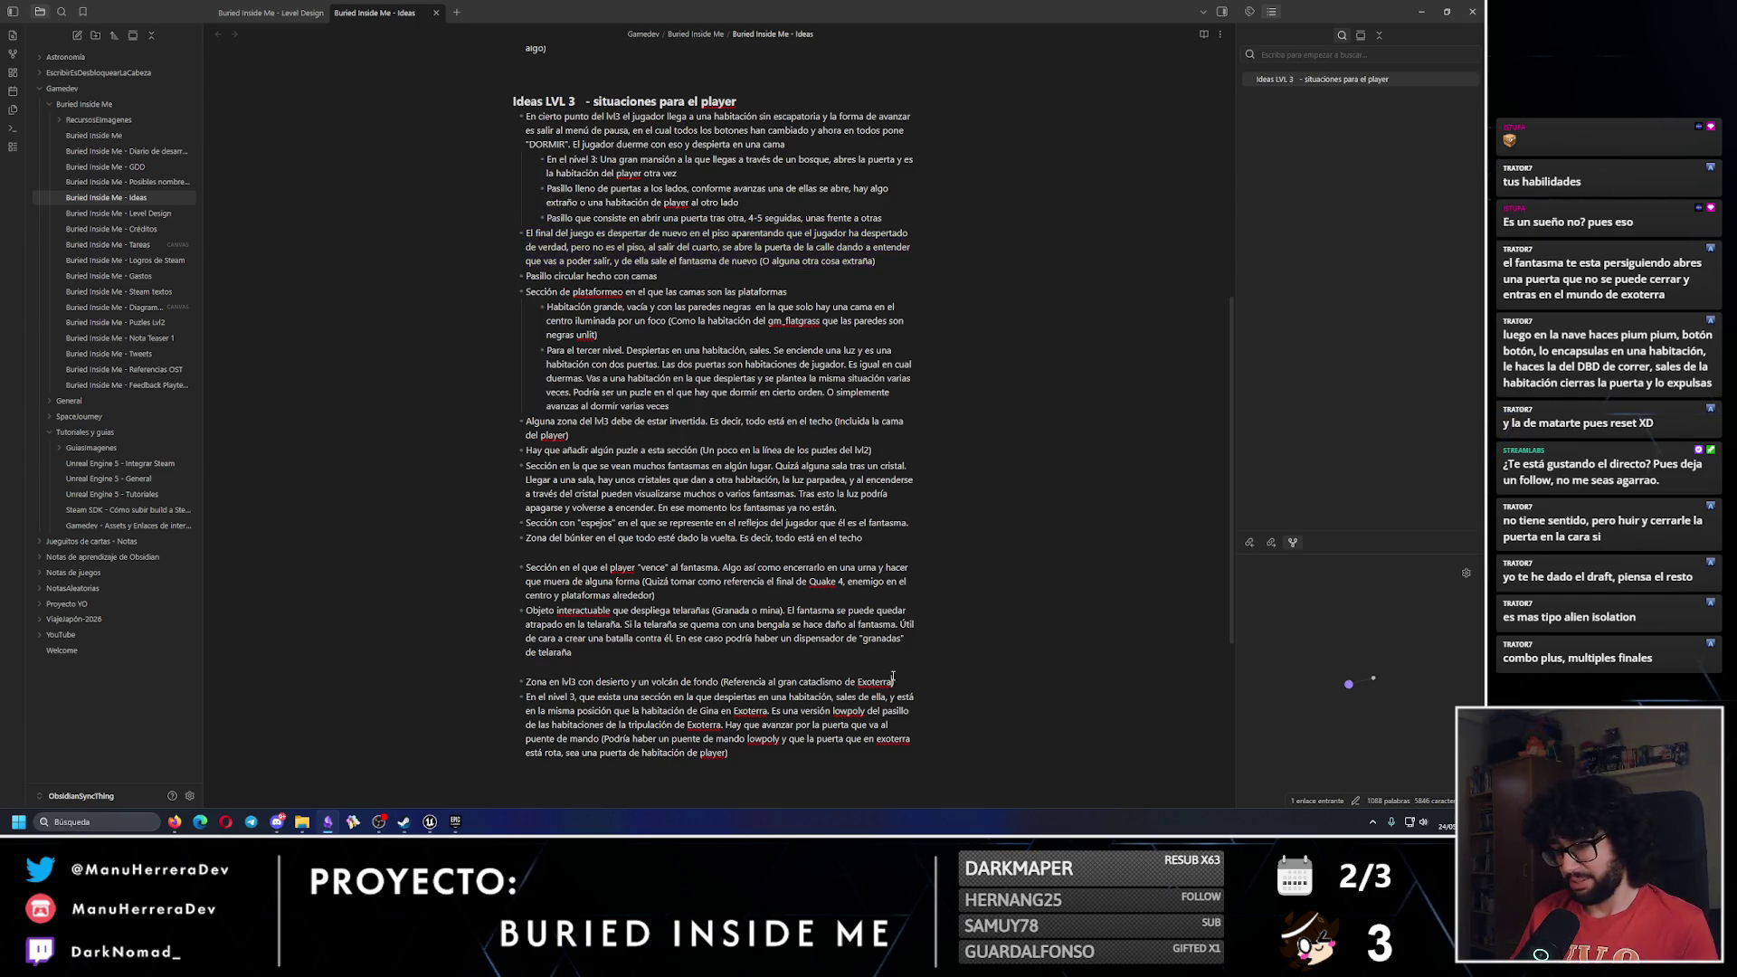
Add a comma after 'ella' in the Exoterra bullet and select the Zona en lvl3 line.
scroll(884, 541, "down", 2)
type(",")
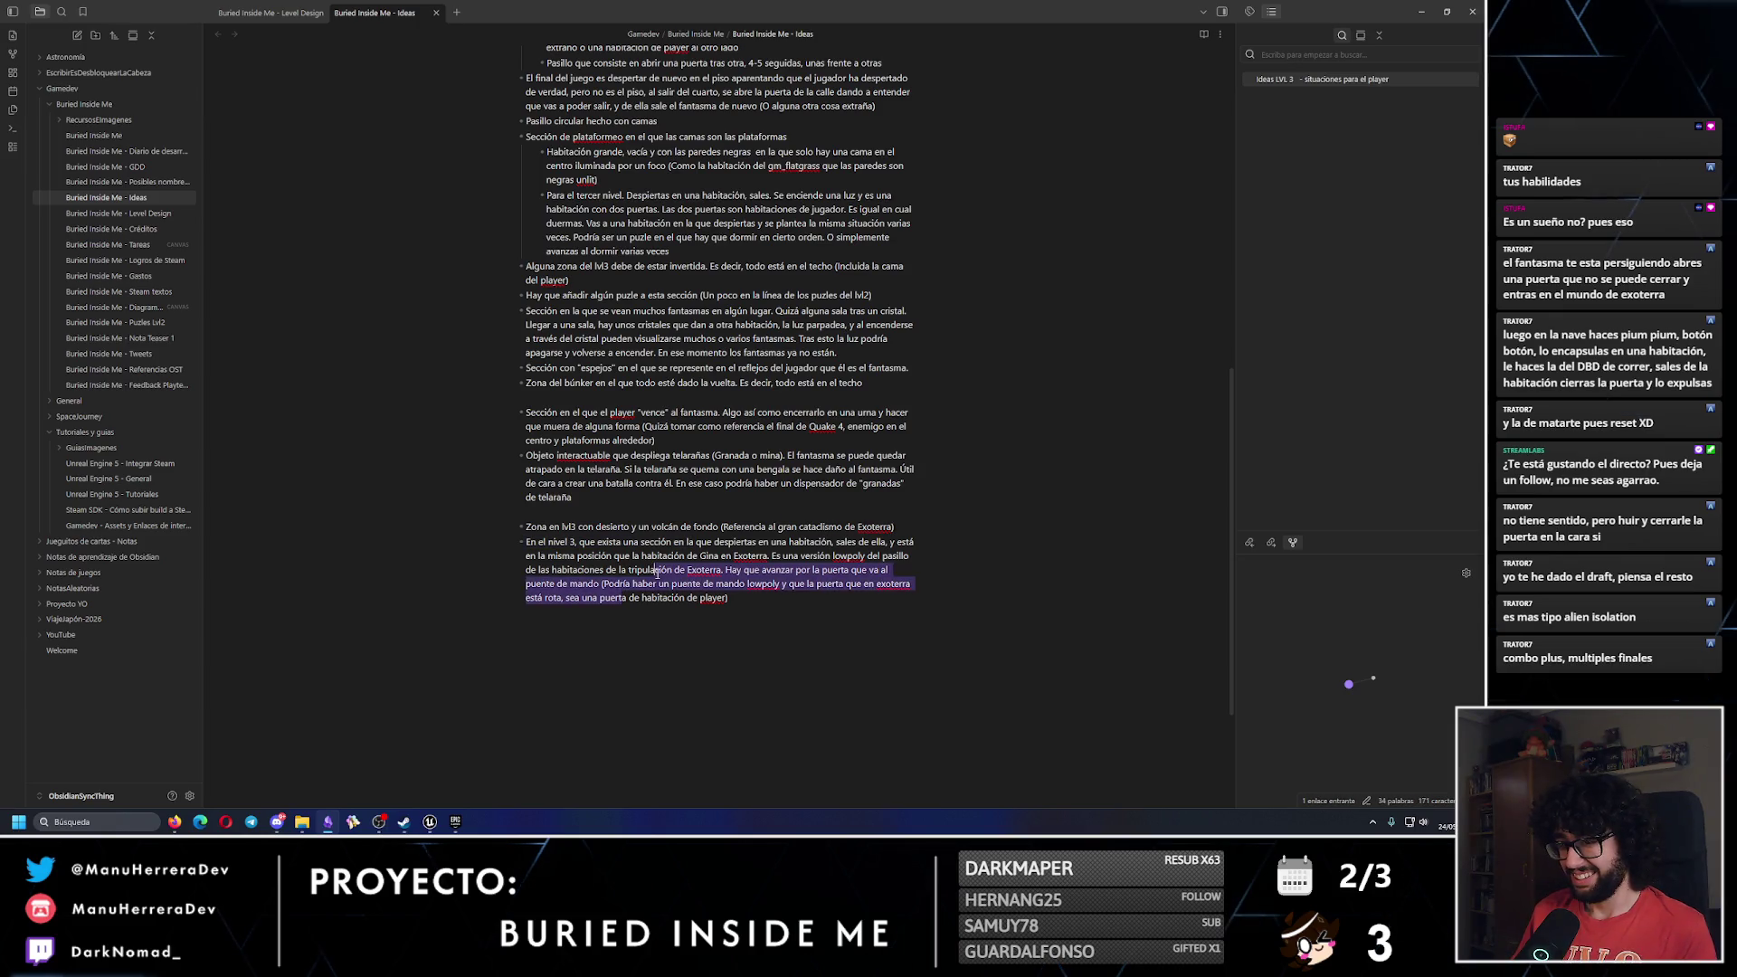
left_click(760, 541)
left_click(897, 526)
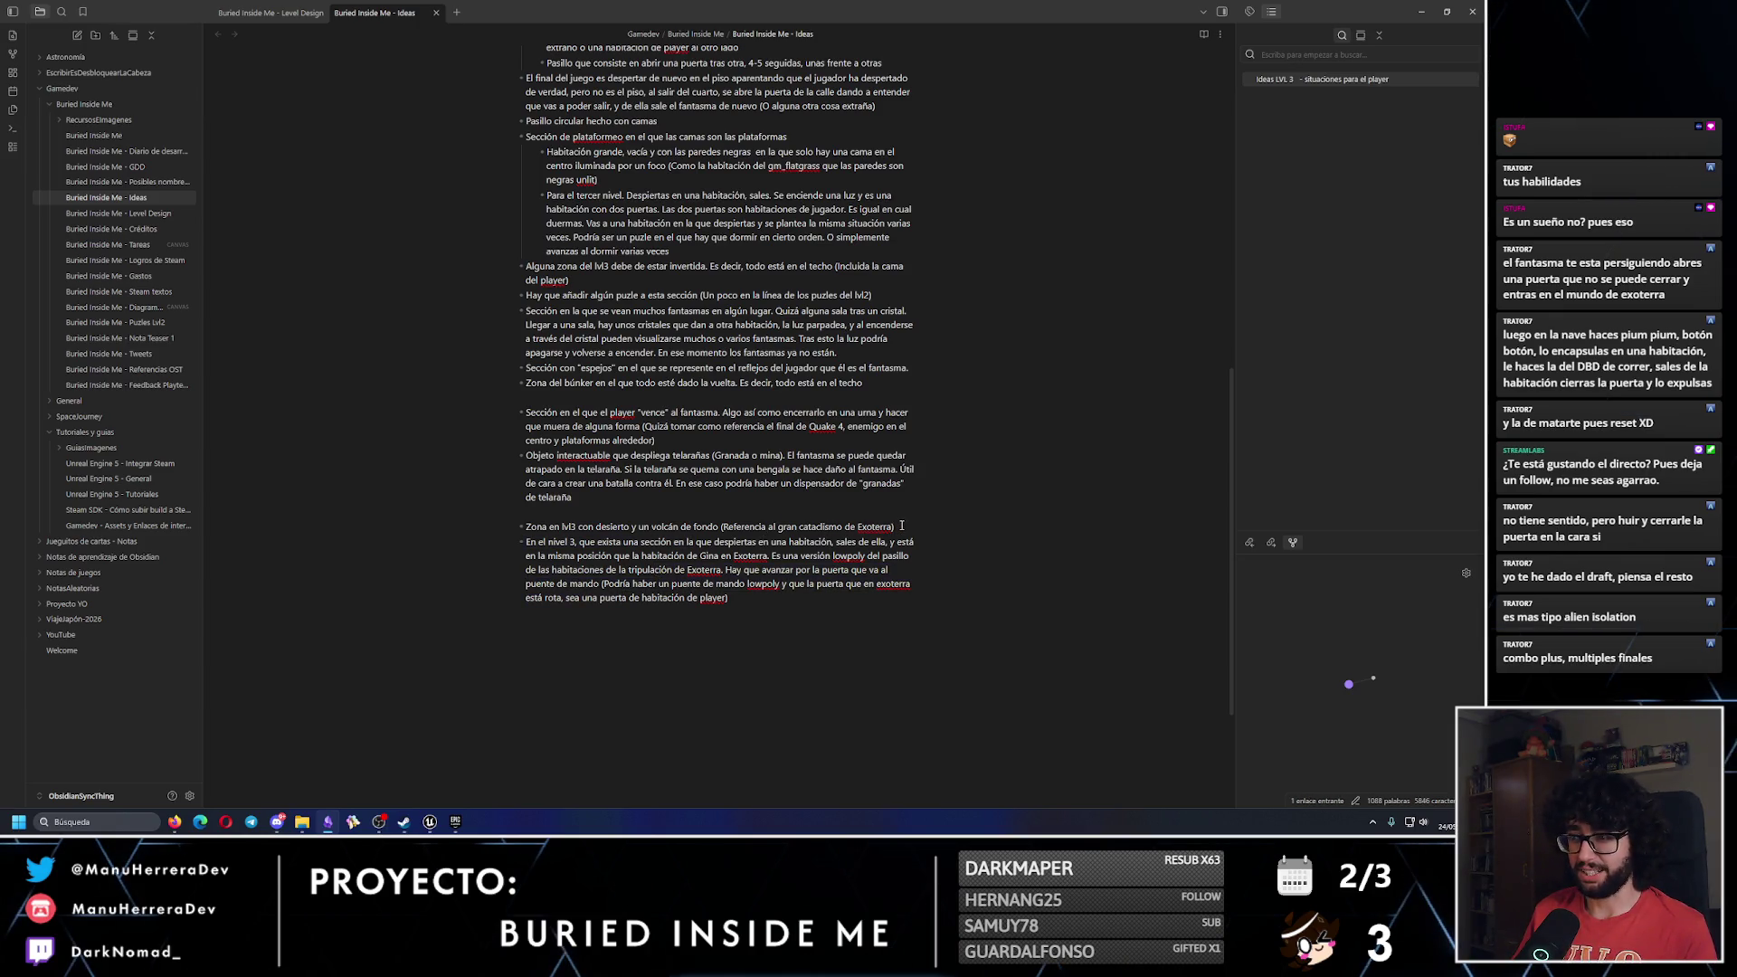
left_click_drag(897, 526, 497, 529)
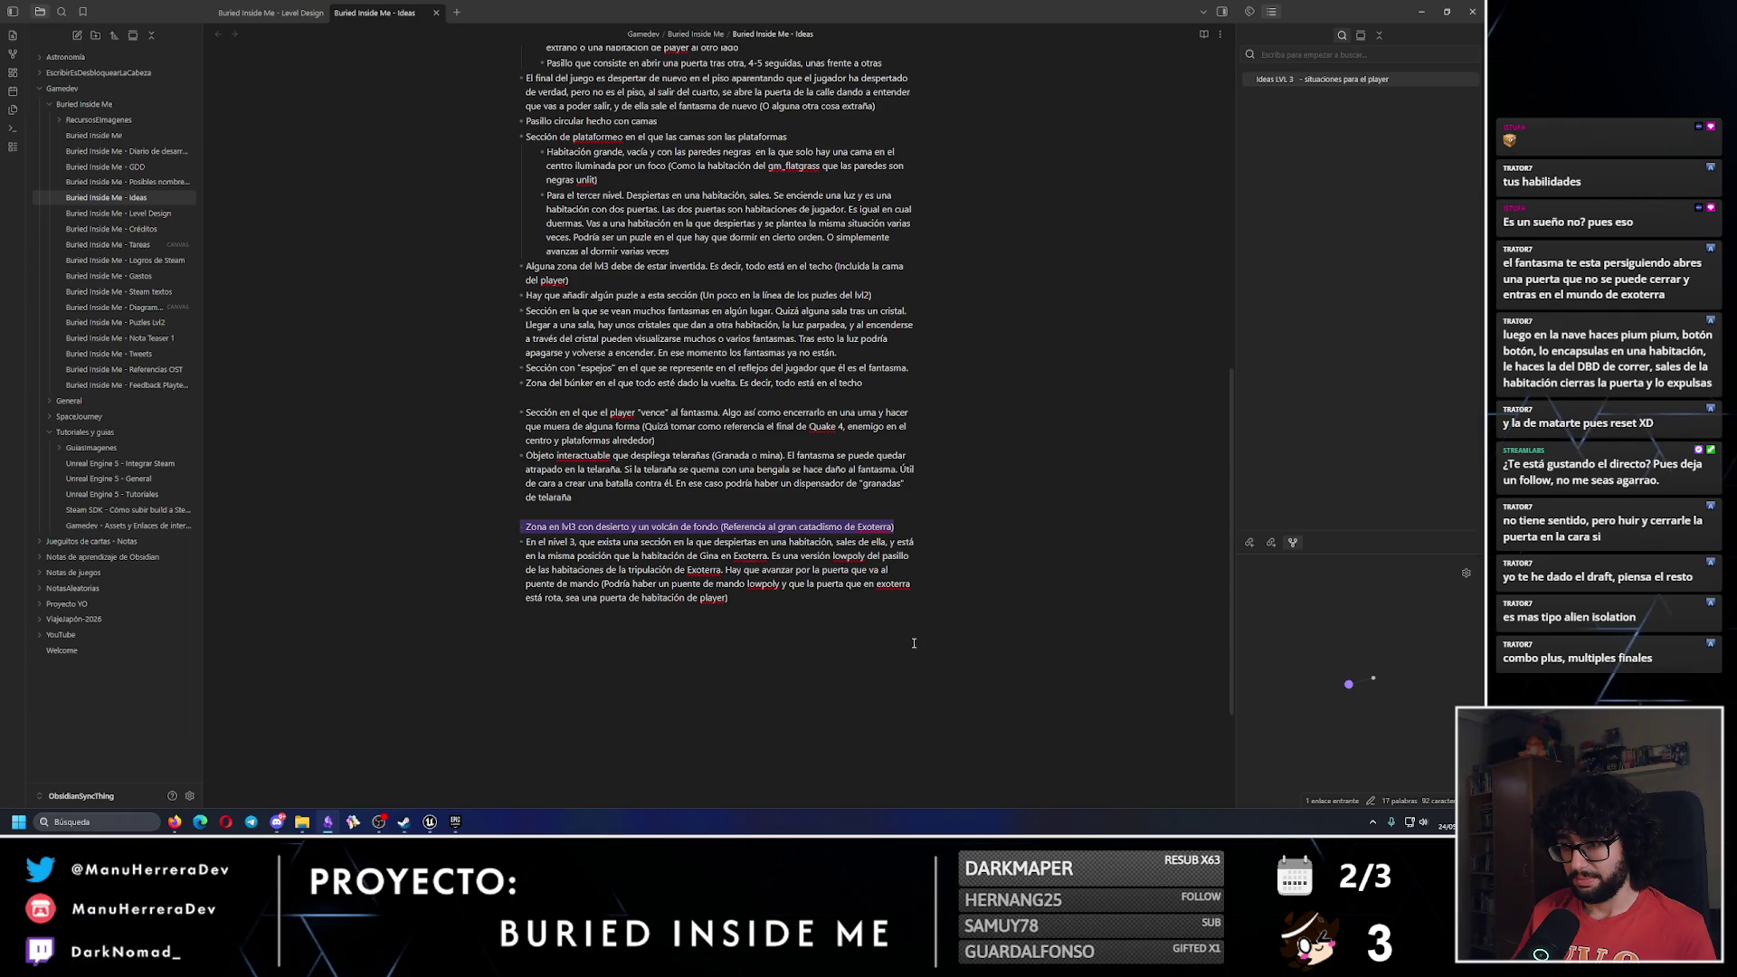
Indent the Zona en lvl3 line and the En el nivel 3 paragraph one level.
left_click(621, 570)
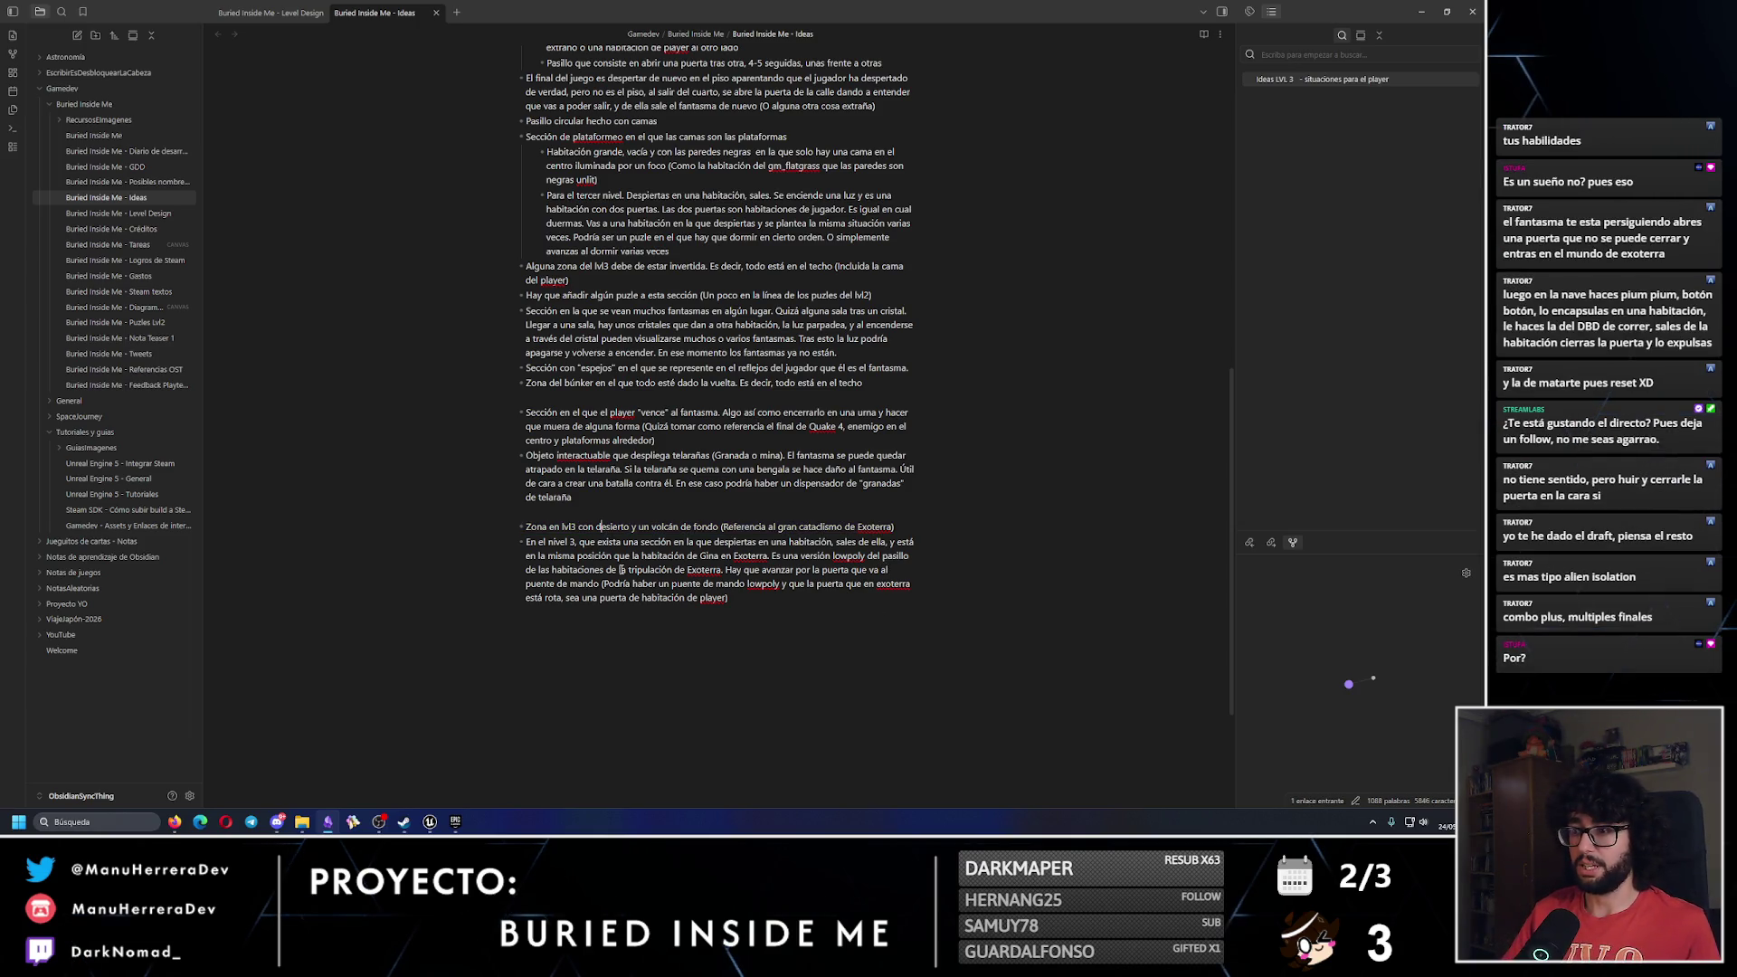
key("Tab")
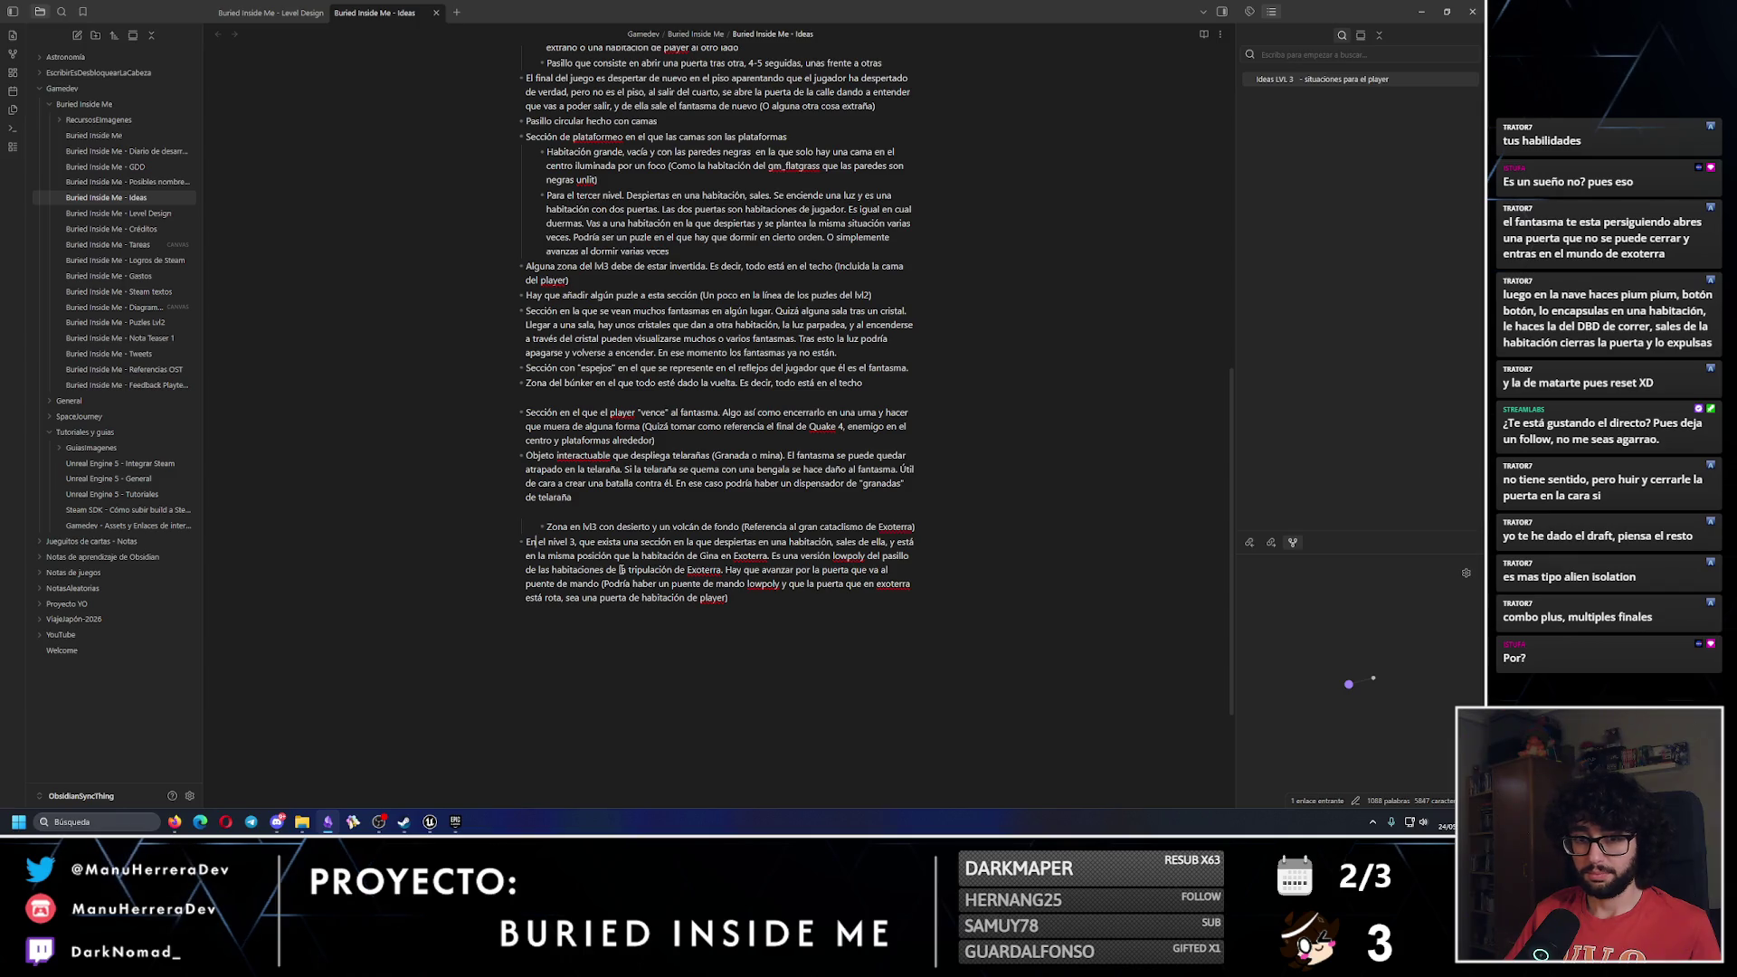
key("Tab")
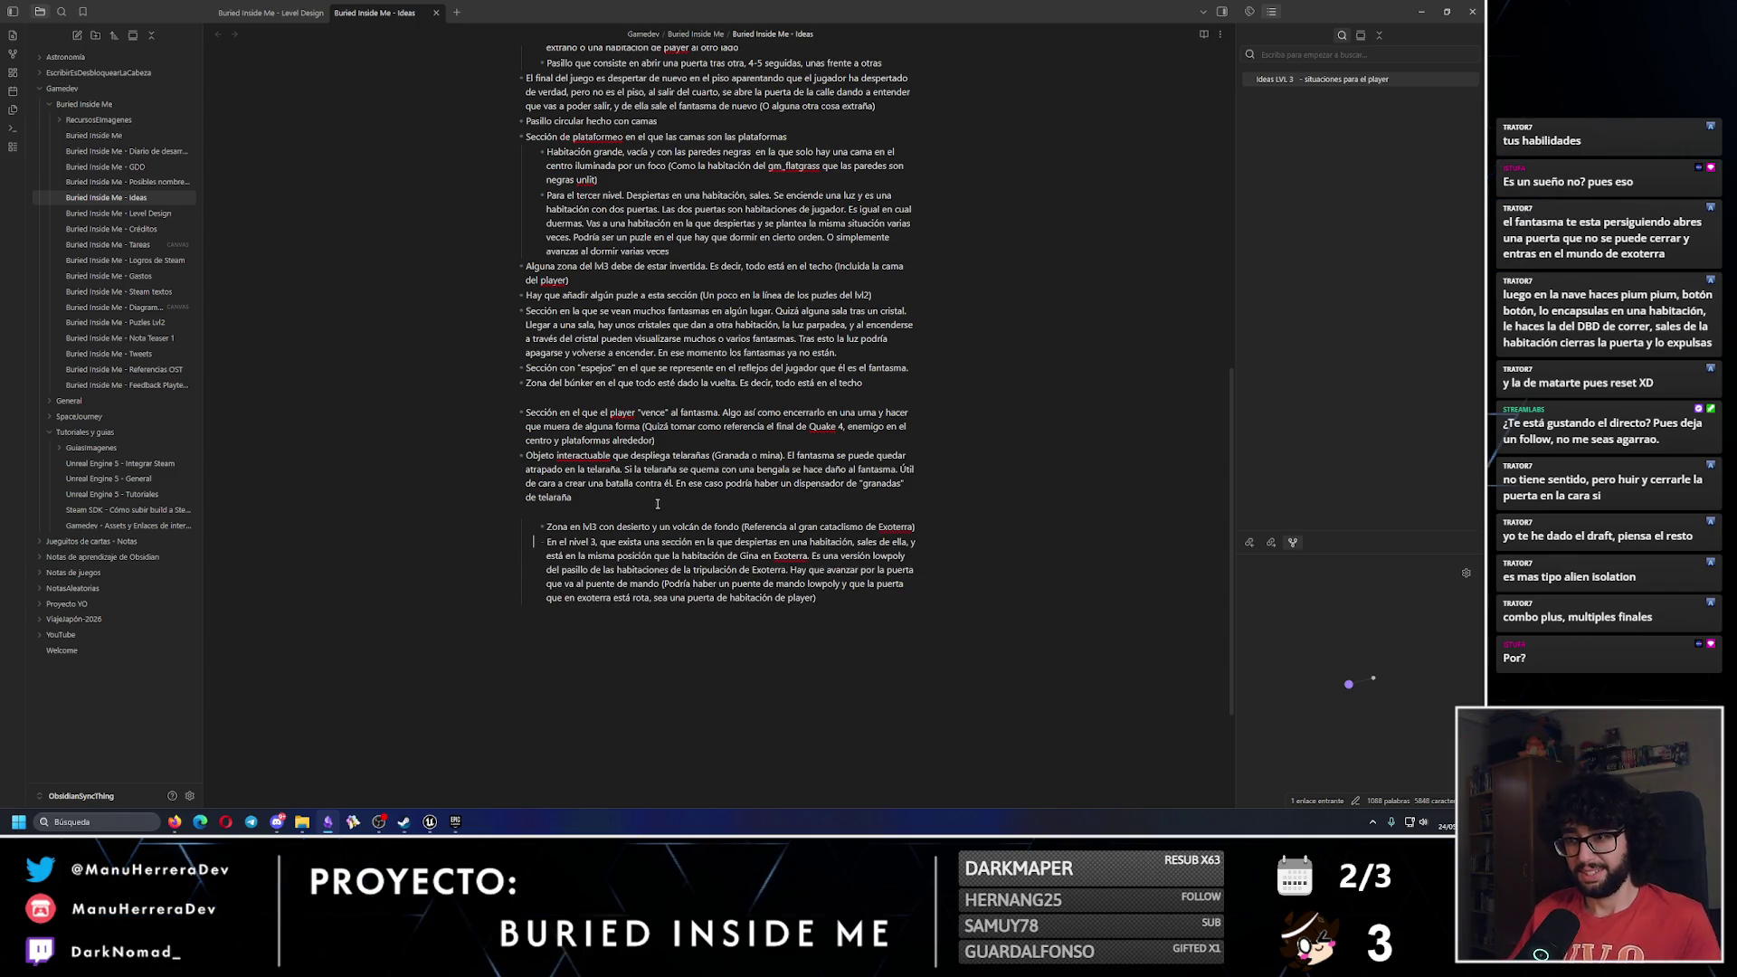
Cut the 'En cierto punto del lvl3…' opening from the first Ideas LVL 3 bullet.
scroll(645, 495, "up", 3)
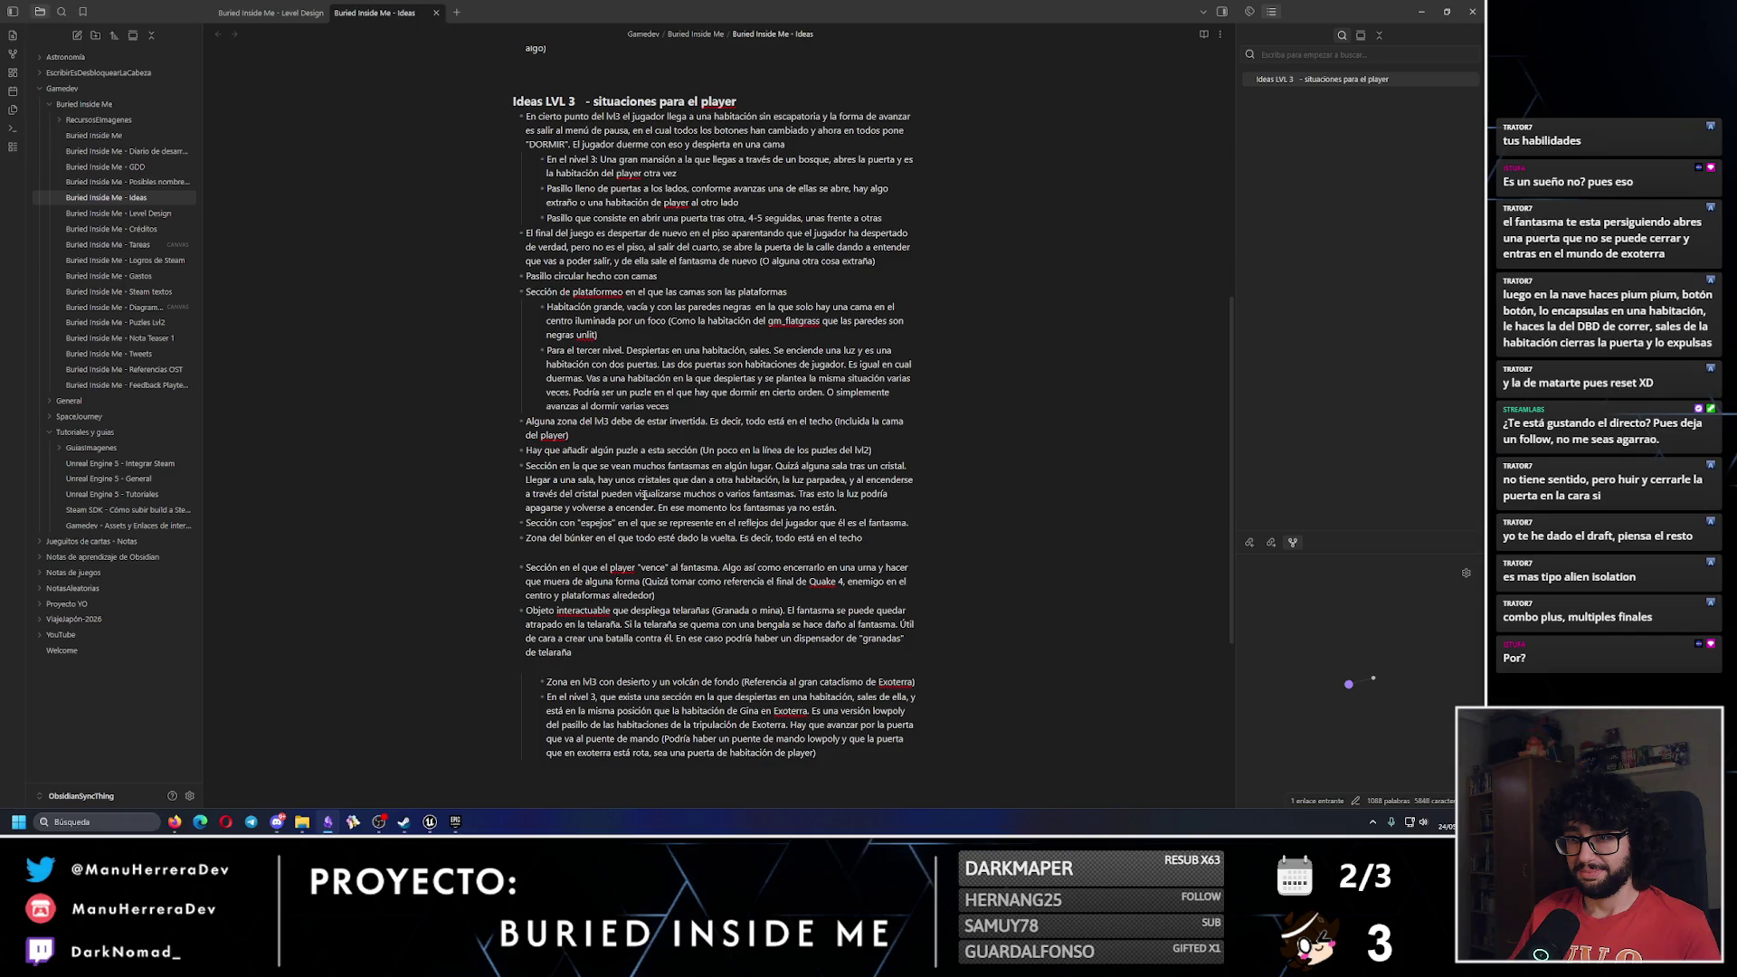
scroll(644, 495, "up", 2)
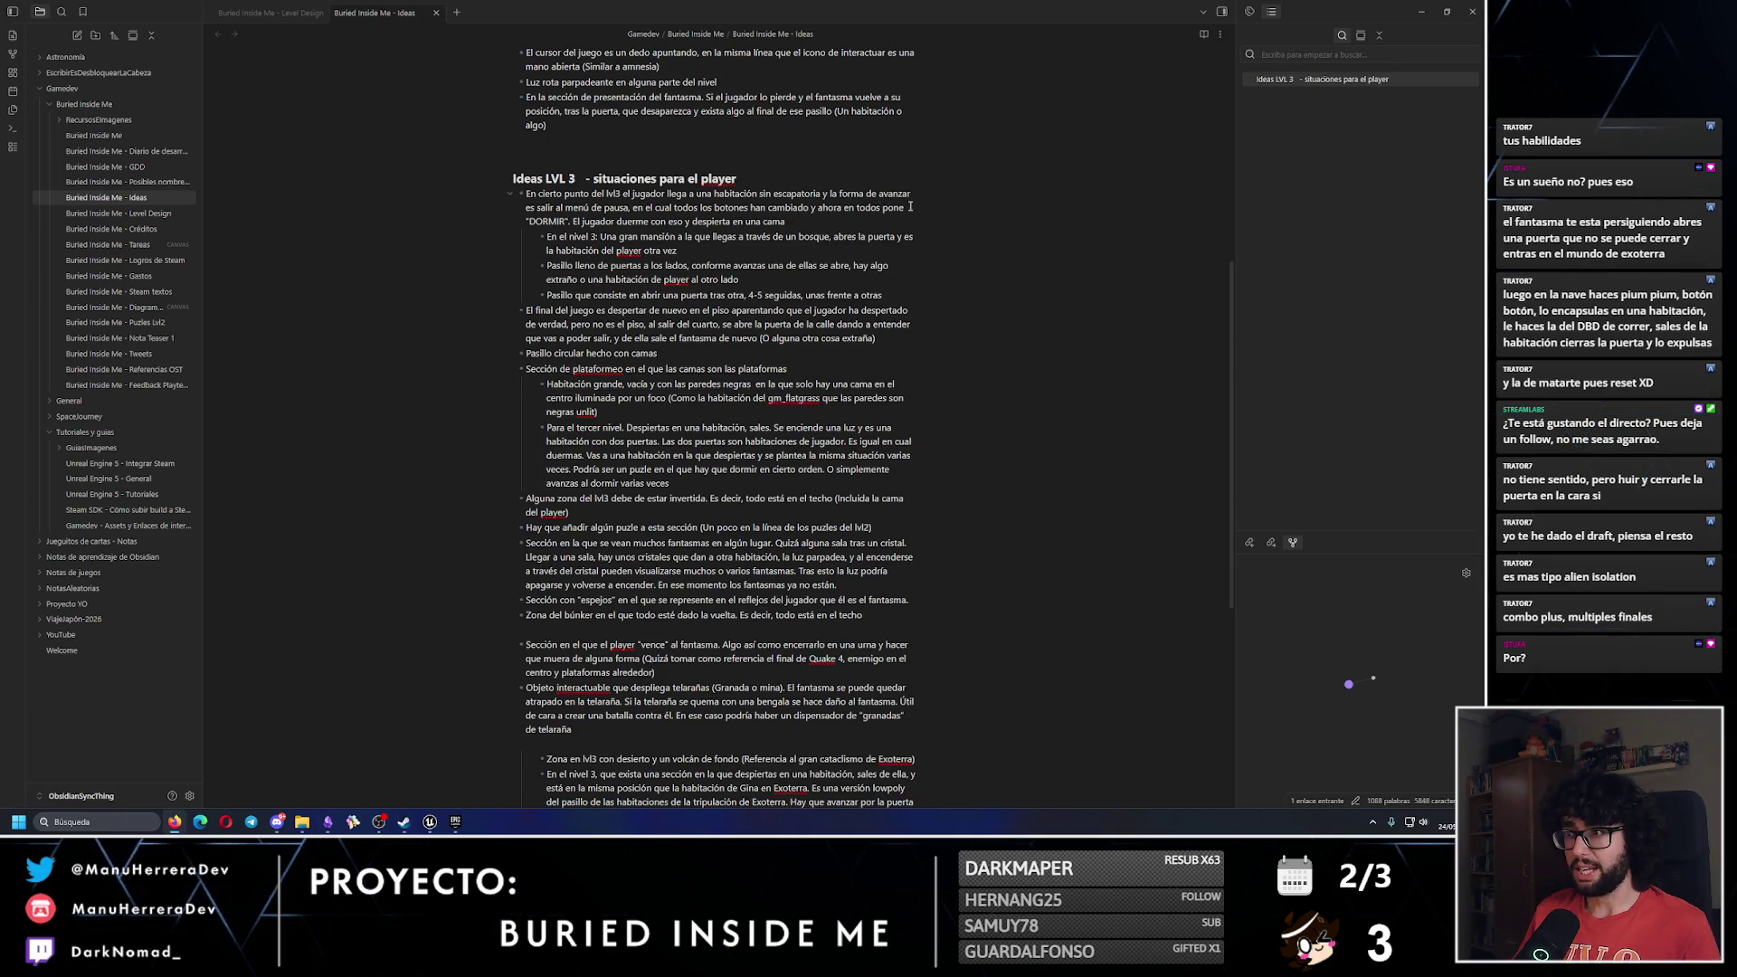
left_click_drag(904, 208, 492, 198)
key("ctrl+c")
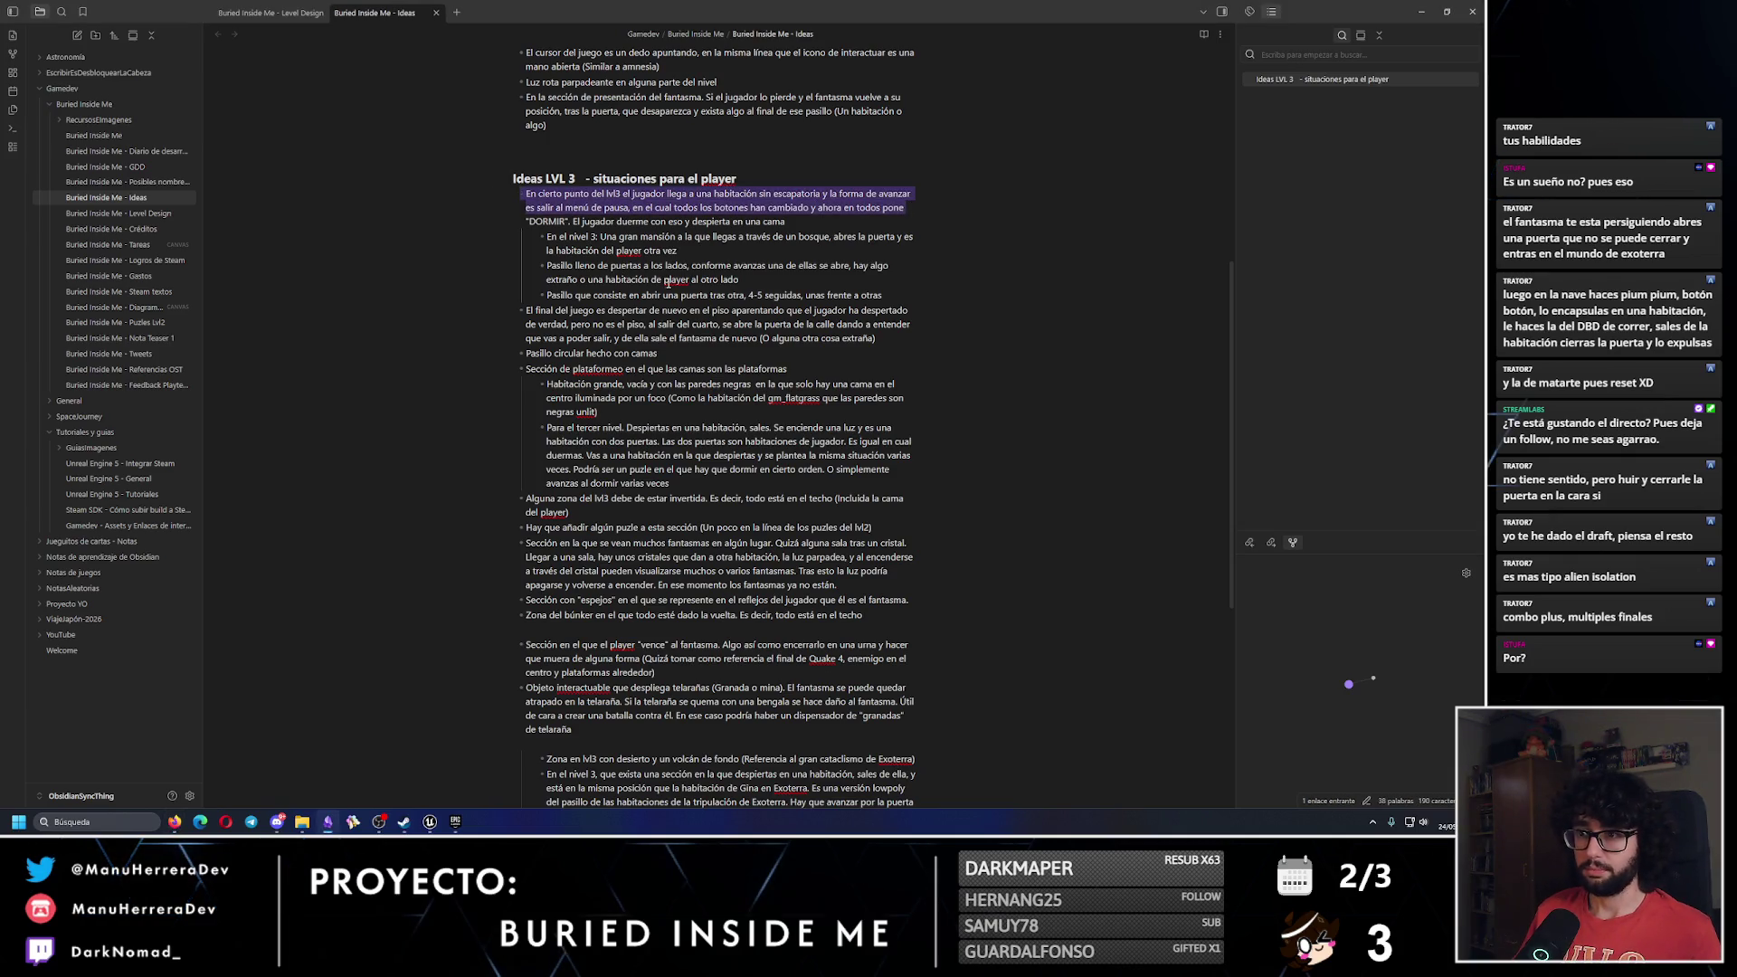
key("BackSpace")
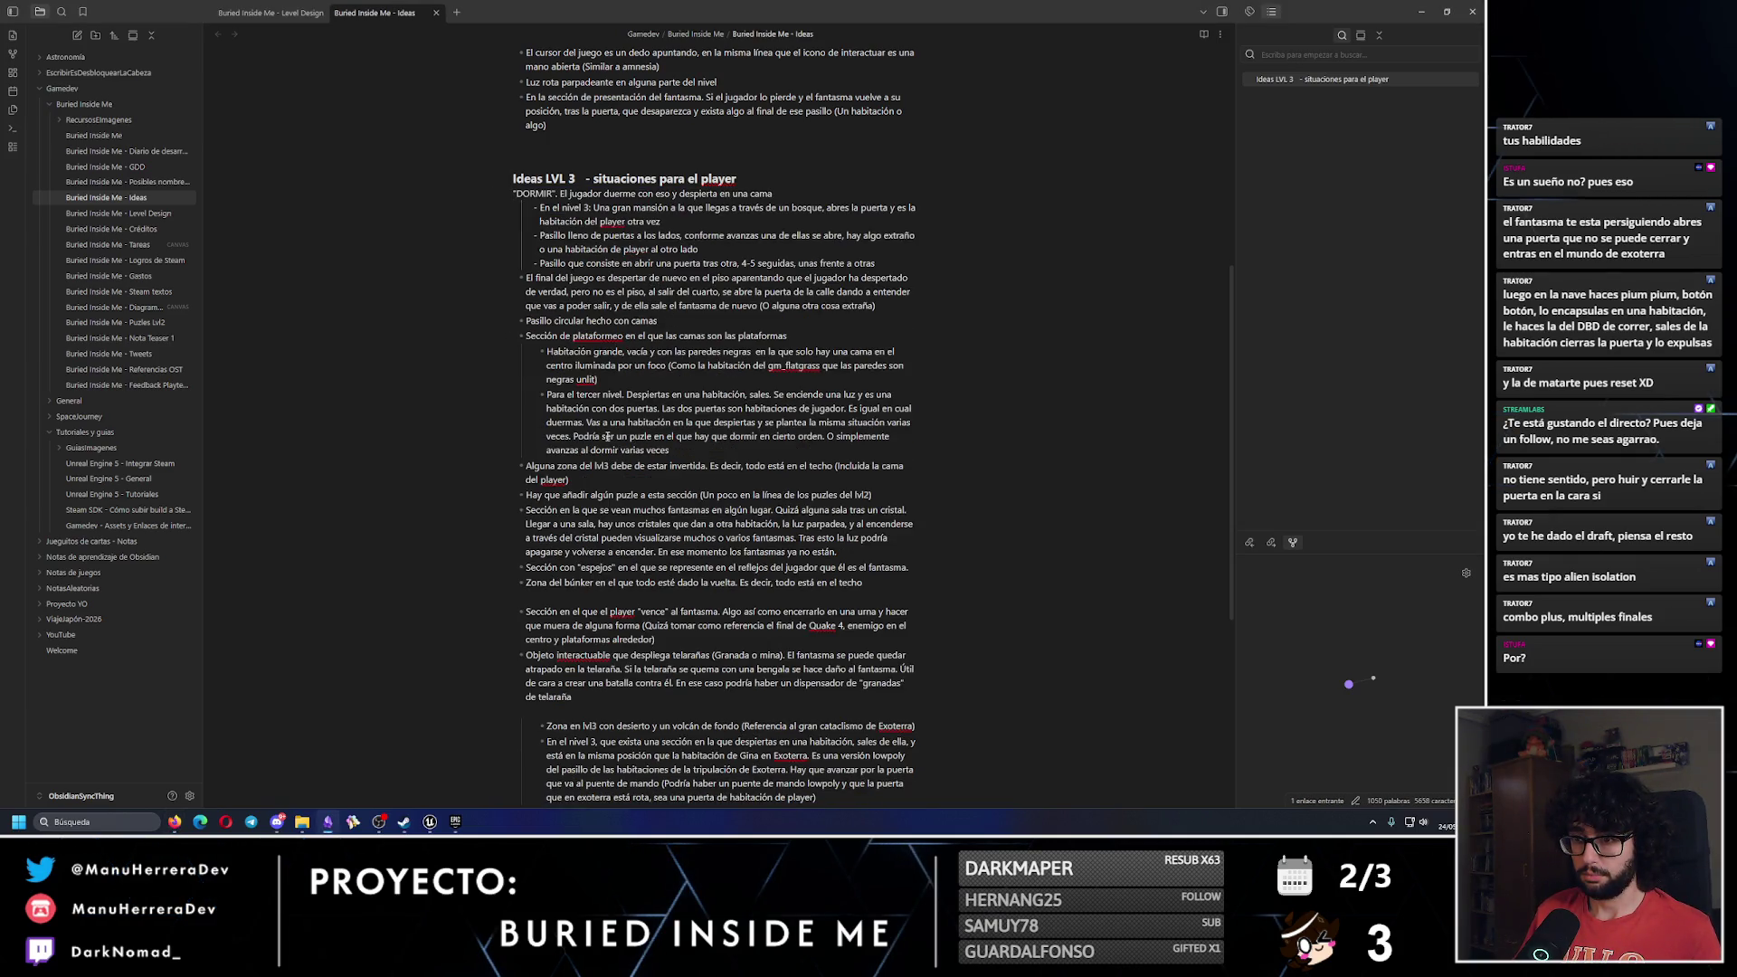
Paste the 'En cierto punto' idea on a new line below the inverted-zone idea.
left_click(599, 481)
key("Return")
key("ctrl+v")
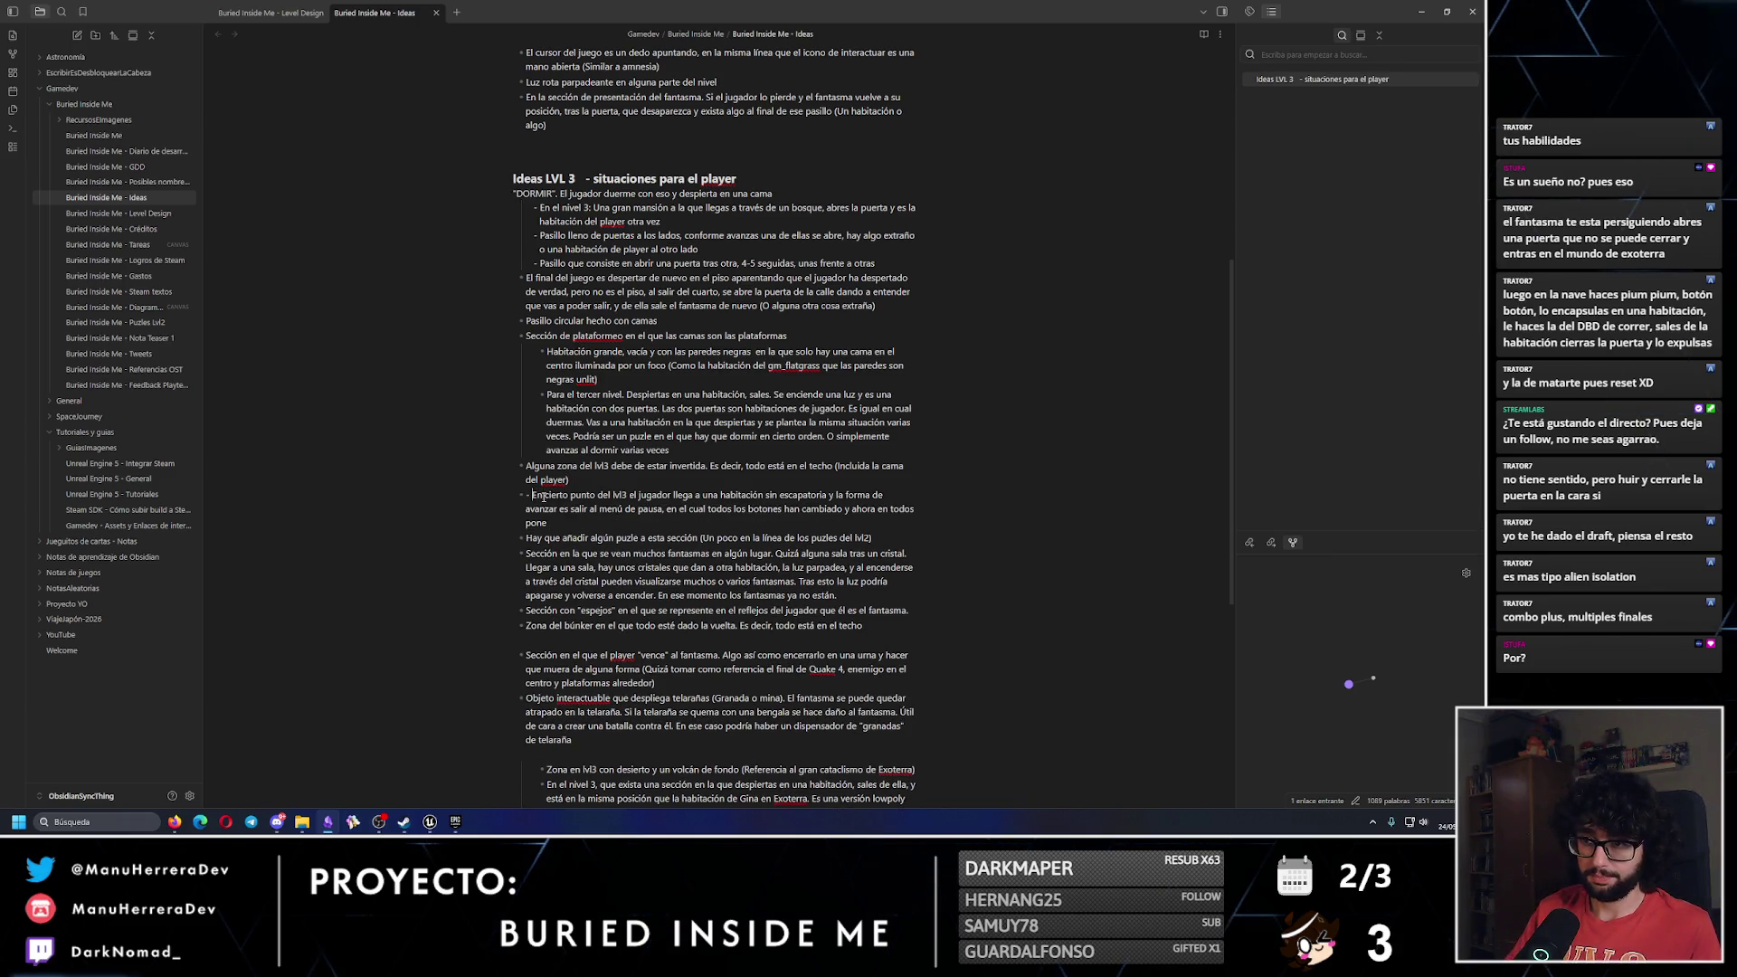
left_click(532, 495)
key("BackSpace")
Move the 'El final del juego' idea below the inverted-zone idea and remove duplicate dashes.
left_click_drag(904, 300, 876, 263)
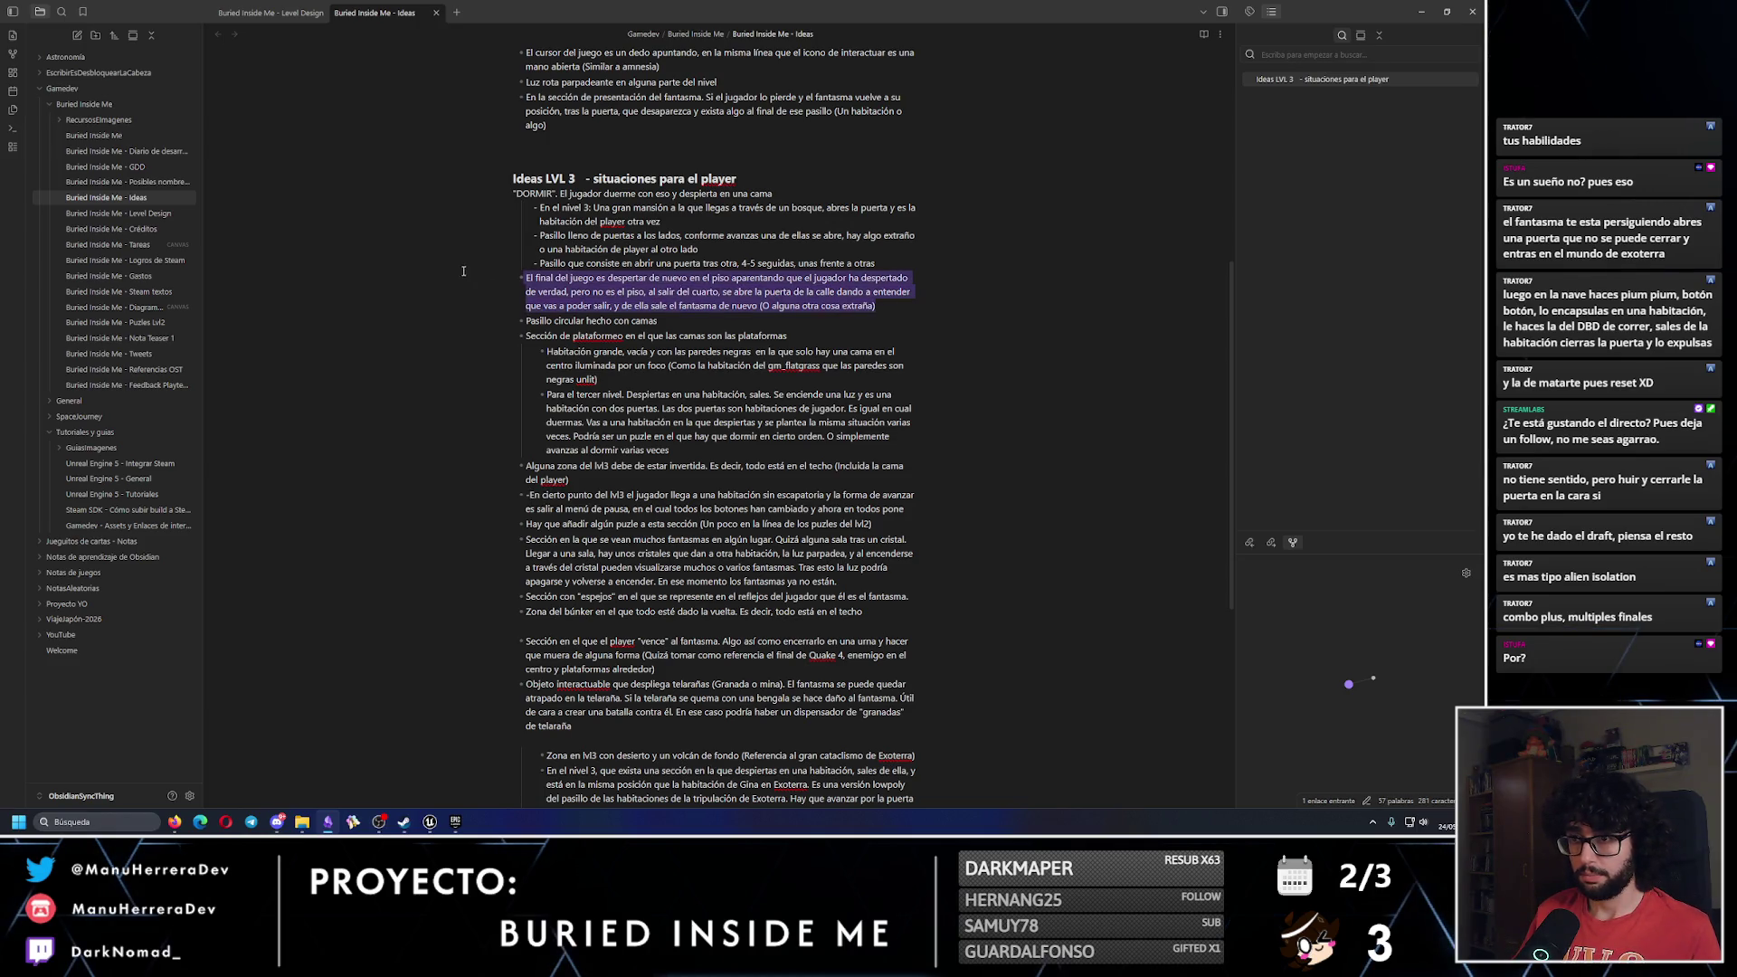
key("ctrl+x")
key("BackSpace")
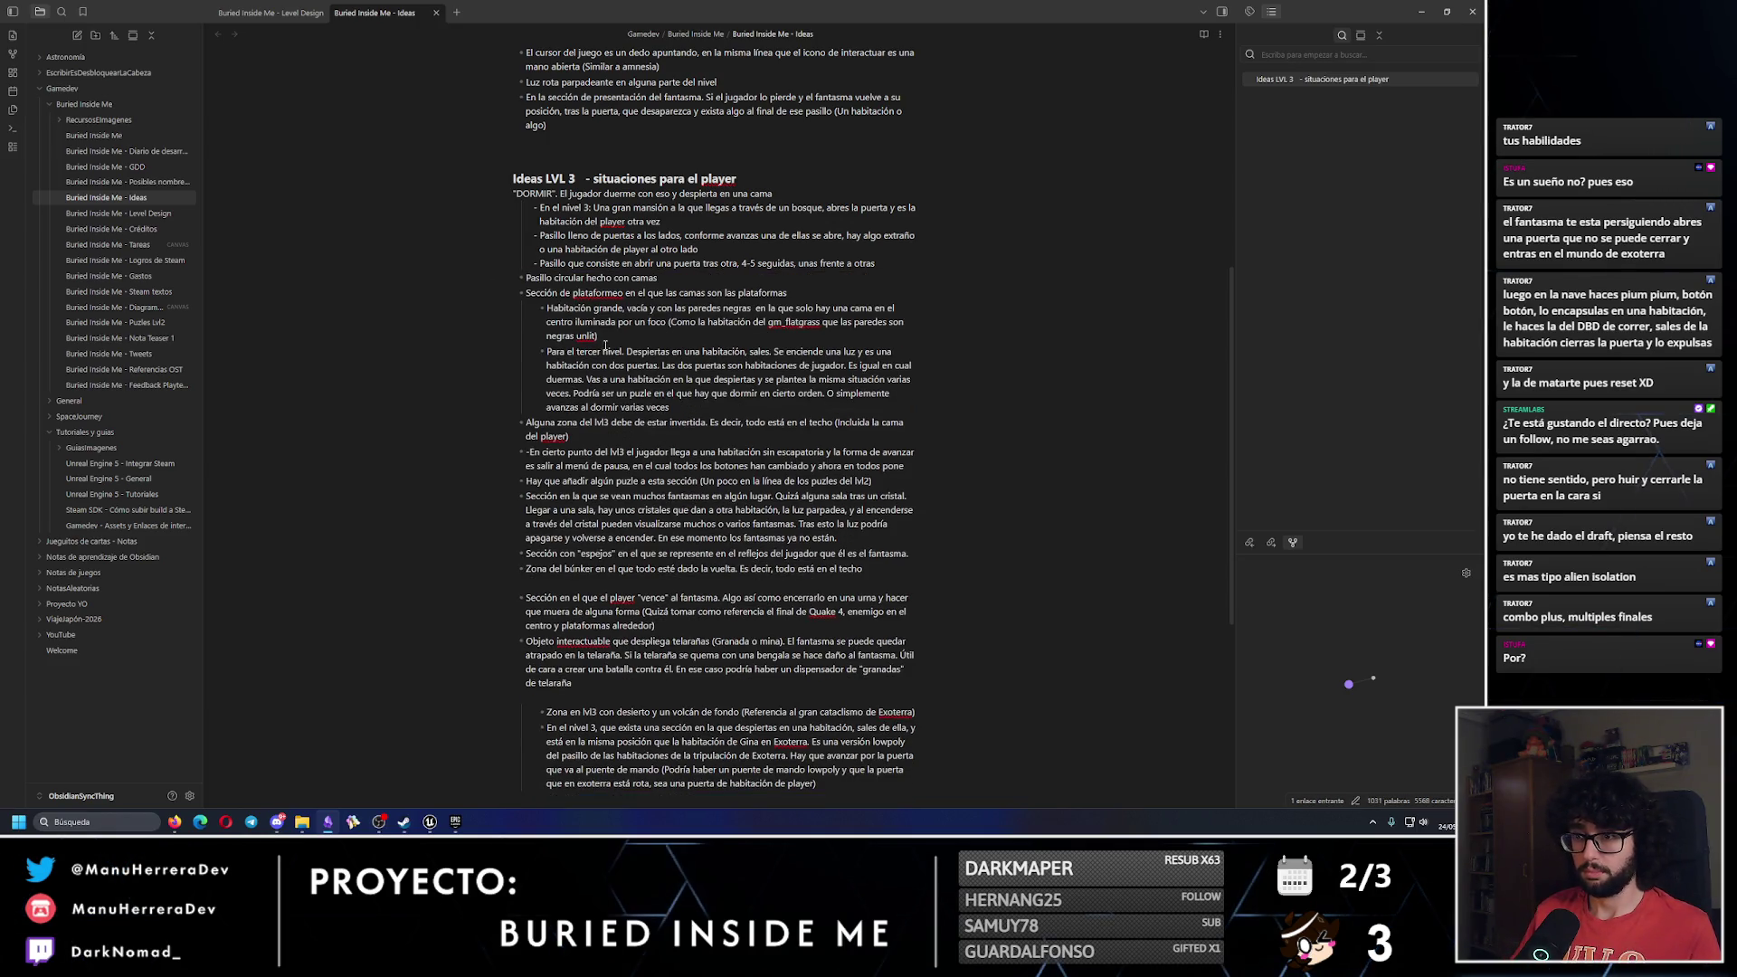
key("Return")
key("ctrl+v")
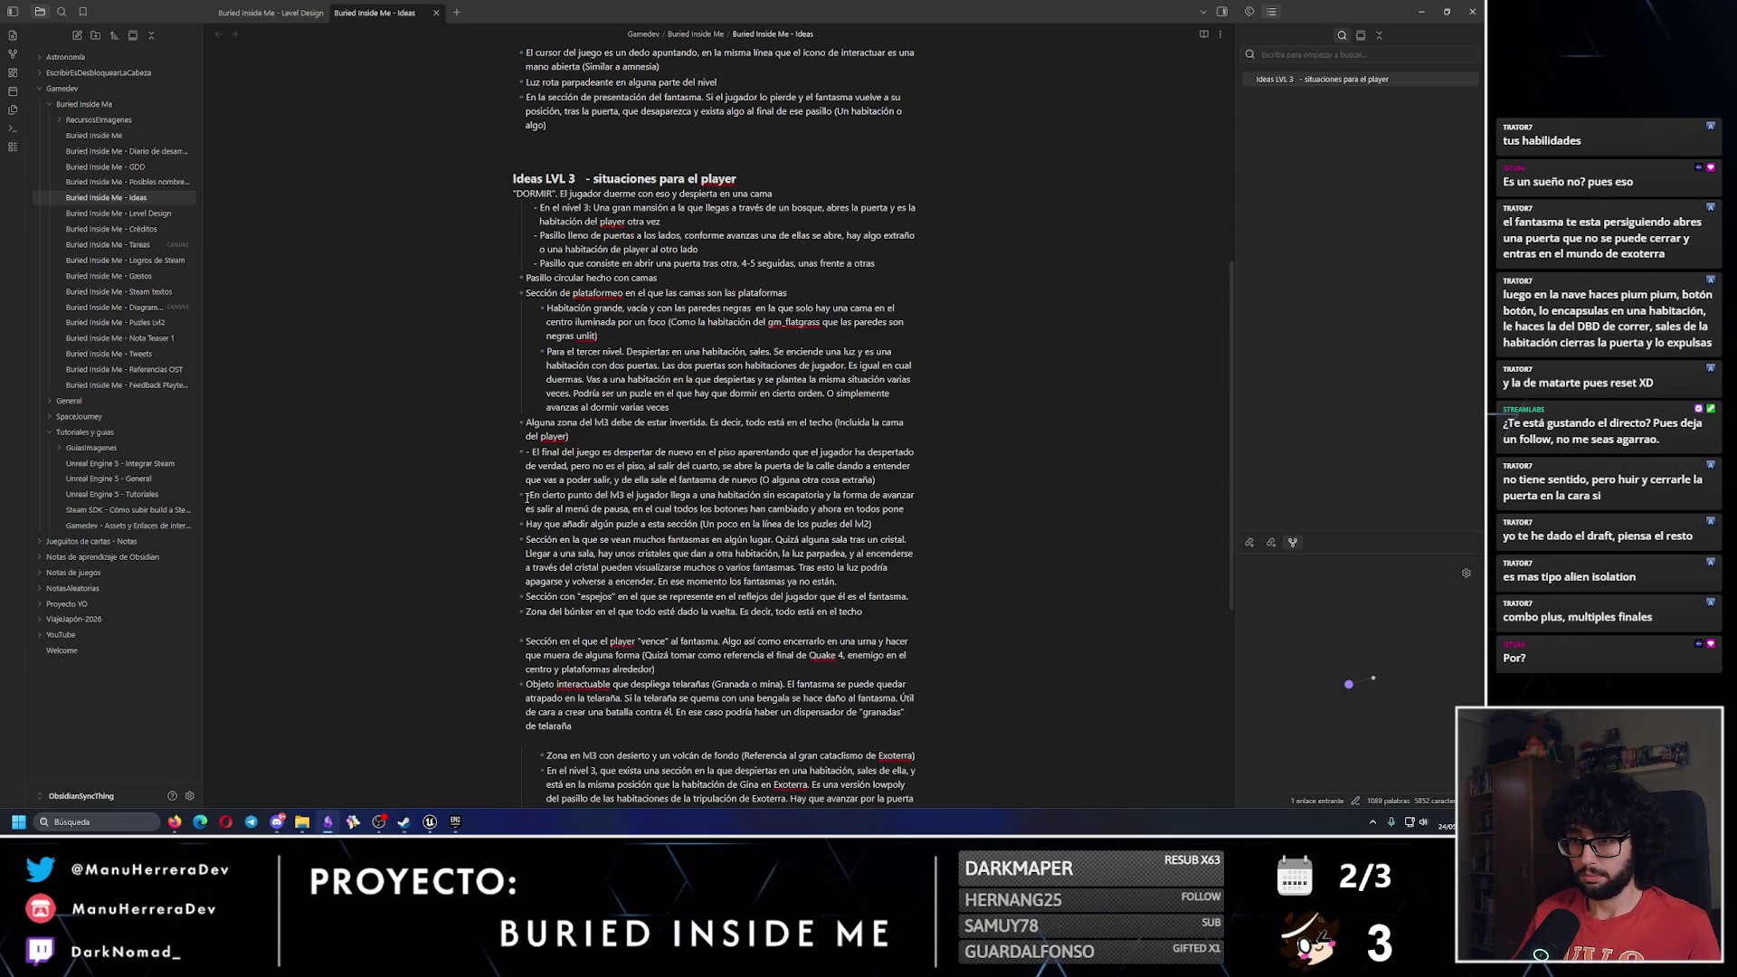
key("Delete")
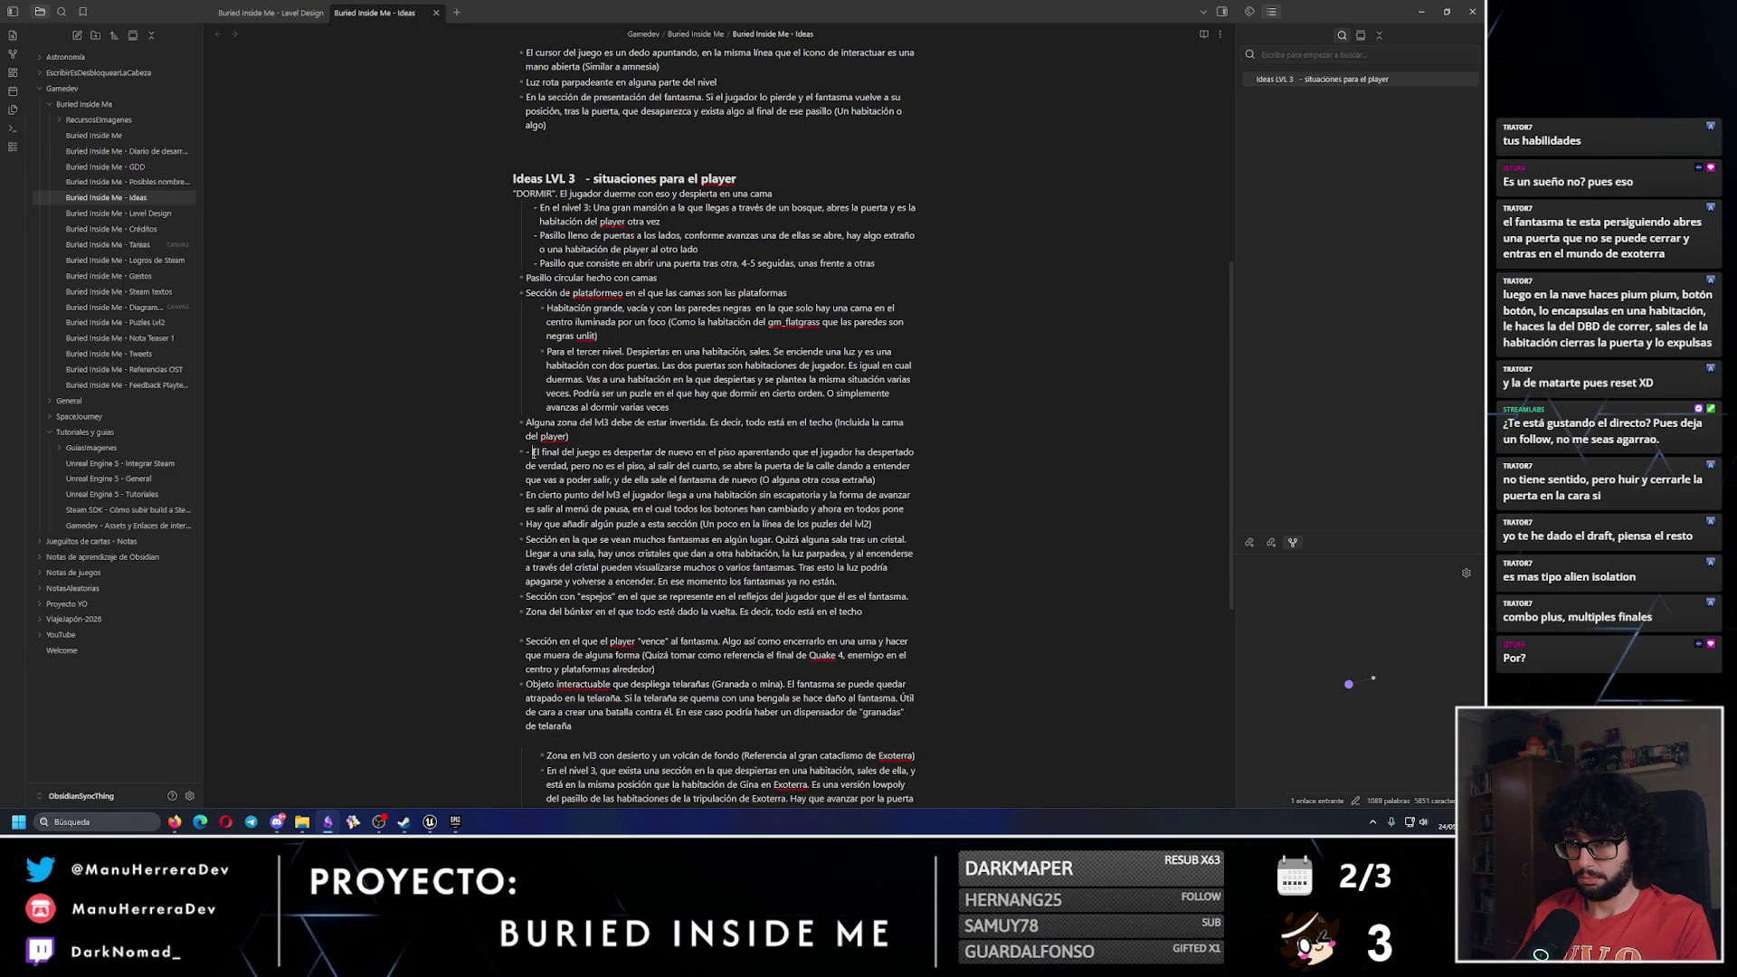
key("BackSpace")
key("BackSpace")
Delete and restore the 'Pasillo circular hecho con camas' line, then review the block to Zona del búnker.
triple_click(675, 277)
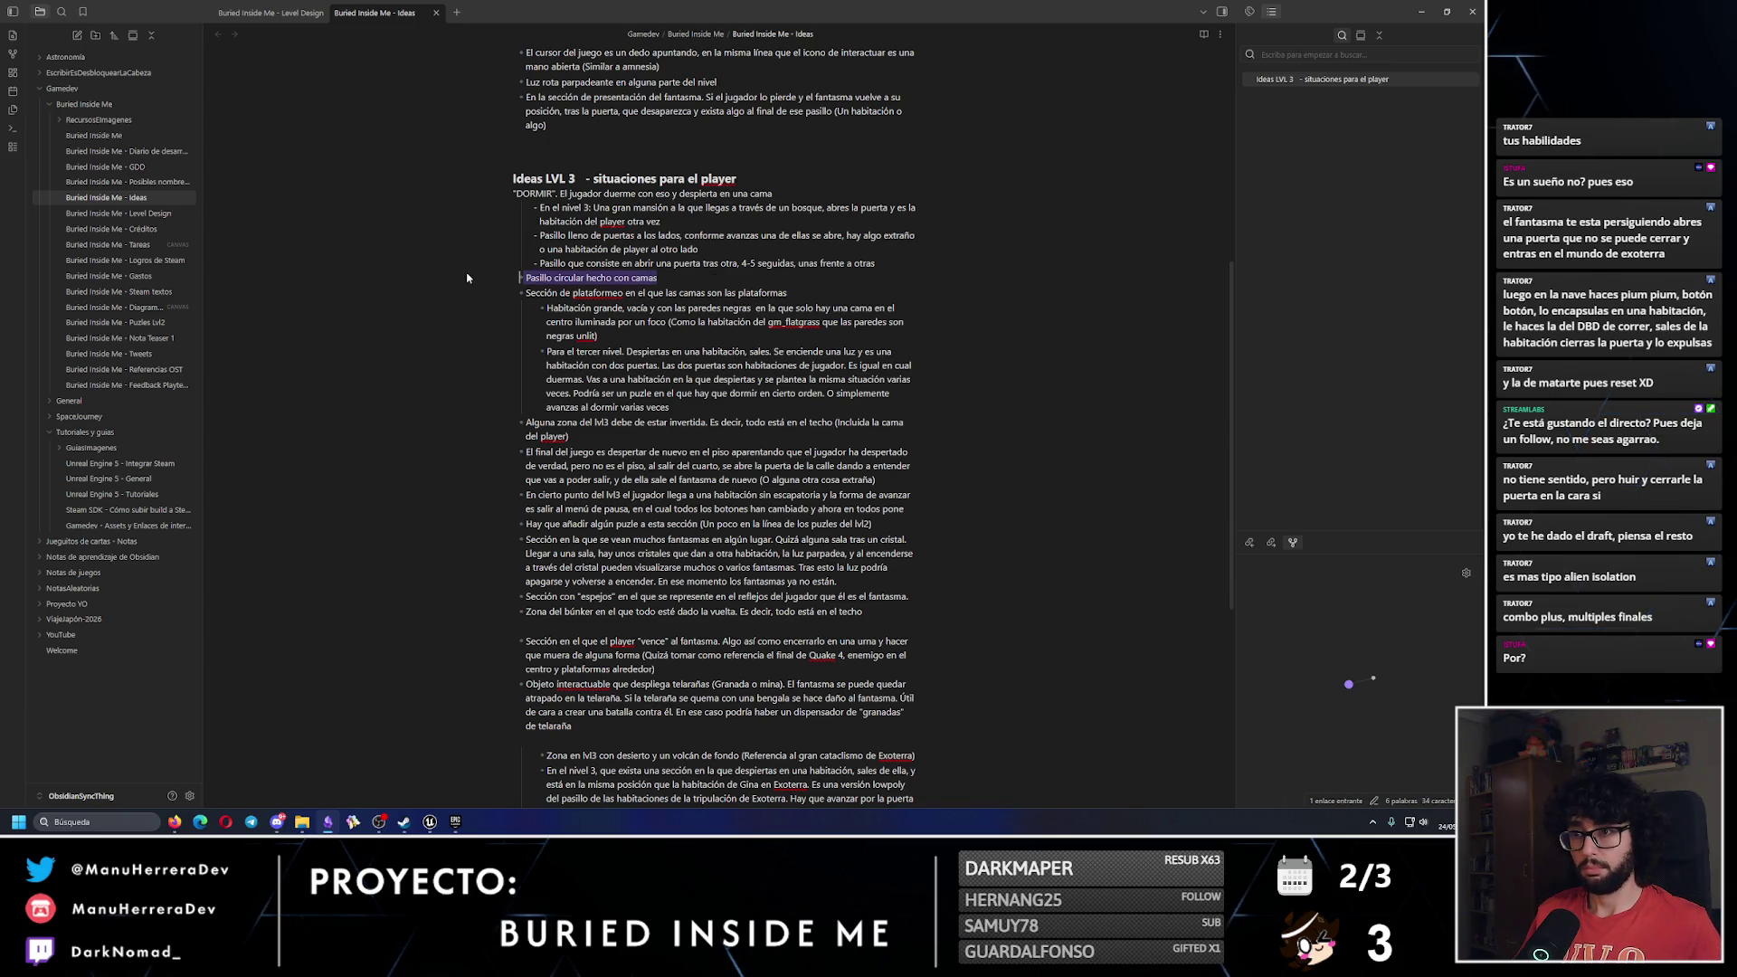
key("BackSpace")
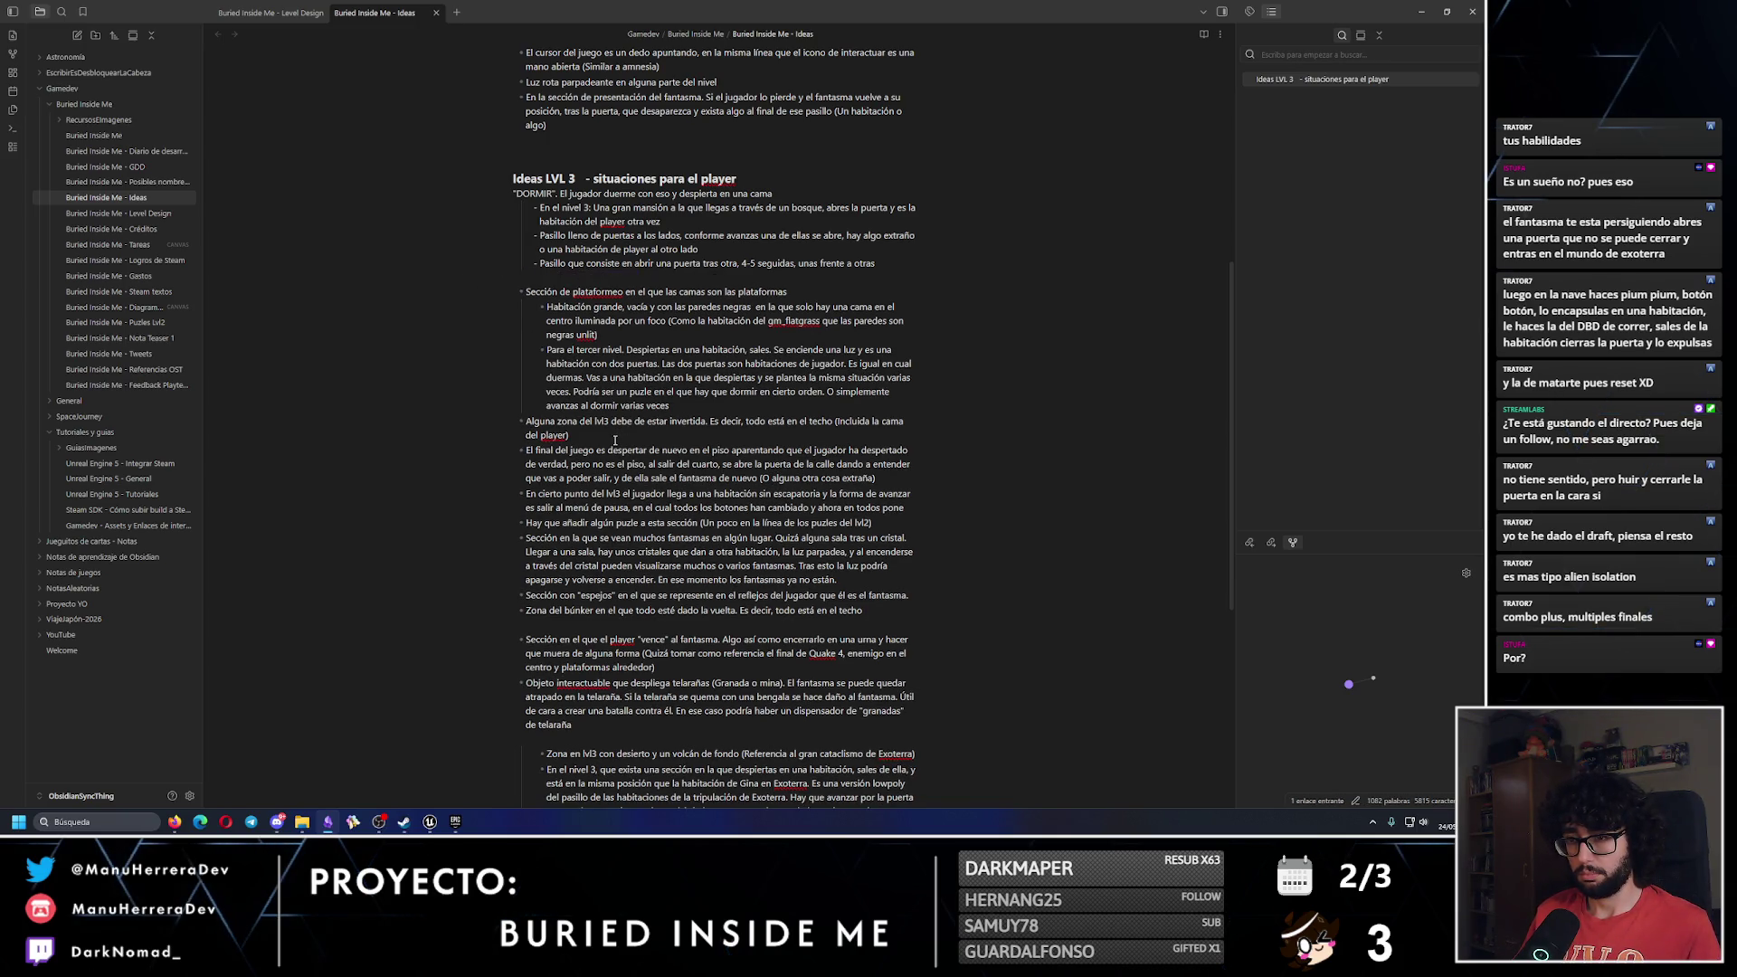
key("ctrl+z")
key("ctrl+z")
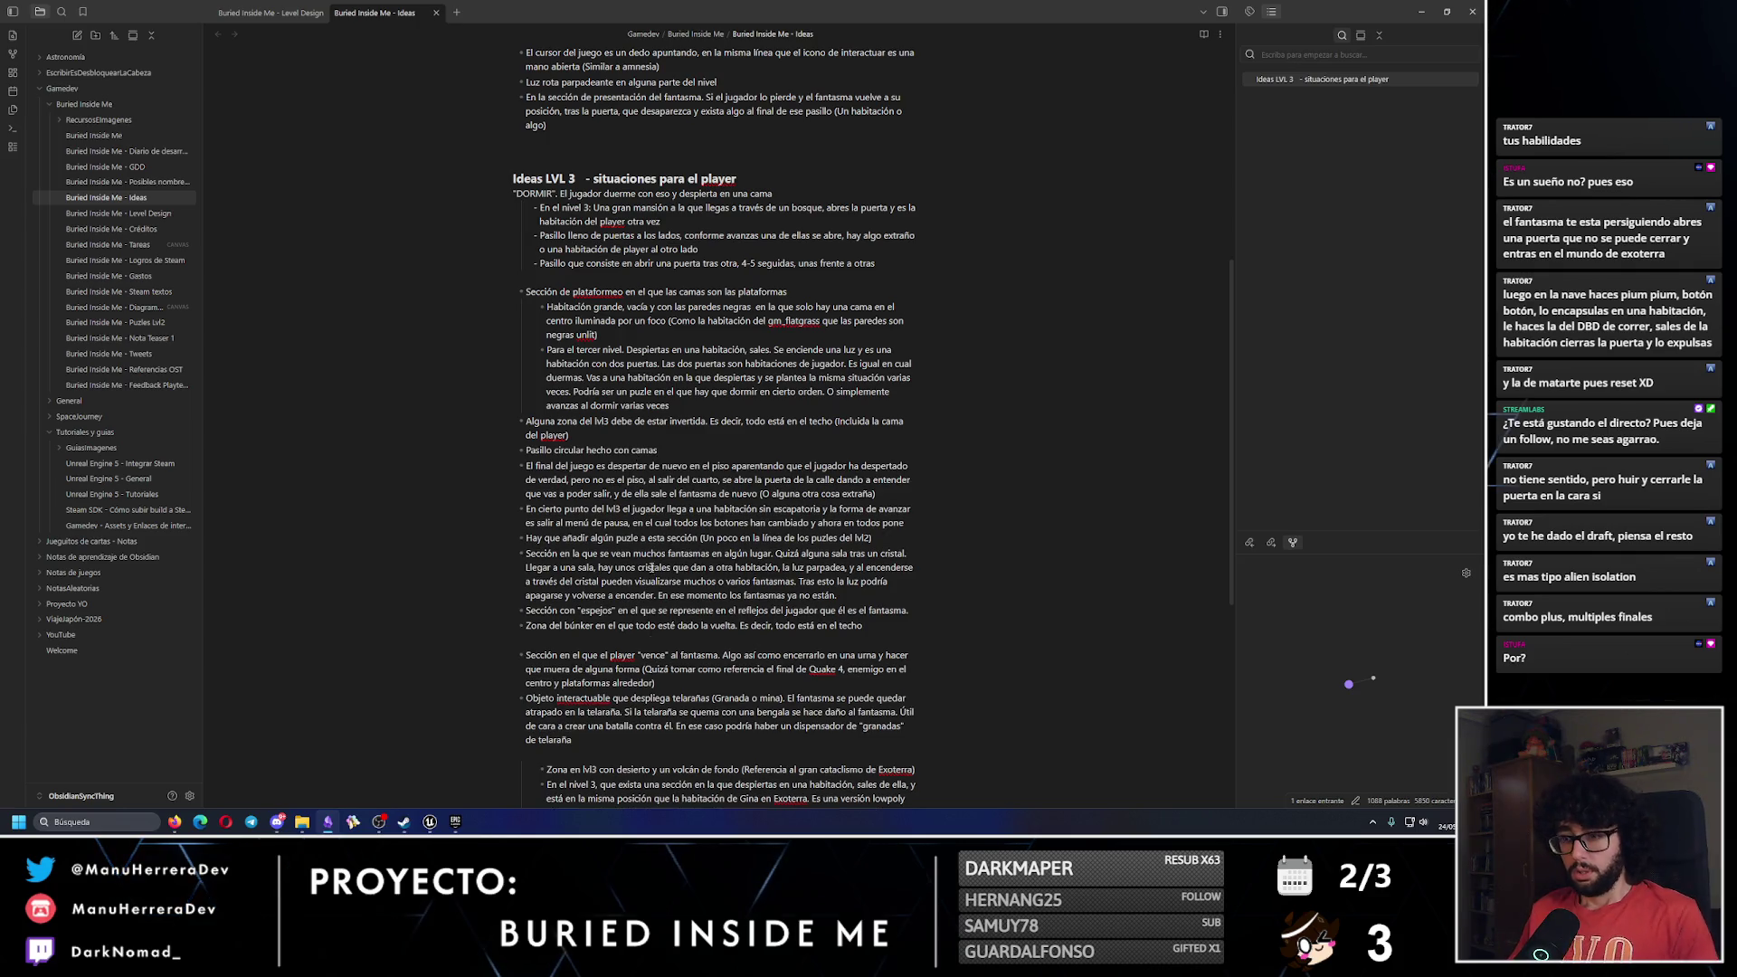
scroll(883, 626, "down", 3)
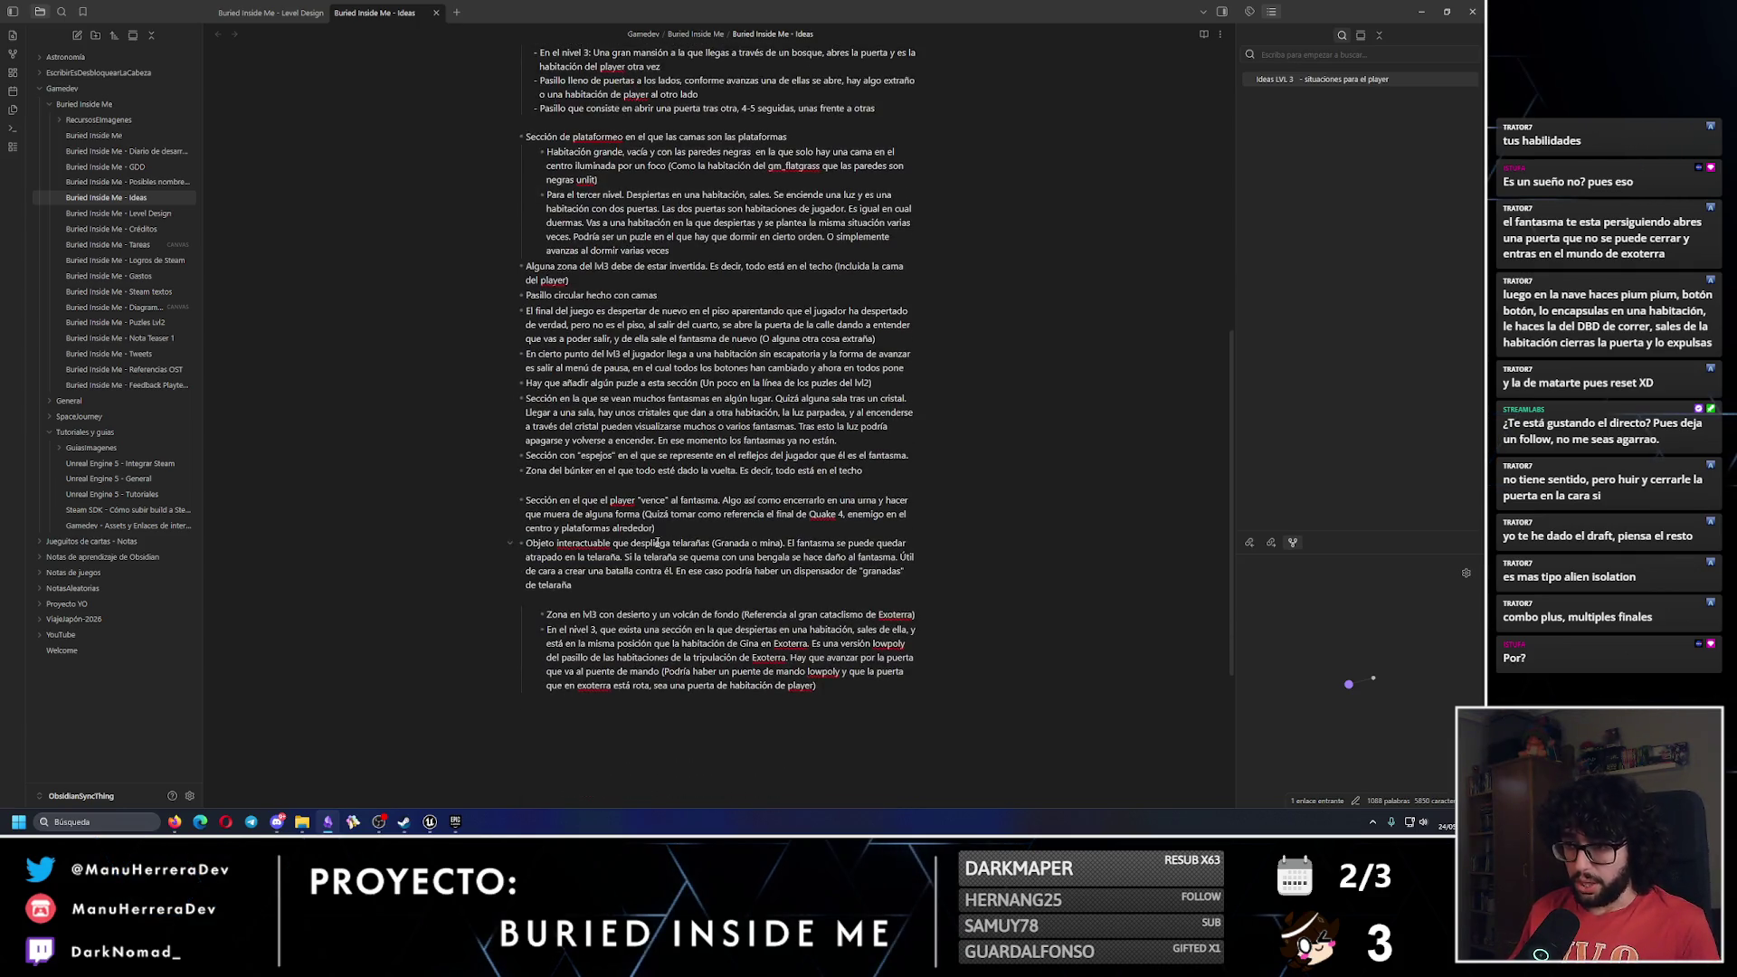
left_click_drag(573, 586, 524, 497)
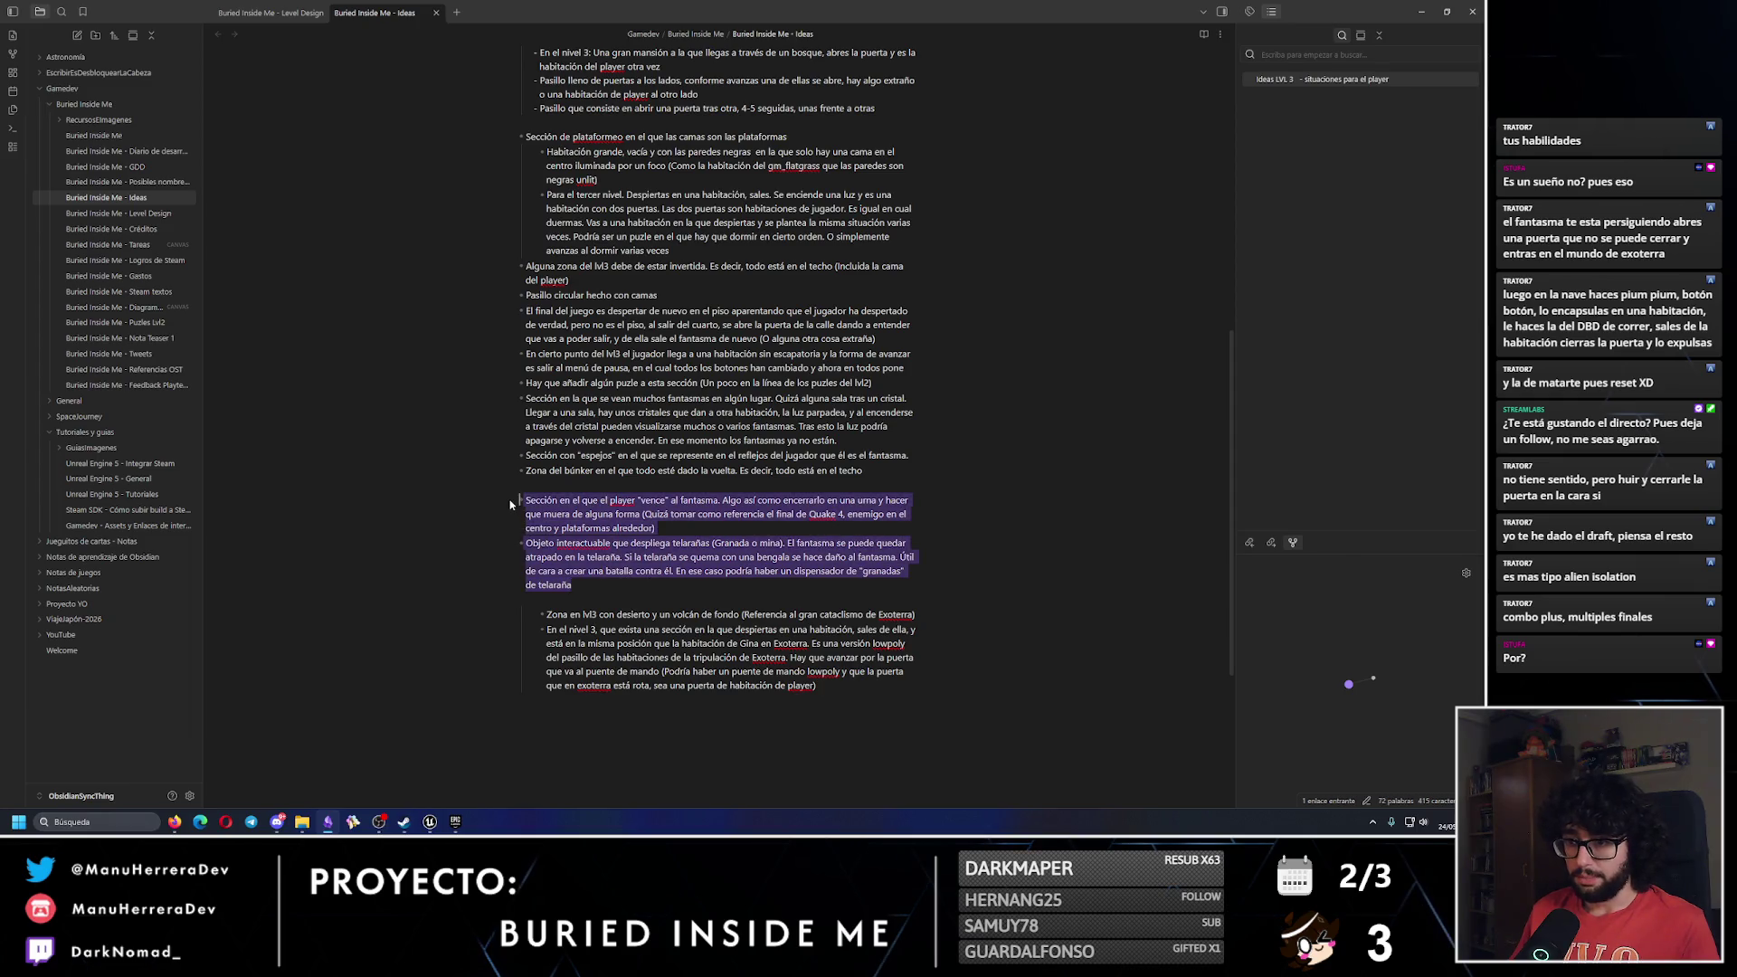
left_click_drag(876, 470, 524, 295)
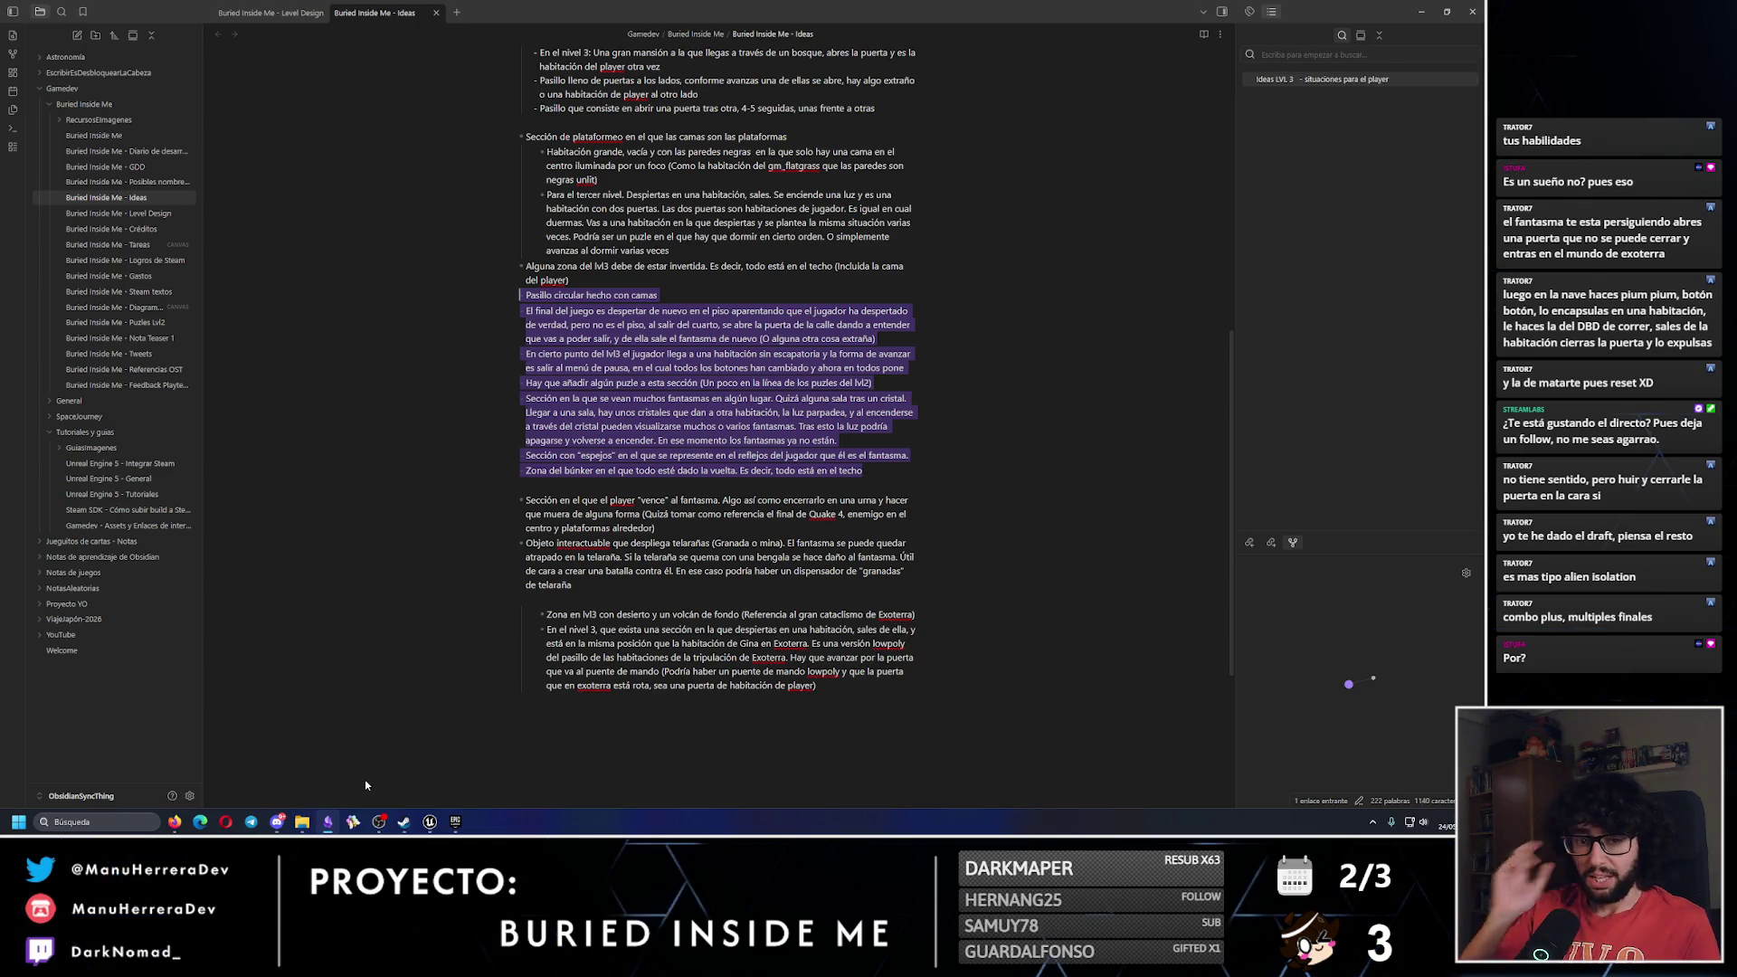
left_click(690, 295)
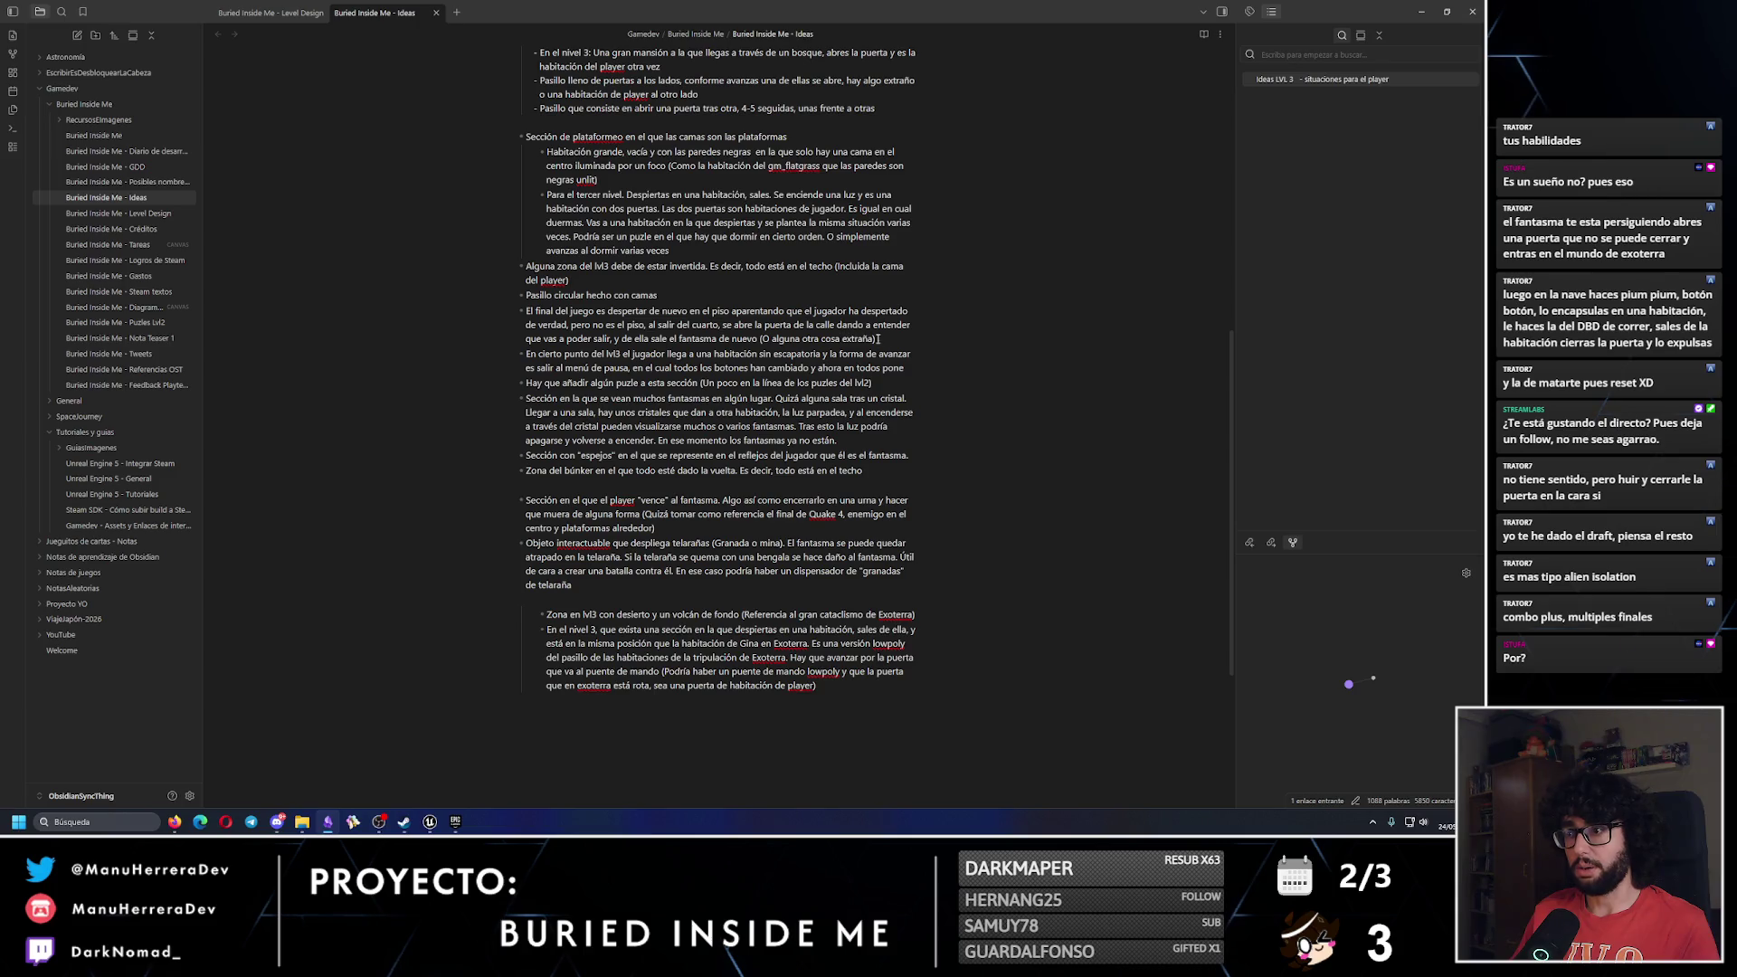
Move 'El final del juego' to the end of the list and delete the empty line above 'En cierto punto'.
left_click_drag(876, 339, 484, 314)
key("ctrl+c")
key("BackSpace")
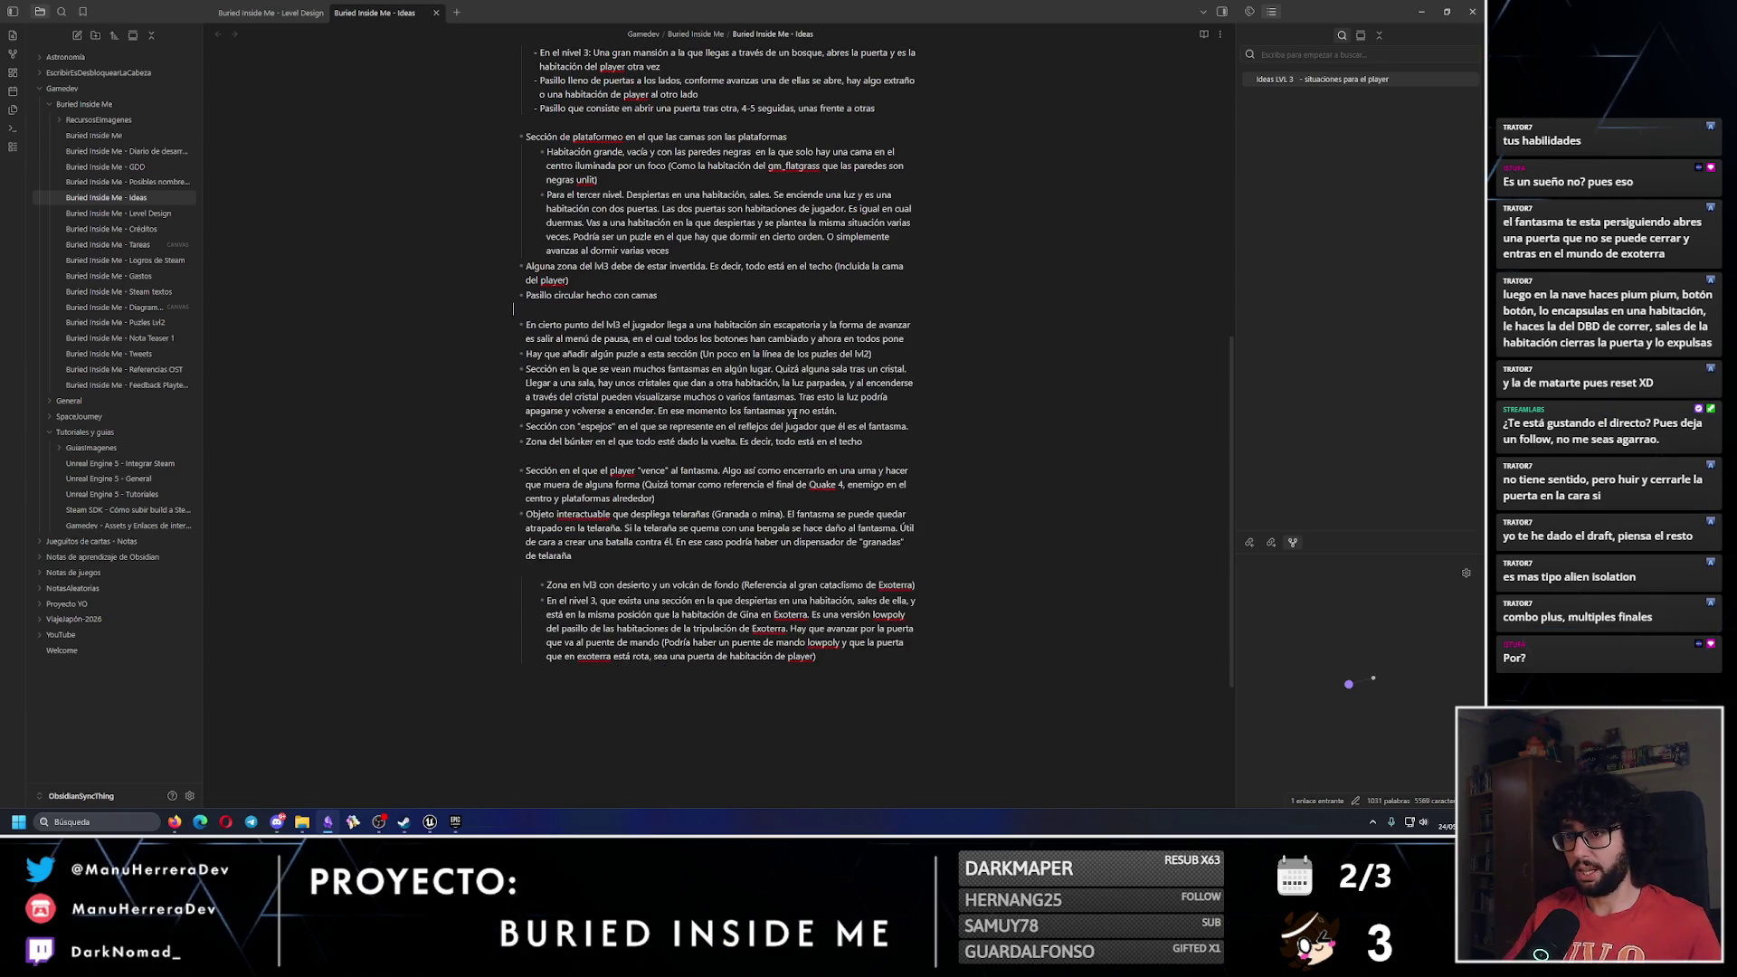
key("Return")
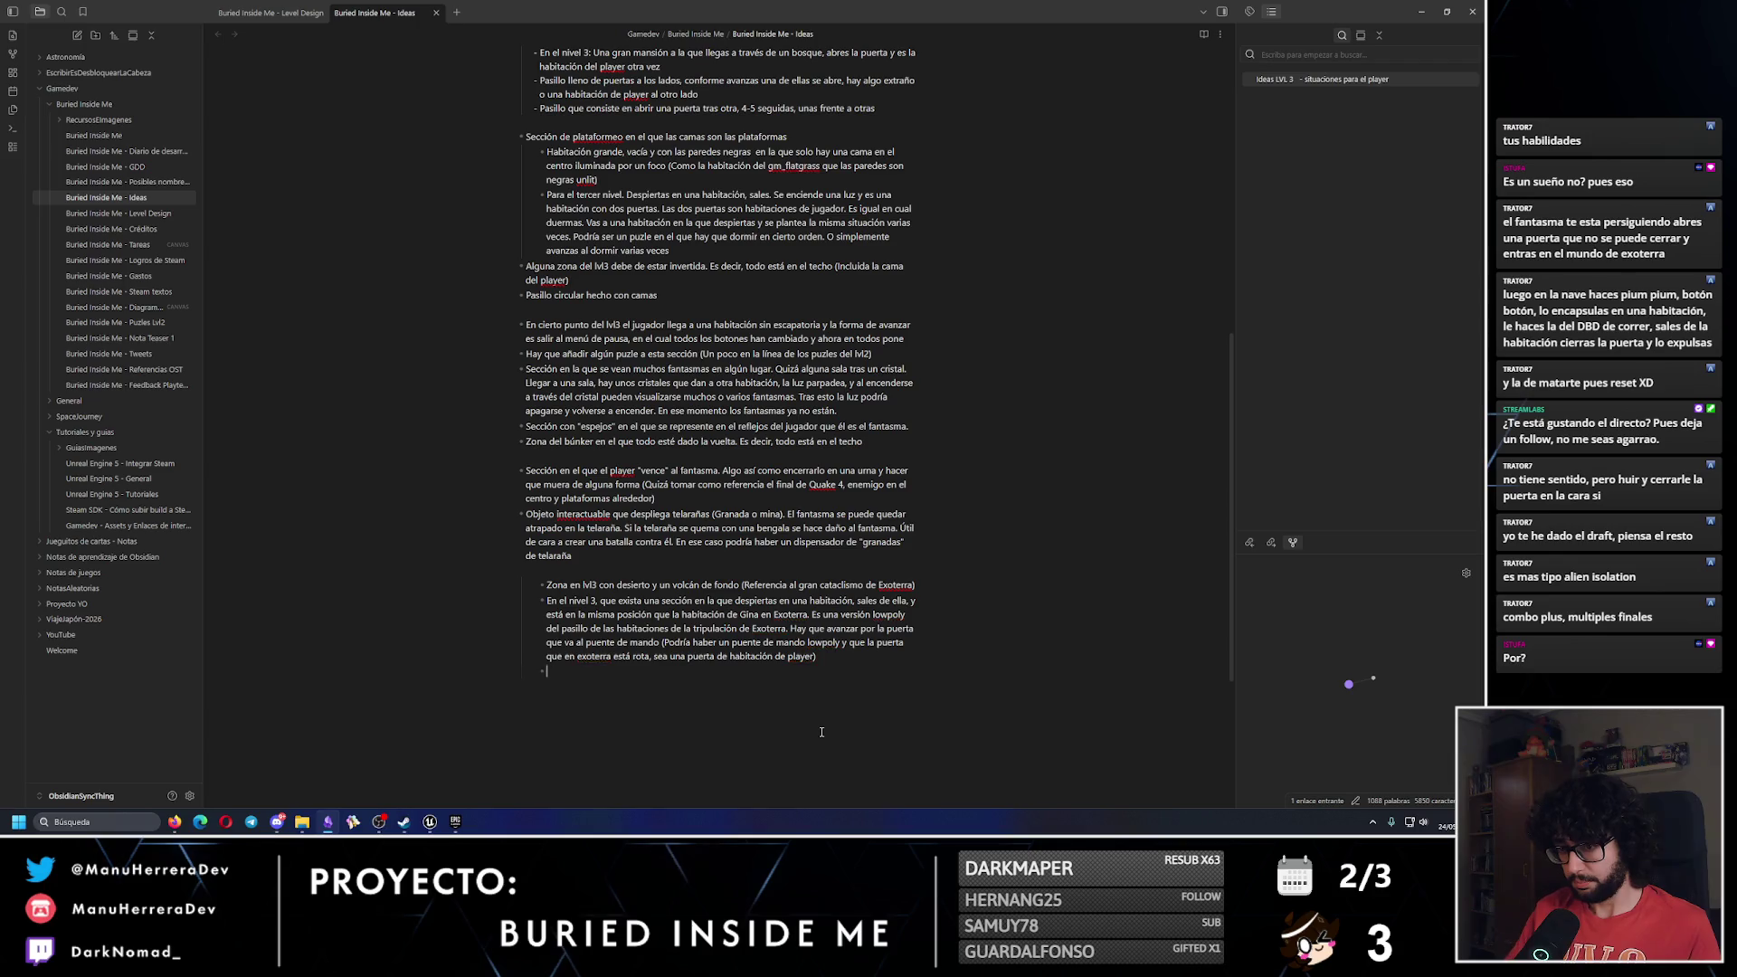
key("ctrl+v")
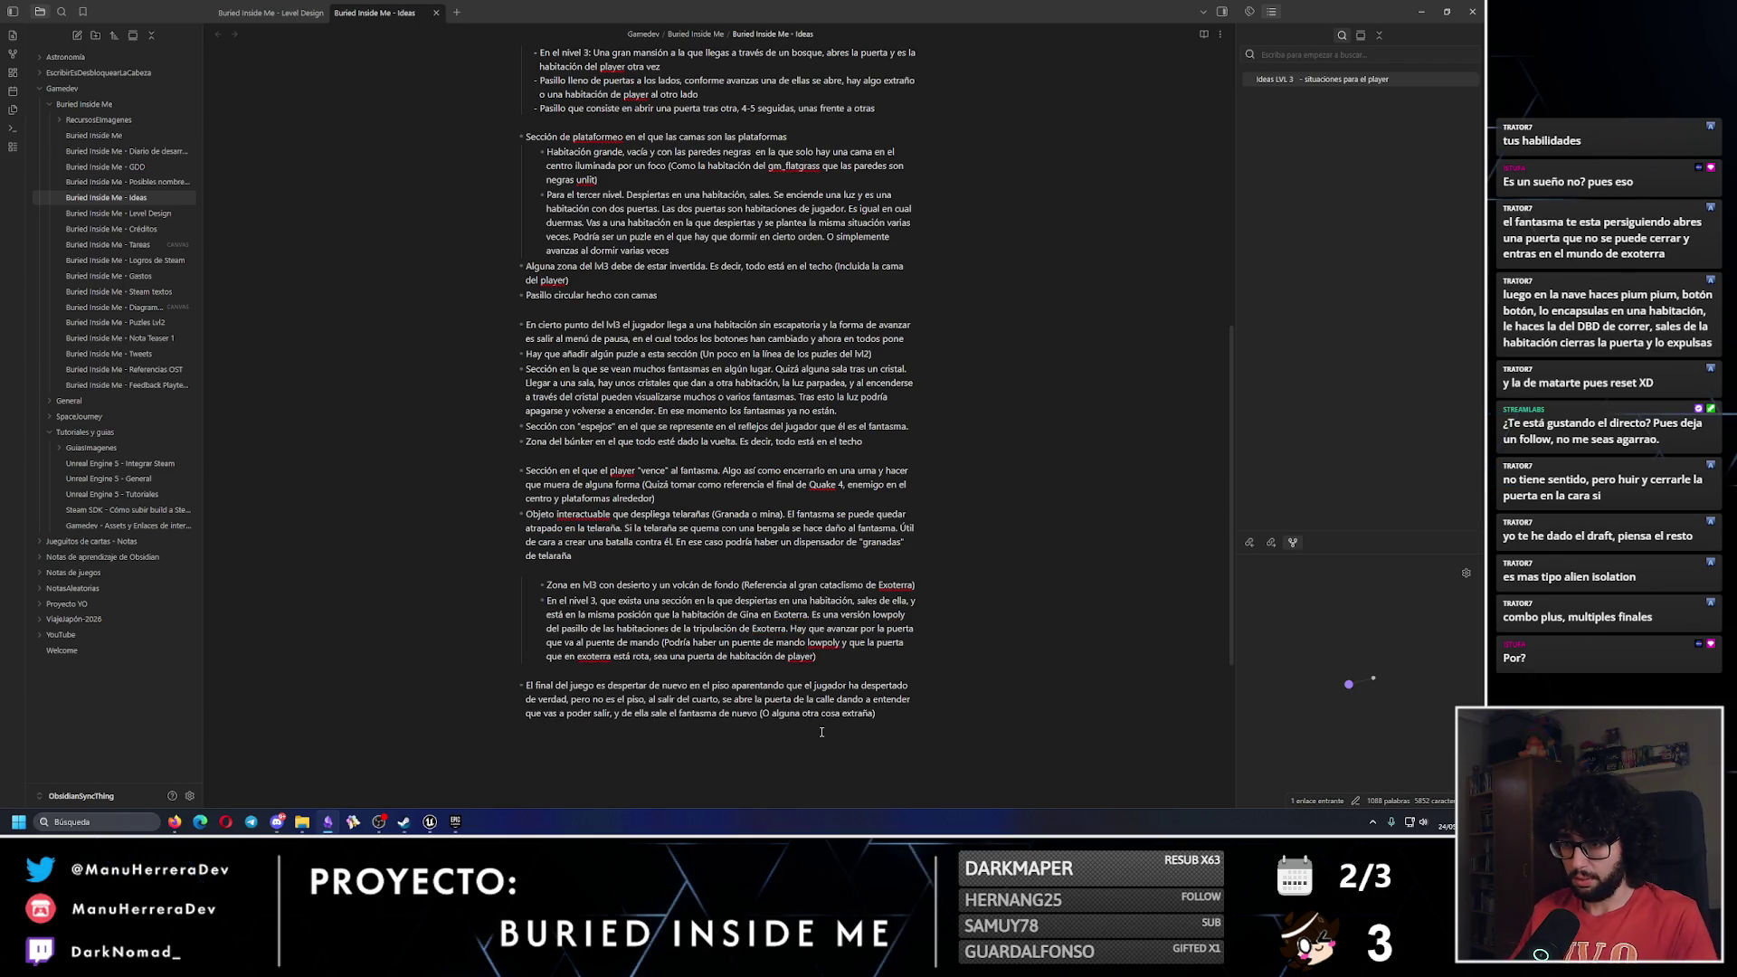
left_click(530, 310)
key("BackSpace")
Delete the empty line after 'frente a otras' and the 'Sección de plataformeo' line.
scroll(566, 313, "up", 1)
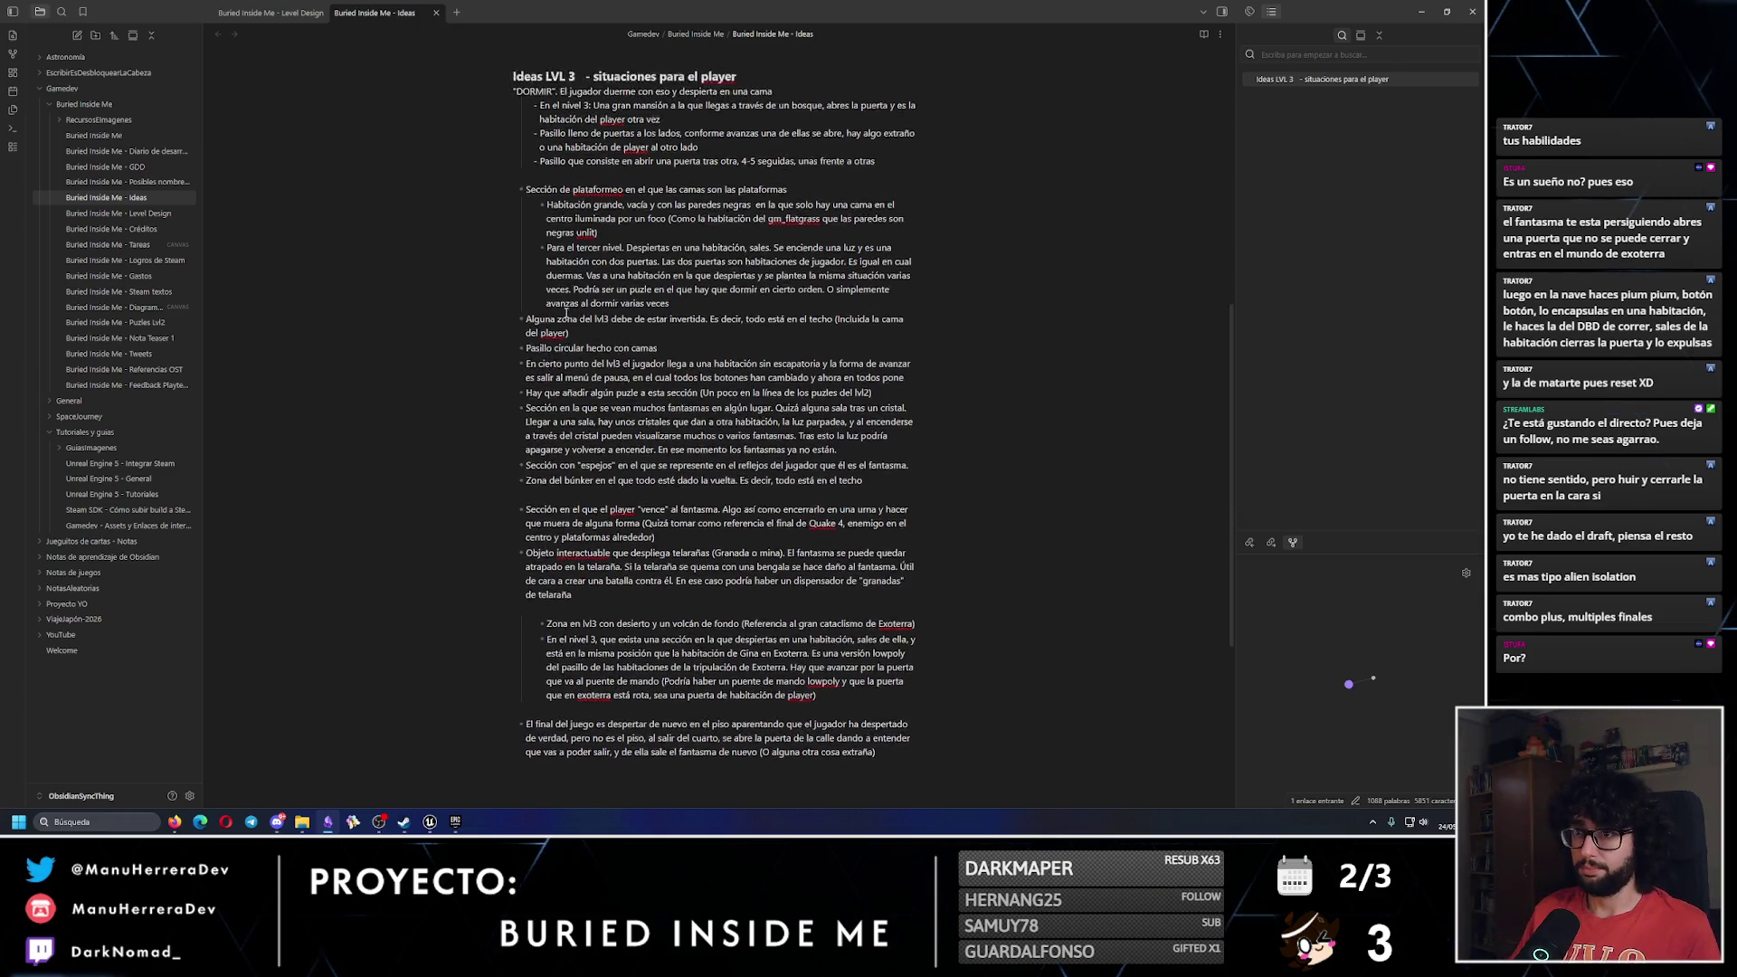
scroll(566, 313, "up", 3)
left_click(589, 354)
key("BackSpace")
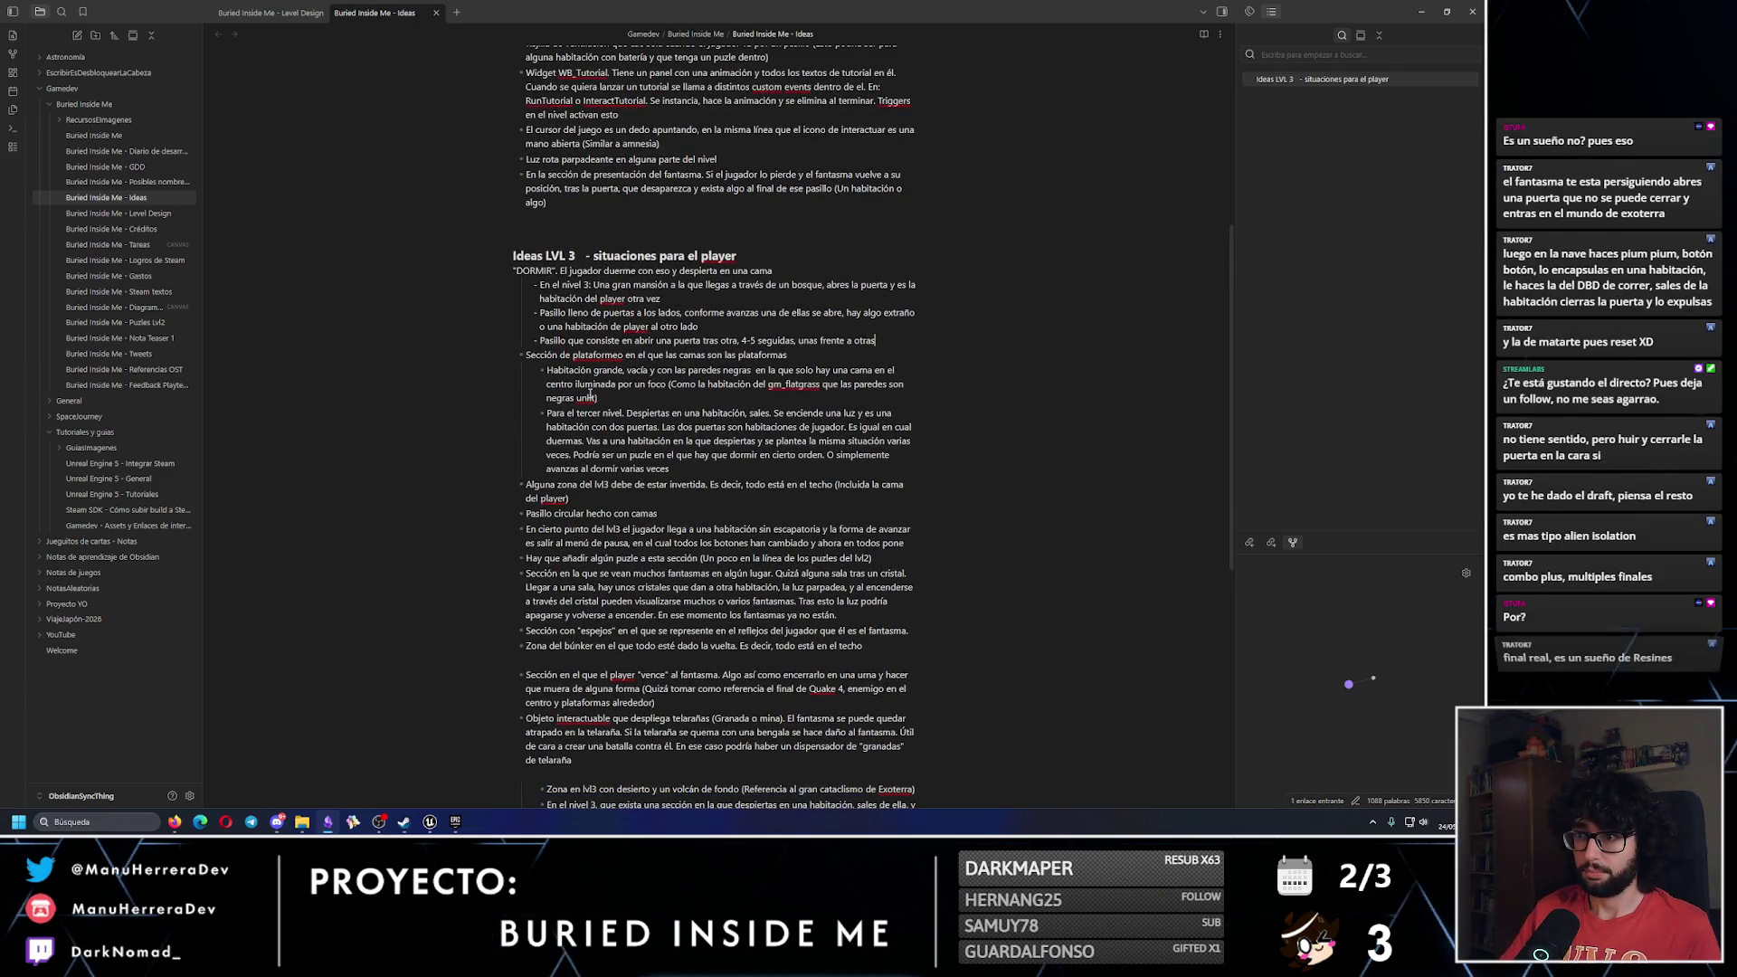
key("shift+Down")
key("shift+Home")
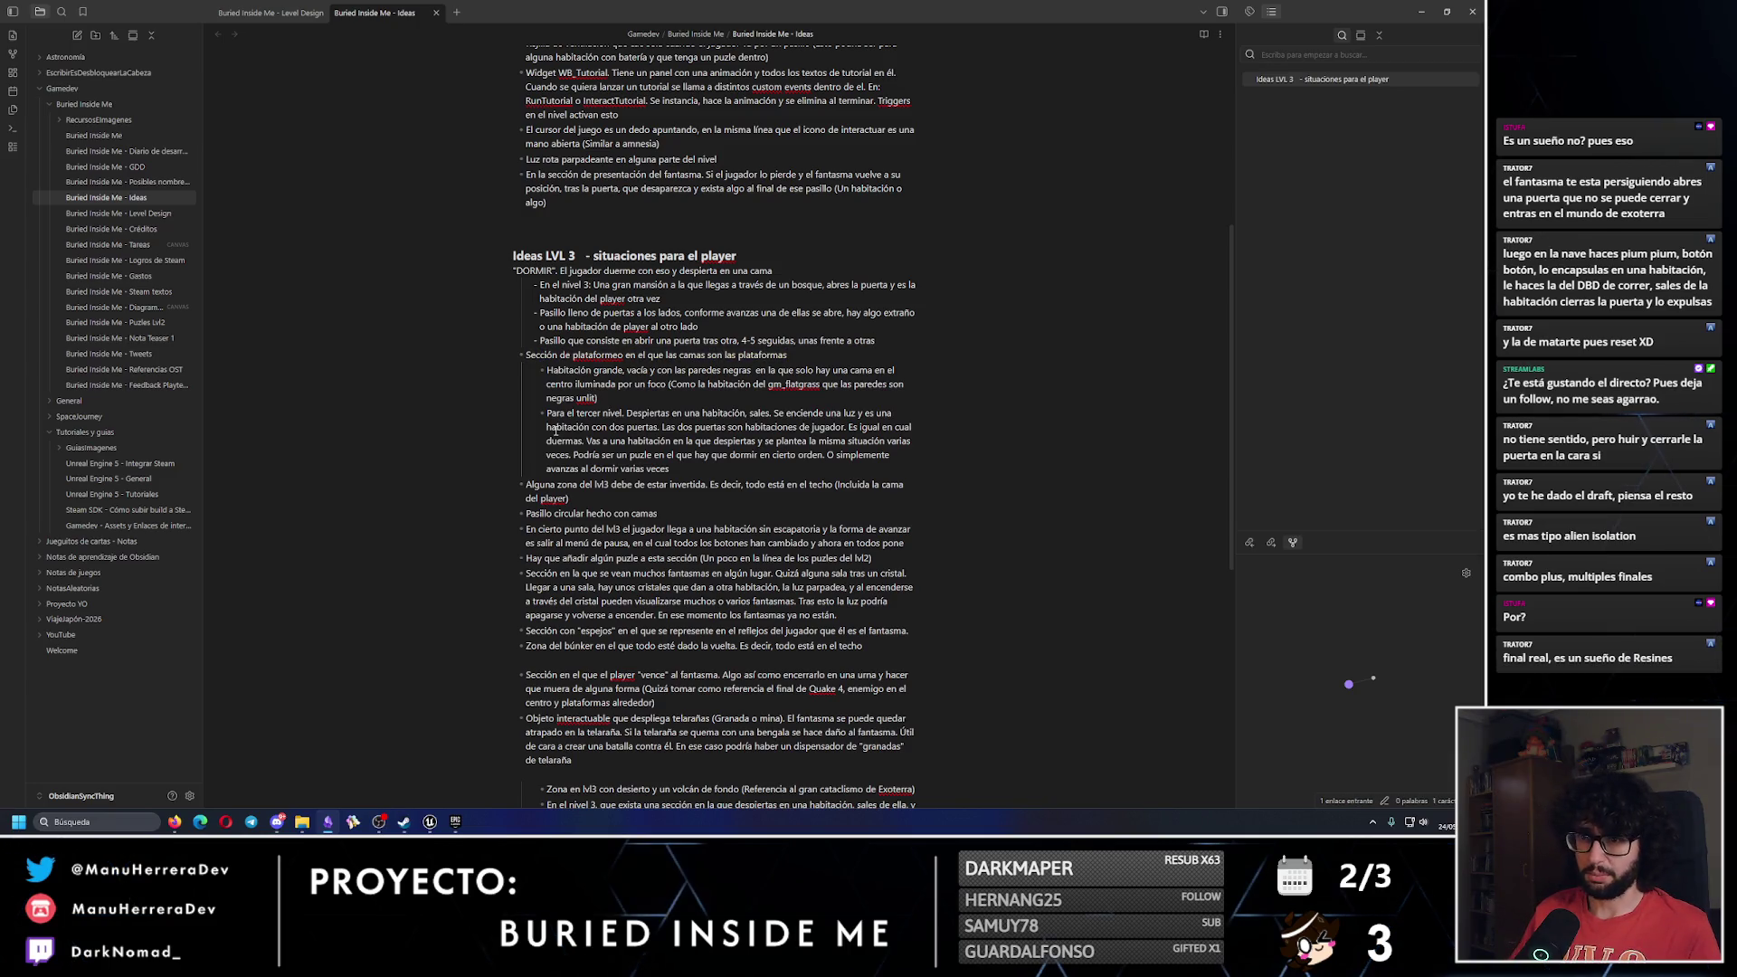
key("shift+End")
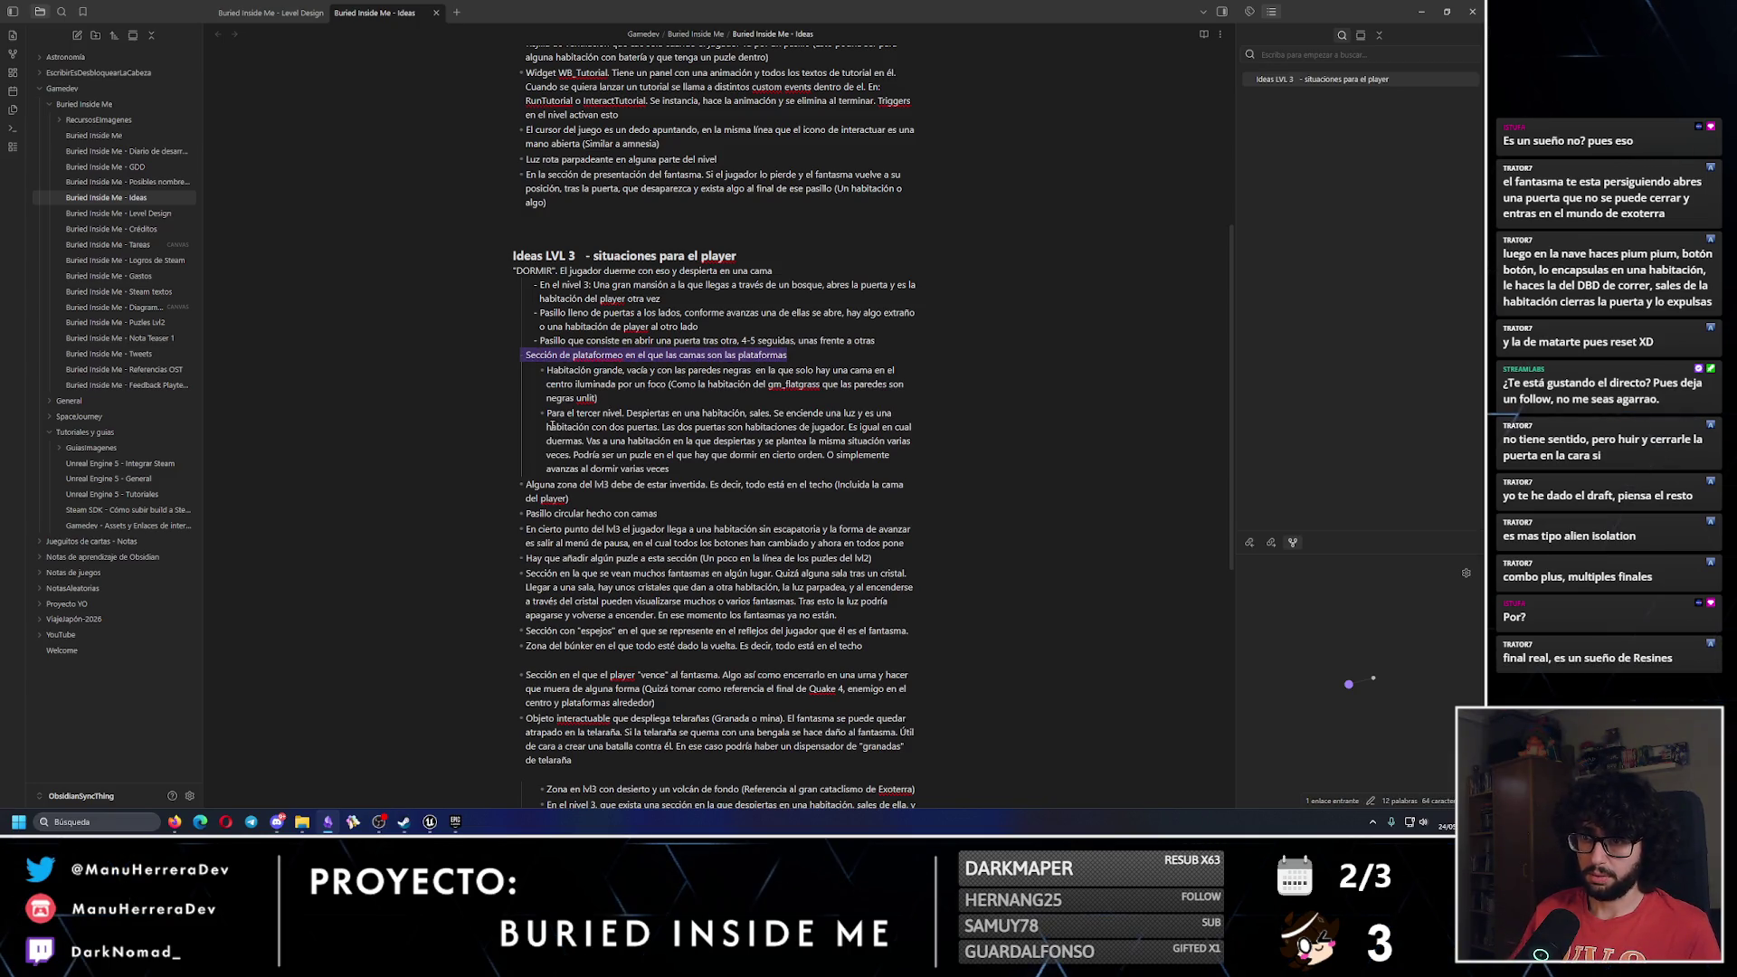
key("BackSpace")
key("BackSpace")
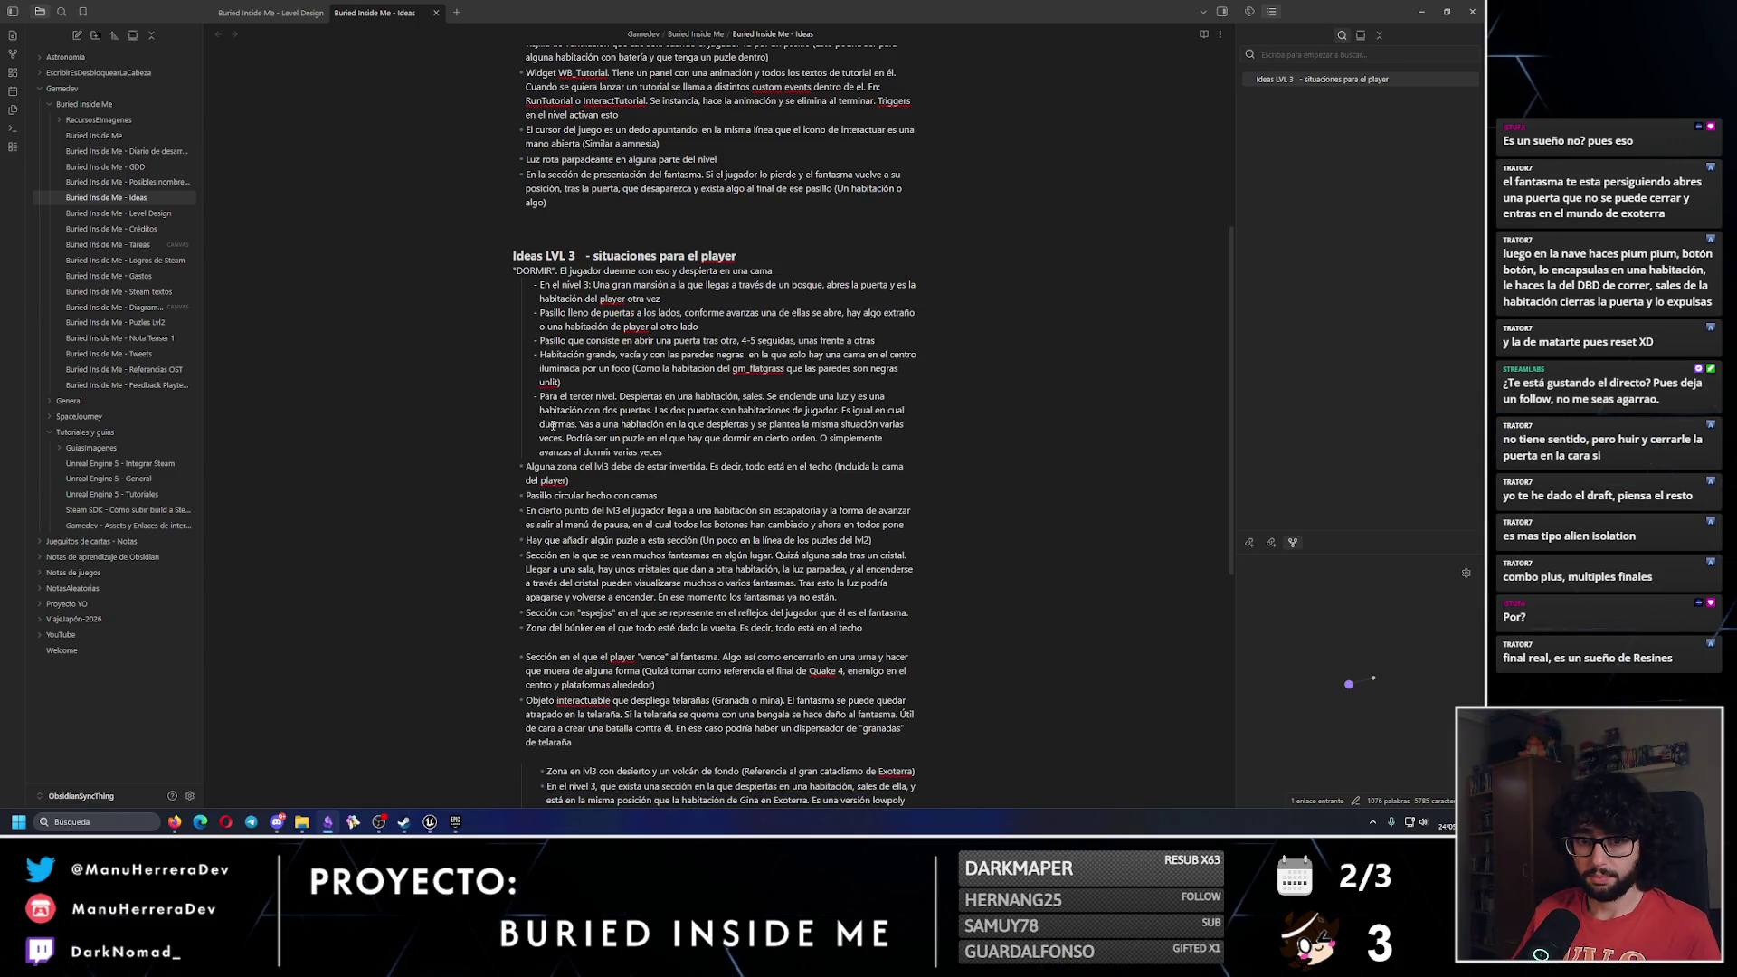
Append the DORMIR sentence after 'ahora en todos pone' in the 'En cierto punto' idea.
left_click(626, 486)
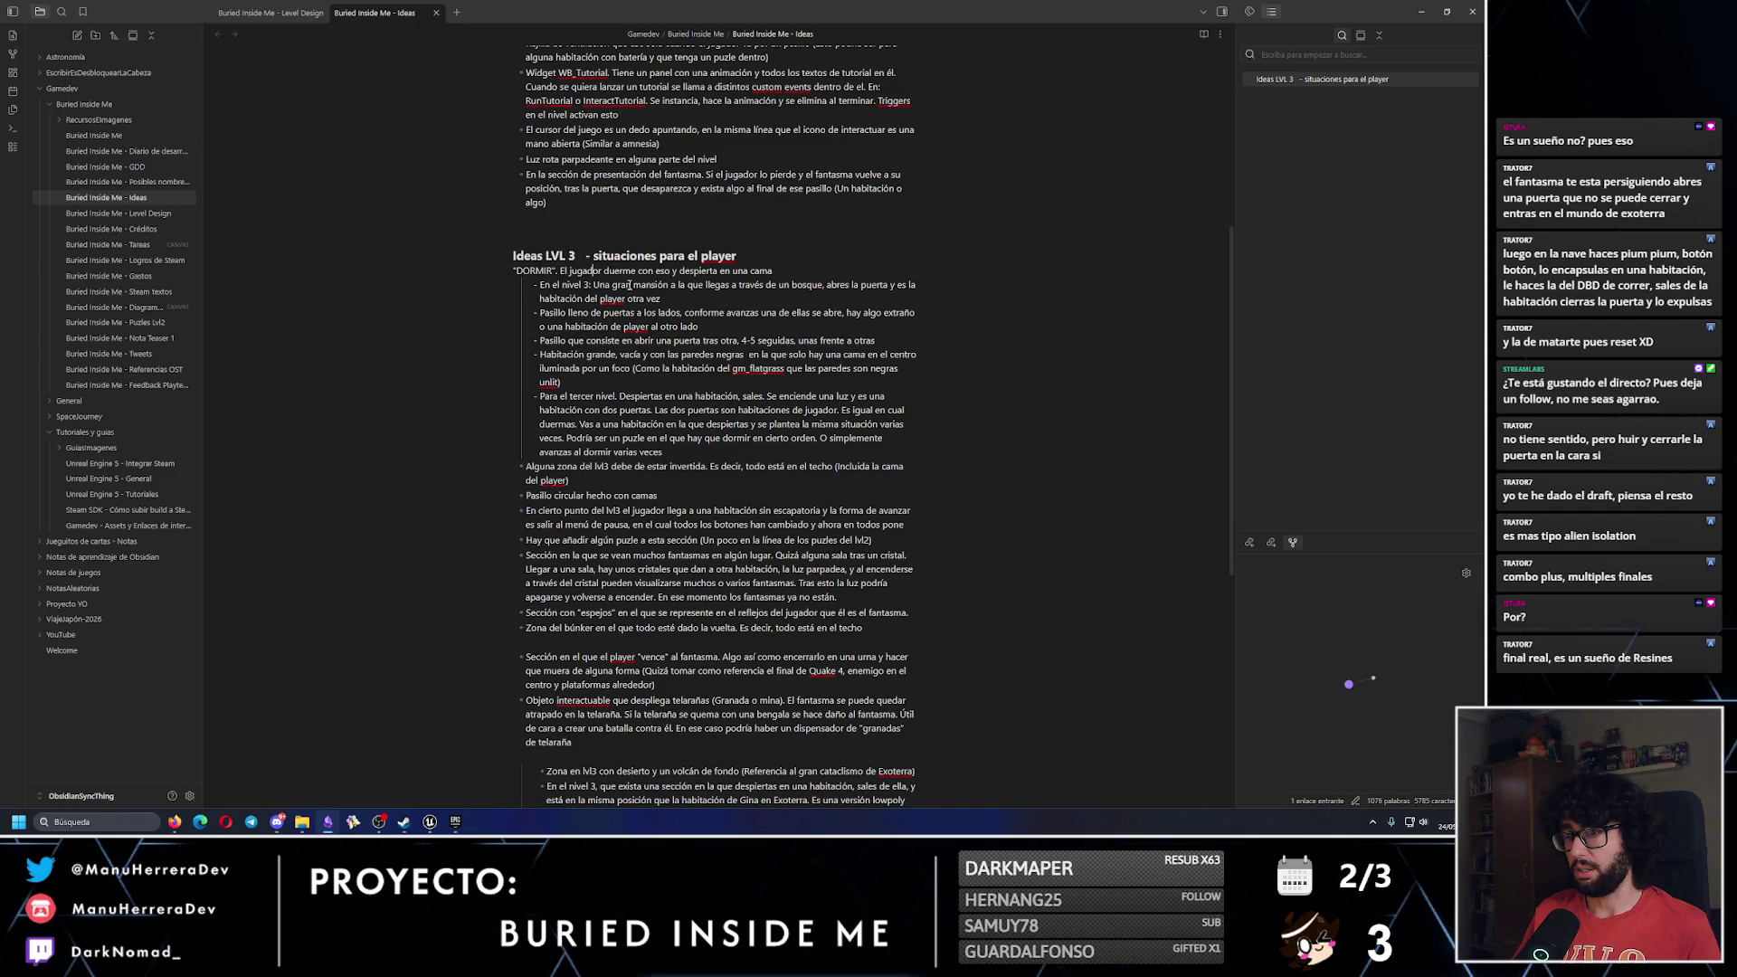
left_click_drag(773, 271, 513, 270)
key("ctrl+c")
key("BackSpace")
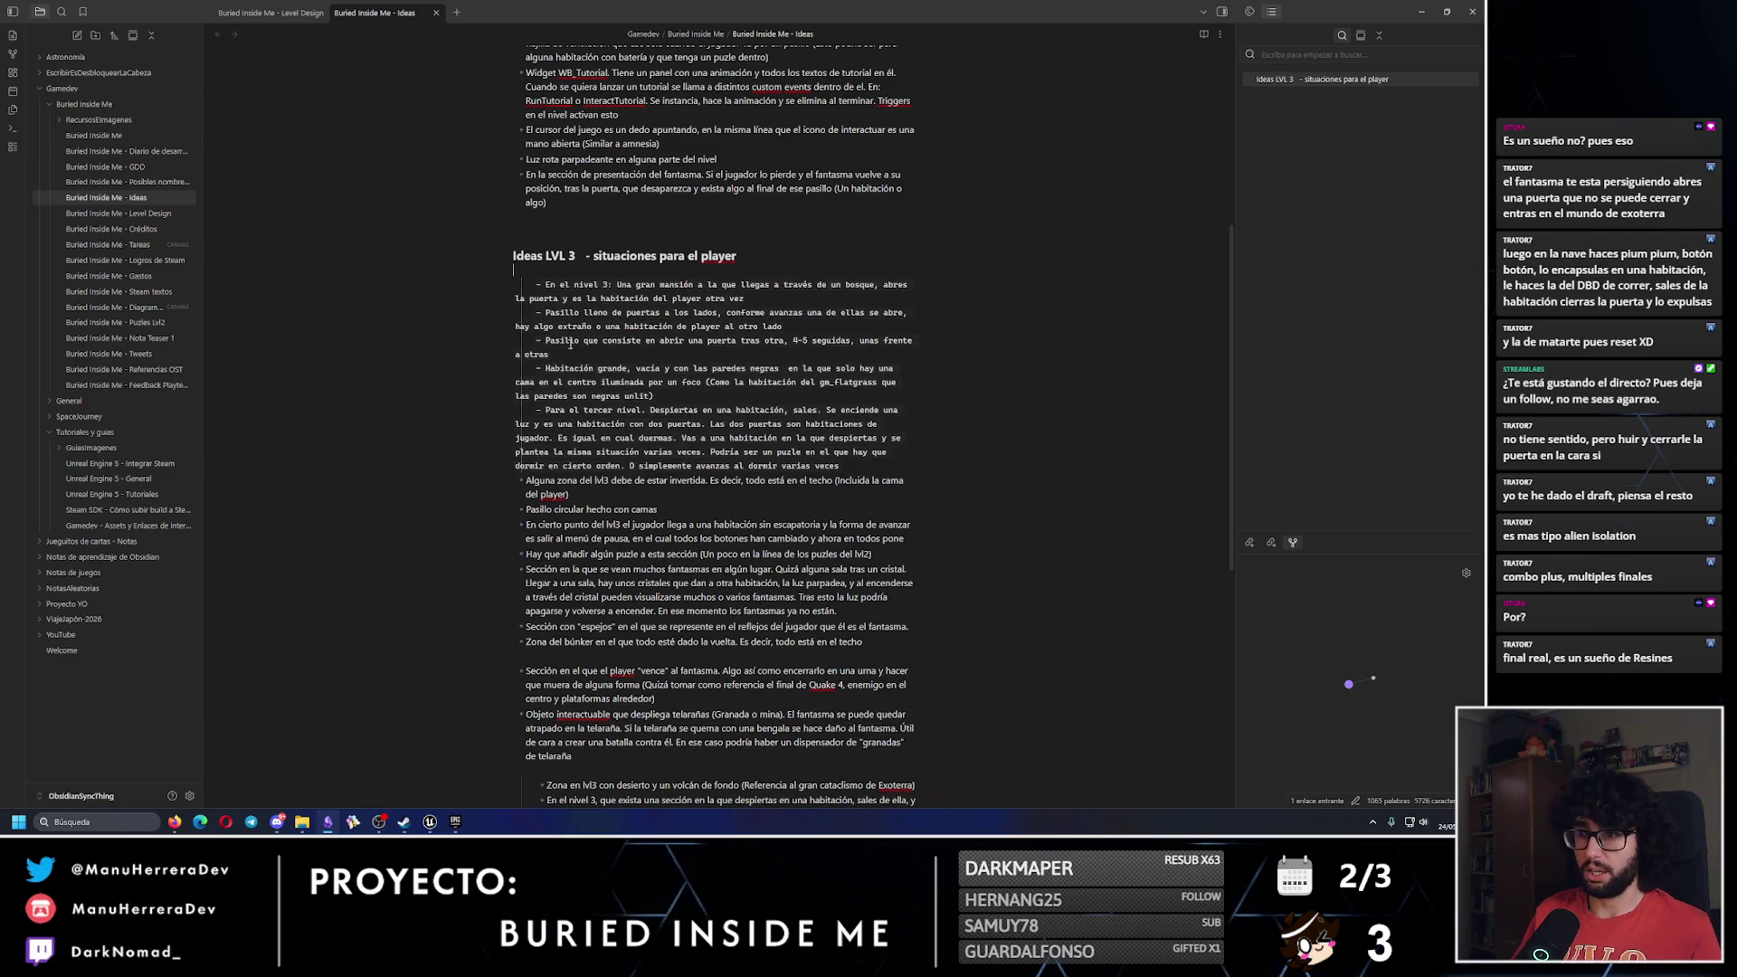
key("BackSpace")
key("ctrl+z")
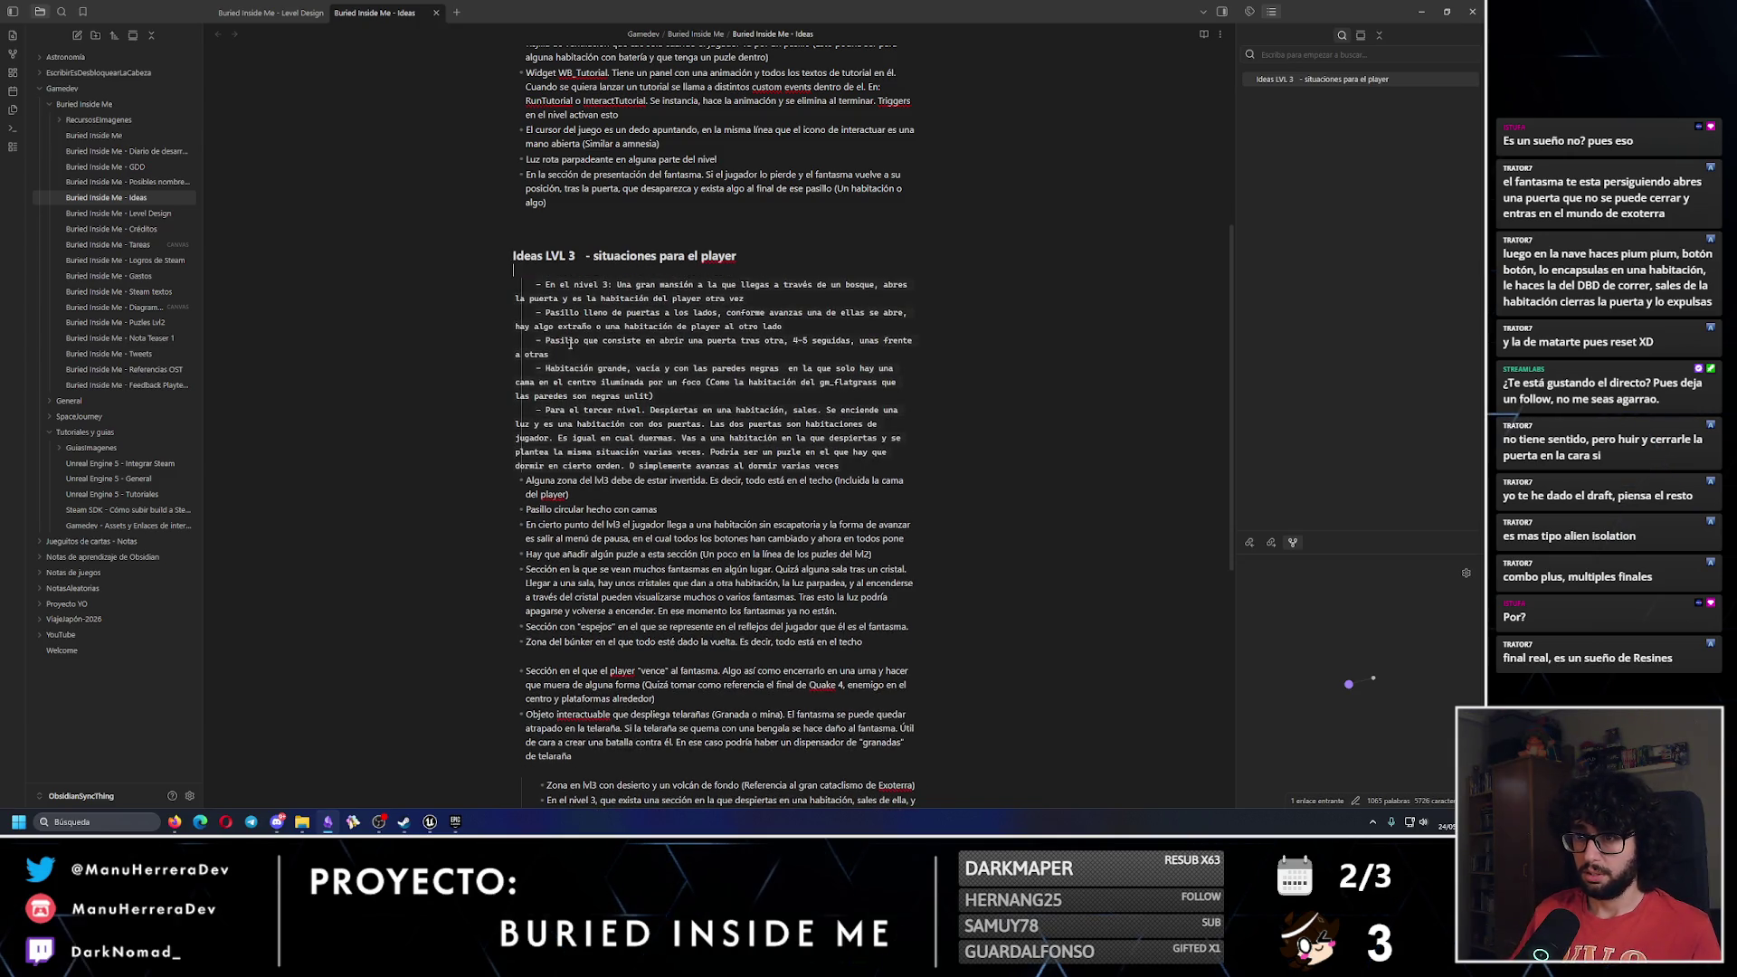
key("ctrl+z")
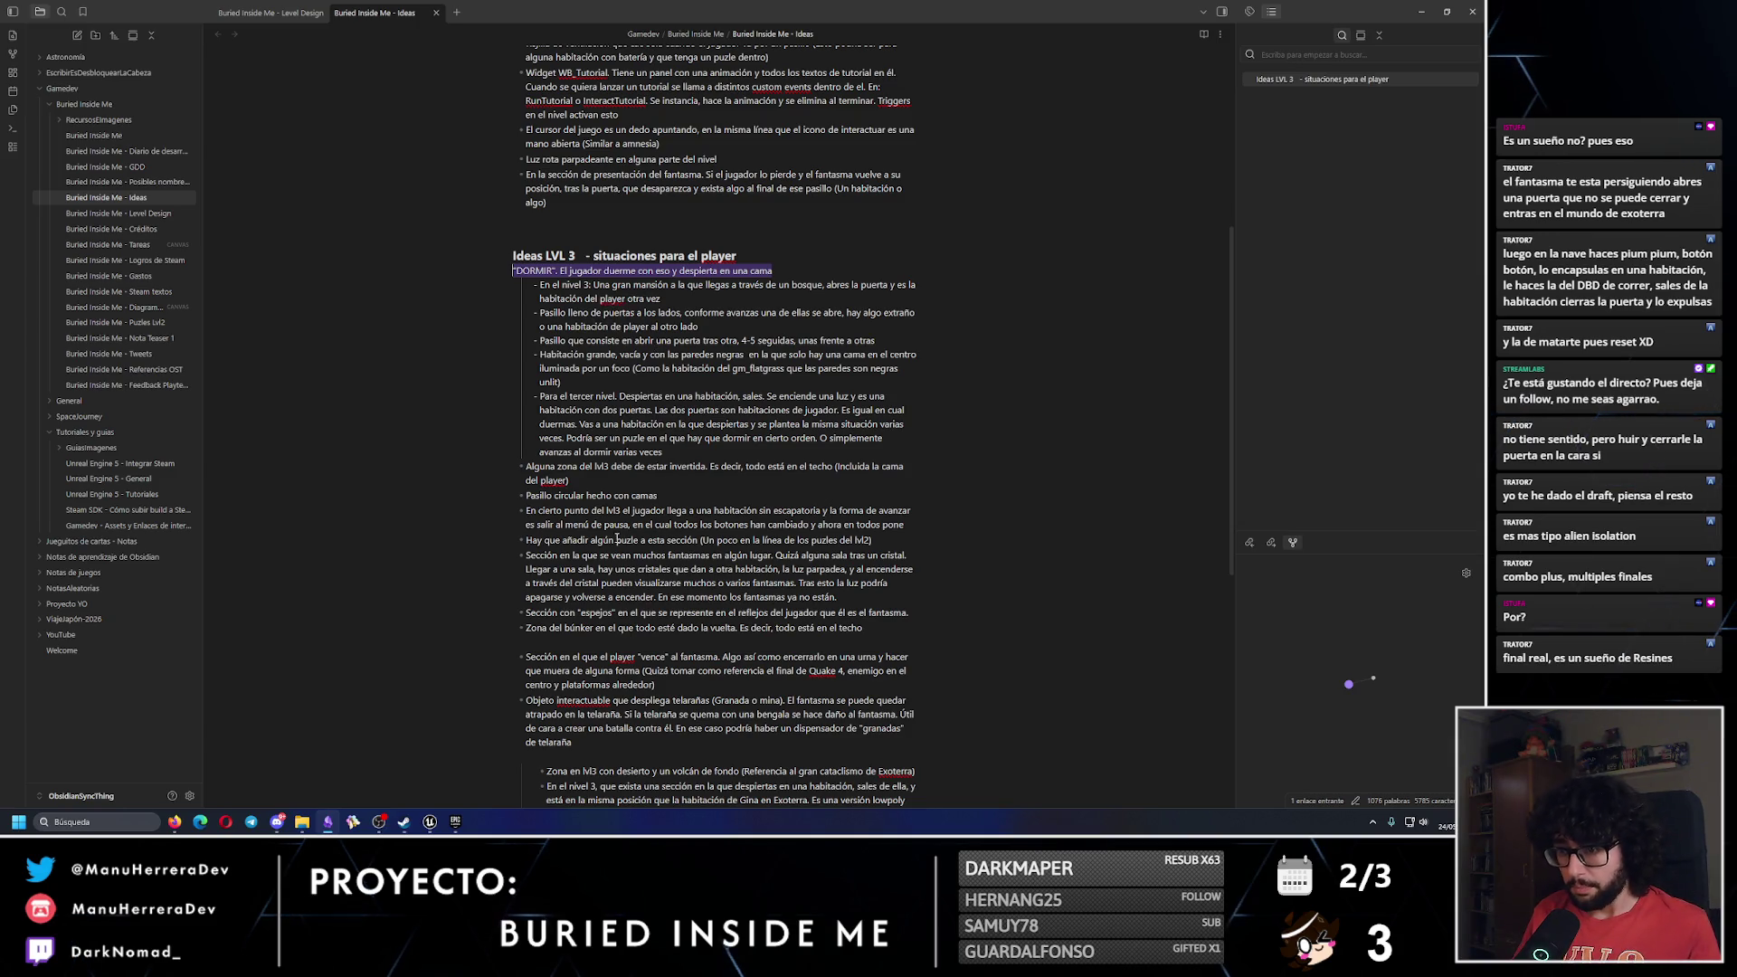
left_click(901, 525)
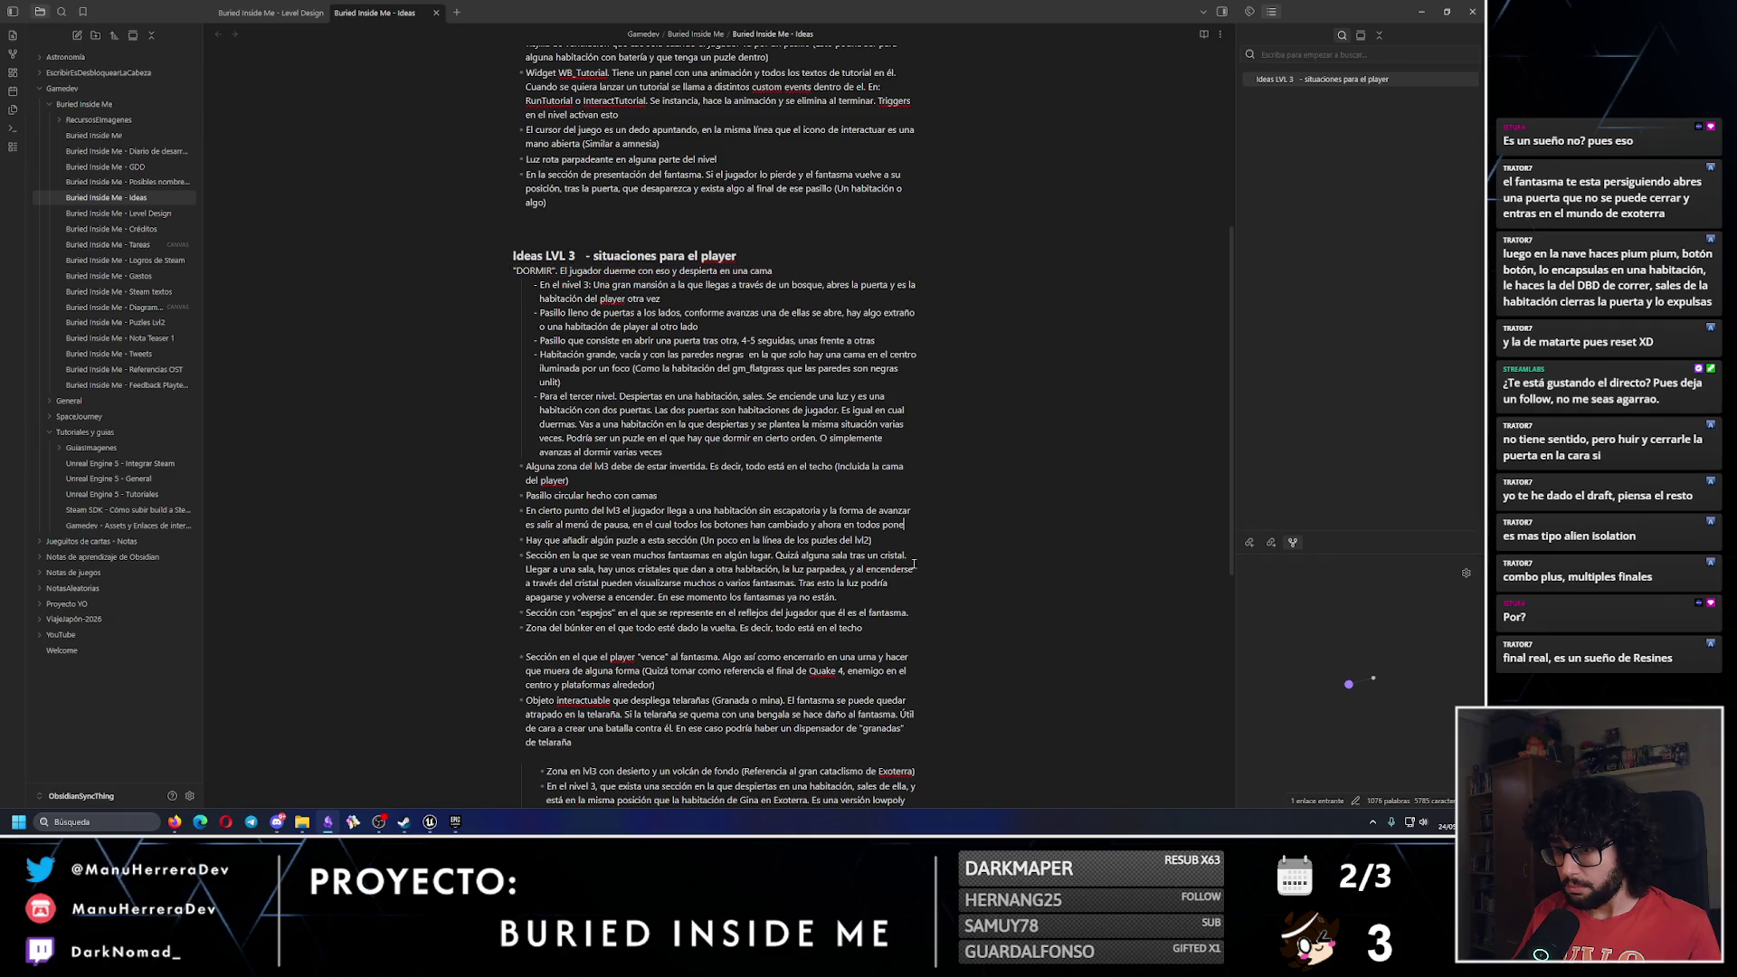
key("ctrl+v")
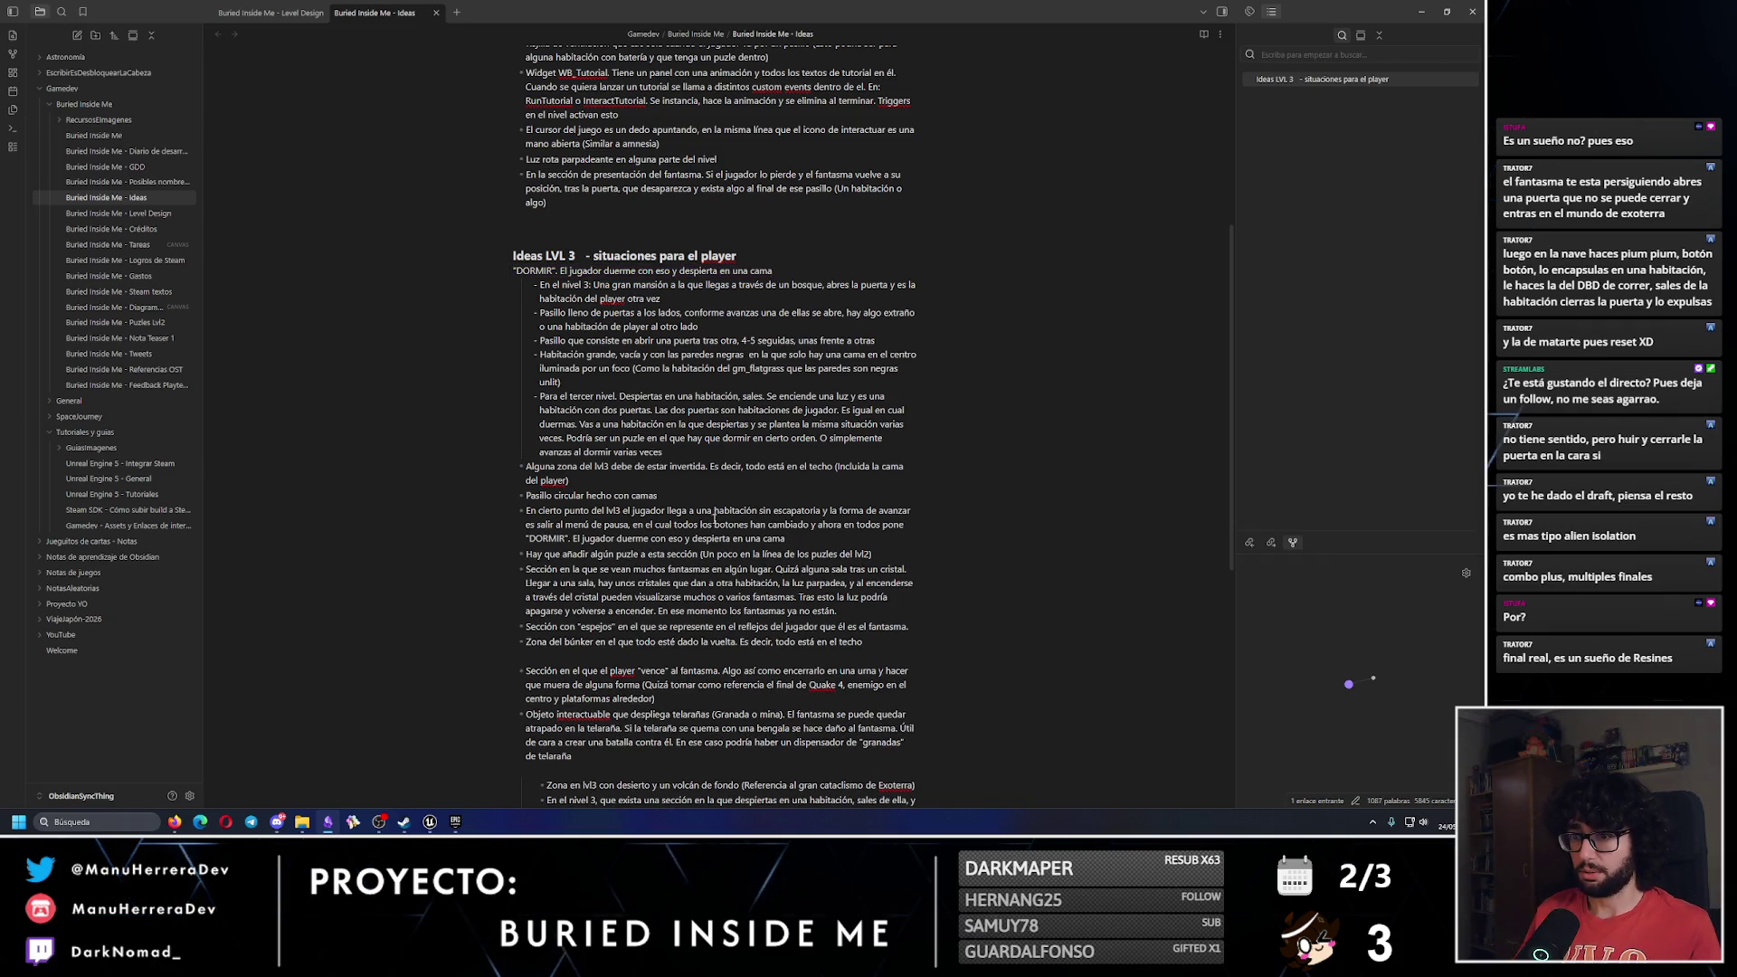
Replace the original DORMIR line under the heading with the label 'Usadas'.
left_click_drag(773, 270, 514, 271)
key("BackSpace")
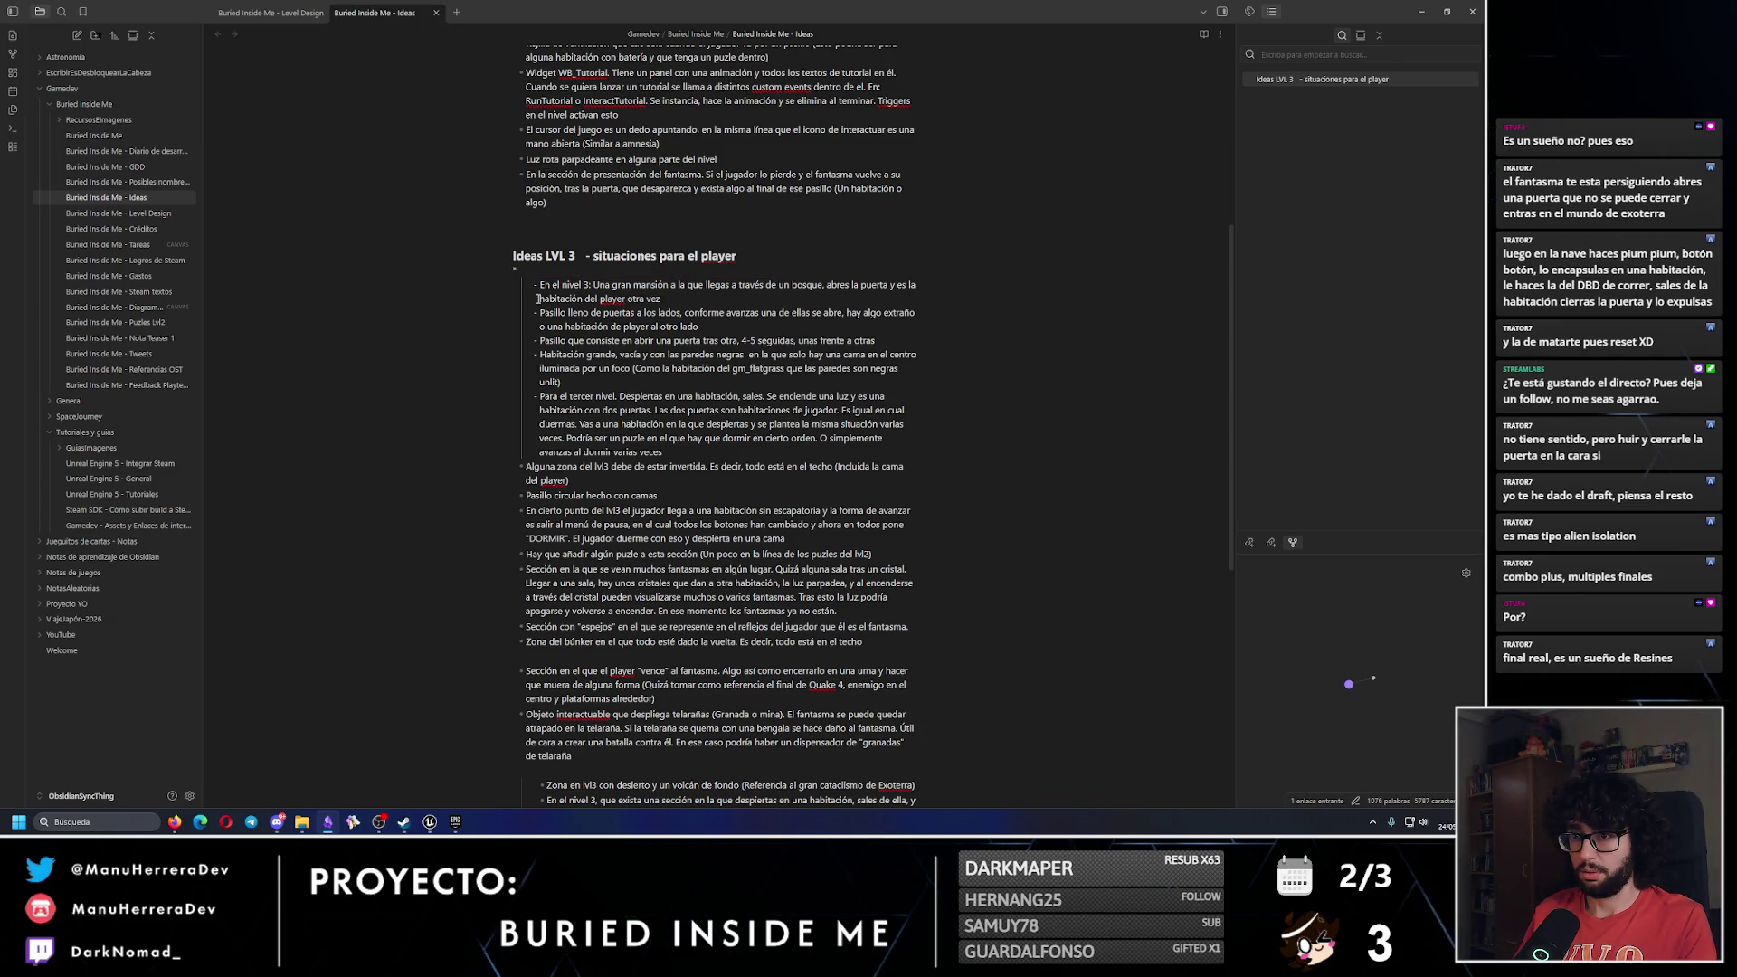
type("Usa")
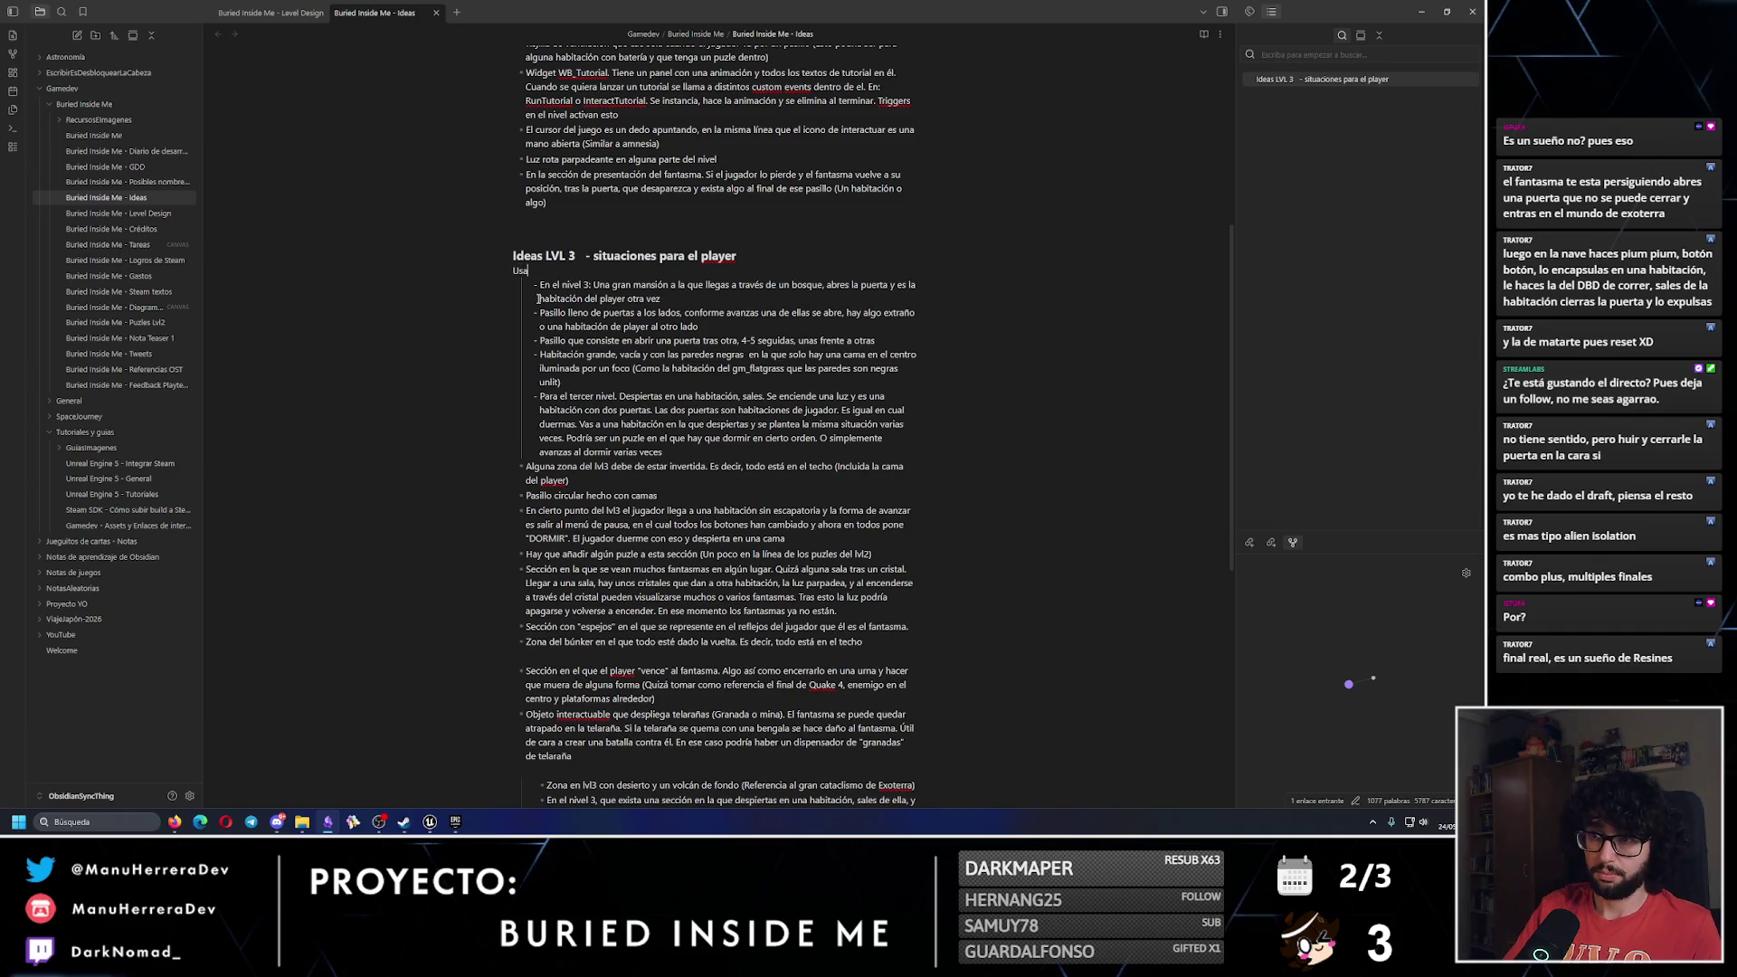
type("das")
Add an empty, unbulleted line below the used ideas.
left_click(673, 452)
key("Return")
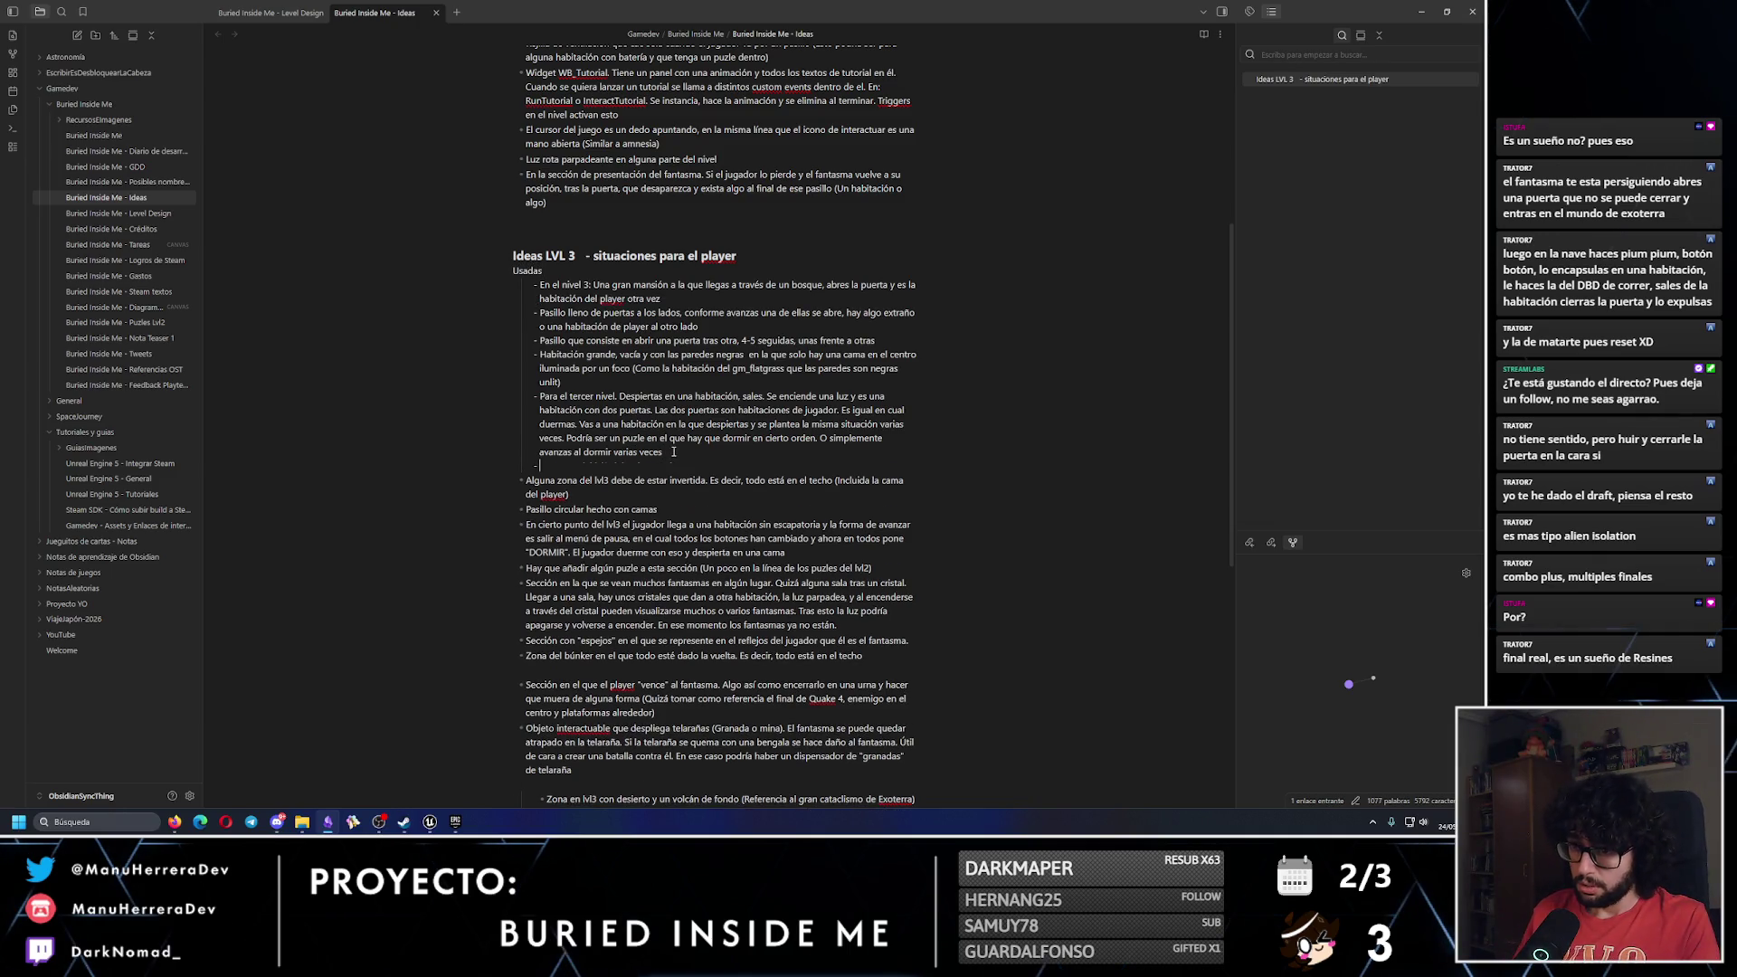
key("Return")
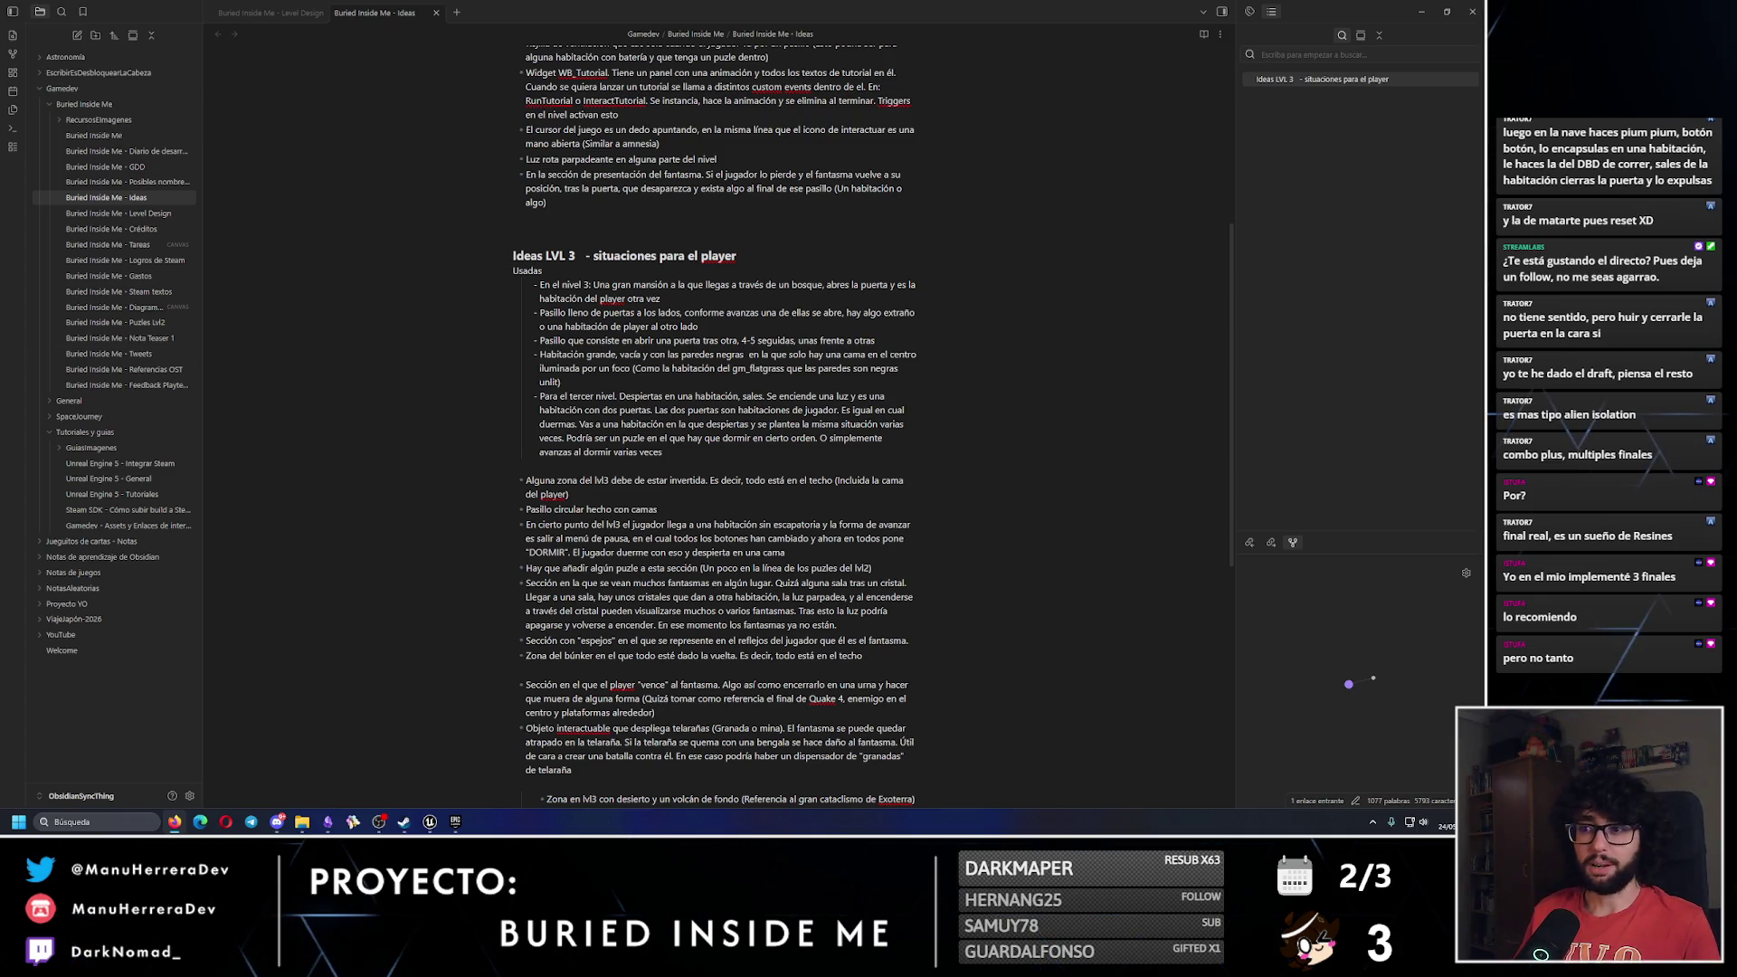
Review the inverted lvl3 zone bullet, then switch to the Unreal Engine editor.
scroll(603, 516, "down", 3)
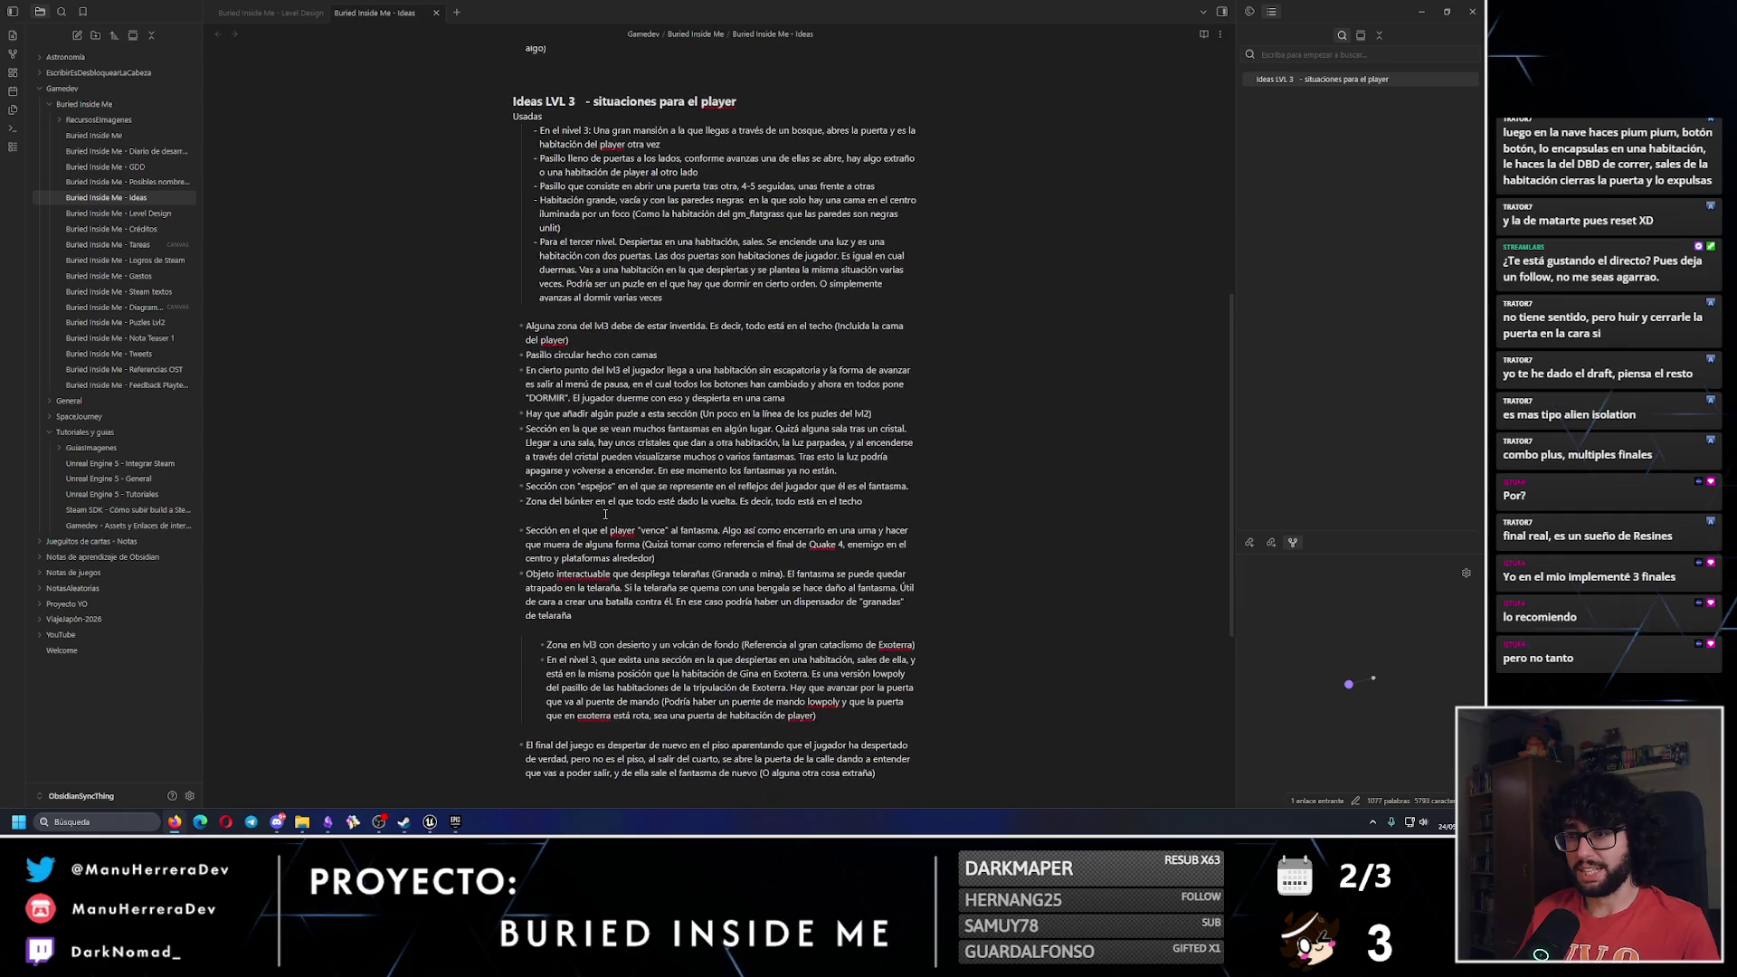
triple_click(586, 339)
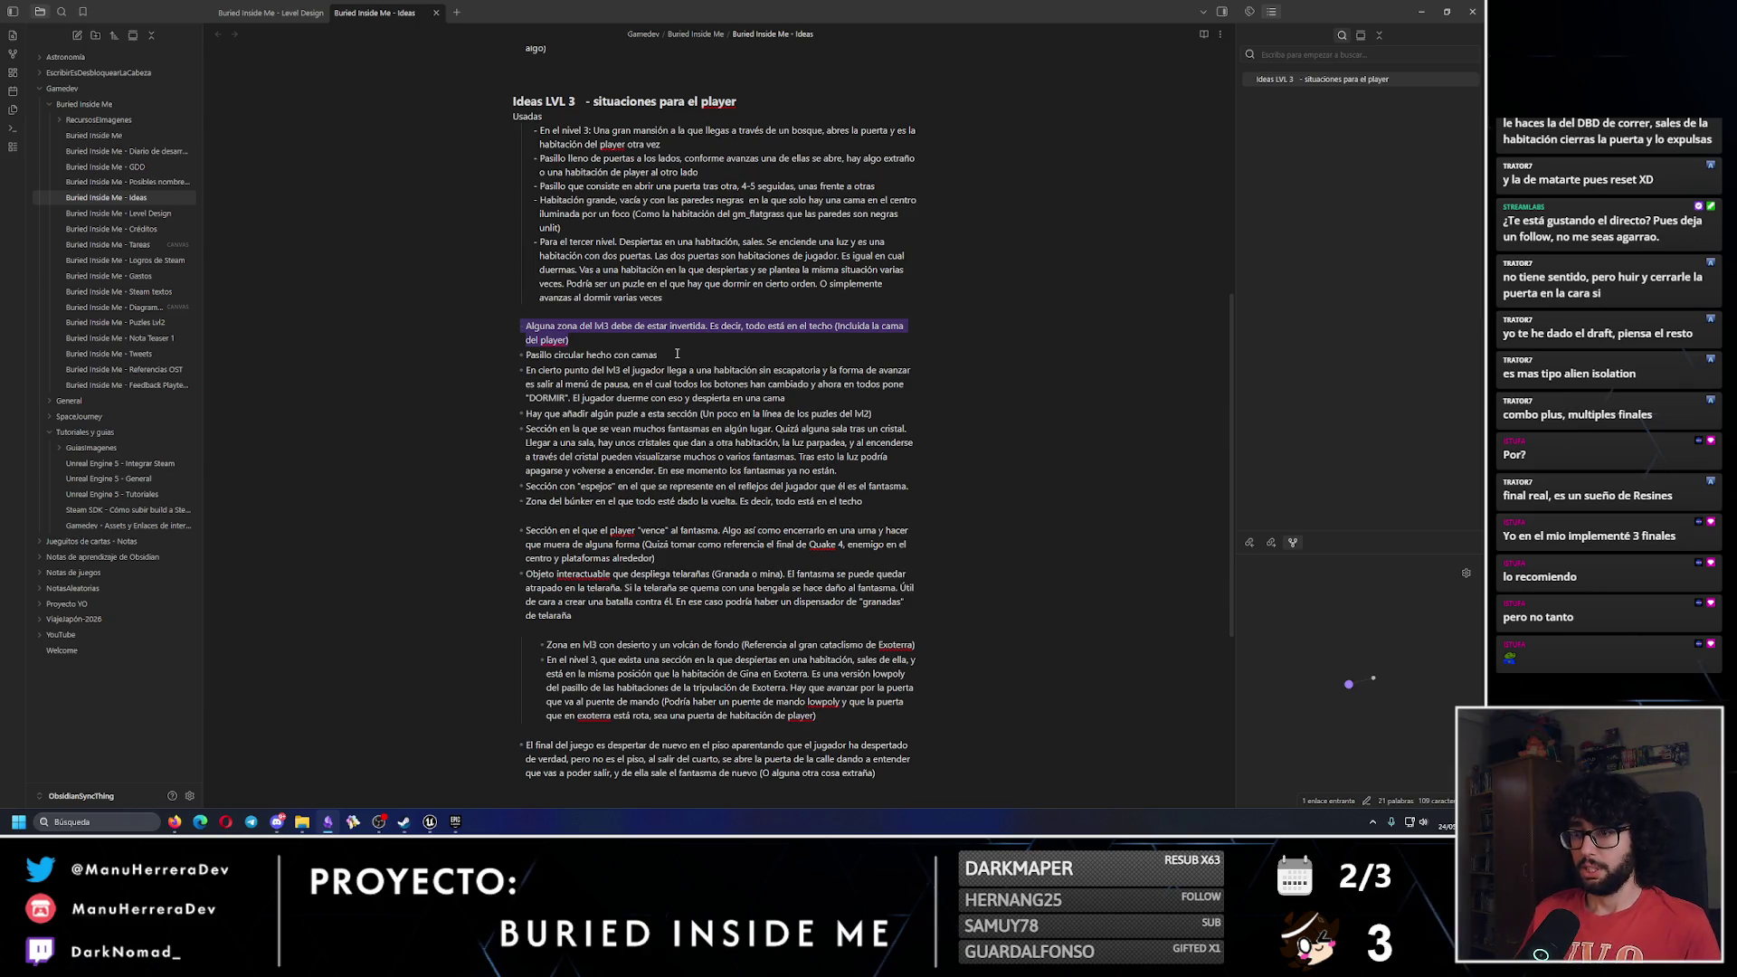
left_click(601, 344)
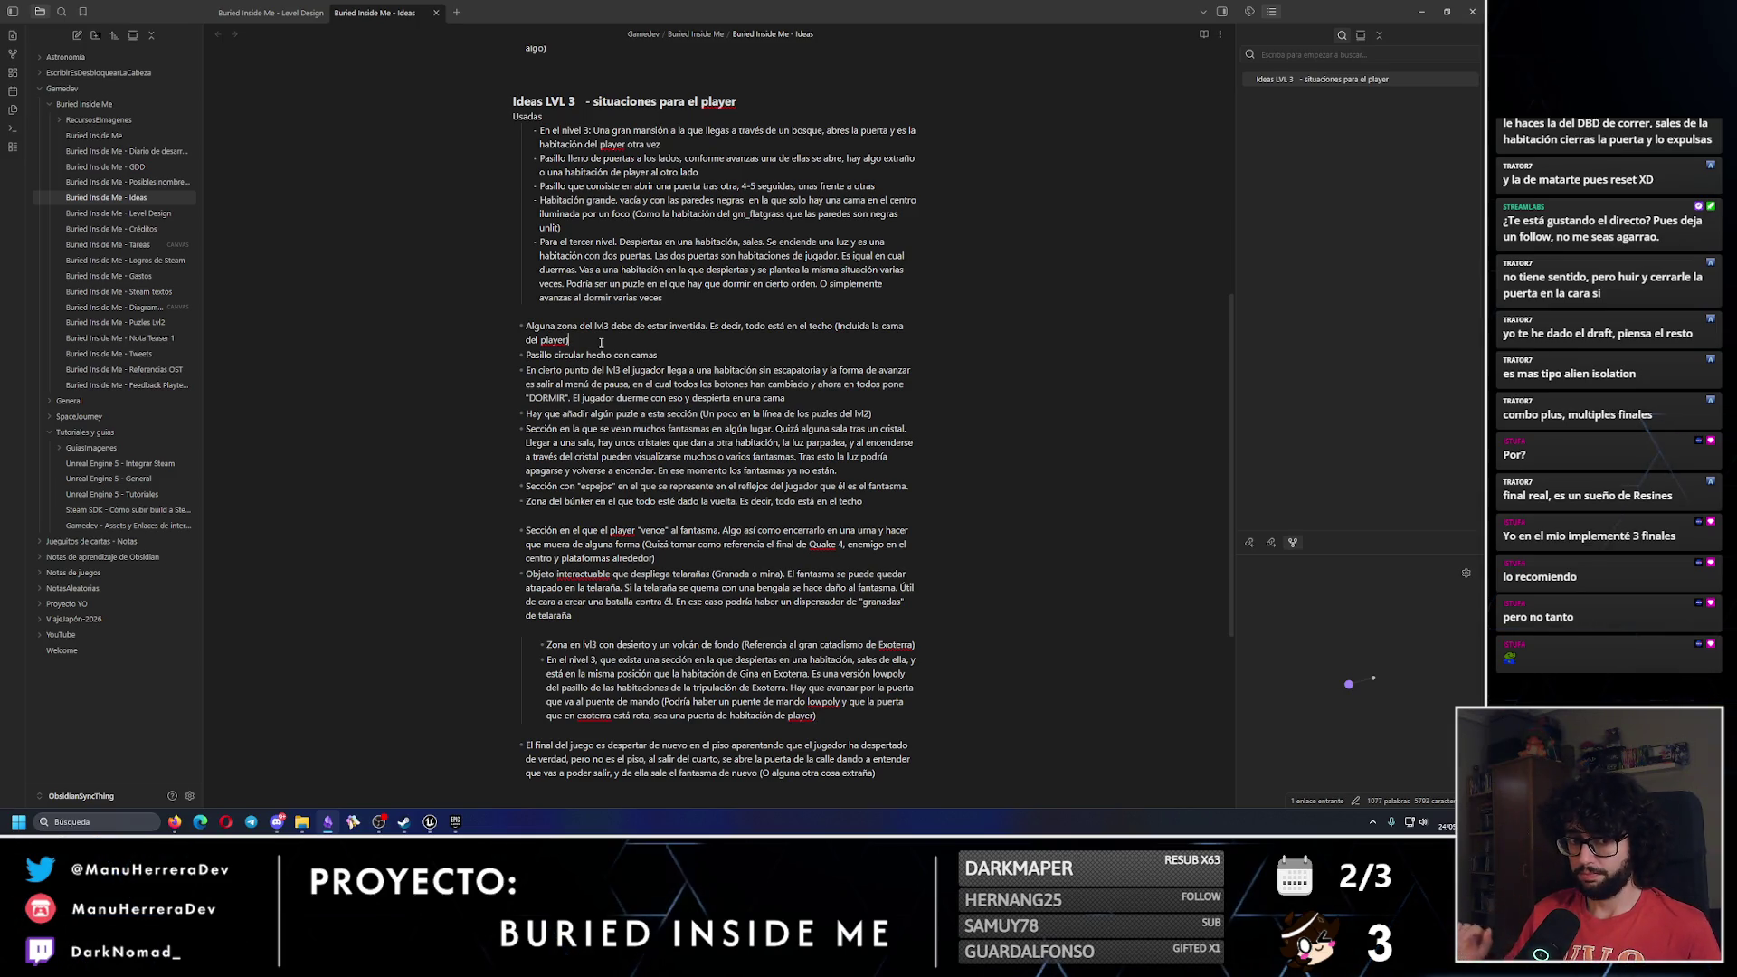
left_click(429, 822)
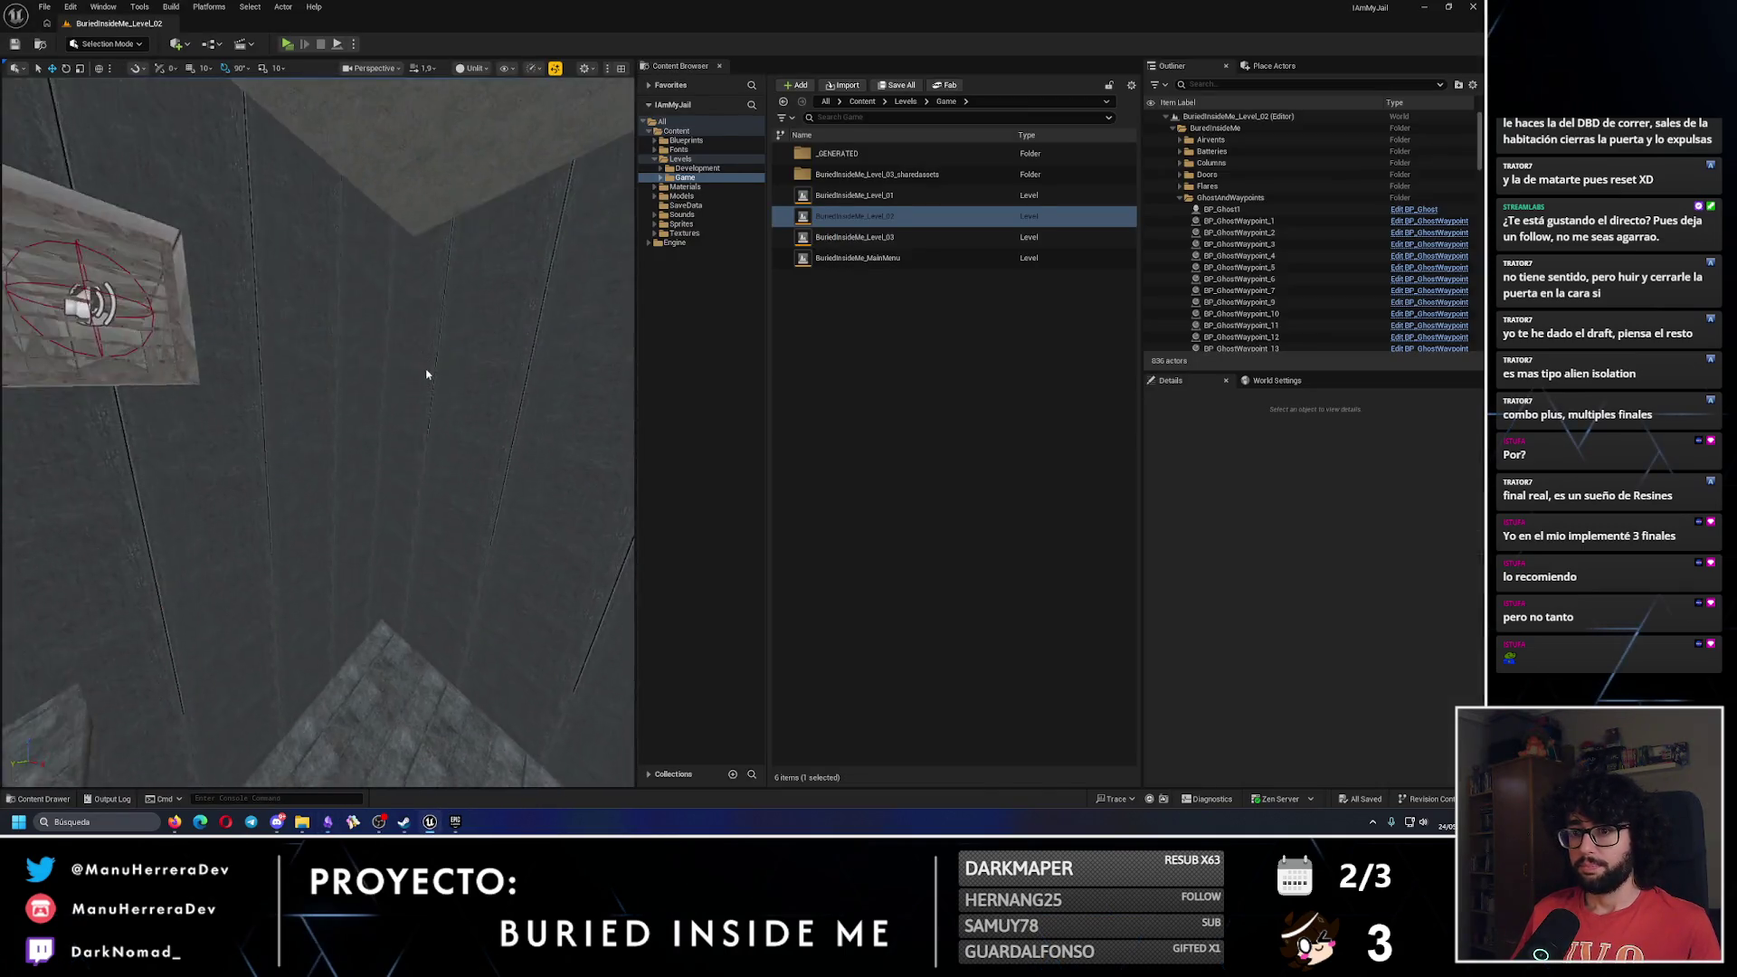
Alt+Tab from Unreal Editor back to the Obsidian Ideas note.
key("alt+Tab")
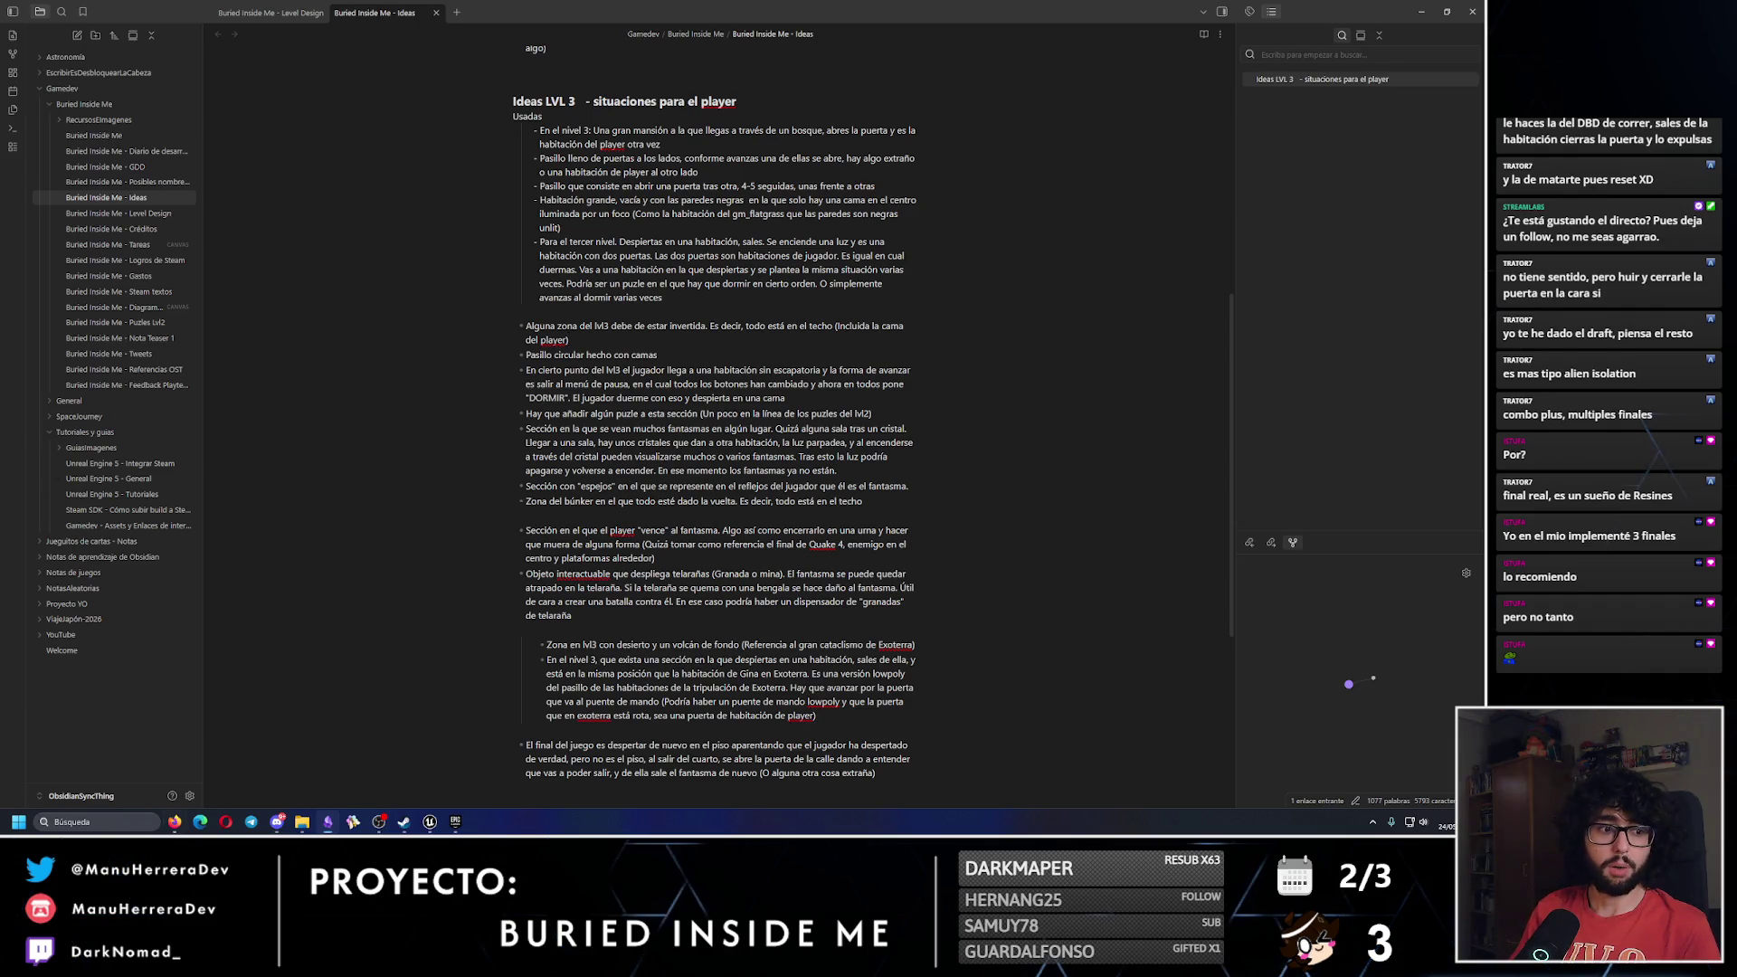
Alt+Tab away from Obsidian, then bring the Unreal Editor with BuriedInsideMe_Level_02 forward.
key("alt+Tab")
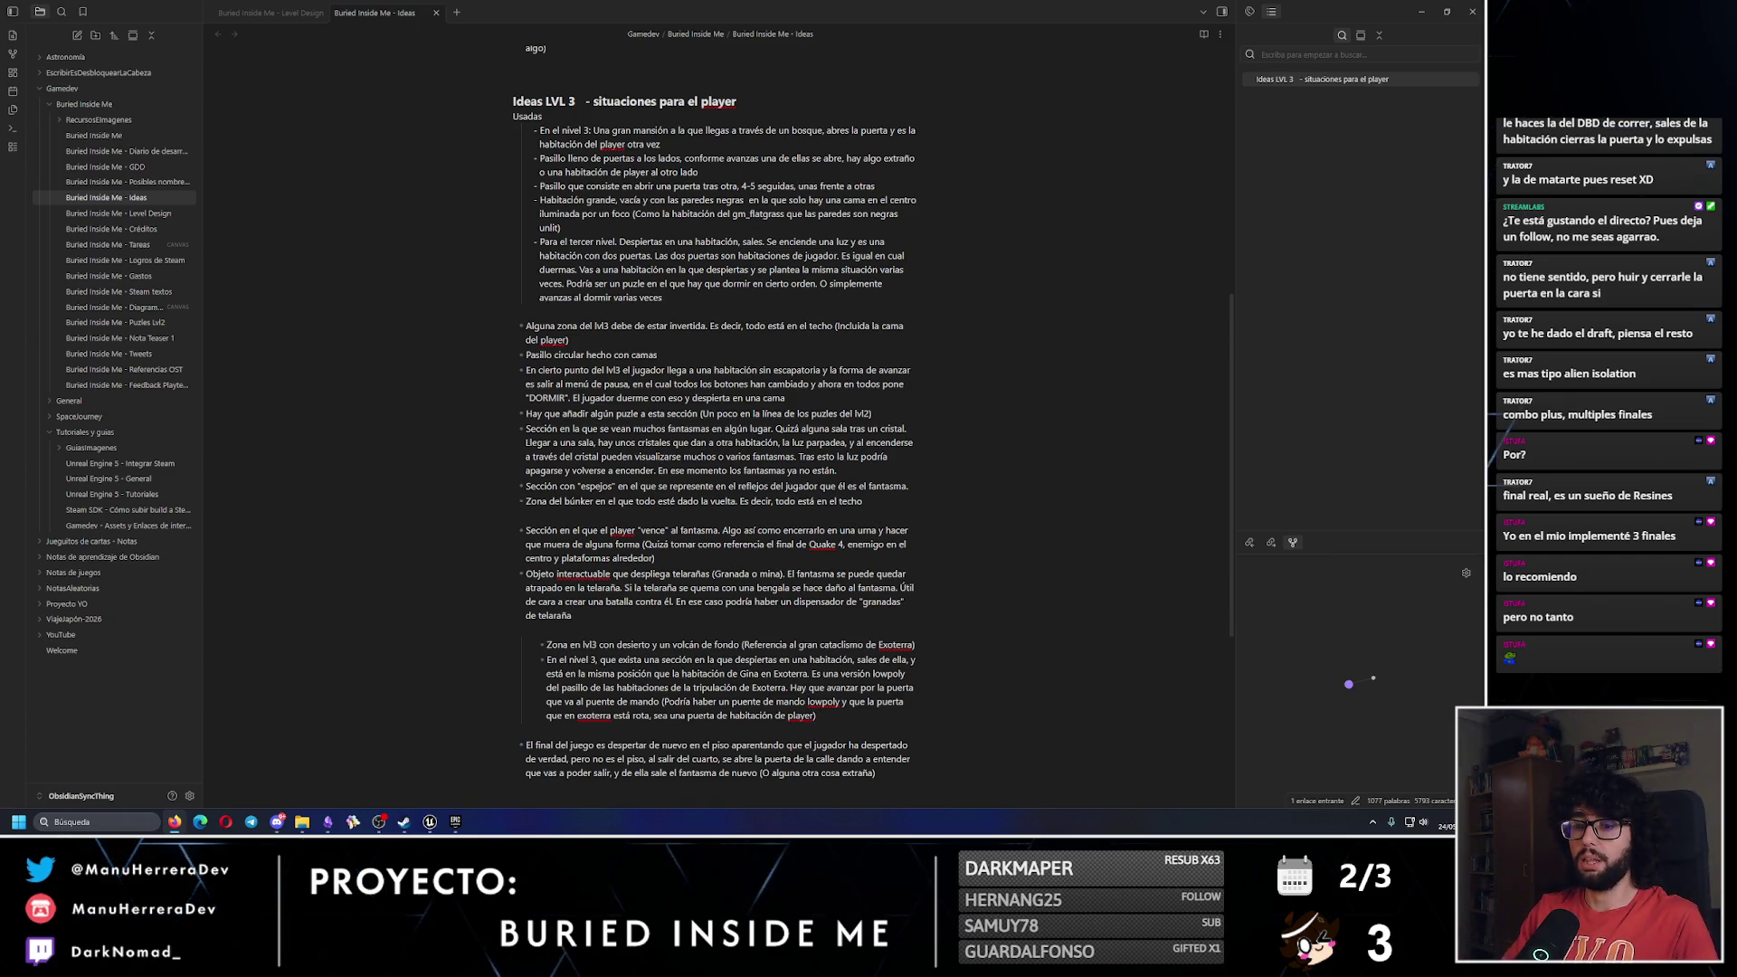
left_click(429, 822)
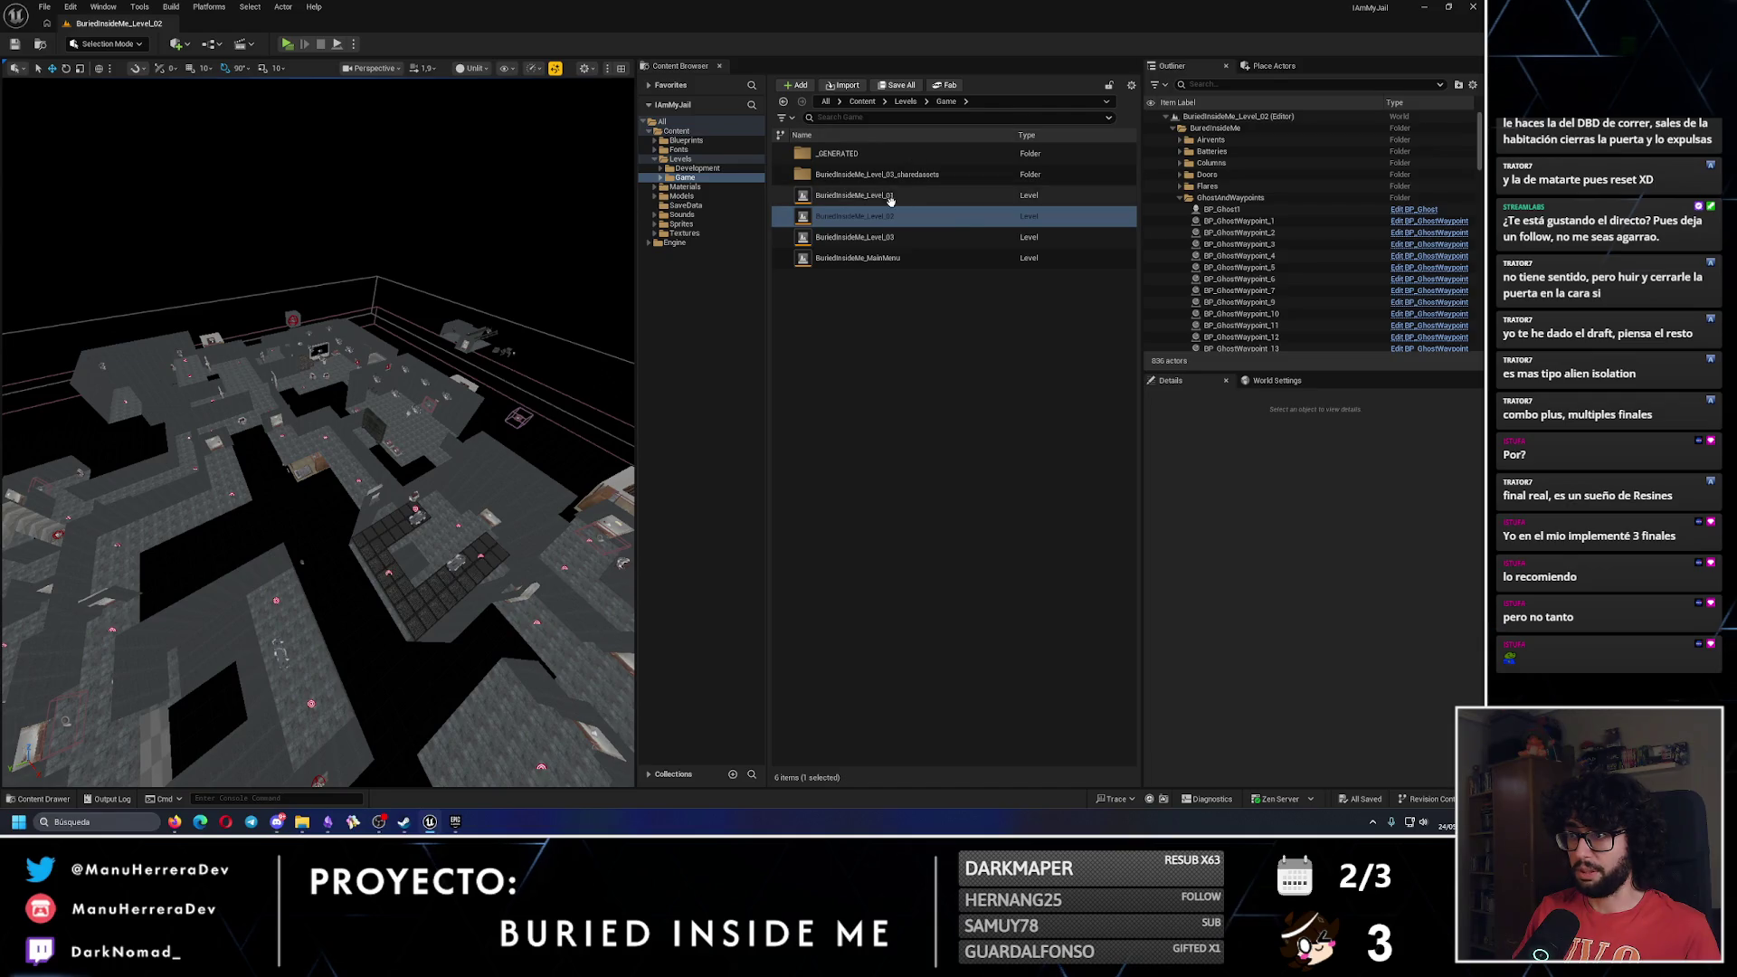
Open BuriedInsideMe_Level_01 from the Content Browser and start a play-test.
double_click(860, 195)
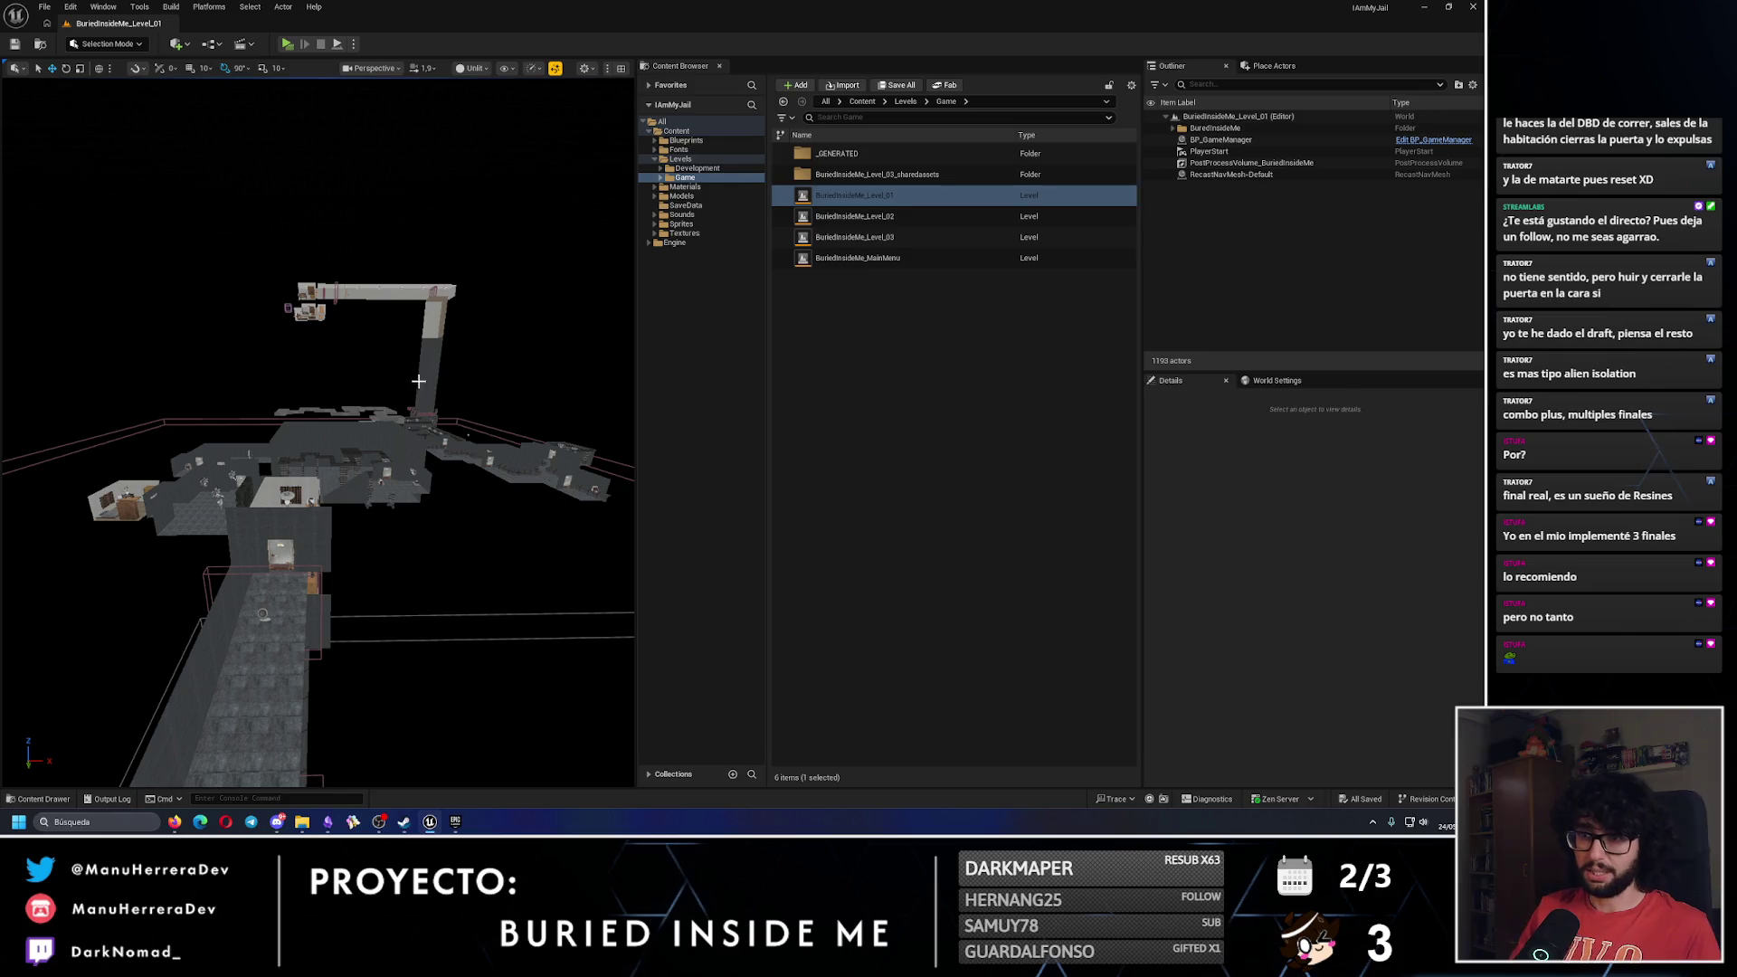
mouse_move(430, 380)
left_mouse_down()
mouse_move(479, 335)
mouse_move(502, 348)
mouse_move(310, 115)
left_mouse_up()
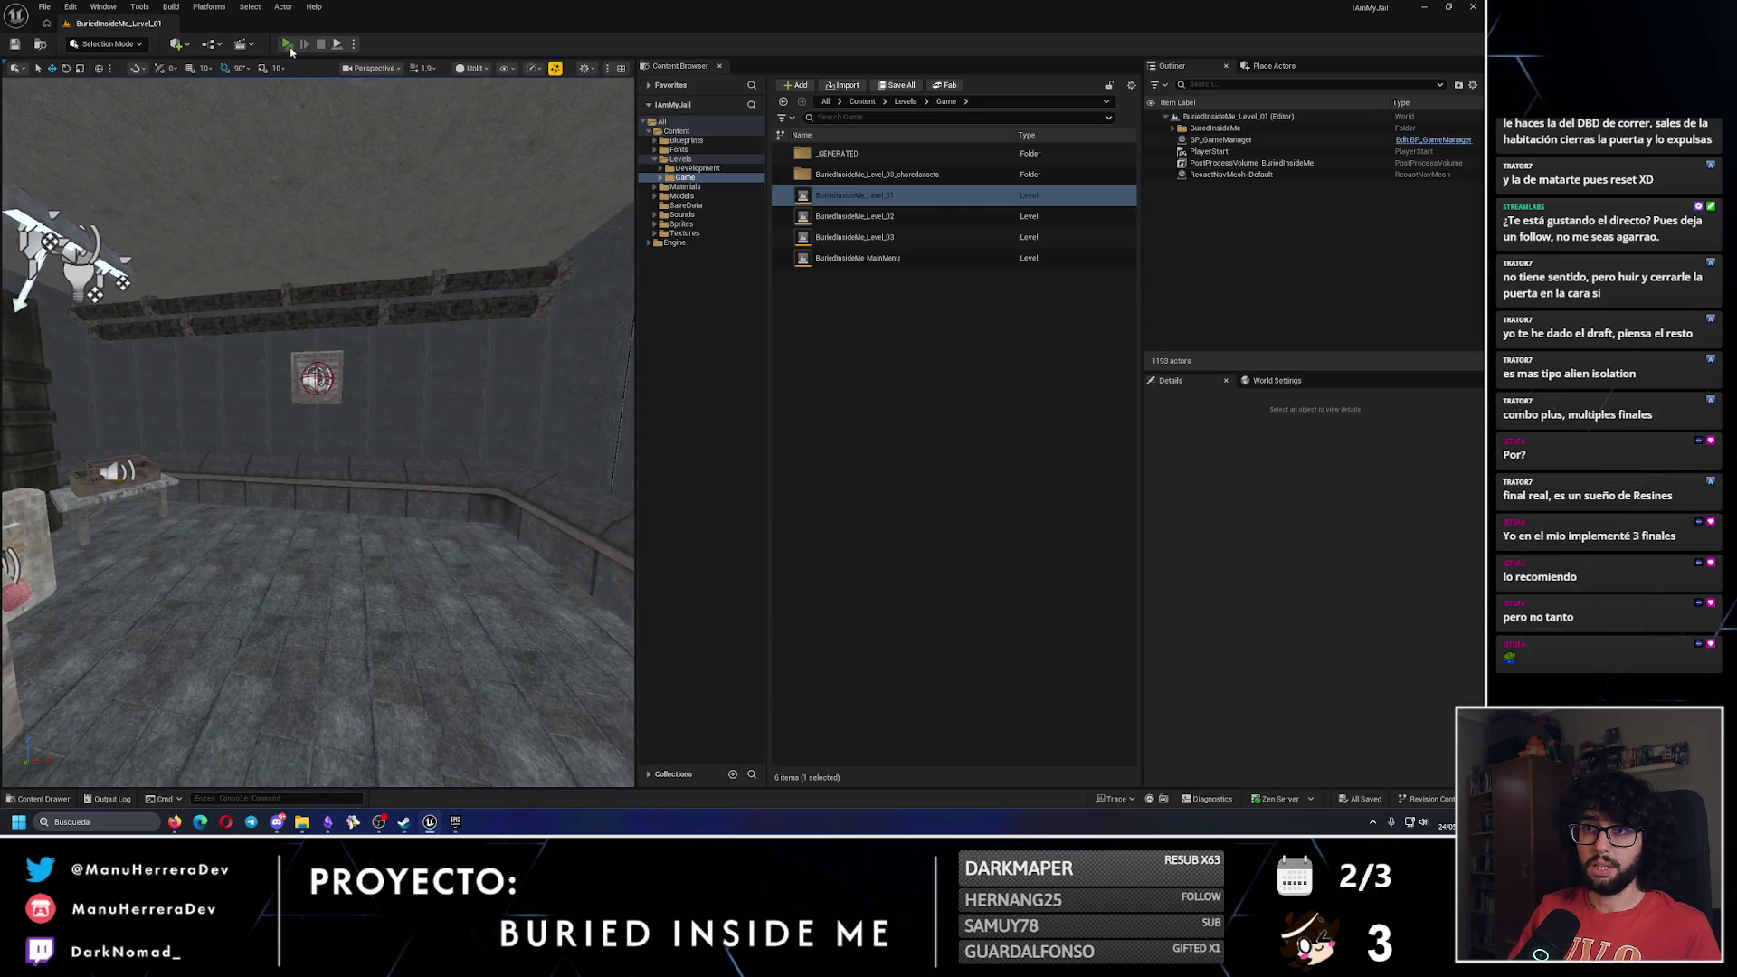
left_click(287, 43)
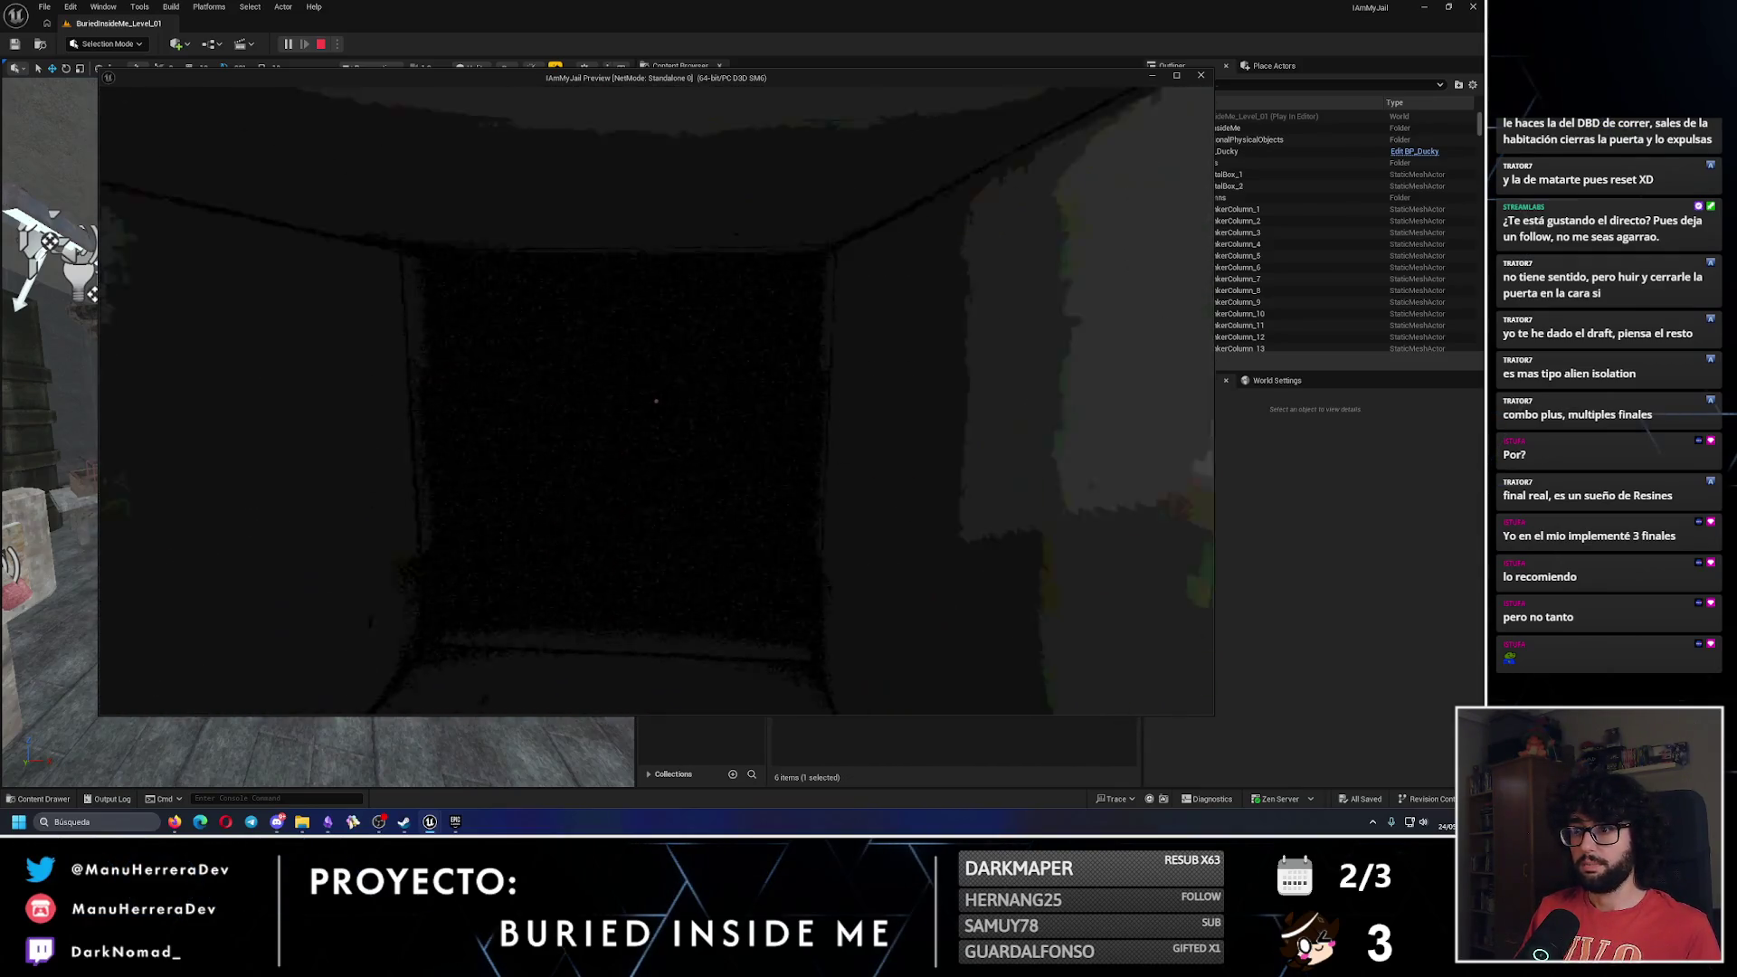
Walk through the dark doorway and room past the floor grate, then stop the preview.
key("w")
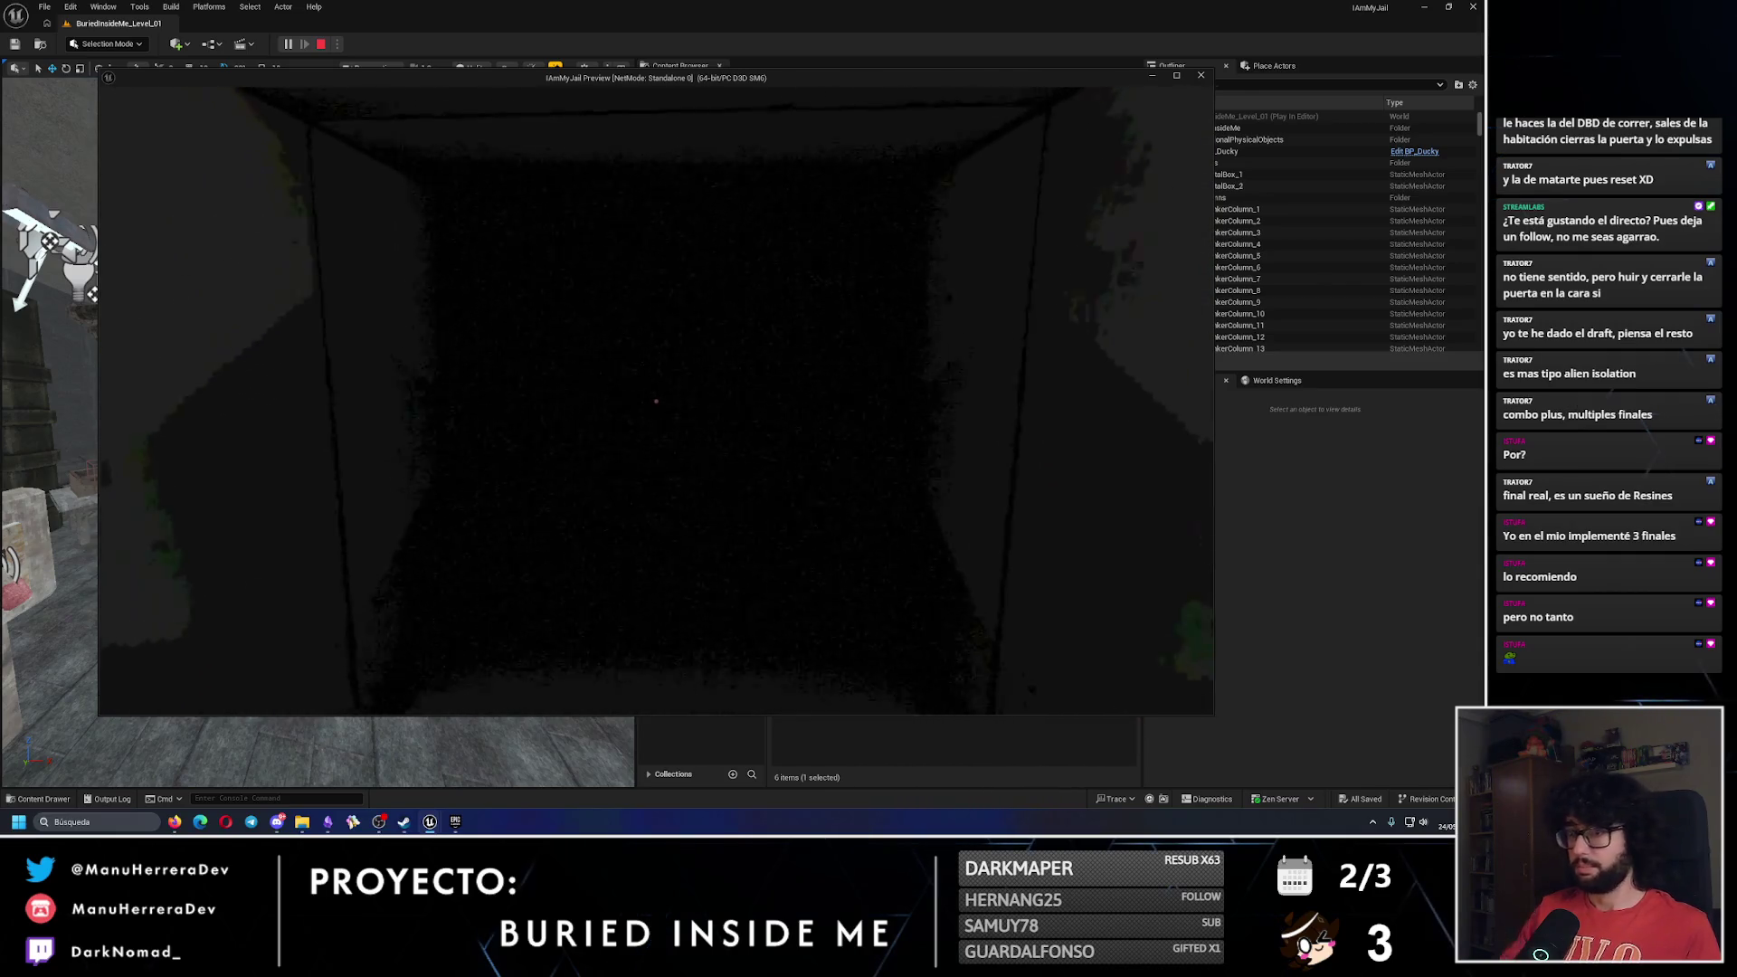
key("w")
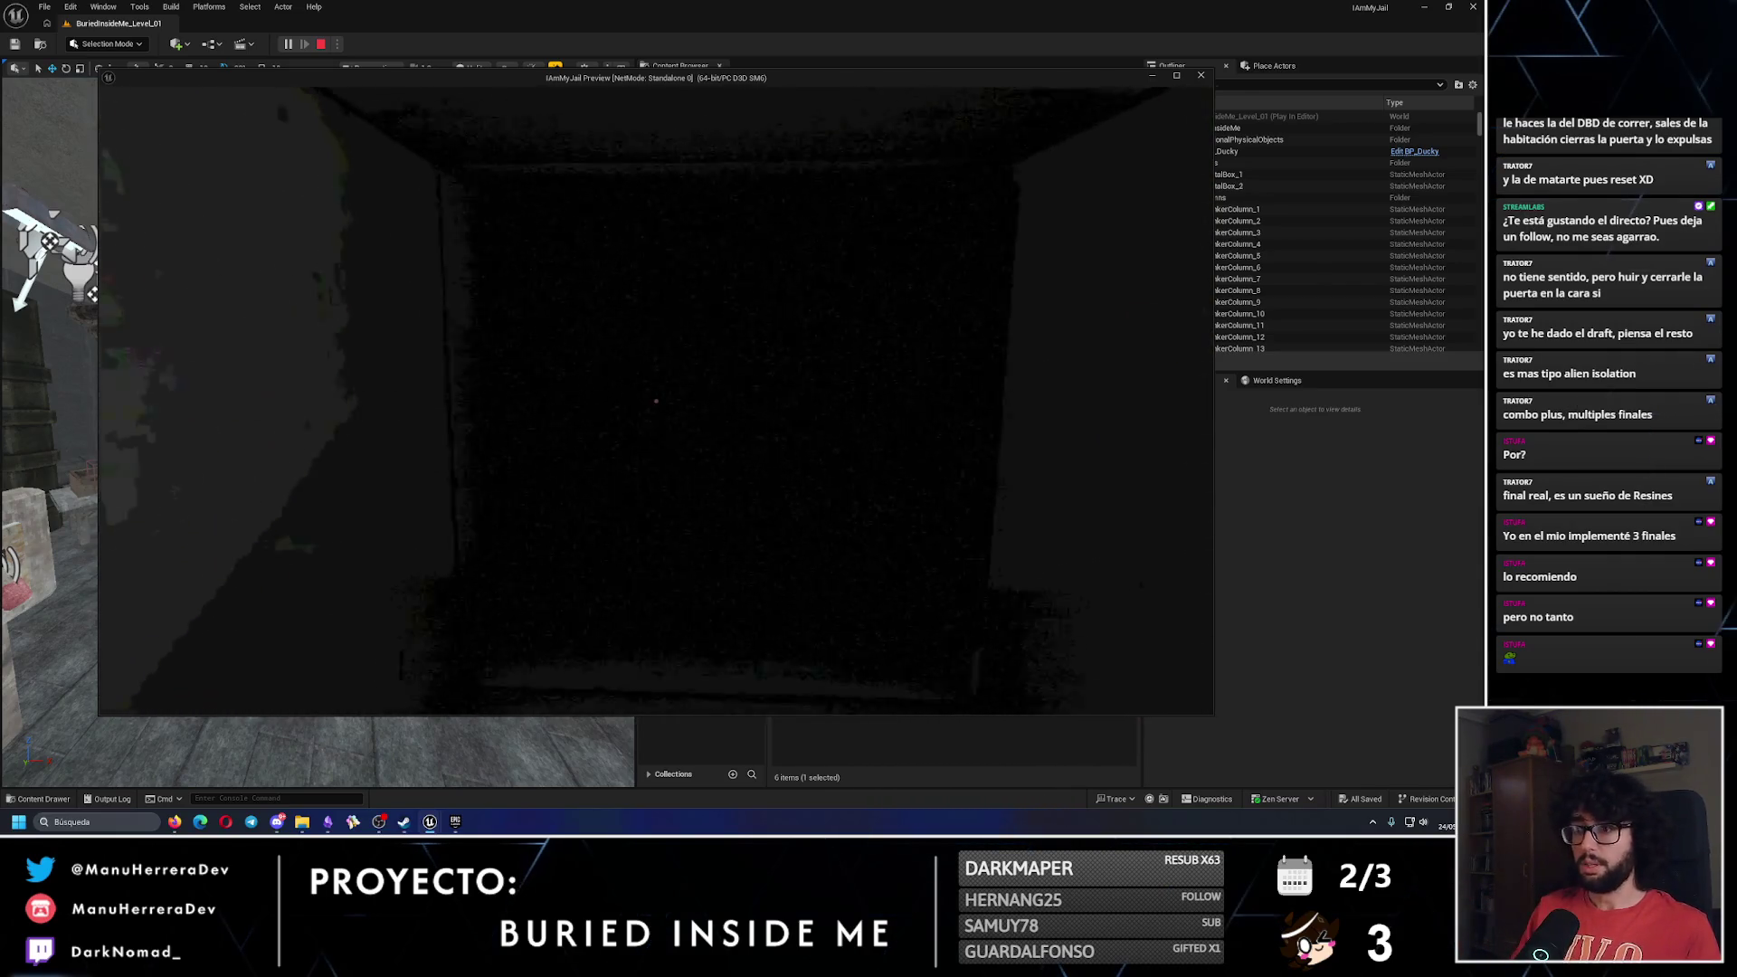
key("w")
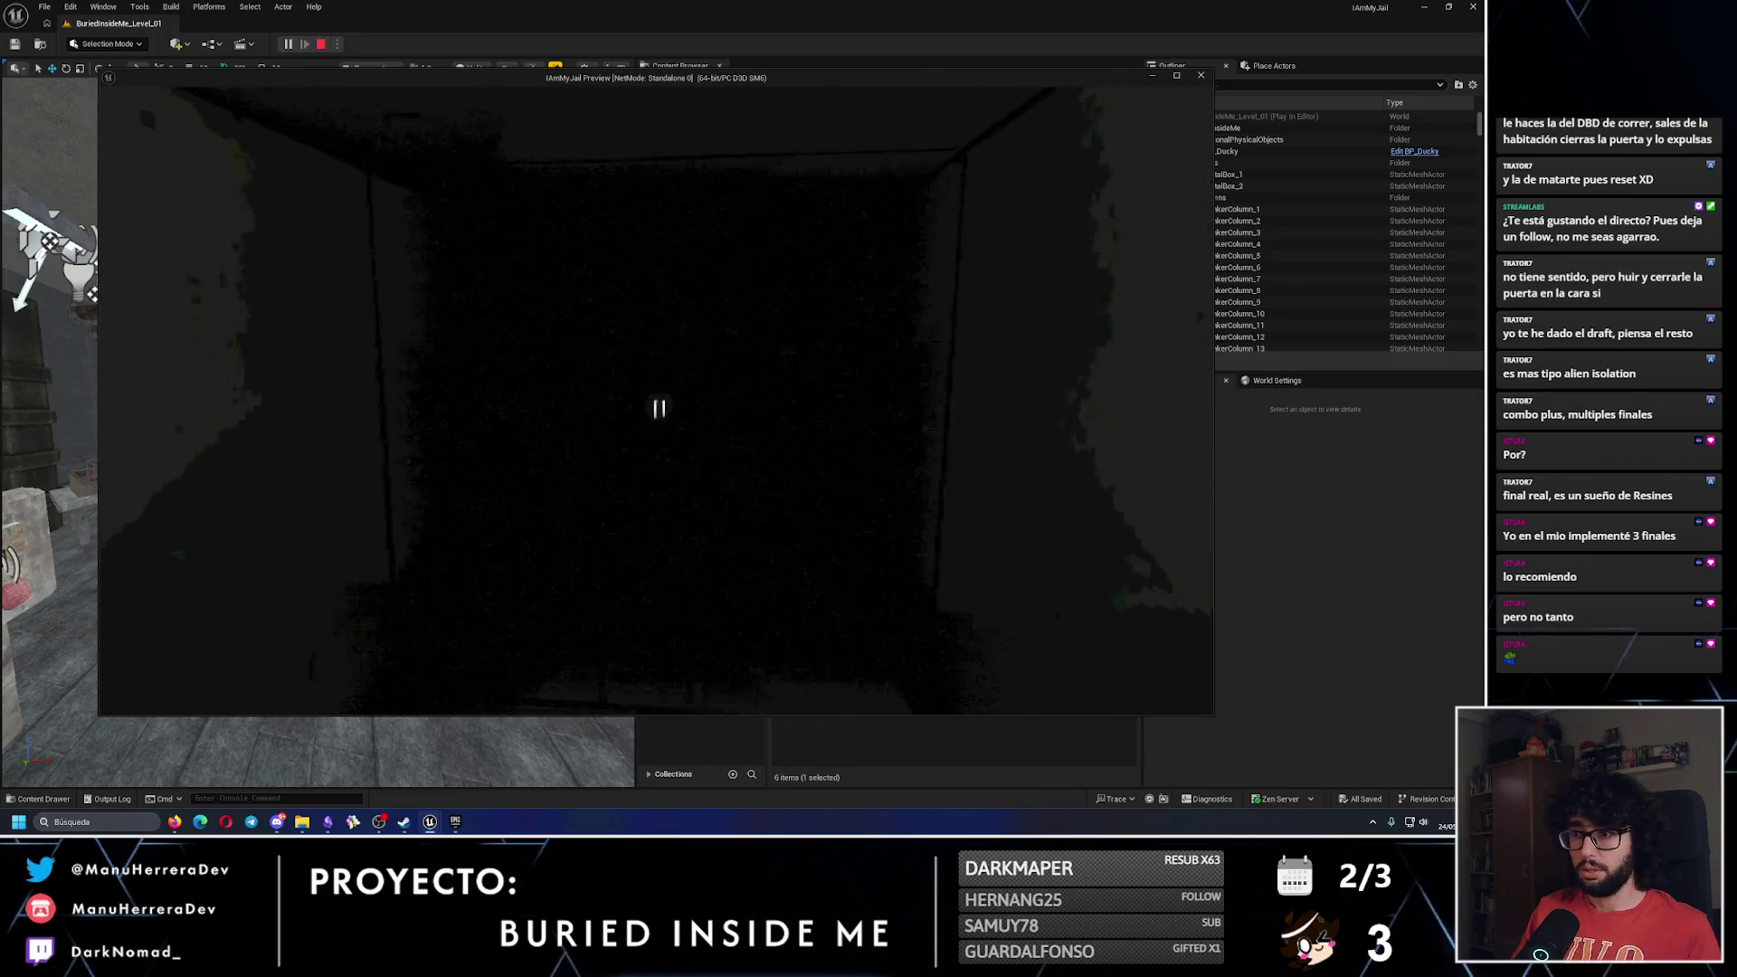
key("w")
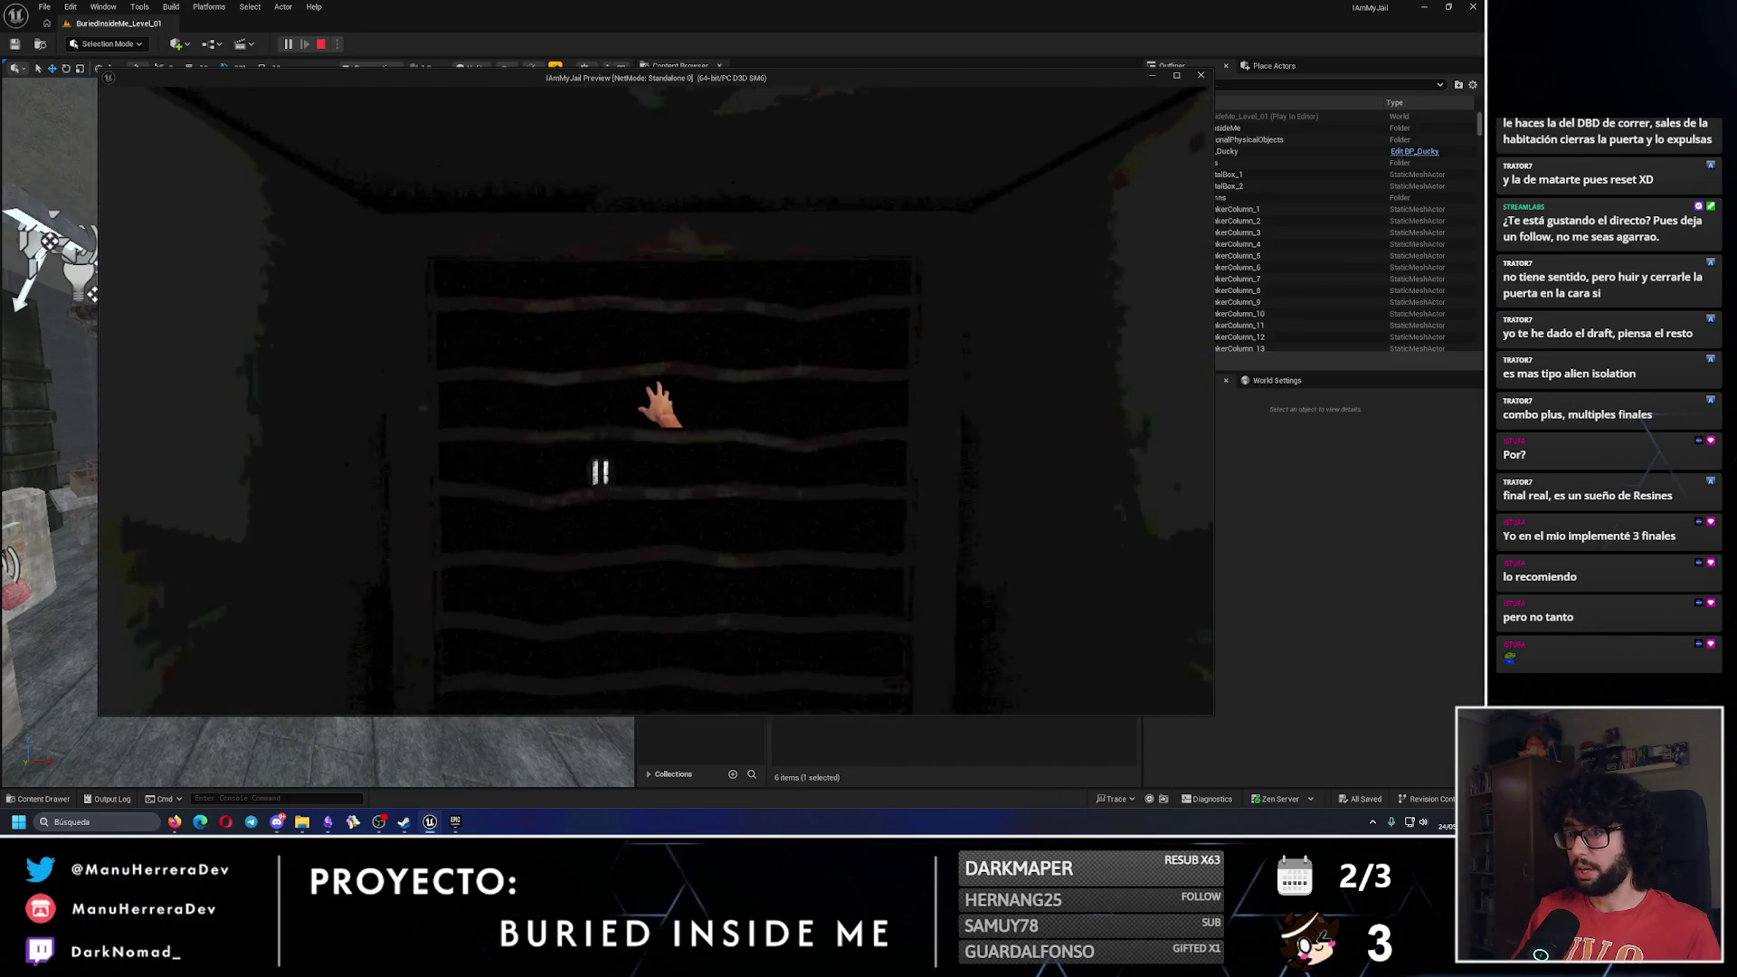
key("w")
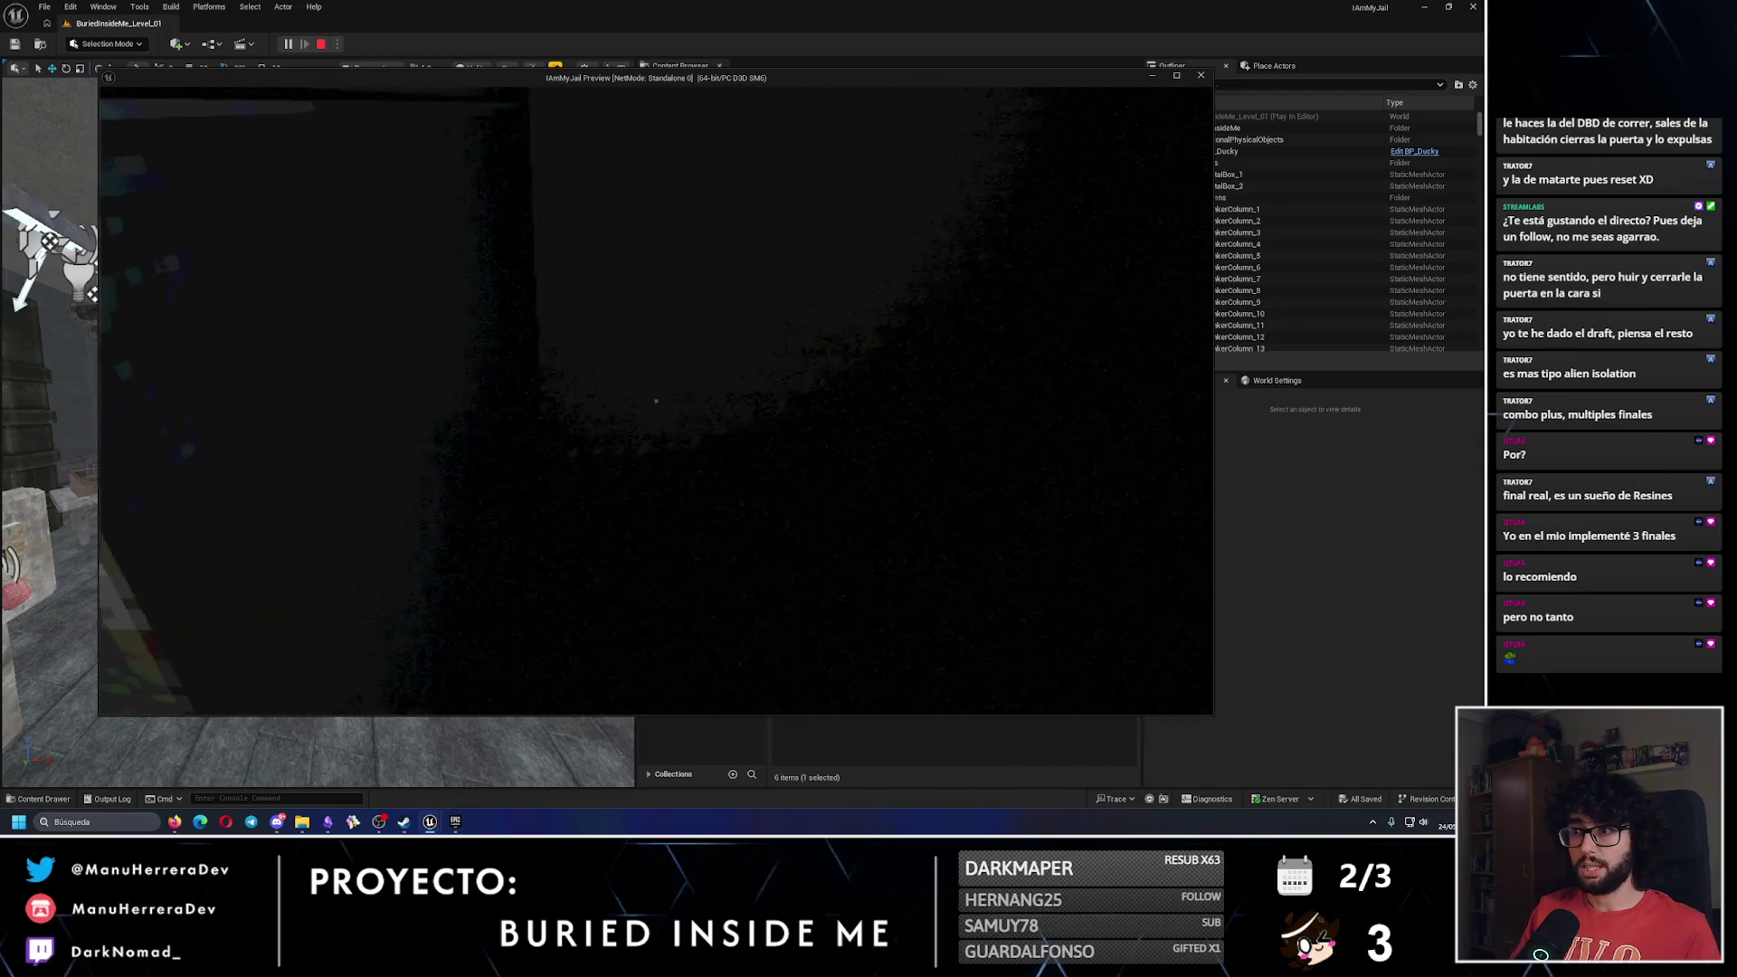
key("w")
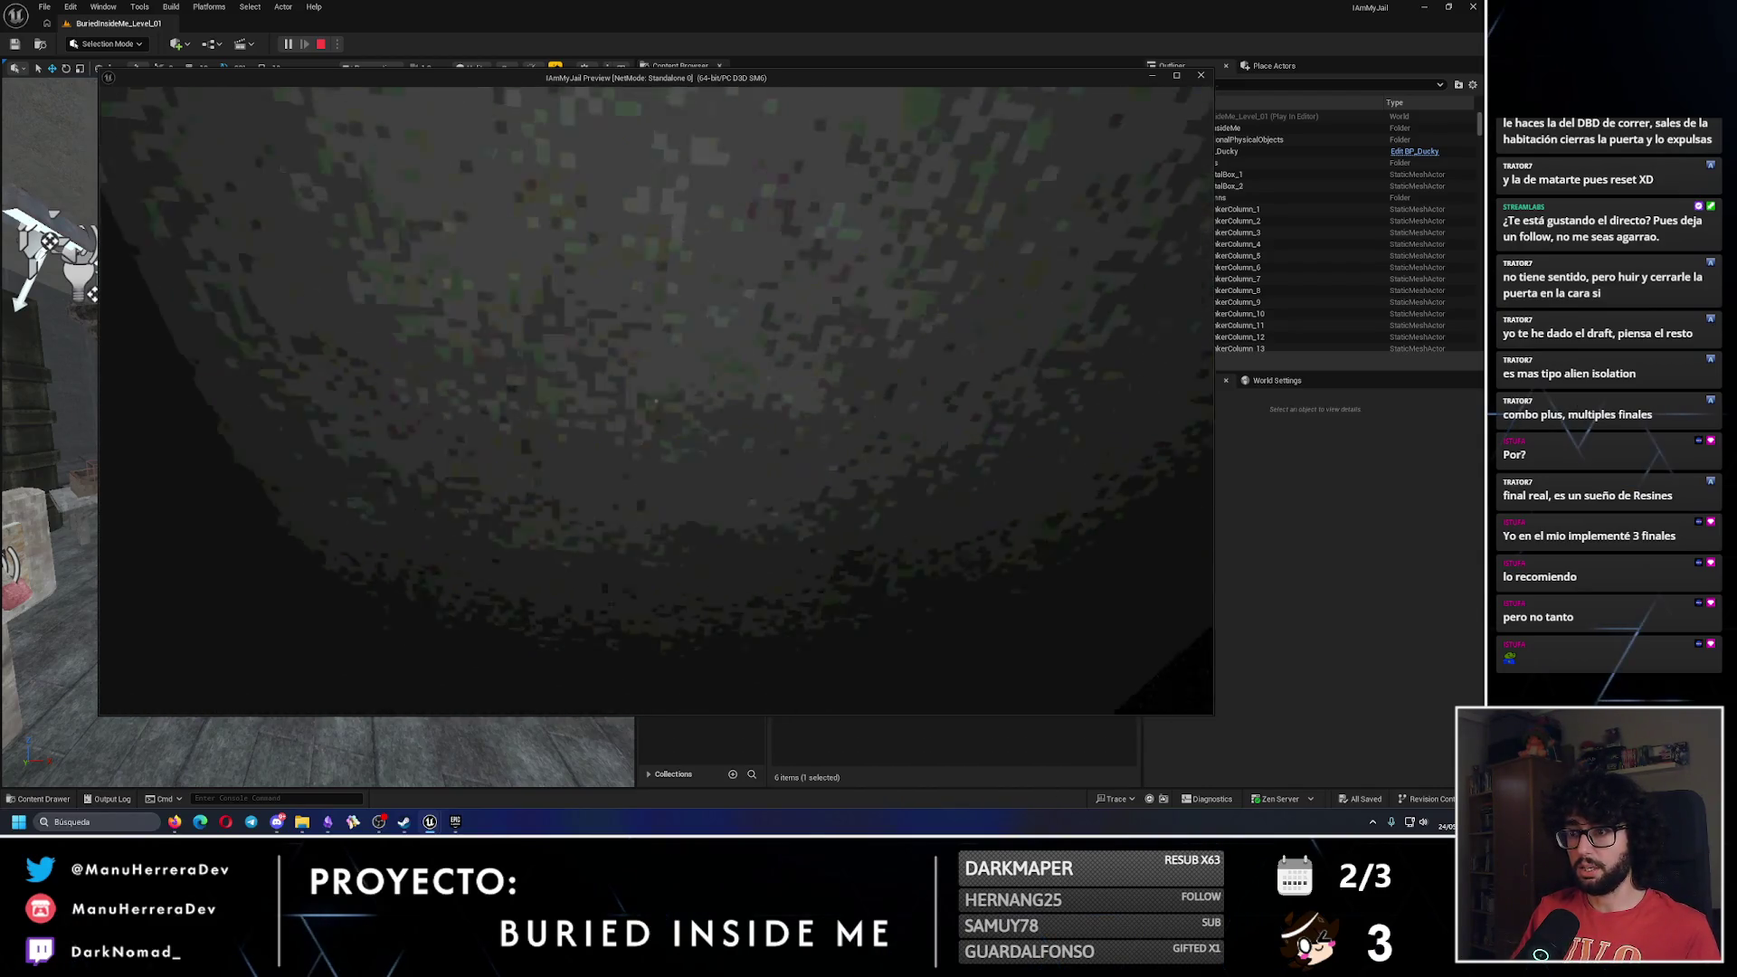
key("Escape")
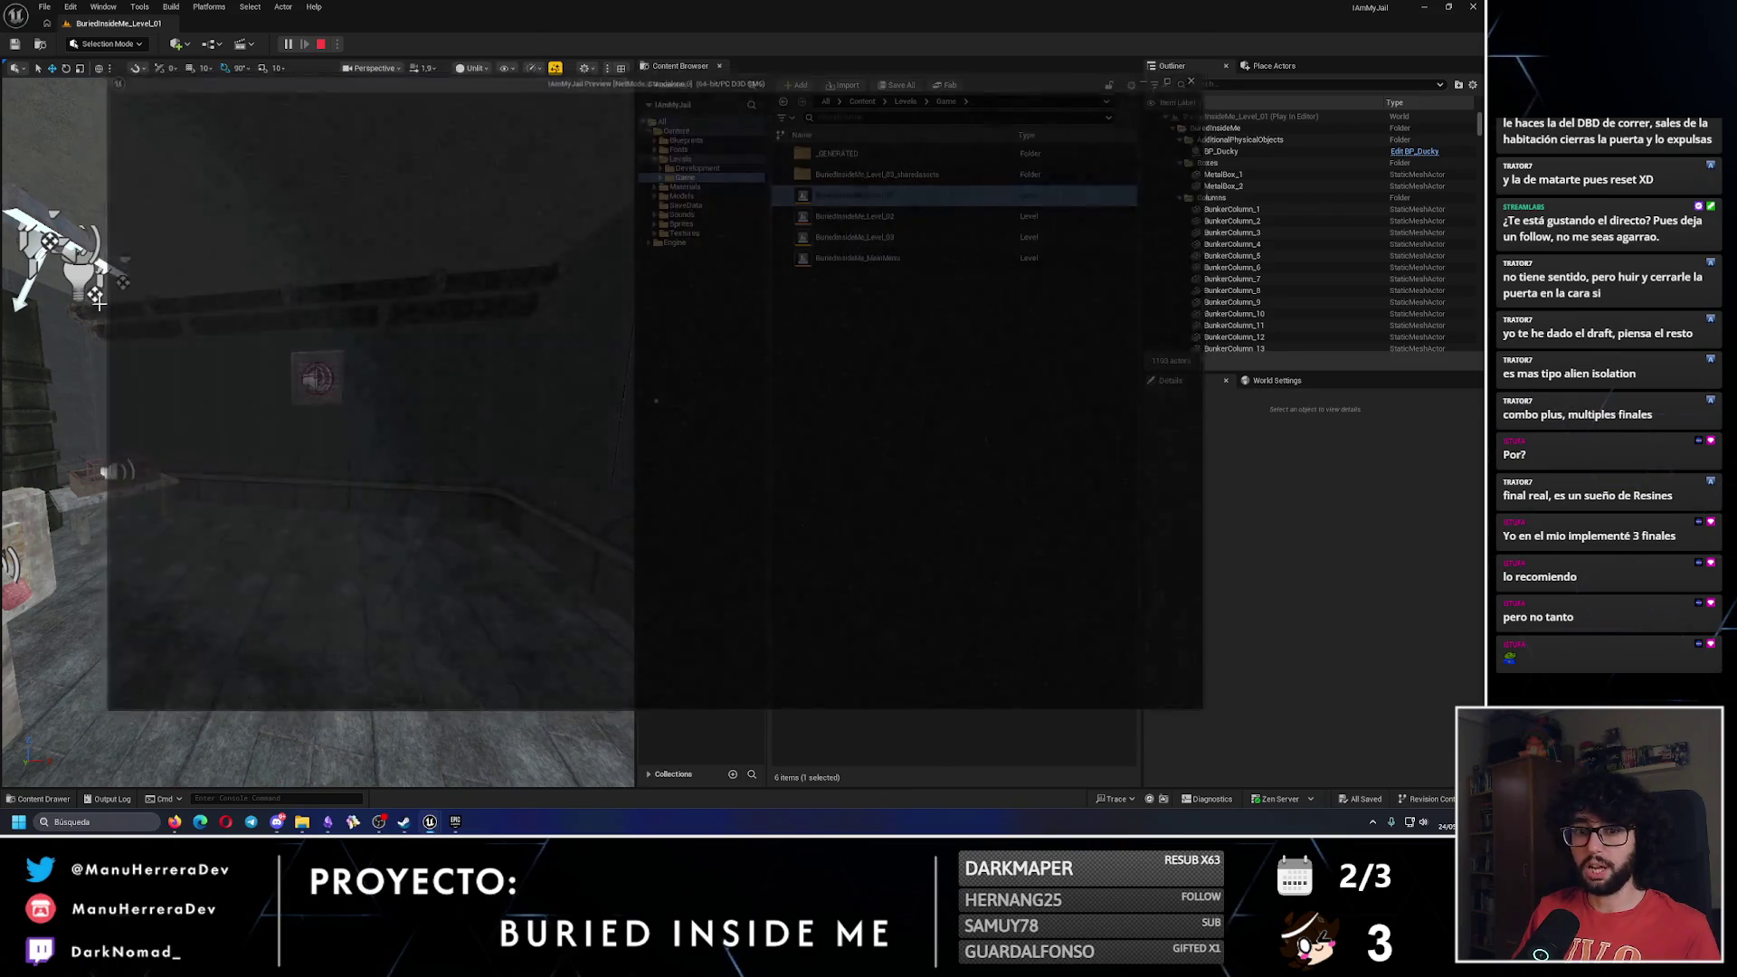
key("w")
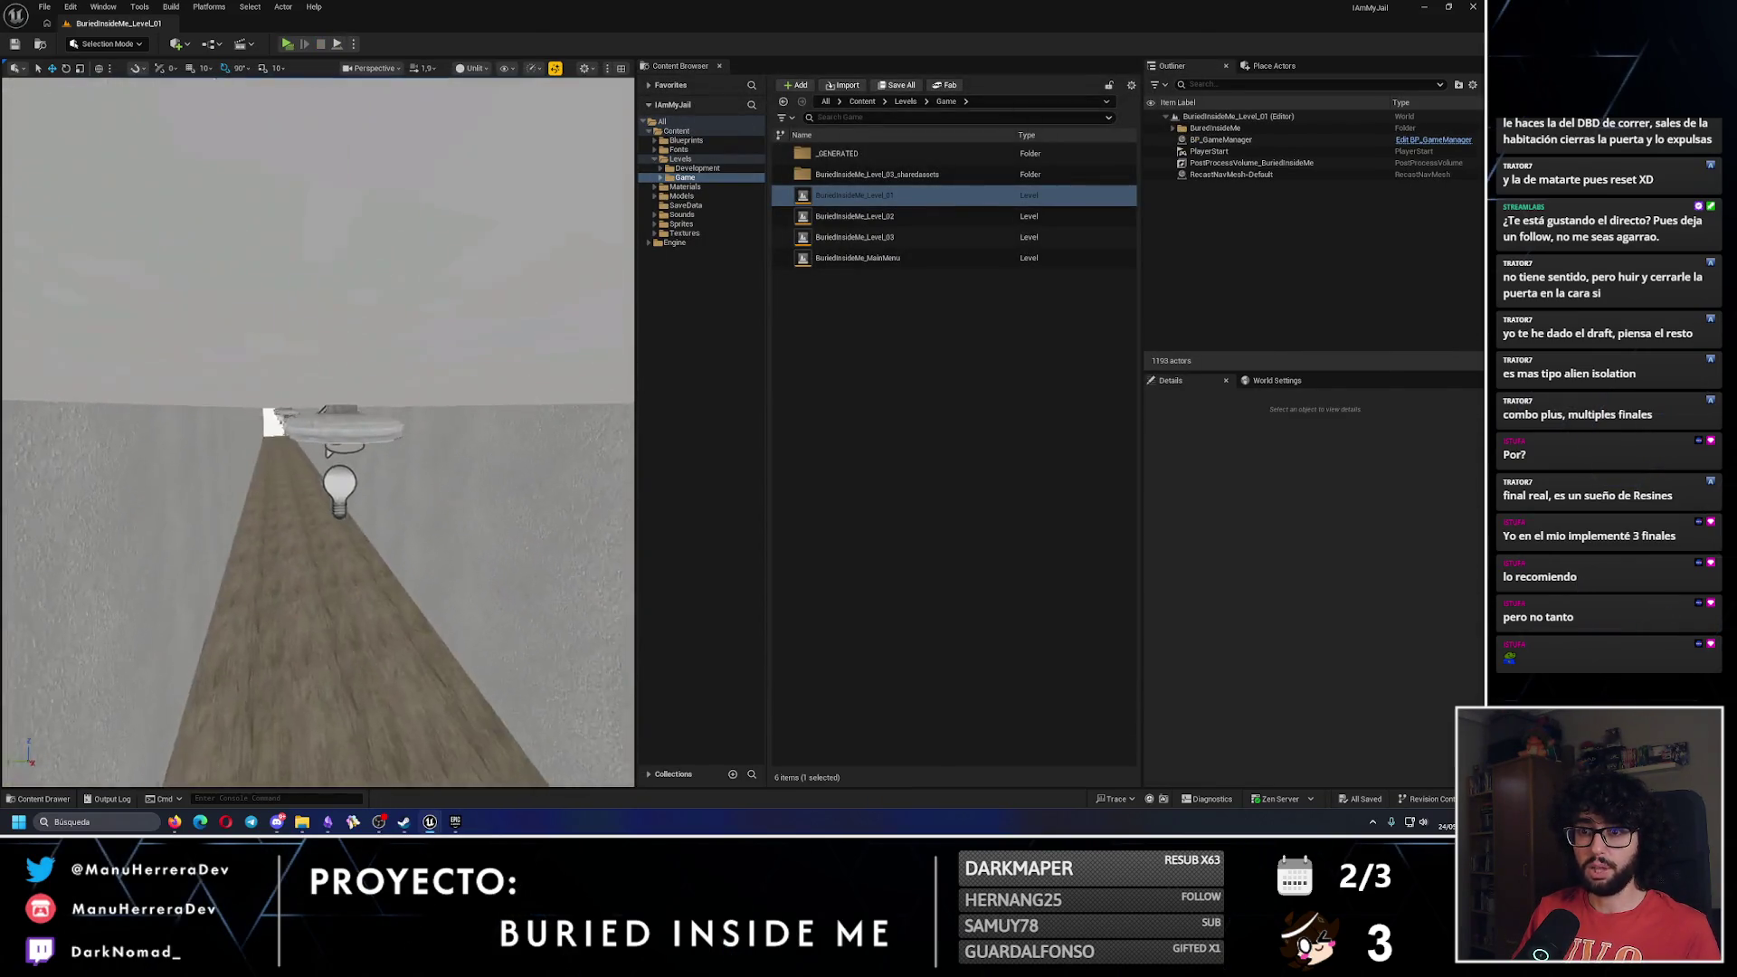
key("w")
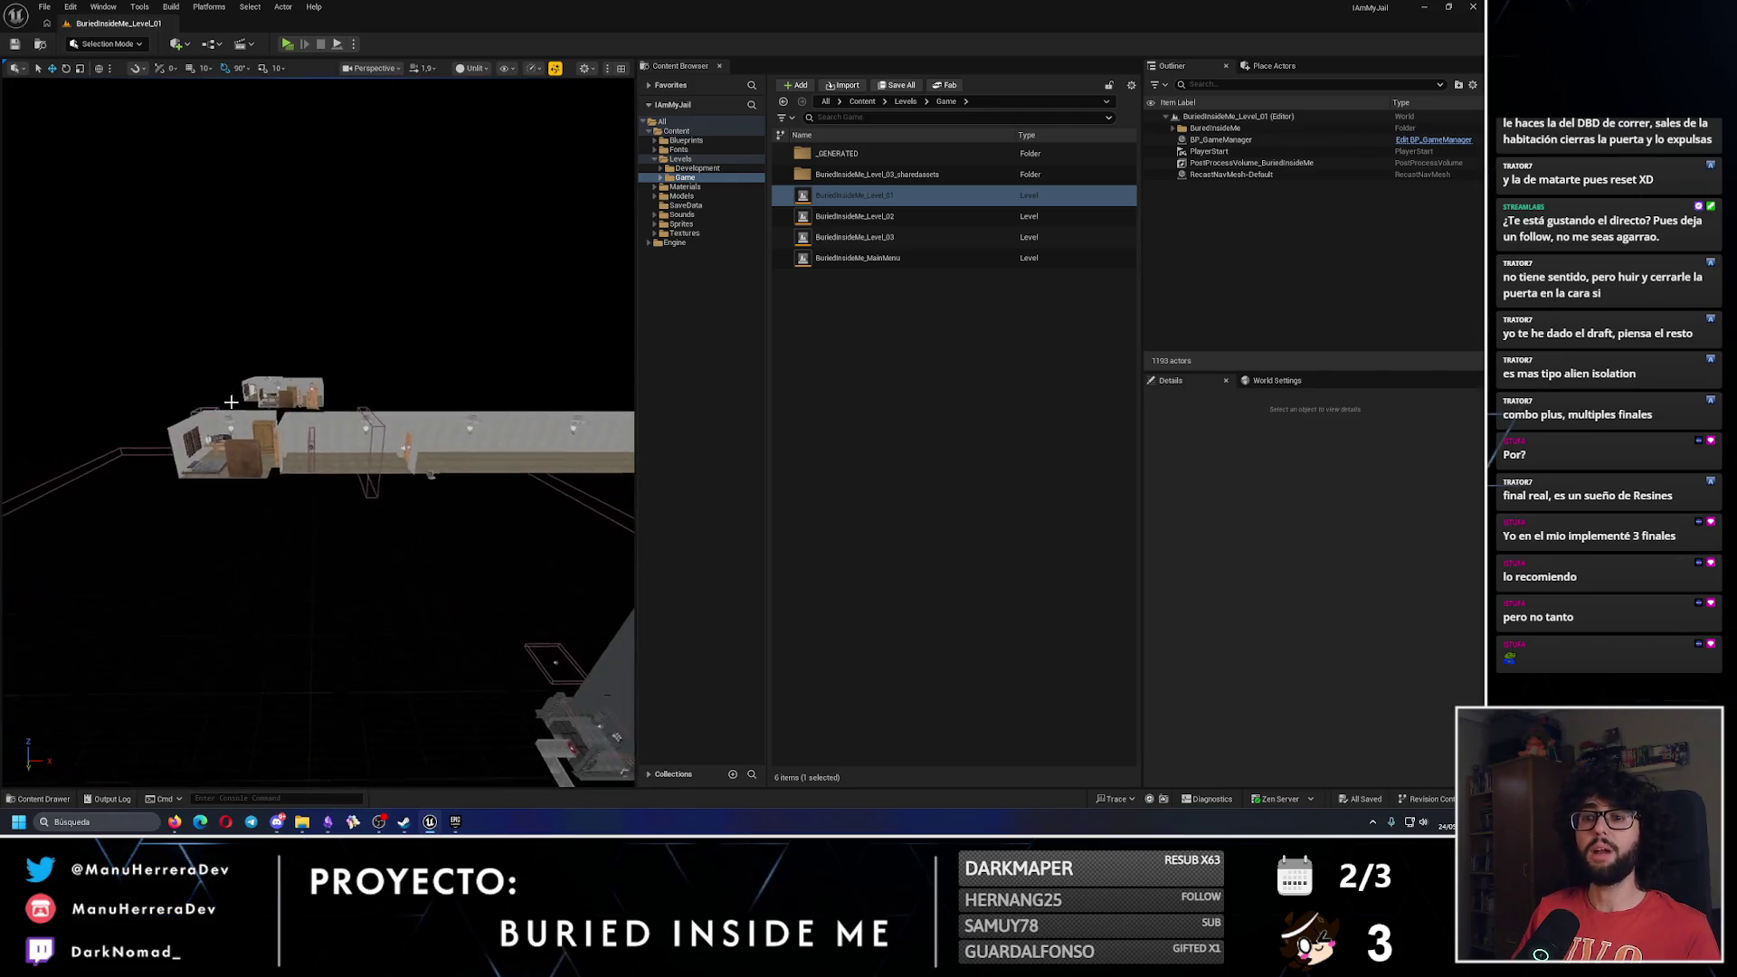
left_click_drag(282, 451, 299, 451)
key("w")
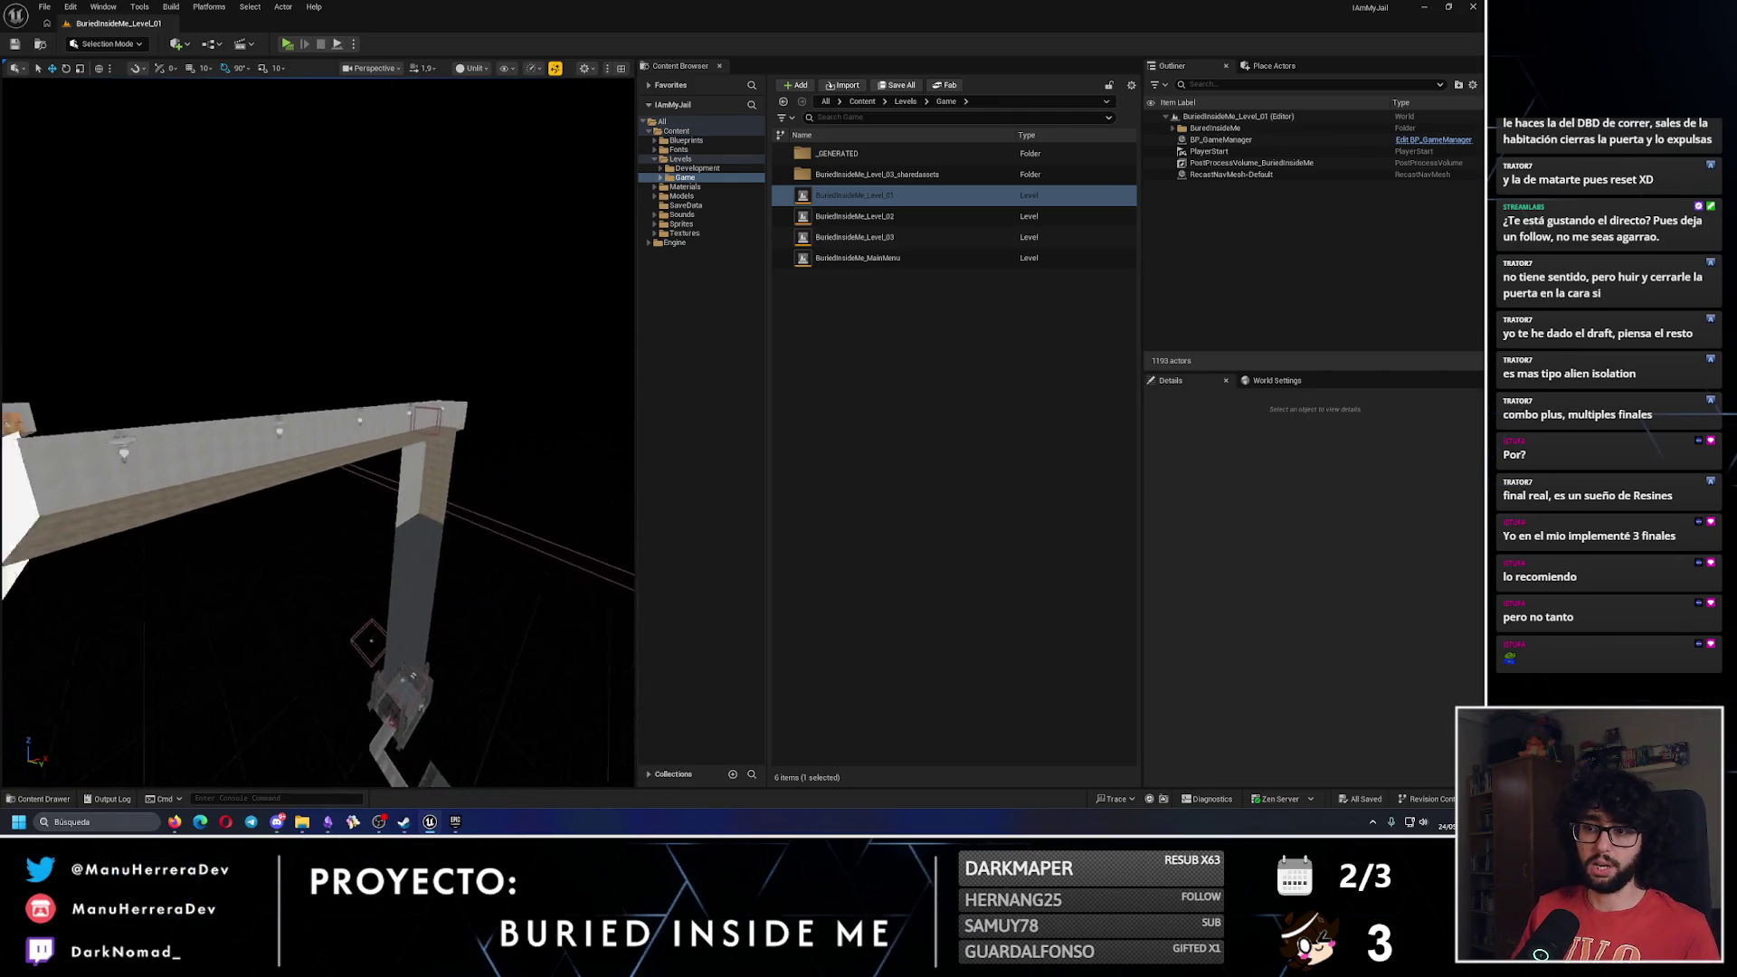
key("s")
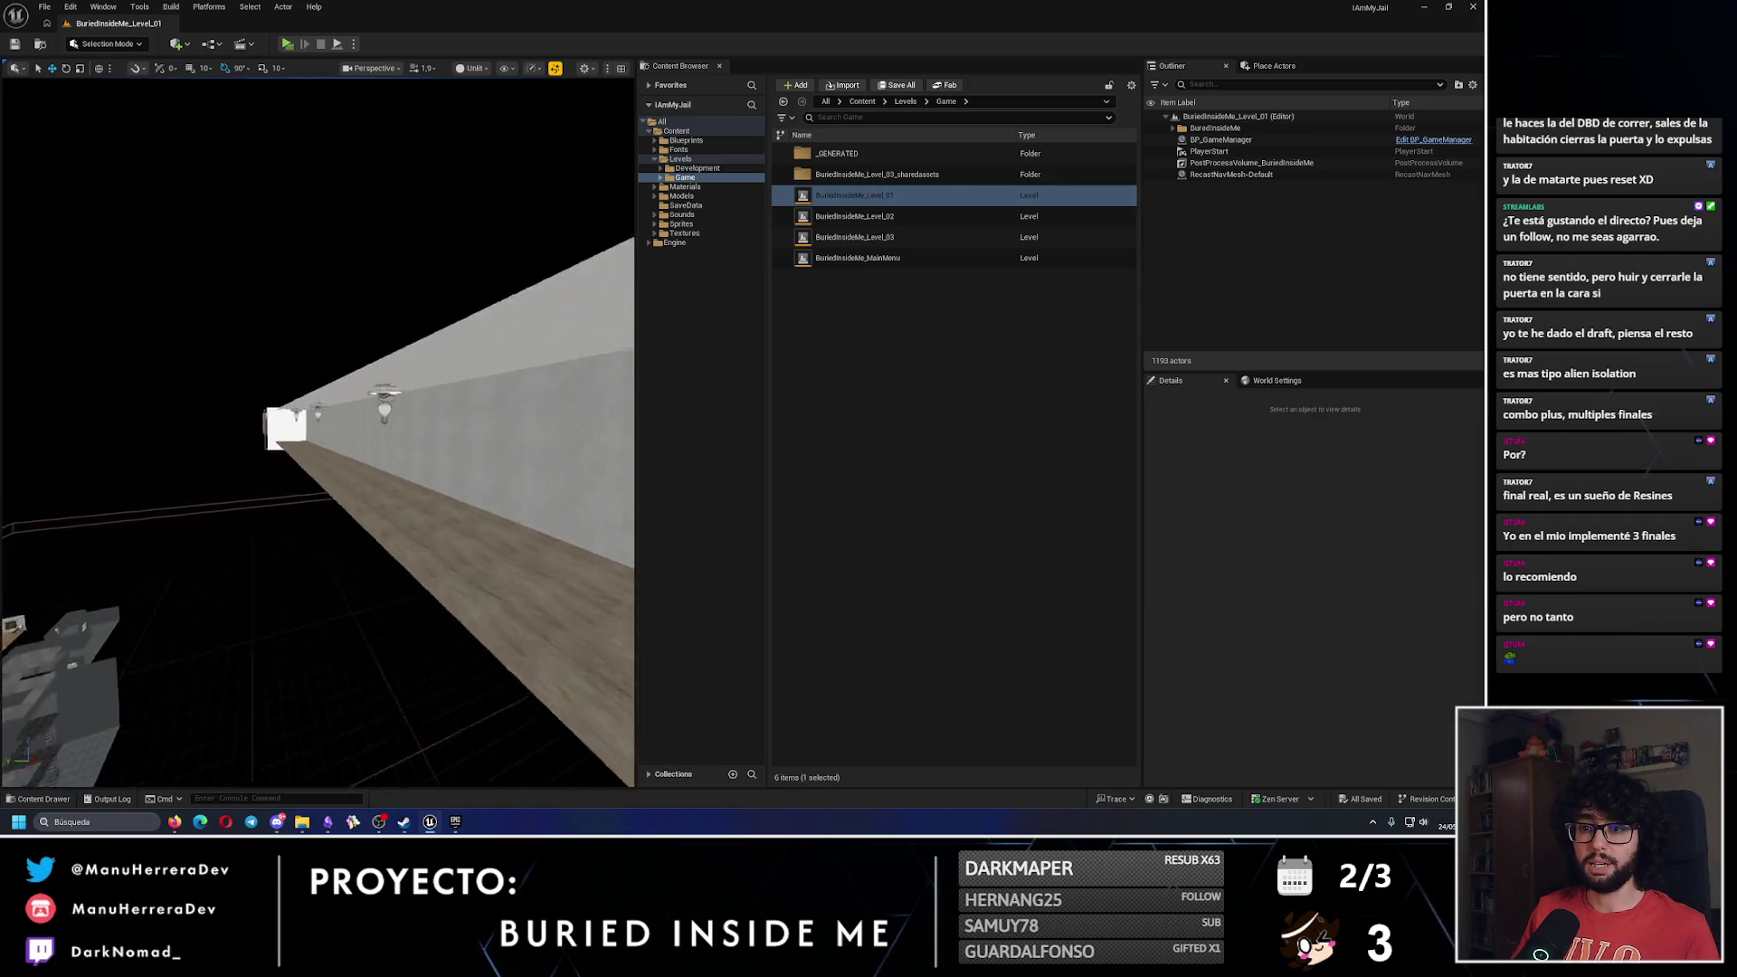
key("s")
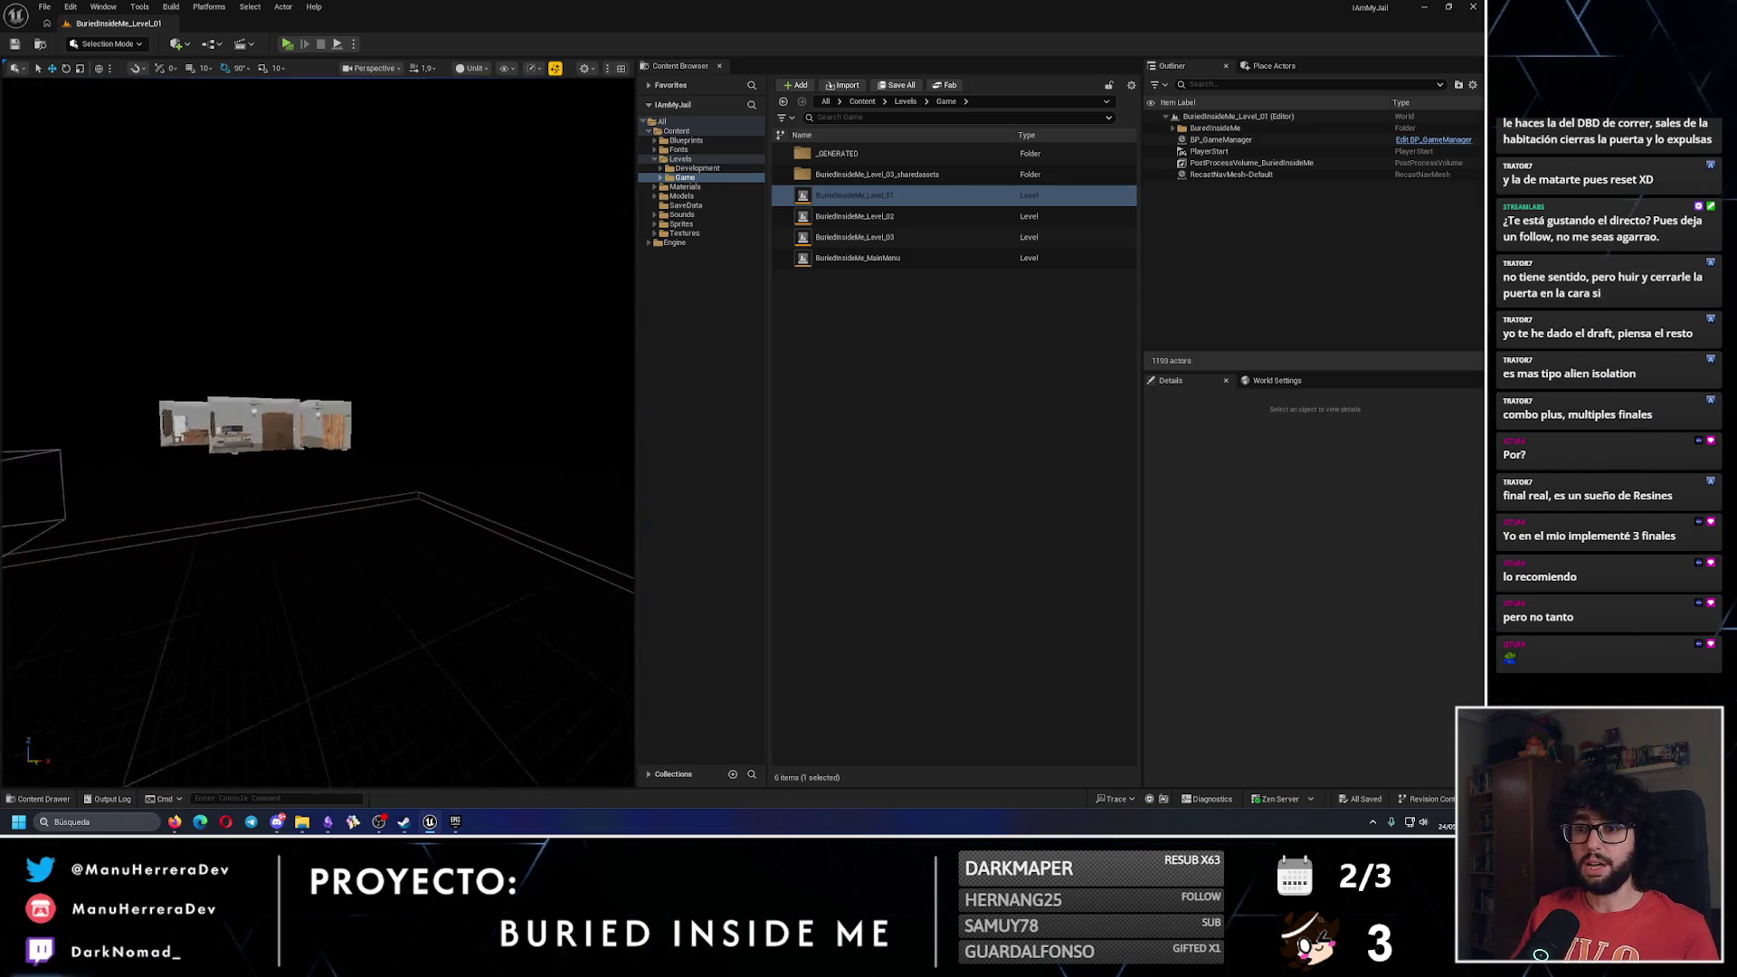
key("s")
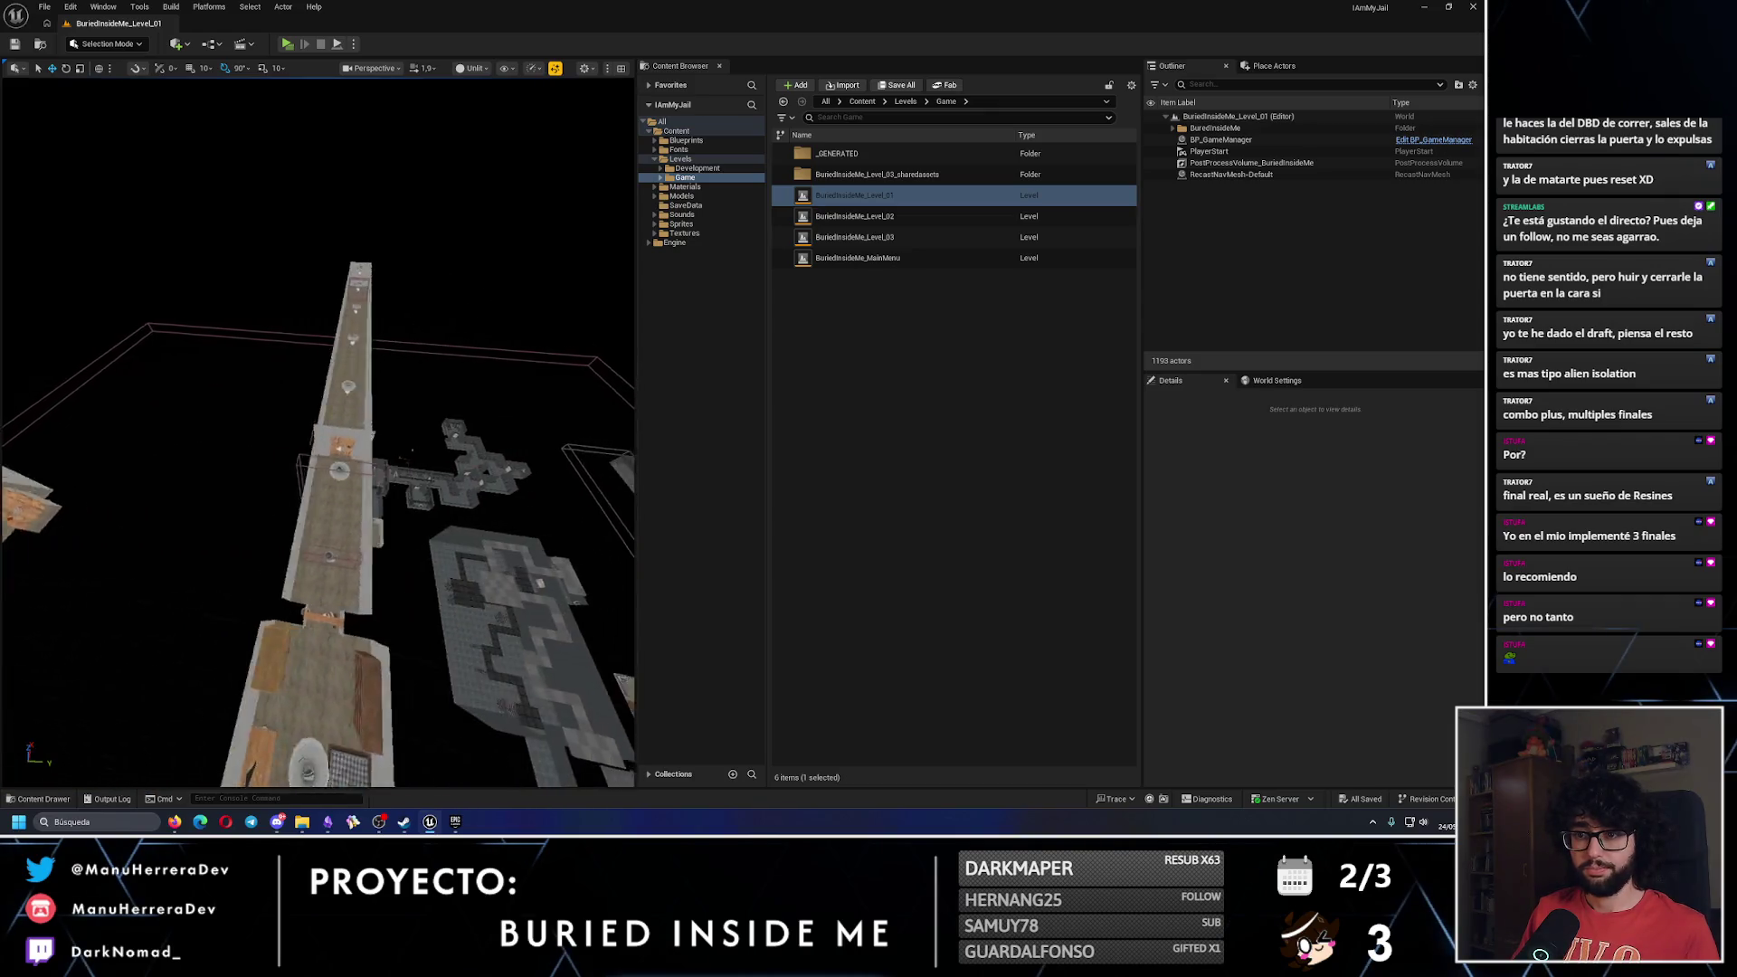
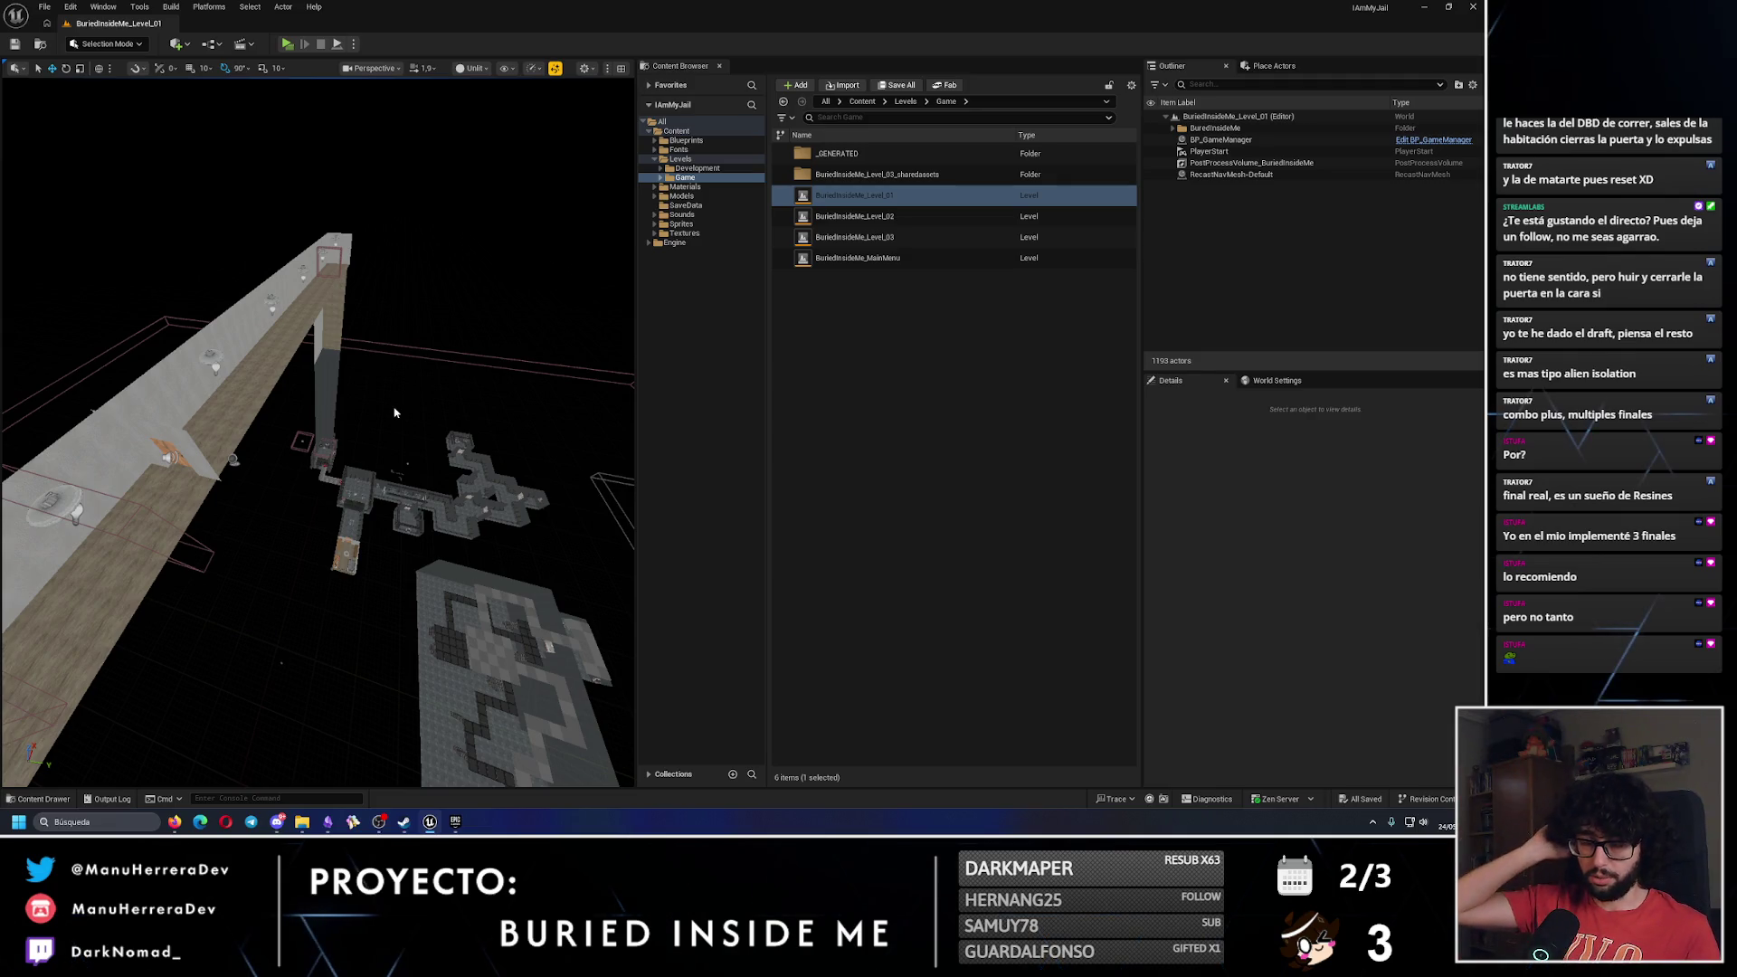
Switch from Unreal Engine 5 to the Obsidian window showing the Ideas note.
key("alt+Tab")
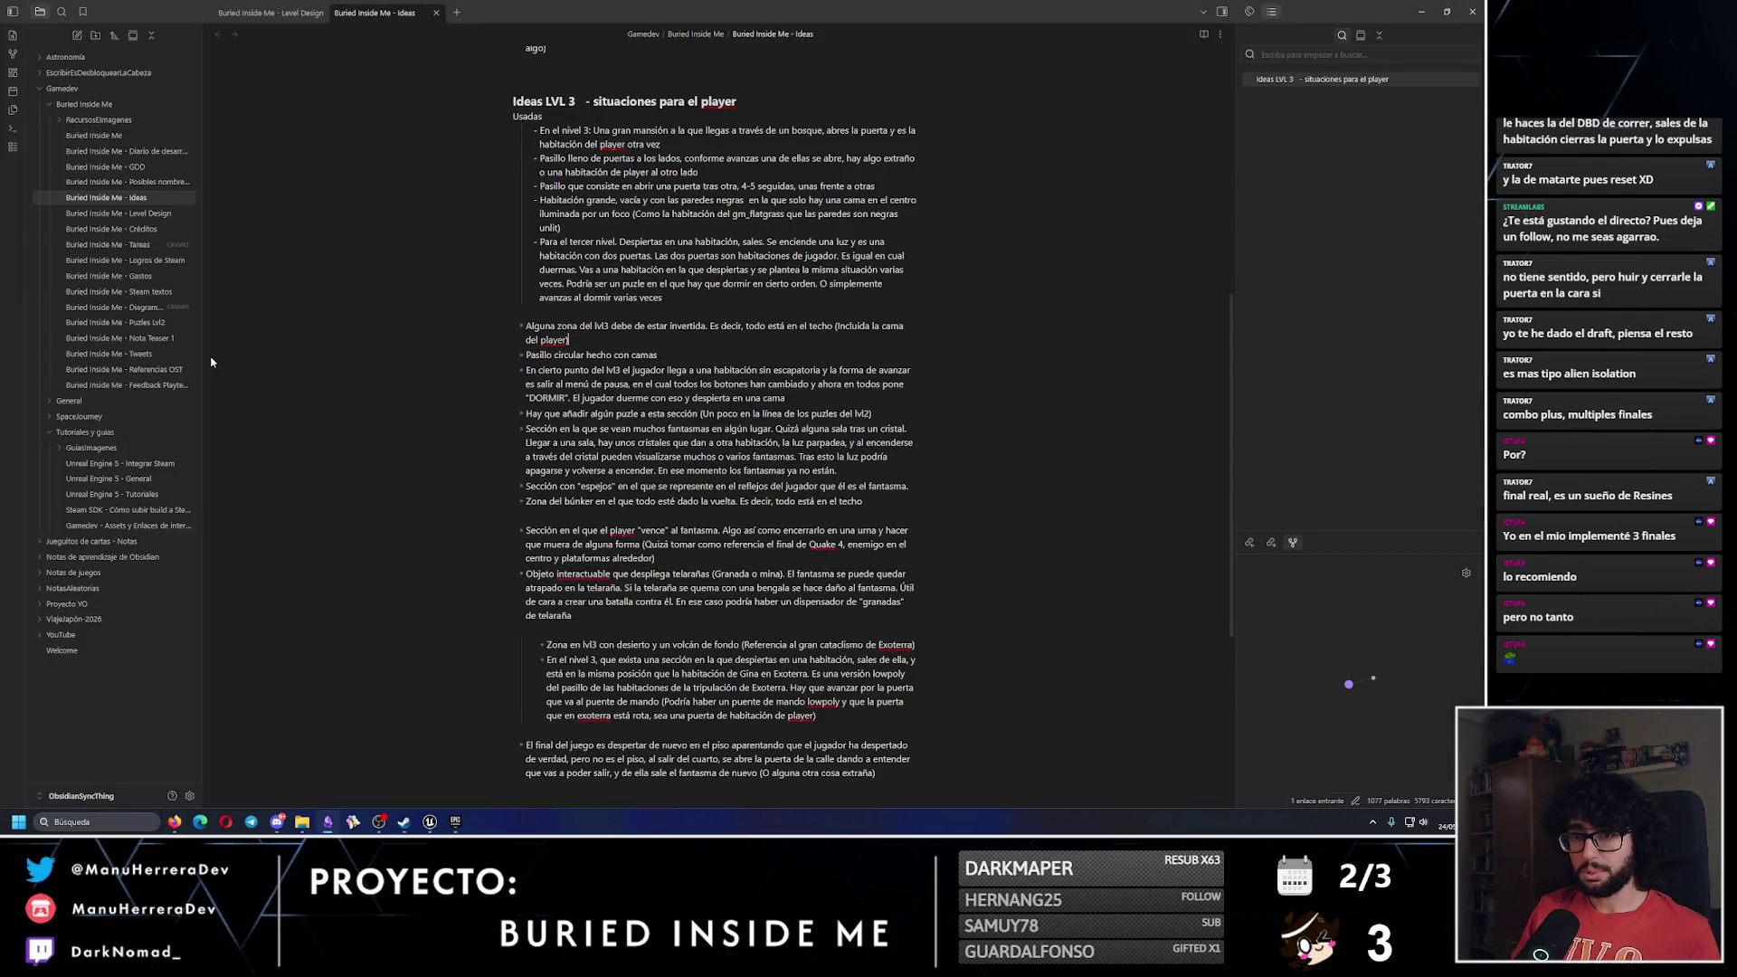
Write item 8 of Level Design: 'Al despertar el jugador vuelve a estar atrapado en el búnker.'.
left_click(264, 13)
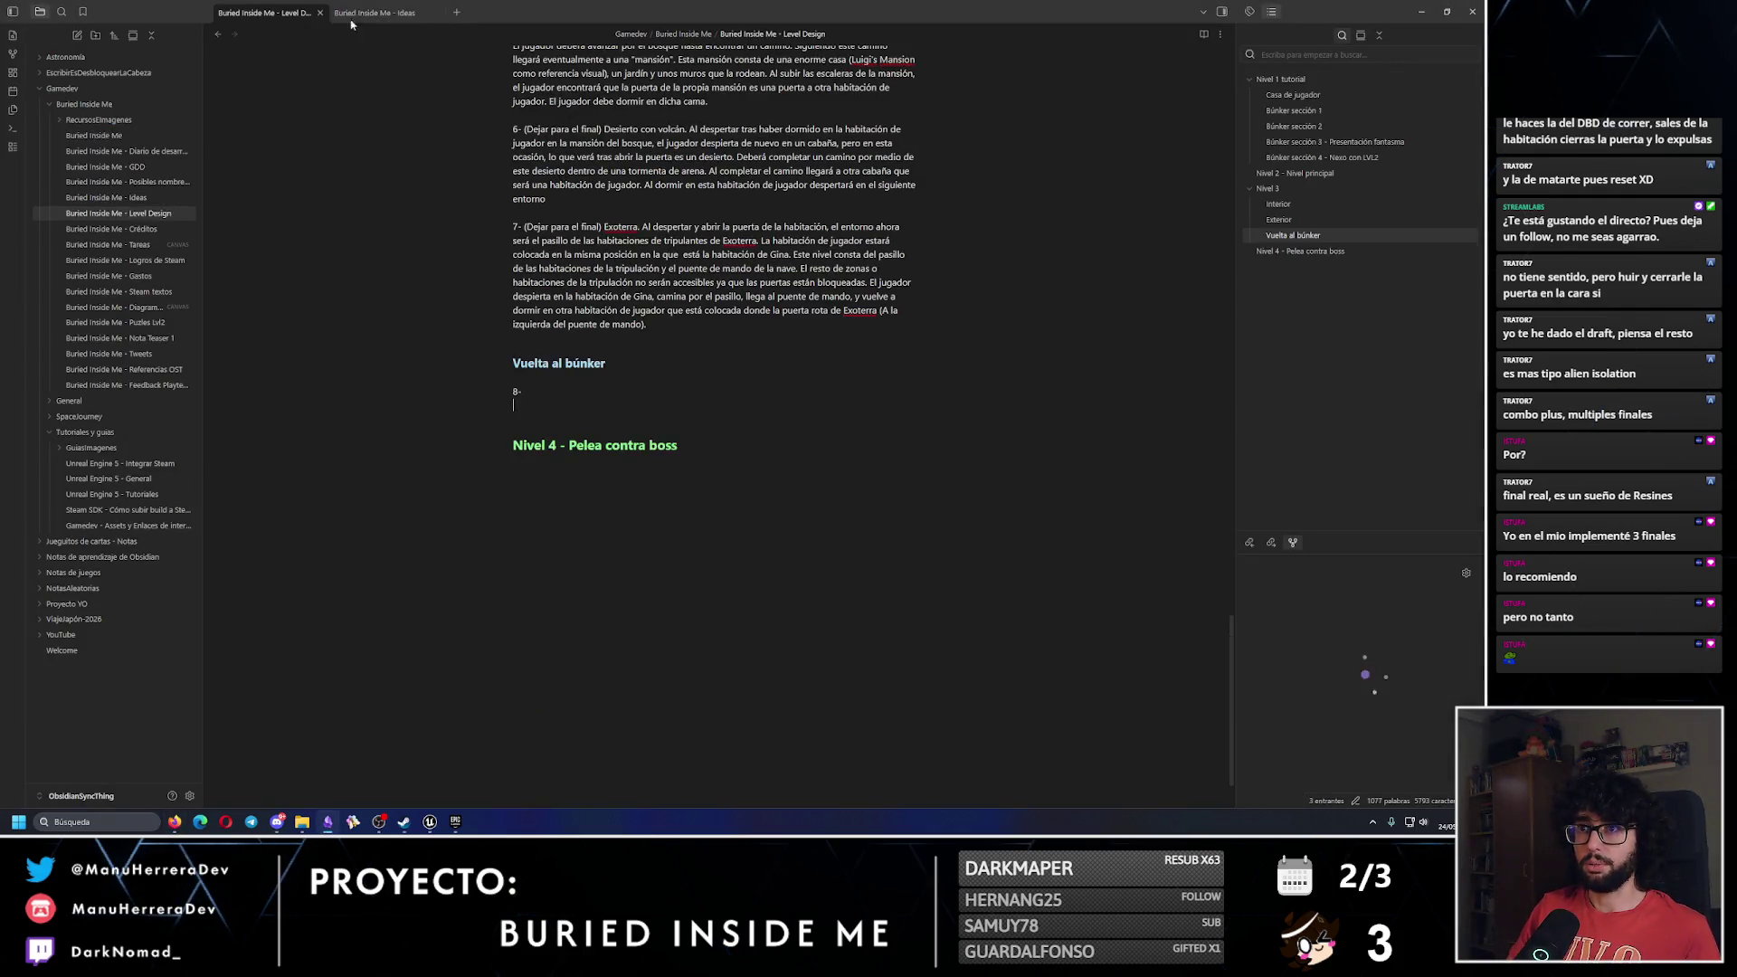
left_click(644, 391)
scroll(665, 409, "up", 3)
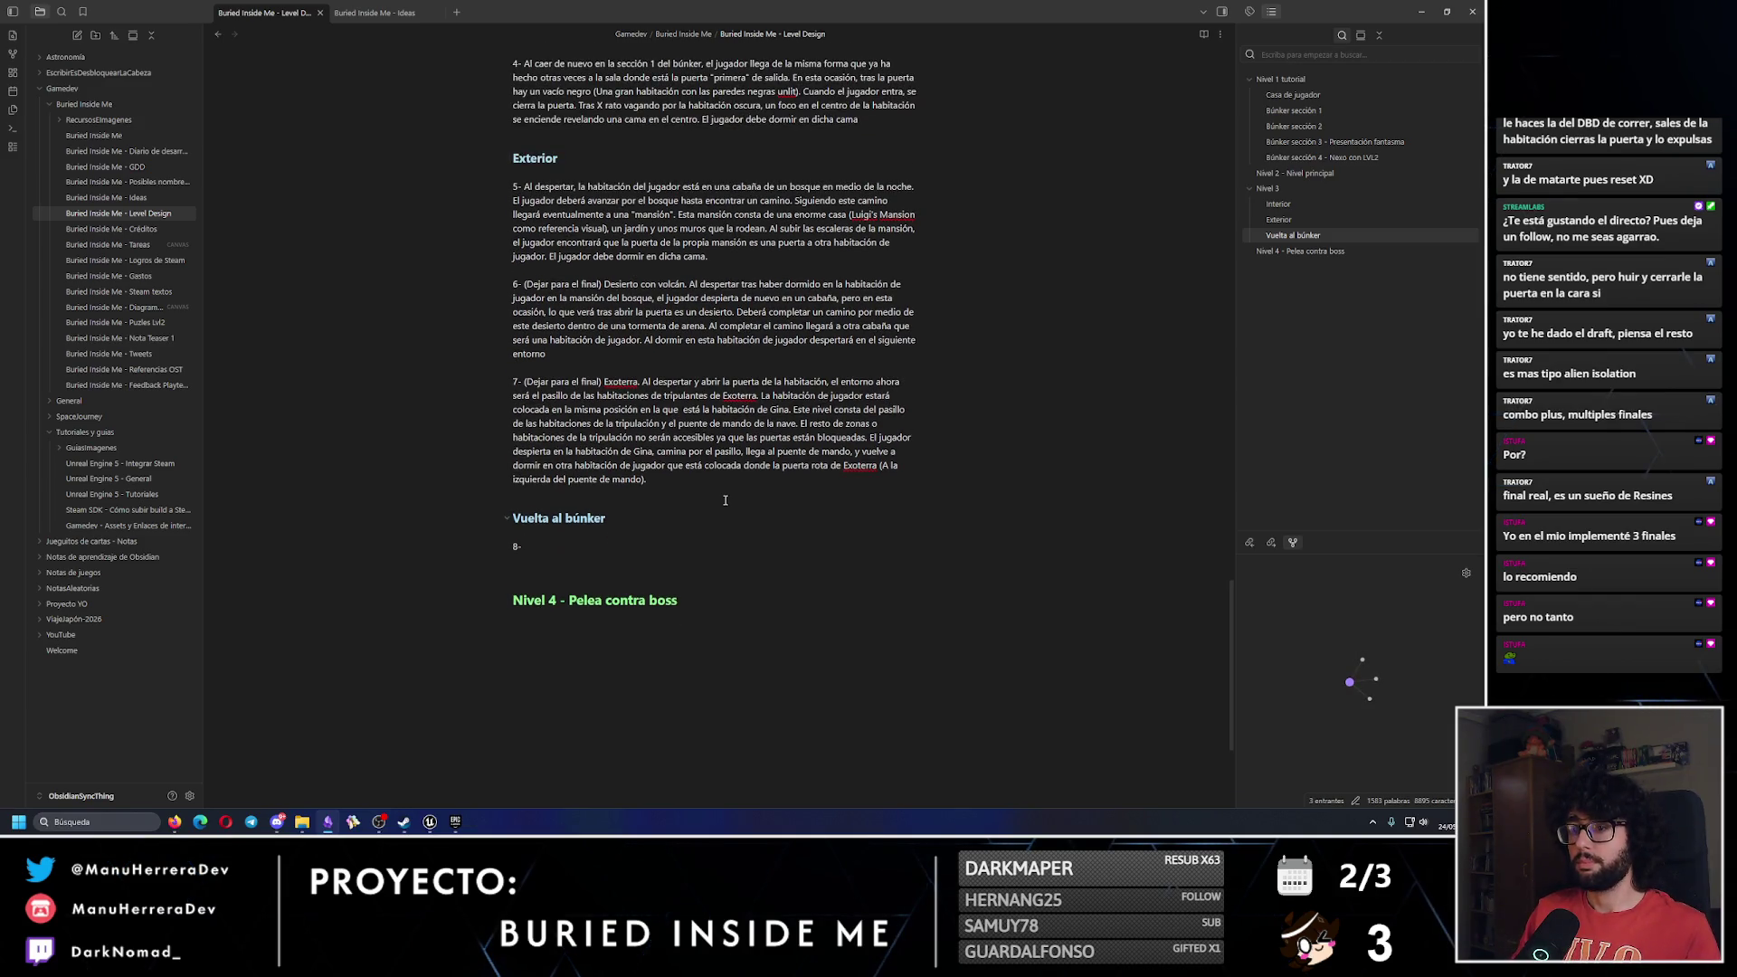
type(" Al")
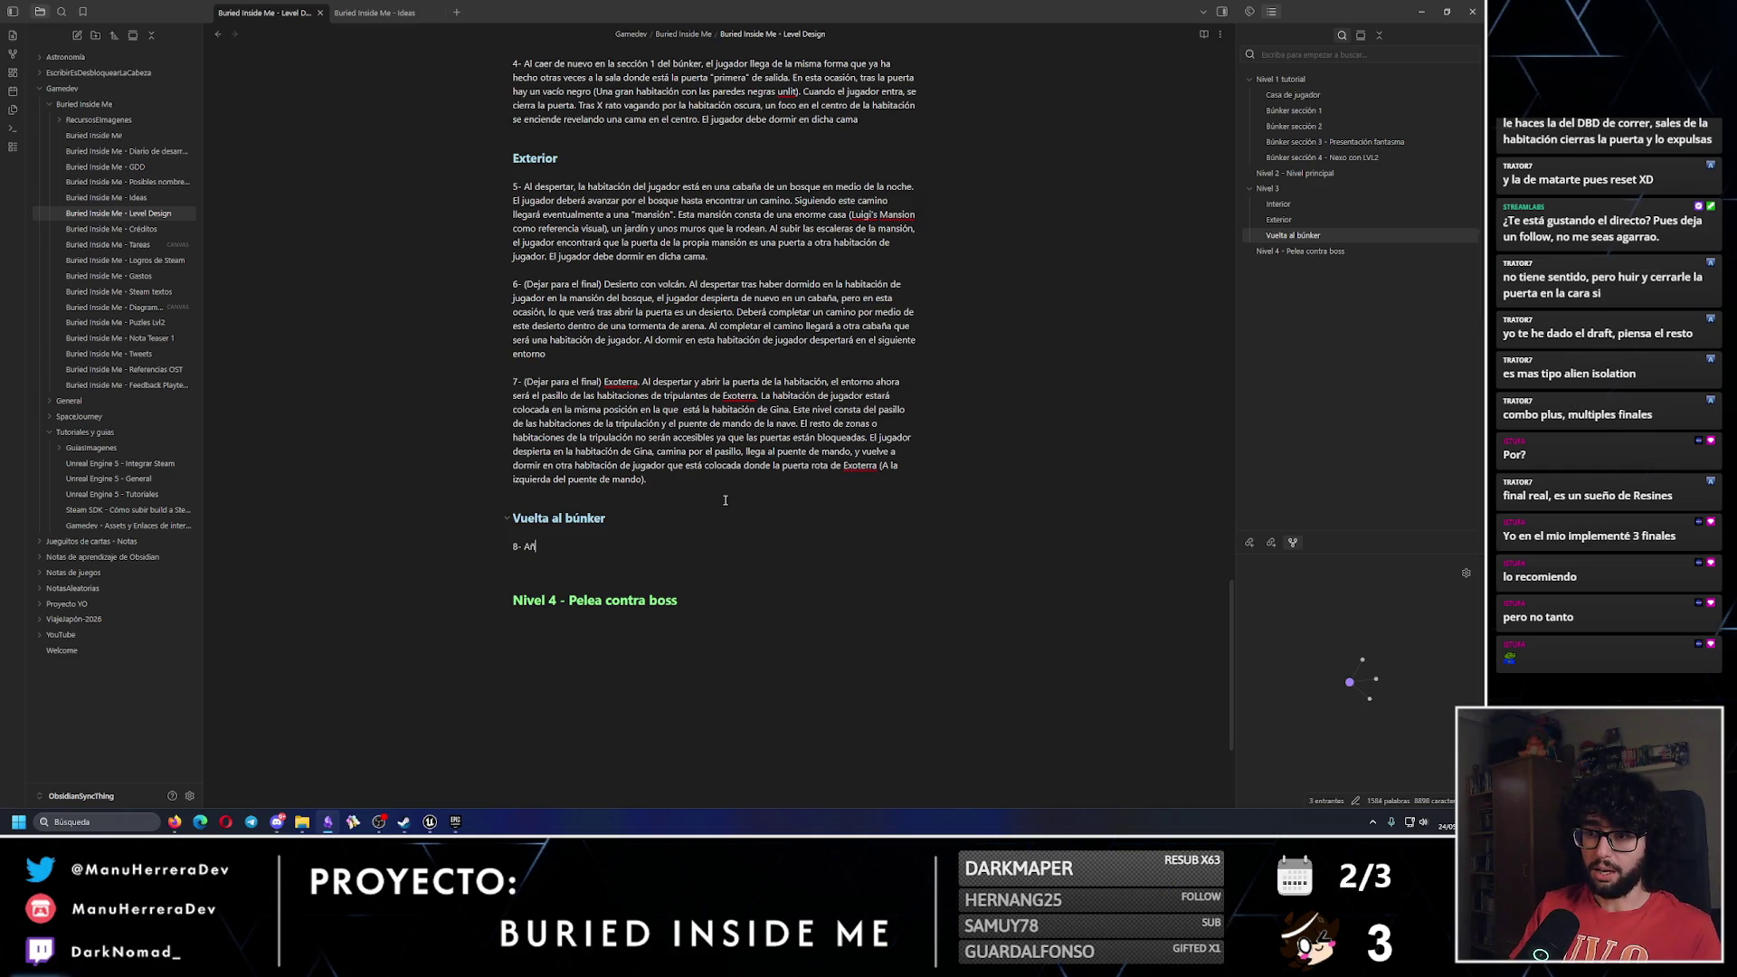
type(" dorm")
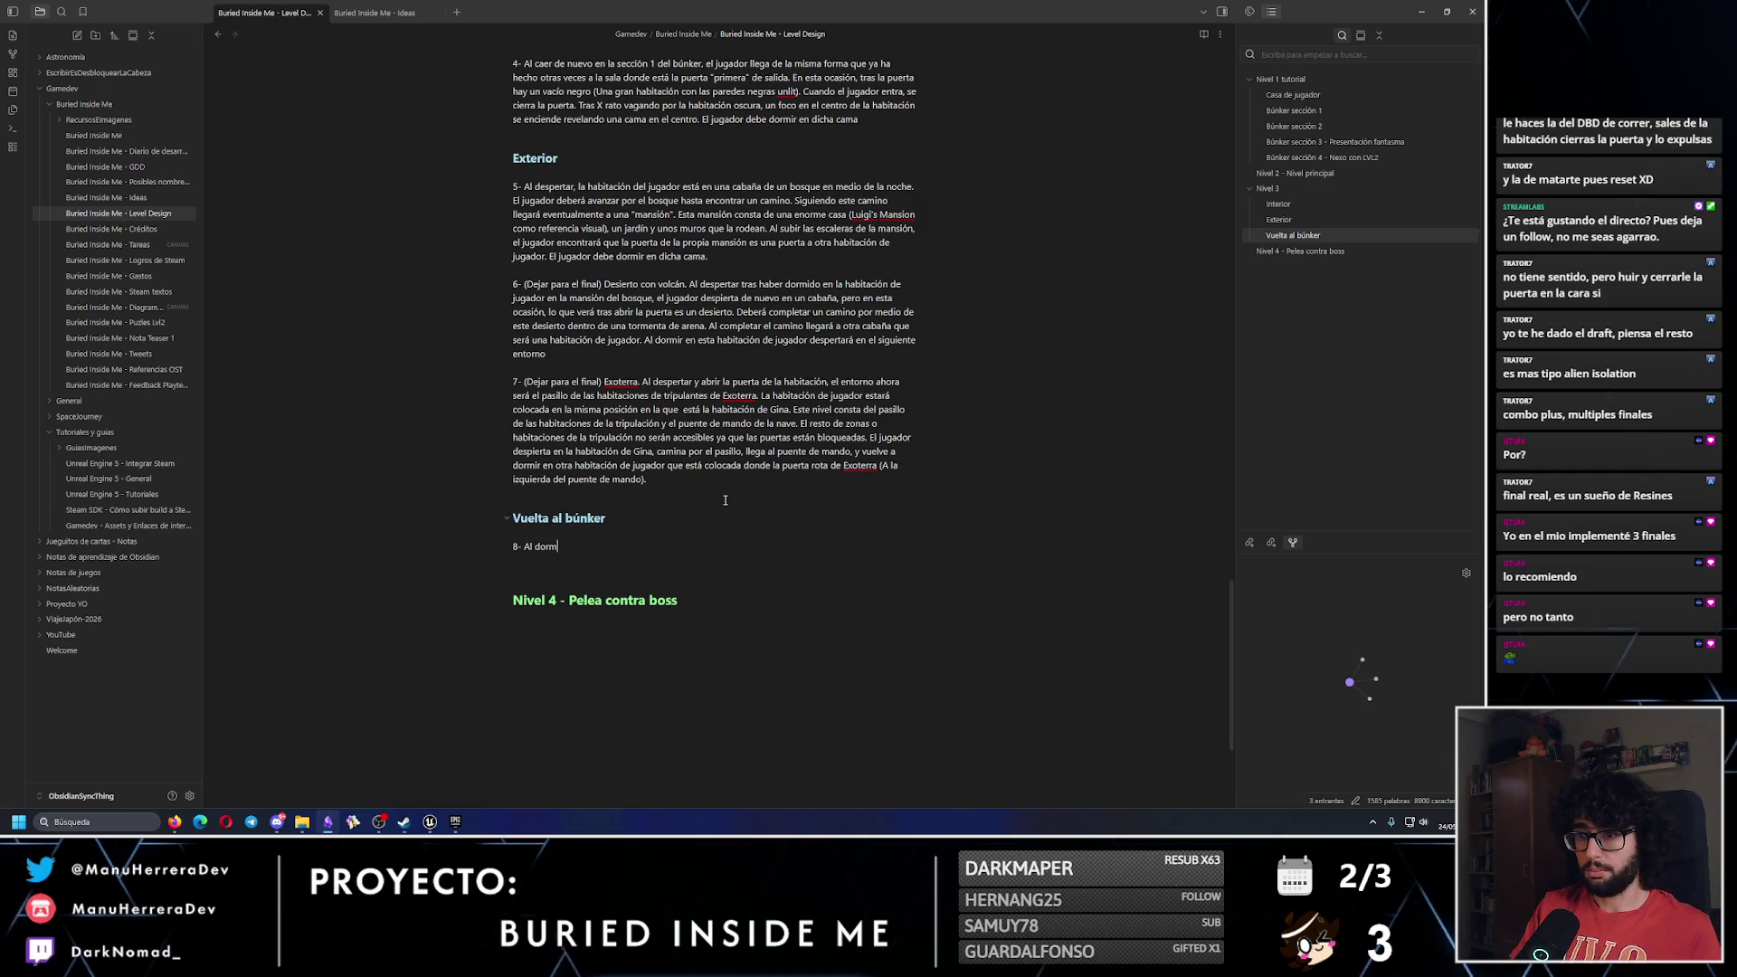
type("ir dentro de la habita")
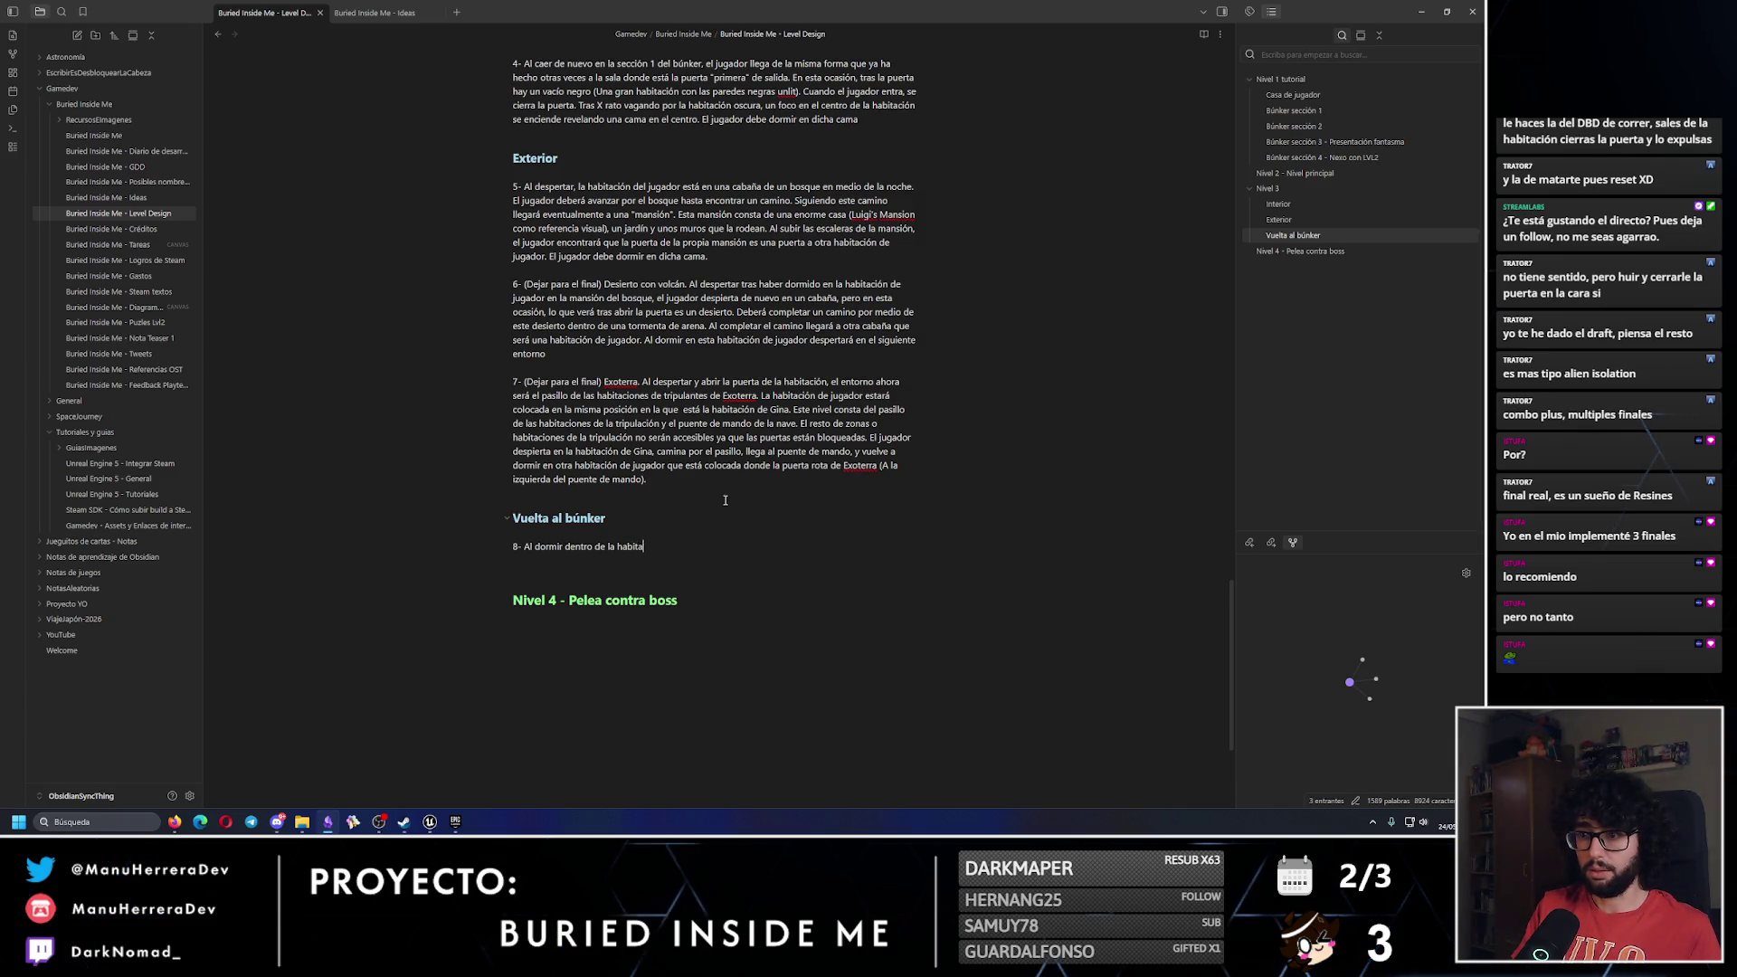
type("ción de la nave de Ex")
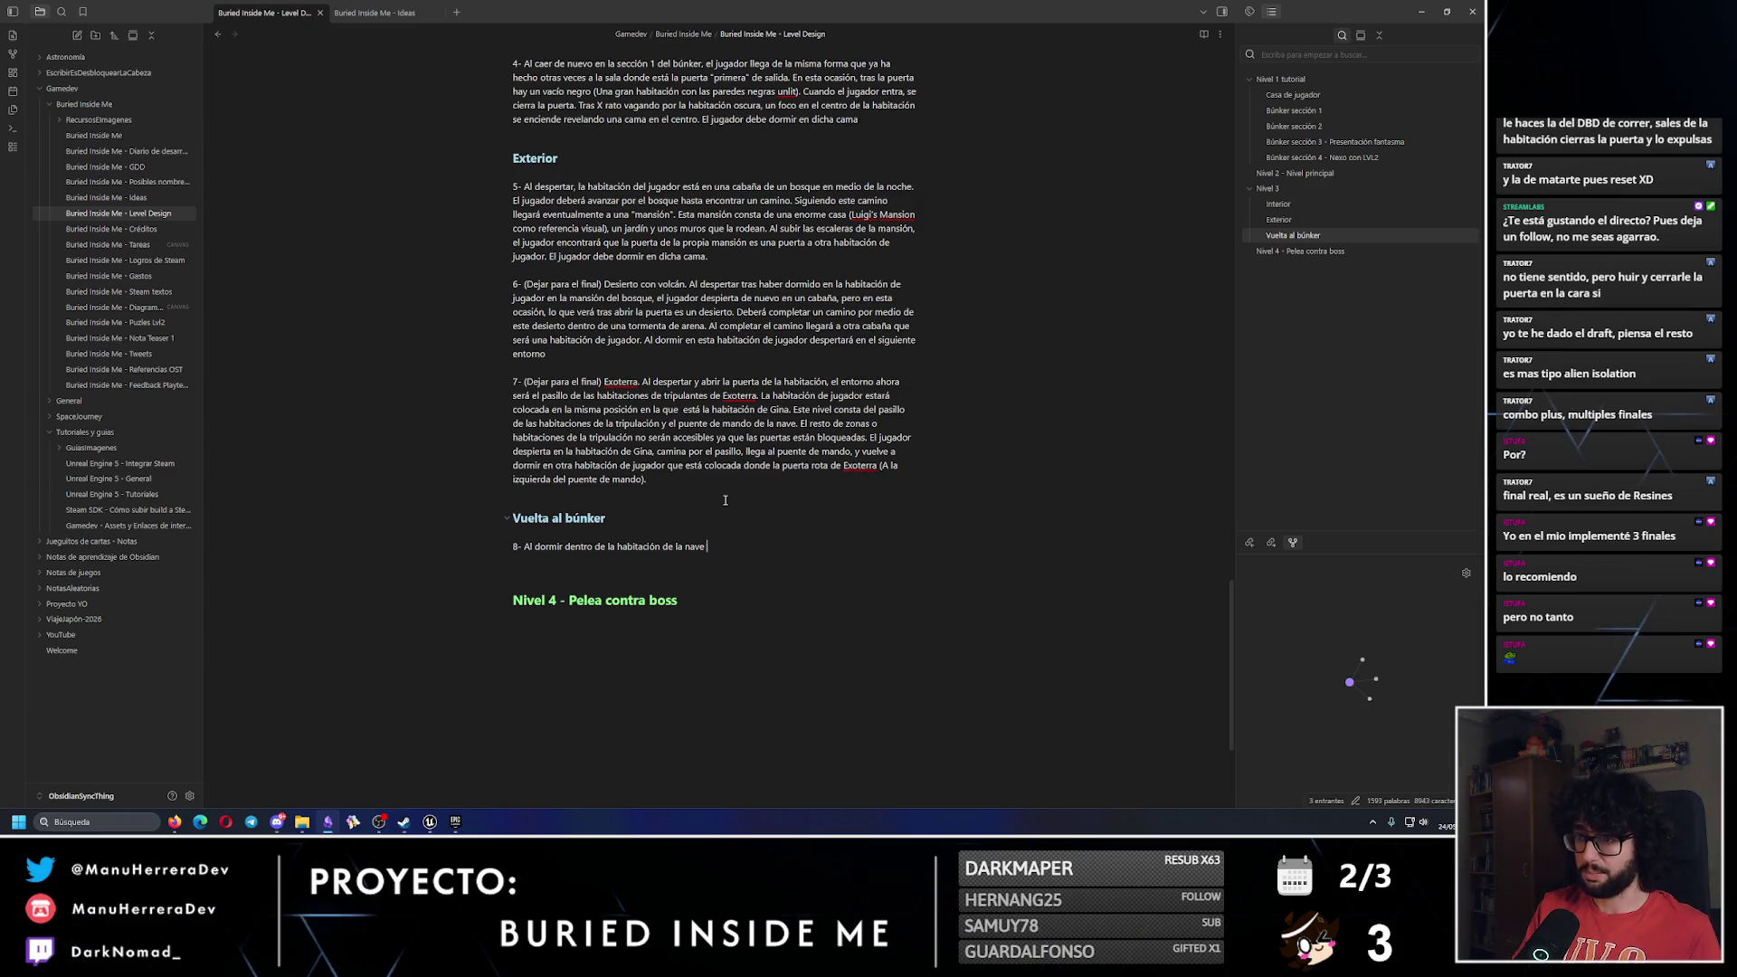
key("ctrl+BackSpace")
key("ctrl+BackSpace")
key("ctrl+BackSpace")
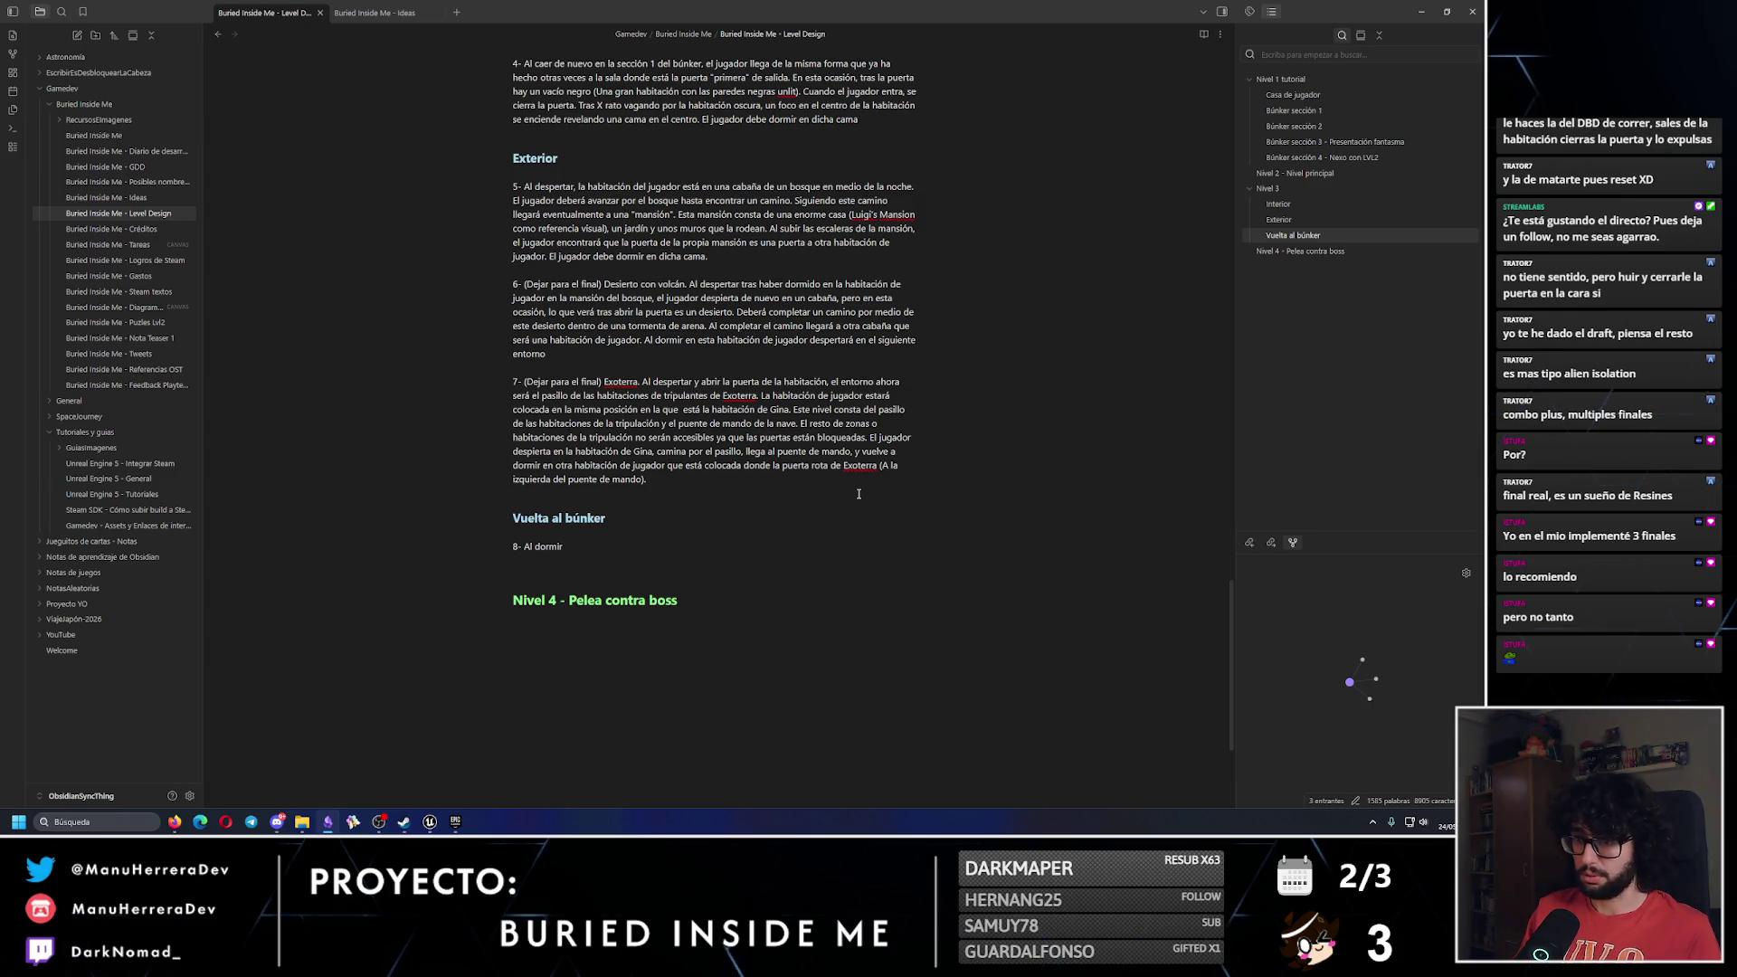
type("Al d")
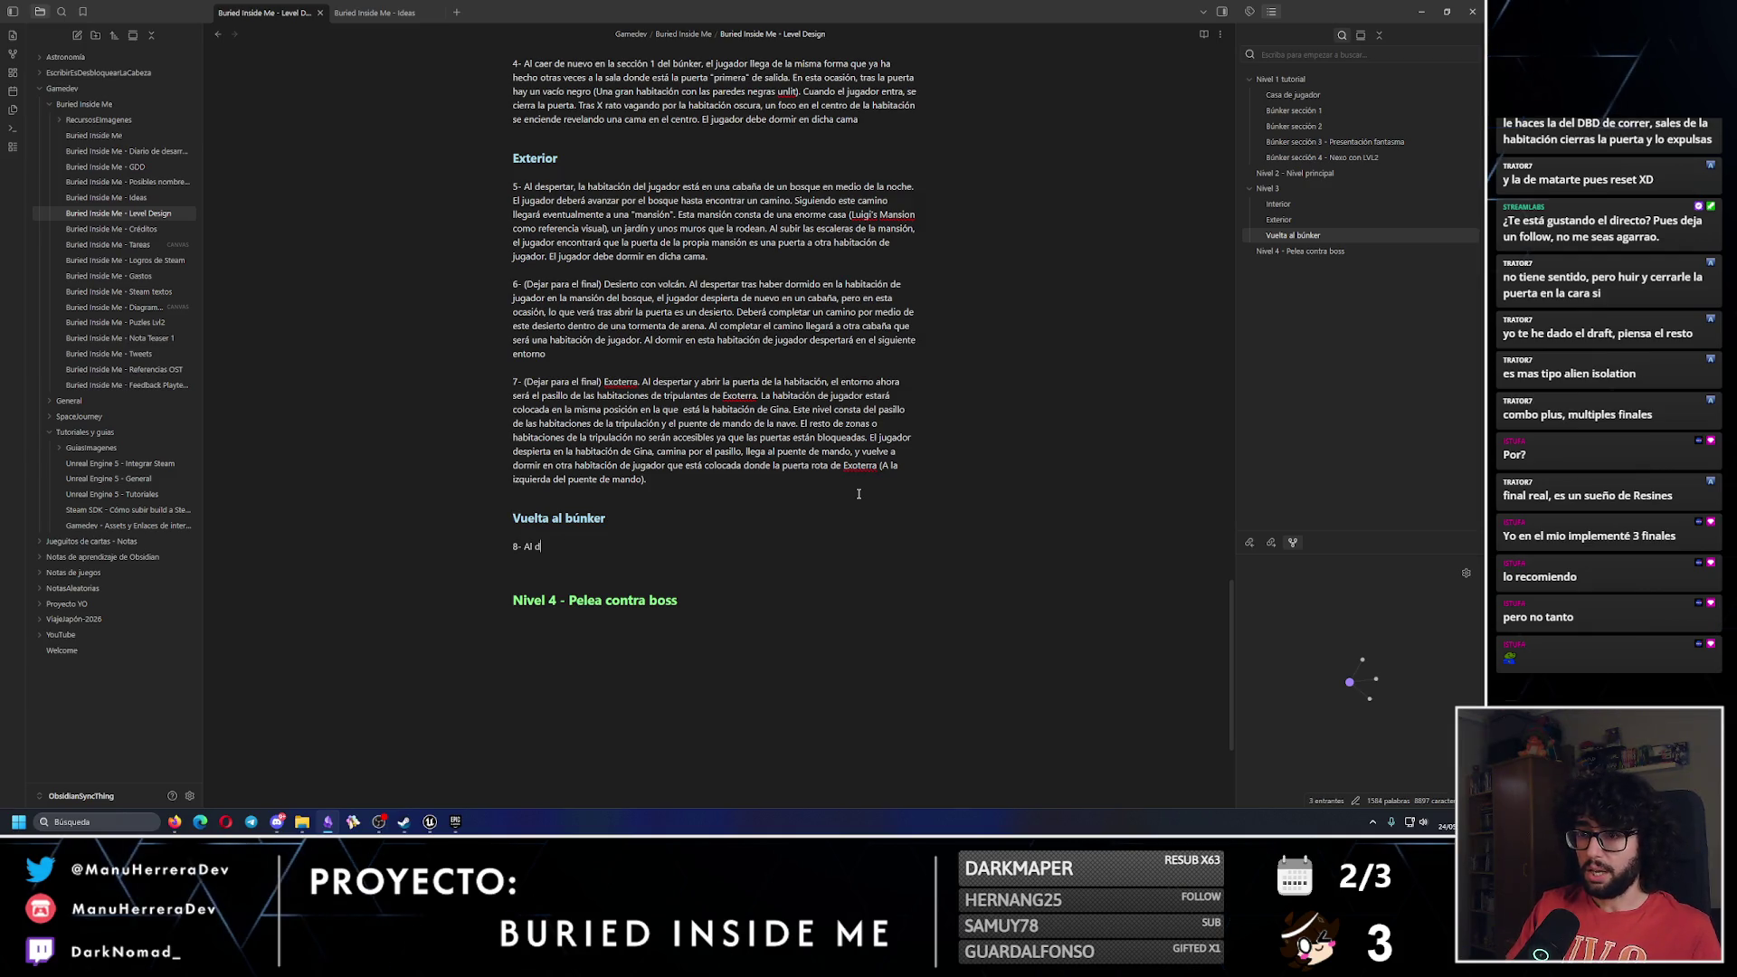
type("espertar")
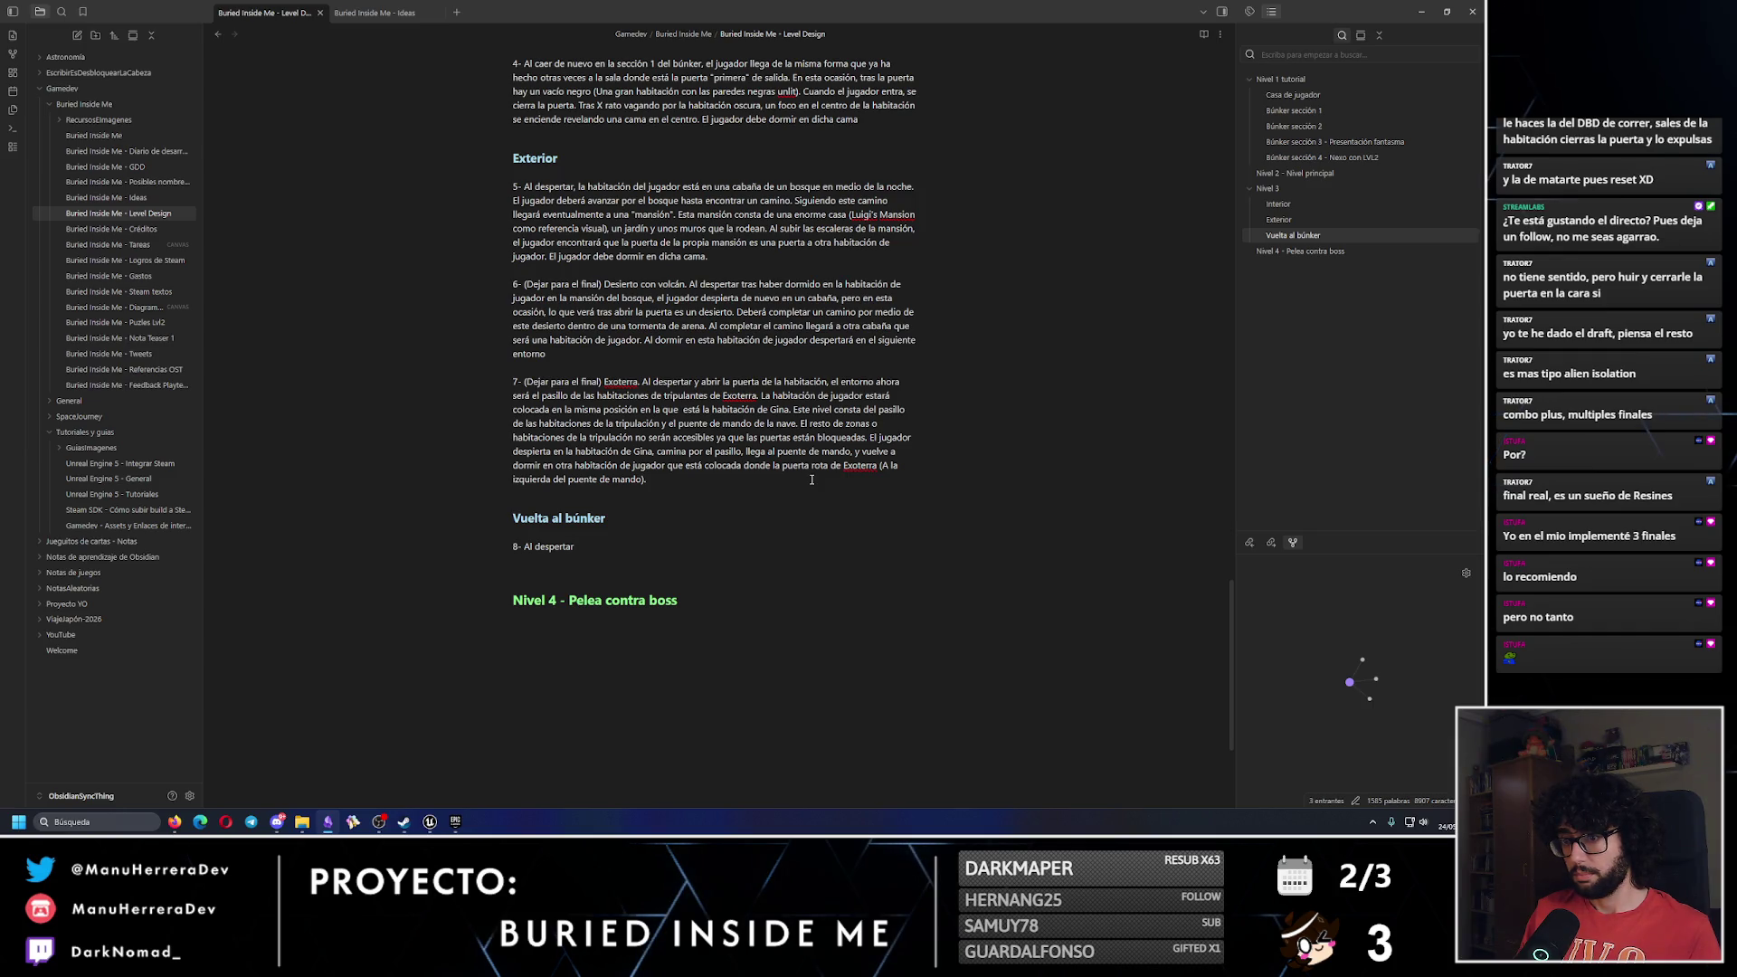
type(" el jug")
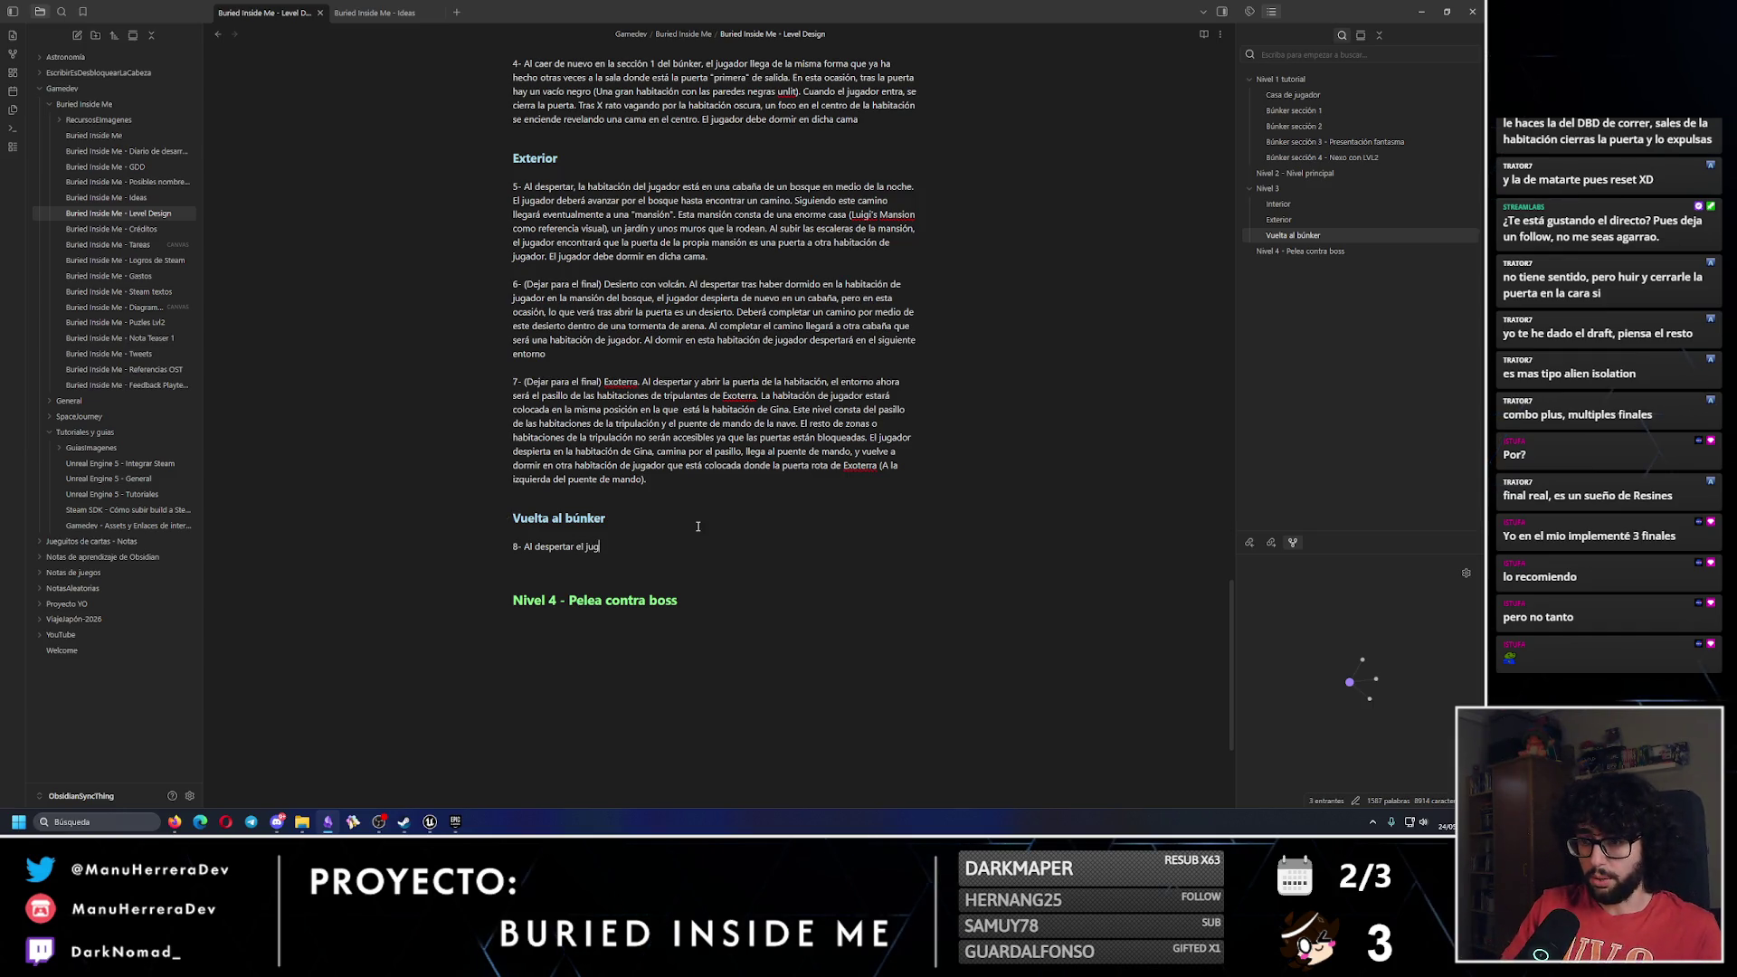
type("ador vuelve a est")
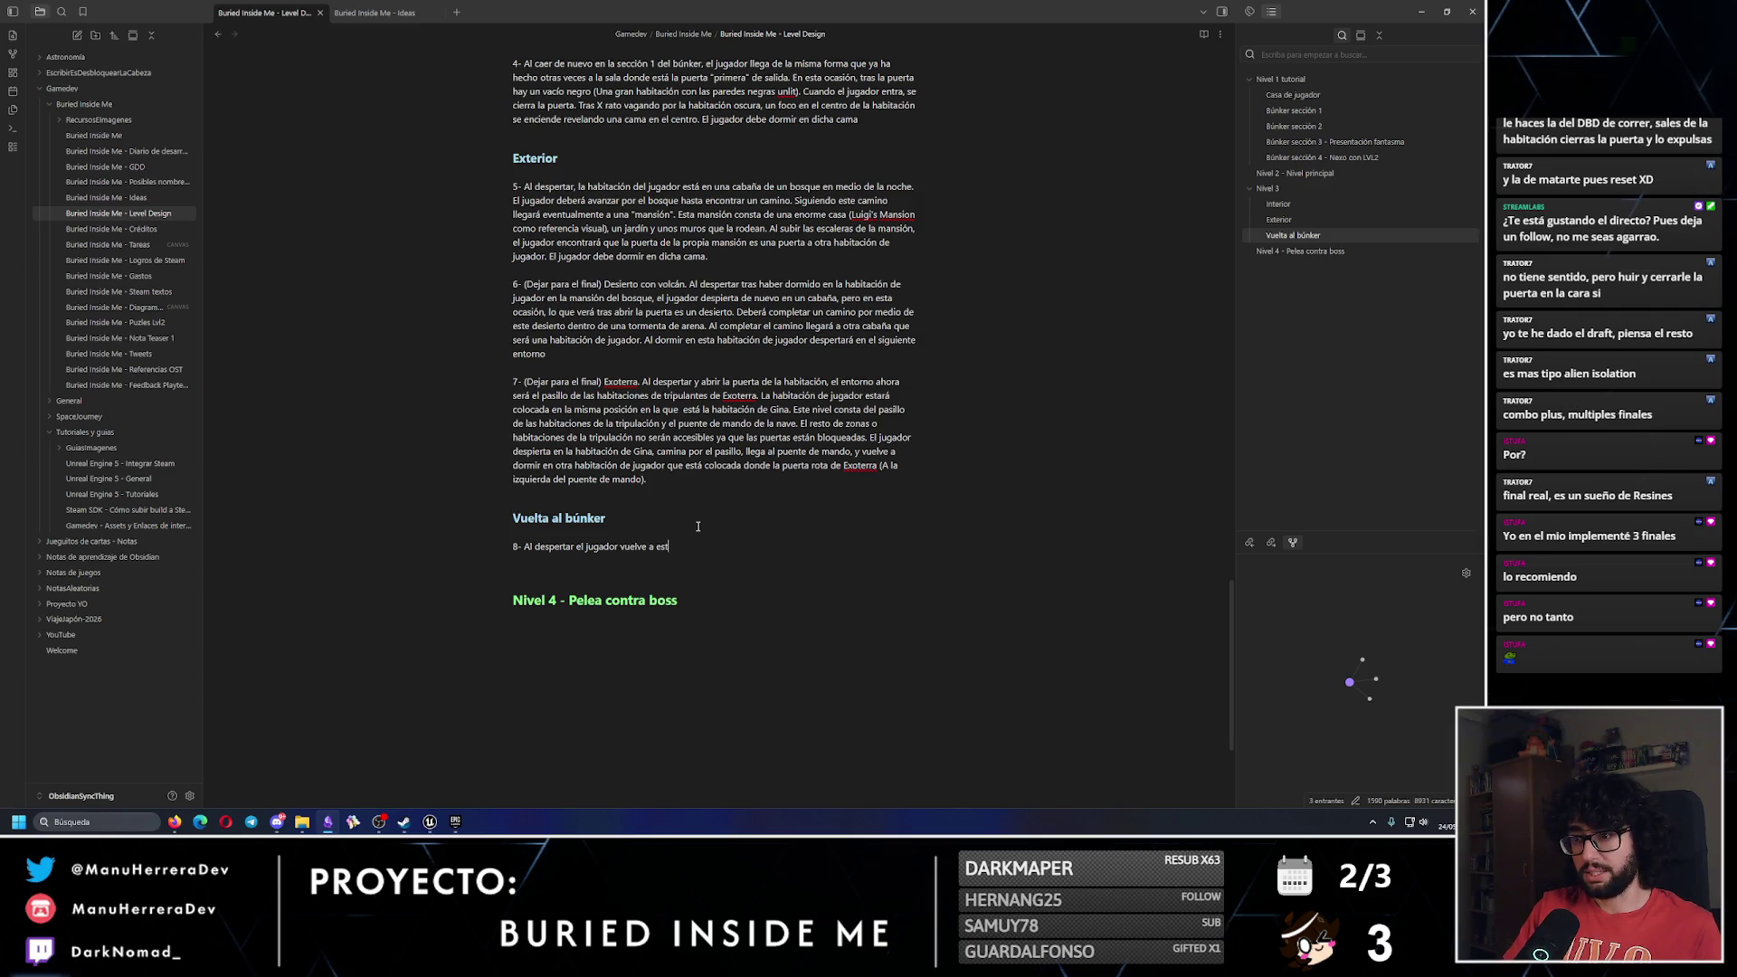
type("ar atrapado en el bú")
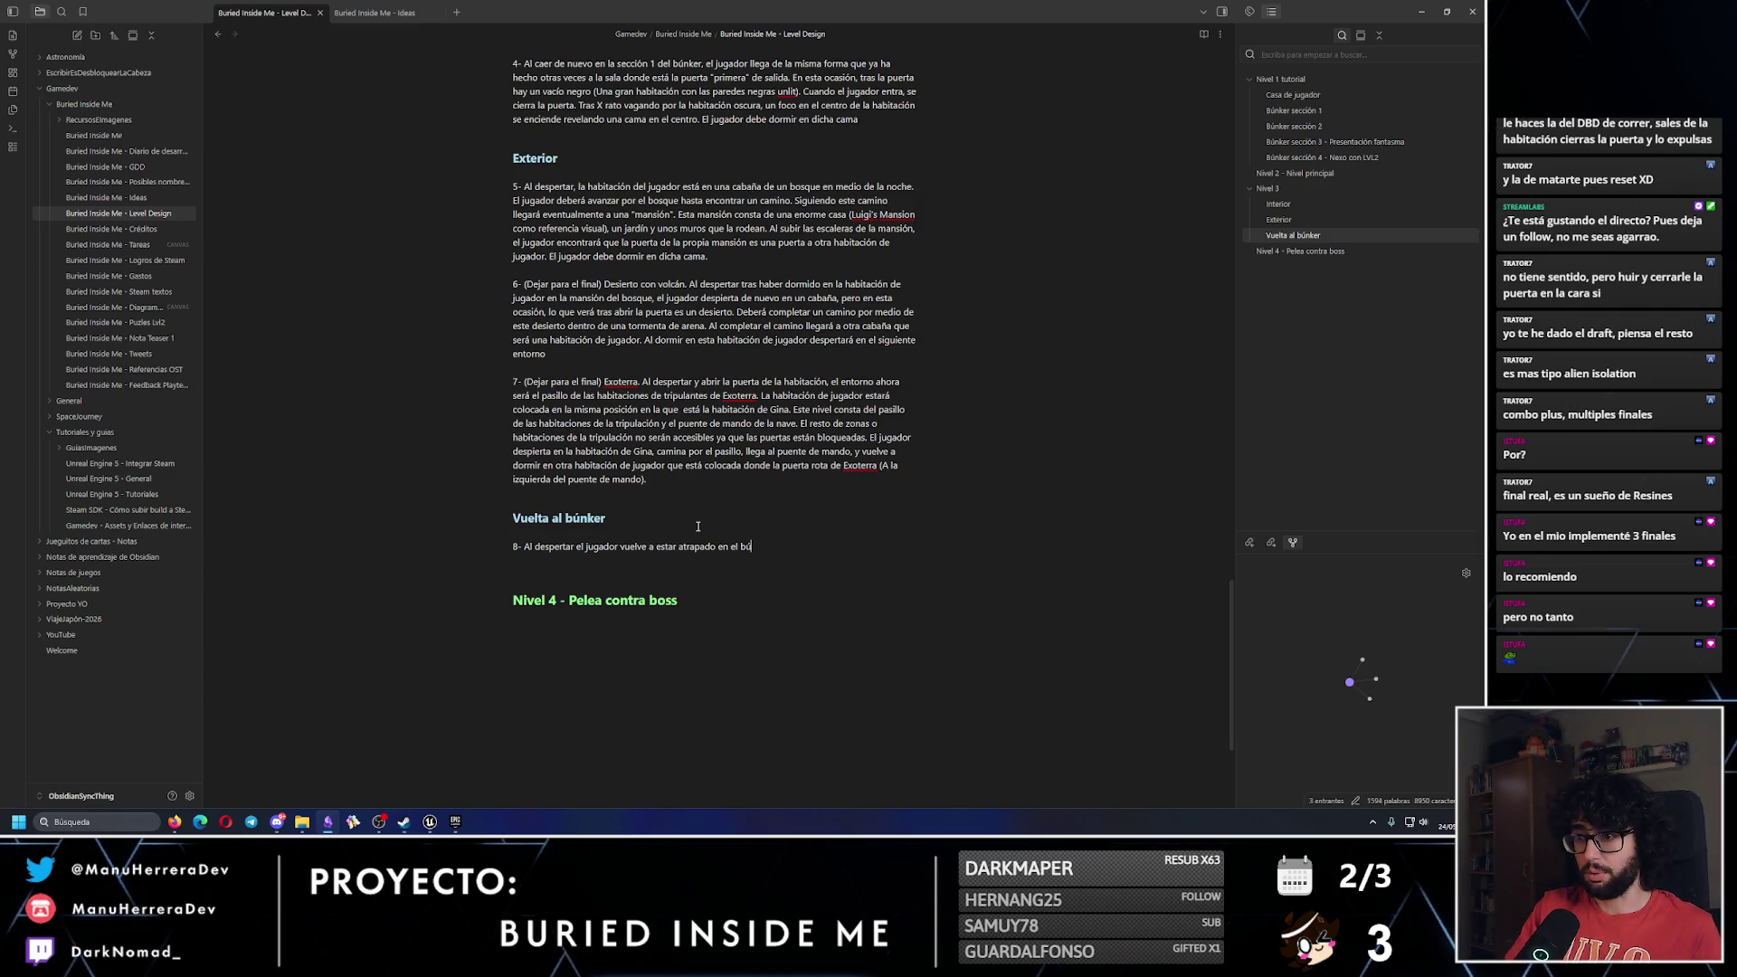
type("nker.")
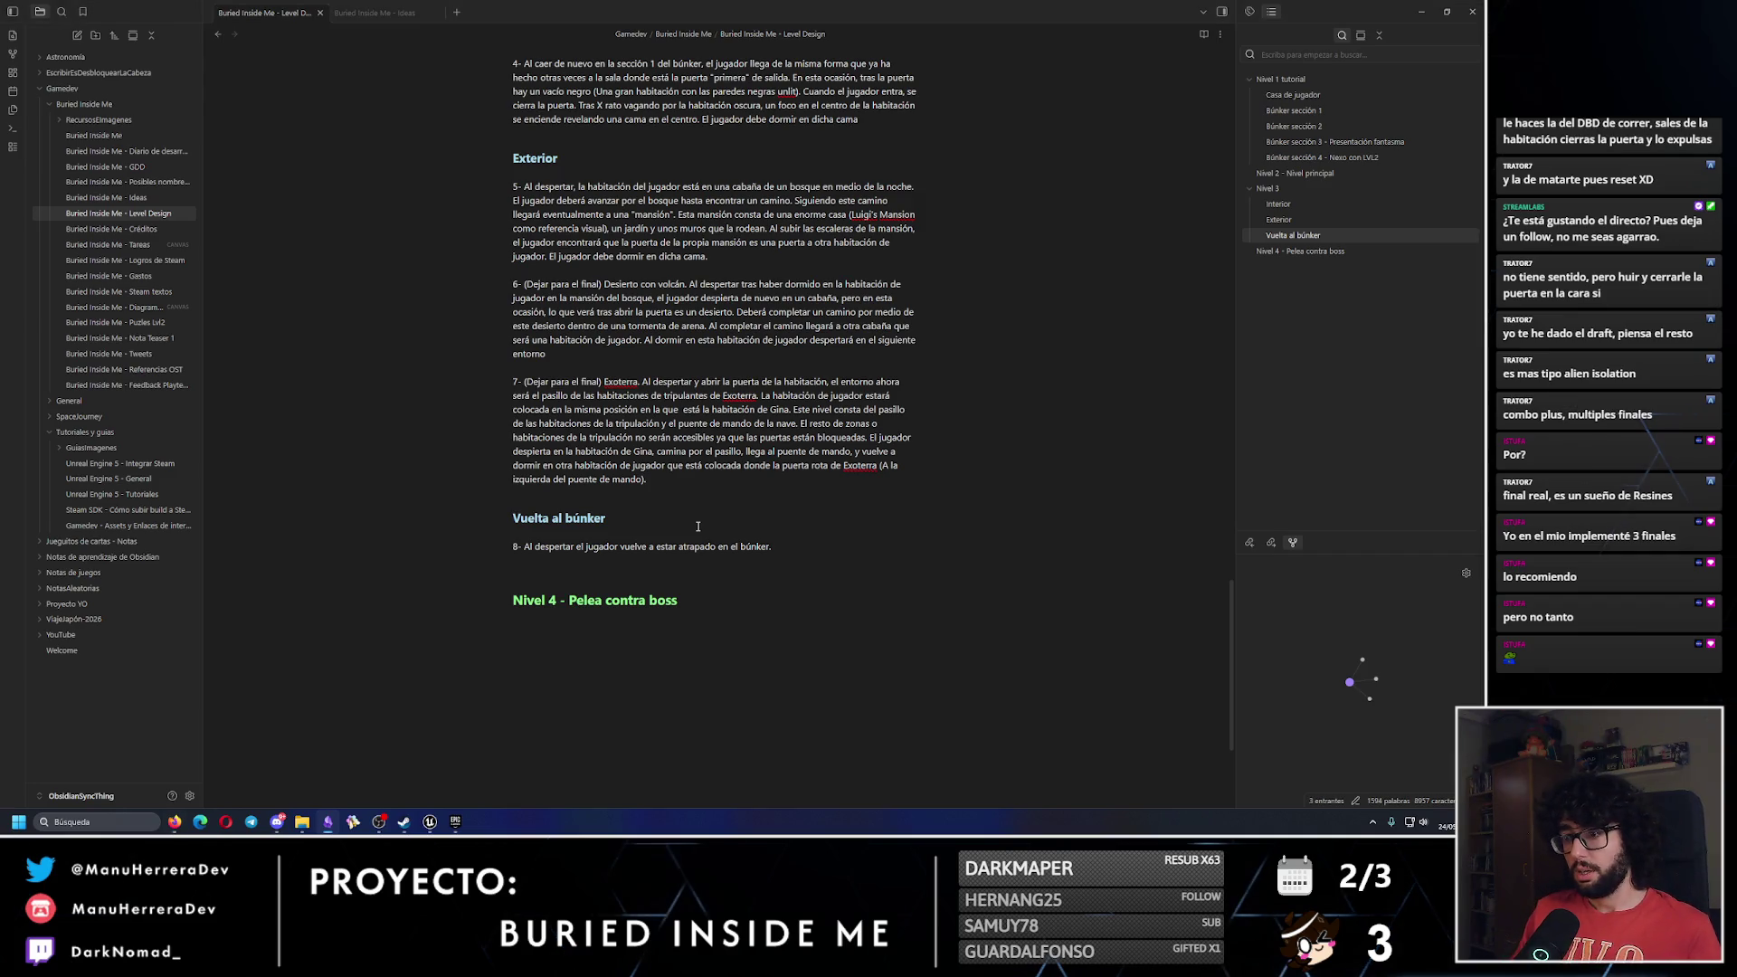
key("alt+Tab")
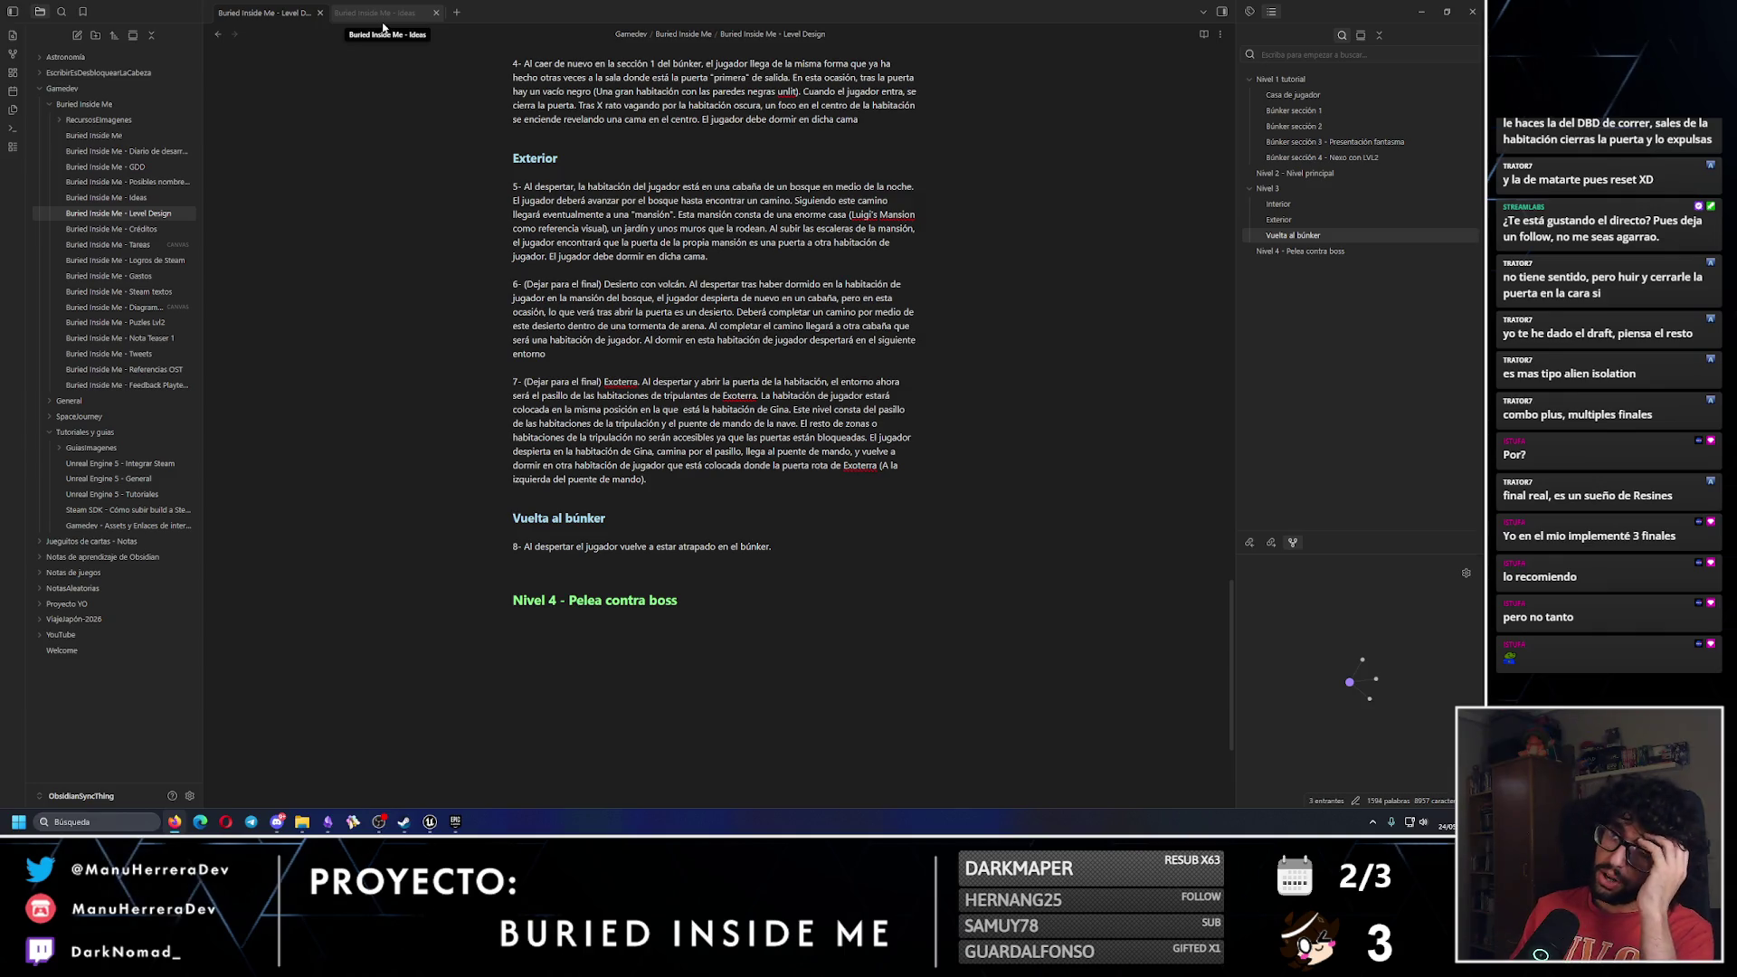
left_click(430, 821)
mouse_move(317, 407)
left_mouse_down()
mouse_move(344, 344)
mouse_move(312, 375)
left_mouse_up()
left_click_drag(320, 547, 320, 547)
mouse_move(347, 697)
left_mouse_down()
mouse_move(236, 744)
mouse_move(256, 431)
left_mouse_up()
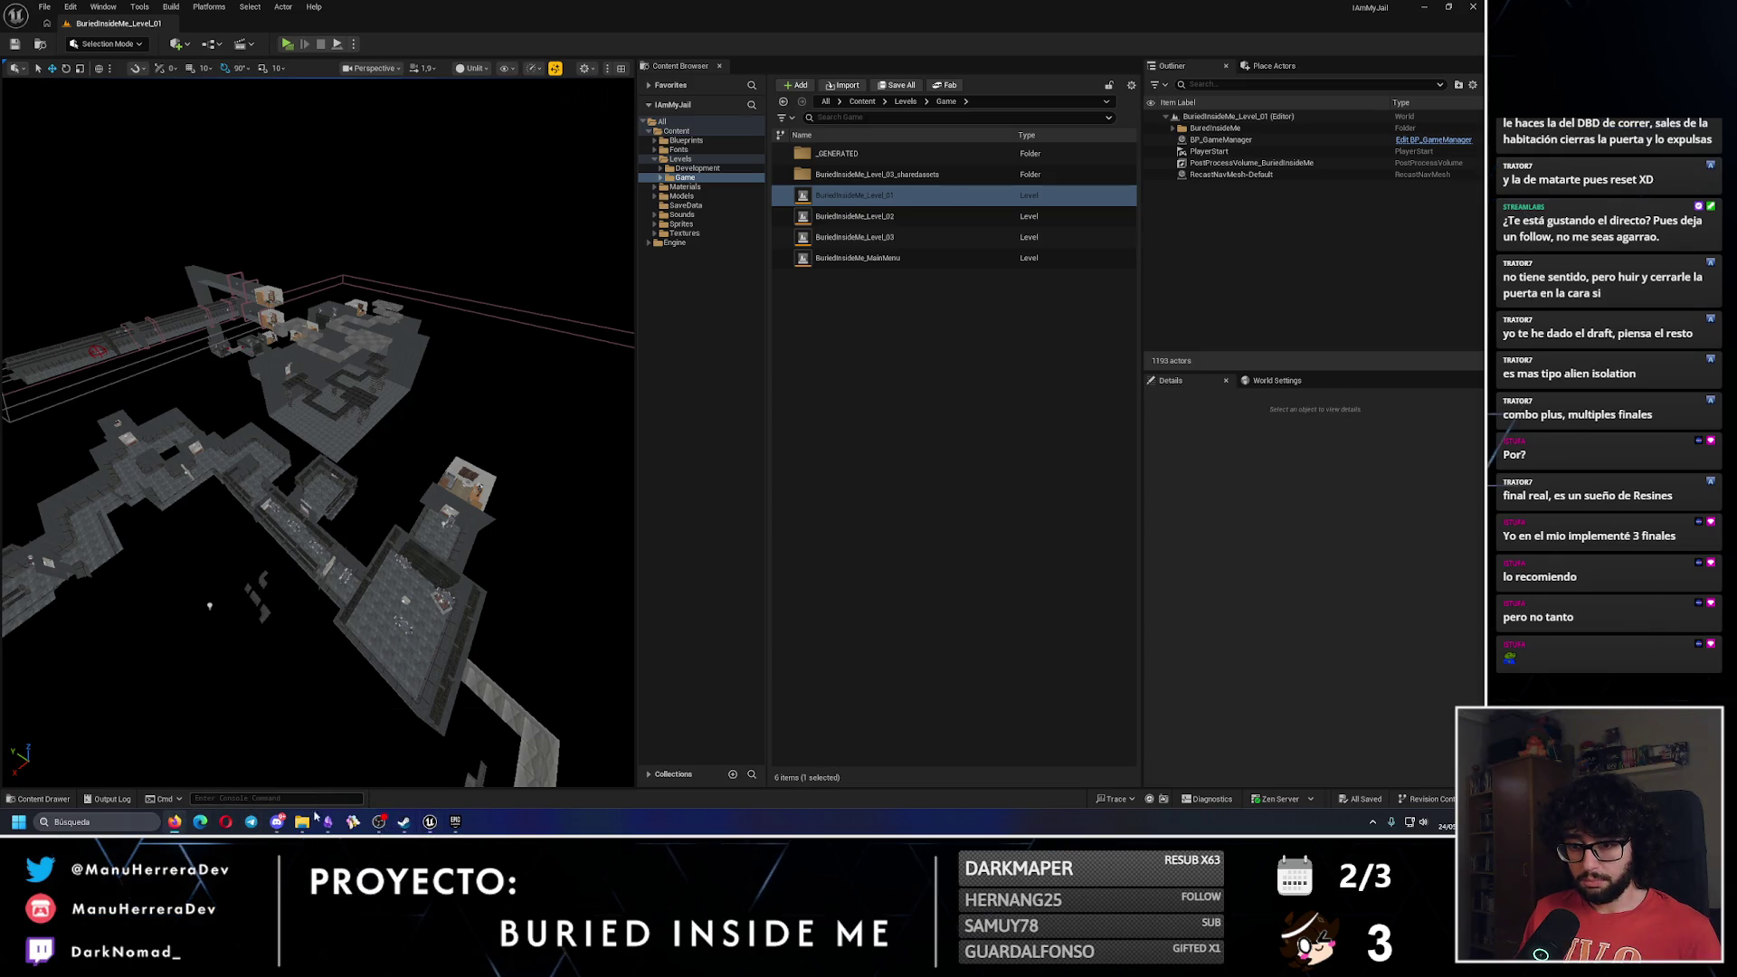
left_click(328, 822)
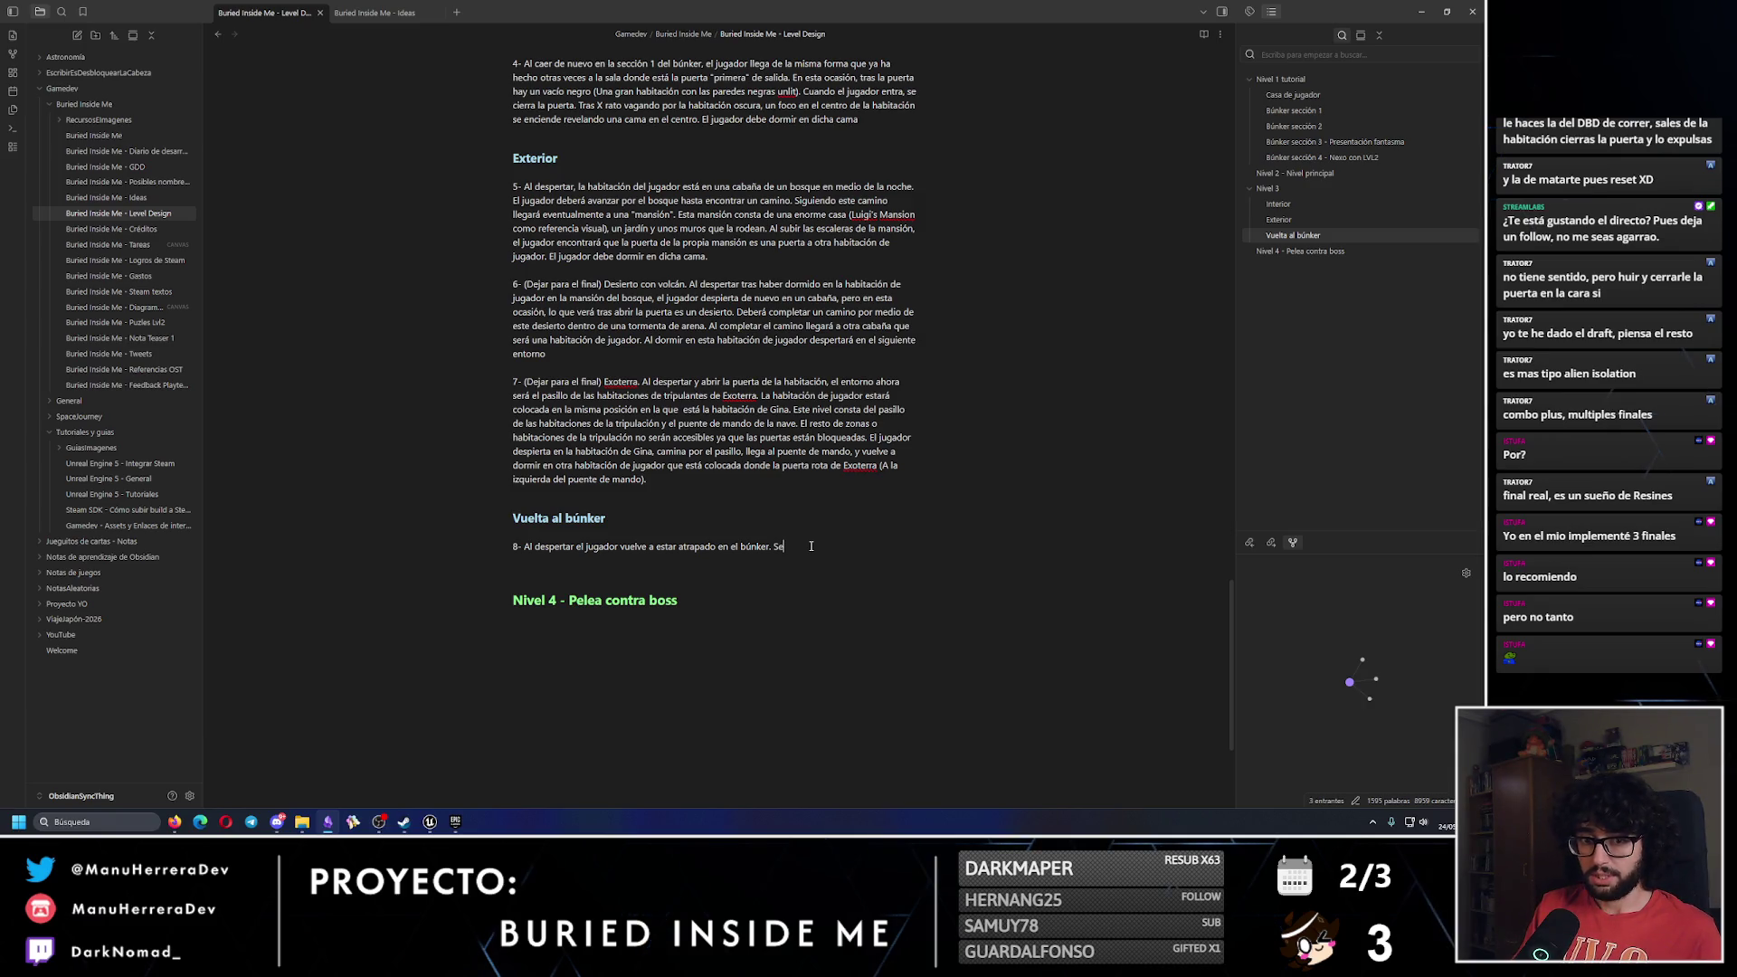
Continue item 8 saying the player repeats the fall into the búnker.
type("repite de")
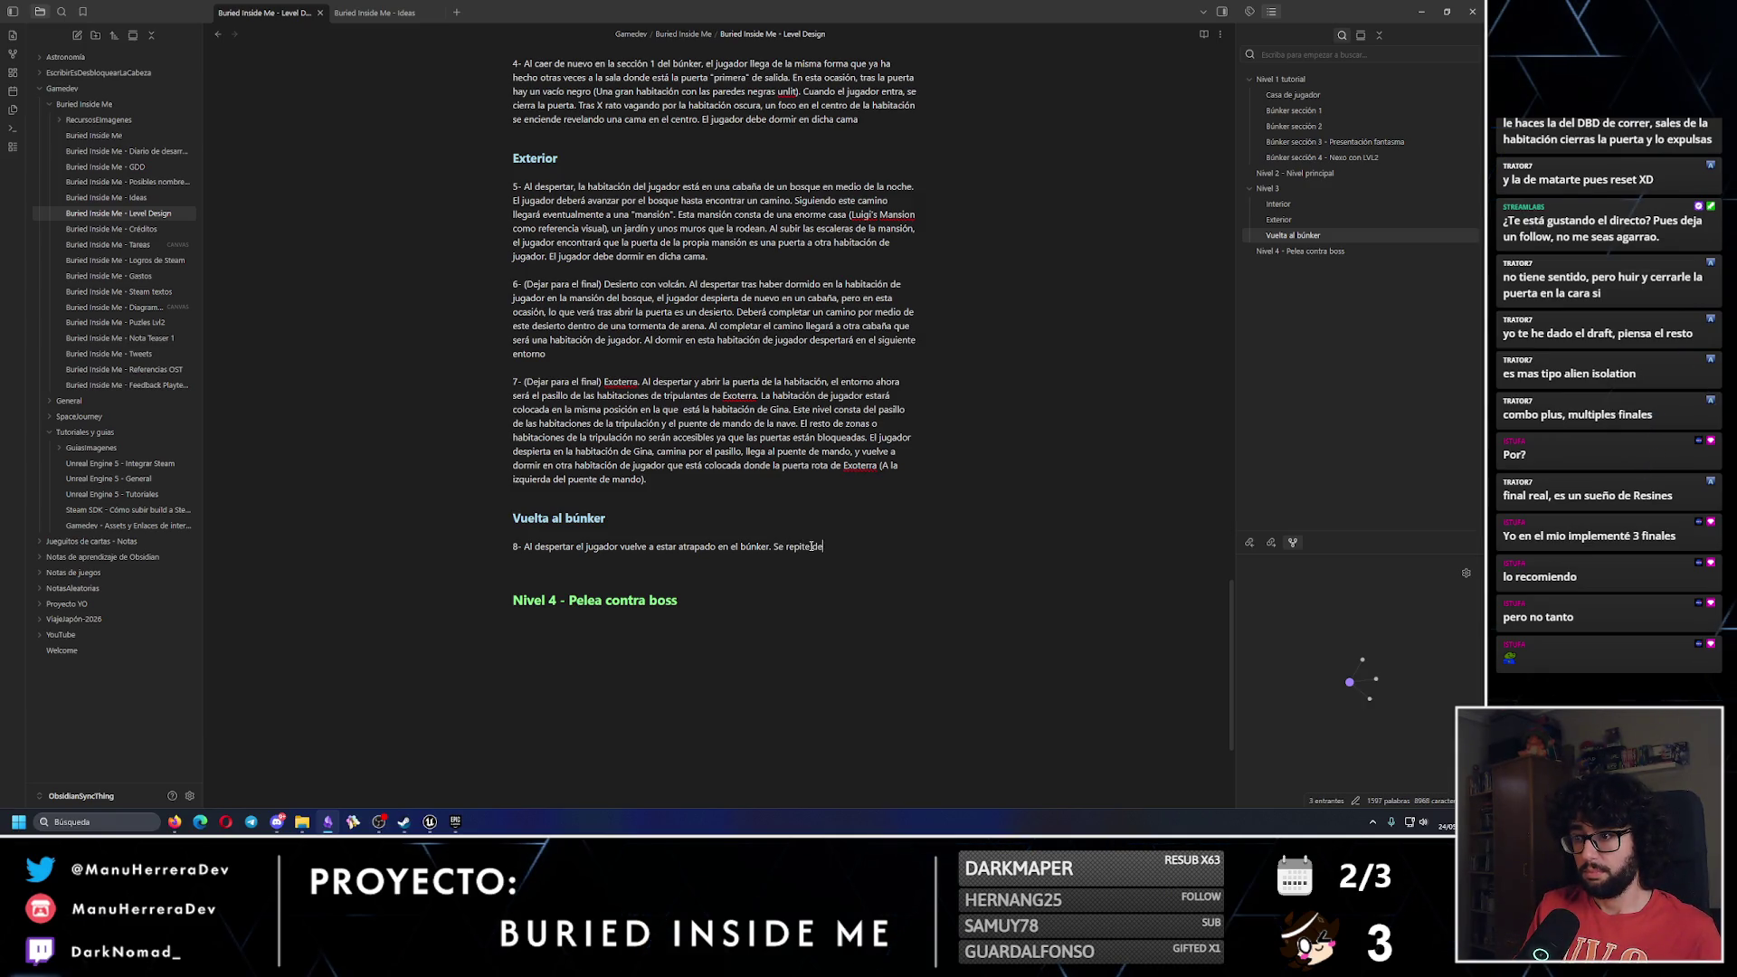
type(" nuevo la cia")
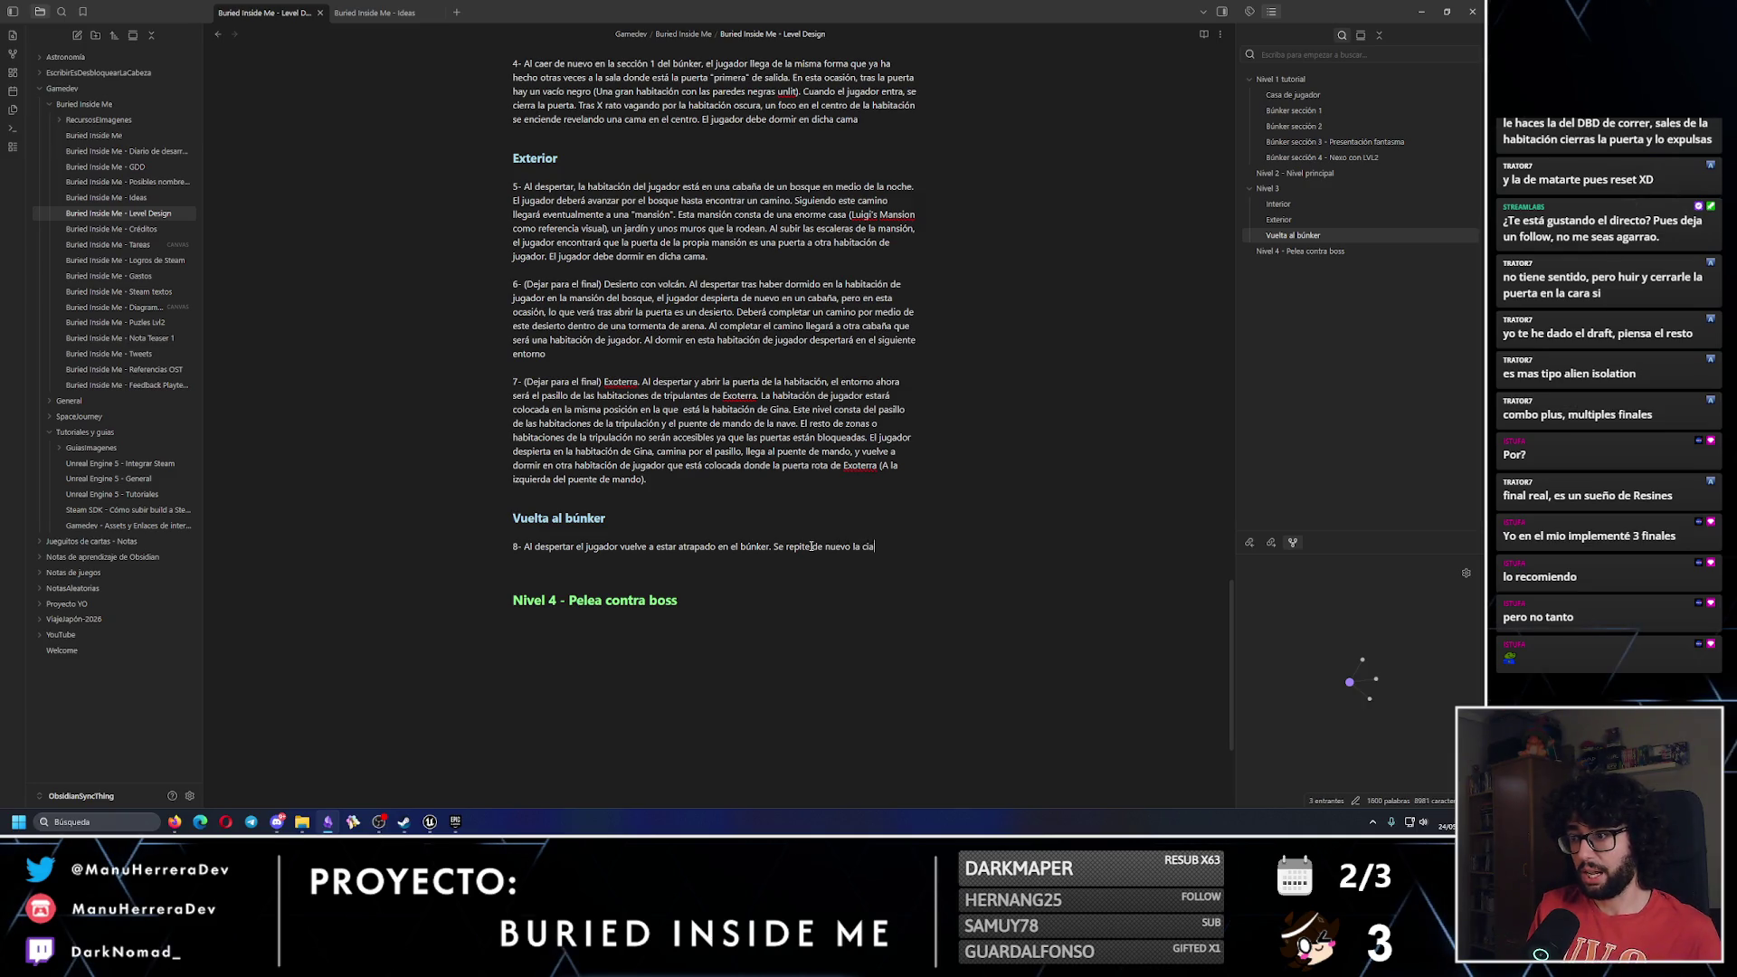
key("BackSpace")
key("BackSpace")
type("aida a ")
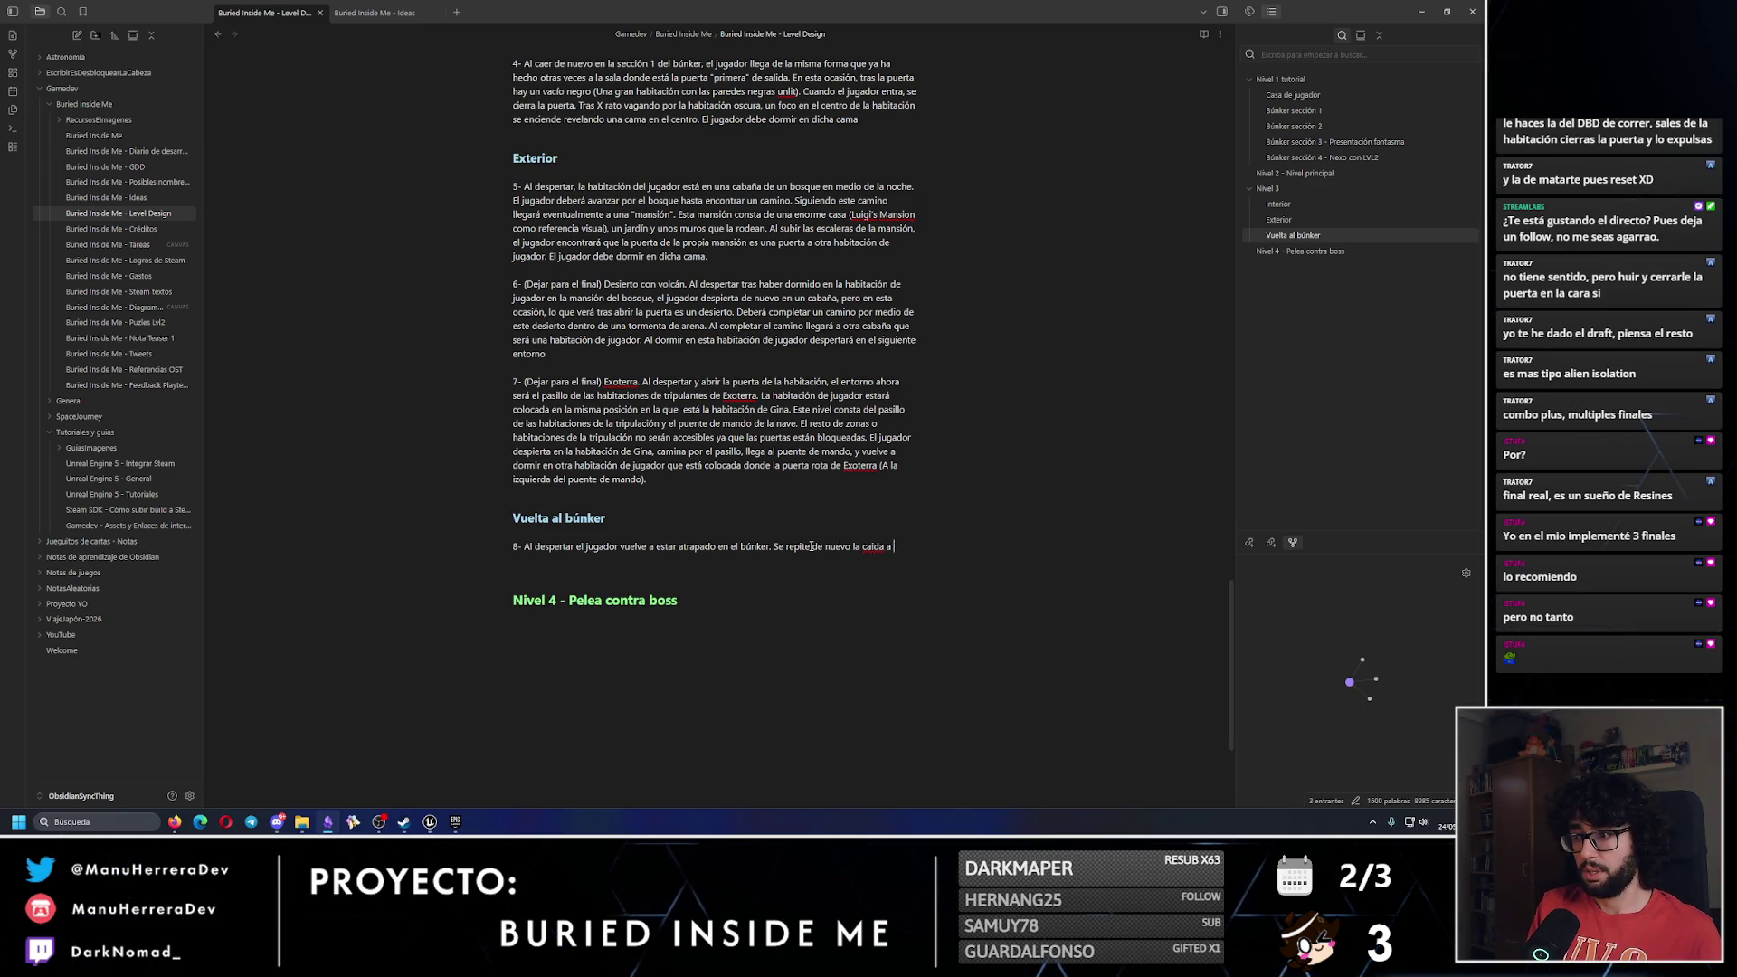
type("la misma habitaci")
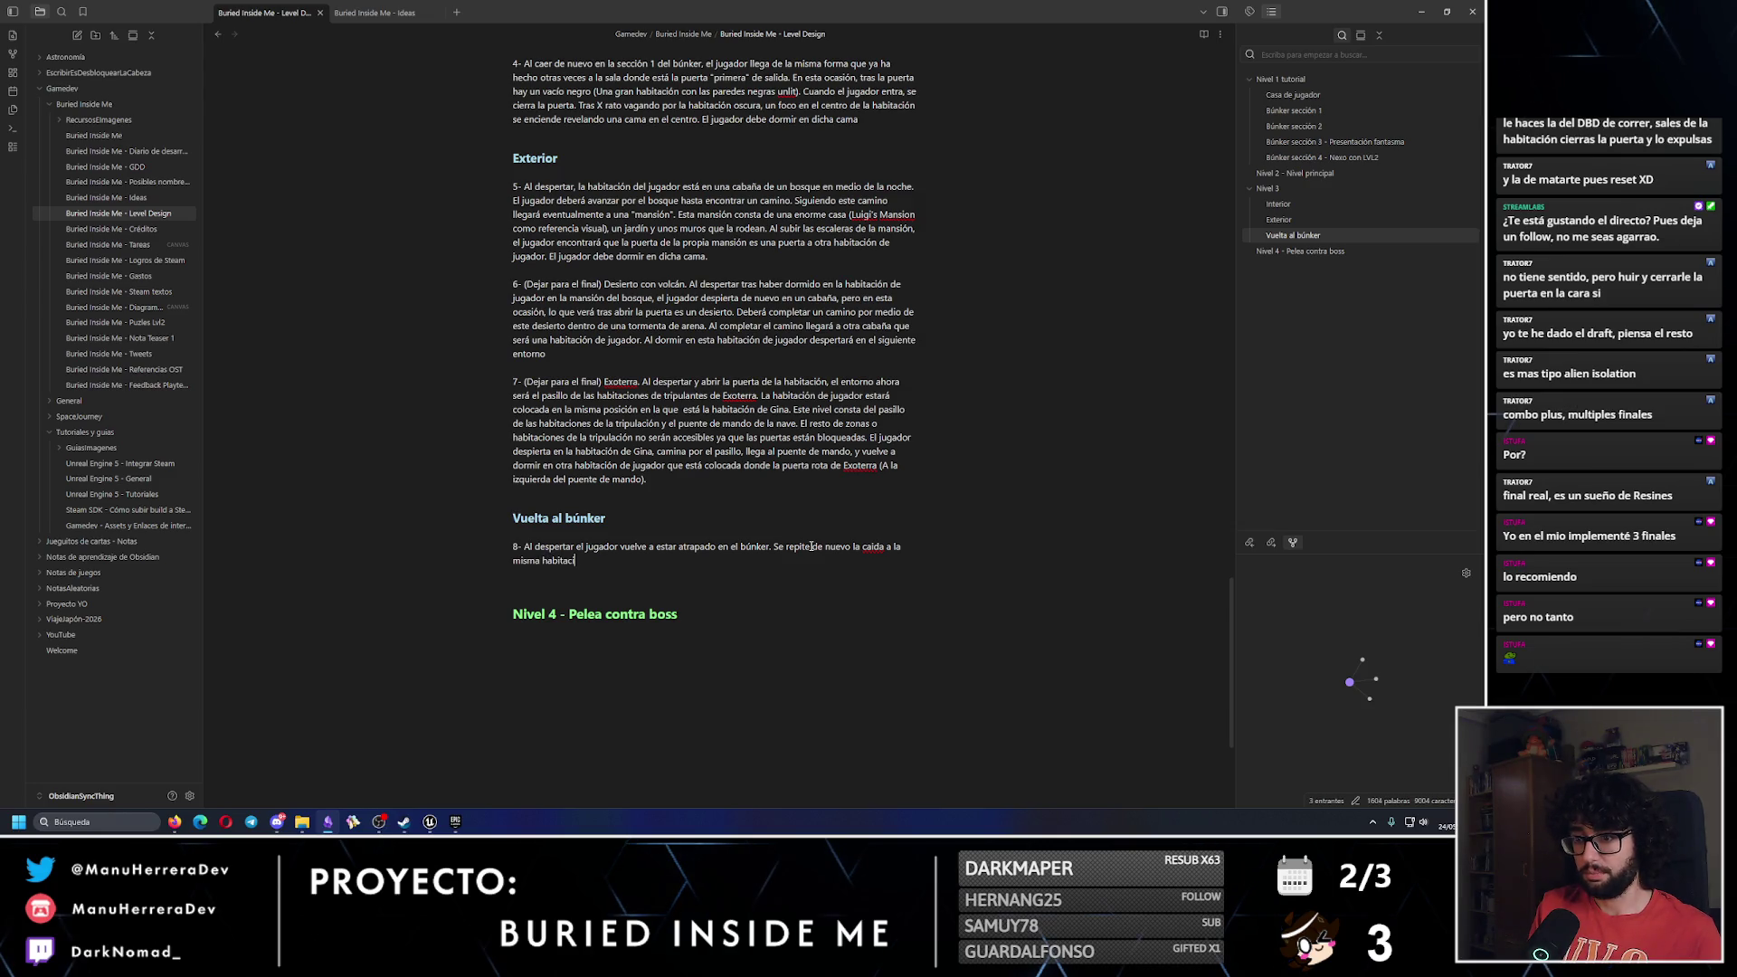
key("BackSpace")
key("BackSpace")
key("BackSpace")
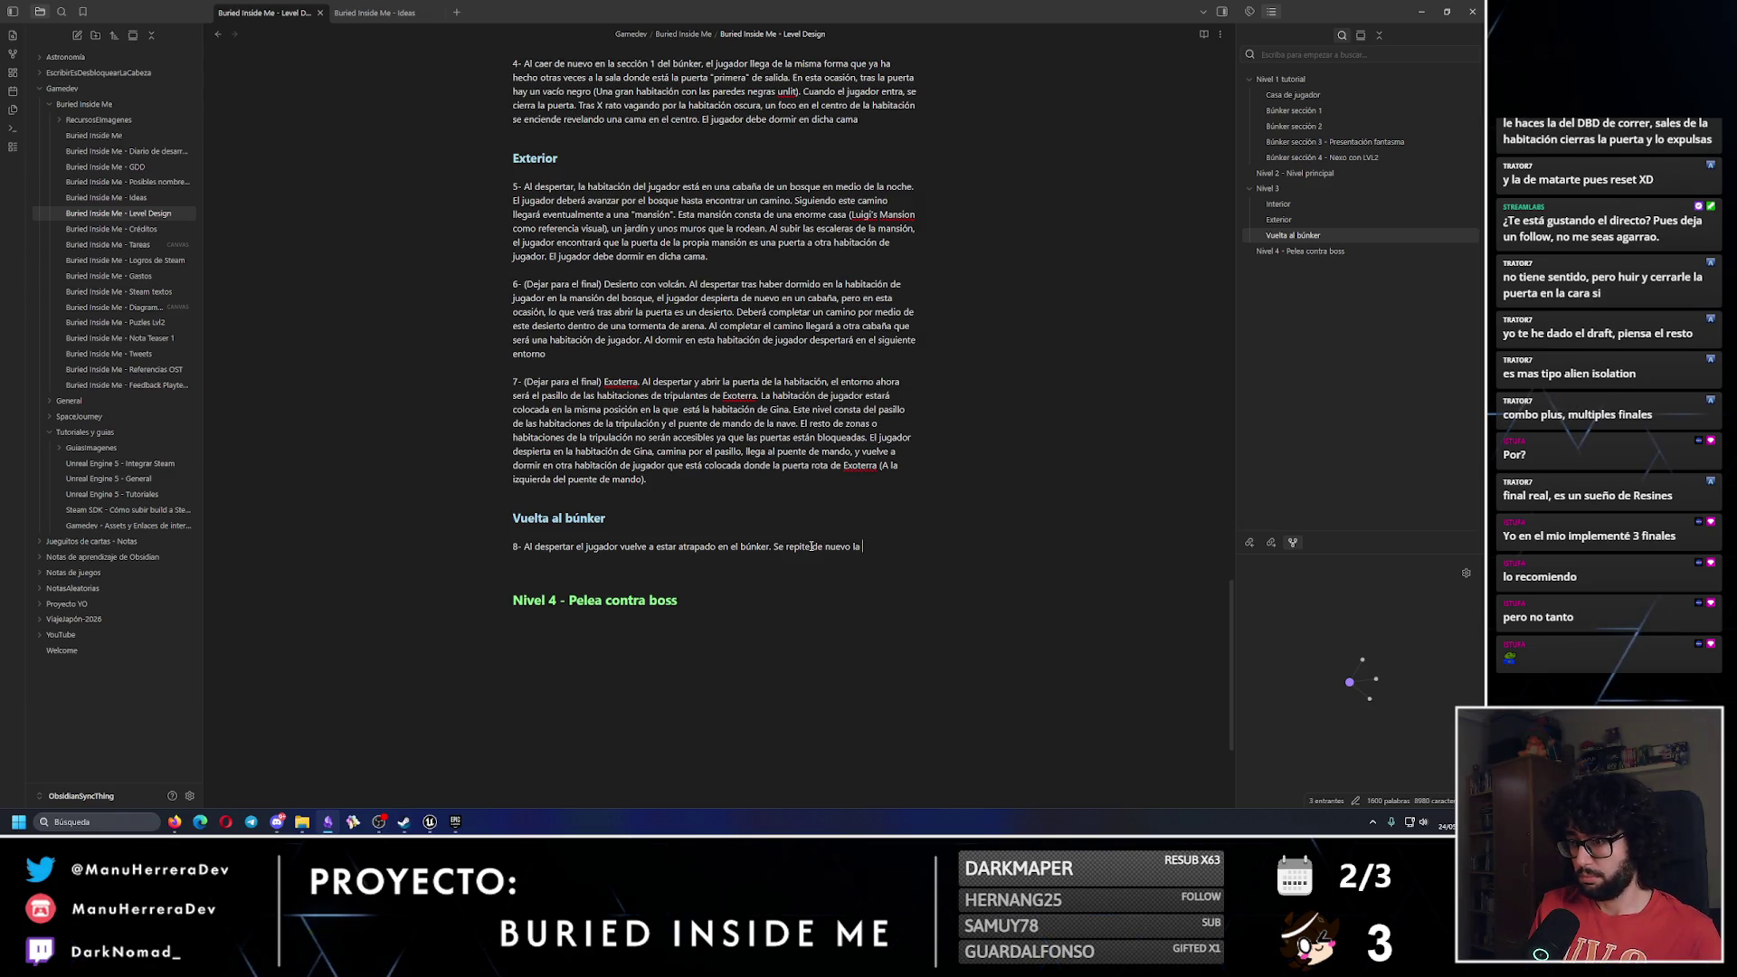
key("BackSpace")
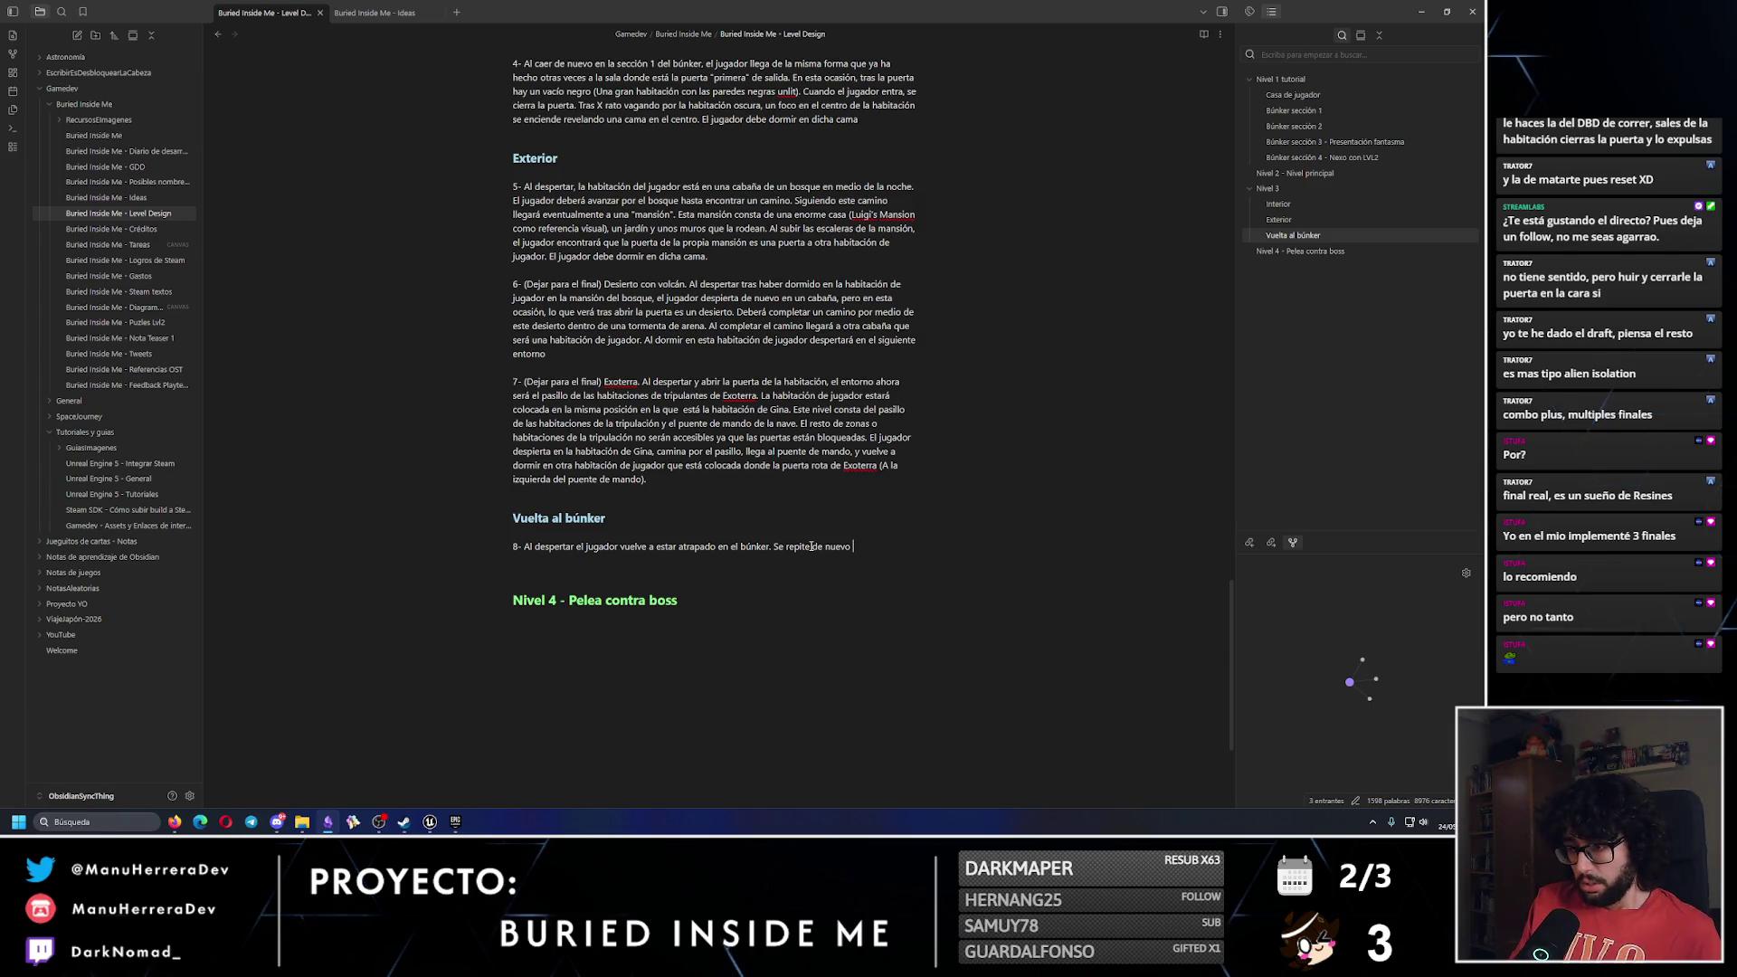
key("BackSpace")
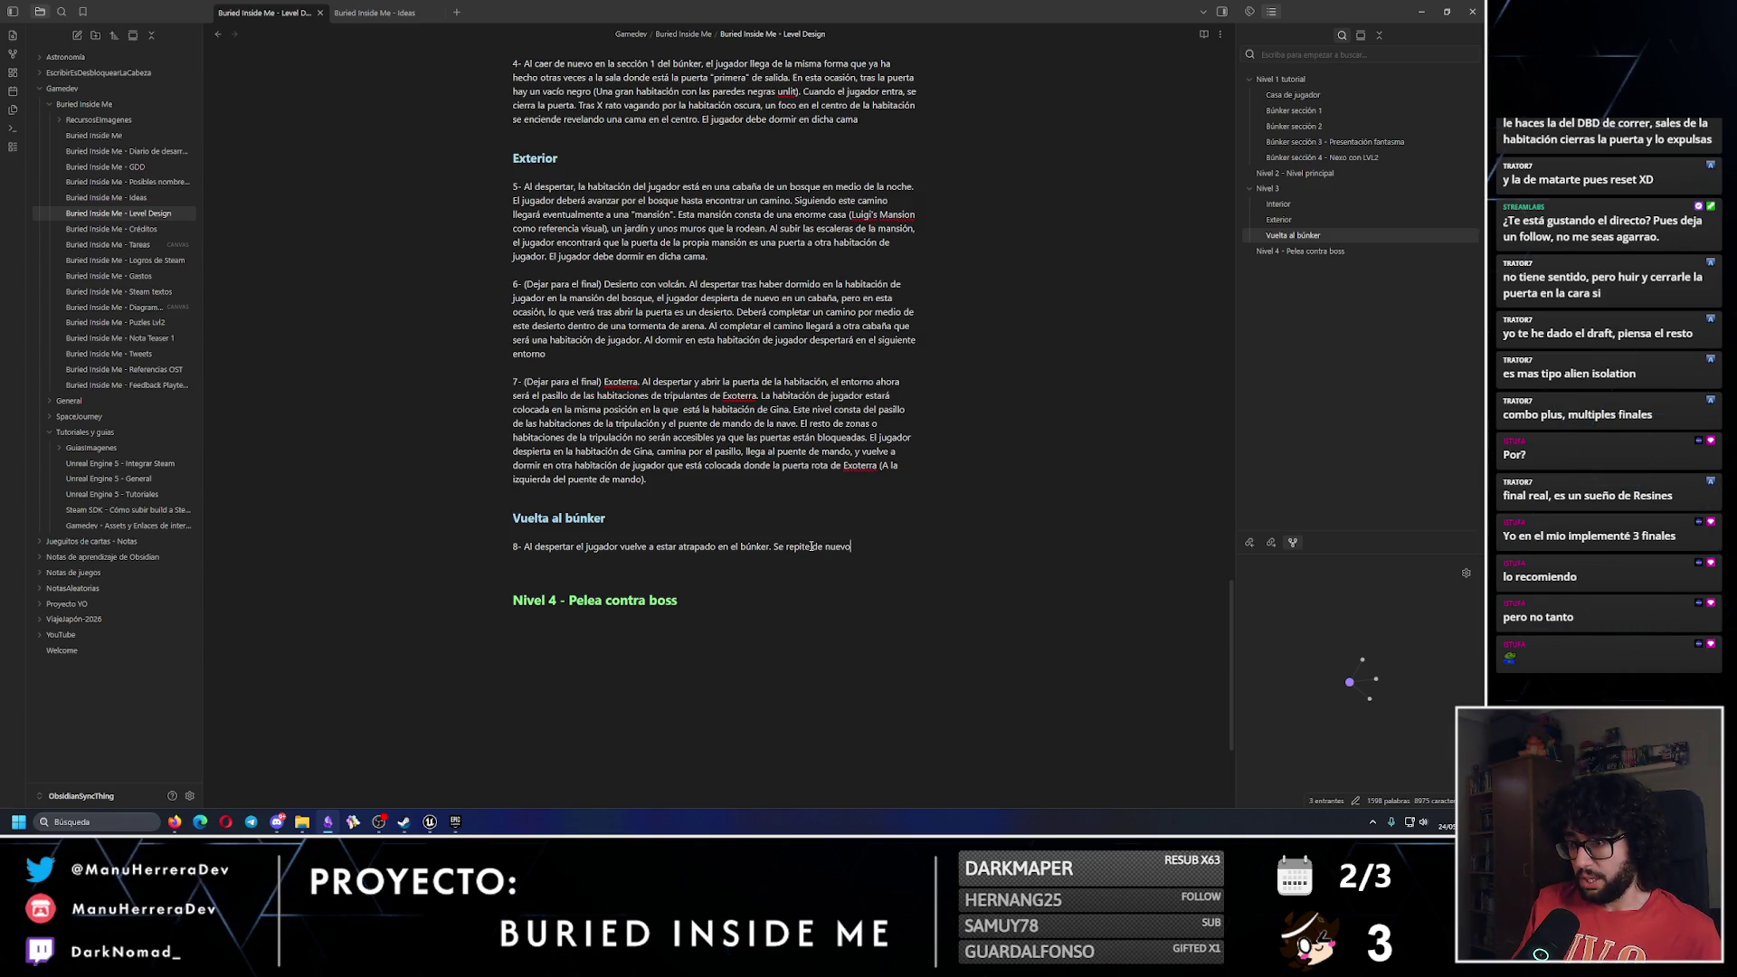
type("lacaida al bú")
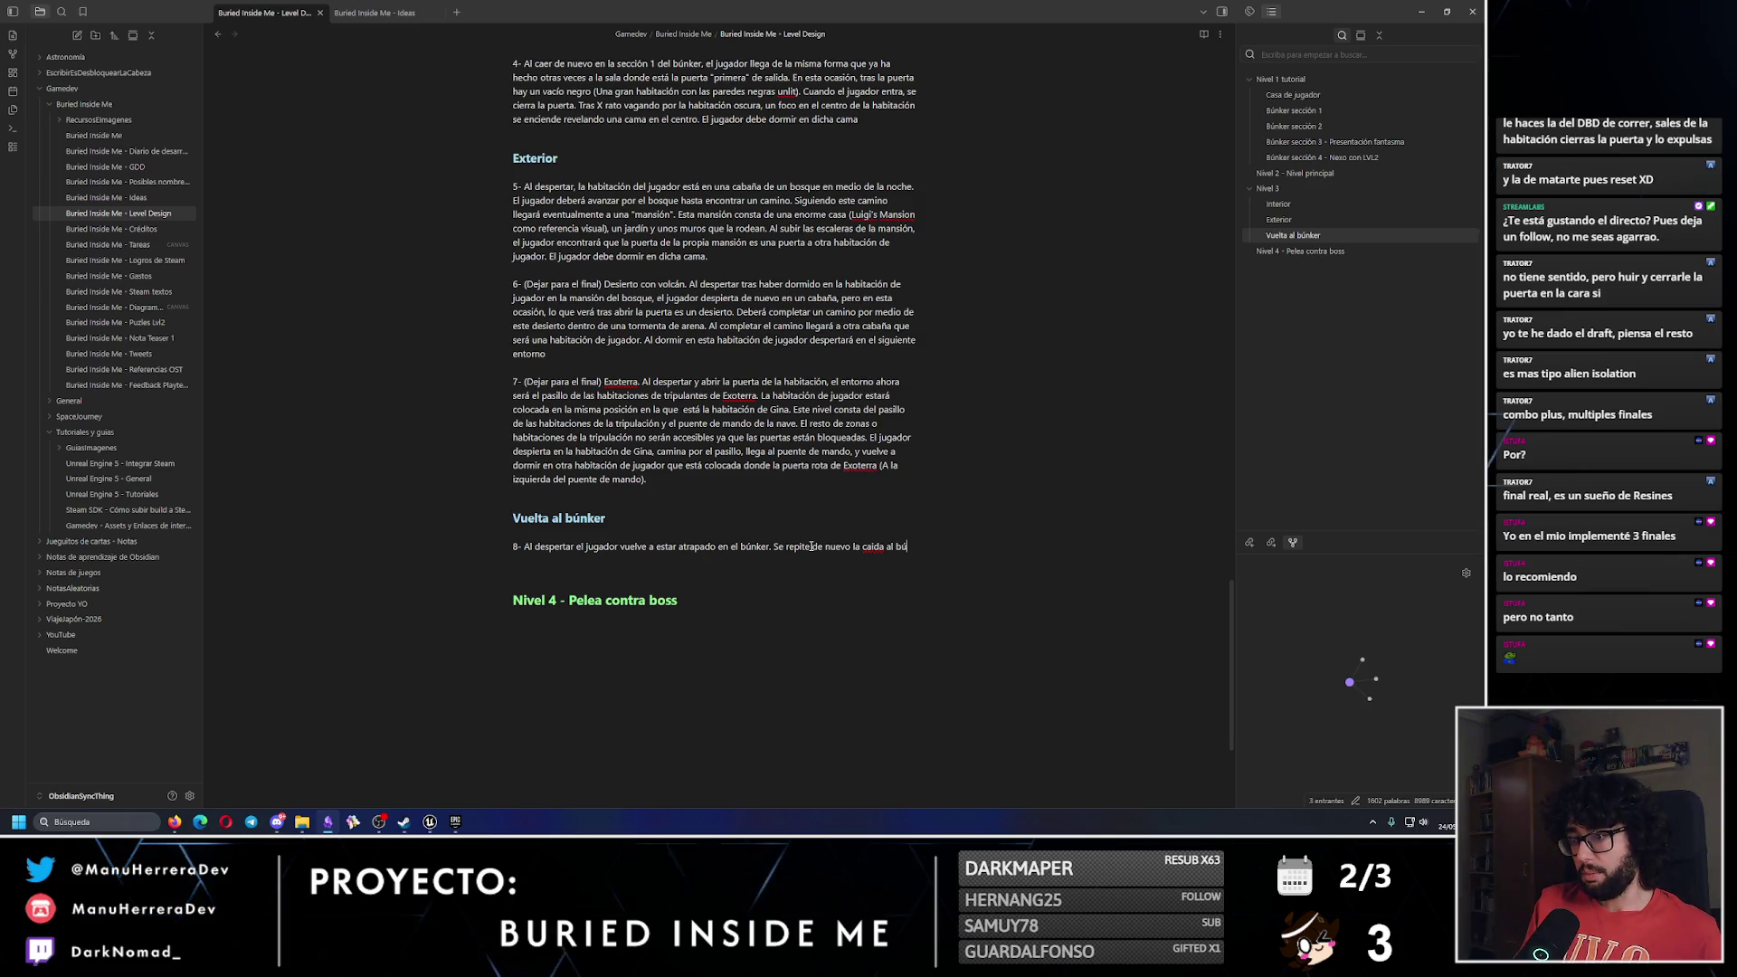
type("nker")
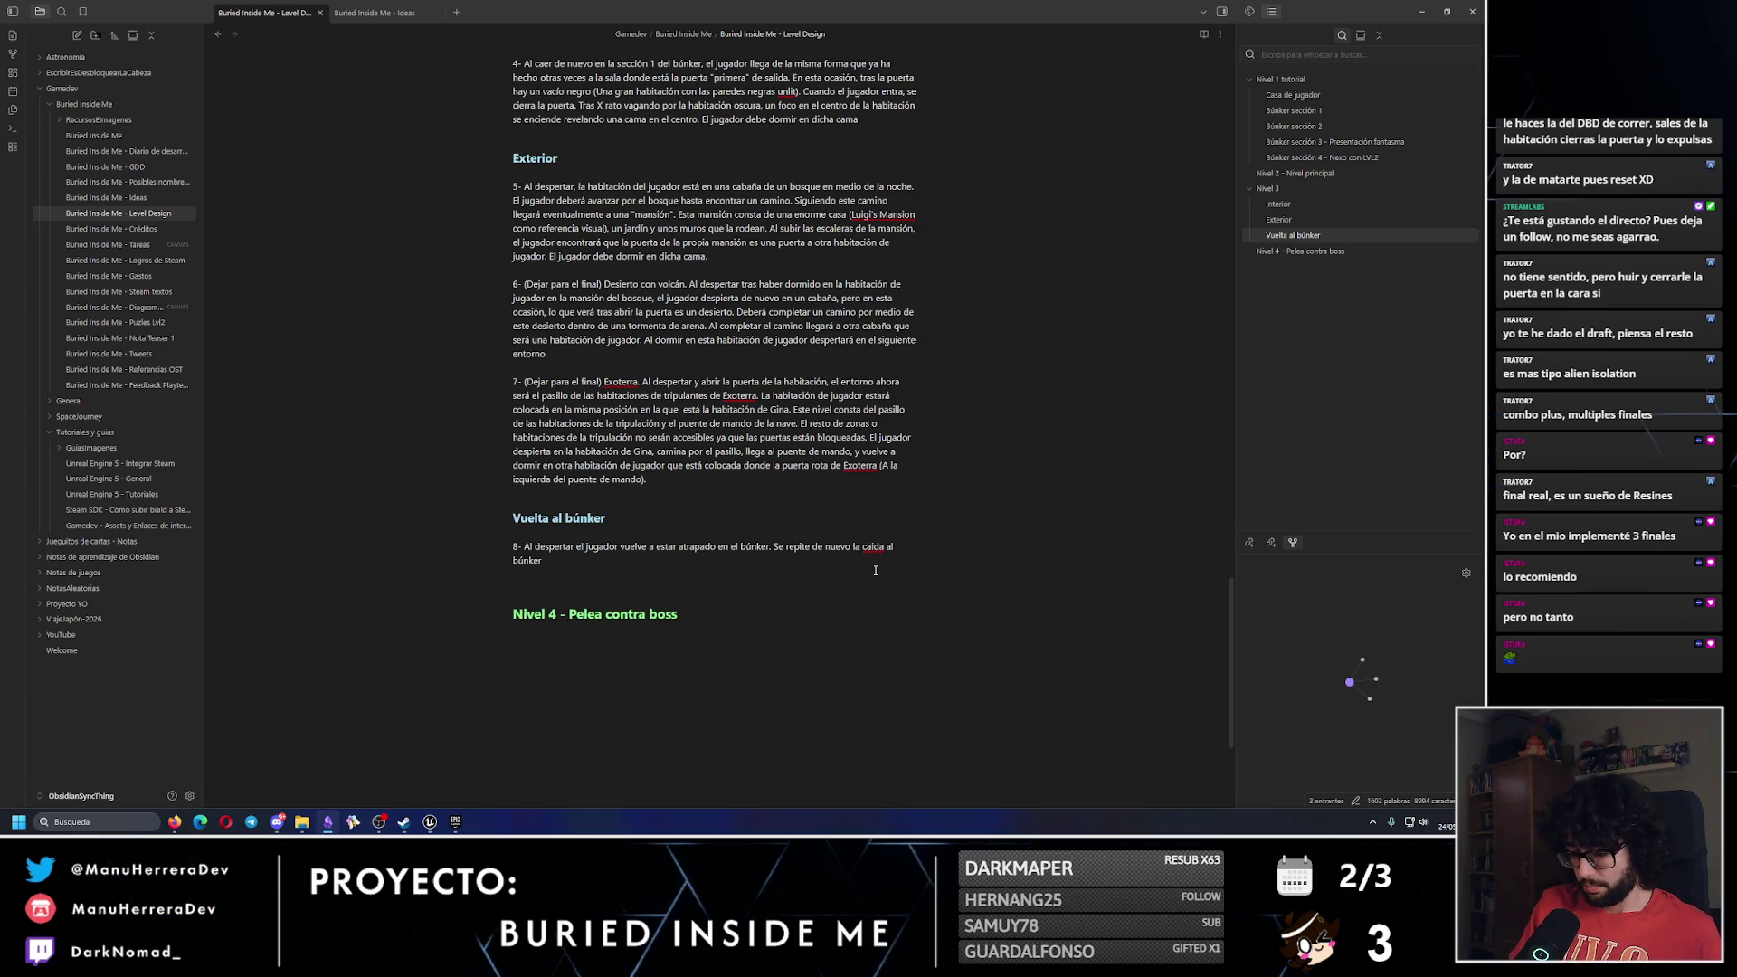
type("í")
key("Down")
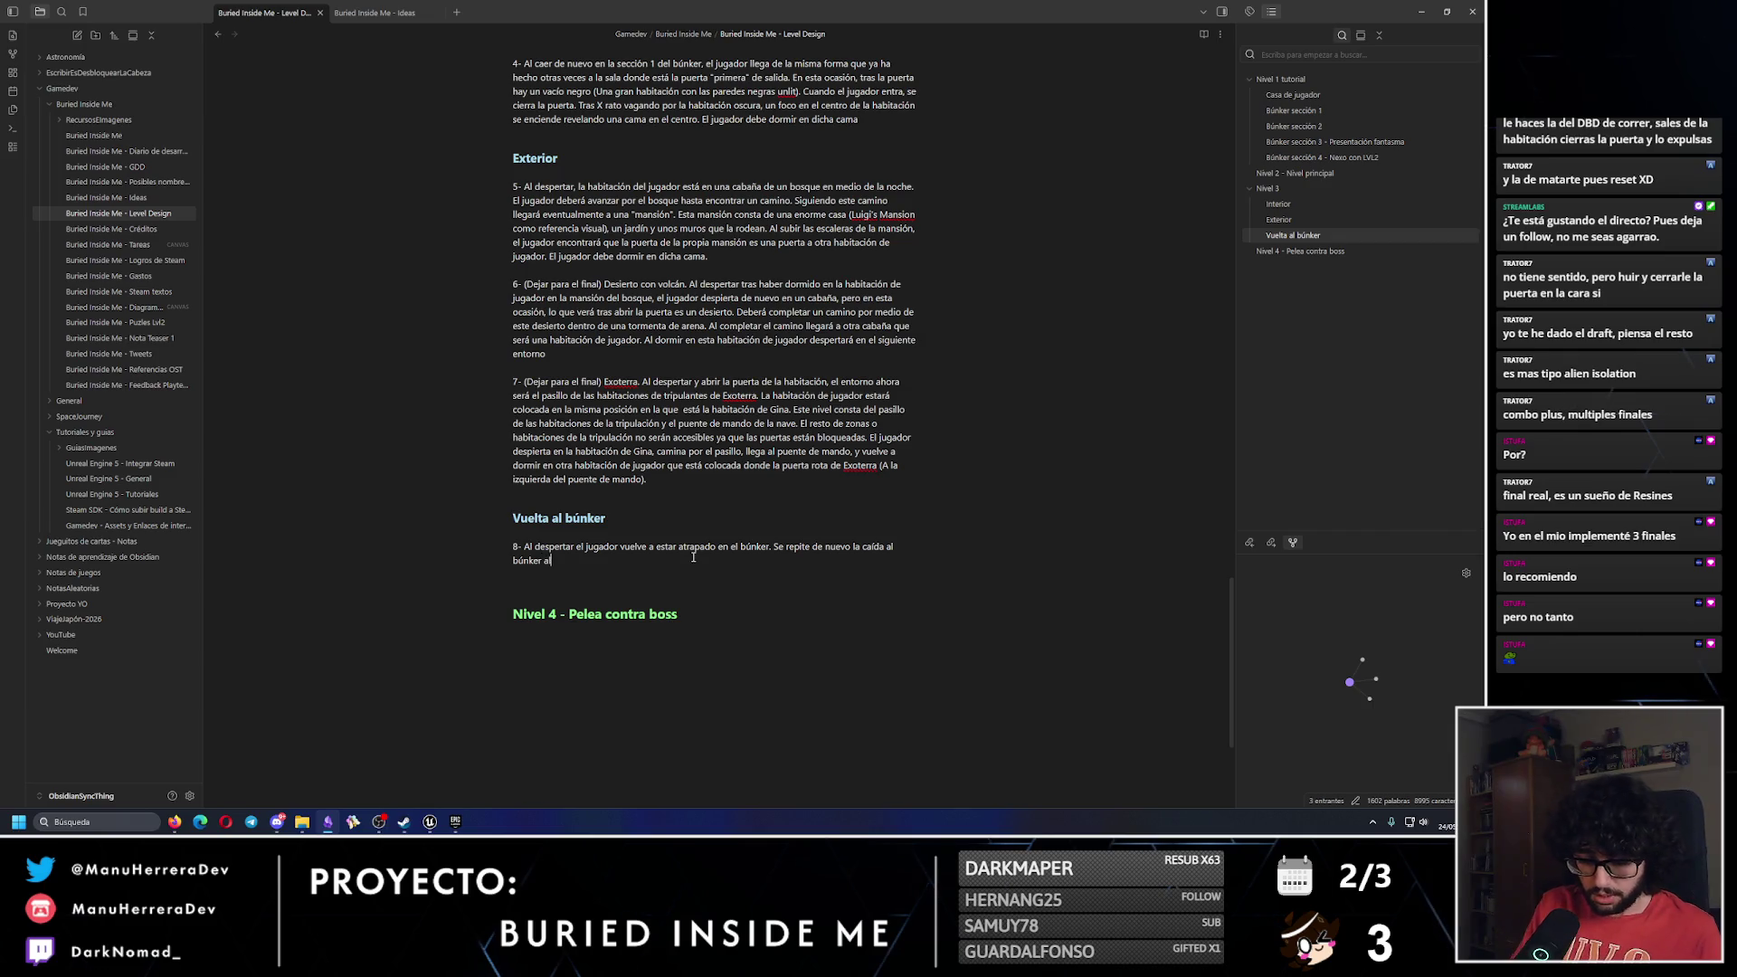
type("y co")
key("BackSpace")
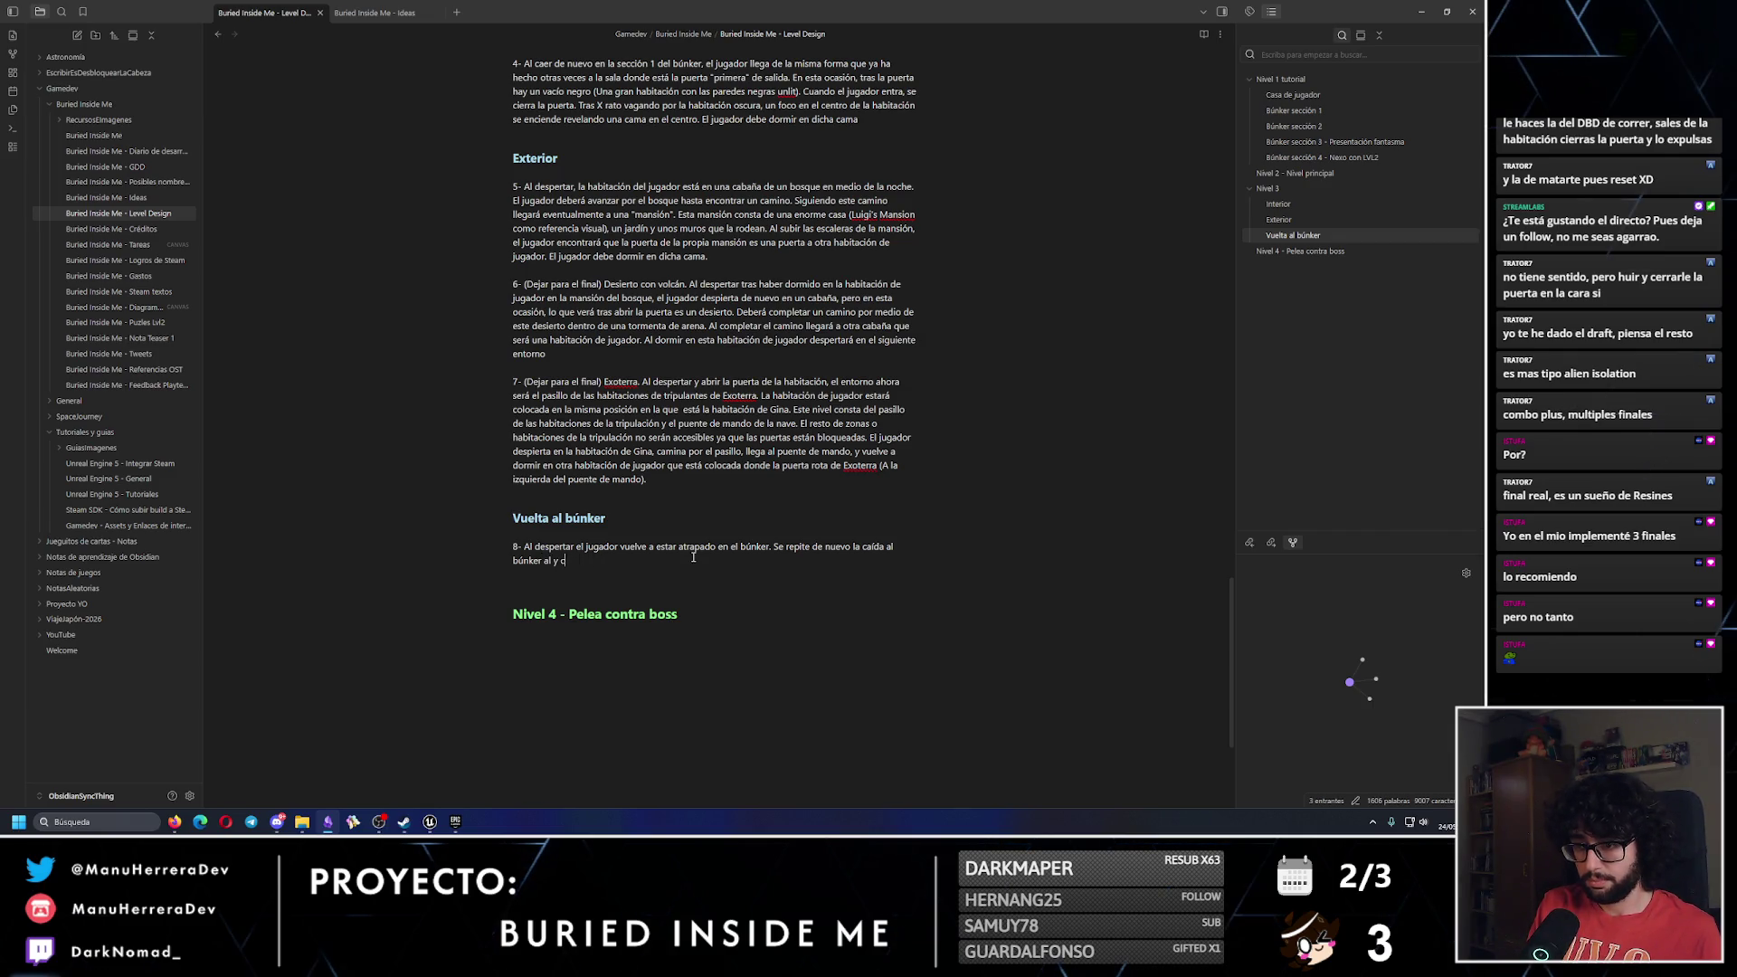
key("BackSpace")
key("BackSpace")
key("BackSpace")
Describe reaching the lever room, the ventilation-duct hole, and the cobweb-blocked door.
type("ta")
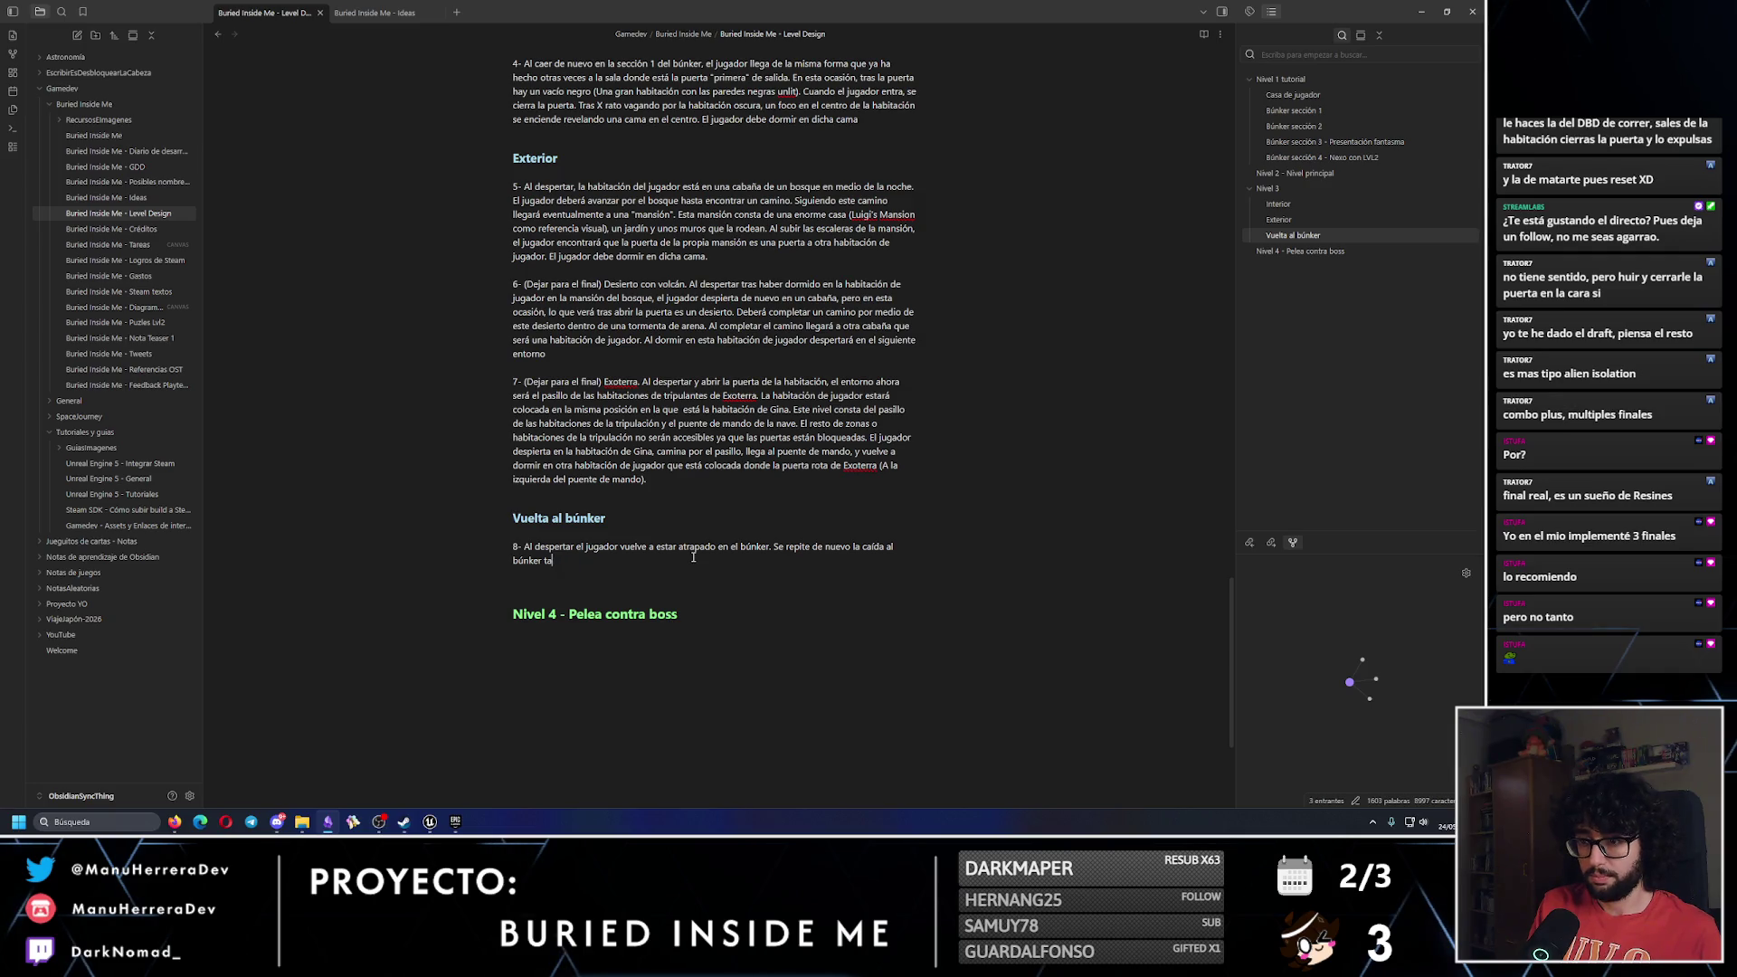
type("l y como se ha repeti")
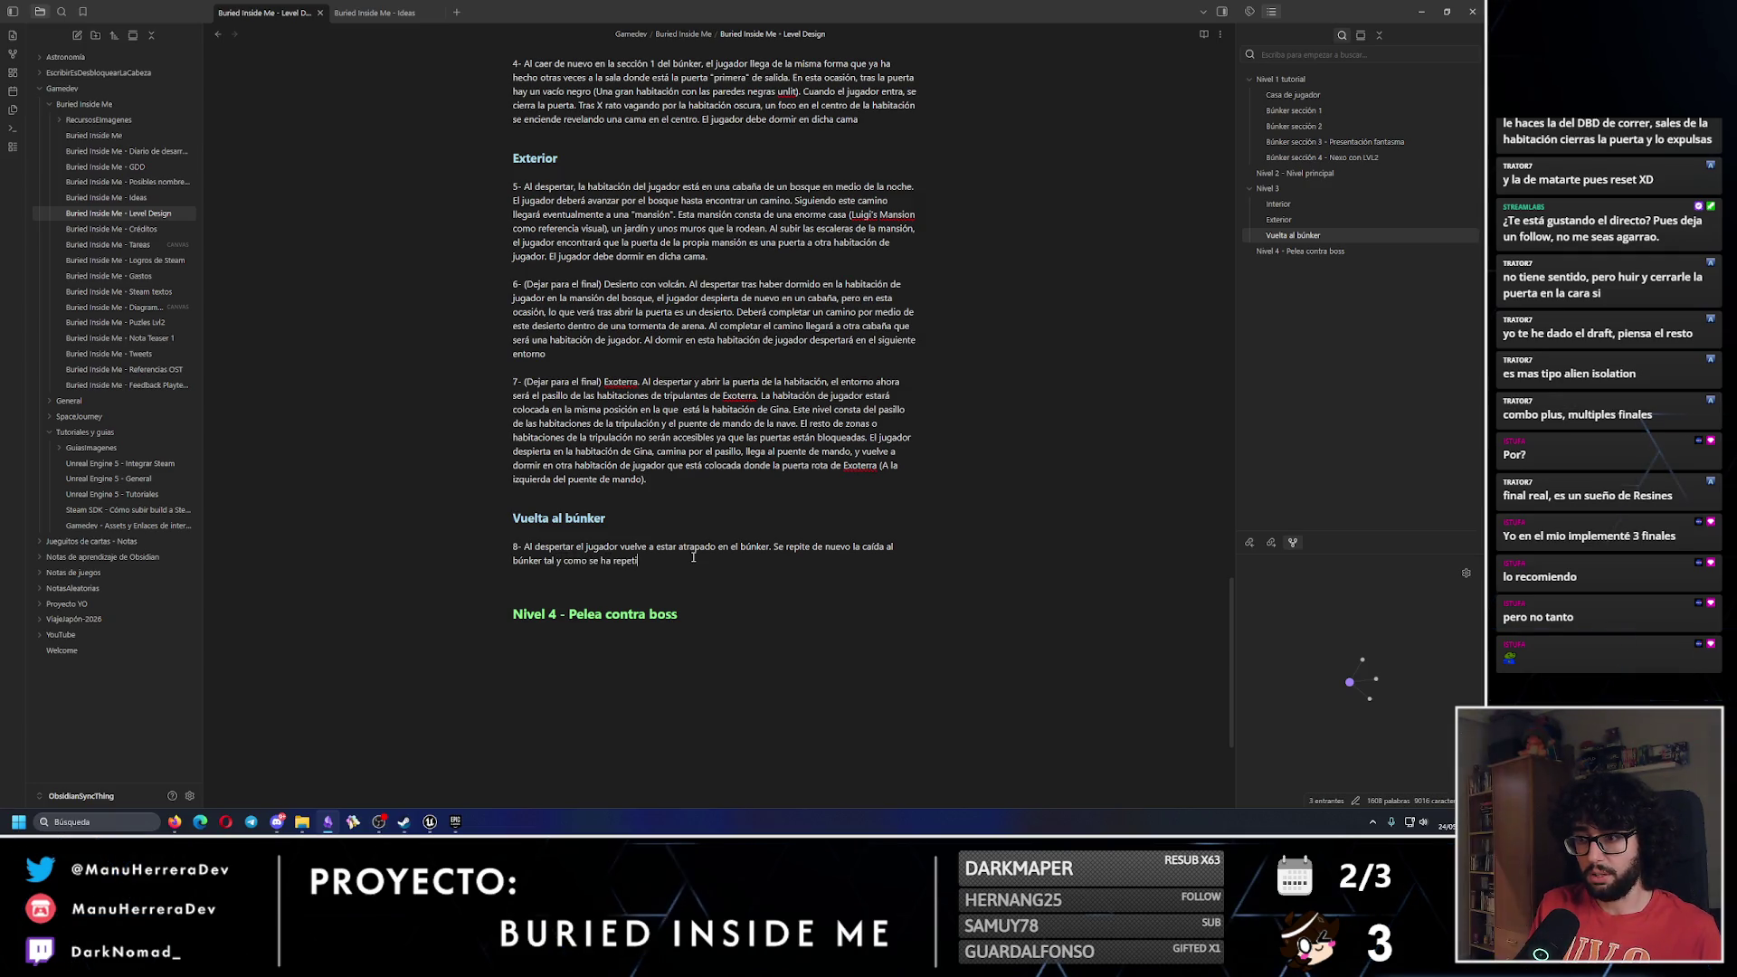
type("do anteriormente.")
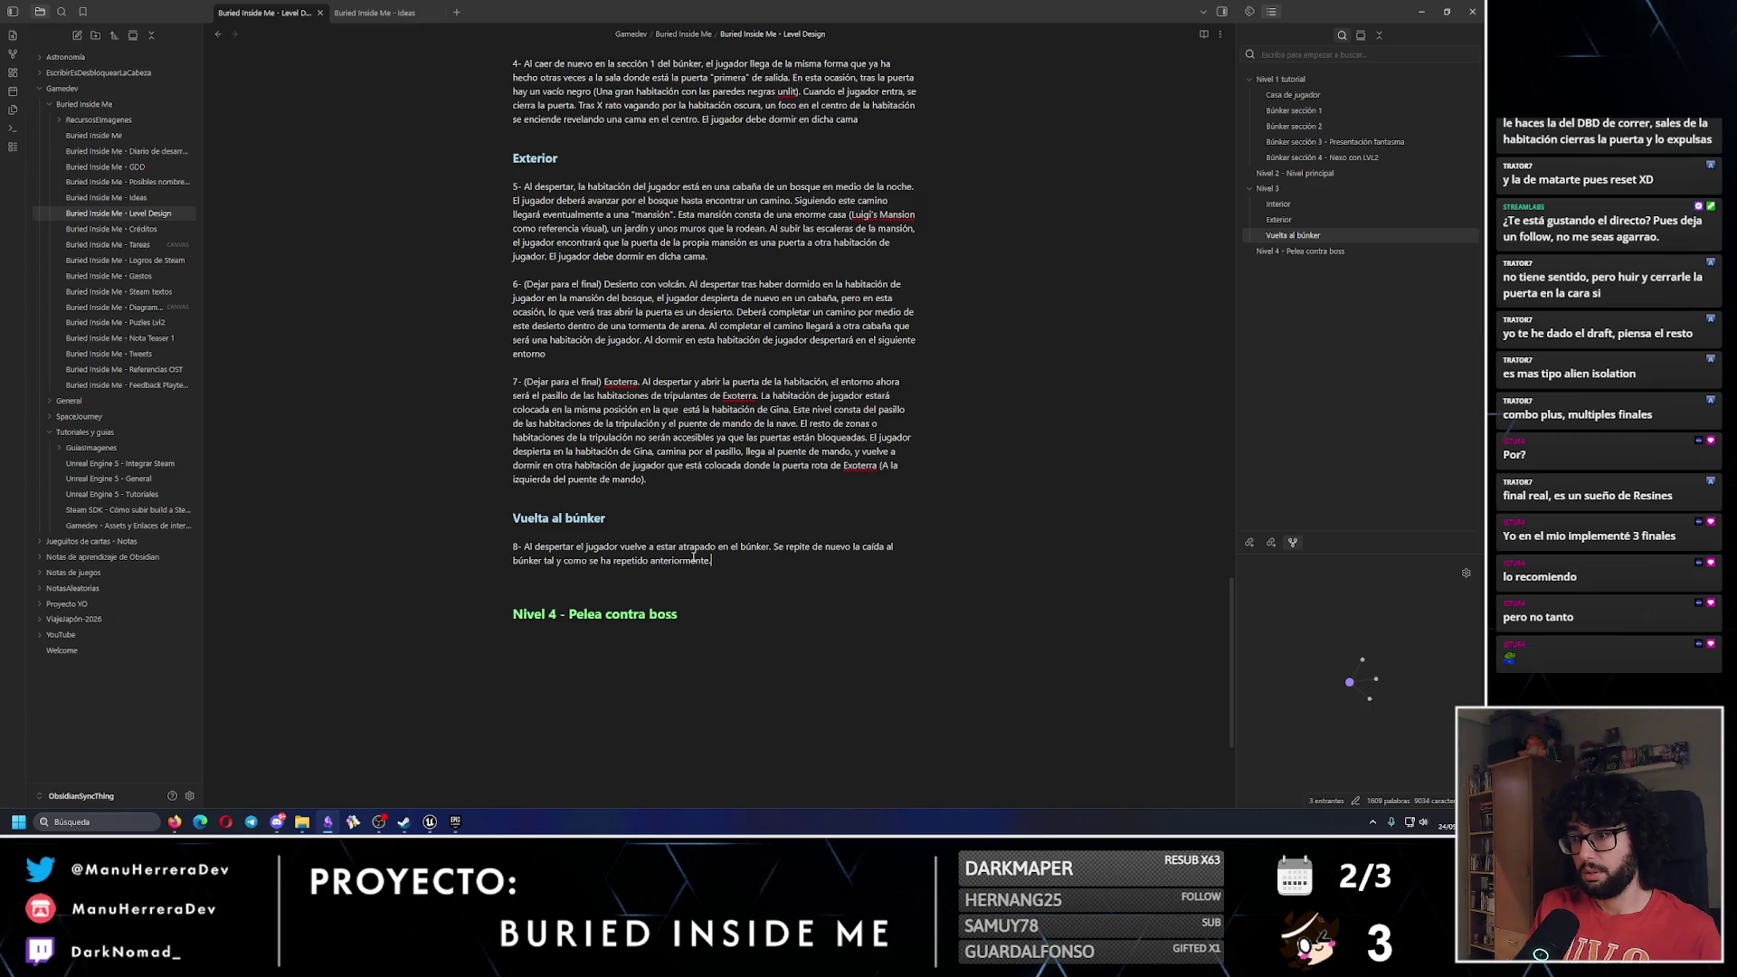
type(" El jugador cae,")
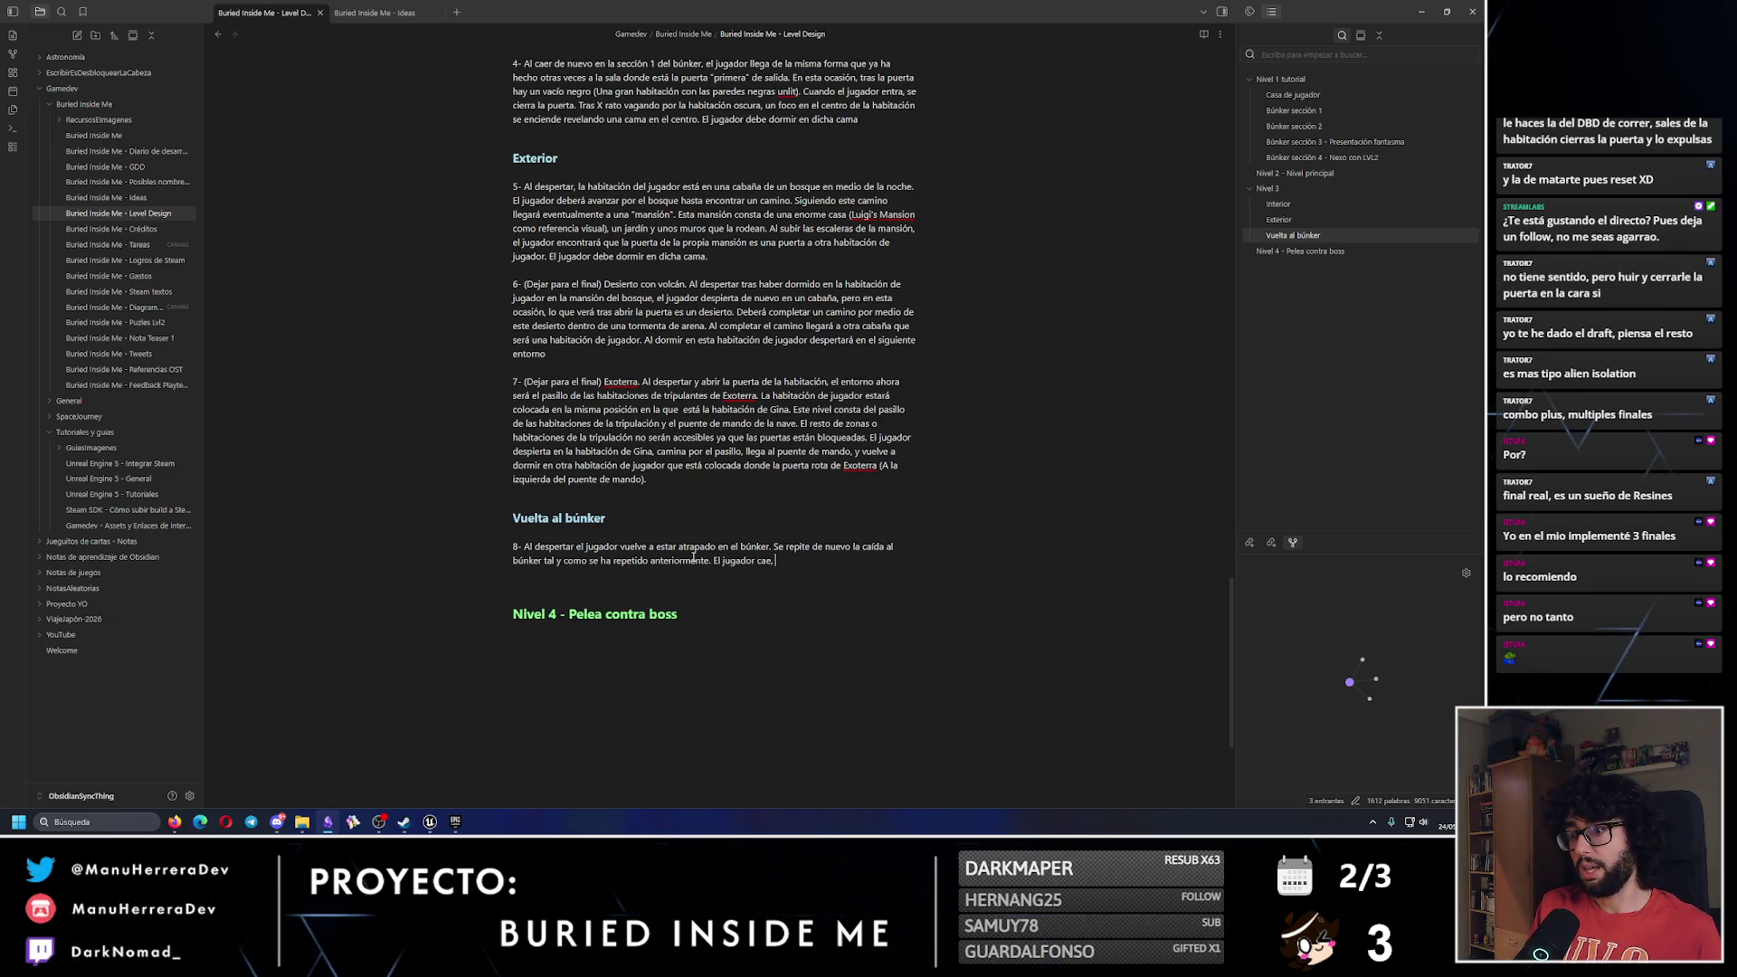
type(" llega de nue")
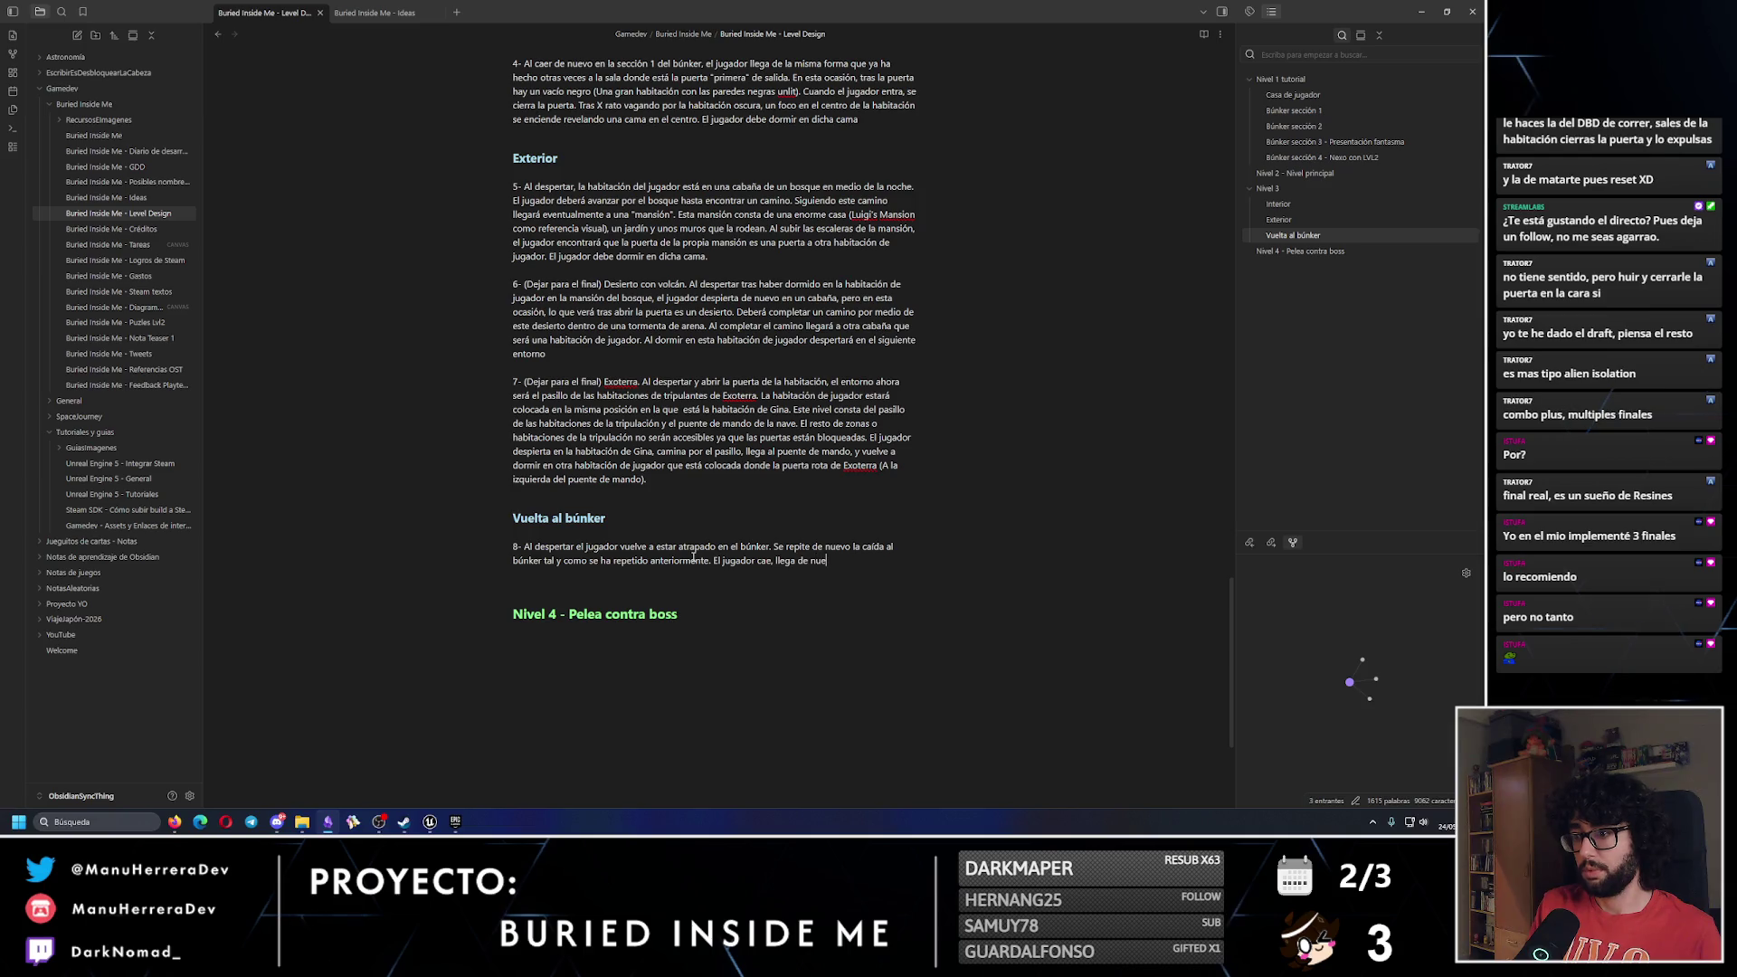
type("vo a la sala de la ")
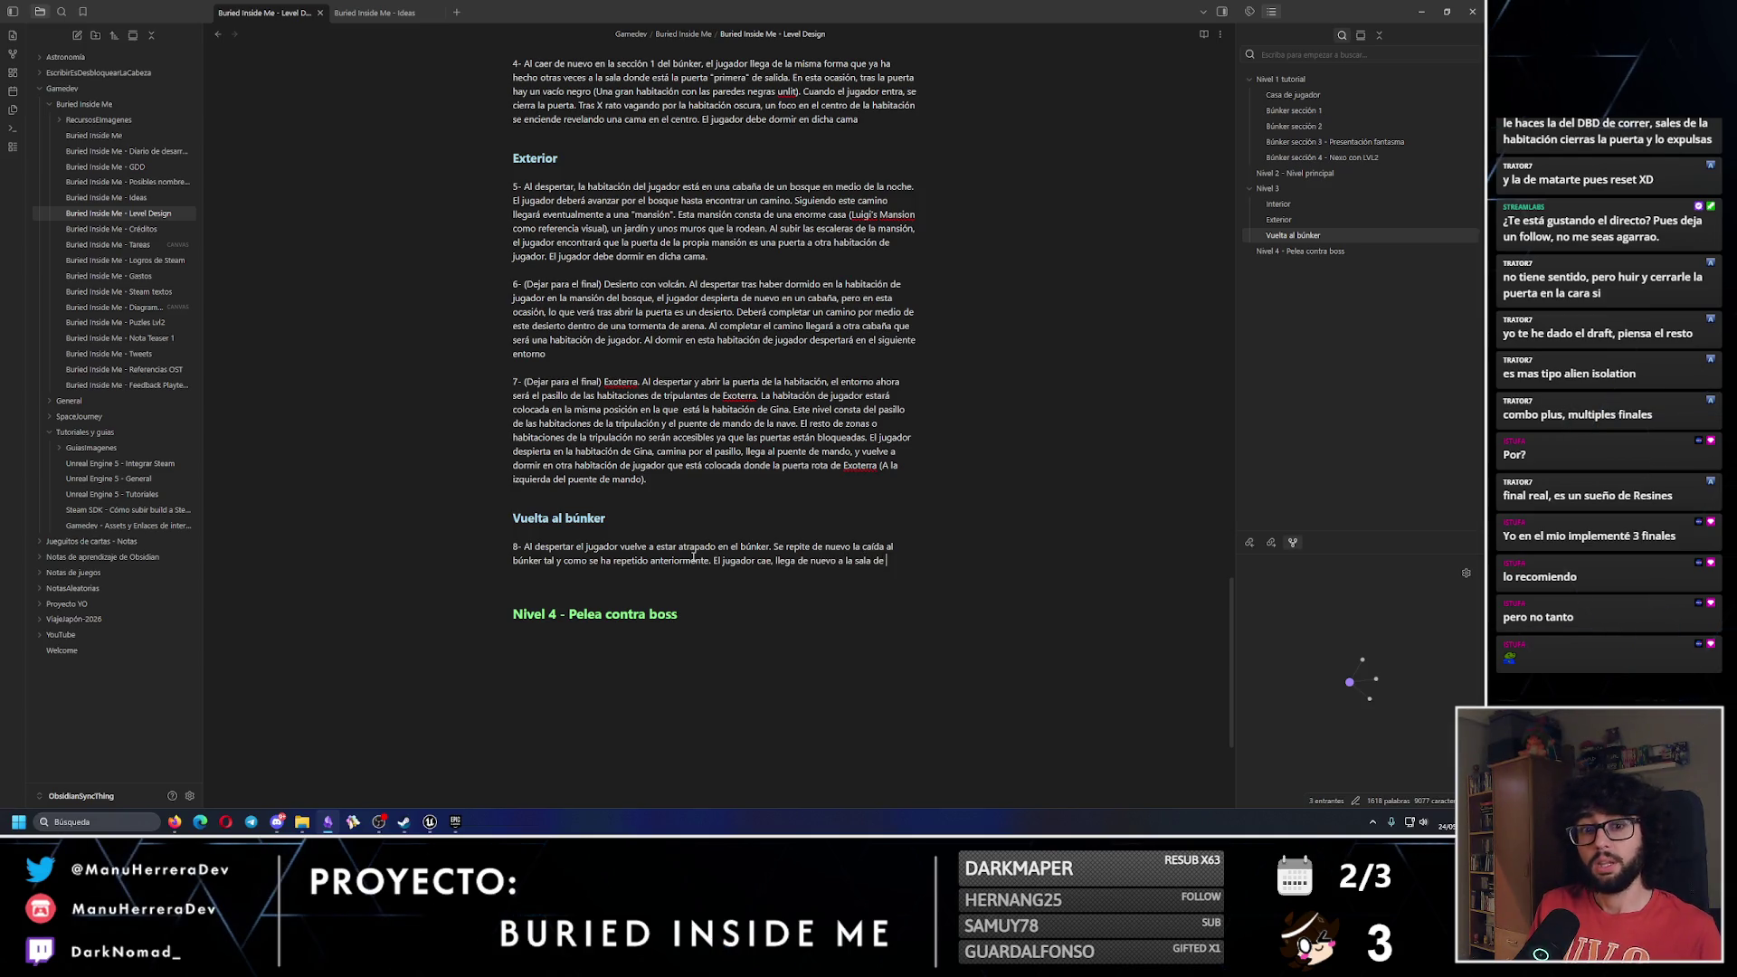
type("puerta con la palanca")
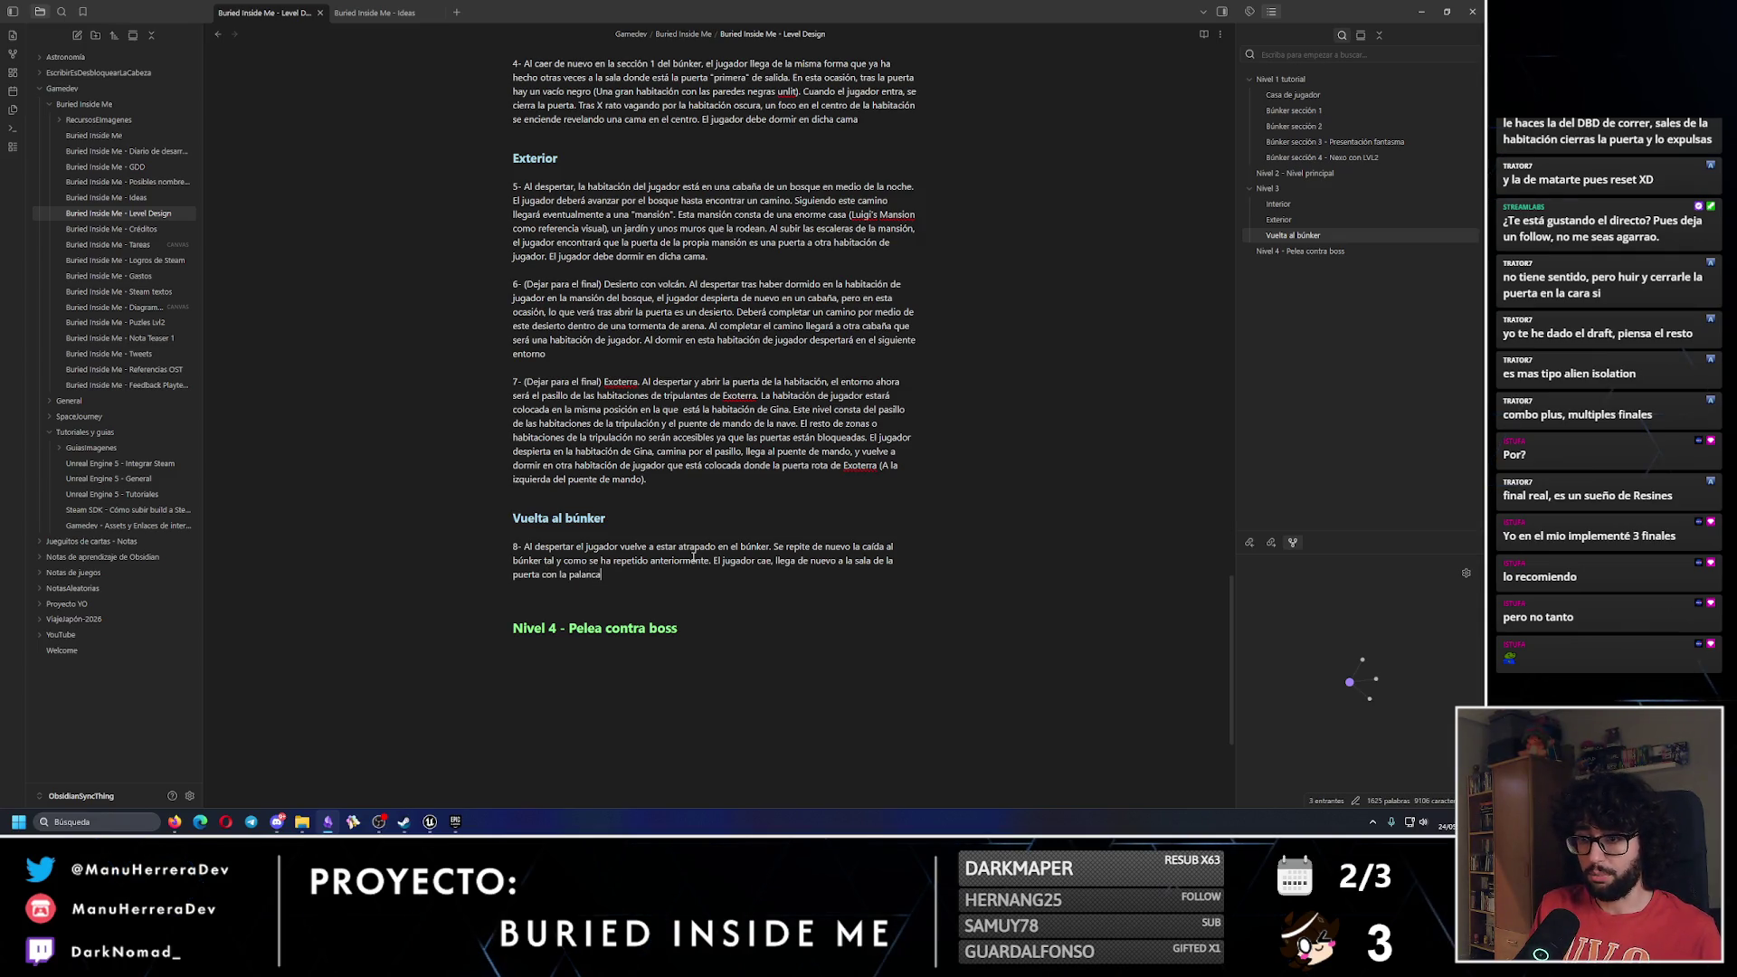
key("ctrl+BackSpace")
key("ctrl+BackSpace")
type("e final")
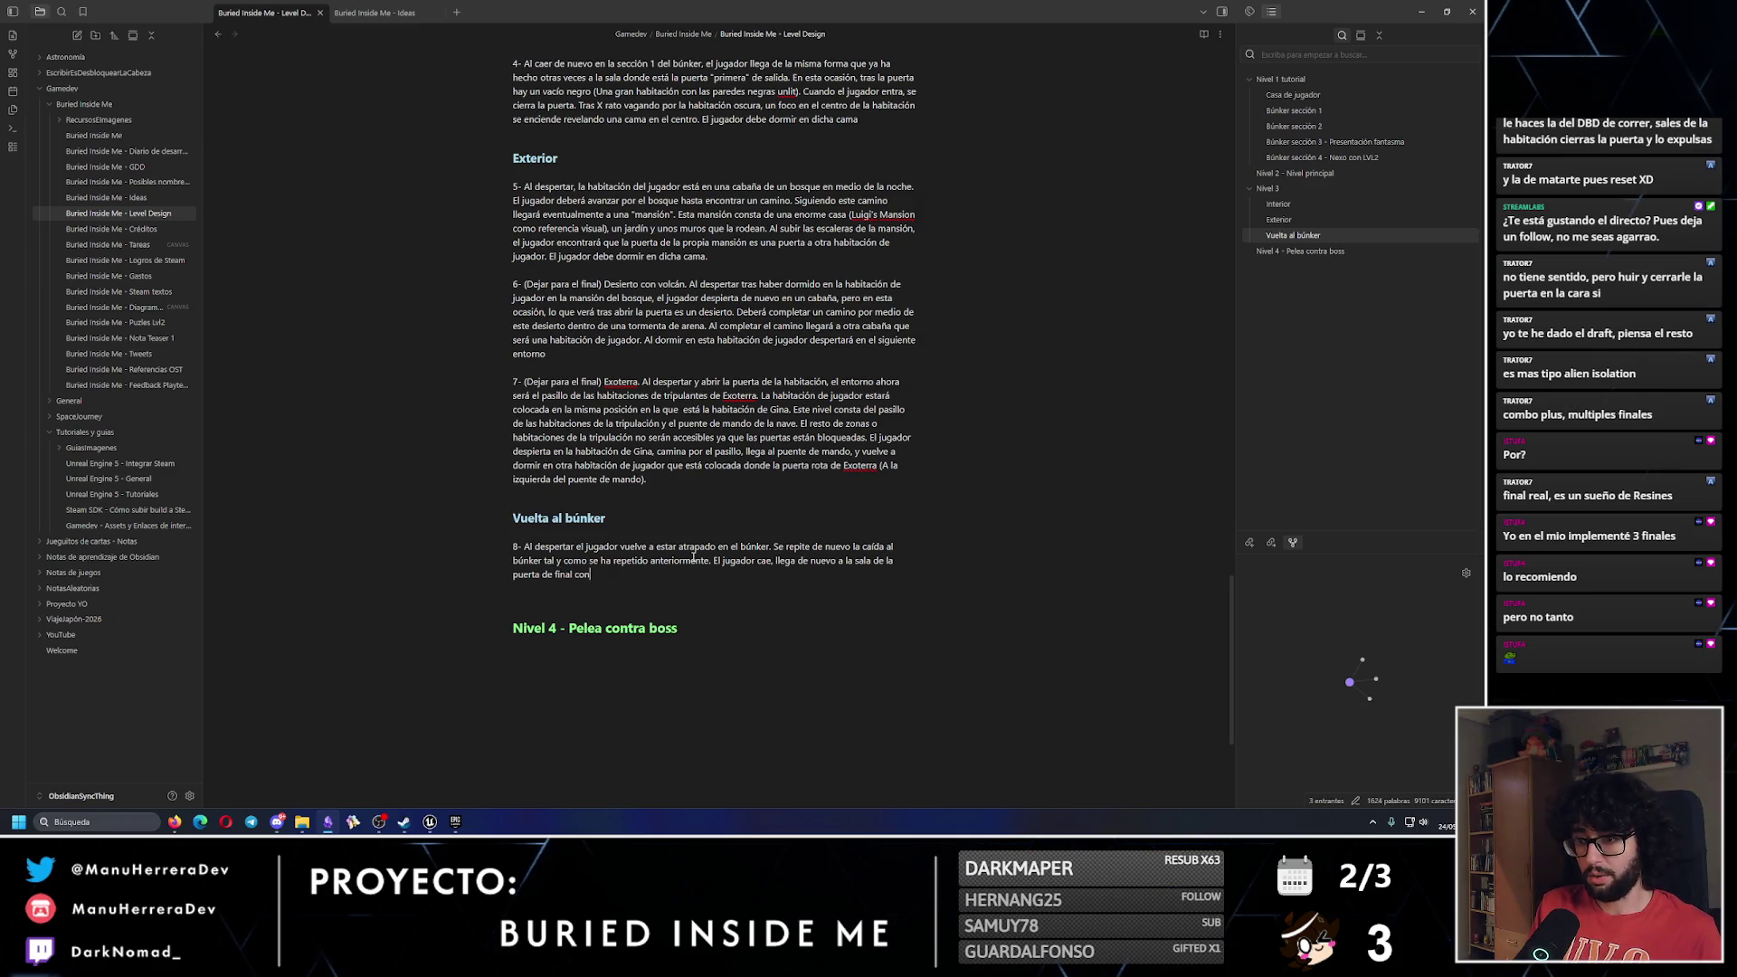
type(" con la palanca. Al abrir ")
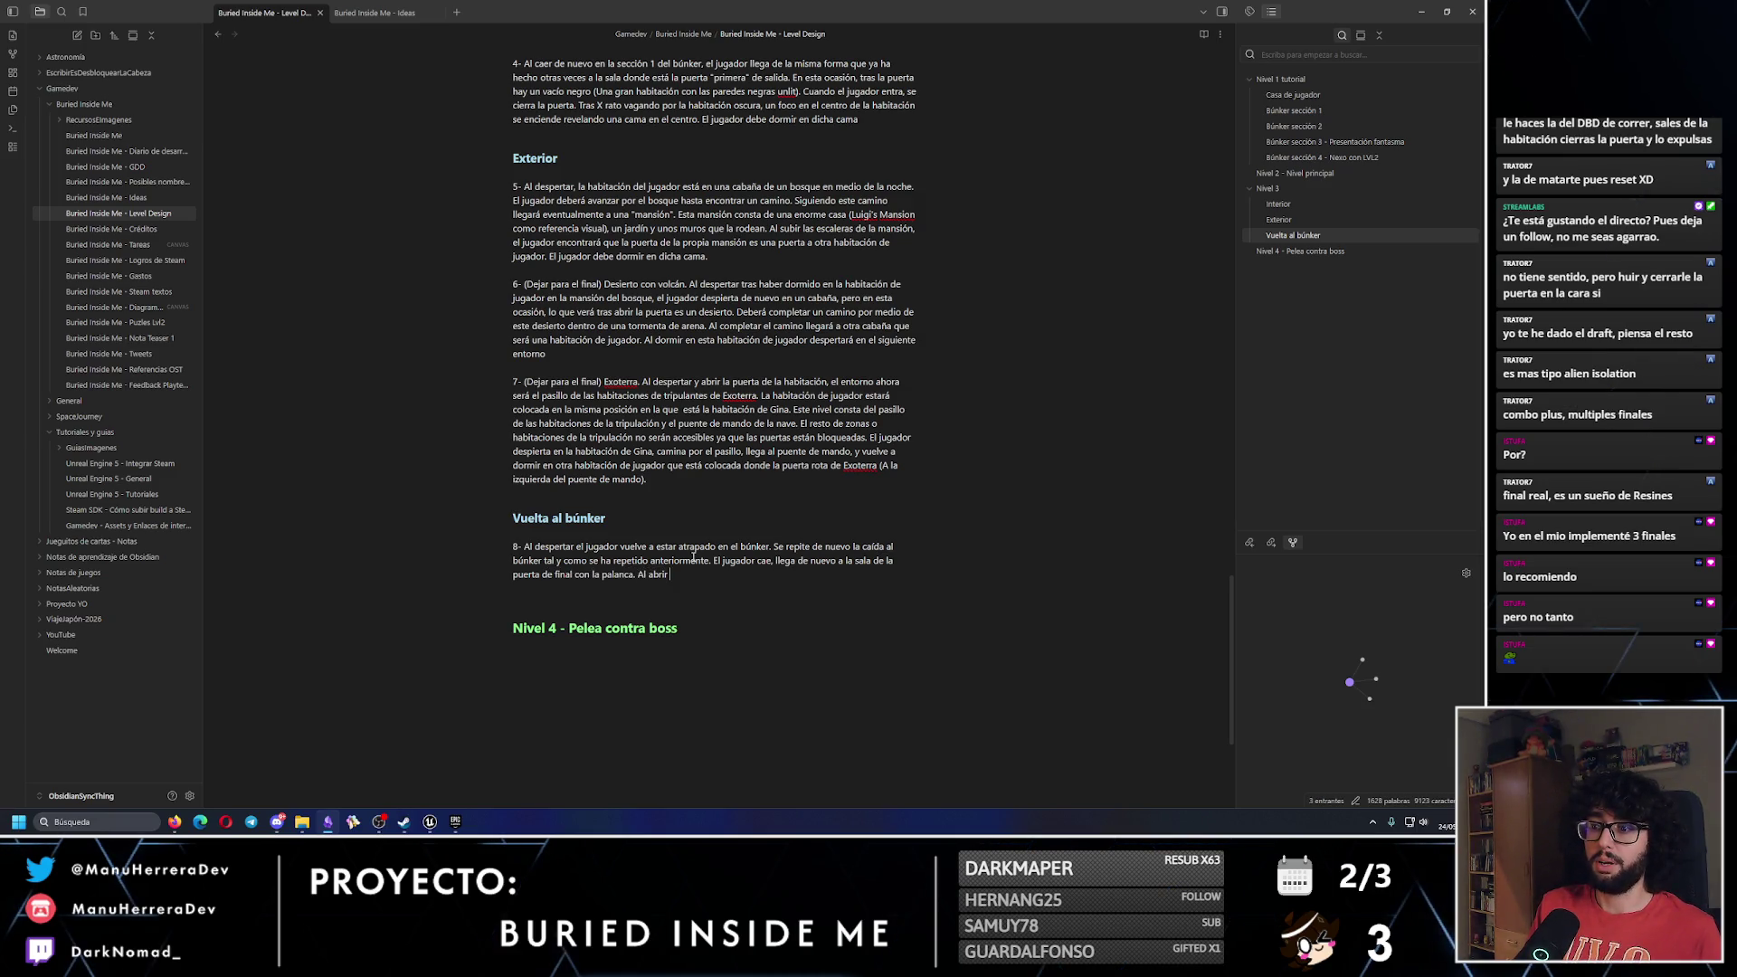
type("la puerta por la que s")
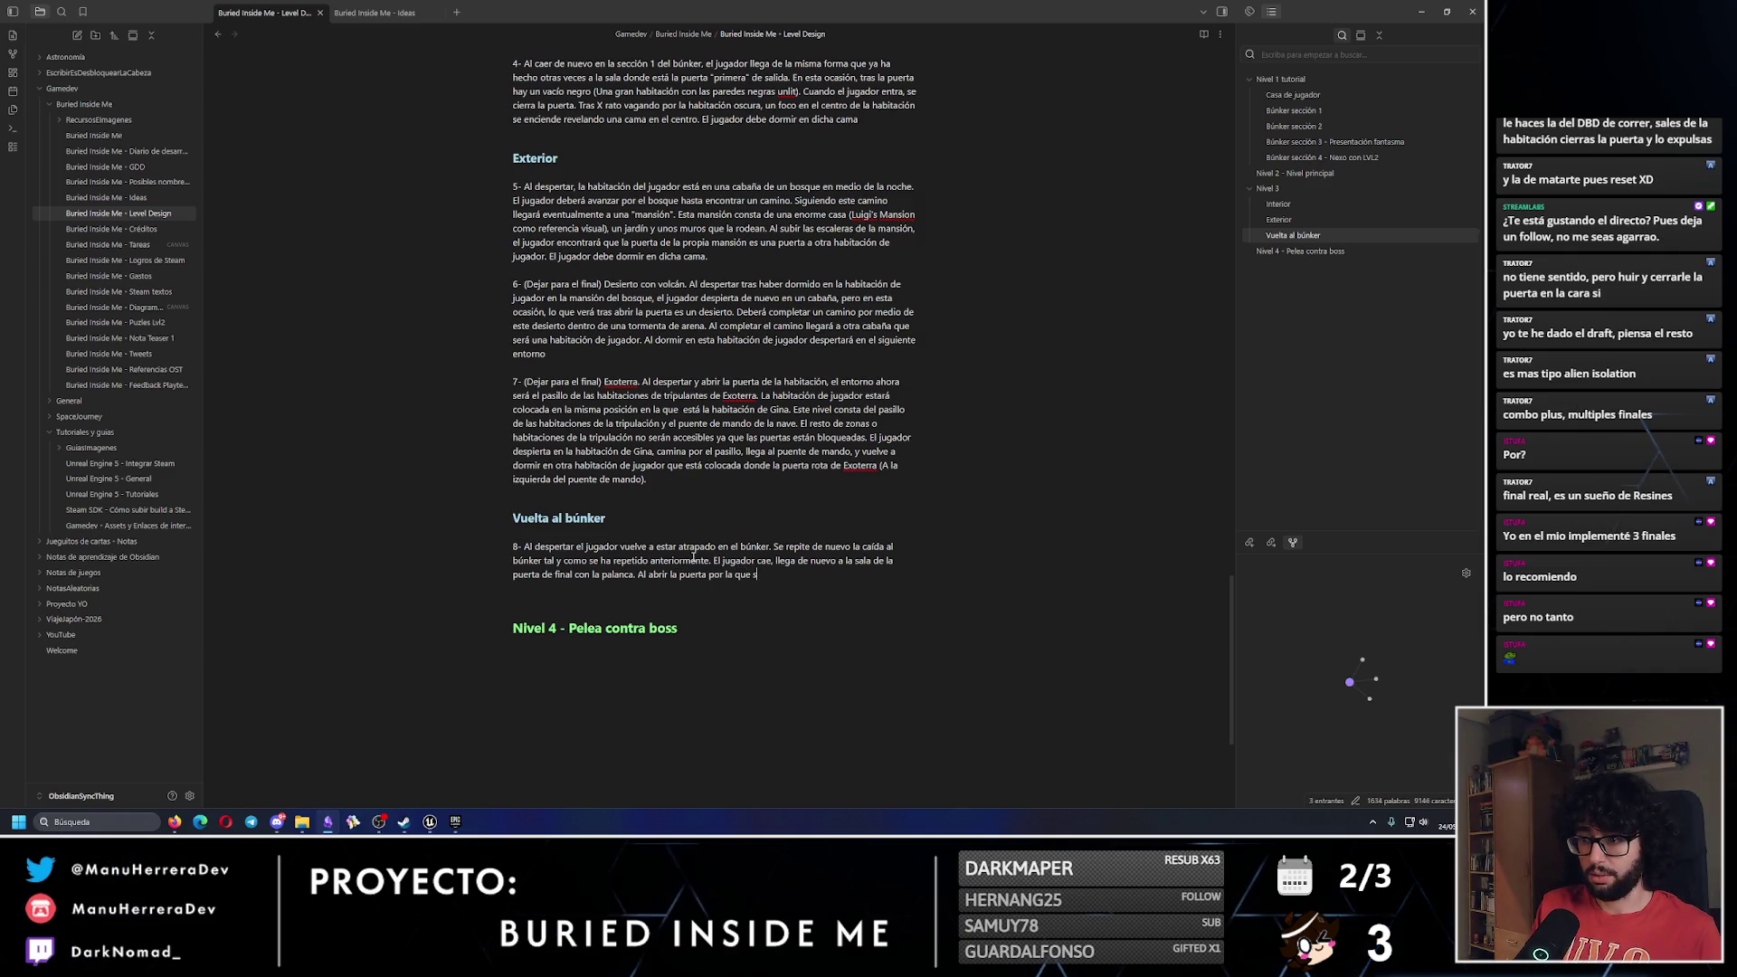
type("upuestamente va a avanzar hay una p")
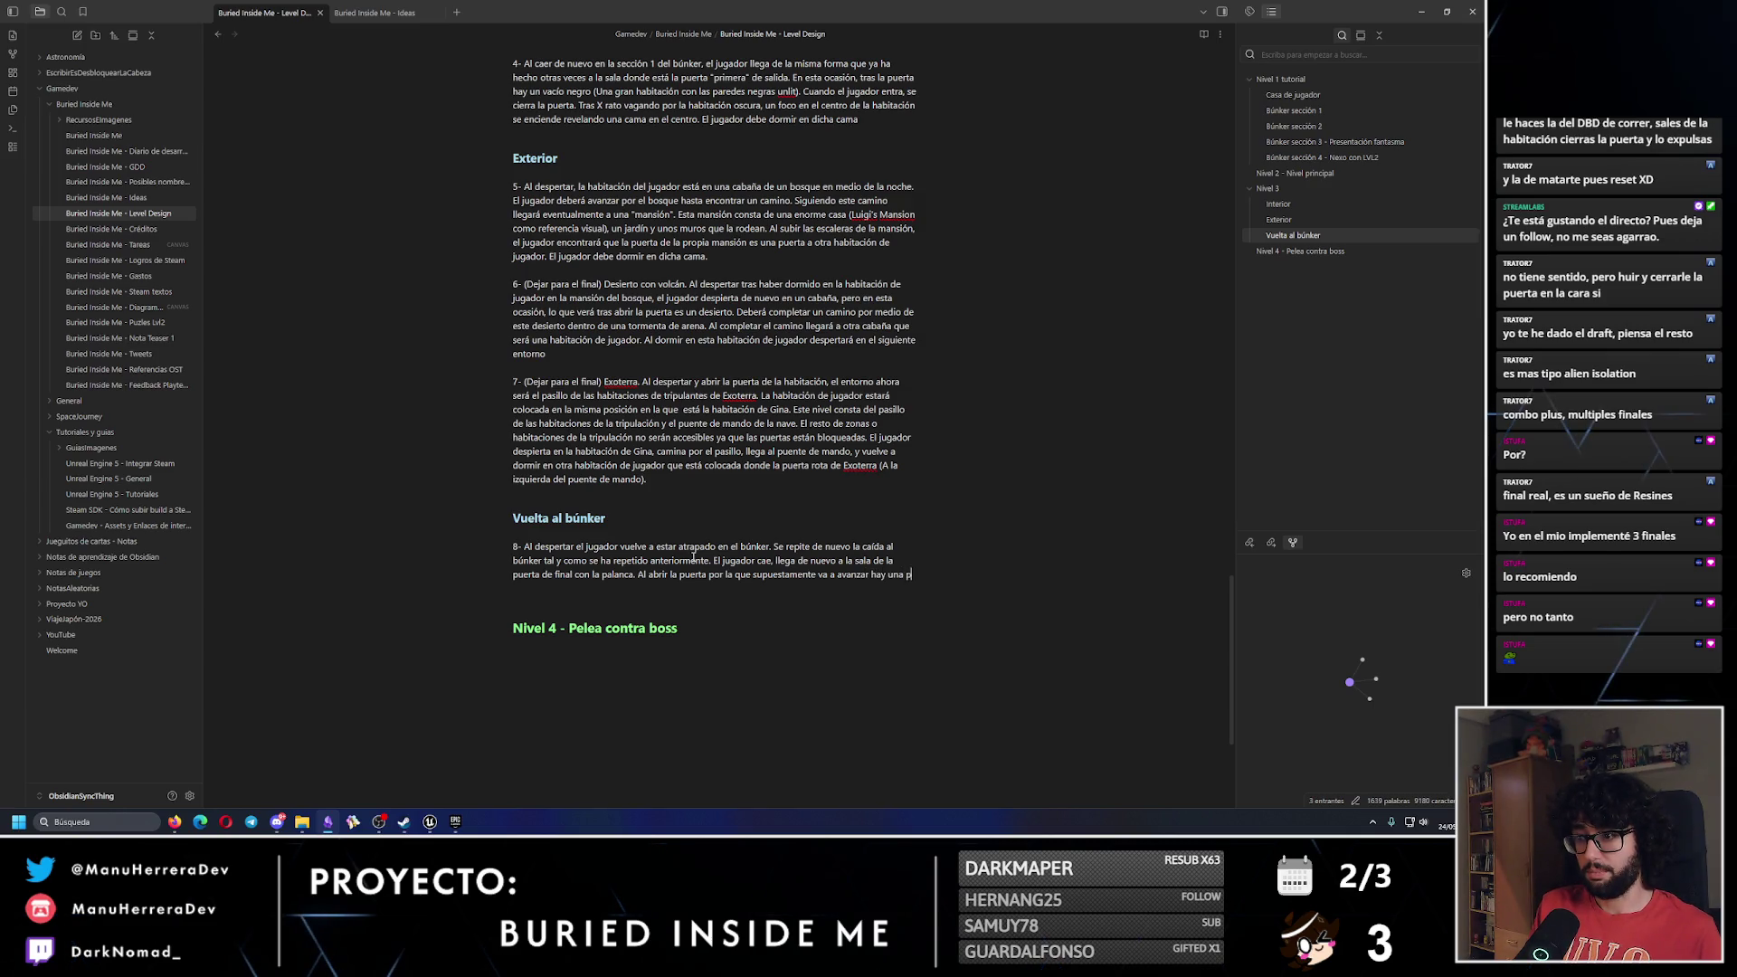
type("equeña habitación con un a")
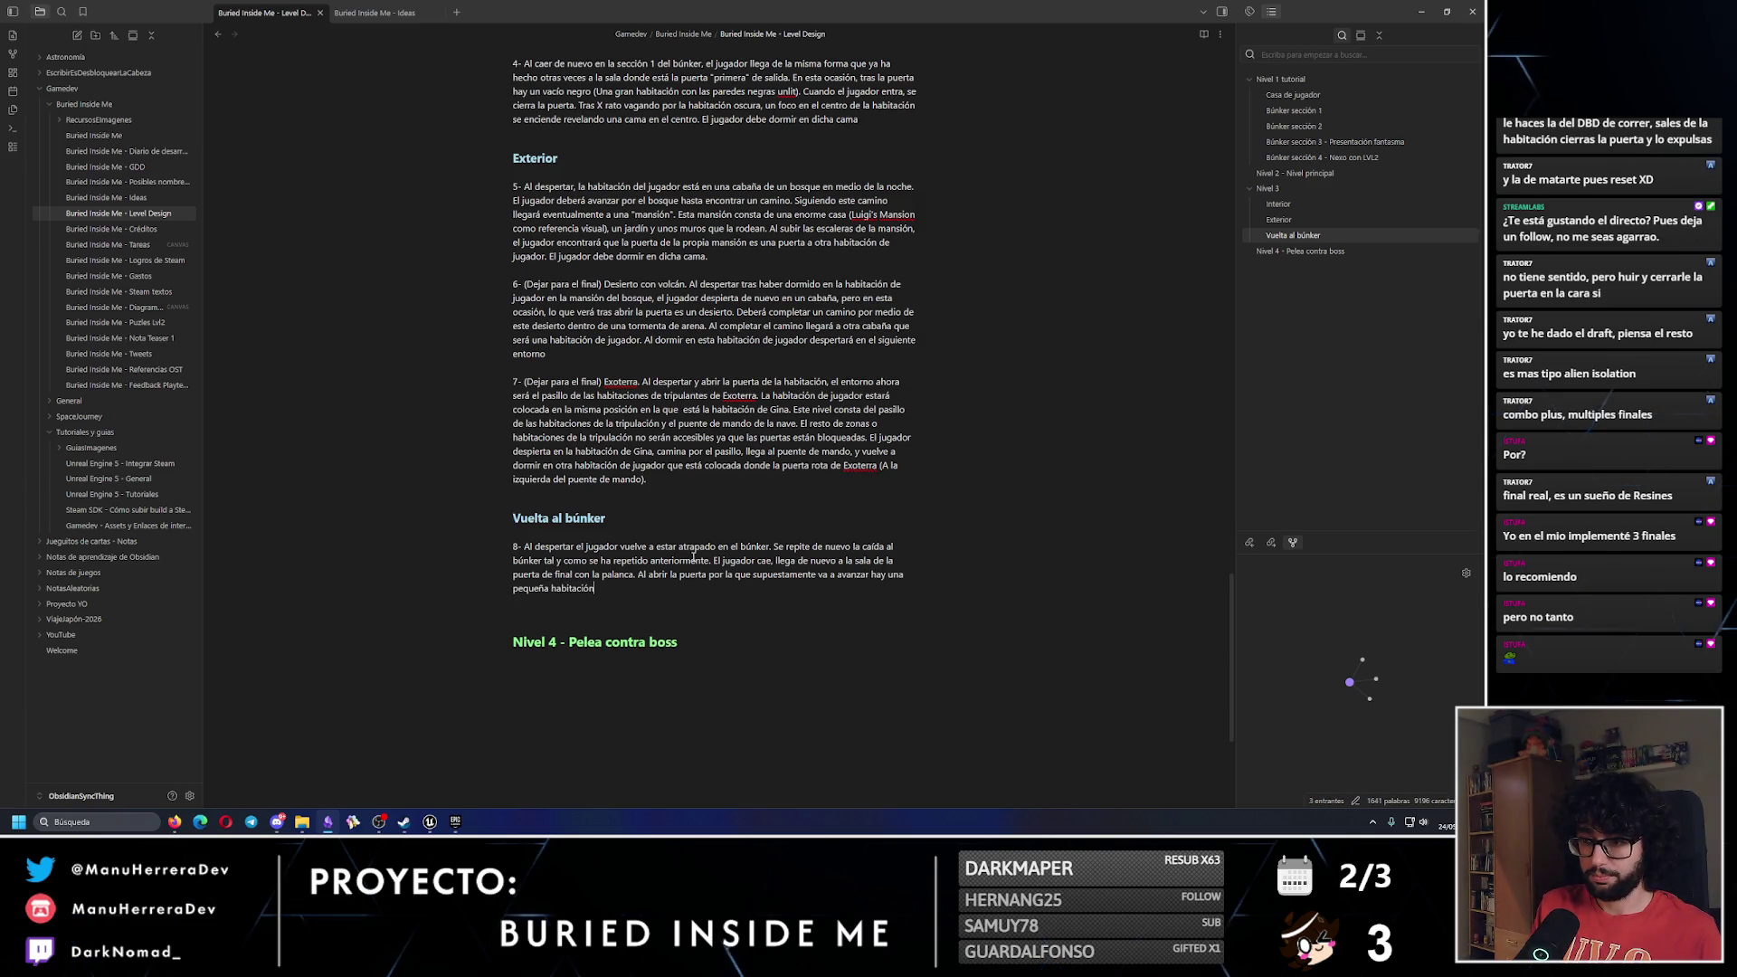
type("gujer")
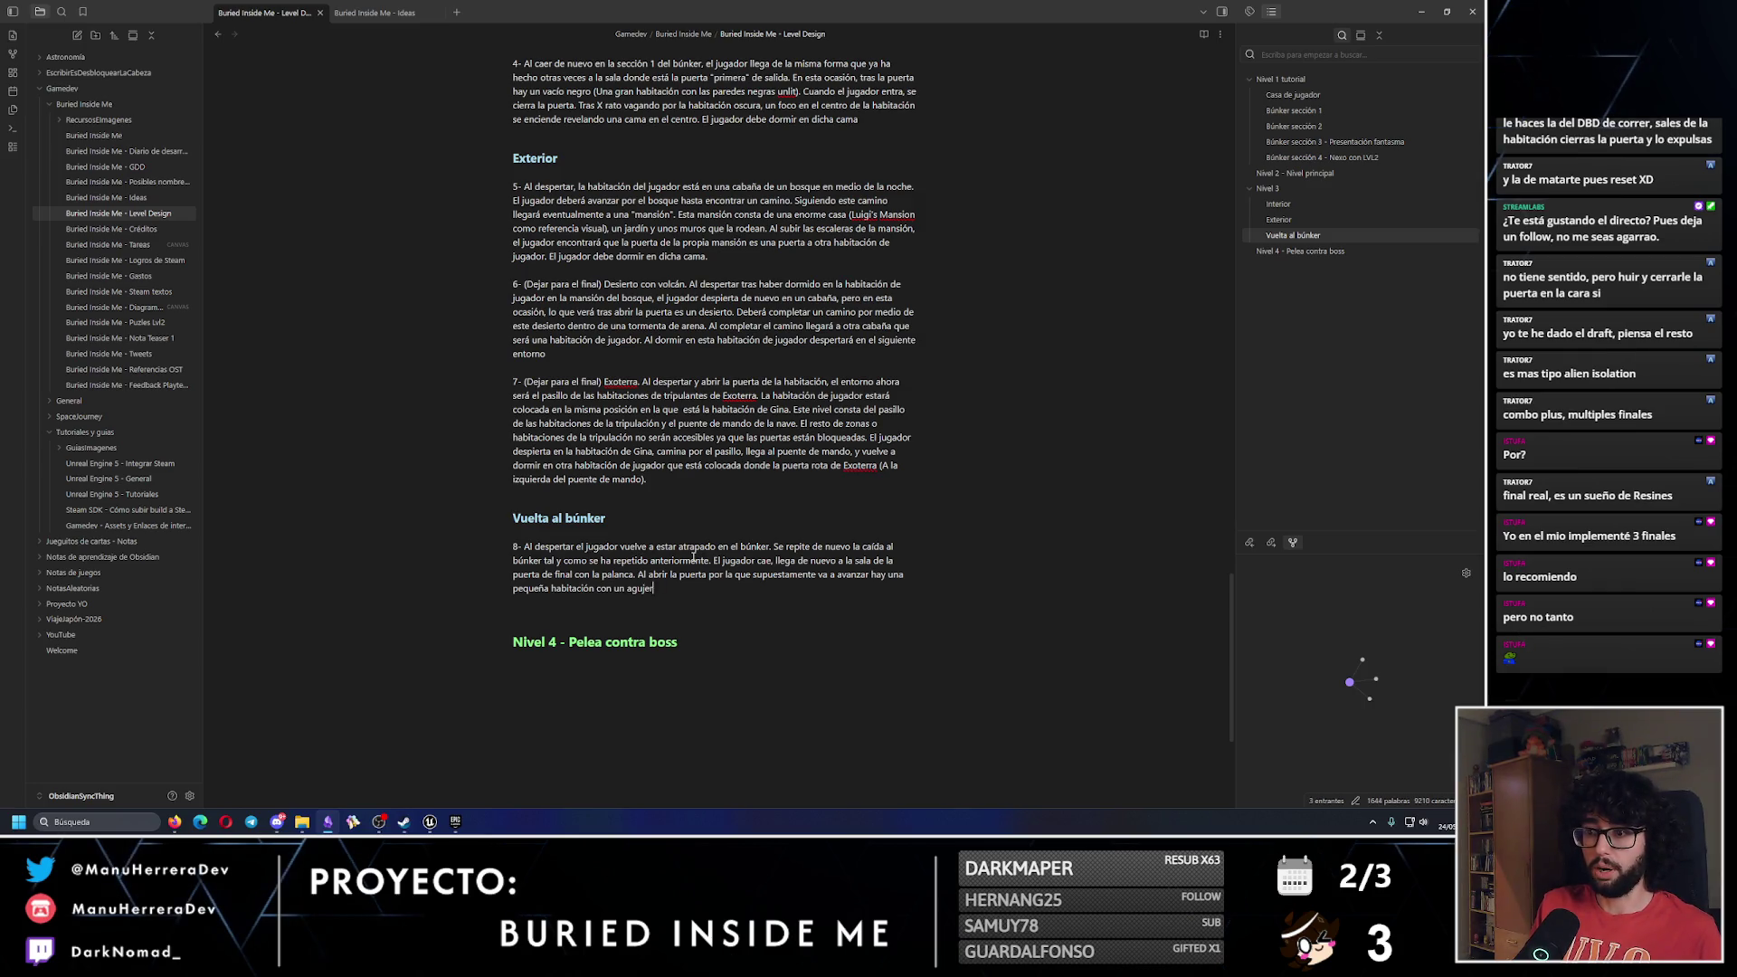
type("o en el centr")
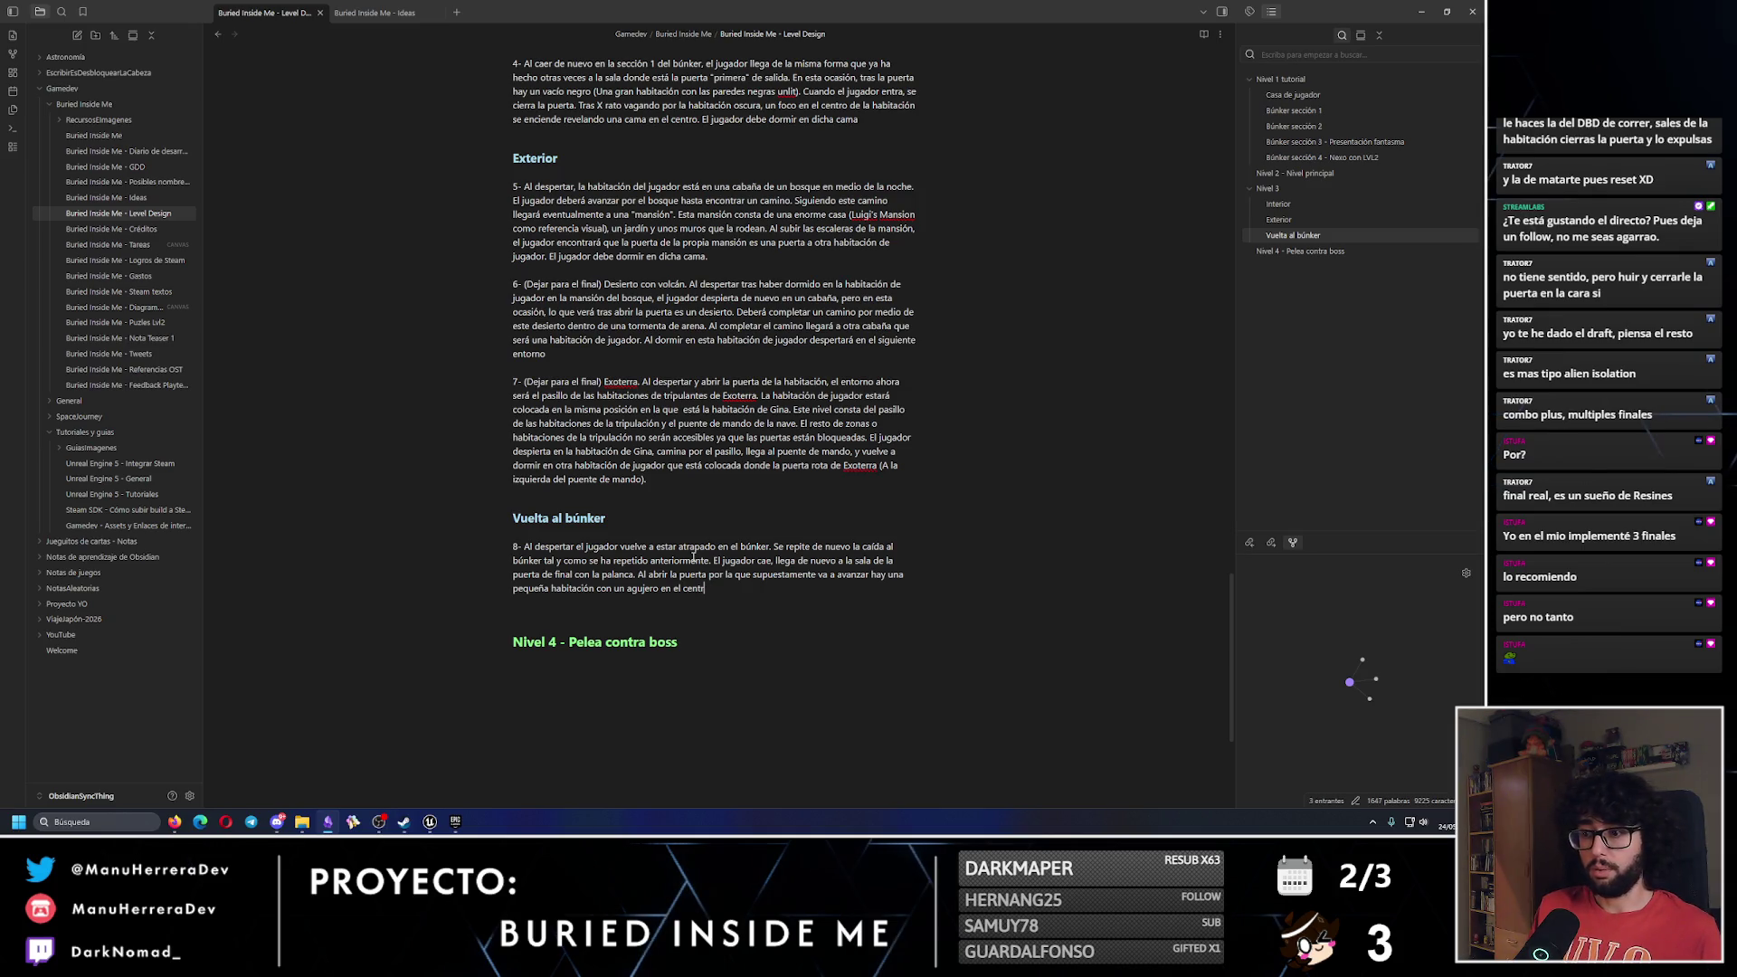
key("BackSpace")
type("a un con")
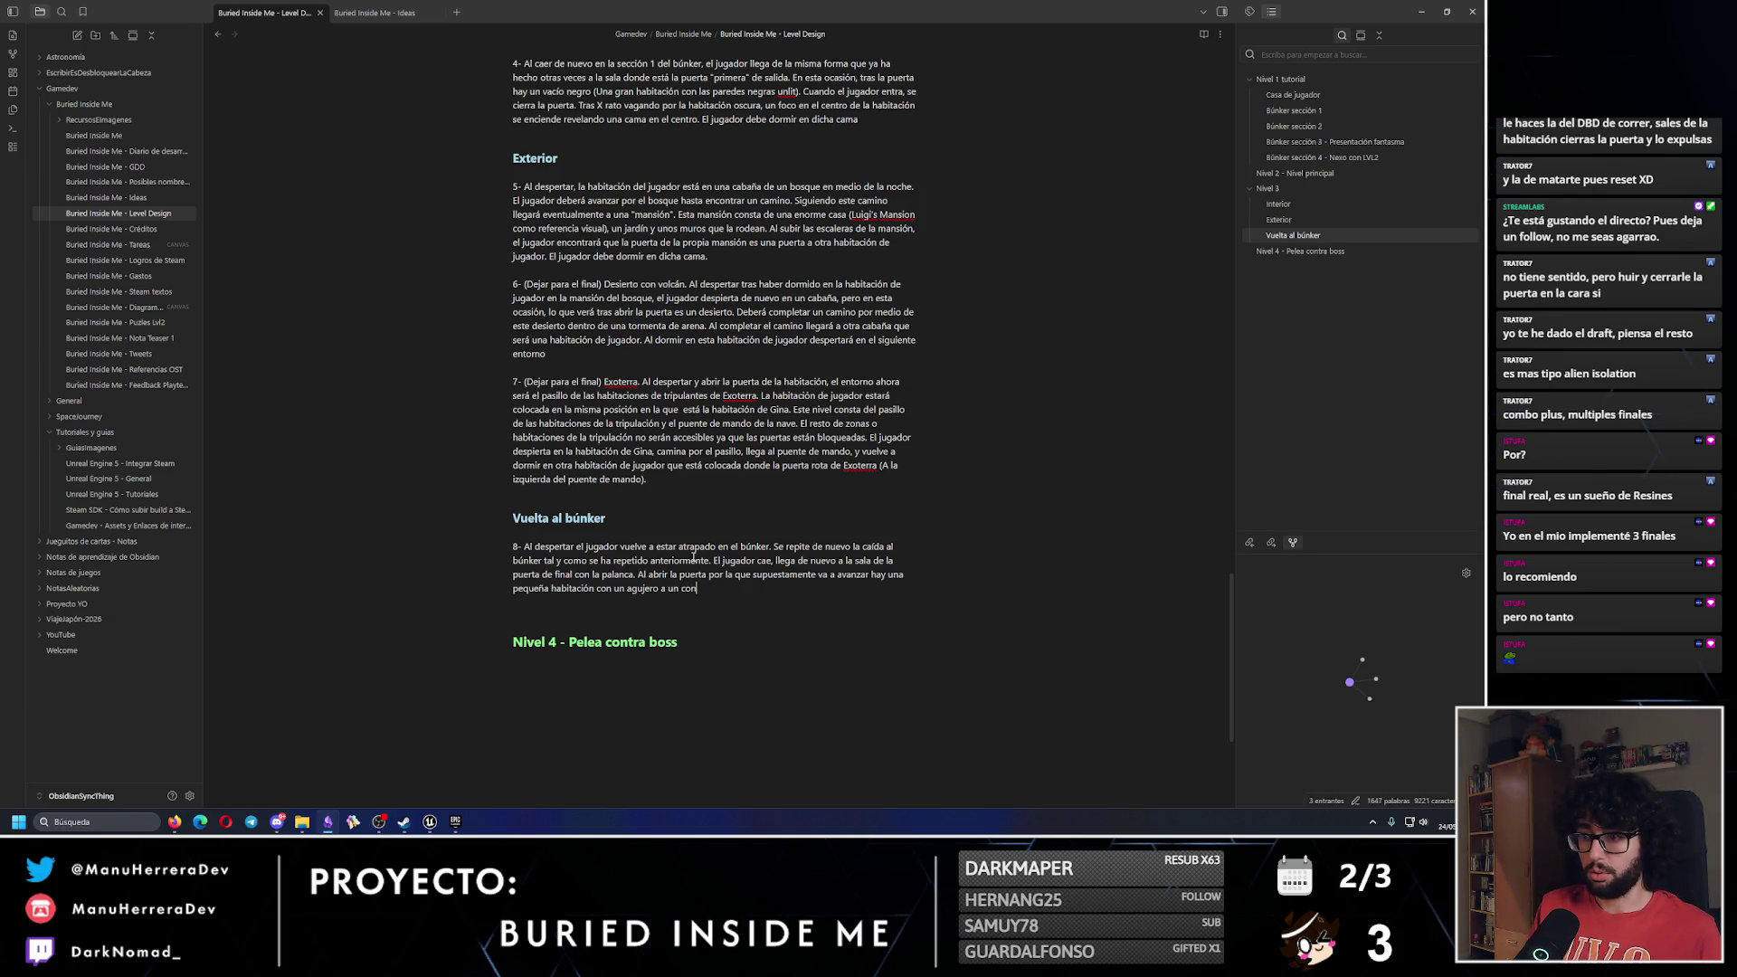
type("ducto de ventilación")
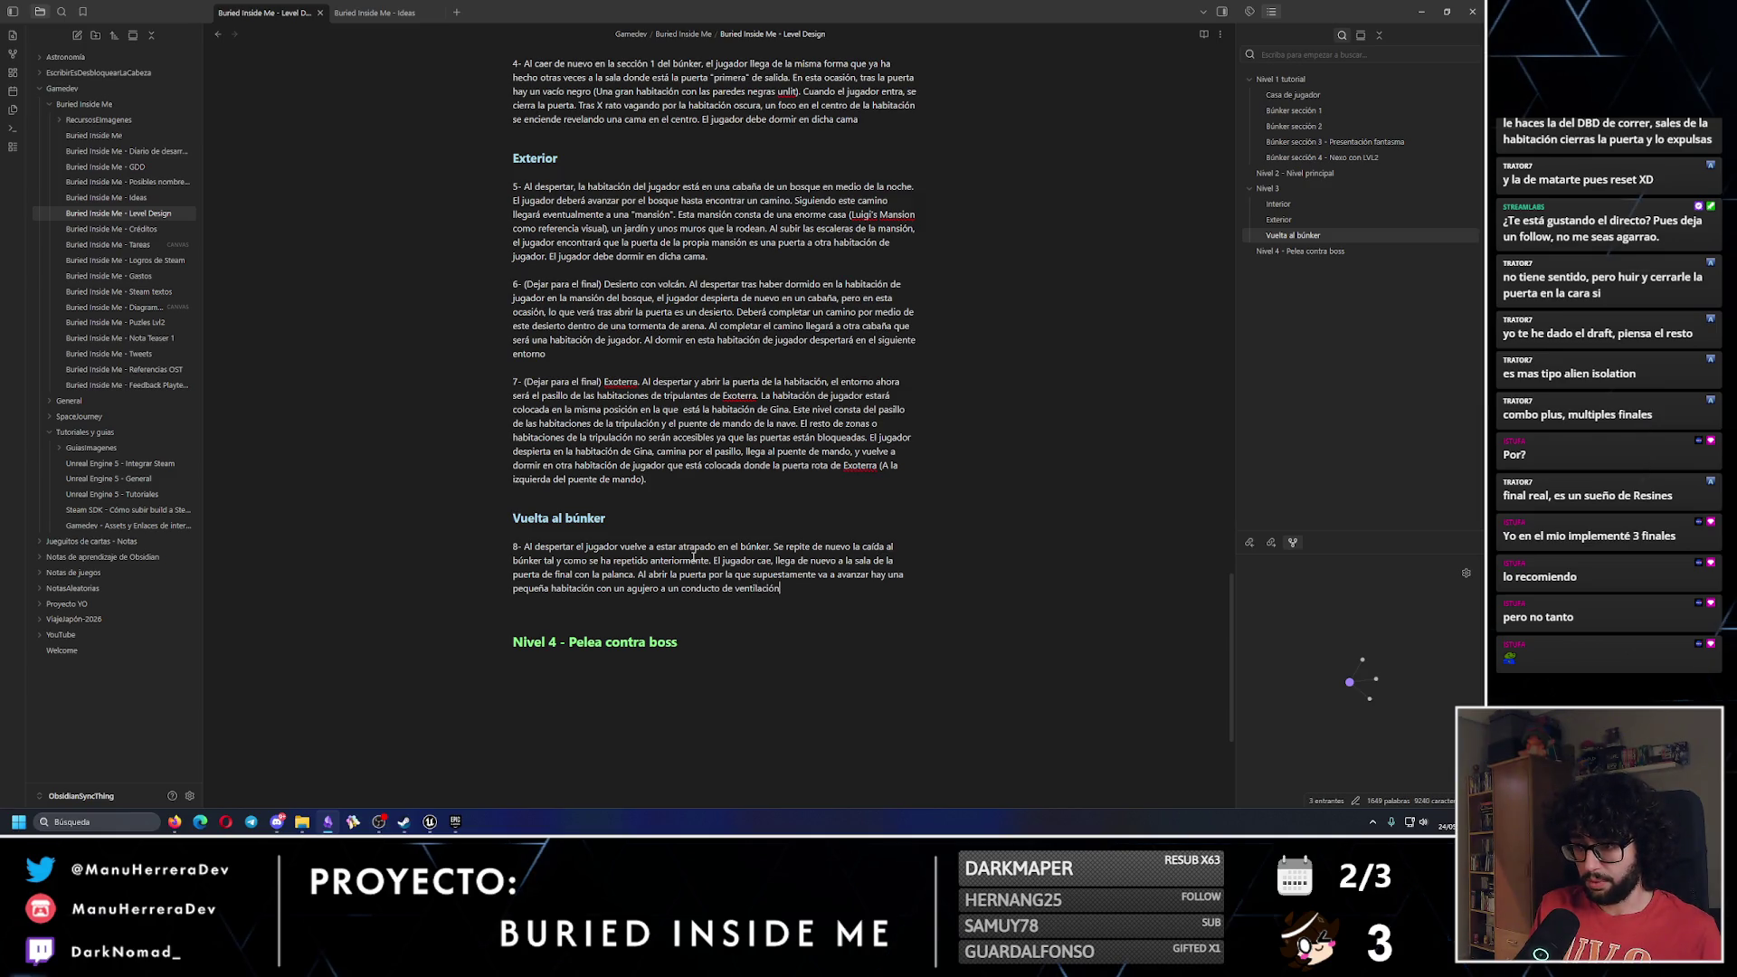
type(" en el centro. El j")
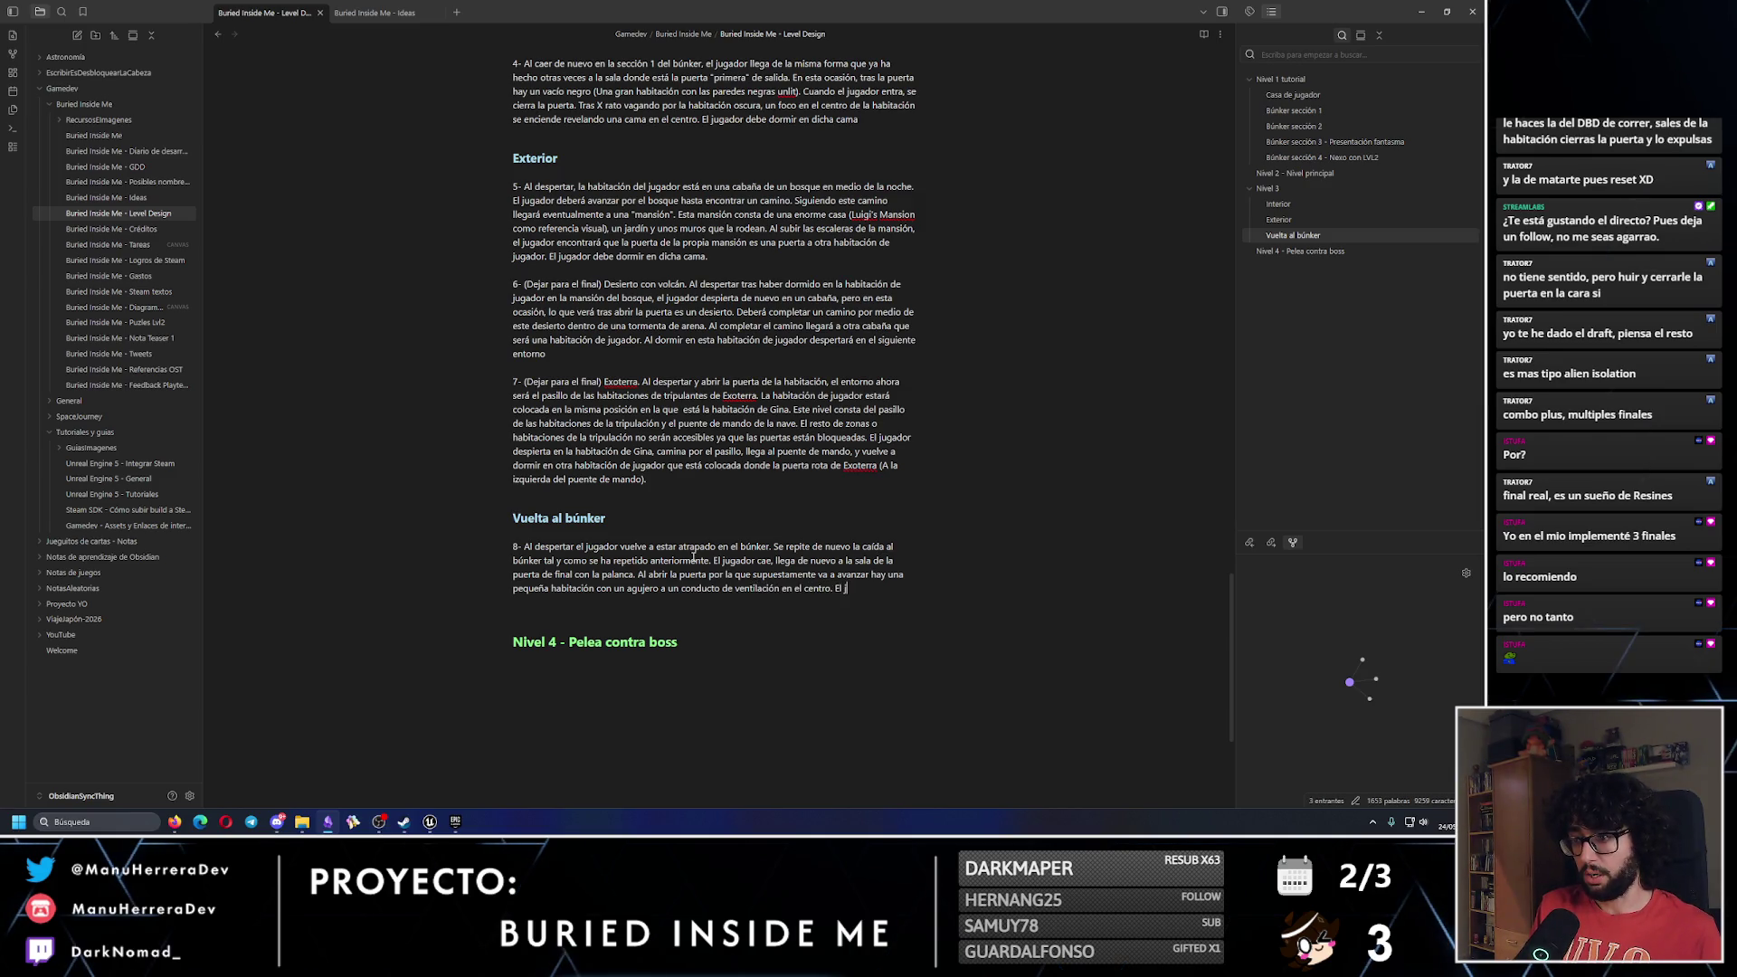
type("ugador, al caer por es")
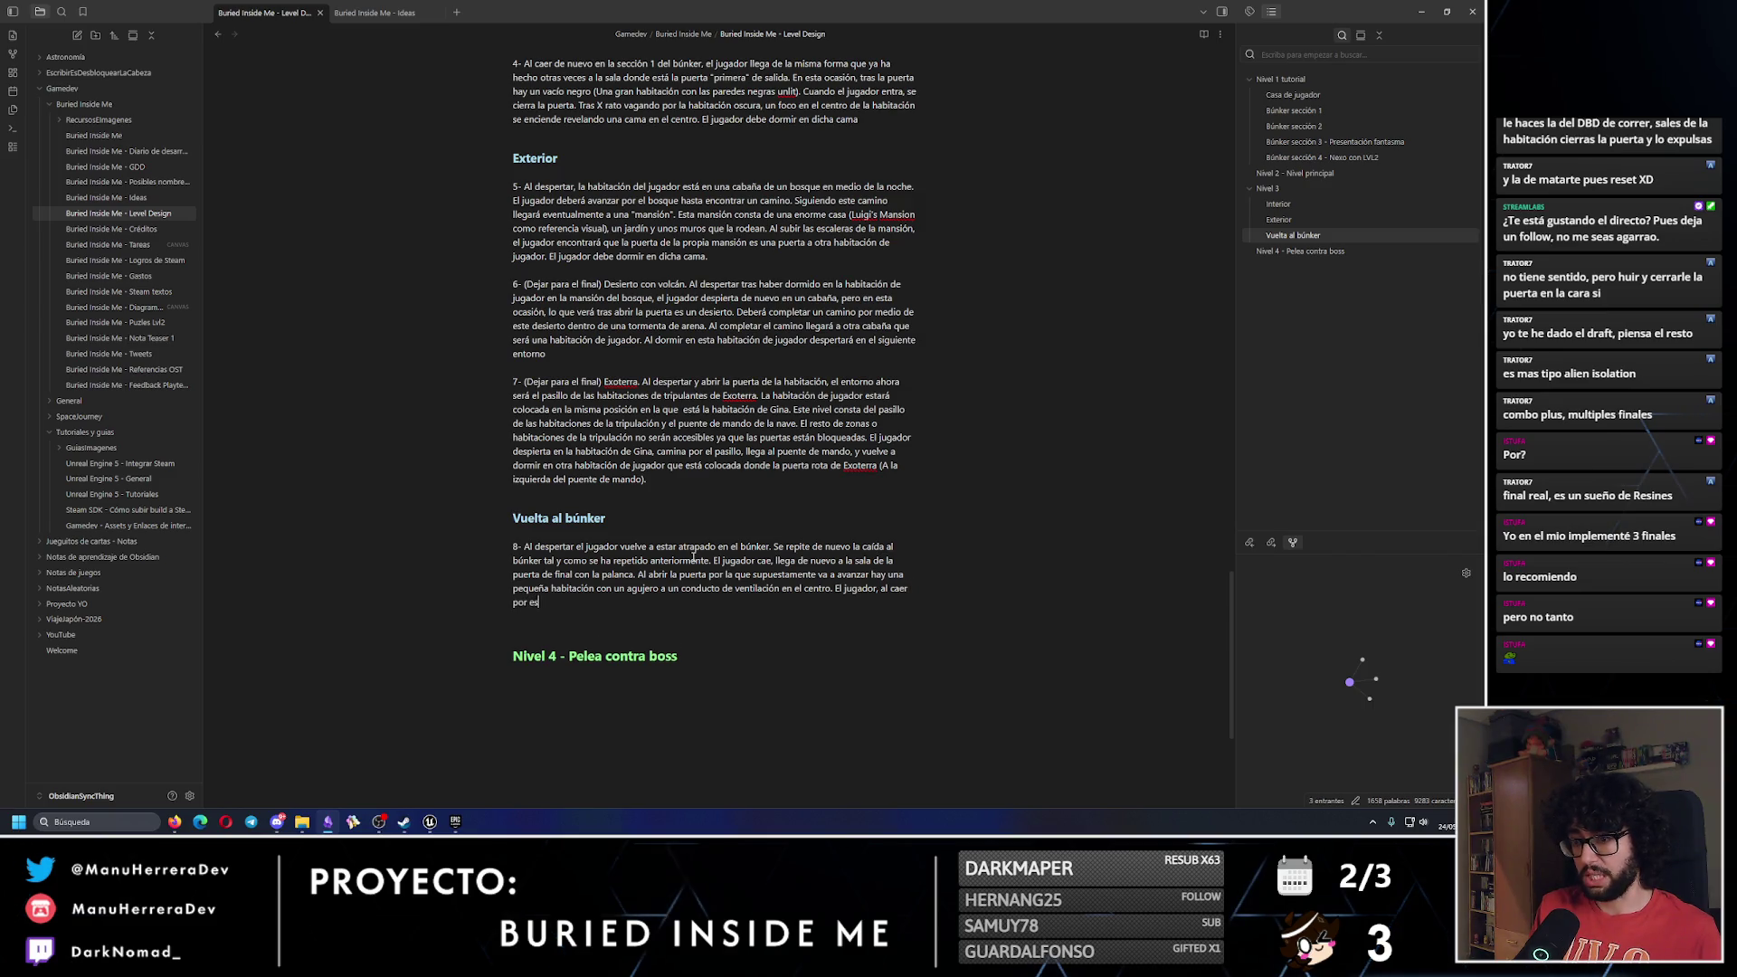
type("e conducto c")
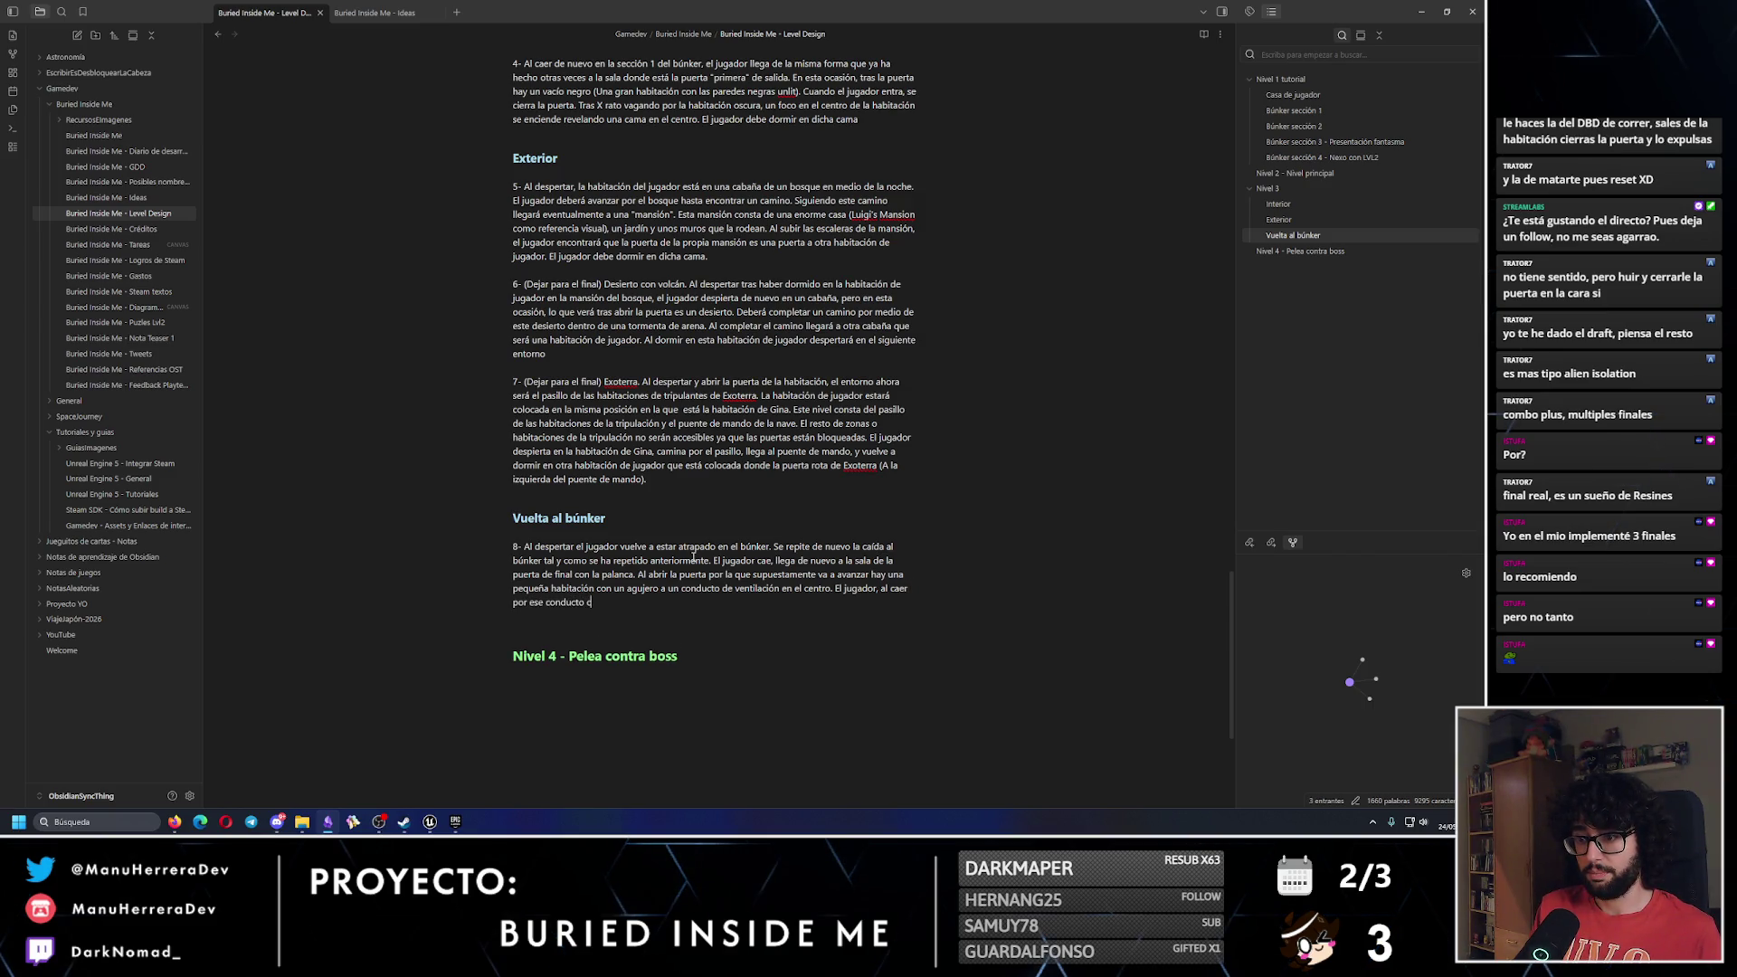
key("BackSpace")
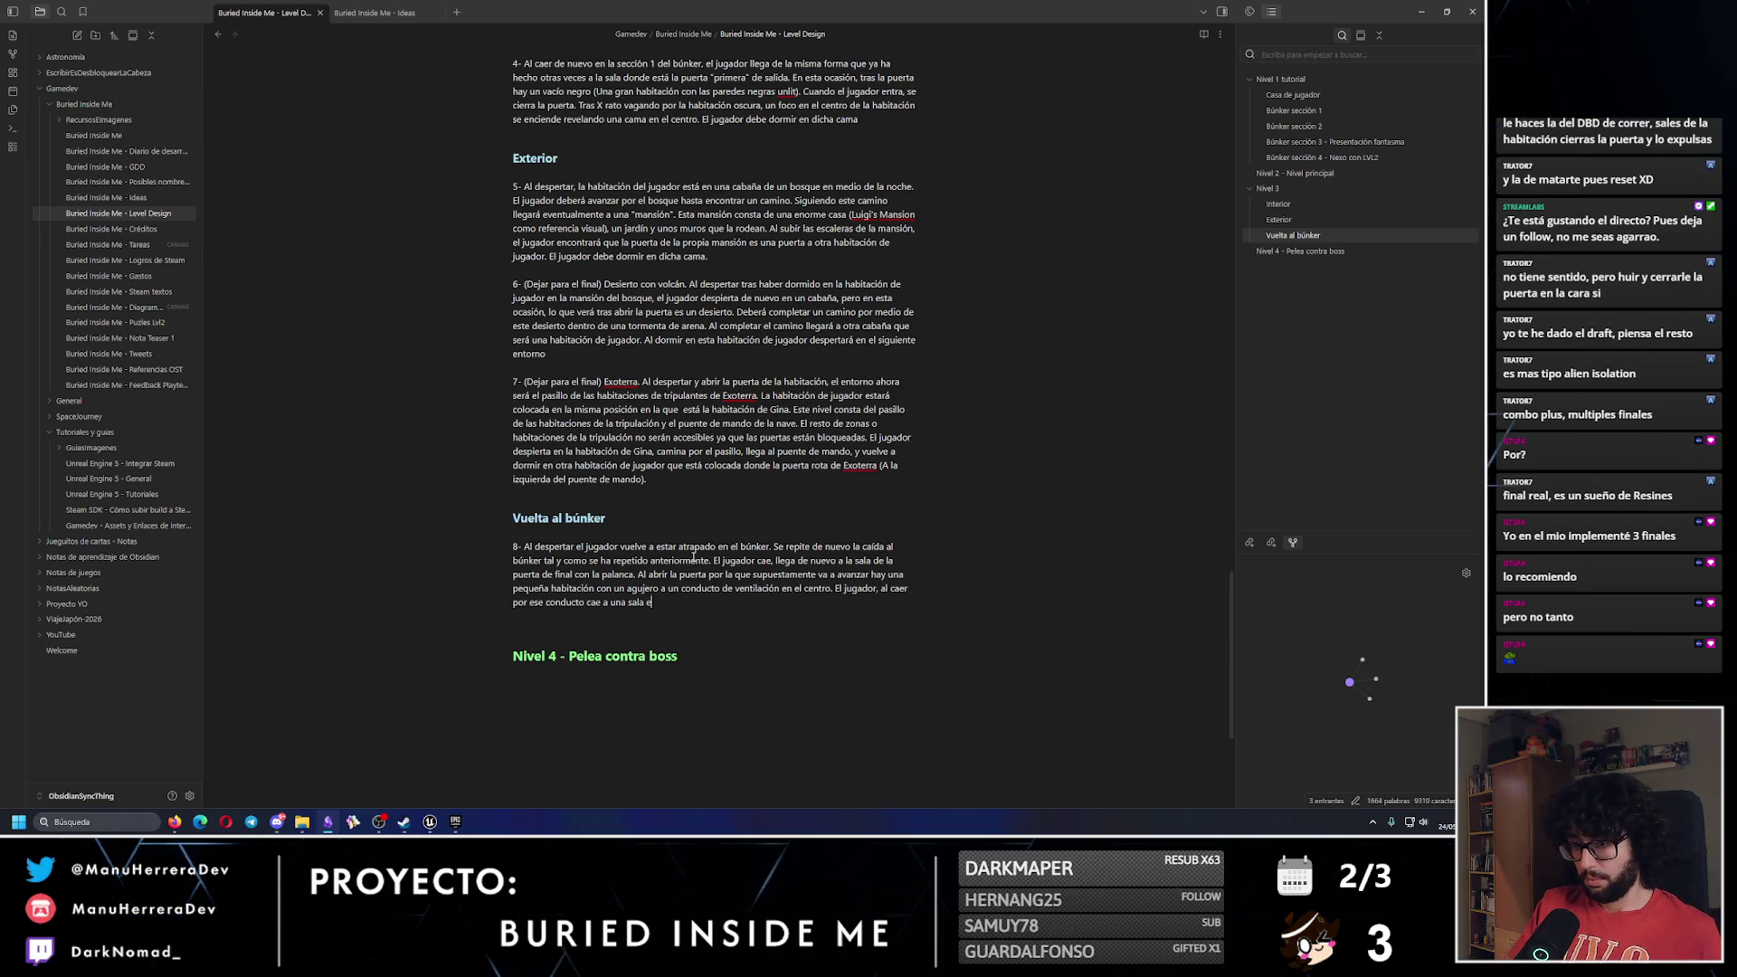
type("n la que la puert")
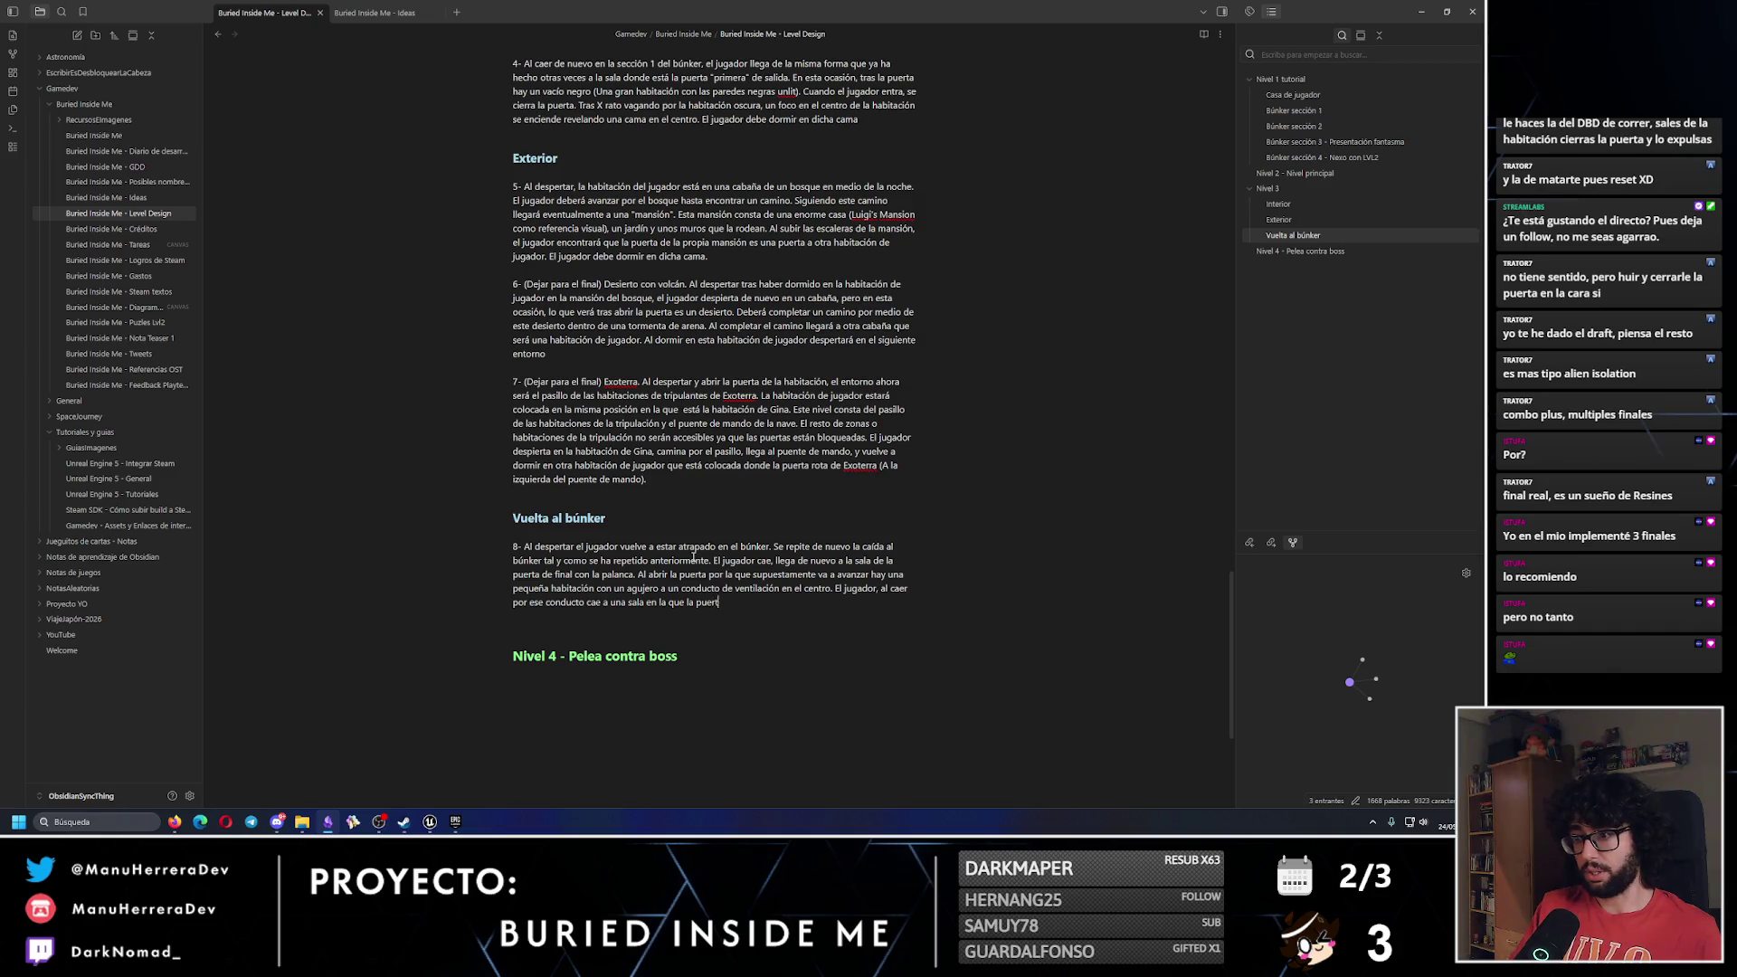
type("a está blosu")
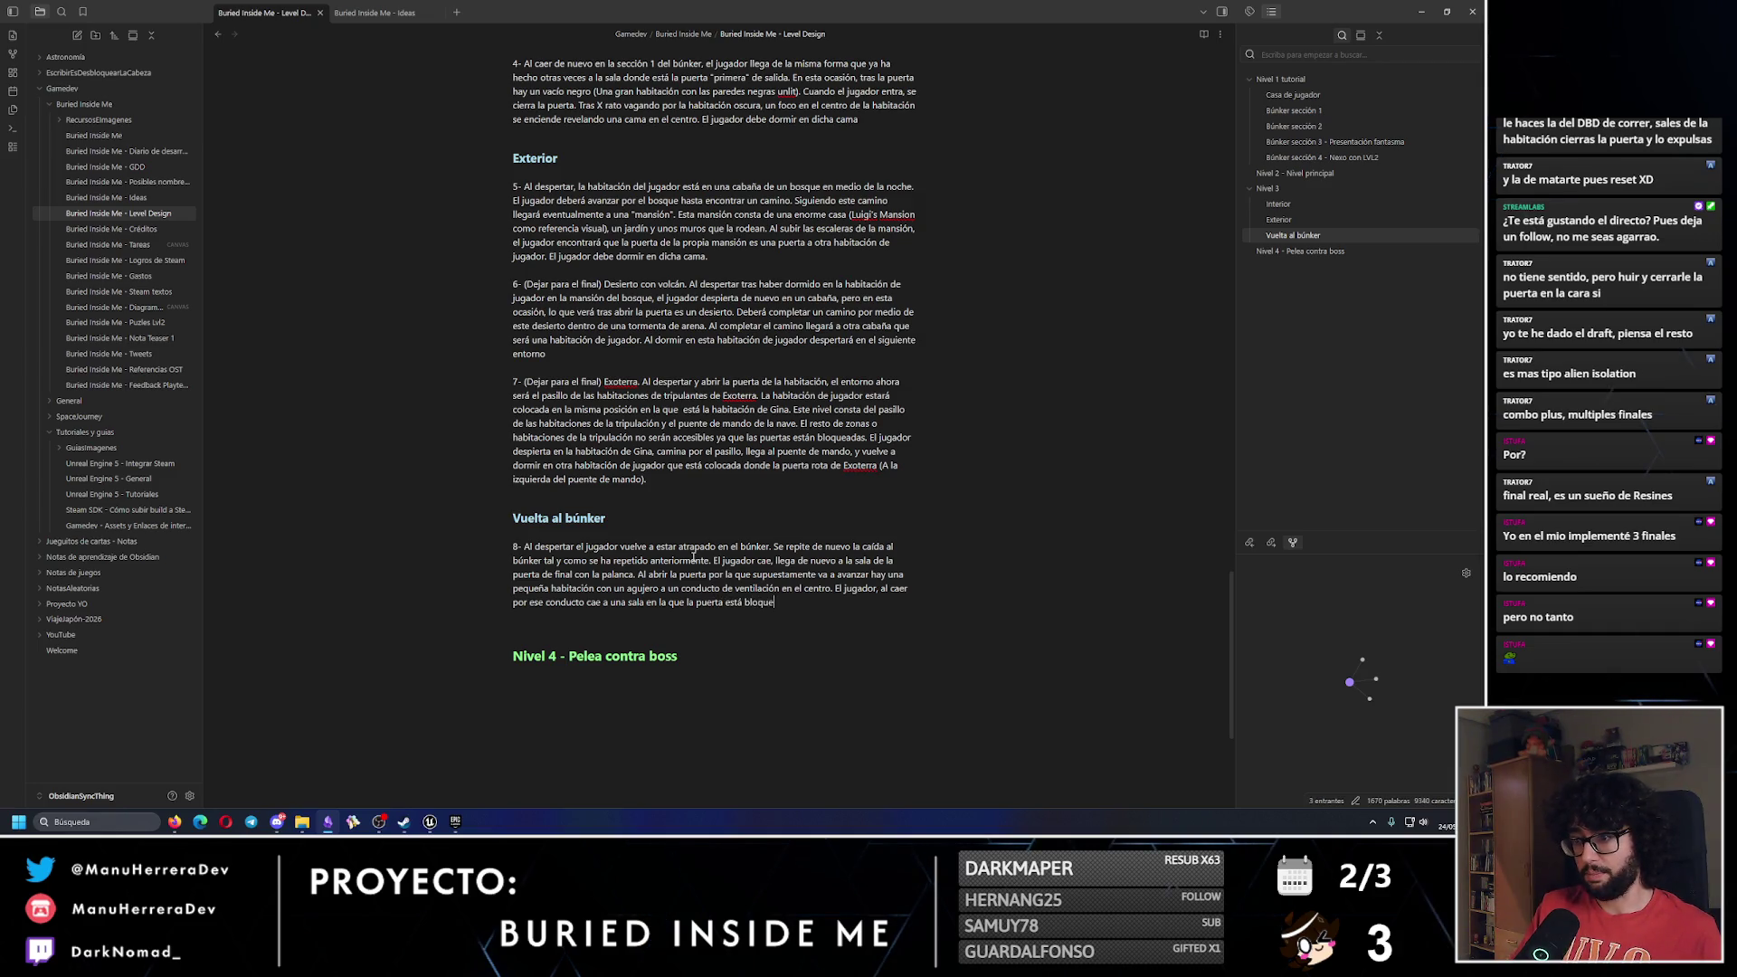
type("ada por una tal")
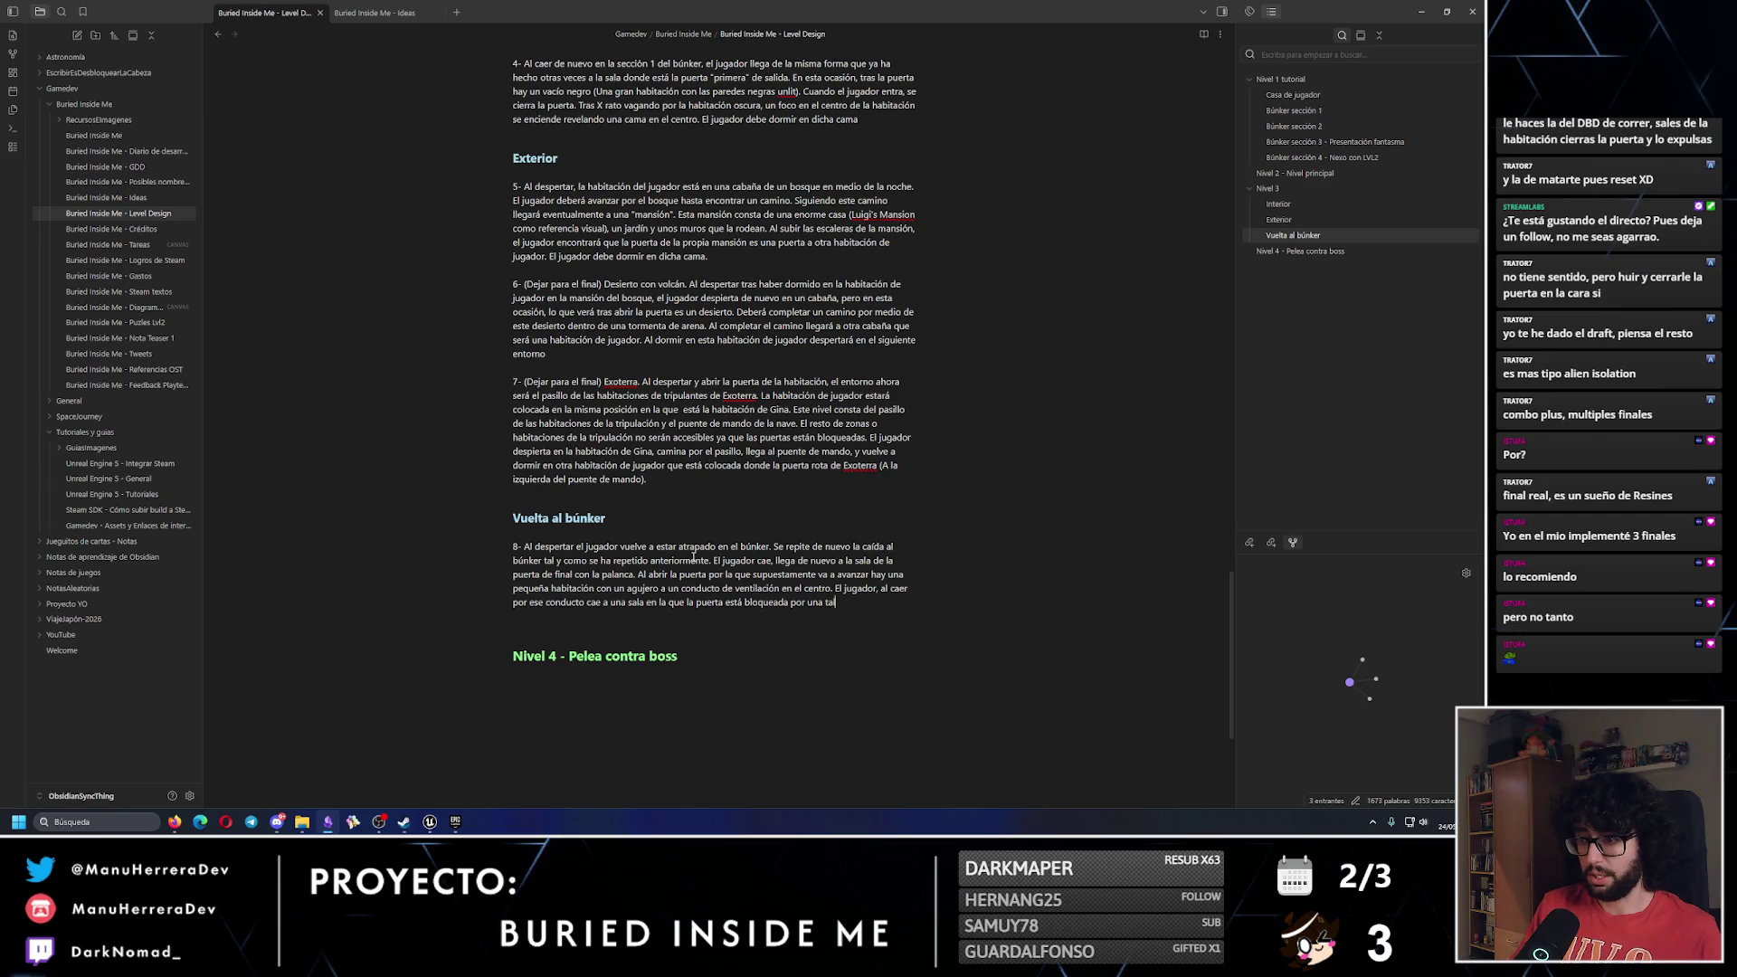
type("araña")
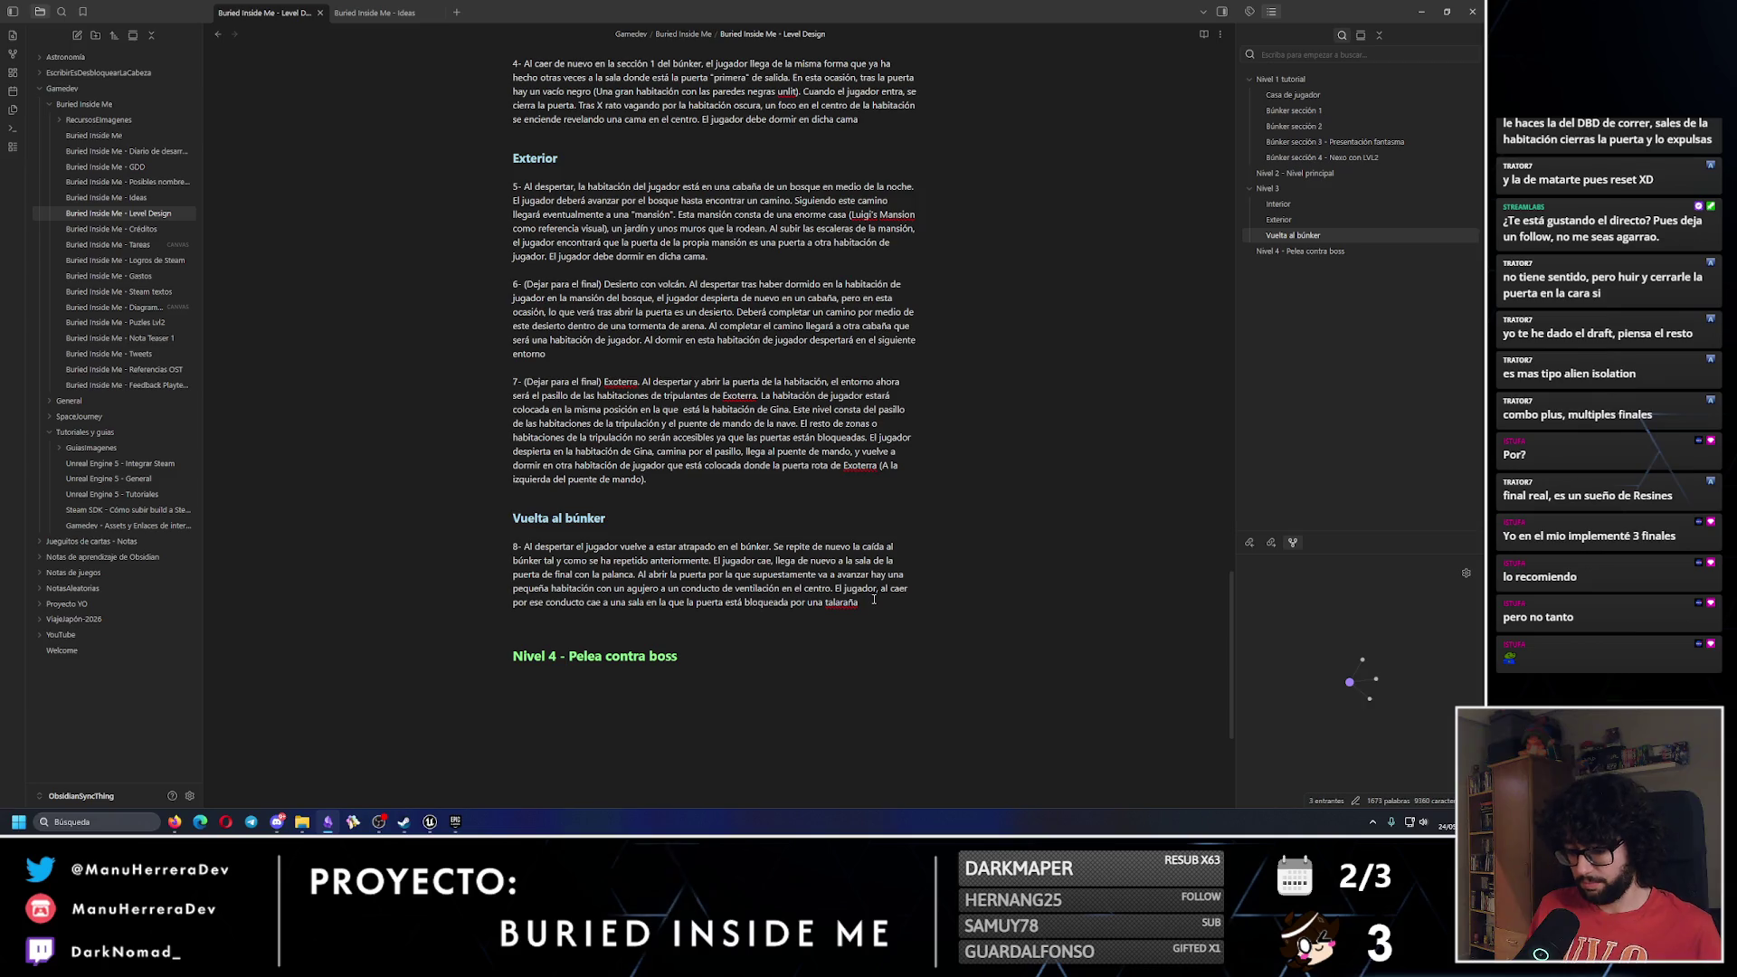
type("**")
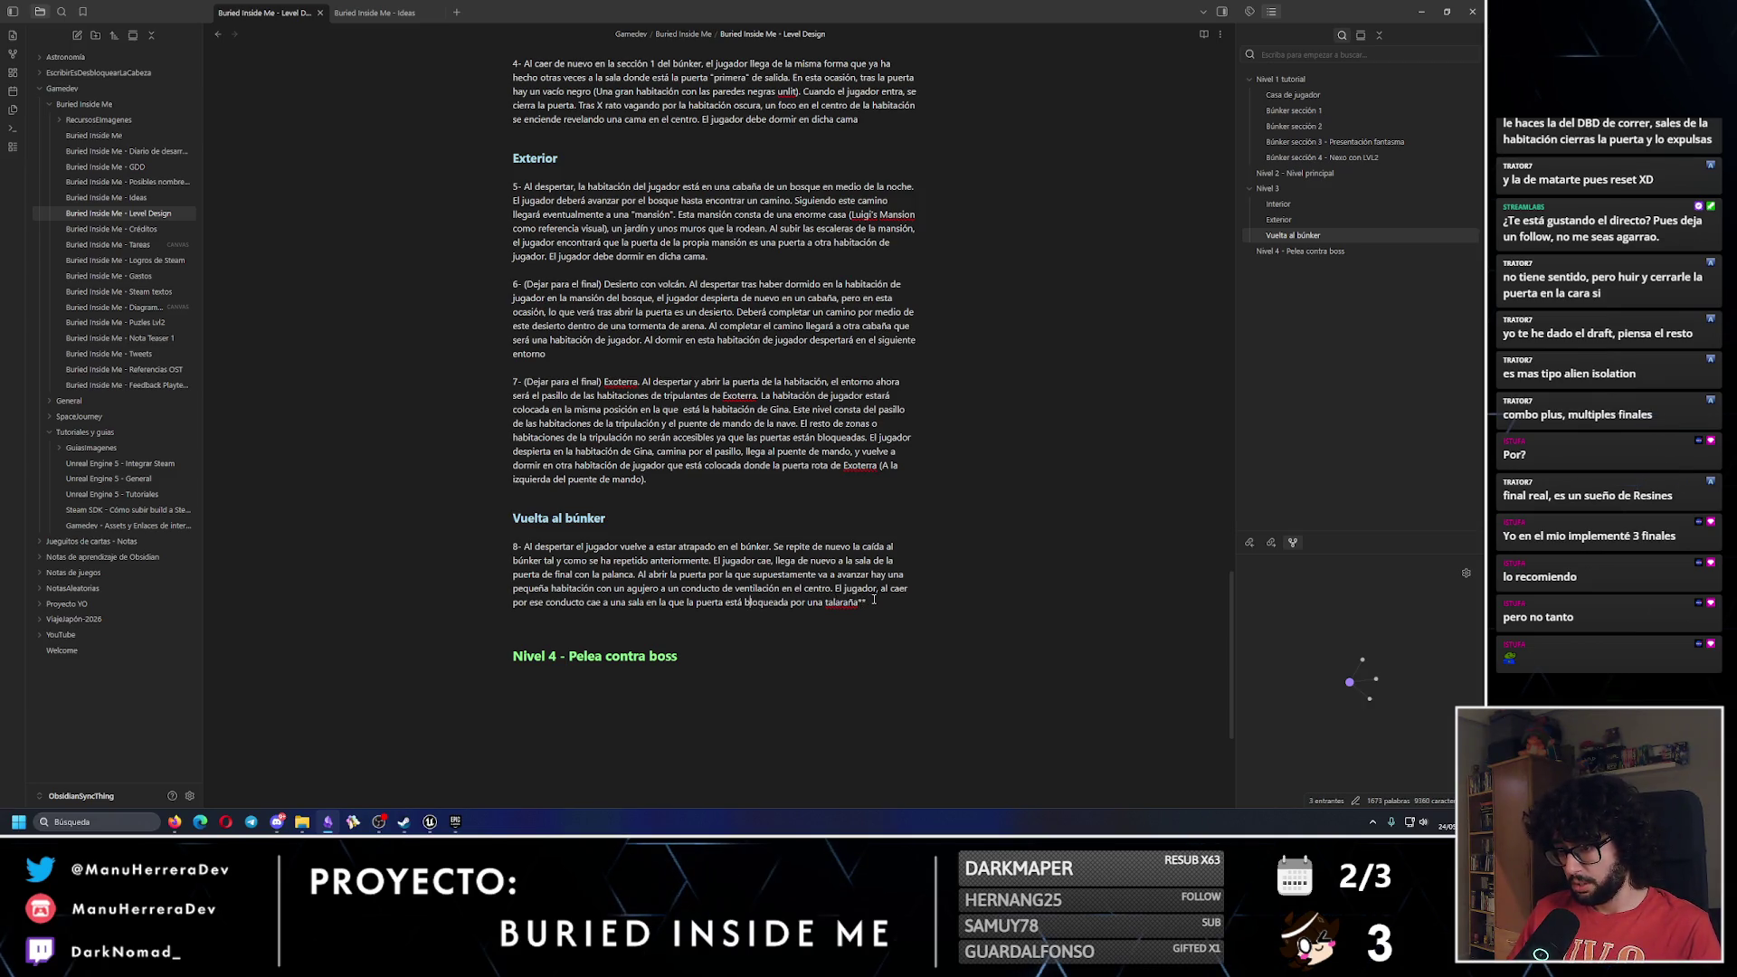
Finish item 8: burning the cobweb with a flare from a box opens the door.
key("Left")
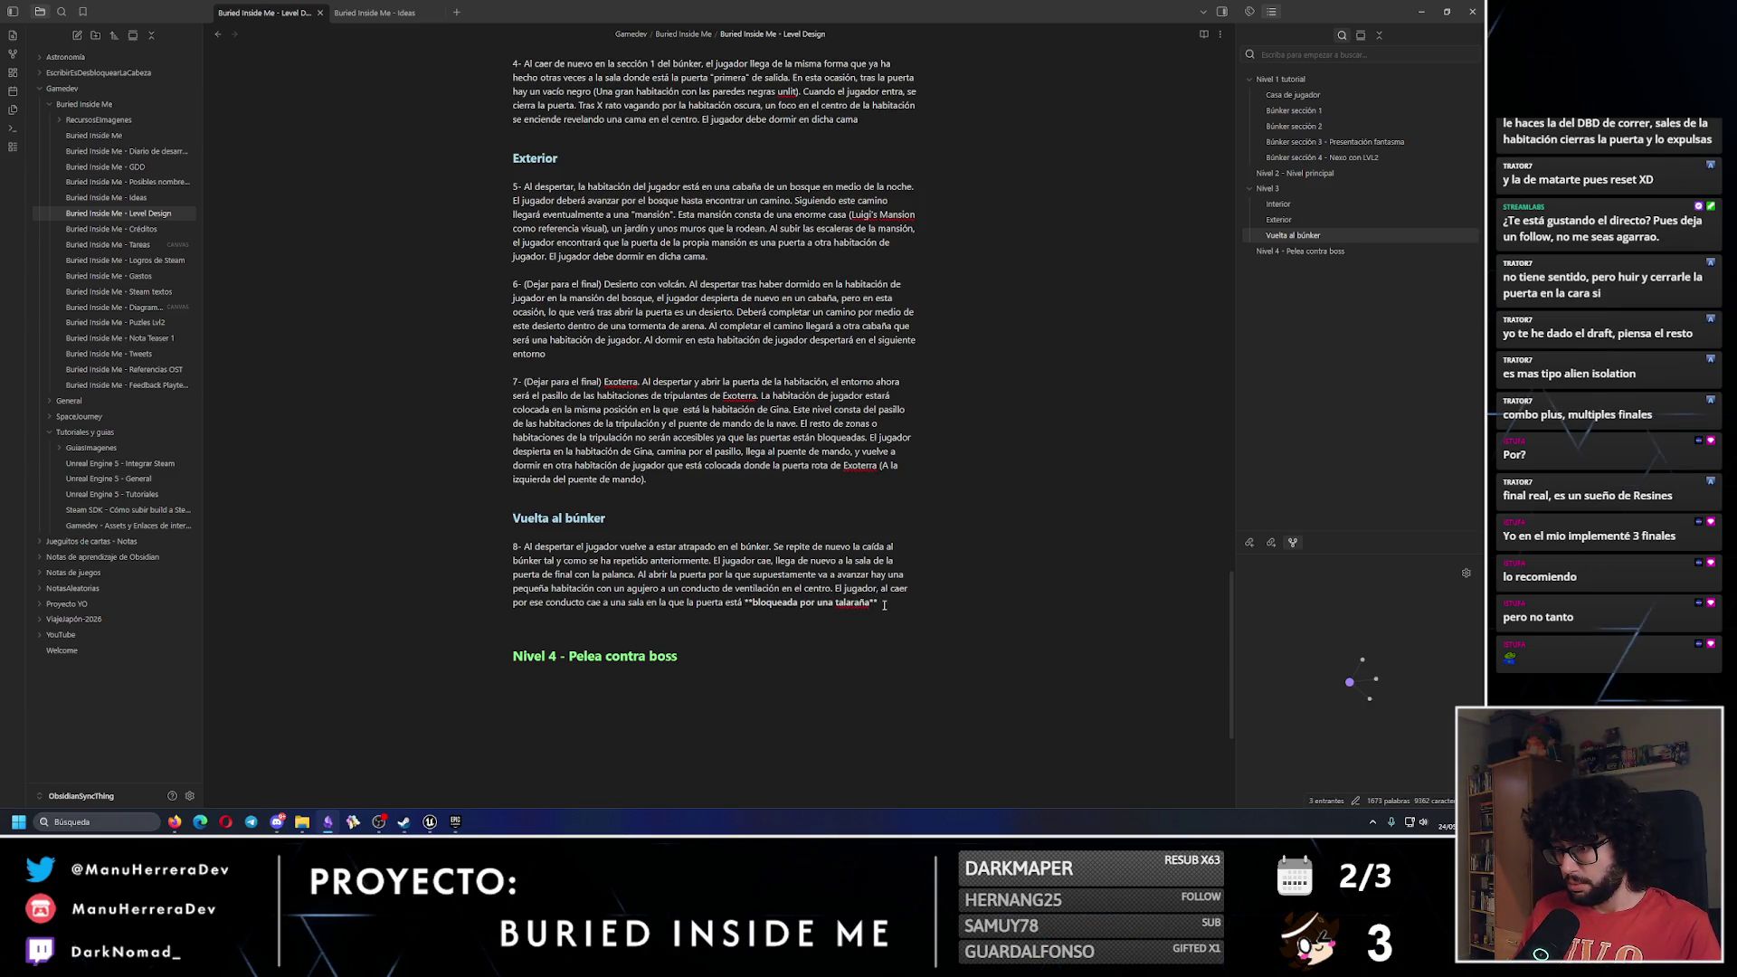
key("BackSpace")
type("e")
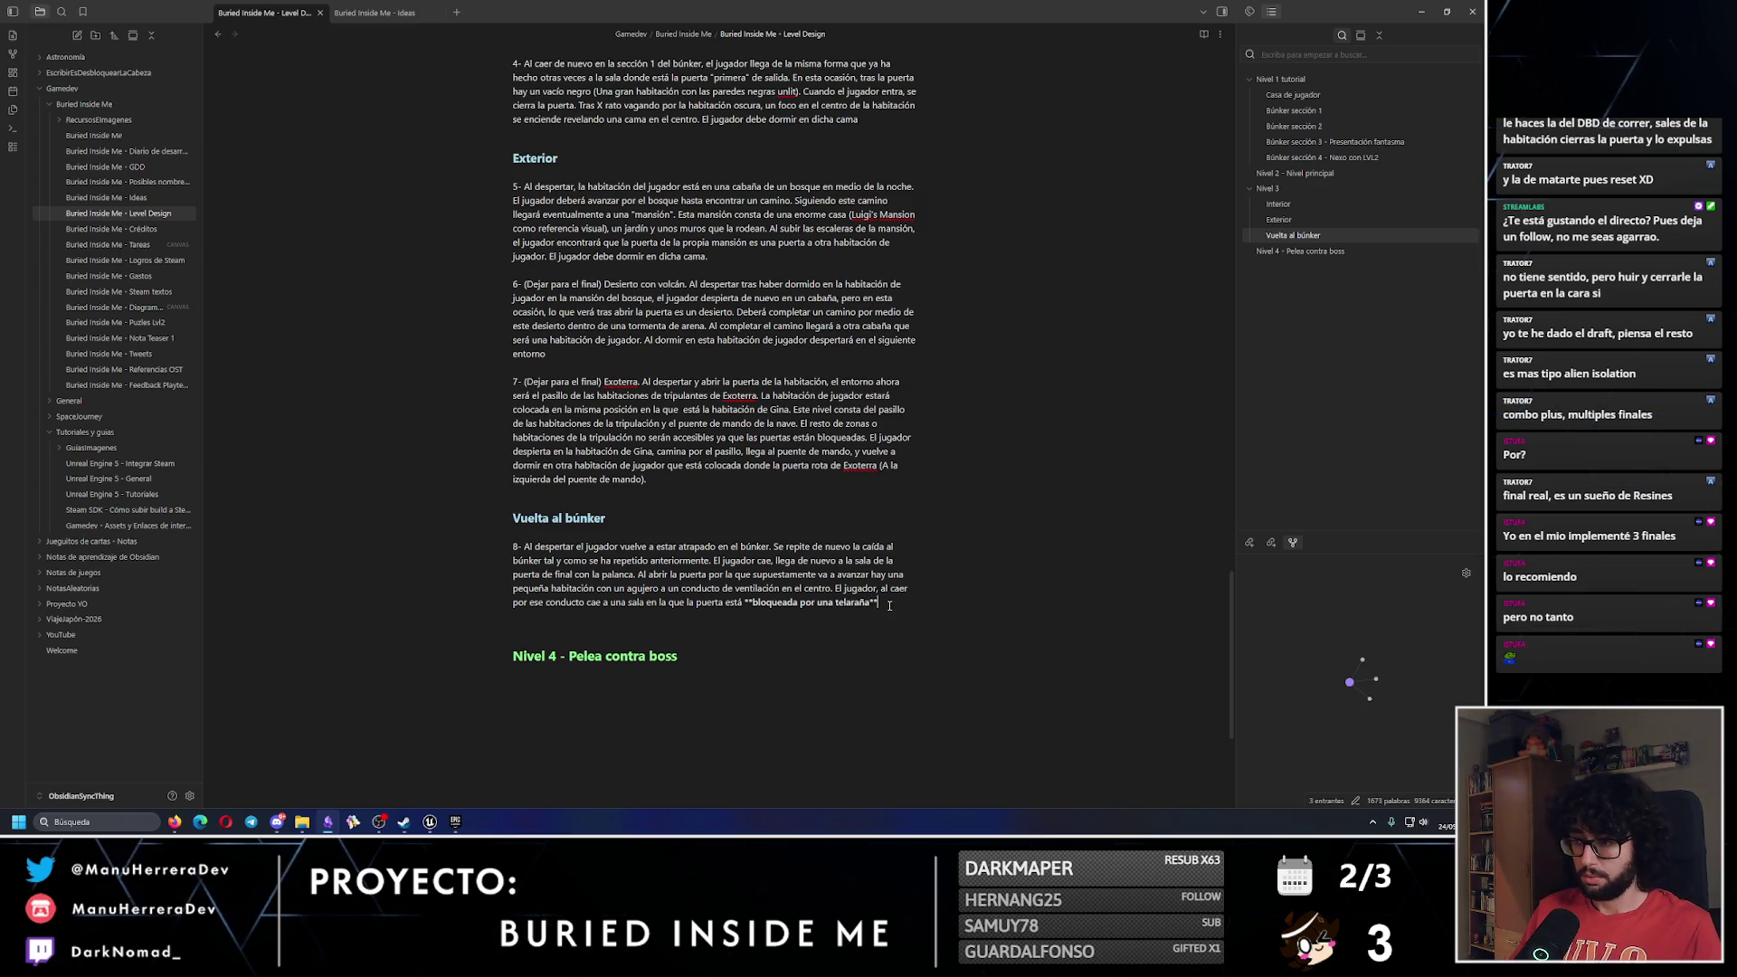
type(". Es th")
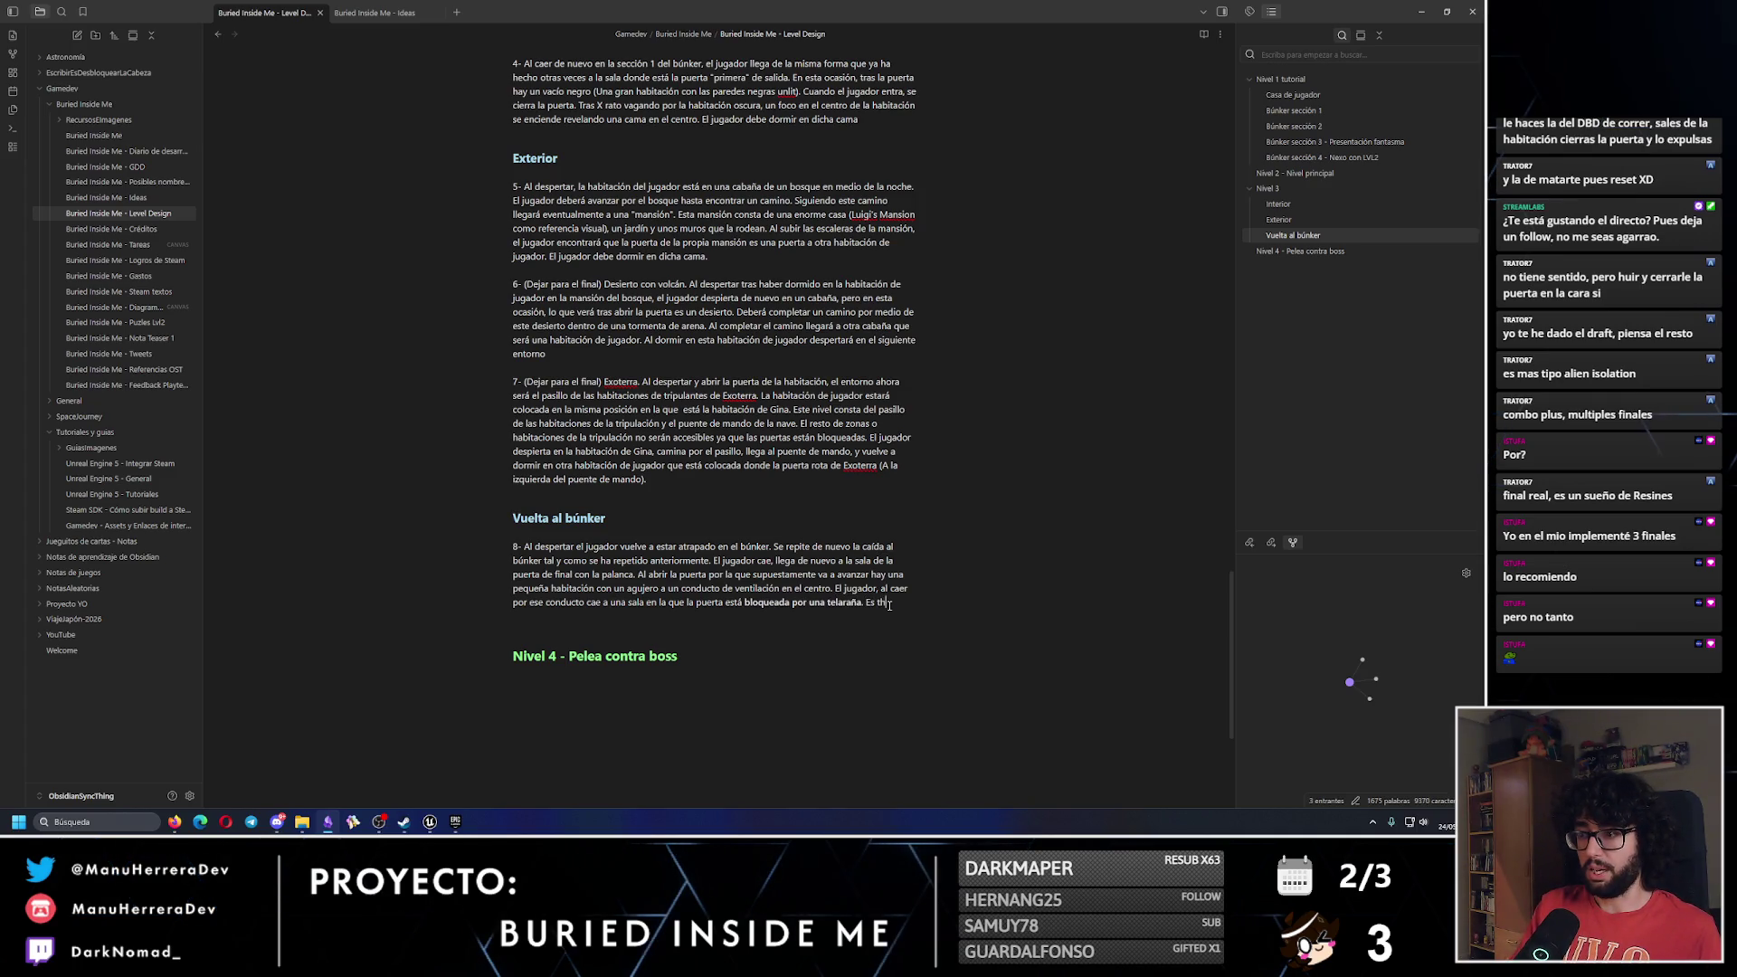
type("a h")
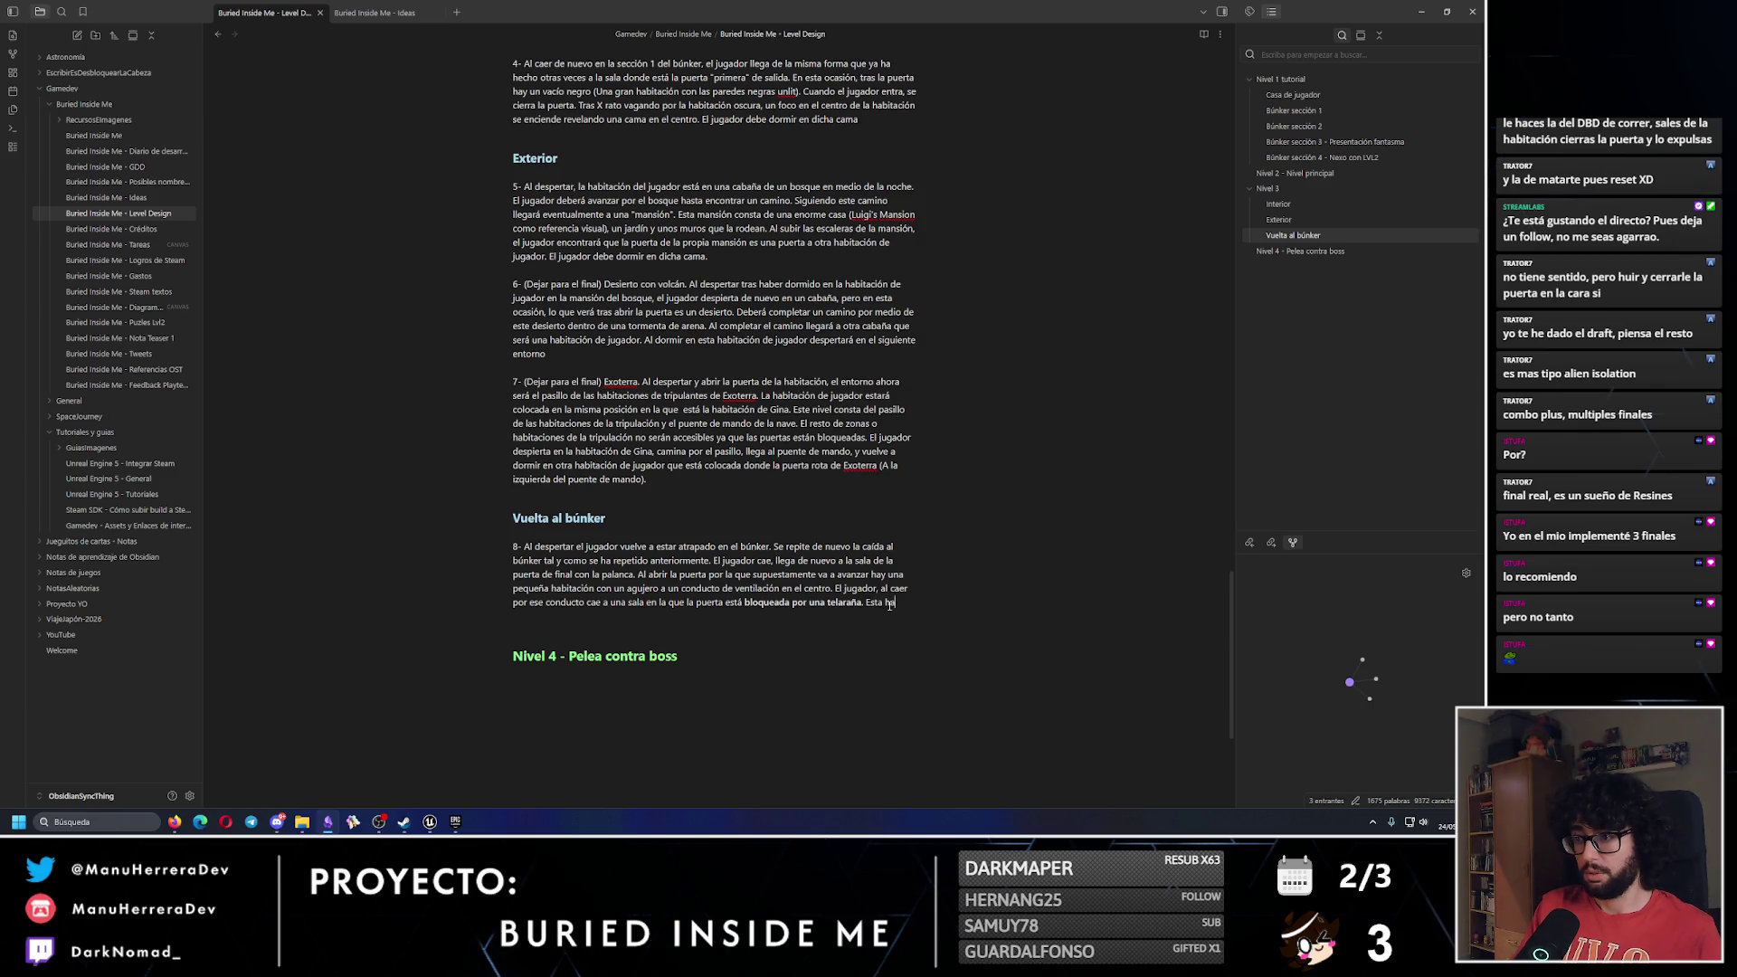
type("bita")
type("ción solo co")
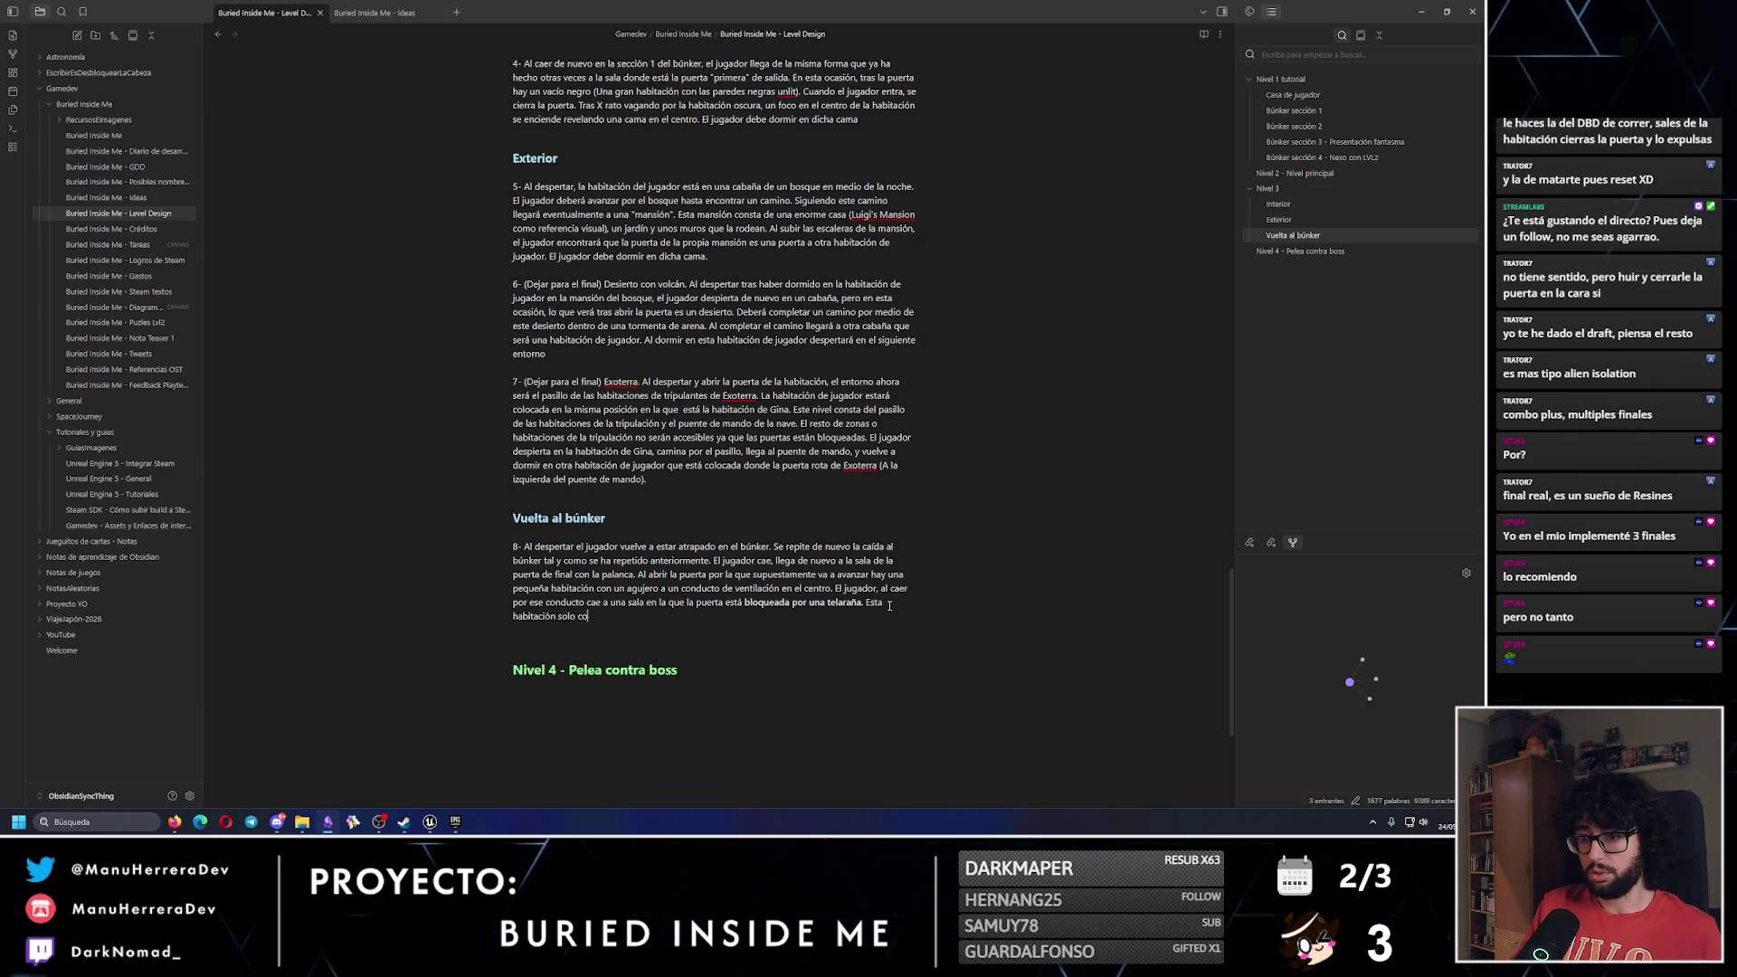
type("nsta de una pu")
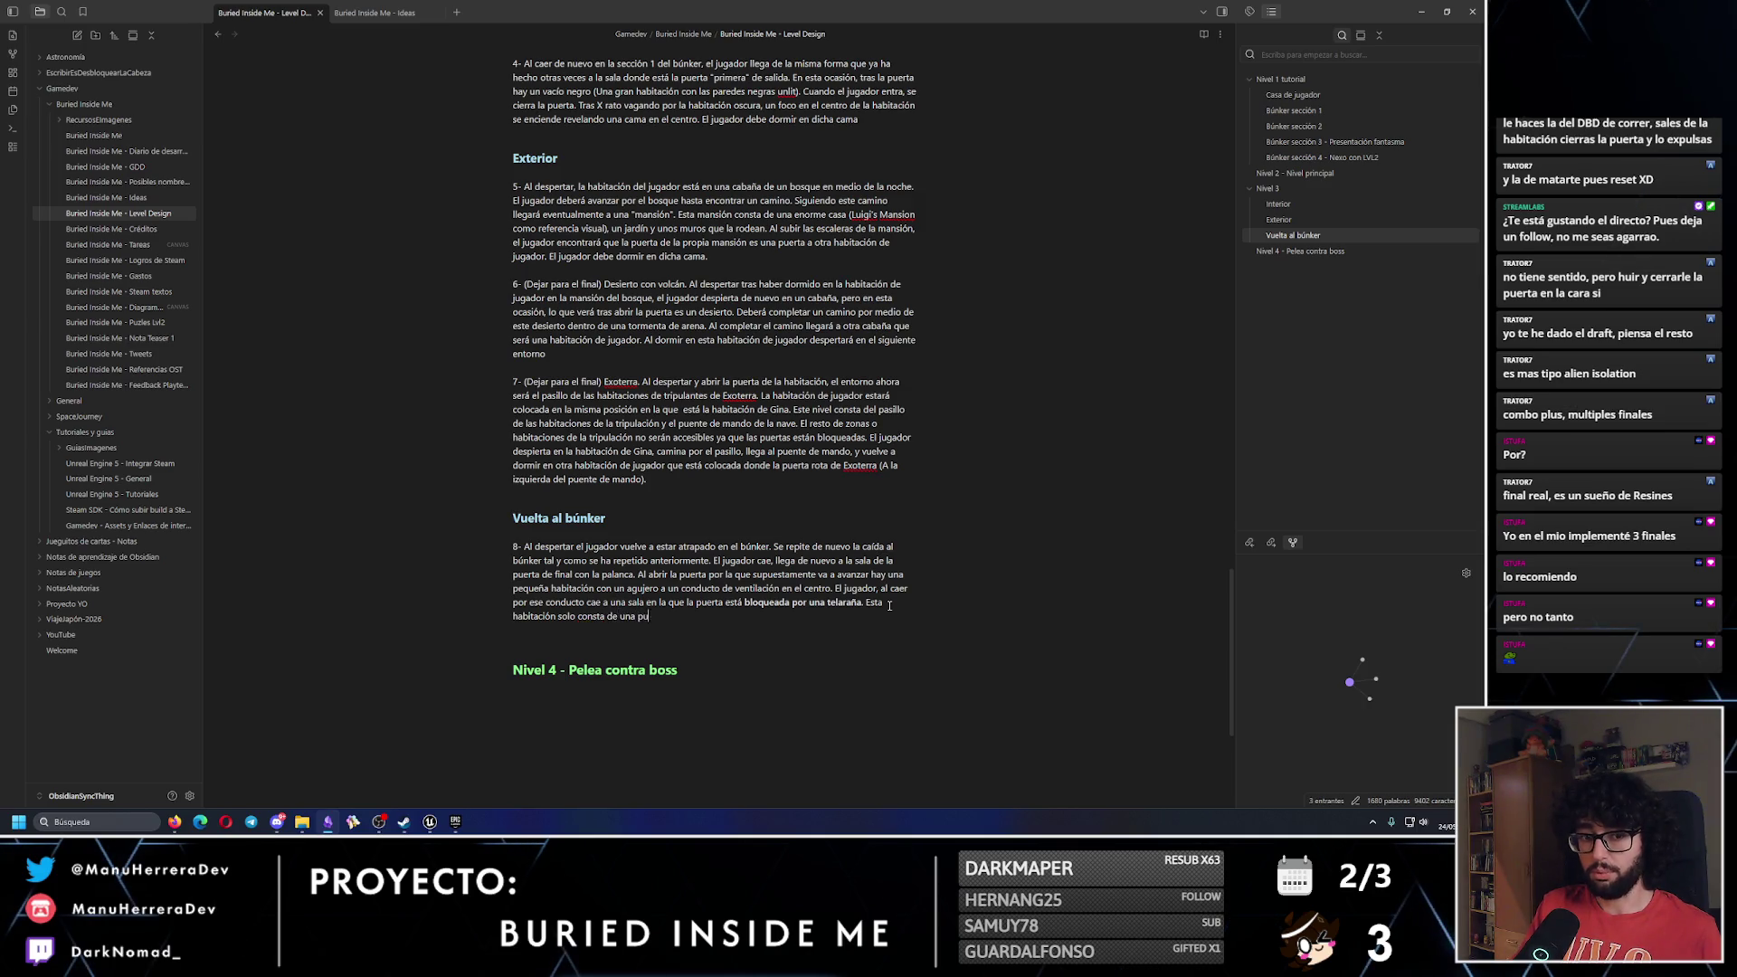
type("erta, ")
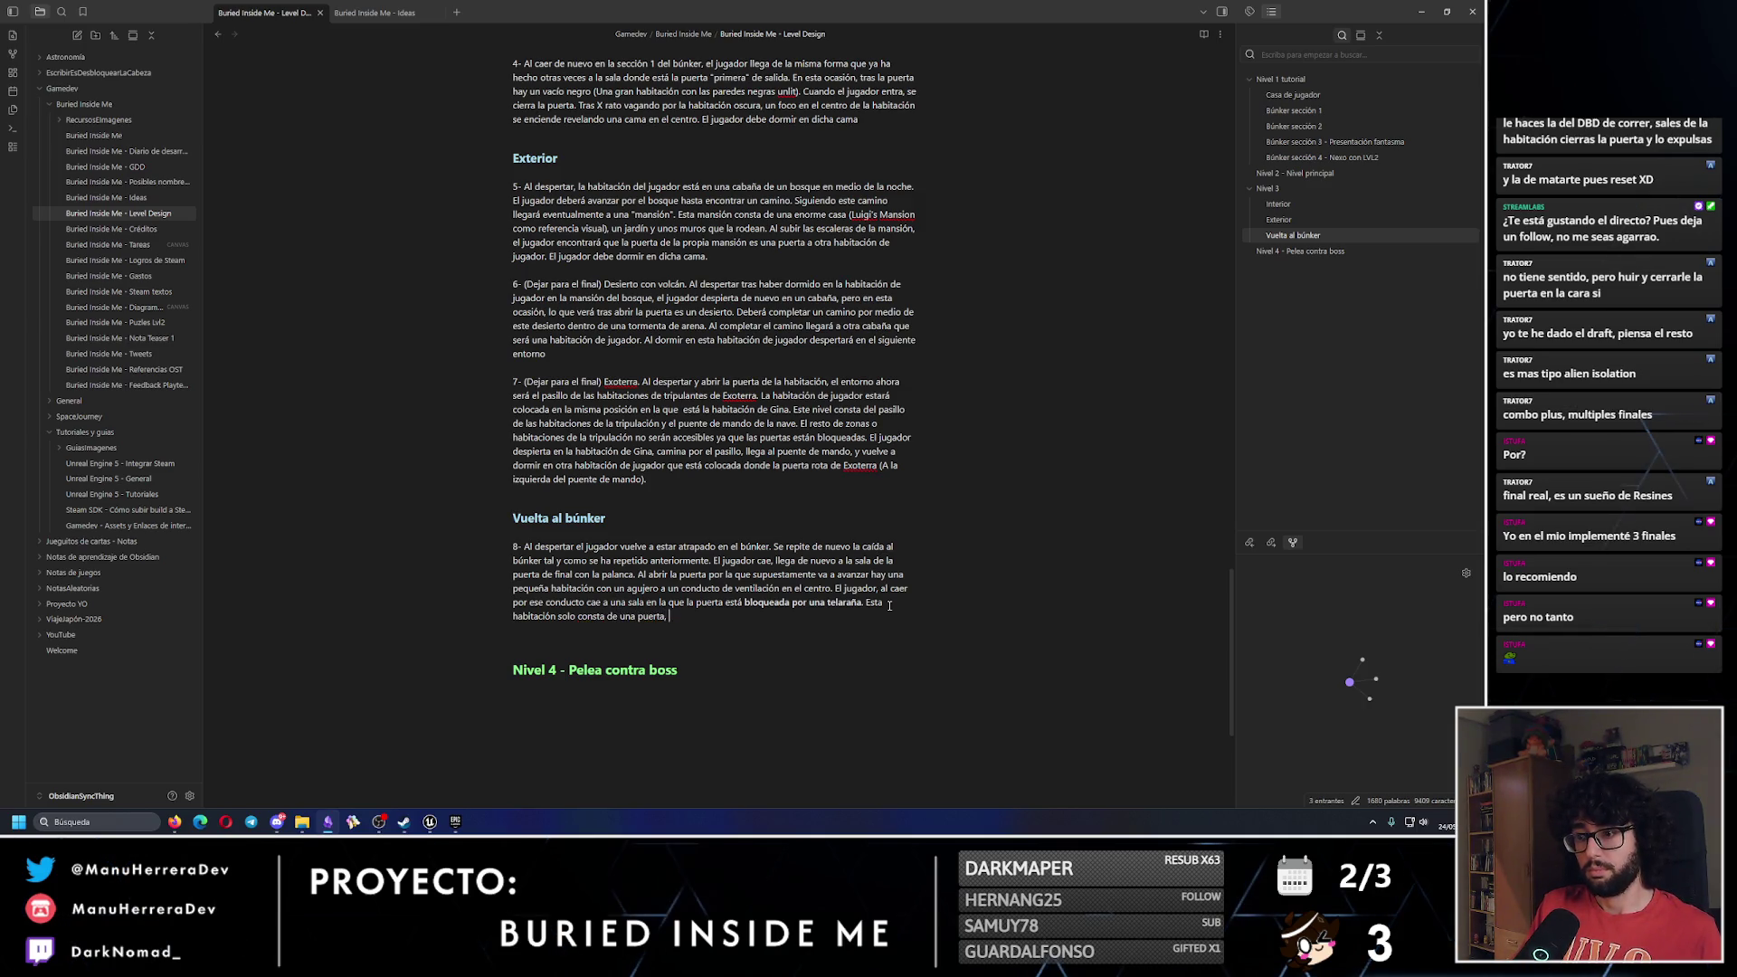
type("una ")
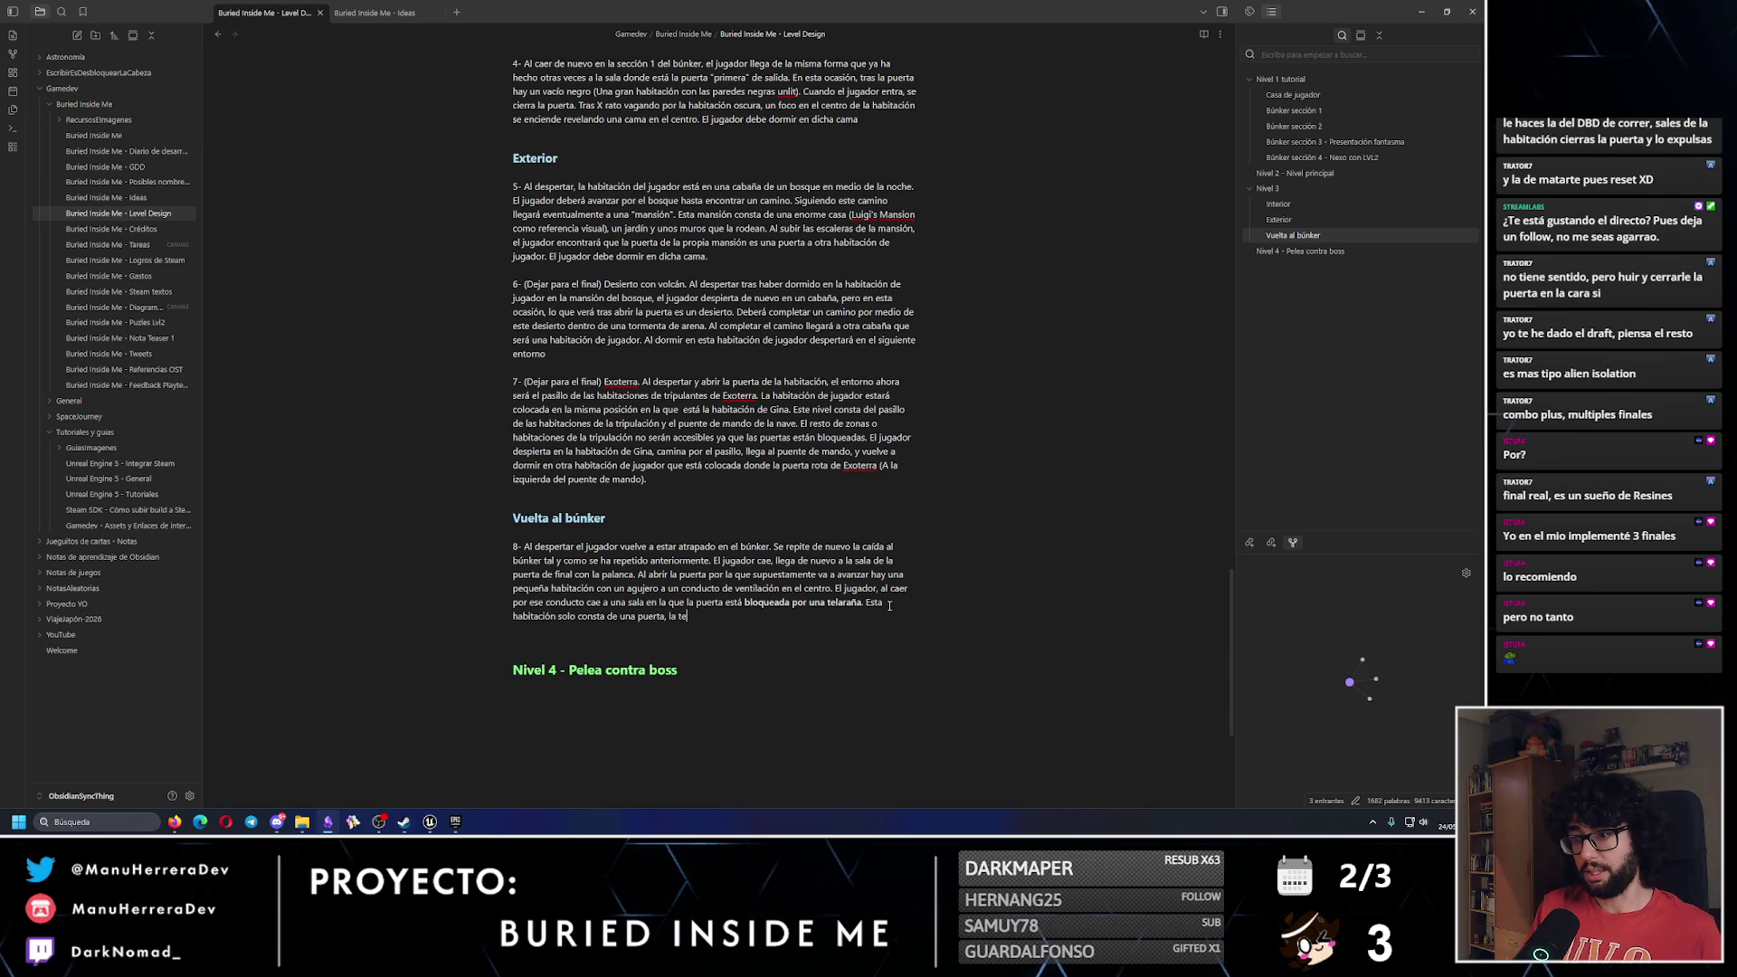
type("laraña y")
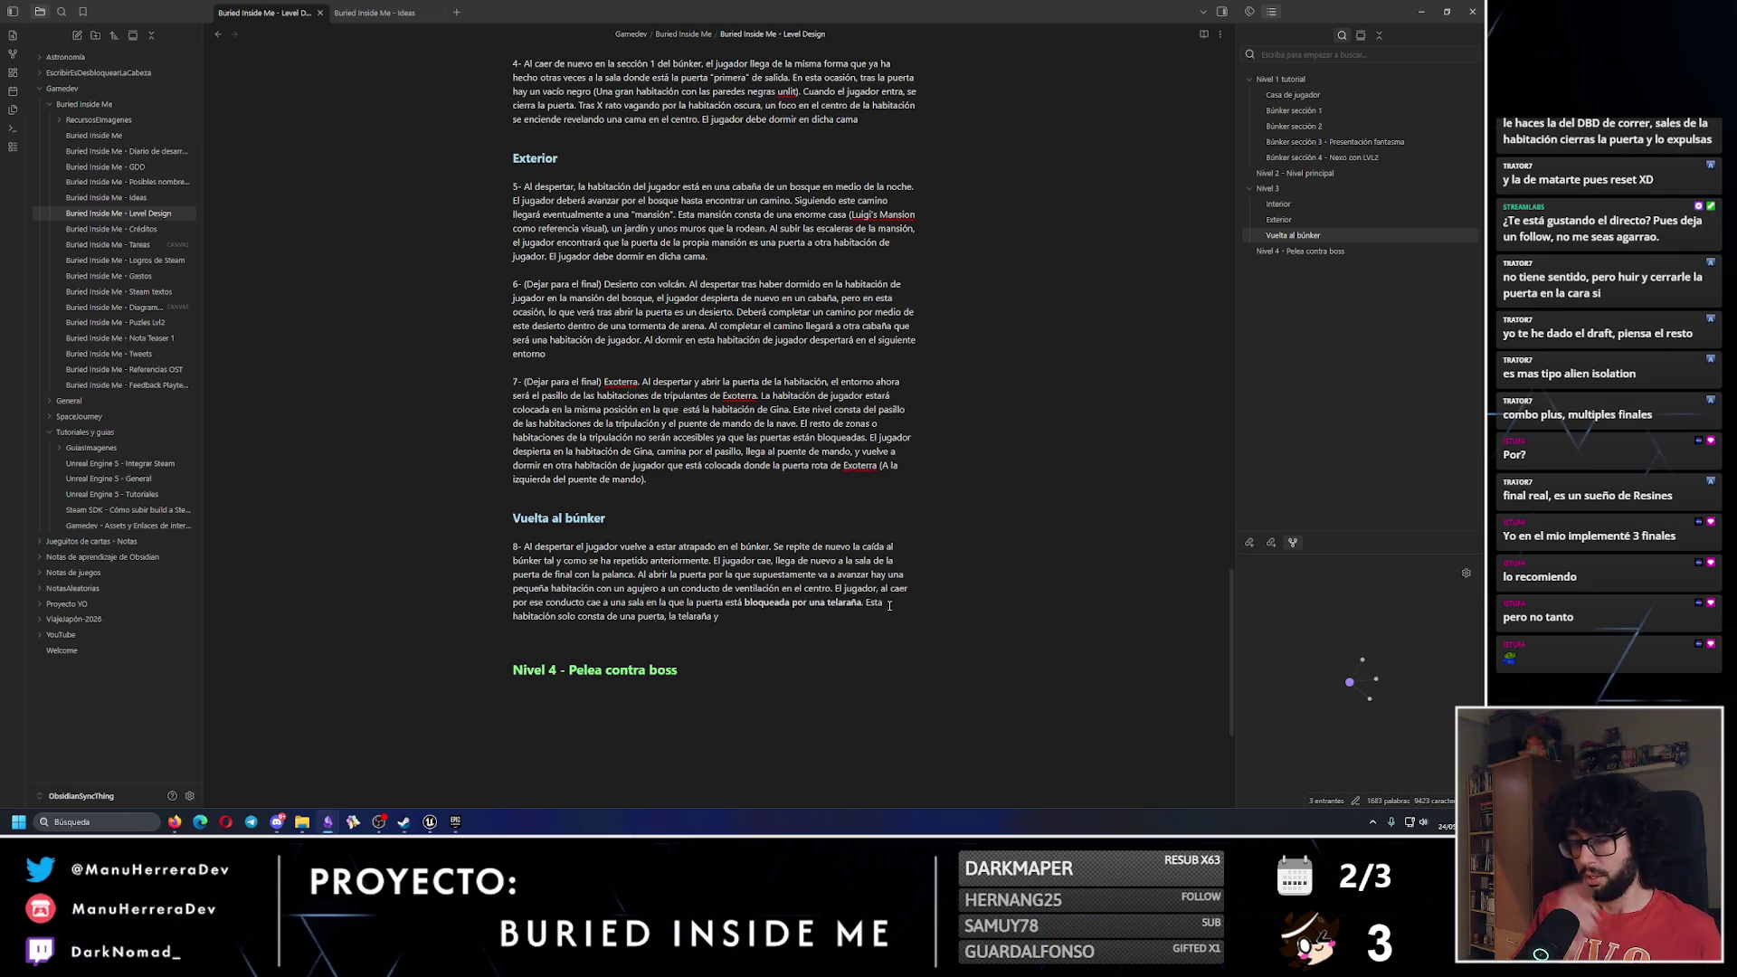
type("una caja co")
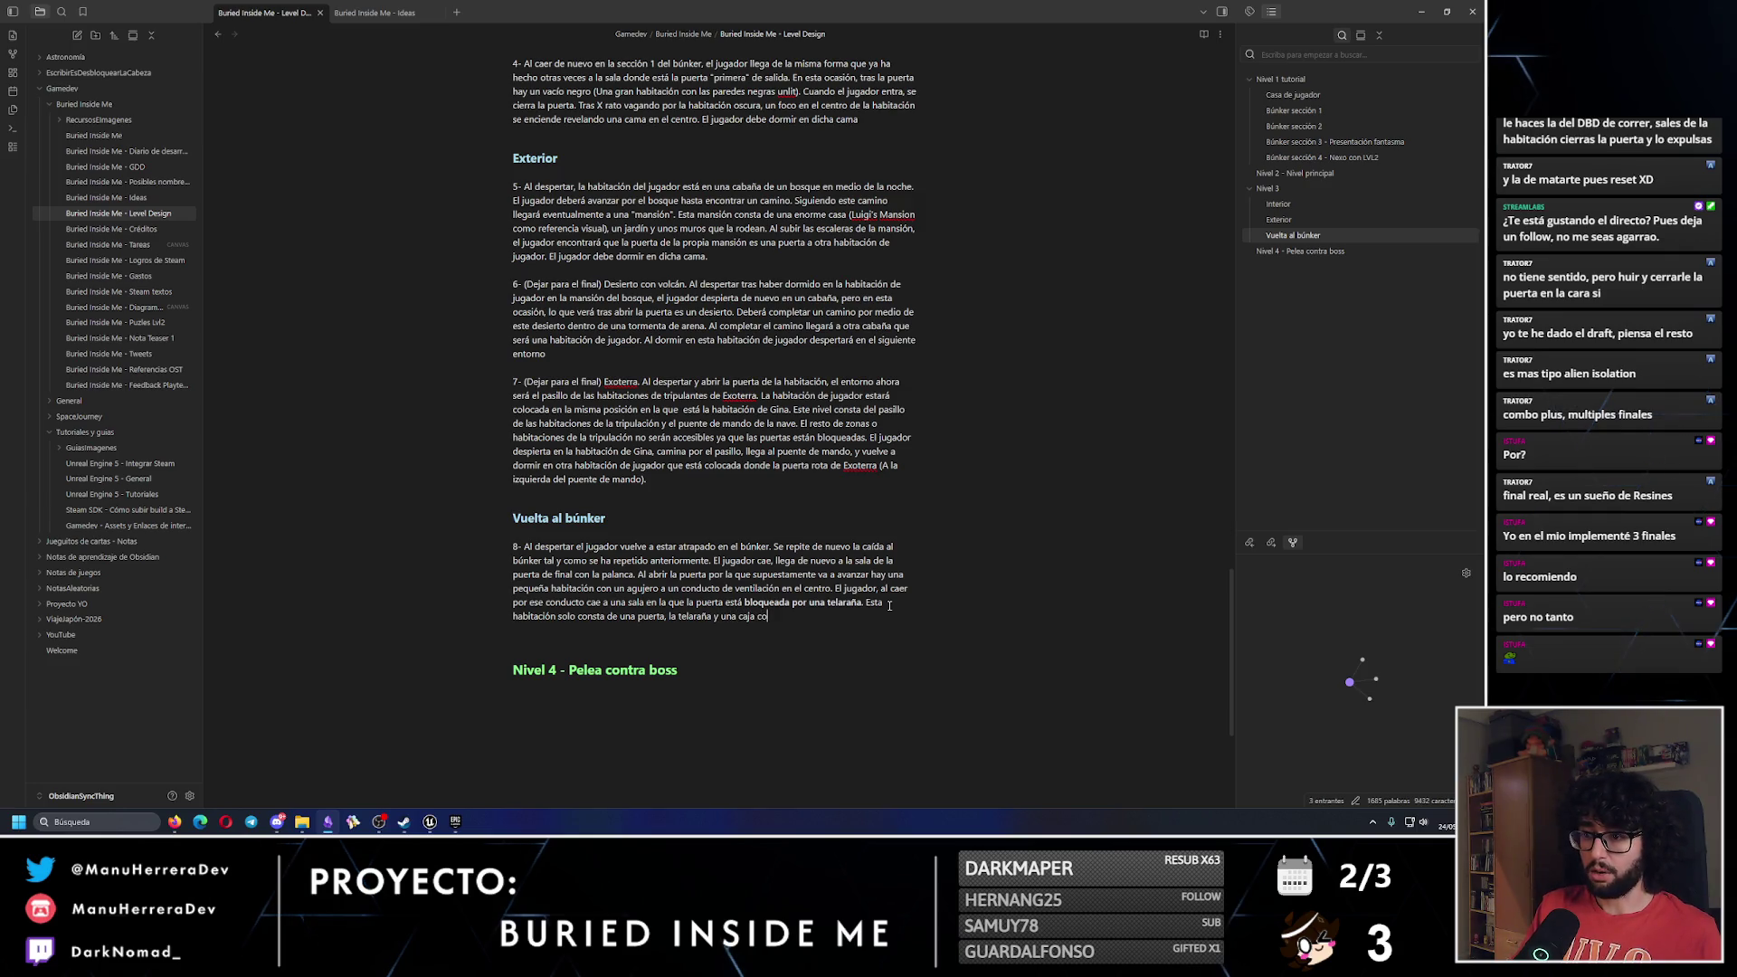
type("n bengalas.")
type(" Para p")
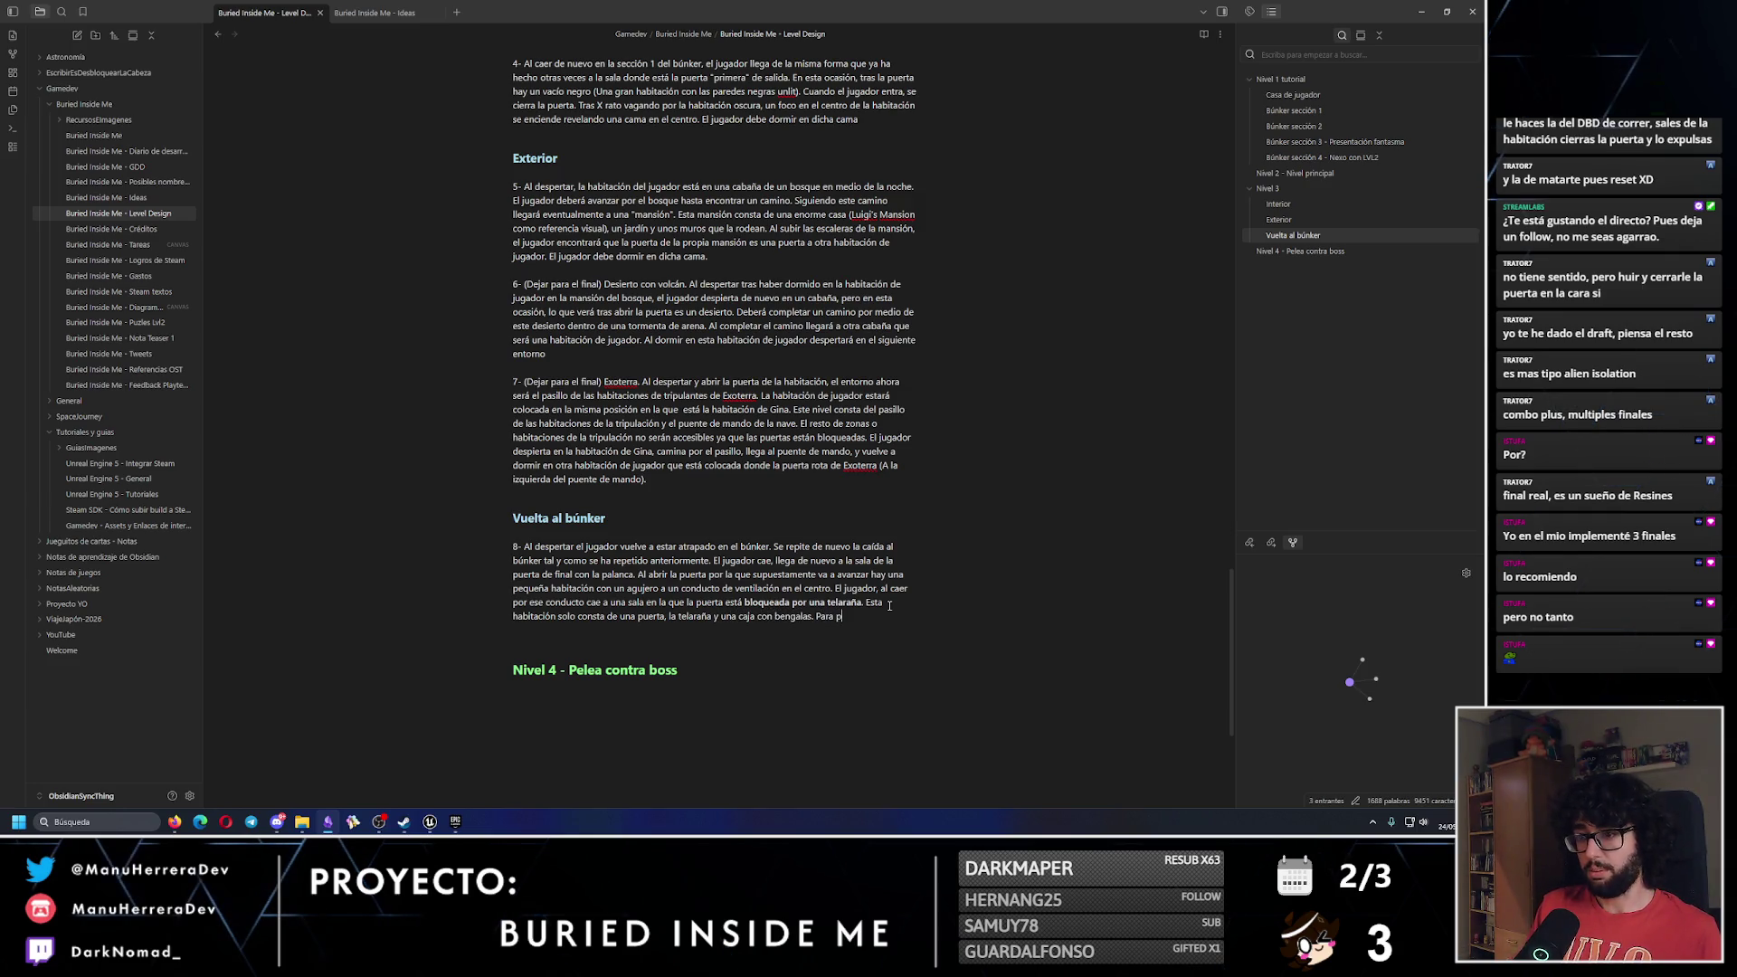
type("oder salir de la habitación, el jugador debe")
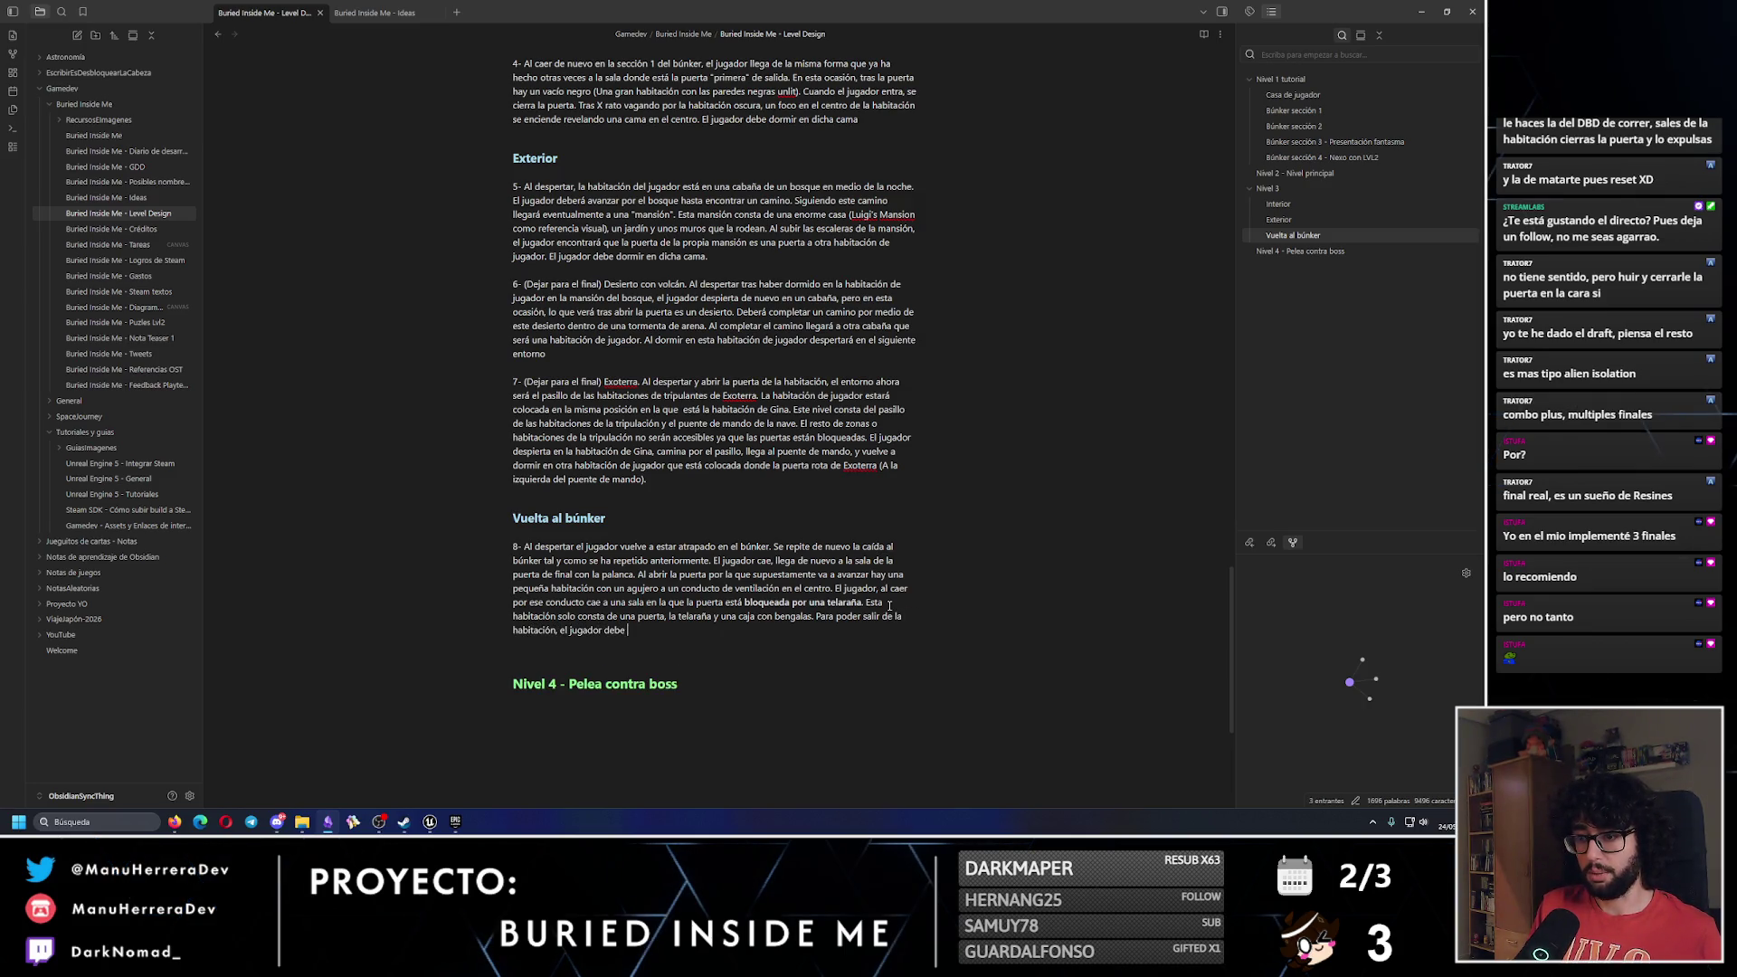
type("quema")
type("r la telar")
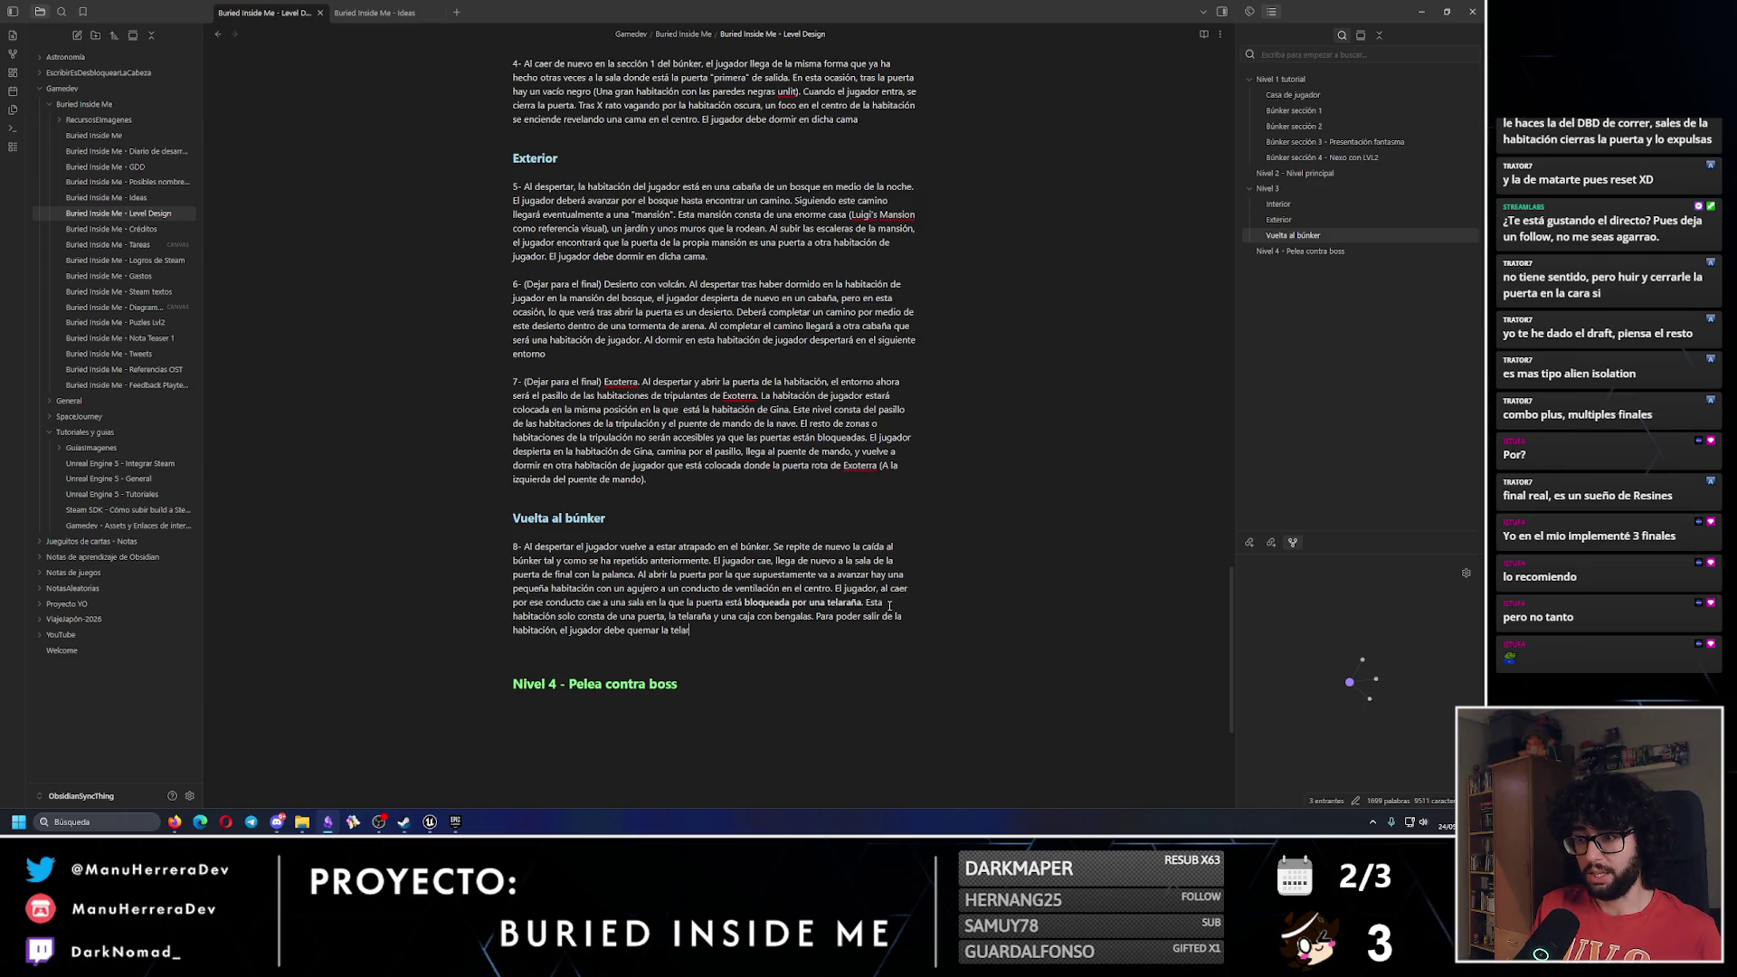
type("acon la")
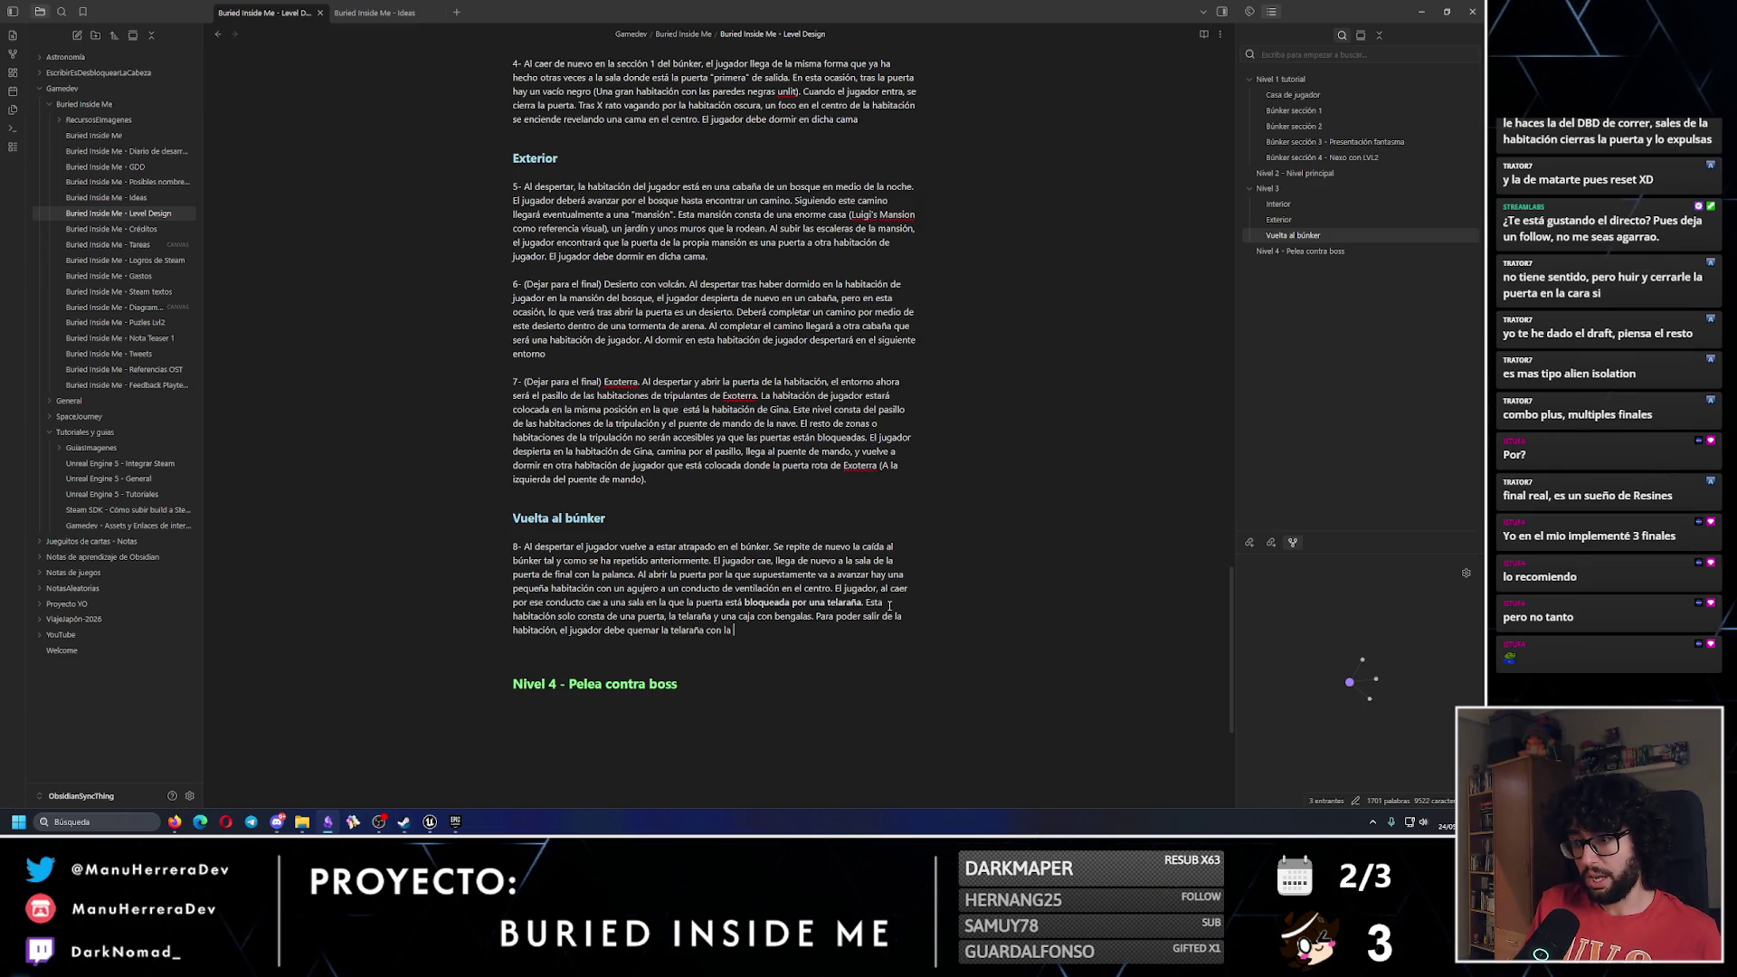
type("bengala y así des")
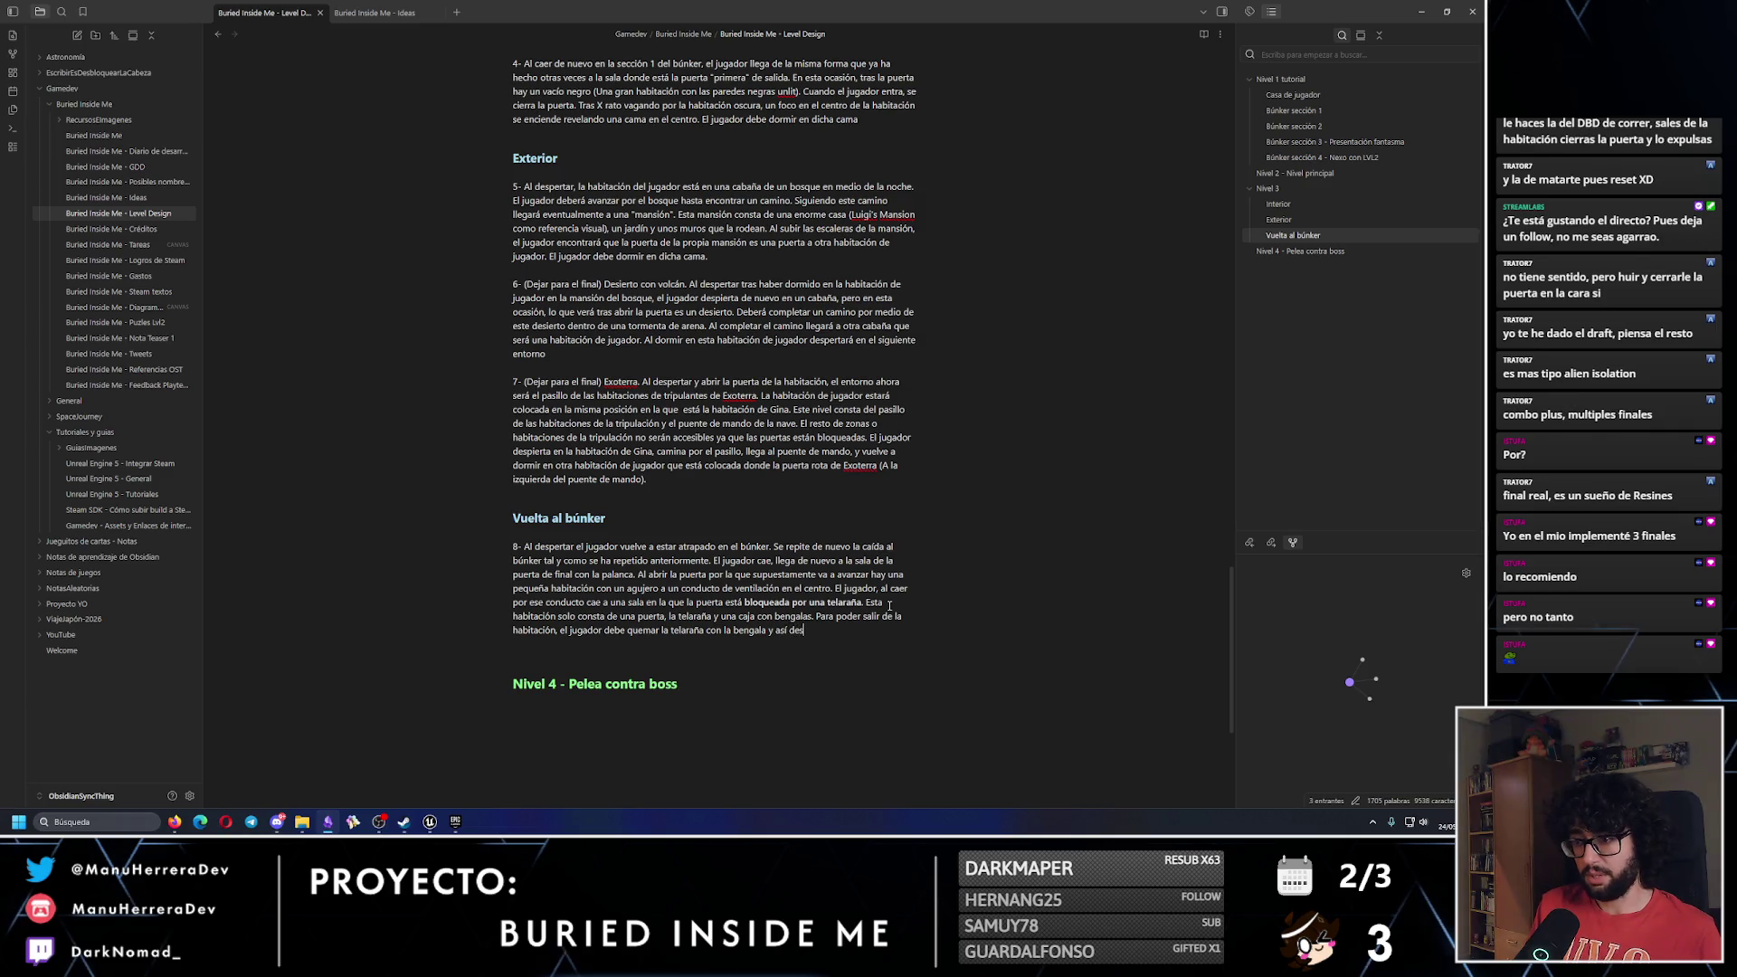
type("bloquear la puerta.")
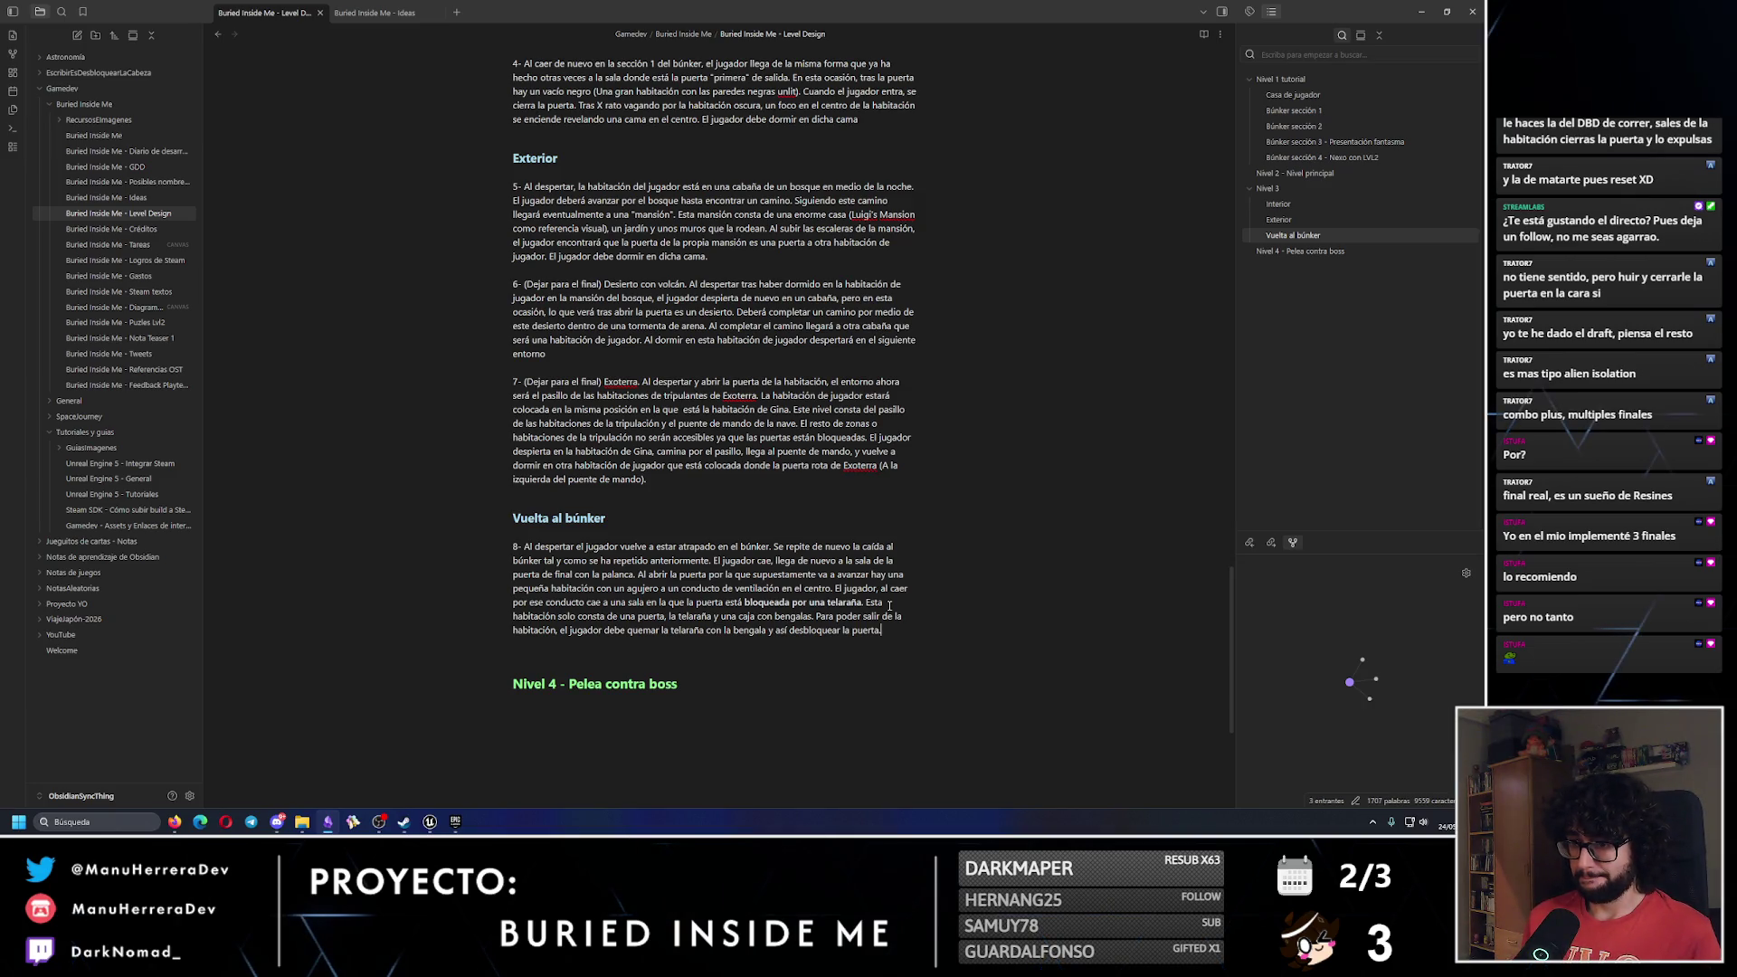
type("esta")
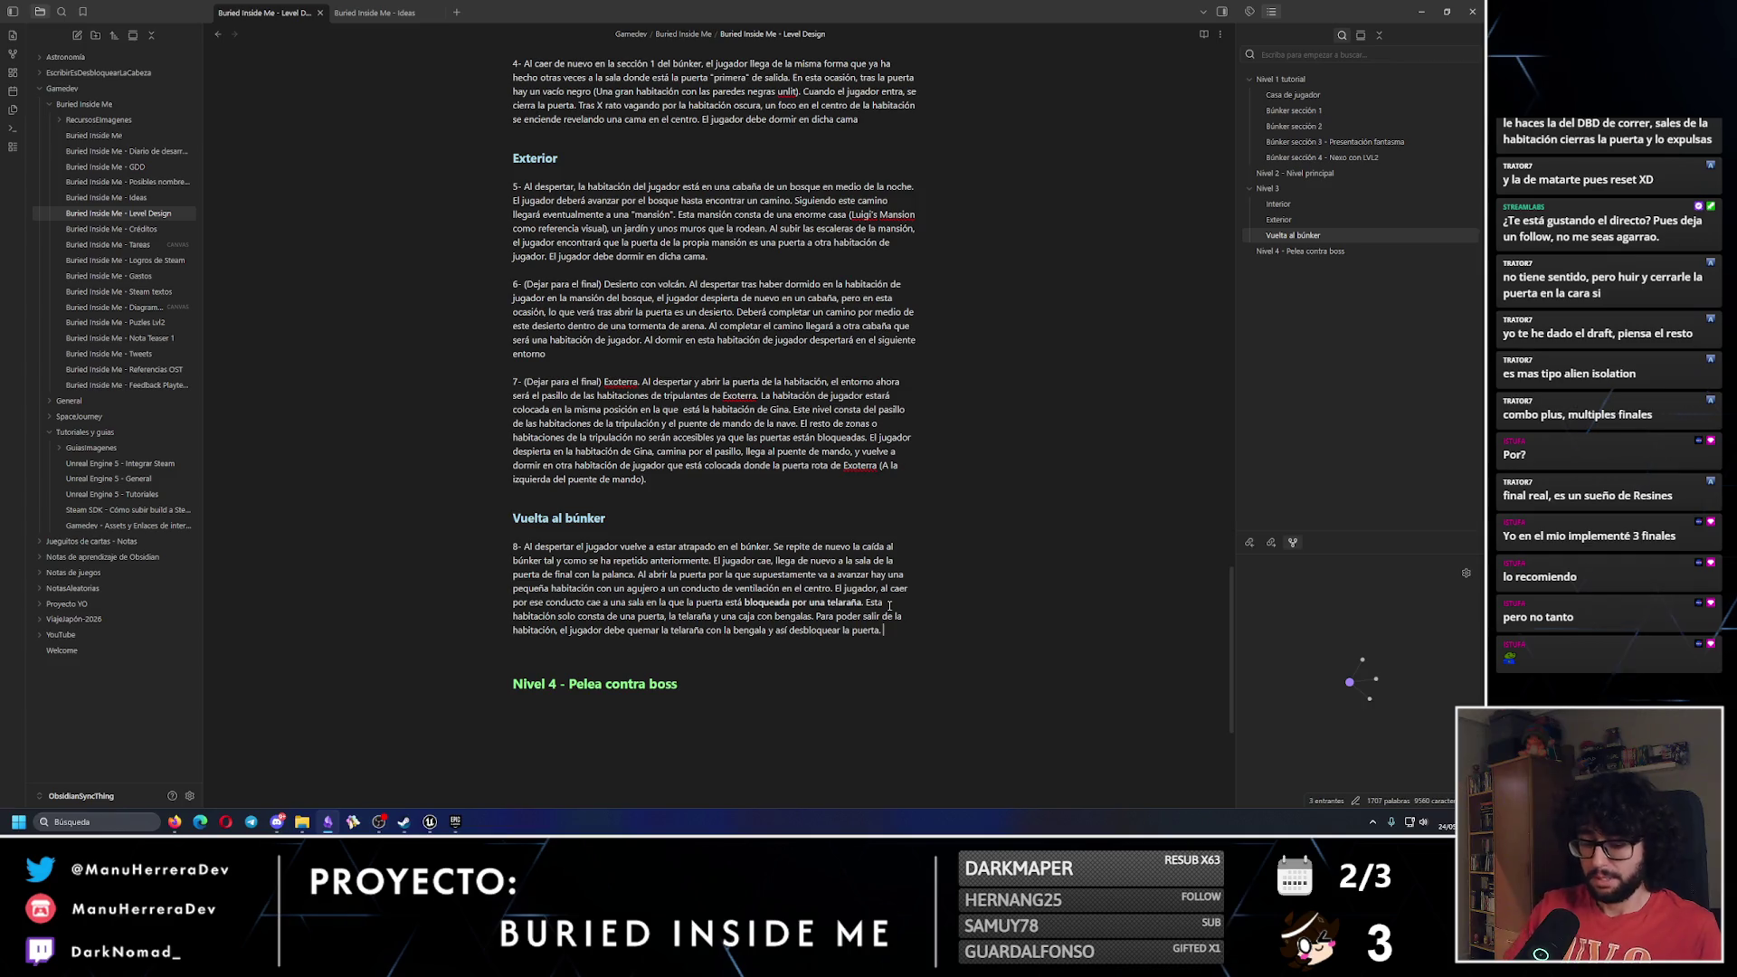
type(" forma a")
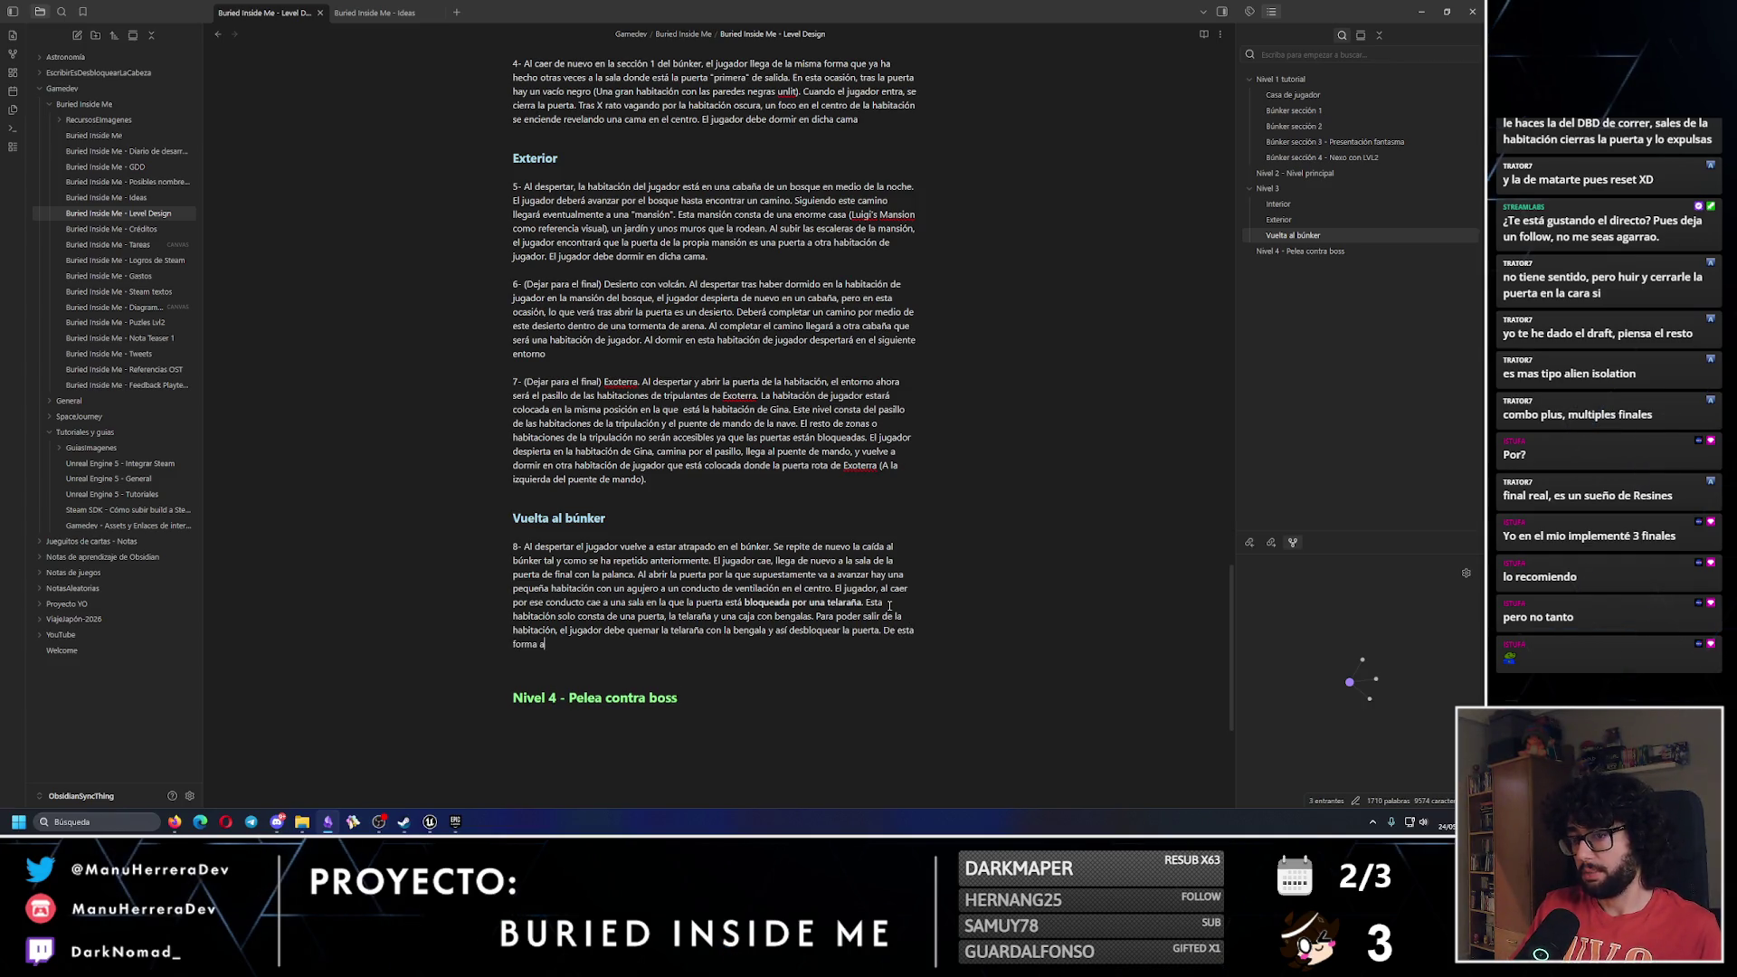
type("sociará quema")
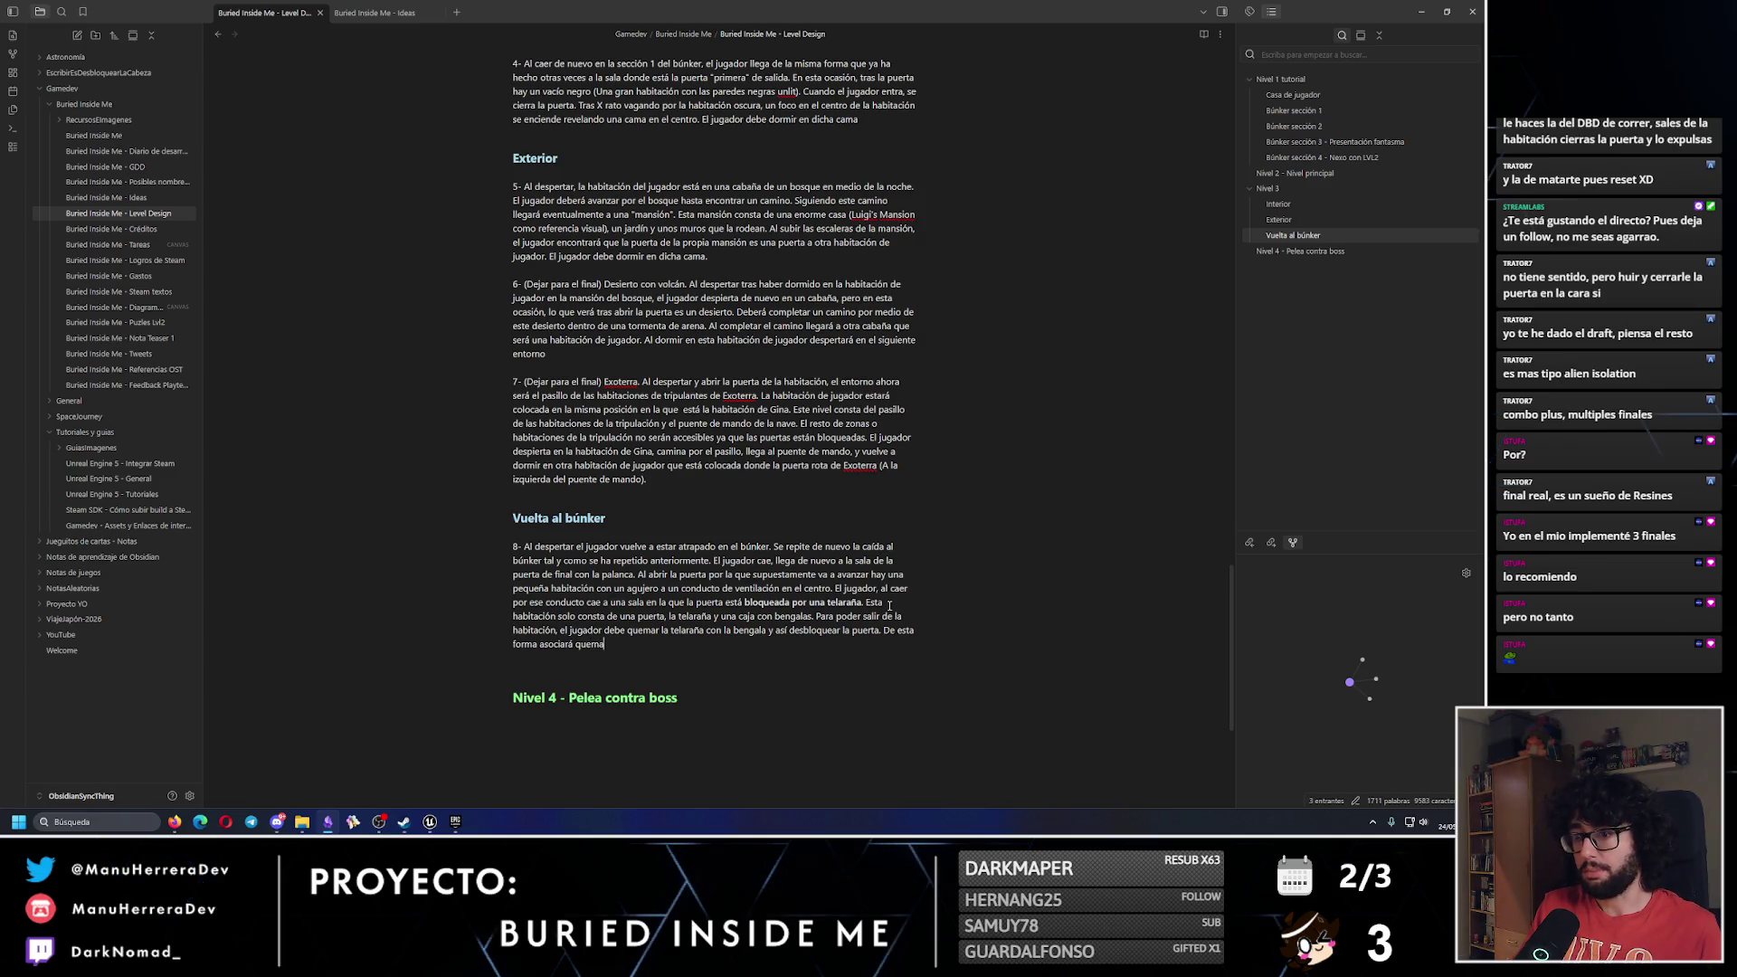
type("r las telarañ")
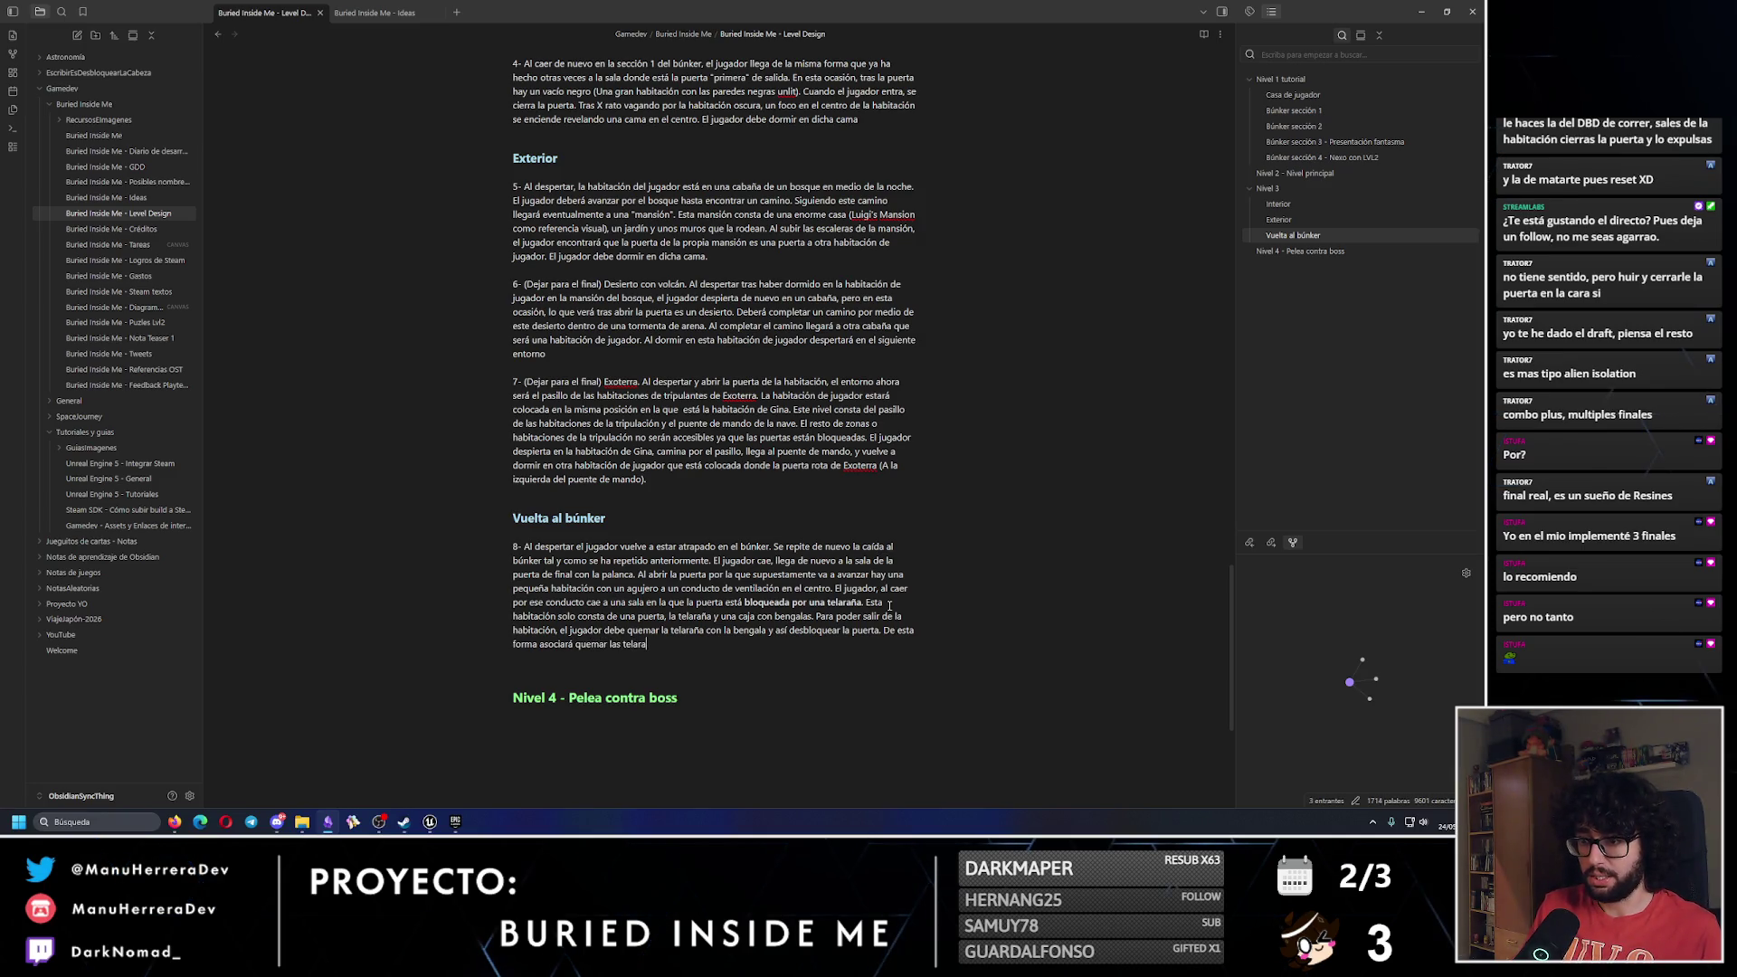
type("as con las be")
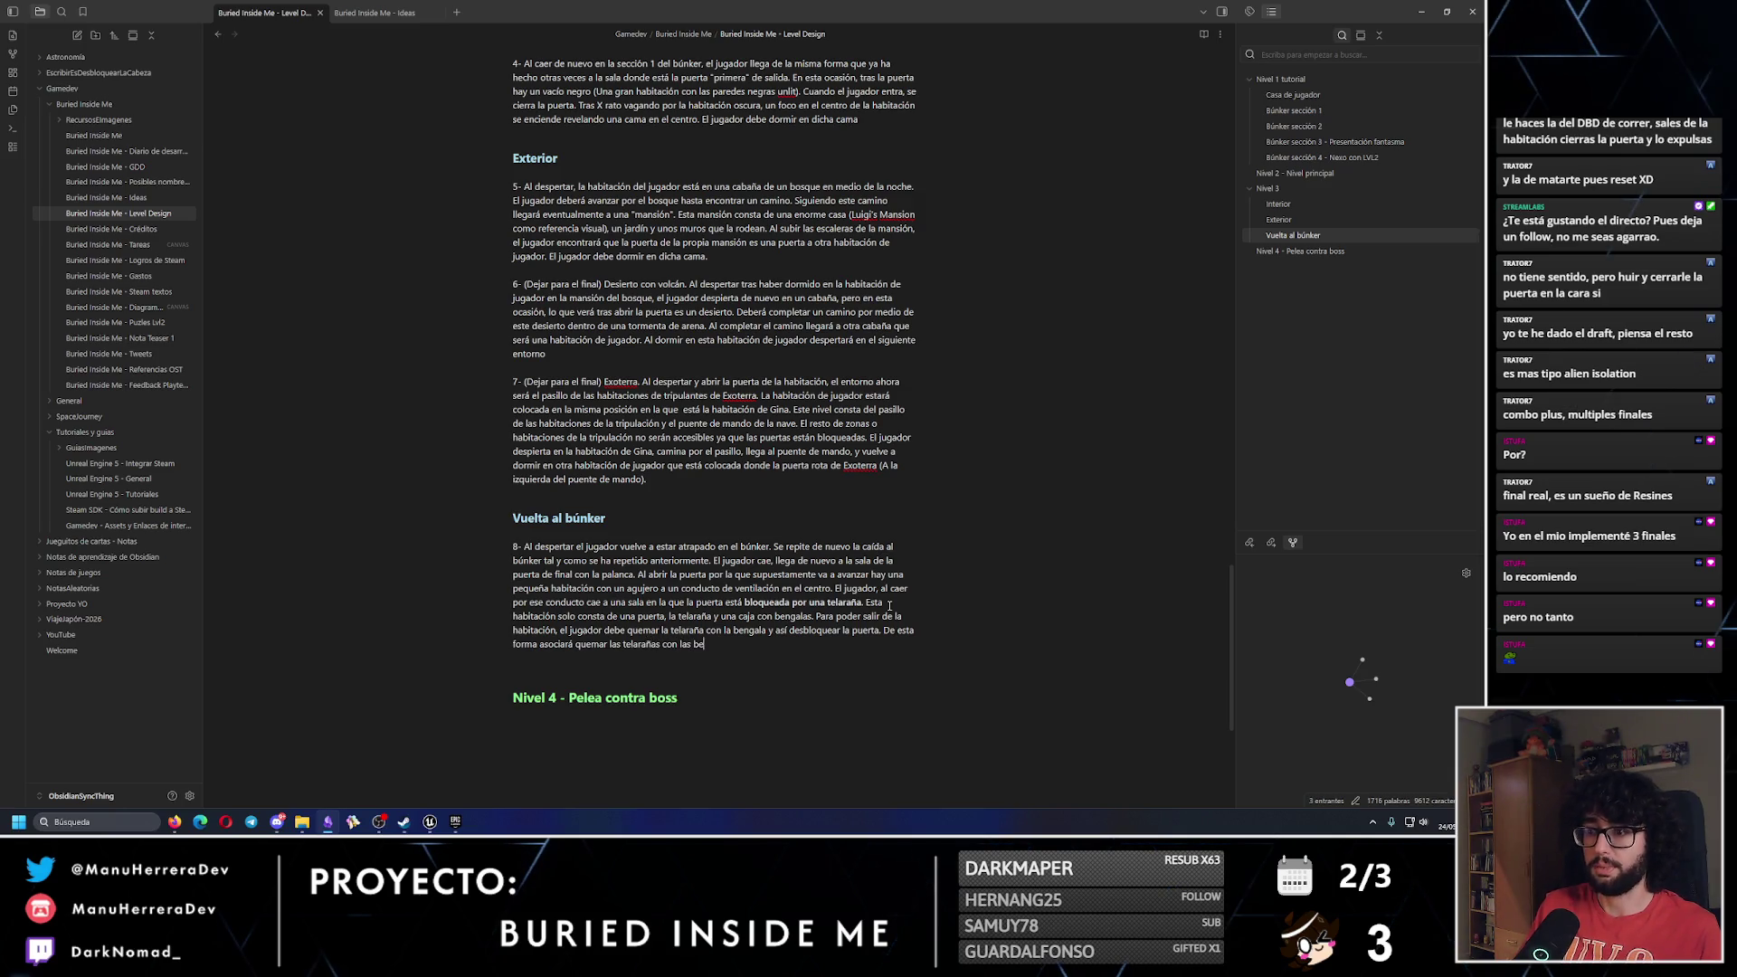
type("ngalas.")
Start a new item '9-' below item 8.
key("Return")
key("Return")
type("9")
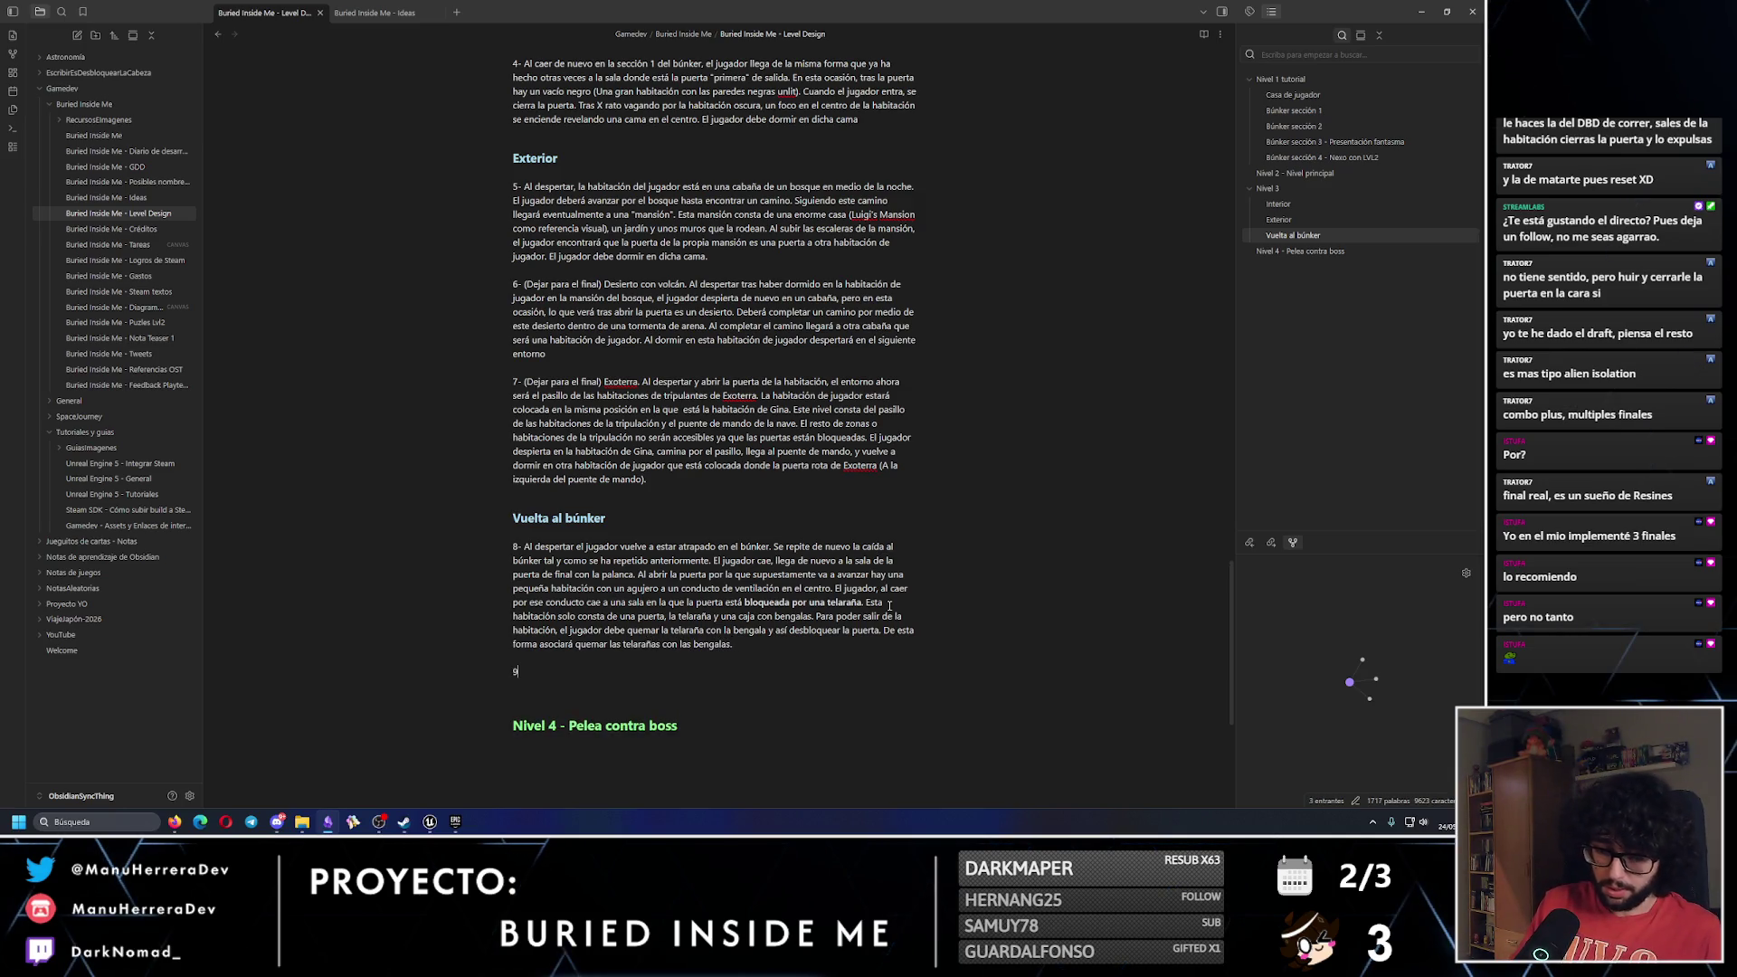
type("-")
scroll(734, 554, "down", 1)
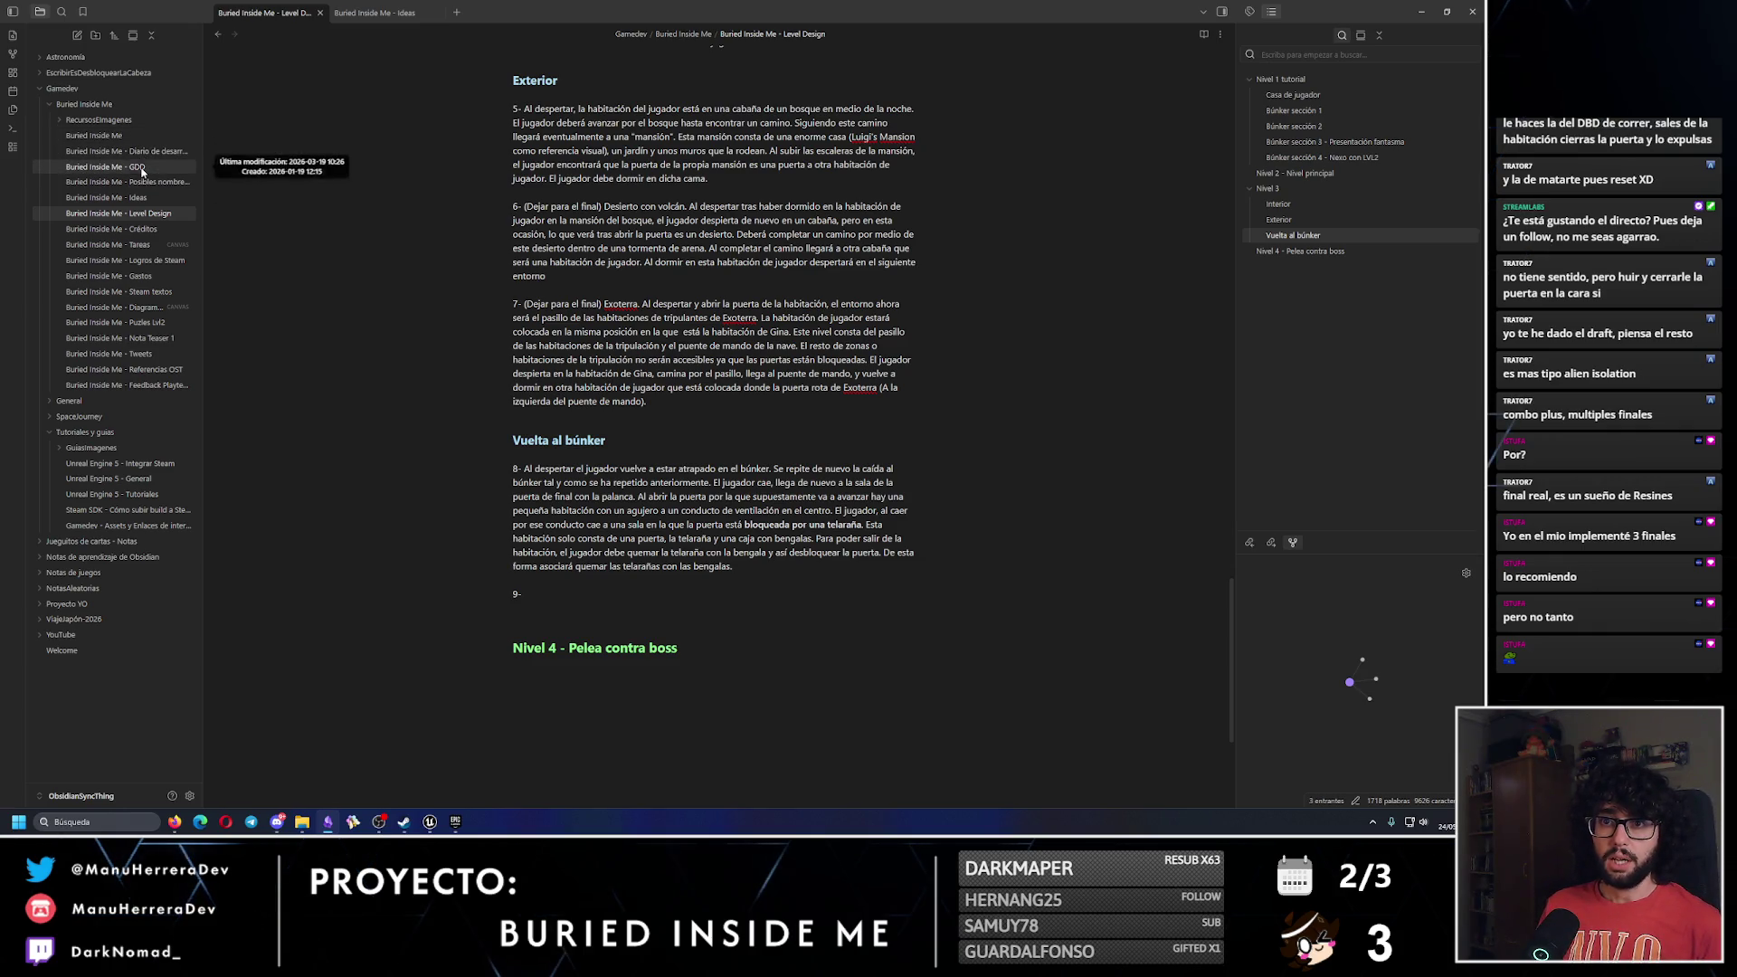
In the GDD note, add a 'Granada/Mina de telarañas: (POR DEFINIR FUNCIONAMIENTO)' interactable bullet.
left_click(105, 166)
scroll(741, 388, "down", 1)
scroll(741, 389, "down", 15)
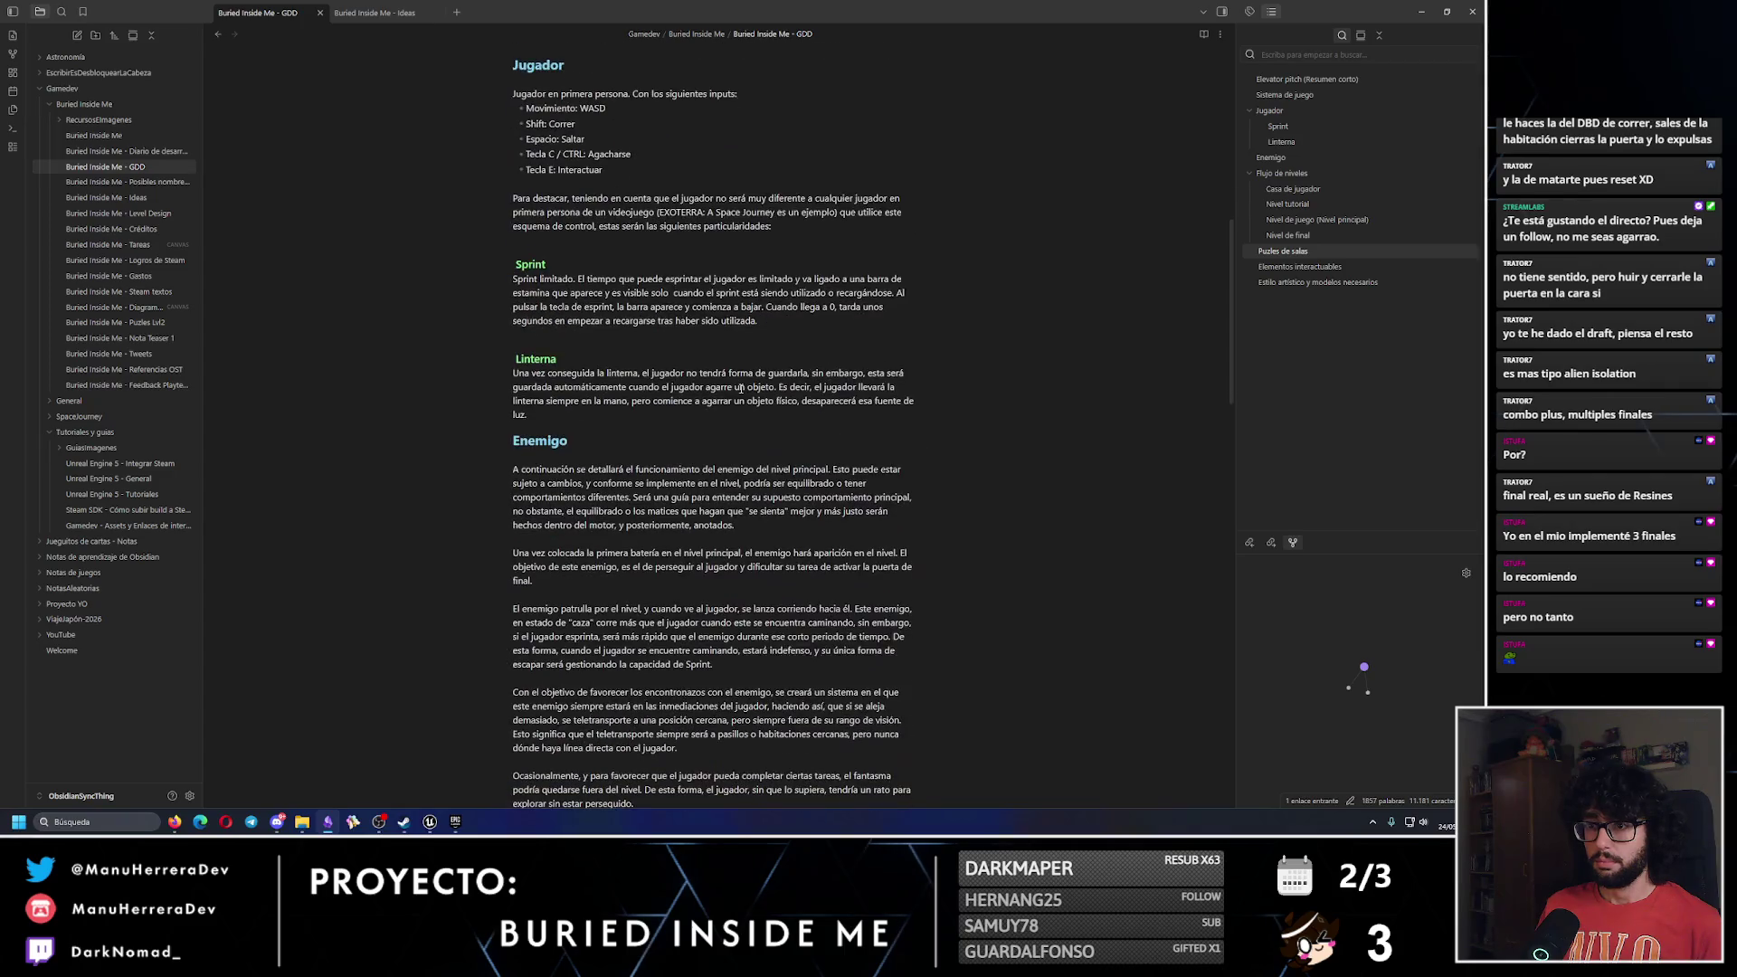
scroll(741, 388, "down", 12)
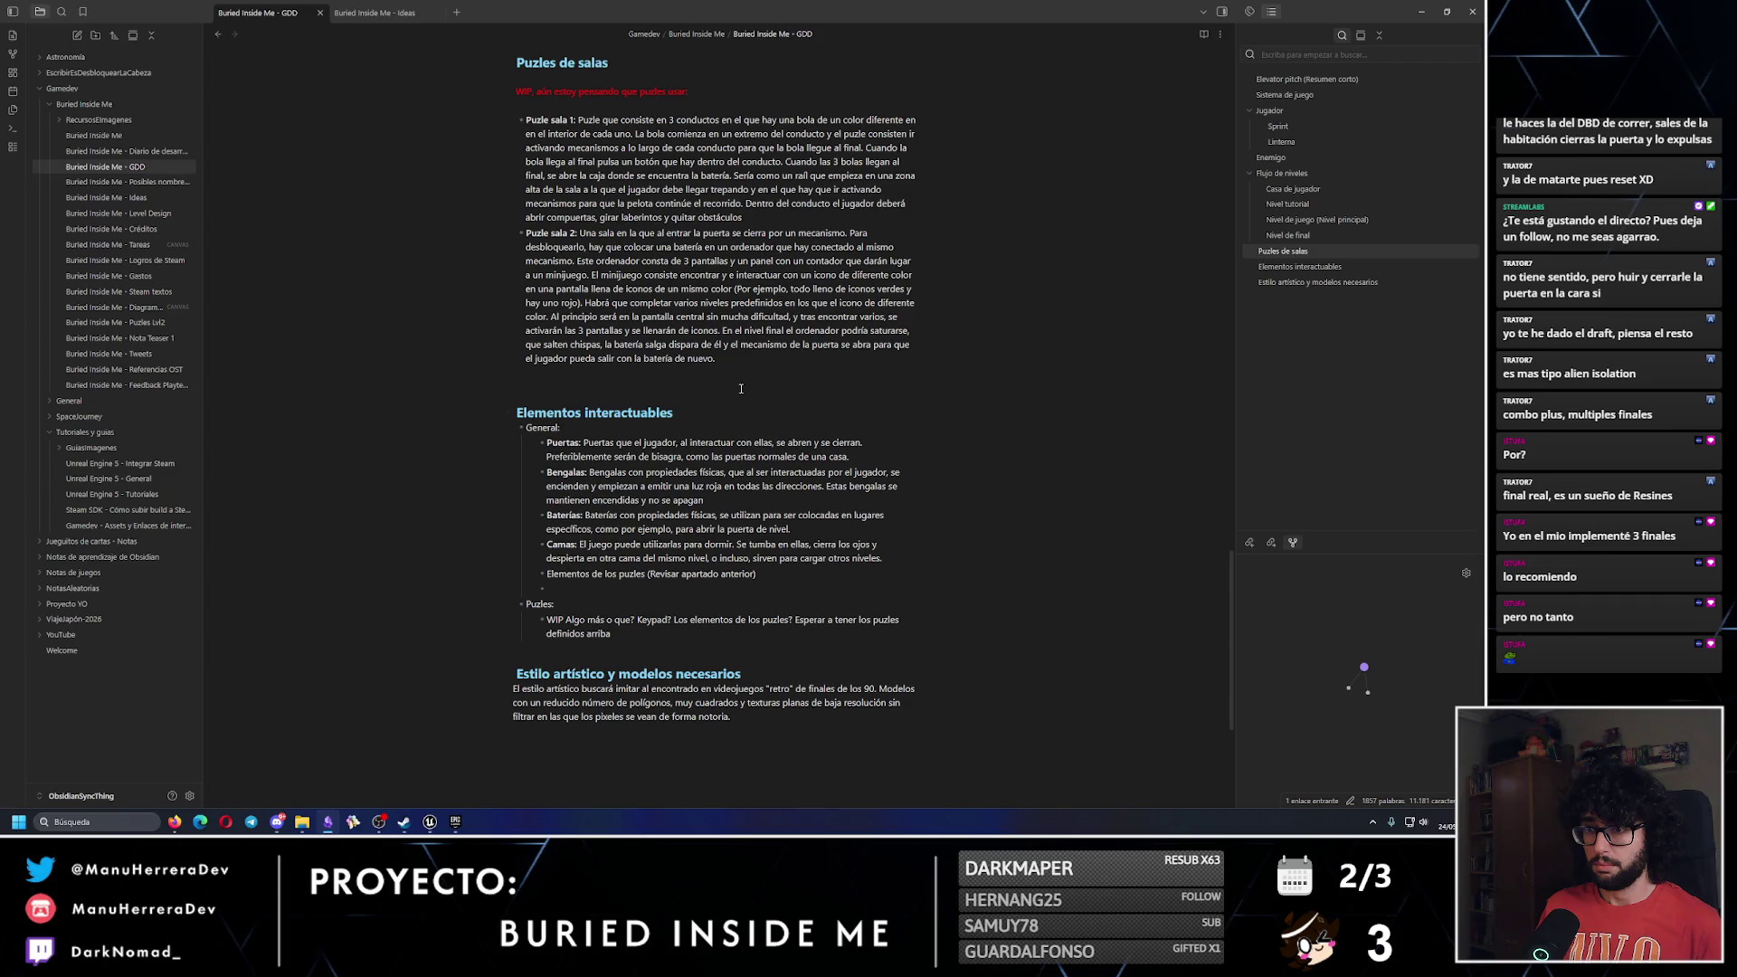
left_click(724, 621)
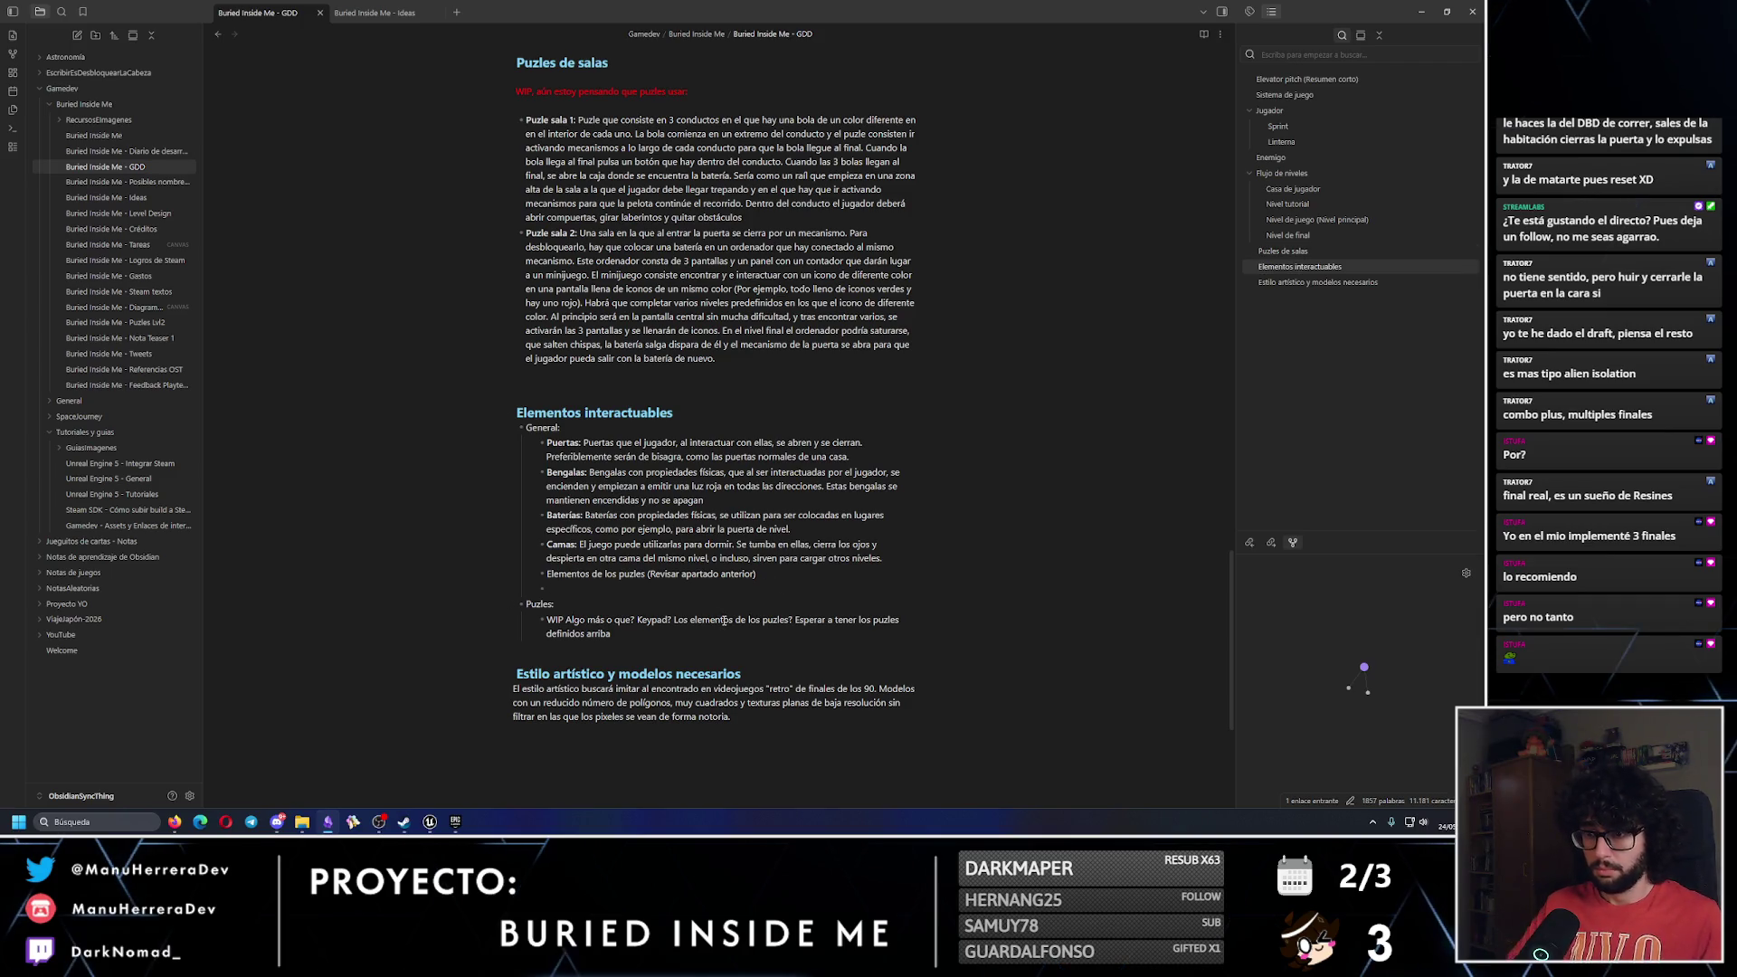
type("G")
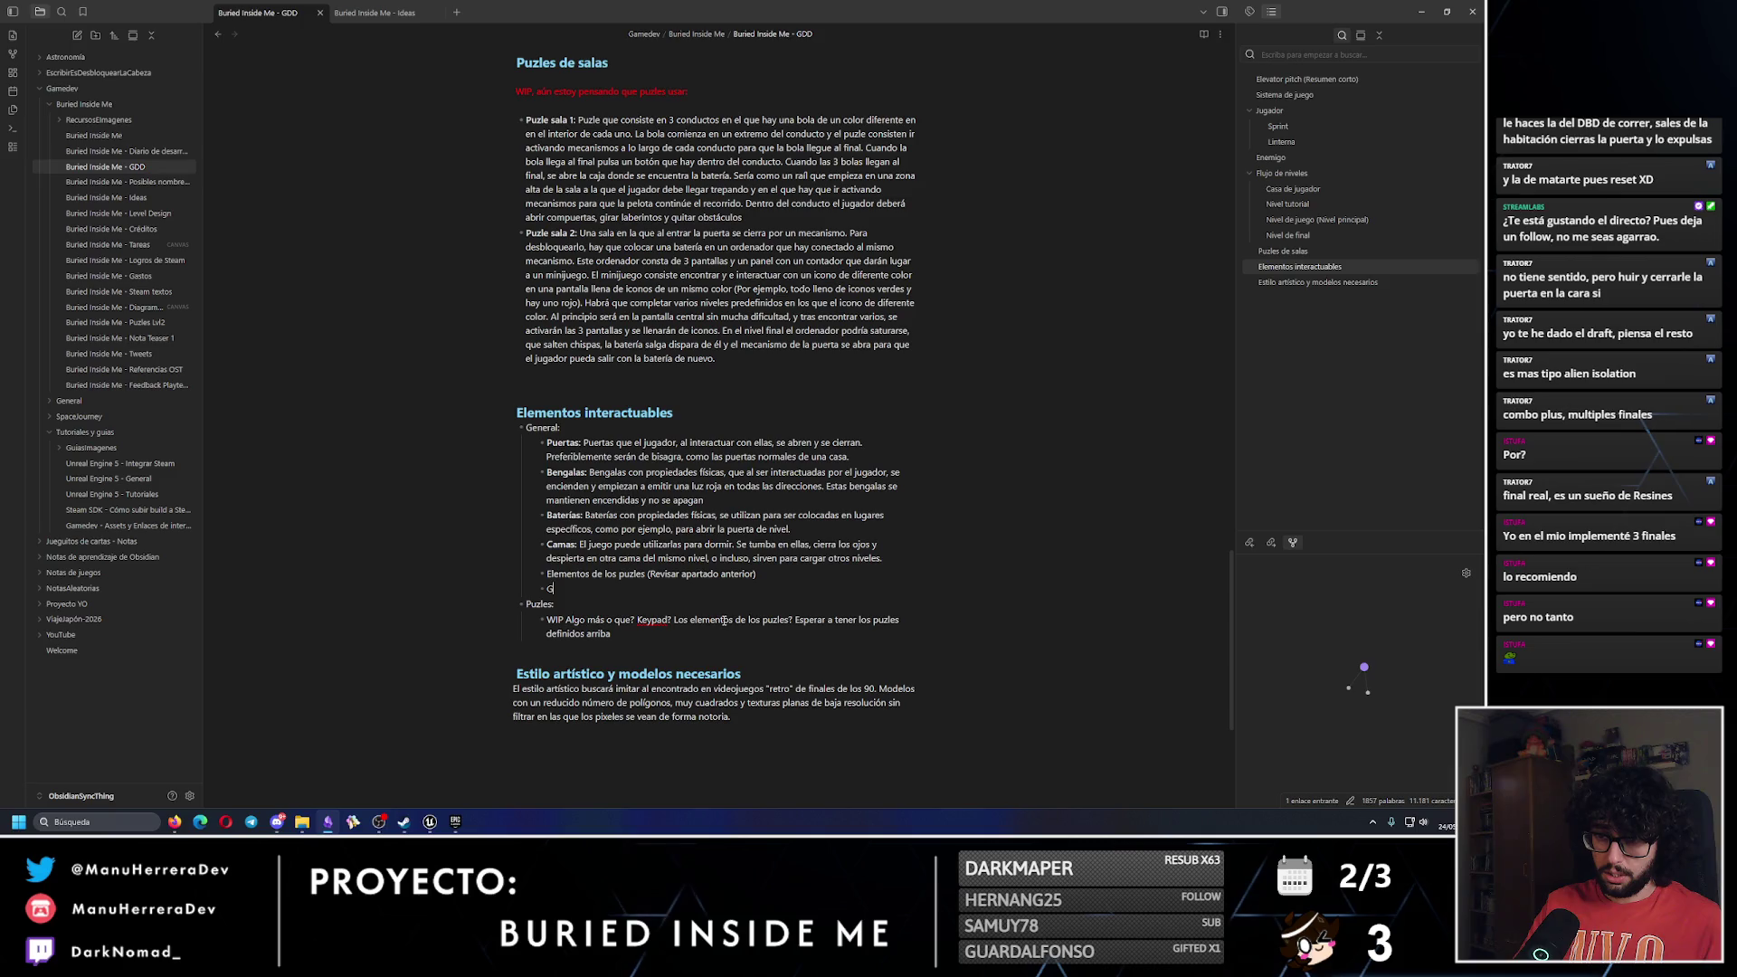
type("ranad")
key("BackSpace")
type("Mina de telarañas: (P")
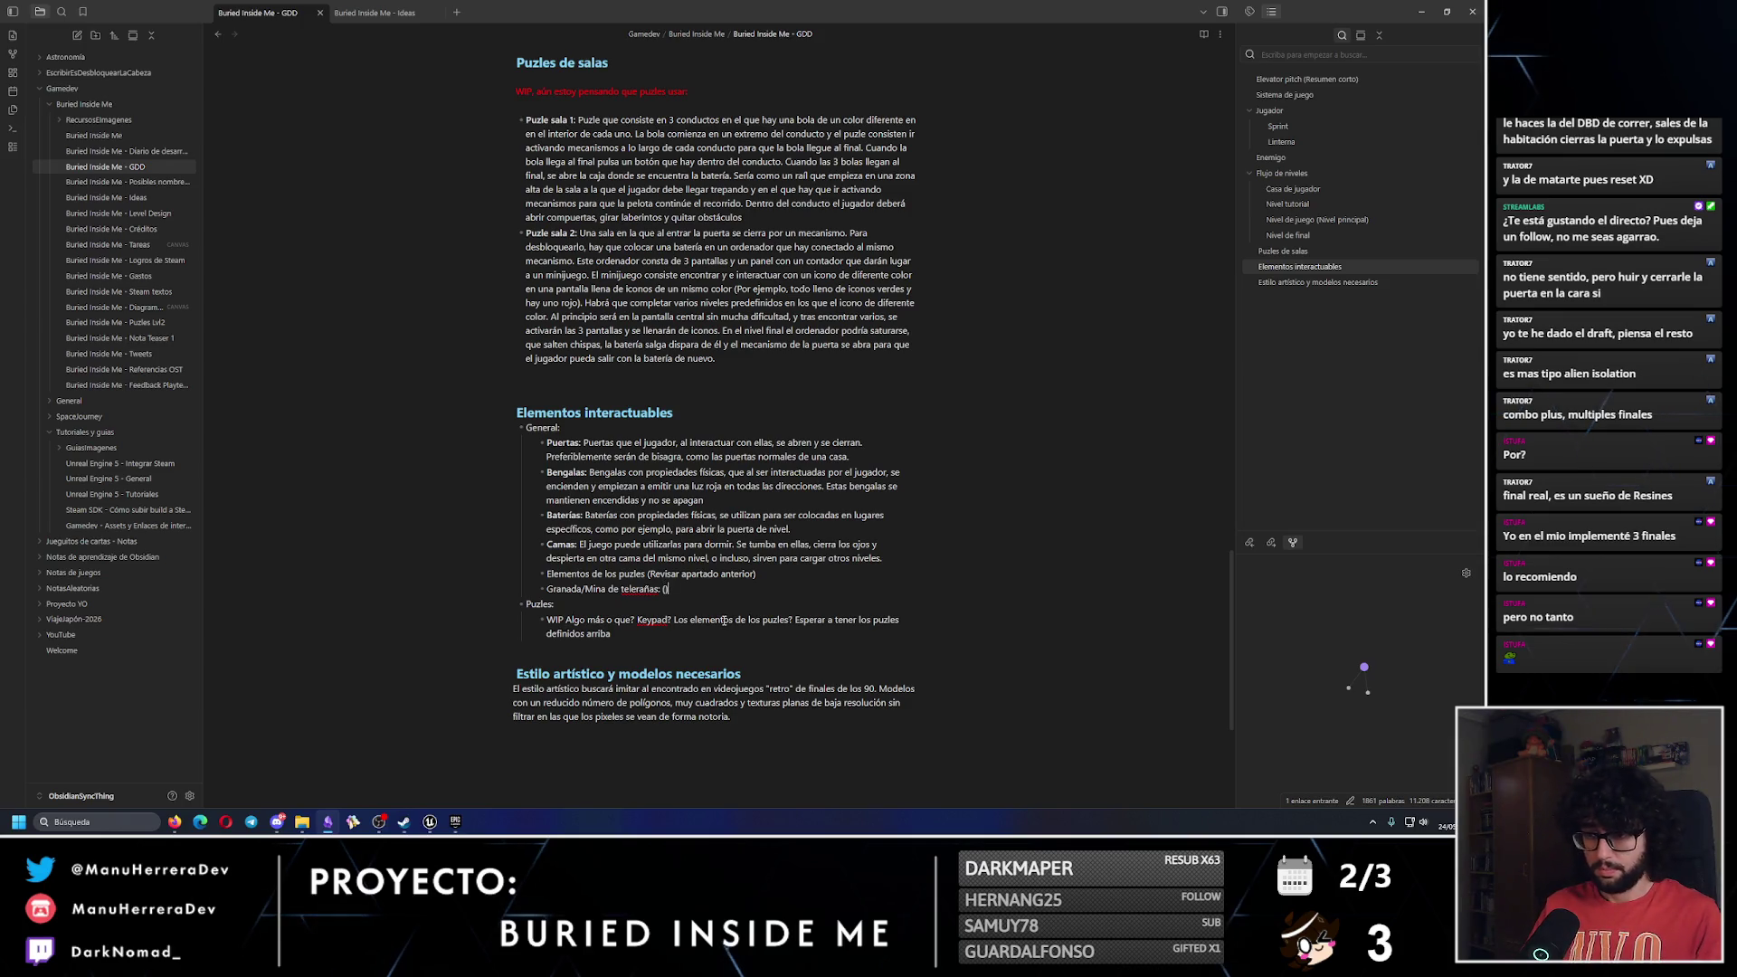
type("OR DEFINIR FUNCIONAMIENTO")
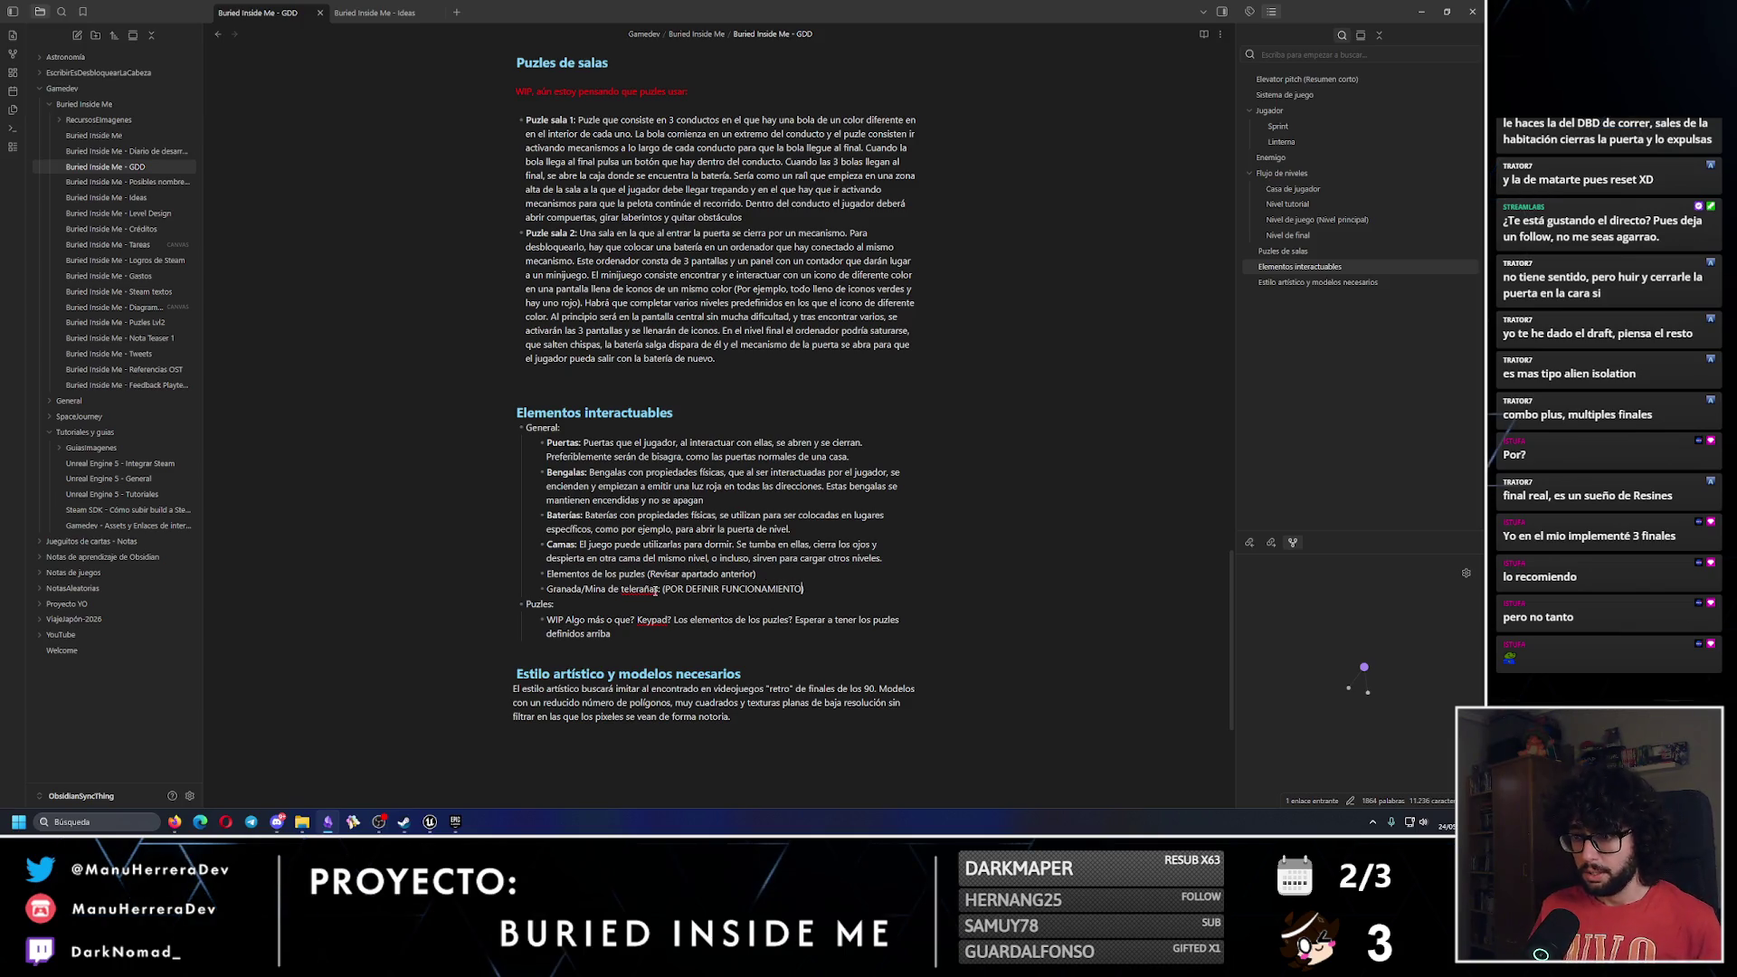
Fix the telarañas spelling and bold the 'Granada/Mina de telarañas:' label.
left_click(657, 589)
type("rañas")
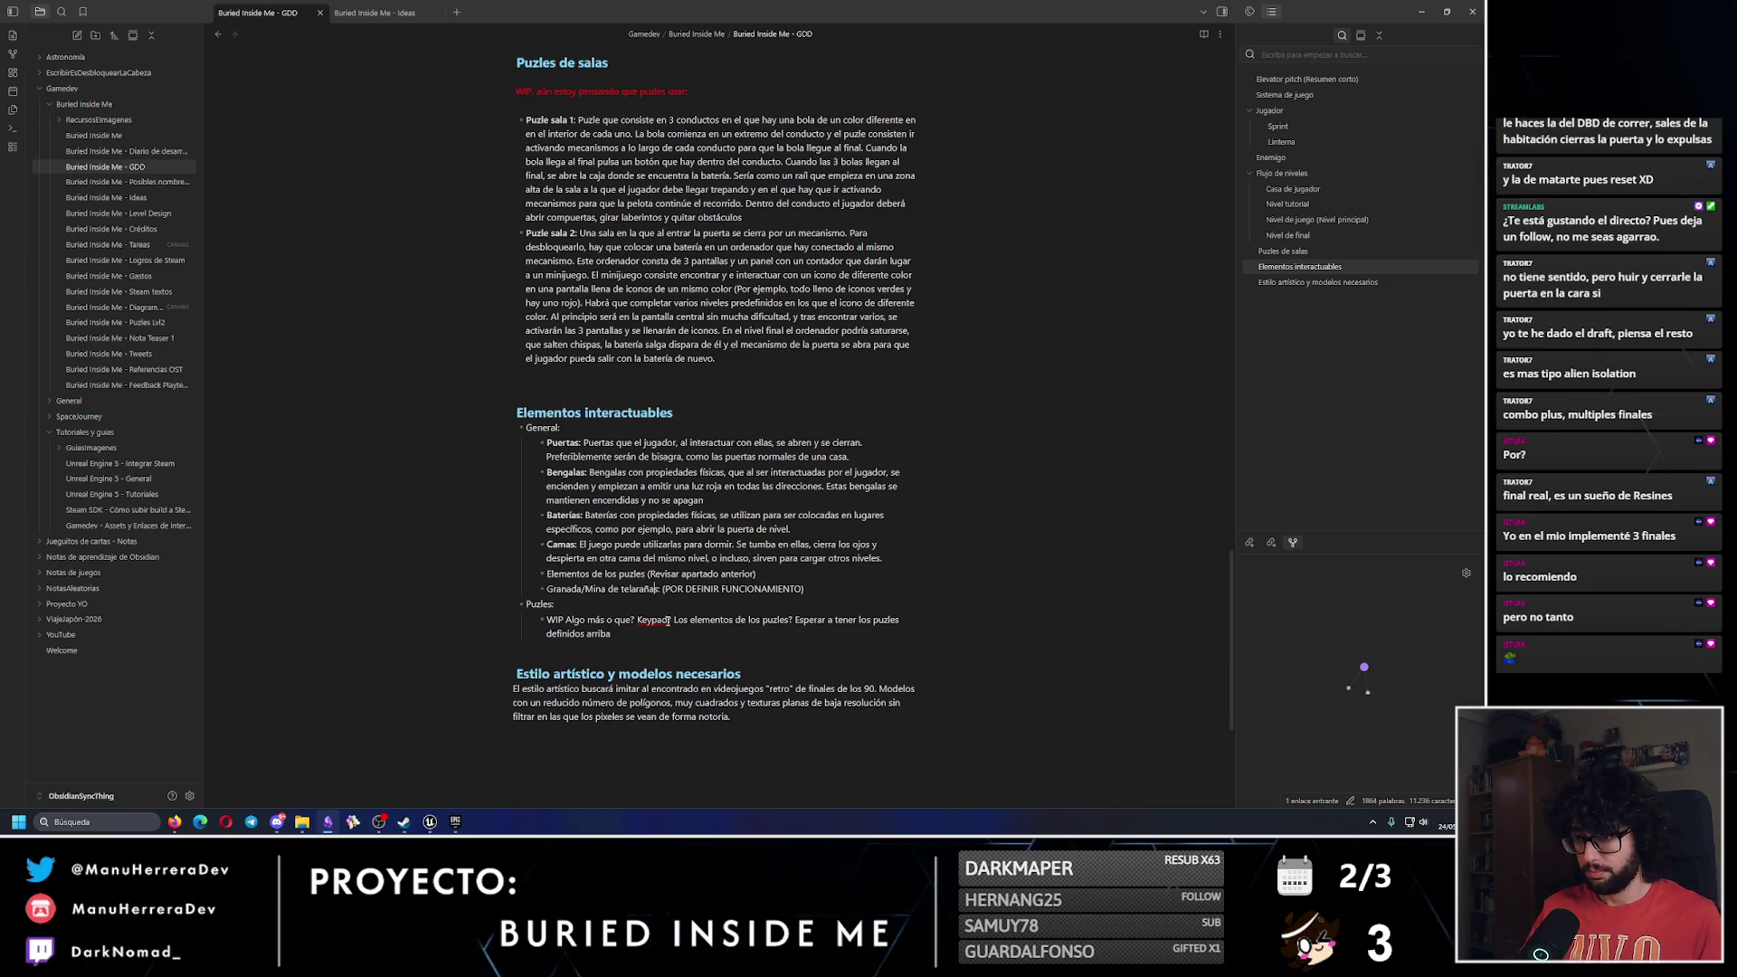
type(":**")
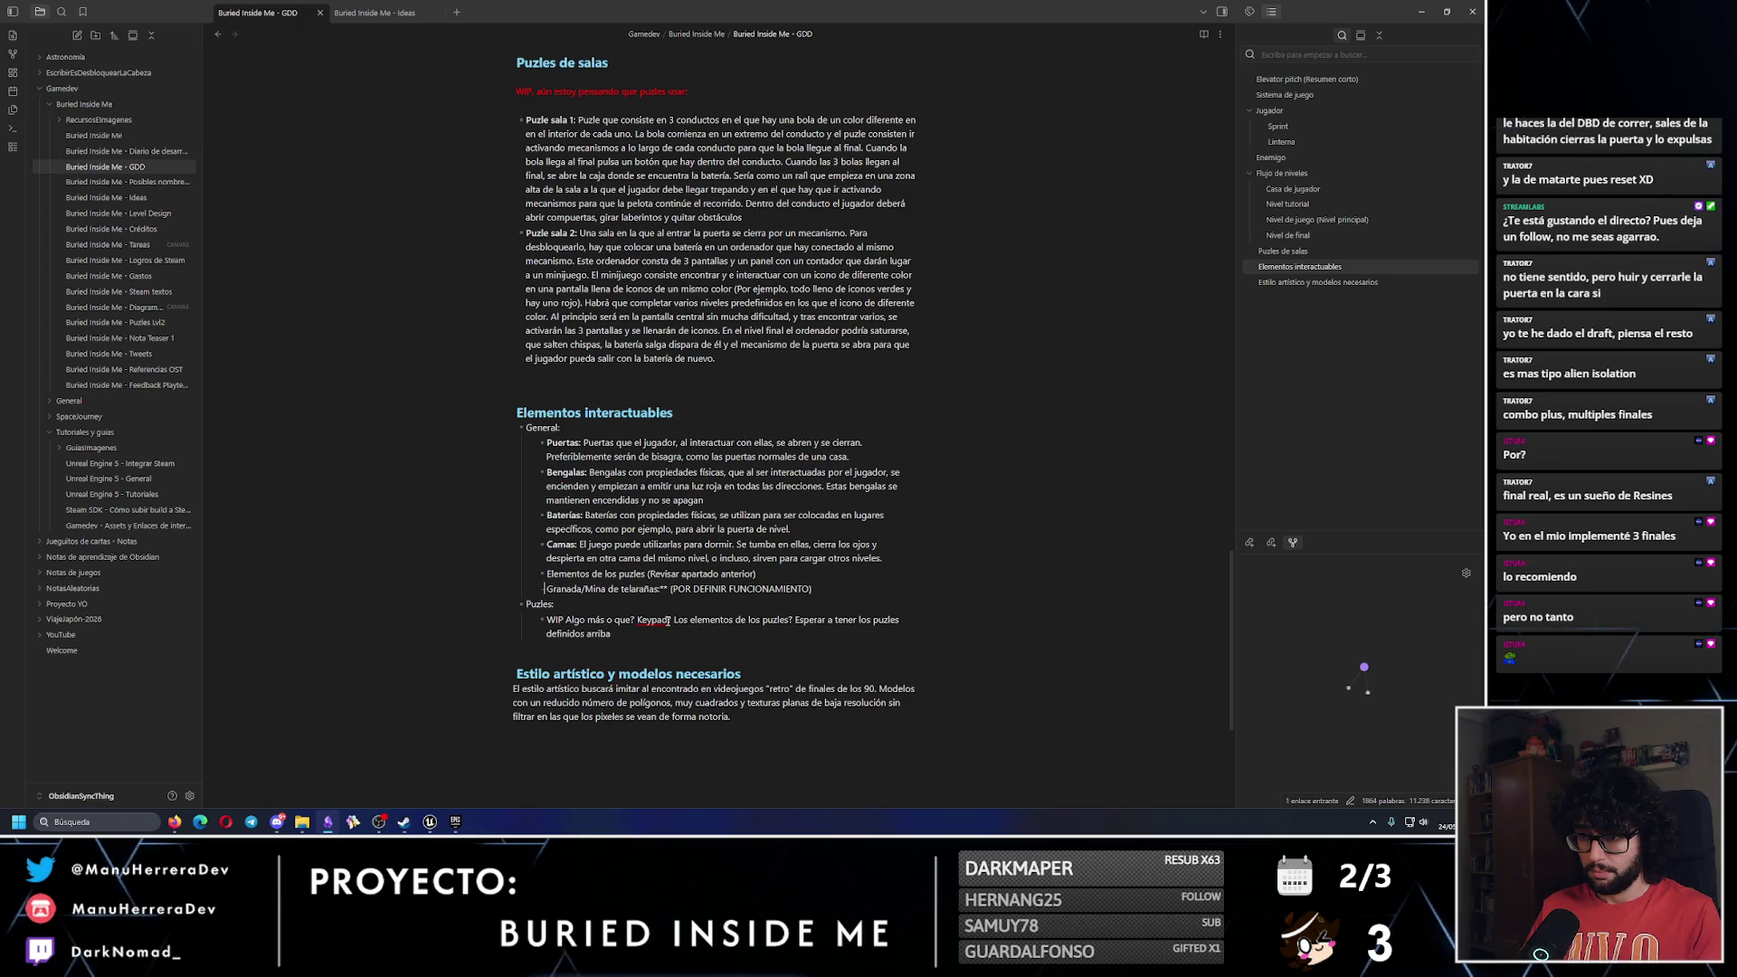
key("Home")
type("**")
mouse_move(551, 654)
left_mouse_down()
mouse_move(588, 629)
mouse_move(525, 604)
left_mouse_up()
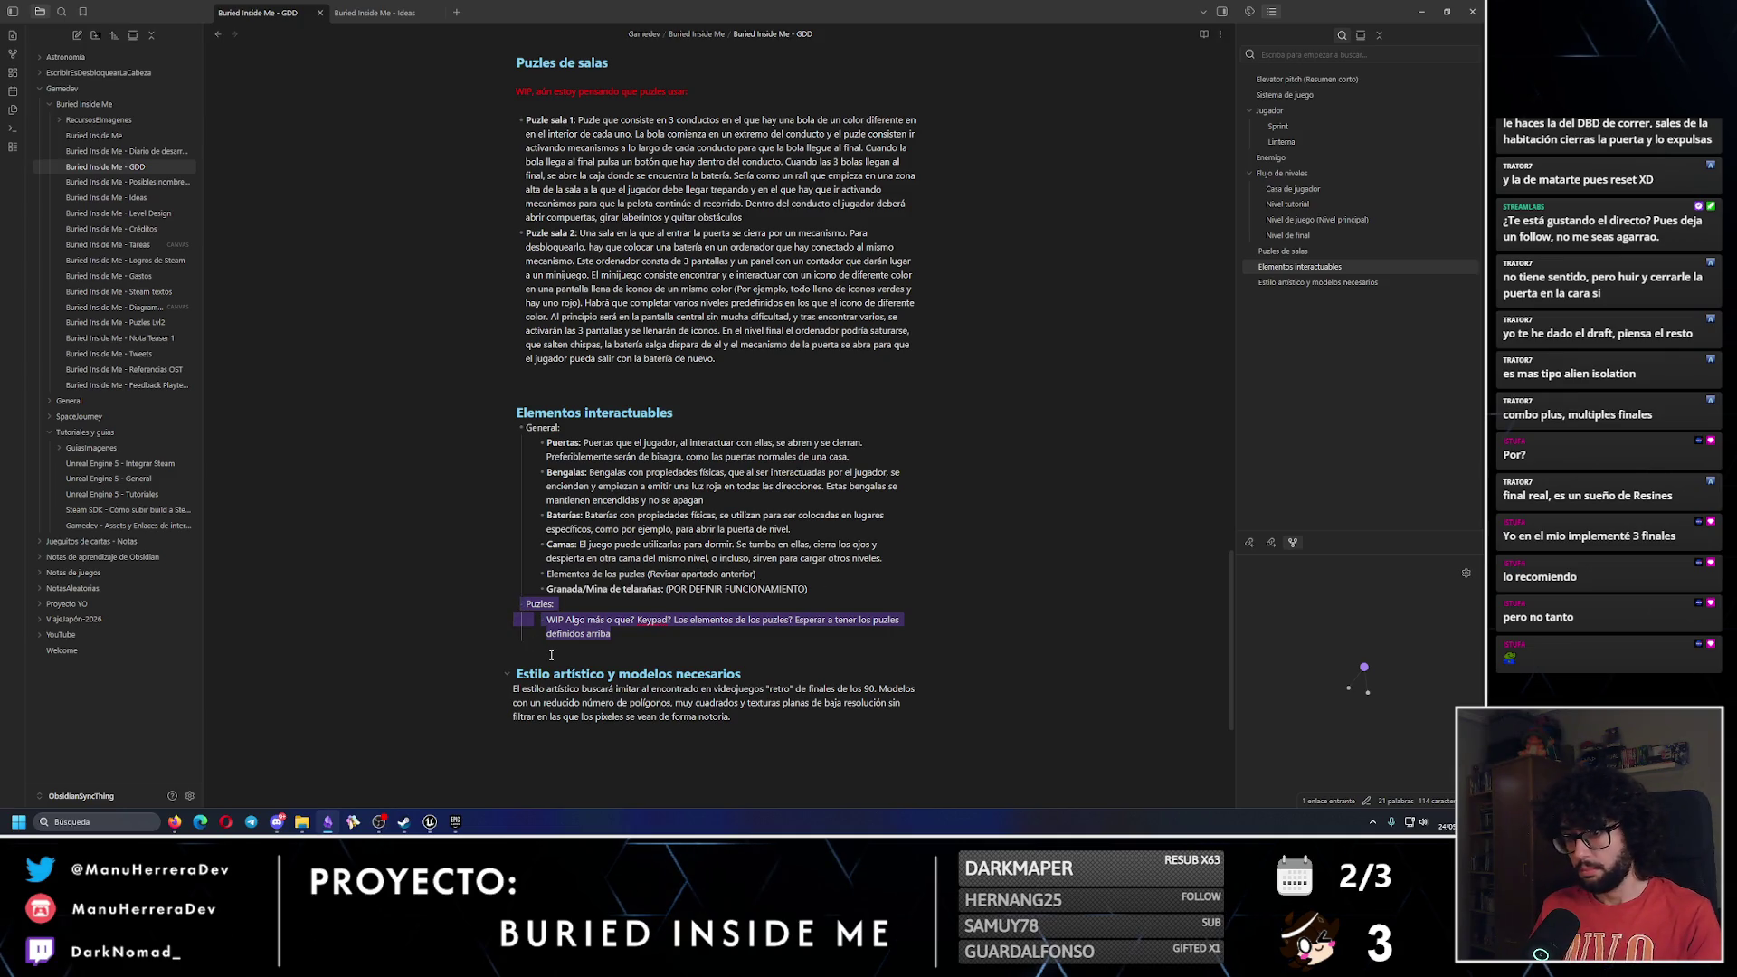
Replace the WIP Puzles bullet with 'Desarrollados en el LVL2:' linking Buried Inside Me - Puzles Lvl2.
key("BackSpace")
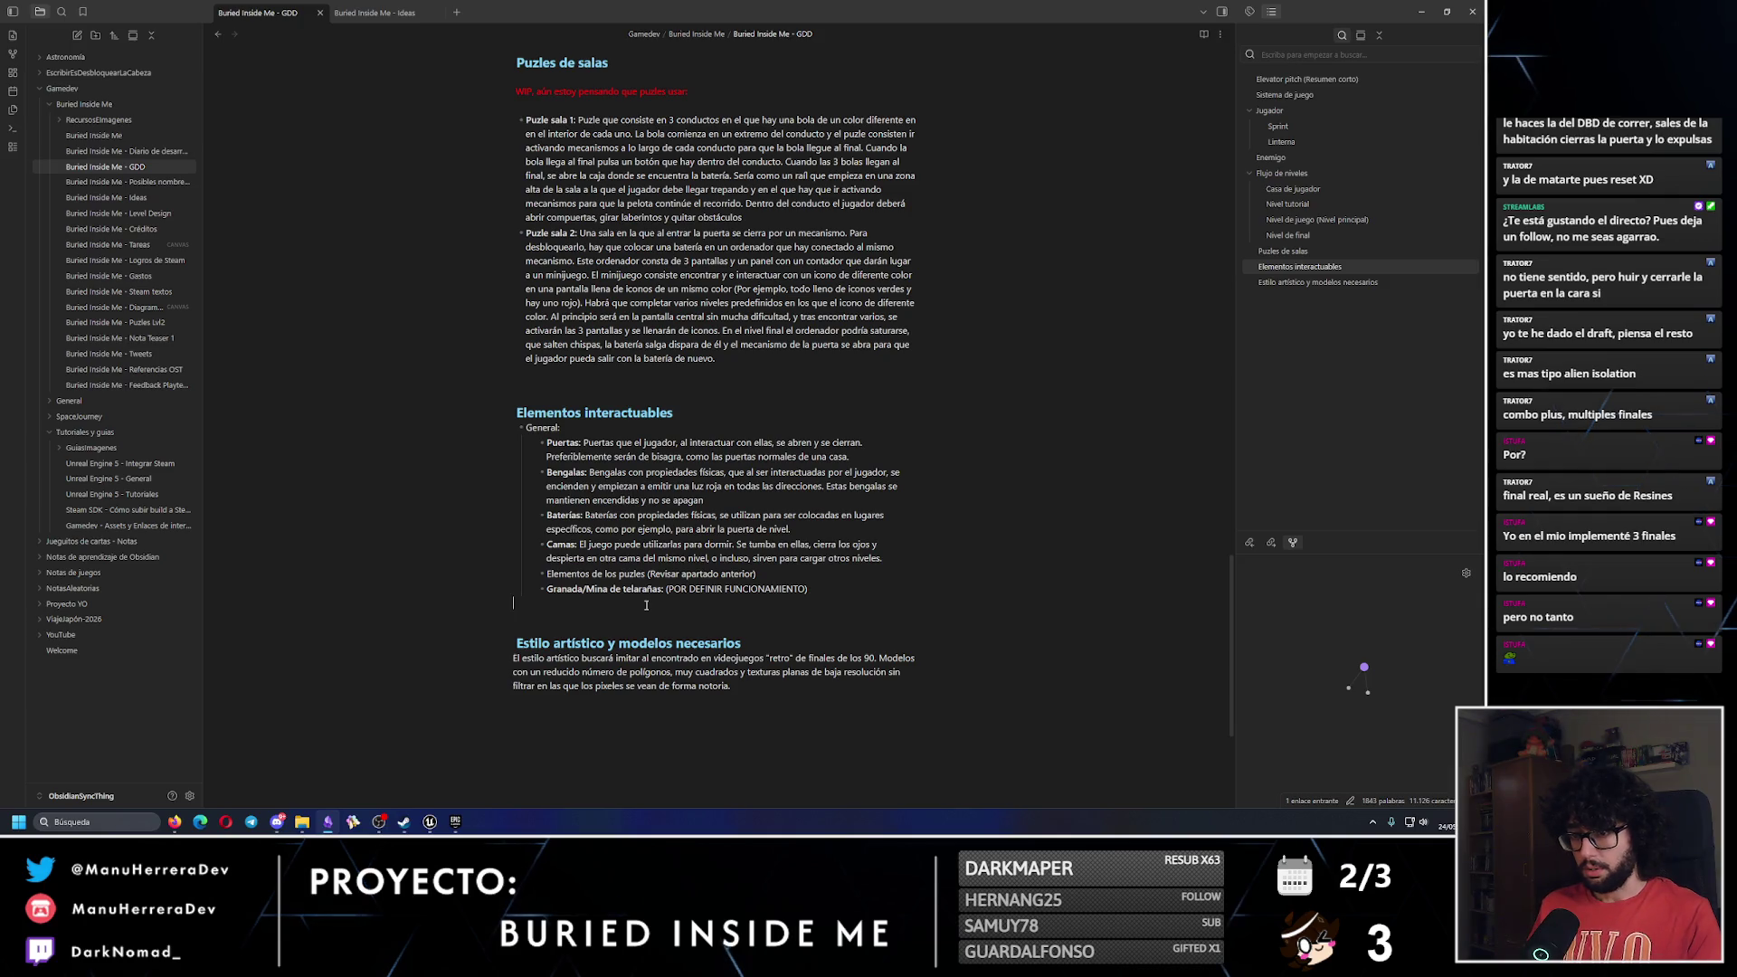
key("ctrl+z")
left_click(606, 634)
triple_click(553, 630)
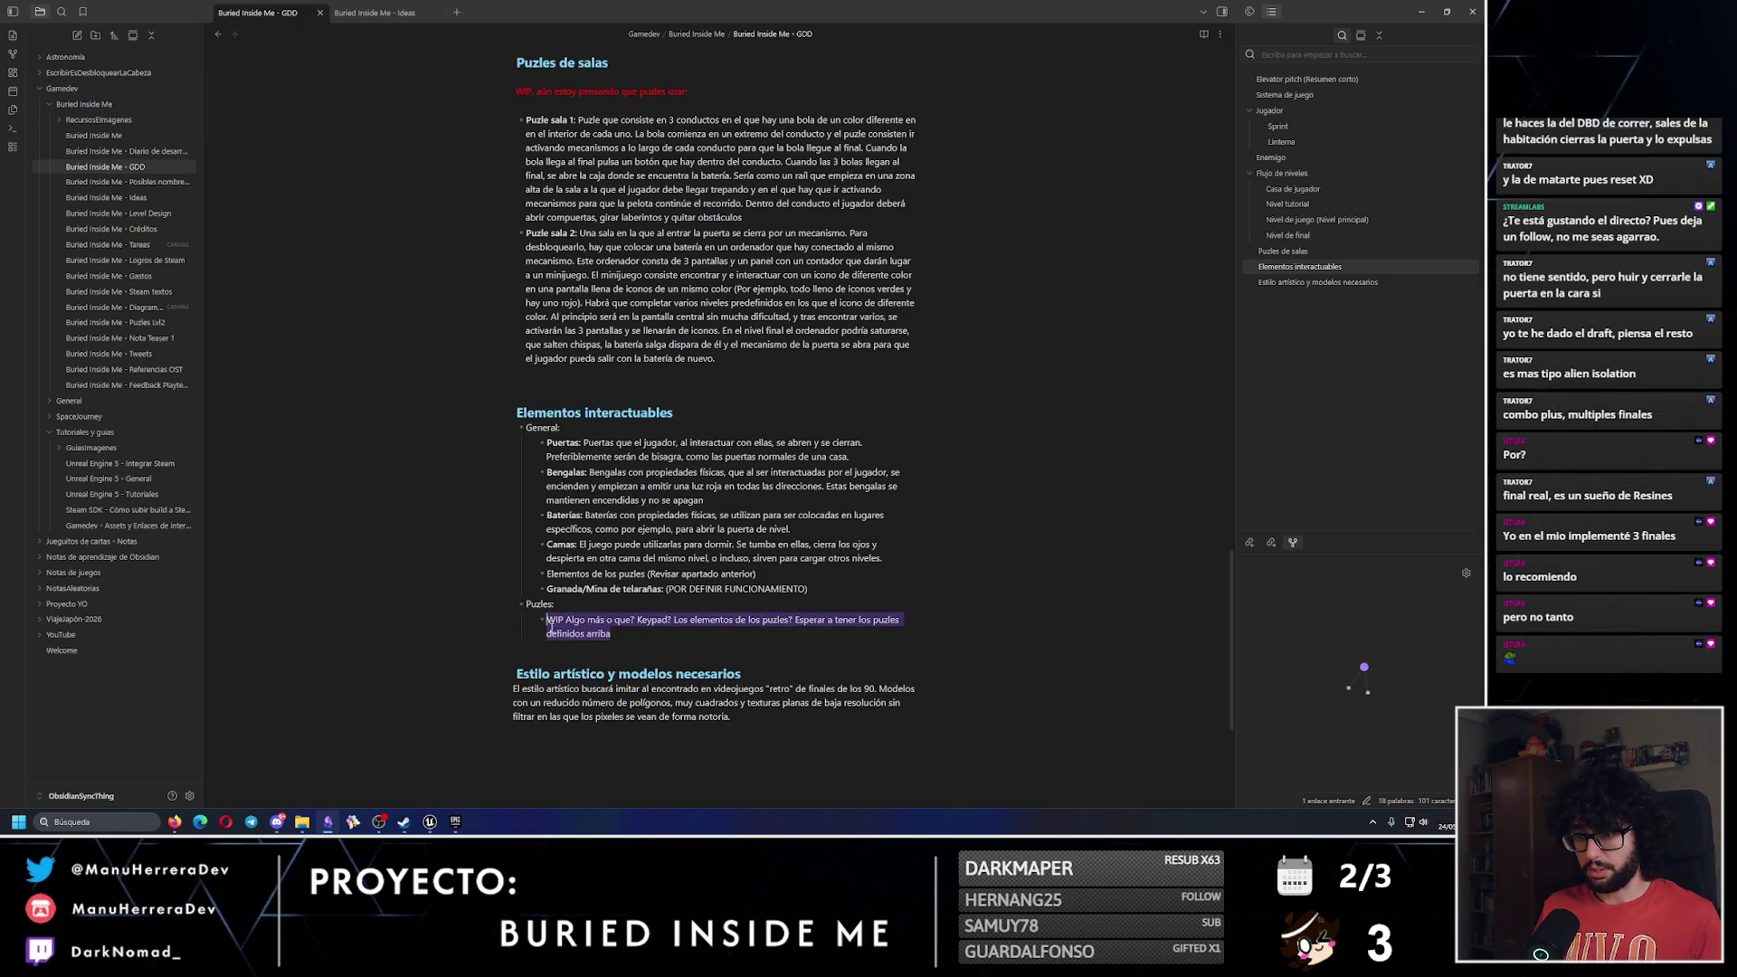
type("Desarrollado")
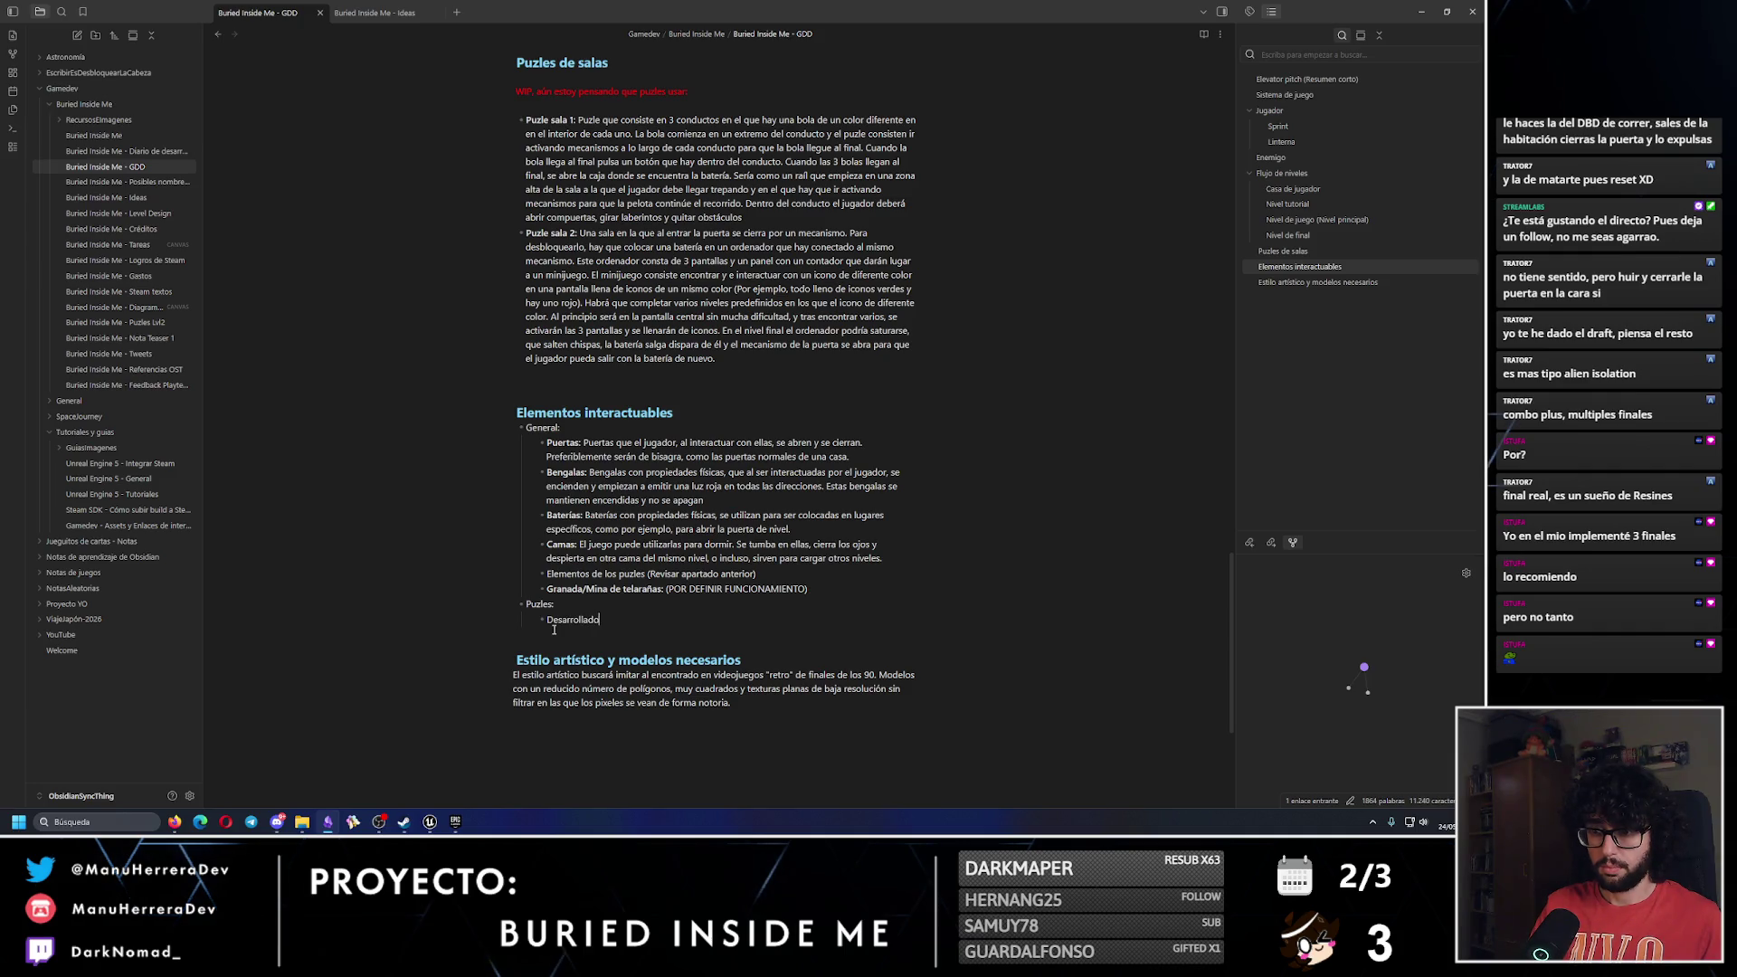
type("s en el LVL2")
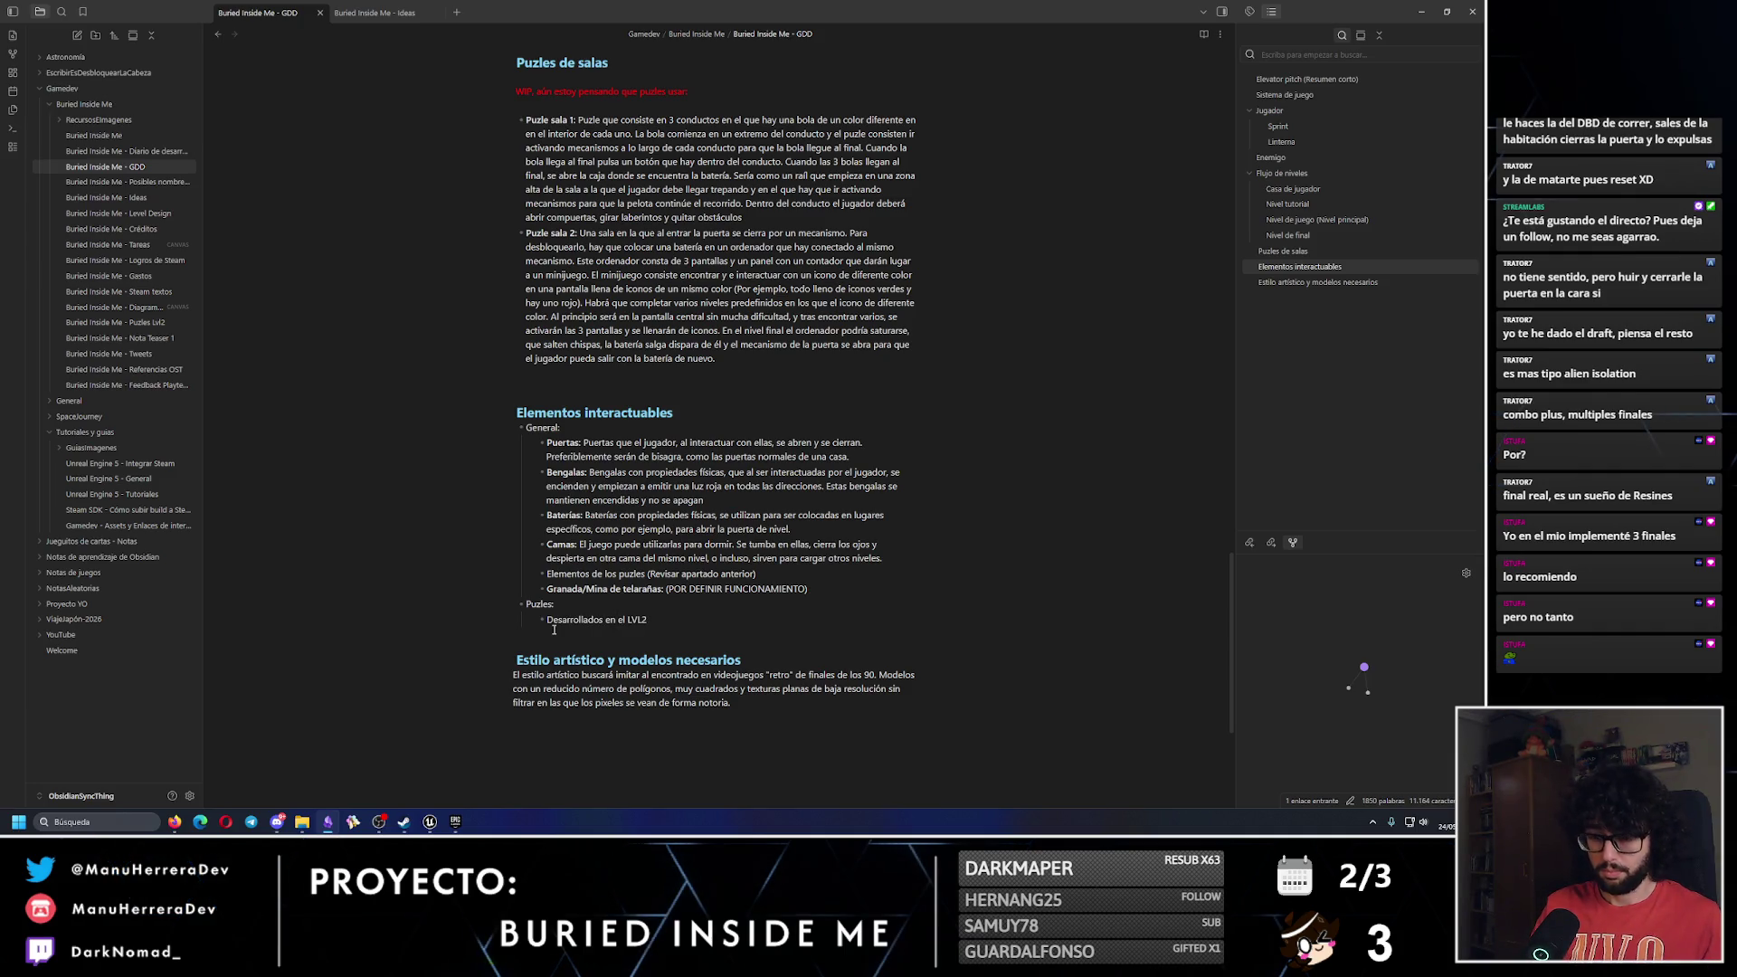
type("[[")
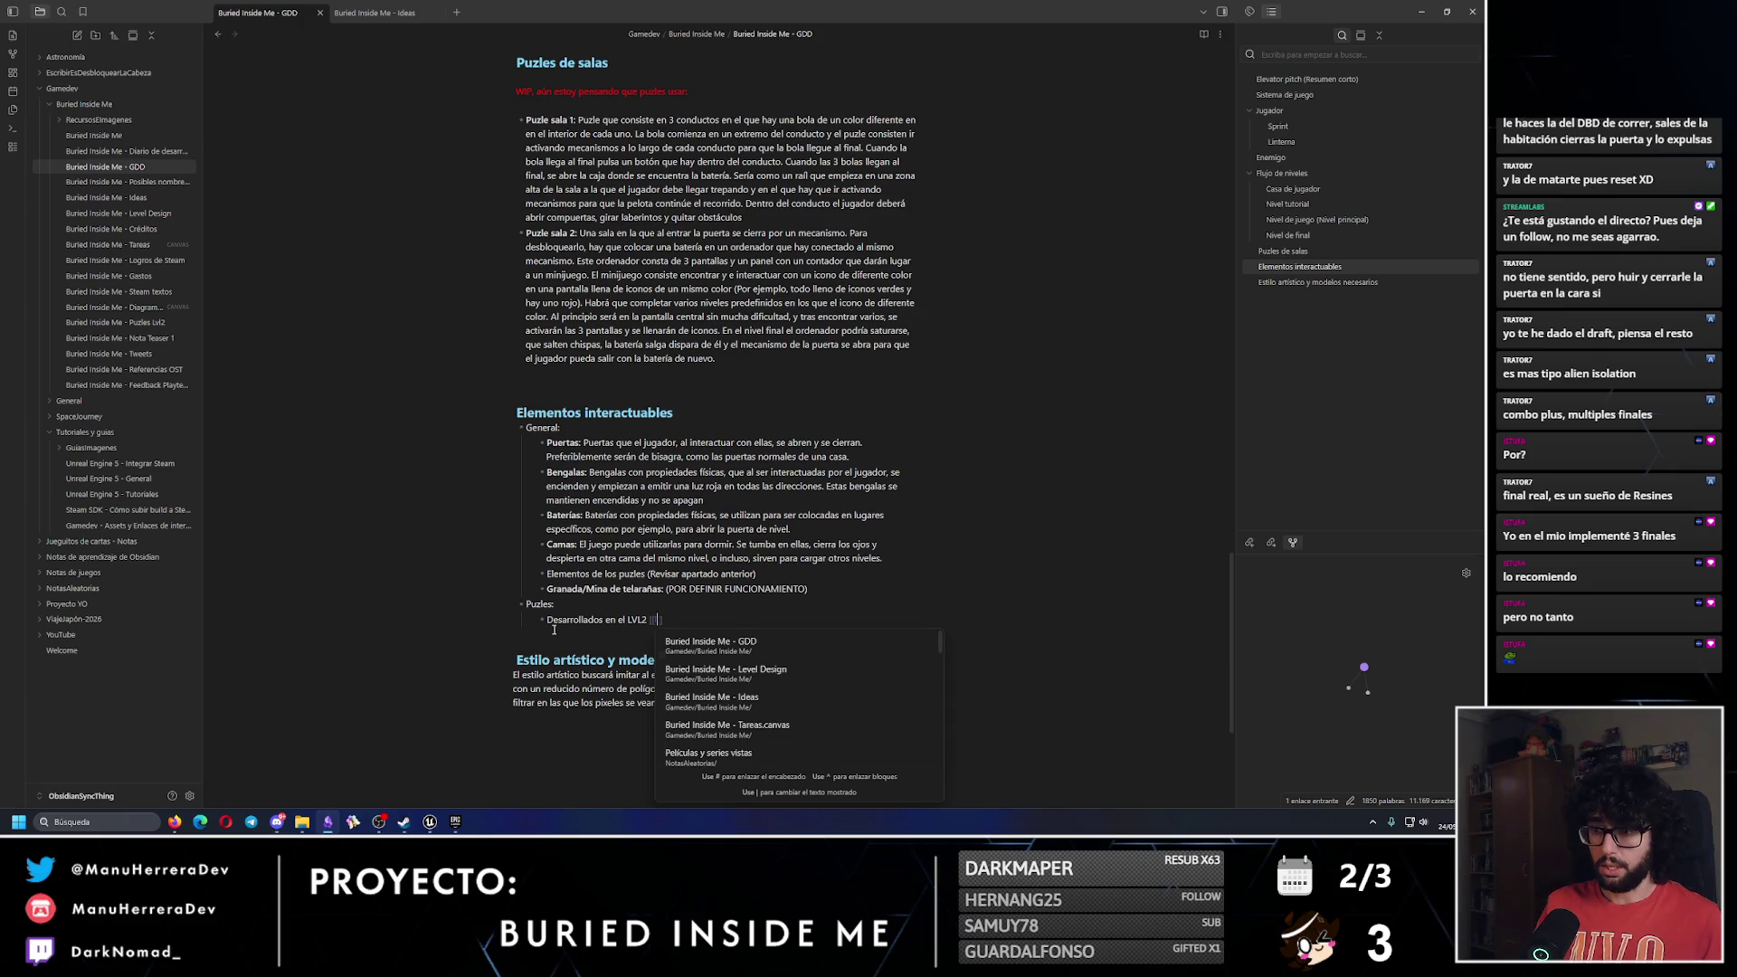
type("puzles")
key("Return")
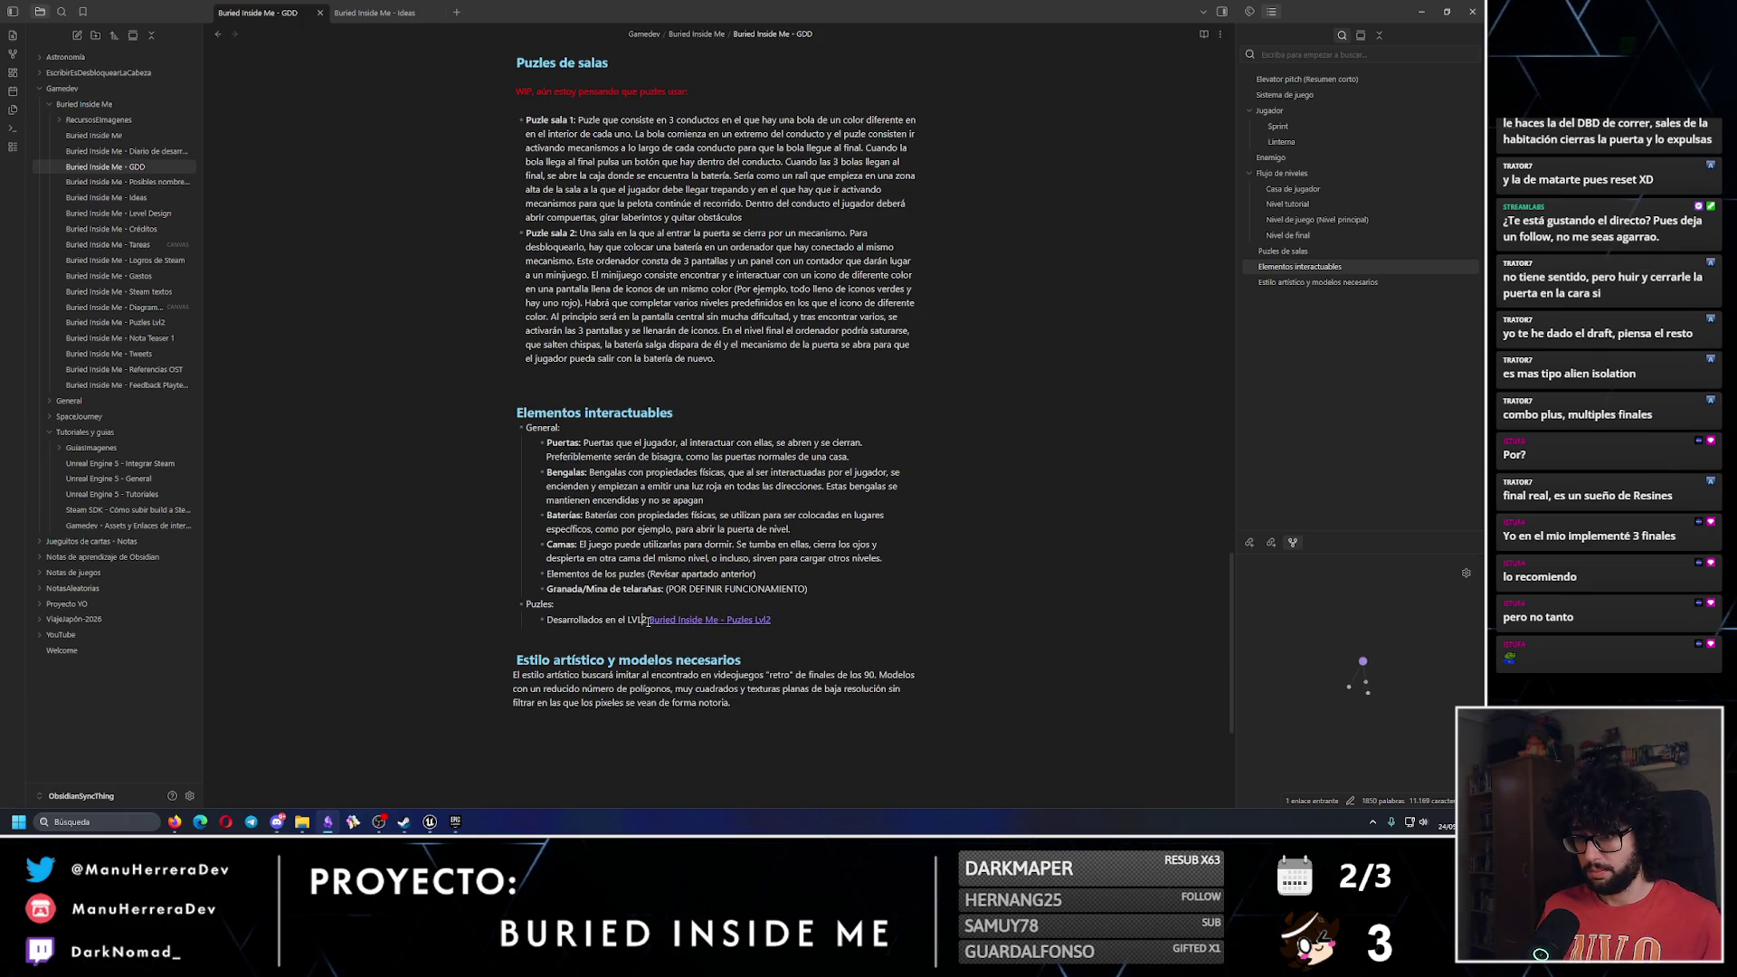
type(":")
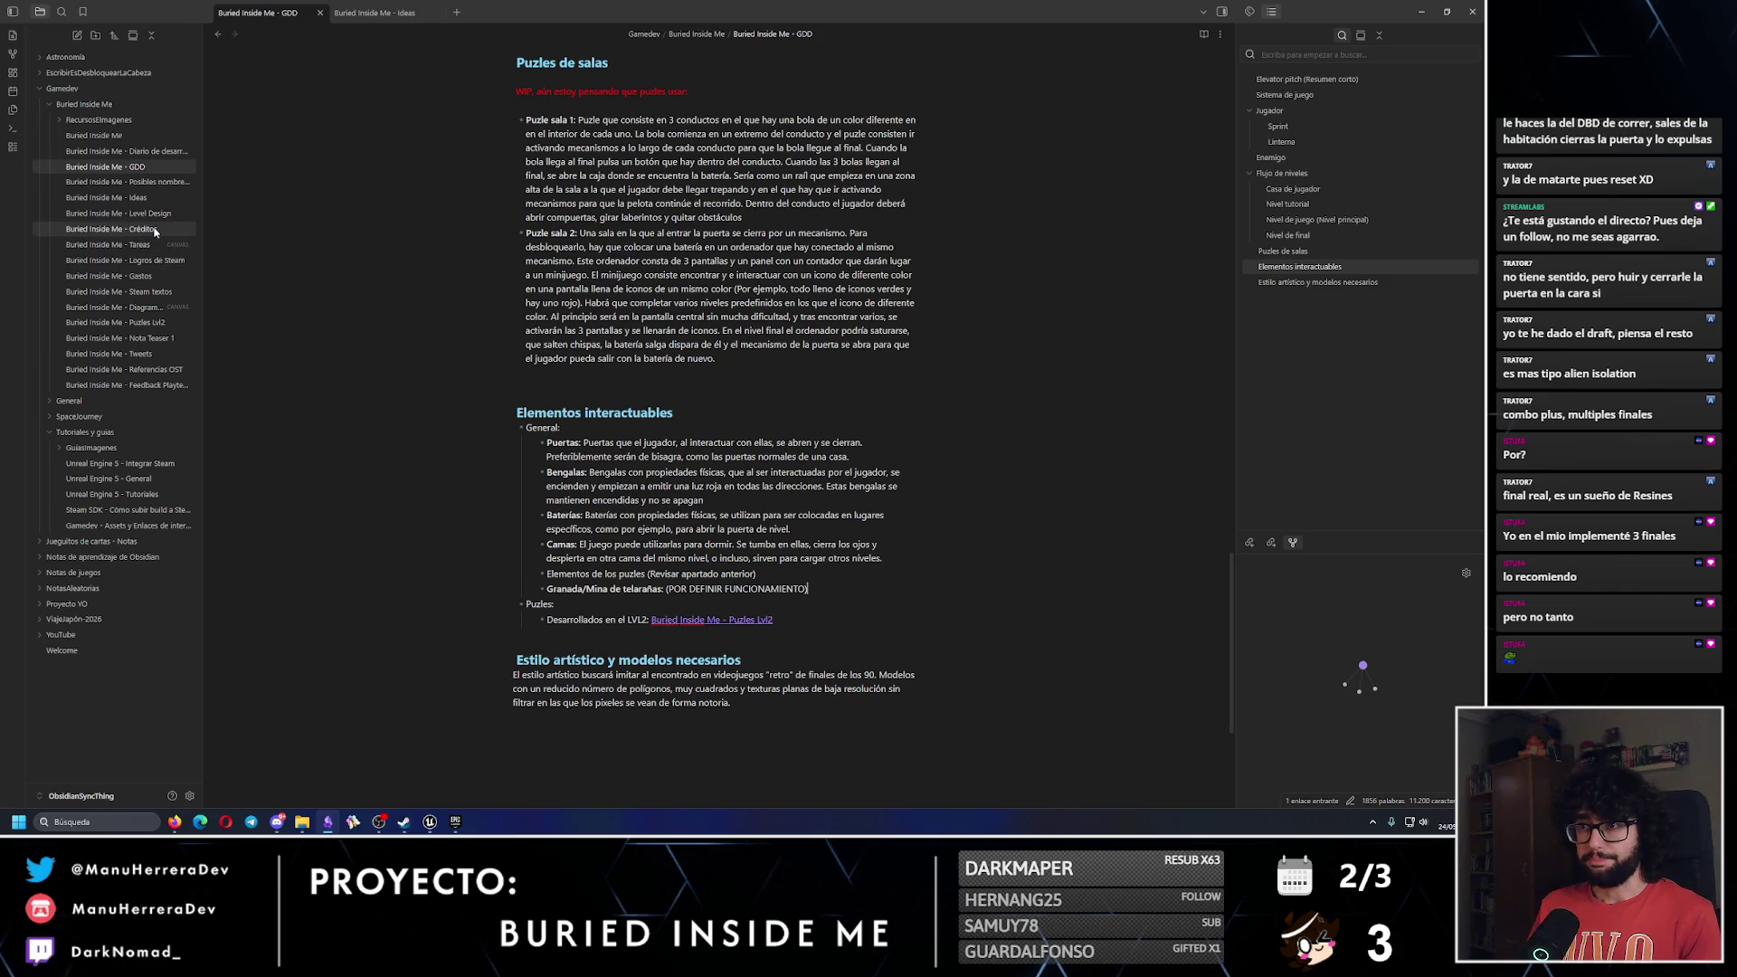
Paste the LVL2 link over the red WIP line and delete both Puzle sala paragraphs.
scroll(716, 244, "up", 2)
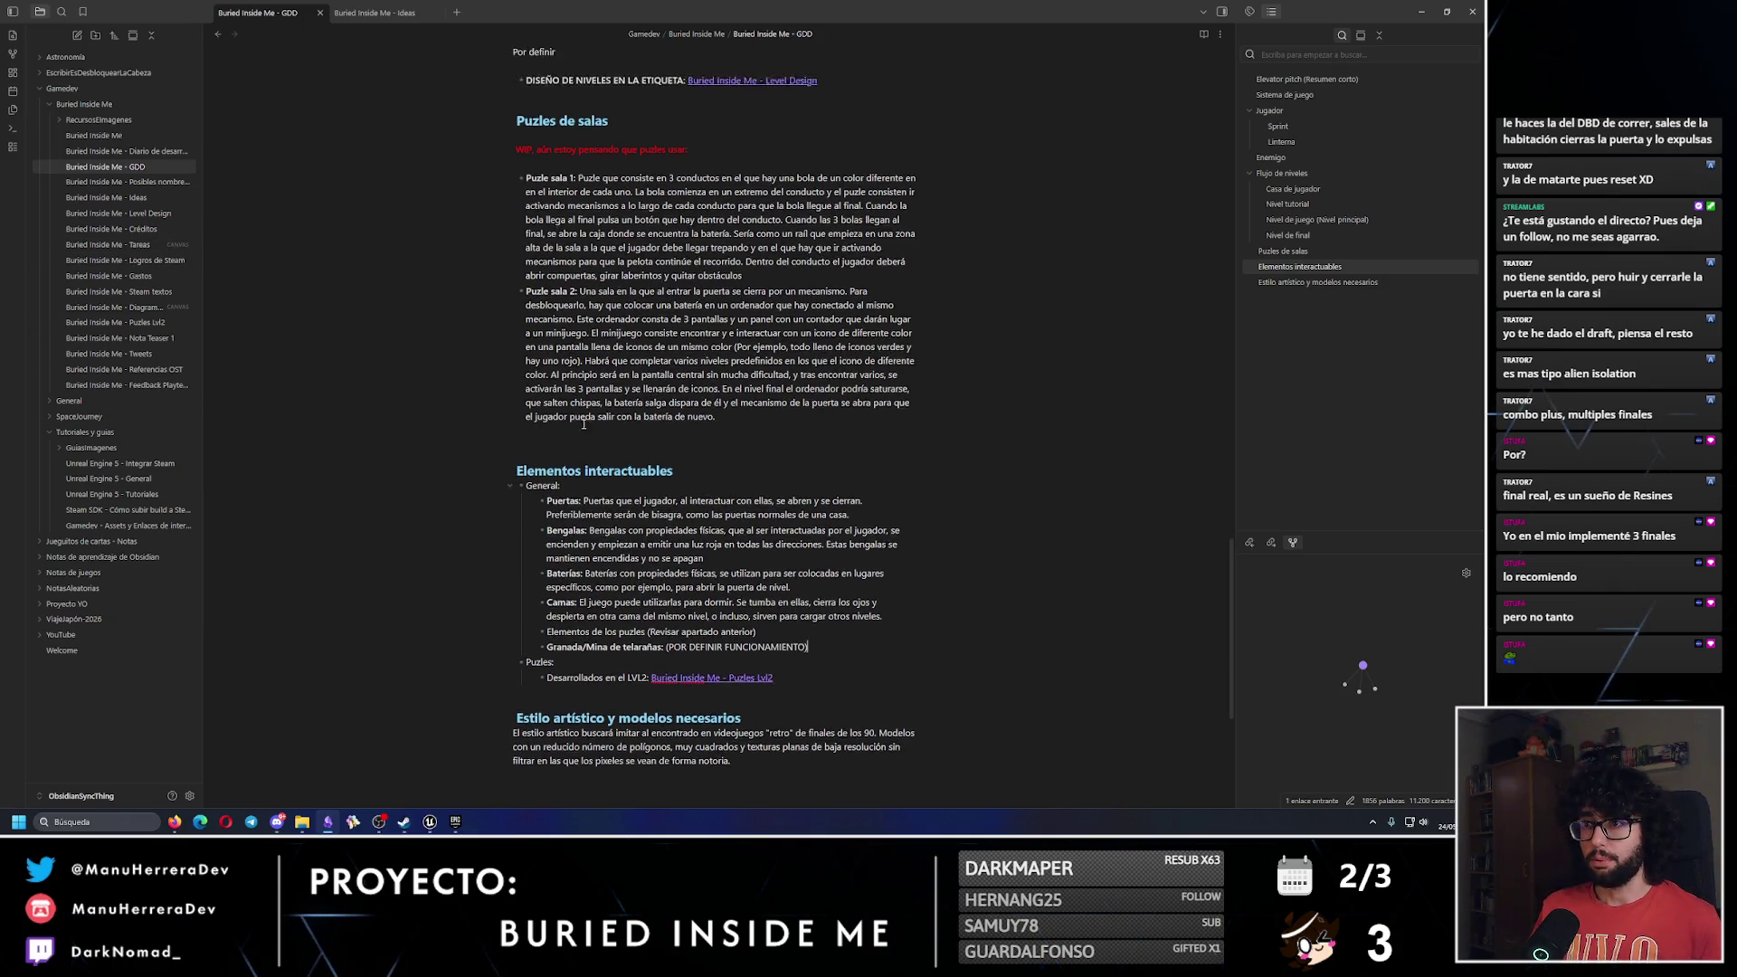
left_click(791, 699)
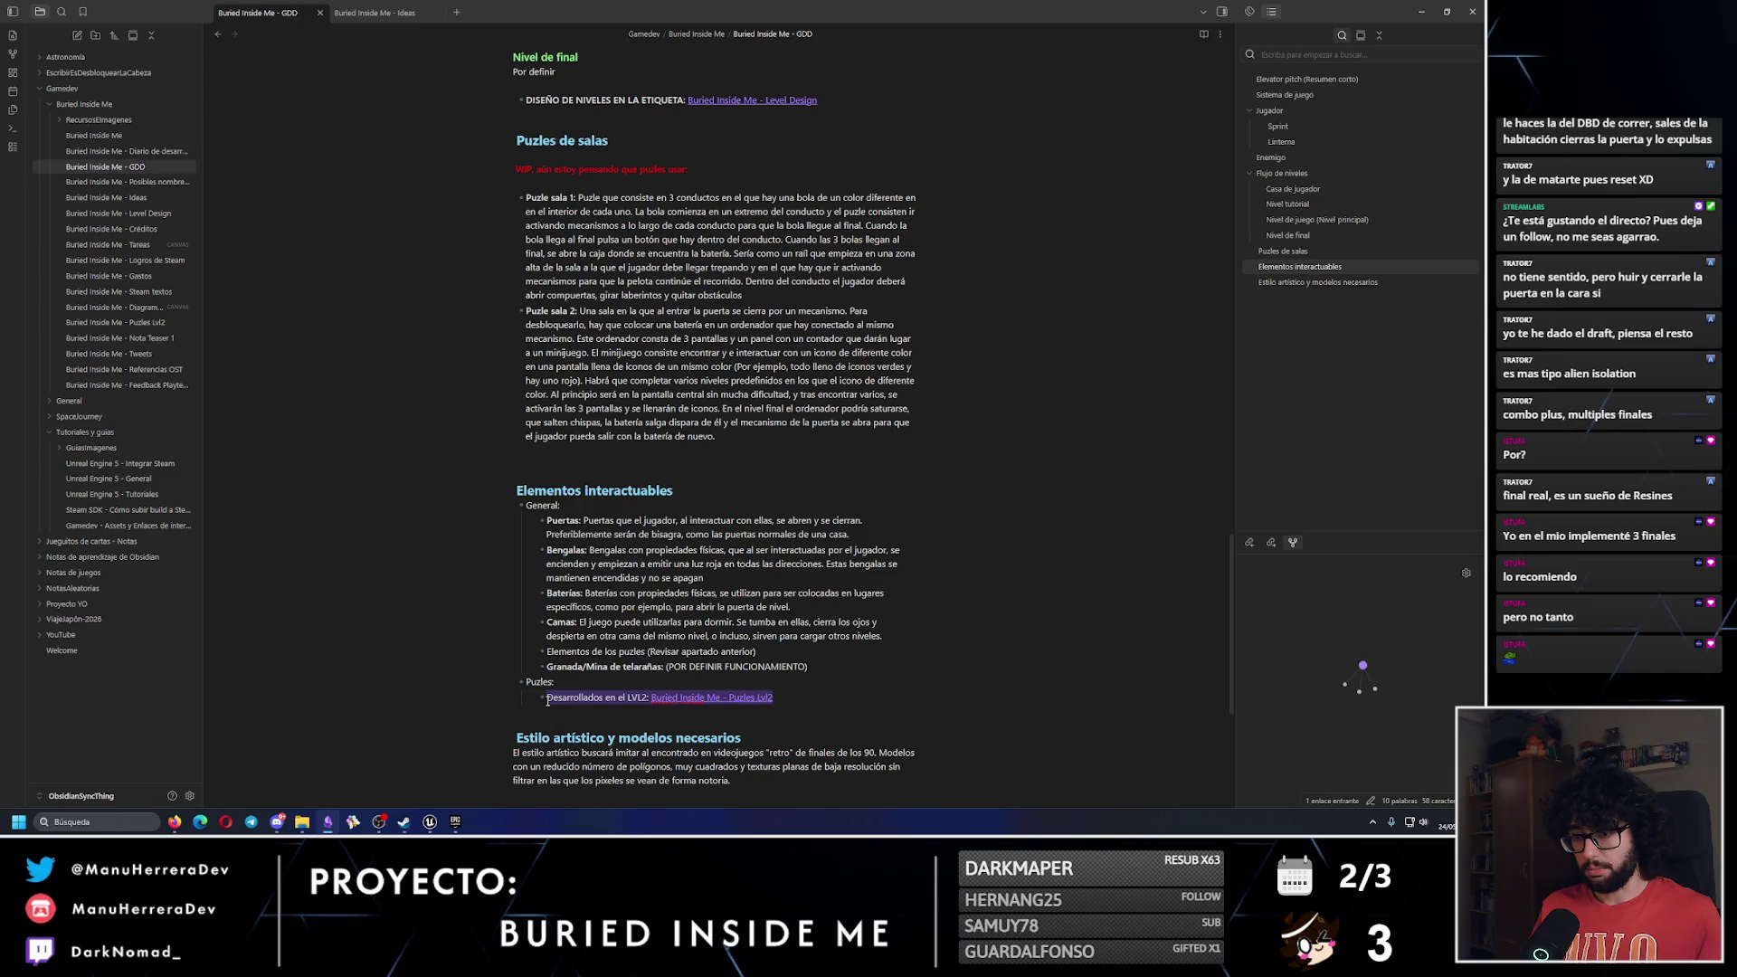
left_click(690, 170)
triple_click(666, 169)
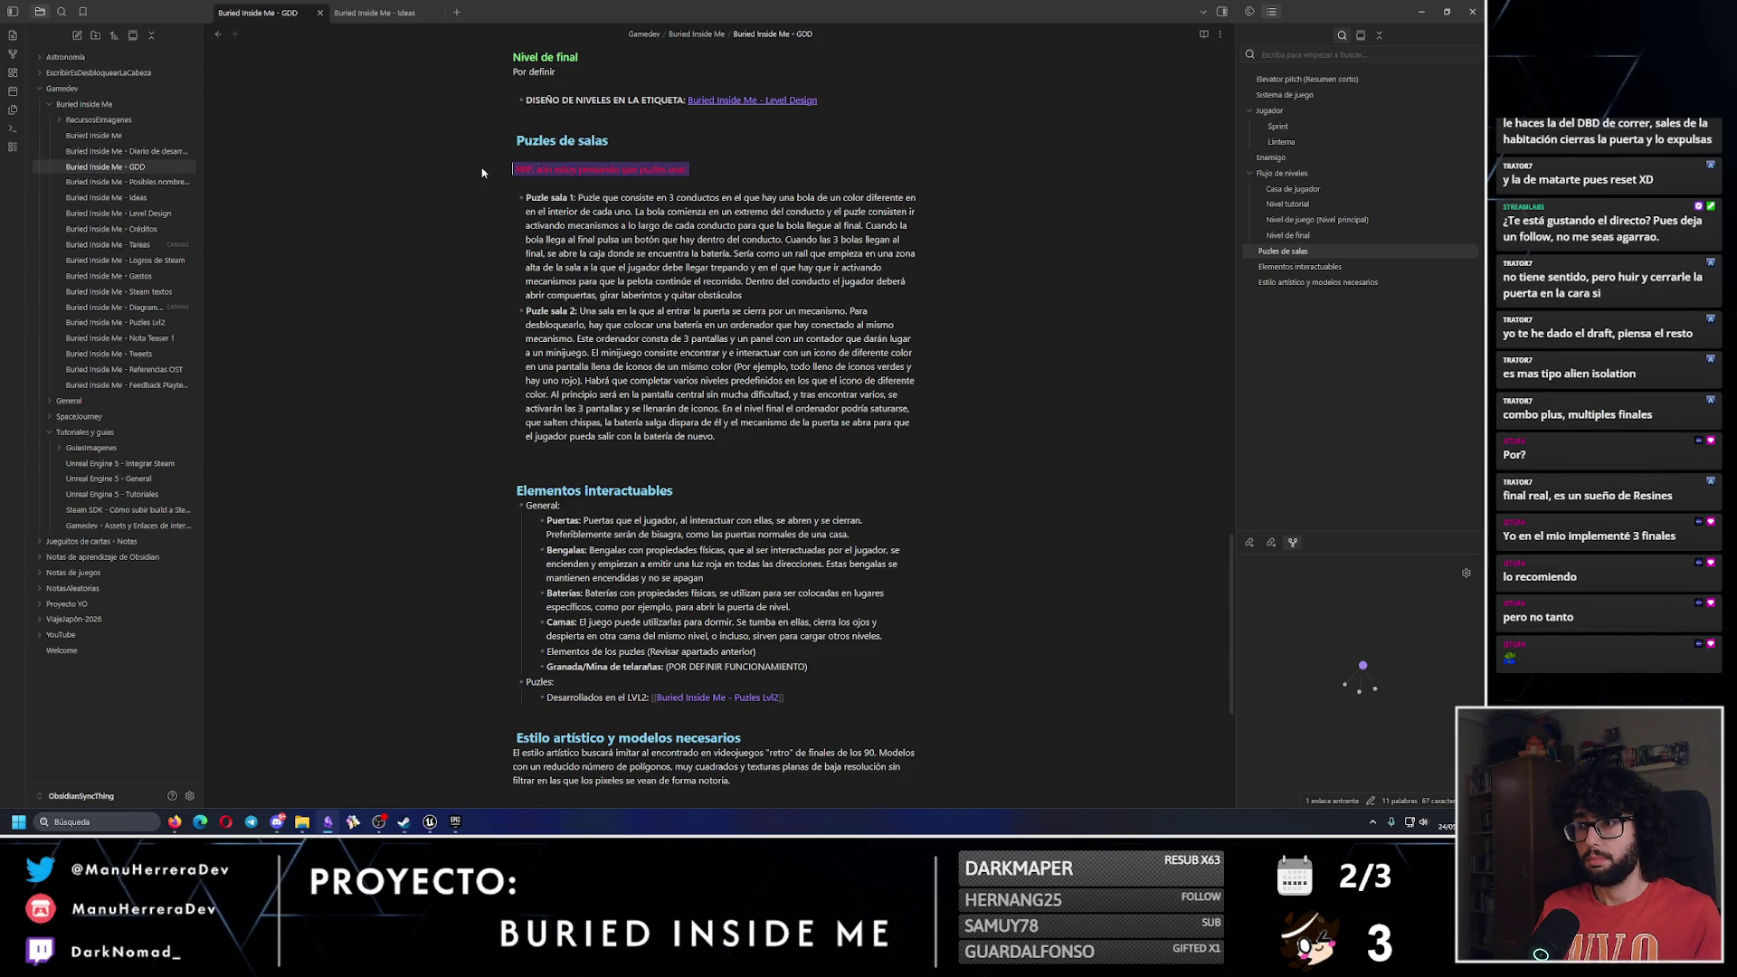
type("Desarrollados en el LVL2: [[Buried Inside Me - Puzles Lvl2]]")
mouse_move(716, 437)
left_mouse_down()
mouse_move(534, 222)
mouse_move(477, 201)
left_mouse_up()
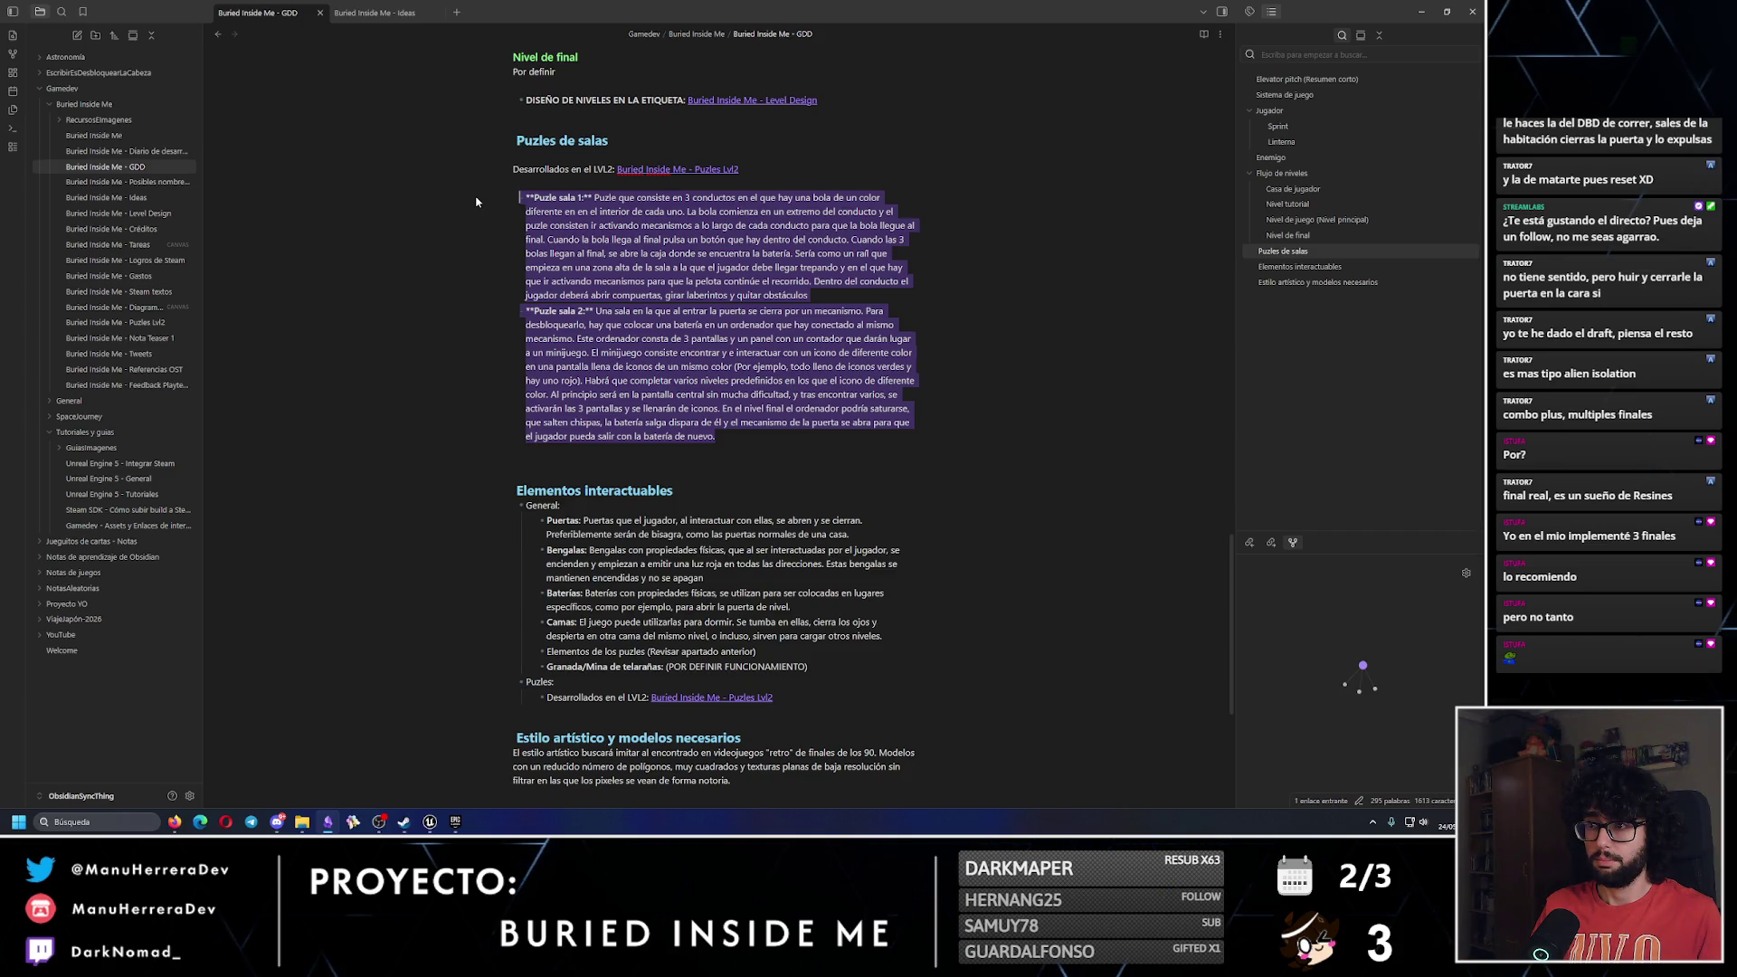
key("BackSpace")
key("BackSpace")
key("BackSpace")
key("BackSpace")
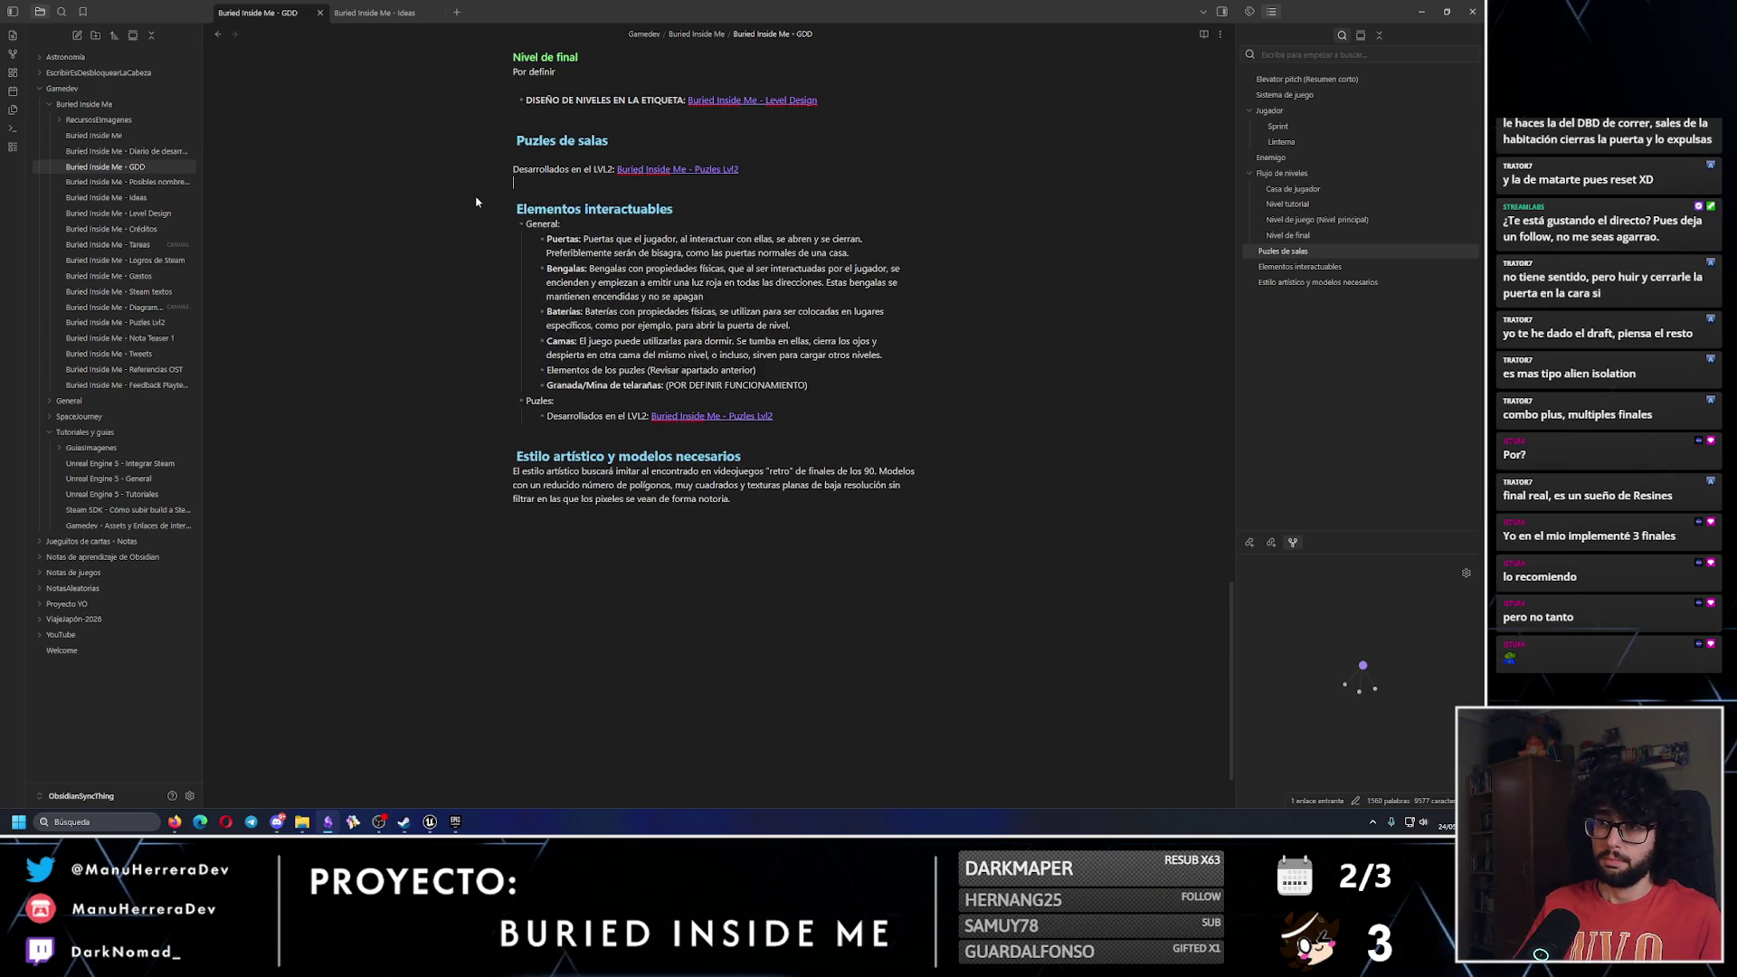
key("BackSpace")
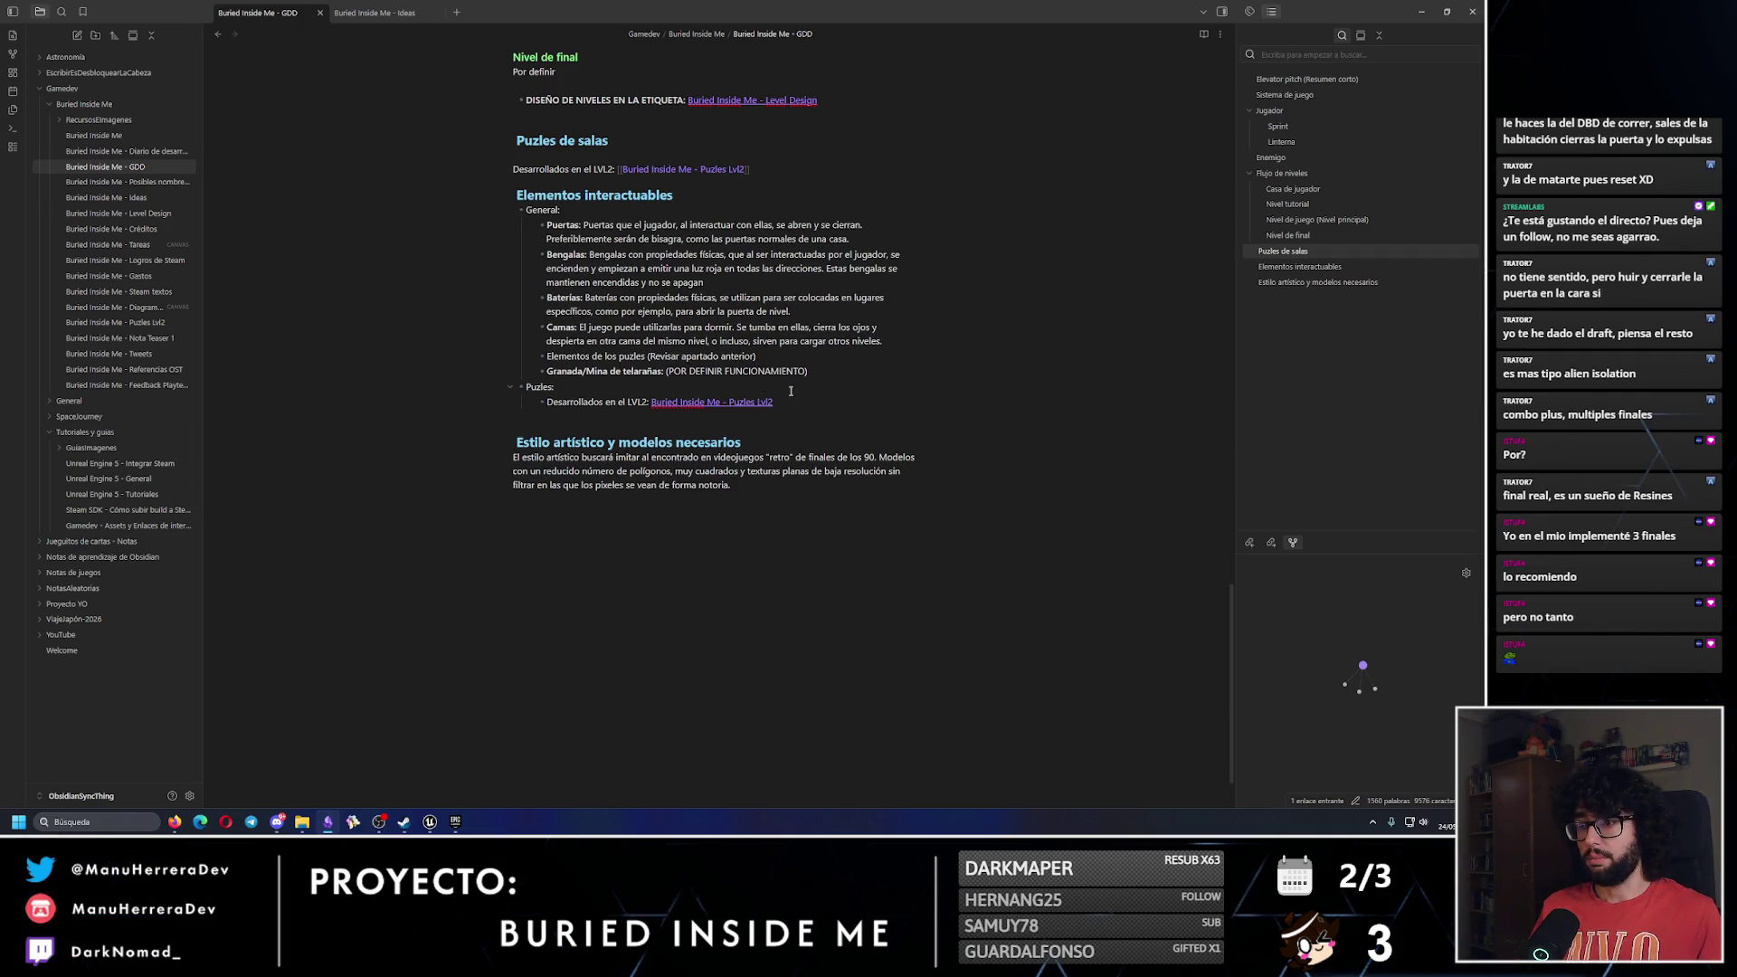
left_click_drag(791, 391, 547, 402)
List 'Botones (Funcionamiento de Exoterra)' and 'Válvulas' as sub-items under Puzles.
type("B")
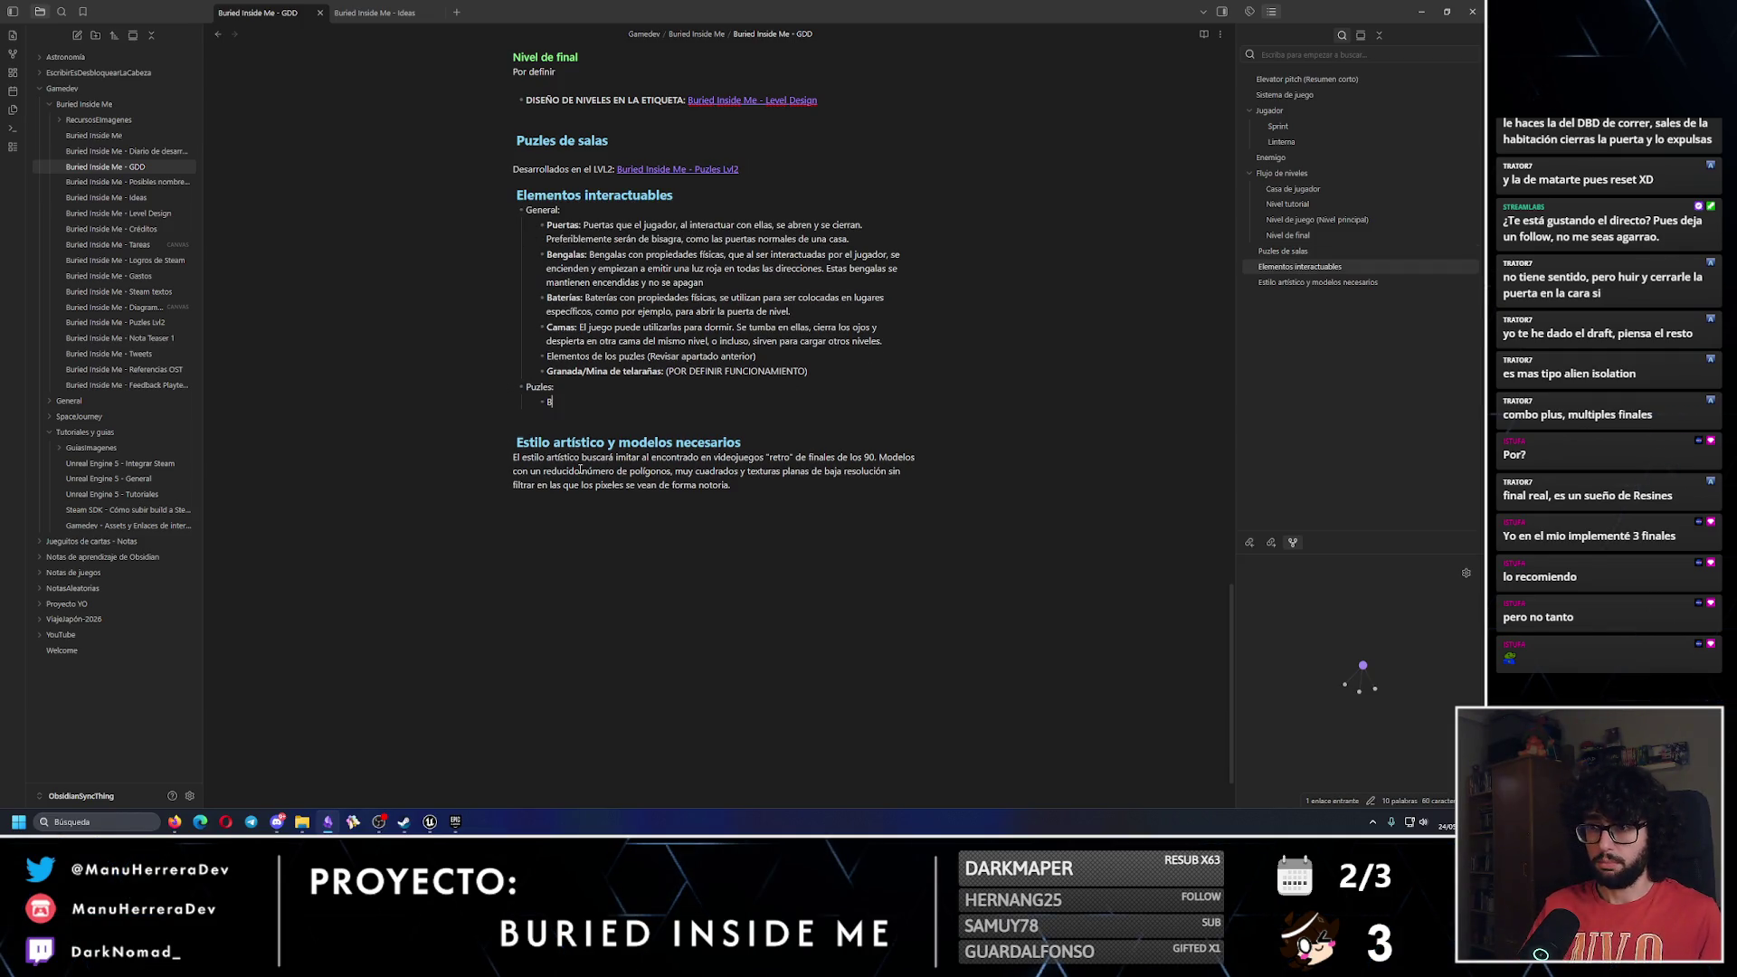
type("otones")
key("Return")
type("Válvulas")
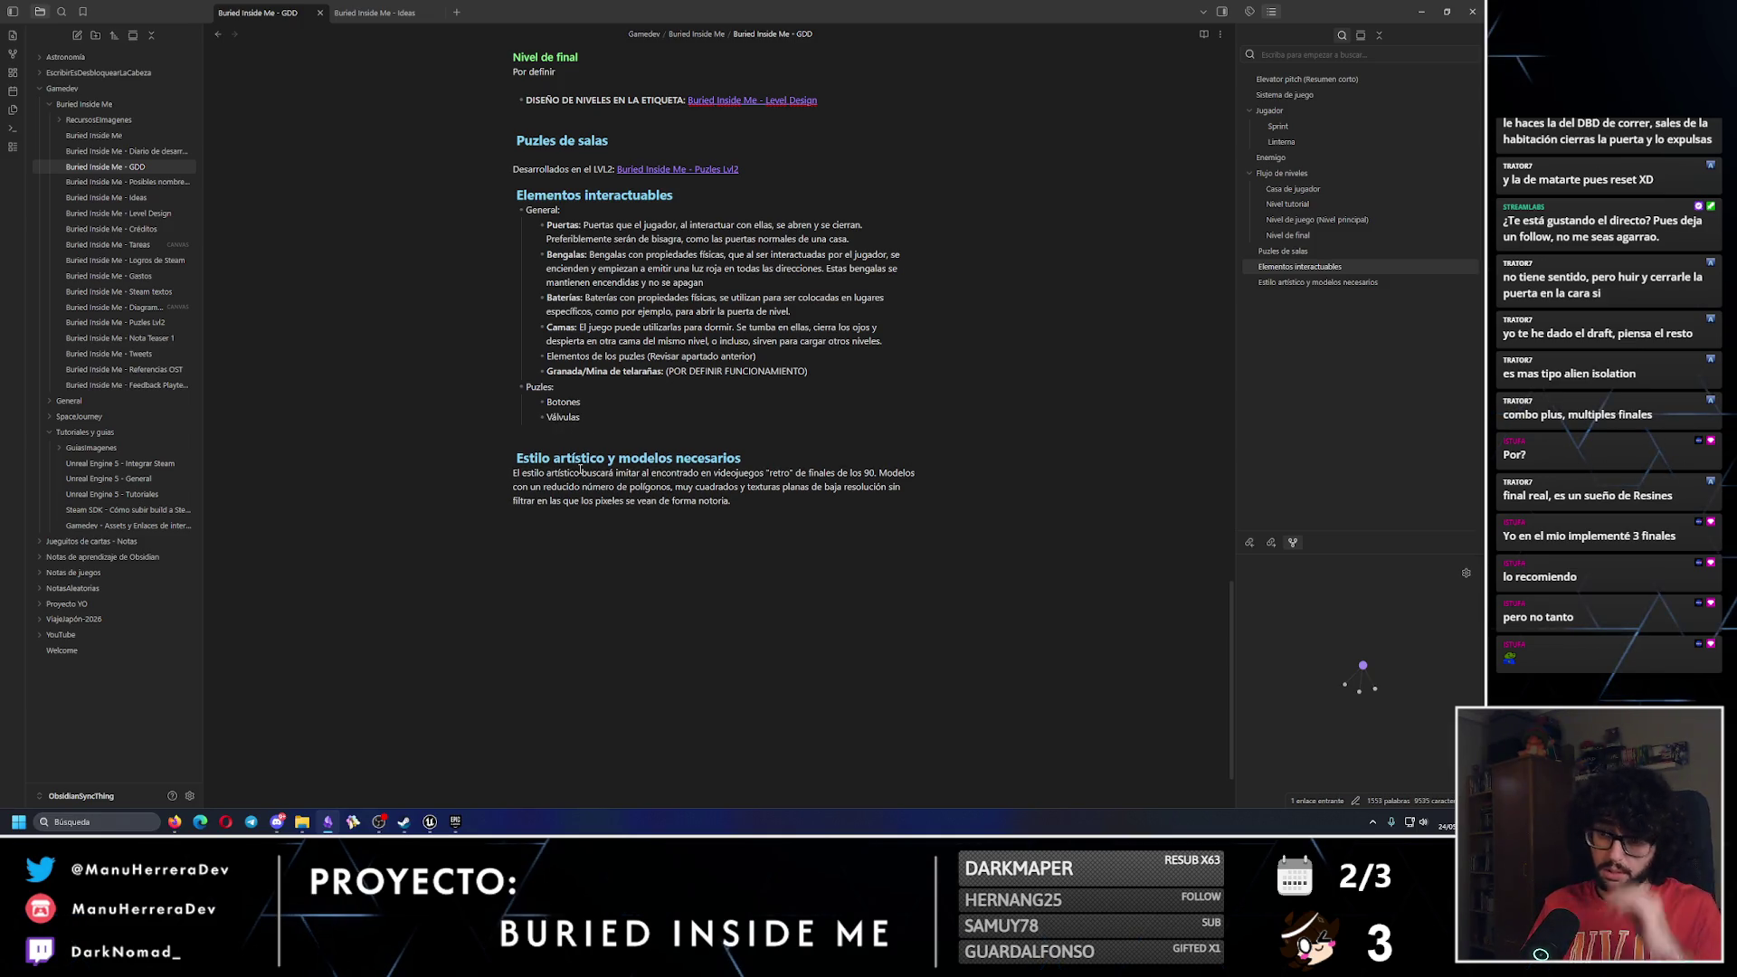
key("Up")
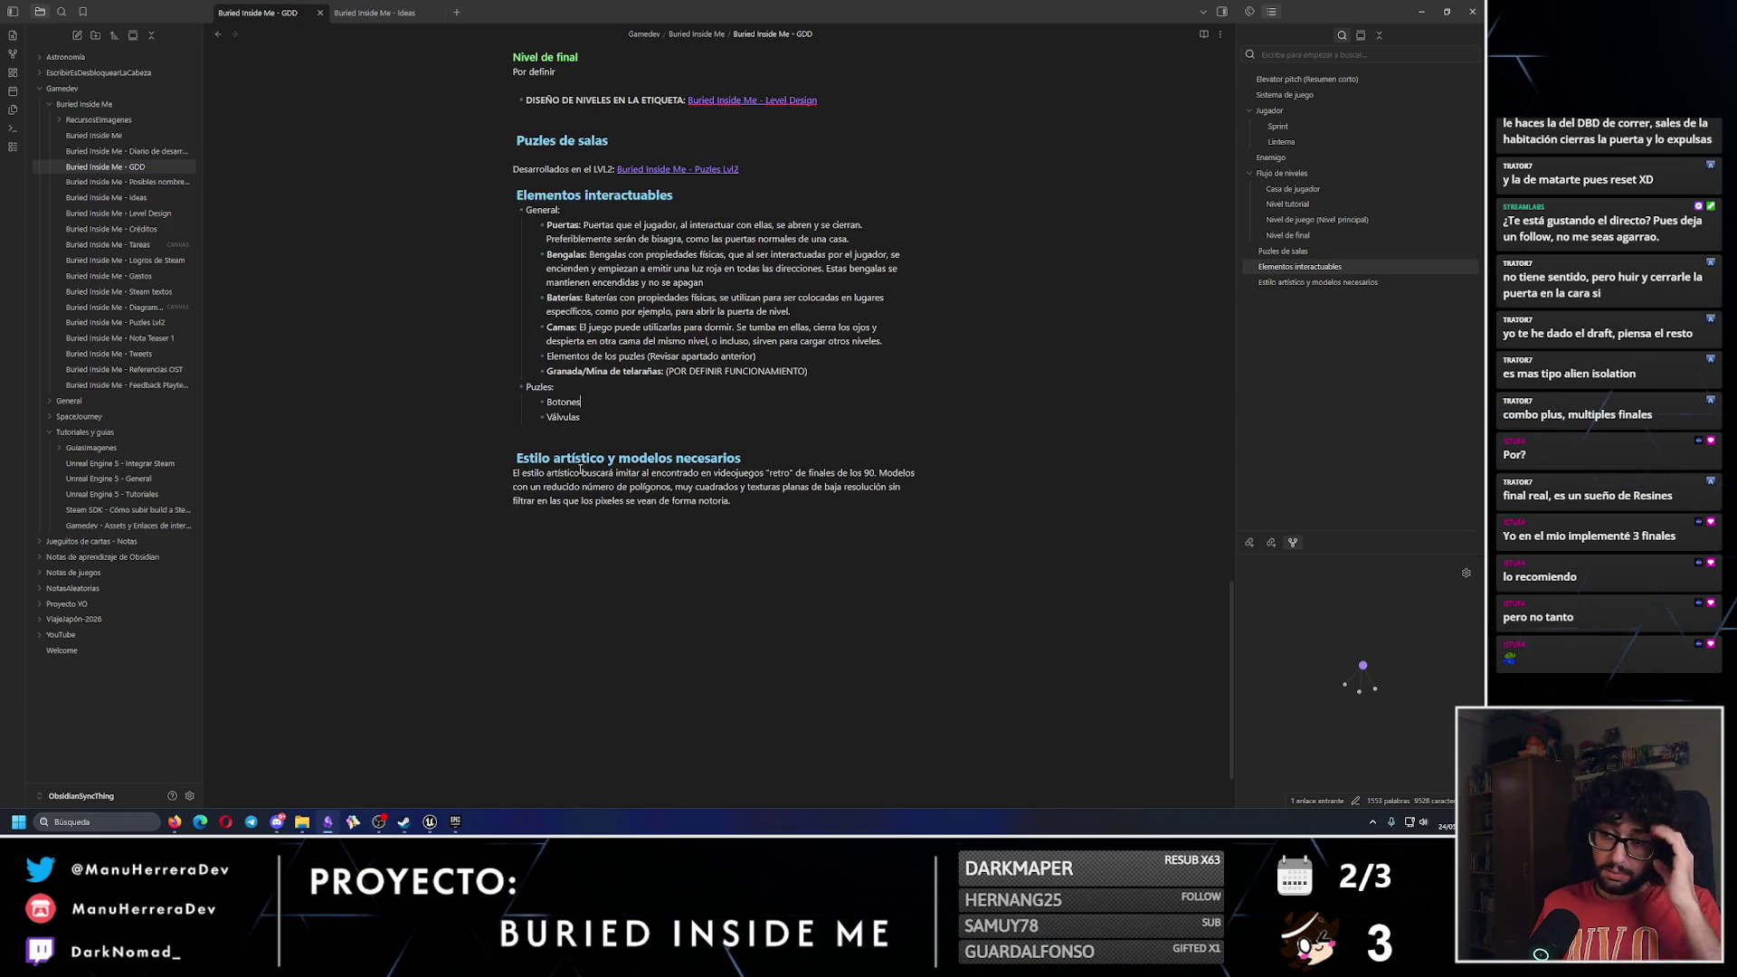
type("(Fu")
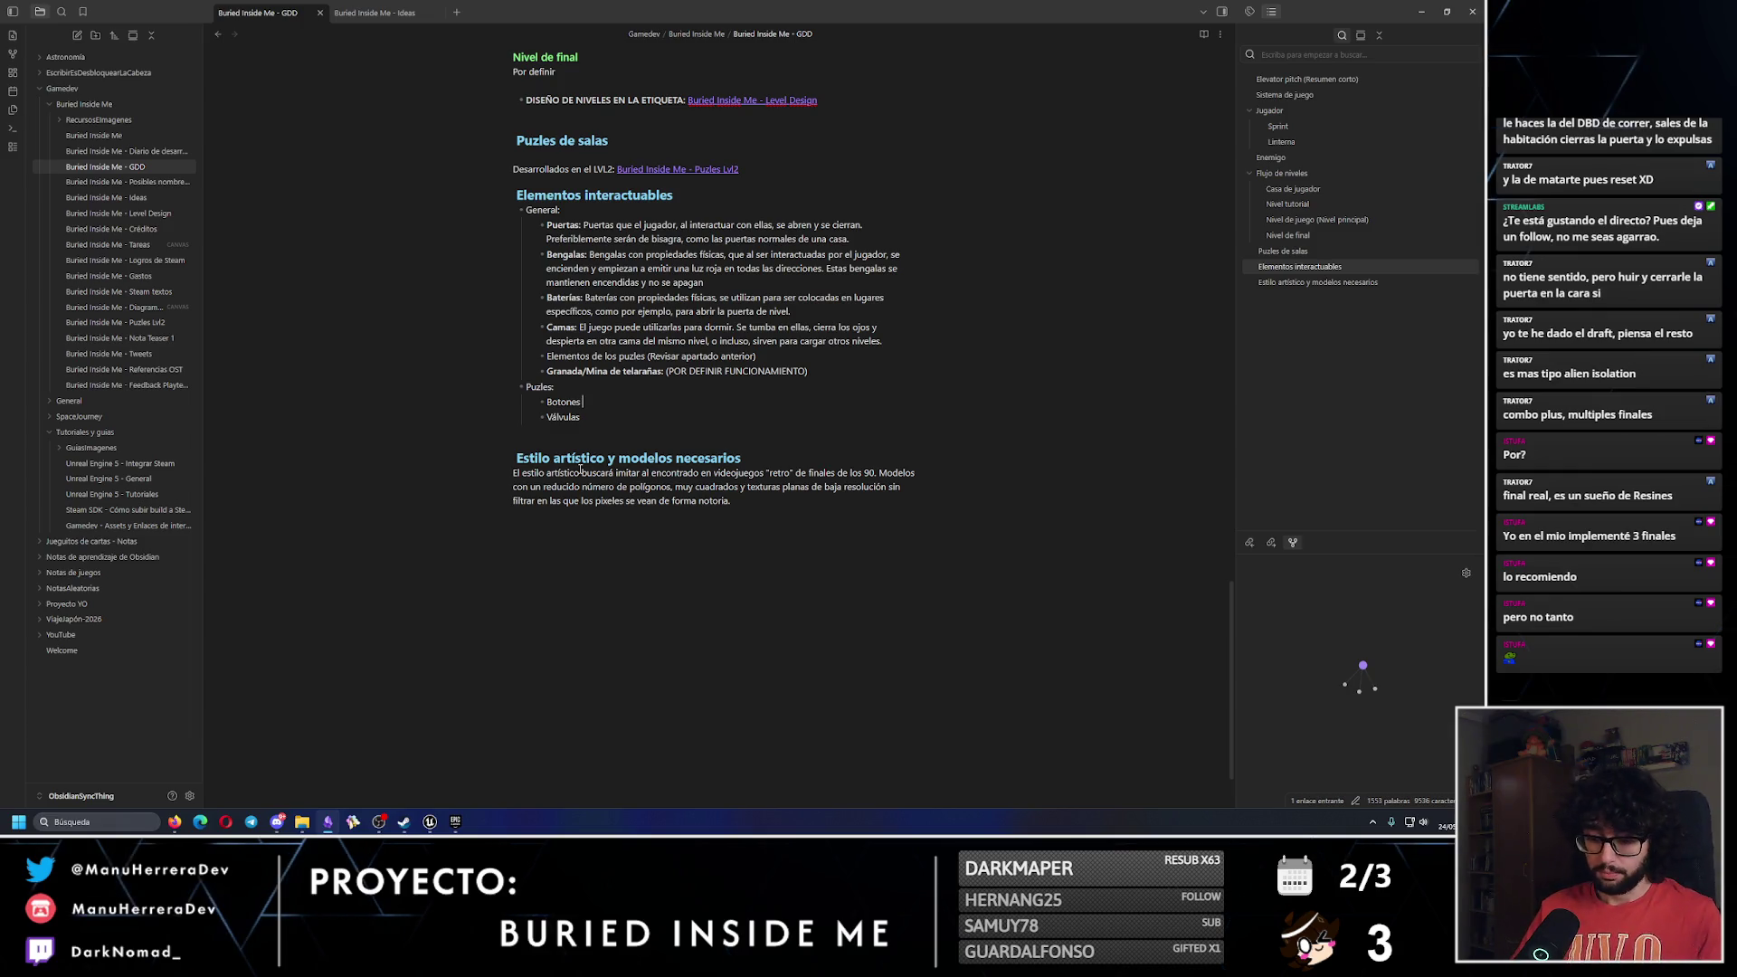
type("ncionamiento de Exoterra")
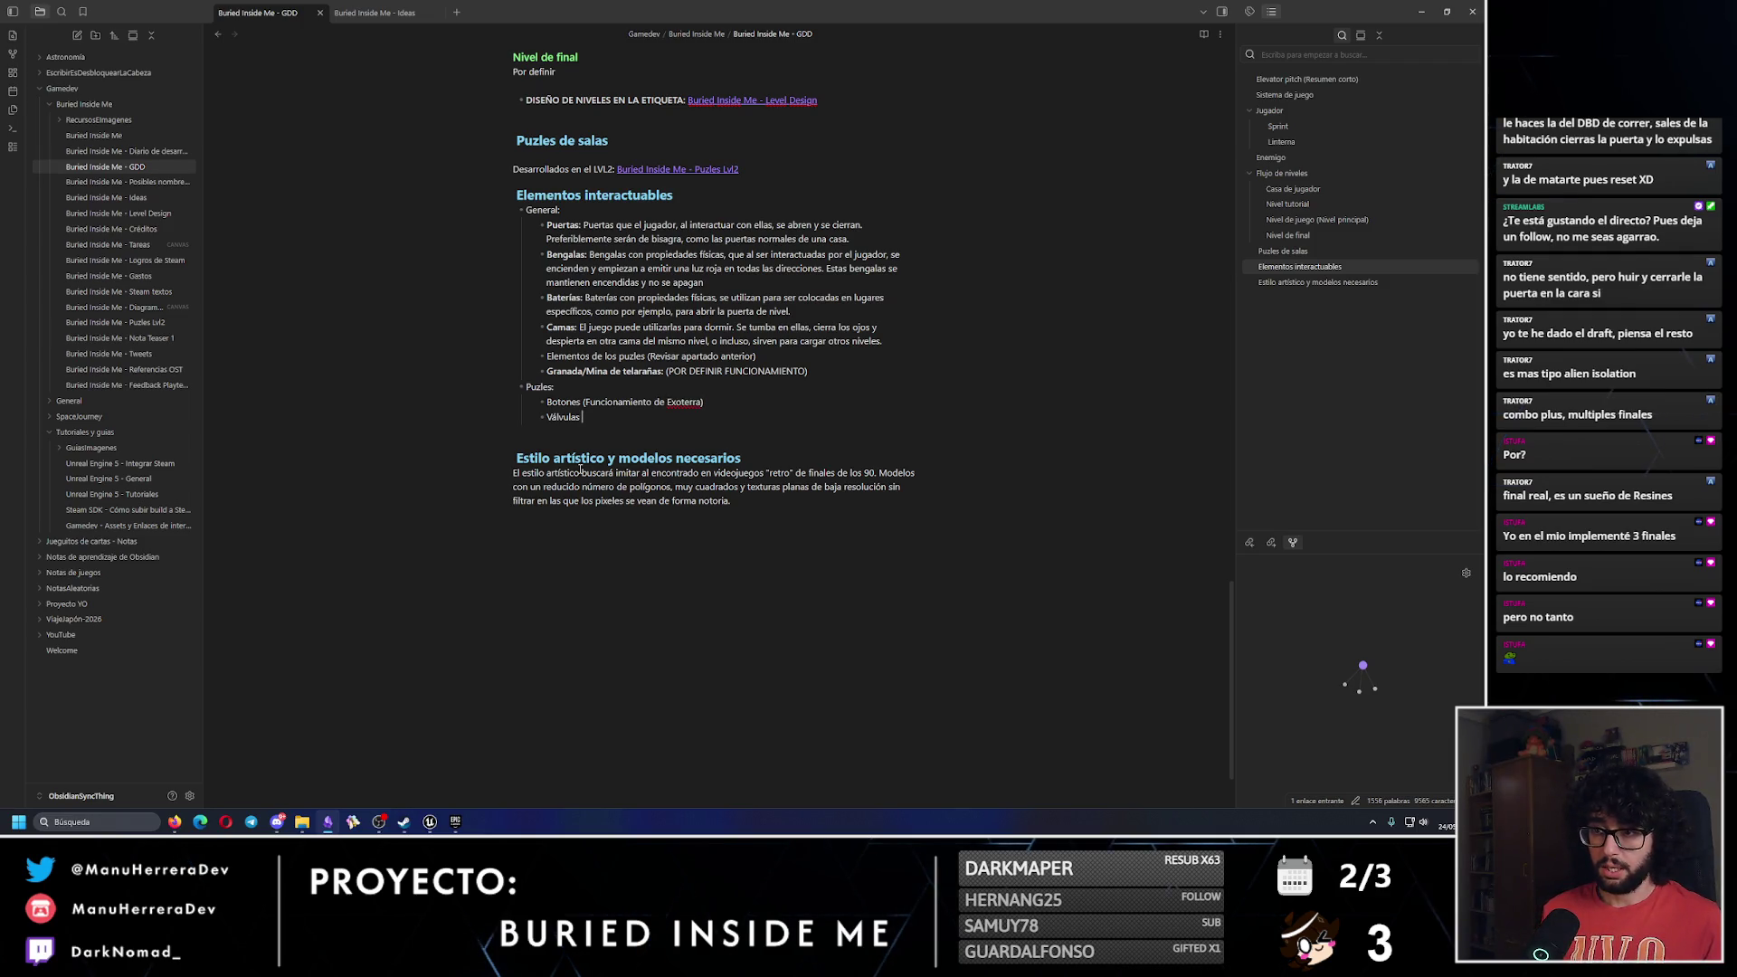
left_click(532, 459)
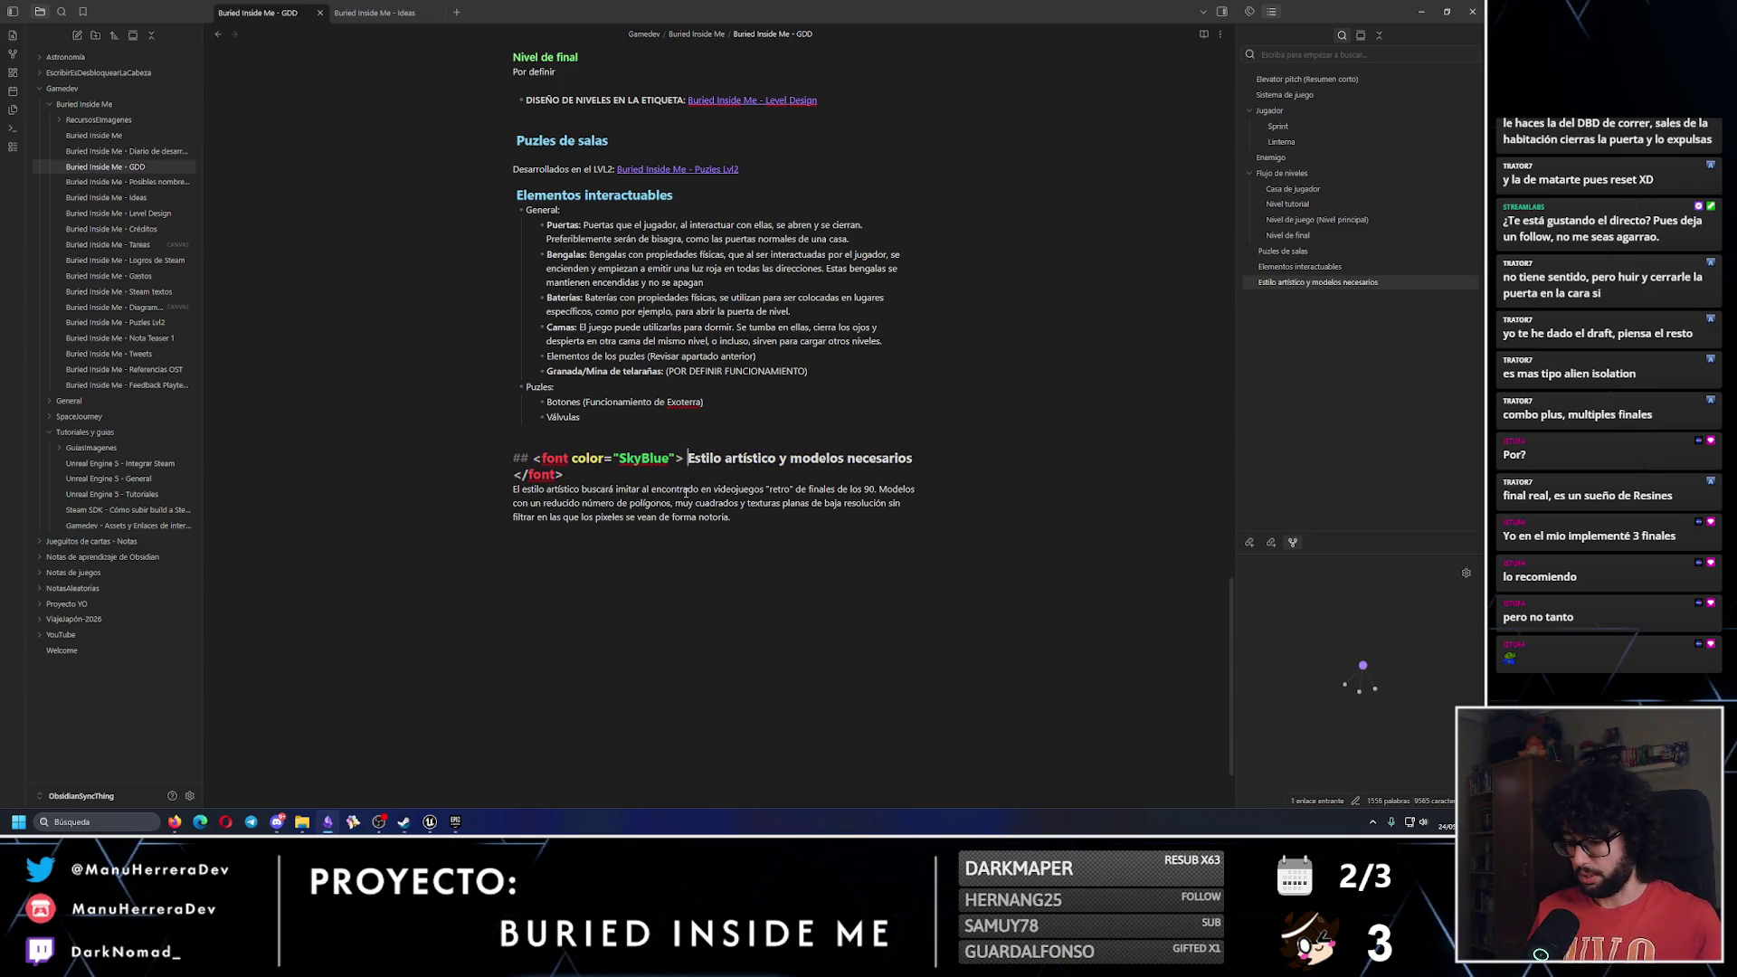
left_click(684, 142)
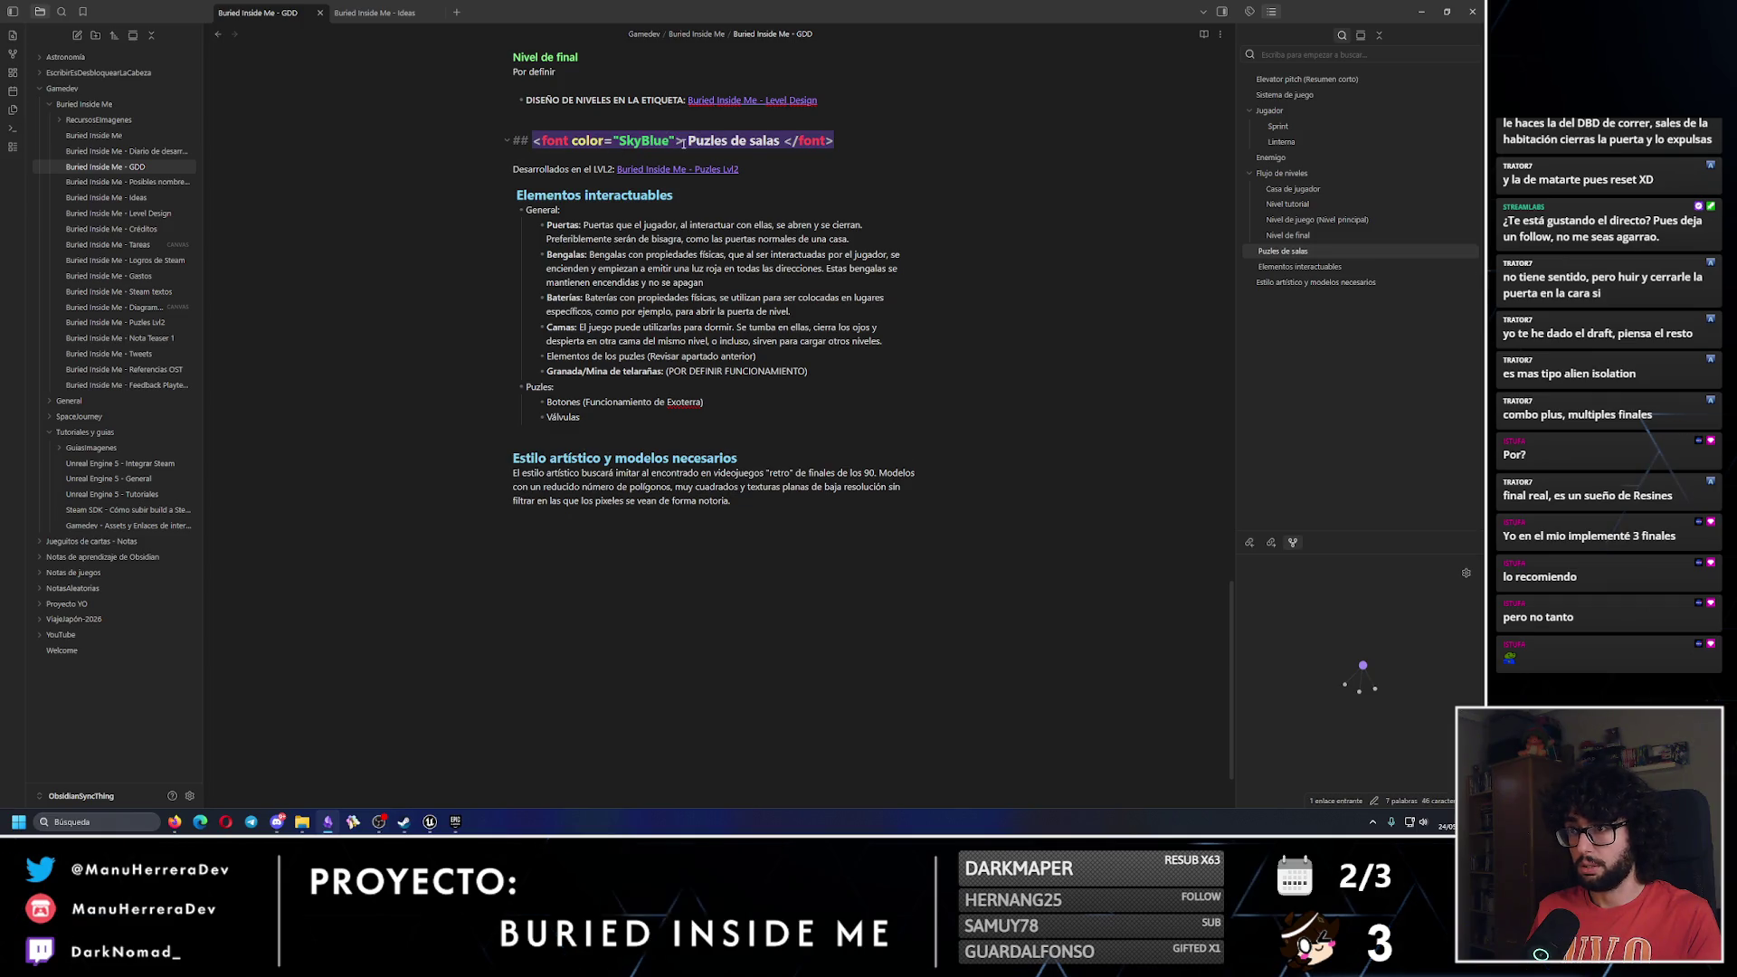
left_click(683, 142)
left_click(704, 463)
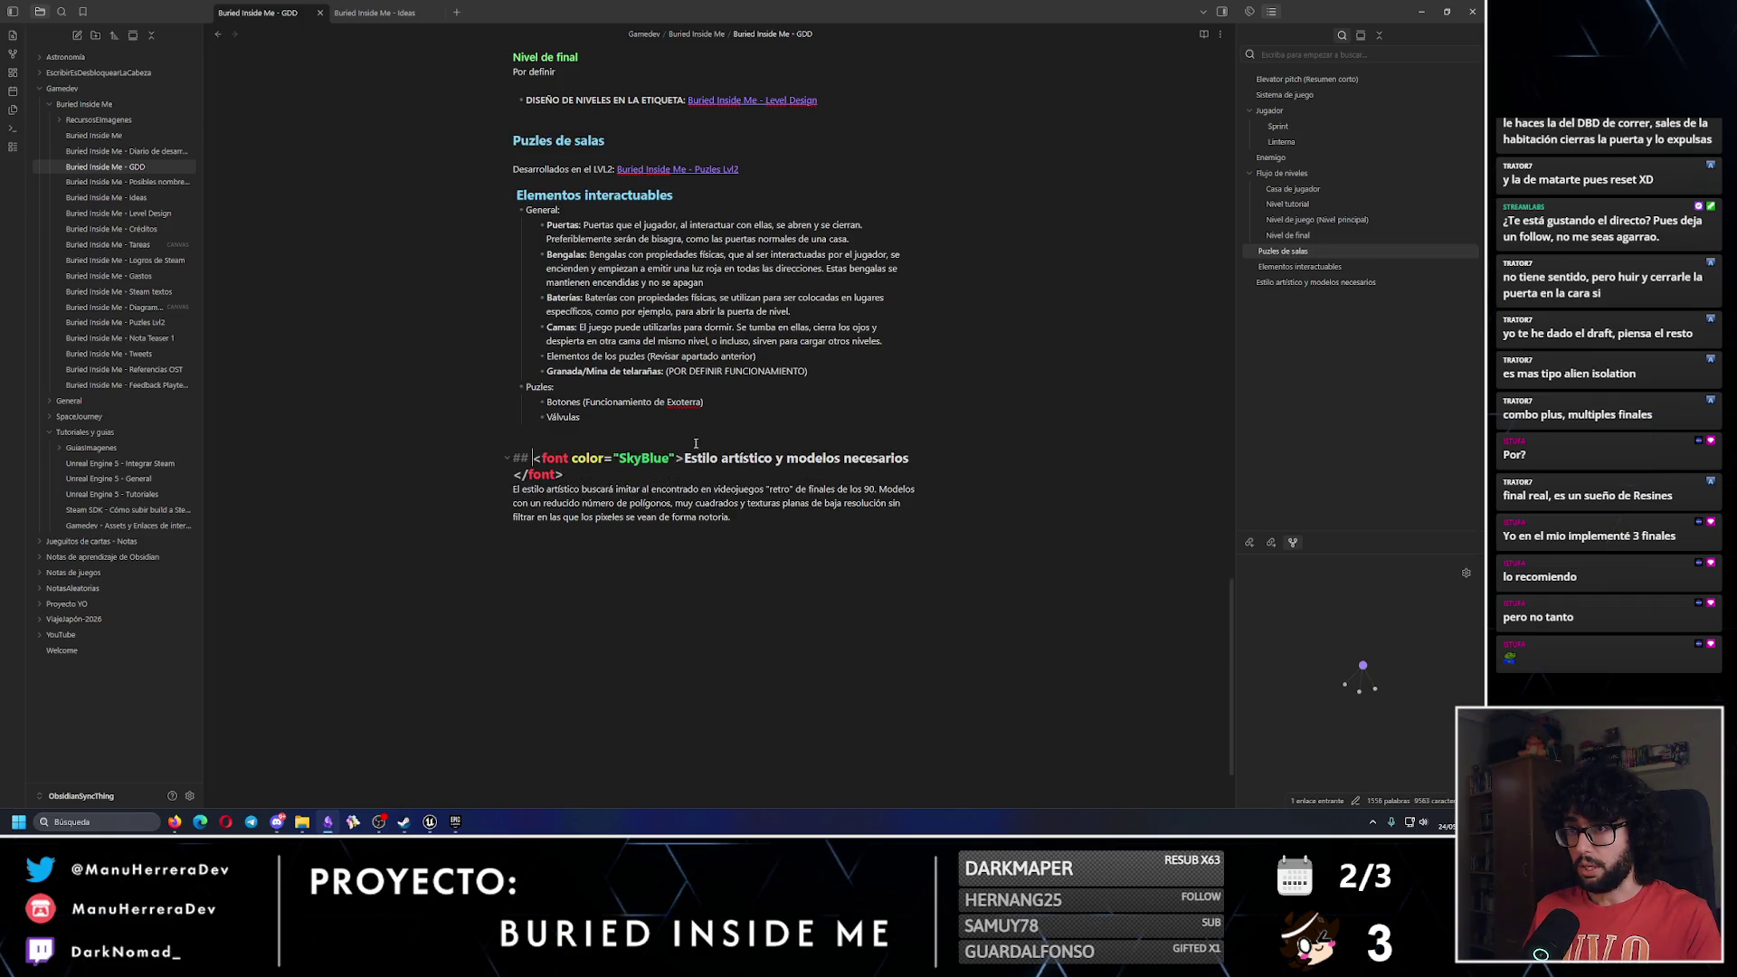
scroll(577, 305, "up", 3)
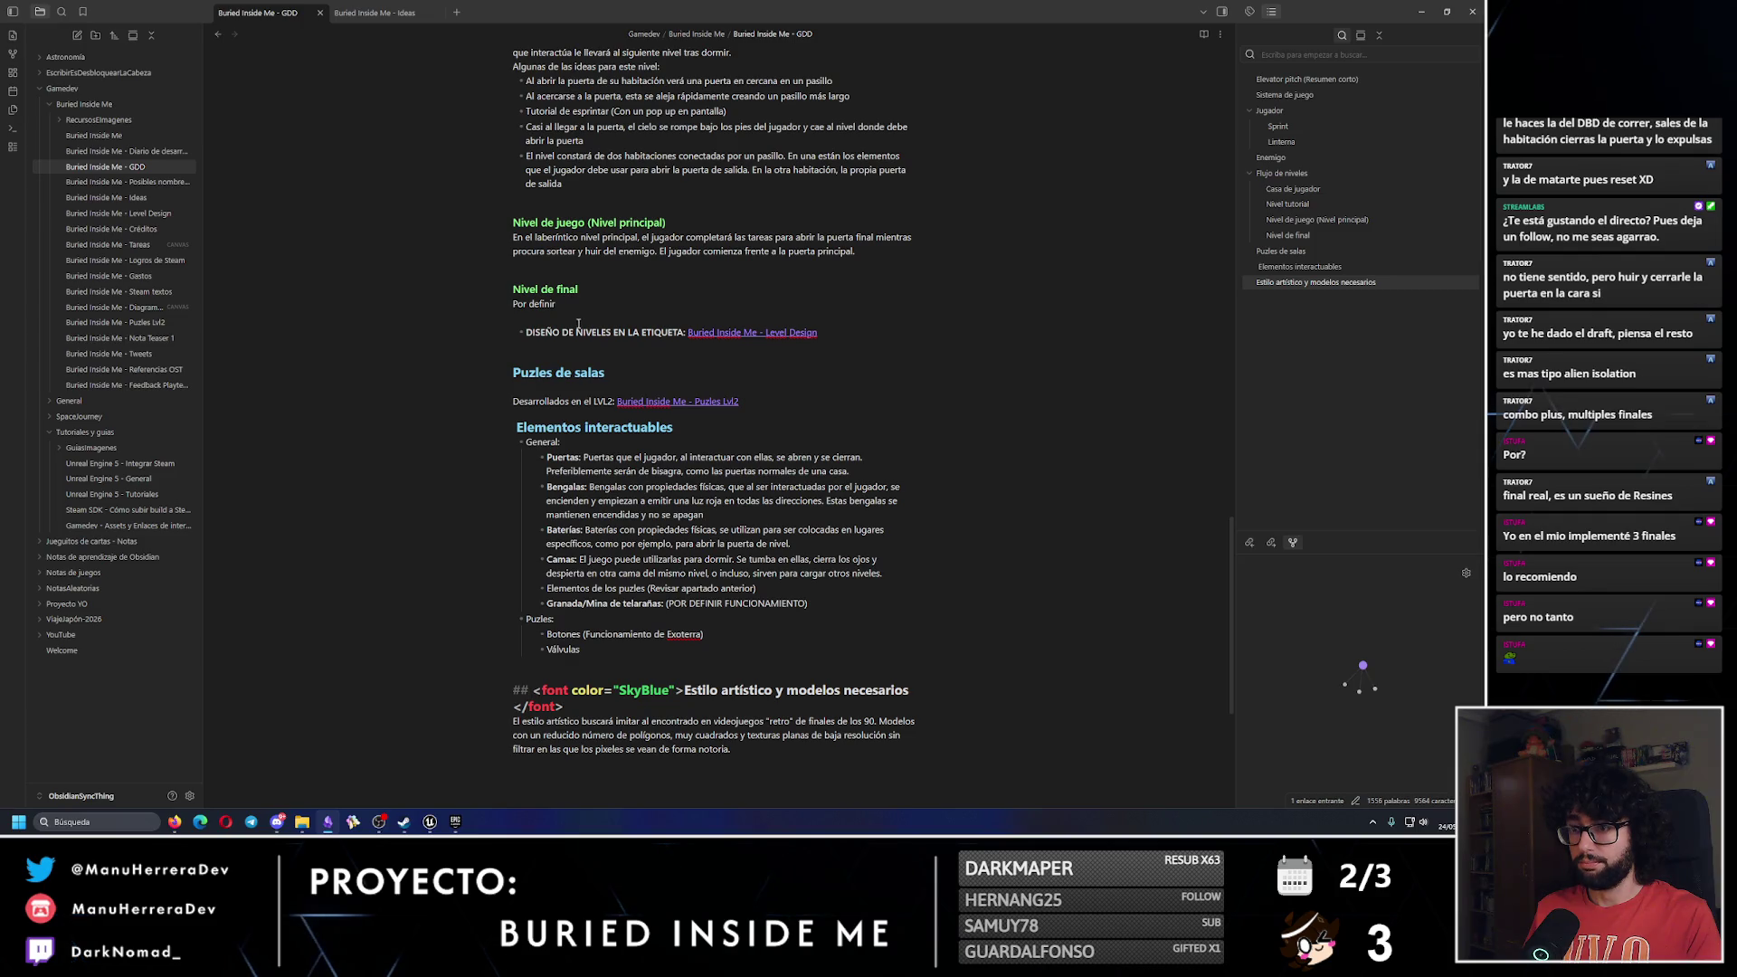
scroll(577, 305, "down", 3)
scroll(621, 478, "up", 6)
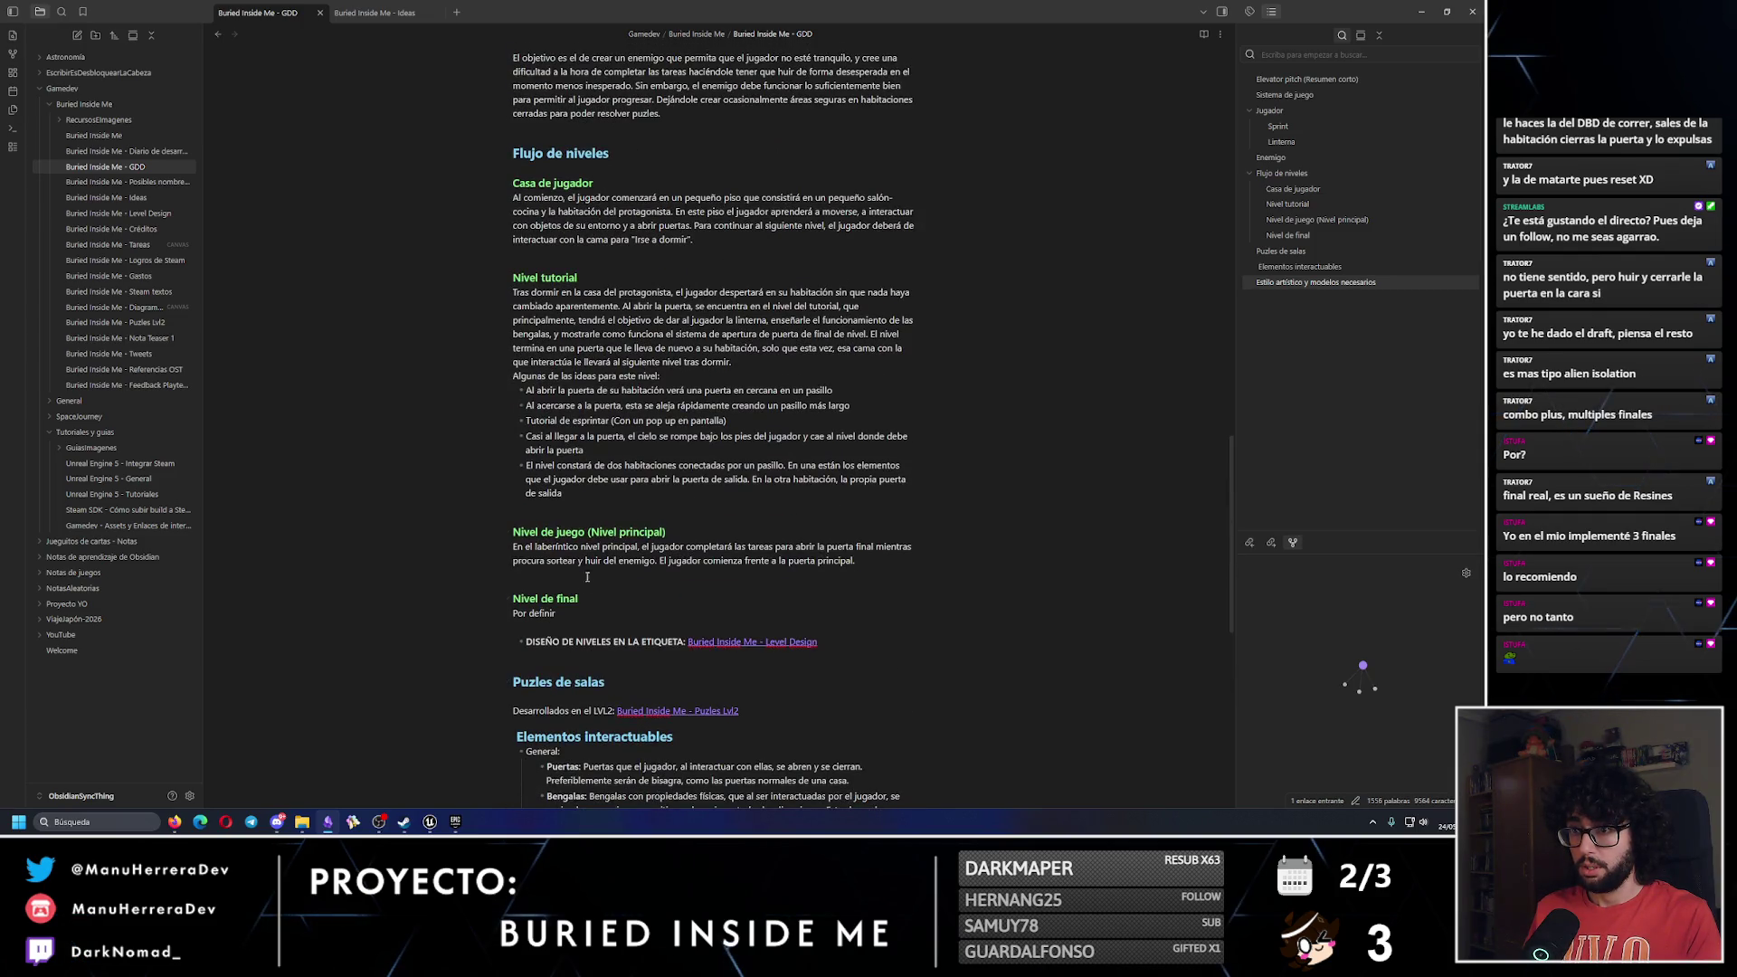
left_click_drag(584, 599, 505, 190)
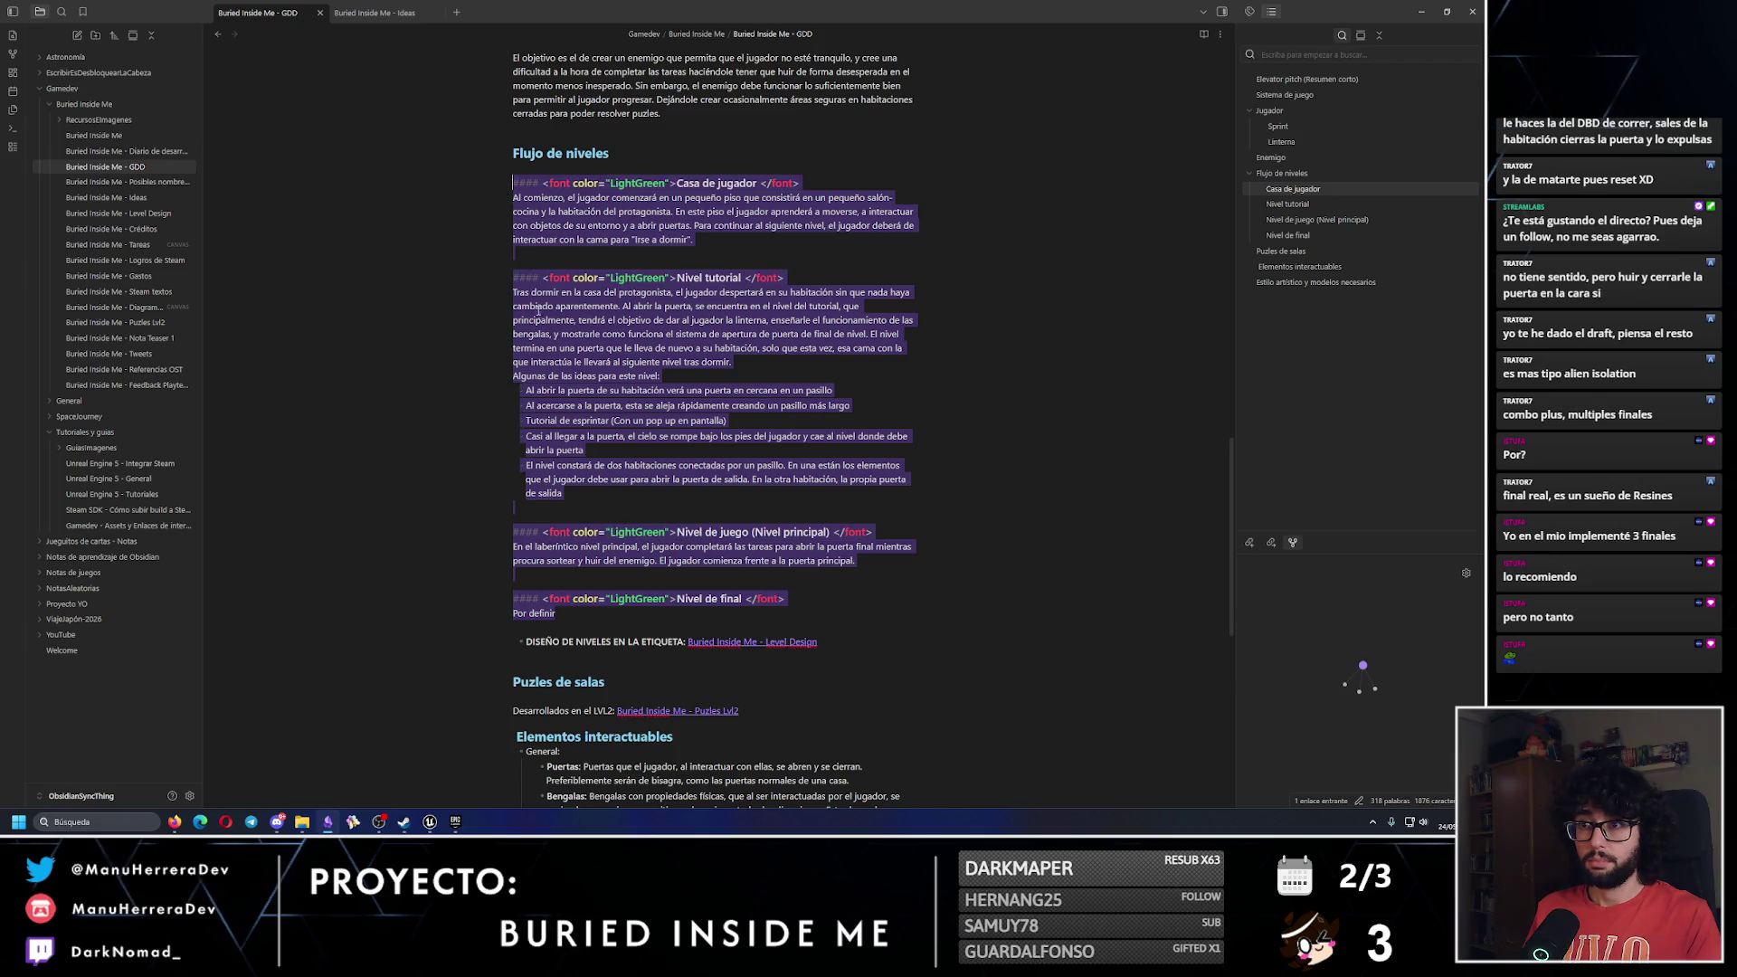
left_click(541, 334)
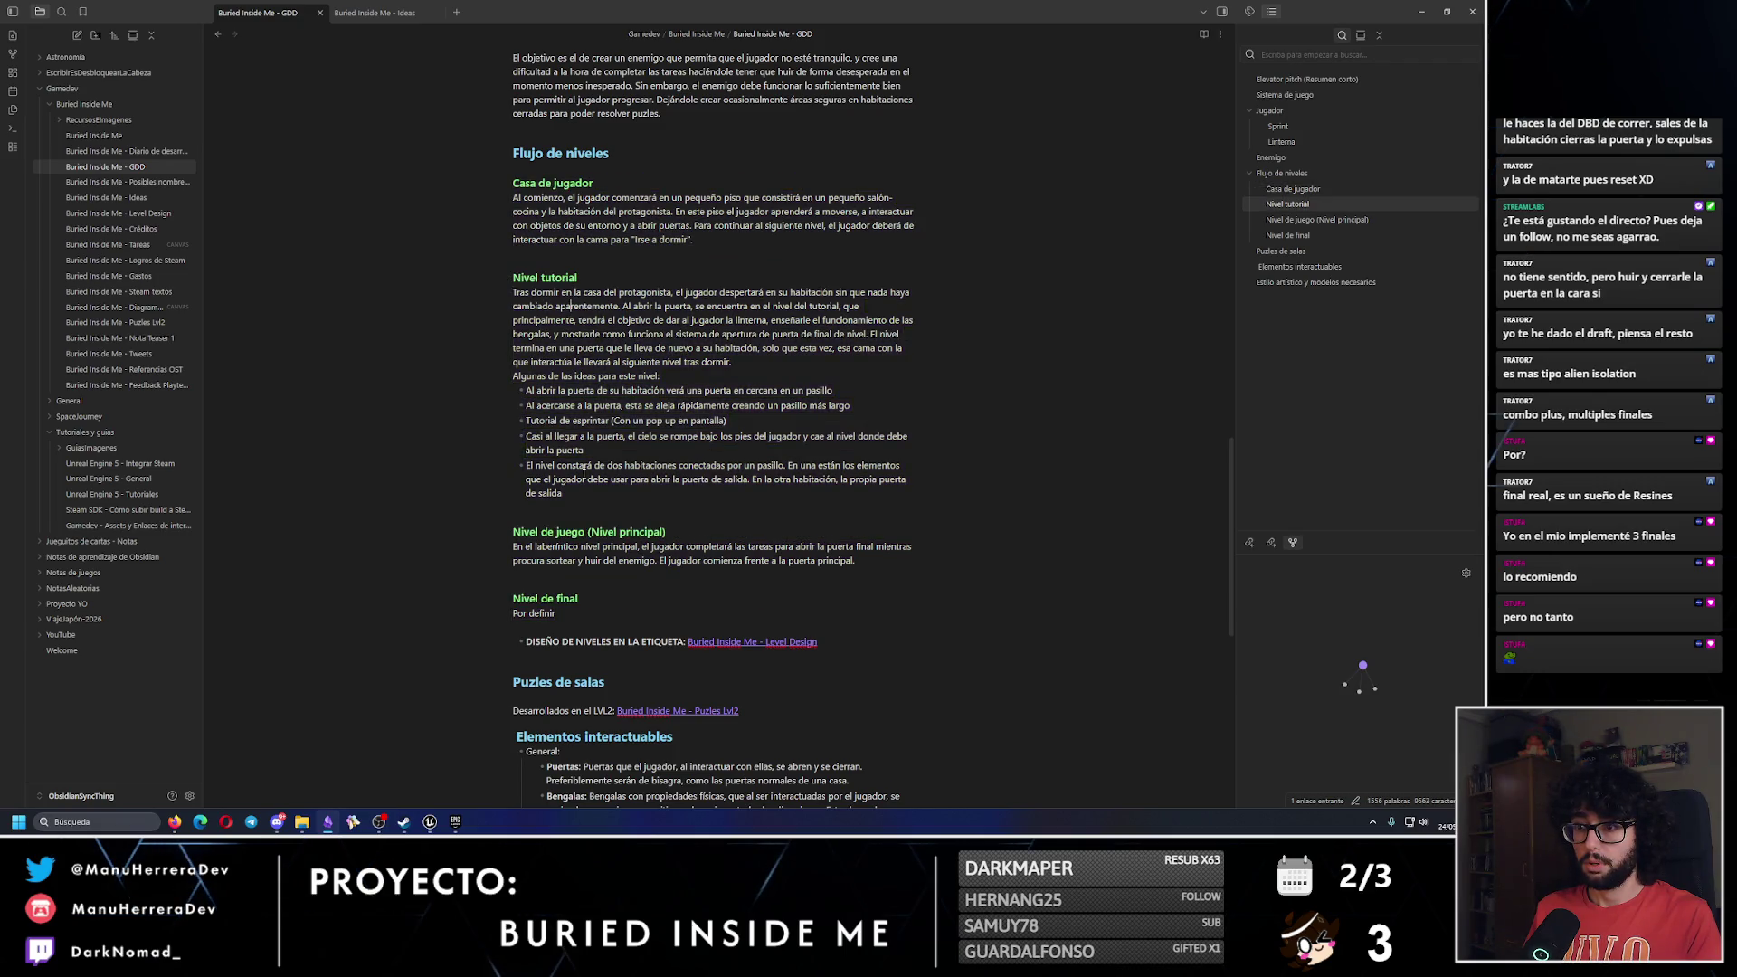
left_click(594, 611)
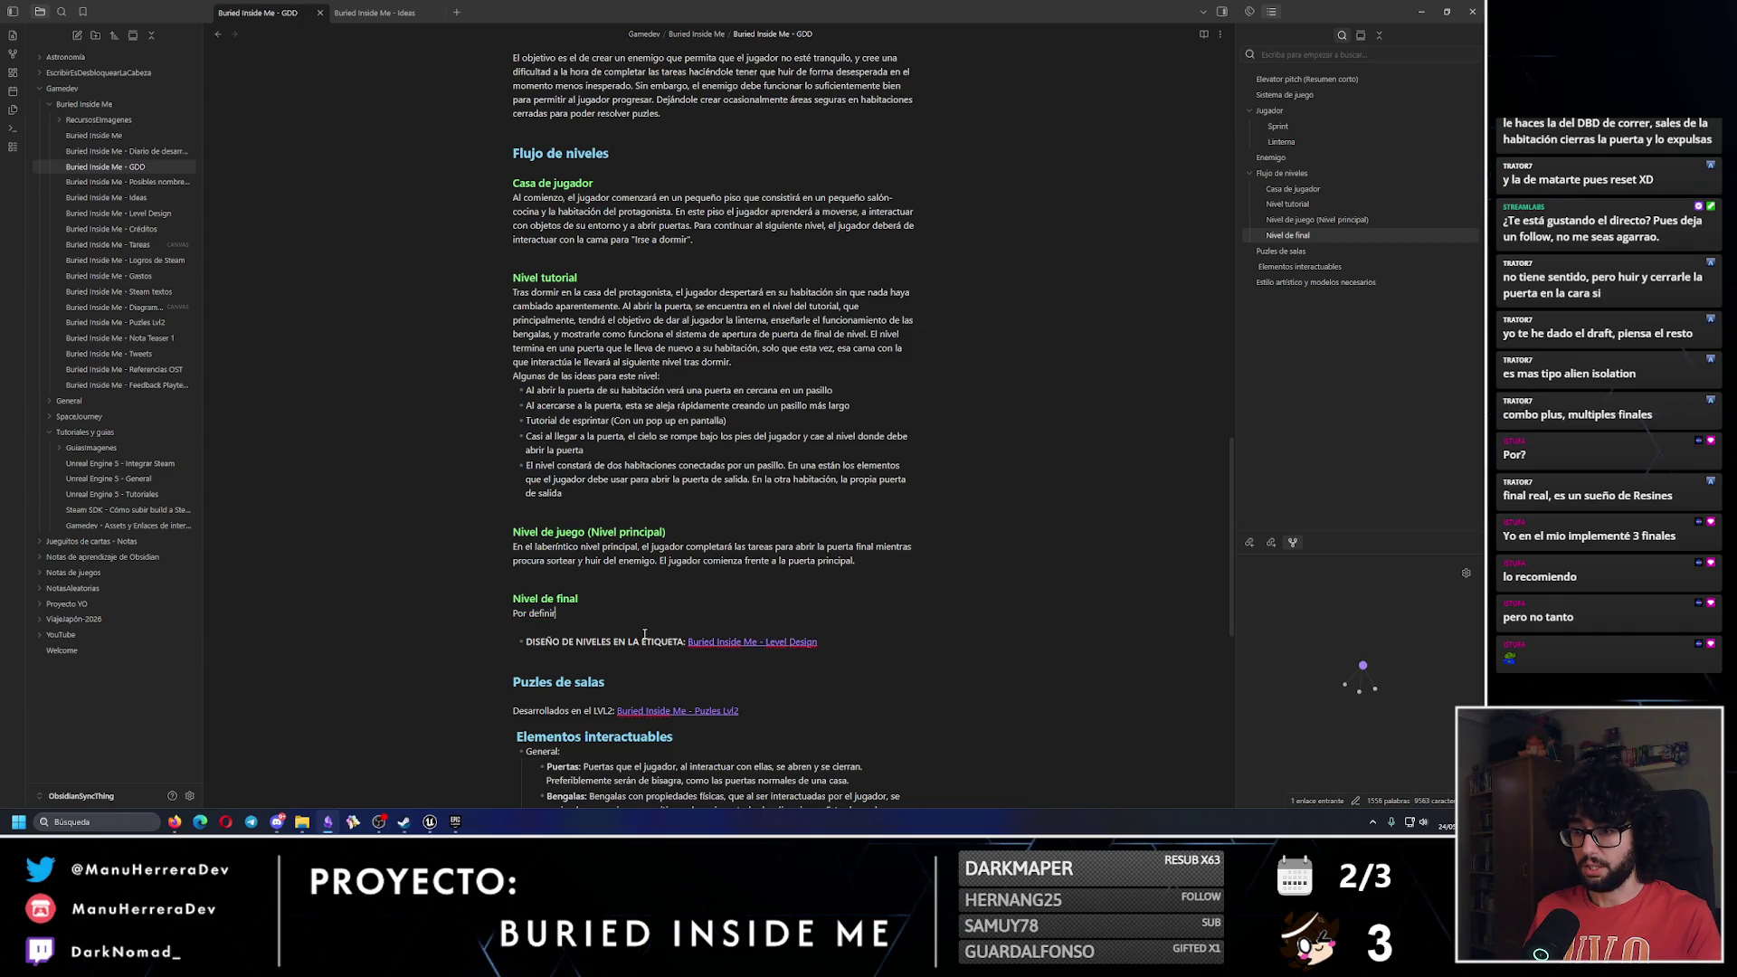
Complete the bullet to read 'Válvulas (Al interactuar con ellas se cierran)'.
key("Return")
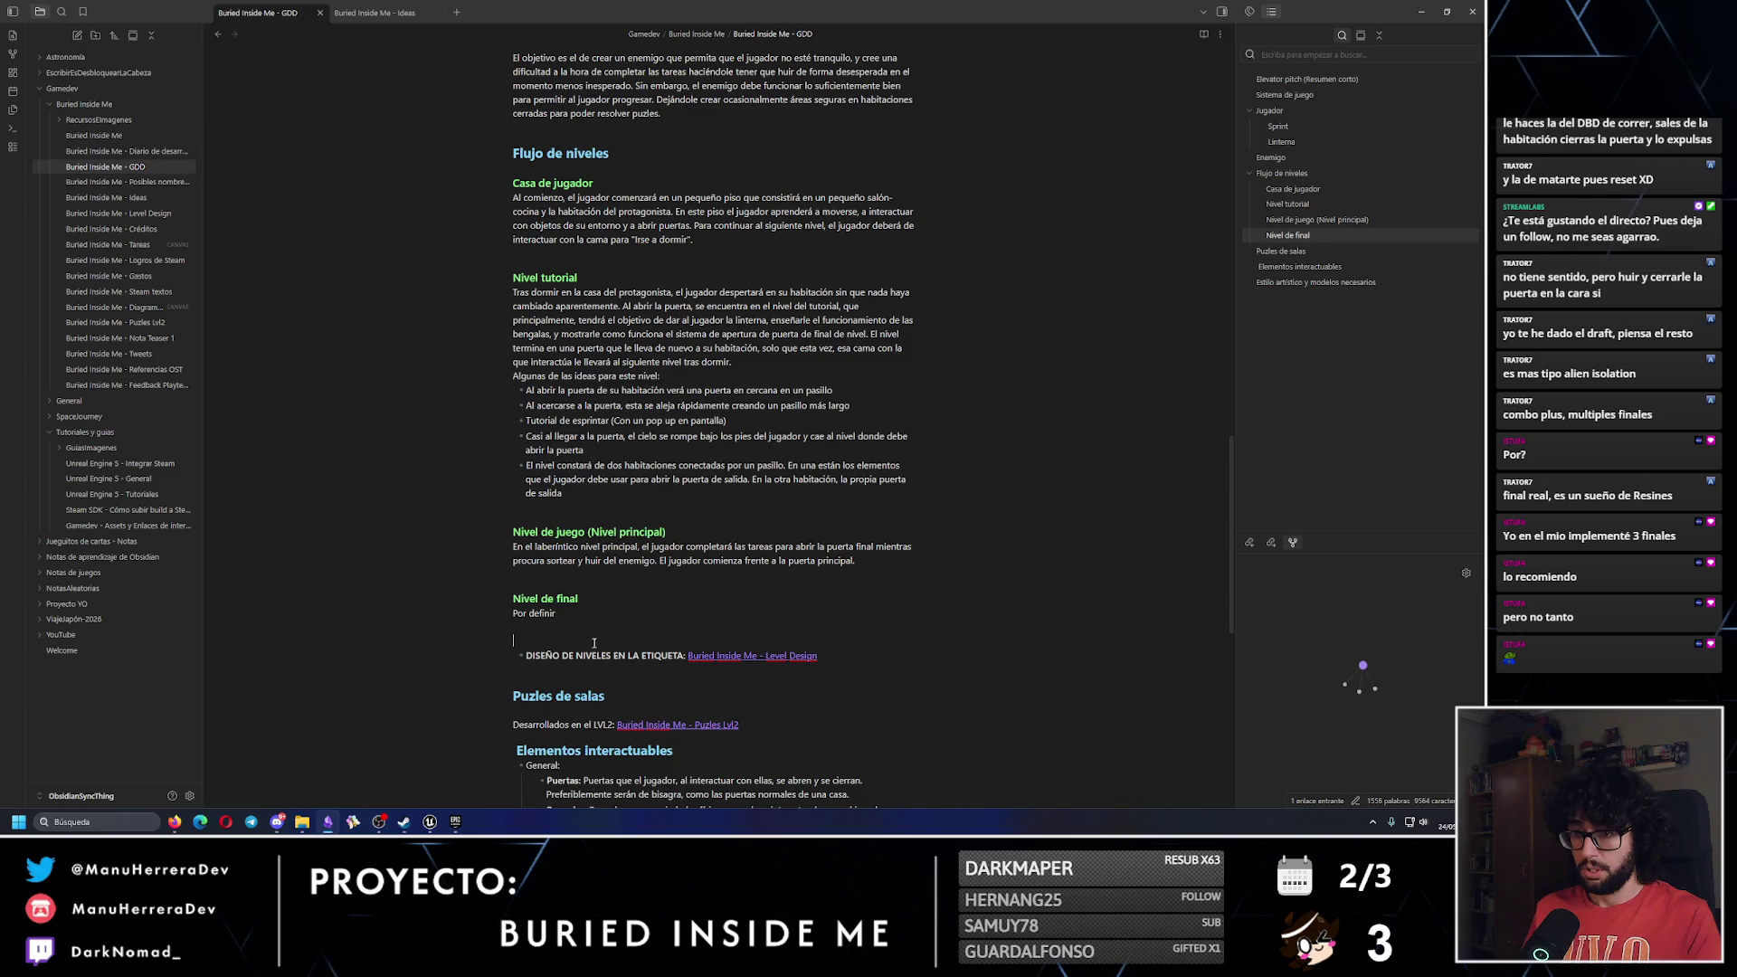
scroll(722, 396, "down", 5)
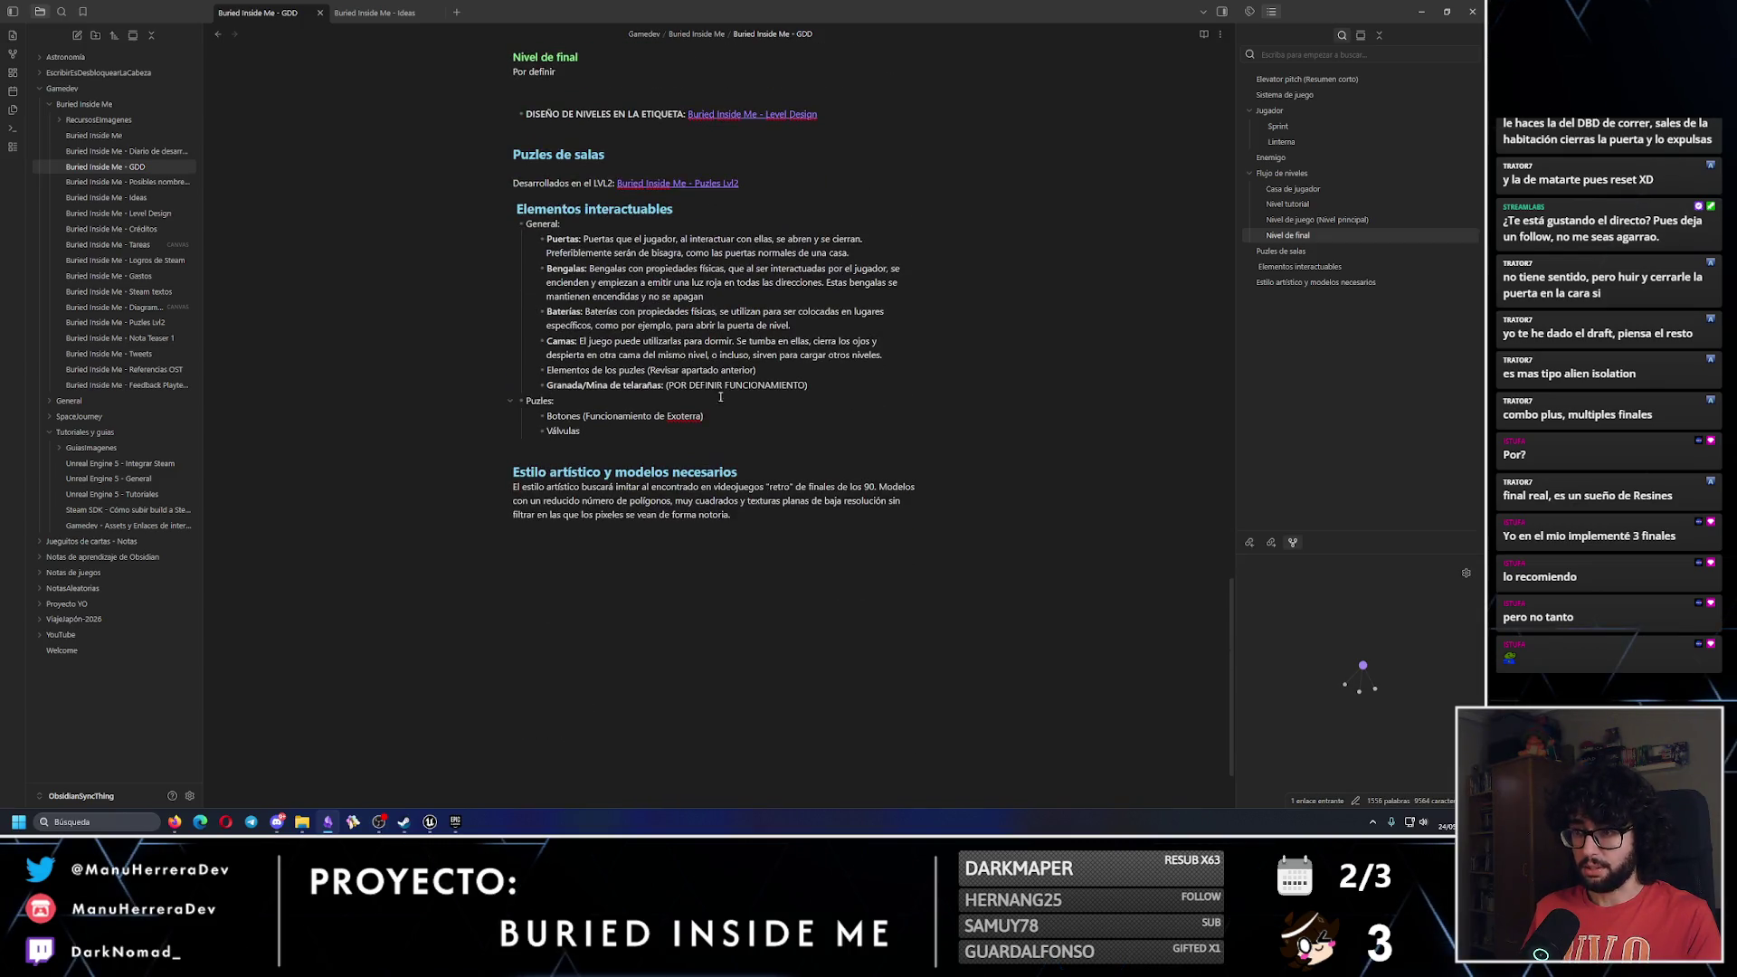
left_click(685, 433)
type("(")
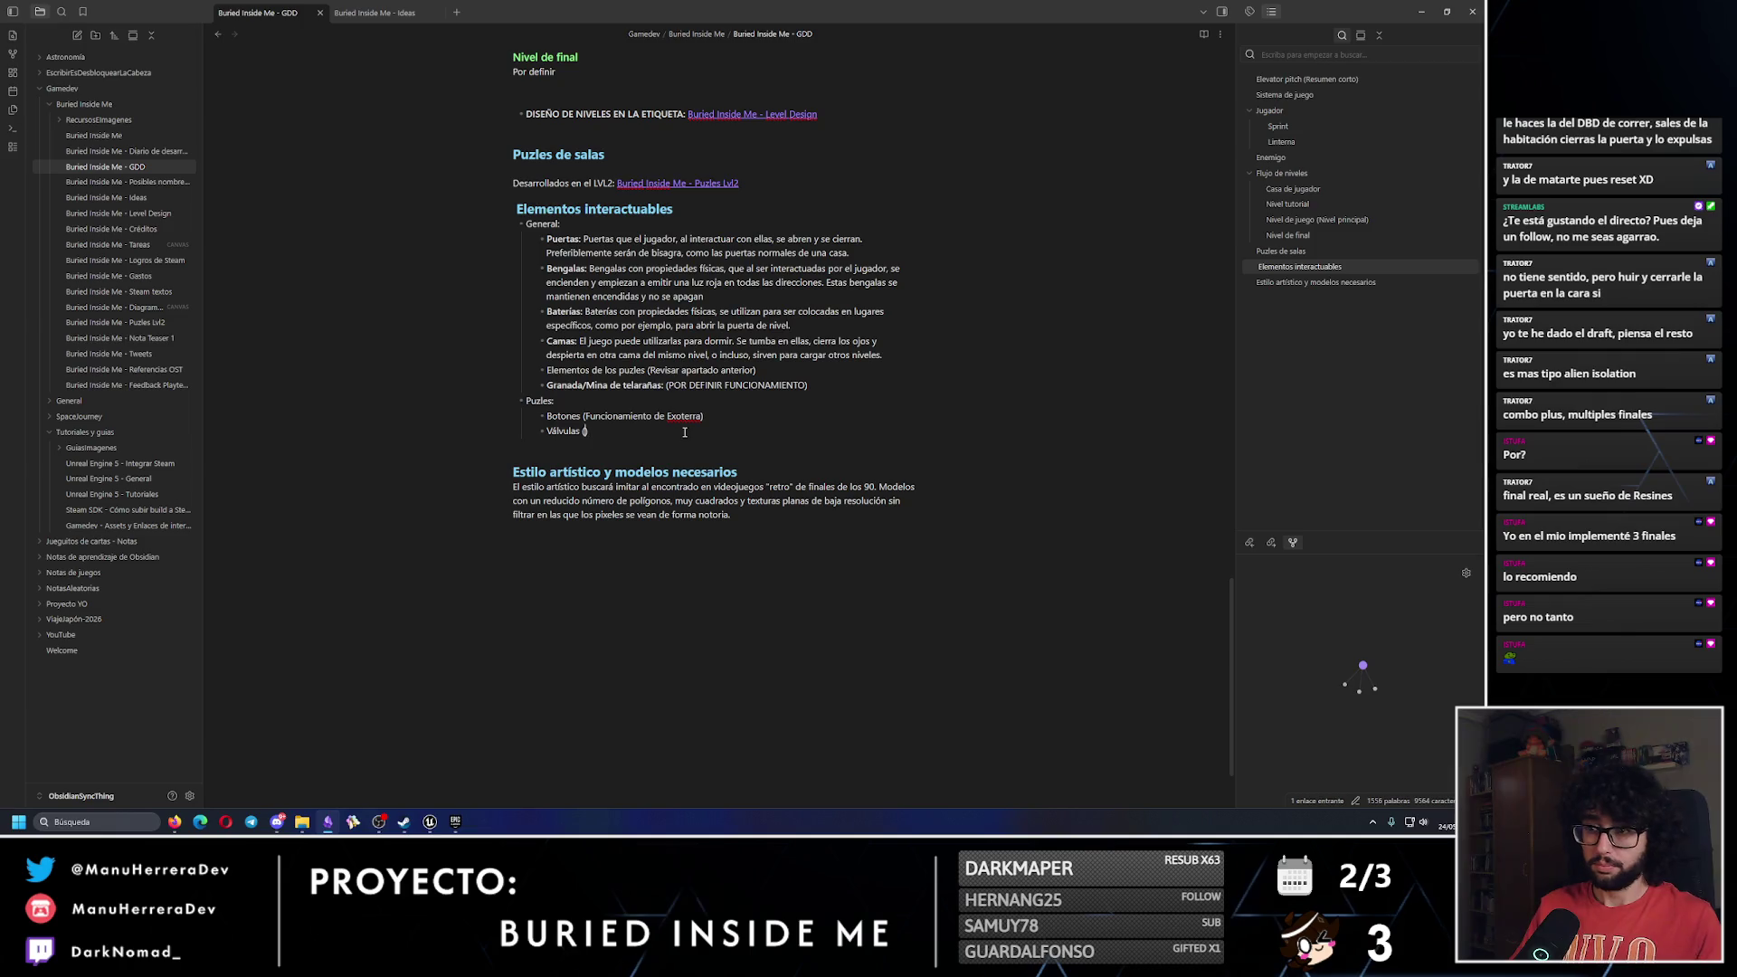
type("S")
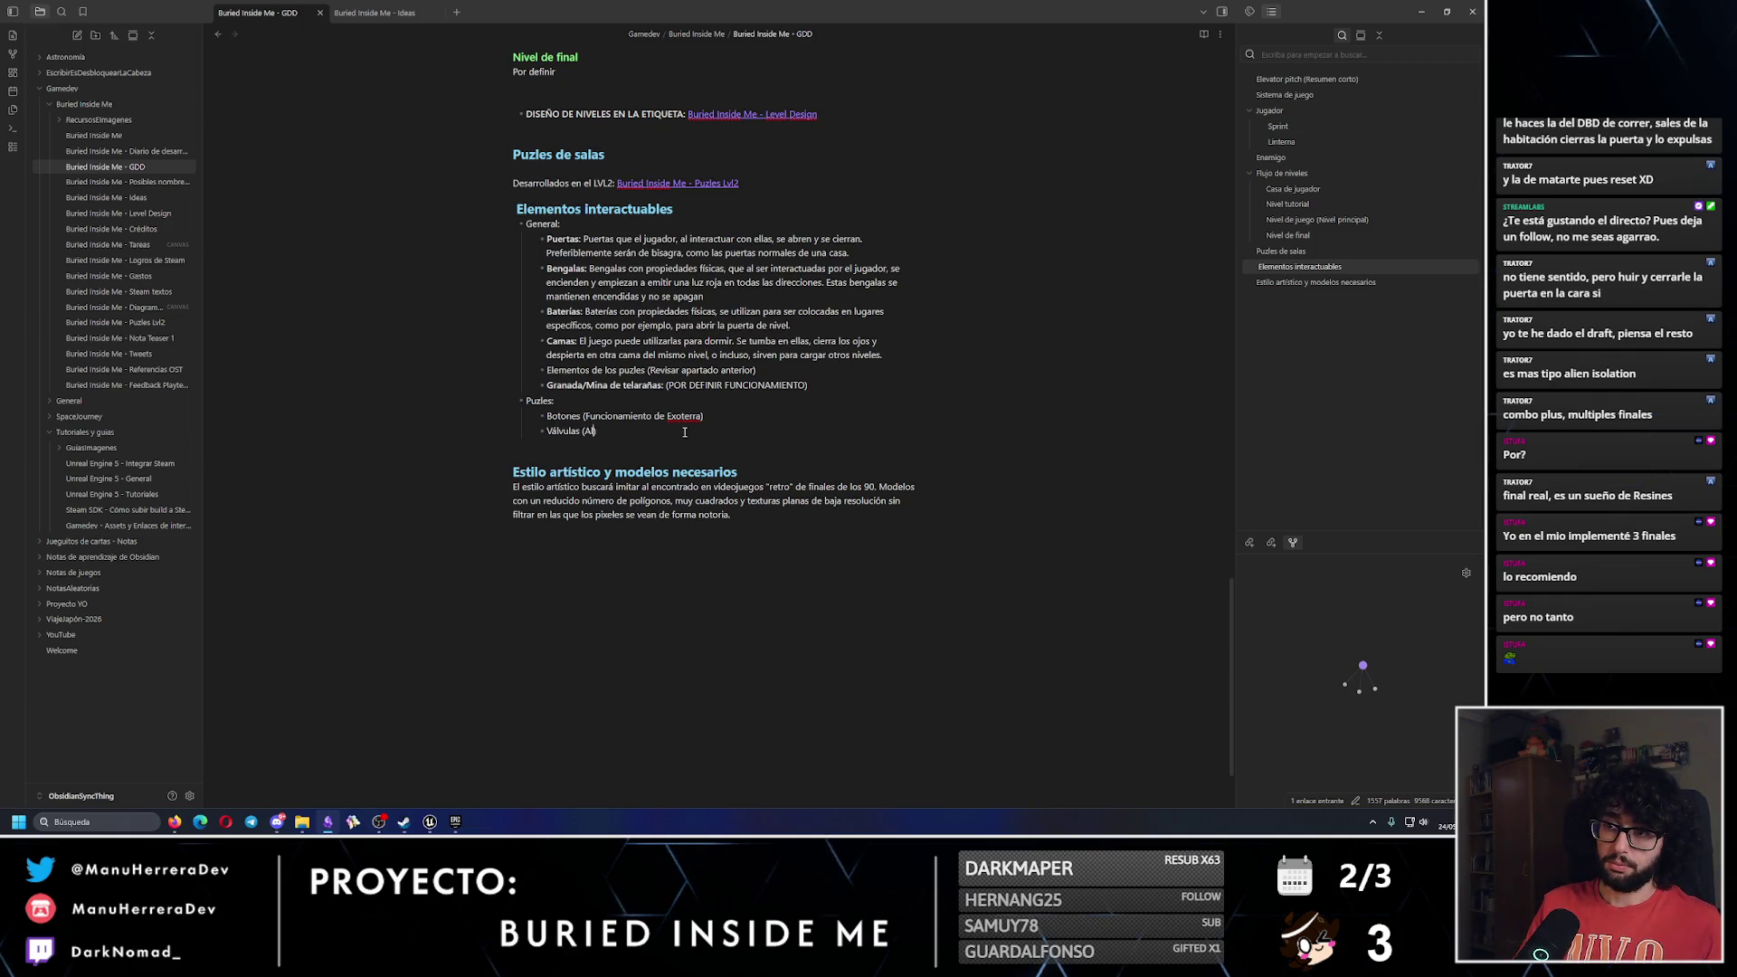
type(" interactuar conellas ")
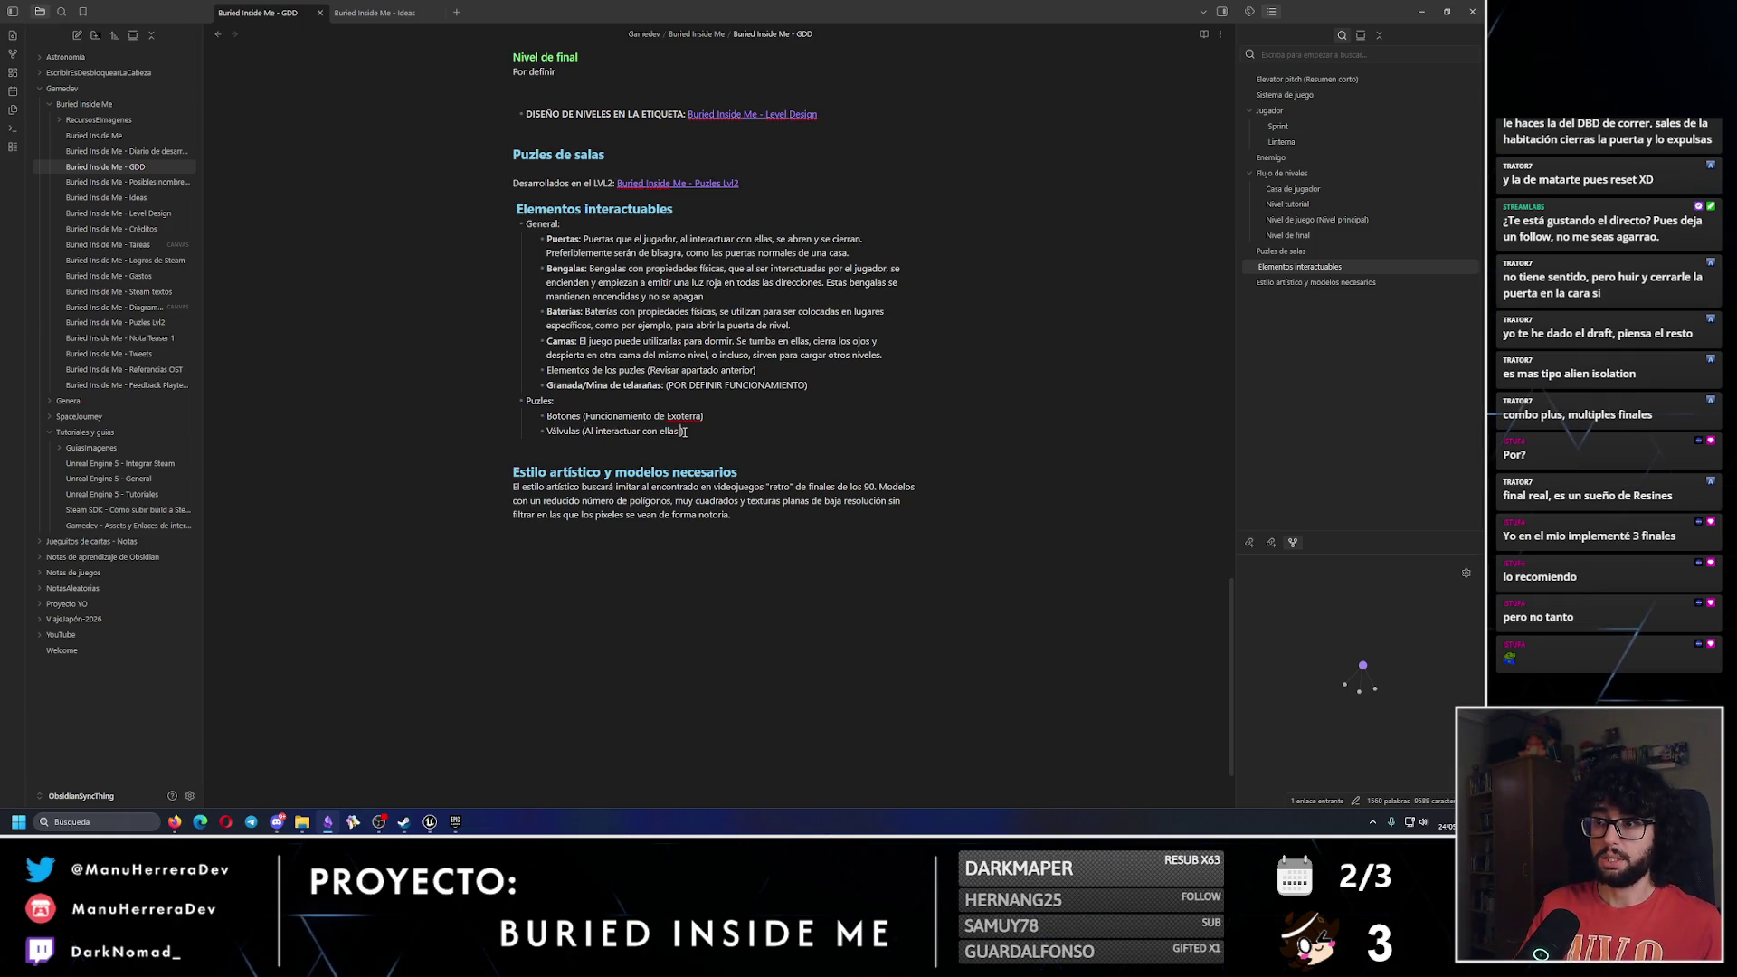
type("ran y ya")
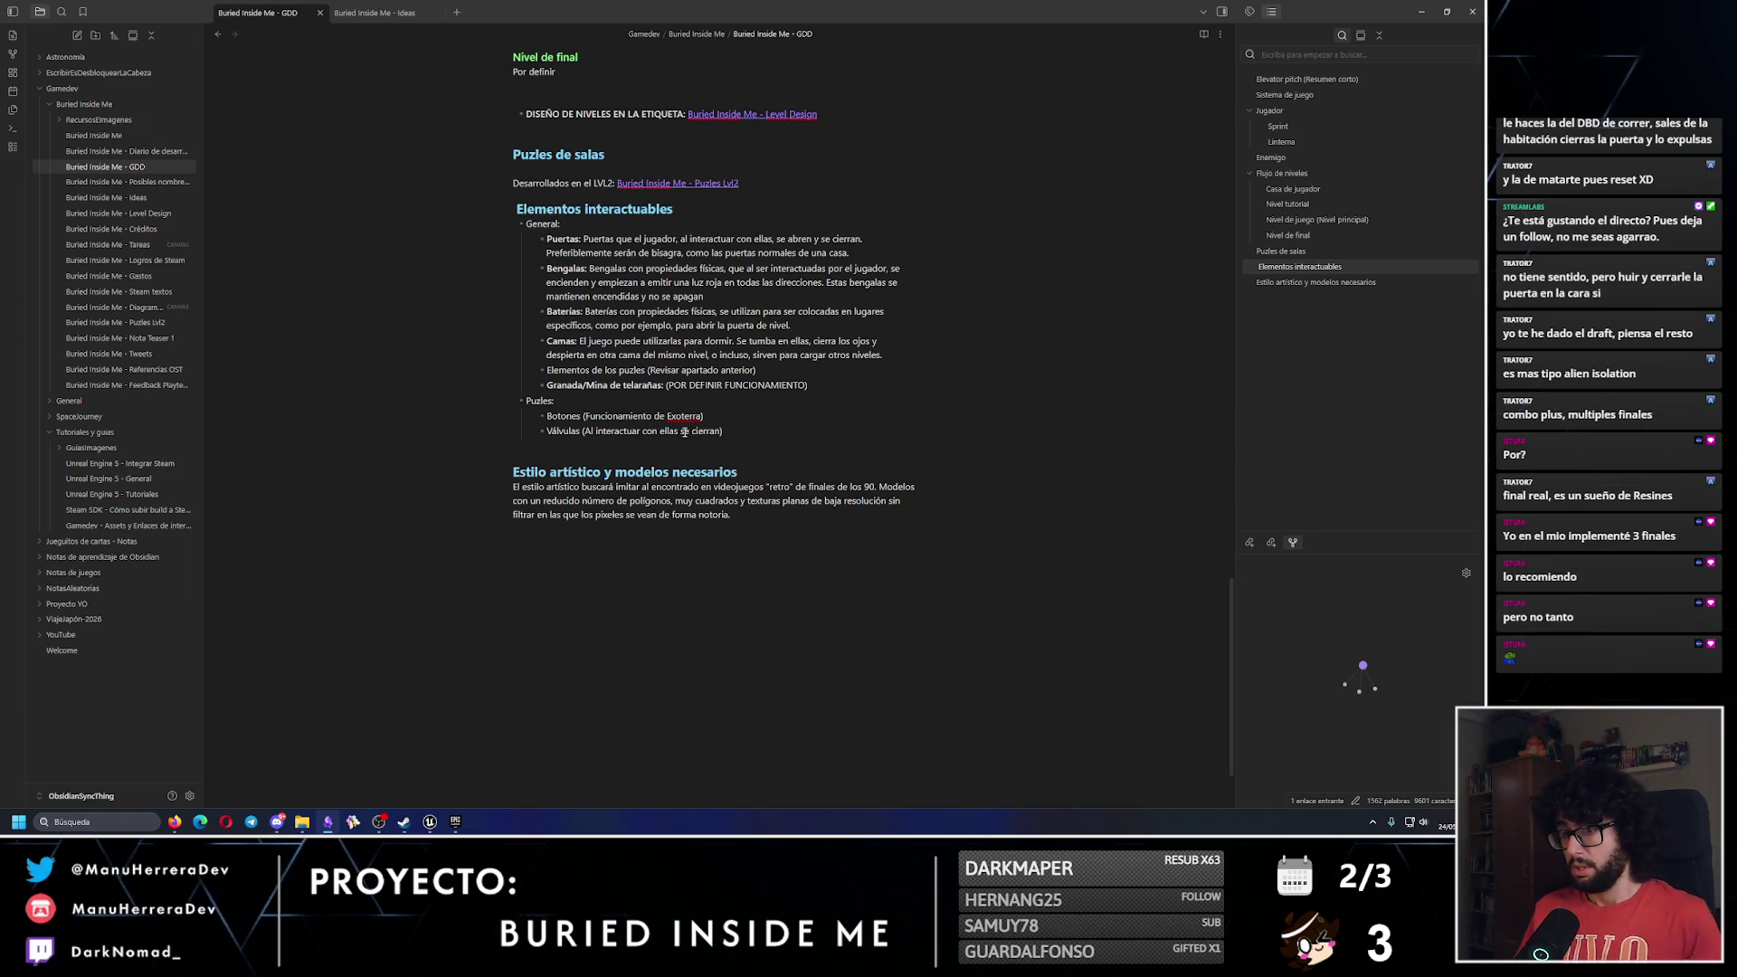
left_click(838, 381)
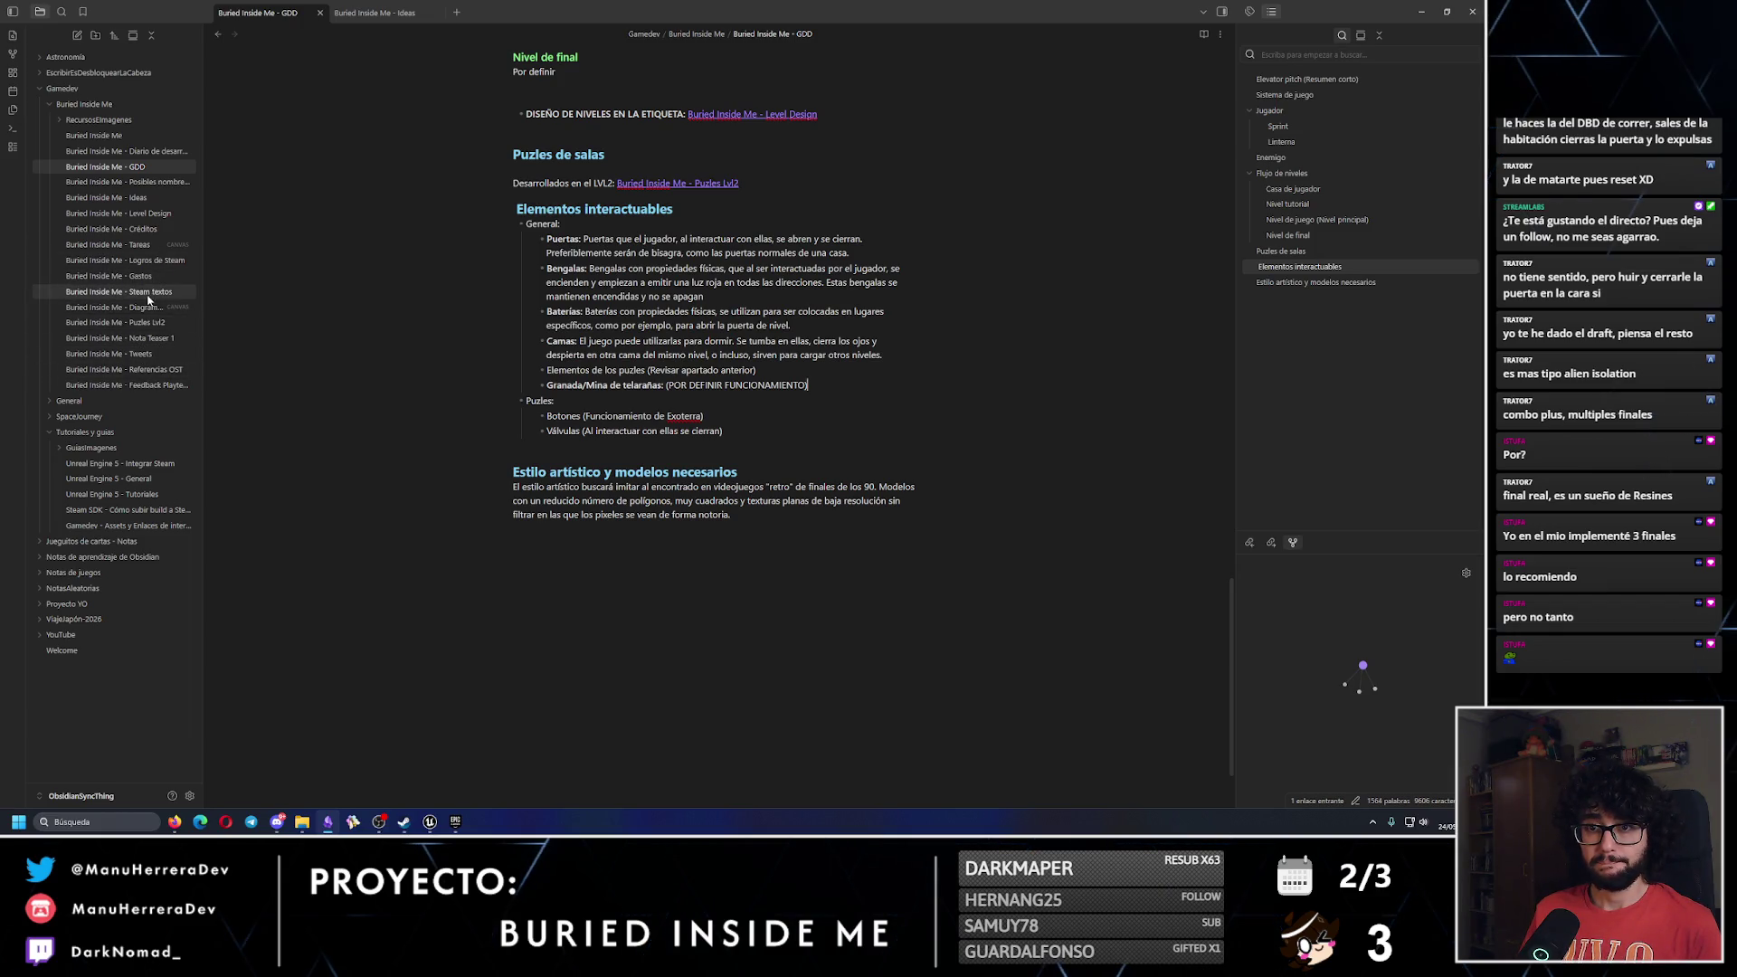
Under item 9 of Level Design, add 'Necesidades:' with a bullet on teaching the web grenade.
left_click(118, 214)
scroll(715, 584, "down", 20)
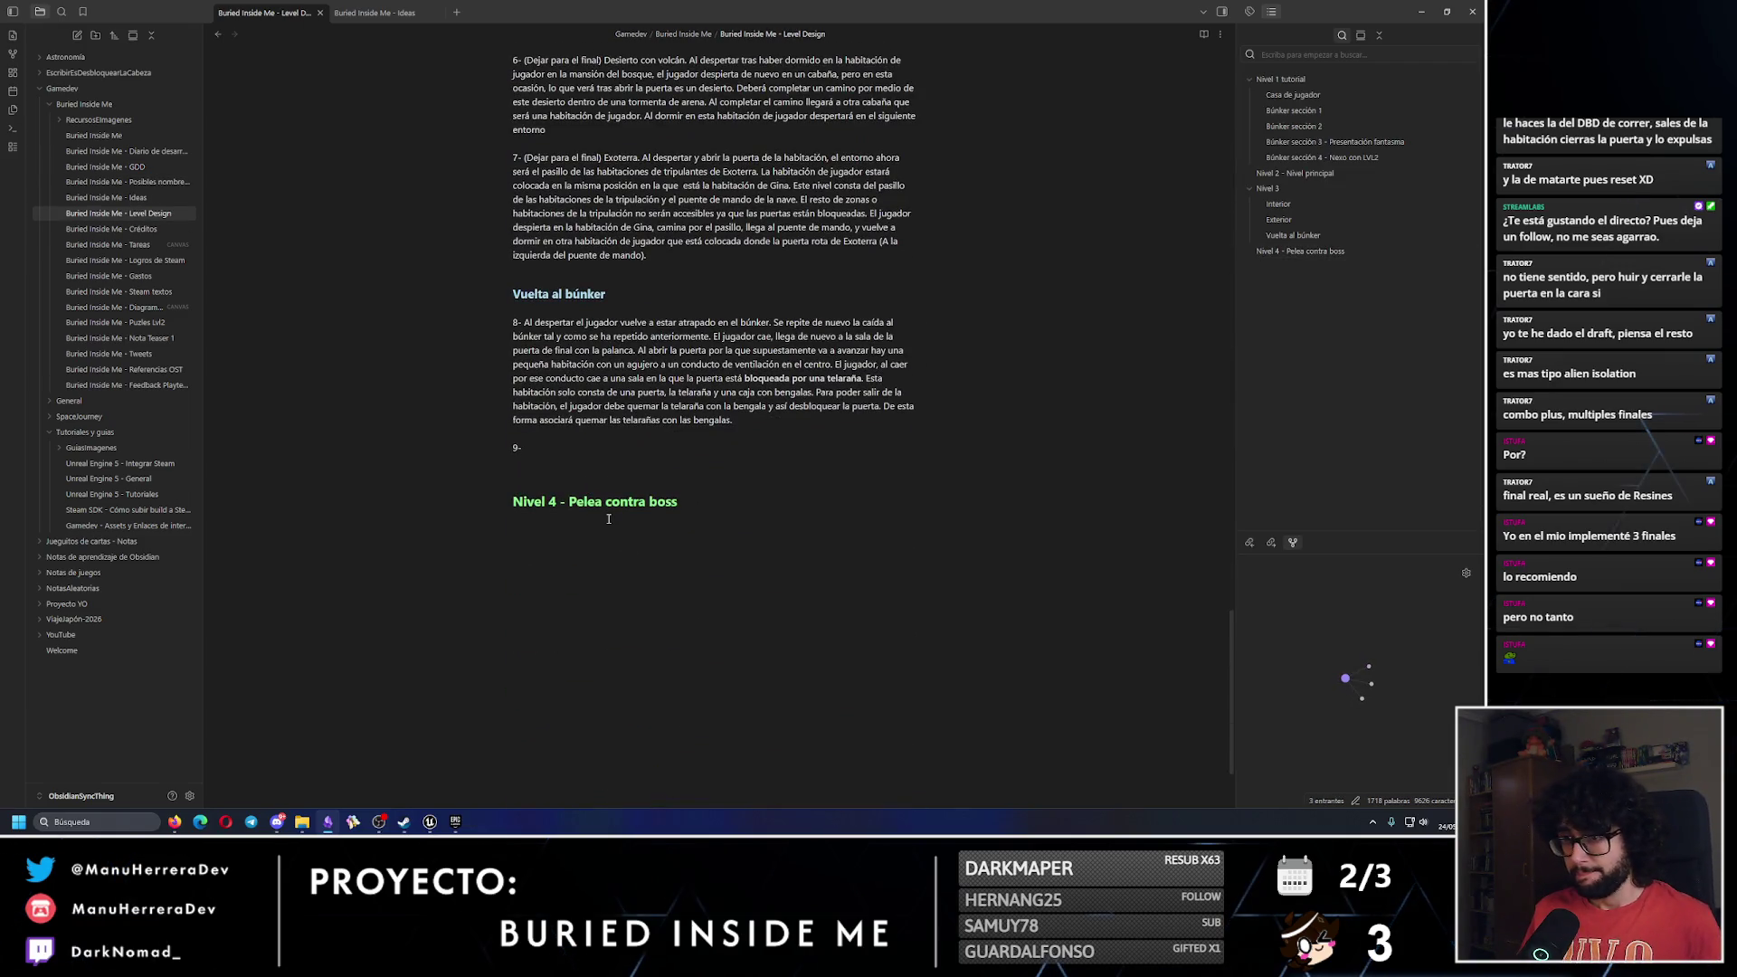
left_click(583, 442)
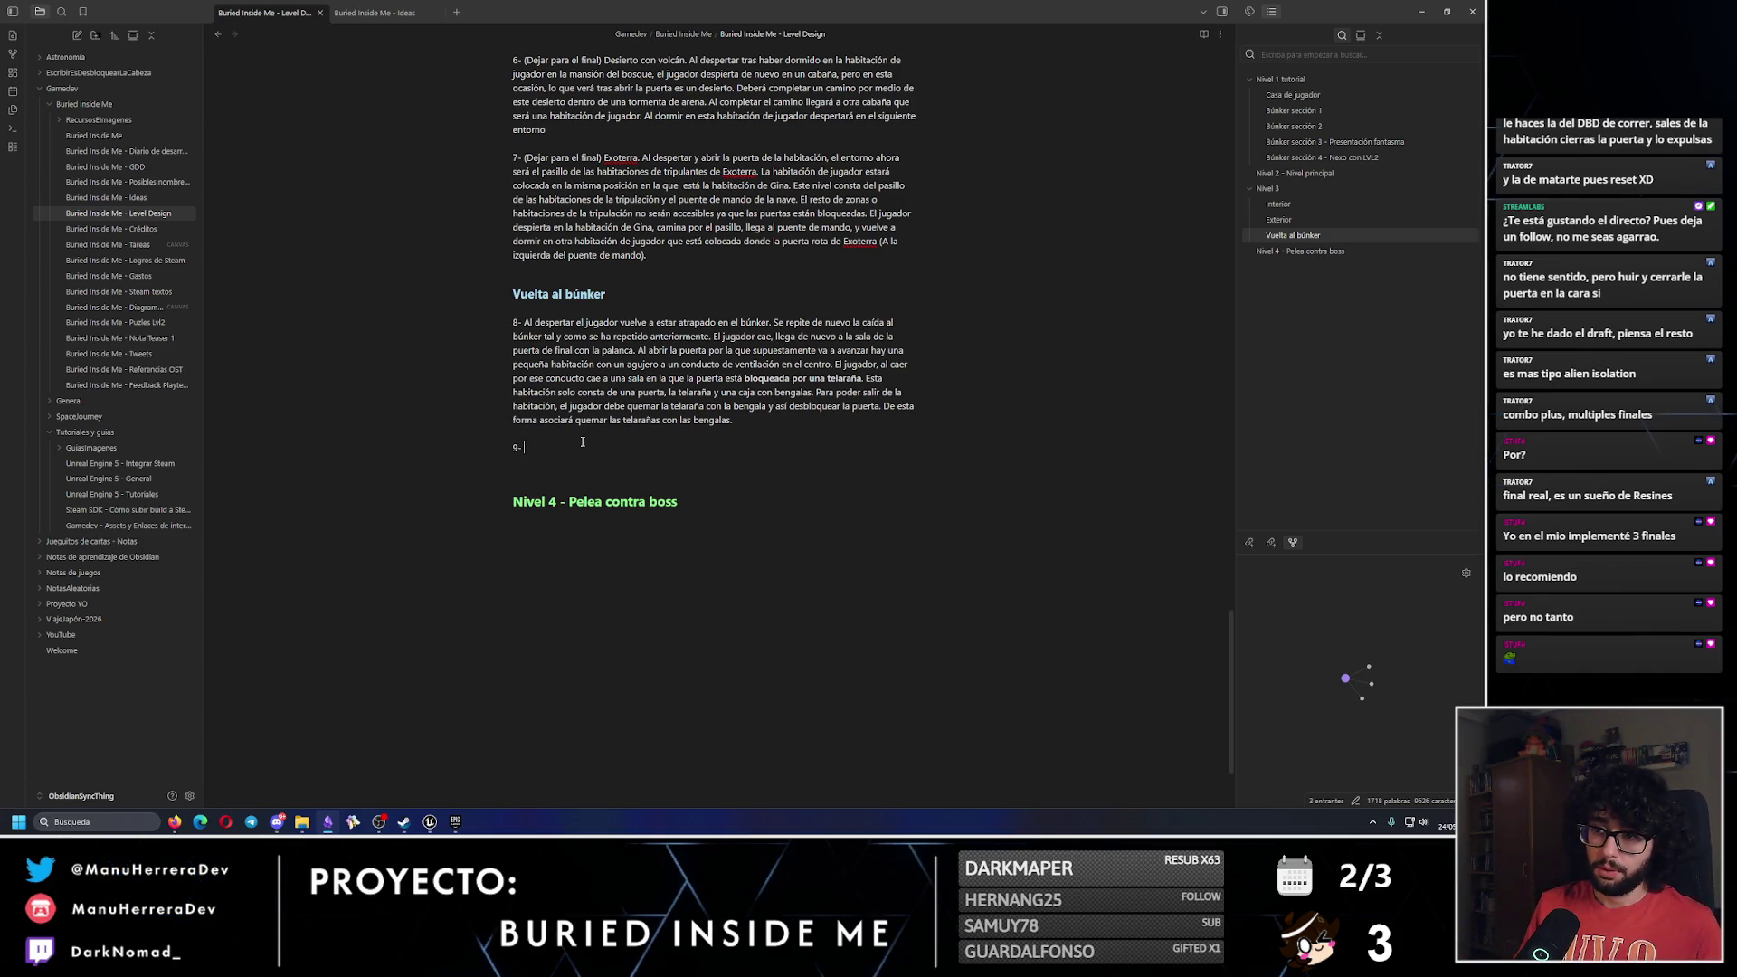
key("Return")
key("Return")
type("dades: -")
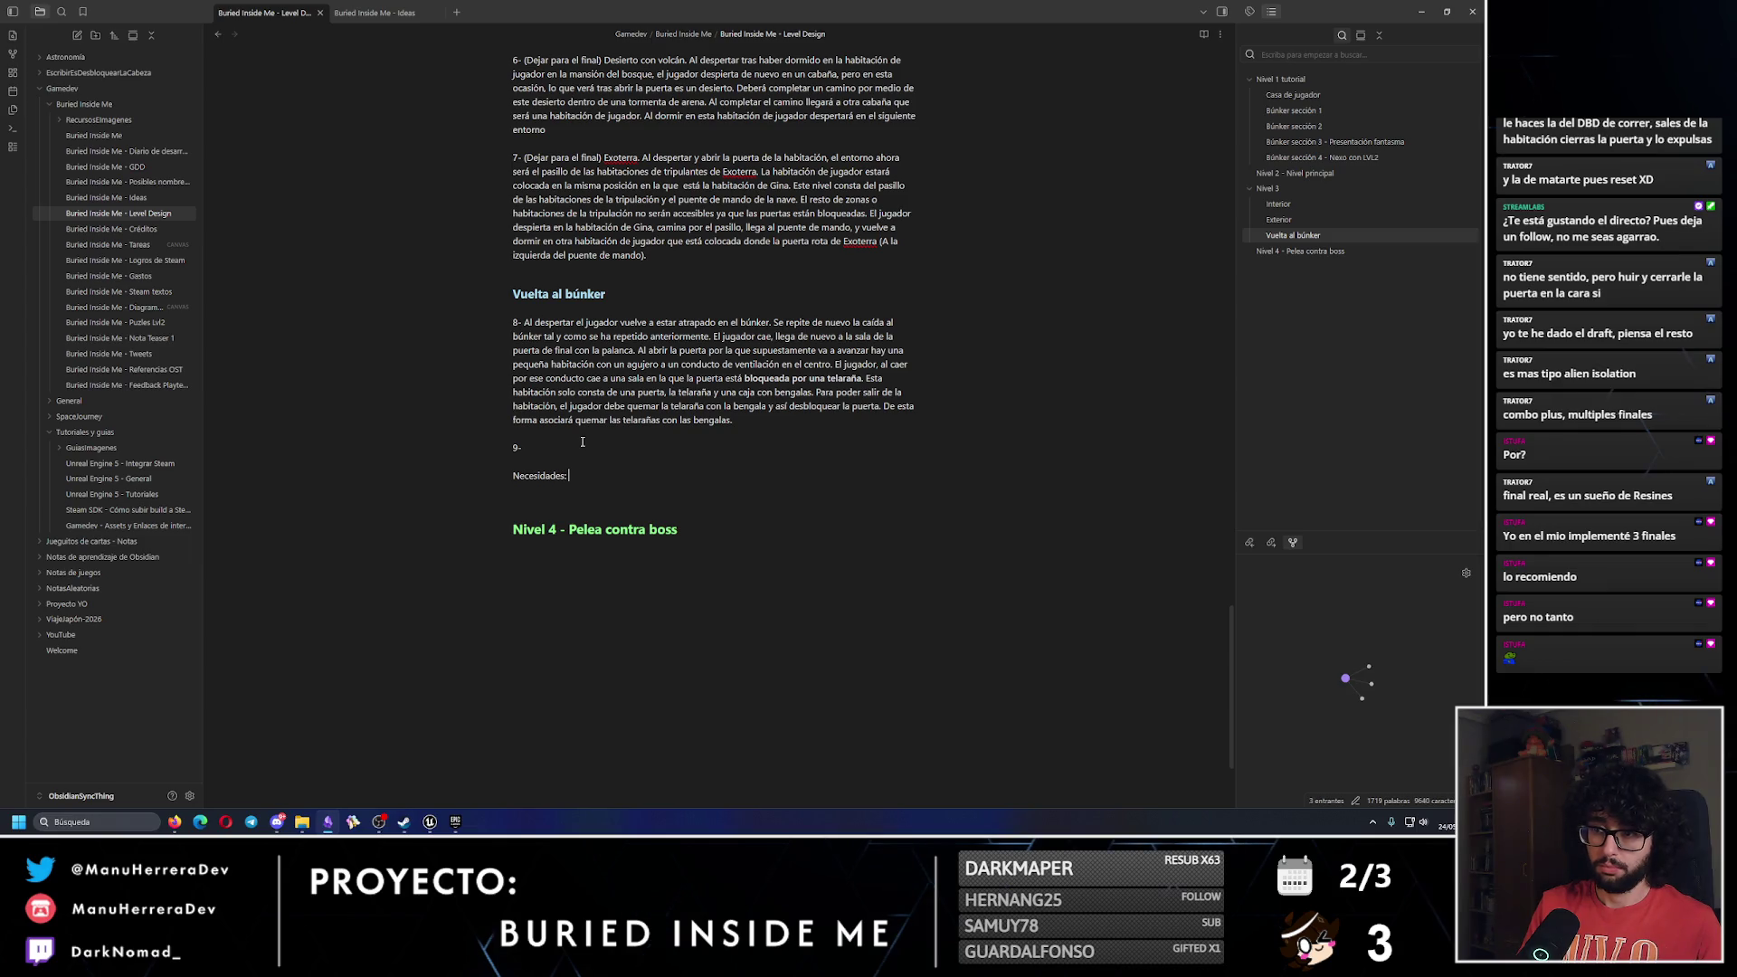
key("BackSpace")
key("BackSpace")
key("Return")
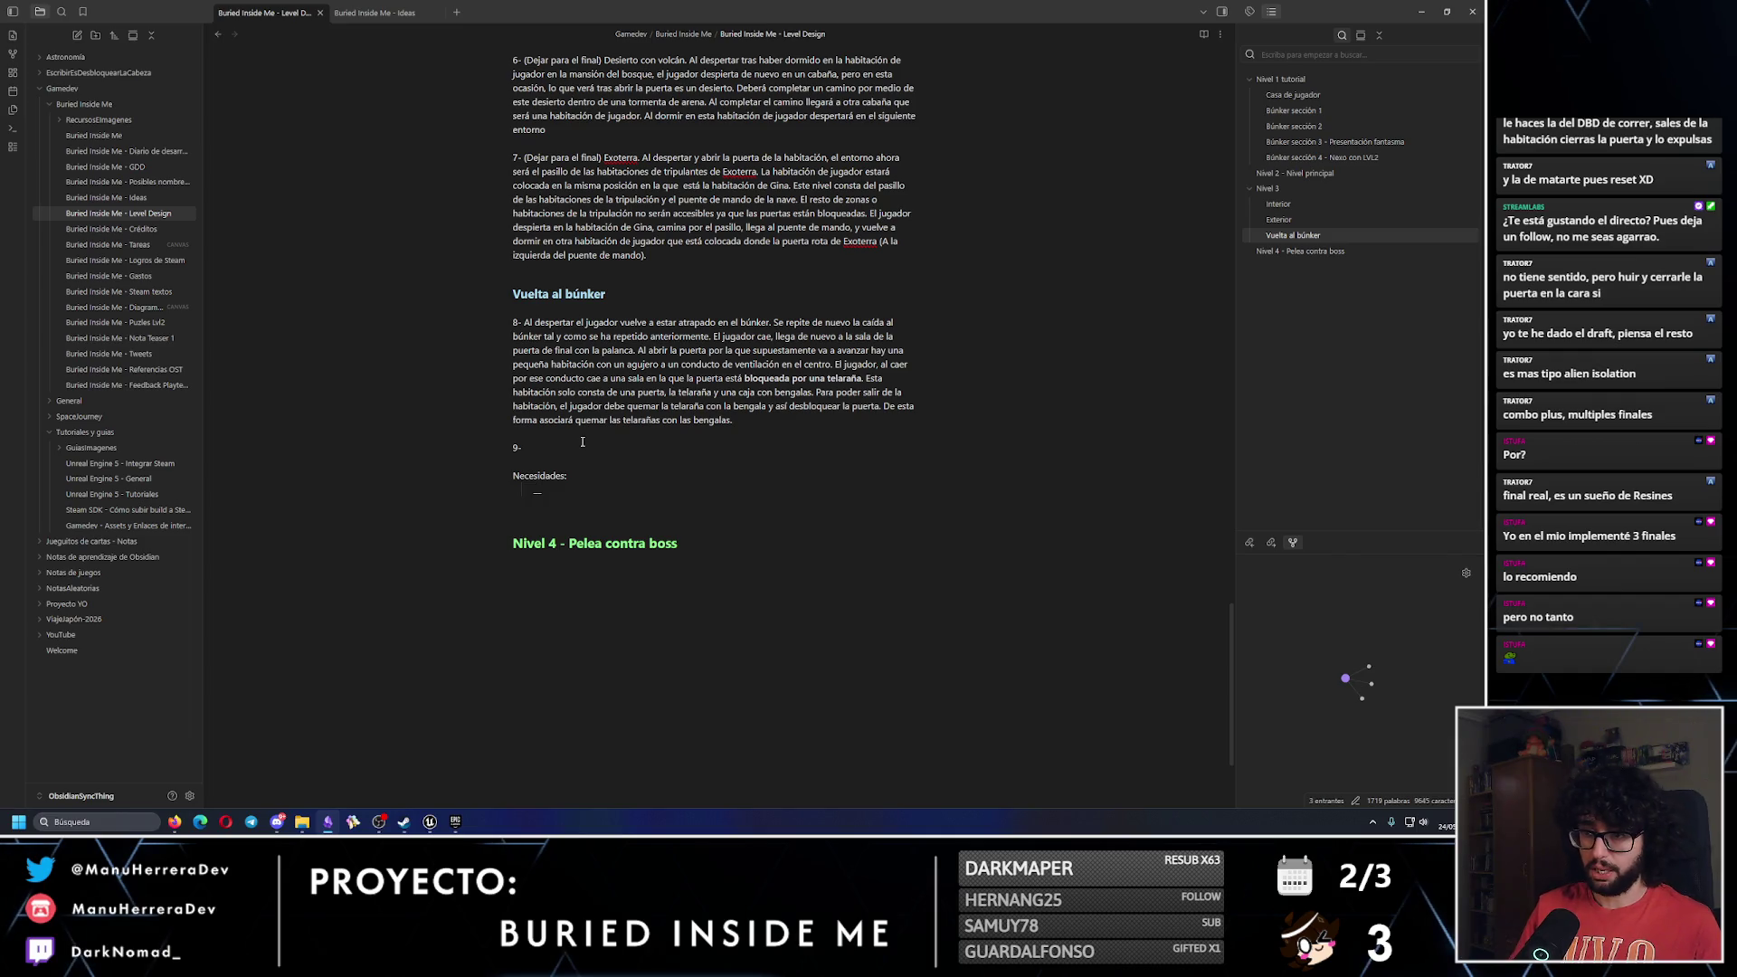
type("- En")
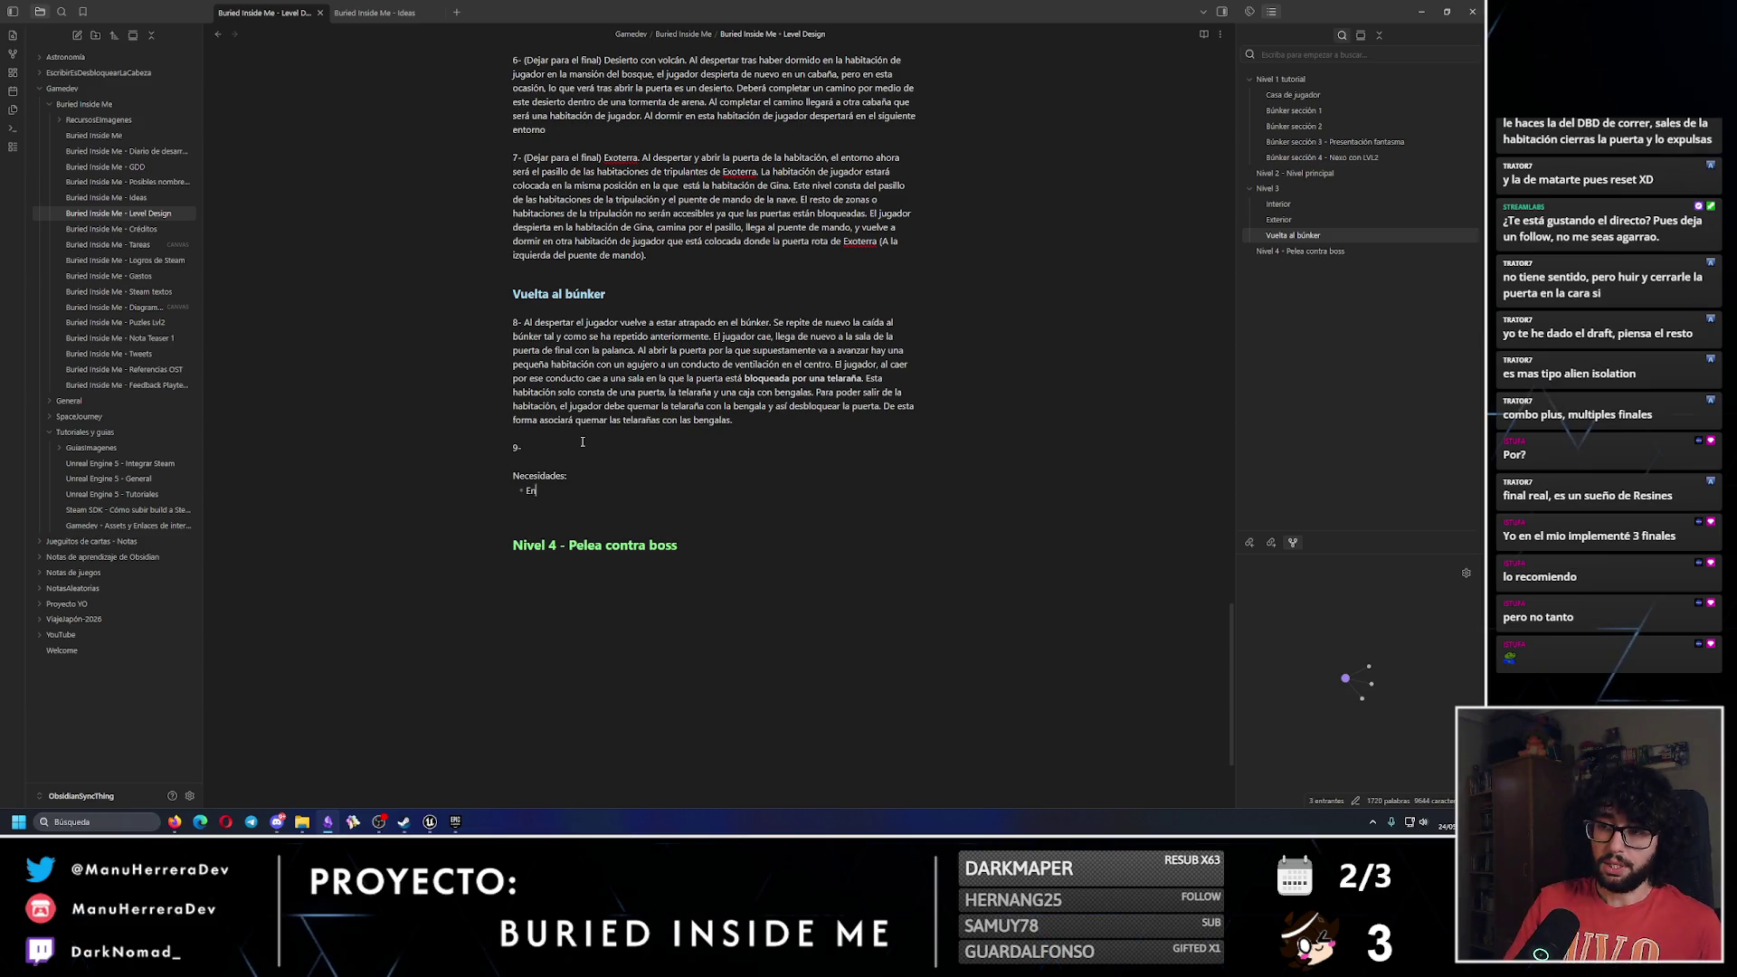
type("ugador ")
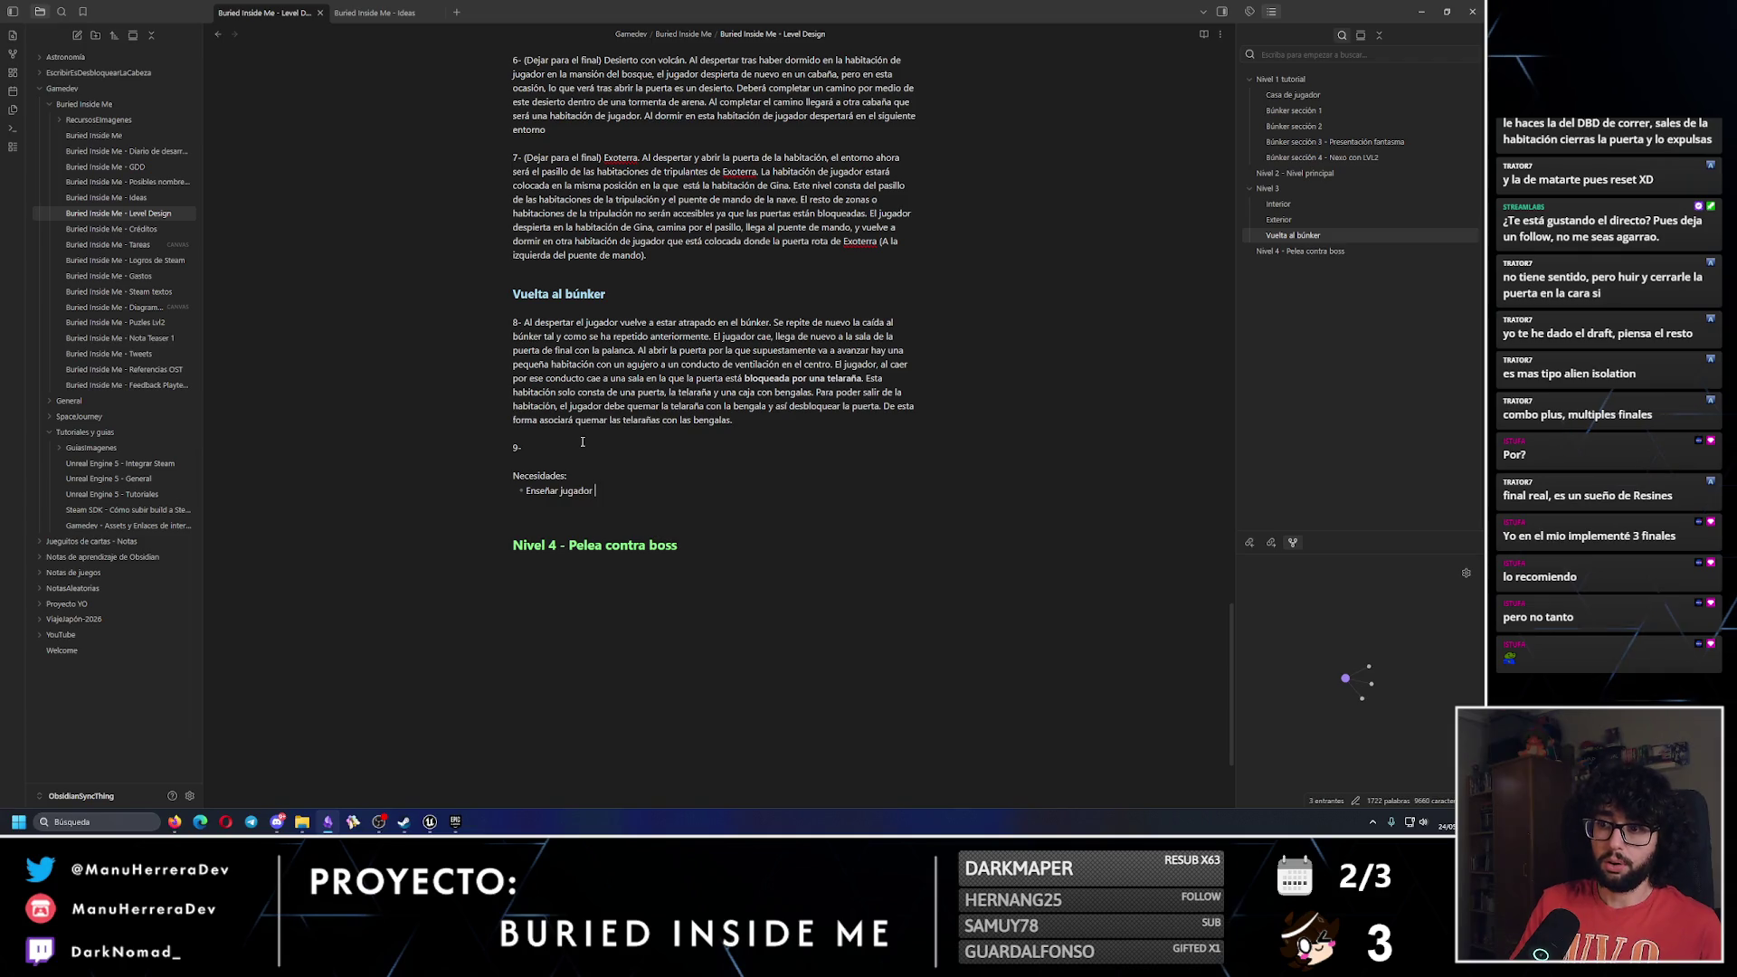
type("c")
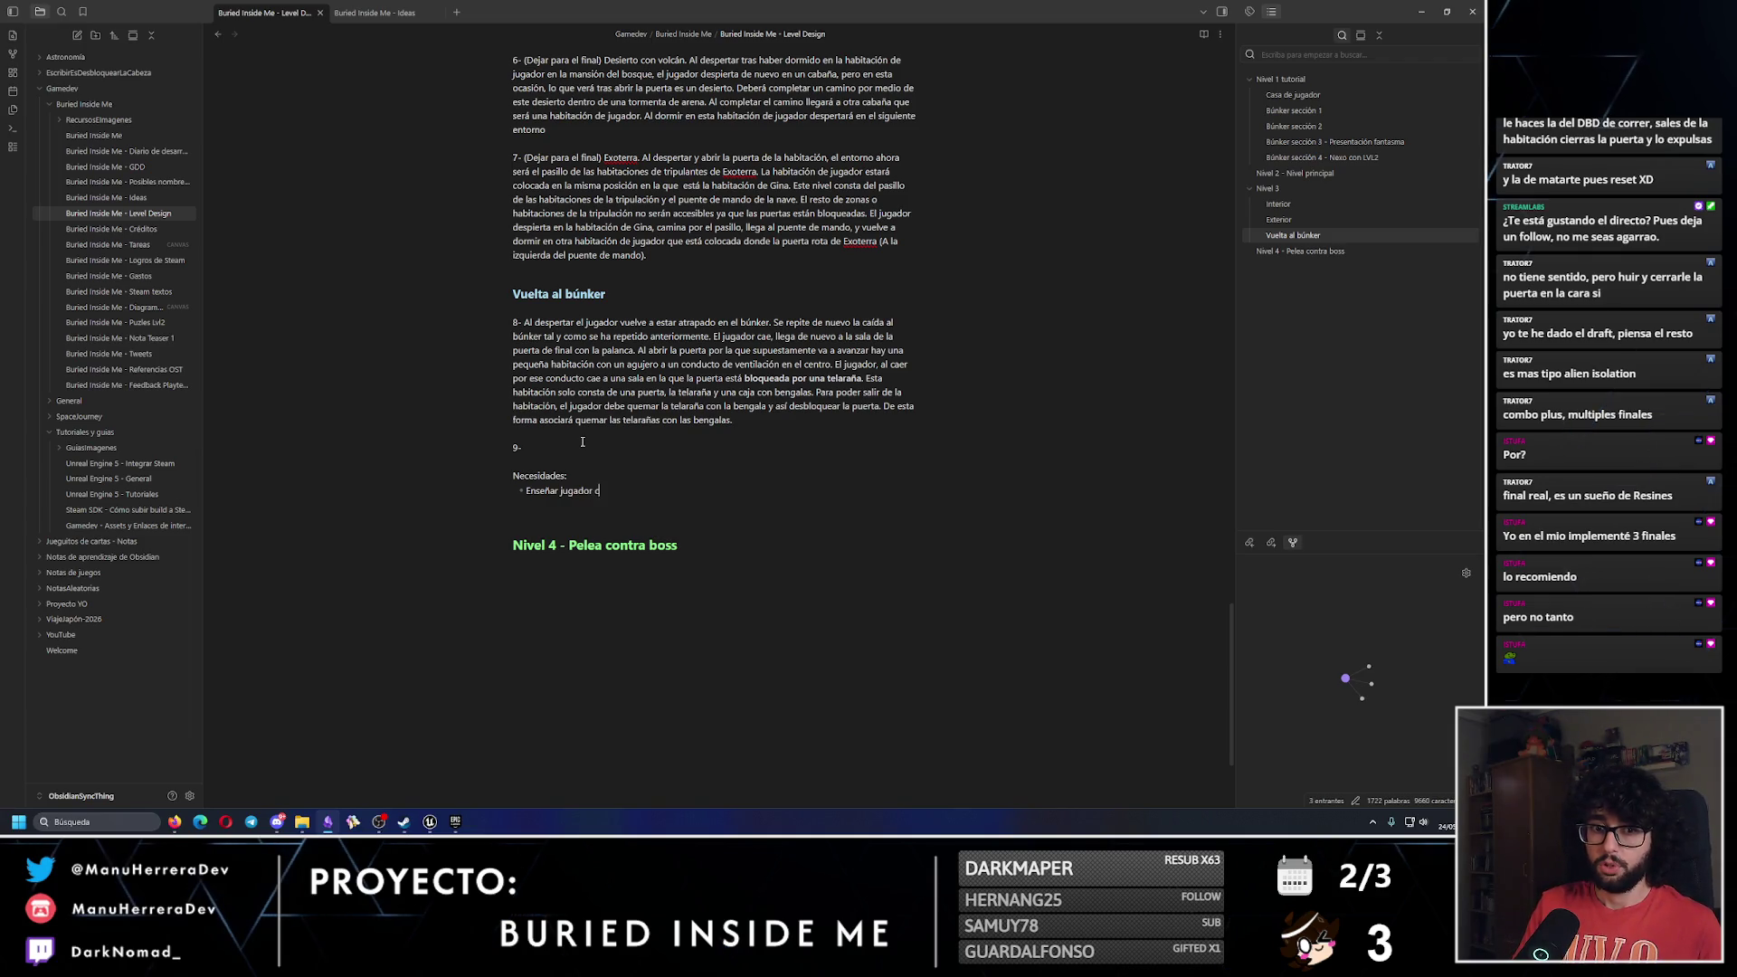
type("omo na la granada/mina d")
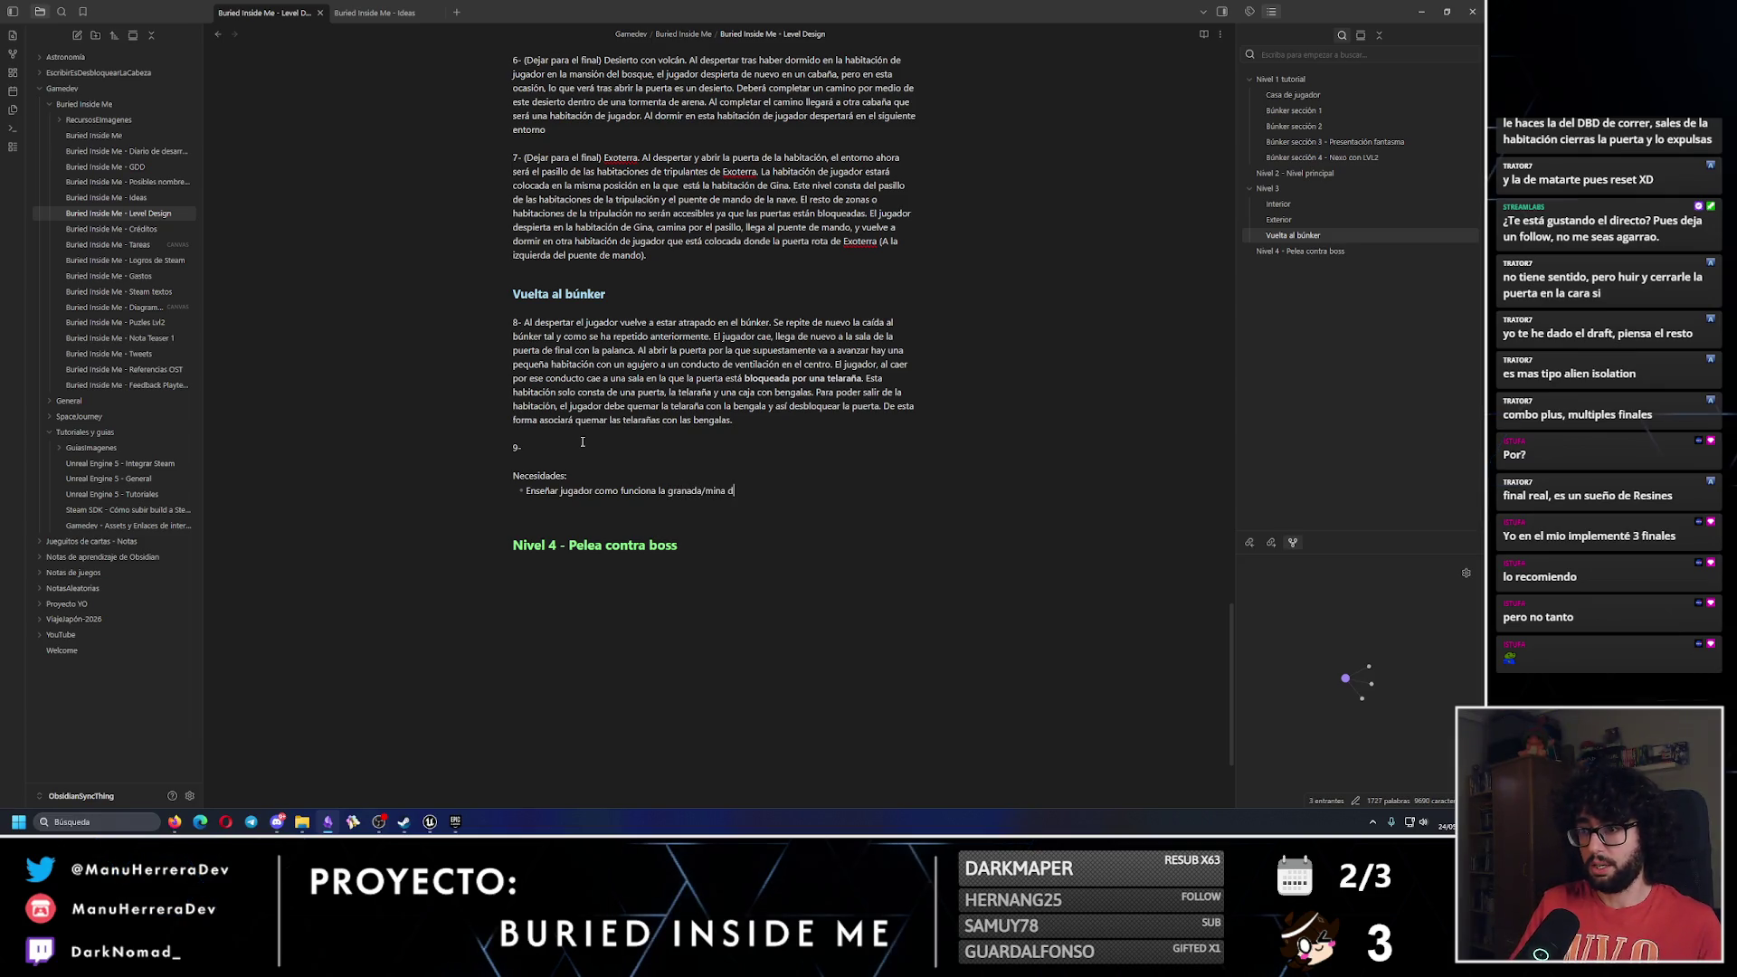
type("ñas")
Add bullets on teaching the player to trap the ghost and burn it once trapped.
key("Return")
type("Enseñar ")
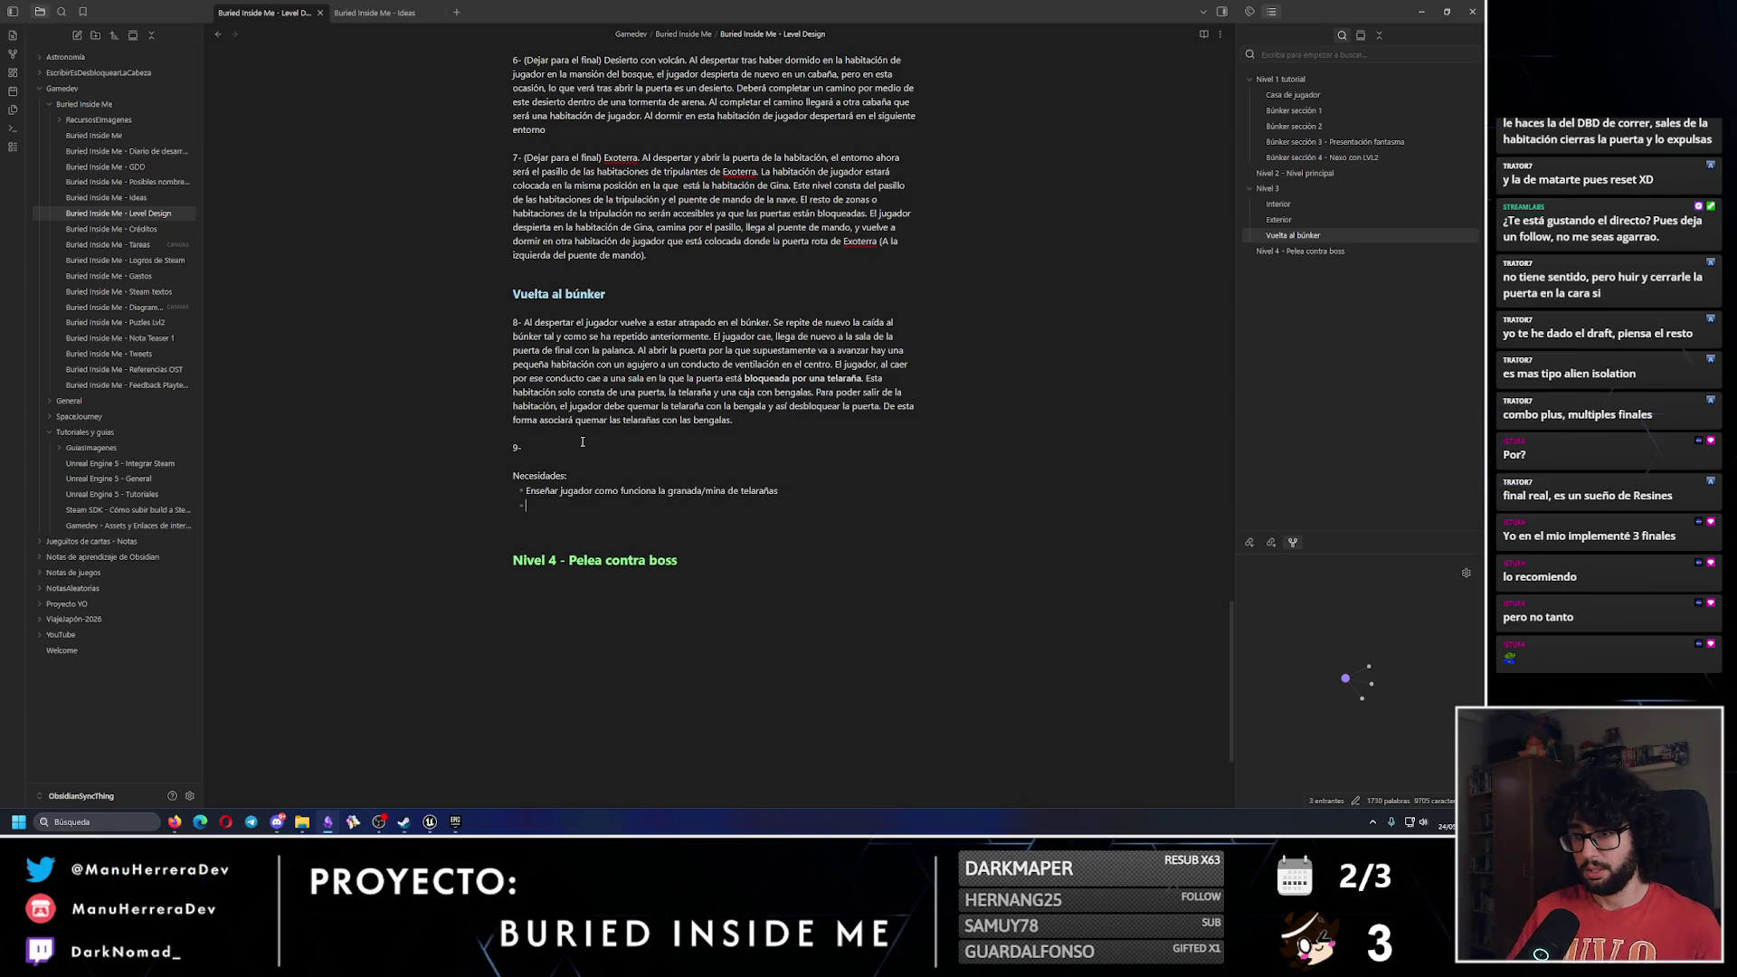
type("al jugador q")
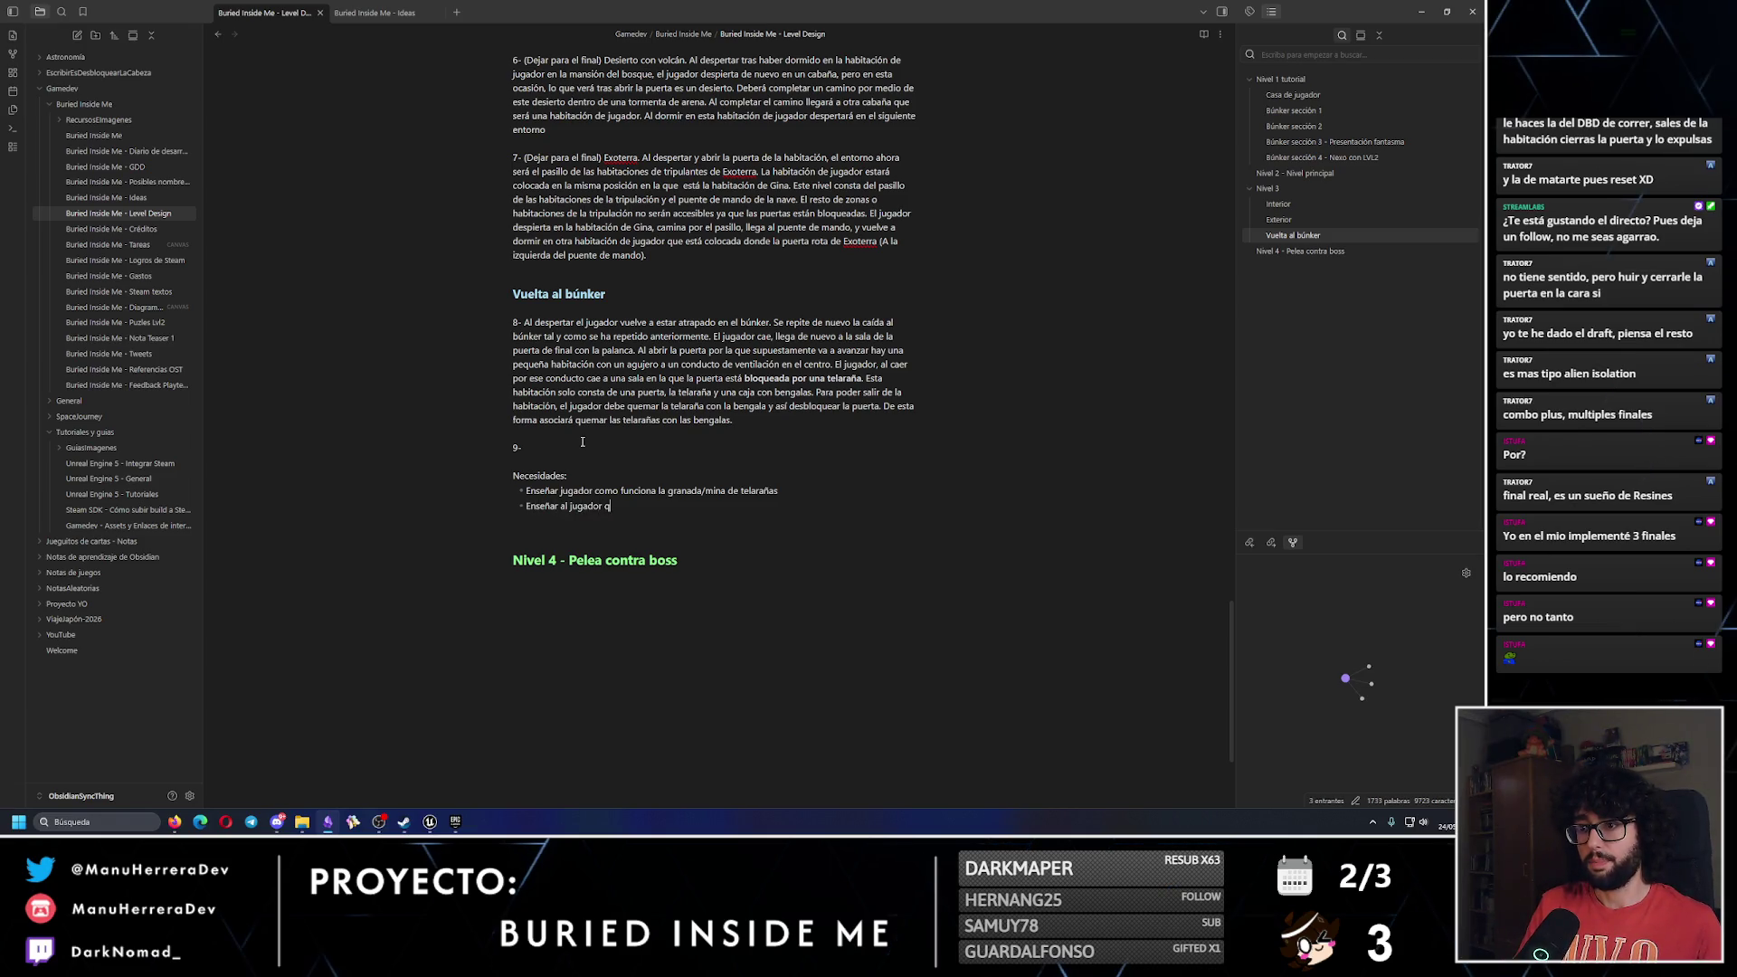
type("ue puede atrapar al f")
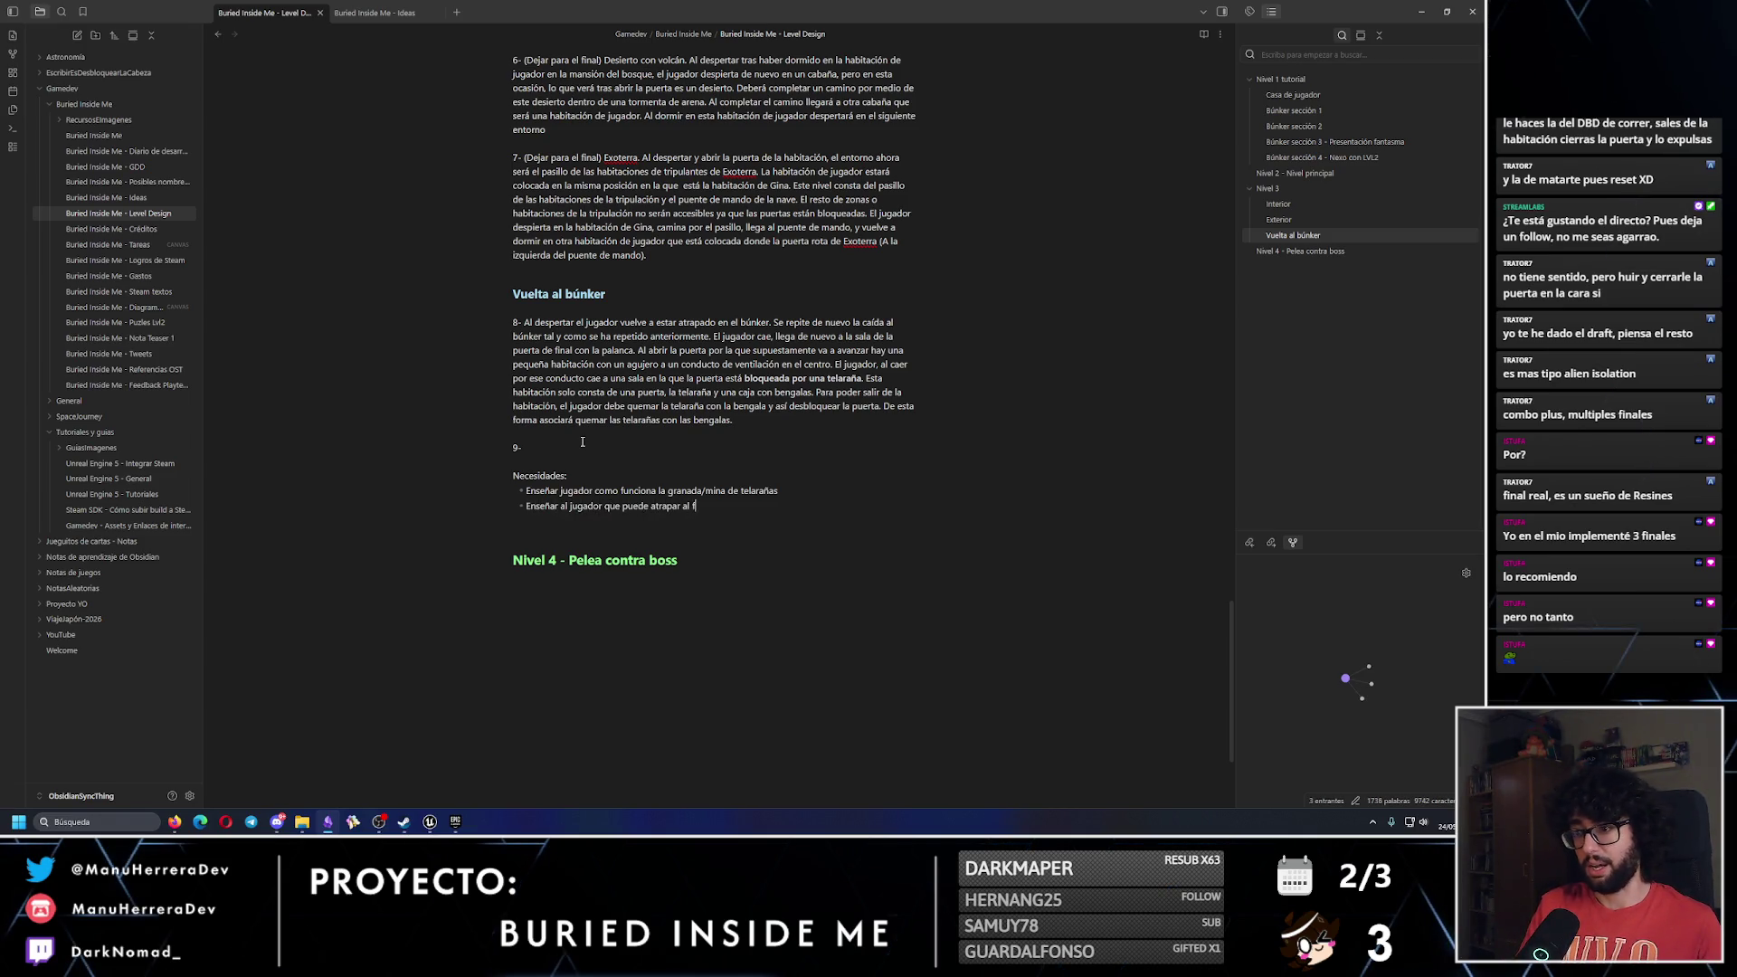
type("antasma en las t")
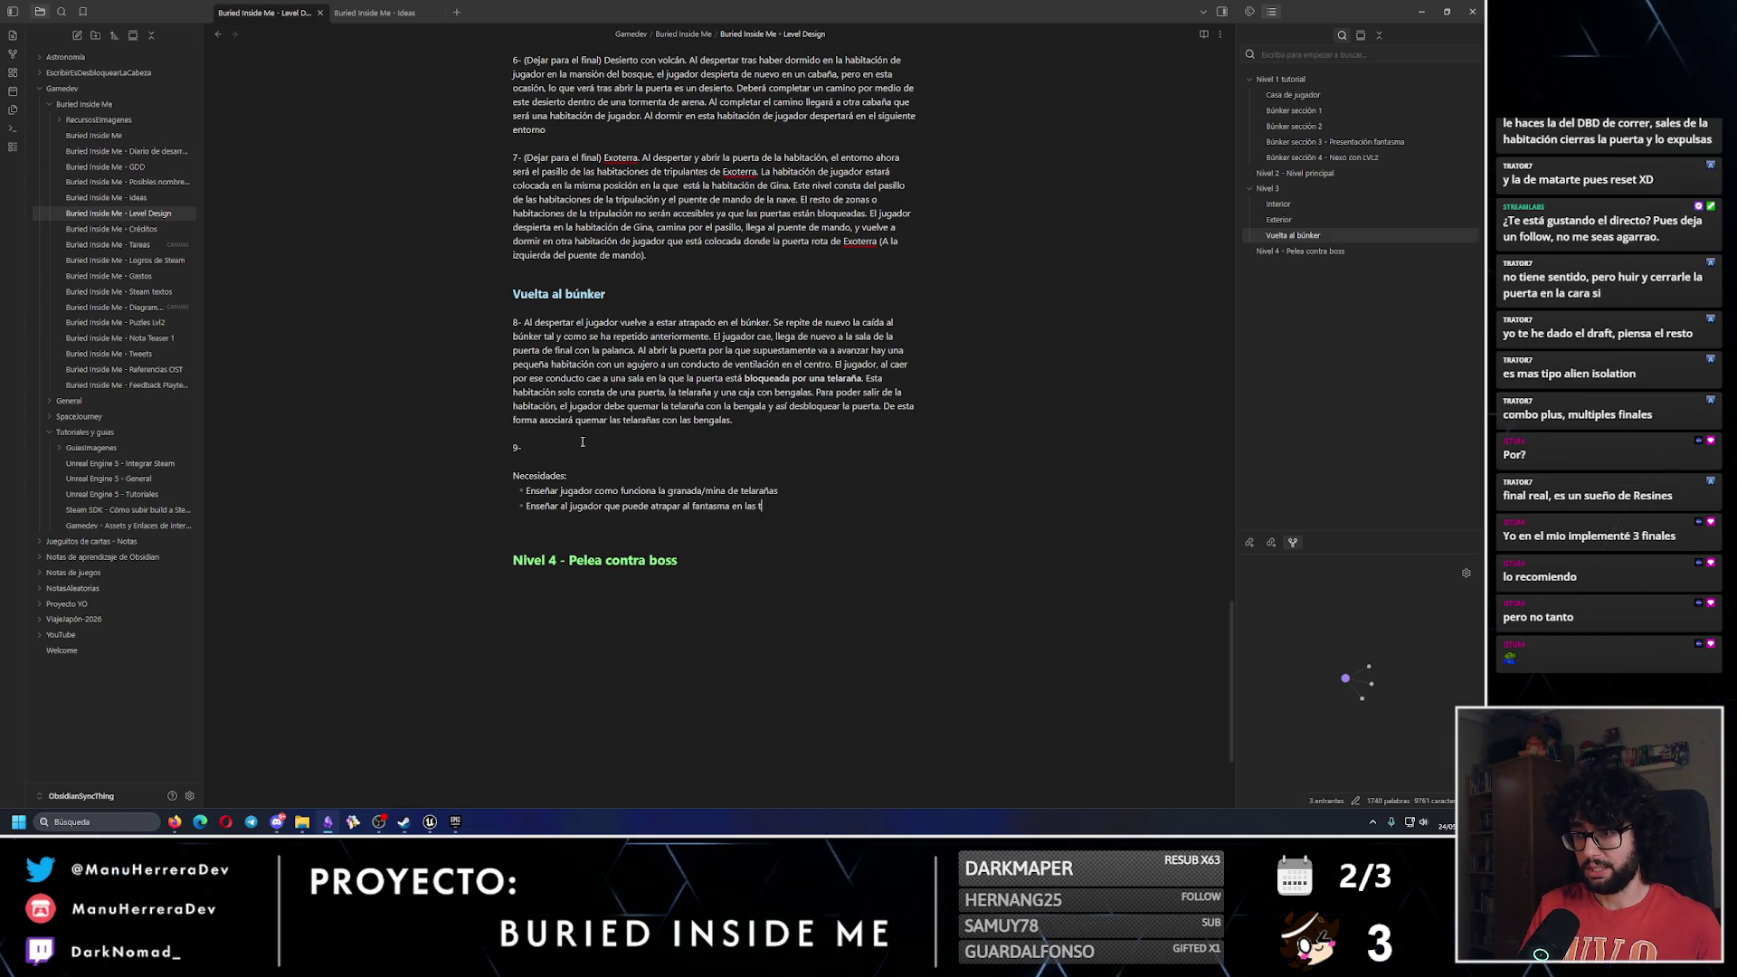
type("elarañas")
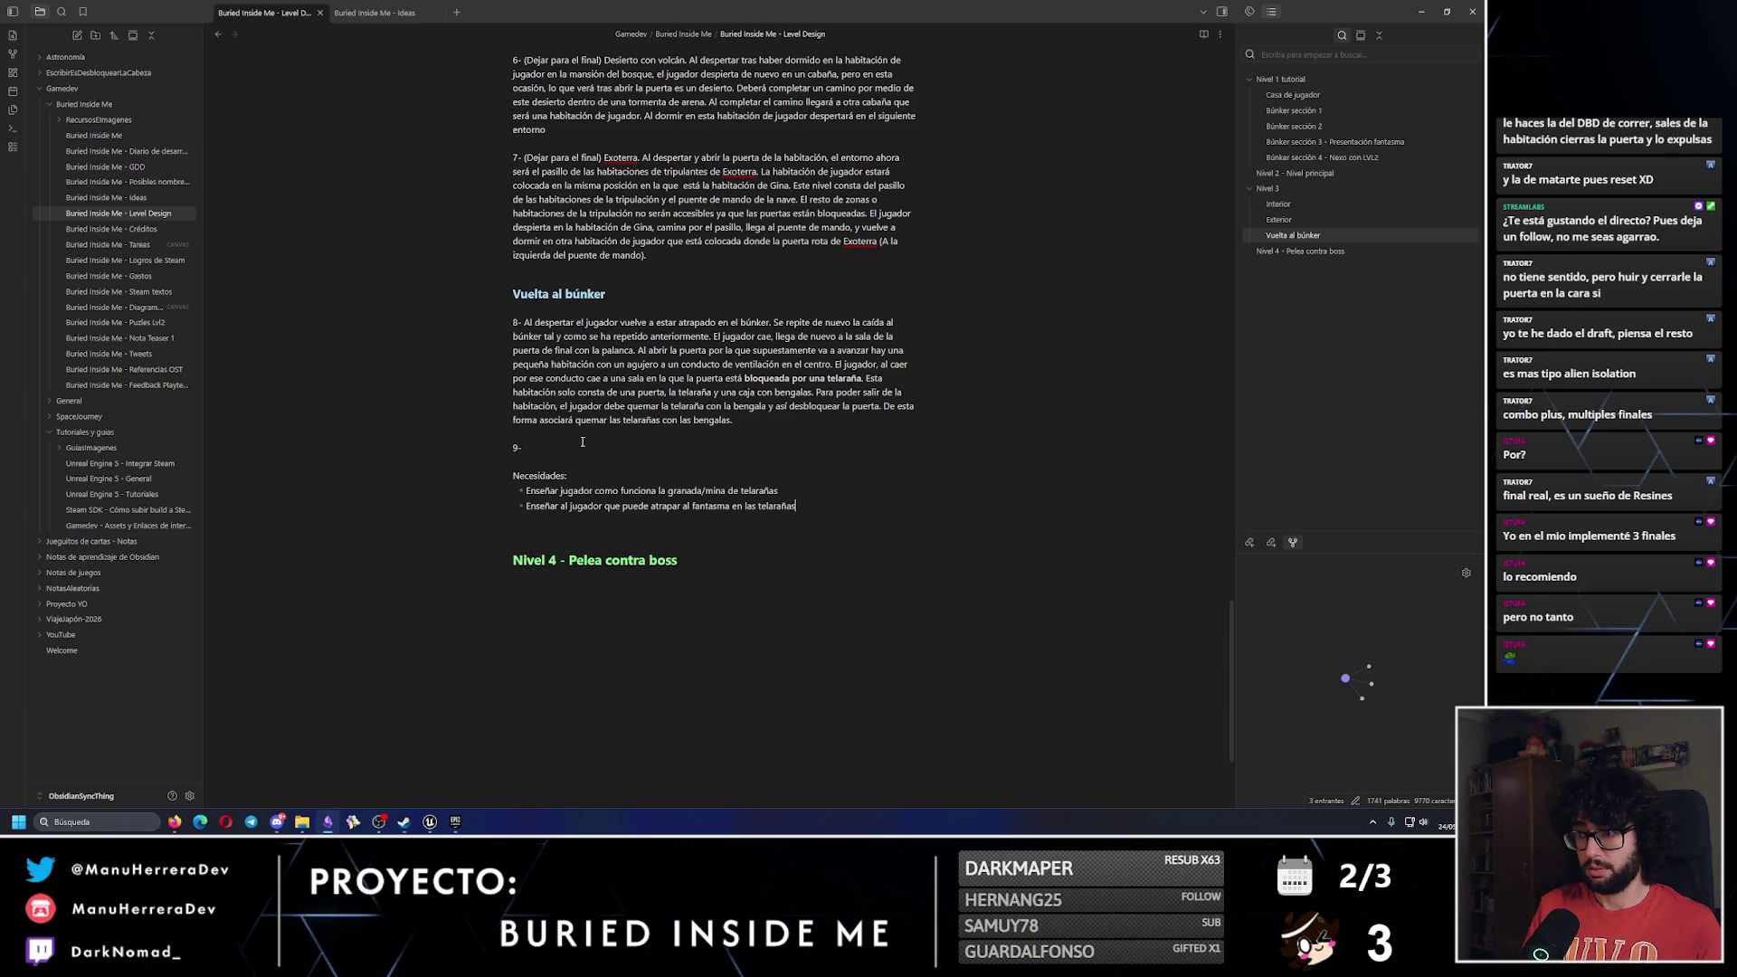
key("Return")
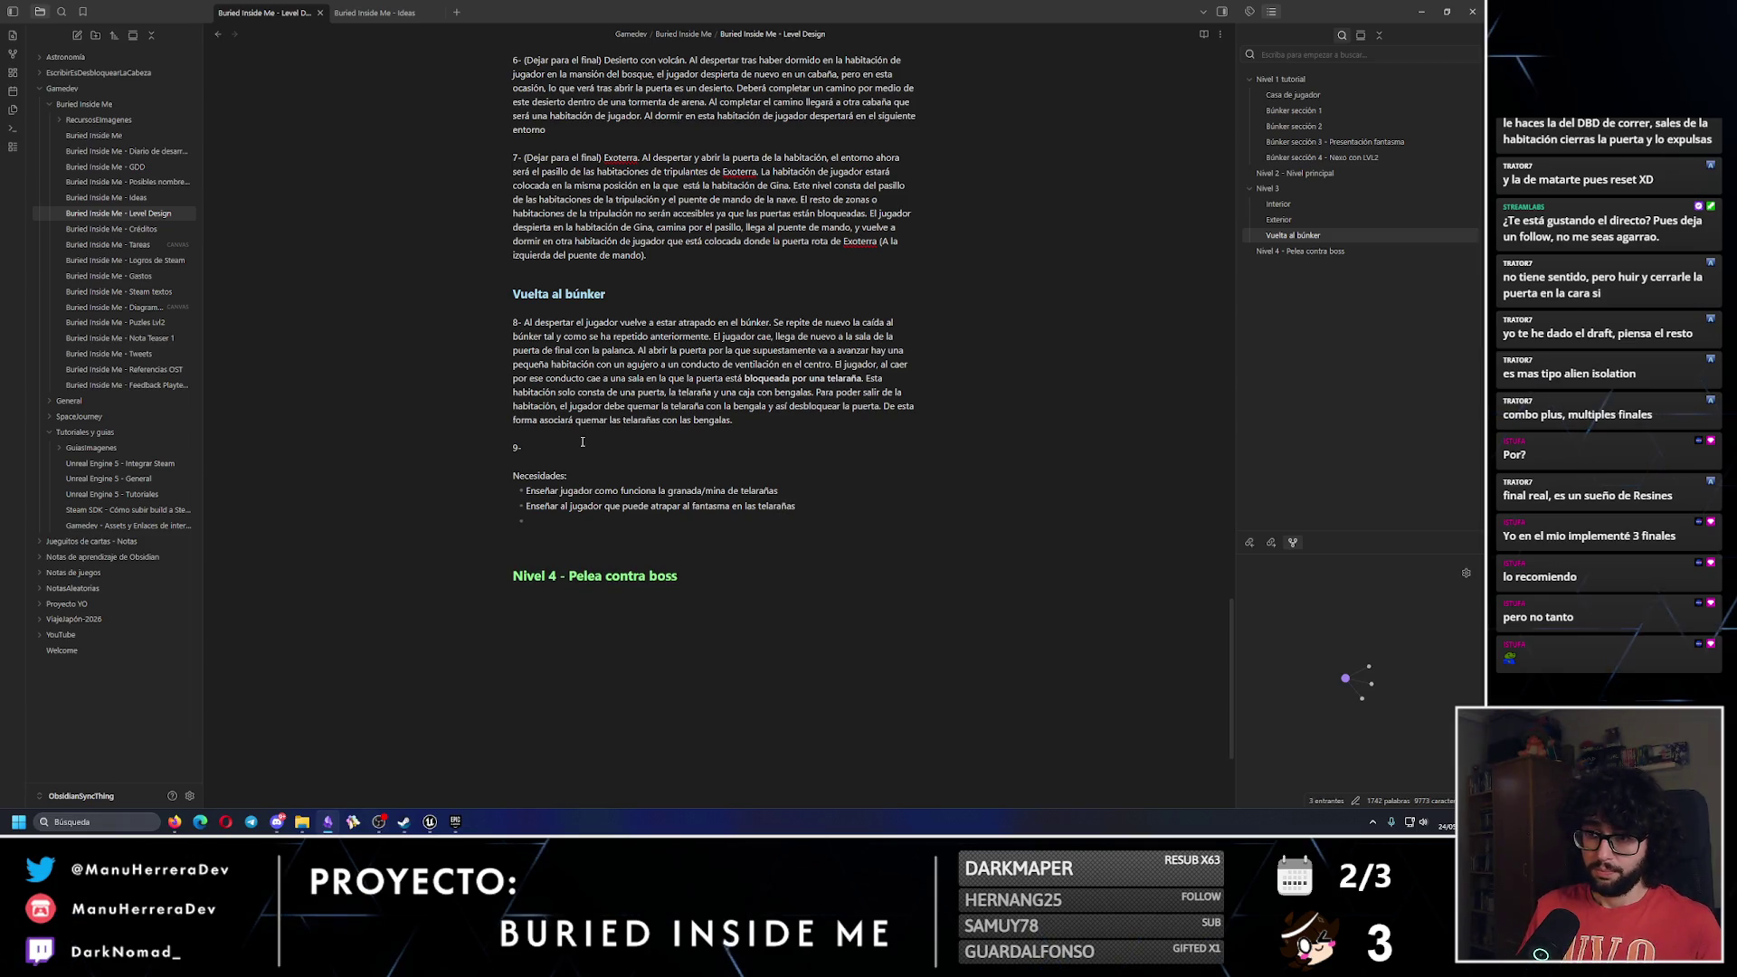
type("Enseñar al jugador q")
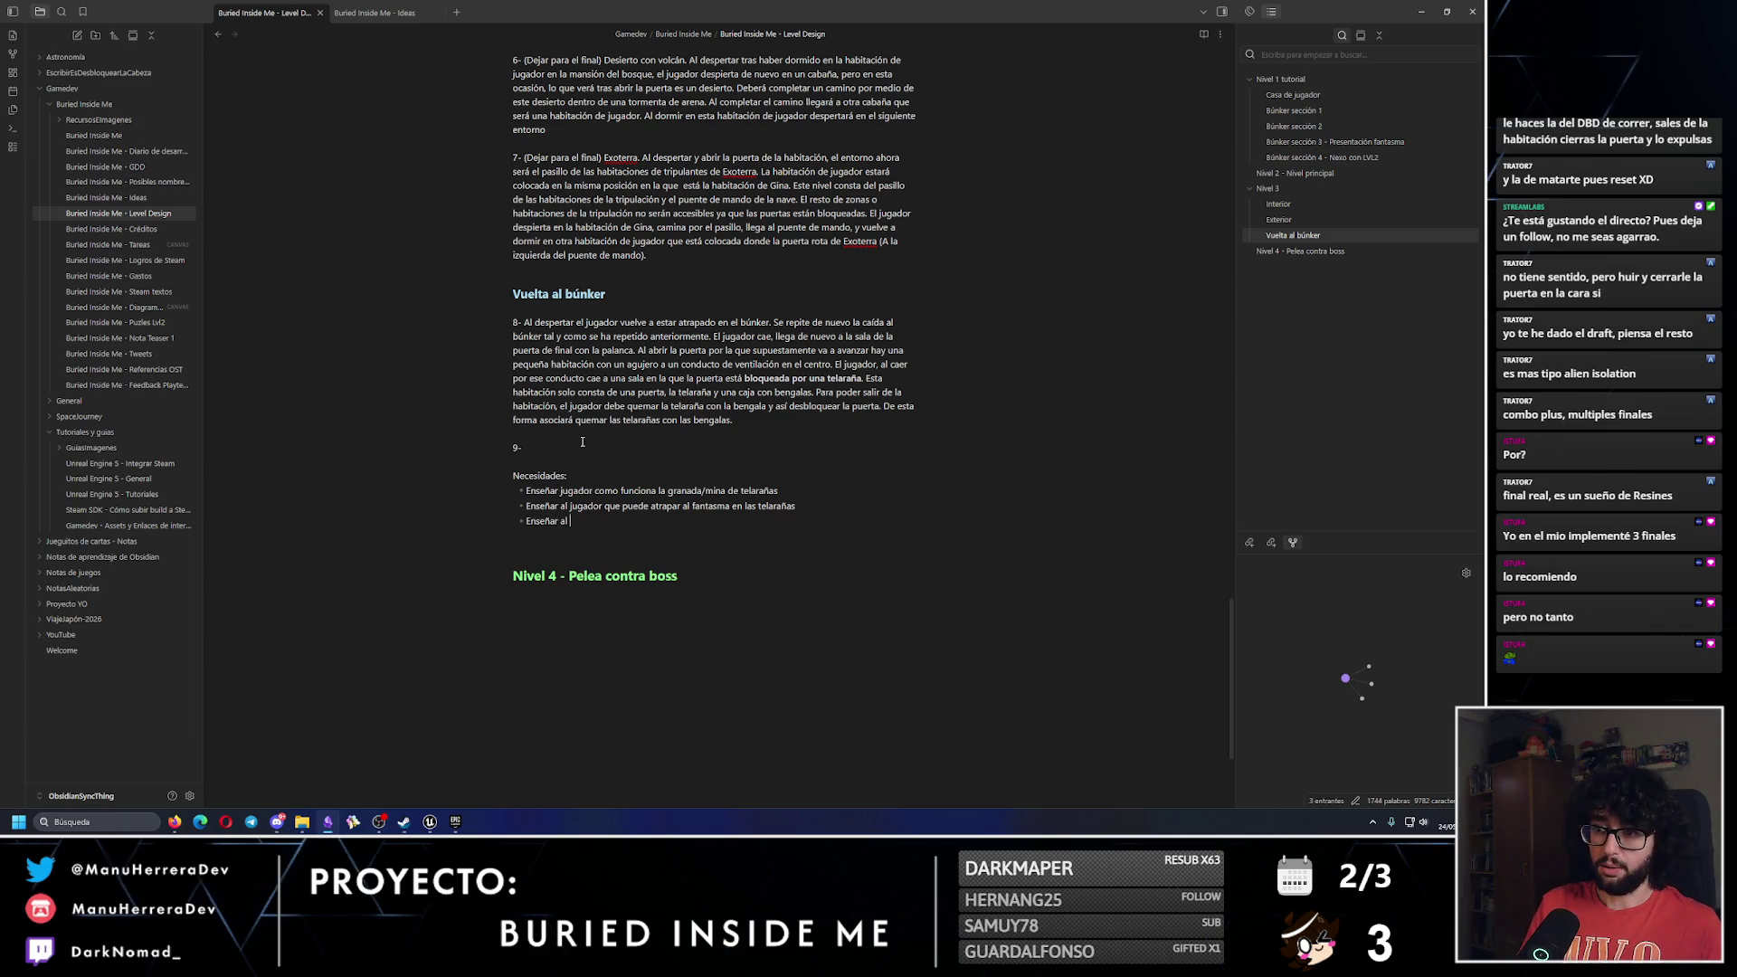
type("ue debe quemar el fantasma")
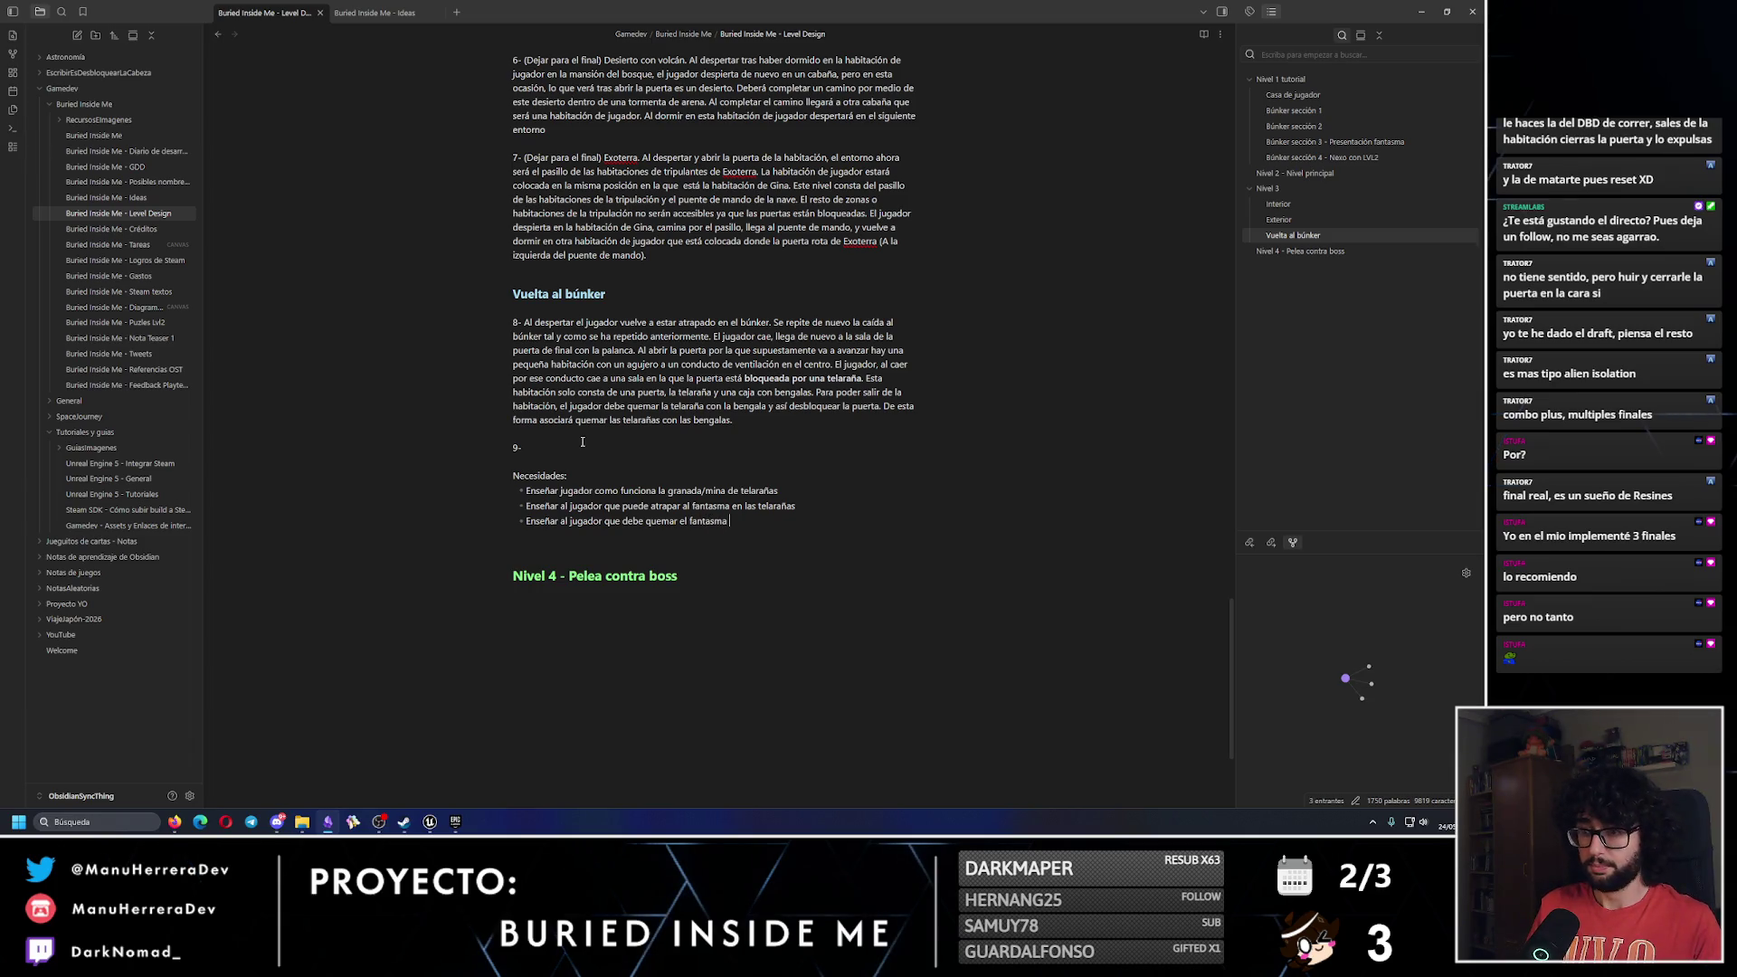
type(" atrapado (")
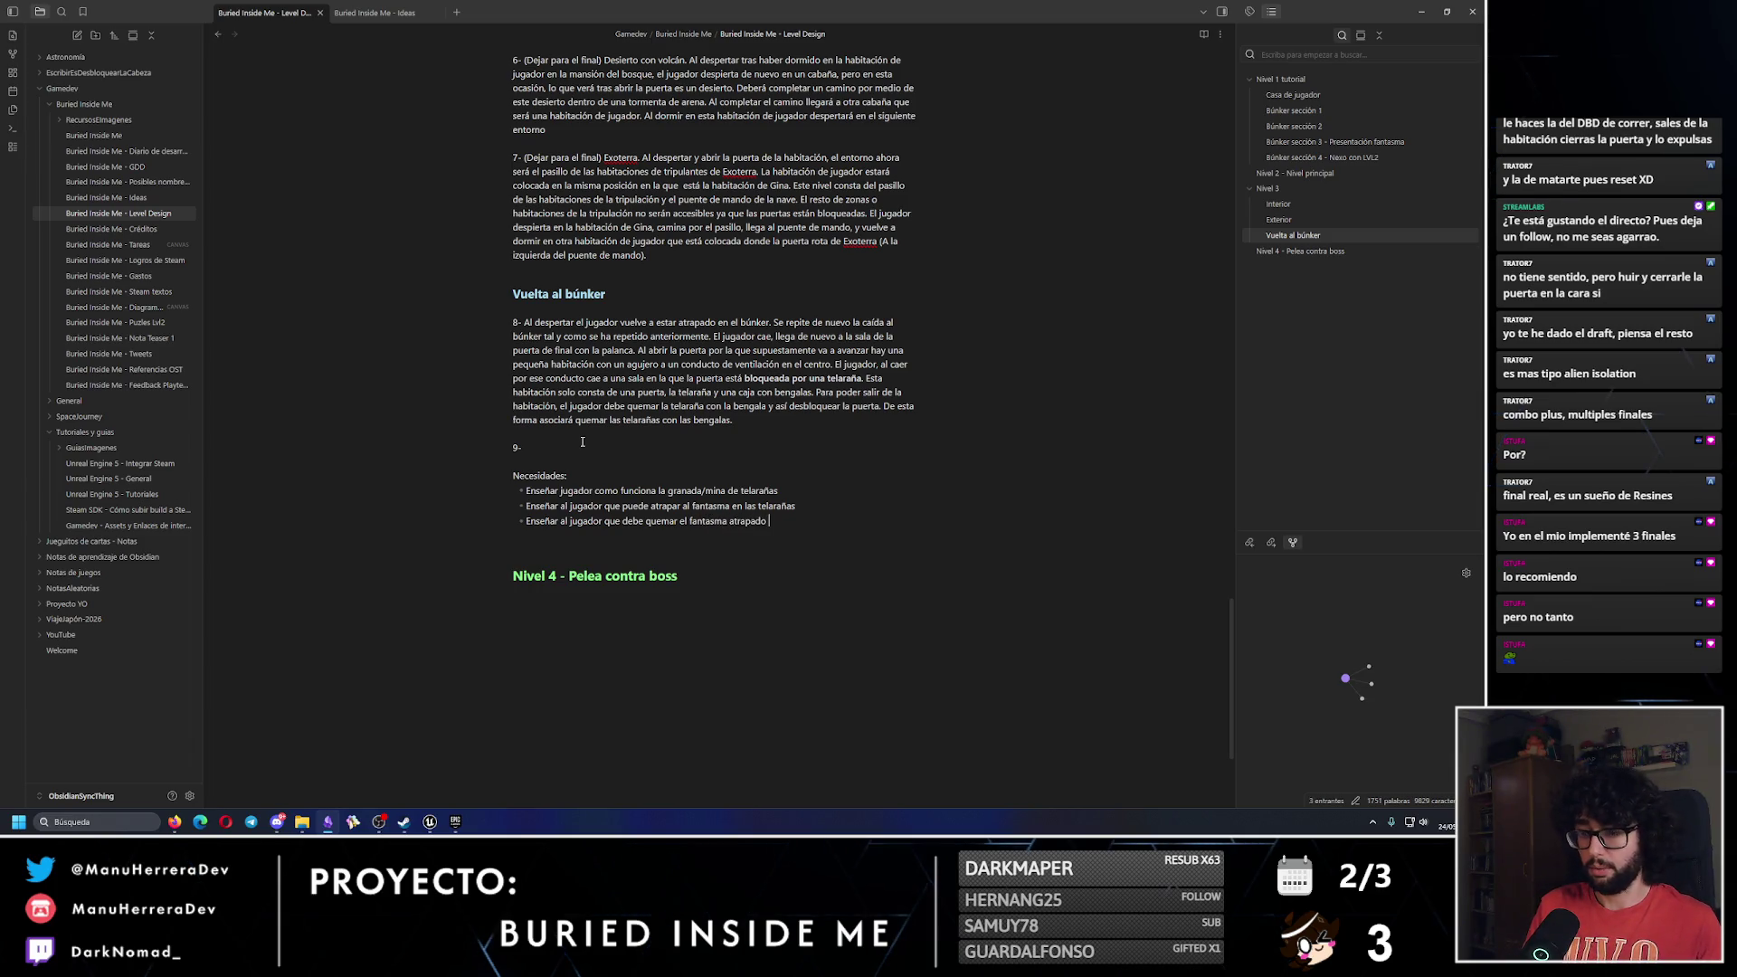
type("L")
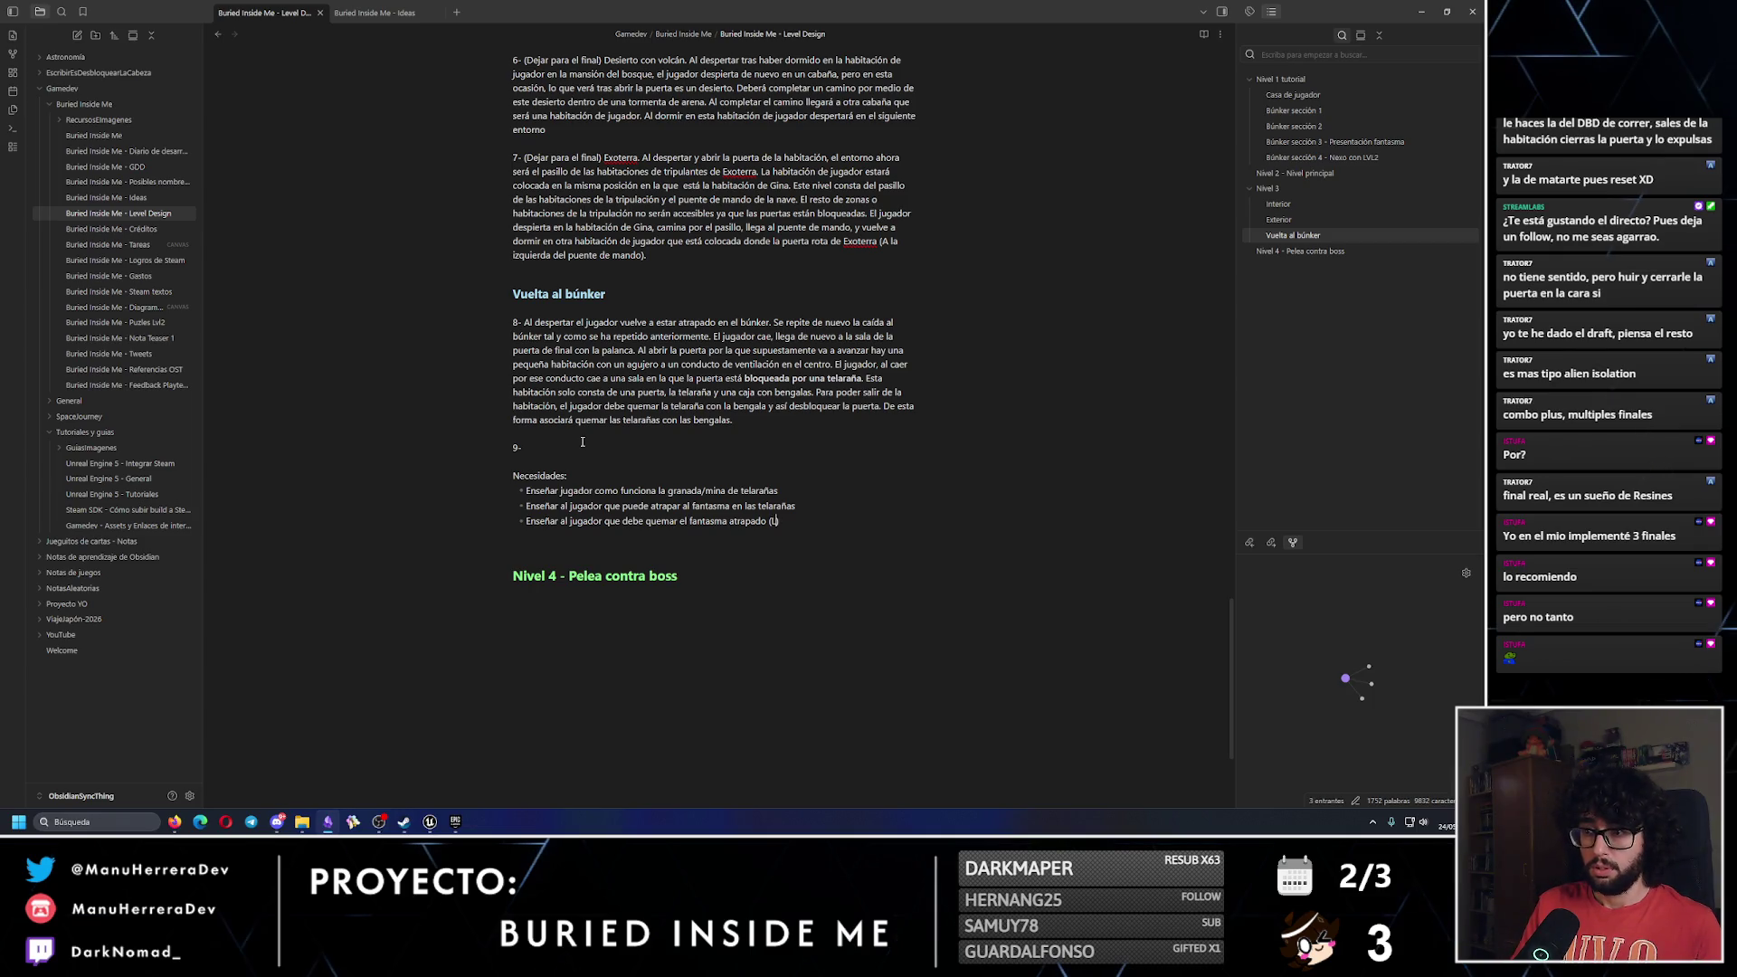
type("ó")
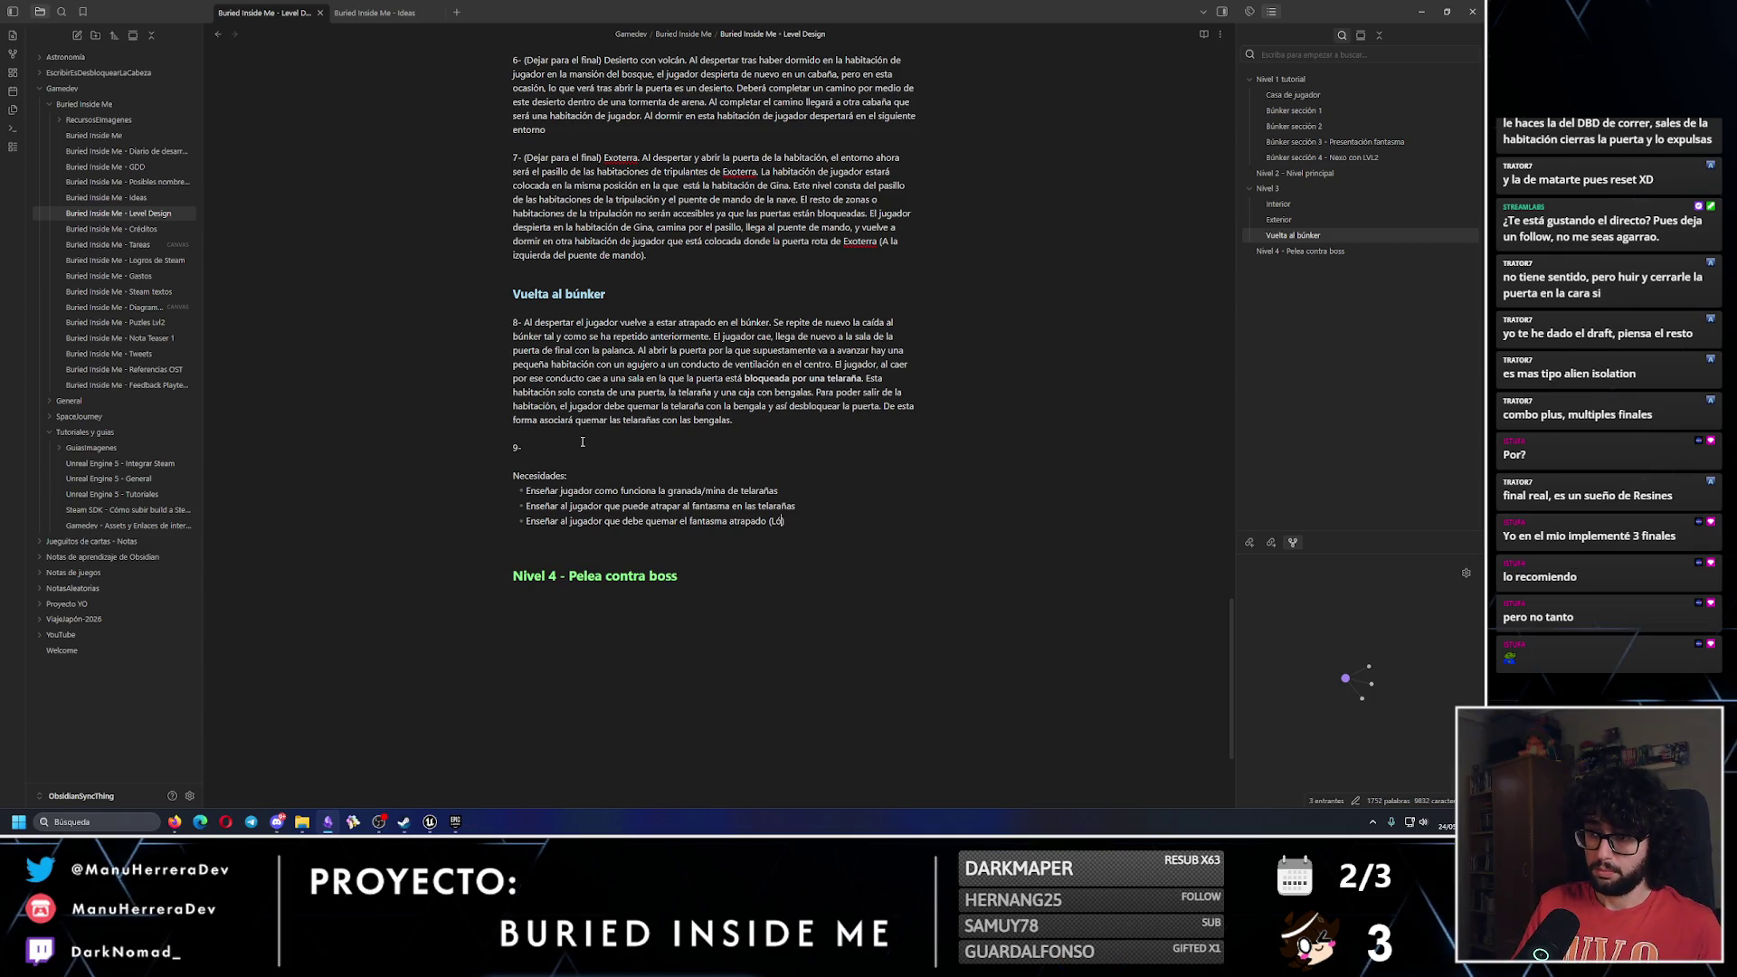
type("gica t")
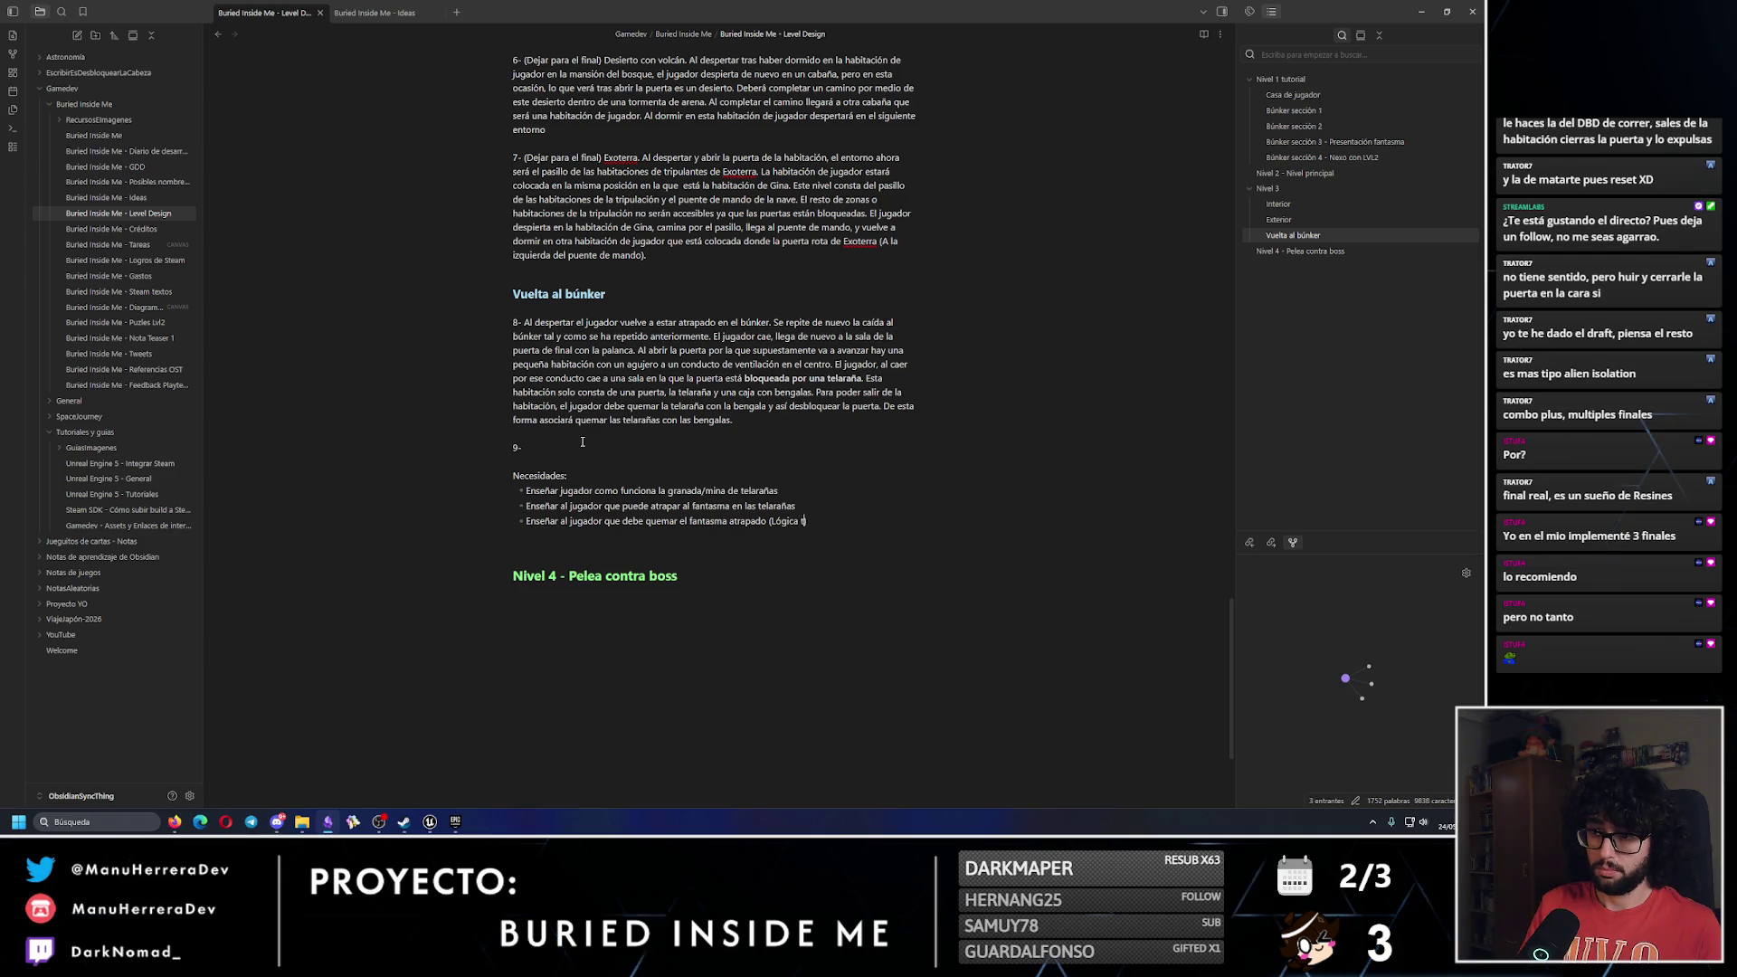
type("ras haberle enseñado que ")
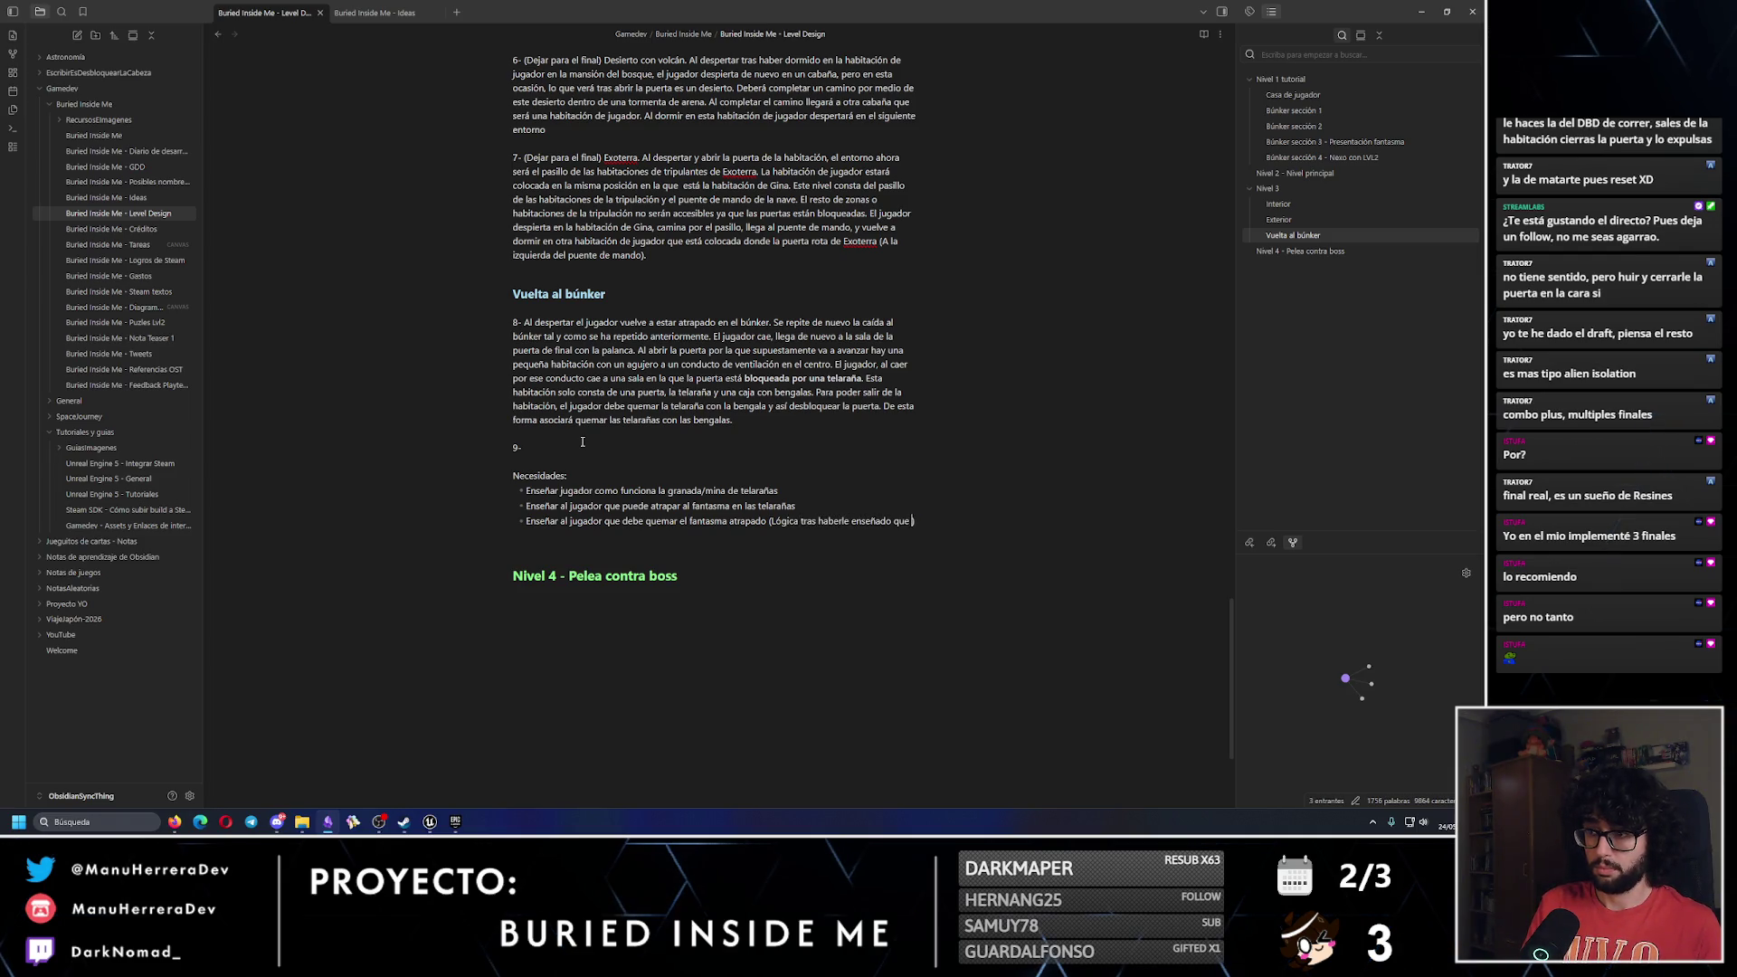
type("se pueden quemar las propia telara")
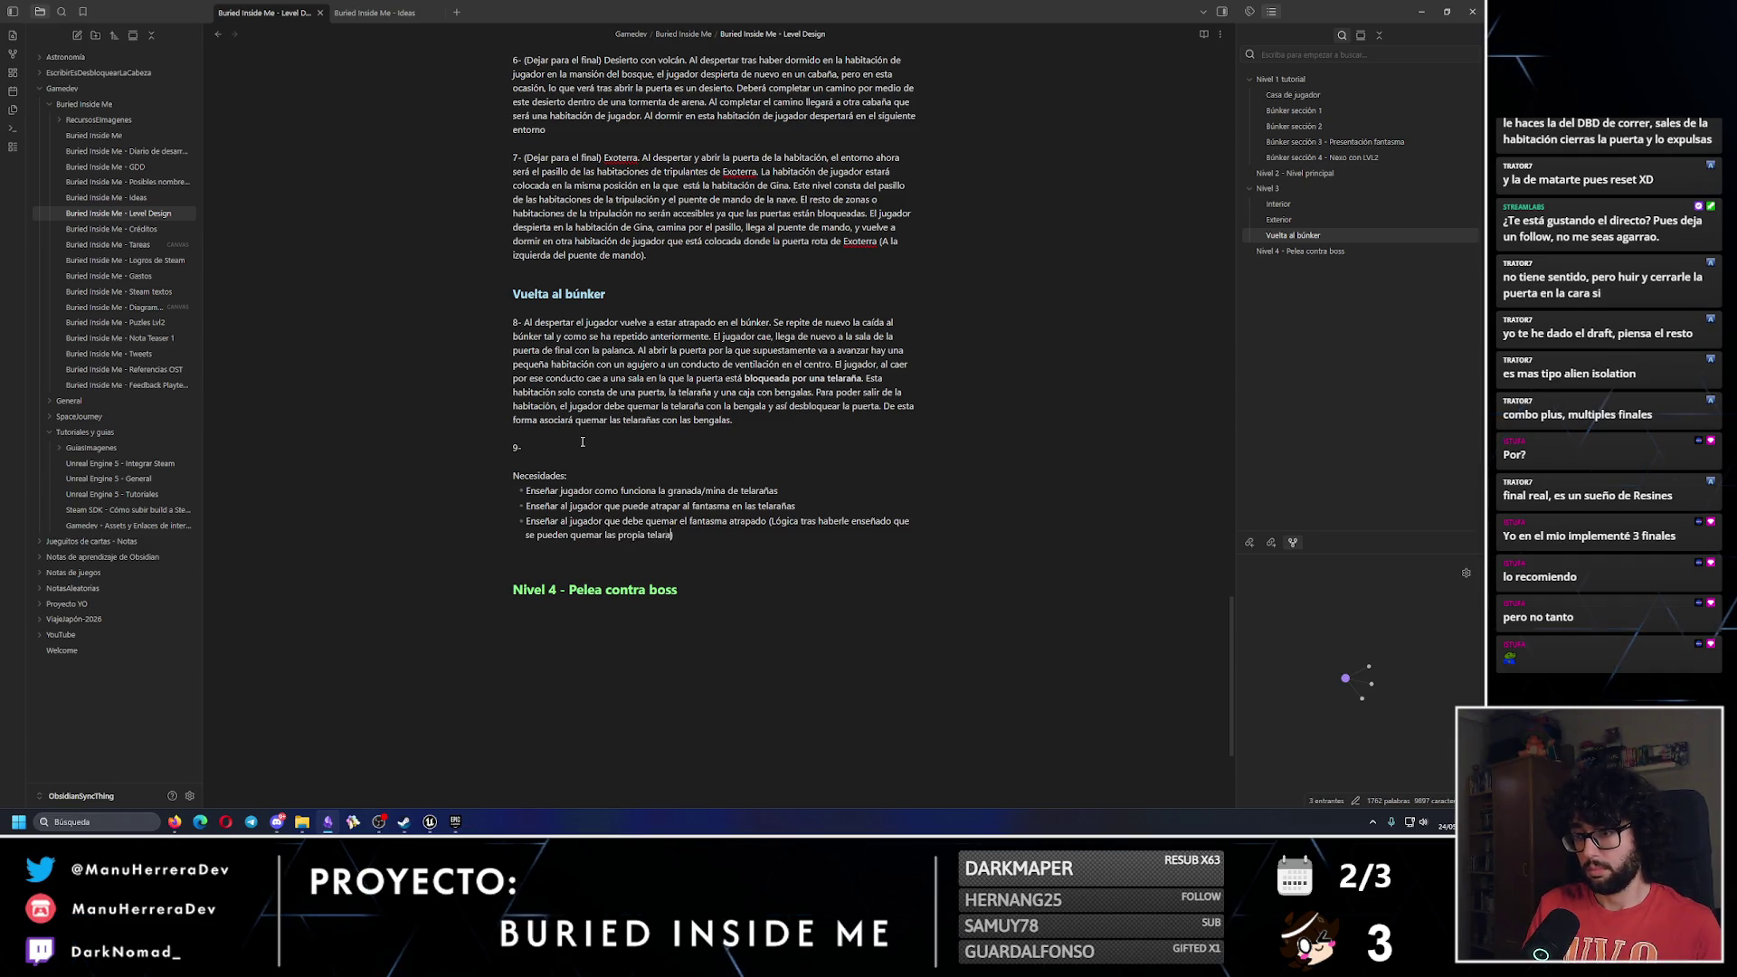
type("ñas")
scroll(577, 444, "up", 3)
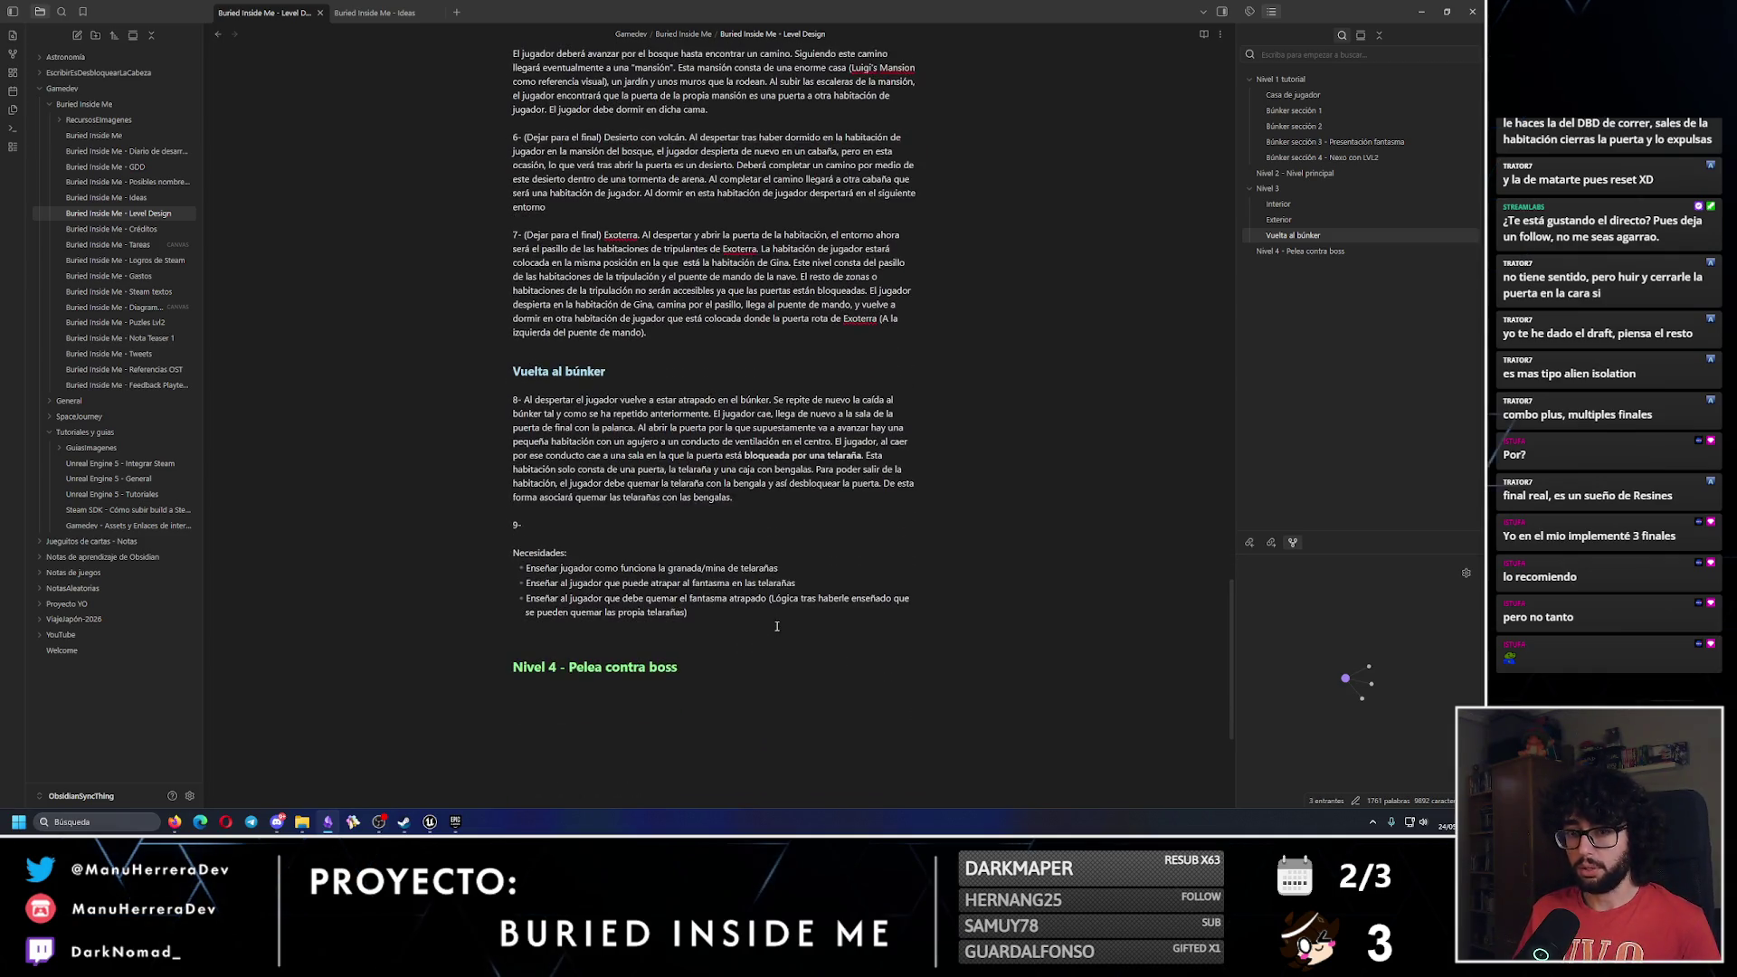
scroll(776, 626, "down", 2)
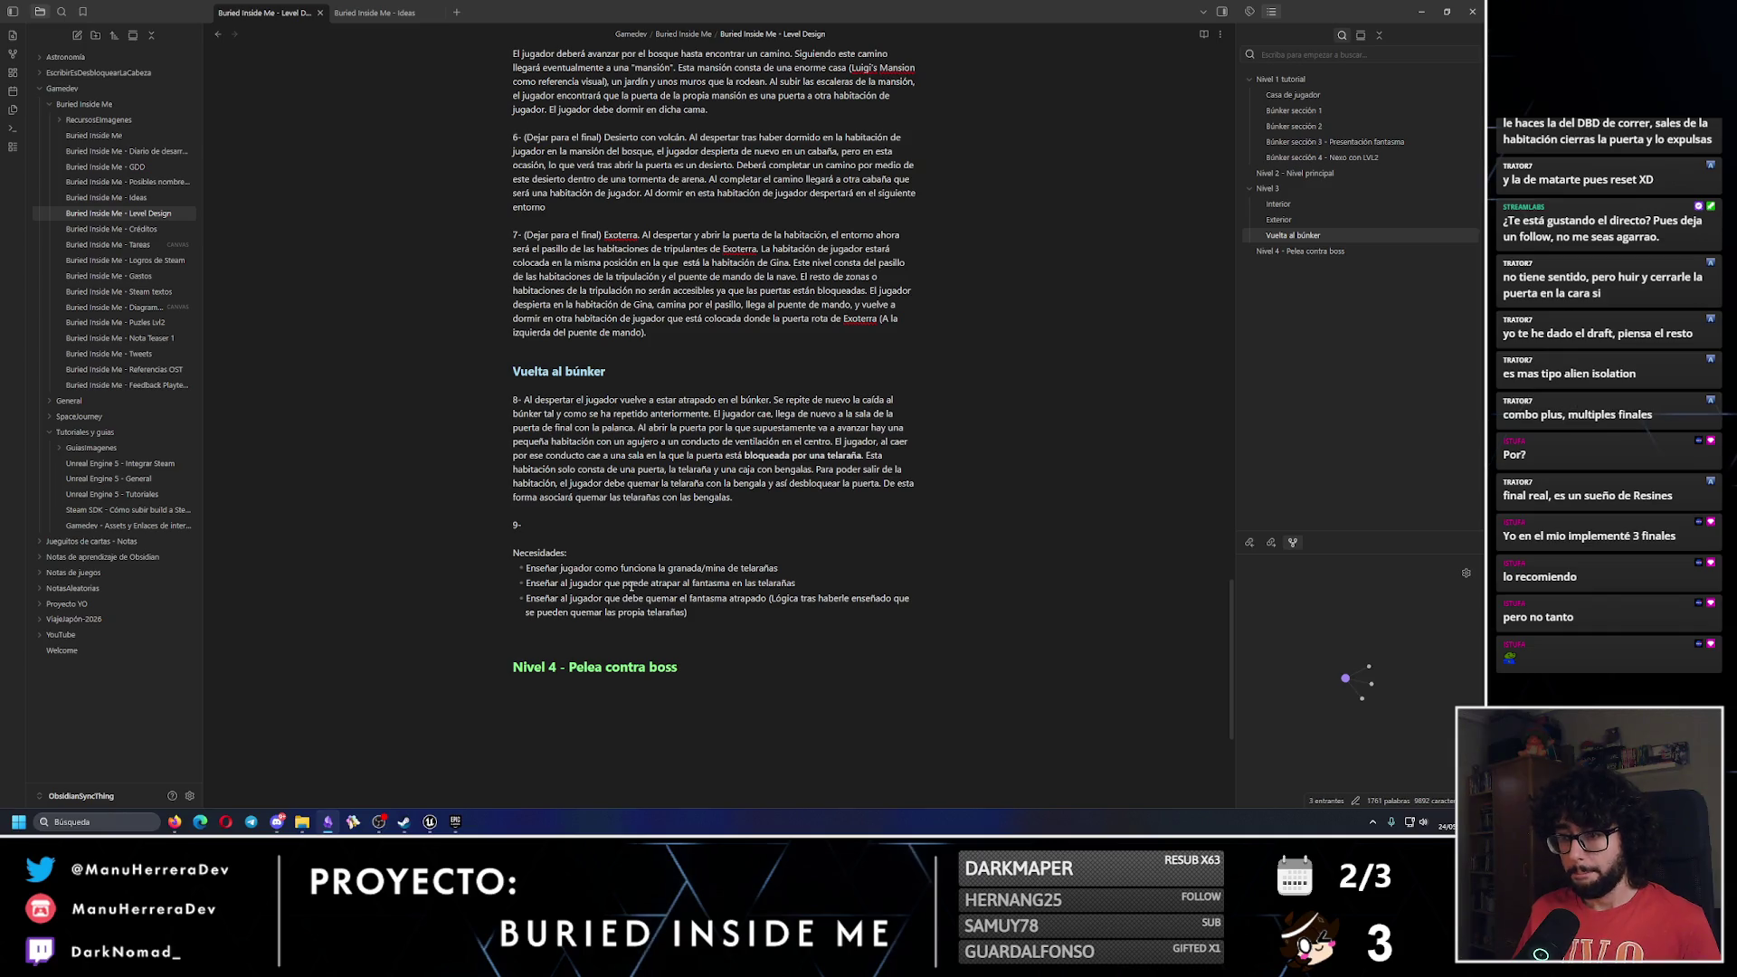
triple_click(691, 660)
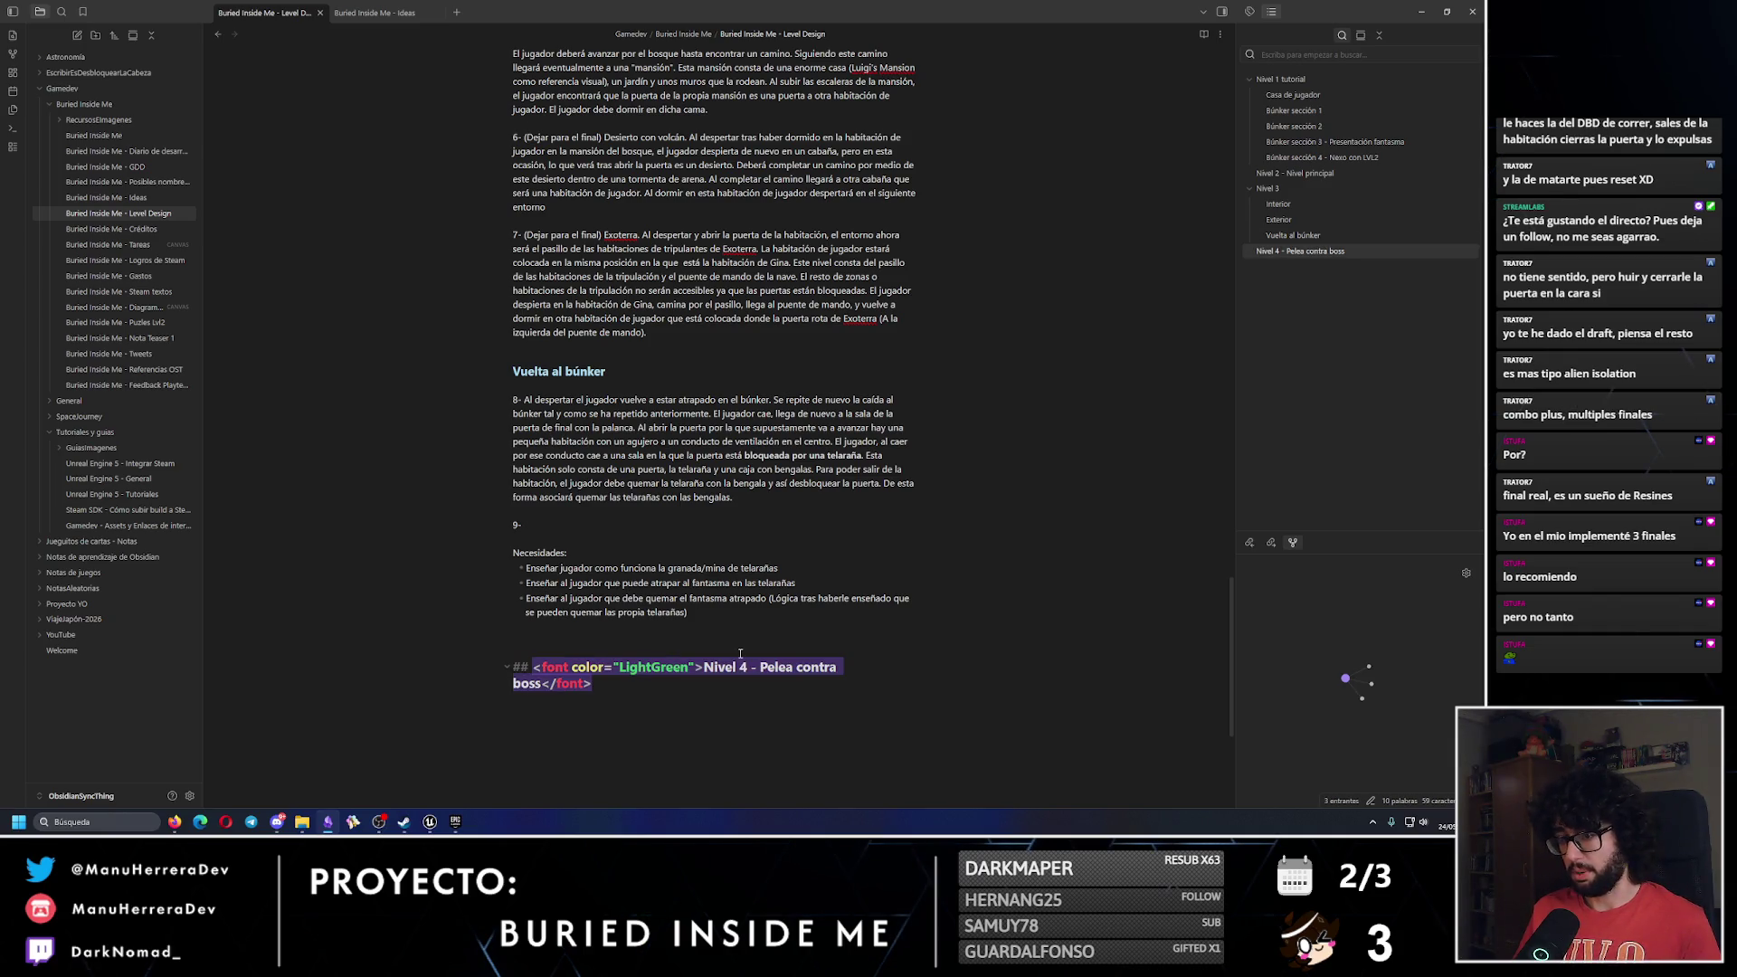
left_click(697, 640)
left_click(613, 568)
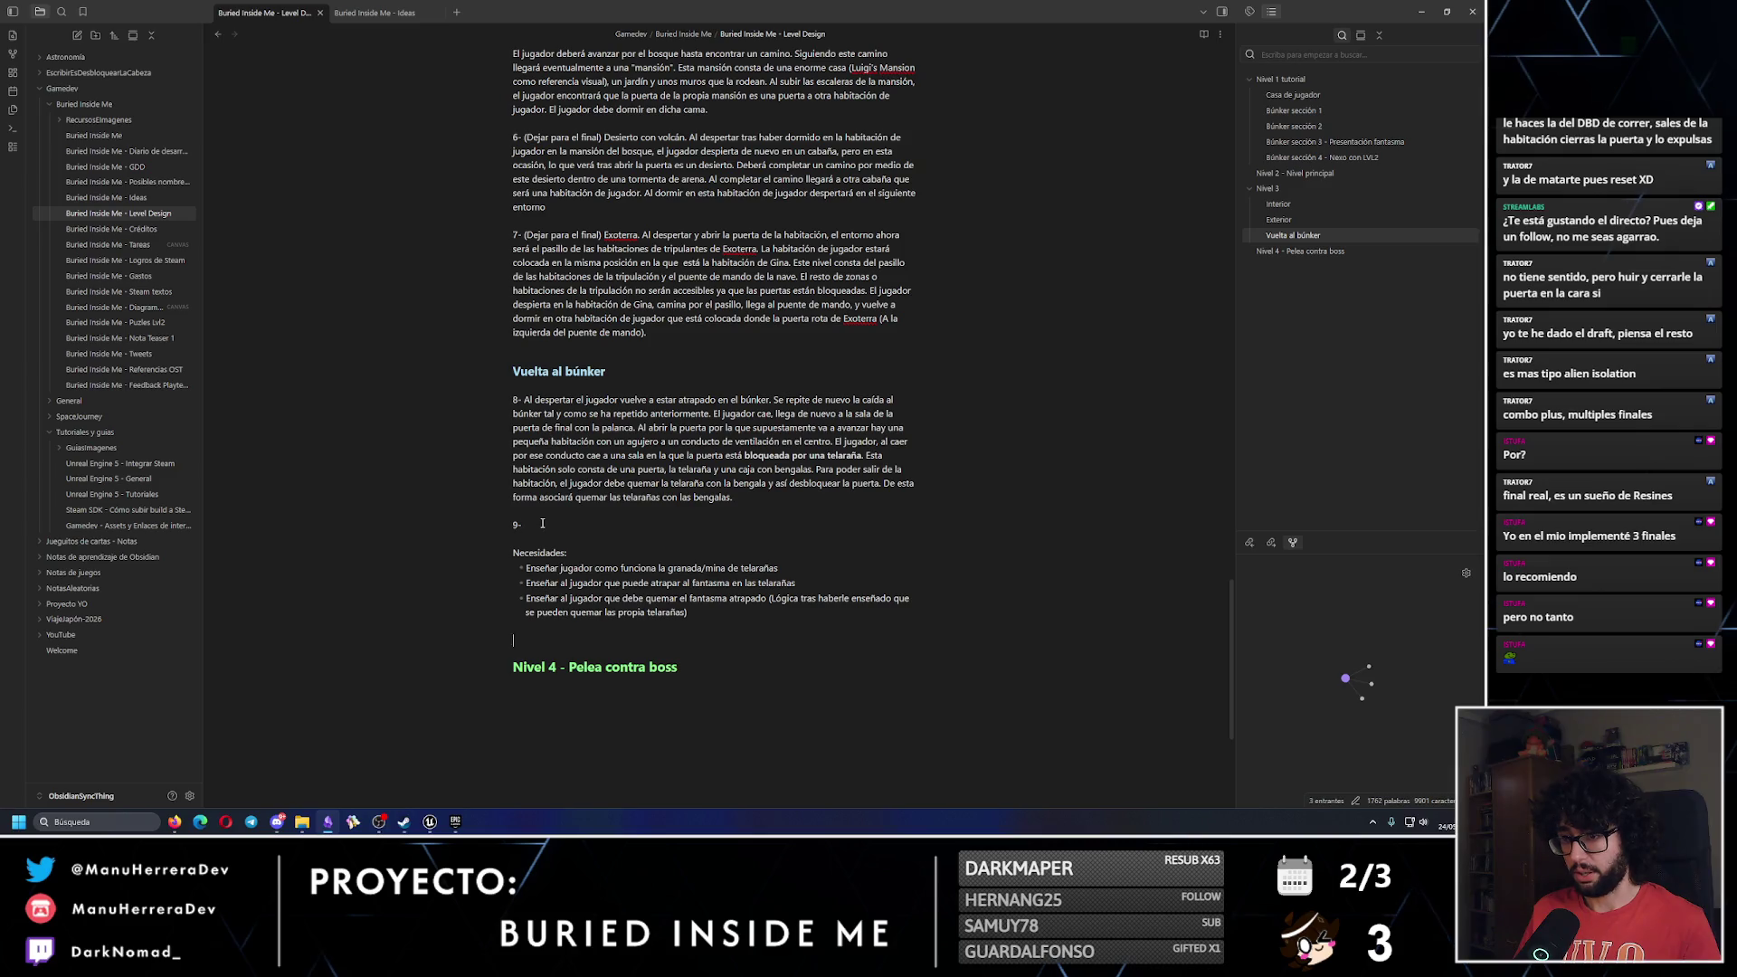